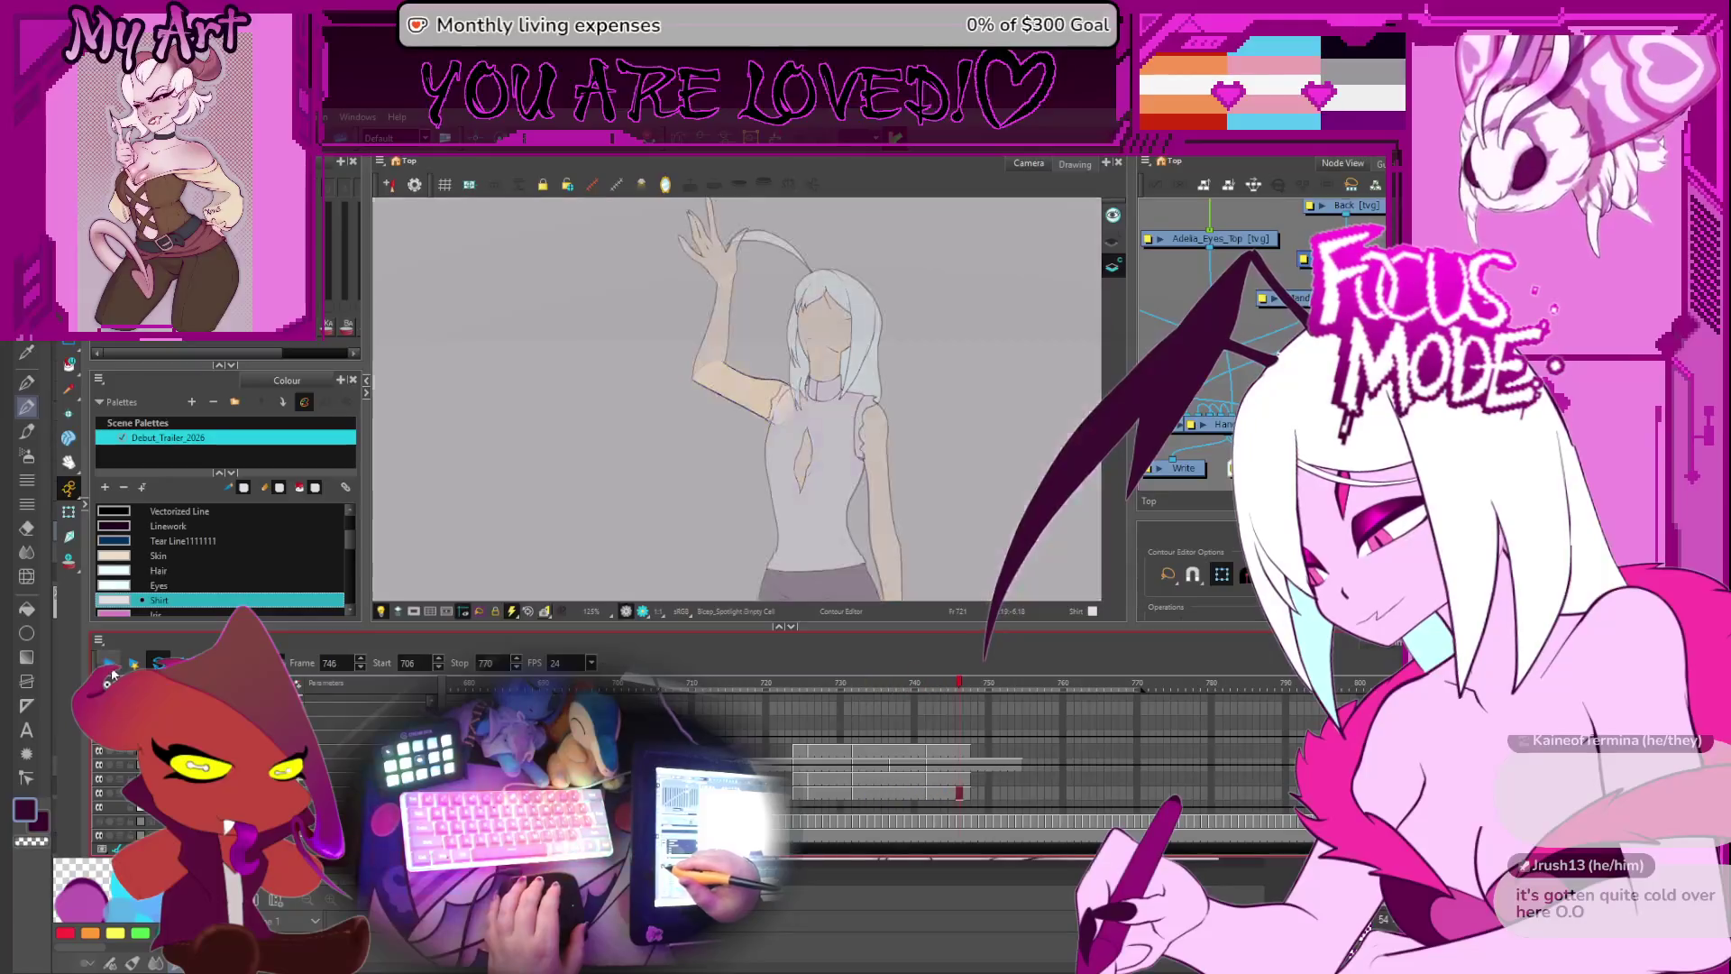
- Flip back and forth through the arm frames to compare the raised and lowered poses
{"action": "key", "text": "comma"}
{"action": "key", "text": "comma"}
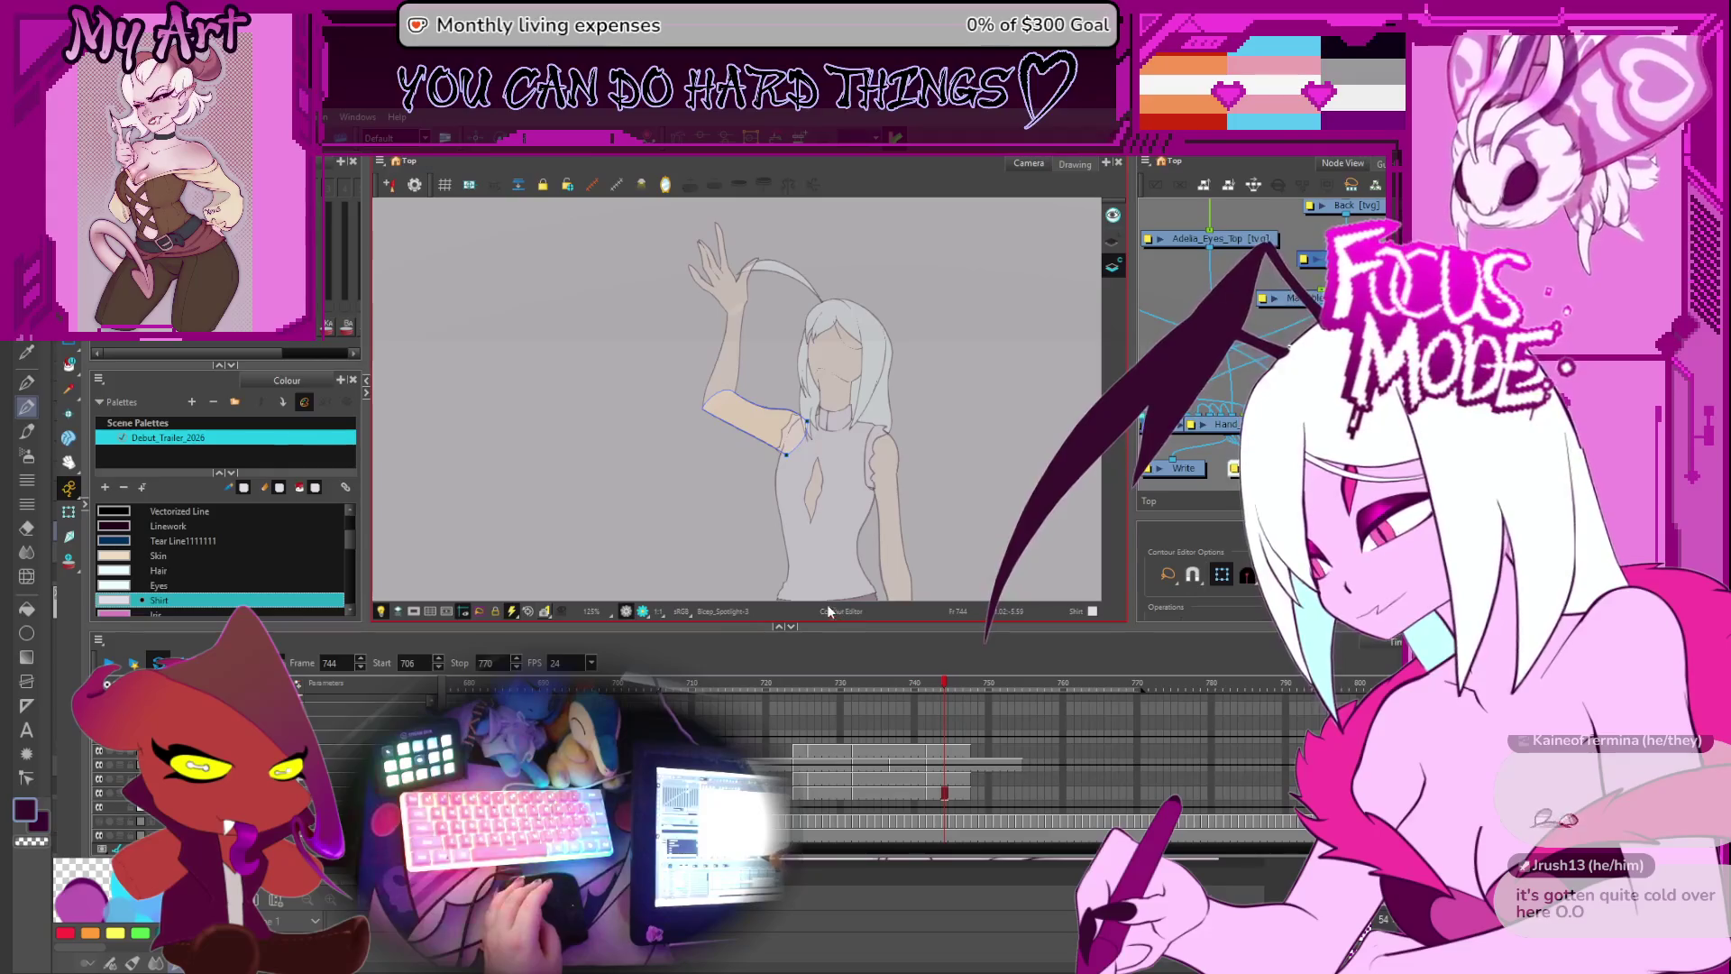
{"action": "key", "text": "comma"}
{"action": "key", "text": "period"}
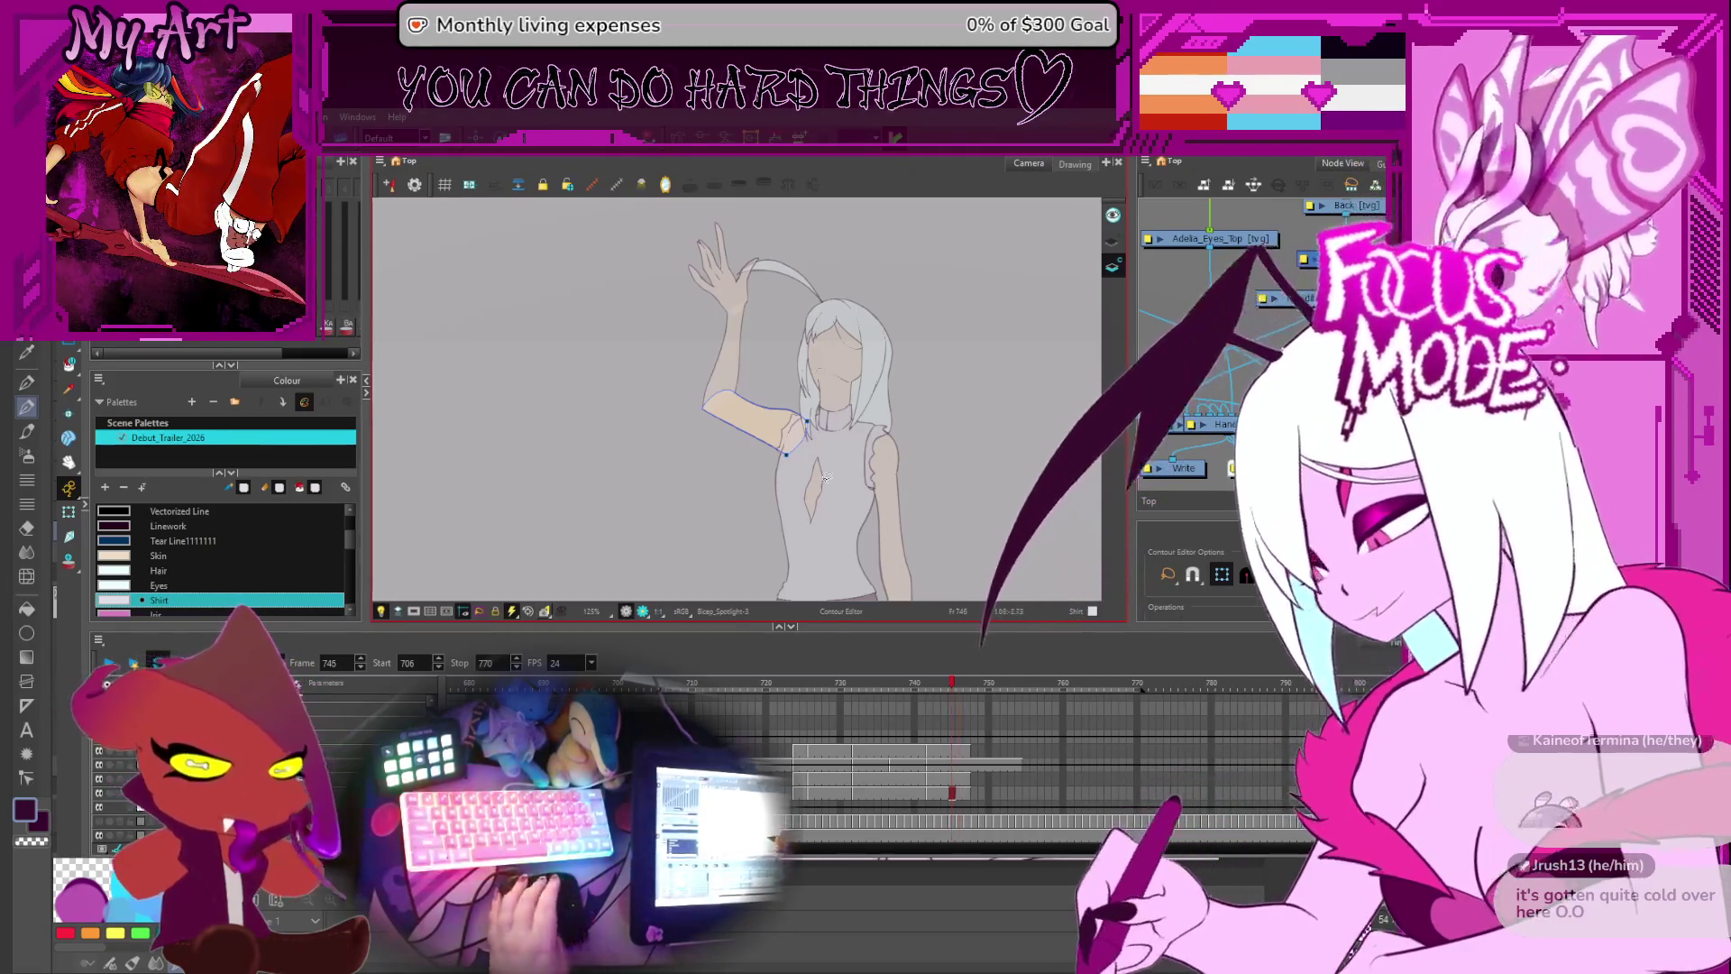
{"action": "key", "text": "comma"}
{"action": "key", "text": "comma"}
{"action": "key", "text": "comma"}
{"action": "key", "text": "period"}
{"action": "key", "text": "comma"}
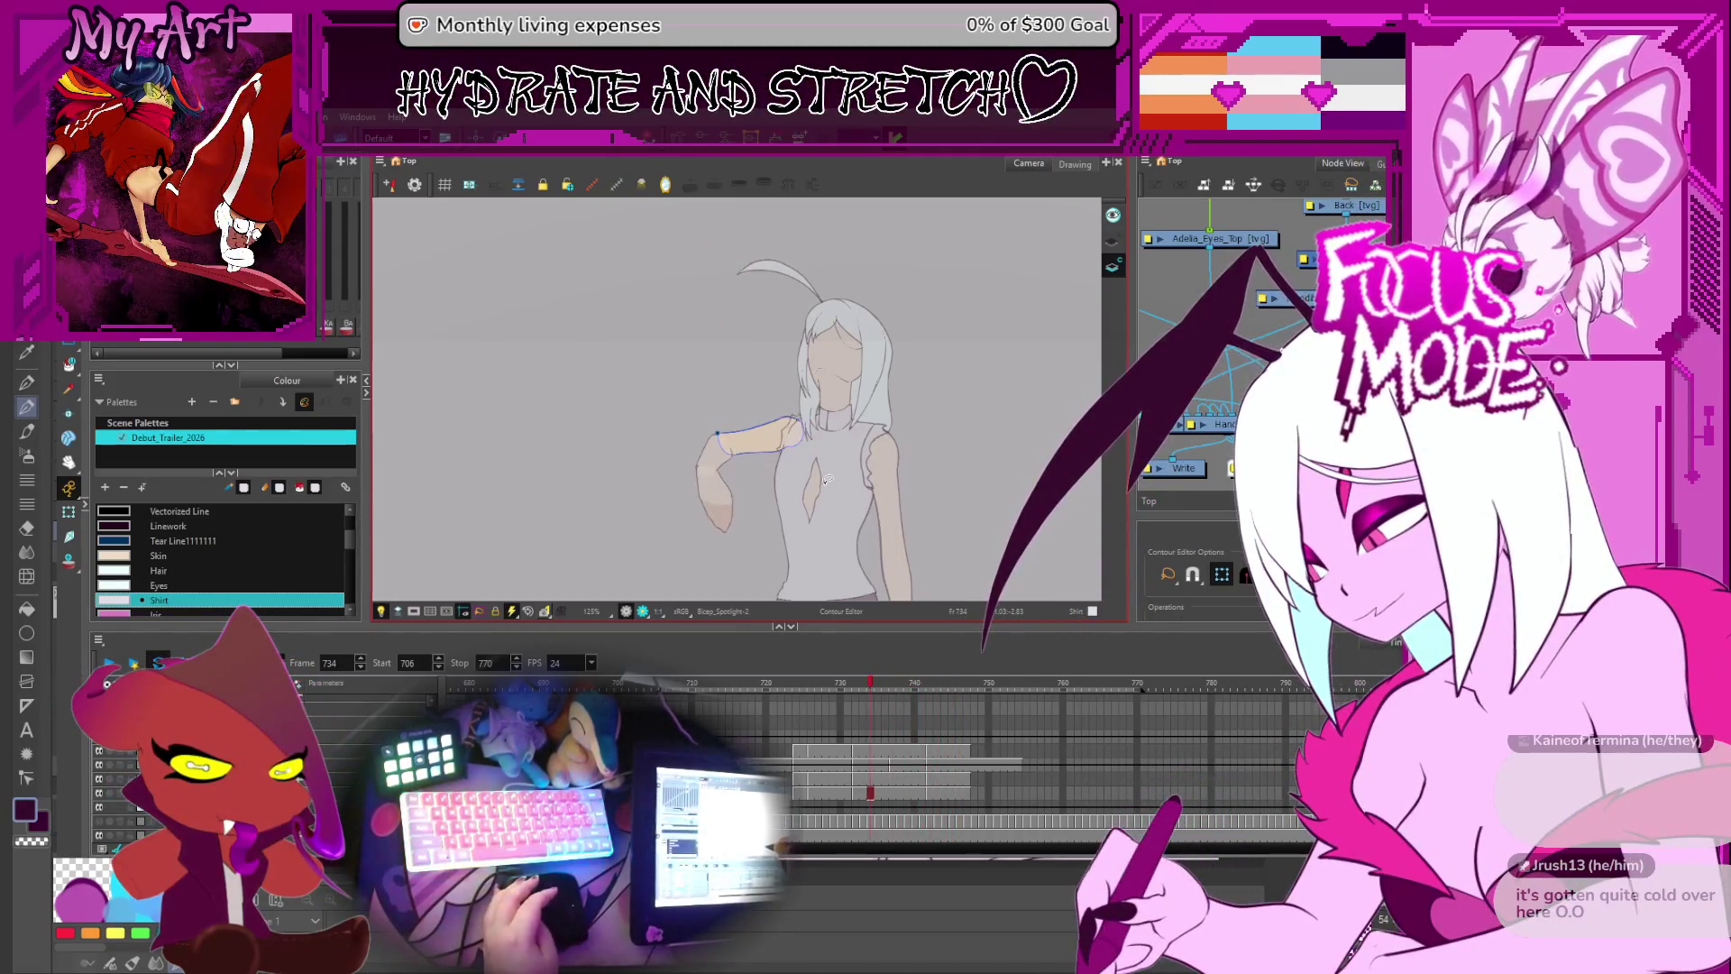
- Step from frame 732 to 741, settle on frame 737 and zoom in on the arm
{"action": "key", "text": "comma"}
{"action": "key", "text": "comma"}
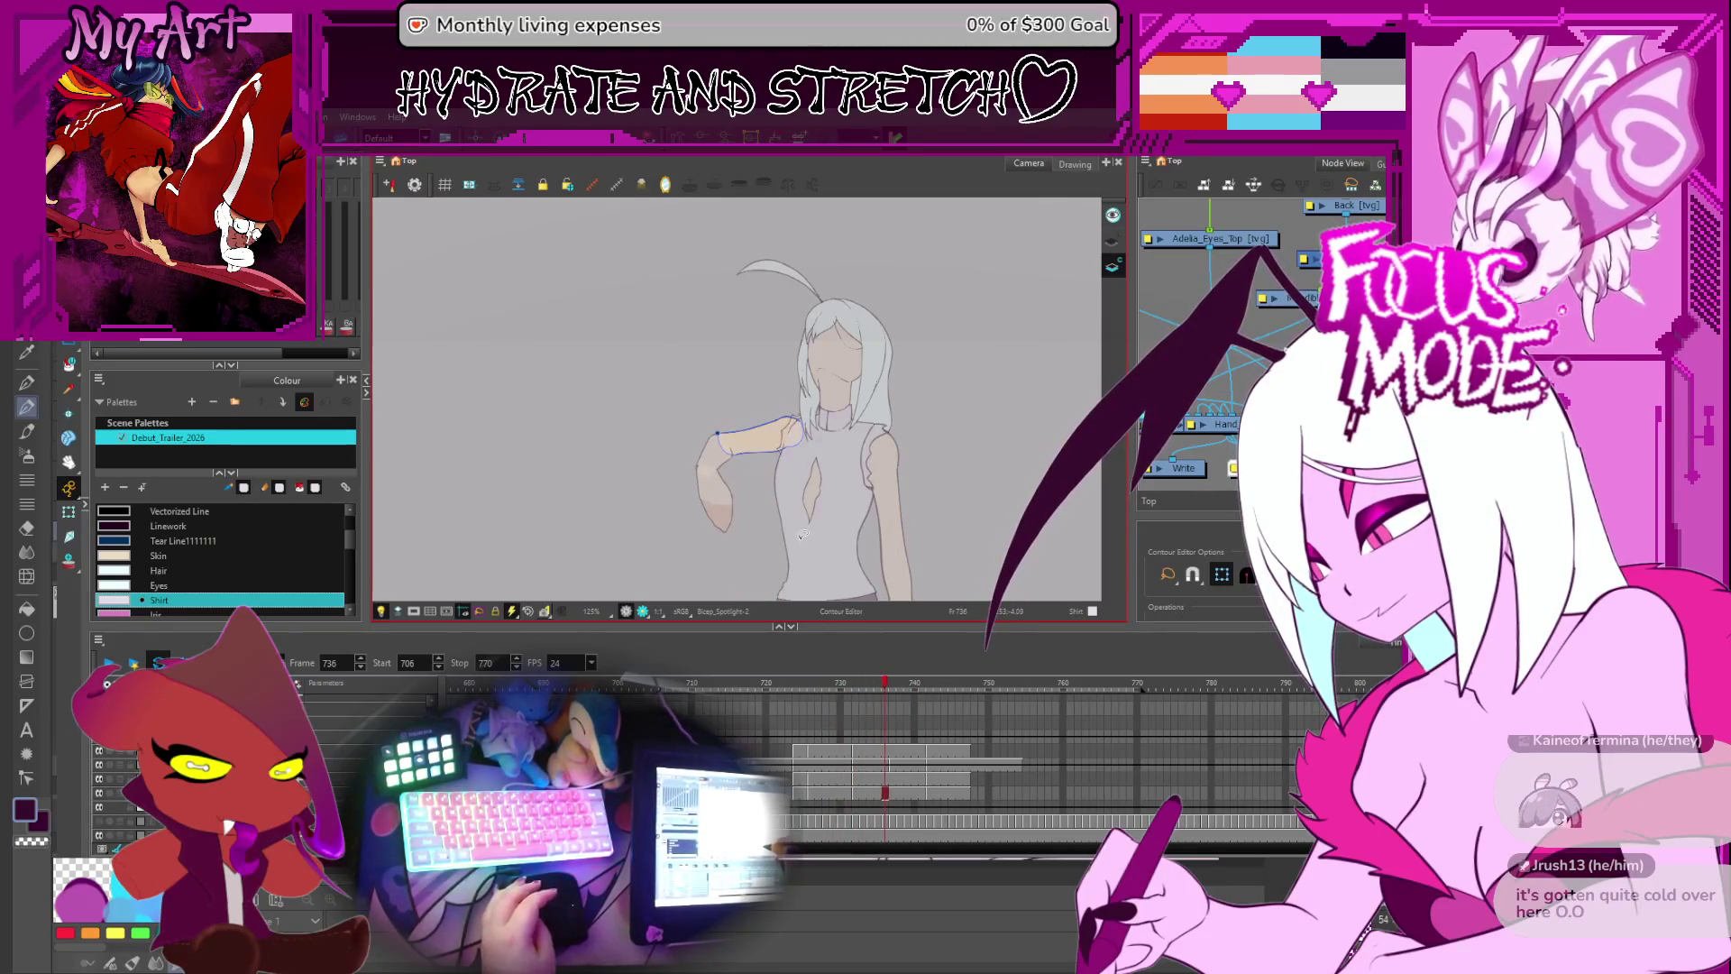
{"action": "key", "text": "period"}
{"action": "key", "text": "period"}
{"action": "key", "text": "period"}
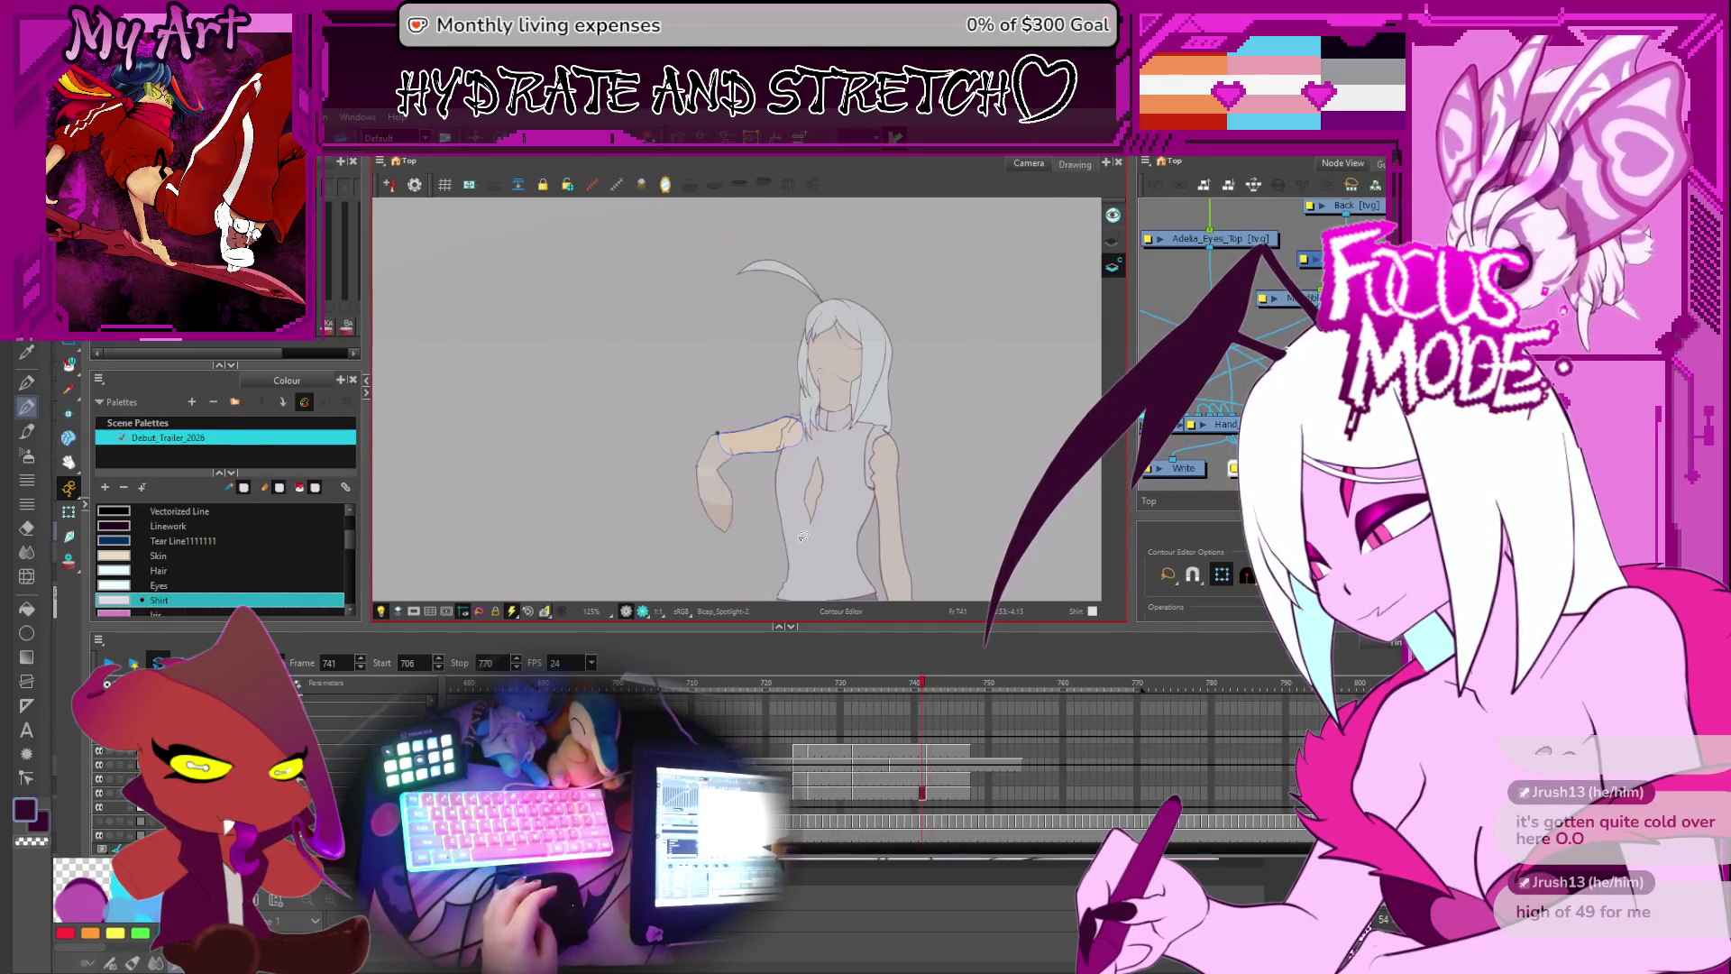
{"action": "key", "text": "comma"}
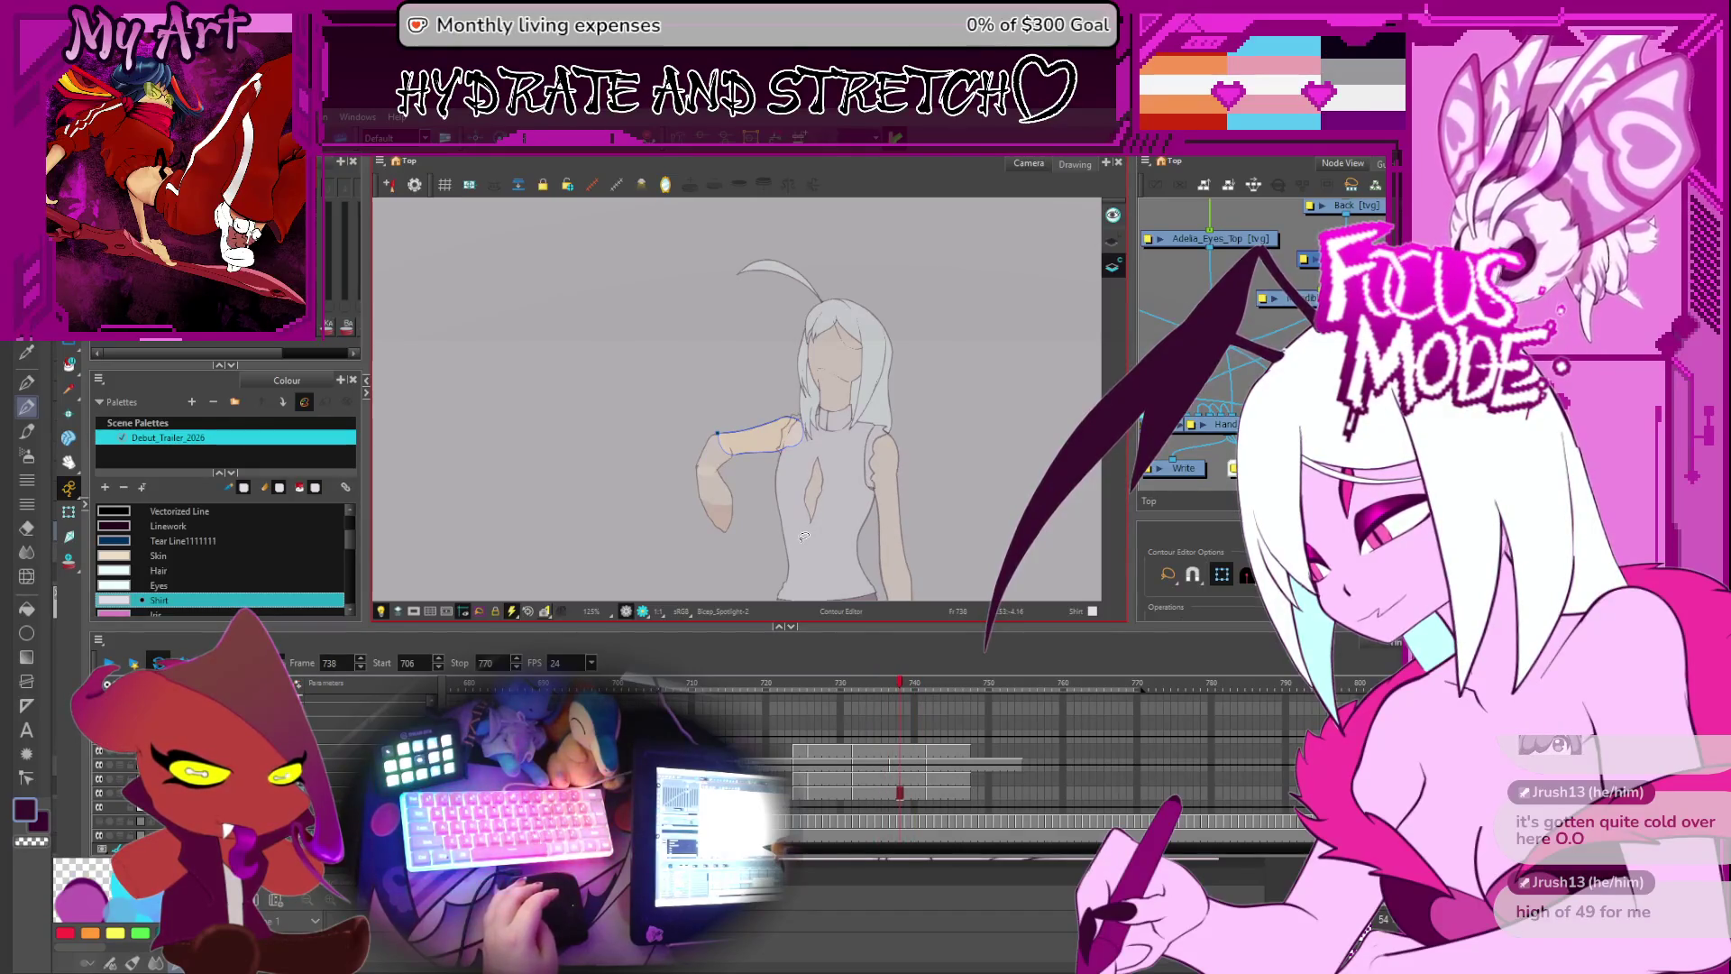
{"action": "key", "text": "2"}
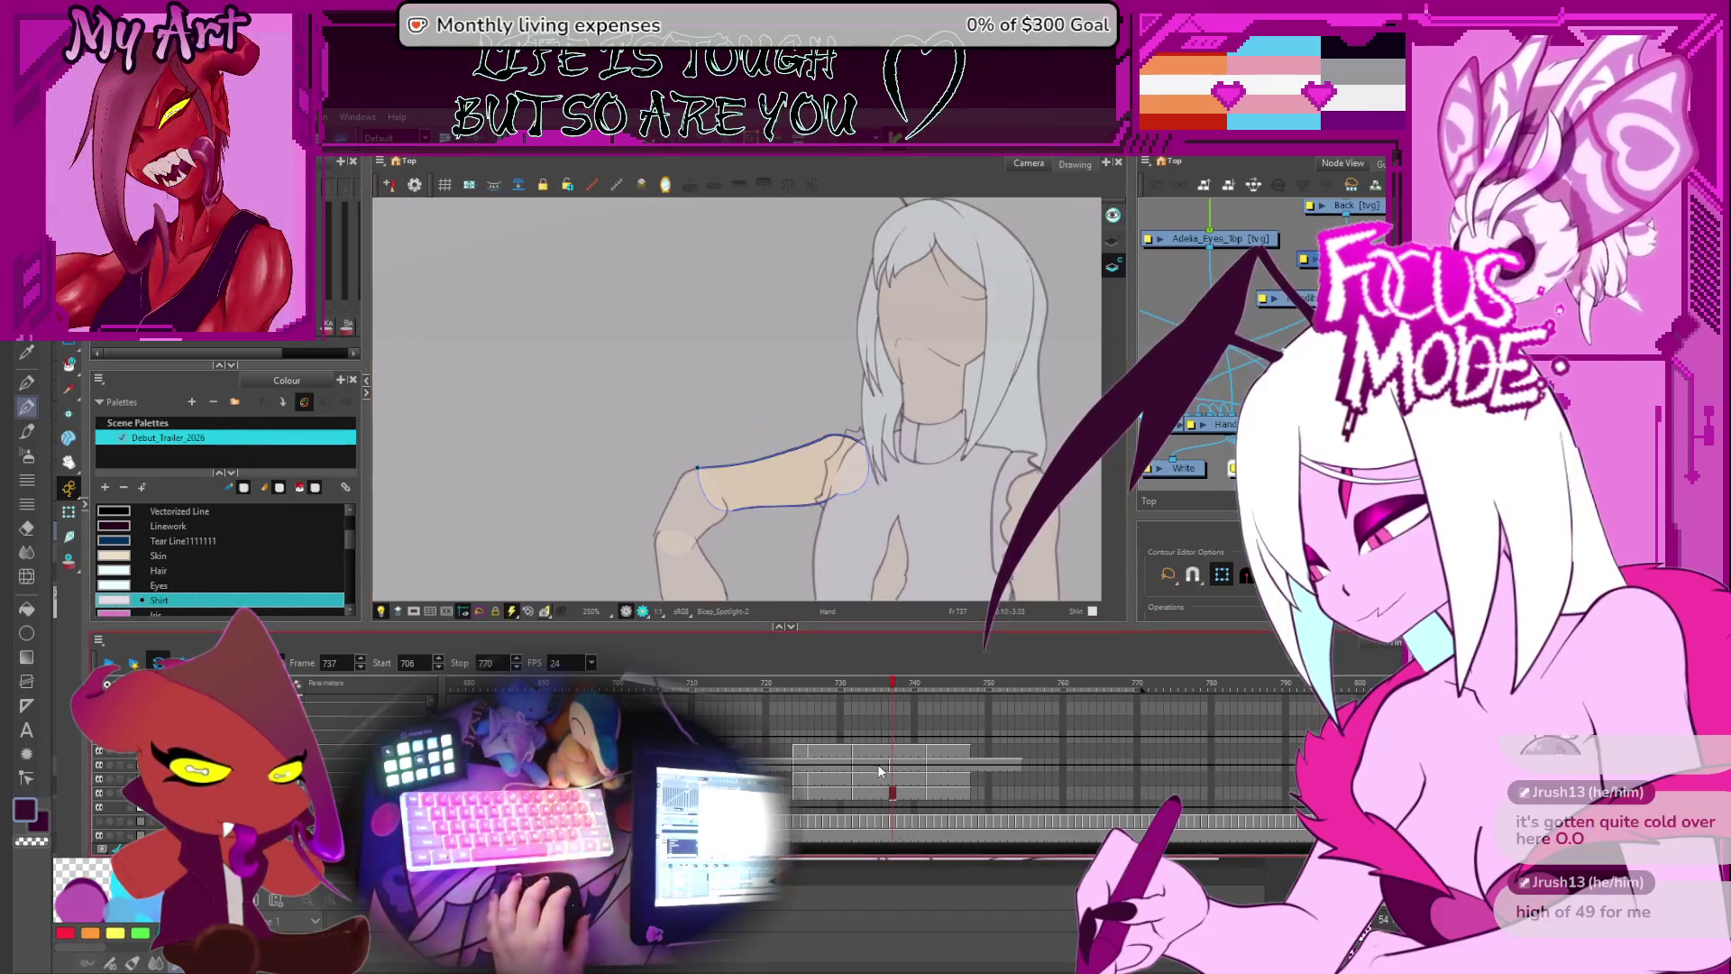
- Select the lower arm drawing on frame 737, centre it, and check it against the next frame
{"action": "left_click", "coordinate": [818, 769]}
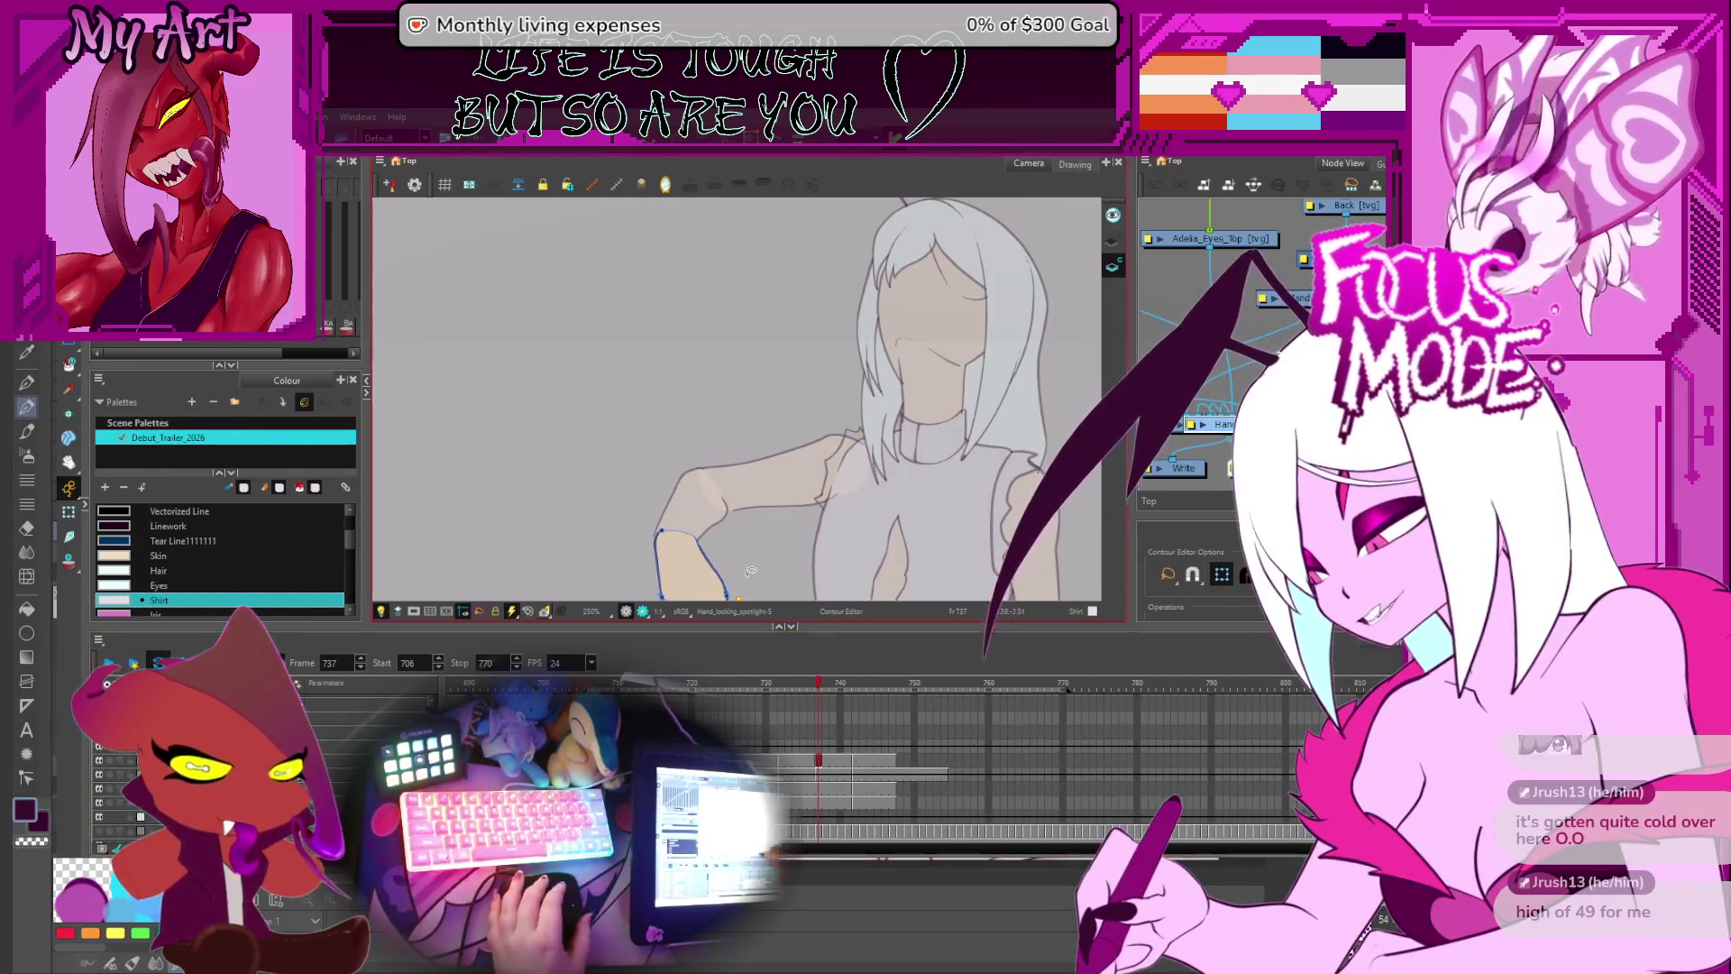
{"action": "left_click_drag", "start_coordinate": [690, 563], "coordinate": [722, 473]}
{"action": "key", "text": "alt+s"}
{"action": "key", "text": "period"}
{"action": "key", "text": "period"}
{"action": "key", "text": "period"}
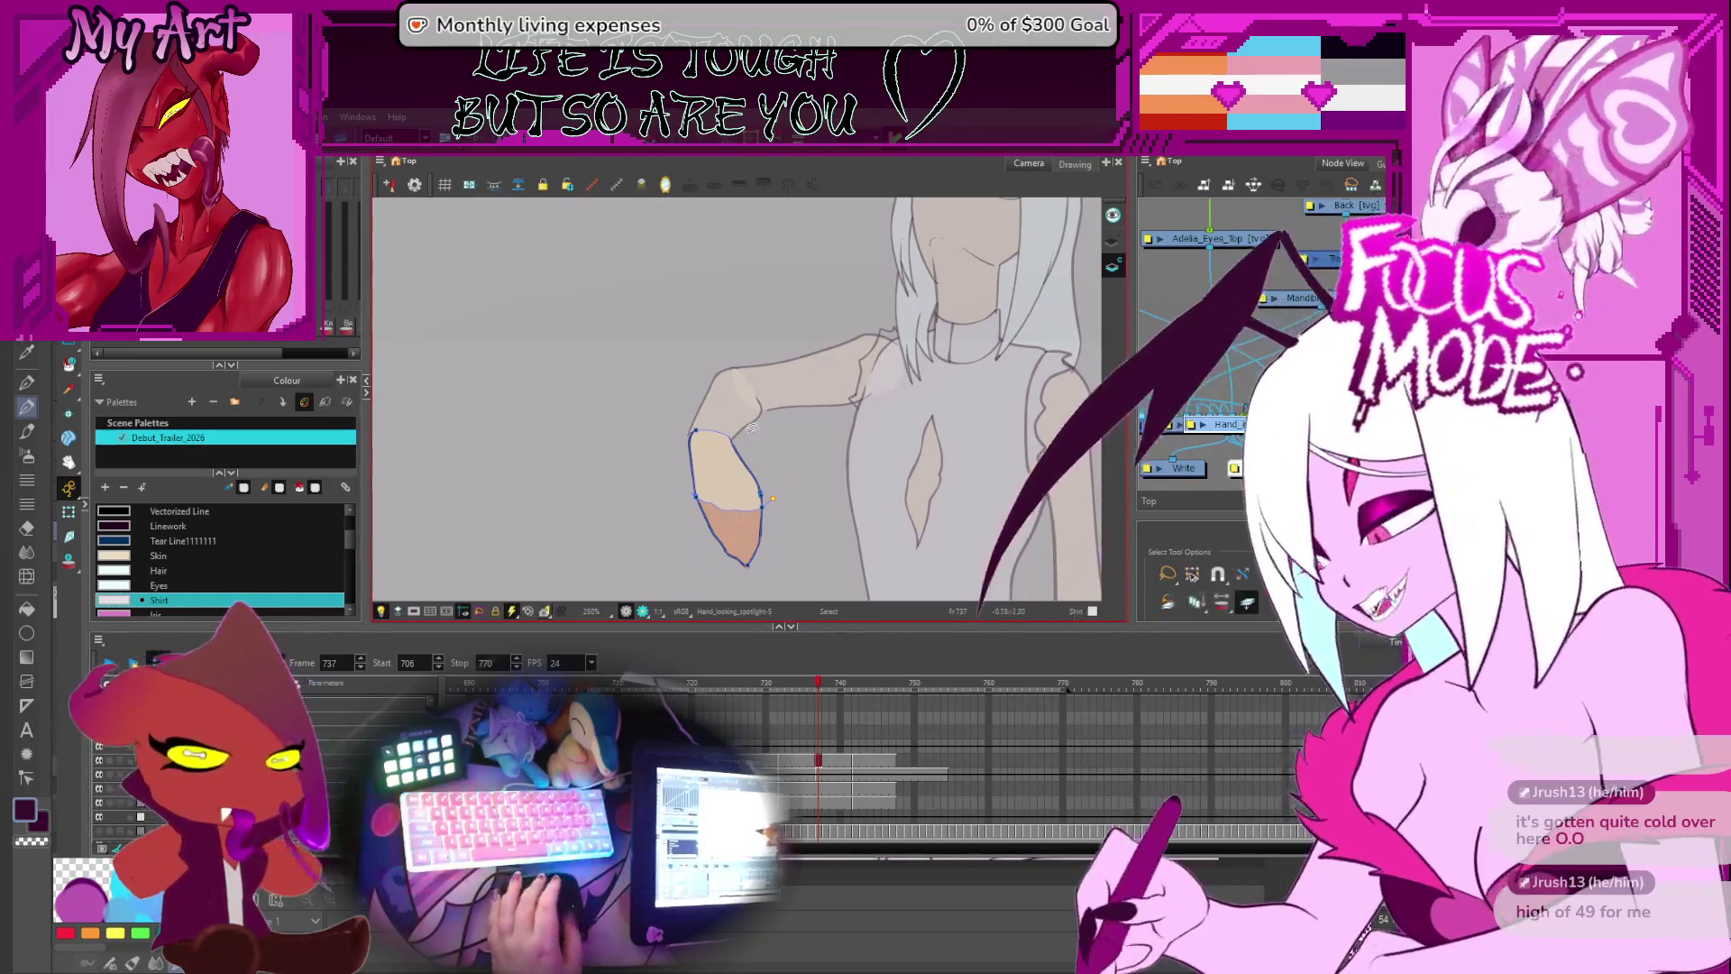
{"action": "key", "text": "comma"}
{"action": "key", "text": "comma"}
{"action": "key", "text": "comma"}
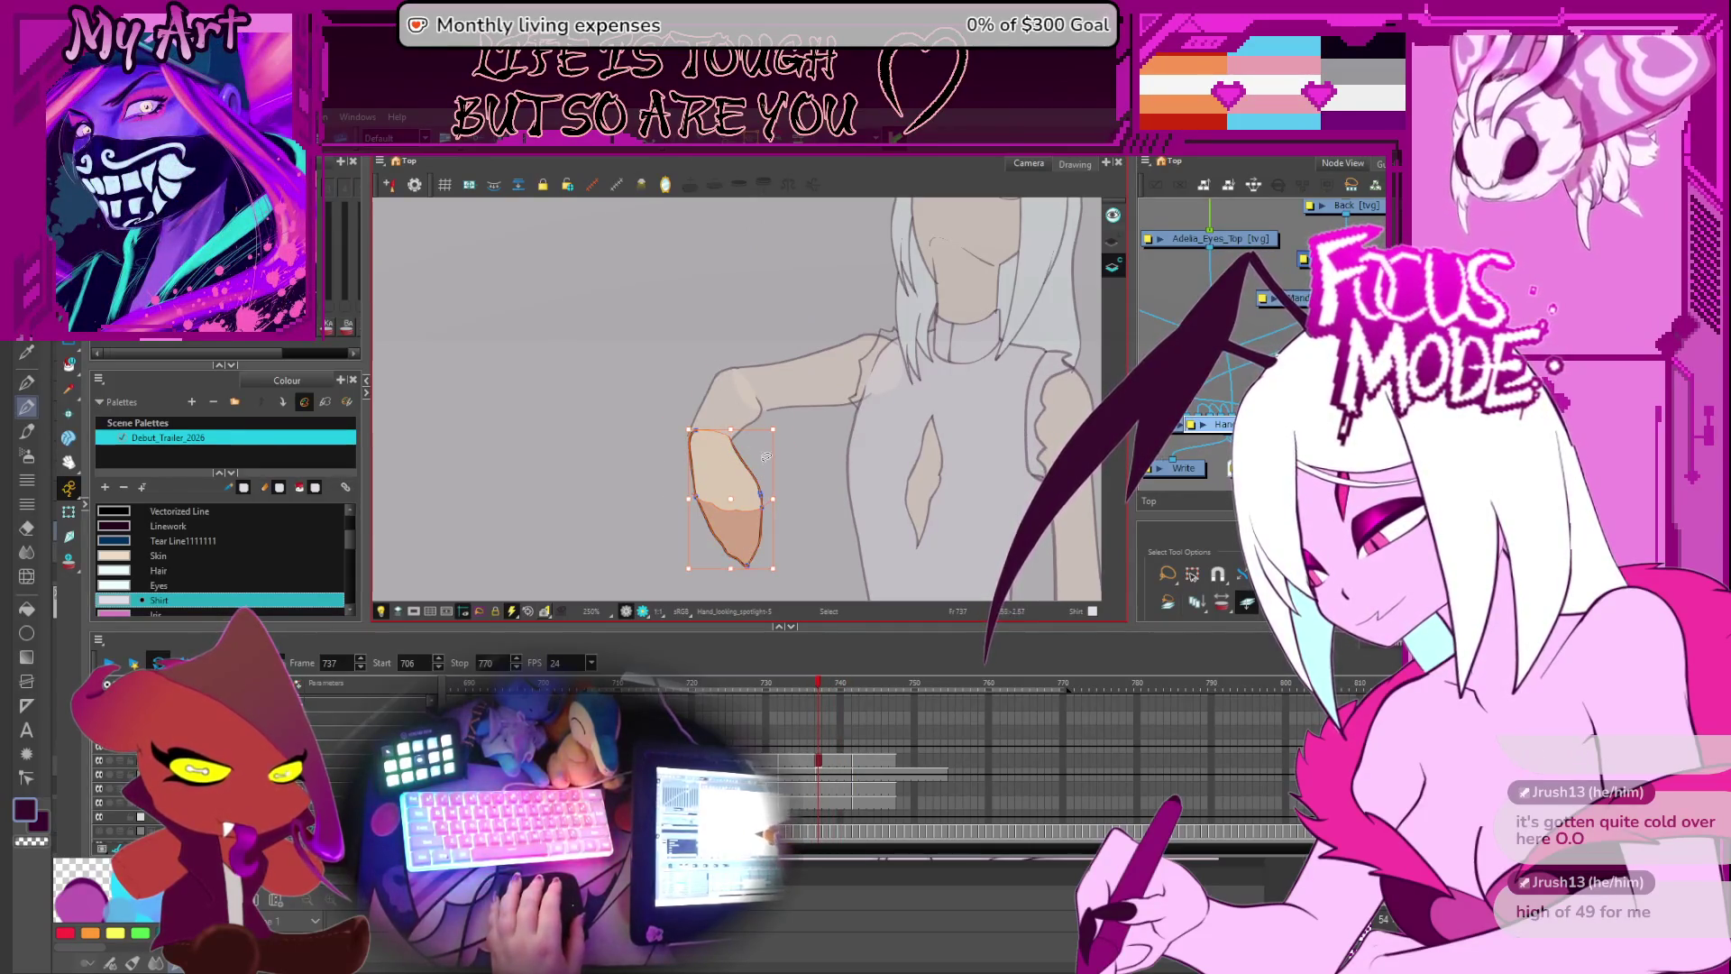
- Rotate the hand upright onto the forearm's end, then zoom close on the hand for contour editing
{"action": "key", "text": "alt+q"}
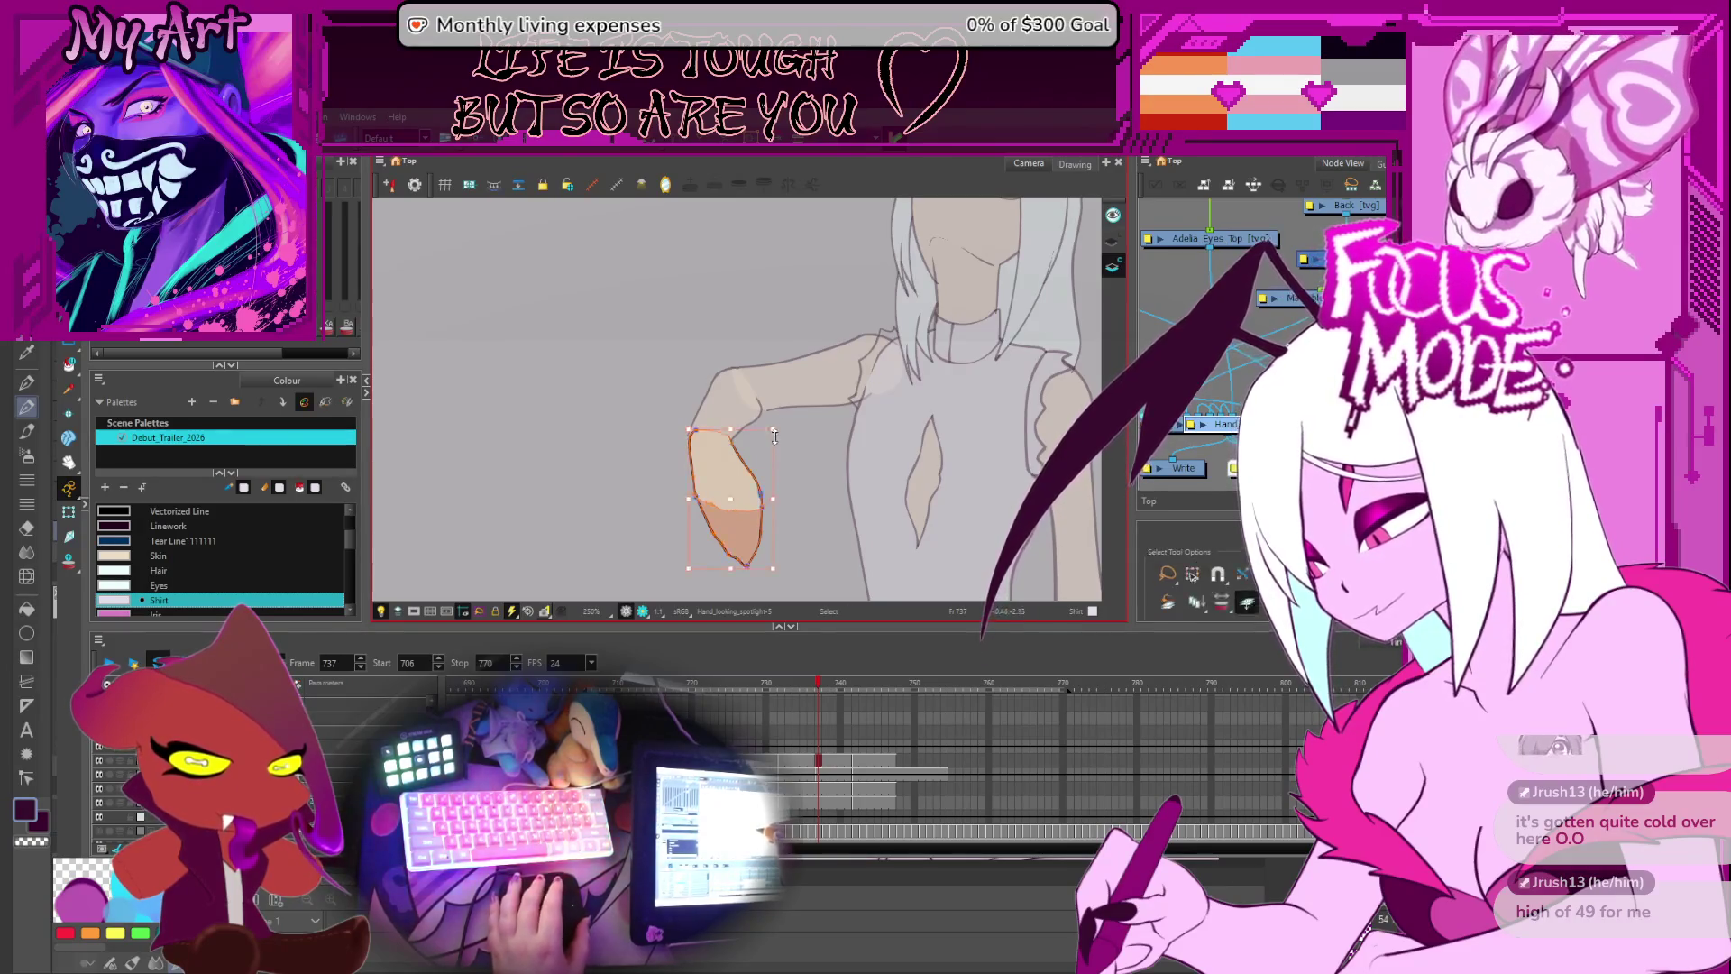
{"action": "mouse_move", "coordinate": [790, 436]}
{"action": "left_mouse_down"}
{"action": "mouse_move", "coordinate": [771, 433]}
{"action": "mouse_move", "coordinate": [767, 370]}
{"action": "mouse_move", "coordinate": [783, 416]}
{"action": "left_mouse_up"}
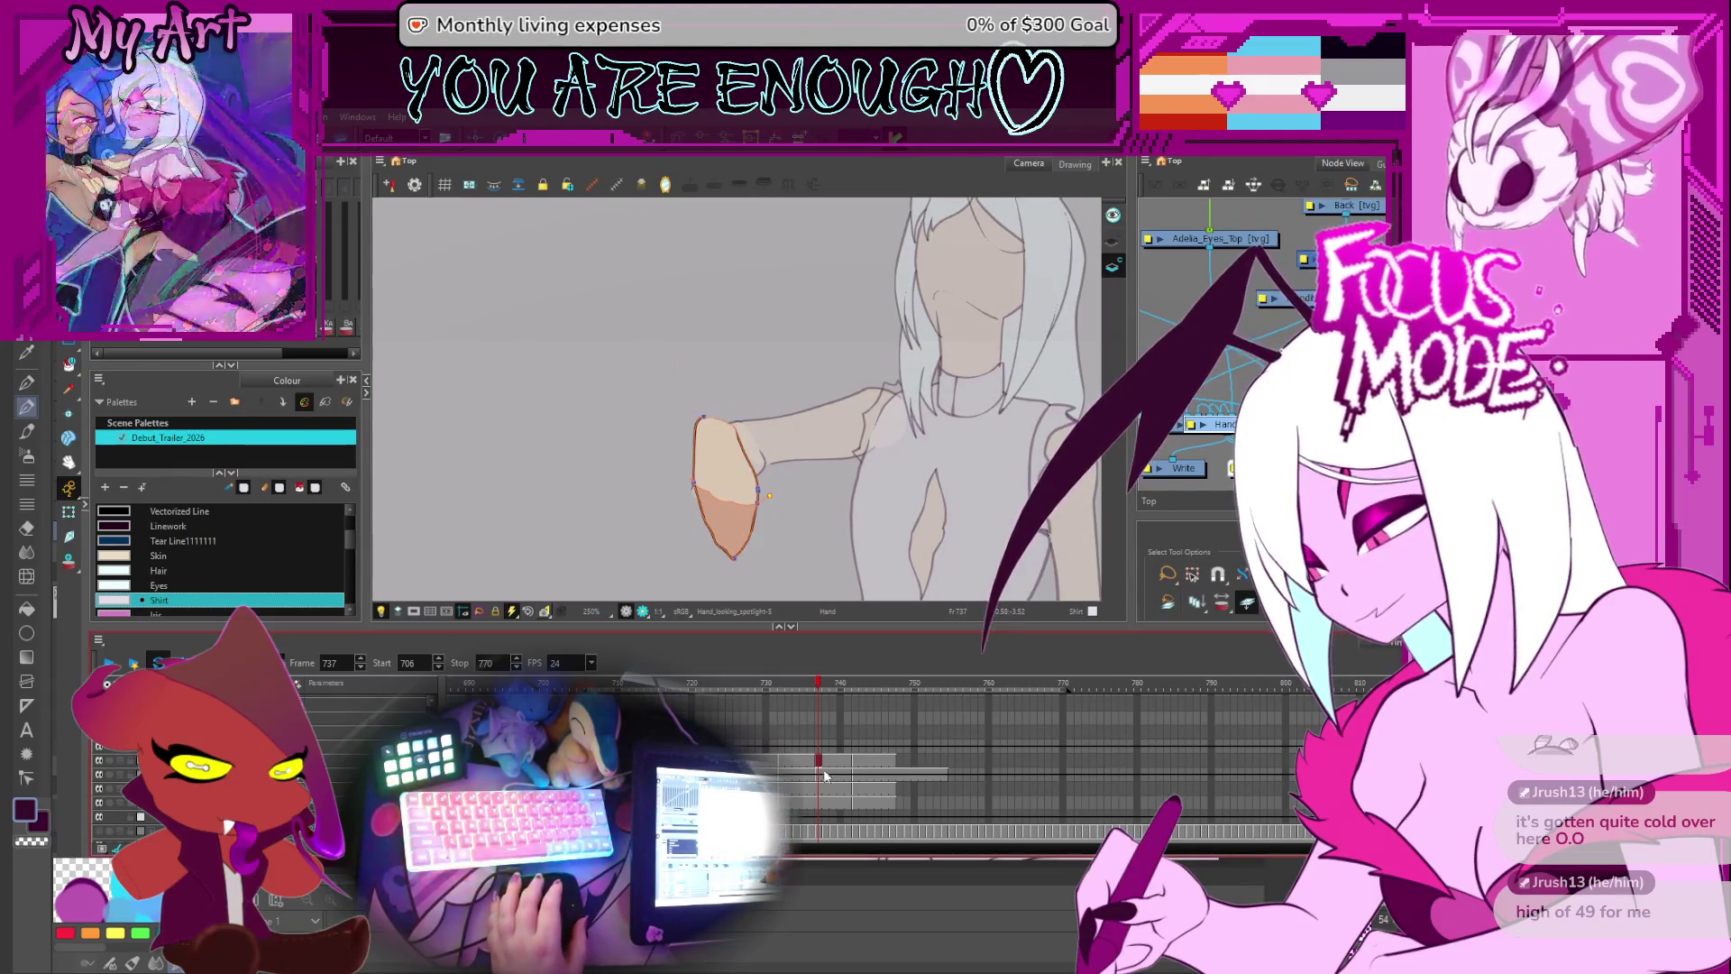
{"action": "left_click", "coordinate": [746, 487]}
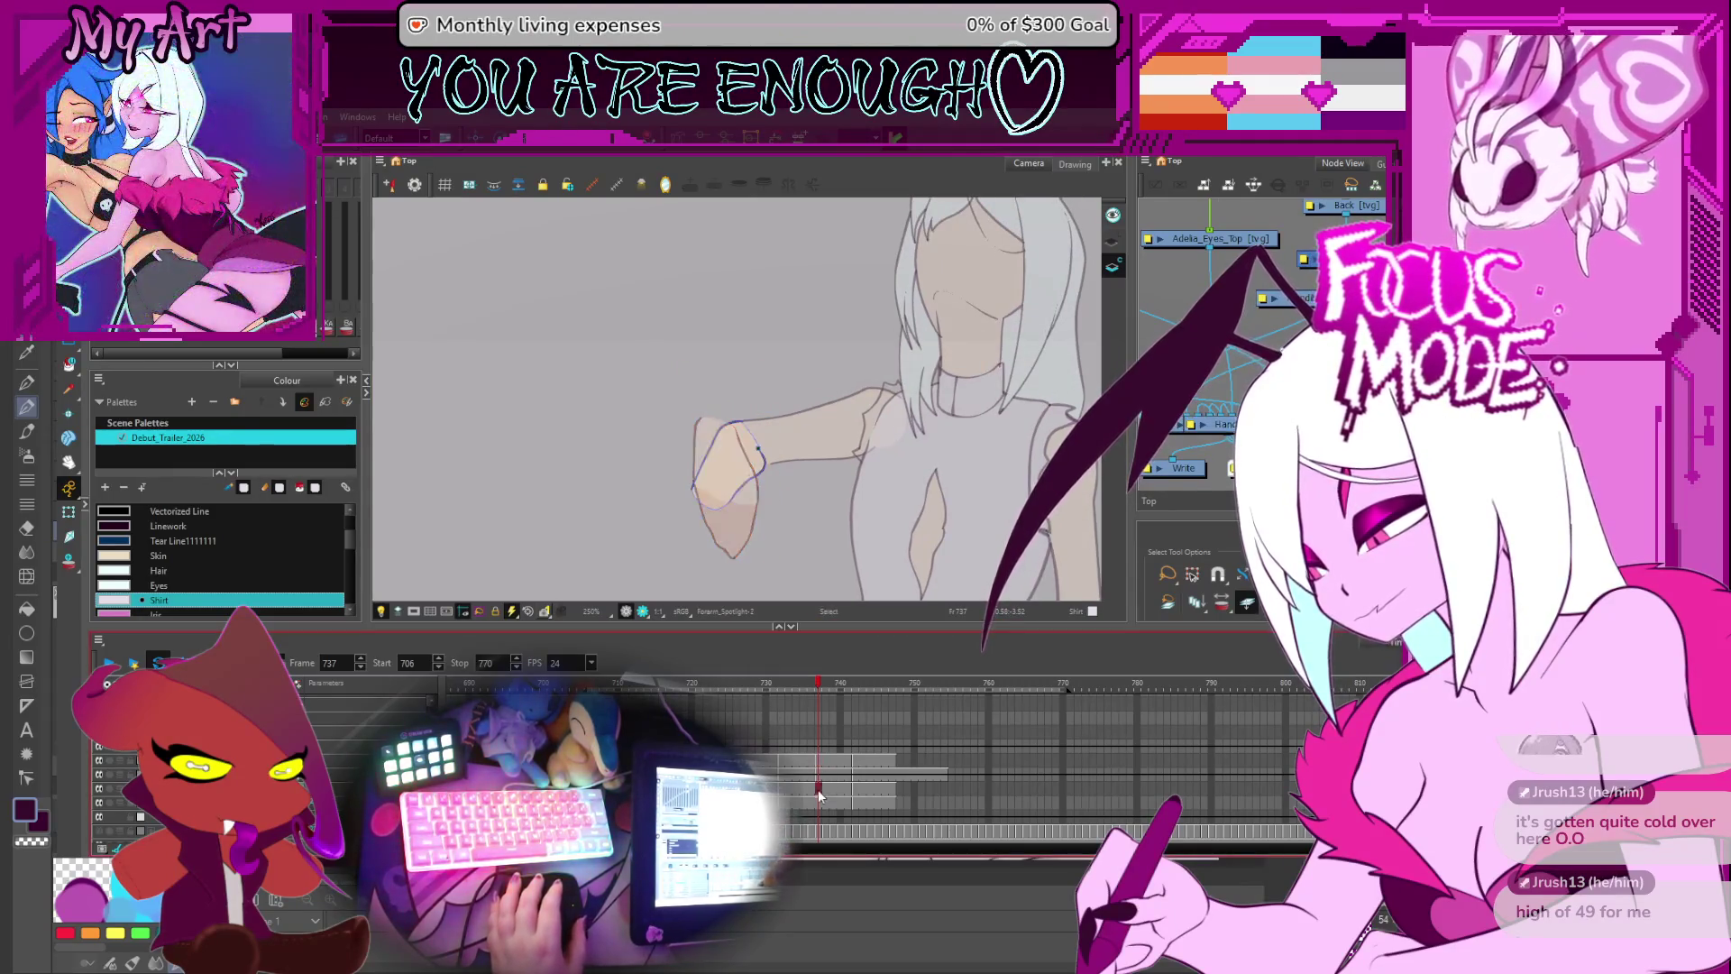
{"action": "left_click", "coordinate": [739, 462]}
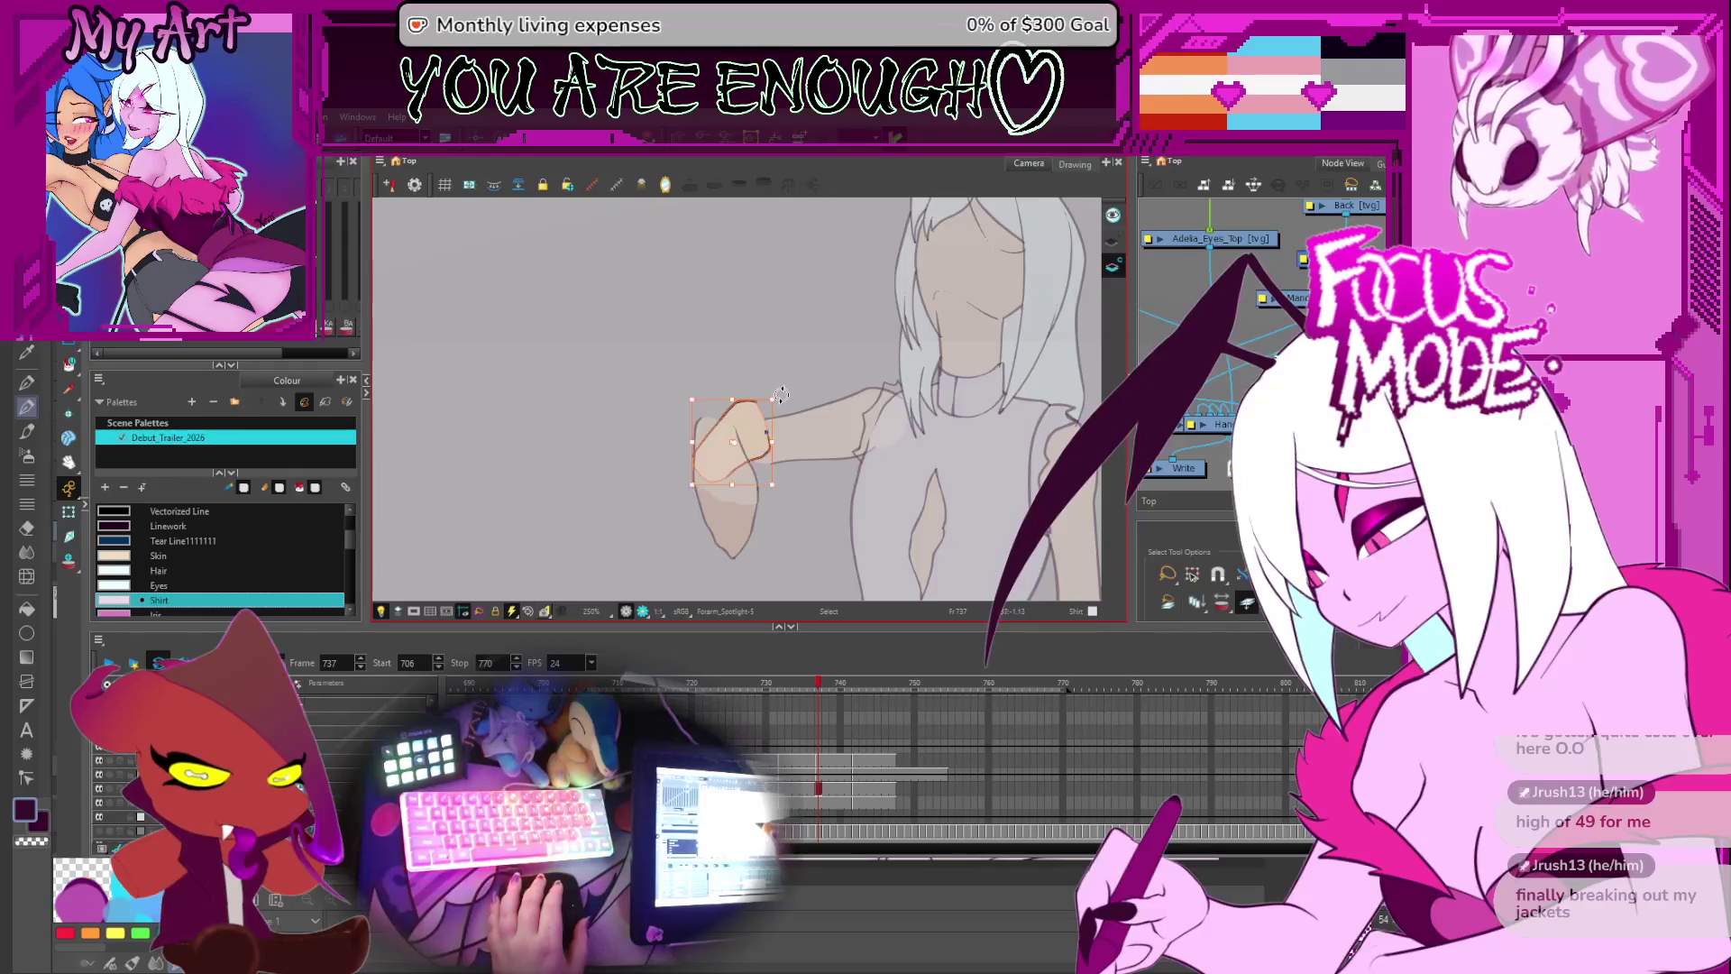
{"action": "left_click", "coordinate": [713, 443]}
{"action": "left_click_drag", "start_coordinate": [712, 443], "coordinate": [731, 462]}
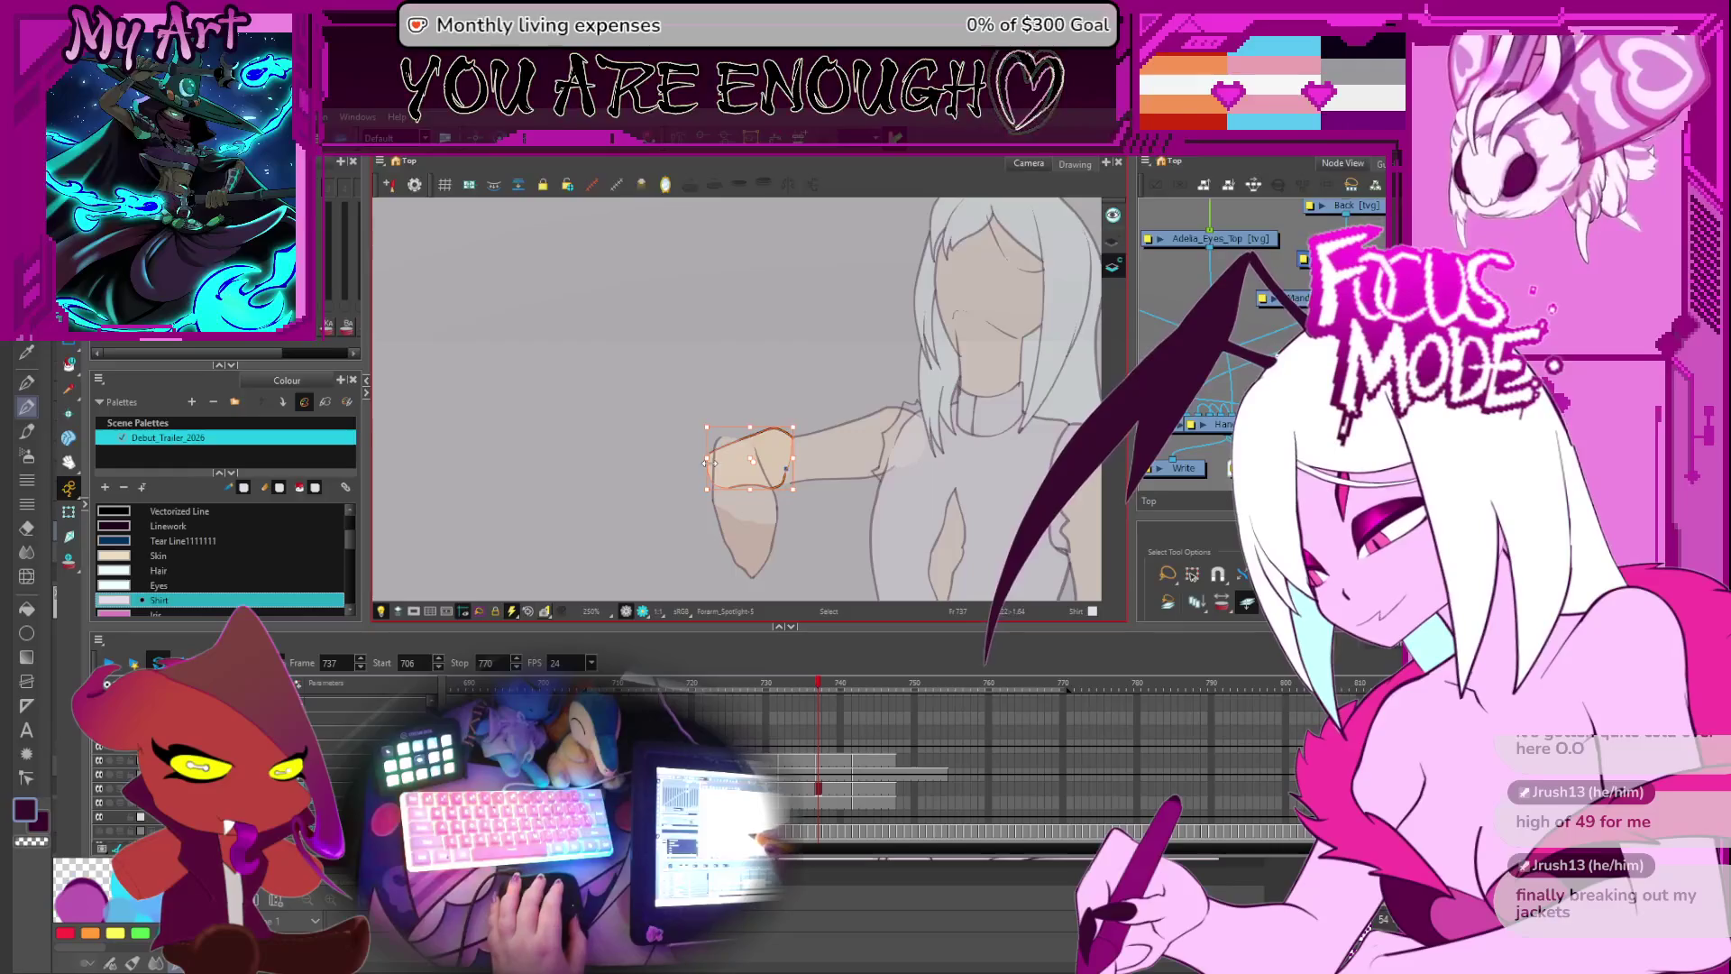
{"action": "left_click", "coordinate": [712, 460]}
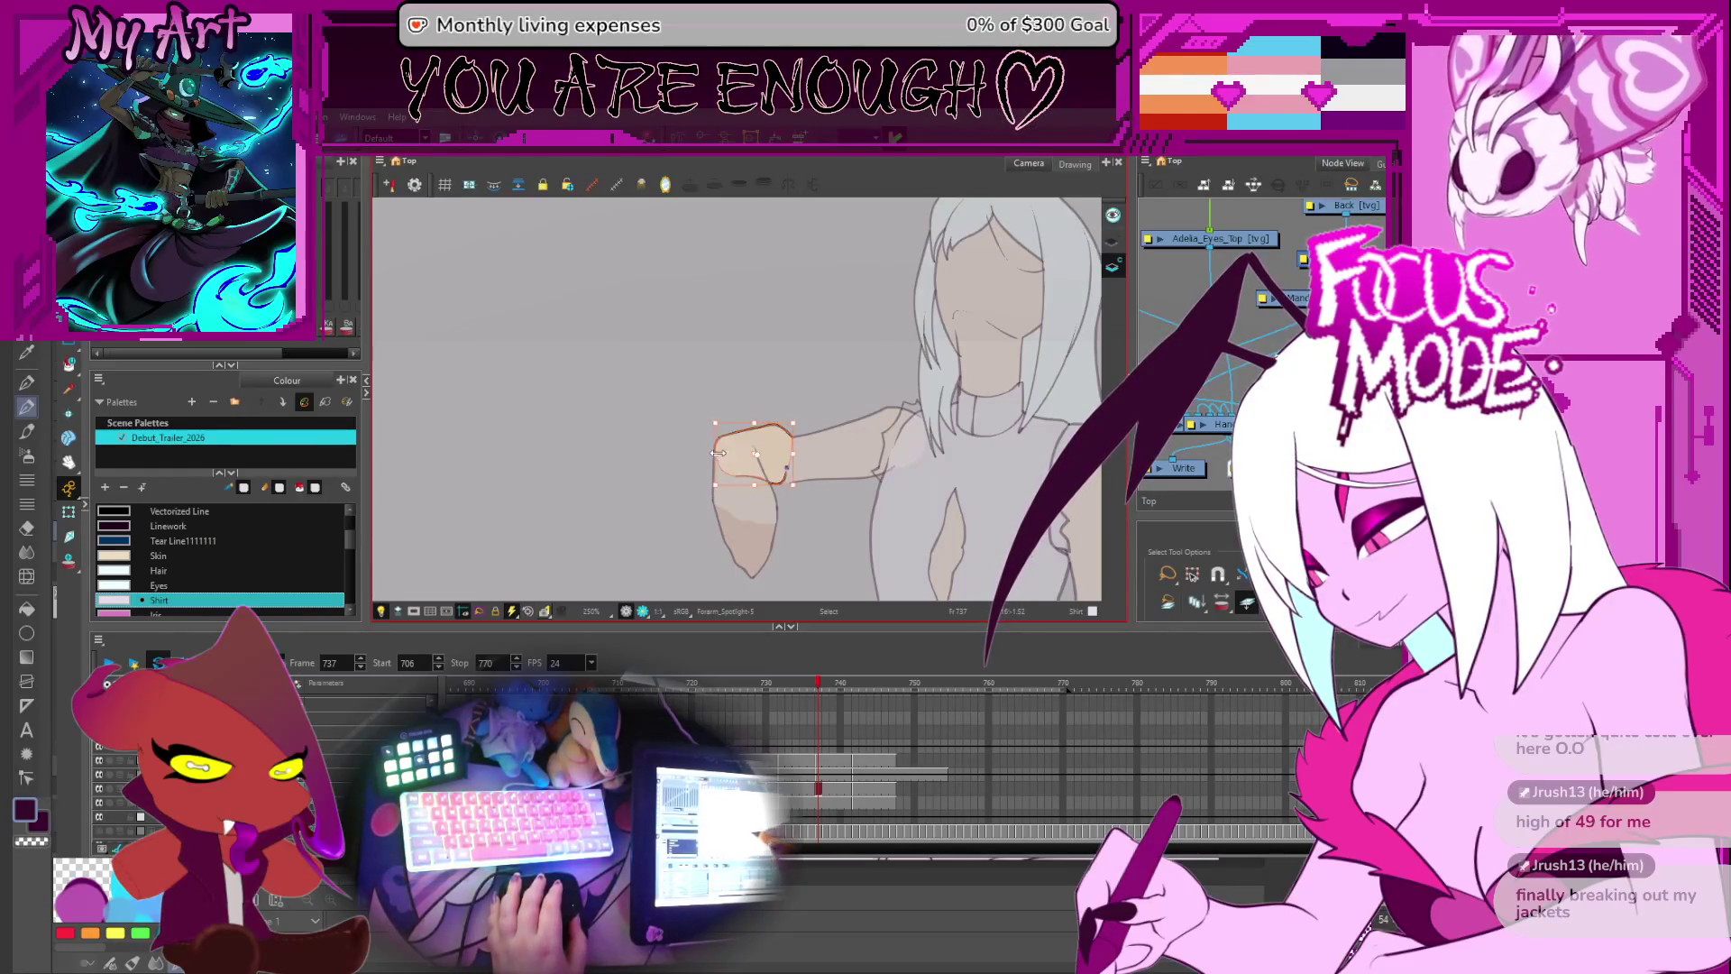
{"action": "left_click_drag", "start_coordinate": [798, 466], "coordinate": [779, 448]}
{"action": "scroll", "coordinate": [769, 462], "scroll_direction": "up", "scroll_amount": 2}
{"action": "key", "text": "alt+q"}
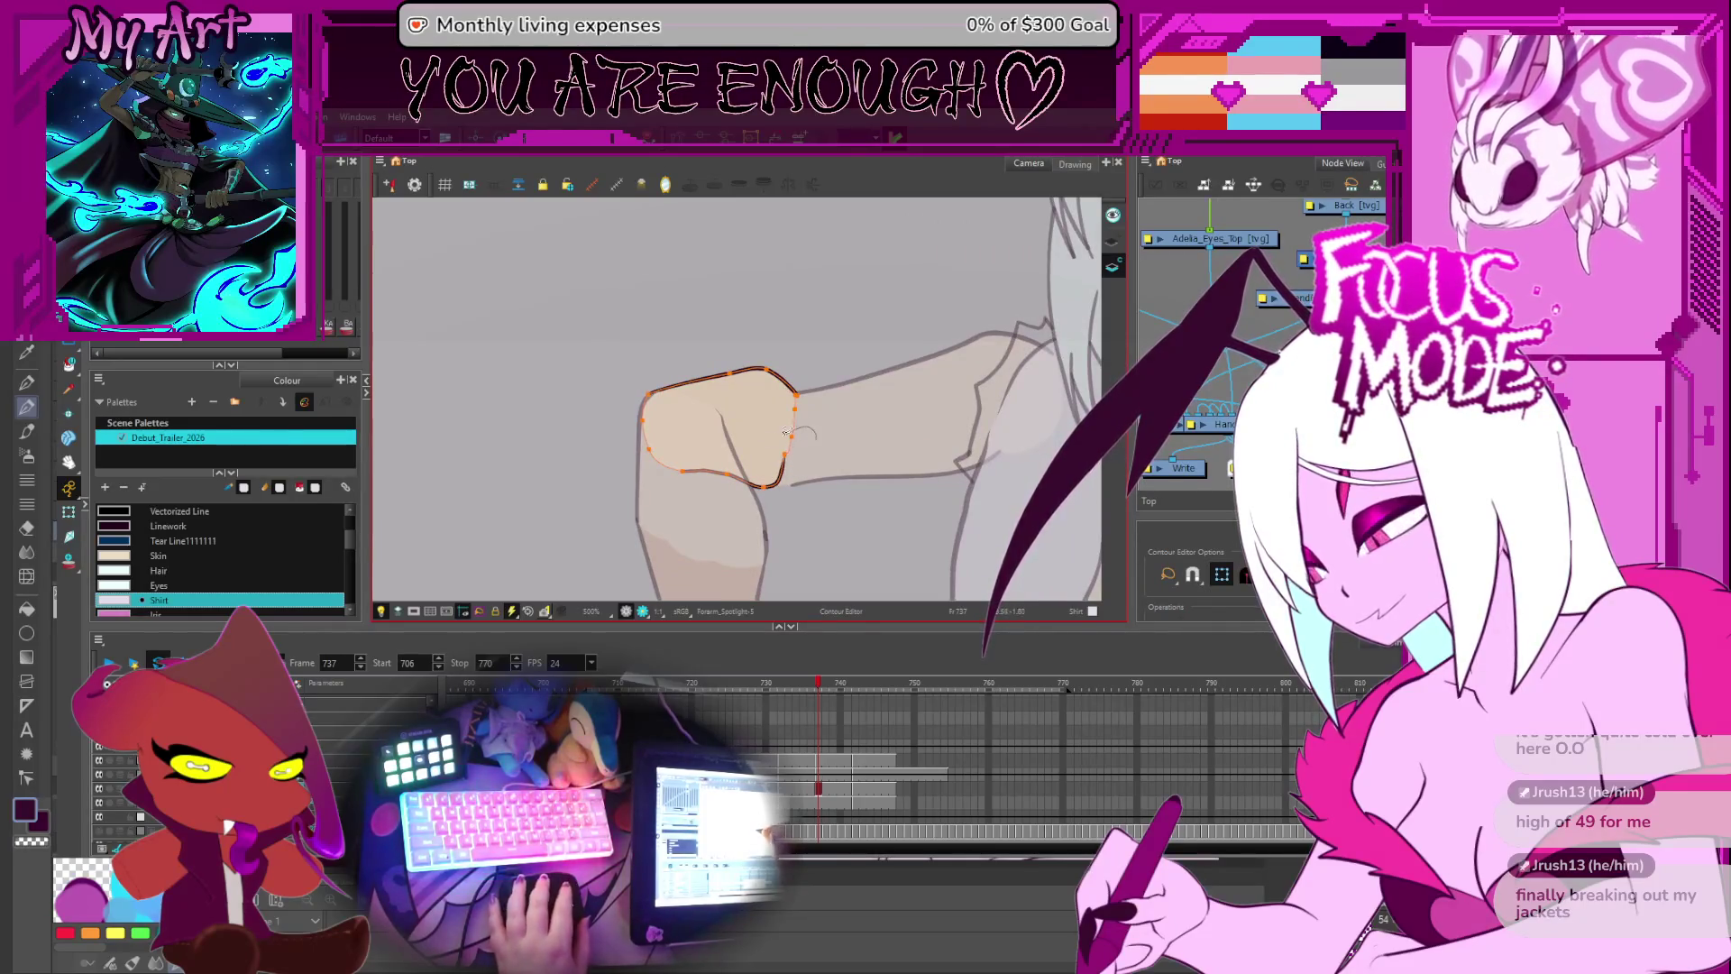
- Push the hand's right edge outward and lower the top of its outline into a rounder fist
{"action": "left_click_drag", "start_coordinate": [780, 458], "coordinate": [791, 458]}
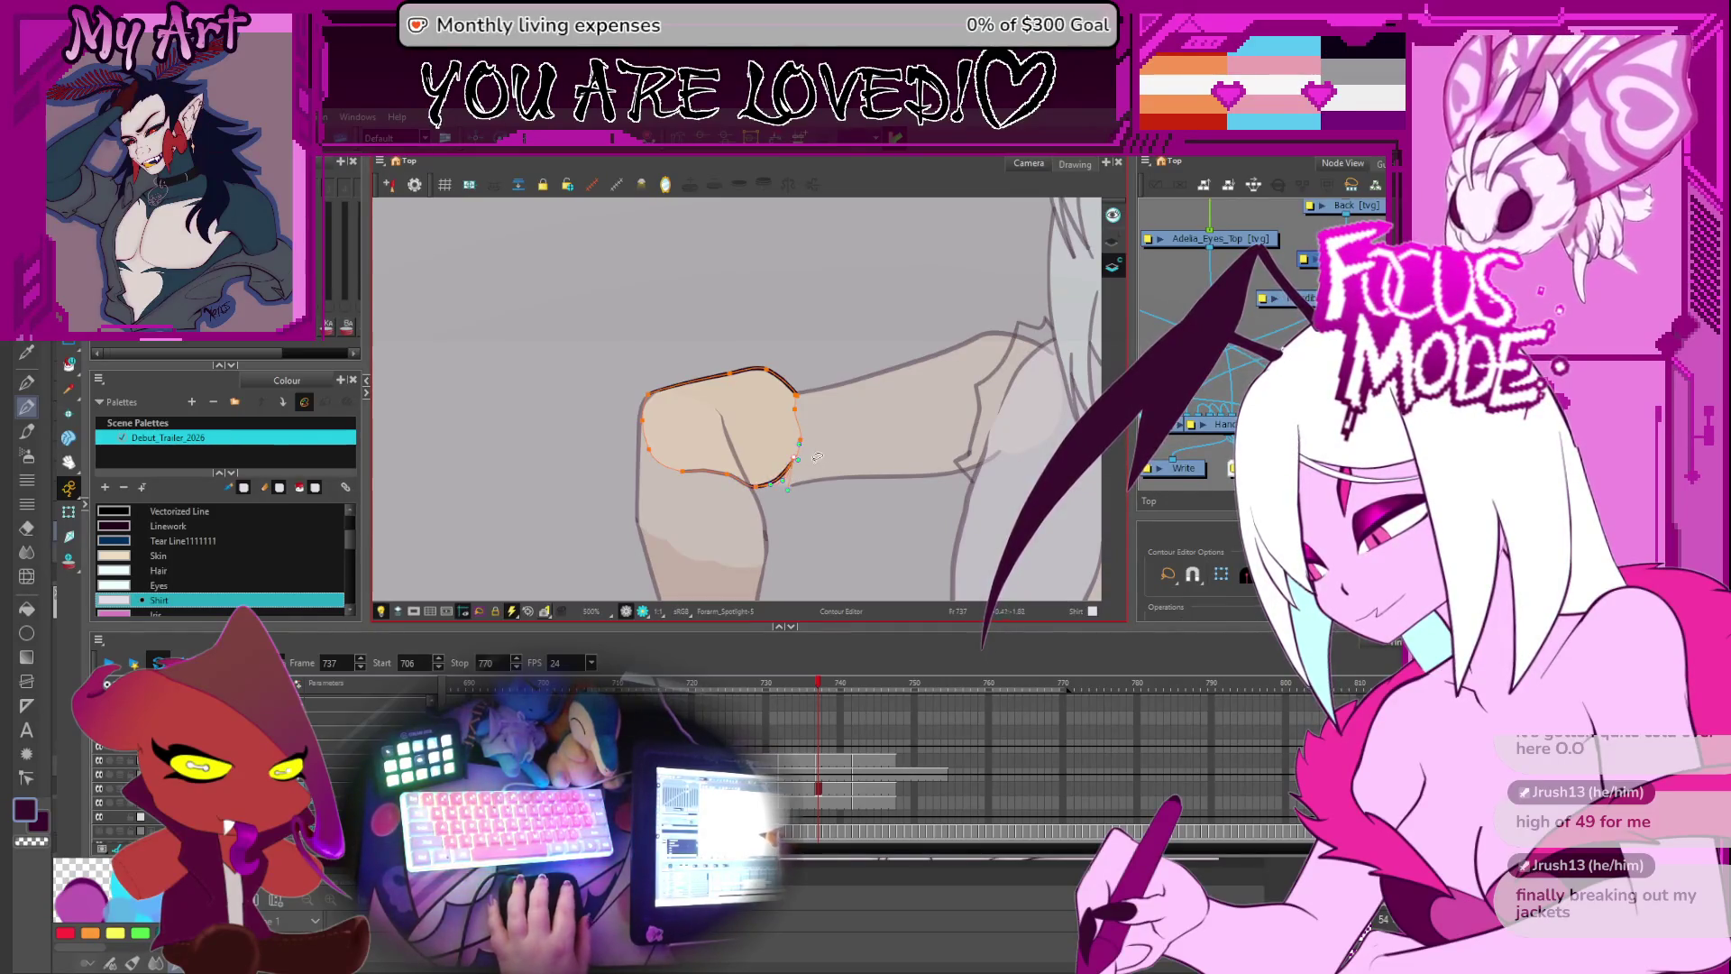
{"action": "scroll", "coordinate": [832, 426], "scroll_direction": "up", "scroll_amount": 5}
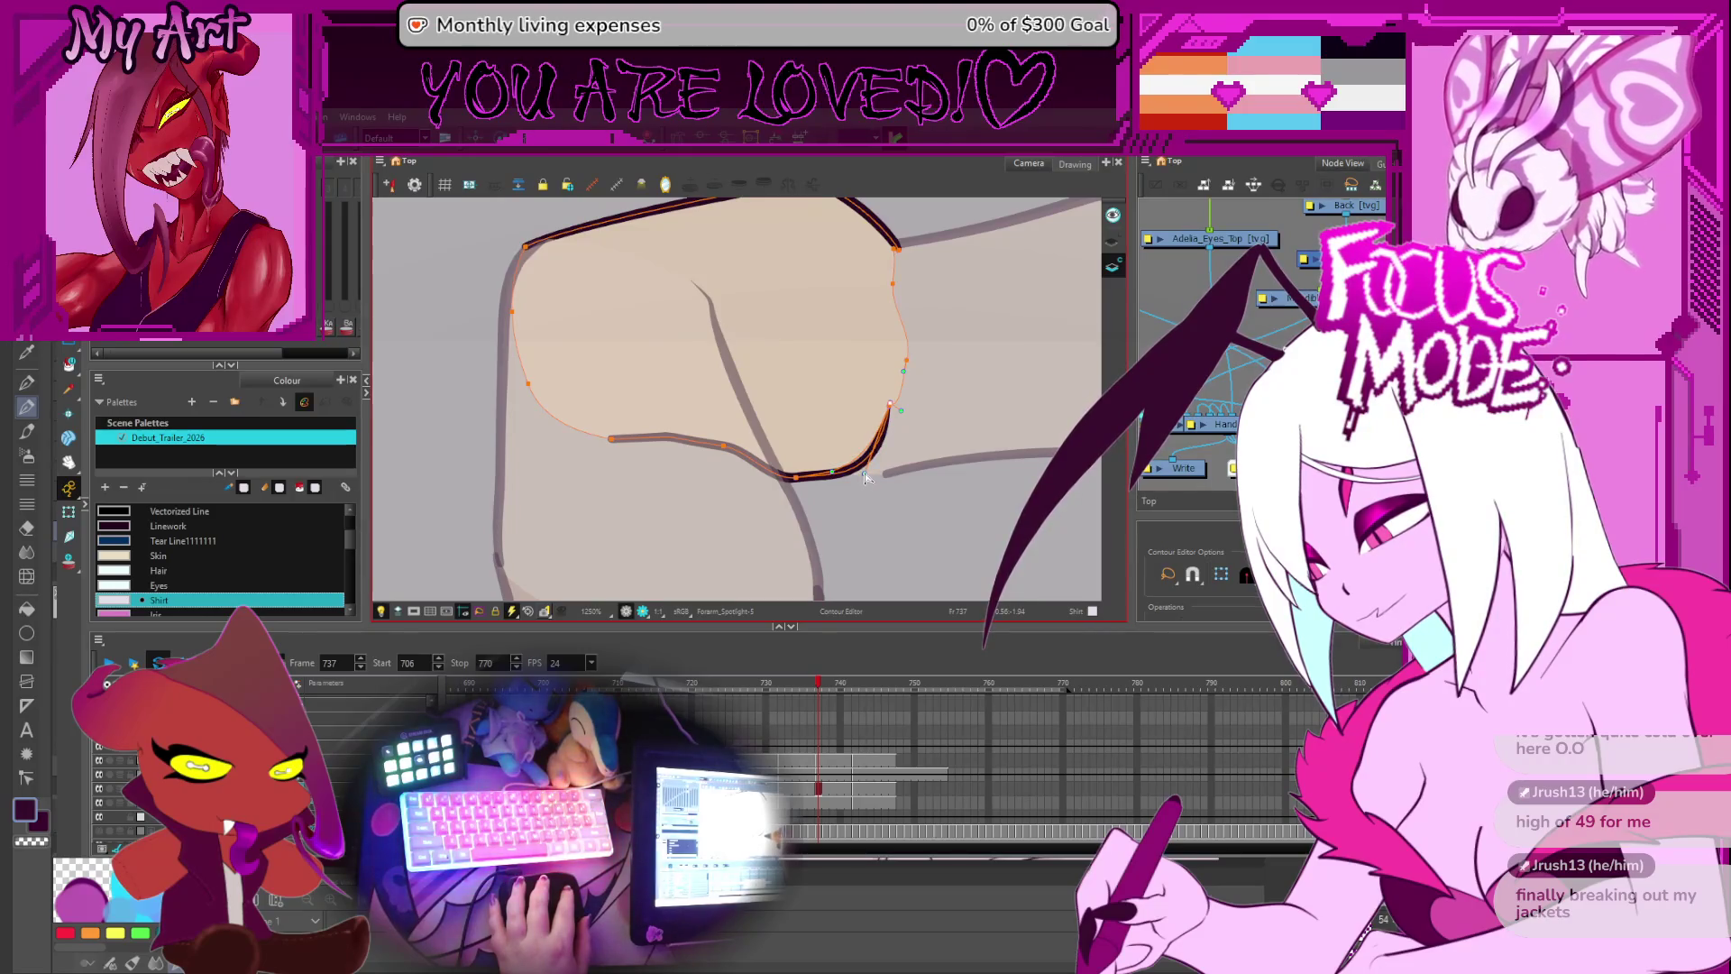
{"action": "scroll", "coordinate": [882, 478], "scroll_direction": "down", "scroll_amount": 3}
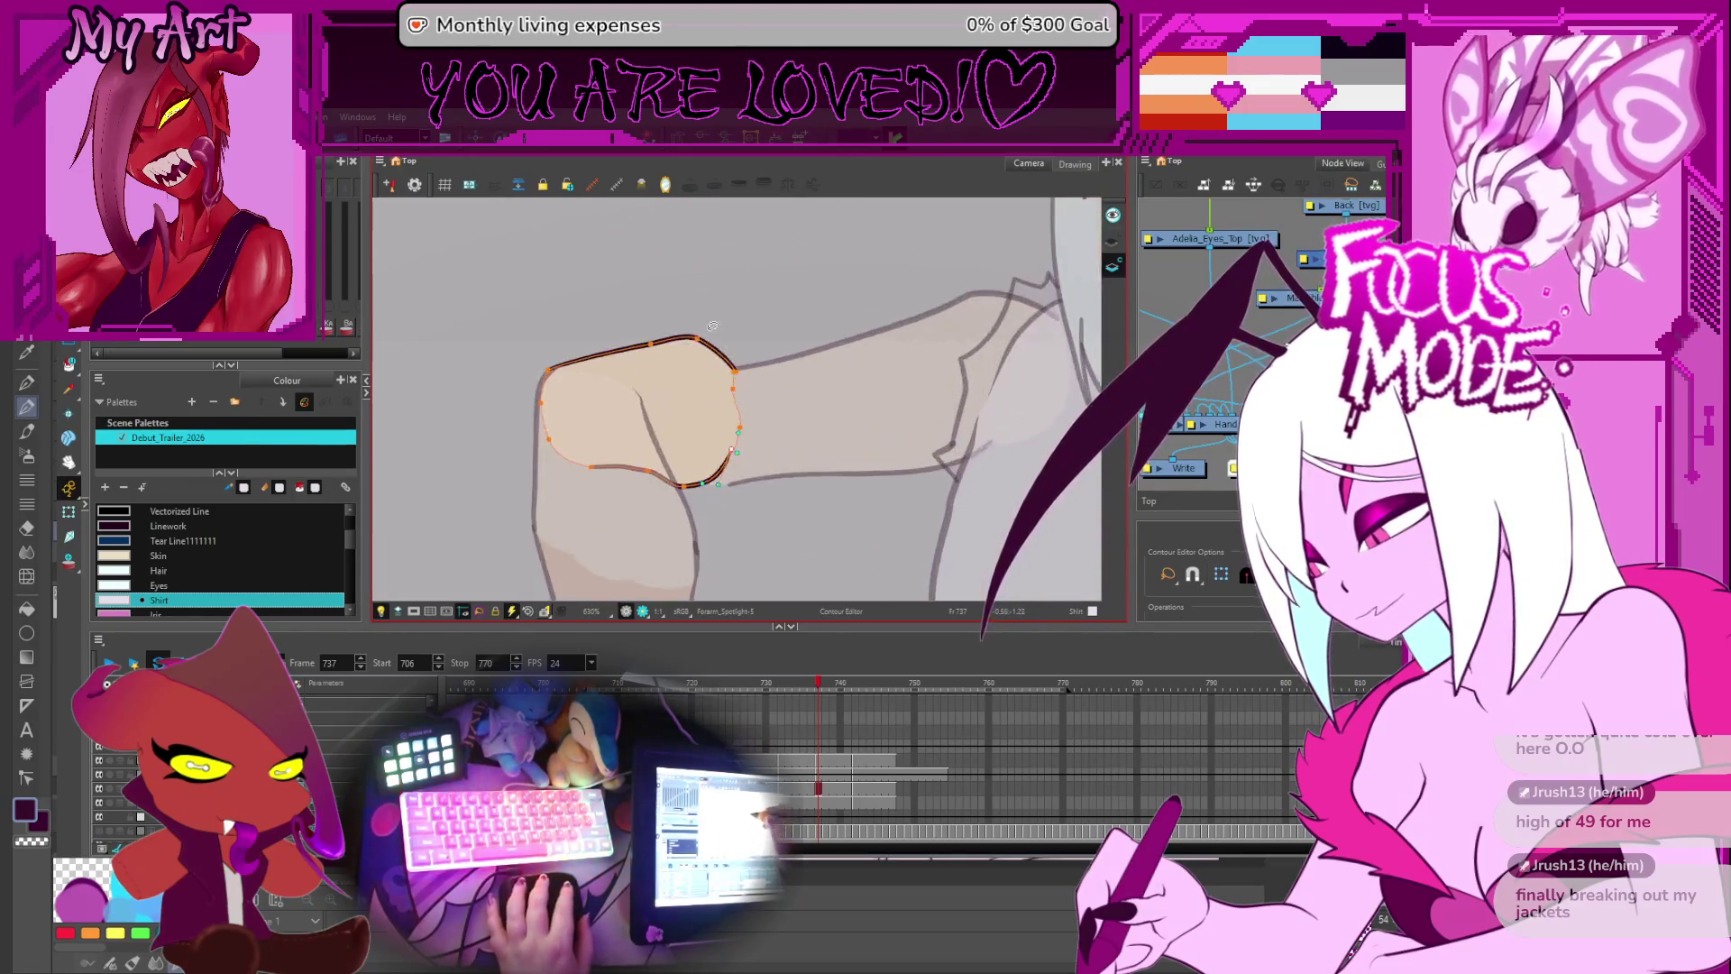
{"action": "left_click", "coordinate": [660, 378]}
{"action": "left_click_drag", "start_coordinate": [729, 386], "coordinate": [732, 393]}
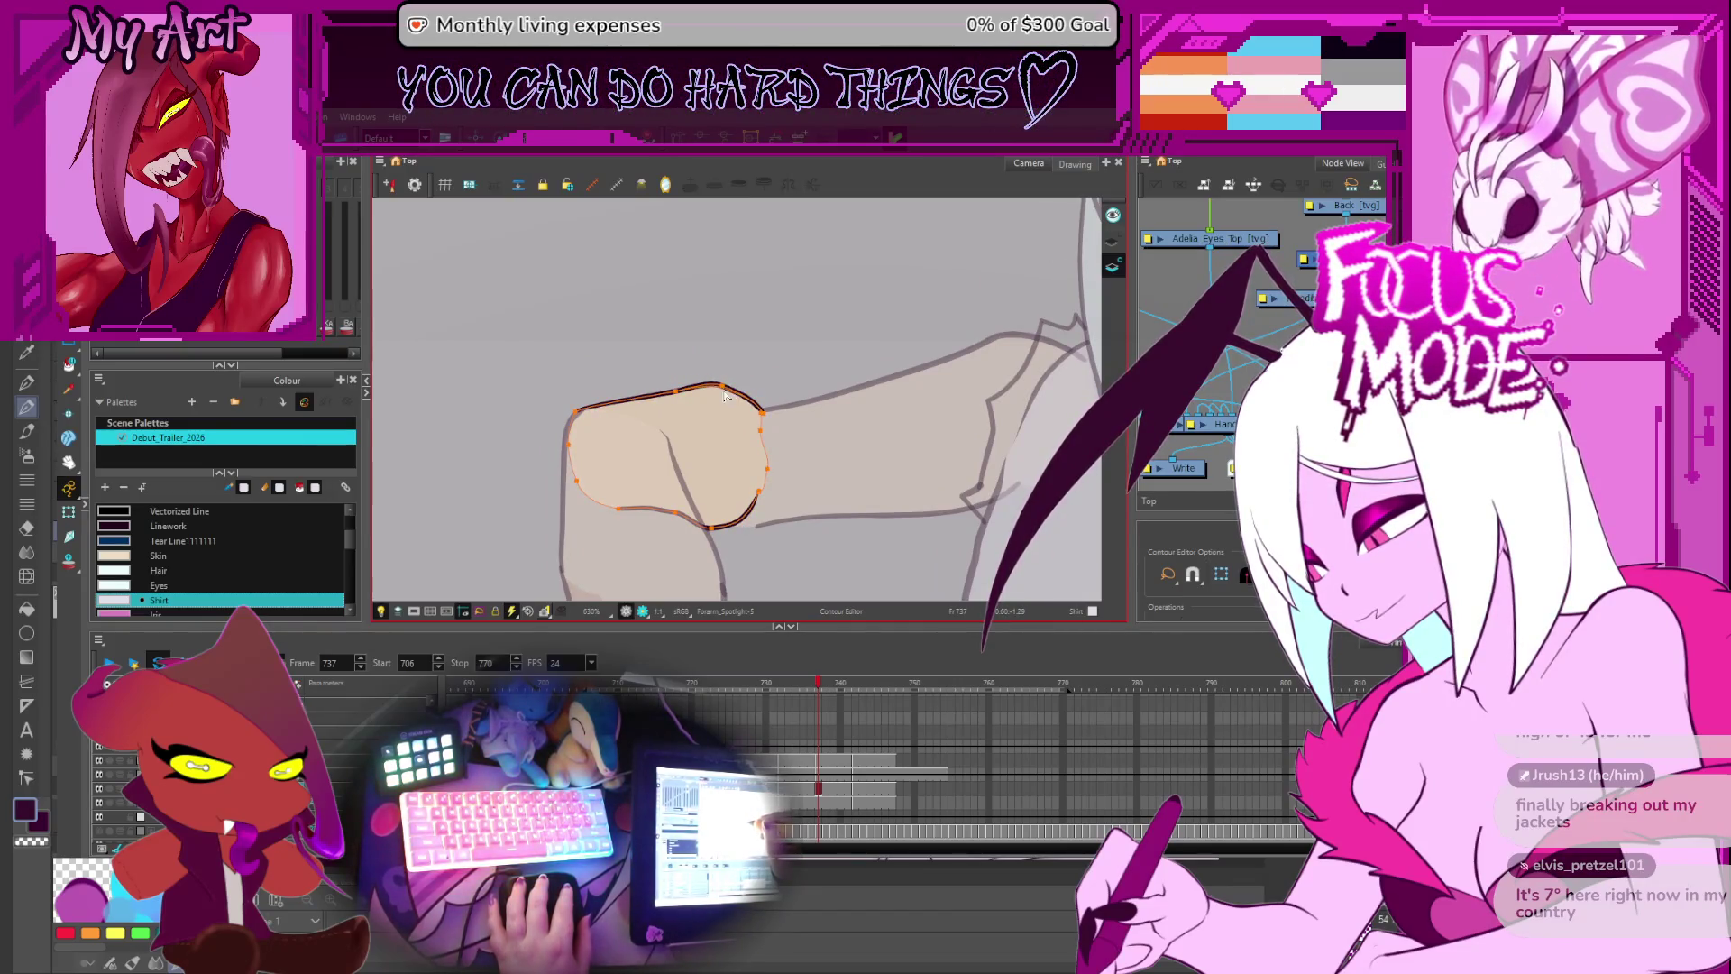
{"action": "scroll", "coordinate": [751, 314], "scroll_direction": "down", "scroll_amount": 3}
{"action": "left_click_drag", "start_coordinate": [751, 314], "coordinate": [704, 336]}
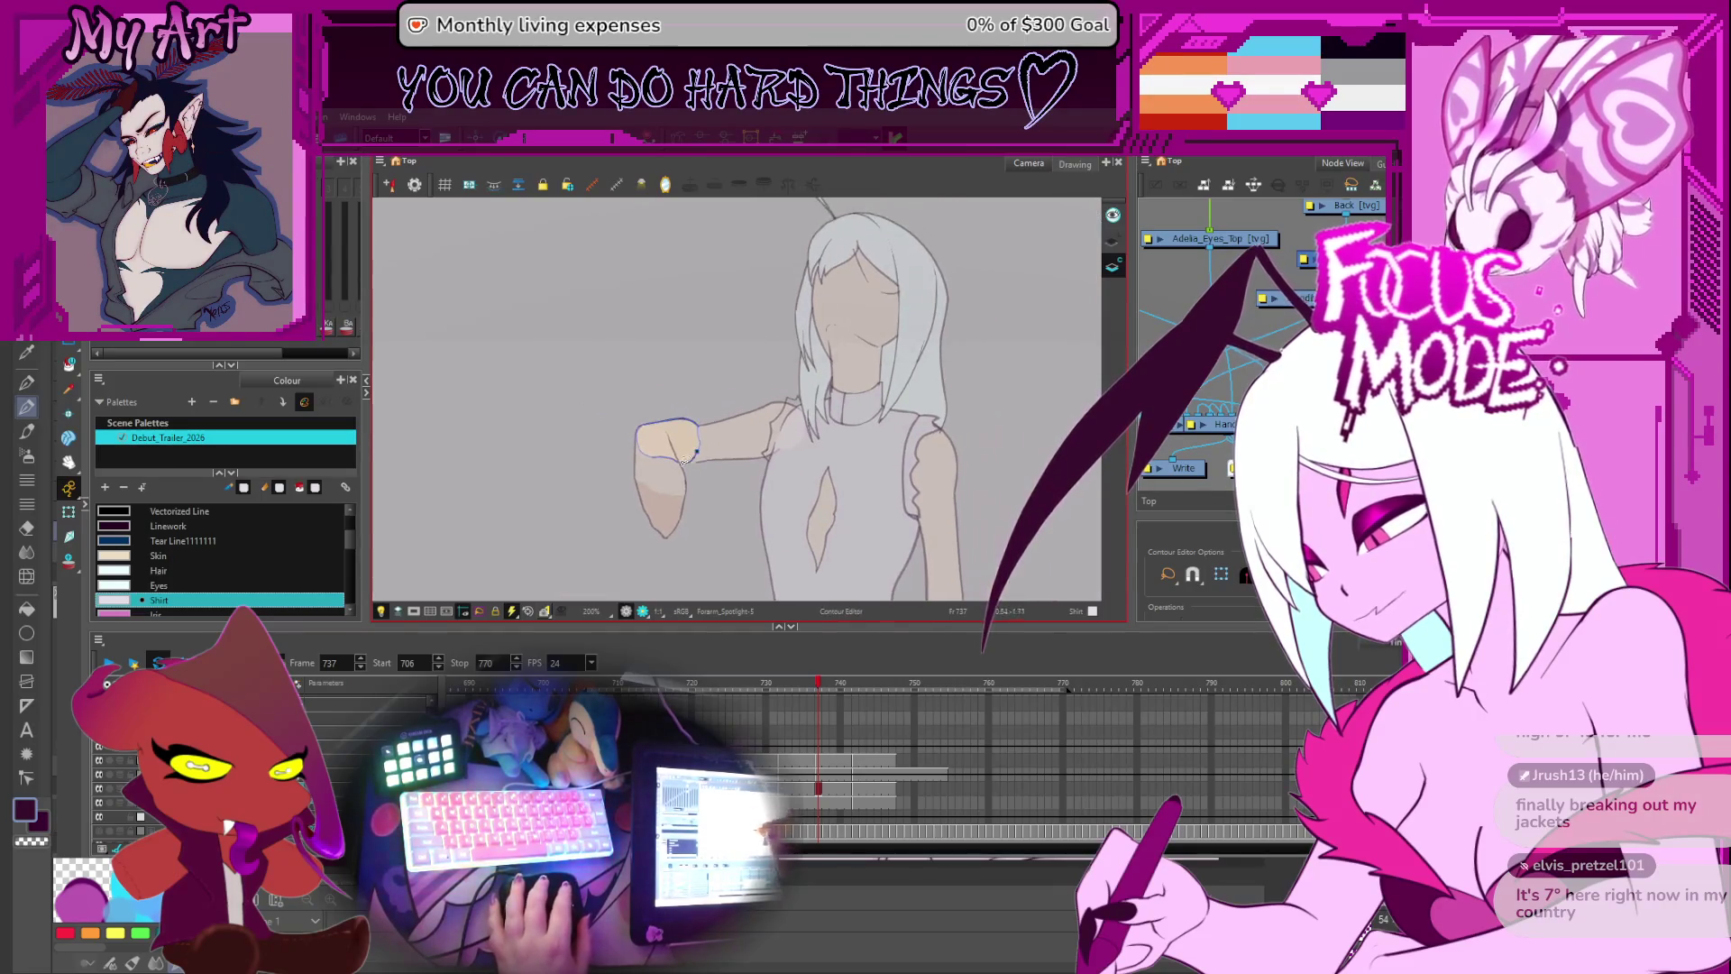
- Return to frame 737 on the Bicep layer and select the bicep stroke
{"action": "left_click", "coordinate": [823, 788]}
{"action": "left_click", "coordinate": [820, 803]}
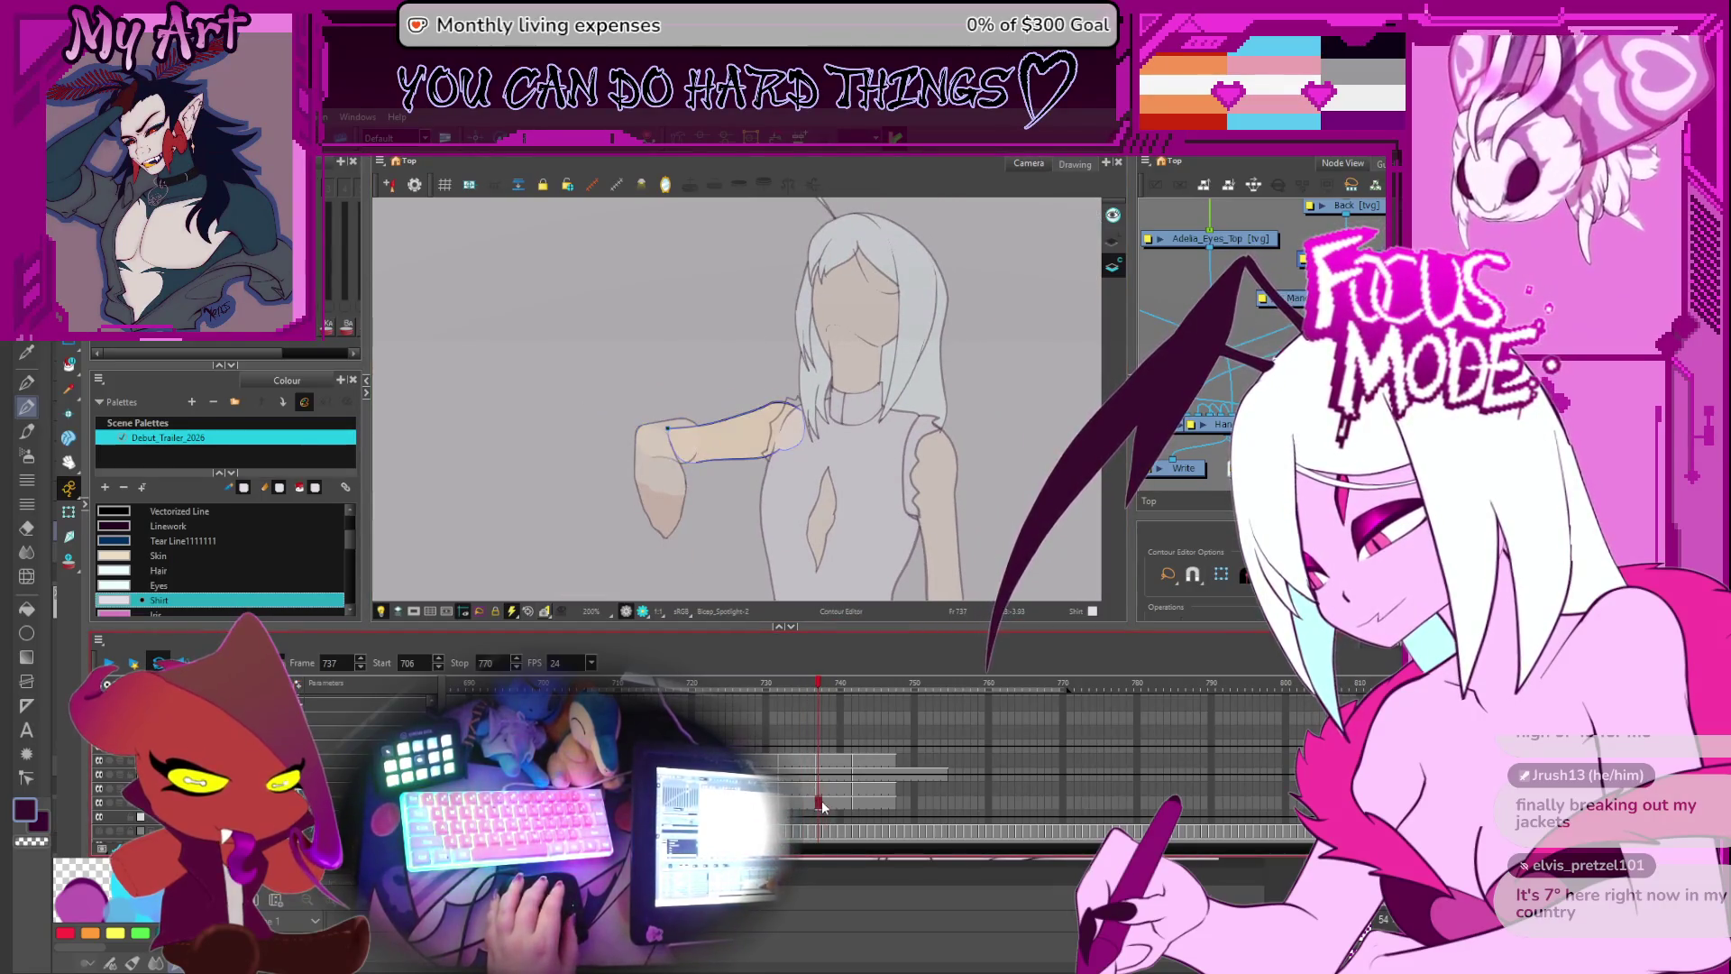
{"action": "scroll", "coordinate": [762, 408], "scroll_direction": "up", "scroll_amount": 3}
{"action": "key", "text": "alt+s"}
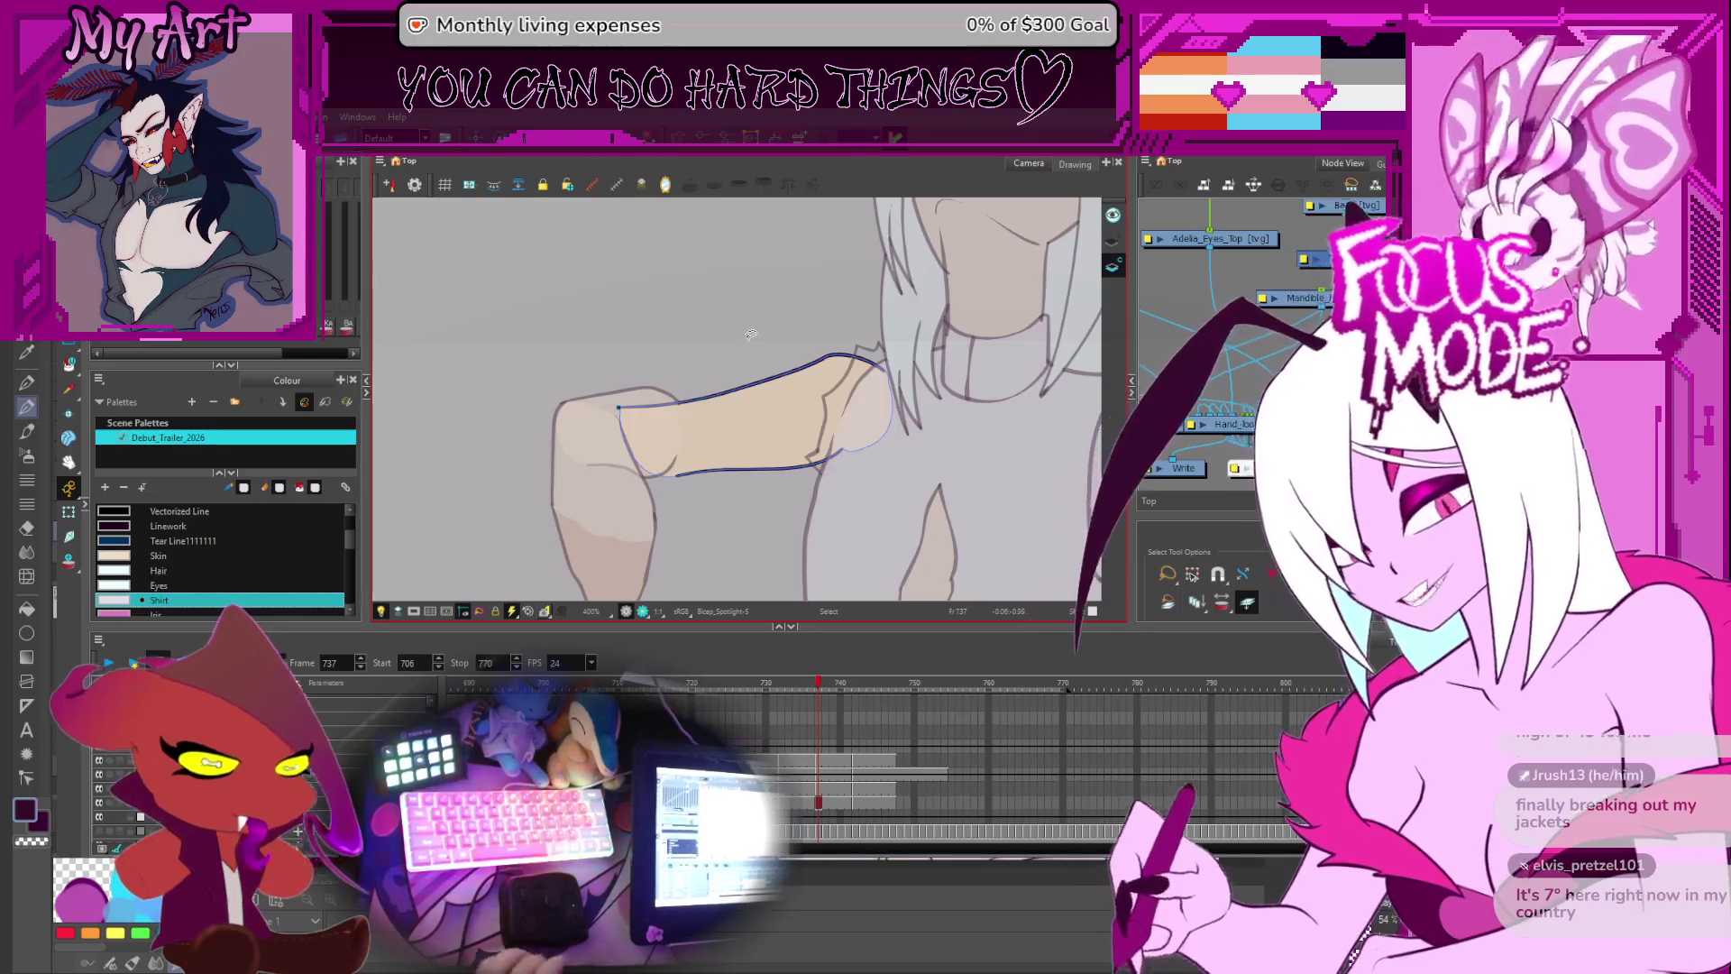
{"action": "left_click", "coordinate": [750, 334]}
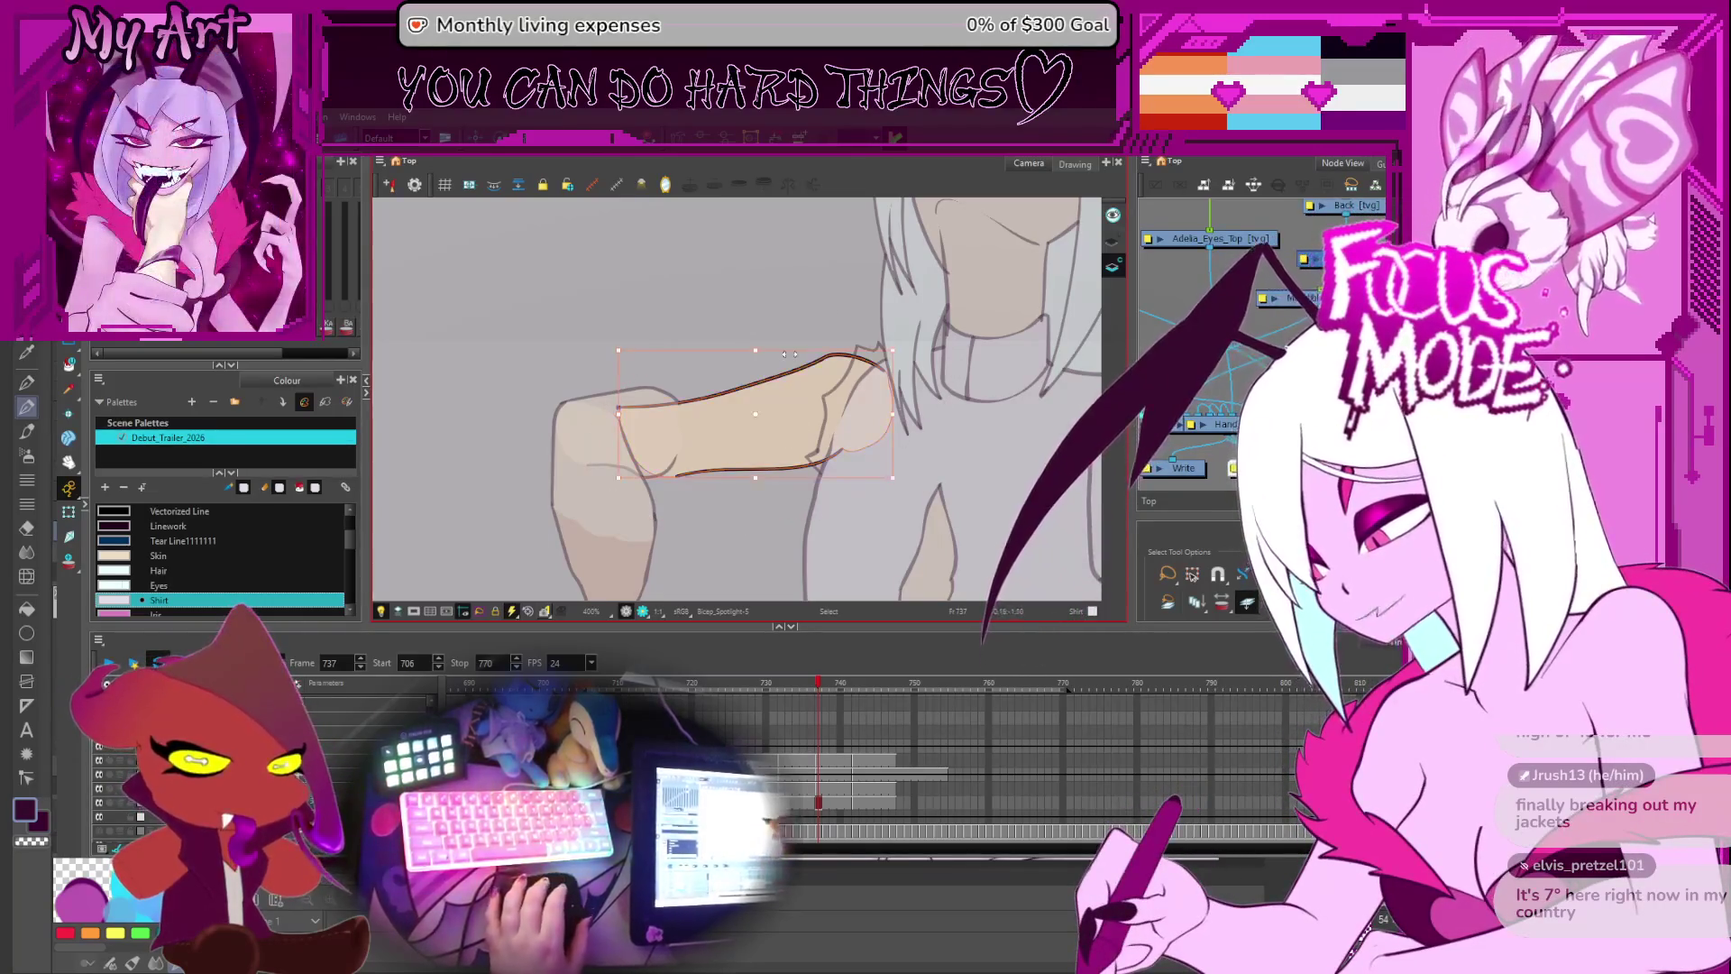
{"action": "left_click", "coordinate": [606, 482]}
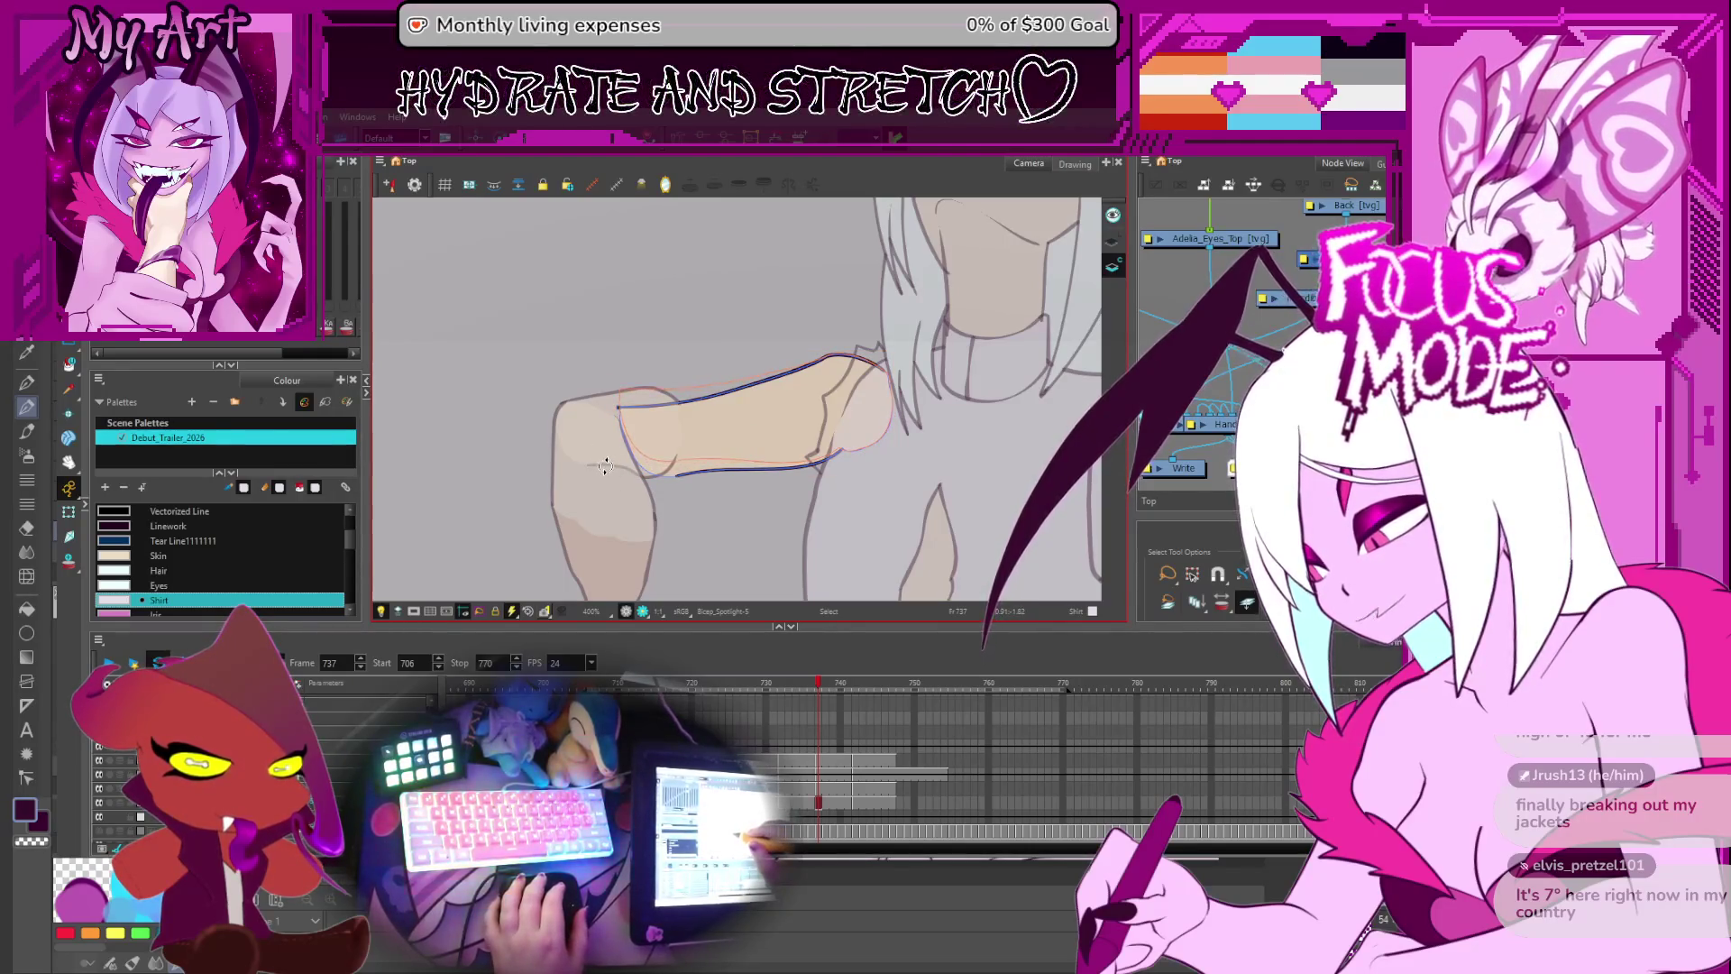
- Edit a point on the lower bicep contour to follow the shoulder, then advance to frame 738
{"action": "key", "text": "alt+q"}
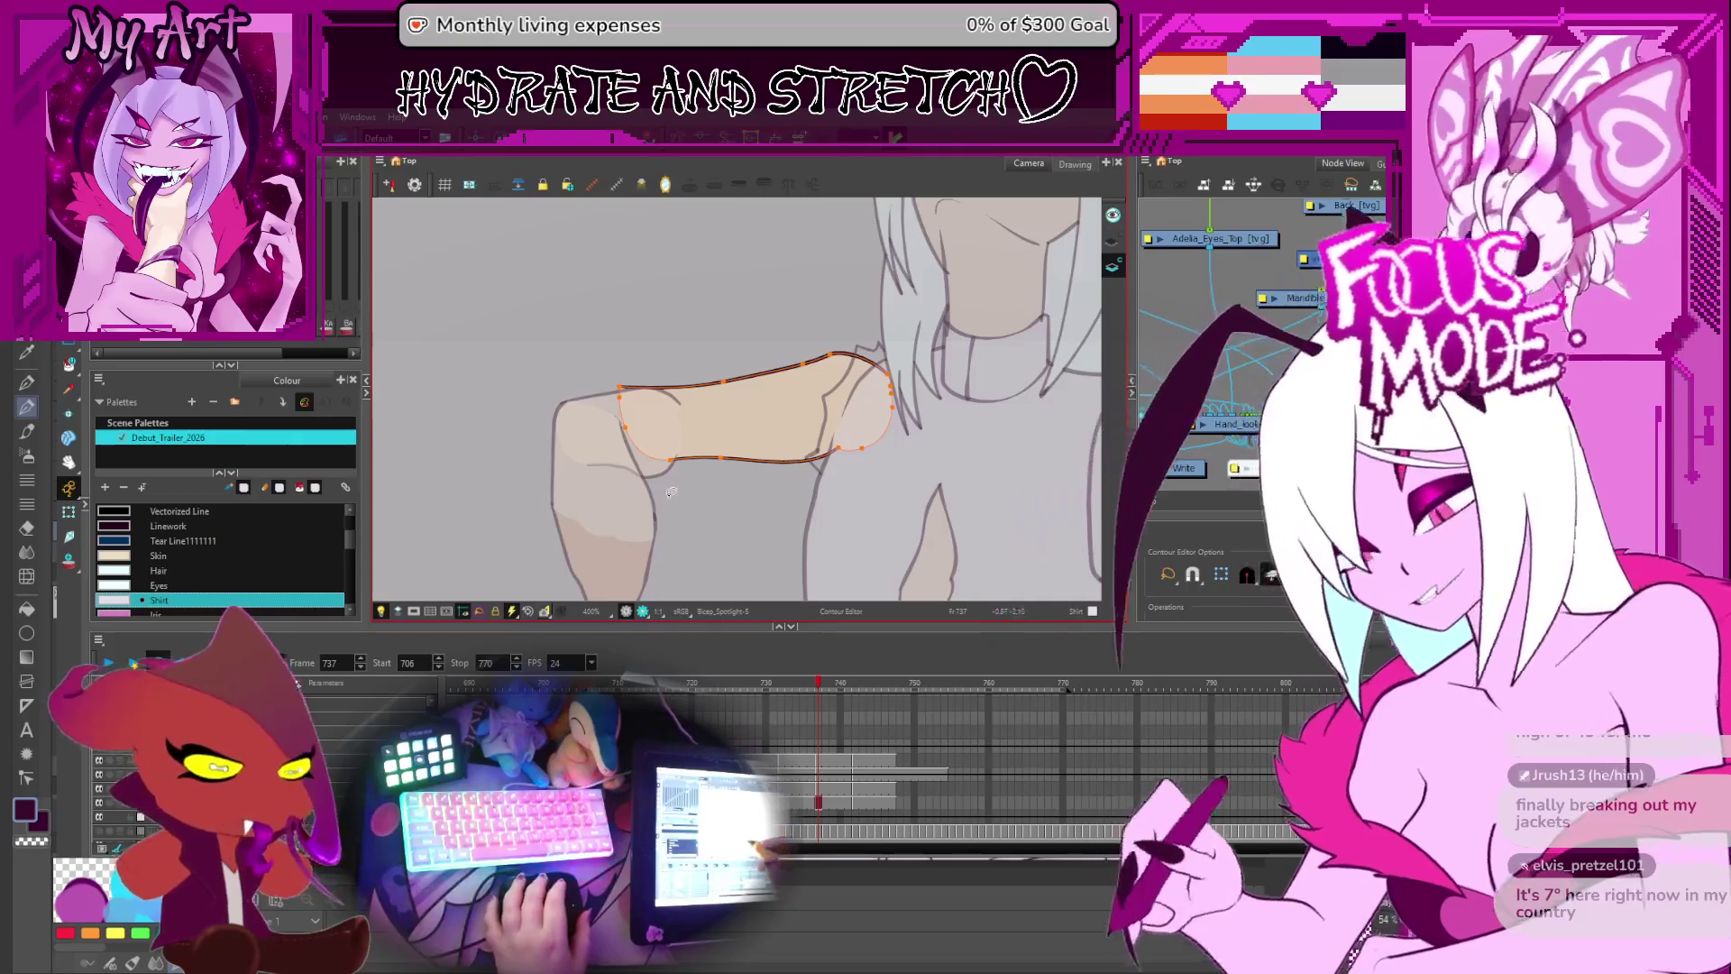
{"action": "key", "text": "alt+s"}
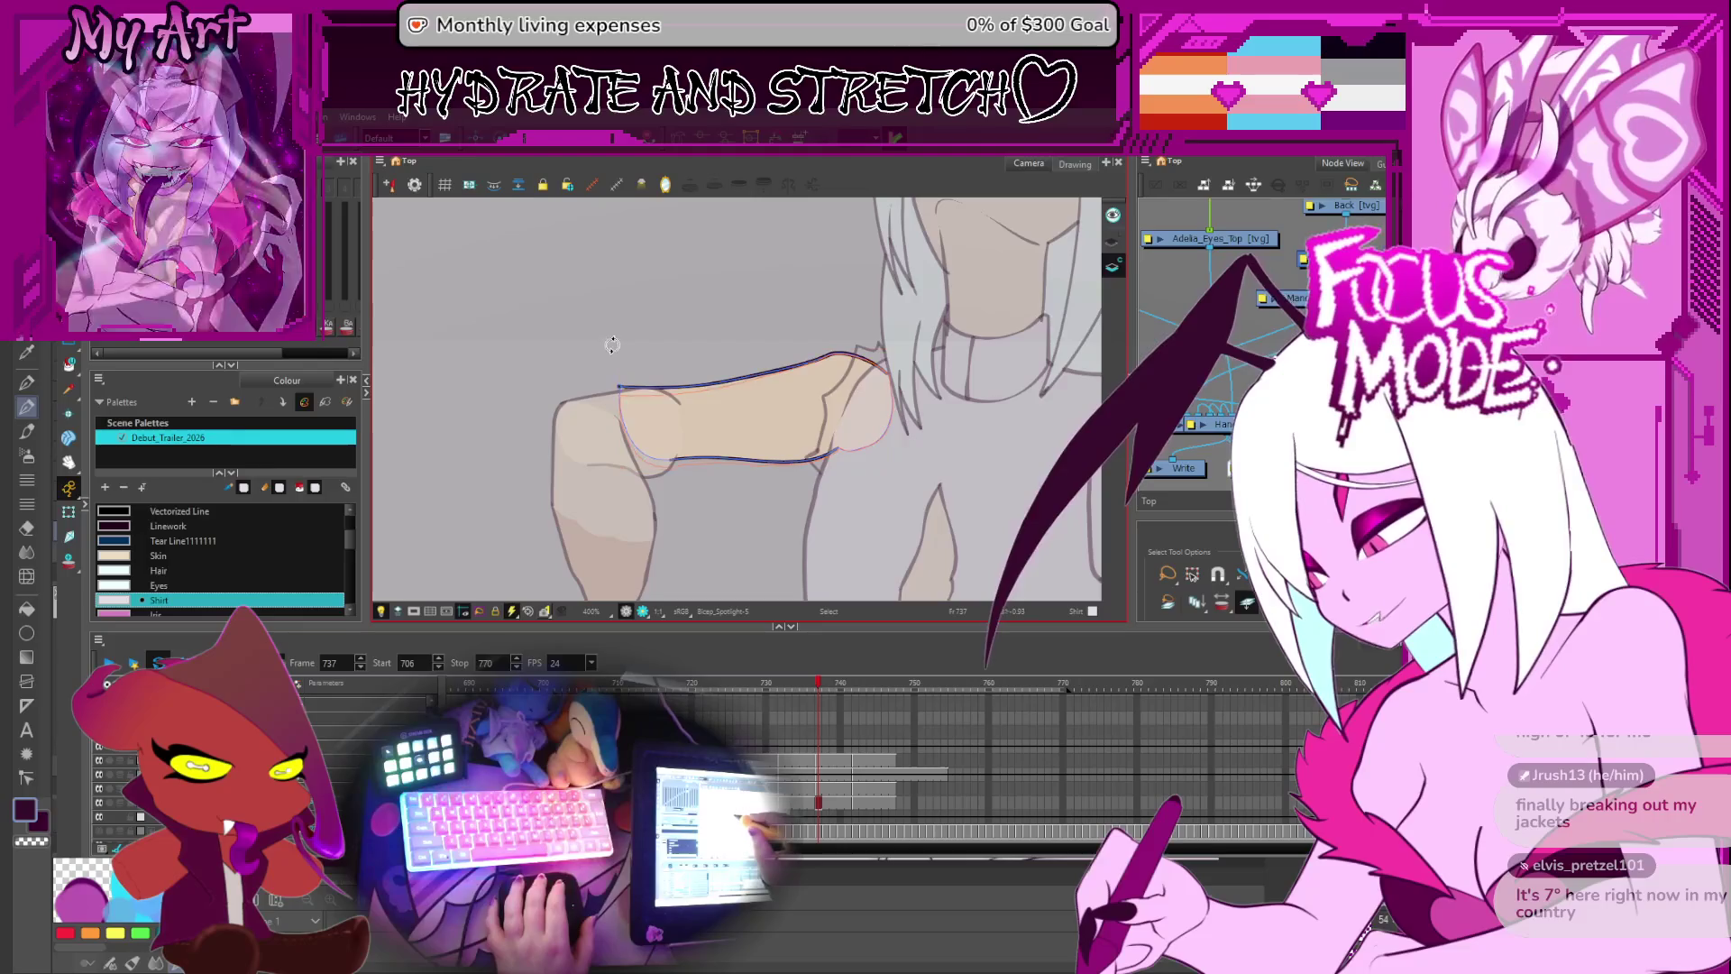
{"action": "key", "text": "alt+q"}
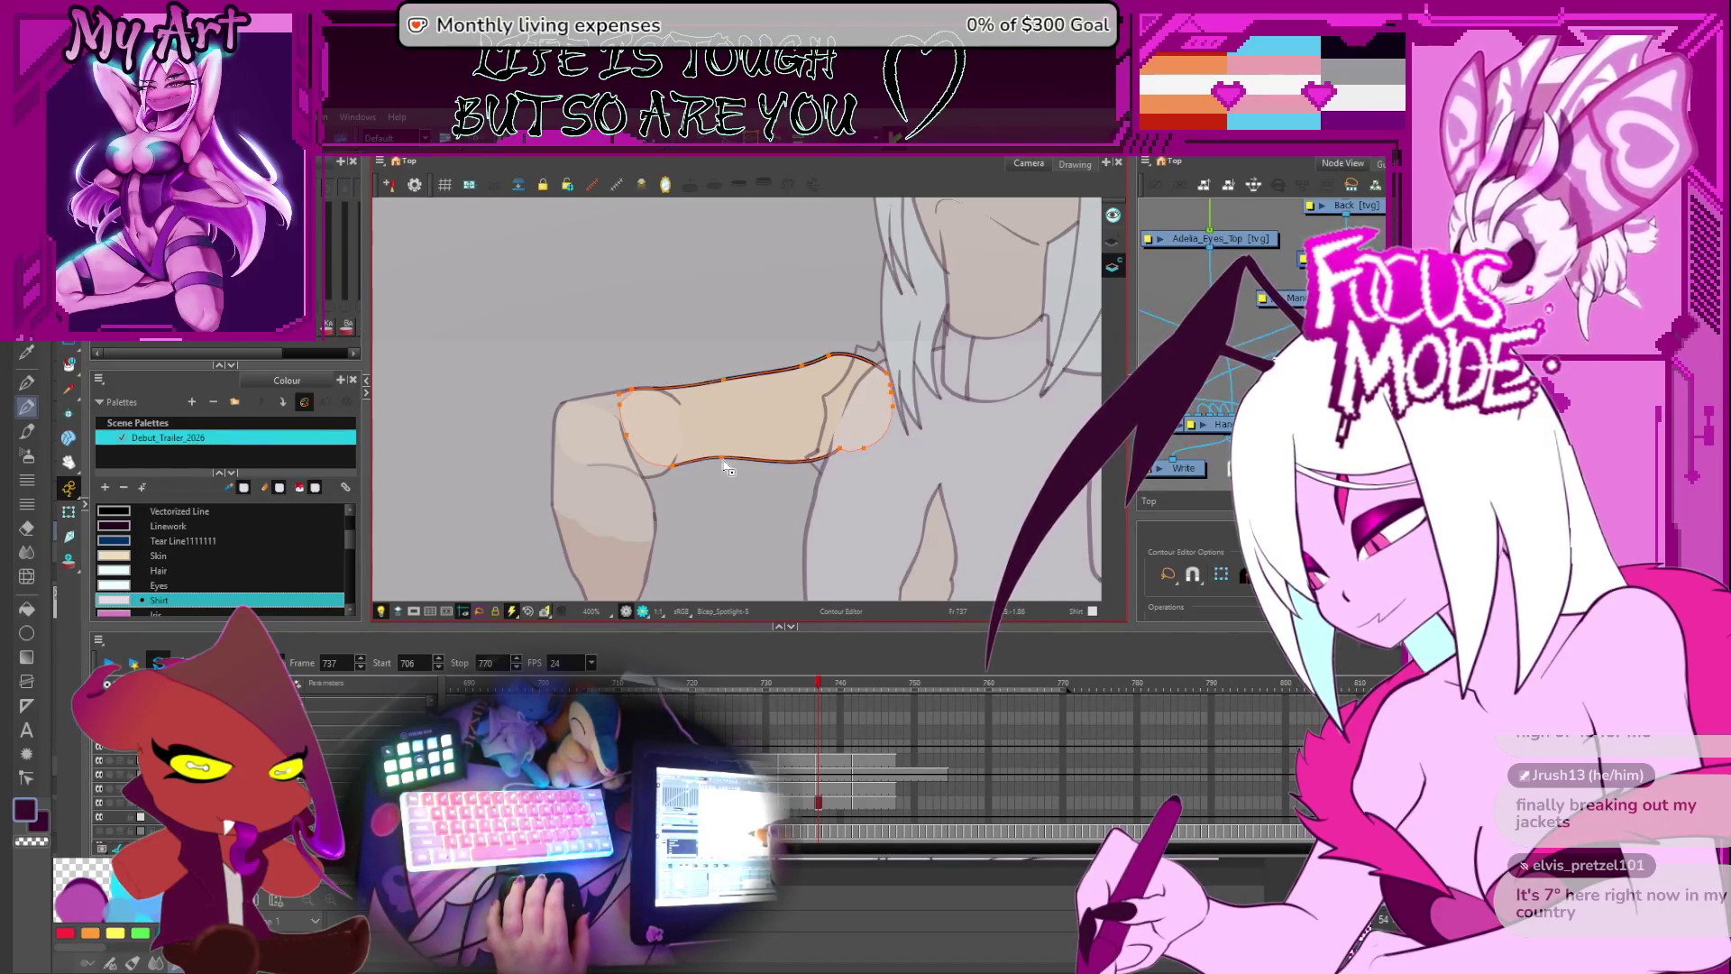
{"action": "left_click", "coordinate": [809, 459]}
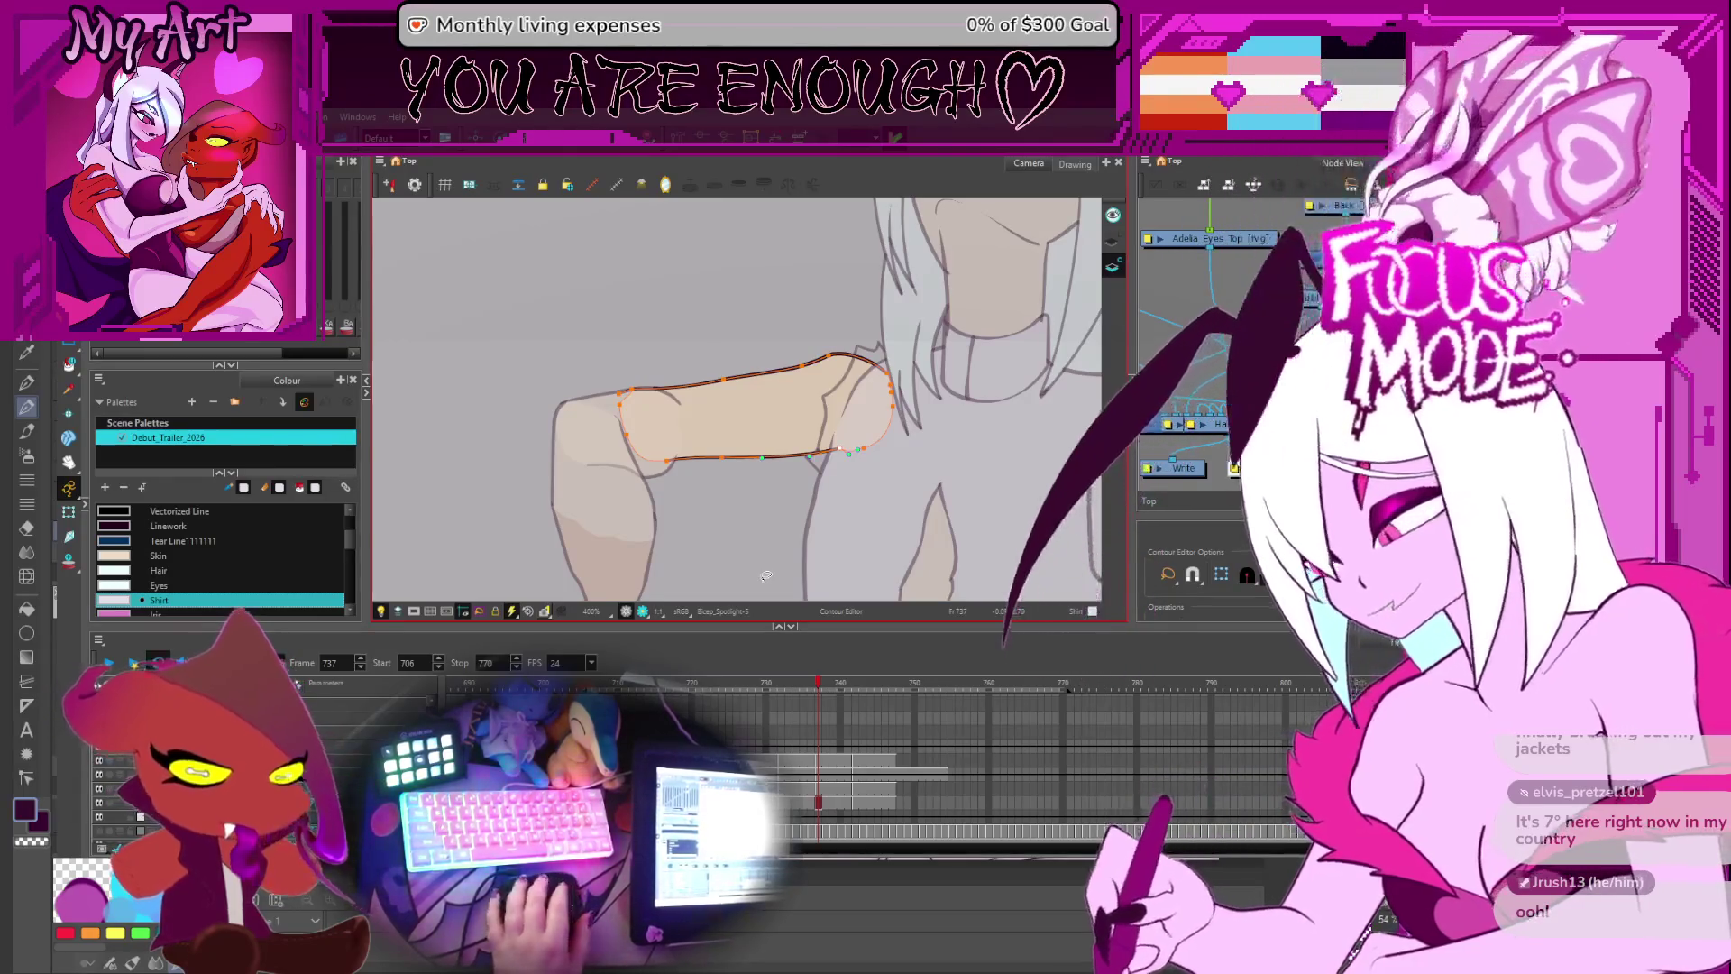
{"action": "key", "text": "period"}
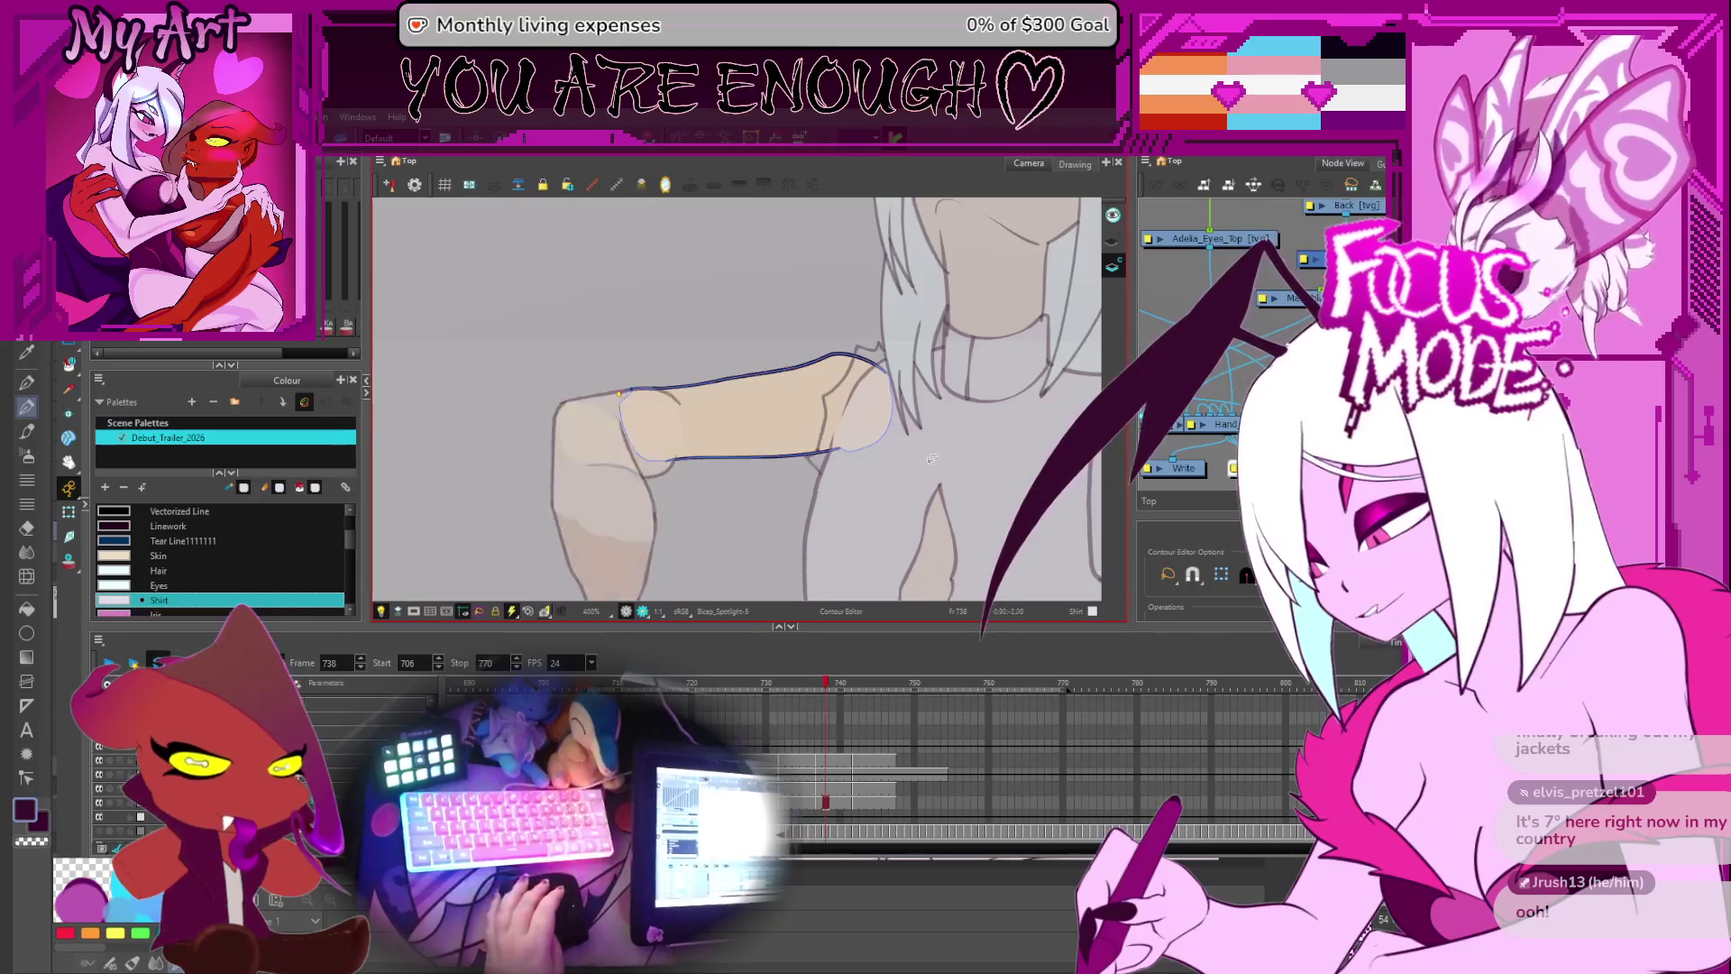
{"action": "scroll", "coordinate": [932, 459], "scroll_direction": "down", "scroll_amount": 5}
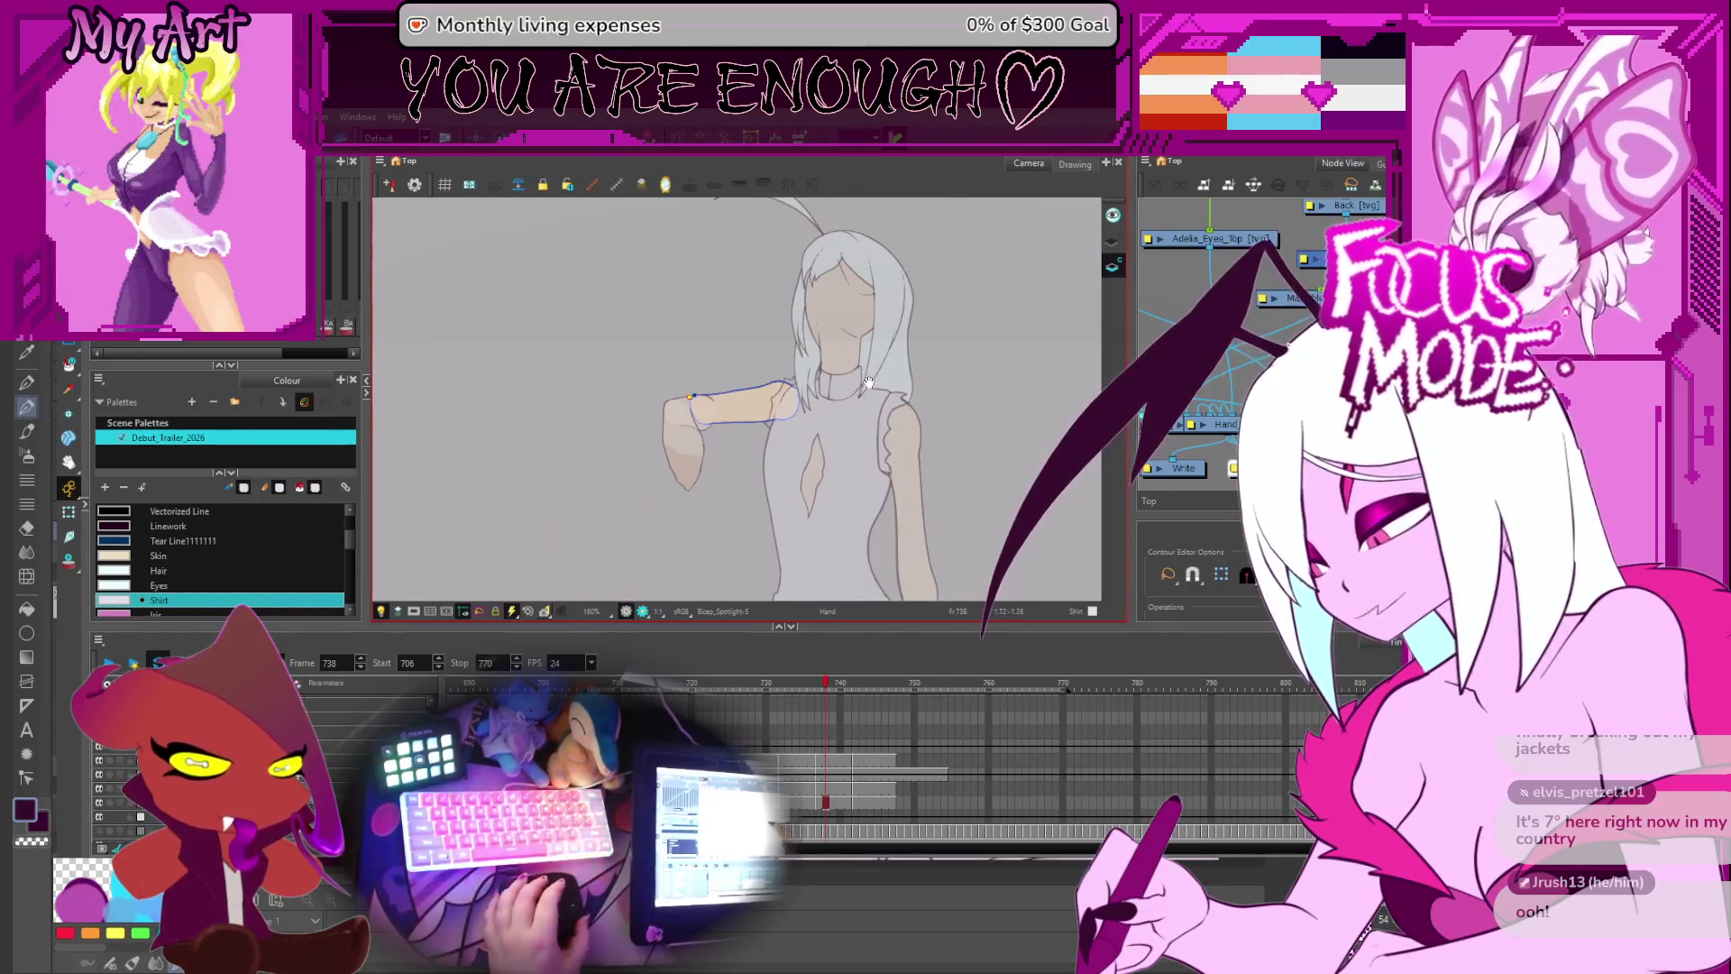
- Play and stop the arm animation, then straighten and zoom out the view
{"action": "key", "text": "comma"}
{"action": "key", "text": "comma"}
{"action": "key", "text": "comma"}
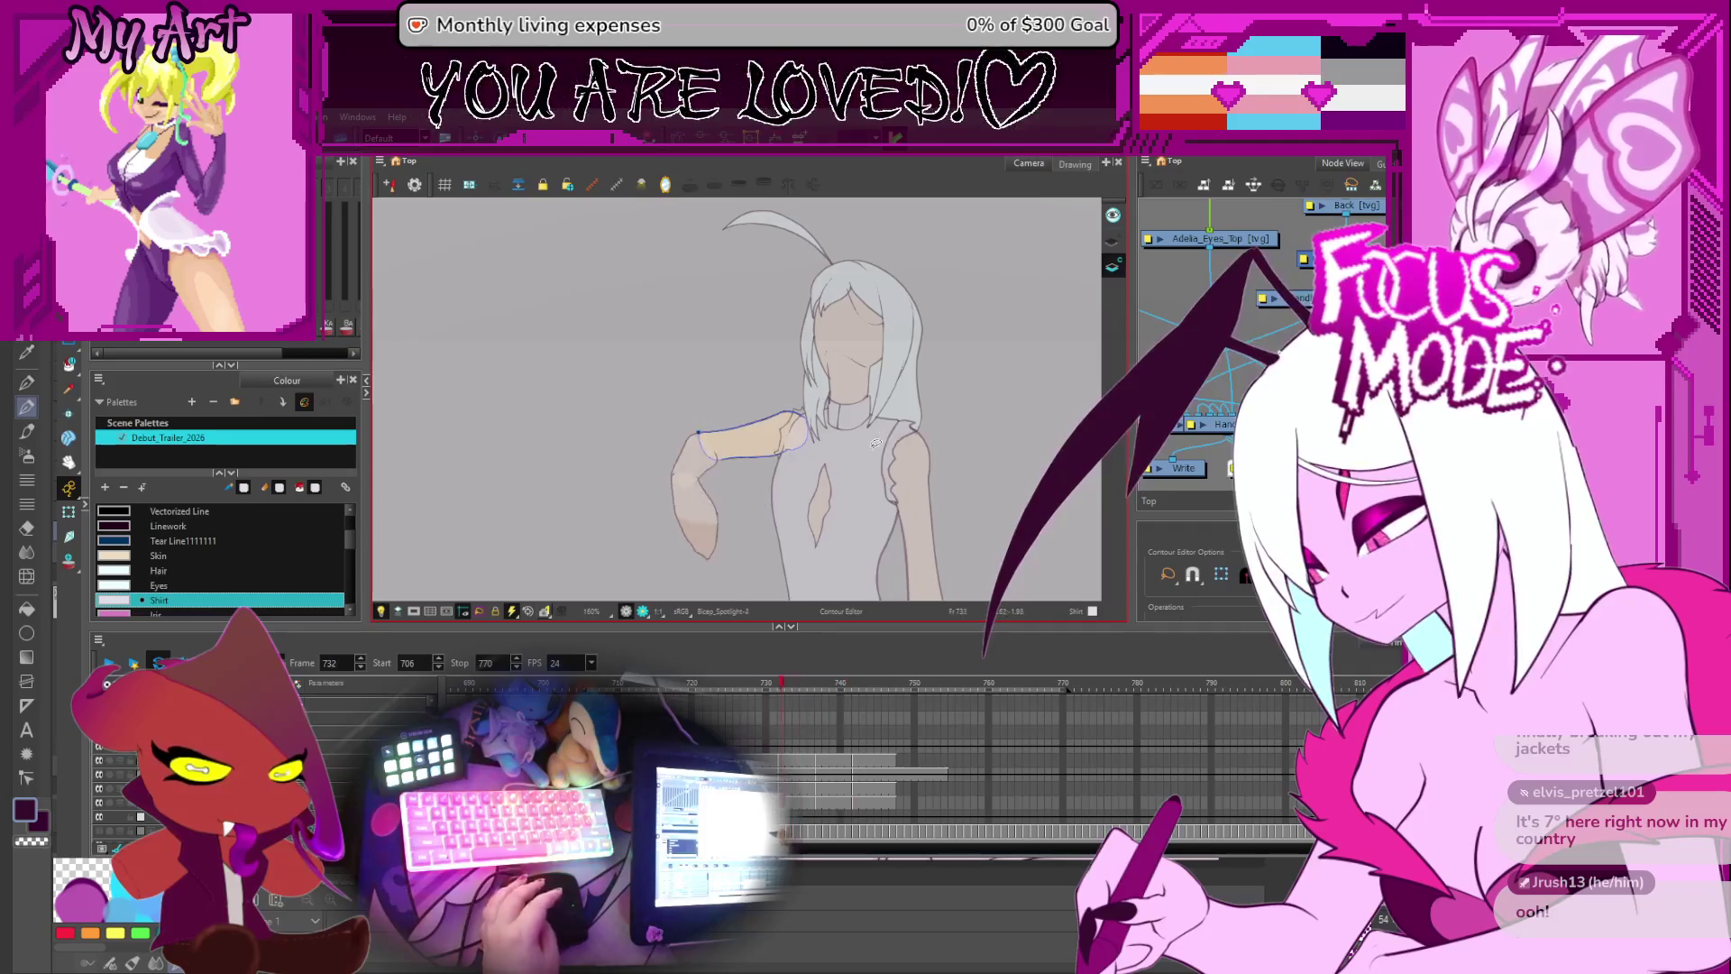
{"action": "key", "text": "Return"}
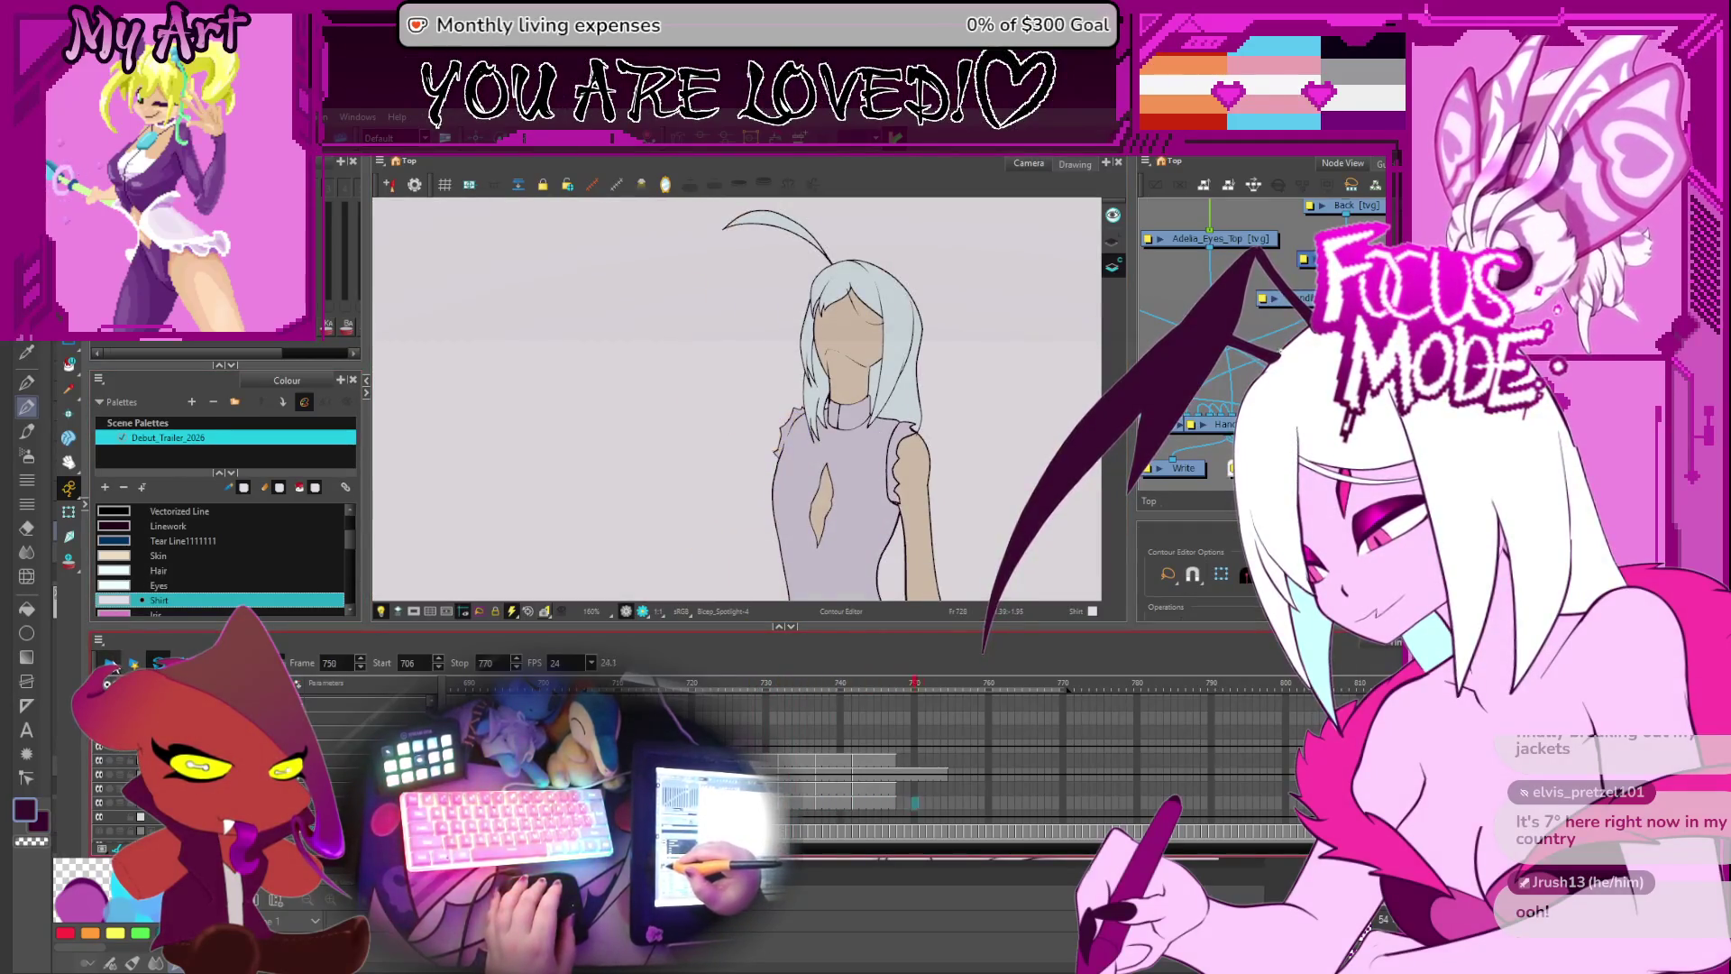
{"action": "key", "text": "Return"}
{"action": "scroll", "coordinate": [914, 714], "scroll_direction": "down", "scroll_amount": 3}
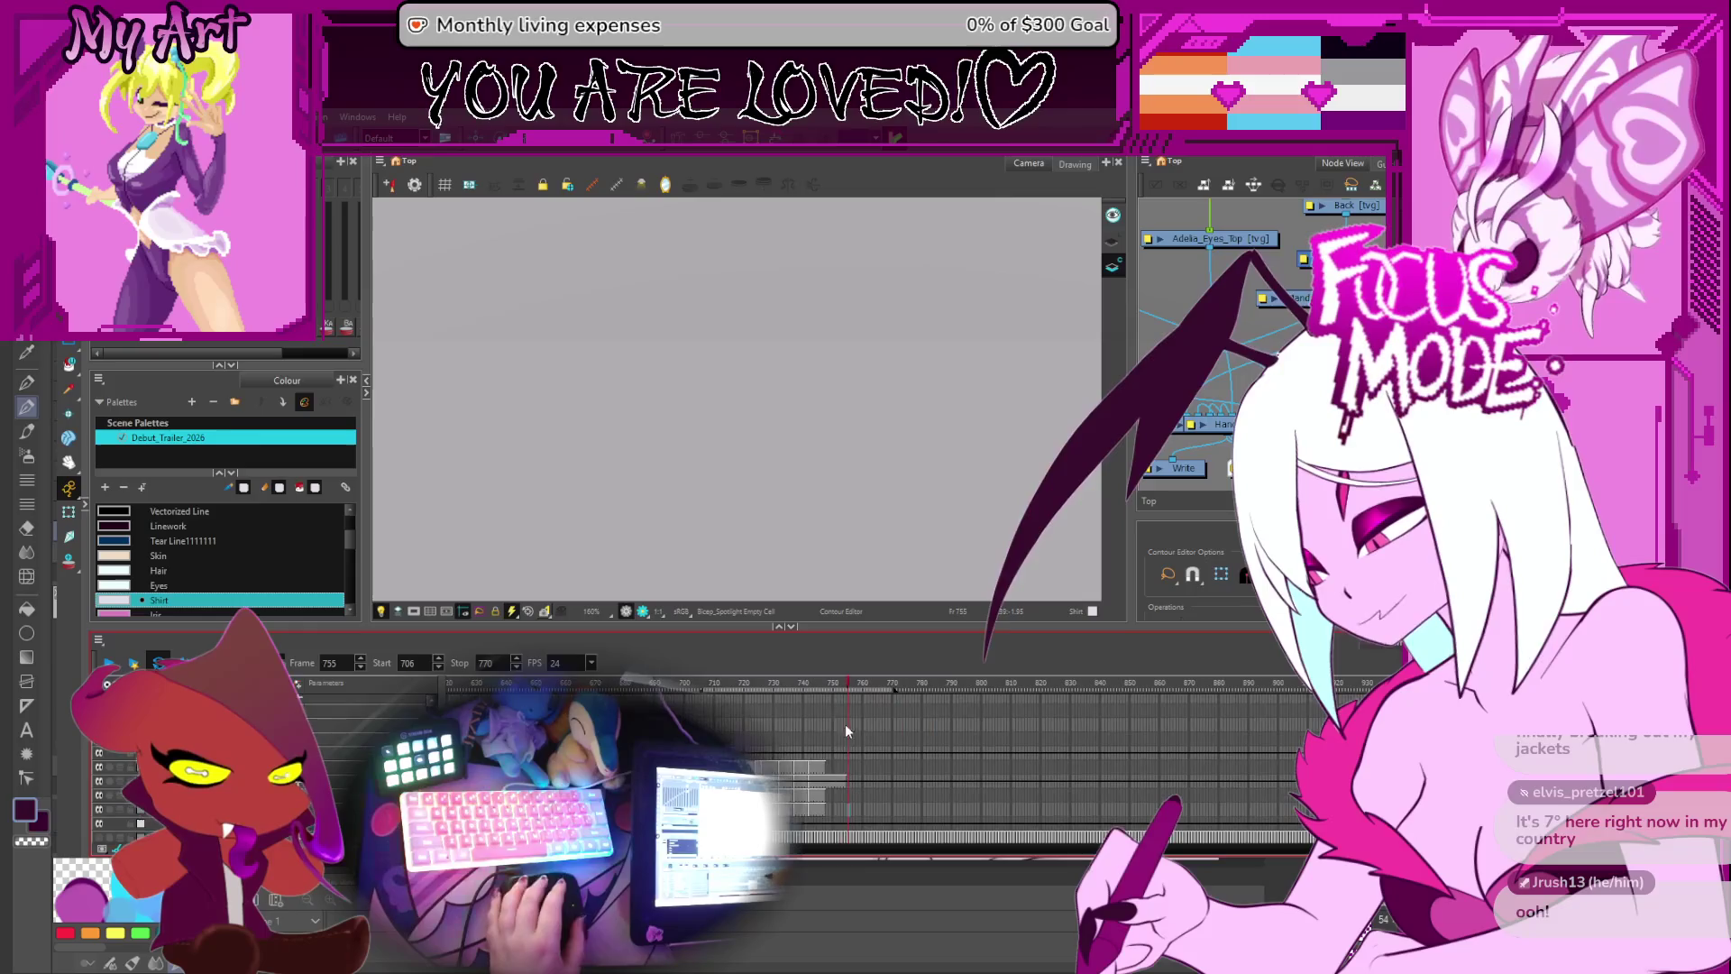
{"action": "scroll", "coordinate": [840, 722], "scroll_direction": "up", "scroll_amount": 3}
{"action": "scroll", "coordinate": [704, 437], "scroll_direction": "down", "scroll_amount": 3}
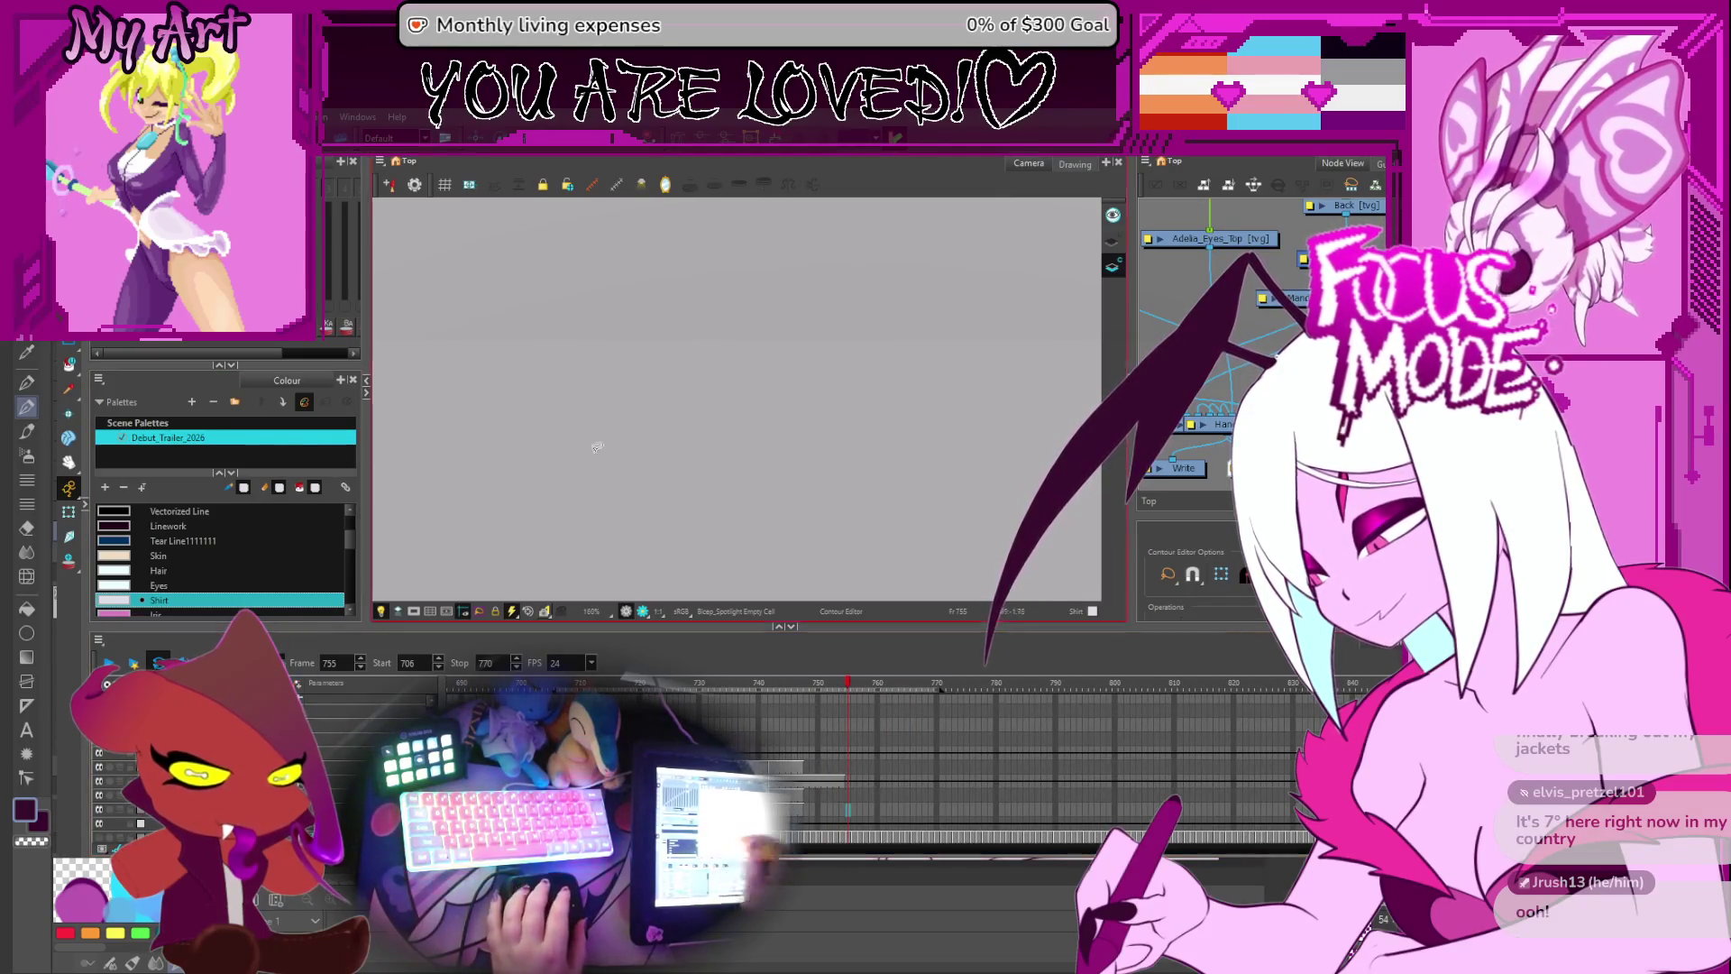
{"action": "key", "text": "shift+m"}
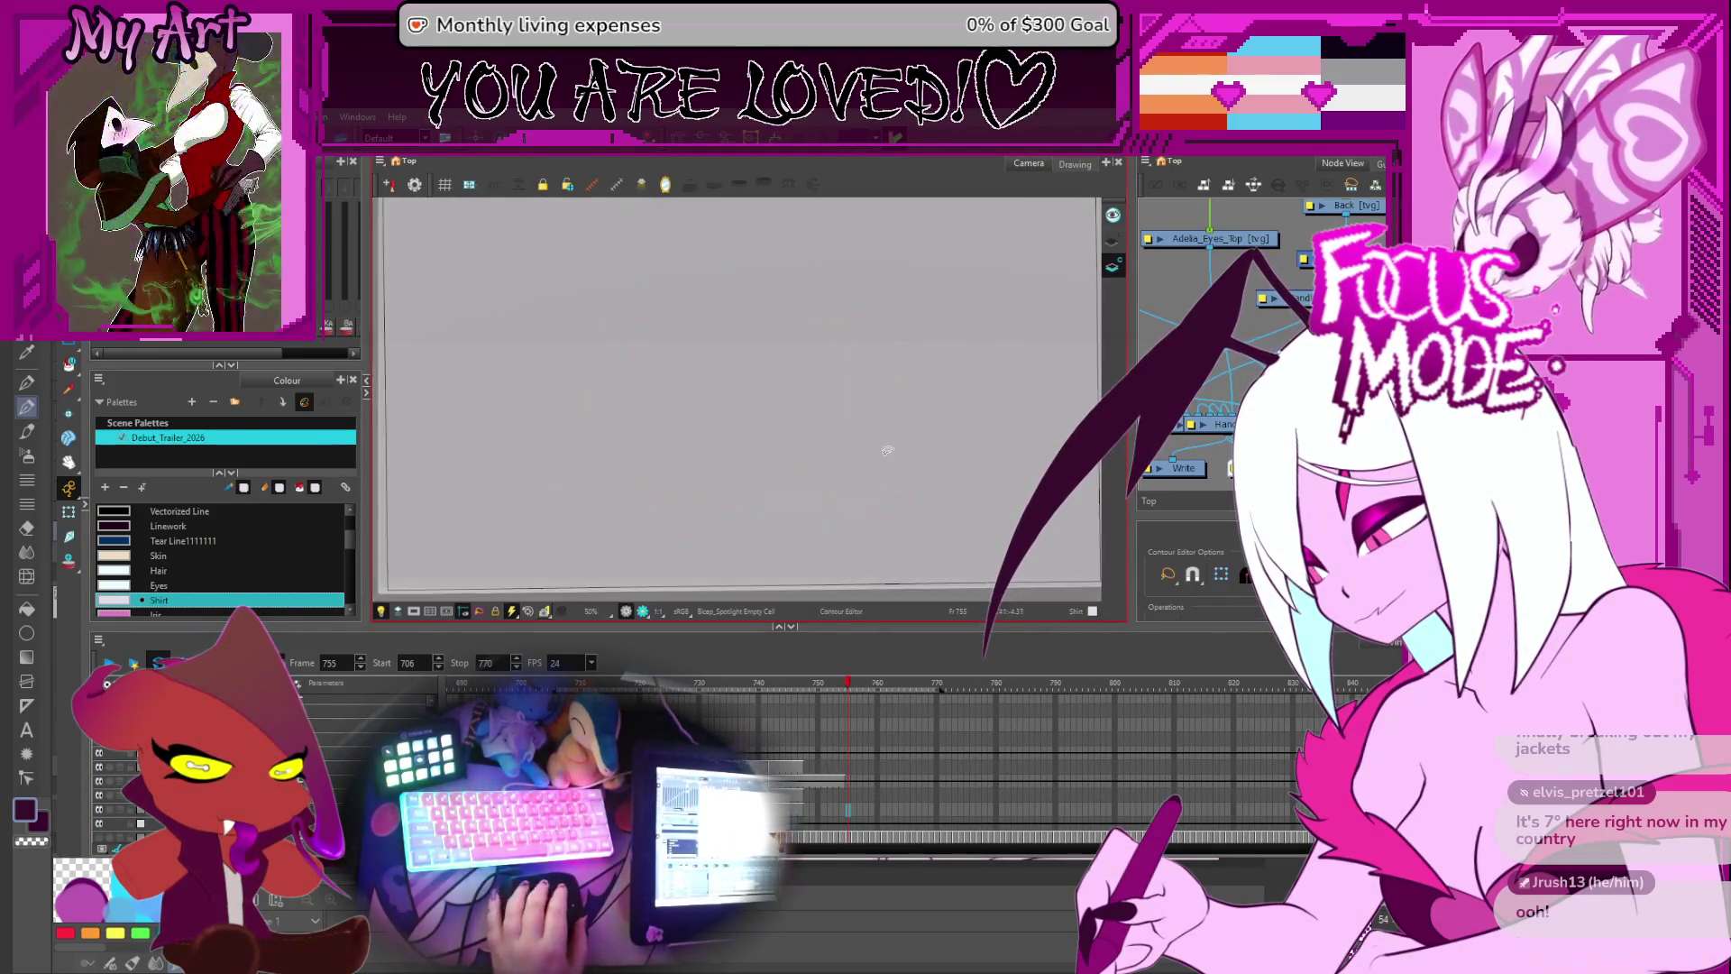
- Play the animation back, stopping on frame 740, then zoom to 100% and resume playback
{"action": "left_click", "coordinate": [109, 666]}
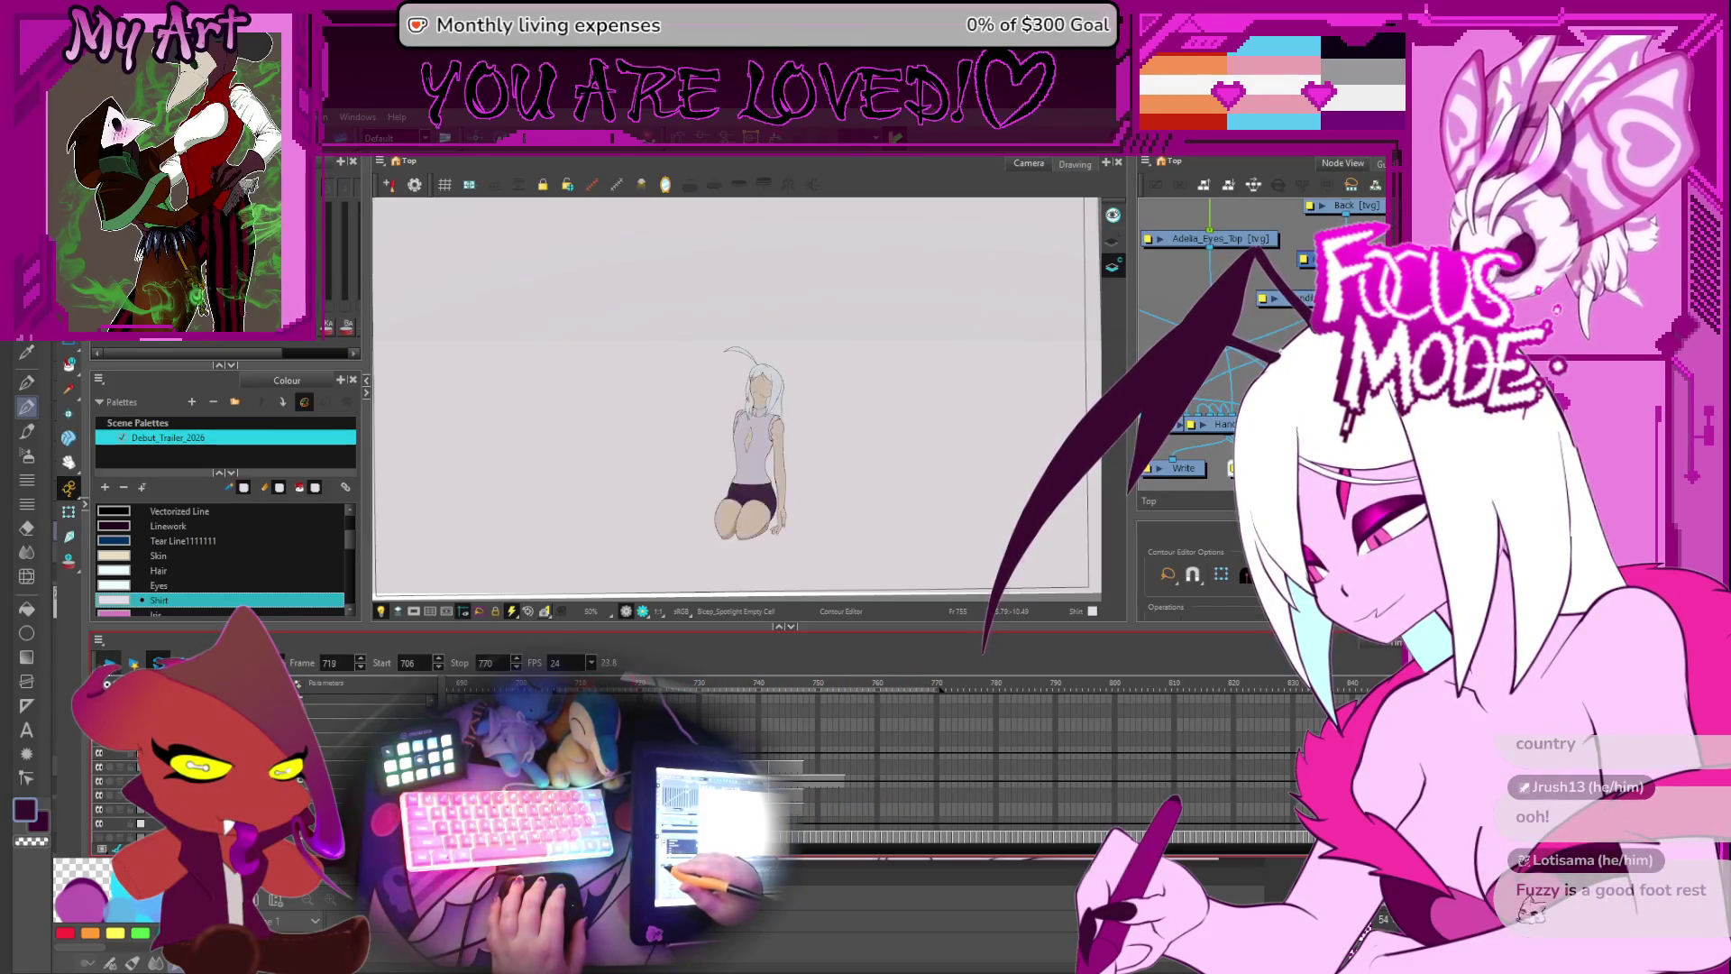
{"action": "left_click", "coordinate": [109, 671]}
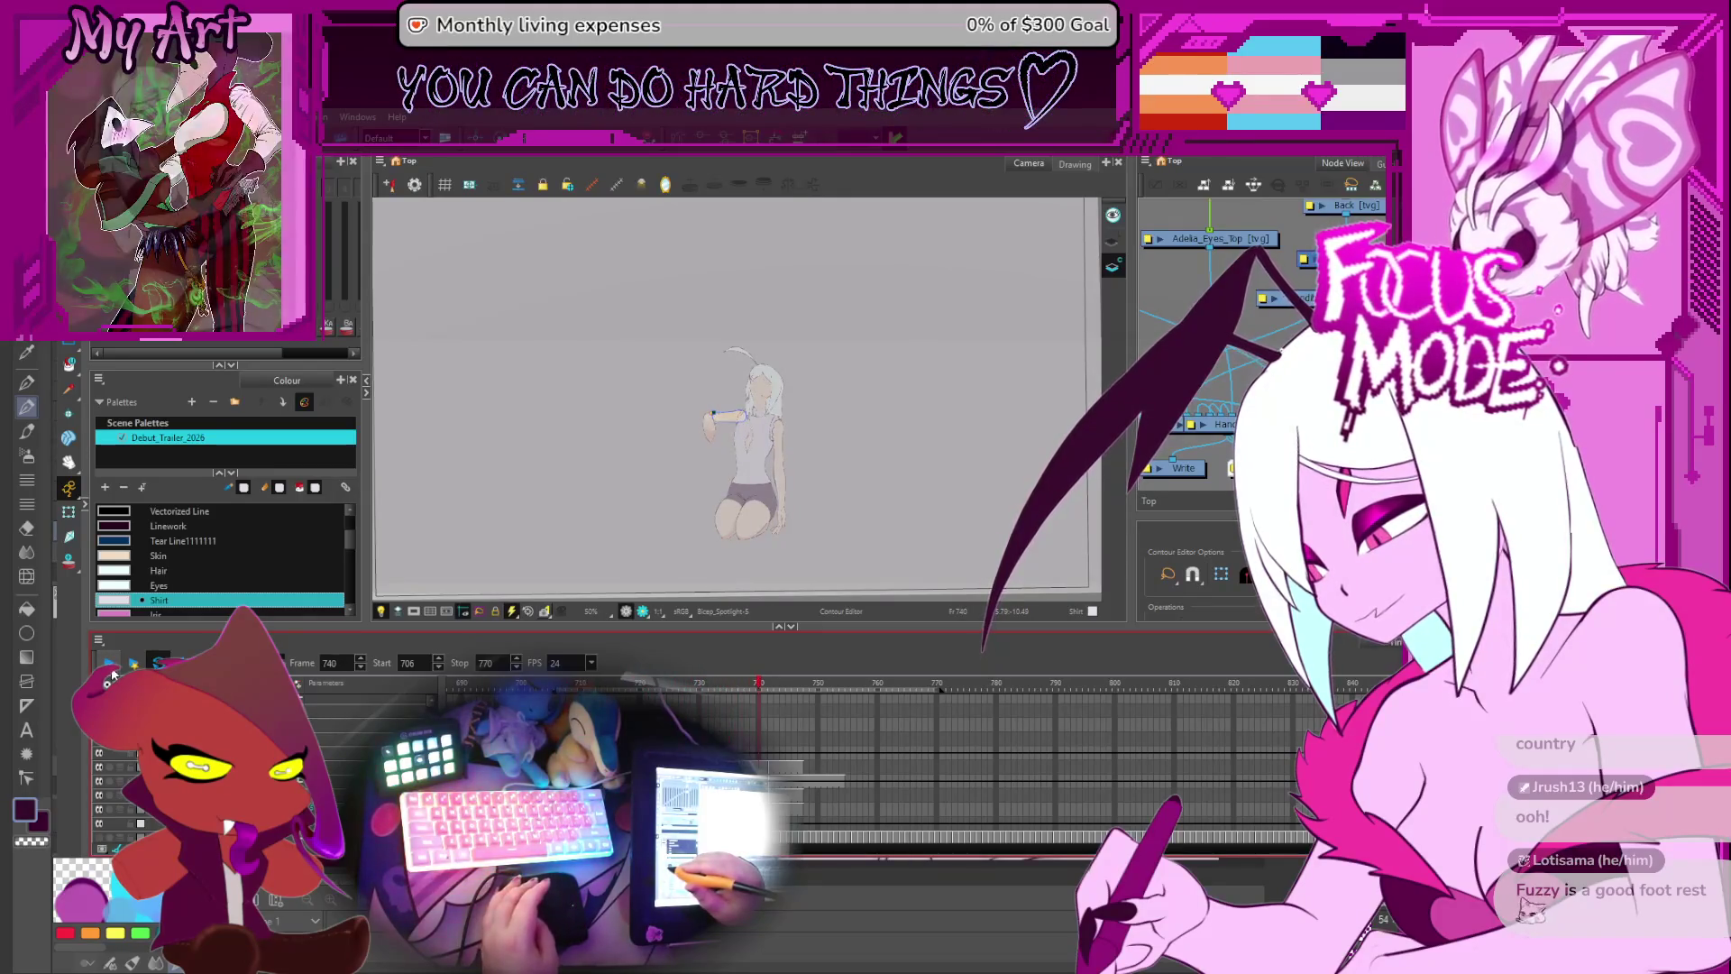
{"action": "key", "text": "period"}
{"action": "key", "text": "2"}
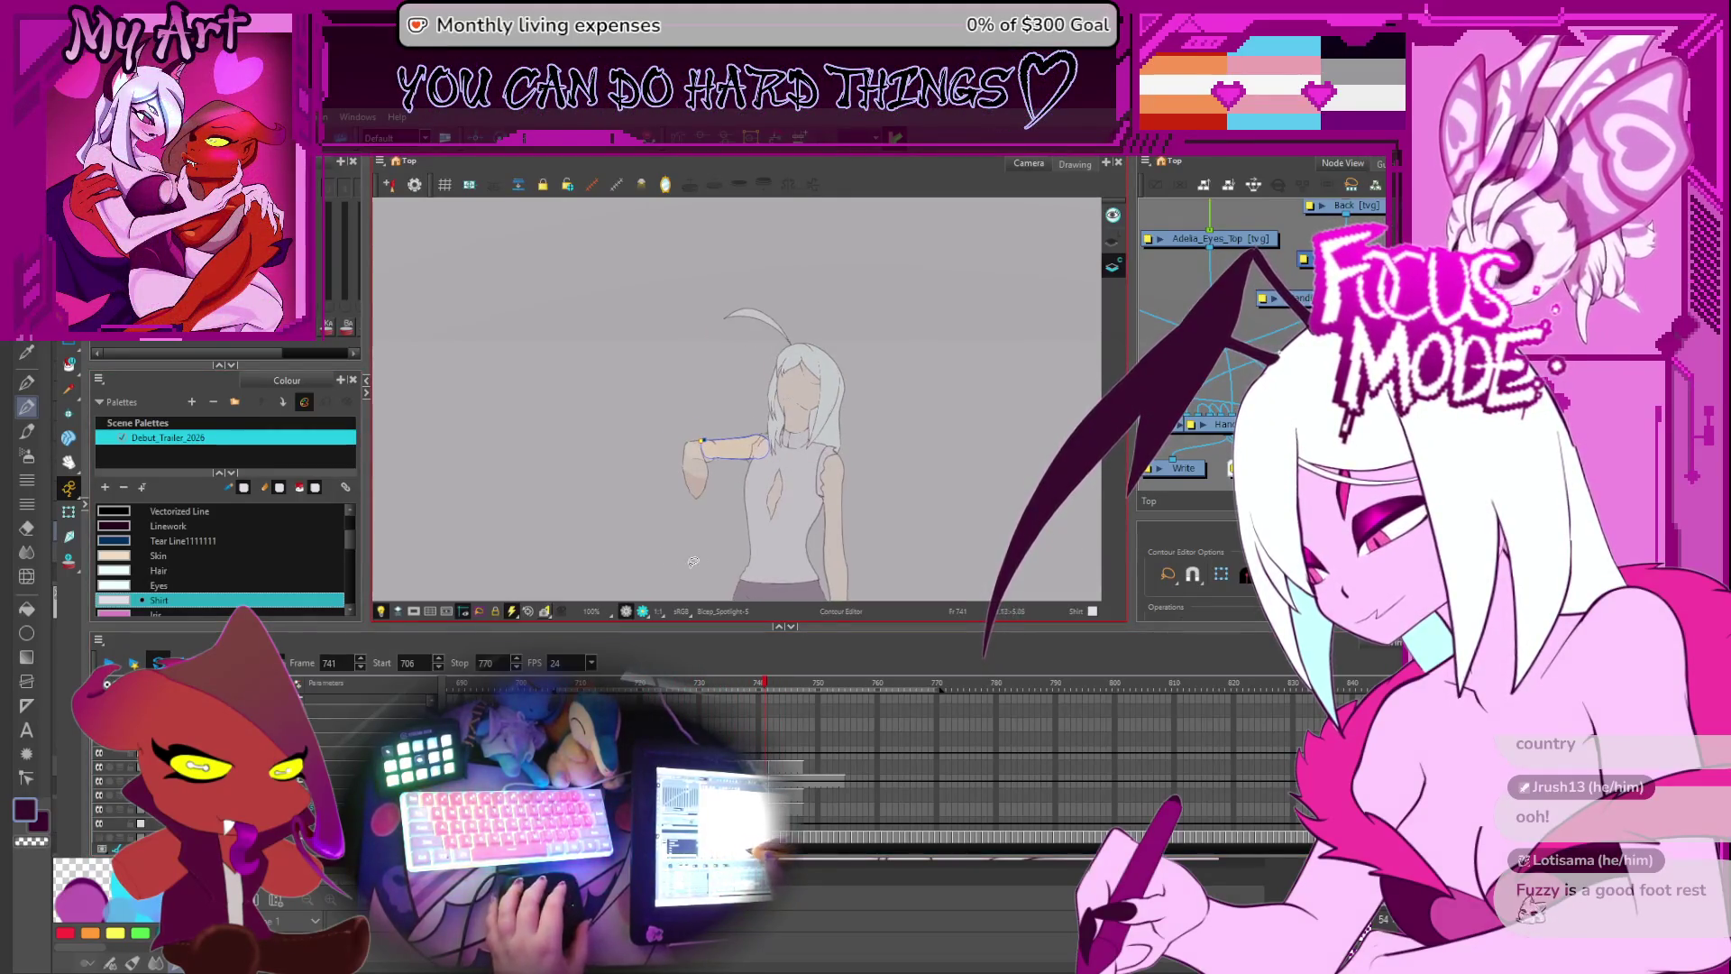
{"action": "key", "text": "Return"}
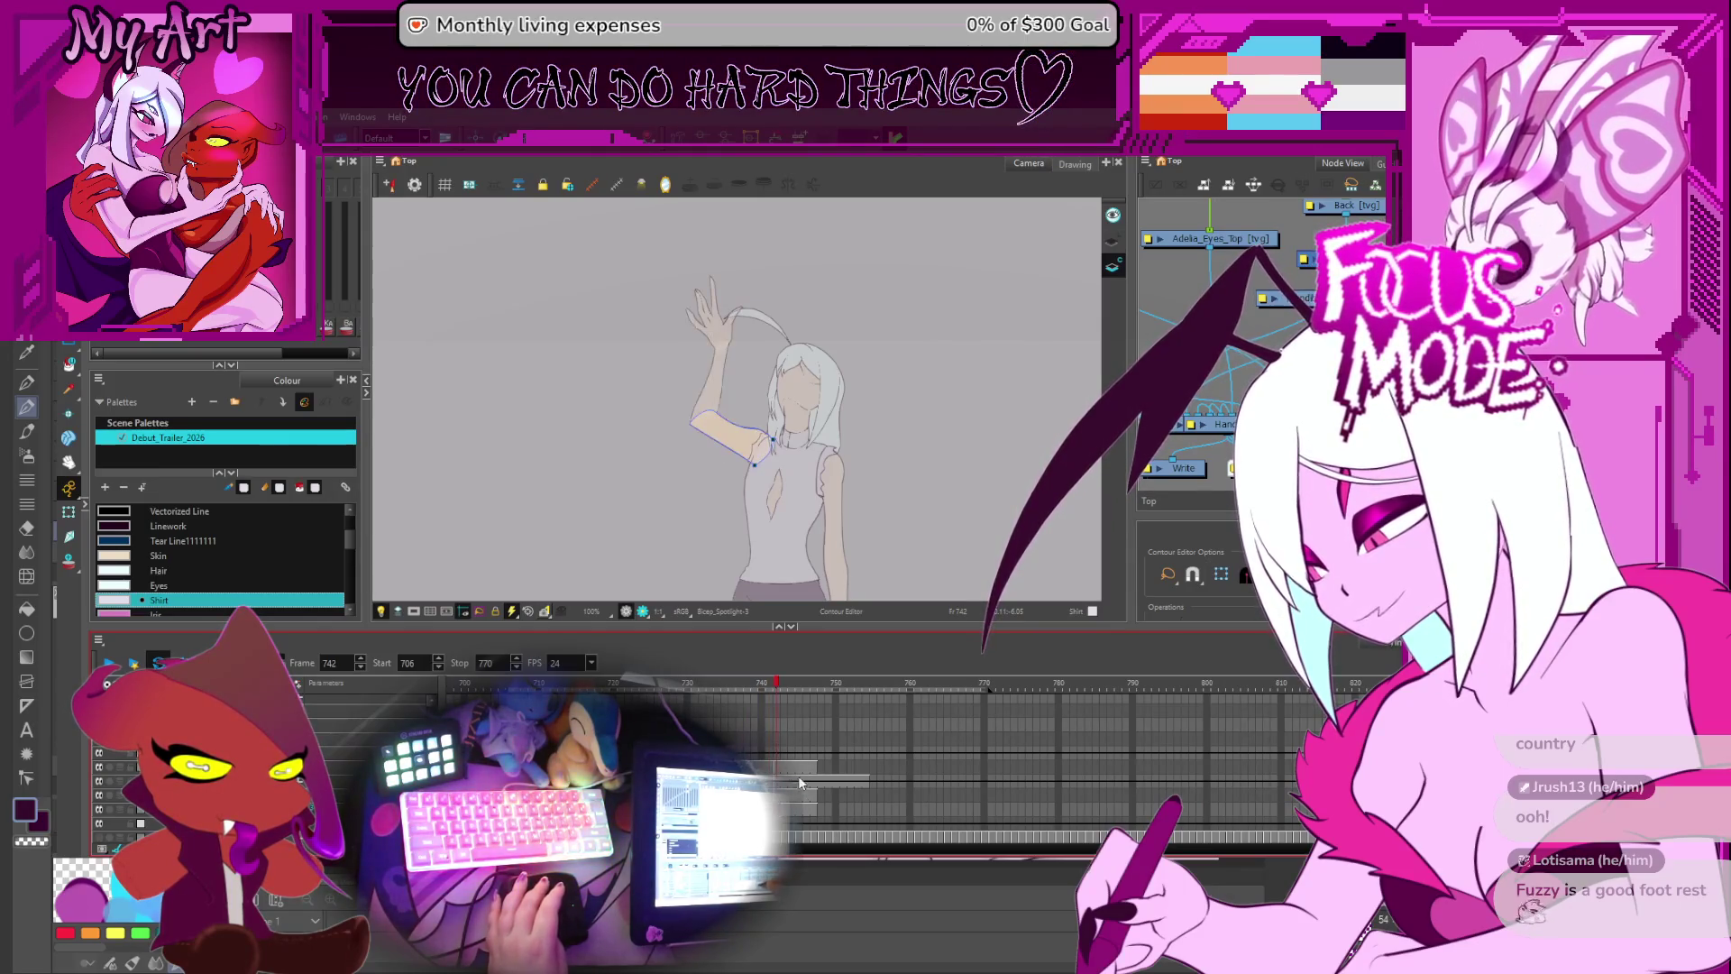
{"action": "scroll", "coordinate": [812, 757], "scroll_direction": "up", "scroll_amount": 2}
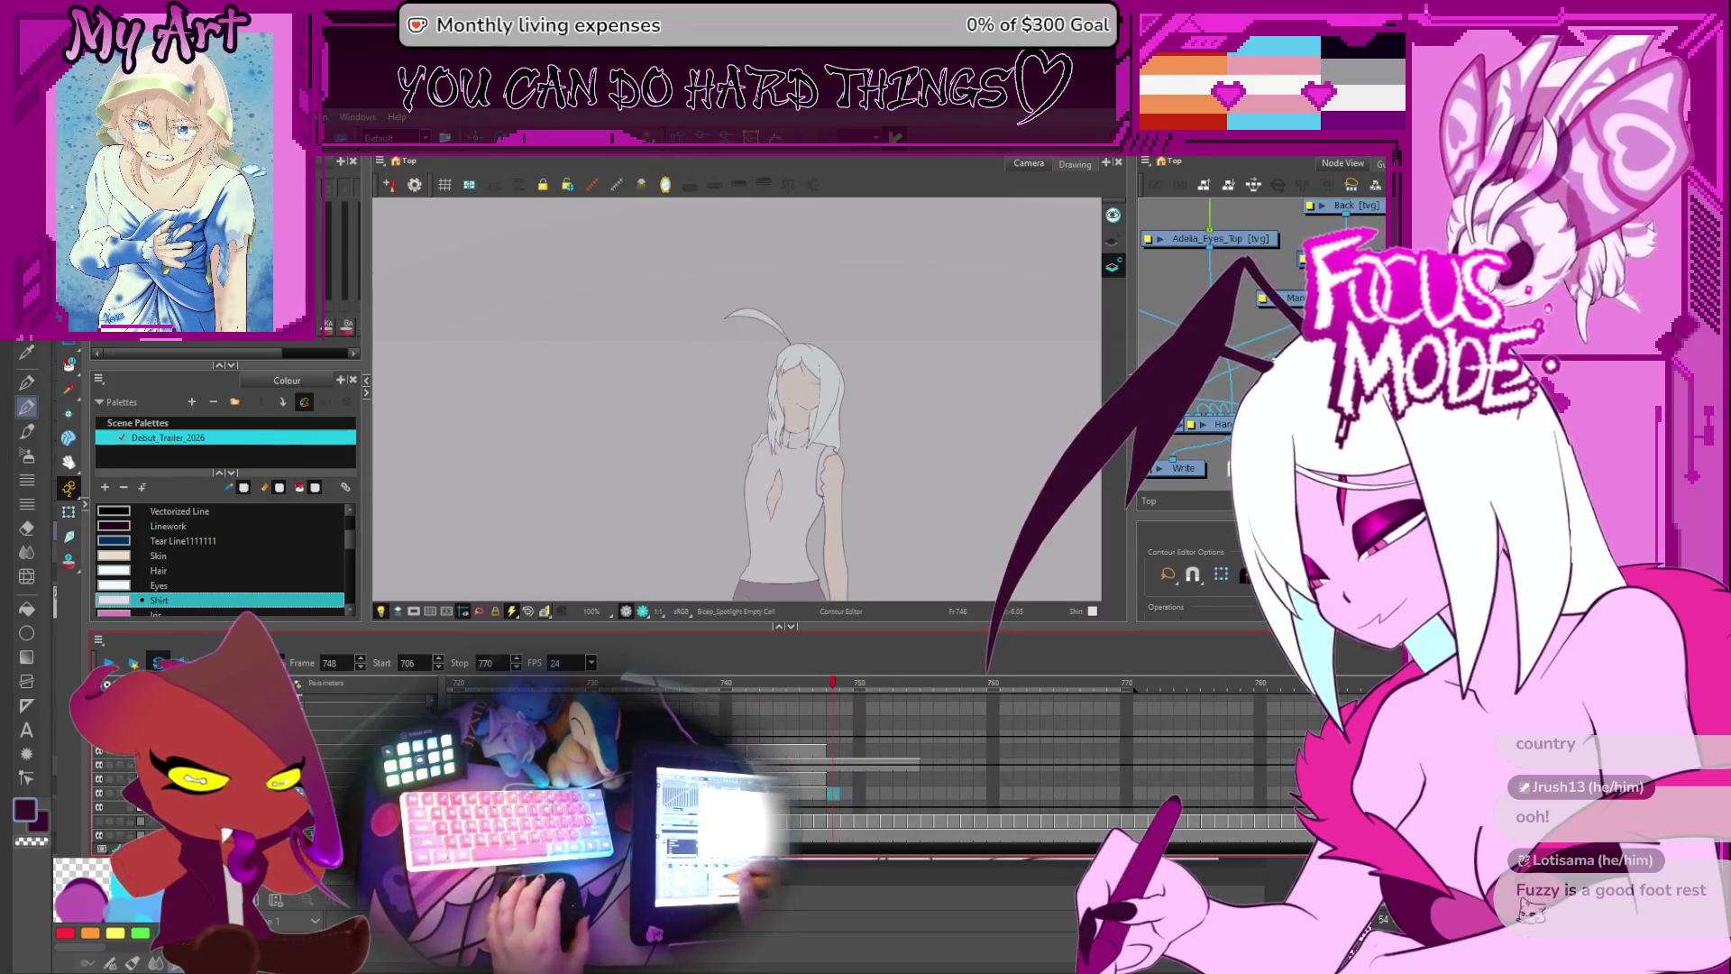
{"action": "scroll", "coordinate": [992, 757], "scroll_direction": "up", "scroll_amount": 2}
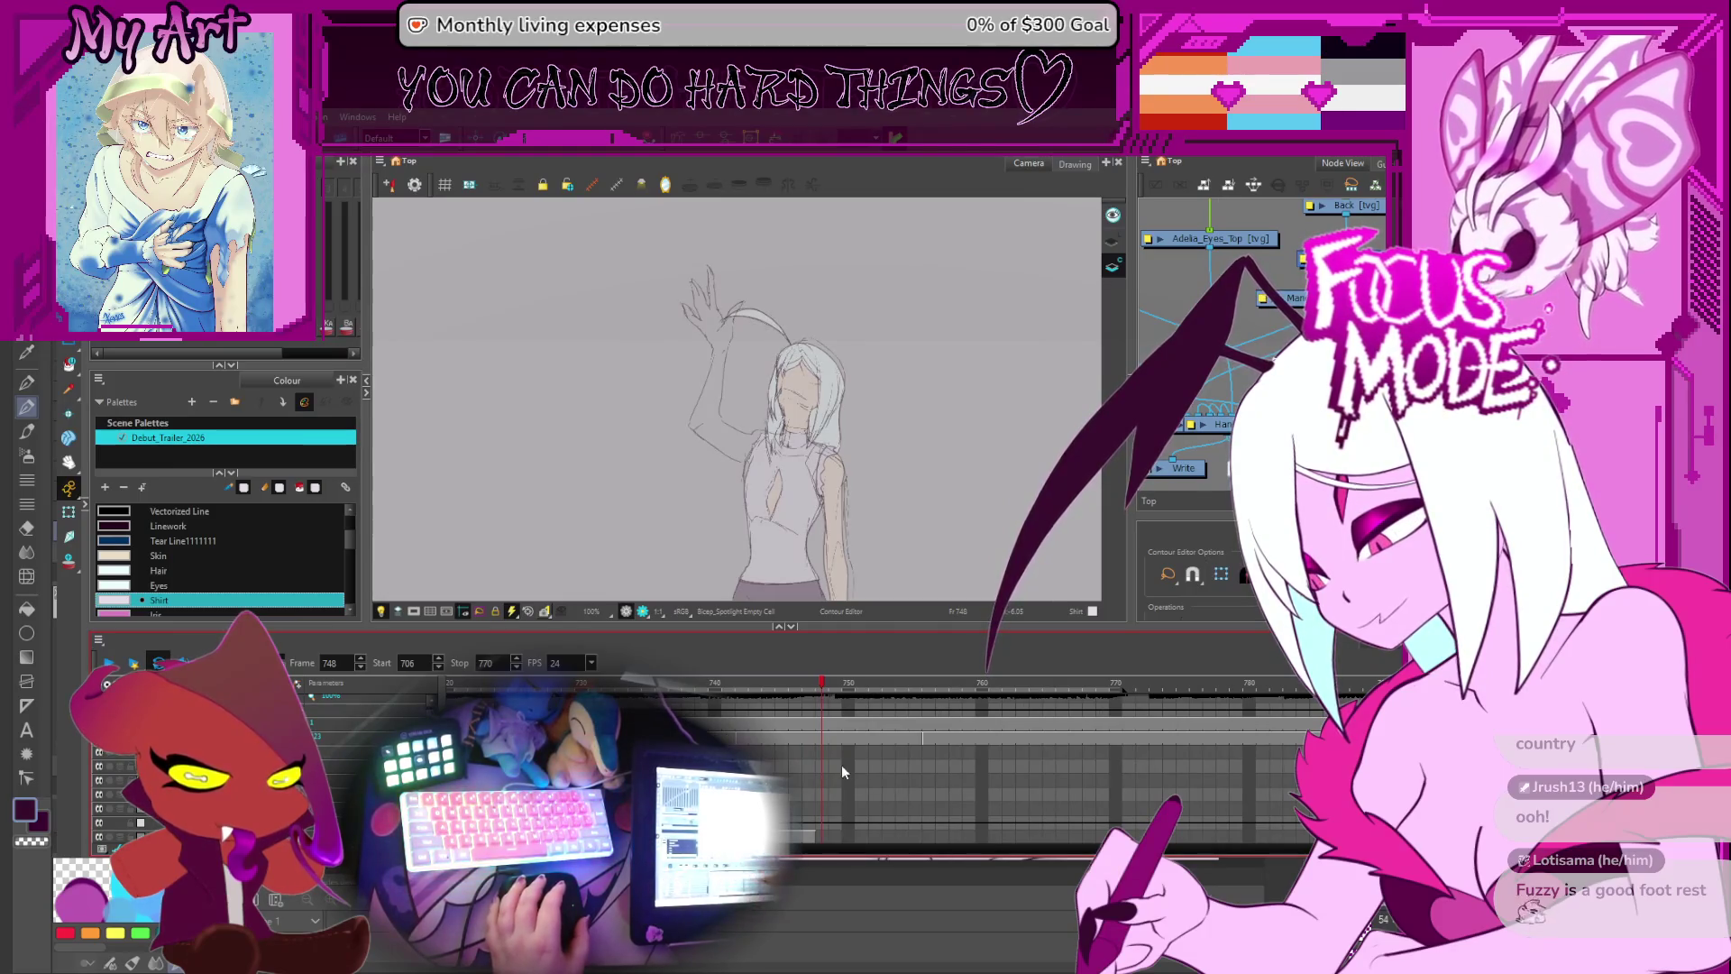
{"action": "scroll", "coordinate": [841, 764], "scroll_direction": "down", "scroll_amount": 2}
- Browse the drawing cells at frames 747 to 750, including Bicep_Spotlight-3
{"action": "left_click", "coordinate": [807, 780]}
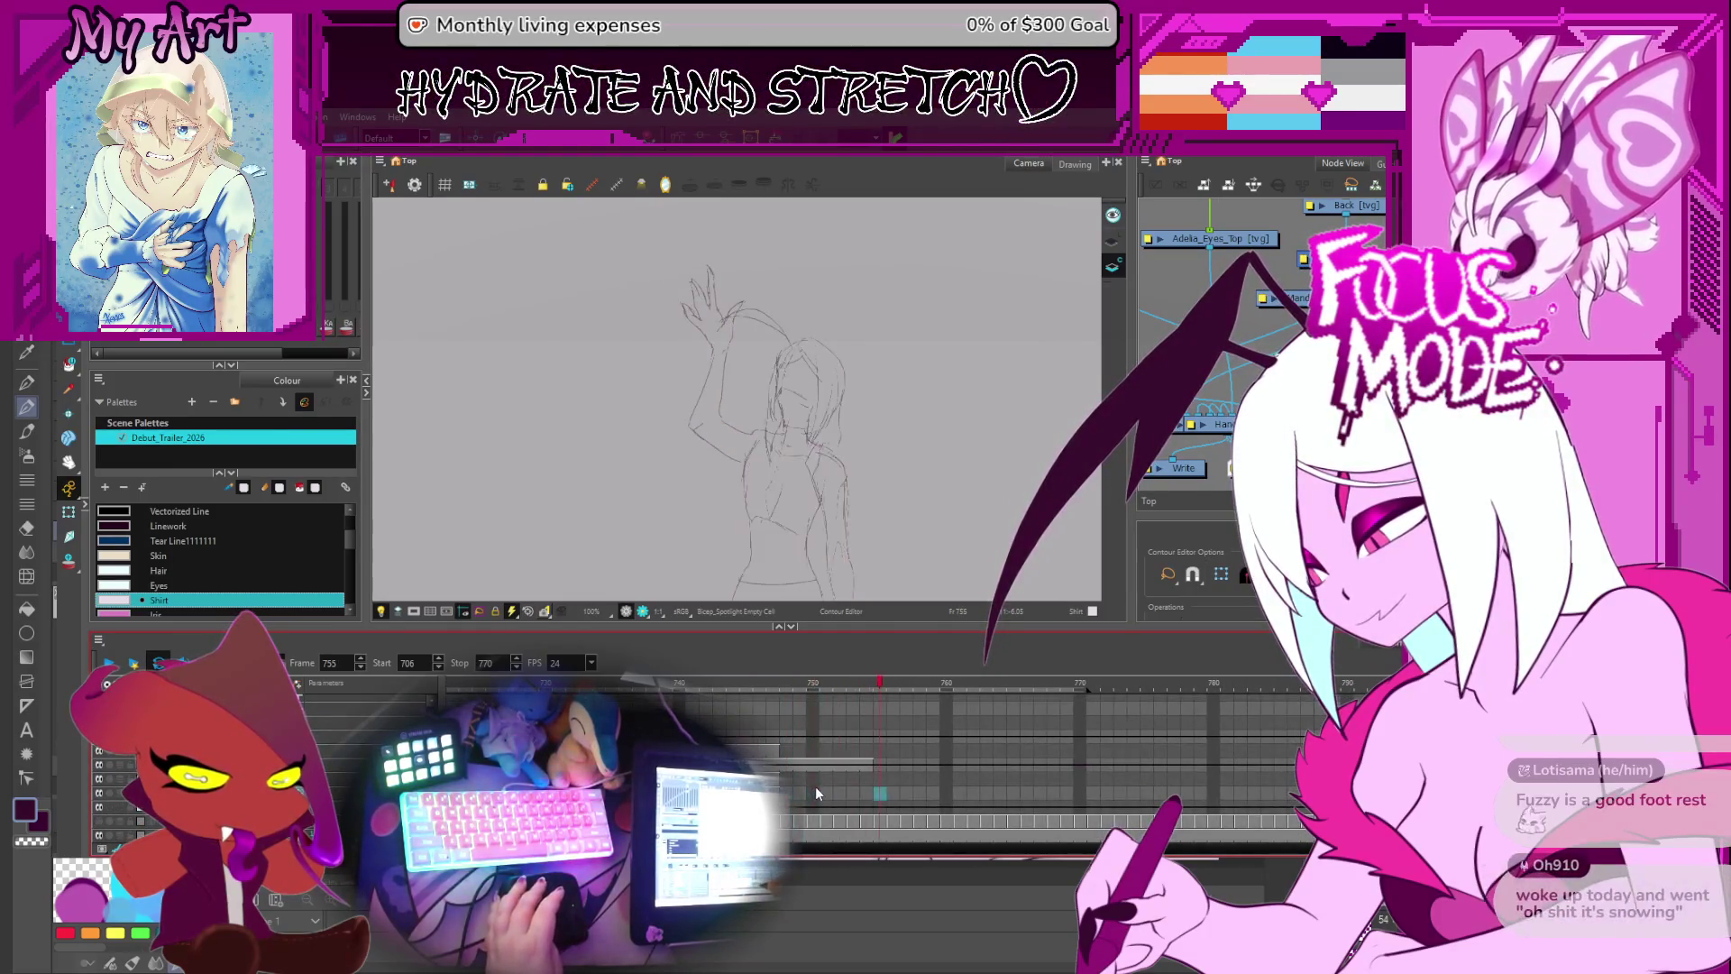
{"action": "left_click", "coordinate": [787, 761]}
{"action": "scroll", "coordinate": [788, 760], "scroll_direction": "up", "scroll_amount": 2}
{"action": "left_click", "coordinate": [788, 758]}
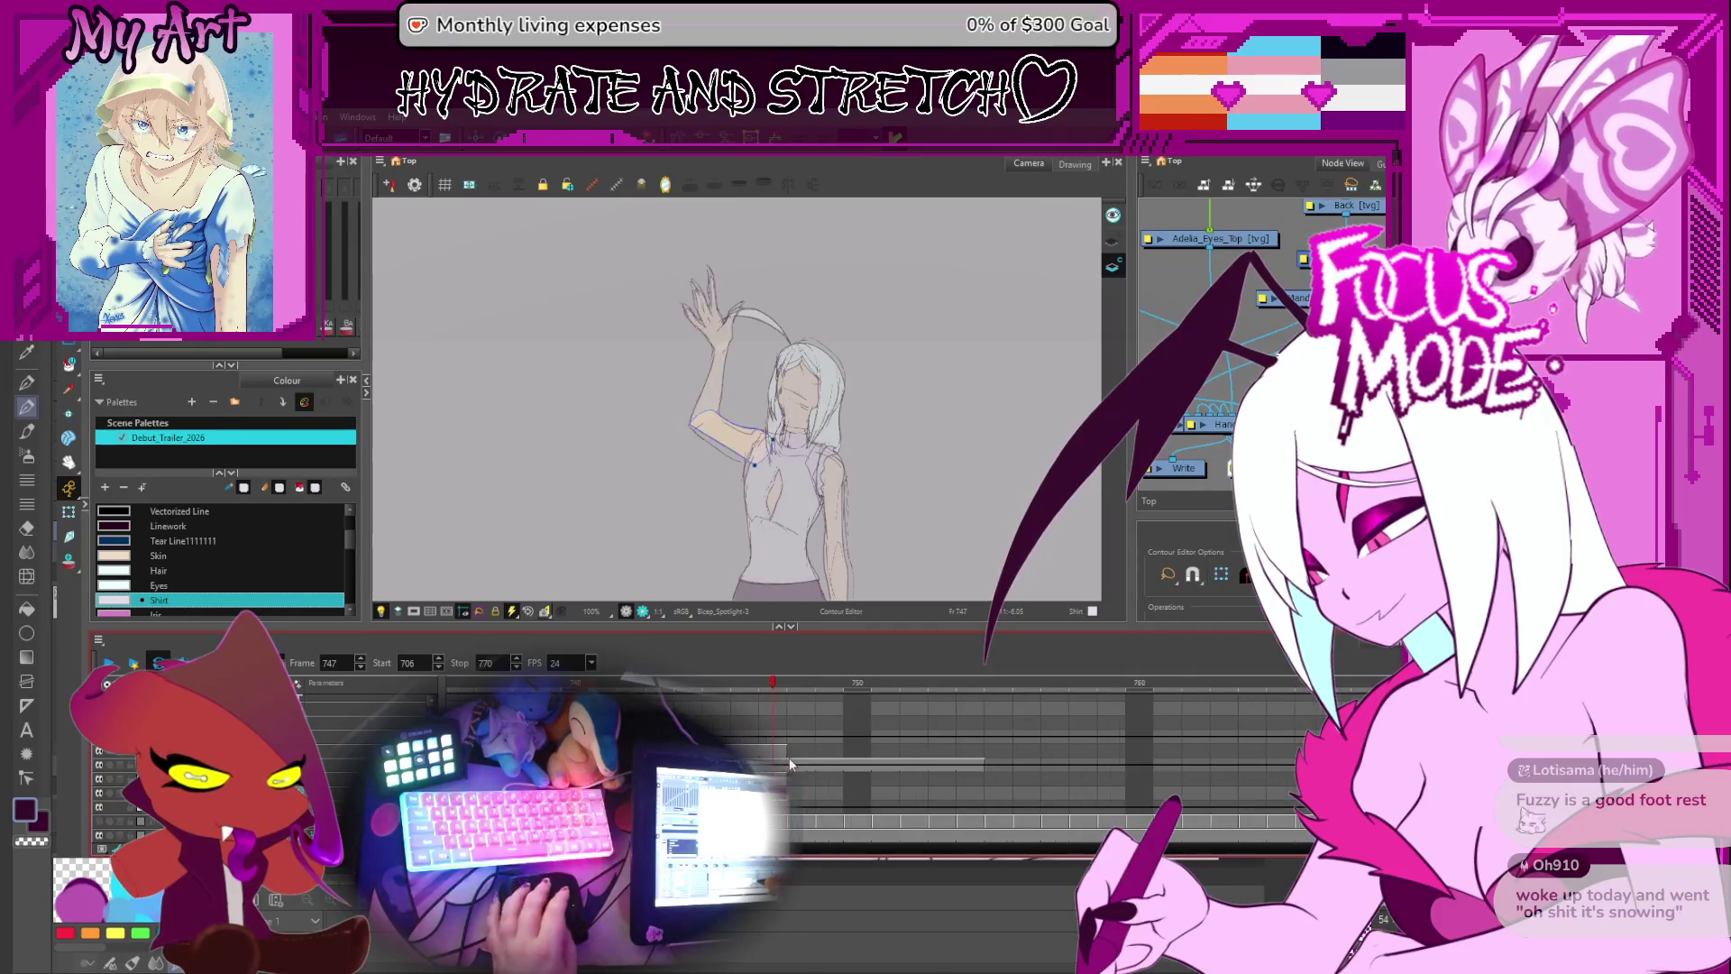
{"action": "left_click", "coordinate": [858, 793]}
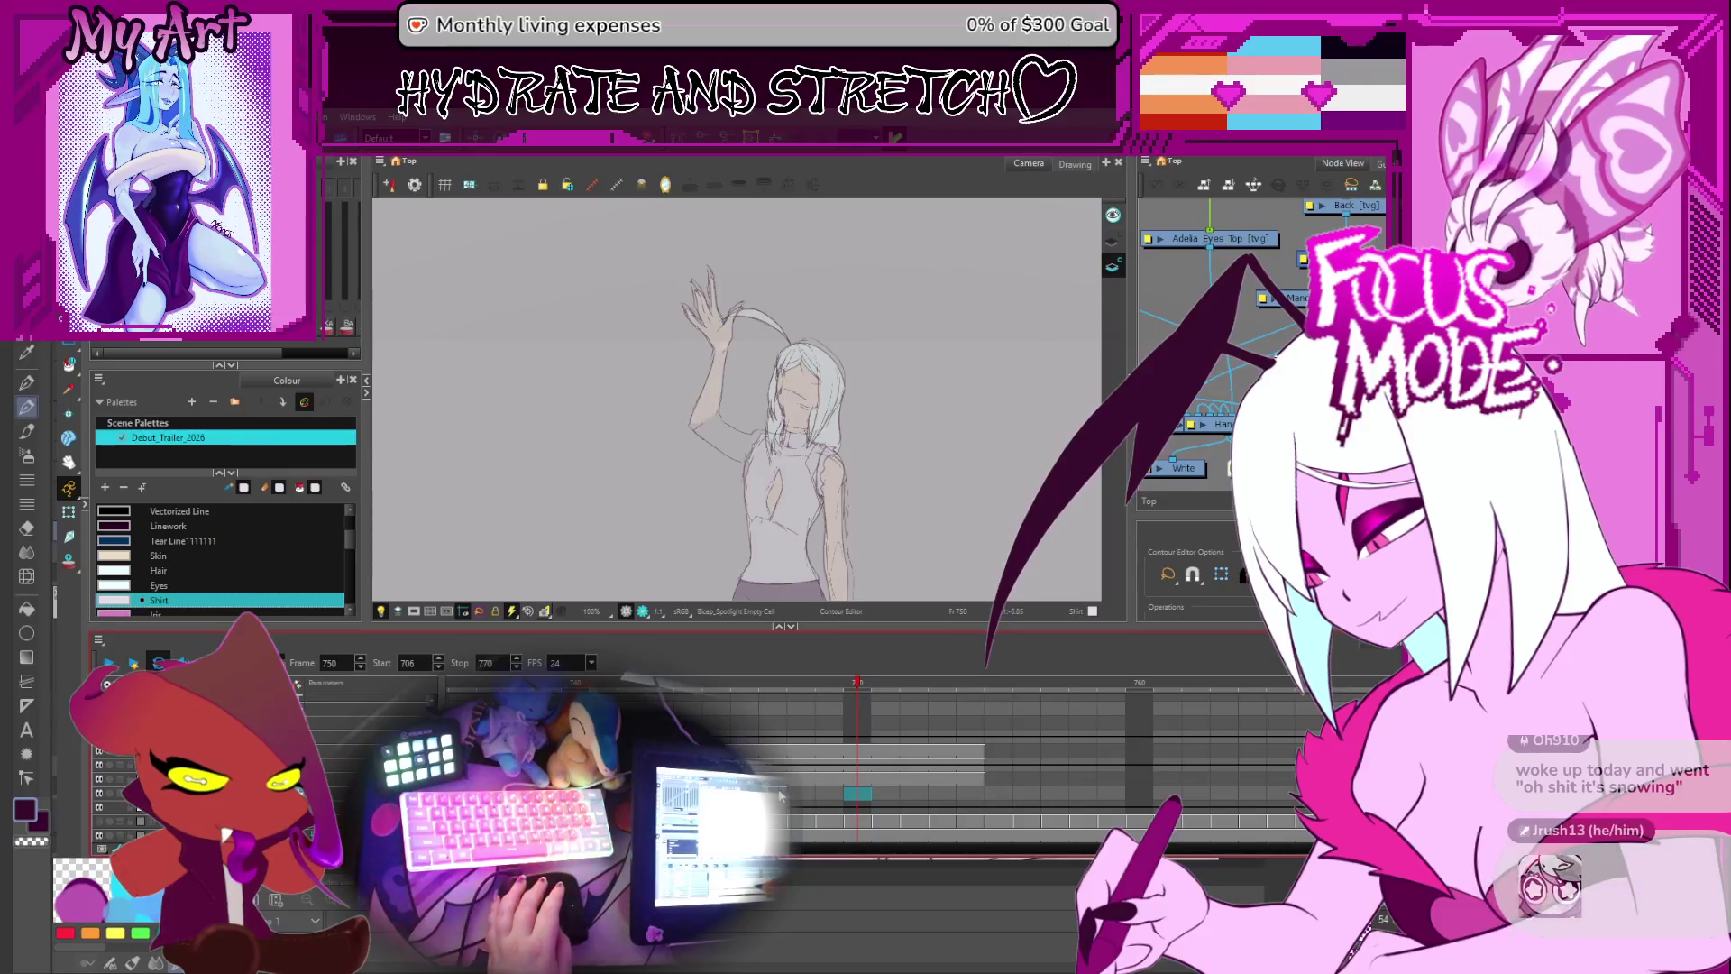
{"action": "left_click", "coordinate": [857, 792]}
{"action": "left_click_drag", "start_coordinate": [943, 501], "coordinate": [871, 575]}
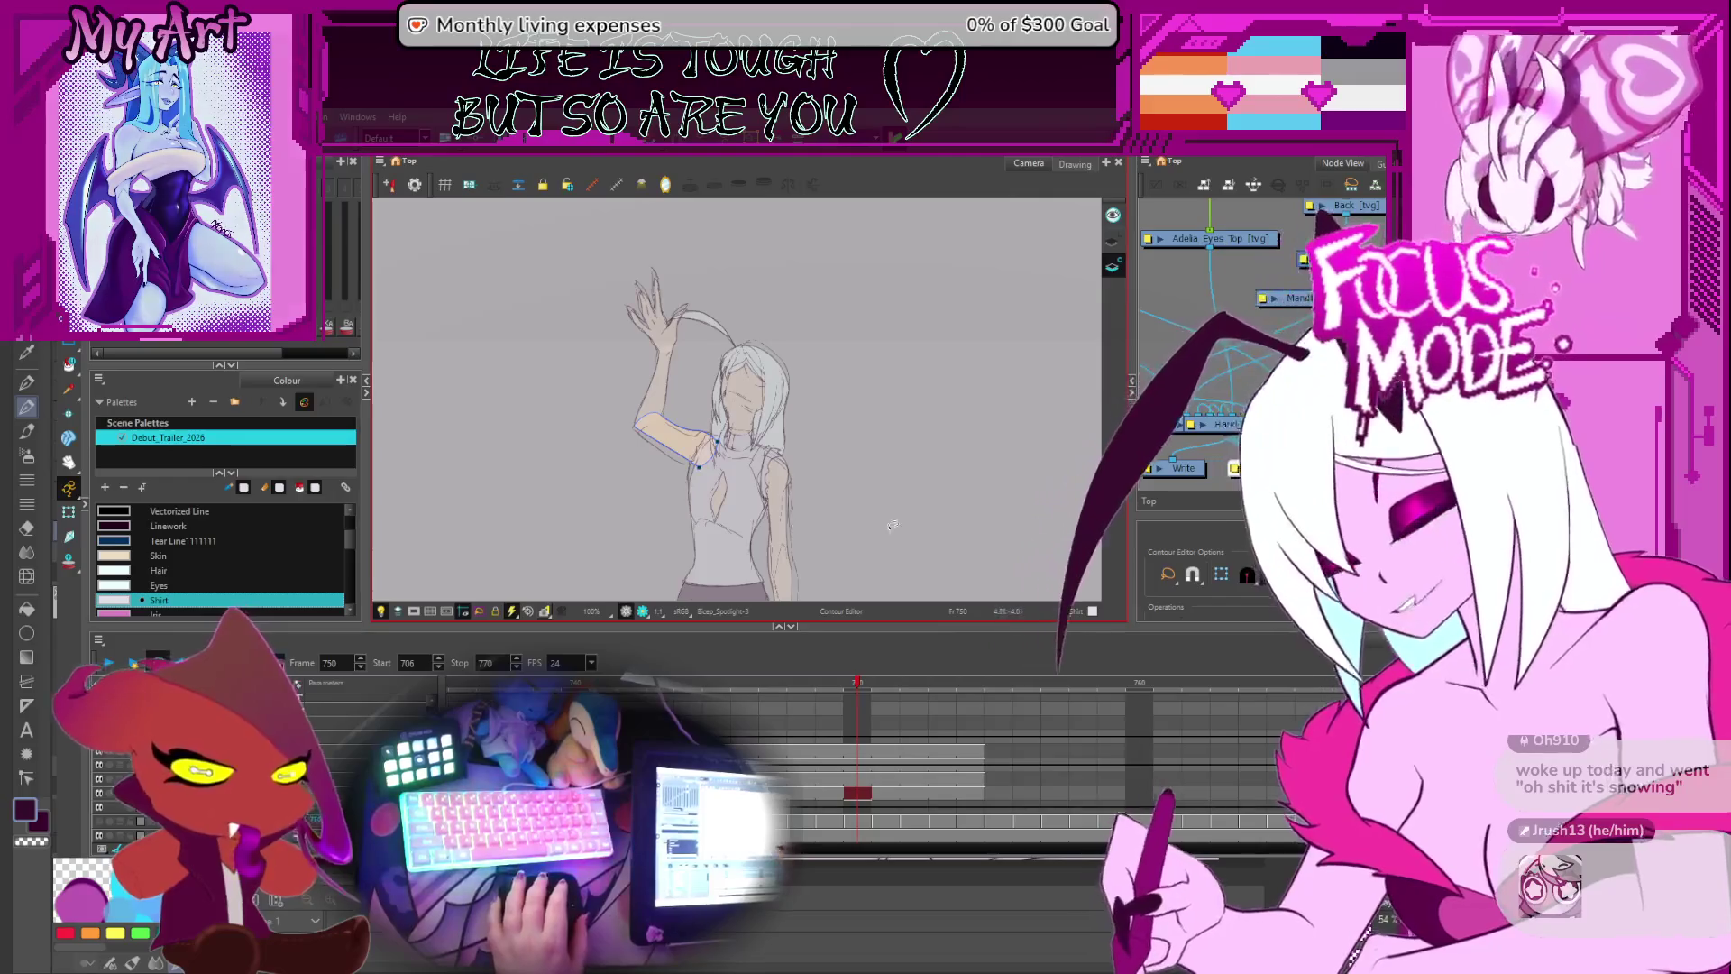
- Zoom to 160% and compare frames 740 and 746, ending on the hand drawing at frame 742
{"action": "key", "text": "space"}
{"action": "key", "text": "2"}
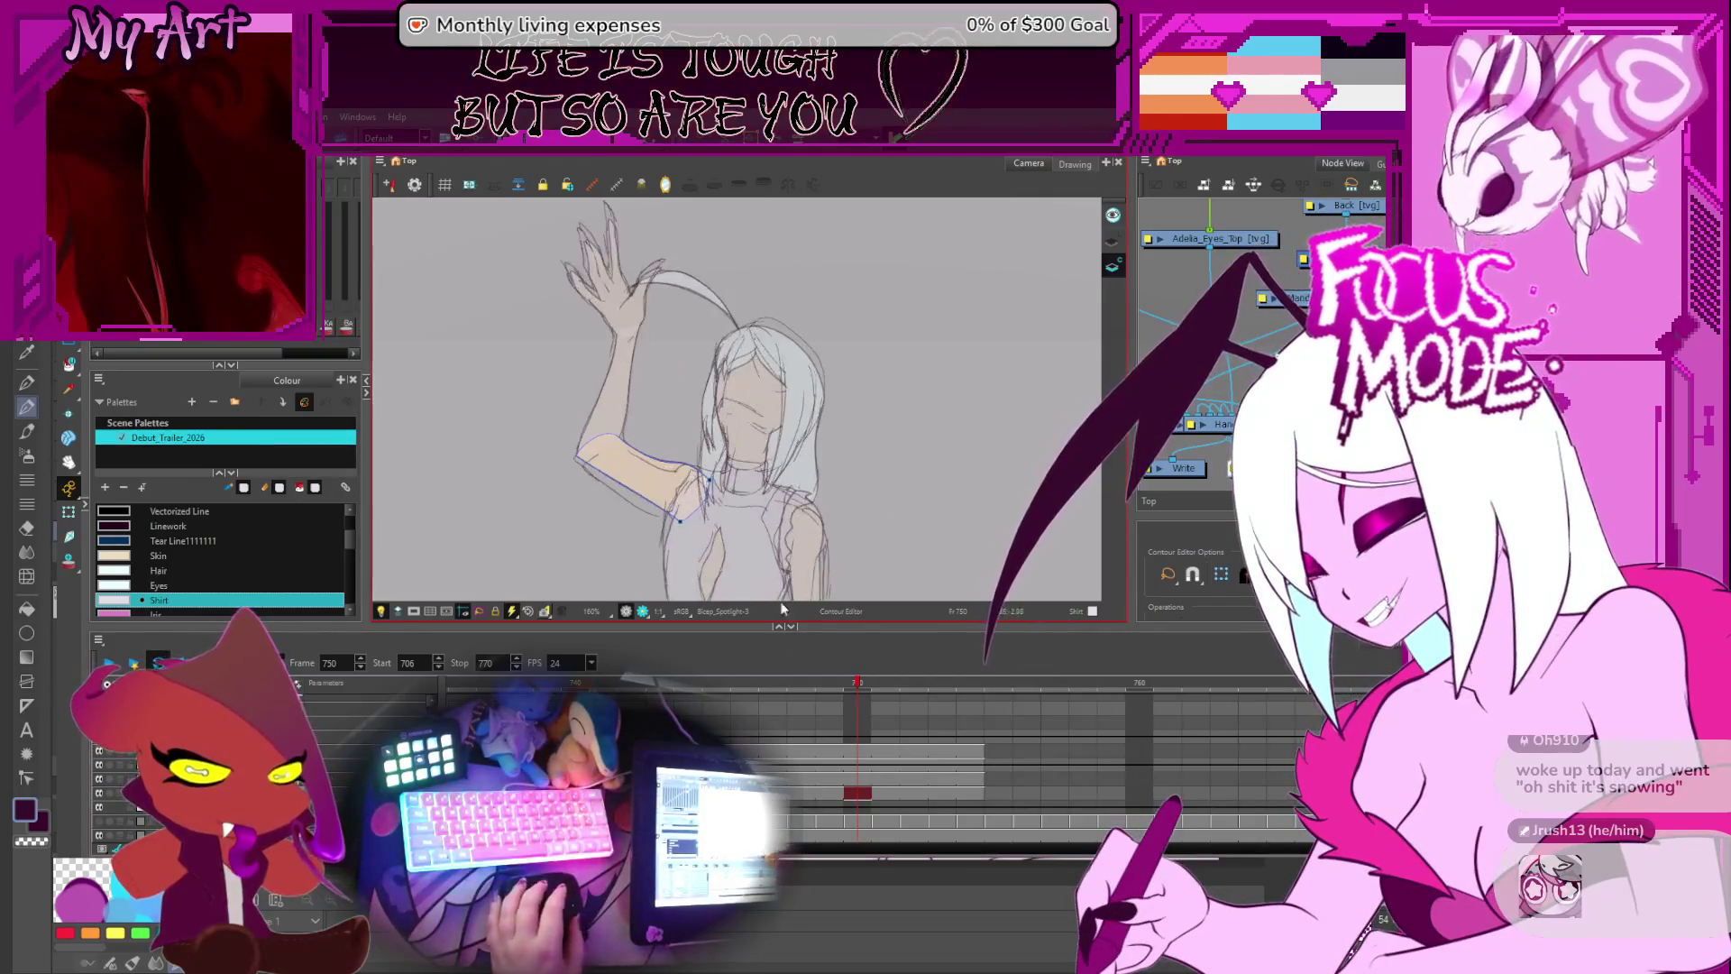
{"action": "left_click", "coordinate": [679, 775]}
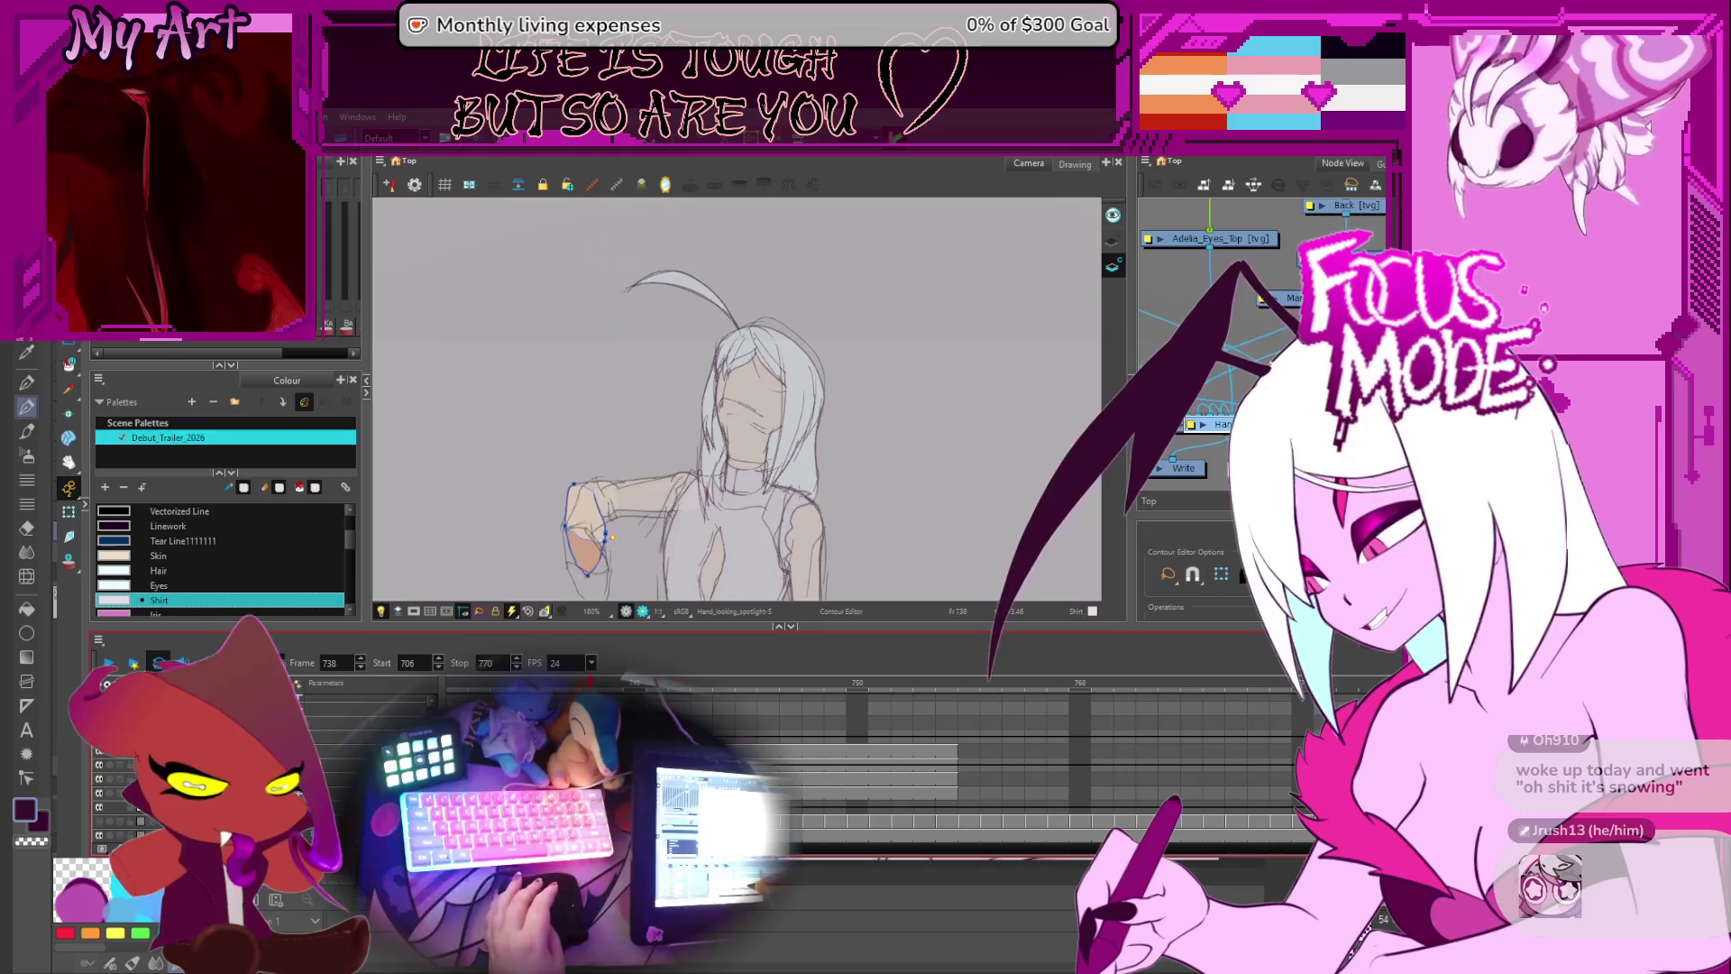
{"action": "left_click", "coordinate": [716, 610]}
{"action": "key", "text": "comma"}
{"action": "key", "text": "comma"}
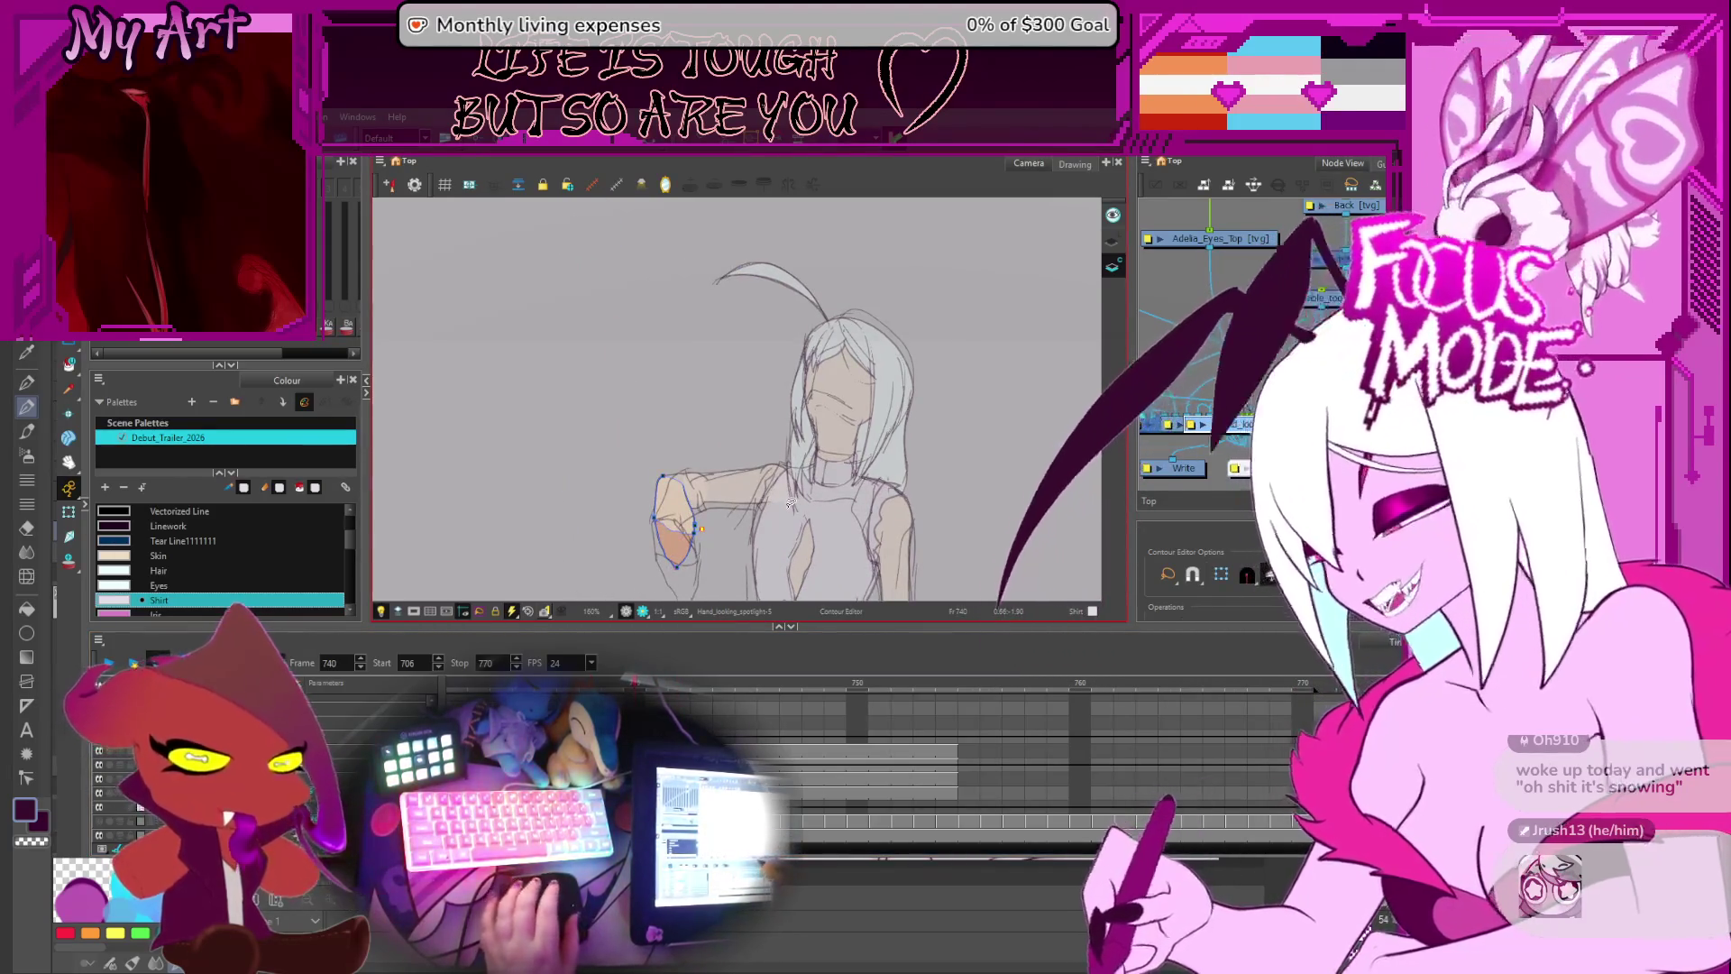
{"action": "key", "text": "period"}
{"action": "key", "text": "period"}
{"action": "key", "text": "period"}
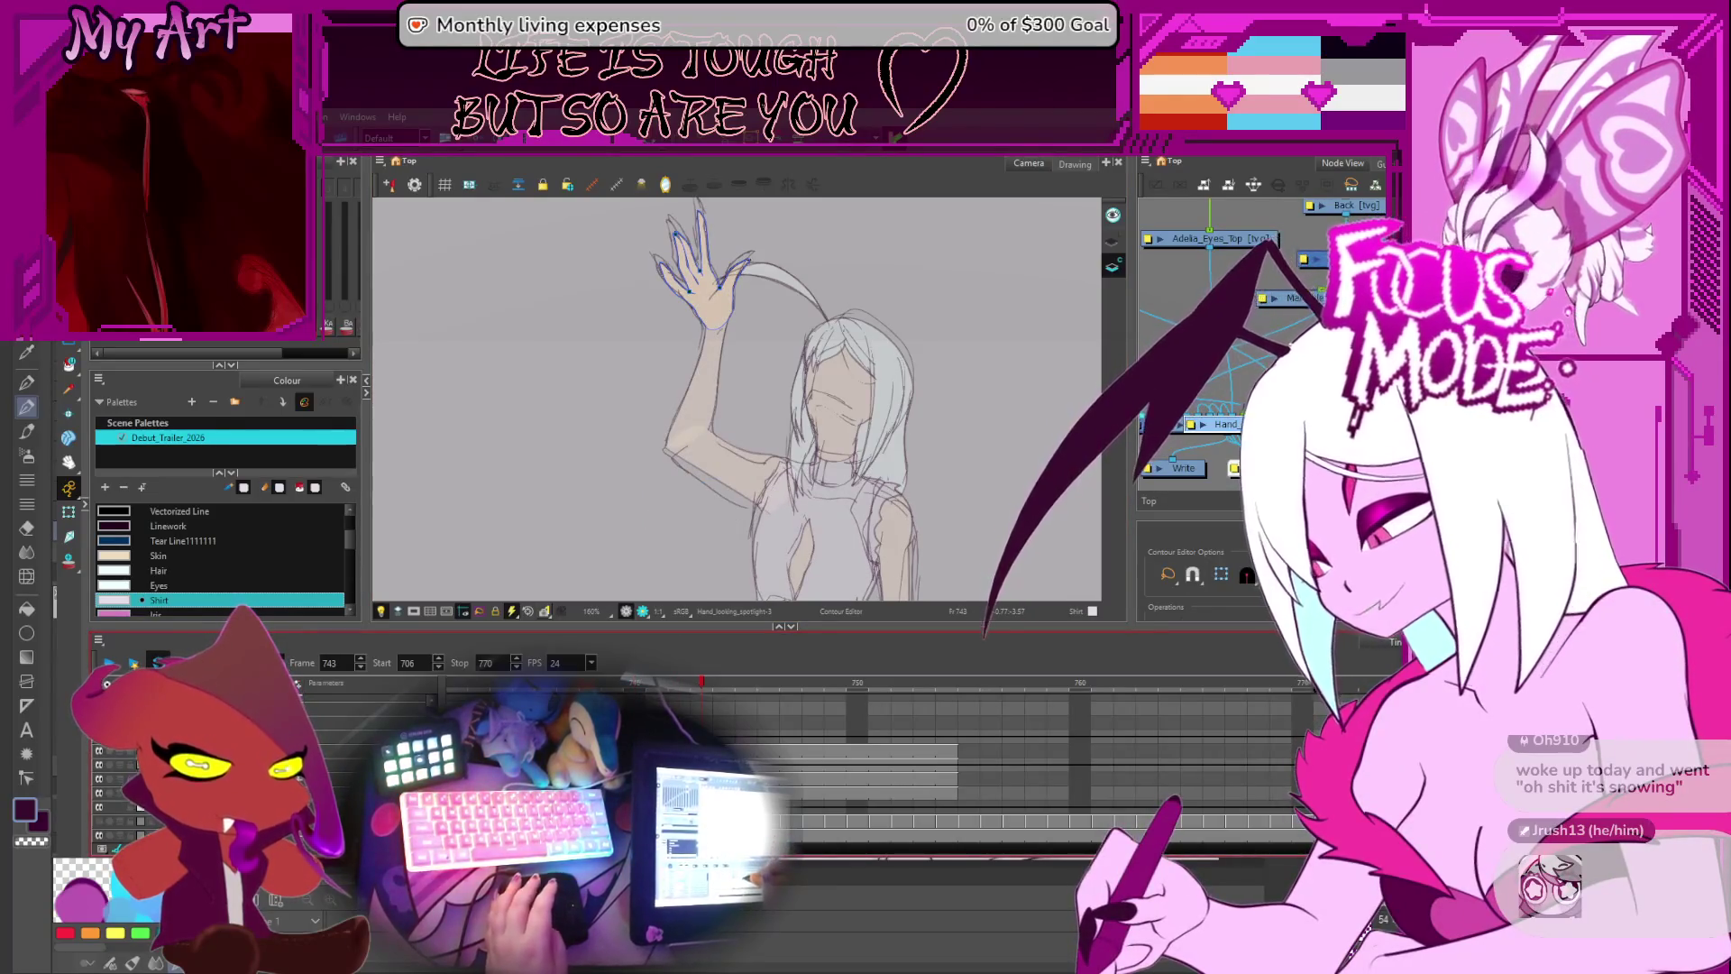
{"action": "left_click", "coordinate": [762, 750]}
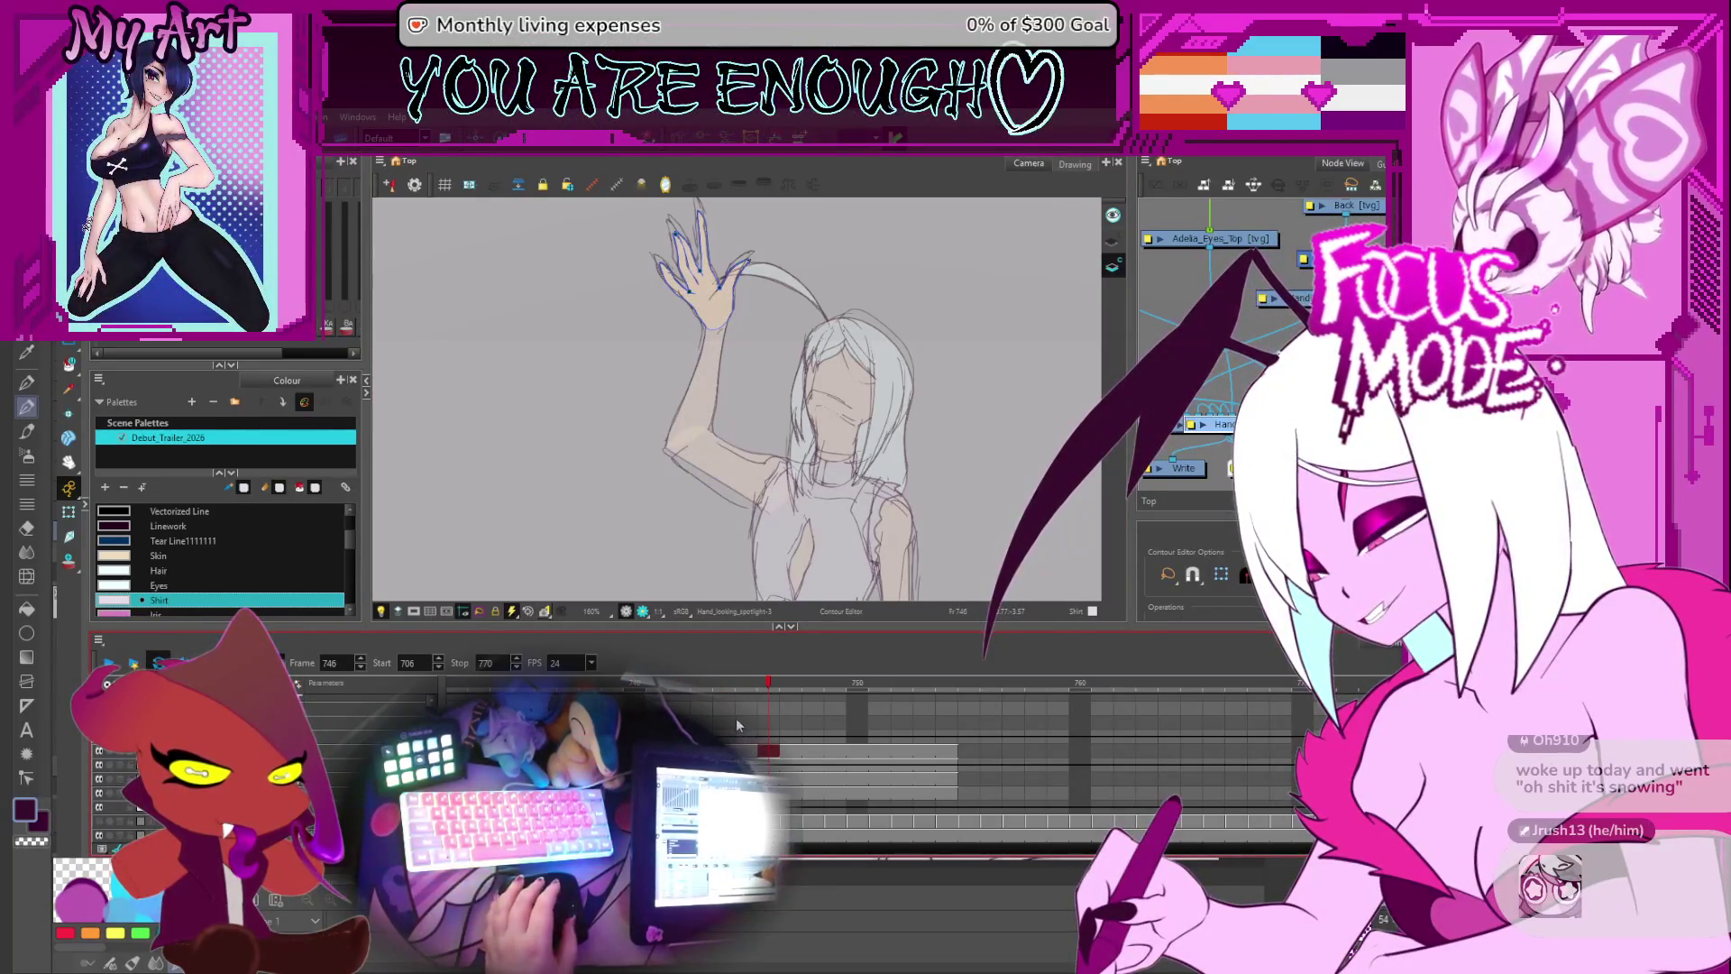
{"action": "key", "text": "comma"}
{"action": "key", "text": "comma"}
{"action": "key", "text": "alt+s"}
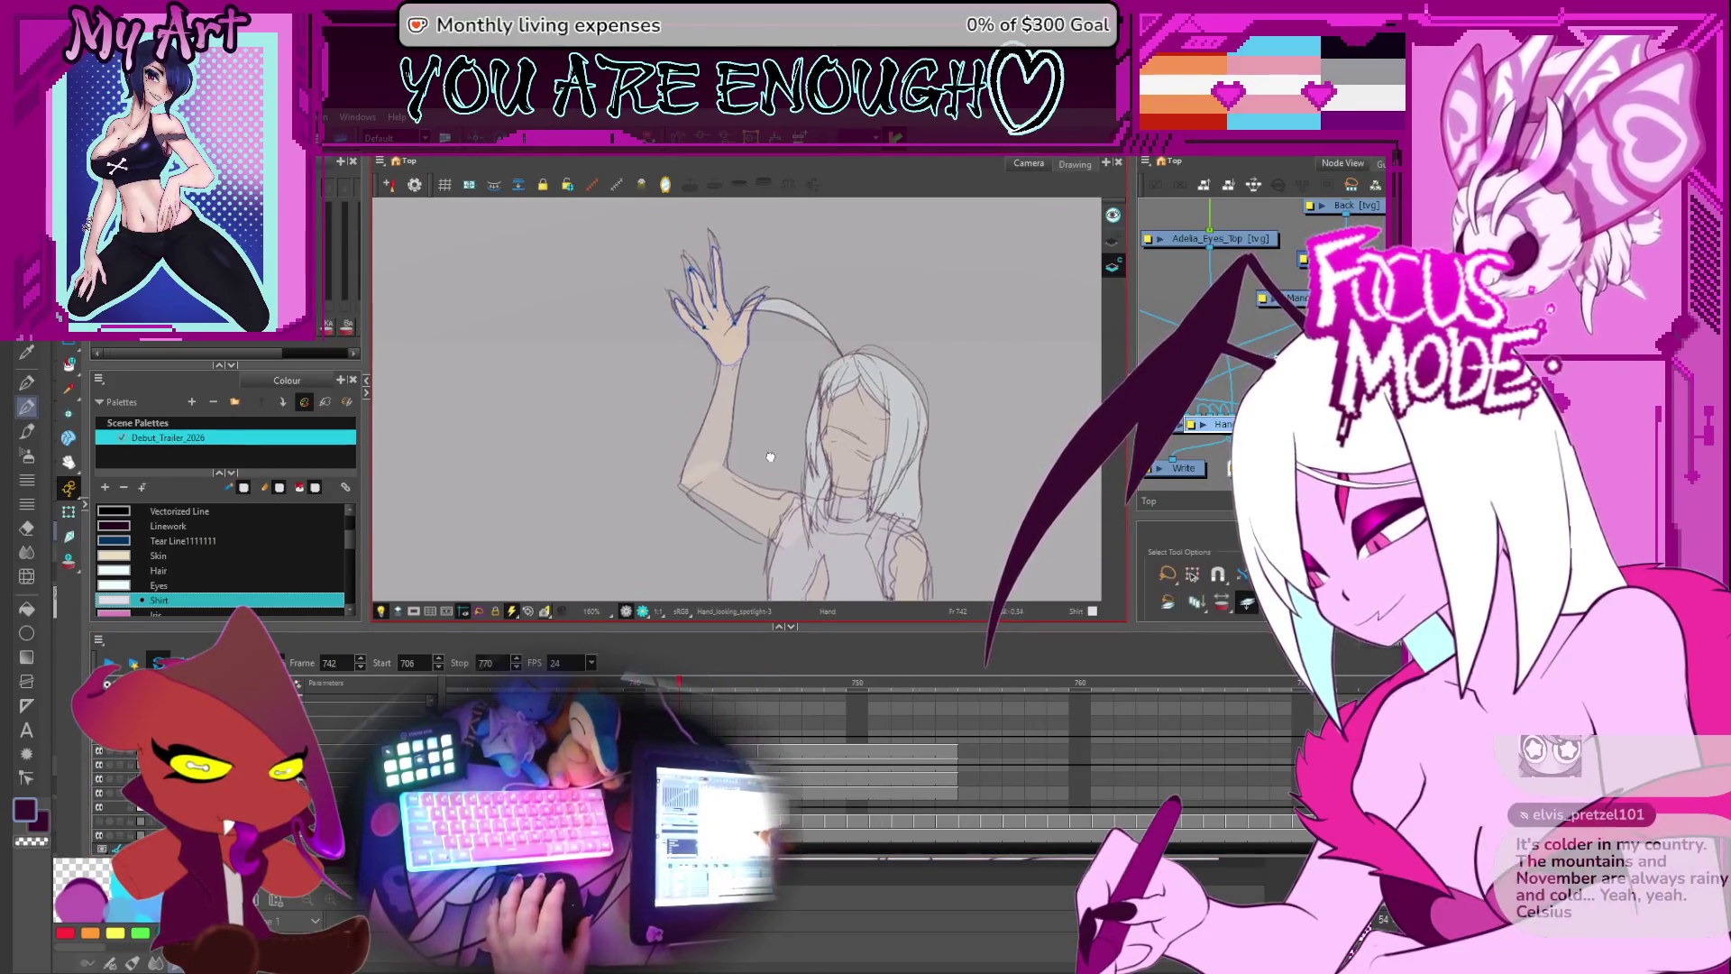
- Move and rotate the hand on frame 742 down to the forearm's end, then step back two frames
{"action": "left_click", "coordinate": [786, 332]}
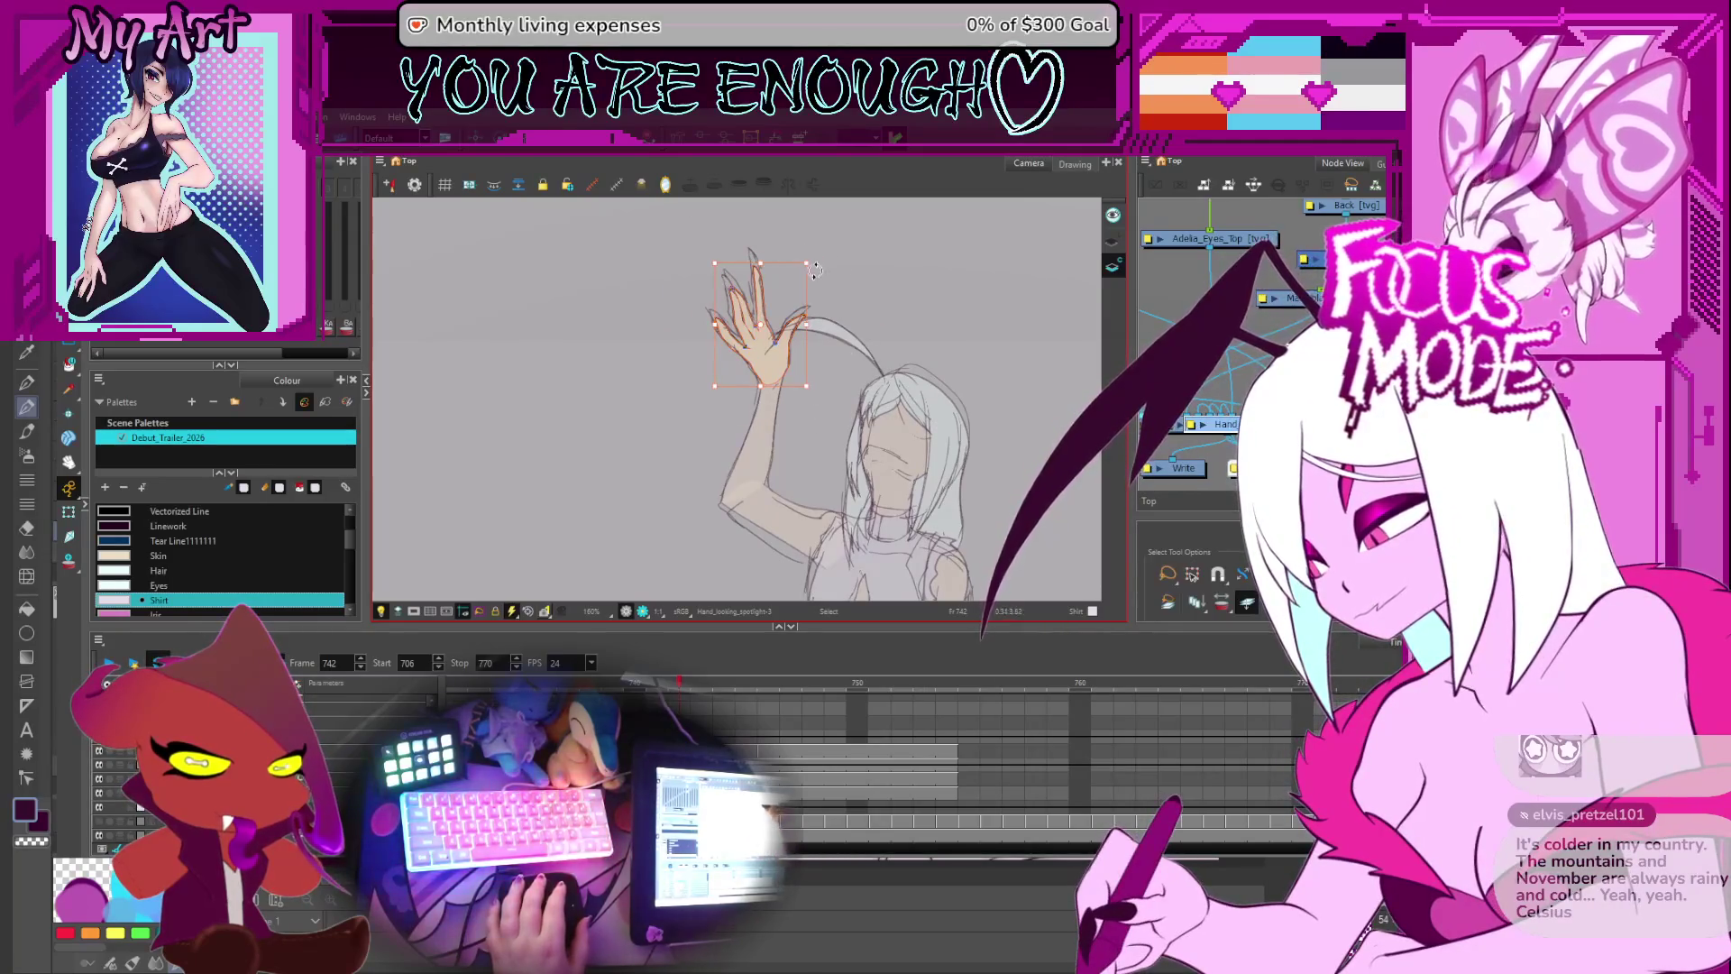
{"action": "left_click", "coordinate": [766, 323]}
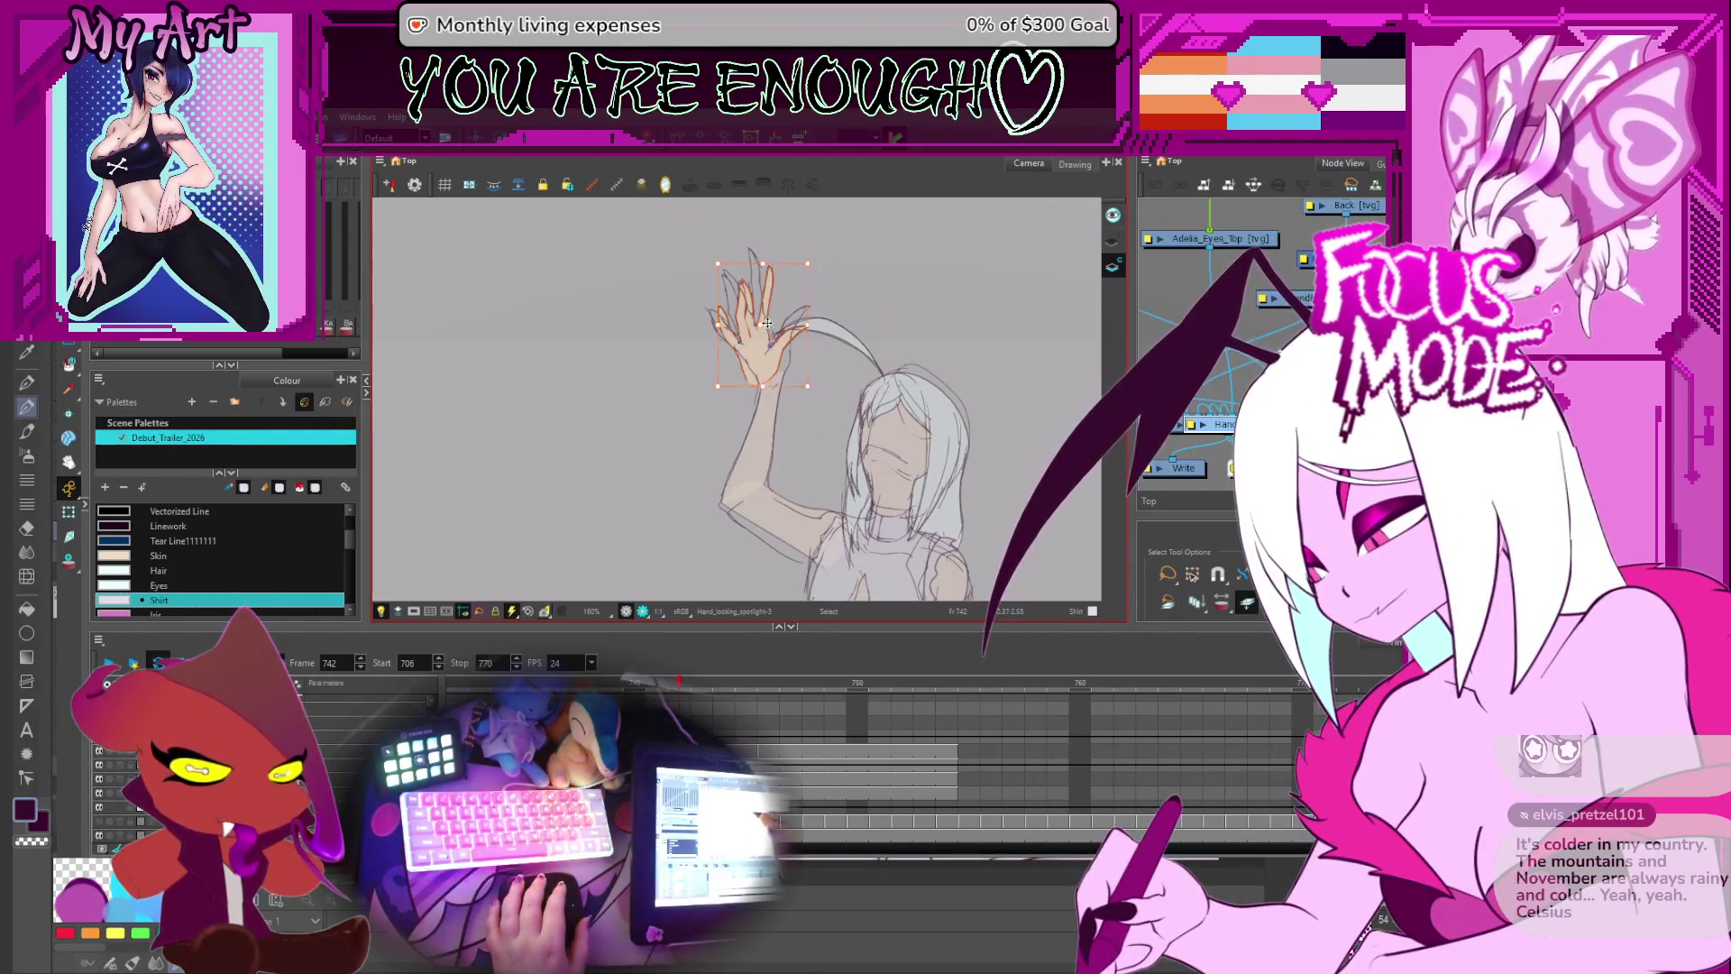
{"action": "left_click_drag", "start_coordinate": [761, 325], "coordinate": [782, 440]}
{"action": "left_click_drag", "start_coordinate": [766, 347], "coordinate": [799, 367]}
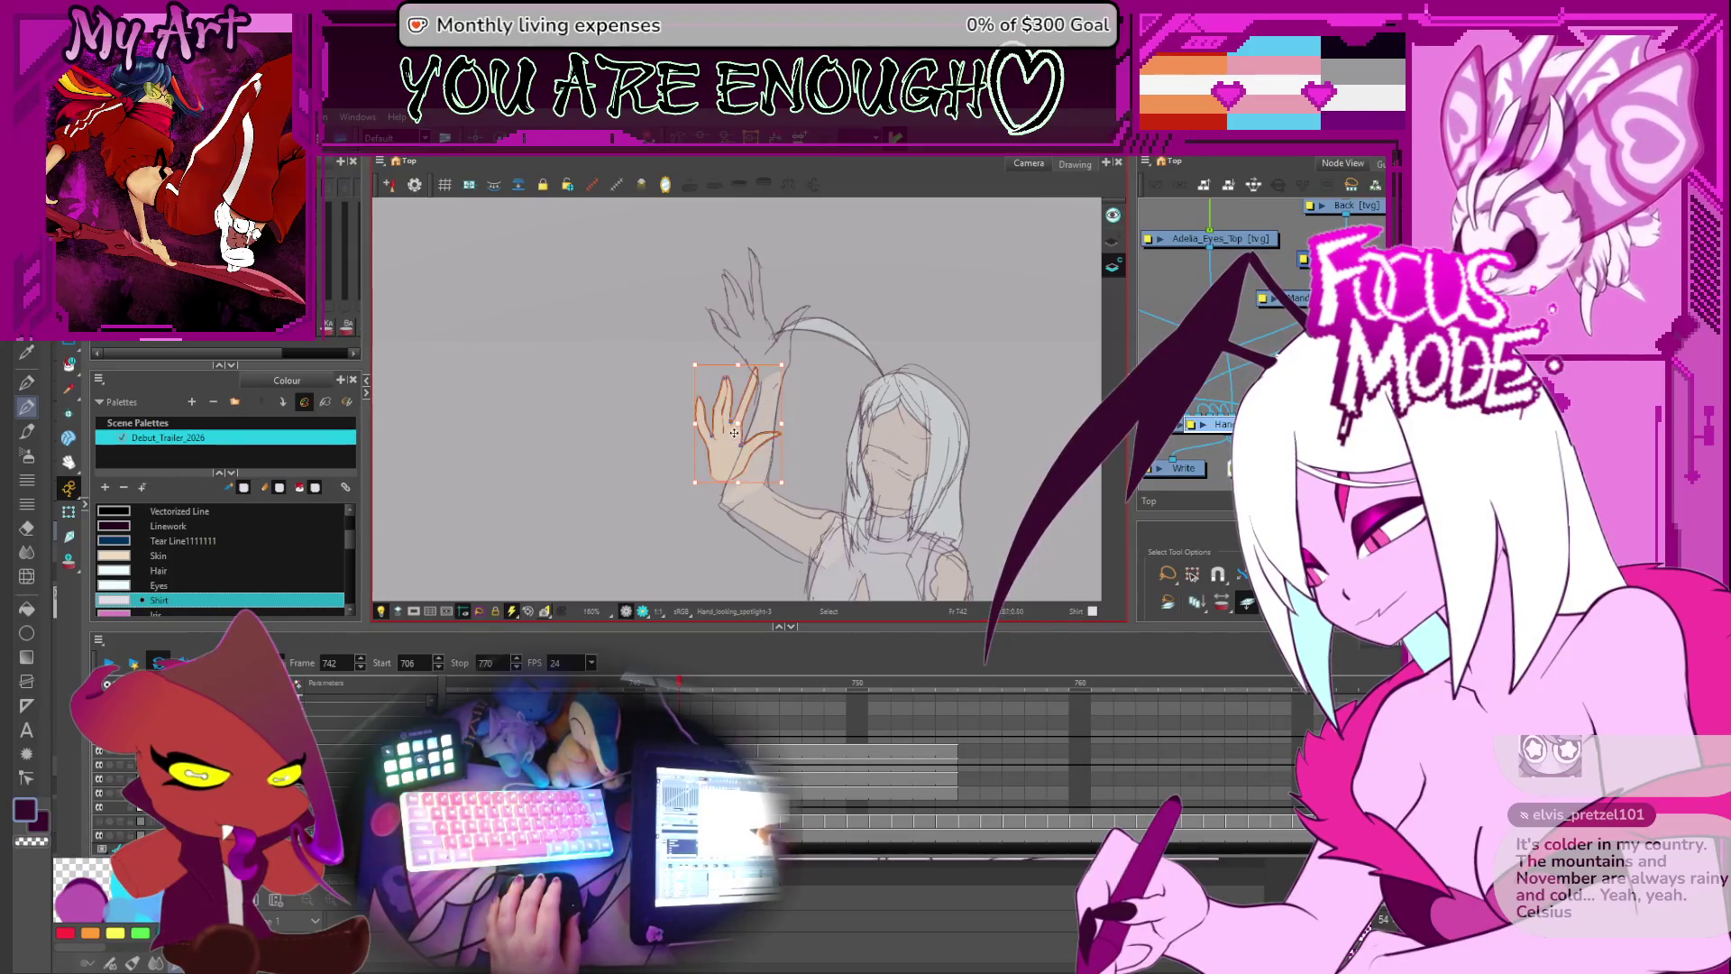
{"action": "left_click_drag", "start_coordinate": [728, 450], "coordinate": [730, 455]}
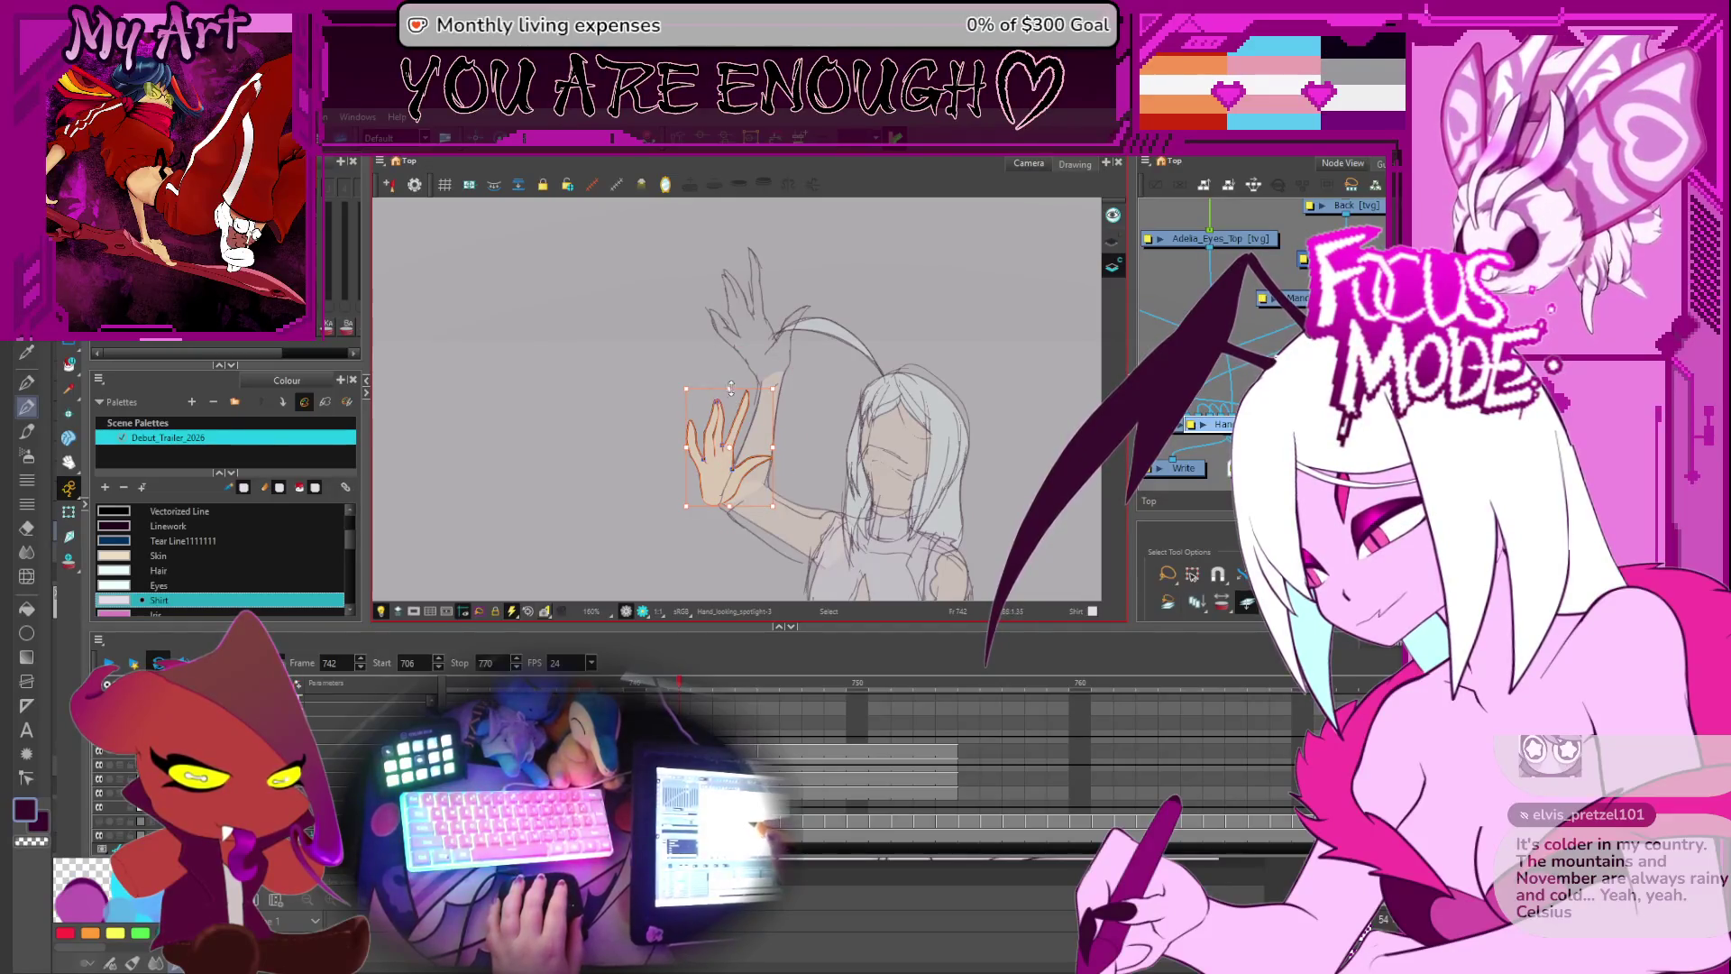
{"action": "left_click_drag", "start_coordinate": [732, 431], "coordinate": [729, 560]}
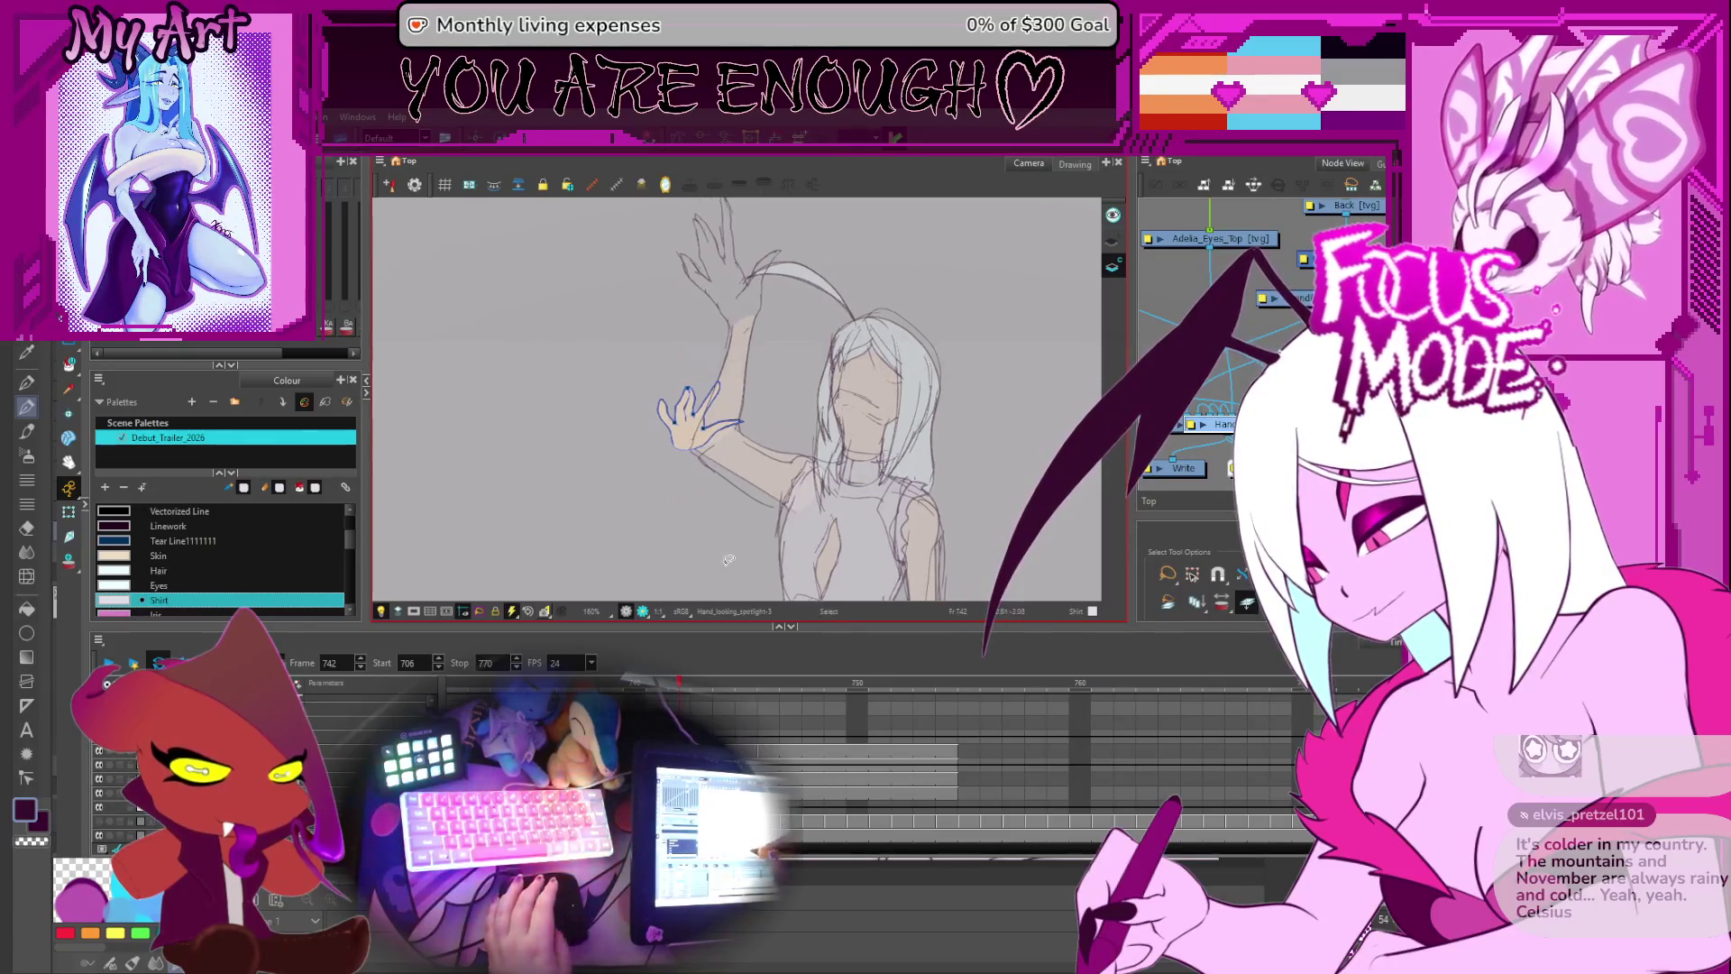
{"action": "key", "text": "comma"}
{"action": "key", "text": "comma"}
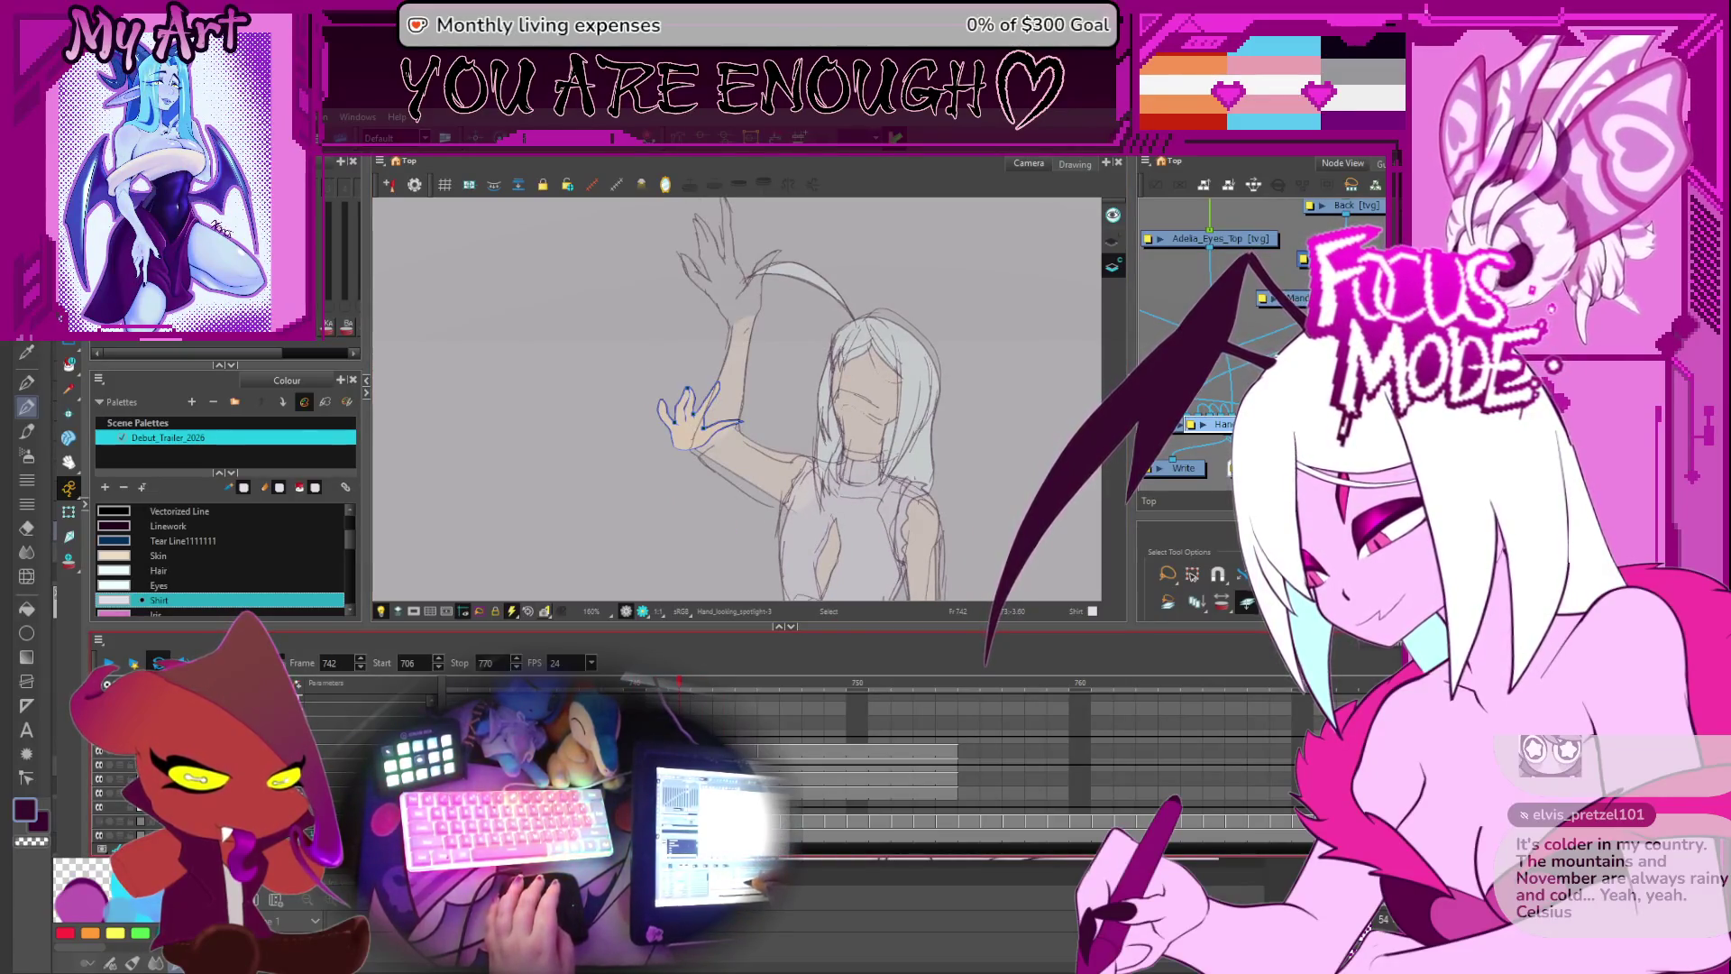
{"action": "key", "text": "comma"}
{"action": "key", "text": "comma"}
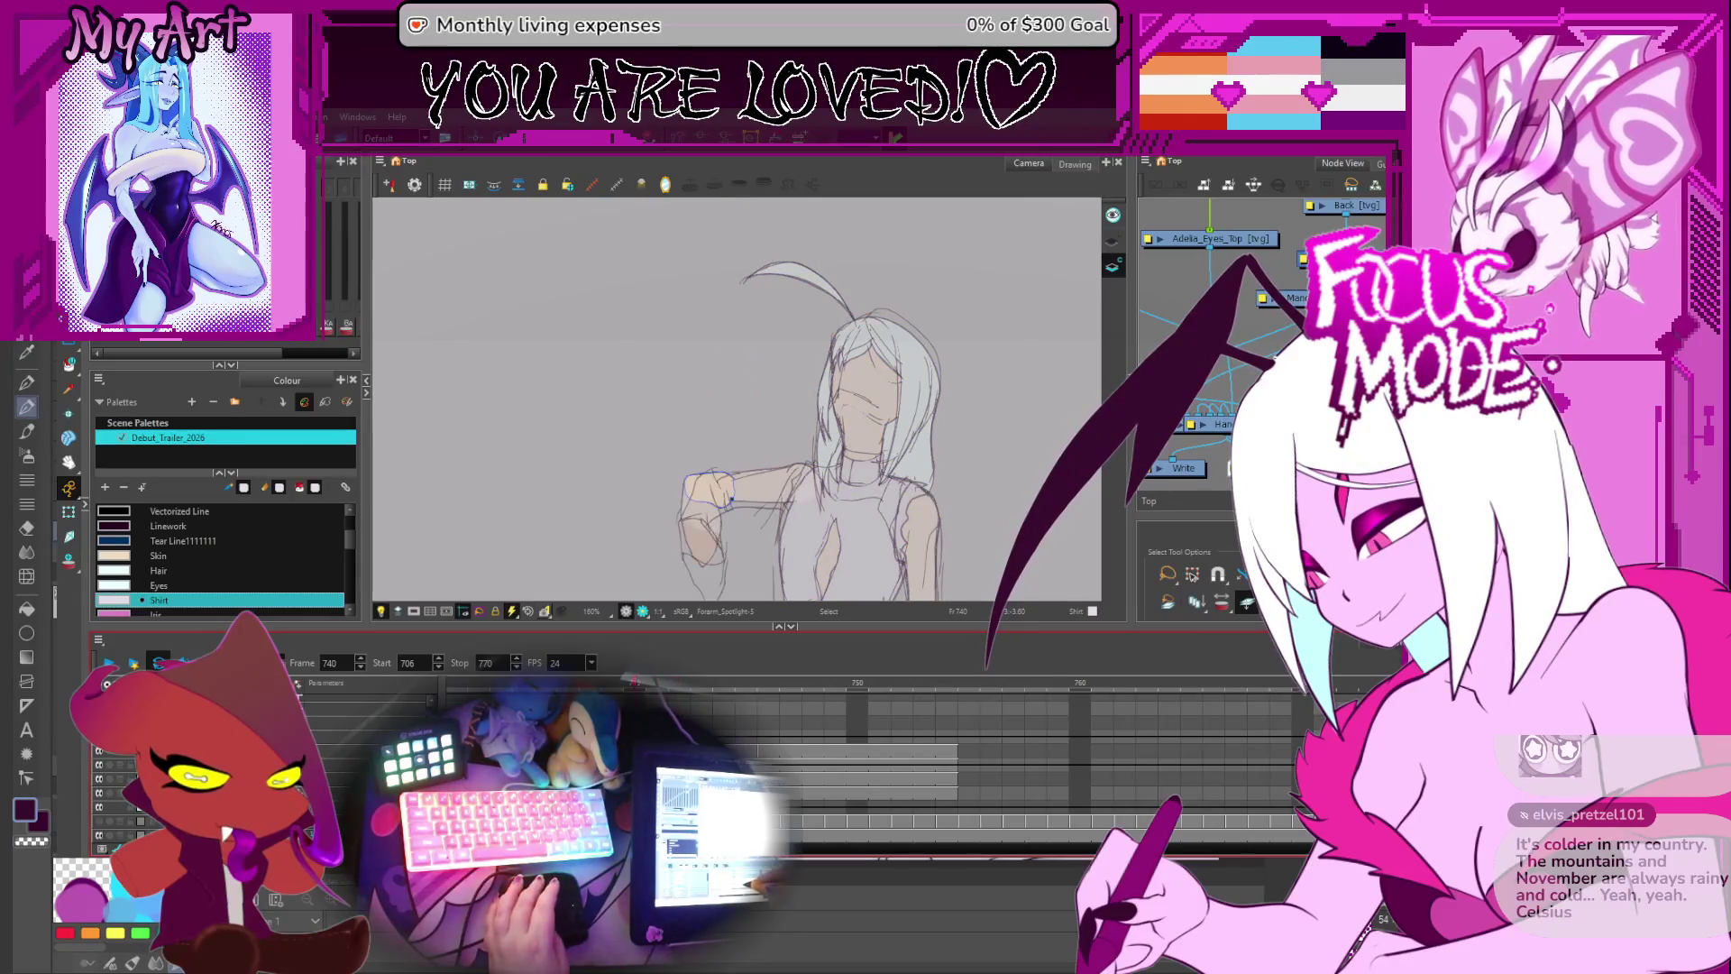
- On frame 742, replace the raised forearm with the horizontal forearm drawing
{"action": "key", "text": "period"}
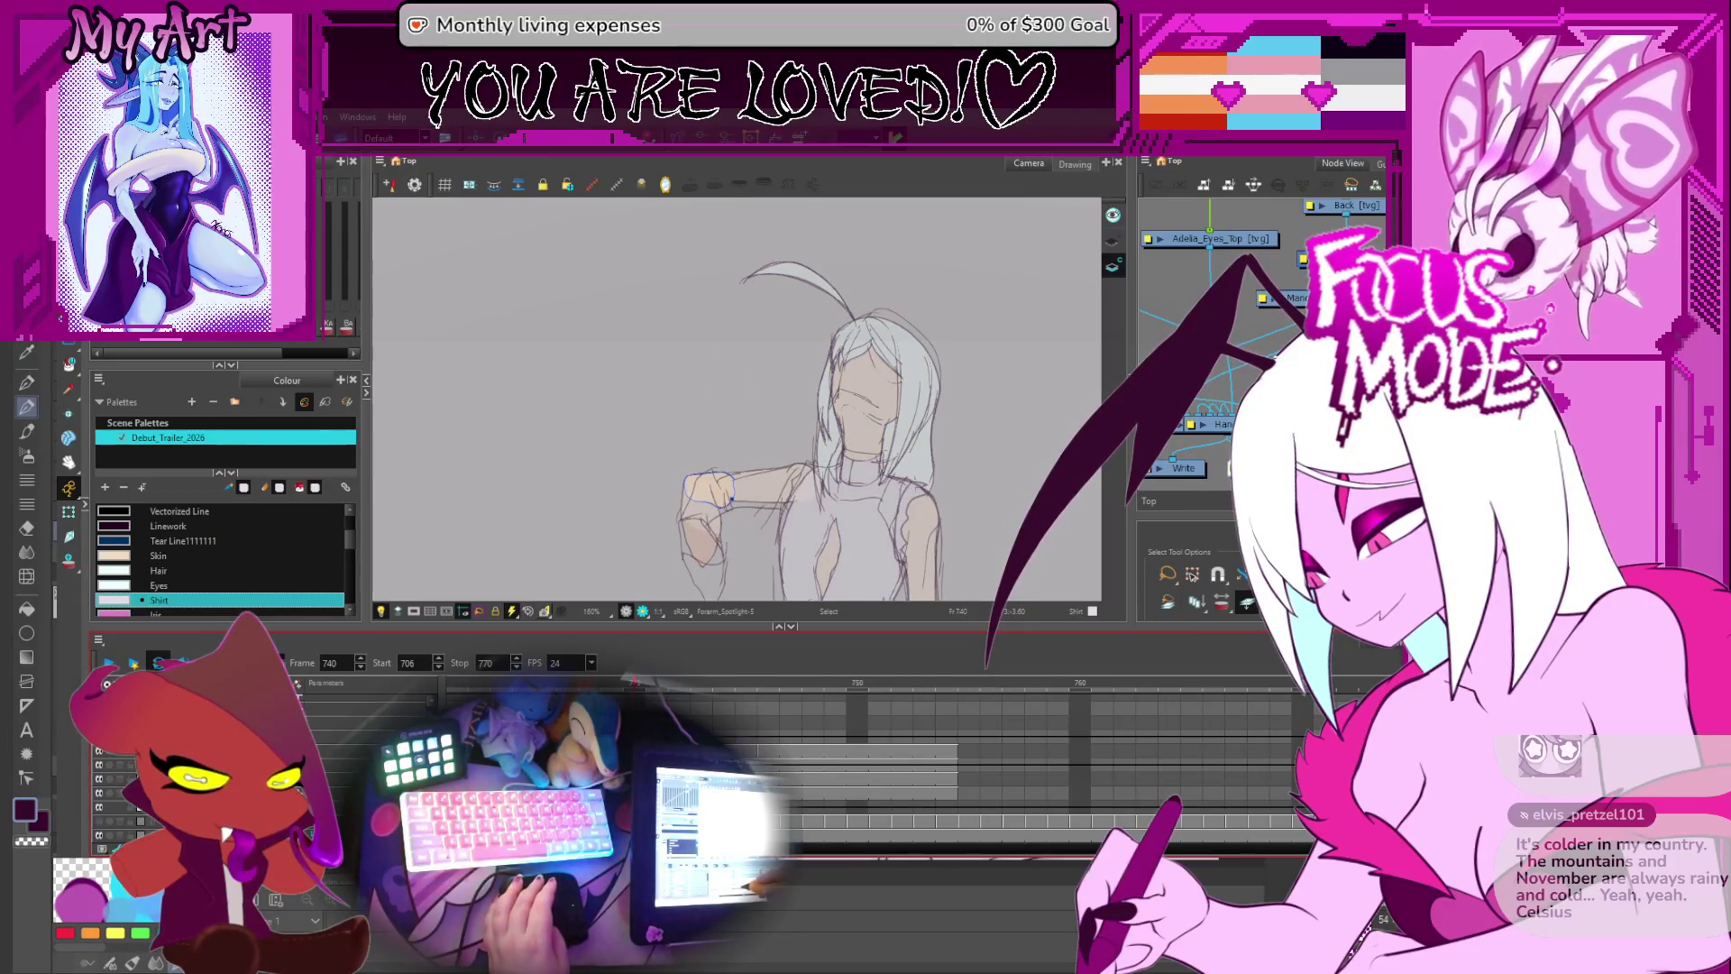
{"action": "key", "text": "period"}
{"action": "key", "text": "period"}
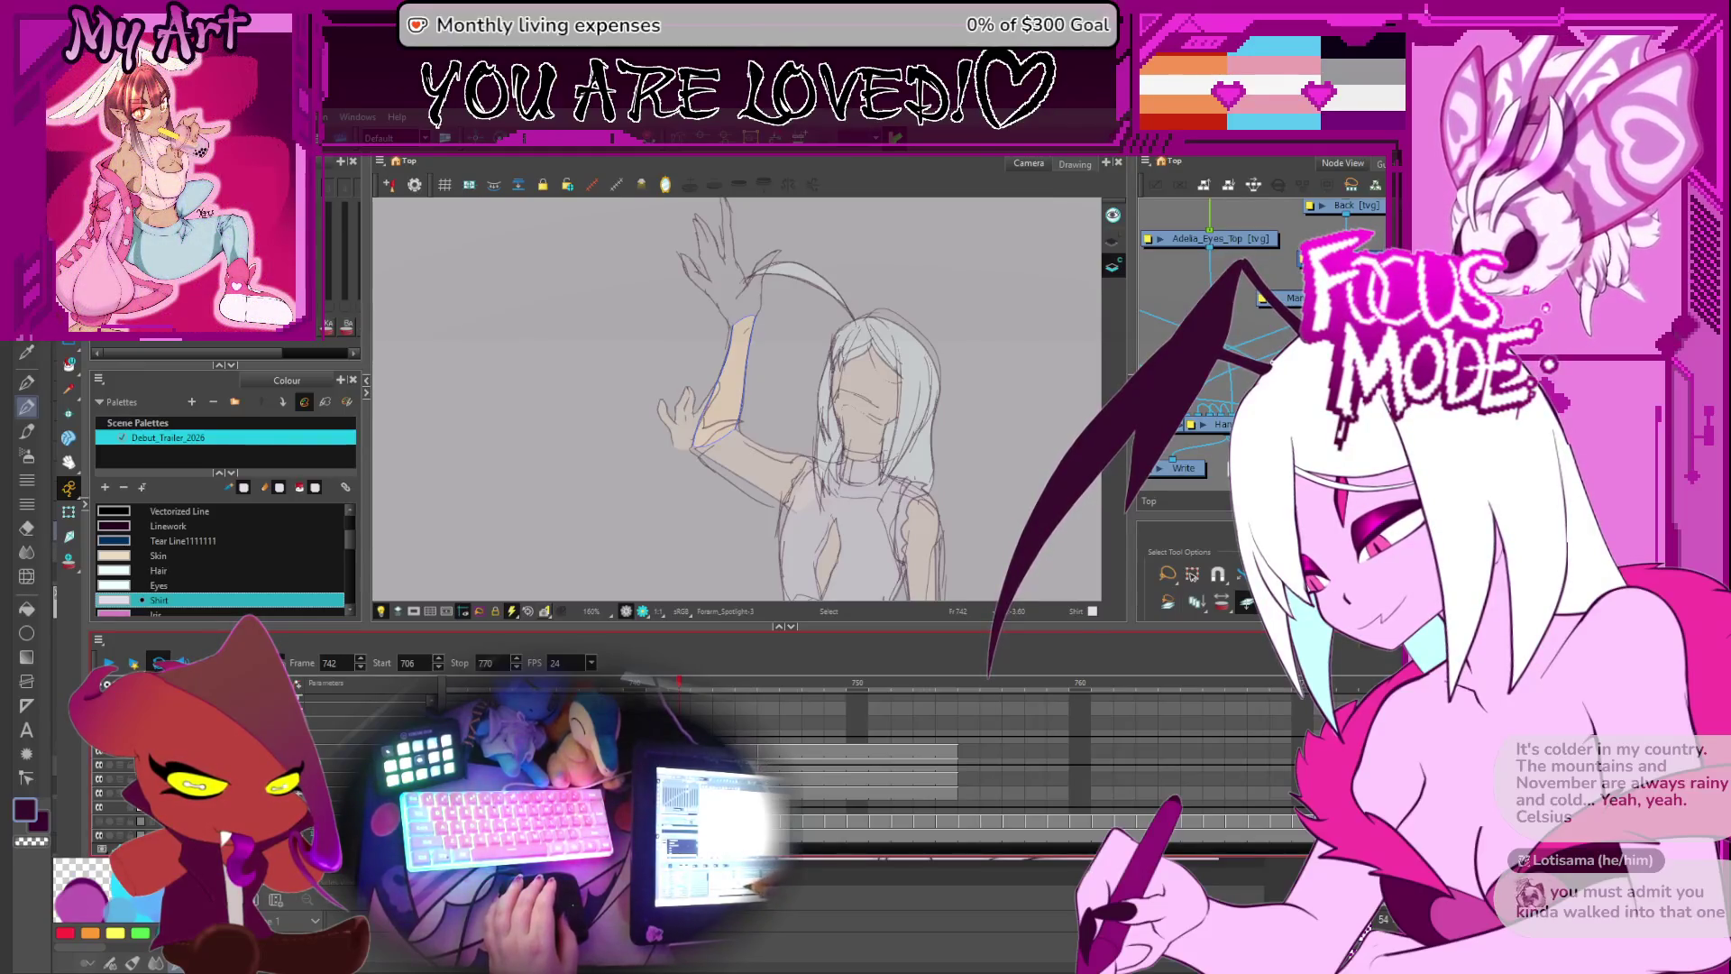
{"action": "key", "text": "ctrl+z"}
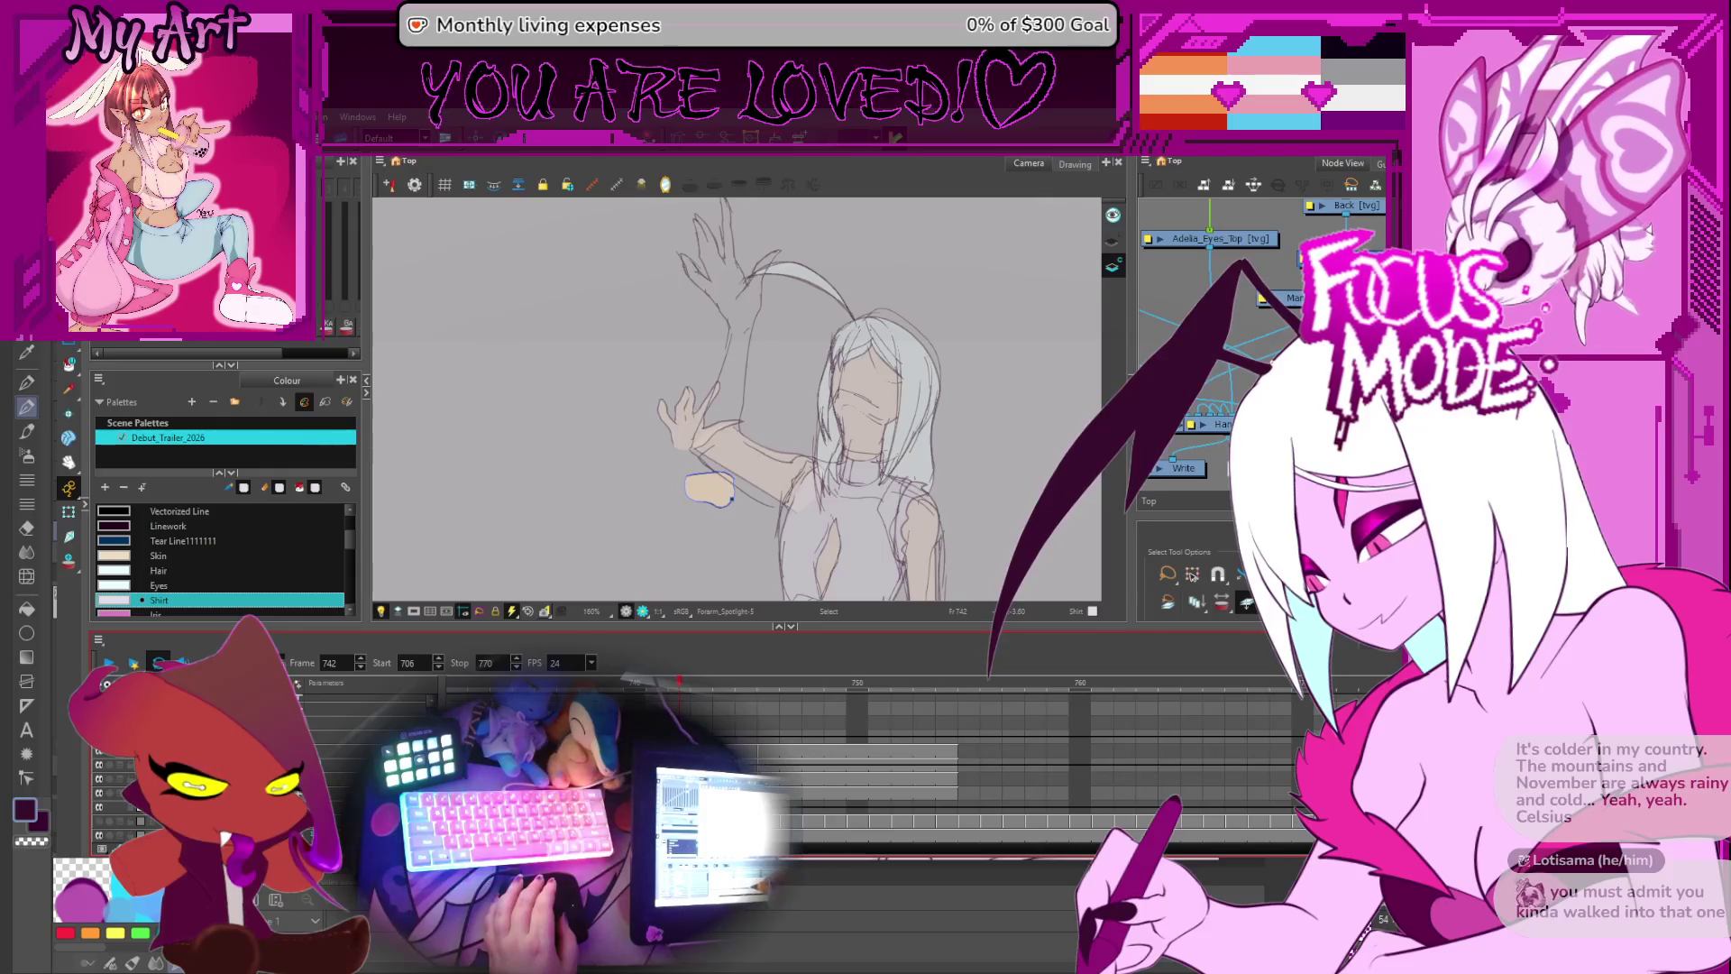
{"action": "key", "text": "ctrl+z"}
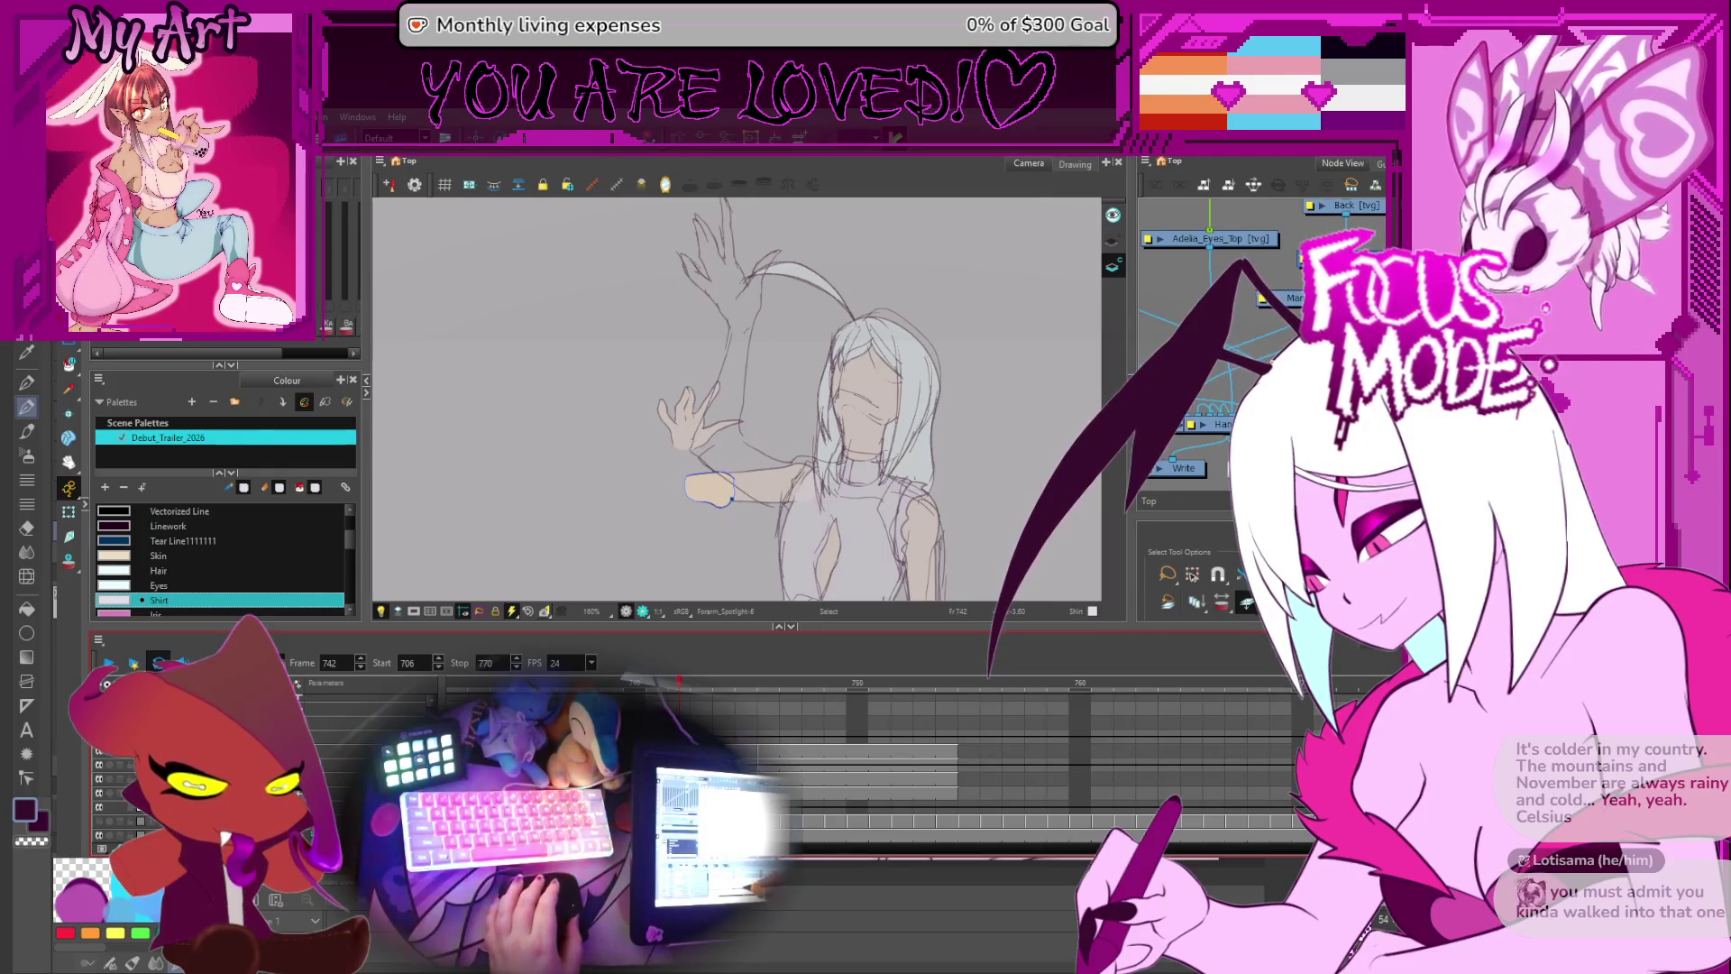
- Rotate the horizontal arm shape slightly, then select and zoom in on the small forearm fill near the wrist
{"action": "left_click", "coordinate": [710, 472]}
{"action": "scroll", "coordinate": [704, 478], "scroll_direction": "up", "scroll_amount": 1}
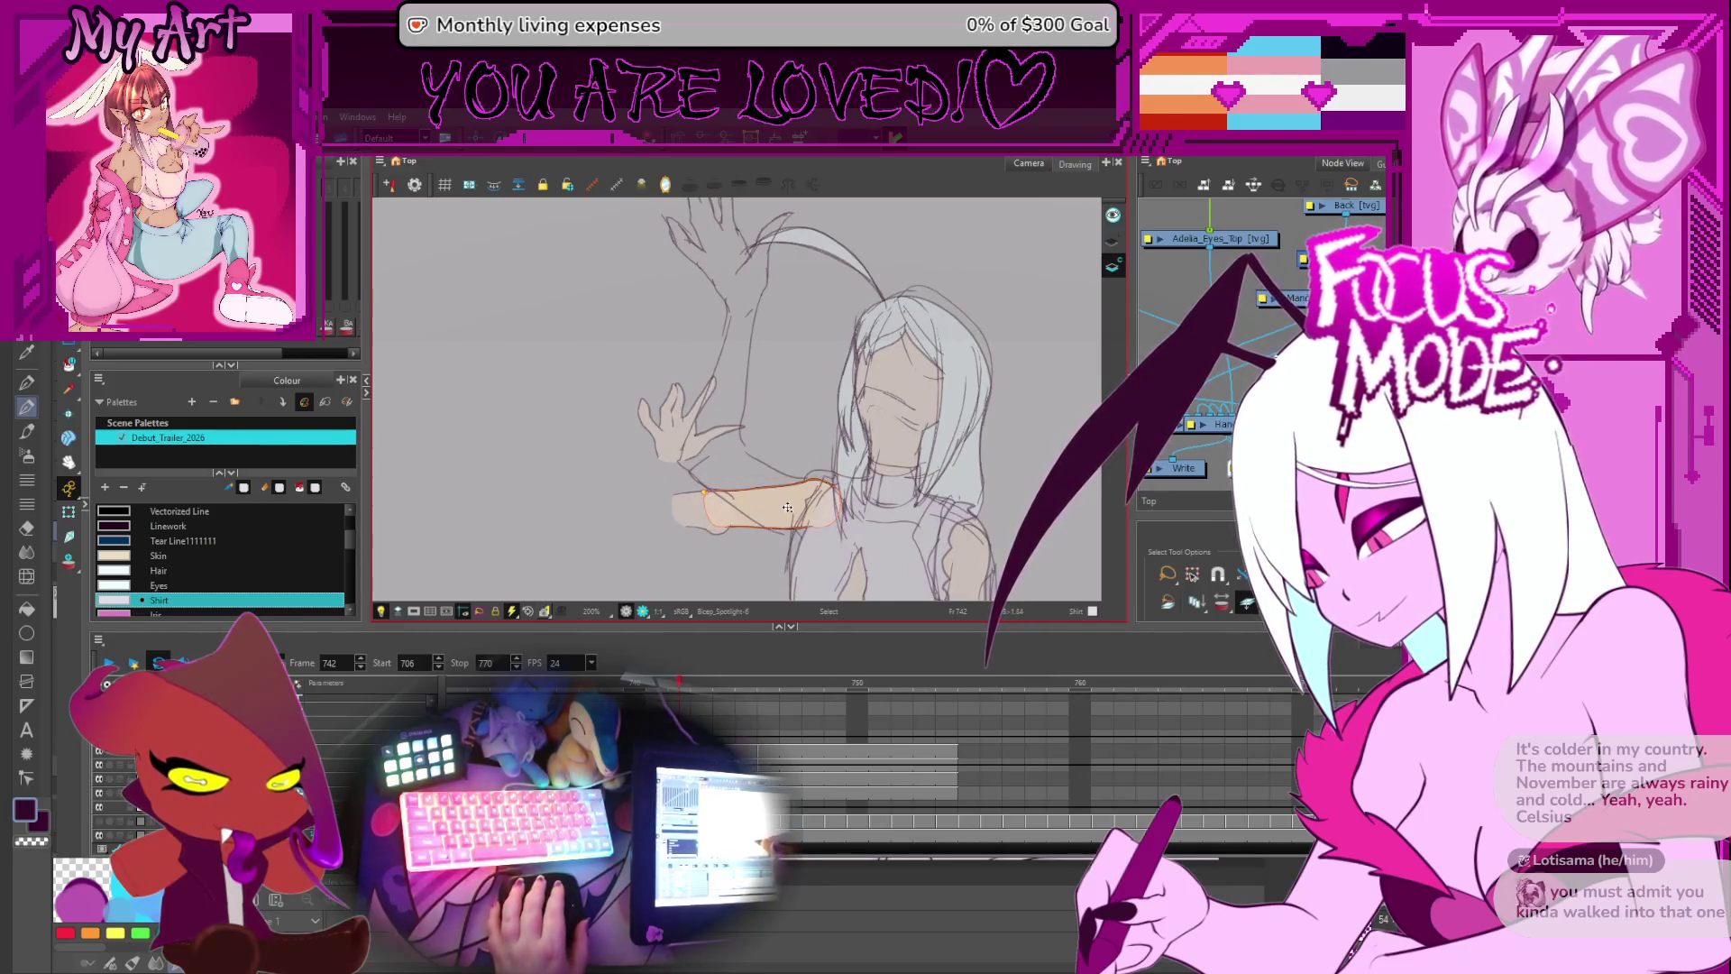
{"action": "left_click", "coordinate": [694, 486]}
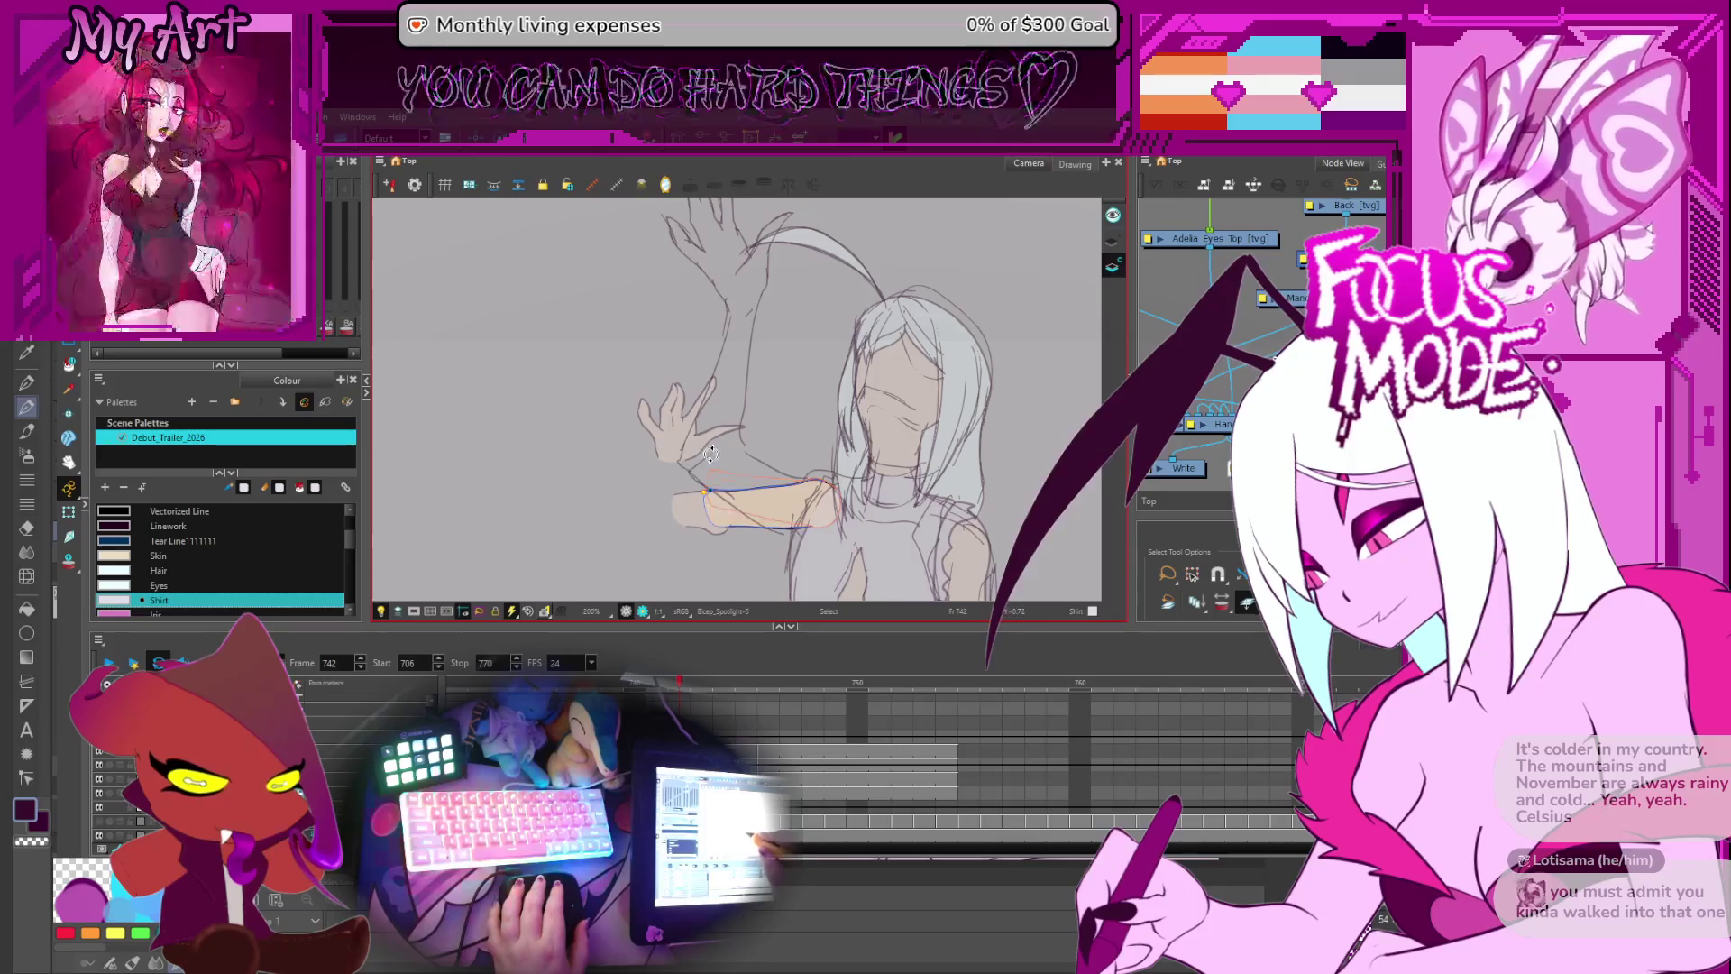
{"action": "left_click_drag", "start_coordinate": [717, 450], "coordinate": [713, 446]}
{"action": "mouse_move", "coordinate": [655, 519]}
{"action": "left_mouse_down"}
{"action": "mouse_move", "coordinate": [694, 572]}
{"action": "mouse_move", "coordinate": [723, 573]}
{"action": "left_mouse_up"}
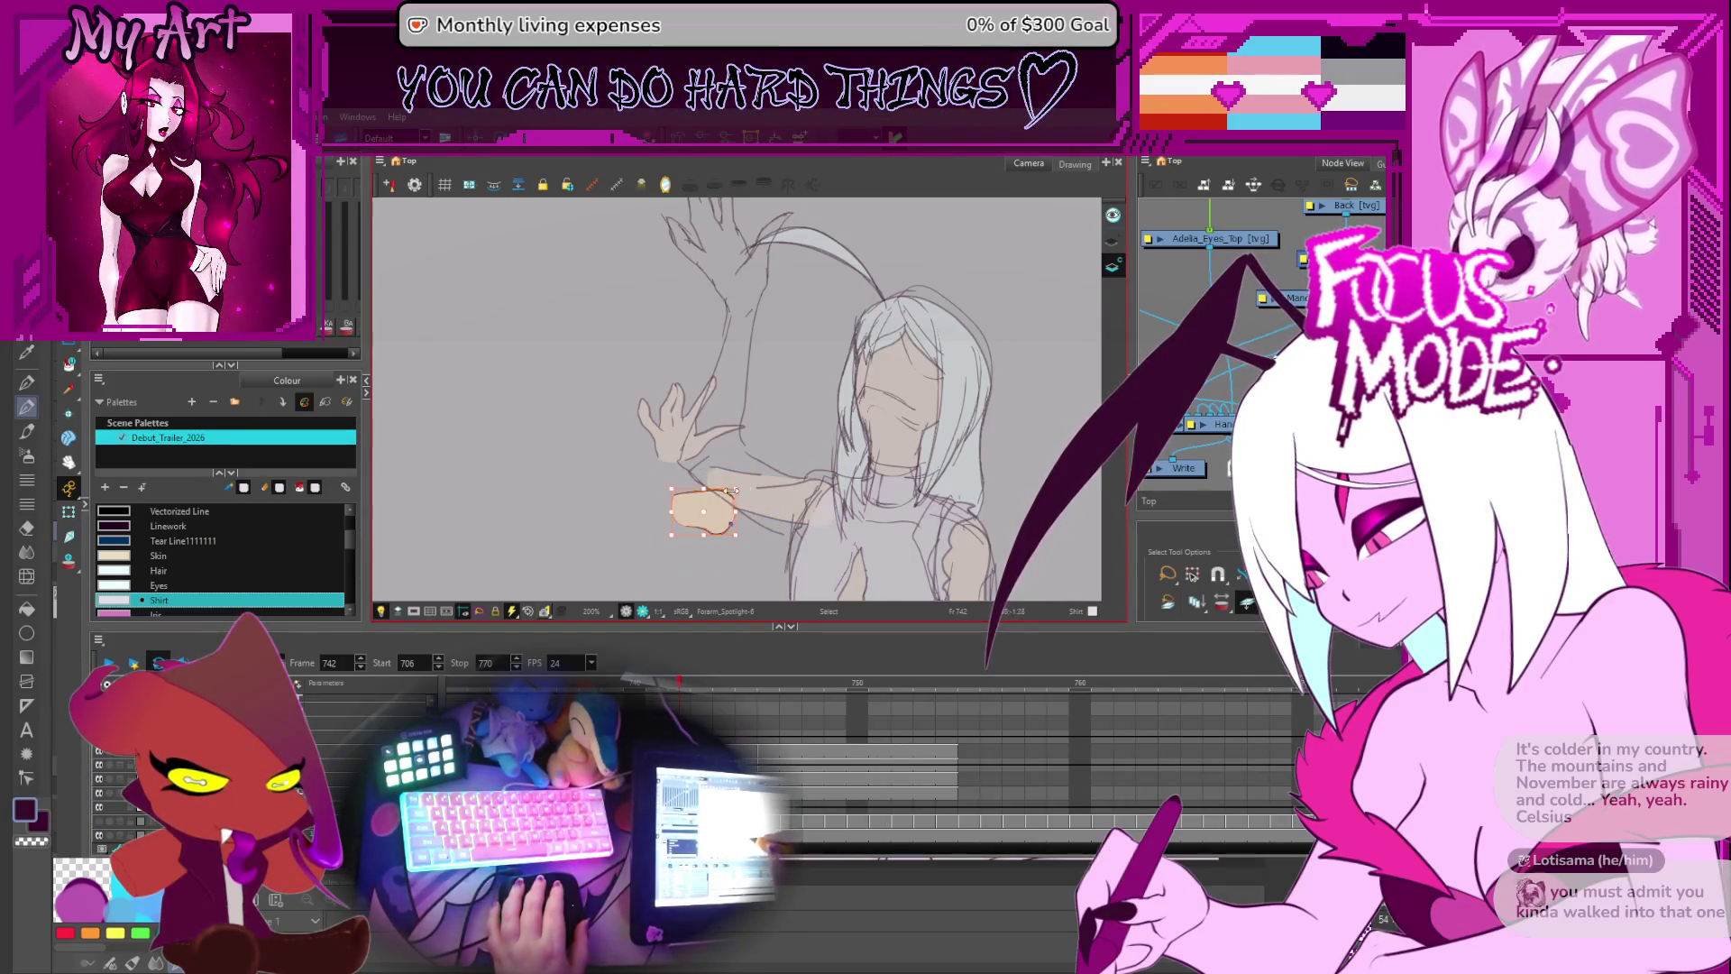
{"action": "key", "text": "2"}
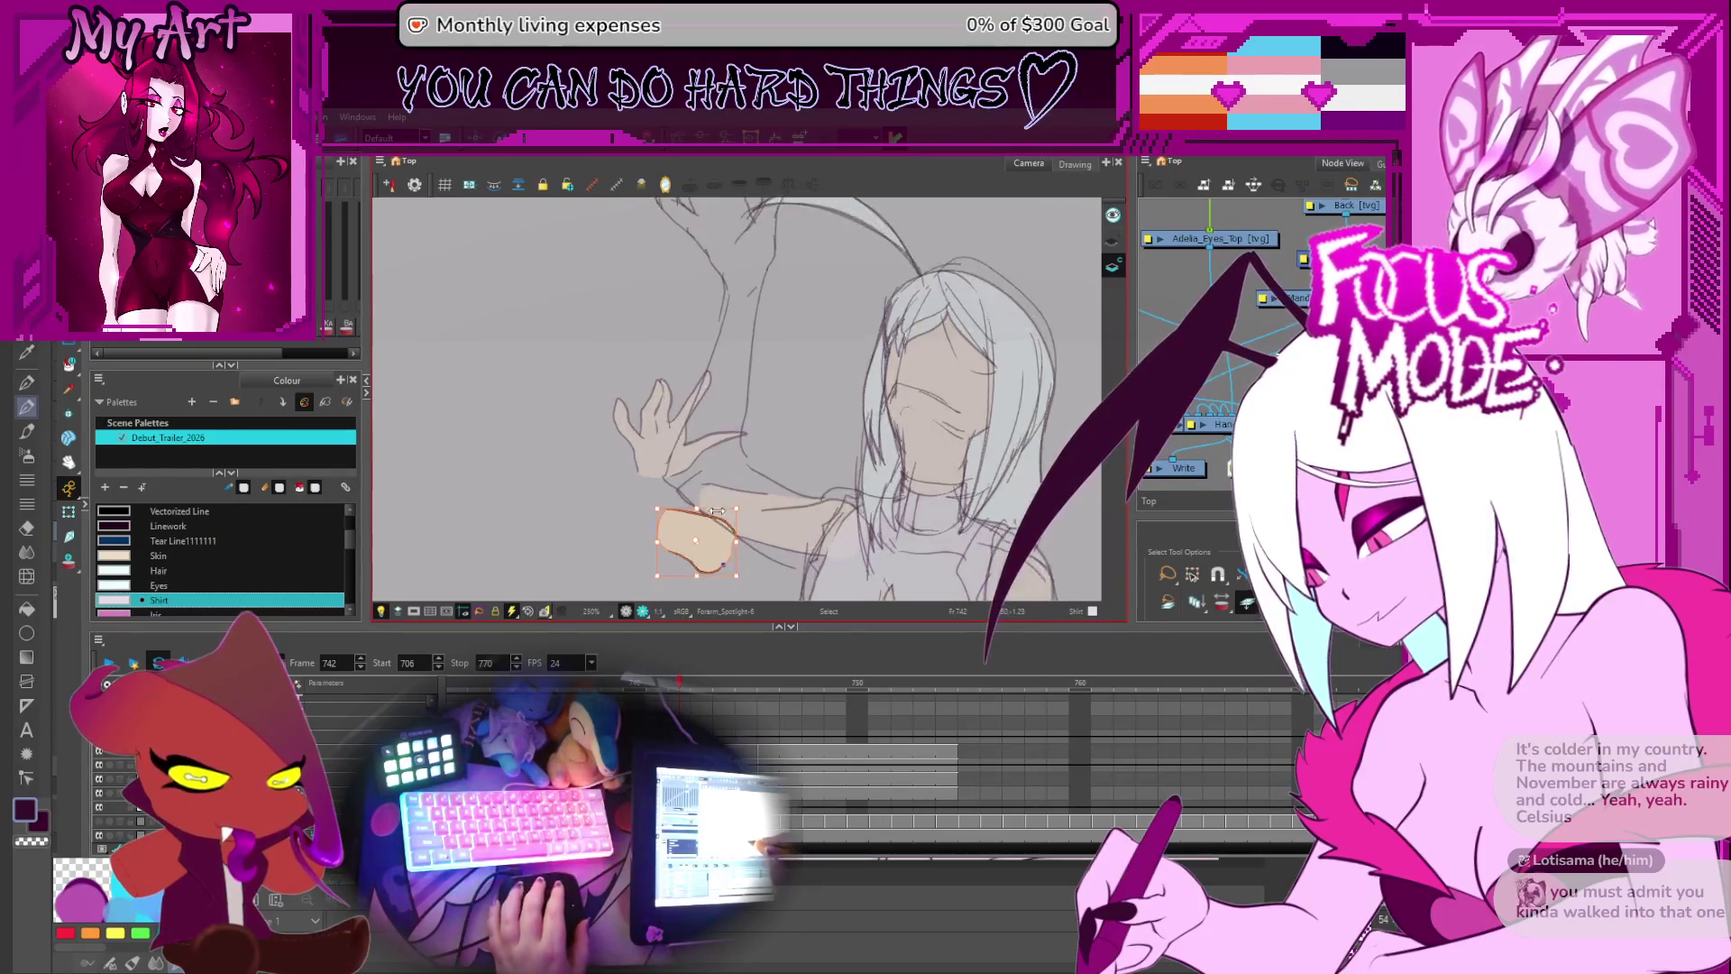
{"action": "key", "text": "2"}
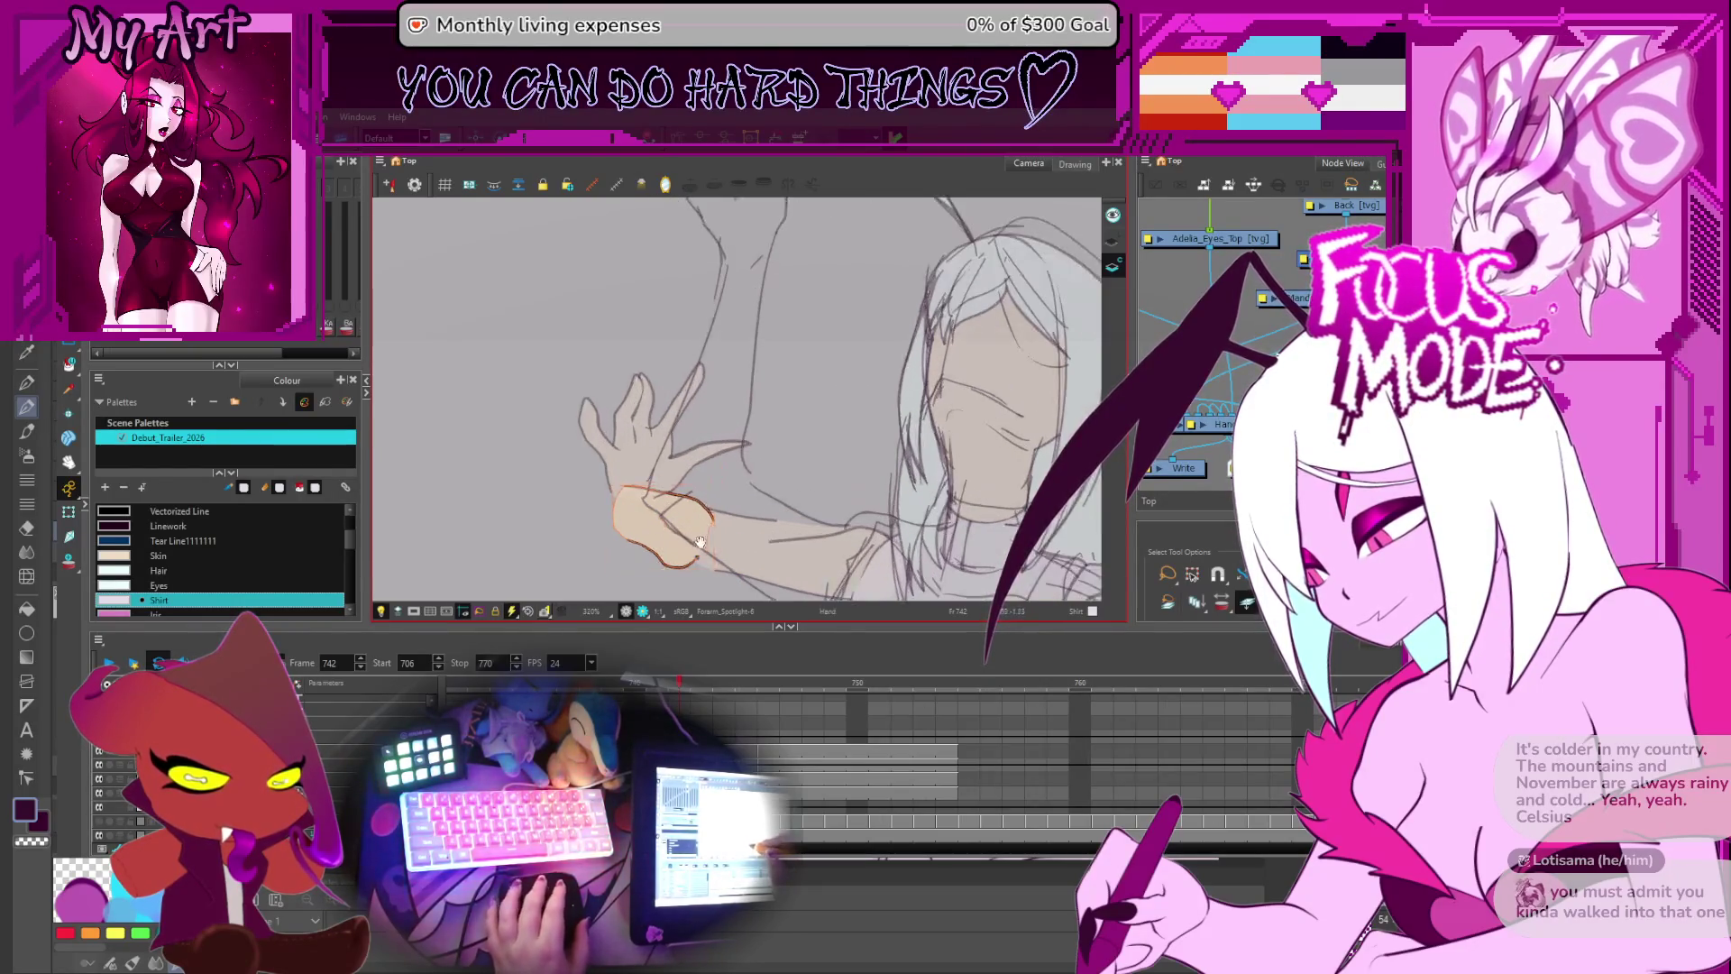
{"action": "scroll", "coordinate": [713, 496], "scroll_direction": "down", "scroll_amount": 2}
{"action": "key", "text": "alt+q"}
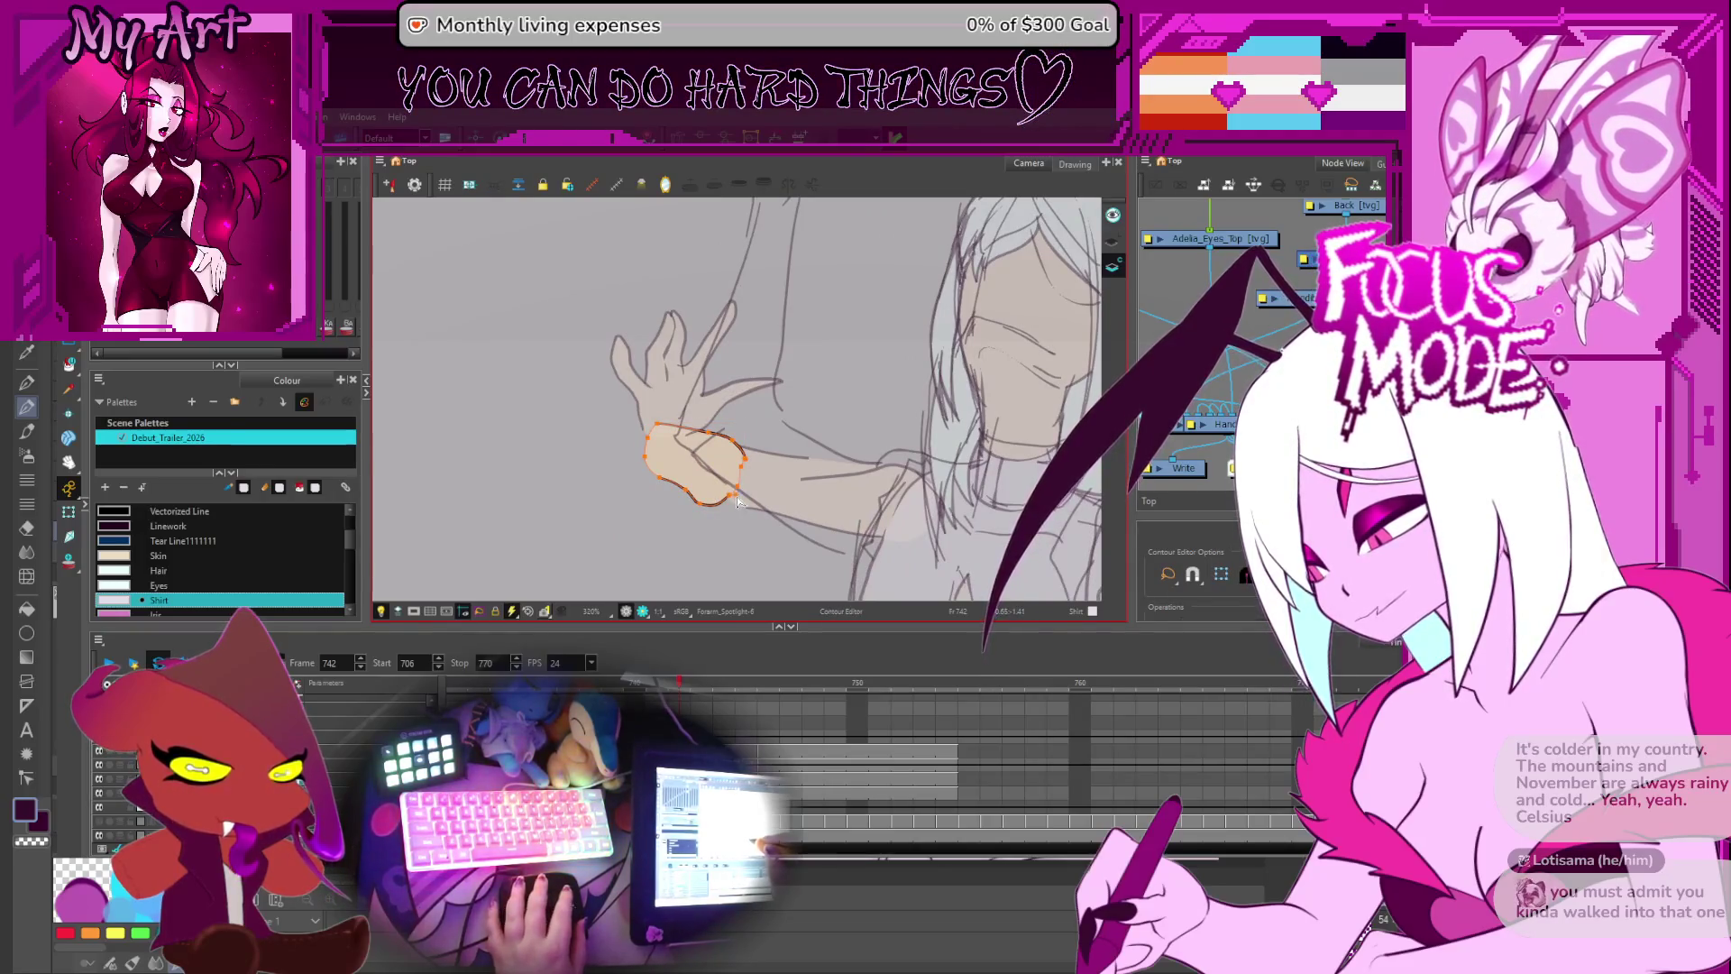
- Adjust the forearm fill's left and lower edge points so its wrist end sits under the palm
{"action": "key", "text": "2"}
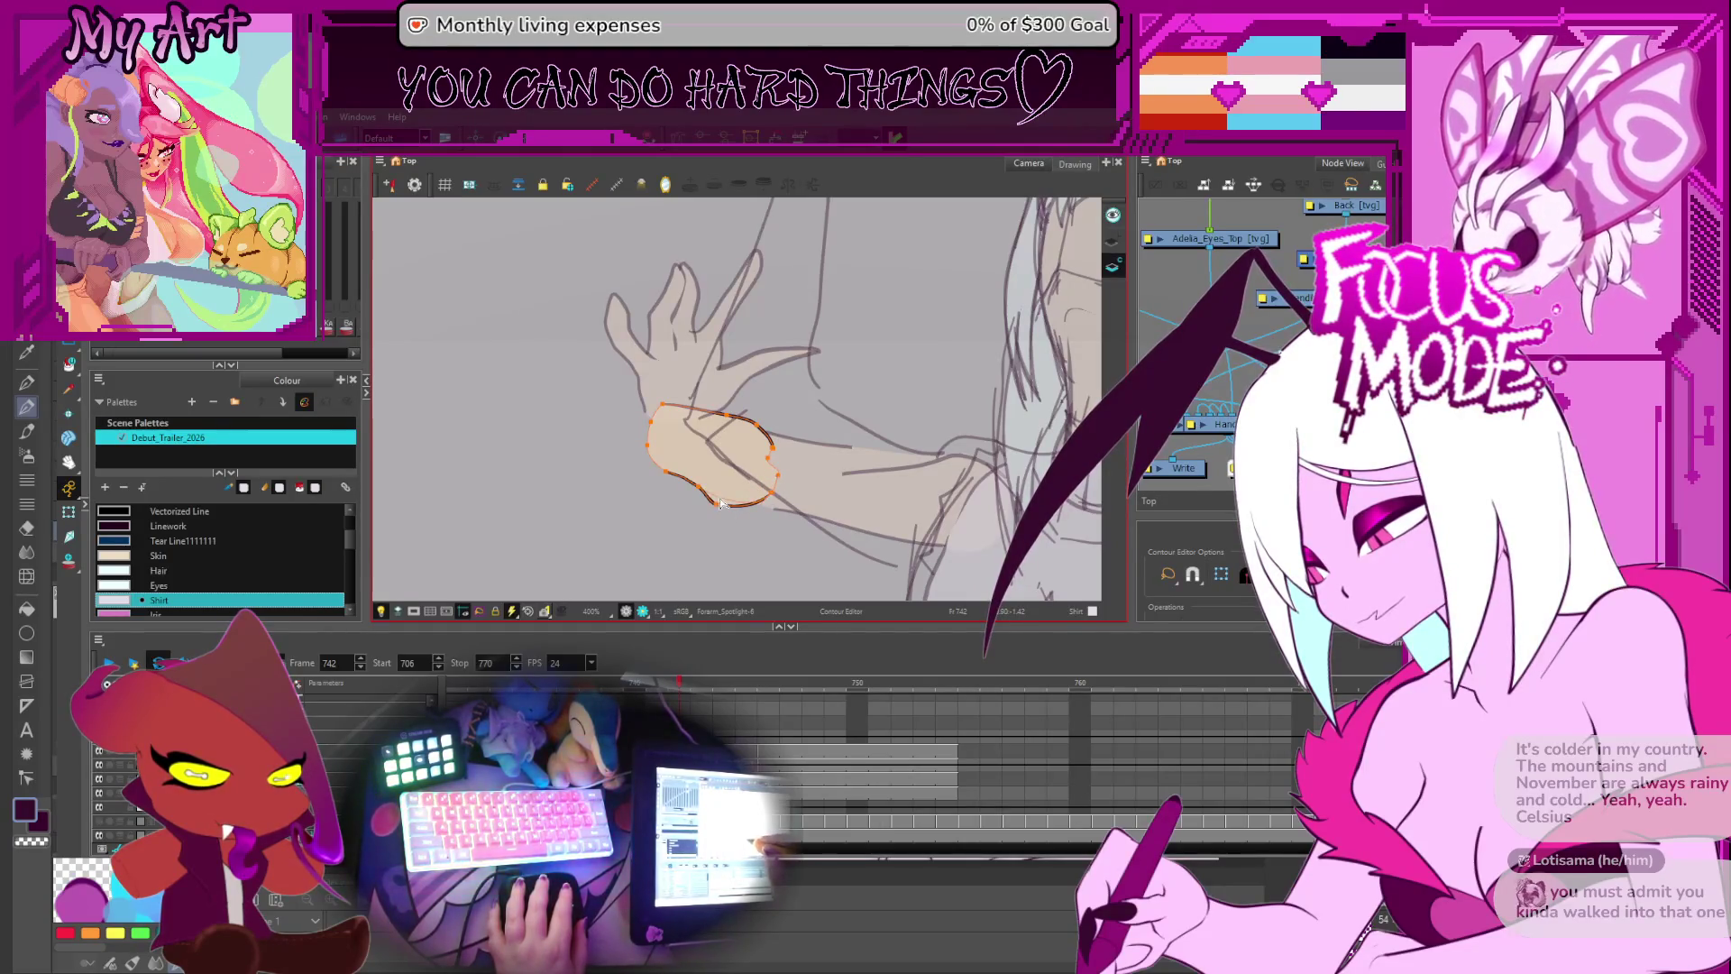
{"action": "left_click_drag", "start_coordinate": [706, 435], "coordinate": [695, 436]}
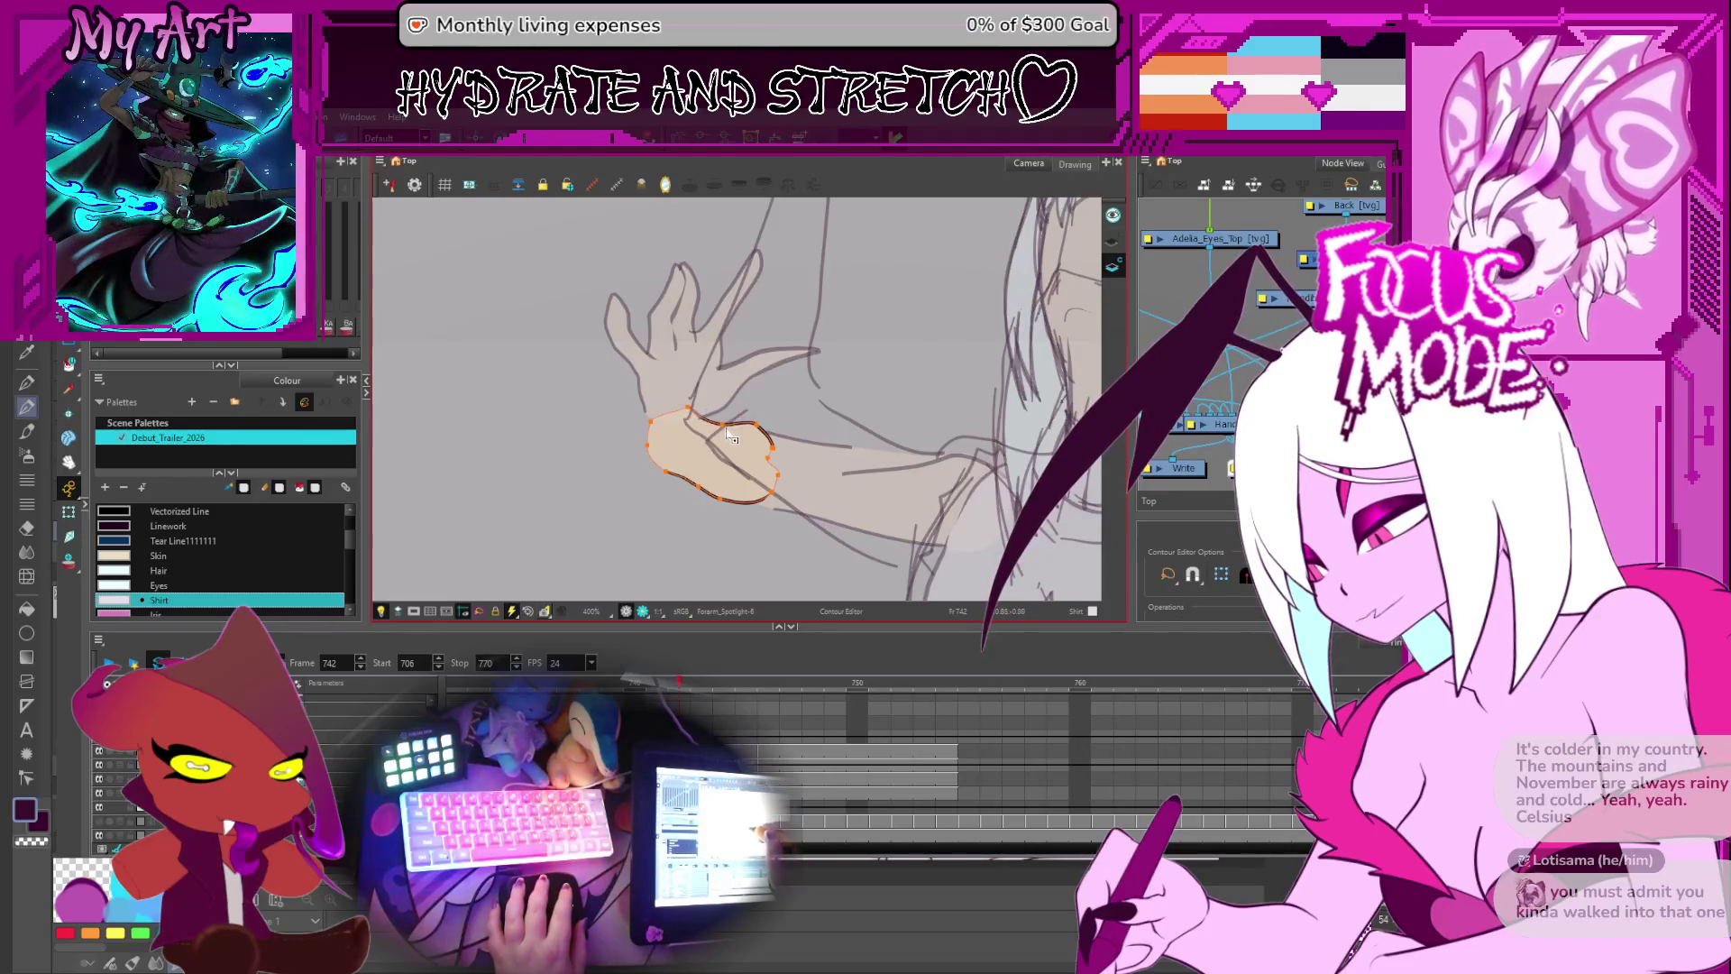
{"action": "left_click", "coordinate": [647, 433]}
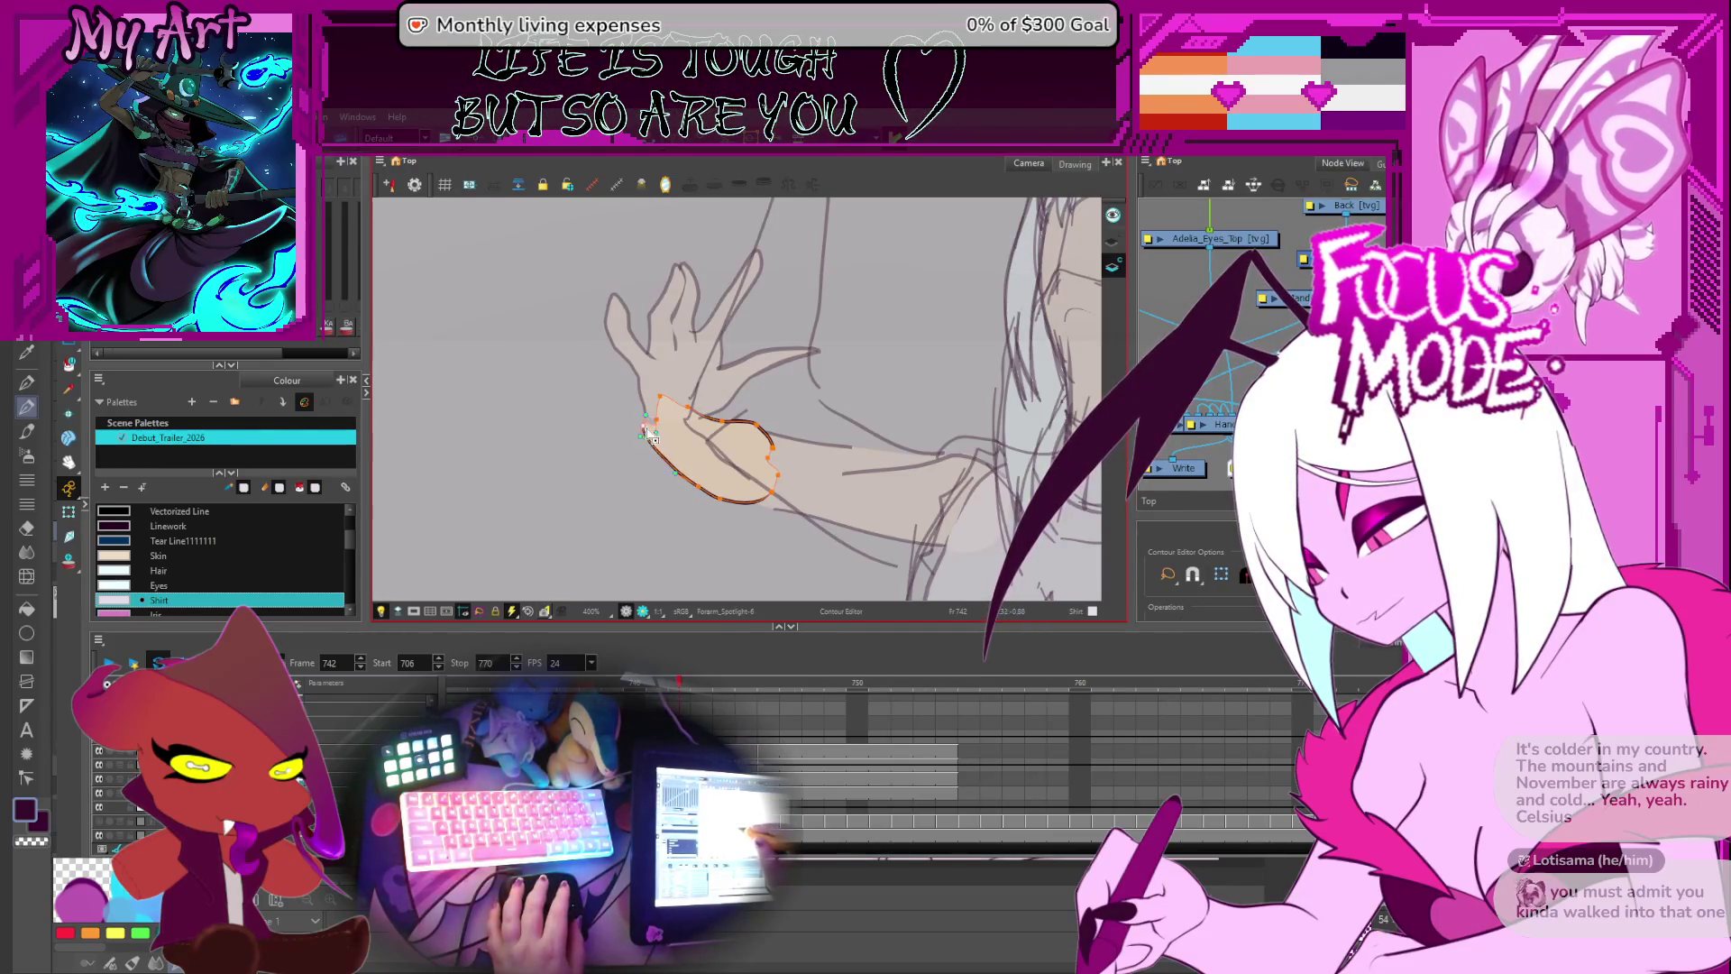
{"action": "left_click", "coordinate": [681, 476]}
{"action": "left_click", "coordinate": [708, 498]}
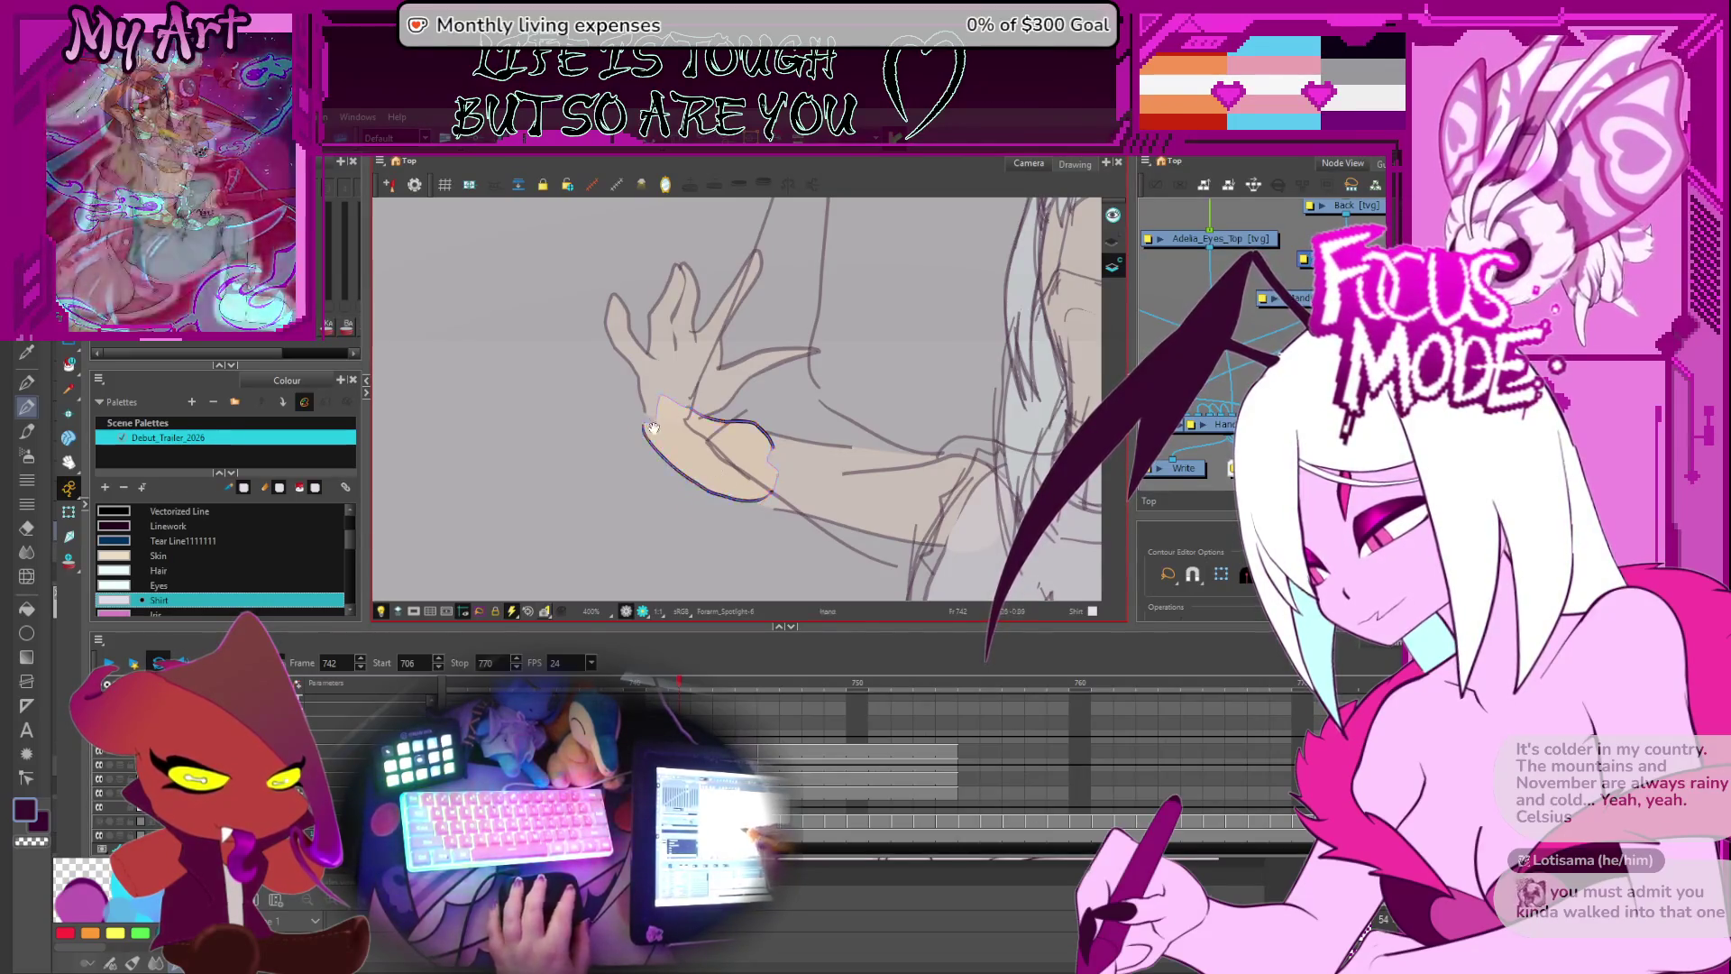
{"action": "scroll", "coordinate": [664, 462], "scroll_direction": "up", "scroll_amount": 1}
{"action": "scroll", "coordinate": [668, 457], "scroll_direction": "up", "scroll_amount": 3}
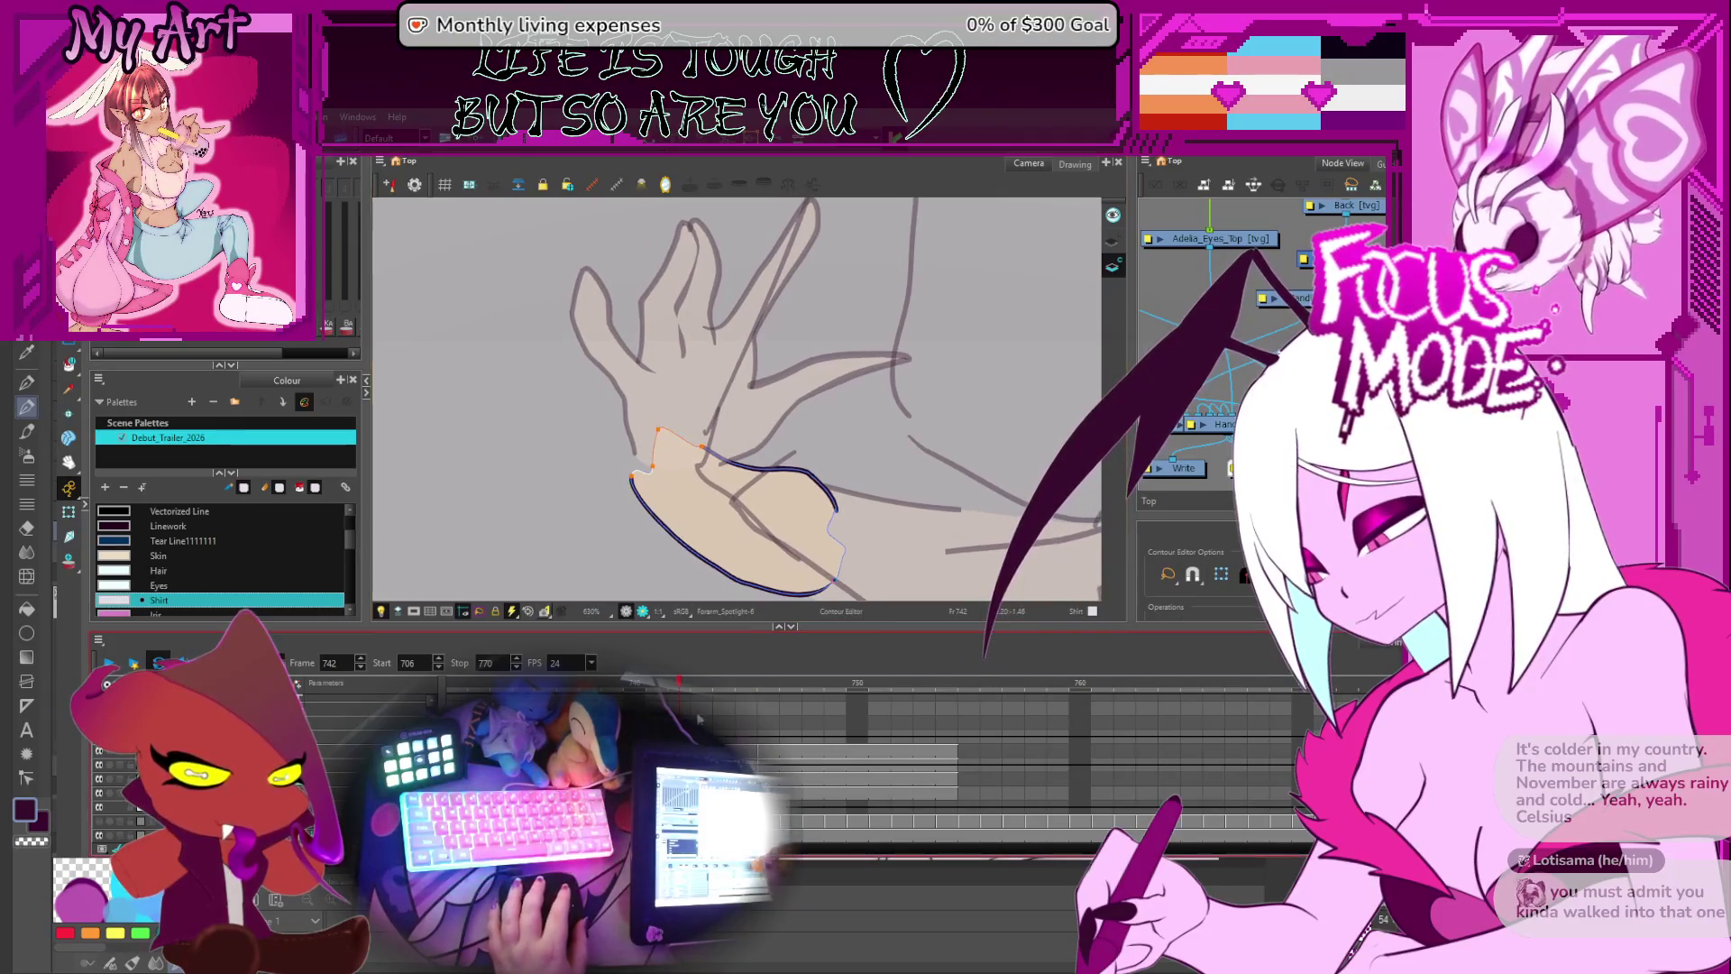
{"action": "left_click", "coordinate": [636, 479]}
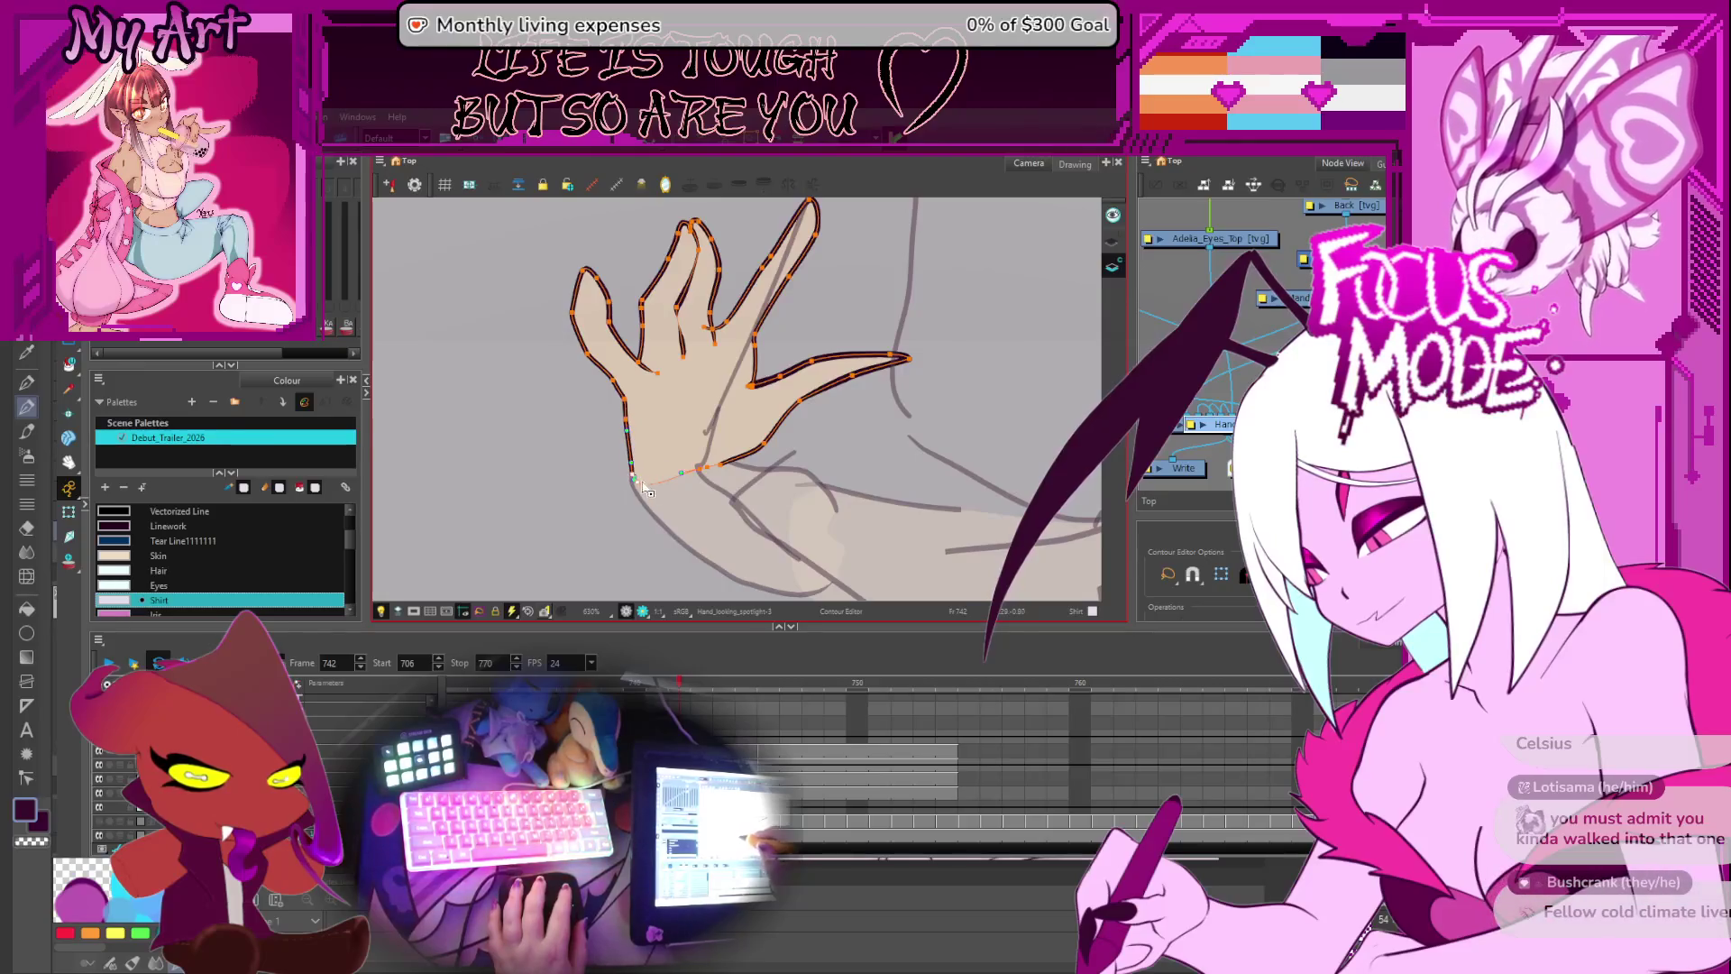
- Select the hand outline's thumb tip point on frame 742, then advance to the next frame
{"action": "scroll", "coordinate": [638, 460], "scroll_direction": "down", "scroll_amount": 5}
{"action": "scroll", "coordinate": [708, 529], "scroll_direction": "up", "scroll_amount": 2}
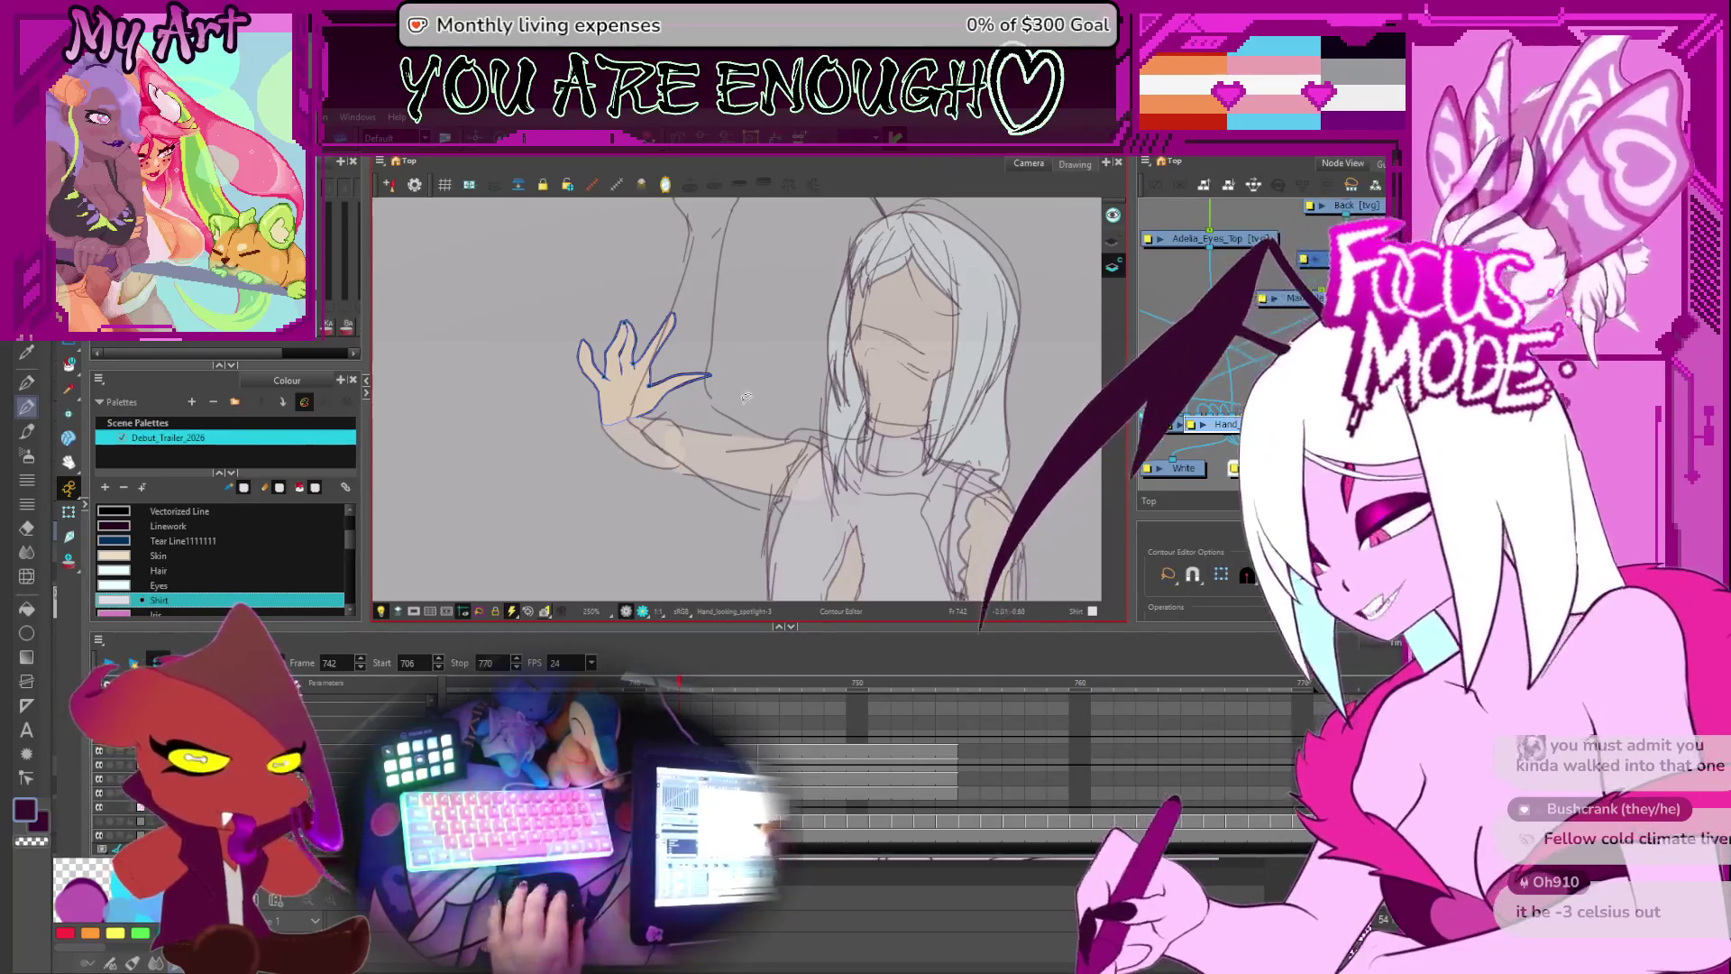
{"action": "scroll", "coordinate": [751, 398], "scroll_direction": "up", "scroll_amount": 4}
{"action": "left_click", "coordinate": [822, 379]}
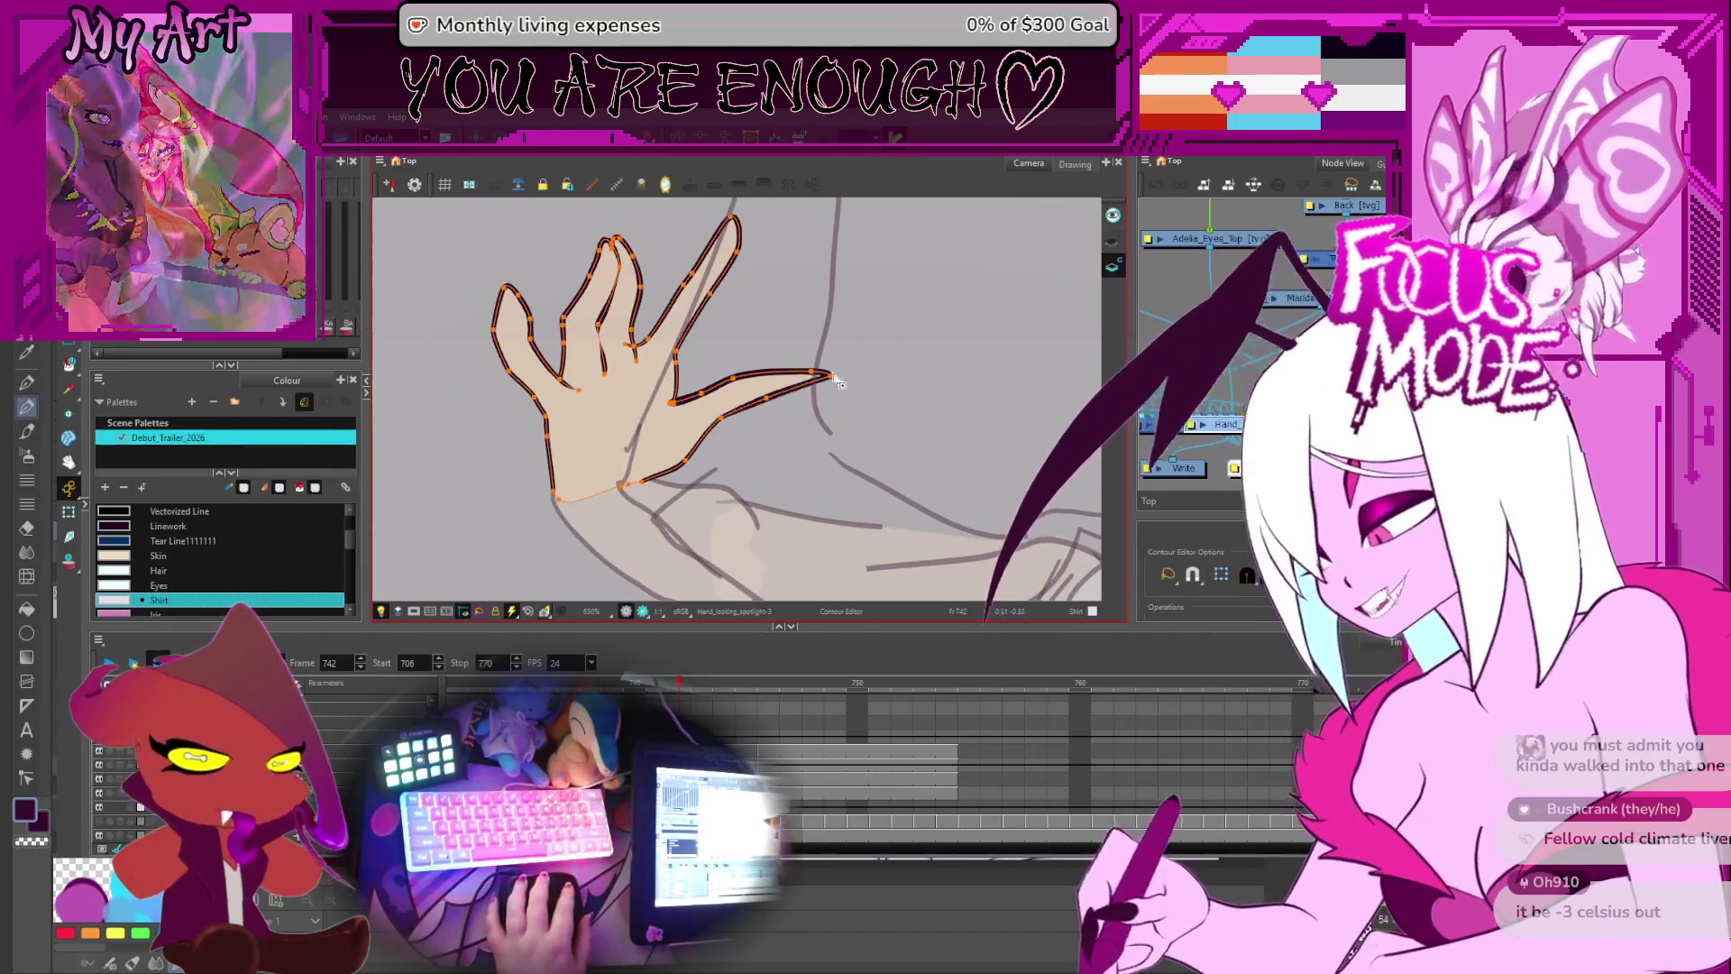
{"action": "left_click", "coordinate": [823, 382]}
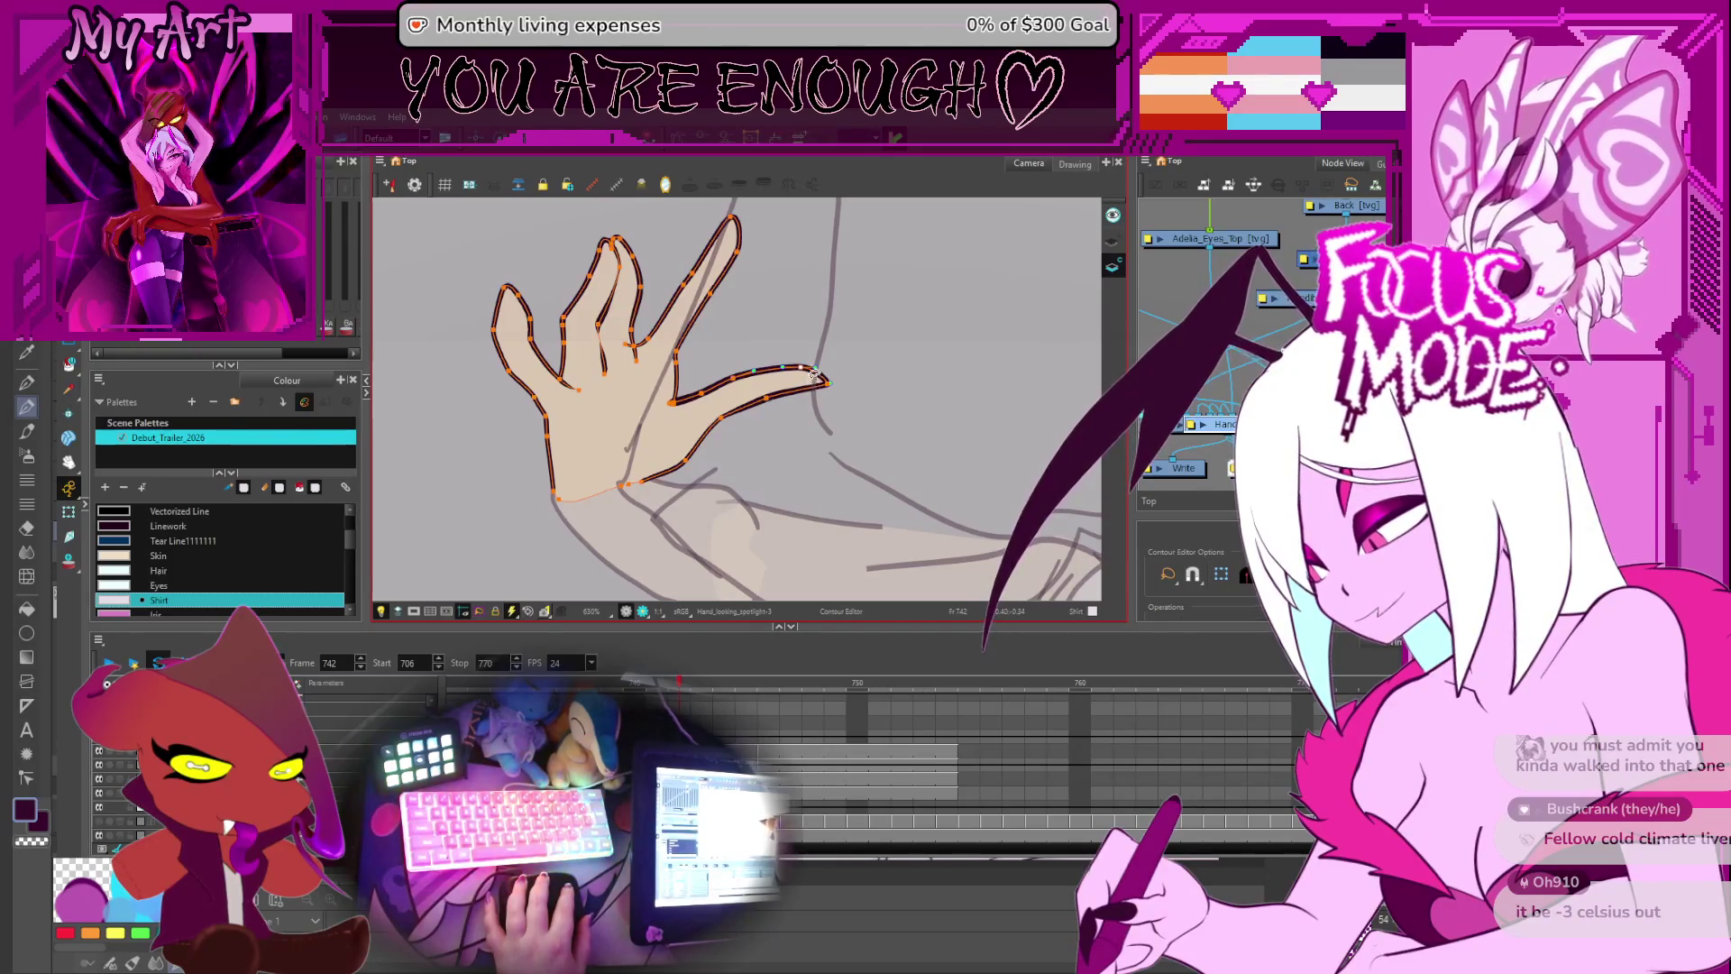
{"action": "scroll", "coordinate": [811, 376], "scroll_direction": "down", "scroll_amount": 5}
{"action": "key", "text": "period"}
{"action": "key", "text": "period"}
{"action": "scroll", "coordinate": [768, 453], "scroll_direction": "up", "scroll_amount": 2}
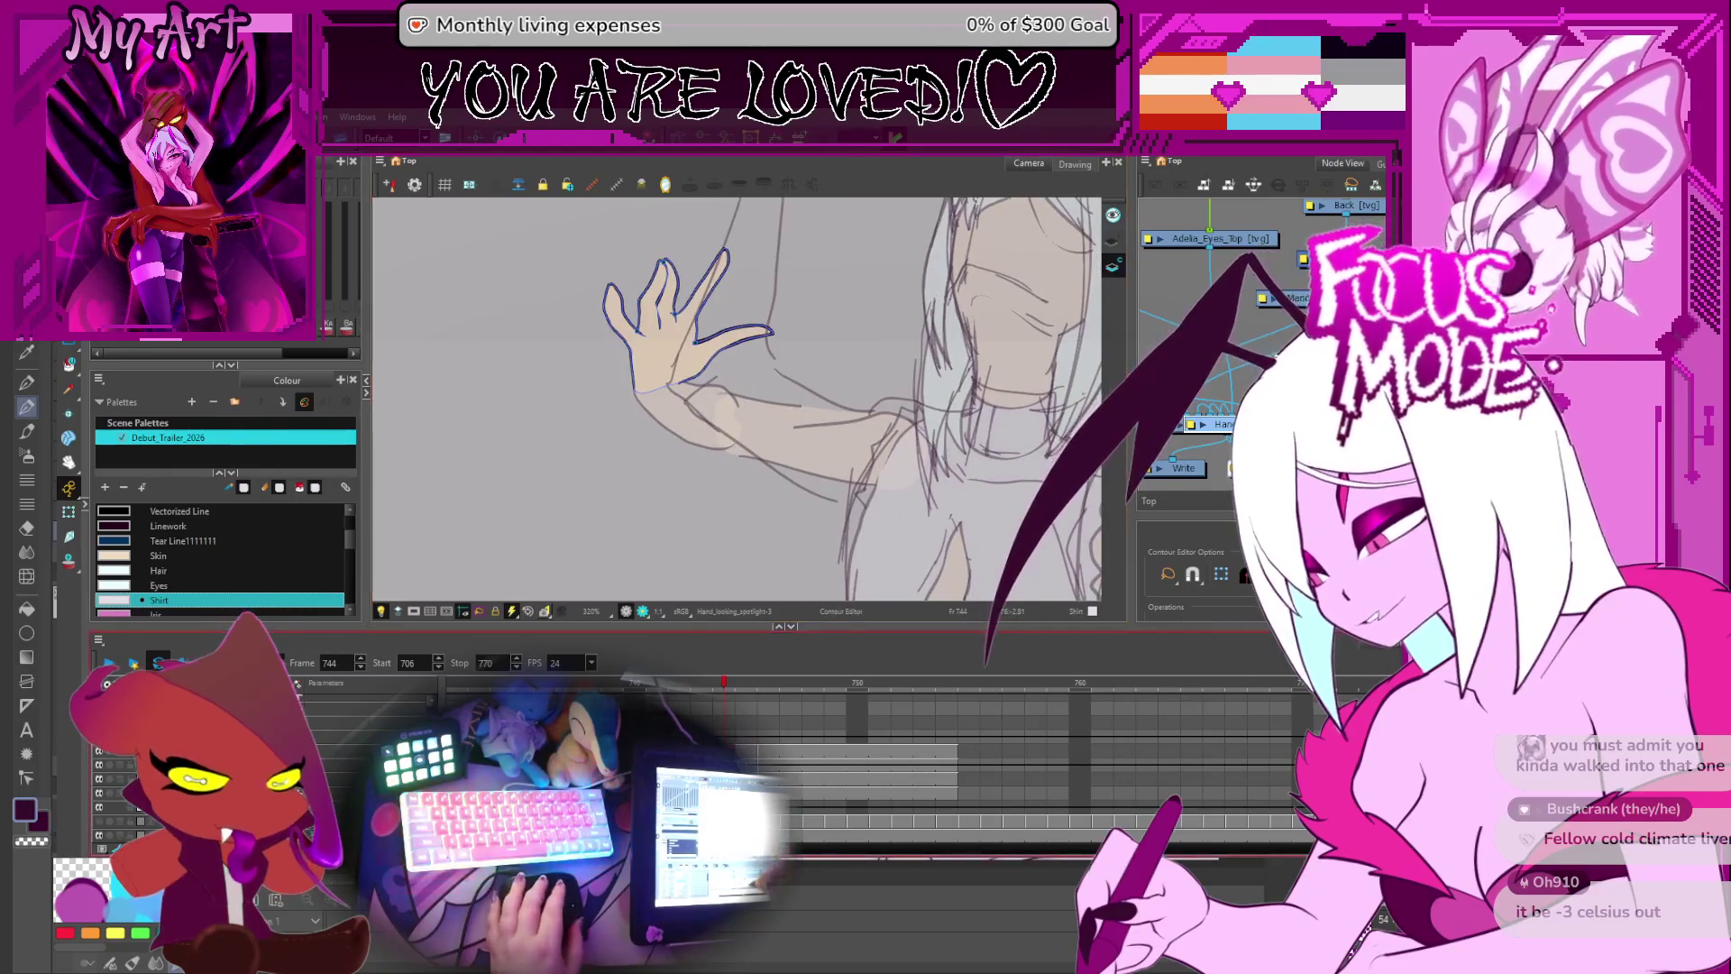
- On frame 743, reshape the bicep's lower edge and pull its stroke end to meet the dark line
{"action": "left_click", "coordinate": [749, 487]}
{"action": "scroll", "coordinate": [749, 486], "scroll_direction": "up", "scroll_amount": 2}
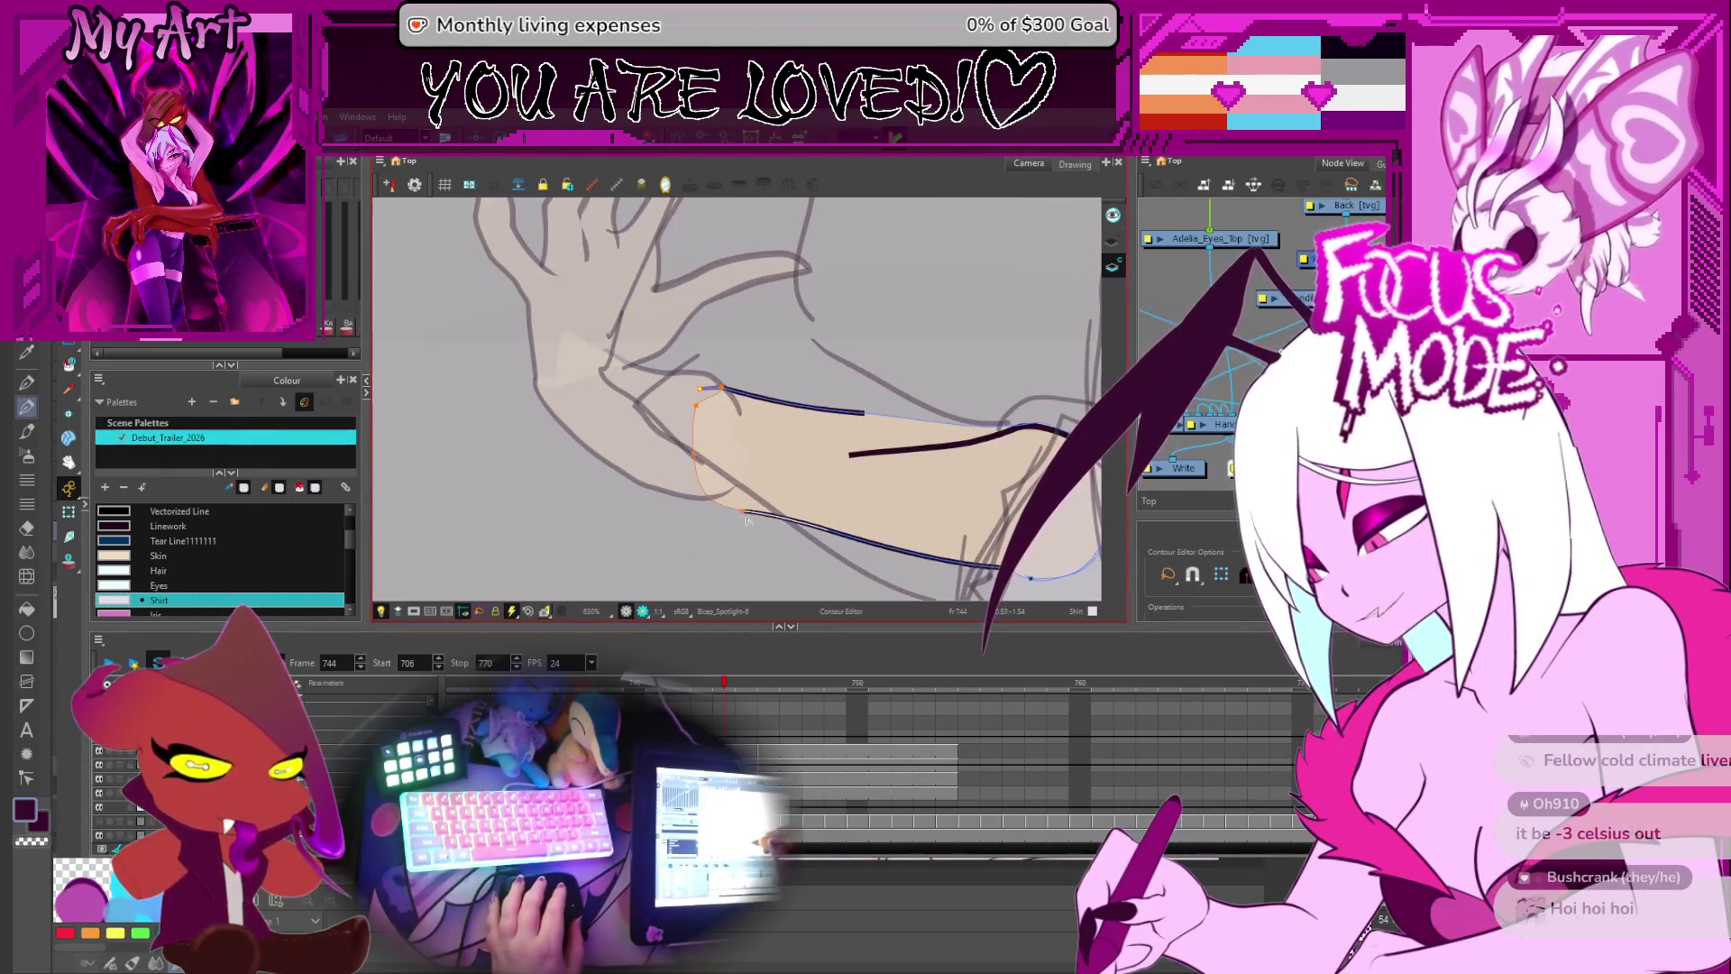
{"action": "left_click", "coordinate": [734, 508]}
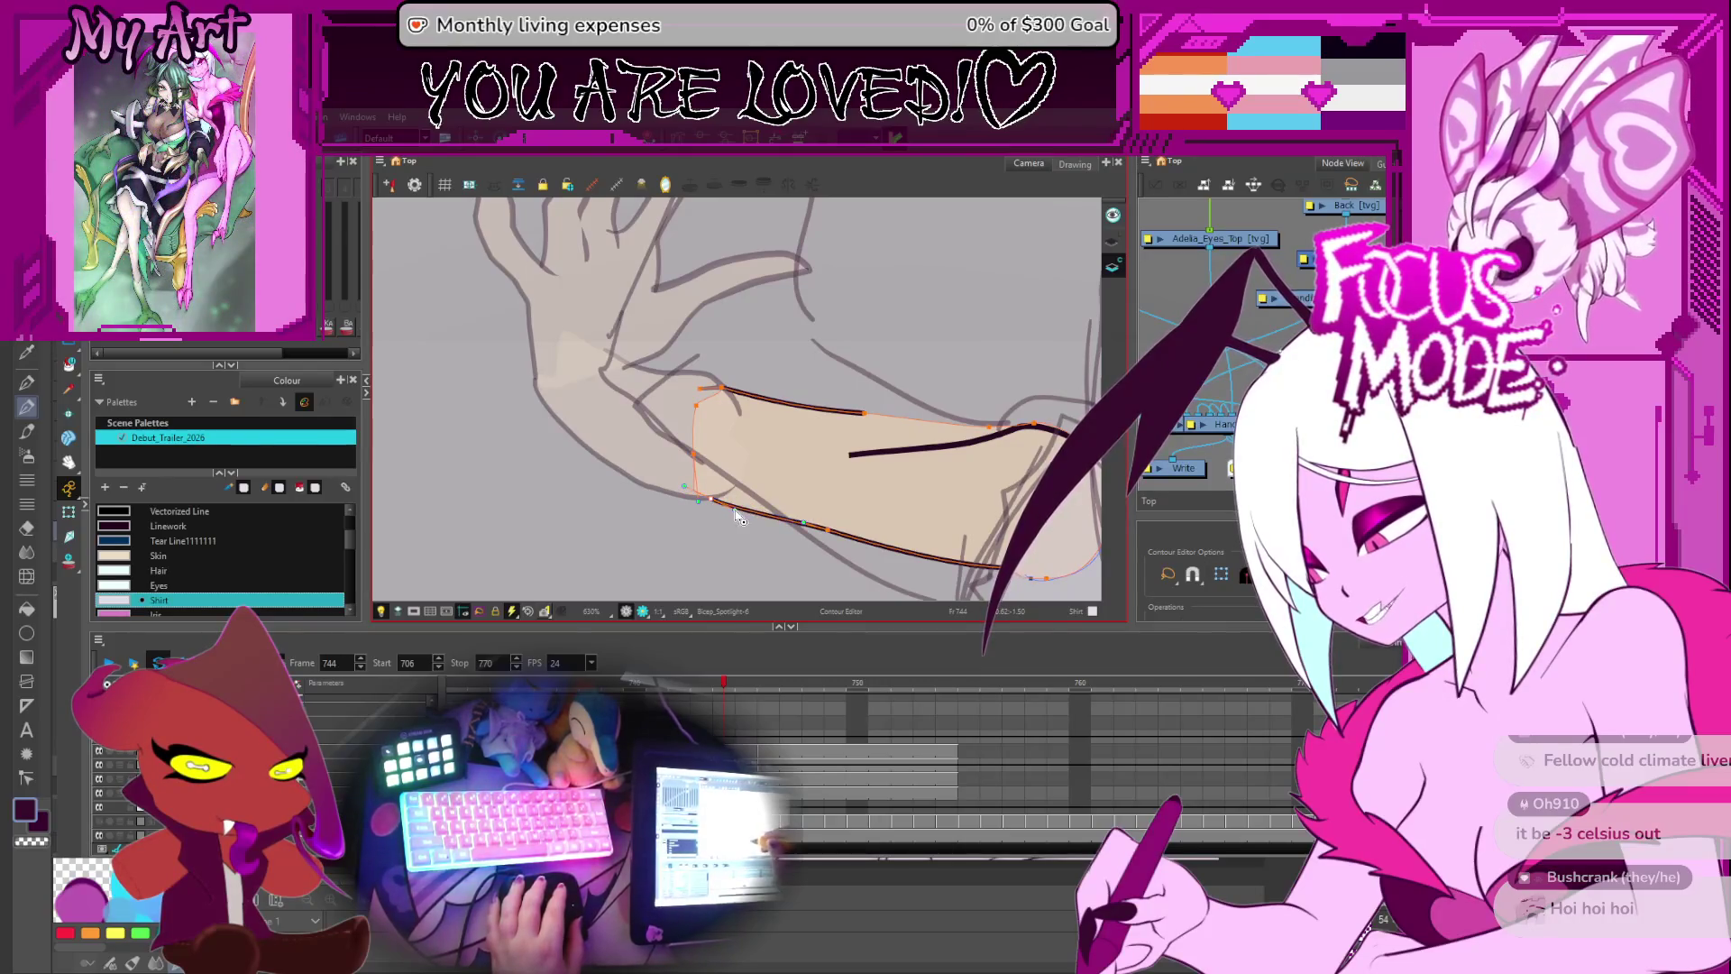
{"action": "mouse_move", "coordinate": [833, 518]}
{"action": "left_mouse_down"}
{"action": "mouse_move", "coordinate": [775, 487]}
{"action": "mouse_move", "coordinate": [721, 505]}
{"action": "mouse_move", "coordinate": [806, 440]}
{"action": "left_mouse_up"}
{"action": "left_click", "coordinate": [887, 591]}
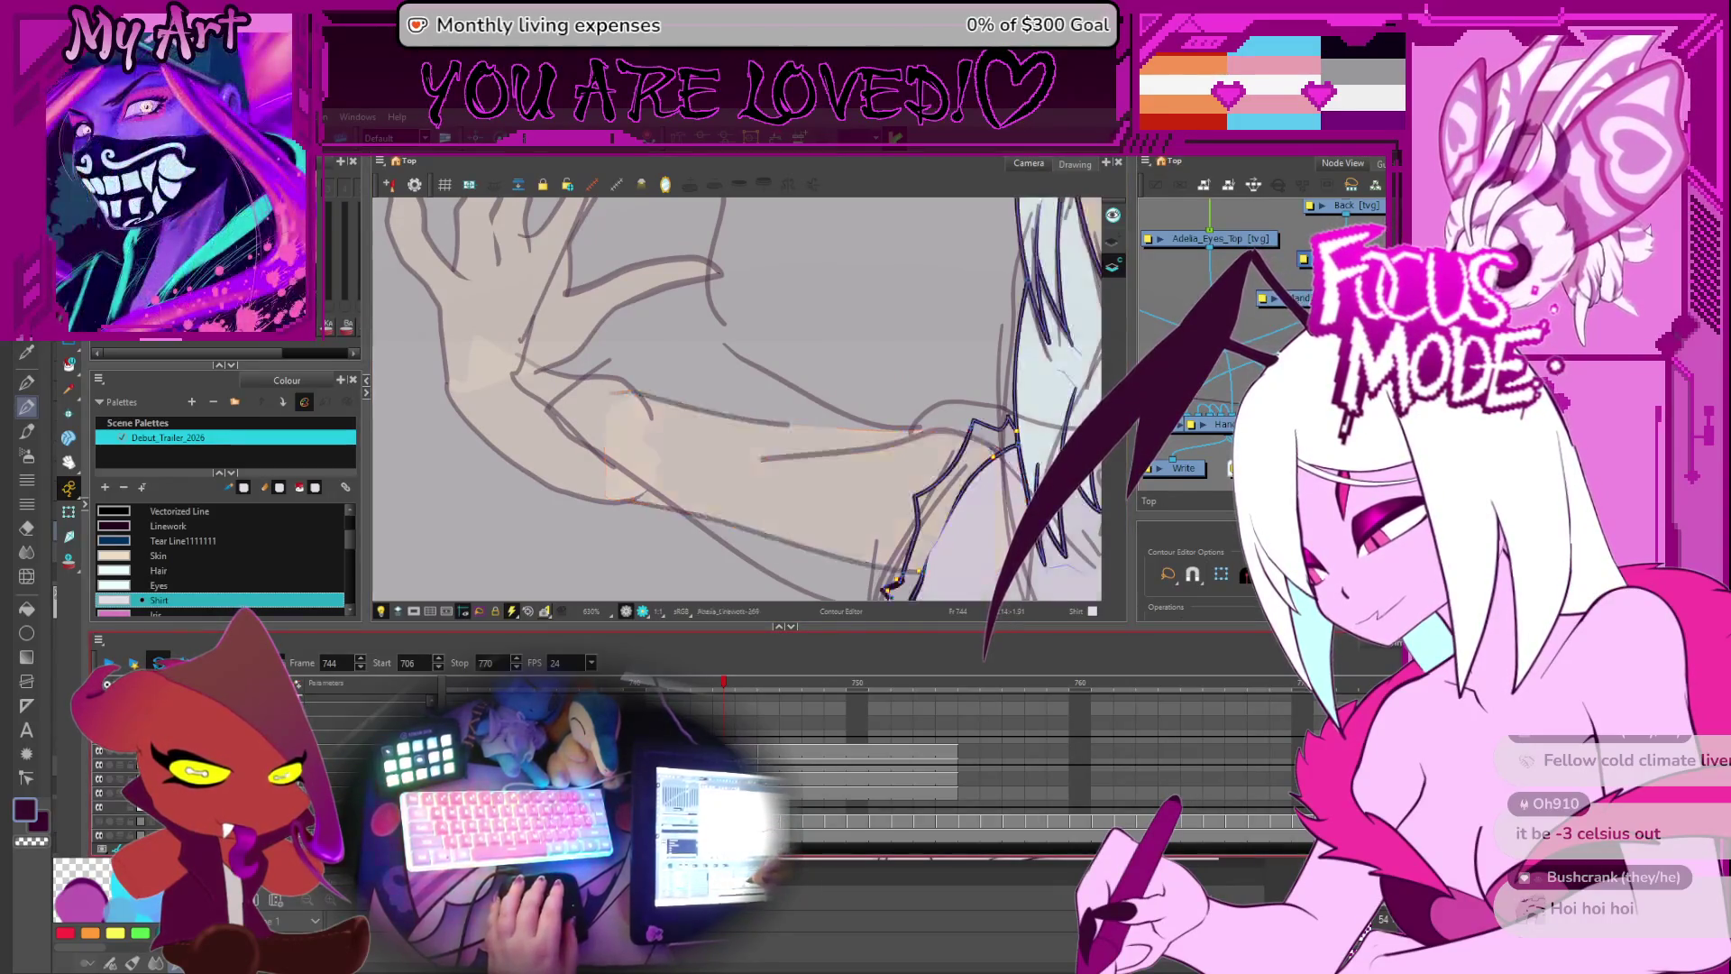
{"action": "key", "text": "comma"}
{"action": "key", "text": "comma"}
{"action": "key", "text": "period"}
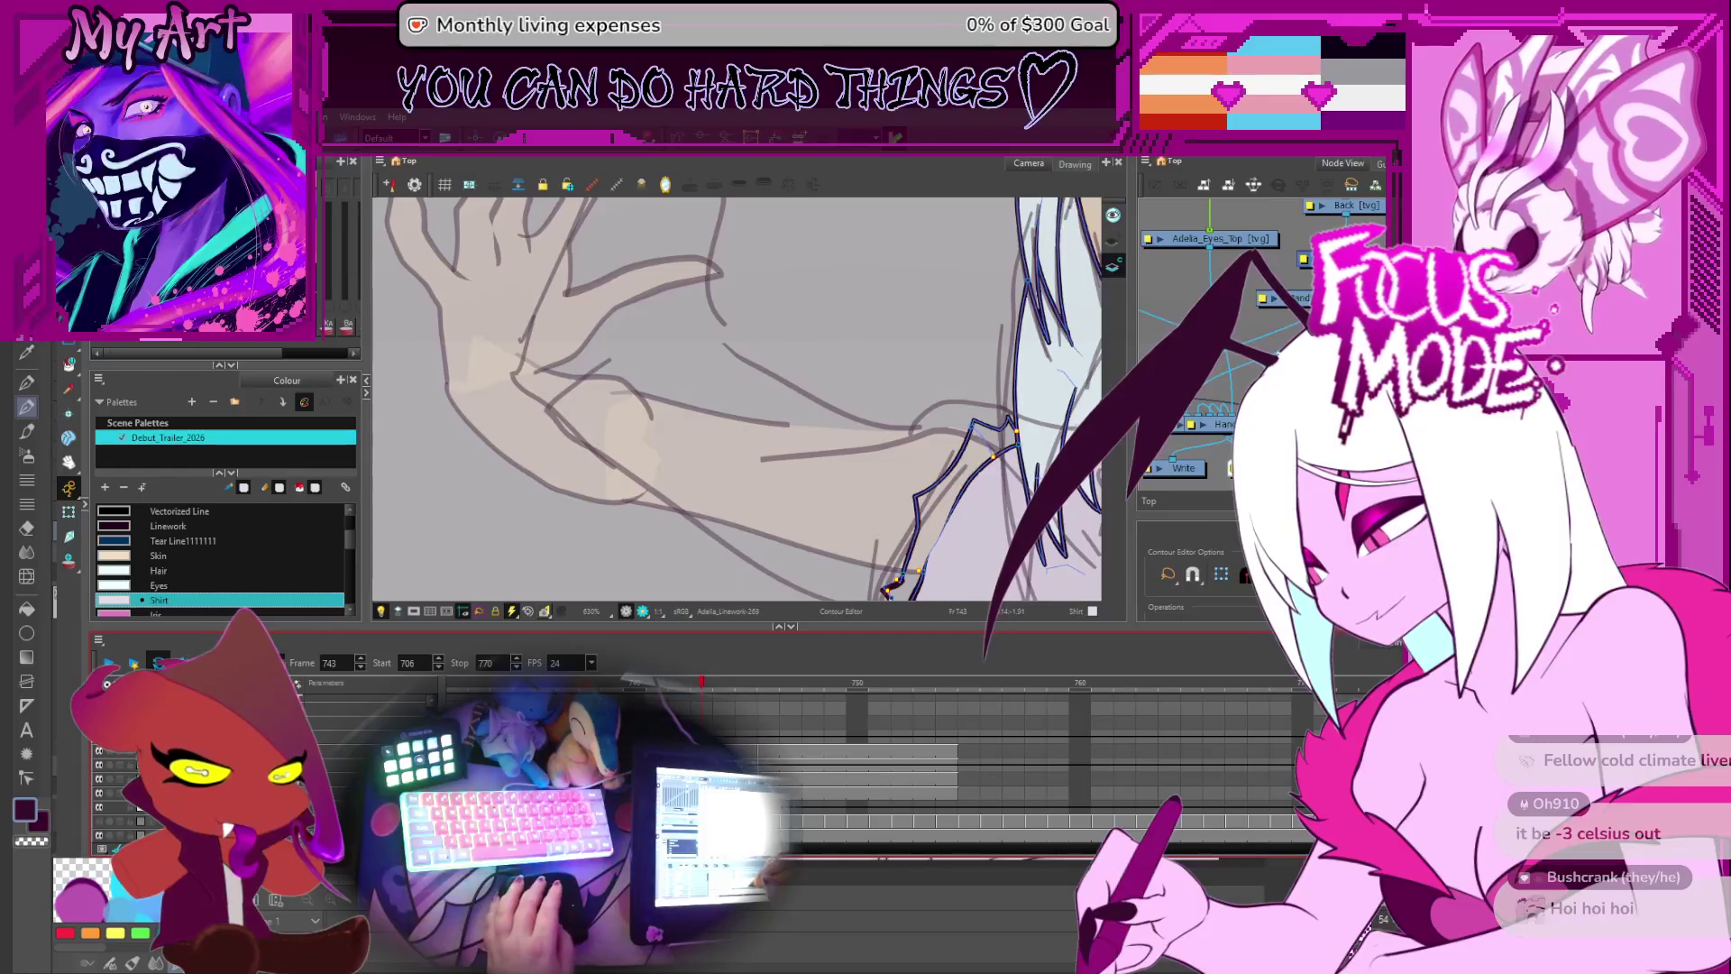
{"action": "left_click", "coordinate": [817, 455]}
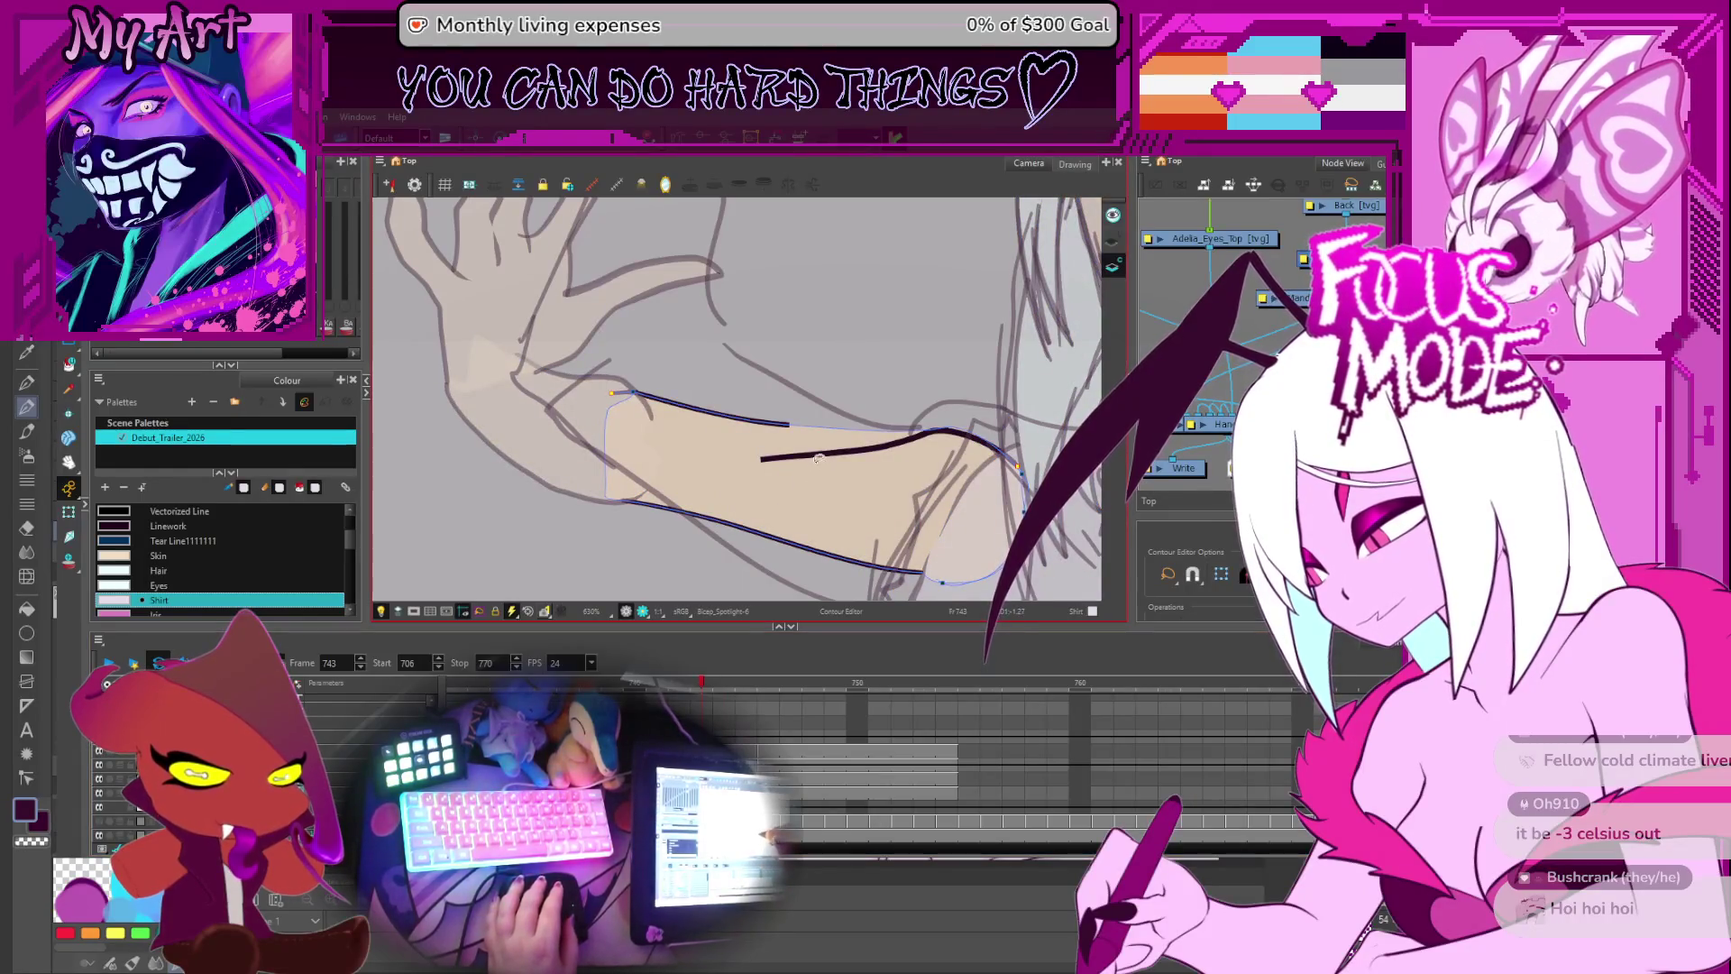
{"action": "left_click_drag", "start_coordinate": [784, 431], "coordinate": [888, 439]}
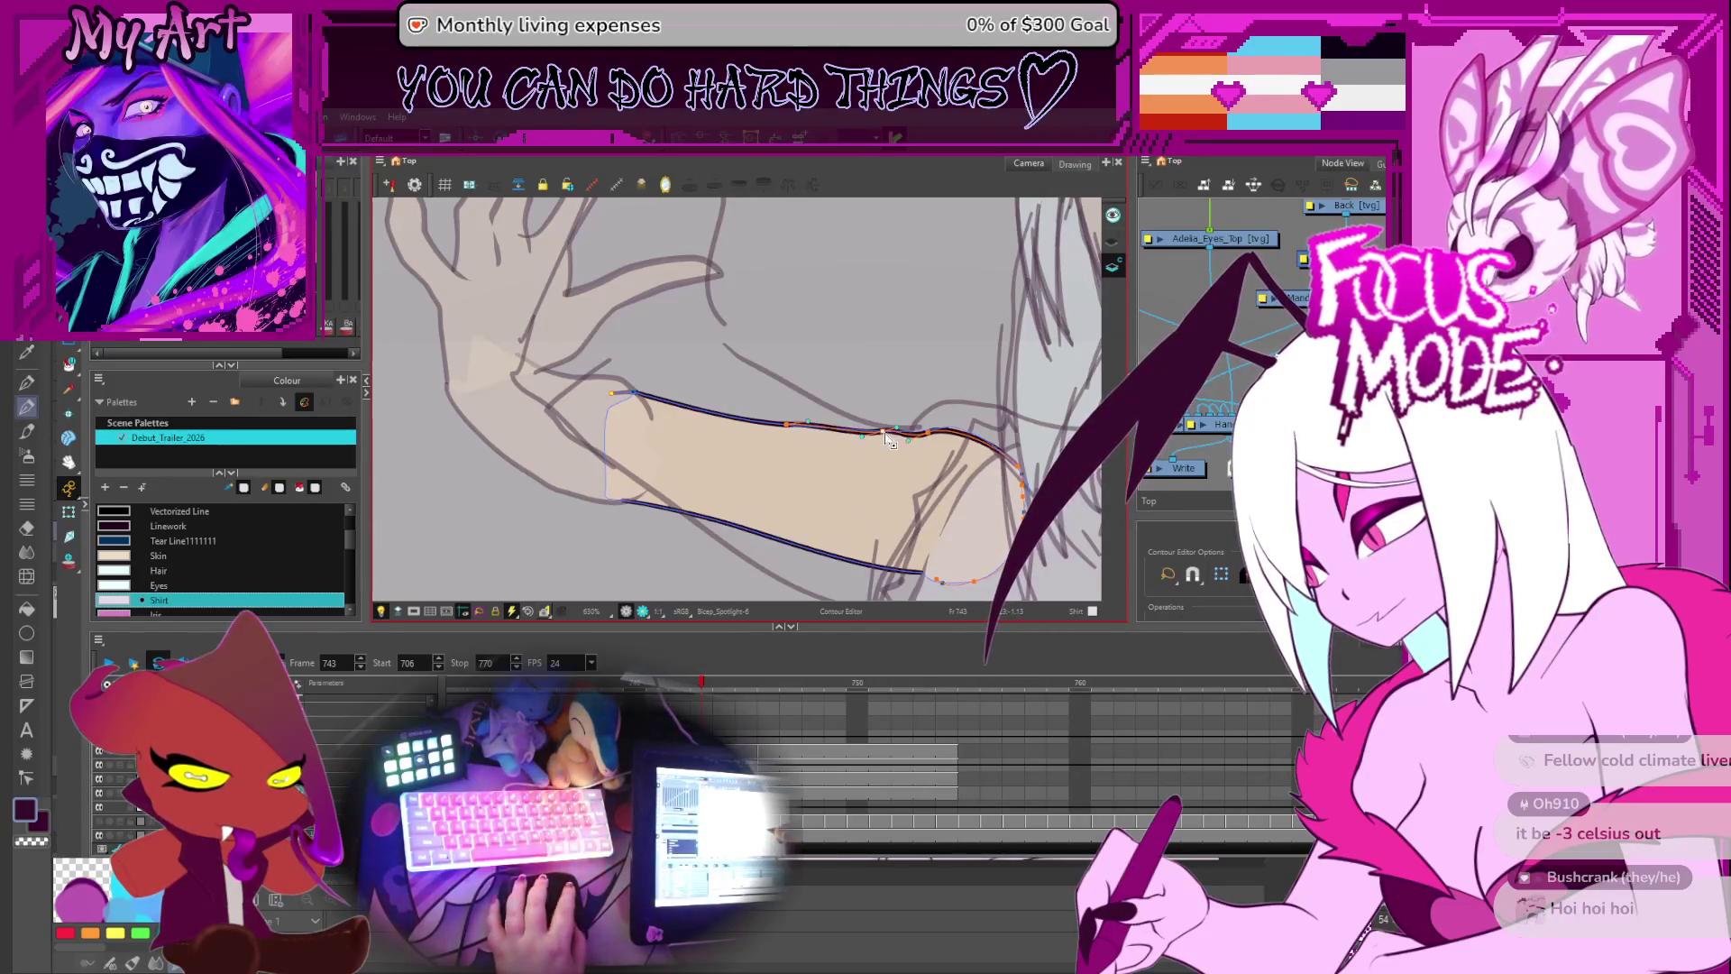
{"action": "left_click", "coordinate": [932, 434]}
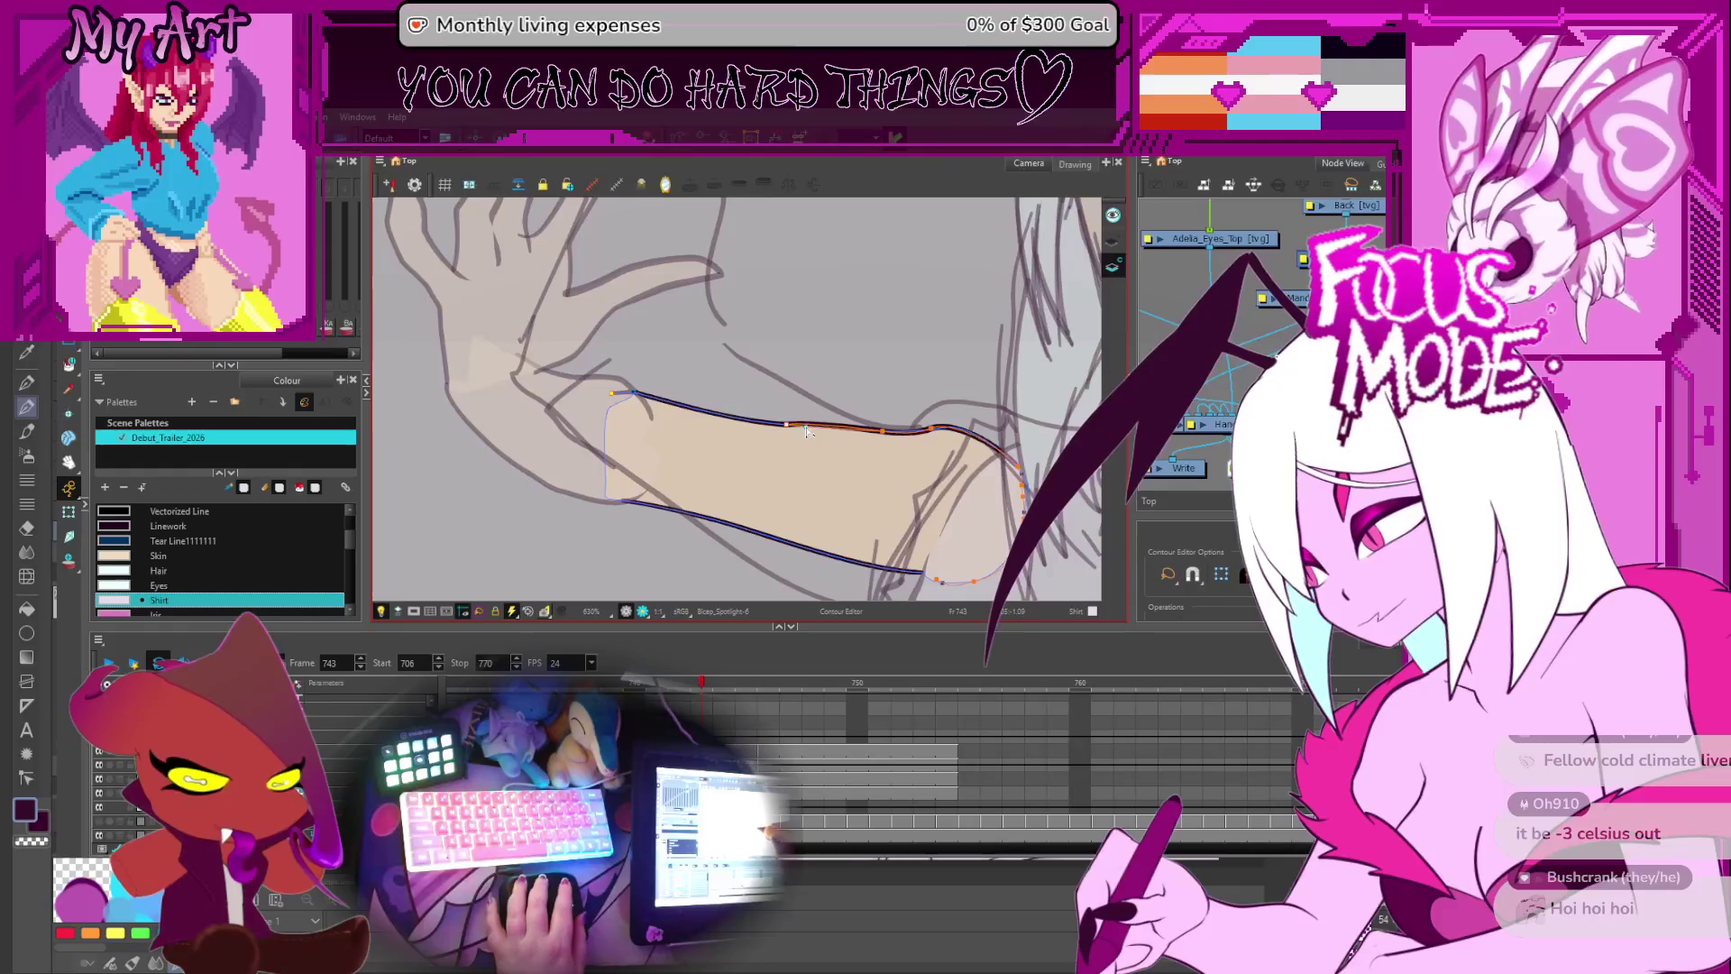
{"action": "scroll", "coordinate": [807, 435], "scroll_direction": "down", "scroll_amount": 10}
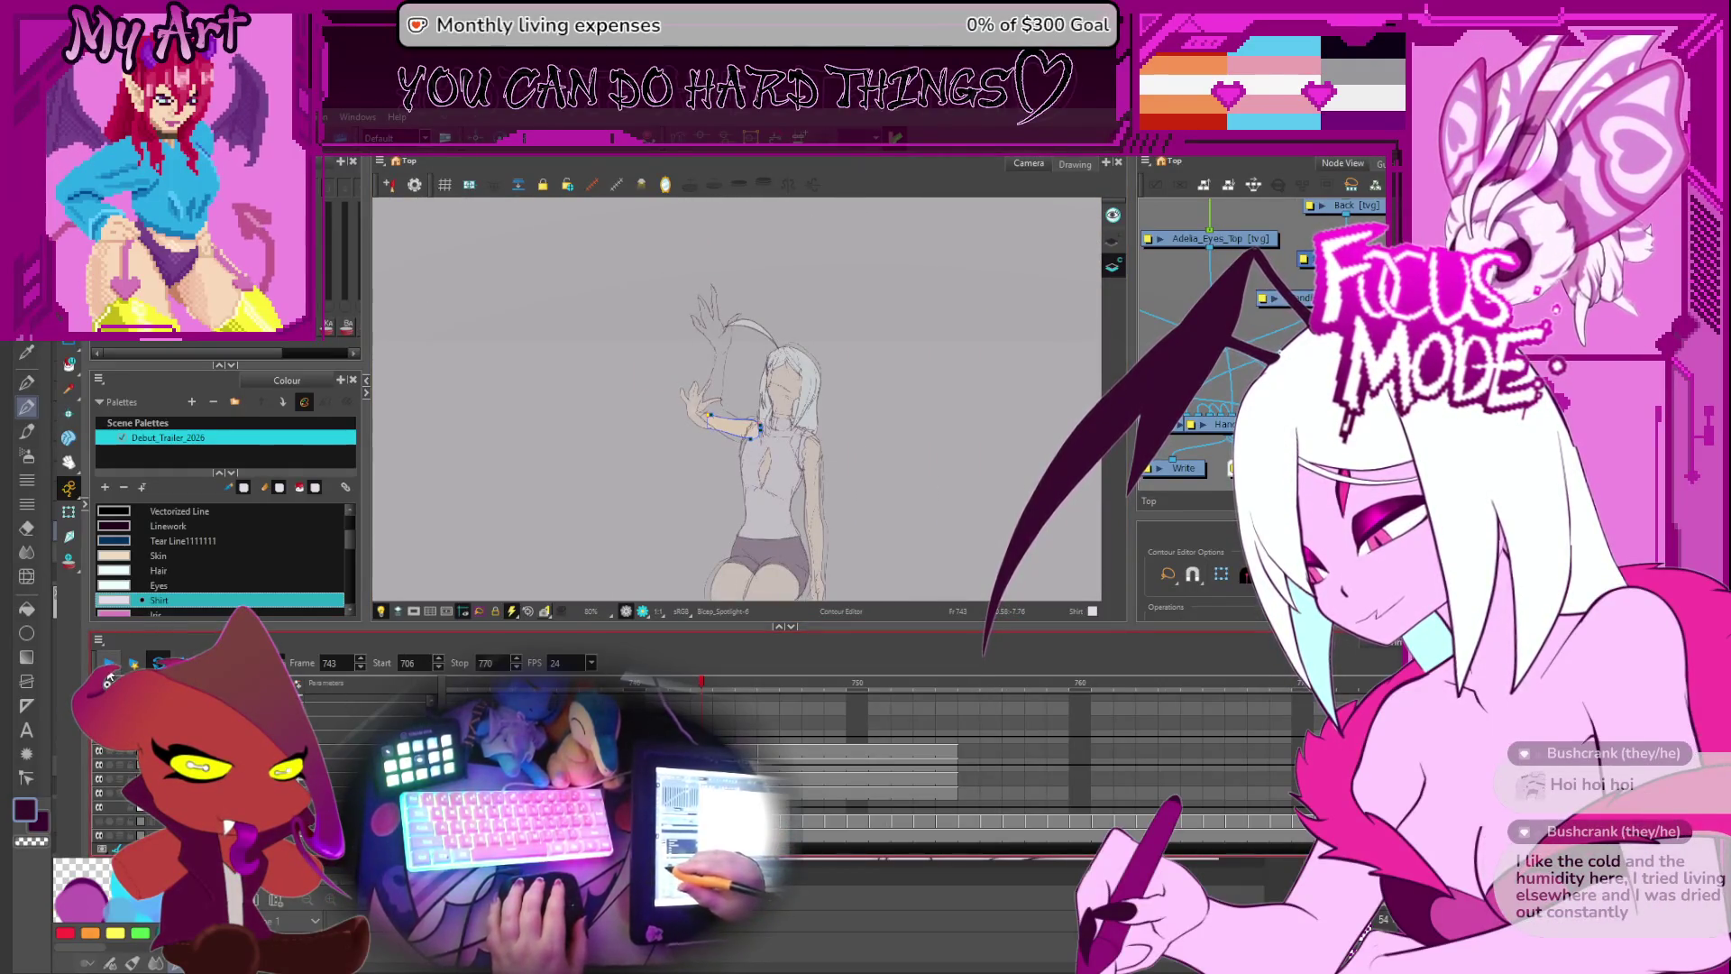
- Play the arm animation loop from hip to raised hand, then step forward one frame
{"action": "left_click", "coordinate": [109, 665]}
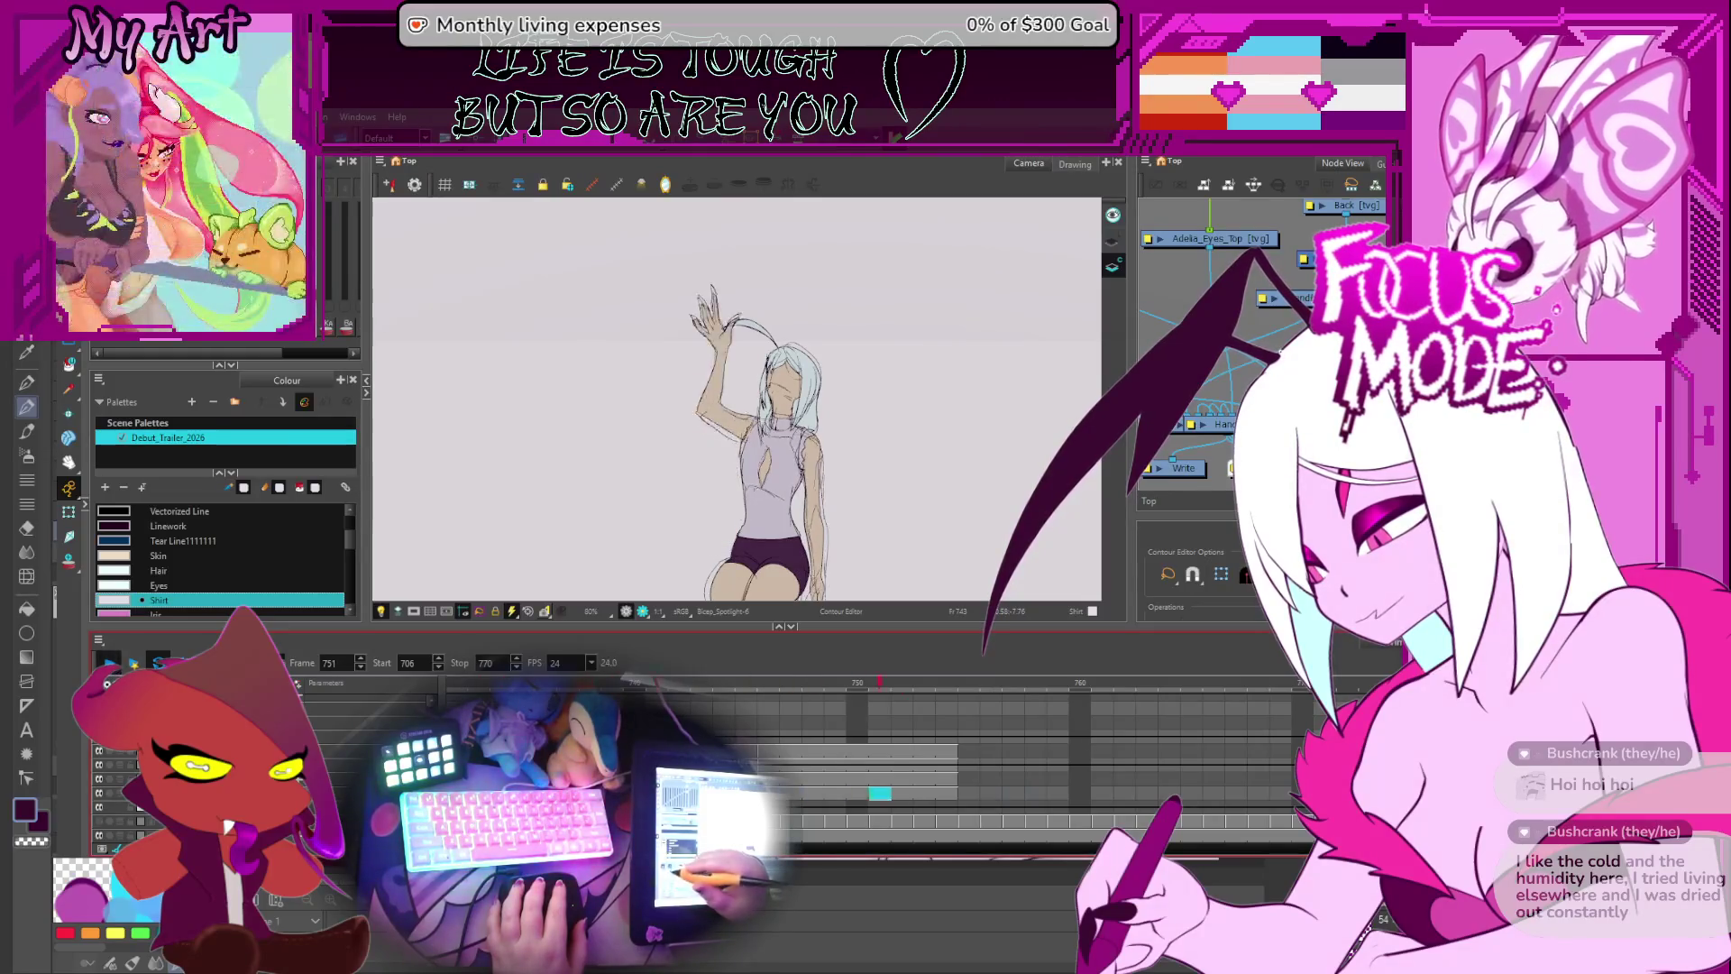
{"action": "scroll", "coordinate": [866, 748], "scroll_direction": "up", "scroll_amount": 3}
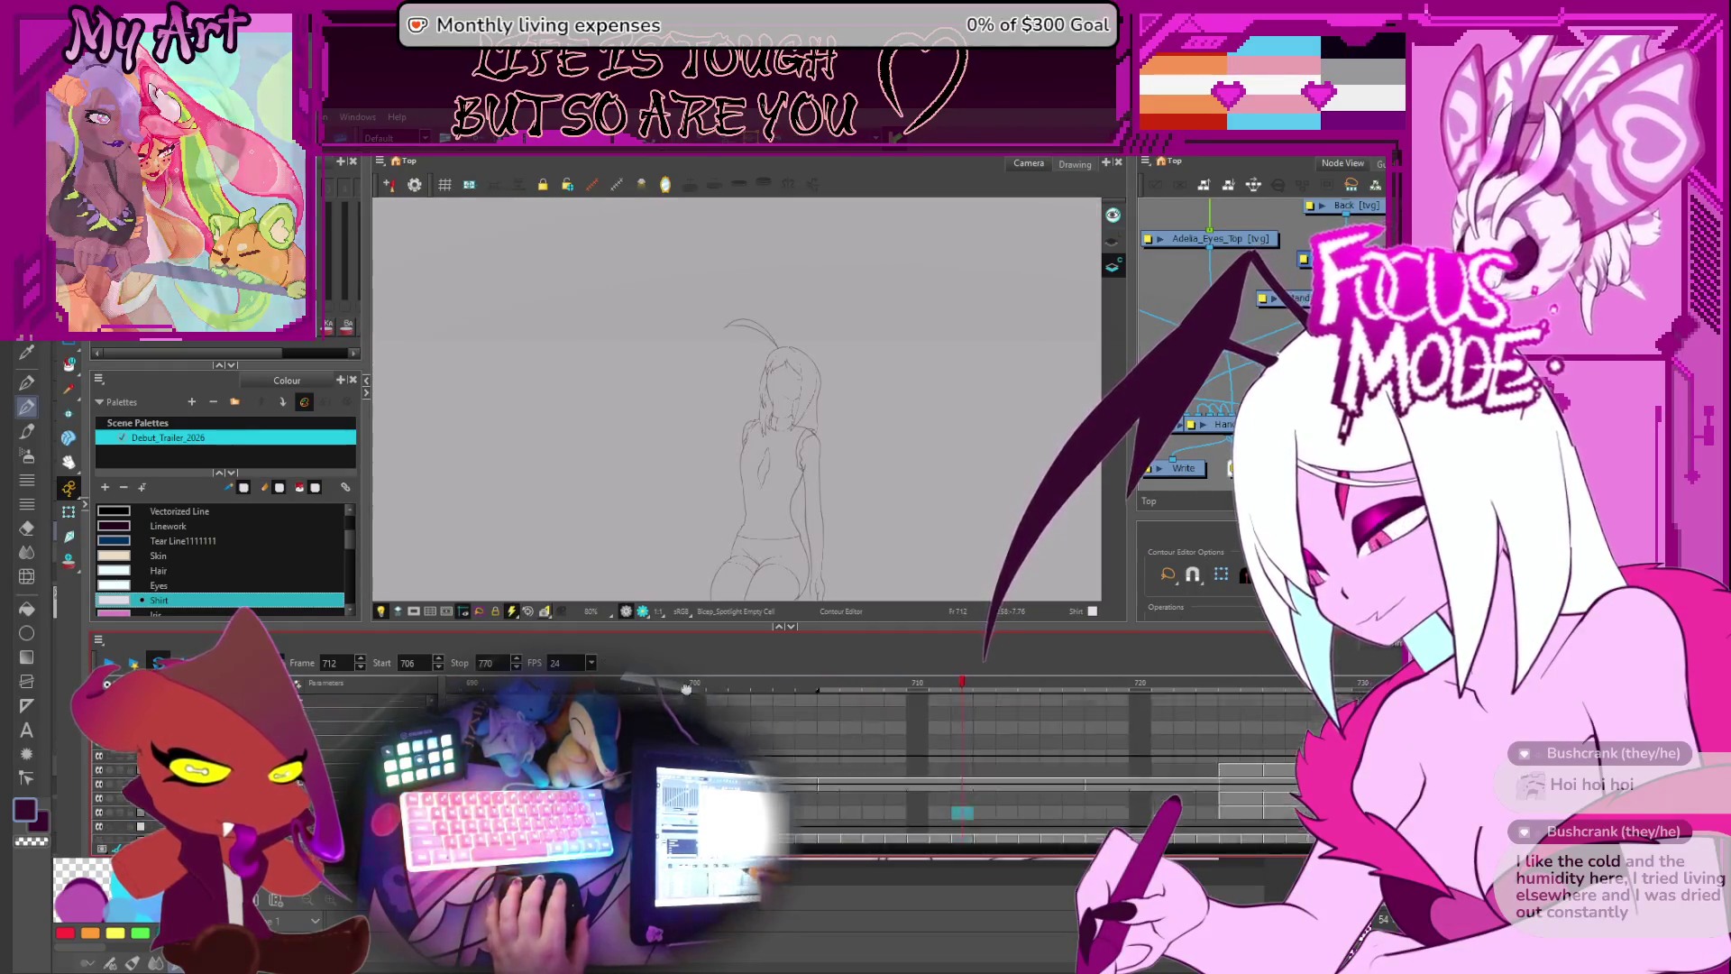
{"action": "scroll", "coordinate": [685, 688], "scroll_direction": "down", "scroll_amount": 3}
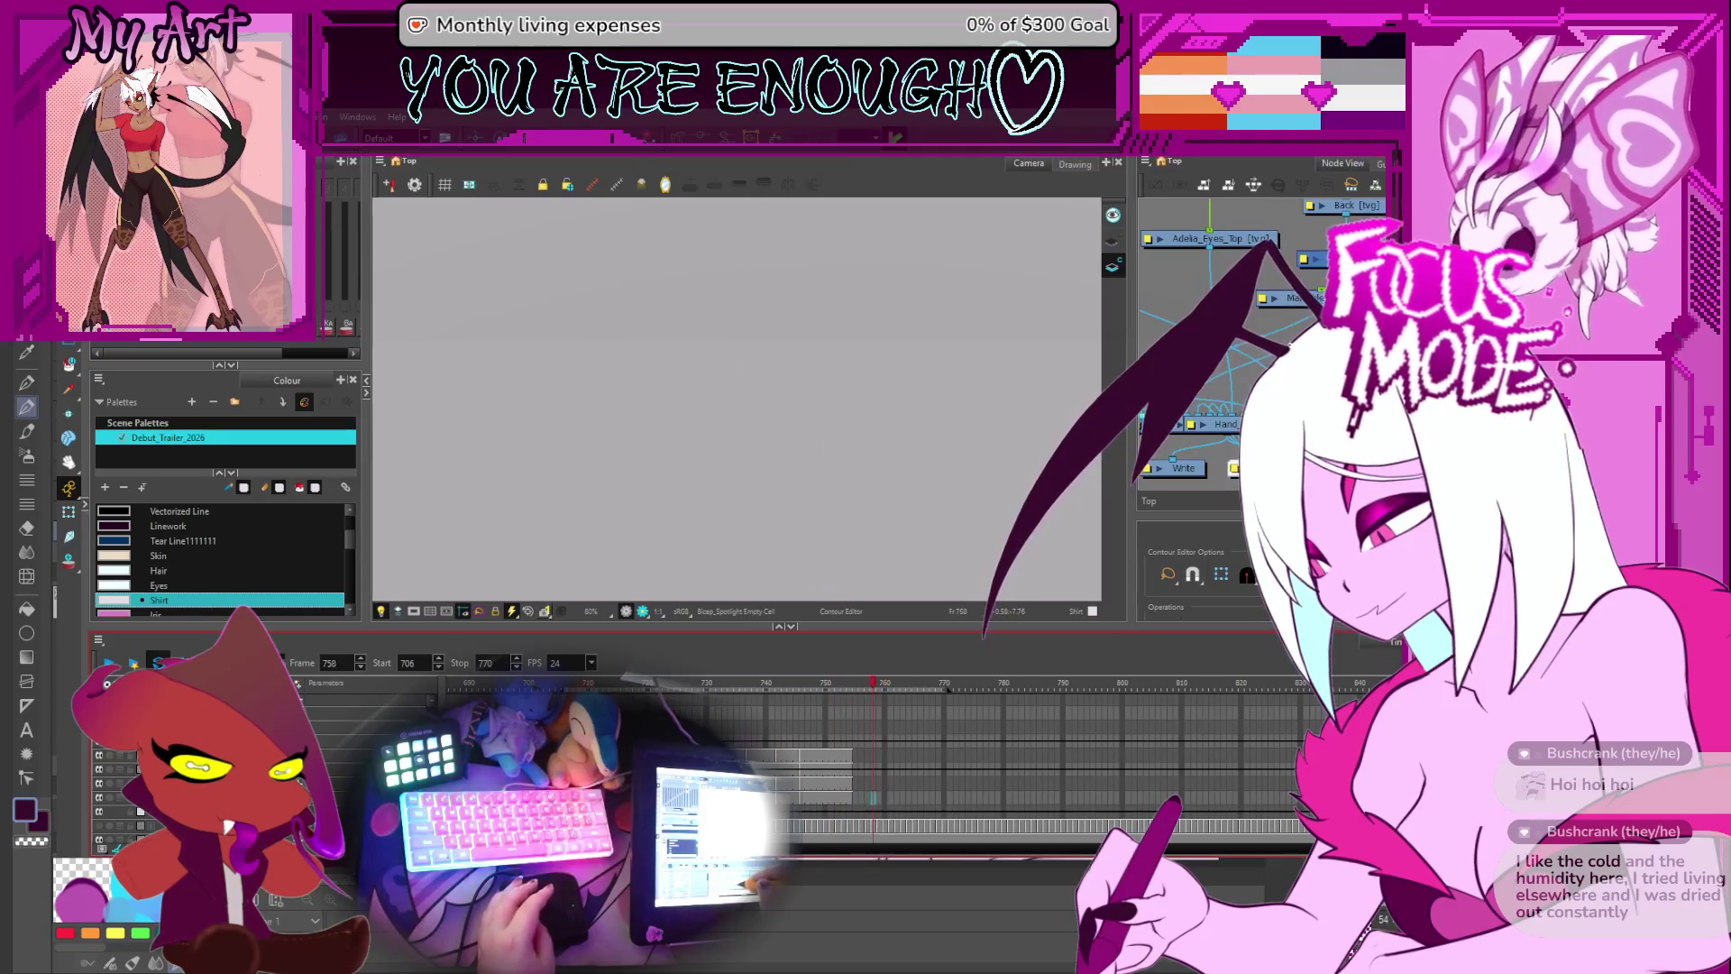
{"action": "key", "text": "period"}
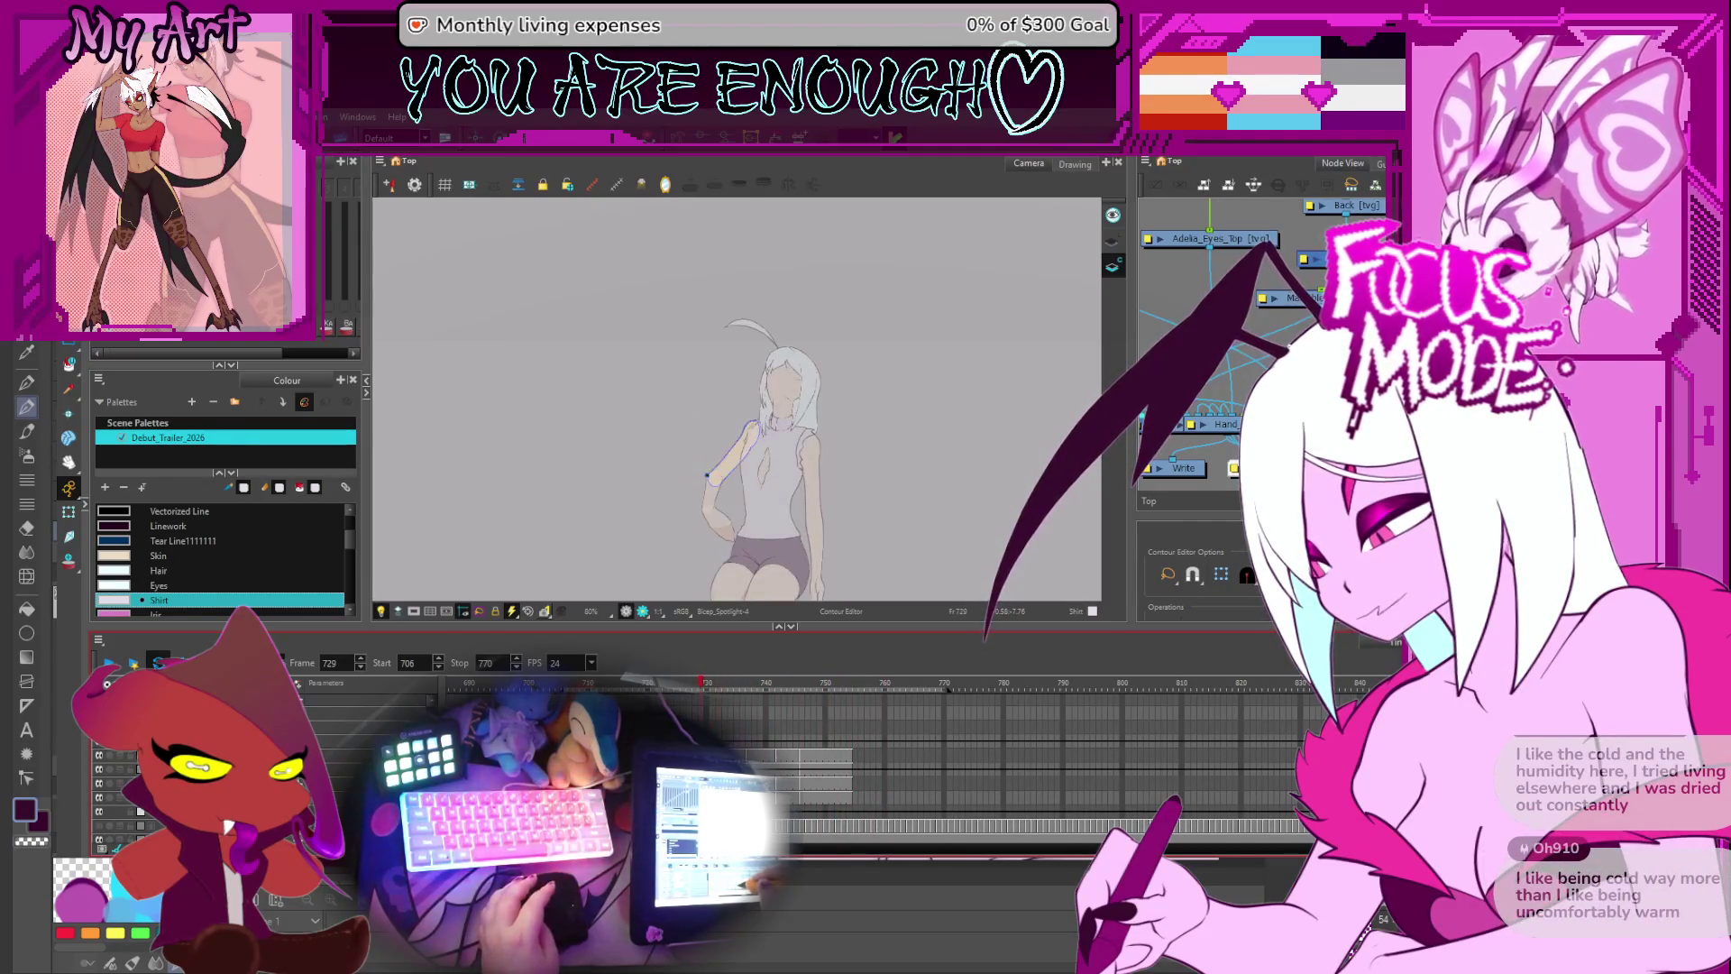
- At frame 742, swap the hand to Hand_looking_spotlight-5, leaving frame 750's raised hand unchanged
{"action": "key", "text": "period"}
{"action": "key", "text": "period"}
{"action": "key", "text": "period"}
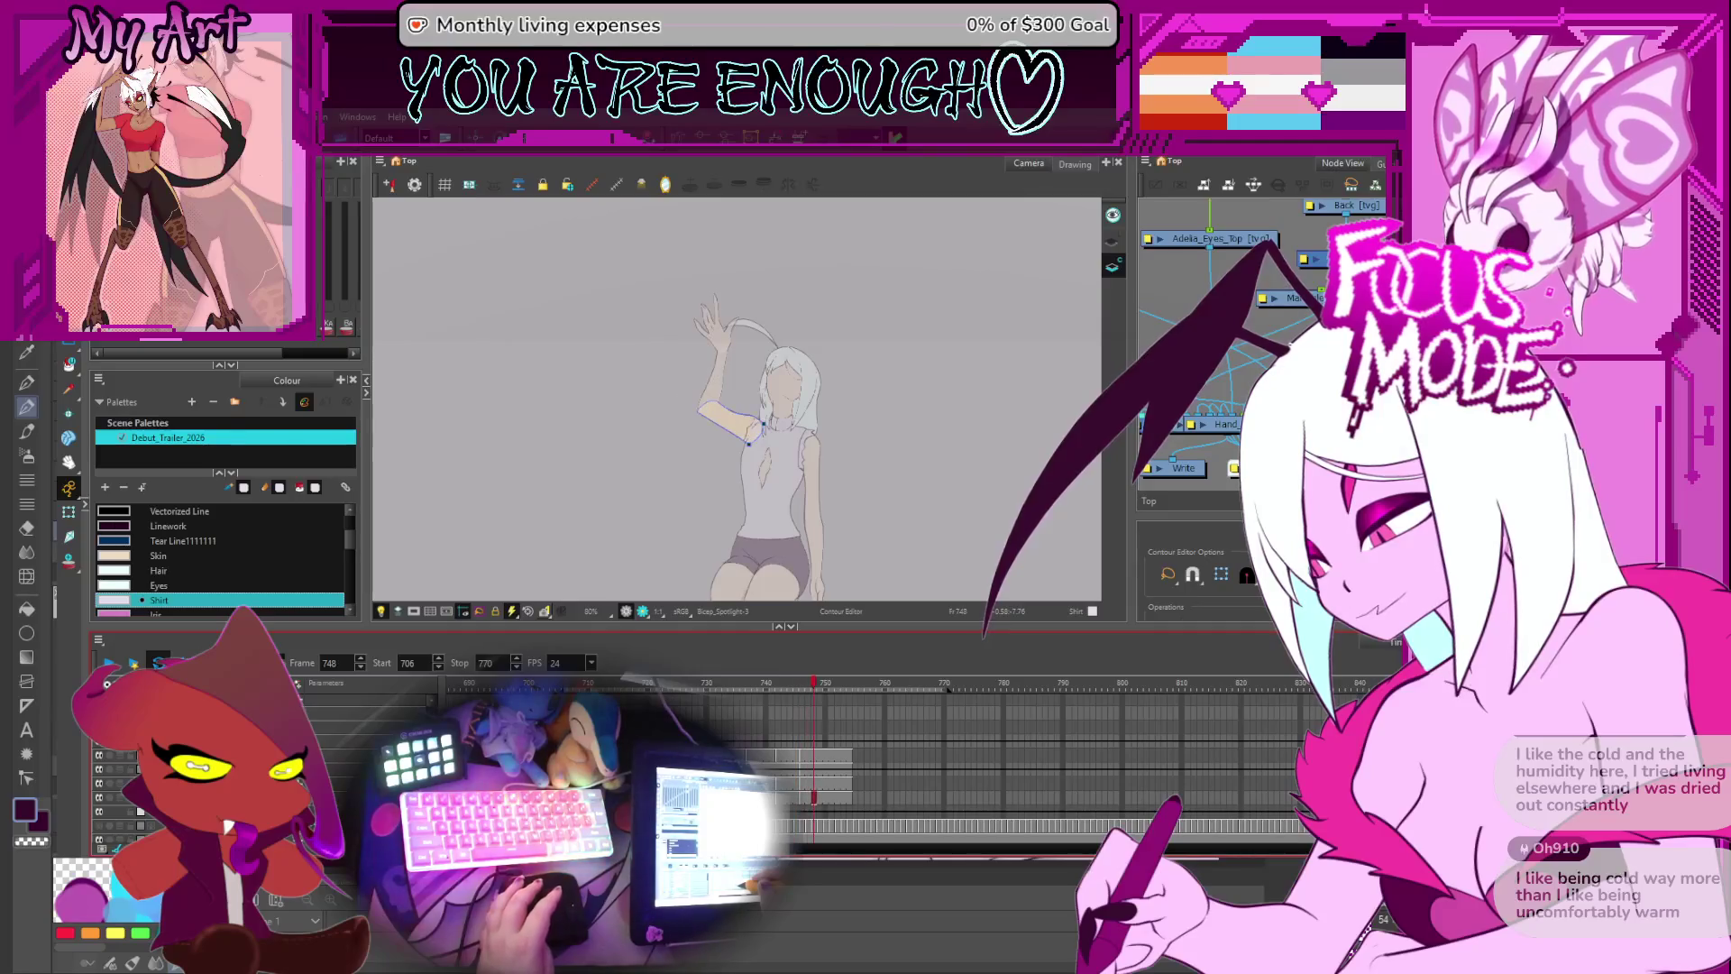
{"action": "key", "text": "Return"}
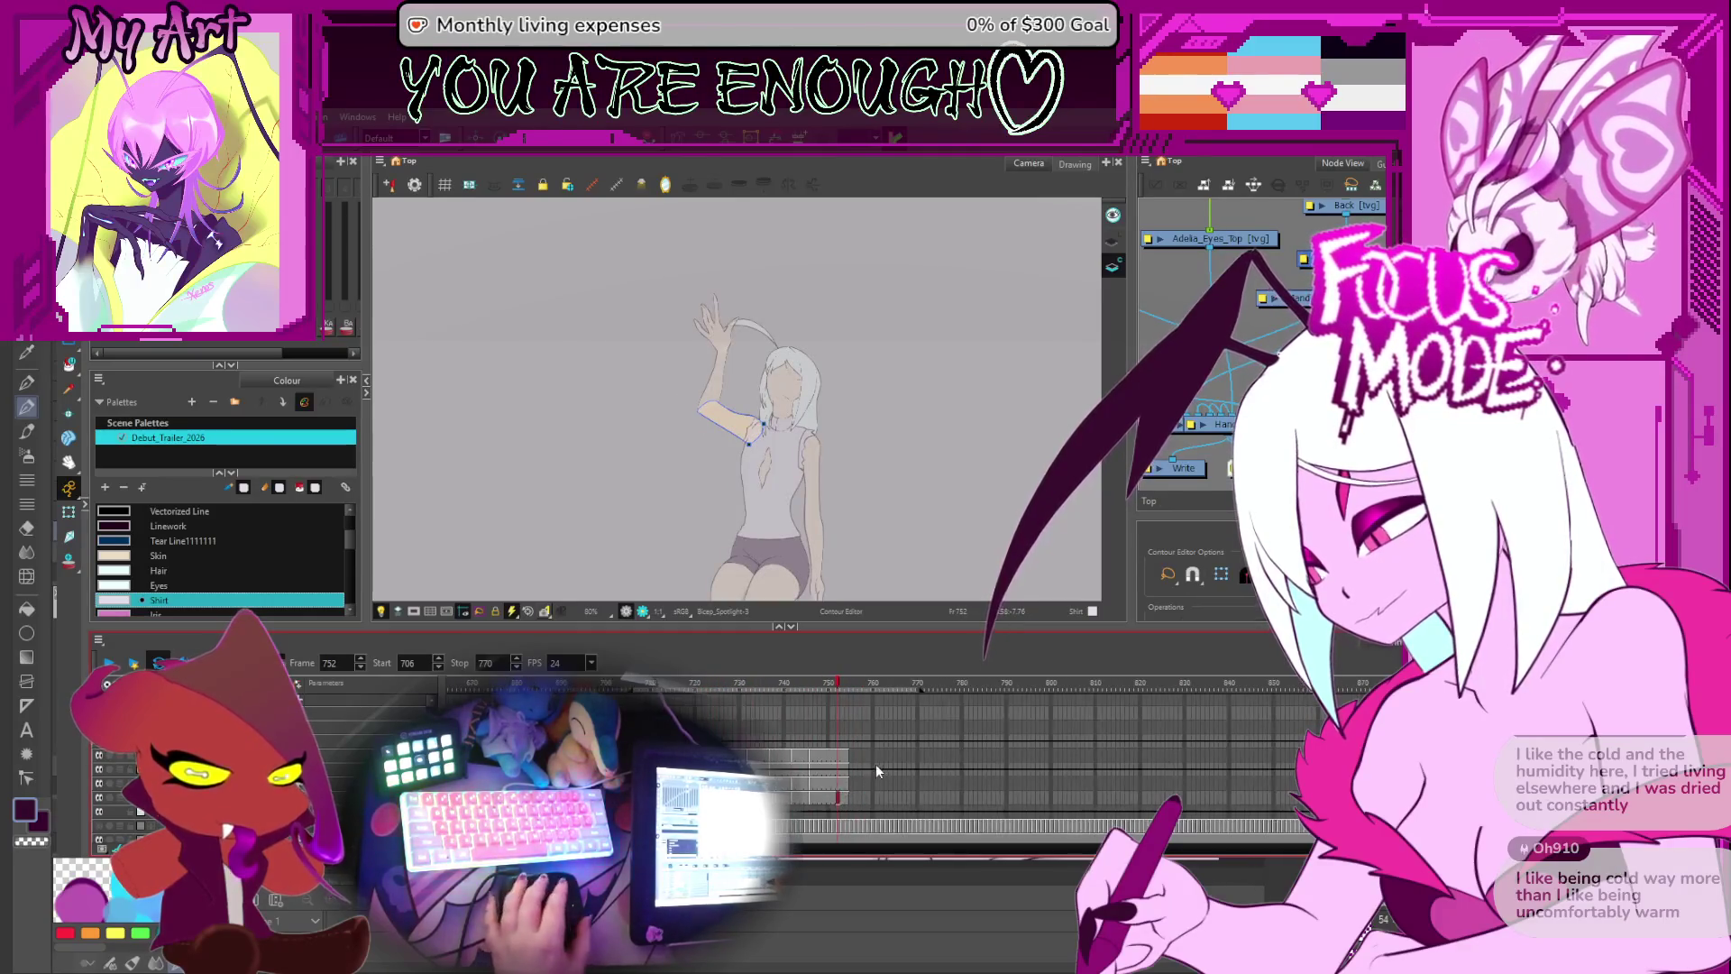
{"action": "scroll", "coordinate": [799, 770], "scroll_direction": "down", "scroll_amount": 2}
{"action": "scroll", "coordinate": [802, 770], "scroll_direction": "up", "scroll_amount": 3}
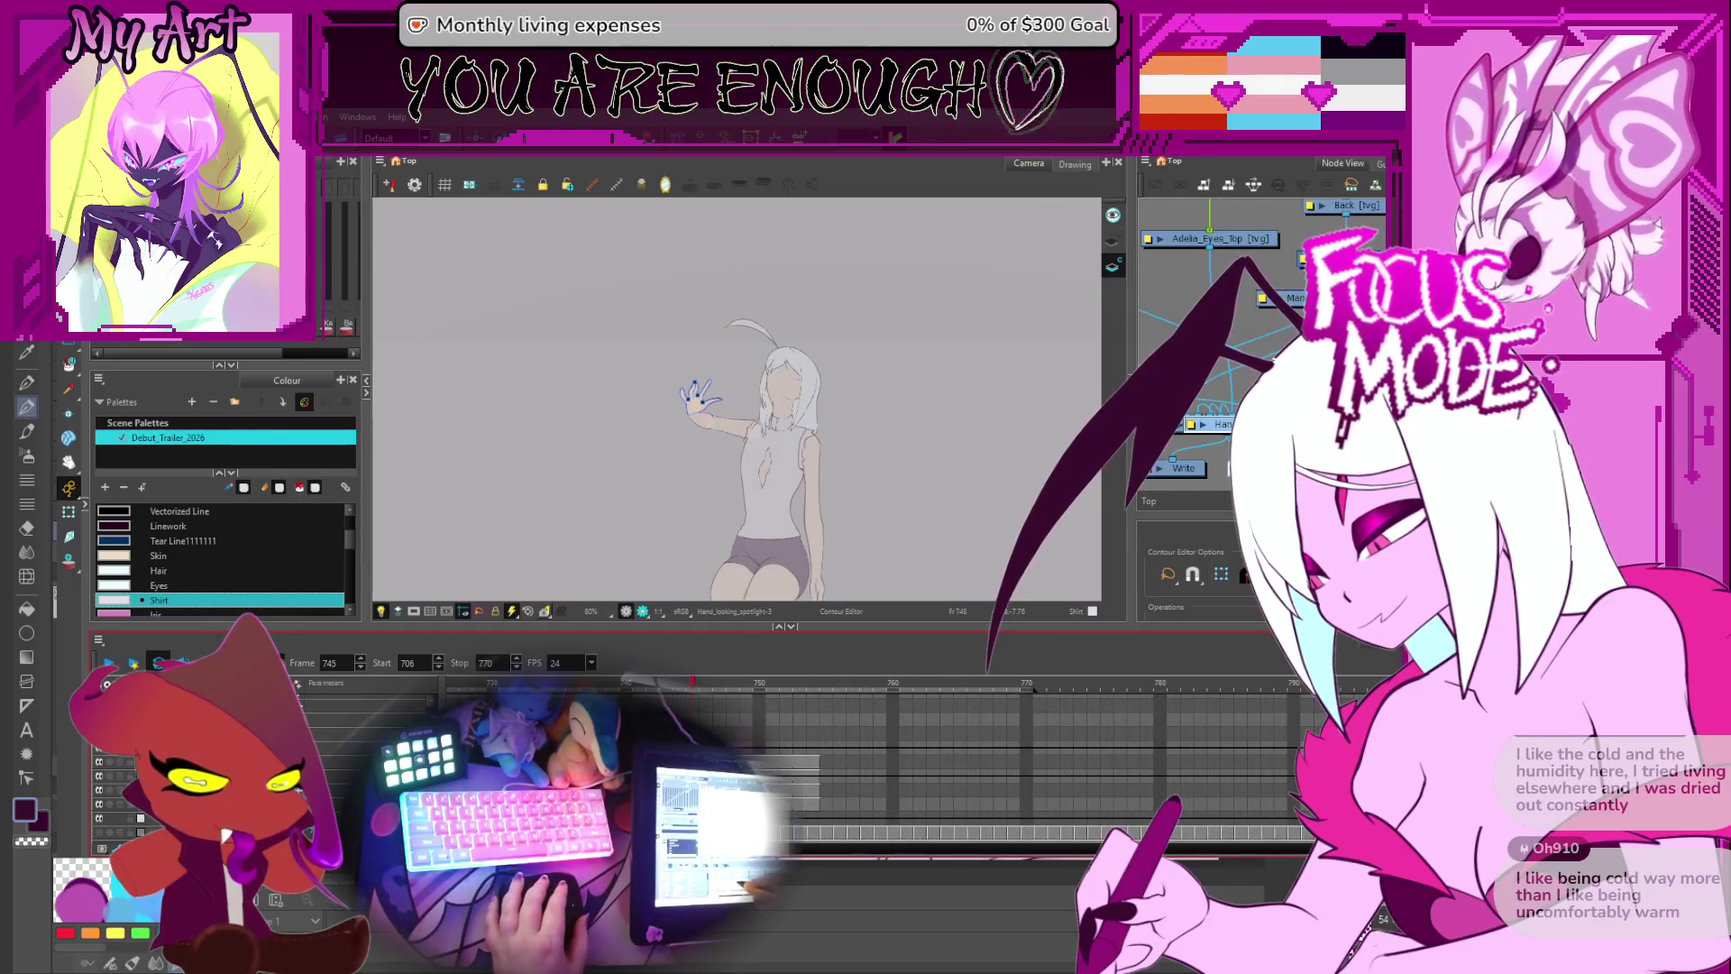
{"action": "scroll", "coordinate": [802, 771], "scroll_direction": "up", "scroll_amount": 1}
{"action": "scroll", "coordinate": [802, 770], "scroll_direction": "up", "scroll_amount": 1}
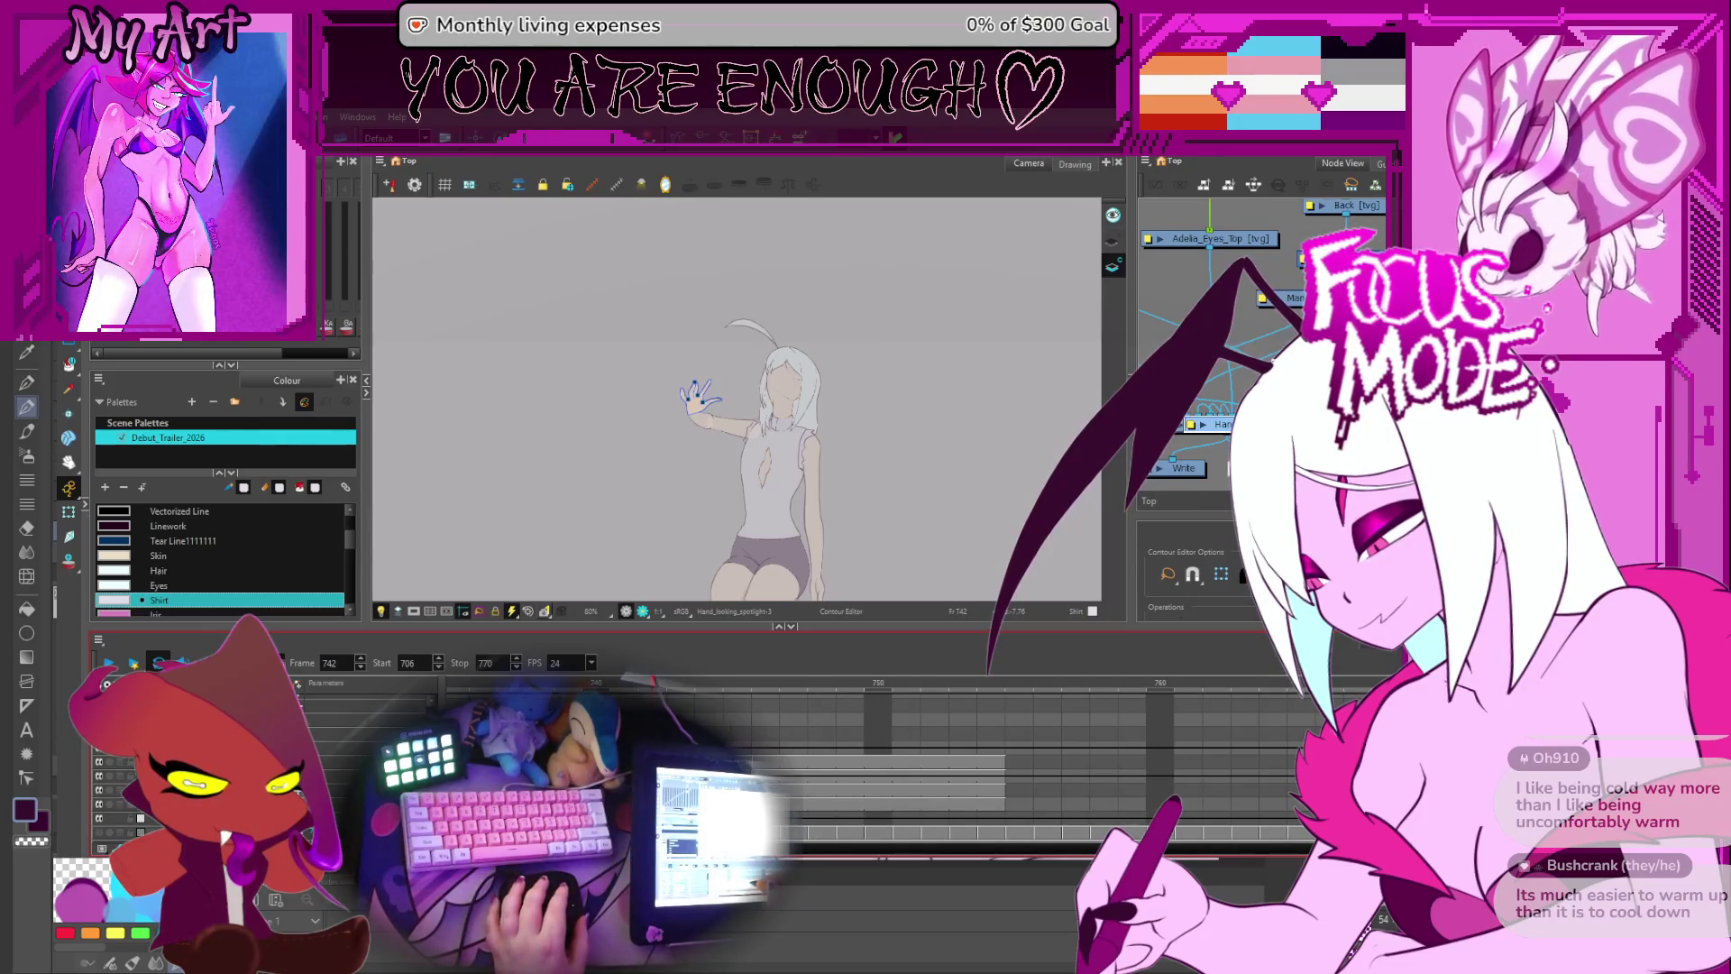
{"action": "key", "text": "equal"}
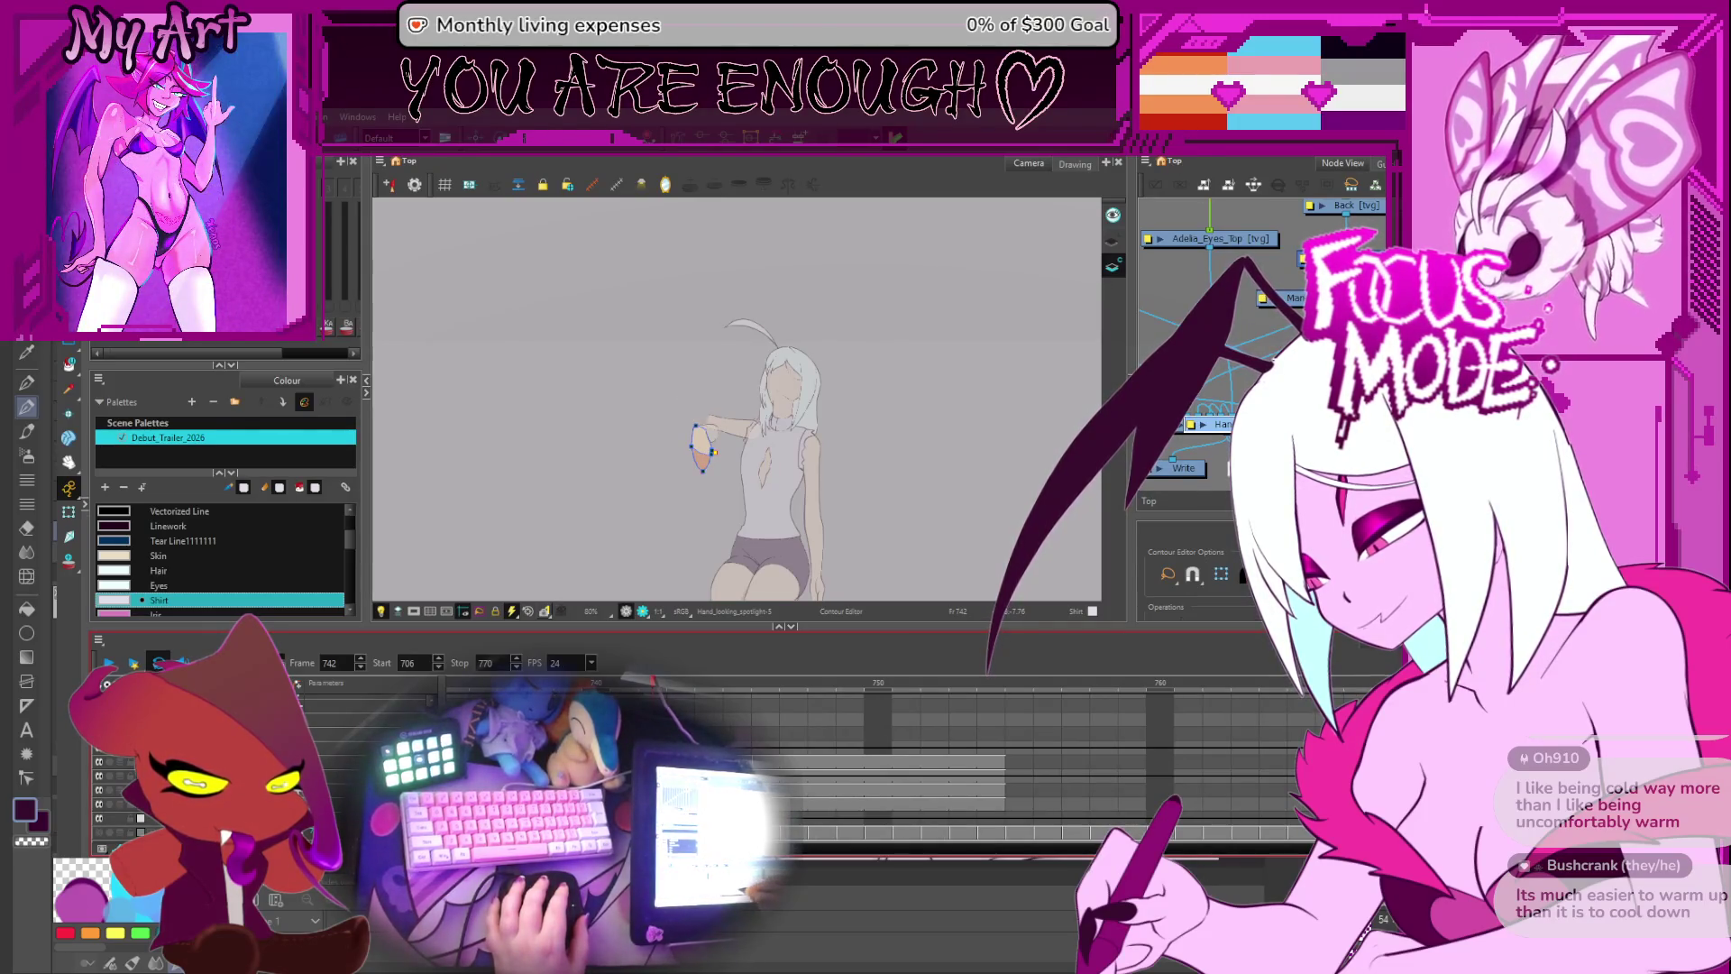
{"action": "key", "text": "period"}
{"action": "key", "text": "period"}
{"action": "key", "text": "period"}
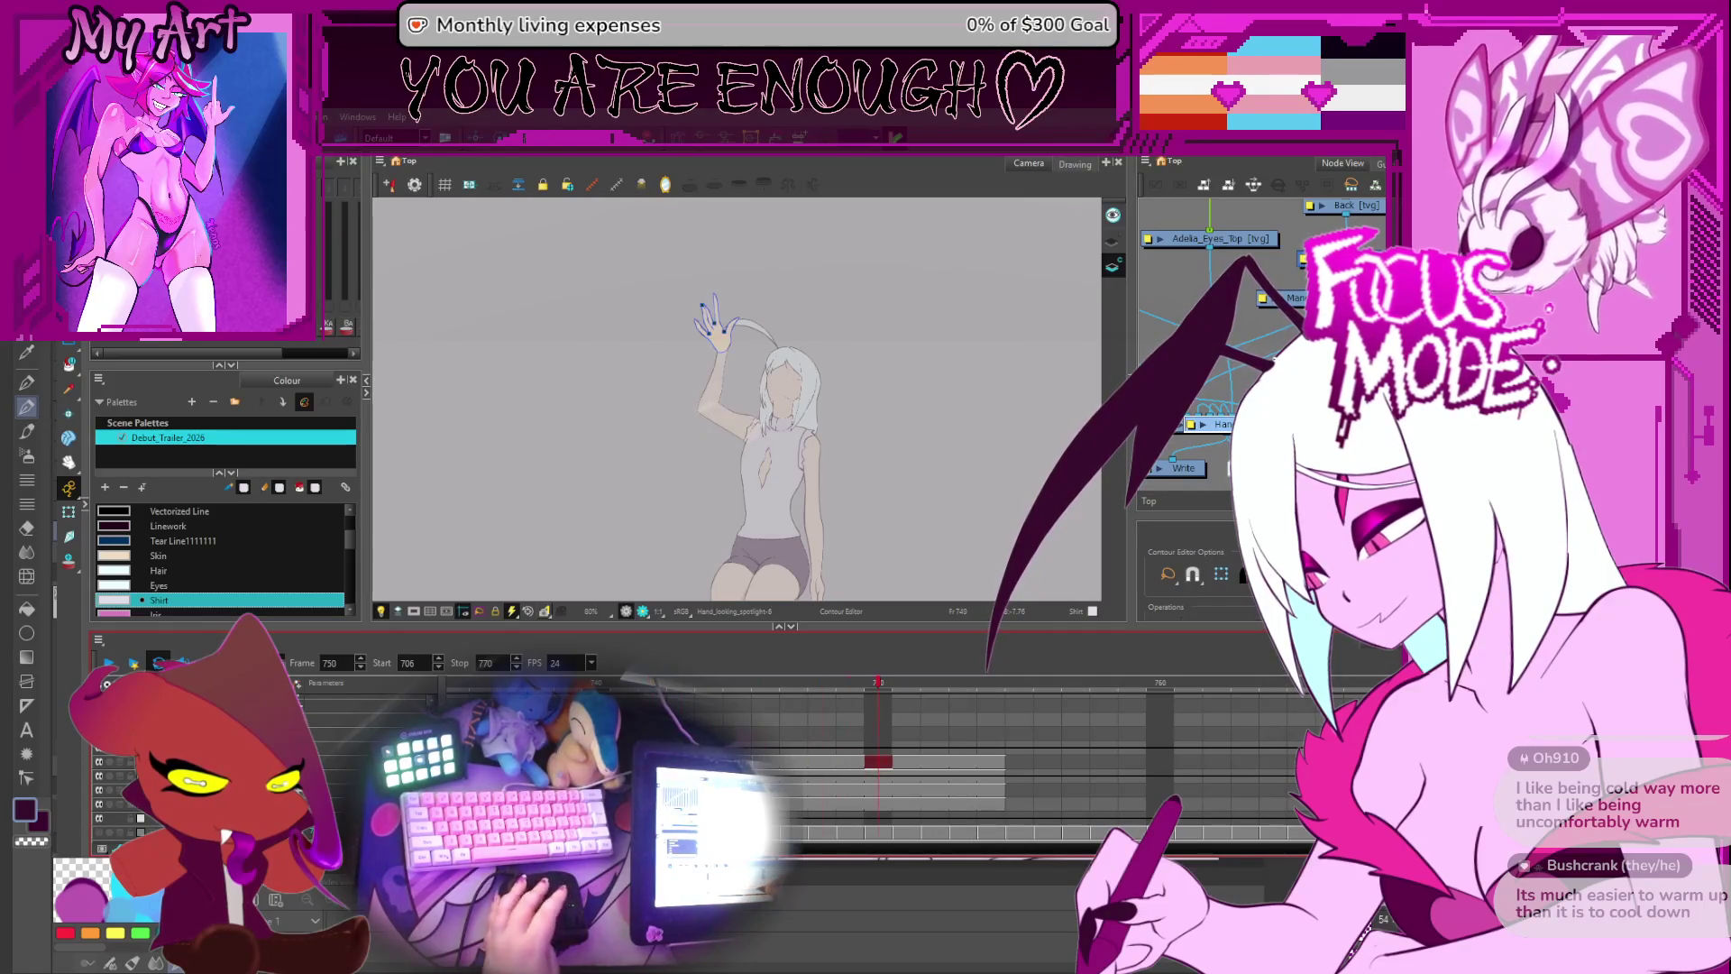
{"action": "scroll", "coordinate": [733, 685], "scroll_direction": "down", "scroll_amount": 1}
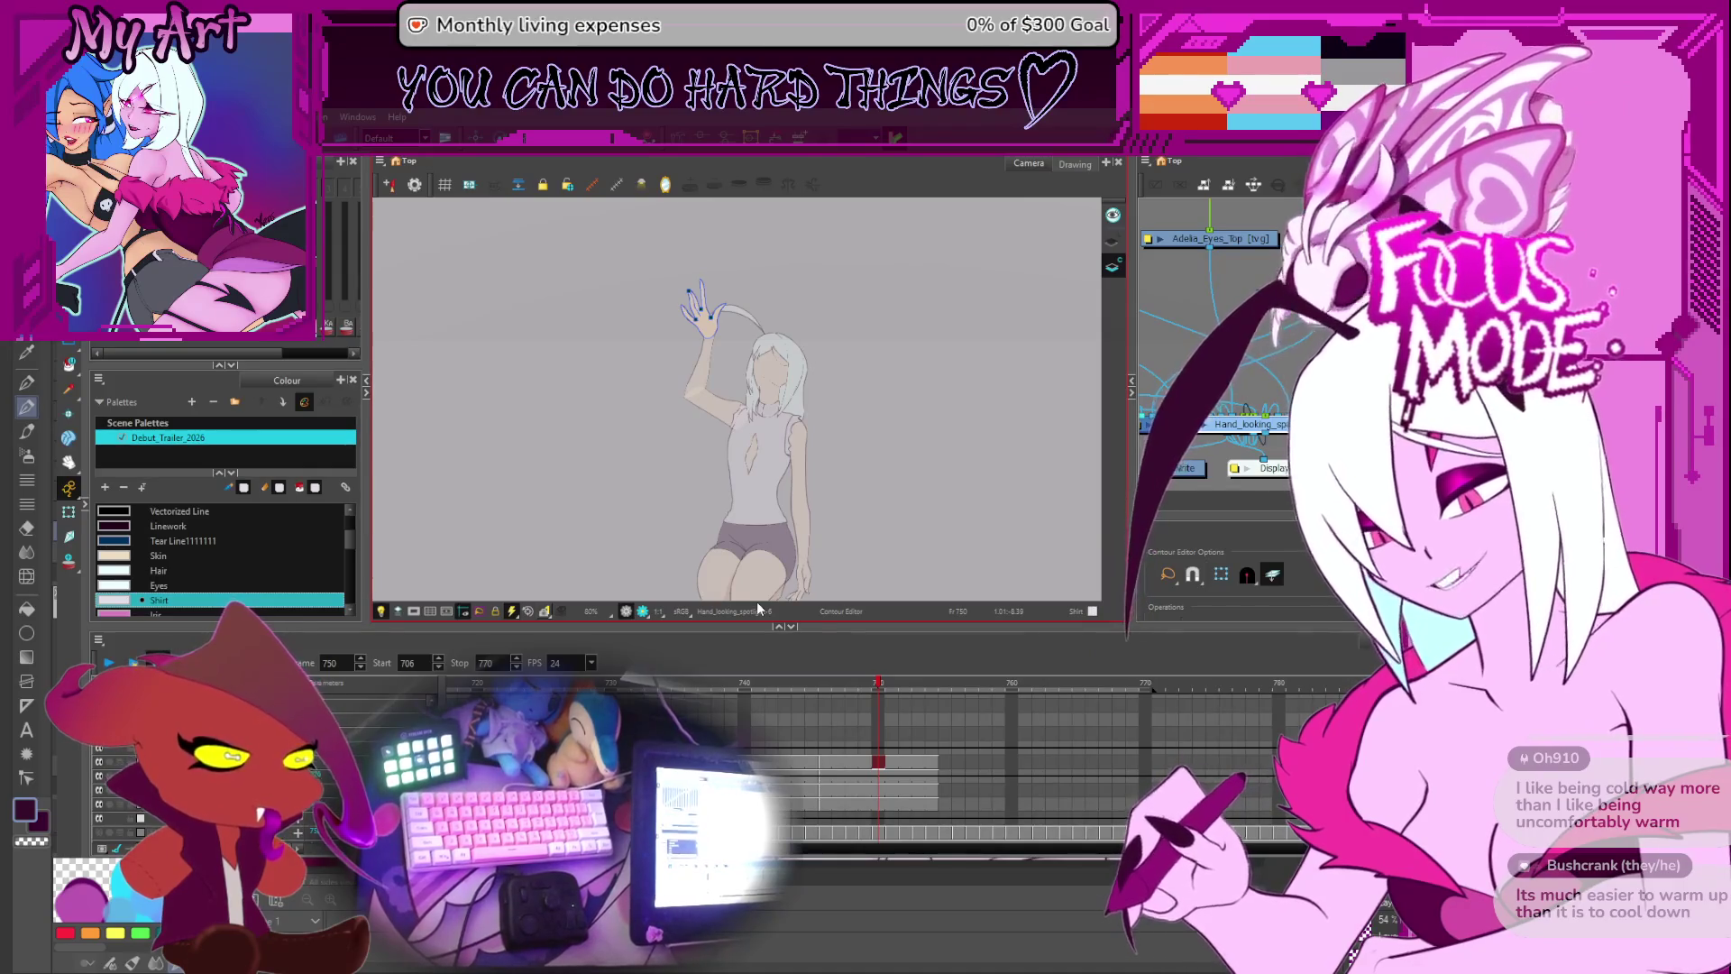
{"action": "key", "text": "comma"}
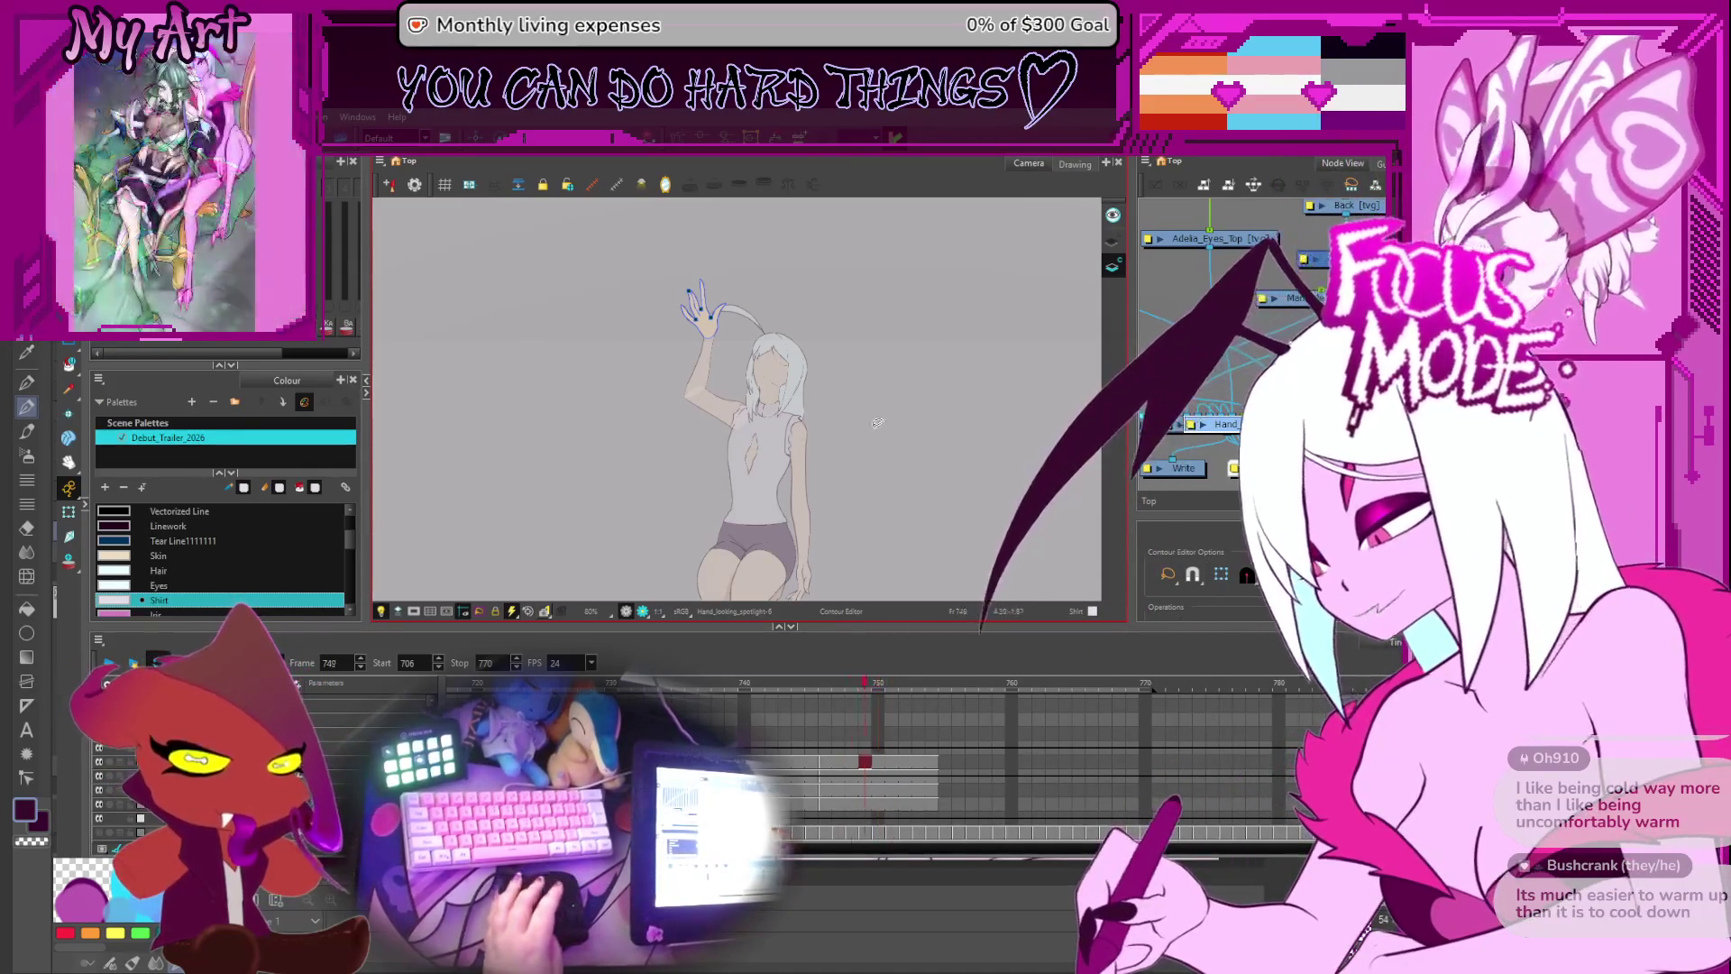
{"action": "key", "text": "comma"}
{"action": "key", "text": "comma"}
{"action": "key", "text": "comma"}
{"action": "key", "text": "period"}
{"action": "key", "text": "period"}
{"action": "key", "text": "period"}
{"action": "key", "text": "period"}
{"action": "key", "text": "period"}
{"action": "key", "text": "period"}
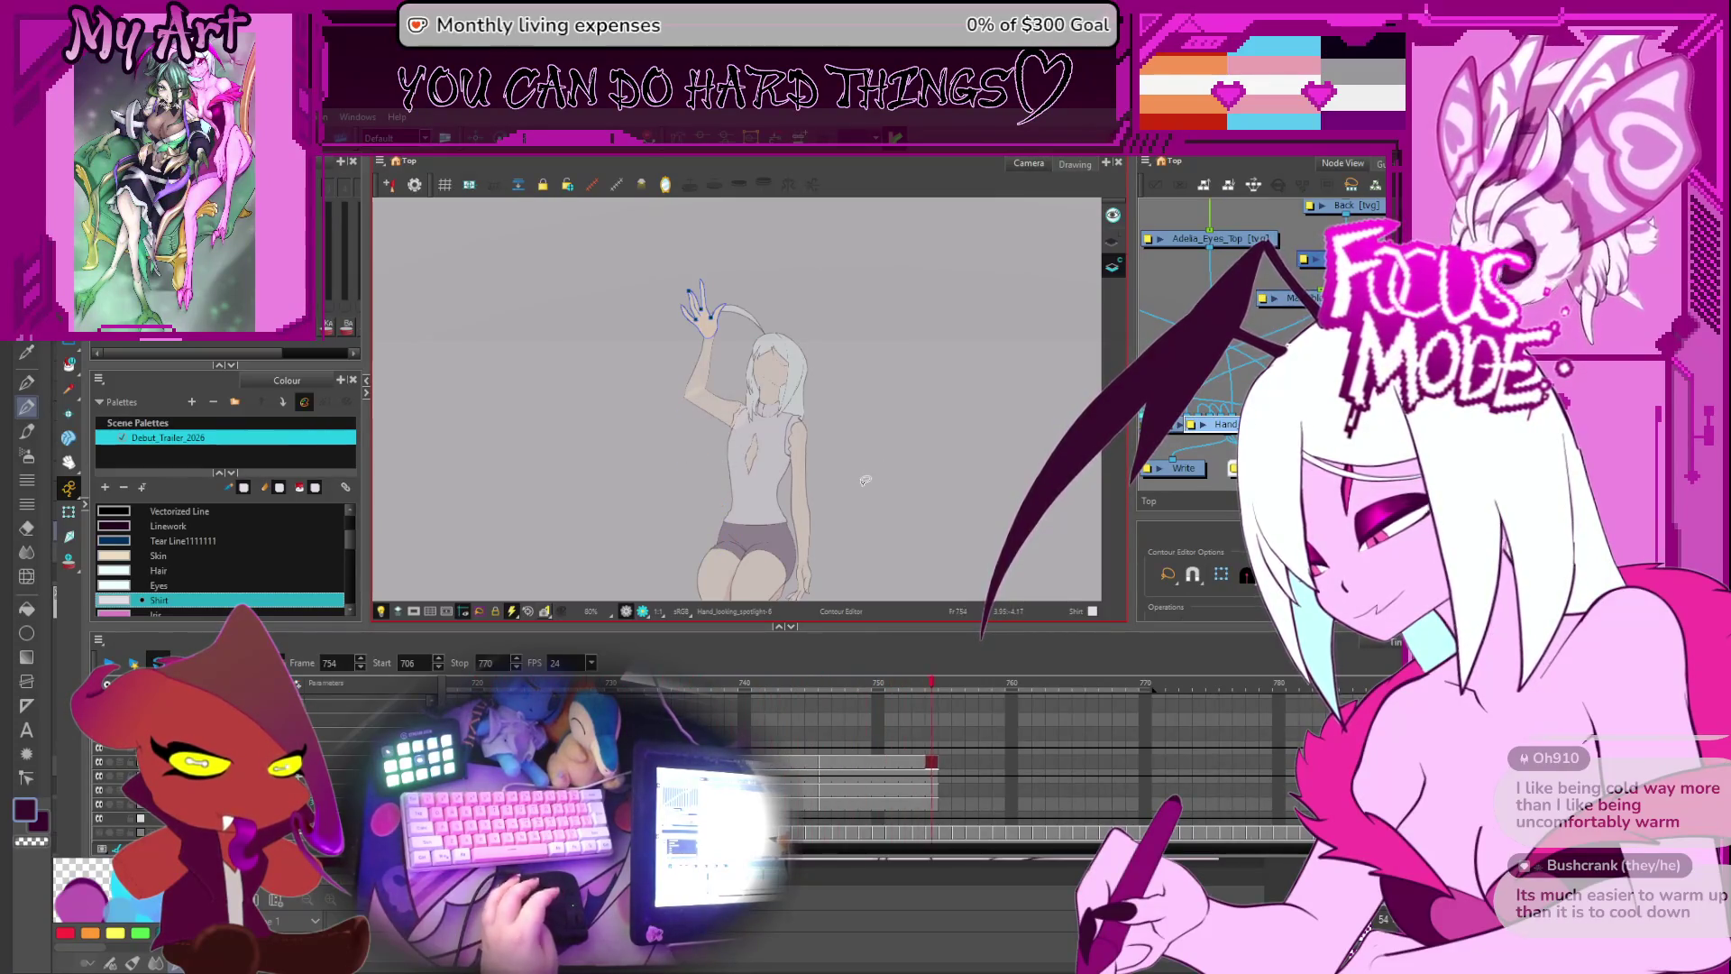
{"action": "key", "text": "comma"}
{"action": "key", "text": "comma"}
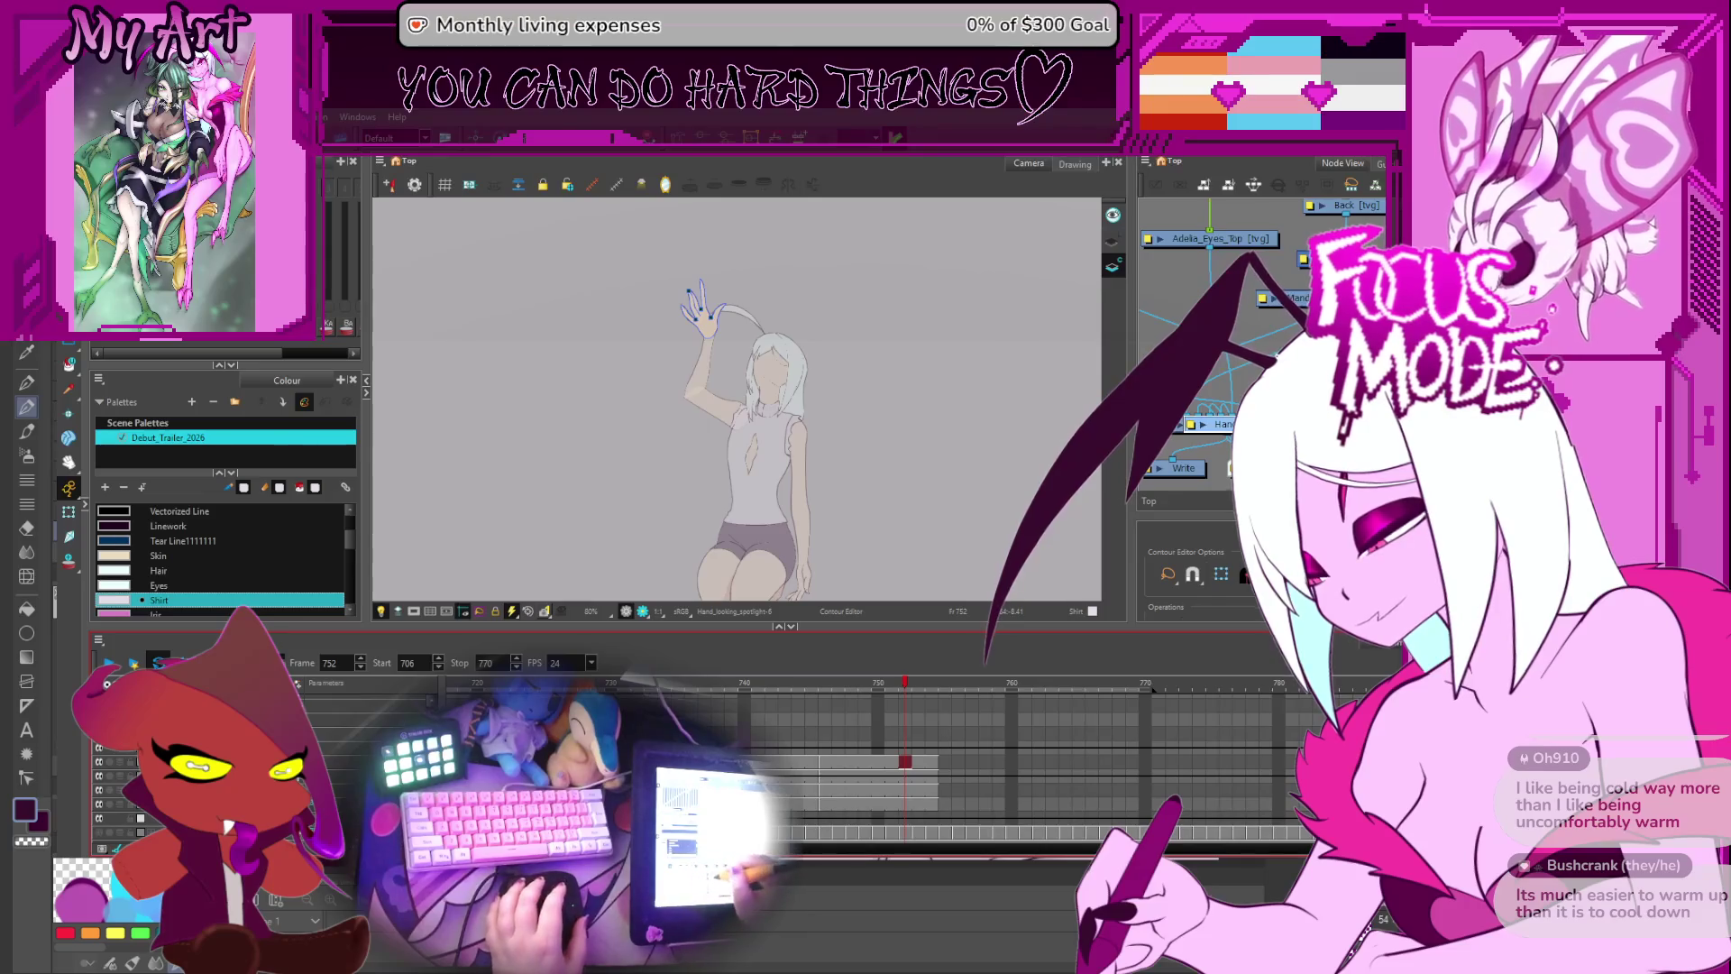
{"action": "scroll", "coordinate": [811, 766], "scroll_direction": "up", "scroll_amount": 3}
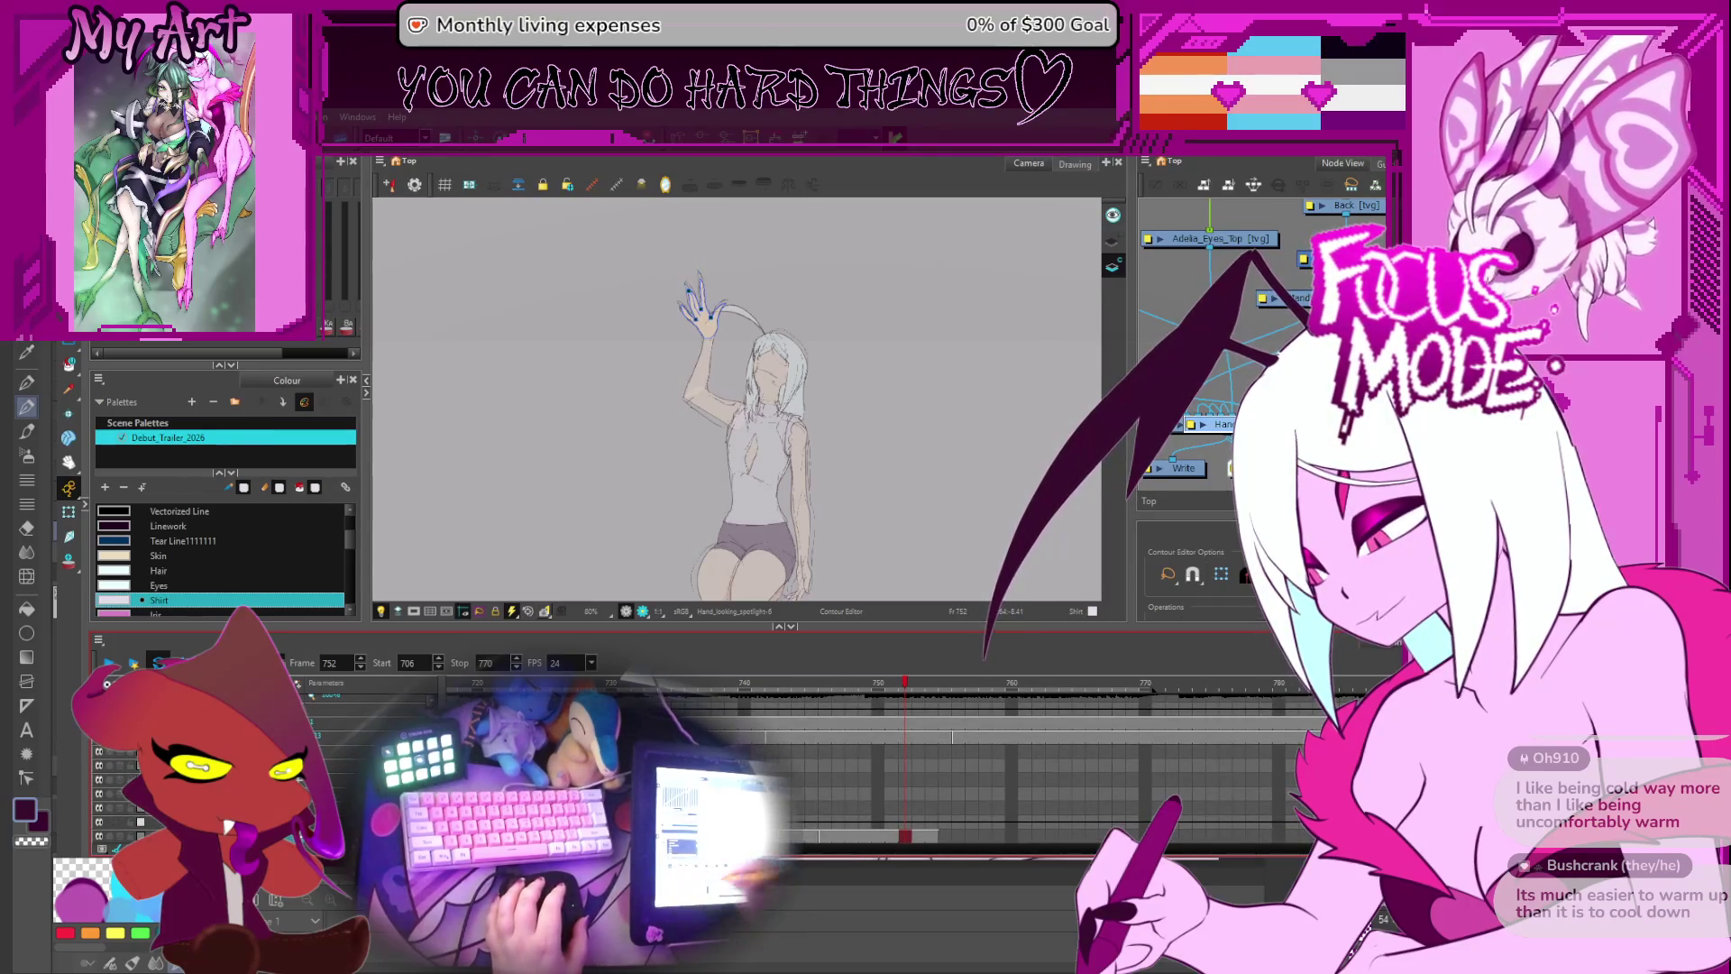
{"action": "key", "text": "period"}
{"action": "key", "text": "period"}
{"action": "key", "text": "period"}
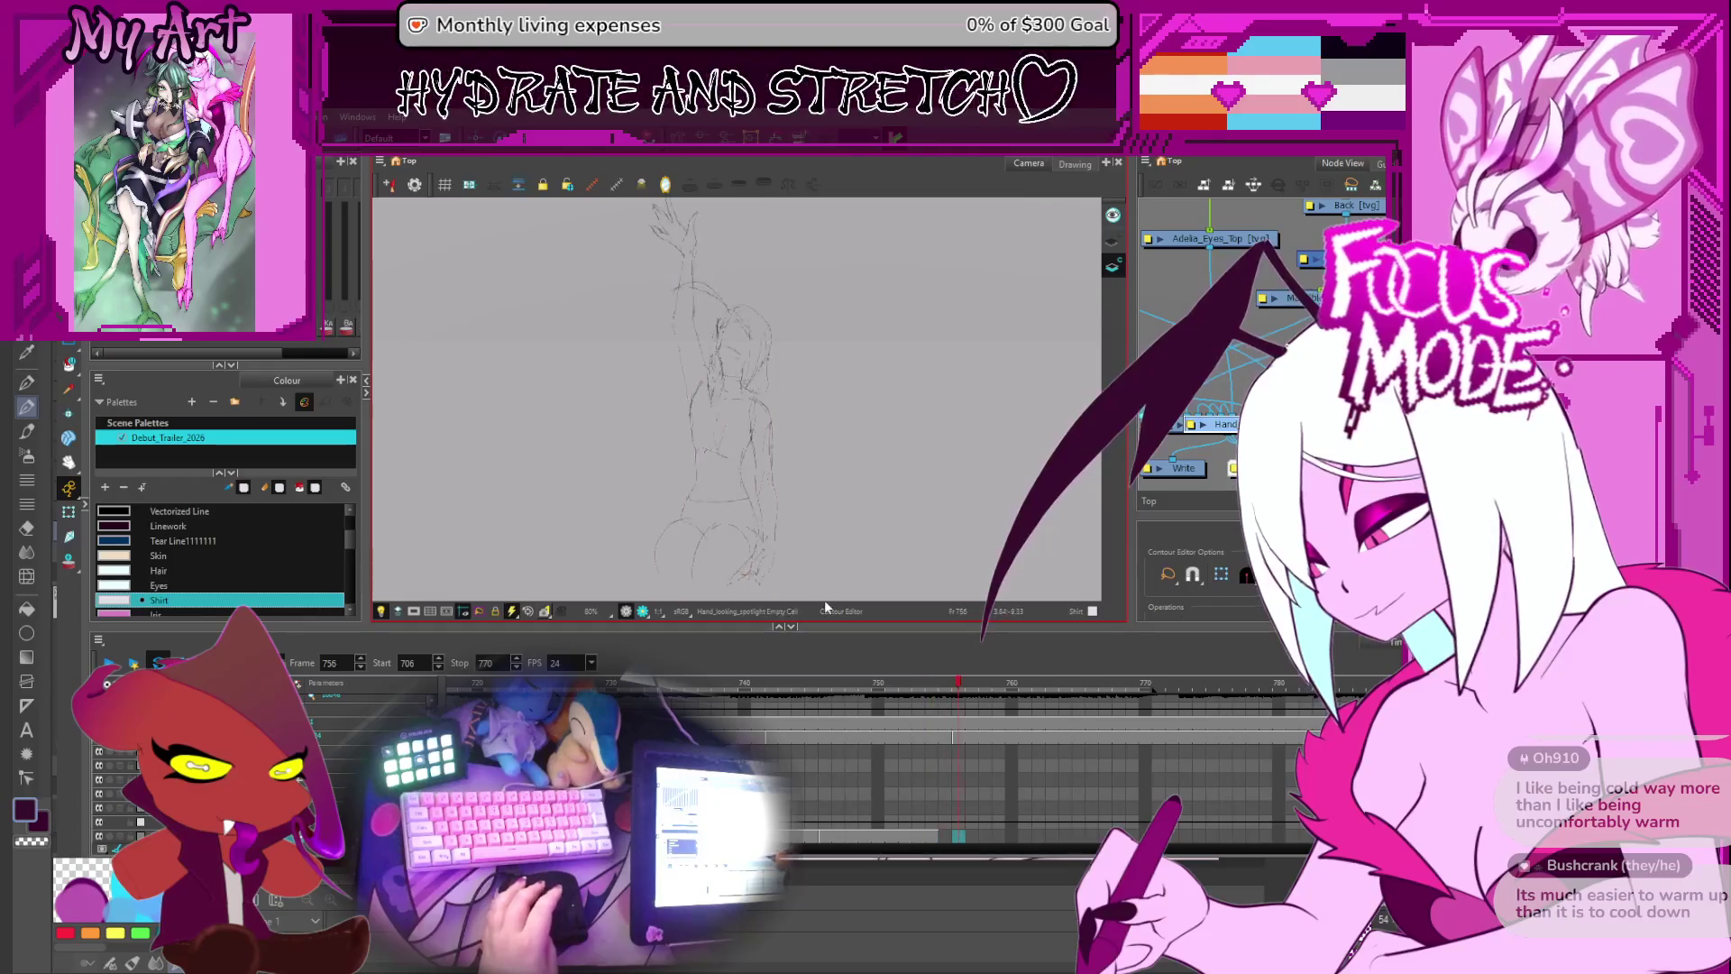
{"action": "scroll", "coordinate": [941, 800], "scroll_direction": "right", "scroll_amount": 5}
{"action": "scroll", "coordinate": [901, 757], "scroll_direction": "up", "scroll_amount": 2}
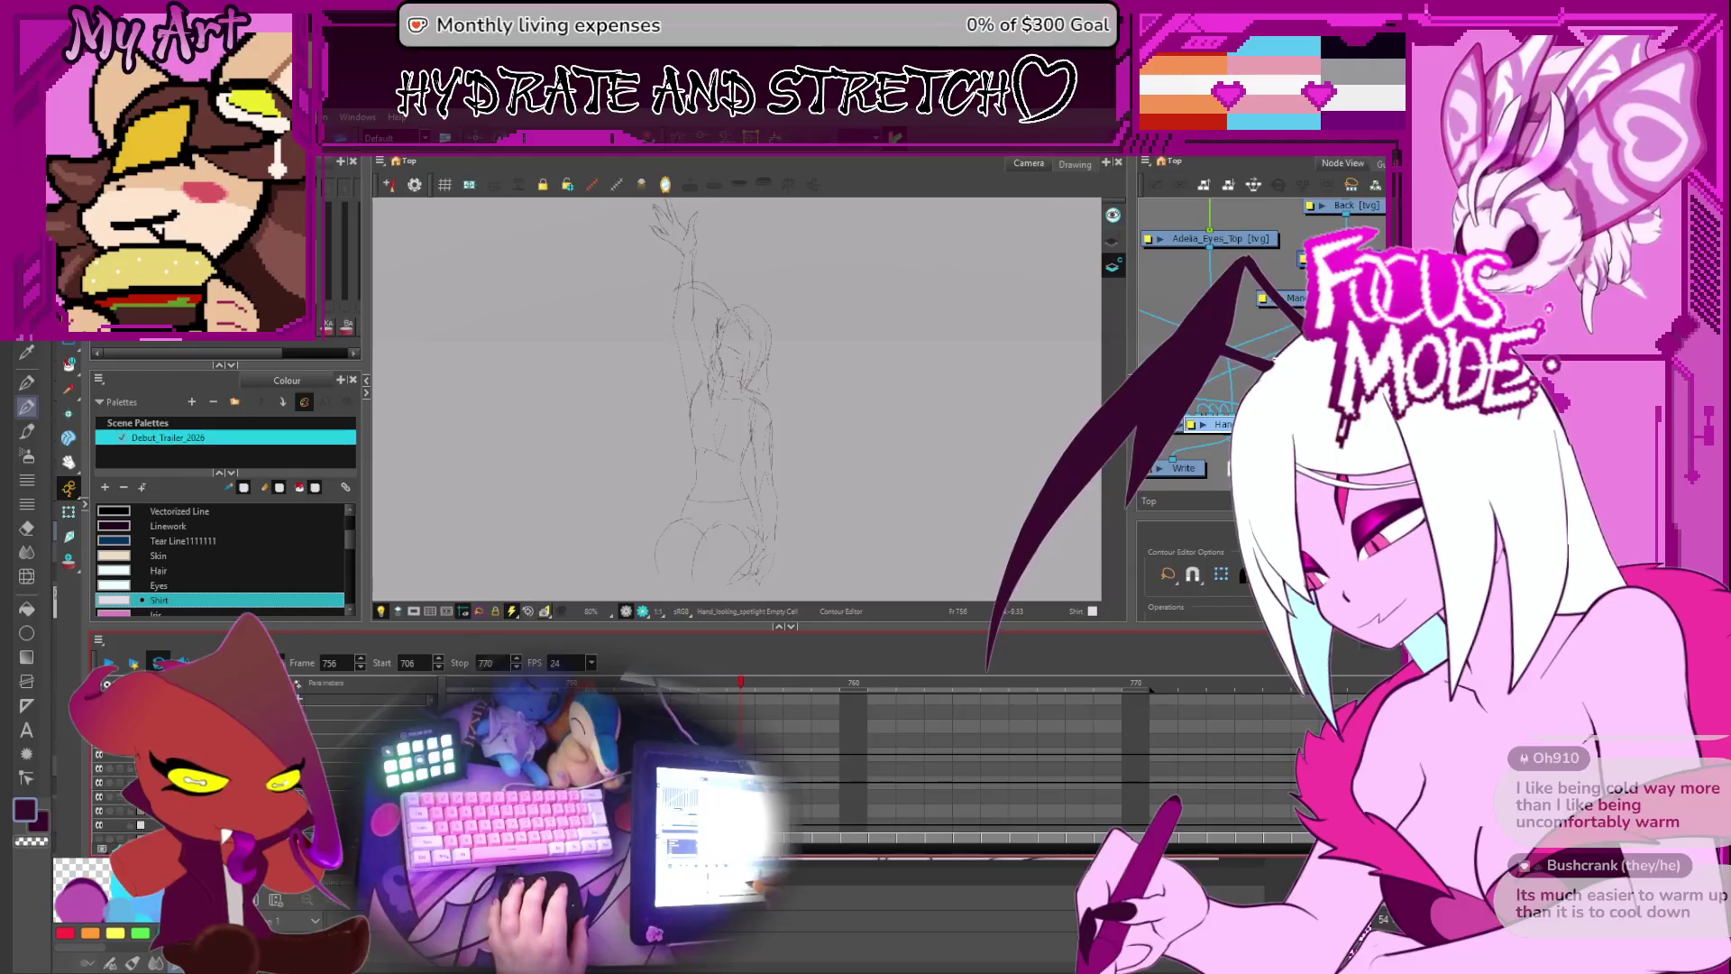
{"action": "left_click", "coordinate": [939, 767]}
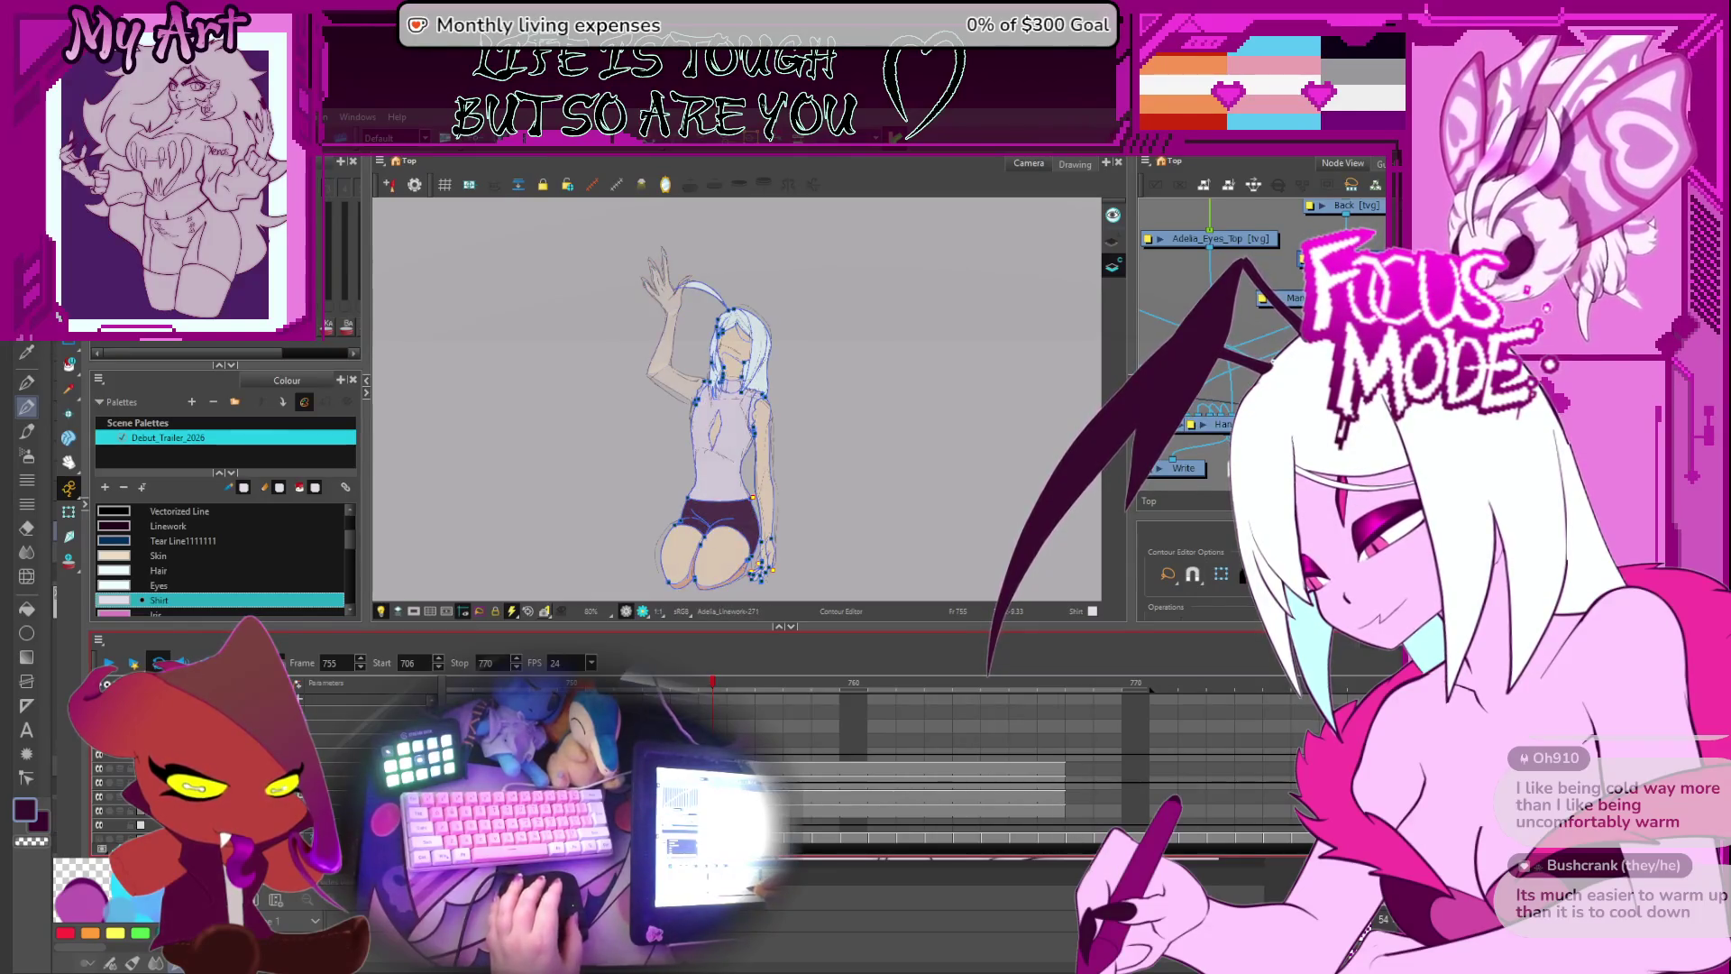
{"action": "left_click", "coordinate": [663, 338]}
{"action": "key", "text": "period"}
{"action": "key", "text": "period"}
{"action": "key", "text": "period"}
{"action": "key", "text": "2"}
{"action": "key", "text": "period"}
{"action": "key", "text": "period"}
{"action": "key", "text": "period"}
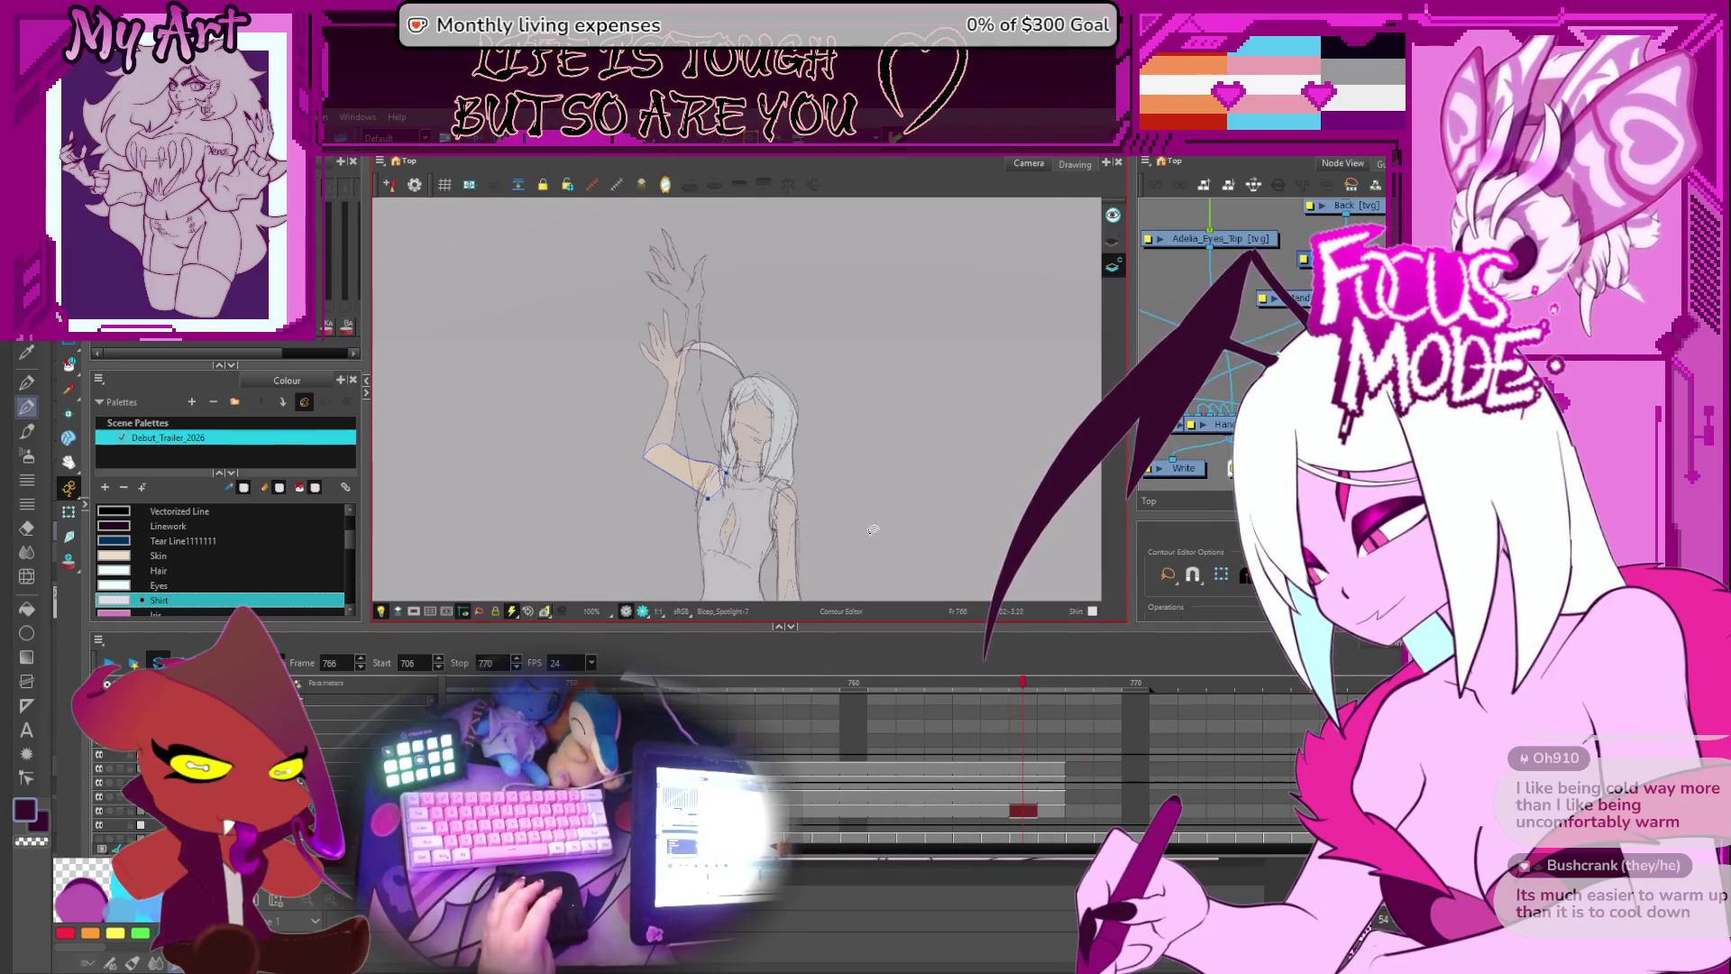
{"action": "key", "text": "comma"}
{"action": "key", "text": "comma"}
{"action": "key", "text": "comma"}
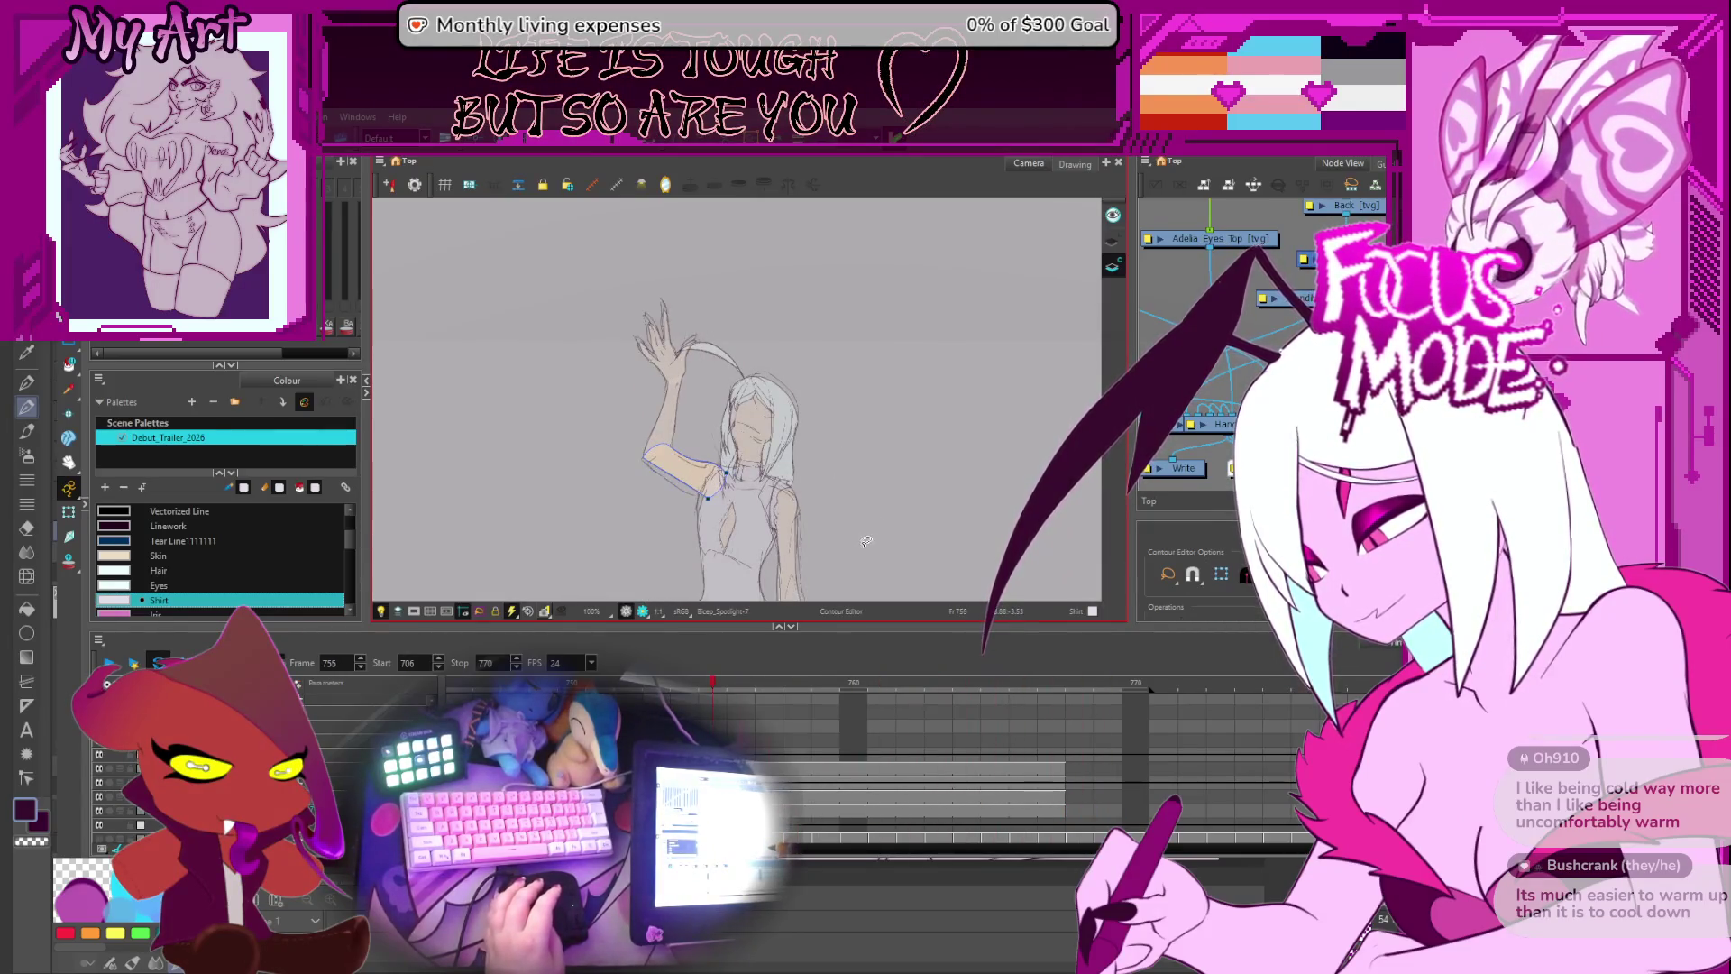
{"action": "key", "text": "alt+s"}
- Select the raised hand's sketch strokes and move to frame 756's new hand drawing
{"action": "mouse_move", "coordinate": [726, 347]}
{"action": "left_mouse_down"}
{"action": "mouse_move", "coordinate": [635, 434]}
{"action": "mouse_move", "coordinate": [721, 351]}
{"action": "left_mouse_up"}
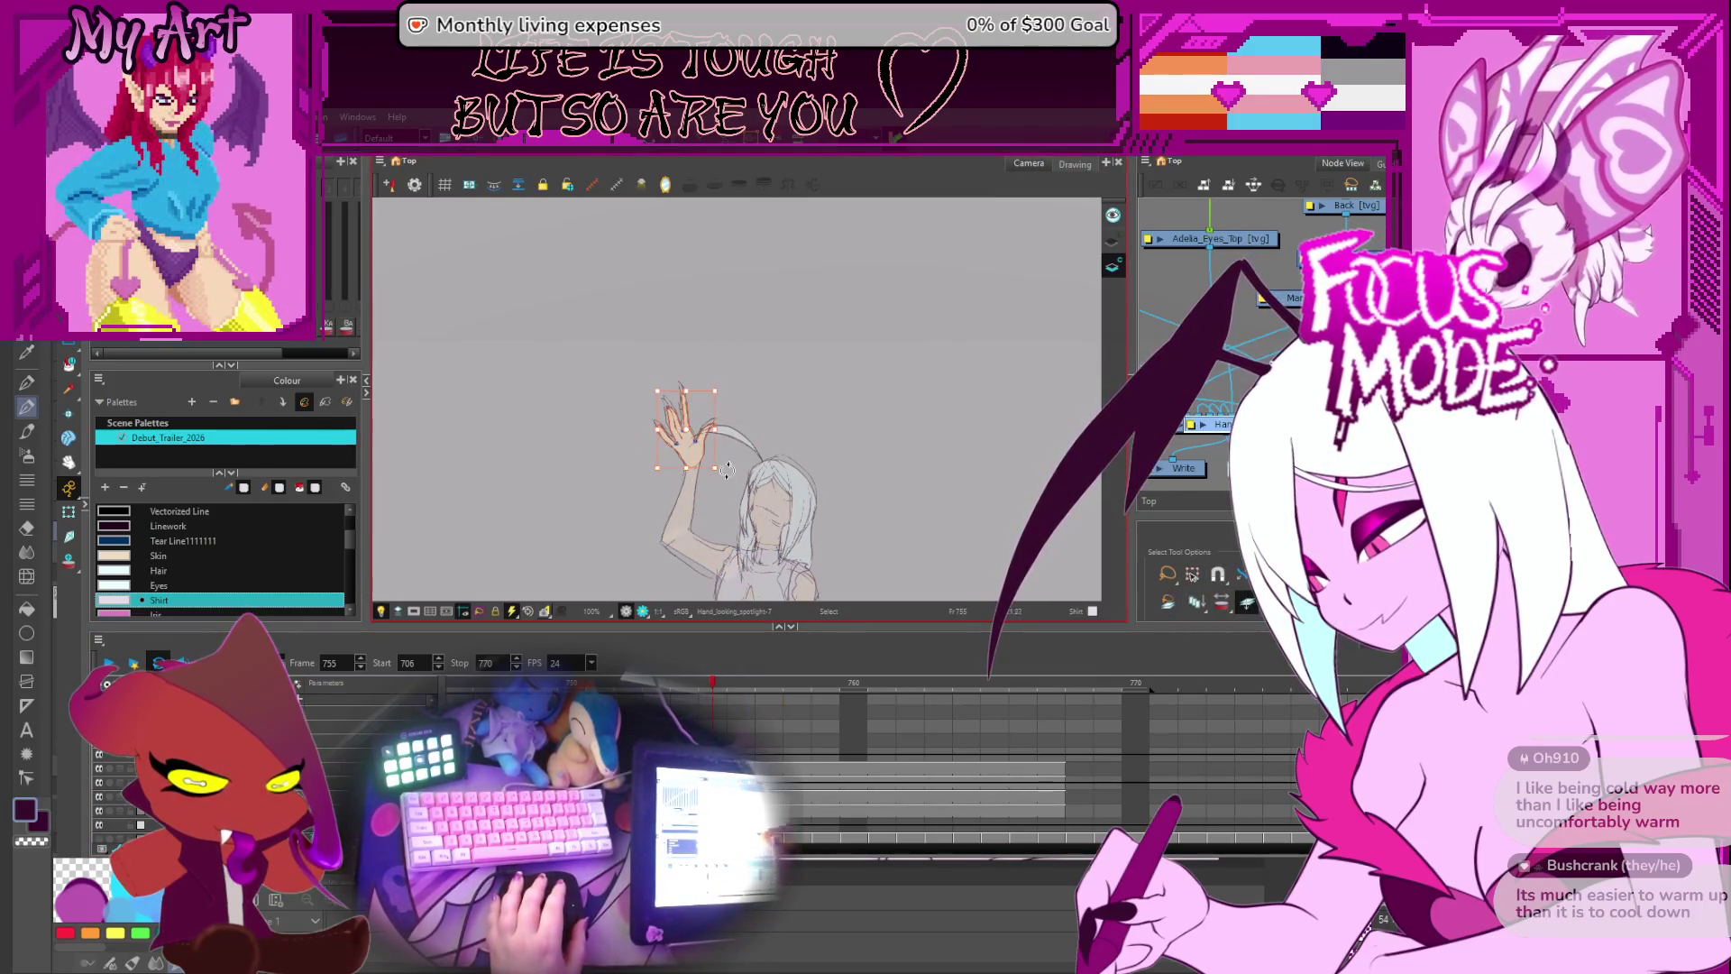
{"action": "key", "text": "period"}
{"action": "key", "text": "period"}
{"action": "key", "text": "comma"}
{"action": "key", "text": "comma"}
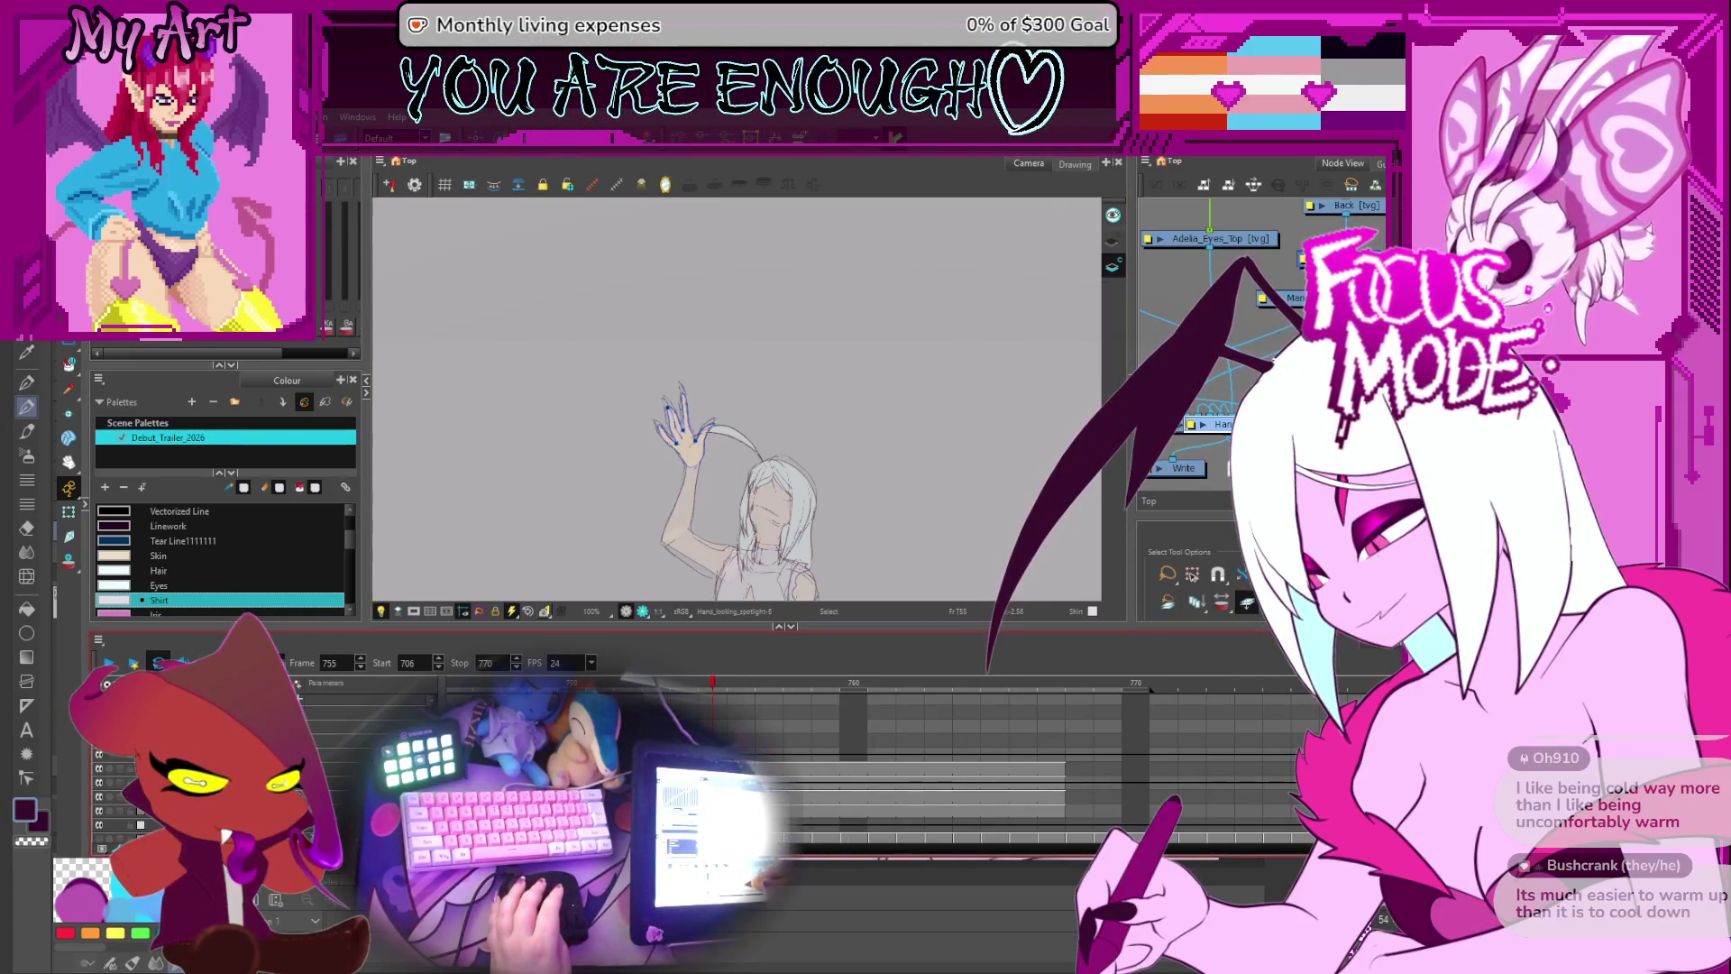
{"action": "key", "text": "period"}
{"action": "scroll", "coordinate": [726, 404], "scroll_direction": "up", "scroll_amount": 1}
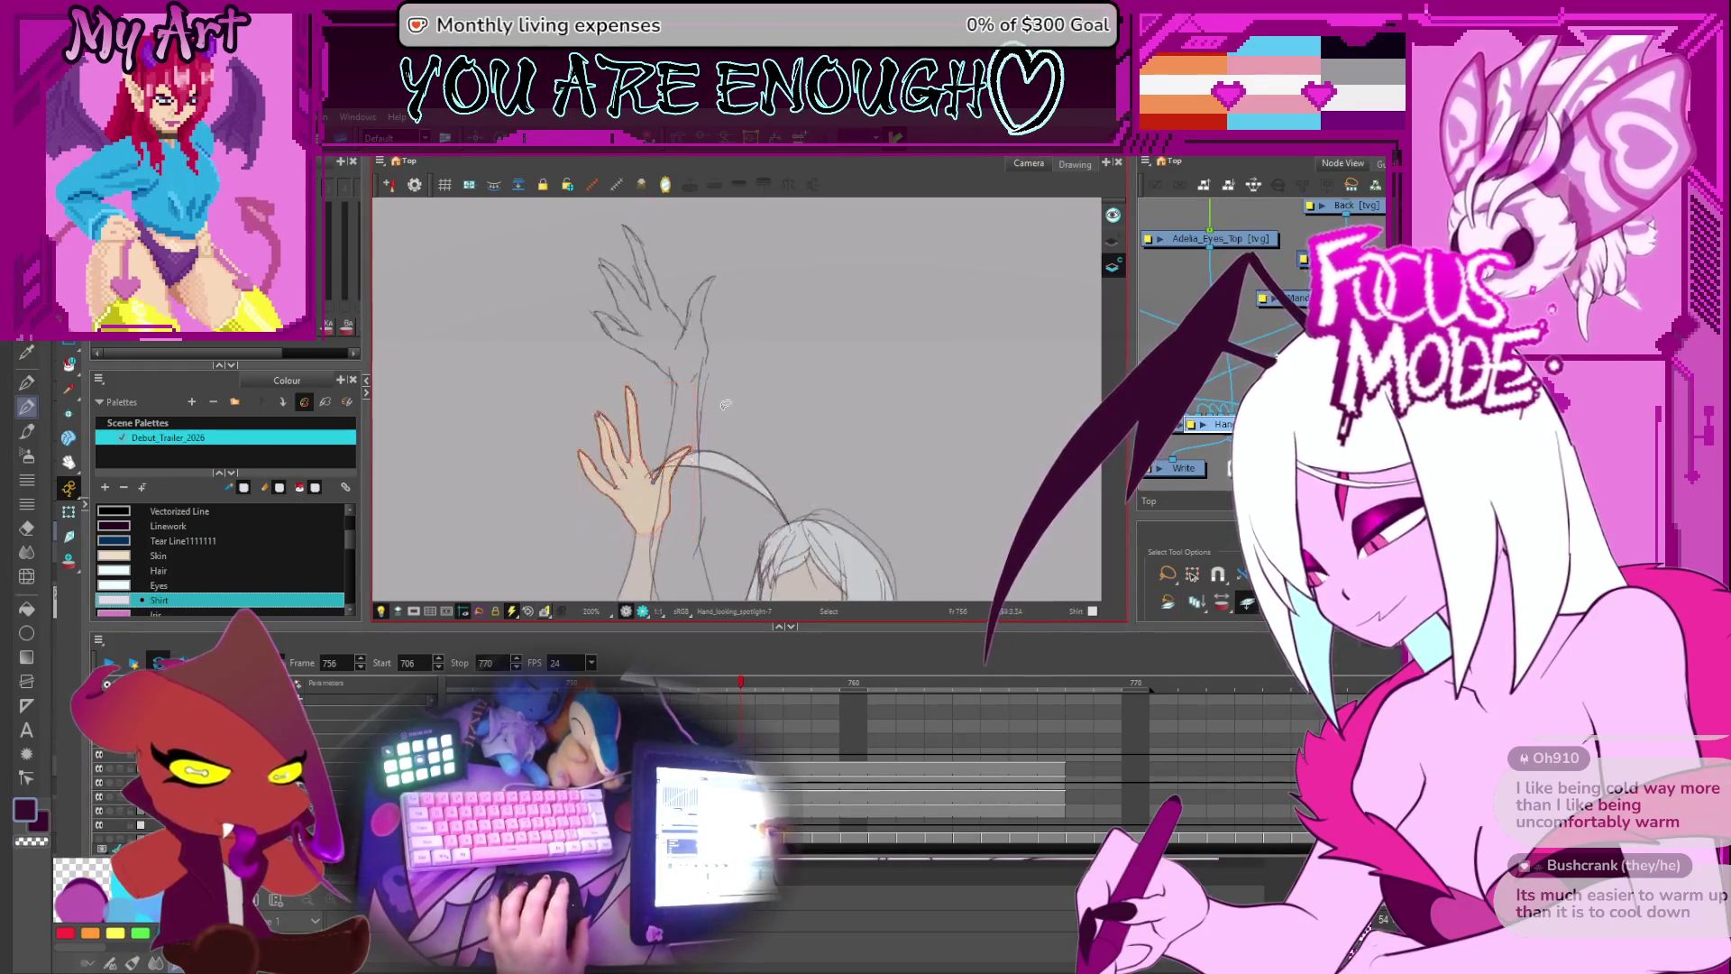
- Rotate frame 756's coloured hand upward to line up with the raised sketch
{"action": "left_click_drag", "start_coordinate": [726, 405], "coordinate": [792, 470]}
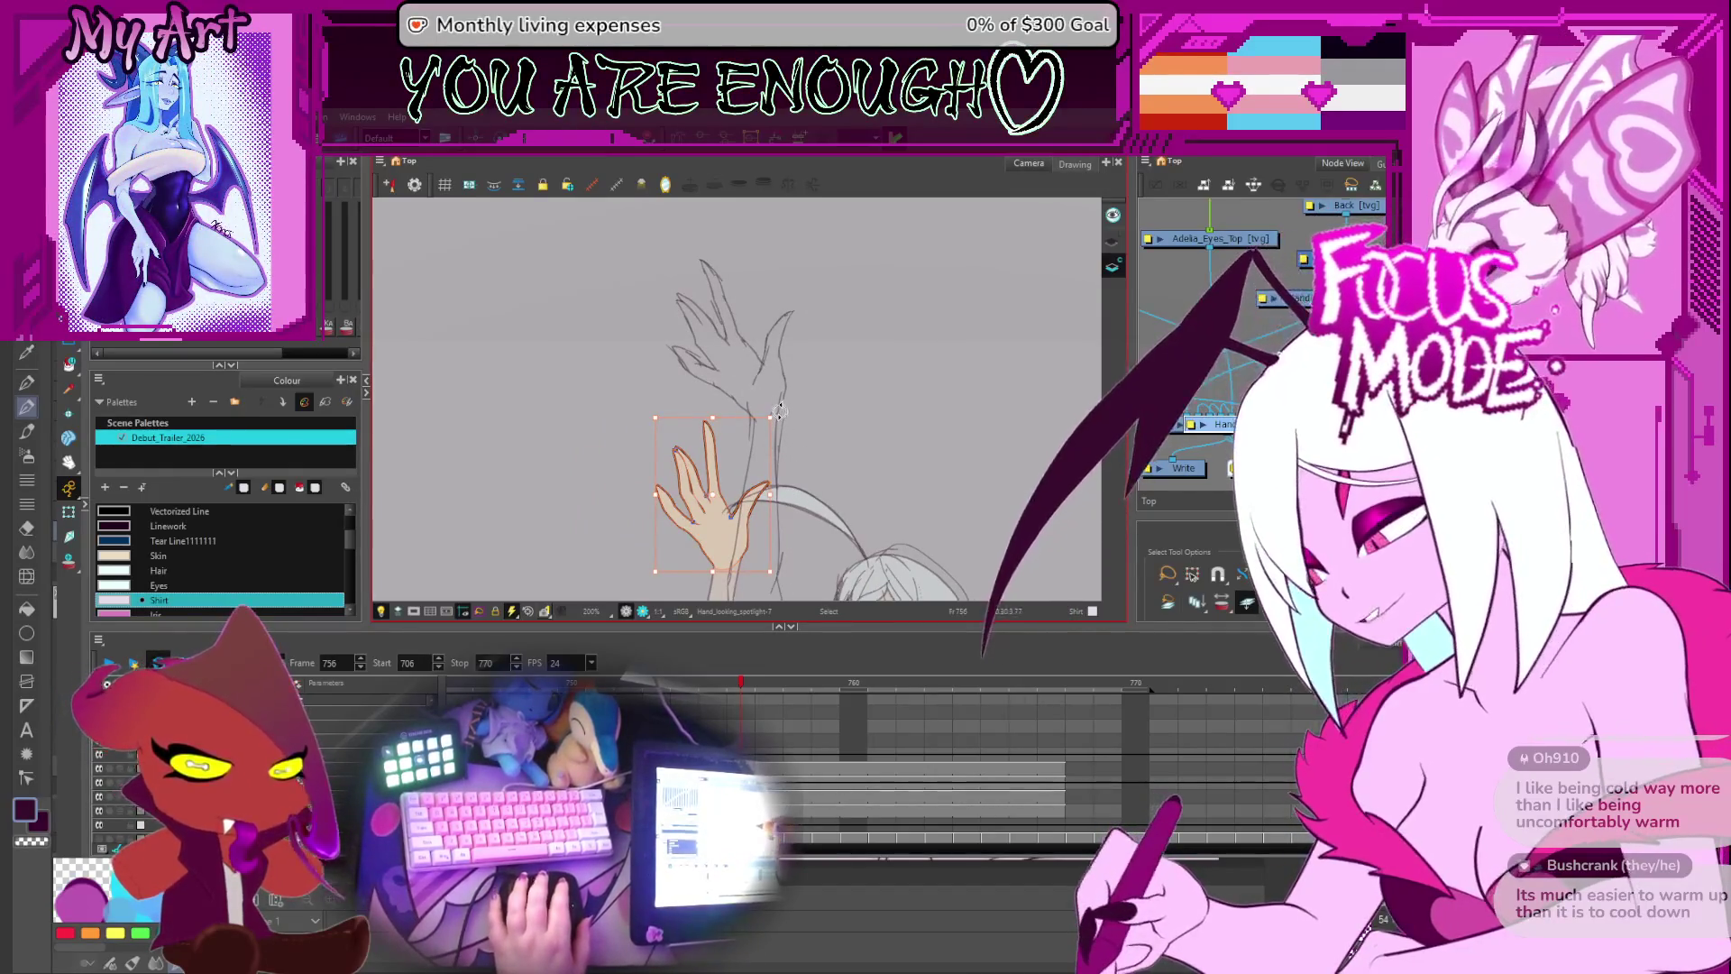
{"action": "mouse_move", "coordinate": [779, 410]}
{"action": "left_mouse_down"}
{"action": "mouse_move", "coordinate": [744, 443]}
{"action": "mouse_move", "coordinate": [788, 242]}
{"action": "left_mouse_up"}
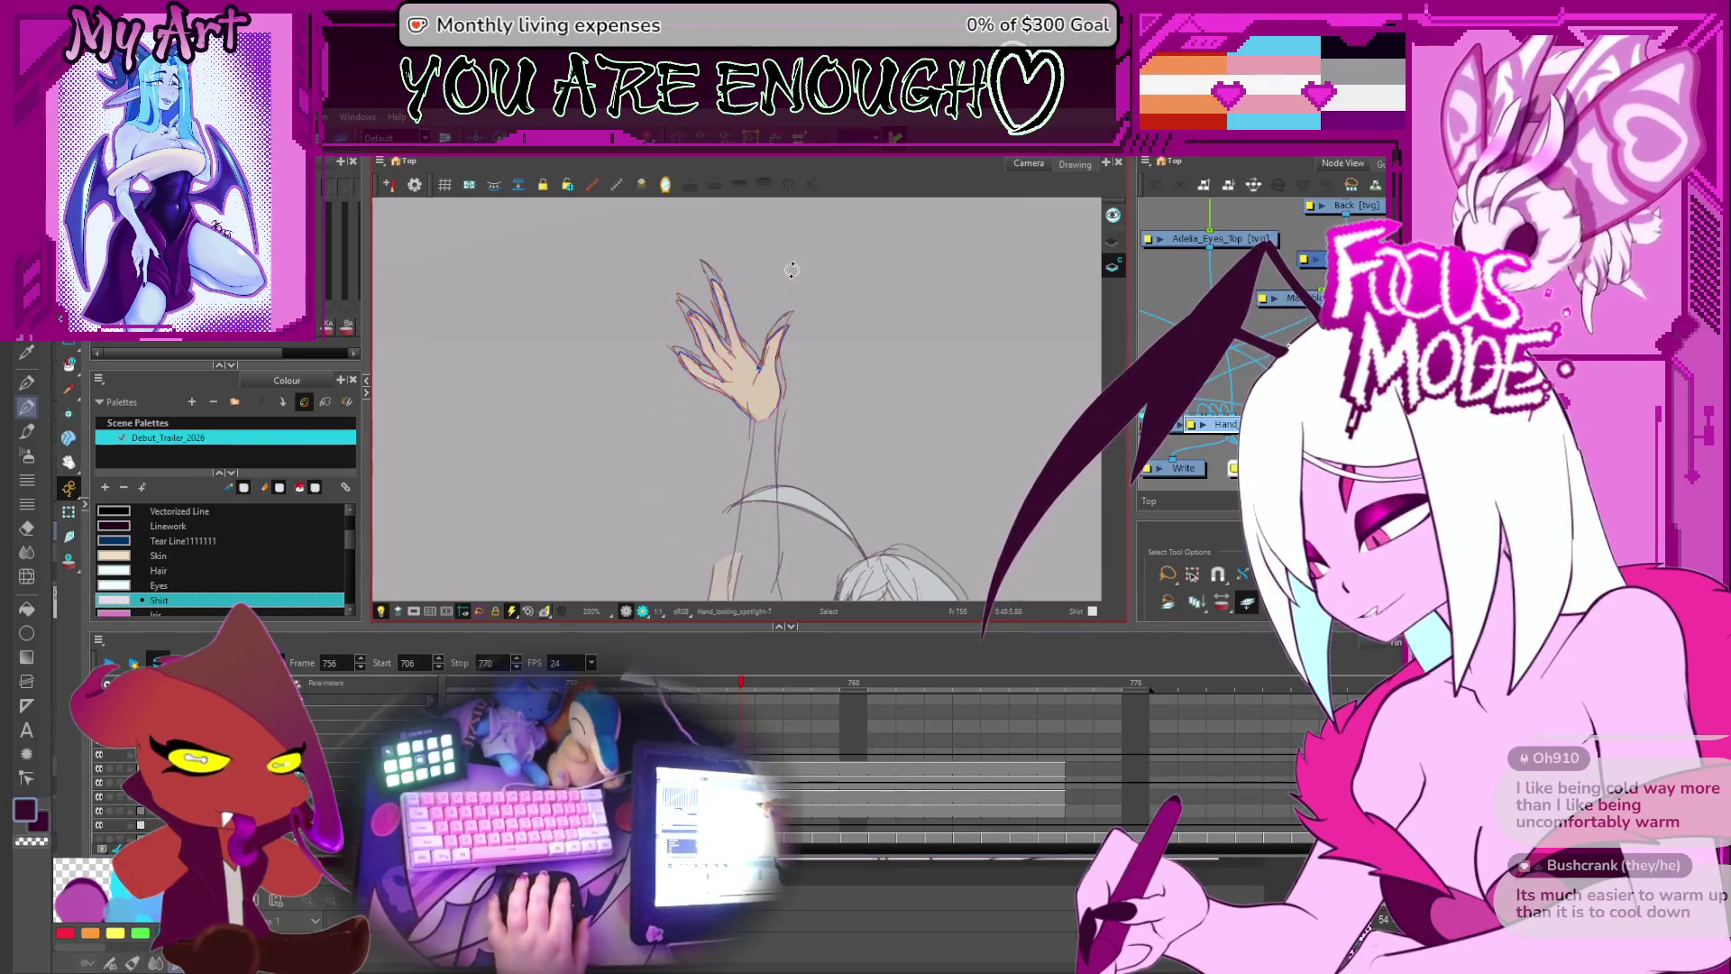
{"action": "scroll", "coordinate": [786, 359], "scroll_direction": "up", "scroll_amount": 2}
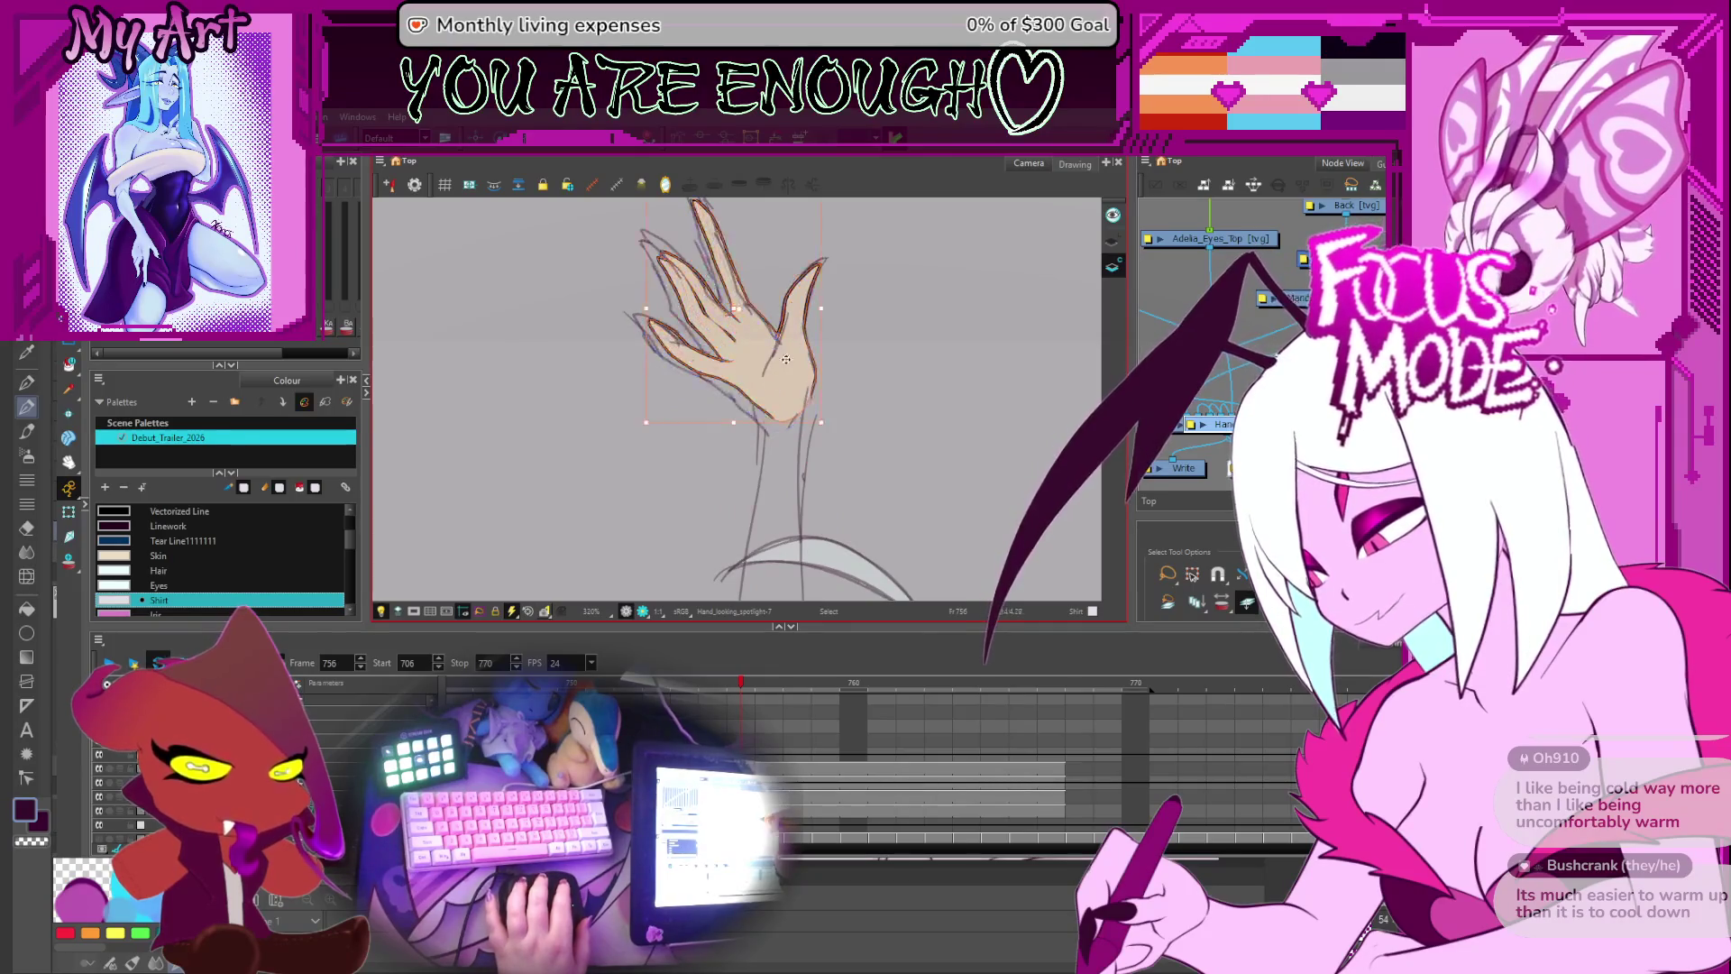
{"action": "scroll", "coordinate": [786, 358], "scroll_direction": "up", "scroll_amount": 3}
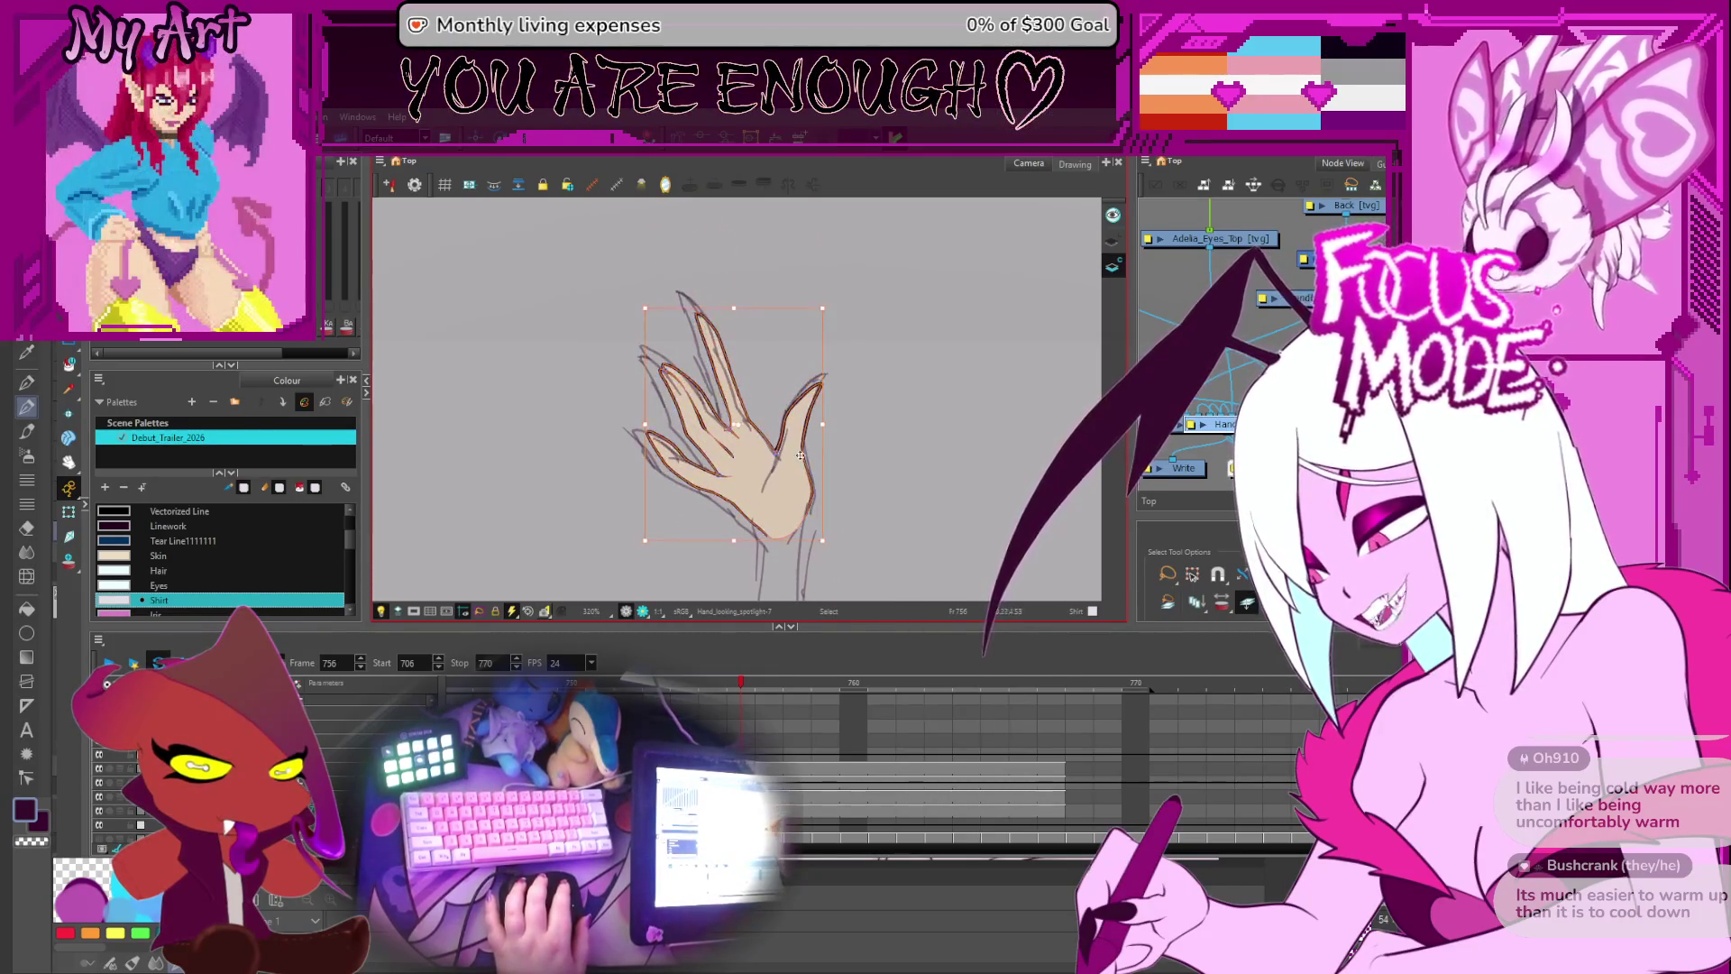
{"action": "scroll", "coordinate": [727, 392], "scroll_direction": "down", "scroll_amount": 3}
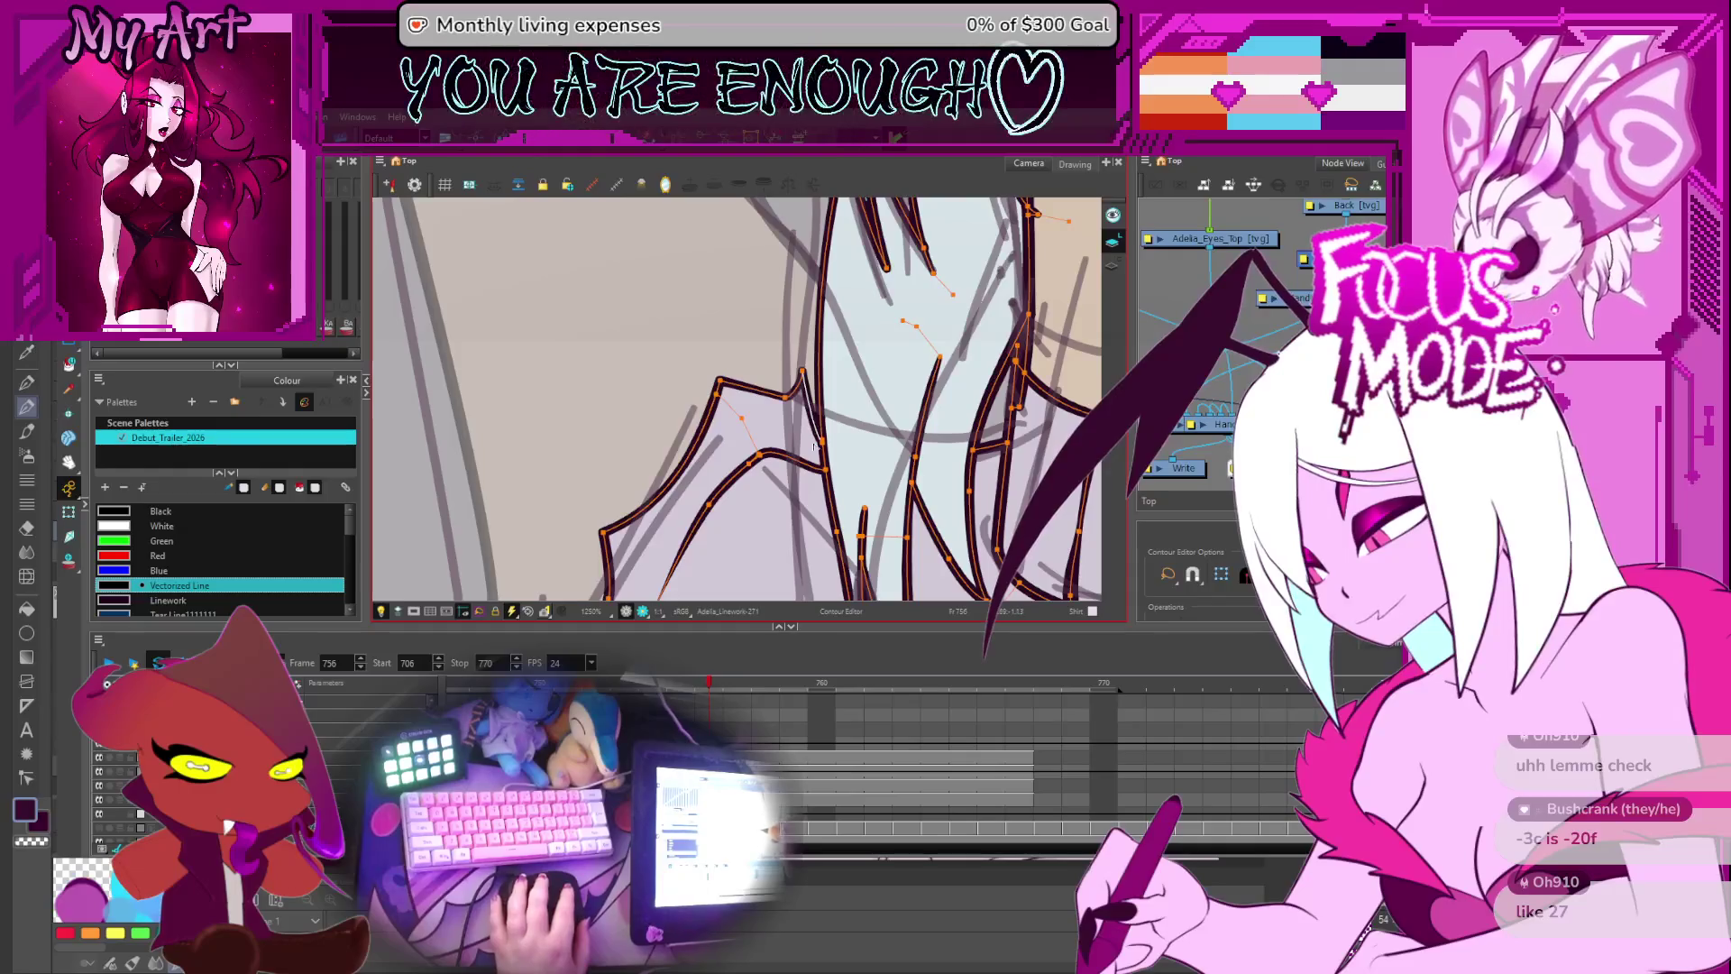
- Drag the contour points of the torso-and-hair outline stroke beside the shoulder to reshape it
{"action": "scroll", "coordinate": [818, 429], "scroll_direction": "down", "scroll_amount": 1}
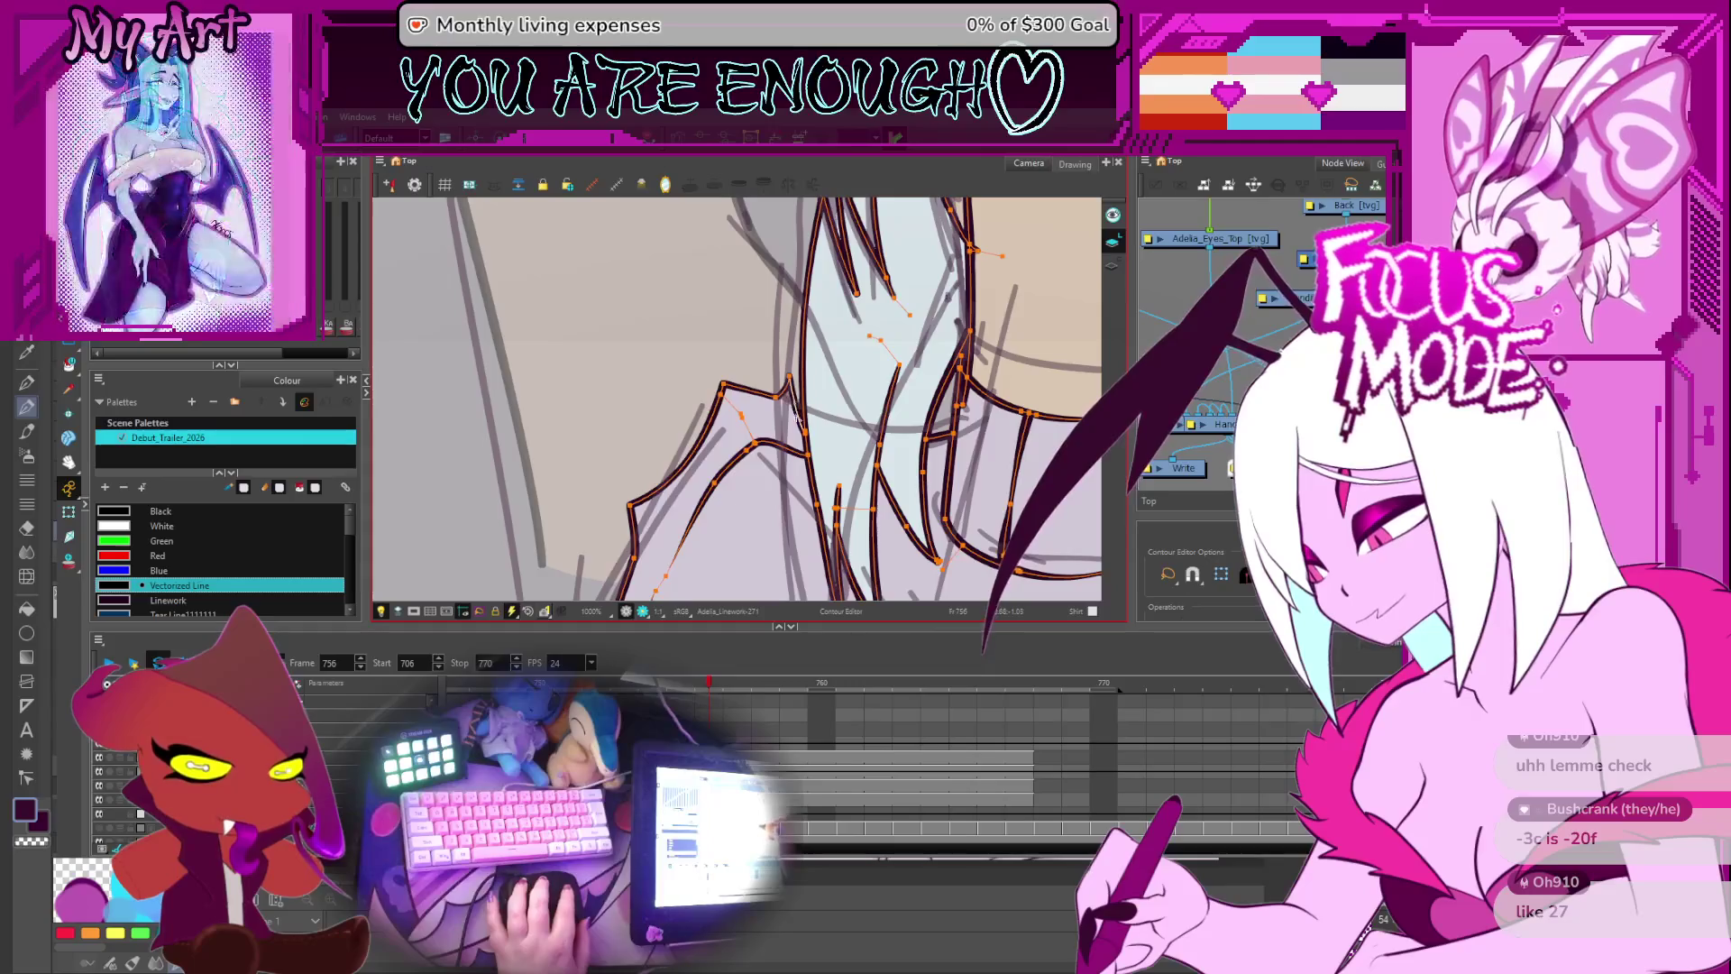
{"action": "scroll", "coordinate": [797, 419], "scroll_direction": "down", "scroll_amount": 2}
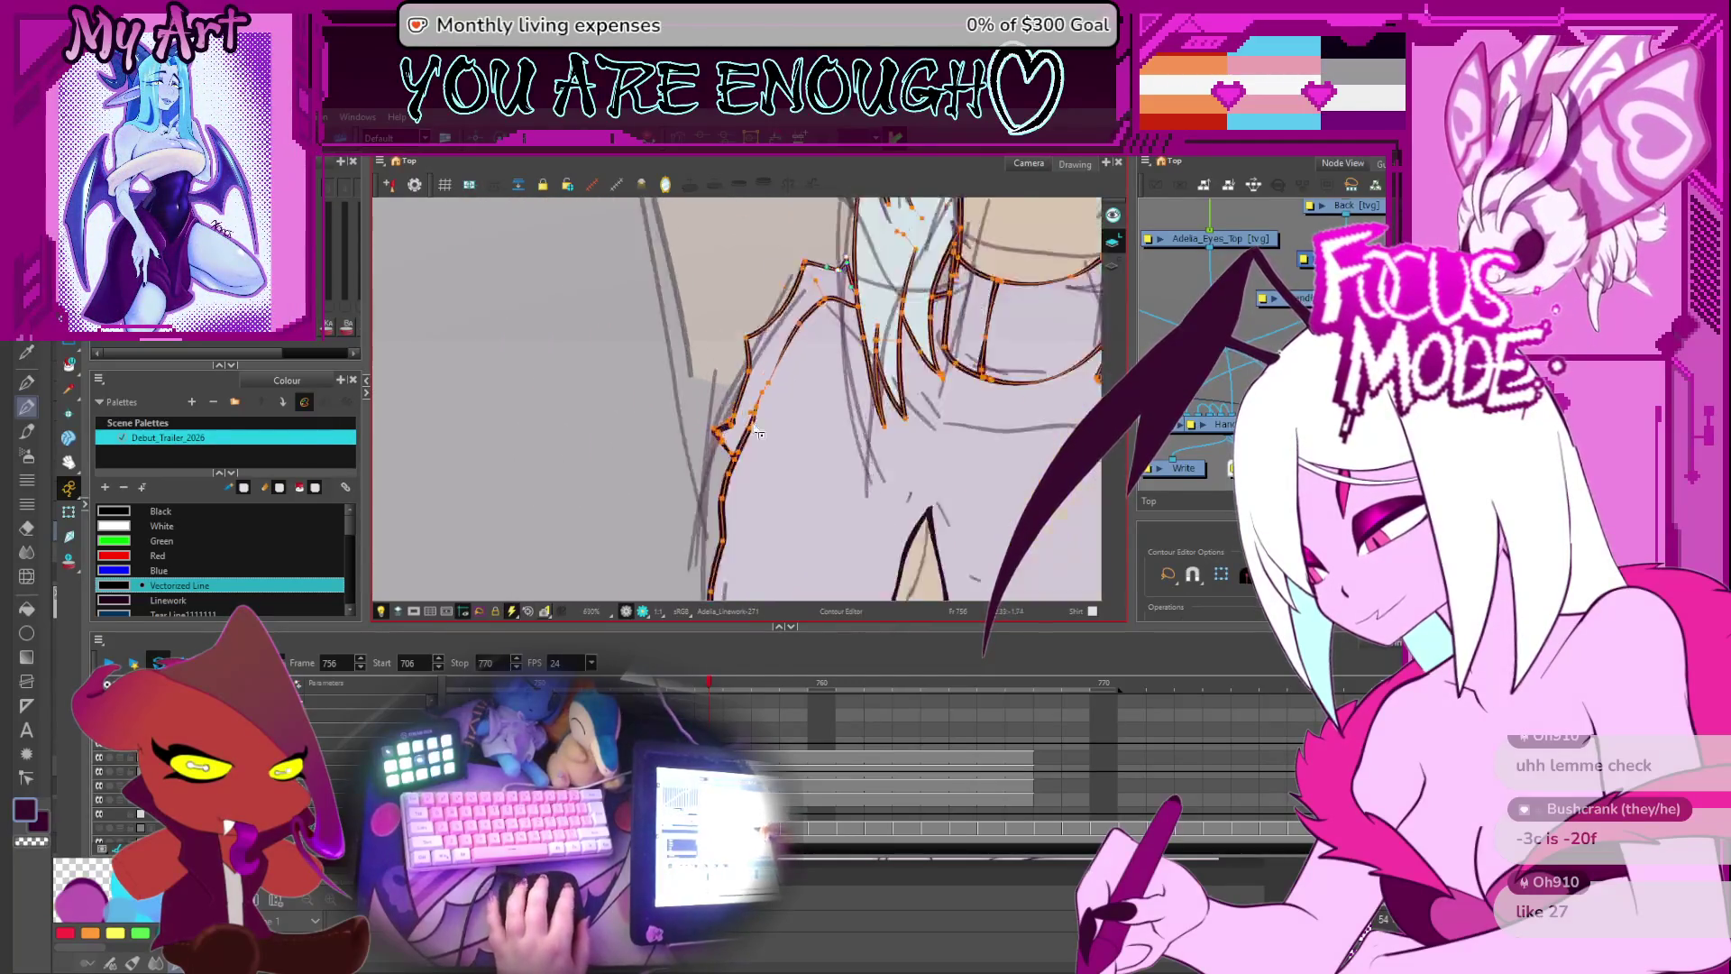
{"action": "scroll", "coordinate": [759, 434], "scroll_direction": "up", "scroll_amount": 1}
{"action": "key", "text": "period"}
{"action": "scroll", "coordinate": [764, 464], "scroll_direction": "down", "scroll_amount": 5}
{"action": "scroll", "coordinate": [770, 460], "scroll_direction": "up", "scroll_amount": 1}
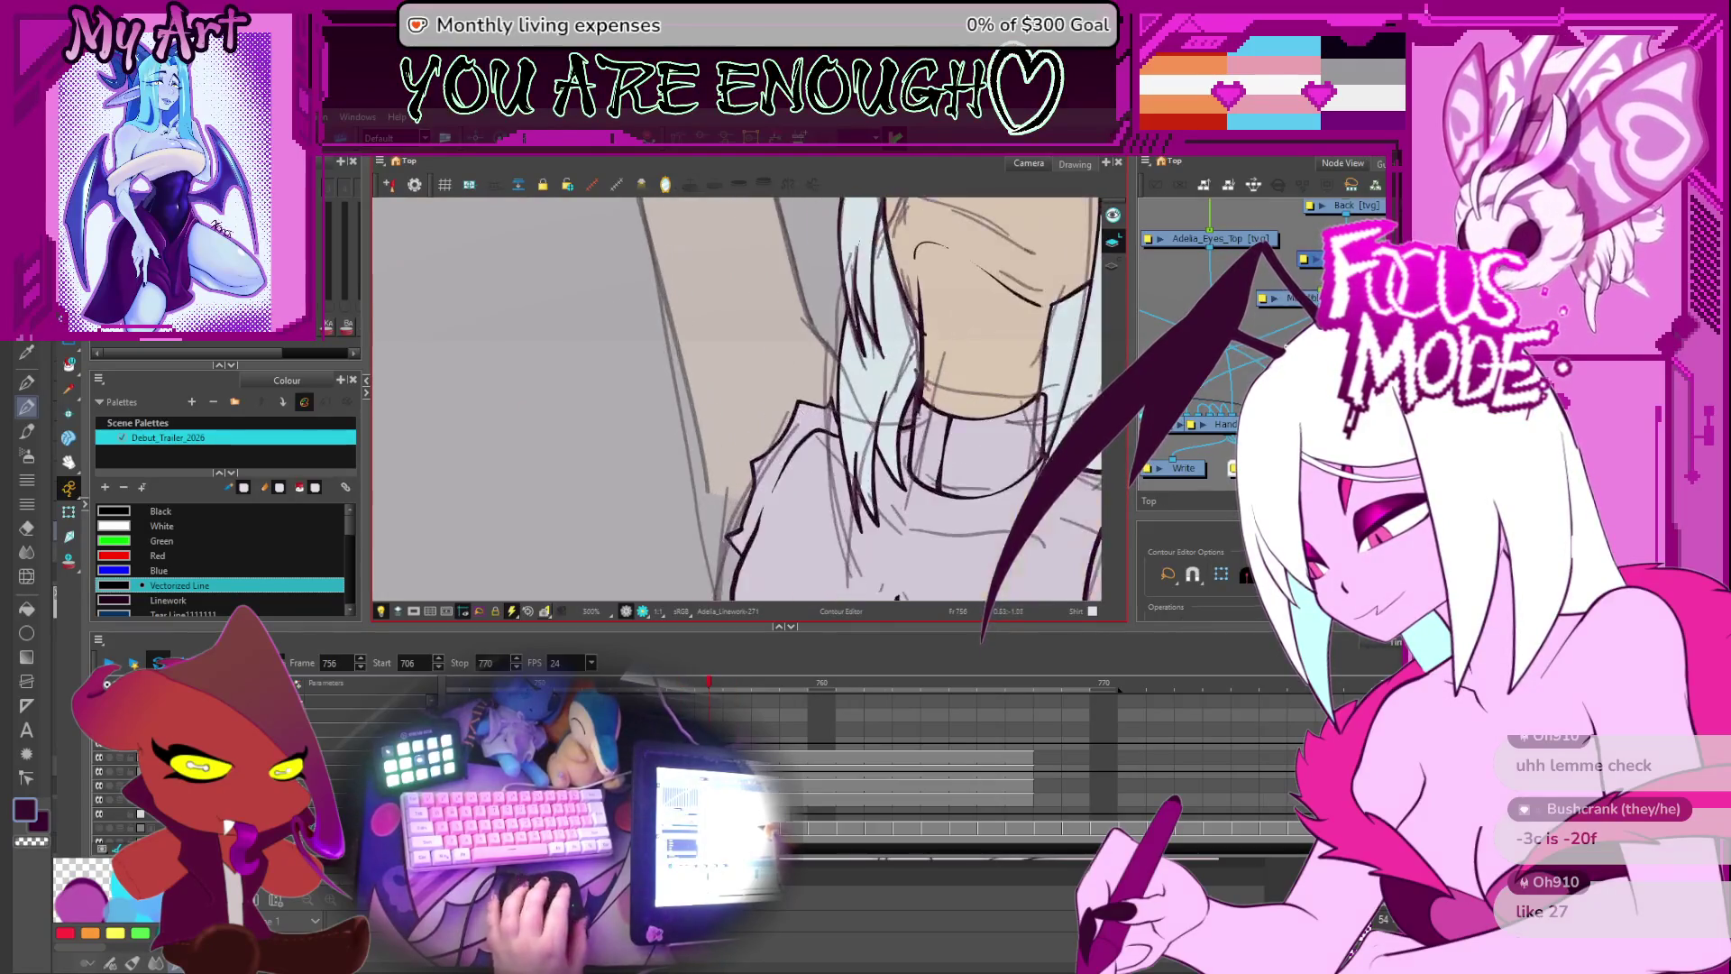
{"action": "scroll", "coordinate": [748, 422], "scroll_direction": "up", "scroll_amount": 2}
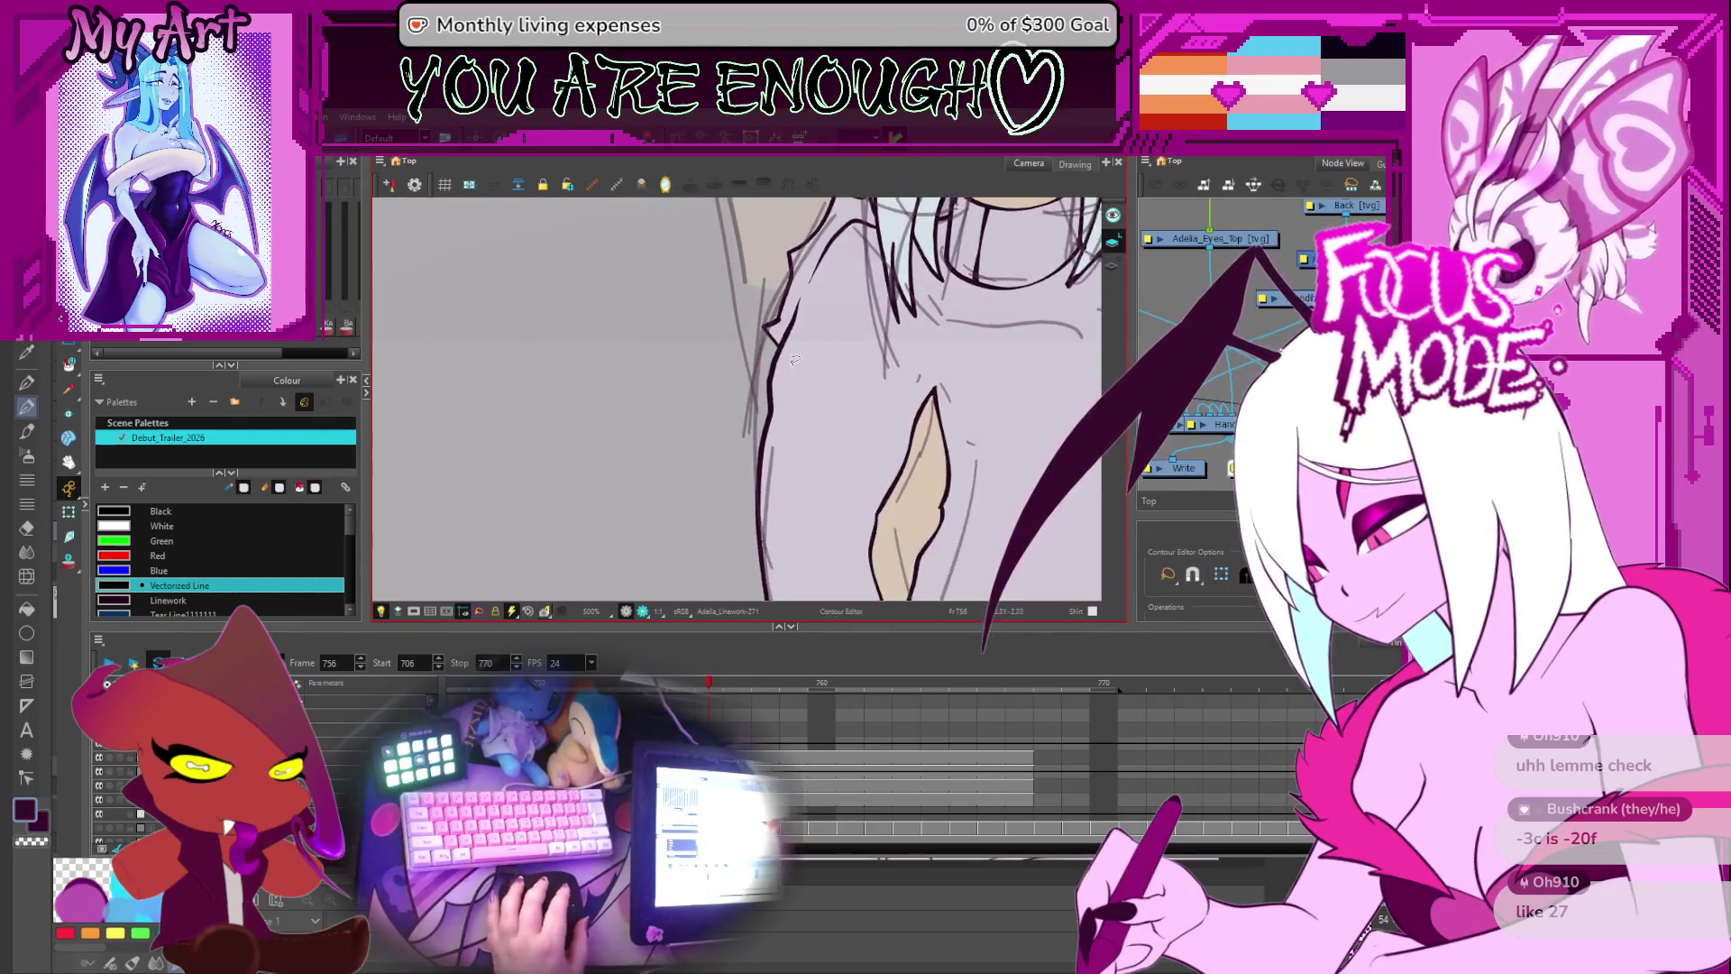
{"action": "left_click", "coordinate": [768, 422]}
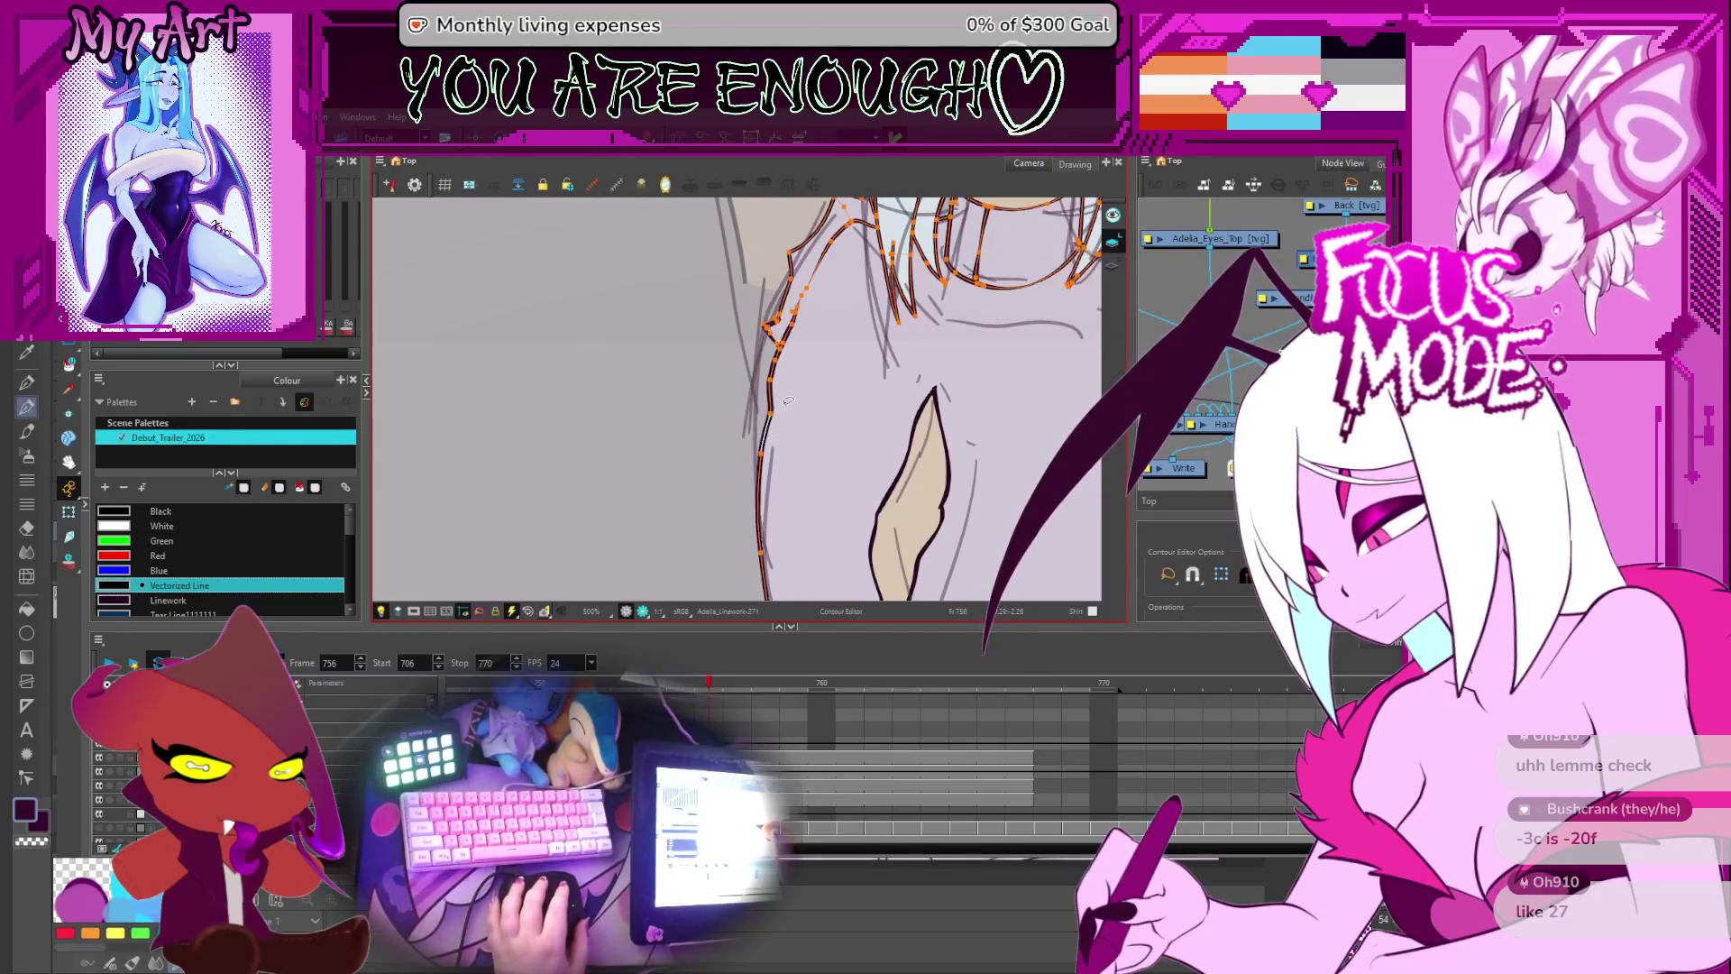
{"action": "left_click", "coordinate": [775, 420]}
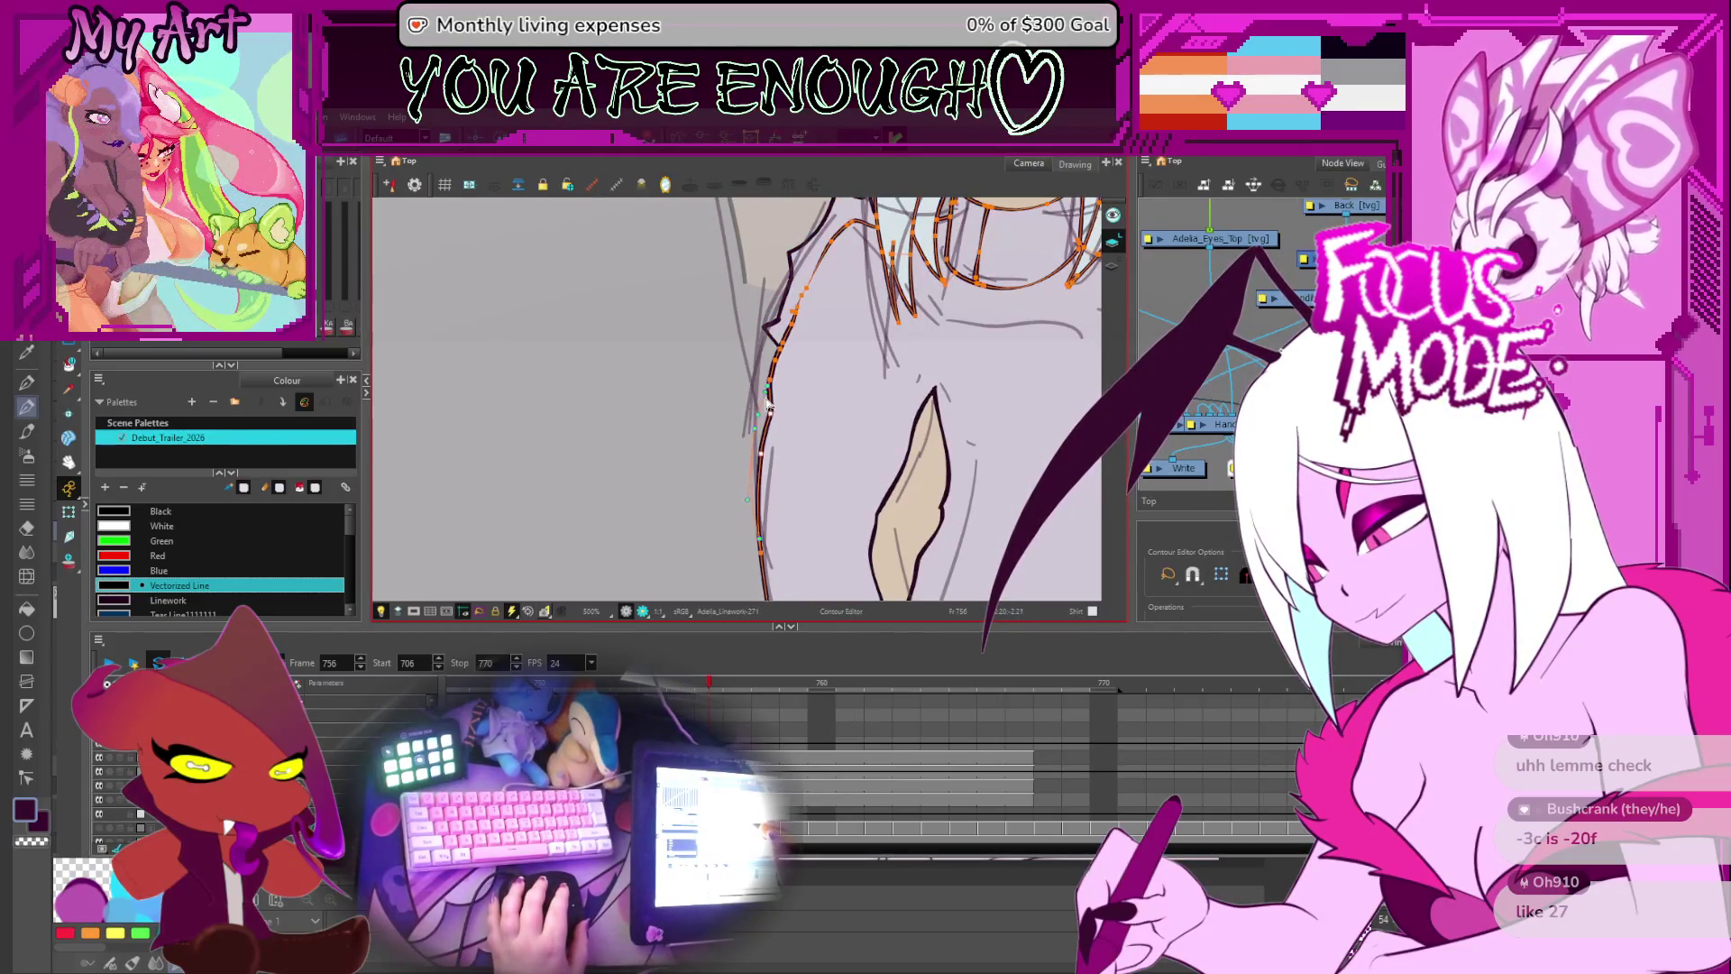
{"action": "scroll", "coordinate": [766, 406], "scroll_direction": "up", "scroll_amount": 2}
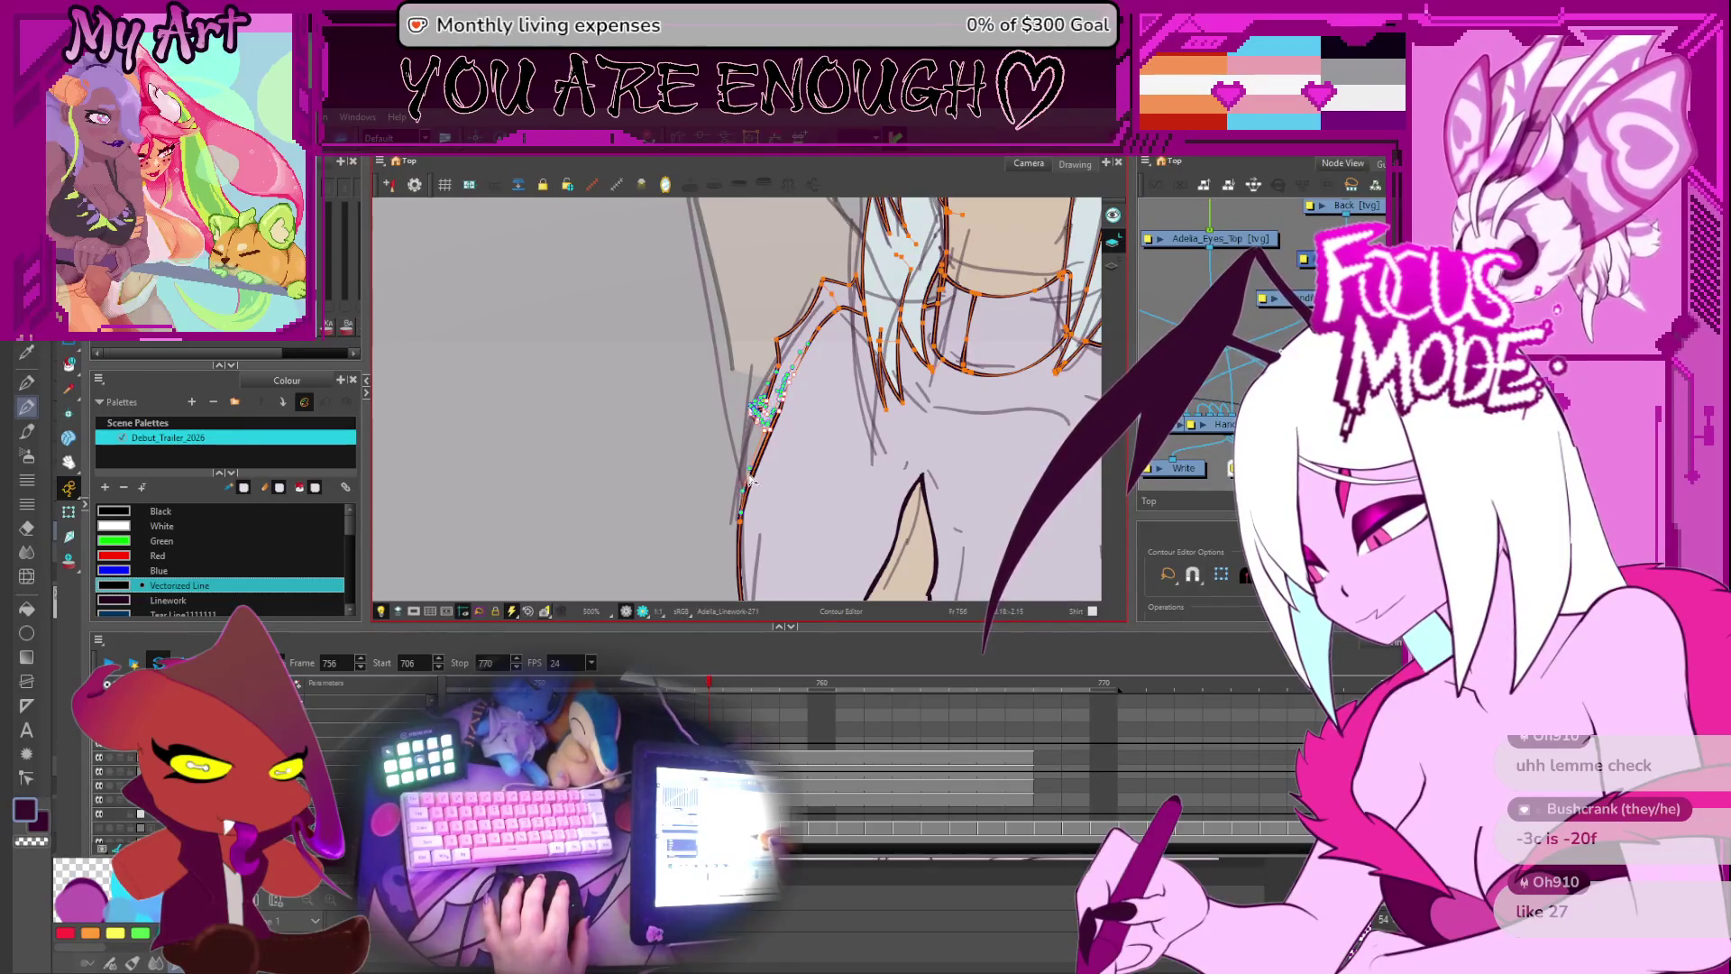
{"action": "left_click", "coordinate": [800, 446]}
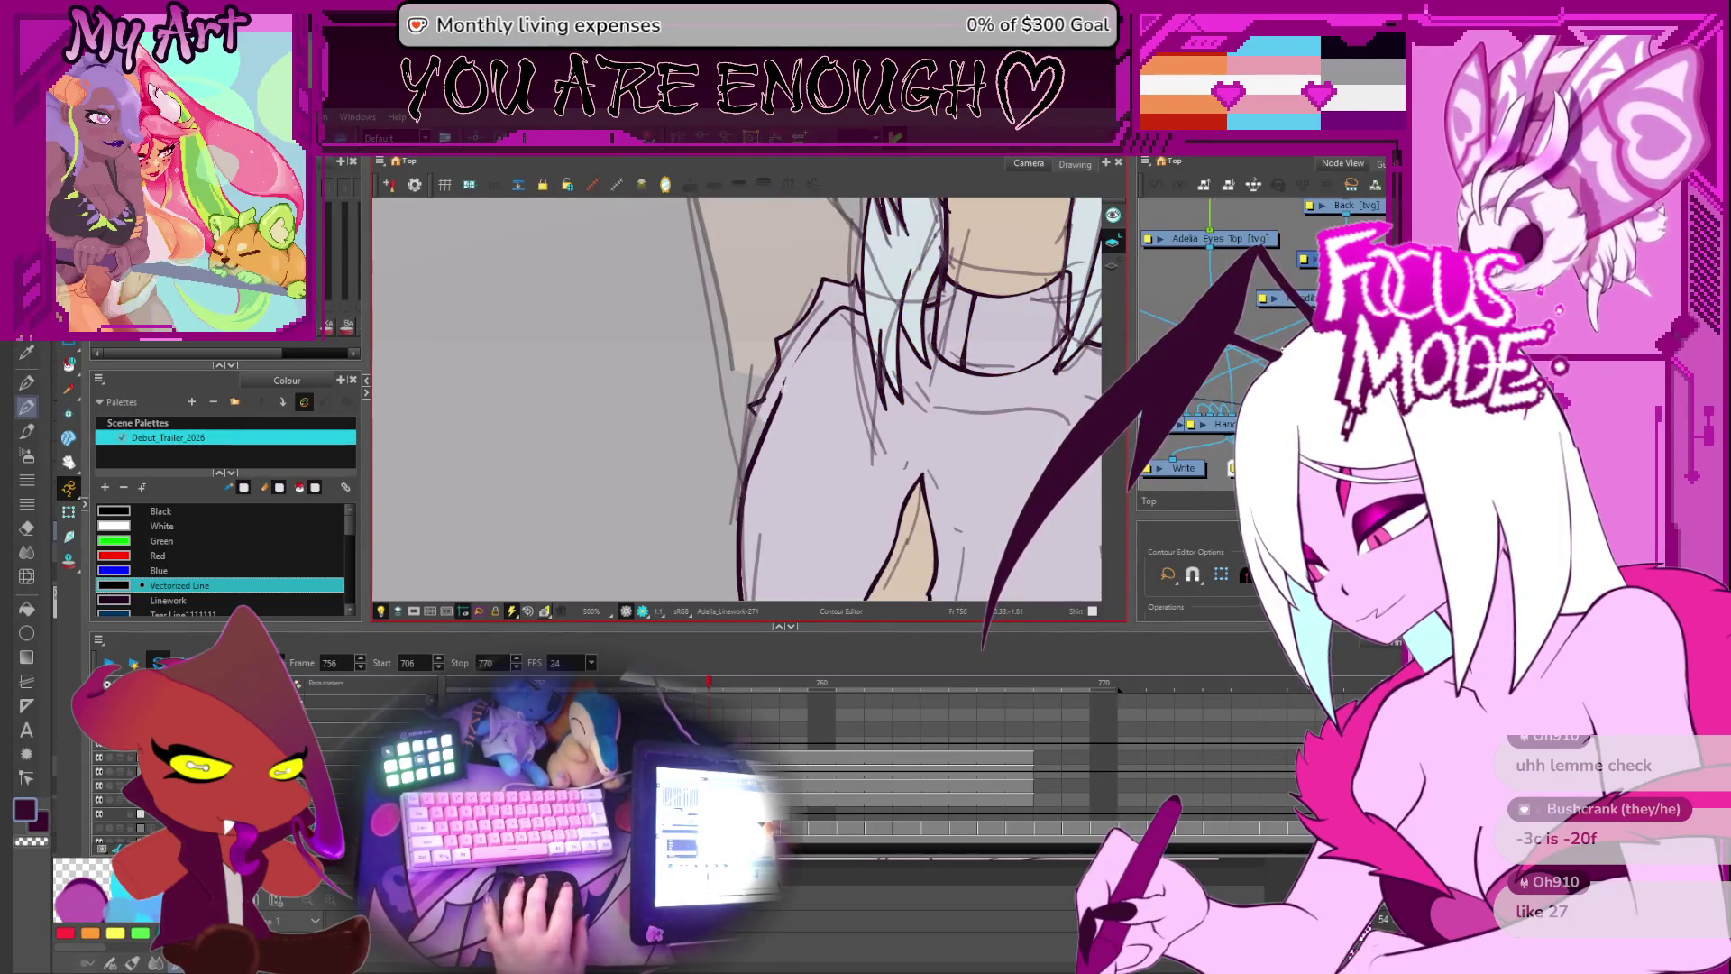
{"action": "scroll", "coordinate": [759, 511], "scroll_direction": "down", "scroll_amount": 5}
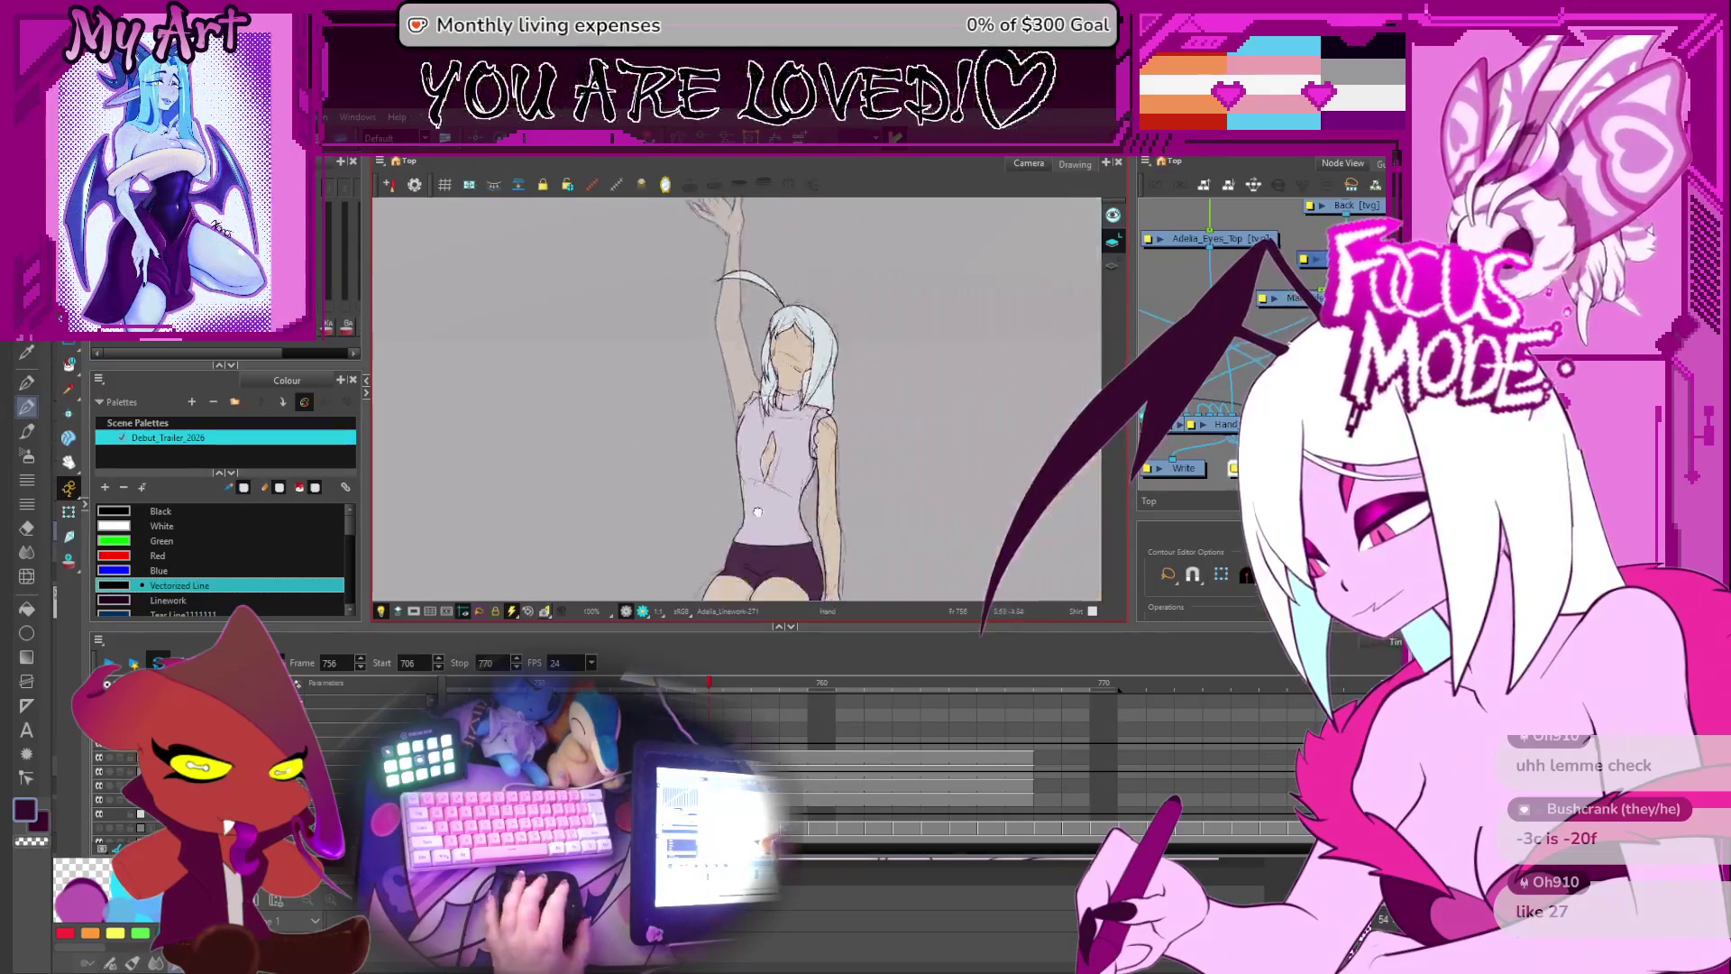
- Flip between neighbouring drawings of the pose to compare the shirt linework
{"action": "key", "text": "f"}
{"action": "scroll", "coordinate": [753, 456], "scroll_direction": "up", "scroll_amount": 2}
{"action": "key", "text": "g"}
{"action": "key", "text": "f"}
{"action": "key", "text": "g"}
{"action": "key", "text": "alt+s"}
{"action": "scroll", "coordinate": [773, 469], "scroll_direction": "up", "scroll_amount": 1}
- Narrow the tan skin cut-out on the shirt front by dragging its points inward
{"action": "key", "text": "ctrl+a"}
{"action": "scroll", "coordinate": [771, 441], "scroll_direction": "up", "scroll_amount": 1}
{"action": "key", "text": "Escape"}
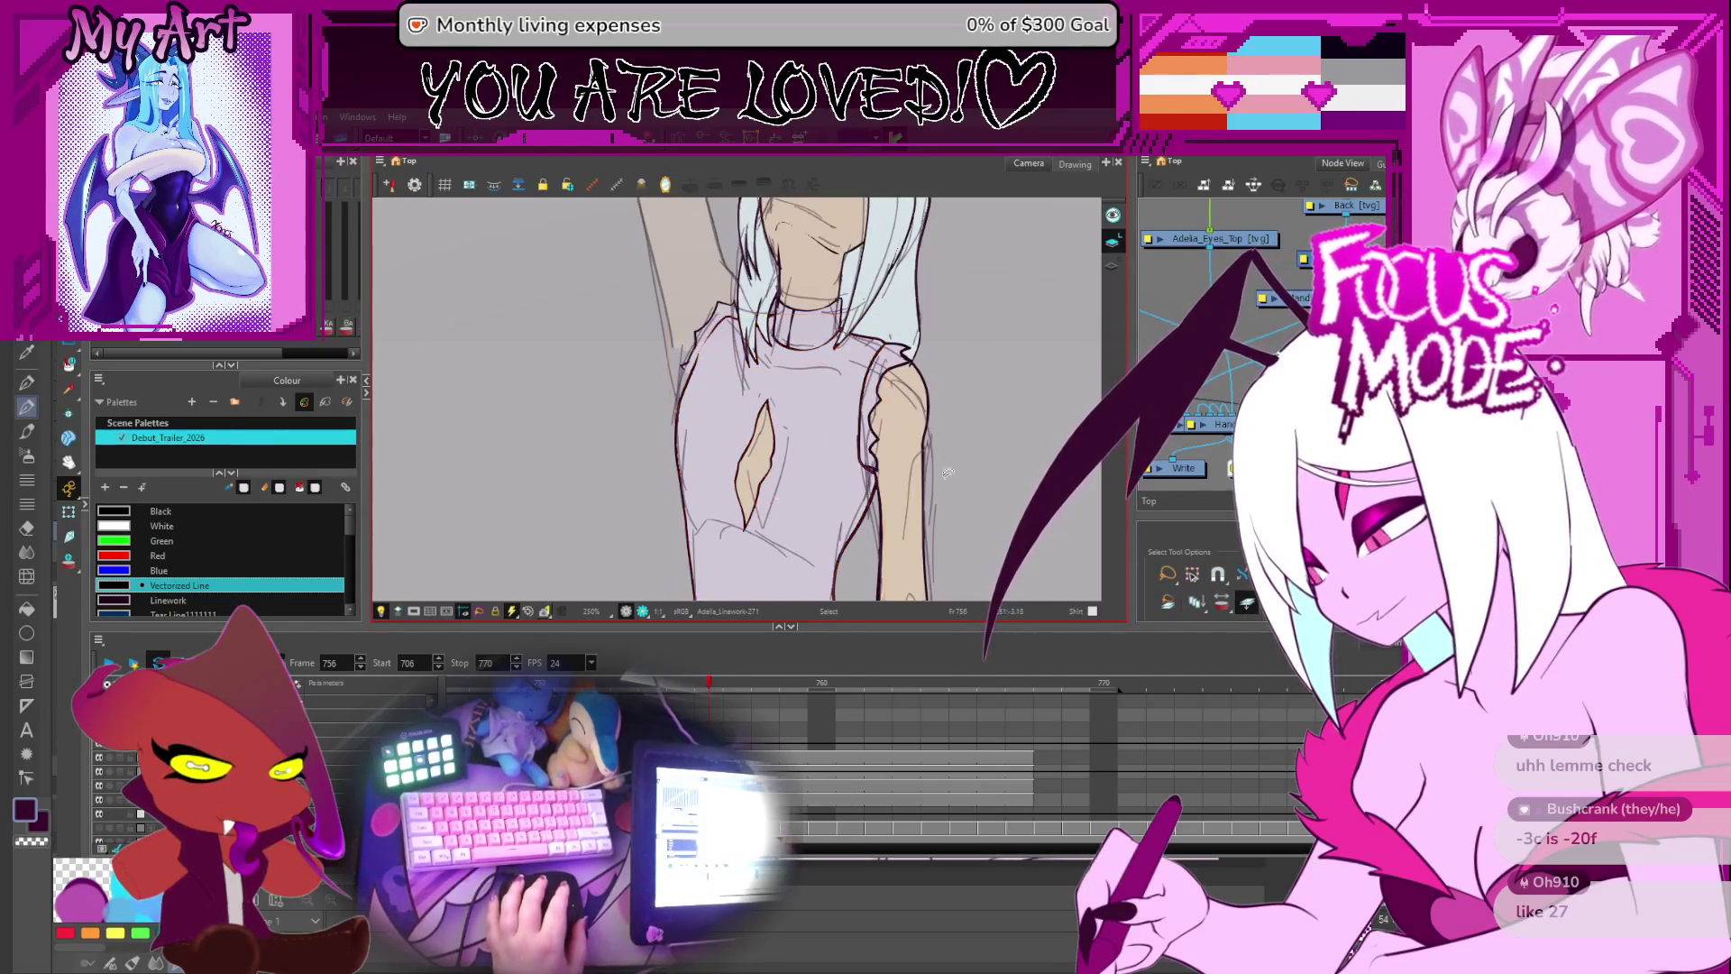
{"action": "left_click", "coordinate": [786, 441]}
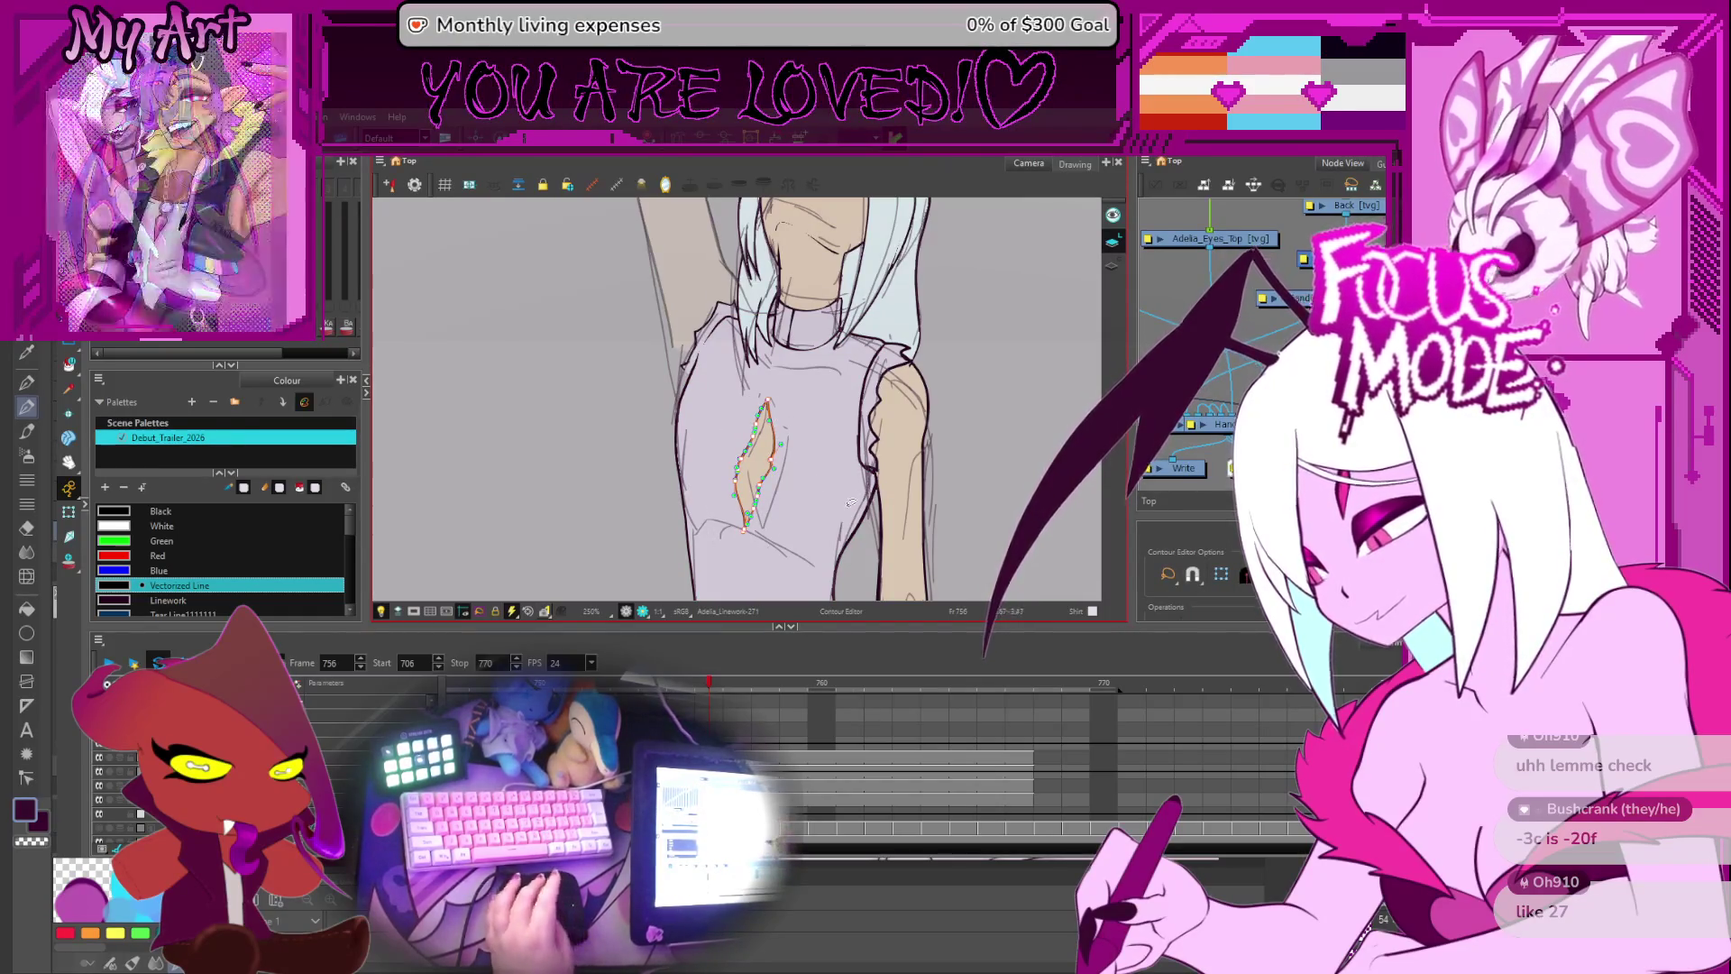
{"action": "left_click_drag", "start_coordinate": [774, 522], "coordinate": [791, 488]}
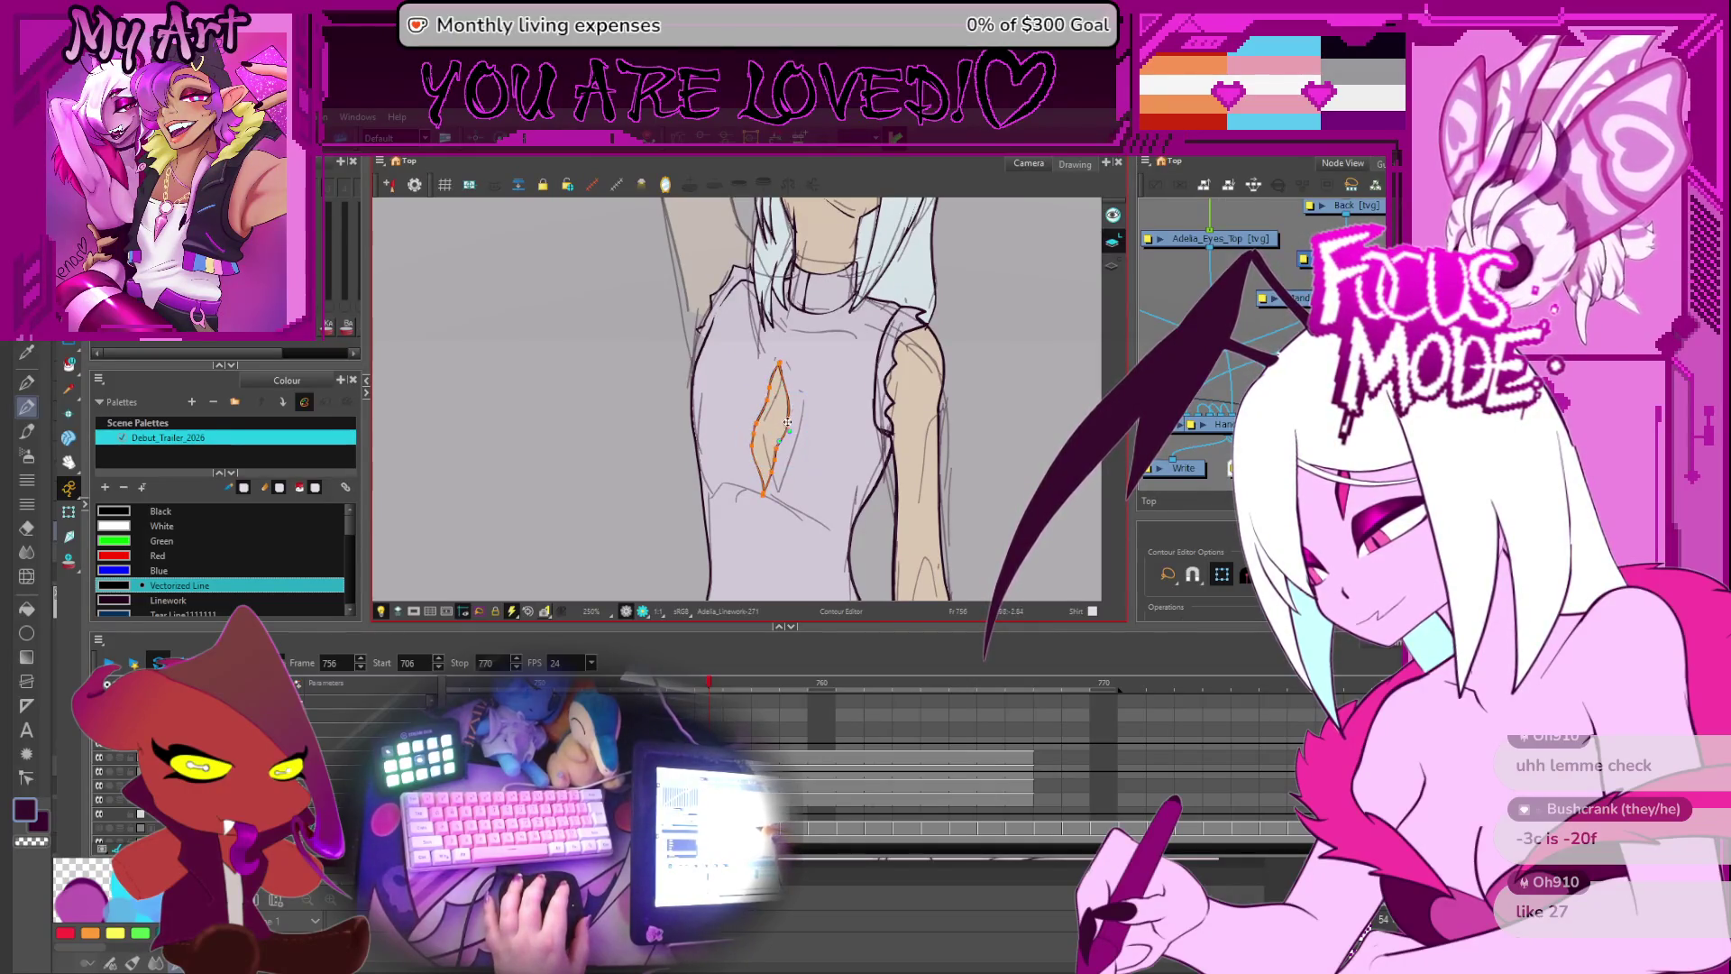
{"action": "left_click_drag", "start_coordinate": [796, 424], "coordinate": [793, 420]}
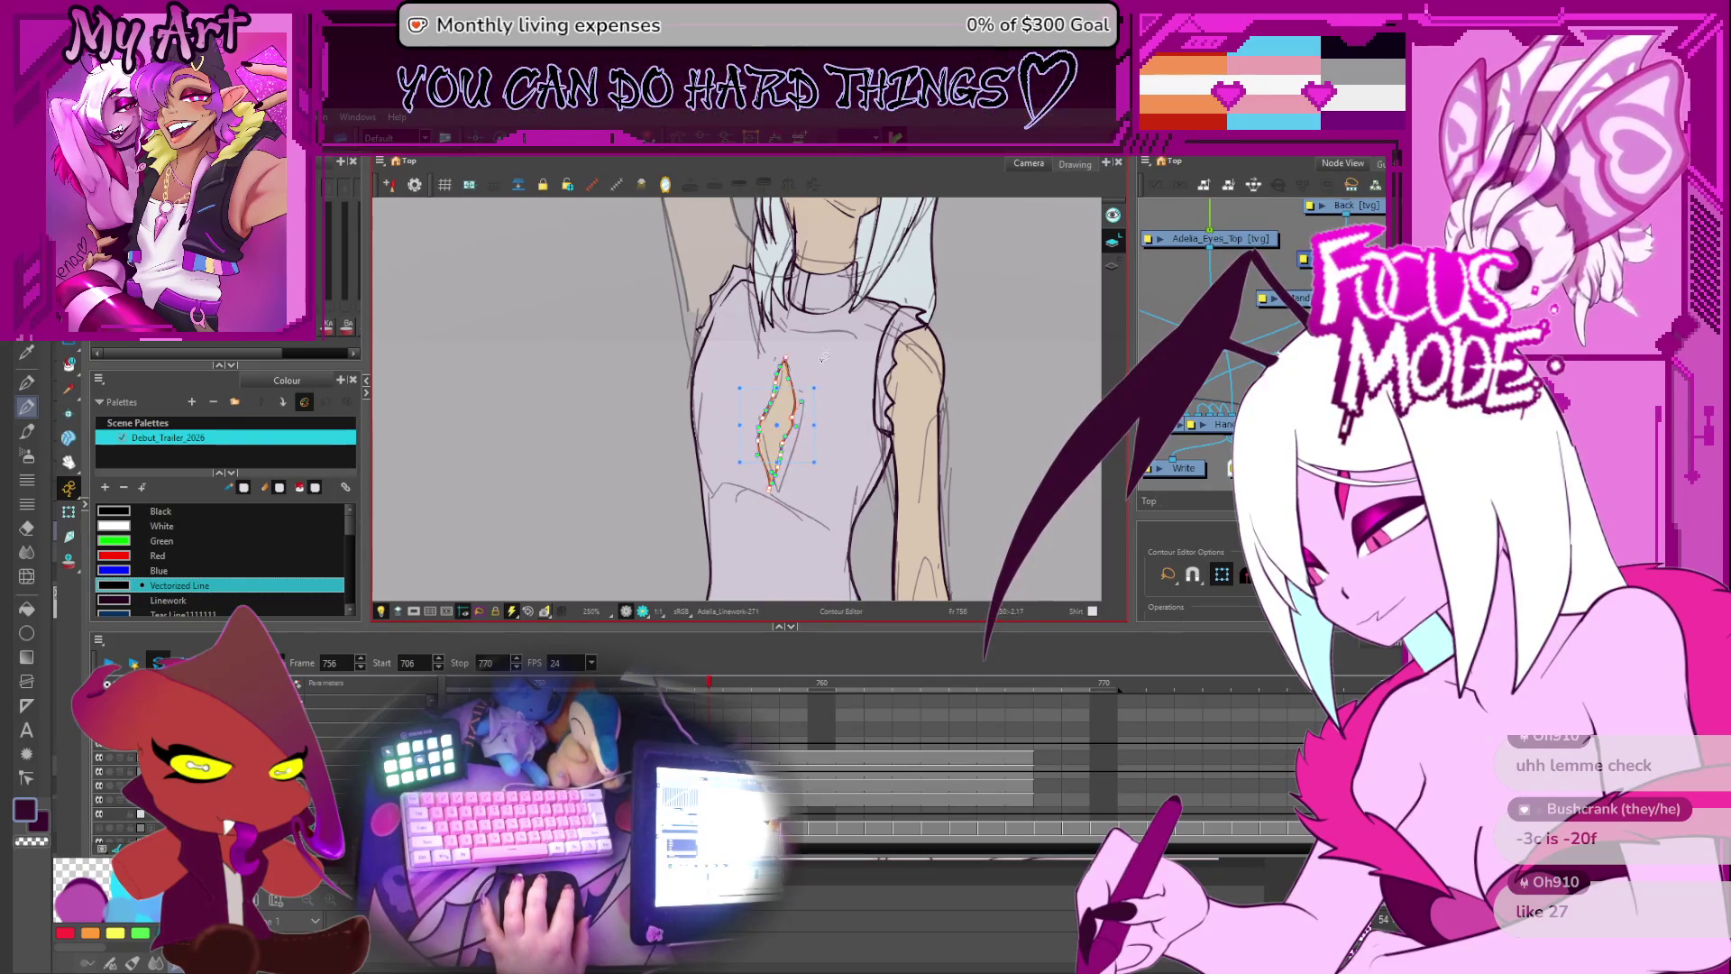
{"action": "left_click", "coordinate": [830, 395]}
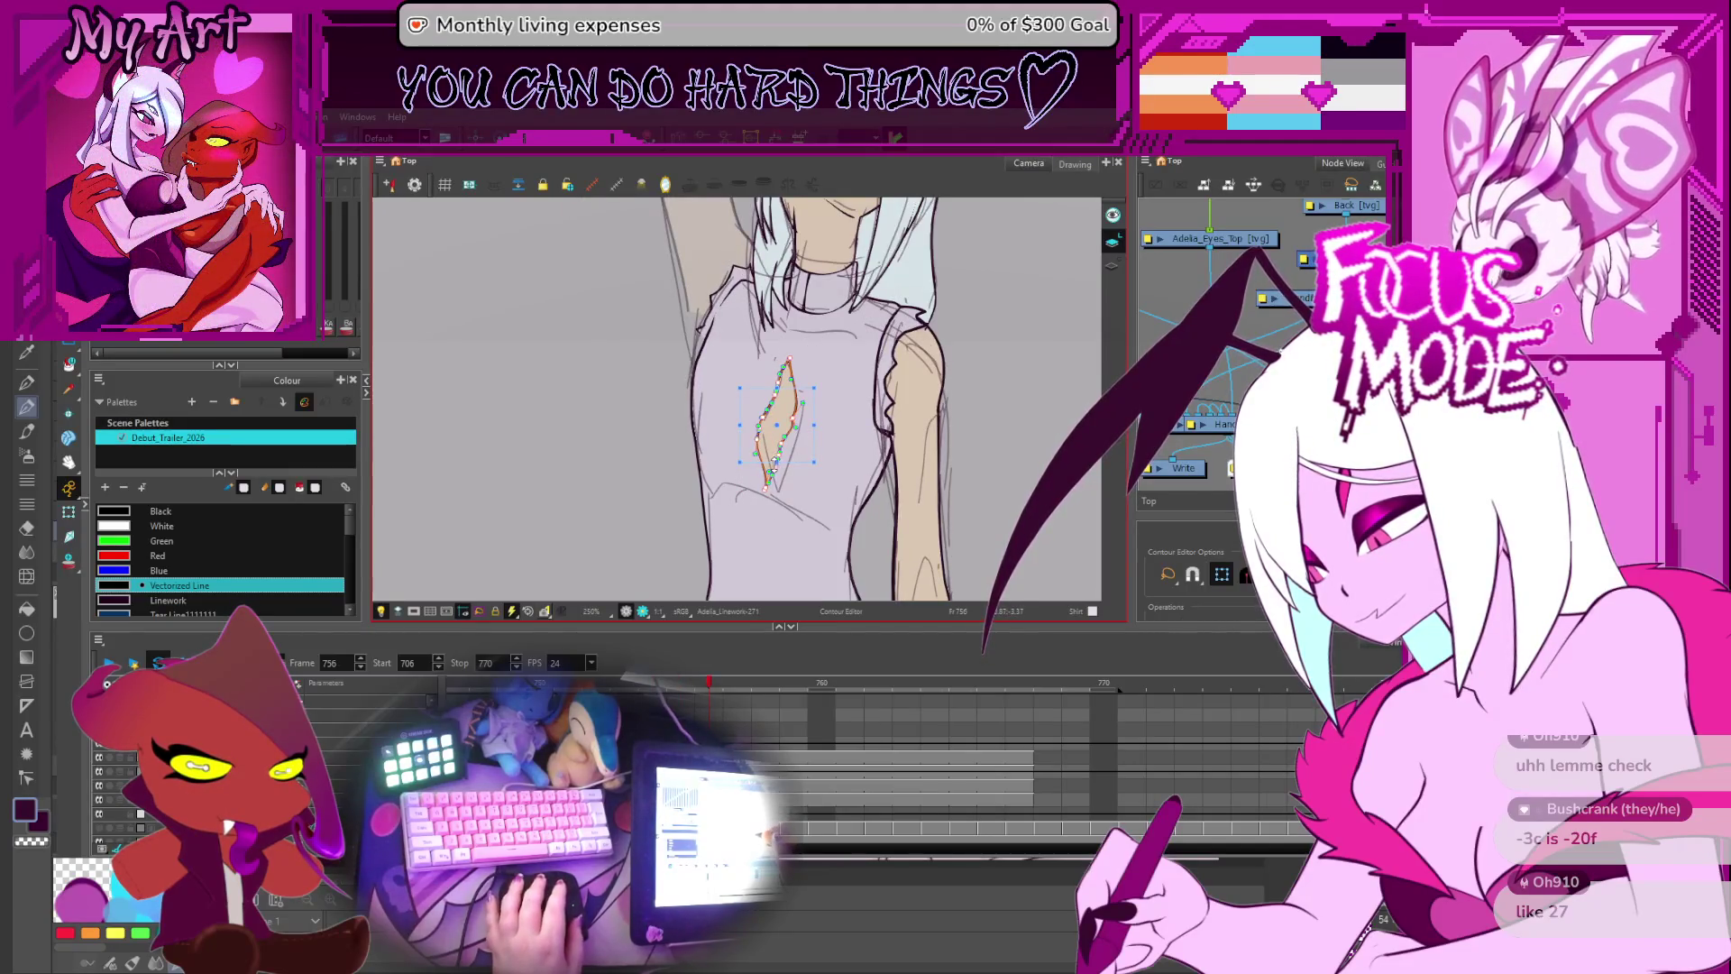
- On the next frame, adjust a point on the sleeve contour along the arm
{"action": "key", "text": "period"}
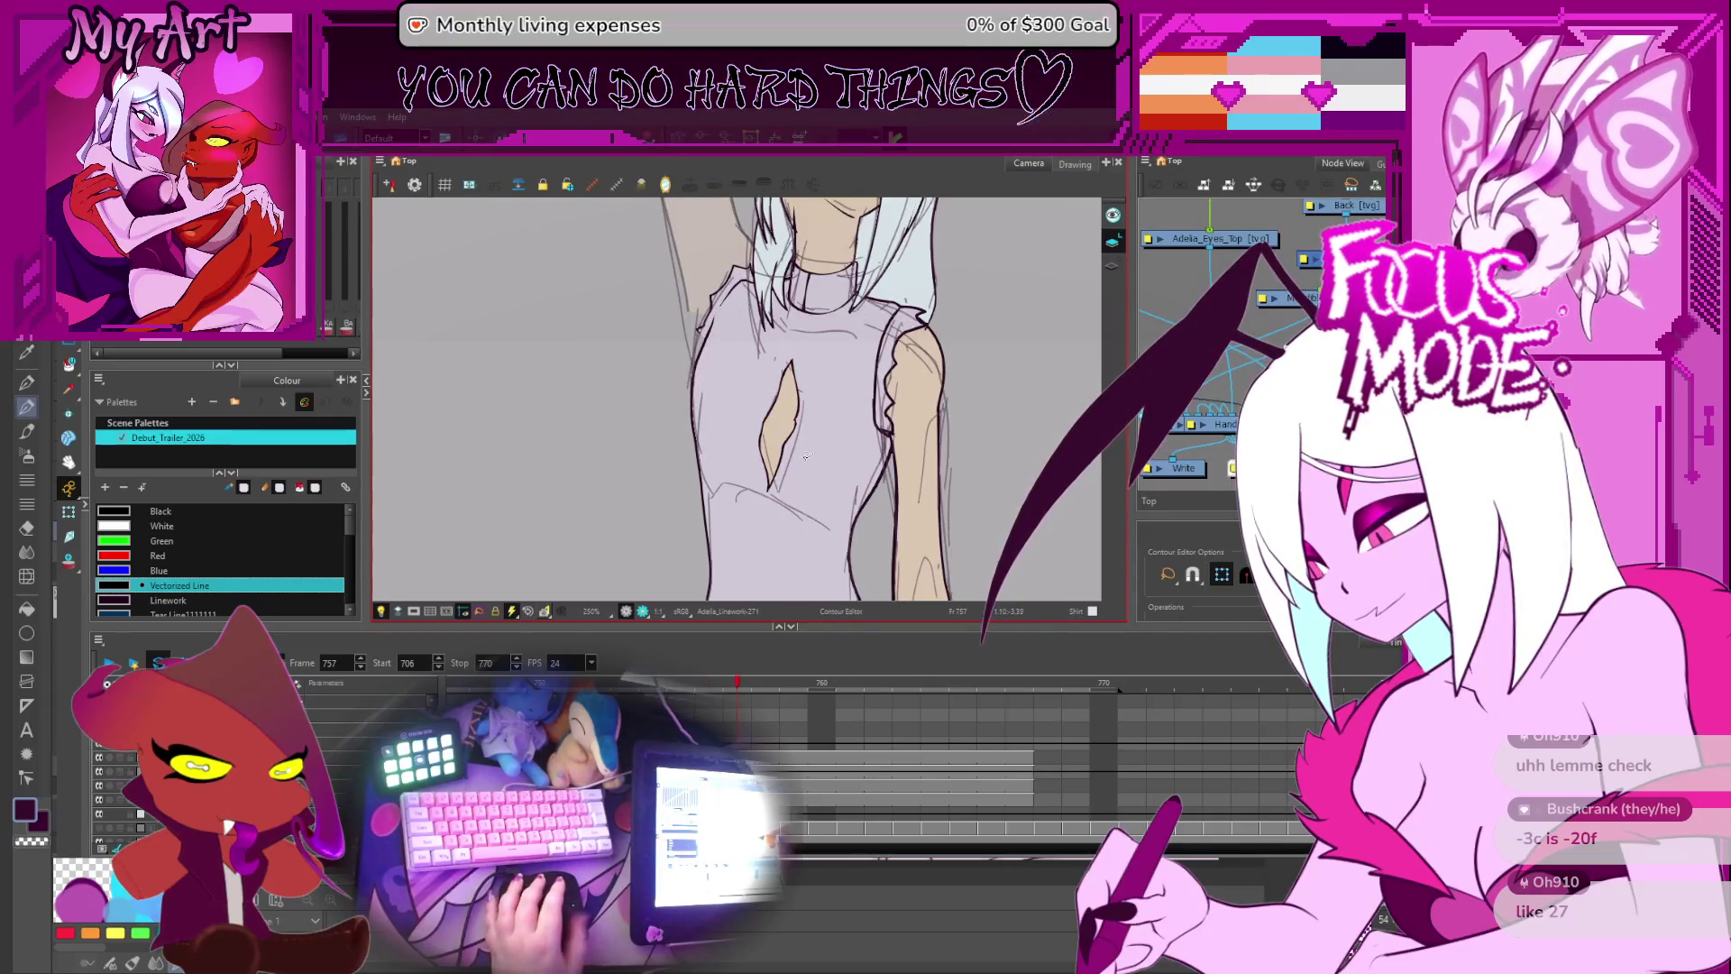
{"action": "left_click_drag", "start_coordinate": [891, 428], "coordinate": [785, 369]}
{"action": "left_click_drag", "start_coordinate": [793, 458], "coordinate": [783, 532]}
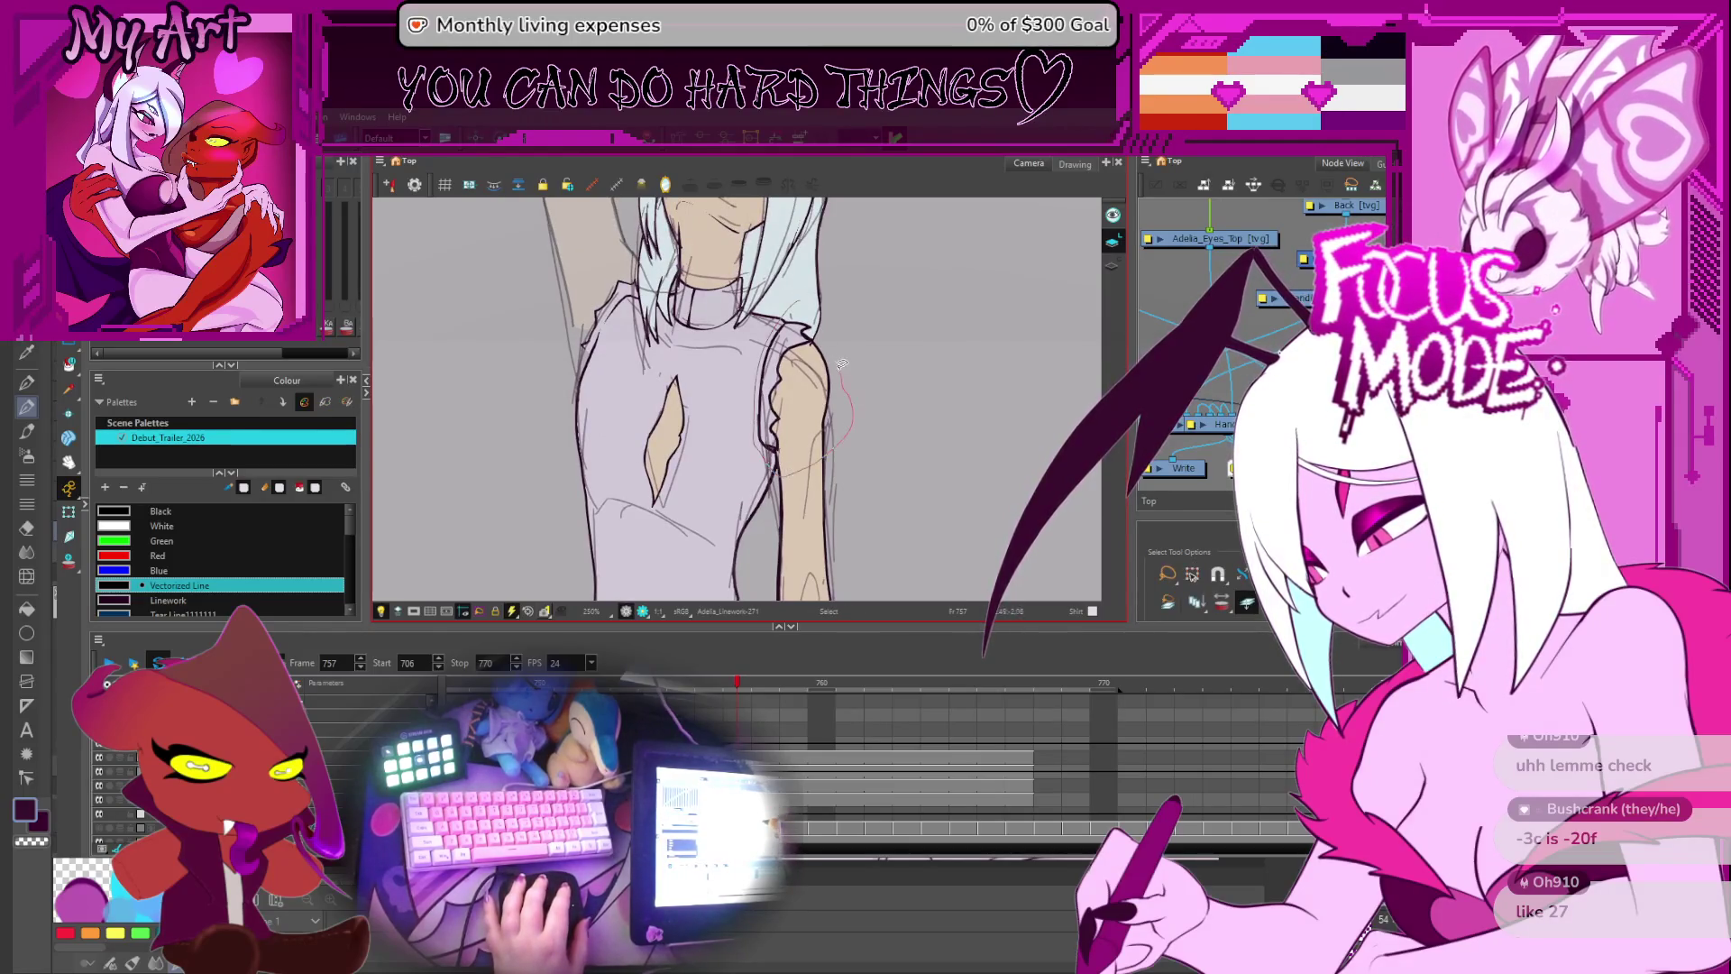
{"action": "key", "text": "ctrl+a"}
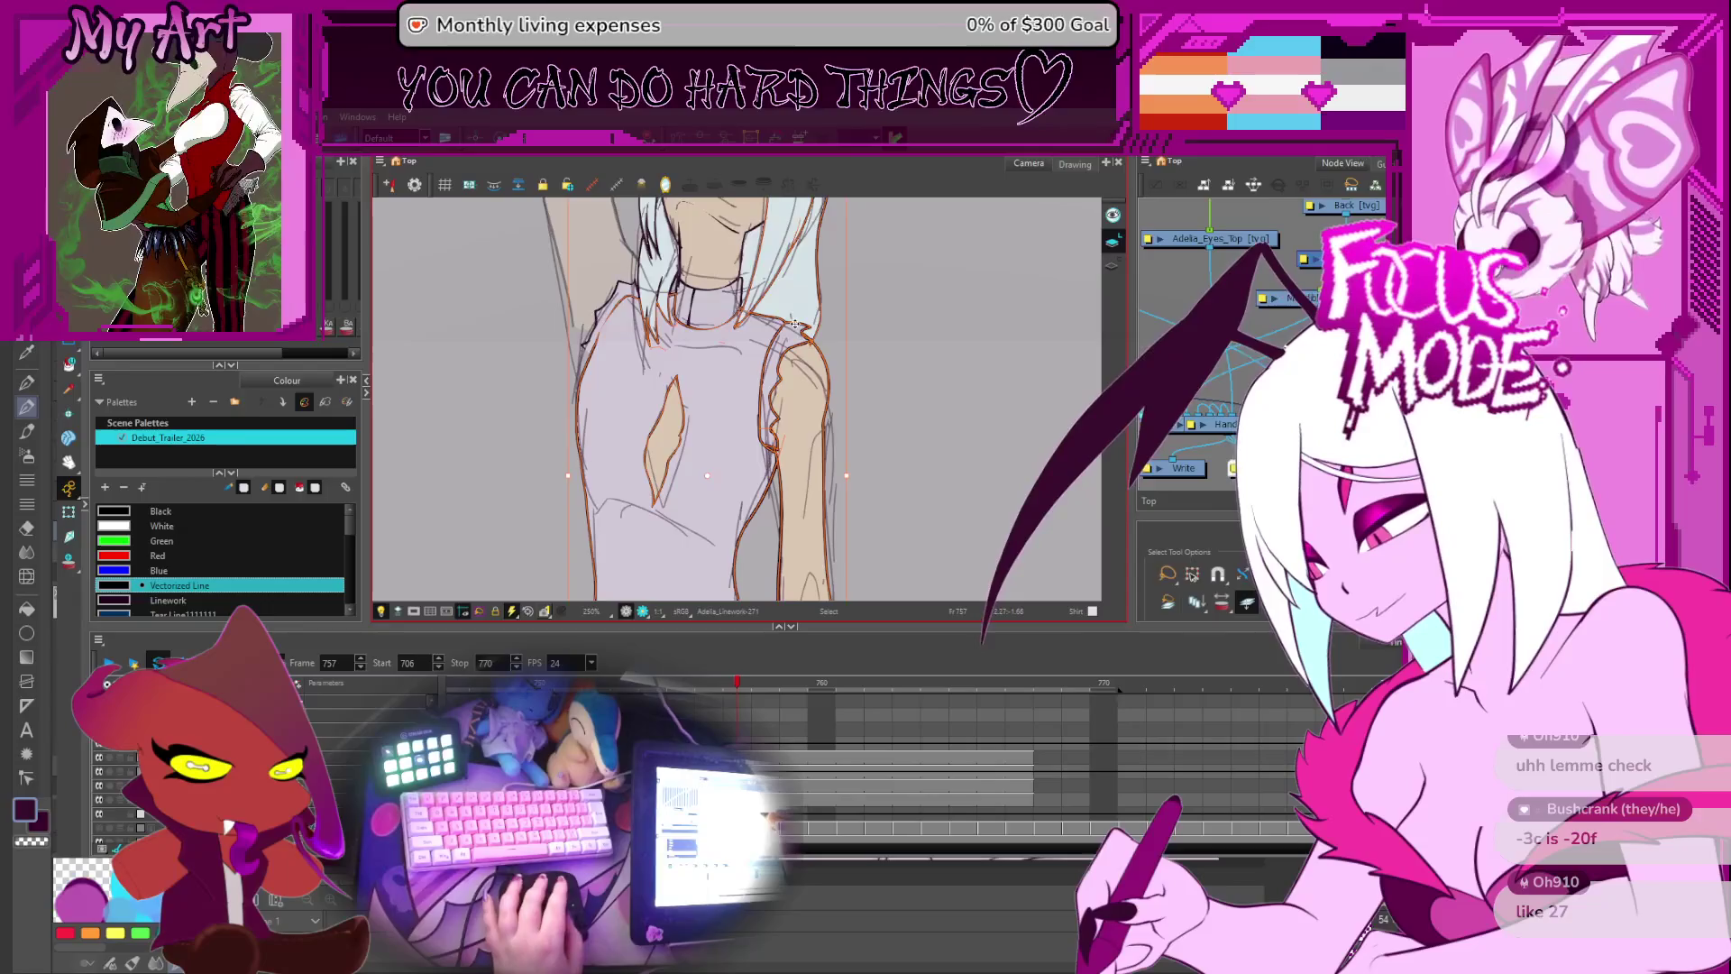
{"action": "key", "text": "alt+q"}
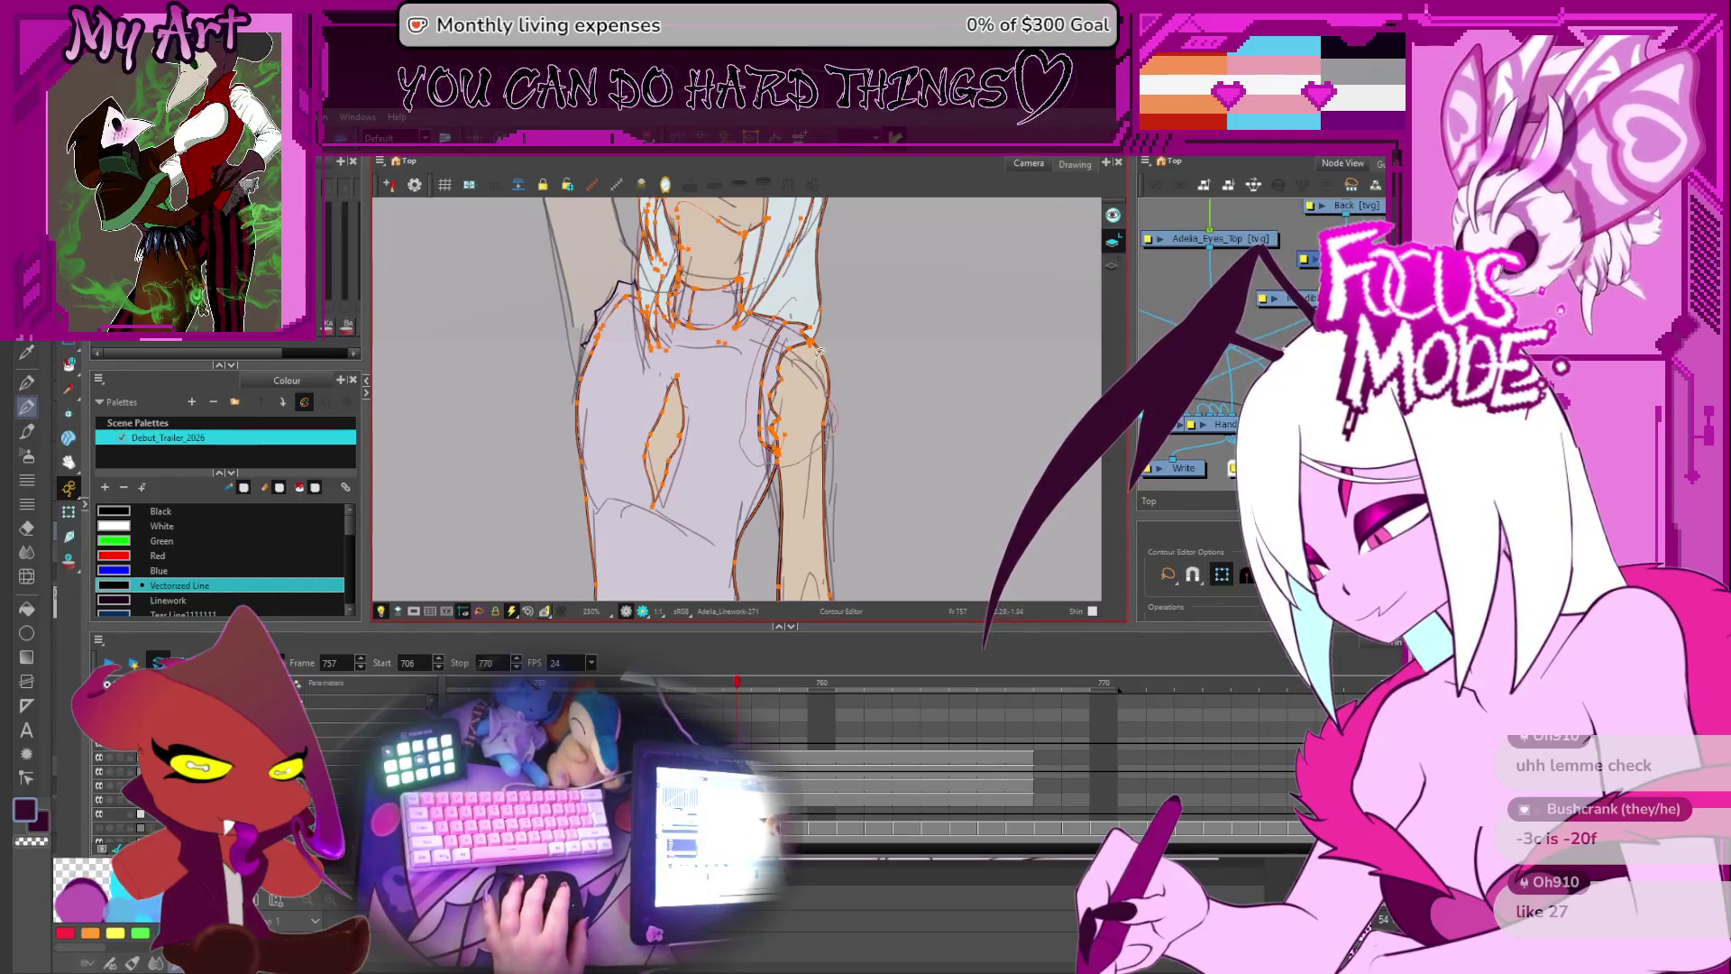
{"action": "scroll", "coordinate": [721, 403], "scroll_direction": "up", "scroll_amount": 6}
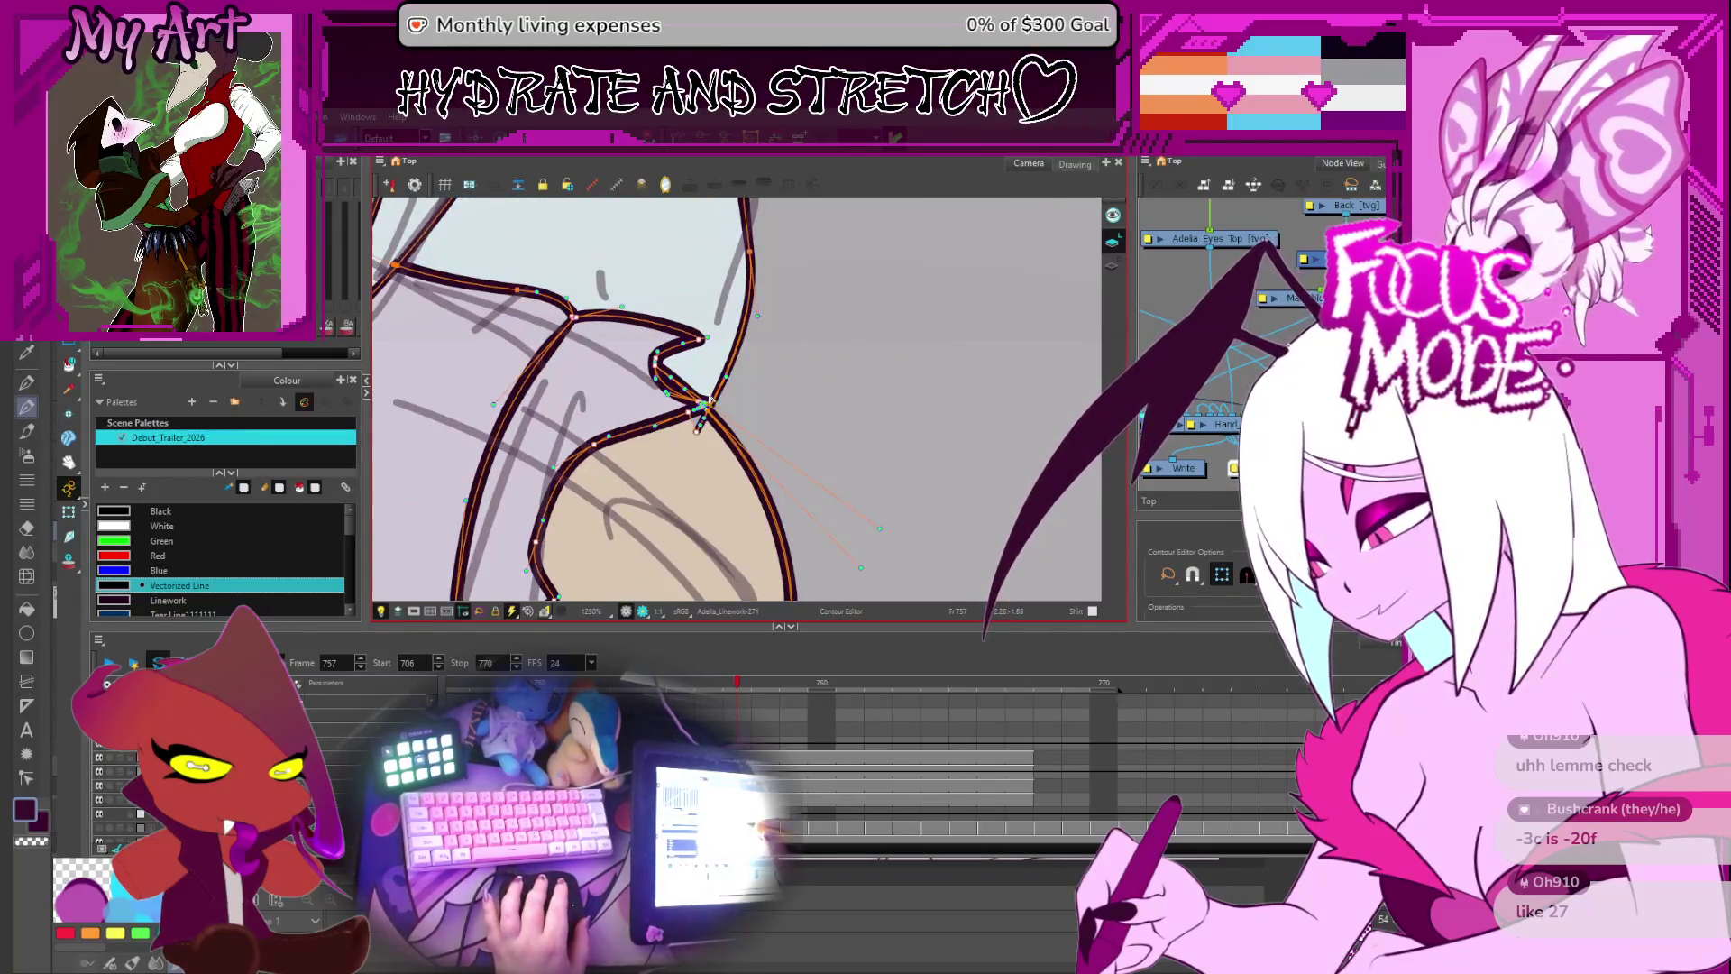
{"action": "scroll", "coordinate": [696, 430], "scroll_direction": "down", "scroll_amount": 4}
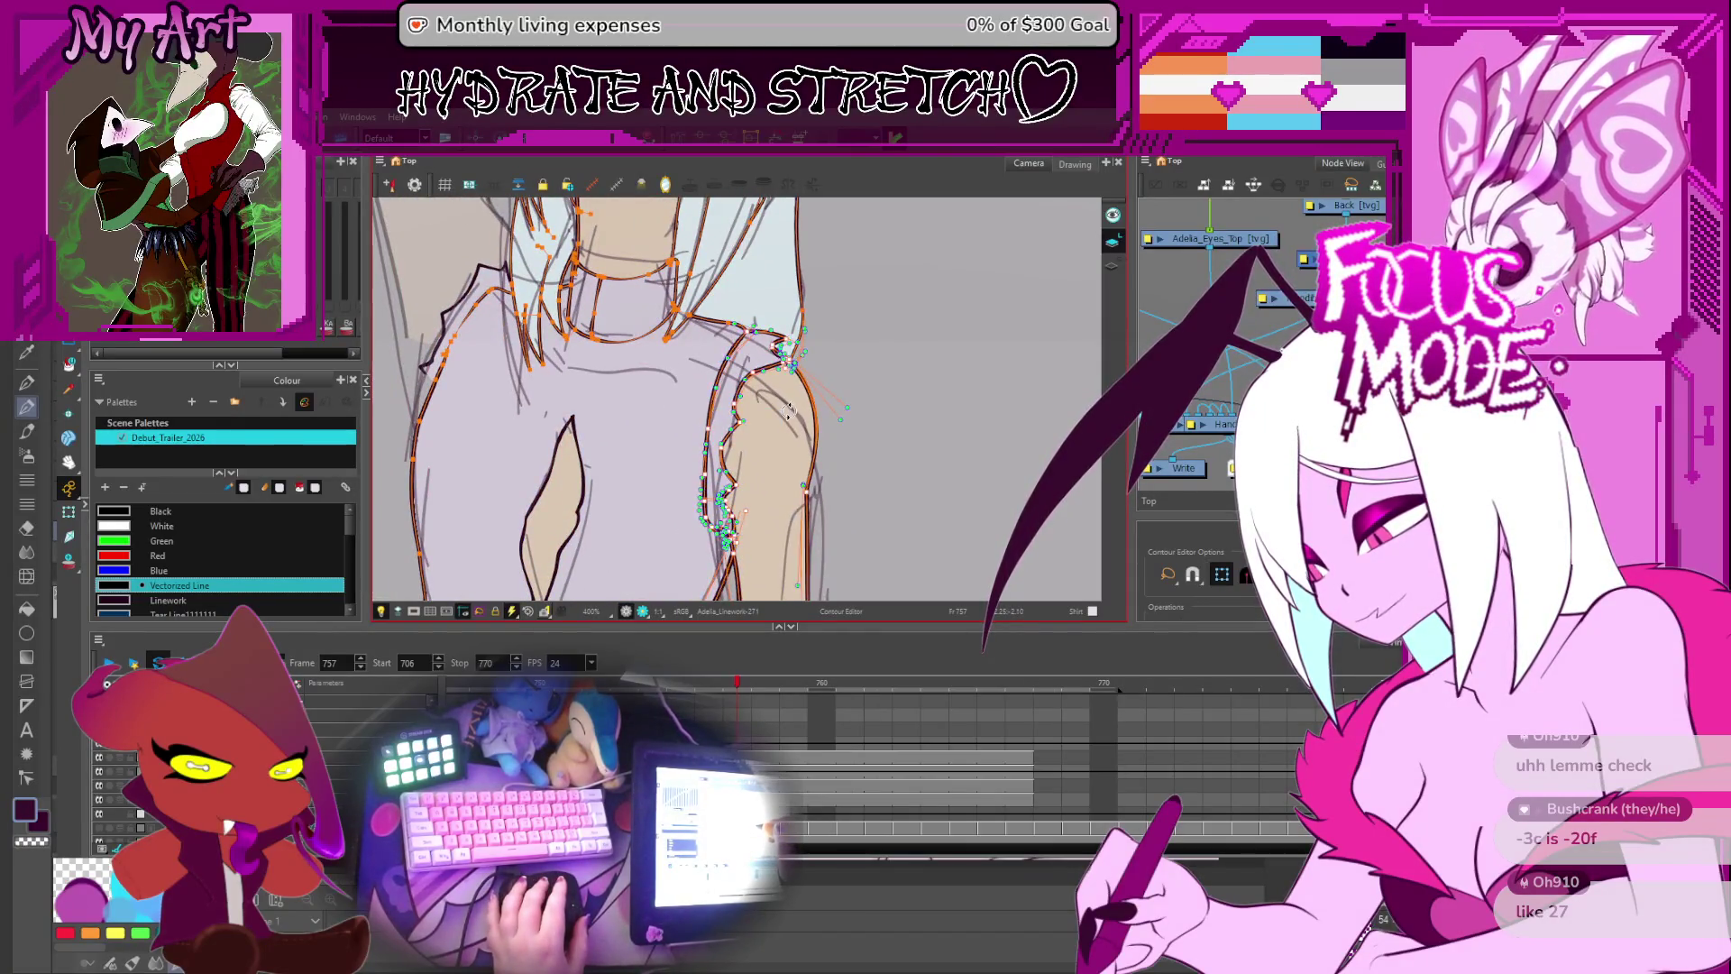
{"action": "scroll", "coordinate": [787, 405], "scroll_direction": "down", "scroll_amount": 2}
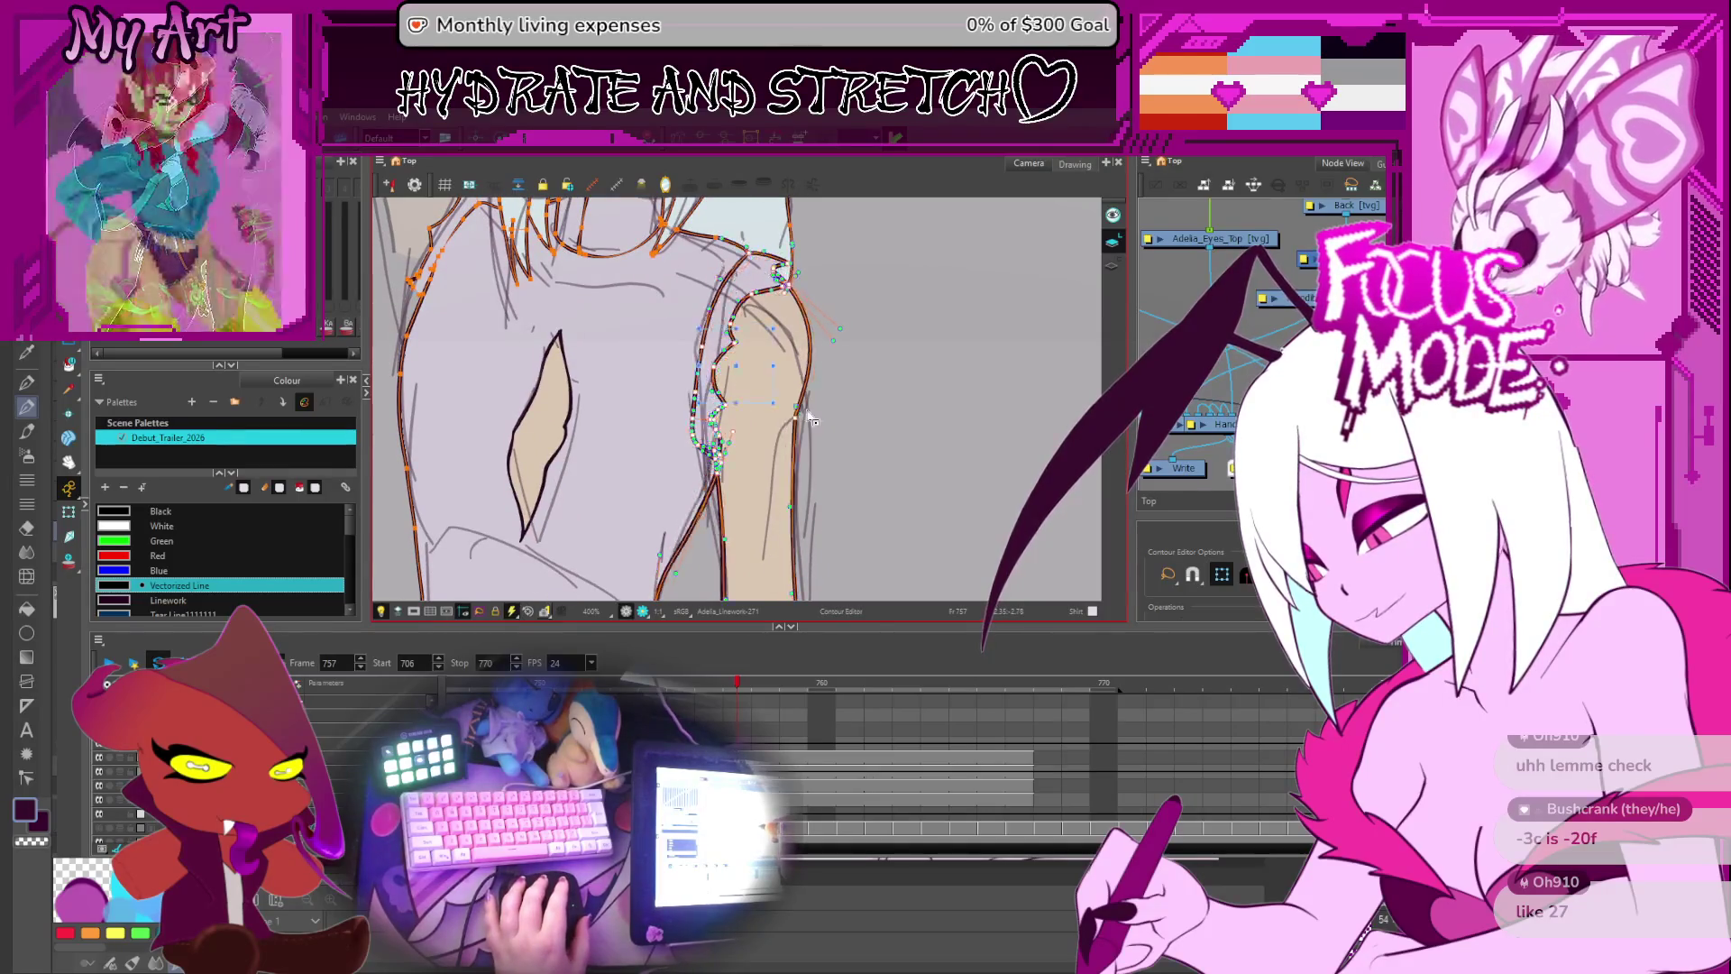
{"action": "scroll", "coordinate": [793, 397], "scroll_direction": "down", "scroll_amount": 2}
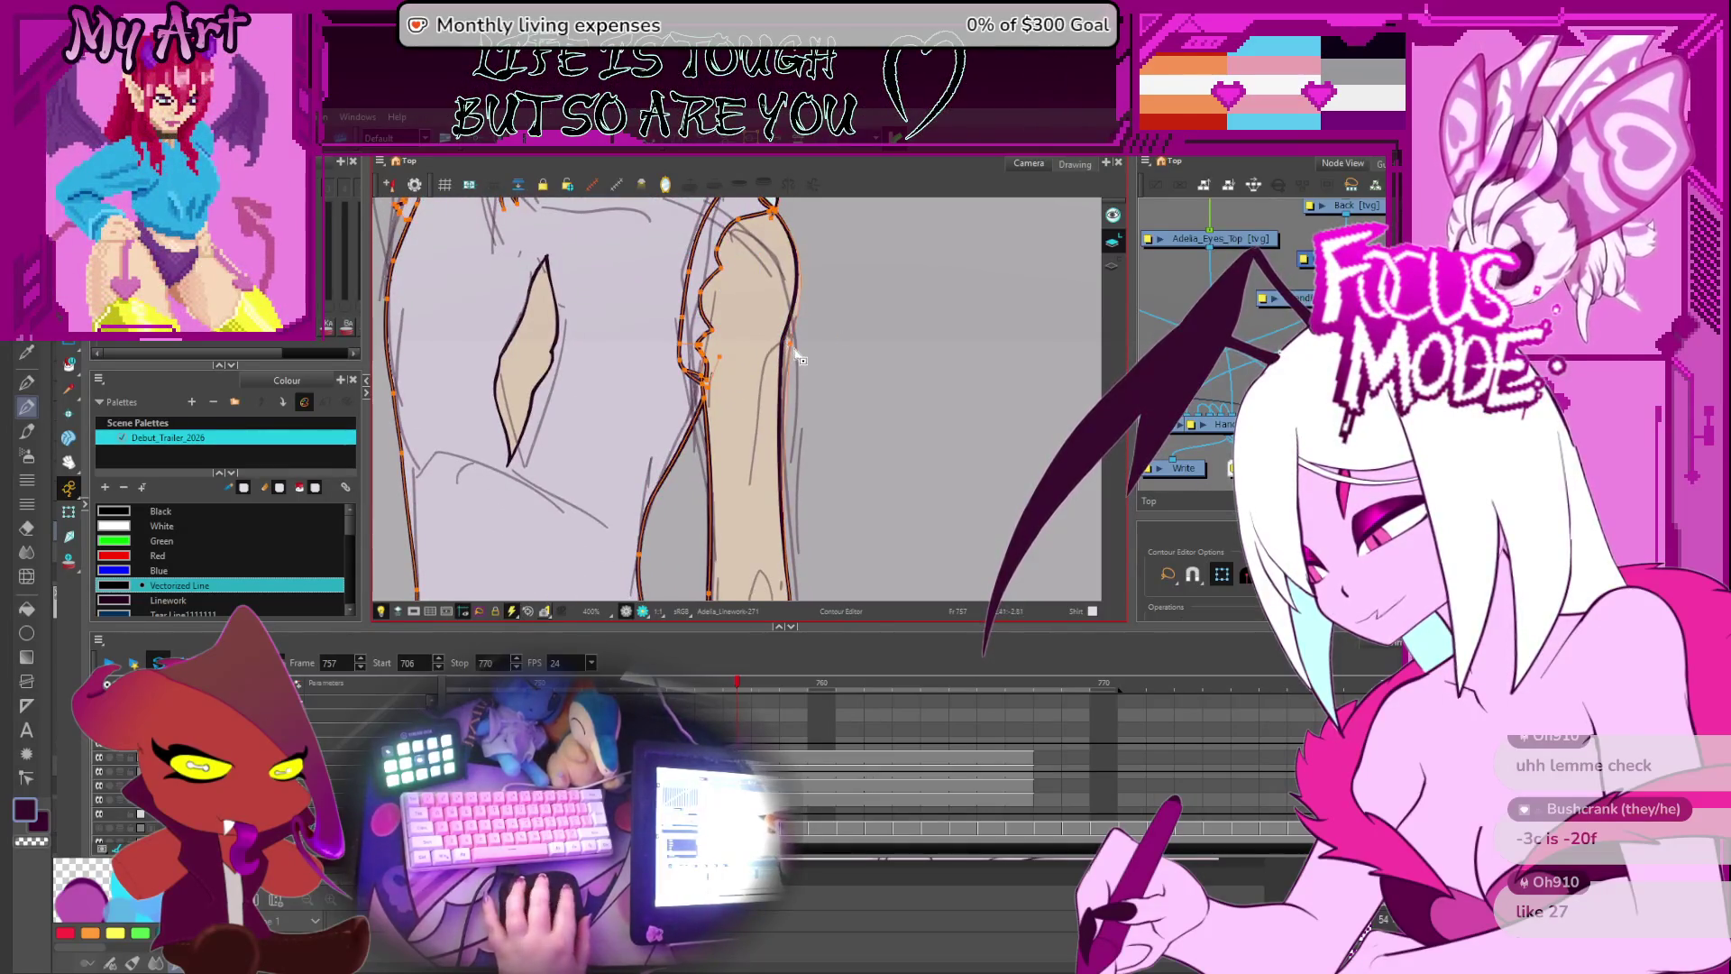
{"action": "left_click", "coordinate": [784, 344]}
{"action": "left_click", "coordinate": [790, 351]}
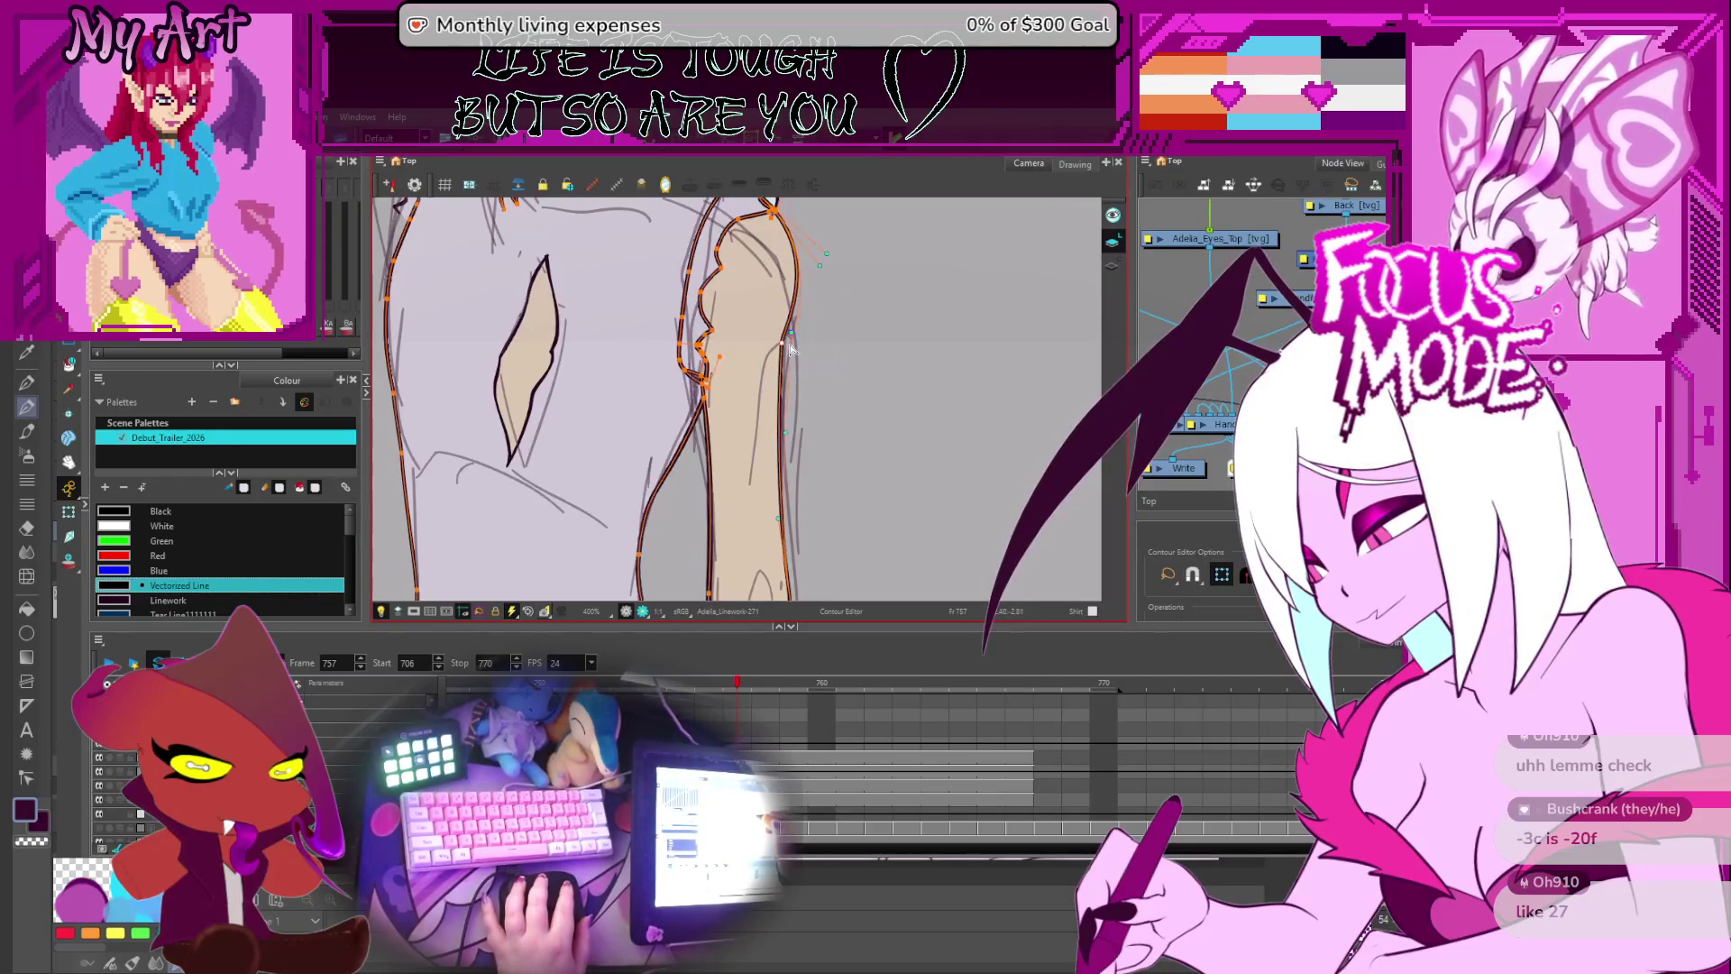
- Back on the previous frame, move the kink in the sleeve outline rightward
{"action": "key", "text": "2"}
{"action": "key", "text": "comma"}
{"action": "key", "text": "1"}
{"action": "key", "text": "1"}
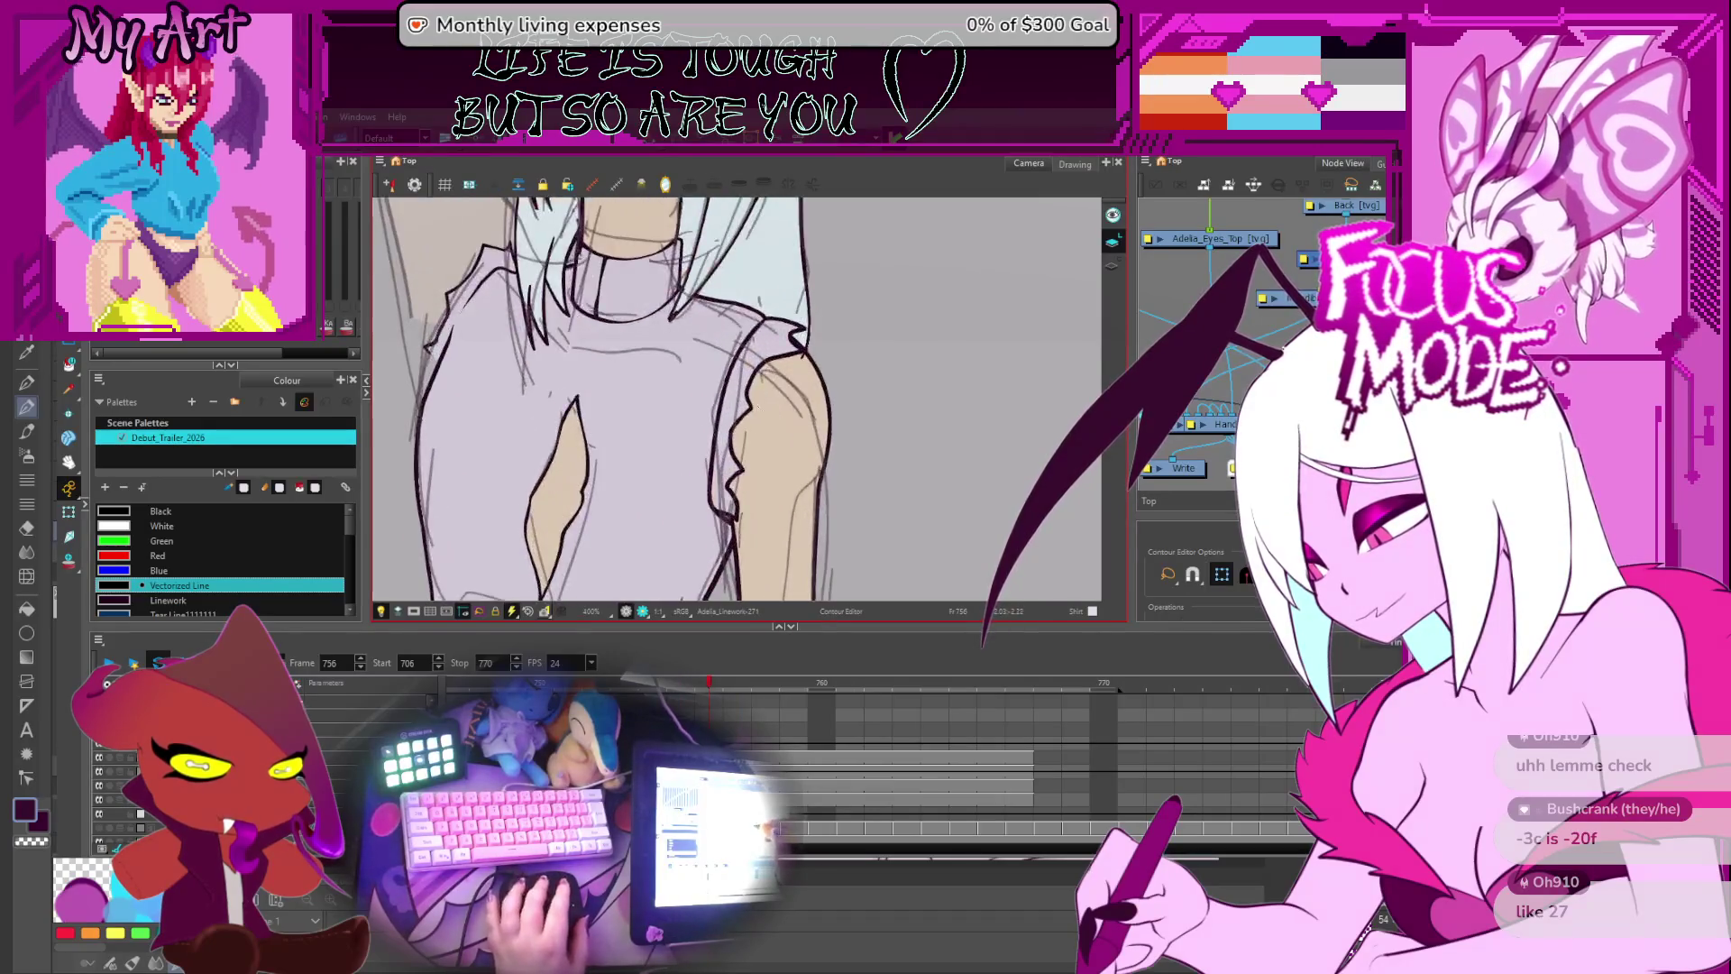
{"action": "left_click", "coordinate": [783, 411]}
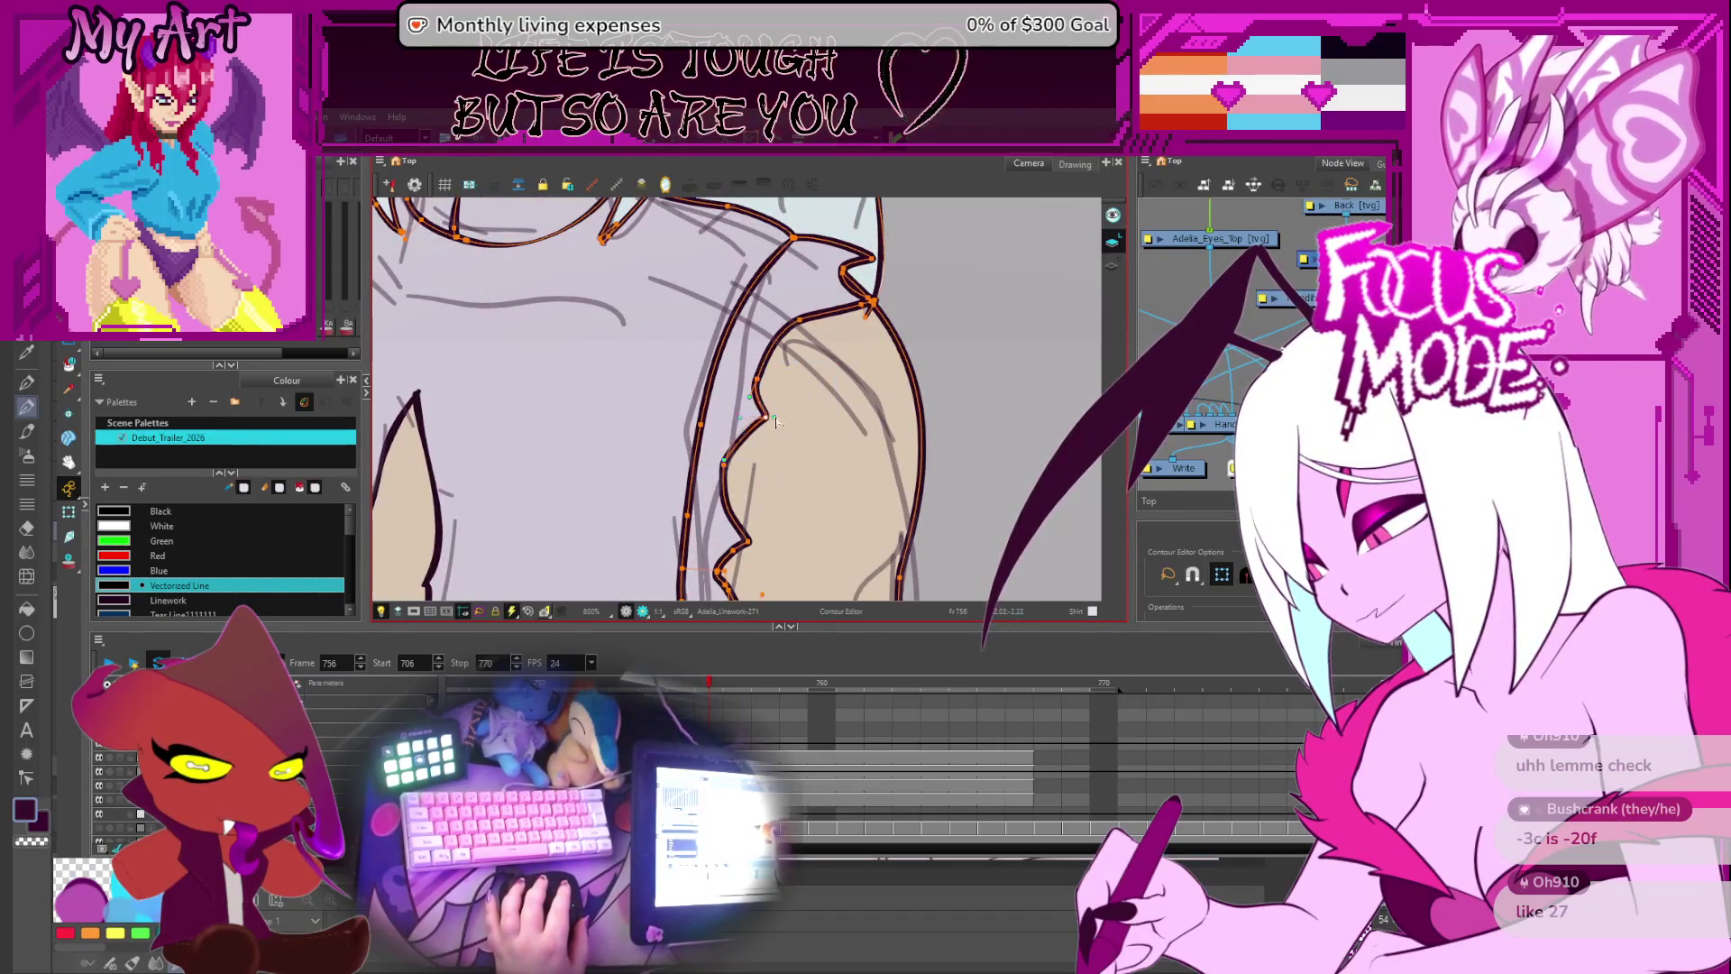
{"action": "mouse_move", "coordinate": [785, 420]}
{"action": "left_mouse_down"}
{"action": "mouse_move", "coordinate": [872, 430]}
{"action": "mouse_move", "coordinate": [876, 410]}
{"action": "left_mouse_up"}
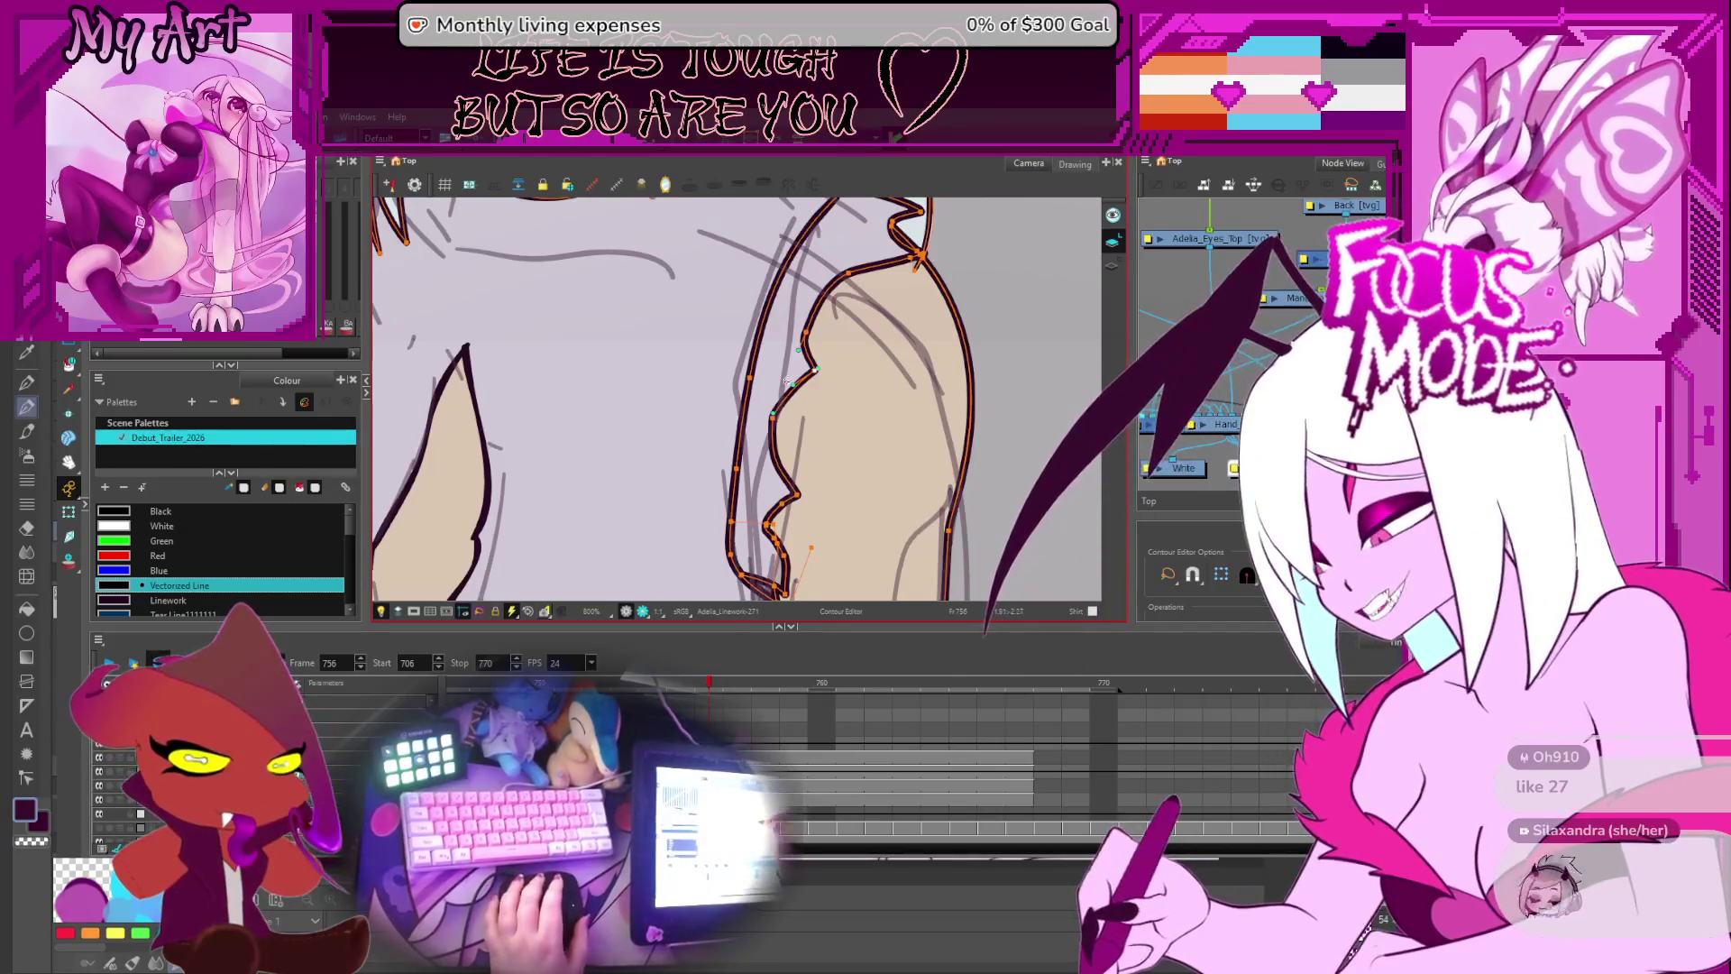
{"action": "left_click_drag", "start_coordinate": [838, 381], "coordinate": [826, 341]}
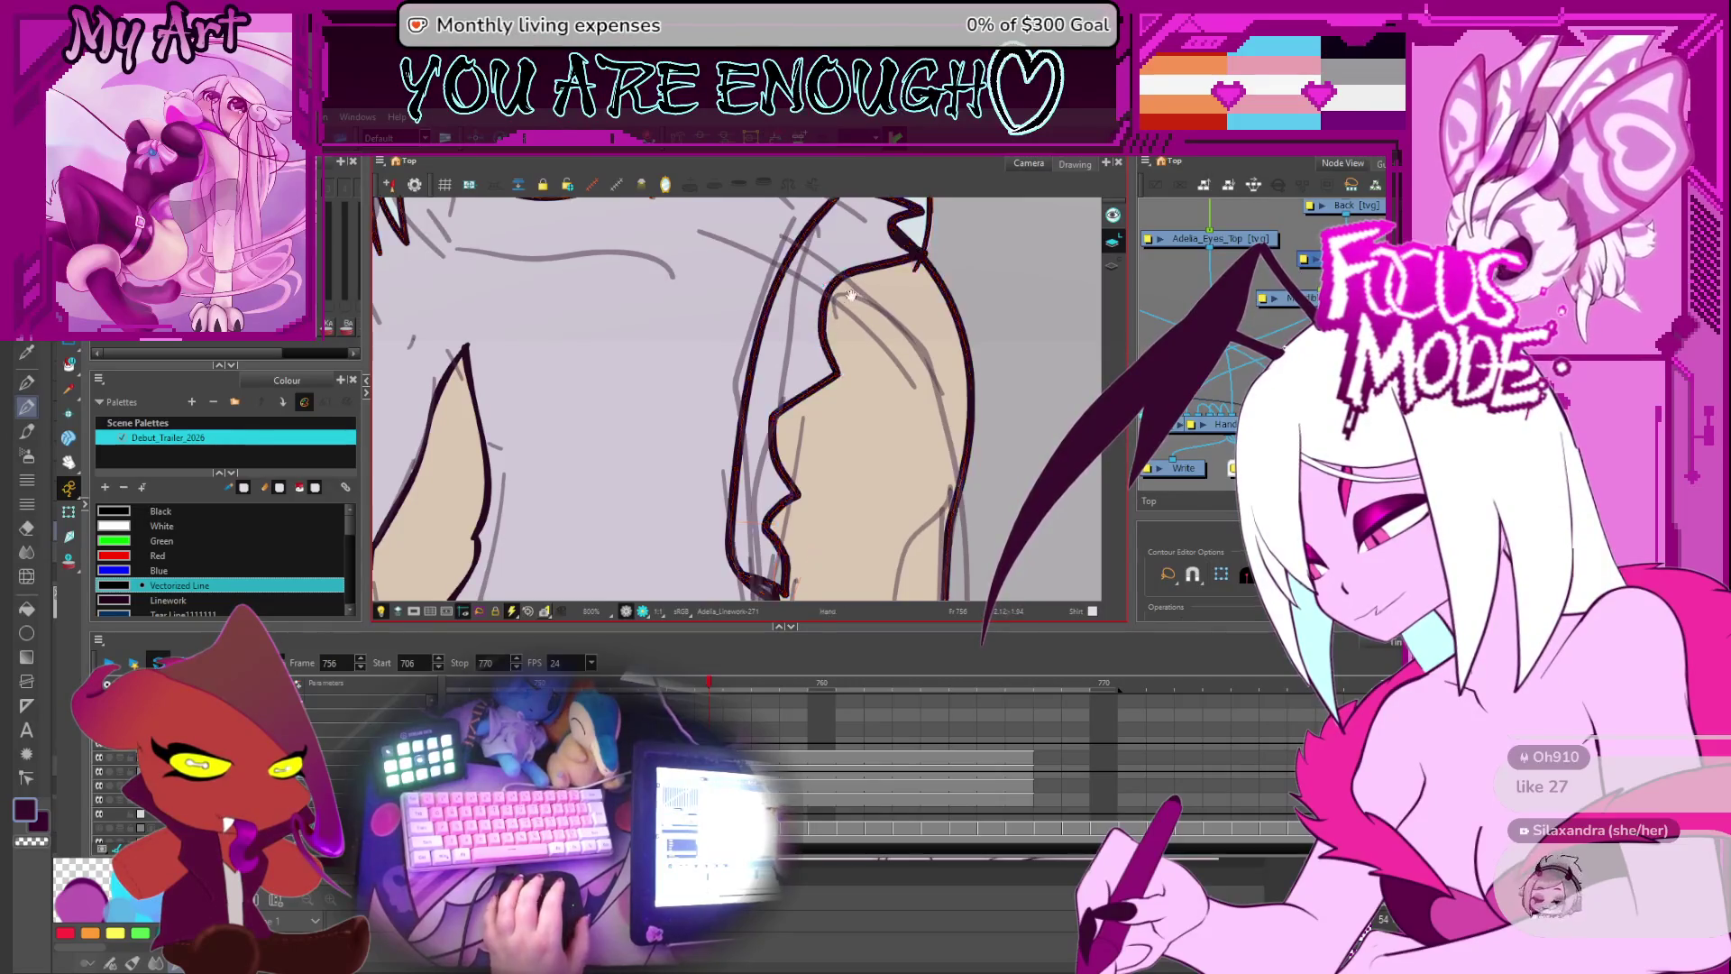
{"action": "scroll", "coordinate": [847, 347], "scroll_direction": "up", "scroll_amount": 2}
{"action": "scroll", "coordinate": [831, 356], "scroll_direction": "down", "scroll_amount": 3}
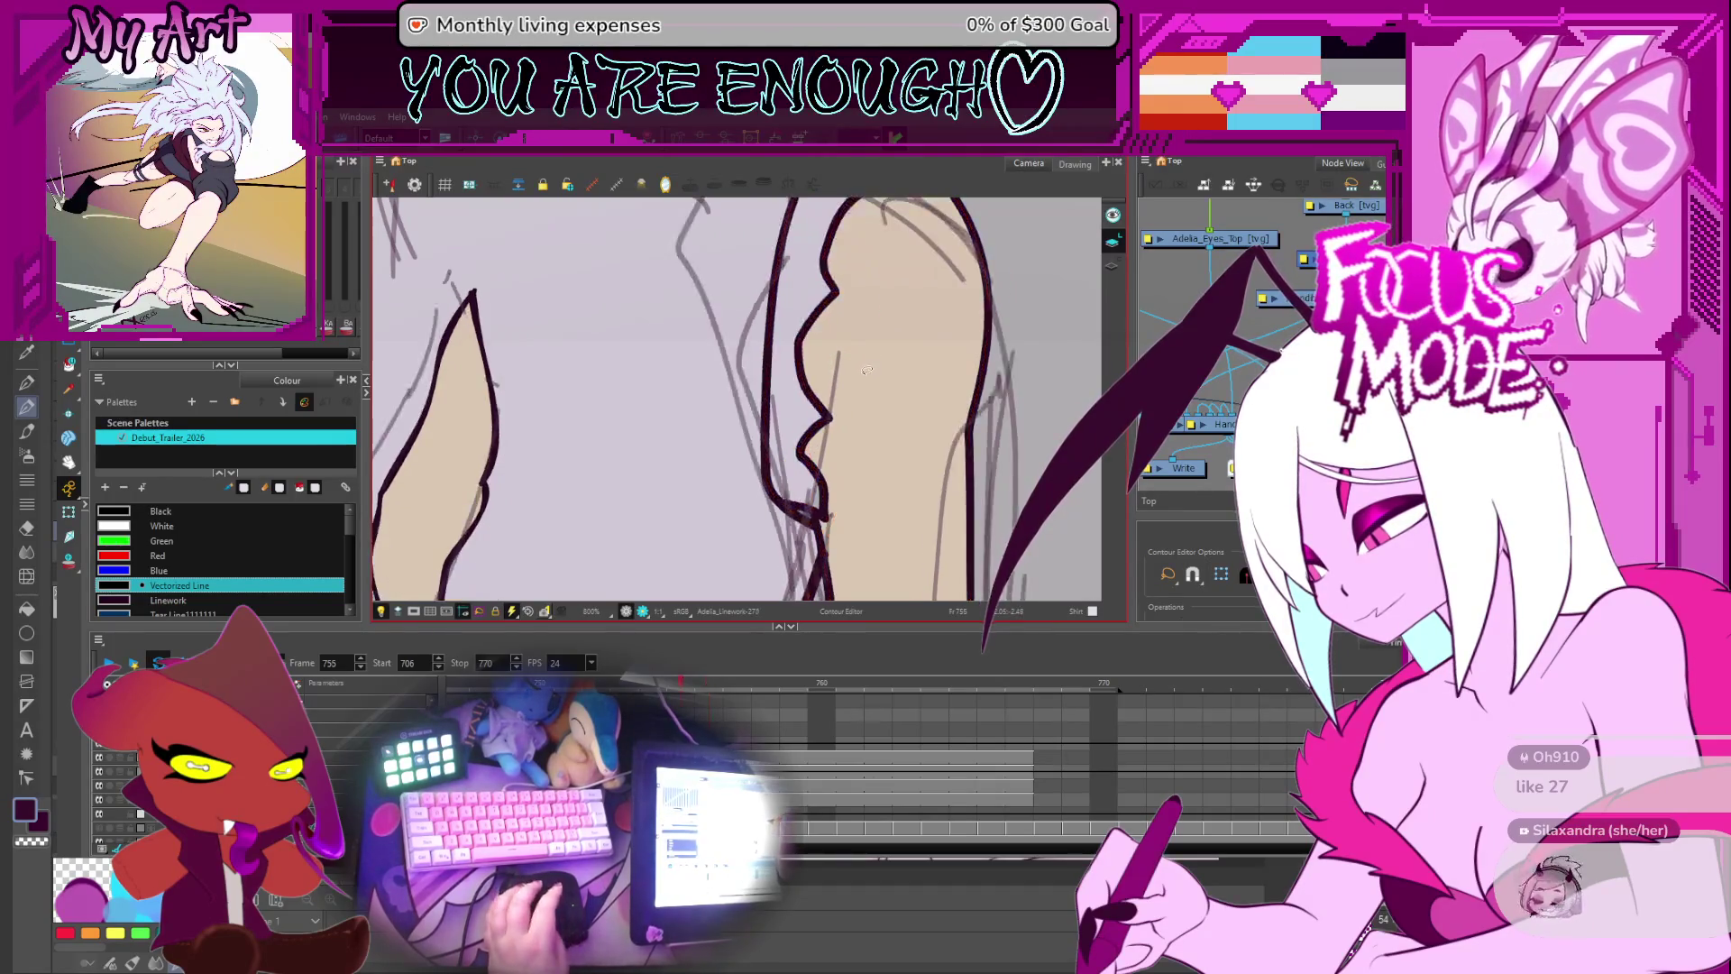
{"action": "key", "text": "comma"}
- Select the collar stroke around the girl's neck and reshape its points
{"action": "key", "text": "2"}
{"action": "mouse_move", "coordinate": [865, 347]}
{"action": "left_mouse_down"}
{"action": "mouse_move", "coordinate": [793, 423]}
{"action": "mouse_move", "coordinate": [712, 410]}
{"action": "left_mouse_up"}
{"action": "scroll", "coordinate": [712, 410], "scroll_direction": "up", "scroll_amount": 1}
{"action": "left_click", "coordinate": [718, 491]}
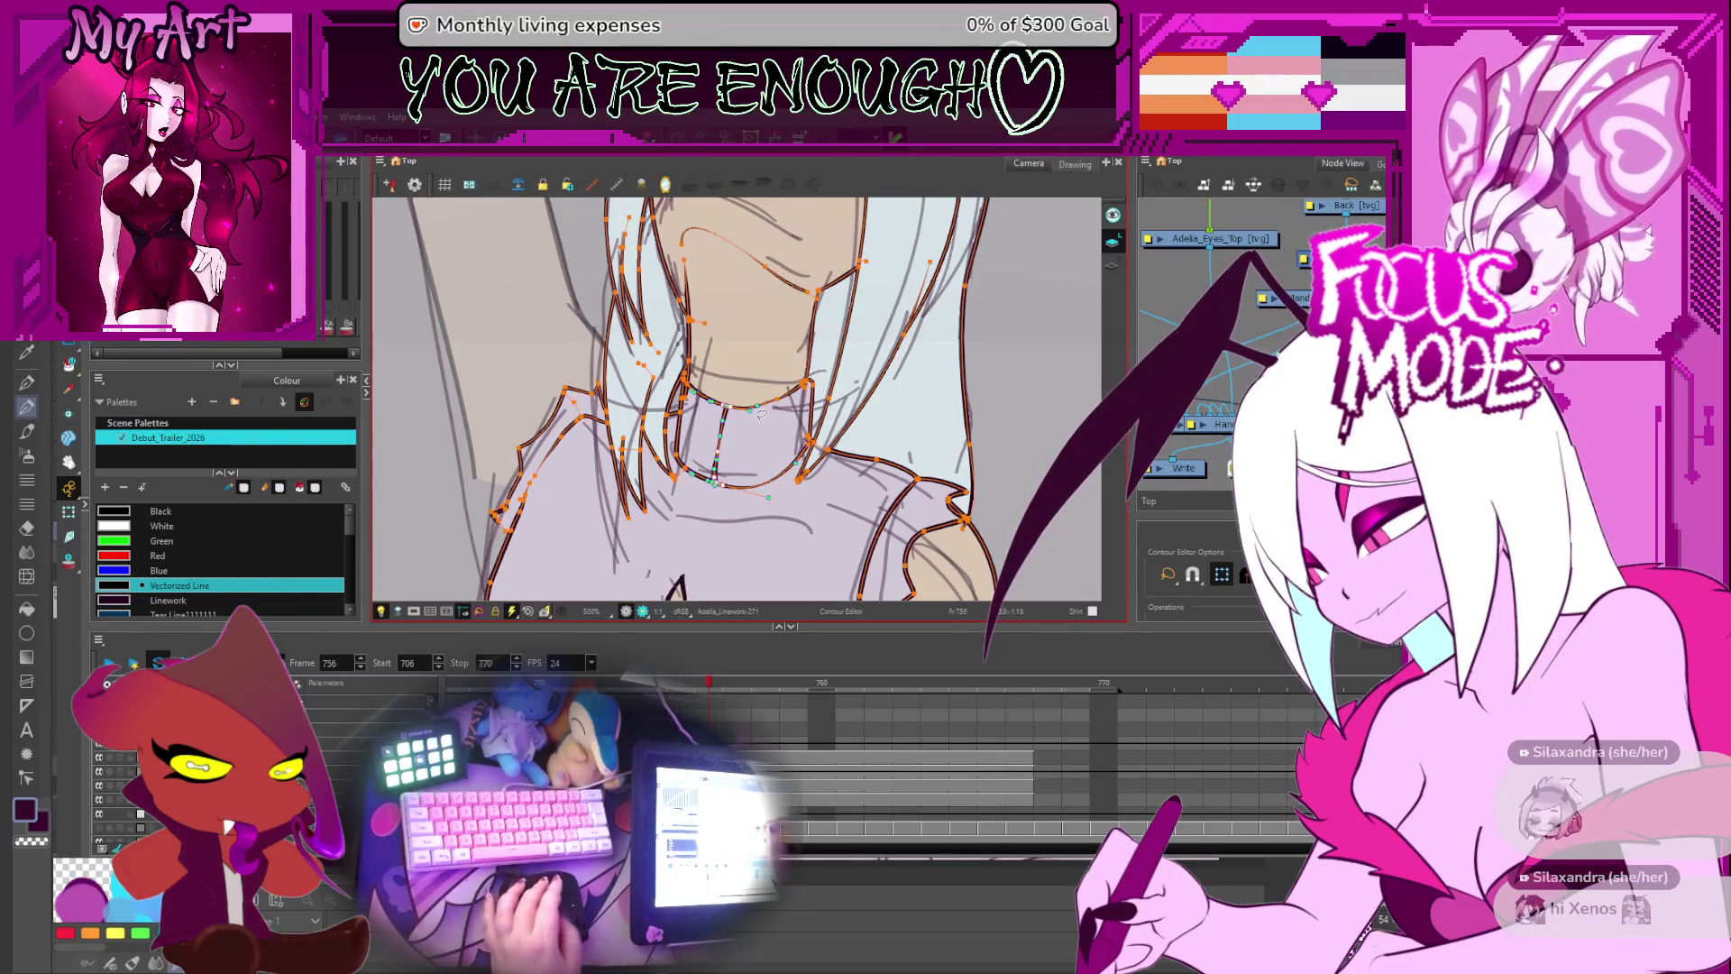
{"action": "left_click_drag", "start_coordinate": [774, 424], "coordinate": [784, 413]}
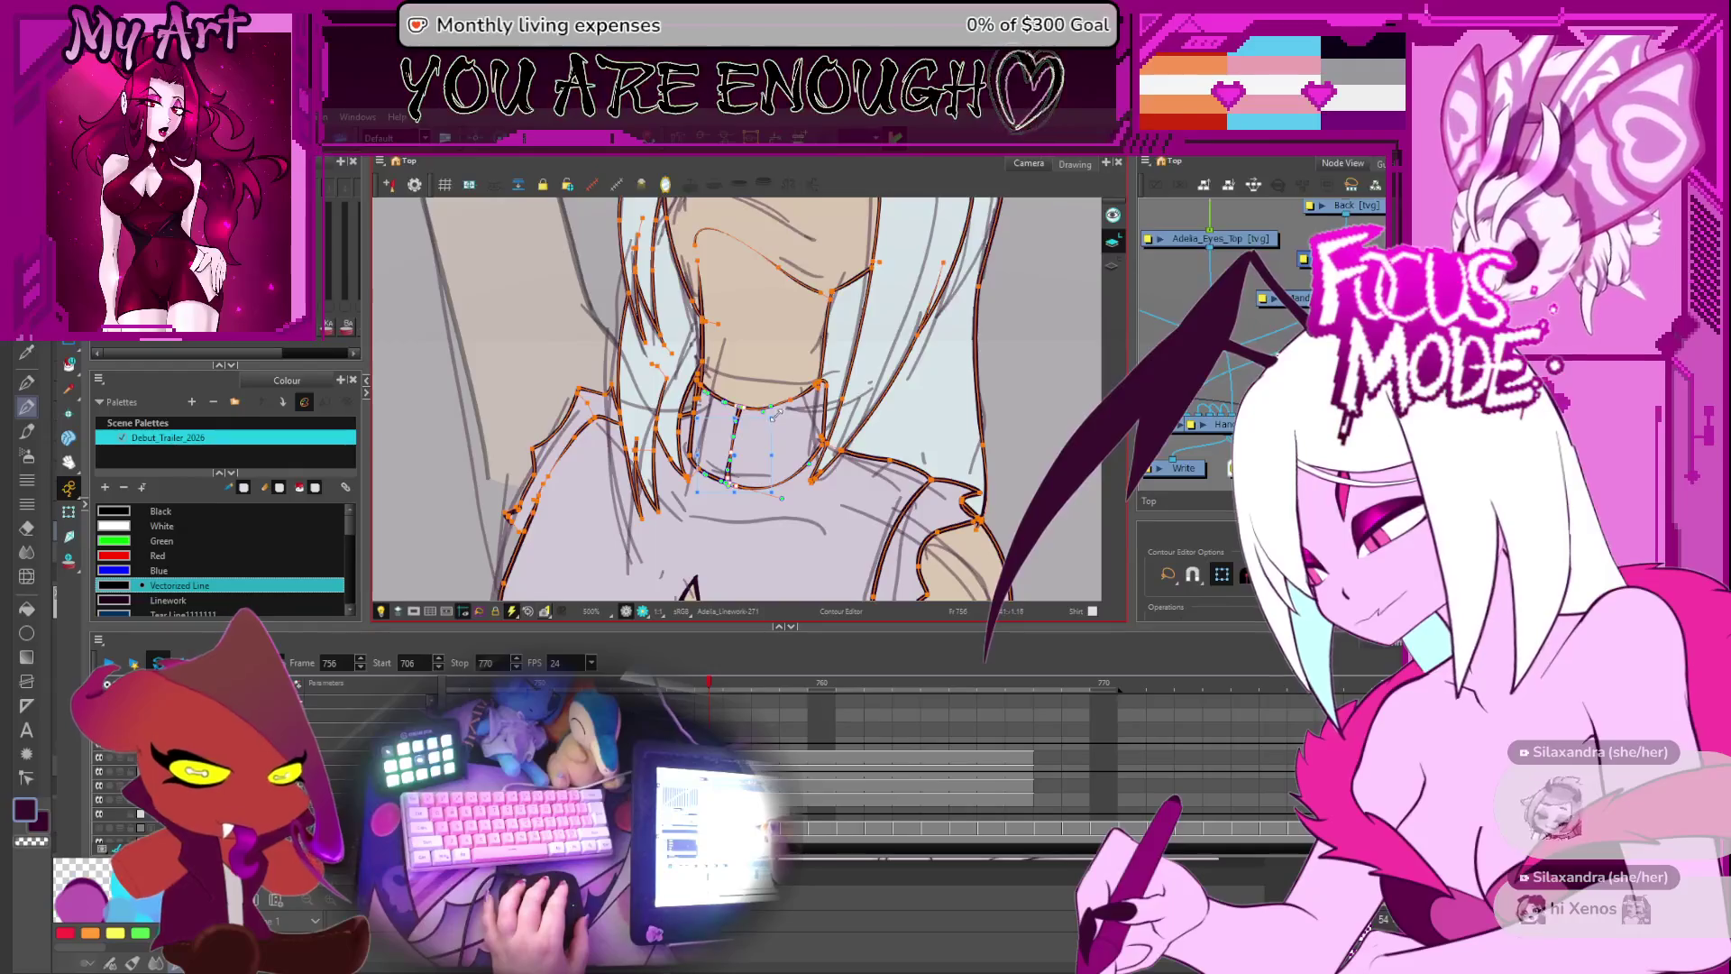
{"action": "left_click", "coordinate": [787, 408]}
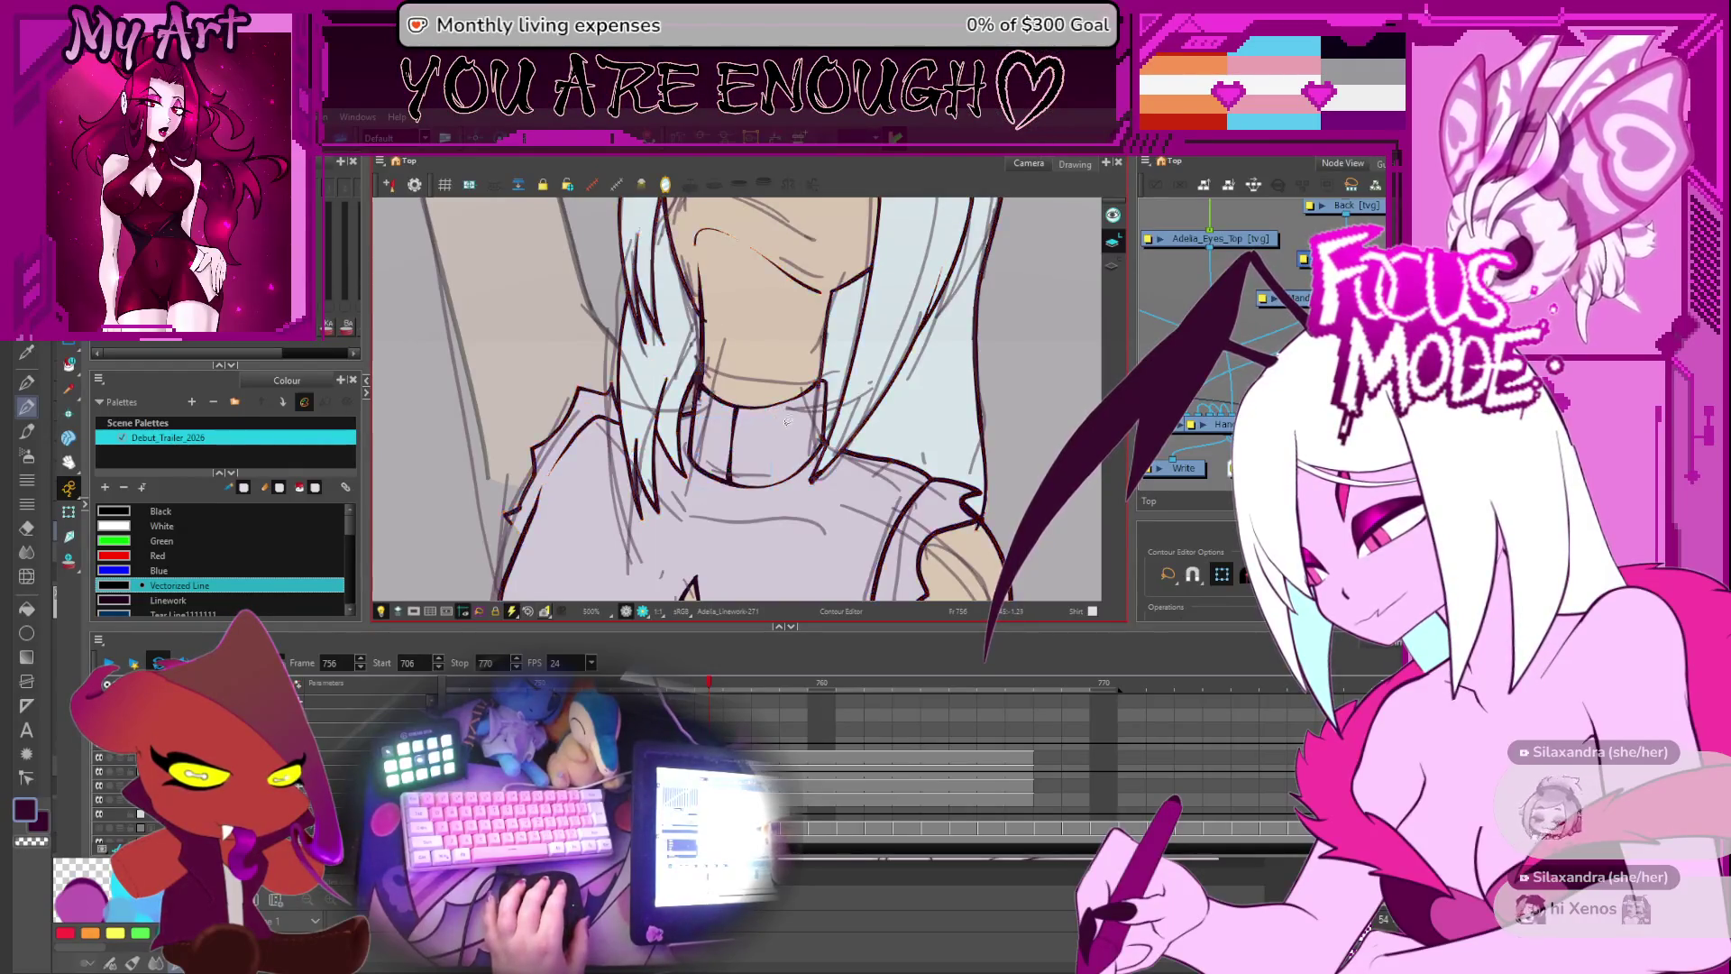
{"action": "left_click_drag", "start_coordinate": [793, 410], "coordinate": [721, 361]}
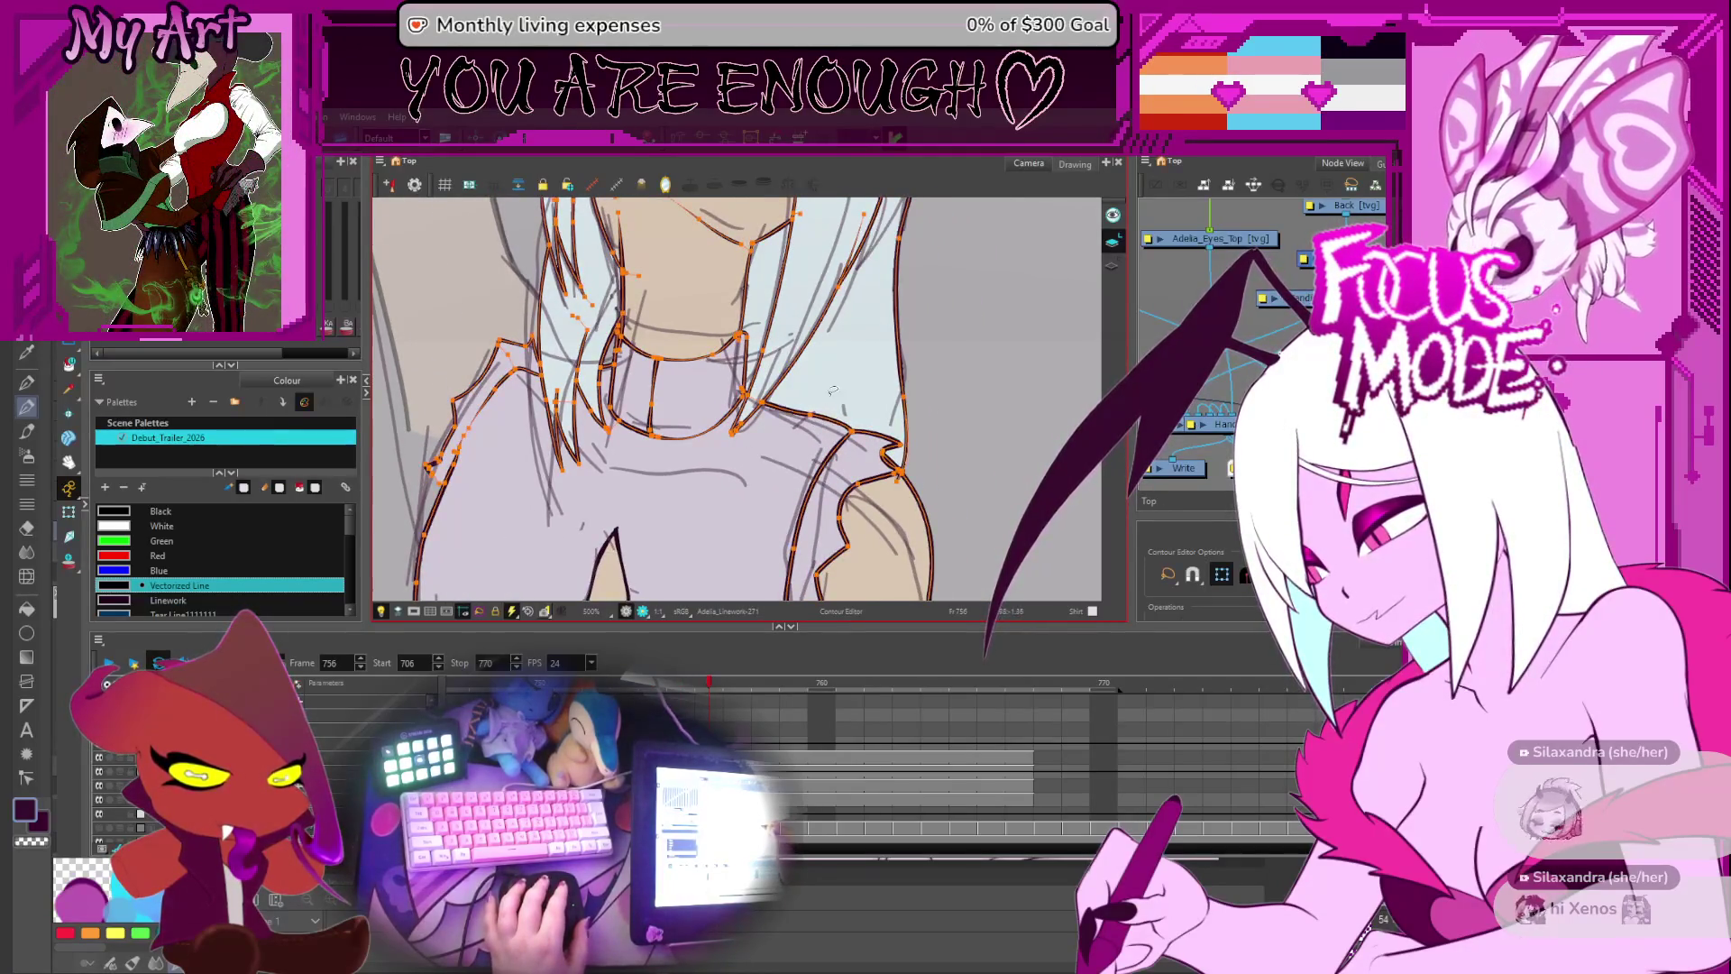
{"action": "scroll", "coordinate": [833, 390], "scroll_direction": "down", "scroll_amount": 5}
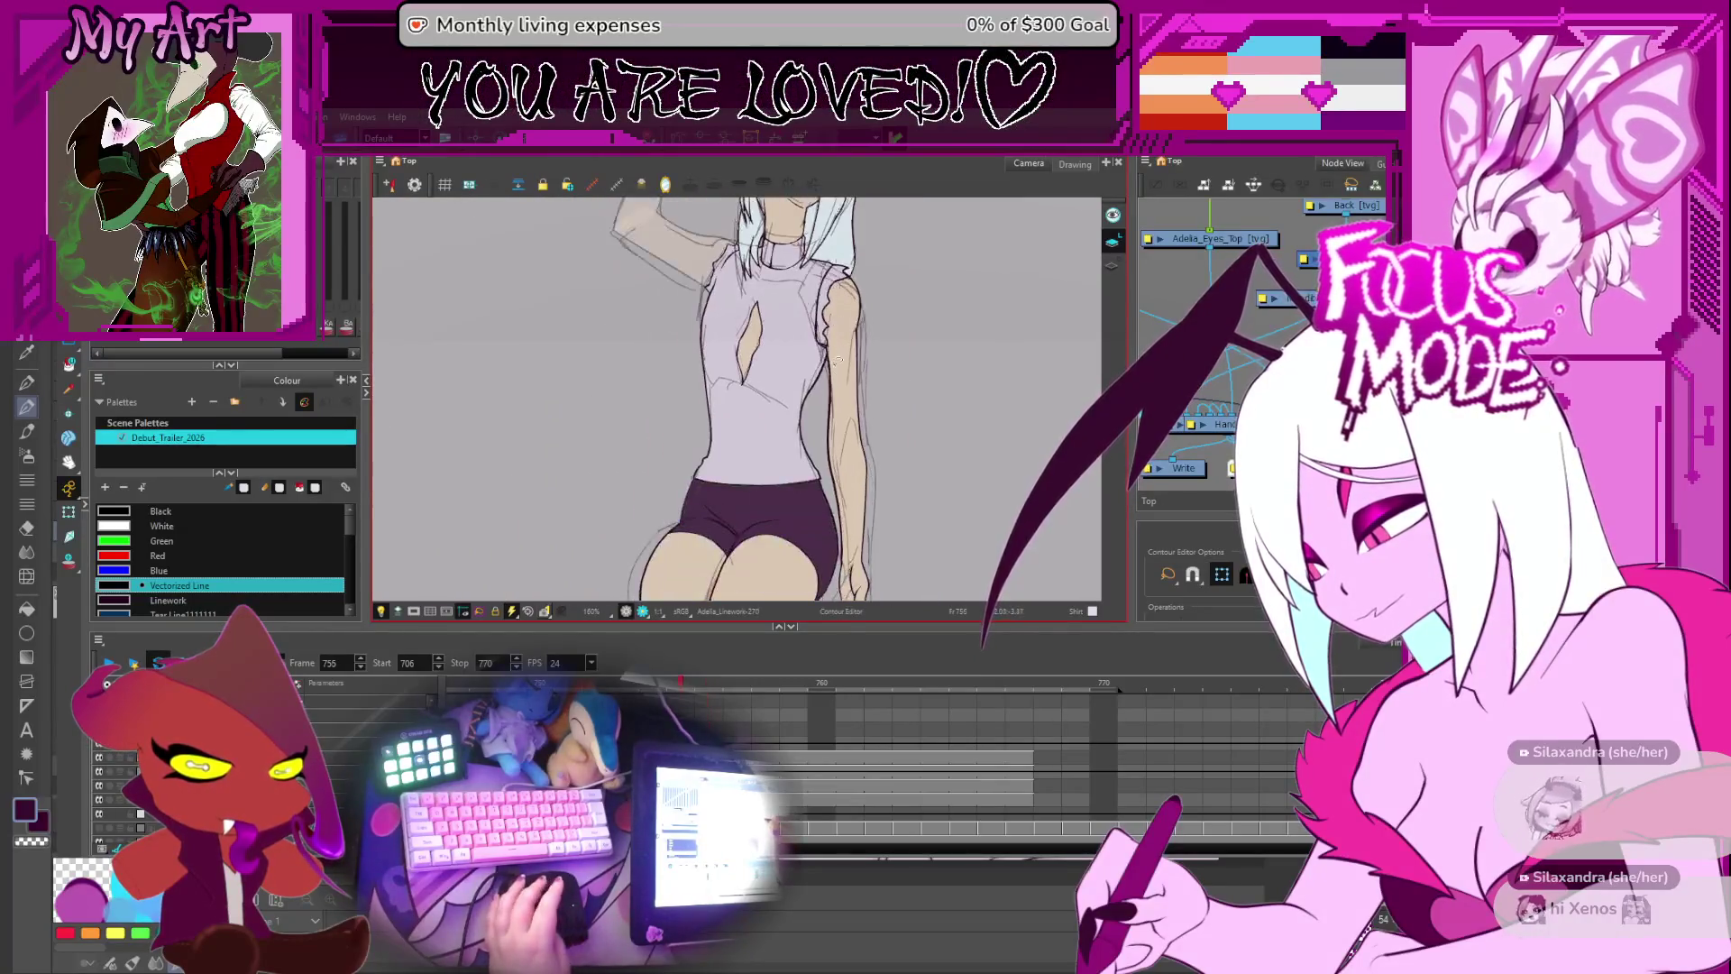
- Advance to the next arm pose, bring the head into view, and enable contour editing
{"action": "key", "text": "."}
{"action": "mouse_move", "coordinate": [807, 340]}
{"action": "left_mouse_down"}
{"action": "mouse_move", "coordinate": [790, 441]}
{"action": "mouse_move", "coordinate": [883, 438]}
{"action": "mouse_move", "coordinate": [820, 388]}
{"action": "left_mouse_up"}
{"action": "key", "text": "."}
{"action": "scroll", "coordinate": [791, 487], "scroll_direction": "up", "scroll_amount": 2}
{"action": "scroll", "coordinate": [883, 437], "scroll_direction": "up", "scroll_amount": 1}
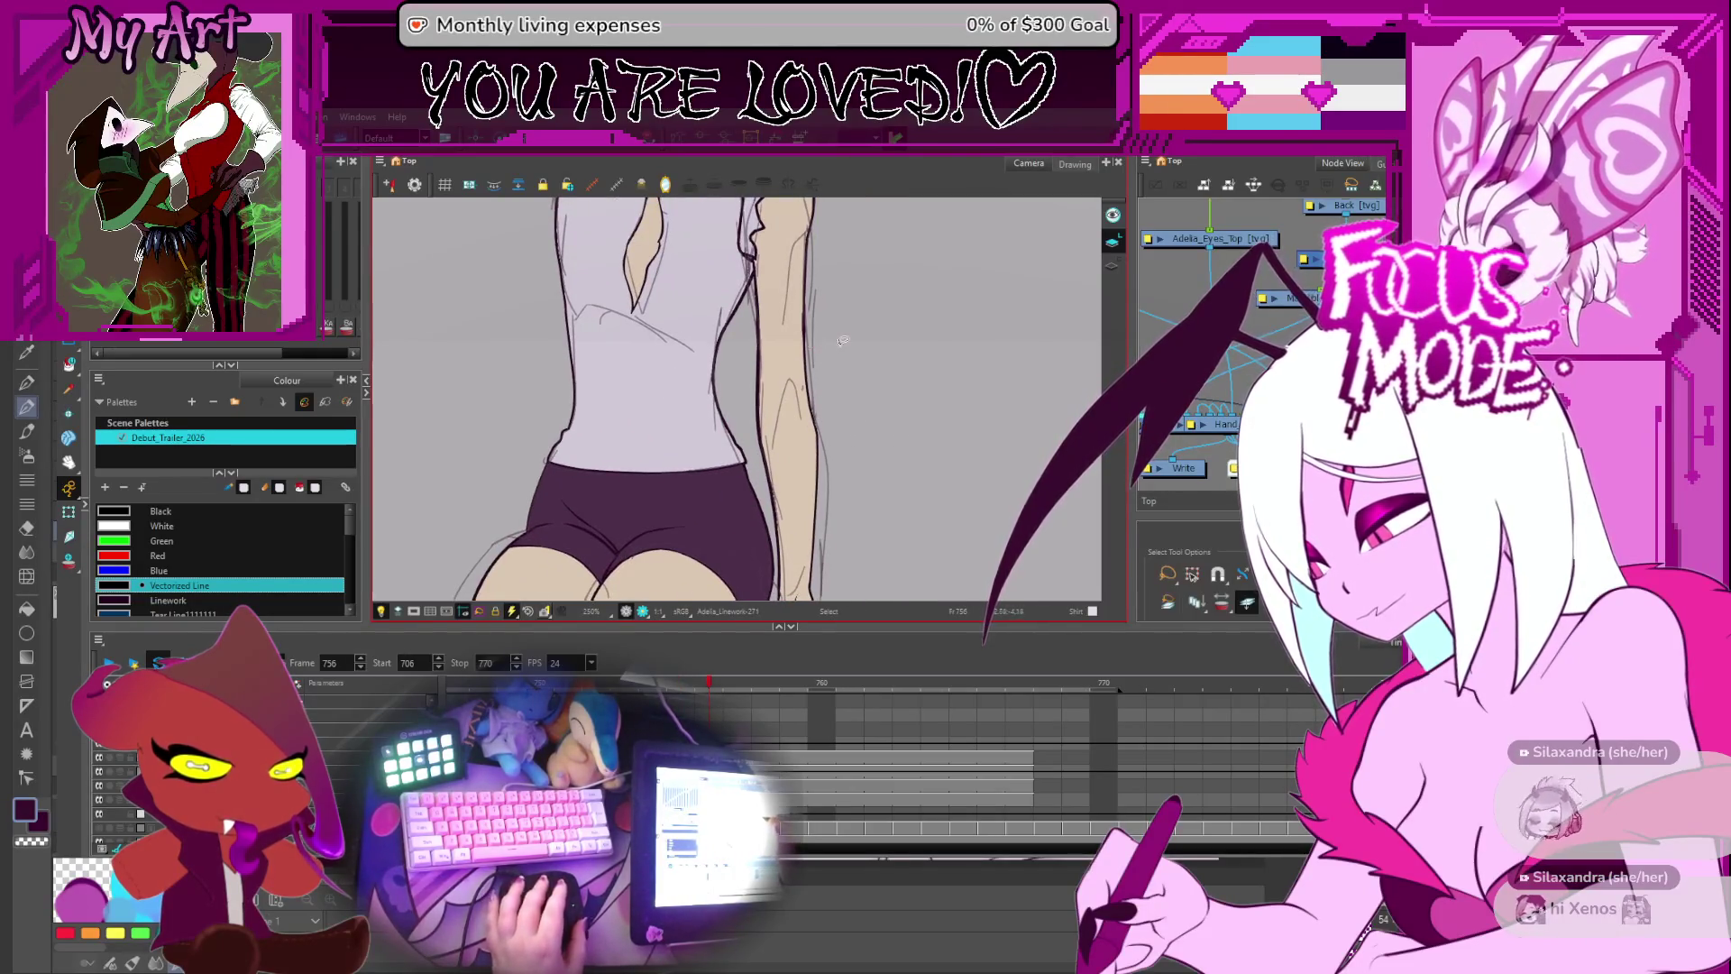
{"action": "key", "text": "alt+q"}
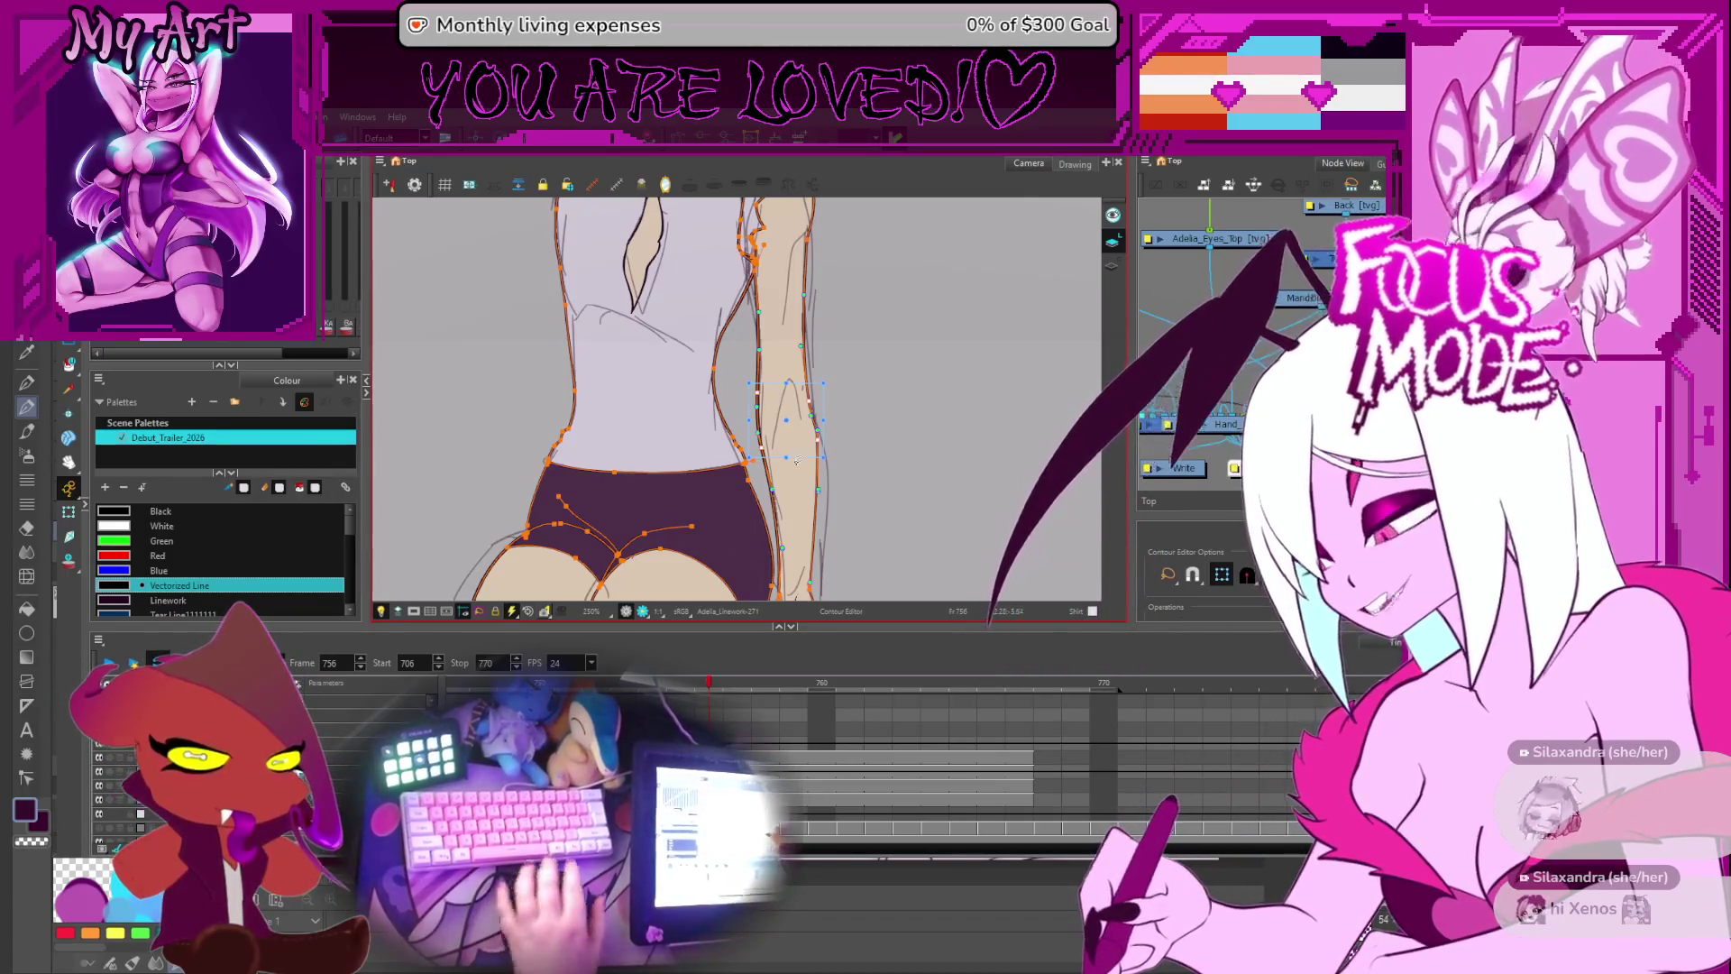
- Refine the torso, arm and shorts contours up close, then step back to frame 754
{"action": "key", "text": "2"}
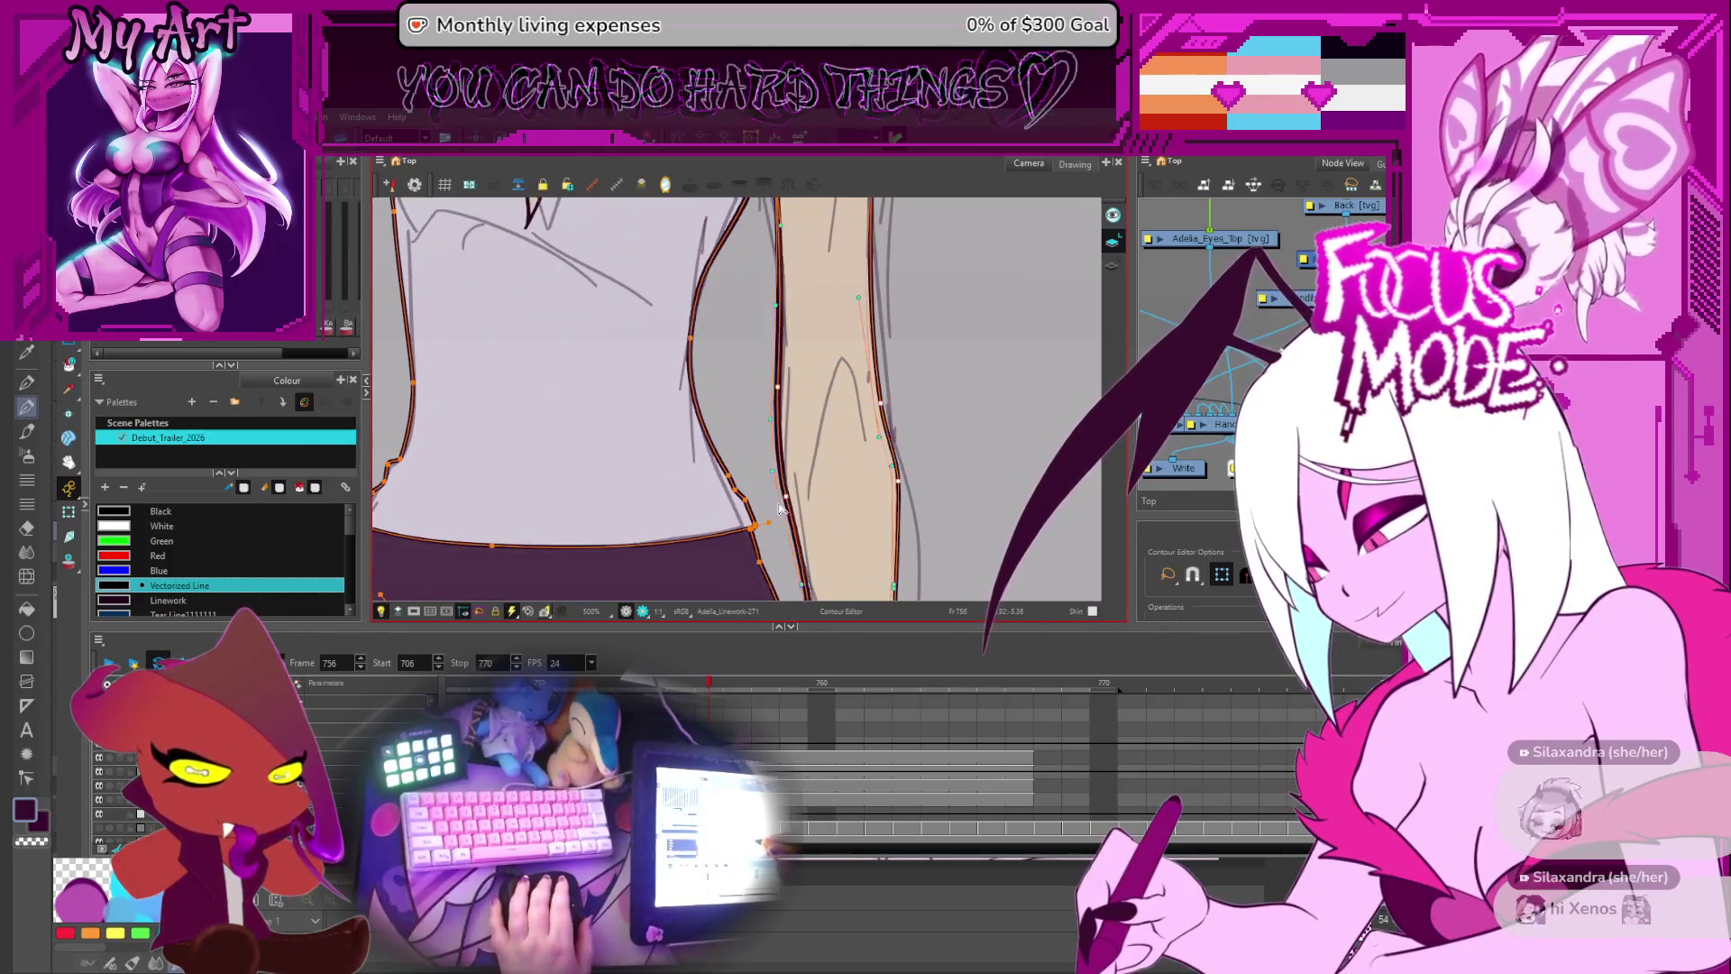
{"action": "key", "text": "1"}
{"action": "scroll", "coordinate": [821, 484], "scroll_direction": "down", "scroll_amount": 3}
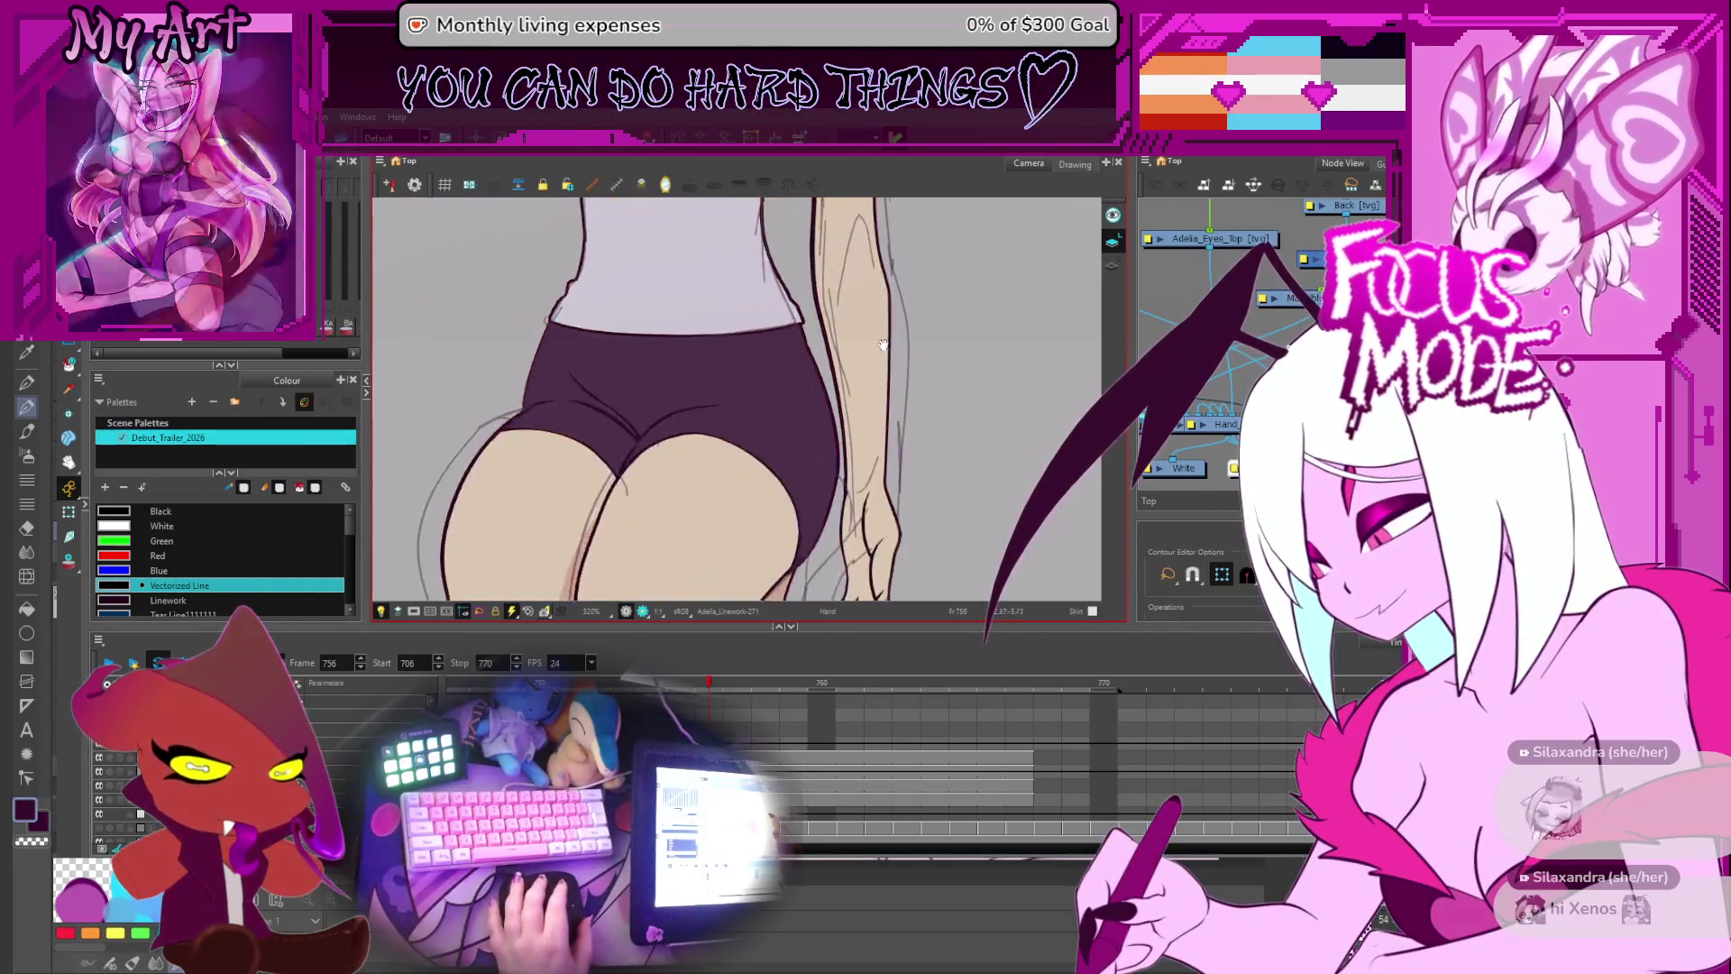
{"action": "key", "text": "1"}
{"action": "scroll", "coordinate": [897, 424], "scroll_direction": "up", "scroll_amount": 3}
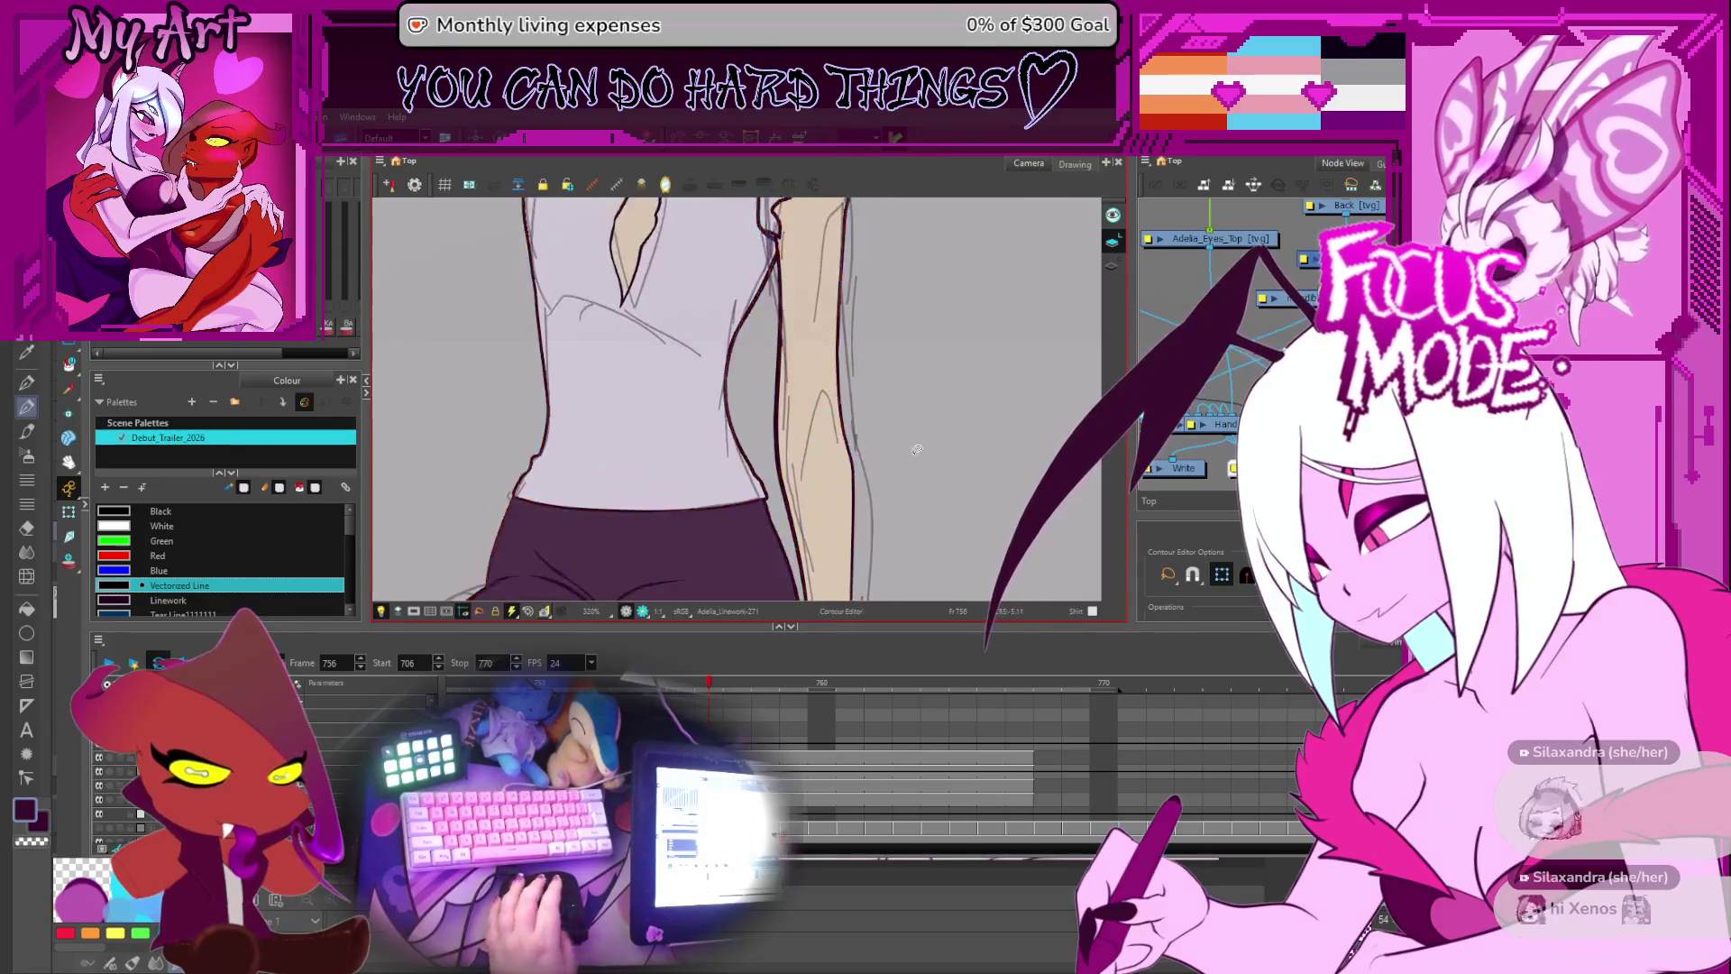
{"action": "key", "text": "1"}
{"action": "scroll", "coordinate": [893, 465], "scroll_direction": "up", "scroll_amount": 2}
{"action": "key", "text": "comma"}
{"action": "key", "text": "comma"}
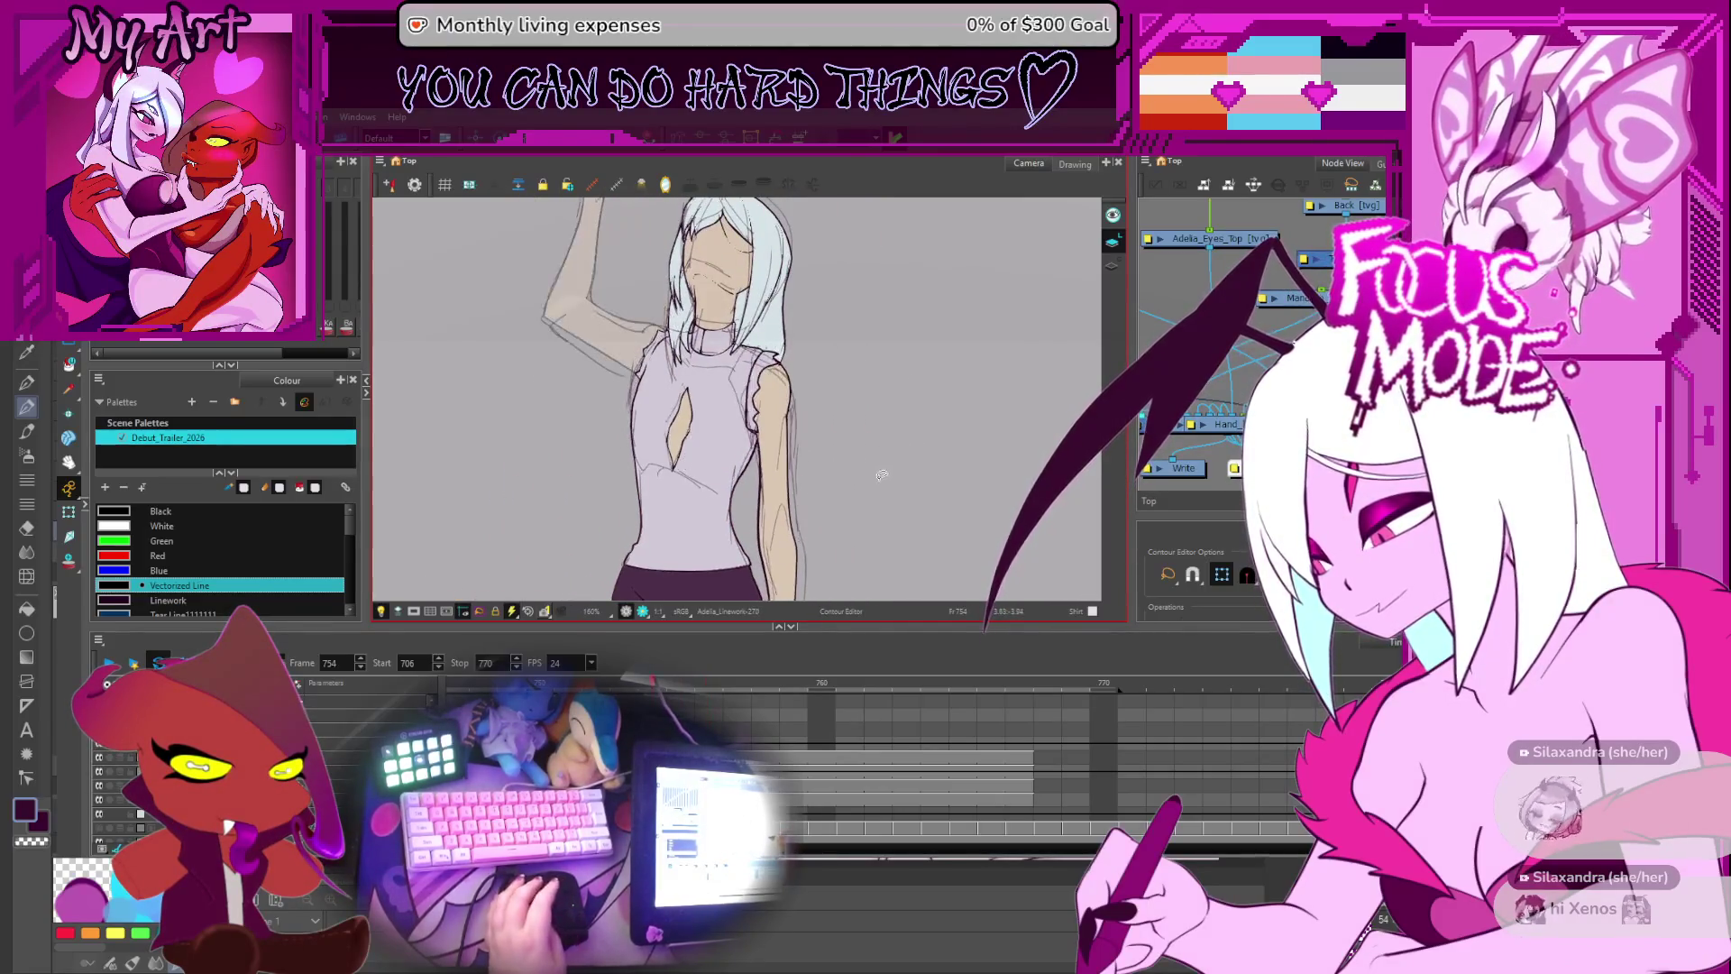
- Return to the lowered, extended-arm drawing at frame 742 and centre on the shoulder for fill painting
{"action": "key", "text": "comma"}
{"action": "key", "text": "period"}
{"action": "key", "text": "comma"}
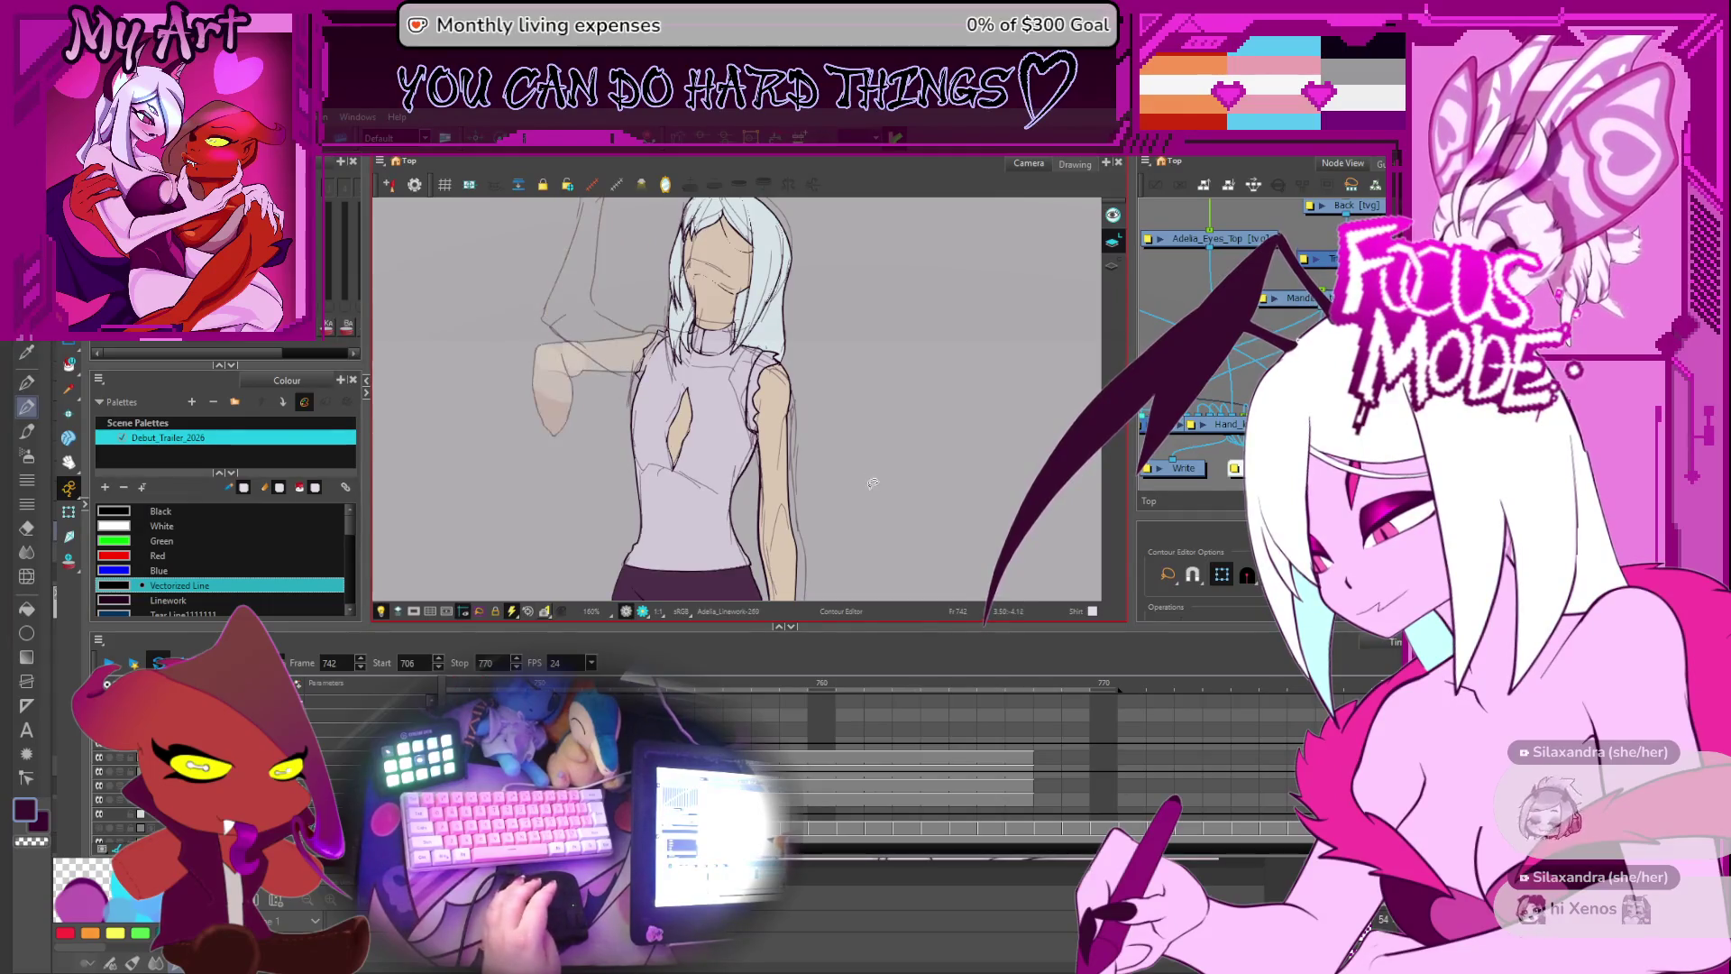
{"action": "key", "text": "period"}
{"action": "key", "text": "period"}
{"action": "key", "text": "period"}
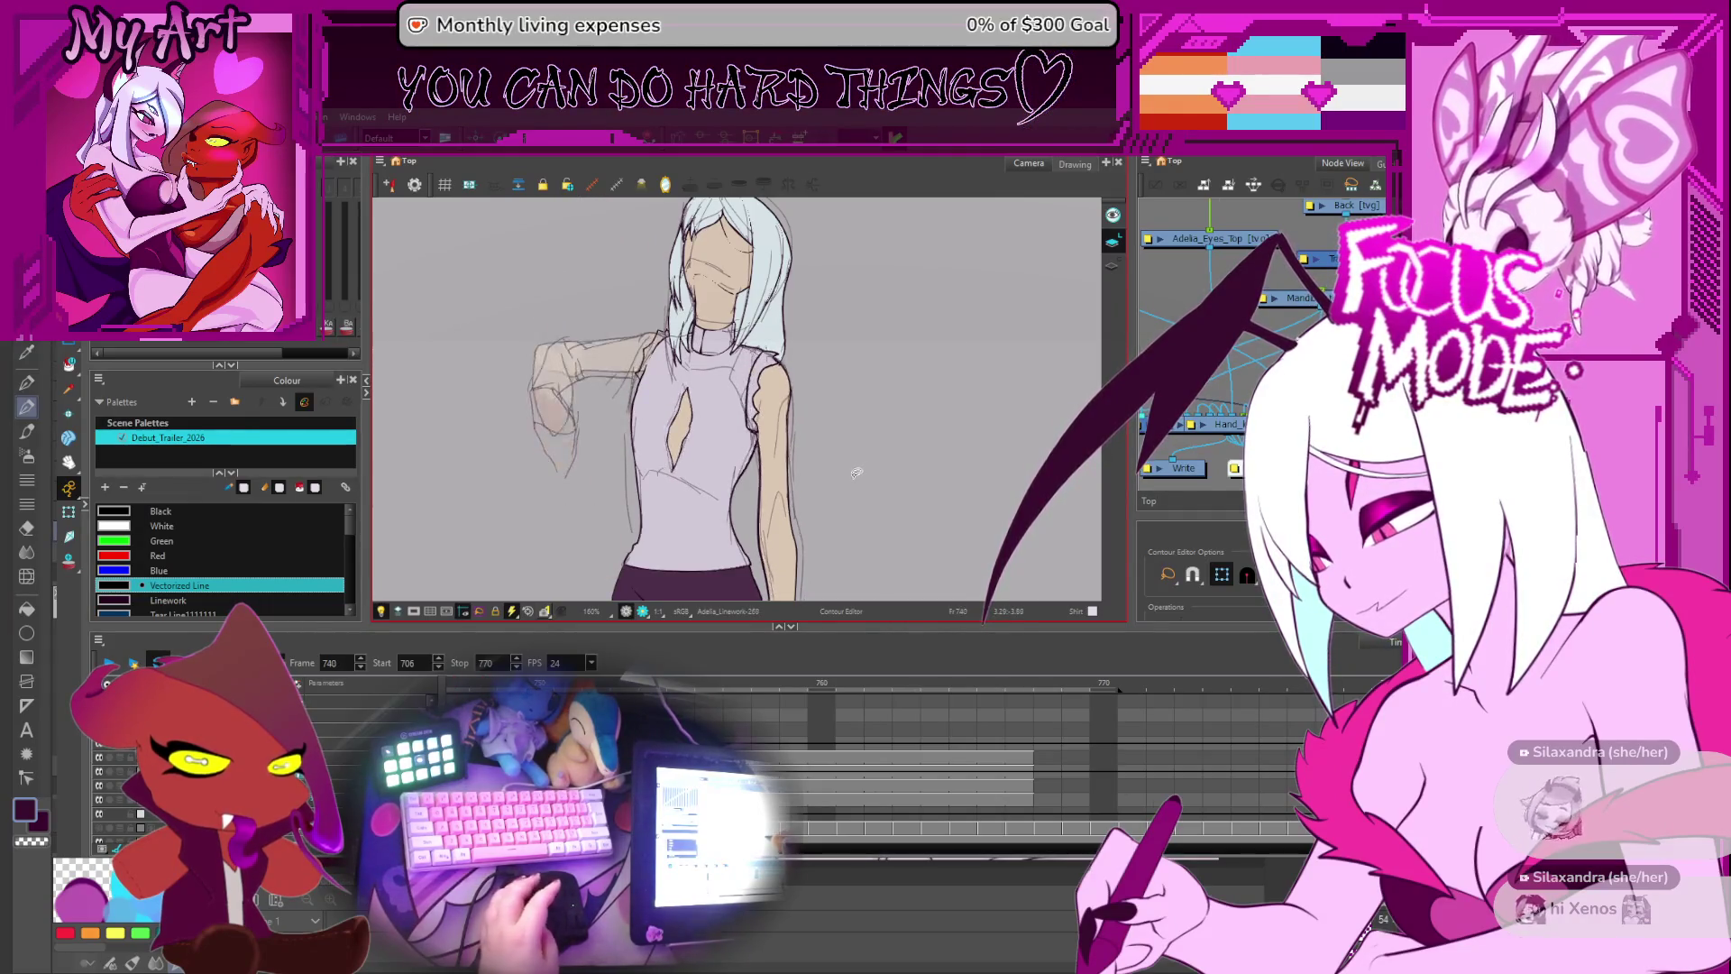
{"action": "key", "text": "comma"}
{"action": "key", "text": "comma"}
{"action": "key", "text": "comma"}
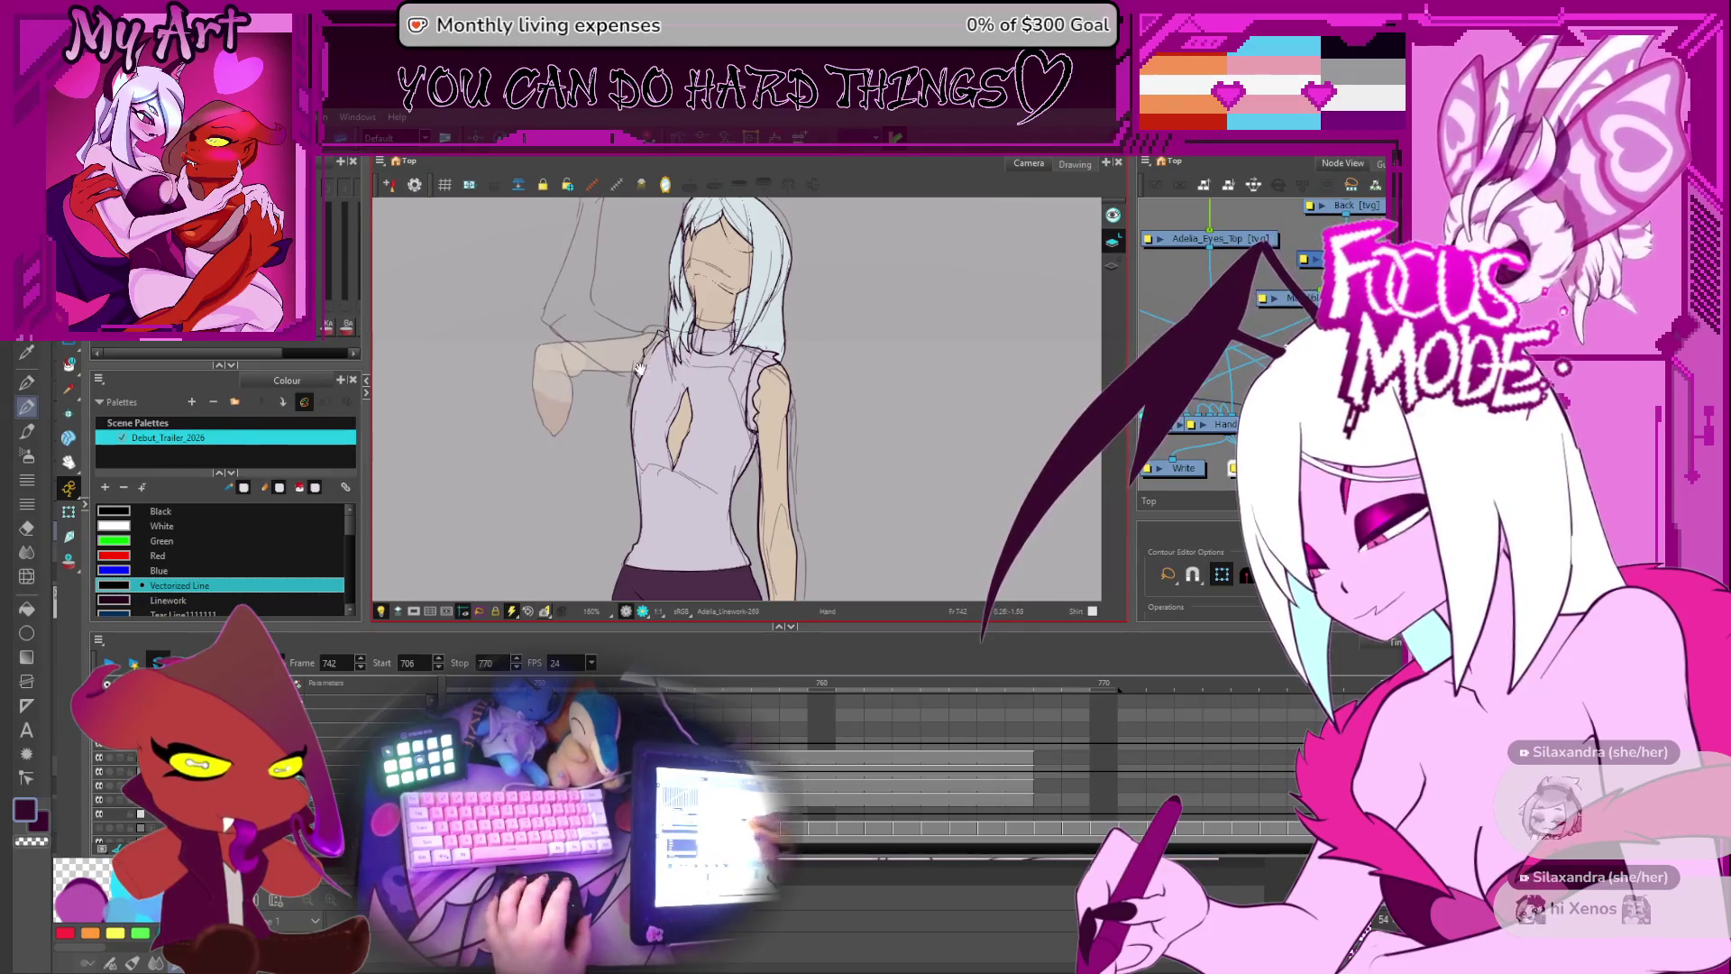
{"action": "scroll", "coordinate": [869, 532], "scroll_direction": "up", "scroll_amount": 4}
{"action": "left_click", "coordinate": [869, 532]}
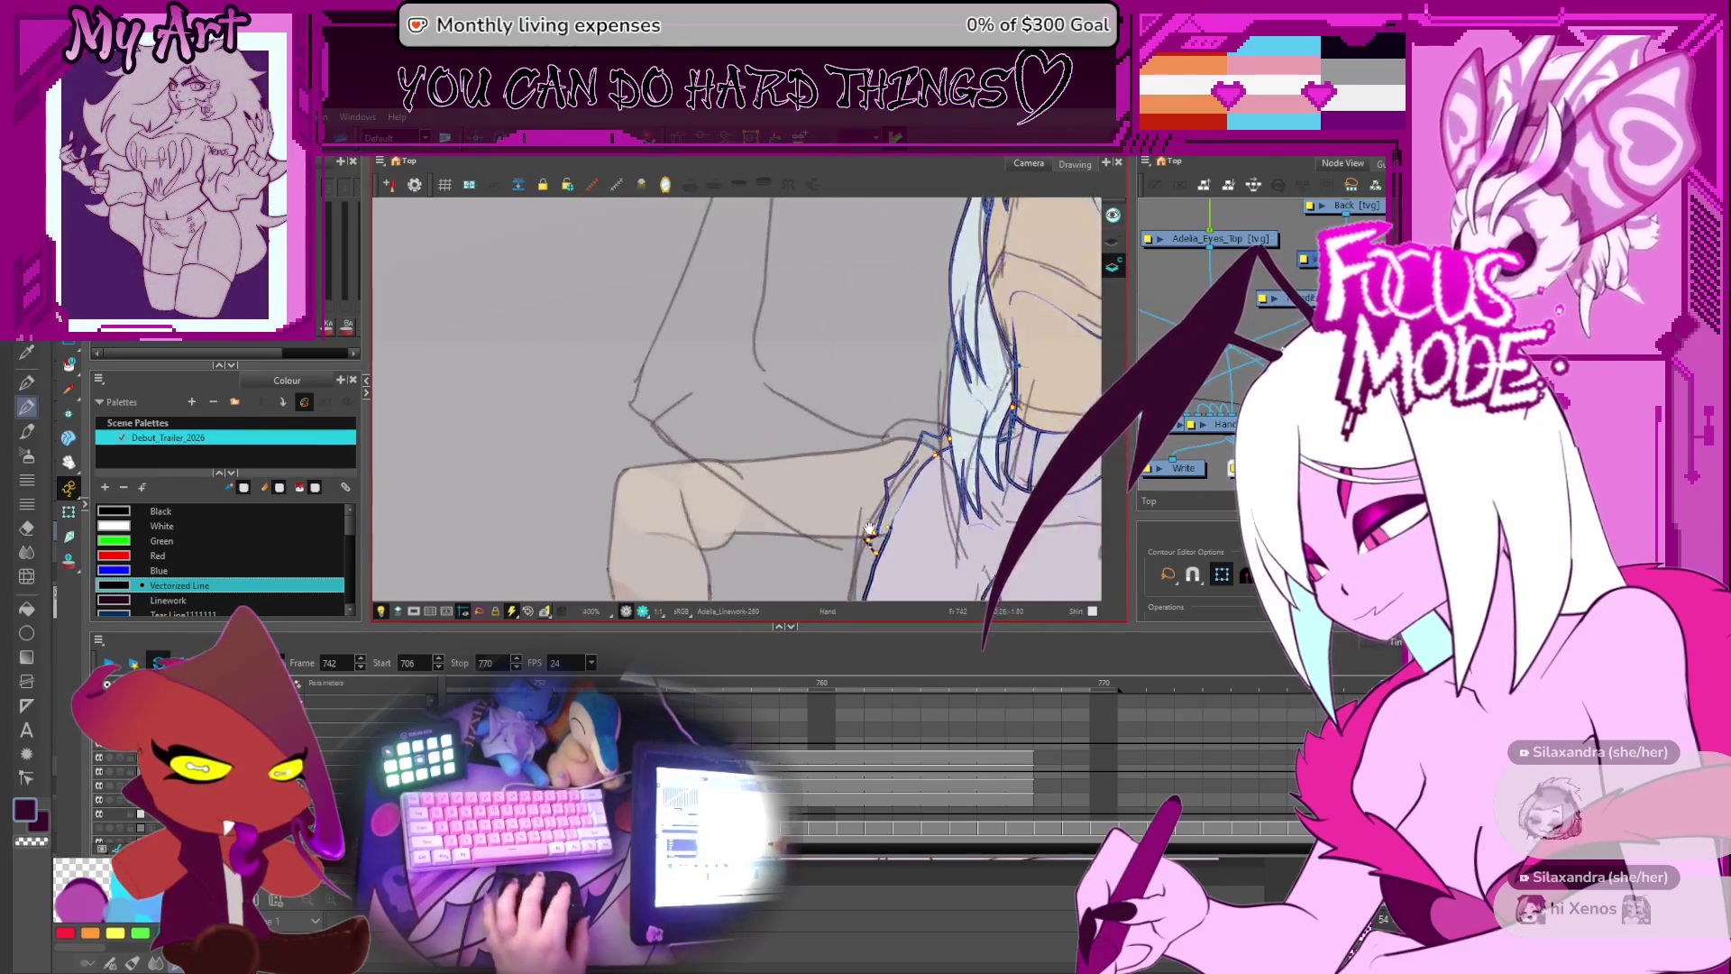
{"action": "left_click_drag", "start_coordinate": [870, 532], "coordinate": [712, 428]}
{"action": "key", "text": "alt+i"}
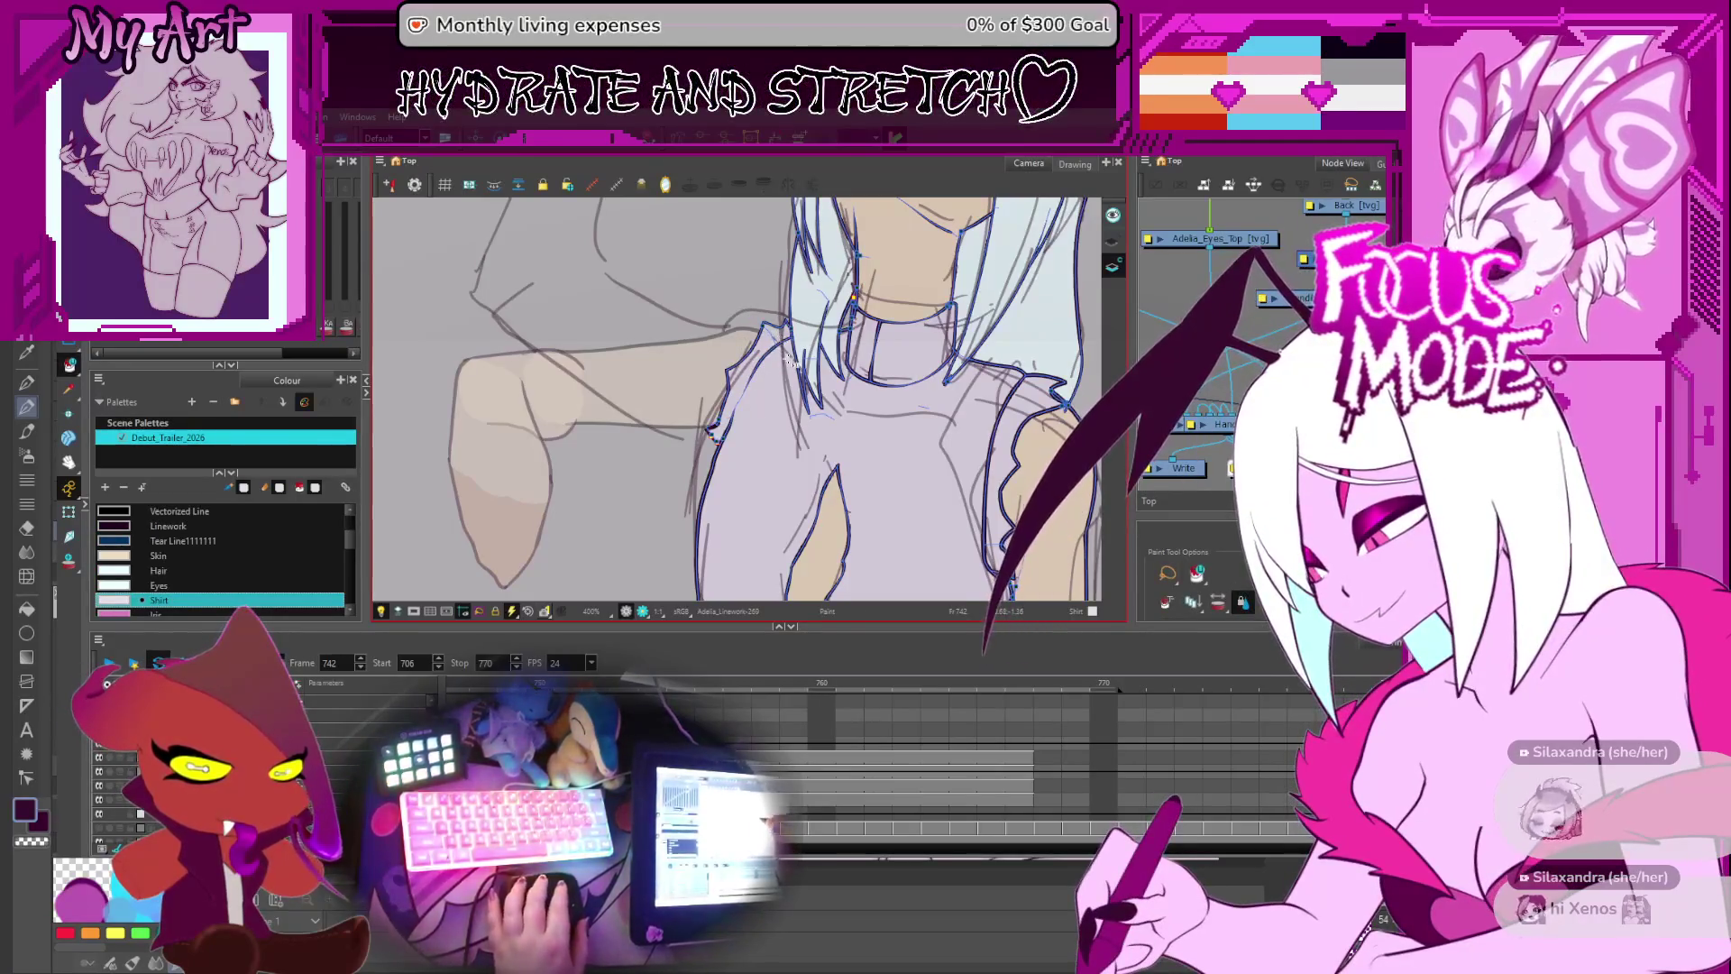
- Play back the arm motion and zoom out to the whole scene, ending at frame 737
{"action": "scroll", "coordinate": [790, 356], "scroll_direction": "down", "scroll_amount": 4}
{"action": "key", "text": "period"}
{"action": "key", "text": "period"}
{"action": "key", "text": "period"}
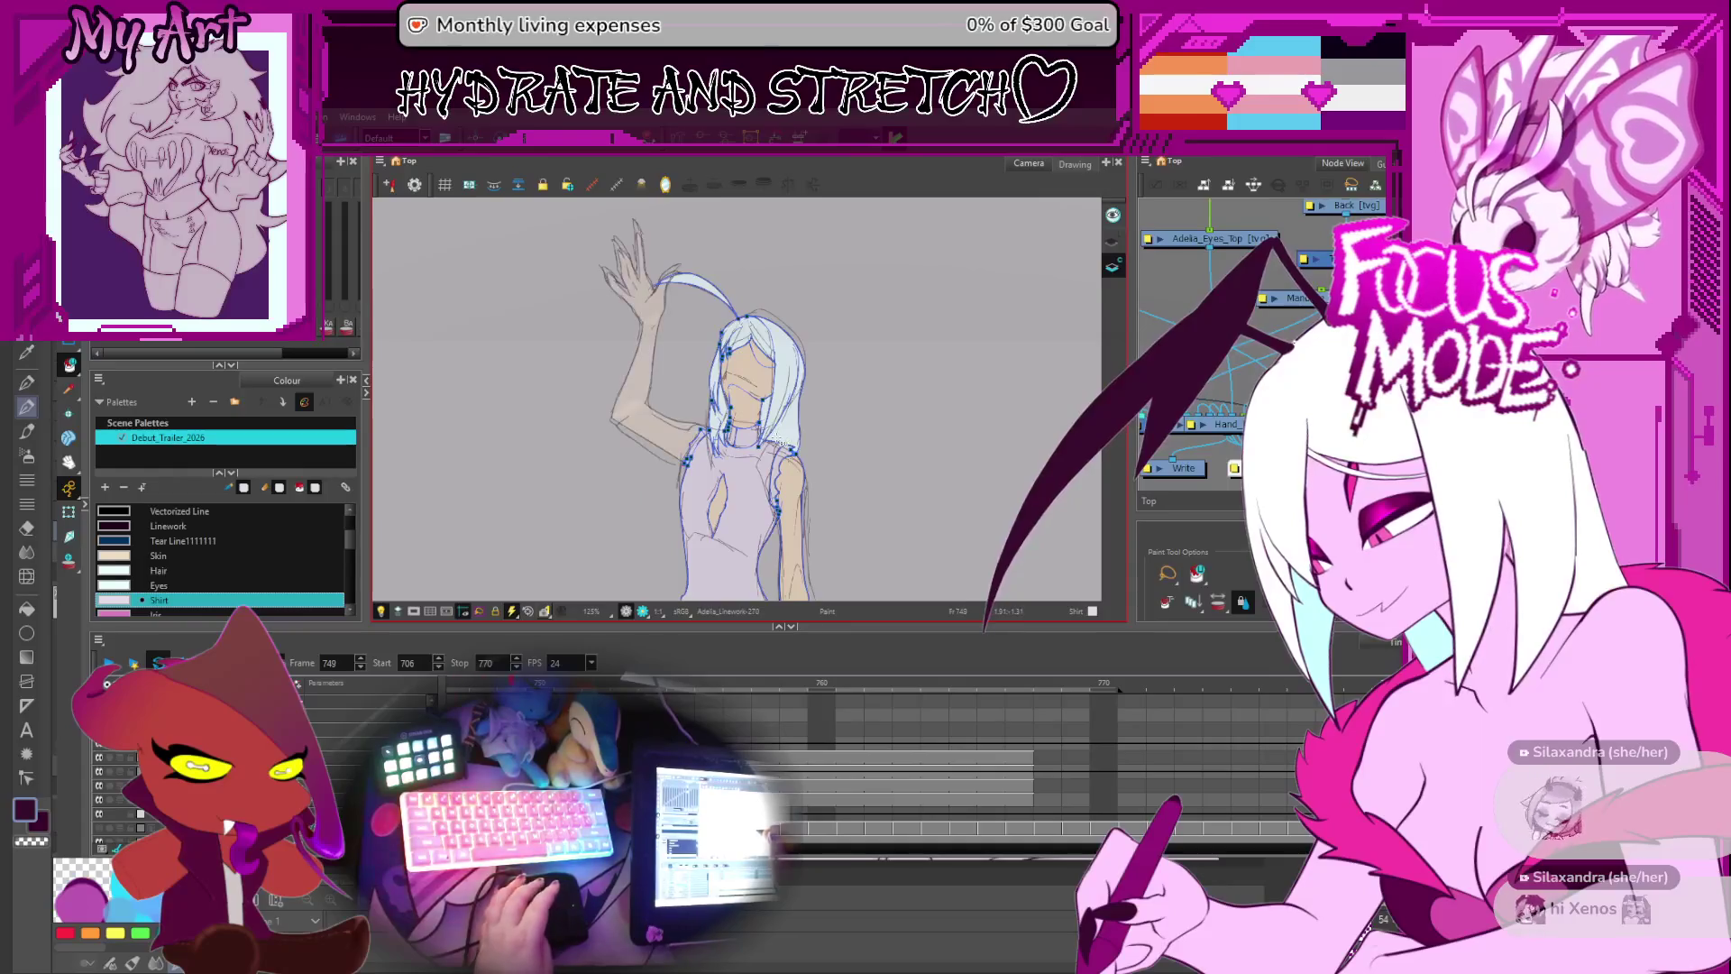
{"action": "key", "text": "period"}
{"action": "key", "text": "period"}
{"action": "key", "text": "period"}
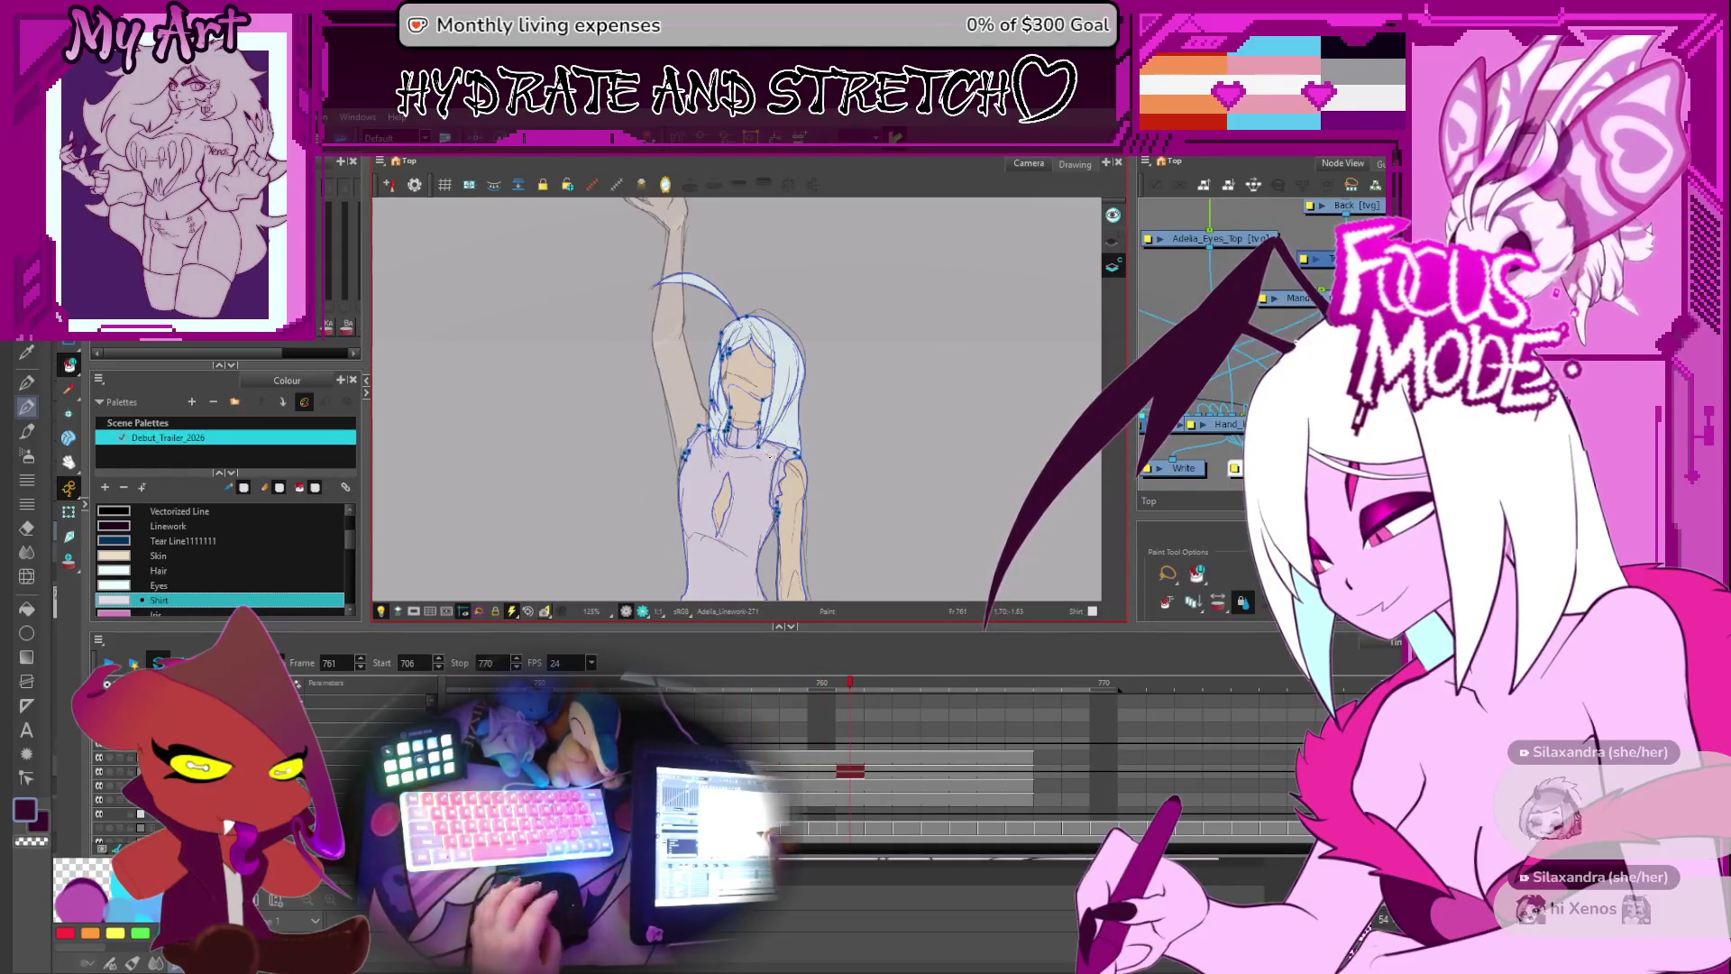
{"action": "scroll", "coordinate": [770, 456], "scroll_direction": "down", "scroll_amount": 3}
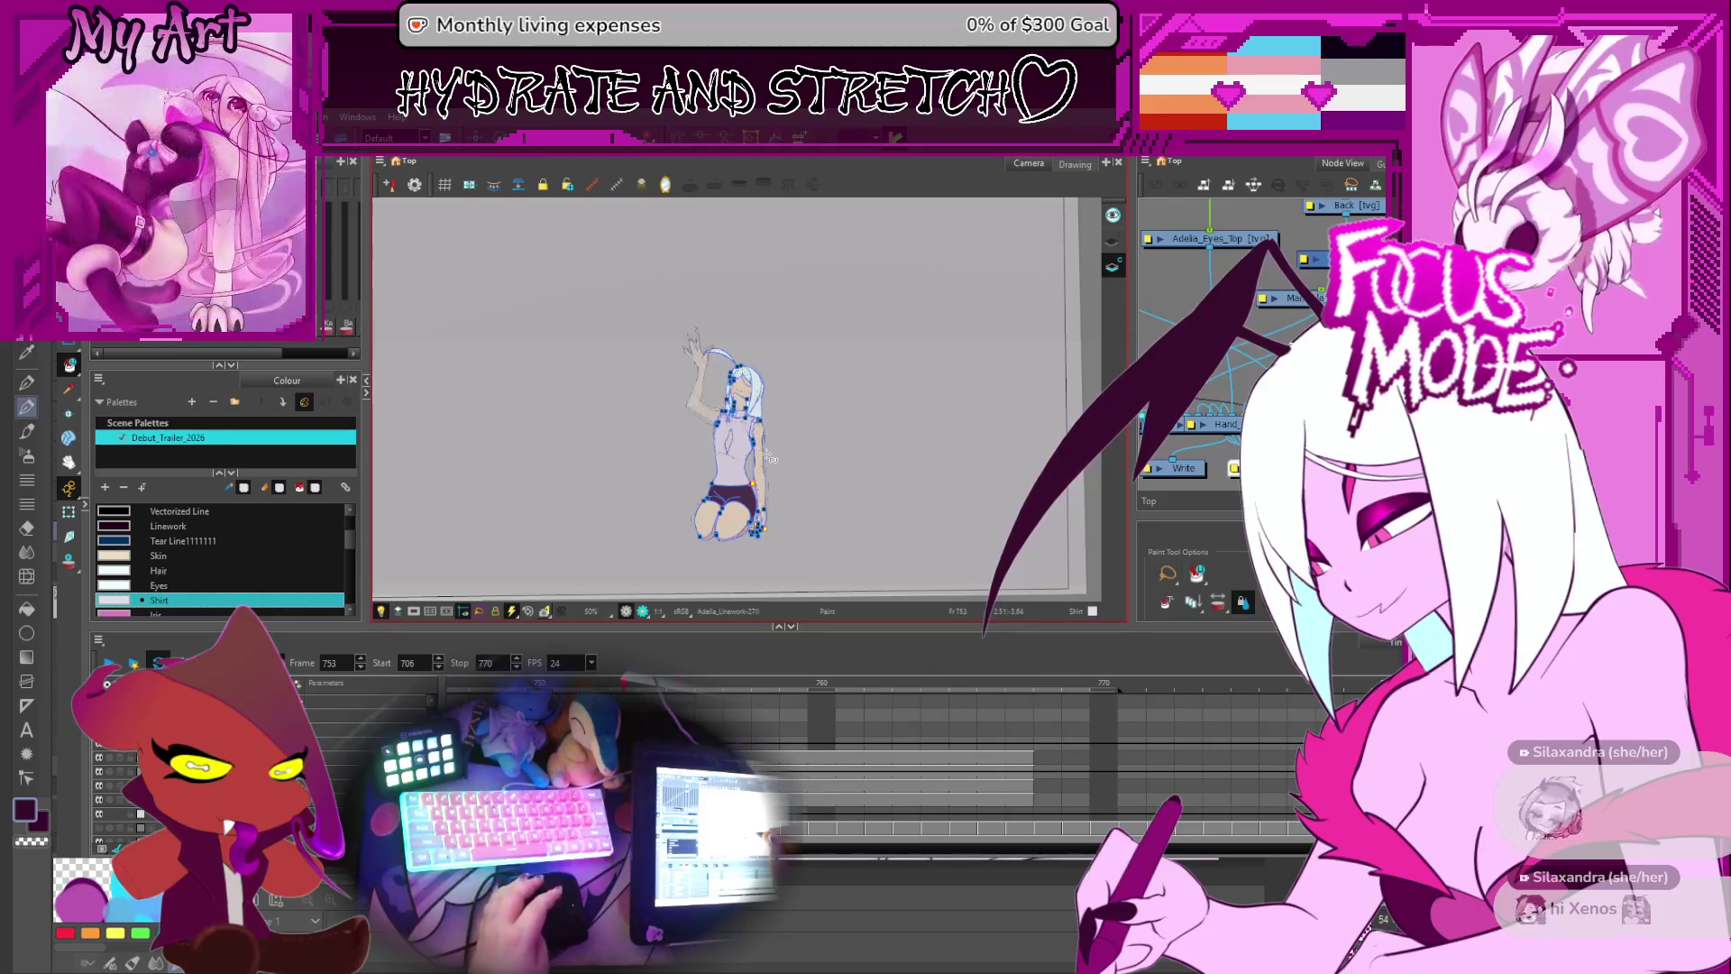
{"action": "scroll", "coordinate": [771, 460], "scroll_direction": "up", "scroll_amount": 3}
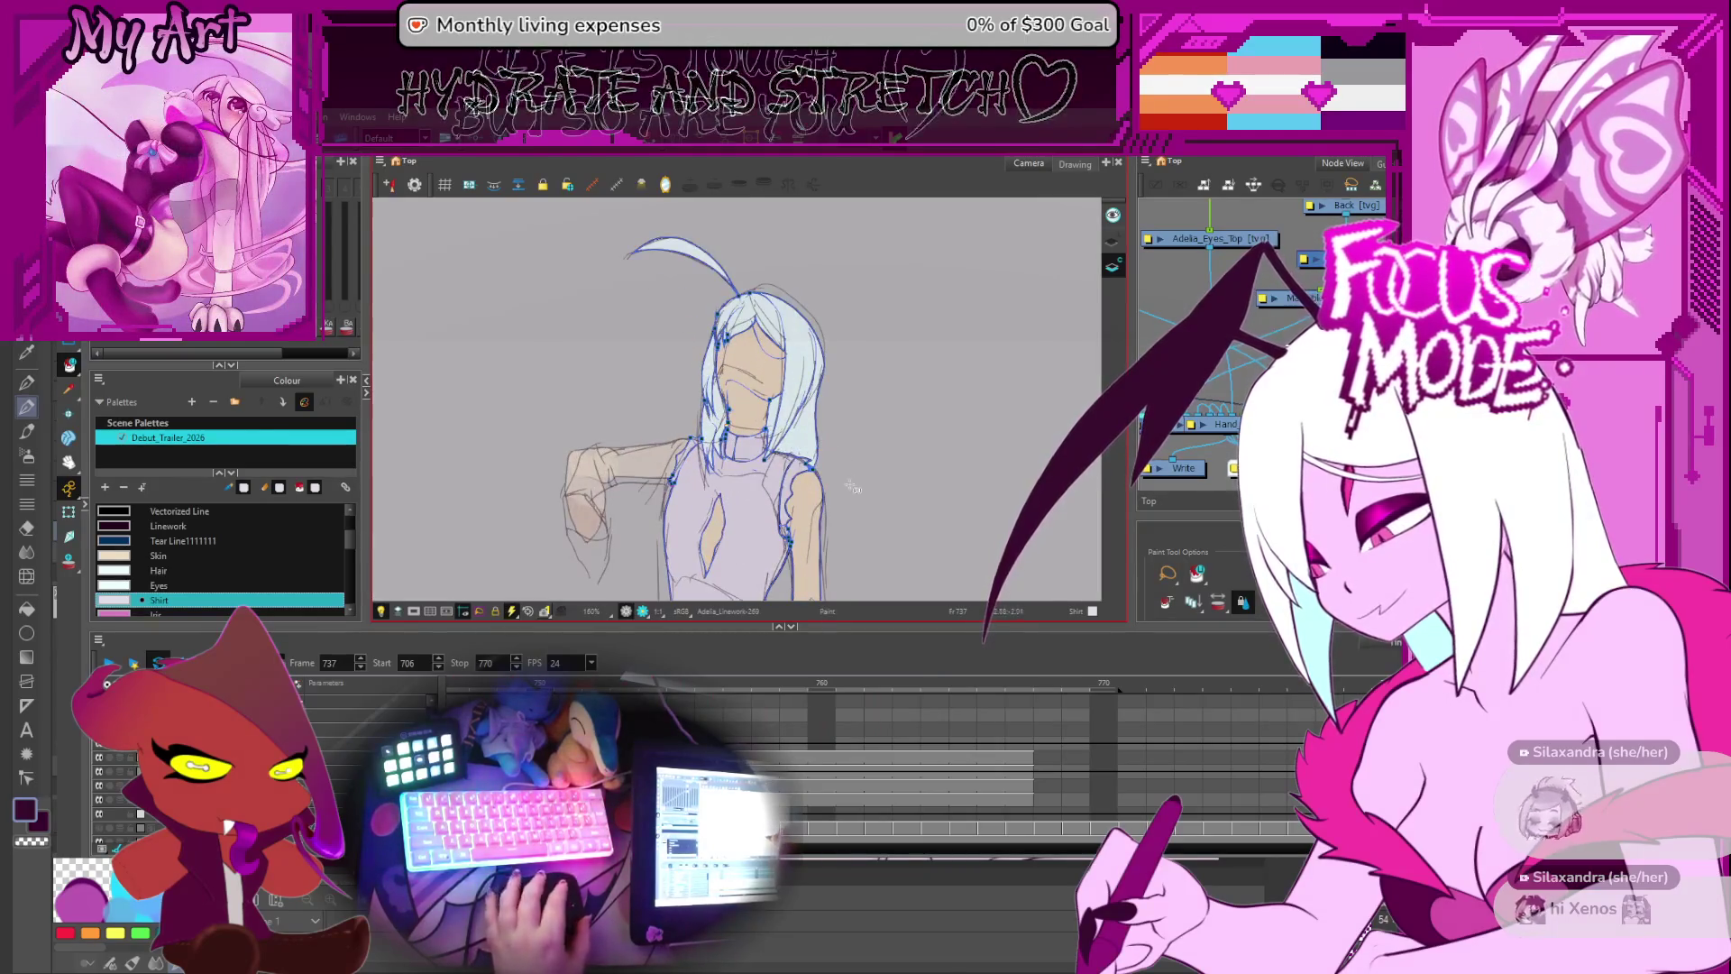
{"action": "scroll", "coordinate": [777, 450], "scroll_direction": "down", "scroll_amount": 4}
{"action": "left_click_drag", "start_coordinate": [777, 450], "coordinate": [752, 482]}
{"action": "scroll", "coordinate": [345, 742], "scroll_direction": "left", "scroll_amount": 3}
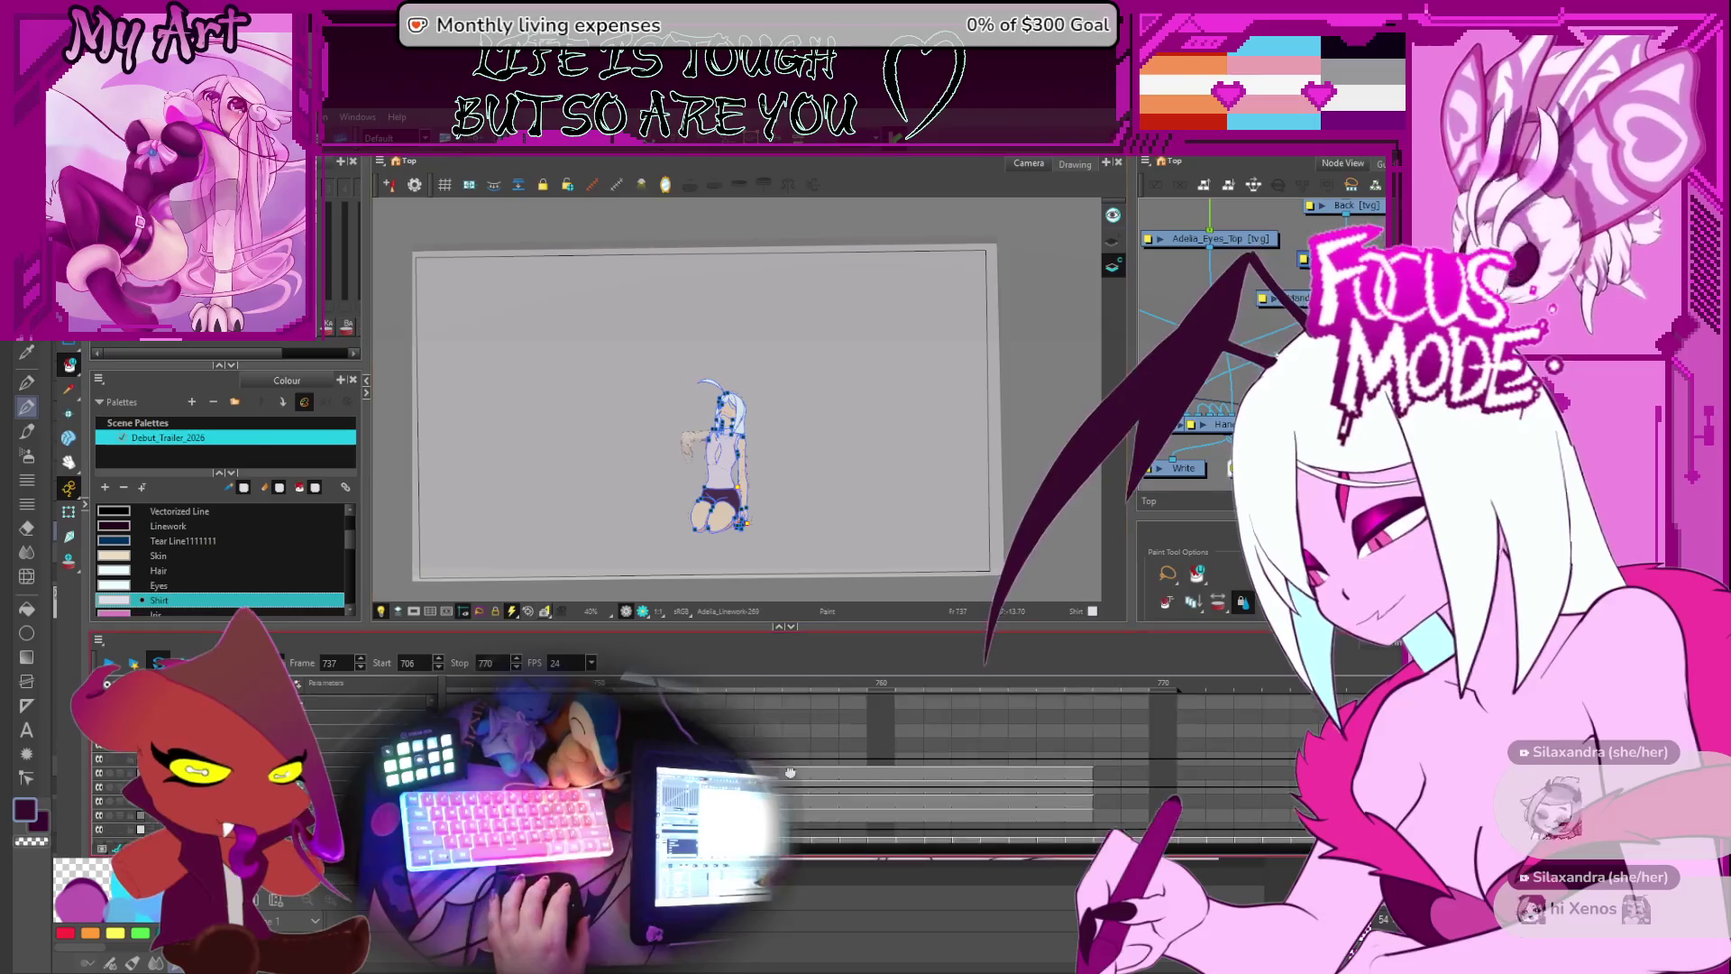
- Select the empty Hair_Painting cell, tilt the view slightly, and stop at frame 718
{"action": "left_click", "coordinate": [345, 742]}
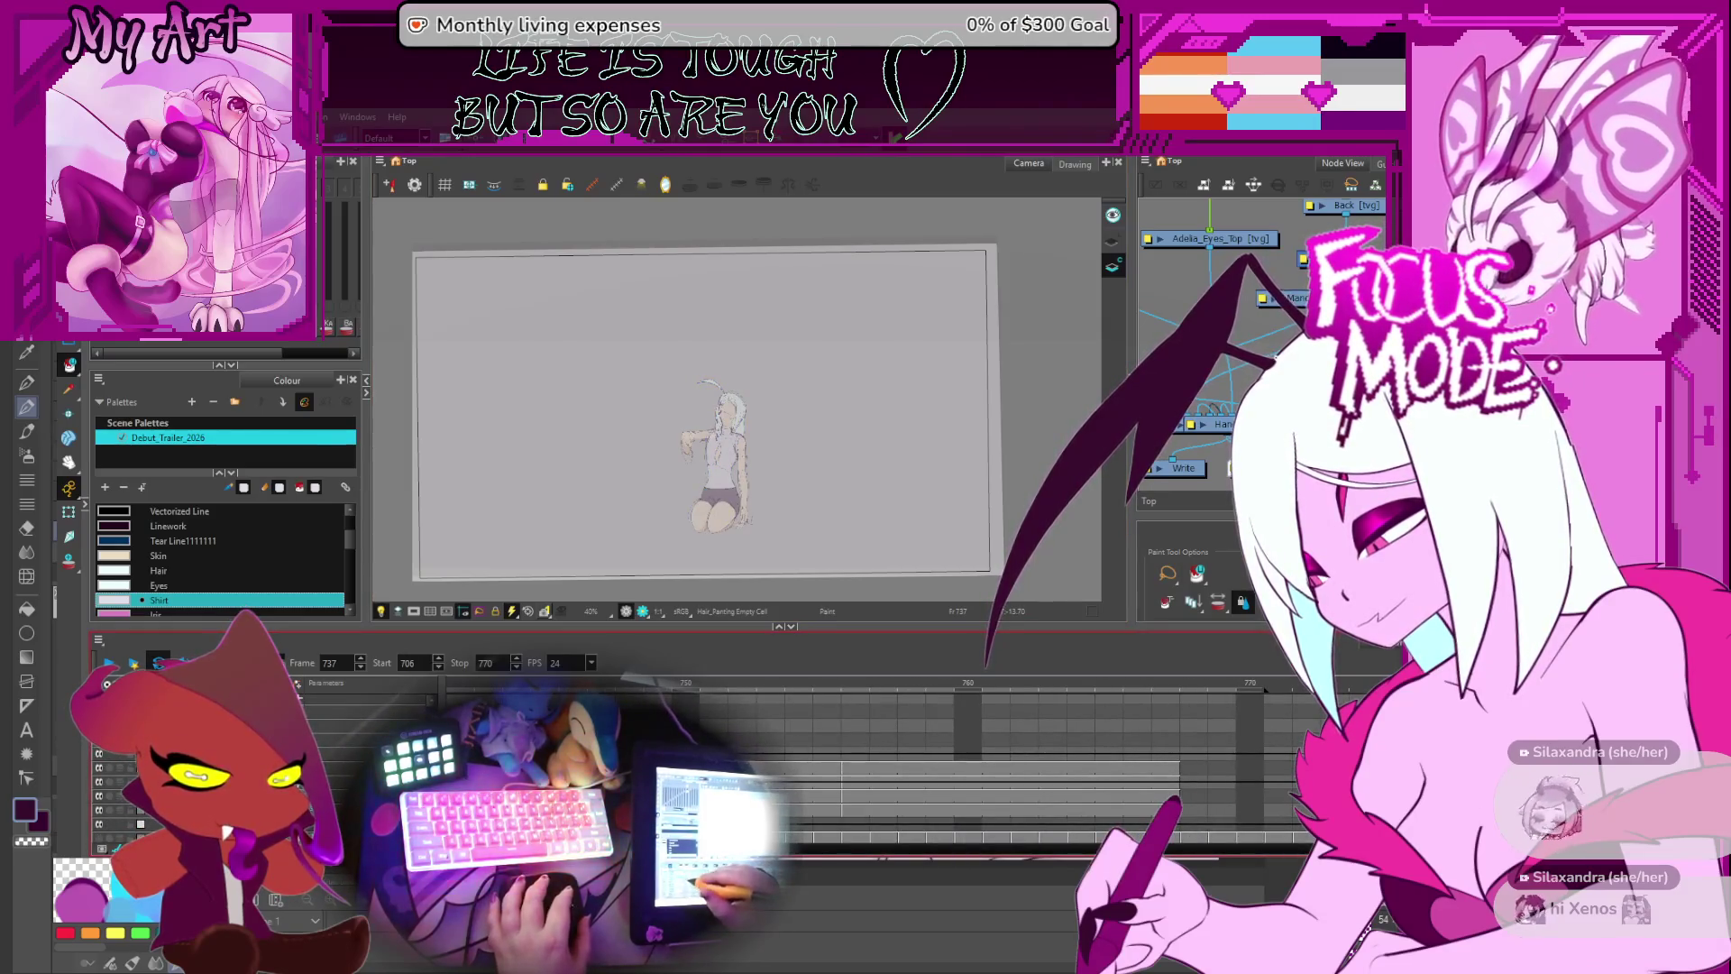
{"action": "scroll", "coordinate": [811, 766], "scroll_direction": "up", "scroll_amount": 1}
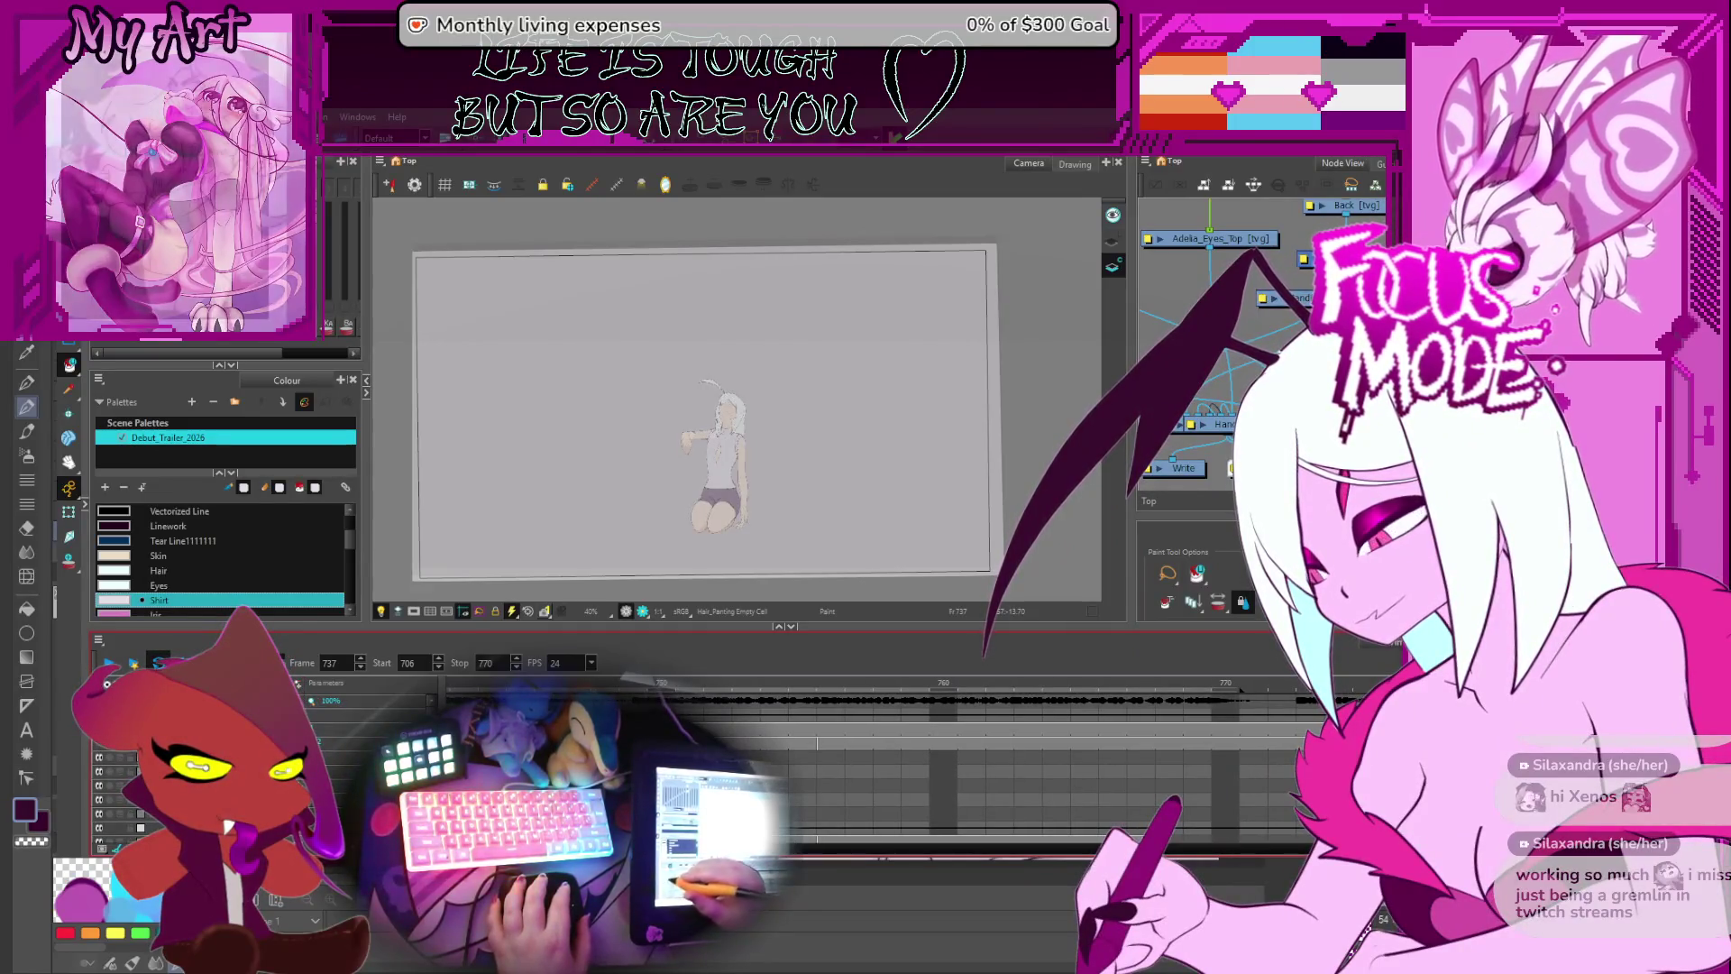
{"action": "scroll", "coordinate": [740, 489], "scroll_direction": "up", "scroll_amount": 2}
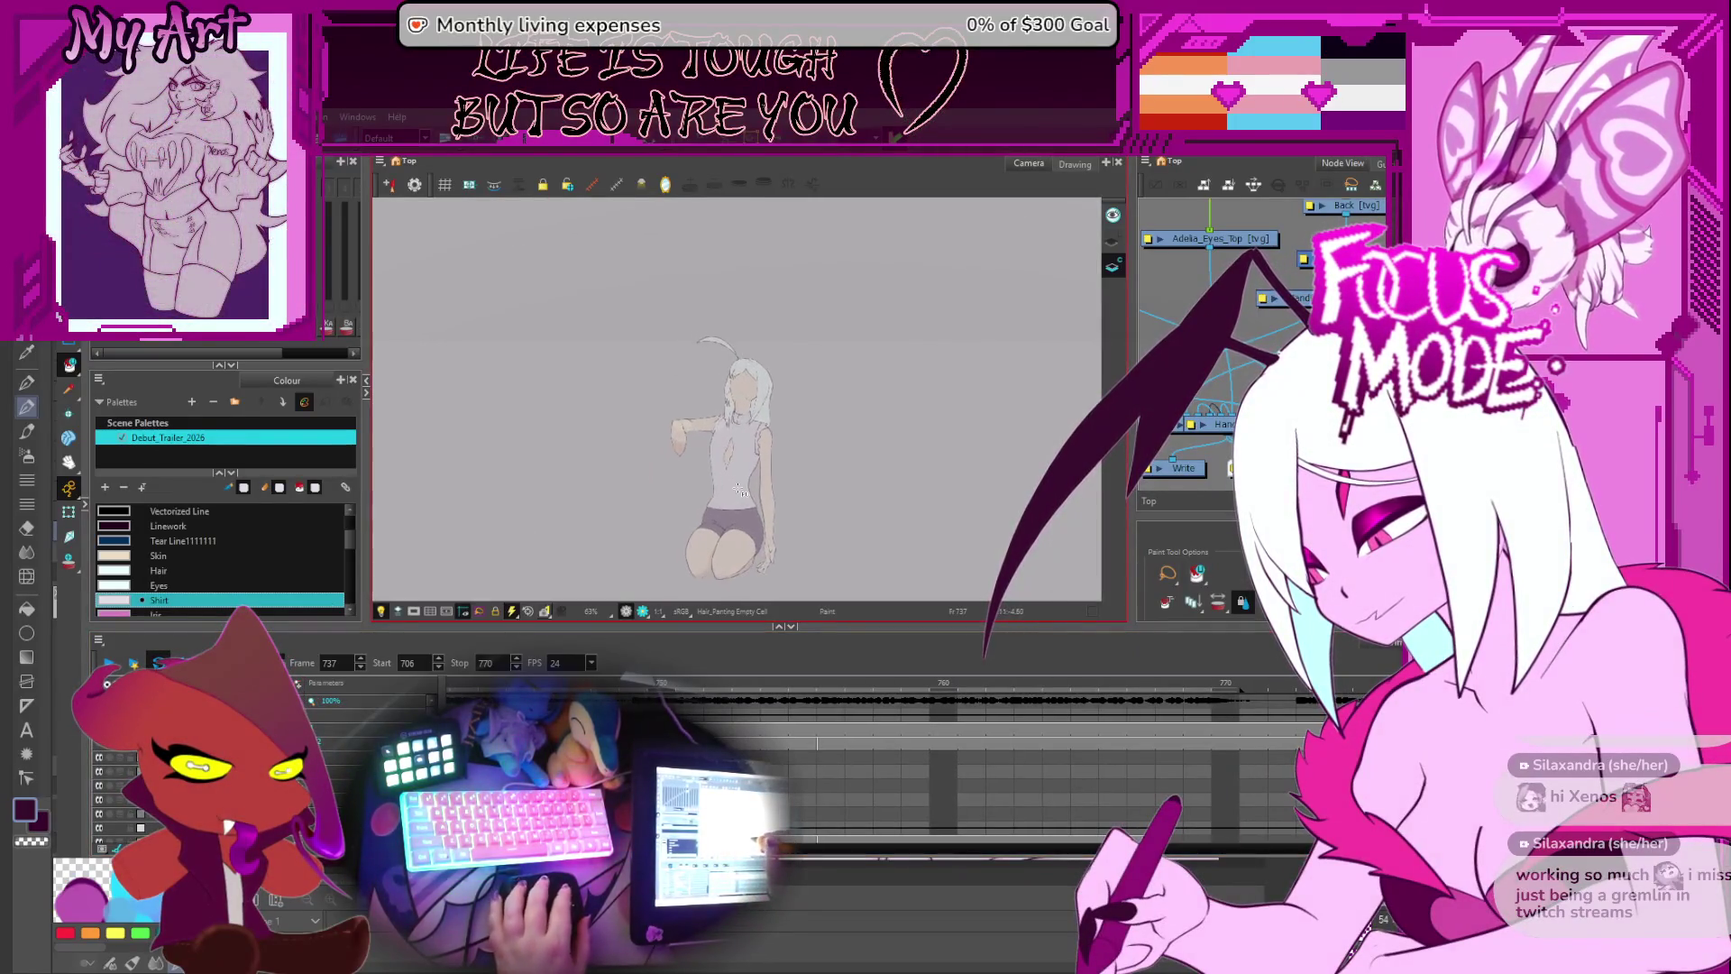
{"action": "scroll", "coordinate": [739, 490], "scroll_direction": "down", "scroll_amount": 1}
{"action": "left_click_drag", "start_coordinate": [740, 490], "coordinate": [766, 504]}
{"action": "key", "text": "period"}
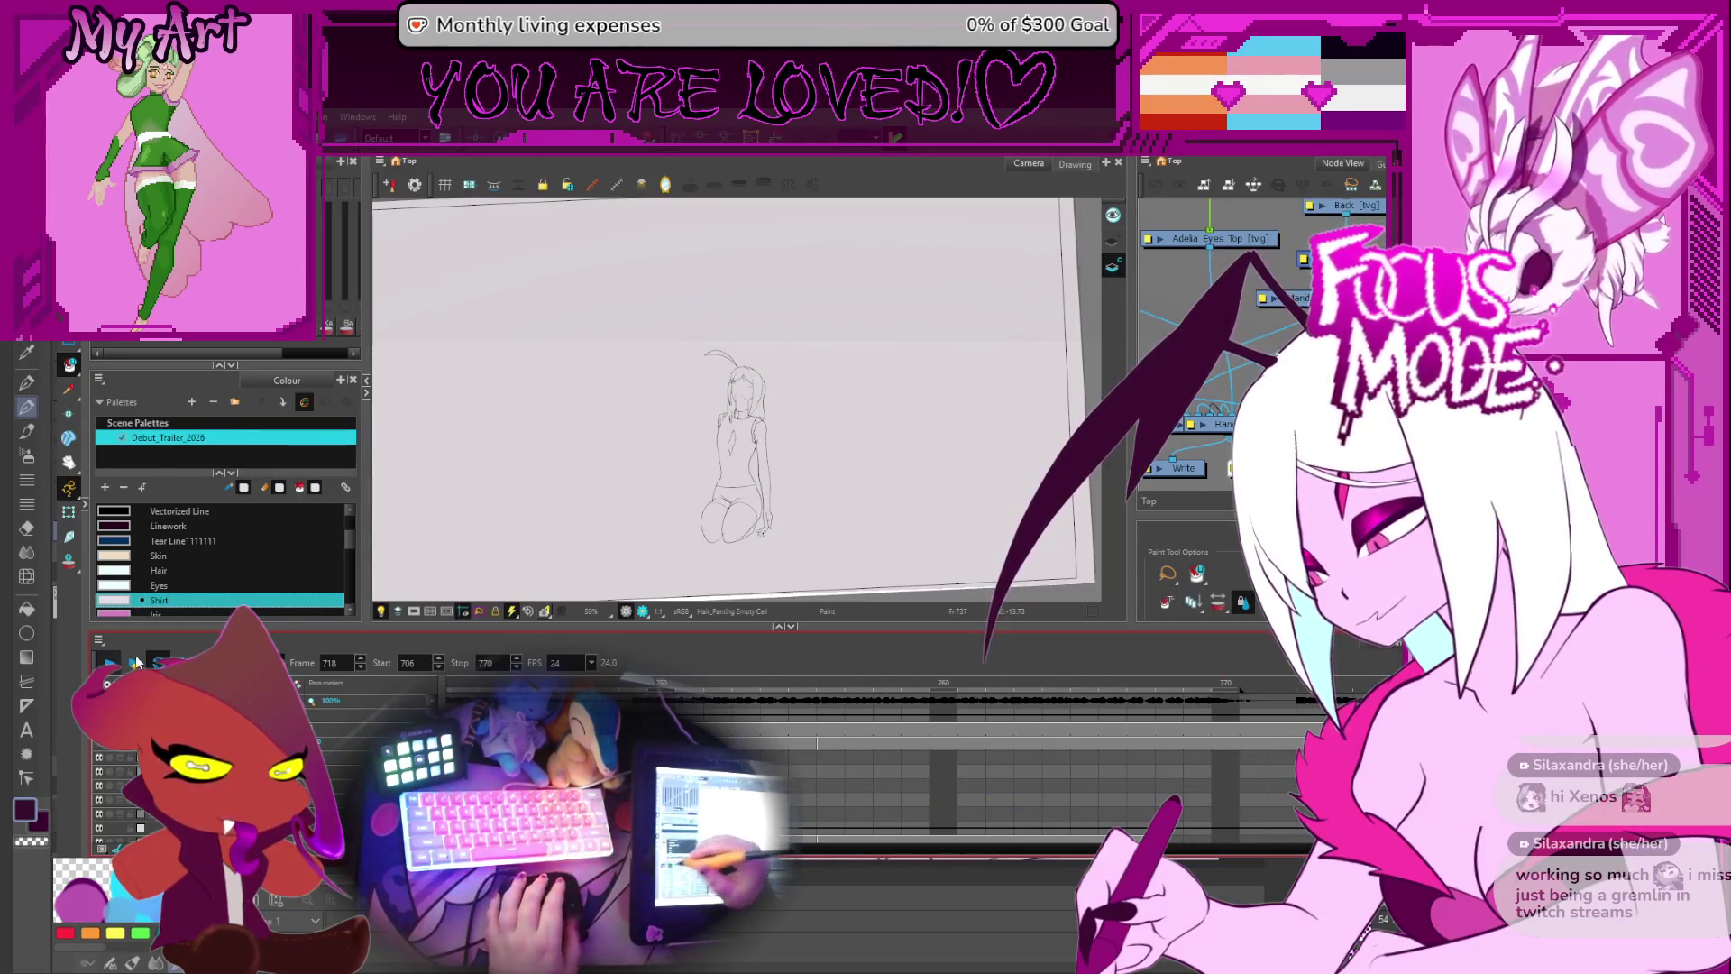
- Zoom in on the figure and select the Linework drawing at frame 736
{"action": "key", "text": "2"}
{"action": "key", "text": "2"}
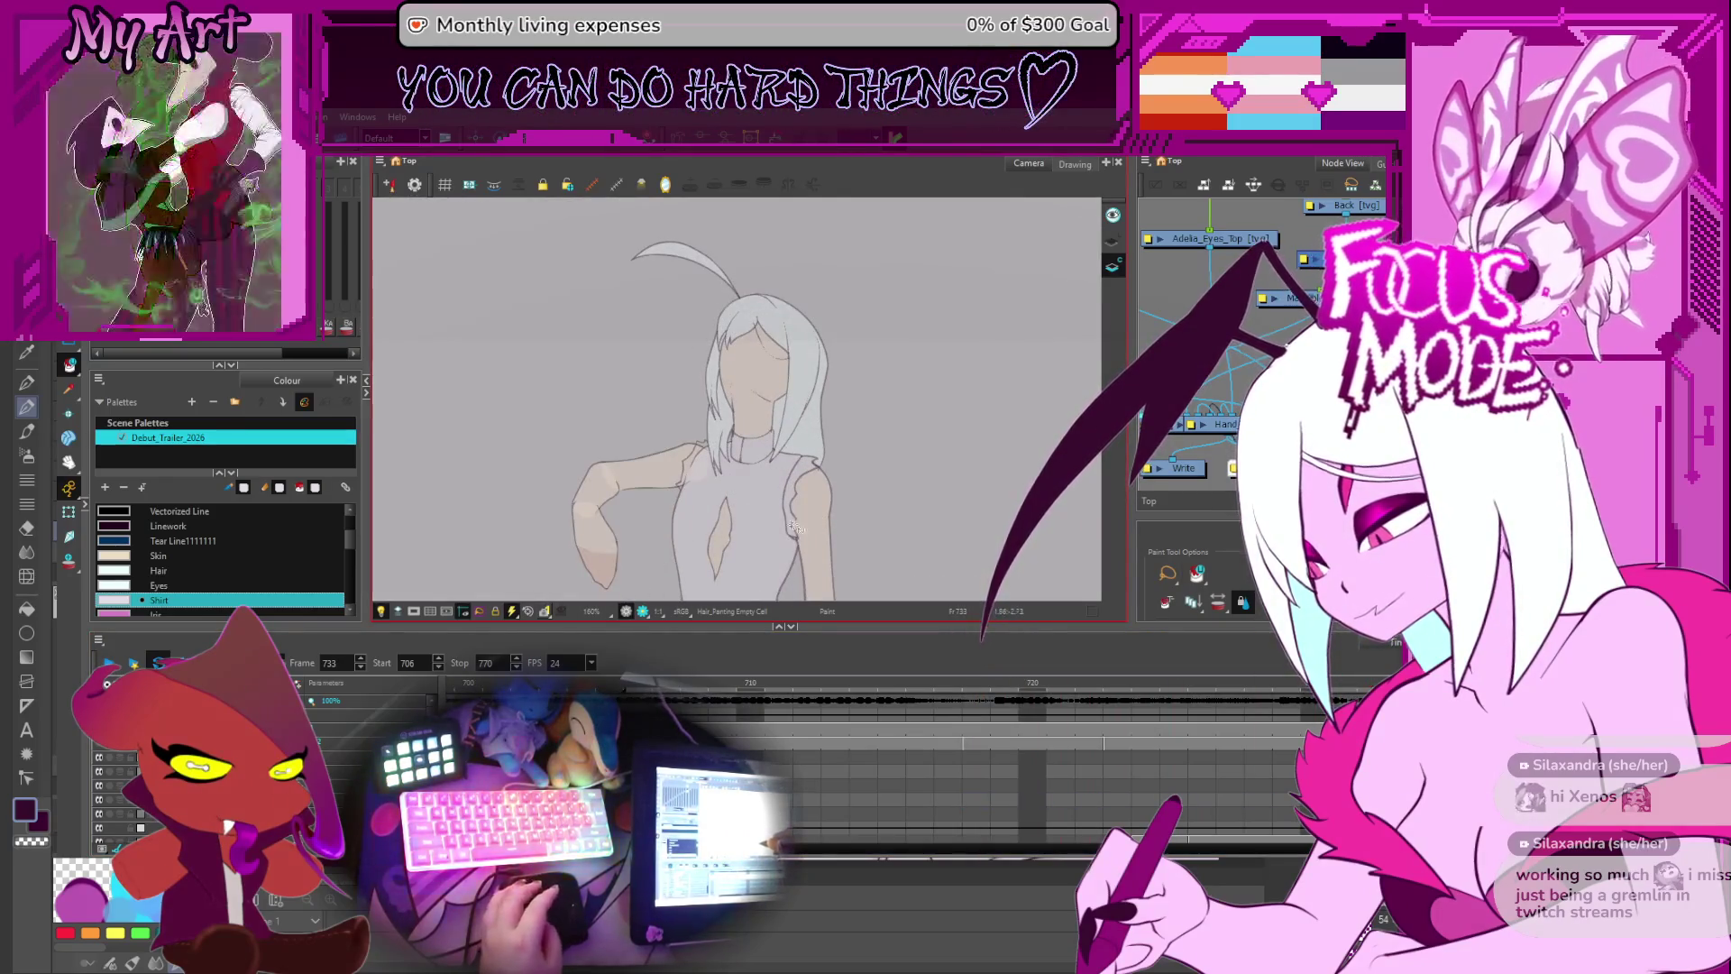
{"action": "left_click_drag", "start_coordinate": [651, 492], "coordinate": [701, 451]}
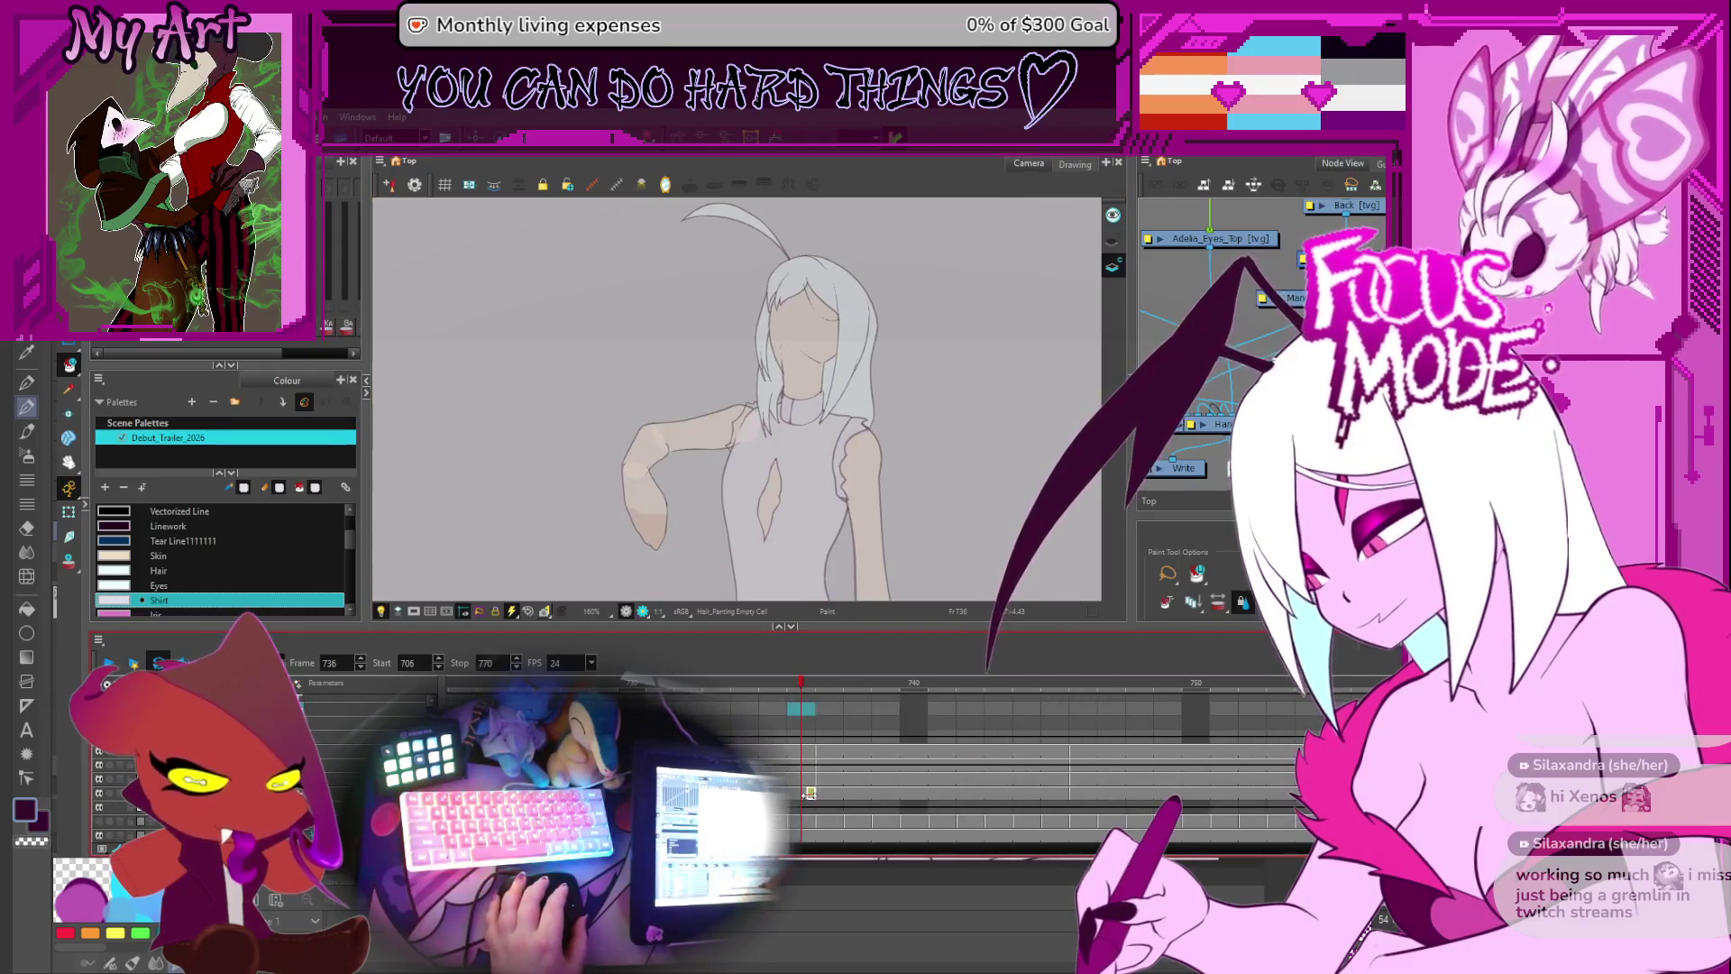
{"action": "left_click", "coordinate": [802, 786]}
{"action": "key", "text": "2"}
{"action": "left_click", "coordinate": [802, 764]}
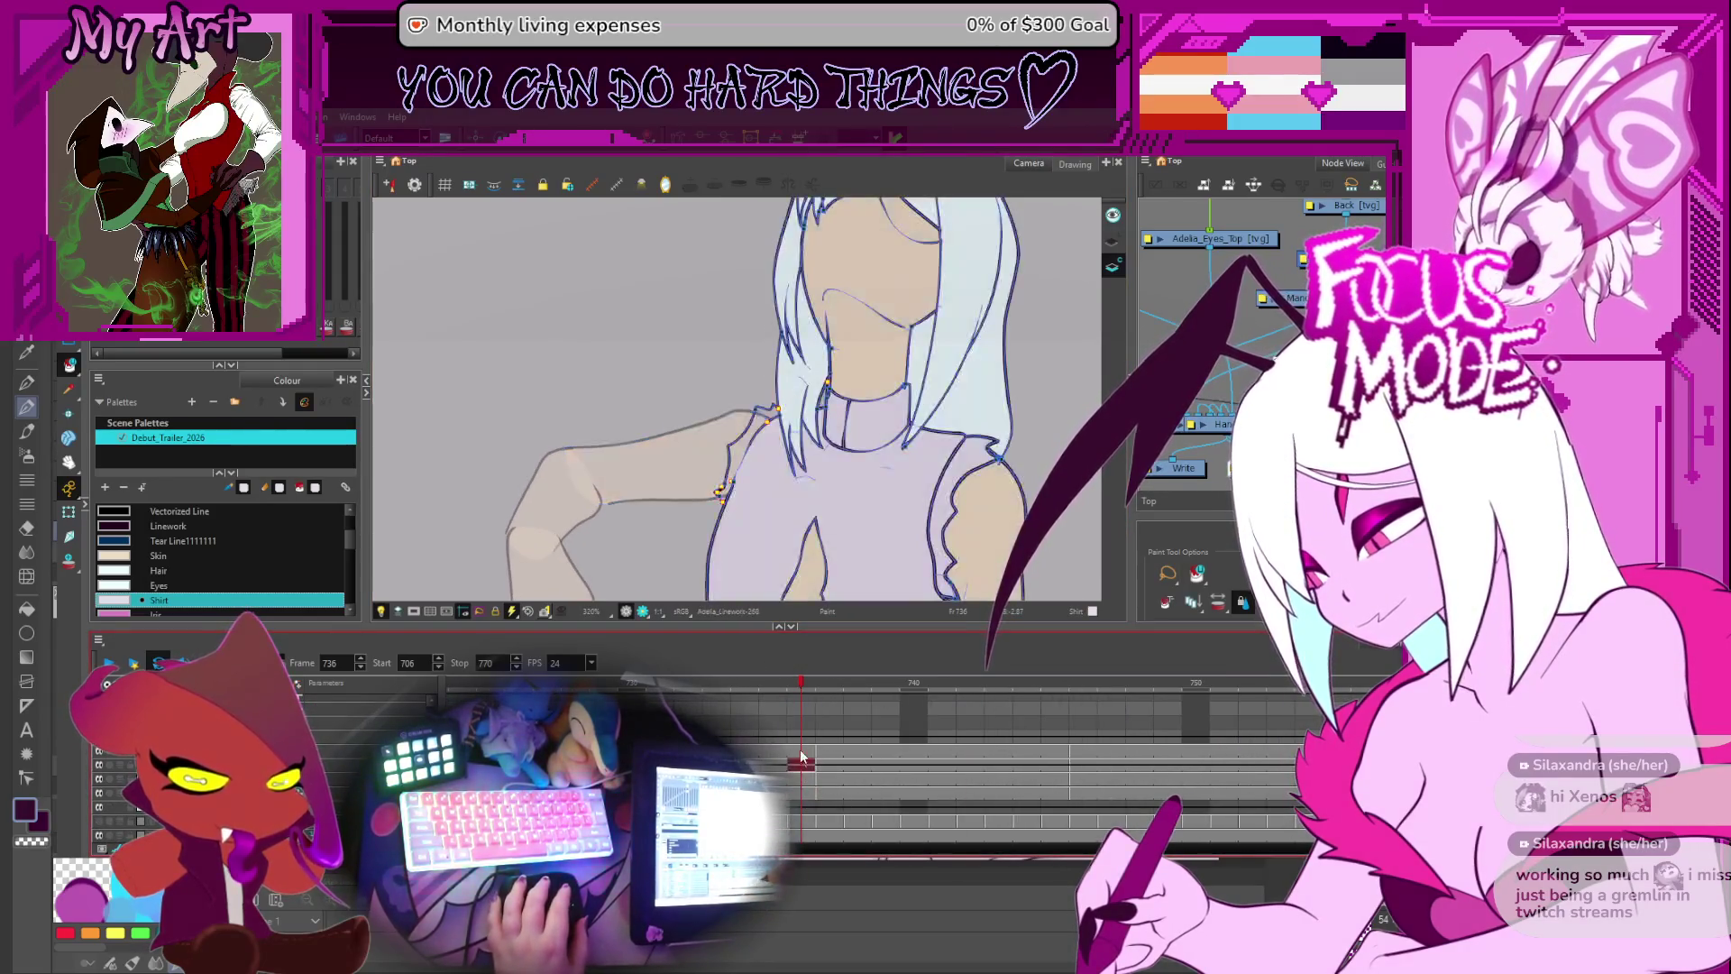
{"action": "scroll", "coordinate": [772, 478], "scroll_direction": "up", "scroll_amount": 1}
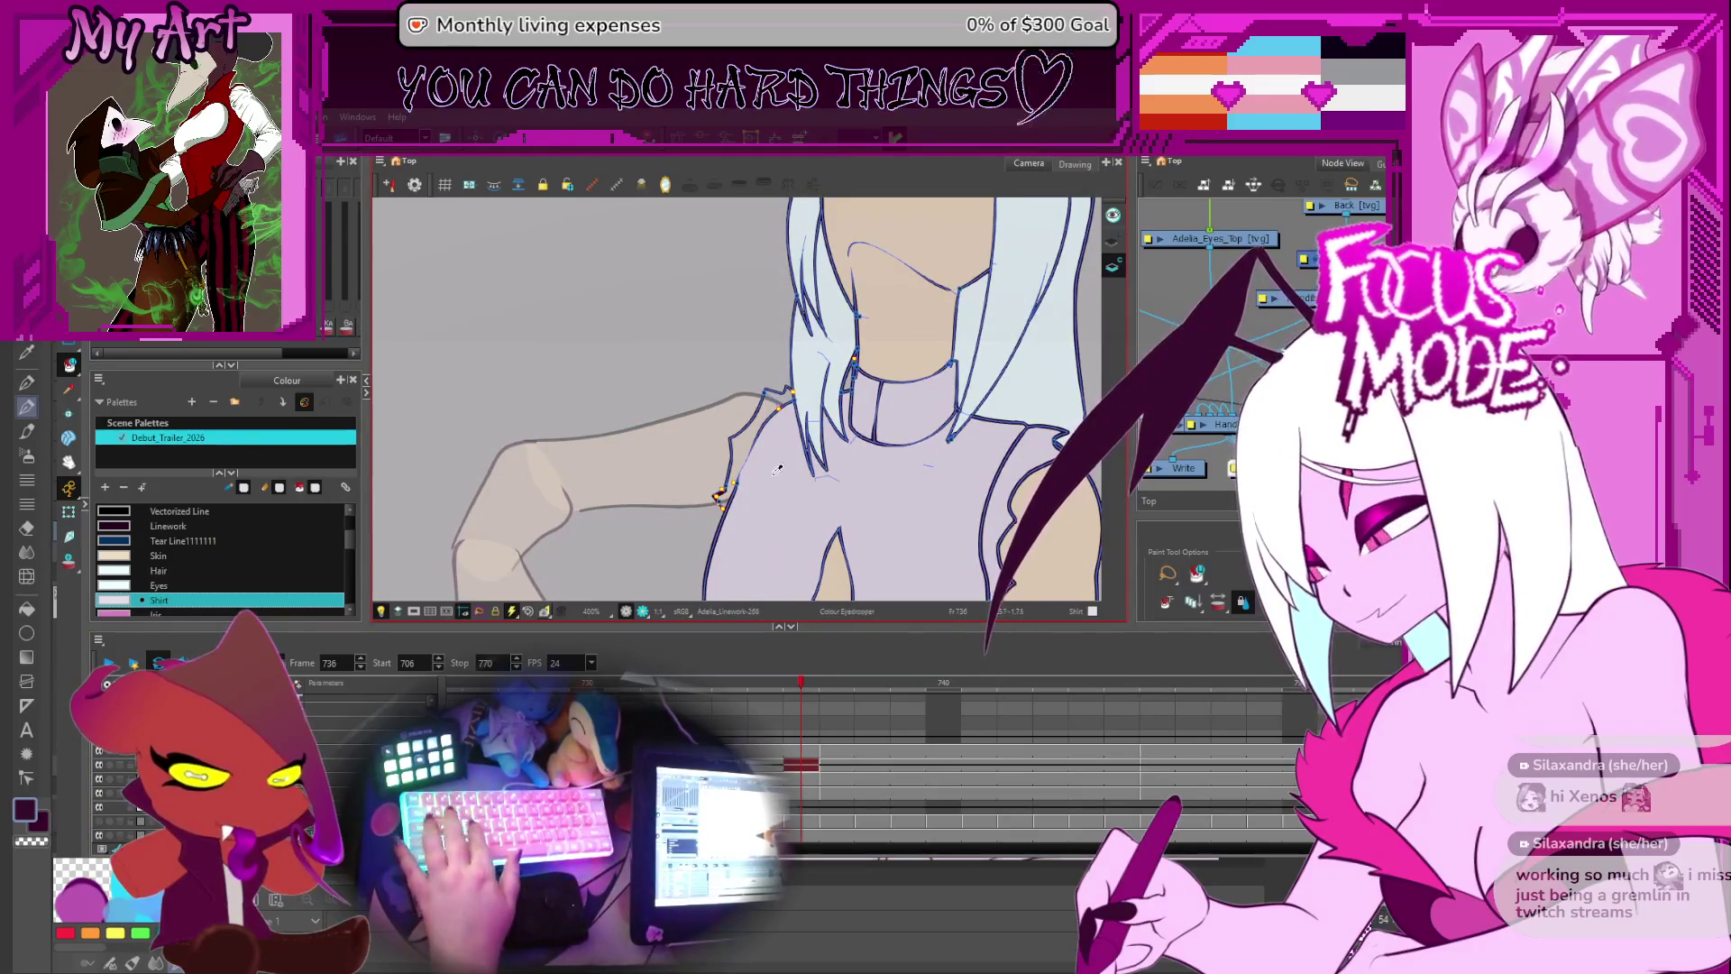
{"action": "left_click_drag", "start_coordinate": [721, 496], "coordinate": [658, 522]}
- Pick the Hair and Shirt colours while flipping back through drawings to drawing 269
{"action": "left_click", "coordinate": [779, 431], "text": "alt"}
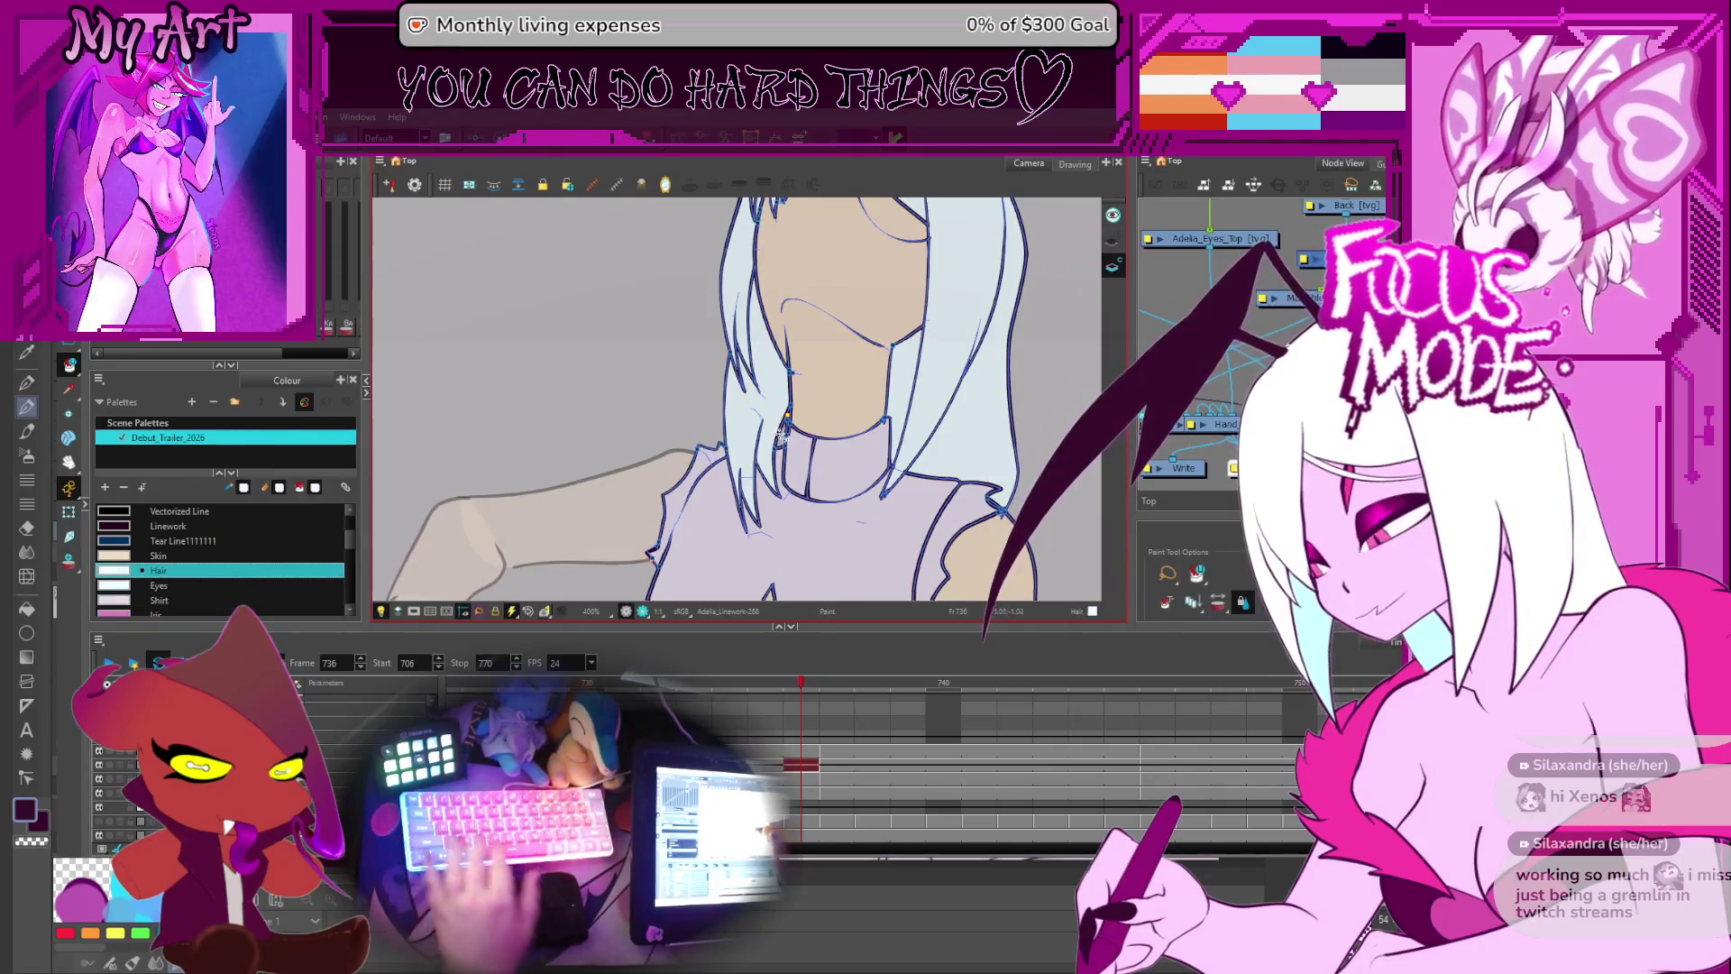
{"action": "key", "text": "f"}
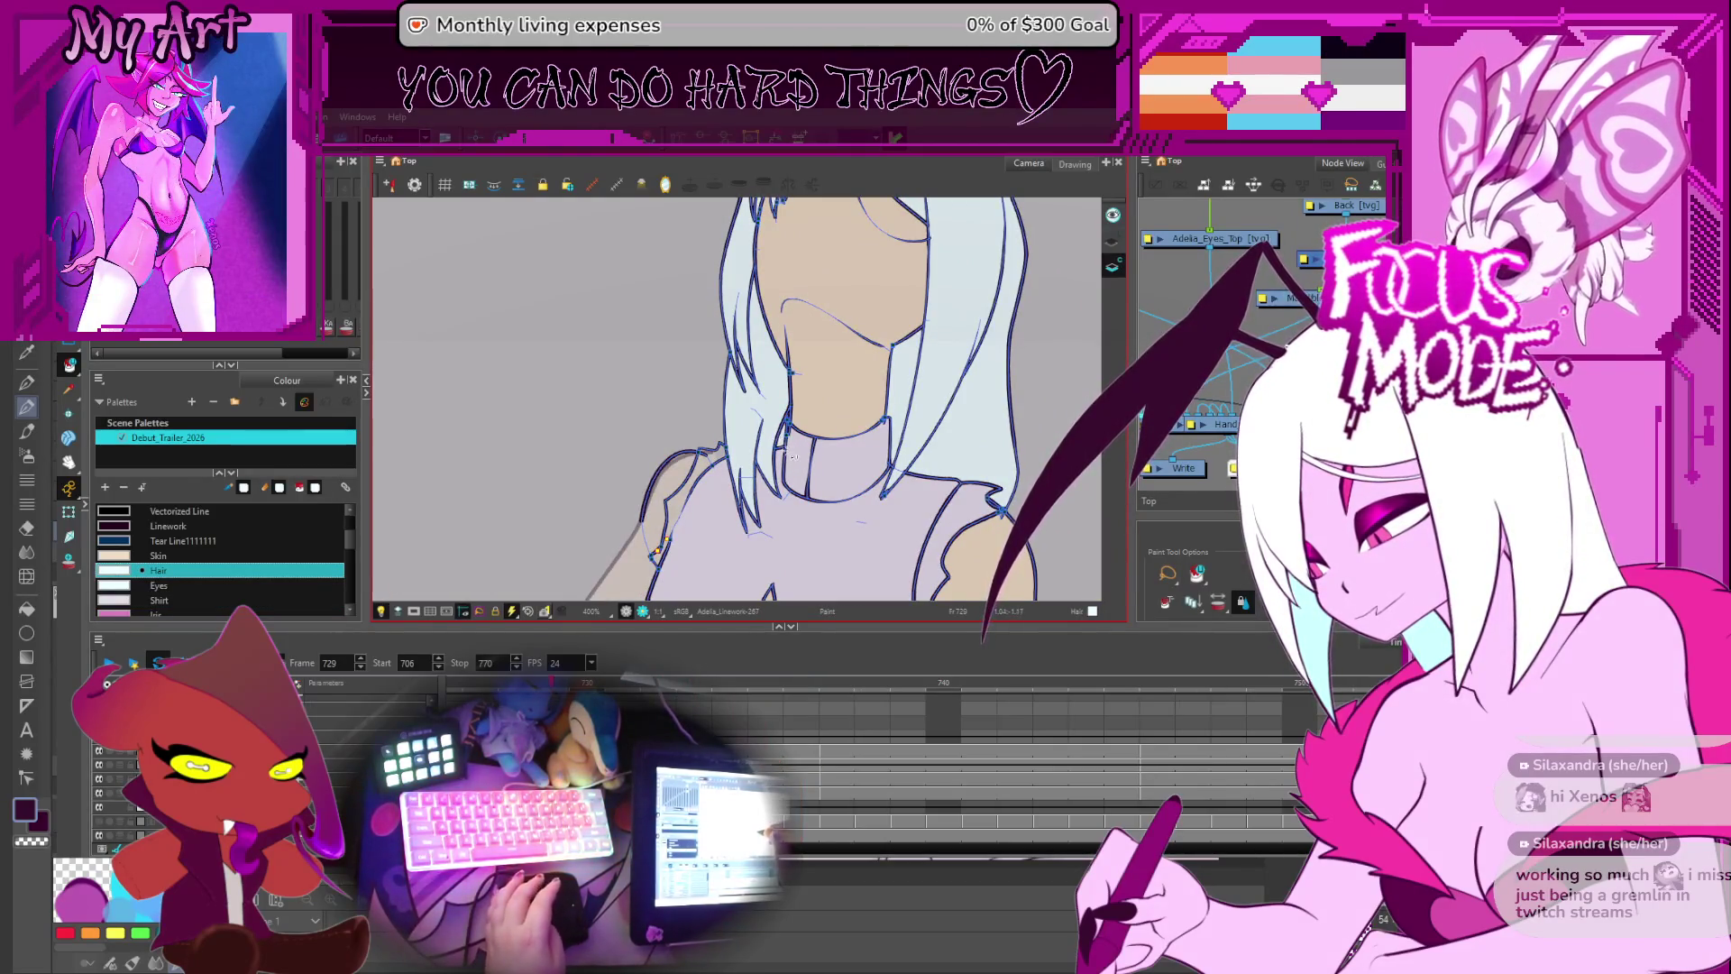
{"action": "left_click_drag", "start_coordinate": [748, 484], "coordinate": [777, 452]}
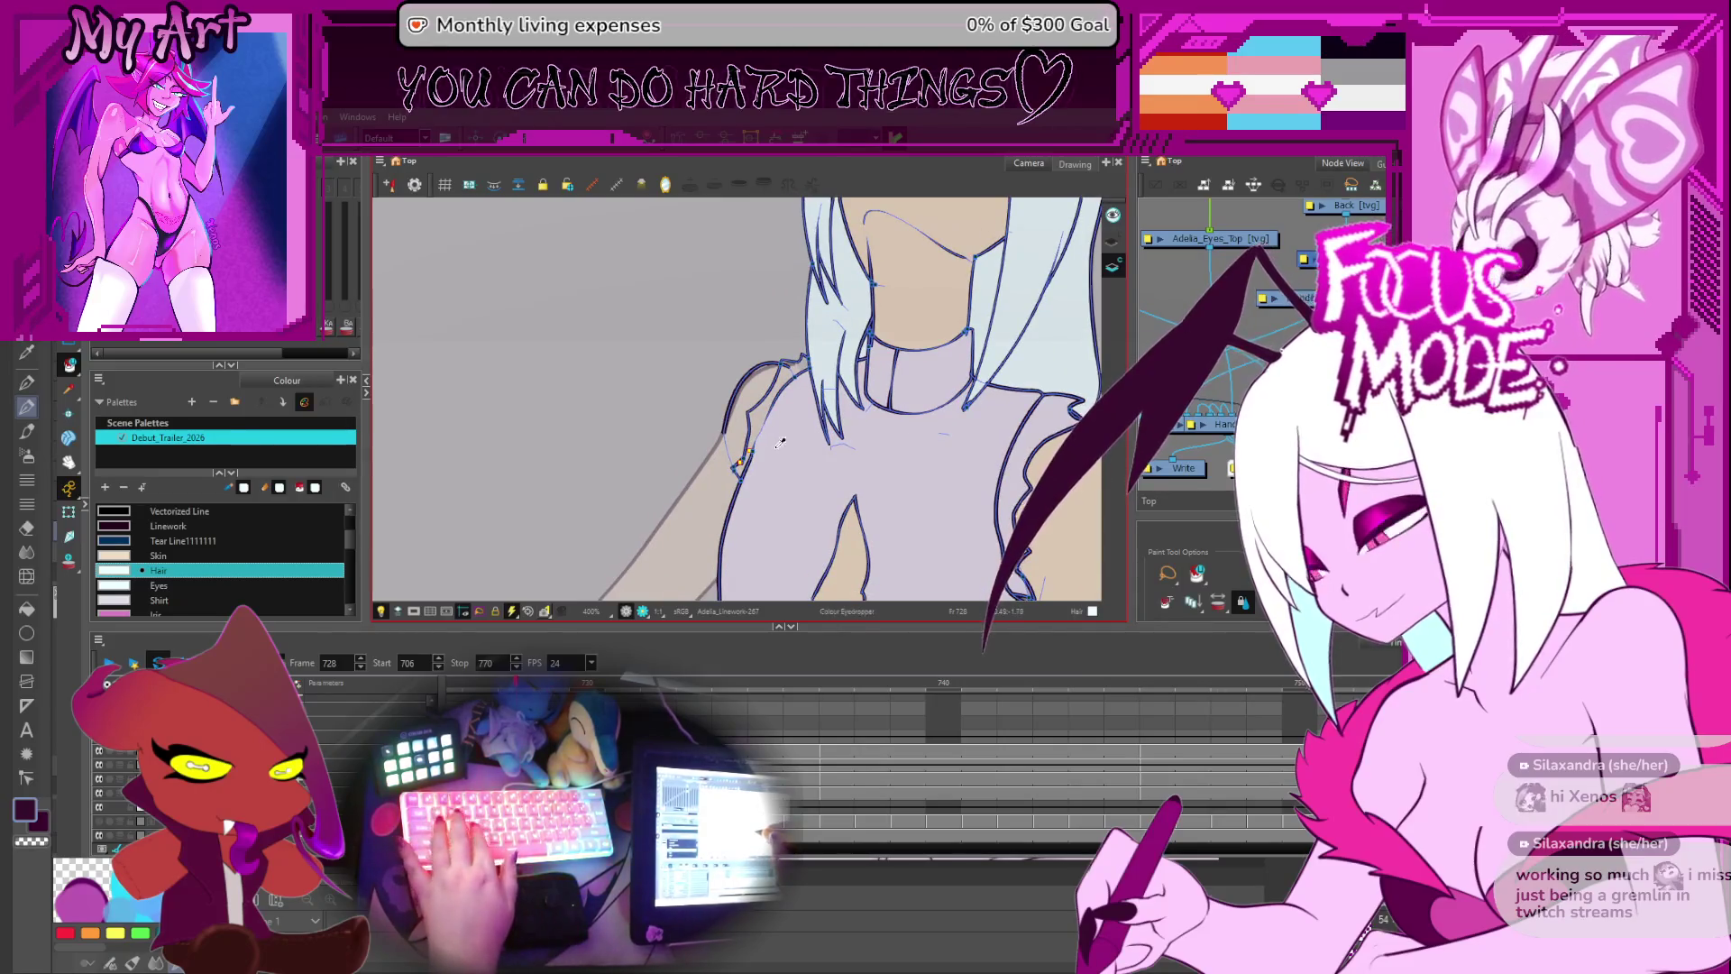
{"action": "left_click", "coordinate": [779, 442], "text": "alt"}
{"action": "left_click_drag", "start_coordinate": [802, 370], "coordinate": [786, 408]}
{"action": "key", "text": "f"}
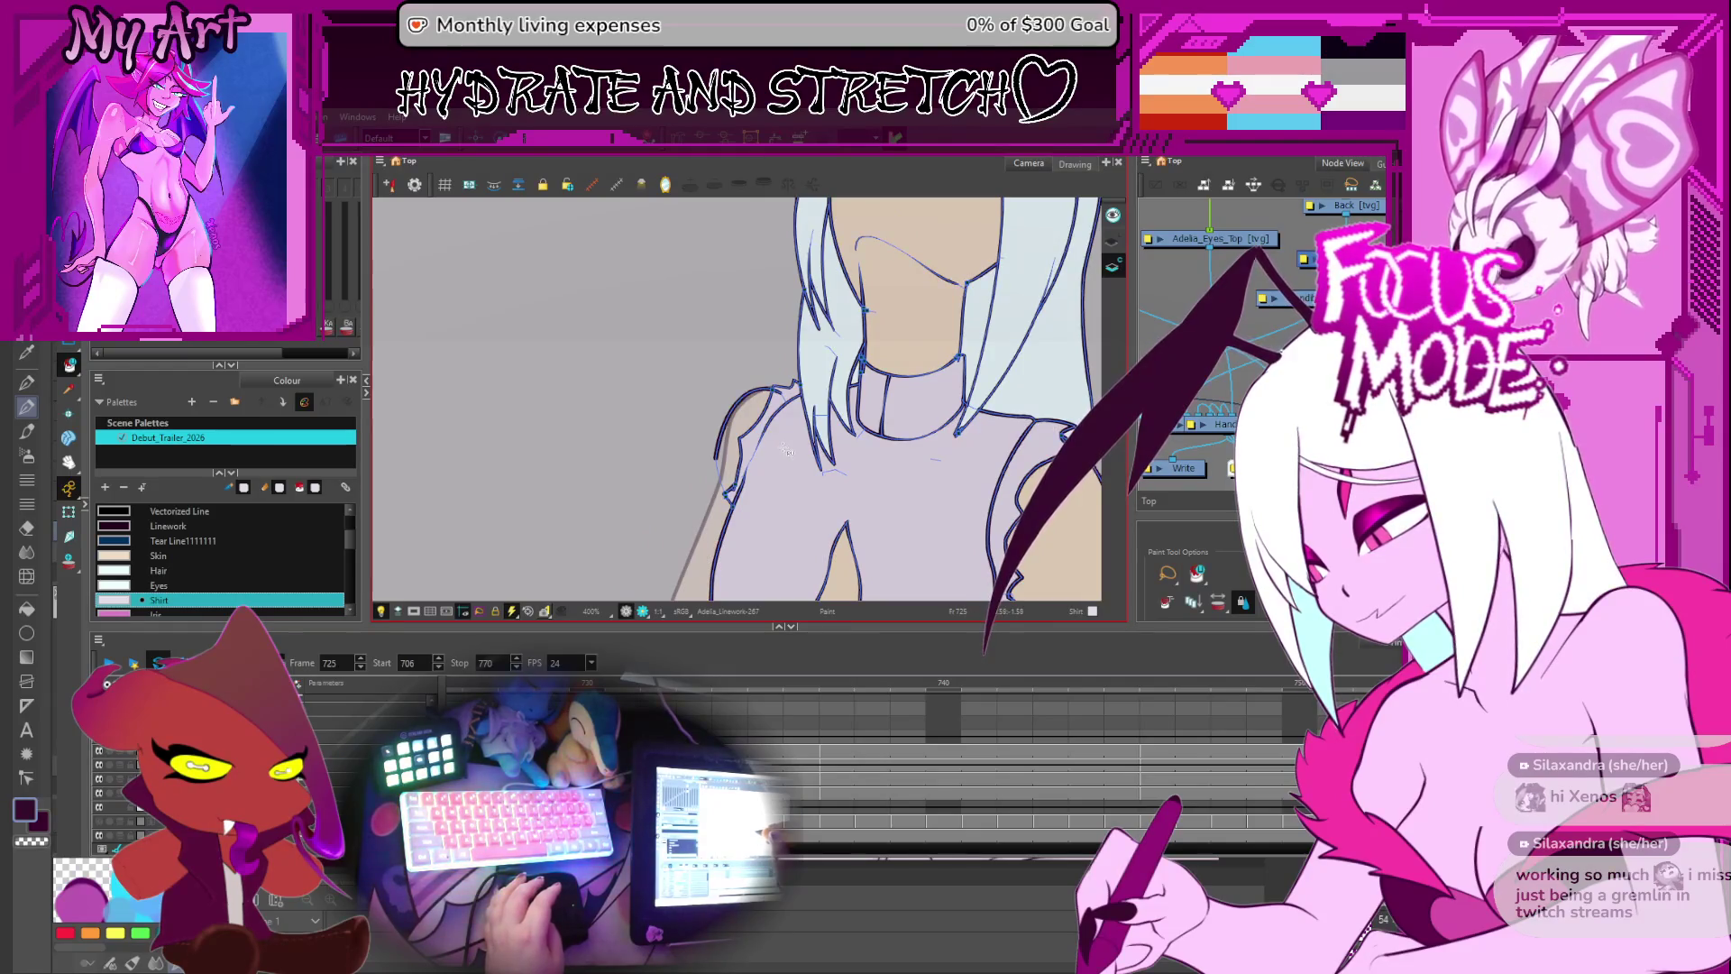
{"action": "key", "text": "g"}
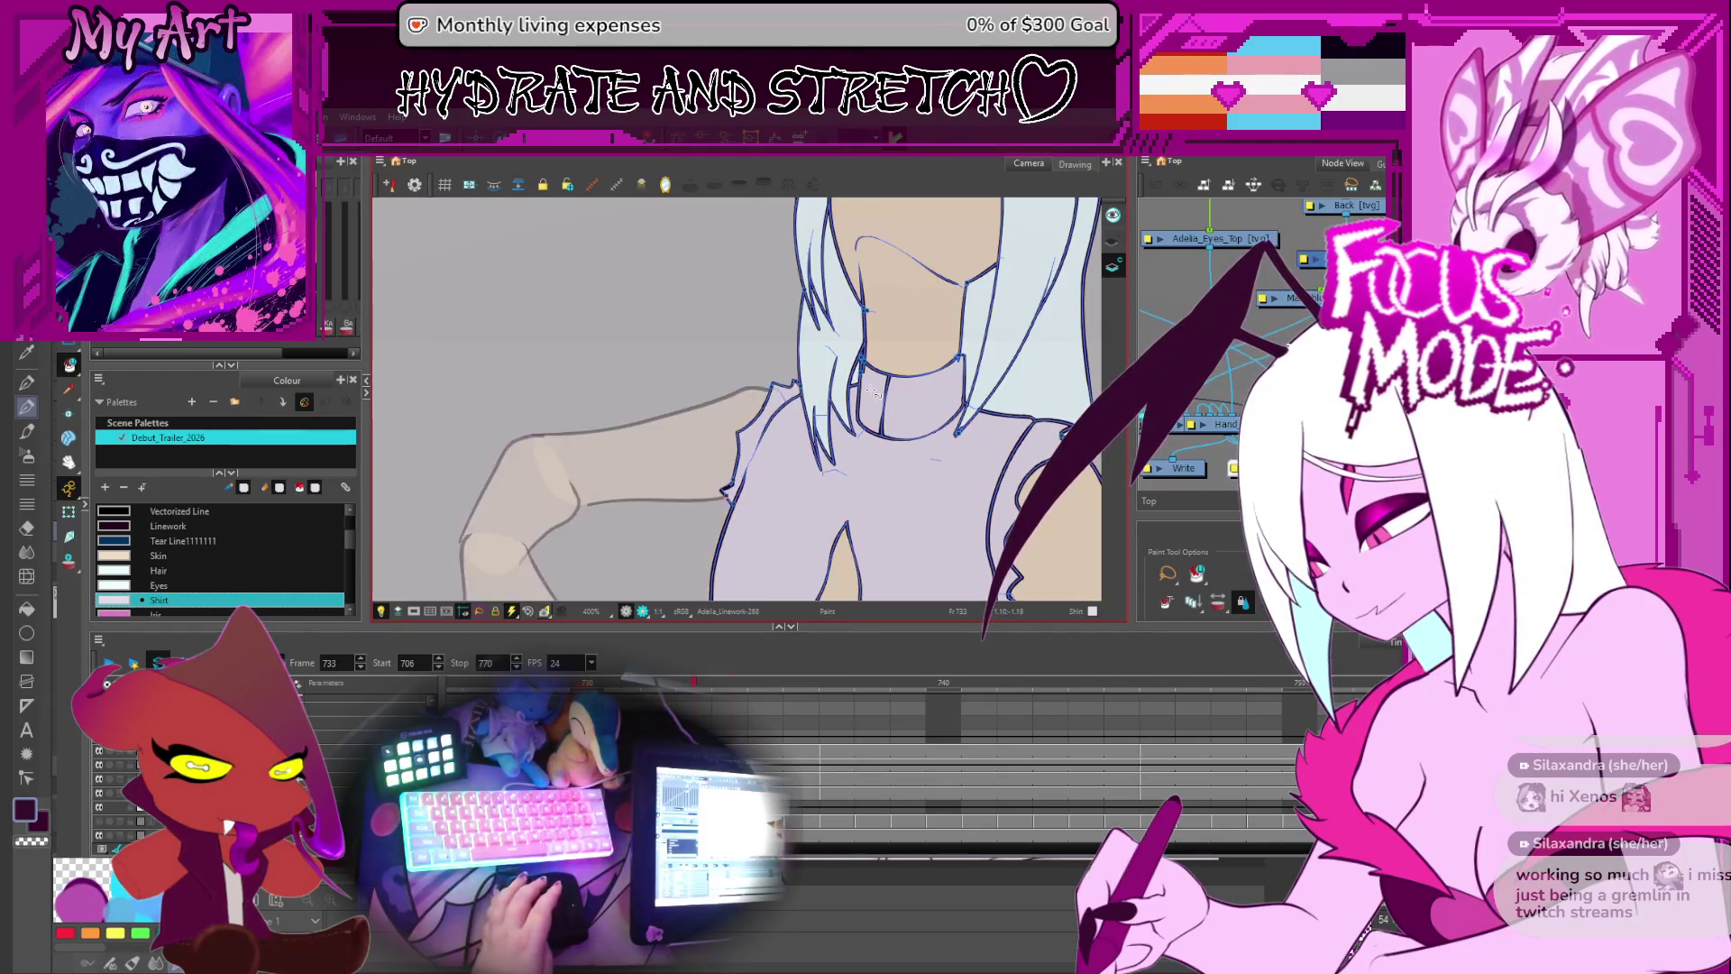
{"action": "key", "text": "g"}
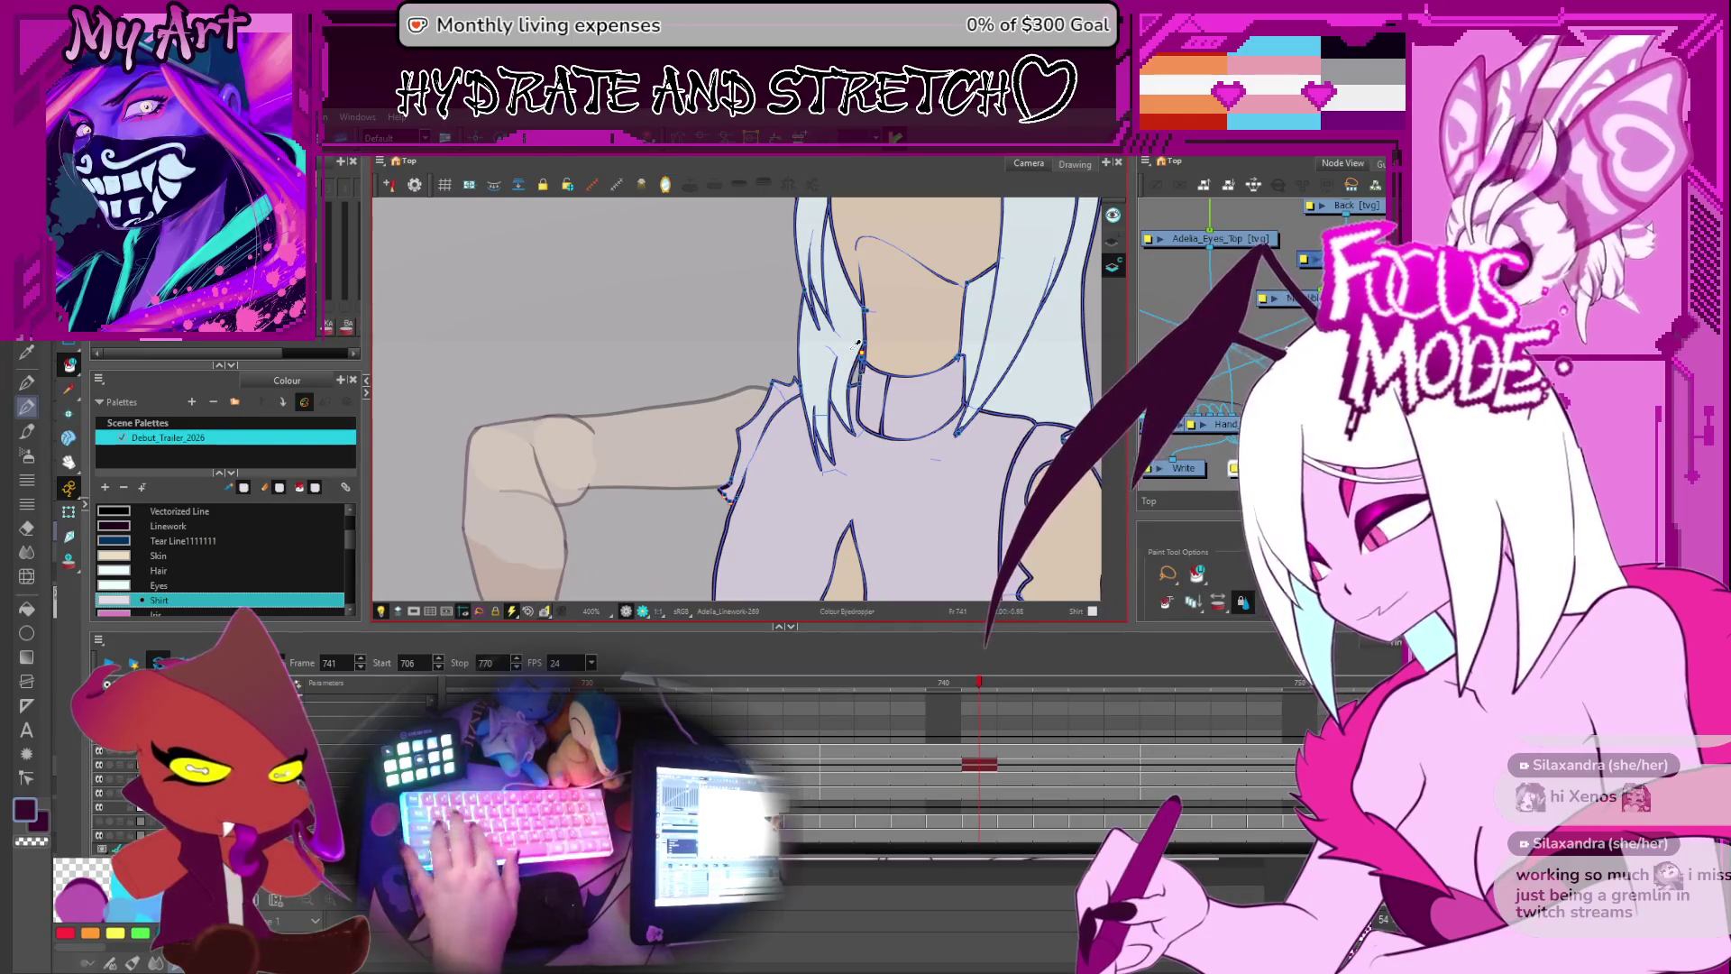
{"action": "left_click", "coordinate": [855, 347], "text": "alt"}
- Step through the raised-arm drawings to frame 758 and frame the neck and collar
{"action": "key", "text": "g"}
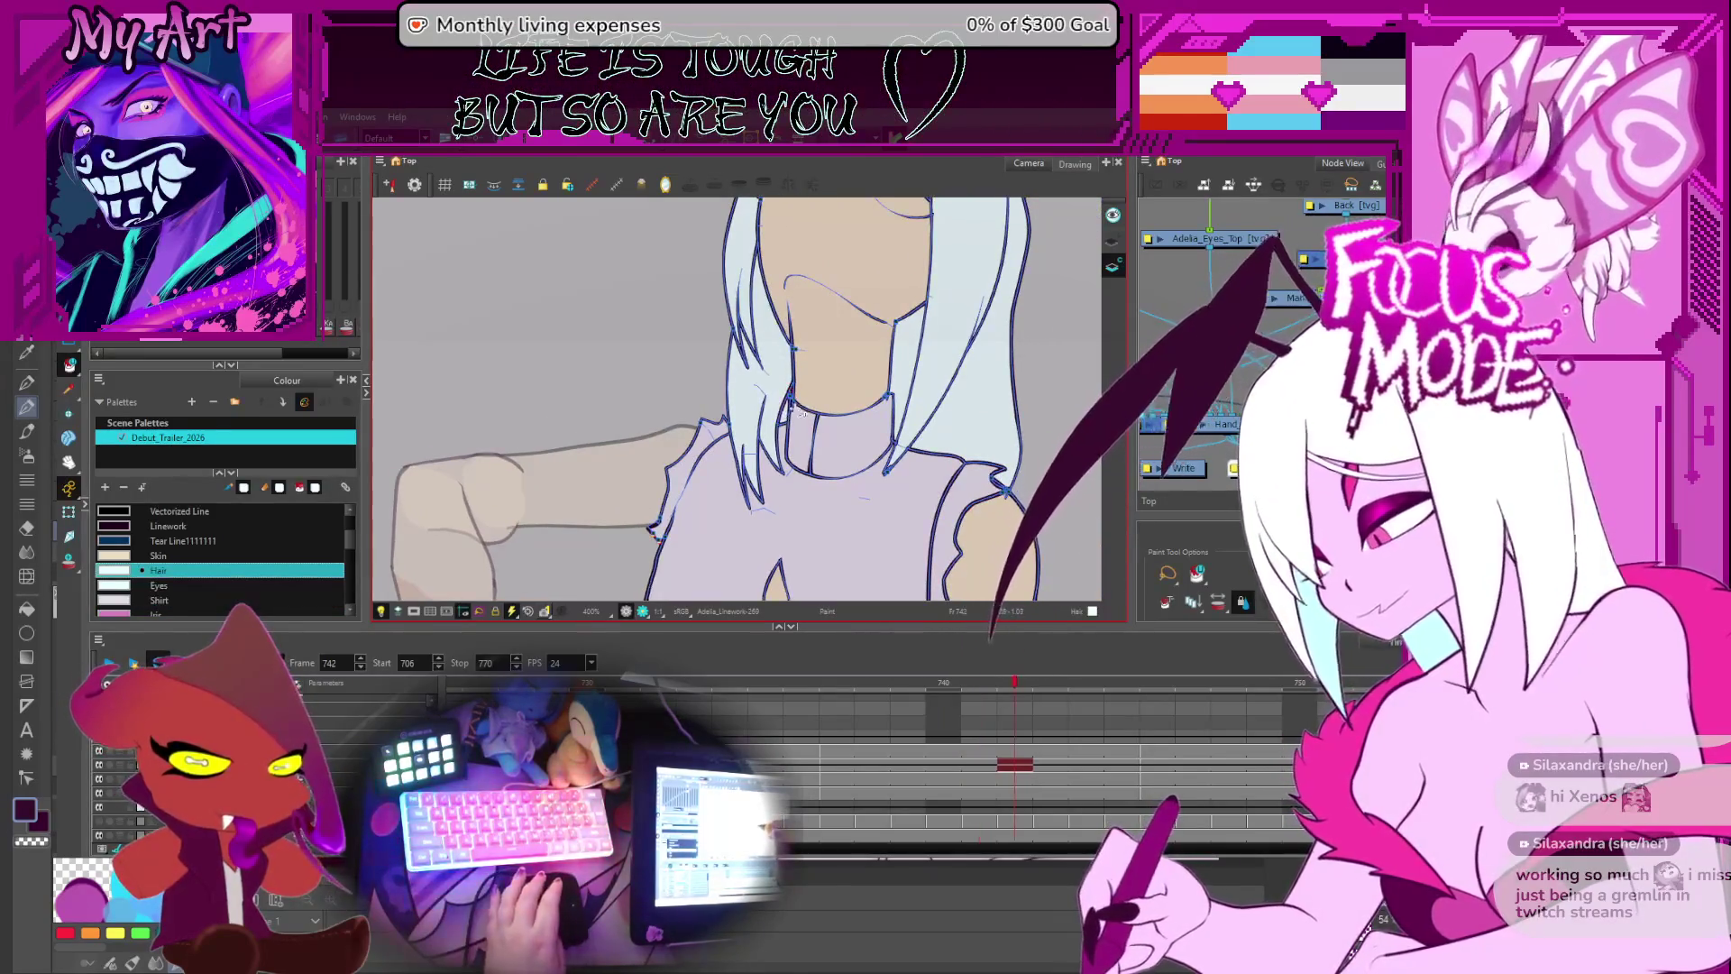
{"action": "key", "text": "period"}
{"action": "key", "text": "period"}
{"action": "key", "text": "period"}
{"action": "key", "text": "g"}
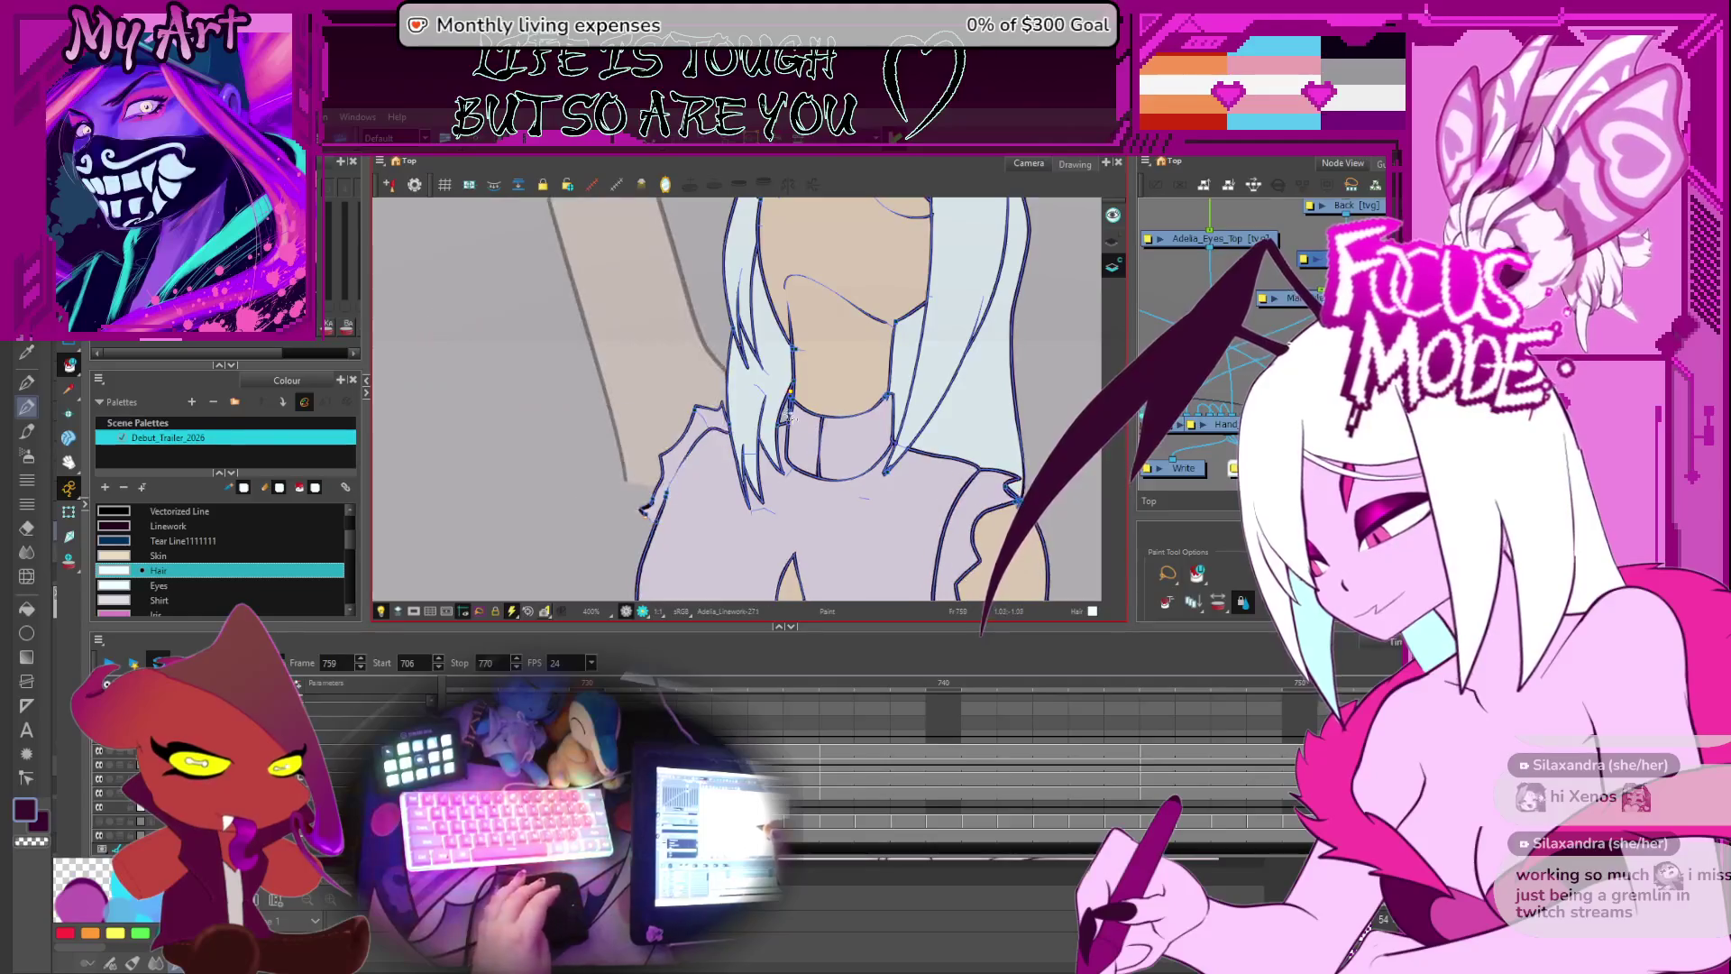
{"action": "scroll", "coordinate": [766, 438], "scroll_direction": "down", "scroll_amount": 3}
{"action": "key", "text": "period"}
{"action": "key", "text": "period"}
{"action": "key", "text": "period"}
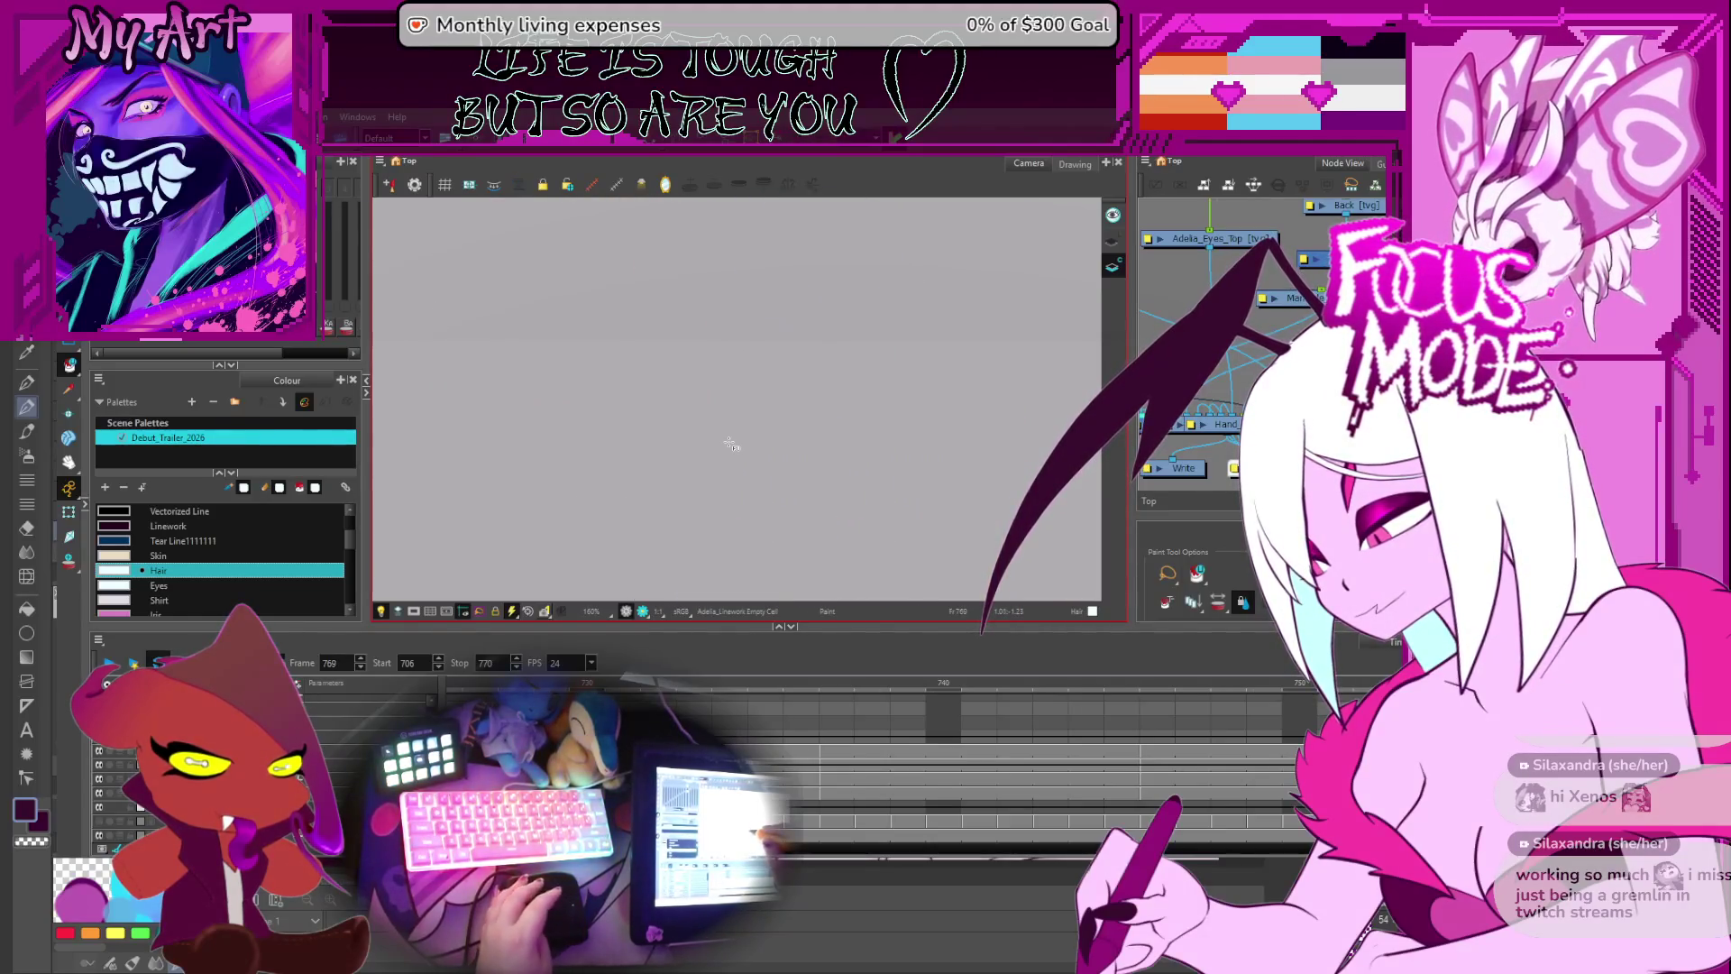
{"action": "key", "text": "comma"}
{"action": "key", "text": "comma"}
{"action": "key", "text": "comma"}
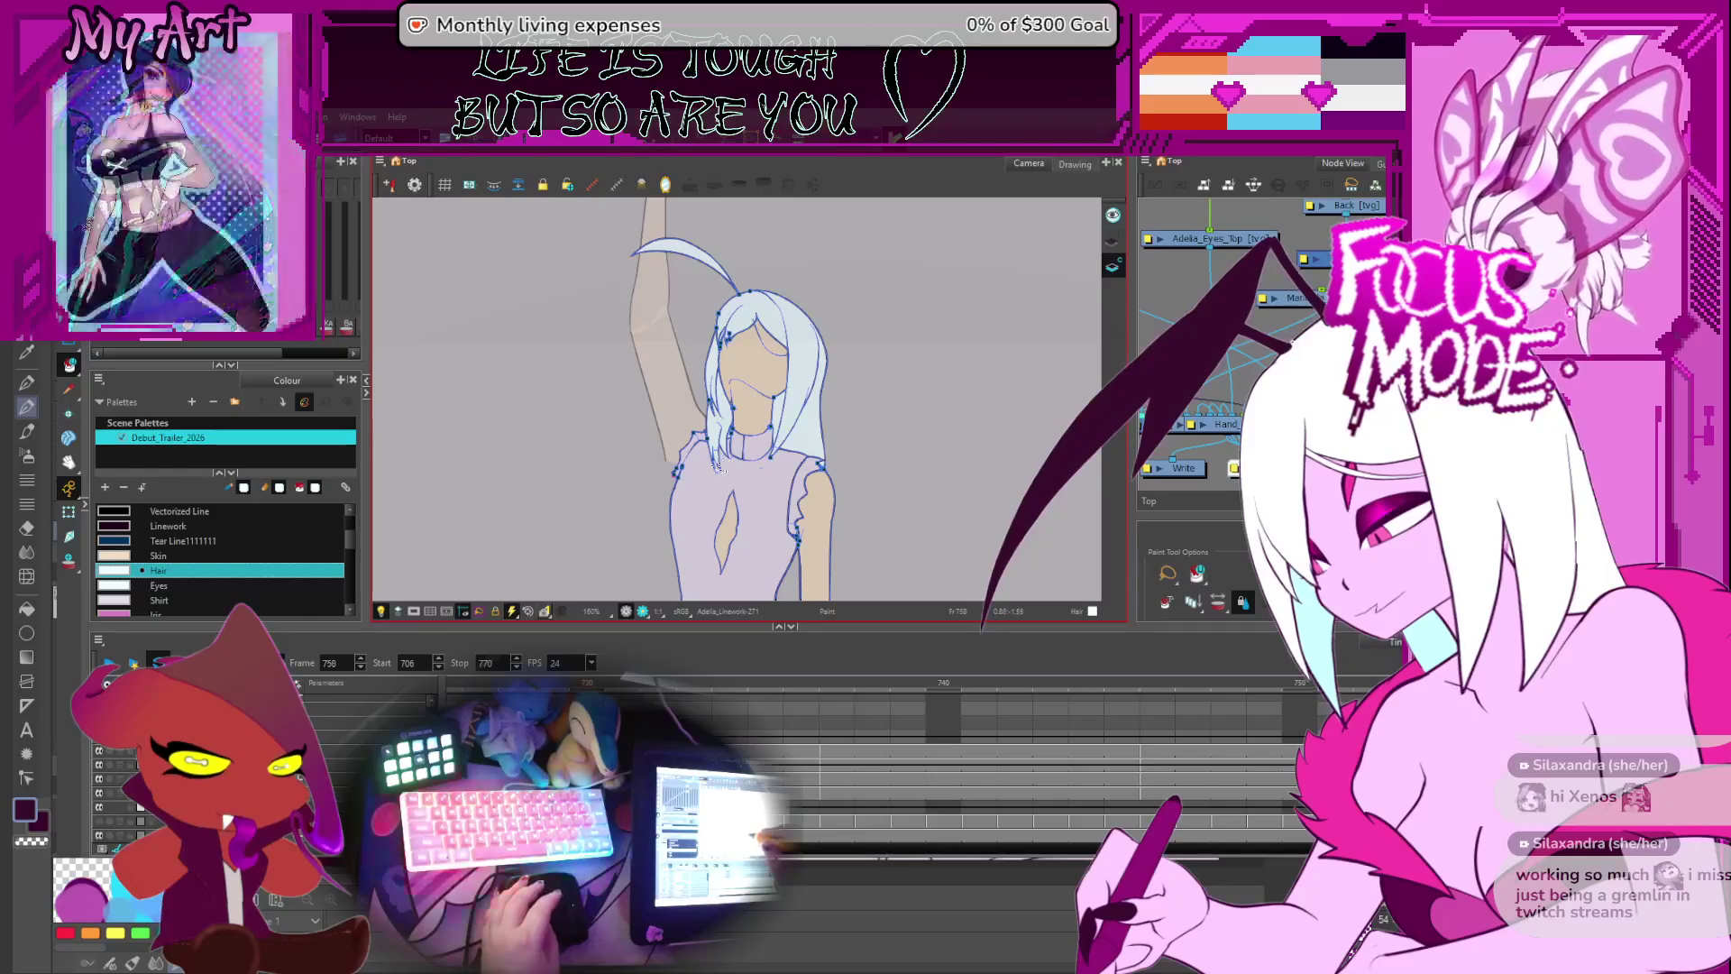
{"action": "scroll", "coordinate": [712, 469], "scroll_direction": "up", "scroll_amount": 4}
{"action": "mouse_move", "coordinate": [685, 498]}
{"action": "left_mouse_down"}
{"action": "mouse_move", "coordinate": [685, 429]}
{"action": "mouse_move", "coordinate": [690, 443]}
{"action": "left_mouse_up"}
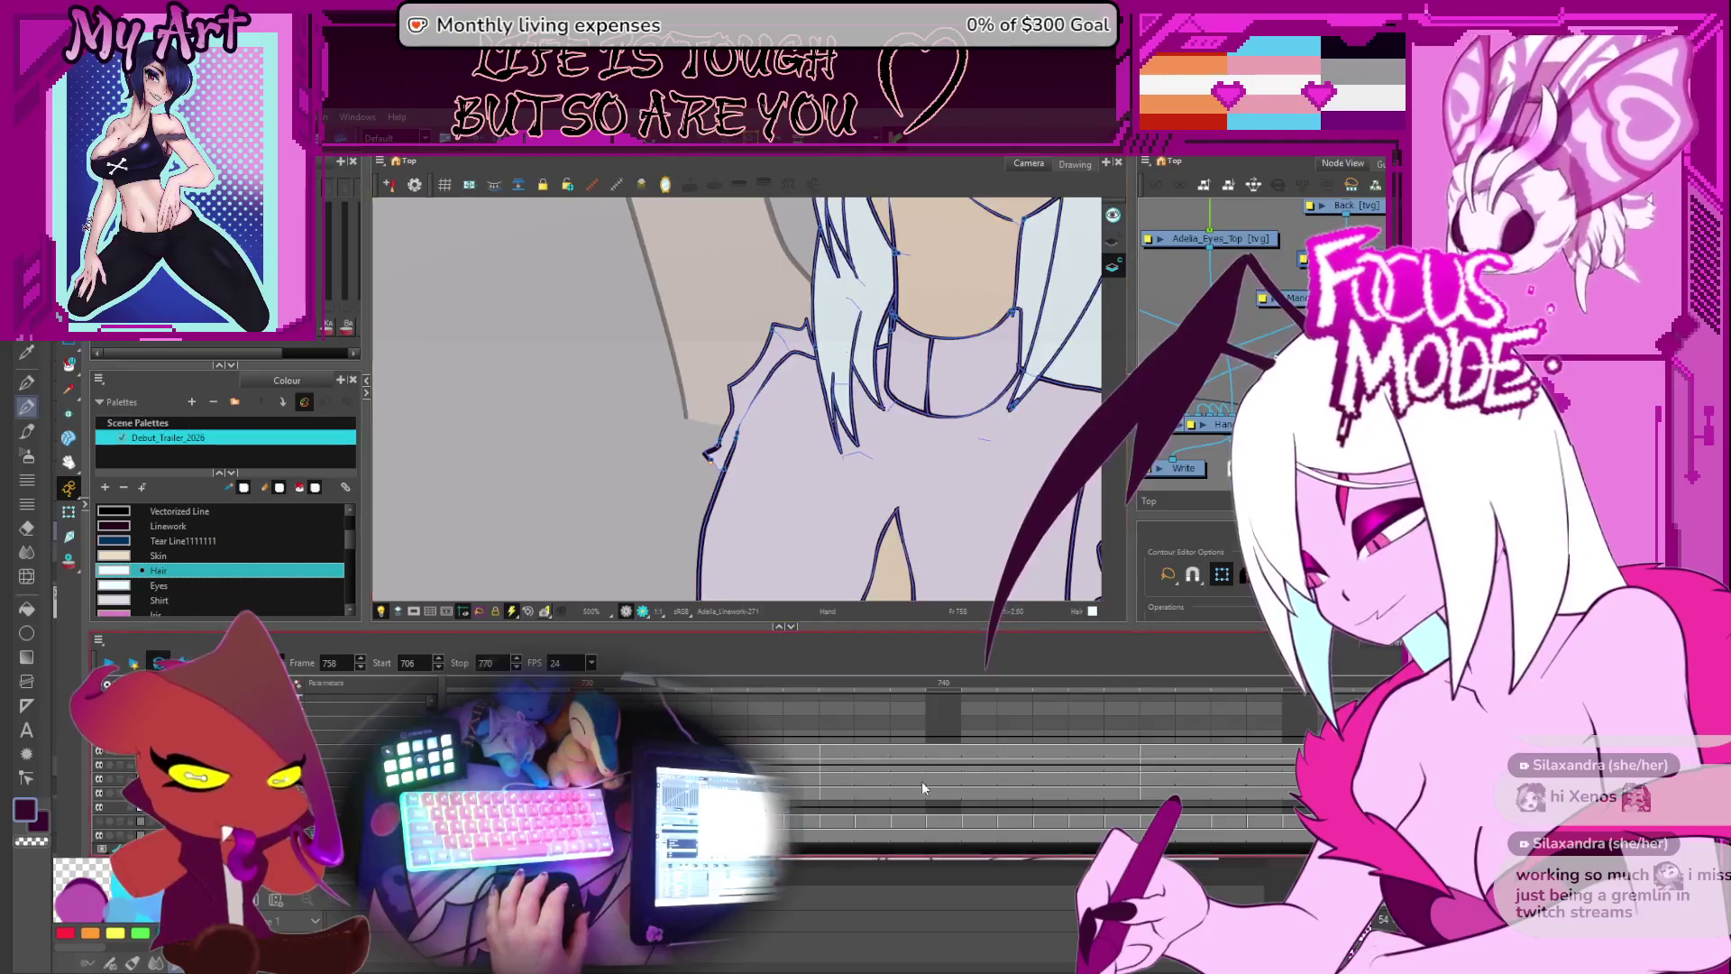
- On the Bicep_Spotlight layer, select the shading's tip points near the armpit and reshape them
{"action": "scroll", "coordinate": [922, 781], "scroll_direction": "right", "scroll_amount": 3}
{"action": "left_click", "coordinate": [1137, 791]}
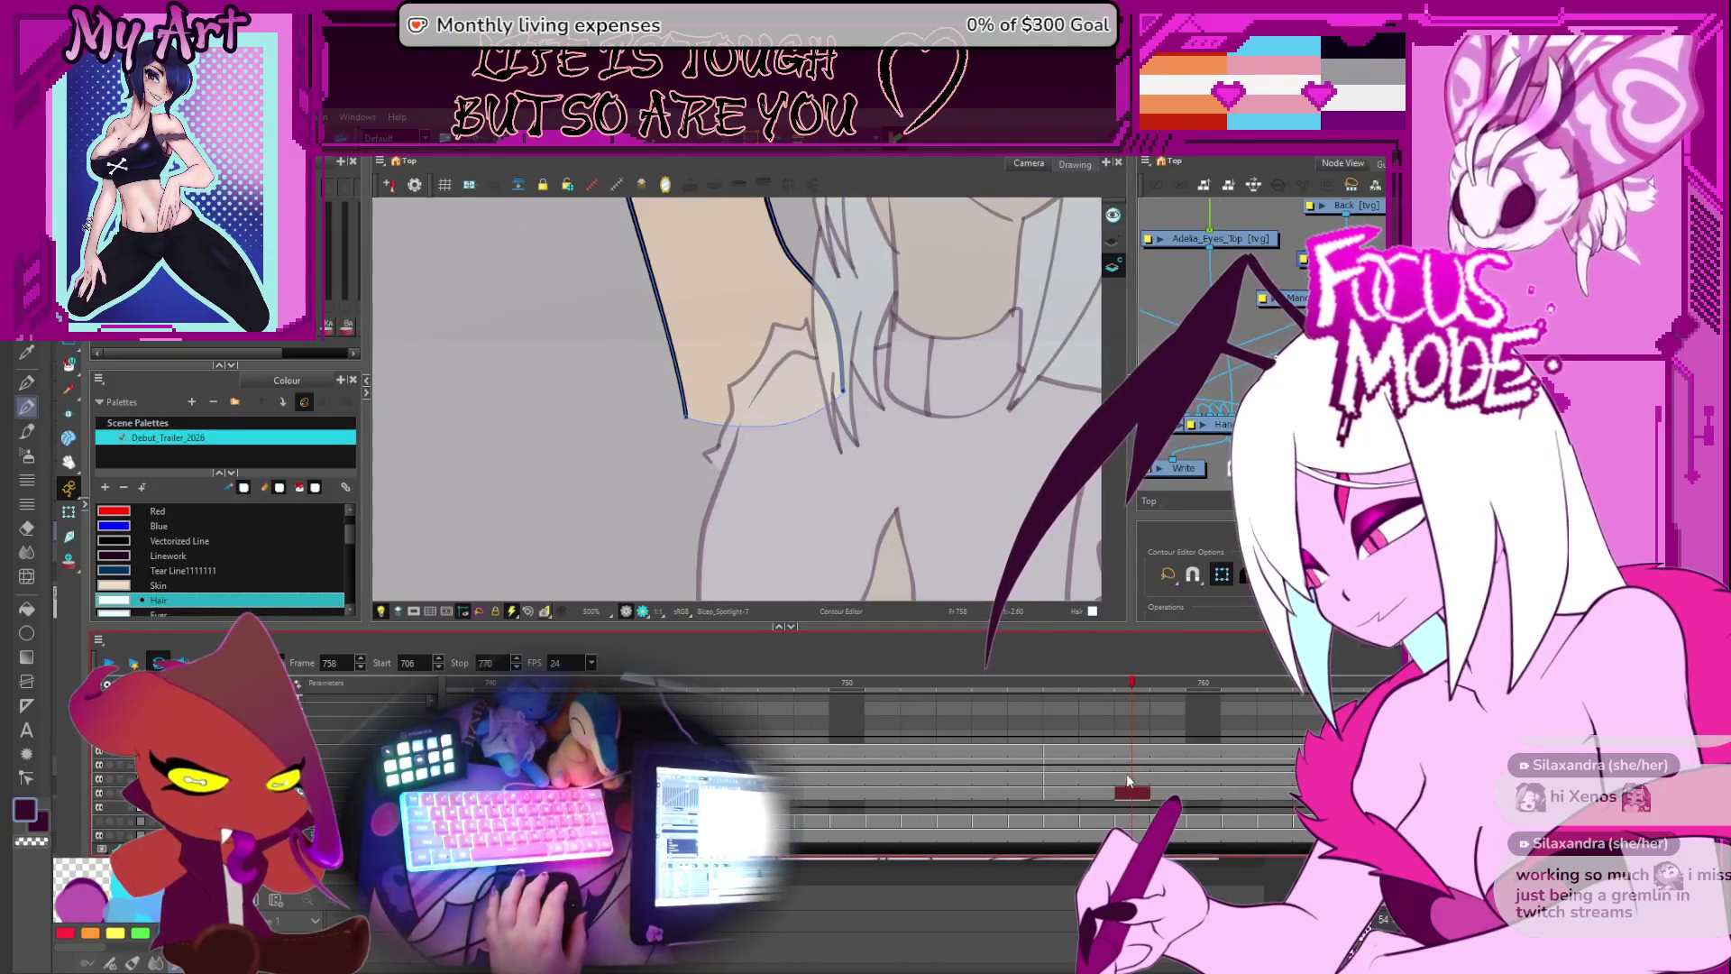
{"action": "left_click_drag", "start_coordinate": [801, 519], "coordinate": [836, 570]}
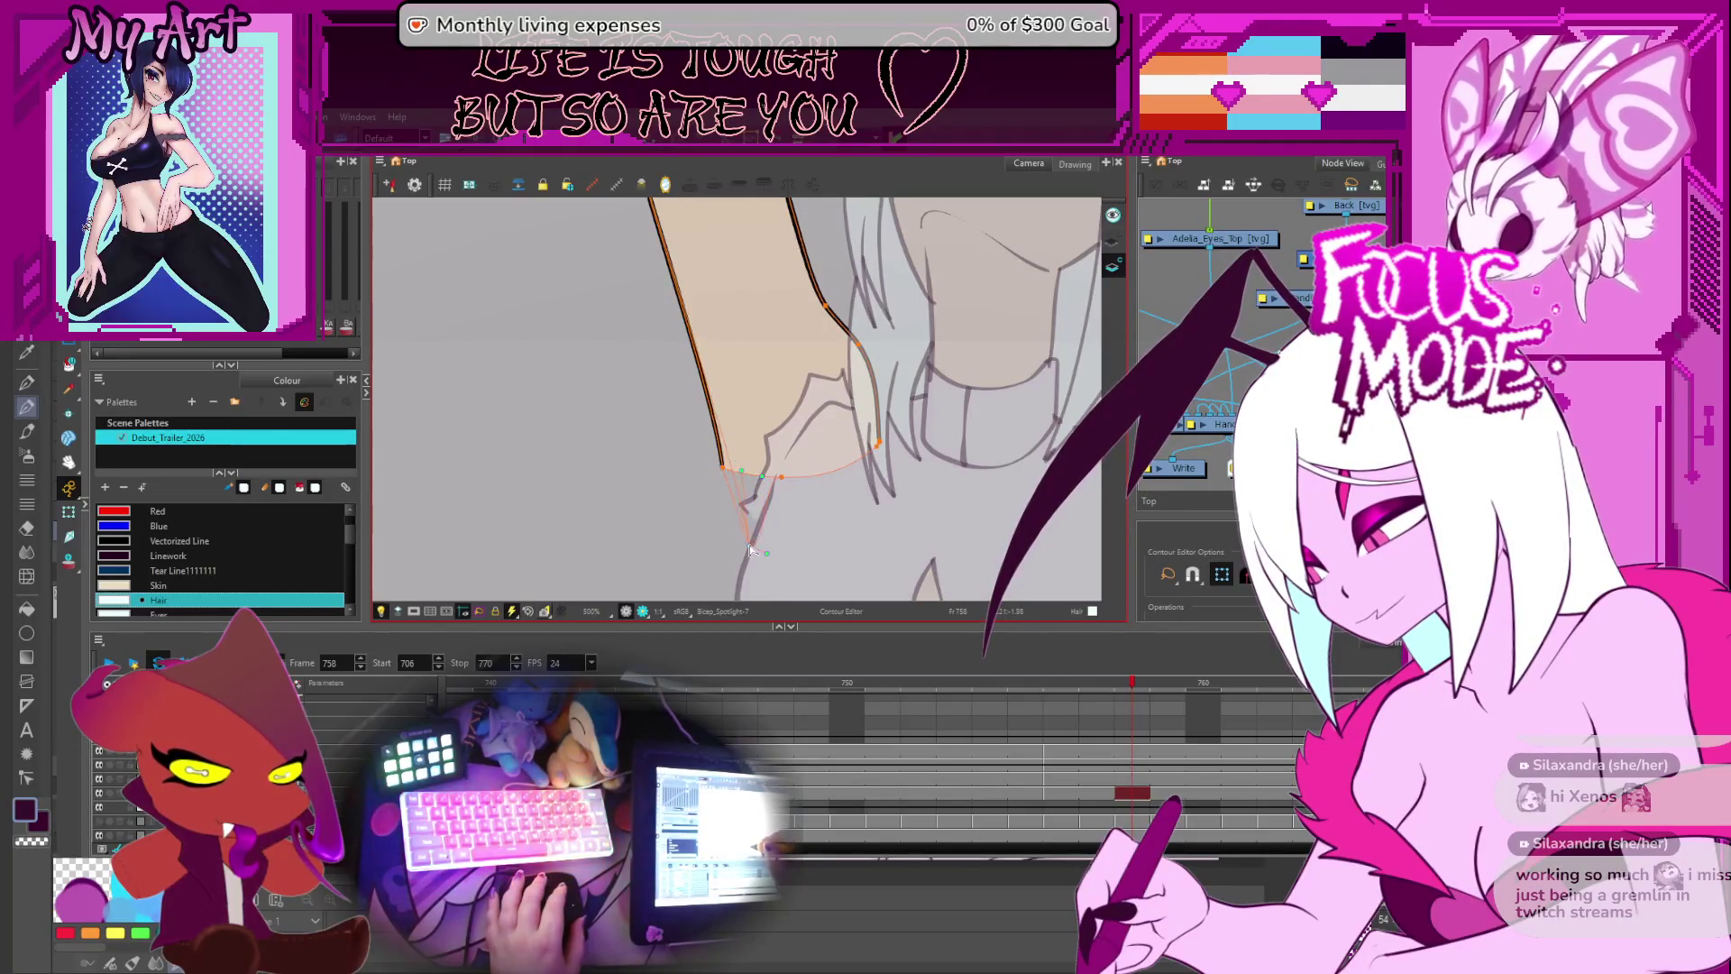
{"action": "left_click", "coordinate": [749, 547]}
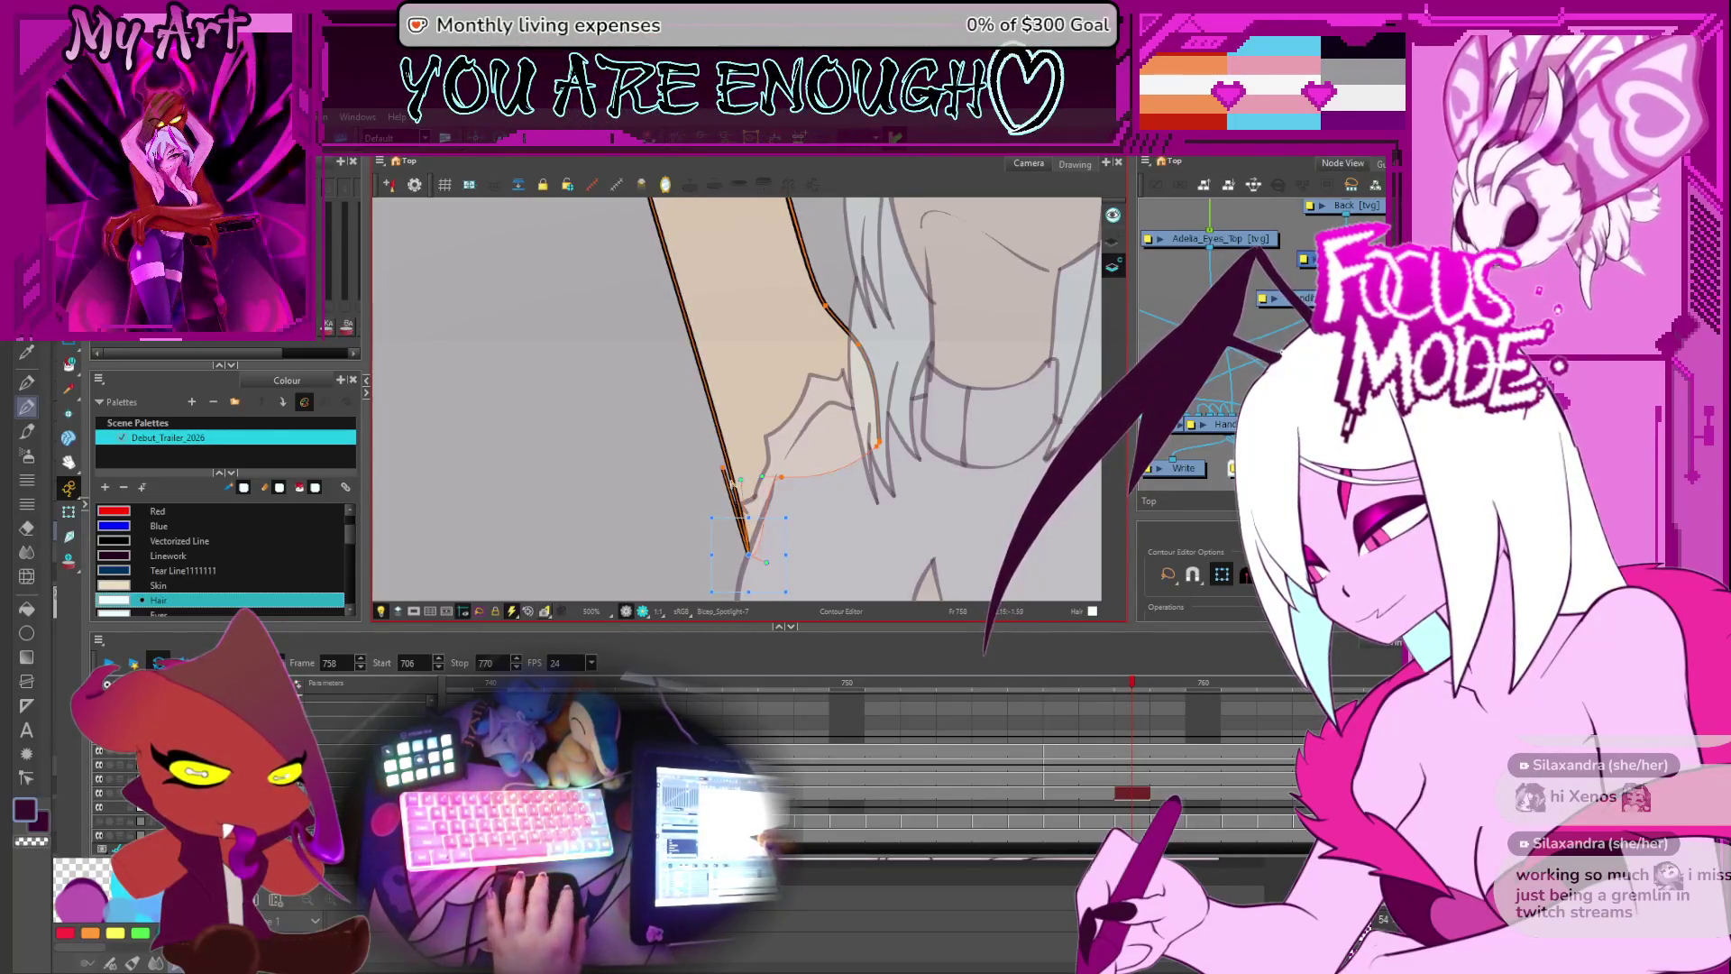
{"action": "left_click", "coordinate": [750, 545]}
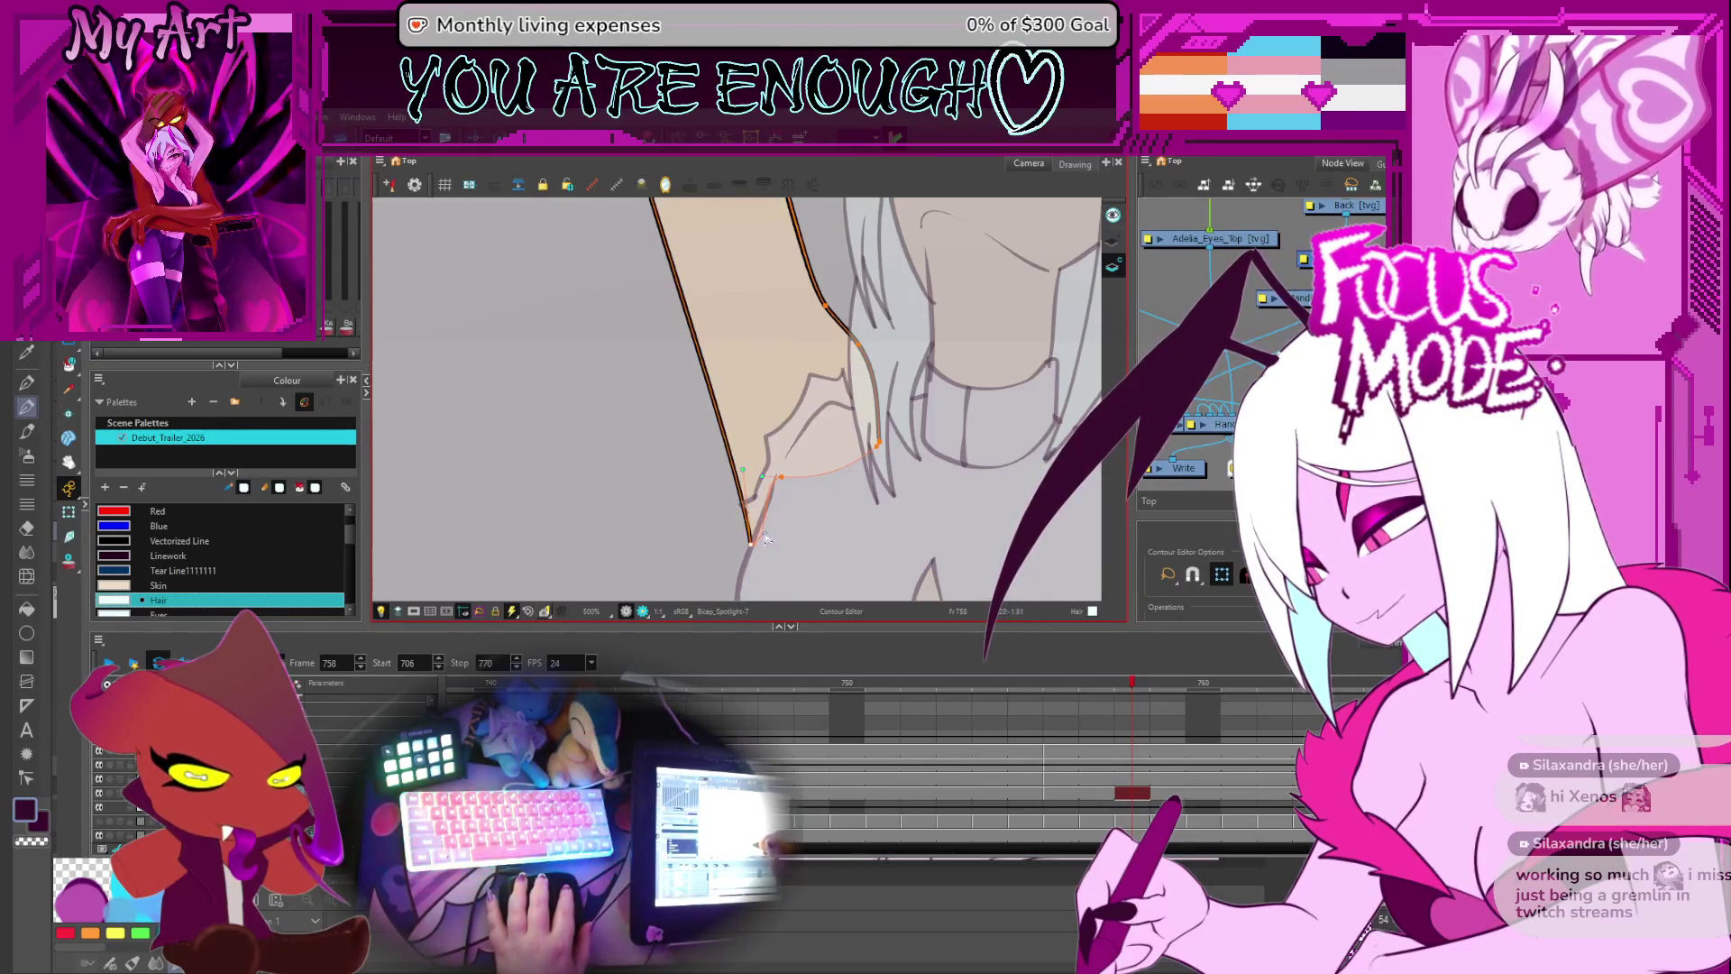
{"action": "scroll", "coordinate": [775, 488], "scroll_direction": "up", "scroll_amount": 1}
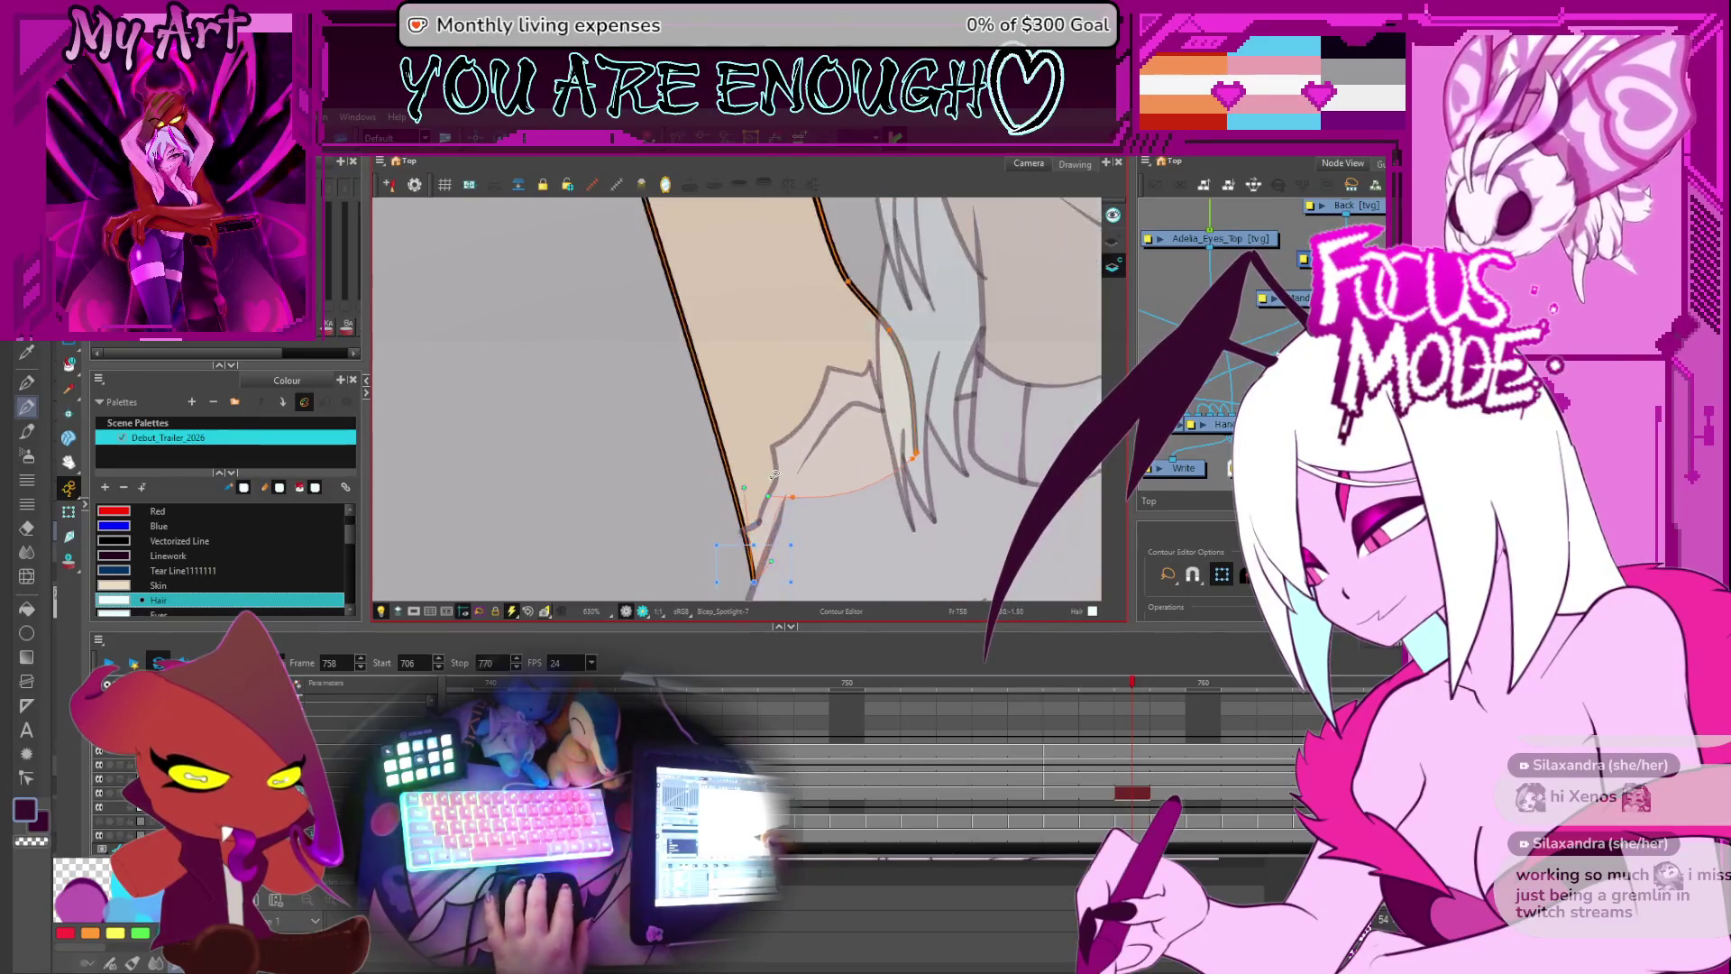
{"action": "scroll", "coordinate": [821, 505], "scroll_direction": "down", "scroll_amount": 5}
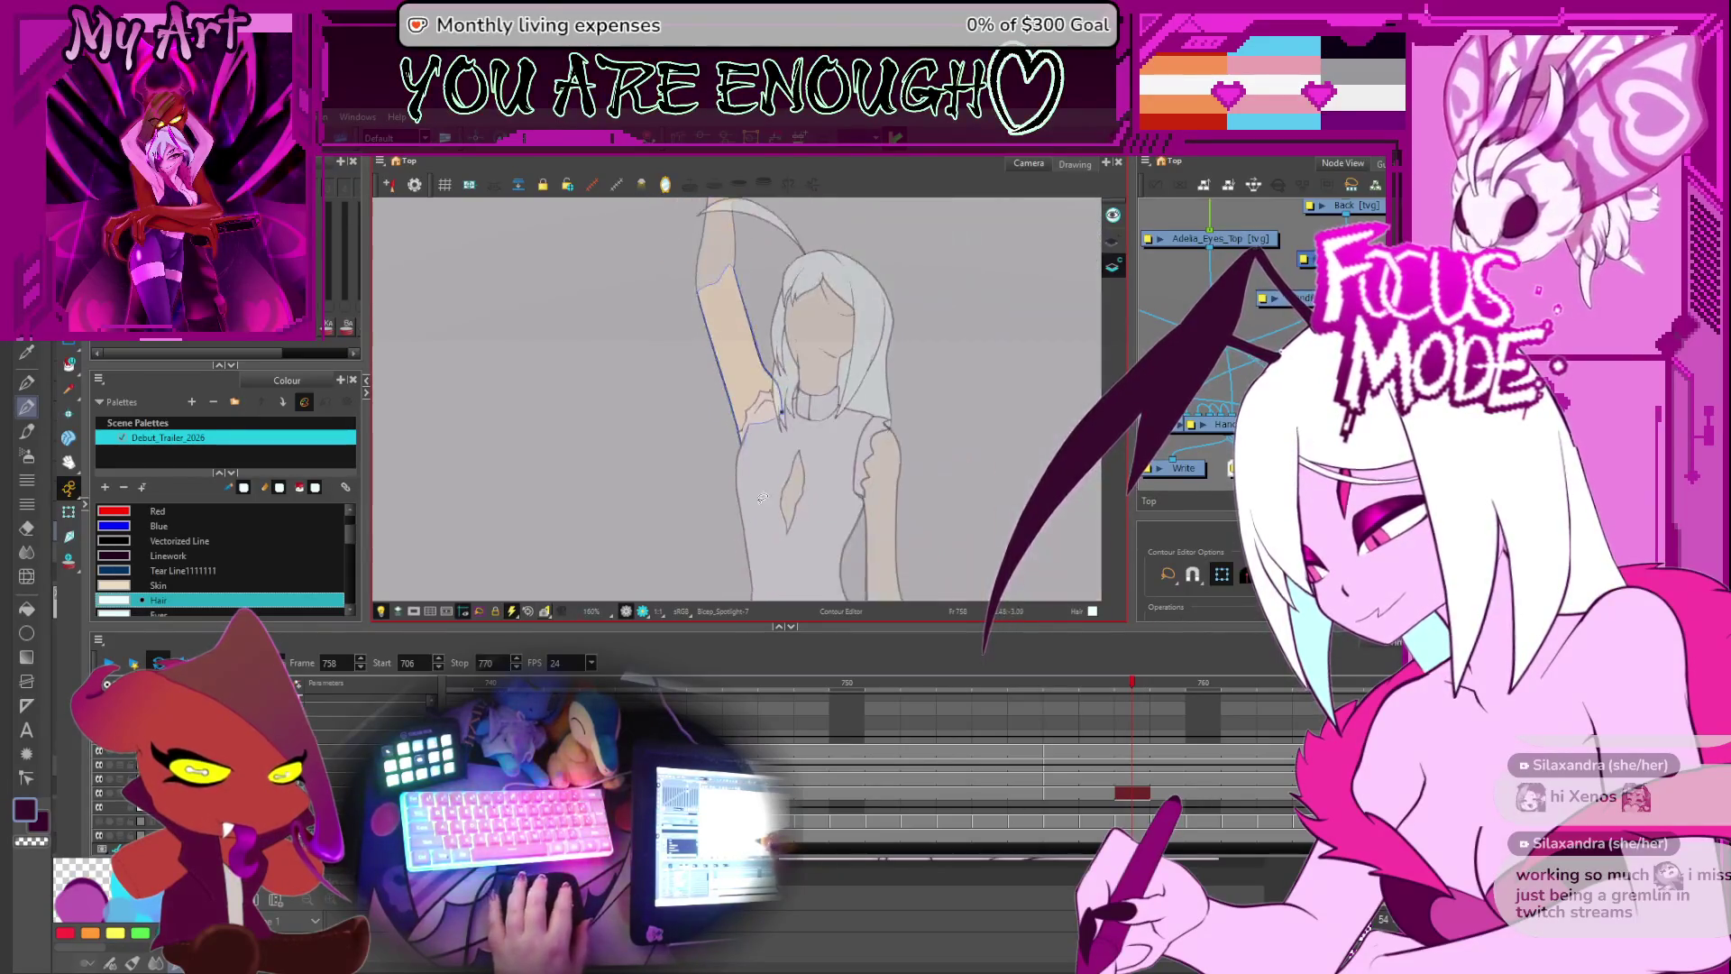
- Step back to frame 756 and switch to the Adelia_Linework drawing
{"action": "key", "text": "comma"}
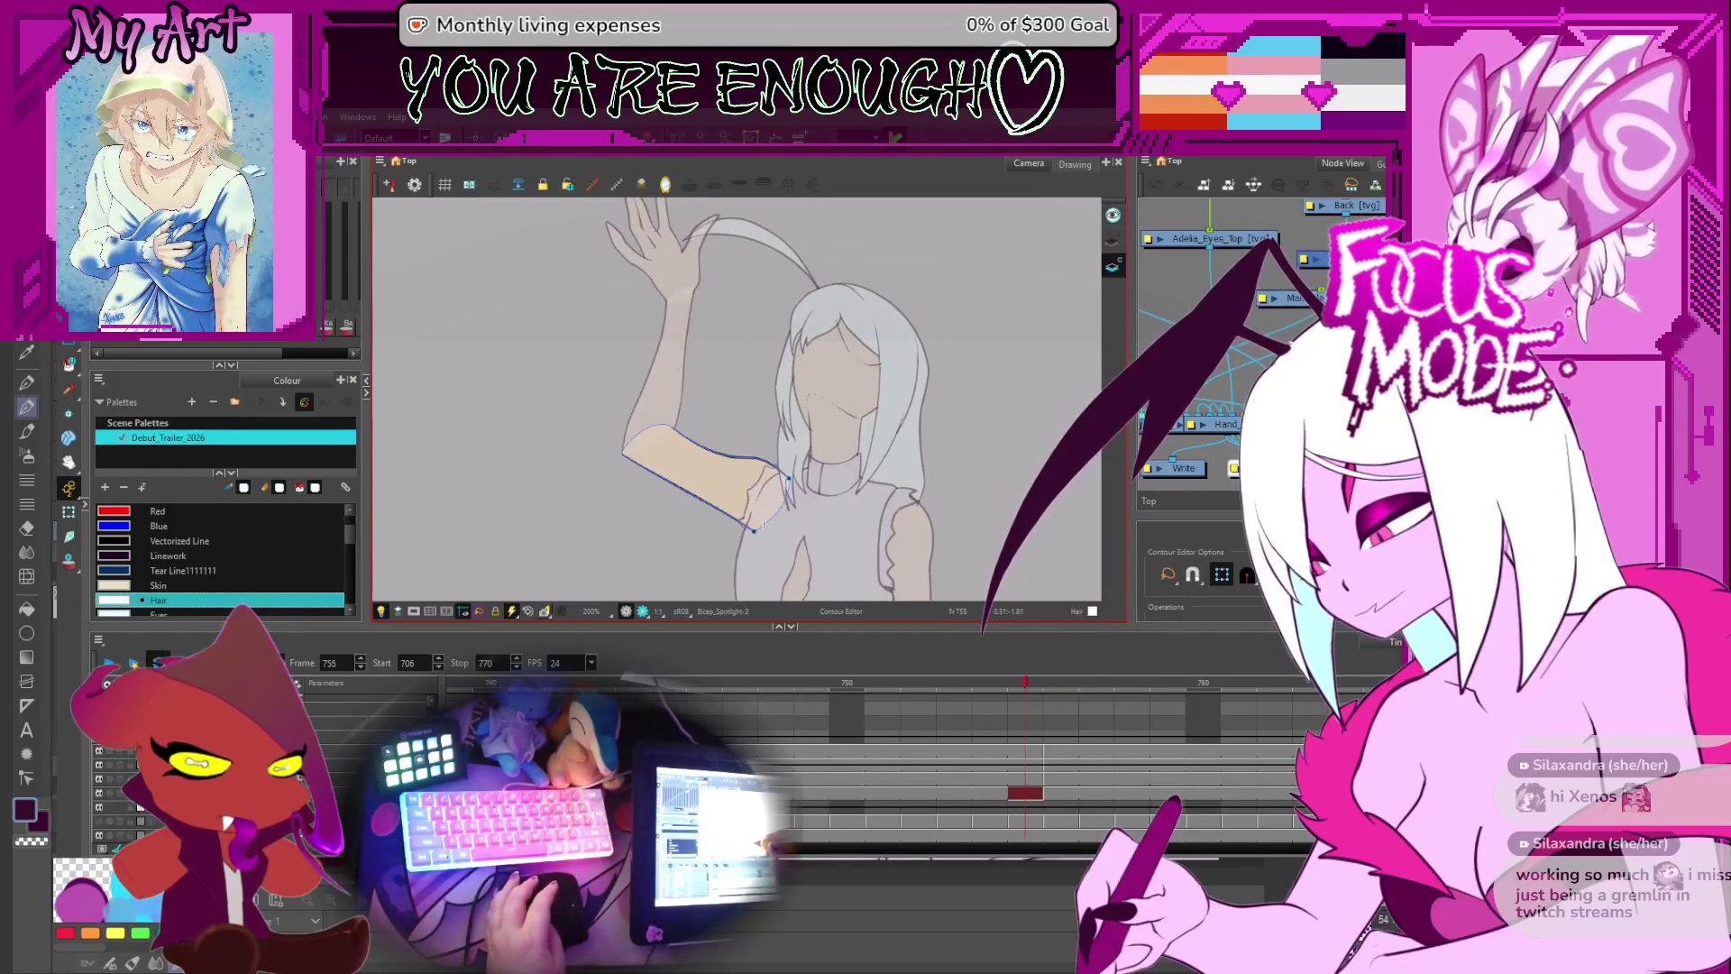
{"action": "key", "text": "comma"}
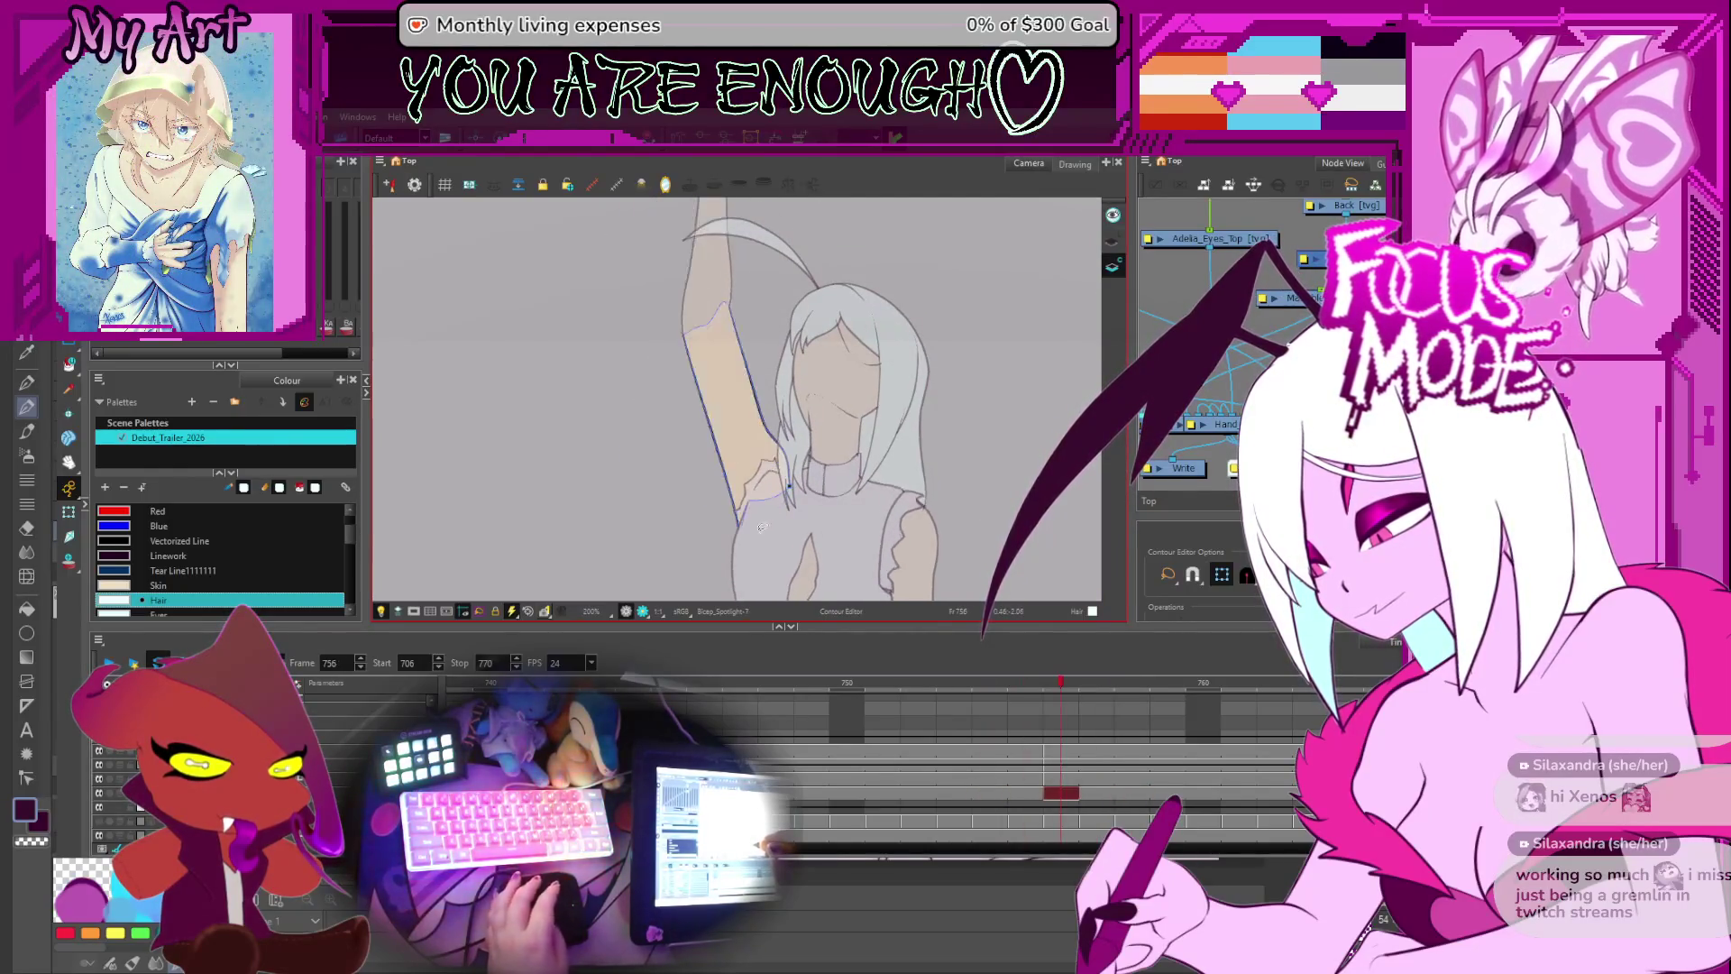
{"action": "scroll", "coordinate": [762, 524], "scroll_direction": "up", "scroll_amount": 6}
{"action": "left_click", "coordinate": [1061, 765]}
- Zoom in and select the sleeve corner point on frame 756, then clear the selection
{"action": "scroll", "coordinate": [779, 426], "scroll_direction": "up", "scroll_amount": 2}
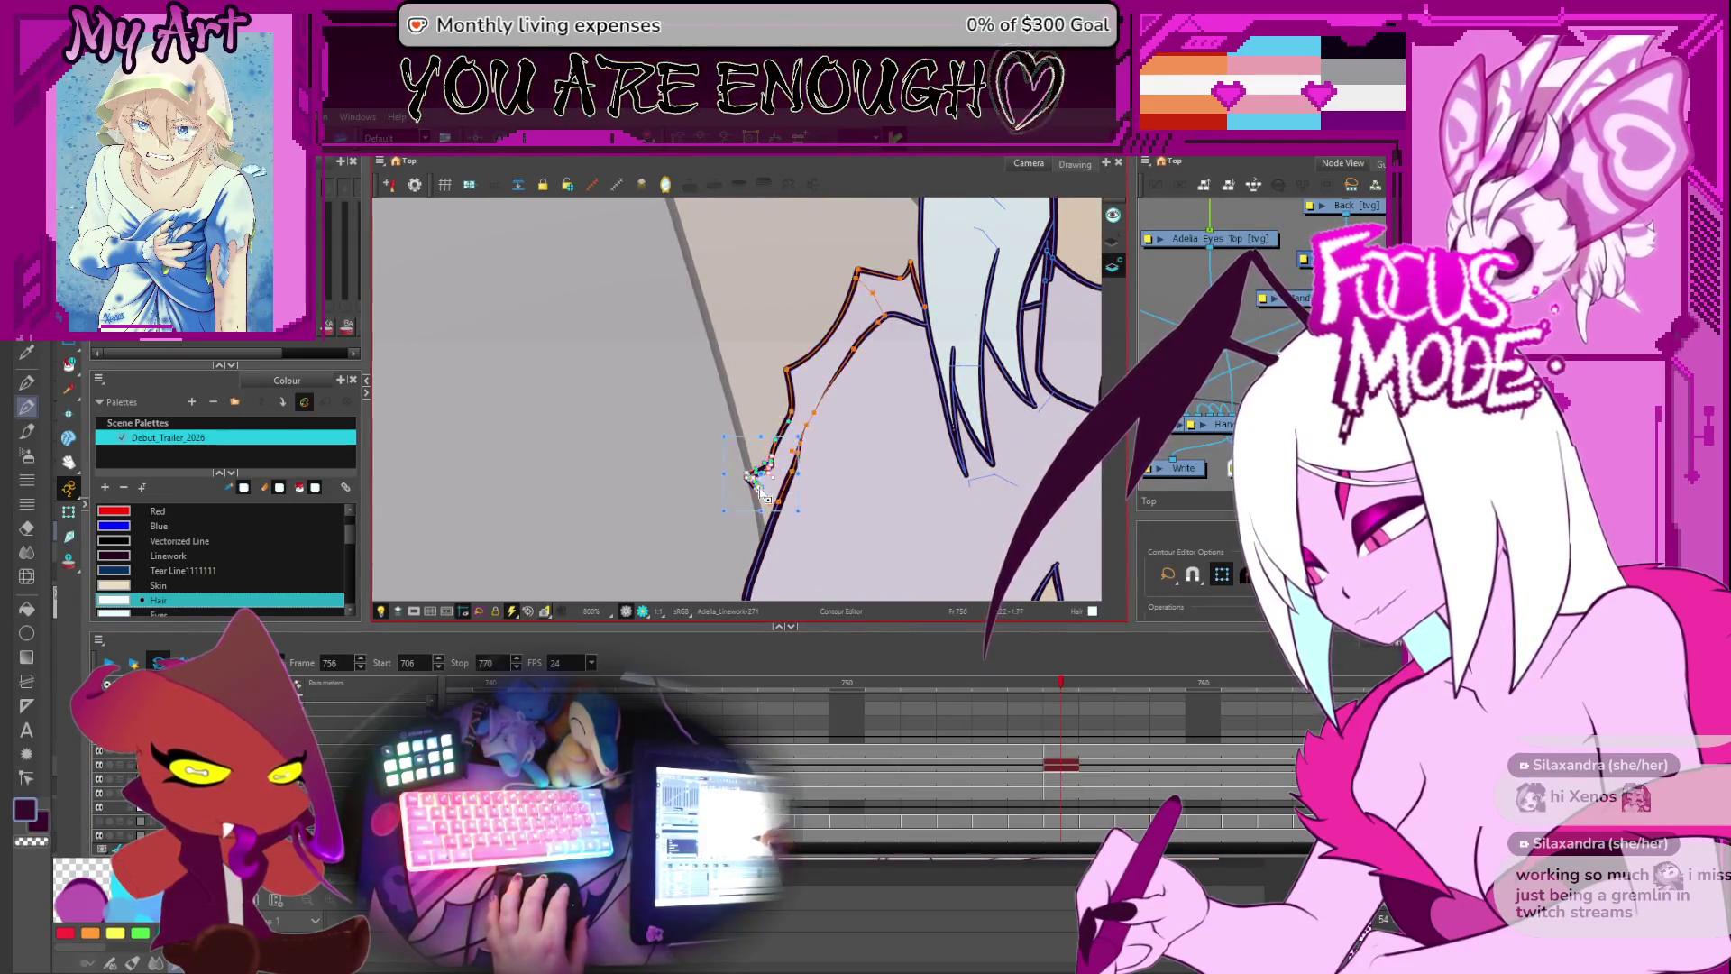
{"action": "scroll", "coordinate": [781, 429], "scroll_direction": "up", "scroll_amount": 2}
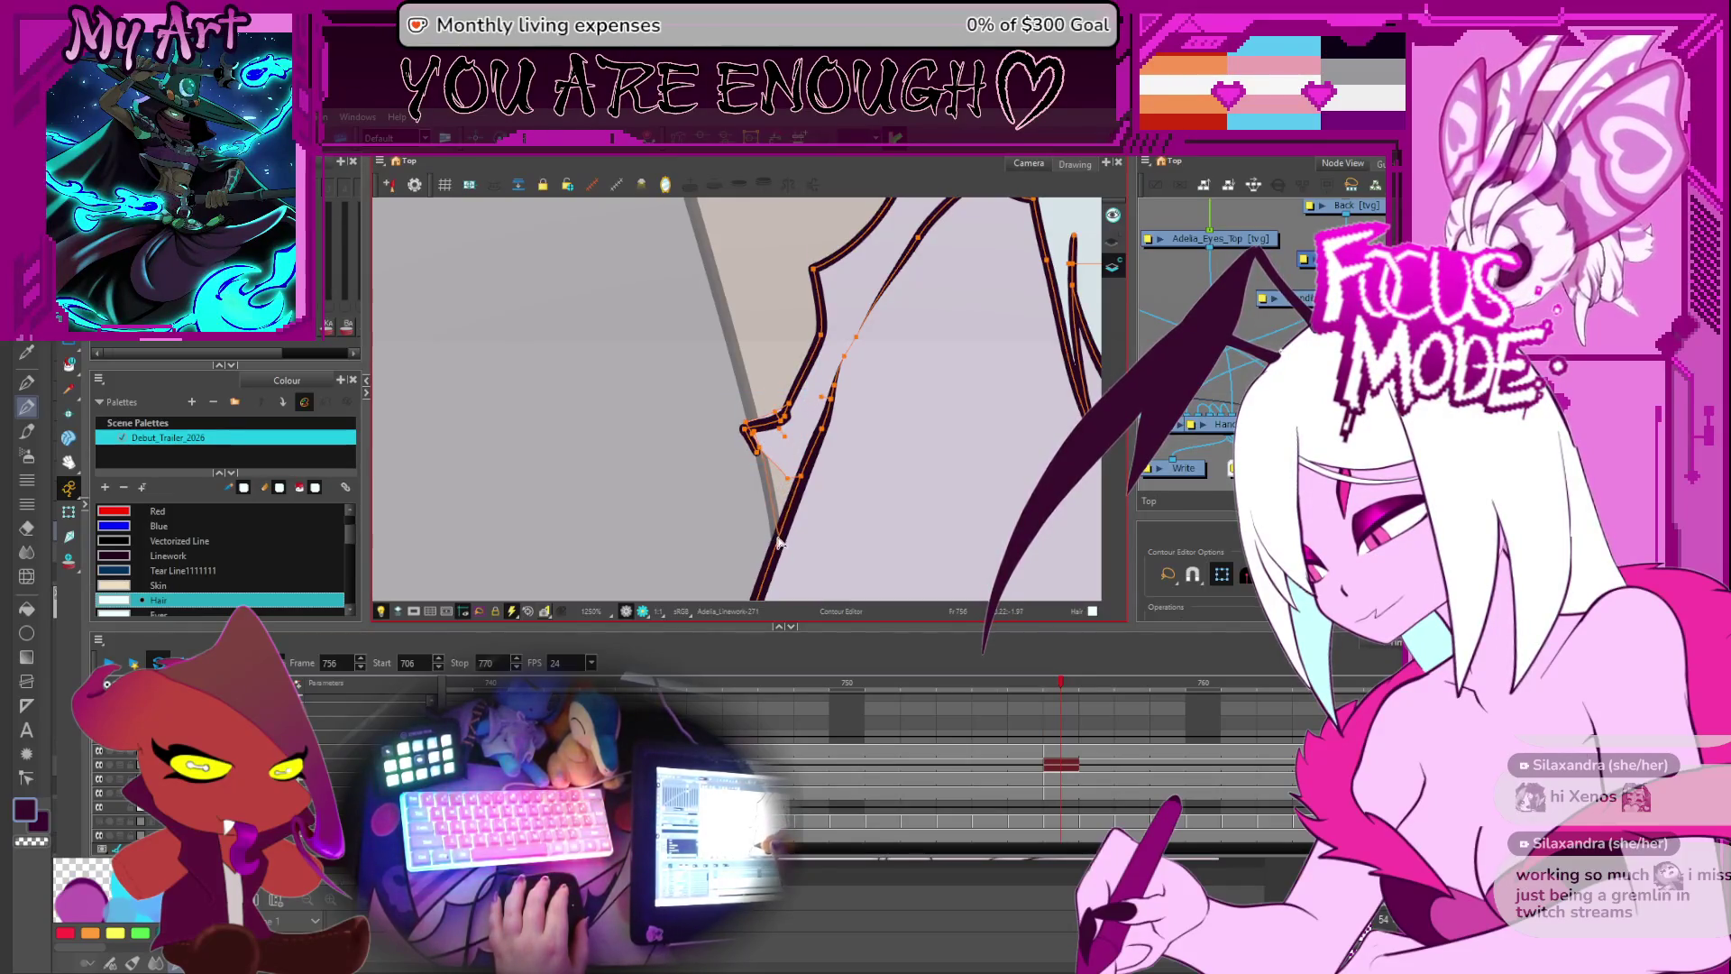
{"action": "left_click", "coordinate": [758, 451]}
{"action": "scroll", "coordinate": [758, 446], "scroll_direction": "down", "scroll_amount": 1}
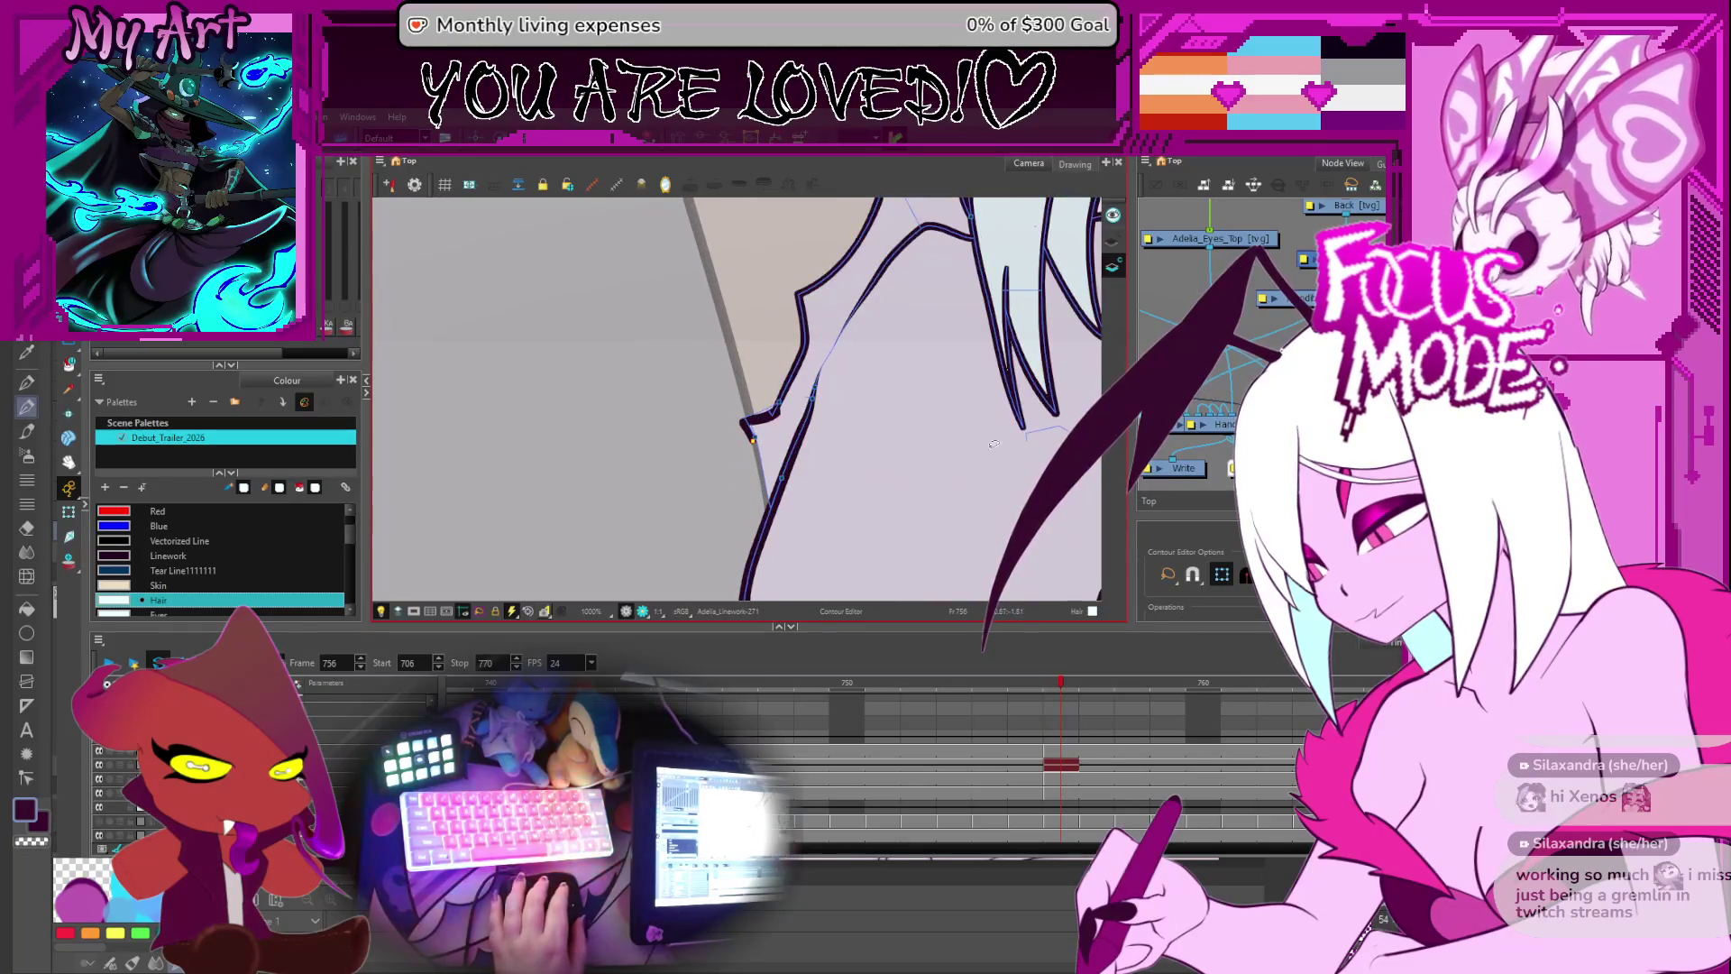
{"action": "key", "text": "Escape"}
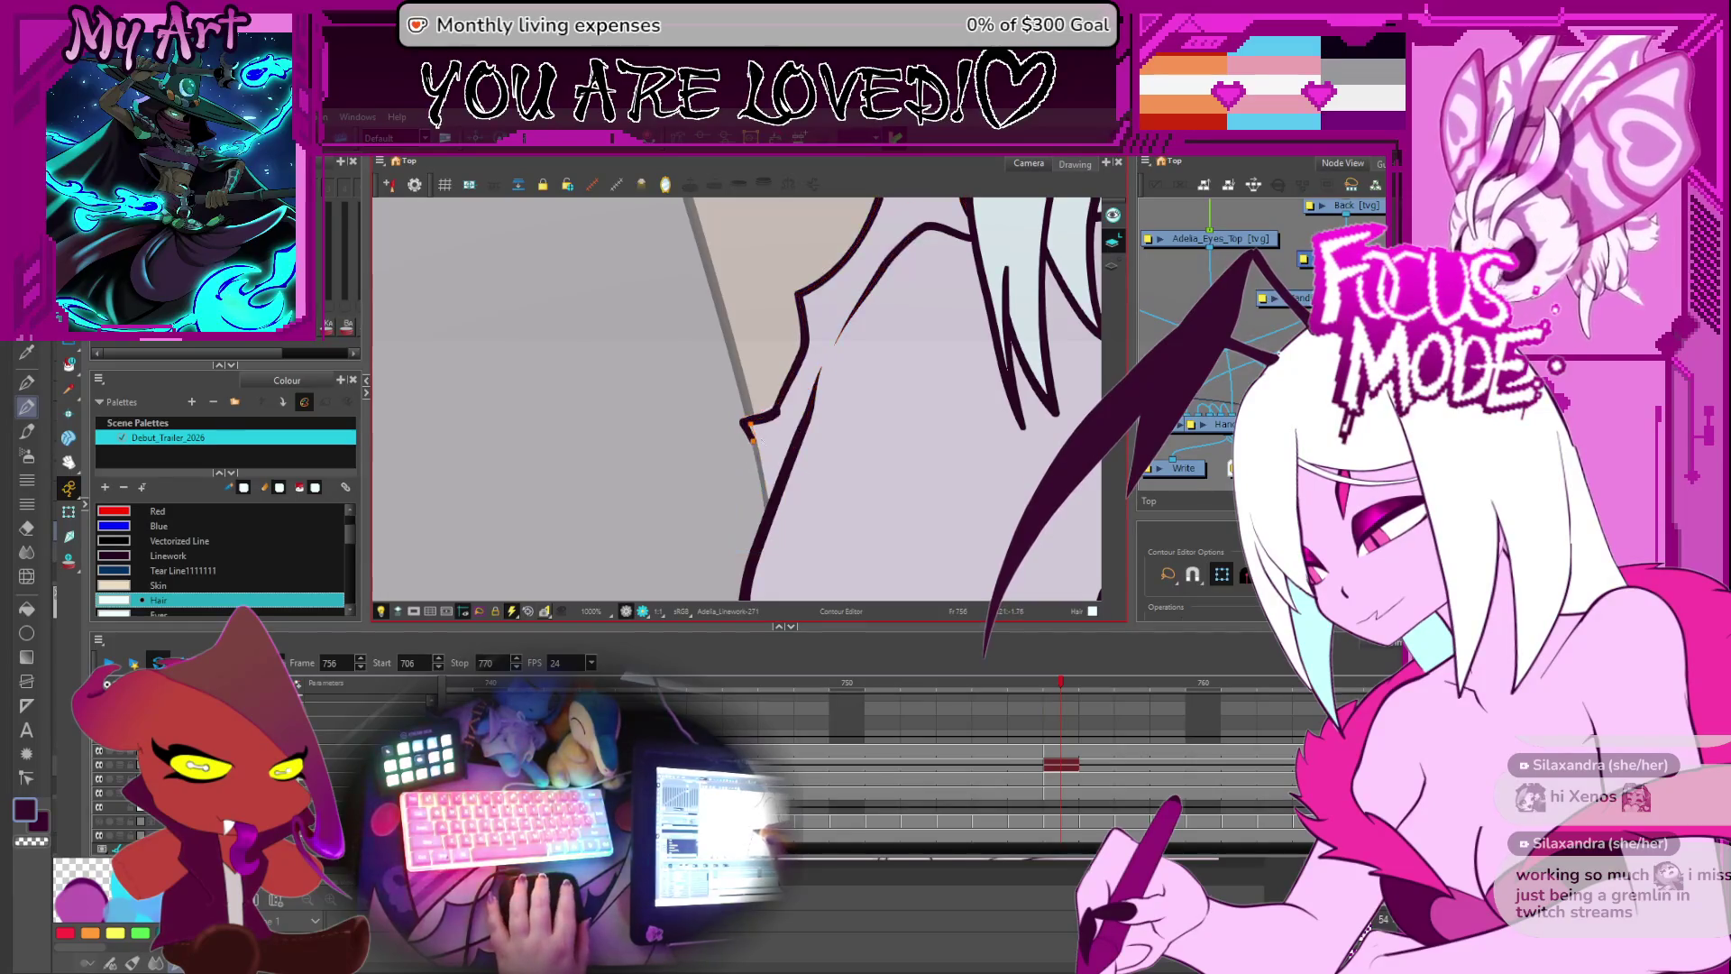
{"action": "scroll", "coordinate": [753, 440], "scroll_direction": "up", "scroll_amount": 3}
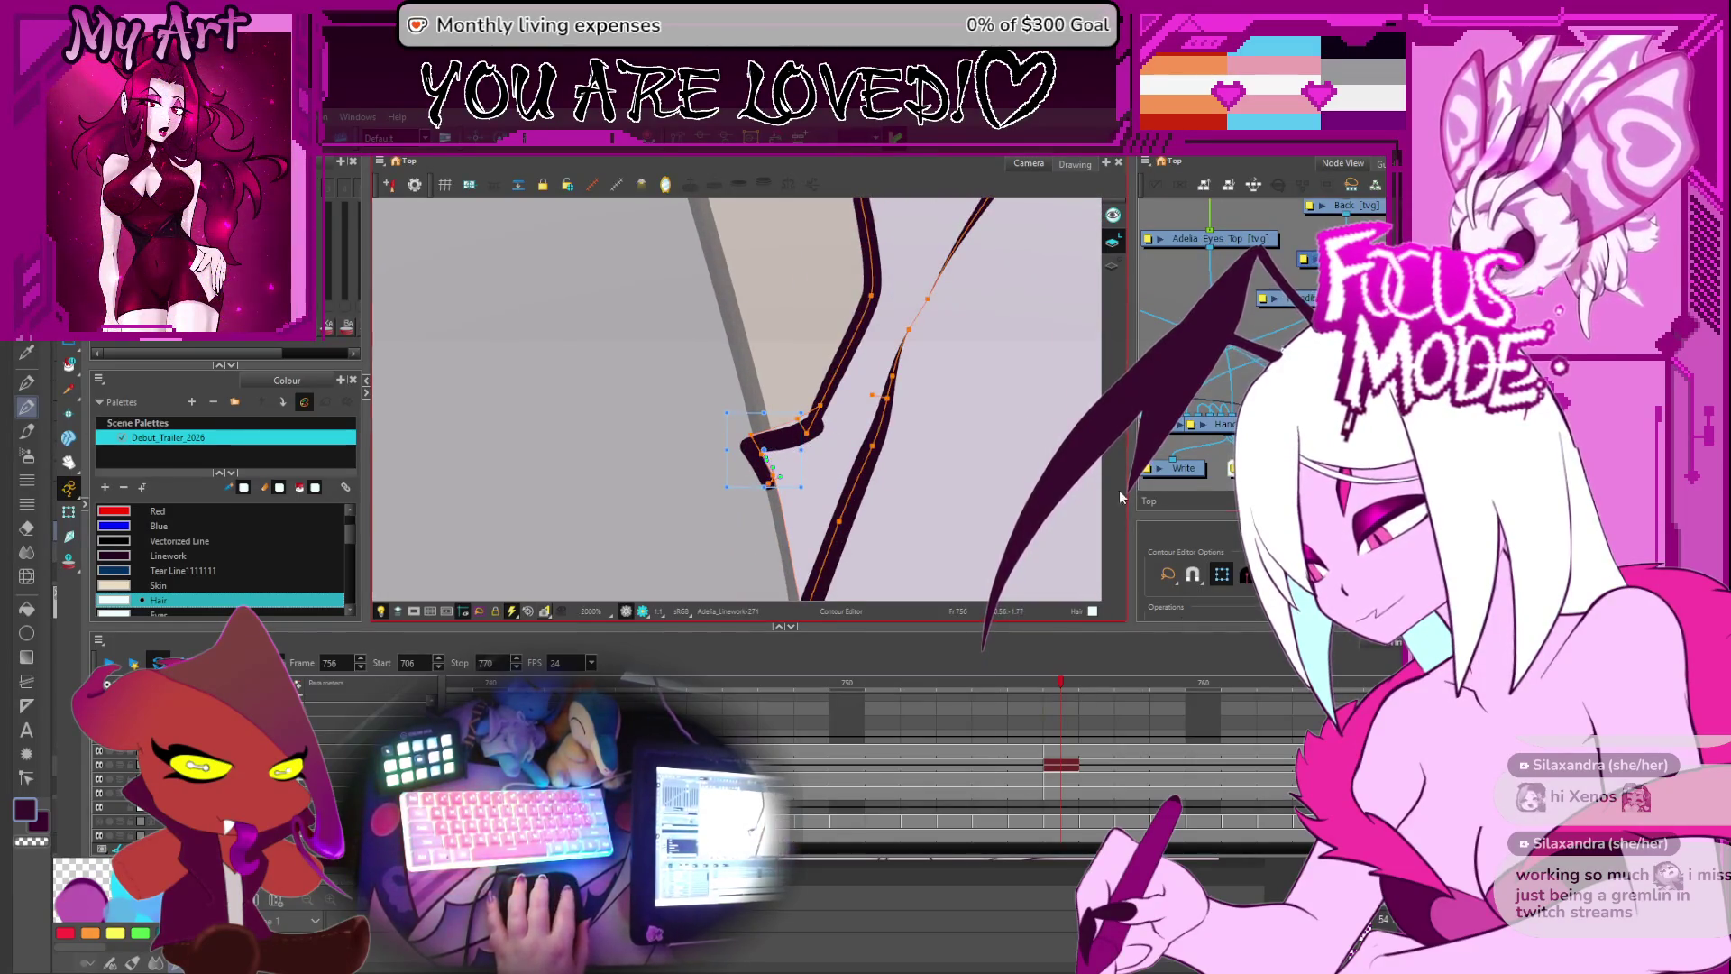
{"action": "key", "text": "Escape"}
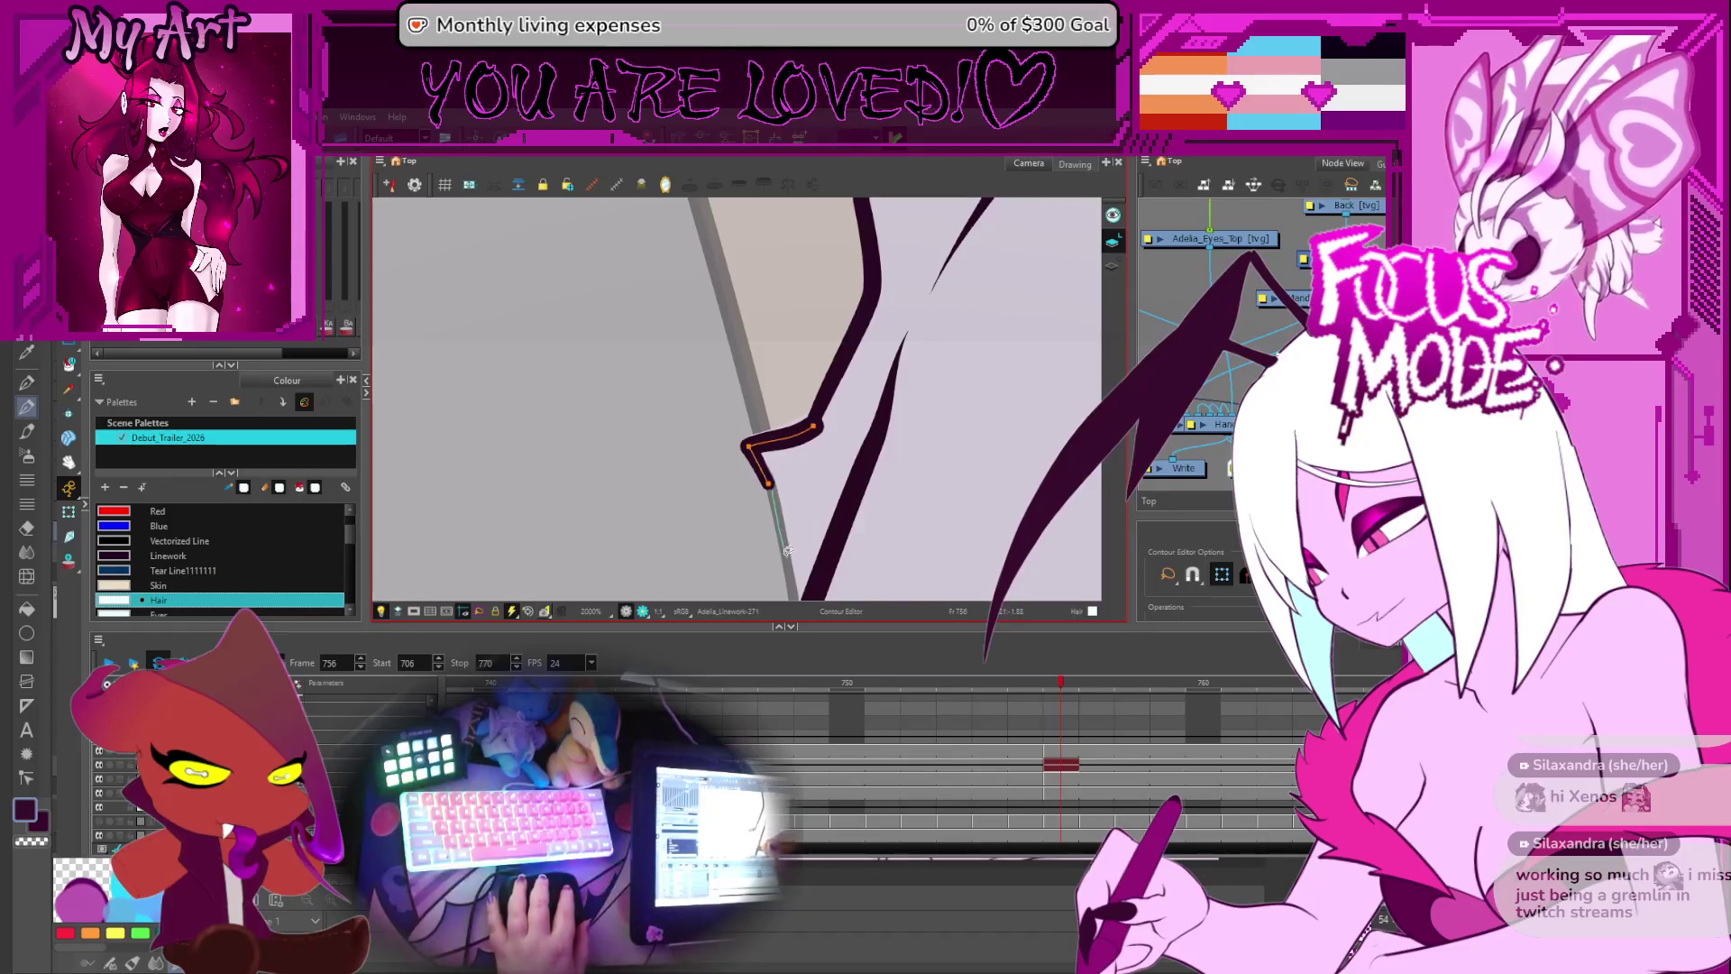
- Adjust the thin line's lower point and the upper segment above the corner, then advance a frame
{"action": "left_click_drag", "start_coordinate": [796, 575], "coordinate": [786, 499]}
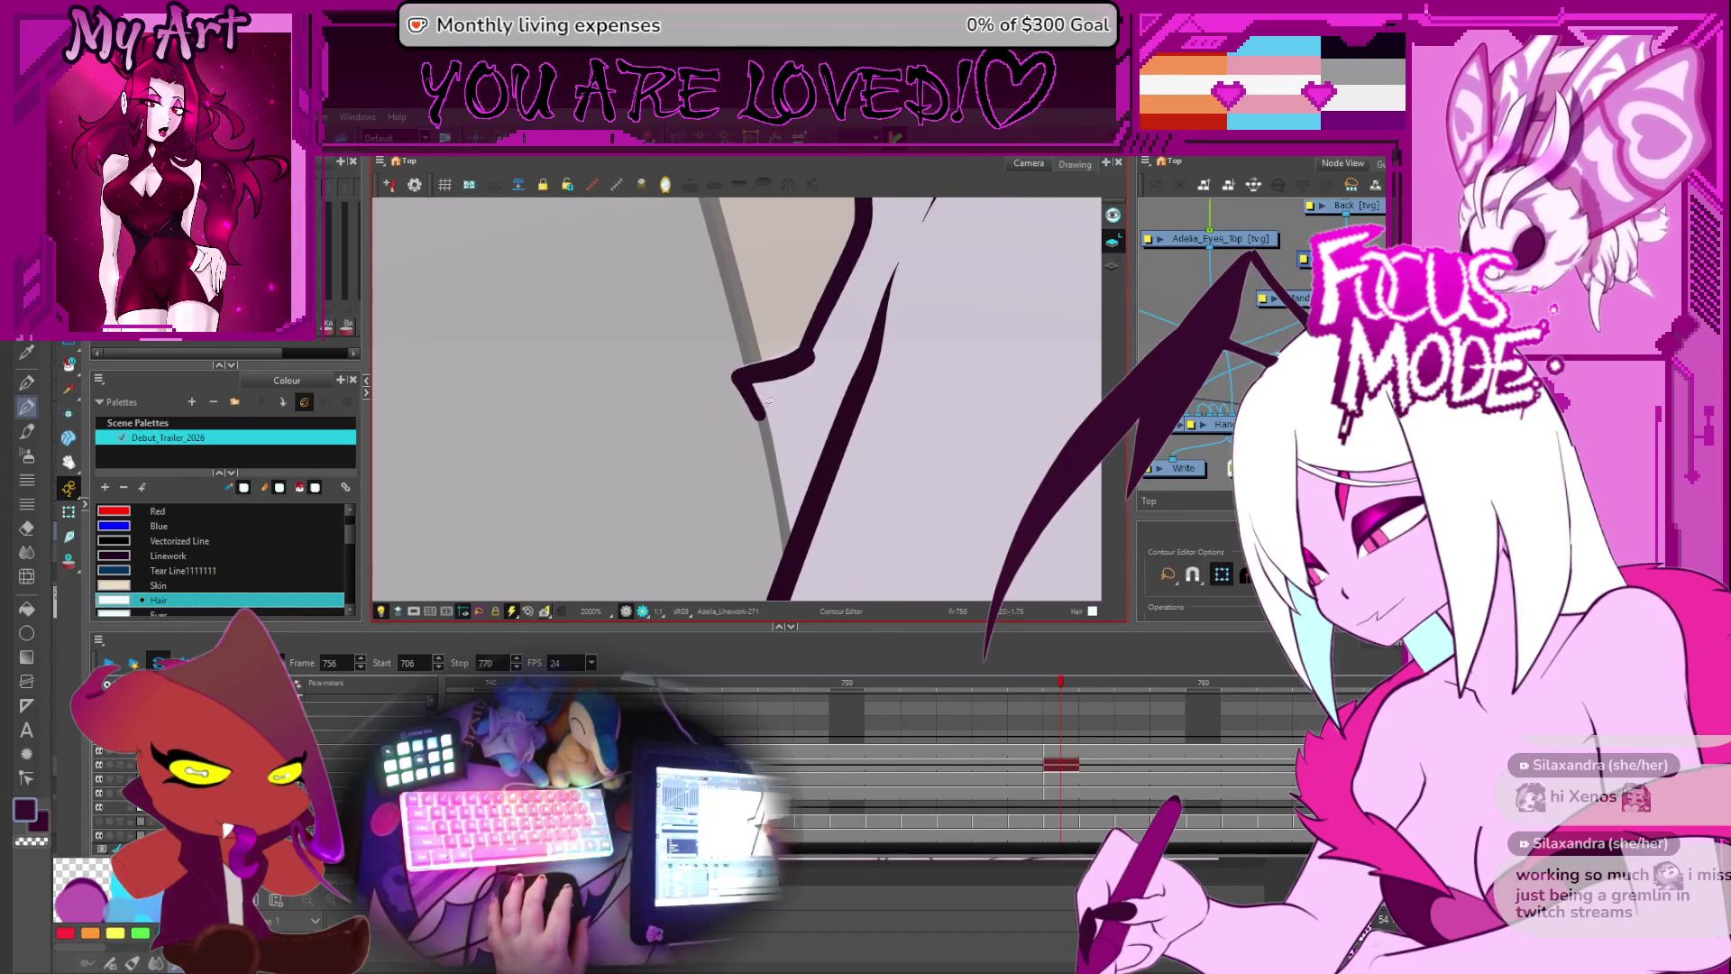
{"action": "left_click", "coordinate": [795, 560]}
{"action": "left_click", "coordinate": [797, 510]}
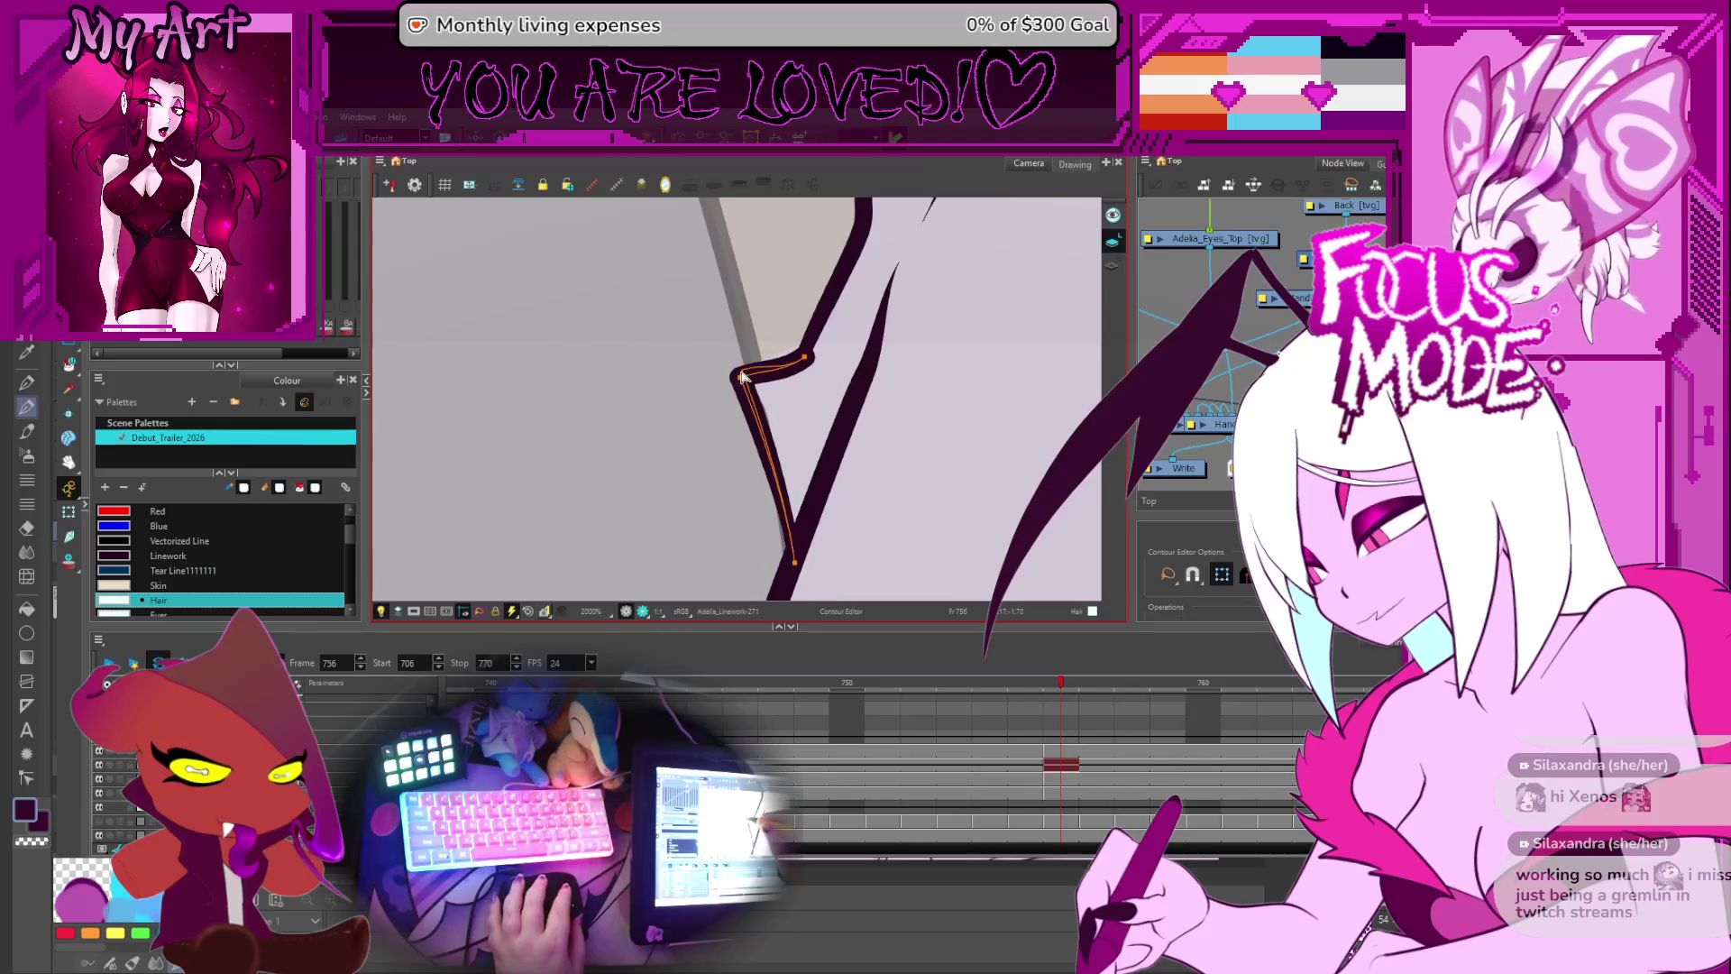
{"action": "left_click", "coordinate": [814, 334]}
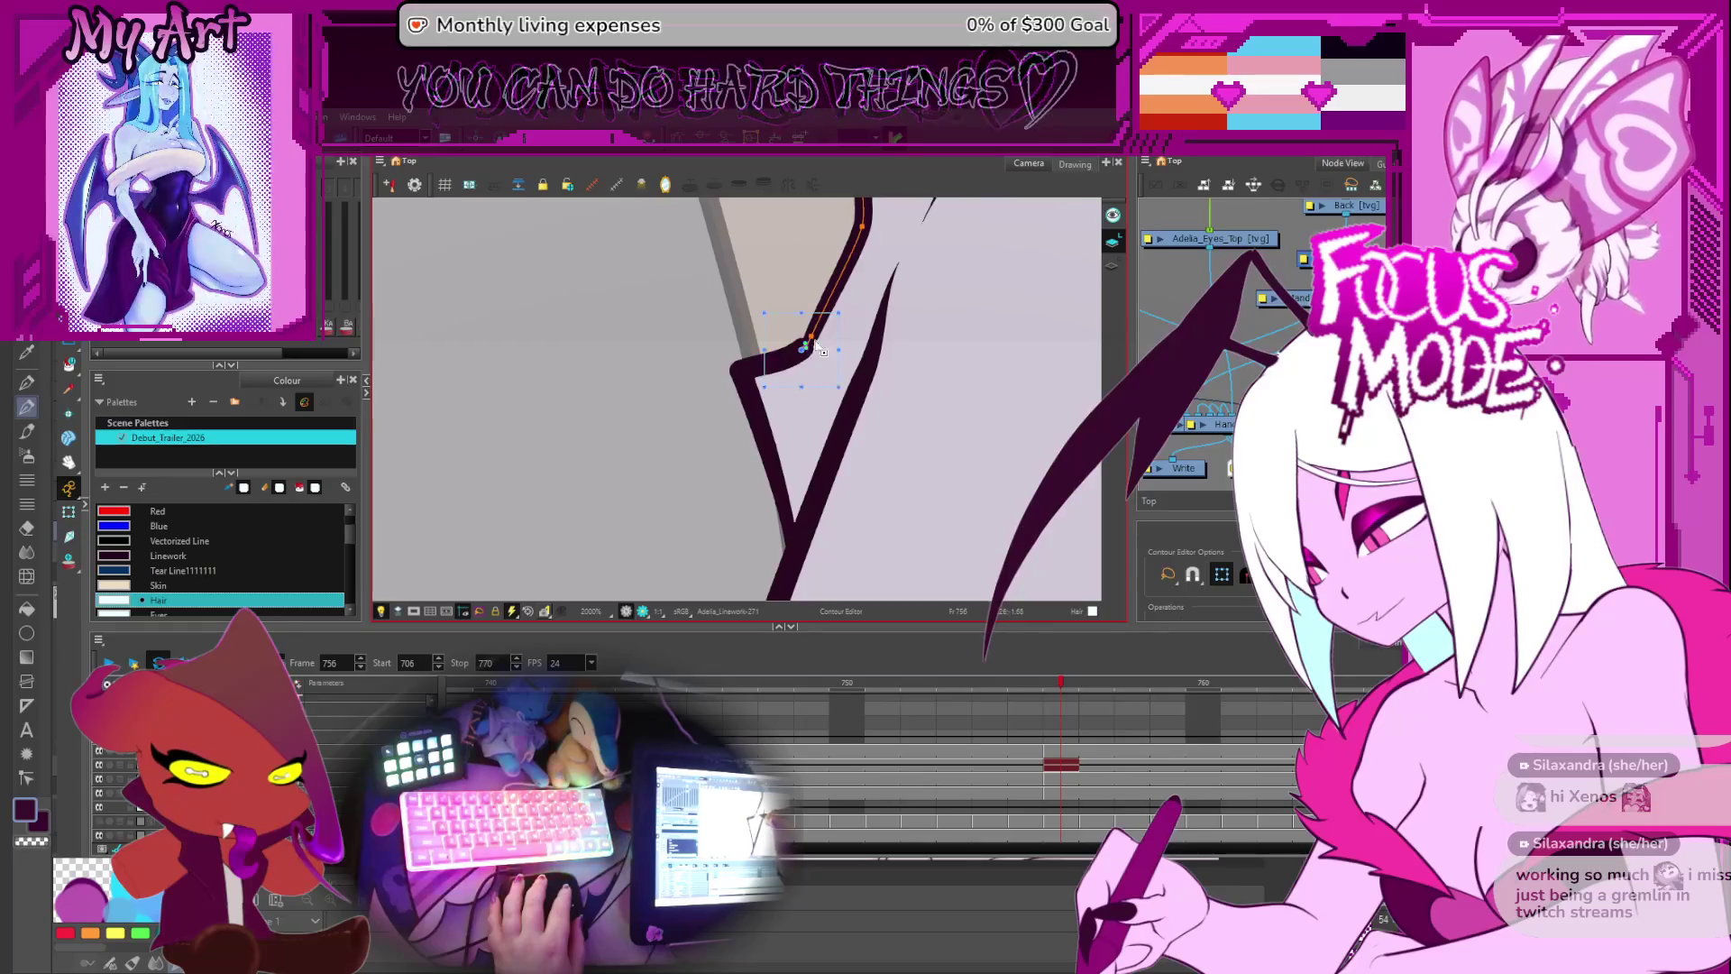
{"action": "scroll", "coordinate": [803, 347], "scroll_direction": "down", "scroll_amount": 5}
{"action": "key", "text": "period"}
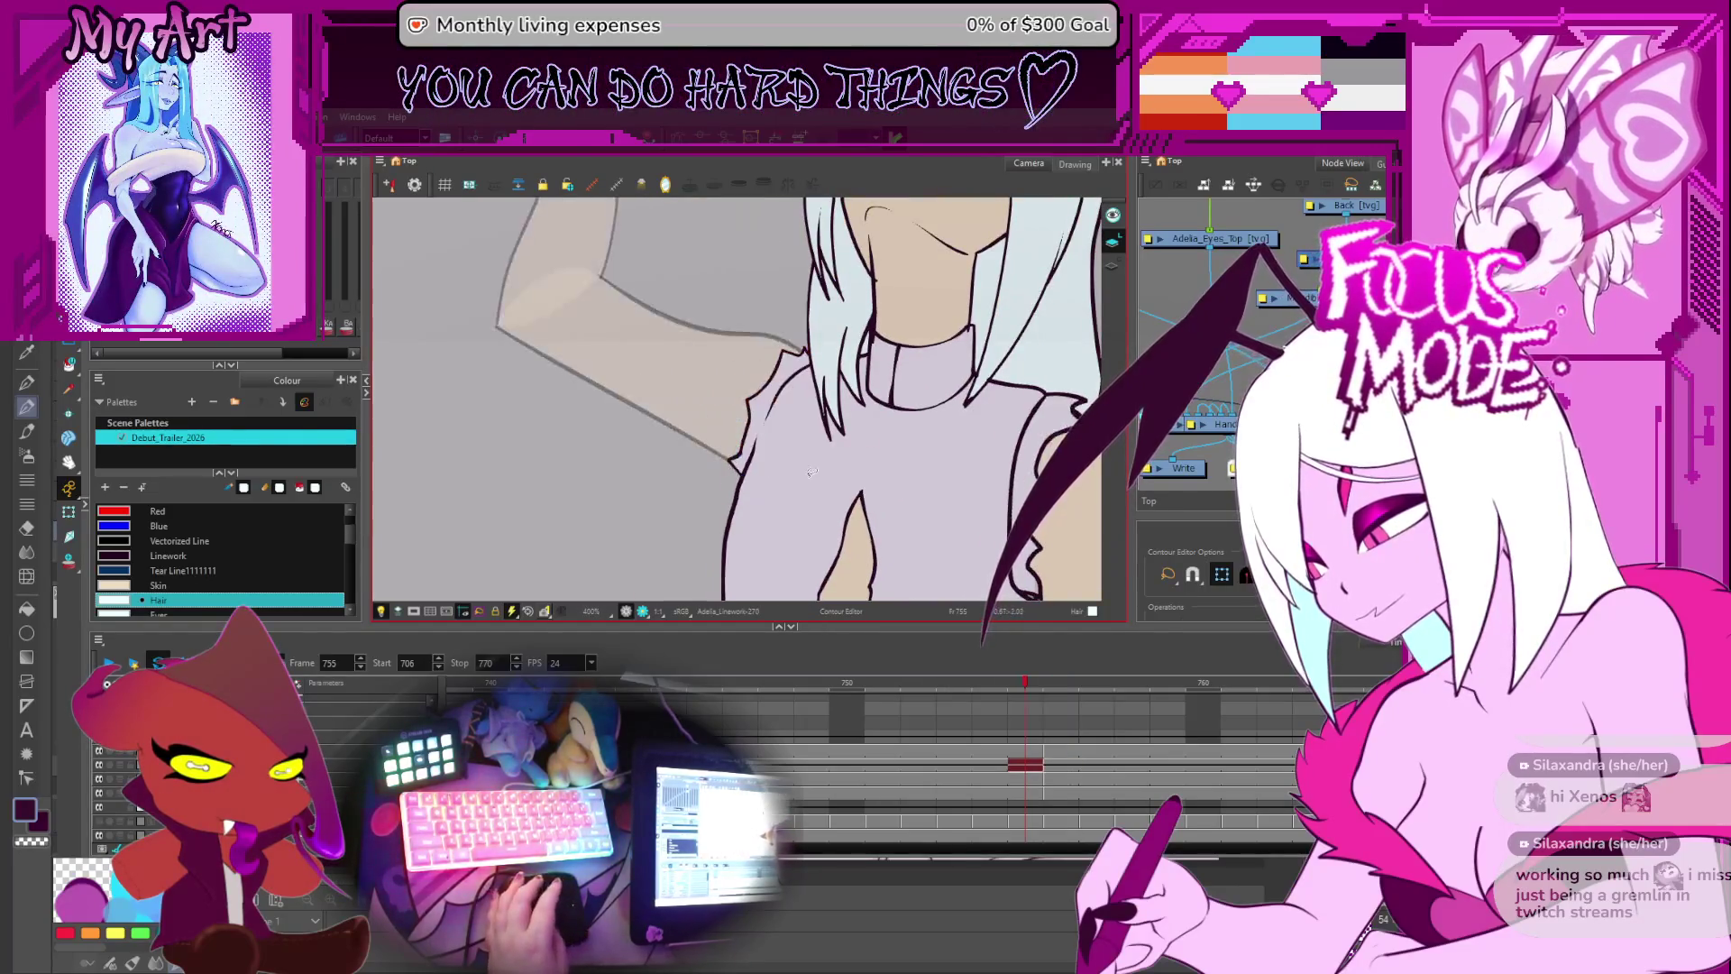
- Undo the stray black stroke on the hair spike and pick the Linework colour swatch
{"action": "left_click_drag", "start_coordinate": [810, 451], "coordinate": [823, 449]}
{"action": "scroll", "coordinate": [789, 469], "scroll_direction": "up", "scroll_amount": 5}
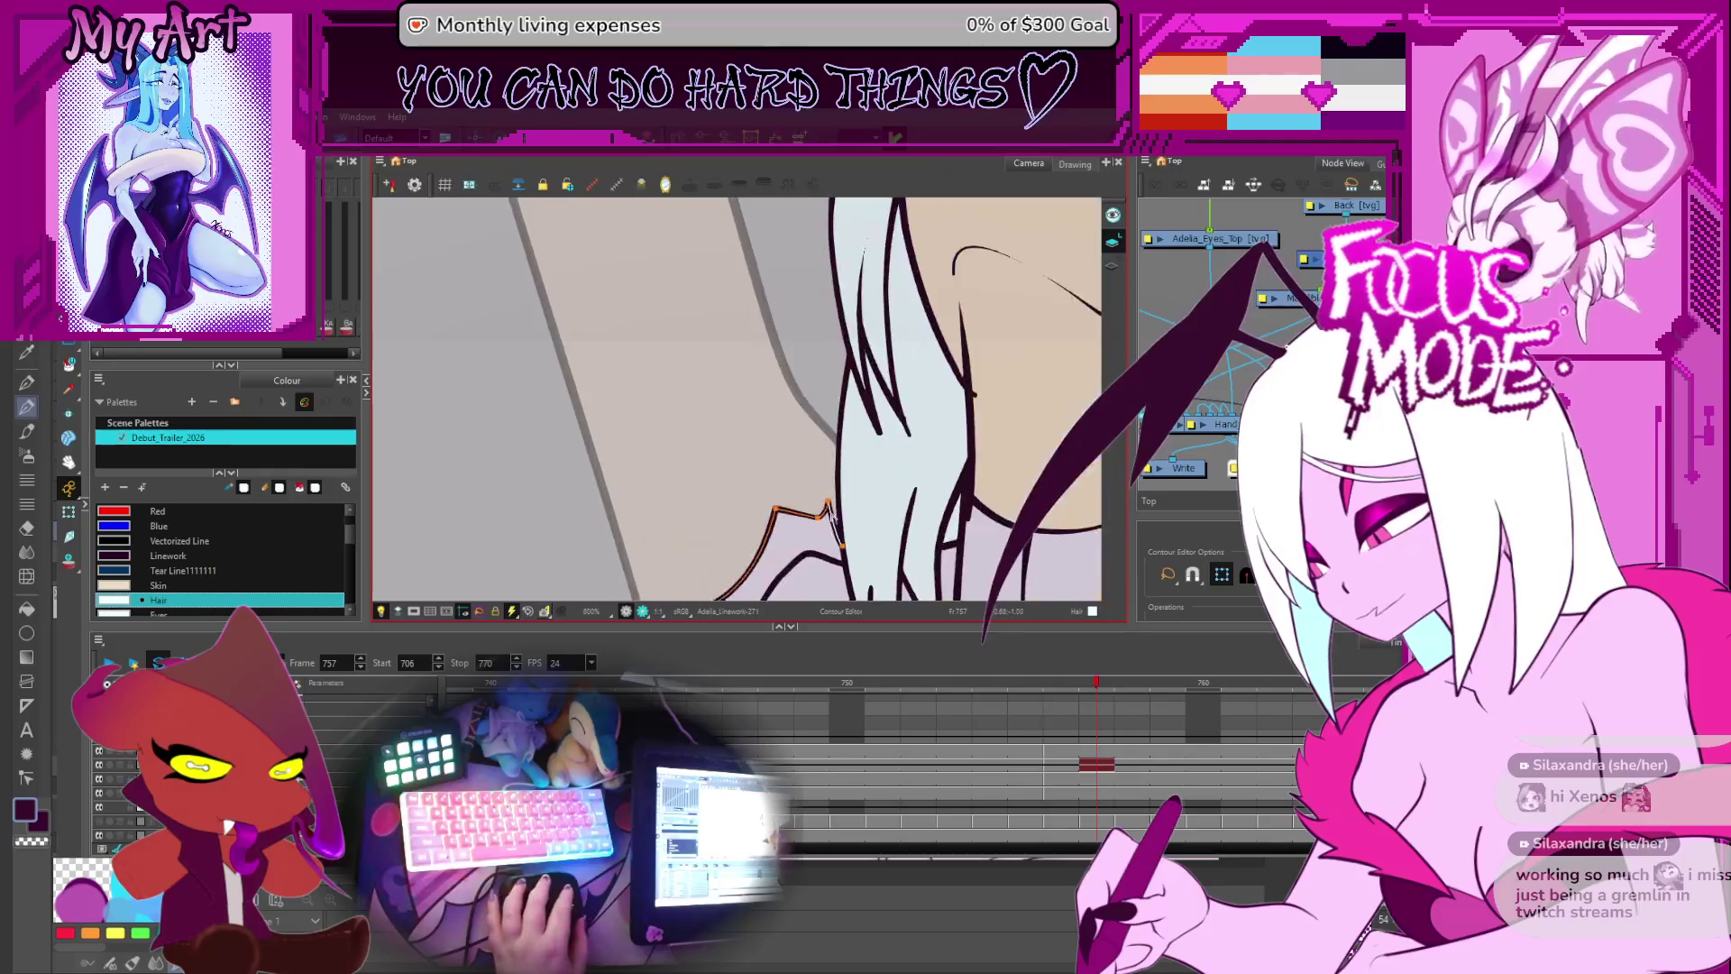
{"action": "key", "text": "alt+slash"}
{"action": "left_click_drag", "start_coordinate": [829, 458], "coordinate": [808, 515]}
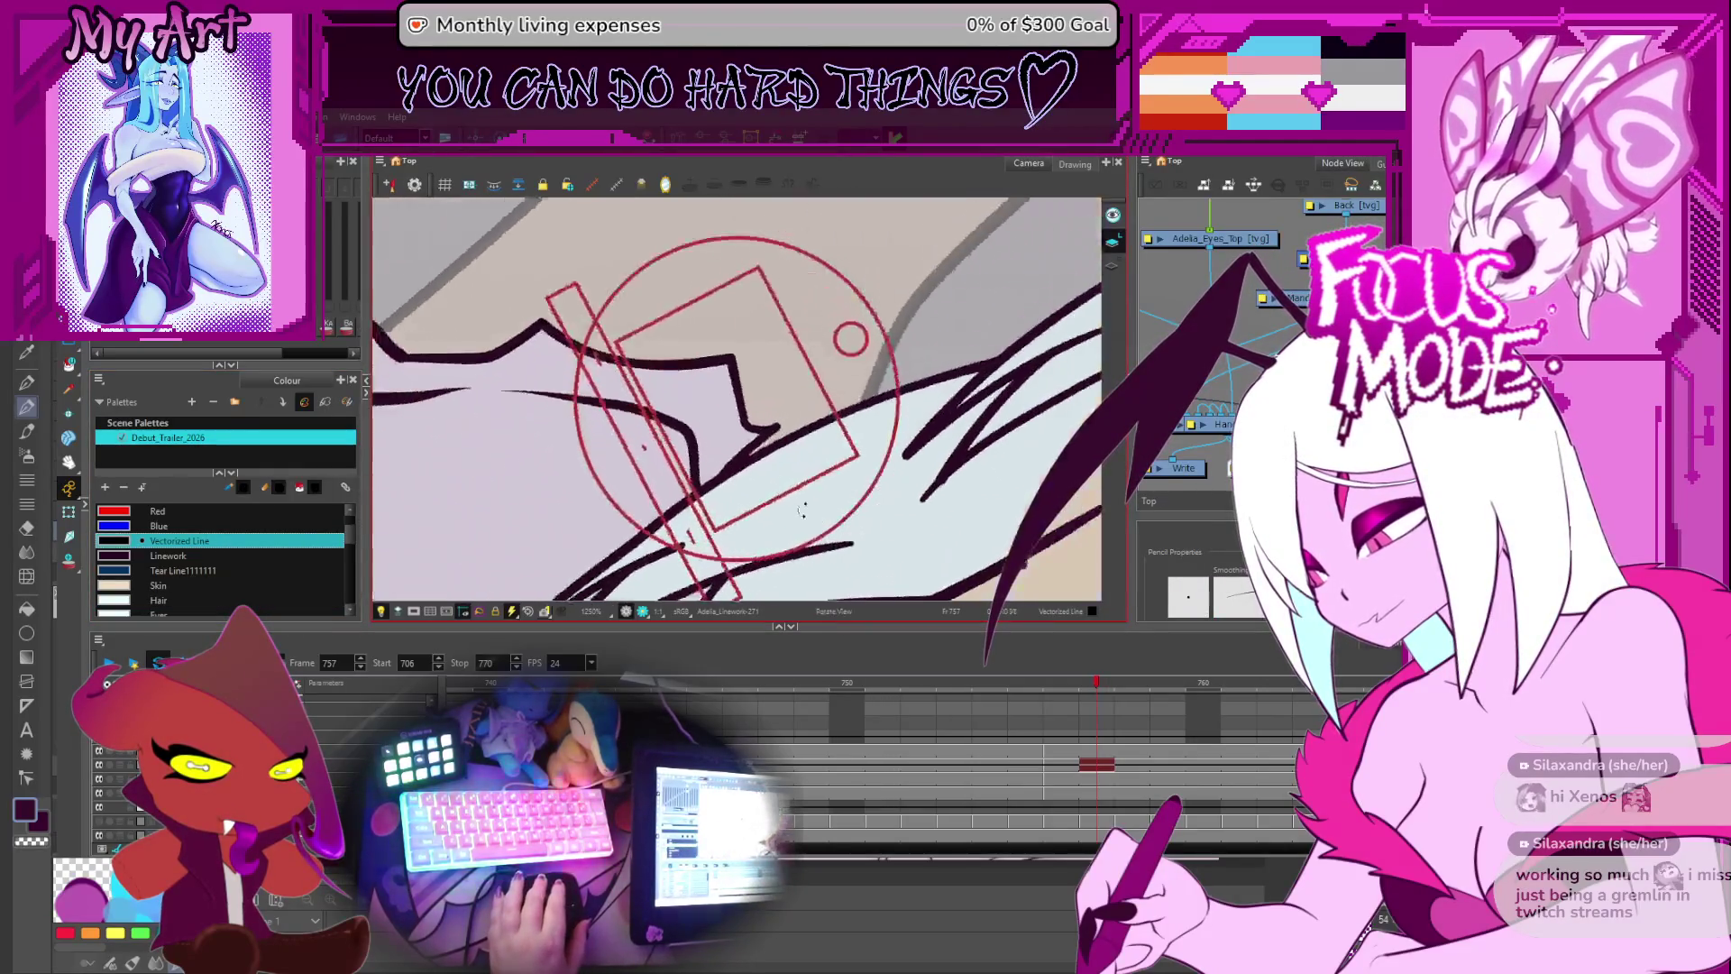
{"action": "scroll", "coordinate": [793, 451], "scroll_direction": "up", "scroll_amount": 2}
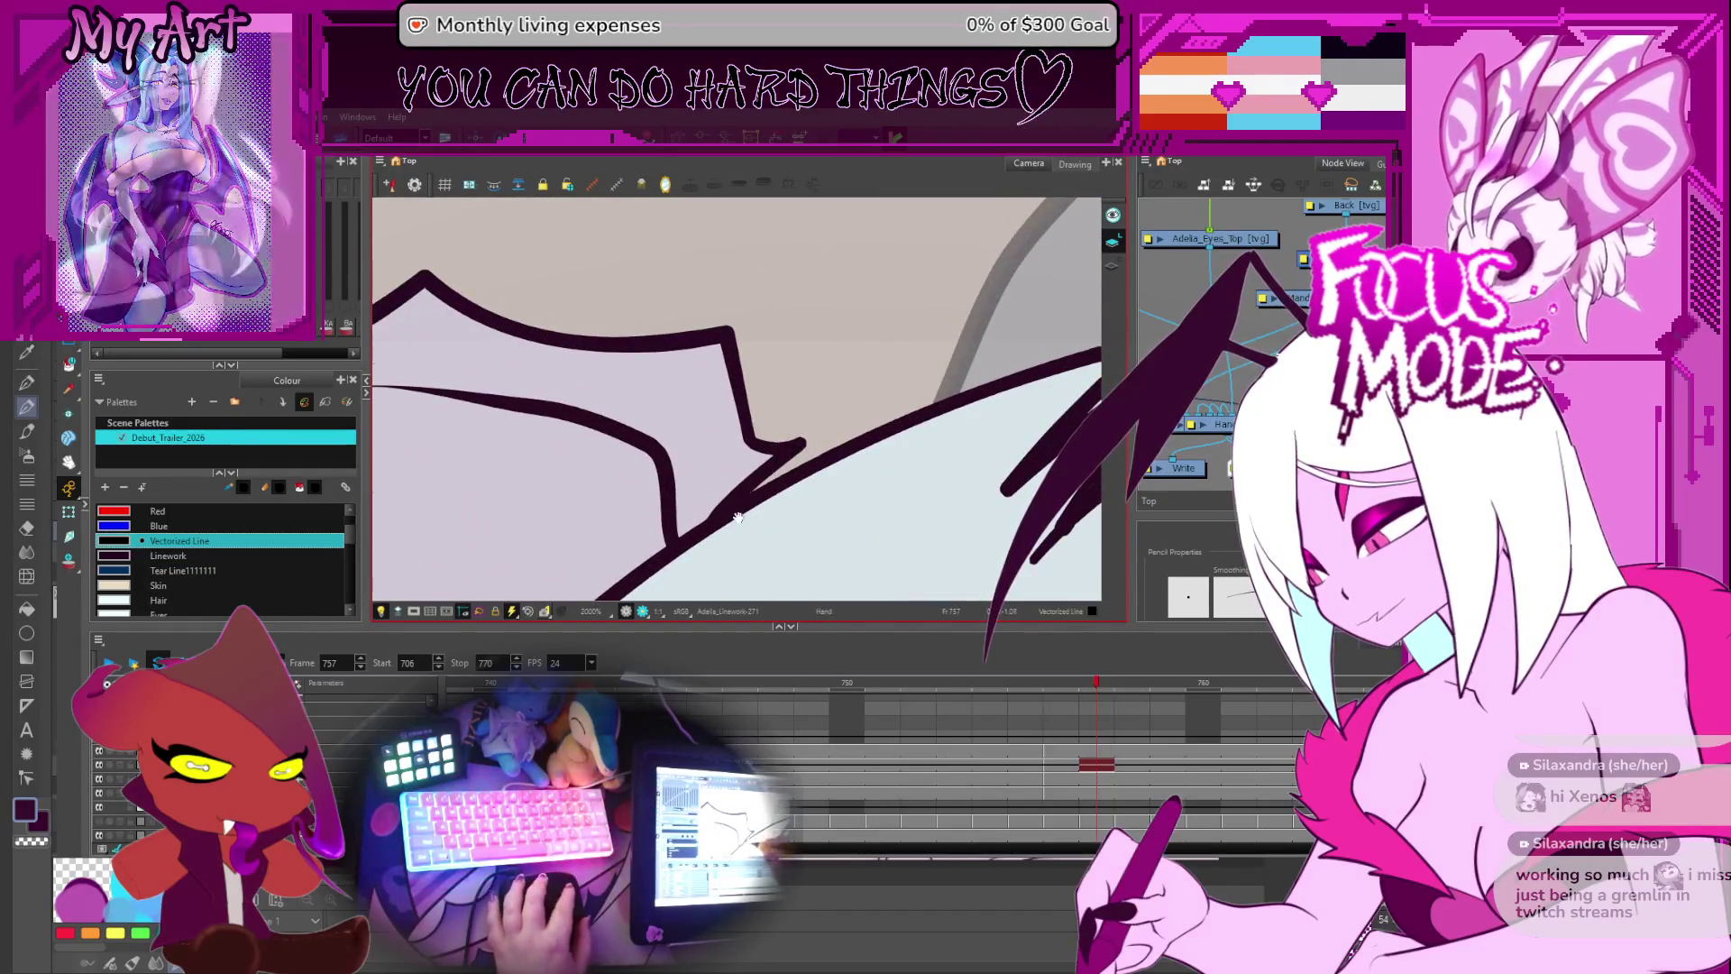
{"action": "key", "text": "ctrl+z"}
{"action": "left_click", "coordinate": [280, 554]}
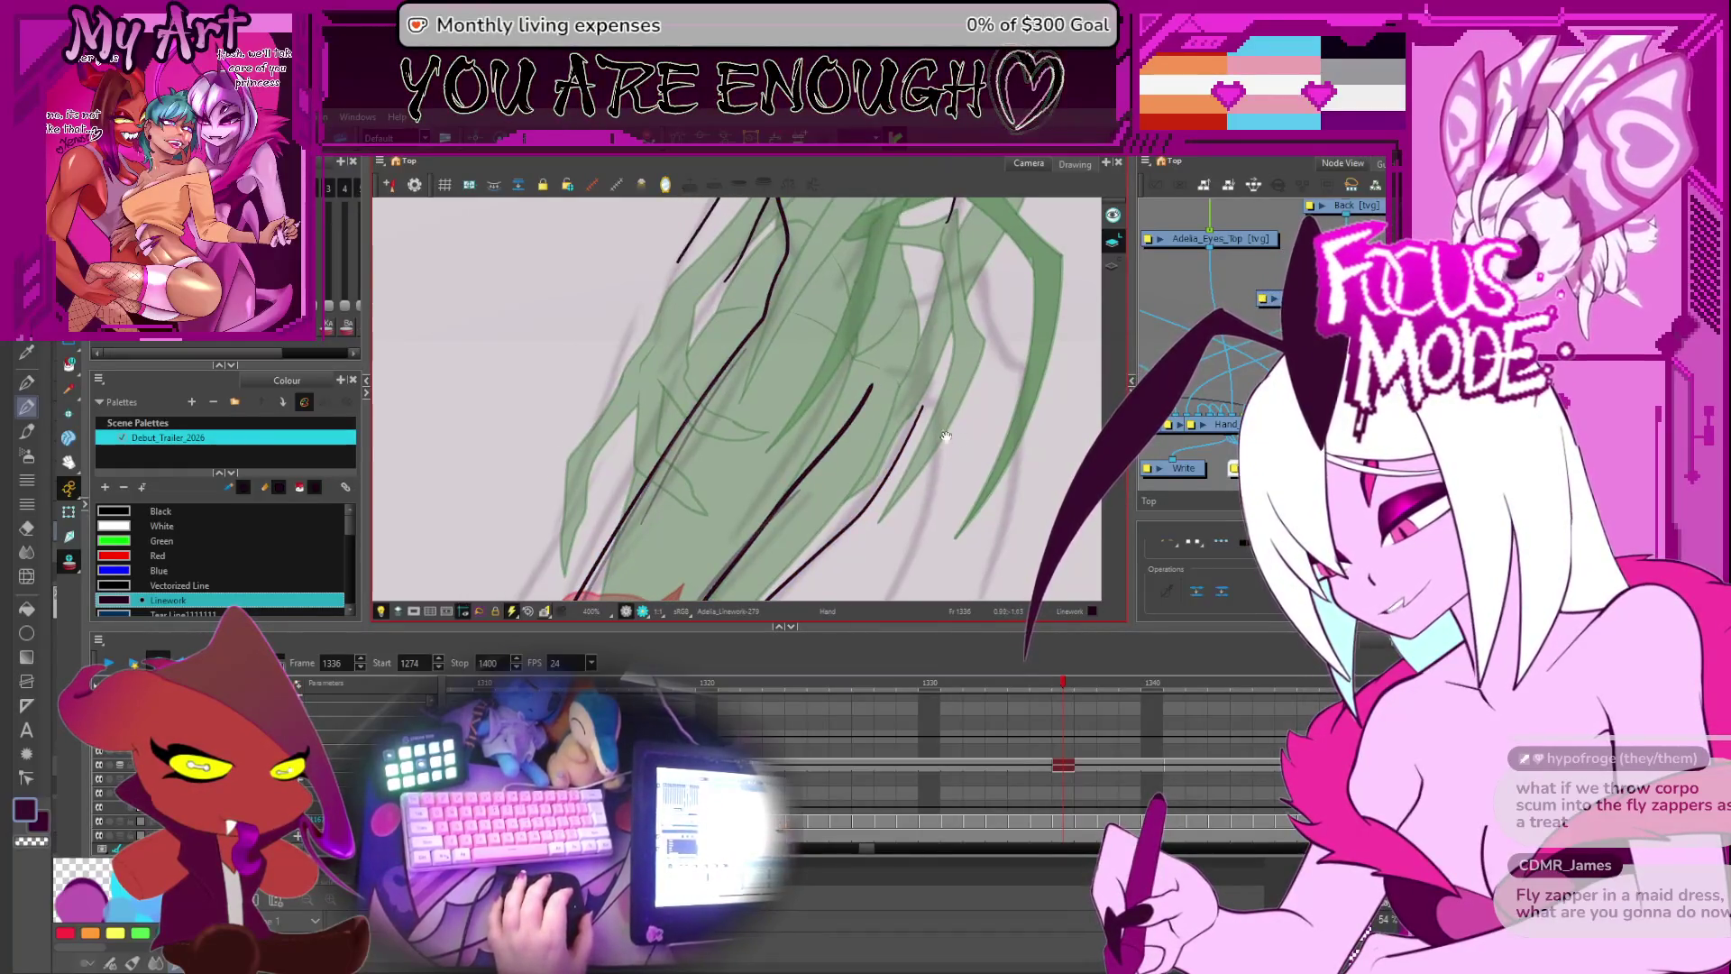
- In the Contour Editor, rotate and pan the view so the figure stands upright and centred
{"action": "key", "text": "space"}
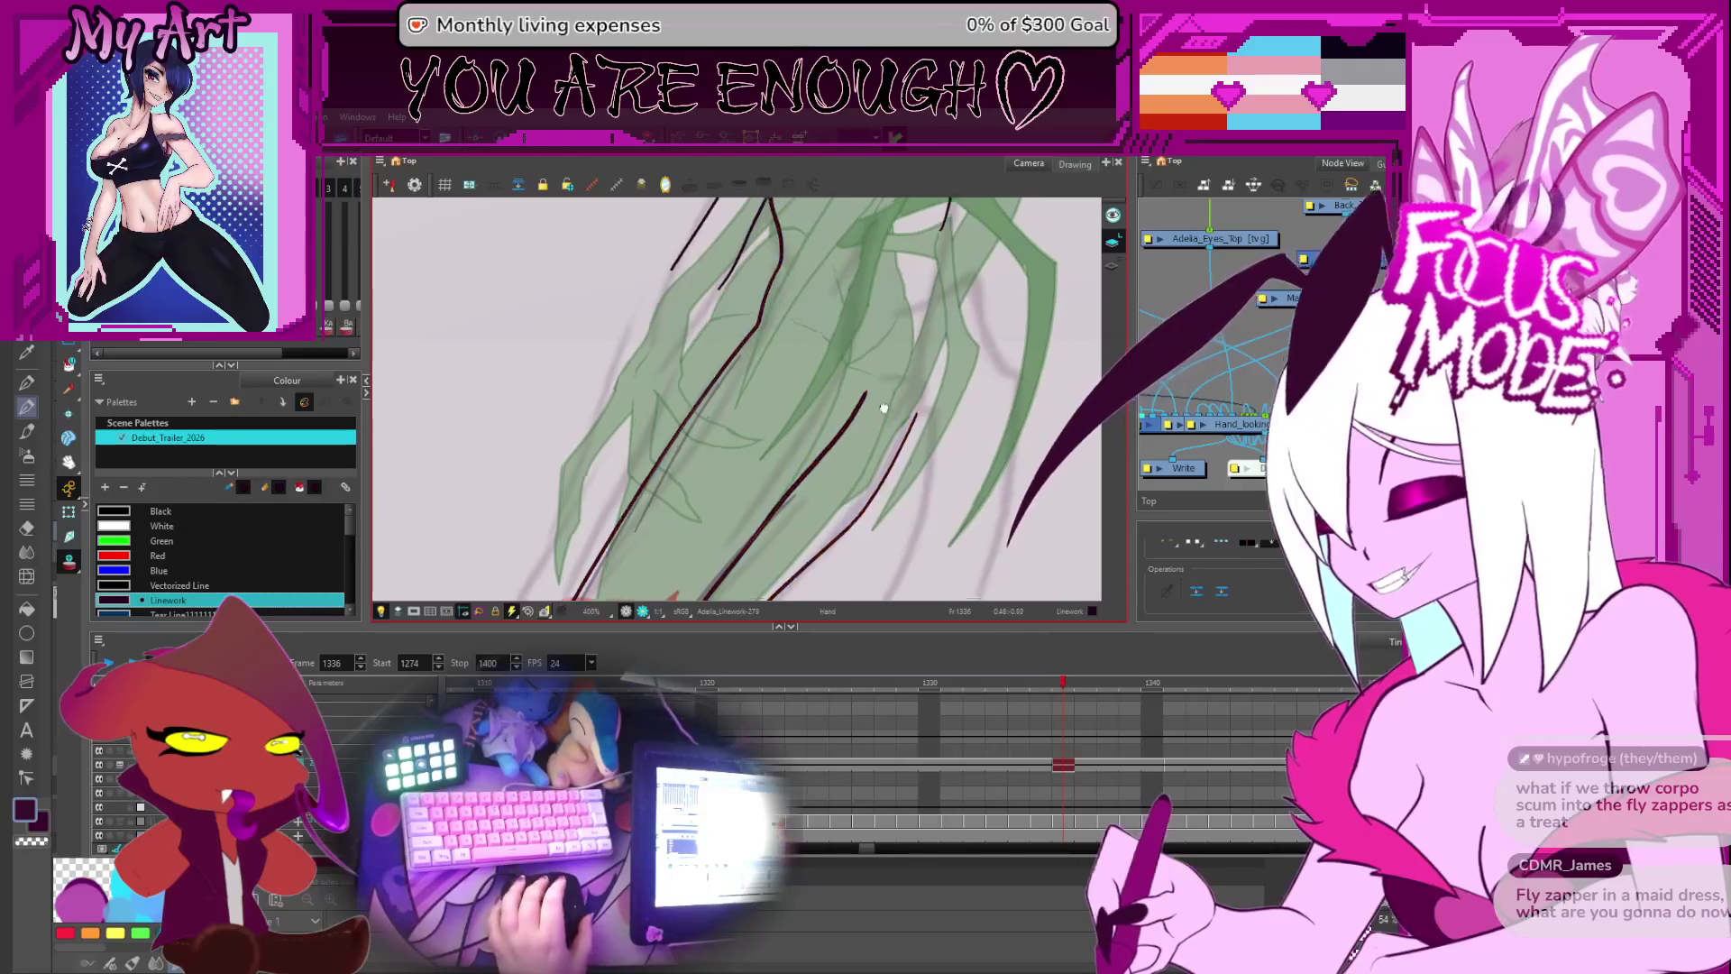
{"action": "scroll", "coordinate": [863, 414], "scroll_direction": "down", "scroll_amount": 5}
{"action": "left_click_drag", "start_coordinate": [892, 379], "coordinate": [919, 331]}
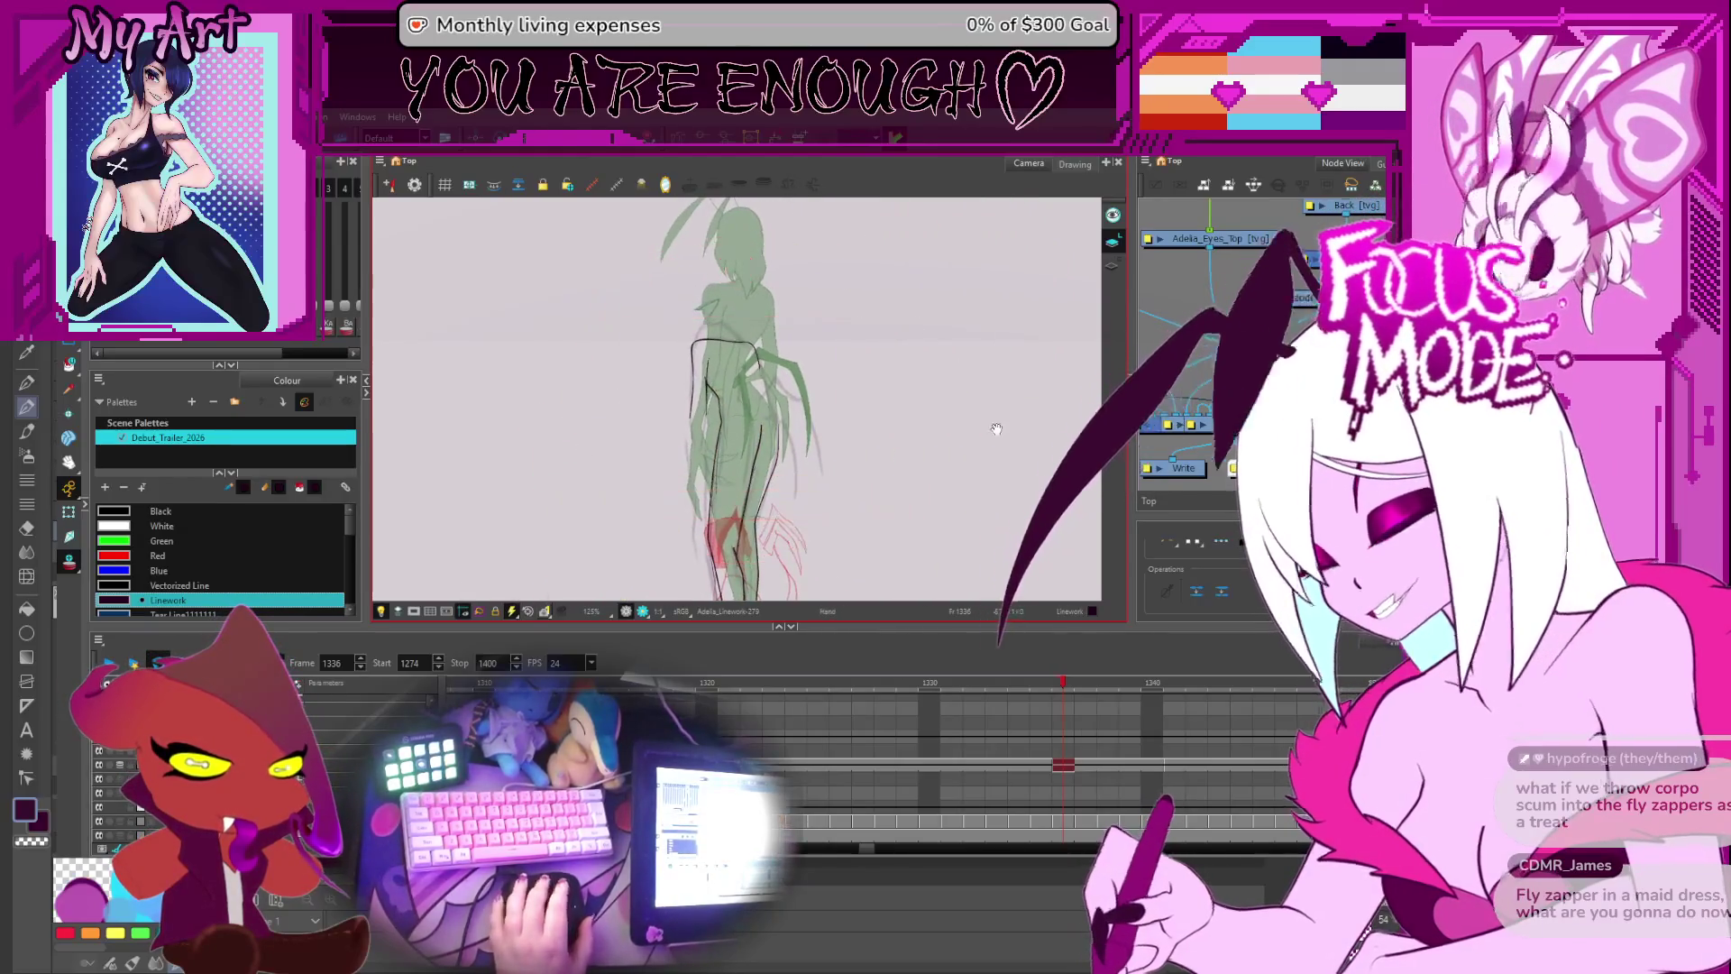
{"action": "left_click_drag", "start_coordinate": [955, 397], "coordinate": [813, 417]}
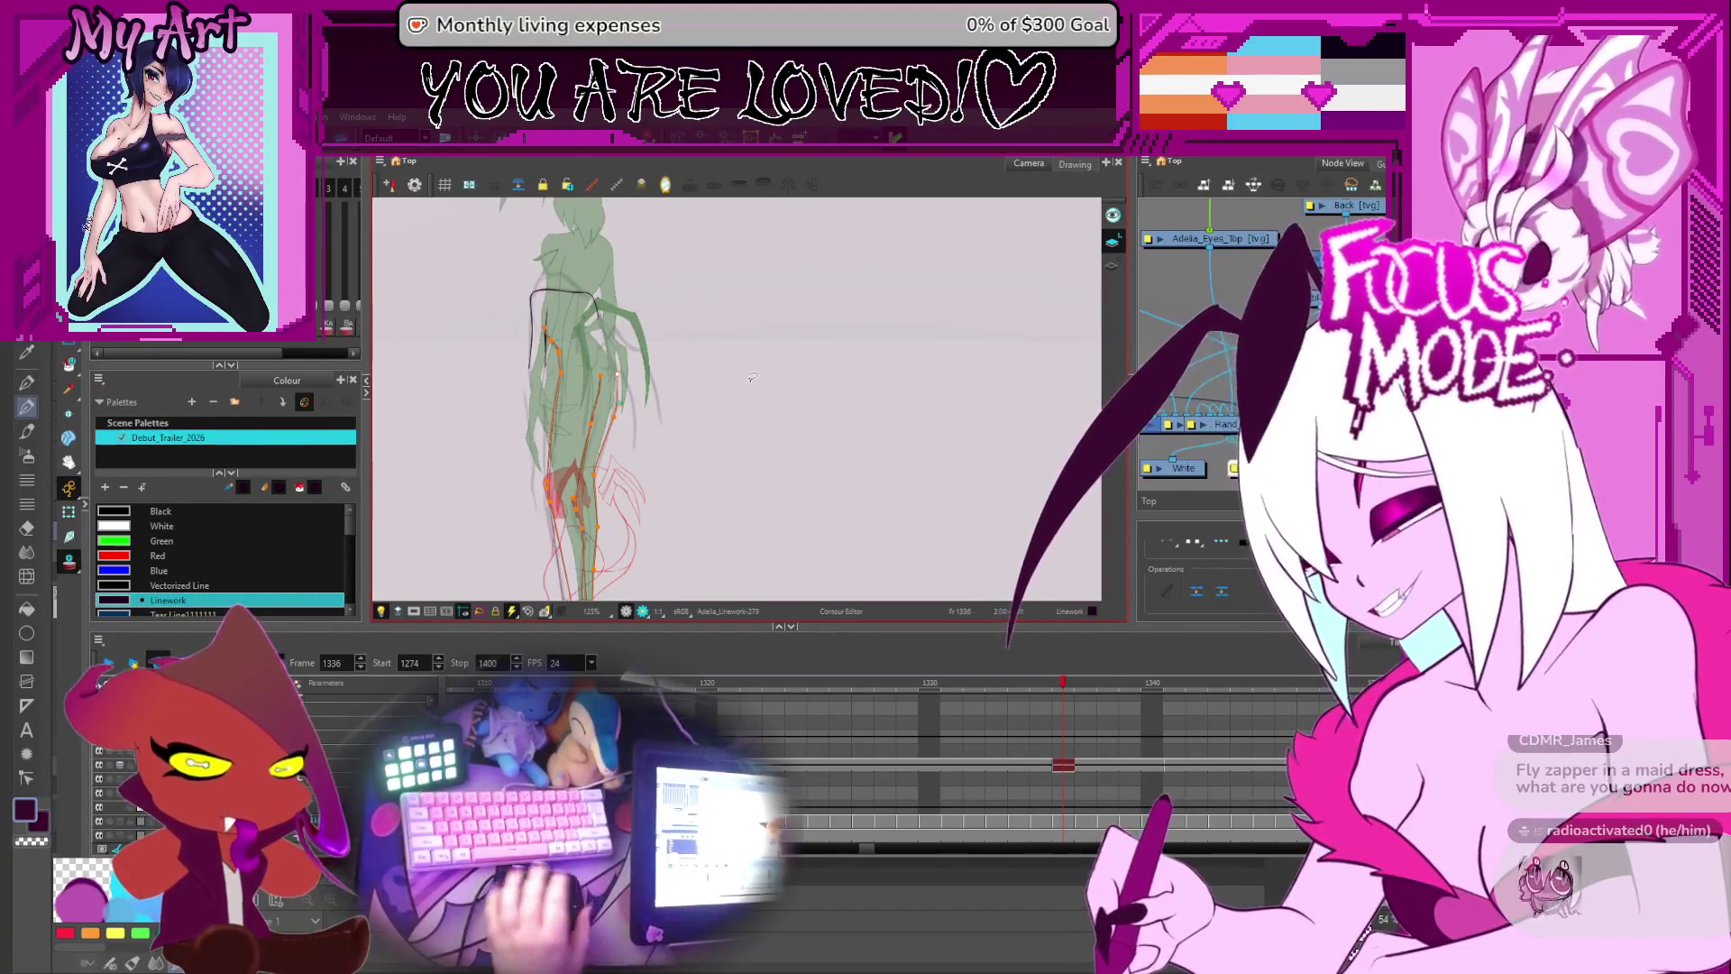
{"action": "left_click_drag", "start_coordinate": [678, 386], "coordinate": [695, 382]}
{"action": "scroll", "coordinate": [766, 385], "scroll_direction": "up", "scroll_amount": 5}
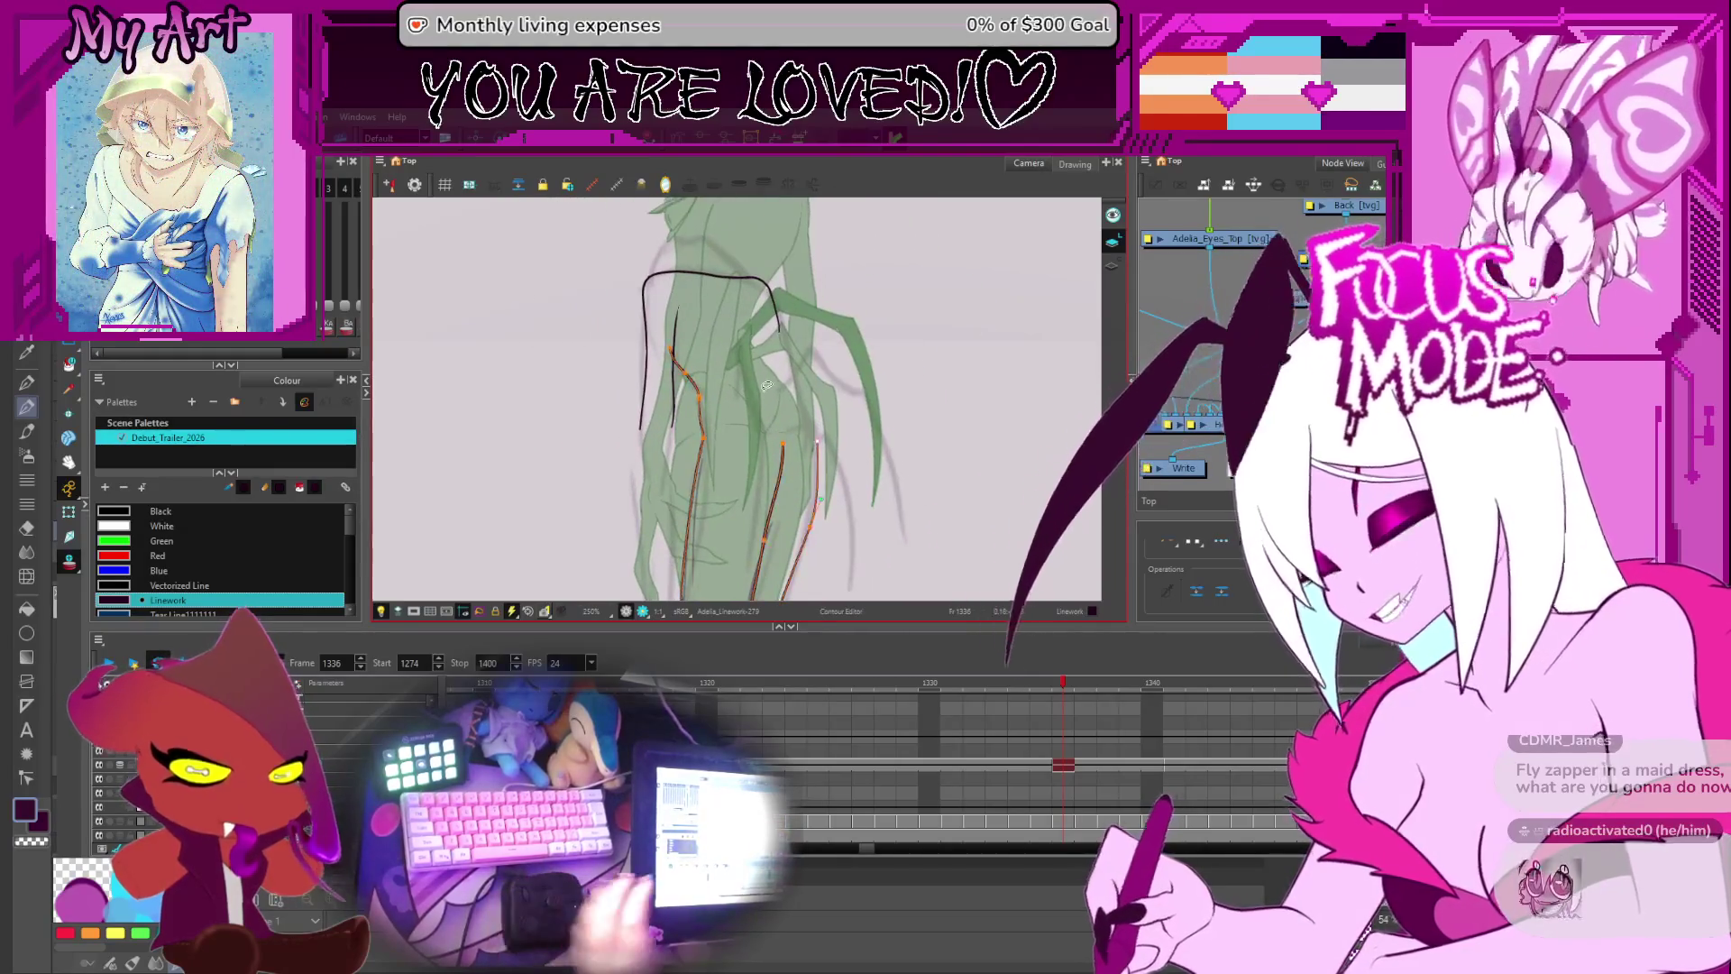
{"action": "key", "text": "space"}
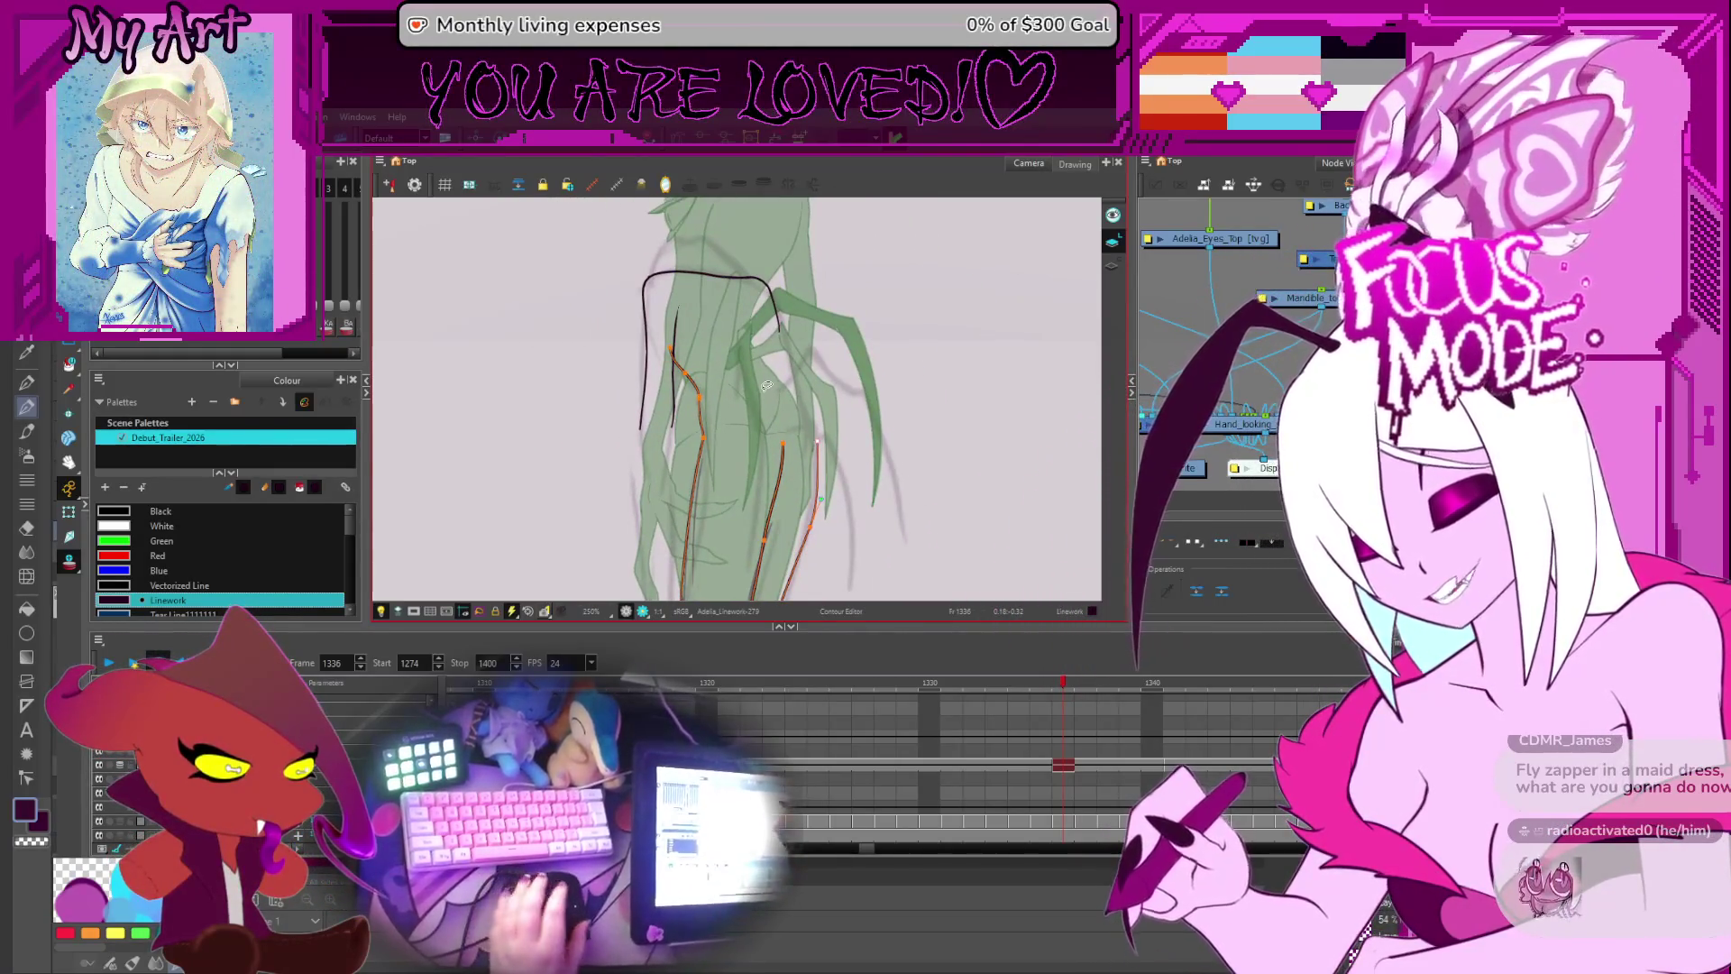
{"action": "scroll", "coordinate": [753, 445], "scroll_direction": "up", "scroll_amount": 3}
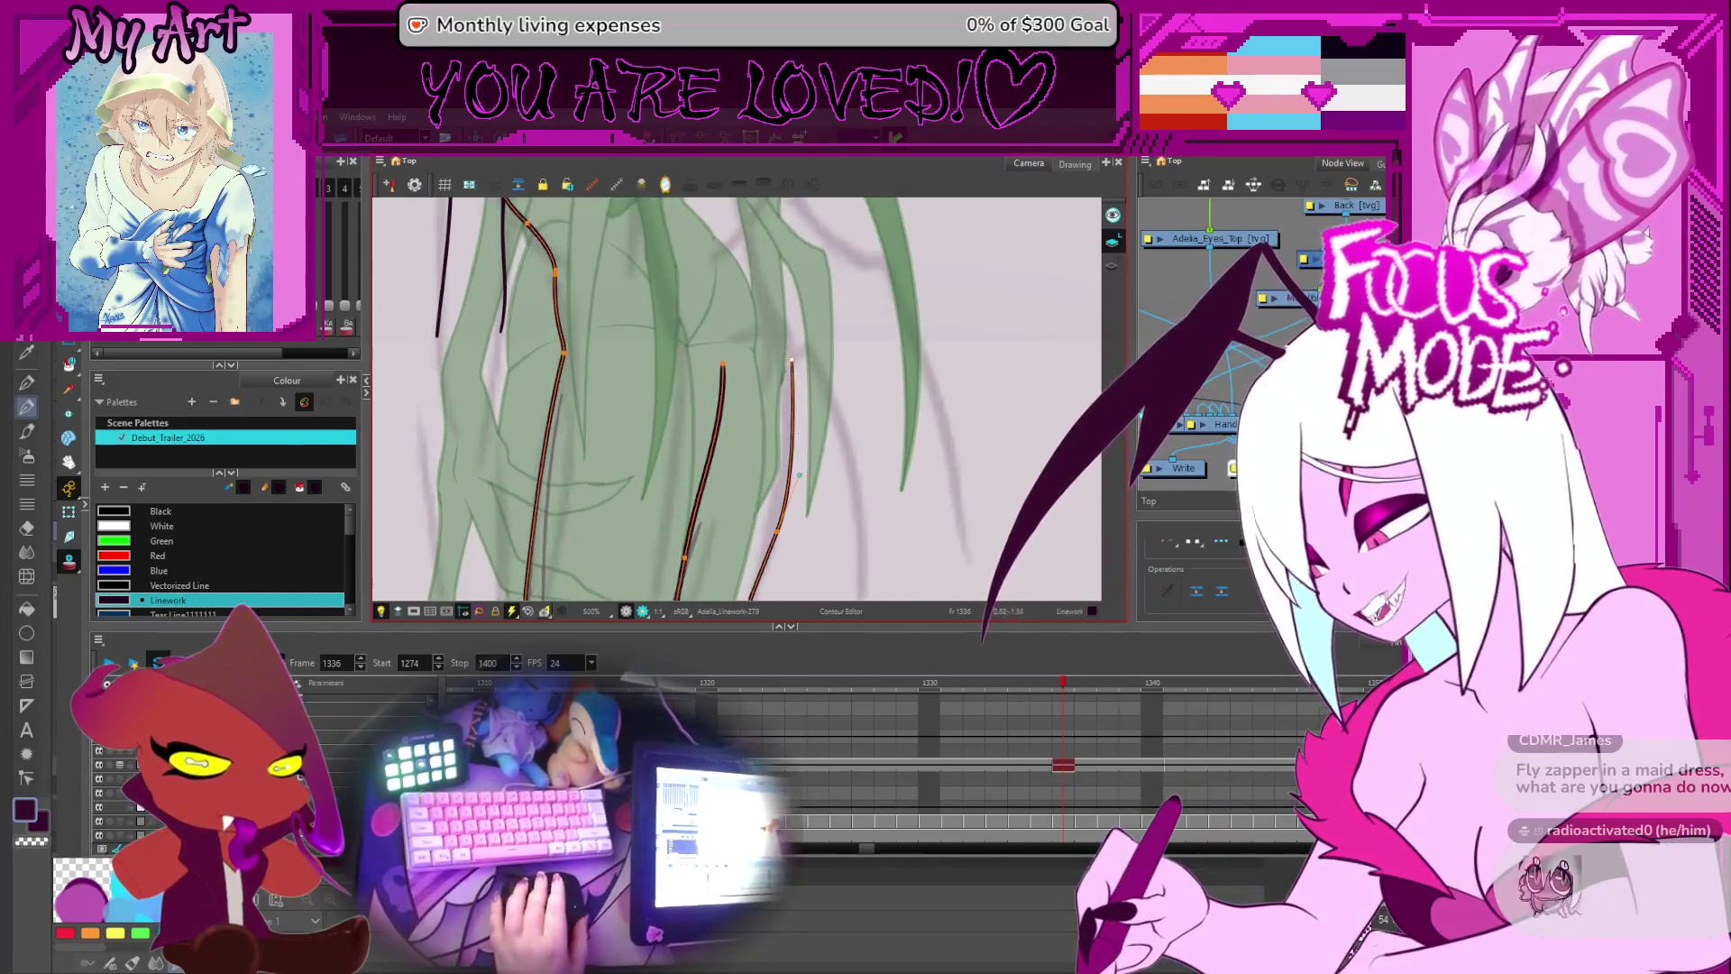
{"action": "scroll", "coordinate": [791, 492], "scroll_direction": "down", "scroll_amount": 3}
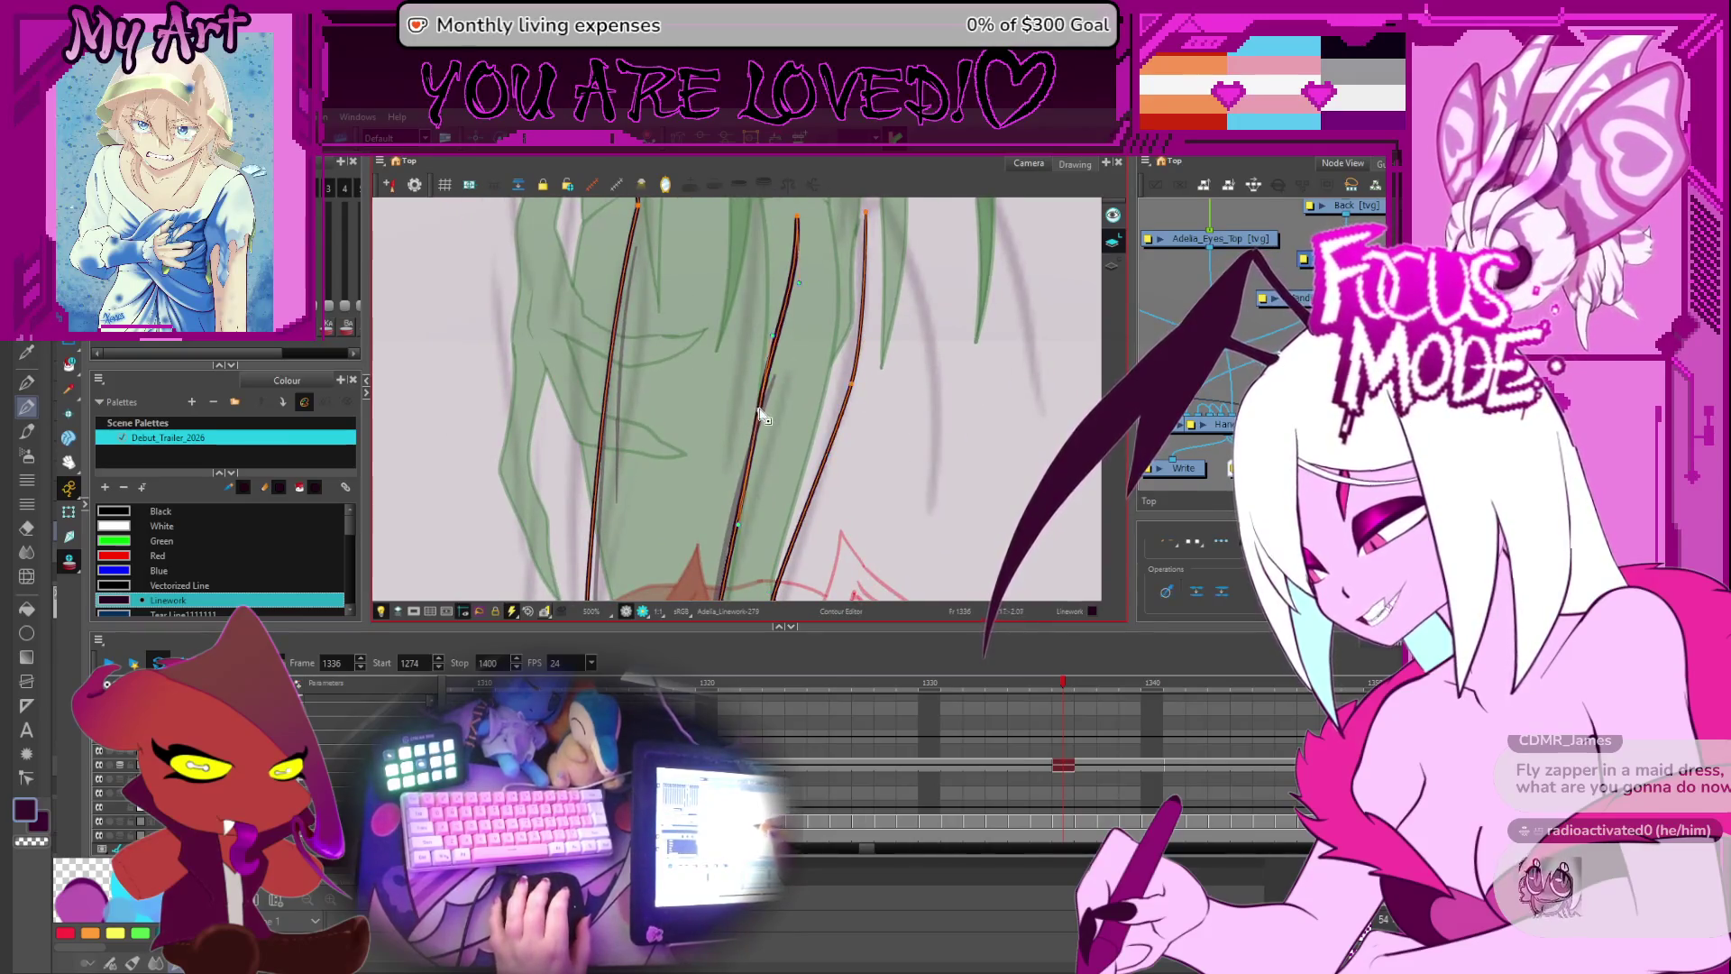
- Drag a point on the leg stroke's curve to match the rough
{"action": "left_click_drag", "start_coordinate": [760, 415], "coordinate": [766, 422]}
{"action": "scroll", "coordinate": [801, 449], "scroll_direction": "up", "scroll_amount": 3}
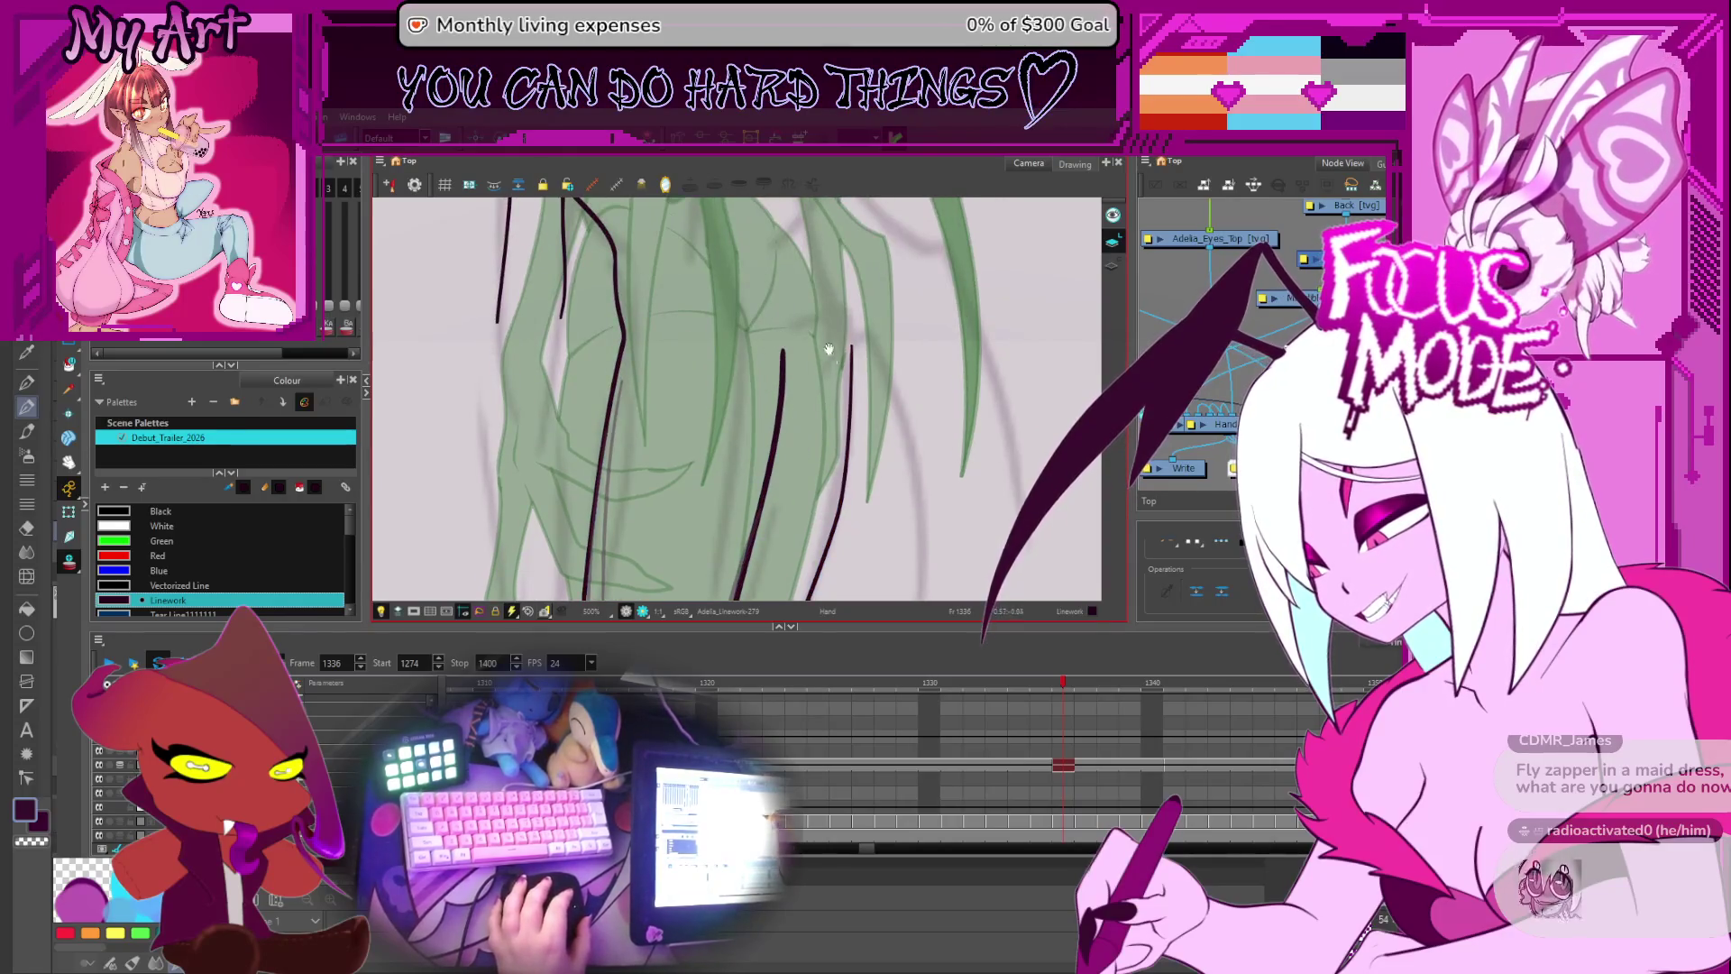
{"action": "scroll", "coordinate": [824, 342], "scroll_direction": "up", "scroll_amount": 3}
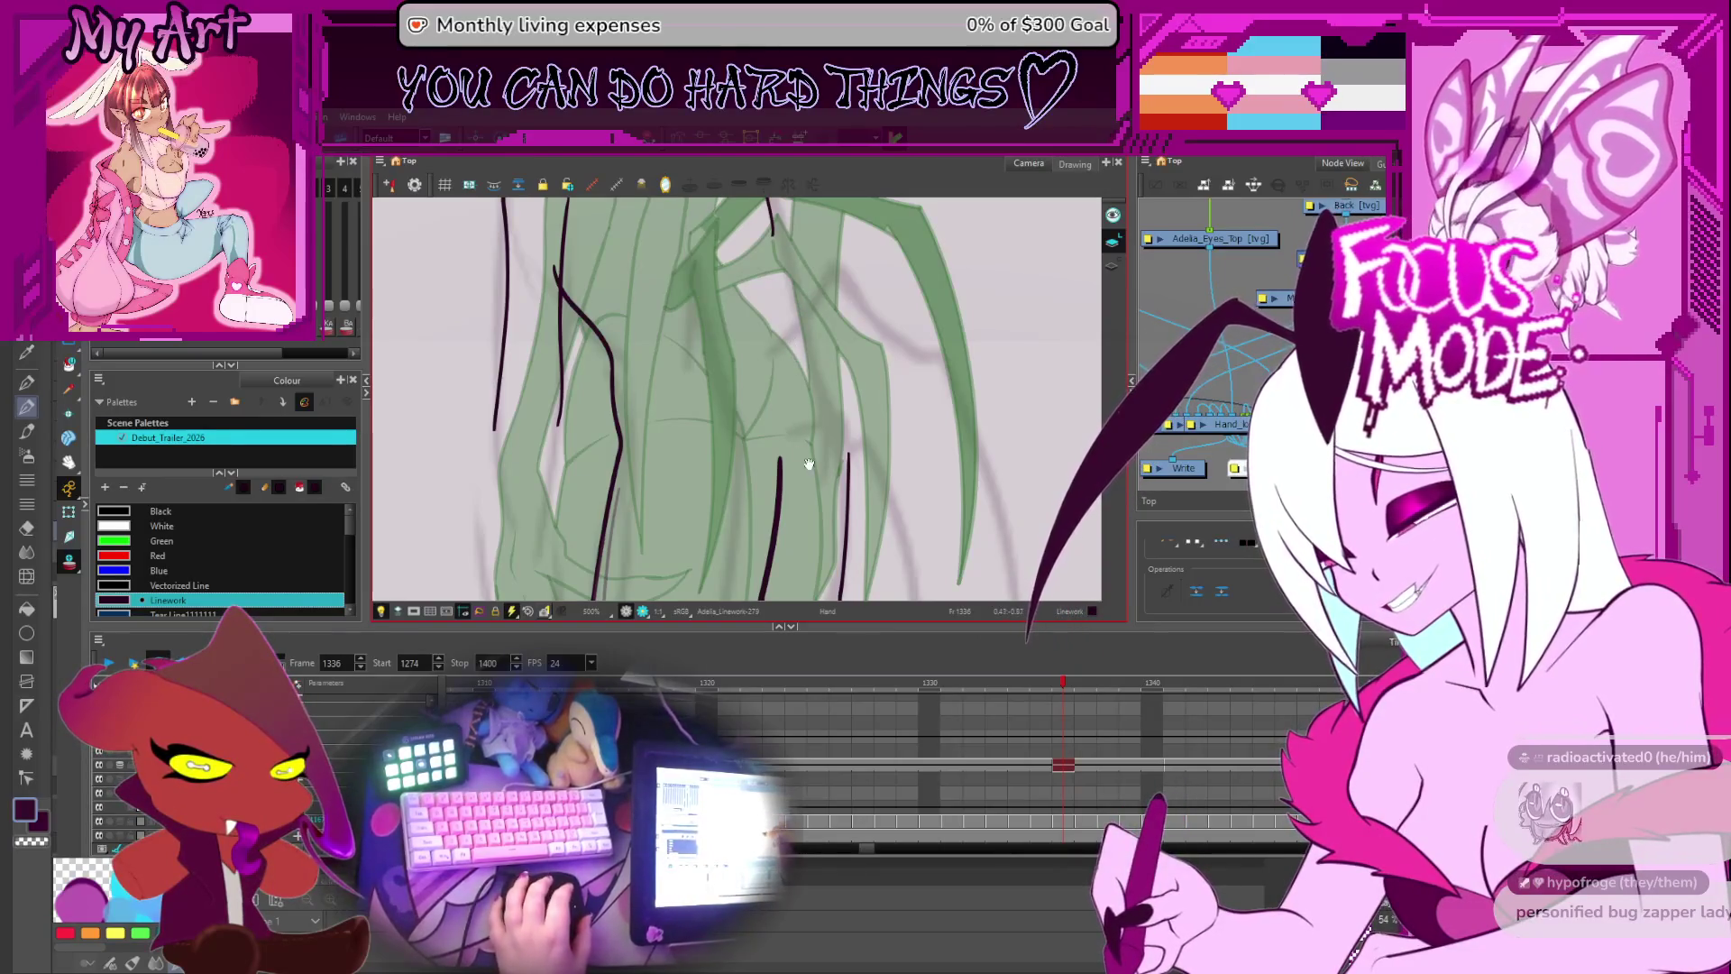
{"action": "scroll", "coordinate": [811, 441], "scroll_direction": "down", "scroll_amount": 2}
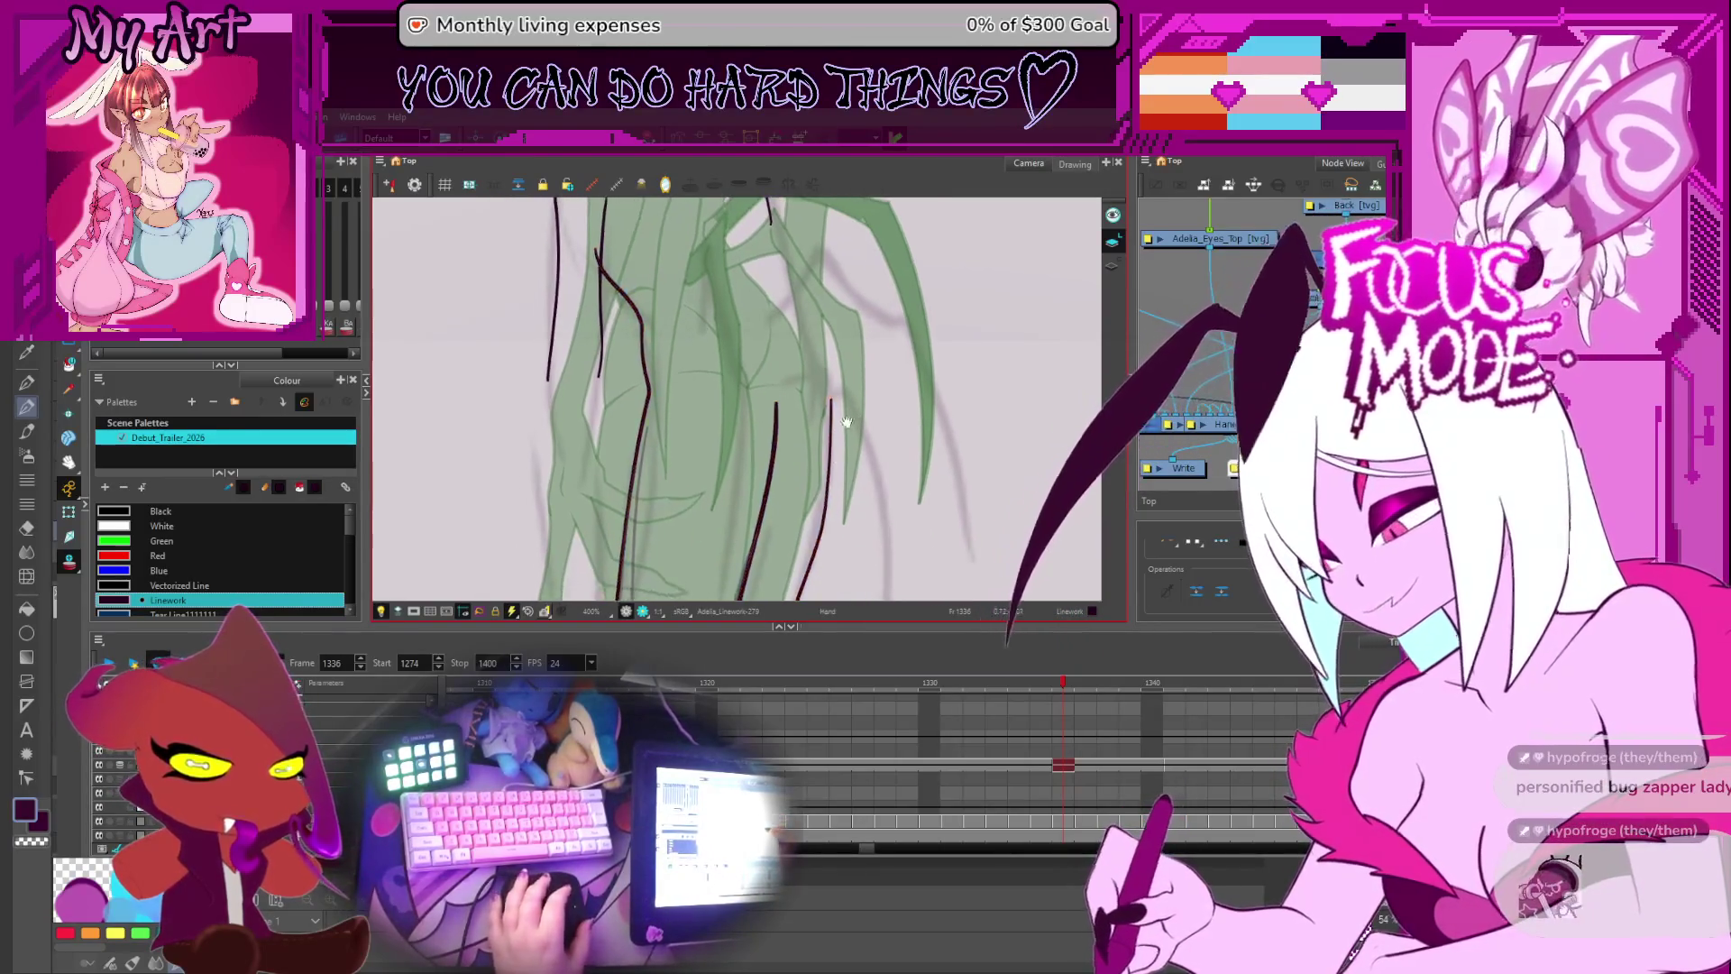
{"action": "scroll", "coordinate": [834, 422], "scroll_direction": "down", "scroll_amount": 2}
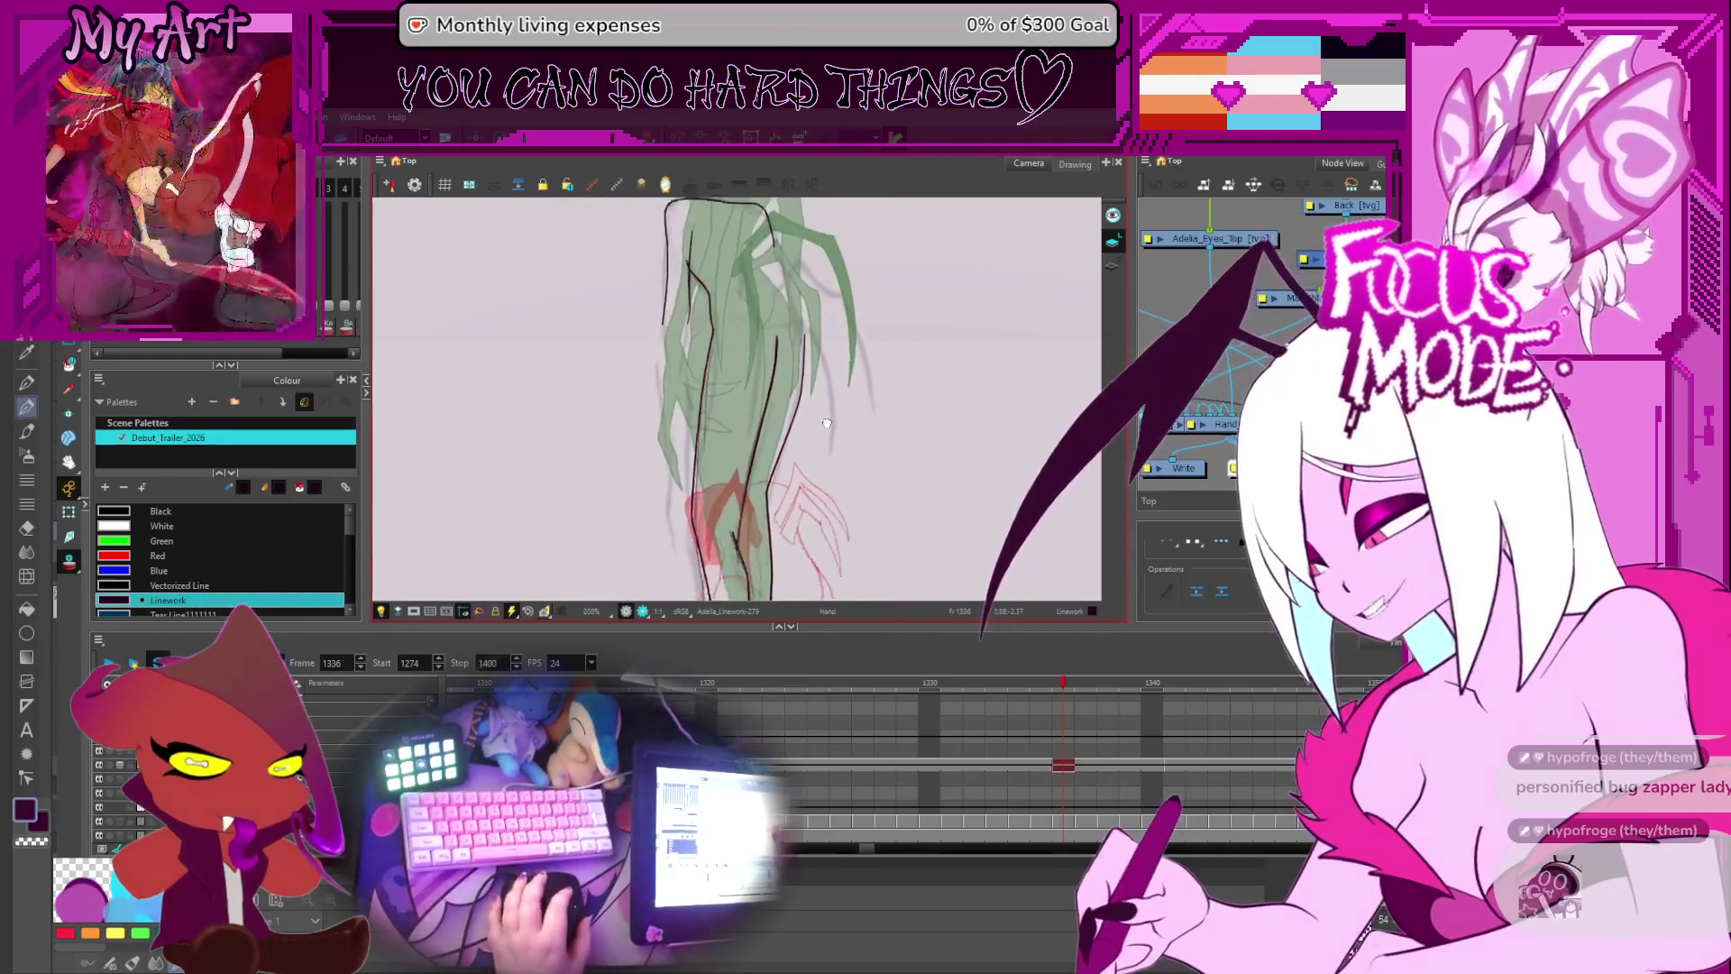
{"action": "left_click_drag", "start_coordinate": [827, 423], "coordinate": [838, 384]}
{"action": "scroll", "coordinate": [780, 514], "scroll_direction": "up", "scroll_amount": 1}
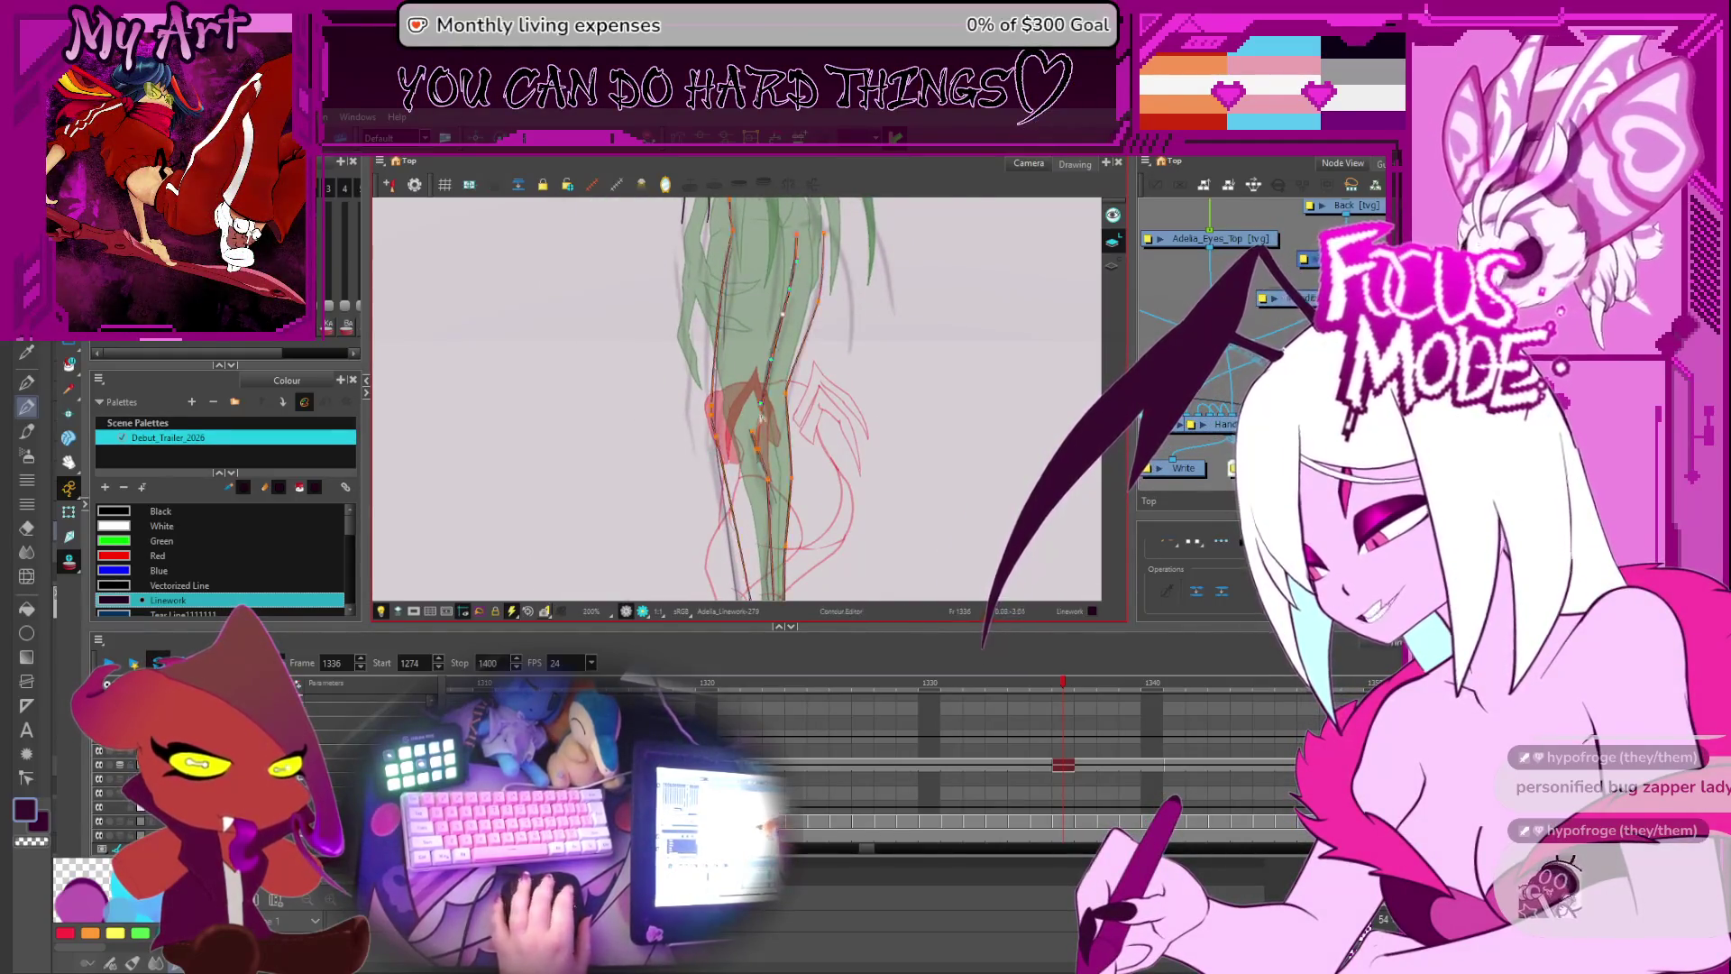
{"action": "scroll", "coordinate": [811, 412], "scroll_direction": "up", "scroll_amount": 2}
{"action": "key", "text": "space"}
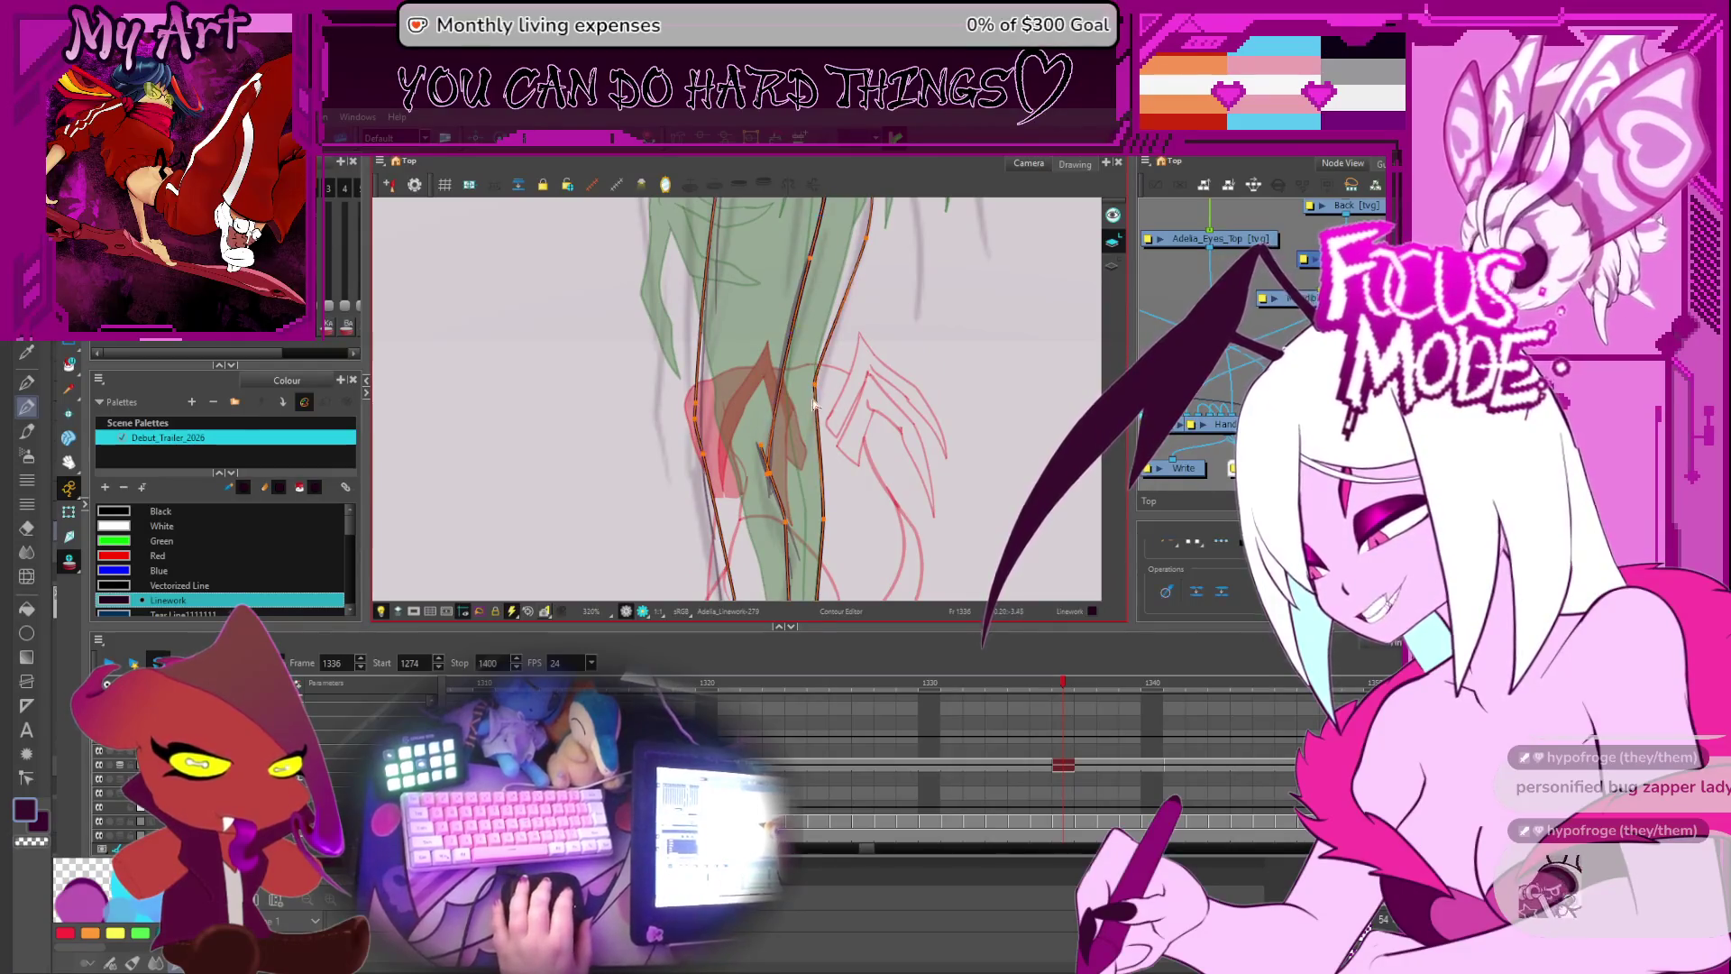
{"action": "scroll", "coordinate": [814, 416], "scroll_direction": "up", "scroll_amount": 2}
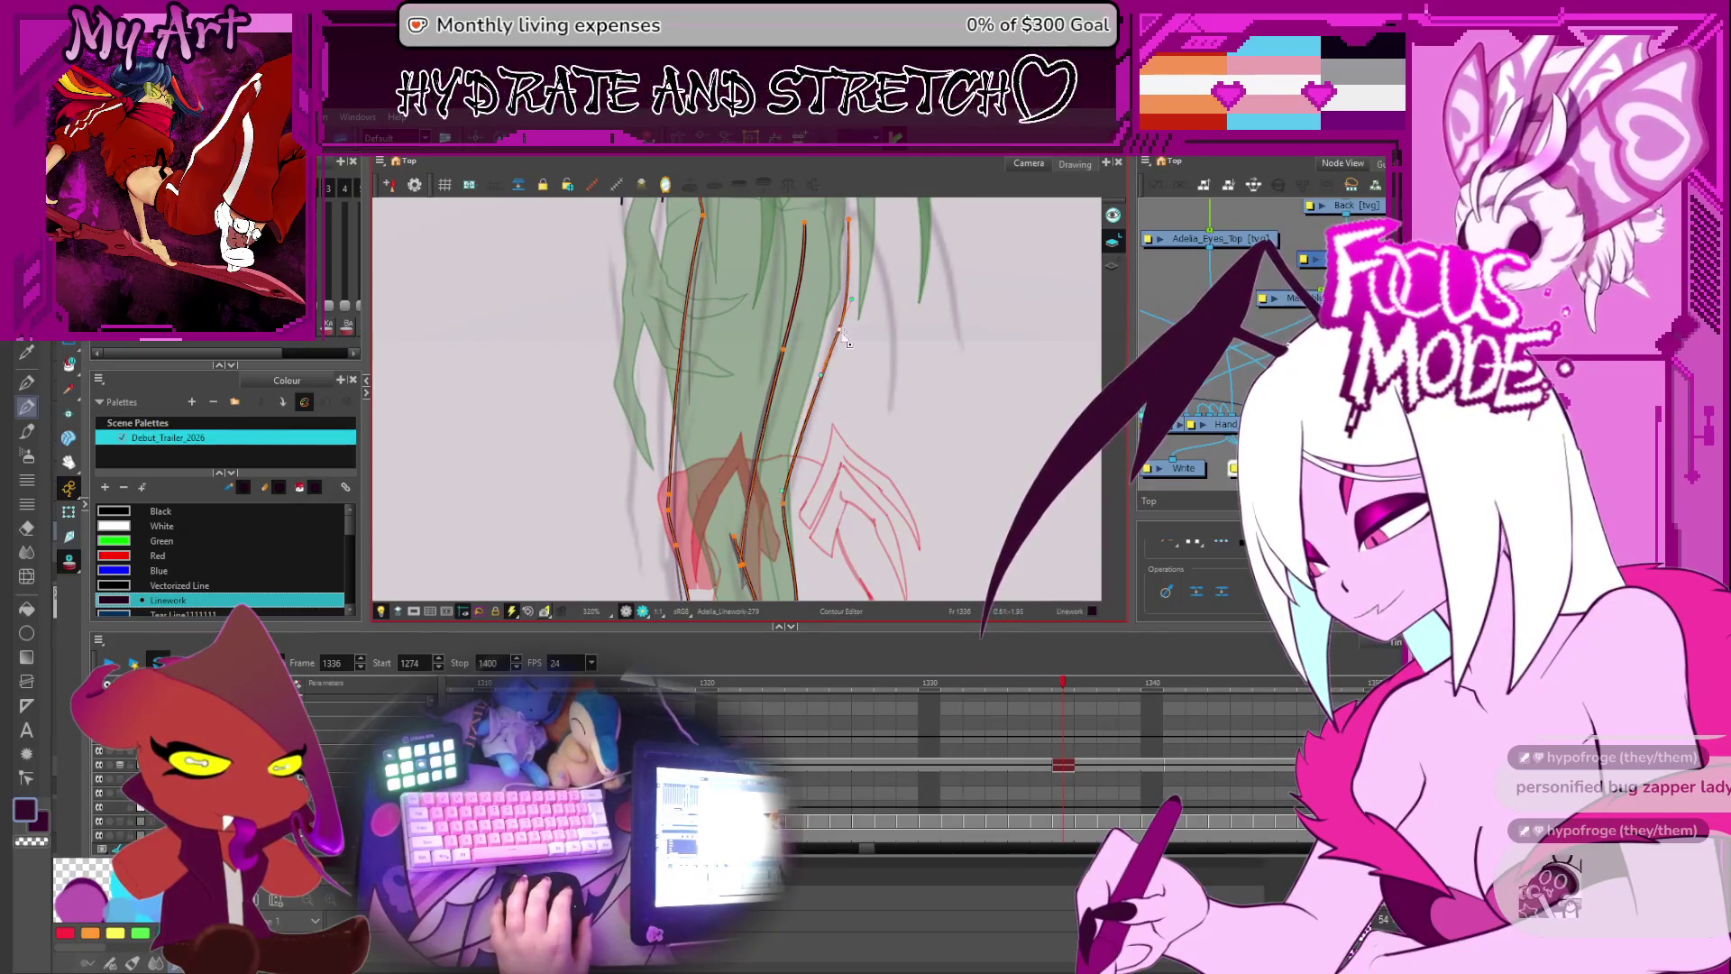
{"action": "scroll", "coordinate": [795, 427], "scroll_direction": "down", "scroll_amount": 2}
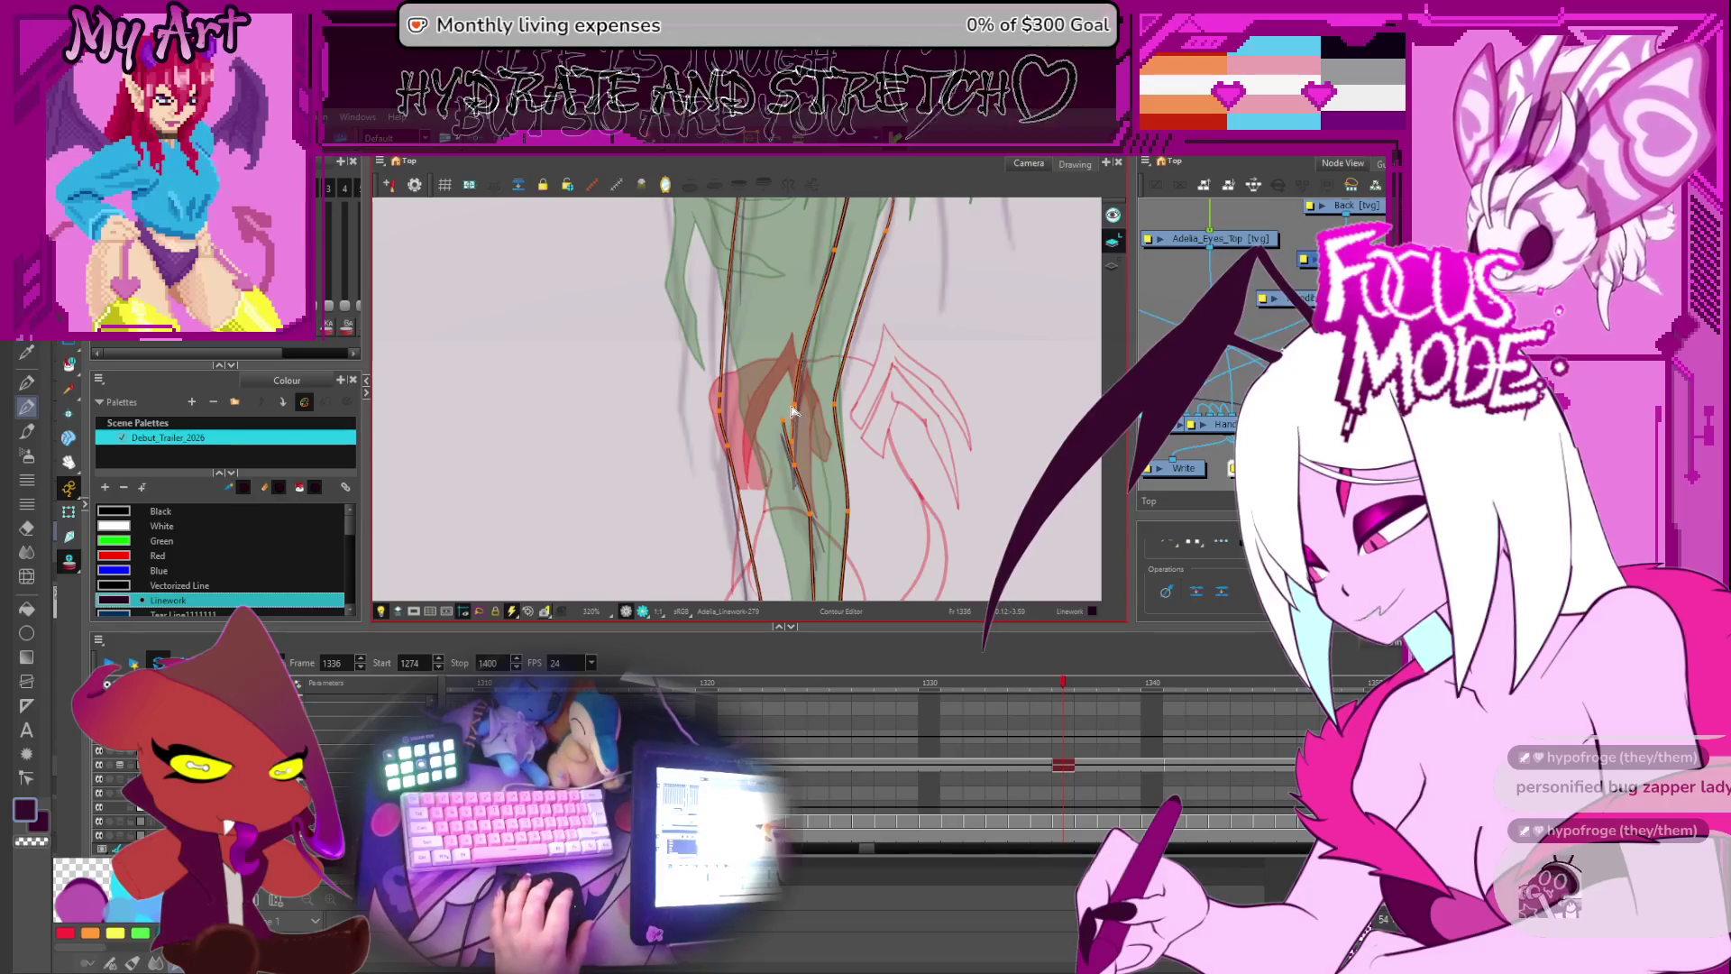
{"action": "scroll", "coordinate": [829, 492], "scroll_direction": "up", "scroll_amount": 3}
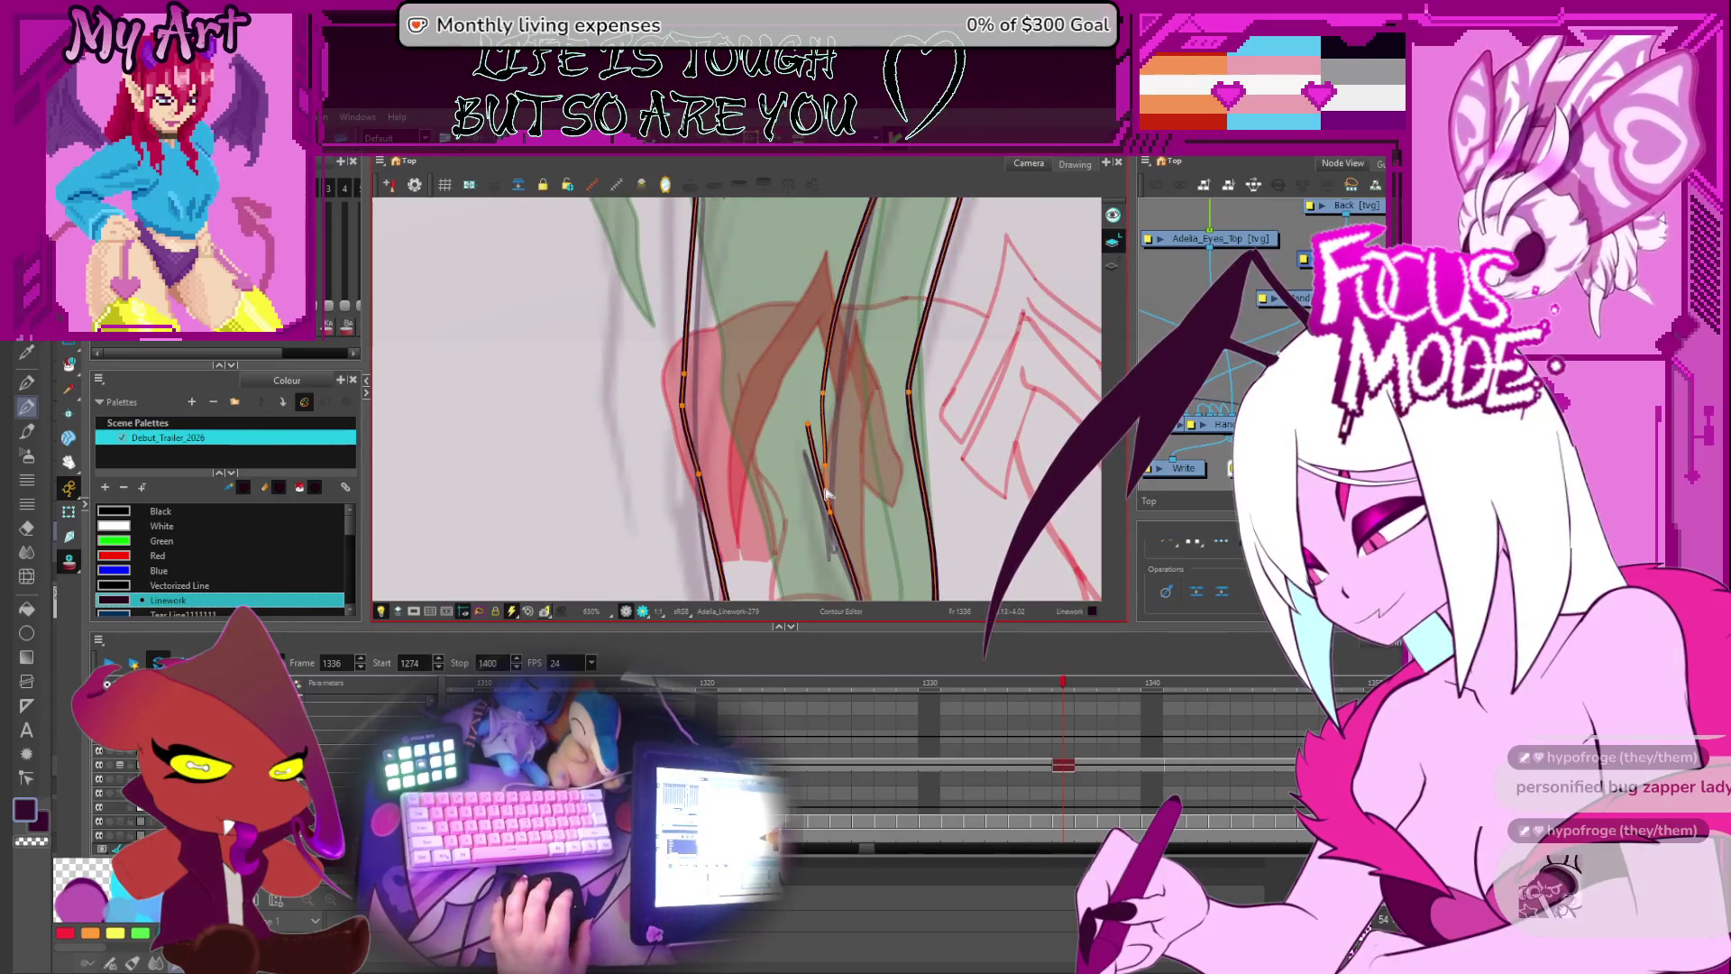
- Adjust the thickness of the short stroke near the knee and reshape the leg stroke
{"action": "key", "text": "alt+shift+q"}
{"action": "left_click", "coordinate": [819, 480]}
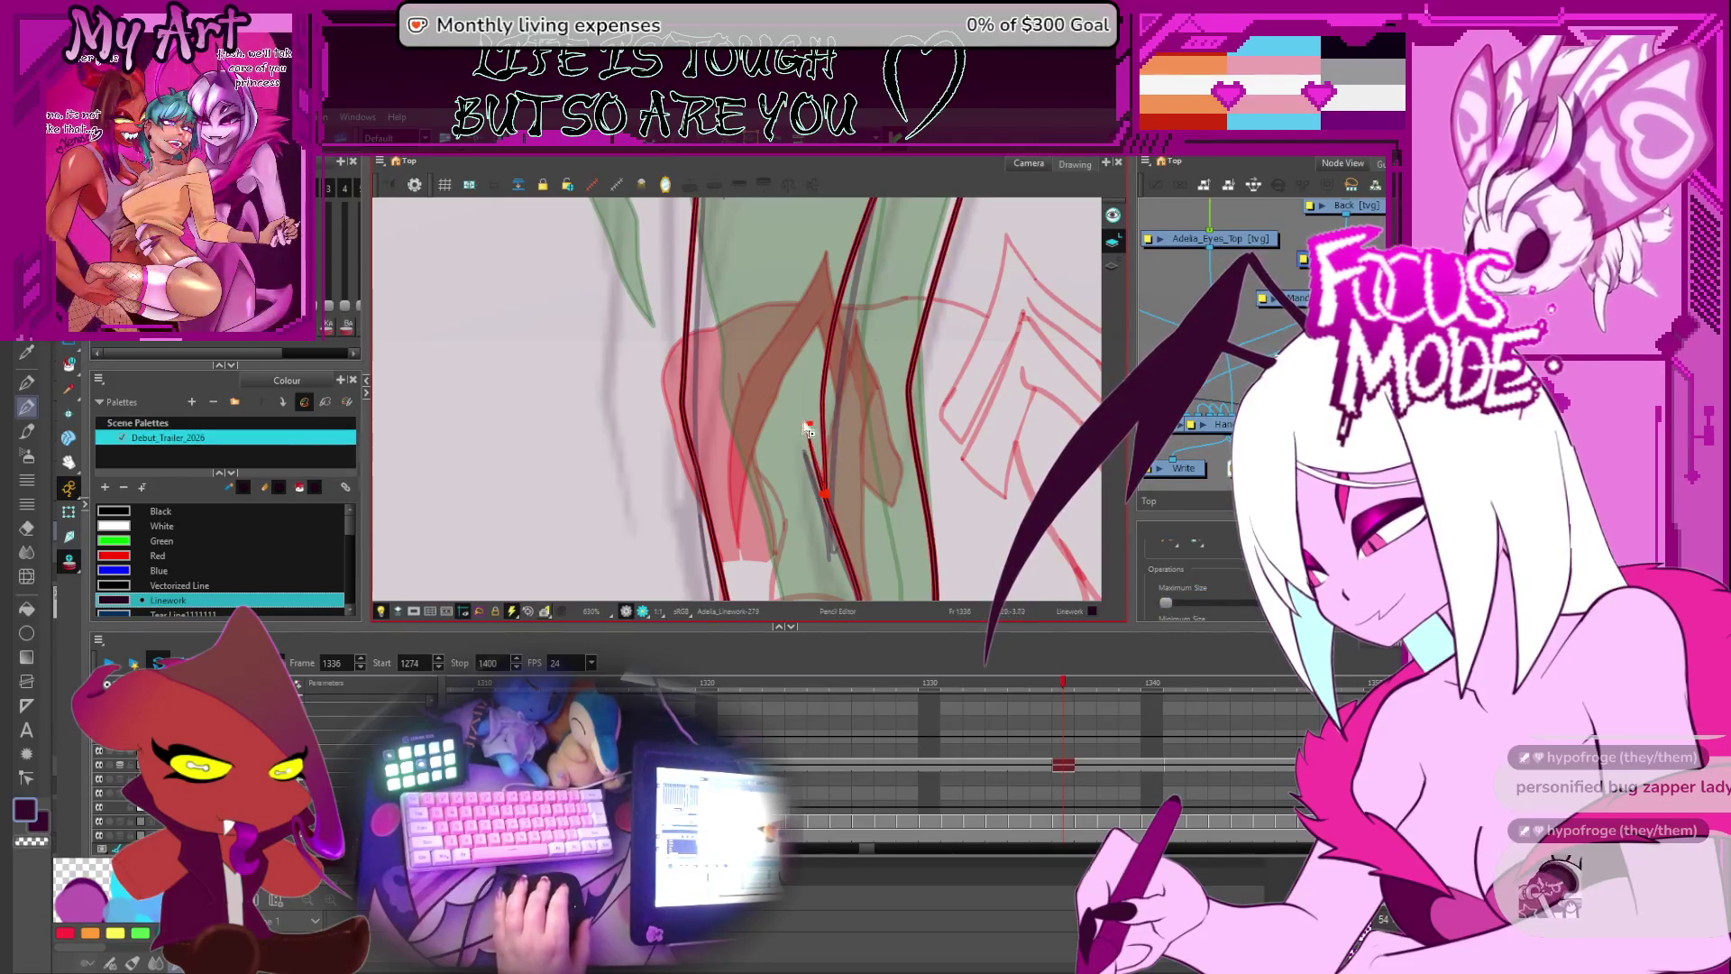
{"action": "scroll", "coordinate": [804, 424], "scroll_direction": "down", "scroll_amount": 5}
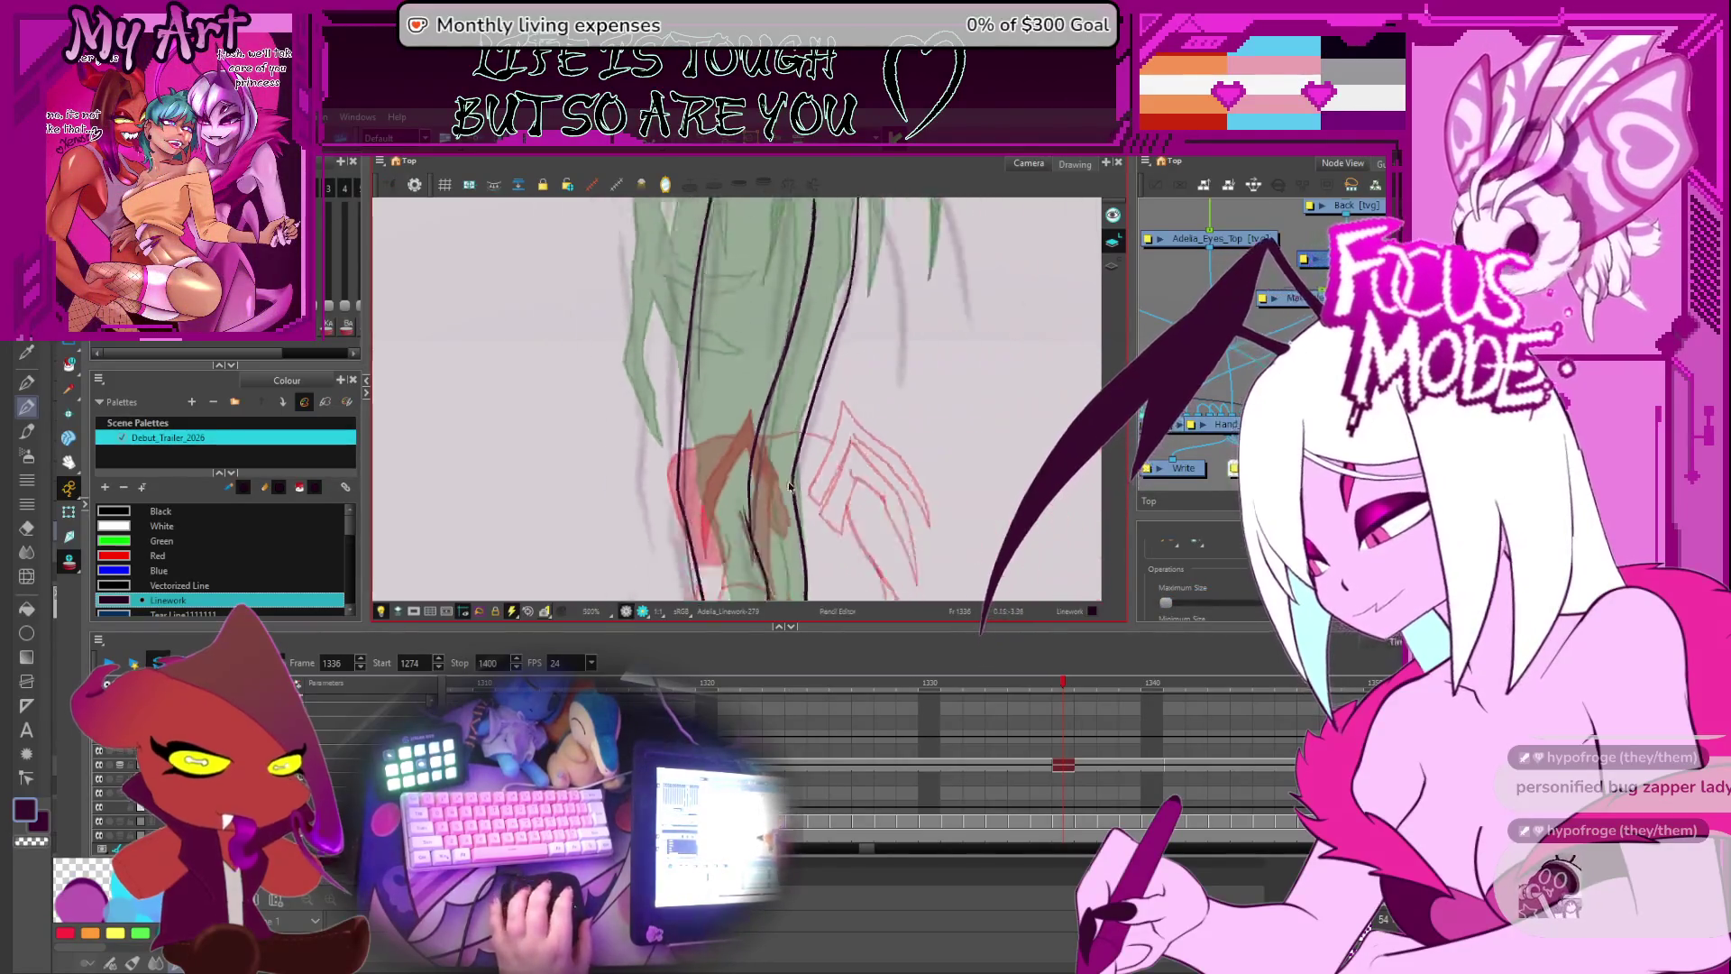
{"action": "scroll", "coordinate": [788, 424], "scroll_direction": "up", "scroll_amount": 2}
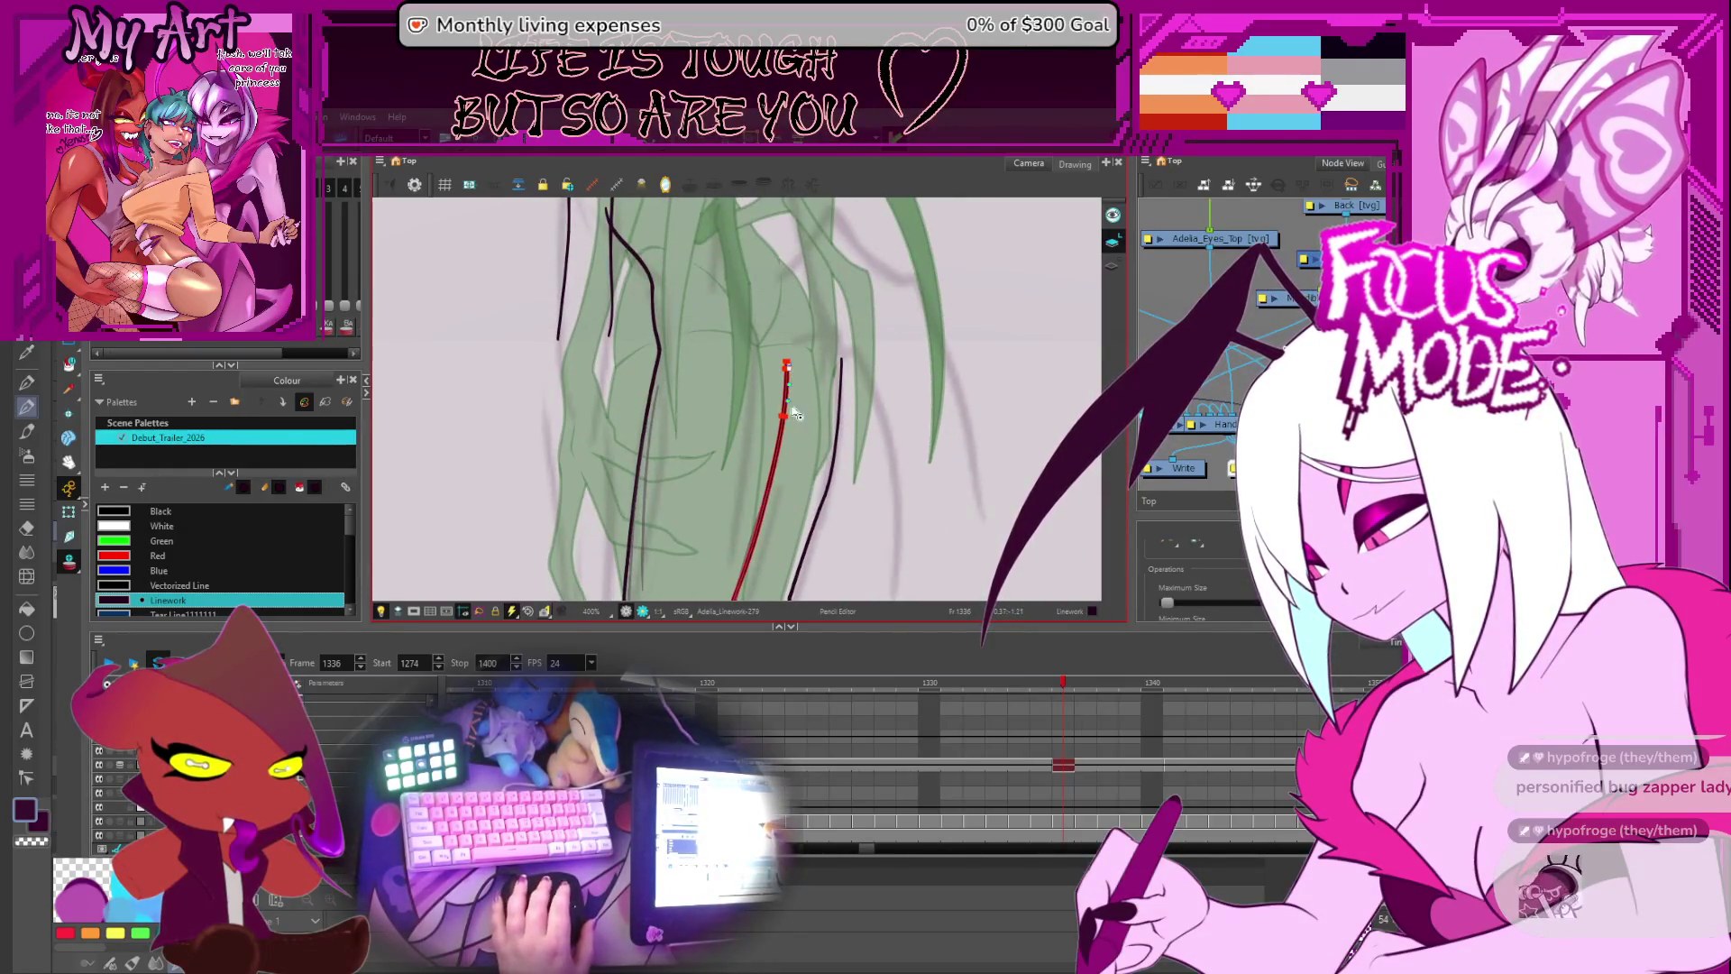
{"action": "scroll", "coordinate": [805, 433], "scroll_direction": "down", "scroll_amount": 5}
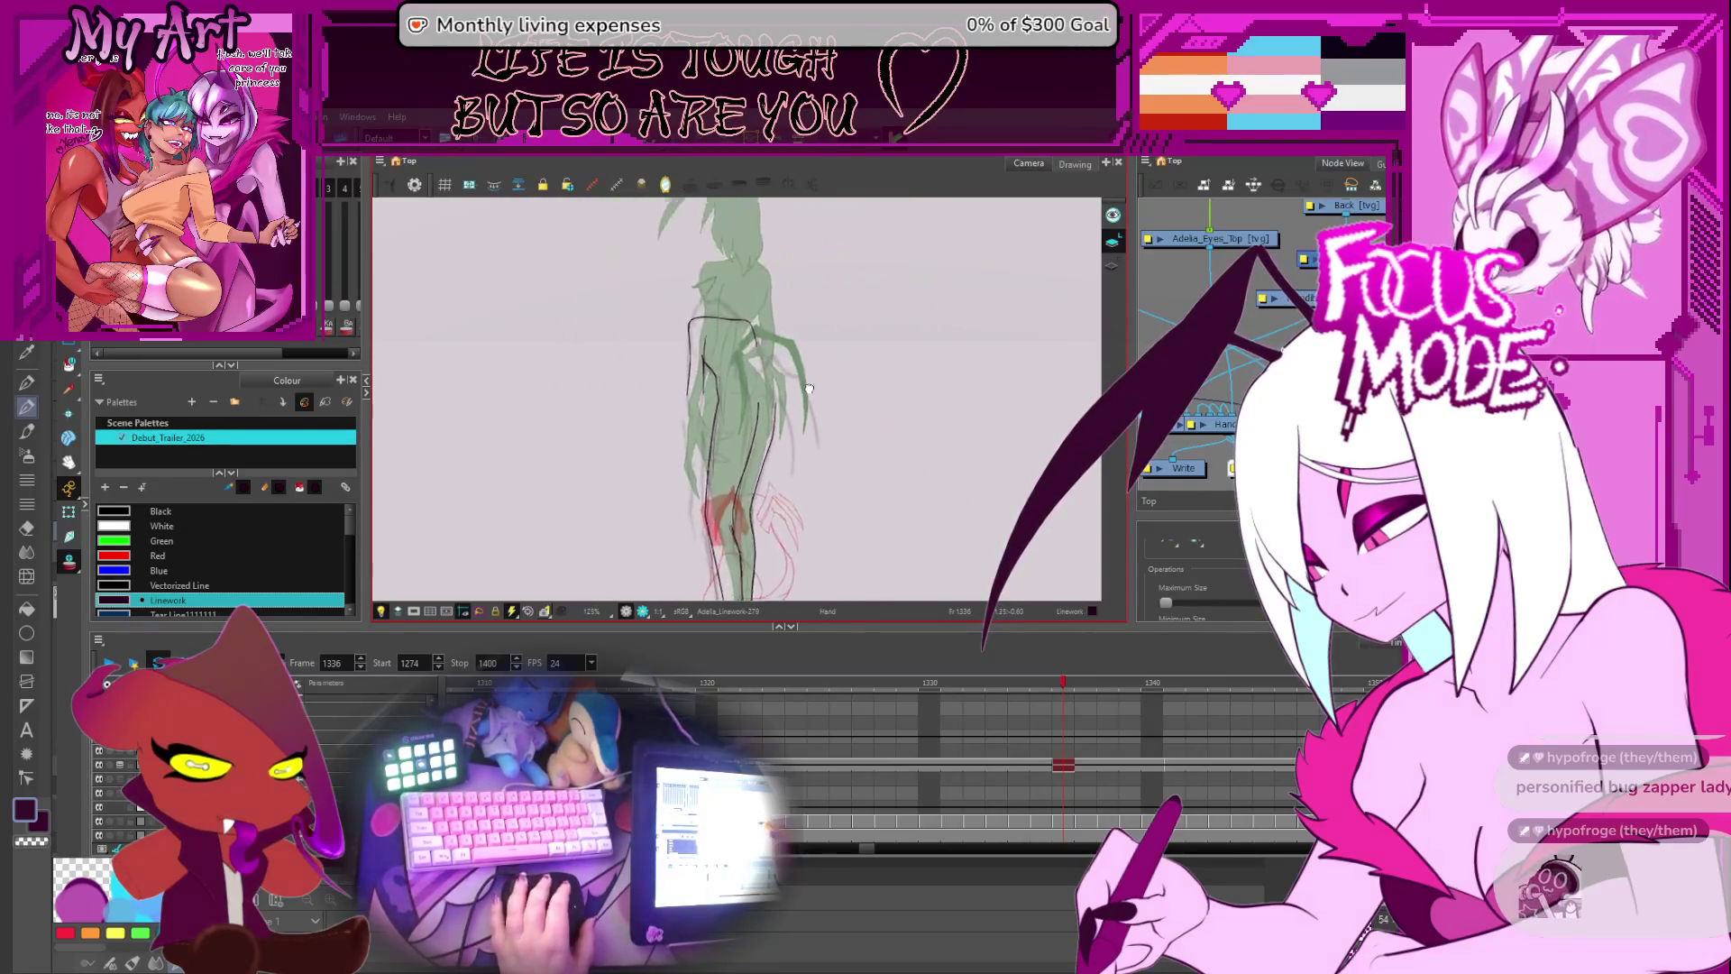
{"action": "scroll", "coordinate": [824, 469], "scroll_direction": "up", "scroll_amount": 4}
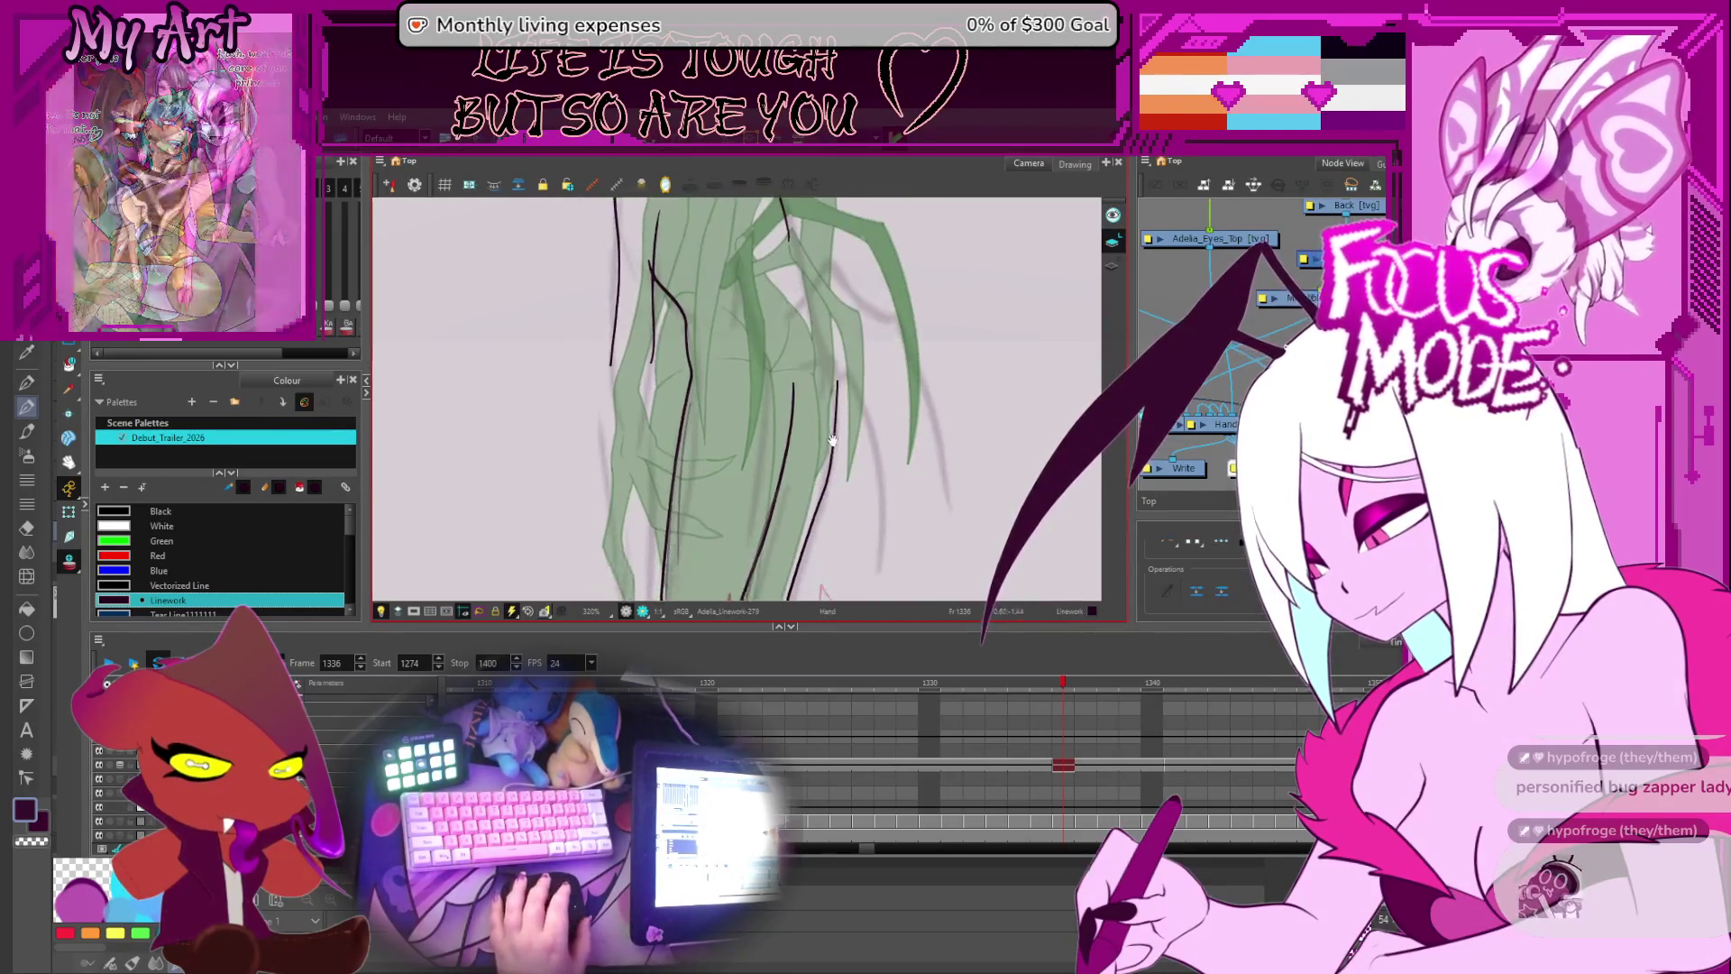
{"action": "key", "text": "alt+q"}
{"action": "left_click", "coordinate": [825, 469]}
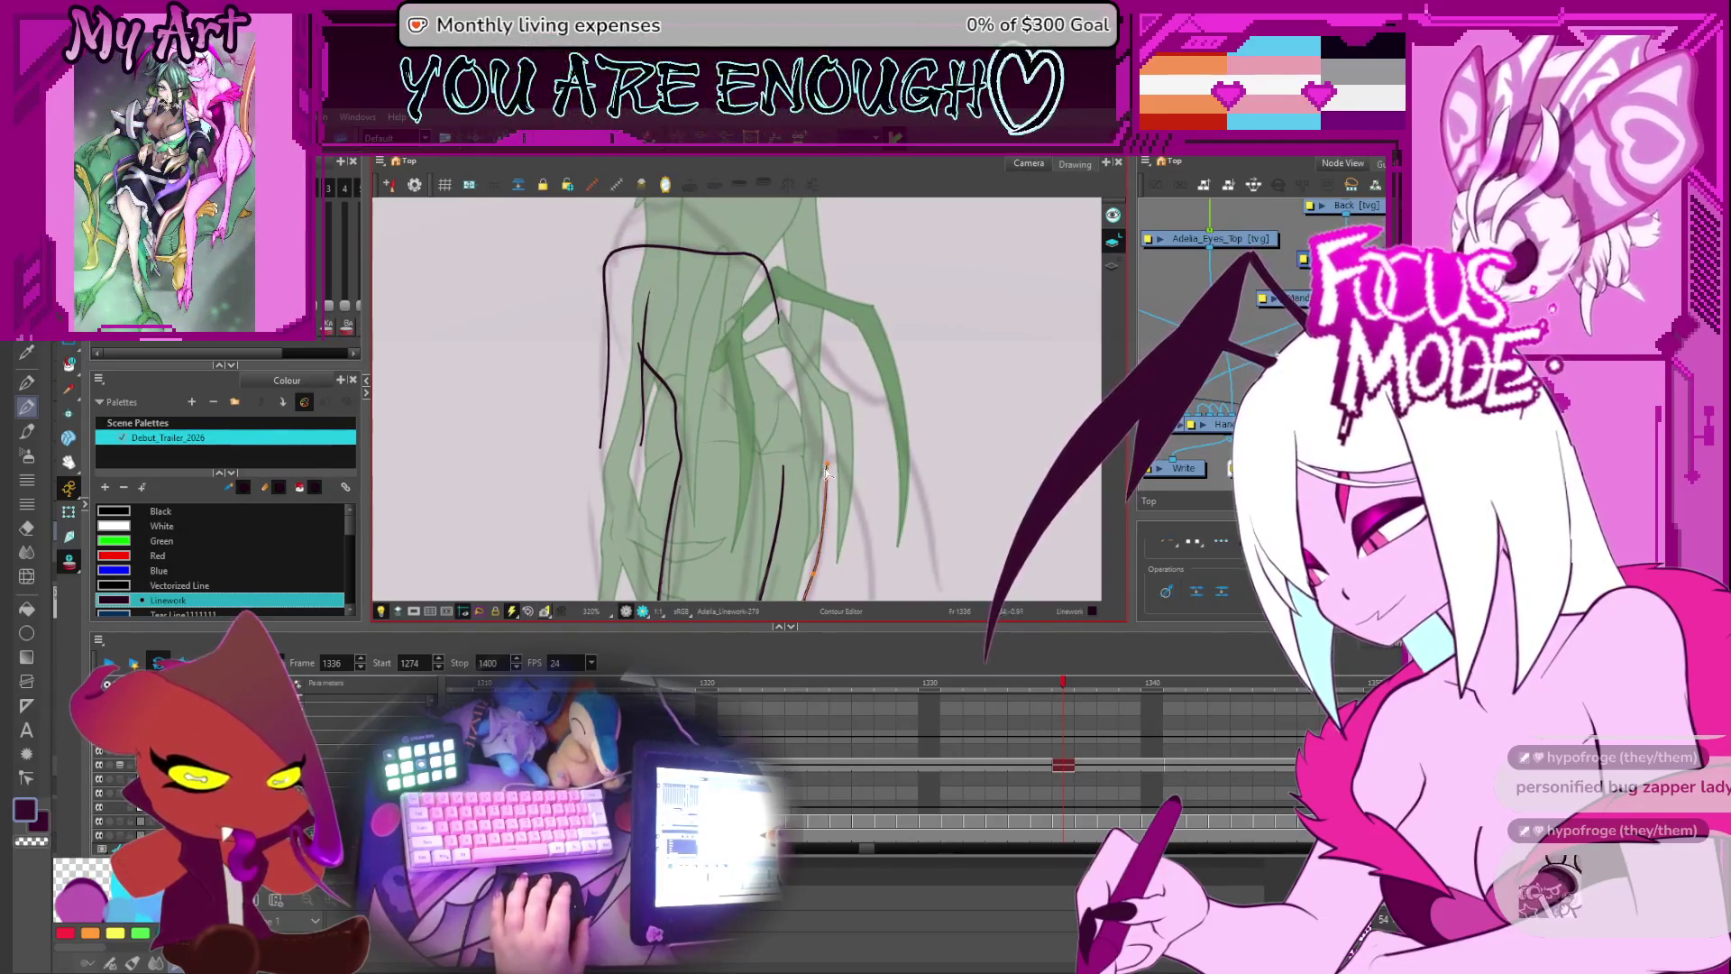
{"action": "key", "text": "alt+shift+q"}
- Check the linework by zooming out and flipping the view horizontally, then return to the Pencil
{"action": "left_click_drag", "start_coordinate": [829, 475], "coordinate": [810, 417]}
{"action": "key", "text": "2"}
{"action": "key", "text": "2"}
{"action": "key", "text": "2"}
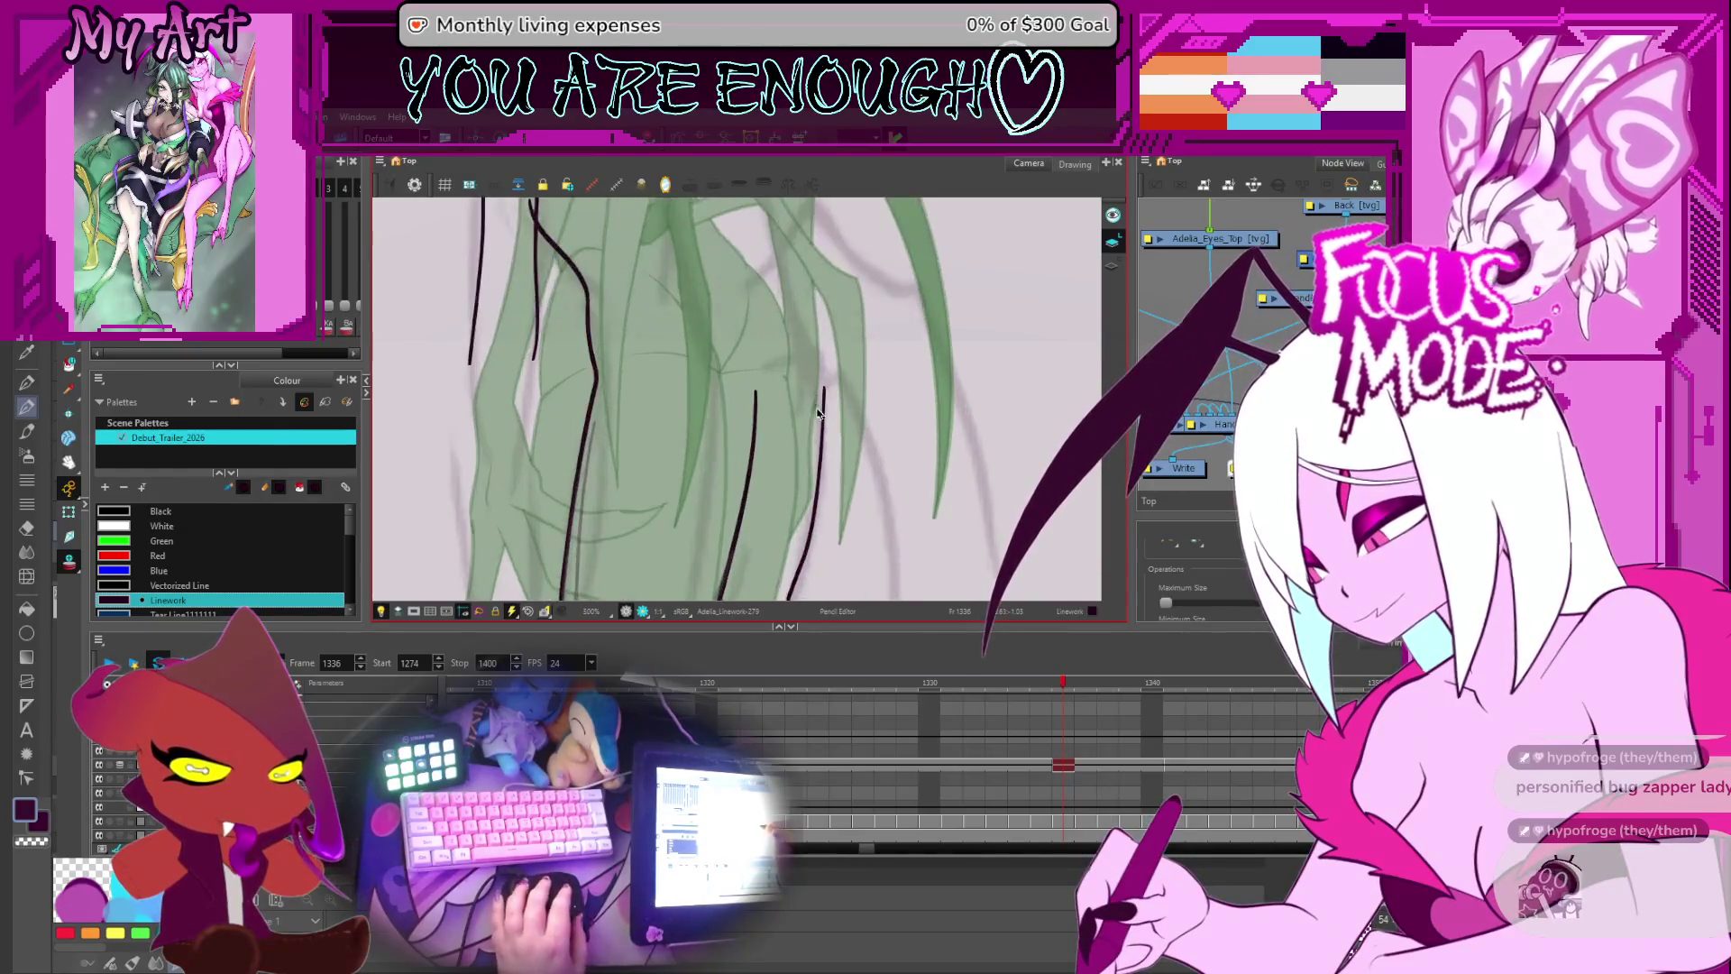
{"action": "key", "text": "1"}
{"action": "key", "text": "1"}
{"action": "key", "text": "1"}
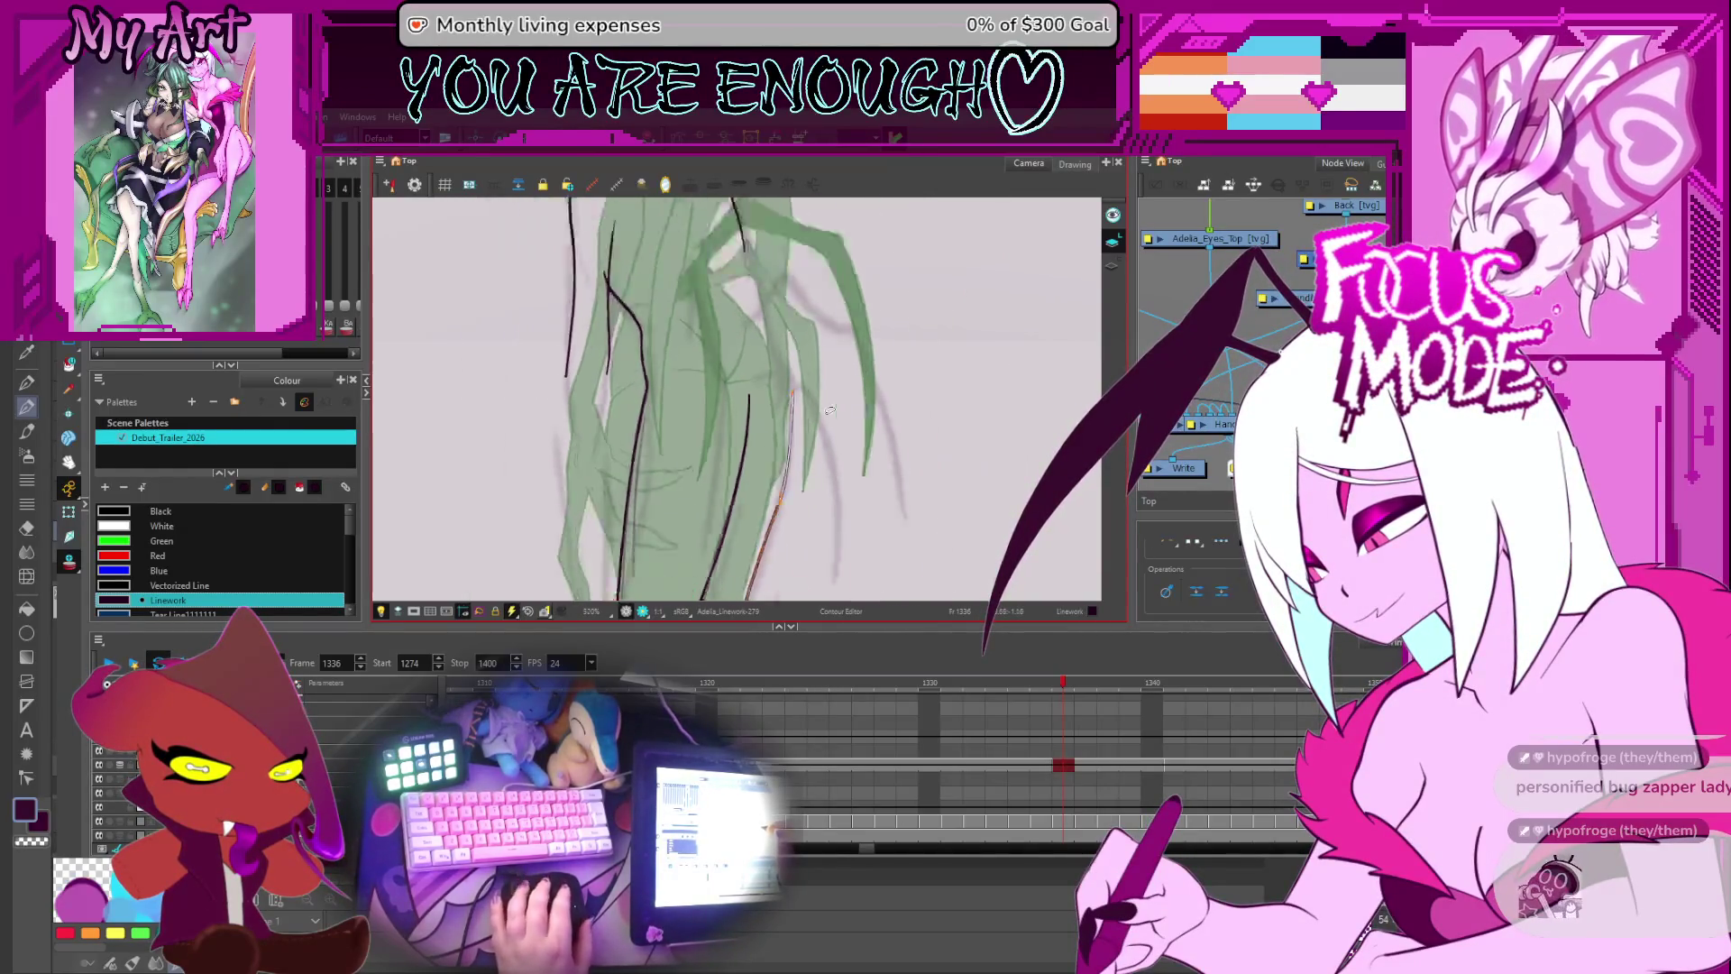
{"action": "key", "text": "4"}
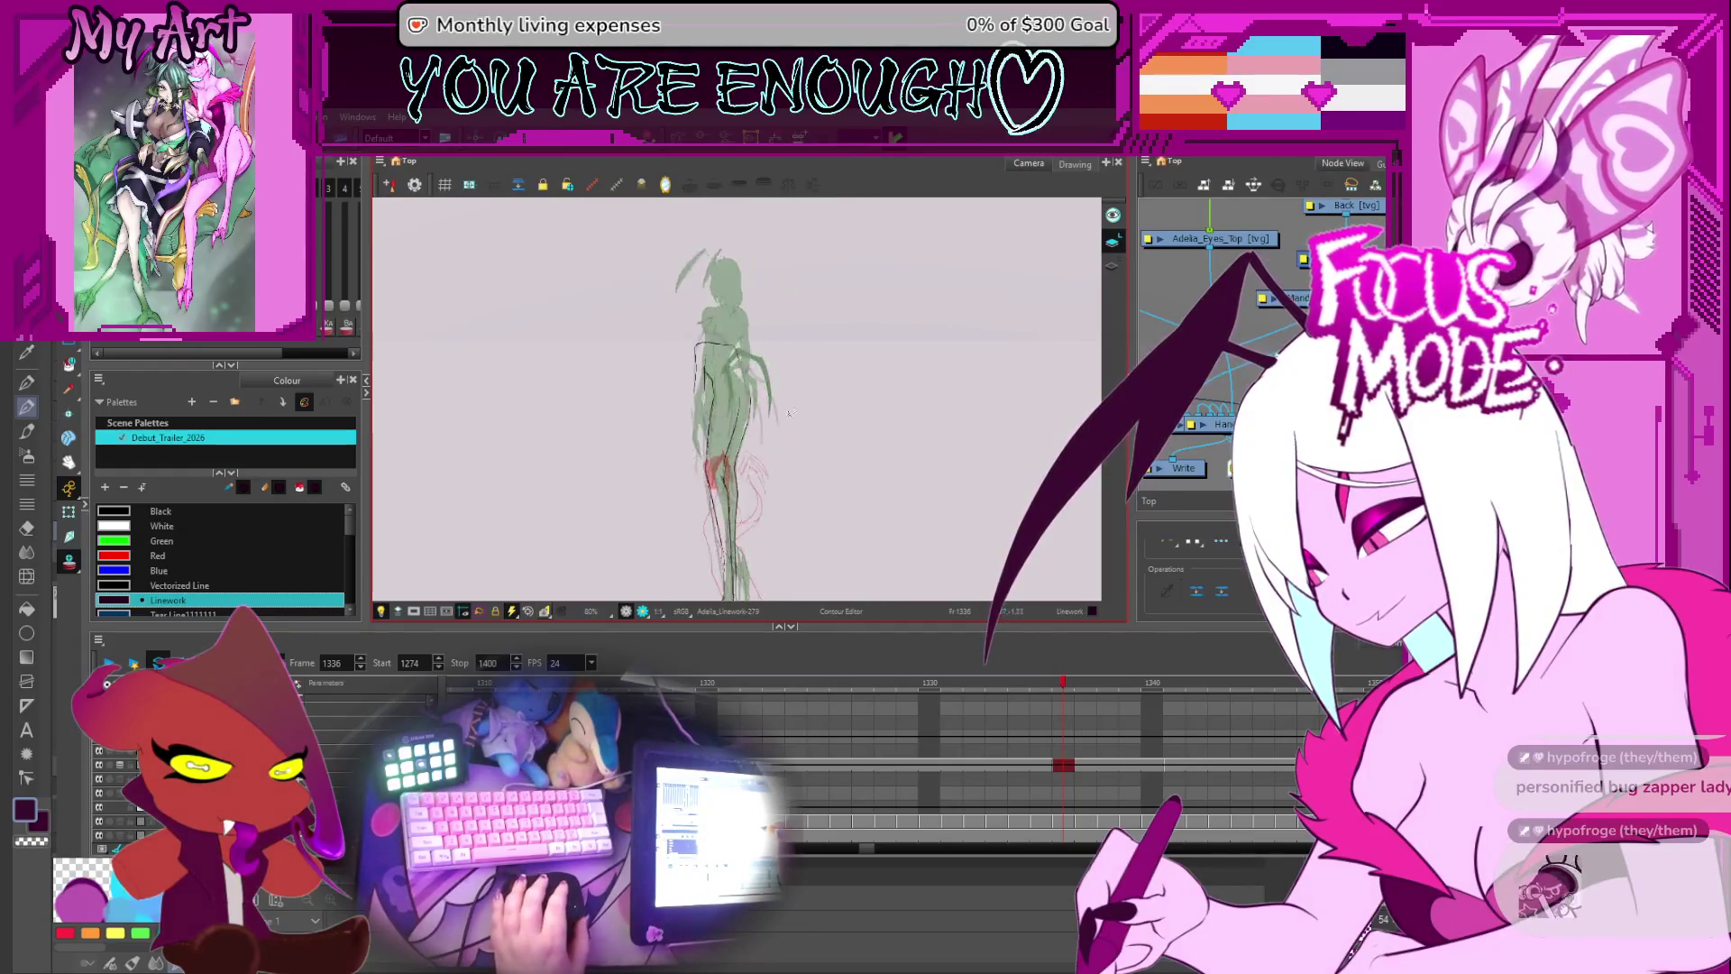
{"action": "key", "text": "2"}
{"action": "key", "text": "2"}
{"action": "key", "text": "2"}
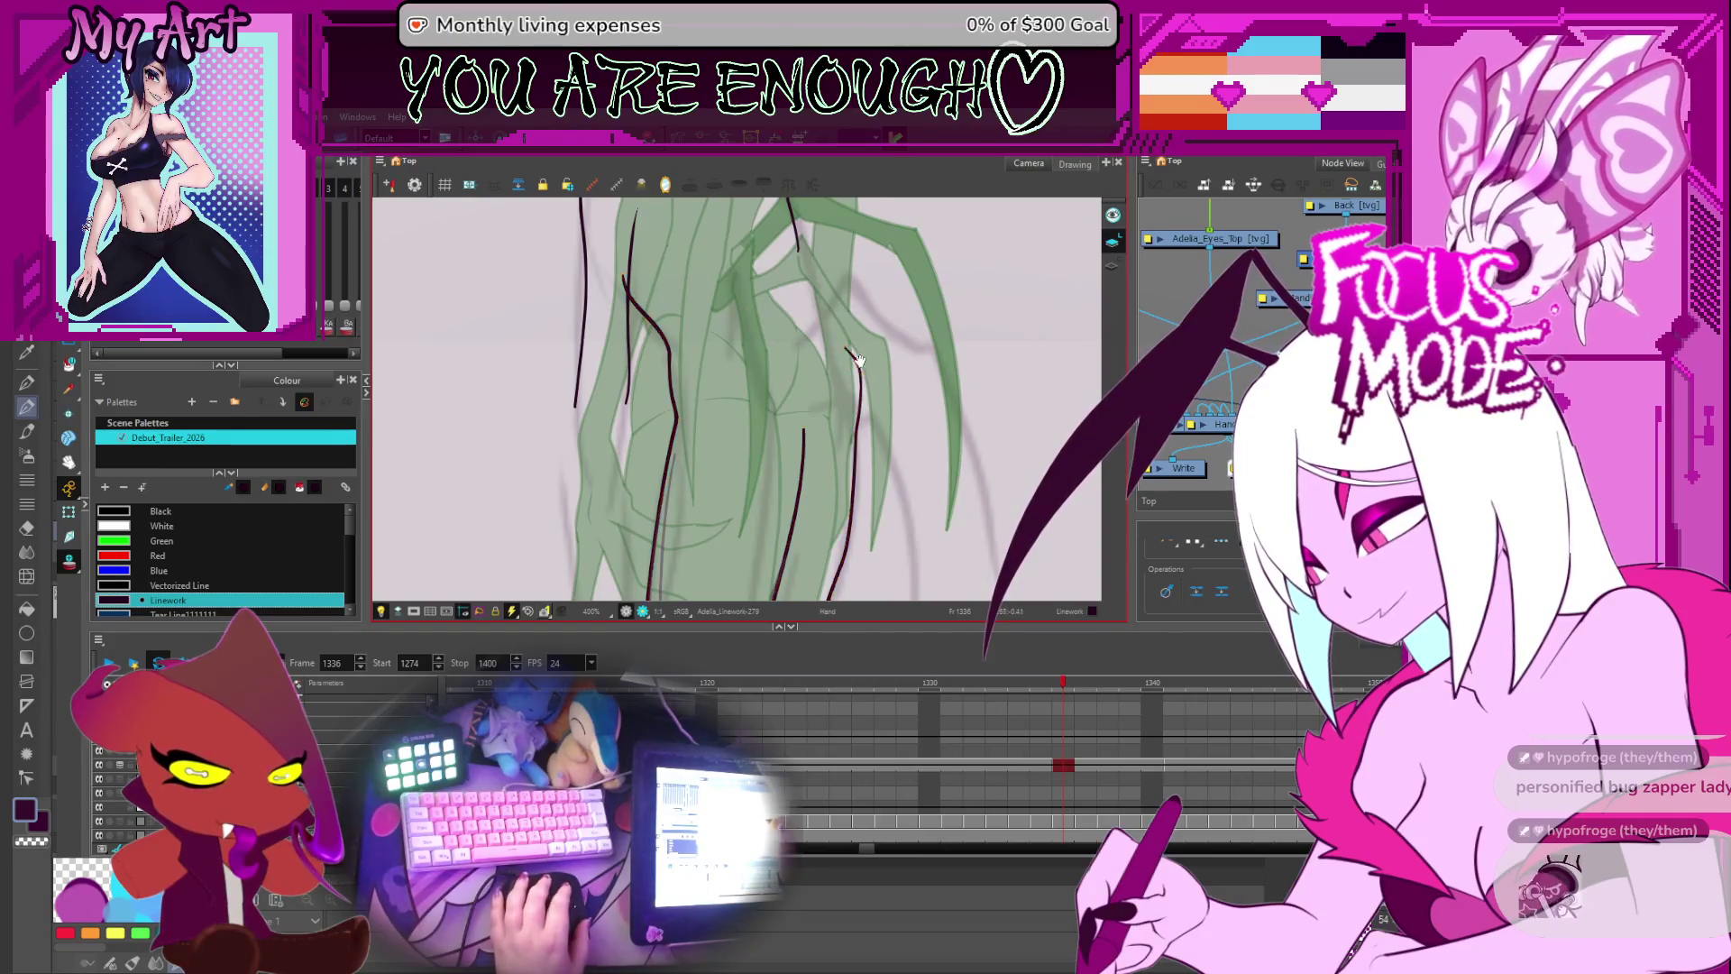
{"action": "scroll", "coordinate": [858, 382], "scroll_direction": "up", "scroll_amount": 1}
{"action": "scroll", "coordinate": [858, 404], "scroll_direction": "up", "scroll_amount": 1}
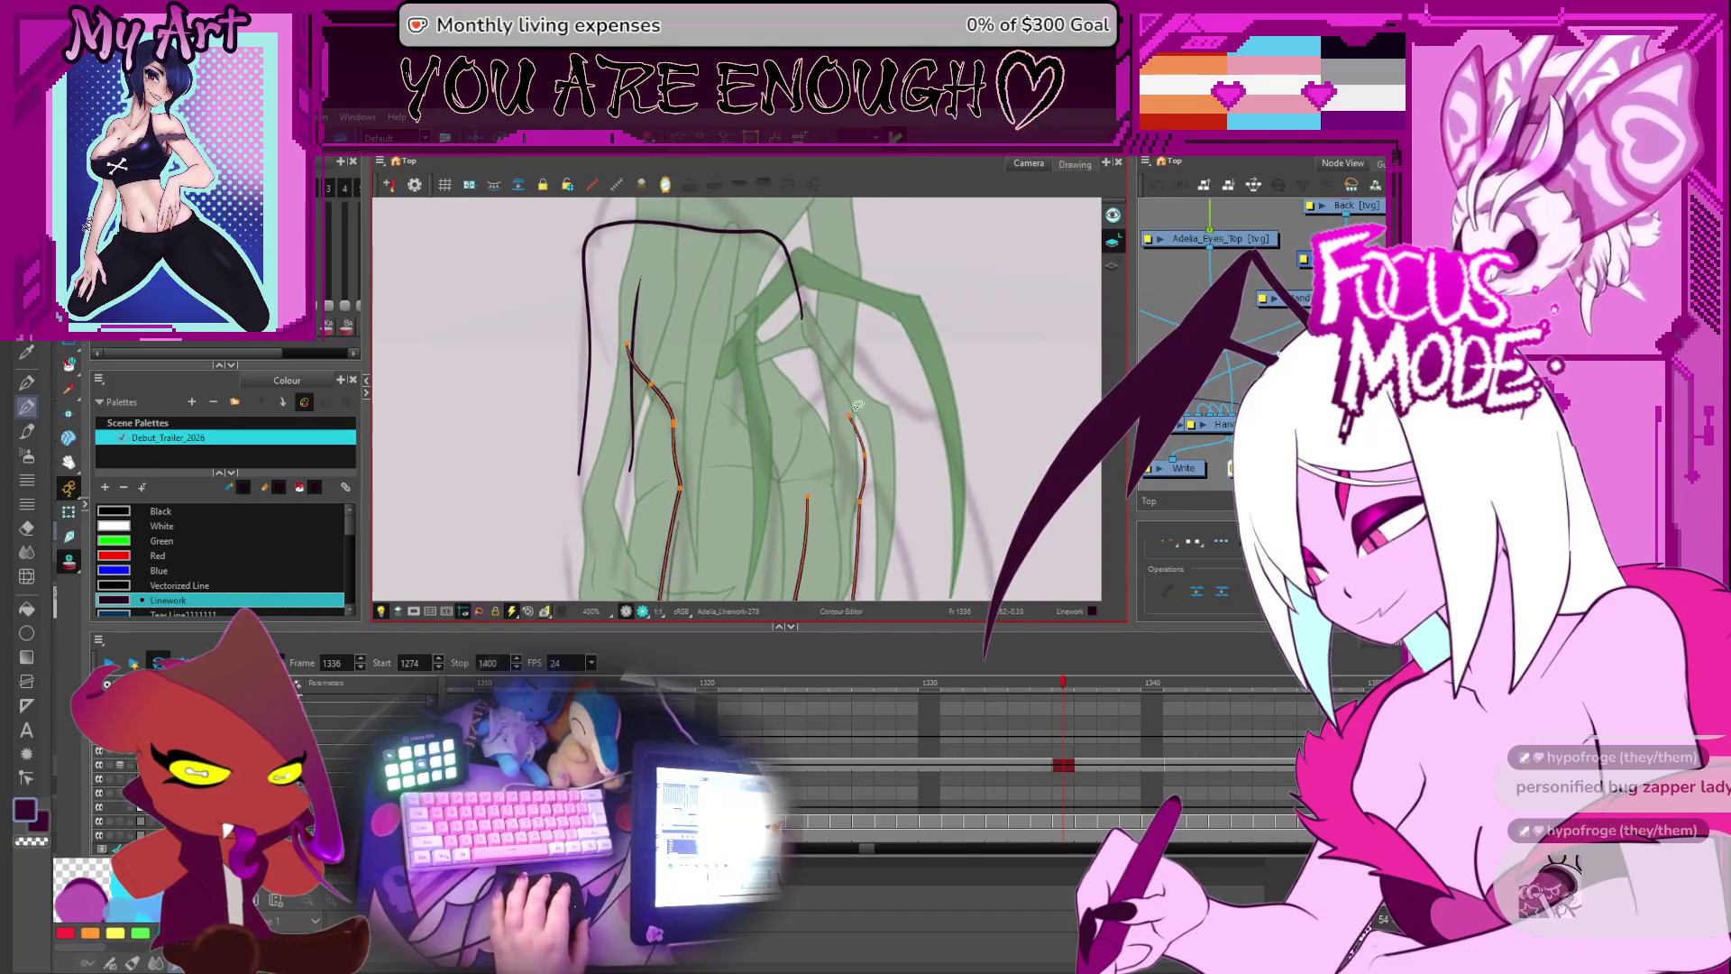
{"action": "scroll", "coordinate": [850, 413], "scroll_direction": "down", "scroll_amount": 1}
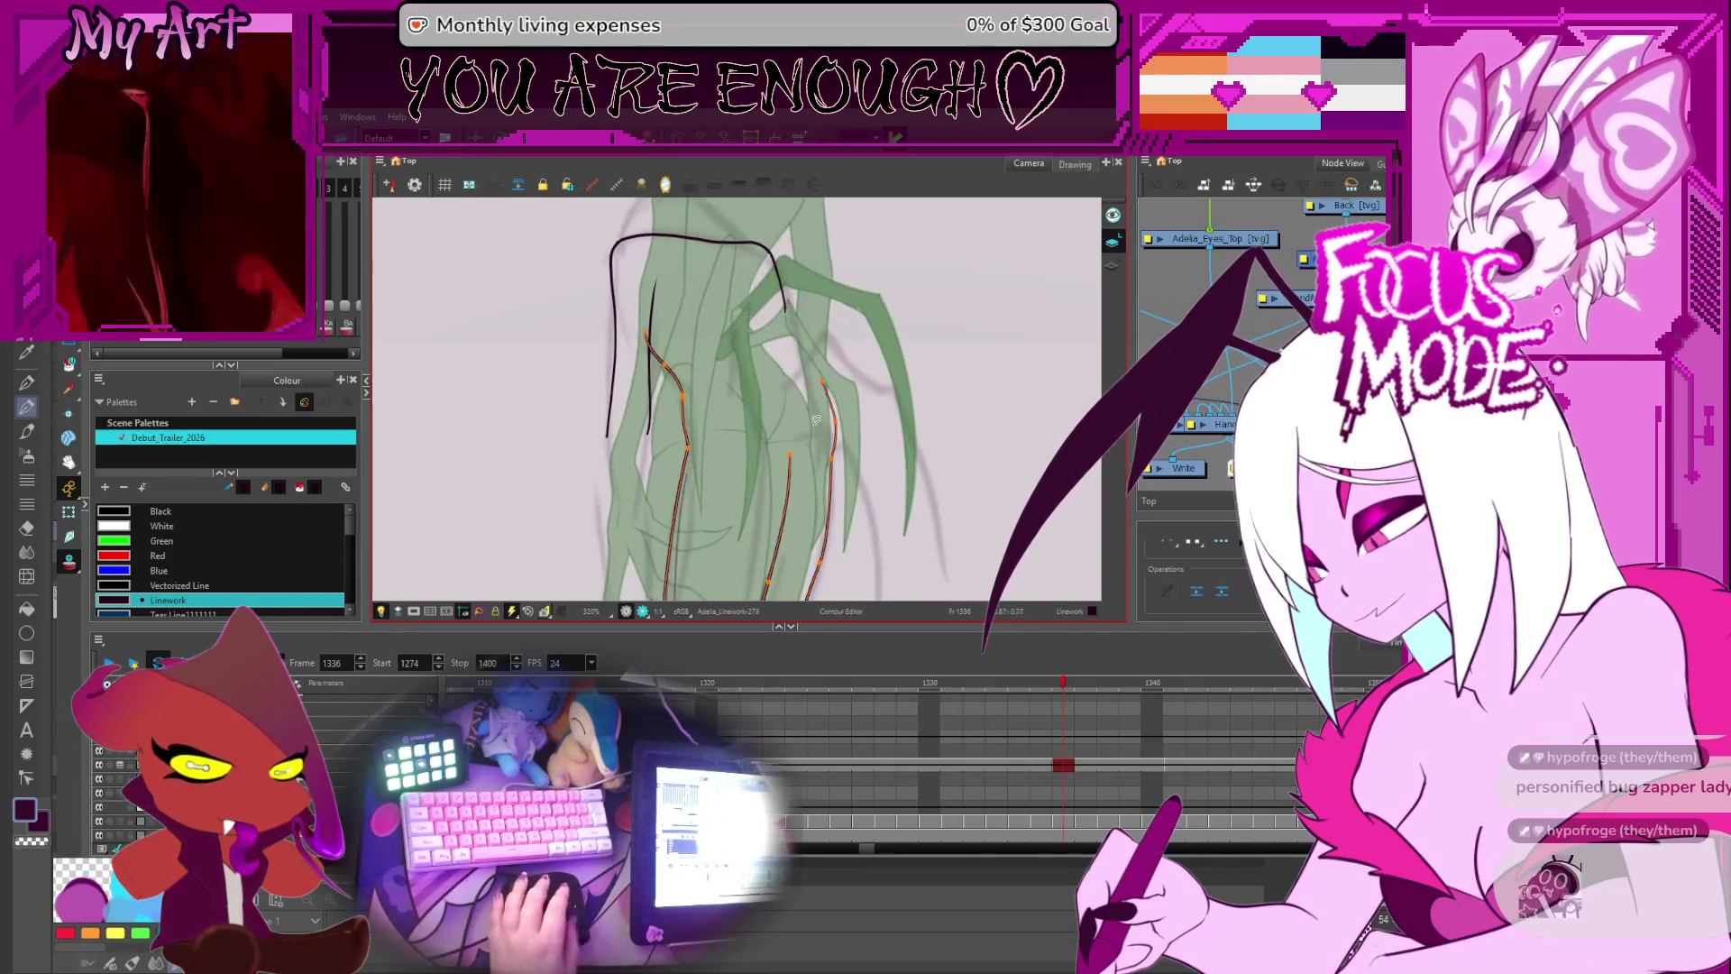
{"action": "left_click_drag", "start_coordinate": [778, 465], "coordinate": [771, 421]}
{"action": "scroll", "coordinate": [886, 765], "scroll_direction": "right", "scroll_amount": 3}
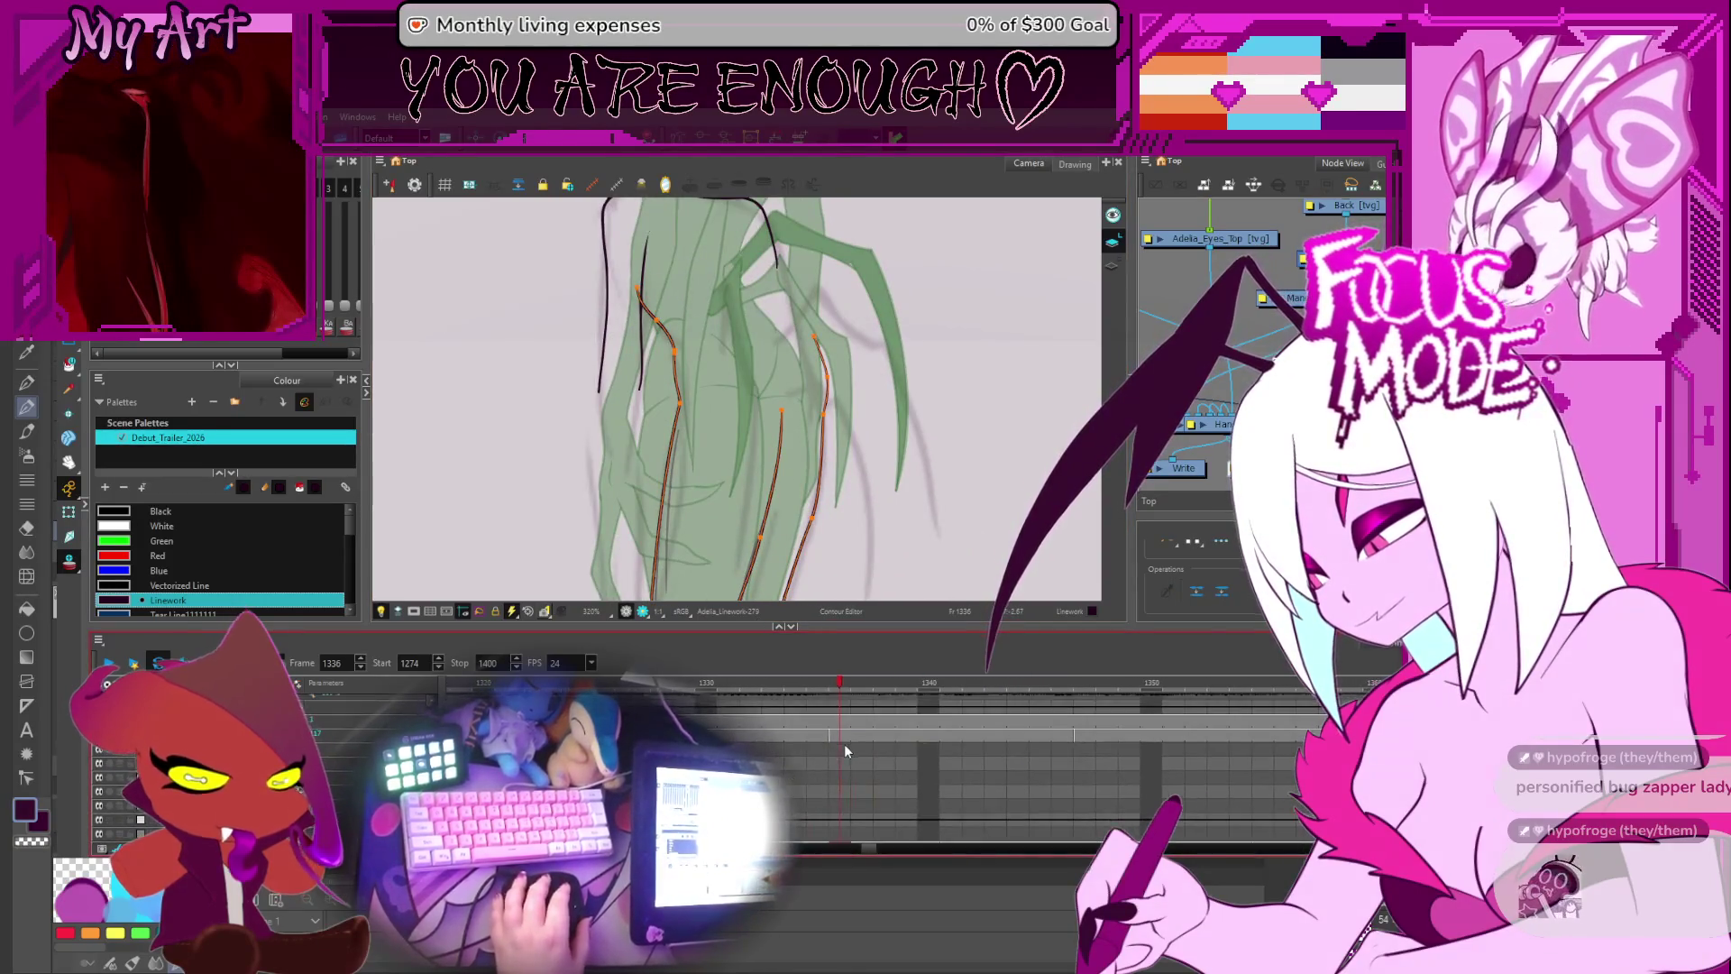
{"action": "key", "text": "alt+/"}
{"action": "left_click_drag", "start_coordinate": [696, 371], "coordinate": [705, 411]}
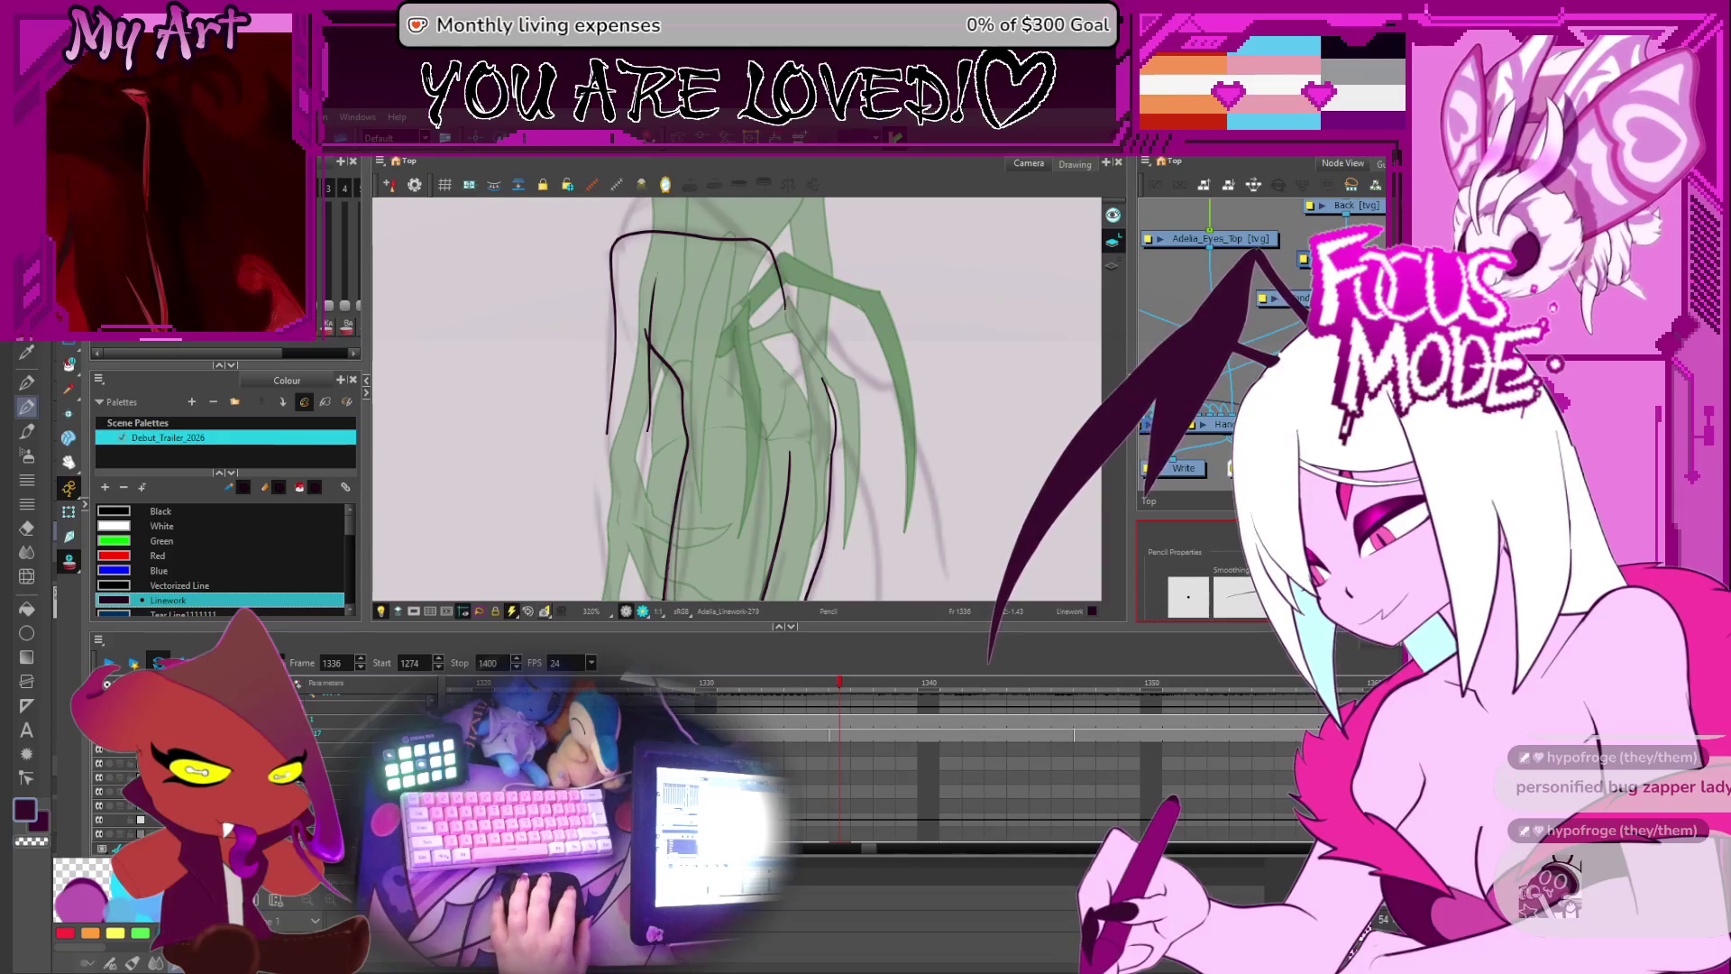
- Choose a saved pencil line preset, then switch to the Select tool and rotate the canvas upright
{"action": "left_click", "coordinate": [1199, 577]}
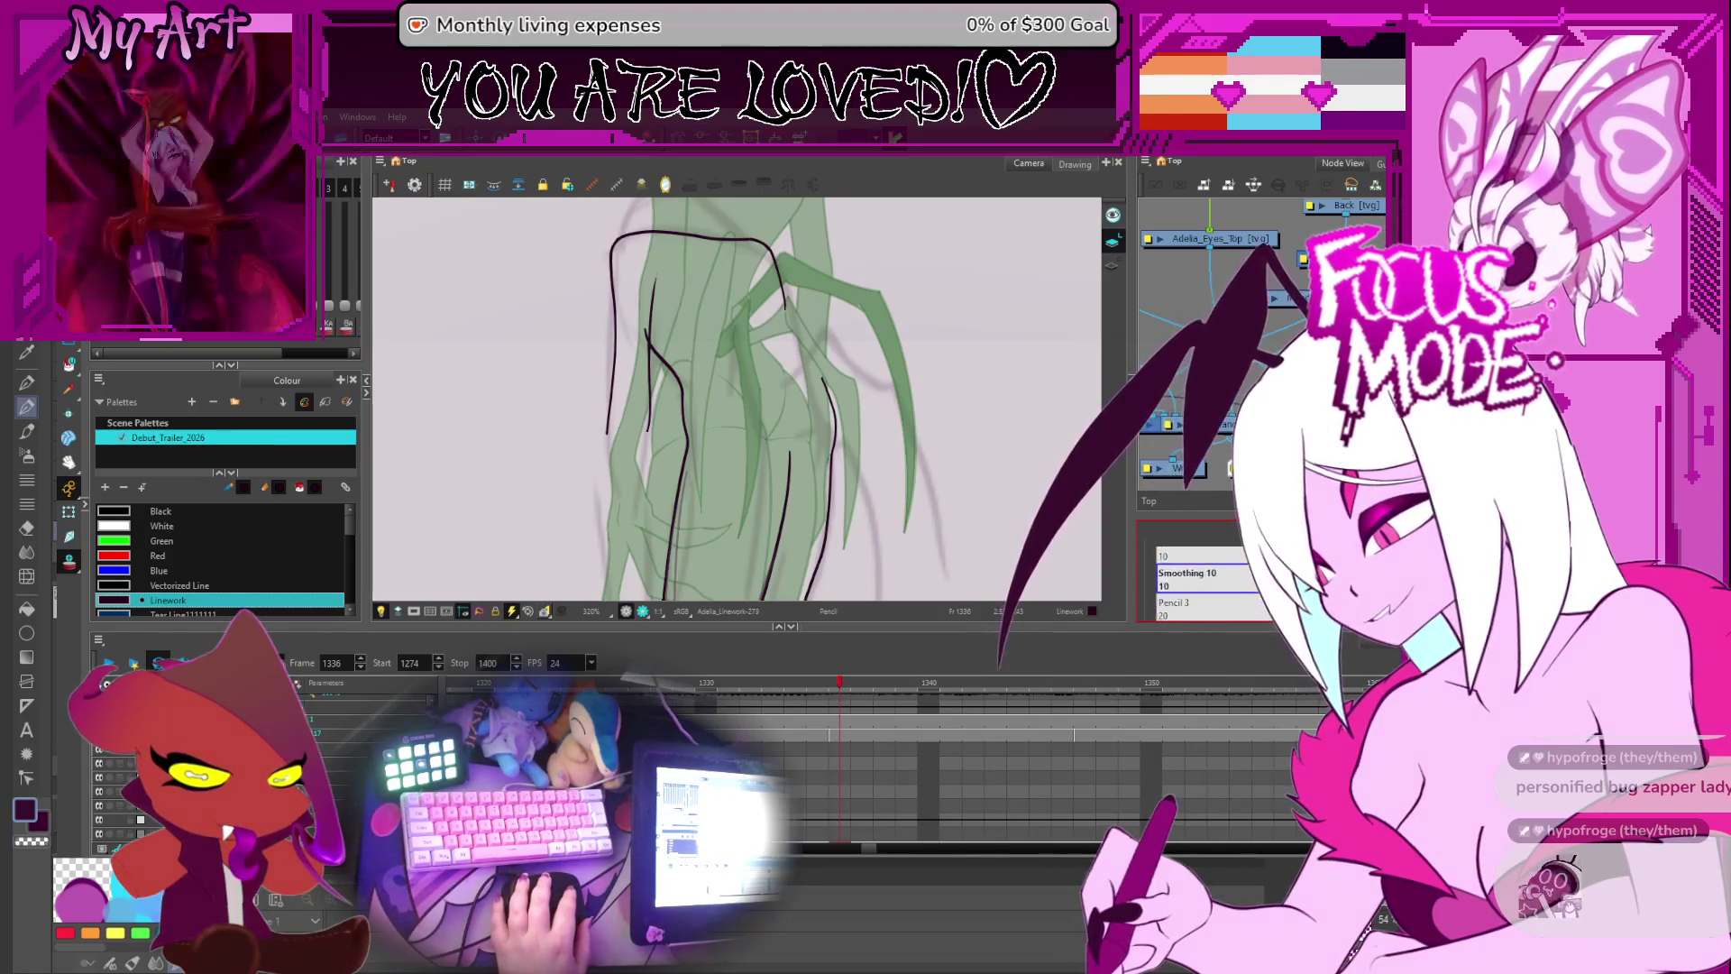
{"action": "key", "text": "alt+s"}
{"action": "left_click_drag", "start_coordinate": [738, 408], "coordinate": [735, 408]}
{"action": "scroll", "coordinate": [735, 407], "scroll_direction": "down", "scroll_amount": 3}
{"action": "scroll", "coordinate": [733, 408], "scroll_direction": "up", "scroll_amount": 2}
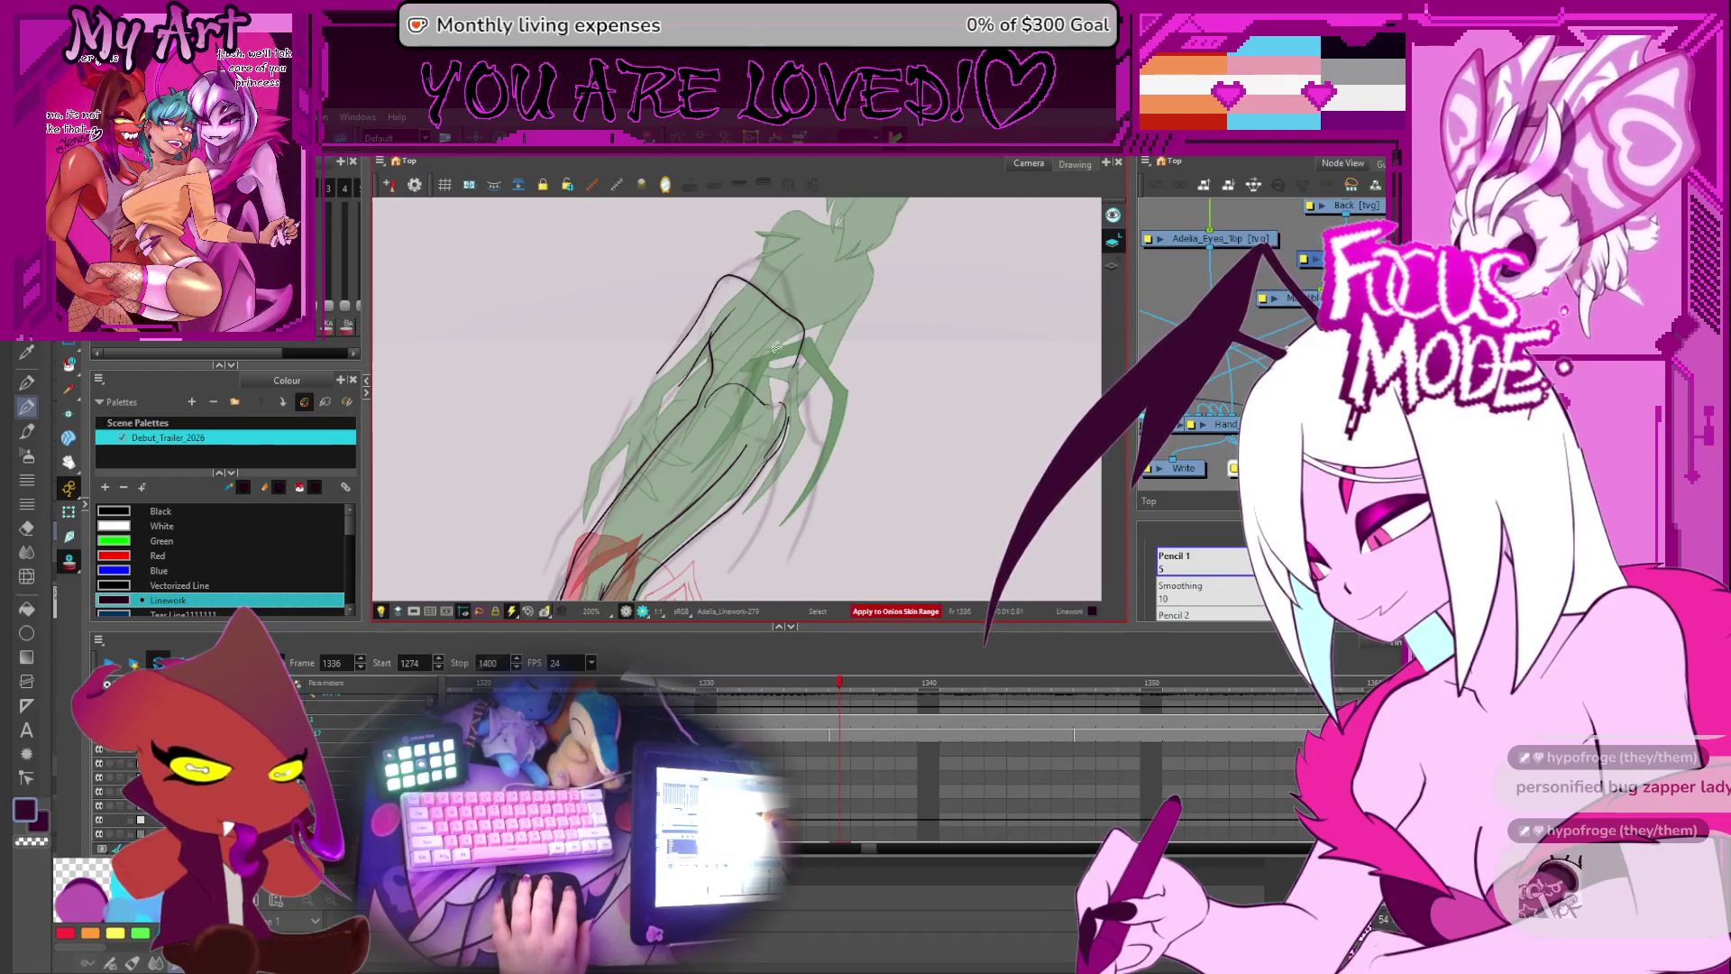
{"action": "scroll", "coordinate": [778, 320], "scroll_direction": "up", "scroll_amount": 1}
{"action": "mouse_move", "coordinate": [778, 320]}
{"action": "left_mouse_down"}
{"action": "mouse_move", "coordinate": [786, 433]}
{"action": "mouse_move", "coordinate": [757, 460]}
{"action": "left_mouse_up"}
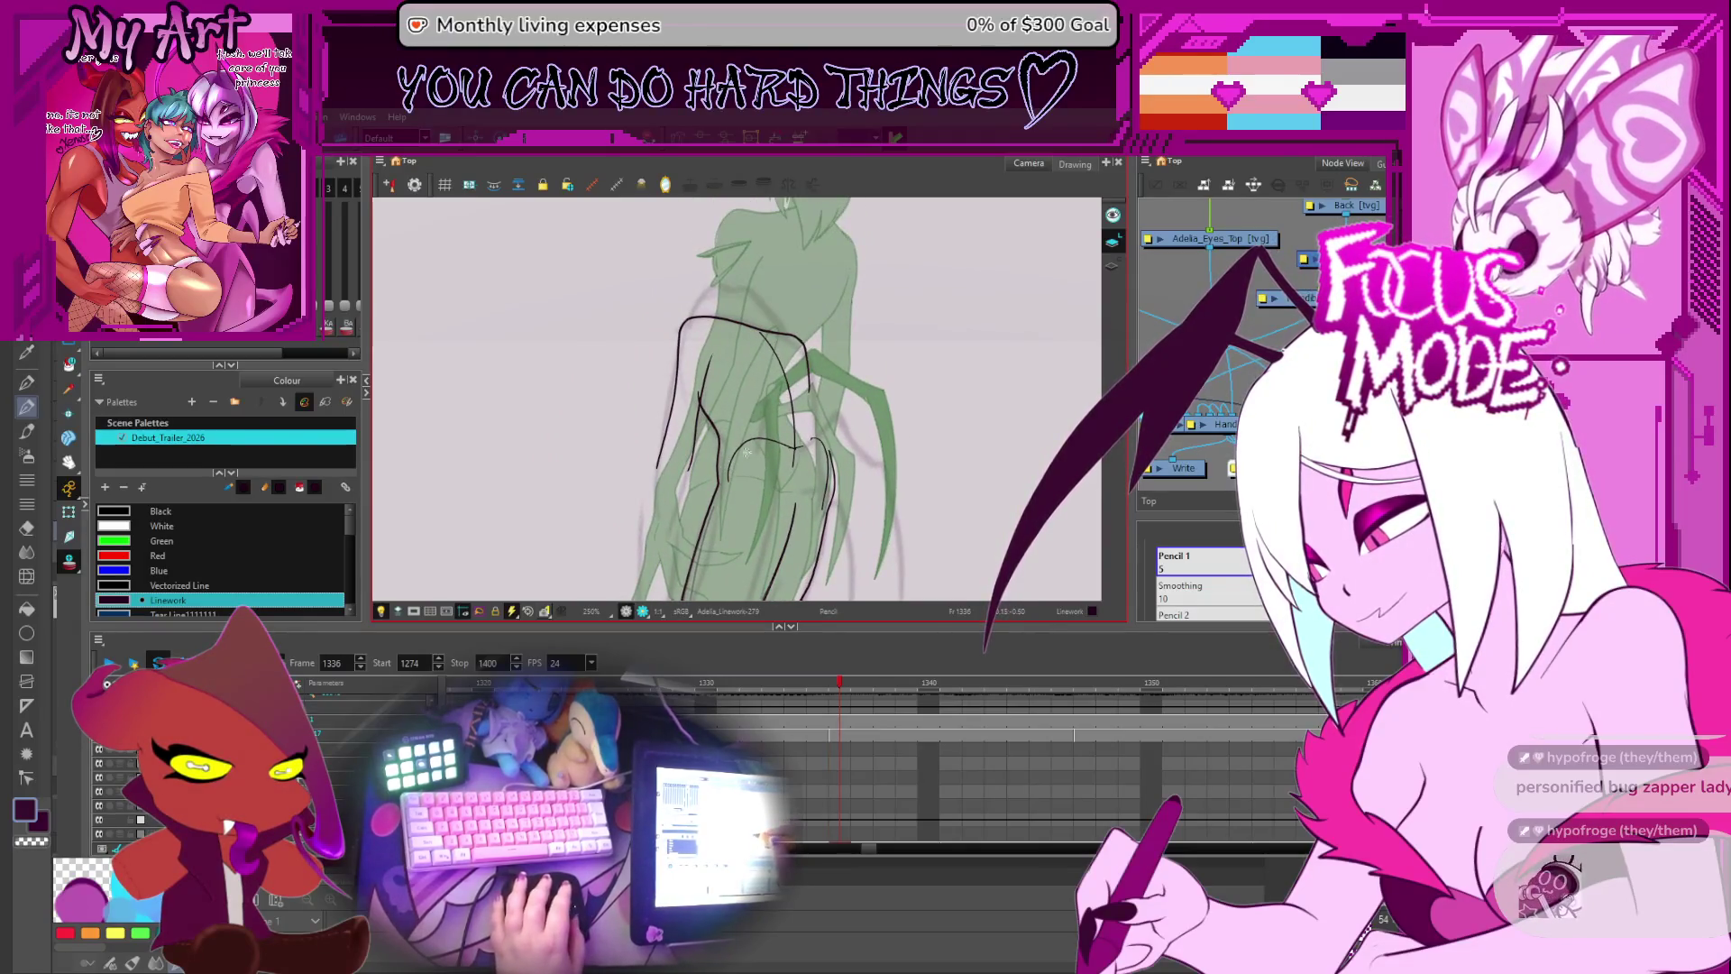
{"action": "scroll", "coordinate": [808, 739], "scroll_direction": "up", "scroll_amount": 2}
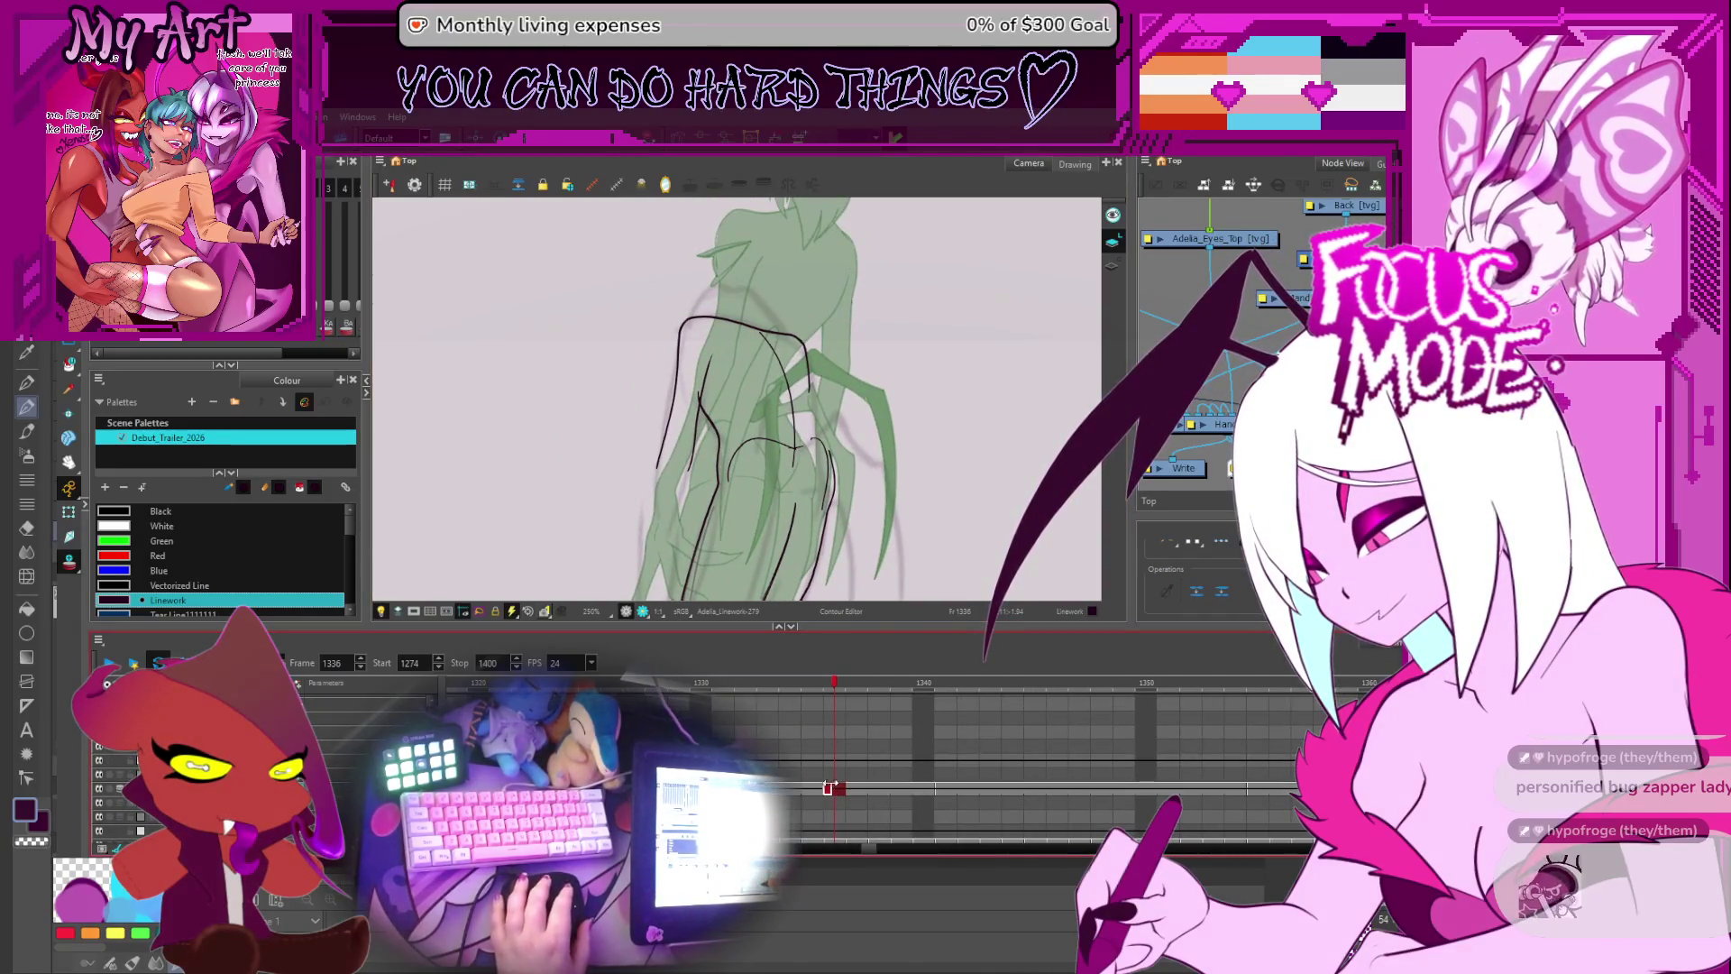
- Hide the green rough and delete the inner strokes at the figure's centre
{"action": "key", "text": "alt+s"}
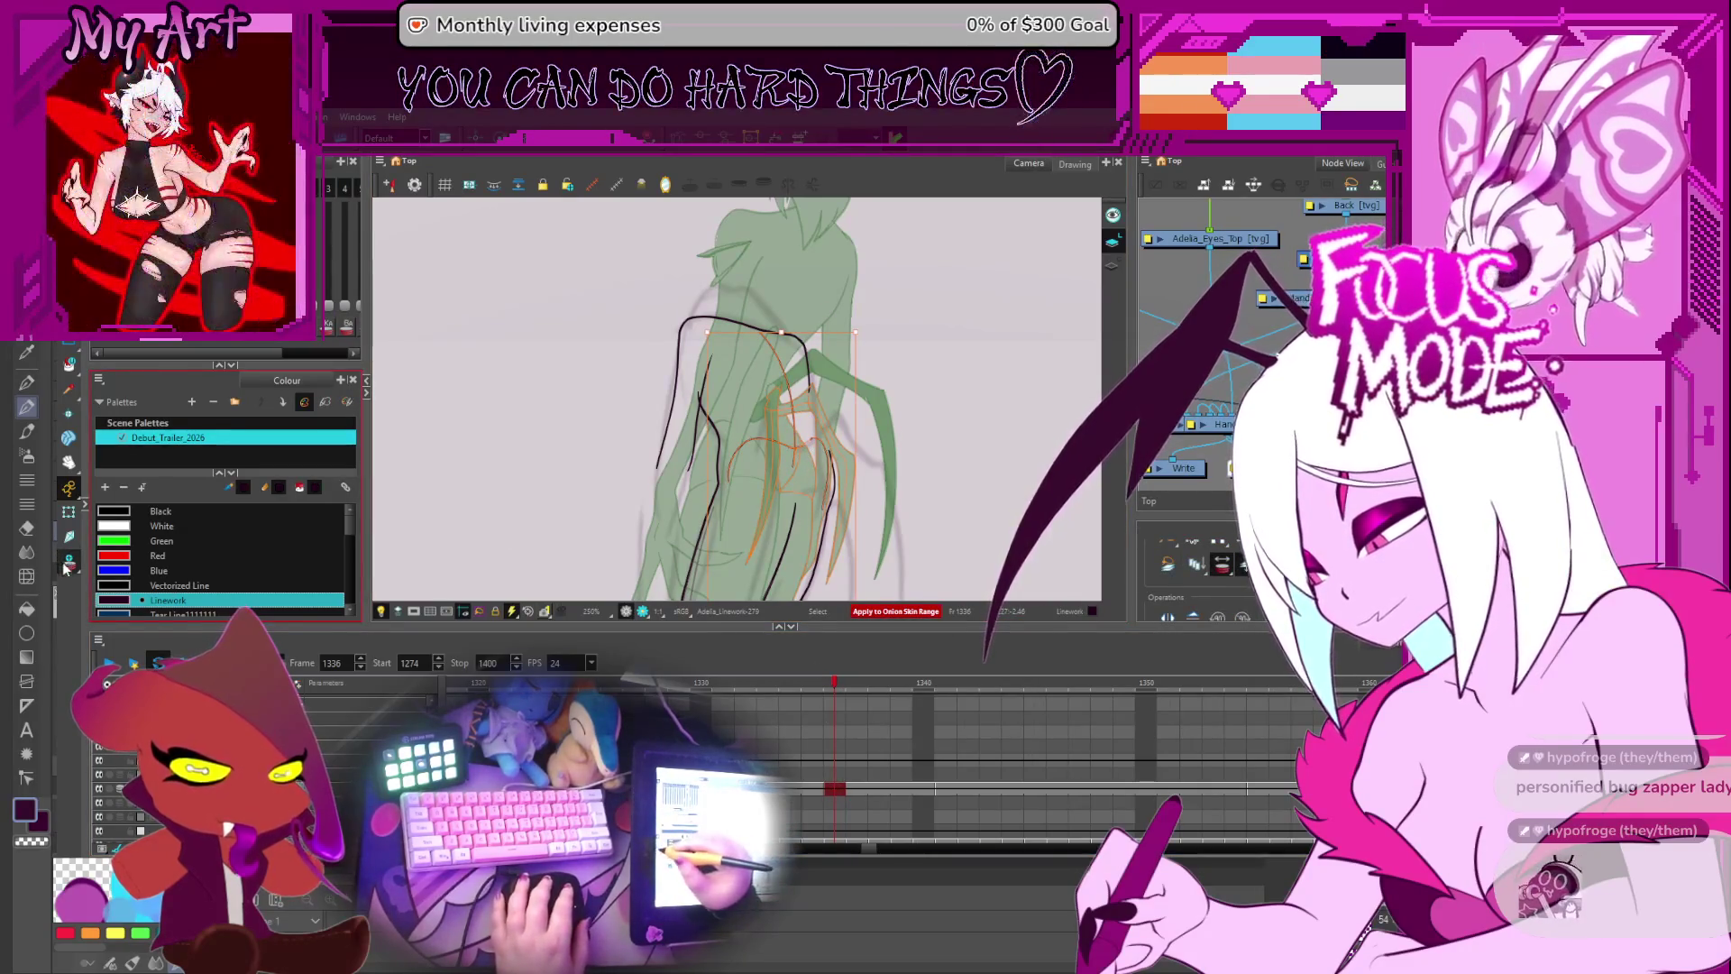
{"action": "key", "text": "alt+o"}
{"action": "key", "text": "Delete"}
{"action": "left_click_drag", "start_coordinate": [829, 413], "coordinate": [821, 394]}
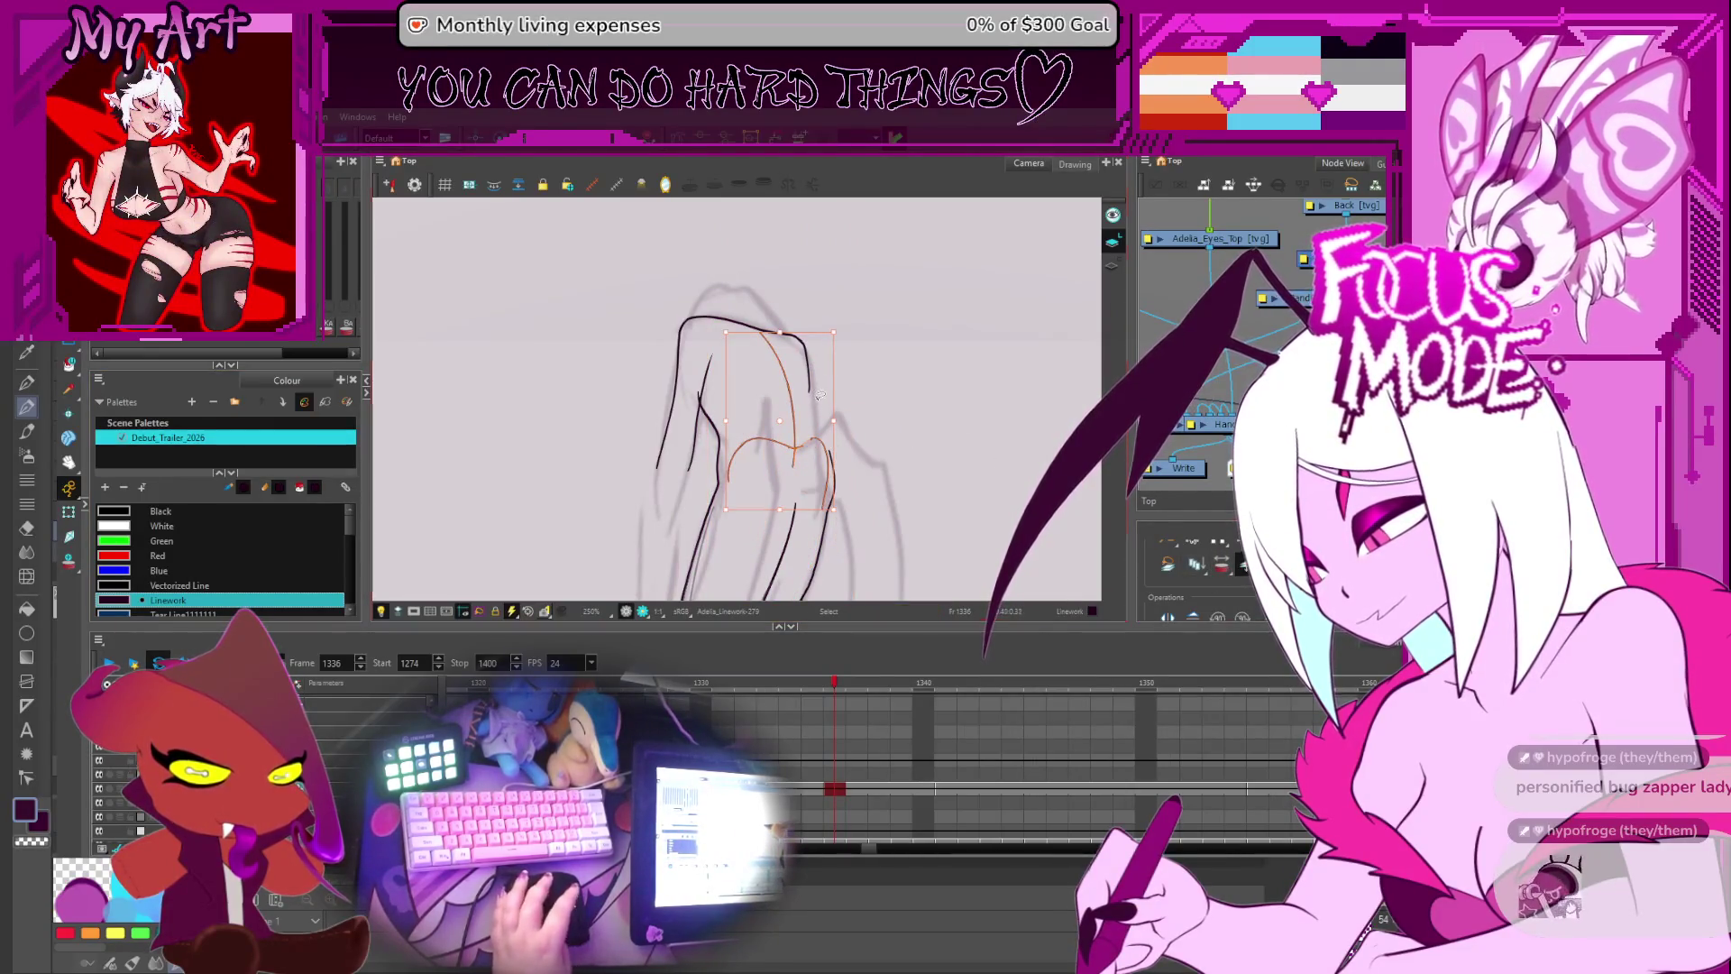
- Delete the selected inner strokes, then undo to bring them back
{"action": "key", "text": "Delete"}
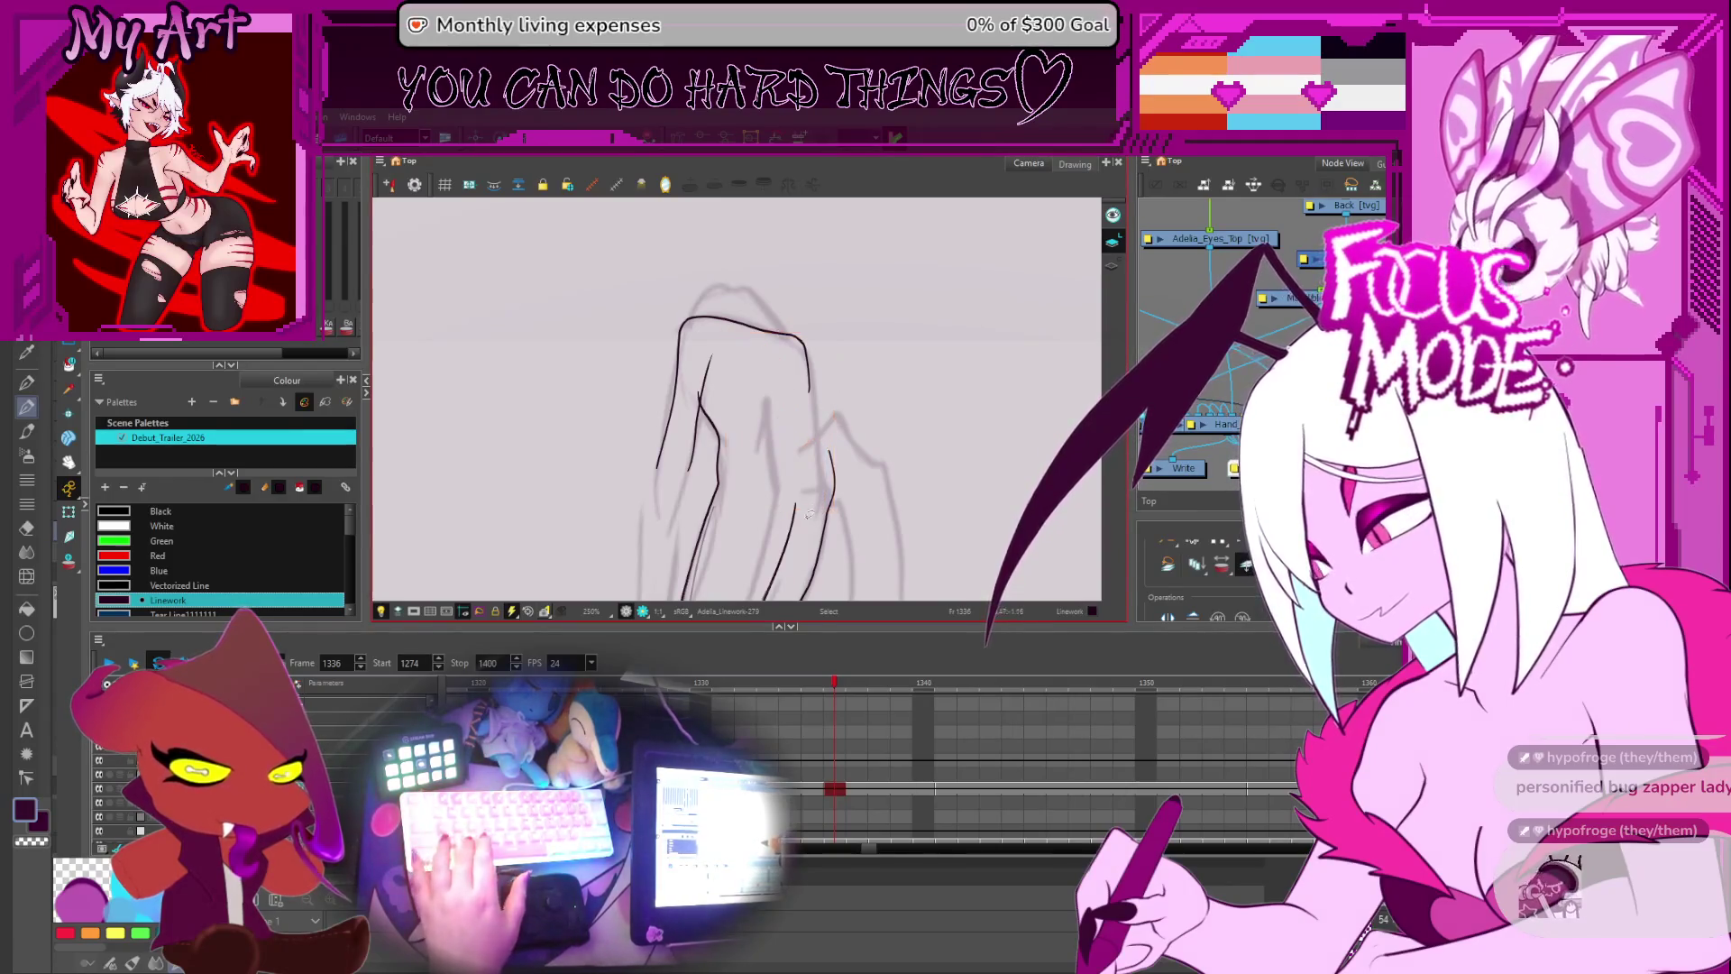
{"action": "scroll", "coordinate": [838, 791], "scroll_direction": "down", "scroll_amount": 3}
{"action": "scroll", "coordinate": [831, 773], "scroll_direction": "up", "scroll_amount": 2}
{"action": "left_click", "coordinate": [833, 743]}
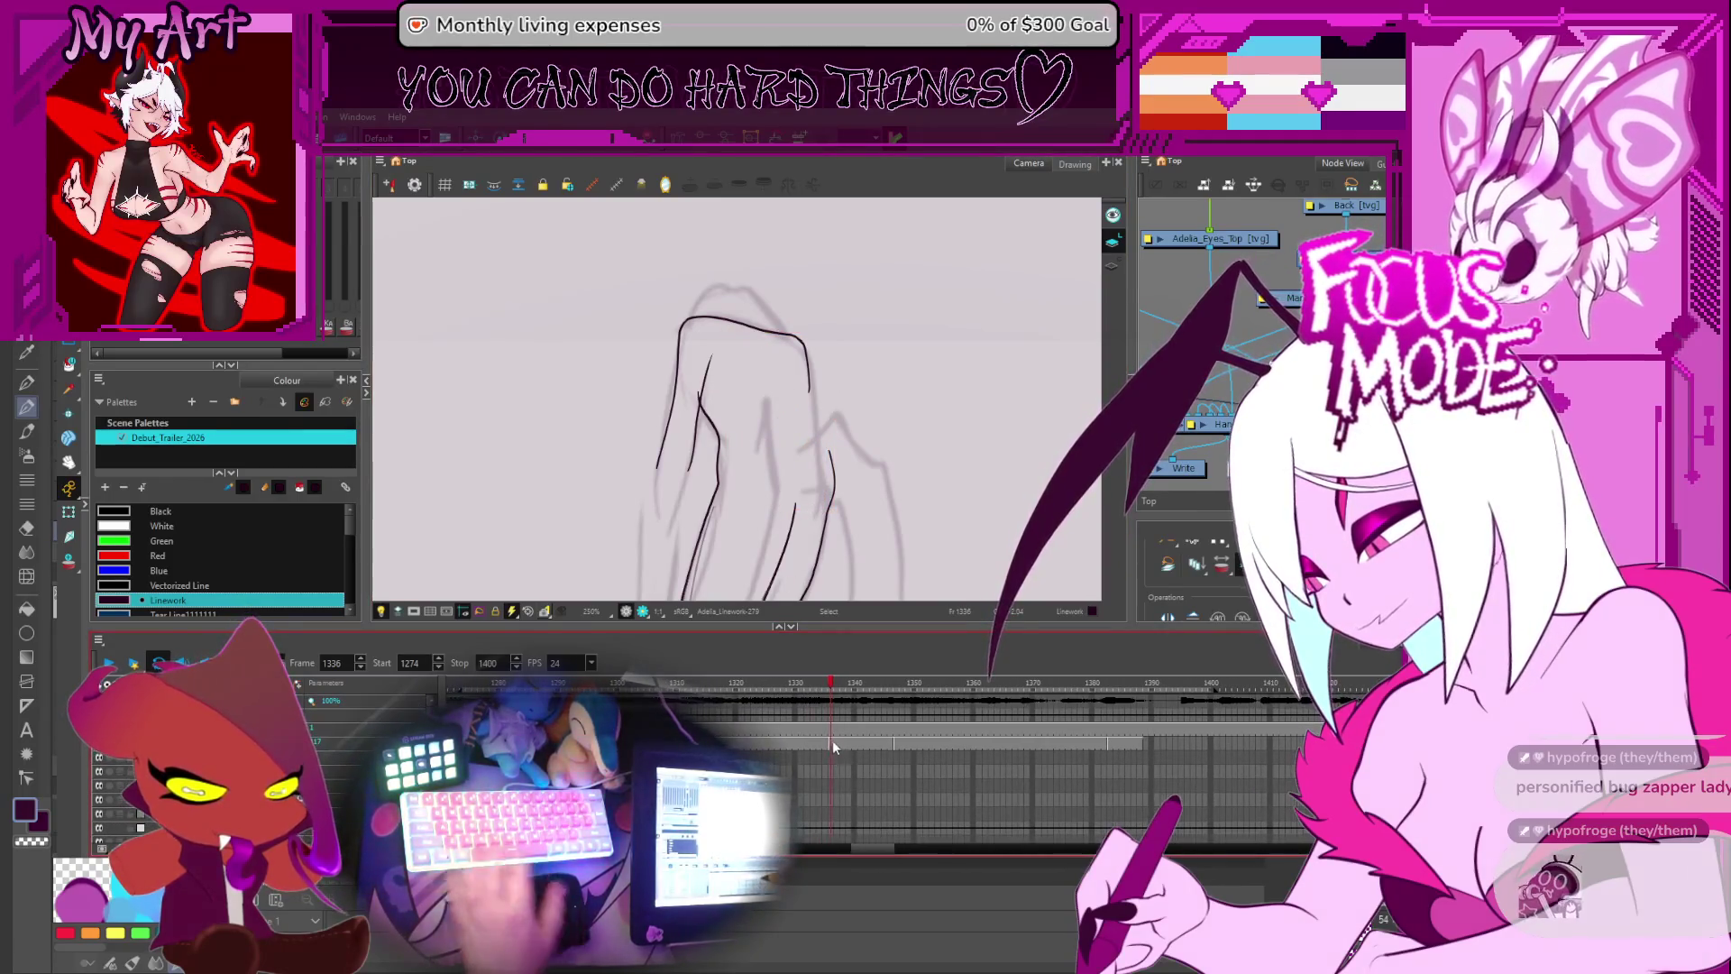
{"action": "key", "text": "ctrl+z"}
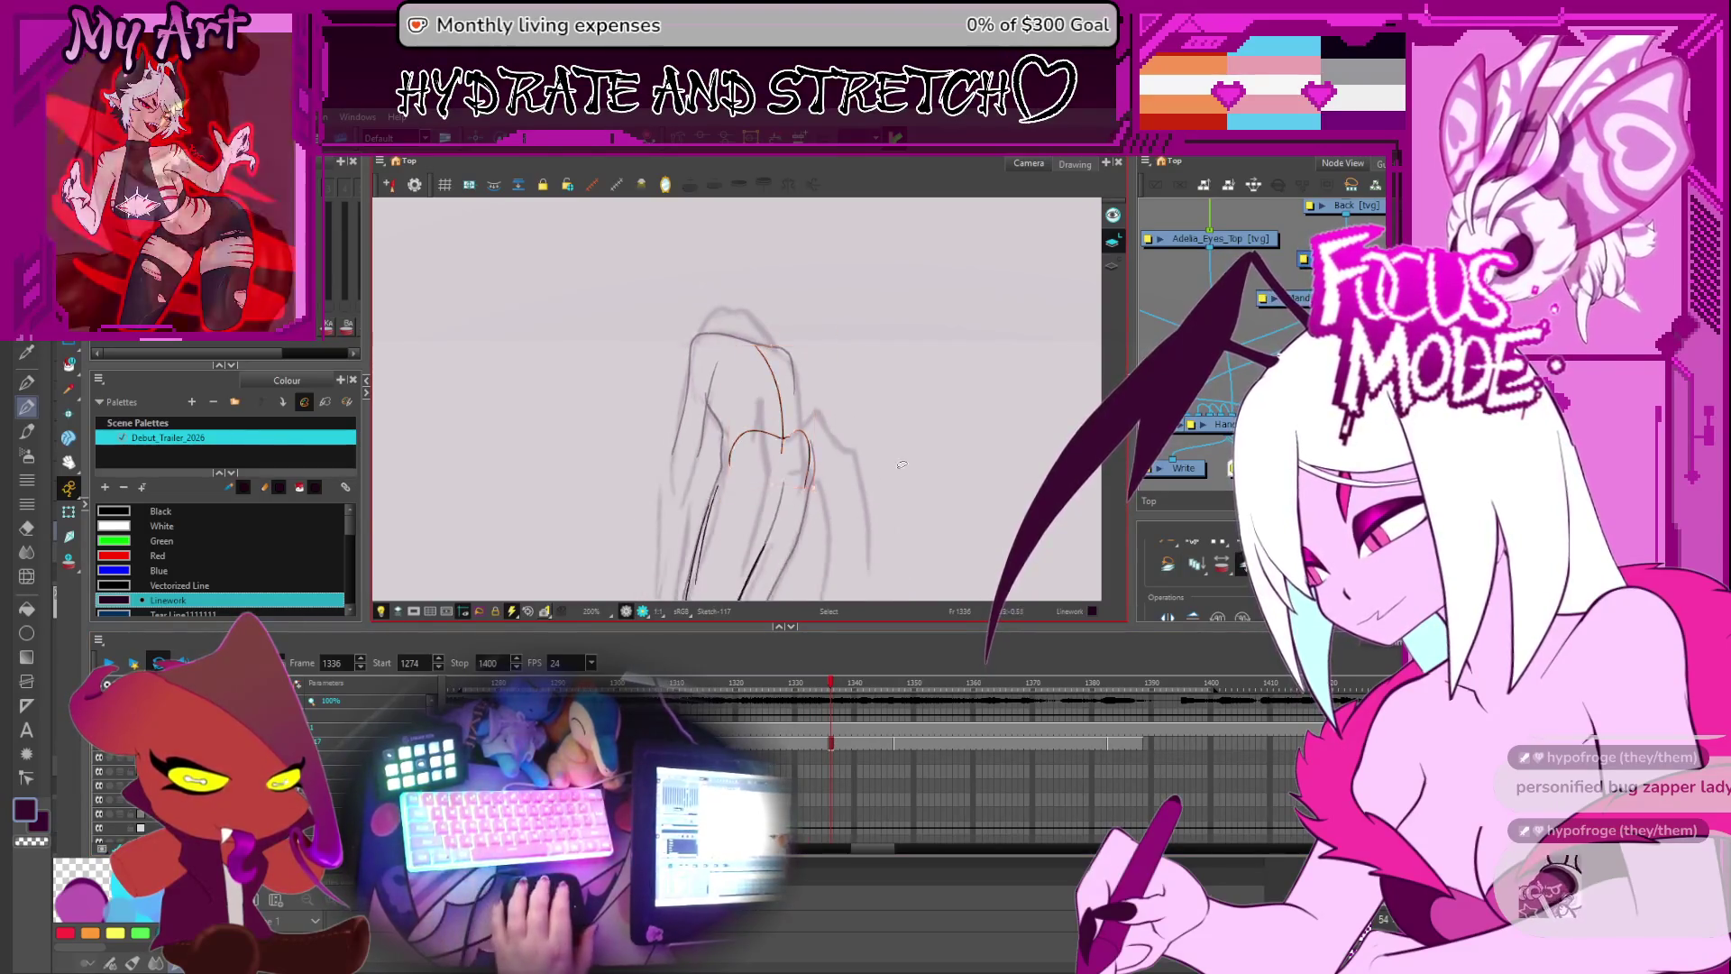
{"action": "scroll", "coordinate": [844, 709], "scroll_direction": "down", "scroll_amount": 2}
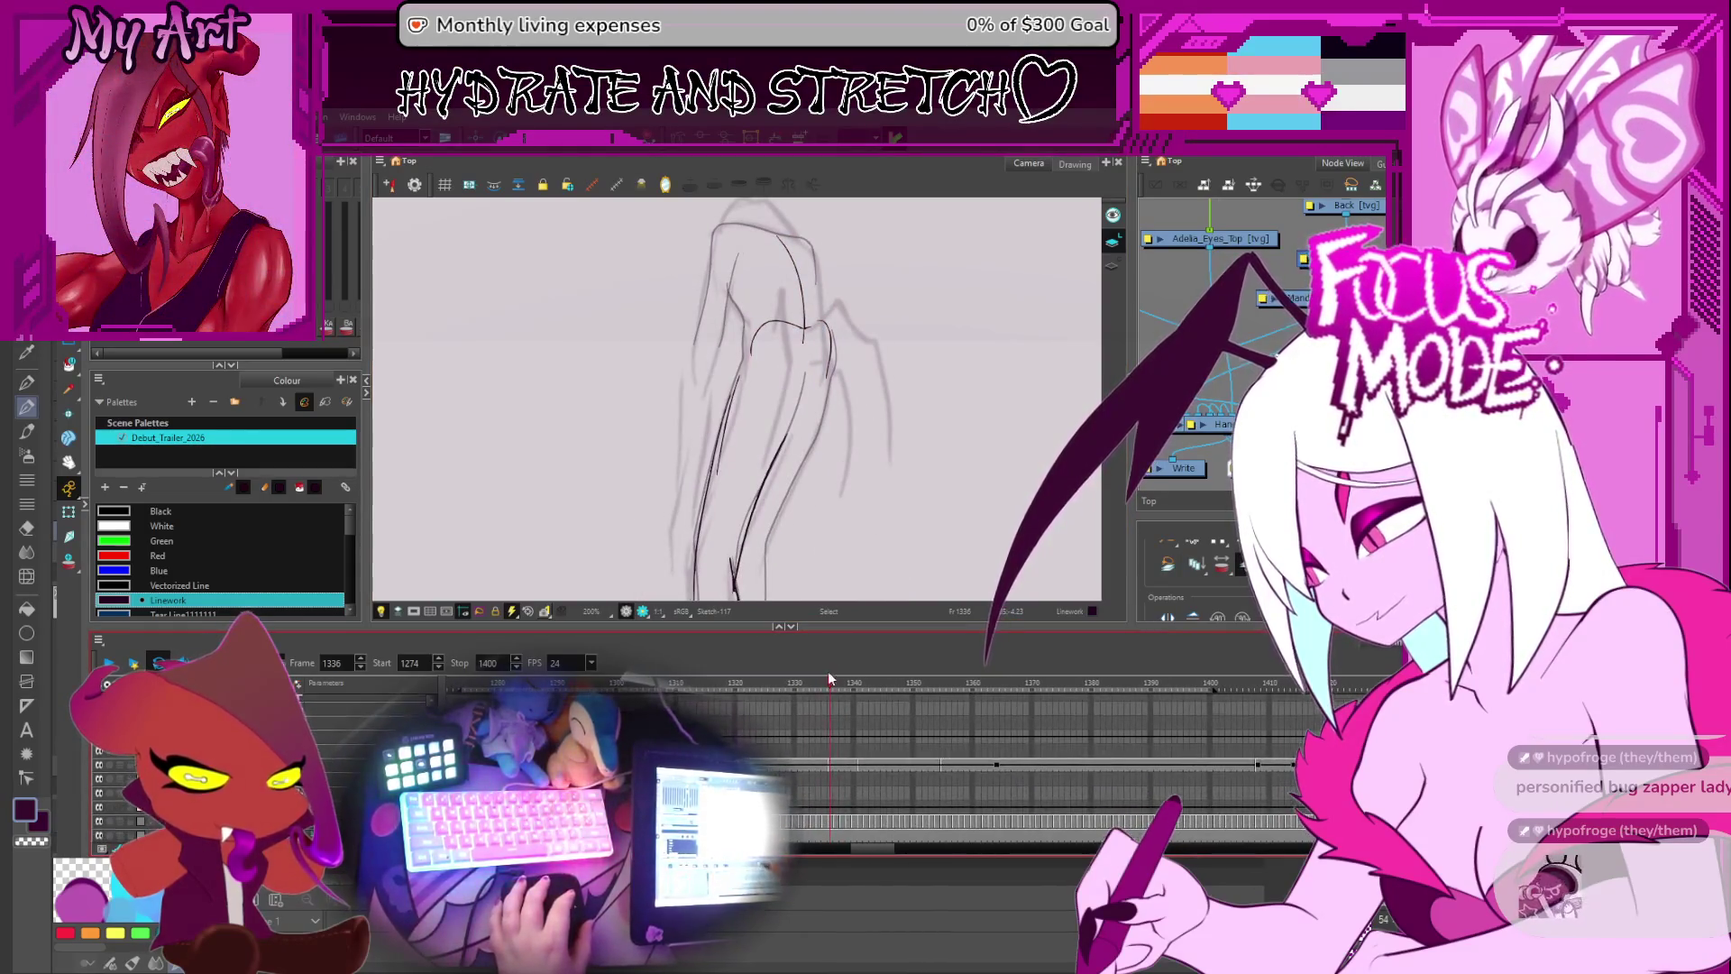
- Select the Adelia_Linework-279 drawing at frame 1336 and reshape its left inner stroke's points
{"action": "left_click", "coordinate": [830, 765]}
{"action": "key", "text": "alt+q"}
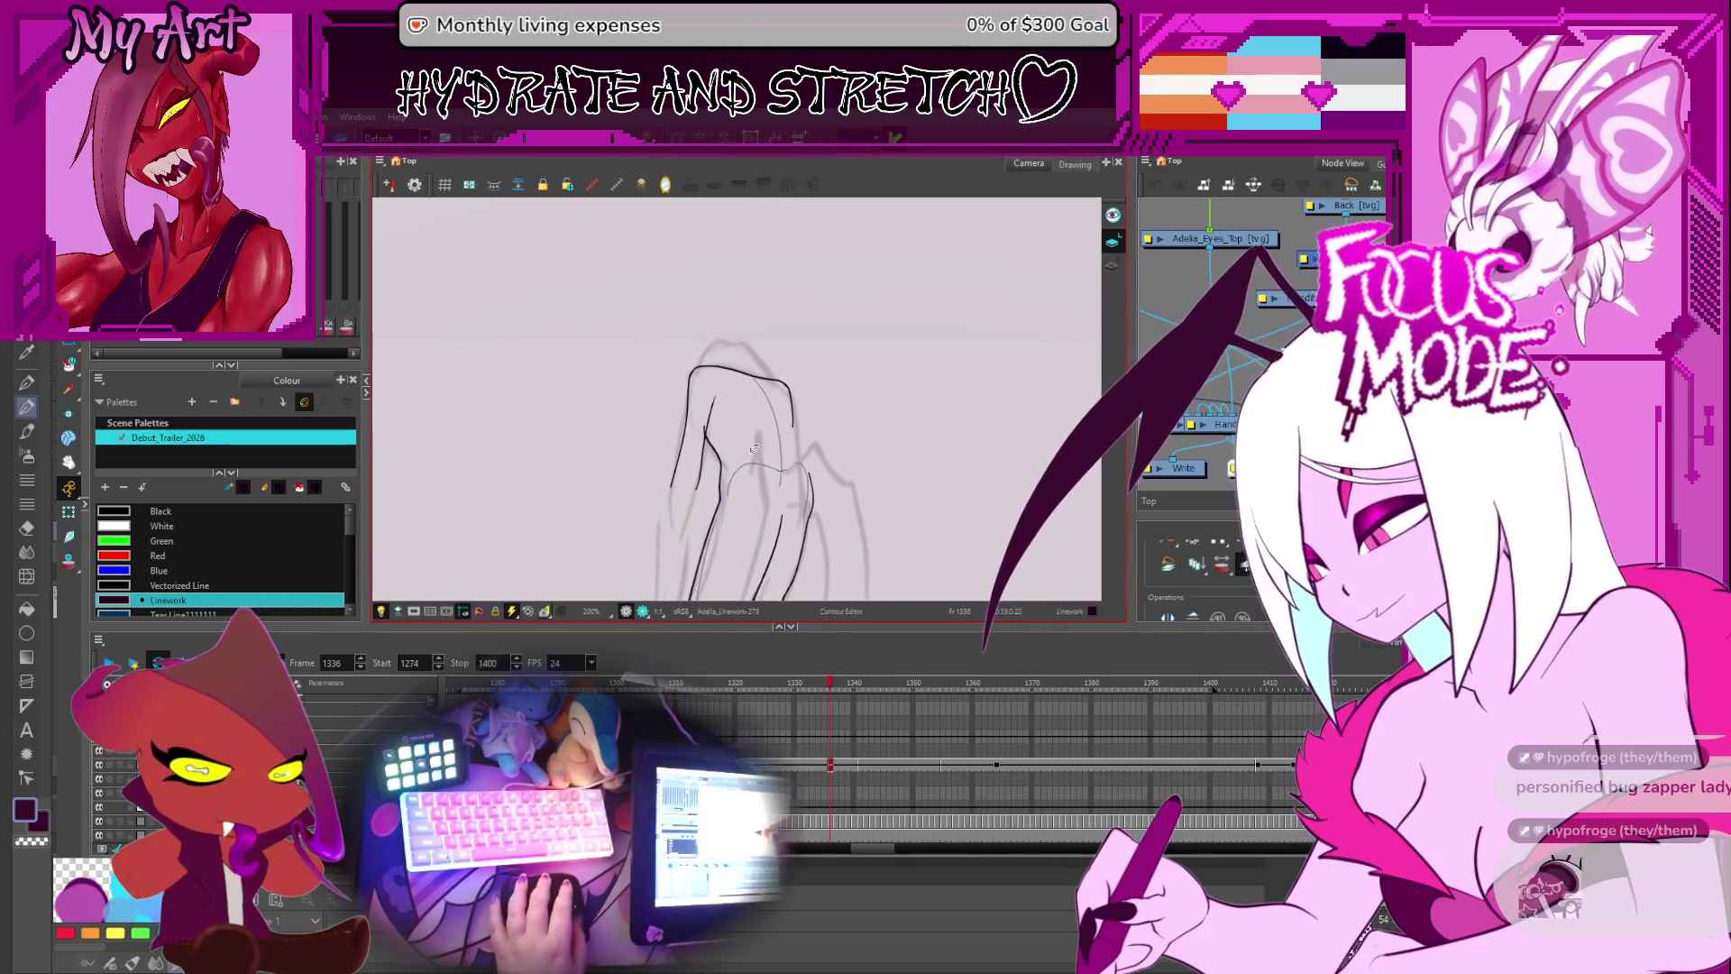
{"action": "left_click", "coordinate": [713, 486]}
{"action": "key", "text": "2"}
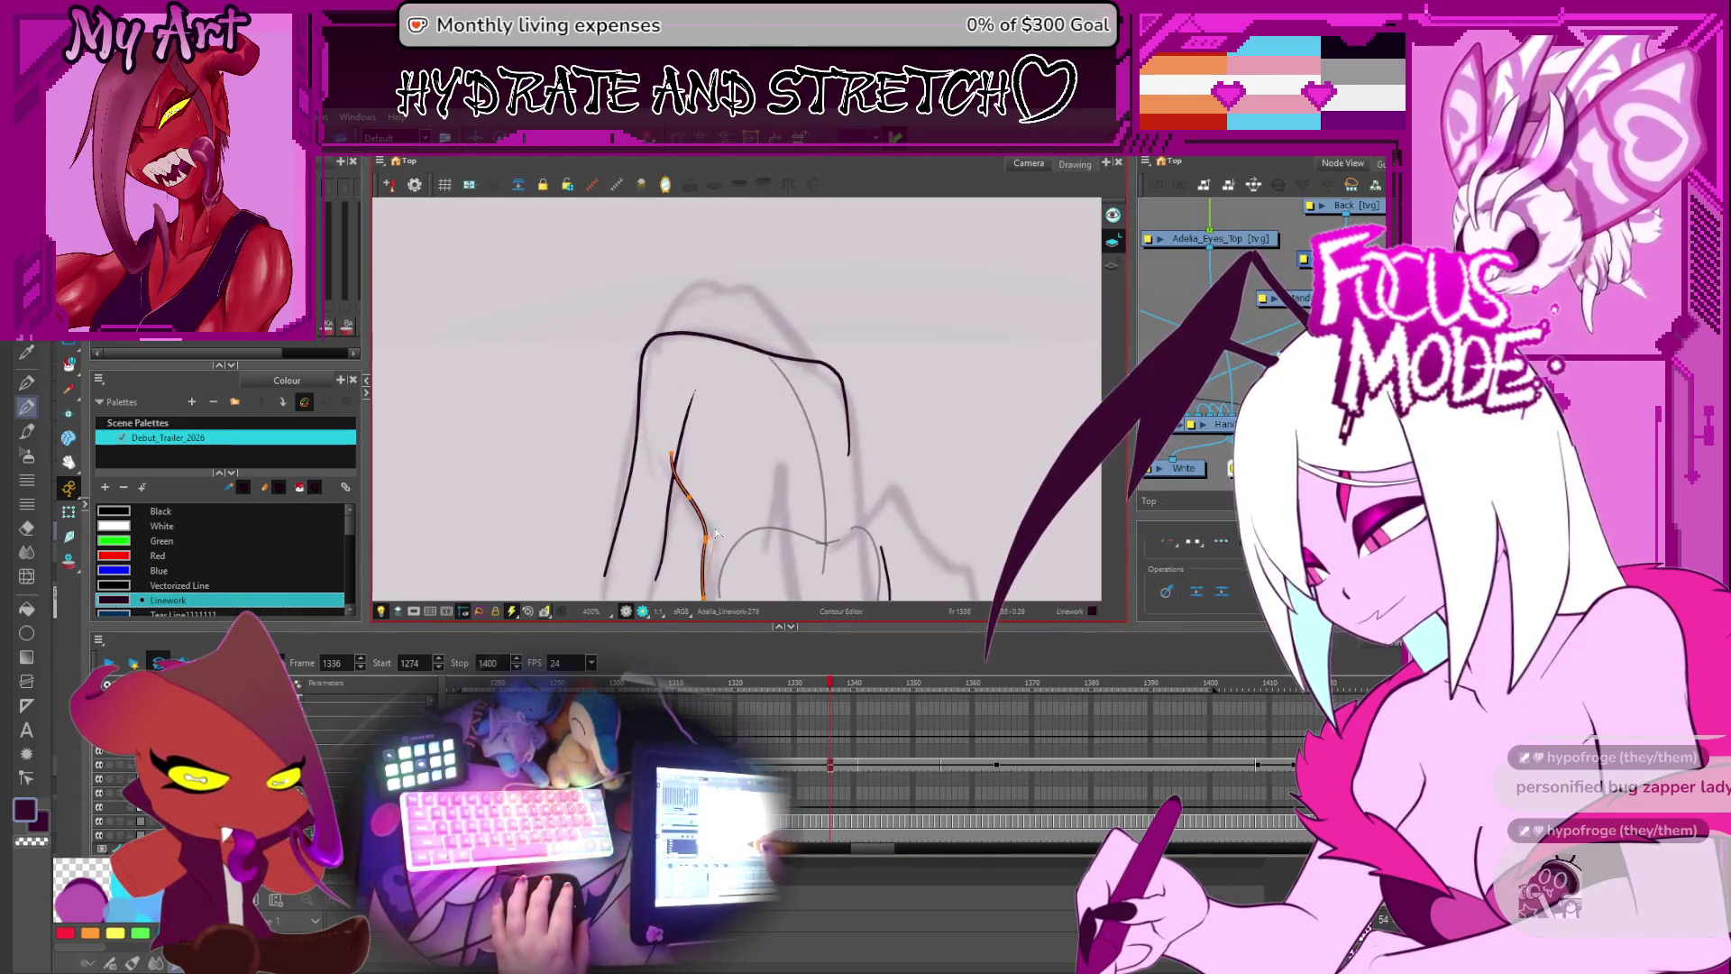
{"action": "left_click_drag", "start_coordinate": [716, 559], "coordinate": [752, 445]}
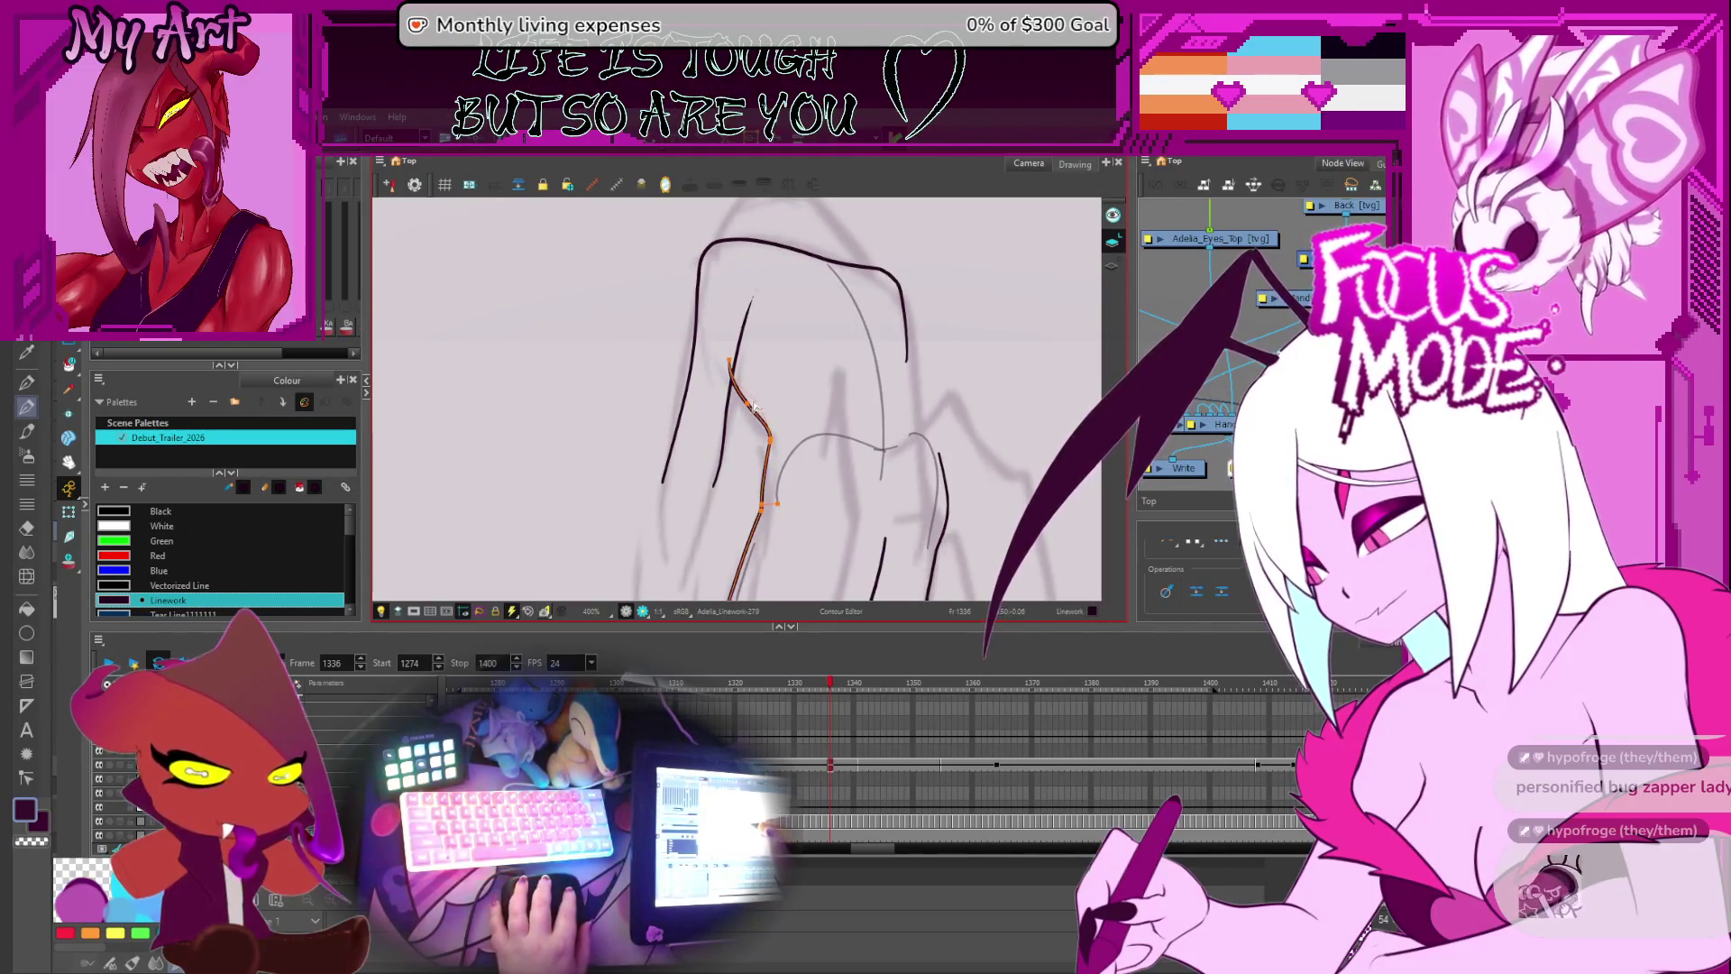
{"action": "left_click_drag", "start_coordinate": [763, 375], "coordinate": [747, 451]}
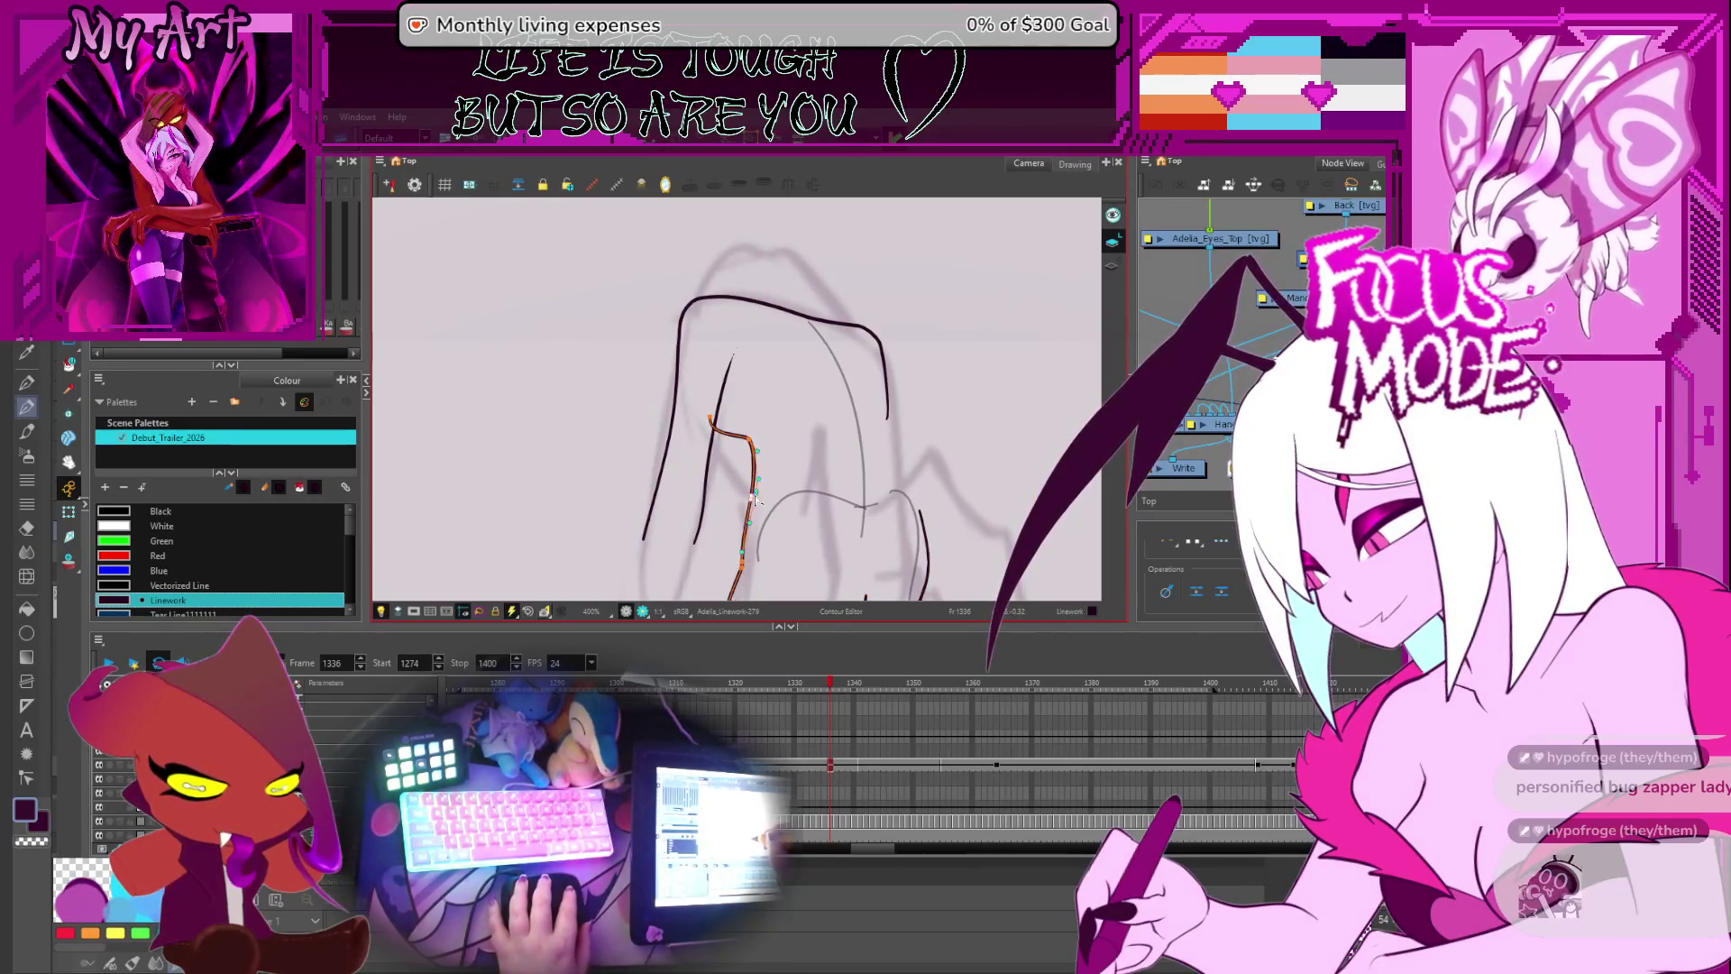
{"action": "scroll", "coordinate": [760, 500], "scroll_direction": "up", "scroll_amount": 3}
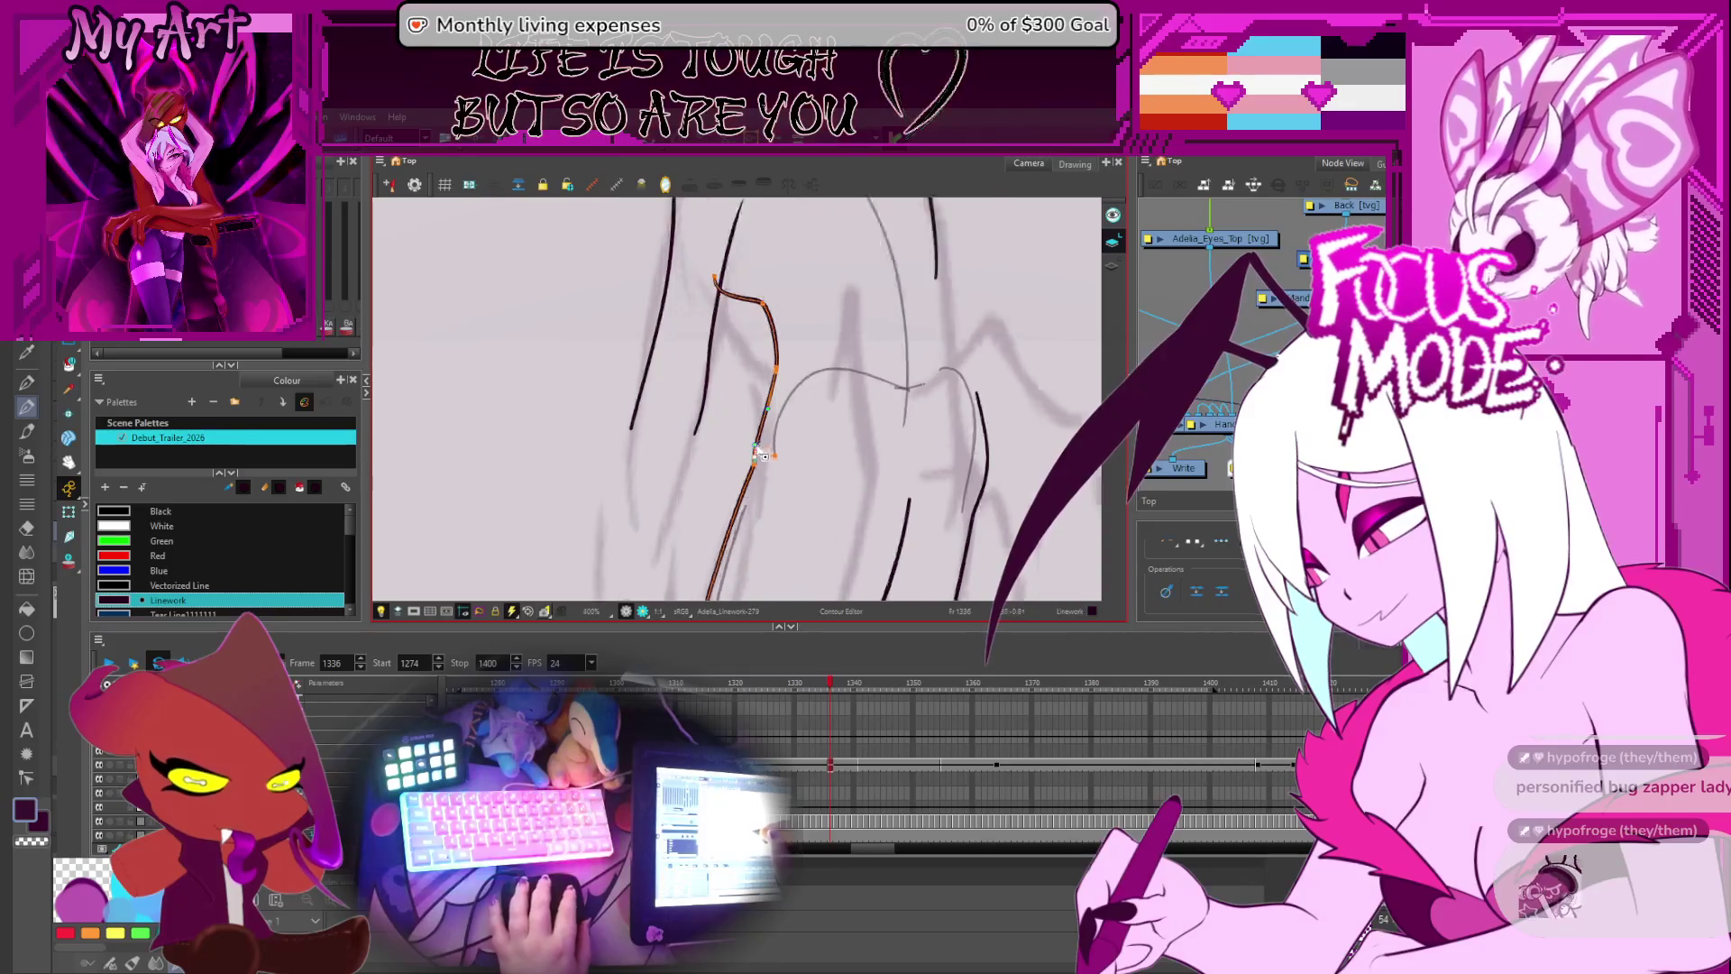
{"action": "scroll", "coordinate": [792, 375], "scroll_direction": "down", "scroll_amount": 5}
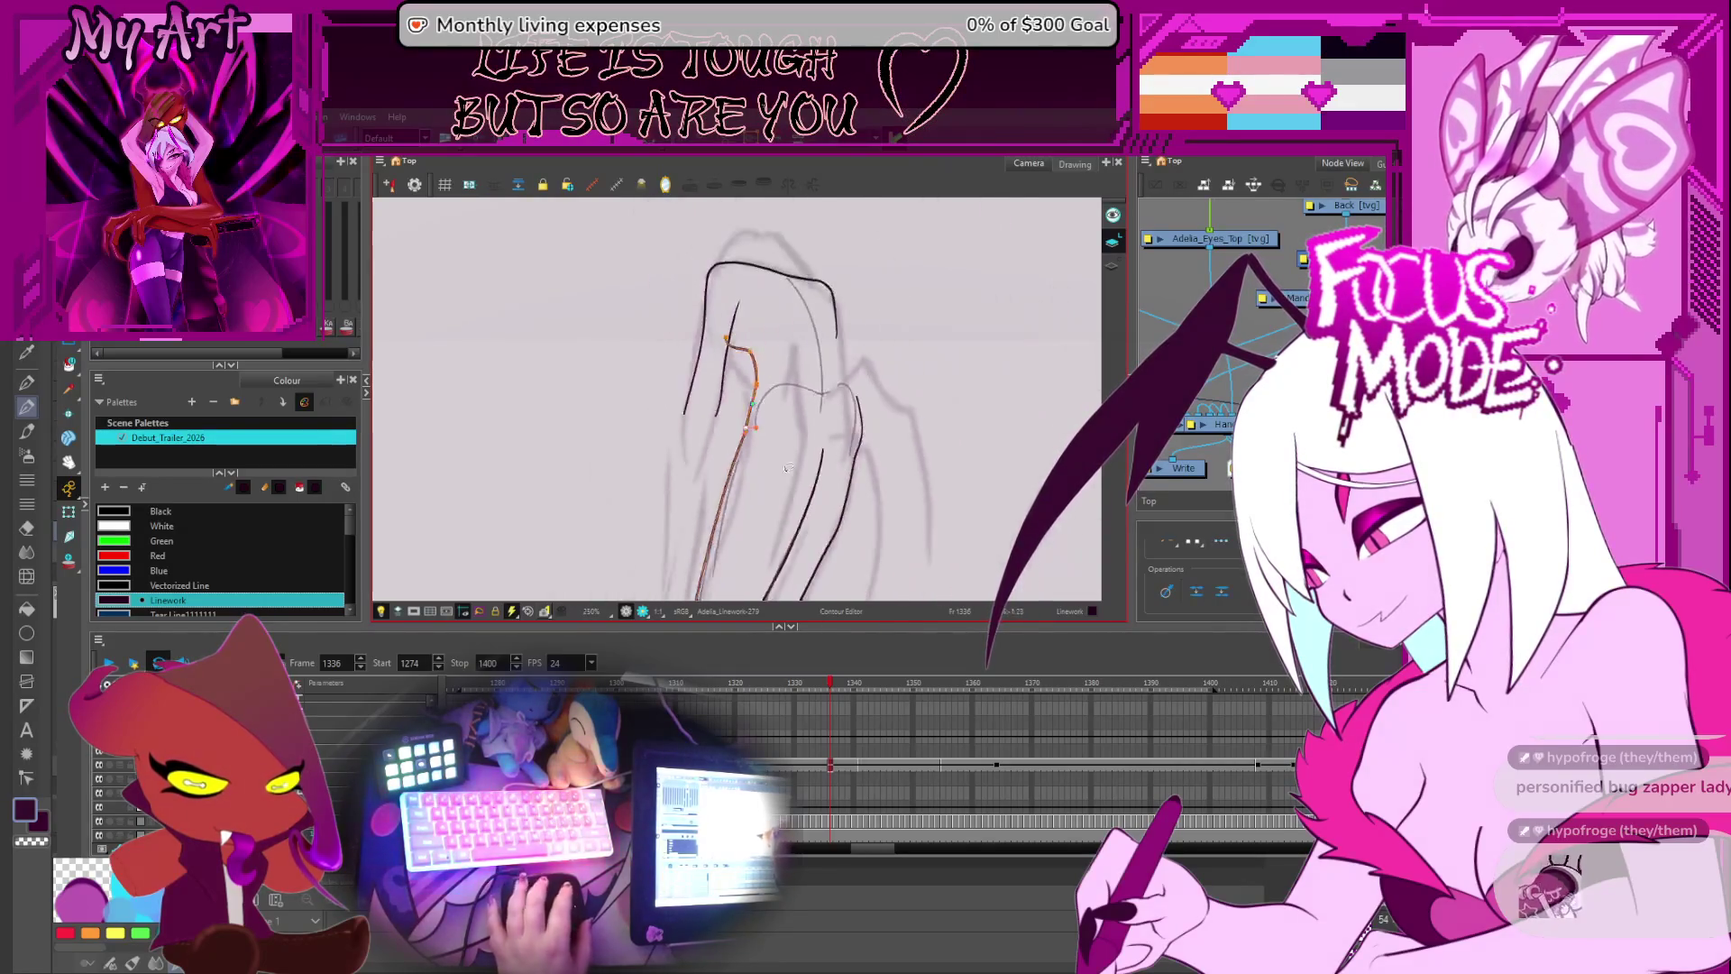
{"action": "left_click_drag", "start_coordinate": [805, 450], "coordinate": [798, 481]}
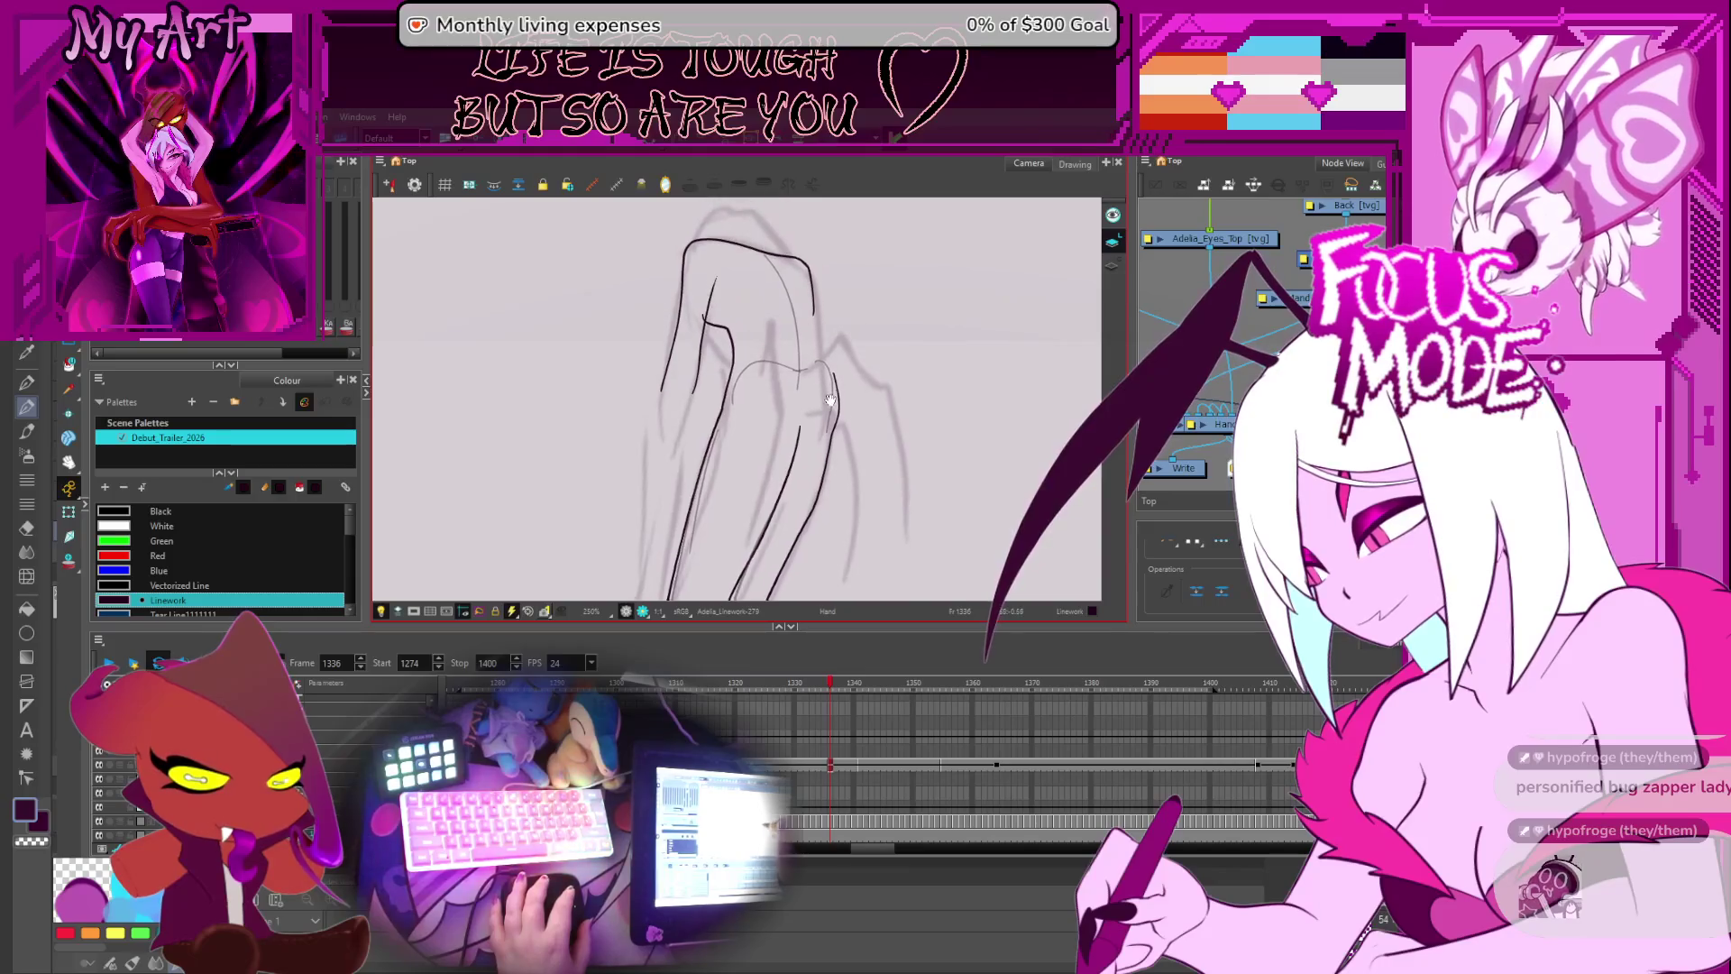
{"action": "scroll", "coordinate": [778, 421], "scroll_direction": "up", "scroll_amount": 1}
{"action": "mouse_move", "coordinate": [811, 416]}
{"action": "left_mouse_down"}
{"action": "mouse_move", "coordinate": [907, 408]}
{"action": "mouse_move", "coordinate": [831, 361]}
{"action": "left_mouse_up"}
{"action": "scroll", "coordinate": [831, 361], "scroll_direction": "up", "scroll_amount": 2}
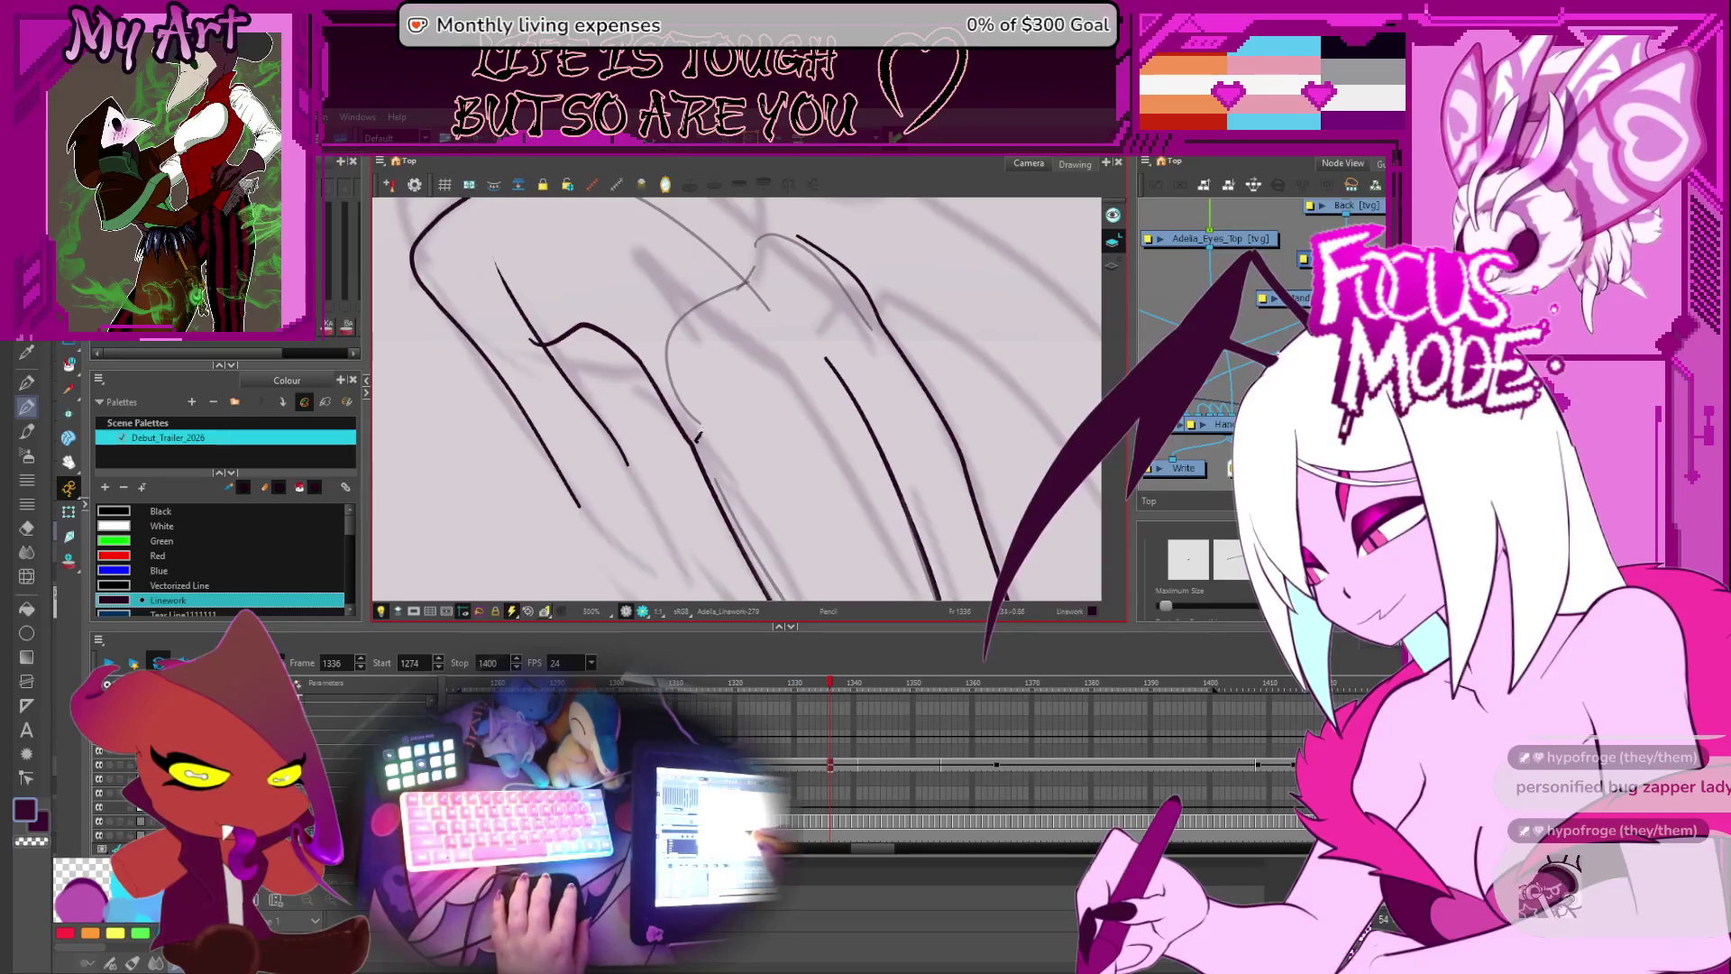
- Undo the last curved stroke, show the green rough again, and tweak the linework points over it
{"action": "key", "text": "ctrl+z"}
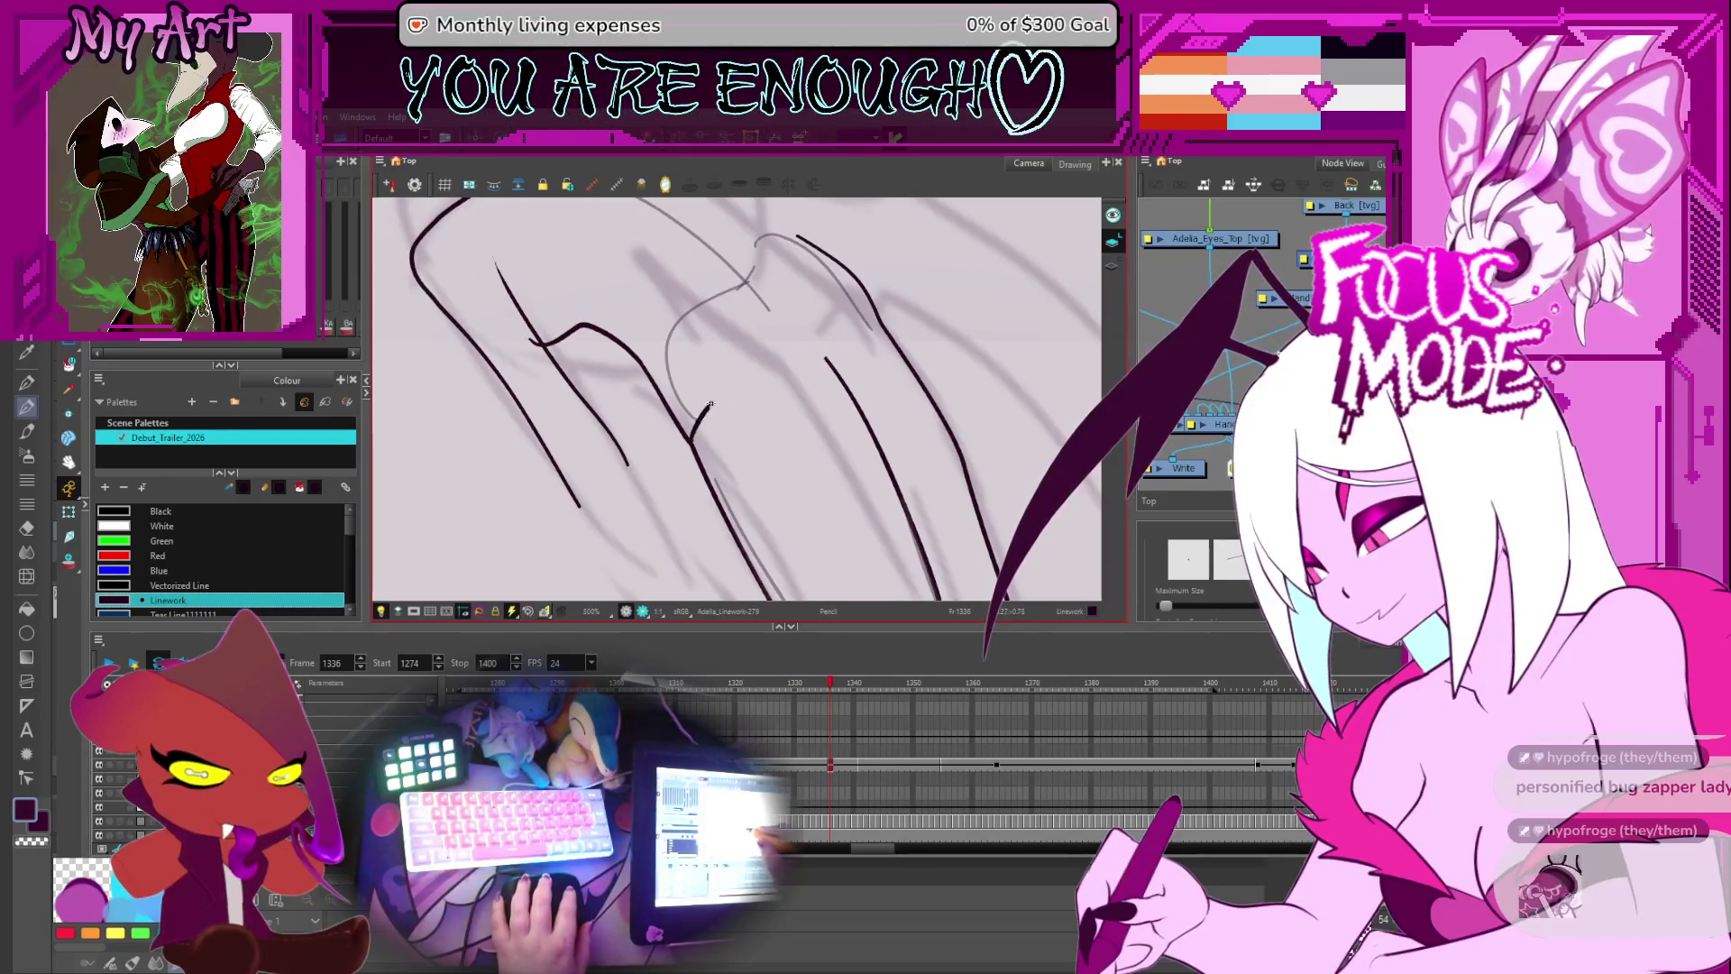
{"action": "key", "text": "shift+l"}
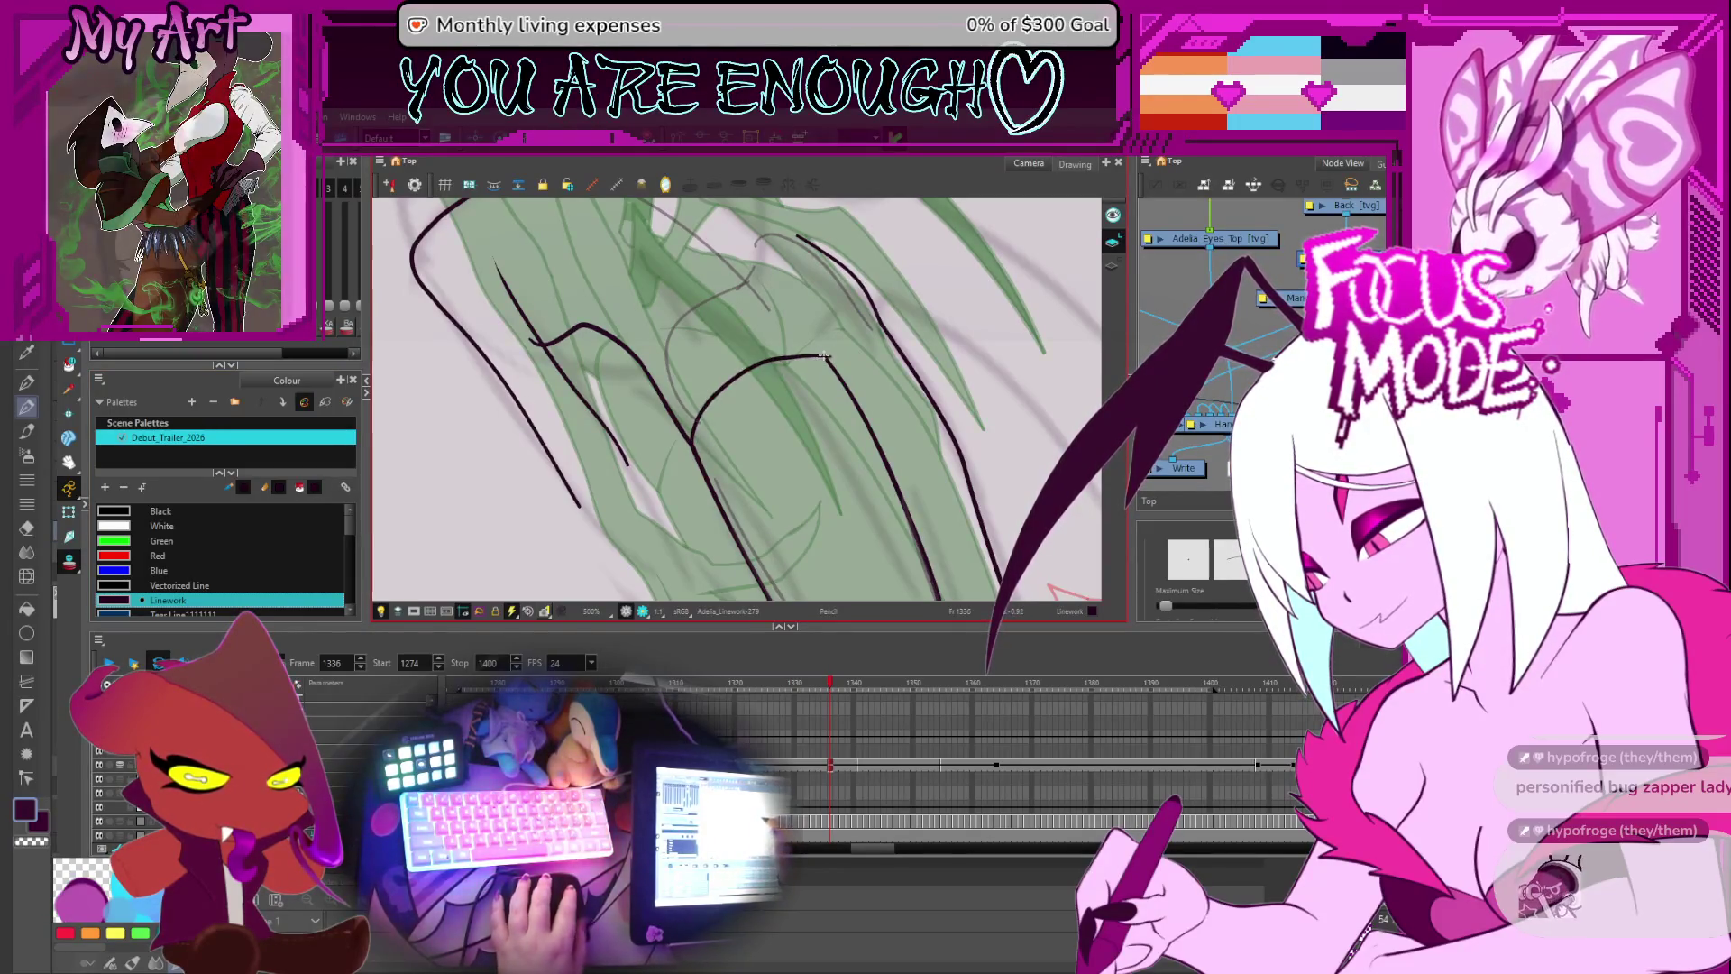
{"action": "key", "text": "alt+q"}
{"action": "left_click", "coordinate": [760, 363]}
{"action": "scroll", "coordinate": [867, 351], "scroll_direction": "up", "scroll_amount": 2}
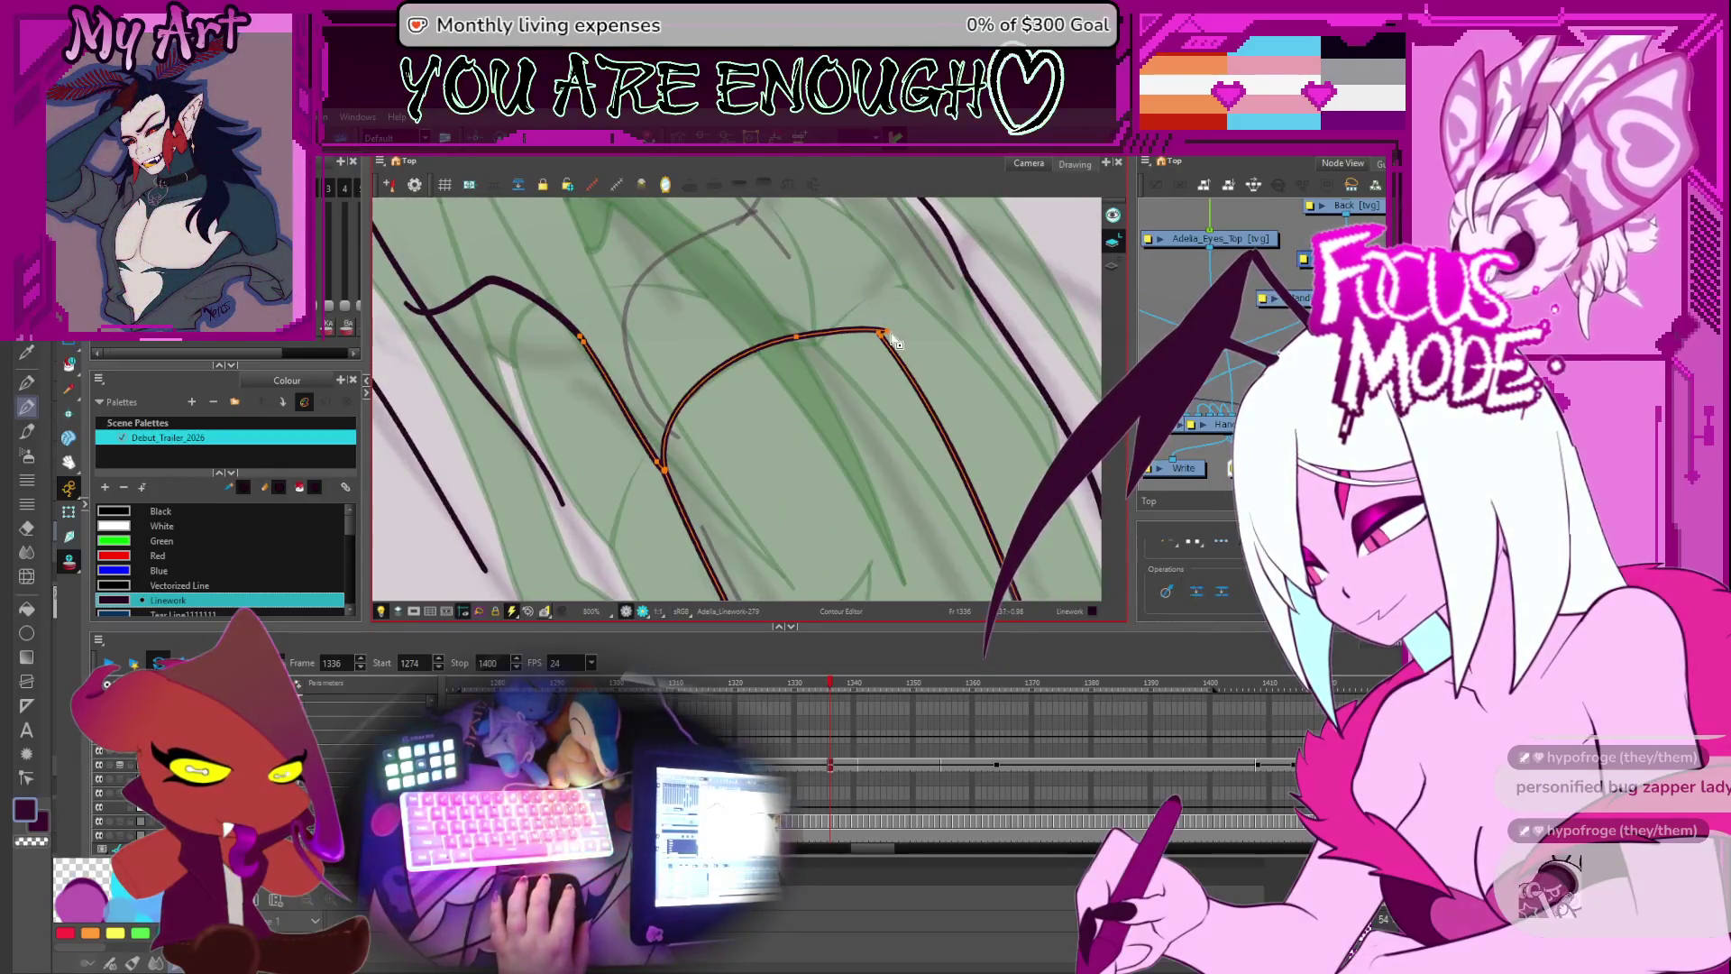
{"action": "key", "text": "alt+slash"}
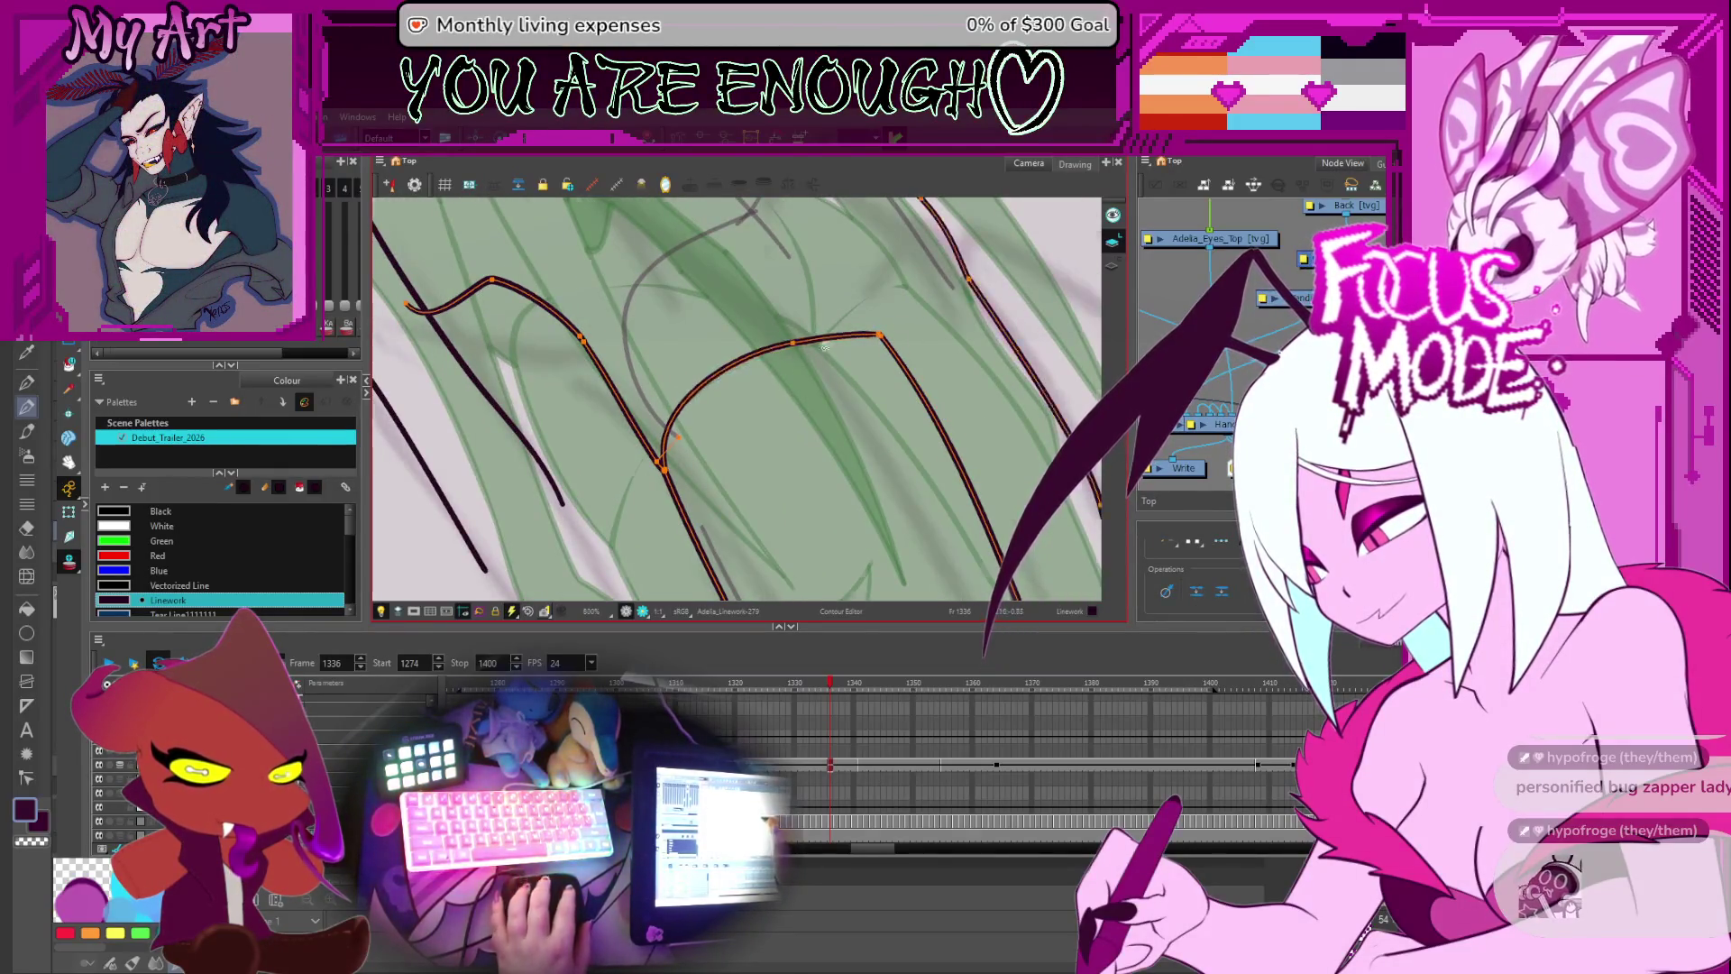
{"action": "scroll", "coordinate": [768, 358], "scroll_direction": "down", "scroll_amount": 3}
{"action": "scroll", "coordinate": [740, 374], "scroll_direction": "up", "scroll_amount": 2}
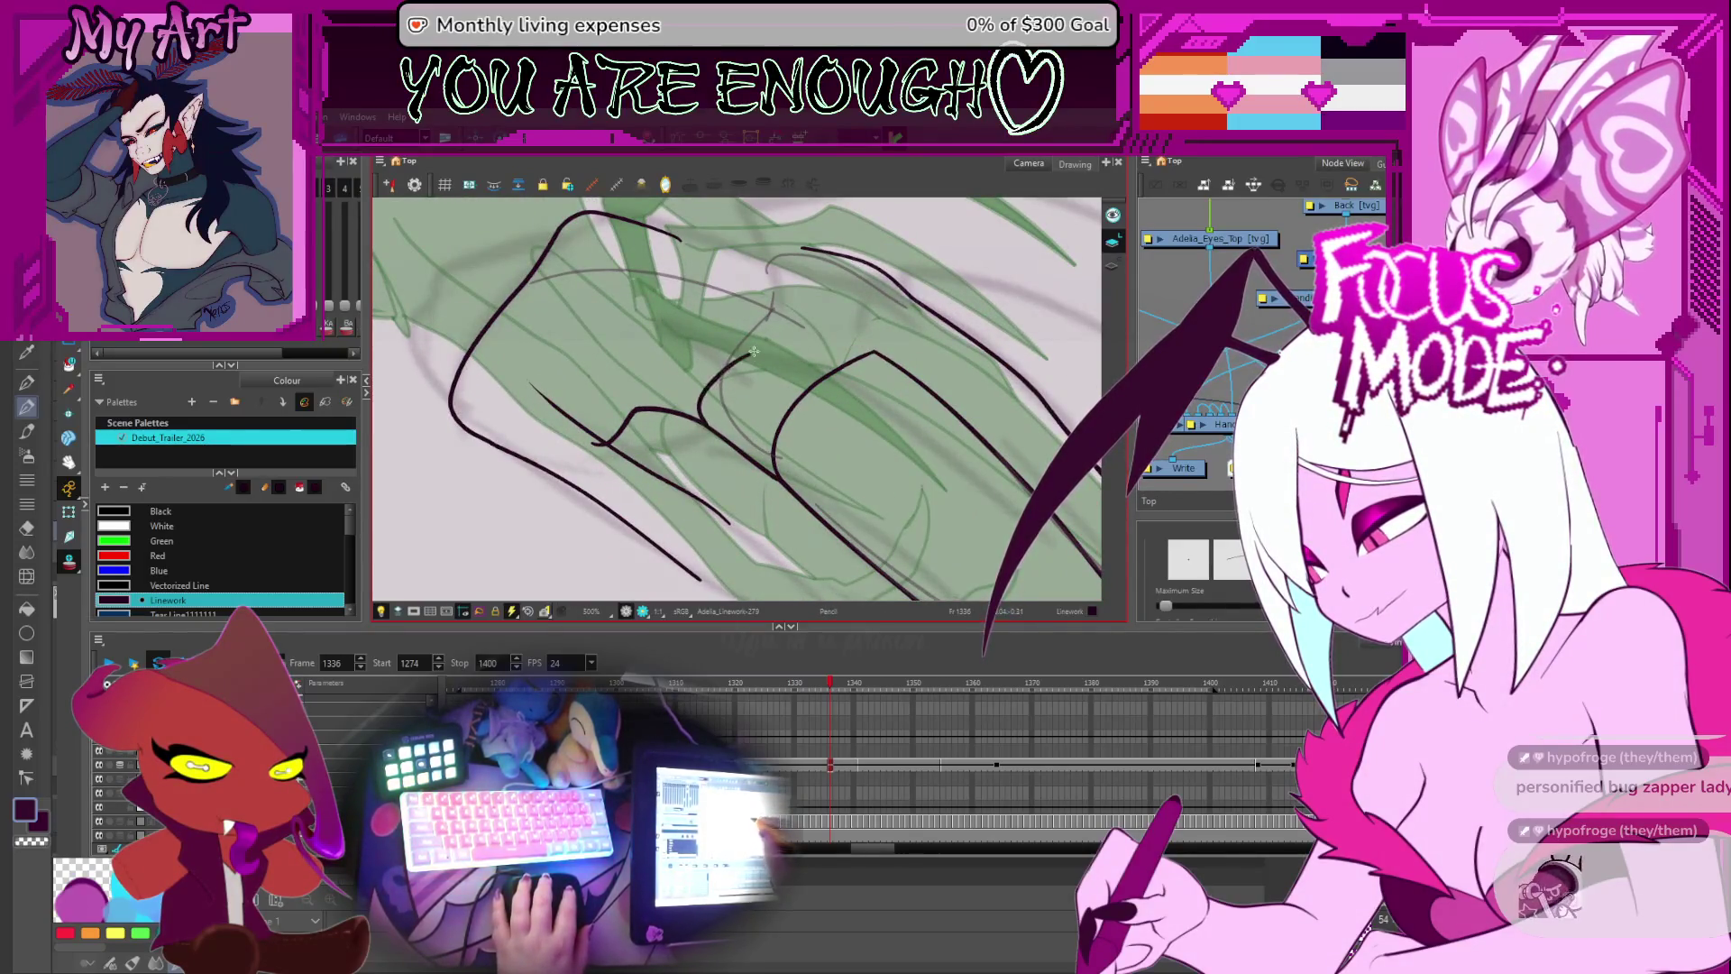
{"action": "scroll", "coordinate": [739, 359], "scroll_direction": "down", "scroll_amount": 2}
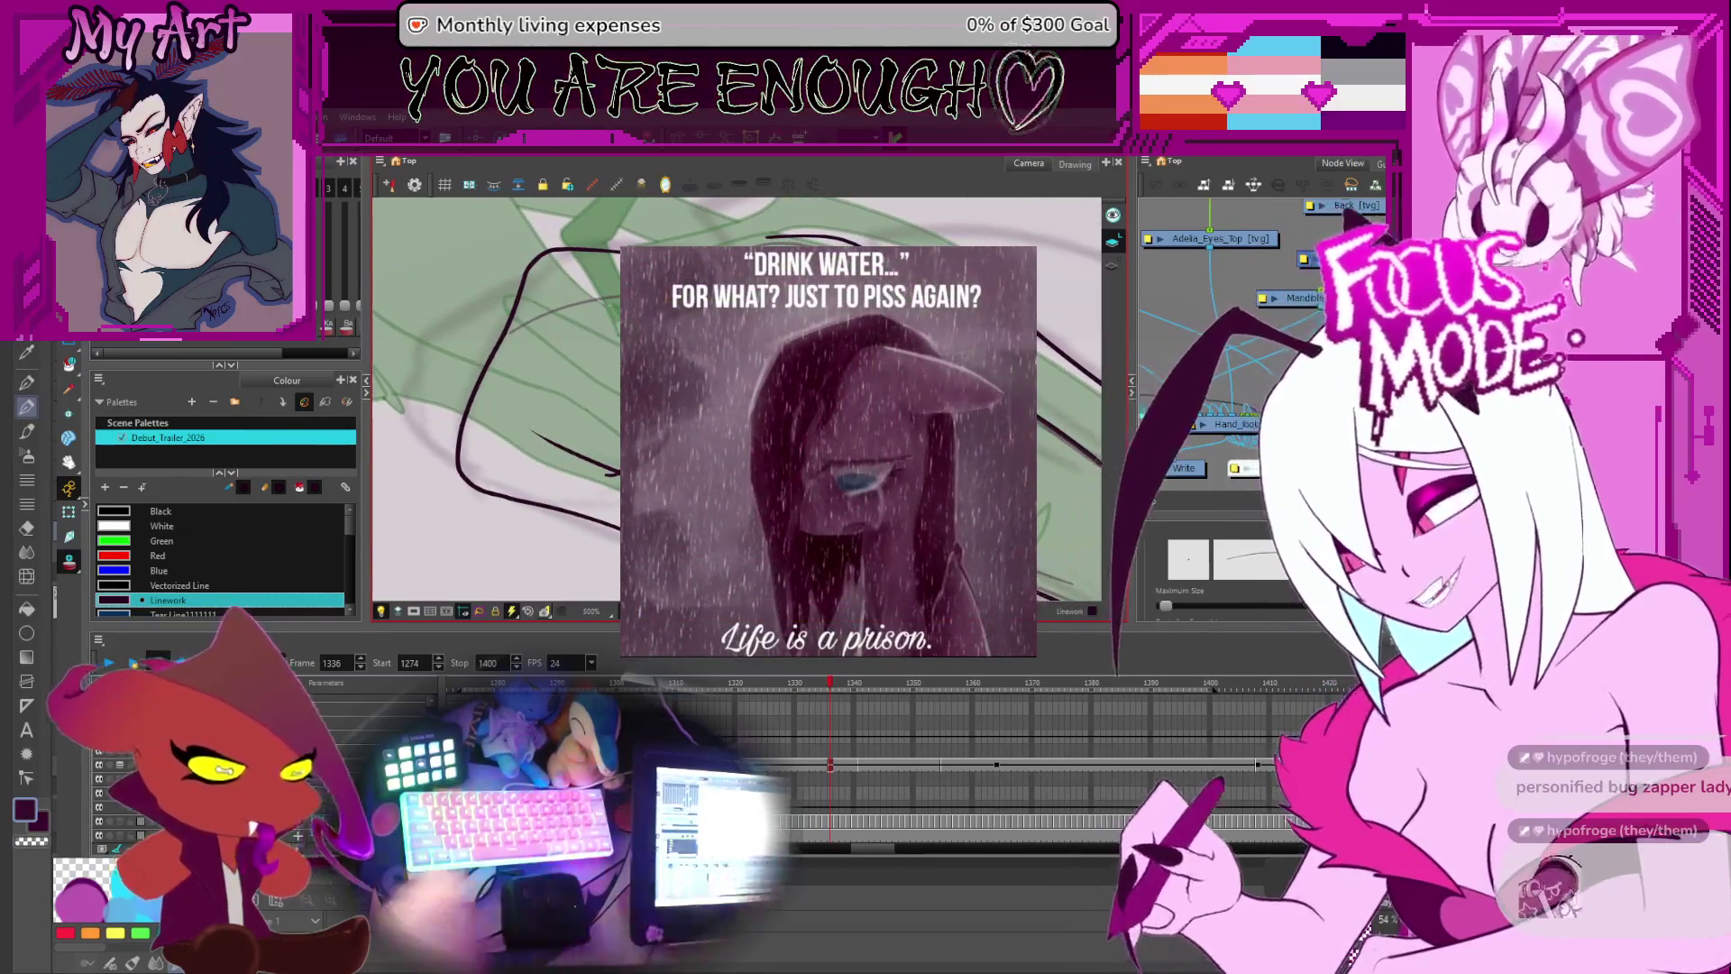
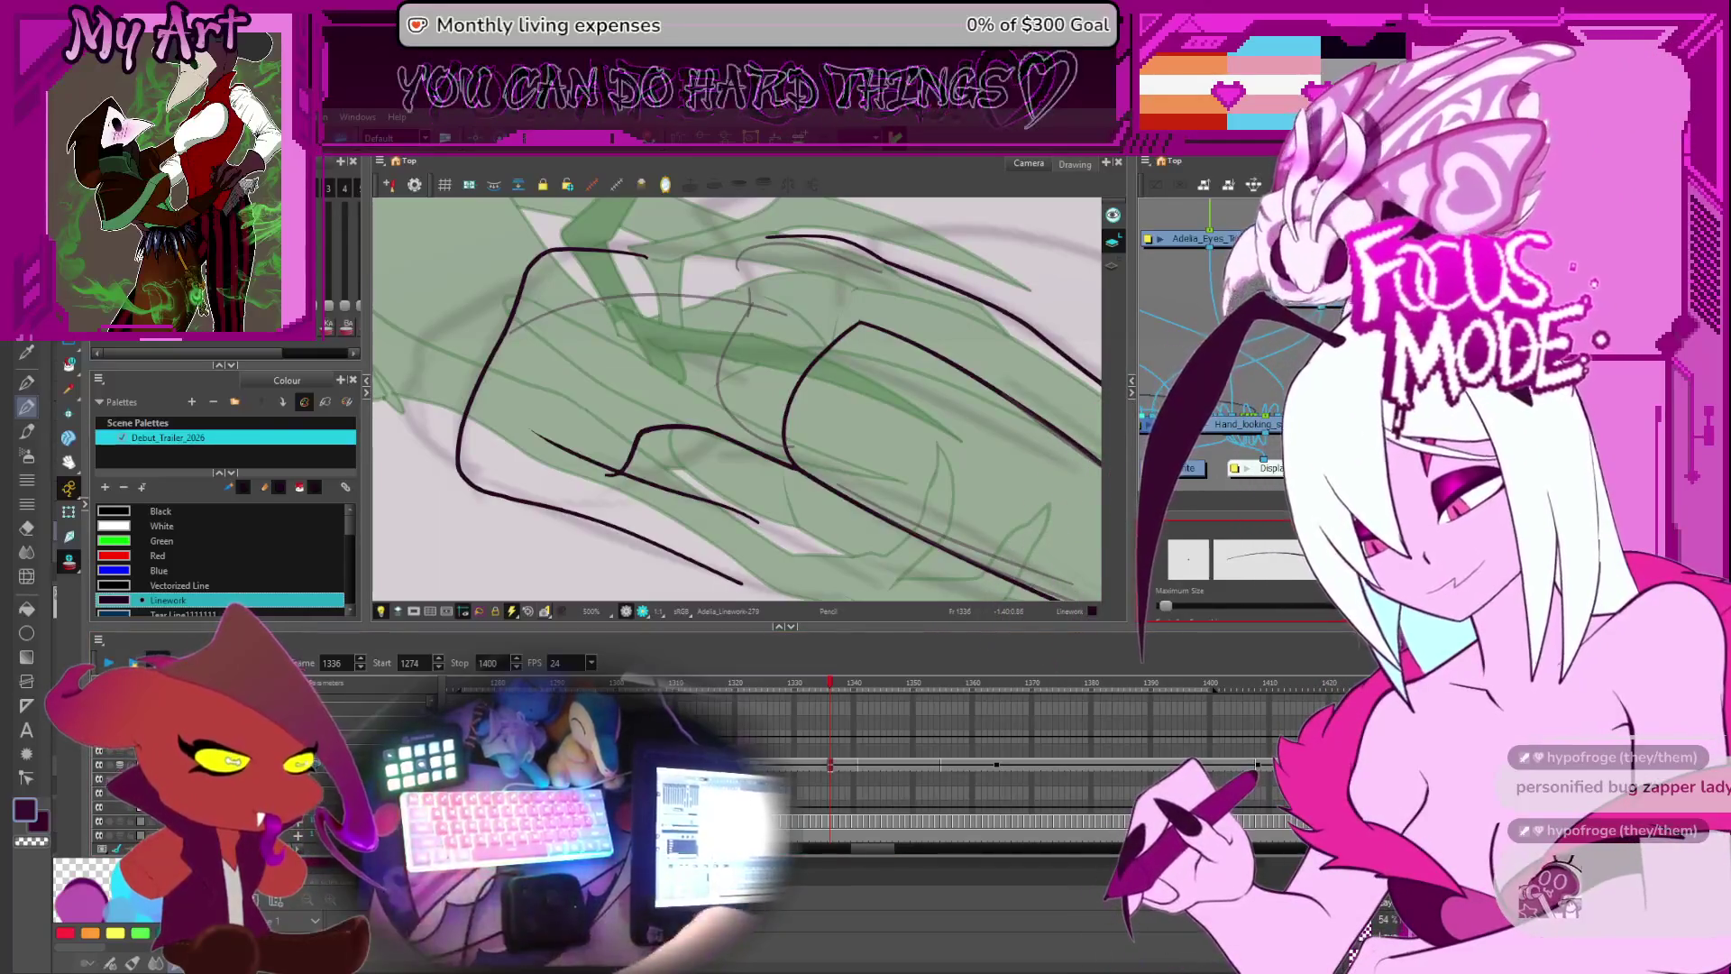
- Trace a black line up and right over the sketch, then select the nearby strokes in the Contour Editor
{"action": "left_click_drag", "start_coordinate": [827, 339], "coordinate": [829, 435]}
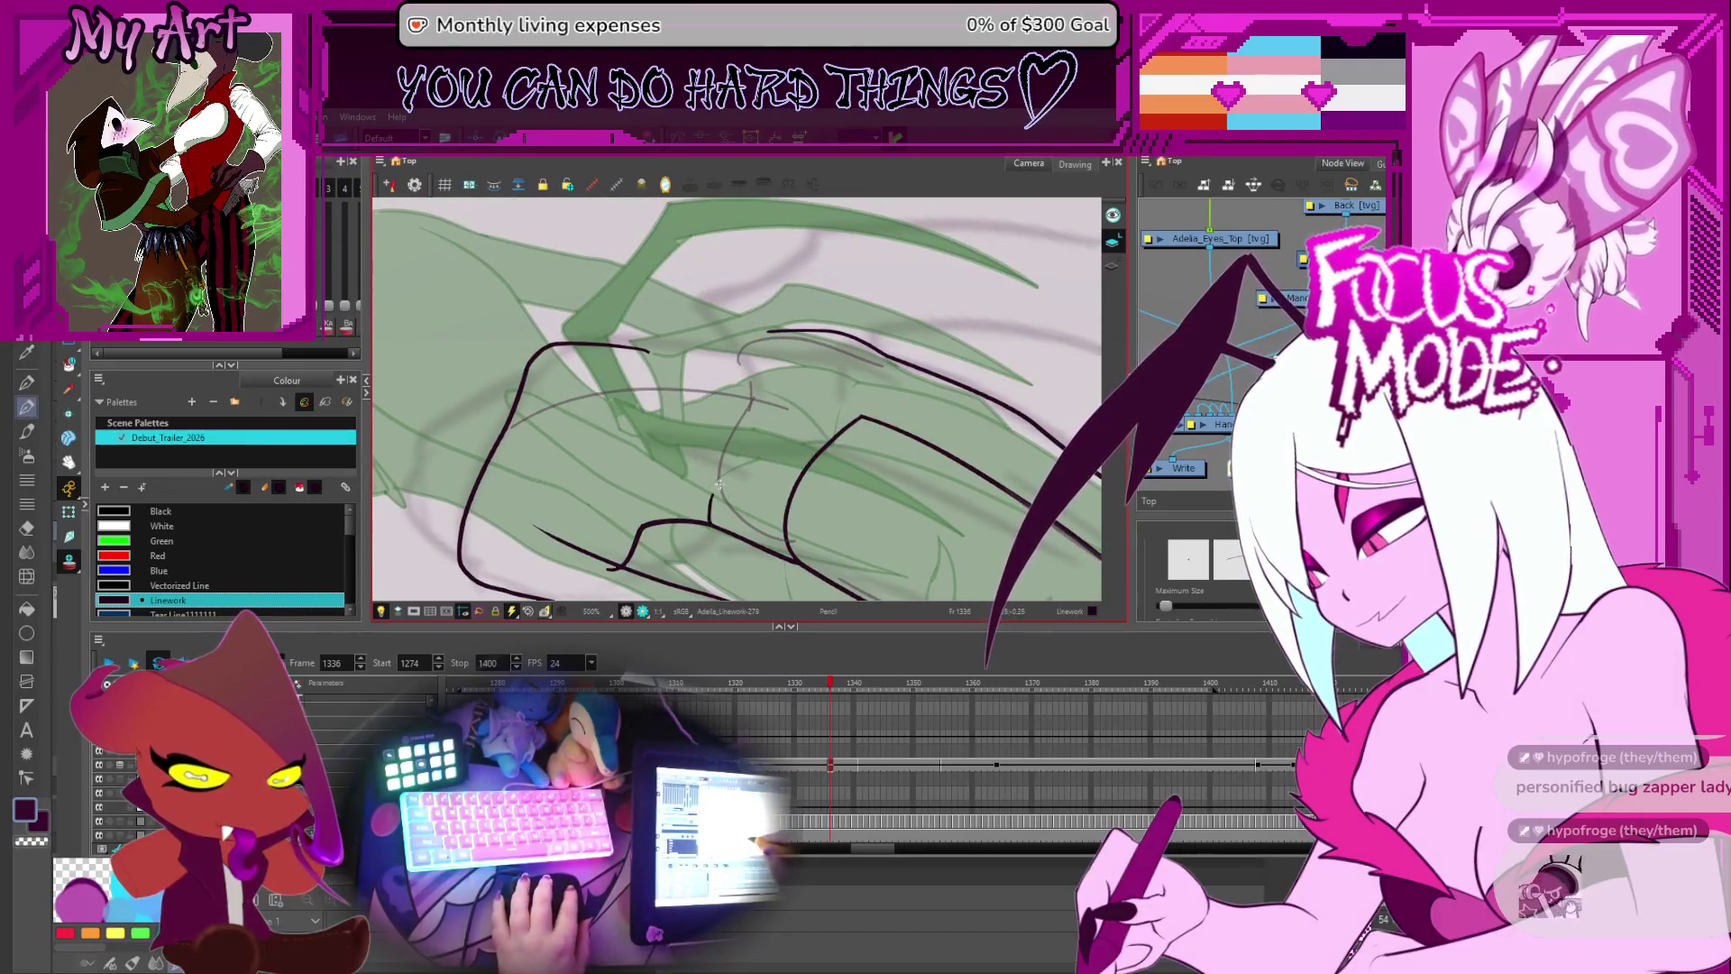
{"action": "left_click_drag", "start_coordinate": [720, 529], "coordinate": [835, 421]}
{"action": "key", "text": "alt+q"}
{"action": "left_click", "coordinate": [838, 424]}
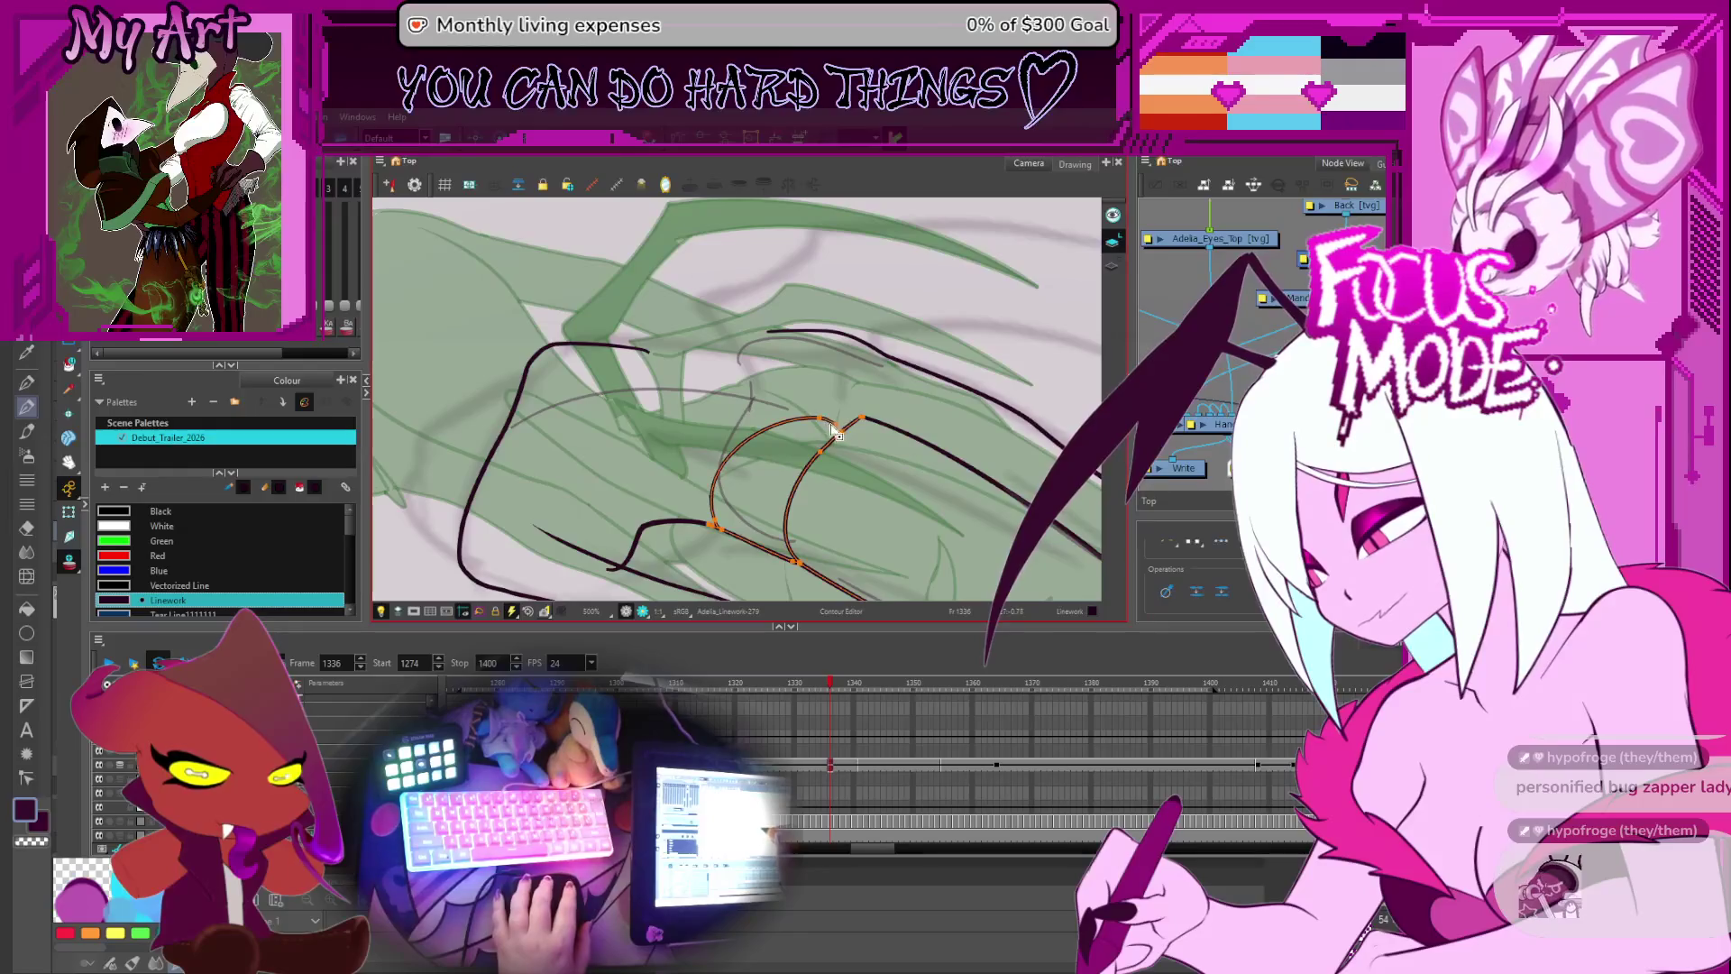
{"action": "left_click", "coordinate": [855, 419], "text": "shift"}
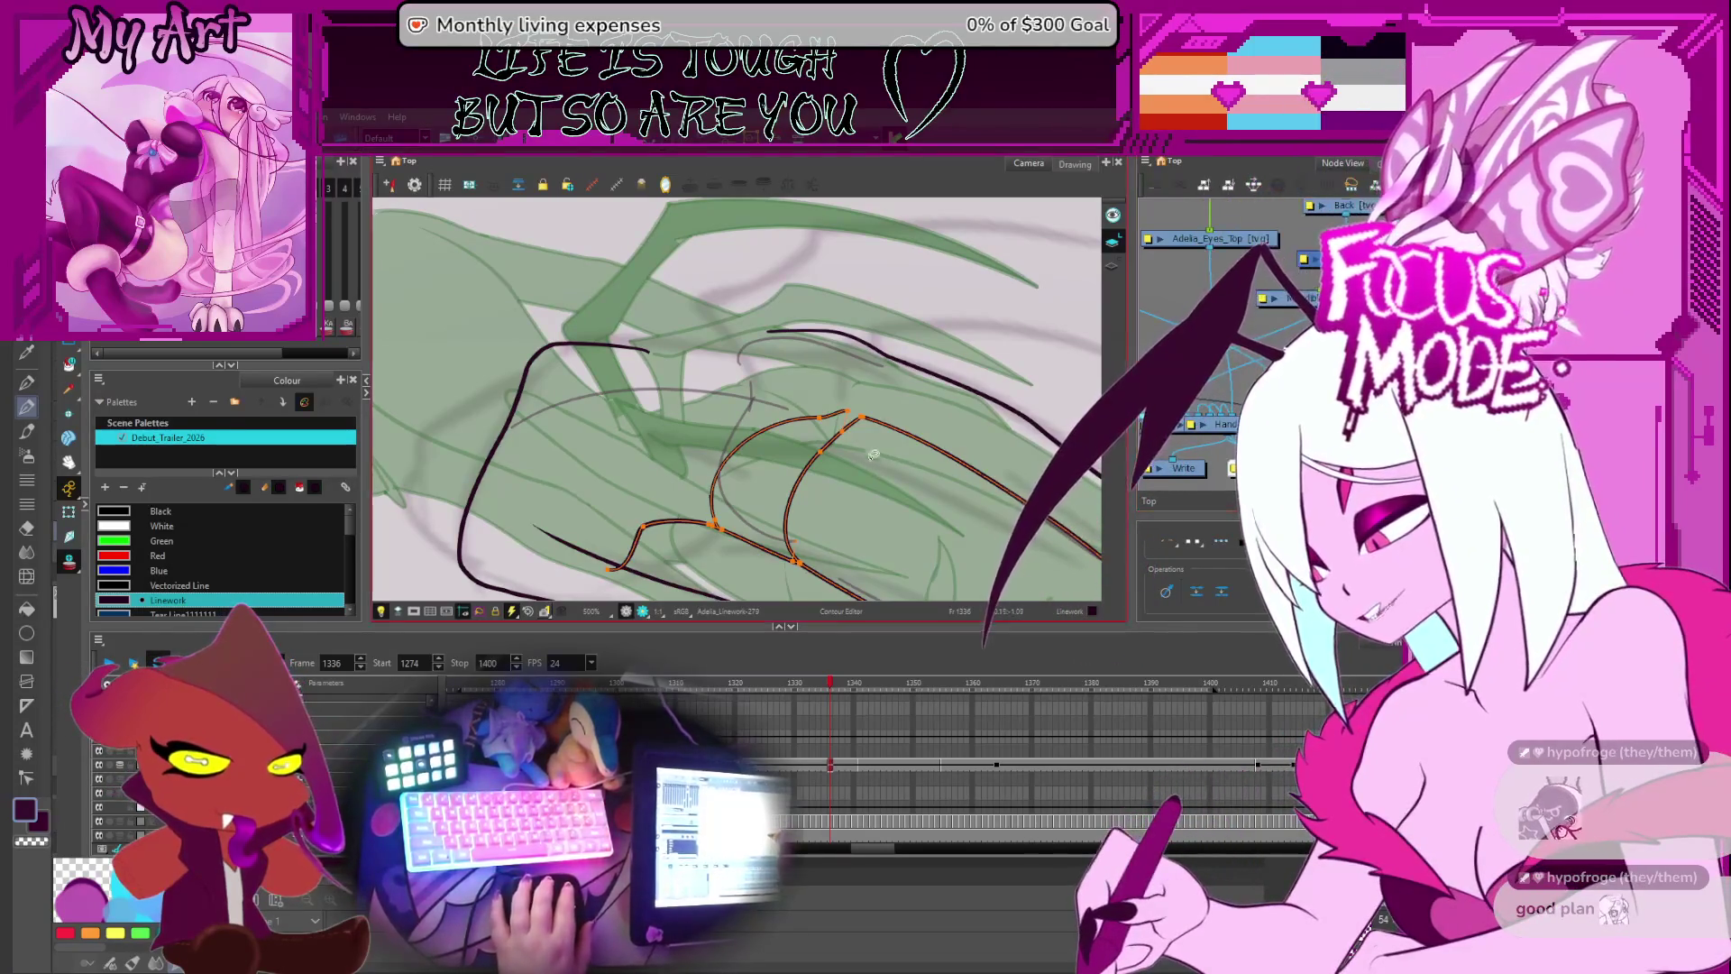
{"action": "scroll", "coordinate": [874, 460], "scroll_direction": "down", "scroll_amount": 1}
- Pull the lower curve point up and nudge the upper arc point on the hip line
{"action": "left_click_drag", "start_coordinate": [874, 461], "coordinate": [775, 379]}
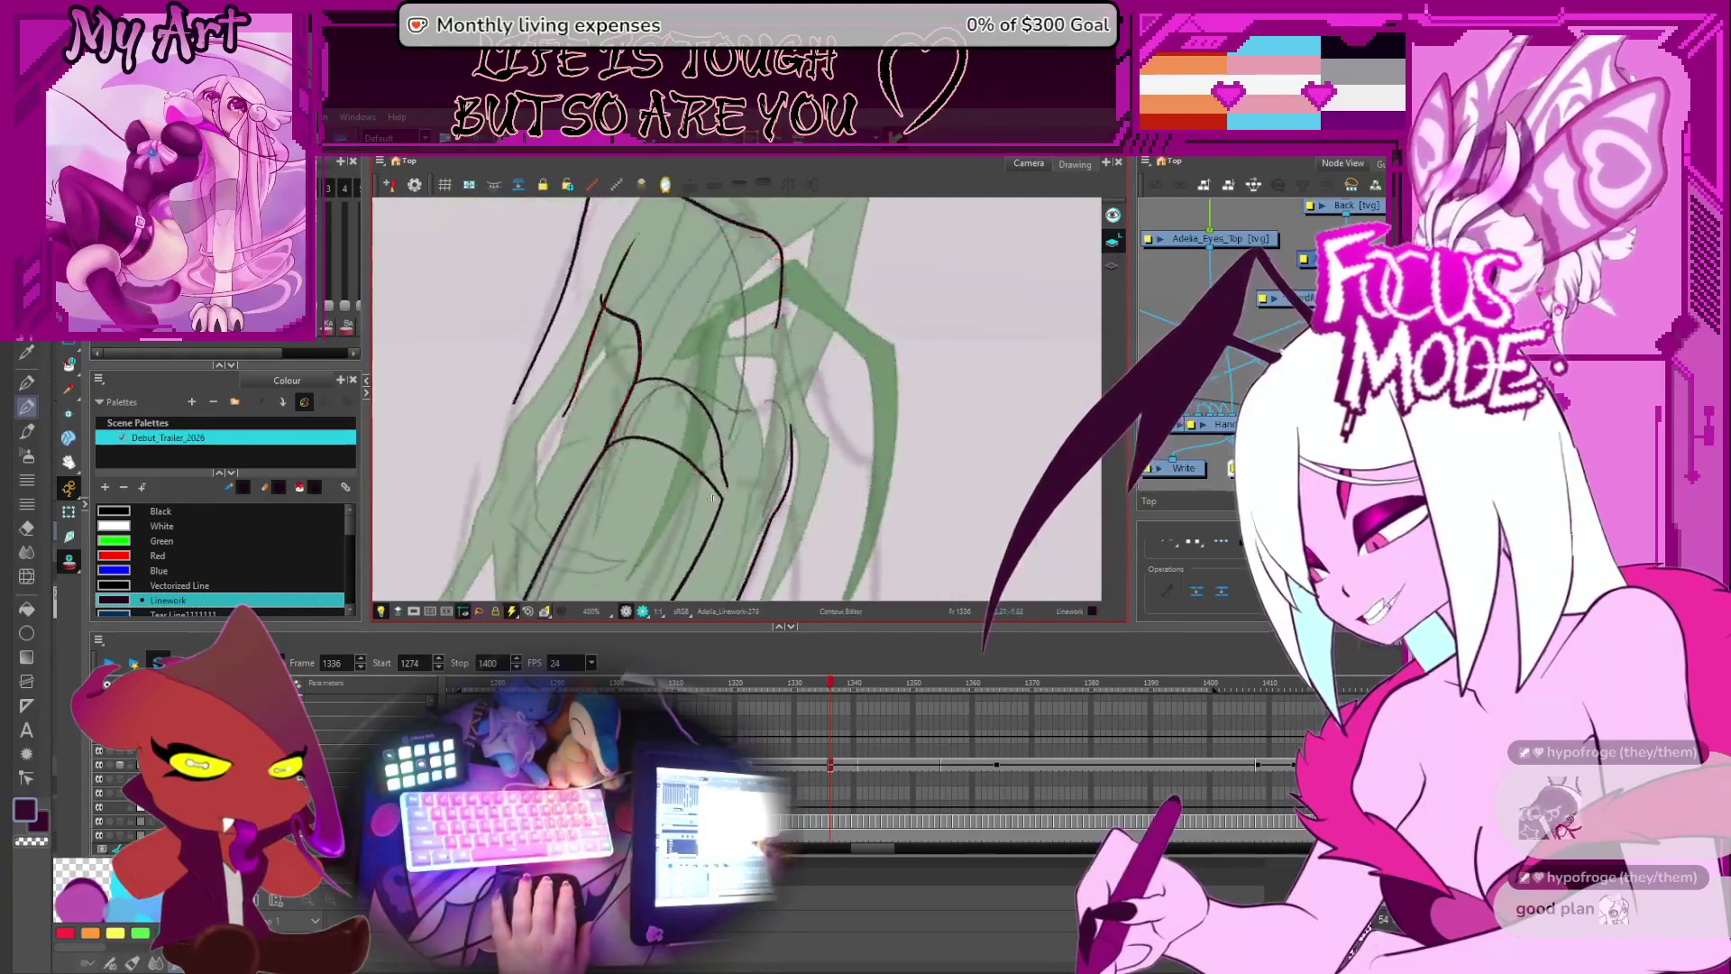
{"action": "scroll", "coordinate": [811, 433], "scroll_direction": "up", "scroll_amount": 4}
{"action": "left_click", "coordinate": [811, 434]}
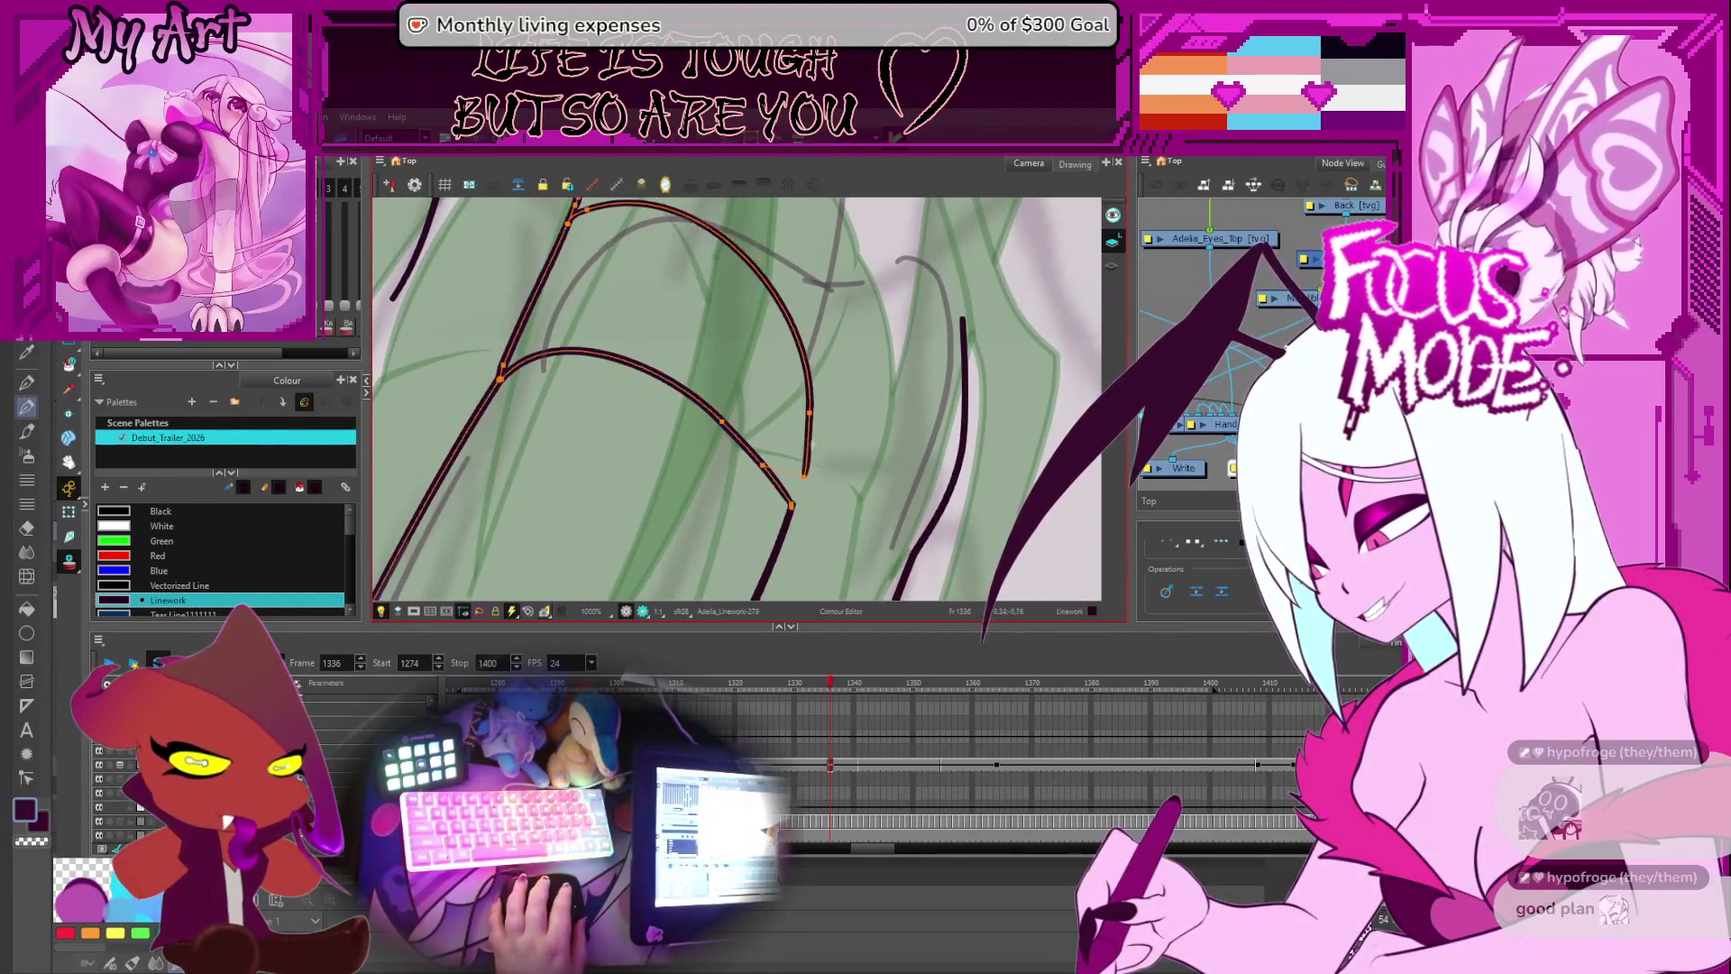
{"action": "left_click_drag", "start_coordinate": [803, 477], "coordinate": [828, 421]}
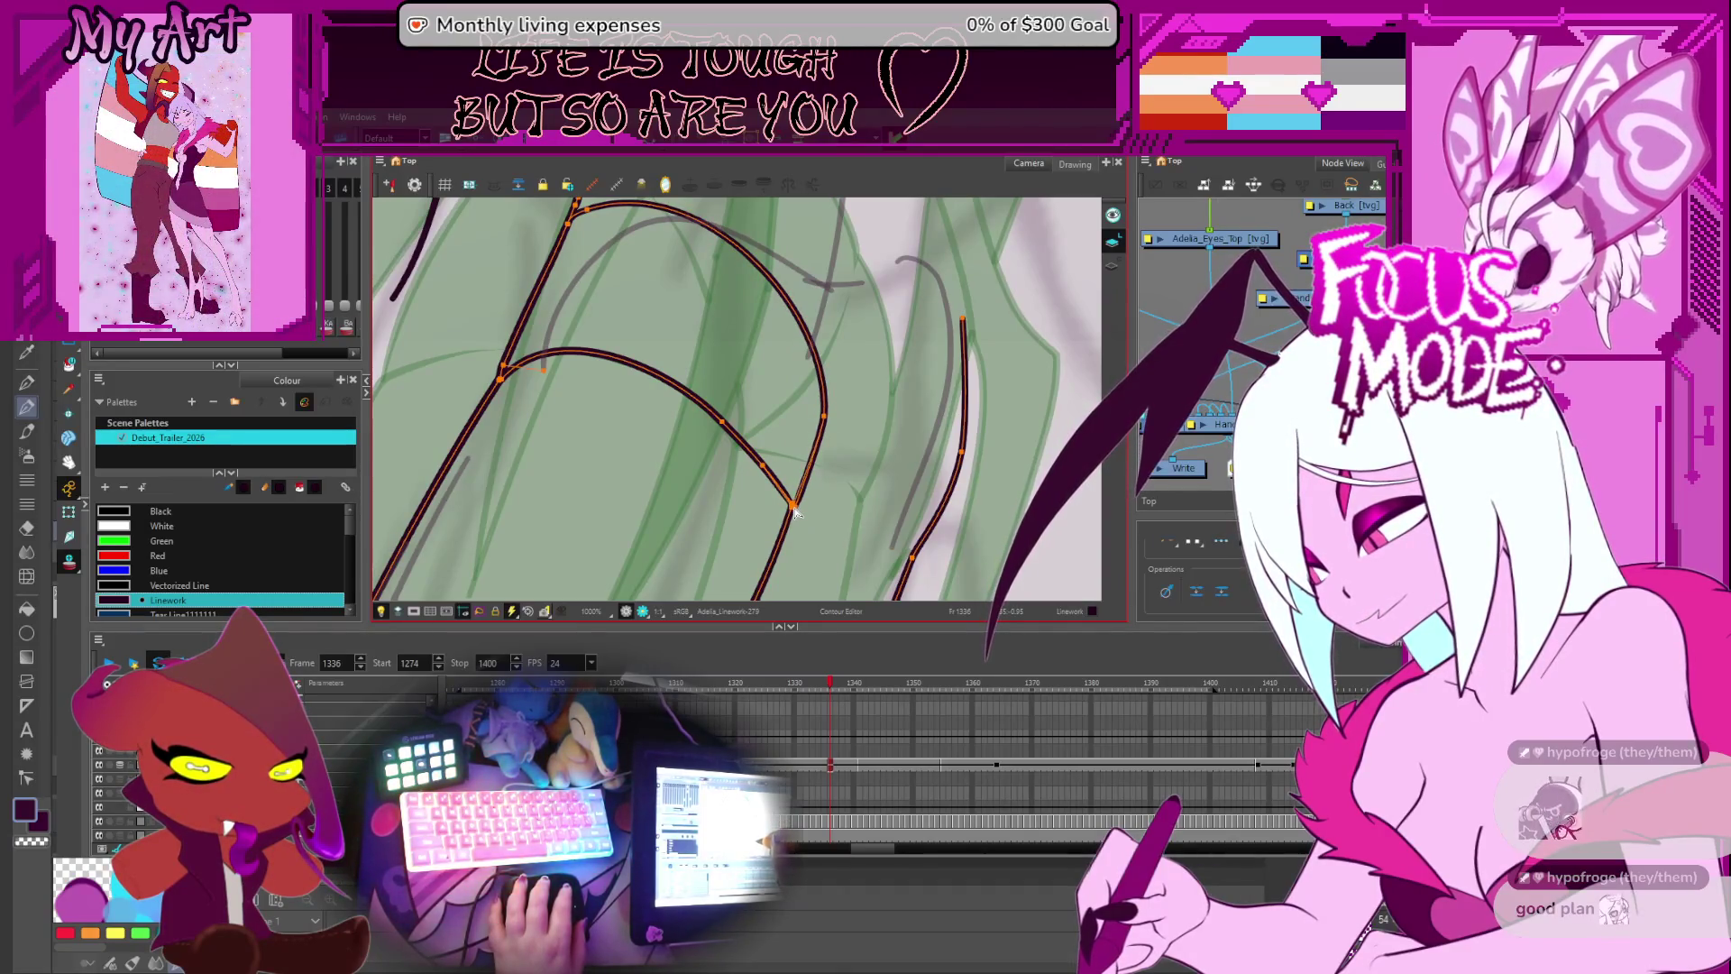
{"action": "scroll", "coordinate": [799, 407], "scroll_direction": "down", "scroll_amount": 2}
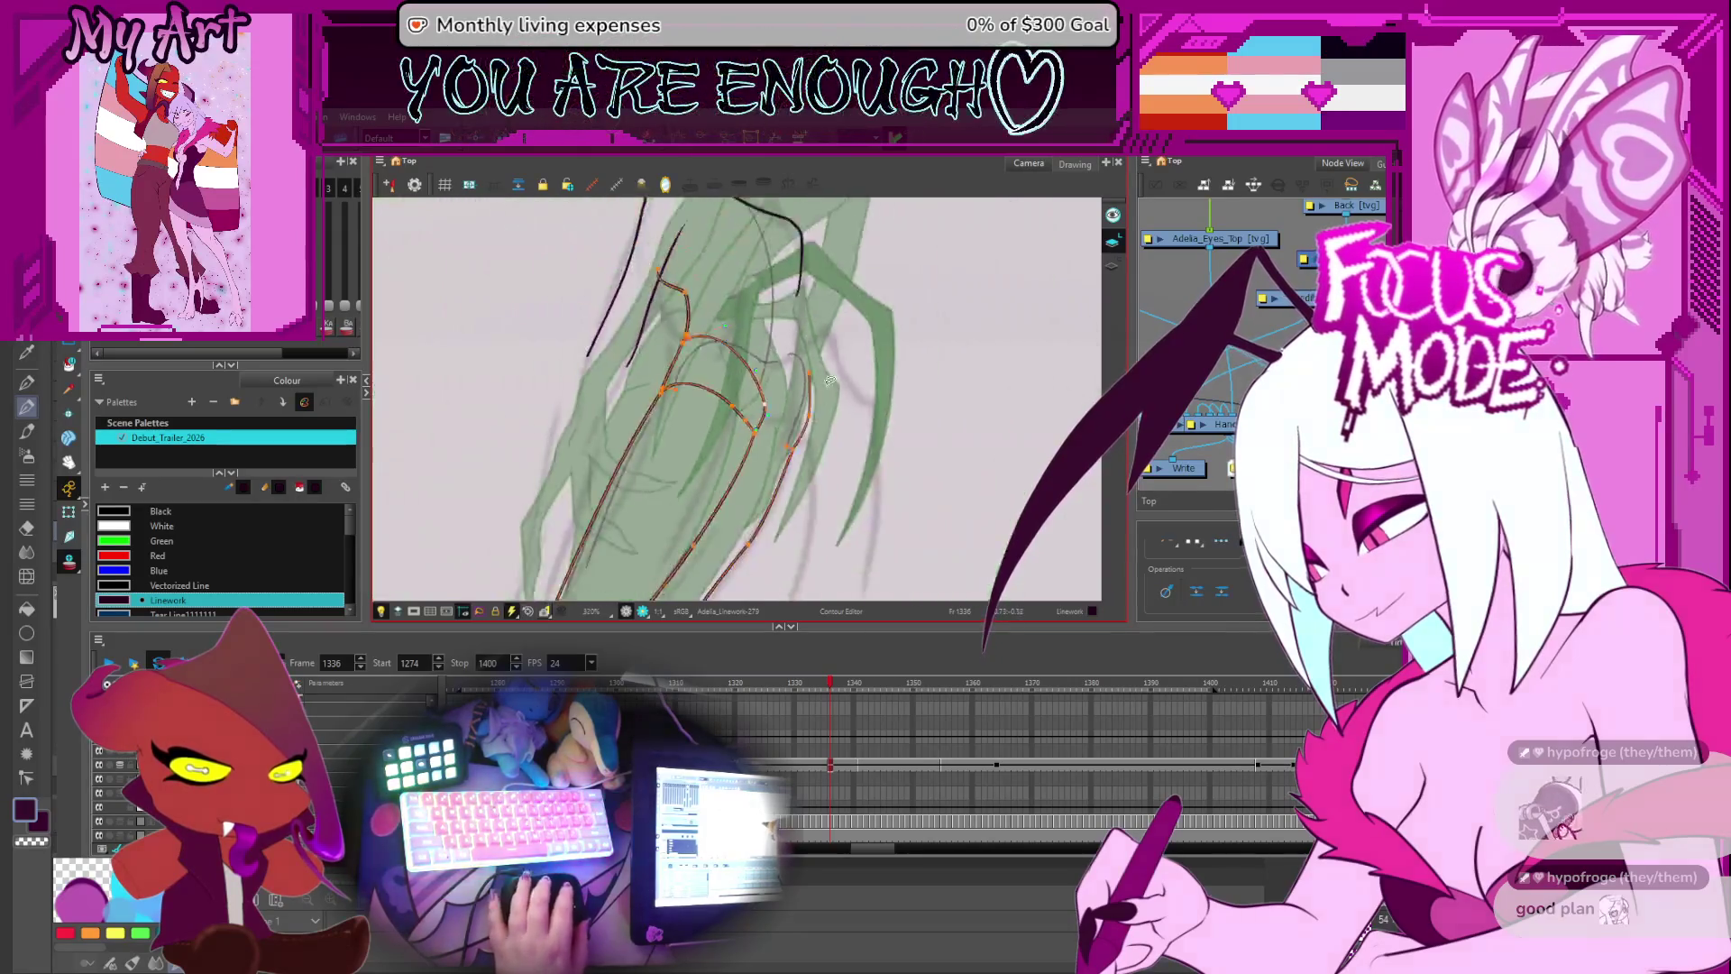
{"action": "left_click_drag", "start_coordinate": [803, 404], "coordinate": [807, 403]}
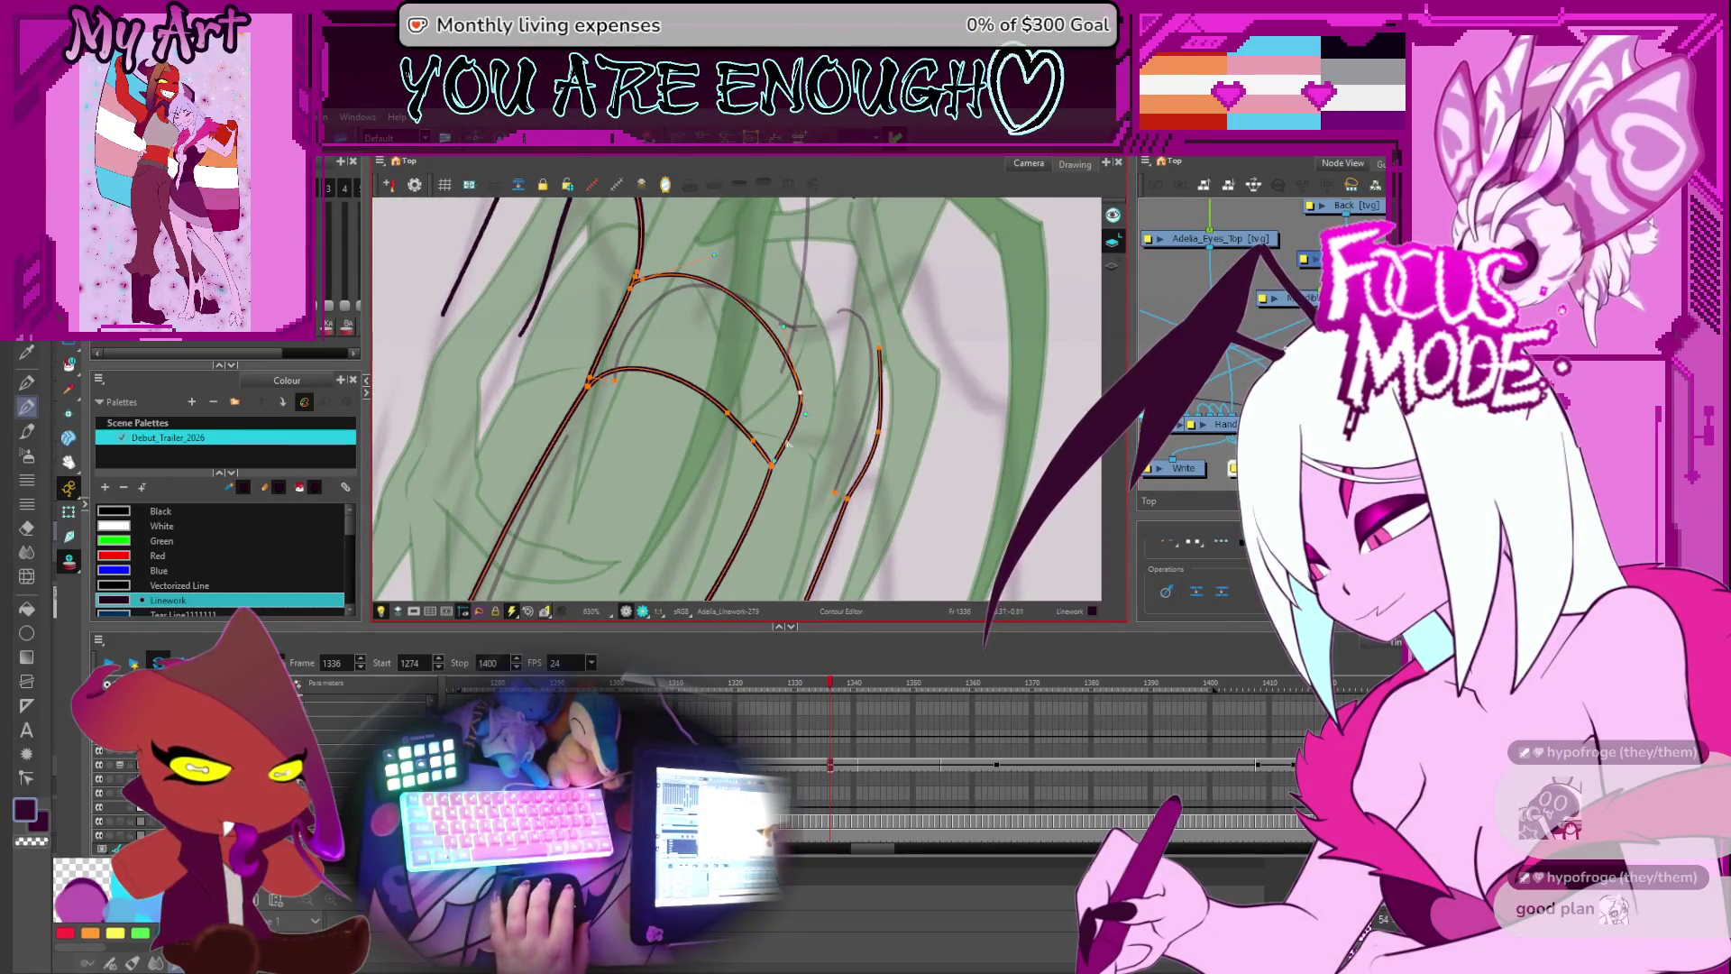
- Lift the arc slightly up and inward, then undo the two stray pencil strokes
{"action": "scroll", "coordinate": [802, 435], "scroll_direction": "down", "scroll_amount": 4}
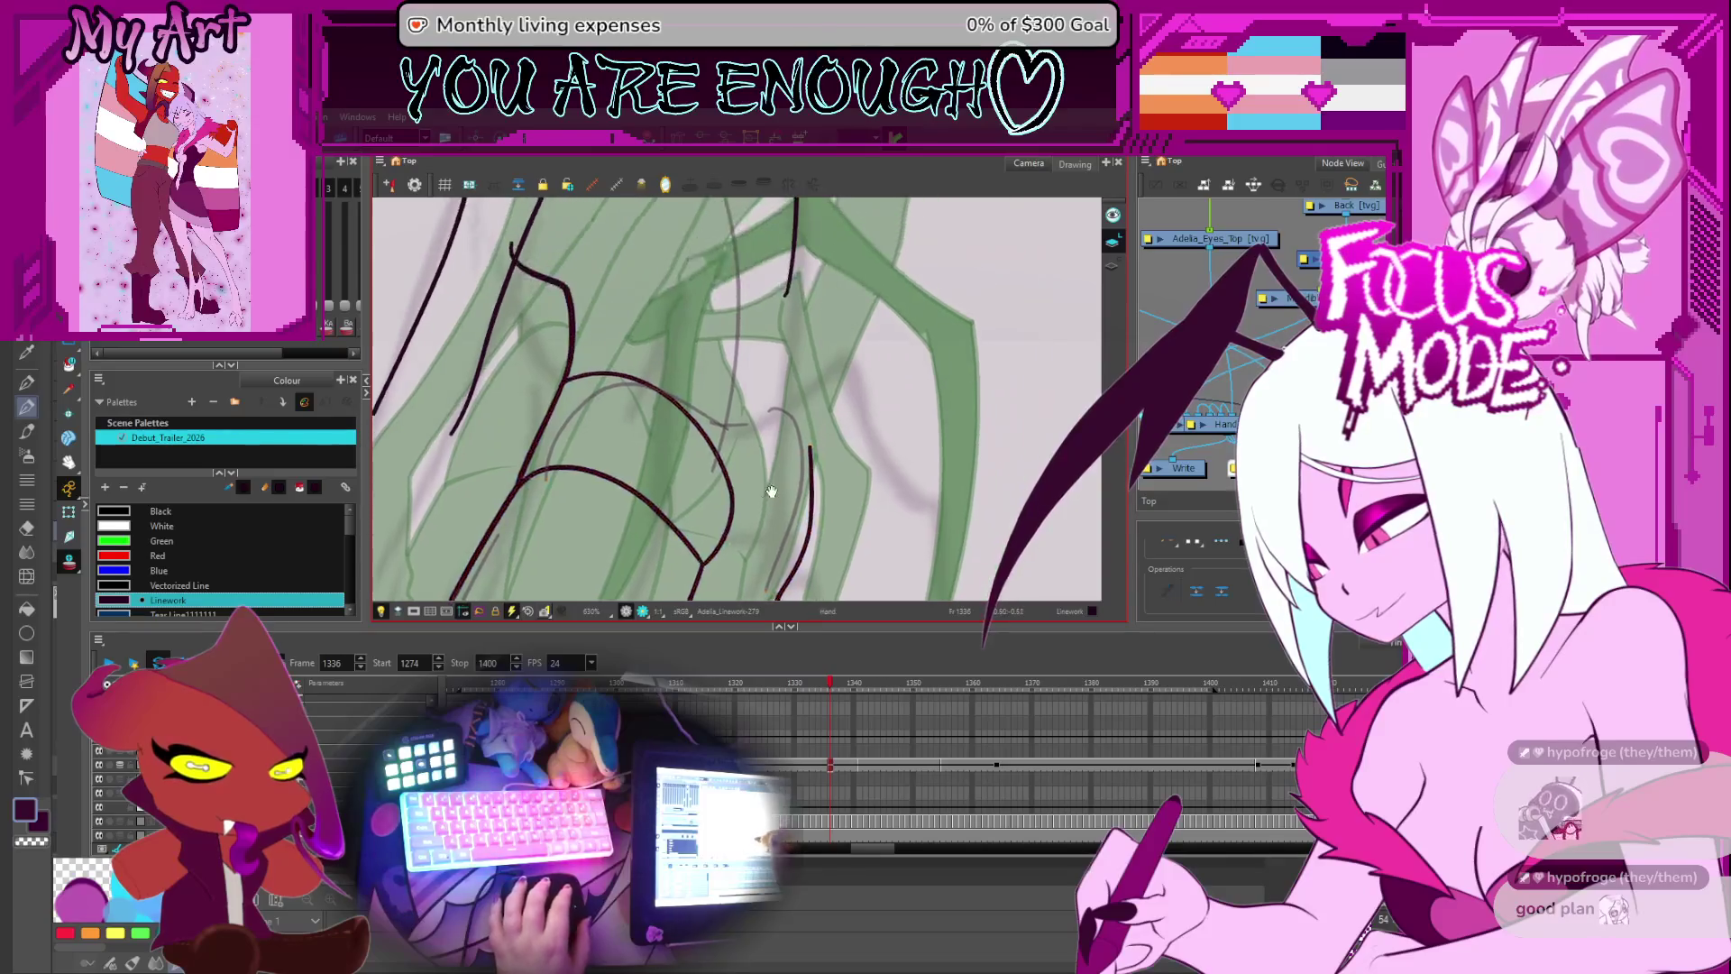
{"action": "scroll", "coordinate": [727, 413], "scroll_direction": "down", "scroll_amount": 3}
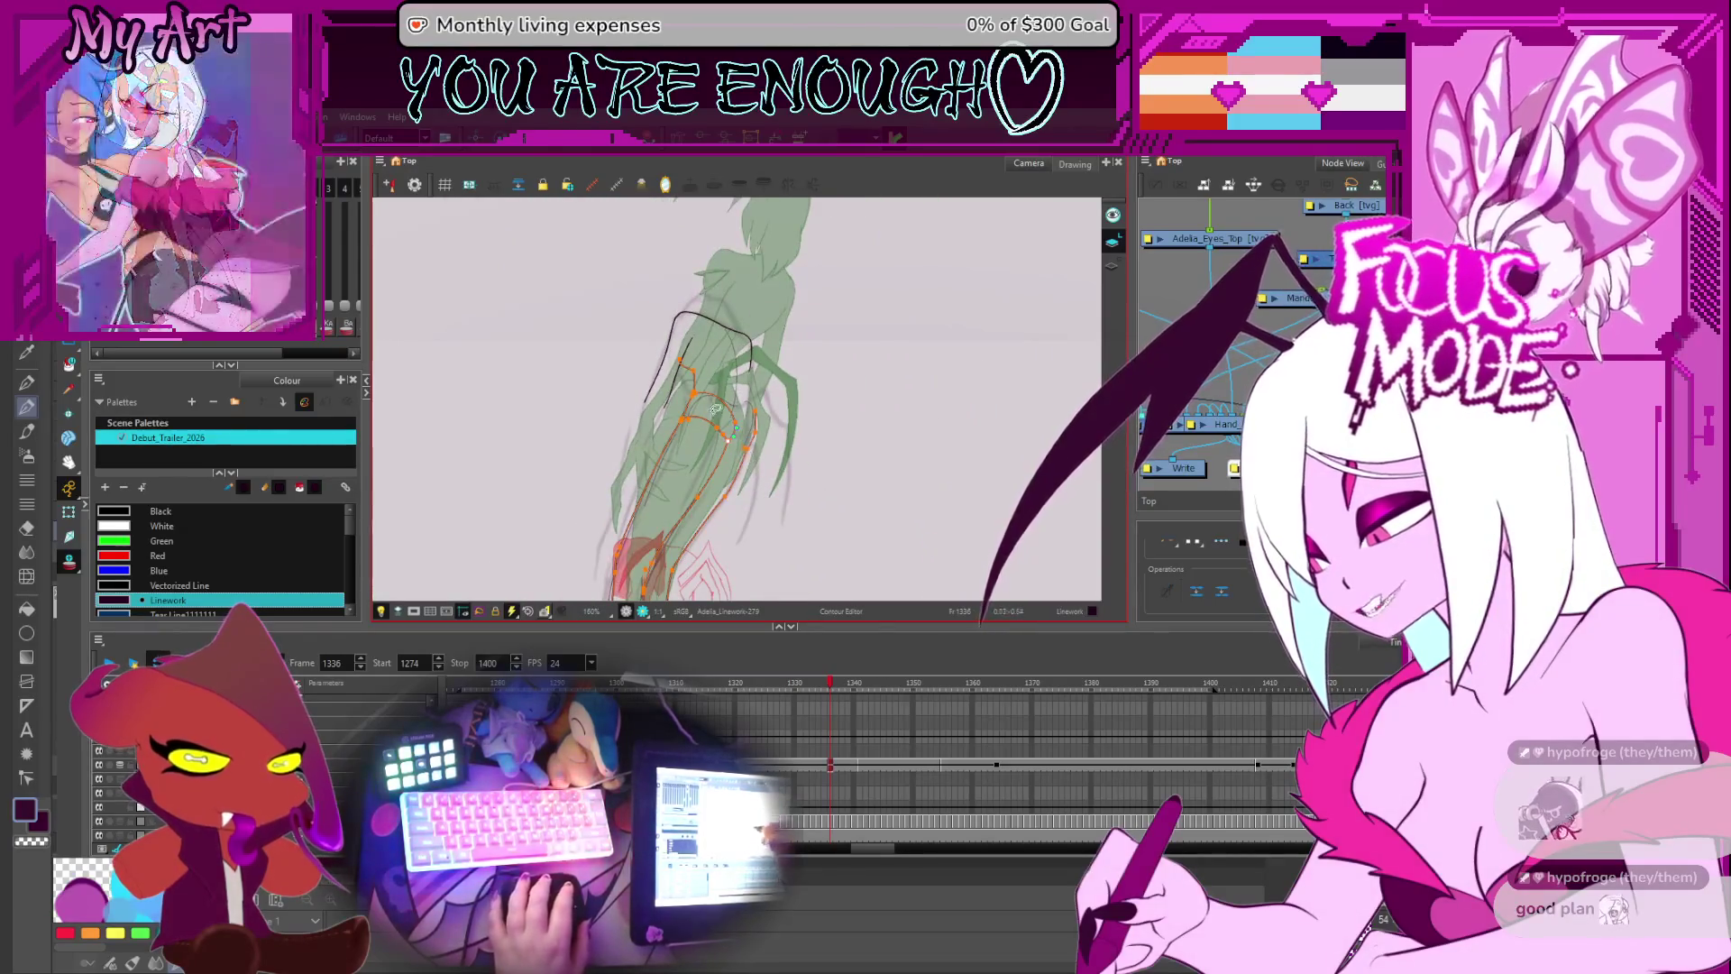
{"action": "scroll", "coordinate": [712, 429], "scroll_direction": "up", "scroll_amount": 5}
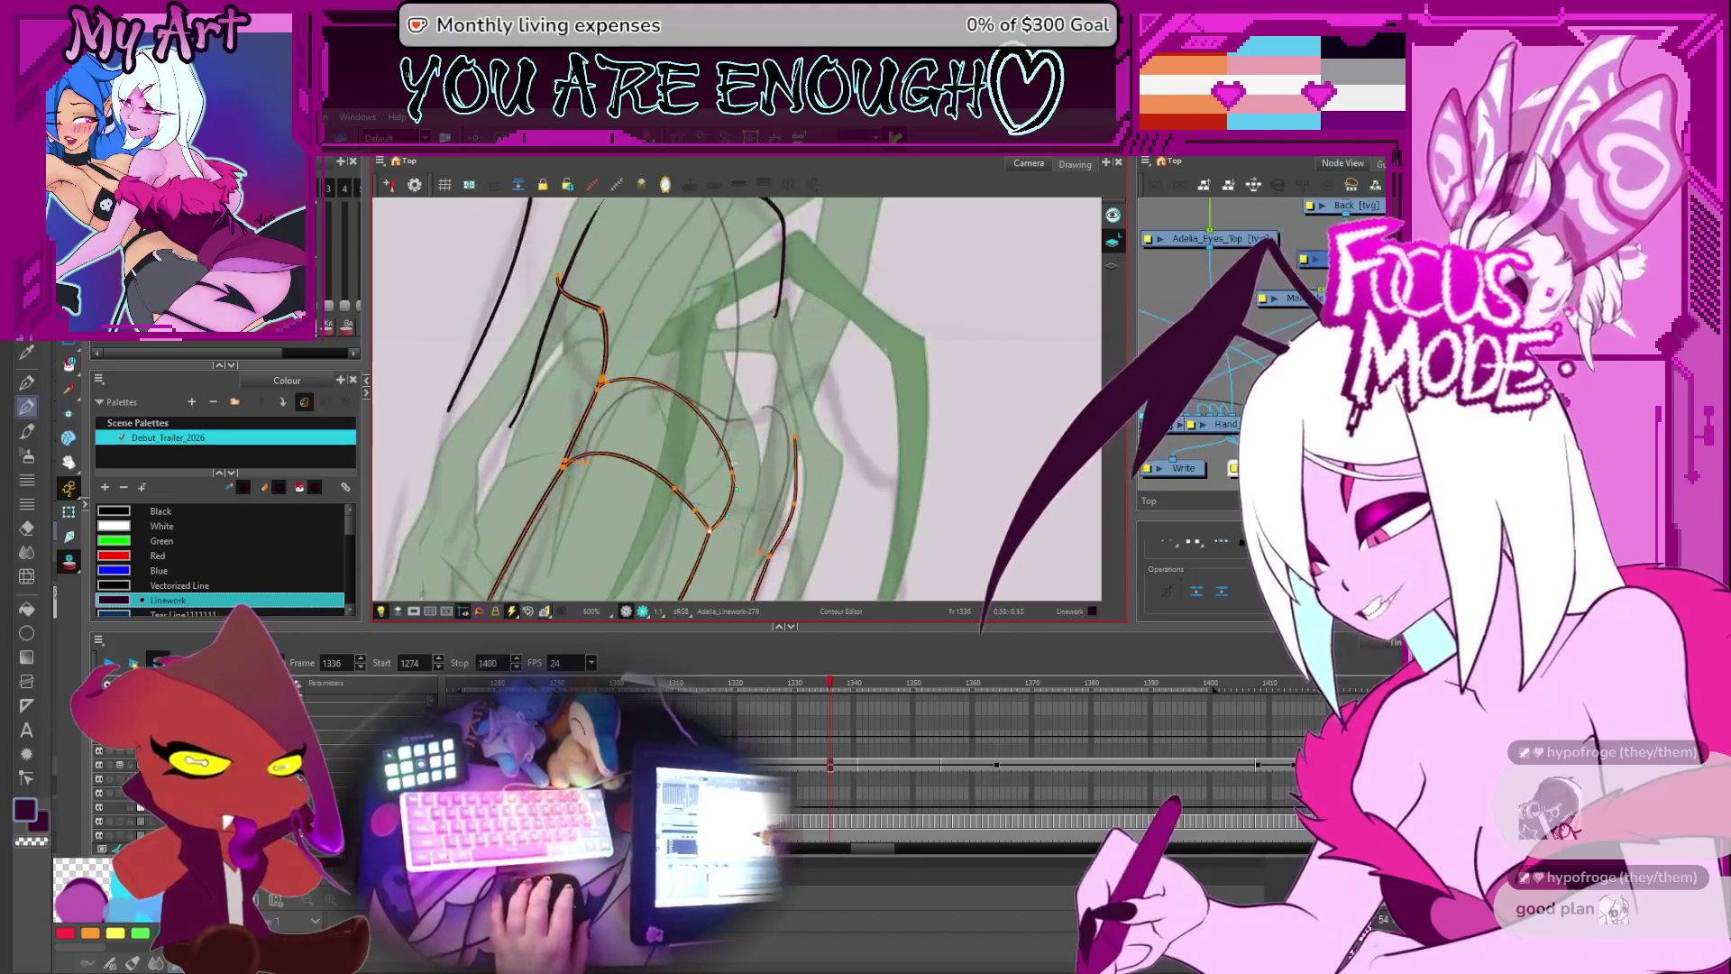
{"action": "mouse_move", "coordinate": [726, 467]}
{"action": "left_mouse_down"}
{"action": "mouse_move", "coordinate": [840, 457]}
{"action": "mouse_move", "coordinate": [811, 424]}
{"action": "mouse_move", "coordinate": [823, 385]}
{"action": "left_mouse_up"}
{"action": "scroll", "coordinate": [725, 461], "scroll_direction": "down", "scroll_amount": 2}
{"action": "scroll", "coordinate": [762, 386], "scroll_direction": "up", "scroll_amount": 4}
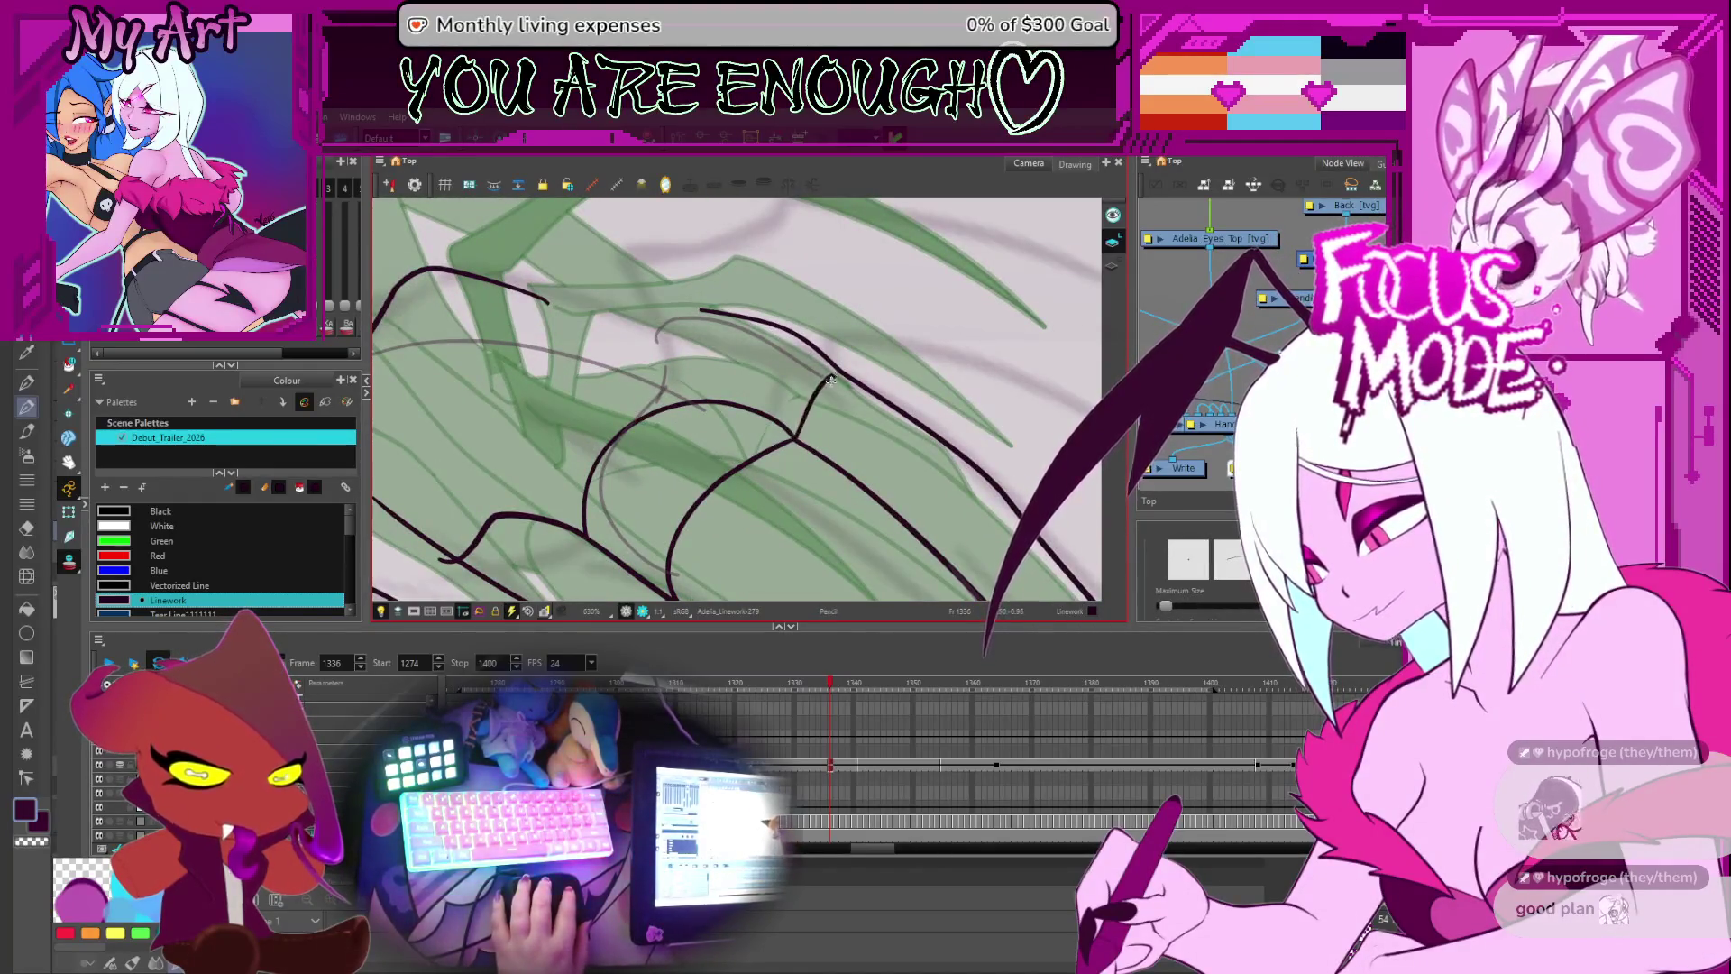
{"action": "key", "text": "ctrl+z"}
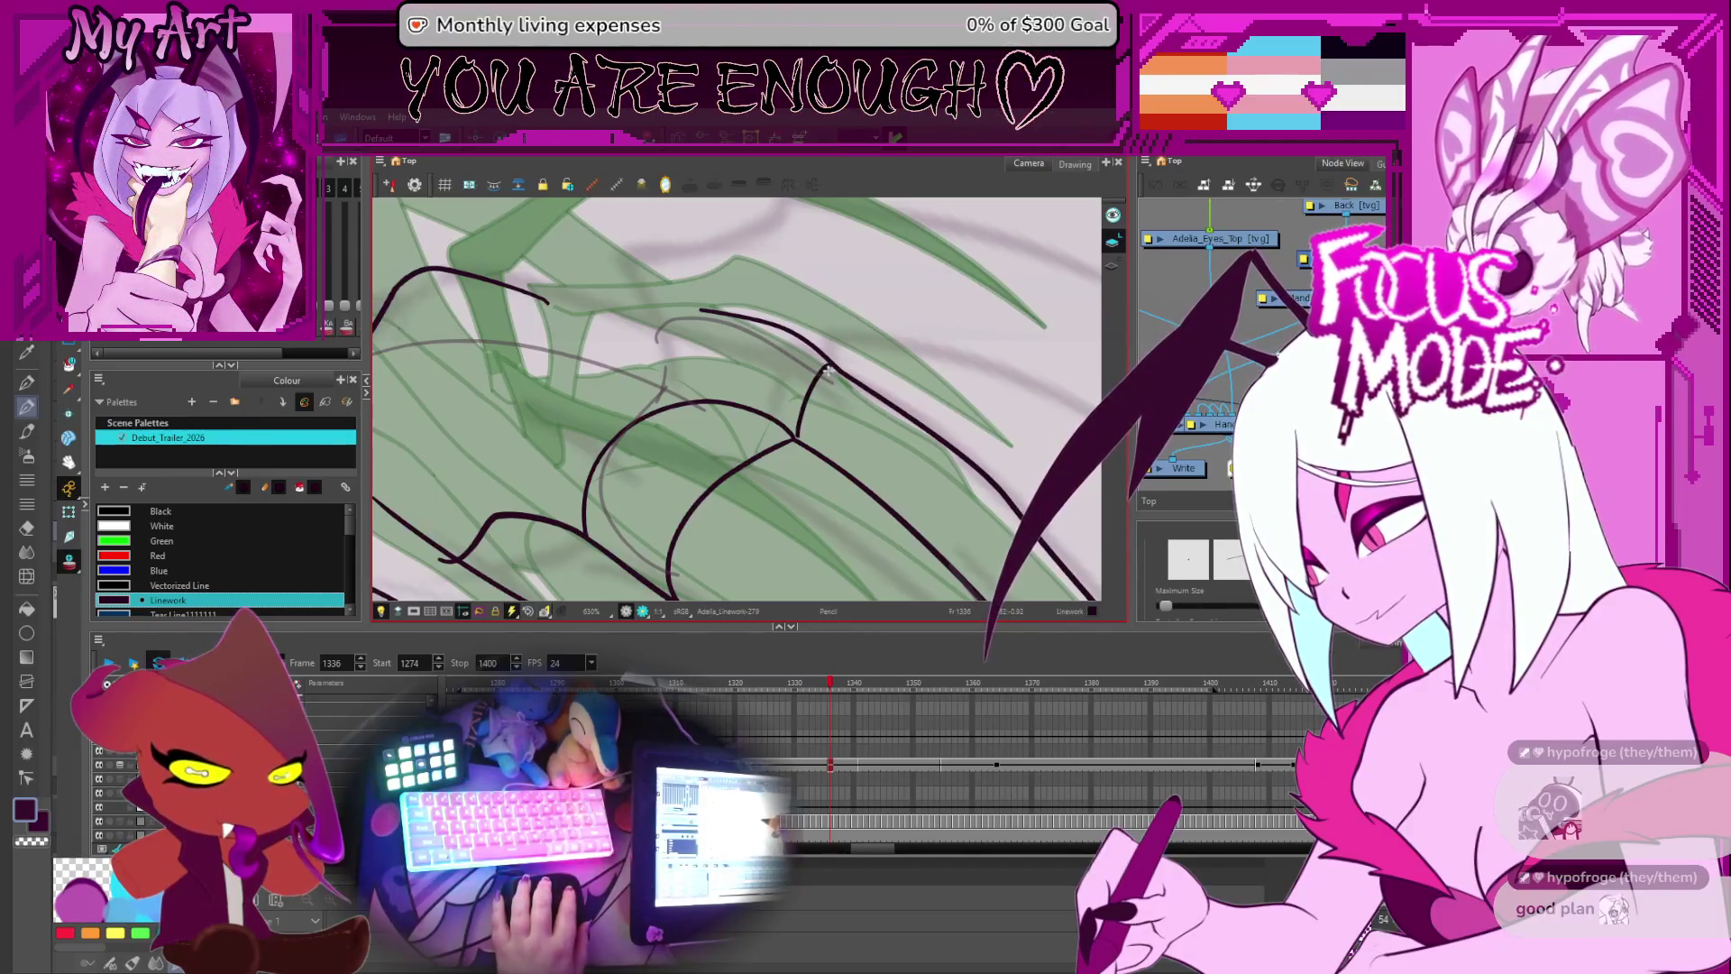
{"action": "key", "text": "ctrl+z"}
{"action": "scroll", "coordinate": [801, 427], "scroll_direction": "down", "scroll_amount": 1}
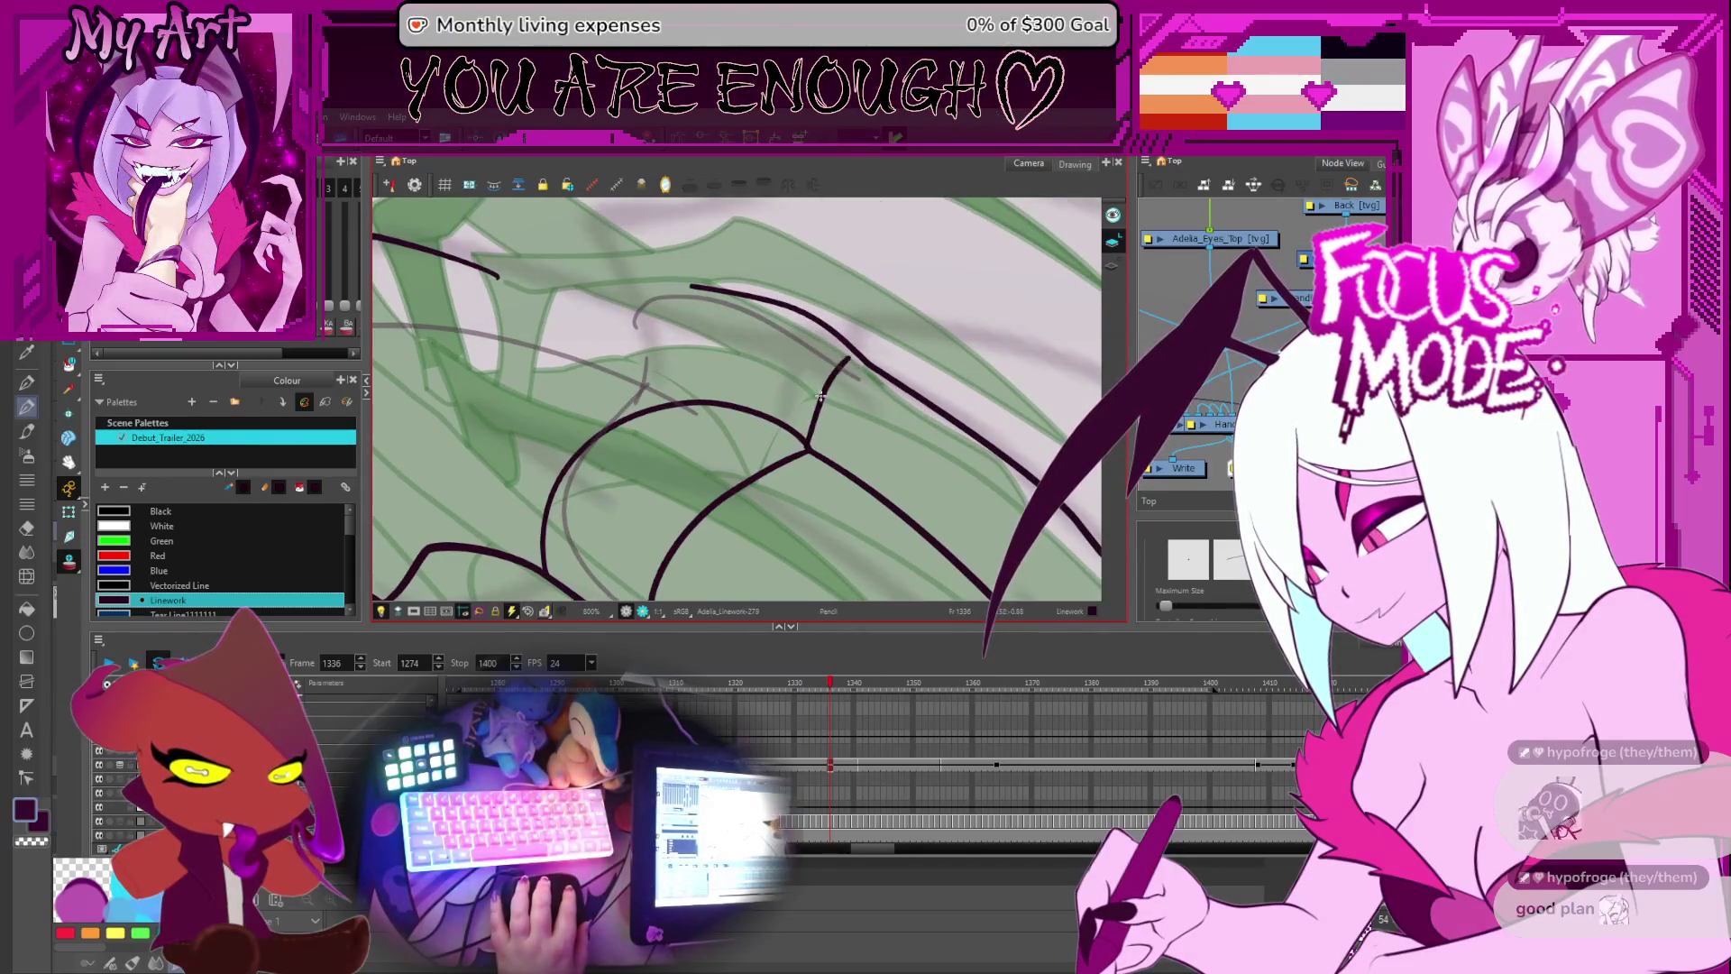
- Select the junction contour points on the linework and turn the view upright
{"action": "key", "text": "alt+q"}
{"action": "left_click", "coordinate": [829, 397]}
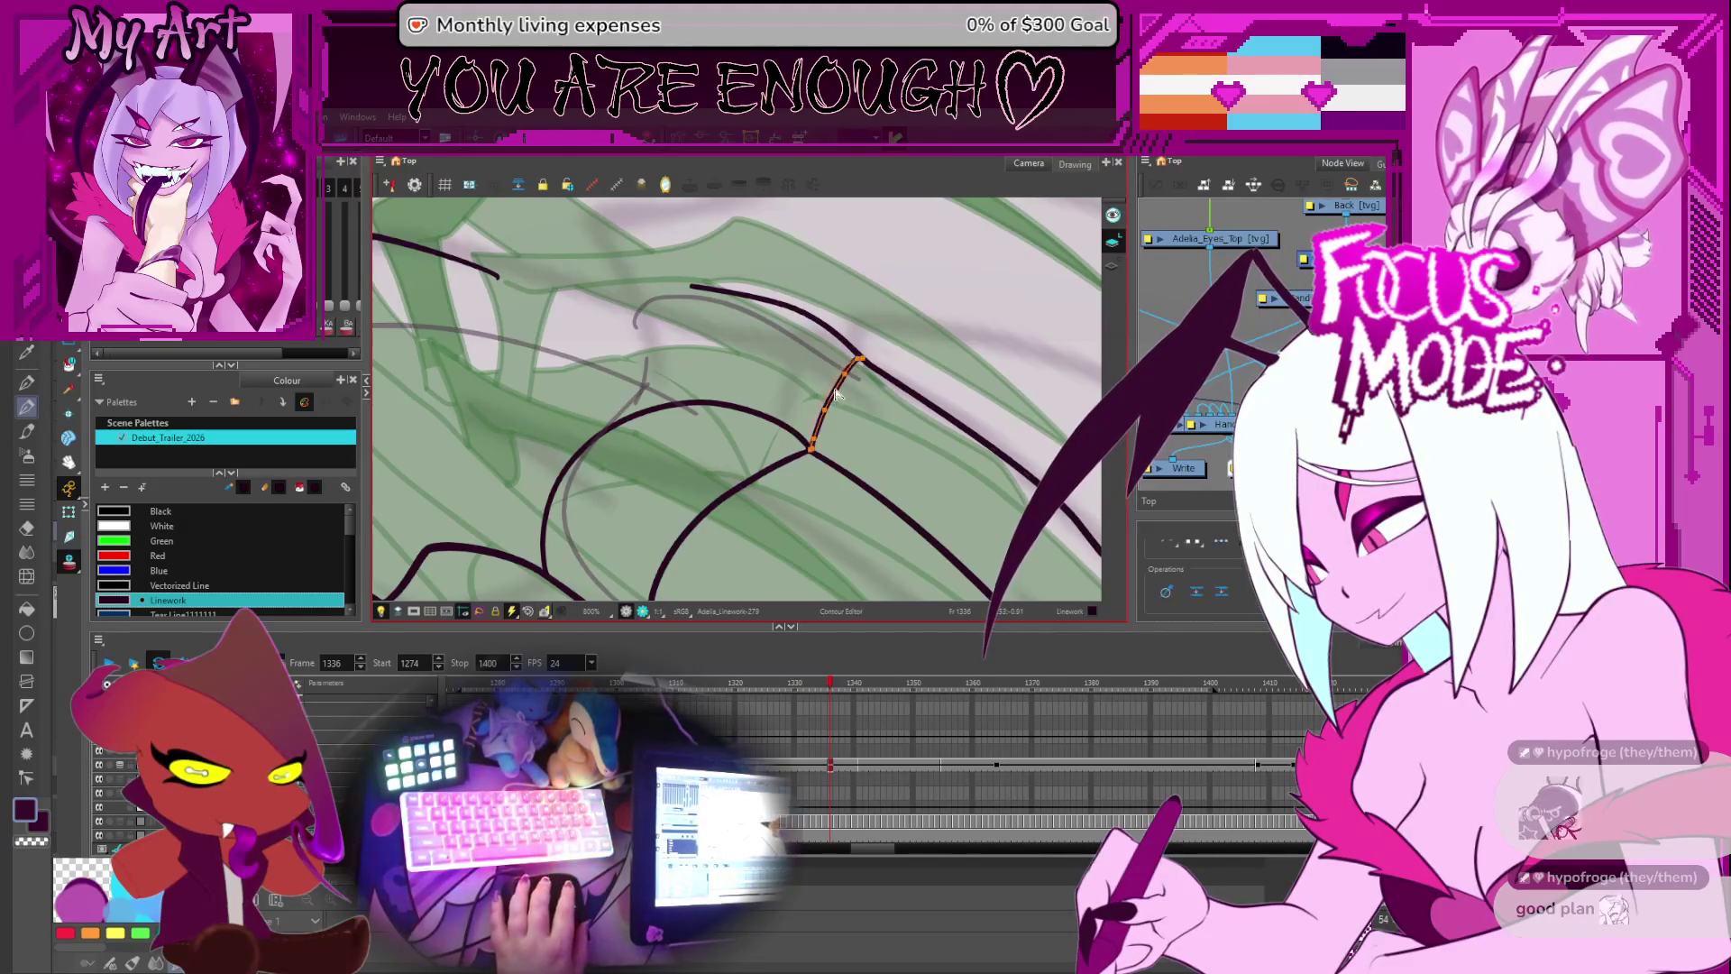
{"action": "key", "text": "2"}
{"action": "key", "text": "2"}
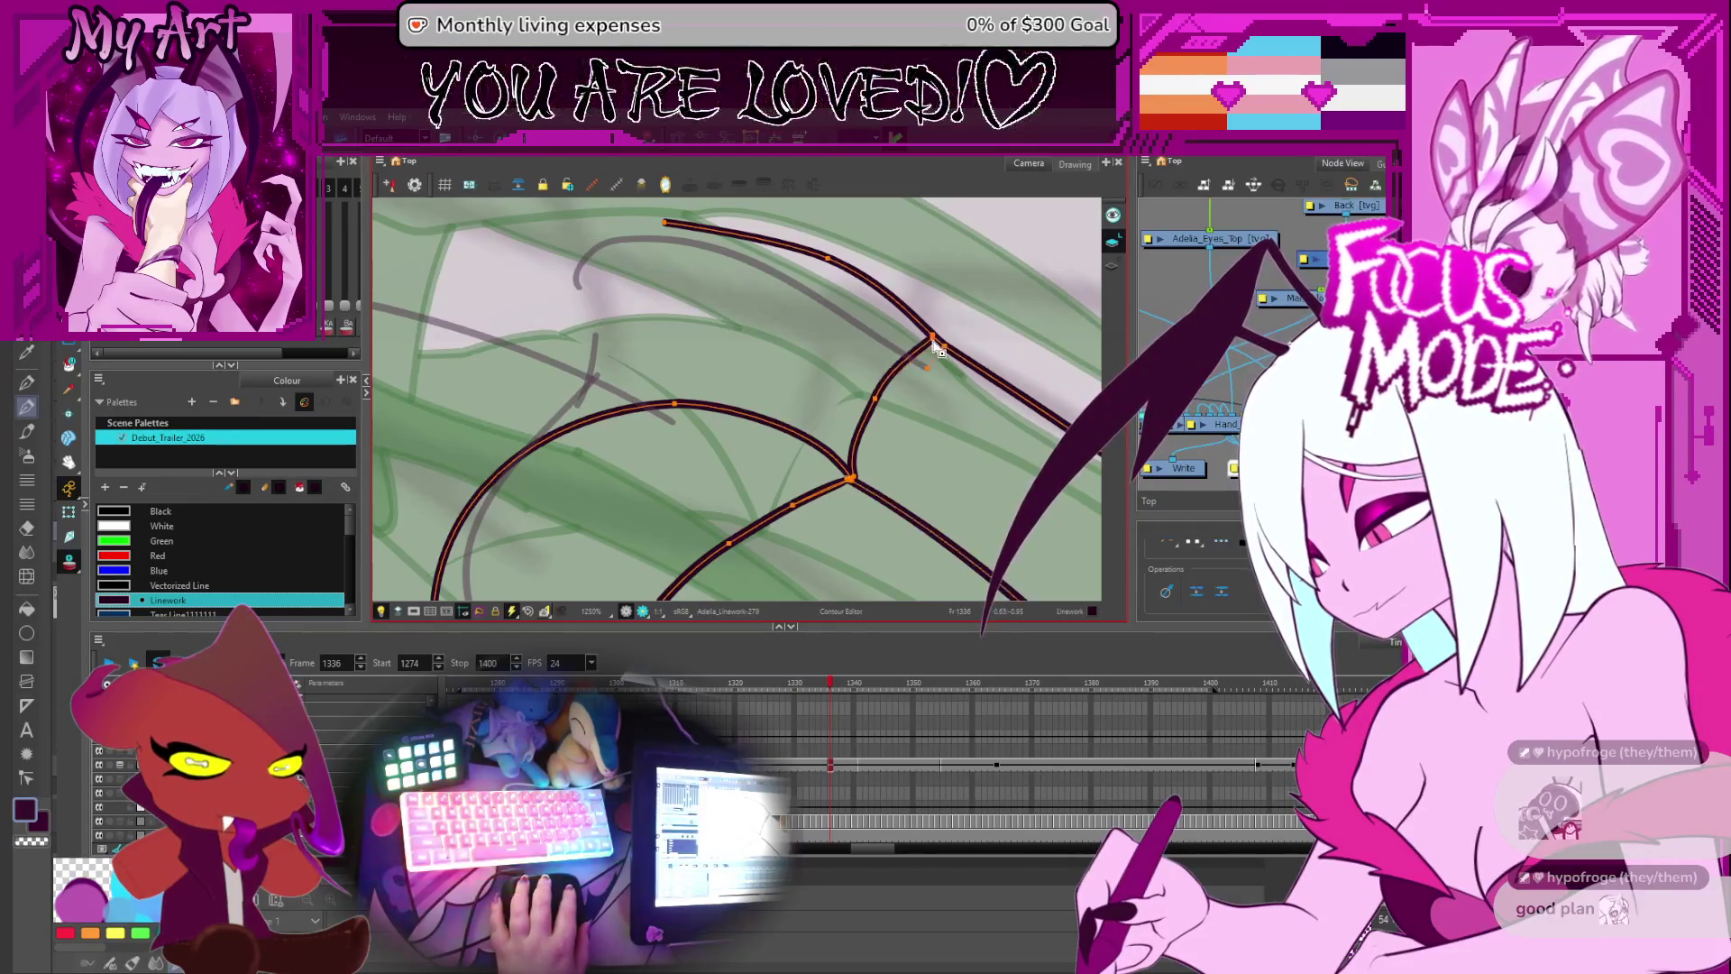
{"action": "left_click", "coordinate": [877, 389]}
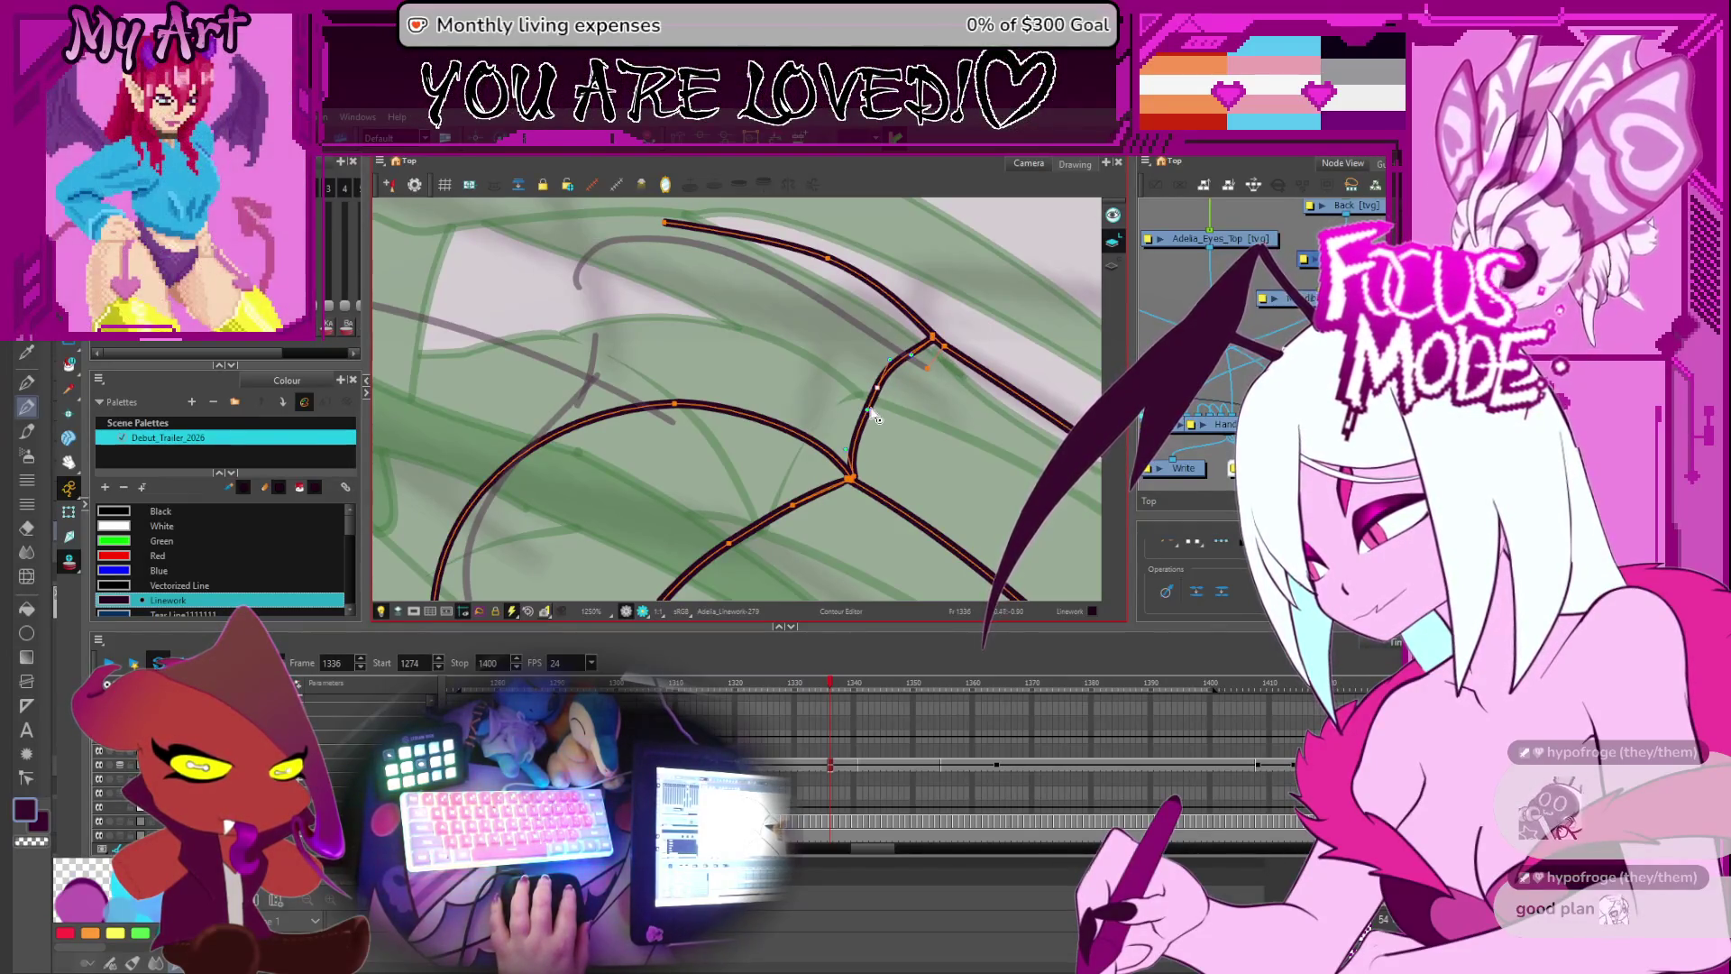
{"action": "left_click", "coordinate": [852, 448]}
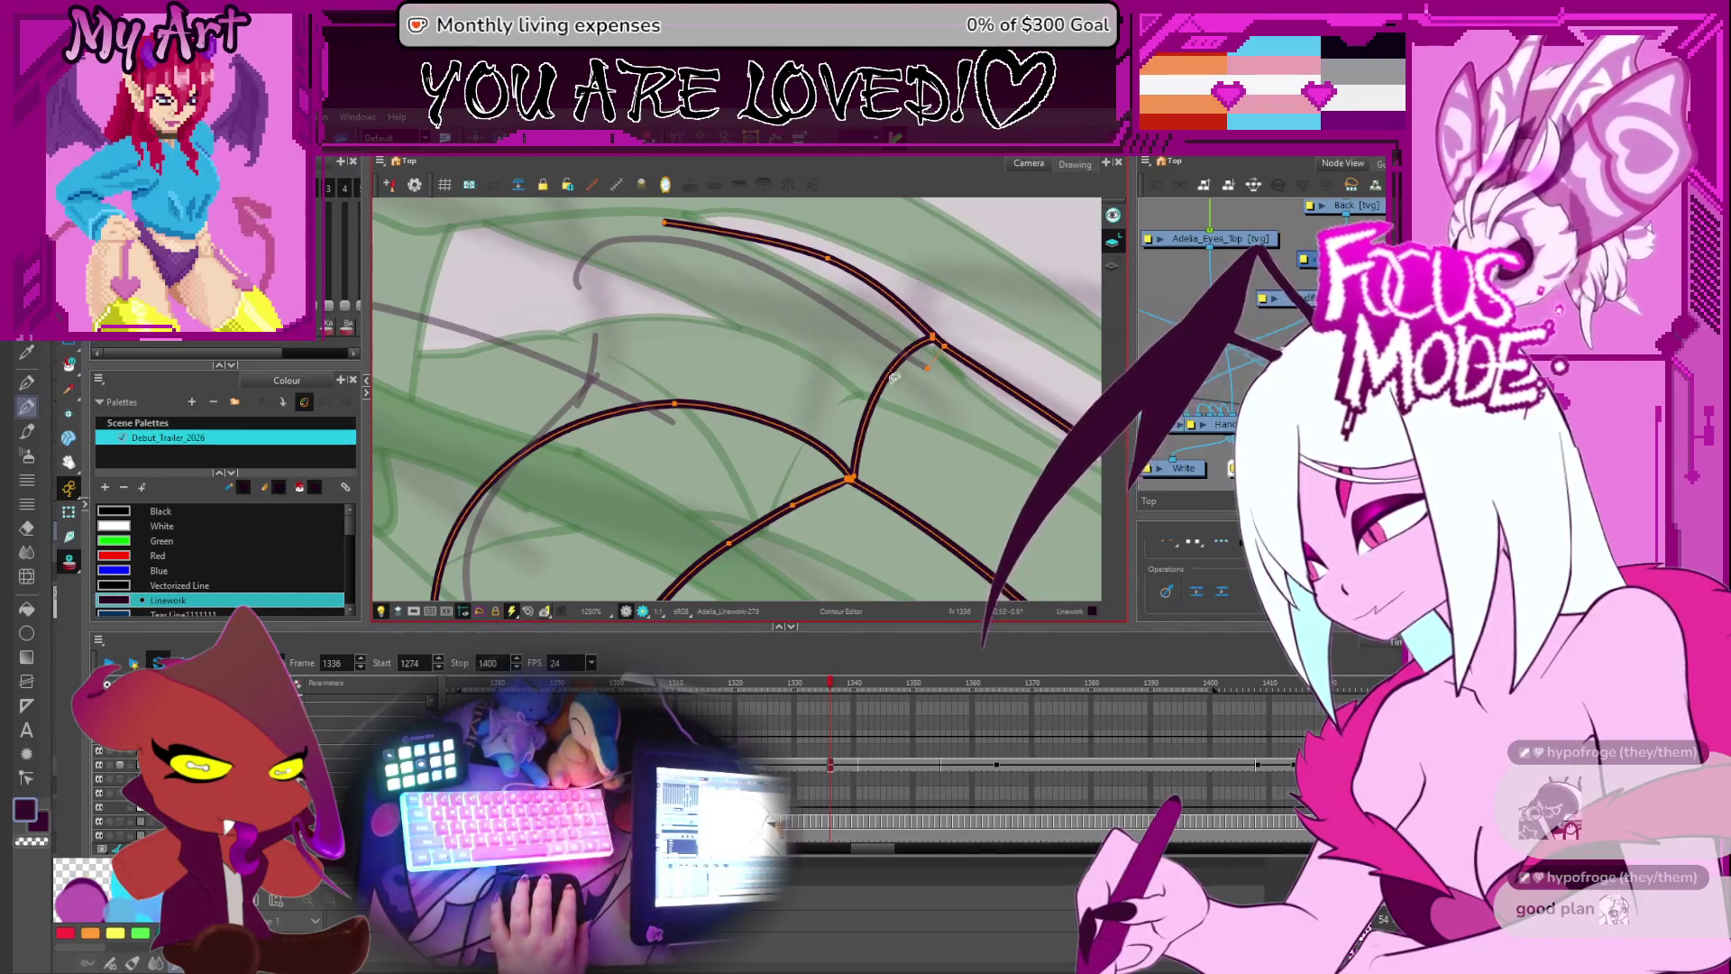
{"action": "scroll", "coordinate": [932, 326], "scroll_direction": "down", "scroll_amount": 5}
{"action": "left_click_drag", "start_coordinate": [932, 326], "coordinate": [811, 433]}
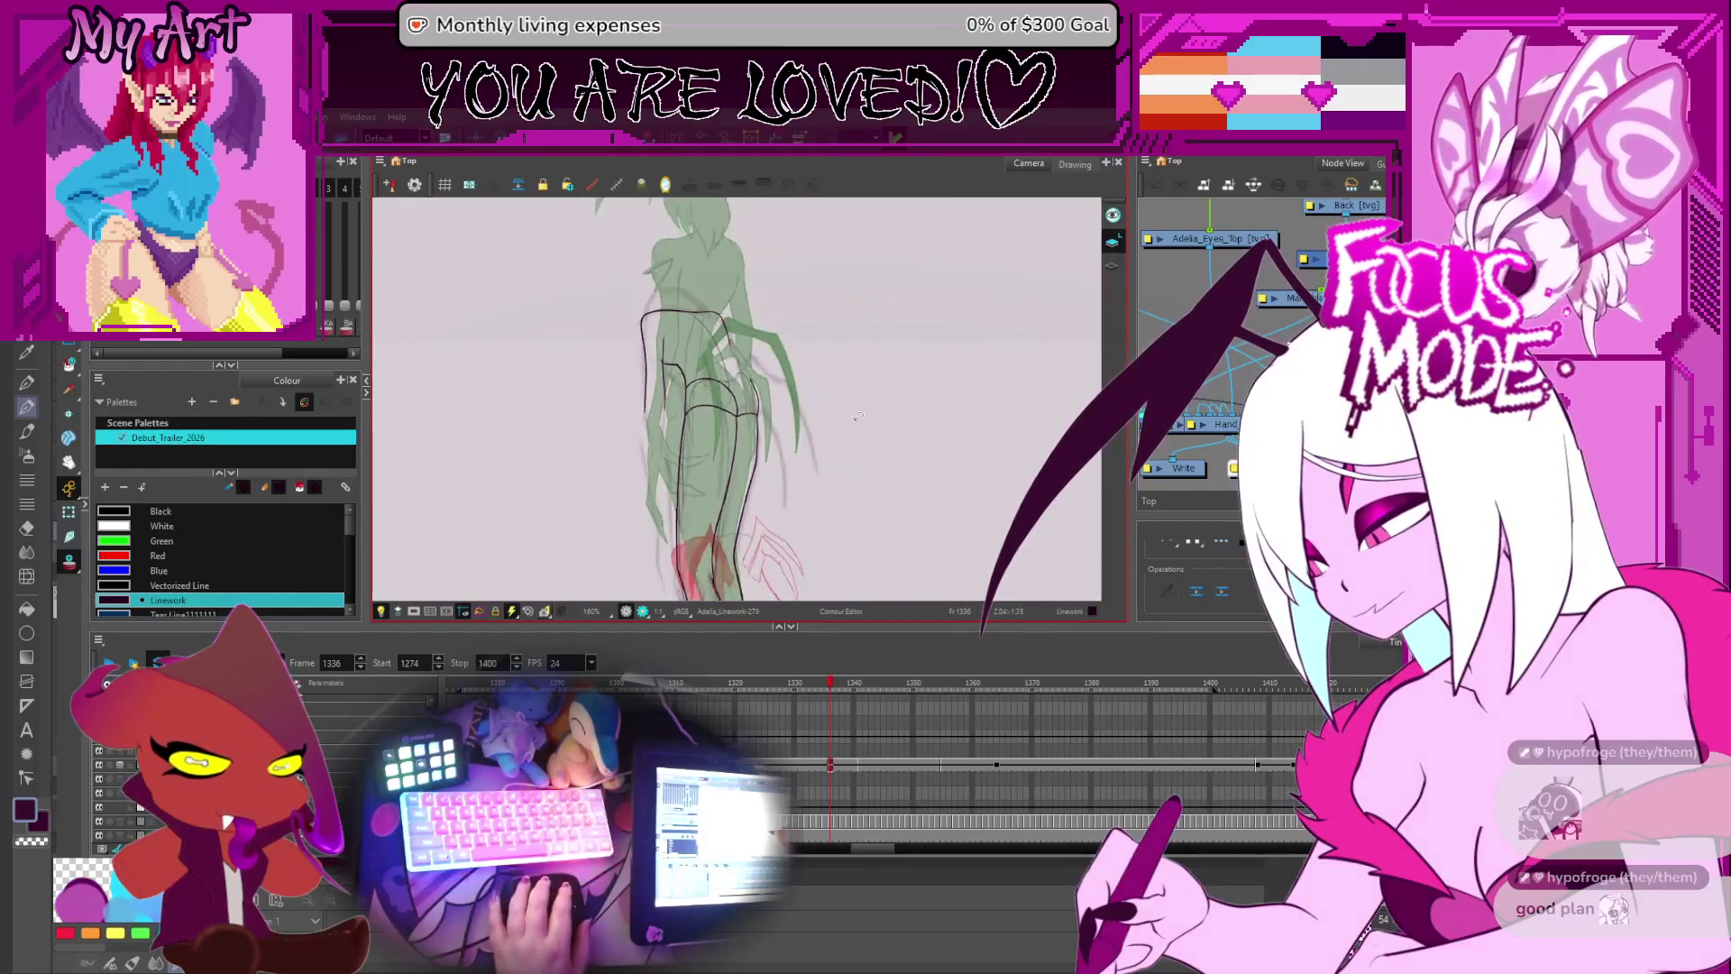
- Draw a curve joining the two leg lines and a short stroke rising from their junction
{"action": "scroll", "coordinate": [784, 446], "scroll_direction": "up", "scroll_amount": 4}
{"action": "scroll", "coordinate": [783, 445], "scroll_direction": "up", "scroll_amount": 1}
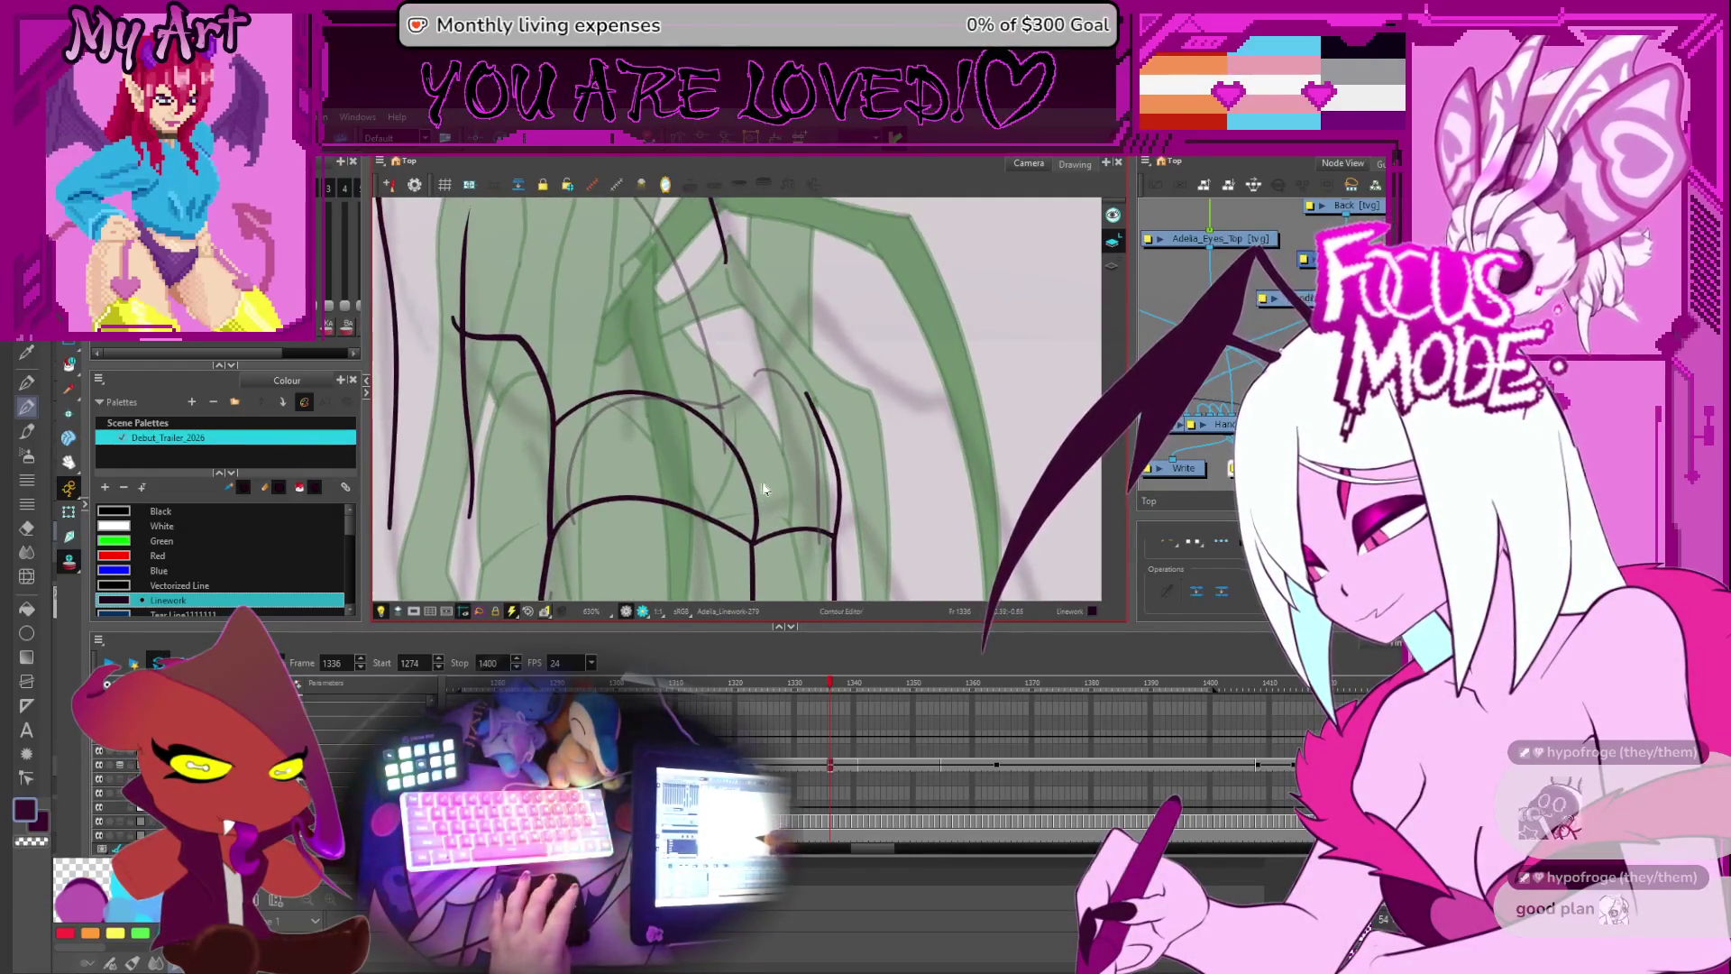
{"action": "key", "text": "alt+x"}
{"action": "mouse_move", "coordinate": [834, 539]}
{"action": "left_mouse_down"}
{"action": "mouse_move", "coordinate": [756, 541]}
{"action": "mouse_move", "coordinate": [807, 396]}
{"action": "left_mouse_up"}
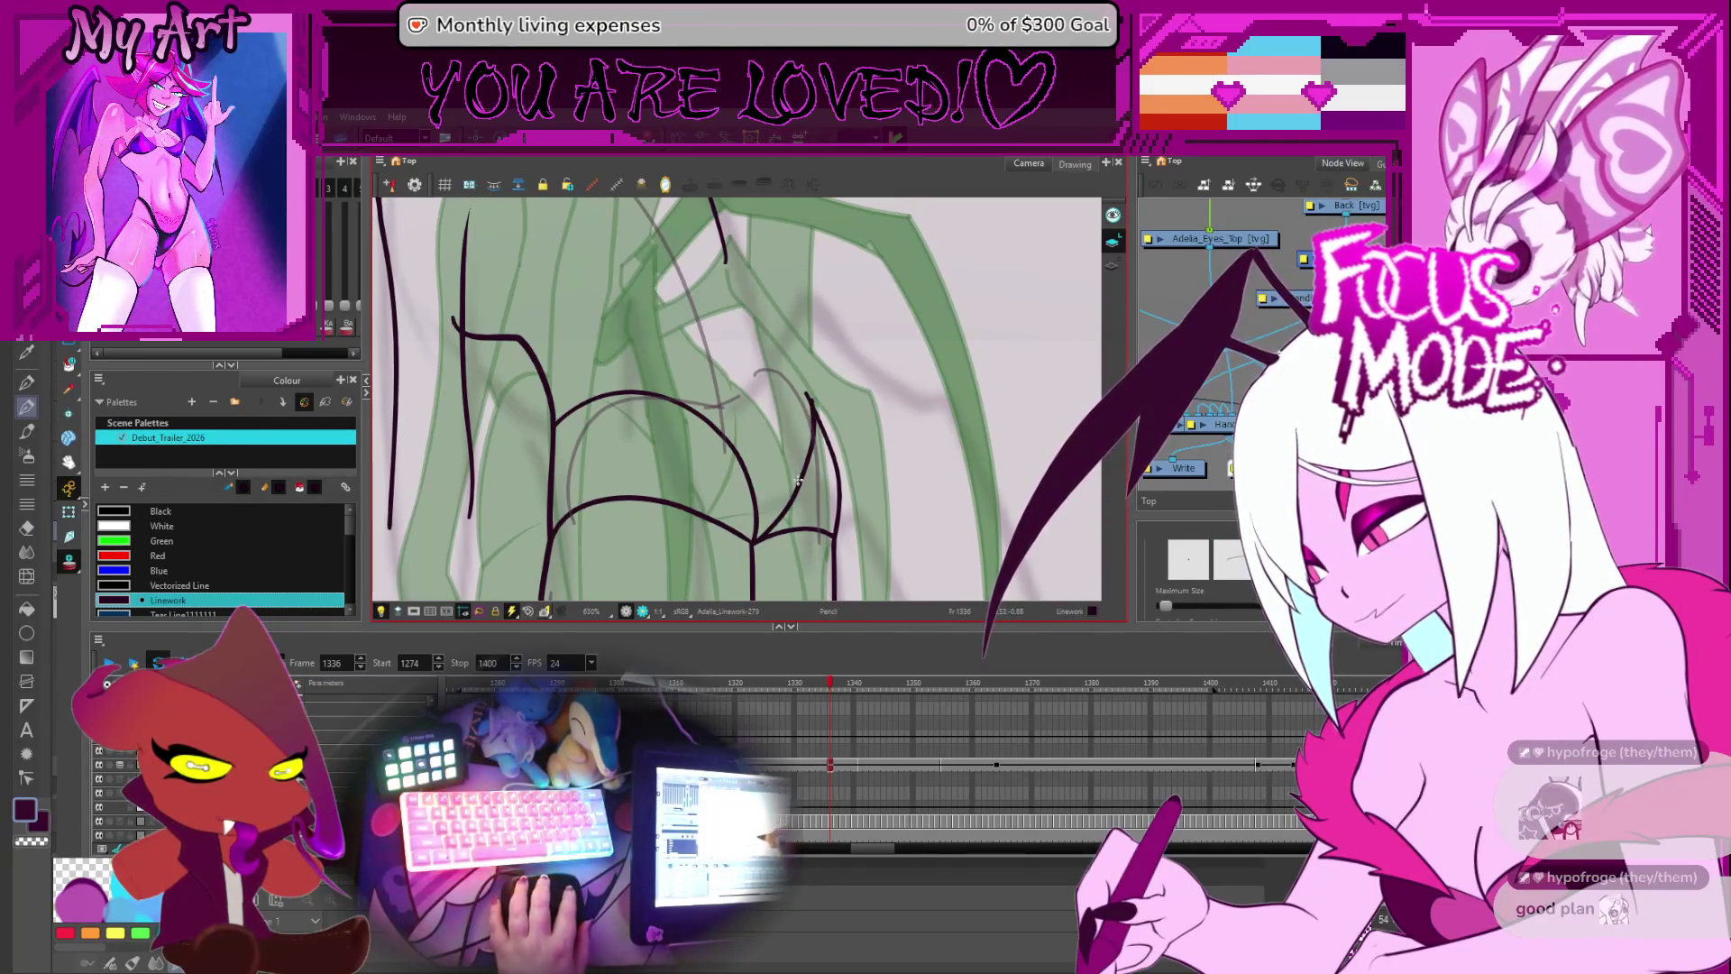
{"action": "scroll", "coordinate": [808, 397], "scroll_direction": "down", "scroll_amount": 1}
{"action": "key", "text": "ctrl+z"}
{"action": "left_click_drag", "start_coordinate": [748, 510], "coordinate": [772, 456]}
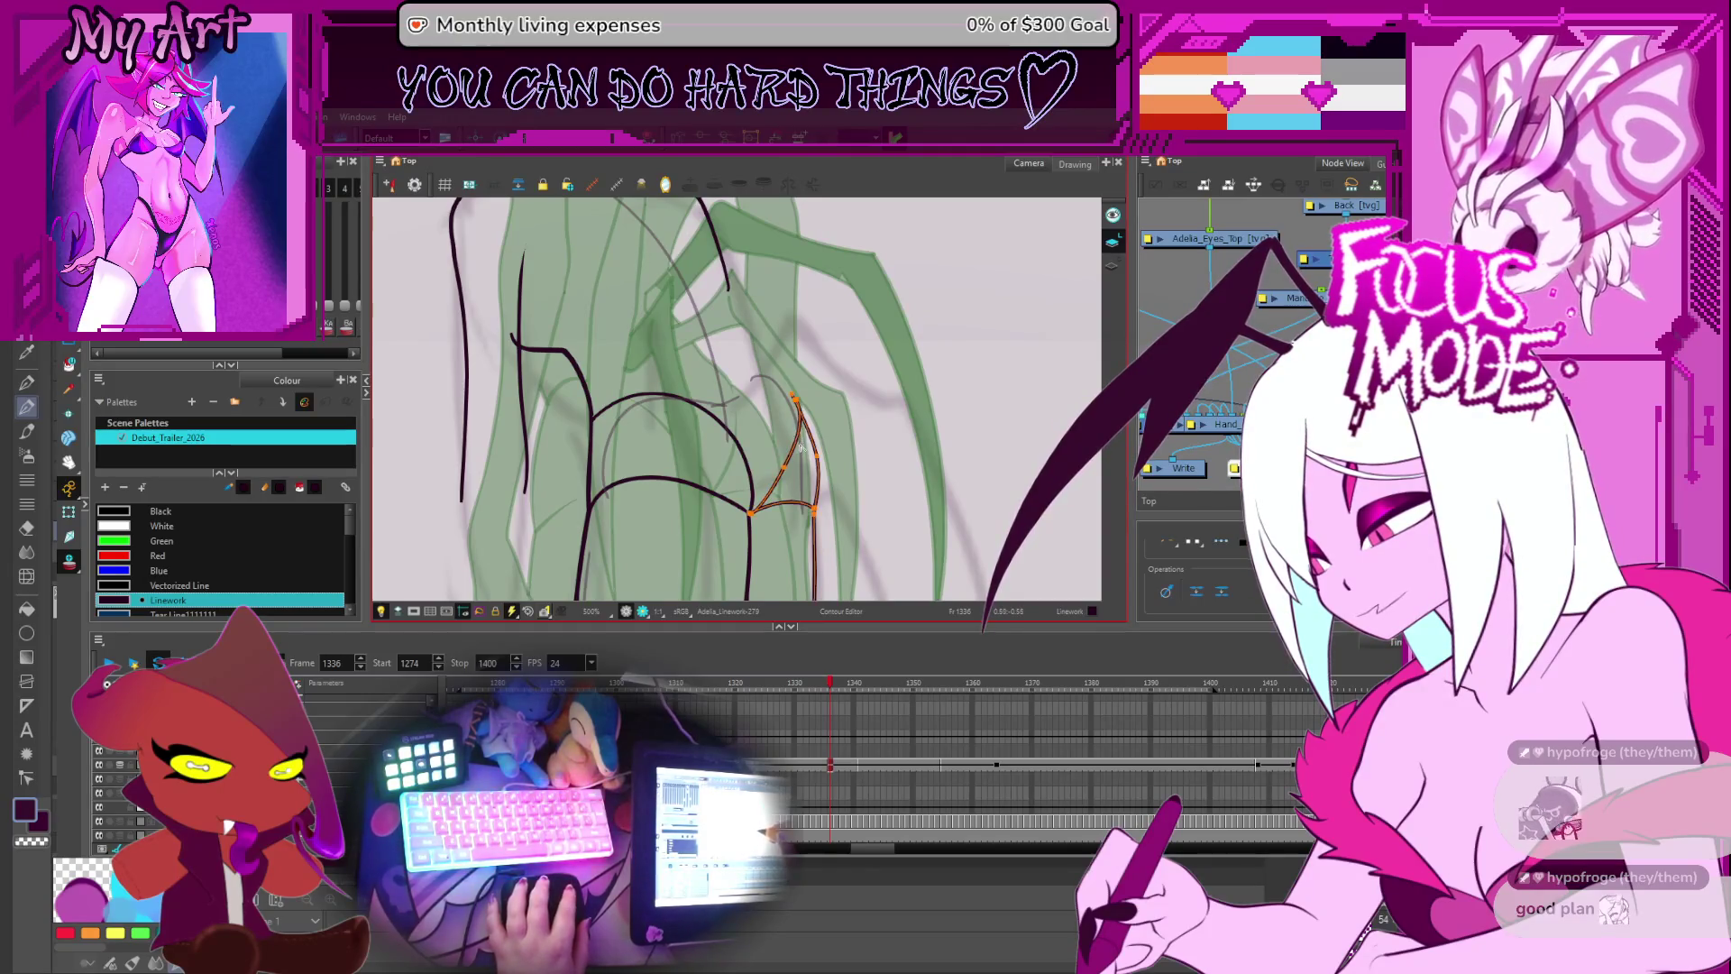
{"action": "left_click_drag", "start_coordinate": [812, 391], "coordinate": [816, 457]}
- Select the large arc and the back stroke segment, then step to frame 1335
{"action": "scroll", "coordinate": [812, 476], "scroll_direction": "up", "scroll_amount": 2}
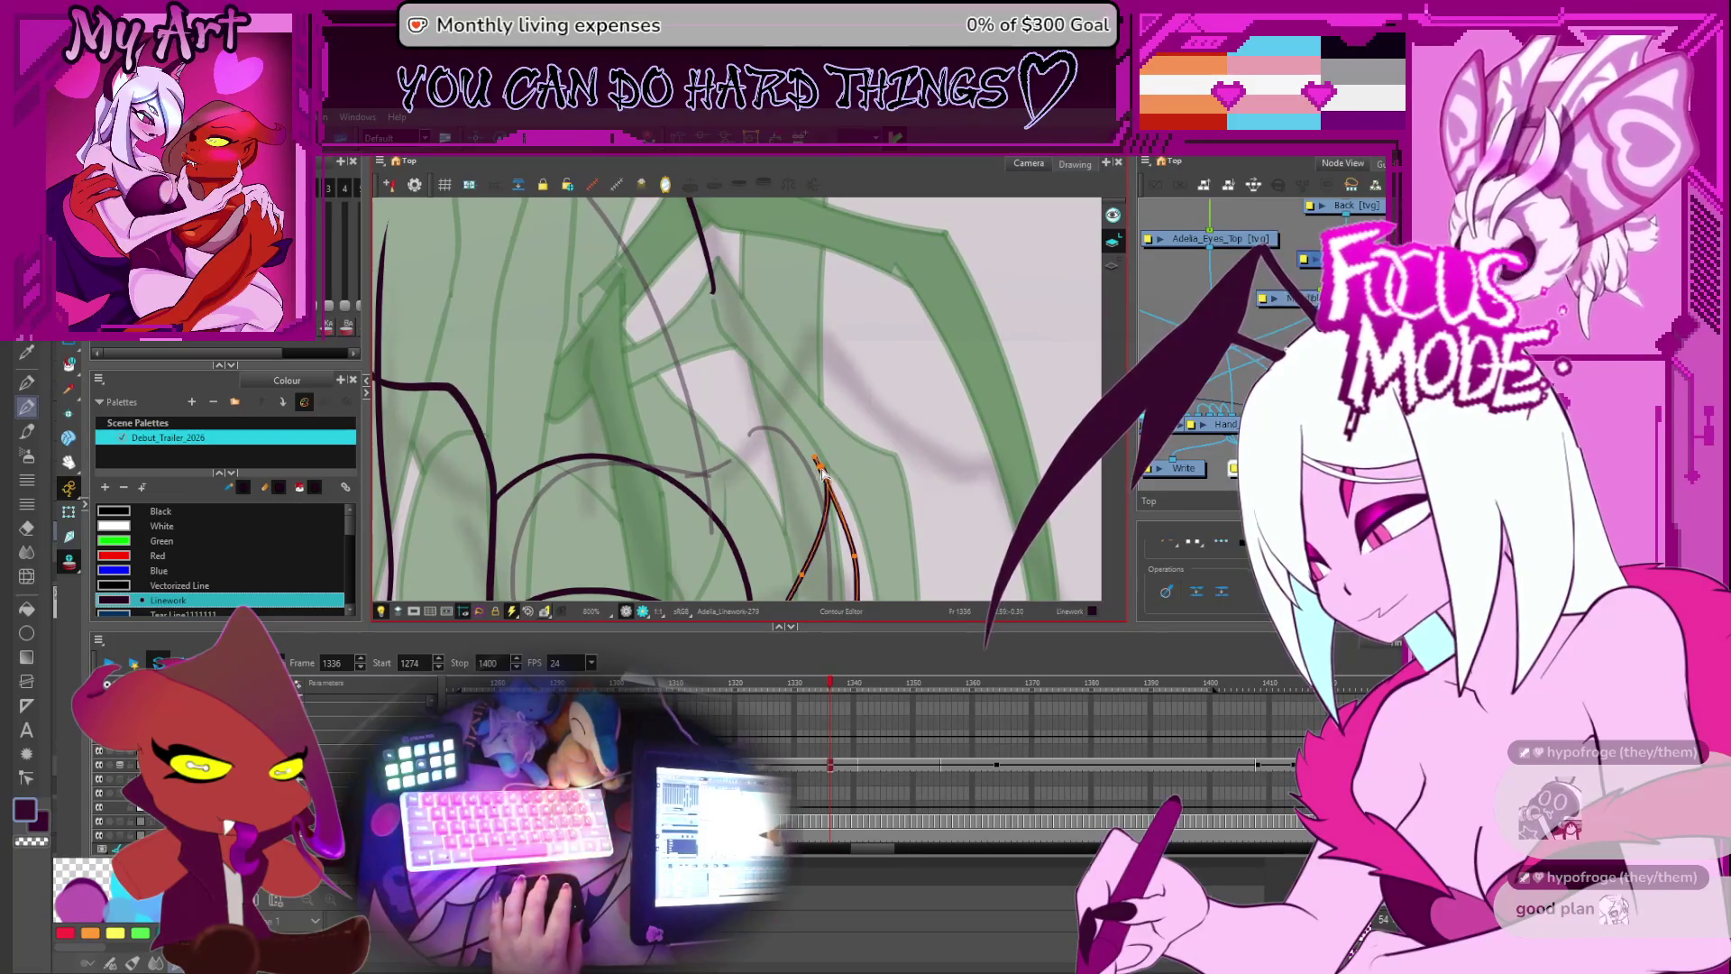
{"action": "left_click", "coordinate": [816, 460]}
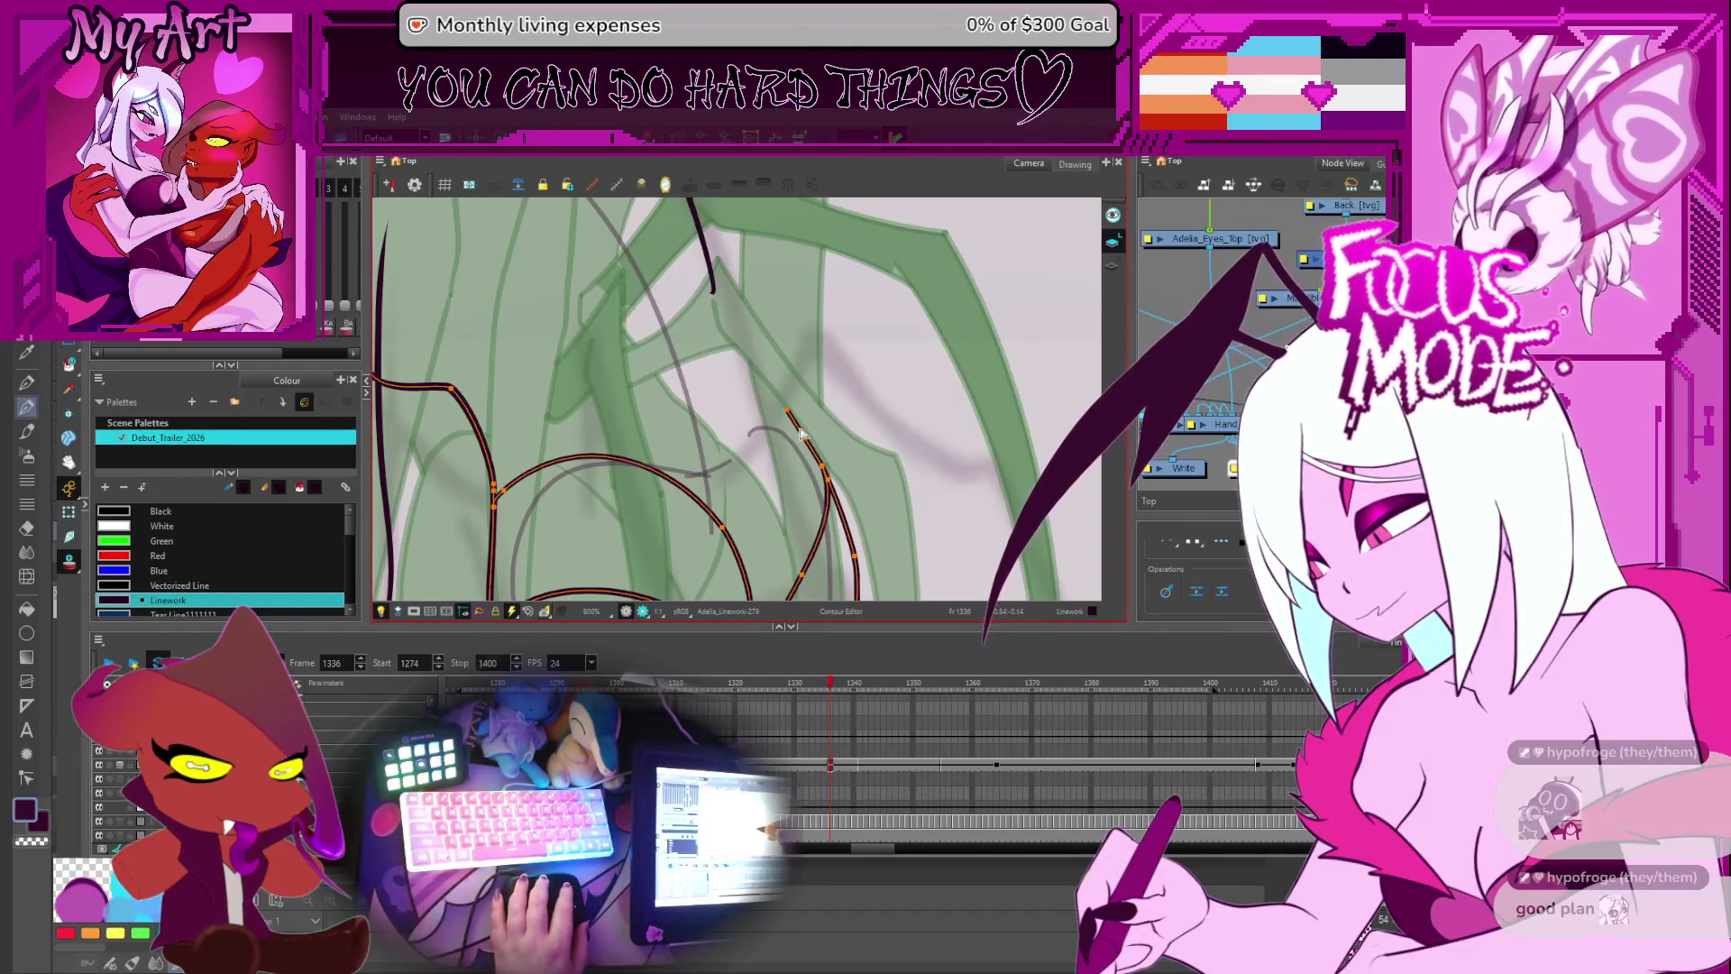
{"action": "mouse_move", "coordinate": [800, 433]}
{"action": "left_mouse_down"}
{"action": "mouse_move", "coordinate": [805, 462]}
{"action": "mouse_move", "coordinate": [744, 431]}
{"action": "left_mouse_up"}
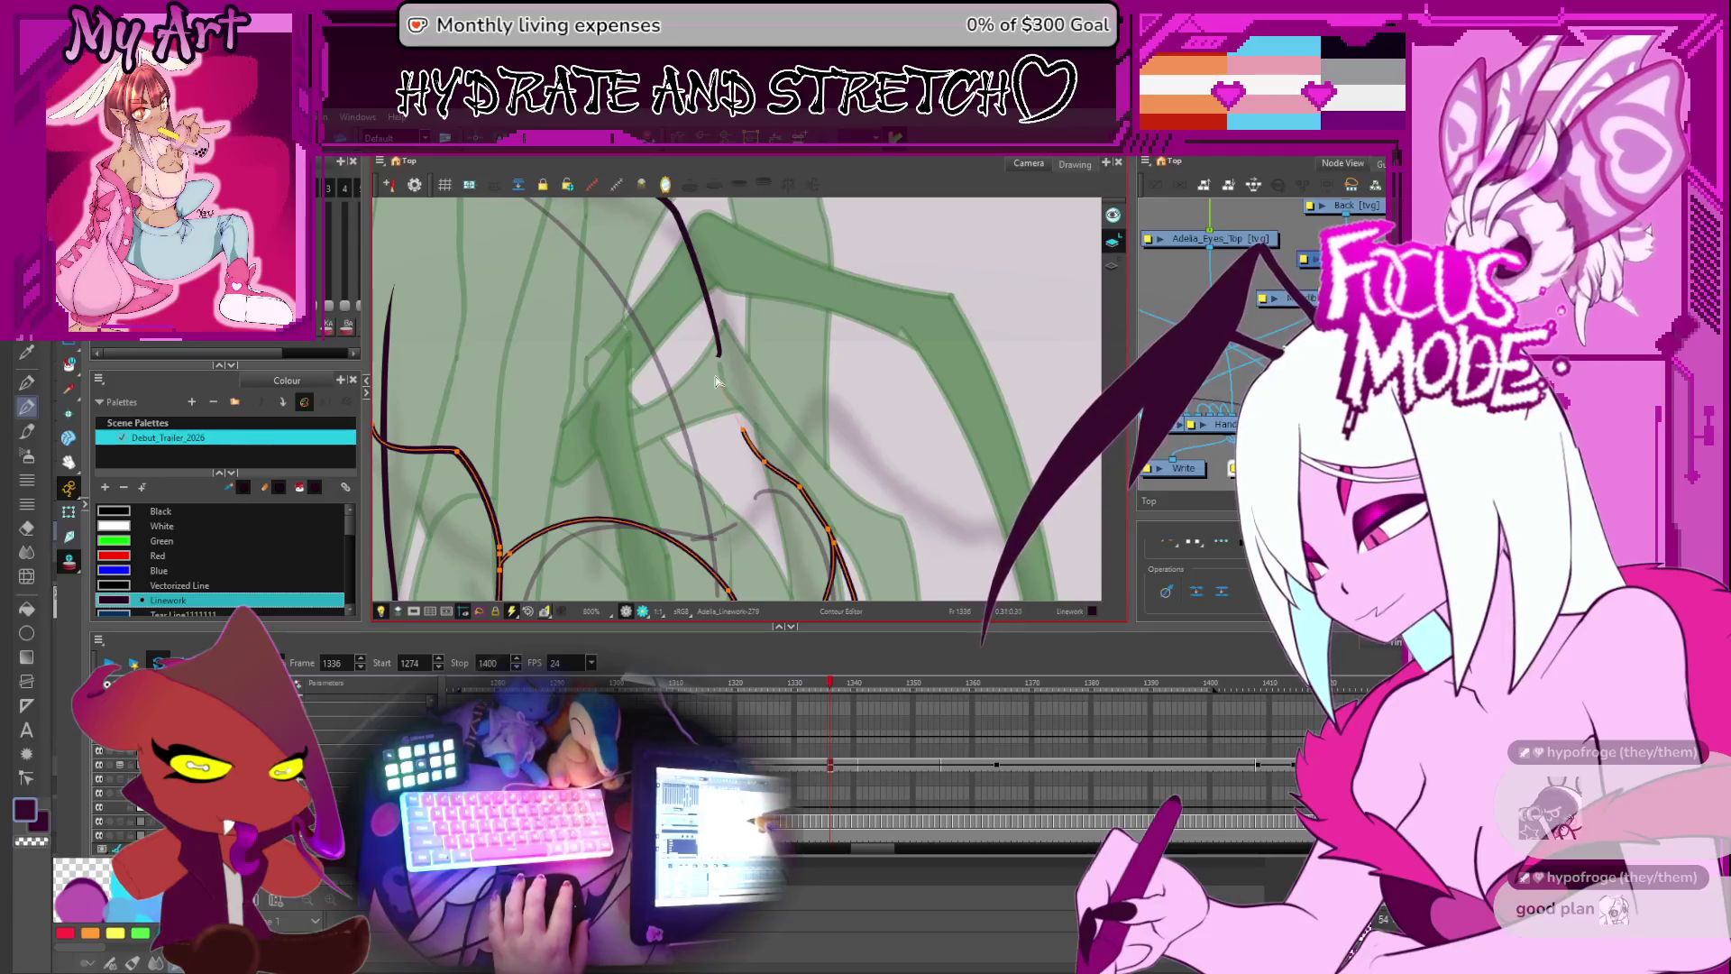
{"action": "scroll", "coordinate": [725, 373], "scroll_direction": "up", "scroll_amount": 2}
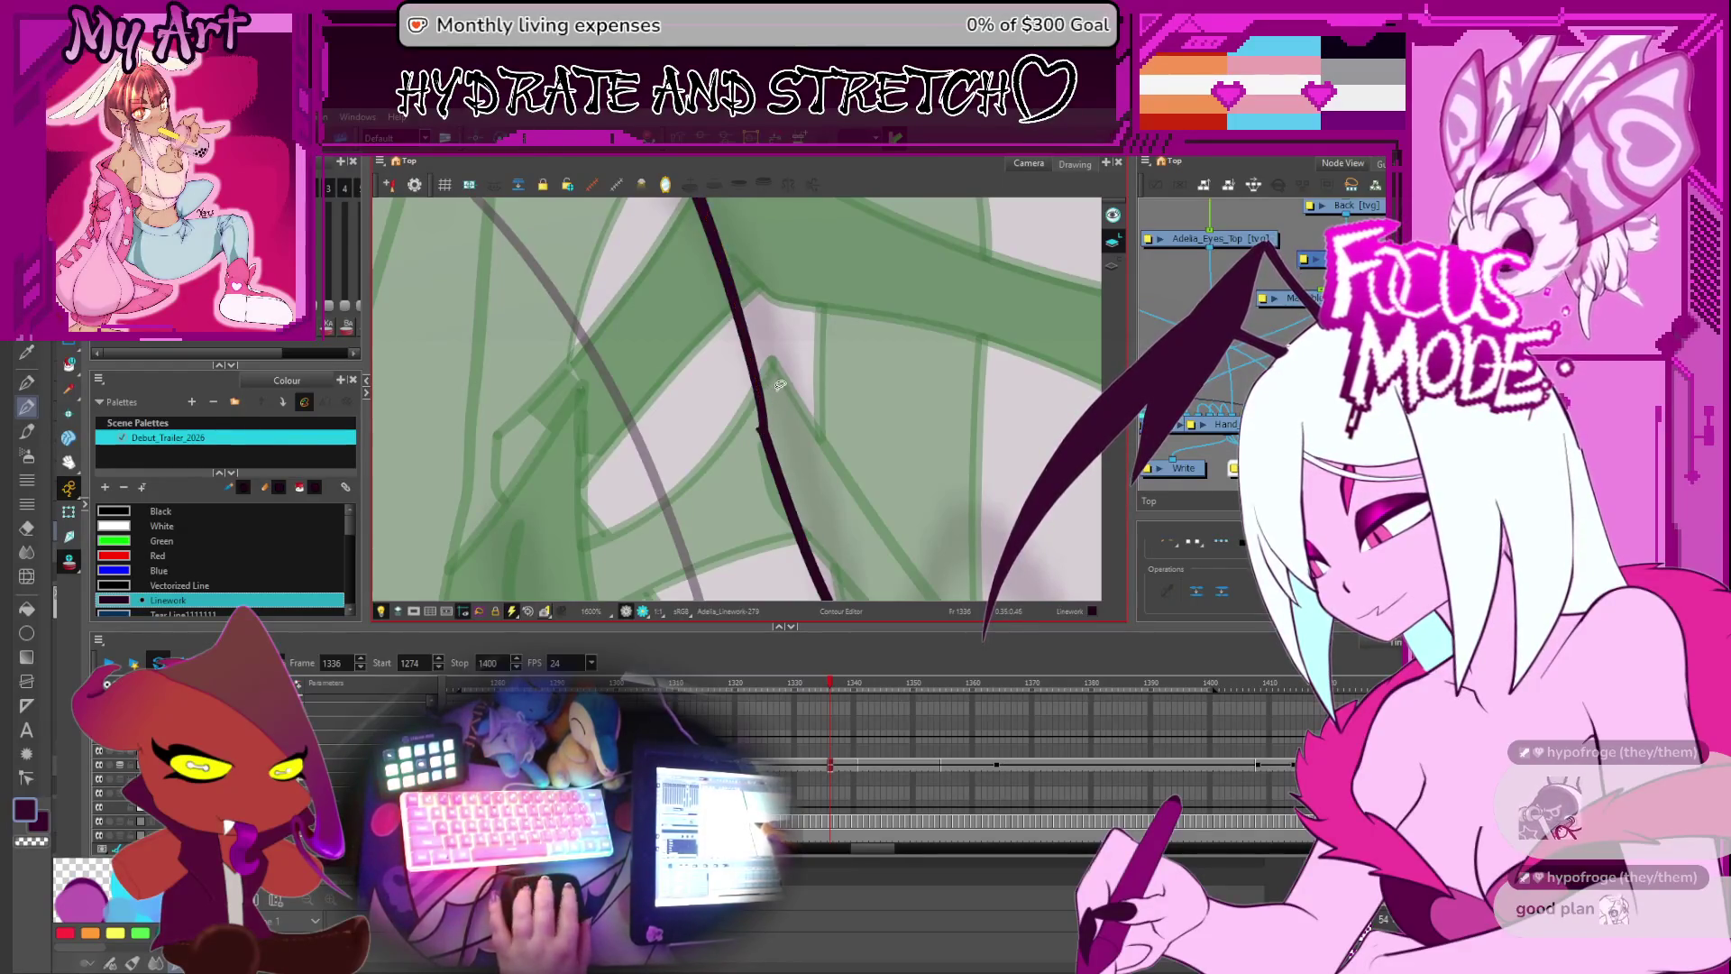
{"action": "scroll", "coordinate": [772, 390], "scroll_direction": "down", "scroll_amount": 2}
{"action": "left_click", "coordinate": [771, 448]}
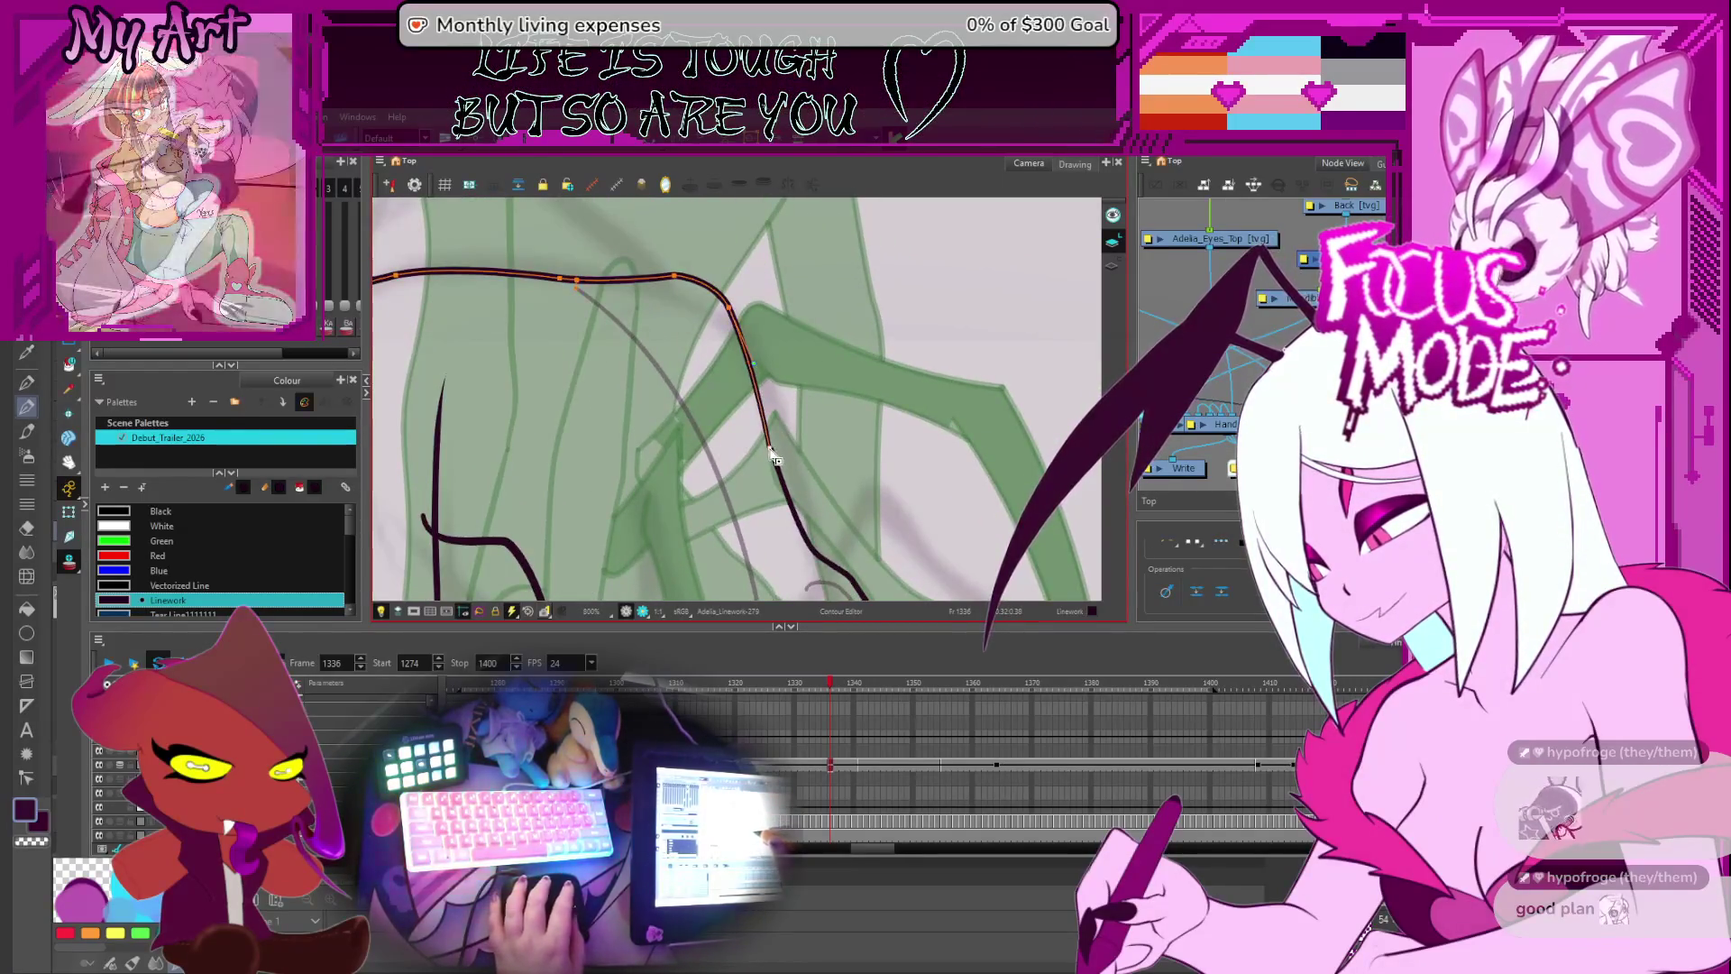
{"action": "scroll", "coordinate": [795, 444], "scroll_direction": "down", "scroll_amount": 6}
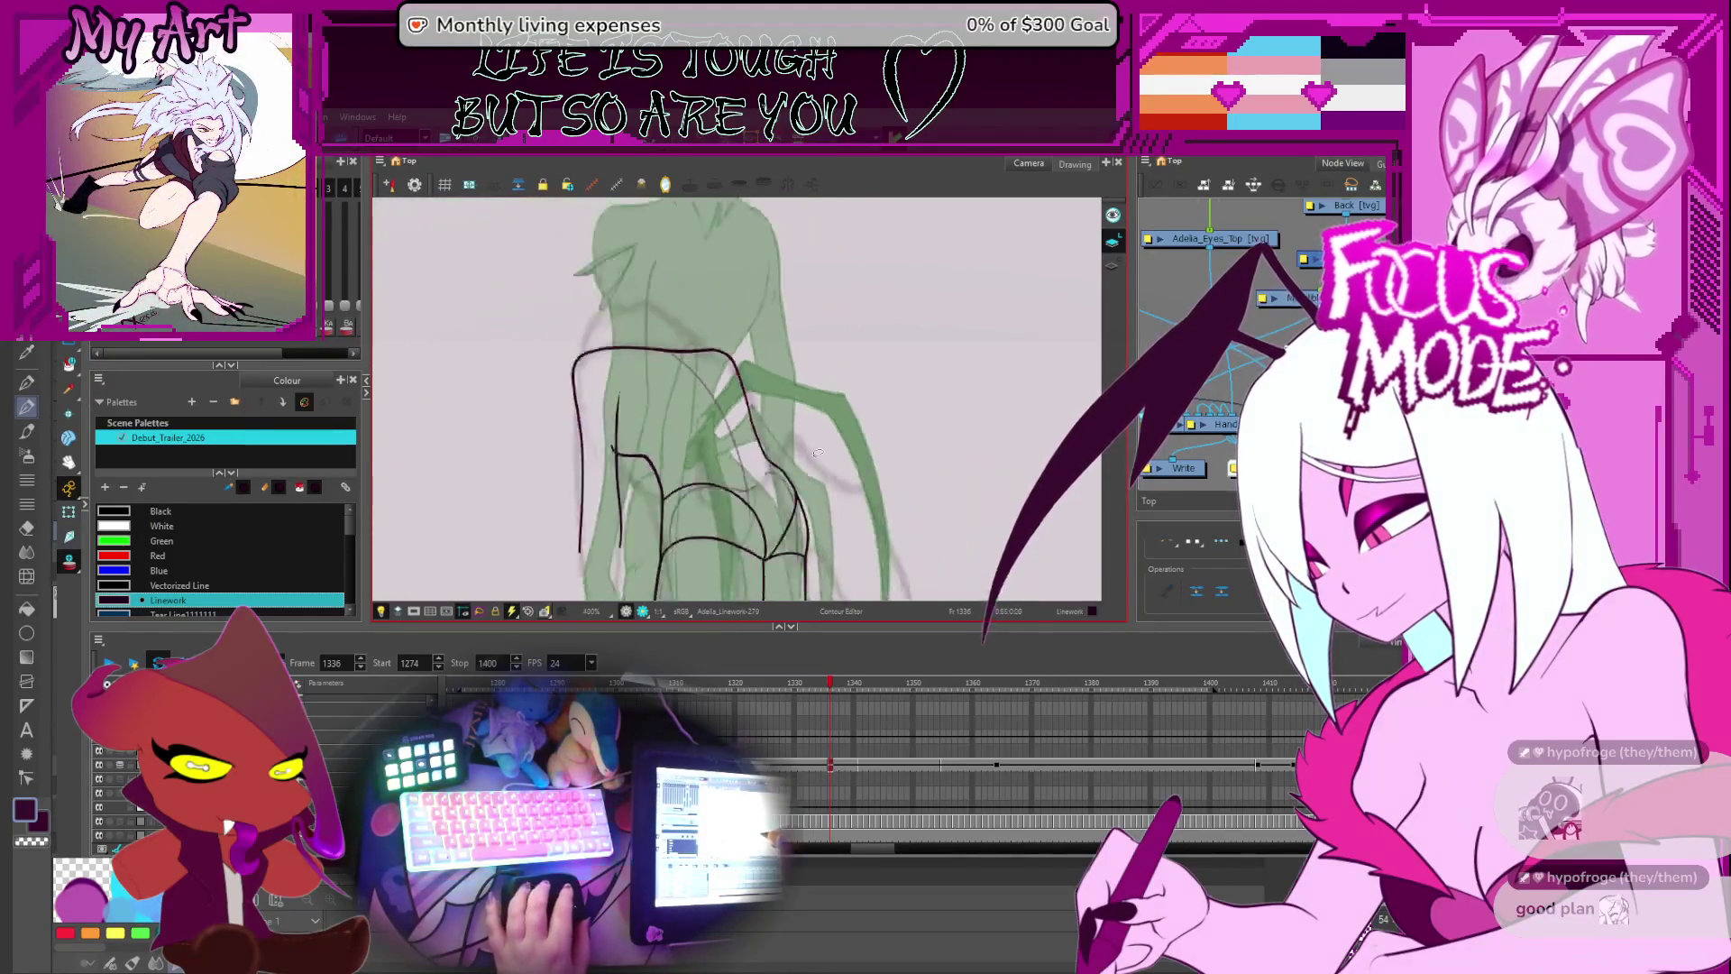
{"action": "key", "text": "period"}
{"action": "key", "text": "period"}
{"action": "key", "text": "period"}
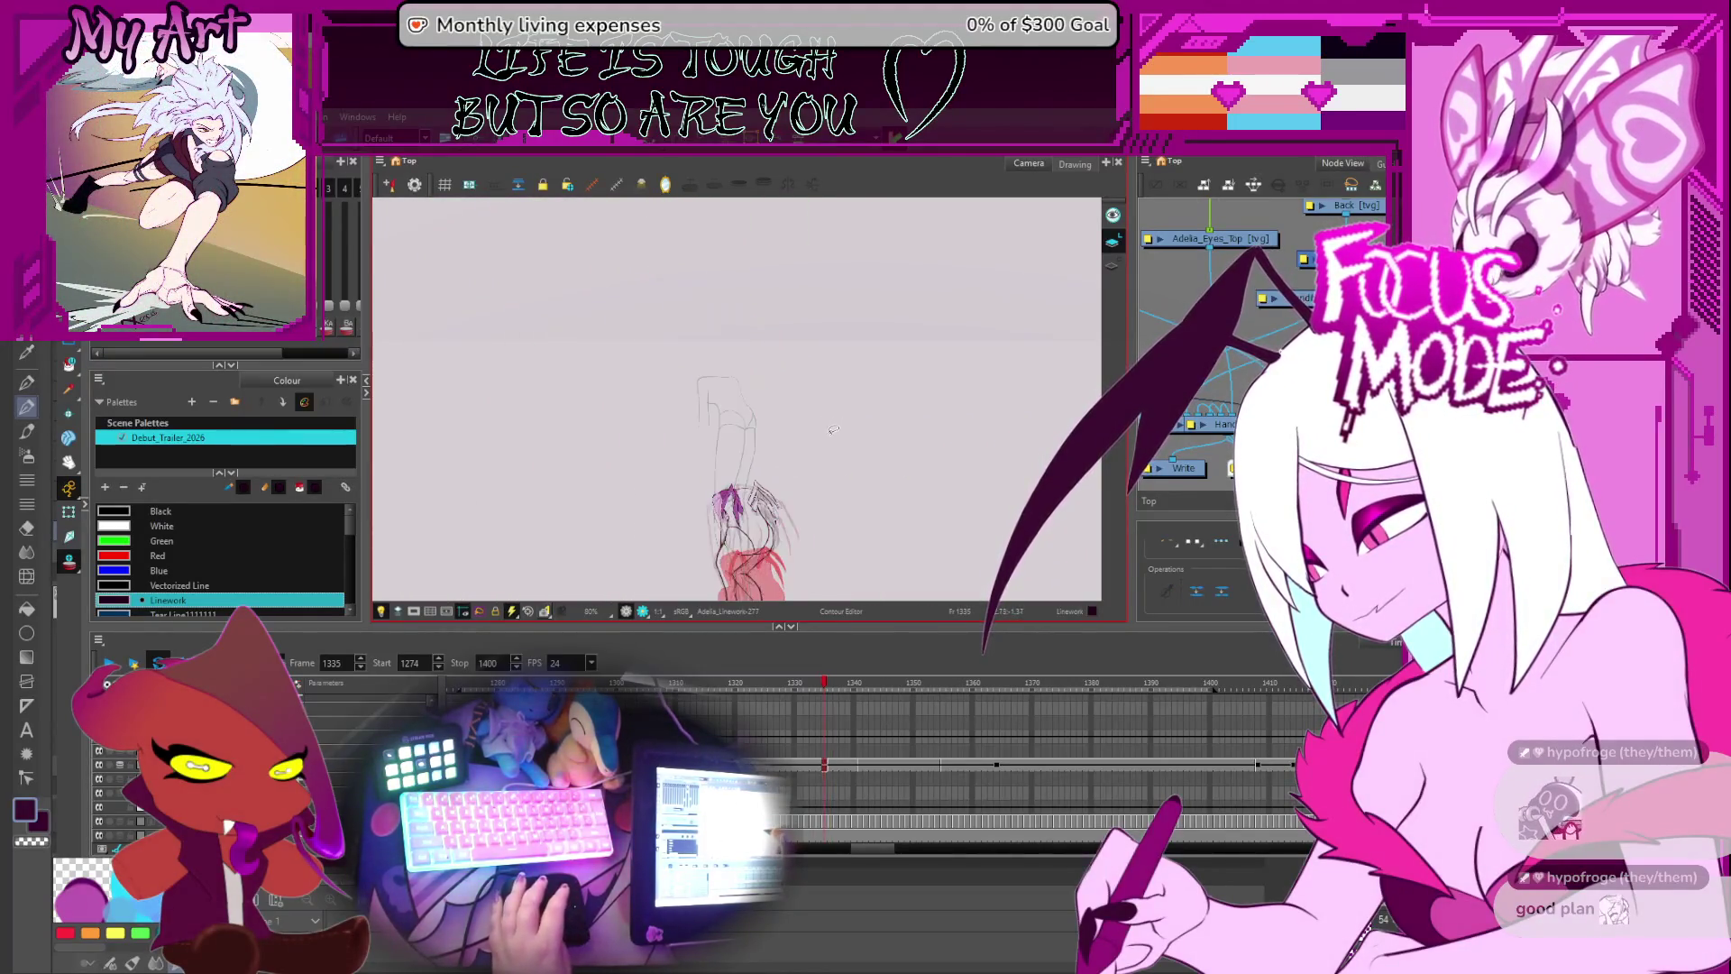
- Compare the neighbouring drawings, zoom onto the hips, and return to frame 1339 for inking
{"action": "key", "text": "comma"}
{"action": "scroll", "coordinate": [834, 441], "scroll_direction": "up", "scroll_amount": 2}
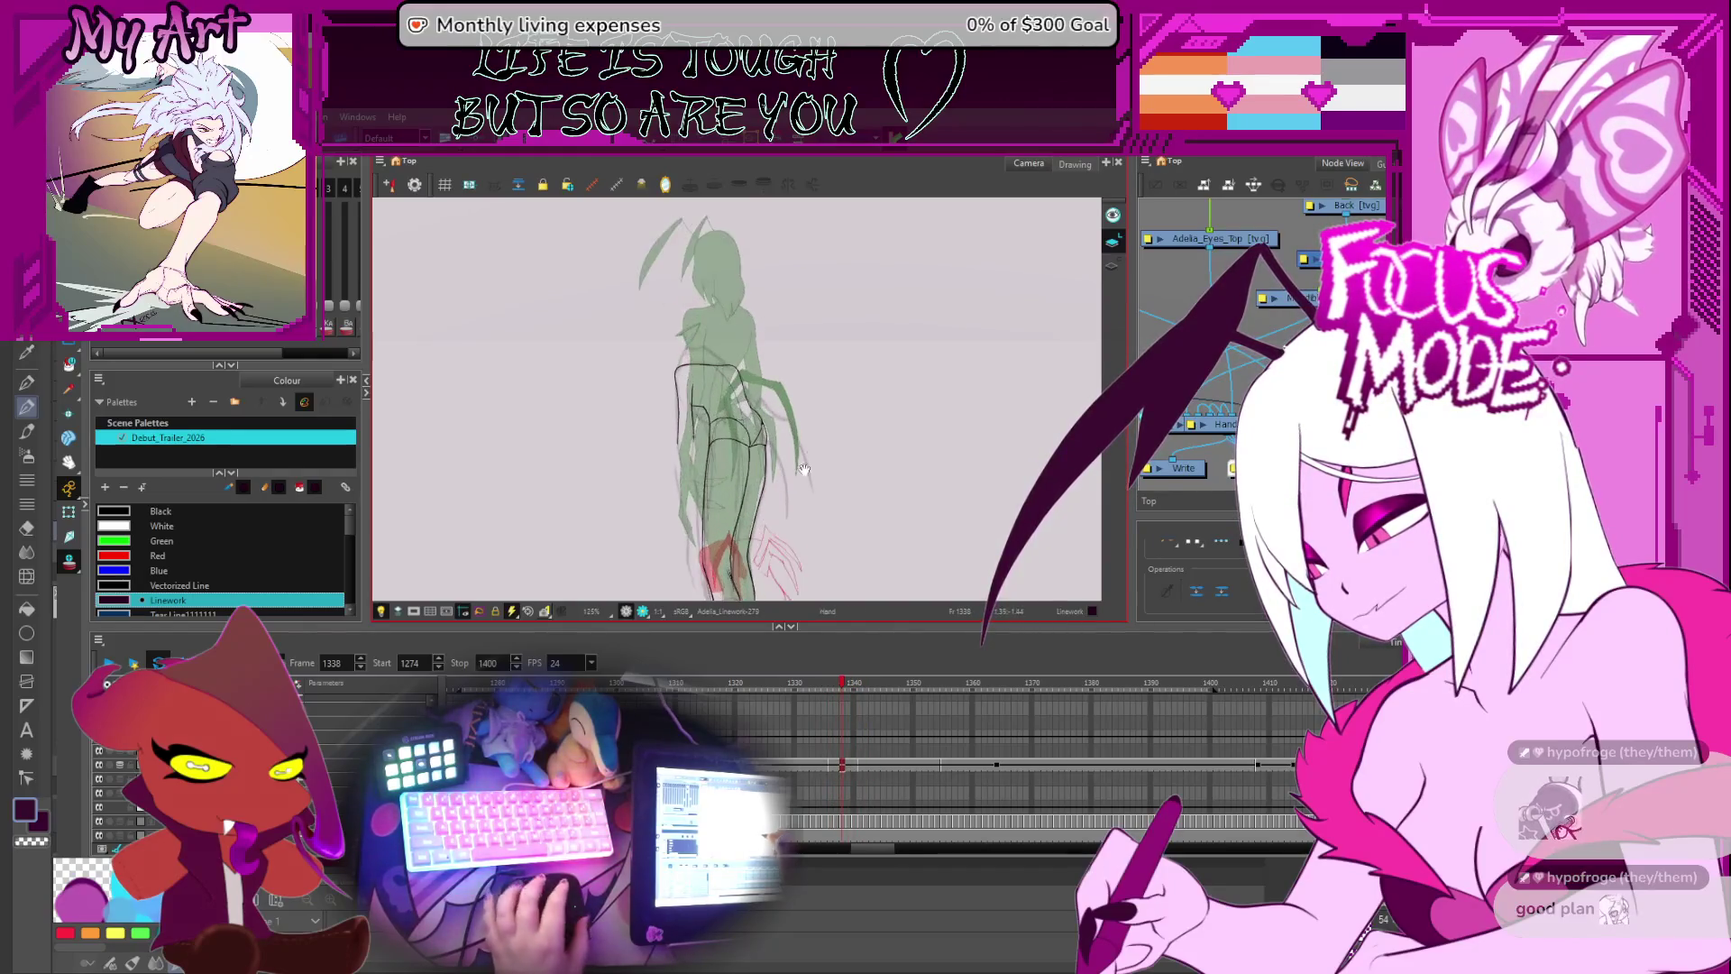
{"action": "mouse_move", "coordinate": [834, 442]}
{"action": "left_mouse_down"}
{"action": "mouse_move", "coordinate": [864, 445]}
{"action": "mouse_move", "coordinate": [839, 549]}
{"action": "left_mouse_up"}
{"action": "scroll", "coordinate": [864, 445], "scroll_direction": "up", "scroll_amount": 2}
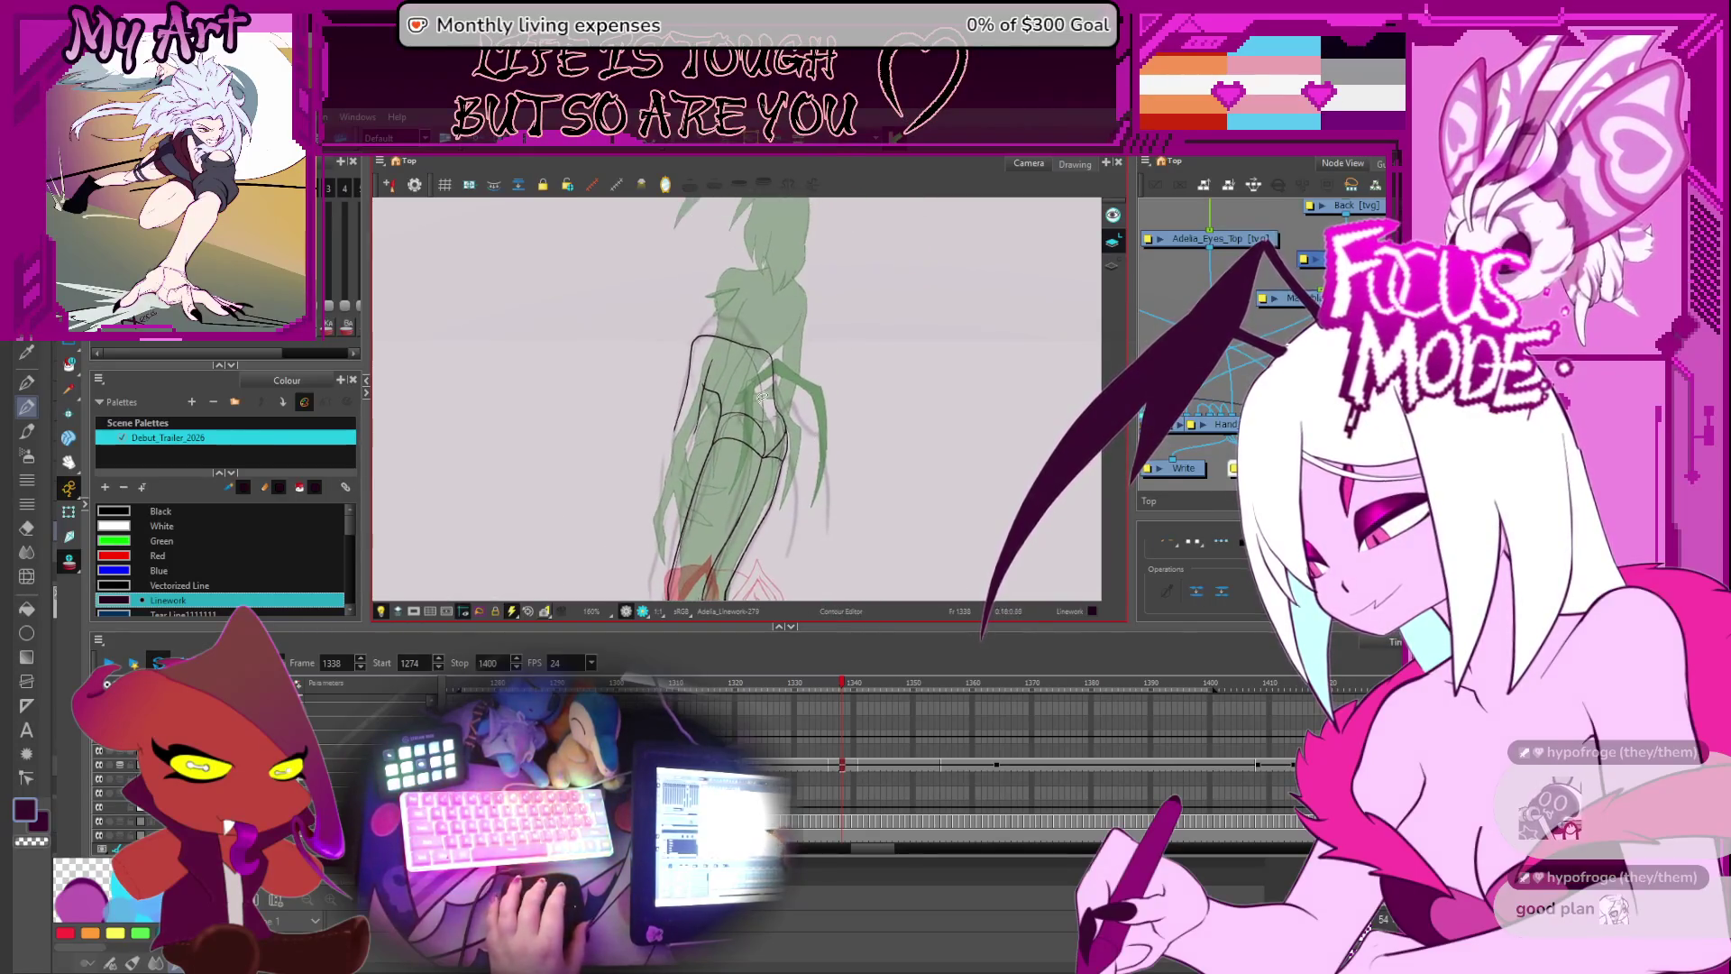
{"action": "scroll", "coordinate": [757, 464], "scroll_direction": "up", "scroll_amount": 2}
{"action": "scroll", "coordinate": [757, 465], "scroll_direction": "down", "scroll_amount": 2}
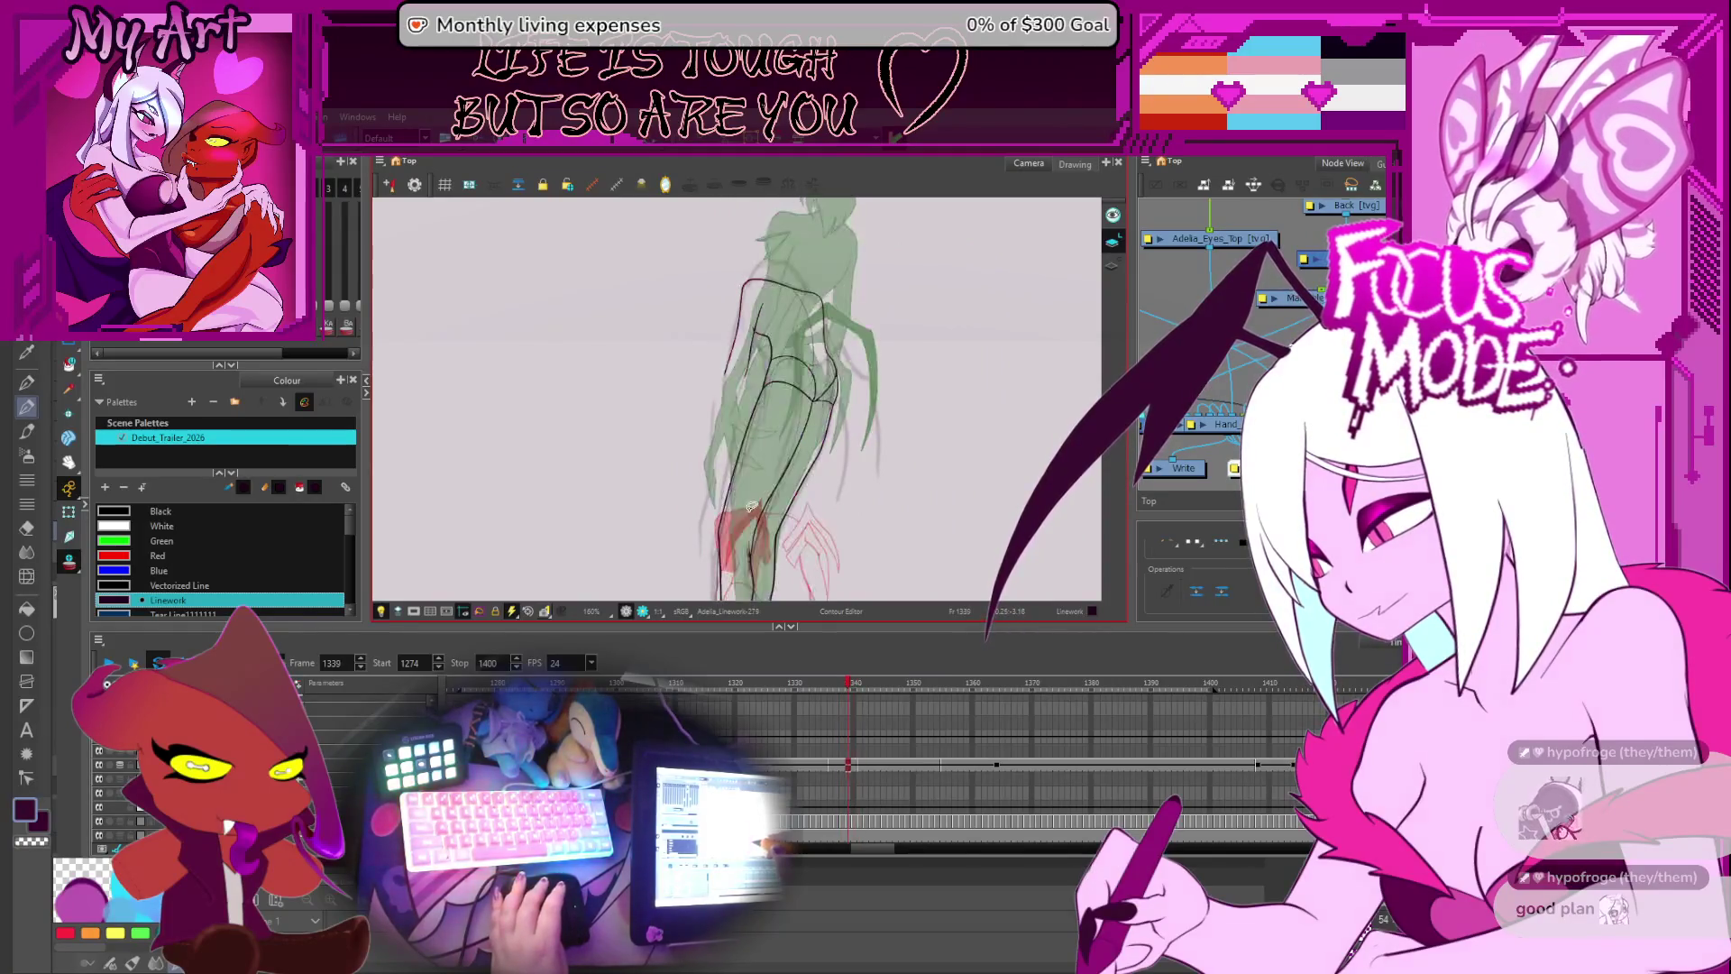
{"action": "scroll", "coordinate": [750, 500], "scroll_direction": "up", "scroll_amount": 2}
{"action": "key", "text": "period"}
{"action": "key", "text": "period"}
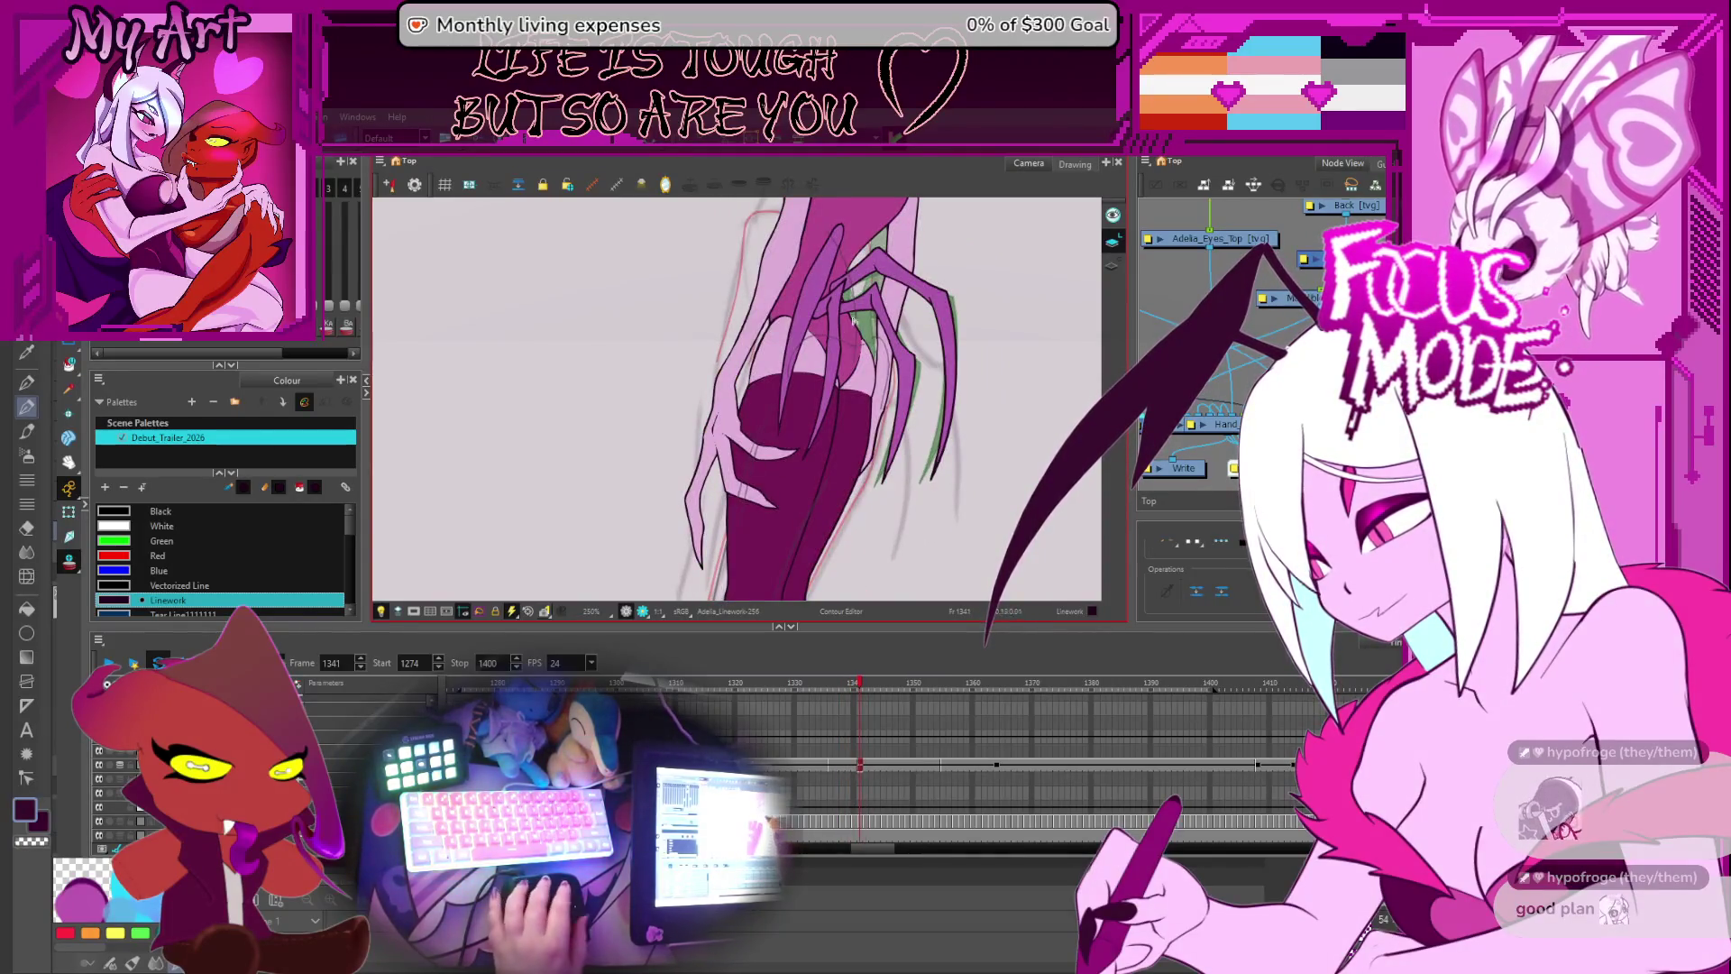
{"action": "scroll", "coordinate": [749, 482], "scroll_direction": "down", "scroll_amount": 2}
{"action": "key", "text": "comma"}
{"action": "key", "text": "comma"}
{"action": "scroll", "coordinate": [703, 427], "scroll_direction": "up", "scroll_amount": 2}
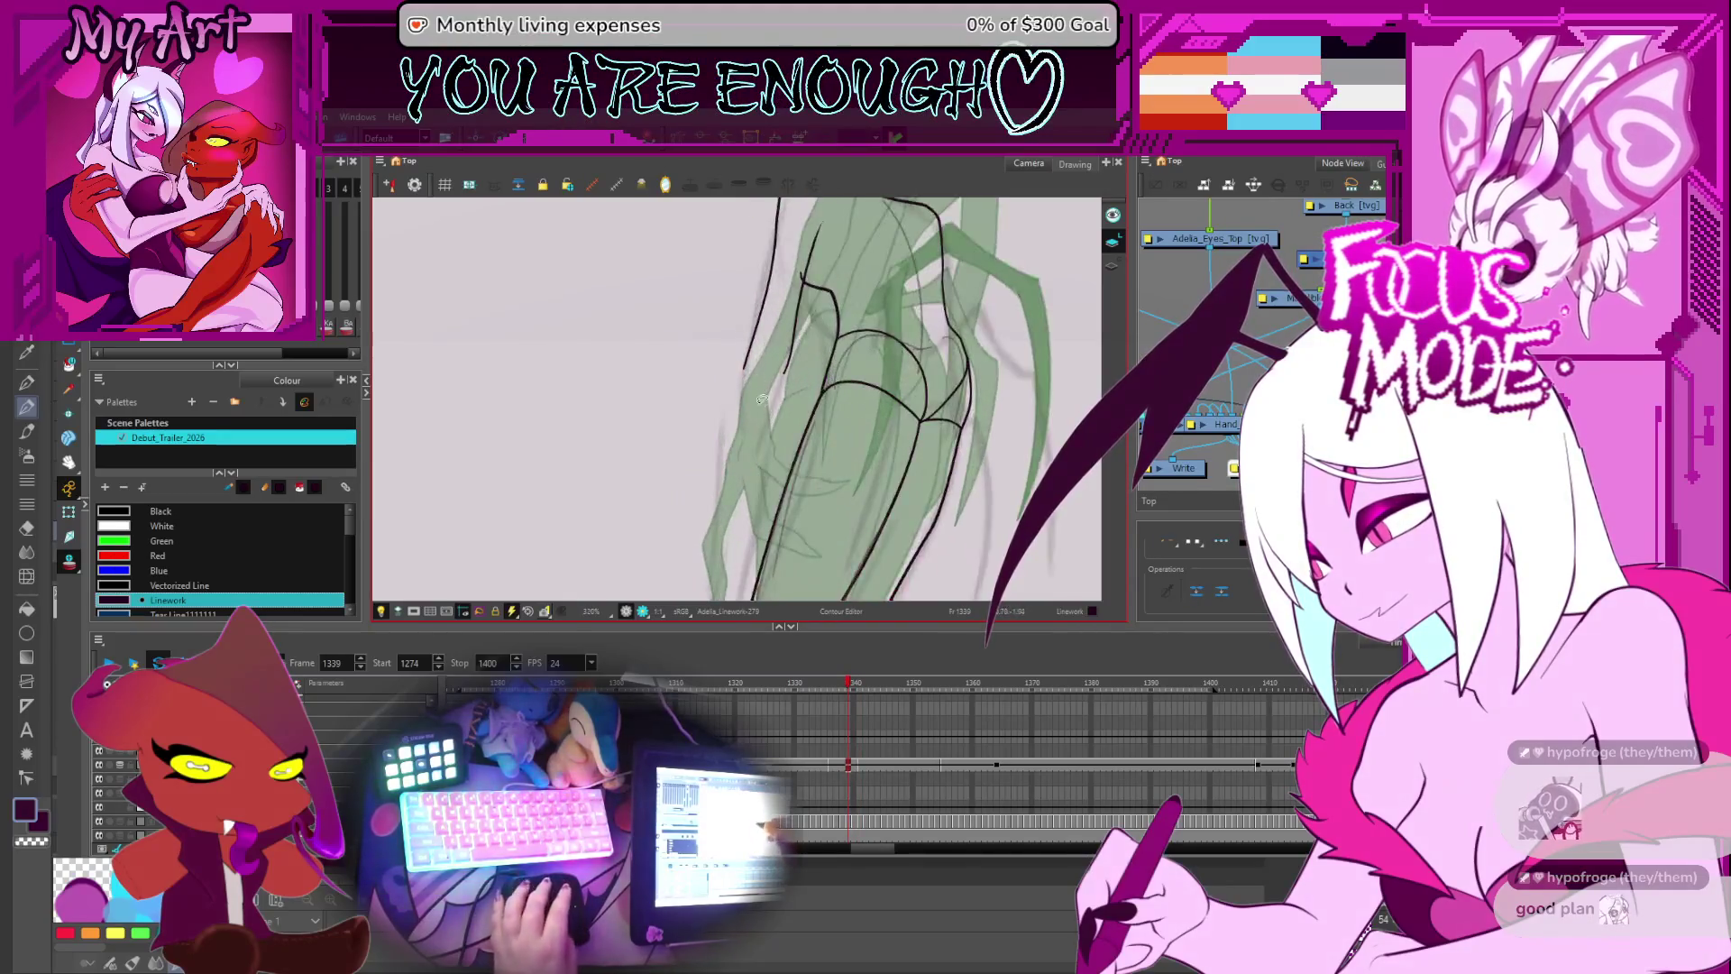
{"action": "key", "text": "alt+slash"}
- Undo a hip-edge stroke and reshape the upper-left line, bending its top to the right
{"action": "left_click_drag", "start_coordinate": [704, 518], "coordinate": [741, 374]}
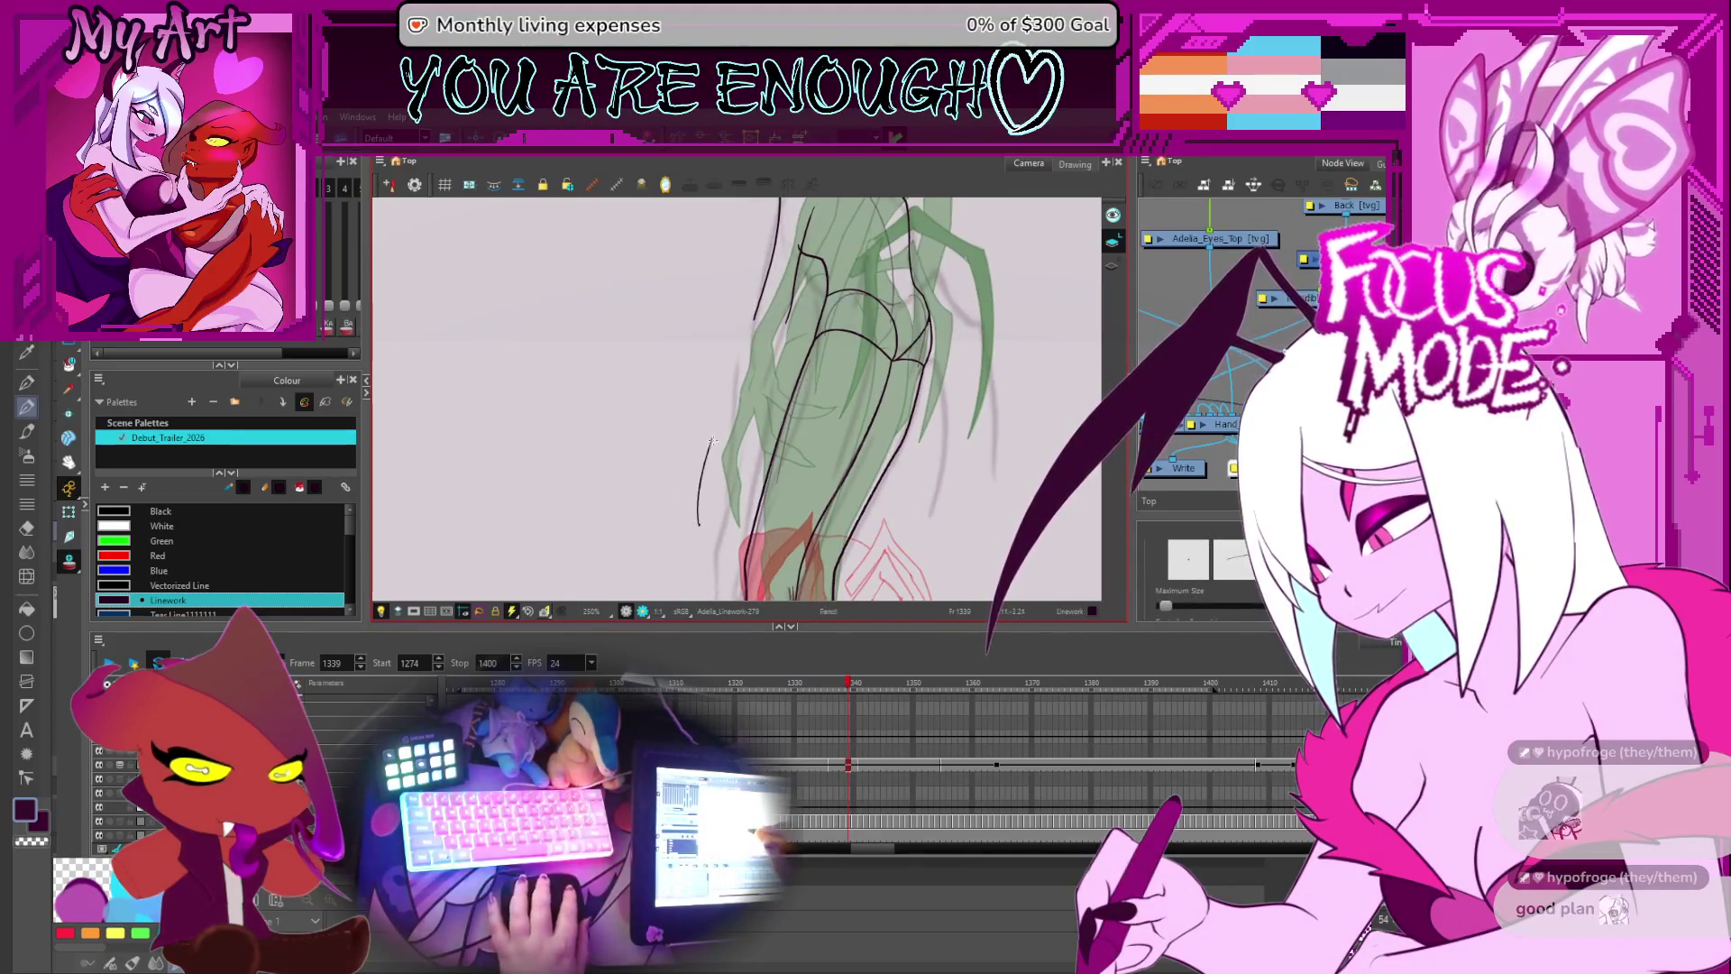
{"action": "key", "text": "ctrl+z"}
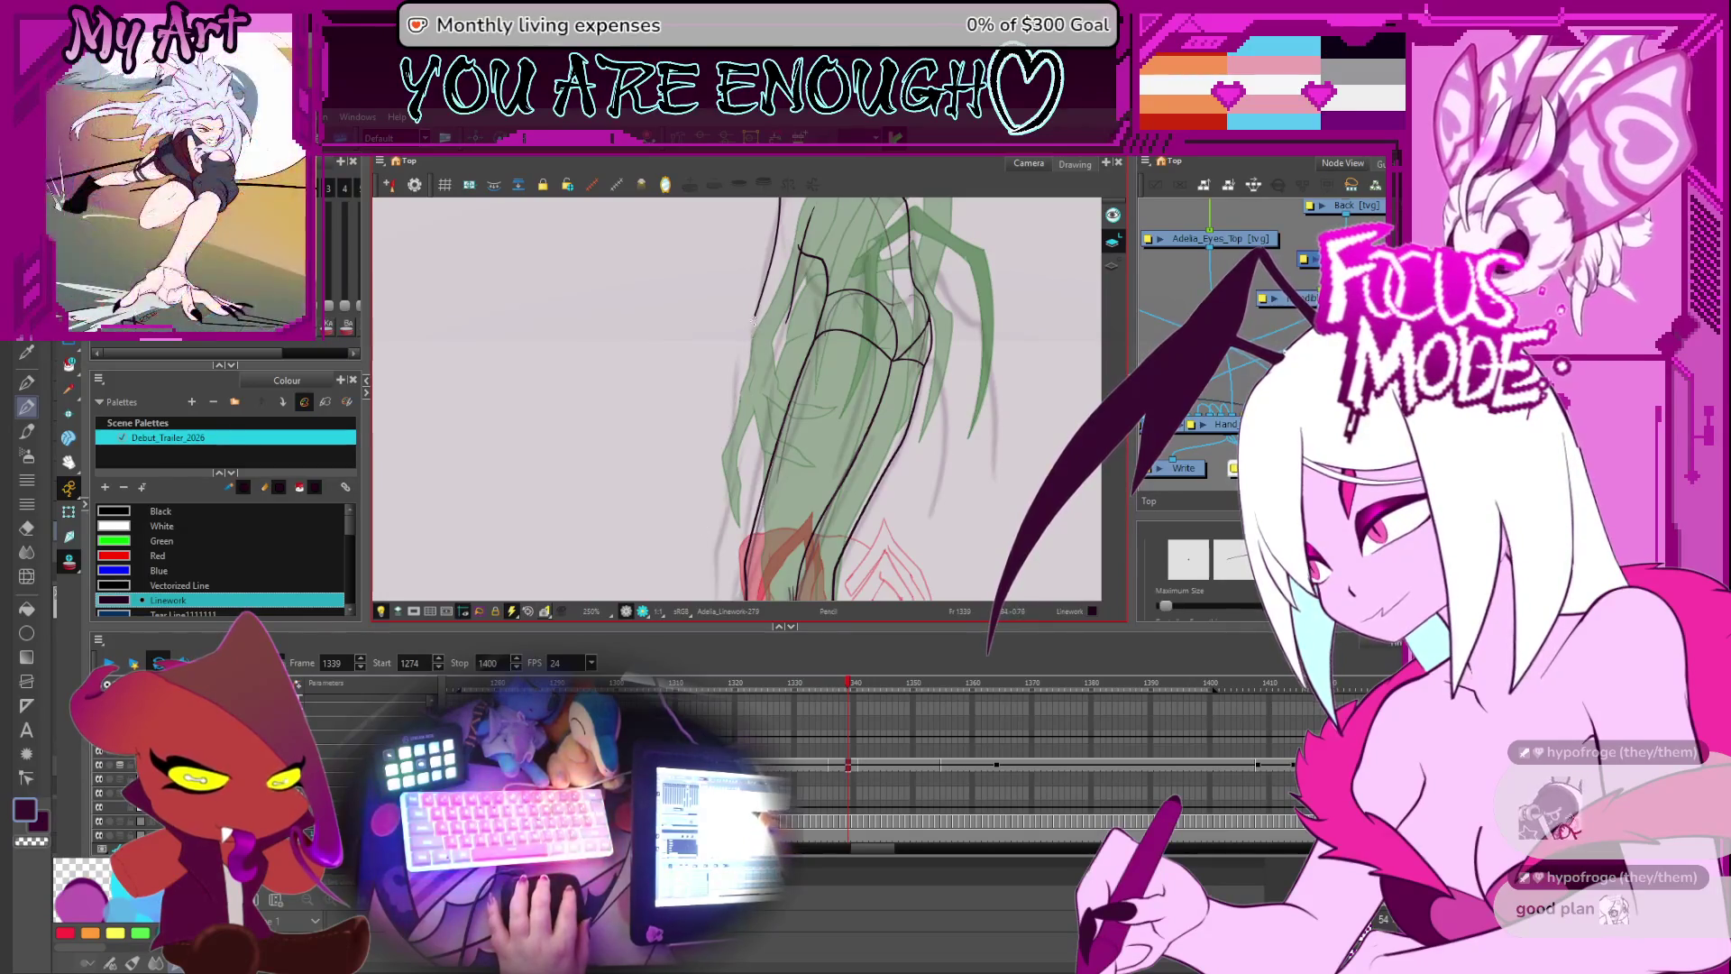
{"action": "left_click_drag", "start_coordinate": [763, 320], "coordinate": [683, 467]}
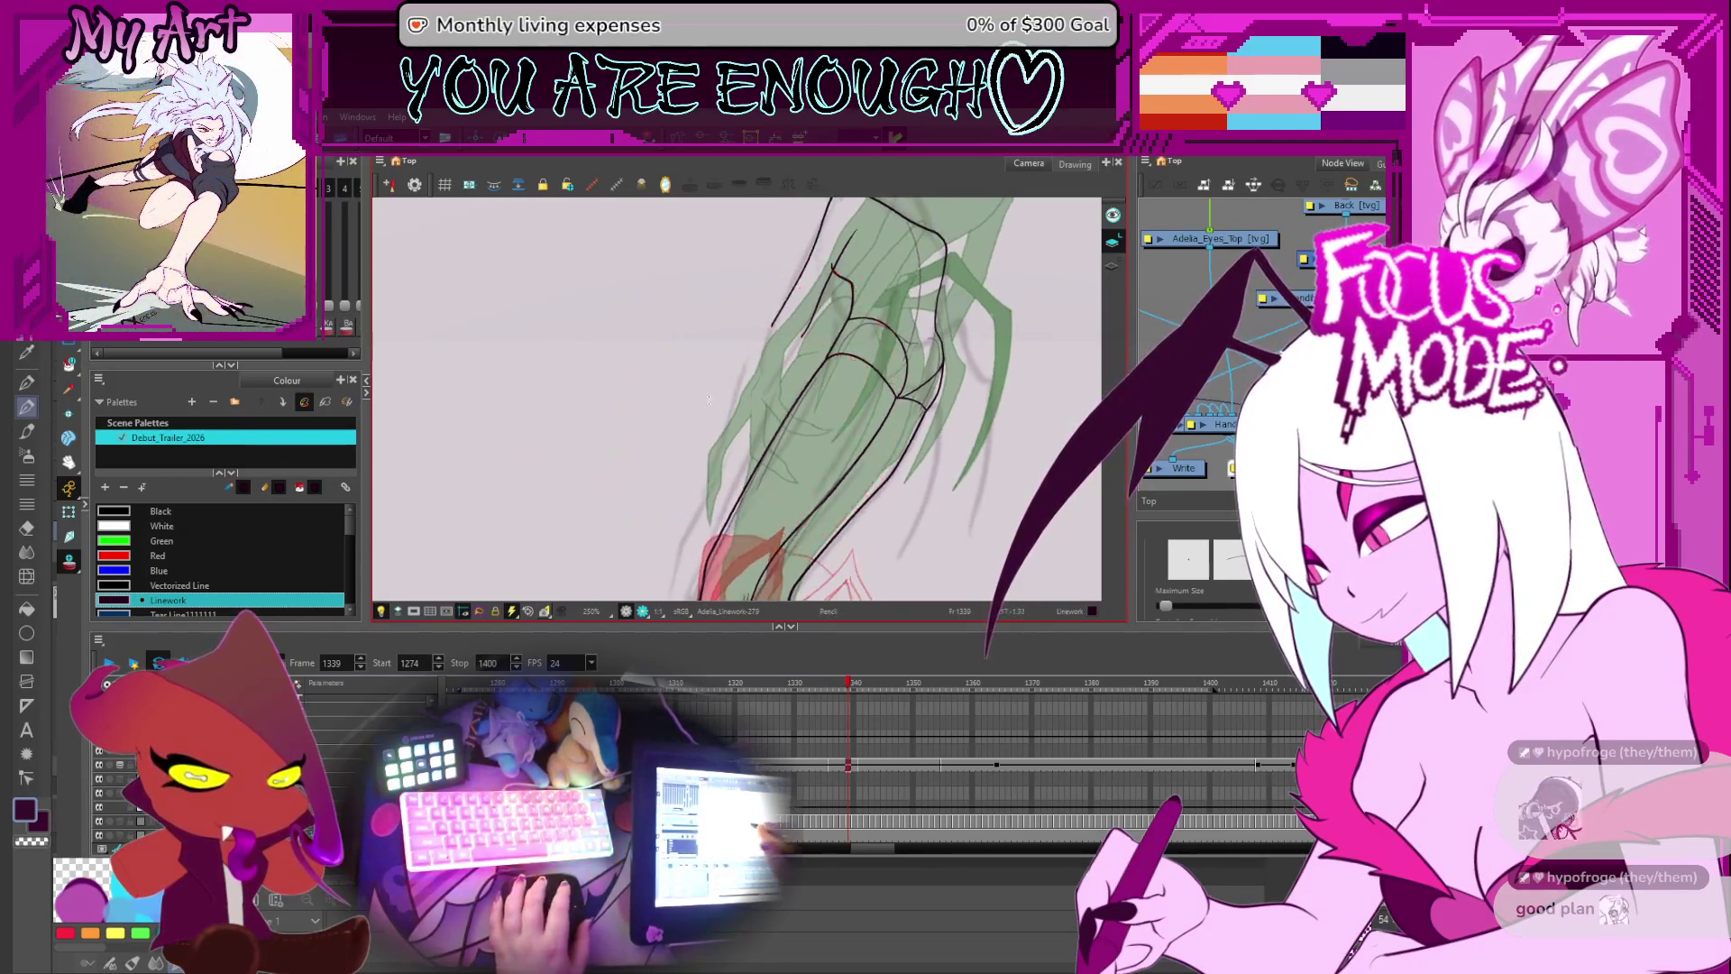
{"action": "key", "text": "alt+q"}
{"action": "left_click", "coordinate": [773, 322]}
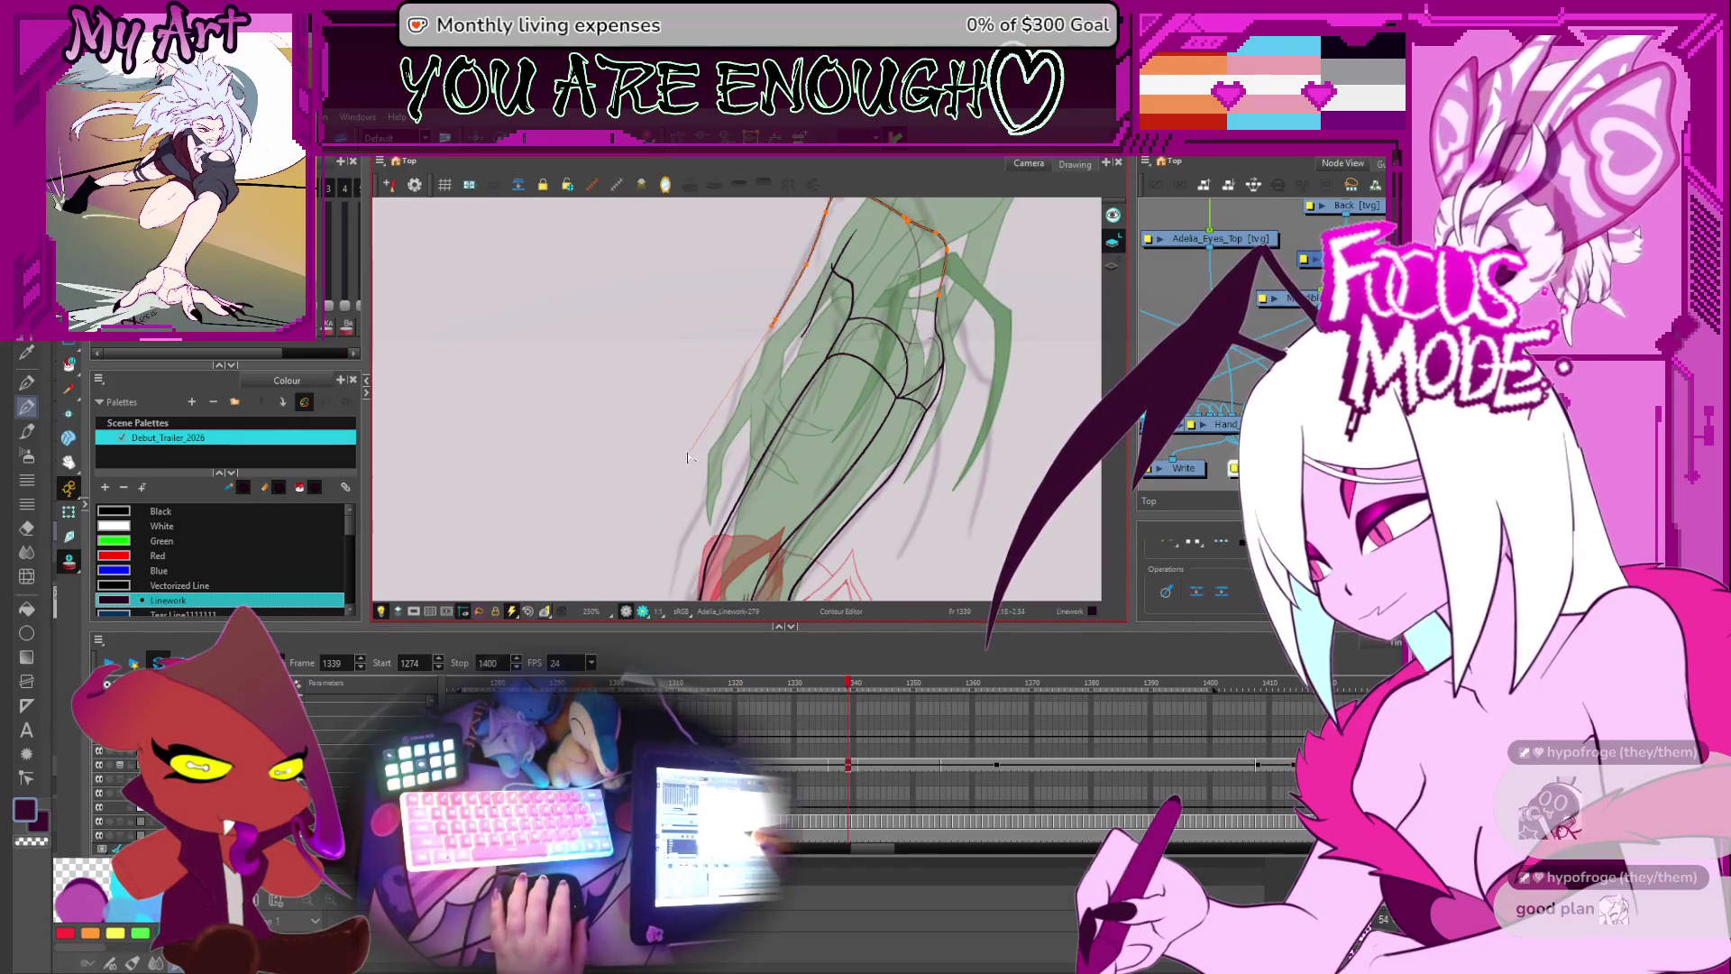
{"action": "left_click_drag", "start_coordinate": [687, 457], "coordinate": [690, 452]}
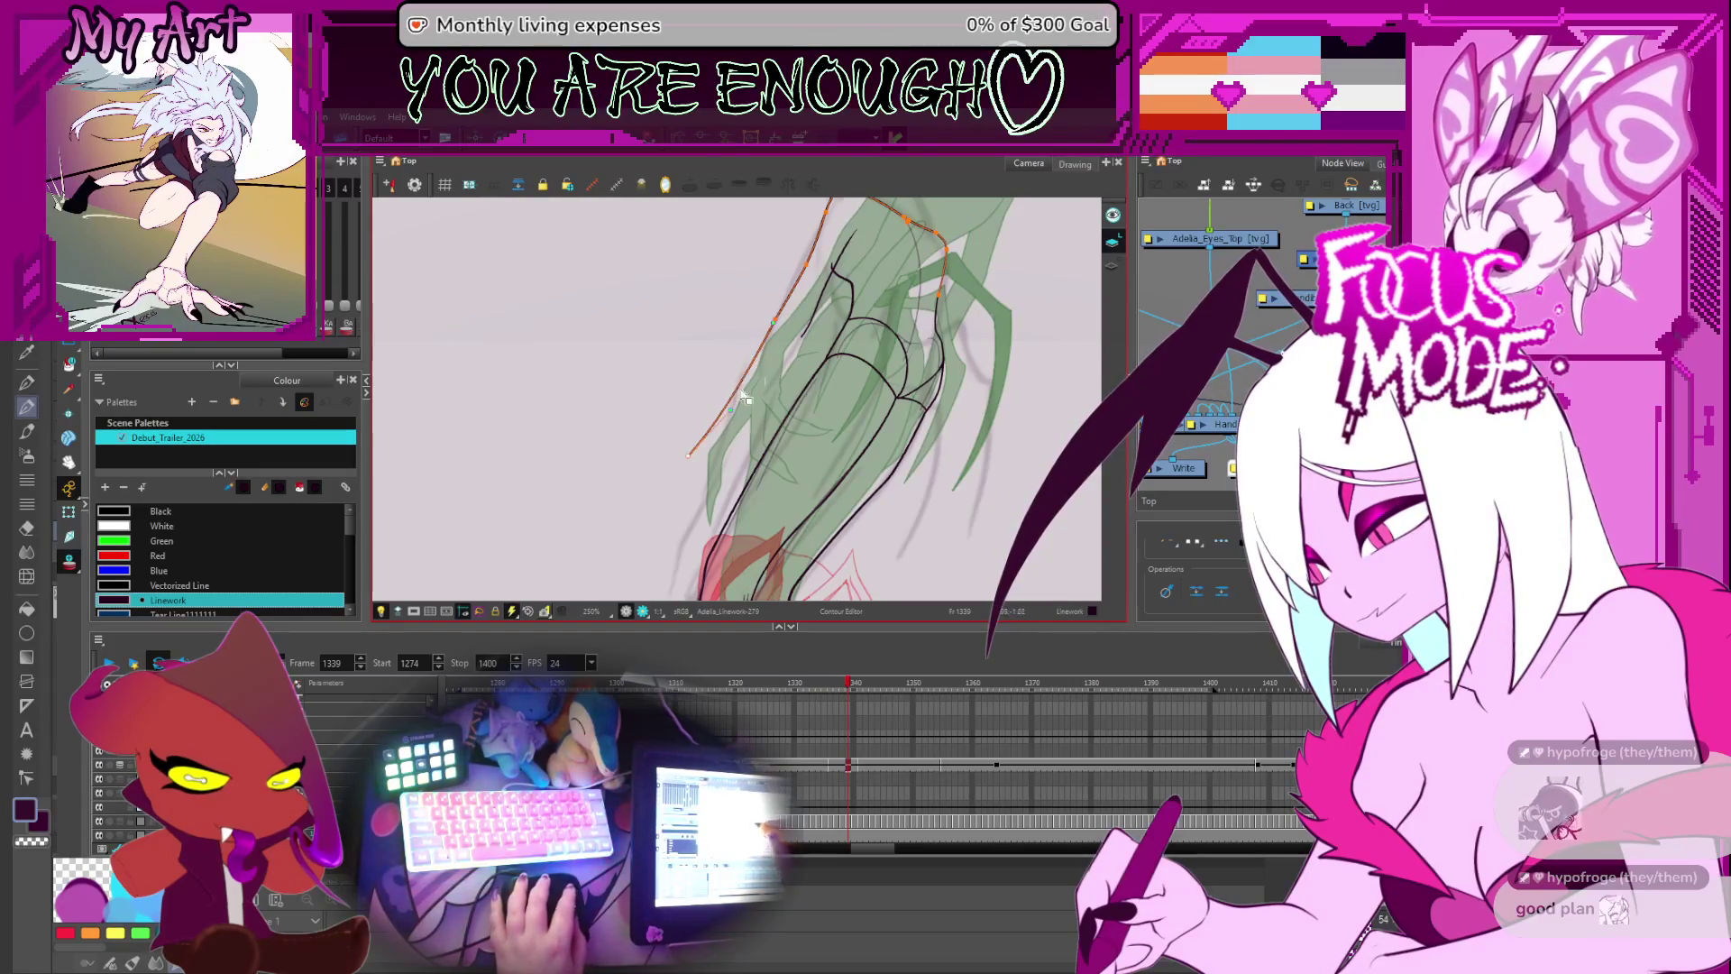
{"action": "left_click_drag", "start_coordinate": [759, 345], "coordinate": [776, 353]}
- Pull the outer left contour line's lower end up and to the right
{"action": "left_click", "coordinate": [802, 372]}
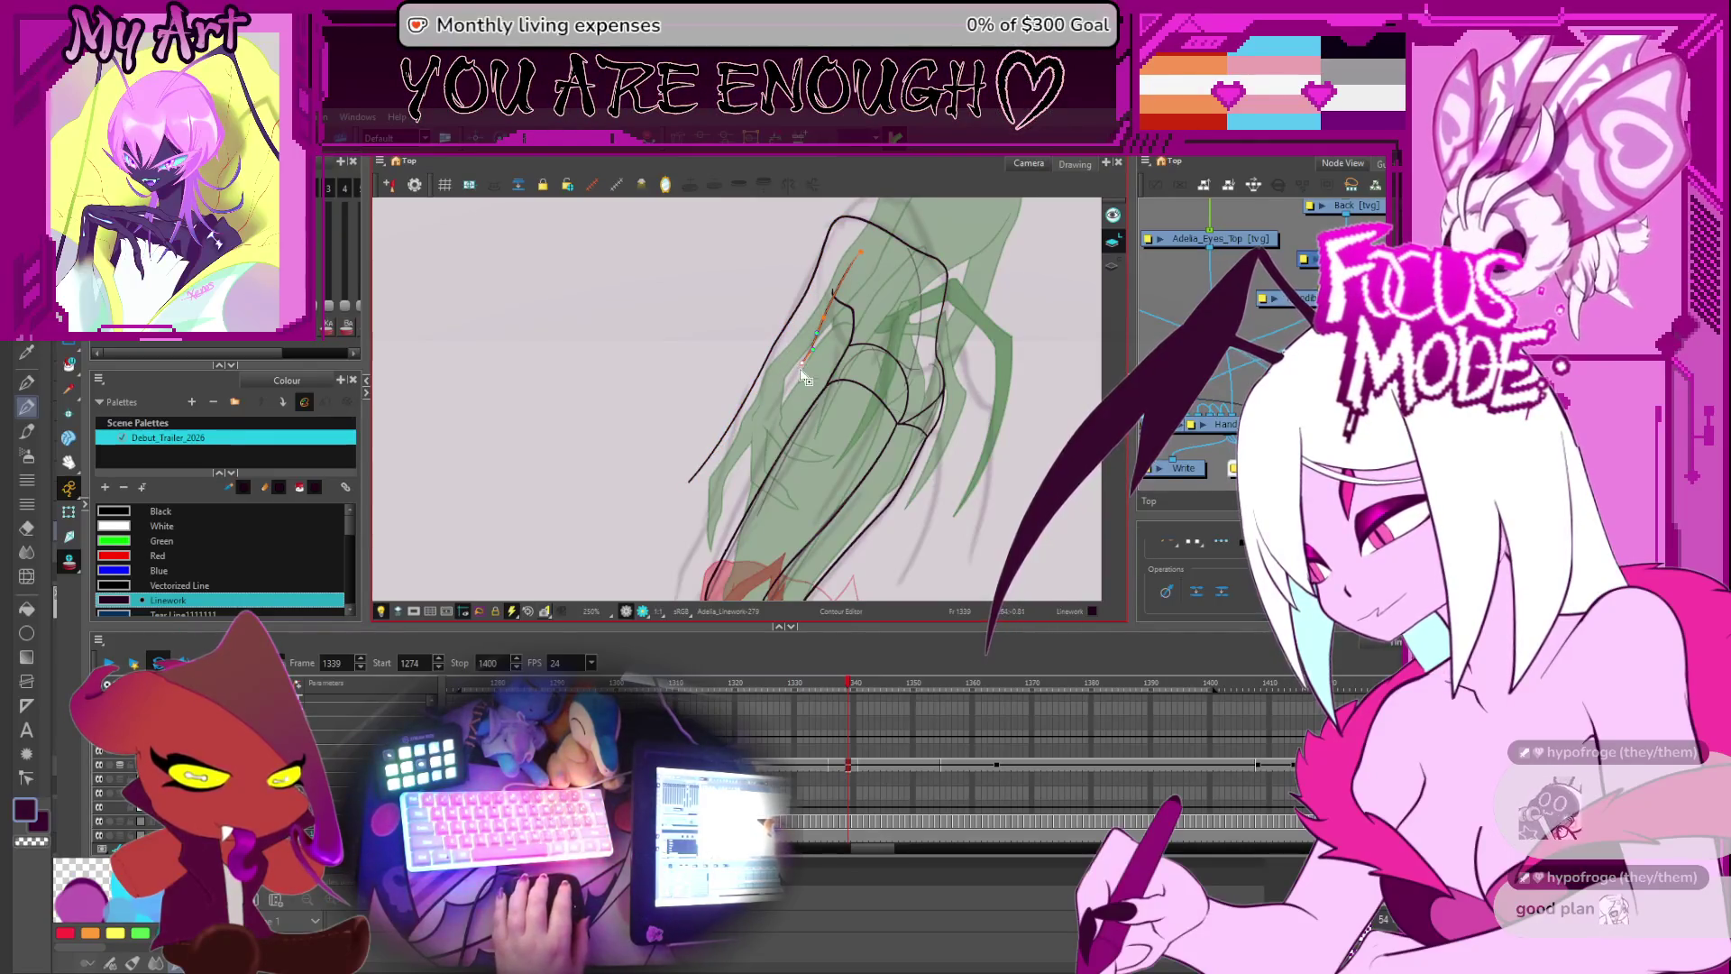
{"action": "key", "text": "2"}
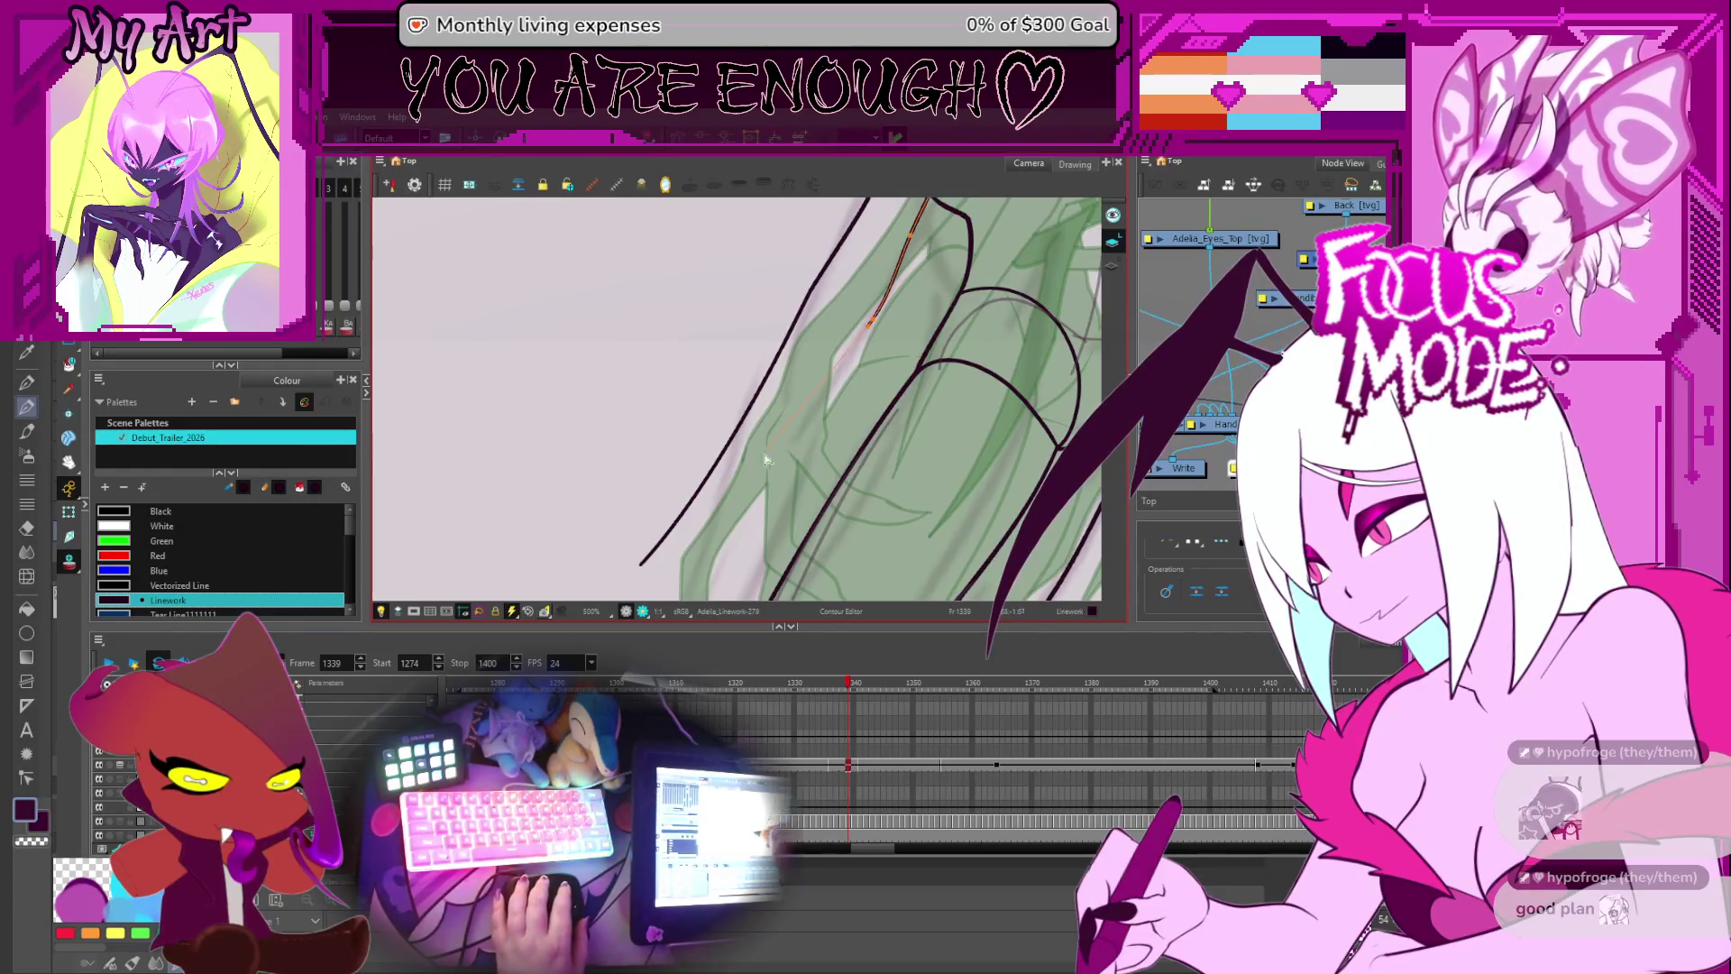
{"action": "key", "text": "1"}
{"action": "left_click_drag", "start_coordinate": [822, 352], "coordinate": [800, 393]}
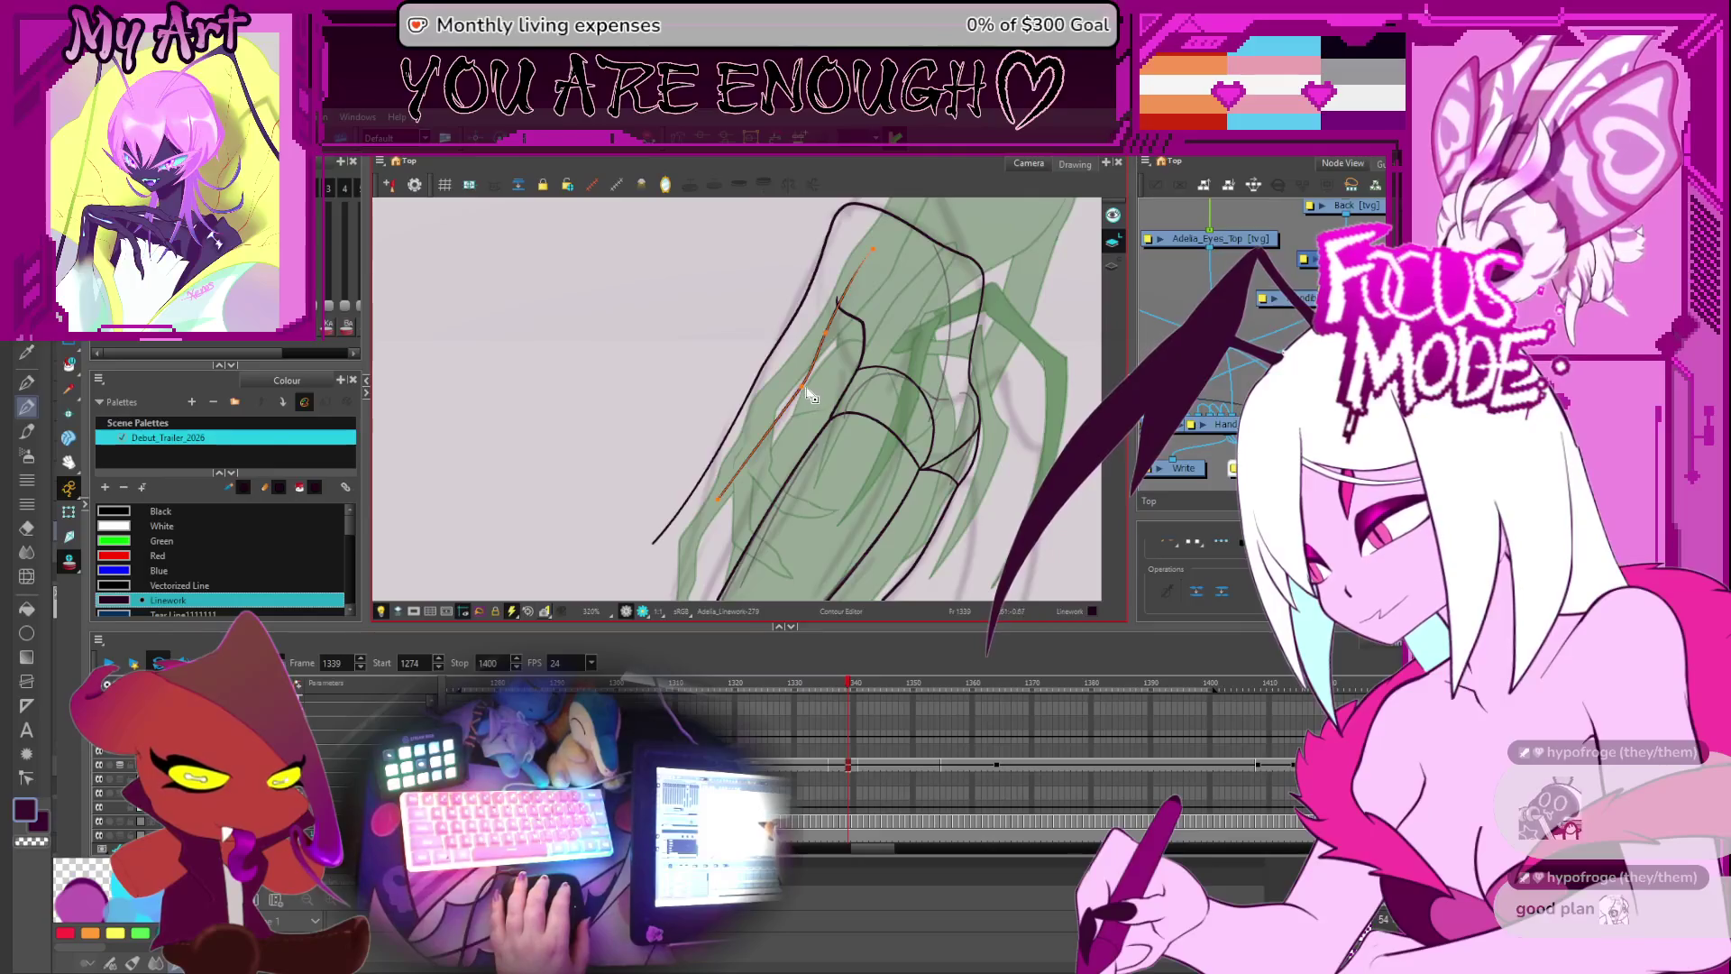
{"action": "left_click_drag", "start_coordinate": [721, 510], "coordinate": [768, 451]}
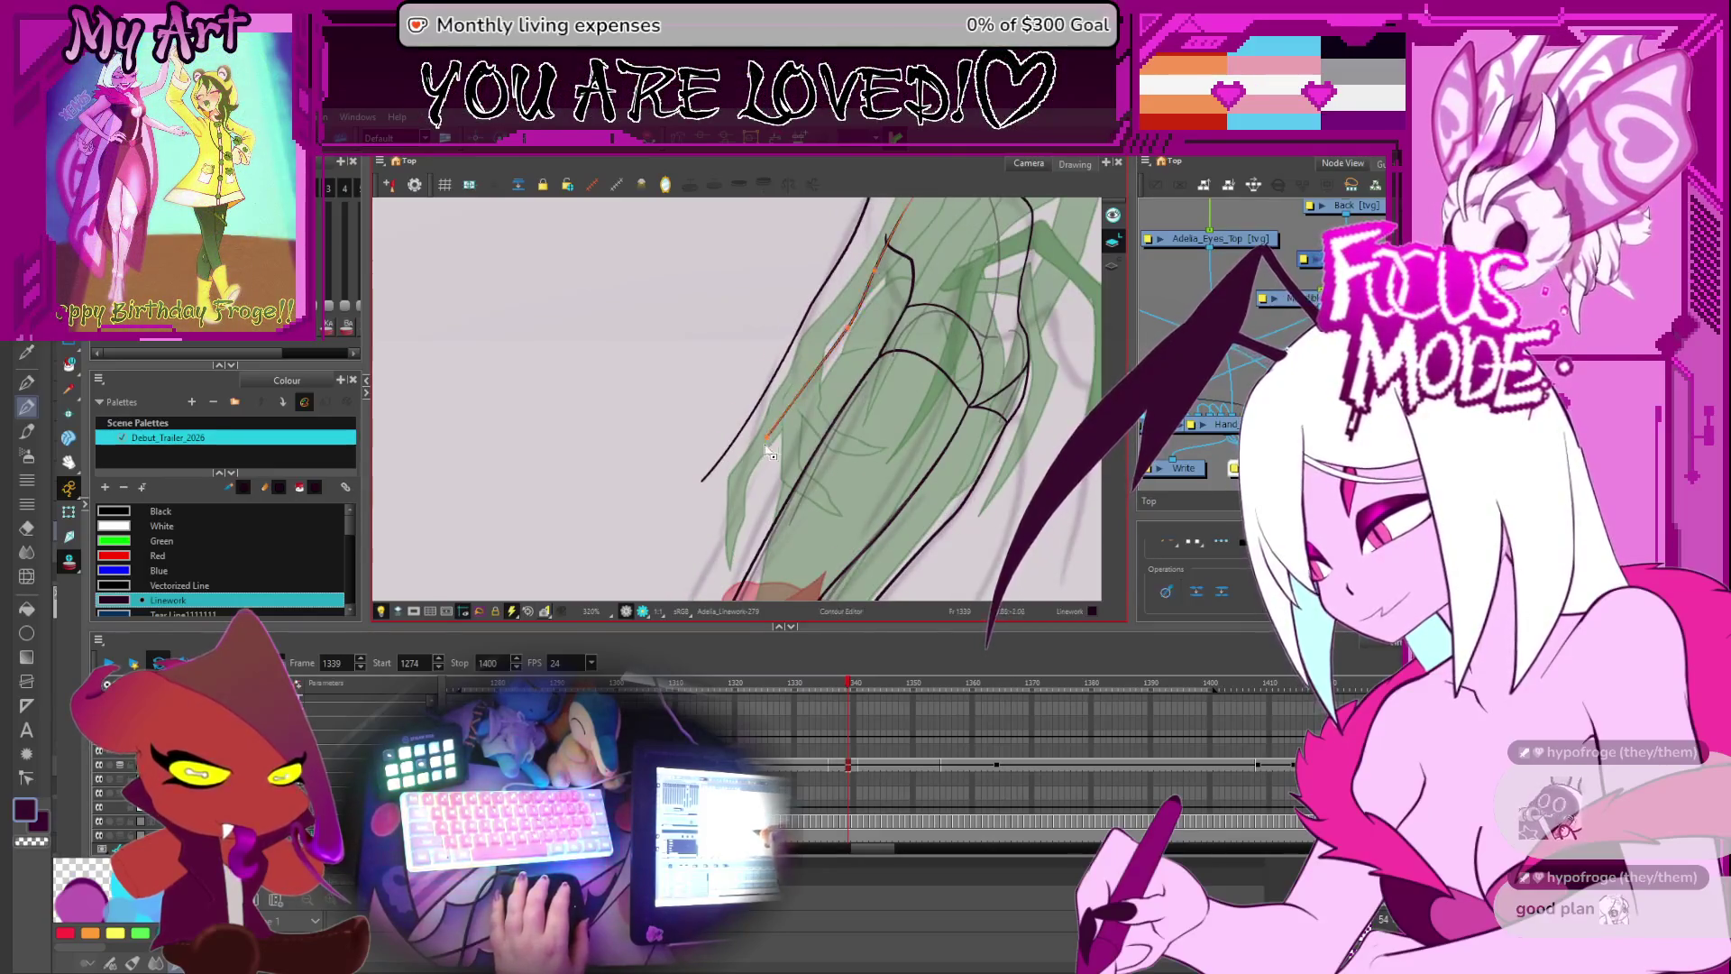
{"action": "left_click", "coordinate": [708, 471]}
{"action": "left_click_drag", "start_coordinate": [730, 457], "coordinate": [731, 442]}
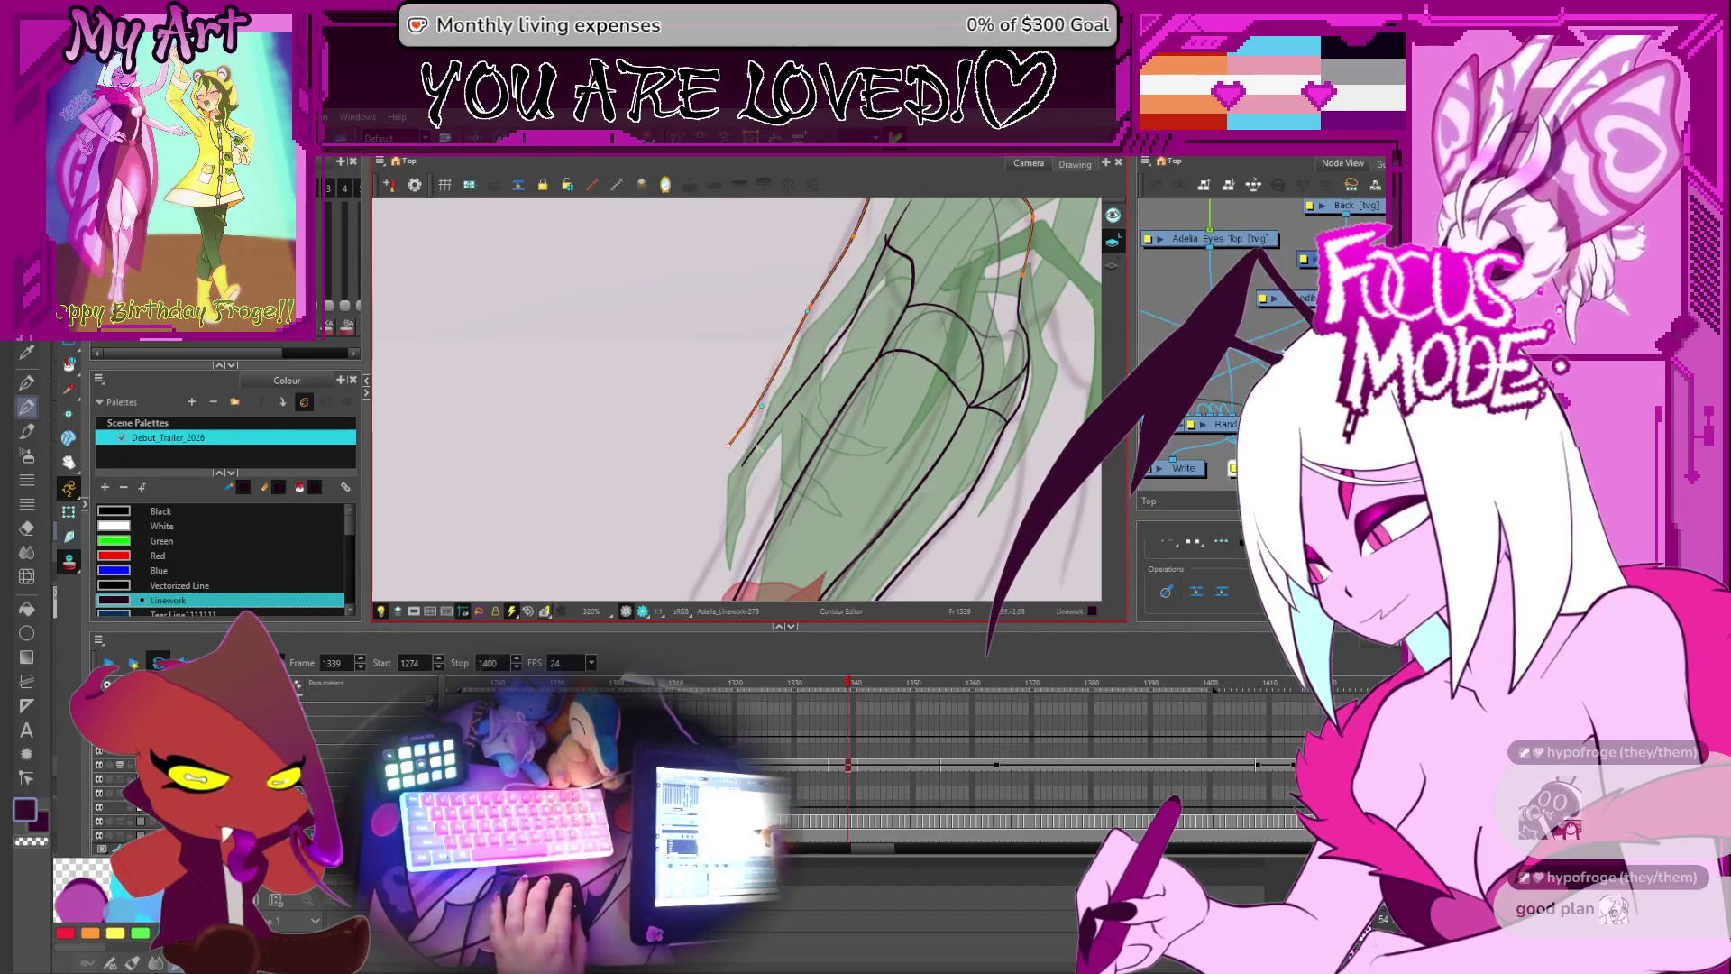
- Draw a black line along the thigh edge, undoing a longer failed attempt
{"action": "key", "text": "2"}
{"action": "mouse_move", "coordinate": [777, 448]}
{"action": "left_mouse_down"}
{"action": "mouse_move", "coordinate": [796, 470]}
{"action": "mouse_move", "coordinate": [778, 470]}
{"action": "left_mouse_up"}
{"action": "scroll", "coordinate": [771, 473], "scroll_direction": "up", "scroll_amount": 4}
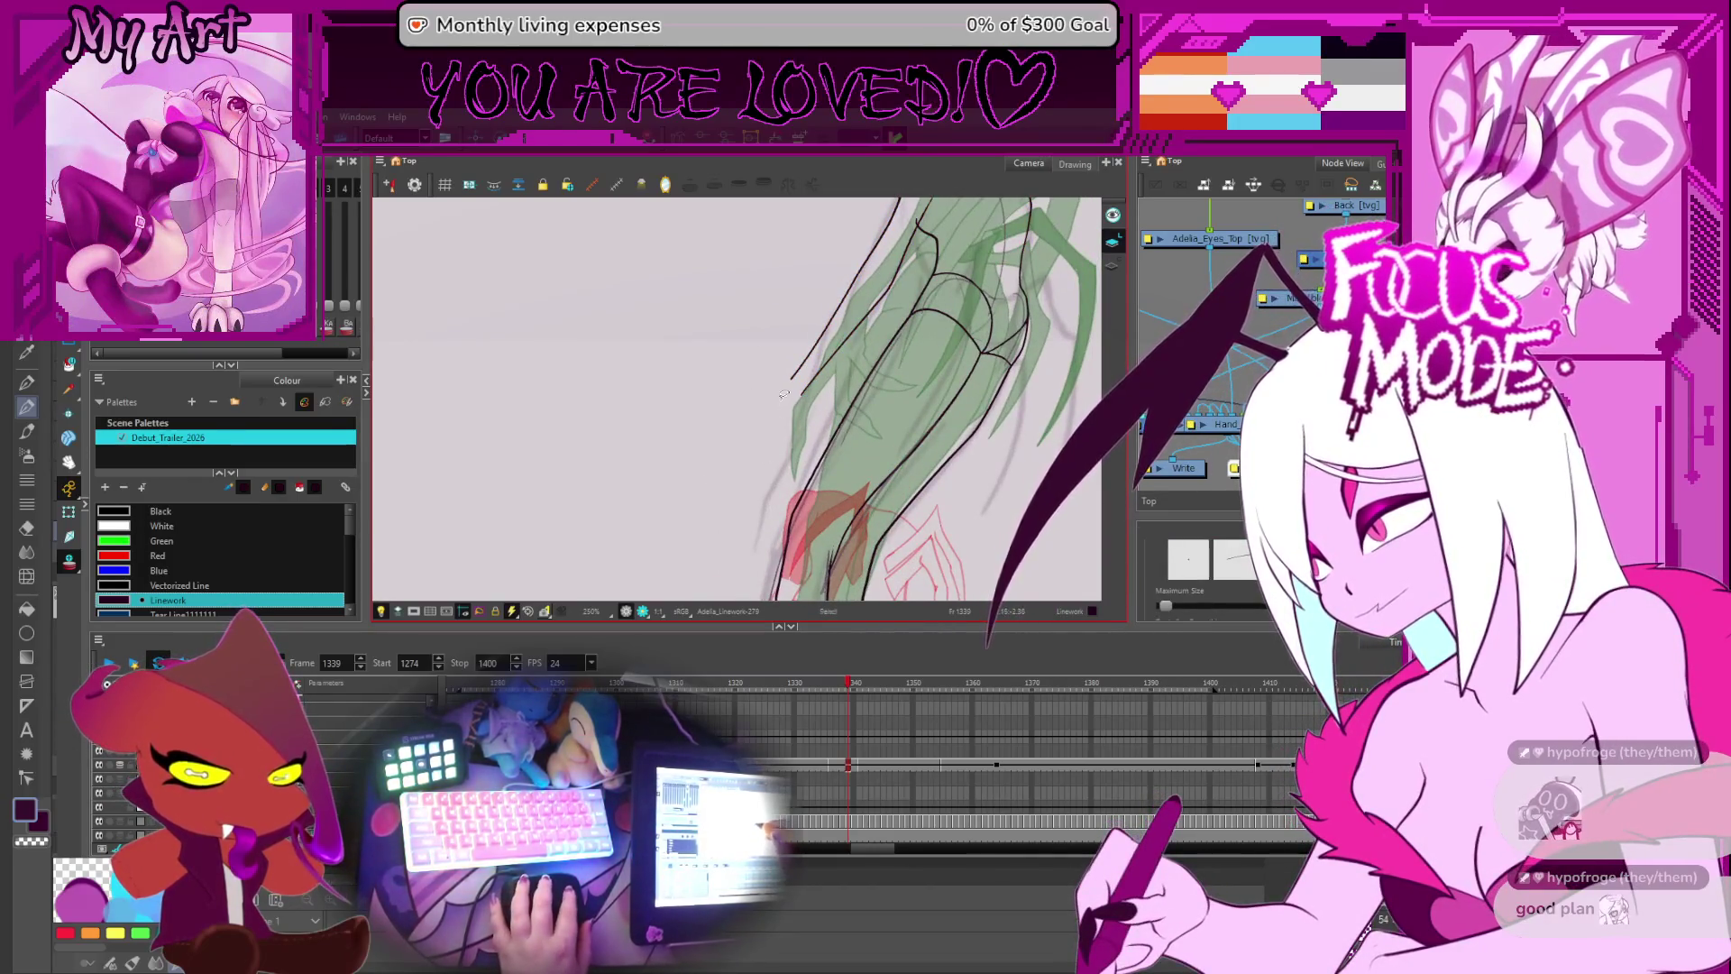
{"action": "scroll", "coordinate": [765, 441], "scroll_direction": "up", "scroll_amount": 1}
{"action": "scroll", "coordinate": [766, 440], "scroll_direction": "up", "scroll_amount": 2}
{"action": "left_click_drag", "start_coordinate": [803, 484], "coordinate": [806, 448]}
{"action": "key", "text": "space"}
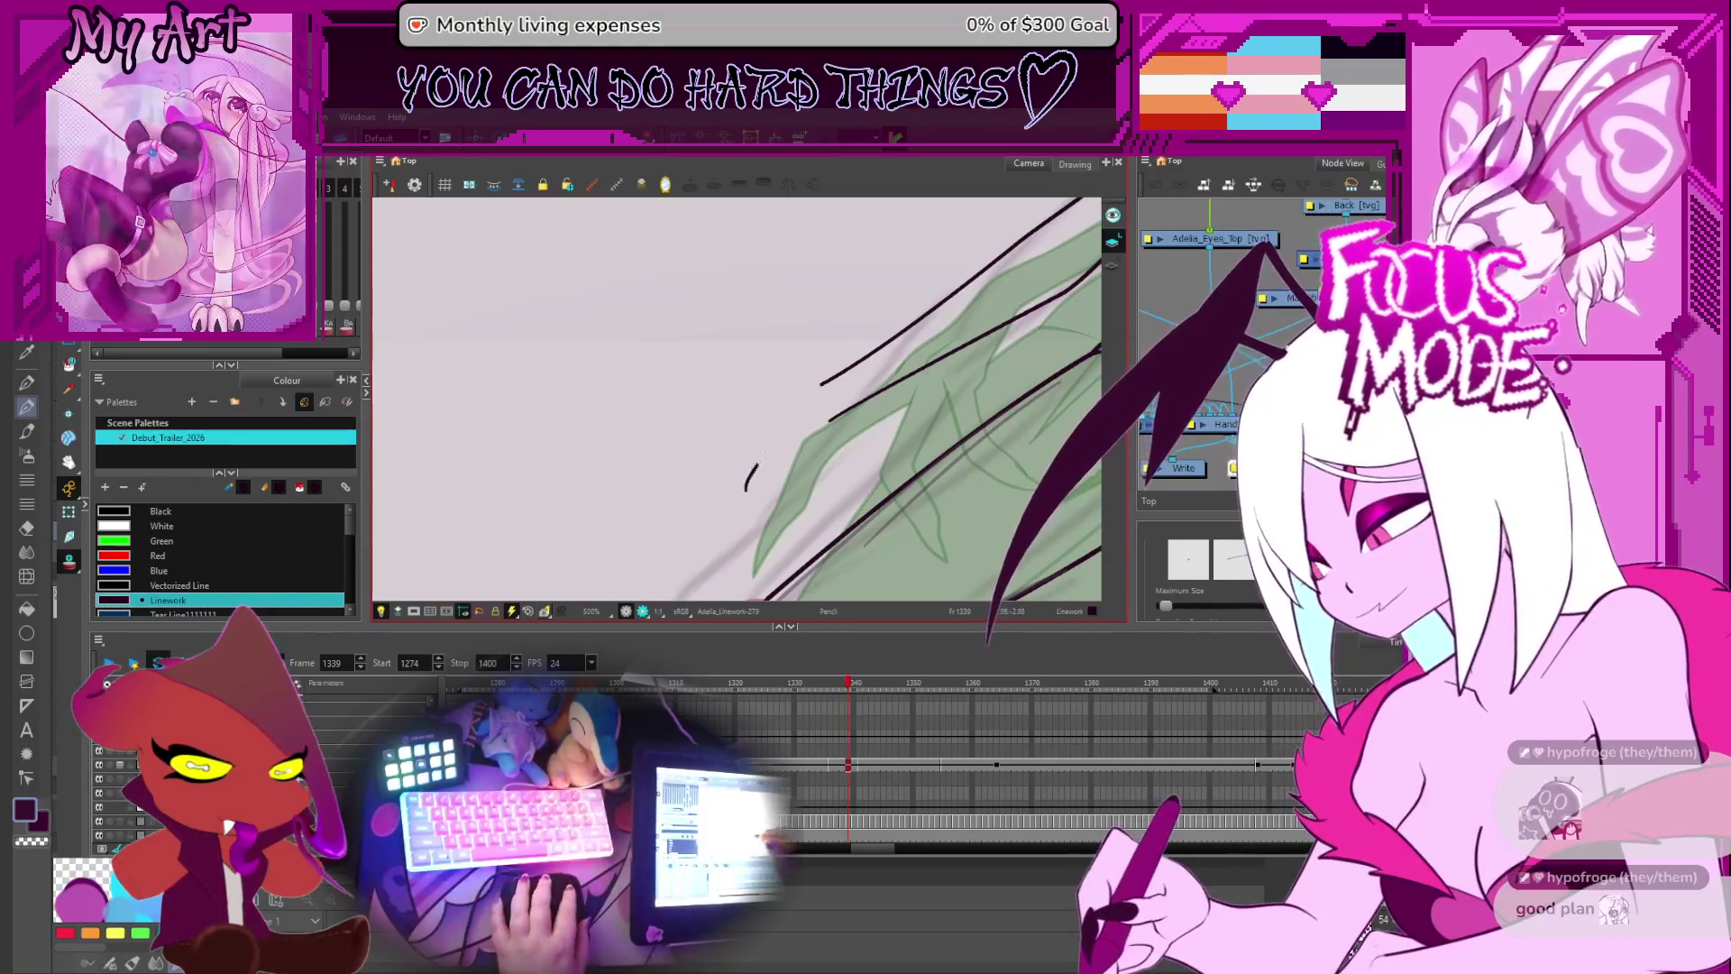
{"action": "left_click_drag", "start_coordinate": [762, 457], "coordinate": [746, 490]}
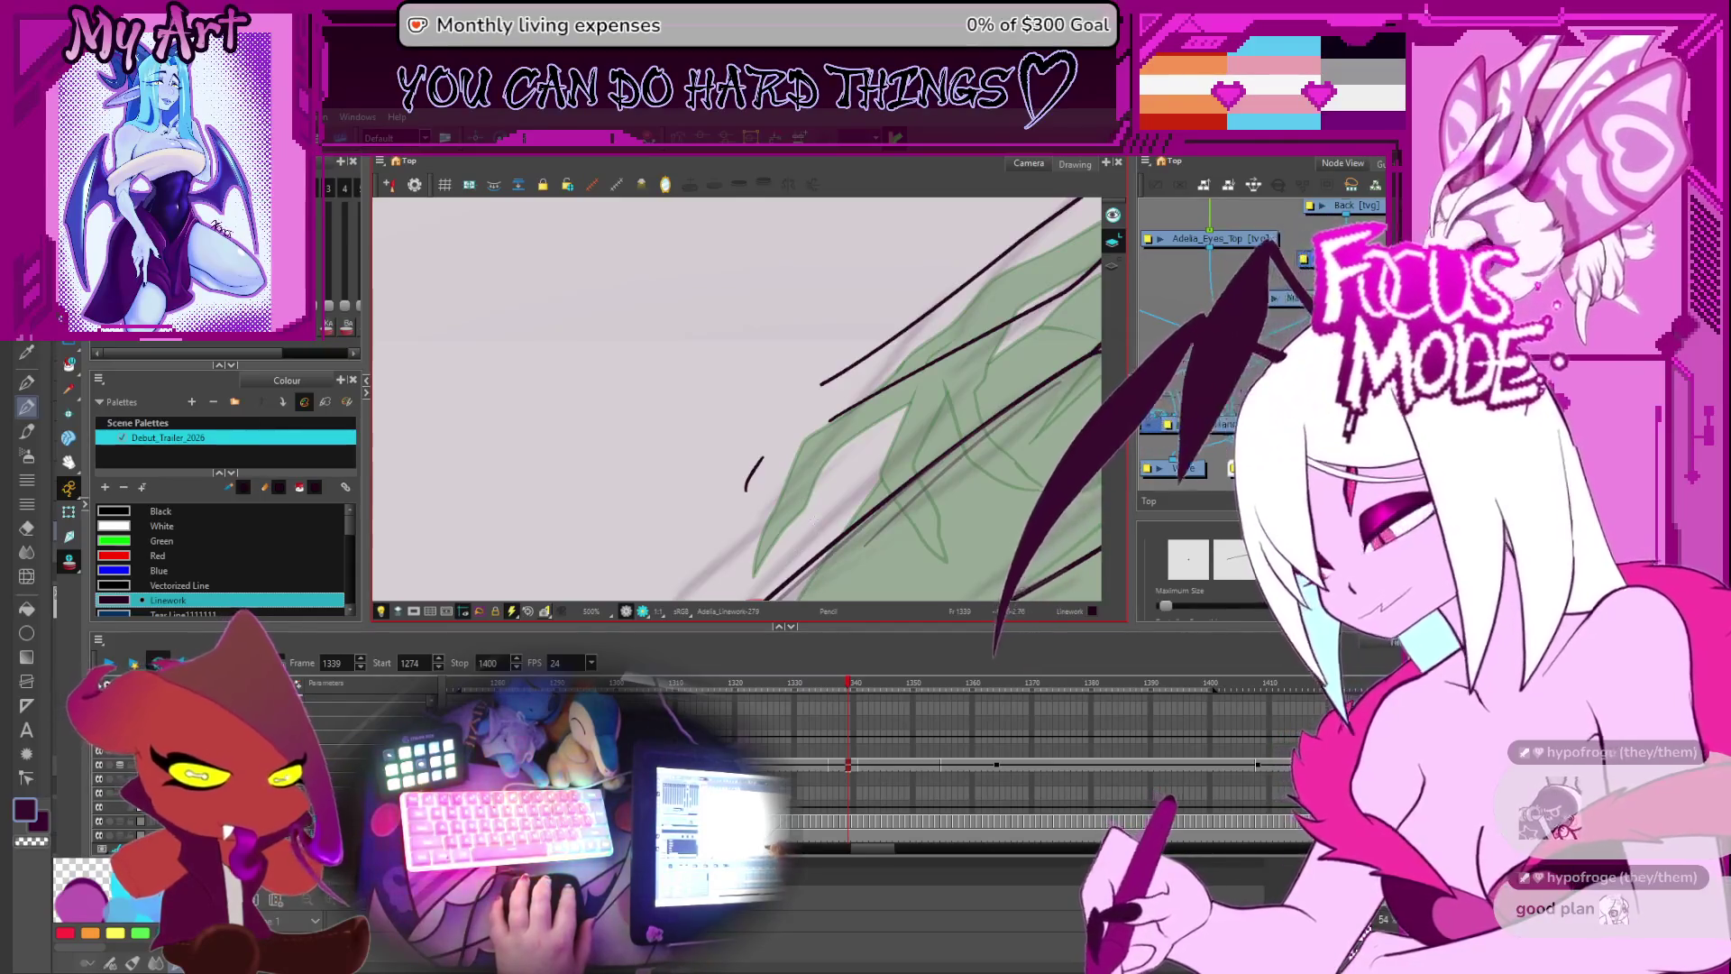
{"action": "left_click_drag", "start_coordinate": [735, 498], "coordinate": [813, 387]}
{"action": "key", "text": "ctrl+z"}
{"action": "key", "text": "ctrl+z"}
{"action": "key", "text": "ctrl+z"}
{"action": "mouse_move", "coordinate": [726, 498]}
{"action": "left_mouse_down"}
{"action": "mouse_move", "coordinate": [782, 426]}
{"action": "mouse_move", "coordinate": [737, 490]}
{"action": "left_mouse_up"}
- Bend the long outer thigh line and reshape the inner leg line's lower end
{"action": "key", "text": "alt+q"}
{"action": "left_click", "coordinate": [822, 384]}
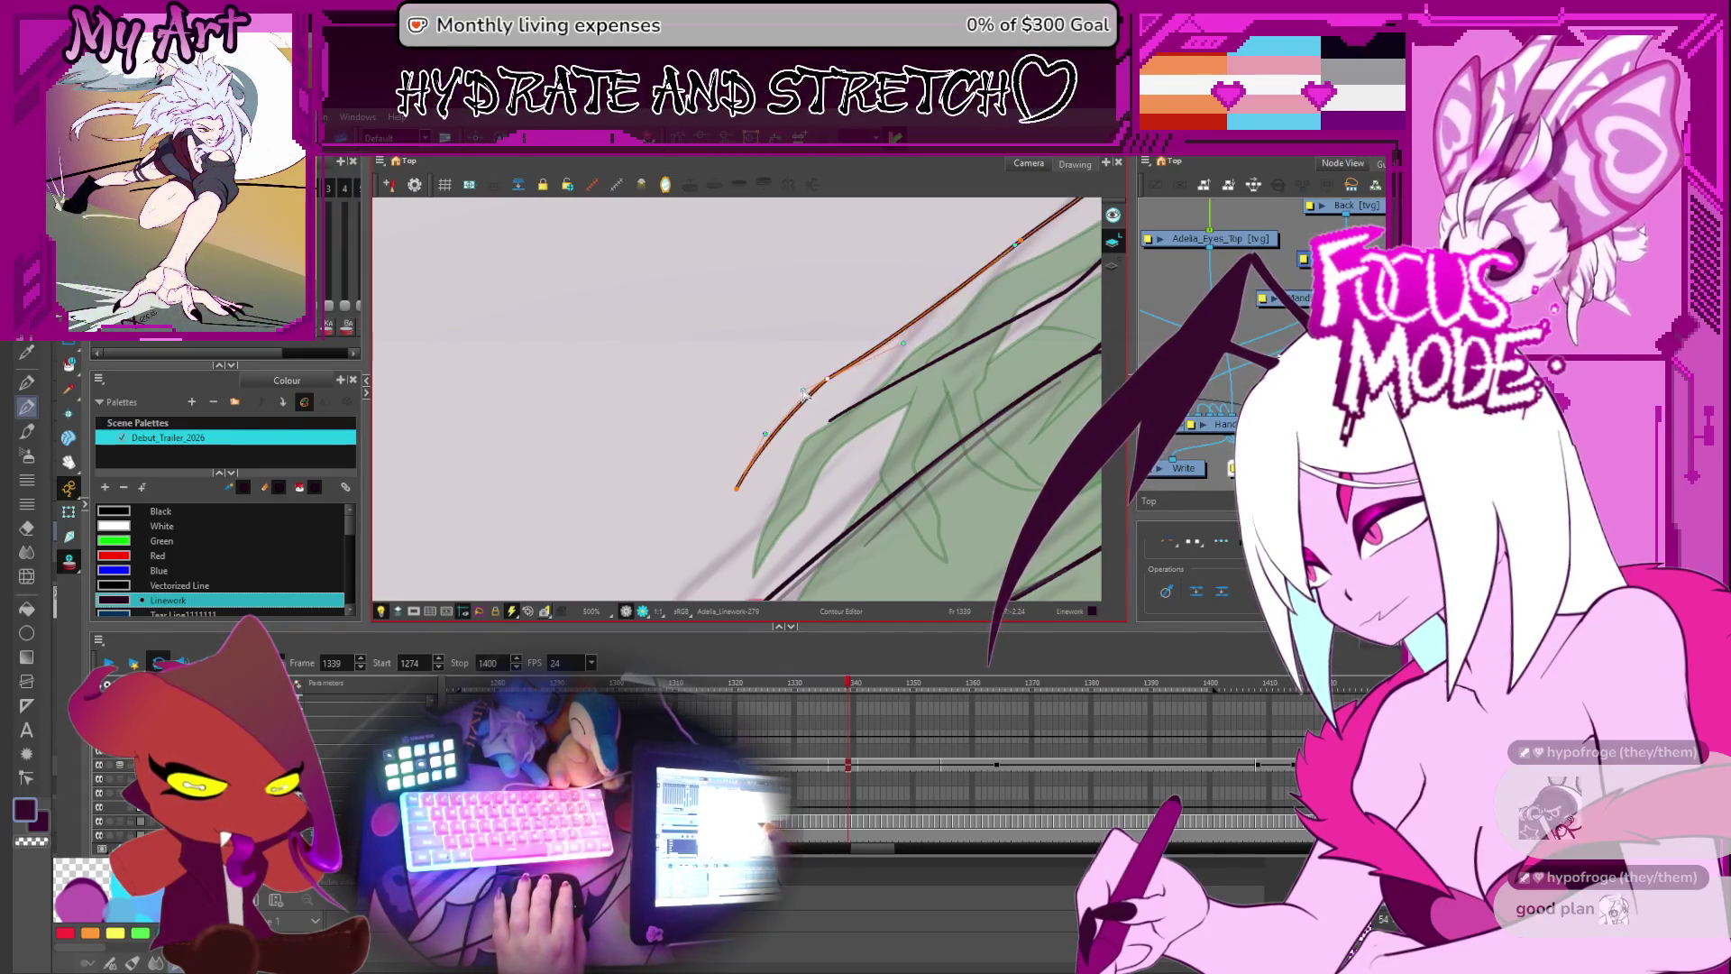
{"action": "left_click_drag", "start_coordinate": [831, 389], "coordinate": [807, 401]}
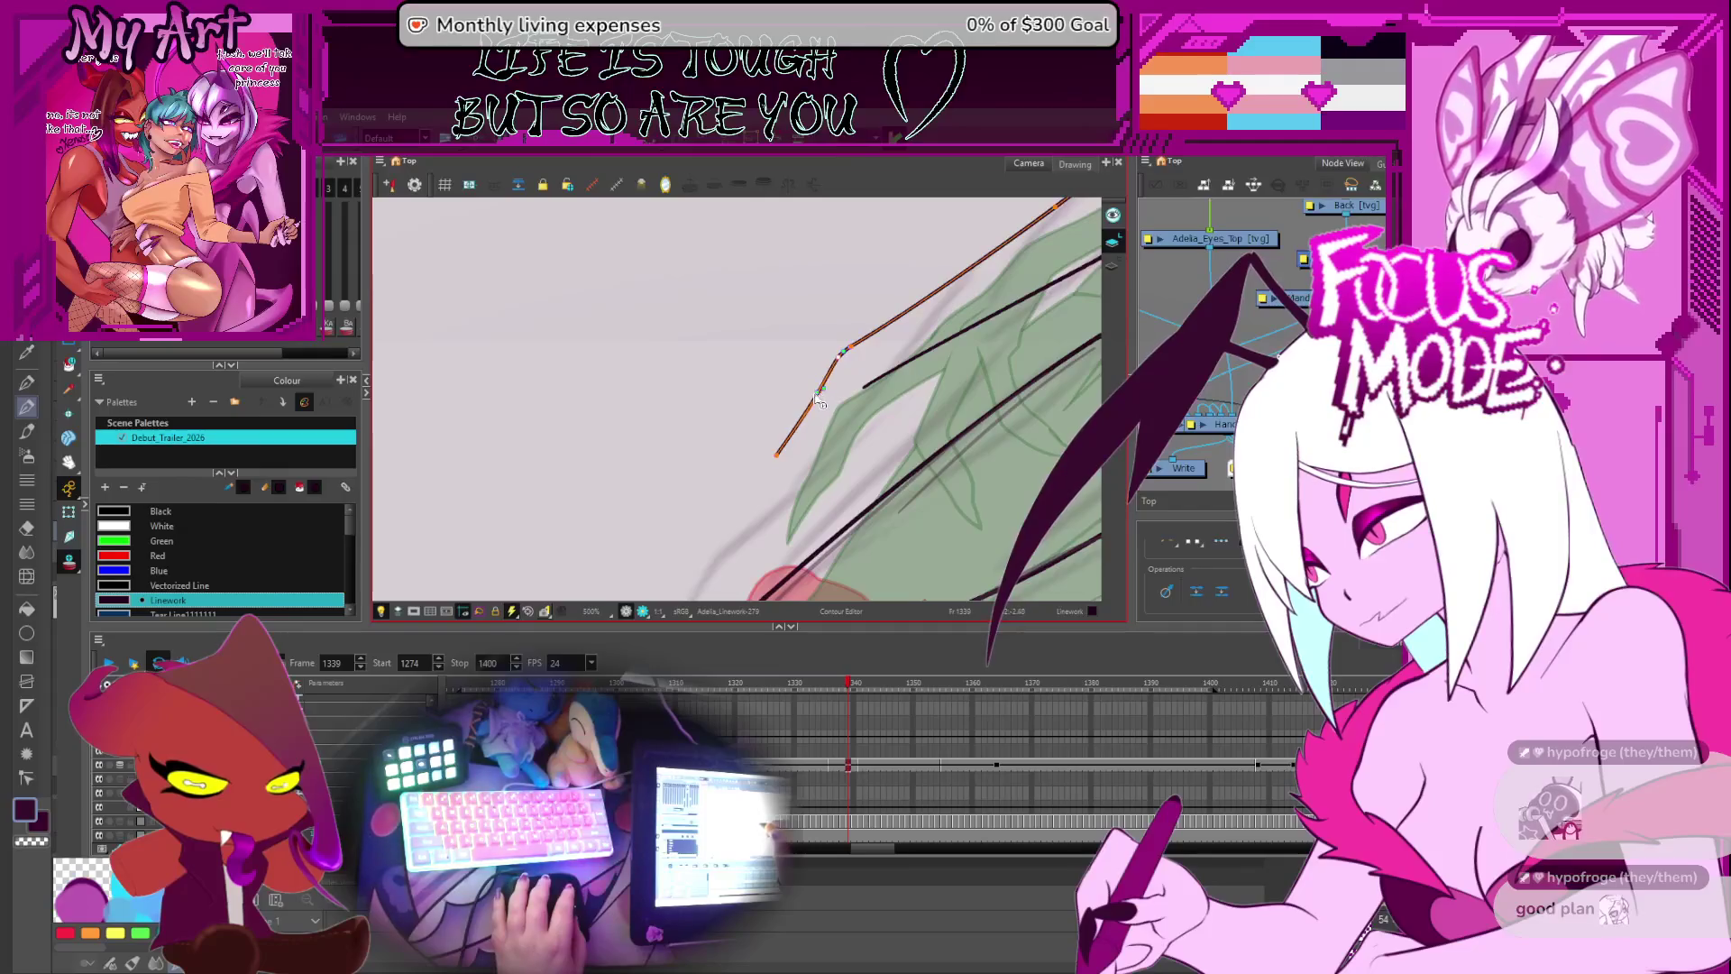
{"action": "key", "text": "2"}
{"action": "key", "text": "1"}
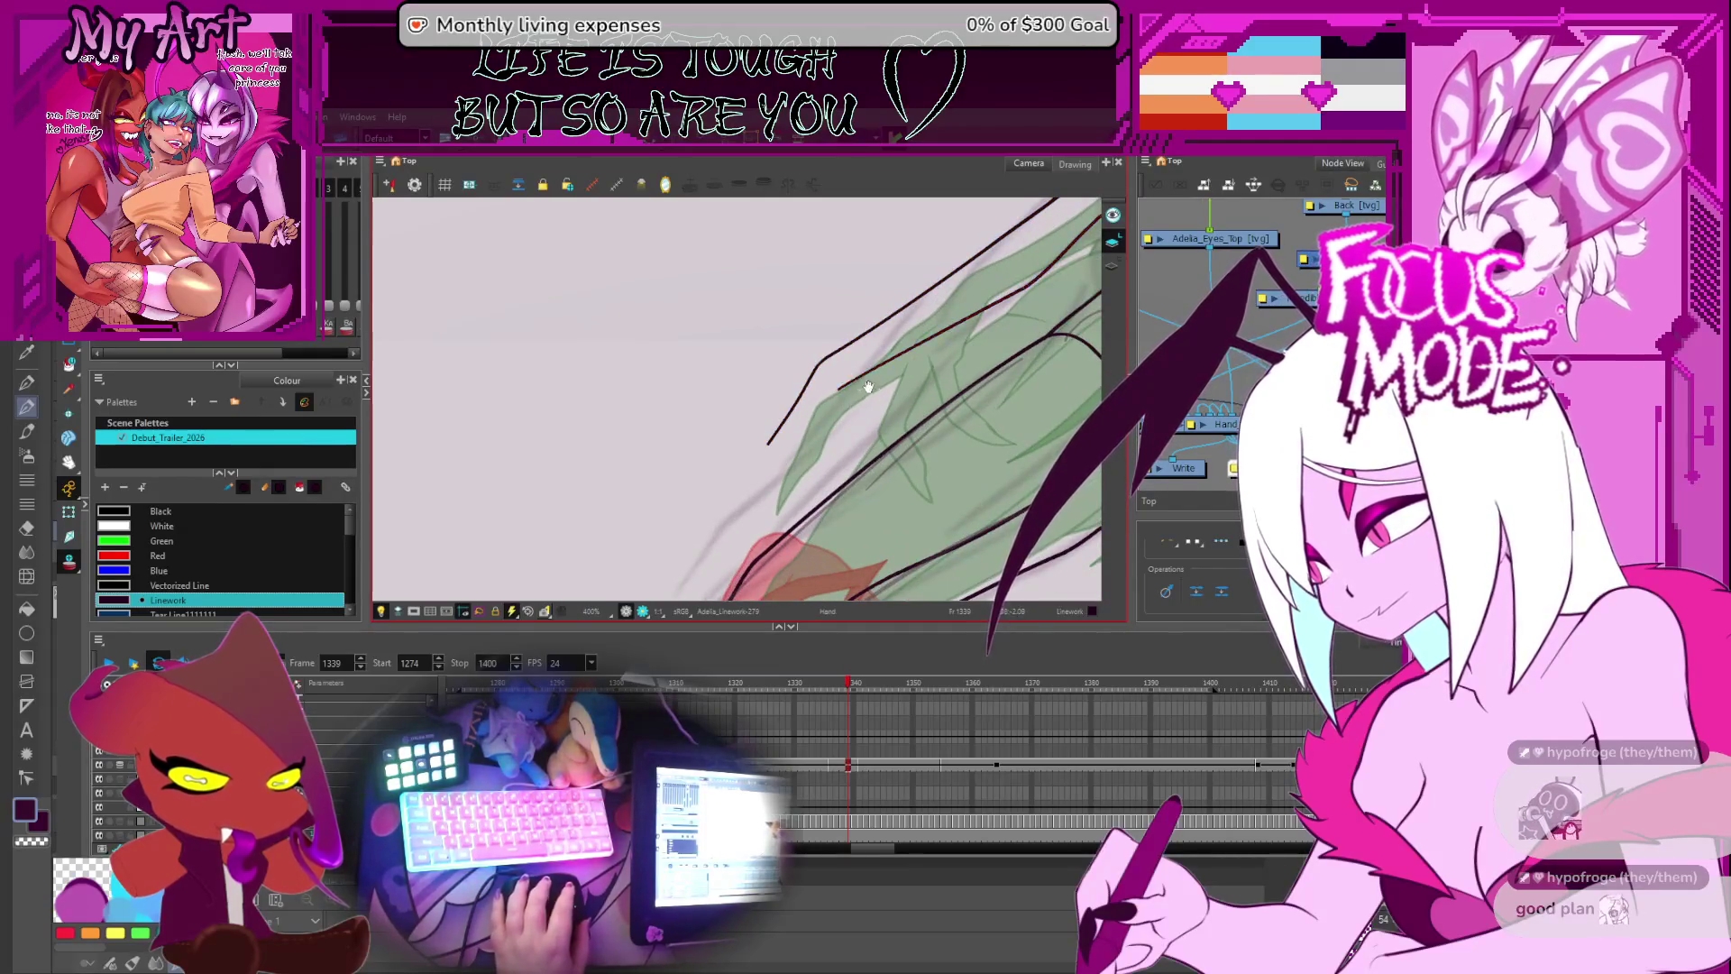
{"action": "left_click", "coordinate": [852, 403]}
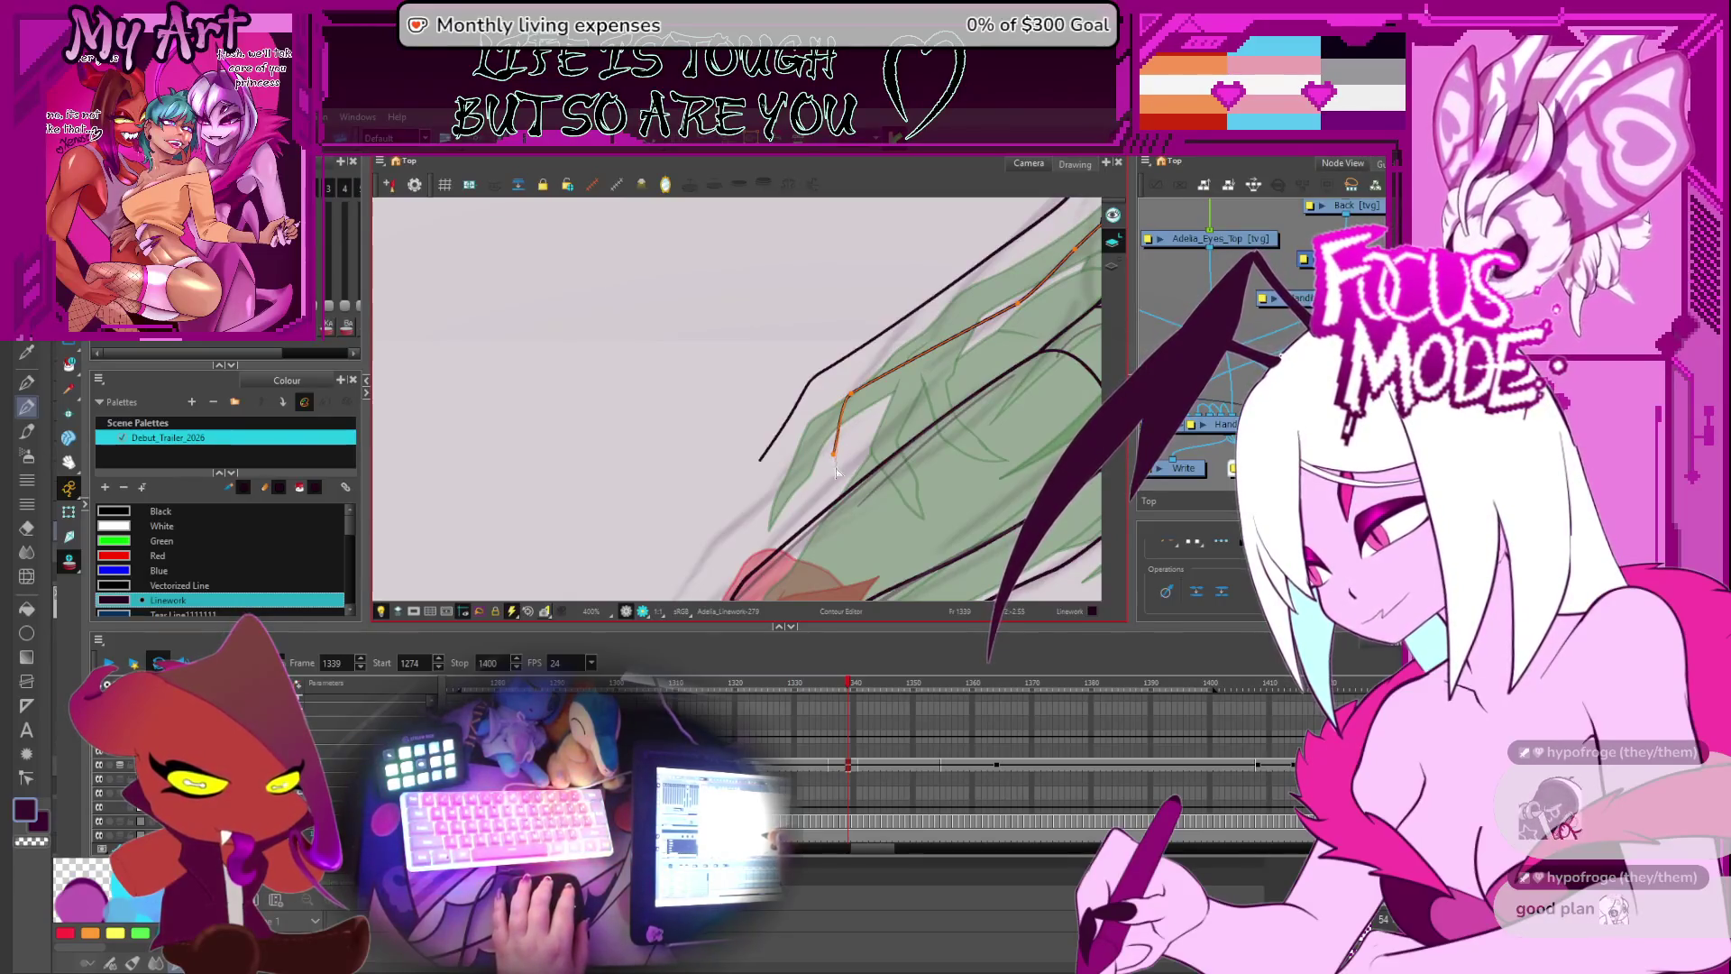
{"action": "left_click_drag", "start_coordinate": [836, 471], "coordinate": [734, 613]}
{"action": "scroll", "coordinate": [844, 478], "scroll_direction": "down", "scroll_amount": 1}
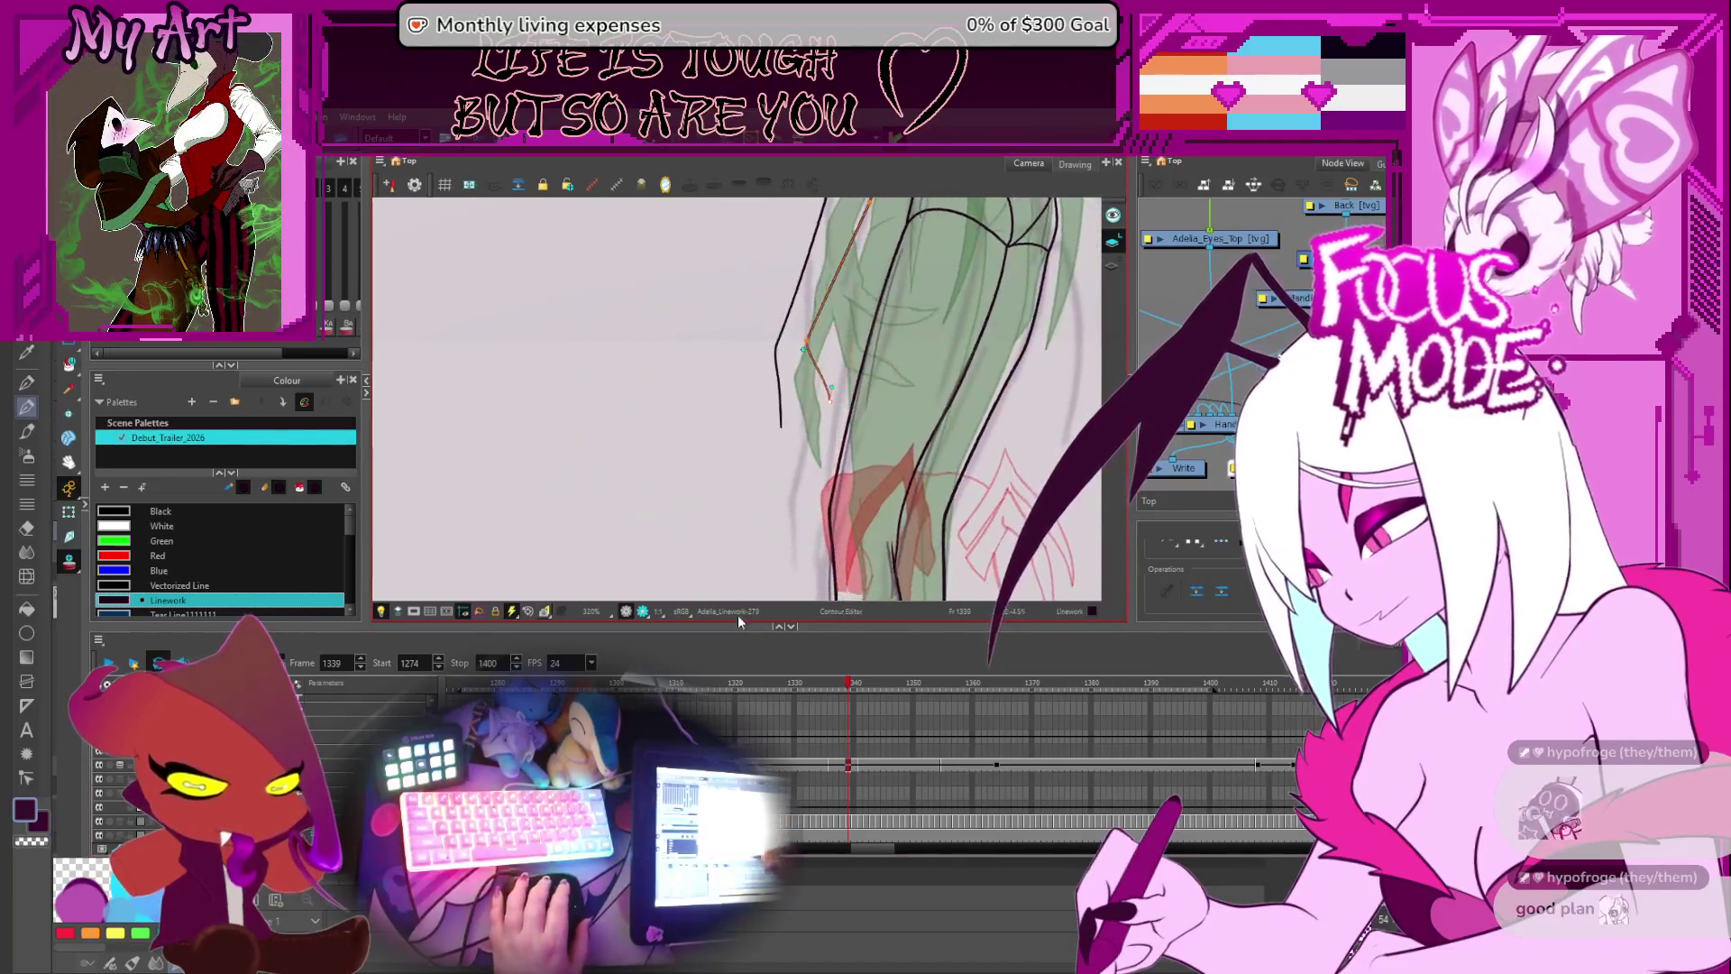
{"action": "left_click", "coordinate": [816, 705]}
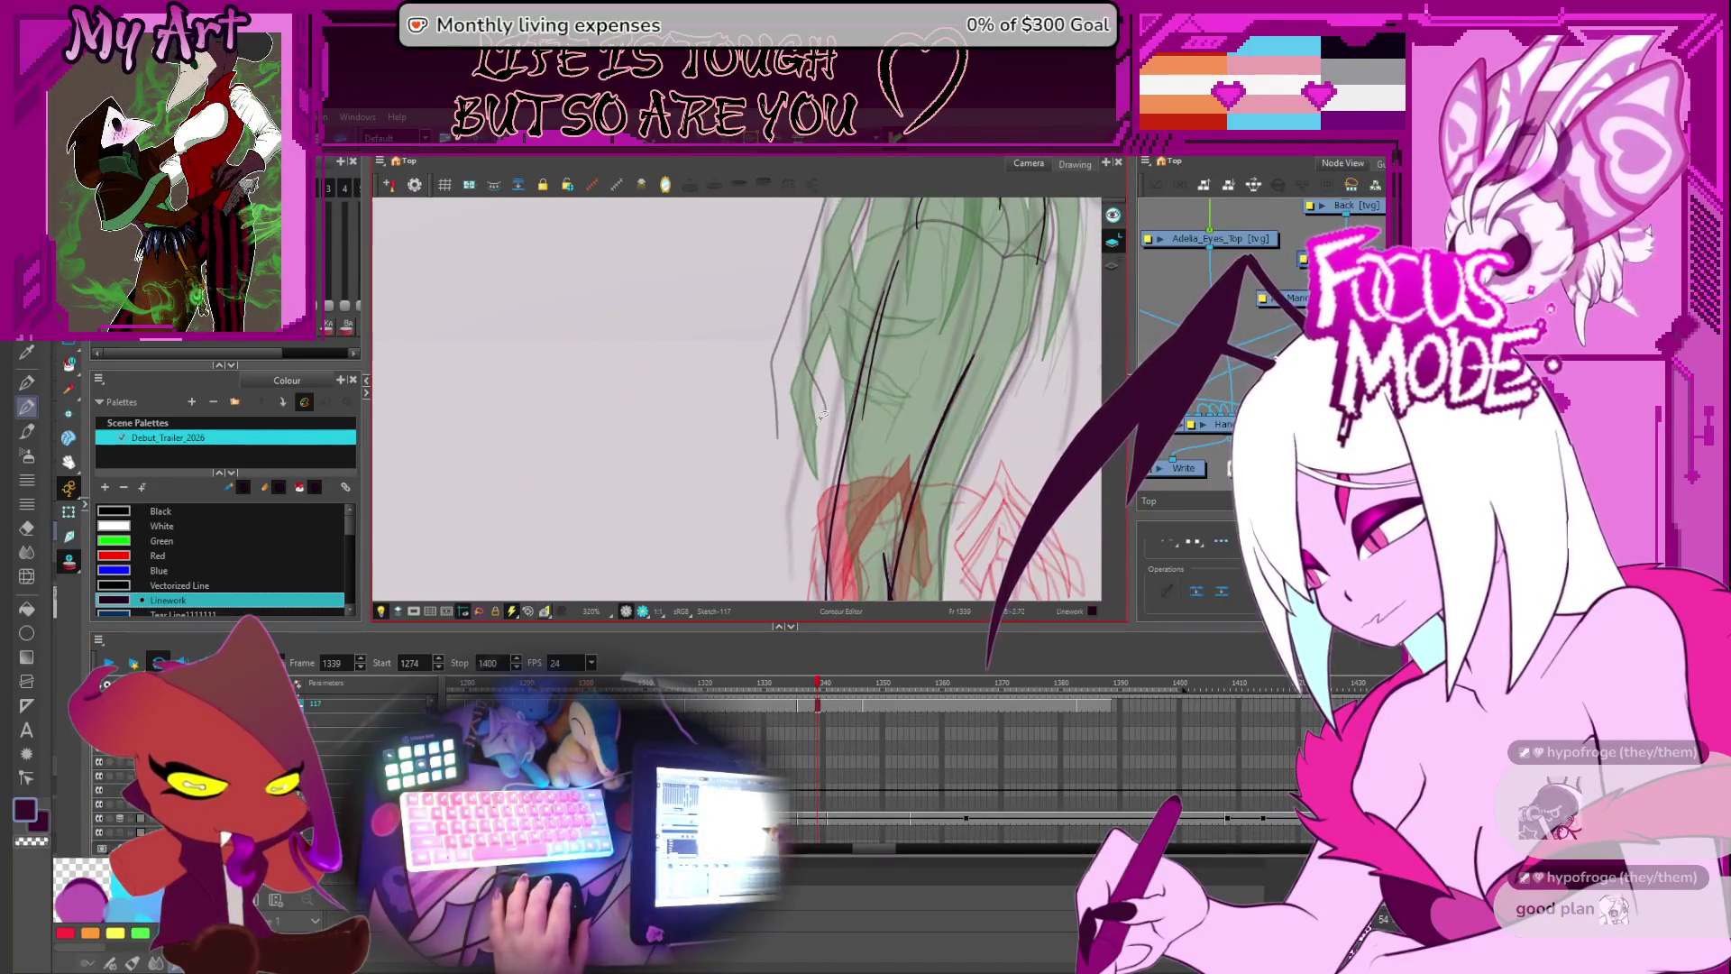
- Try several claw strokes by the hand, keeping a short vertical line beside the curve
{"action": "scroll", "coordinate": [822, 415], "scroll_direction": "up", "scroll_amount": 2}
{"action": "key", "text": "alt+slash"}
{"action": "mouse_move", "coordinate": [752, 453]}
{"action": "left_mouse_down"}
{"action": "mouse_move", "coordinate": [795, 492]}
{"action": "mouse_move", "coordinate": [737, 482]}
{"action": "mouse_move", "coordinate": [779, 516]}
{"action": "left_mouse_up"}
{"action": "key", "text": "ctrl+z"}
{"action": "key", "text": "alt+slash"}
{"action": "mouse_move", "coordinate": [843, 439]}
{"action": "left_mouse_down"}
{"action": "mouse_move", "coordinate": [785, 487]}
{"action": "mouse_move", "coordinate": [834, 508]}
{"action": "mouse_move", "coordinate": [853, 484]}
{"action": "mouse_move", "coordinate": [838, 514]}
{"action": "mouse_move", "coordinate": [882, 435]}
{"action": "left_mouse_up"}
{"action": "key", "text": "ctrl+z"}
{"action": "left_click_drag", "start_coordinate": [849, 491], "coordinate": [864, 426]}
{"action": "key", "text": "ctrl+z"}
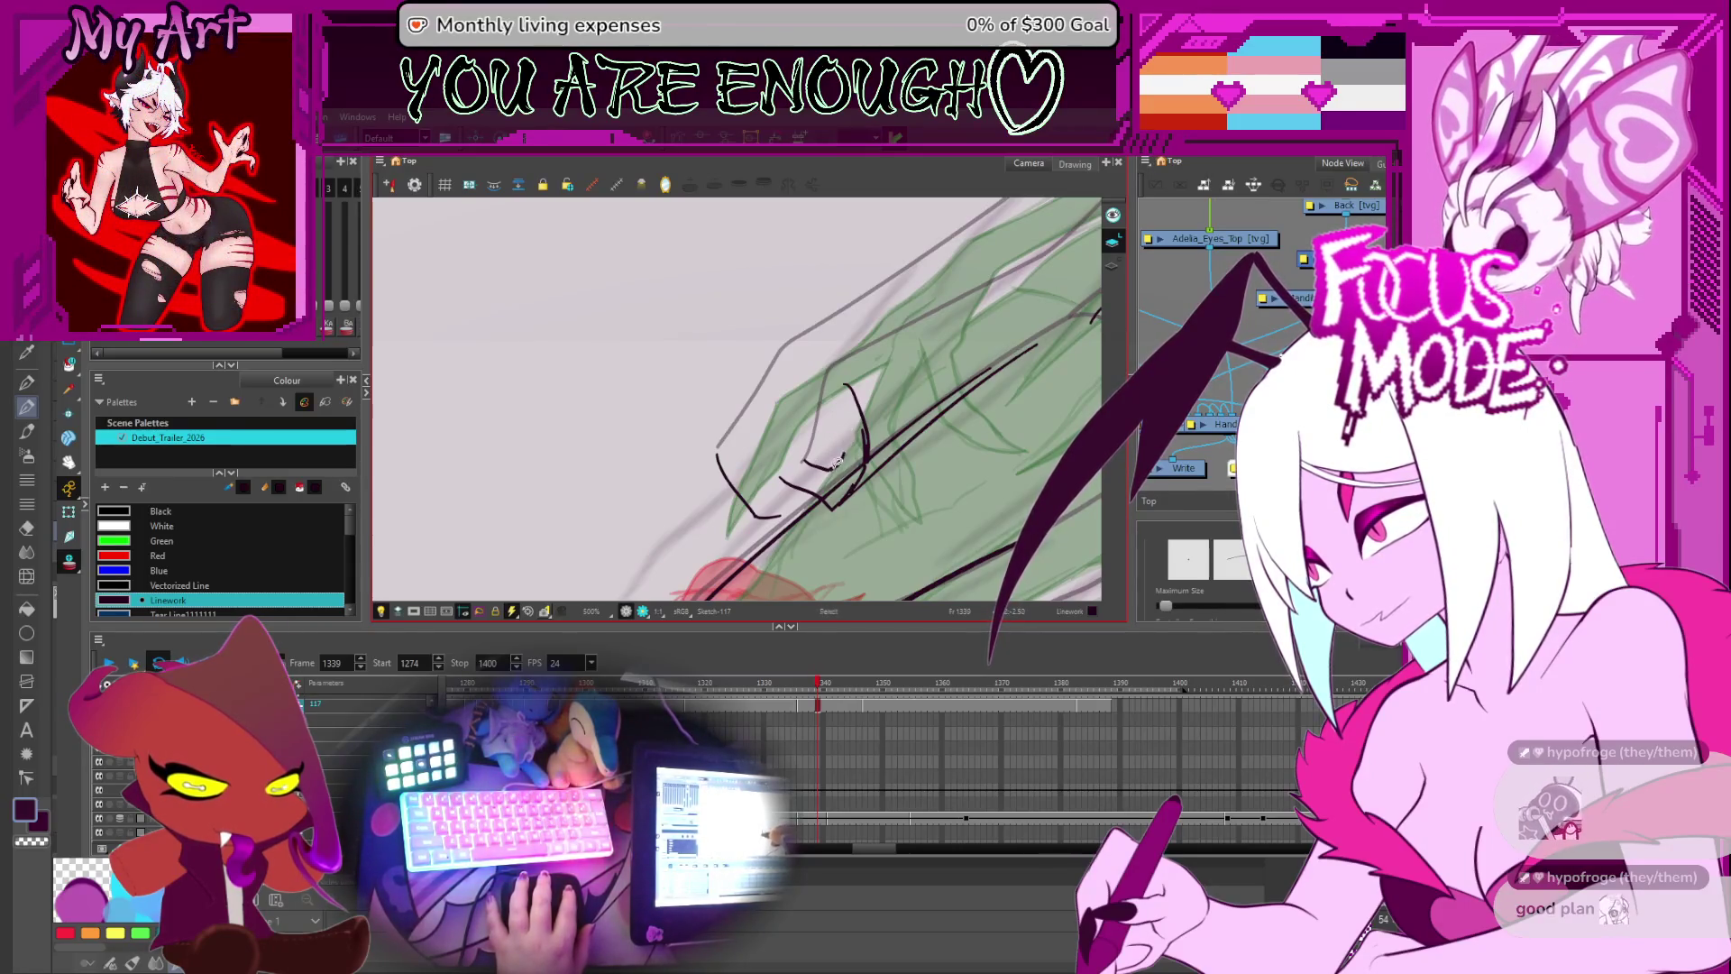
{"action": "left_click_drag", "start_coordinate": [839, 397], "coordinate": [841, 449]}
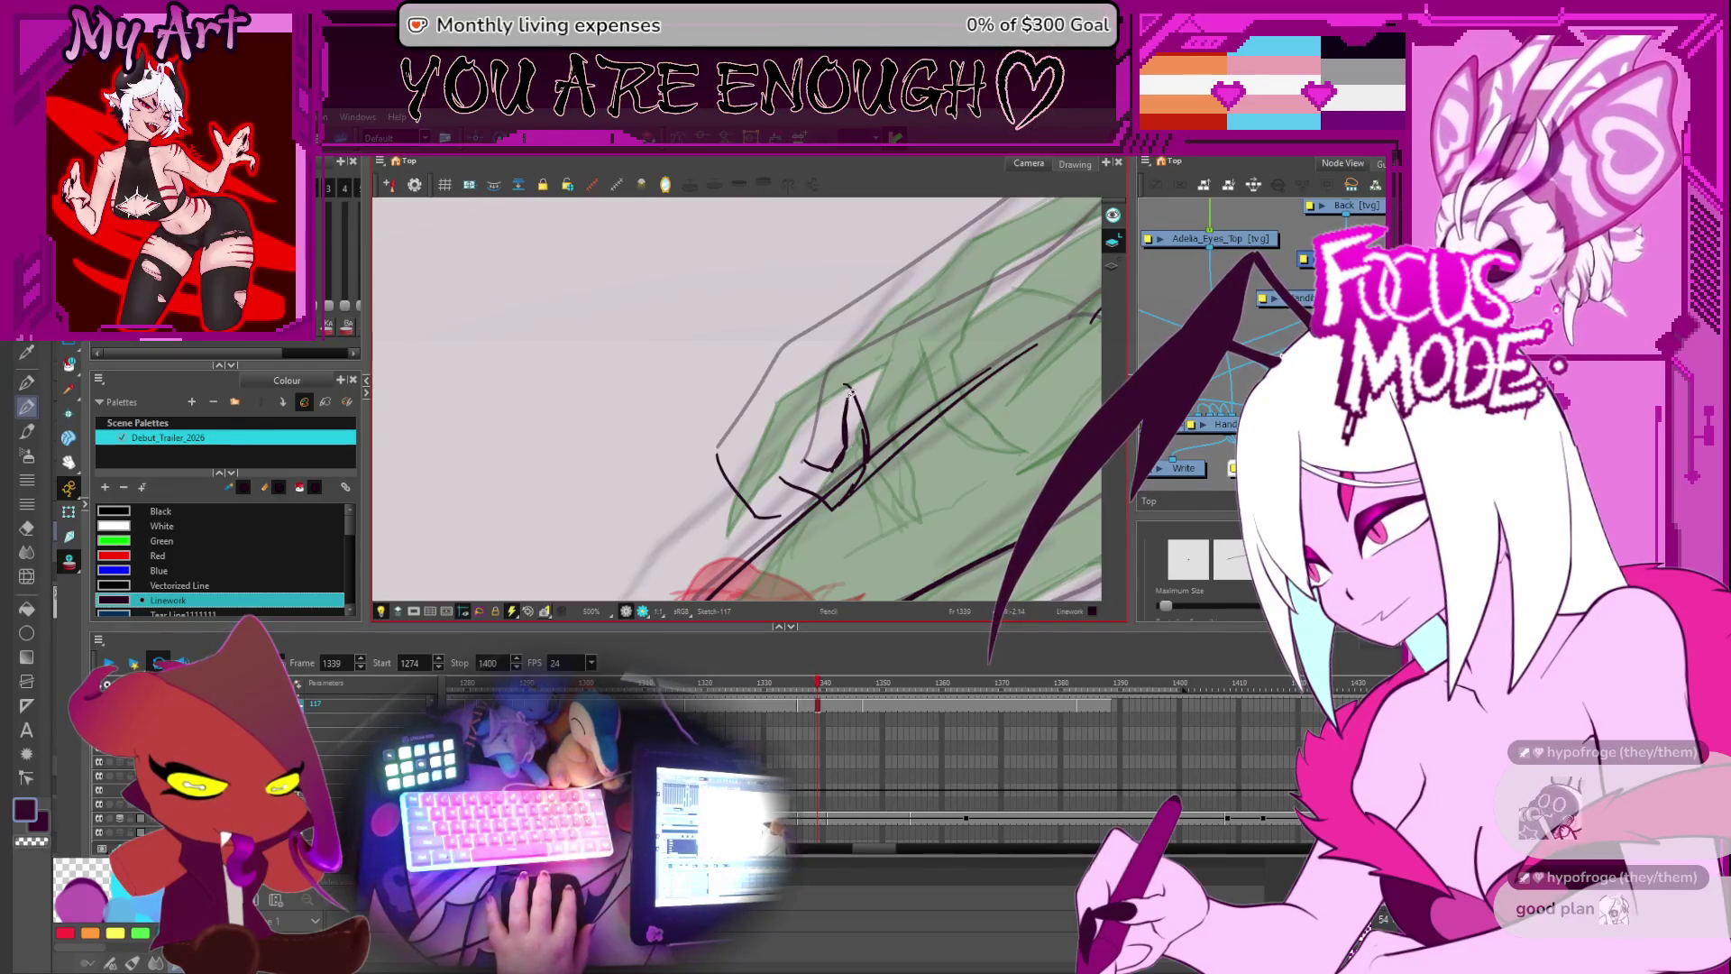
- Nudge the small curved stroke by the hand slightly to the left
{"action": "scroll", "coordinate": [863, 416], "scroll_direction": "down", "scroll_amount": 3}
{"action": "scroll", "coordinate": [864, 417], "scroll_direction": "up", "scroll_amount": 2}
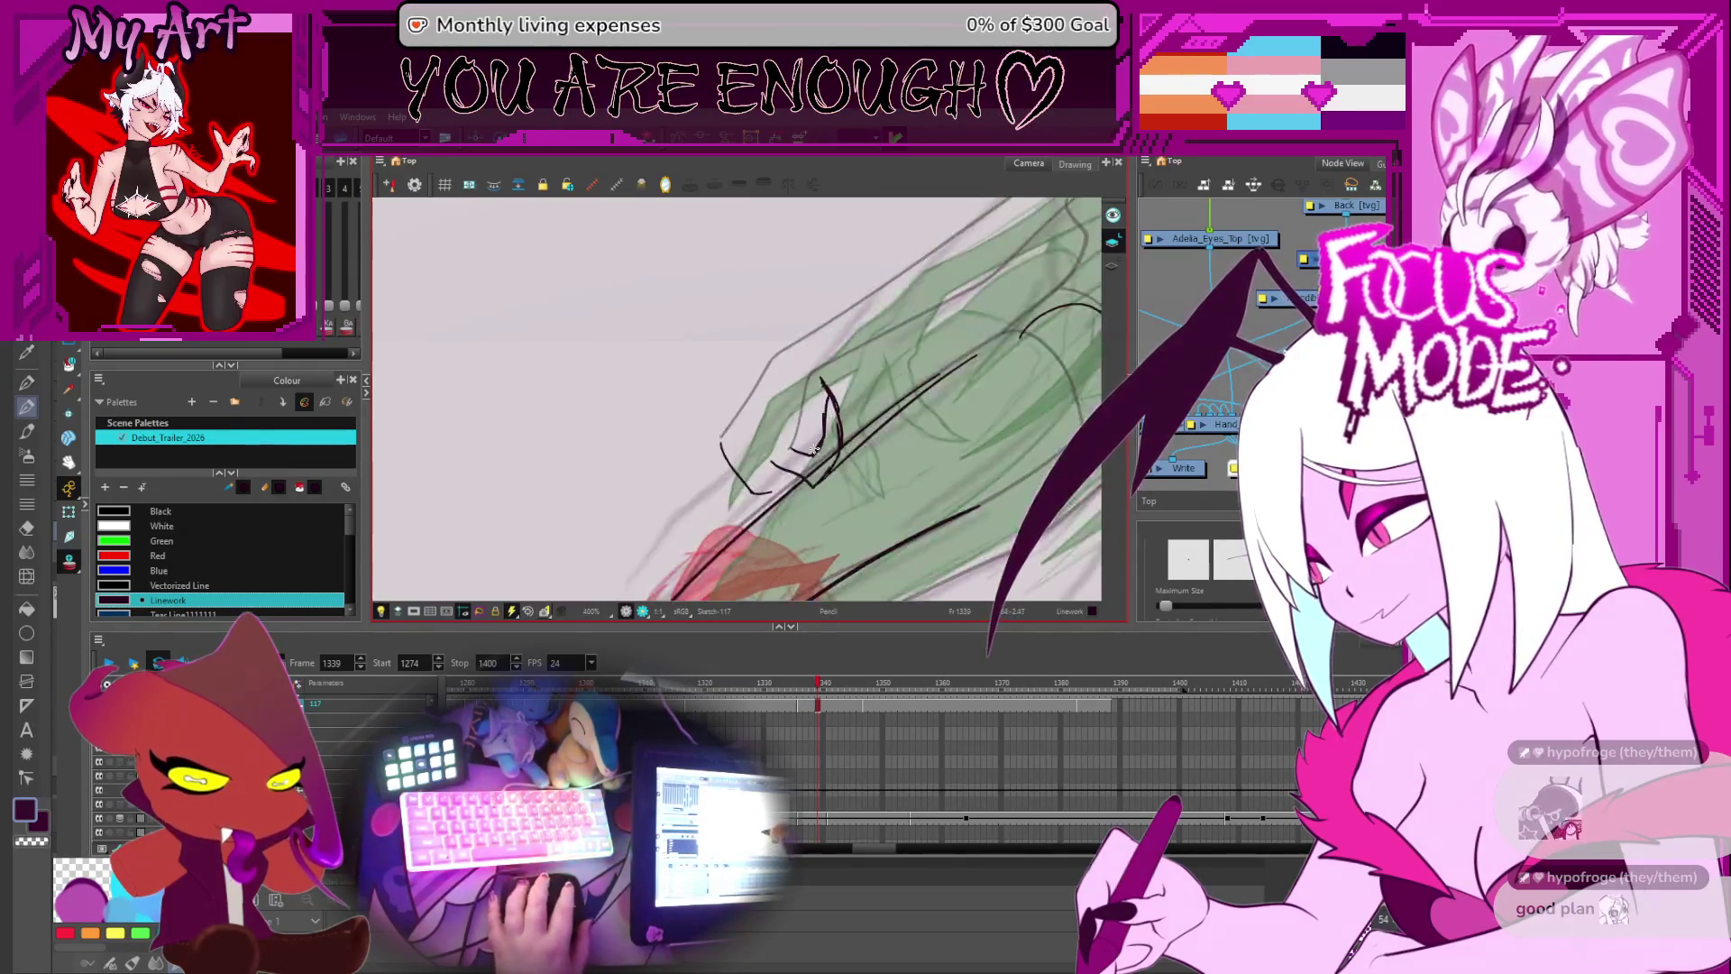
{"action": "left_click_drag", "start_coordinate": [937, 485], "coordinate": [811, 480]}
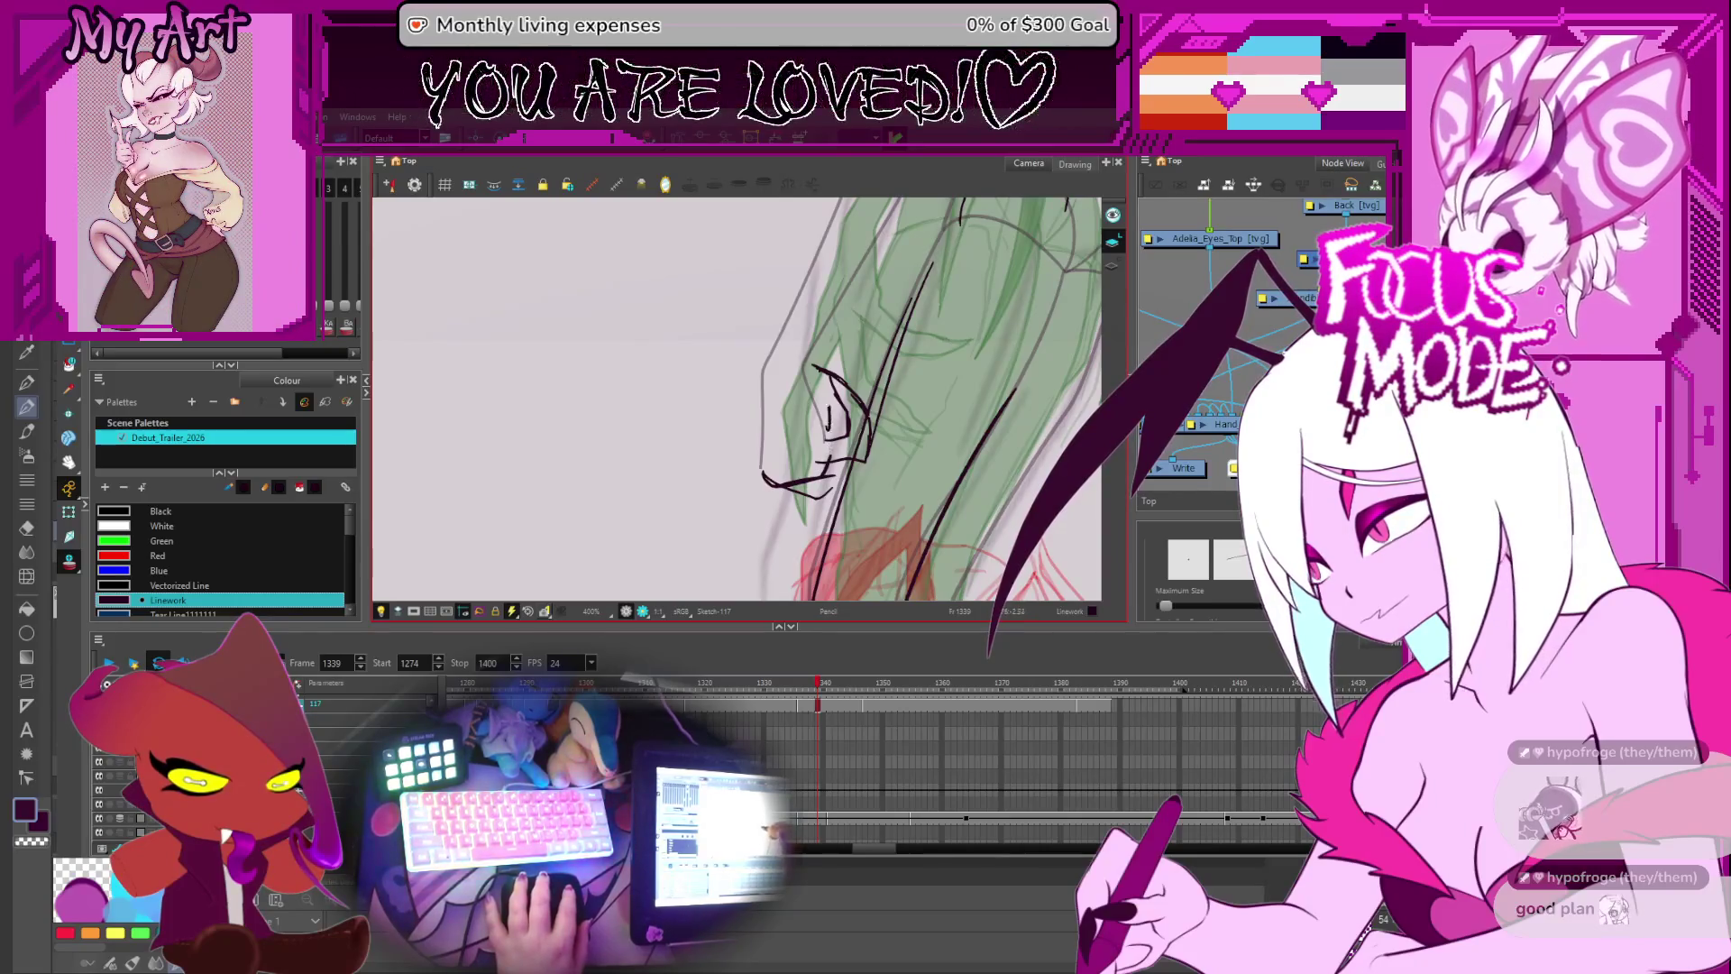
{"action": "scroll", "coordinate": [826, 460], "scroll_direction": "down", "scroll_amount": 1}
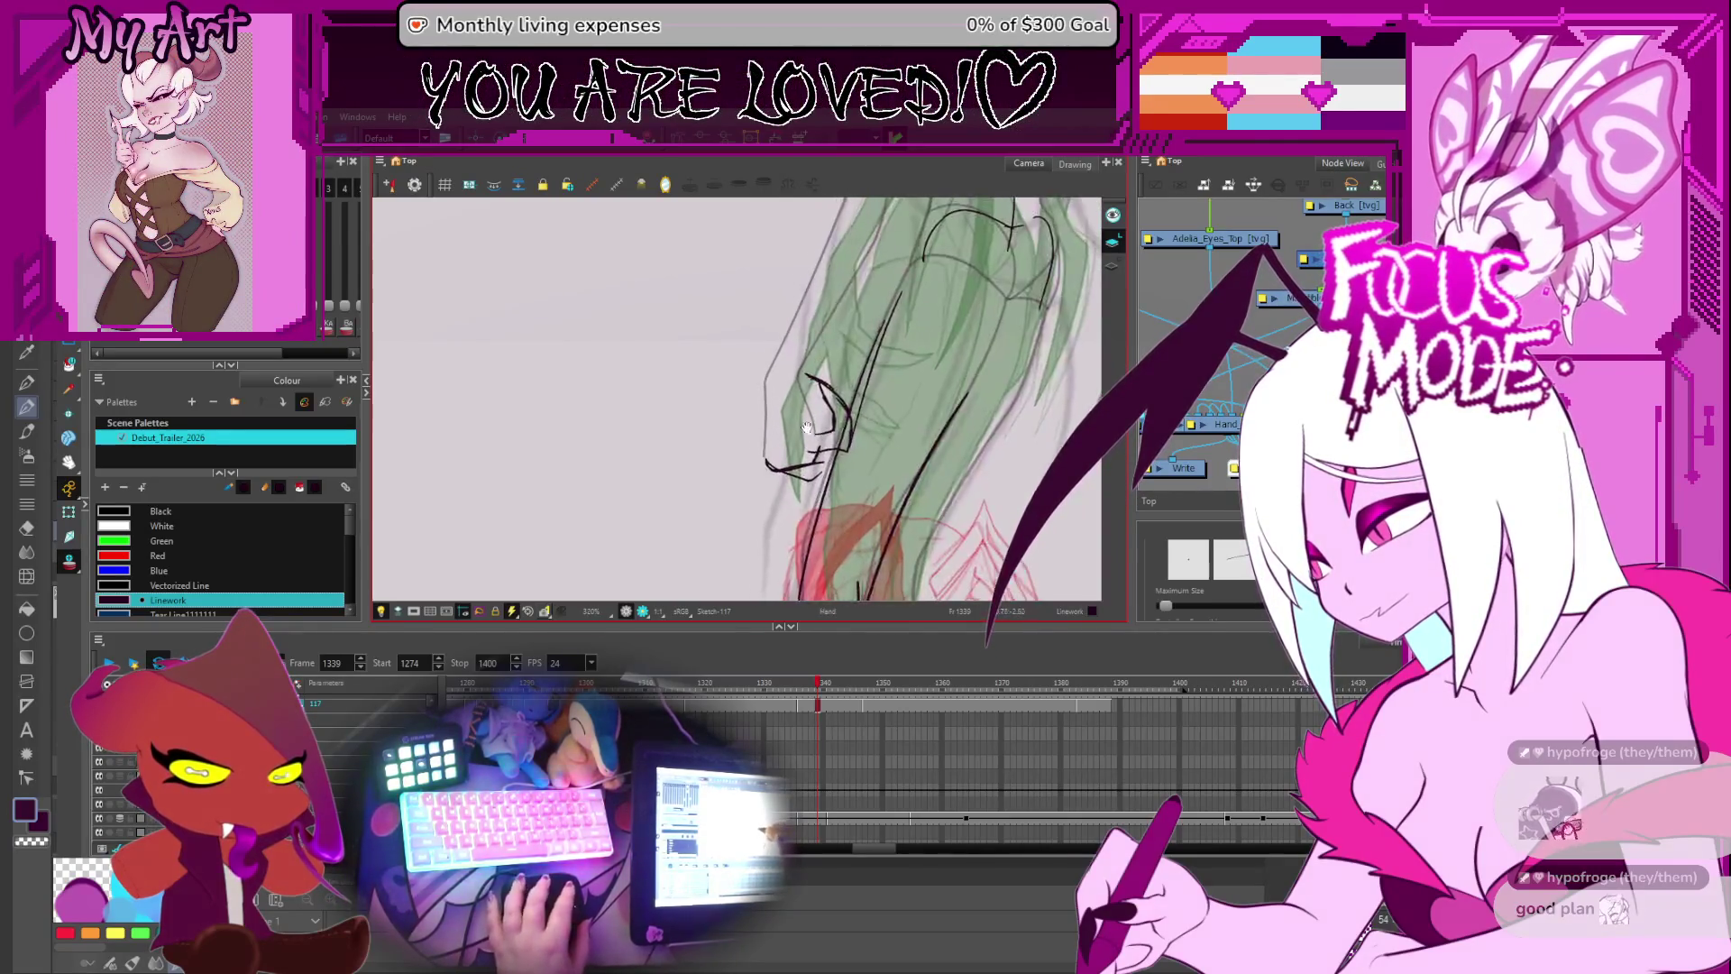
{"action": "left_click_drag", "start_coordinate": [826, 459], "coordinate": [783, 460]}
{"action": "key", "text": "alt+s"}
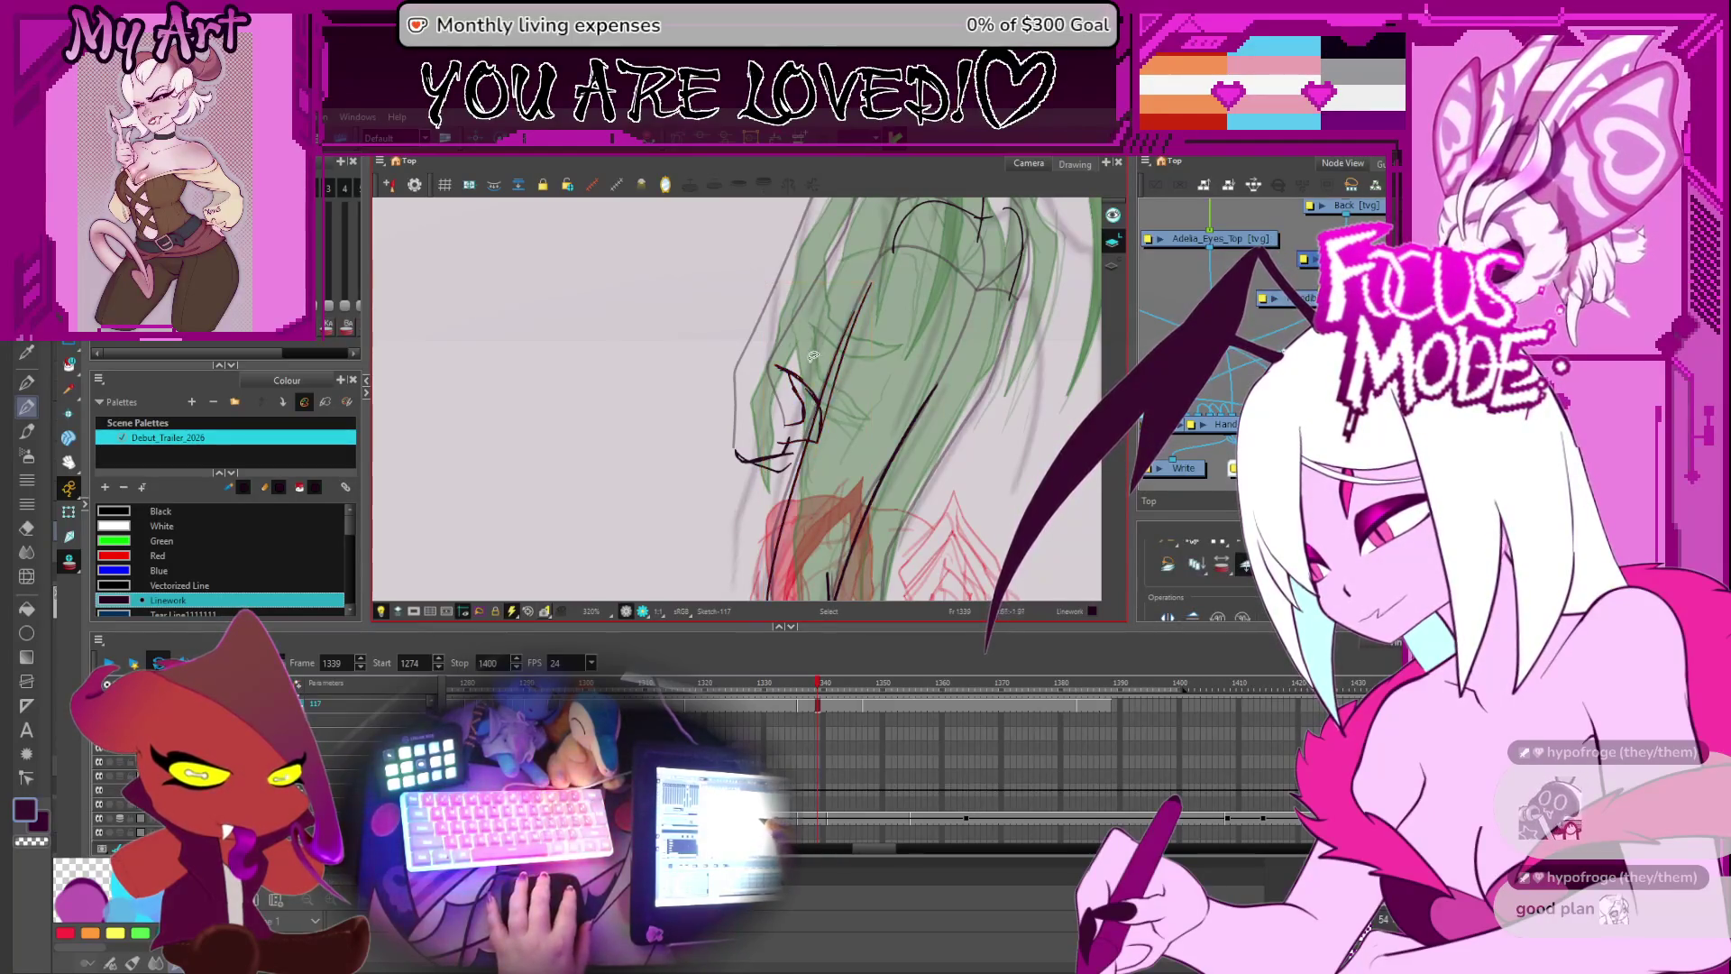
{"action": "left_click", "coordinate": [809, 419]}
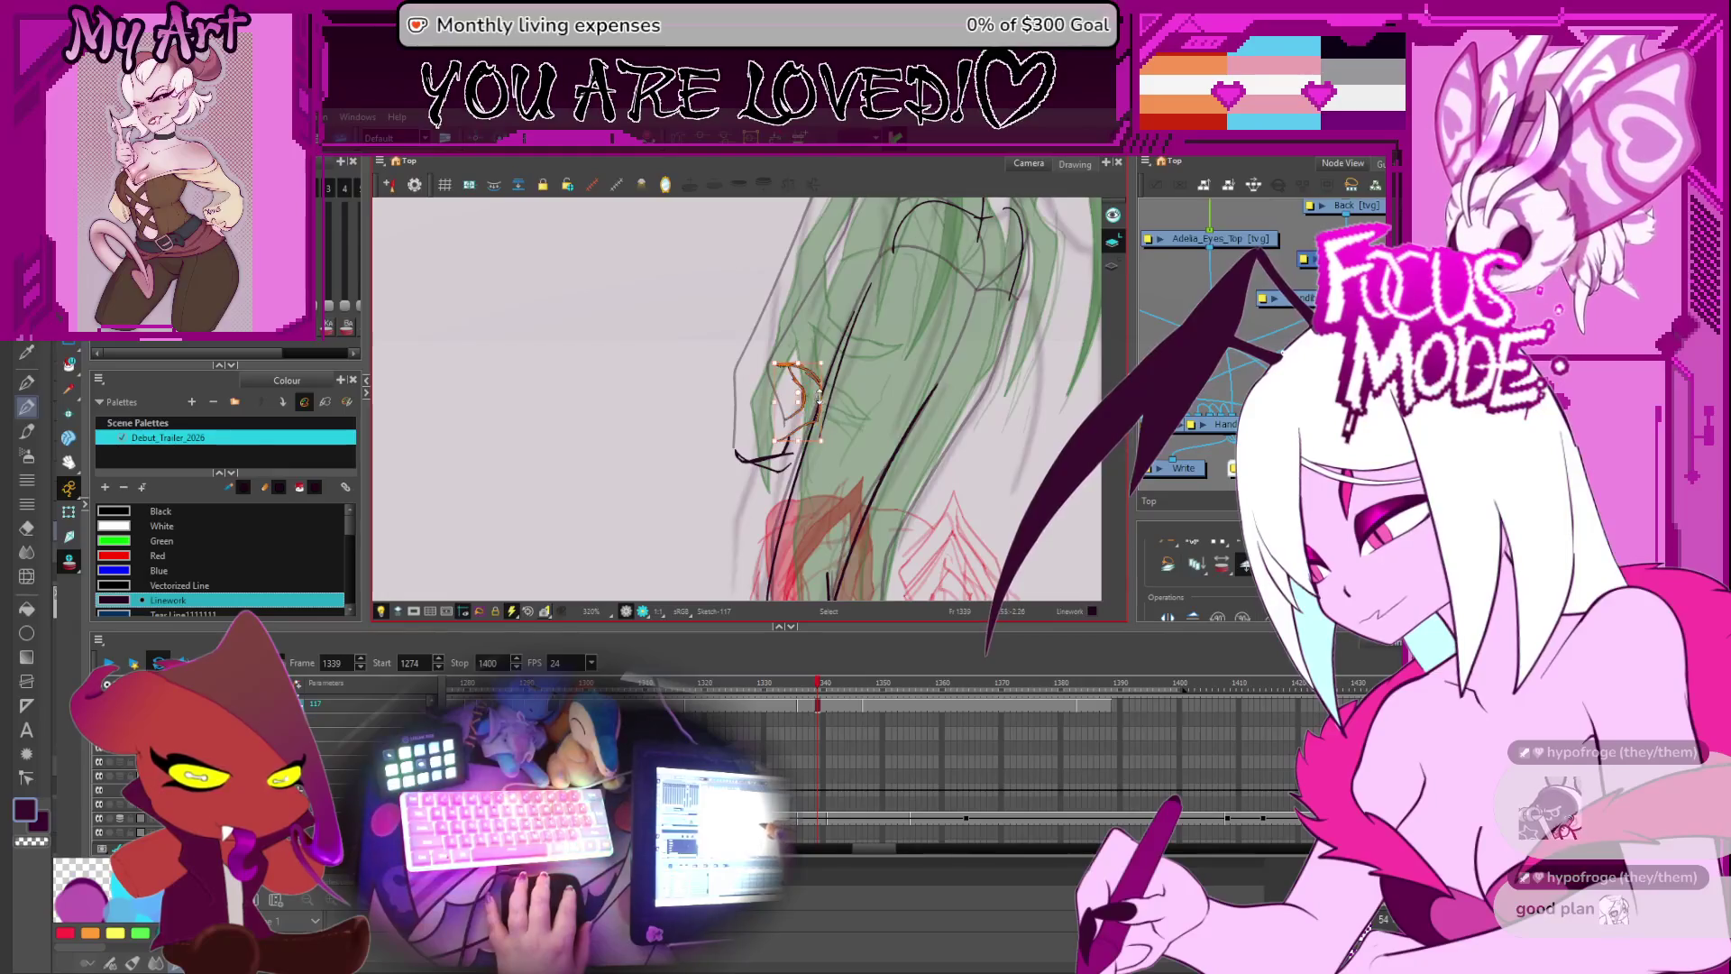
{"action": "left_click_drag", "start_coordinate": [810, 361], "coordinate": [797, 363]}
- Draw a short black line beneath the claw stroke
{"action": "key", "text": "alt+slash"}
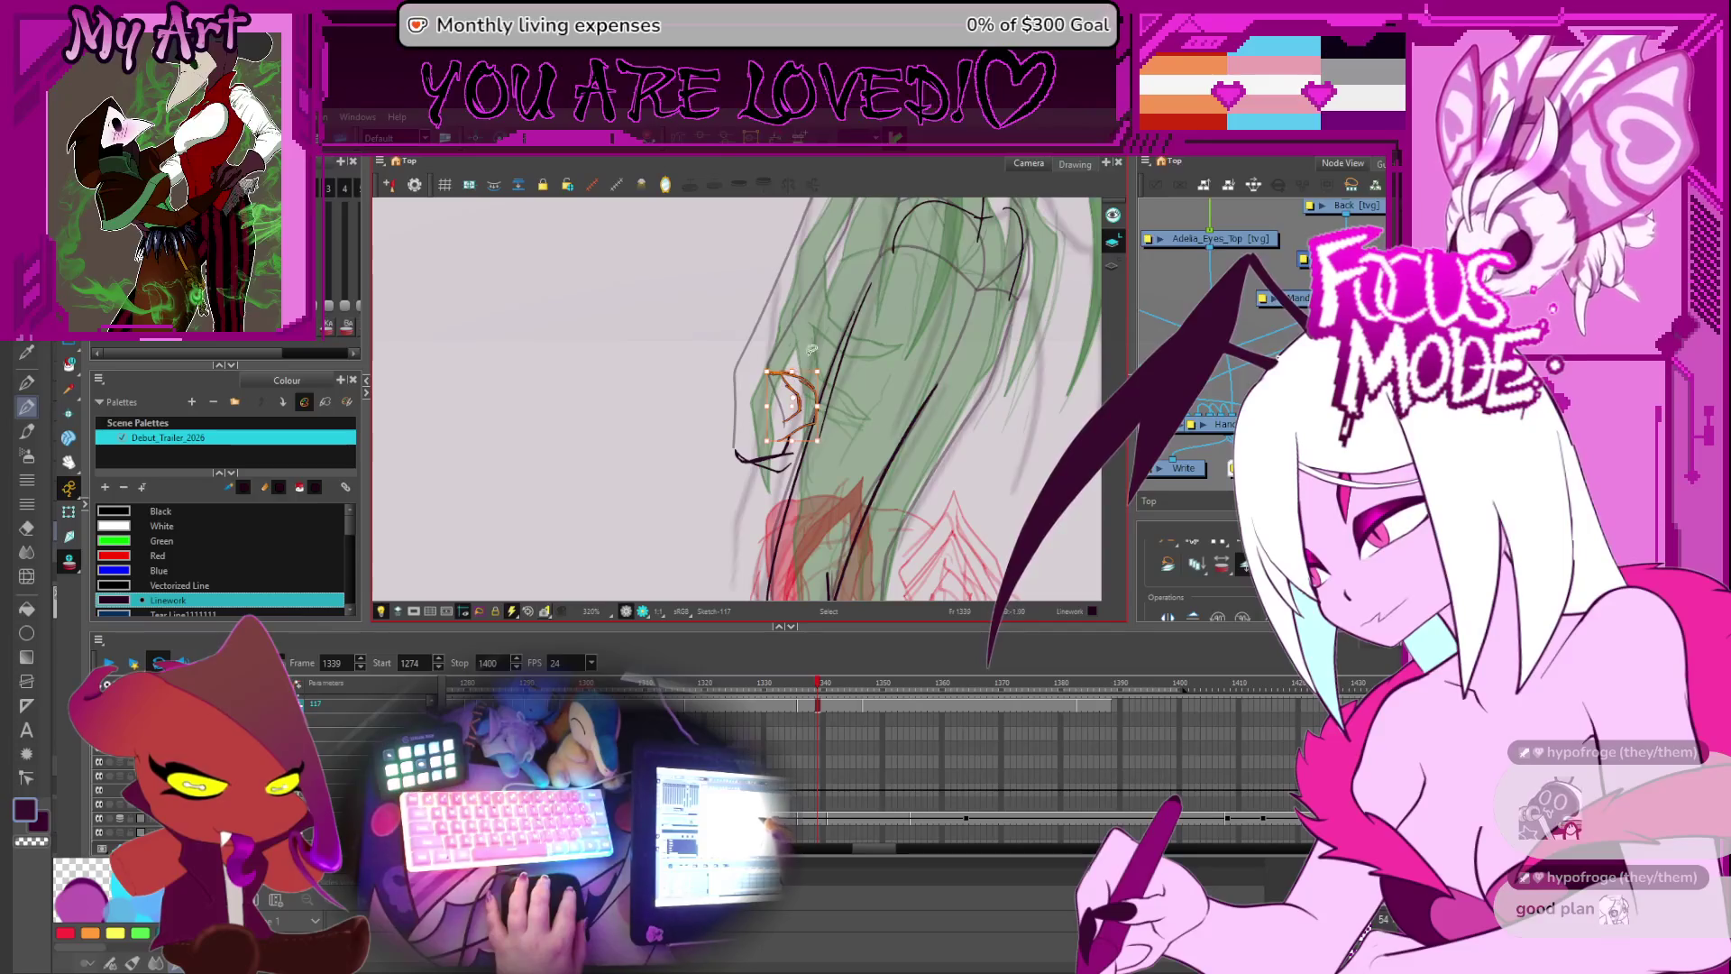
{"action": "scroll", "coordinate": [785, 459], "scroll_direction": "up", "scroll_amount": 1}
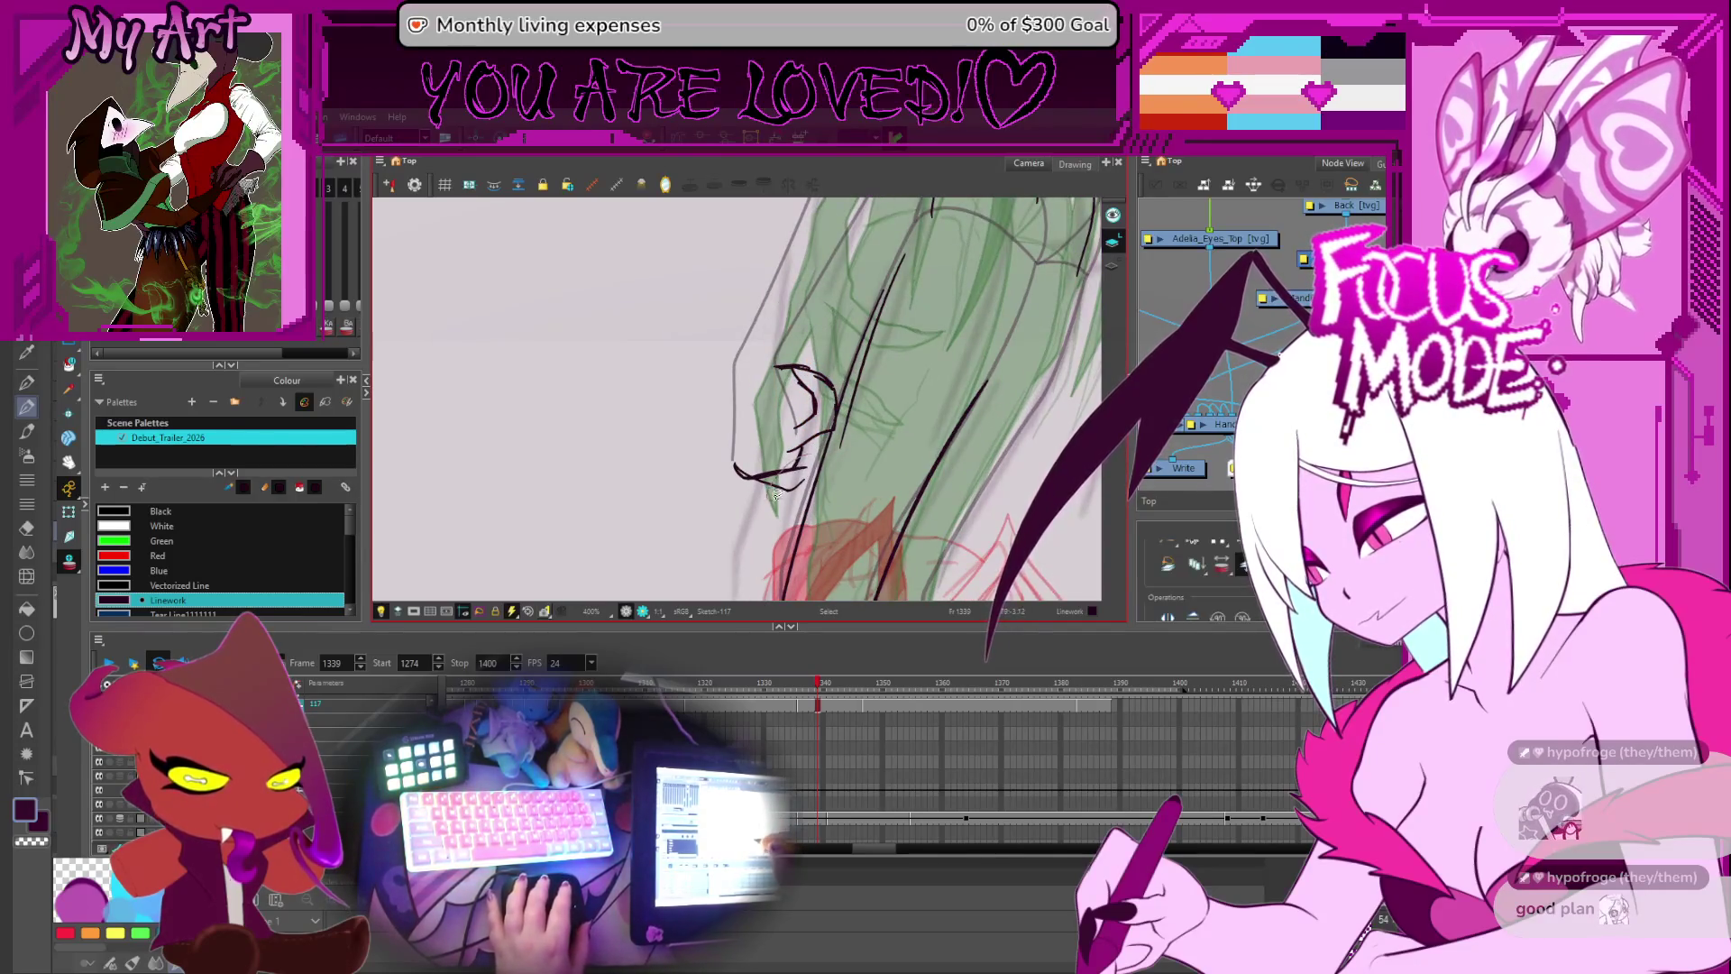
{"action": "scroll", "coordinate": [799, 464], "scroll_direction": "down", "scroll_amount": 2}
{"action": "scroll", "coordinate": [791, 419], "scroll_direction": "up", "scroll_amount": 2}
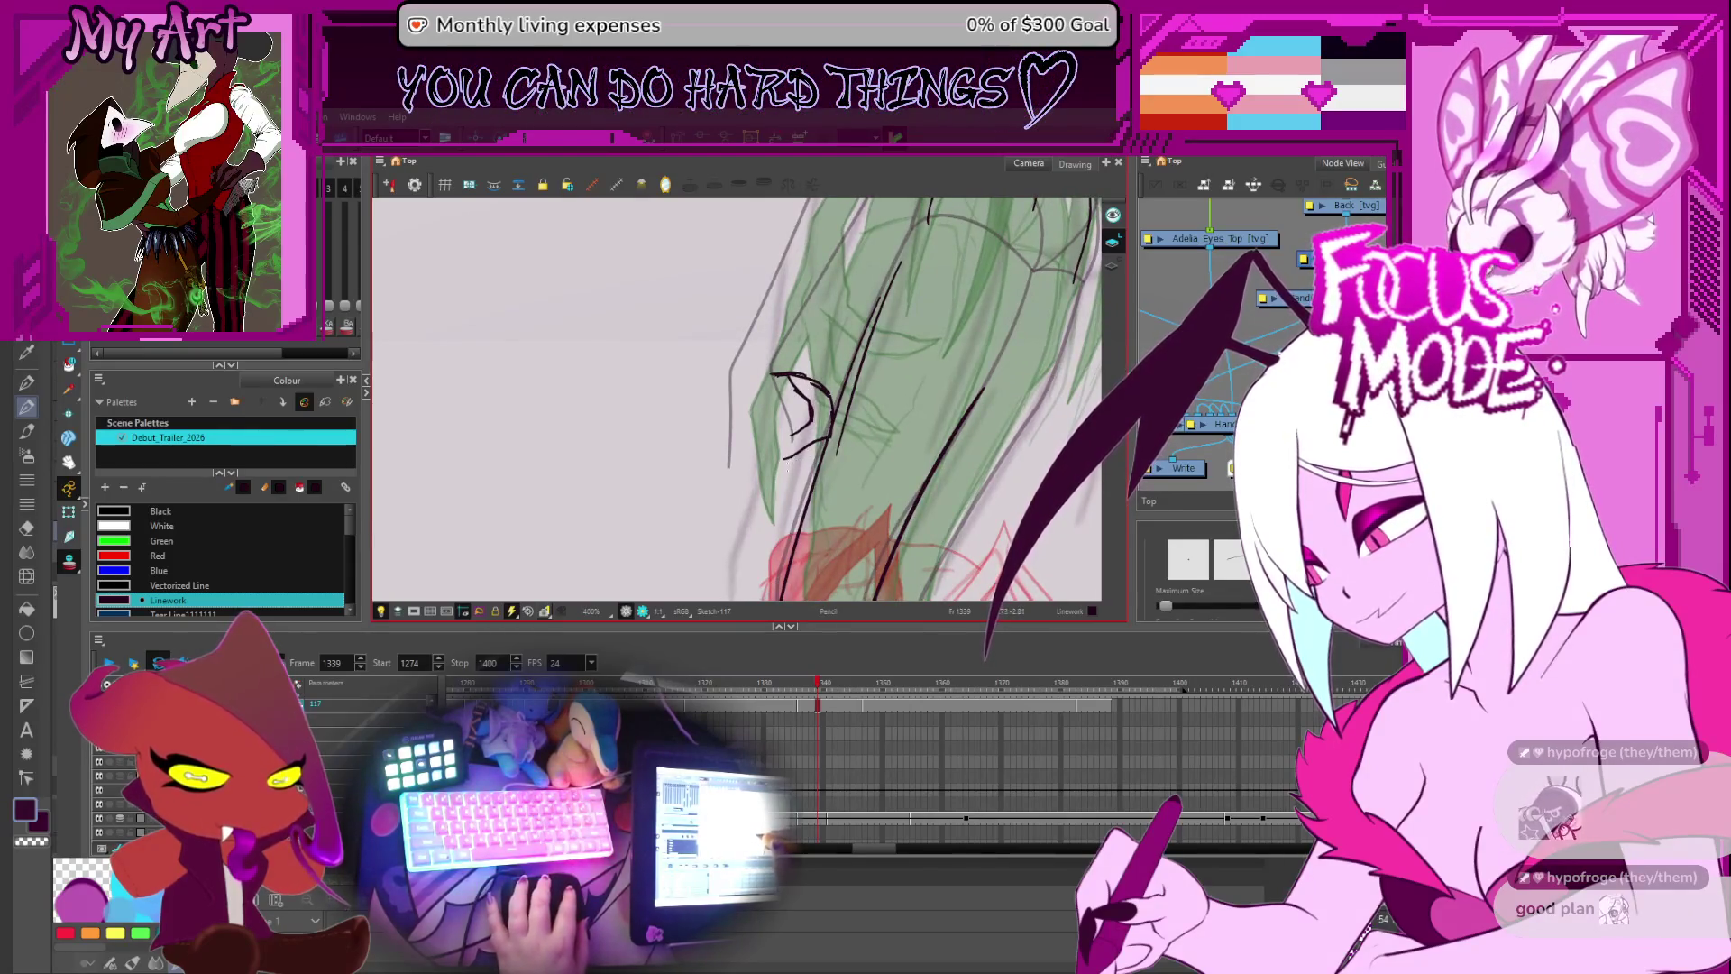
{"action": "mouse_move", "coordinate": [755, 472]}
{"action": "left_mouse_down"}
{"action": "mouse_move", "coordinate": [814, 468]}
{"action": "mouse_move", "coordinate": [780, 487]}
{"action": "mouse_move", "coordinate": [797, 479]}
{"action": "left_mouse_up"}
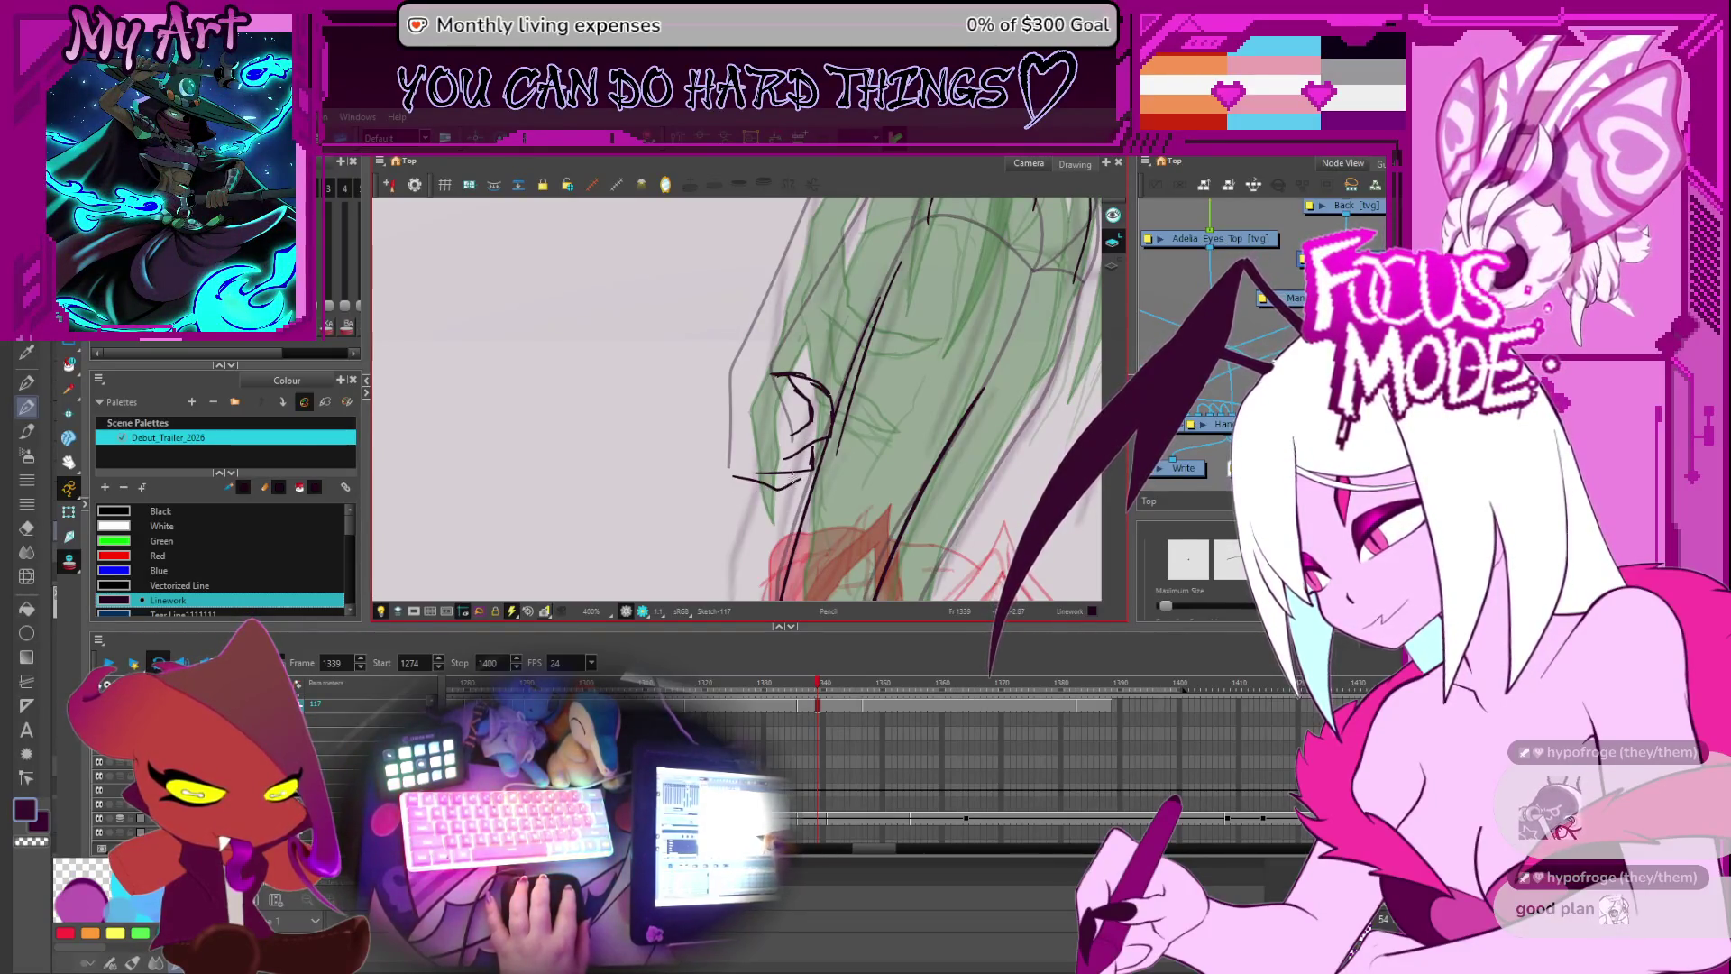
{"action": "scroll", "coordinate": [799, 475], "scroll_direction": "down", "scroll_amount": 4}
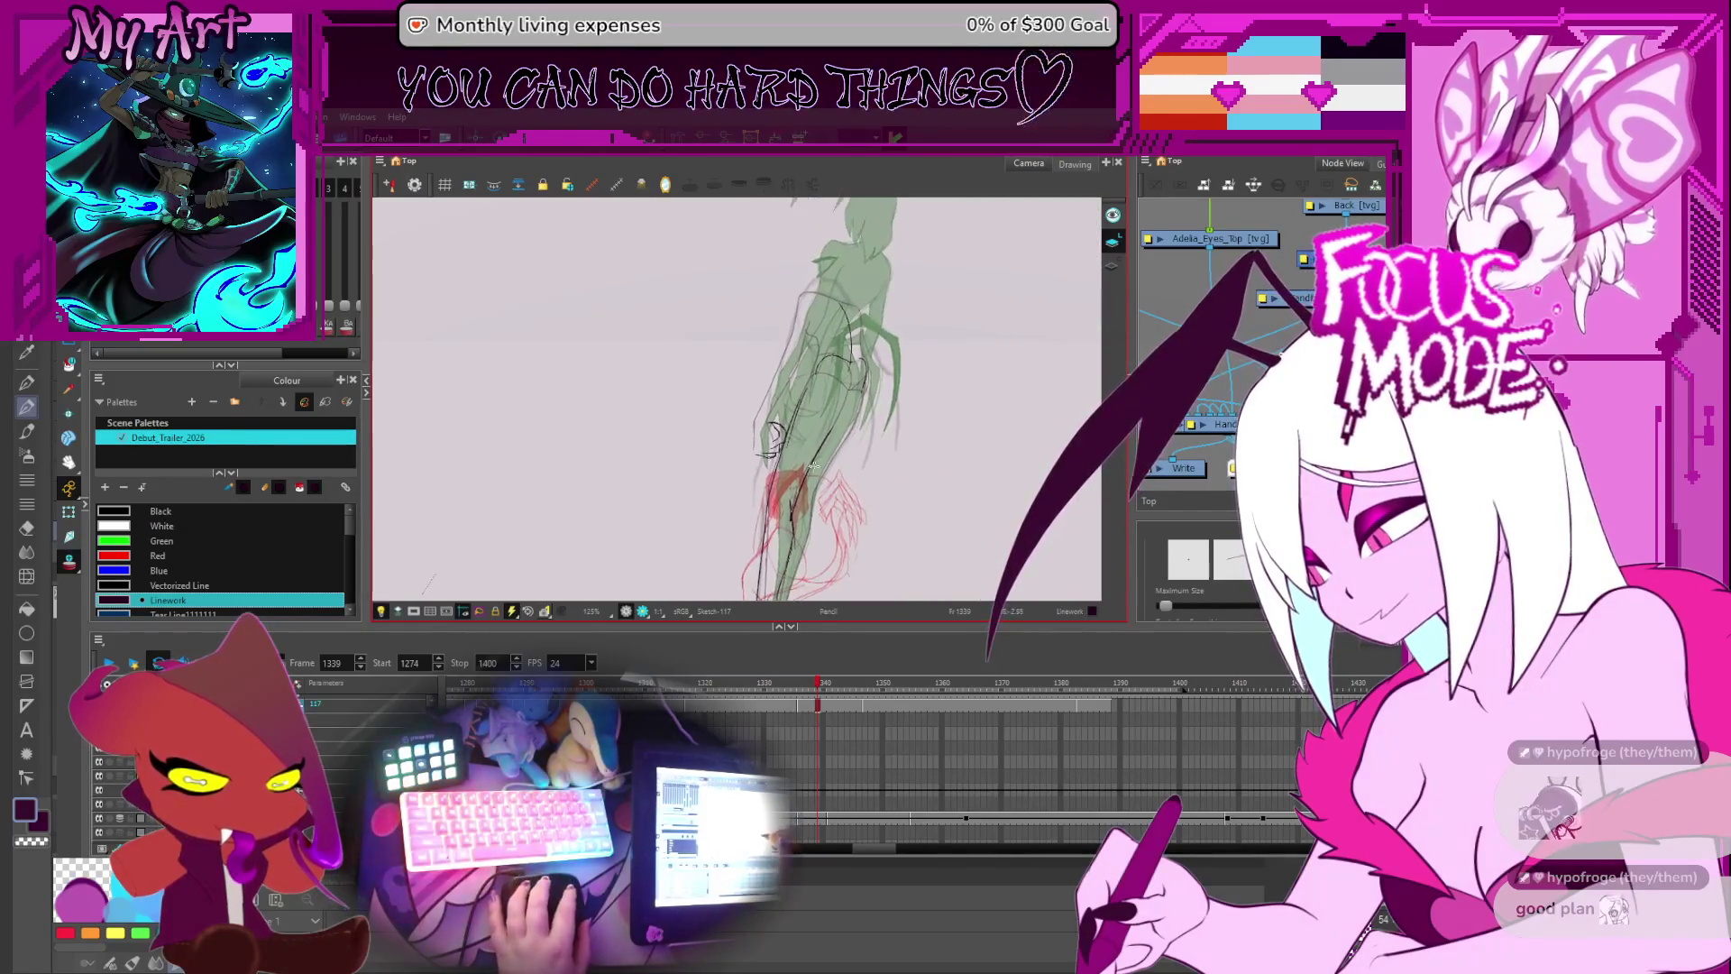
- On the Adelia_Linework-279 drawing, draw a black line up along the finger after one undone attempt
{"action": "scroll", "coordinate": [809, 474], "scroll_direction": "up", "scroll_amount": 2}
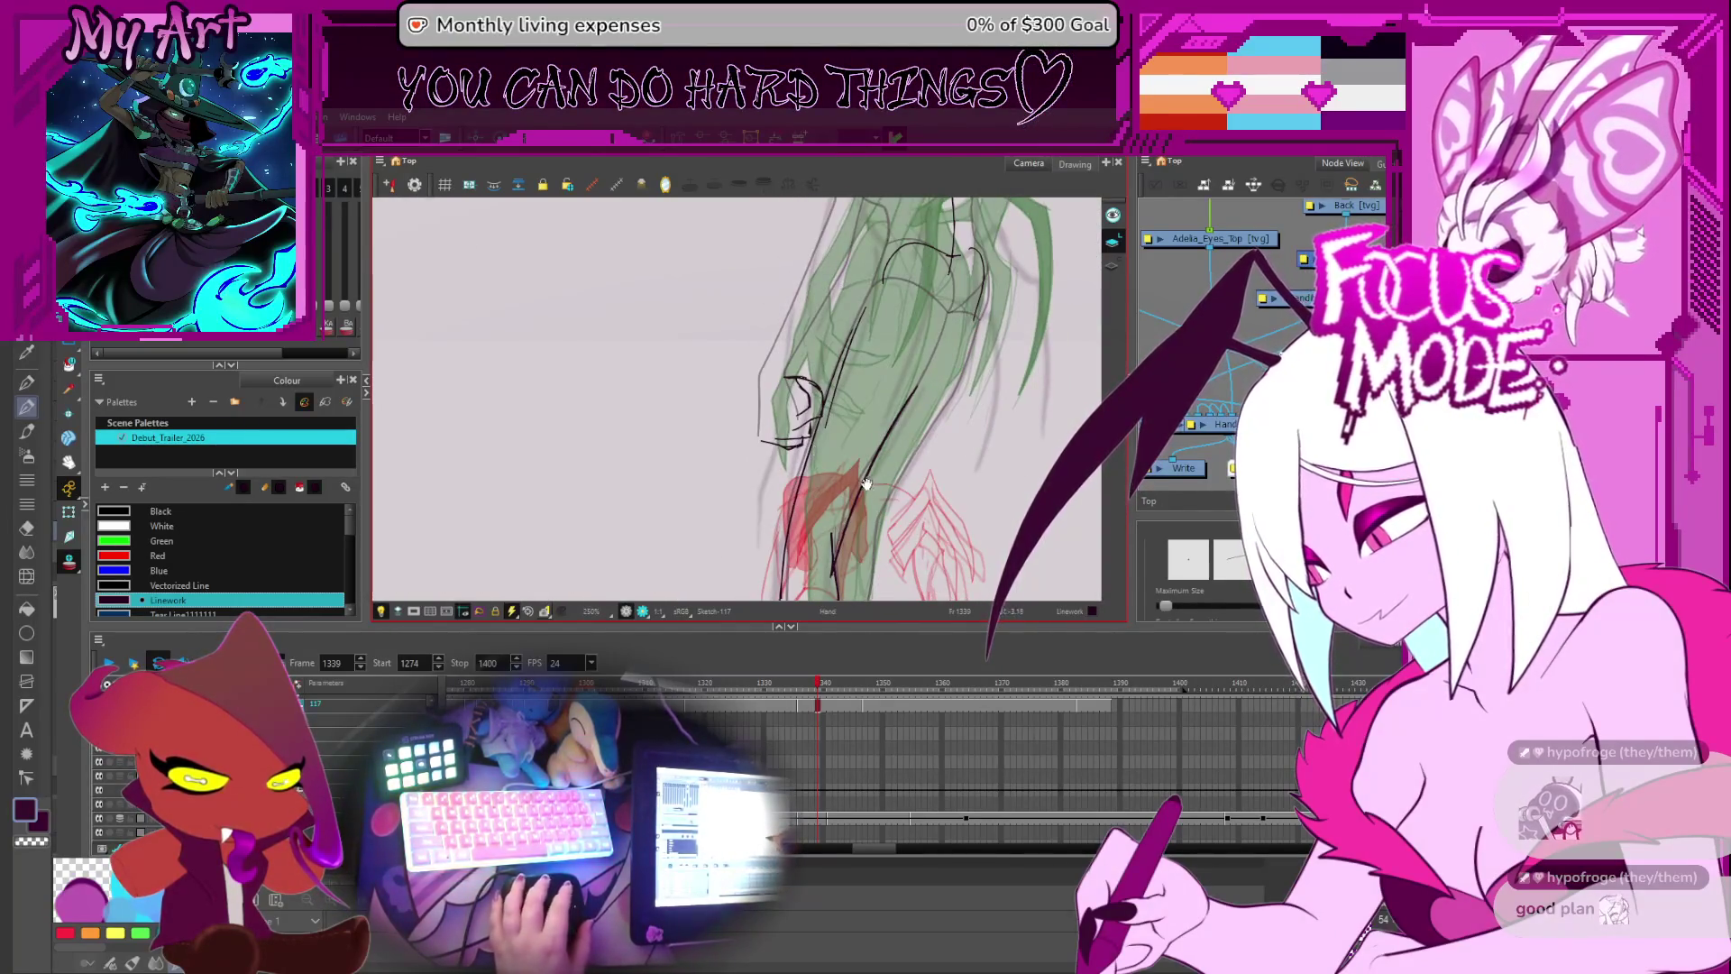
{"action": "left_click", "coordinate": [820, 822]}
{"action": "scroll", "coordinate": [747, 487], "scroll_direction": "up", "scroll_amount": 4}
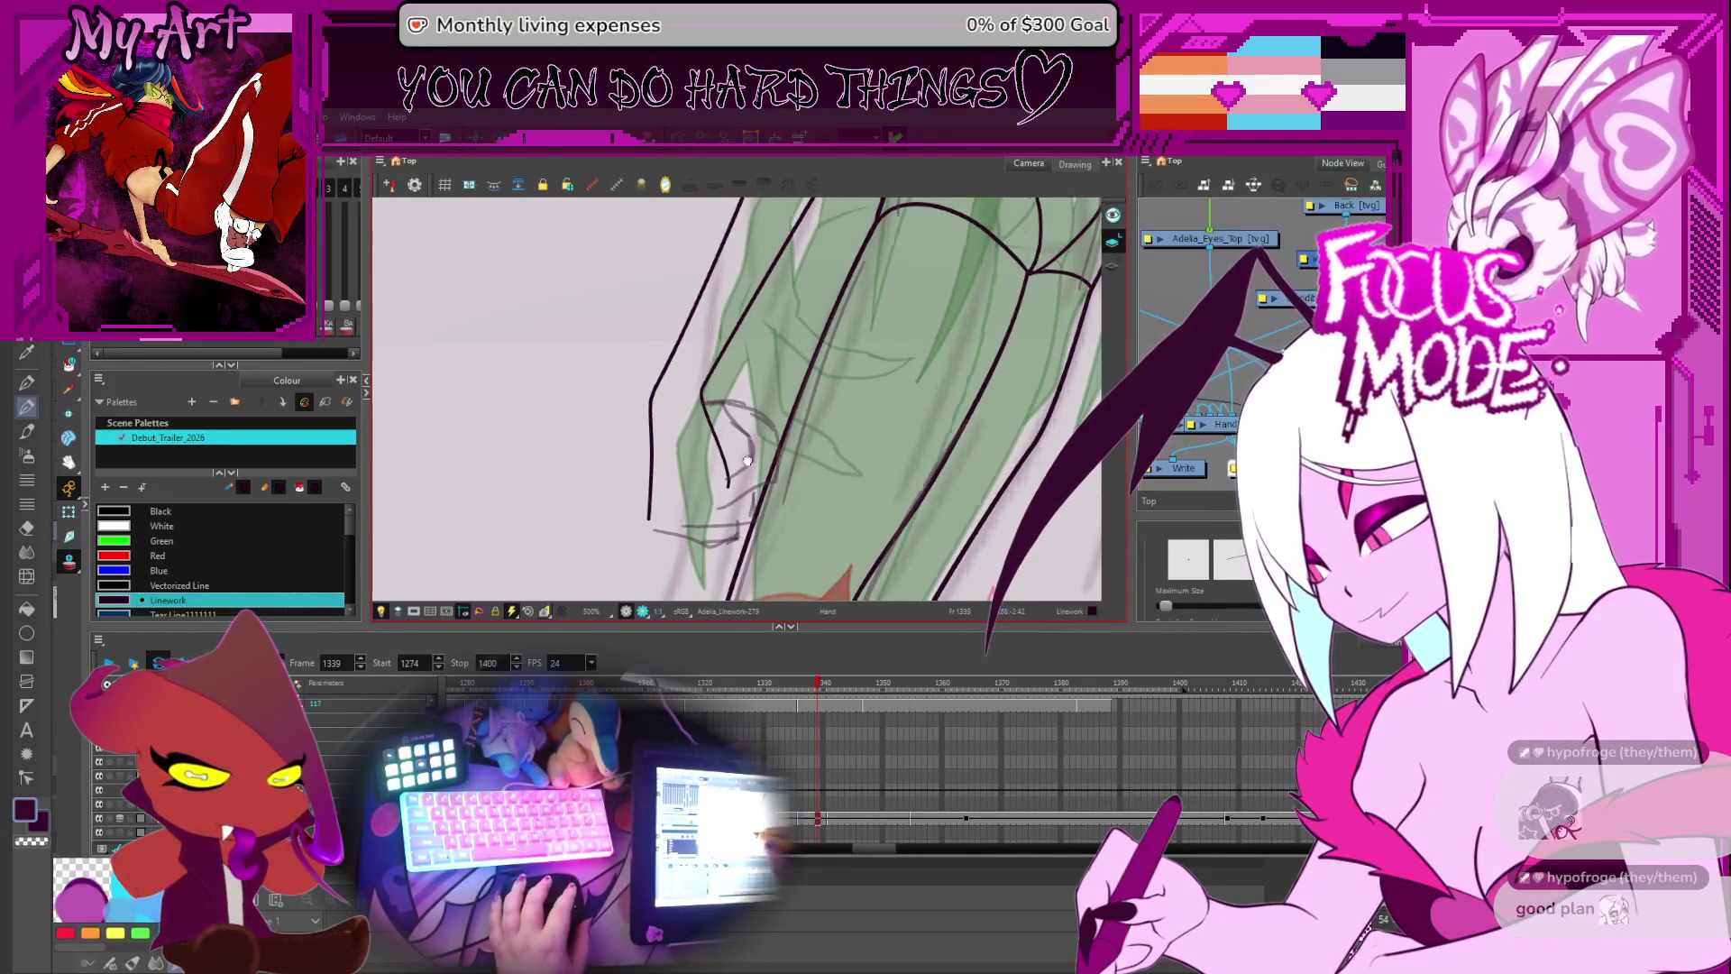
{"action": "left_click_drag", "start_coordinate": [747, 487], "coordinate": [762, 497]}
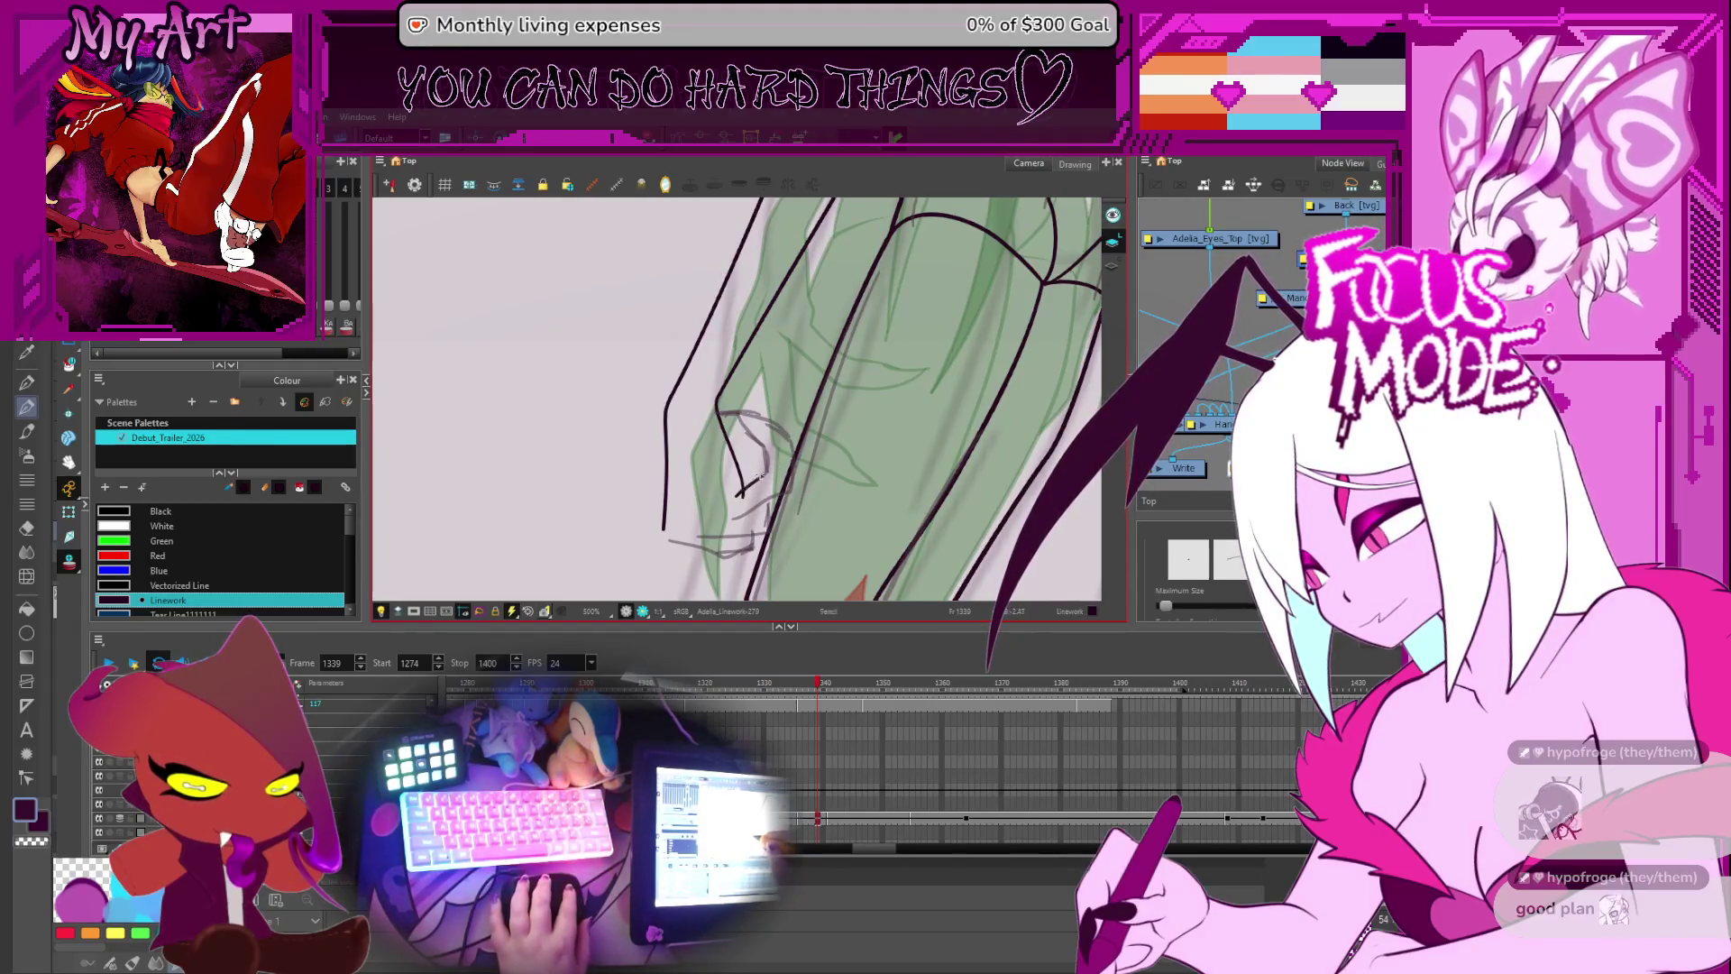
{"action": "left_click_drag", "start_coordinate": [739, 492], "coordinate": [770, 466]}
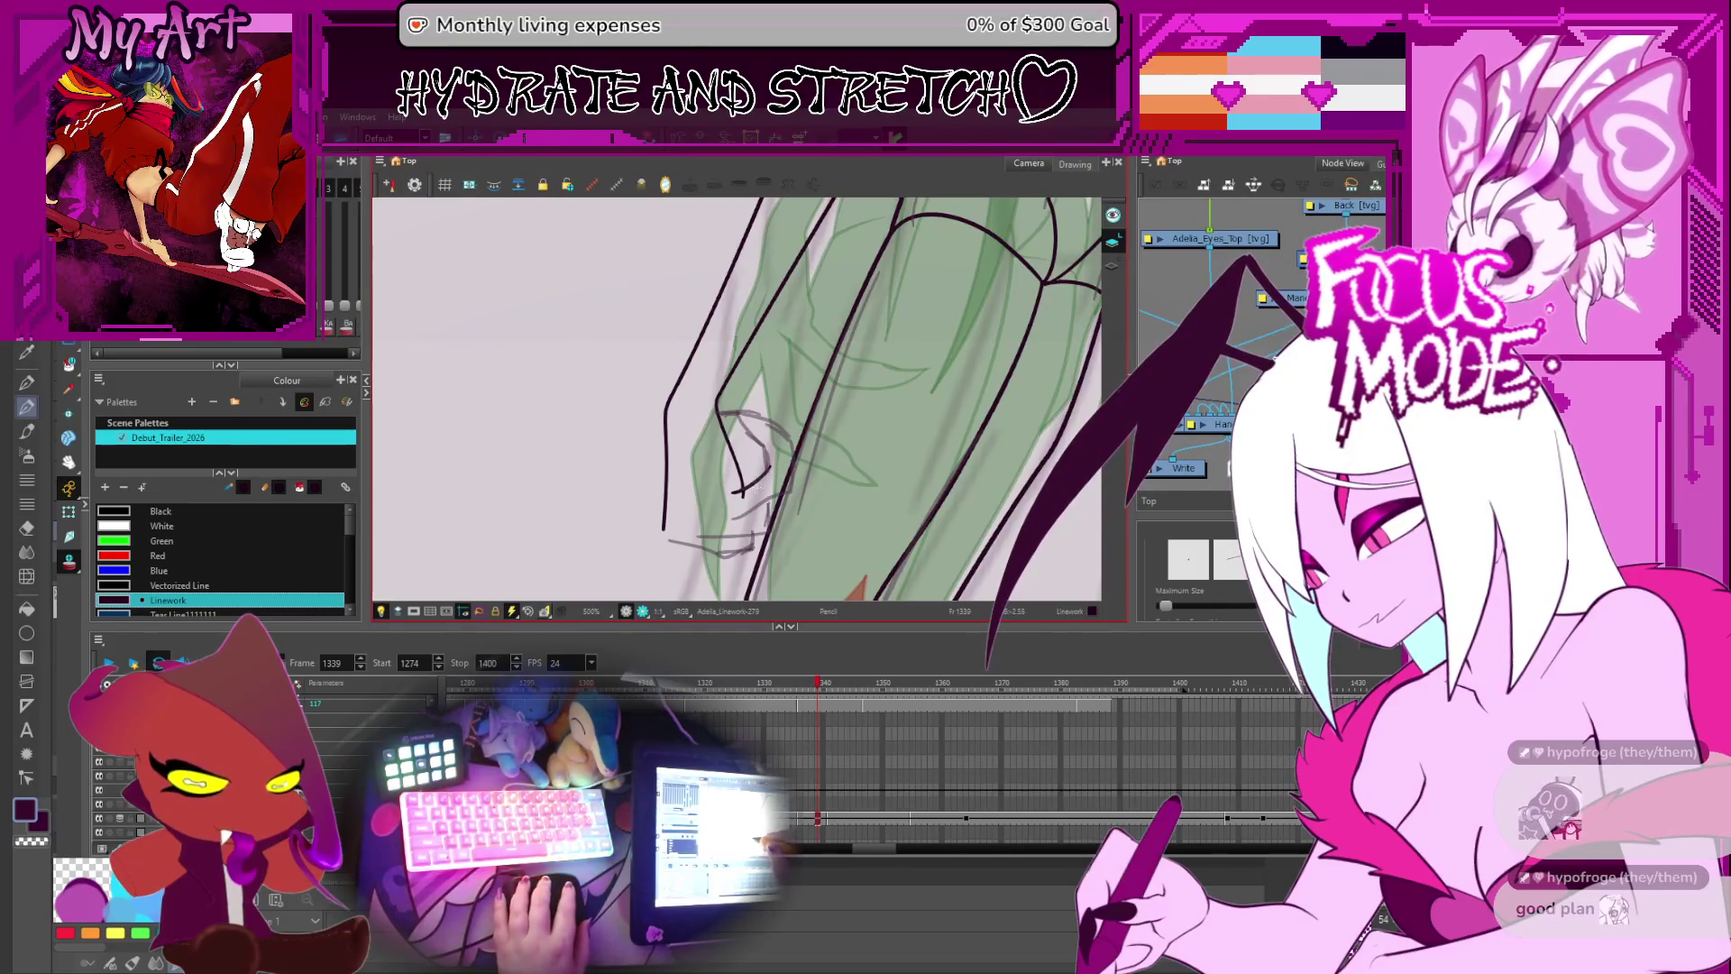
{"action": "scroll", "coordinate": [755, 479], "scroll_direction": "up", "scroll_amount": 2}
{"action": "key", "text": "ctrl+z"}
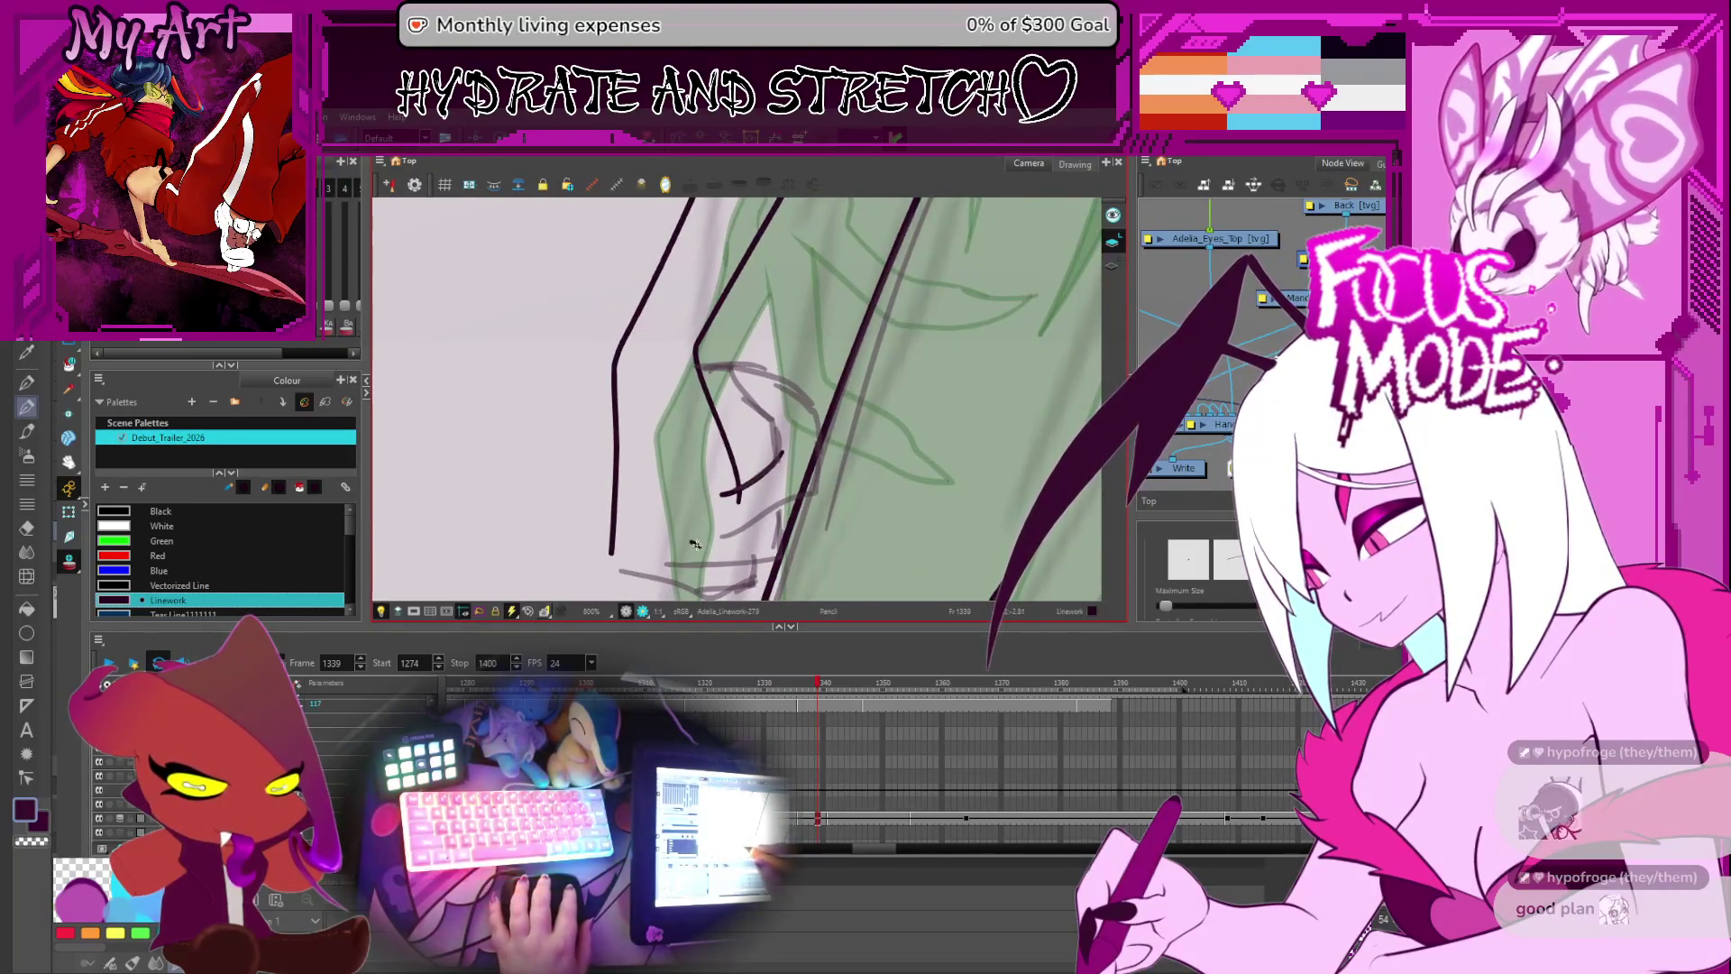
{"action": "left_click_drag", "start_coordinate": [703, 547], "coordinate": [624, 495]}
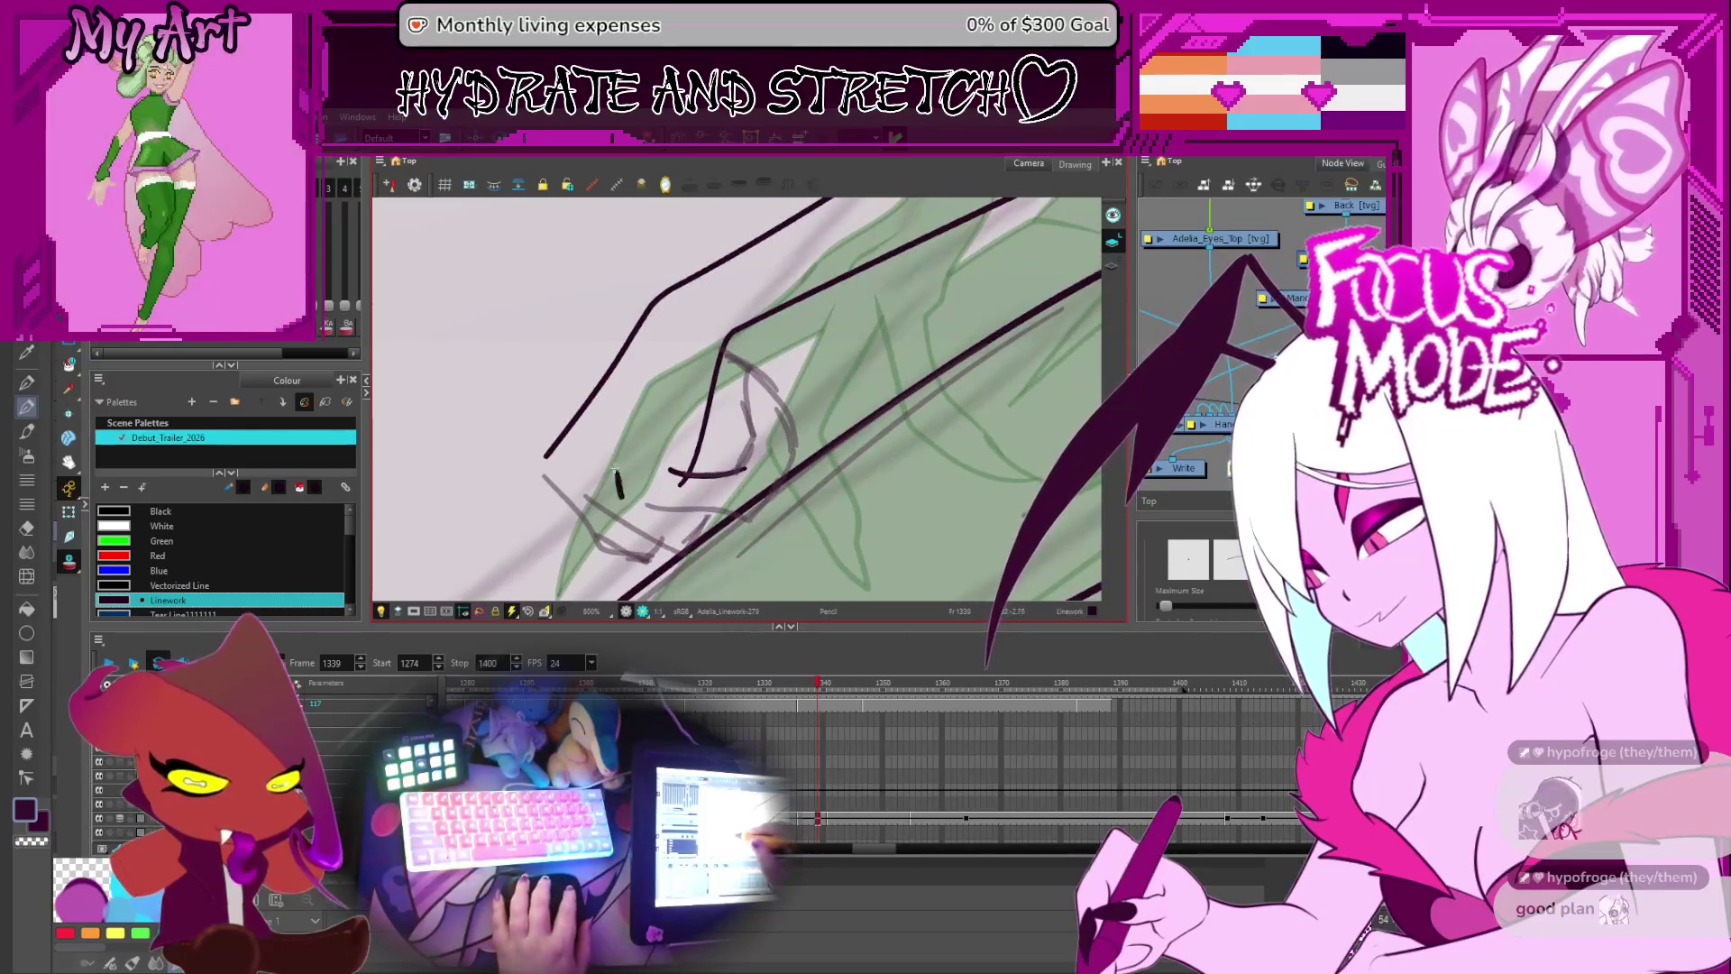
{"action": "left_click_drag", "start_coordinate": [638, 431], "coordinate": [672, 367]}
- Select the new finger stroke and adjust its thickness with the Pencil Editor
{"action": "key", "text": "alt+q"}
{"action": "left_click", "coordinate": [669, 389]}
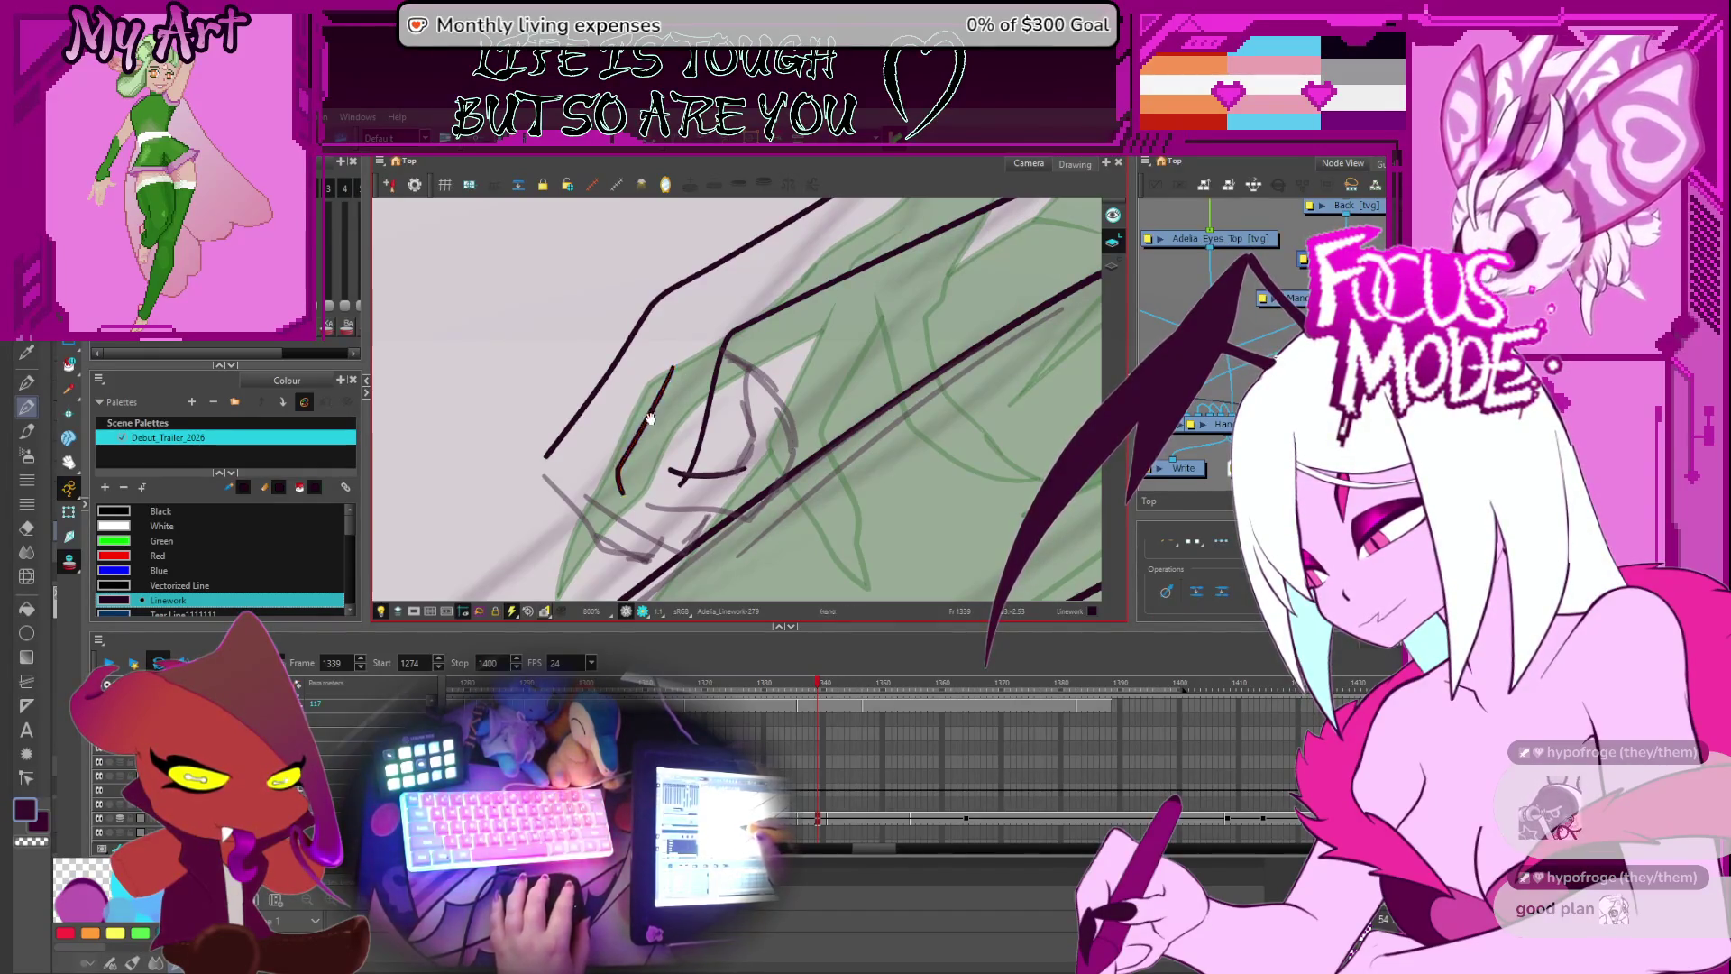
{"action": "key", "text": "alt+shift+q"}
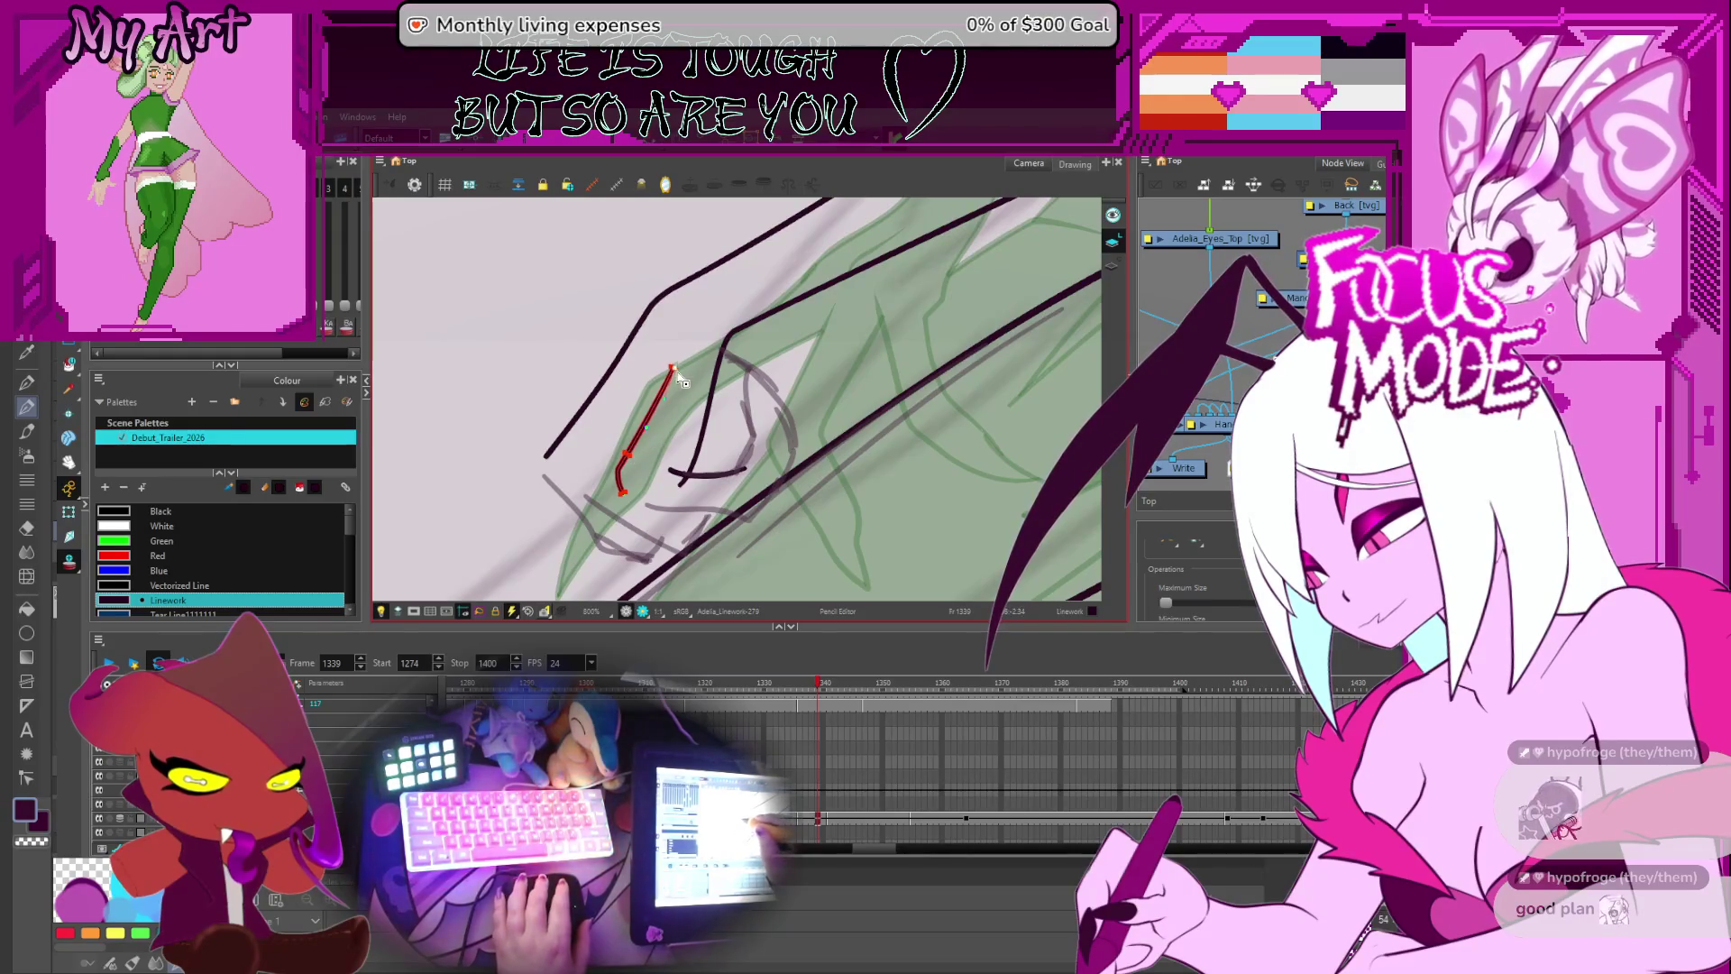
{"action": "scroll", "coordinate": [692, 456], "scroll_direction": "down", "scroll_amount": 4}
{"action": "scroll", "coordinate": [691, 456], "scroll_direction": "up", "scroll_amount": 5}
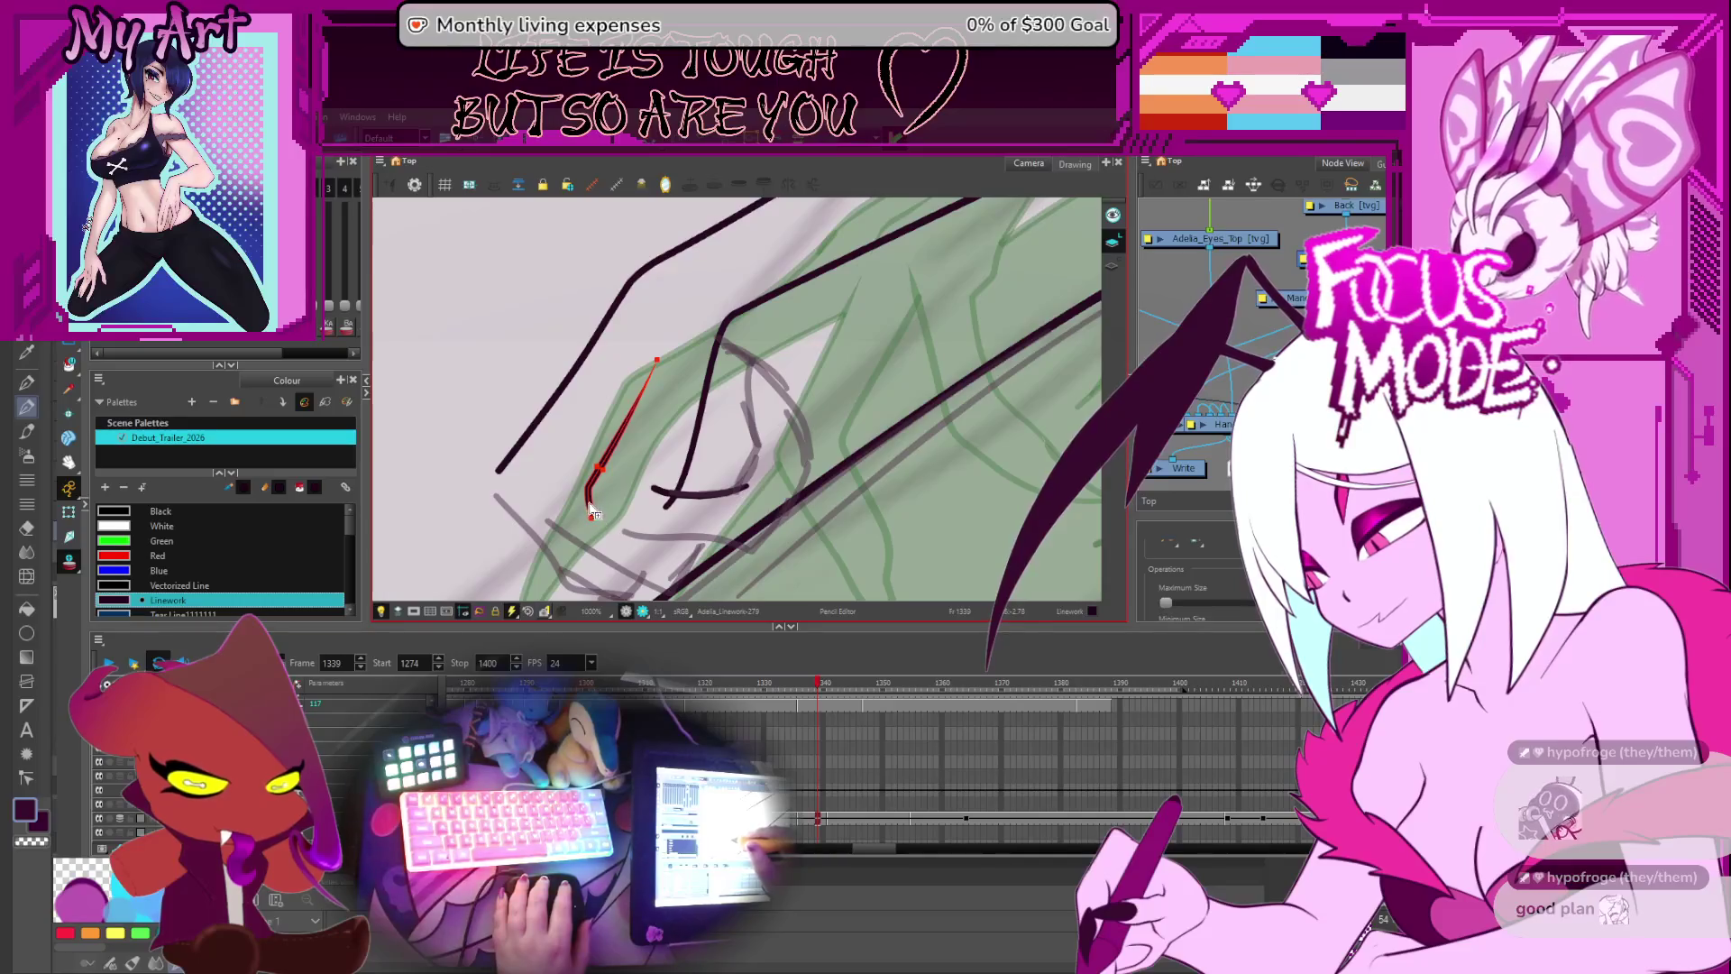
{"action": "scroll", "coordinate": [631, 509], "scroll_direction": "down", "scroll_amount": 2}
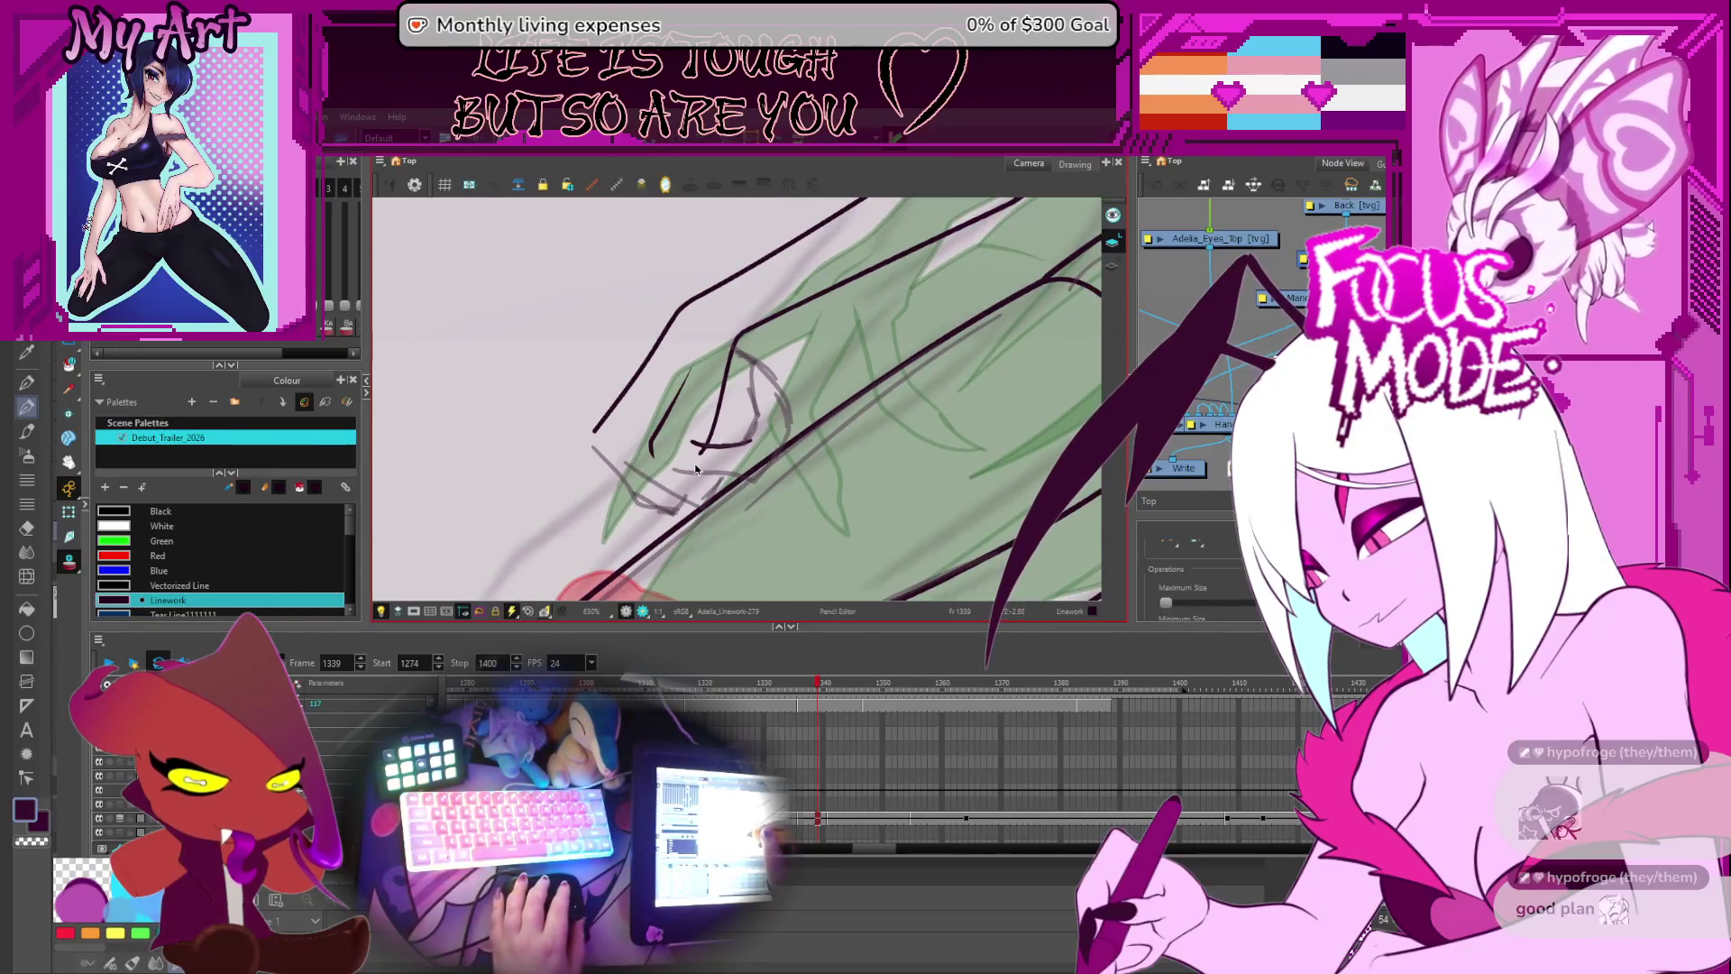
{"action": "scroll", "coordinate": [660, 455], "scroll_direction": "up", "scroll_amount": 1}
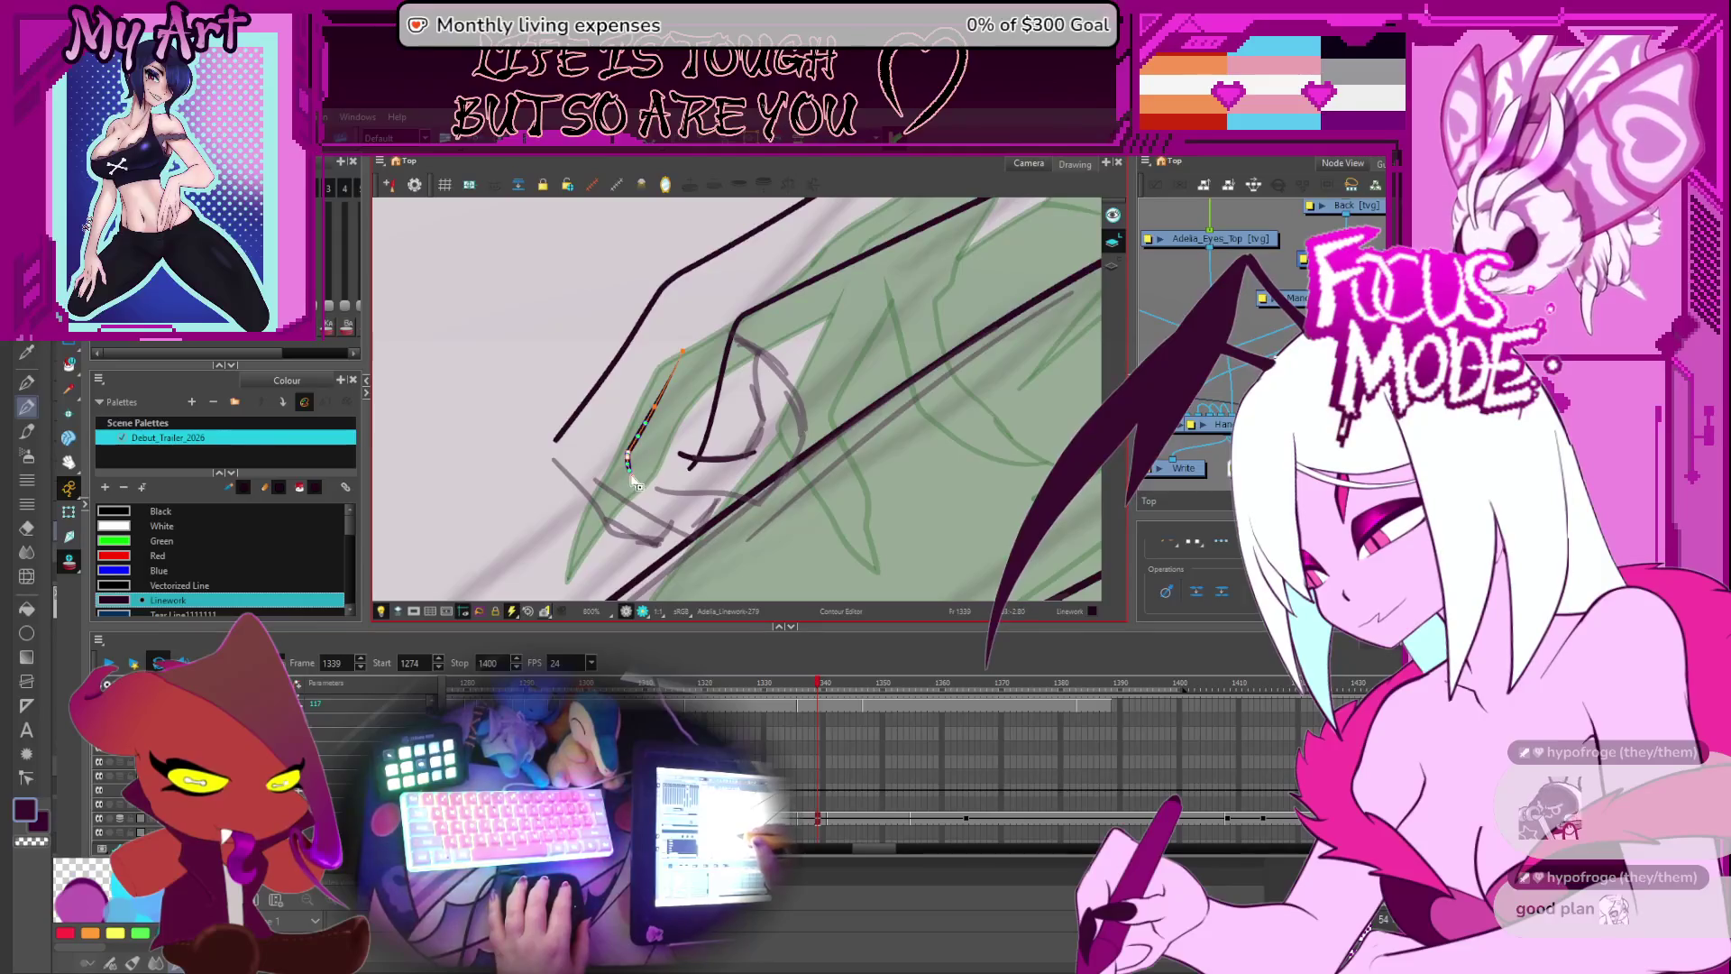
- Reshape the thin finger stroke's pencil points to sit closer to the green rough
{"action": "left_click", "coordinate": [636, 480]}
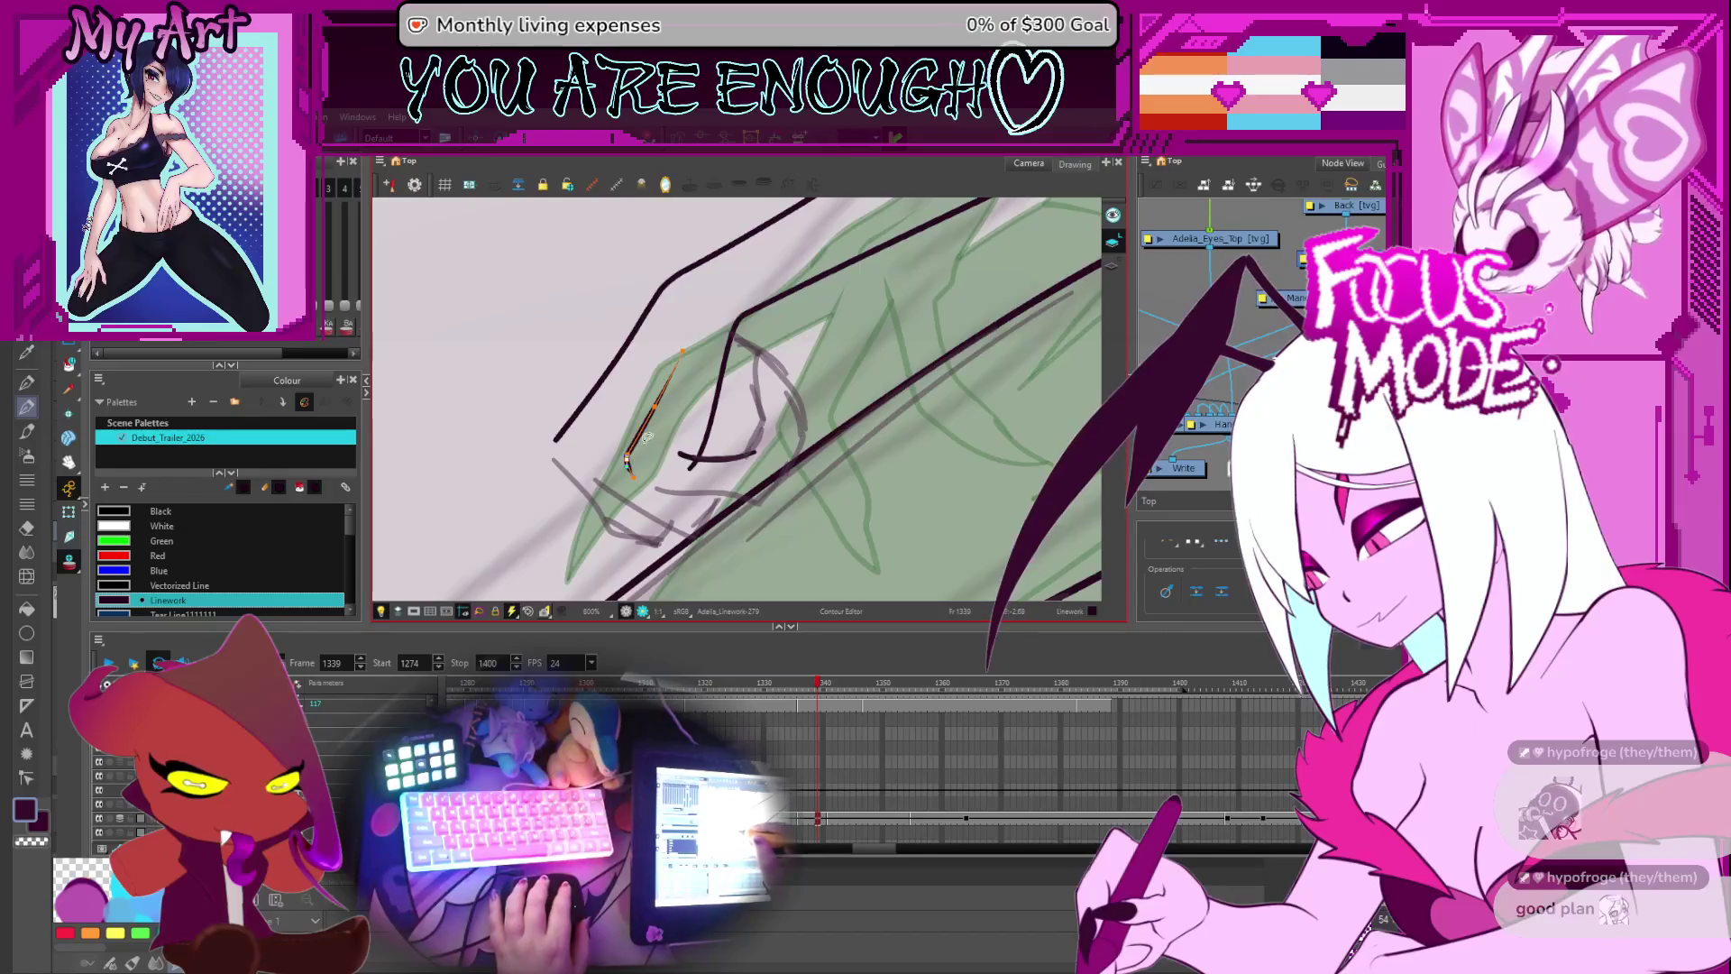
{"action": "key", "text": "alt+shift+q"}
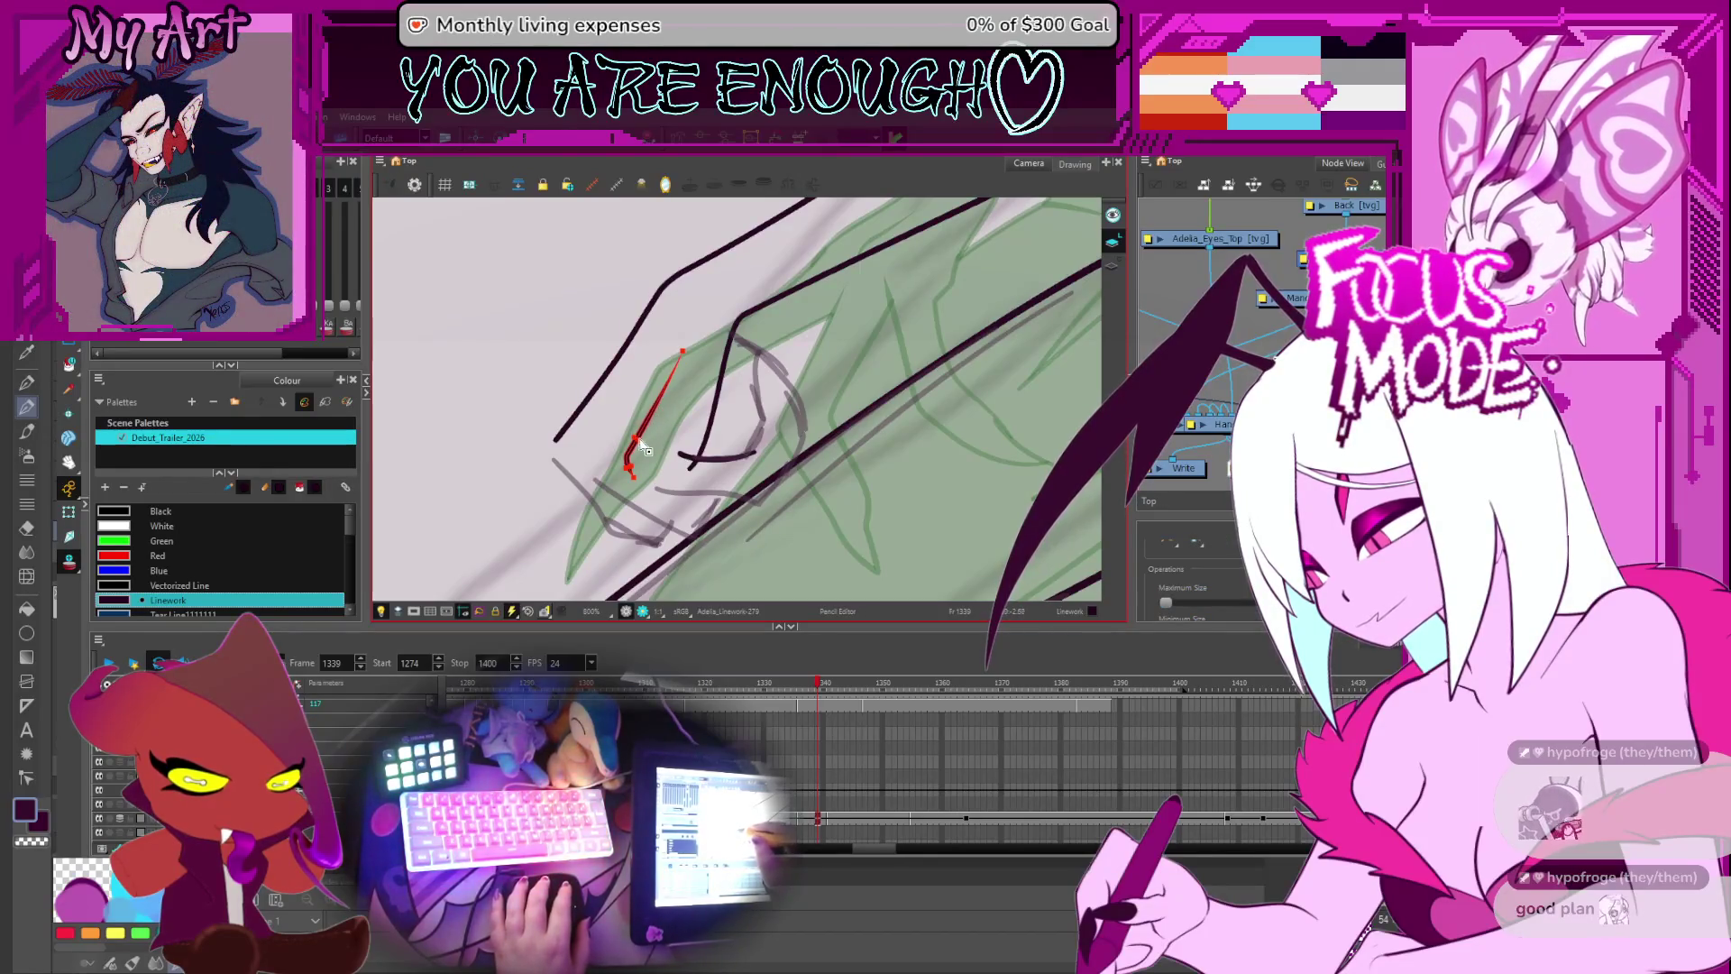
{"action": "scroll", "coordinate": [647, 449], "scroll_direction": "up", "scroll_amount": 1}
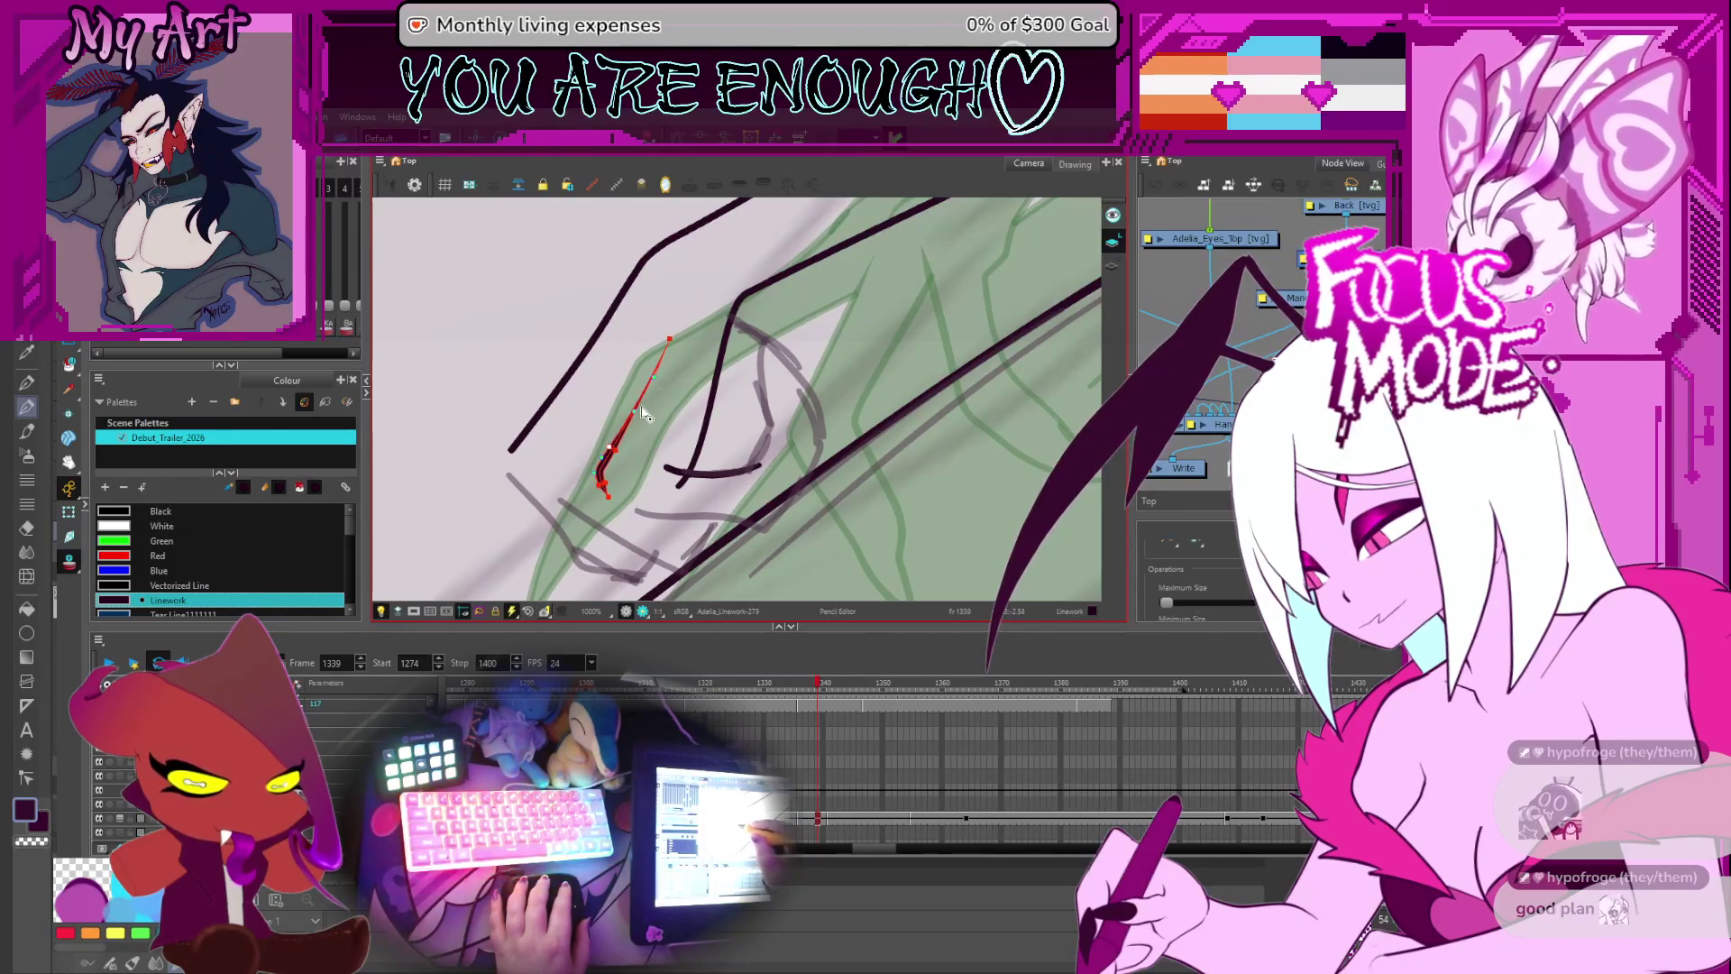
{"action": "scroll", "coordinate": [667, 415], "scroll_direction": "down", "scroll_amount": 3}
{"action": "left_click_drag", "start_coordinate": [768, 452], "coordinate": [722, 433]}
{"action": "scroll", "coordinate": [721, 433], "scroll_direction": "up", "scroll_amount": 2}
{"action": "key", "text": "alt+s"}
- Select the small claw stroke and draw a line up-right across the hand
{"action": "left_click", "coordinate": [699, 438]}
{"action": "scroll", "coordinate": [701, 439], "scroll_direction": "up", "scroll_amount": 1}
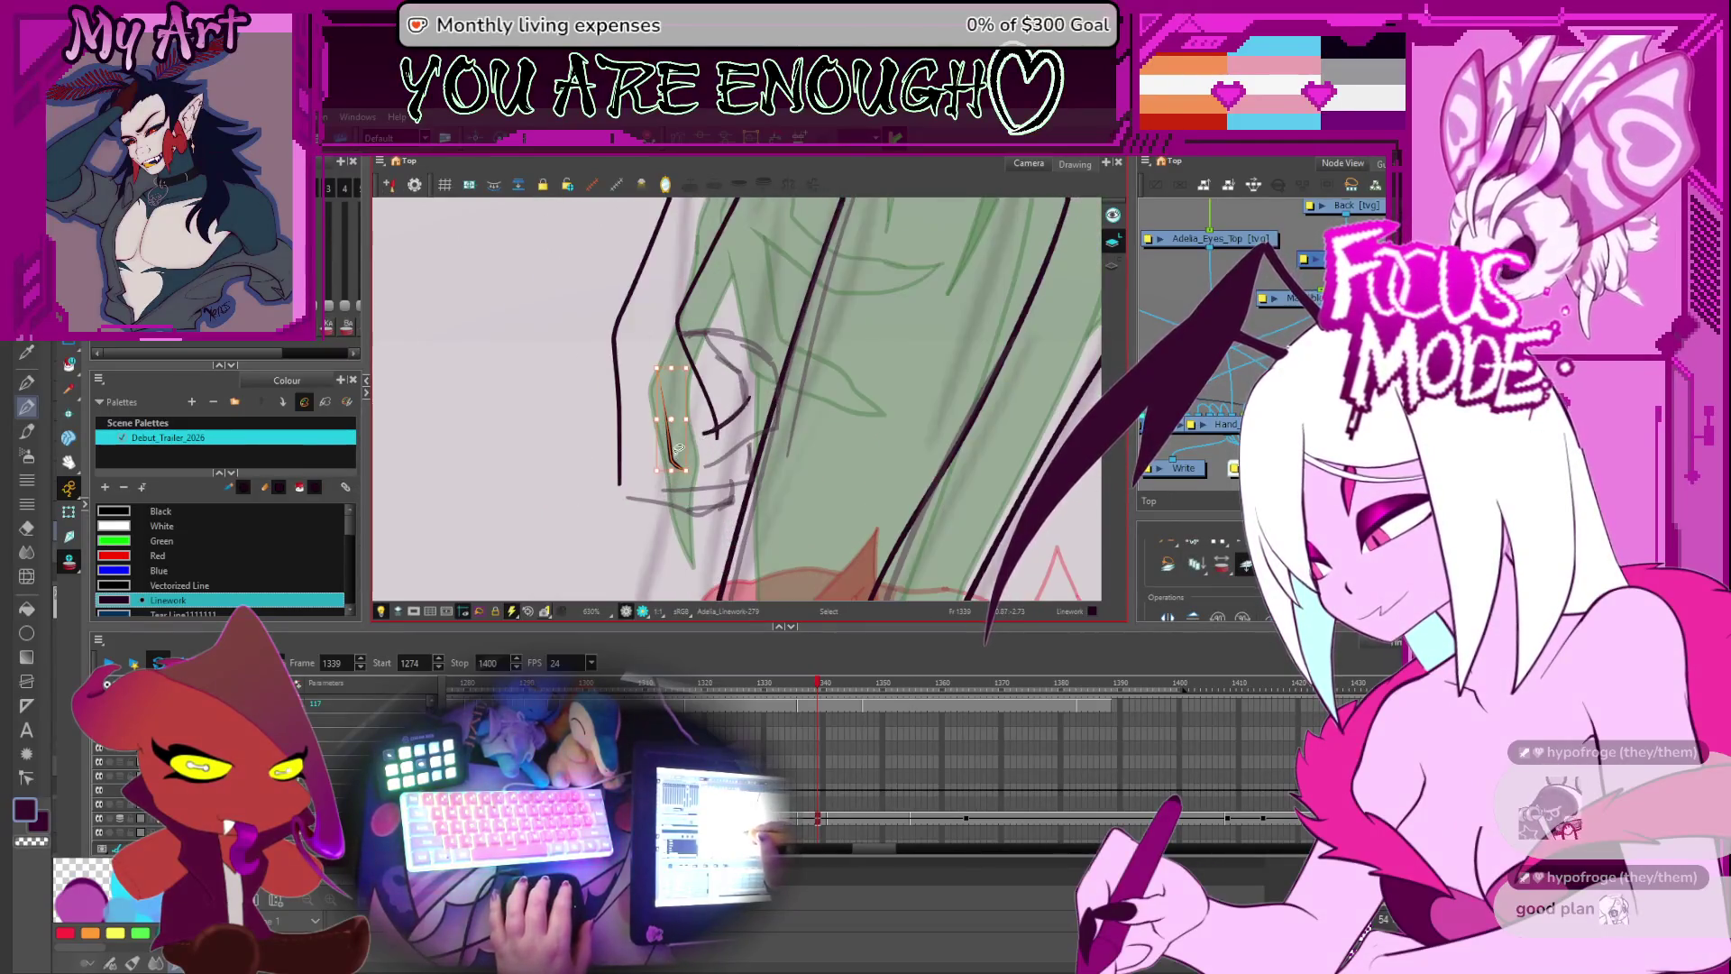
{"action": "key", "text": "alt+q"}
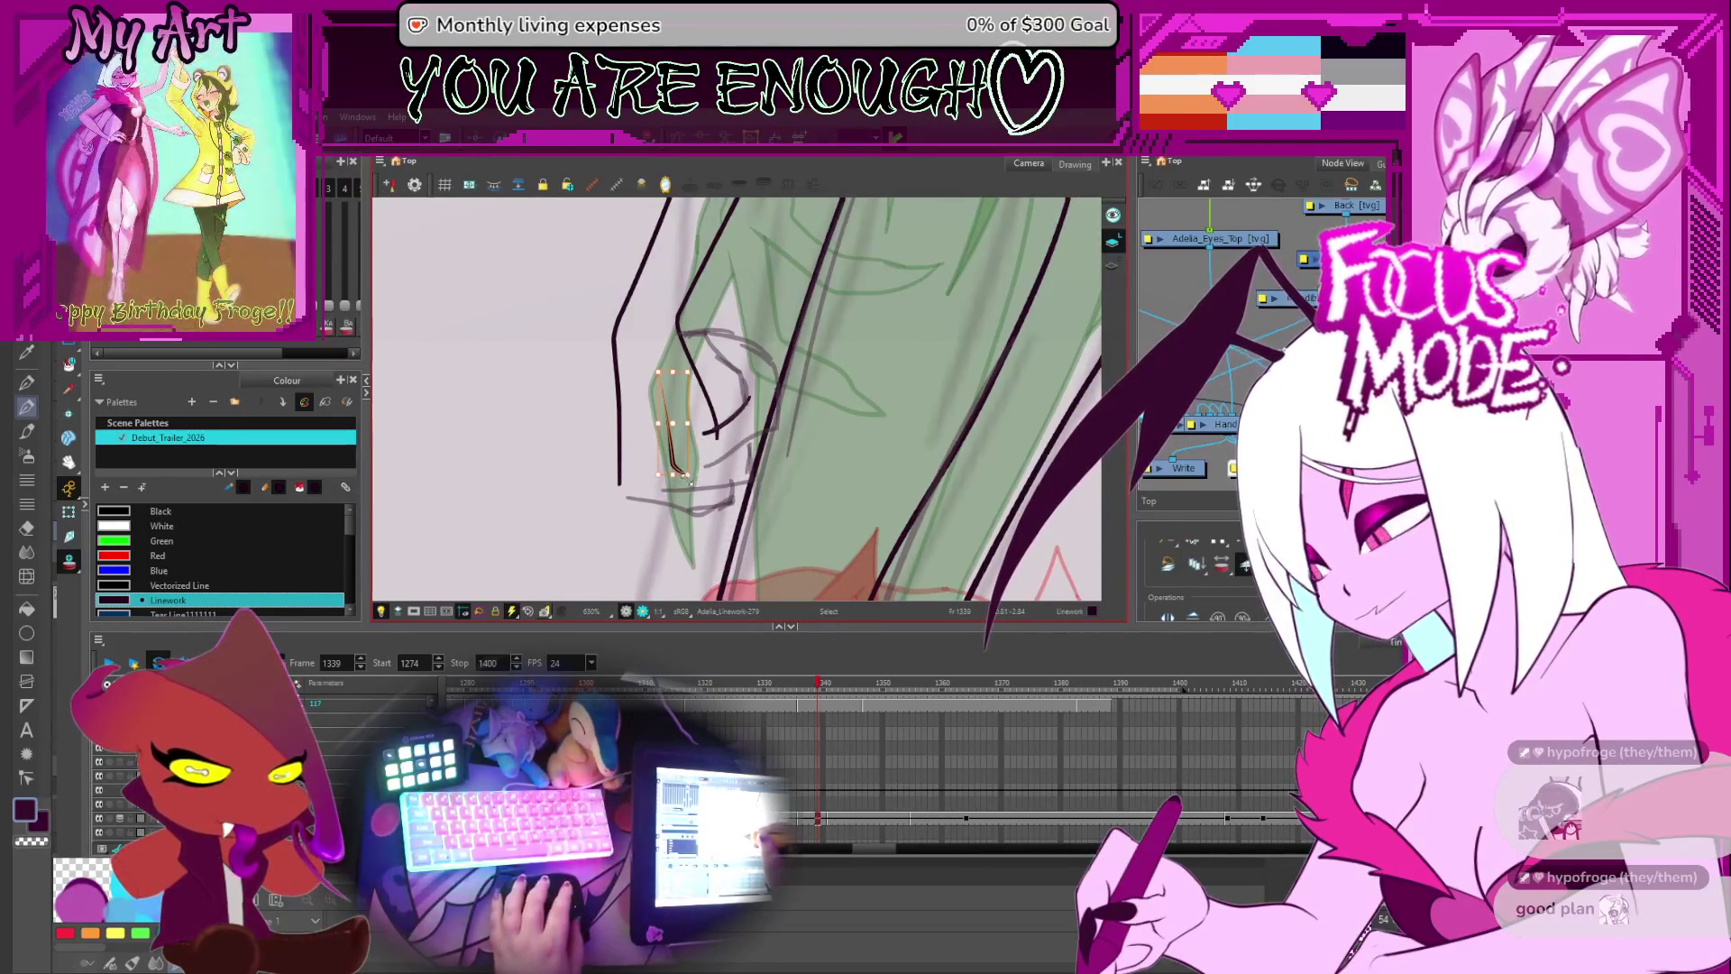
{"action": "key", "text": "alt+x"}
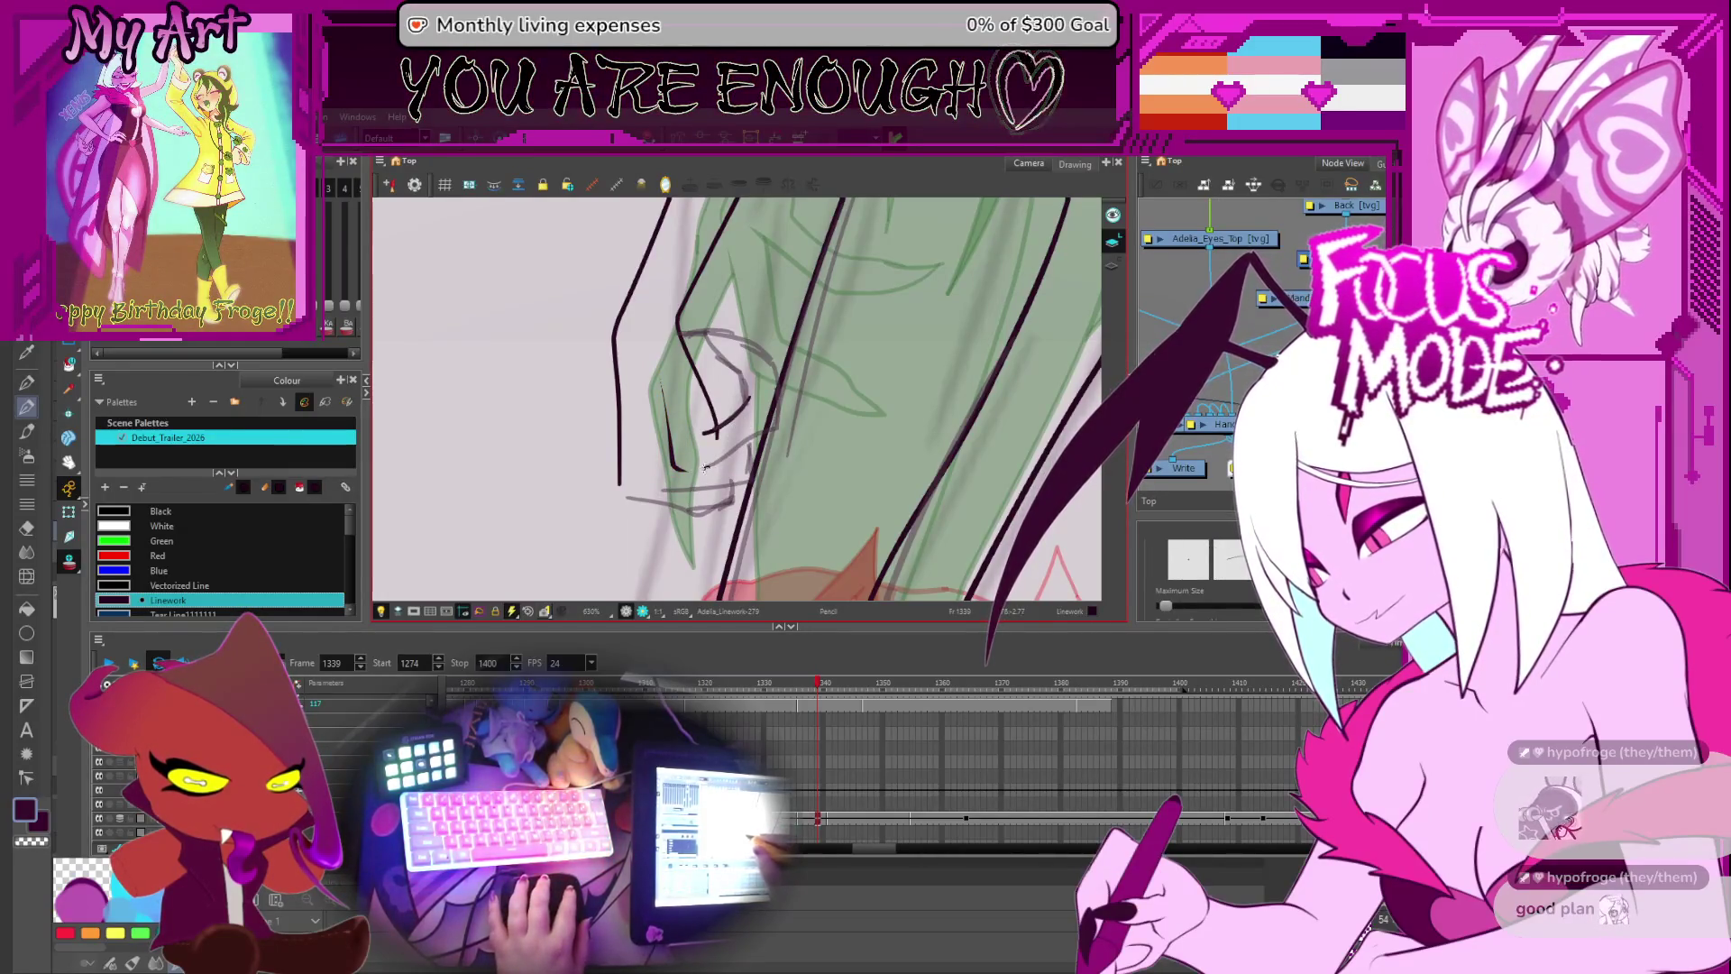
{"action": "left_click_drag", "start_coordinate": [702, 470], "coordinate": [783, 417]}
{"action": "key", "text": "ctrl+z"}
{"action": "key", "text": "ctrl+shift+z"}
- Pull the horizontal line under the claw up and bend it upward along the long diagonal
{"action": "key", "text": "ctrl+alt"}
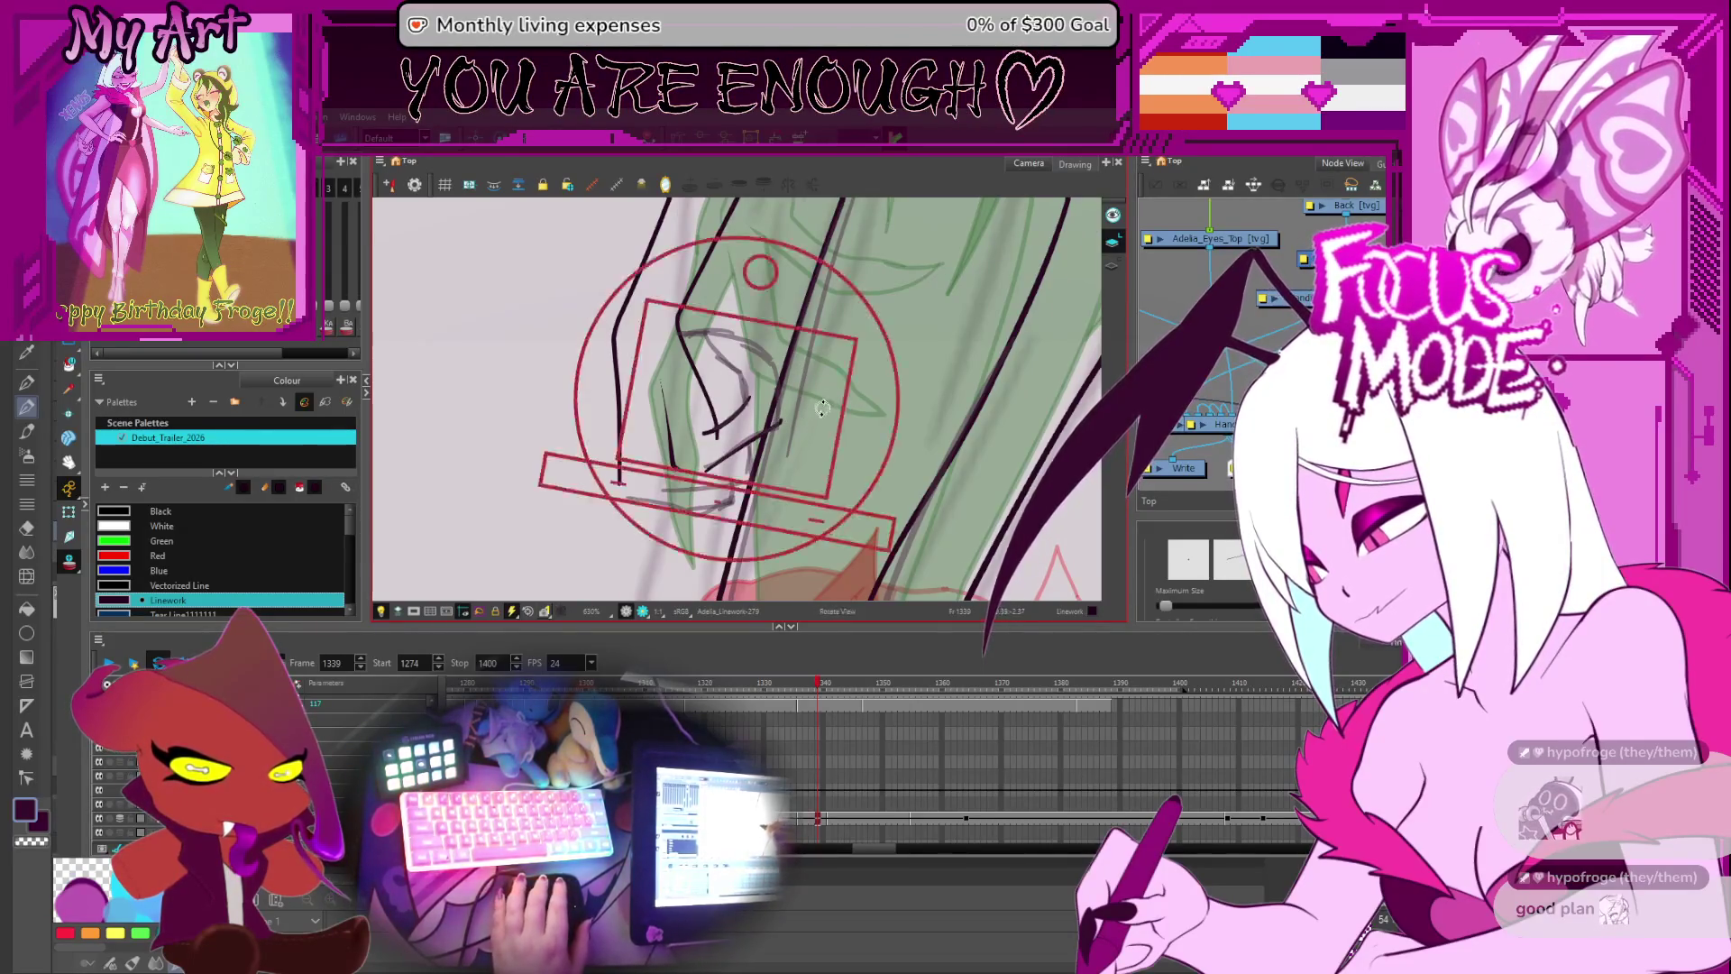
{"action": "left_click_drag", "start_coordinate": [822, 405], "coordinate": [793, 451]}
{"action": "scroll", "coordinate": [793, 450], "scroll_direction": "up", "scroll_amount": 3}
{"action": "key", "text": "alt+q"}
{"action": "left_click", "coordinate": [766, 484]}
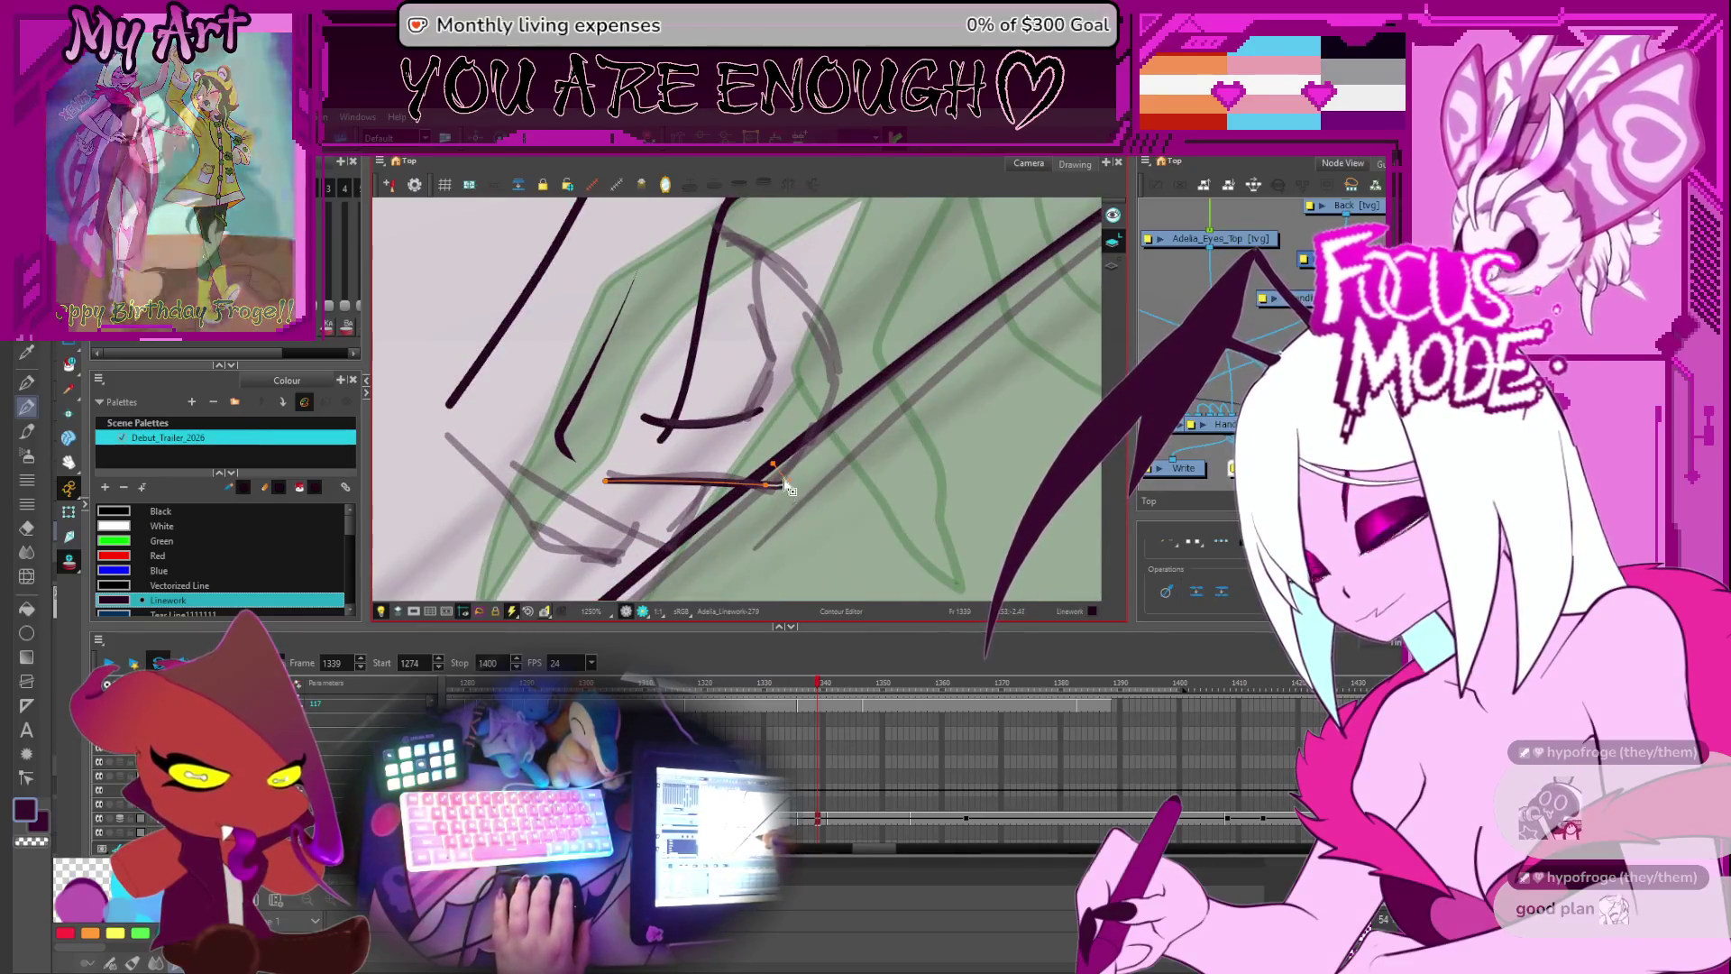
{"action": "left_click", "coordinate": [783, 472], "text": "shift"}
{"action": "left_click_drag", "start_coordinate": [788, 481], "coordinate": [845, 365]}
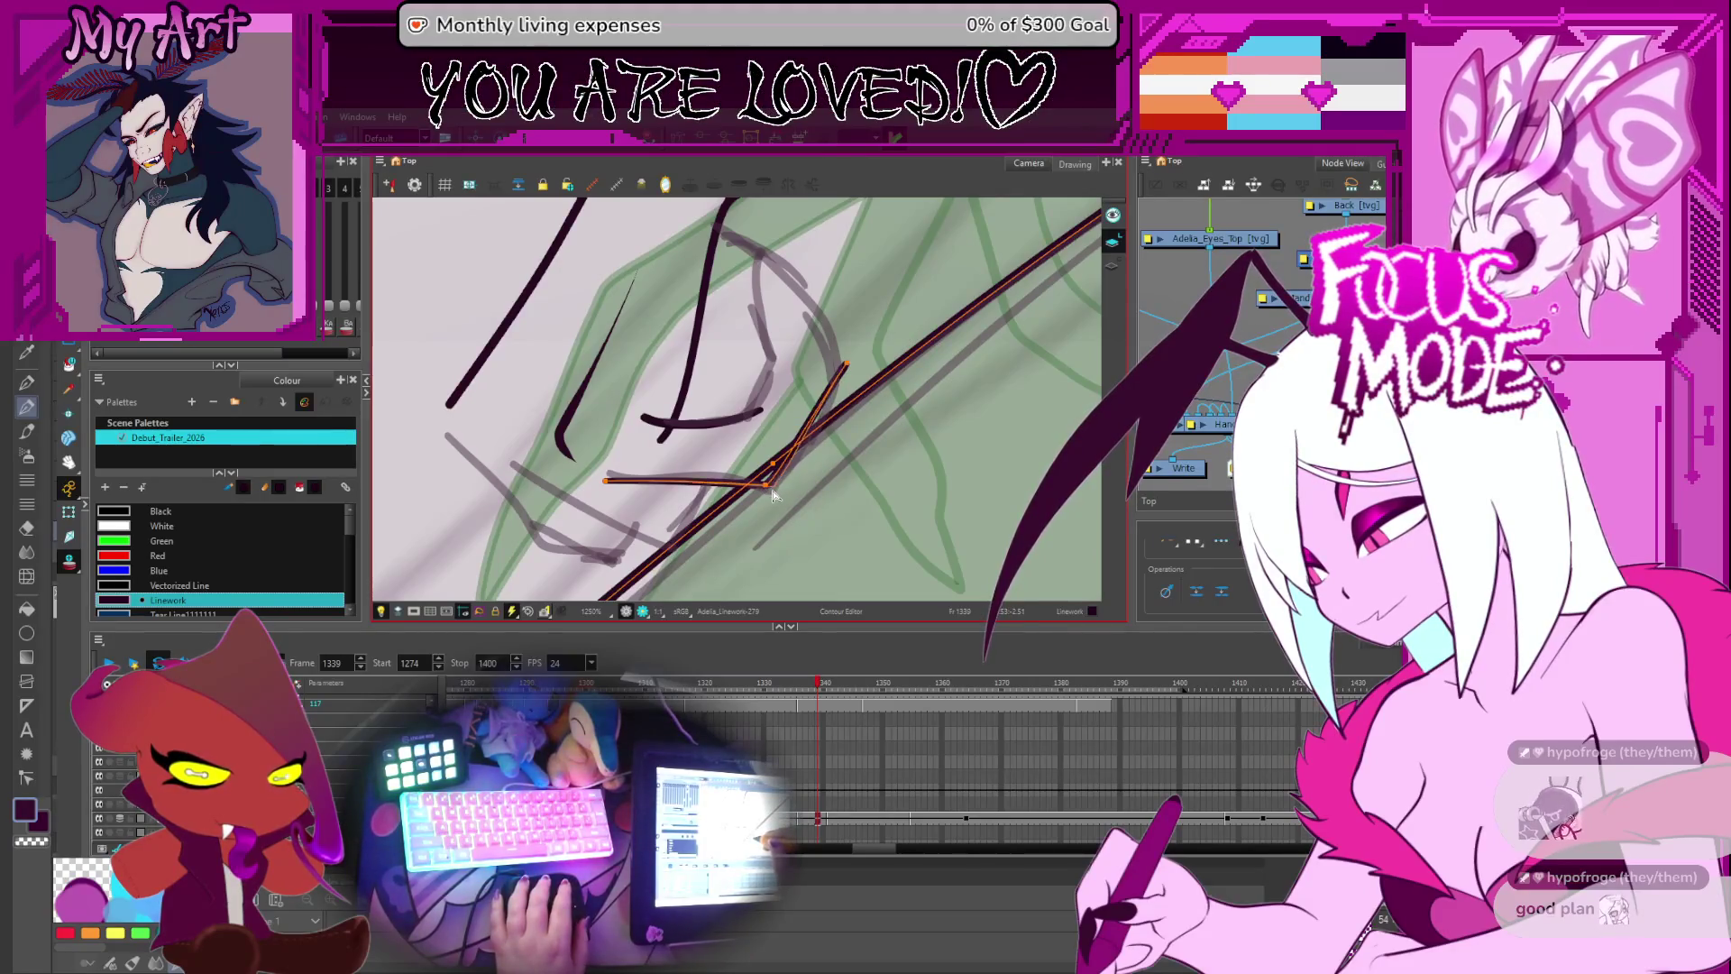
{"action": "scroll", "coordinate": [827, 448], "scroll_direction": "up", "scroll_amount": 2}
{"action": "left_click_drag", "start_coordinate": [831, 397], "coordinate": [773, 305]}
- Stretch and reshape the claw outline curve, adding a control point on its bottom curve
{"action": "left_click", "coordinate": [749, 463]}
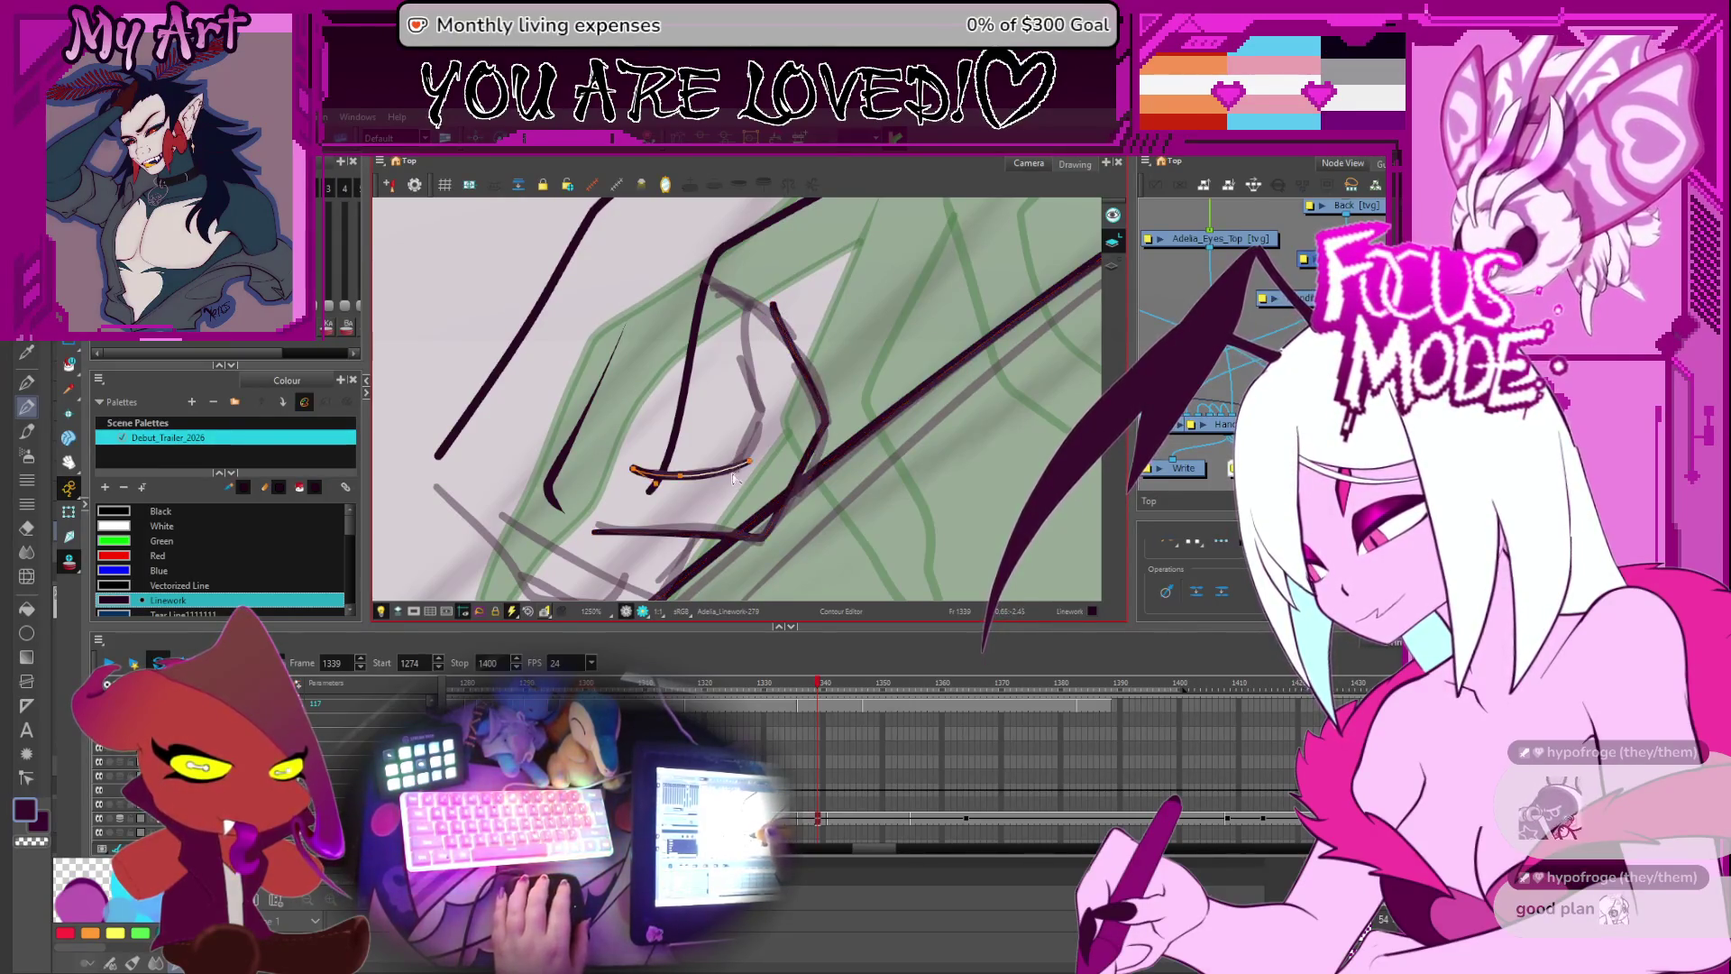
{"action": "mouse_move", "coordinate": [759, 442]}
{"action": "left_mouse_down"}
{"action": "mouse_move", "coordinate": [764, 392]}
{"action": "mouse_move", "coordinate": [744, 468]}
{"action": "left_mouse_up"}
{"action": "left_click_drag", "start_coordinate": [751, 307], "coordinate": [746, 475]}
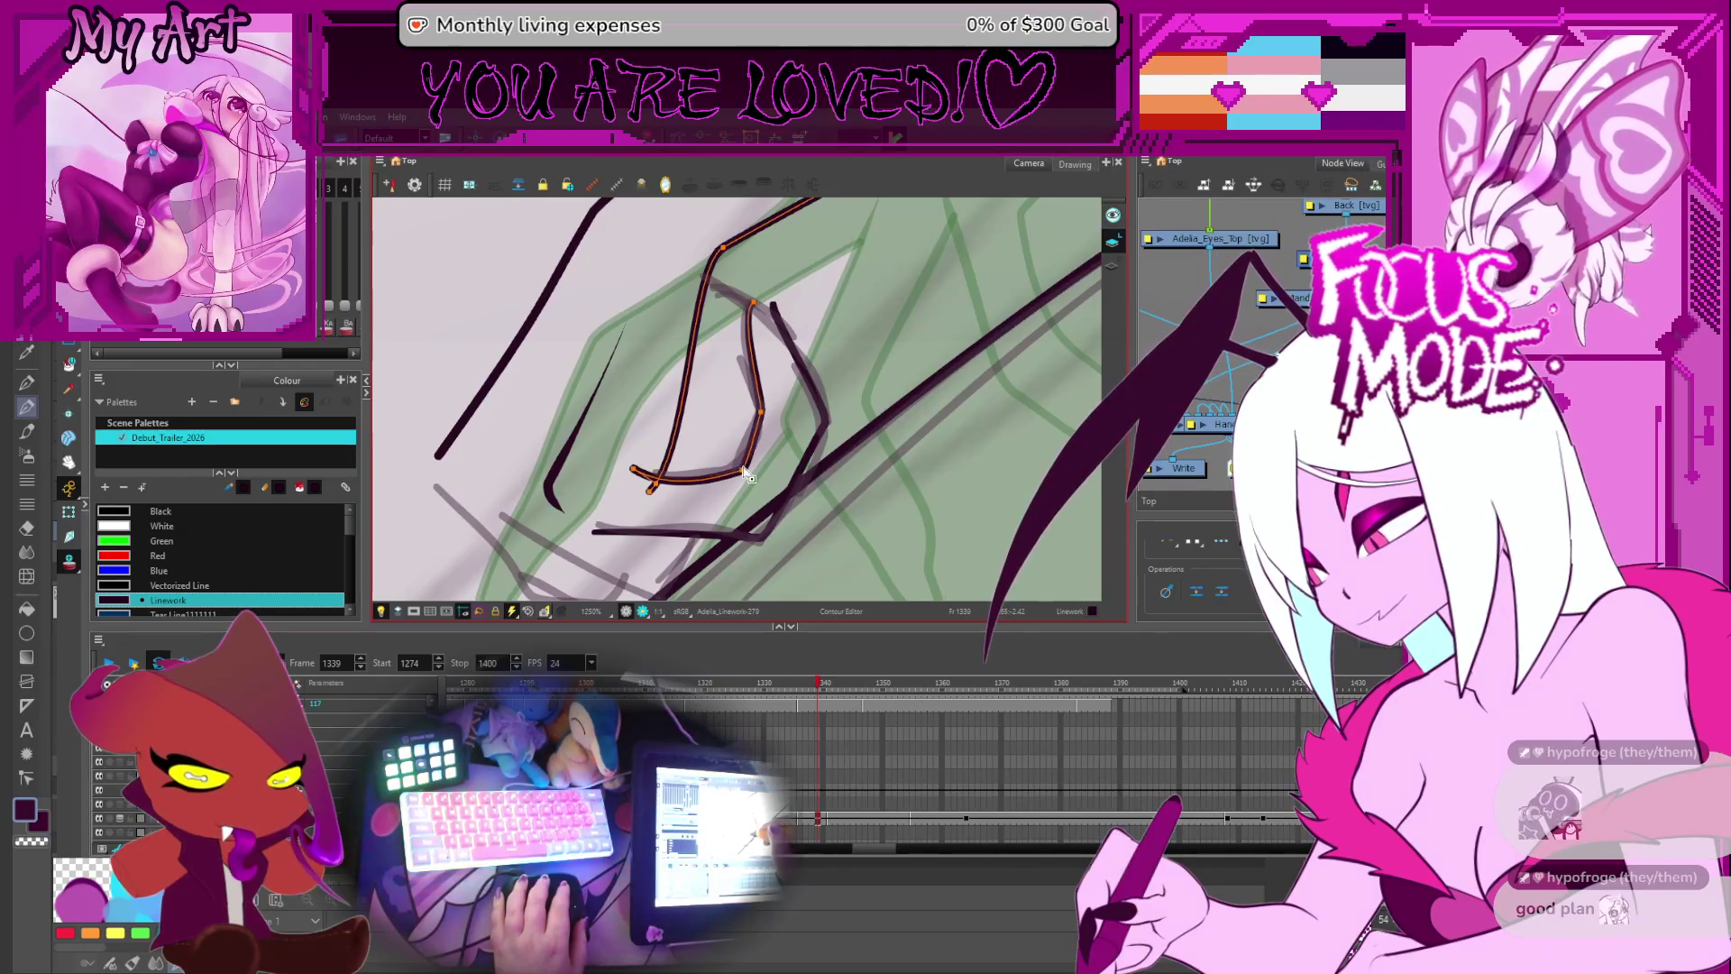
{"action": "left_click", "coordinate": [672, 483]}
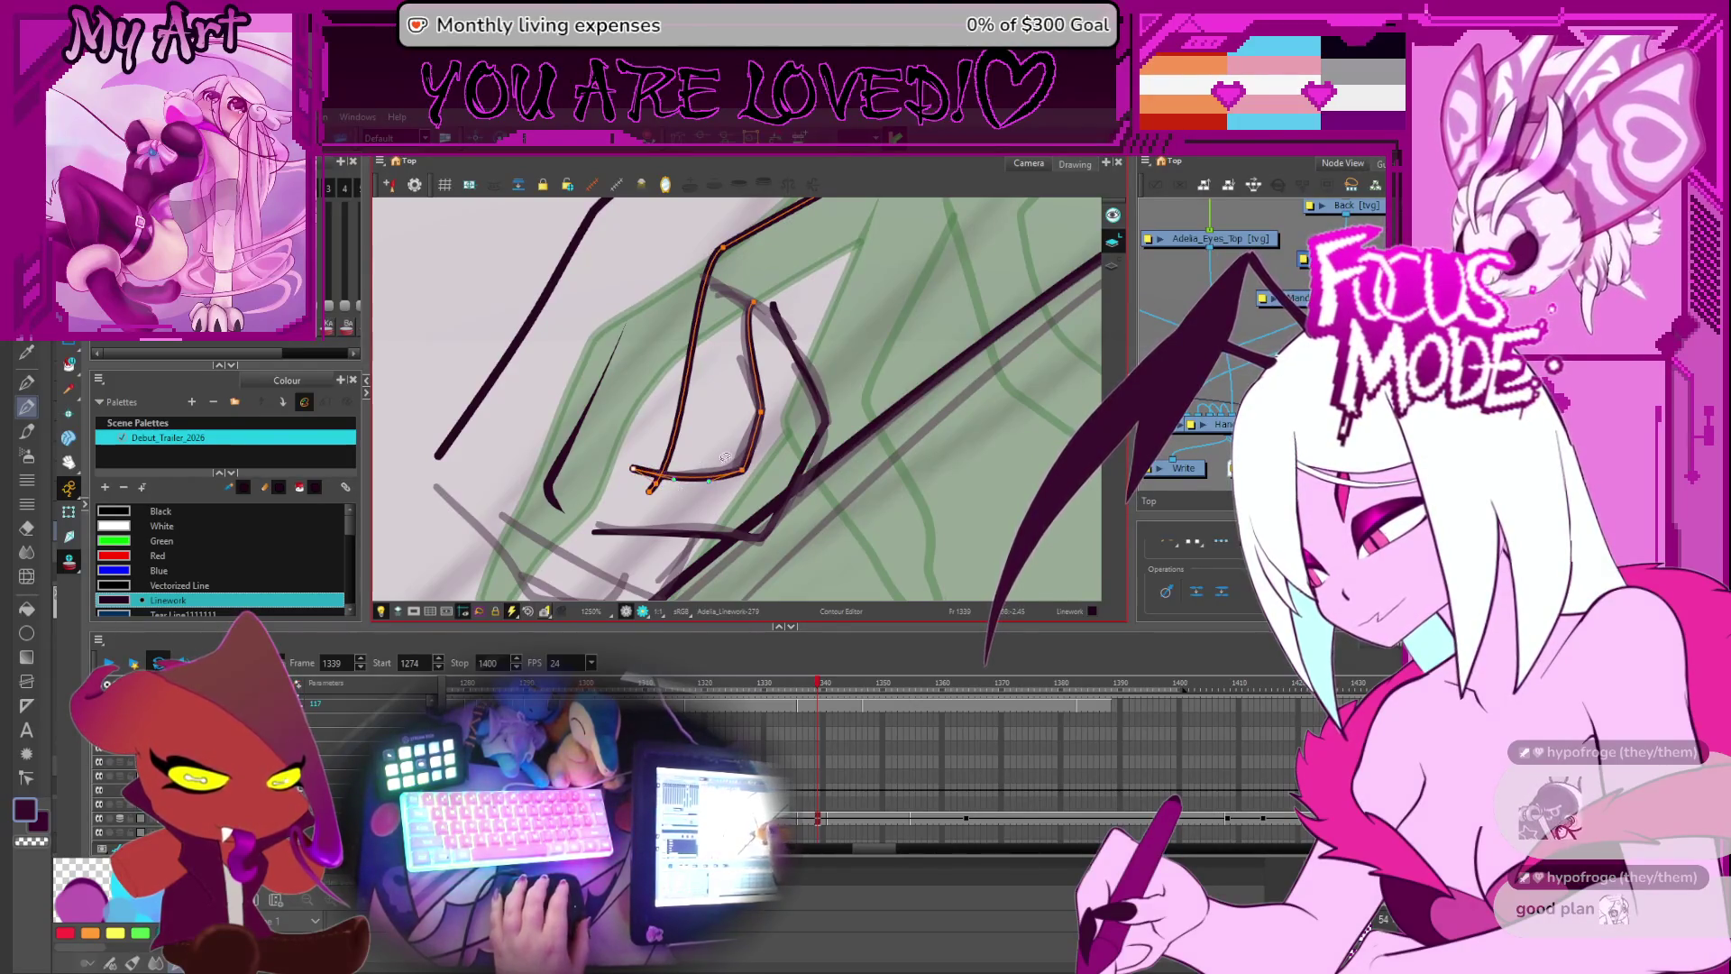
{"action": "scroll", "coordinate": [672, 485], "scroll_direction": "up", "scroll_amount": 1}
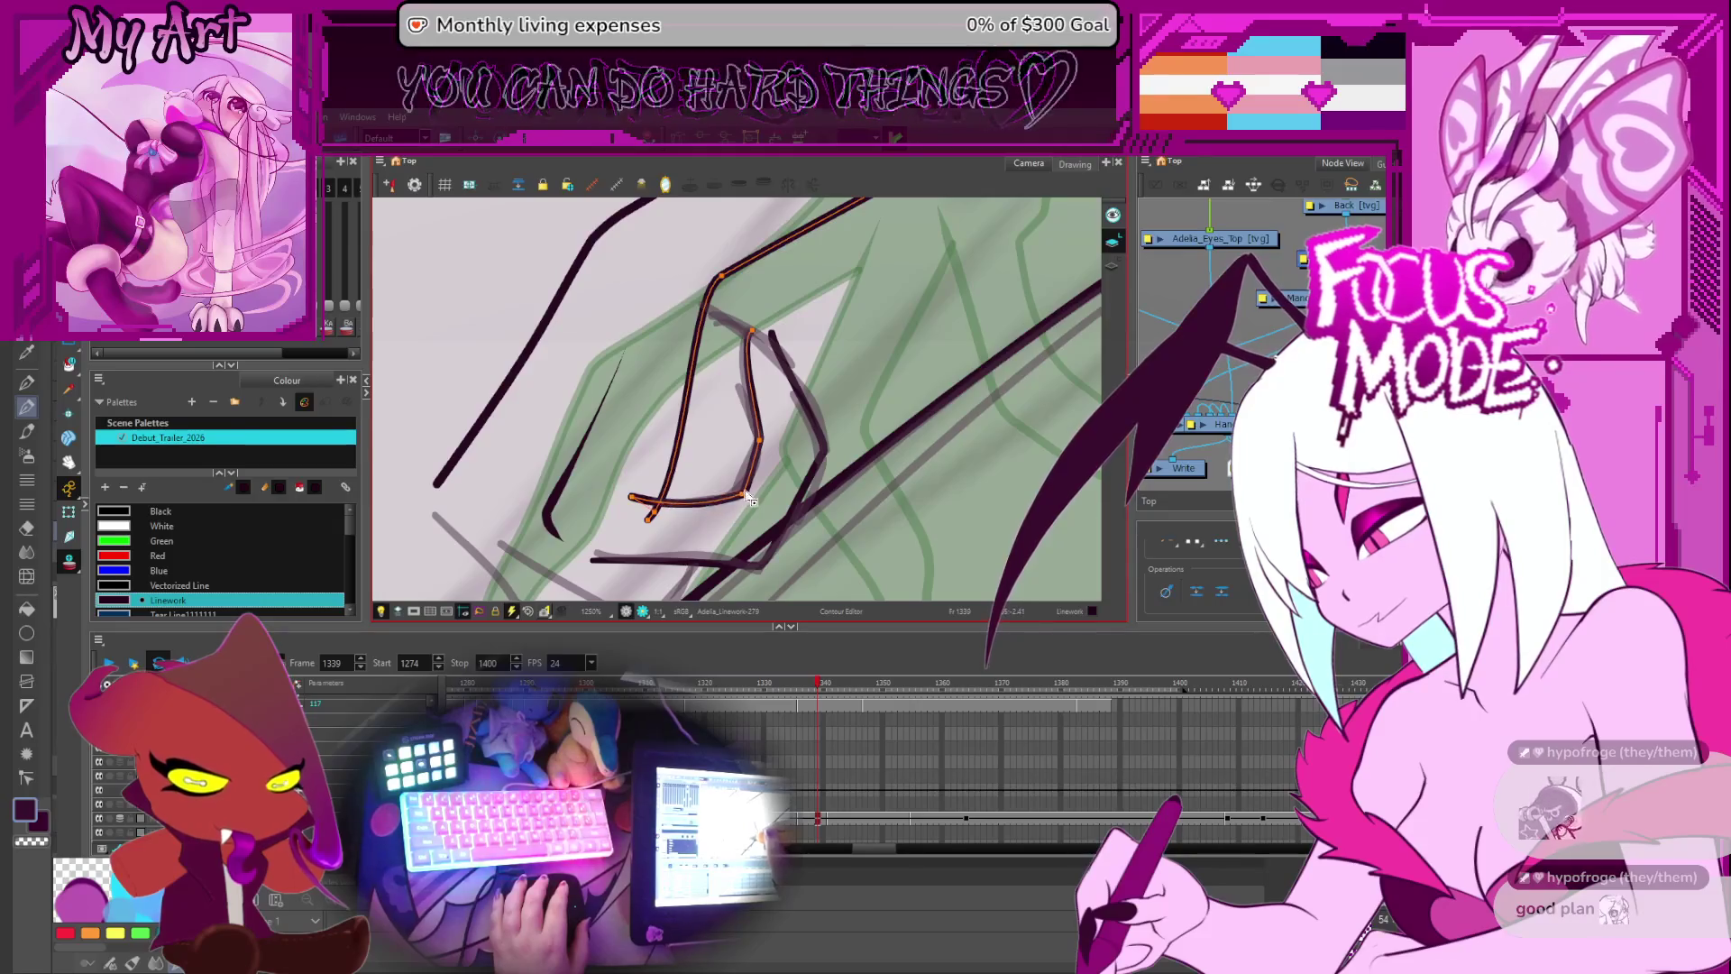
{"action": "scroll", "coordinate": [746, 509], "scroll_direction": "up", "scroll_amount": 3}
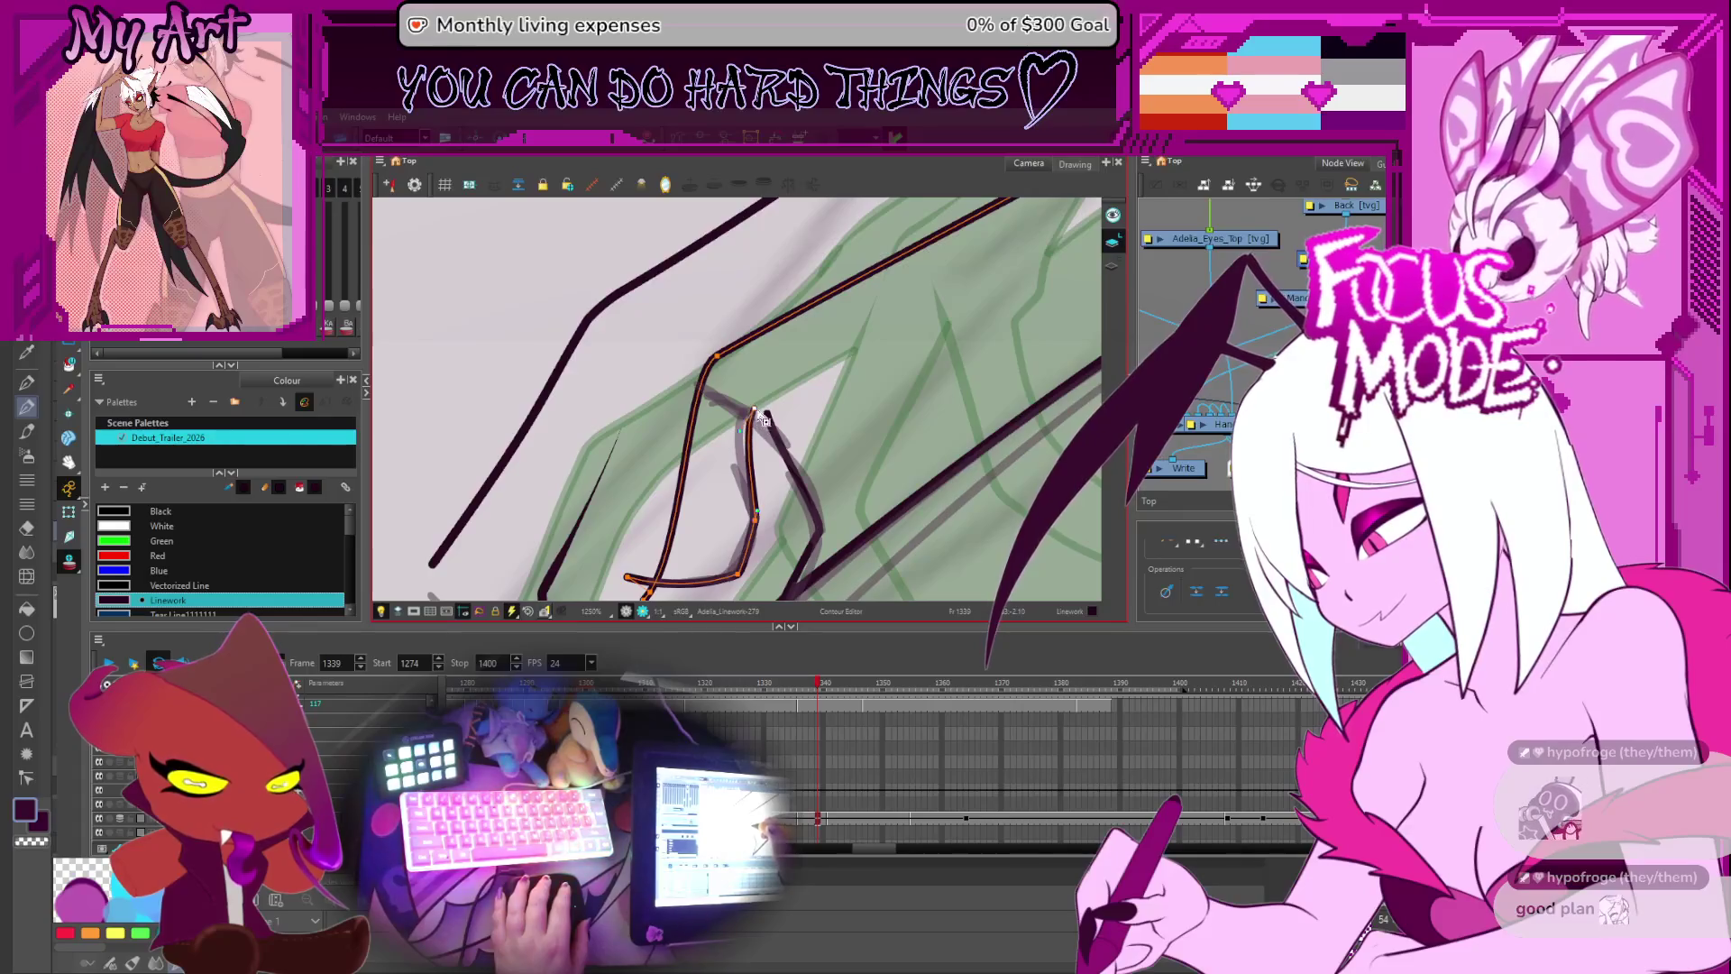
- Select the right-hand claw stroke, then the upper zigzag and lower V strokes, for point editing
{"action": "left_click", "coordinate": [769, 421]}
{"action": "left_click", "coordinate": [759, 411]}
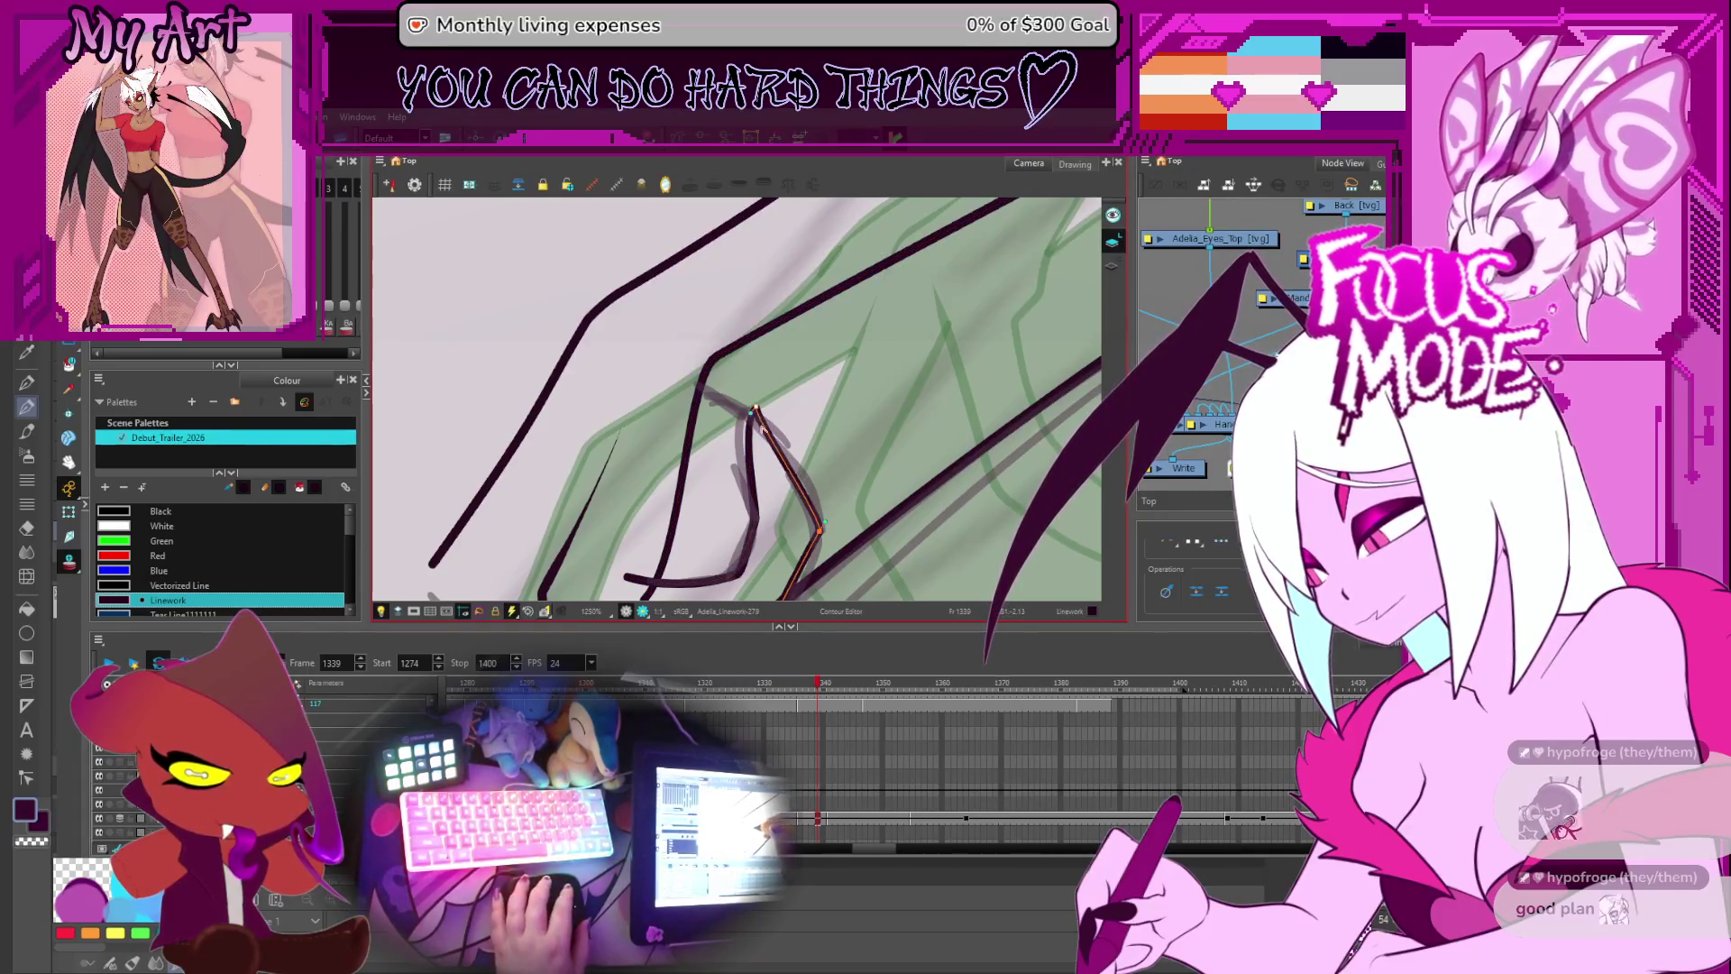
{"action": "scroll", "coordinate": [761, 426], "scroll_direction": "down", "scroll_amount": 4}
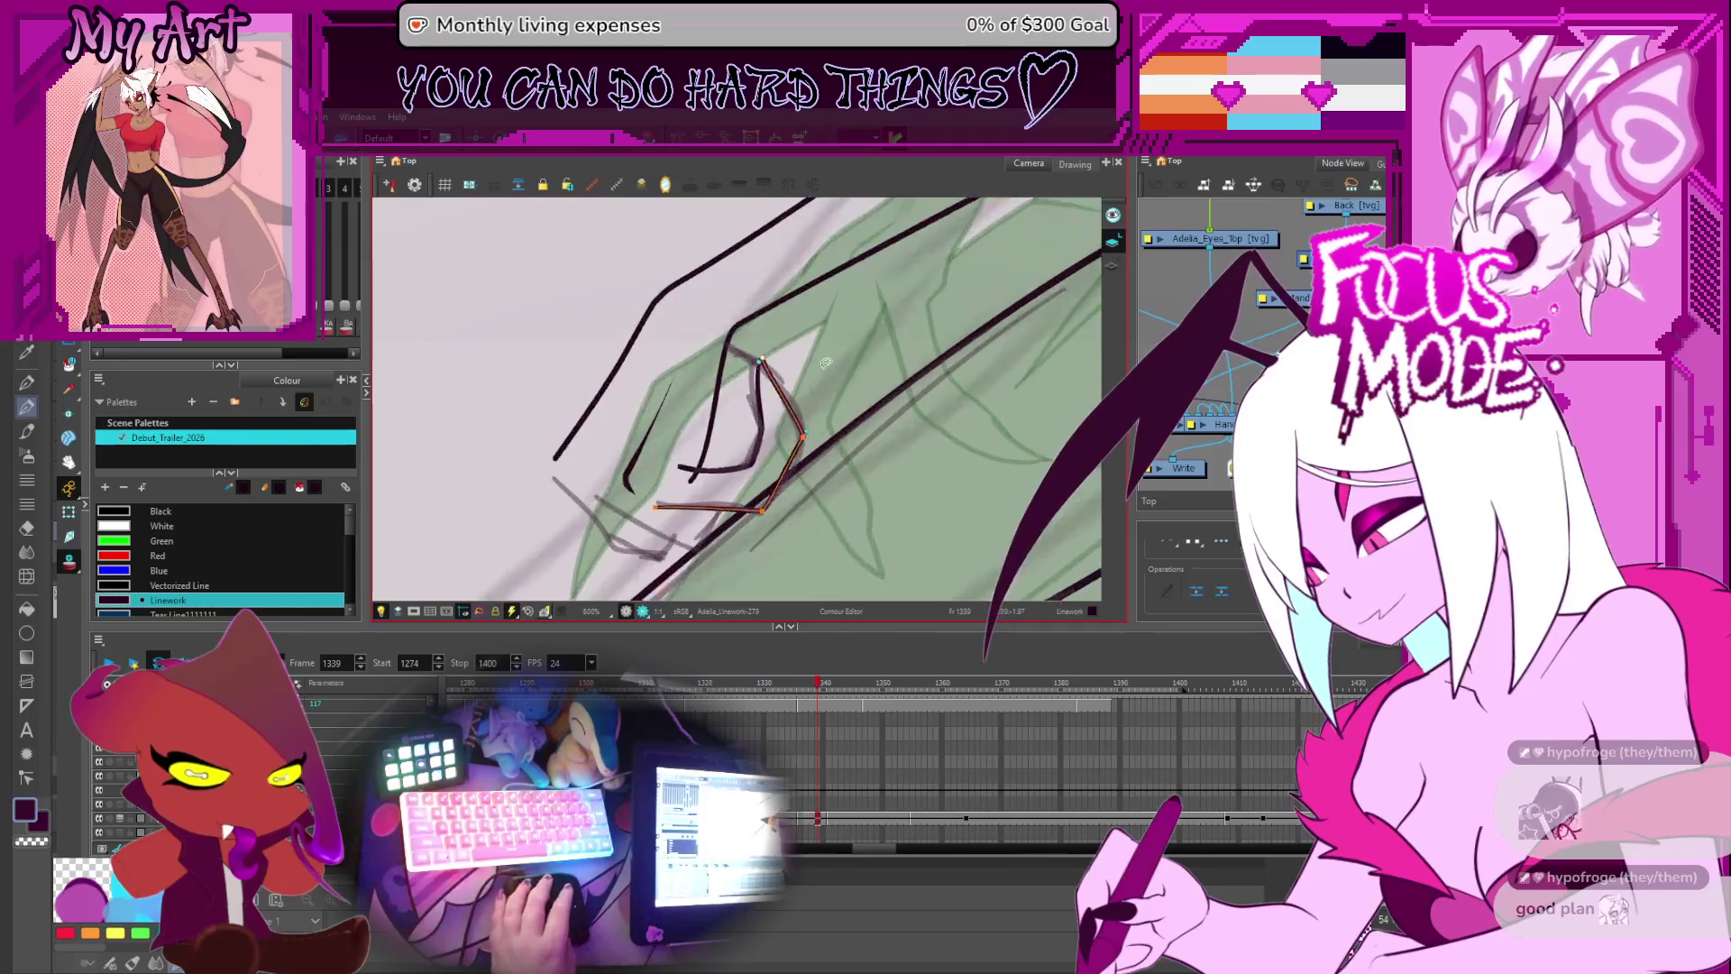
{"action": "scroll", "coordinate": [826, 364], "scroll_direction": "up", "scroll_amount": 2}
{"action": "key", "text": "alt+/"}
{"action": "mouse_move", "coordinate": [763, 405]}
{"action": "left_mouse_down"}
{"action": "mouse_move", "coordinate": [742, 465]}
{"action": "mouse_move", "coordinate": [791, 399]}
{"action": "left_mouse_up"}
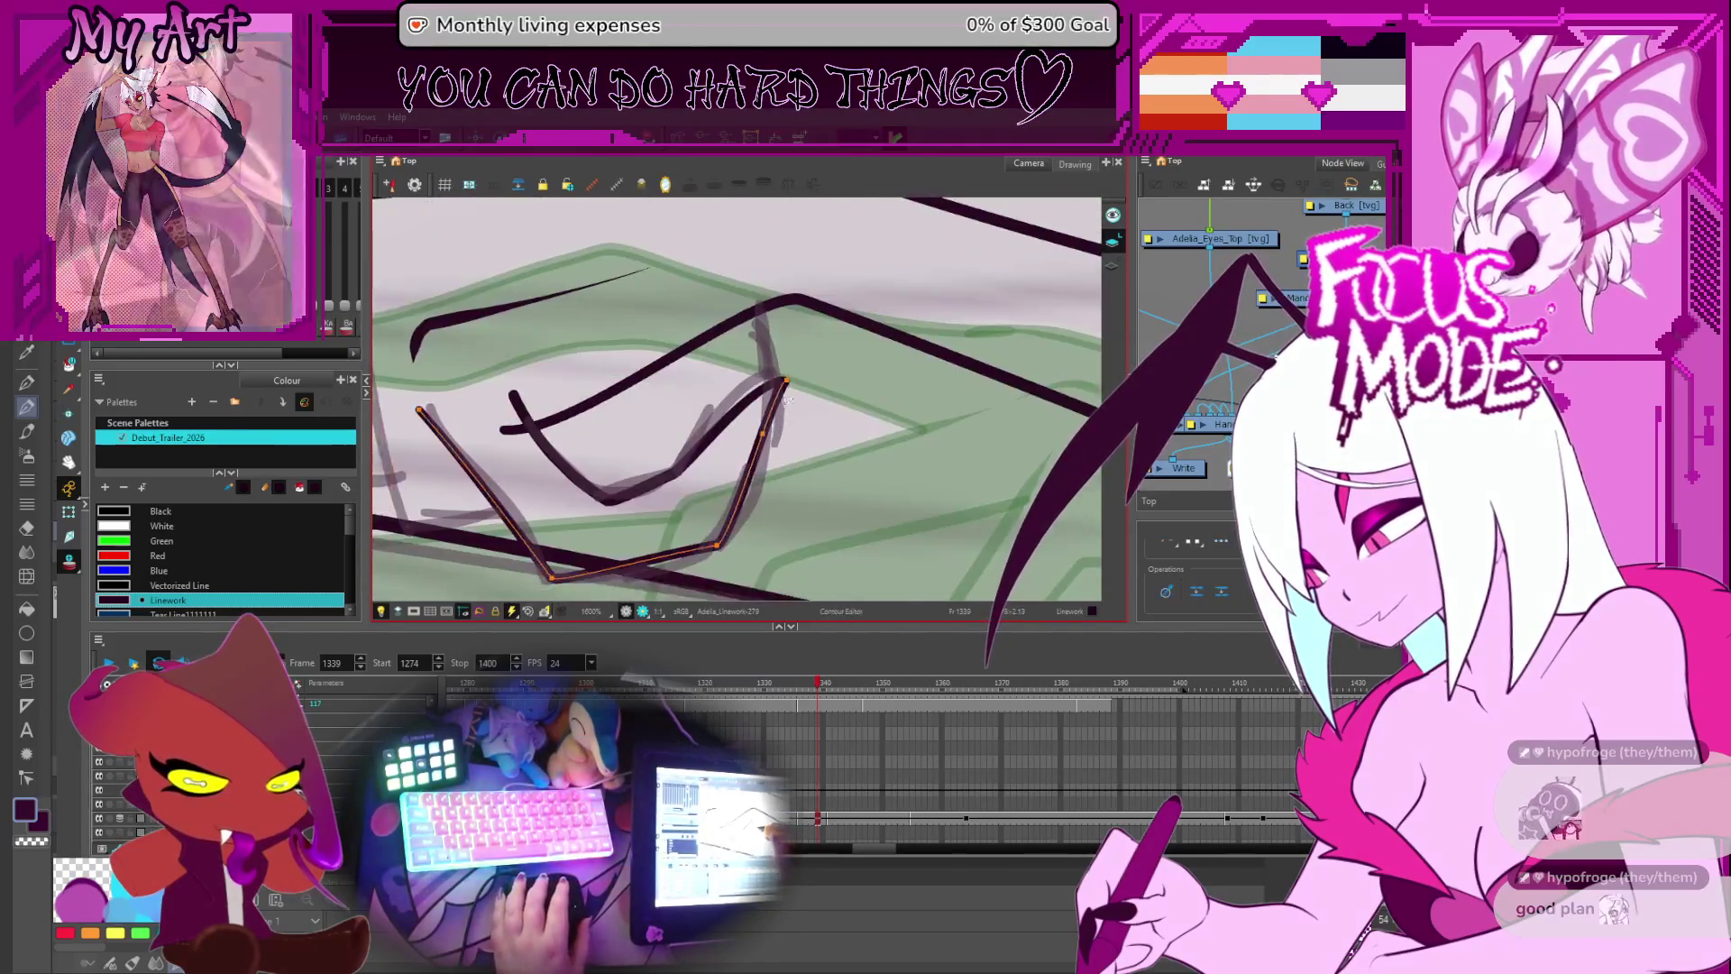
{"action": "key", "text": "alt+q"}
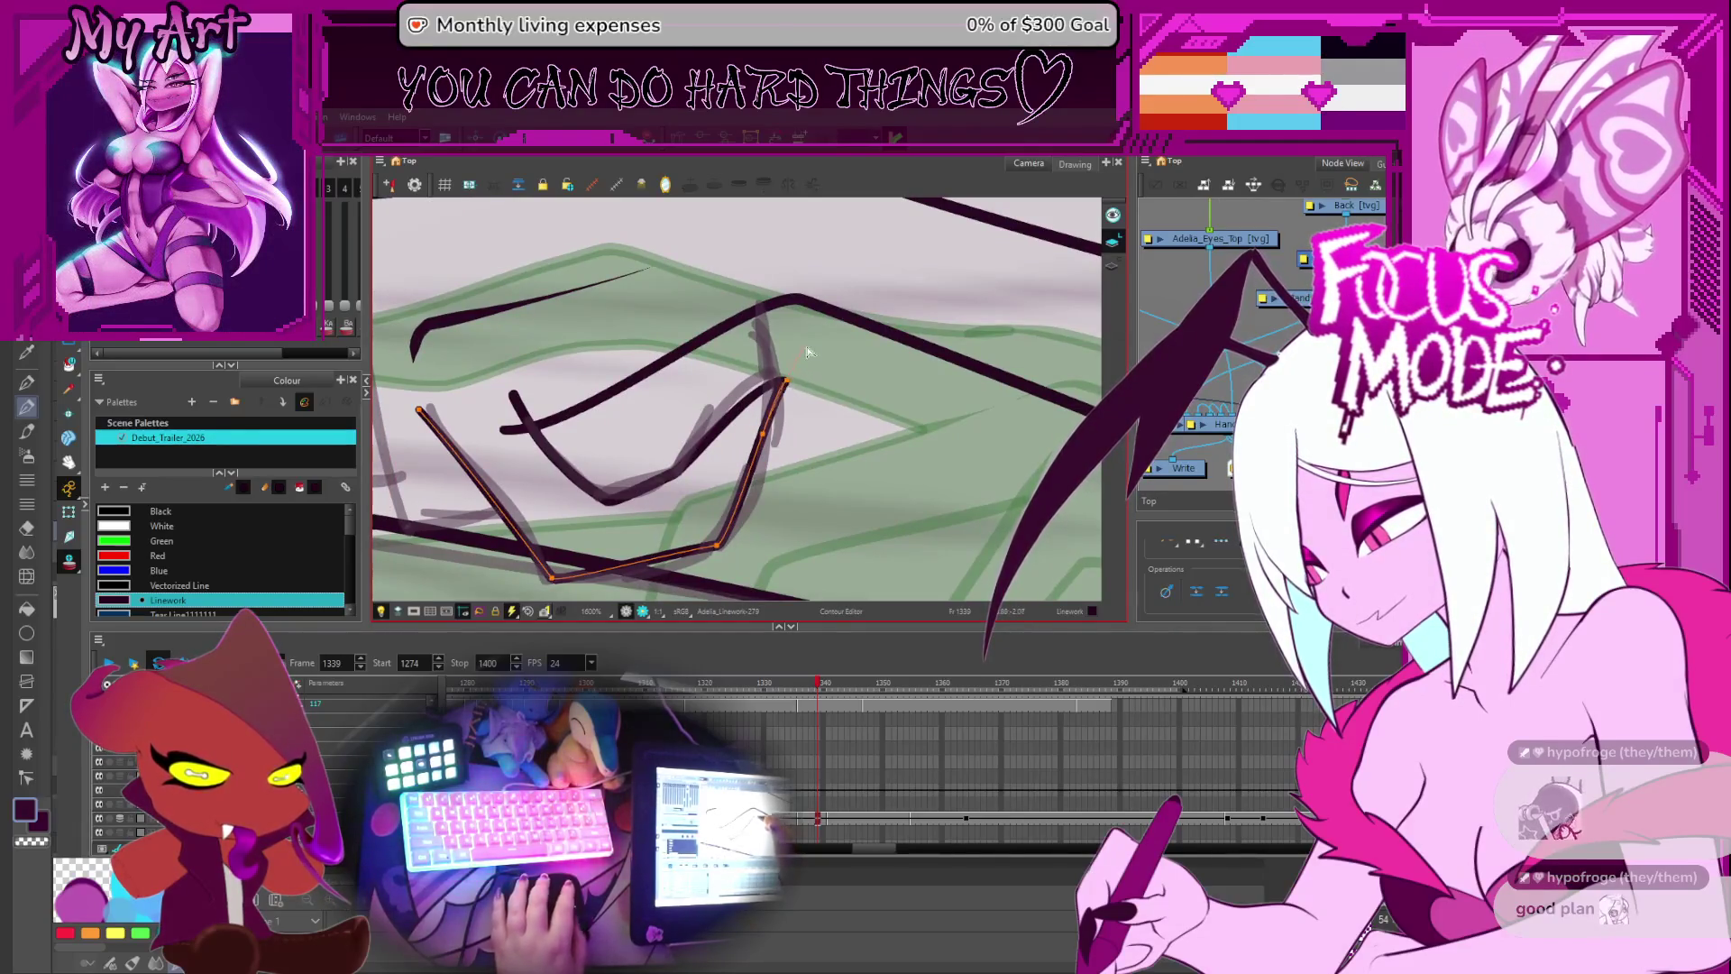
{"action": "left_click", "coordinate": [754, 405]}
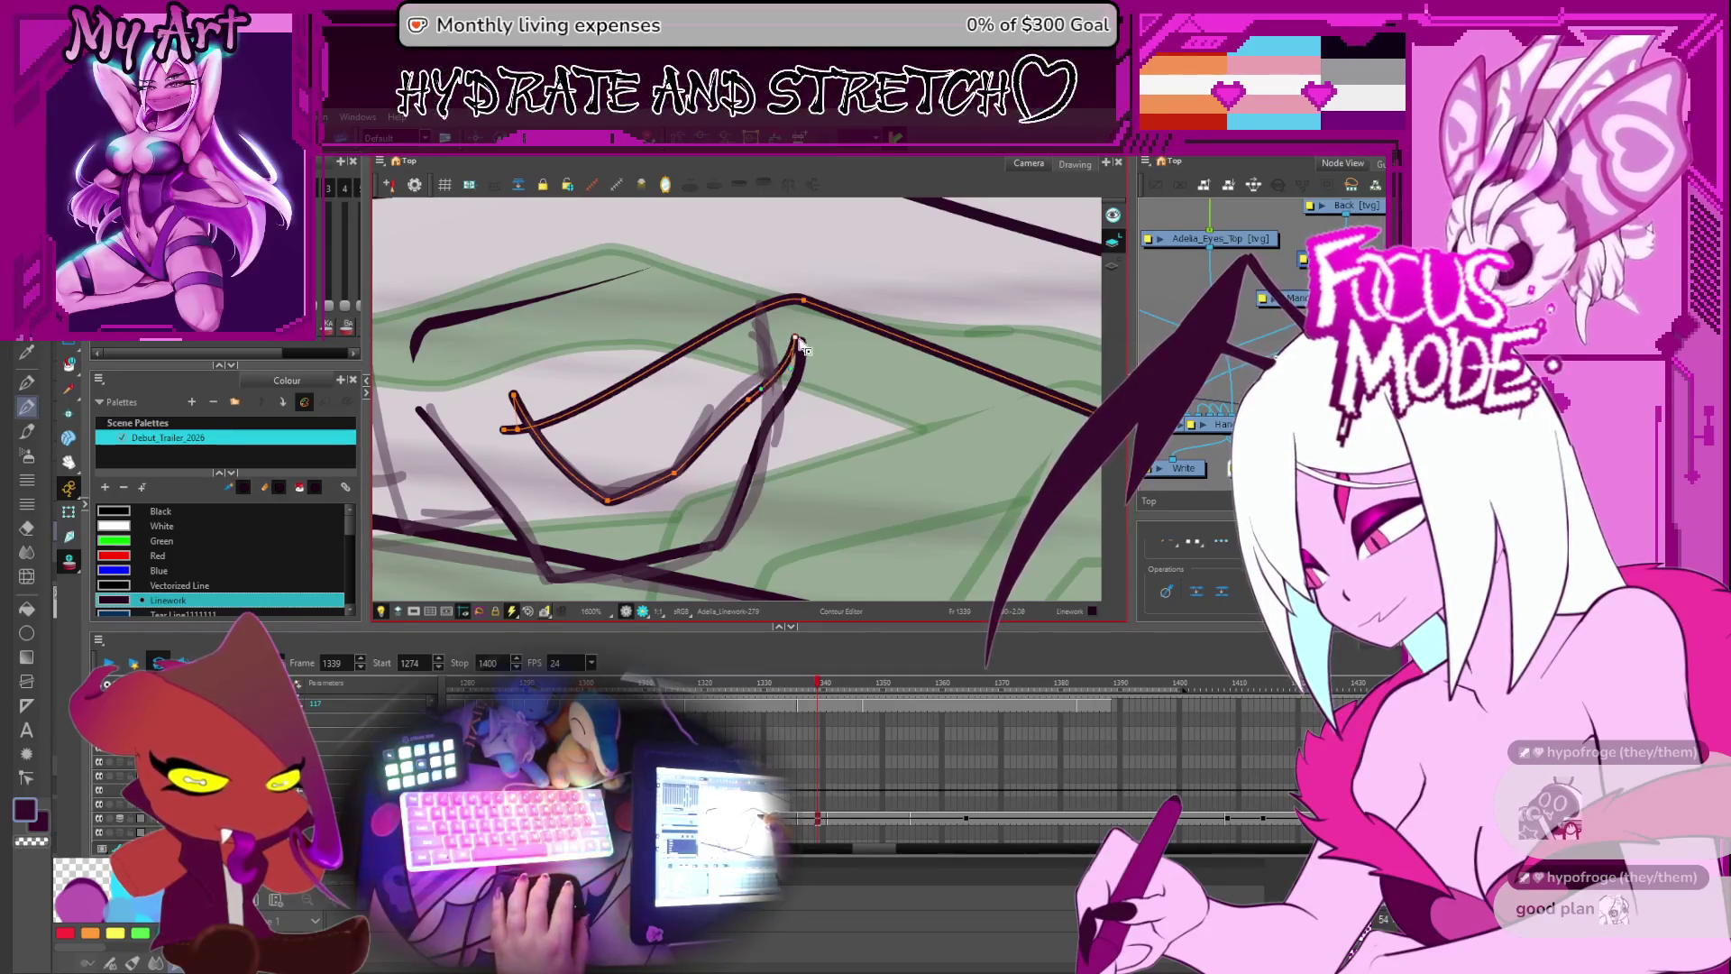
{"action": "left_click", "coordinate": [797, 341]}
{"action": "left_click", "coordinate": [793, 353]}
{"action": "scroll", "coordinate": [817, 349], "scroll_direction": "down", "scroll_amount": 6}
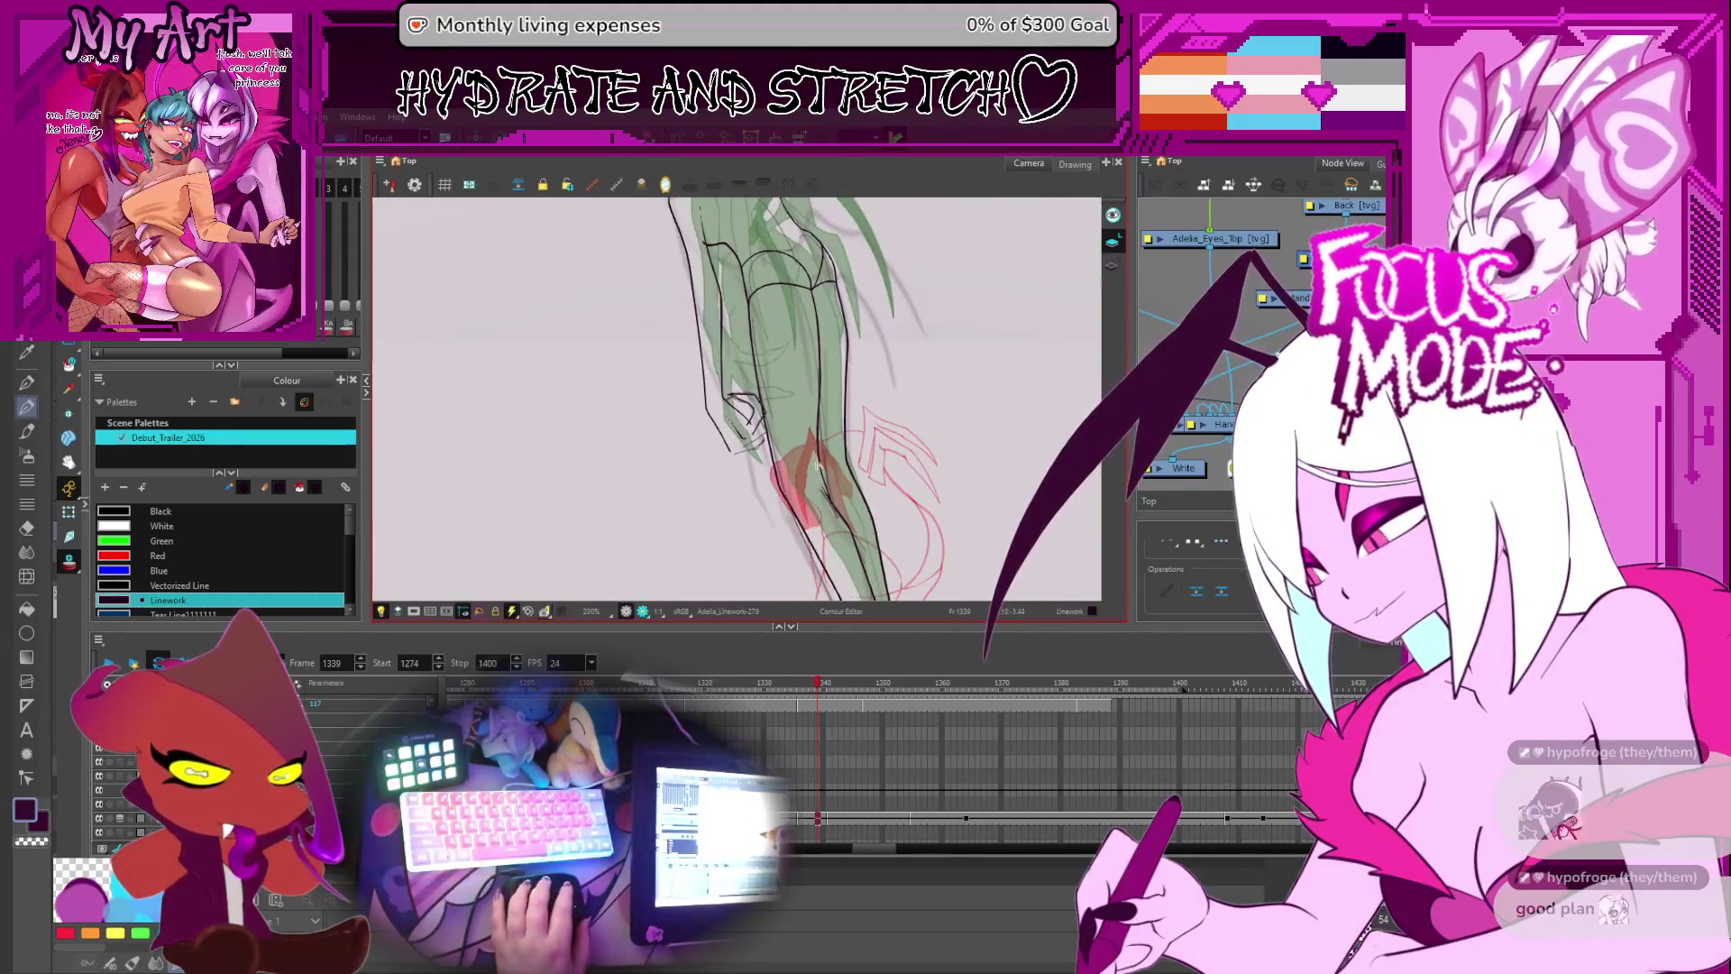
- Move the right-hand claw stroke down-right and rotate it about 30° clockwise over the sketch
{"action": "scroll", "coordinate": [817, 466], "scroll_direction": "up", "scroll_amount": 3}
{"action": "mouse_move", "coordinate": [812, 473]}
{"action": "left_mouse_down"}
{"action": "mouse_move", "coordinate": [739, 525]}
{"action": "mouse_move", "coordinate": [863, 453]}
{"action": "left_mouse_up"}
{"action": "mouse_move", "coordinate": [903, 457]}
{"action": "left_mouse_down"}
{"action": "mouse_move", "coordinate": [822, 437]}
{"action": "mouse_move", "coordinate": [799, 466]}
{"action": "left_mouse_up"}
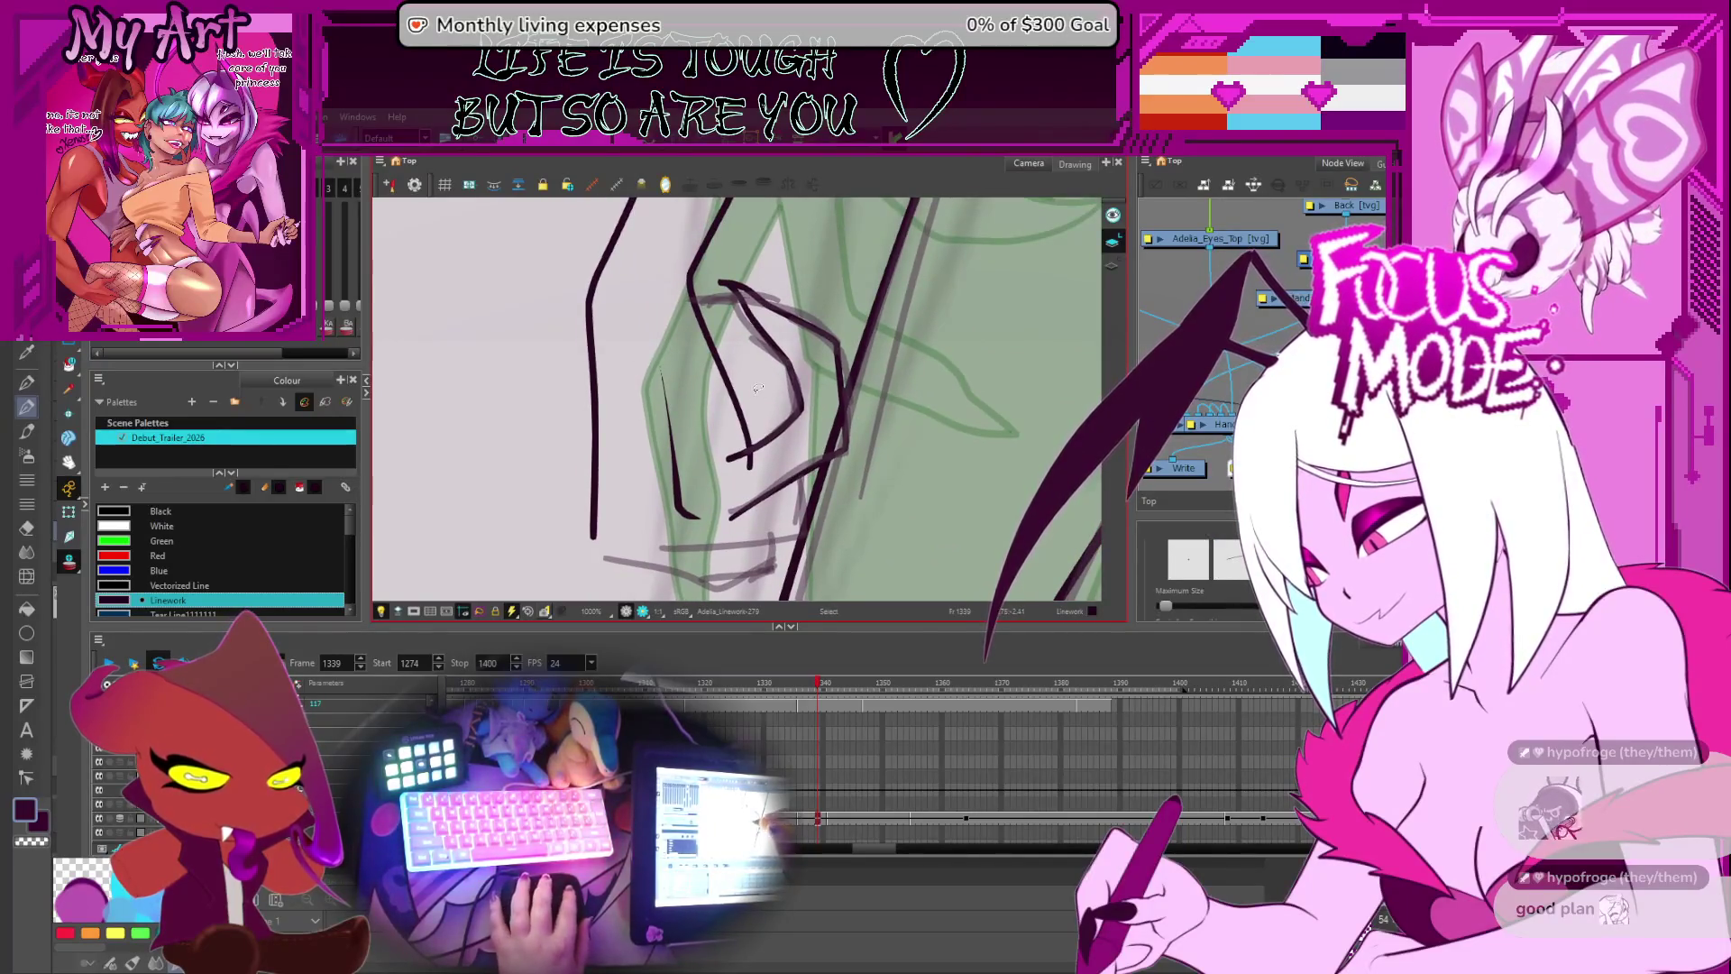
{"action": "left_click_drag", "start_coordinate": [801, 386], "coordinate": [767, 386]}
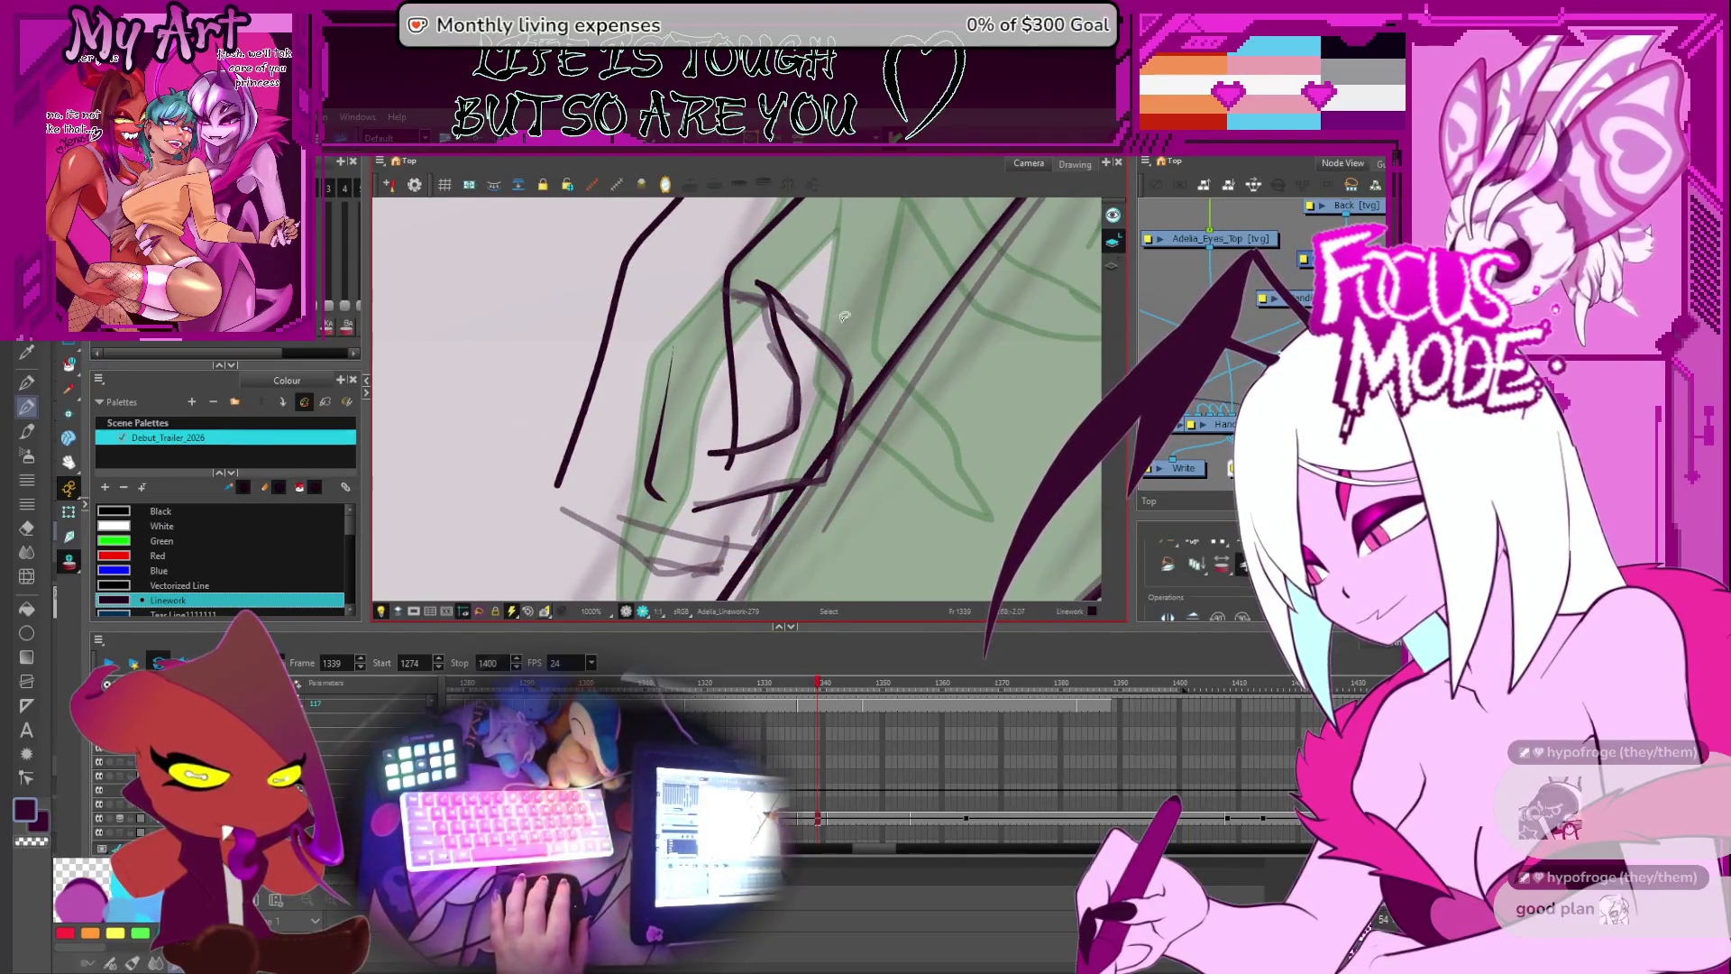
{"action": "left_click", "coordinate": [801, 377]}
{"action": "key", "text": "alt+q"}
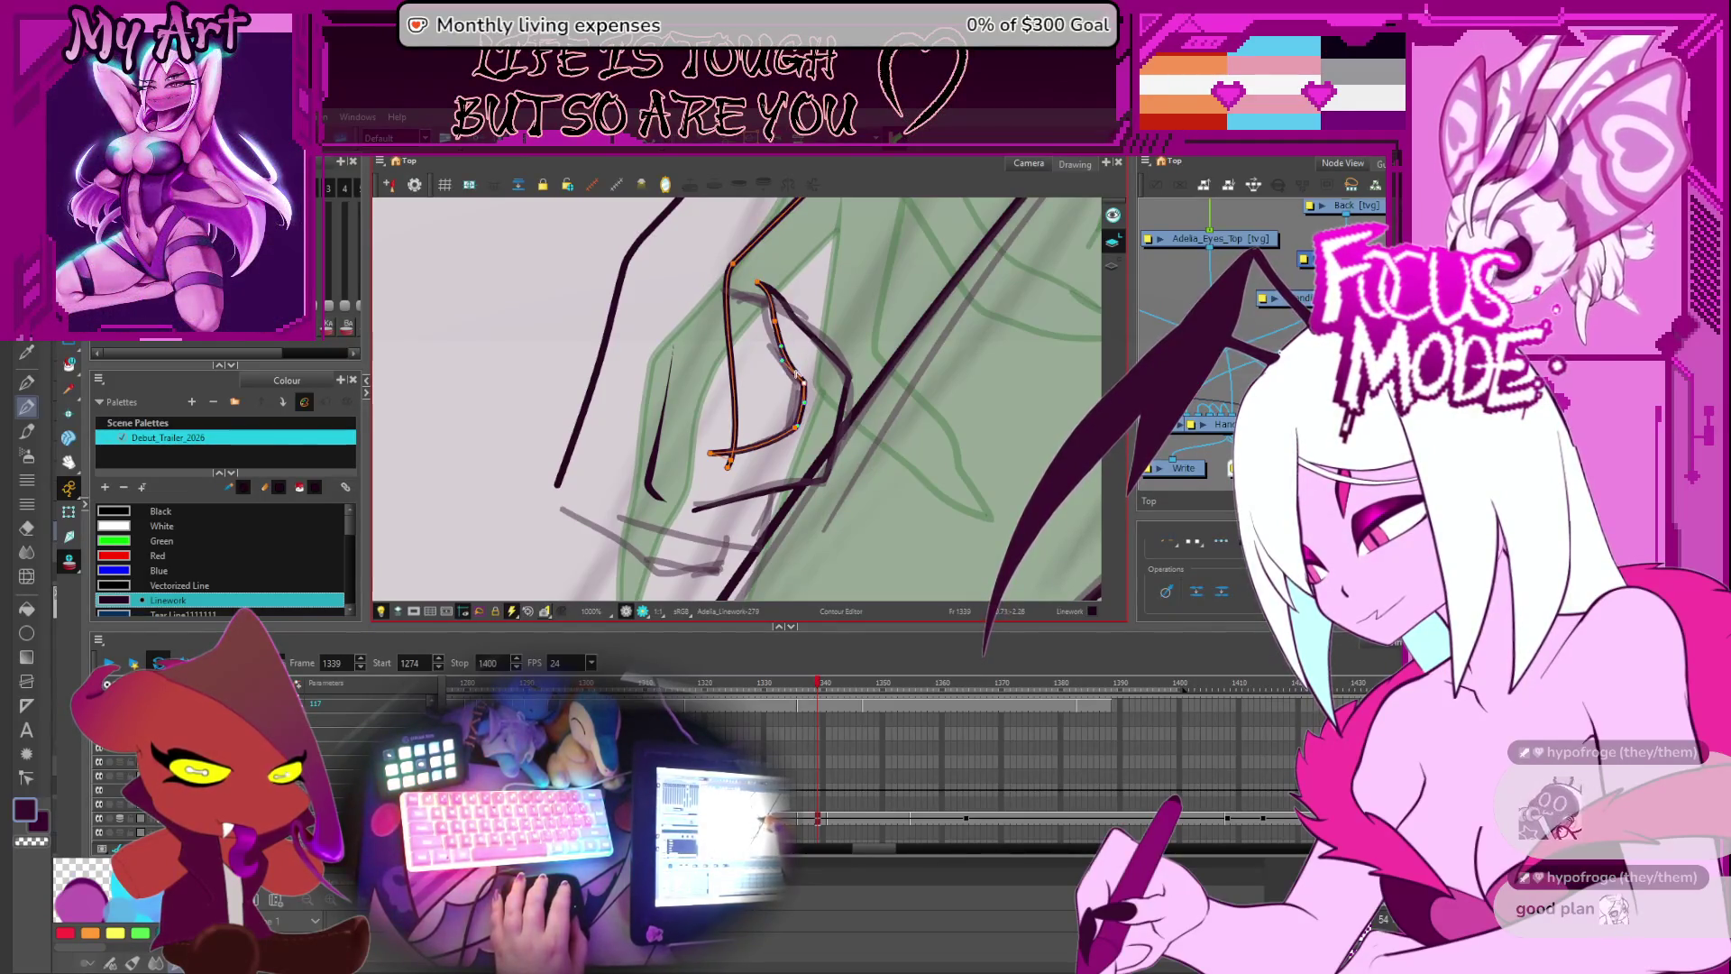
{"action": "key", "text": "alt+s"}
{"action": "left_click", "coordinate": [834, 332]}
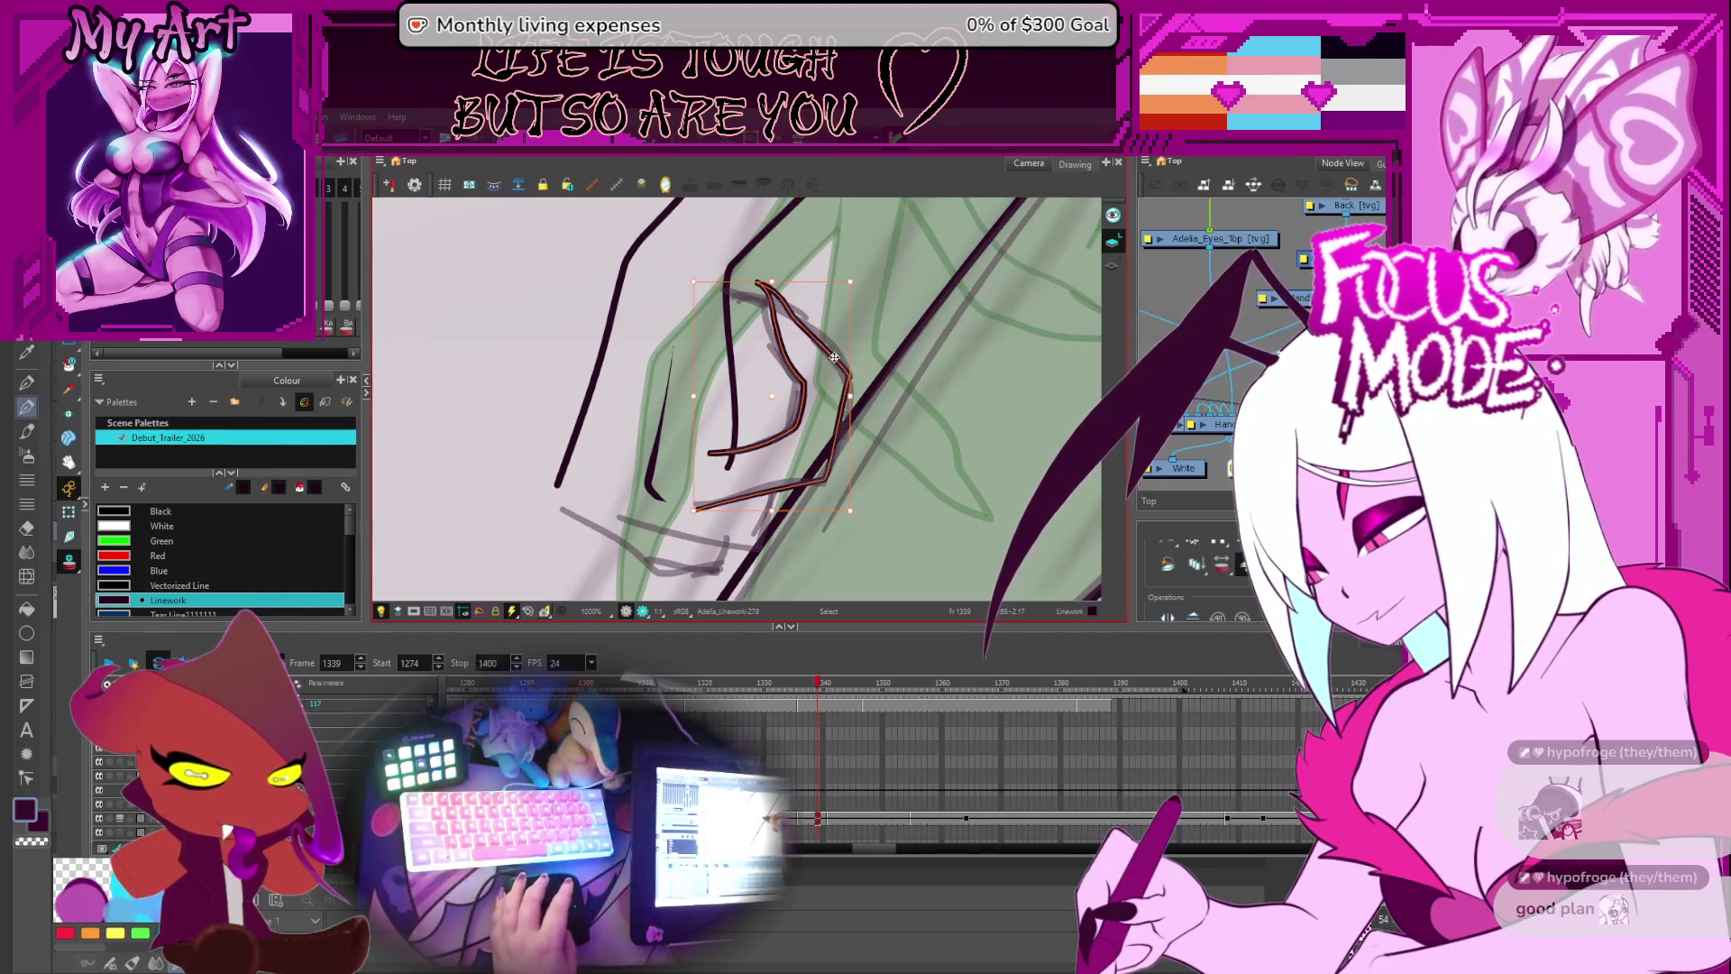
{"action": "left_click_drag", "start_coordinate": [838, 362], "coordinate": [716, 448]}
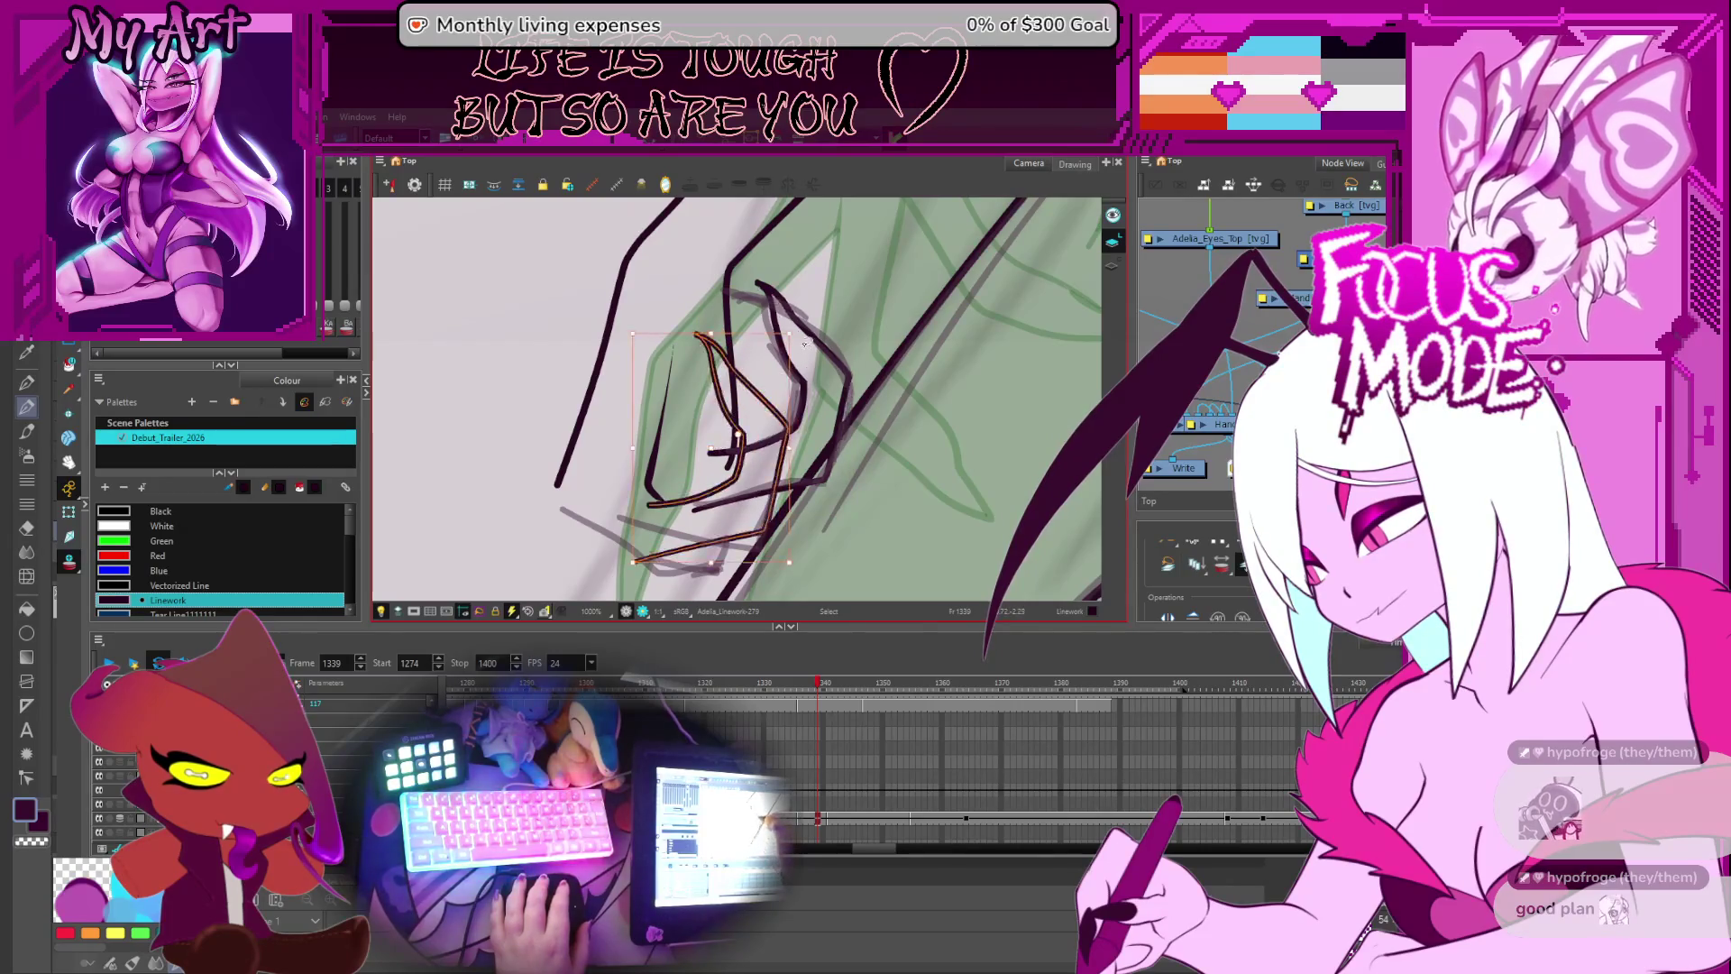
{"action": "left_click_drag", "start_coordinate": [794, 333], "coordinate": [840, 389]}
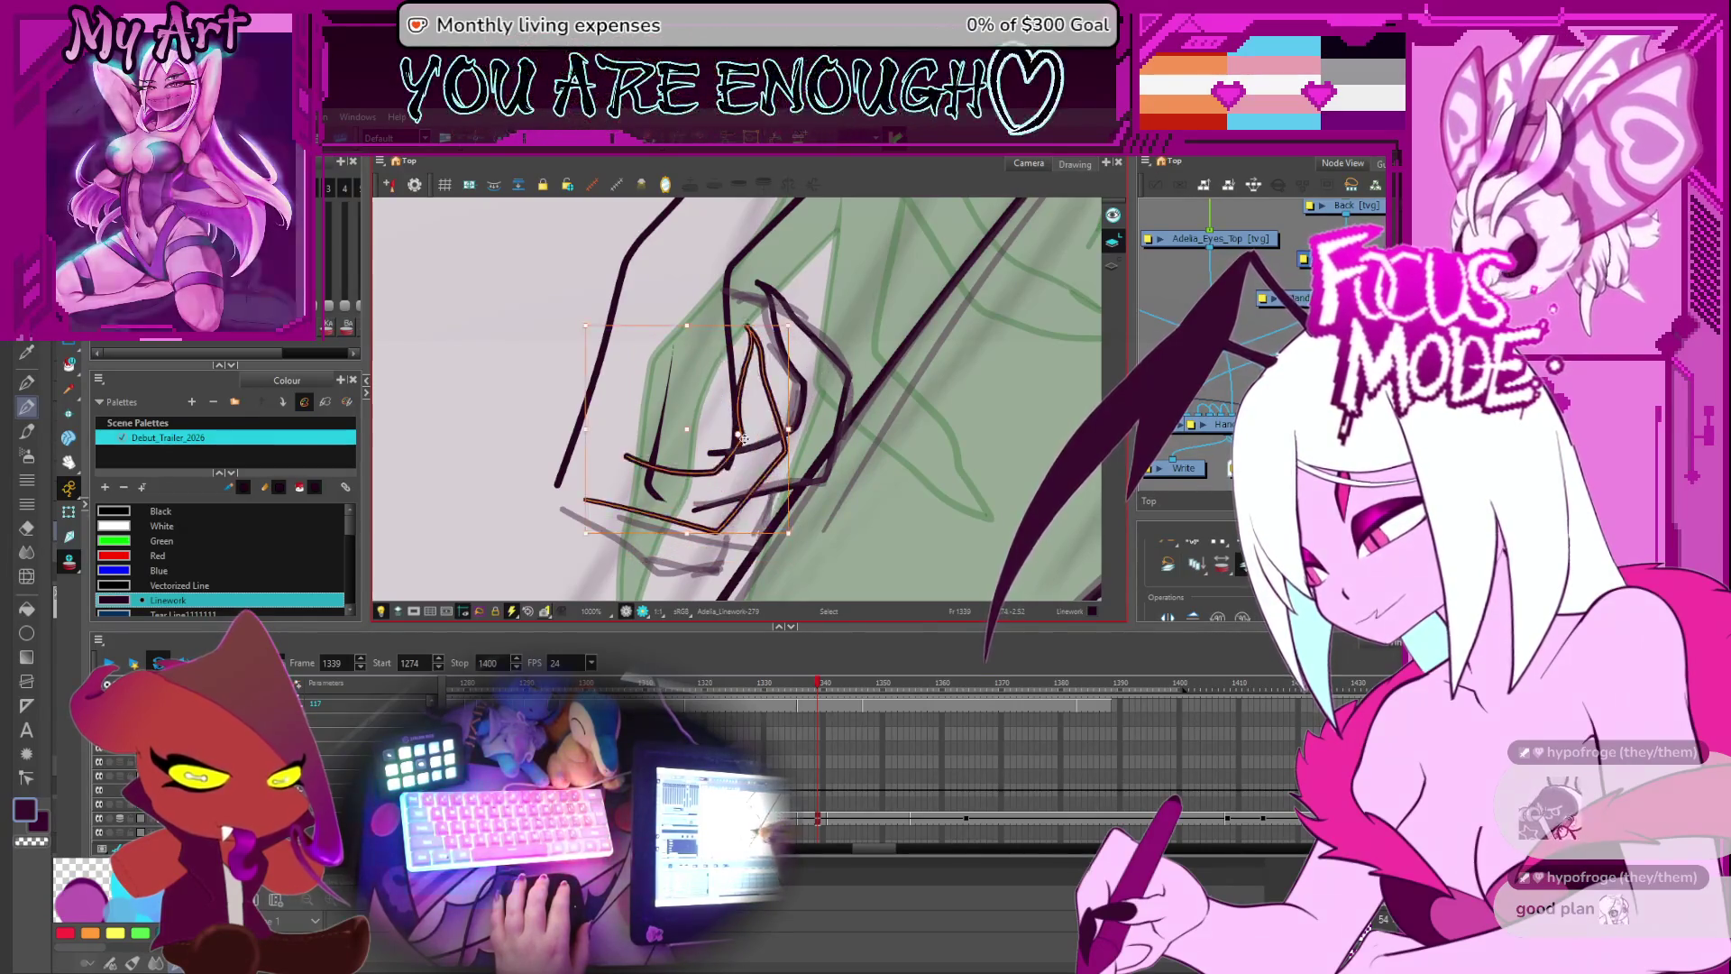
{"action": "left_click_drag", "start_coordinate": [695, 432], "coordinate": [711, 443]}
- Deselect and reselect the claw stroke to check its new placement
{"action": "left_click", "coordinate": [816, 388]}
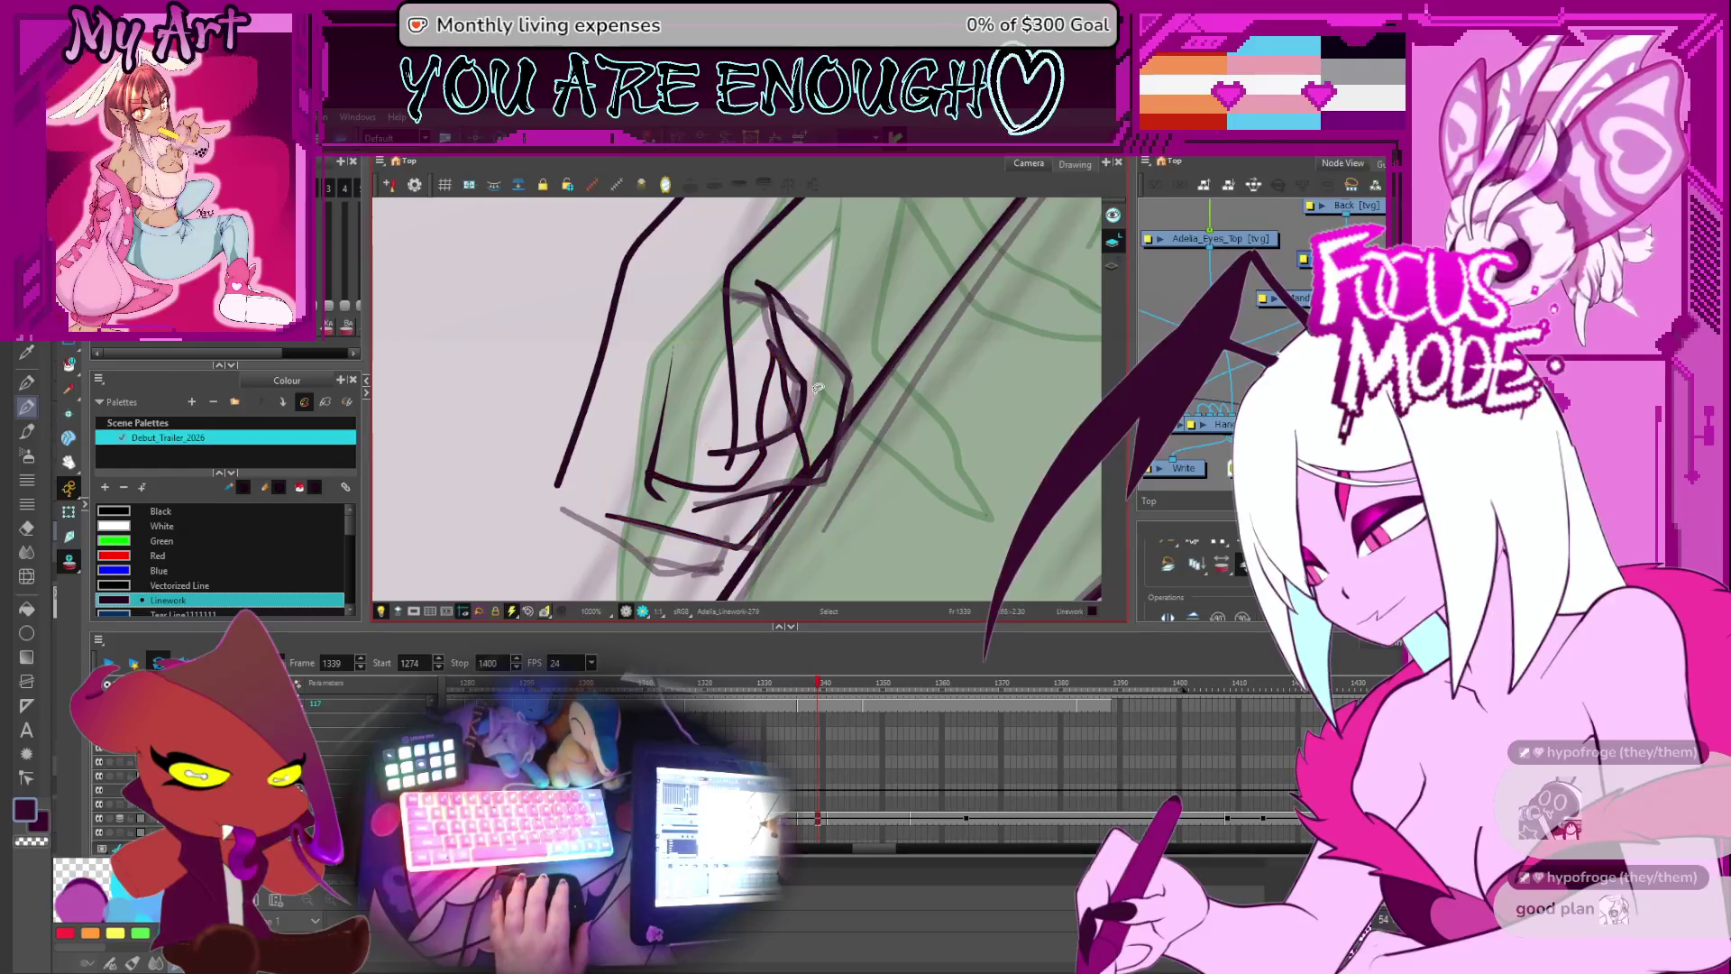
{"action": "left_click", "coordinate": [746, 462]}
{"action": "left_click", "coordinate": [812, 392]}
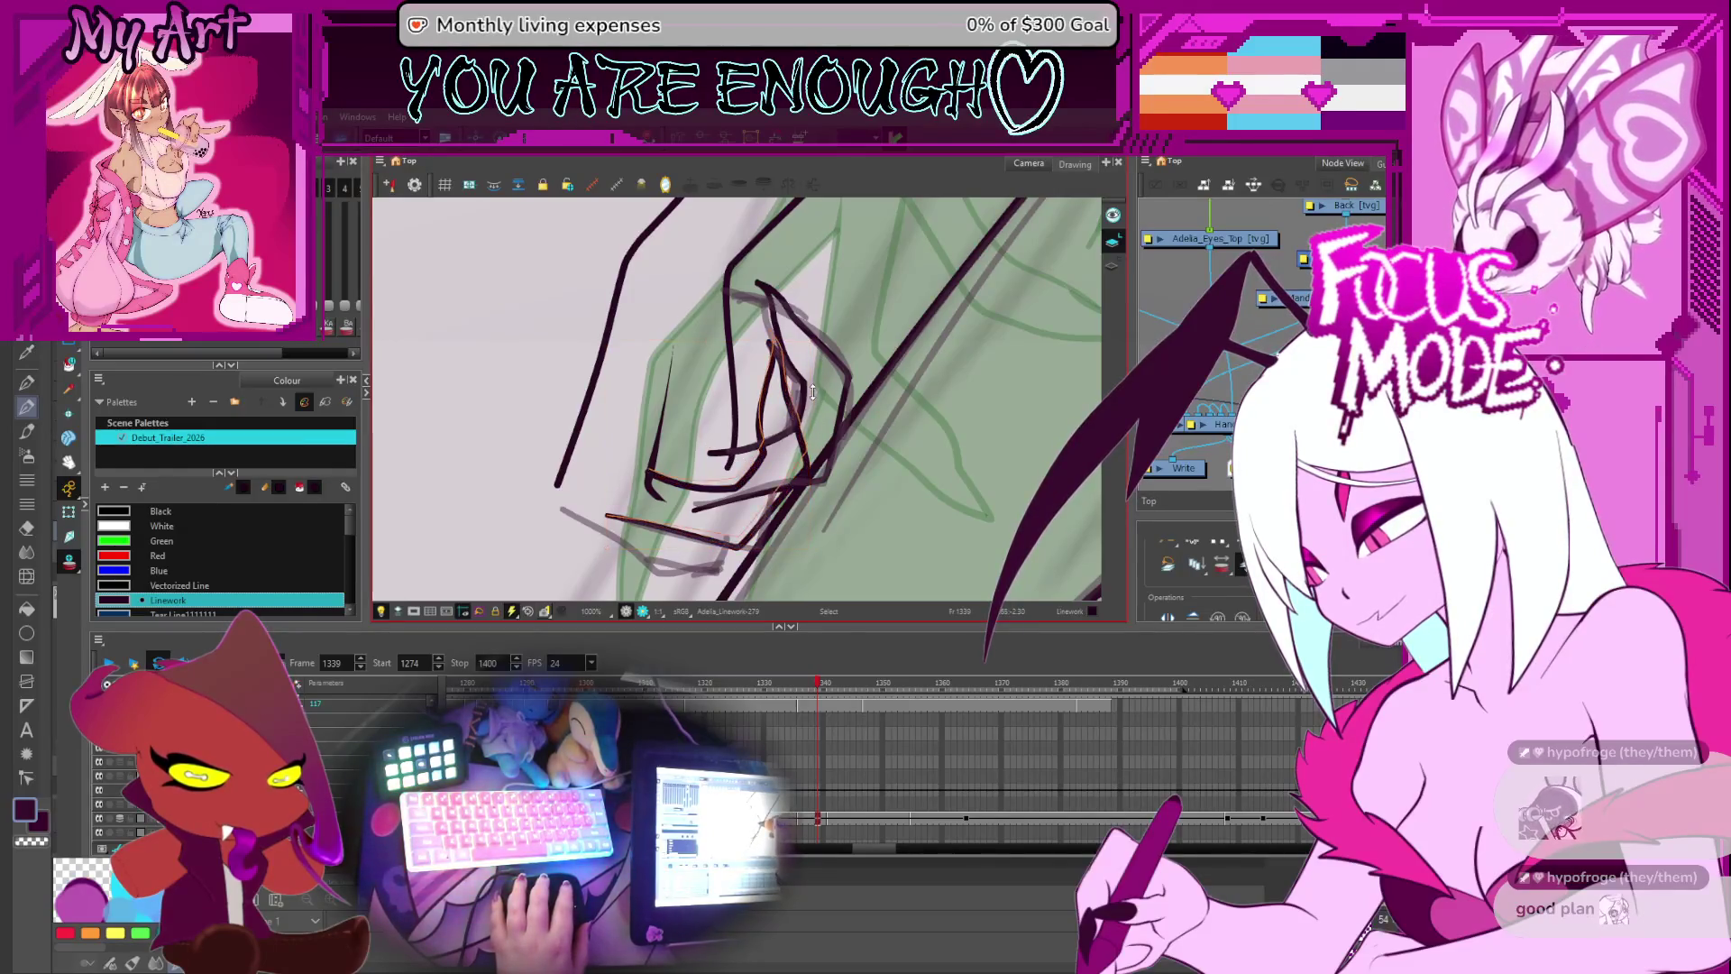
{"action": "left_click", "coordinate": [811, 386]}
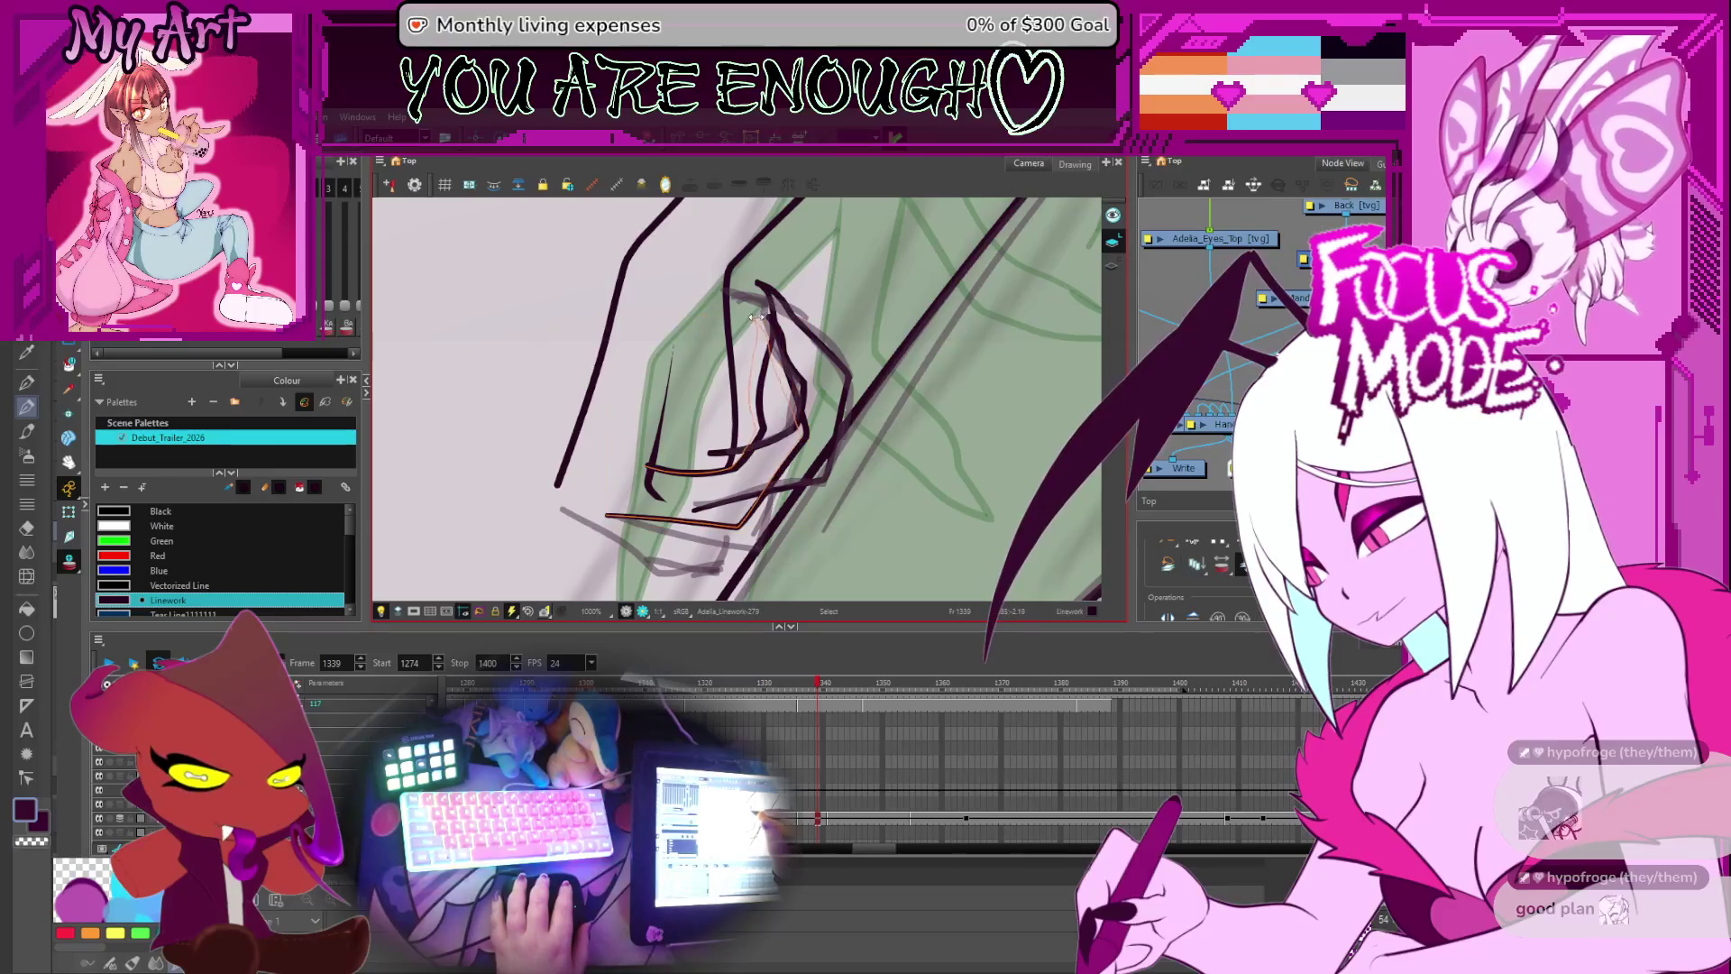
{"action": "left_click", "coordinate": [752, 421]}
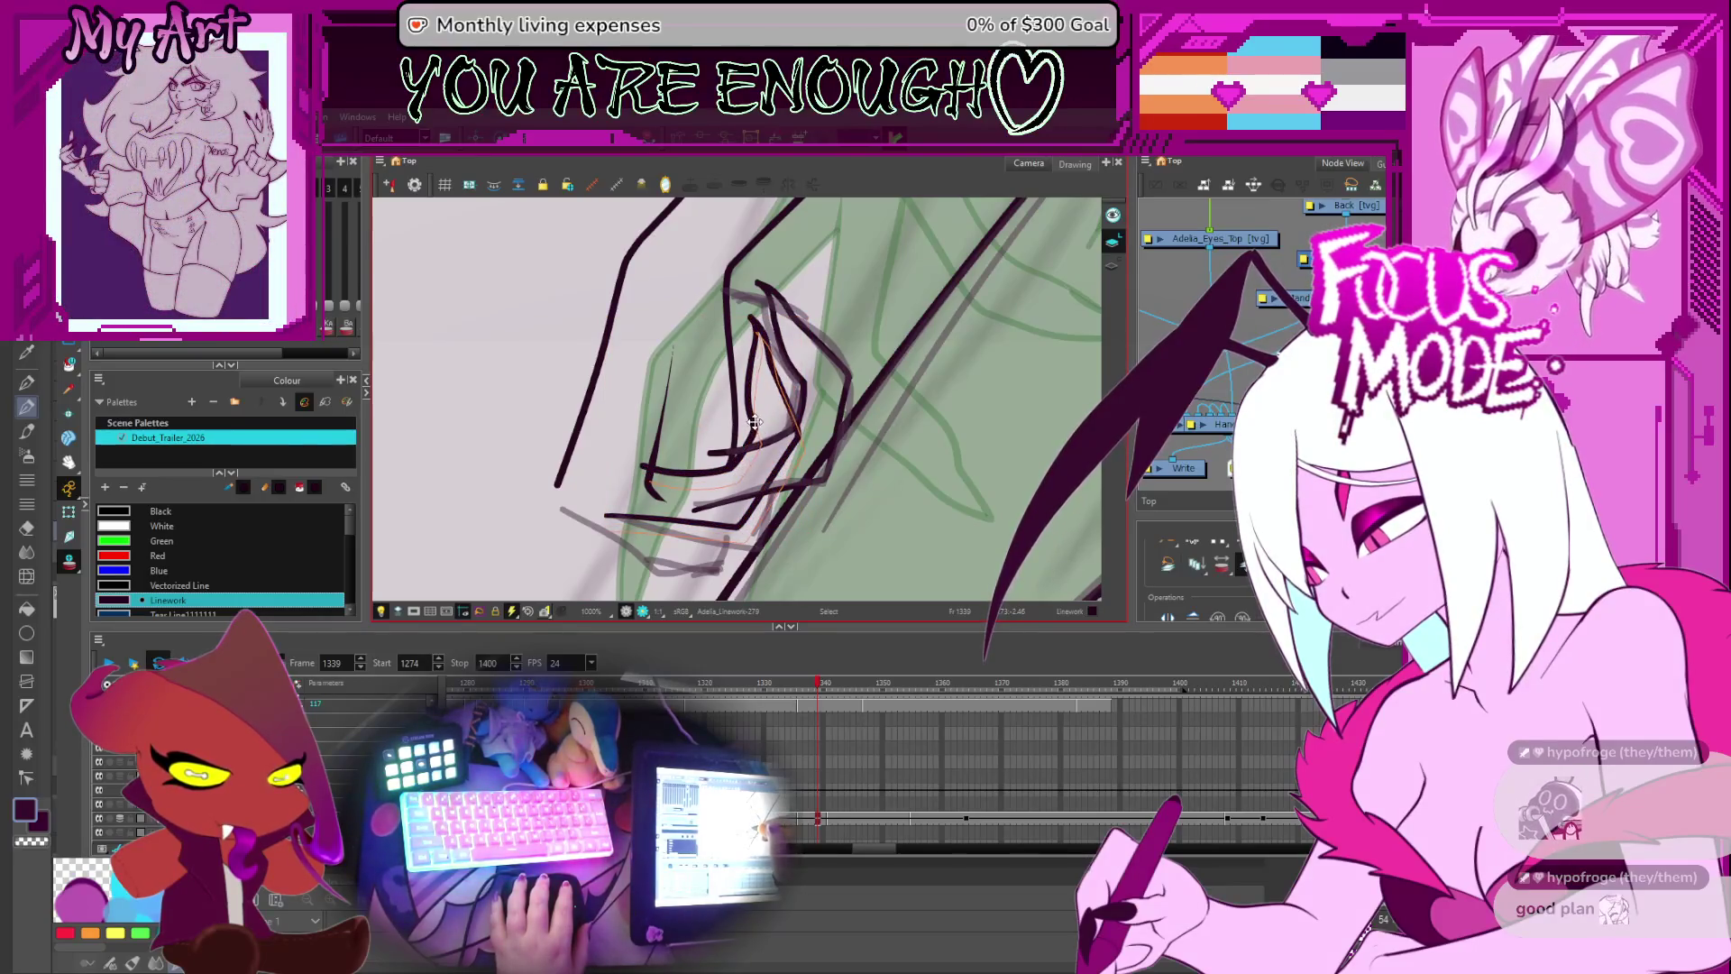
{"action": "key", "text": "alt+t"}
{"action": "left_click_drag", "start_coordinate": [753, 419], "coordinate": [790, 374]}
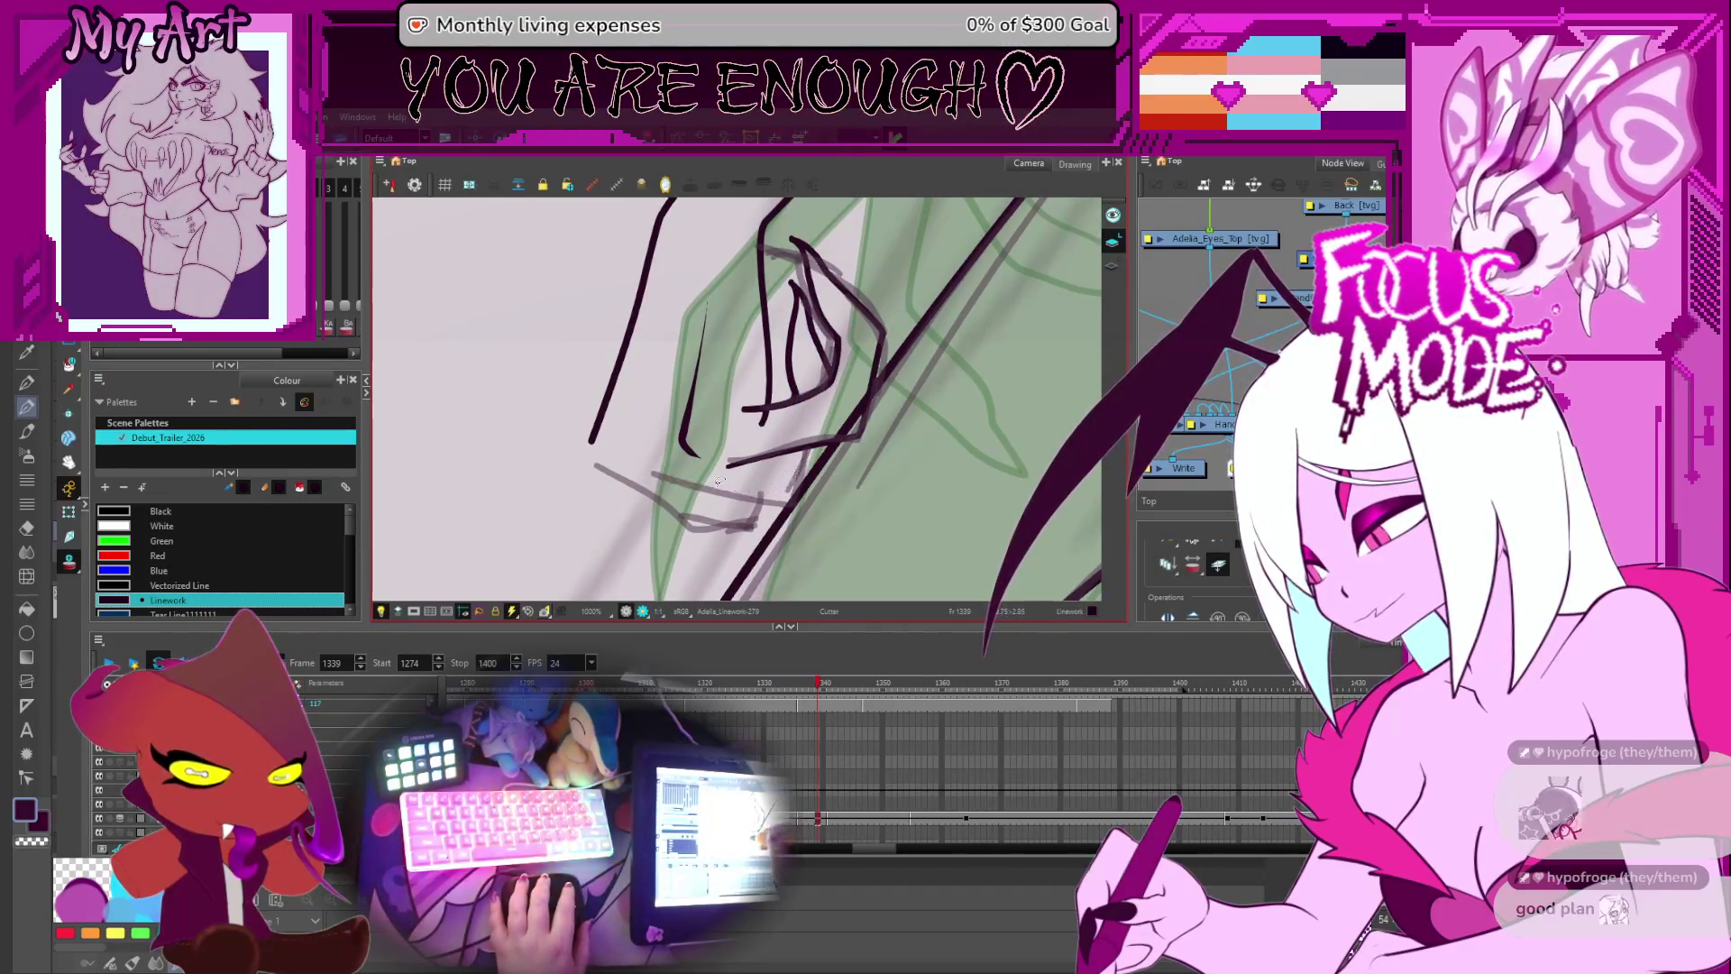
- Draw a trial Pencil line up-right below the claws, then undo it
{"action": "key", "text": "ctrl+alt"}
{"action": "left_click_drag", "start_coordinate": [886, 450], "coordinate": [879, 333]}
{"action": "key", "text": "alt+/"}
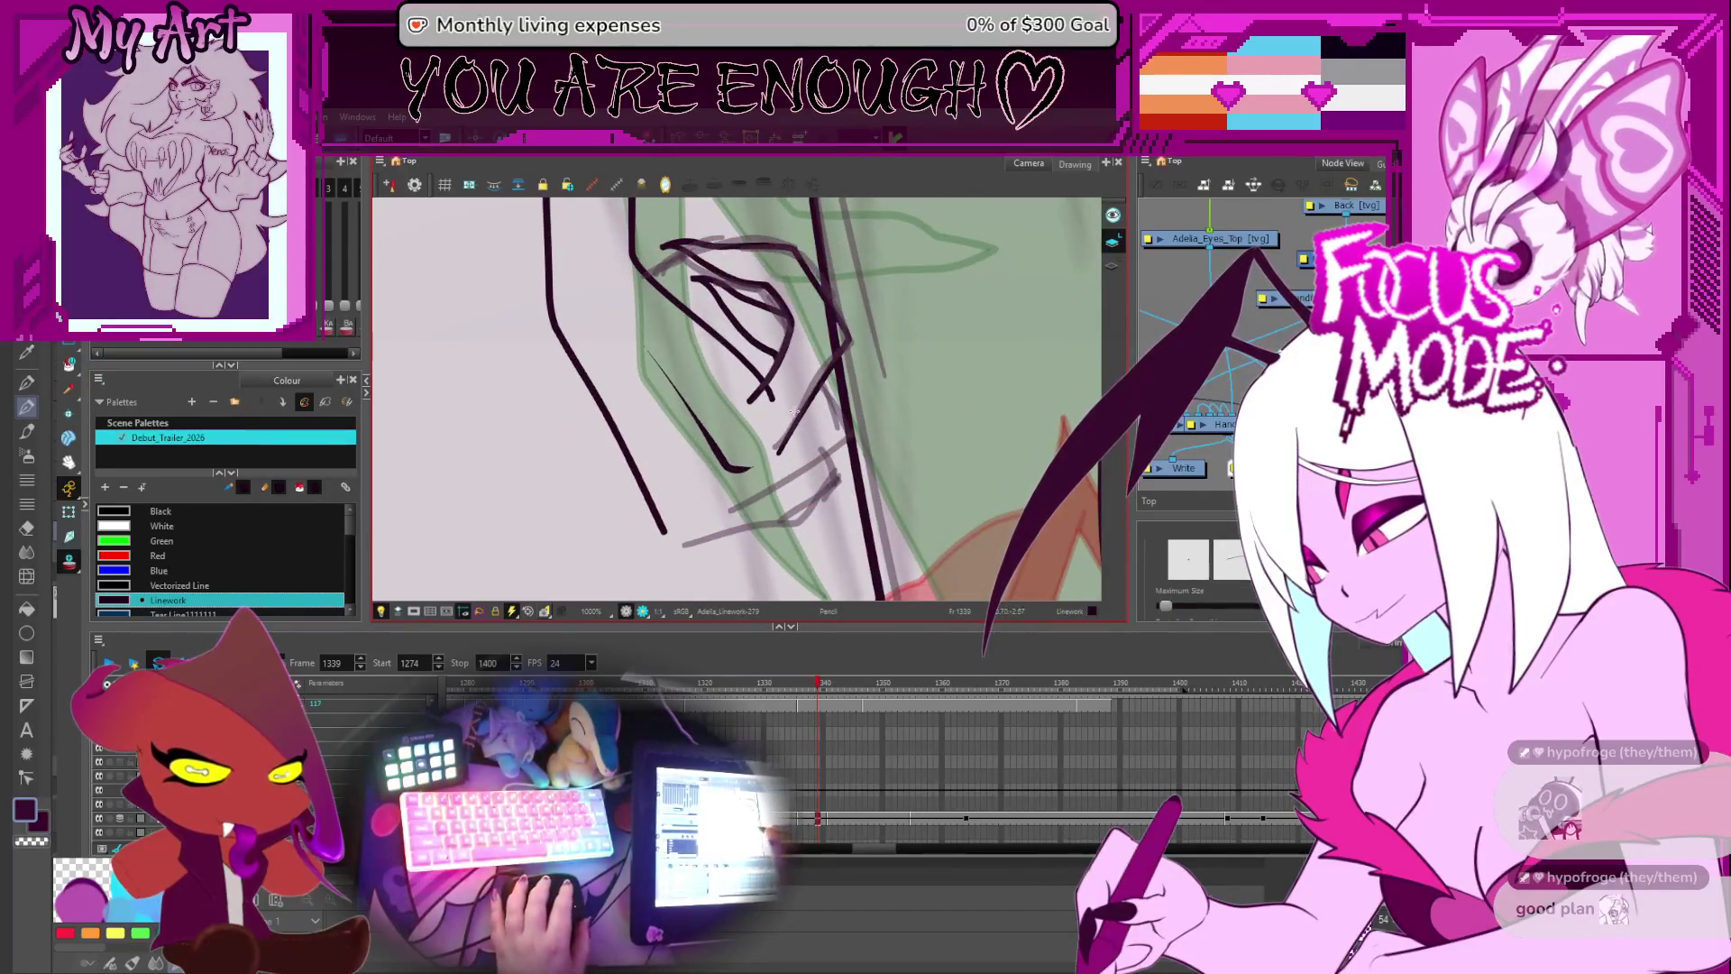
{"action": "left_click_drag", "start_coordinate": [717, 511], "coordinate": [830, 455]}
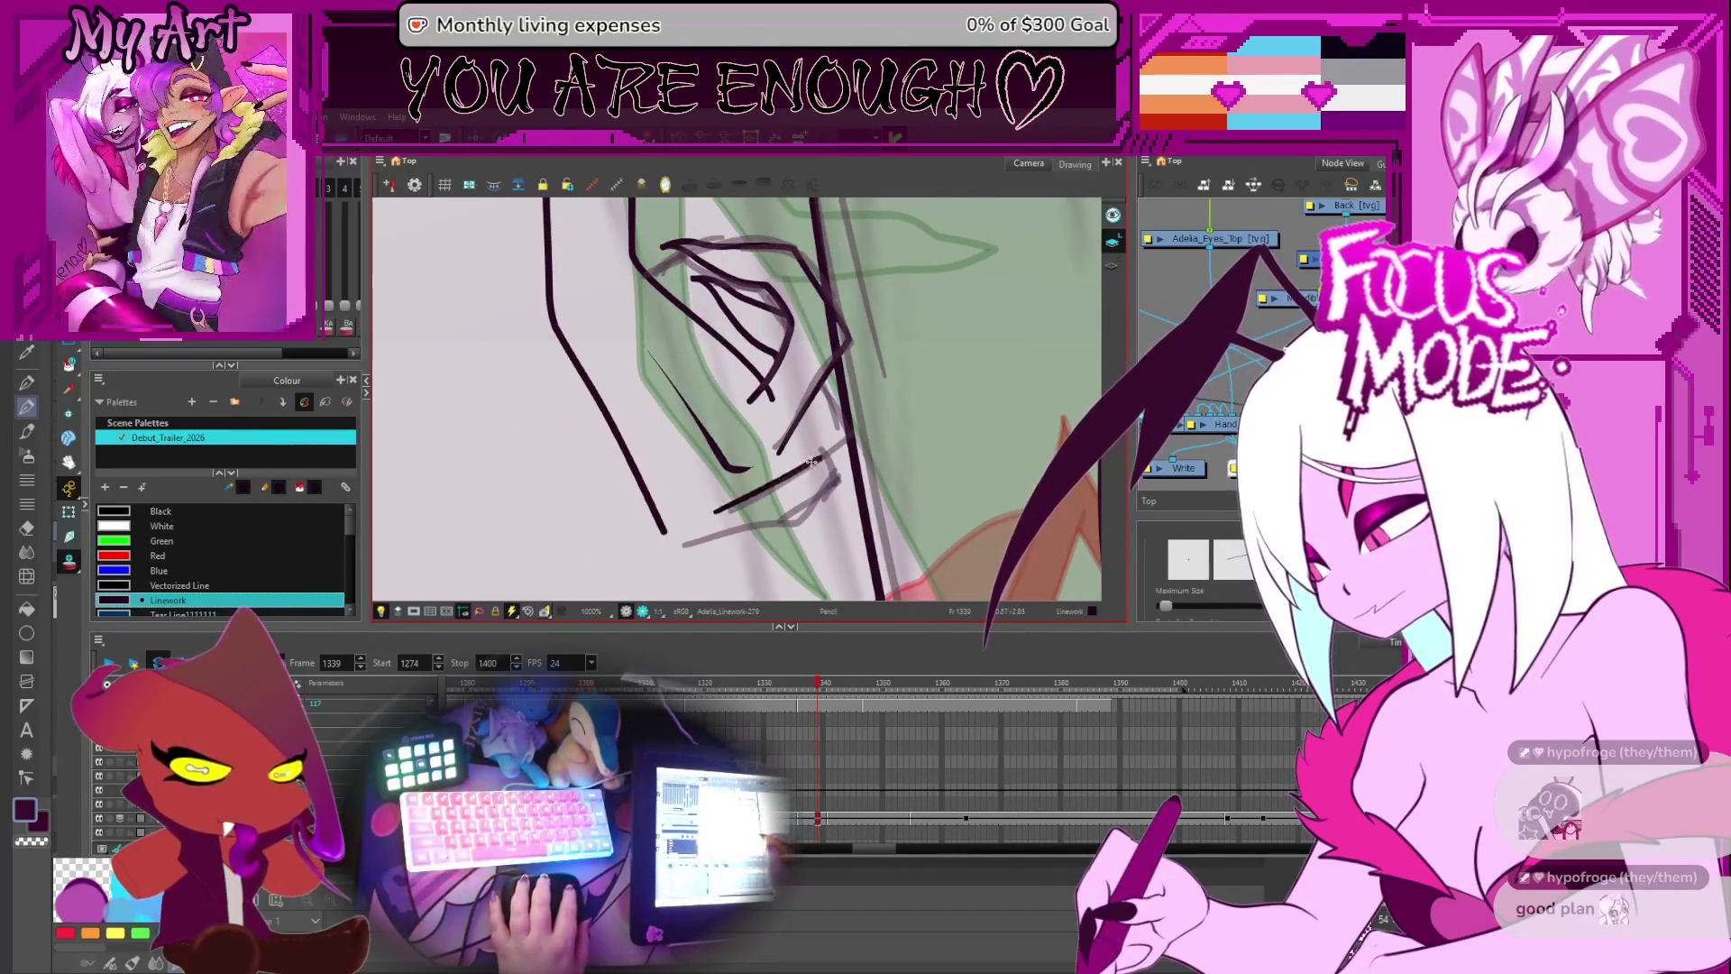
{"action": "key", "text": "ctrl+z"}
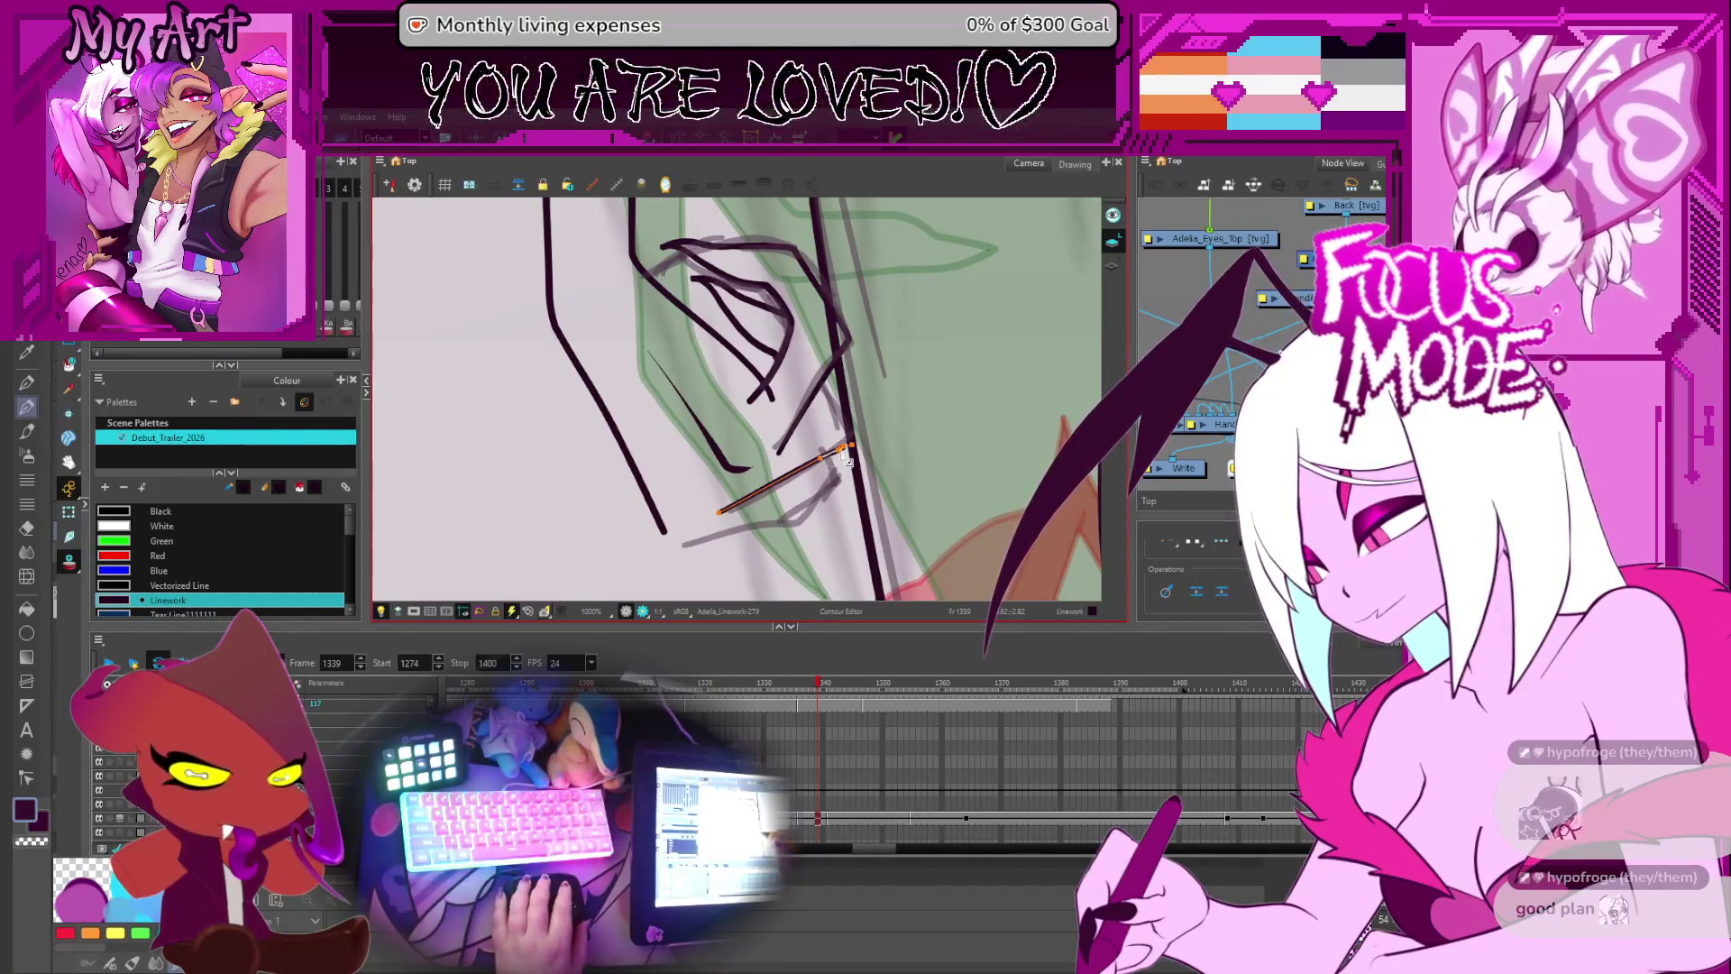
- Bend the diagonal stroke's upper end upward and shift its lower corner up and right
{"action": "key", "text": "2"}
{"action": "key", "text": "alt+q"}
{"action": "left_click", "coordinate": [867, 487]}
{"action": "left_click", "coordinate": [926, 480], "text": "shift"}
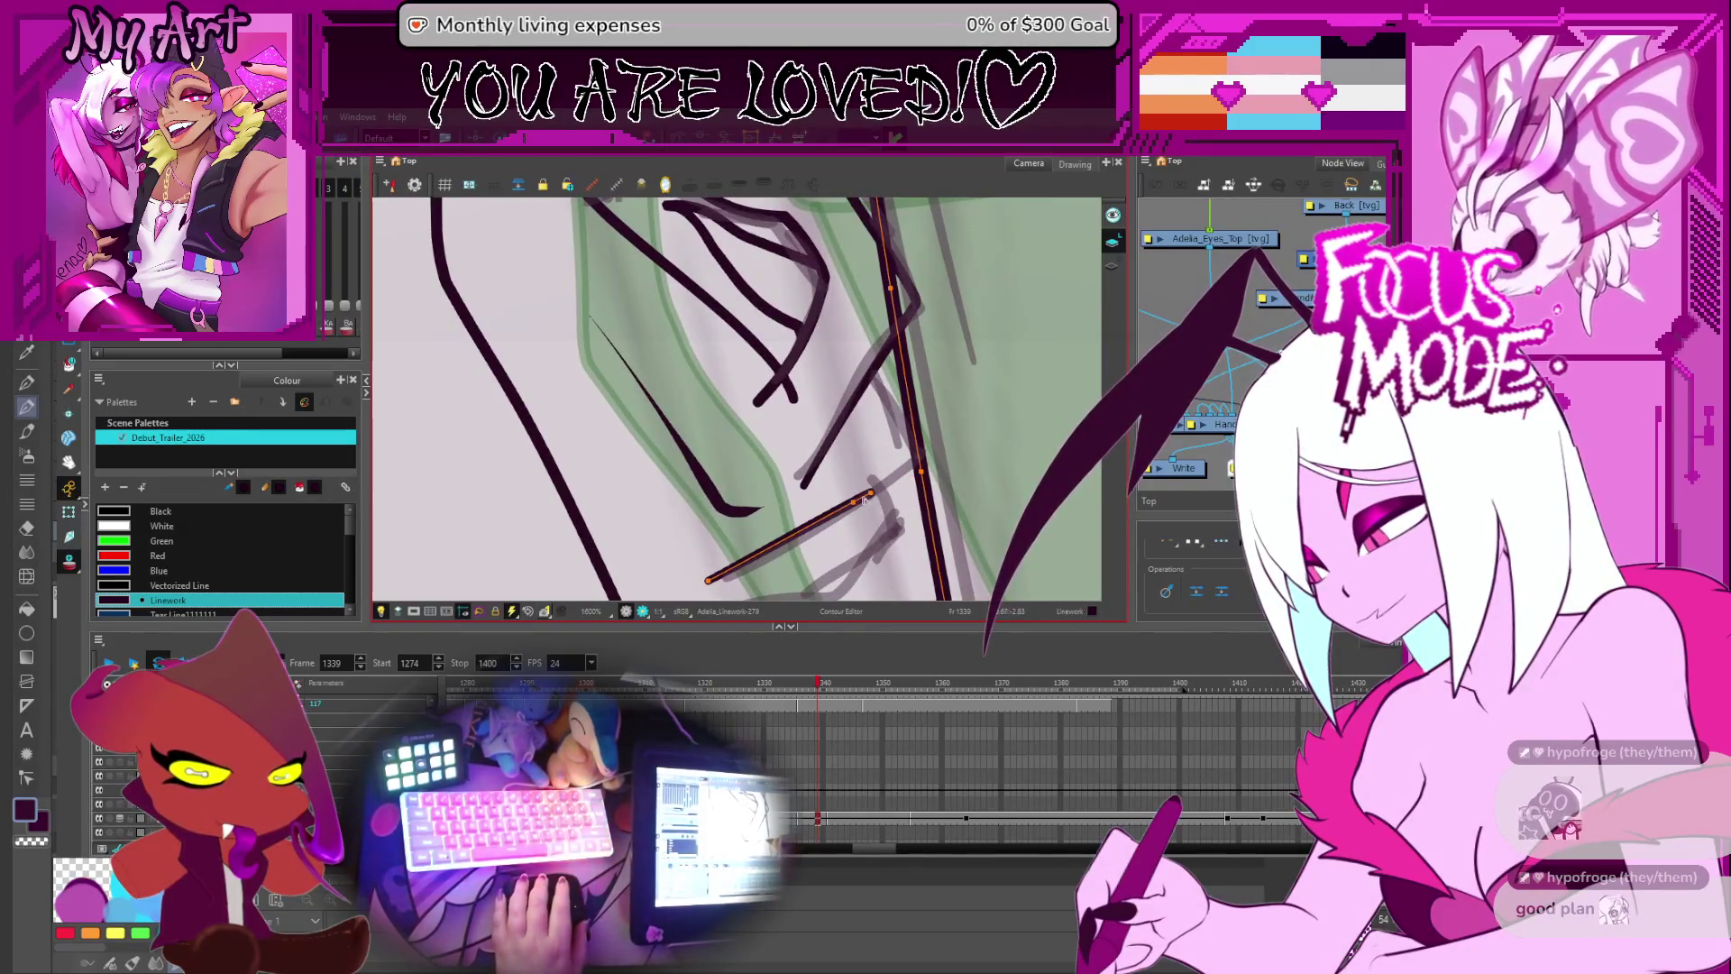
{"action": "left_click_drag", "start_coordinate": [868, 496], "coordinate": [875, 417]}
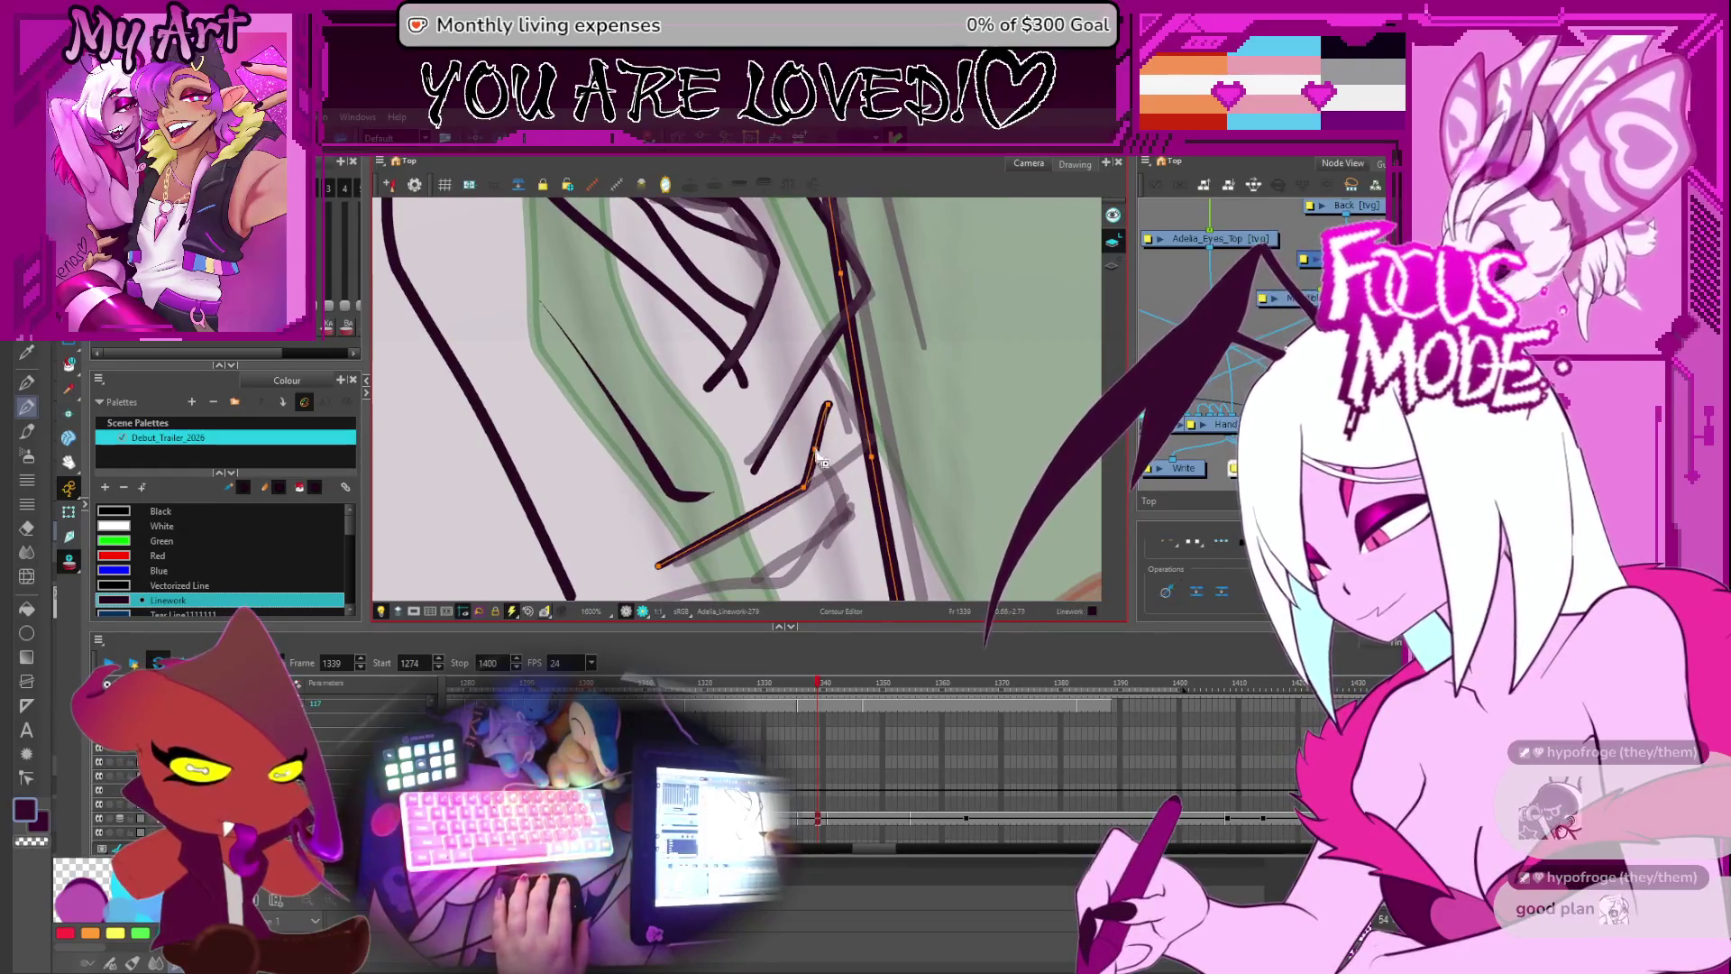
{"action": "scroll", "coordinate": [820, 459], "scroll_direction": "up", "scroll_amount": 3}
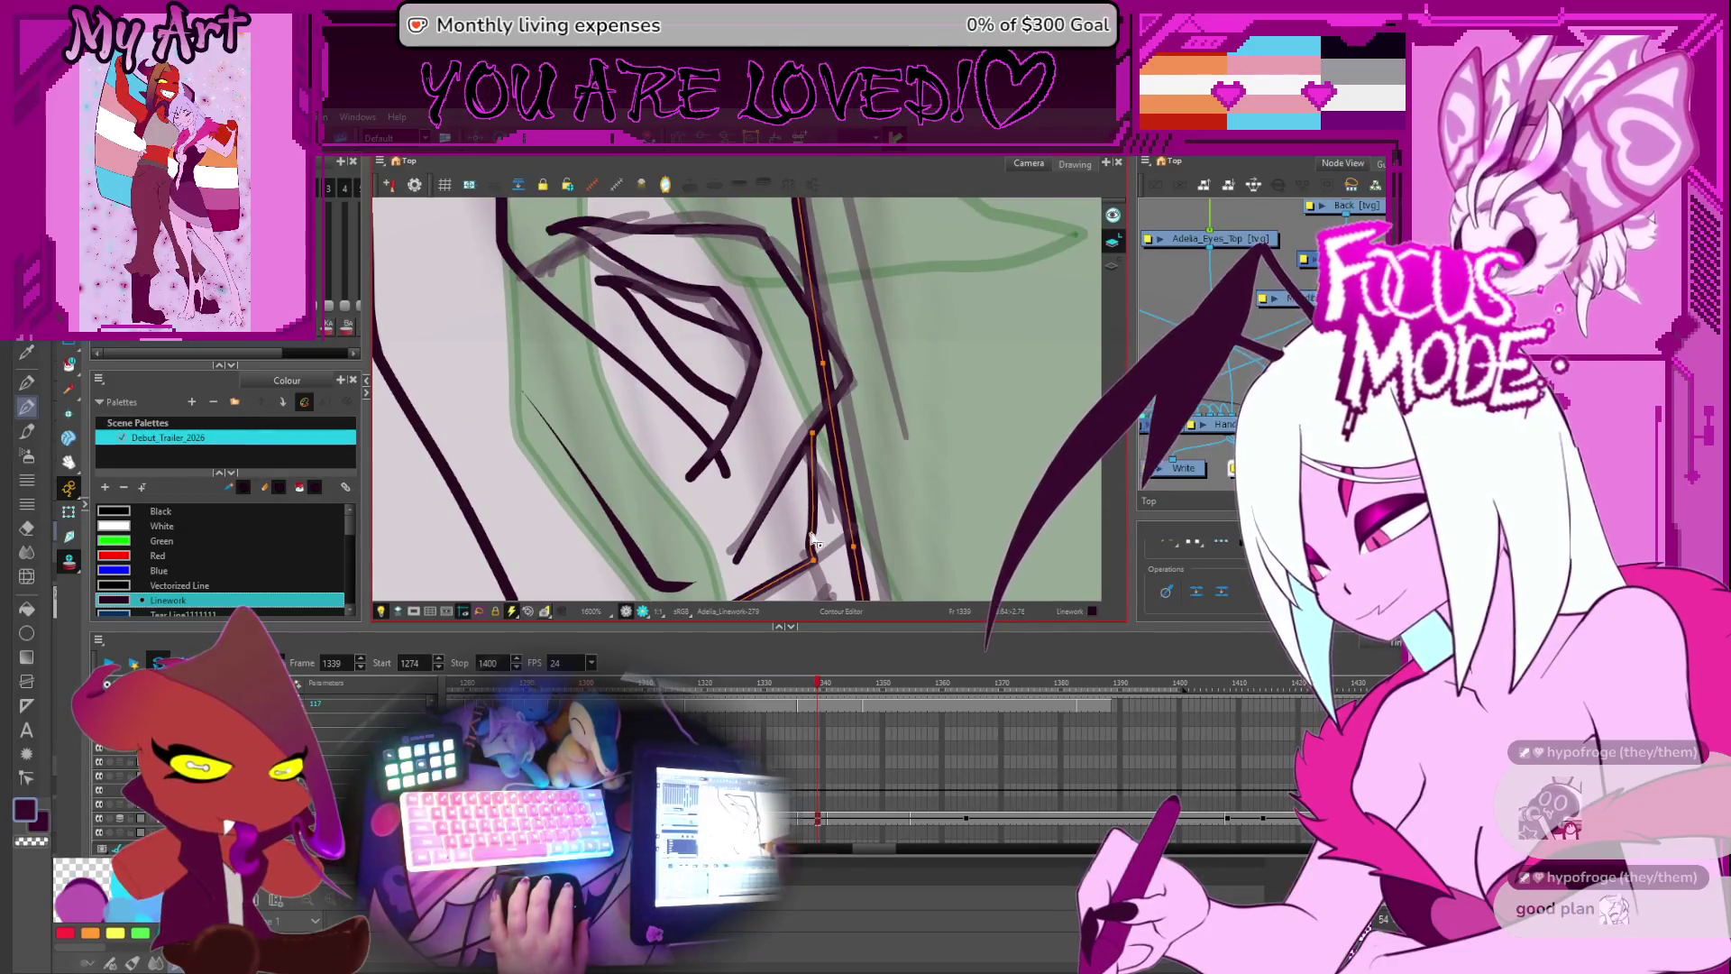
{"action": "left_click_drag", "start_coordinate": [811, 558], "coordinate": [831, 547]}
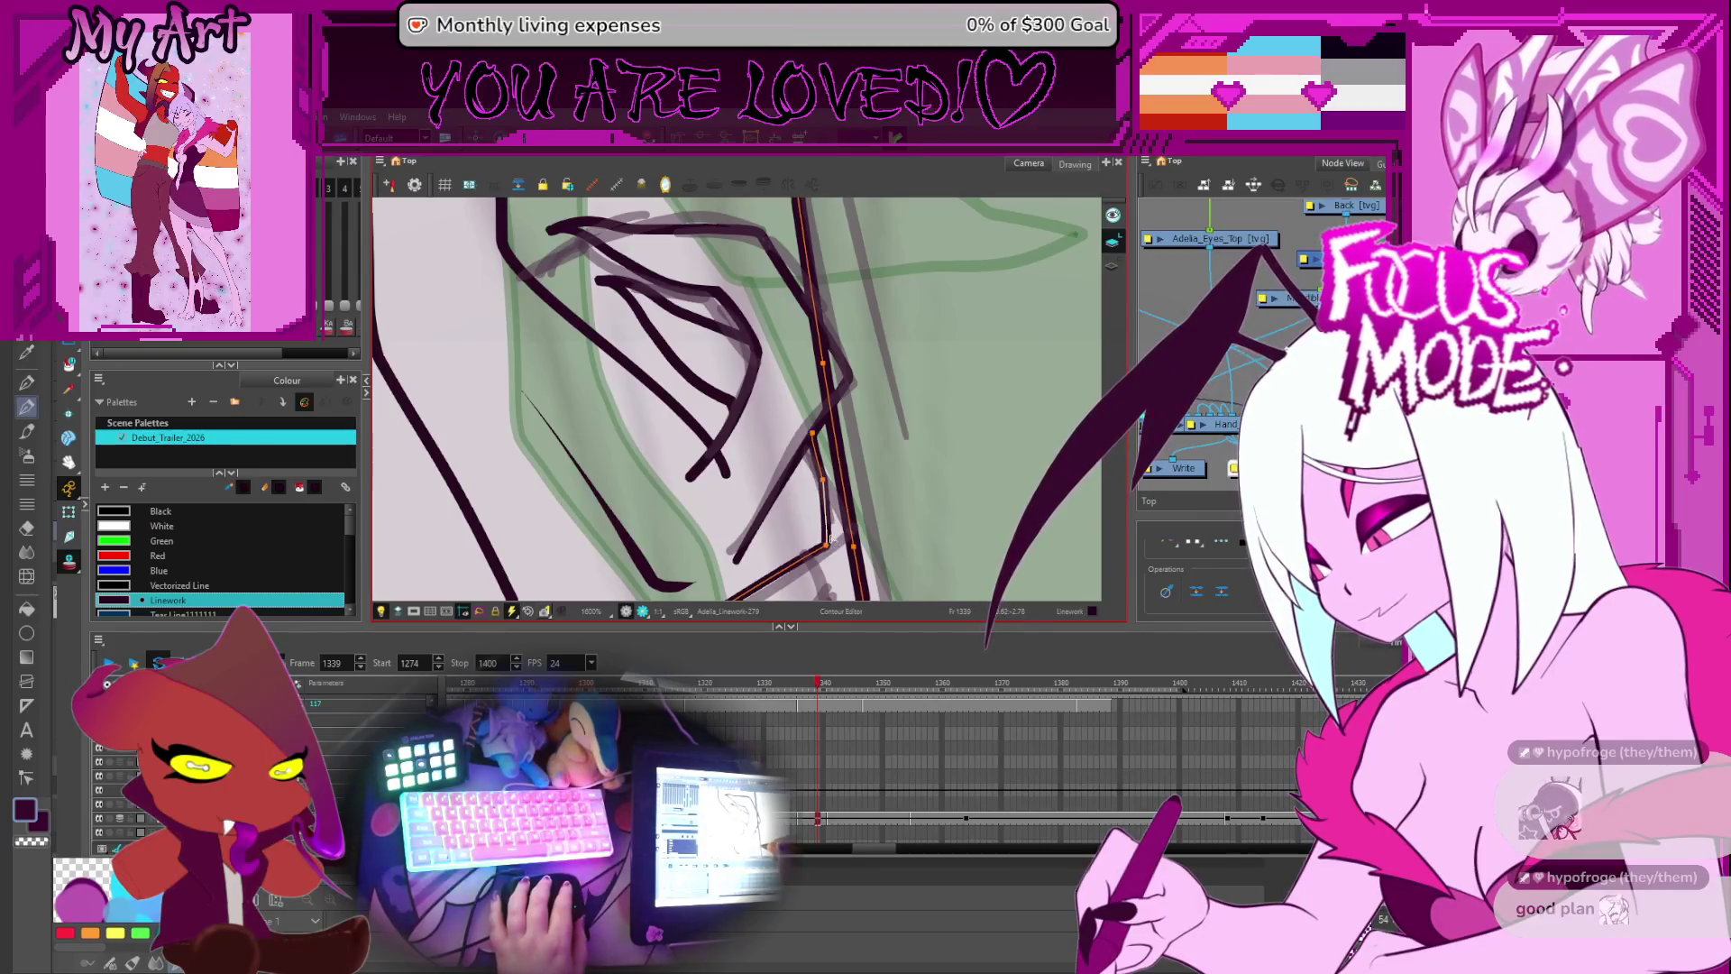
{"action": "left_click_drag", "start_coordinate": [831, 541], "coordinate": [784, 460]}
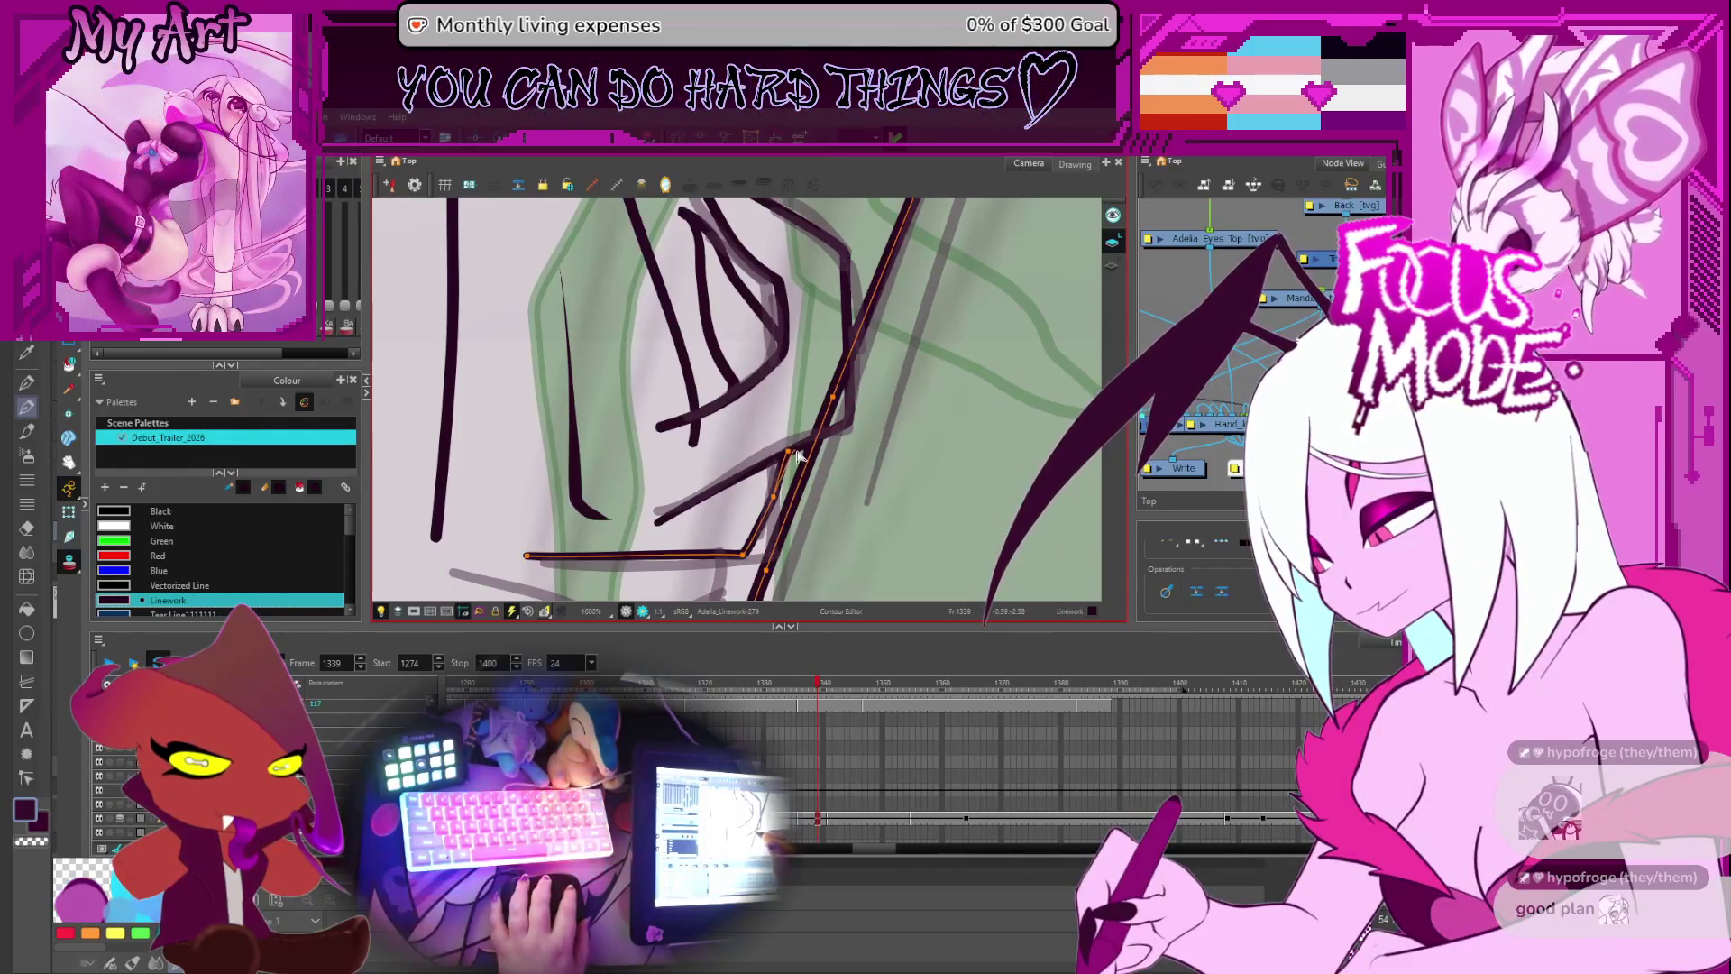
{"action": "scroll", "coordinate": [777, 494], "scroll_direction": "down", "scroll_amount": 2}
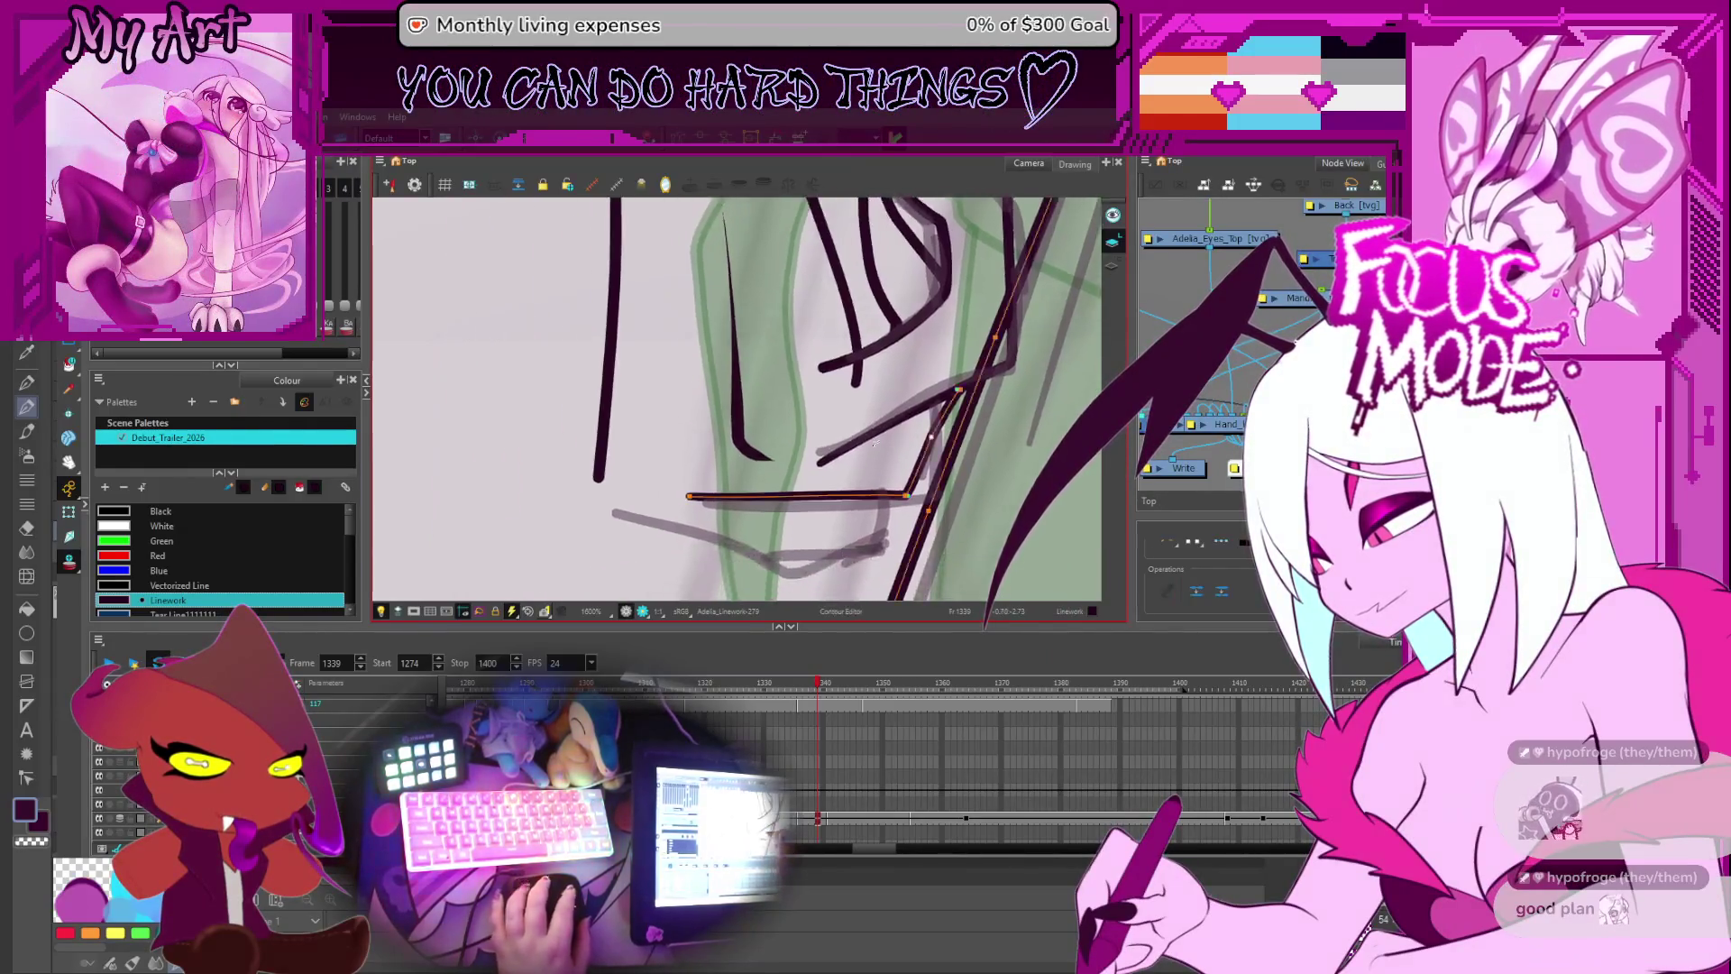
{"action": "left_click_drag", "start_coordinate": [777, 494], "coordinate": [782, 455]}
{"action": "left_click", "coordinate": [771, 397]}
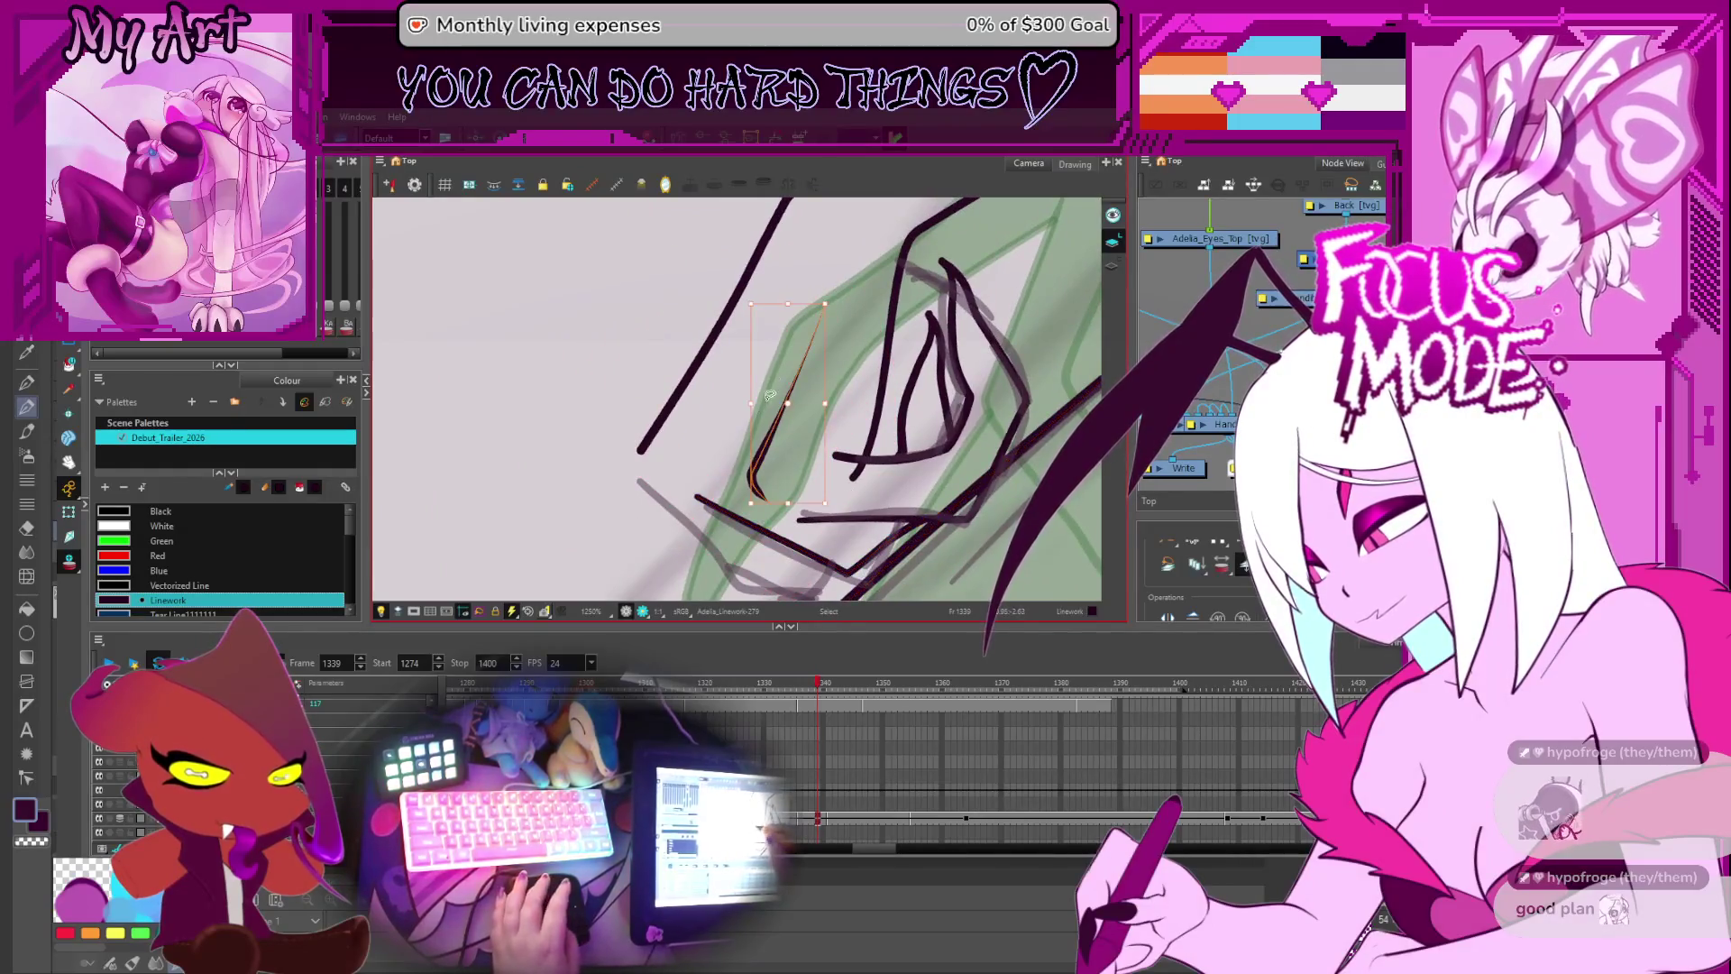
- Move the thin stroke near the claws up-left, then pick the V and bottom horizontal strokes
{"action": "mouse_move", "coordinate": [786, 386]}
{"action": "left_mouse_down"}
{"action": "mouse_move", "coordinate": [729, 371]}
{"action": "mouse_move", "coordinate": [768, 349]}
{"action": "left_mouse_up"}
{"action": "scroll", "coordinate": [728, 372], "scroll_direction": "up", "scroll_amount": 2}
{"action": "key", "text": "2"}
{"action": "key", "text": "2"}
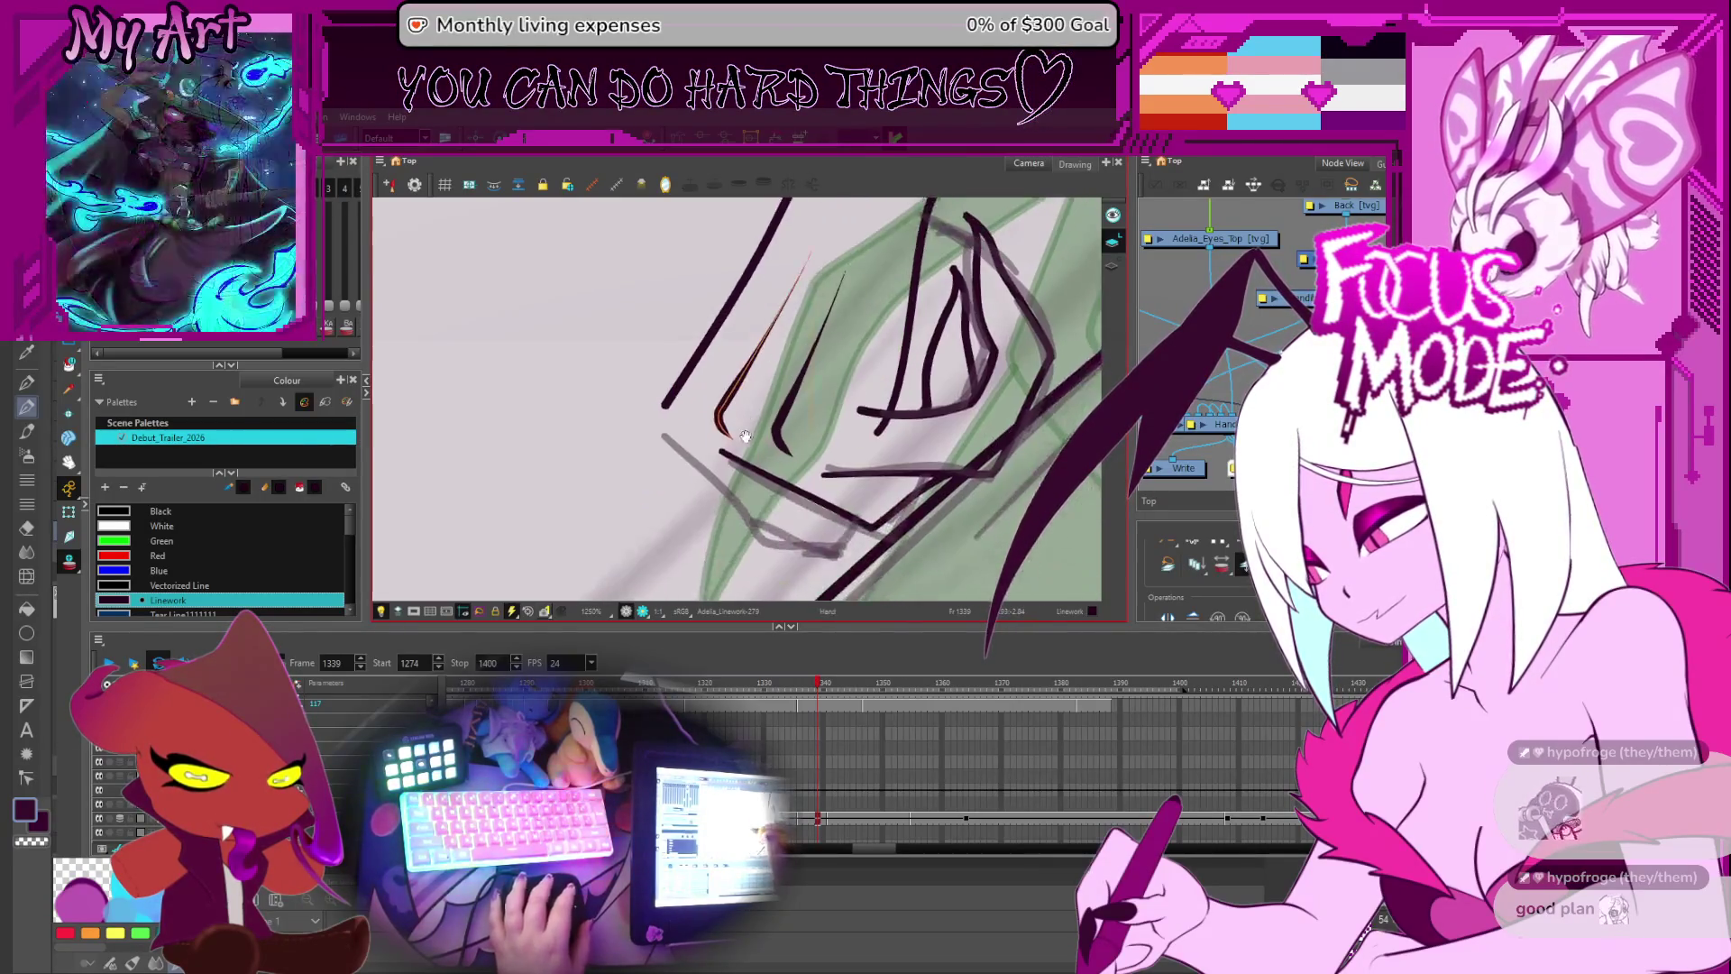
{"action": "scroll", "coordinate": [753, 466], "scroll_direction": "down", "scroll_amount": 2}
{"action": "scroll", "coordinate": [753, 466], "scroll_direction": "up", "scroll_amount": 3}
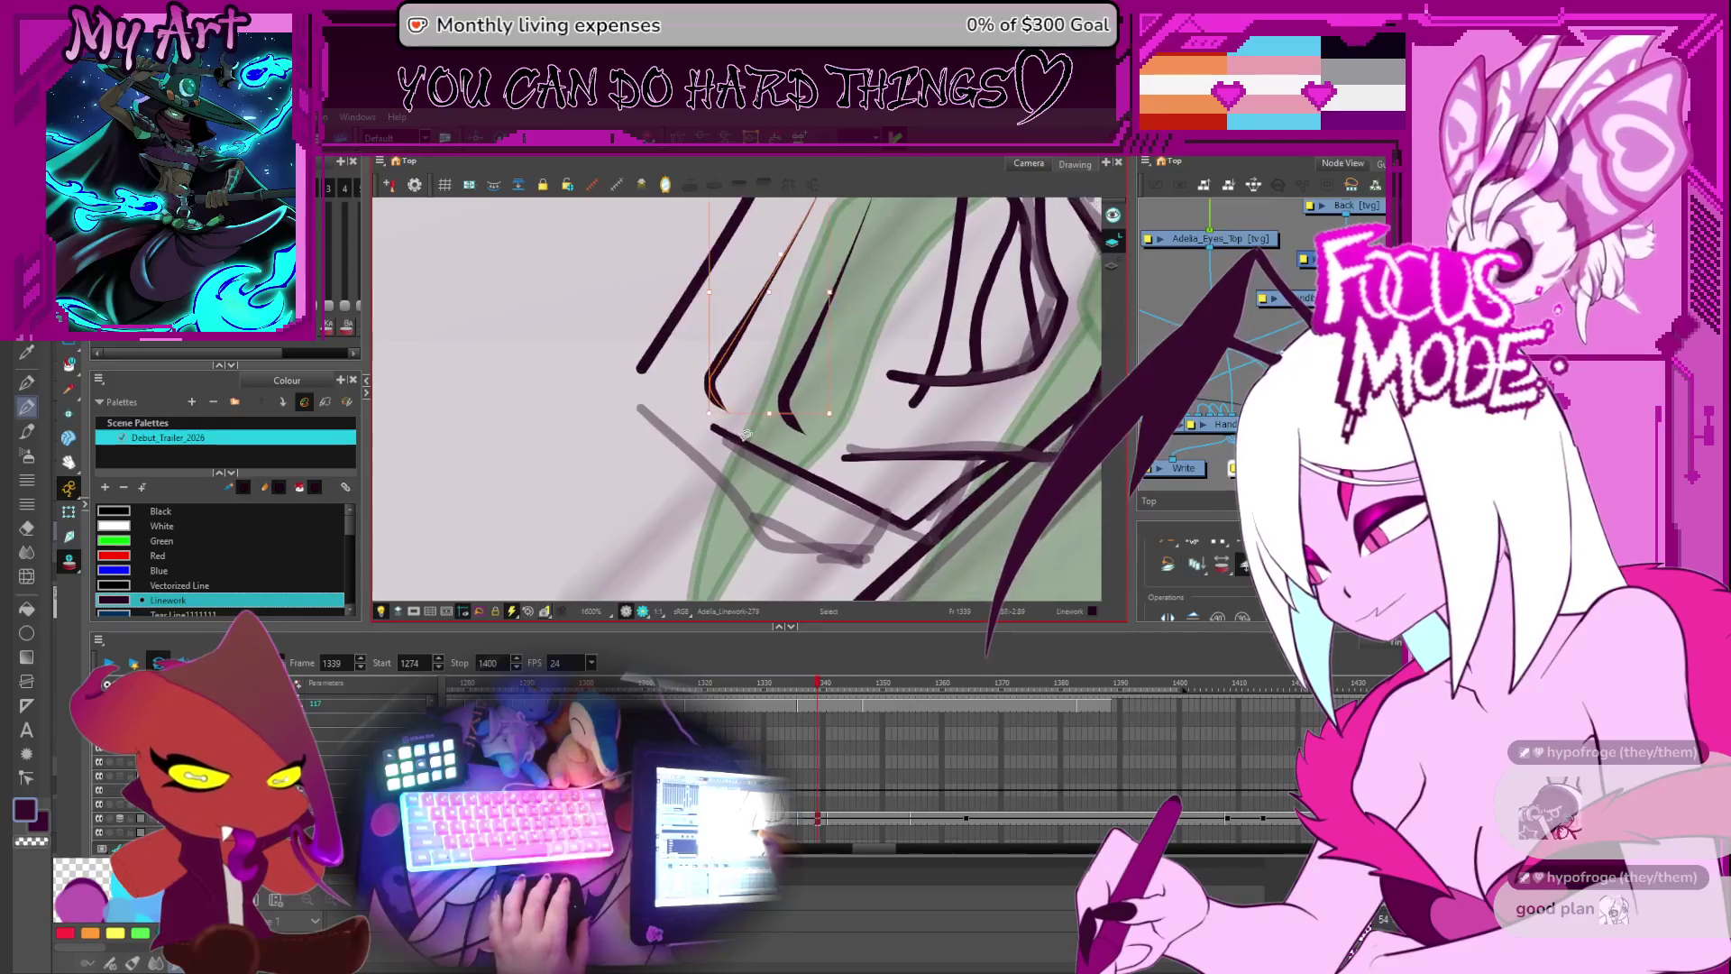
{"action": "key", "text": "alt+shift+q"}
{"action": "key", "text": "alt+q"}
{"action": "left_click", "coordinate": [766, 451]}
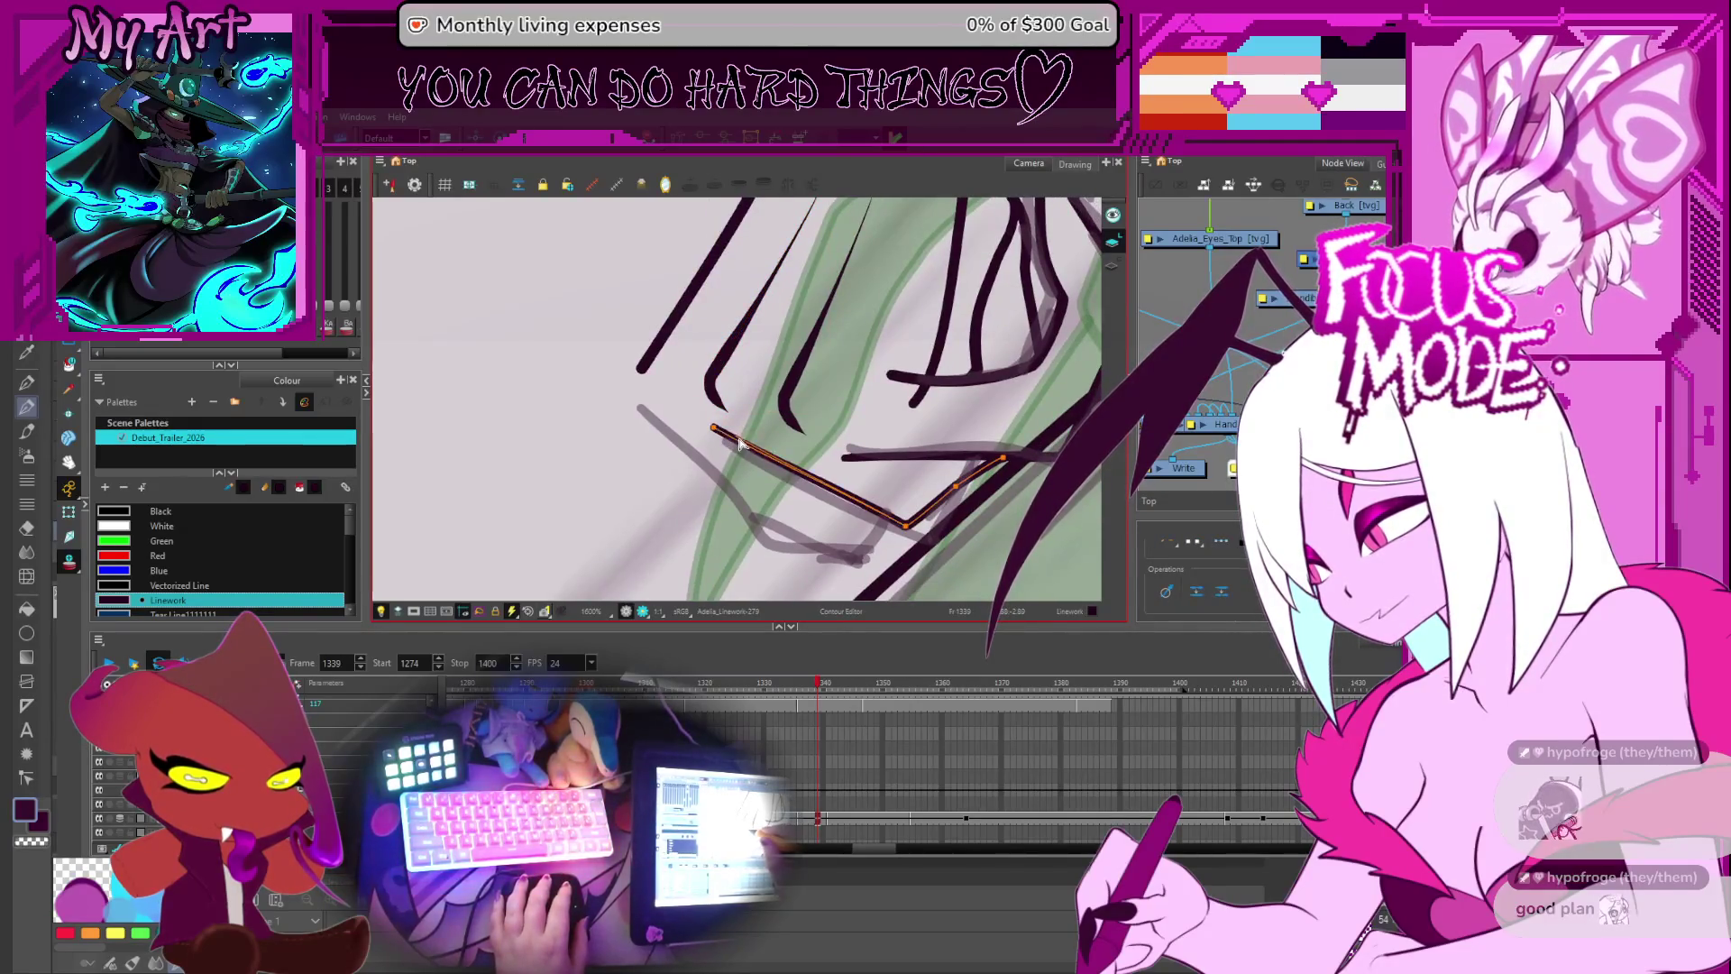
{"action": "left_click", "coordinate": [846, 458]}
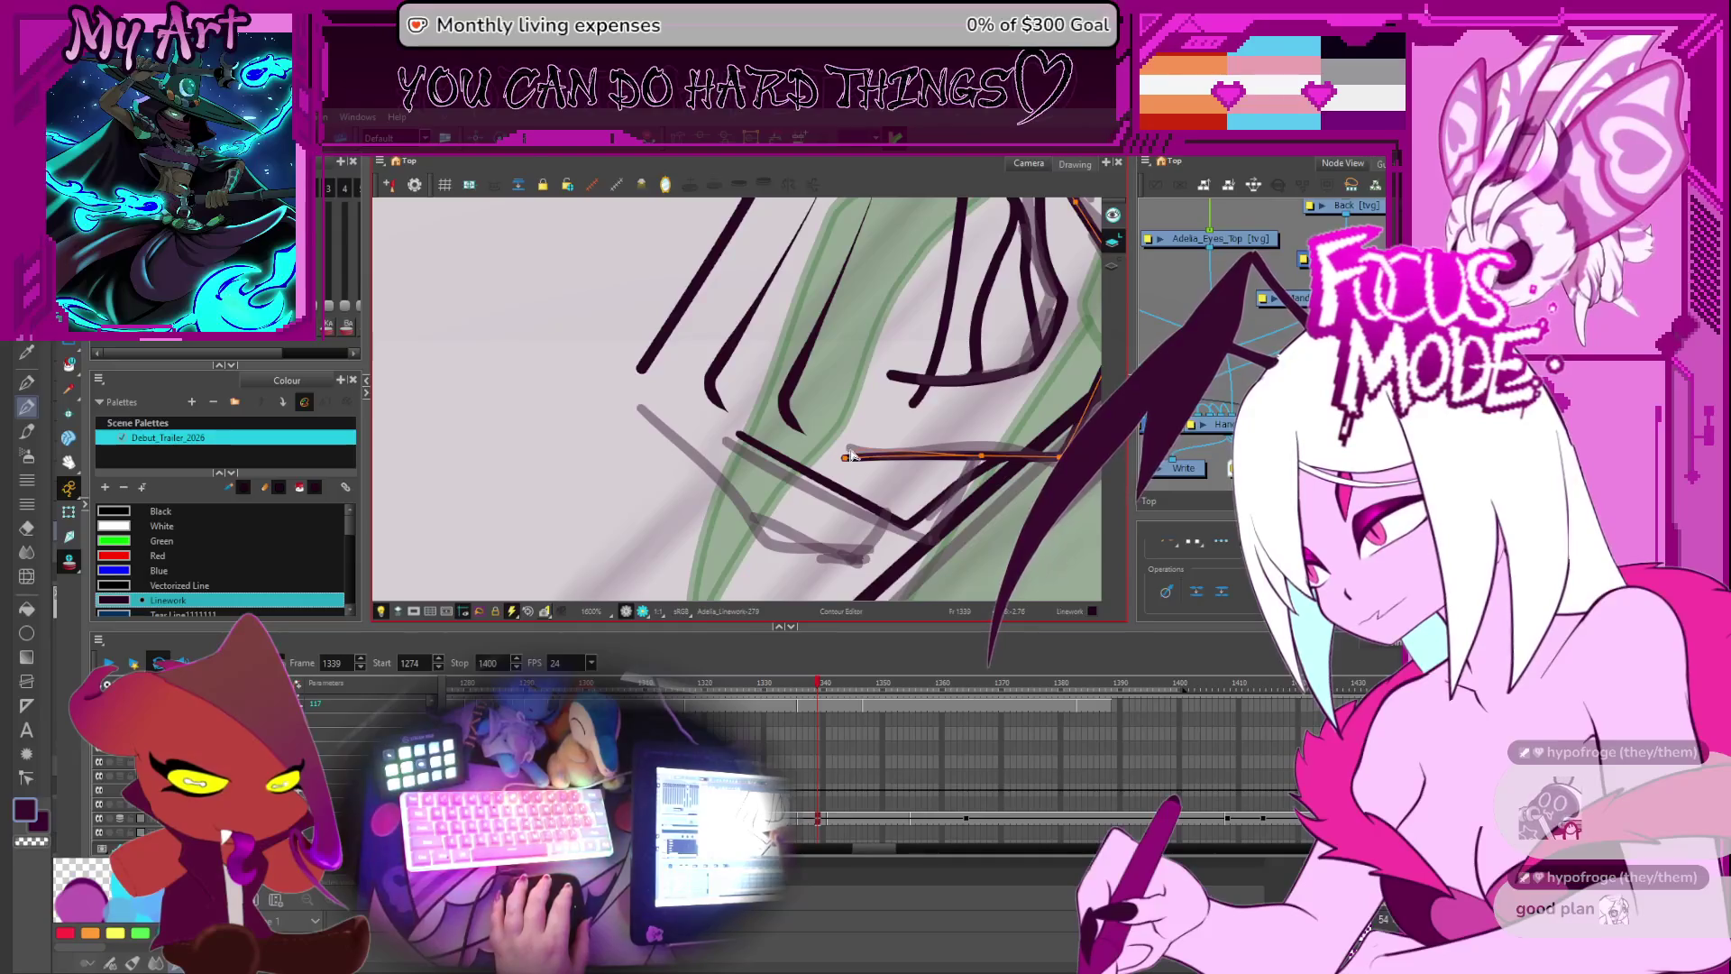
{"action": "key", "text": "alt+shift+q"}
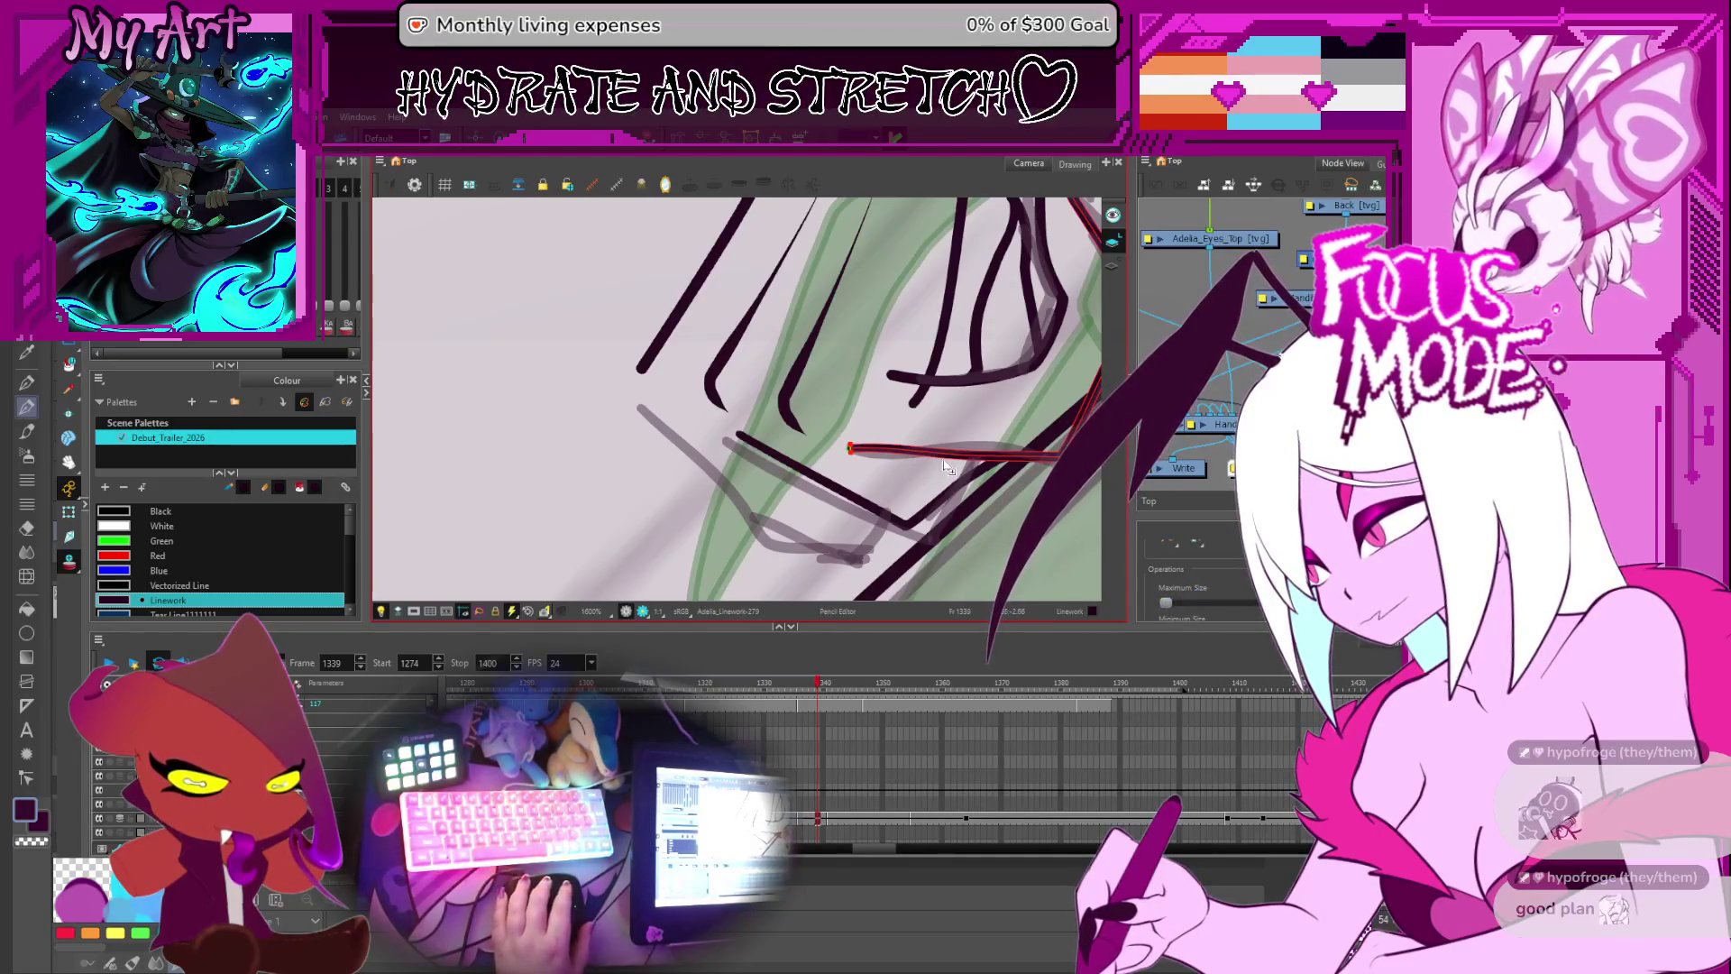
{"action": "scroll", "coordinate": [861, 403], "scroll_direction": "down", "scroll_amount": 3}
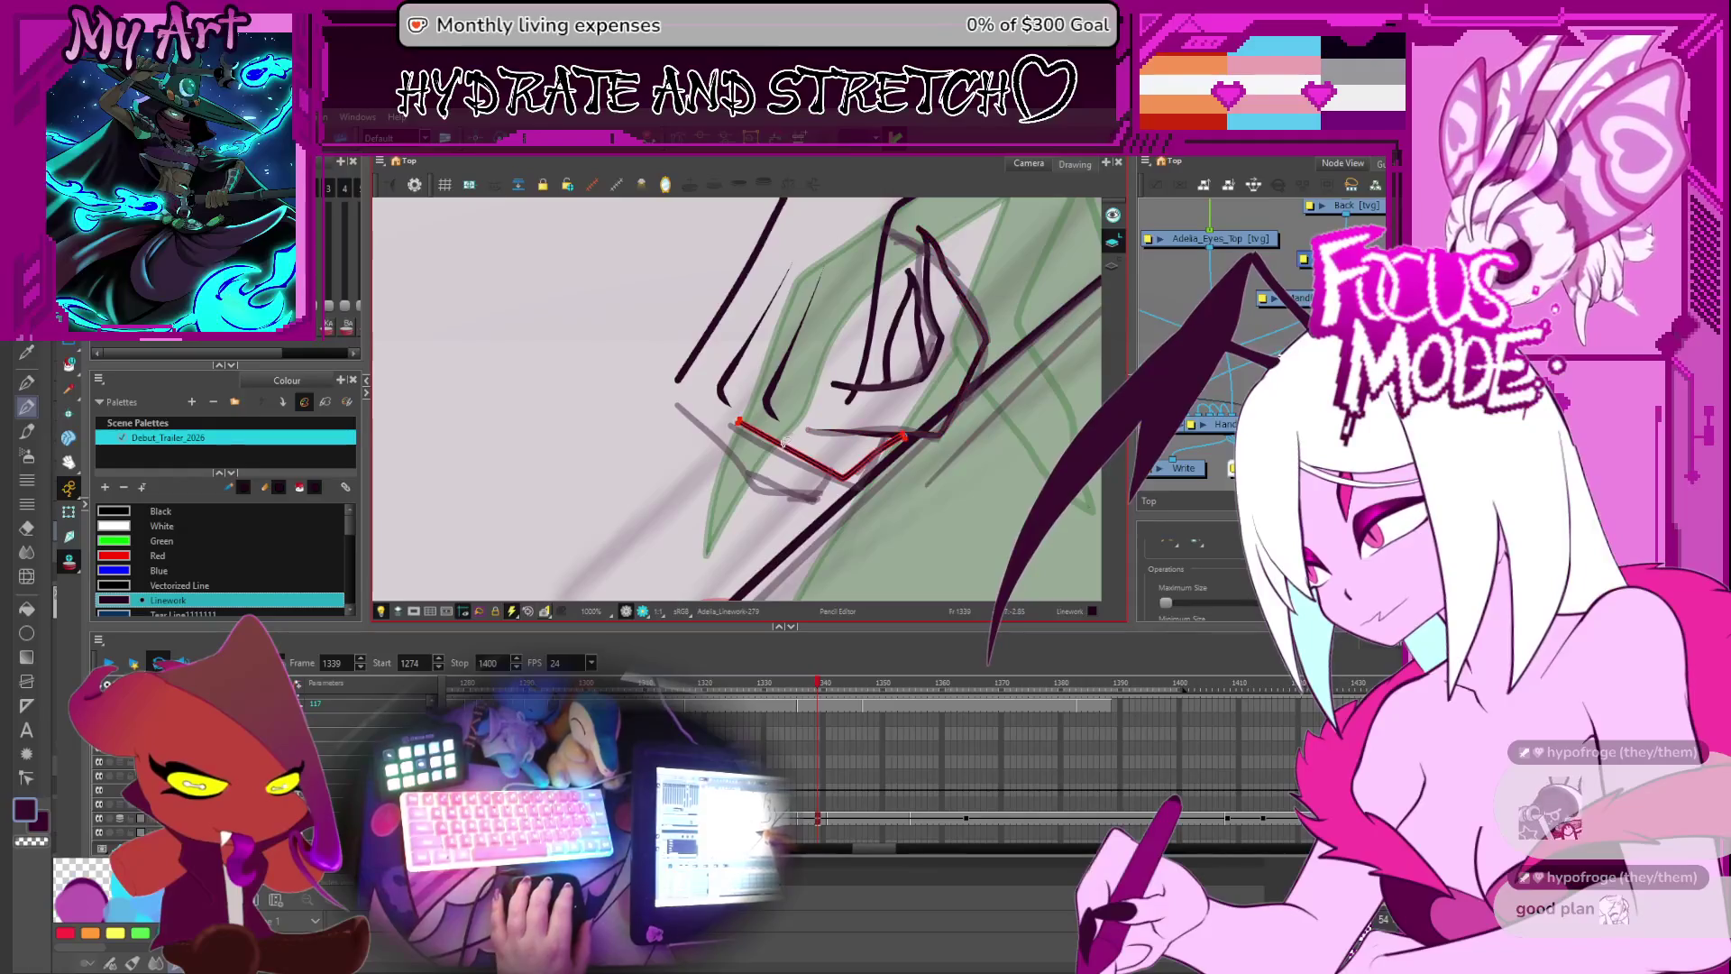
{"action": "left_click", "coordinate": [748, 433]}
{"action": "mouse_move", "coordinate": [752, 404]}
{"action": "left_mouse_down"}
{"action": "mouse_move", "coordinate": [854, 371]}
{"action": "mouse_move", "coordinate": [828, 353]}
{"action": "left_mouse_up"}
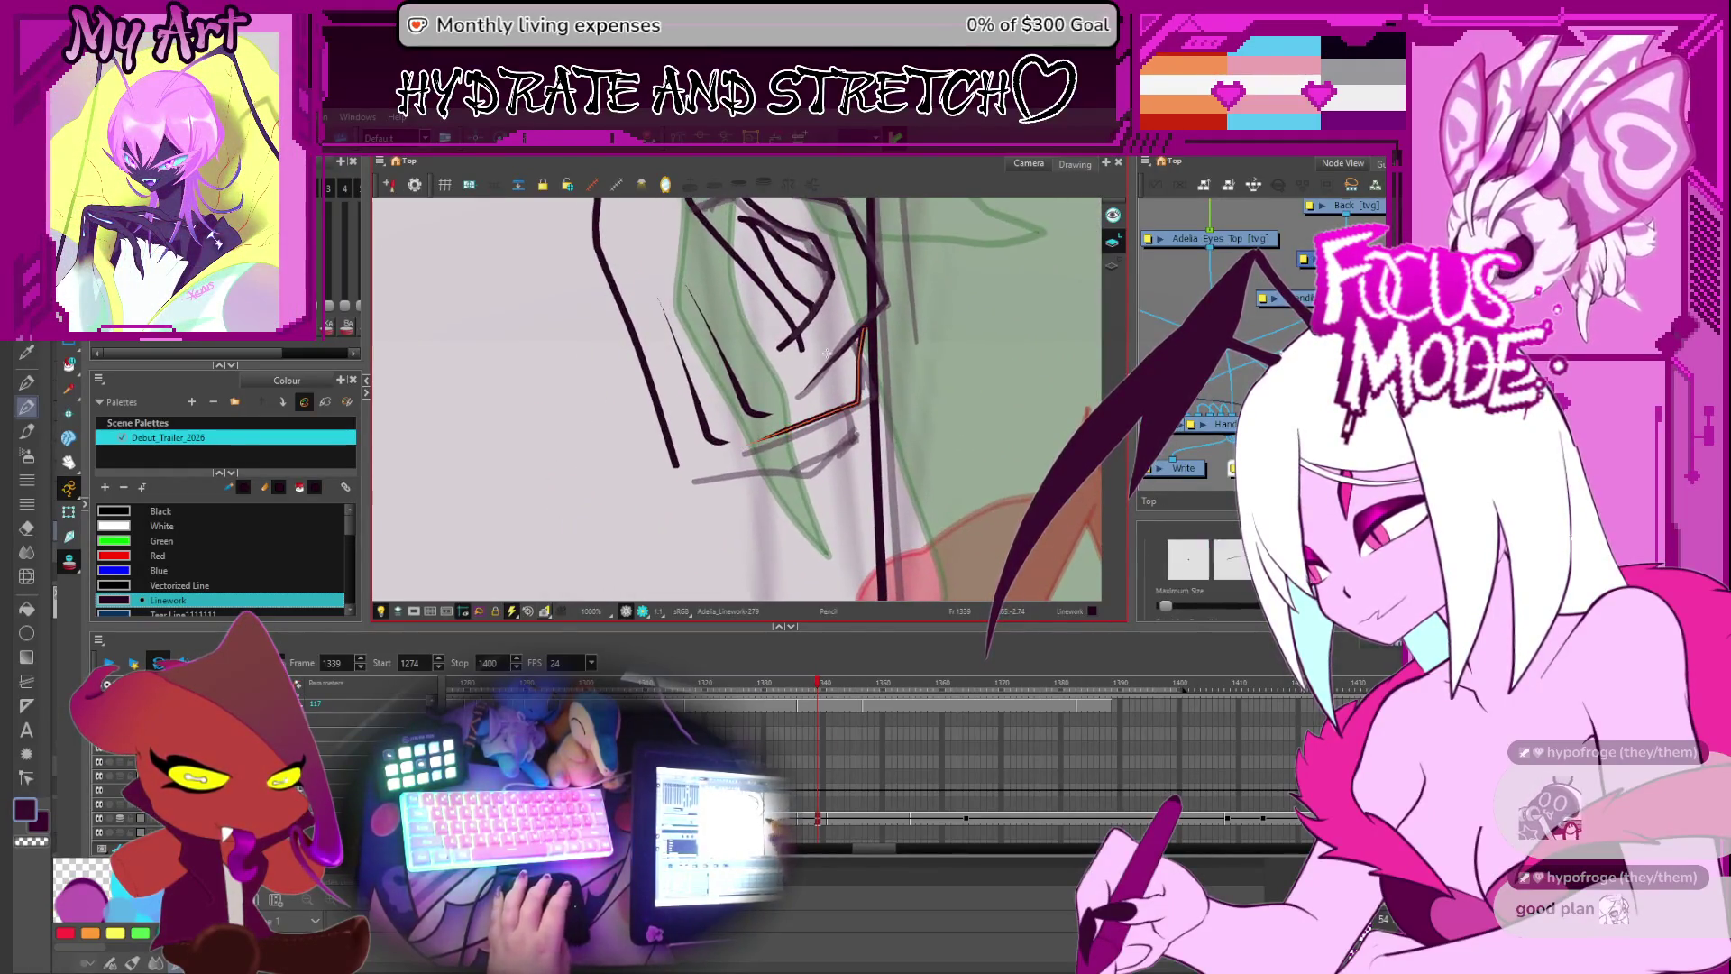
- Stretch the hand's long left stroke so its end forms a horizontal bottom edge
{"action": "key", "text": "alt+q"}
{"action": "left_click", "coordinate": [674, 462]}
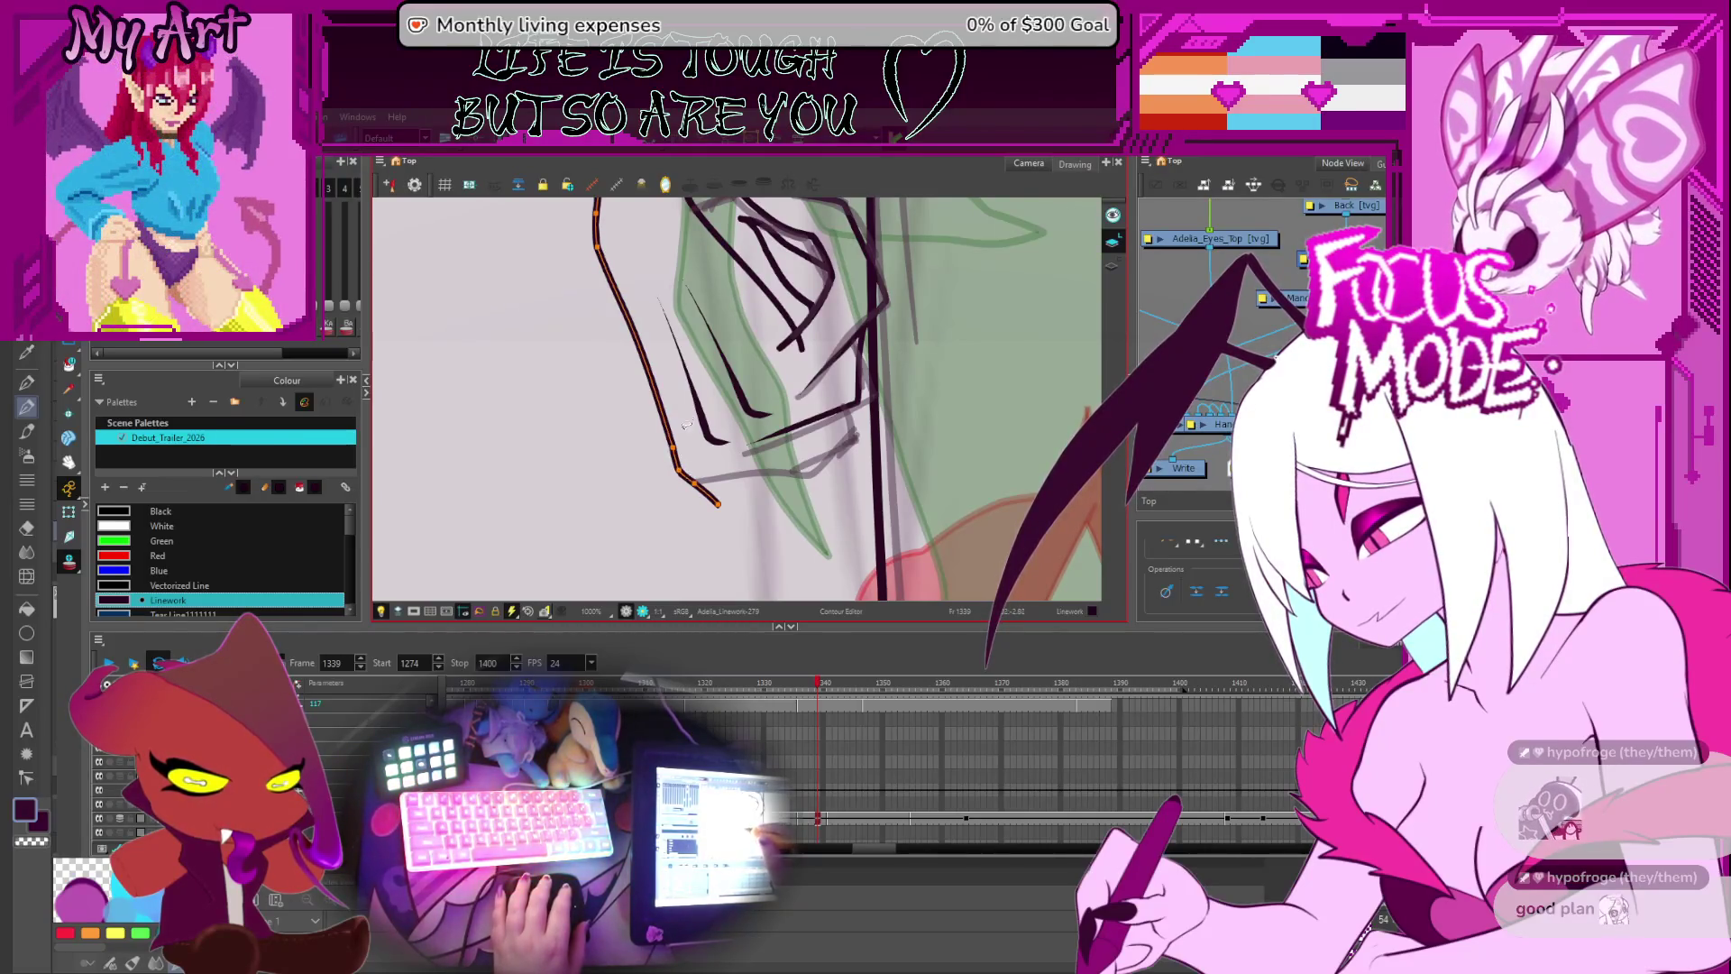
{"action": "mouse_move", "coordinate": [704, 501]}
{"action": "left_mouse_down"}
{"action": "mouse_move", "coordinate": [831, 462]}
{"action": "mouse_move", "coordinate": [845, 435]}
{"action": "mouse_move", "coordinate": [783, 468]}
{"action": "left_mouse_up"}
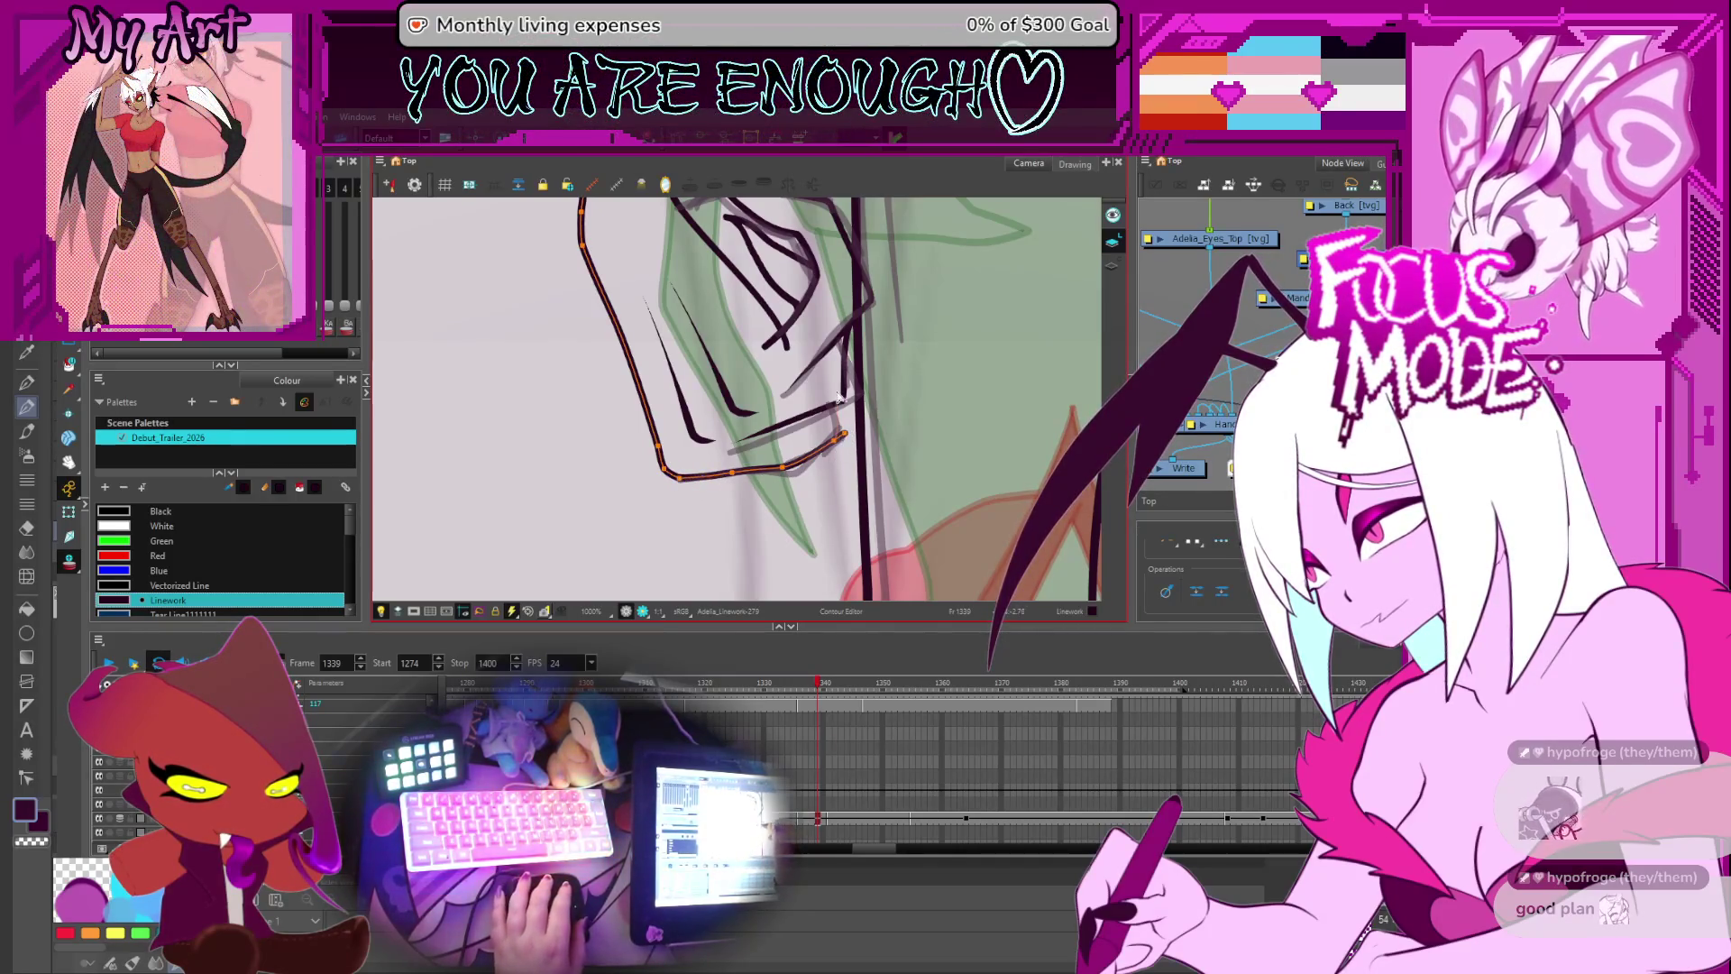
{"action": "left_click", "coordinate": [836, 438]}
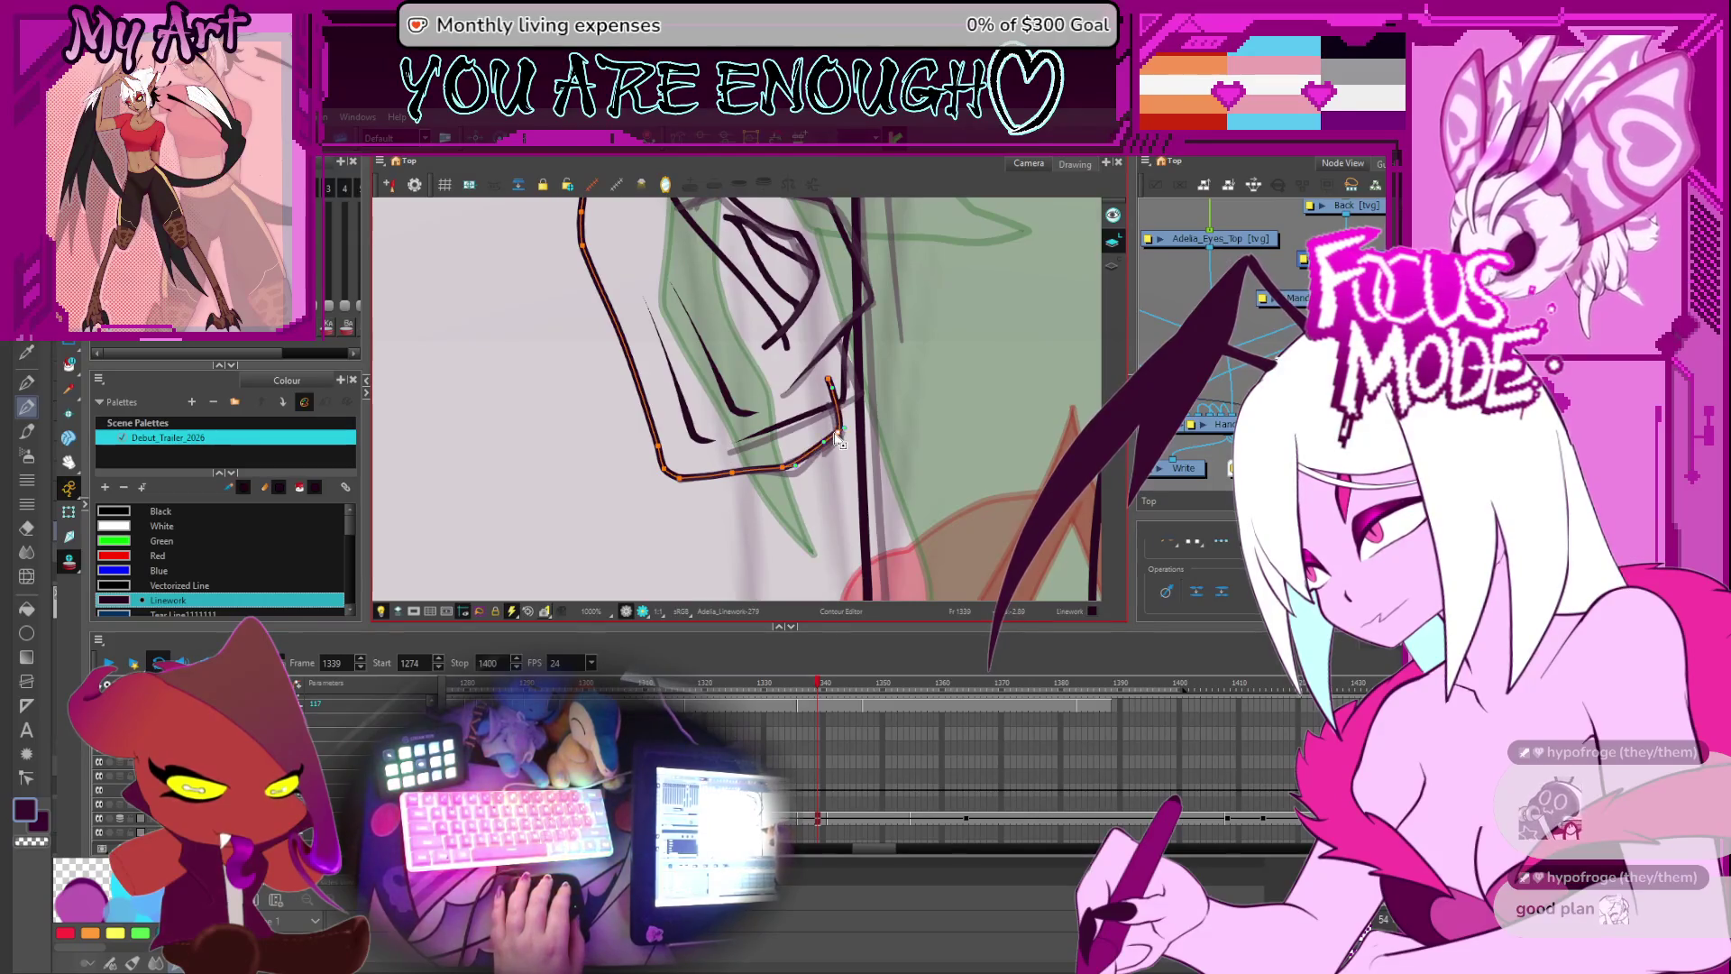
{"action": "key", "text": "alt+t"}
{"action": "scroll", "coordinate": [811, 414], "scroll_direction": "down", "scroll_amount": 1}
{"action": "scroll", "coordinate": [784, 433], "scroll_direction": "up", "scroll_amount": 3}
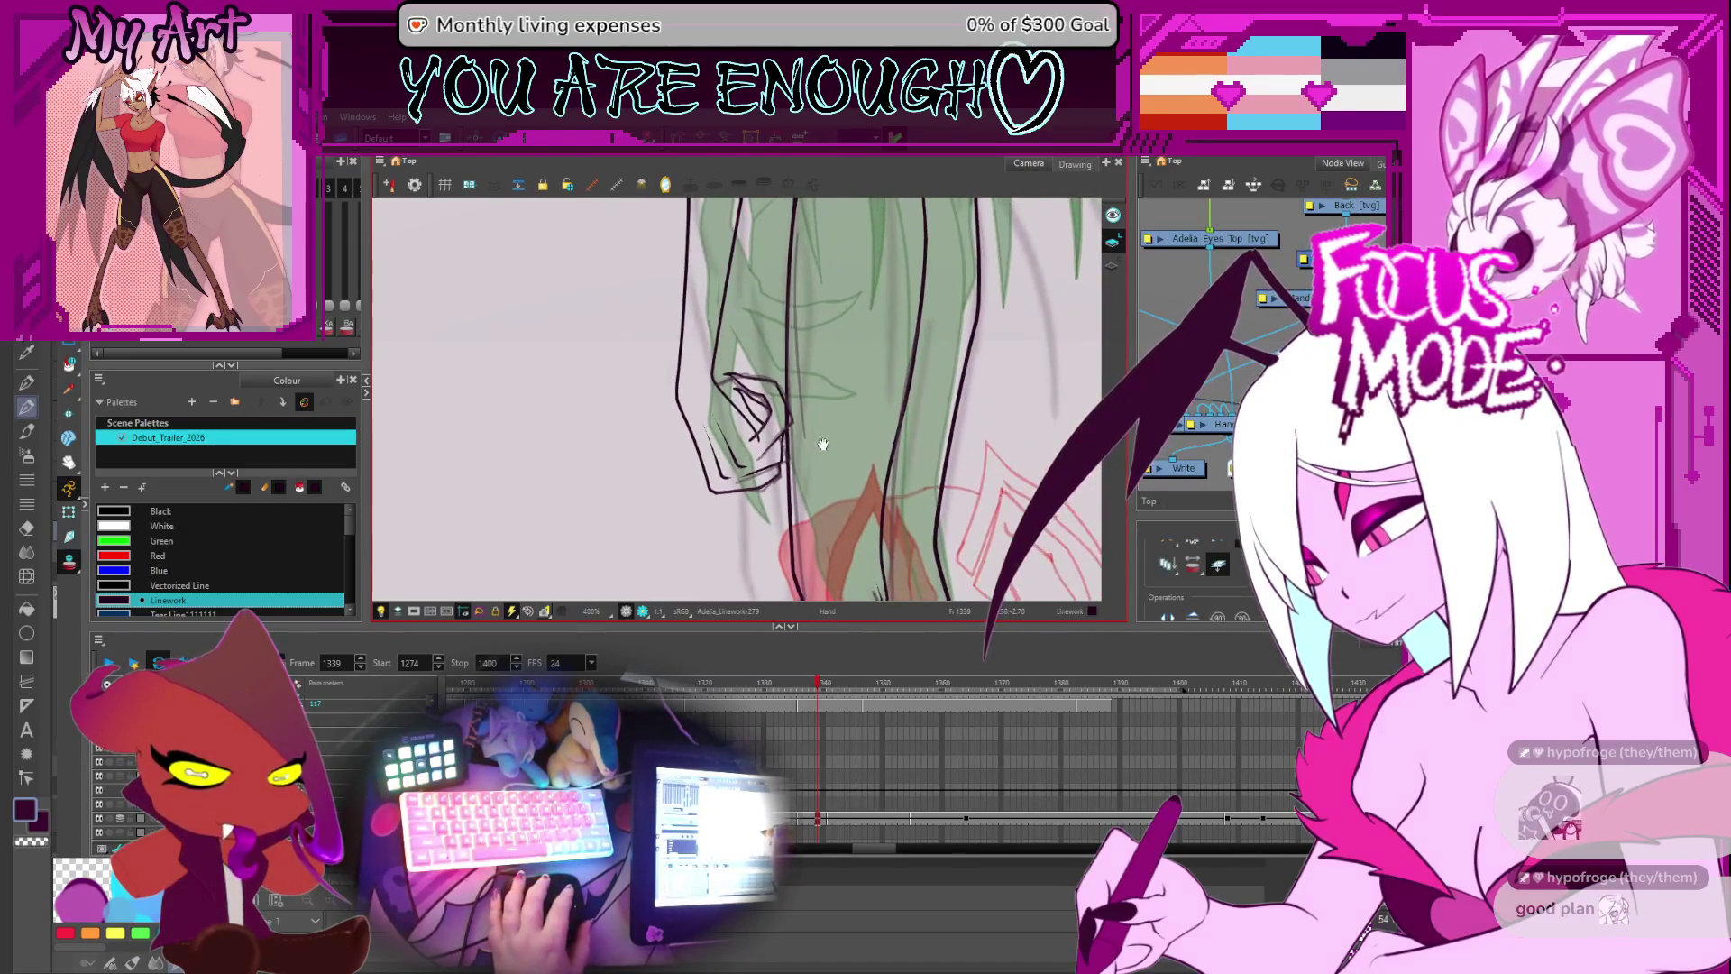
- Cut away the overlapping claw stroke tips and trim a short overshooting piece
{"action": "left_click_drag", "start_coordinate": [685, 424], "coordinate": [735, 525]}
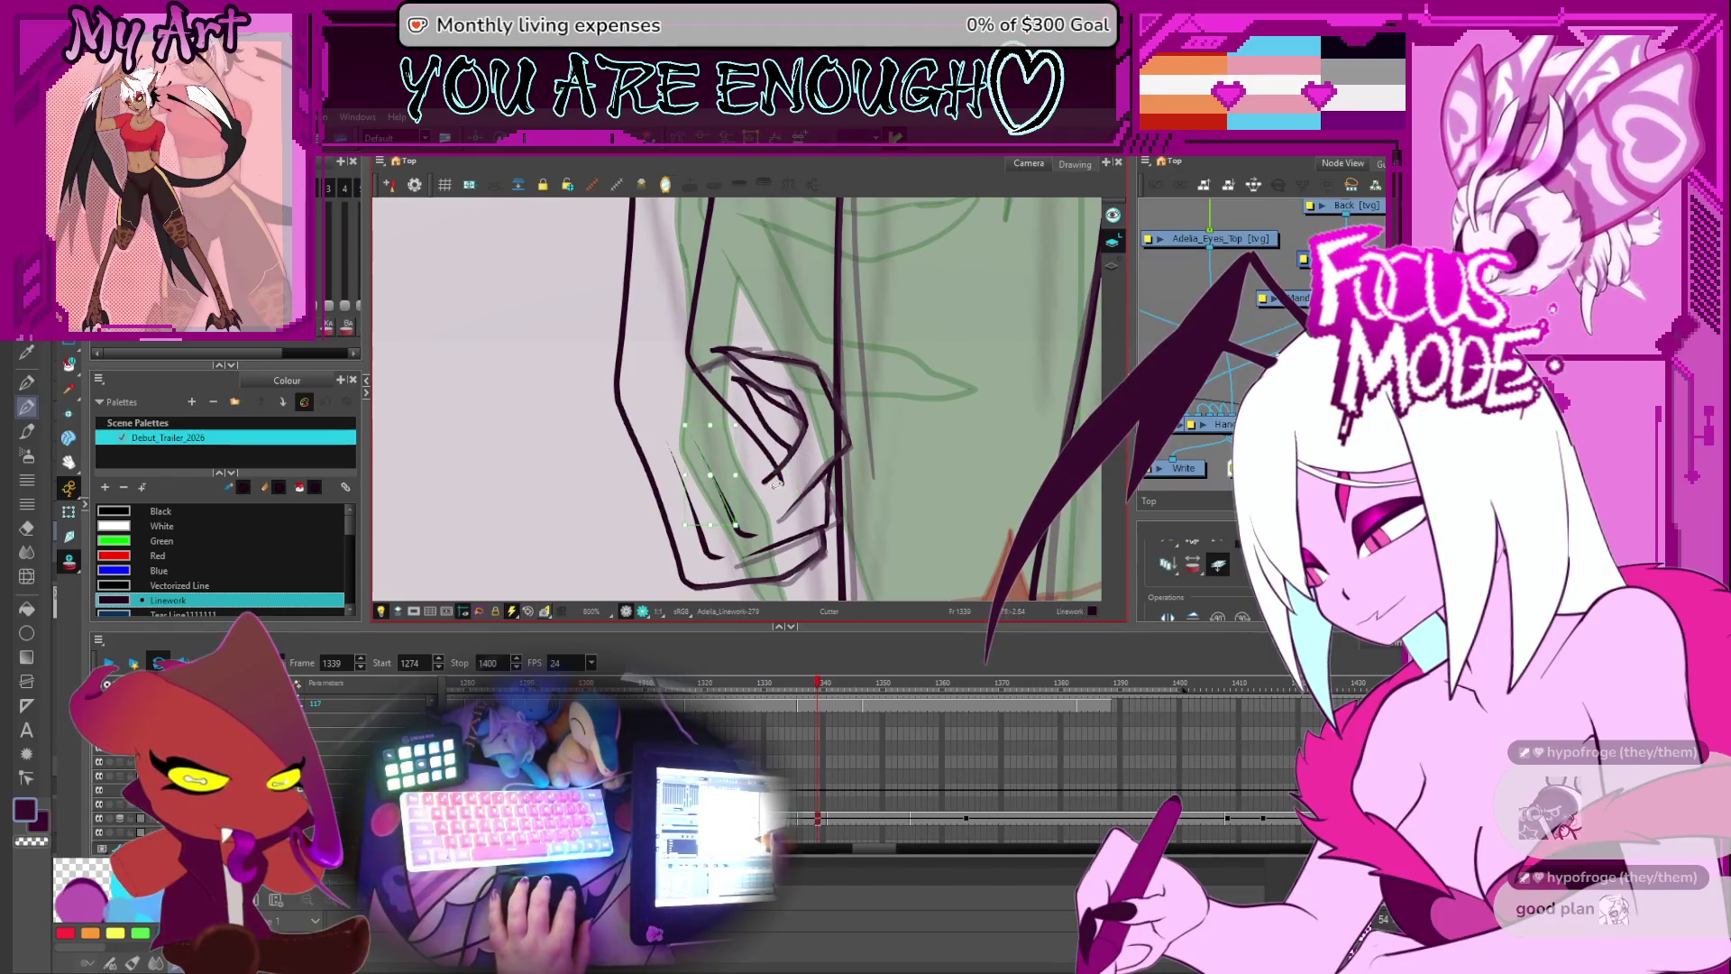
{"action": "left_click", "coordinate": [777, 481]}
{"action": "scroll", "coordinate": [797, 424], "scroll_direction": "up", "scroll_amount": 1}
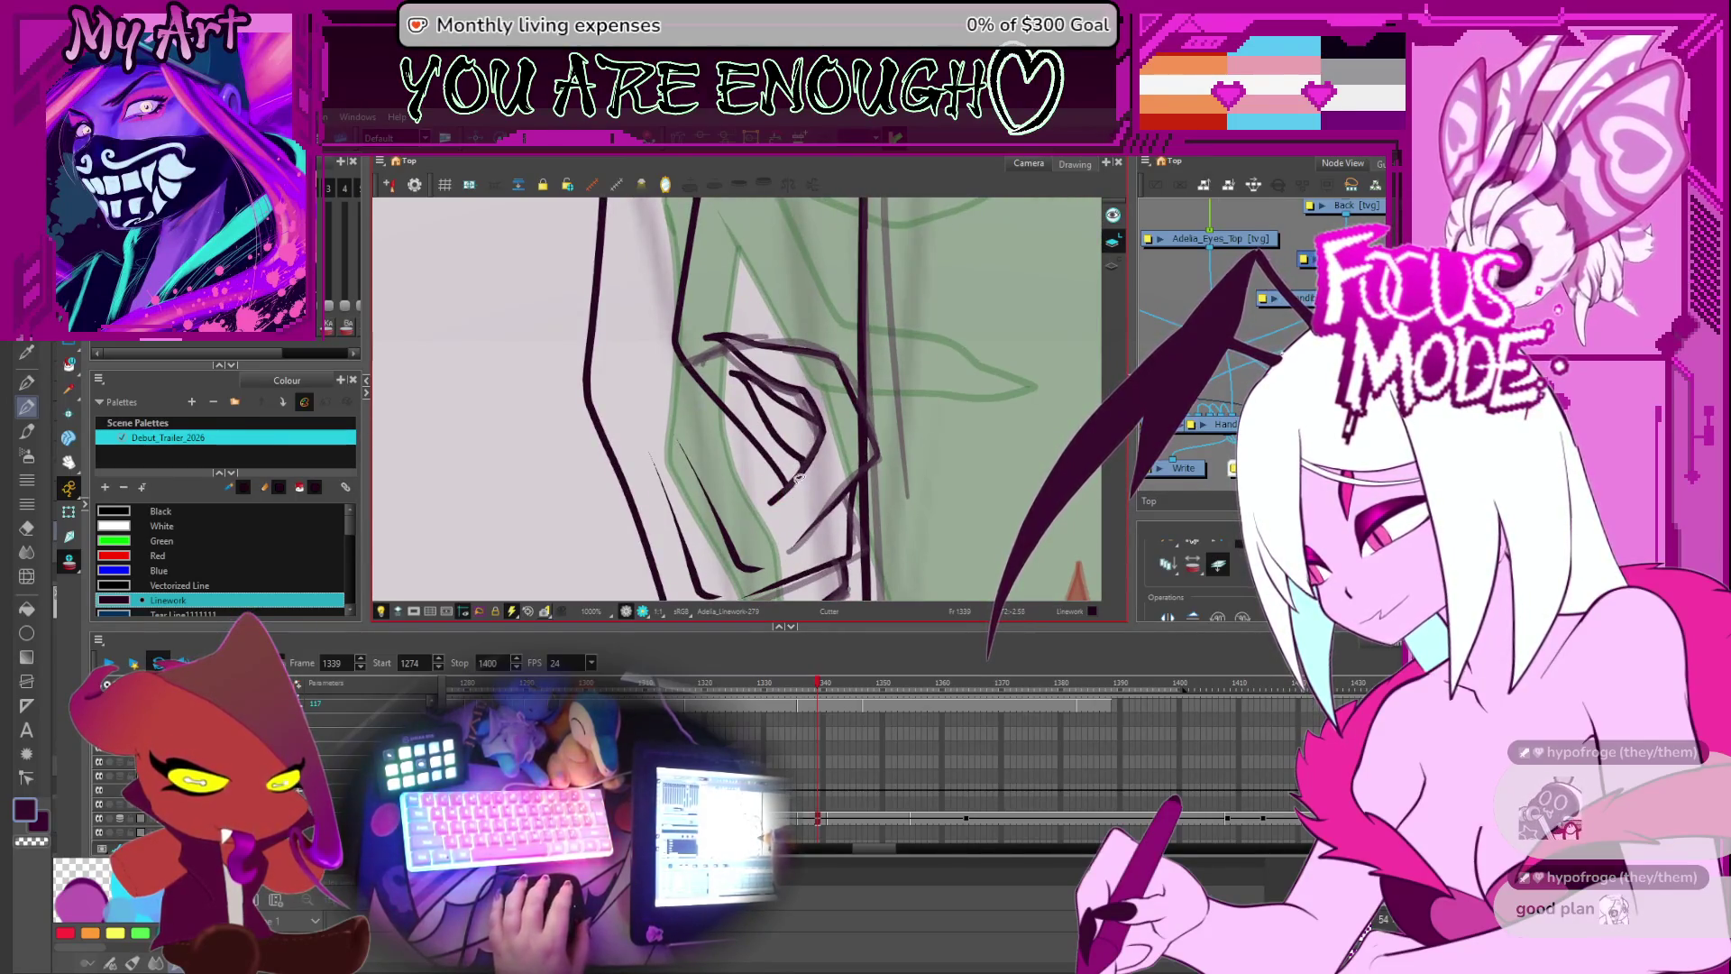
{"action": "key", "text": "alt+q"}
{"action": "left_click", "coordinate": [797, 479]}
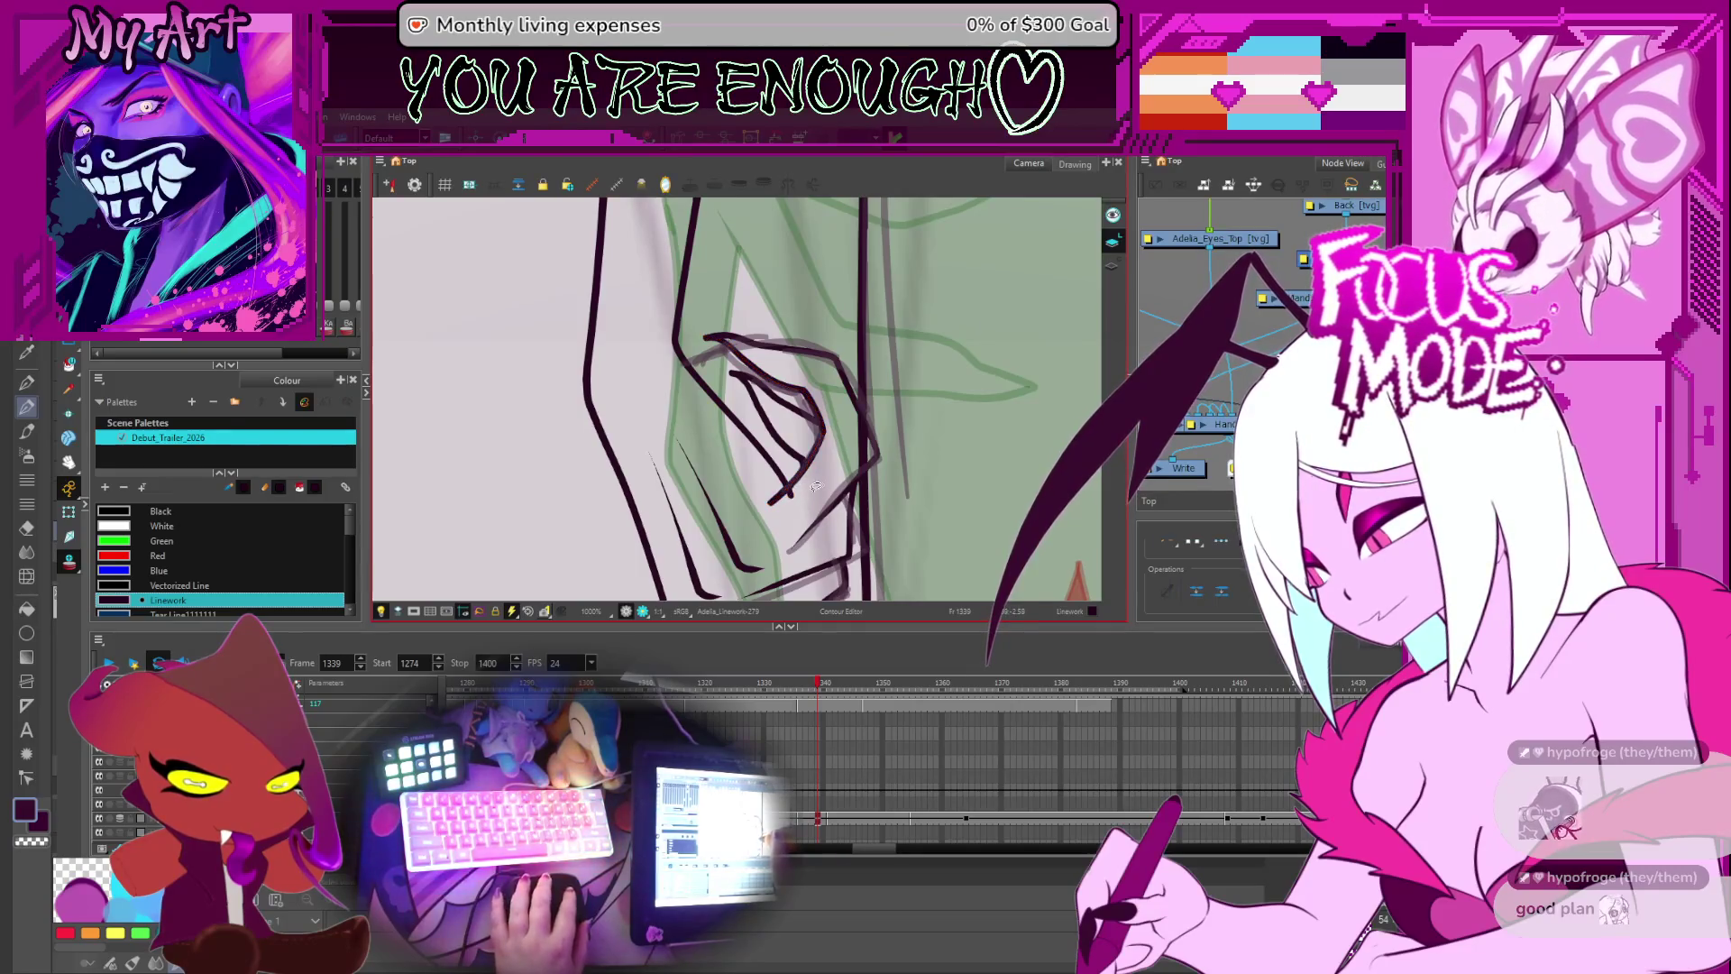
{"action": "key", "text": "alt+s"}
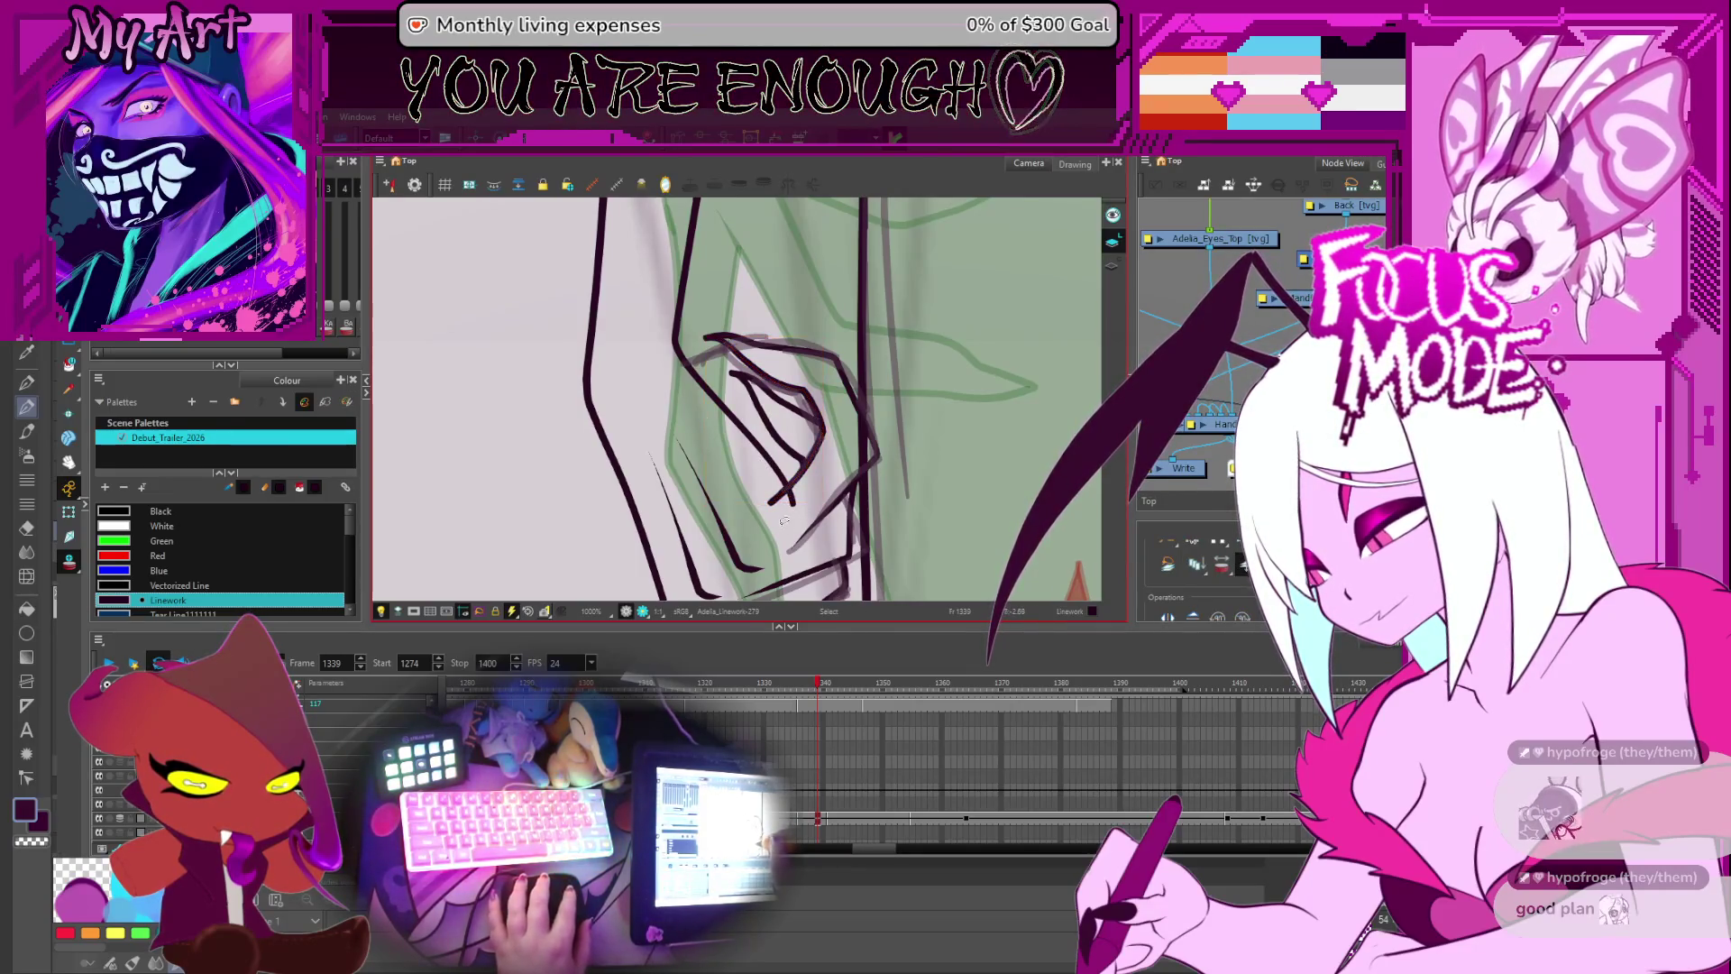
{"action": "key", "text": "alt+t"}
{"action": "left_click_drag", "start_coordinate": [784, 521], "coordinate": [767, 469]}
{"action": "key", "text": "shift+alt+q"}
{"action": "left_click", "coordinate": [792, 496]}
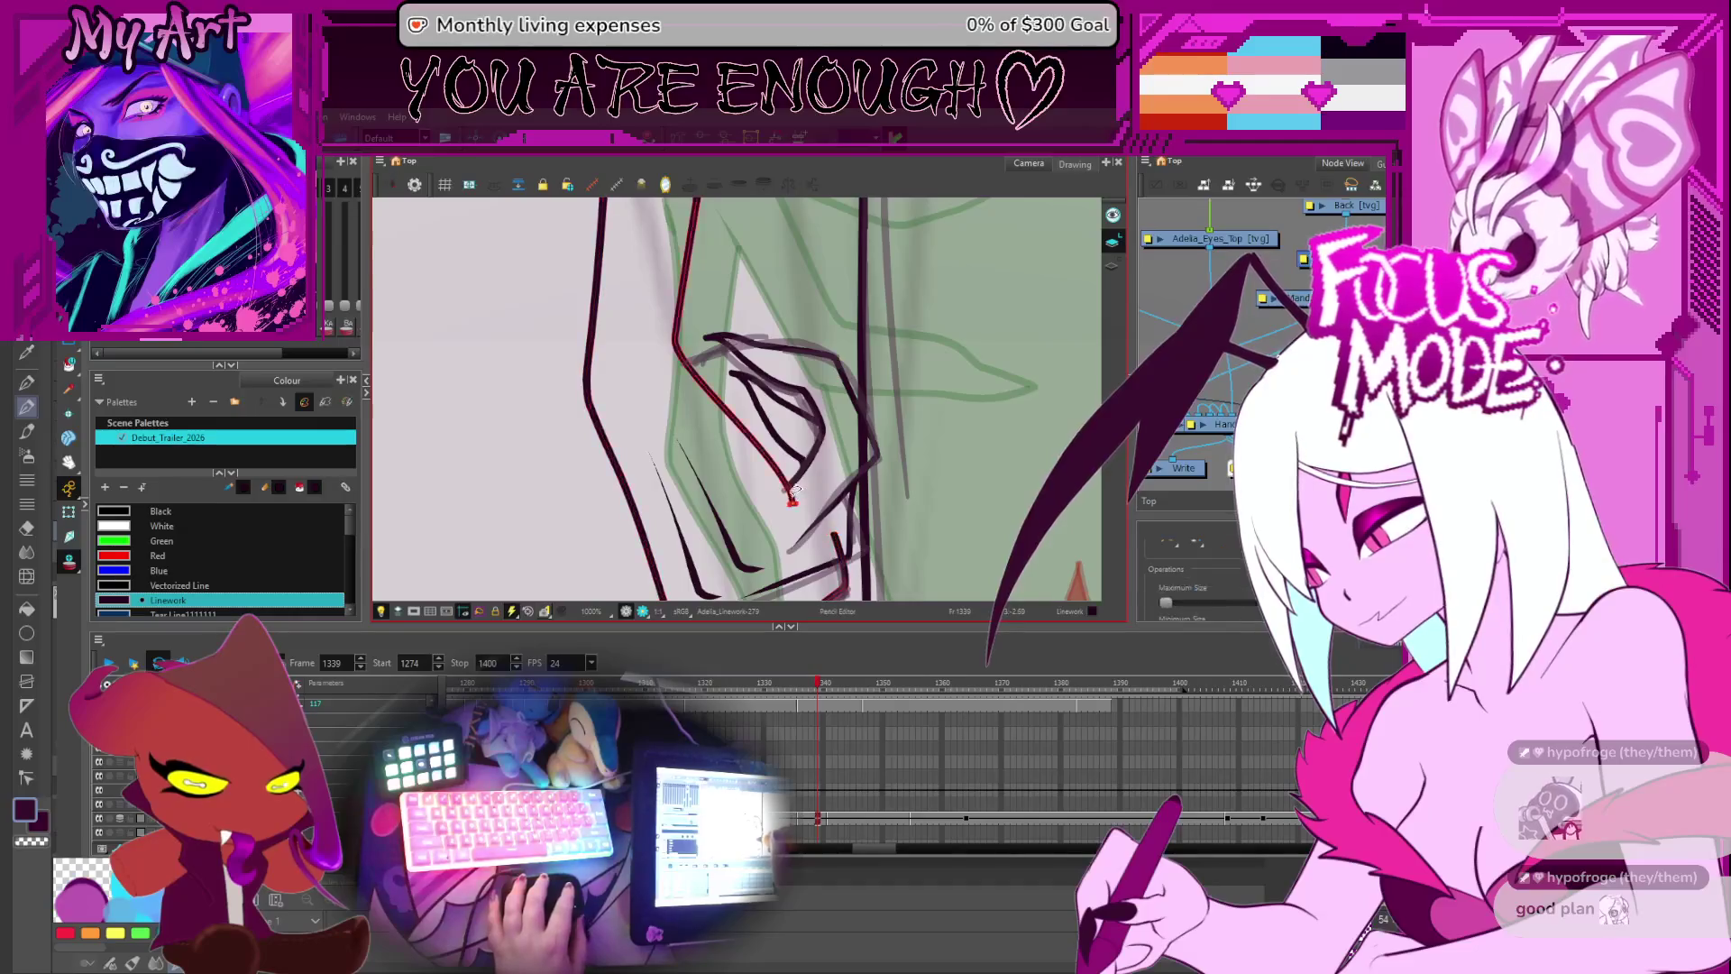
- Reshape the lower tip of a claw stroke with the Contour Editor
{"action": "key", "text": "2"}
{"action": "key", "text": "2"}
{"action": "key", "text": "2"}
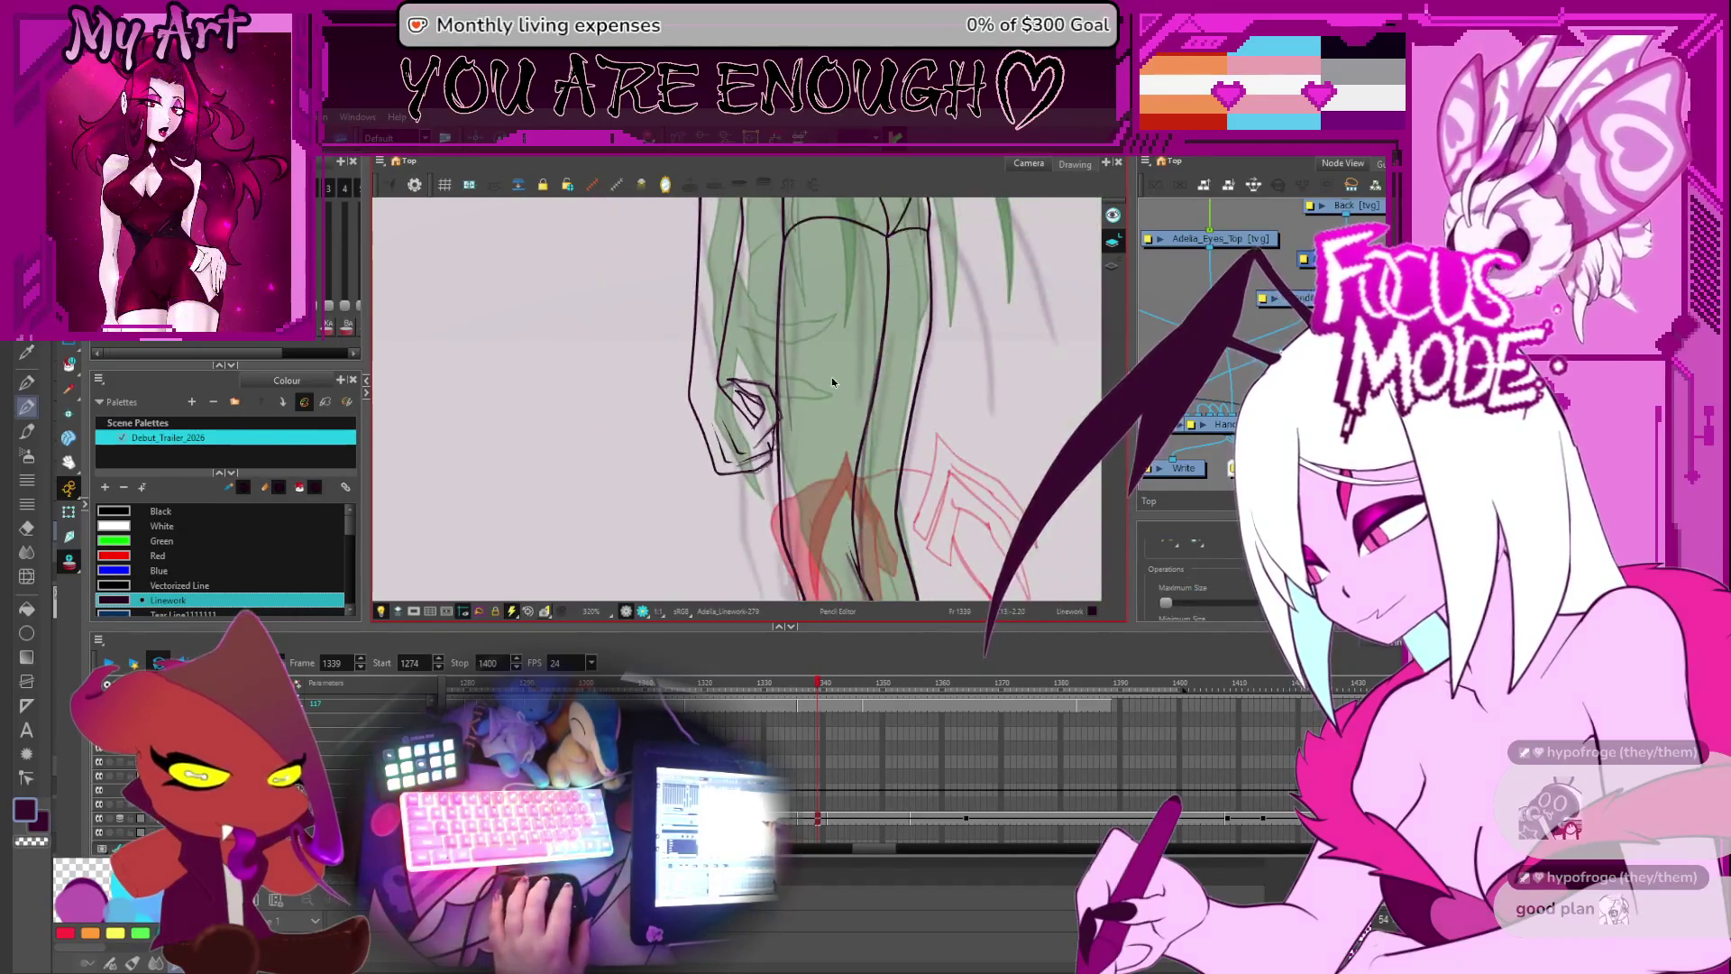
{"action": "key", "text": "2"}
{"action": "key", "text": "2"}
{"action": "mouse_move", "coordinate": [847, 396]}
{"action": "left_mouse_down"}
{"action": "mouse_move", "coordinate": [872, 383]}
{"action": "mouse_move", "coordinate": [852, 446]}
{"action": "mouse_move", "coordinate": [851, 430]}
{"action": "mouse_move", "coordinate": [766, 415]}
{"action": "mouse_move", "coordinate": [775, 426]}
{"action": "left_mouse_up"}
{"action": "key", "text": "1"}
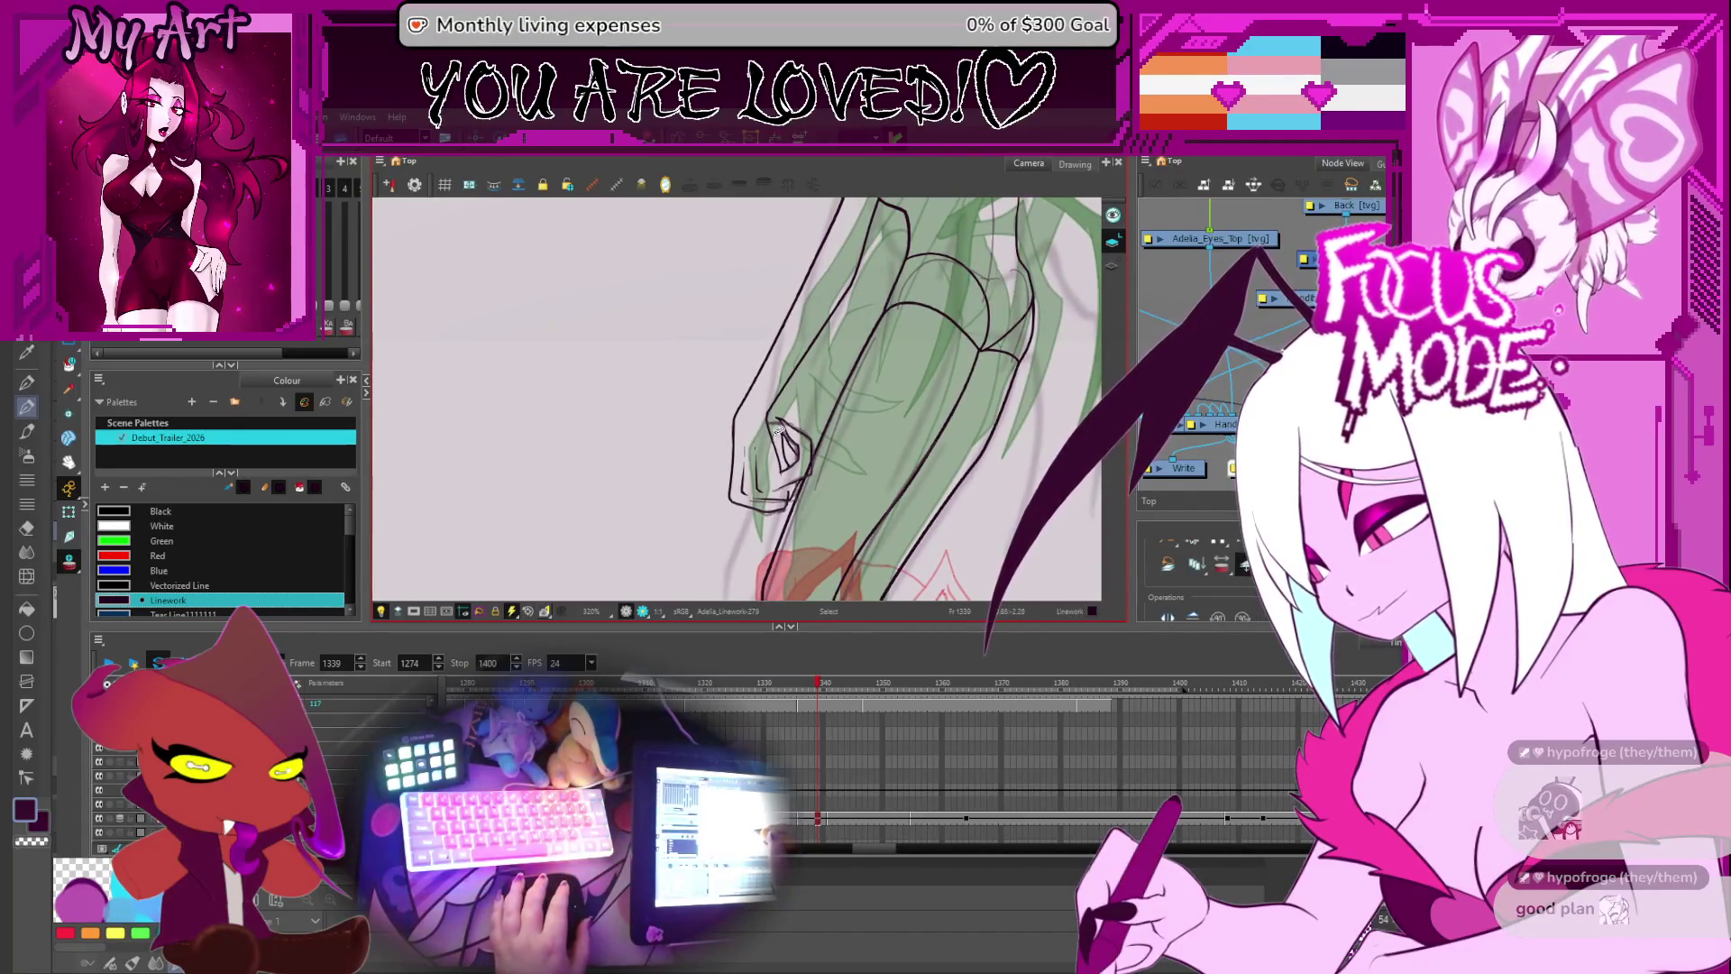
{"action": "key", "text": "2"}
{"action": "key", "text": "alt+q"}
{"action": "left_click", "coordinate": [777, 433]}
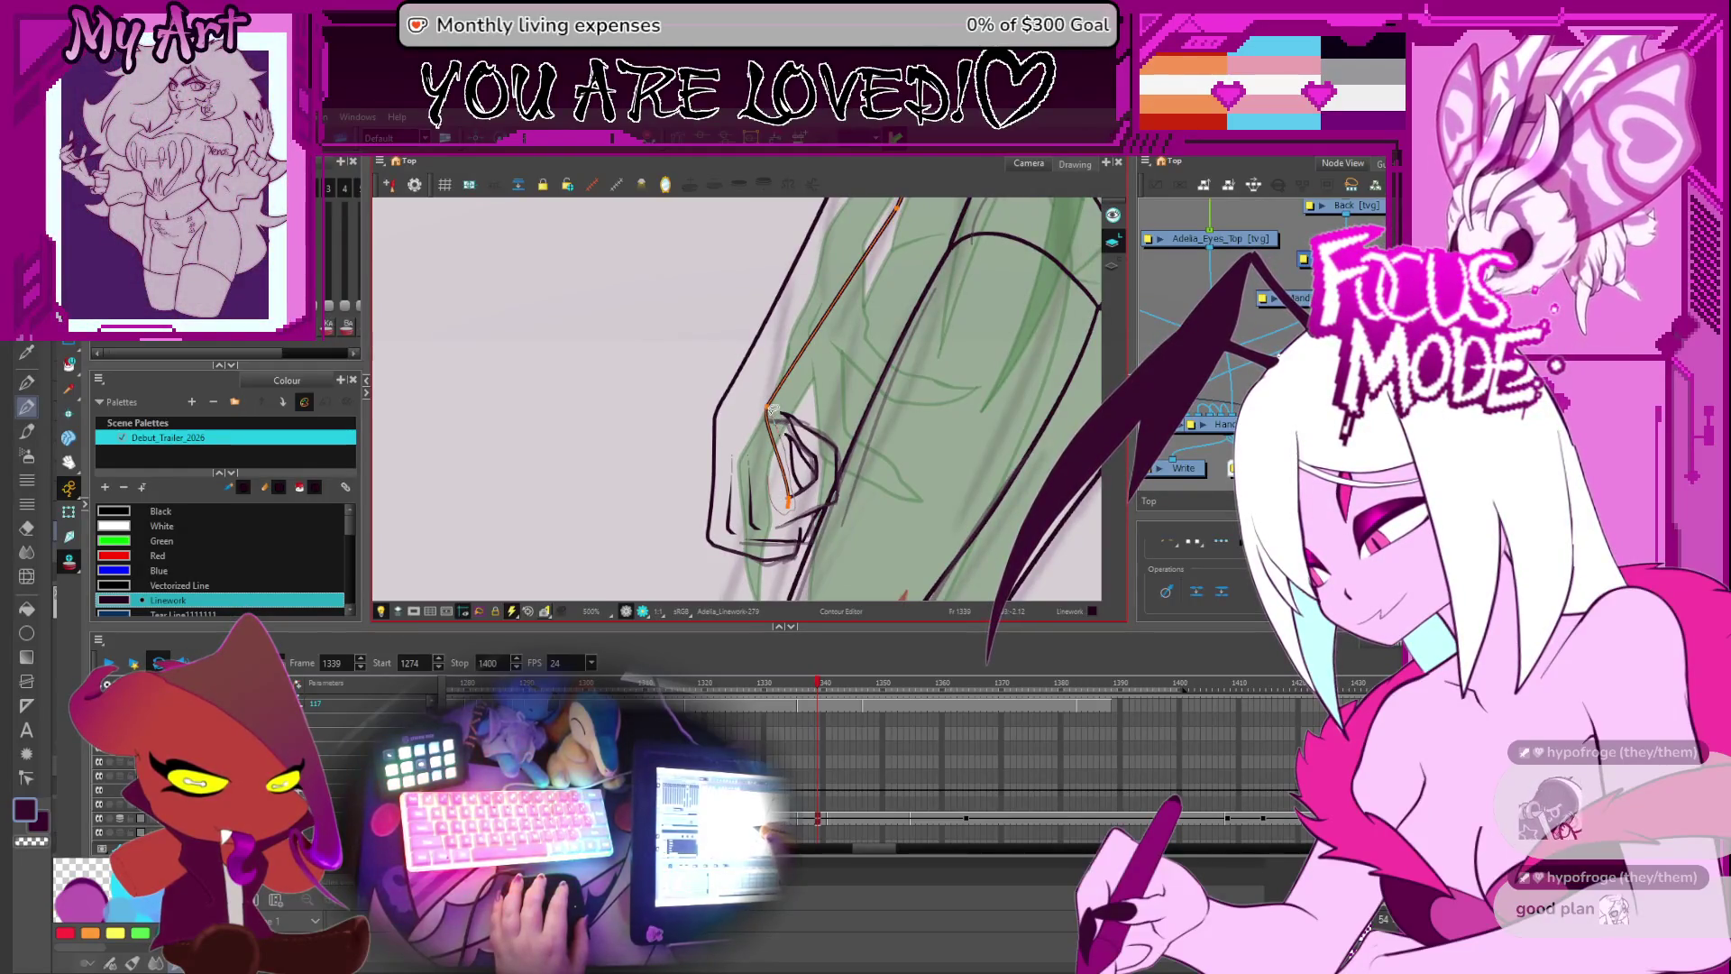
{"action": "key", "text": "2"}
{"action": "key", "text": "2"}
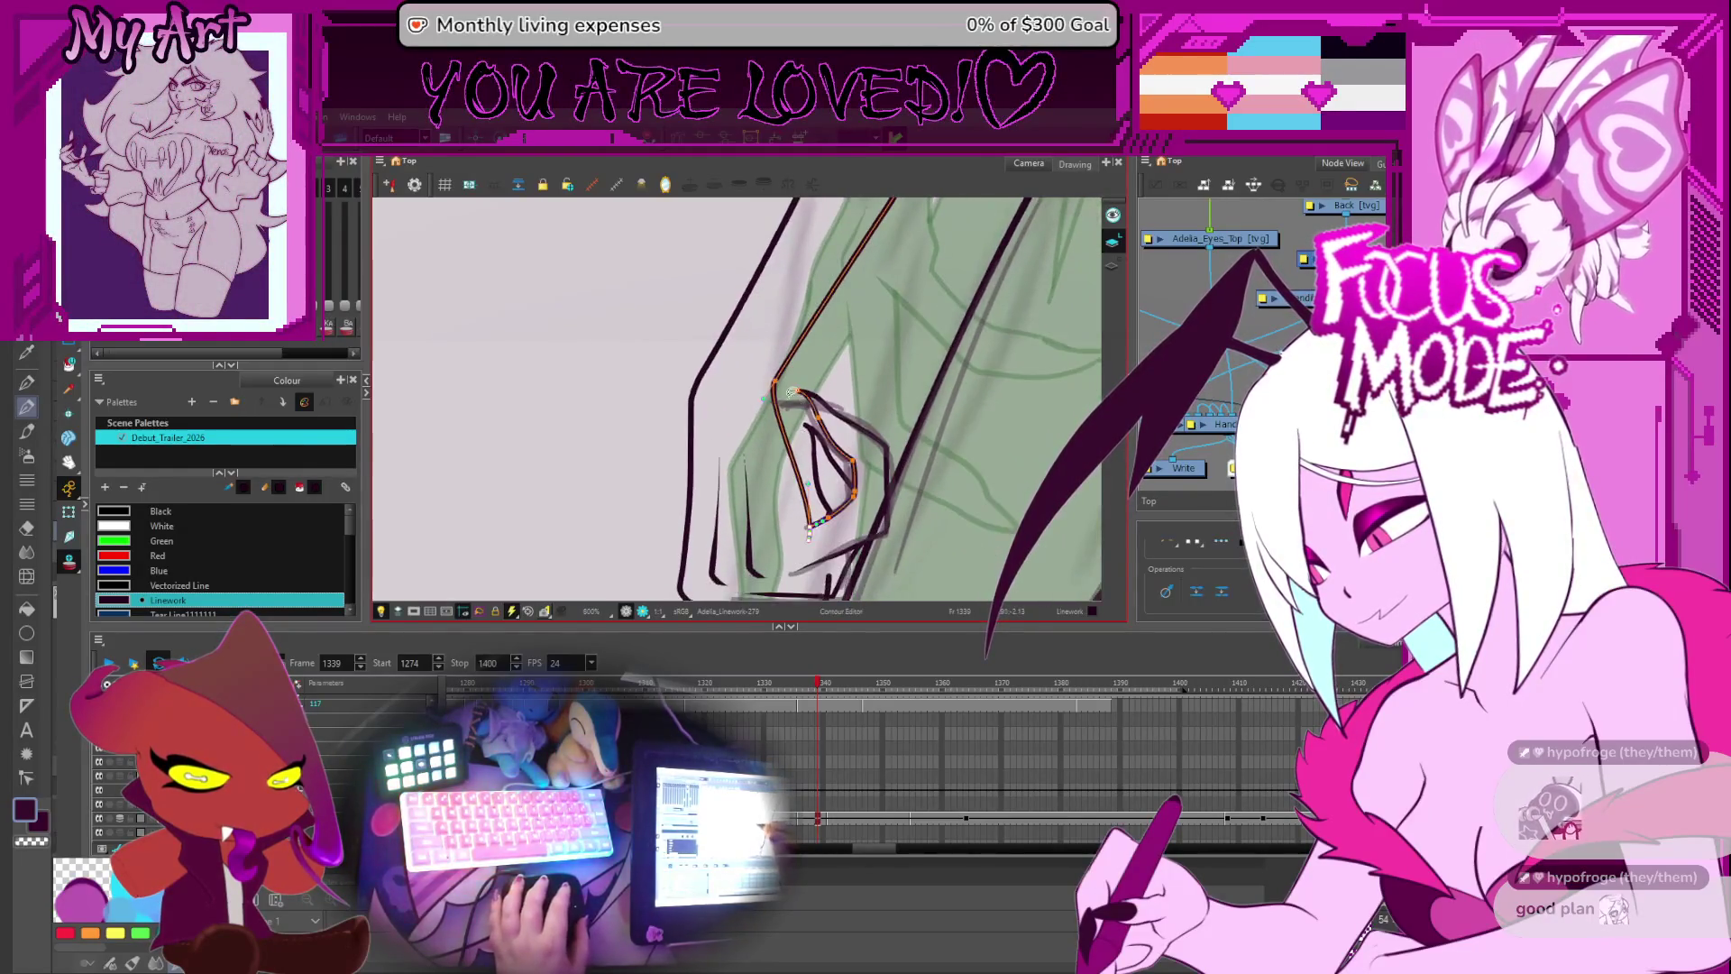
{"action": "left_click_drag", "start_coordinate": [805, 541], "coordinate": [797, 536]}
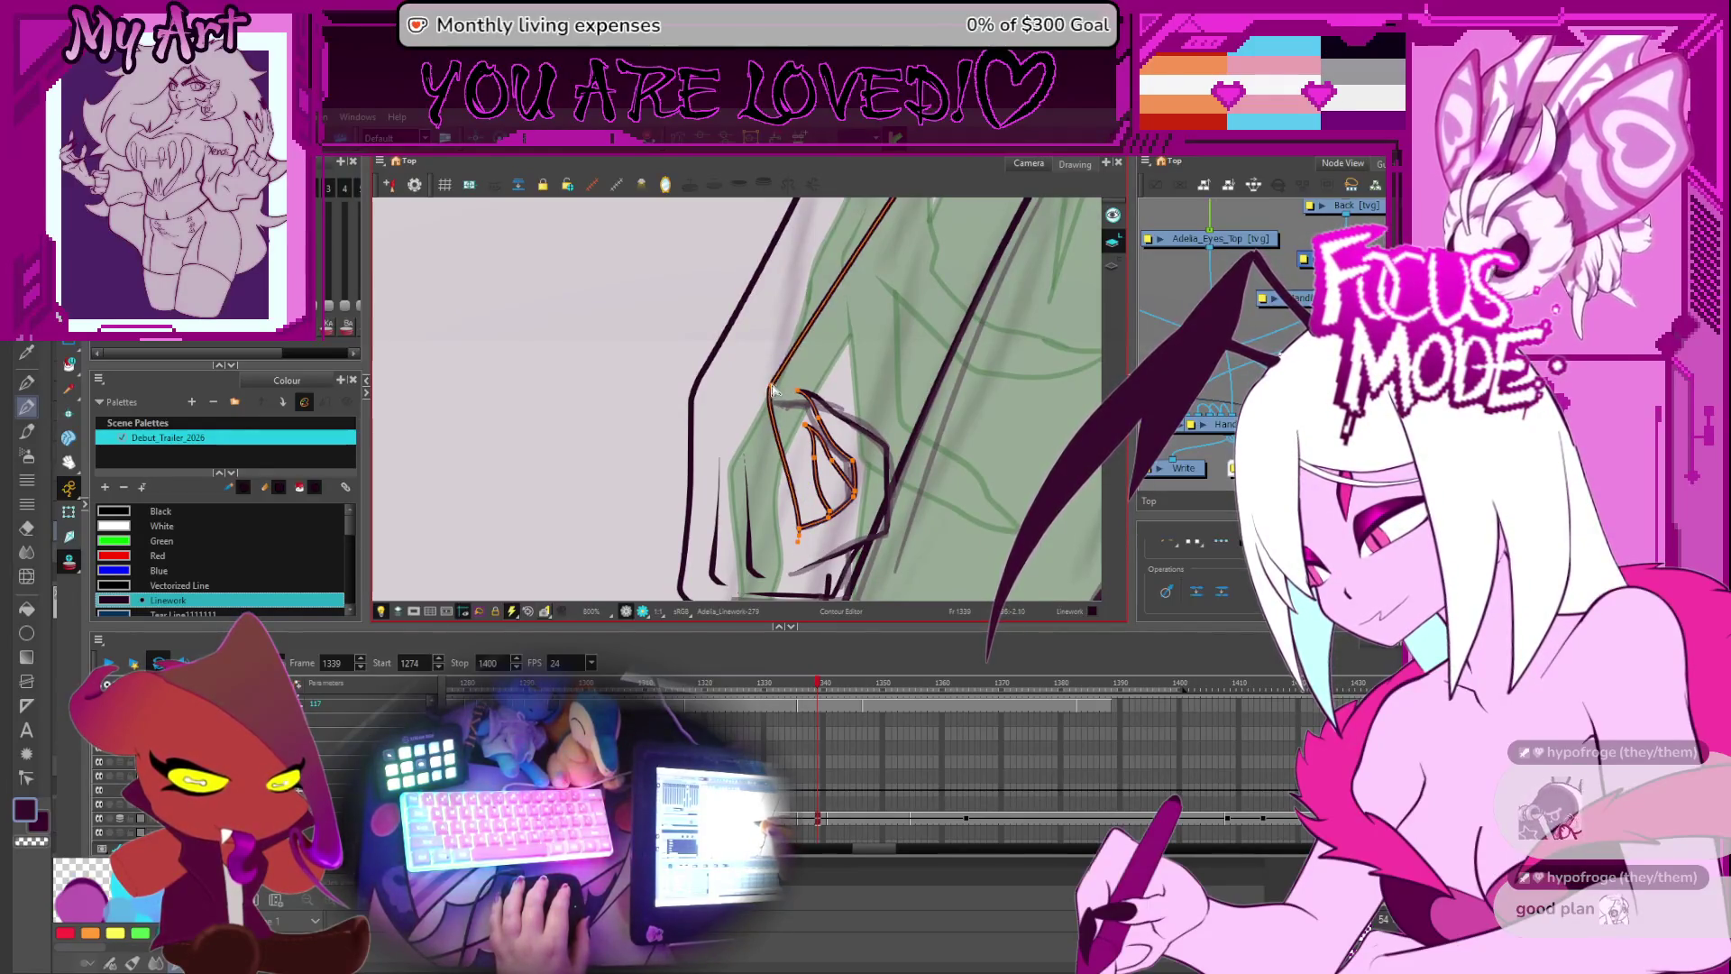
{"action": "key", "text": "1"}
- Narrow the inner claw stroke leftward and pull the hand outline's bottom-right corner up-left
{"action": "key", "text": "alt+s"}
{"action": "scroll", "coordinate": [815, 465], "scroll_direction": "up", "scroll_amount": 2}
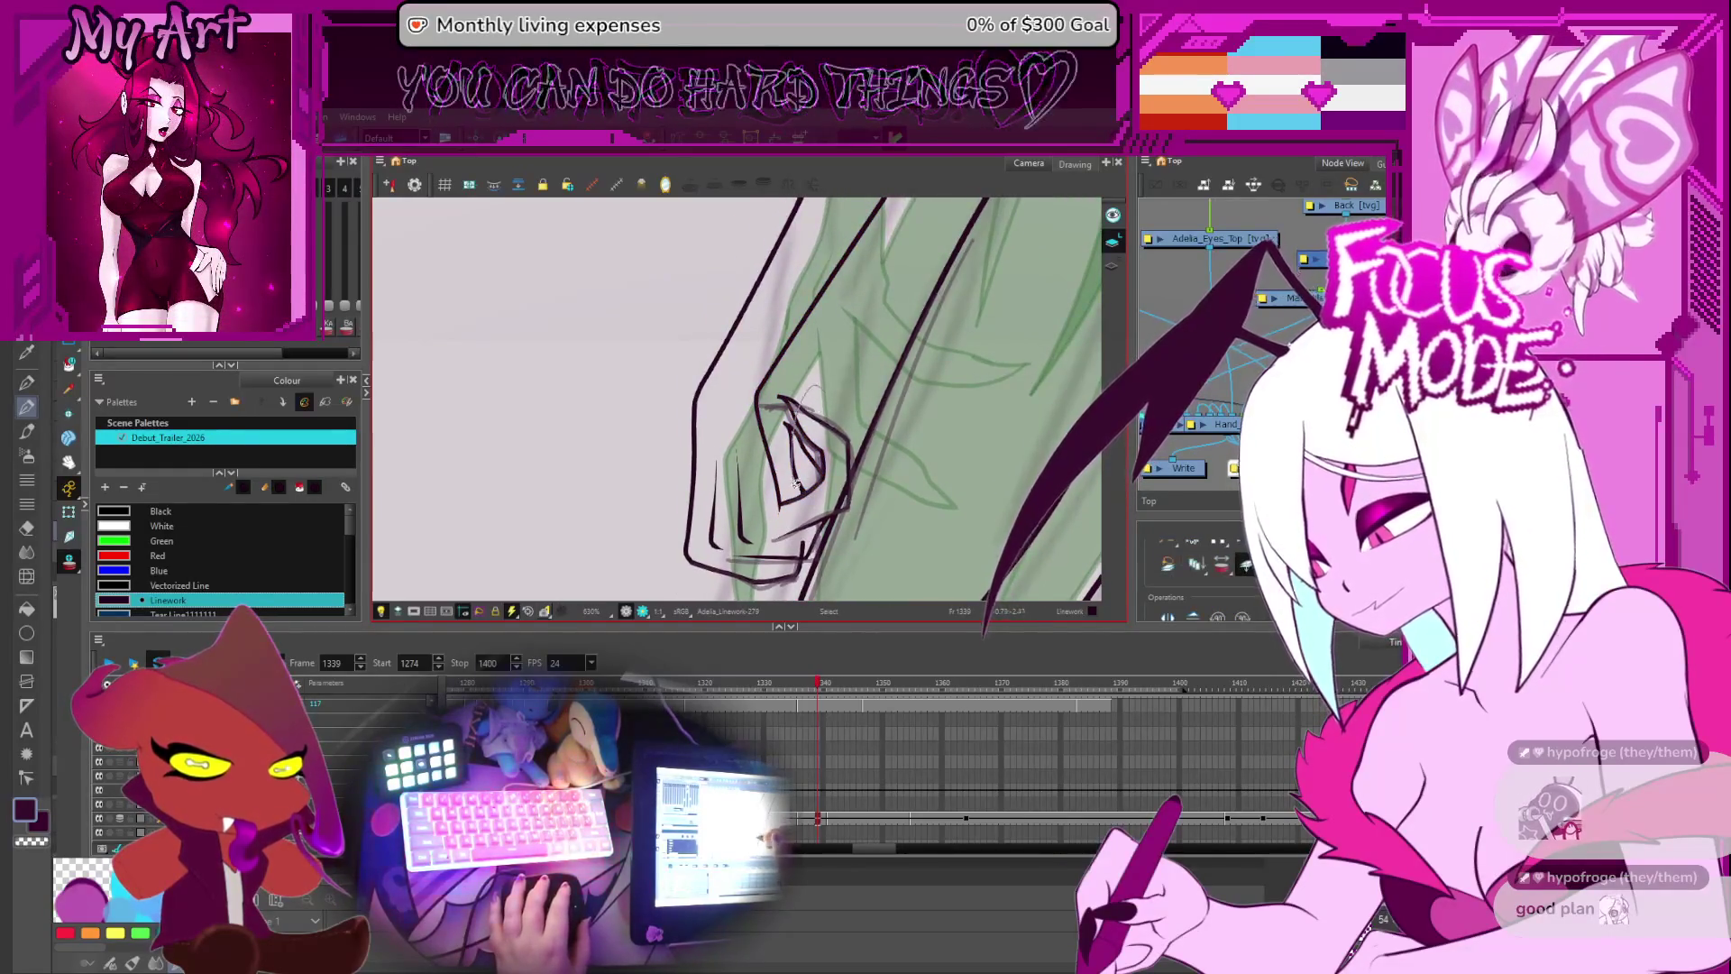
{"action": "left_click", "coordinate": [815, 413]}
{"action": "left_click_drag", "start_coordinate": [845, 470], "coordinate": [814, 476]}
{"action": "key", "text": "alt+t"}
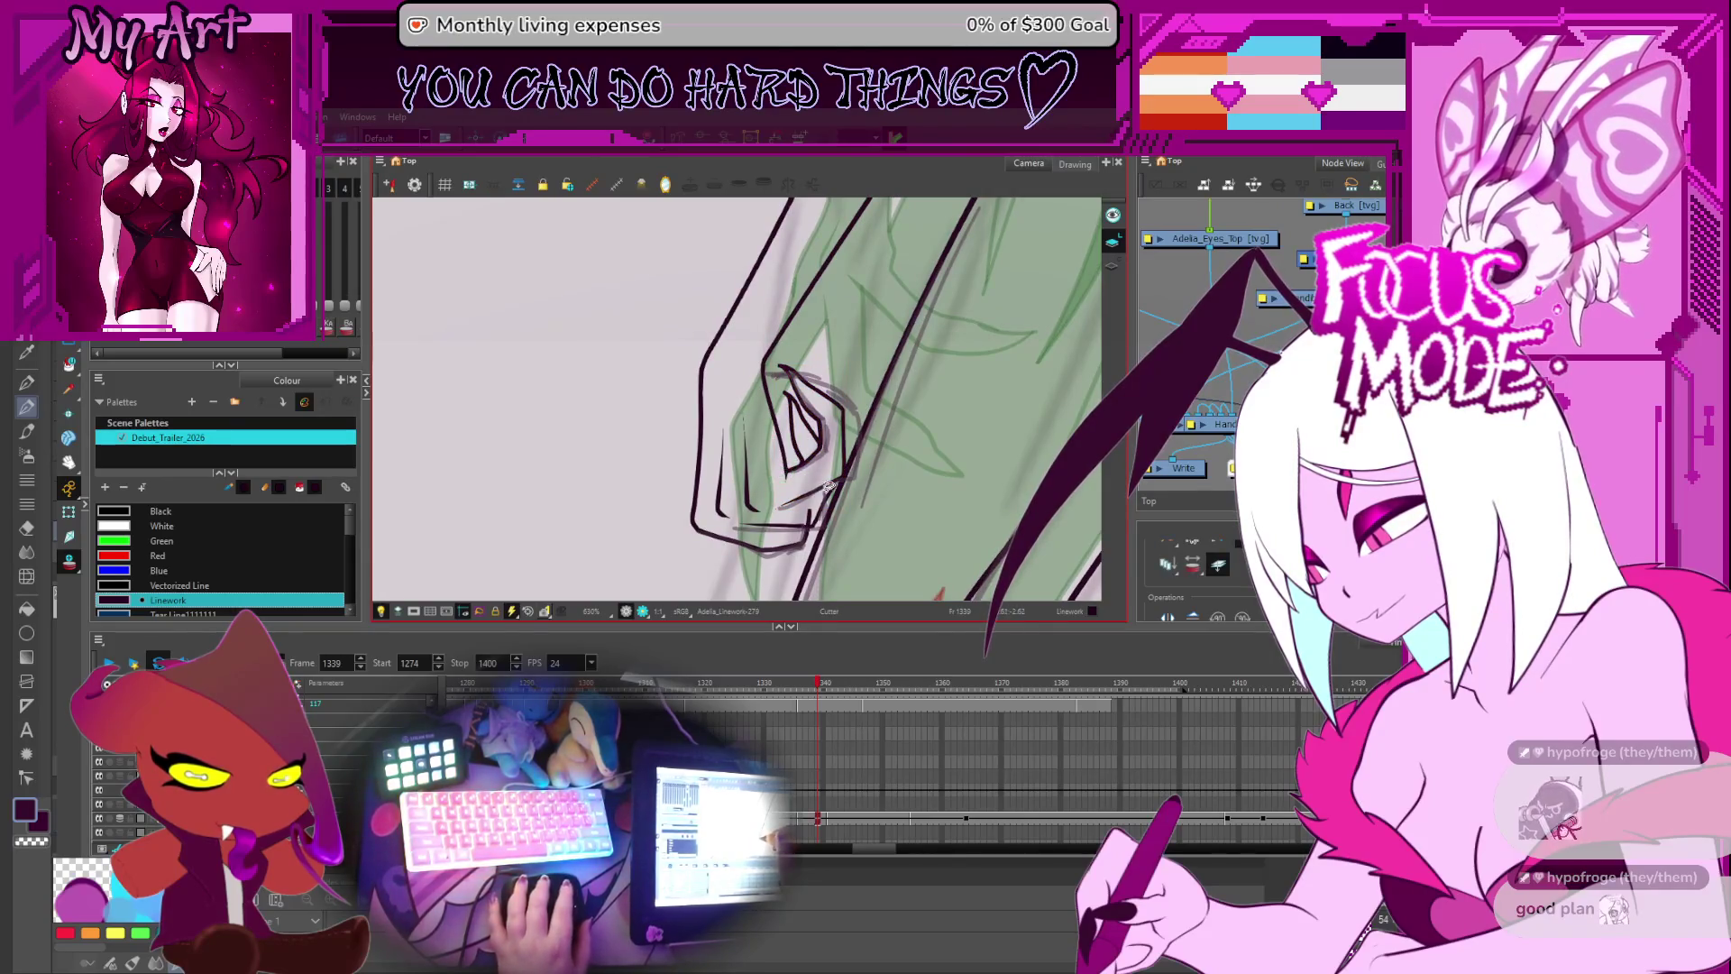
{"action": "key", "text": "alt+s"}
{"action": "left_click", "coordinate": [839, 497]}
{"action": "key", "text": "alt+q"}
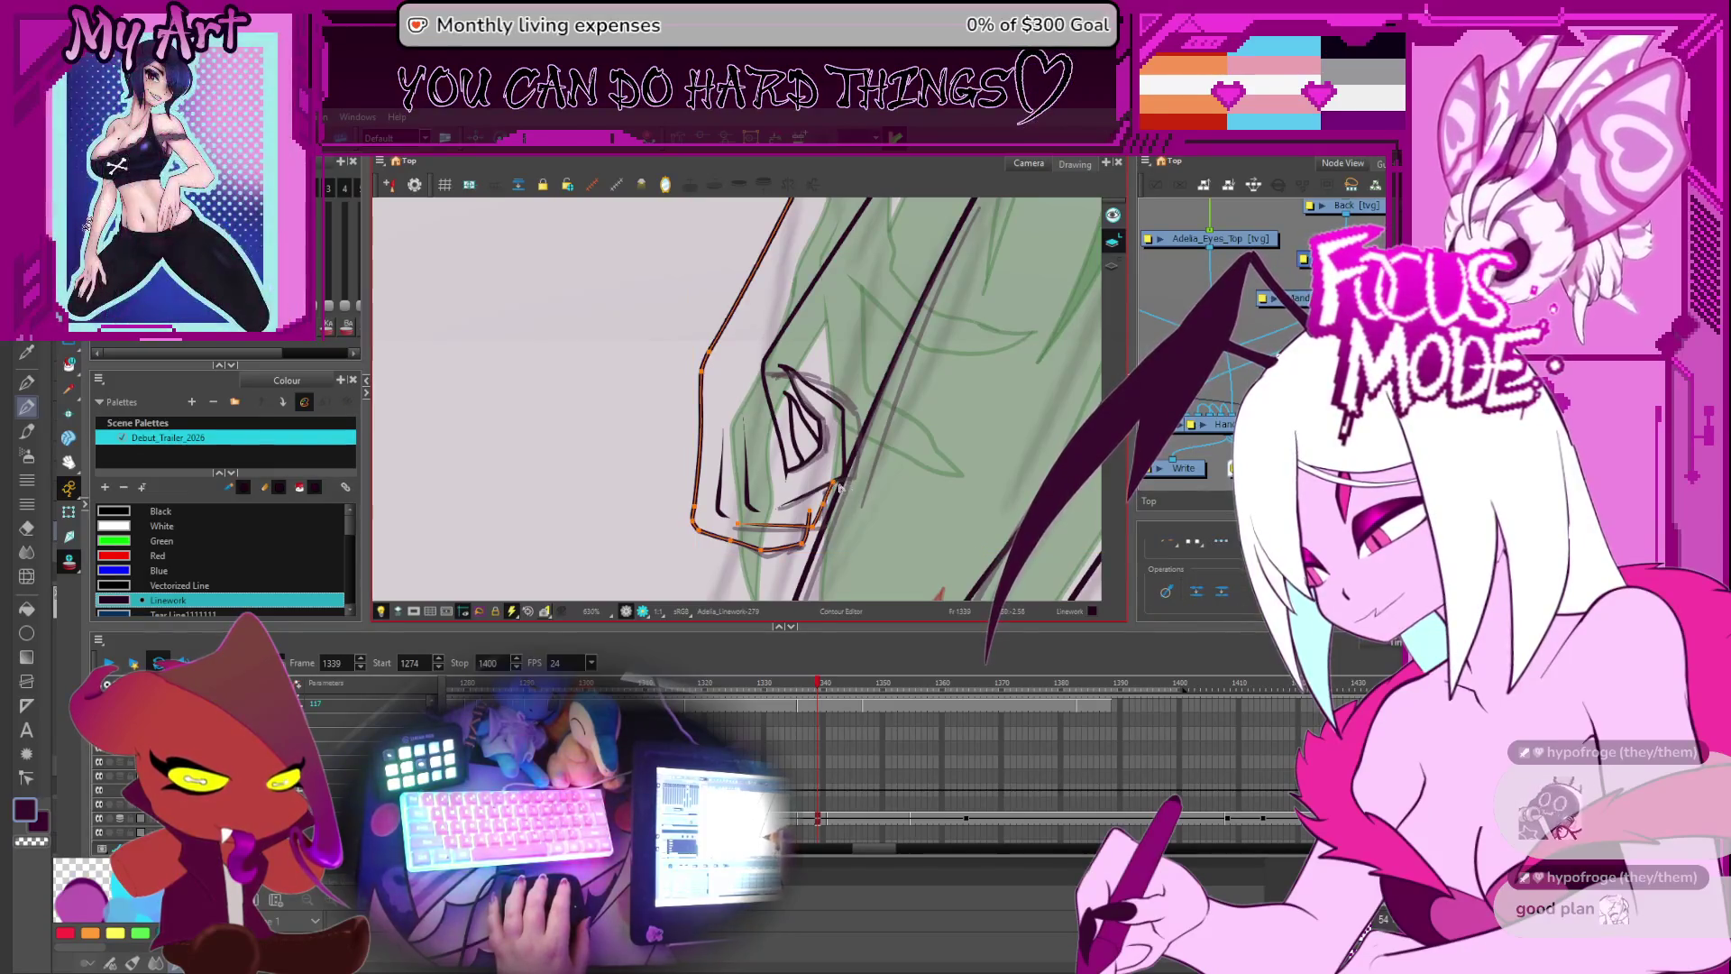
{"action": "scroll", "coordinate": [812, 496], "scroll_direction": "down", "scroll_amount": 3}
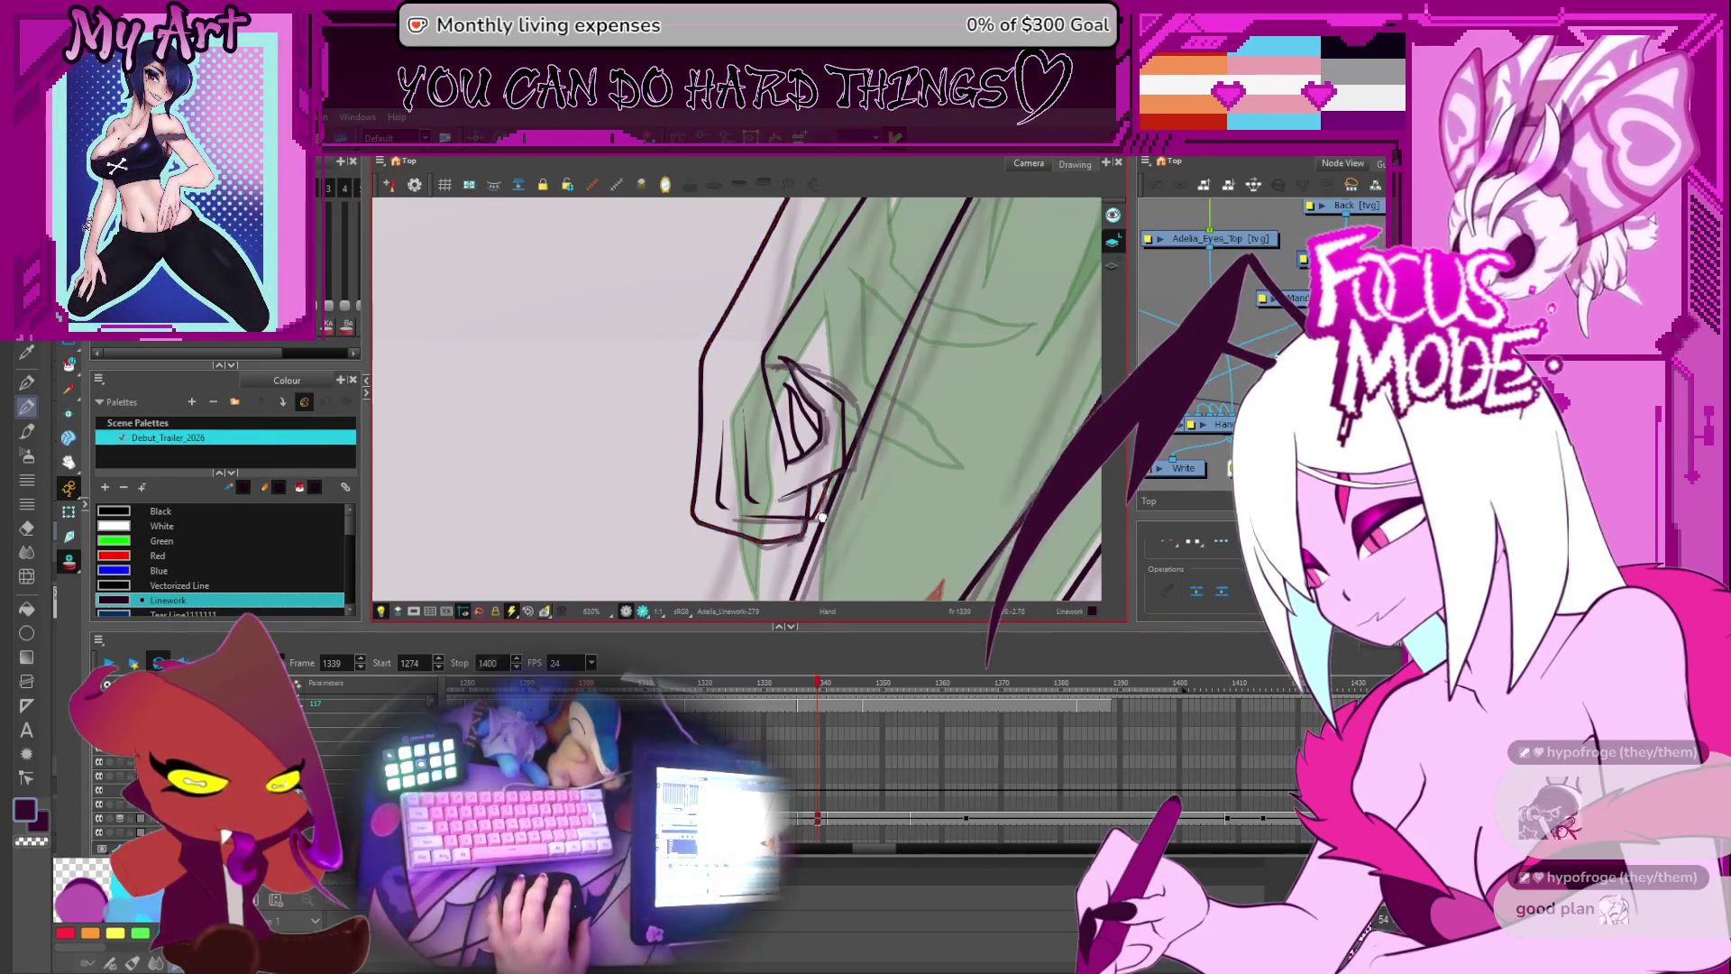
{"action": "scroll", "coordinate": [824, 465], "scroll_direction": "up", "scroll_amount": 1}
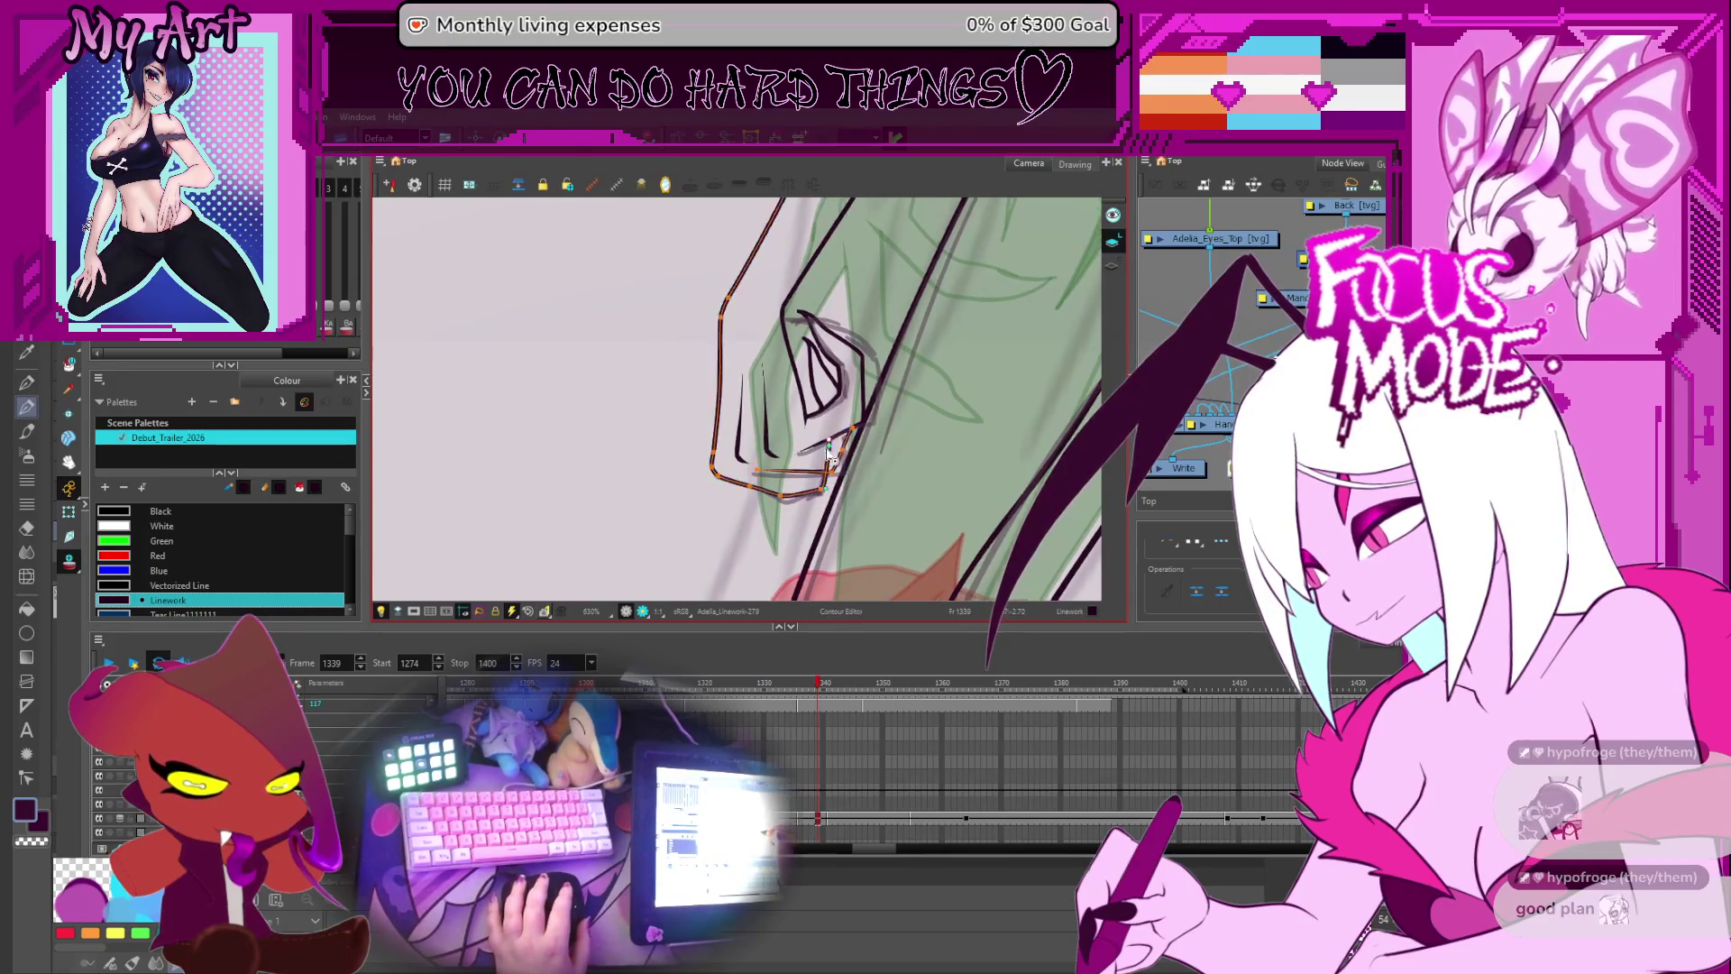
{"action": "scroll", "coordinate": [828, 464], "scroll_direction": "up", "scroll_amount": 3}
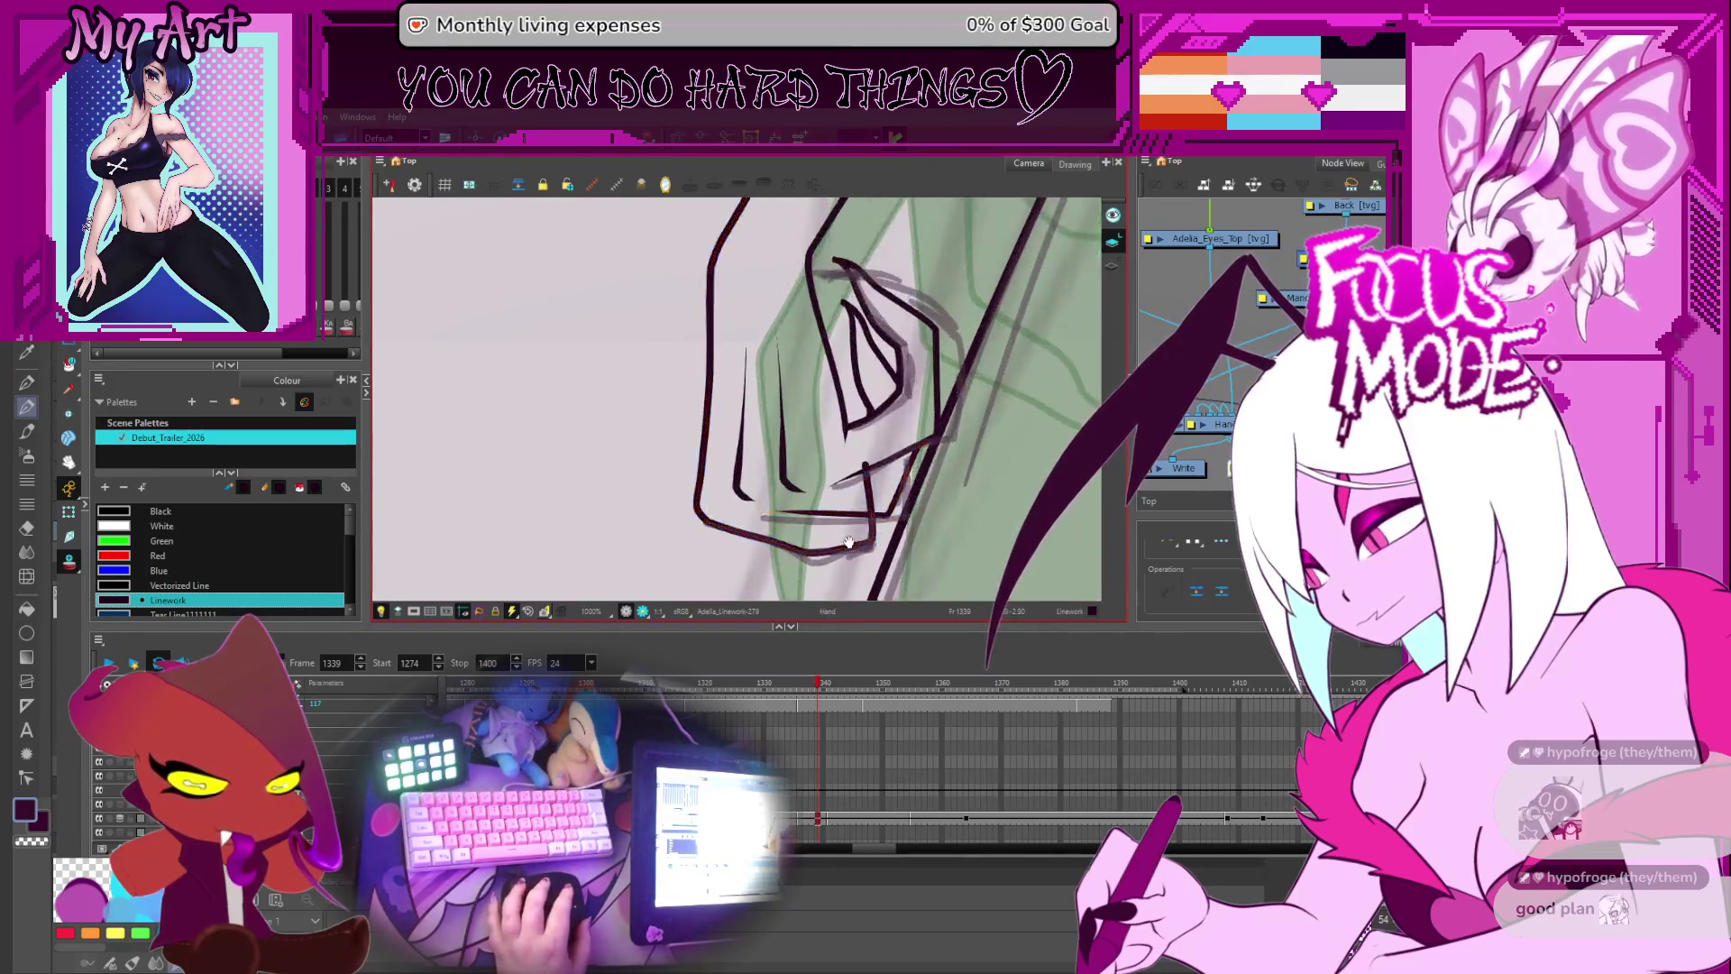
{"action": "left_click_drag", "start_coordinate": [840, 493], "coordinate": [837, 486]}
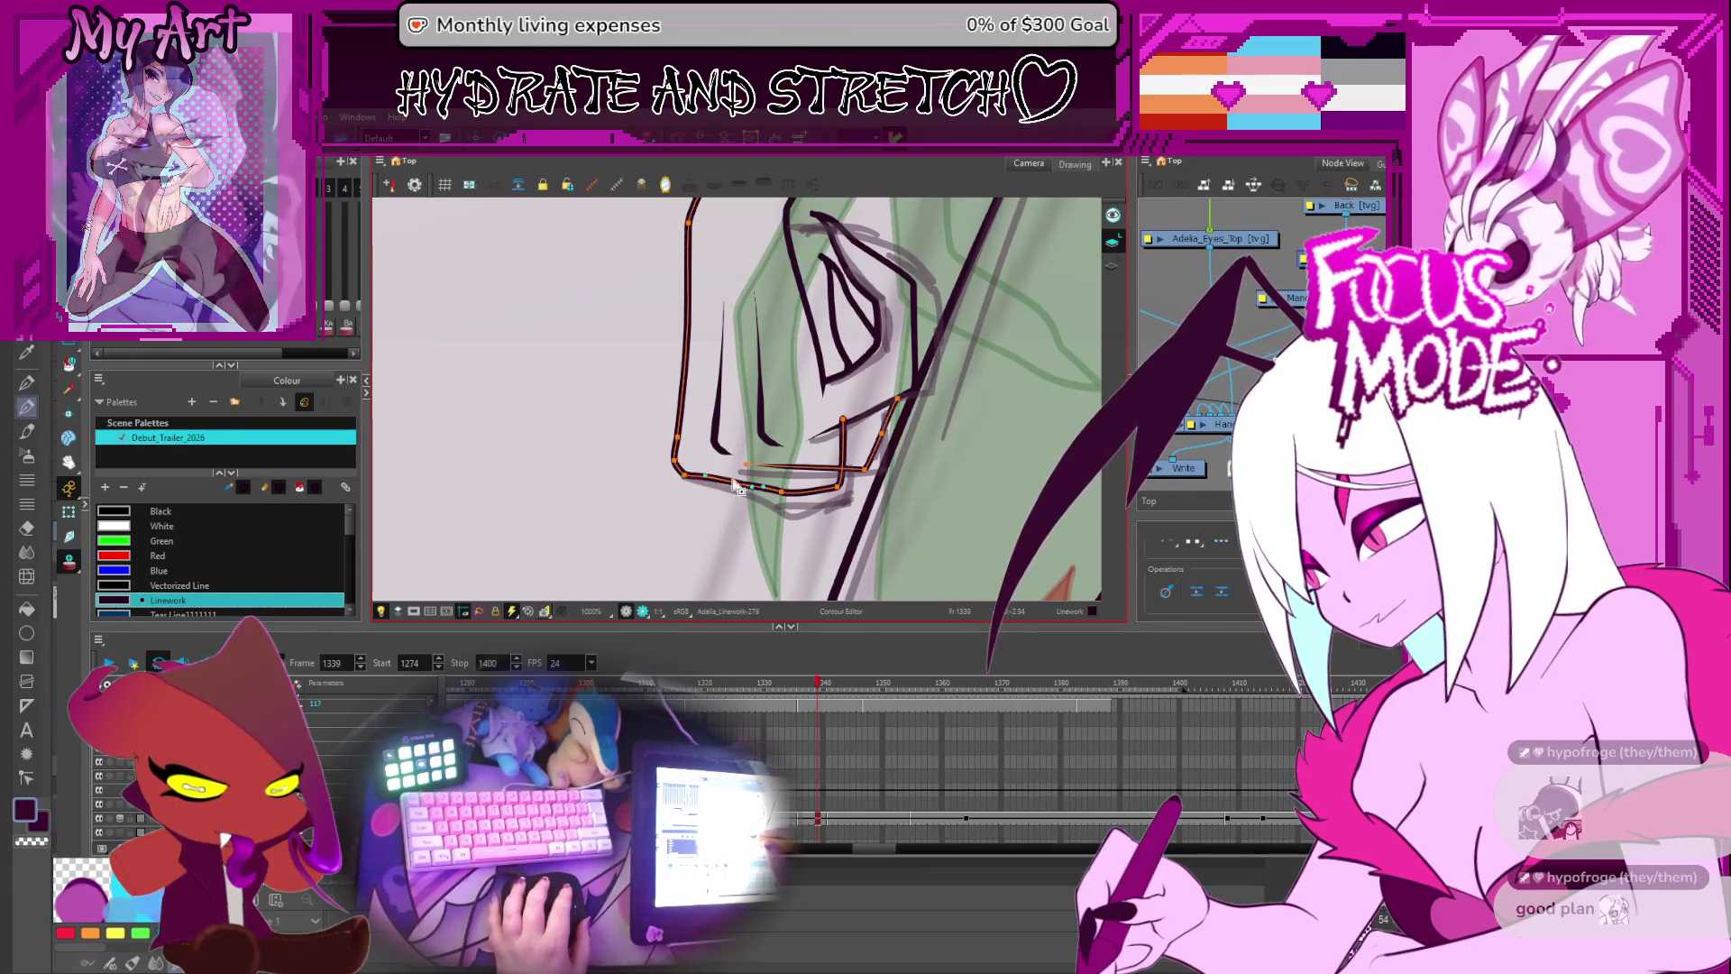
{"action": "left_click_drag", "start_coordinate": [847, 425], "coordinate": [797, 482]}
- Select the hand outline stroke, then zoom out and turn the canvas back upright
{"action": "key", "text": "alt+t"}
{"action": "key", "text": "2"}
{"action": "key", "text": "2"}
{"action": "key", "text": "2"}
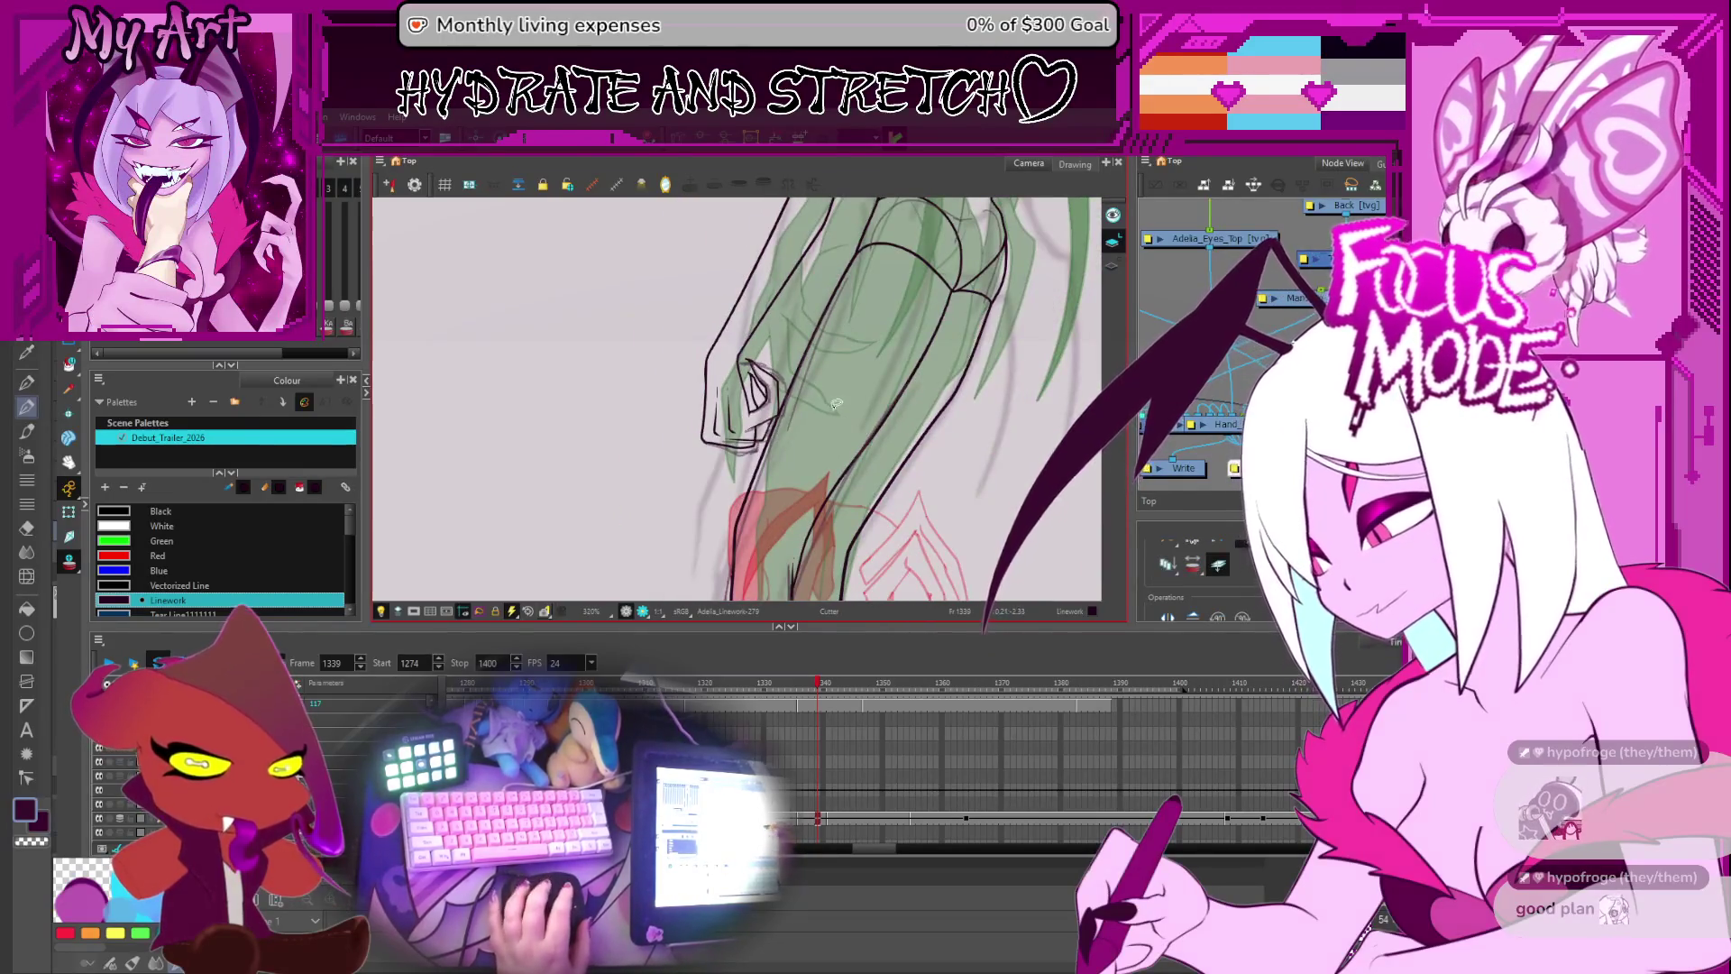
{"action": "key", "text": "1"}
{"action": "key", "text": "1"}
{"action": "key", "text": "2"}
{"action": "key", "text": "2"}
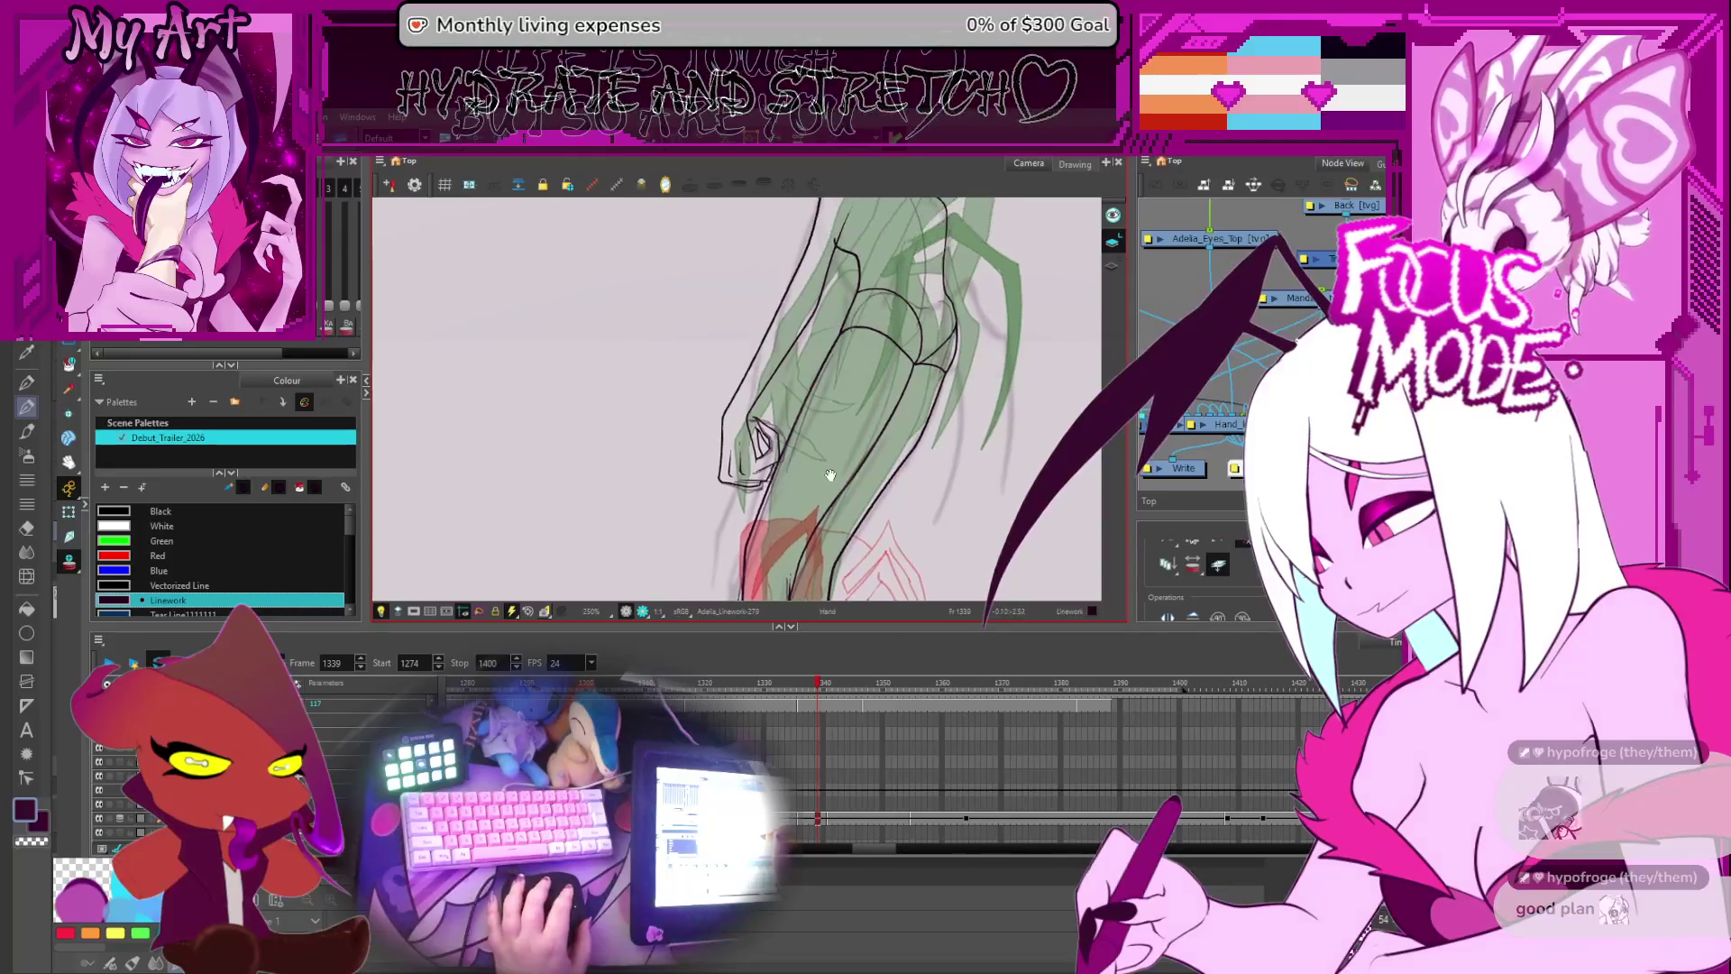
{"action": "key", "text": "alt+q"}
{"action": "left_click_drag", "start_coordinate": [817, 449], "coordinate": [888, 428]}
{"action": "key", "text": "1"}
{"action": "left_click", "coordinate": [858, 389]}
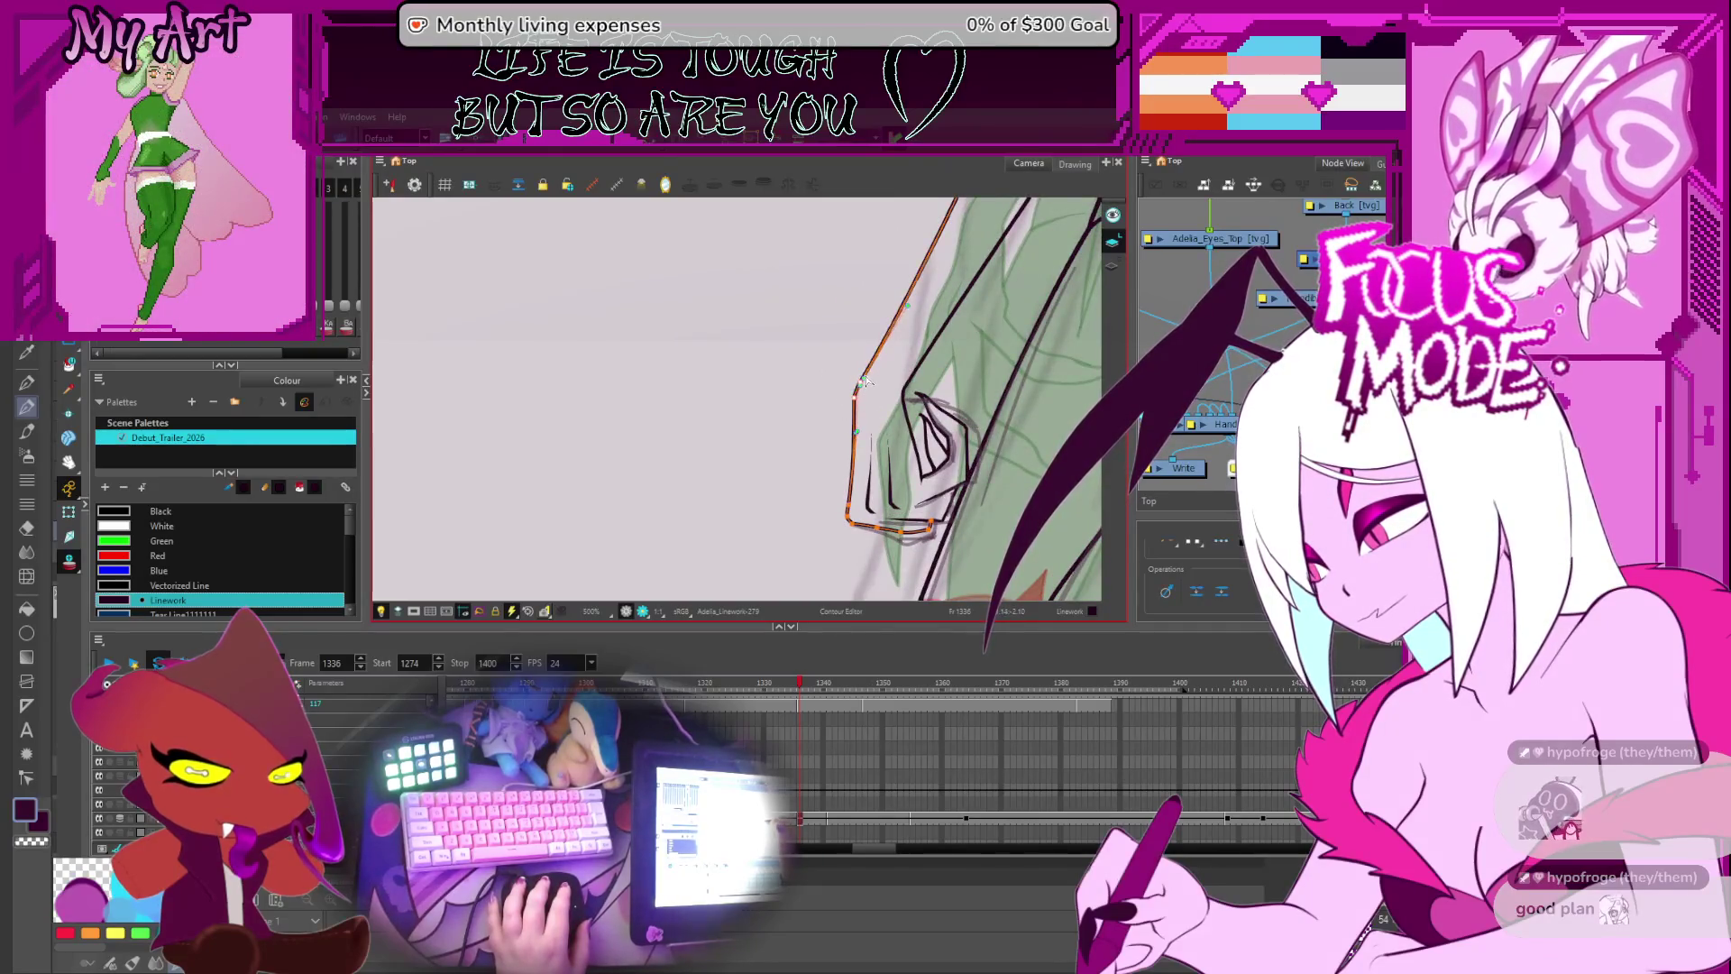
{"action": "key", "text": "2"}
{"action": "key", "text": "2"}
{"action": "key", "text": "2"}
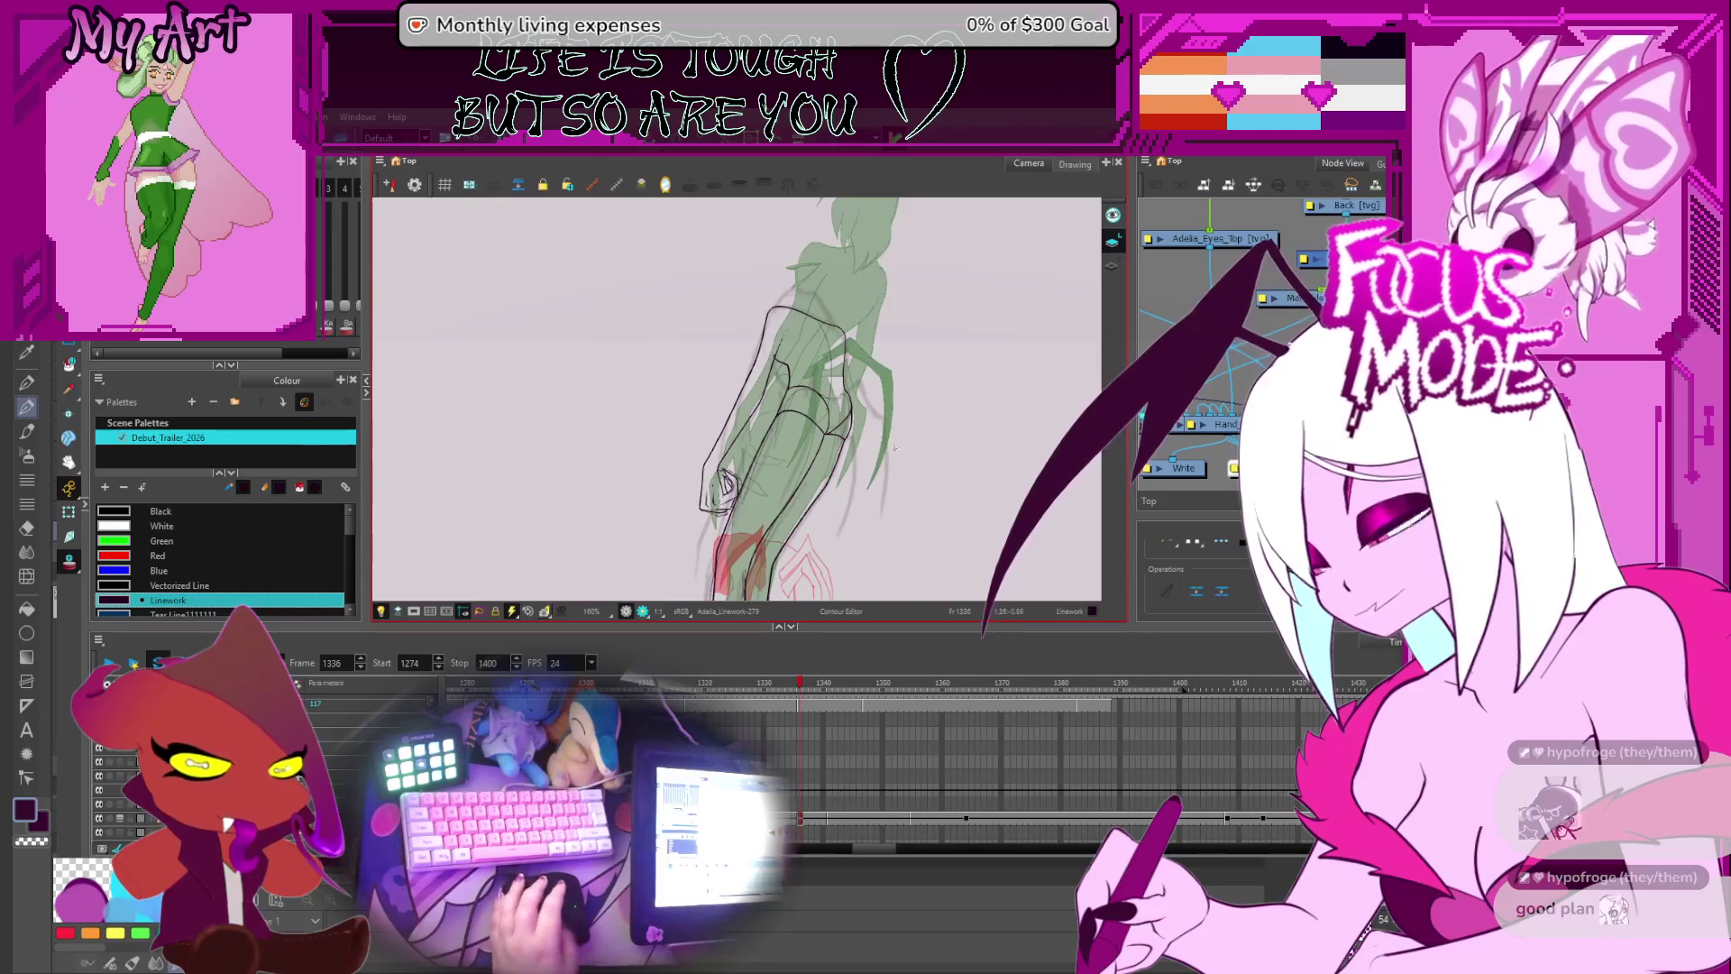
{"action": "key", "text": "2"}
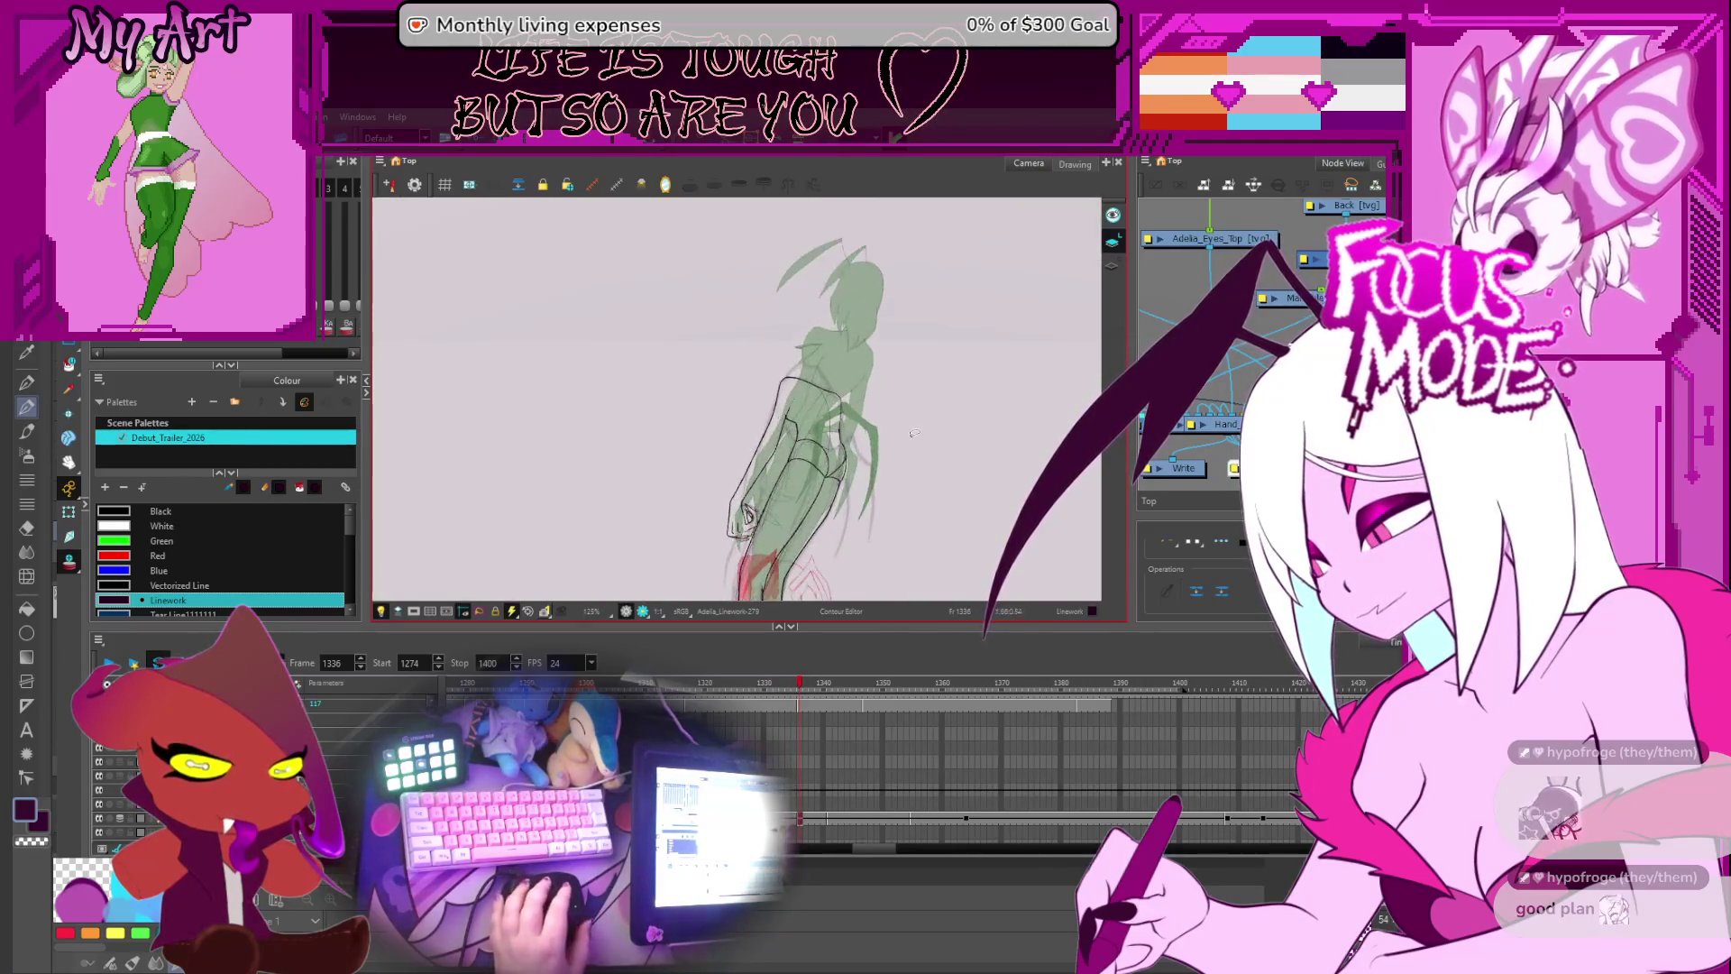
{"action": "key", "text": "1"}
{"action": "key", "text": "1"}
{"action": "left_click_drag", "start_coordinate": [866, 387], "coordinate": [815, 423]}
- Reshape the curved side stroke, pulling its lower end down and its top point up-left
{"action": "key", "text": "alt+/"}
{"action": "key", "text": "1"}
{"action": "key", "text": "1"}
{"action": "key", "text": "1"}
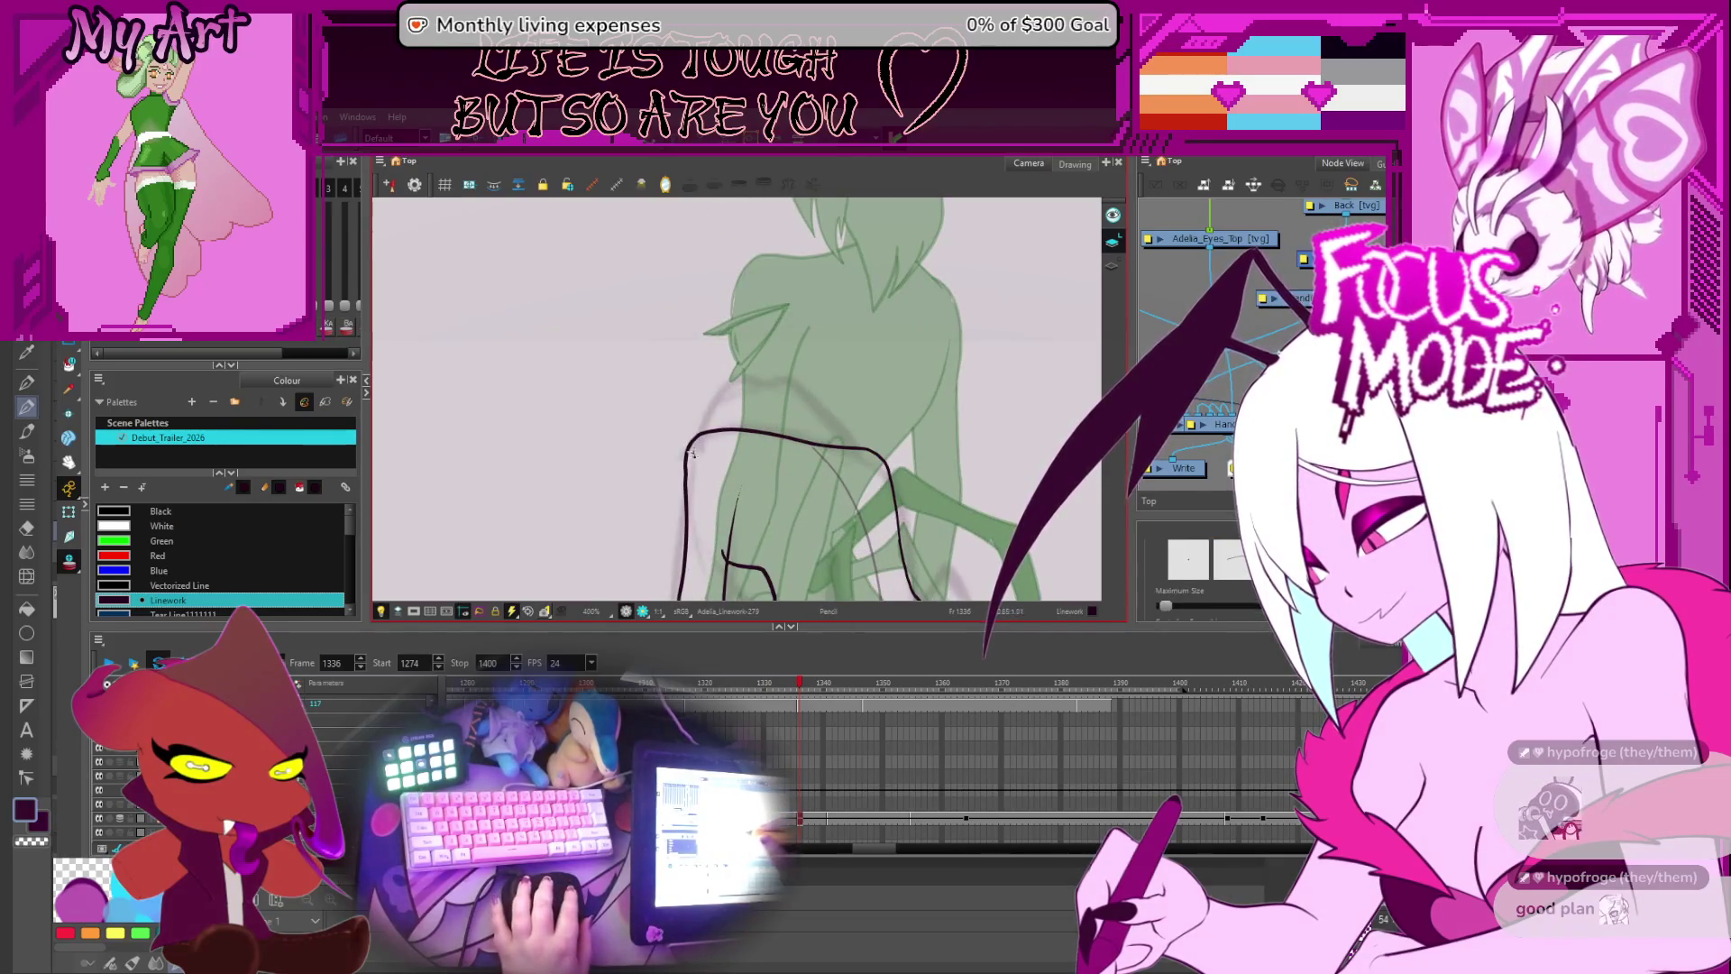
{"action": "left_click_drag", "start_coordinate": [757, 381], "coordinate": [814, 492]}
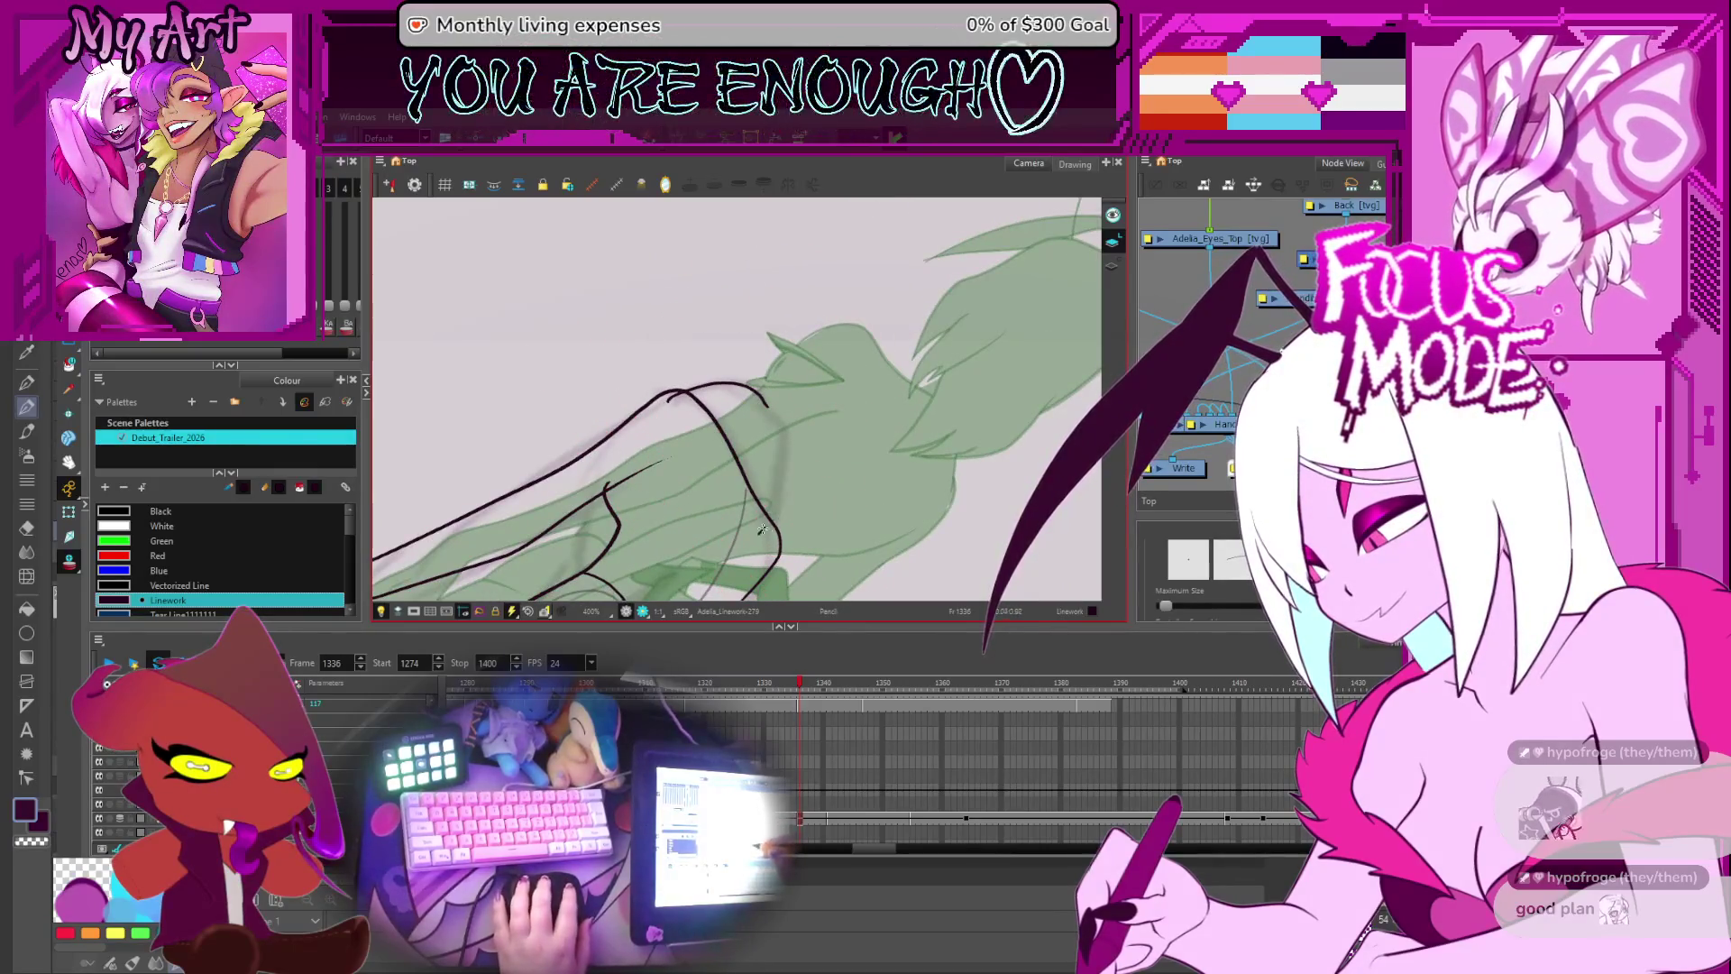
{"action": "key", "text": "alt+q"}
{"action": "left_click", "coordinate": [781, 478]}
{"action": "scroll", "coordinate": [761, 541], "scroll_direction": "up", "scroll_amount": 3}
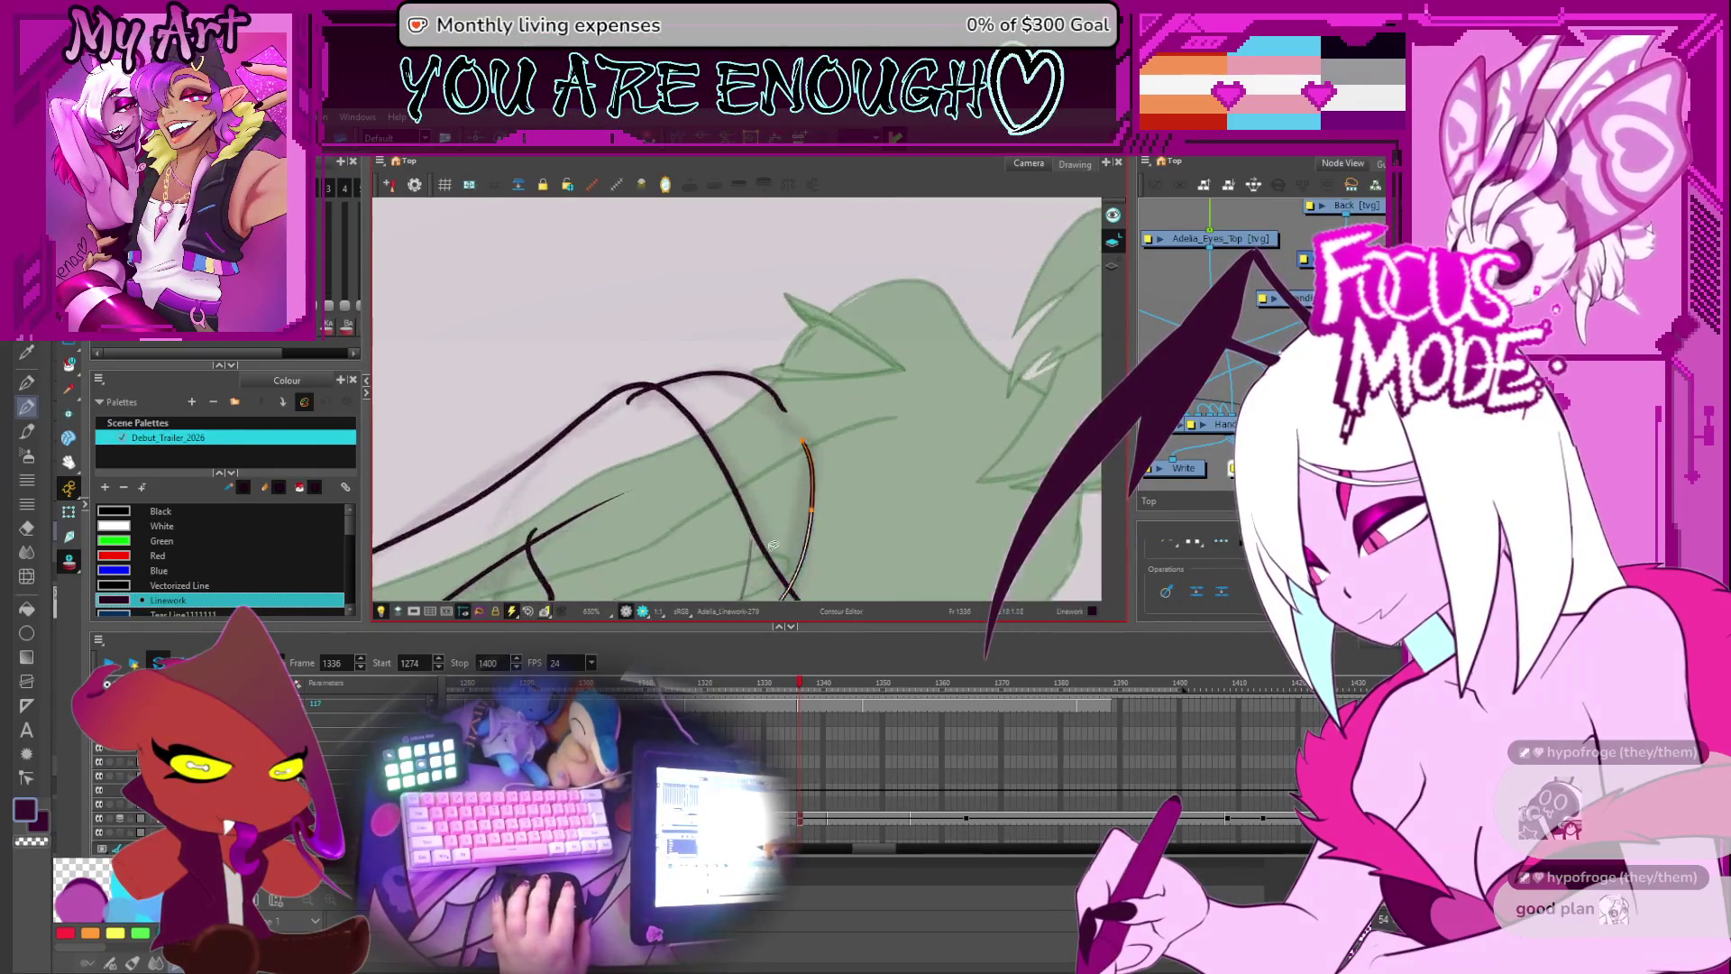
{"action": "left_click_drag", "start_coordinate": [769, 514], "coordinate": [773, 521]}
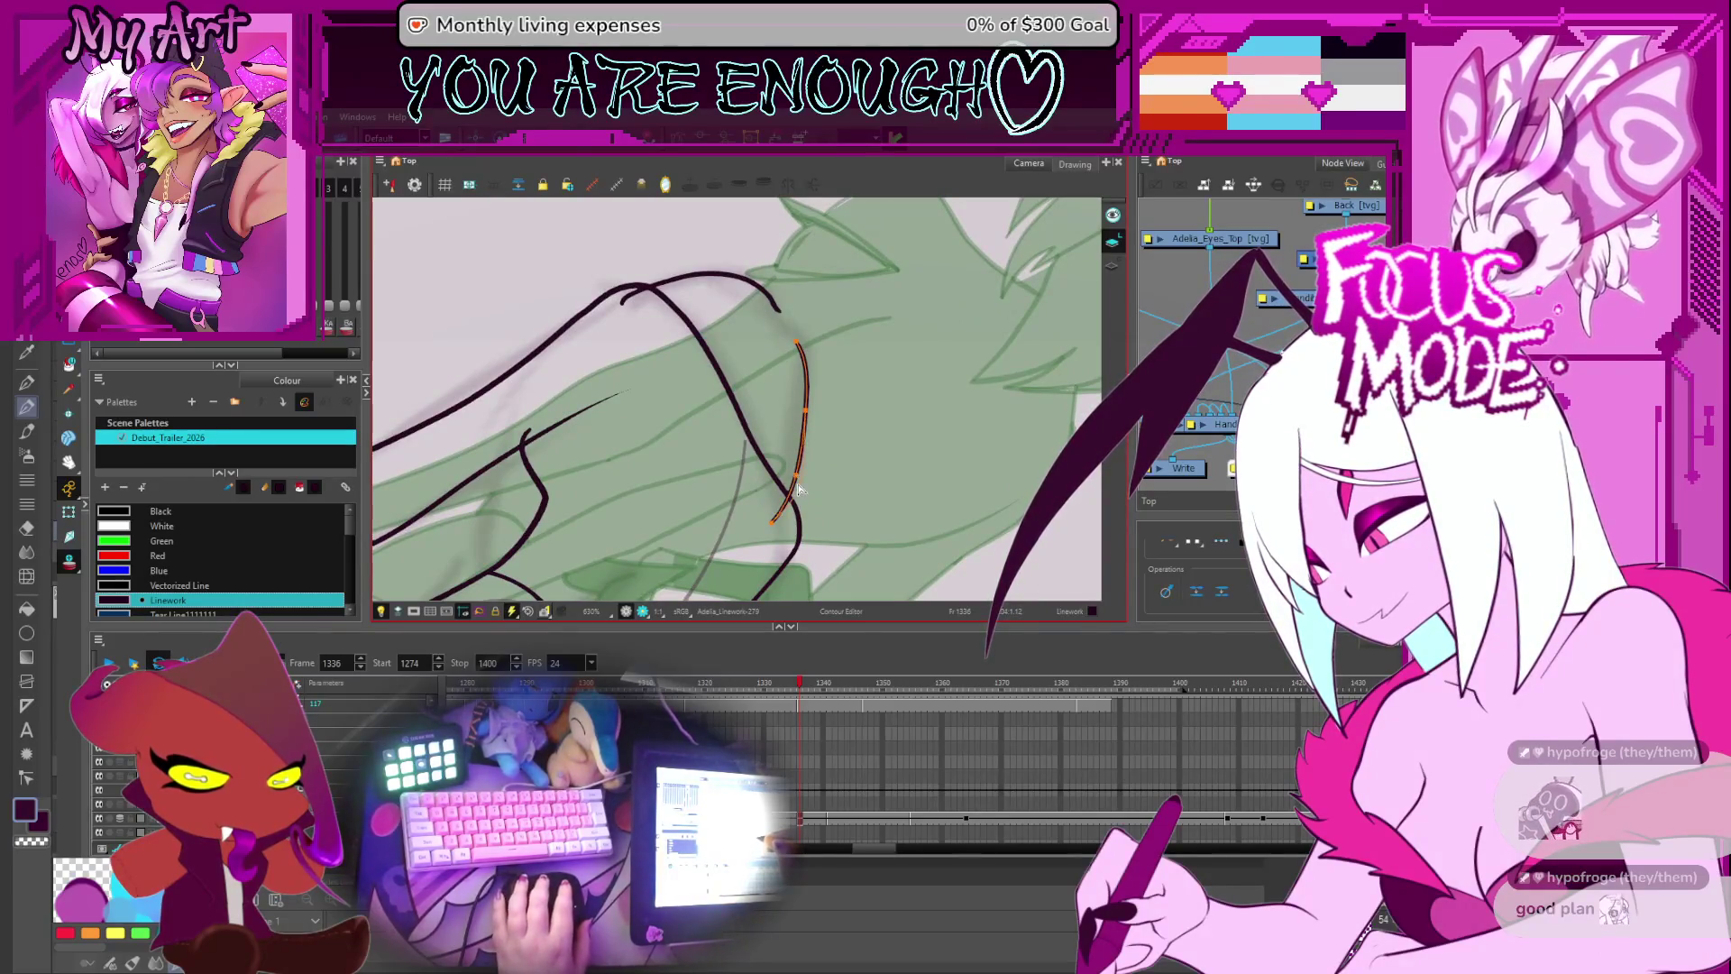
{"action": "left_click_drag", "start_coordinate": [801, 417], "coordinate": [788, 483]}
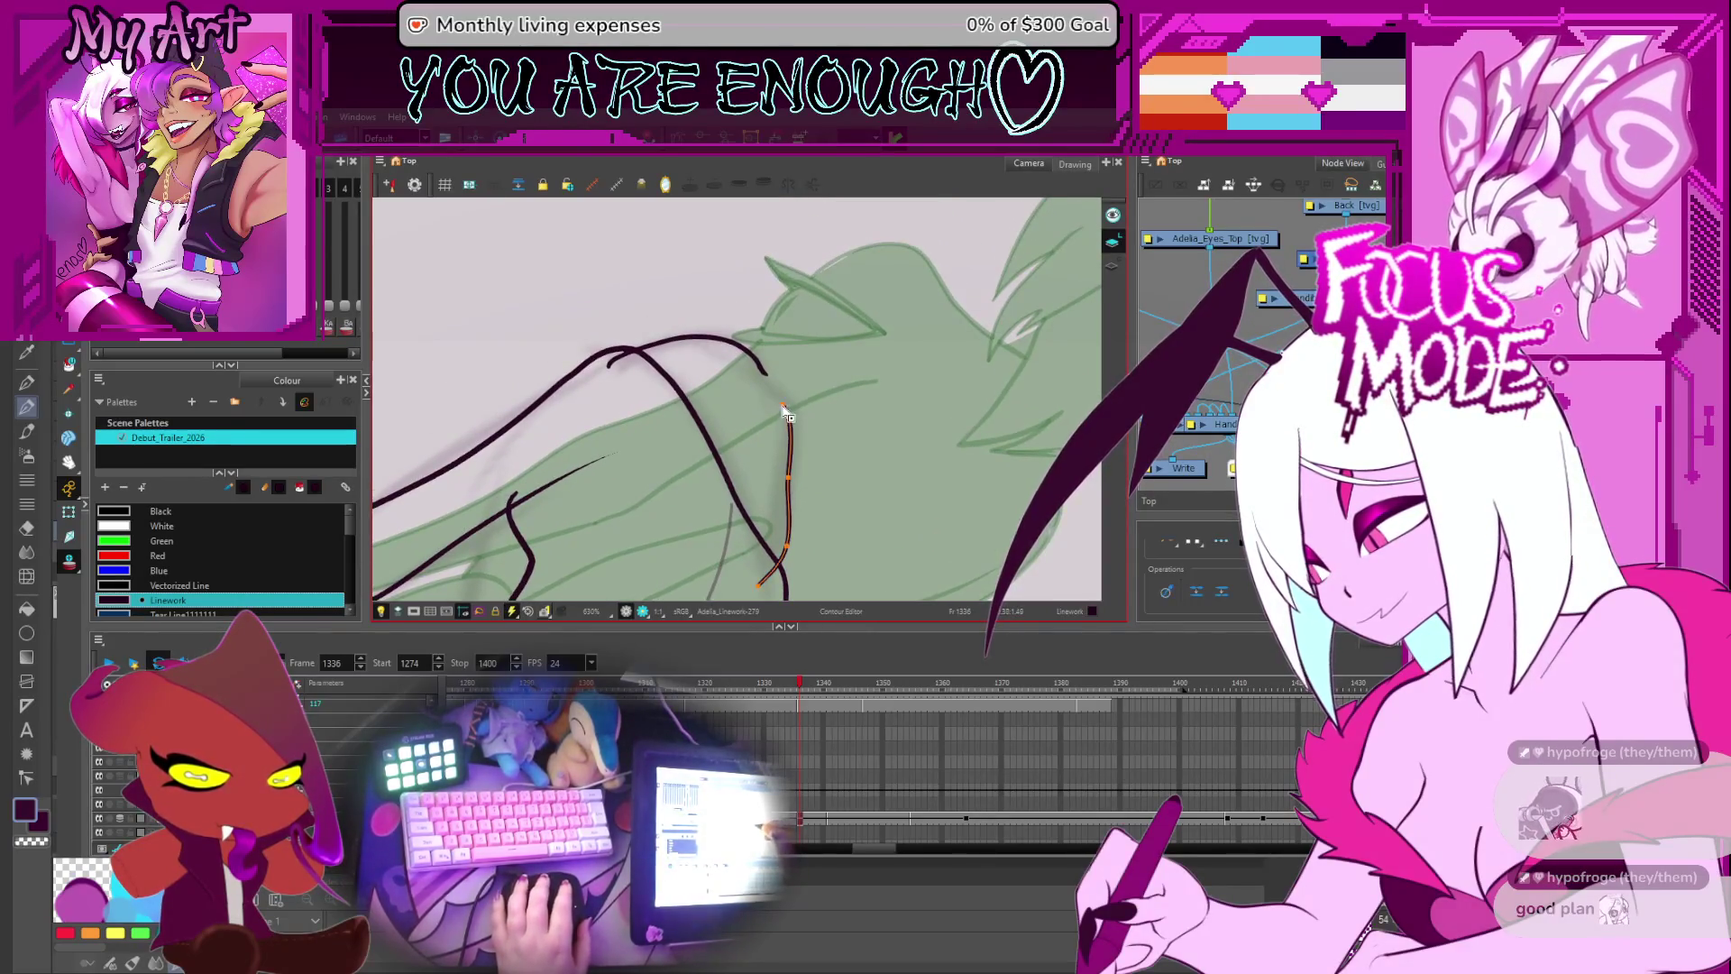
{"action": "left_click_drag", "start_coordinate": [785, 408], "coordinate": [769, 386]}
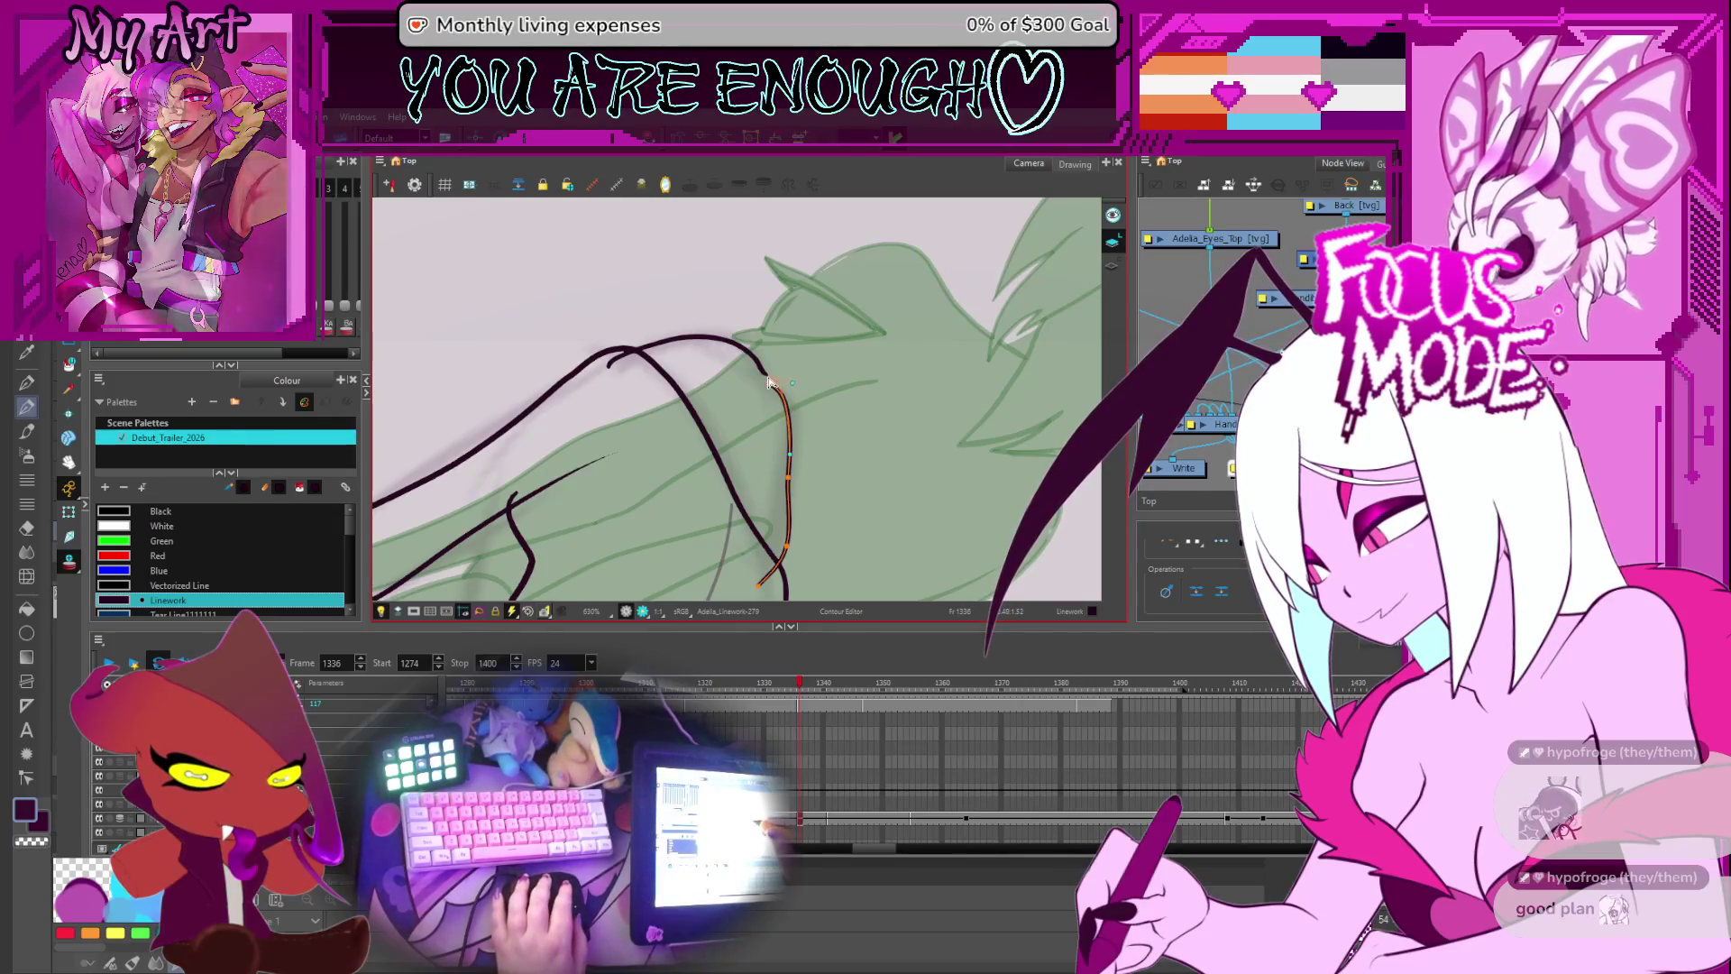
- Trim the overshooting stroke end with the Cutter and step forward a few frames
{"action": "key", "text": "space"}
{"action": "scroll", "coordinate": [801, 418], "scroll_direction": "down", "scroll_amount": 3}
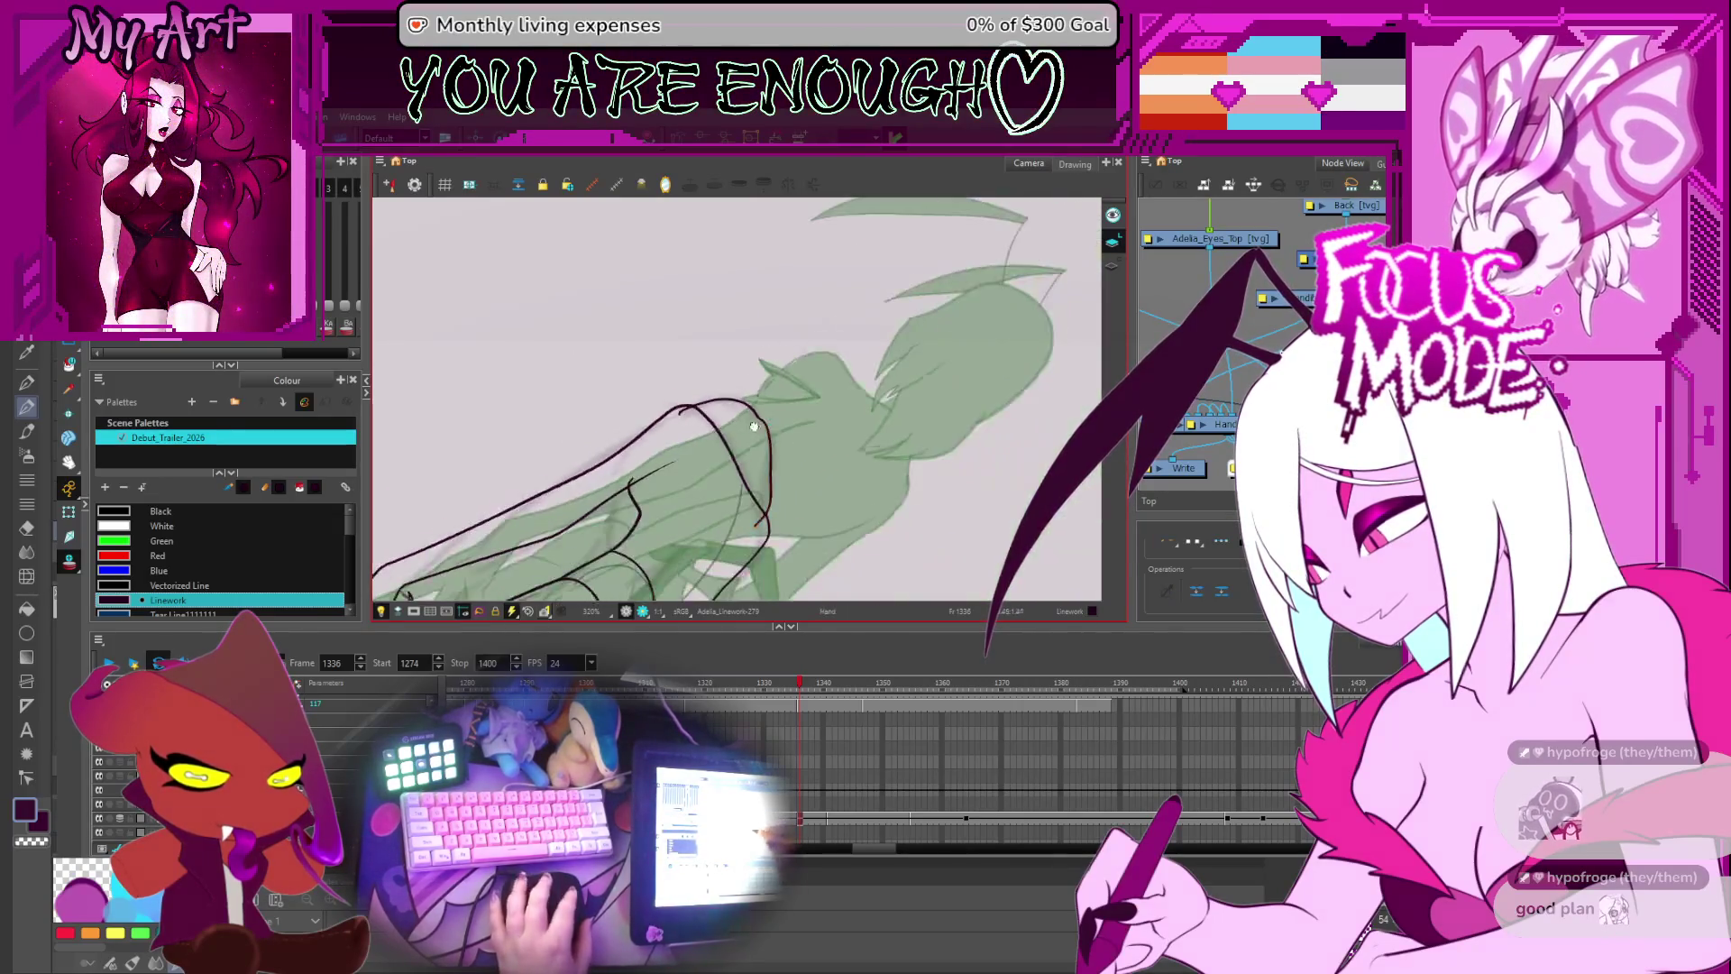
{"action": "left_click_drag", "start_coordinate": [689, 366], "coordinate": [718, 392]}
{"action": "key", "text": "period"}
{"action": "key", "text": "period"}
{"action": "key", "text": "period"}
{"action": "scroll", "coordinate": [829, 393], "scroll_direction": "down", "scroll_amount": 4}
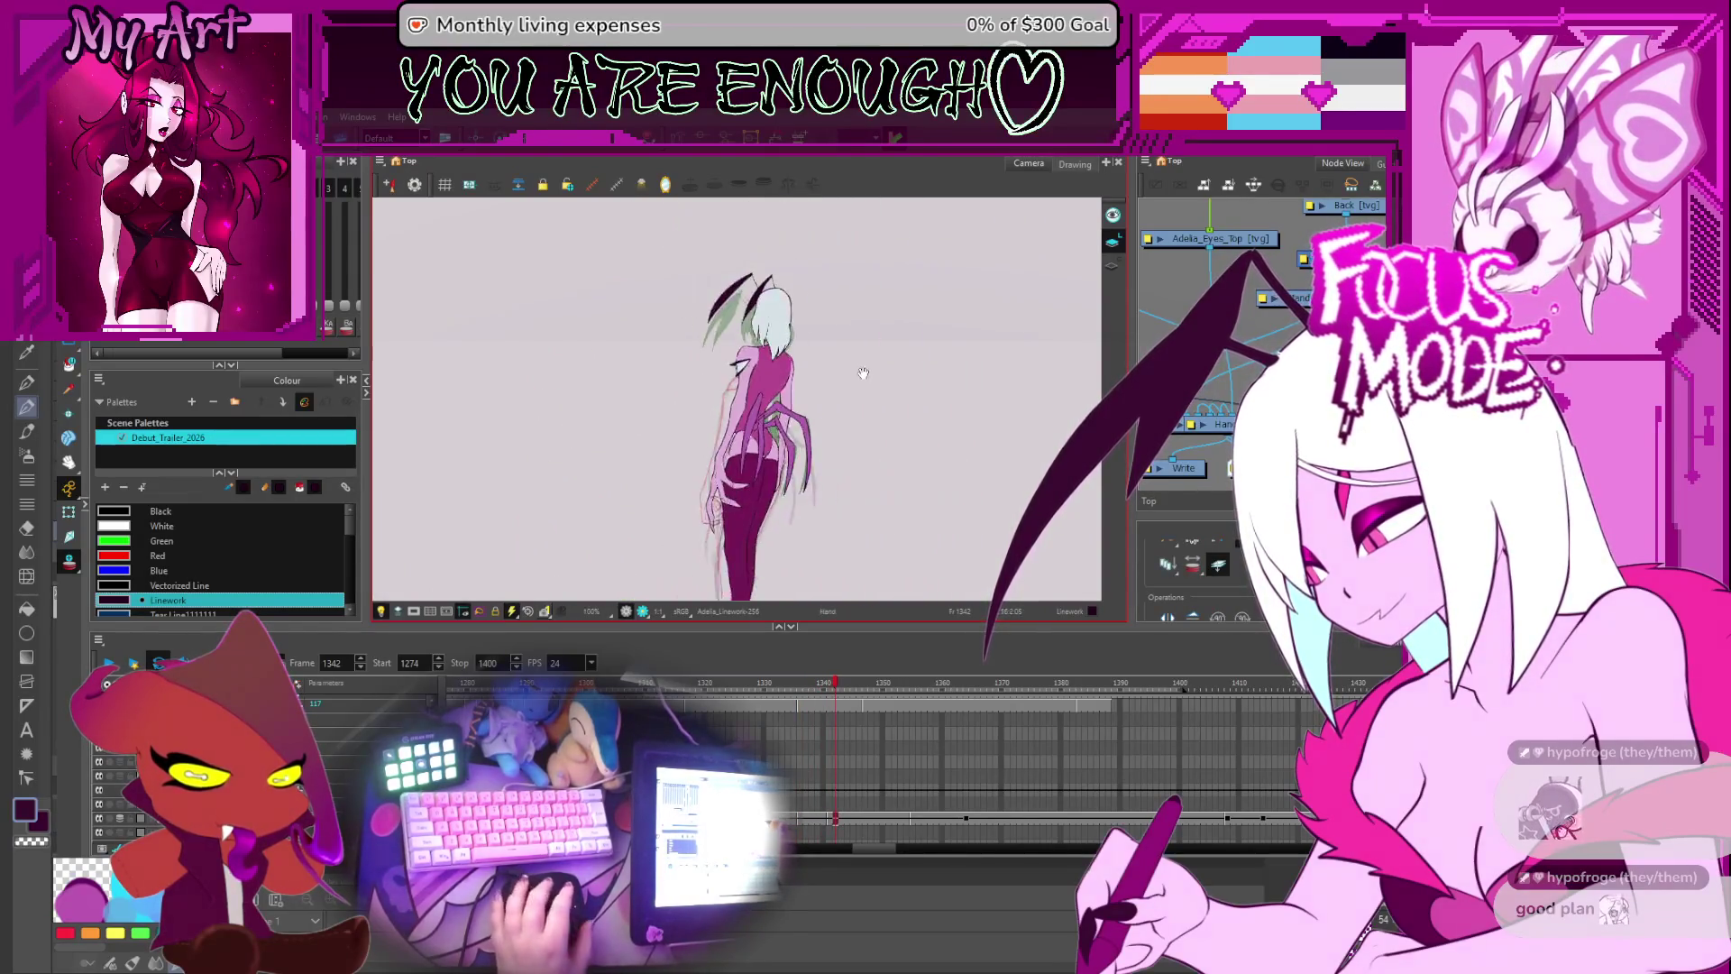
- Step back and forth through the neighbouring frames to compare the poses
{"action": "key", "text": "period"}
{"action": "key", "text": "period"}
{"action": "key", "text": "period"}
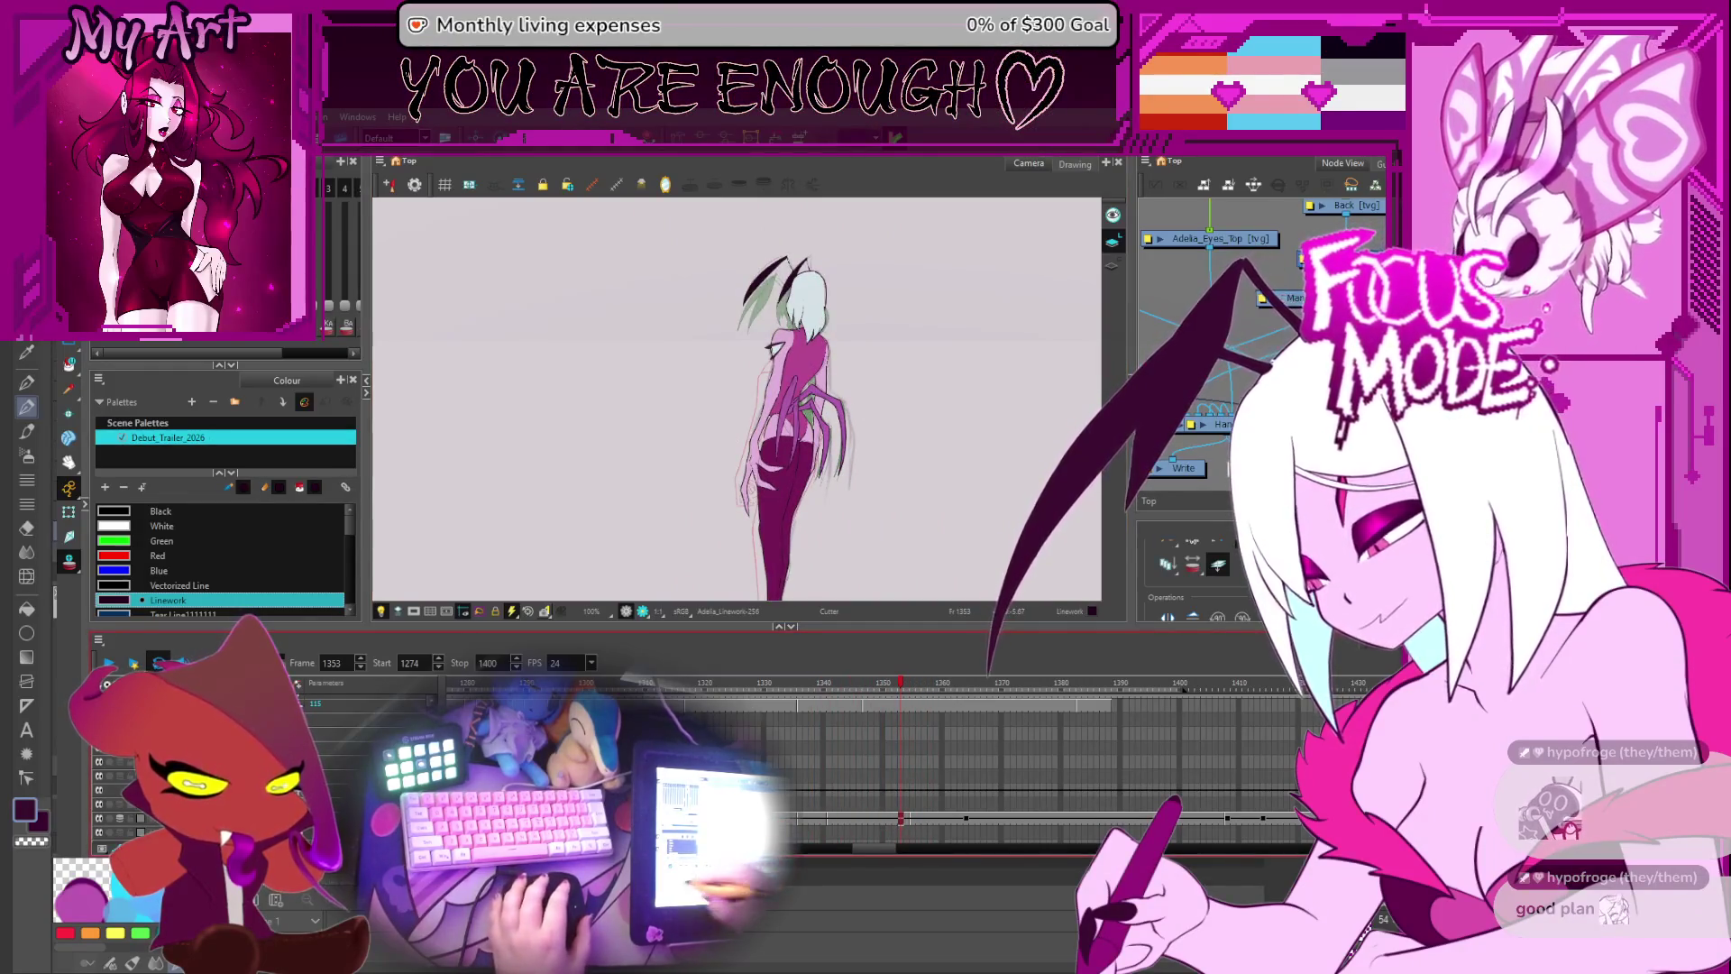
{"action": "key", "text": "comma"}
{"action": "key", "text": "comma"}
{"action": "key", "text": "comma"}
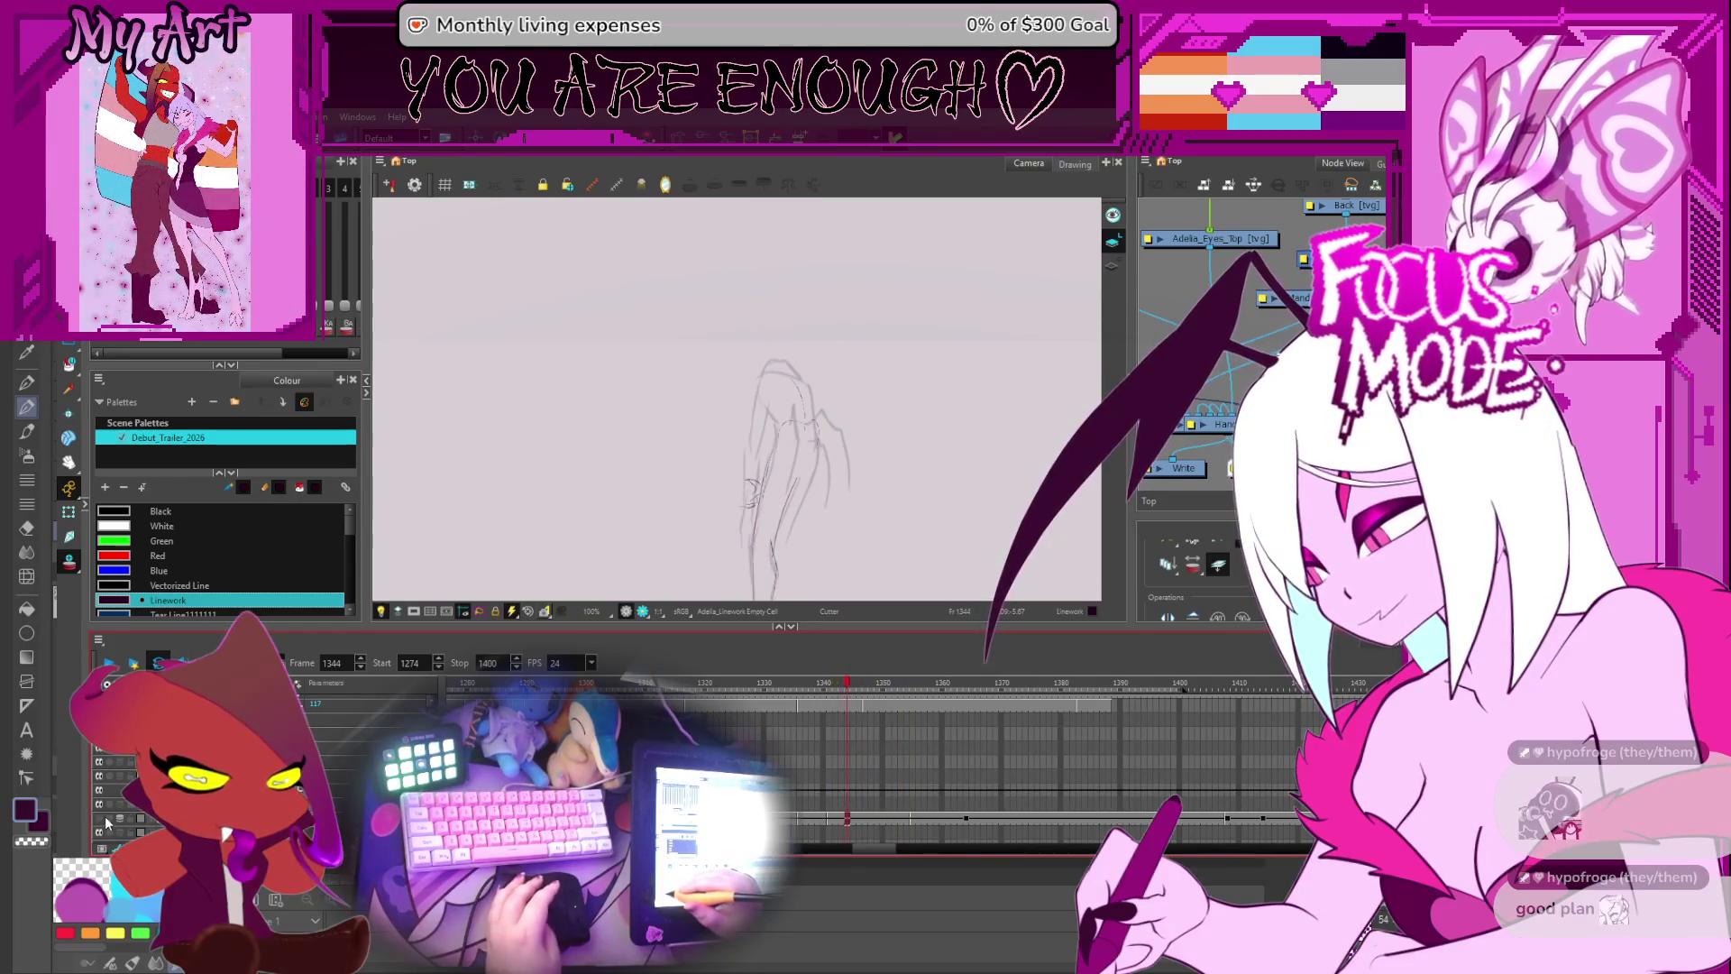
{"action": "key", "text": "comma"}
{"action": "key", "text": "comma"}
{"action": "key", "text": "comma"}
{"action": "key", "text": "period"}
{"action": "key", "text": "period"}
{"action": "key", "text": "period"}
- Return to frame 1337's black lineart zoomed in to 200%
{"action": "key", "text": "comma"}
{"action": "key", "text": "comma"}
{"action": "key", "text": "comma"}
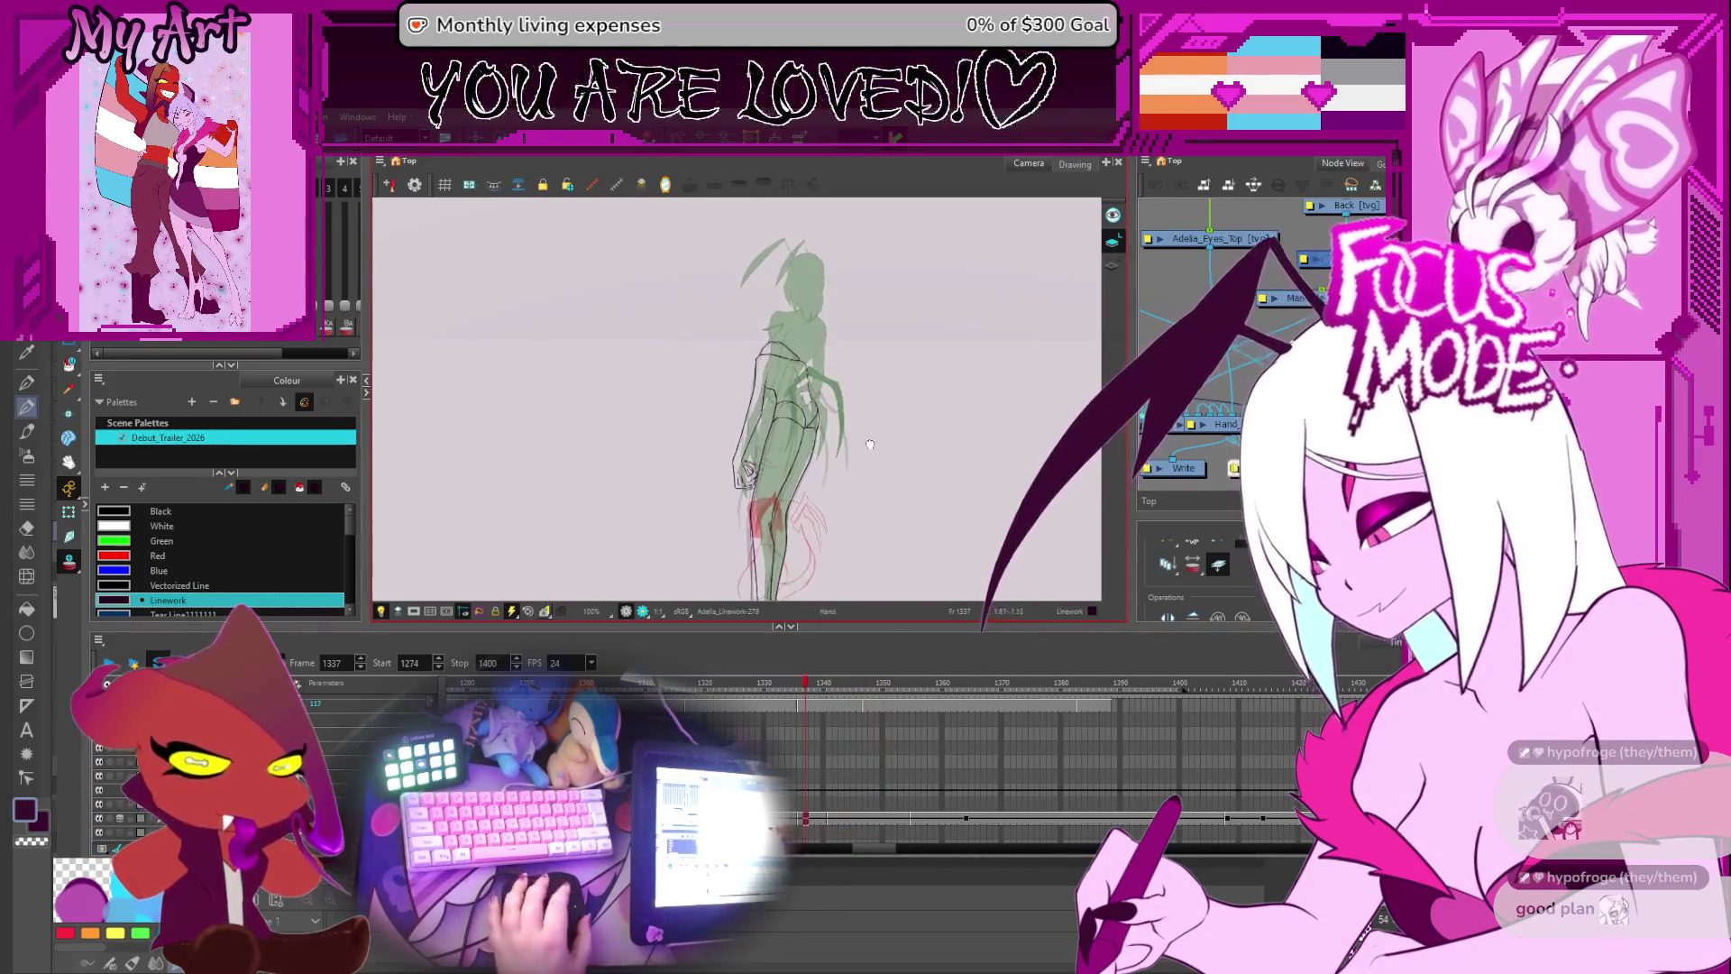
{"action": "key", "text": "2"}
{"action": "key", "text": "comma"}
{"action": "key", "text": "comma"}
{"action": "key", "text": "comma"}
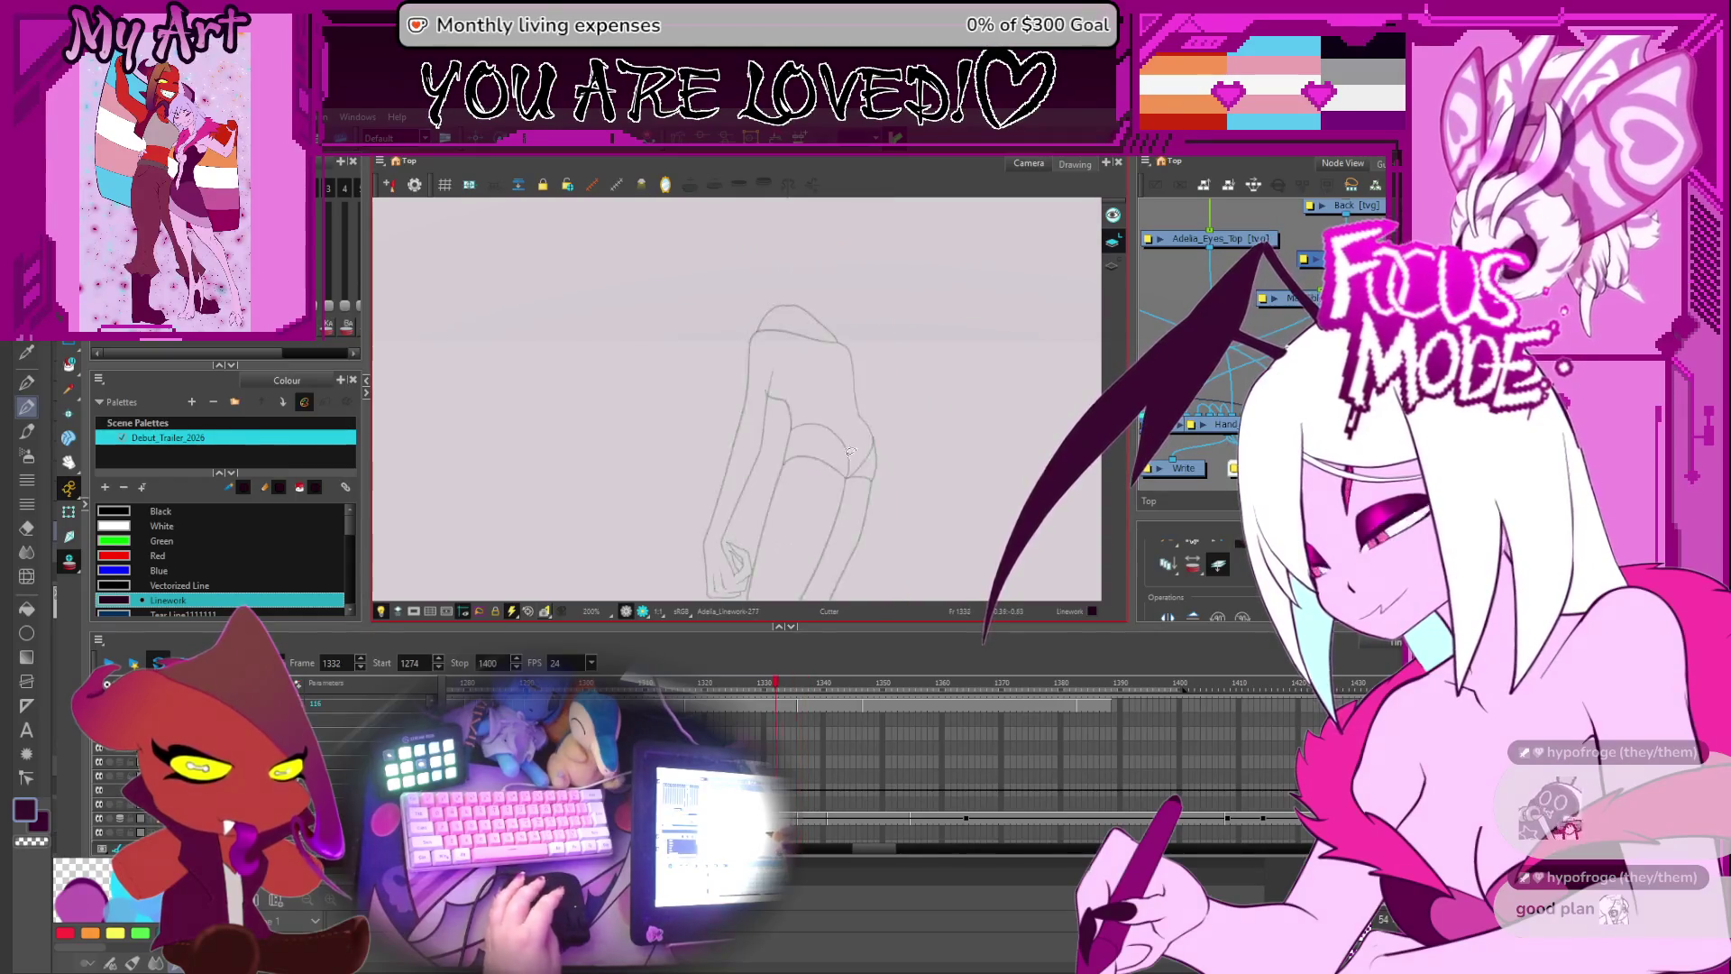
{"action": "key", "text": "period"}
{"action": "key", "text": "period"}
{"action": "key", "text": "period"}
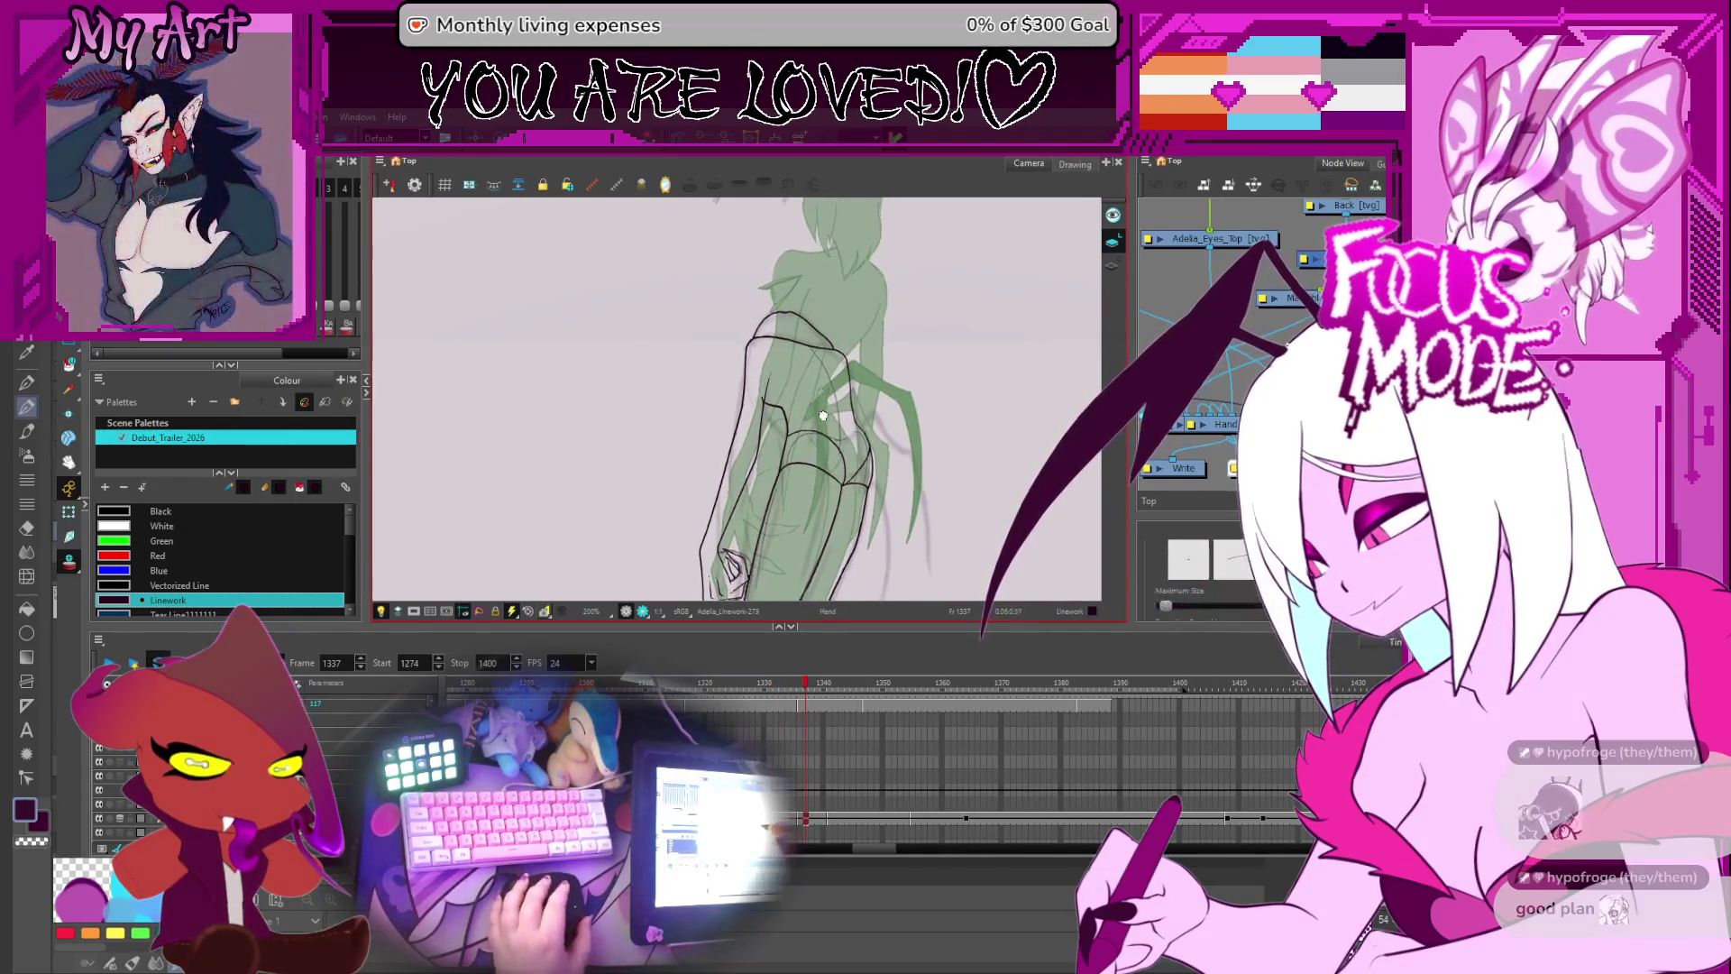
- Frame the torso and hips, step back to frame 1336, and rotate and zoom onto the arm
{"action": "mouse_move", "coordinate": [826, 411]}
{"action": "left_mouse_down"}
{"action": "mouse_move", "coordinate": [825, 235]}
{"action": "mouse_move", "coordinate": [825, 496]}
{"action": "left_mouse_up"}
{"action": "mouse_move", "coordinate": [829, 361]}
{"action": "left_mouse_down"}
{"action": "mouse_move", "coordinate": [838, 394]}
{"action": "mouse_move", "coordinate": [811, 437]}
{"action": "left_mouse_up"}
{"action": "left_click_drag", "start_coordinate": [789, 302], "coordinate": [786, 385]}
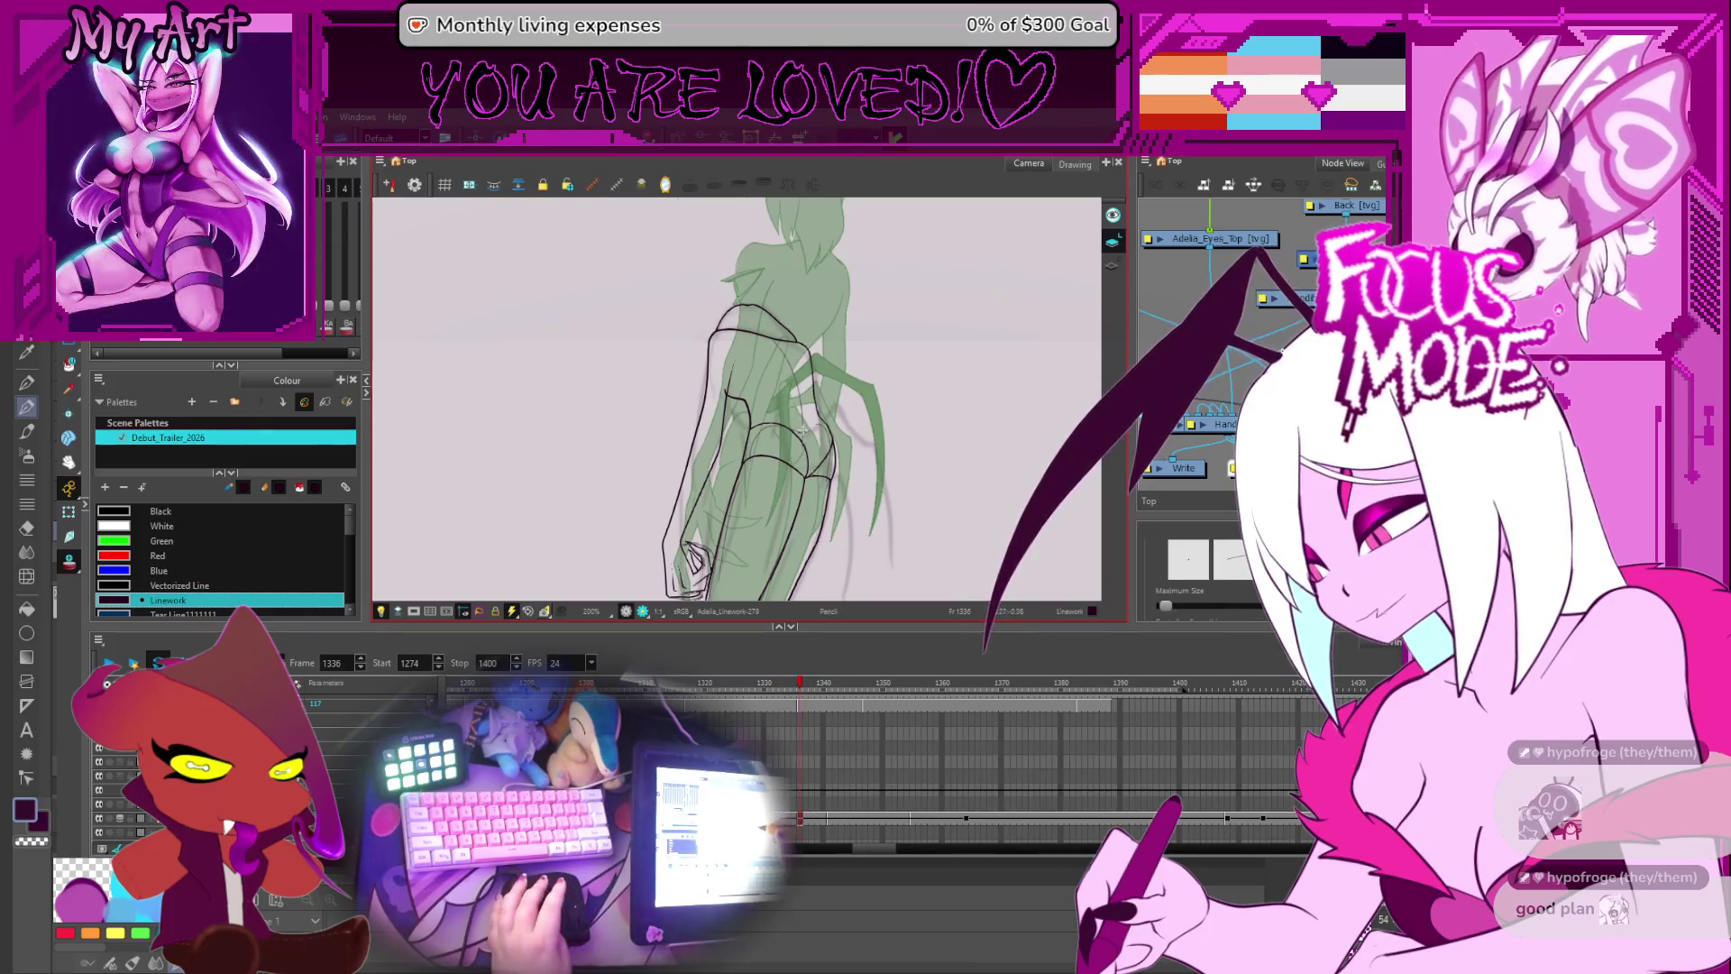
{"action": "key", "text": "comma"}
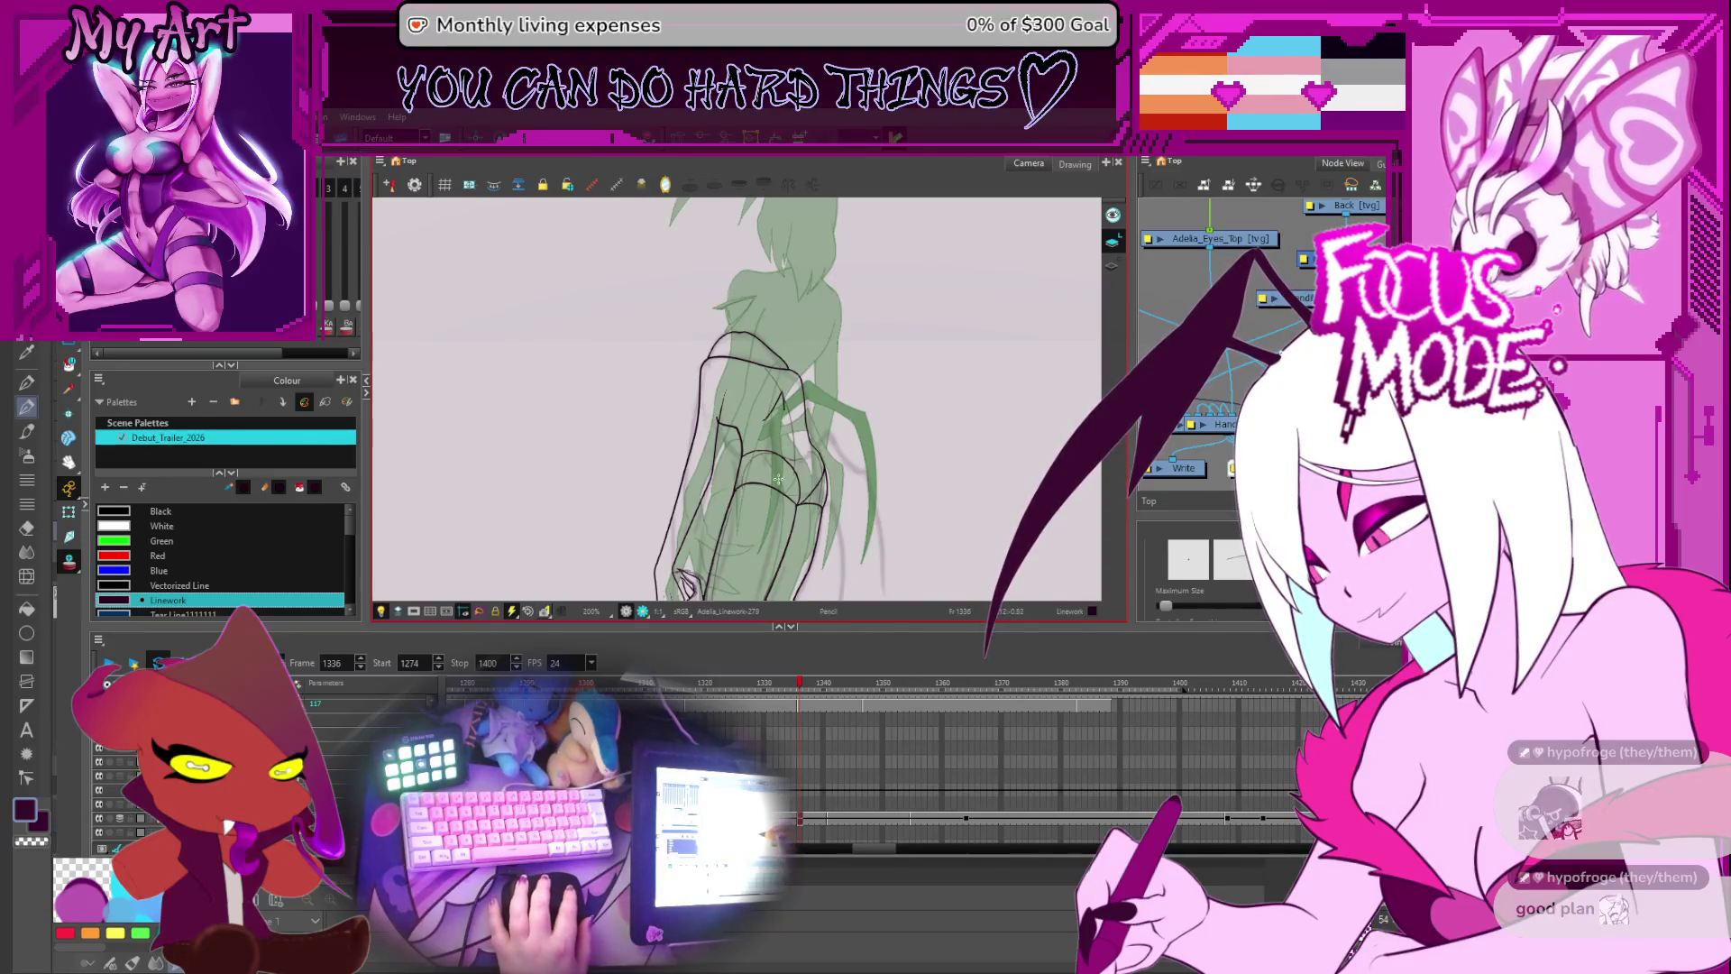
{"action": "mouse_move", "coordinate": [780, 468]}
{"action": "left_mouse_down"}
{"action": "mouse_move", "coordinate": [797, 511]}
{"action": "mouse_move", "coordinate": [739, 541]}
{"action": "left_mouse_up"}
{"action": "key", "text": "2"}
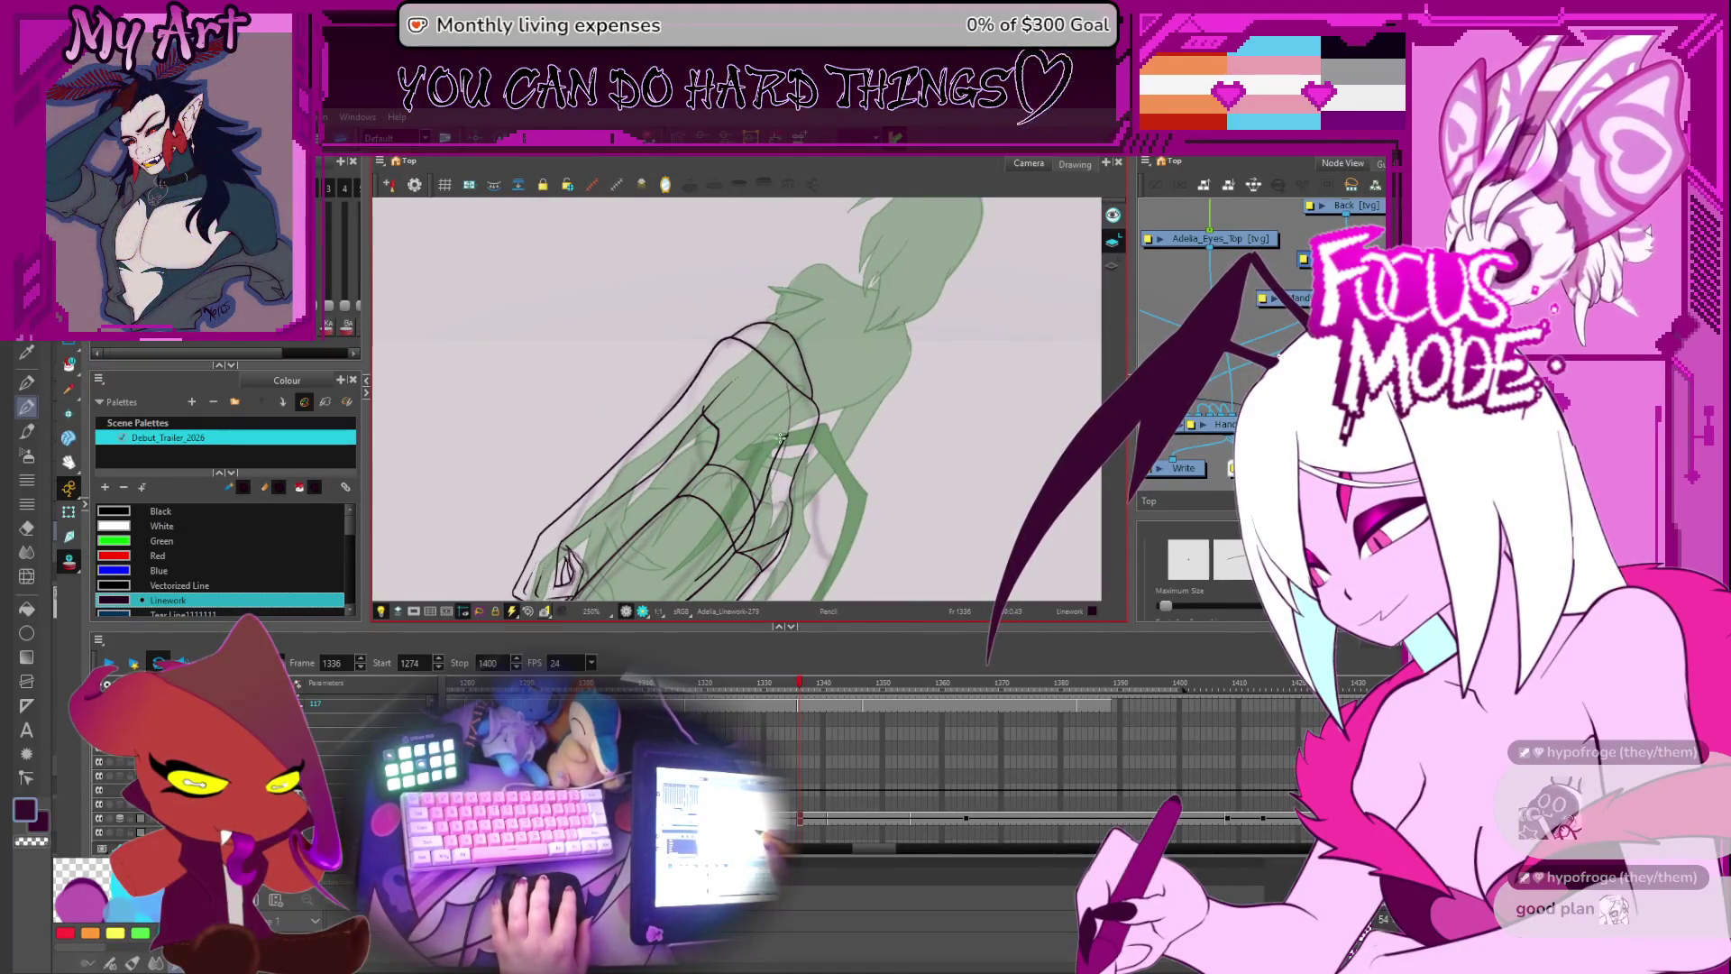
{"action": "scroll", "coordinate": [740, 453], "scroll_direction": "up", "scroll_amount": 2}
- Select the arm strokes, then narrow the selection to a smaller group
{"action": "key", "text": "alt+q"}
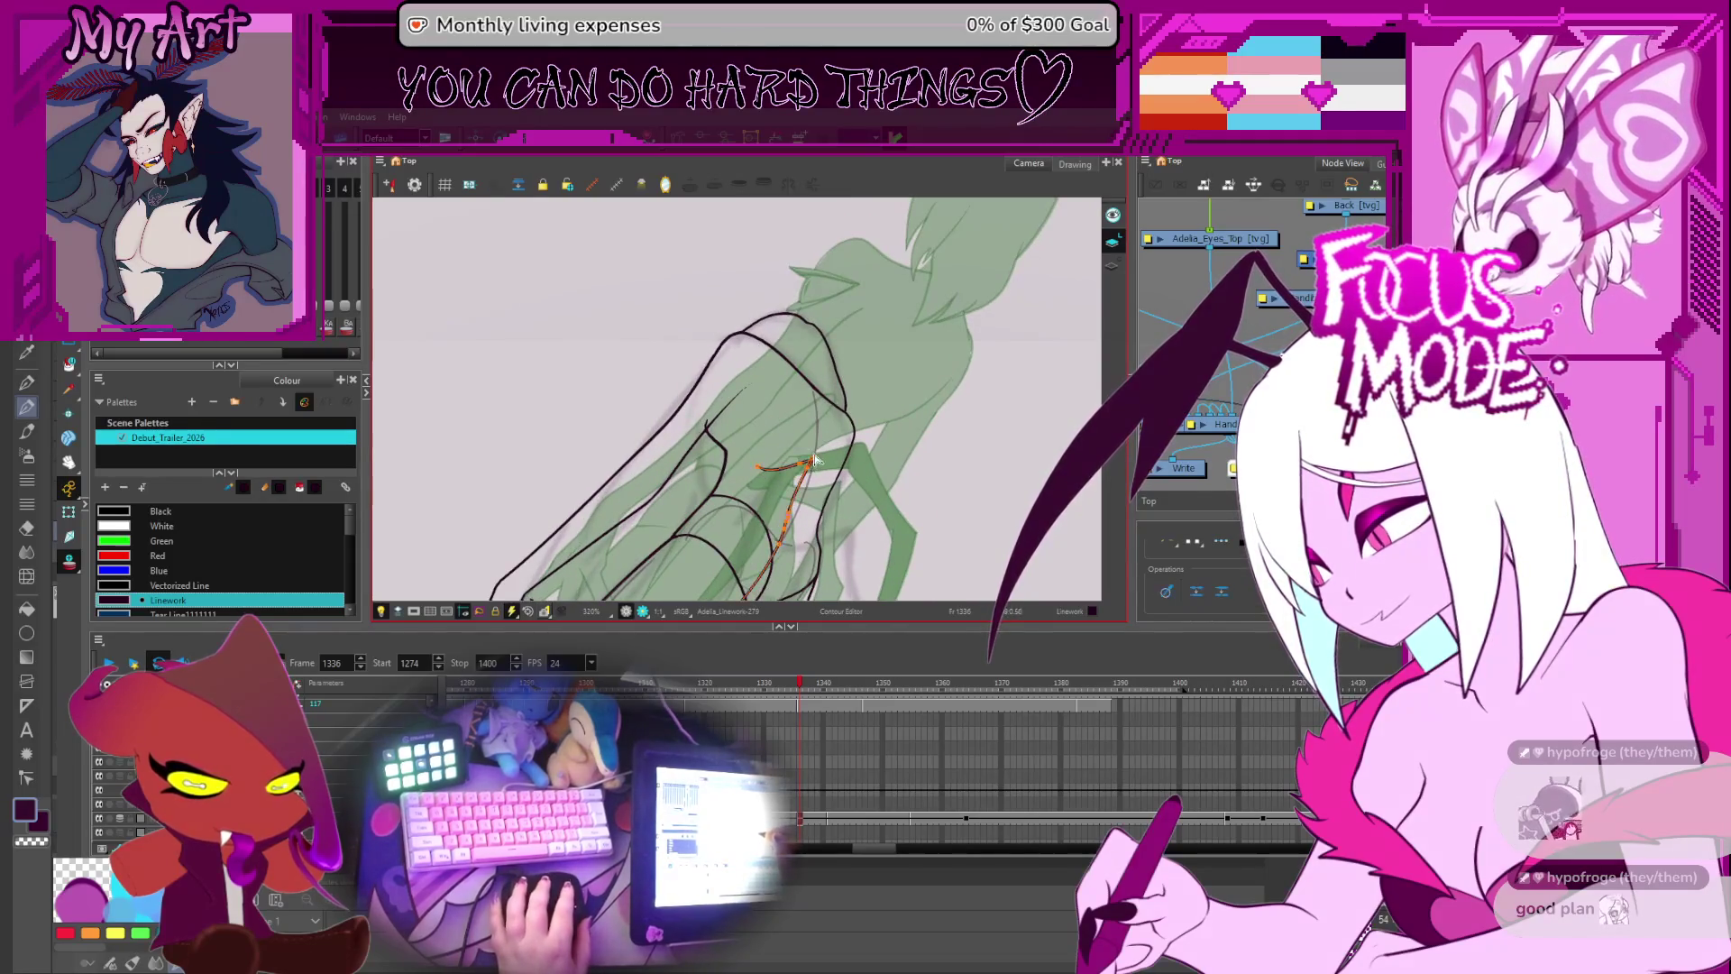
{"action": "key", "text": "alt+s"}
{"action": "left_click", "coordinate": [814, 457]}
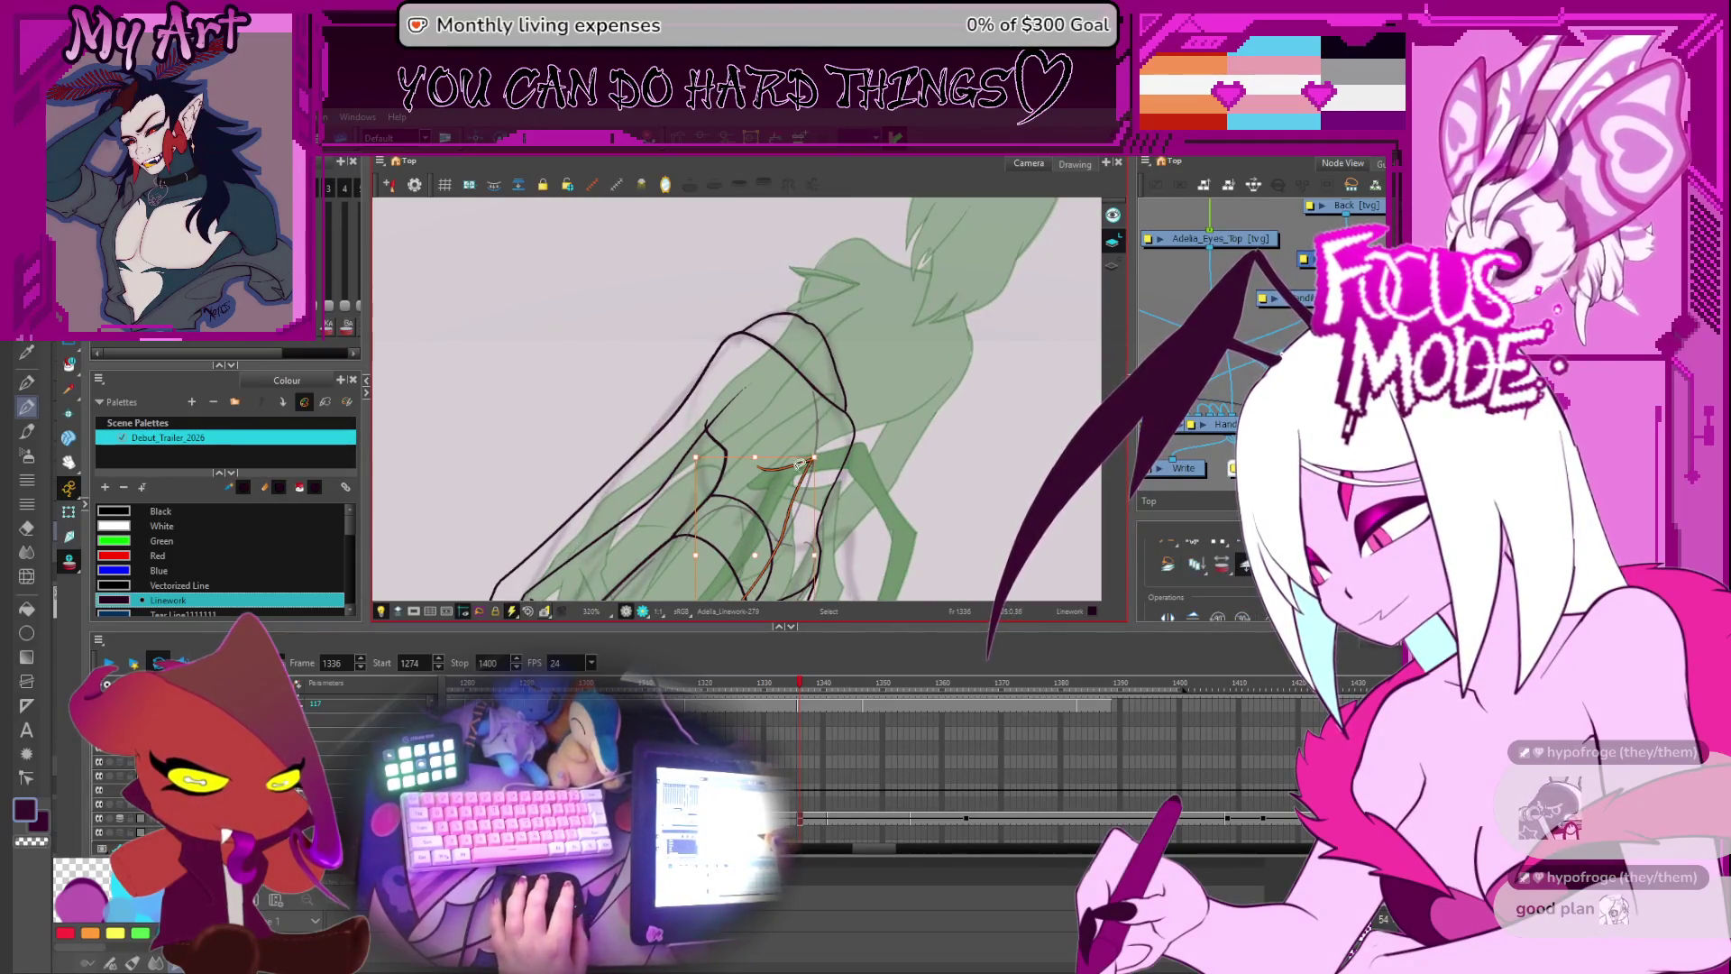
{"action": "key", "text": "alt+q"}
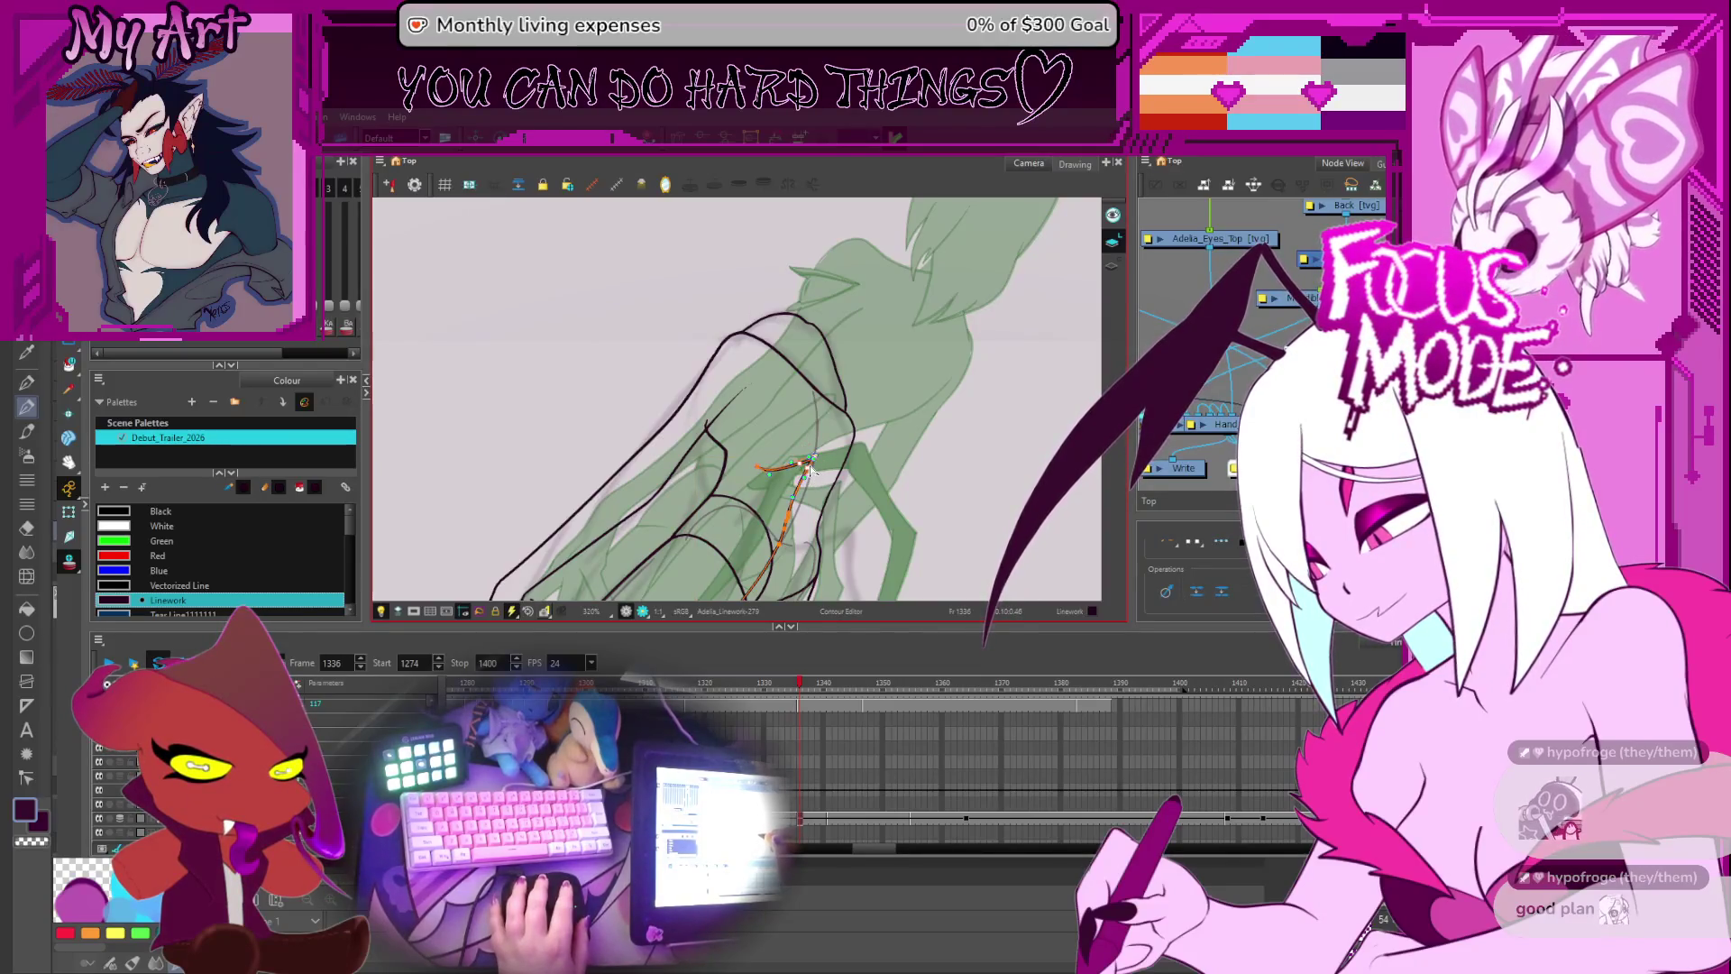
{"action": "left_click", "coordinate": [766, 471]}
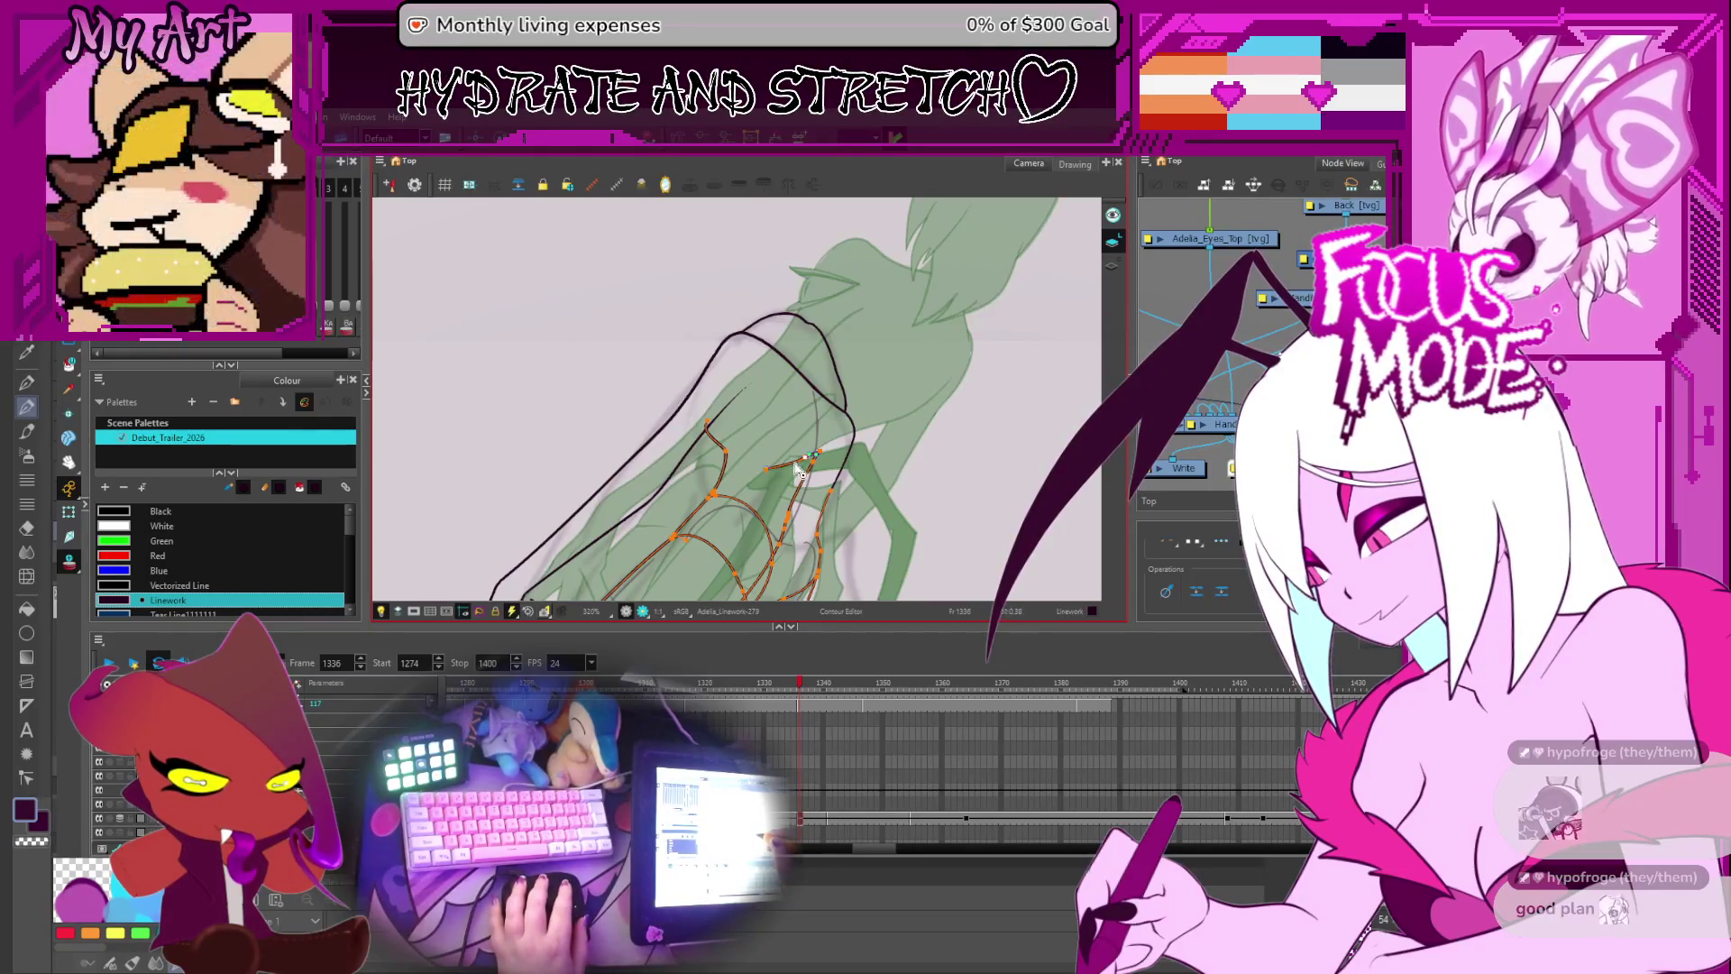
{"action": "scroll", "coordinate": [784, 456], "scroll_direction": "down", "scroll_amount": 1}
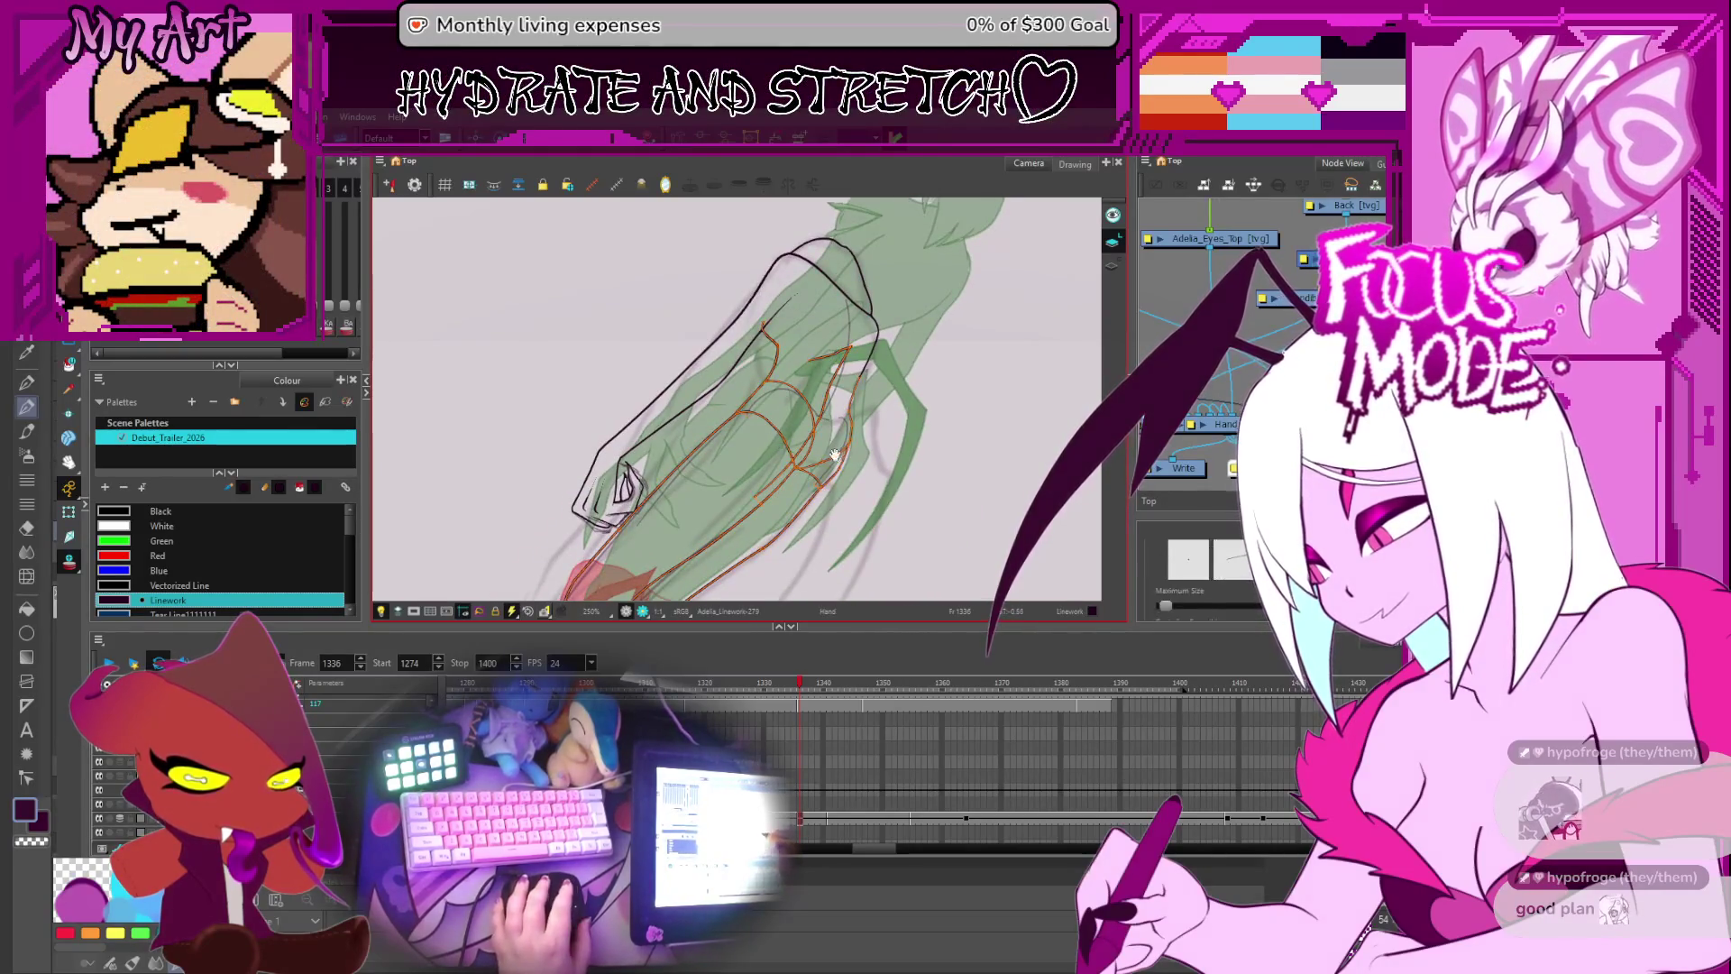
{"action": "left_click_drag", "start_coordinate": [801, 442], "coordinate": [751, 505]}
{"action": "key", "text": "alt+s"}
{"action": "left_click", "coordinate": [812, 413]}
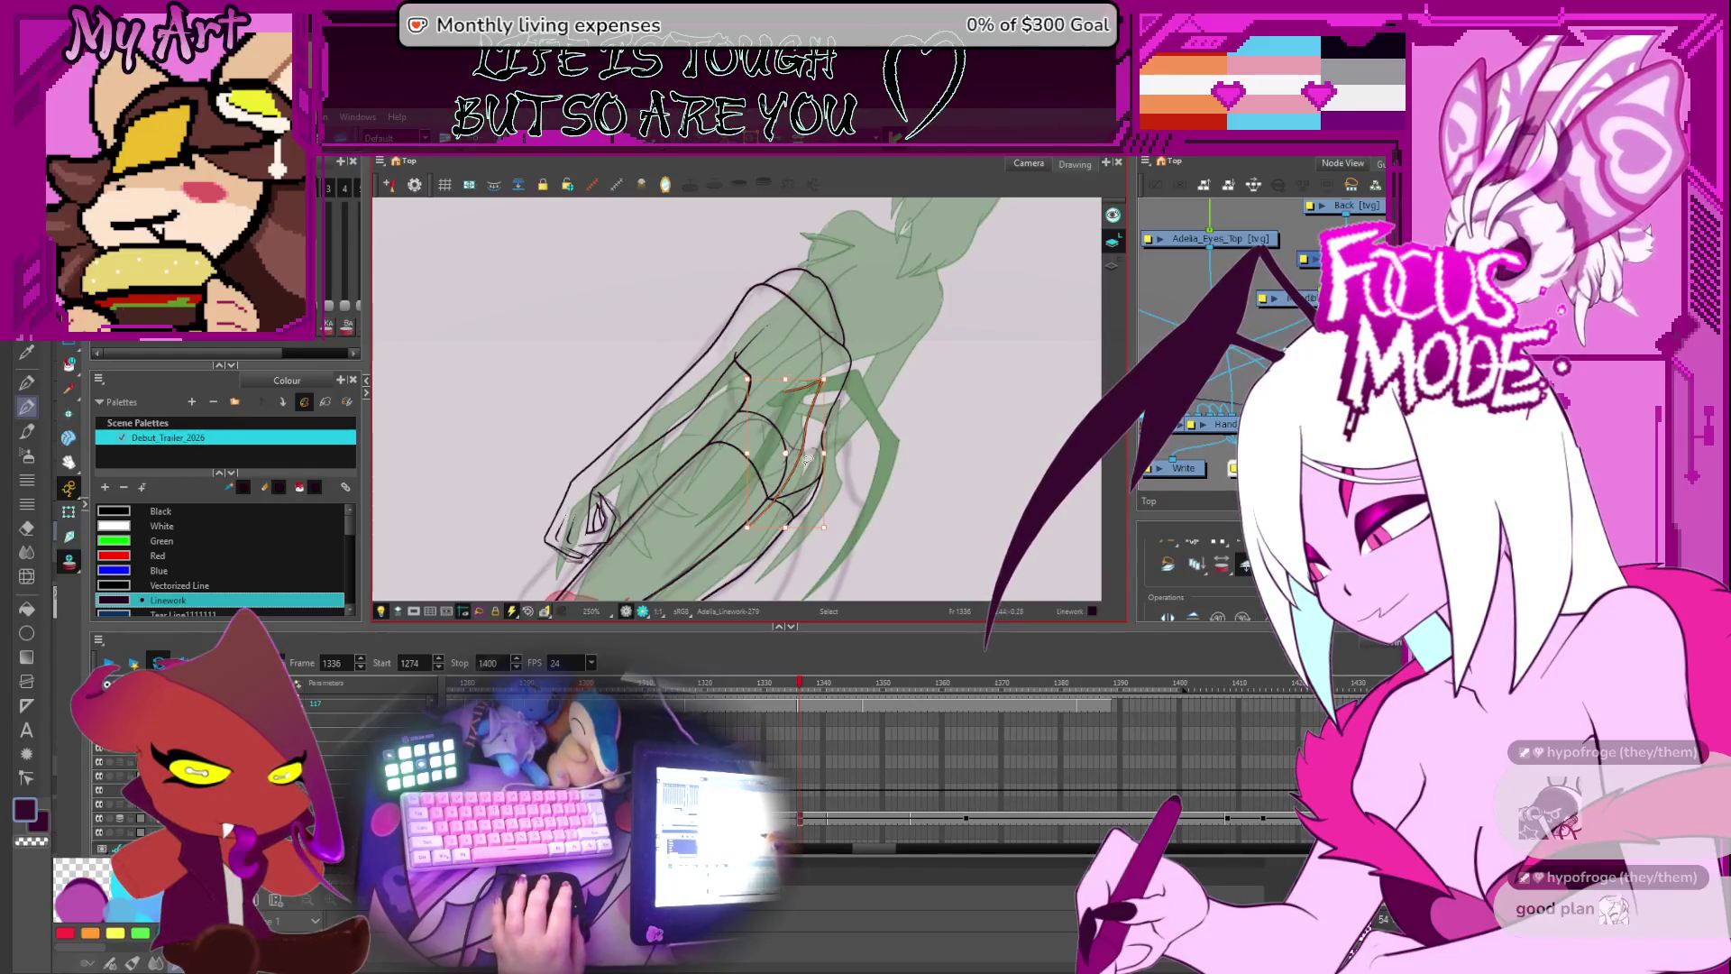
{"action": "scroll", "coordinate": [810, 462], "scroll_direction": "up", "scroll_amount": 2}
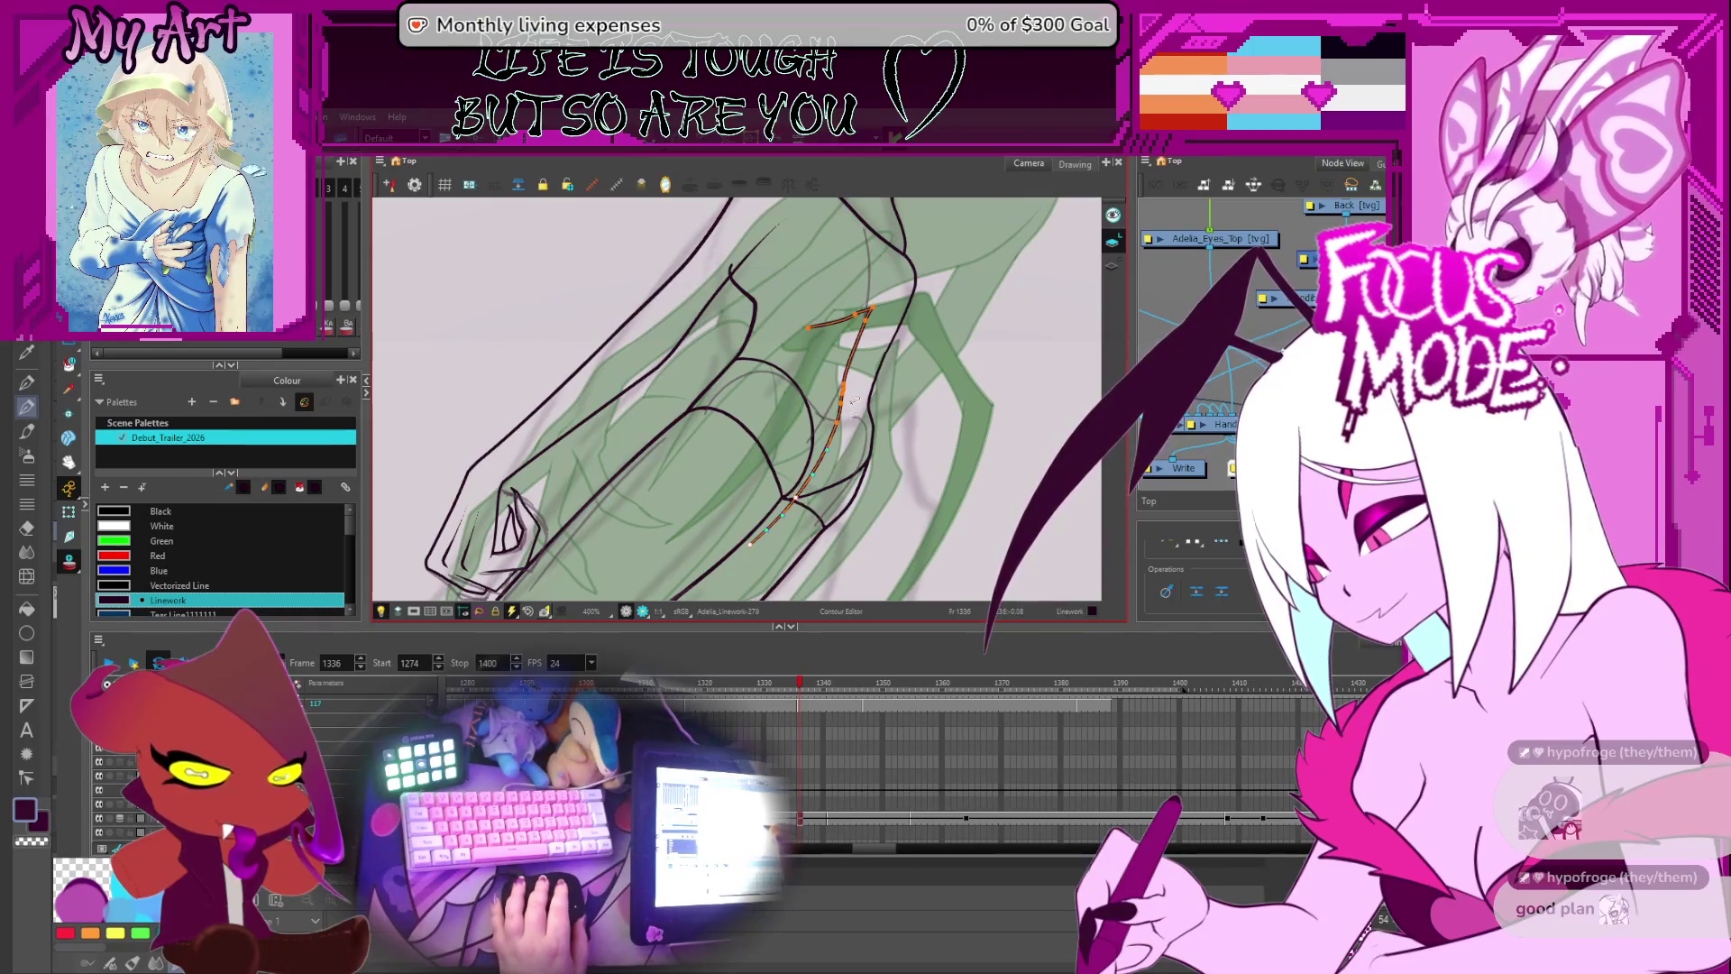
- Turn the canvas upright, reselect the contour's lower points, and bring the head and back into view
{"action": "mouse_move", "coordinate": [787, 524]}
{"action": "left_mouse_down"}
{"action": "mouse_move", "coordinate": [857, 429]}
{"action": "mouse_move", "coordinate": [837, 403]}
{"action": "left_mouse_up"}
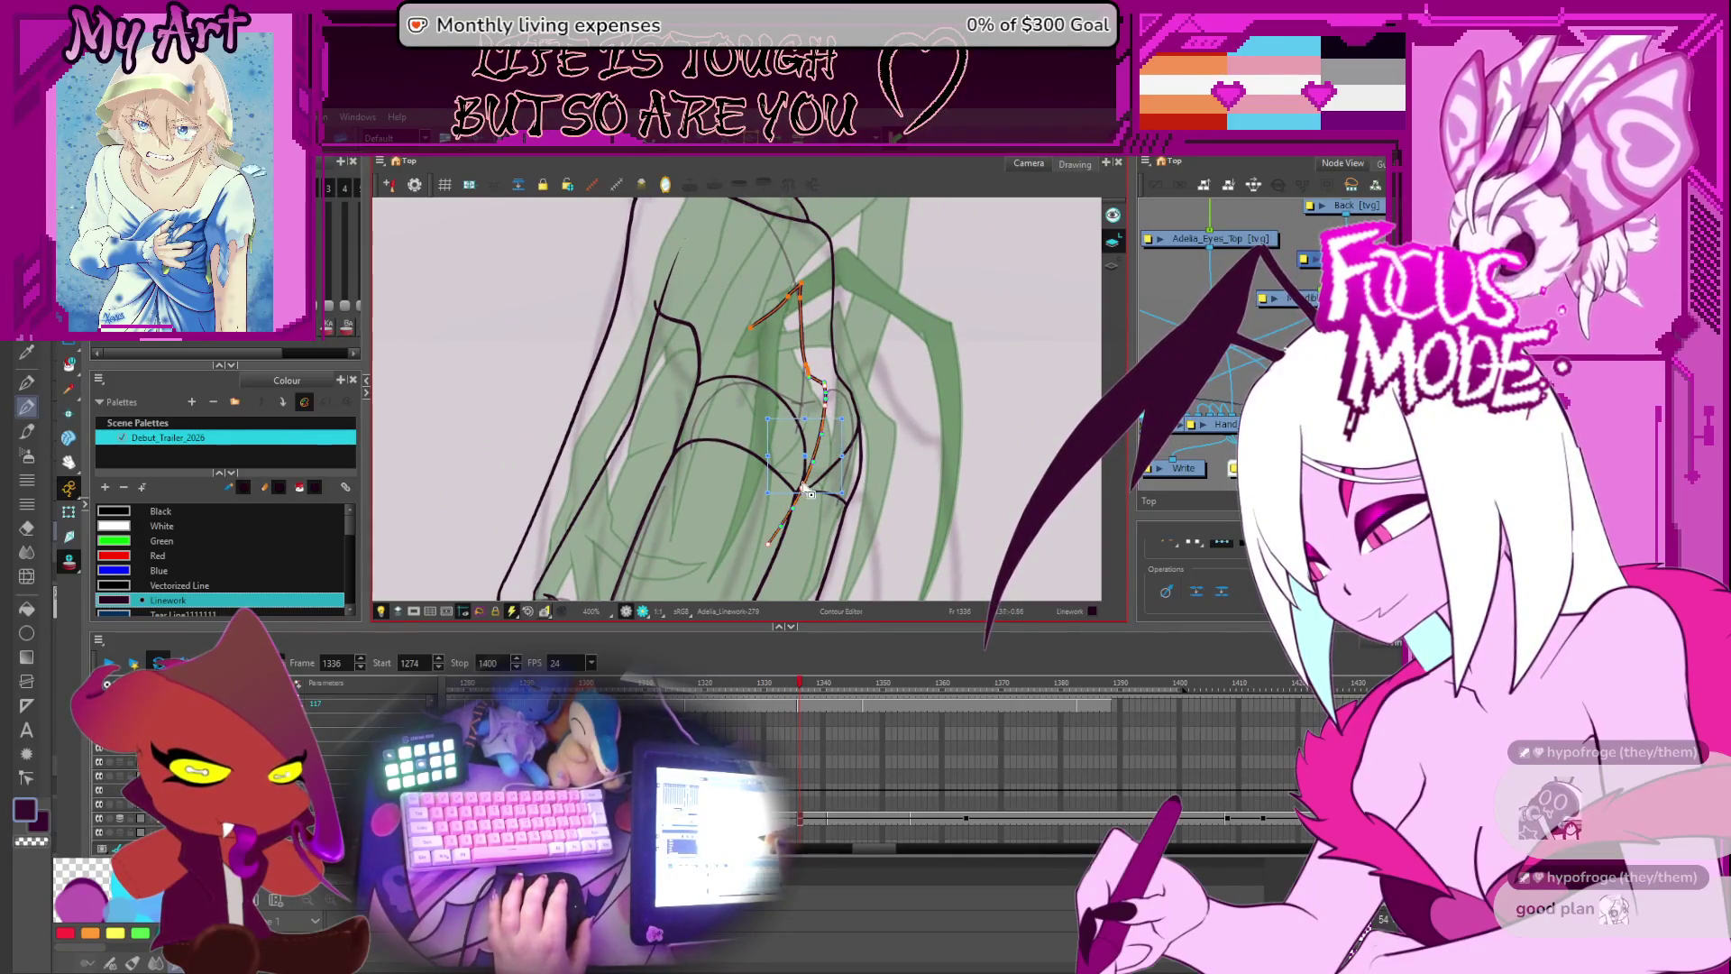
{"action": "scroll", "coordinate": [891, 431], "scroll_direction": "up", "scroll_amount": 2}
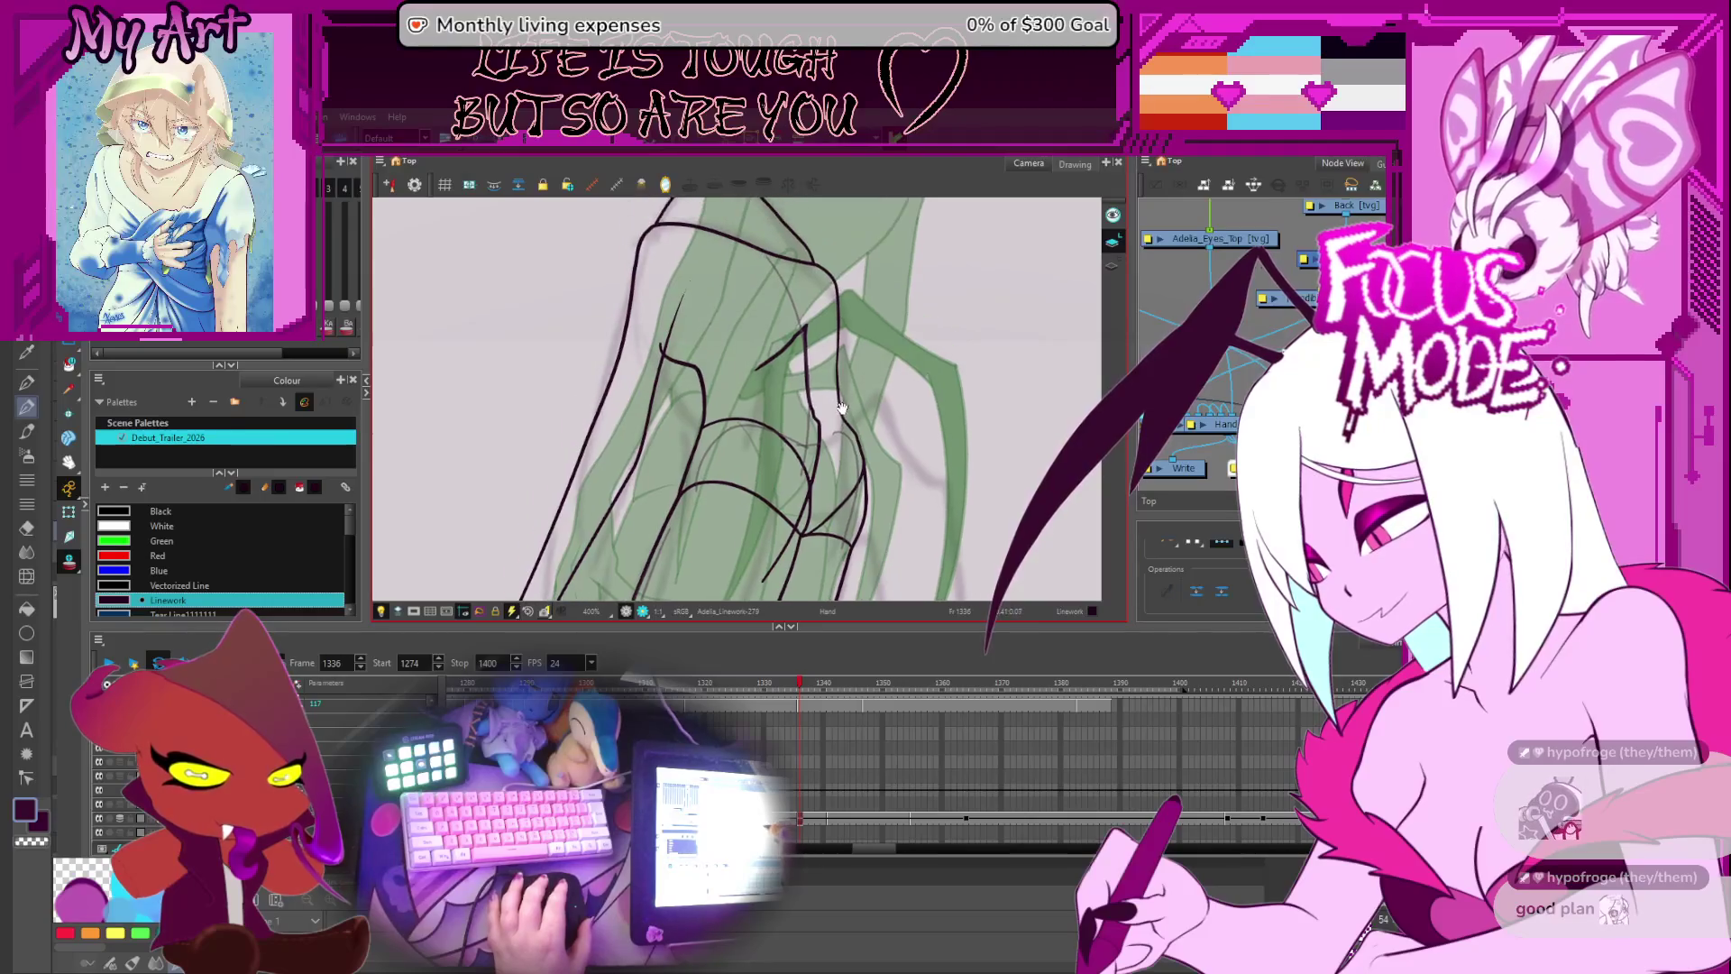
{"action": "left_click", "coordinate": [889, 436]}
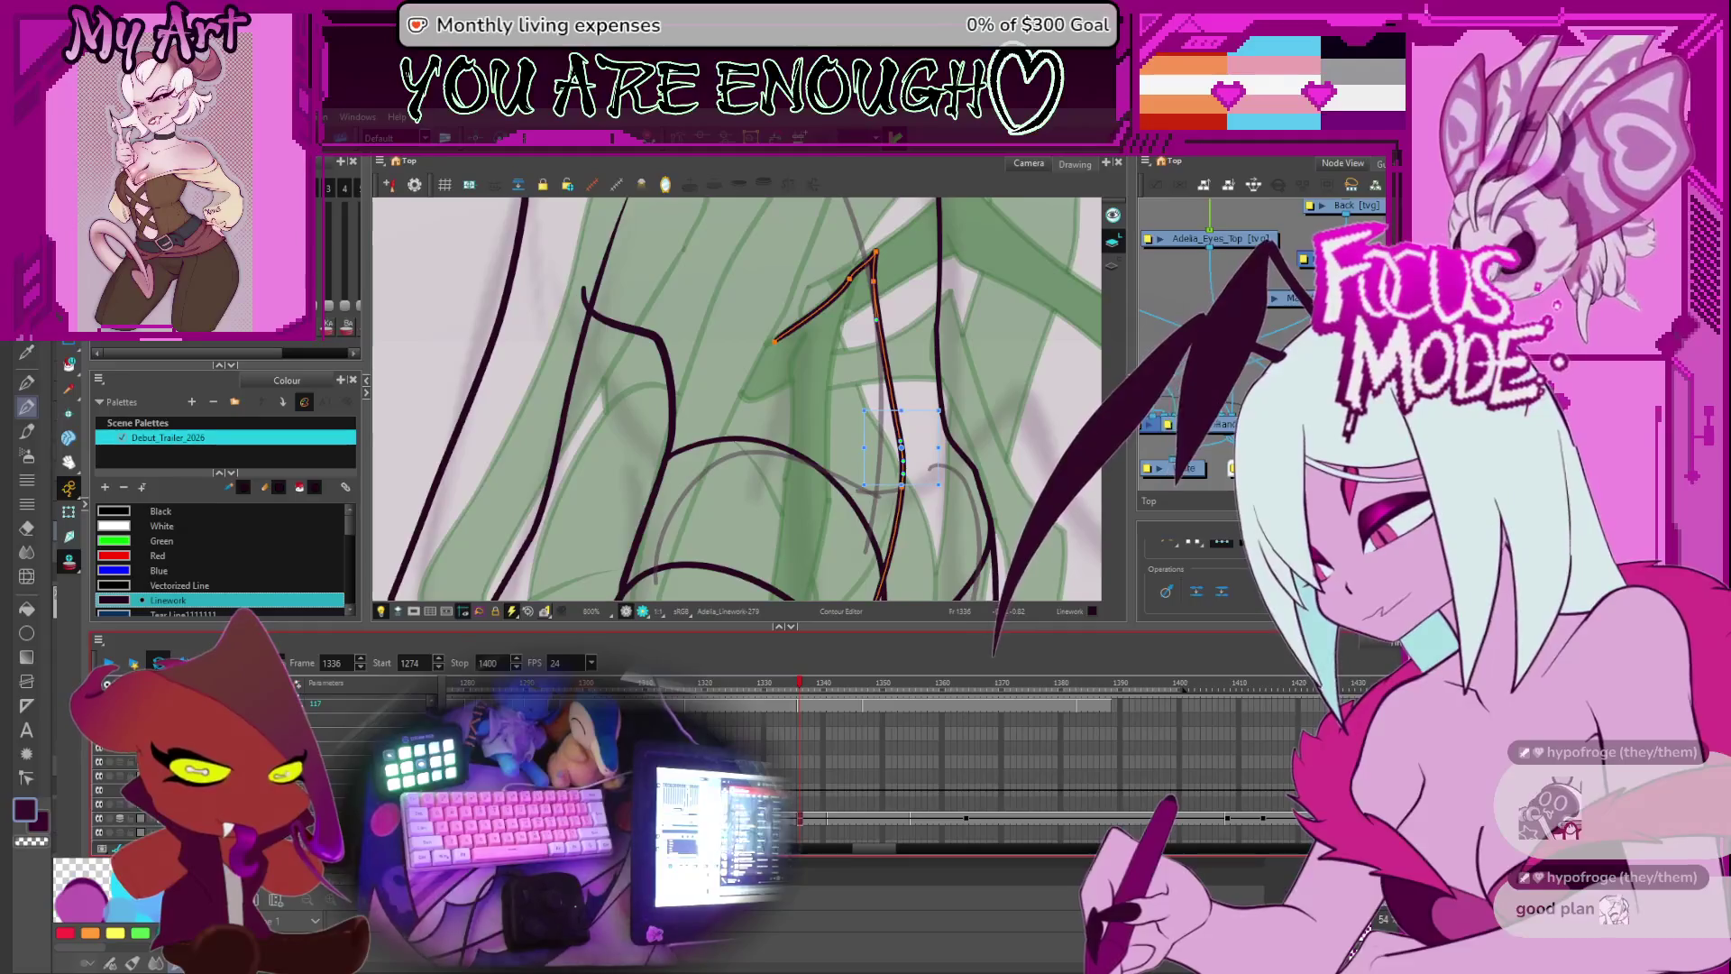
{"action": "scroll", "coordinate": [829, 413], "scroll_direction": "down", "scroll_amount": 4}
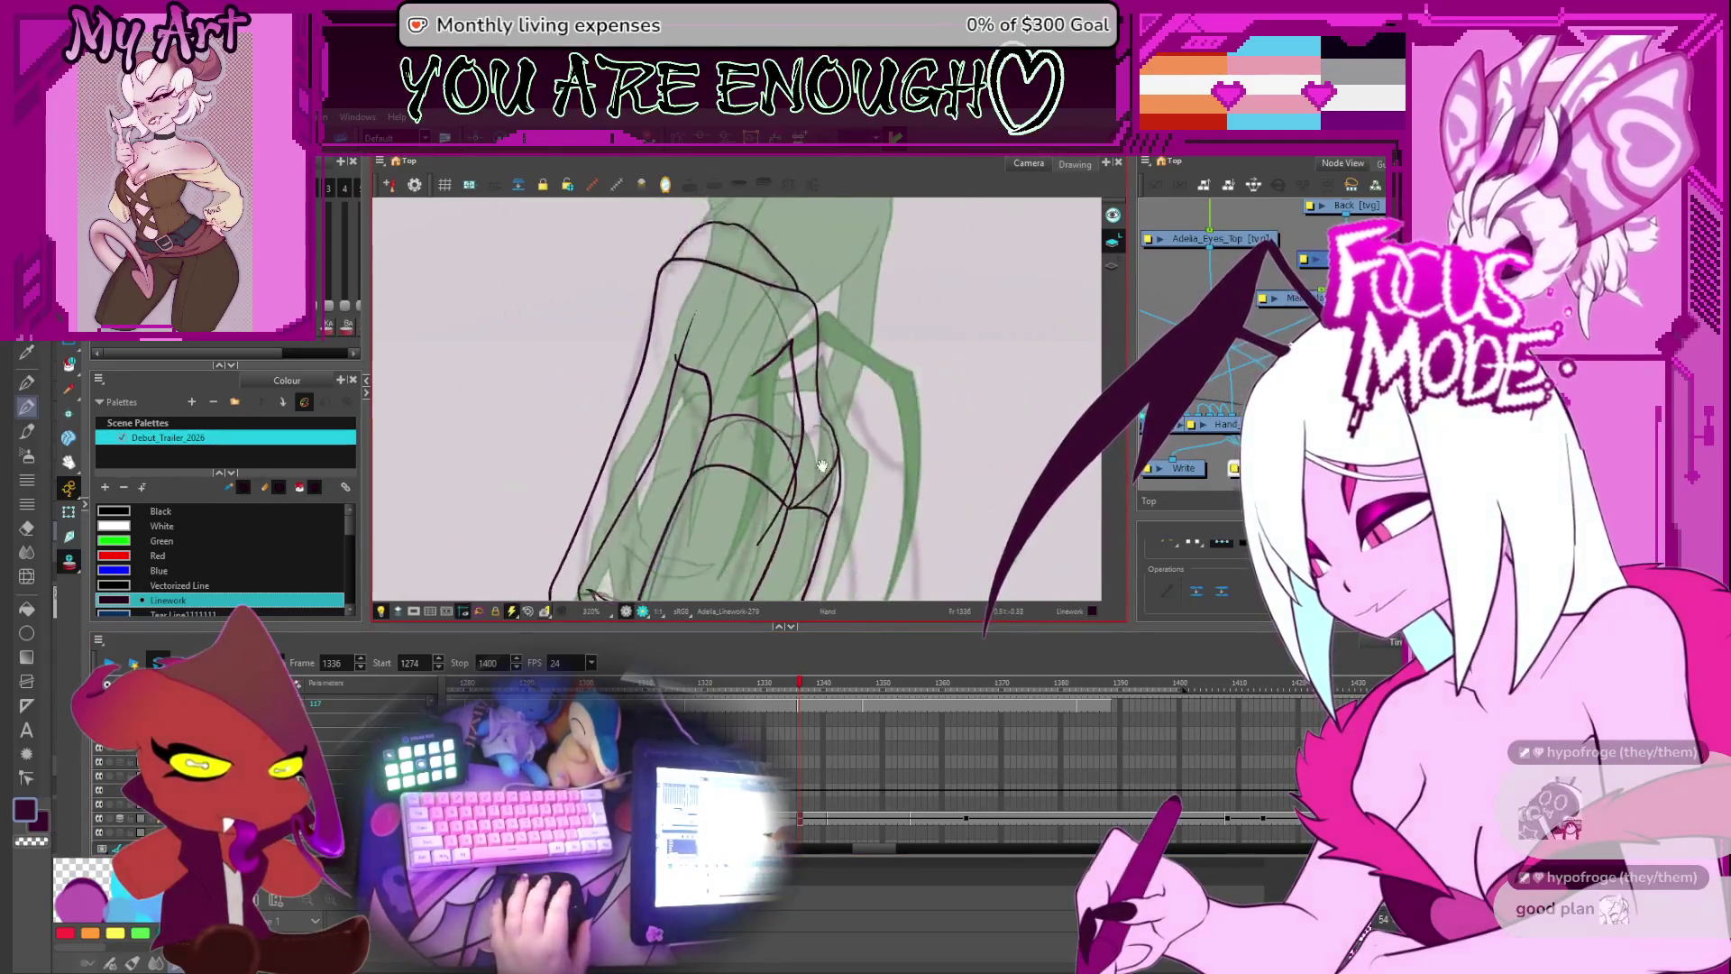
{"action": "left_click_drag", "start_coordinate": [836, 461], "coordinate": [846, 483]}
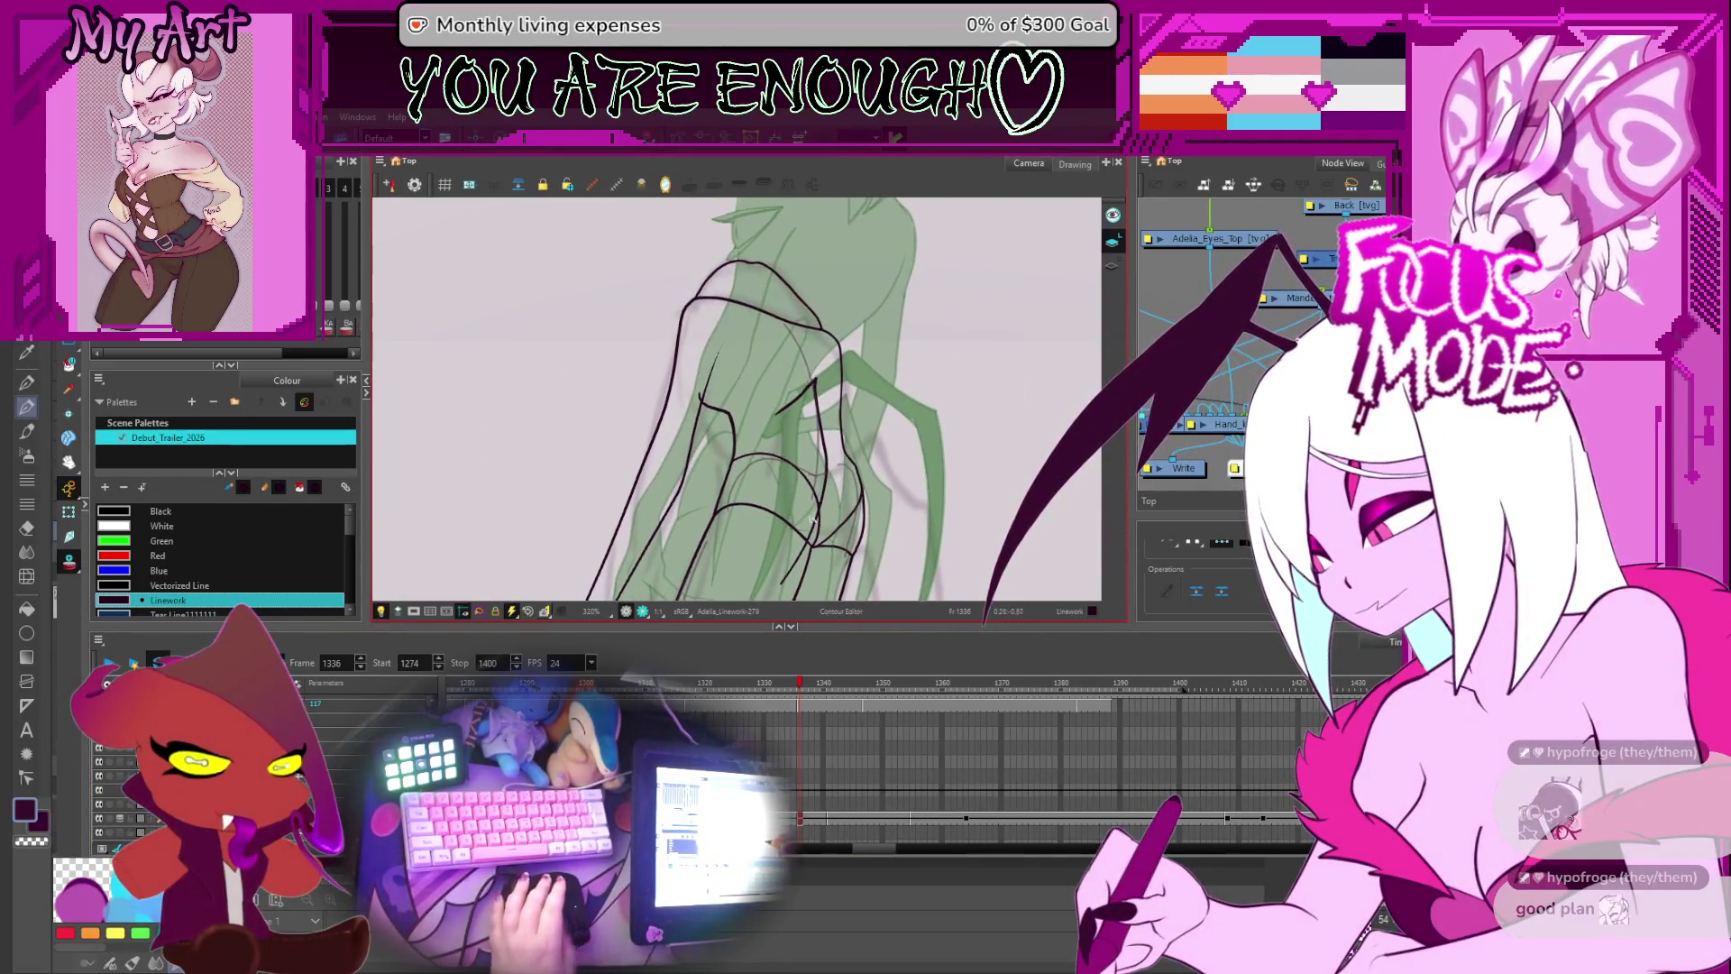
{"action": "left_click_drag", "start_coordinate": [747, 398], "coordinate": [756, 421]}
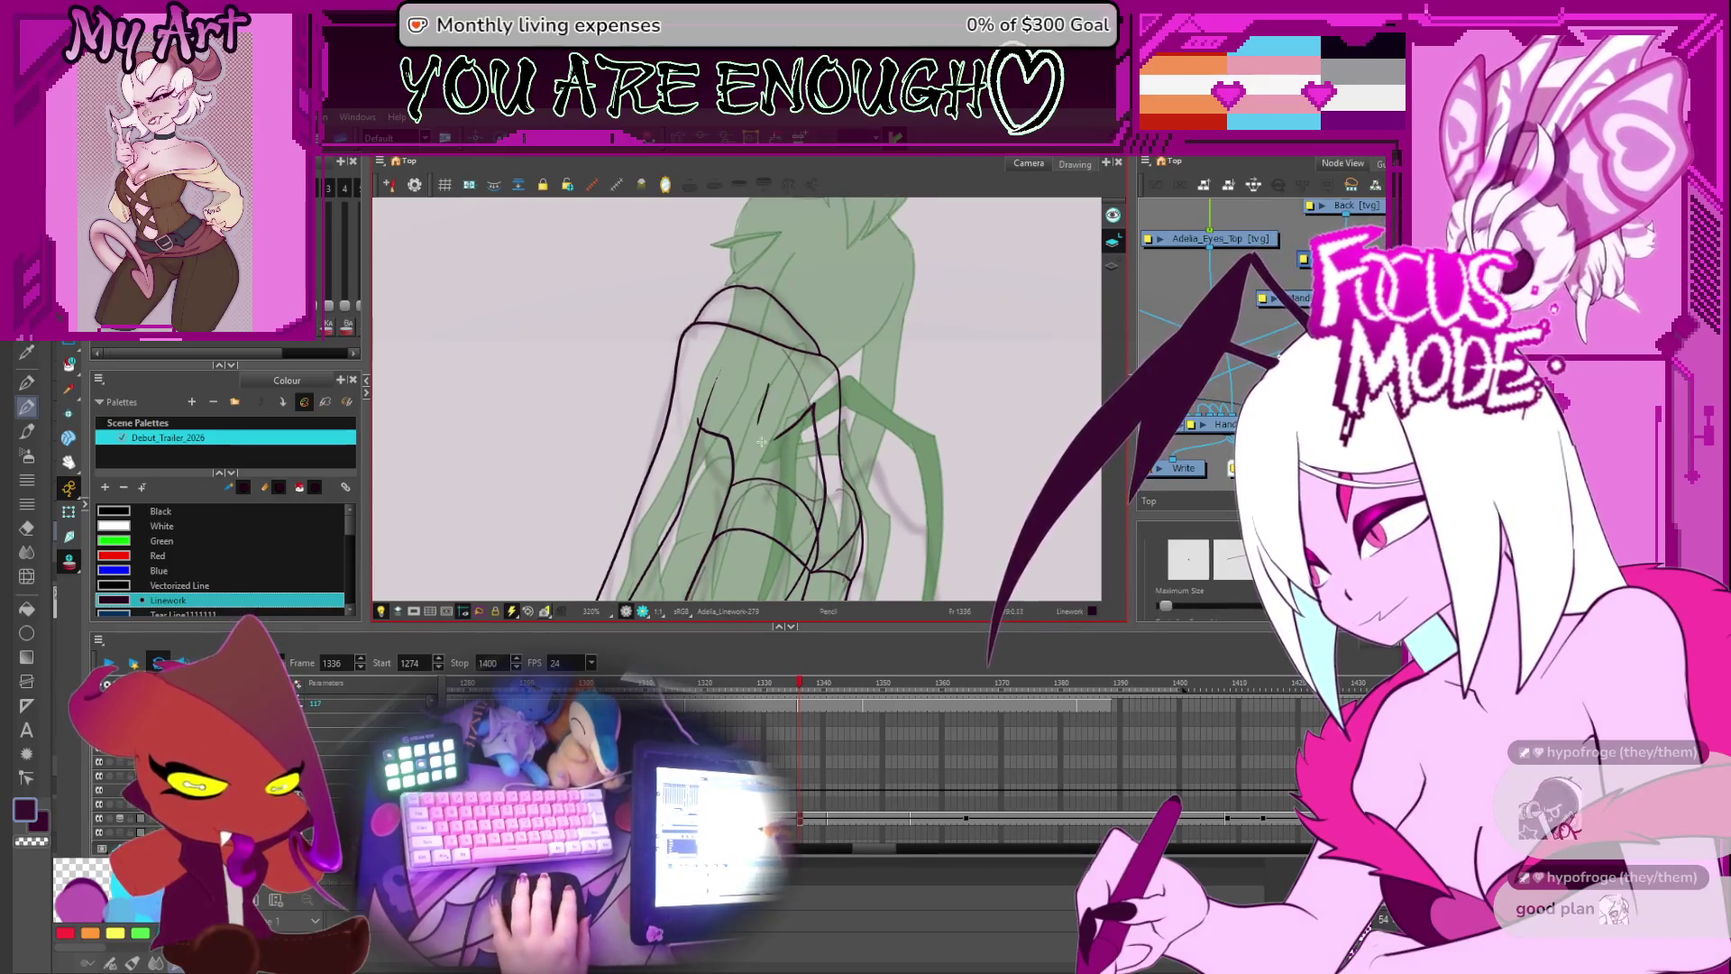
{"action": "left_click_drag", "start_coordinate": [741, 570], "coordinate": [776, 406]}
{"action": "key", "text": "alt+s"}
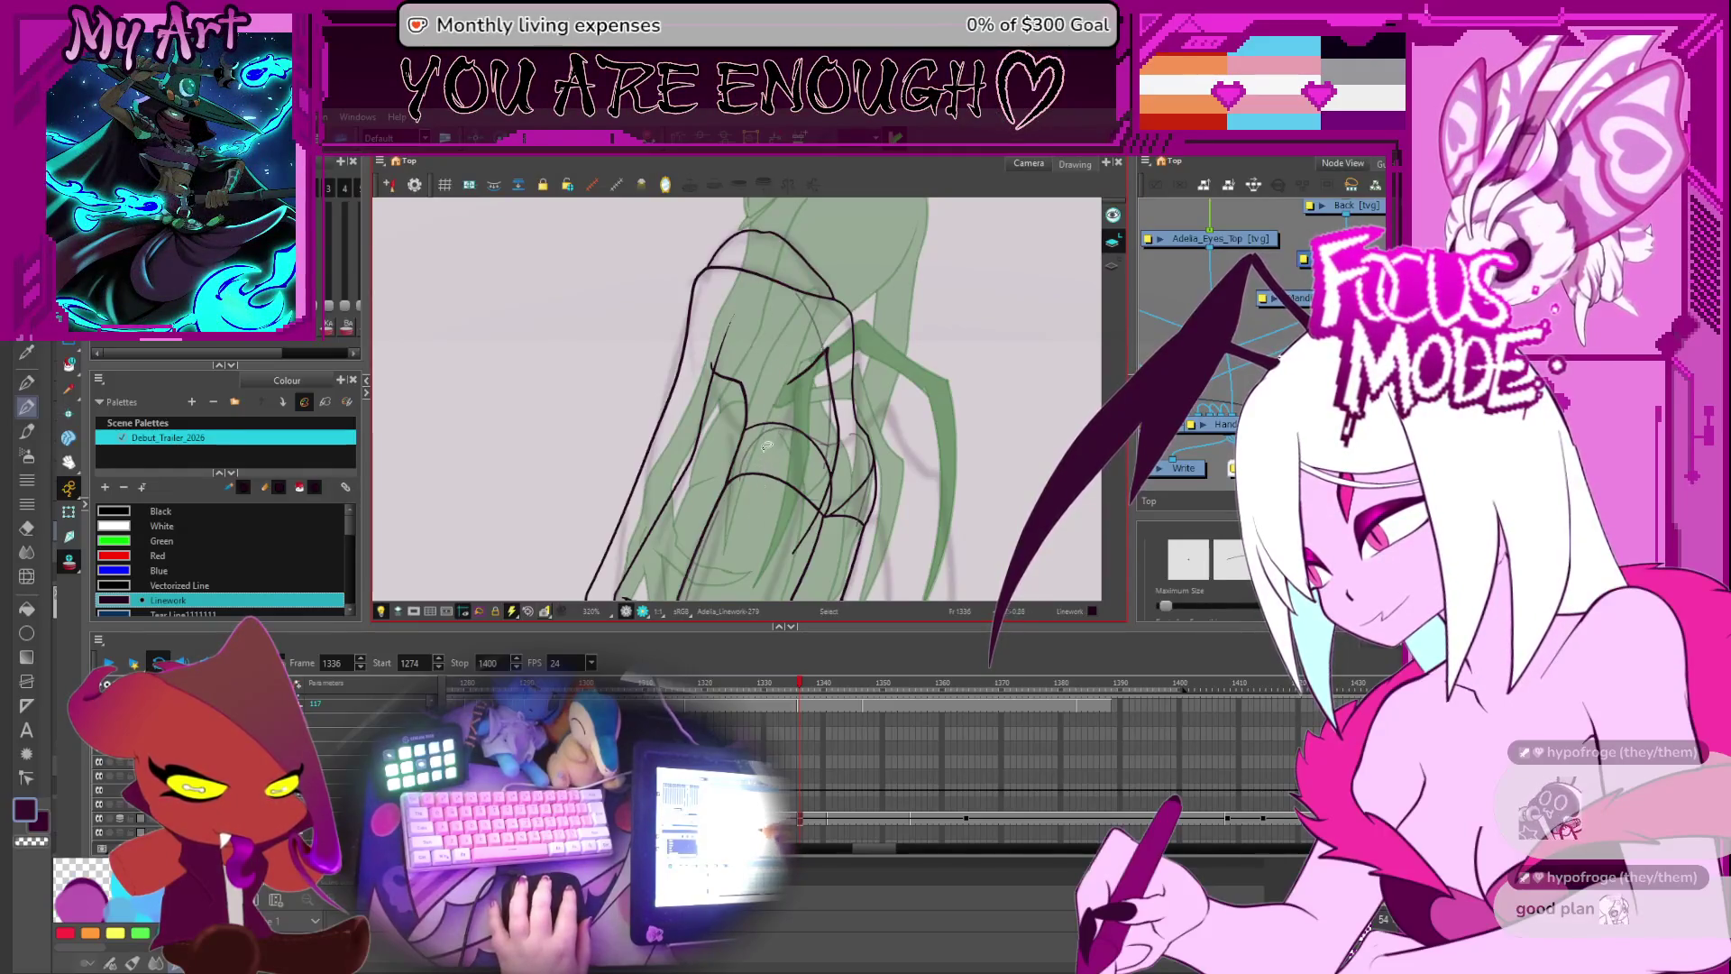
{"action": "left_click_drag", "start_coordinate": [804, 340], "coordinate": [740, 526]}
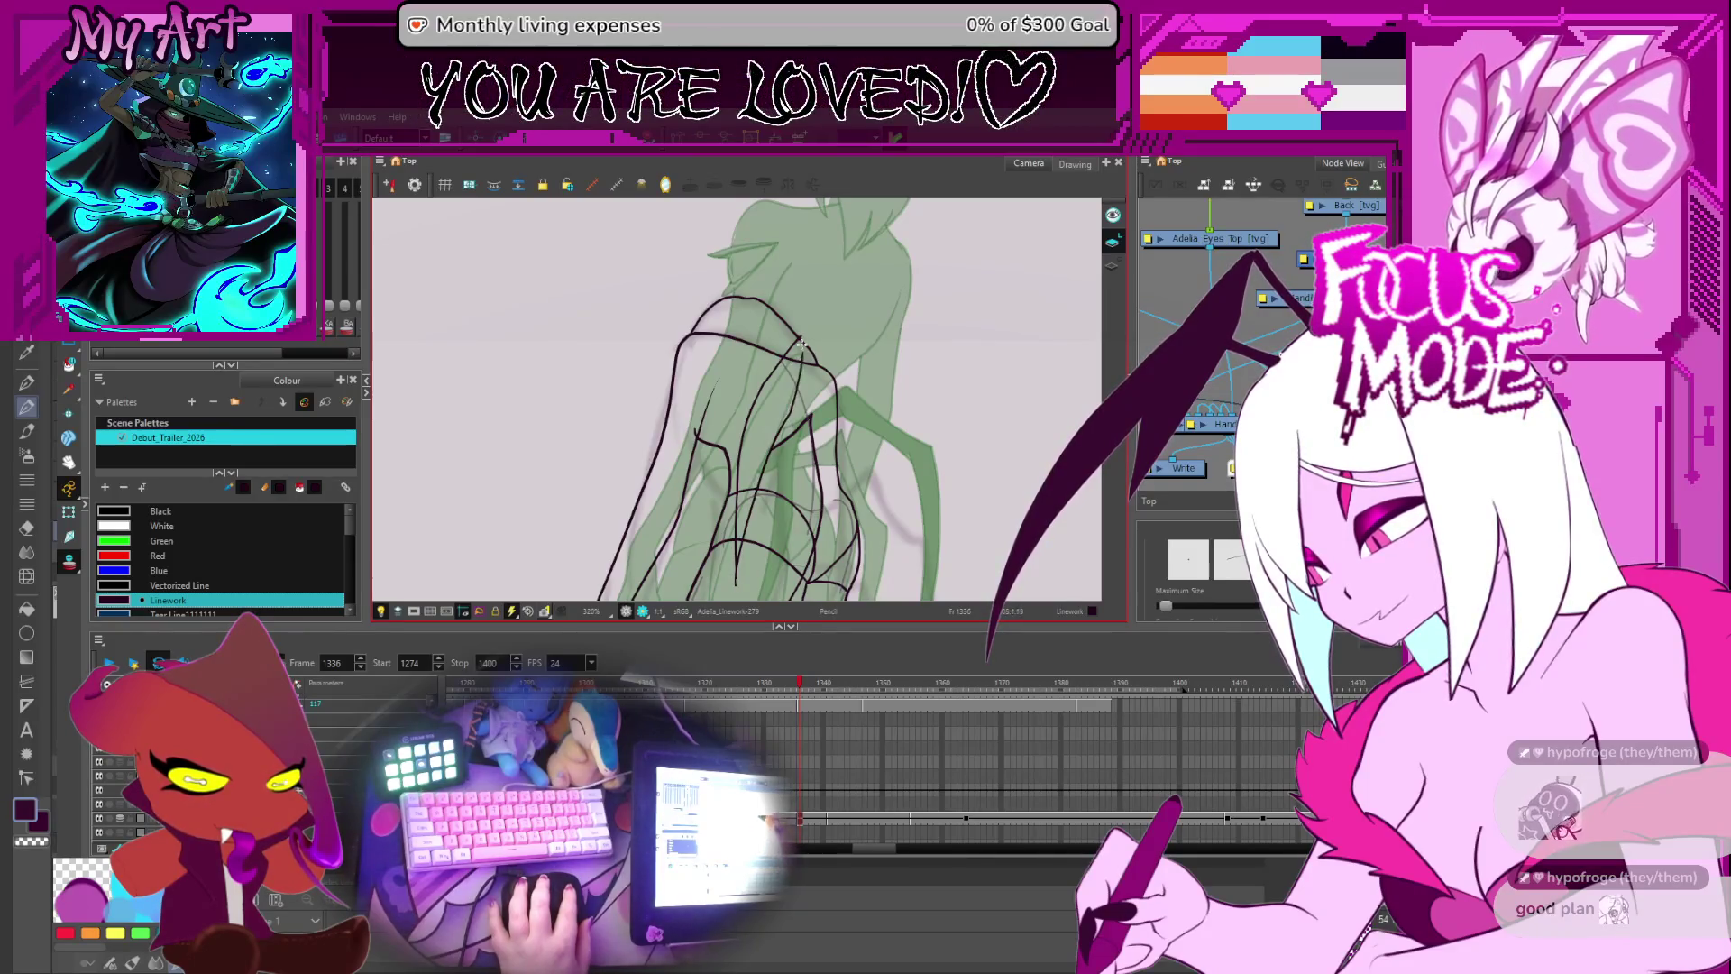
- Draw a new stroke up the back outline, nudge its top points, and select the arch and inner hip strokes
{"action": "left_click_drag", "start_coordinate": [737, 539], "coordinate": [783, 419]}
{"action": "scroll", "coordinate": [812, 369], "scroll_direction": "up", "scroll_amount": 3}
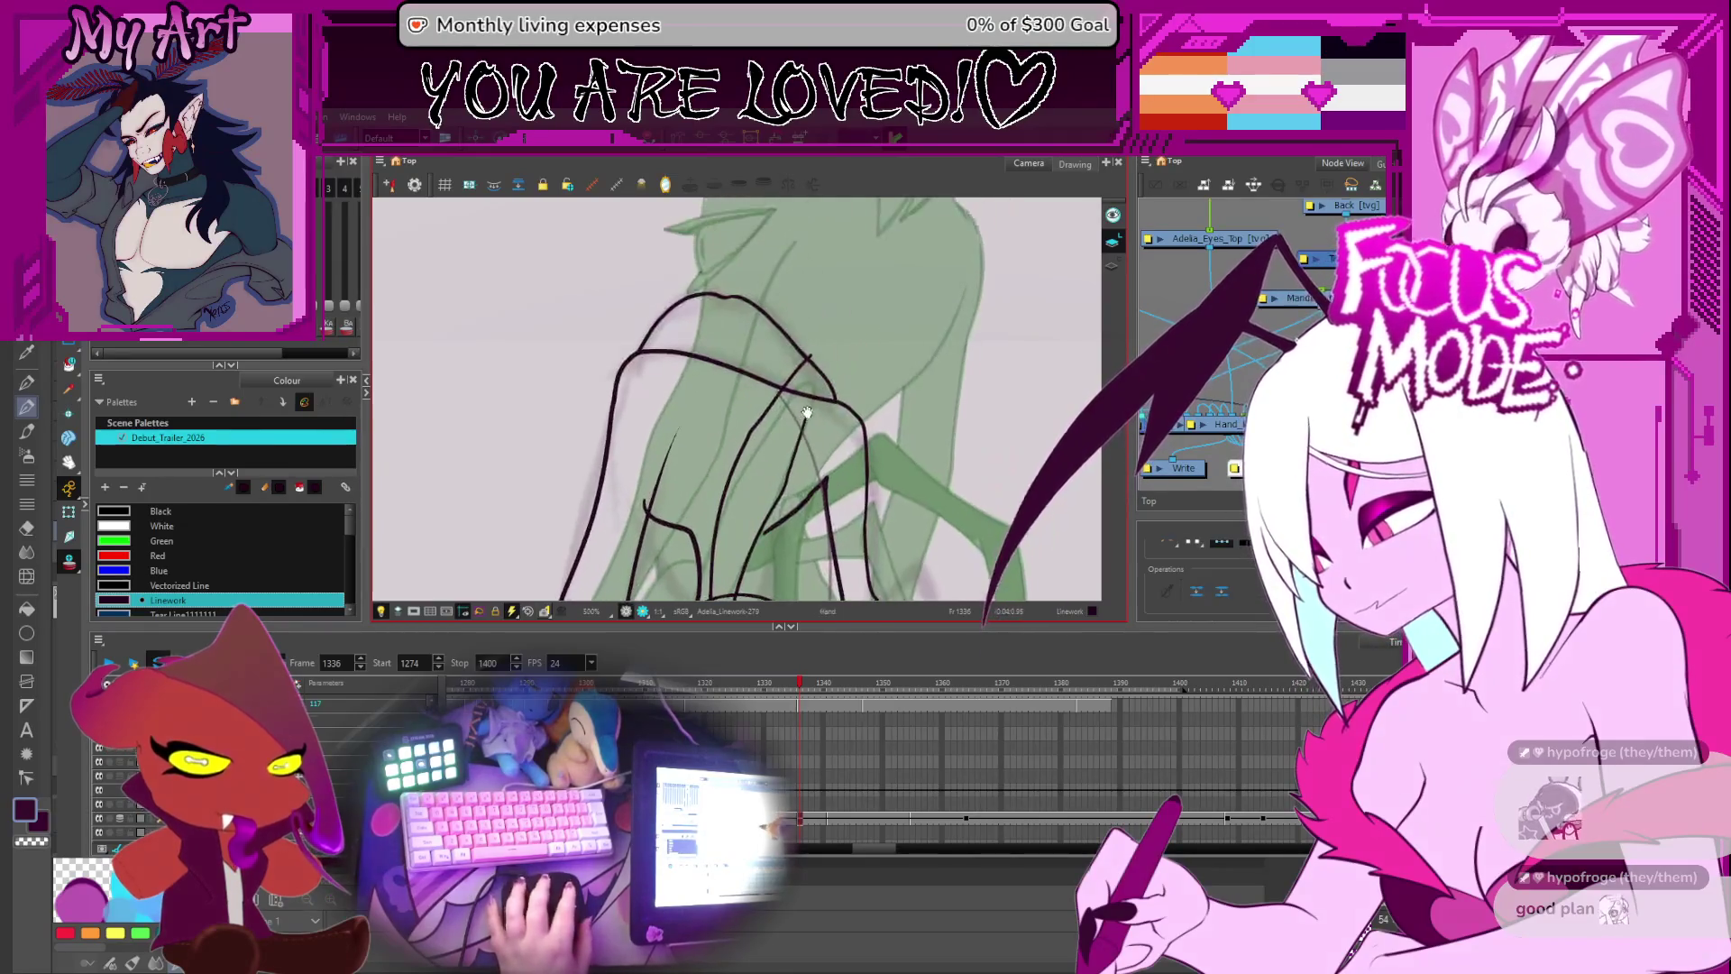
{"action": "key", "text": "alt+q"}
{"action": "left_click", "coordinate": [812, 415]}
{"action": "left_click_drag", "start_coordinate": [827, 428], "coordinate": [838, 414]}
{"action": "left_click", "coordinate": [827, 413]}
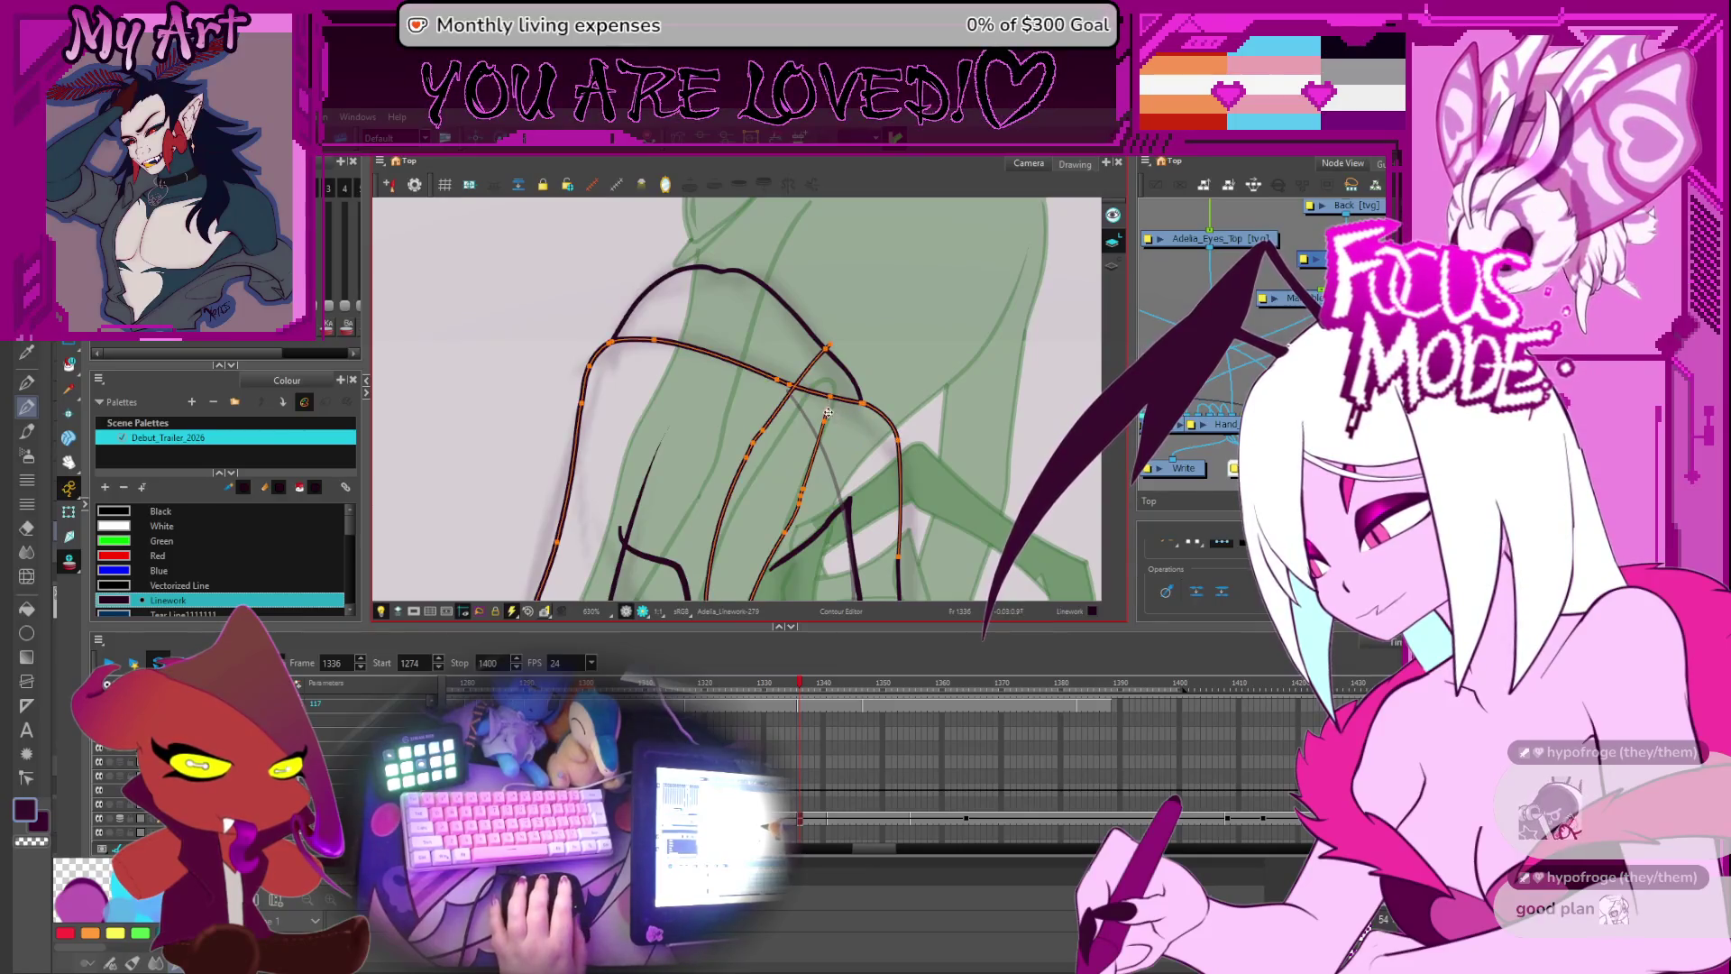
{"action": "left_click", "coordinate": [827, 359], "text": "shift"}
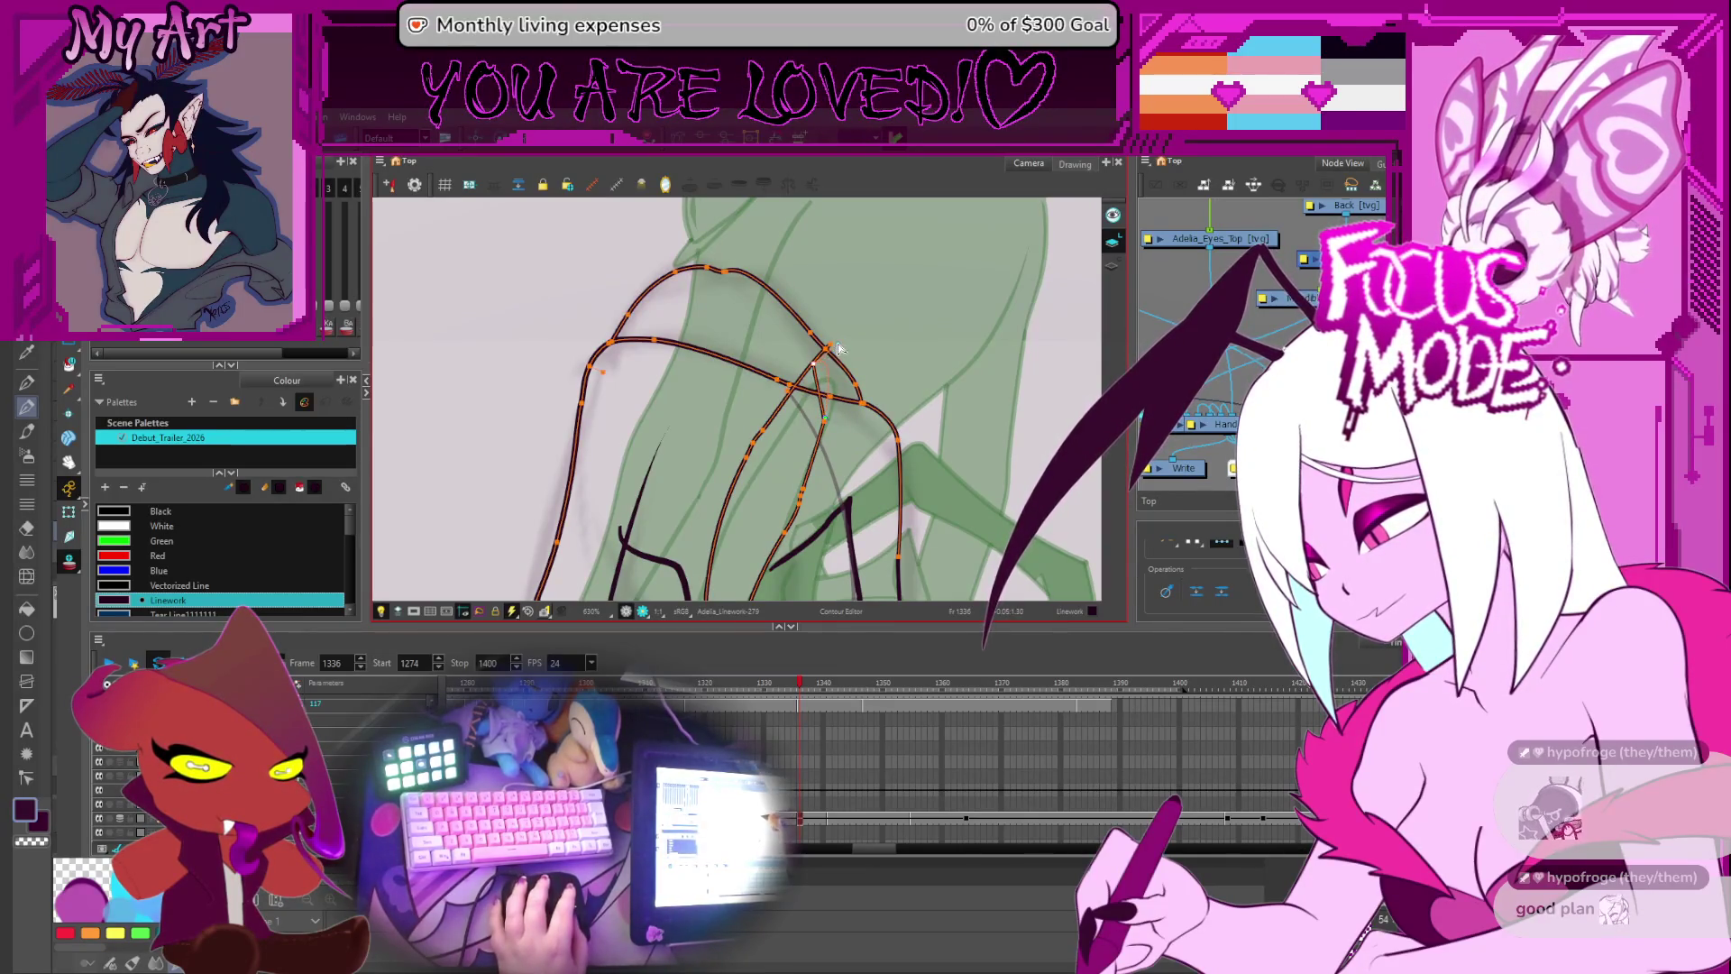
{"action": "scroll", "coordinate": [842, 335], "scroll_direction": "up", "scroll_amount": 2}
{"action": "left_click", "coordinate": [859, 348]}
- Use the Cutter on the hip overlaps and rotate the view toward the arm and hand
{"action": "key", "text": "alt+t"}
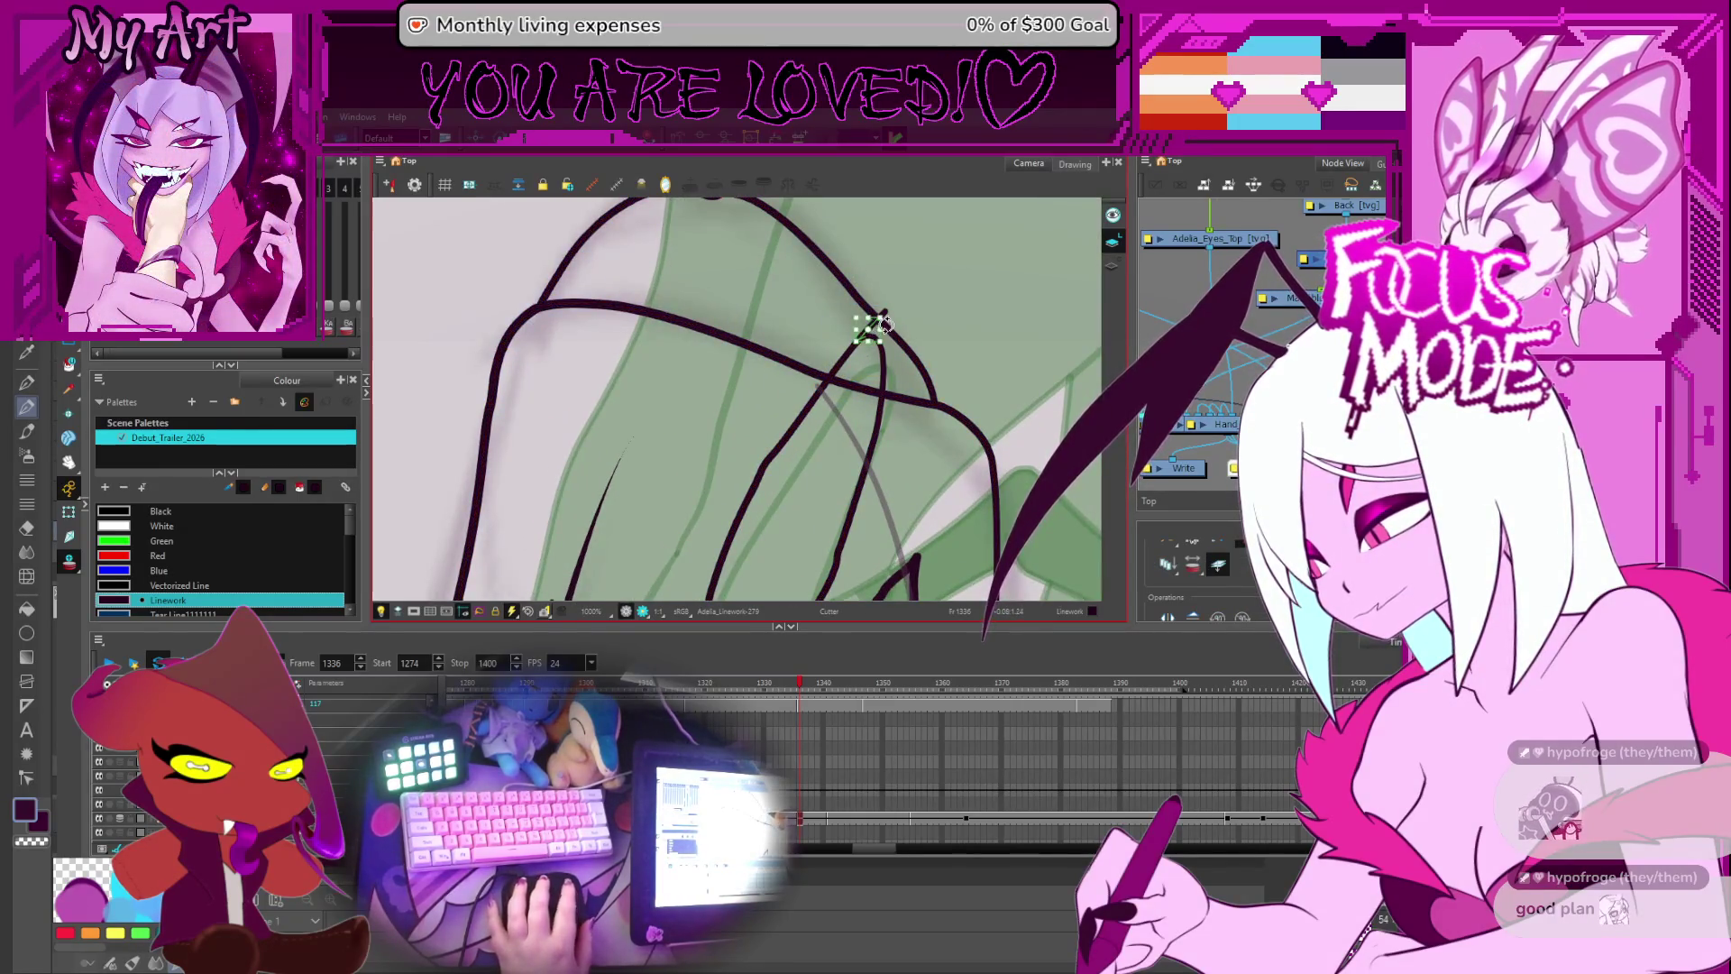
{"action": "scroll", "coordinate": [910, 304], "scroll_direction": "down", "scroll_amount": 6}
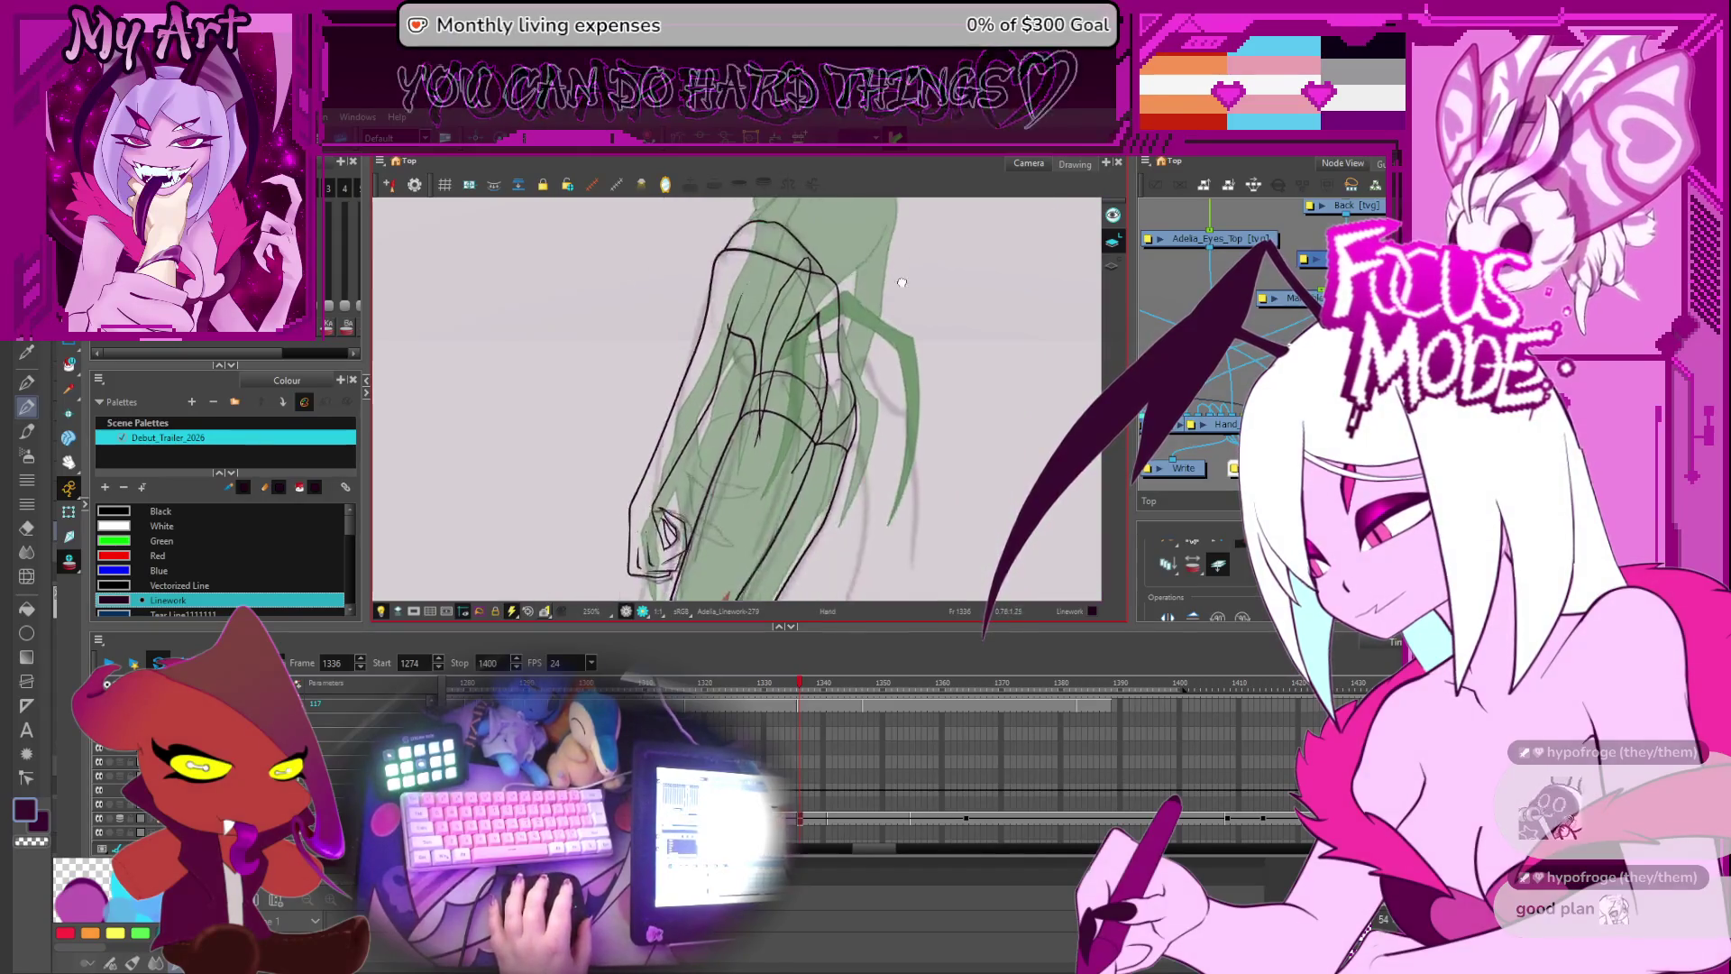
{"action": "scroll", "coordinate": [762, 443], "scroll_direction": "up", "scroll_amount": 3}
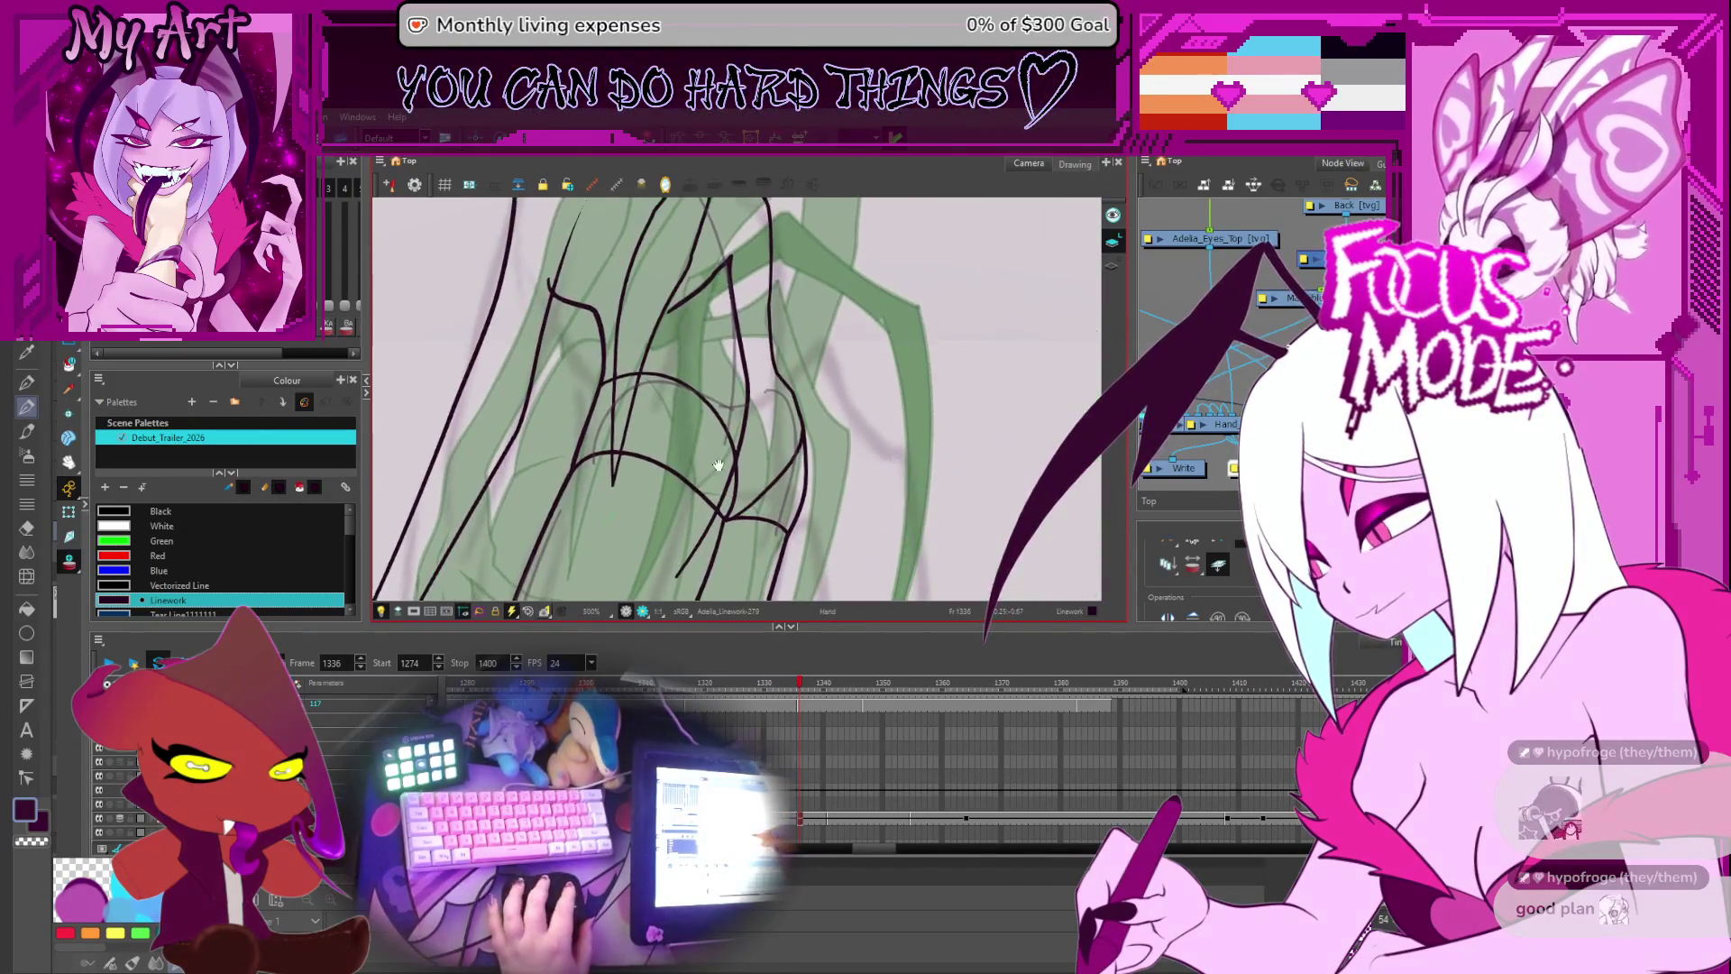
{"action": "key", "text": "alt+/"}
{"action": "scroll", "coordinate": [752, 478], "scroll_direction": "down", "scroll_amount": 2}
{"action": "mouse_move", "coordinate": [752, 451]}
{"action": "left_mouse_down"}
{"action": "mouse_move", "coordinate": [739, 417]}
{"action": "mouse_move", "coordinate": [712, 467]}
{"action": "left_mouse_up"}
- Select the old finger stroke on the clawed hand and redraw the finger line upward over the sketch
{"action": "key", "text": "alt+s"}
{"action": "left_click", "coordinate": [786, 407]}
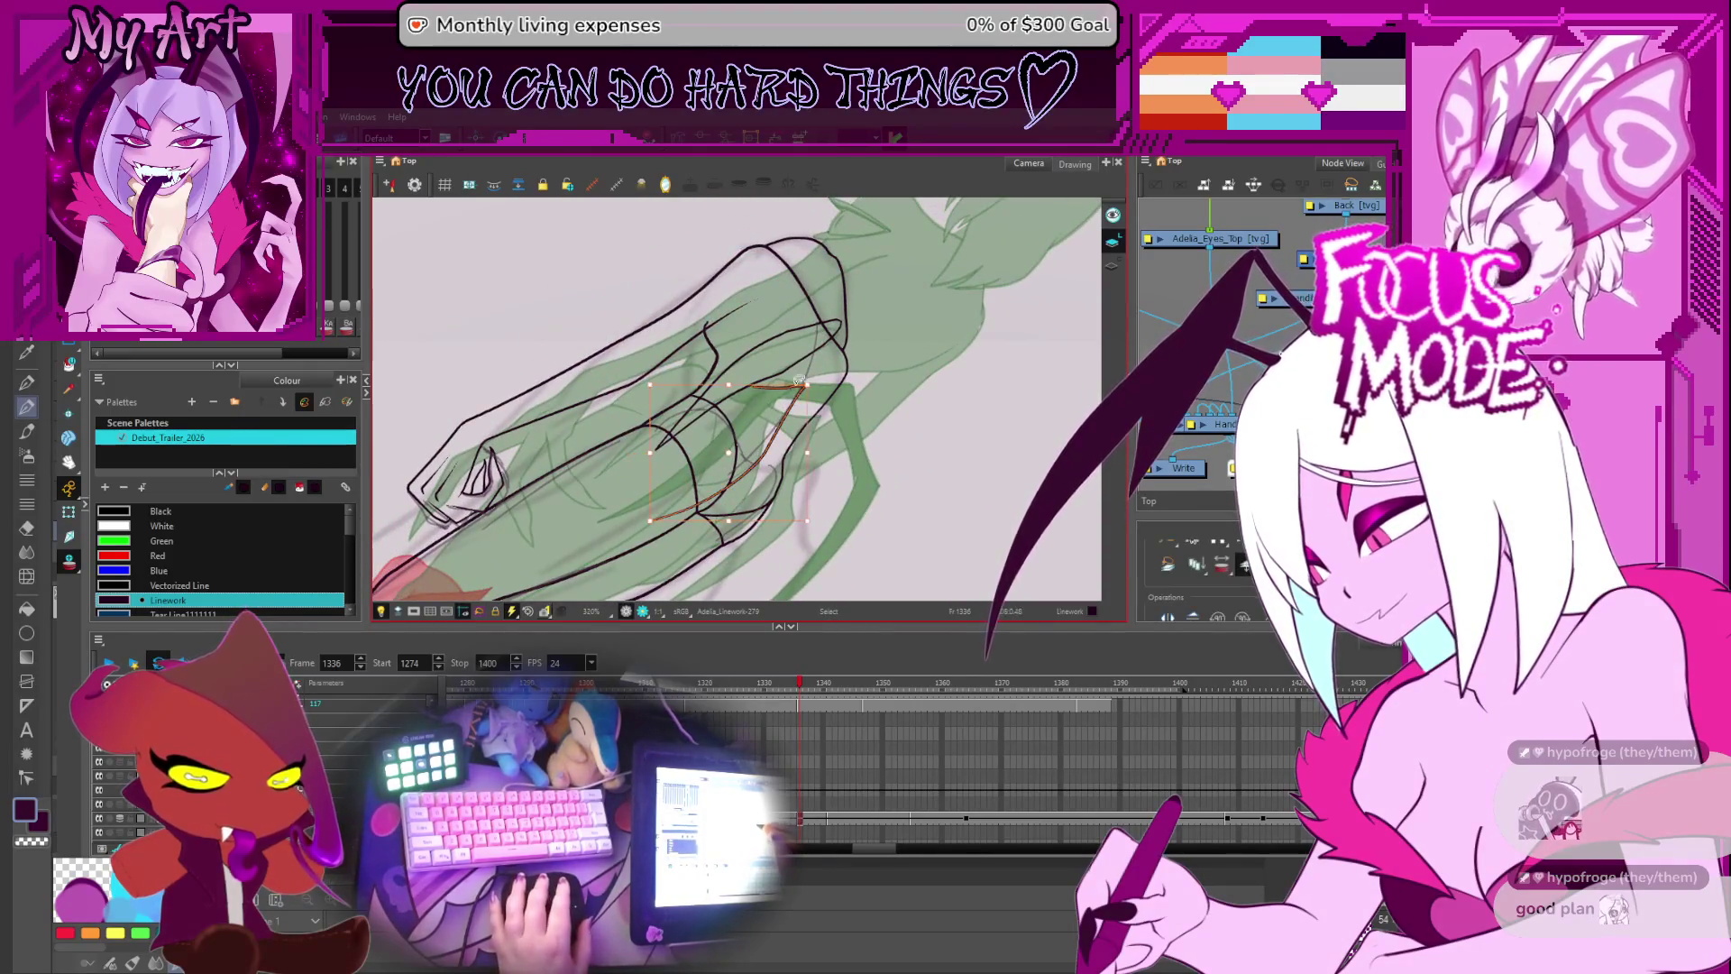
{"action": "left_click", "coordinate": [735, 448]}
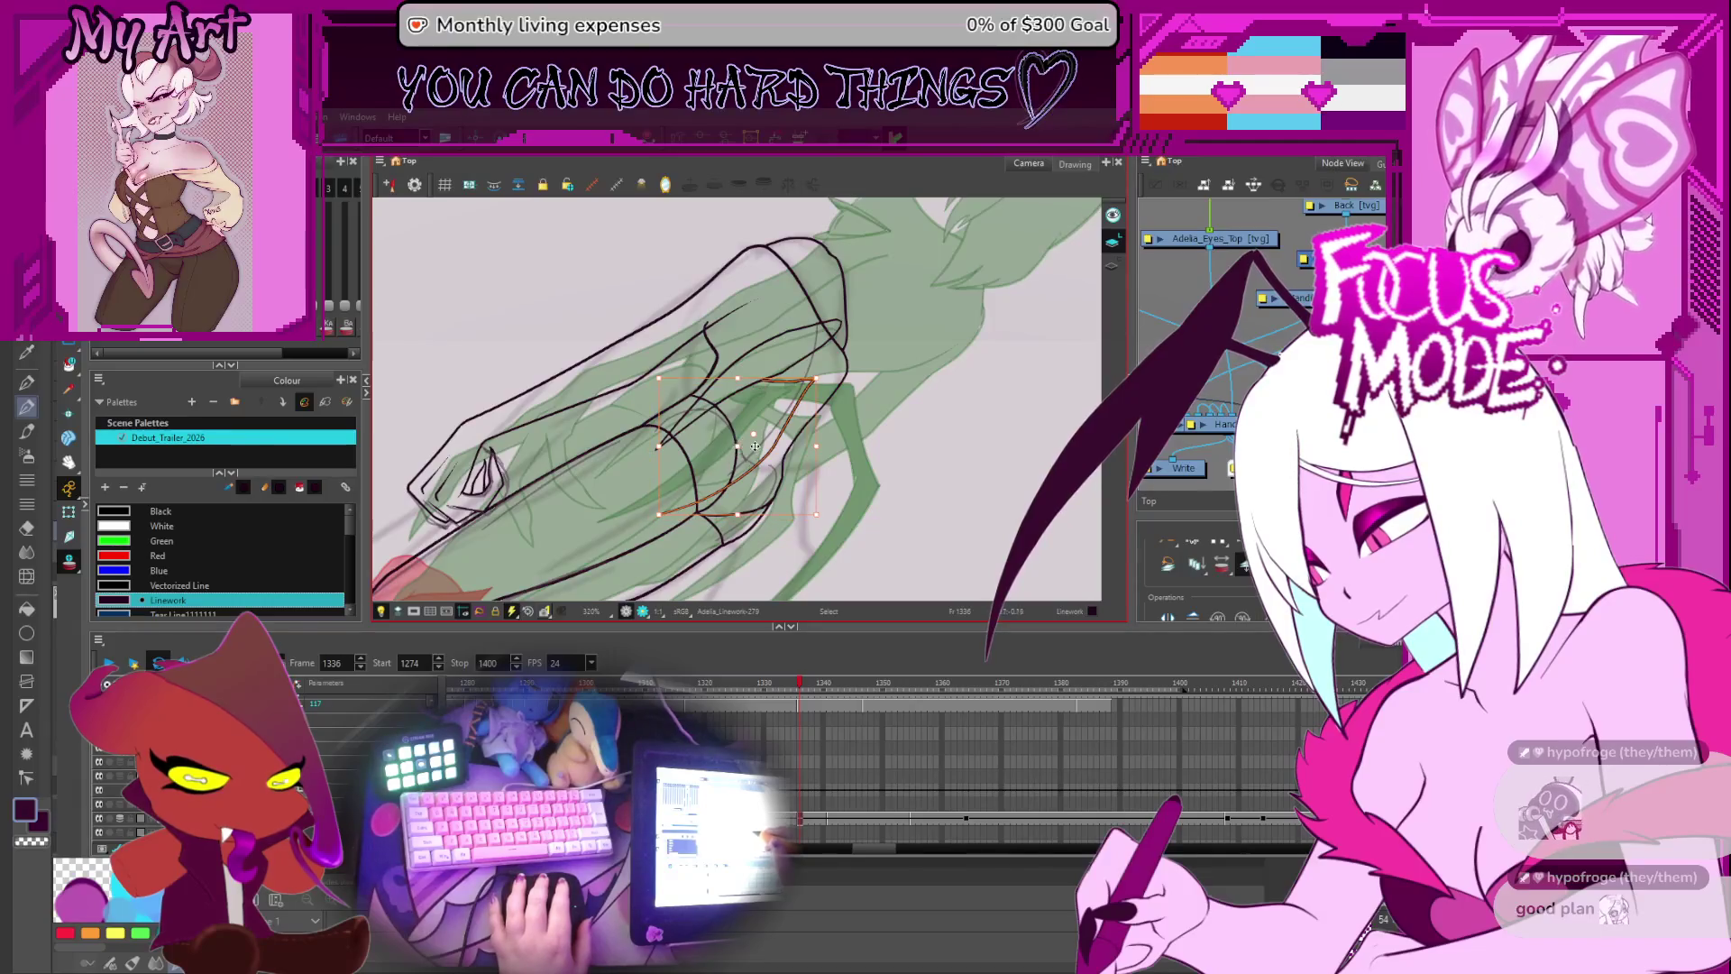
{"action": "left_click", "coordinate": [775, 389]}
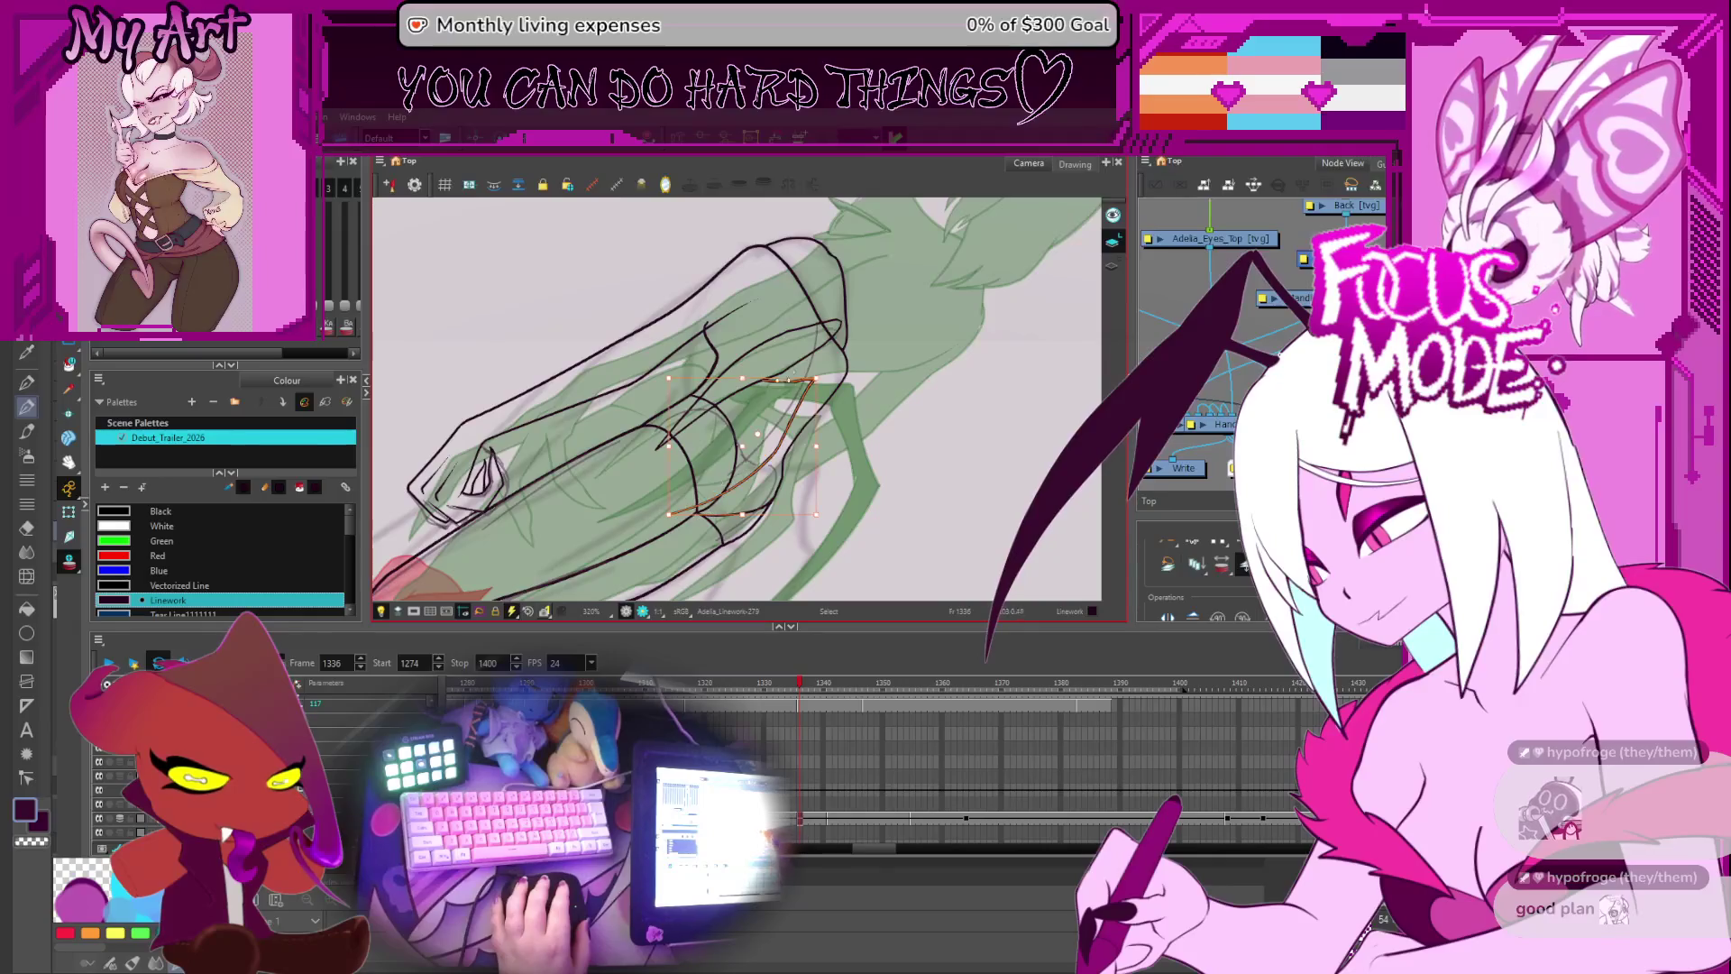
{"action": "scroll", "coordinate": [751, 416], "scroll_direction": "up", "scroll_amount": 2}
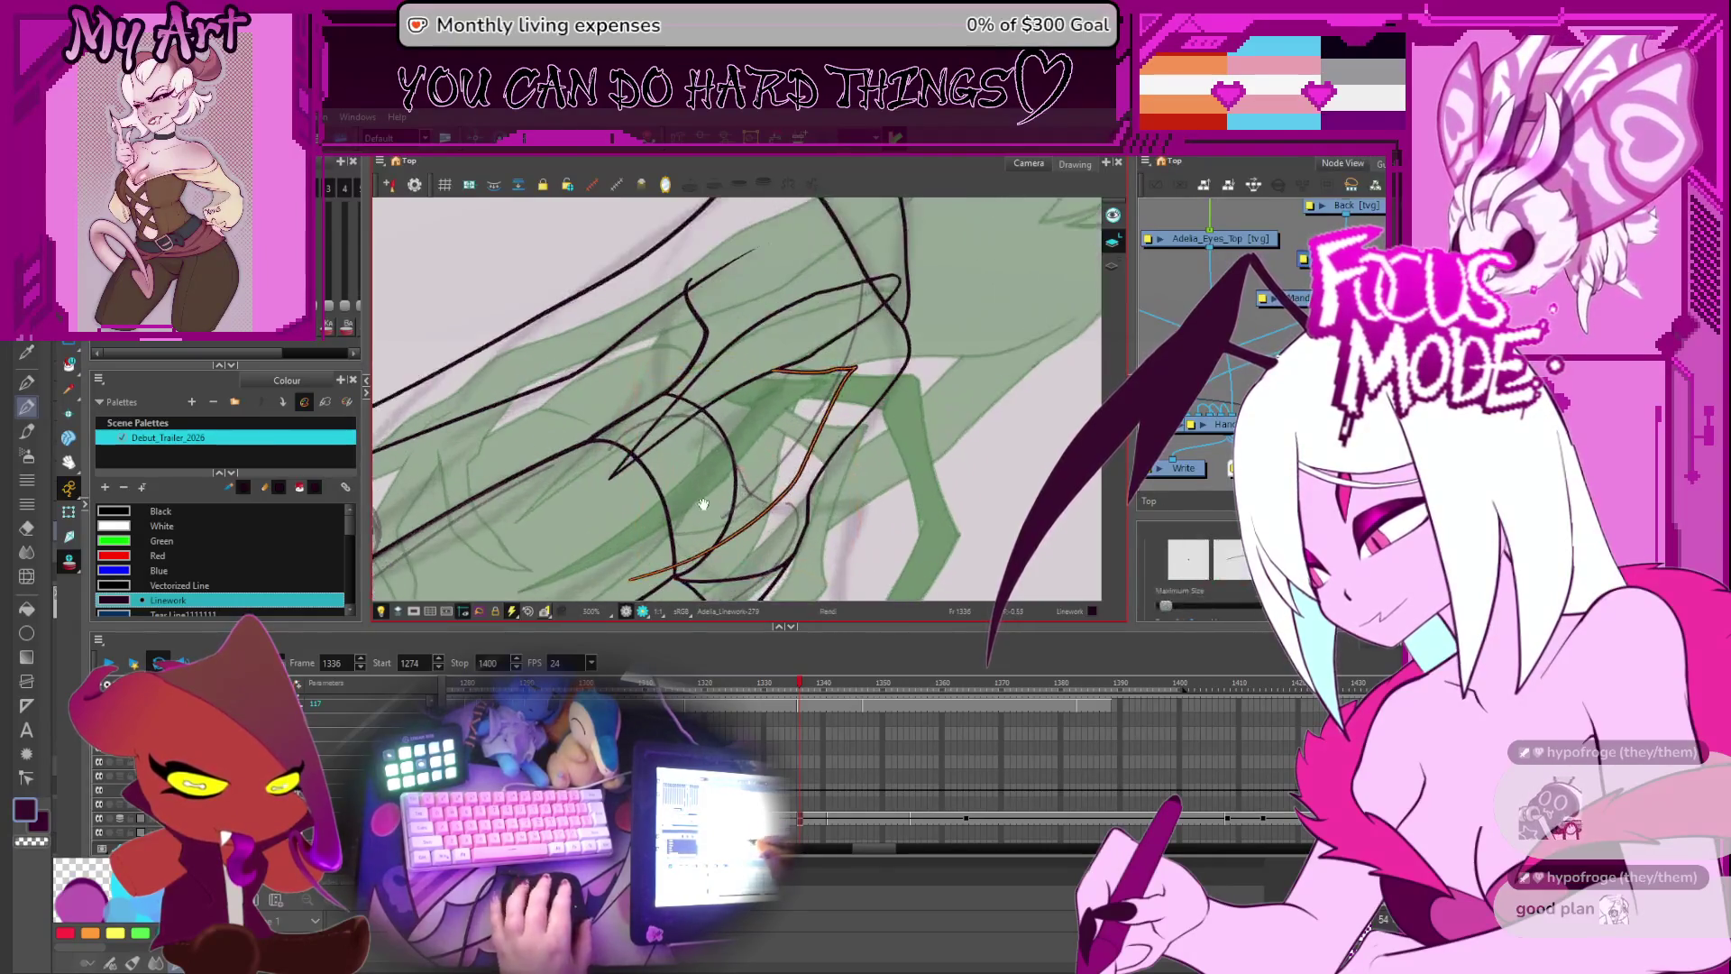
{"action": "key", "text": "alt+/"}
{"action": "left_click_drag", "start_coordinate": [672, 503], "coordinate": [760, 373]}
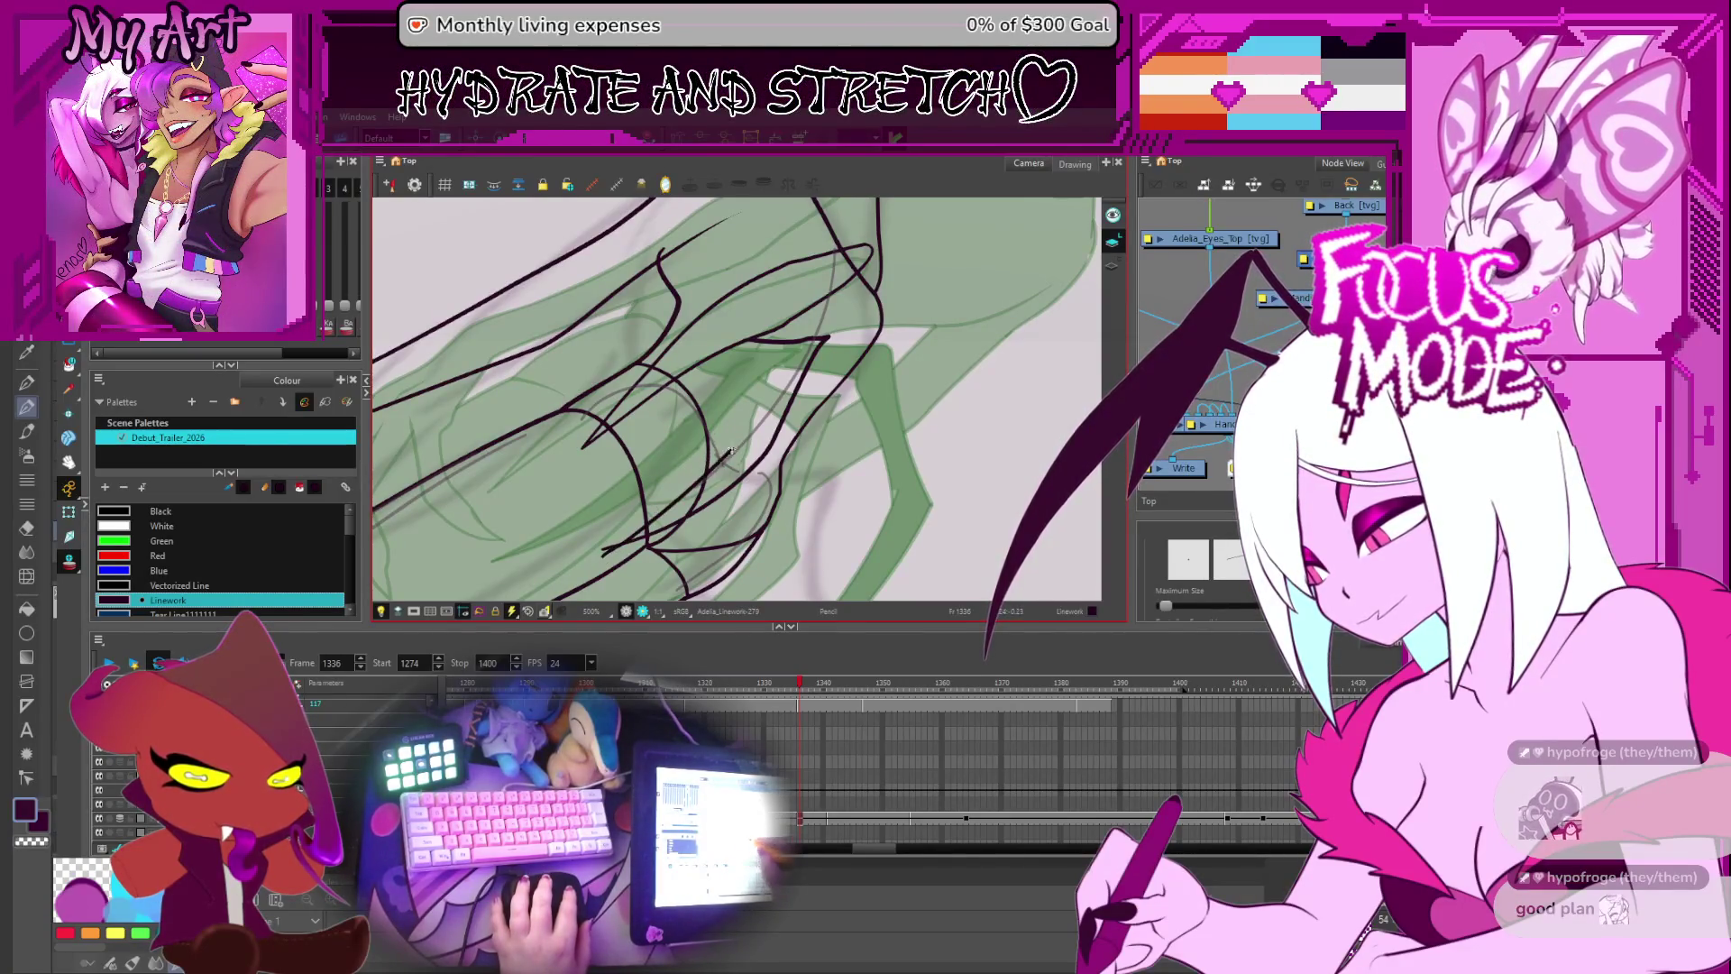
{"action": "left_click_drag", "start_coordinate": [742, 401], "coordinate": [718, 466]}
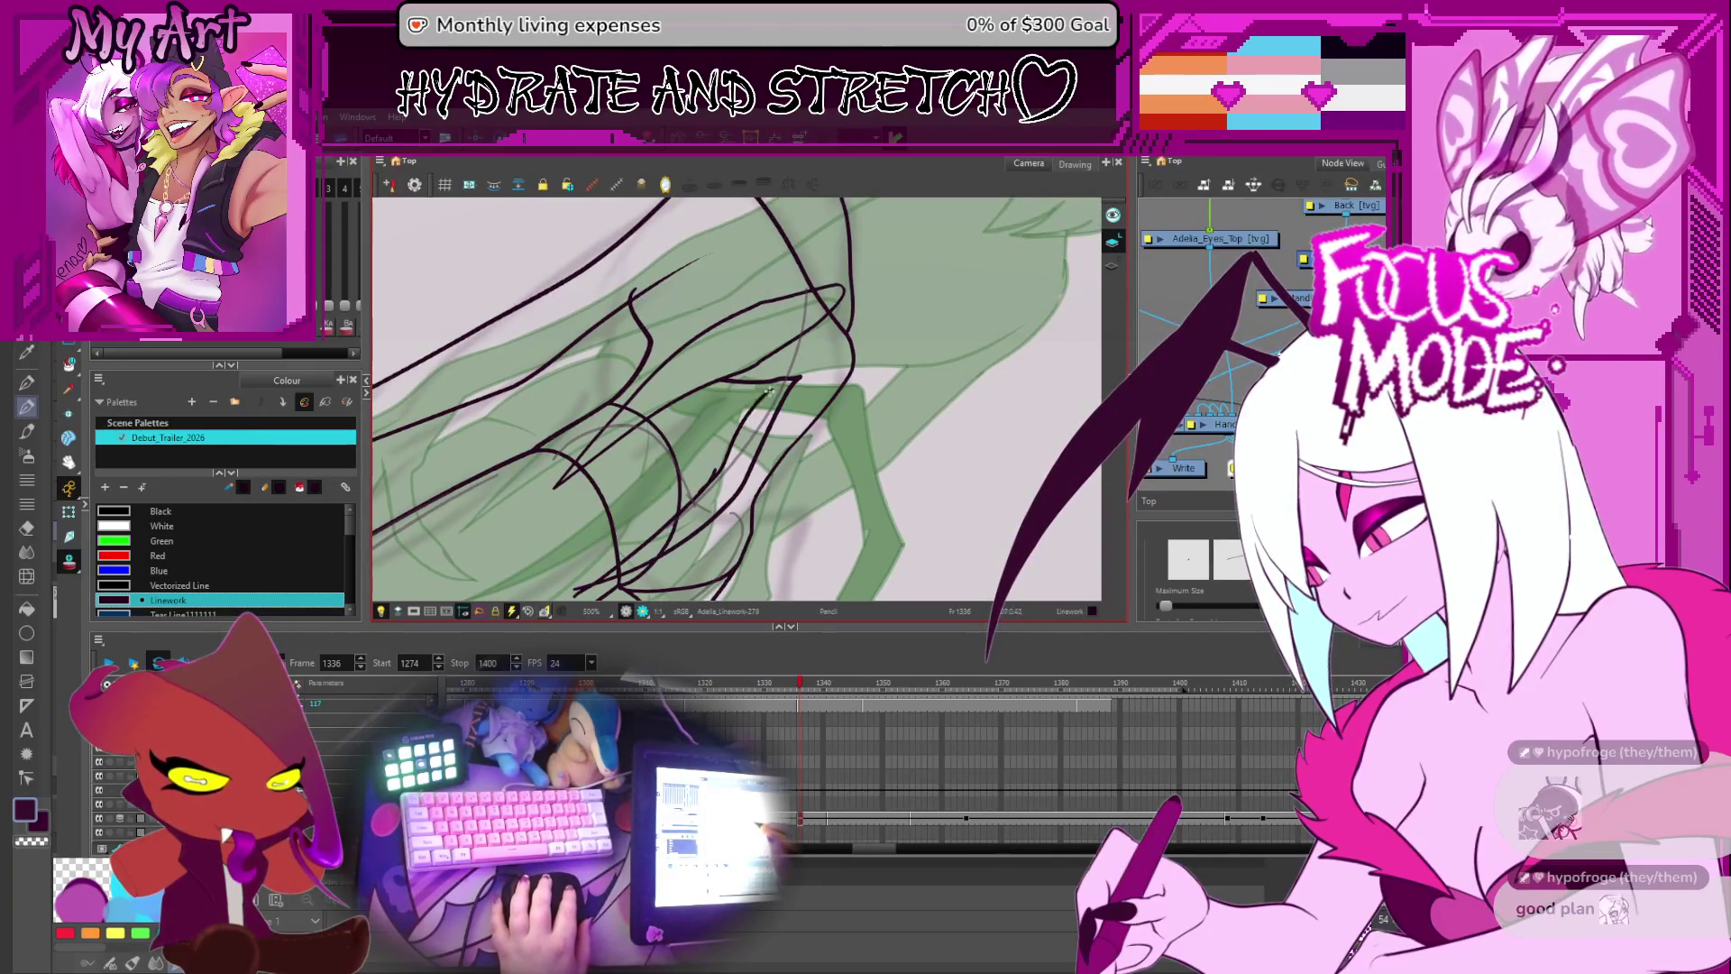
- Bend the new finger stroke's curve near the upper claw point into a sharp V
{"action": "key", "text": "alt+q"}
{"action": "left_click", "coordinate": [750, 421]}
{"action": "left_click", "coordinate": [747, 418]}
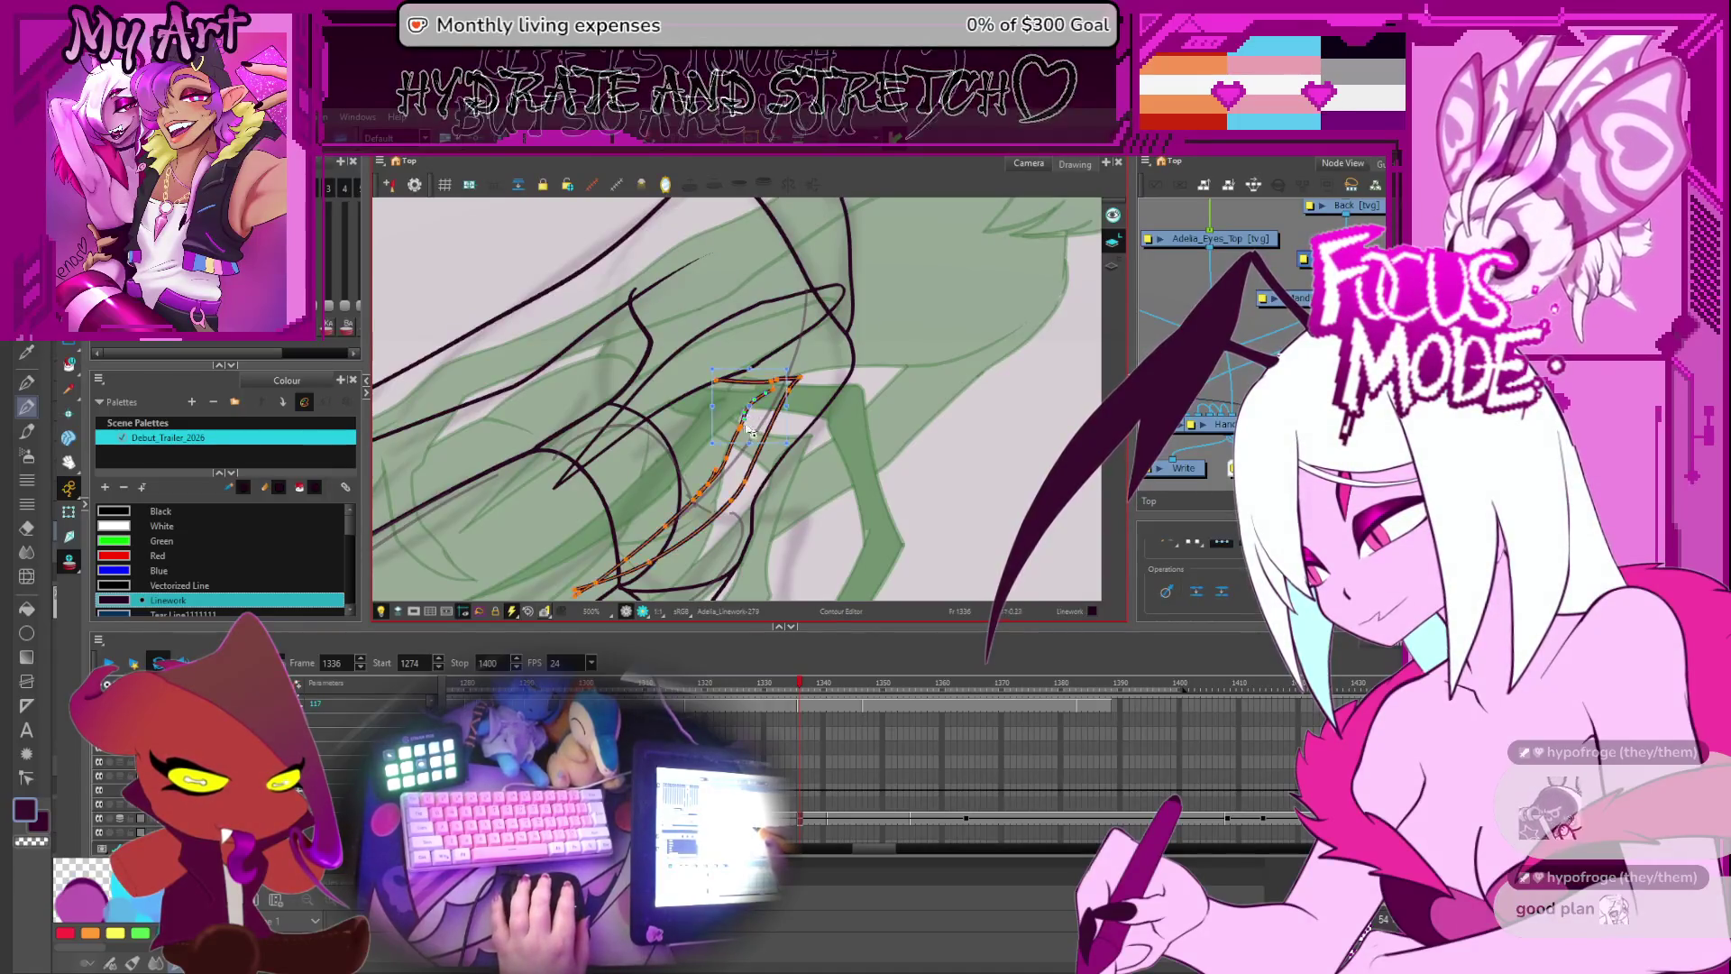
{"action": "left_click", "coordinate": [746, 443]}
{"action": "key", "text": "2"}
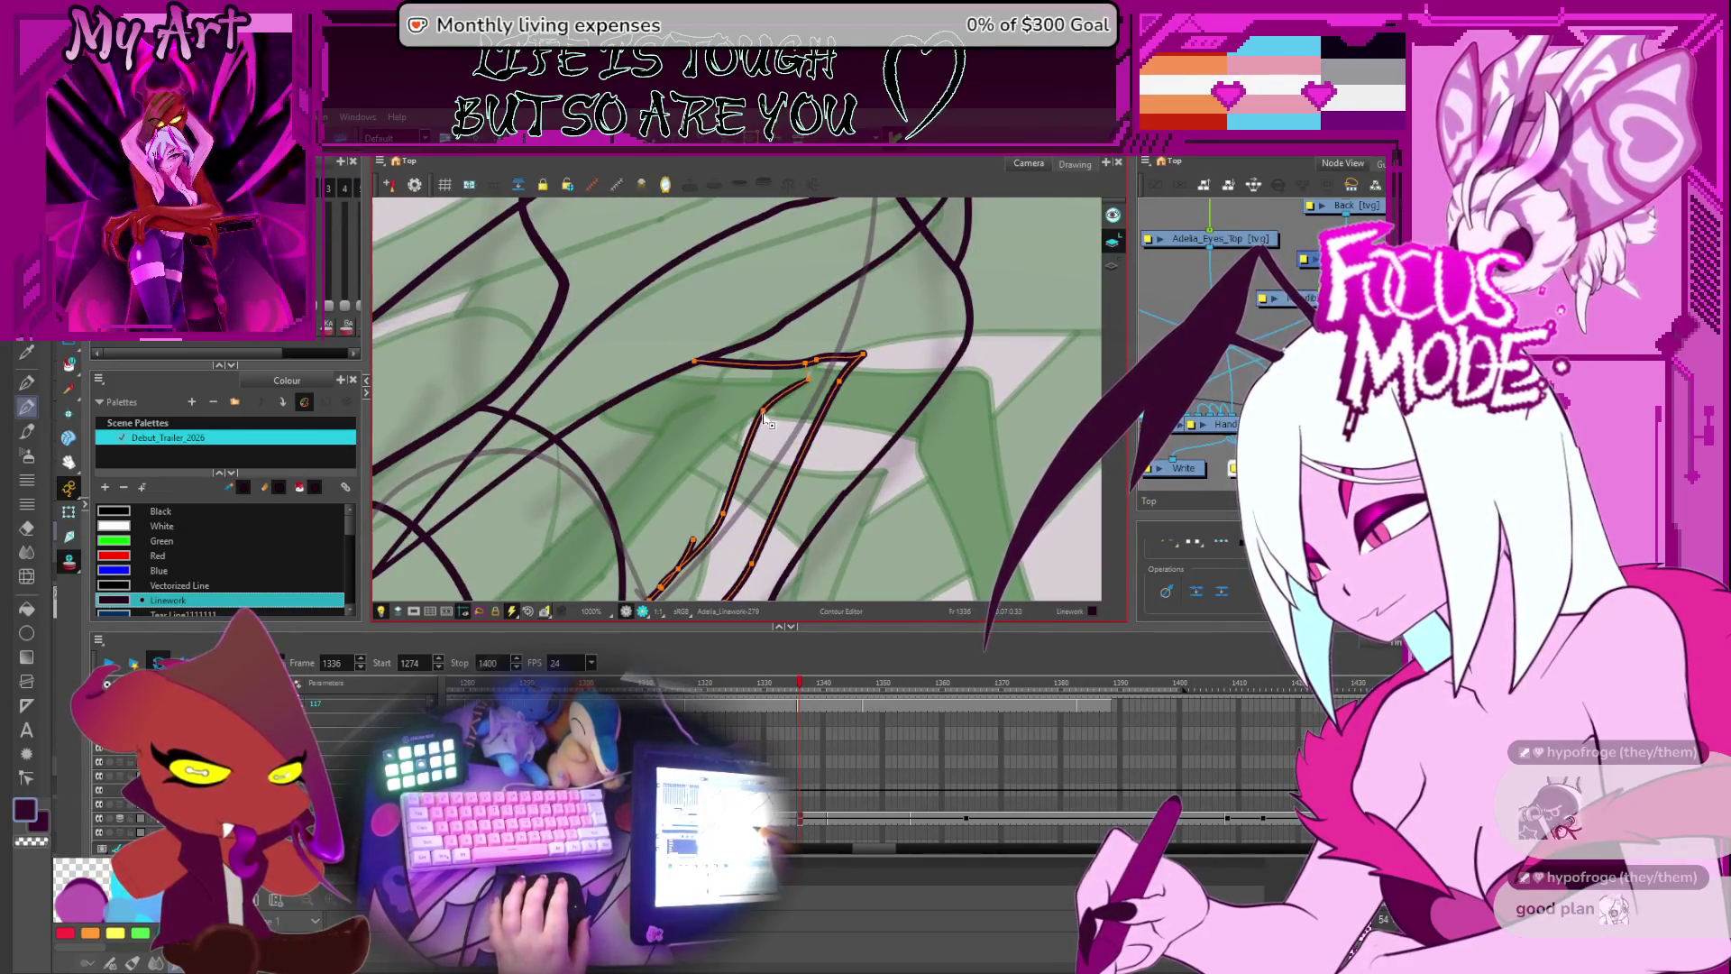
{"action": "mouse_move", "coordinate": [754, 431]}
{"action": "left_mouse_down"}
{"action": "mouse_move", "coordinate": [771, 424]}
{"action": "mouse_move", "coordinate": [700, 439]}
{"action": "left_mouse_up"}
- Trim the stroke's overlapping ends with the Cutter and turn the view upright, zoomed out to the whole figure
{"action": "key", "text": "alt+t"}
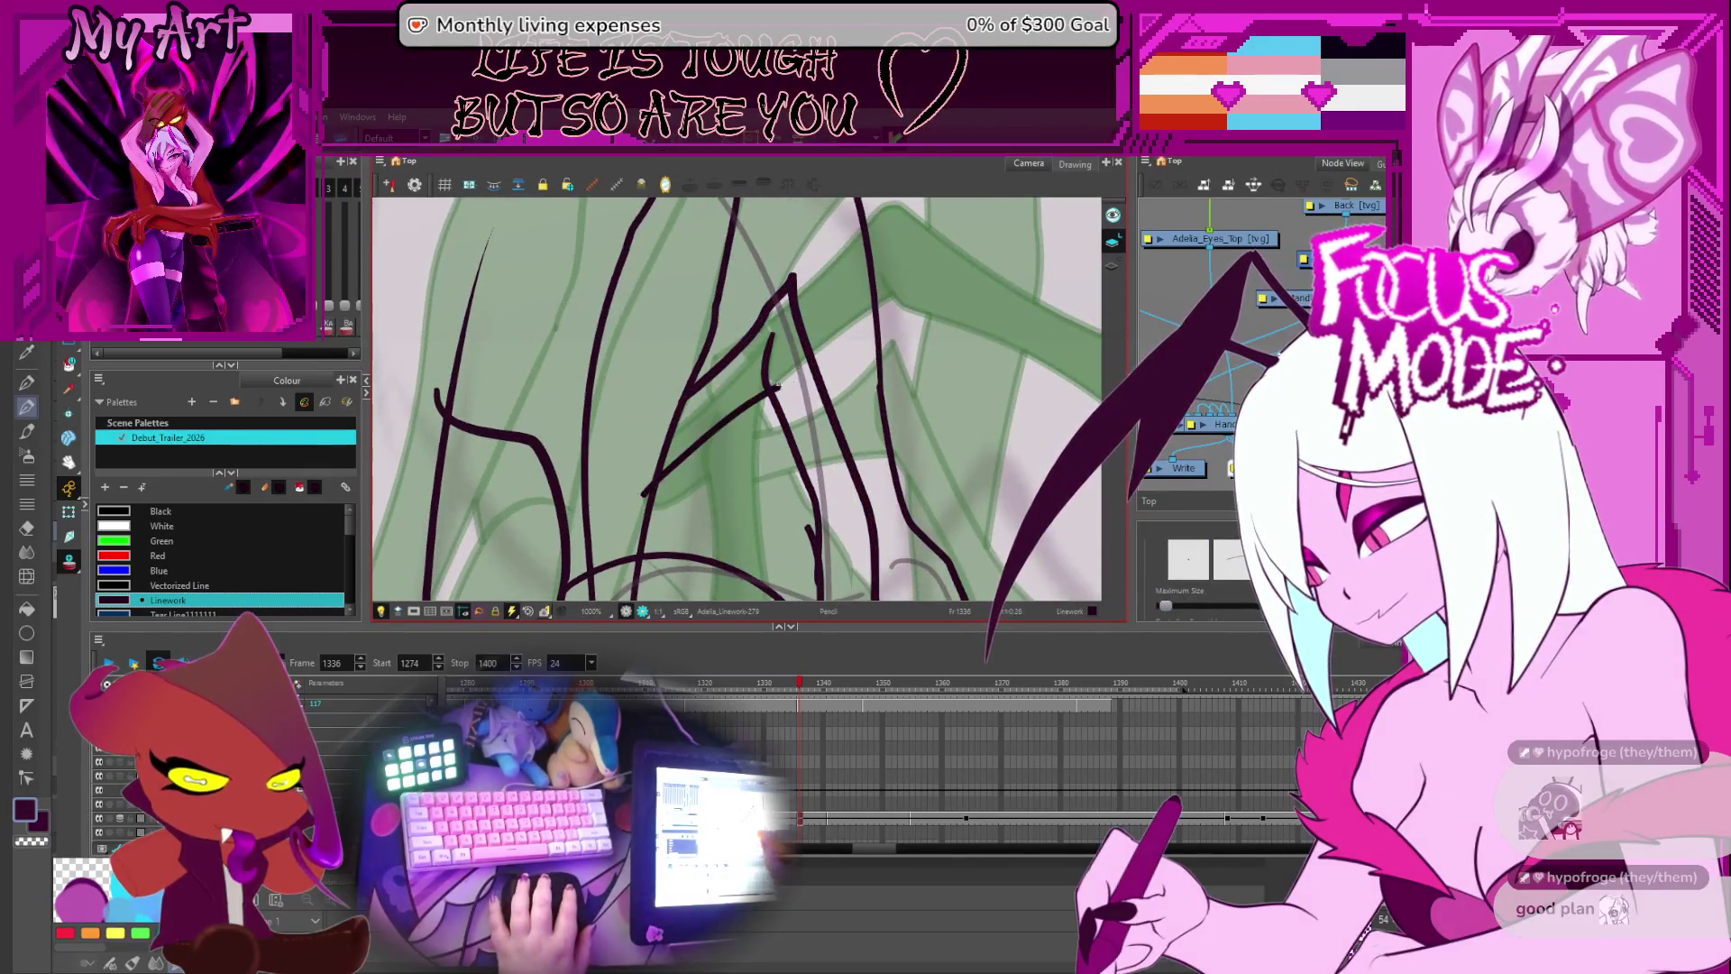
{"action": "left_click_drag", "start_coordinate": [791, 418], "coordinate": [815, 431]}
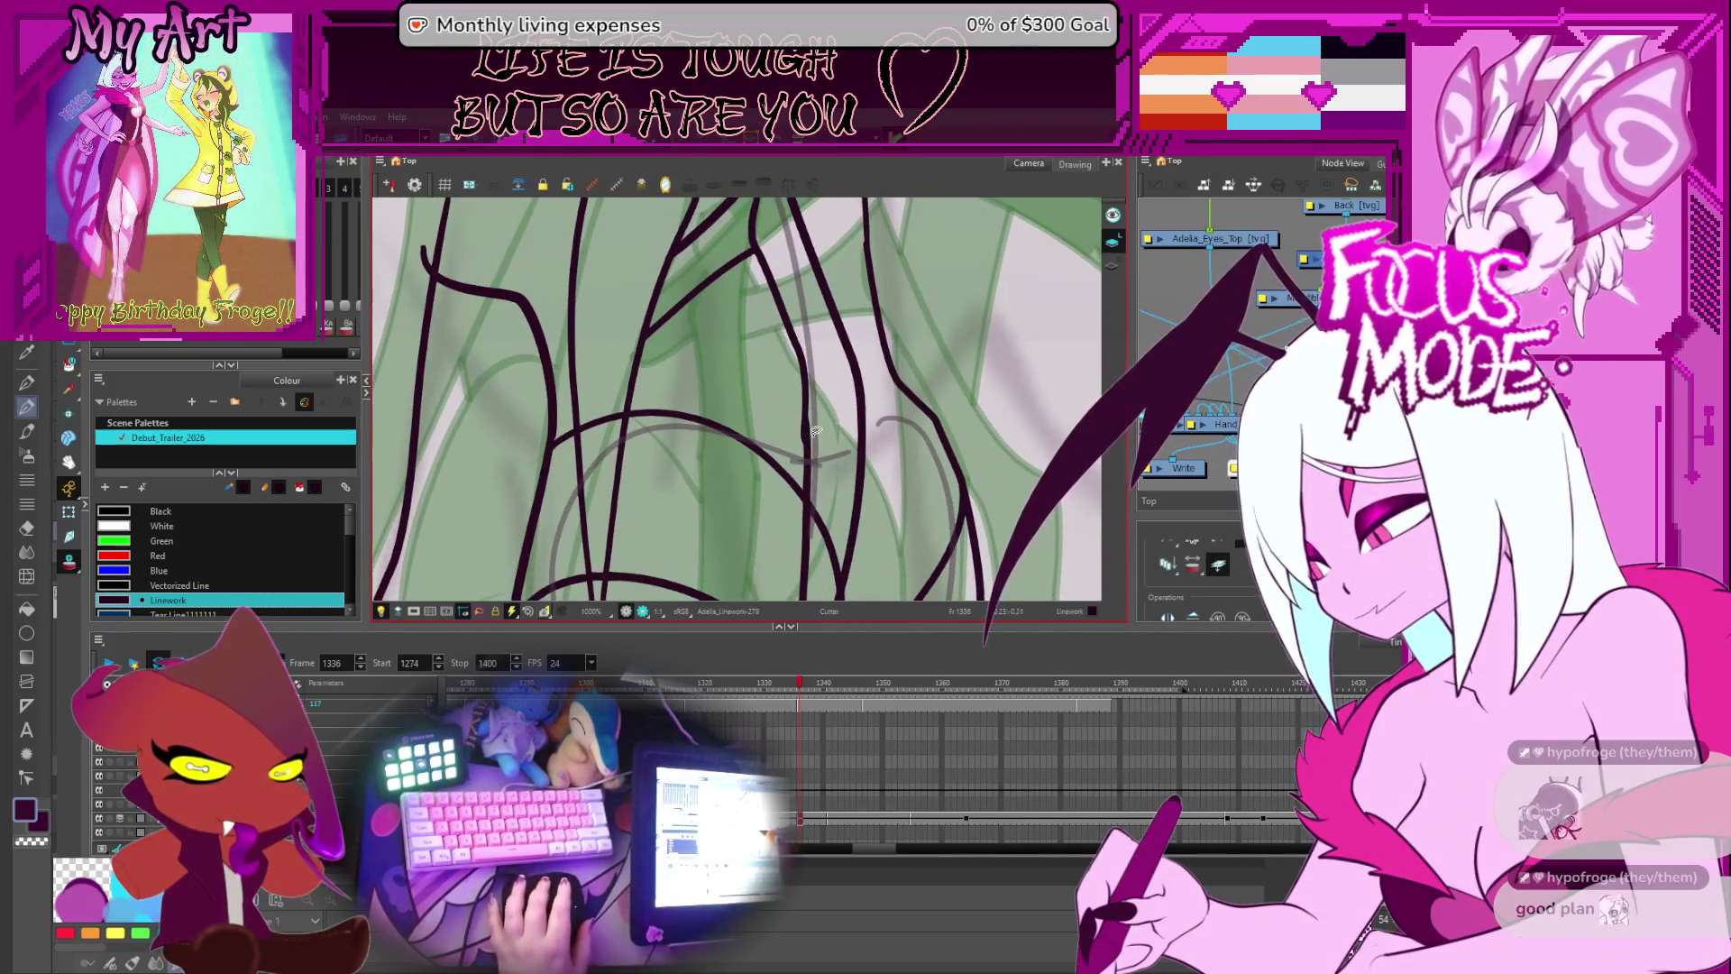
{"action": "scroll", "coordinate": [815, 433], "scroll_direction": "down", "scroll_amount": 3}
{"action": "left_click_drag", "start_coordinate": [771, 459], "coordinate": [758, 425]}
{"action": "key", "text": "alt+s"}
{"action": "scroll", "coordinate": [756, 425], "scroll_direction": "down", "scroll_amount": 1}
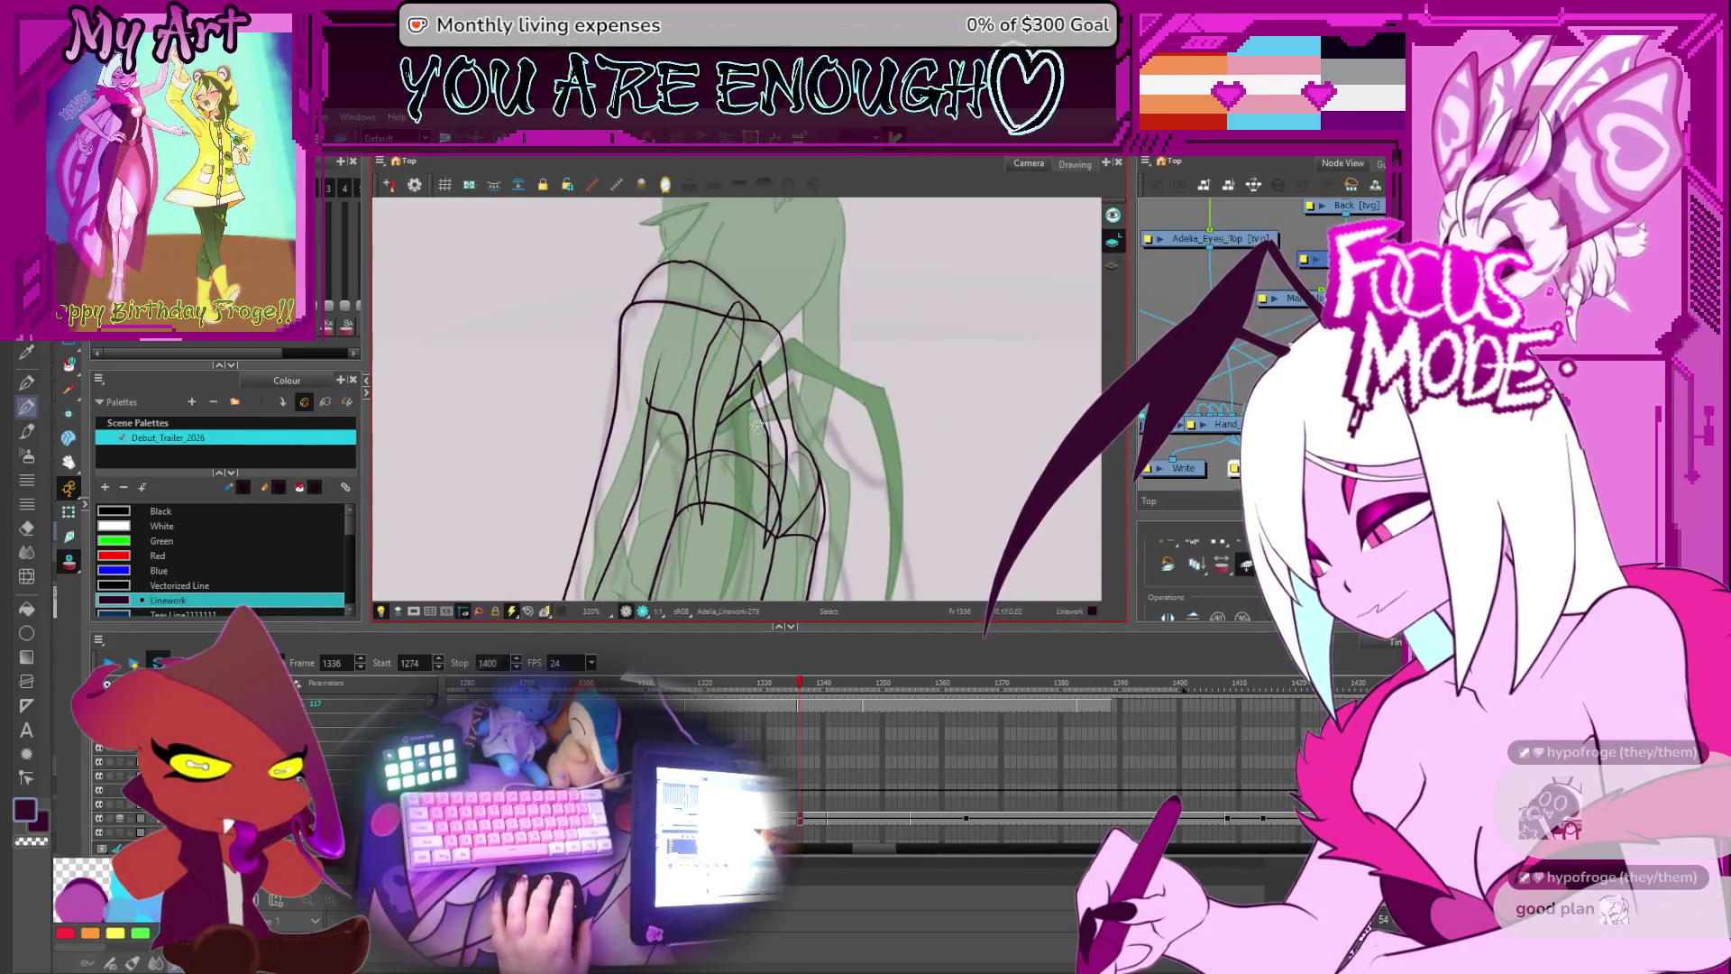
- Nudge the long stroke beside the hip right and down, and stretch the claw stroke wider to the right
{"action": "left_click", "coordinate": [779, 384]}
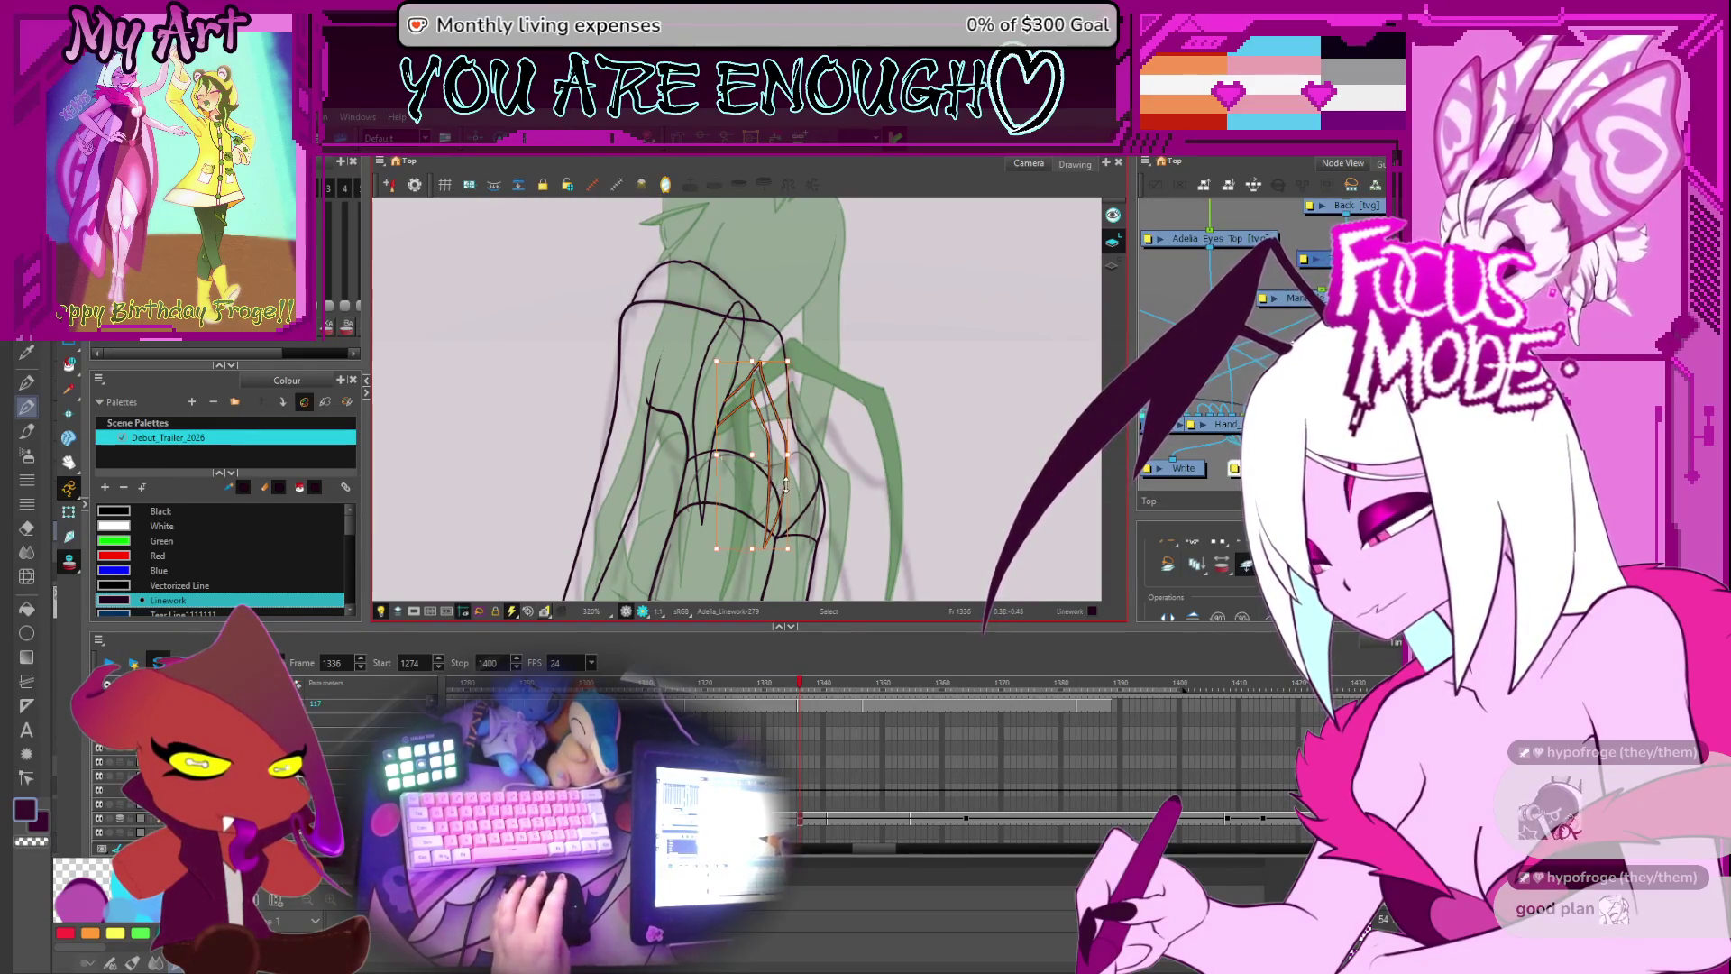
{"action": "left_click_drag", "start_coordinate": [785, 485], "coordinate": [789, 490]}
{"action": "left_click", "coordinate": [759, 443]}
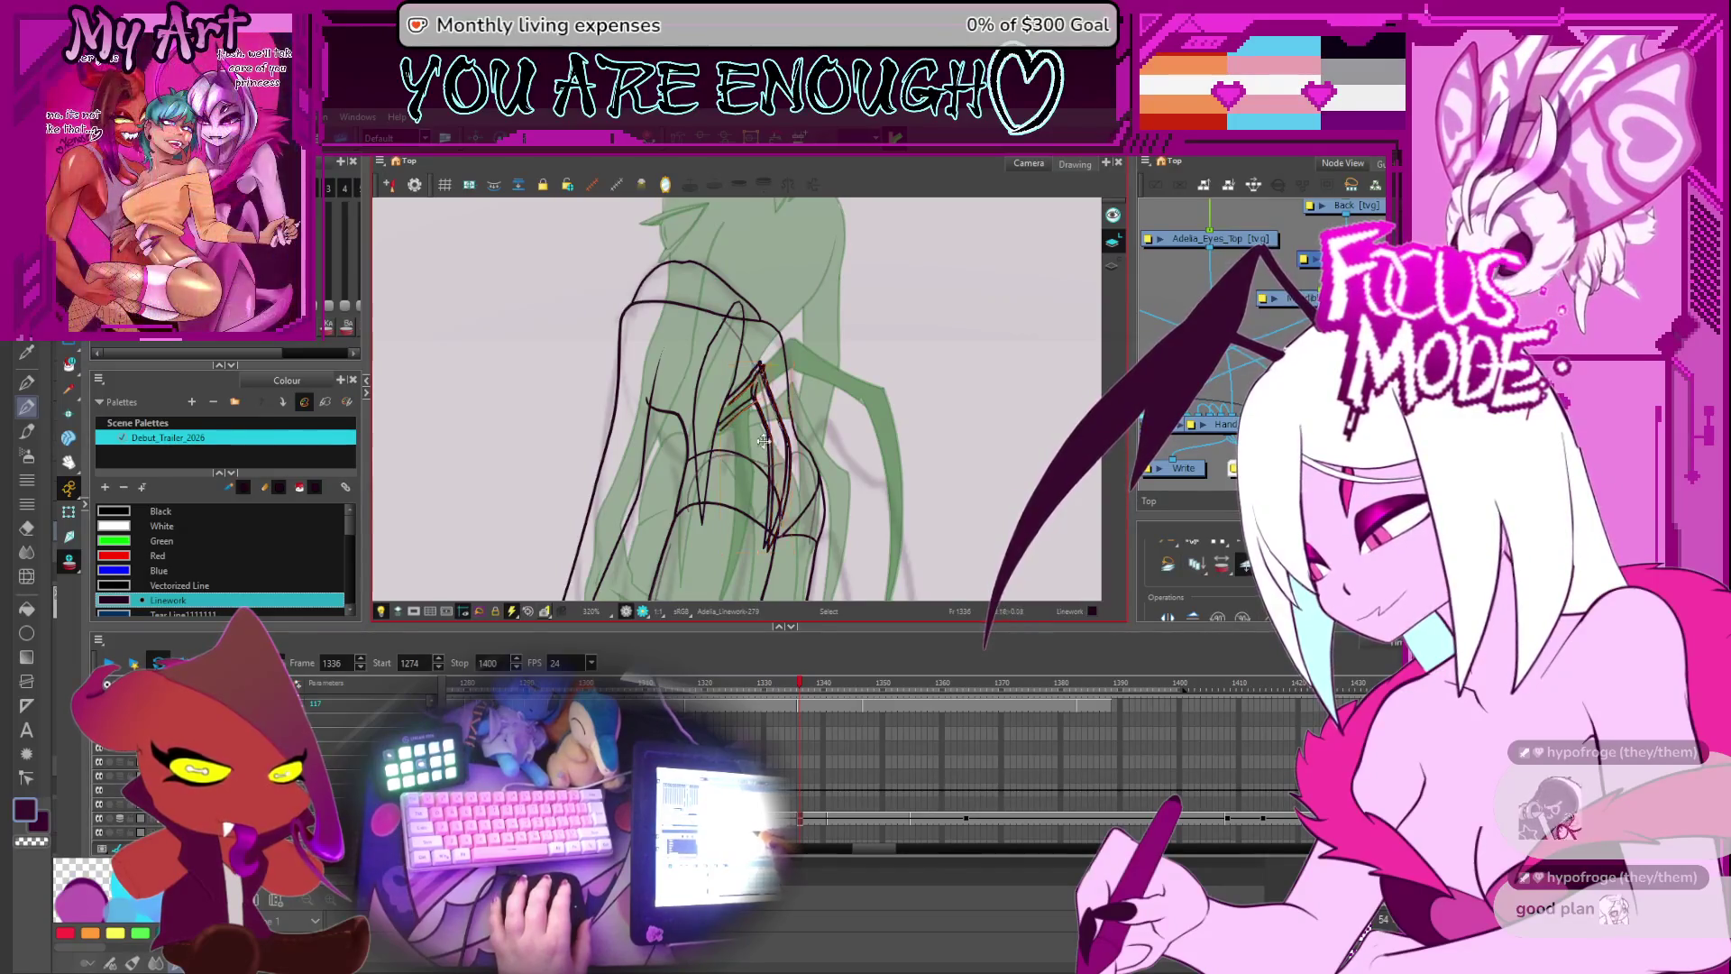
{"action": "left_click", "coordinate": [787, 439]}
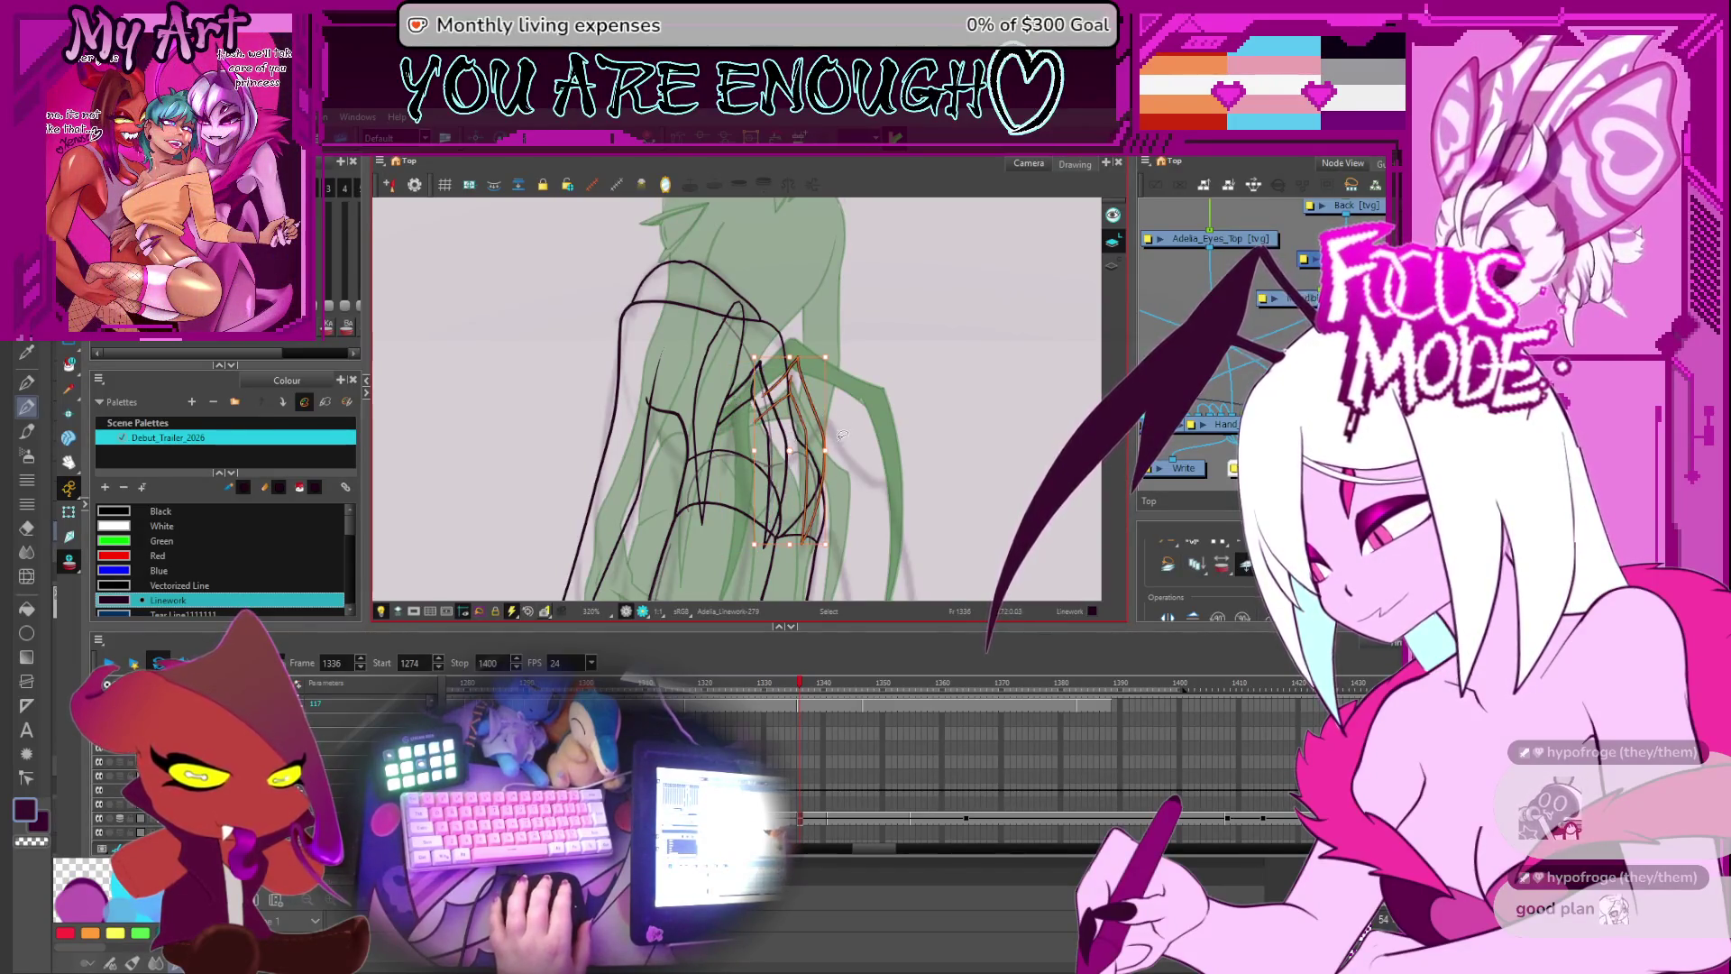
{"action": "left_click_drag", "start_coordinate": [826, 454], "coordinate": [844, 448]}
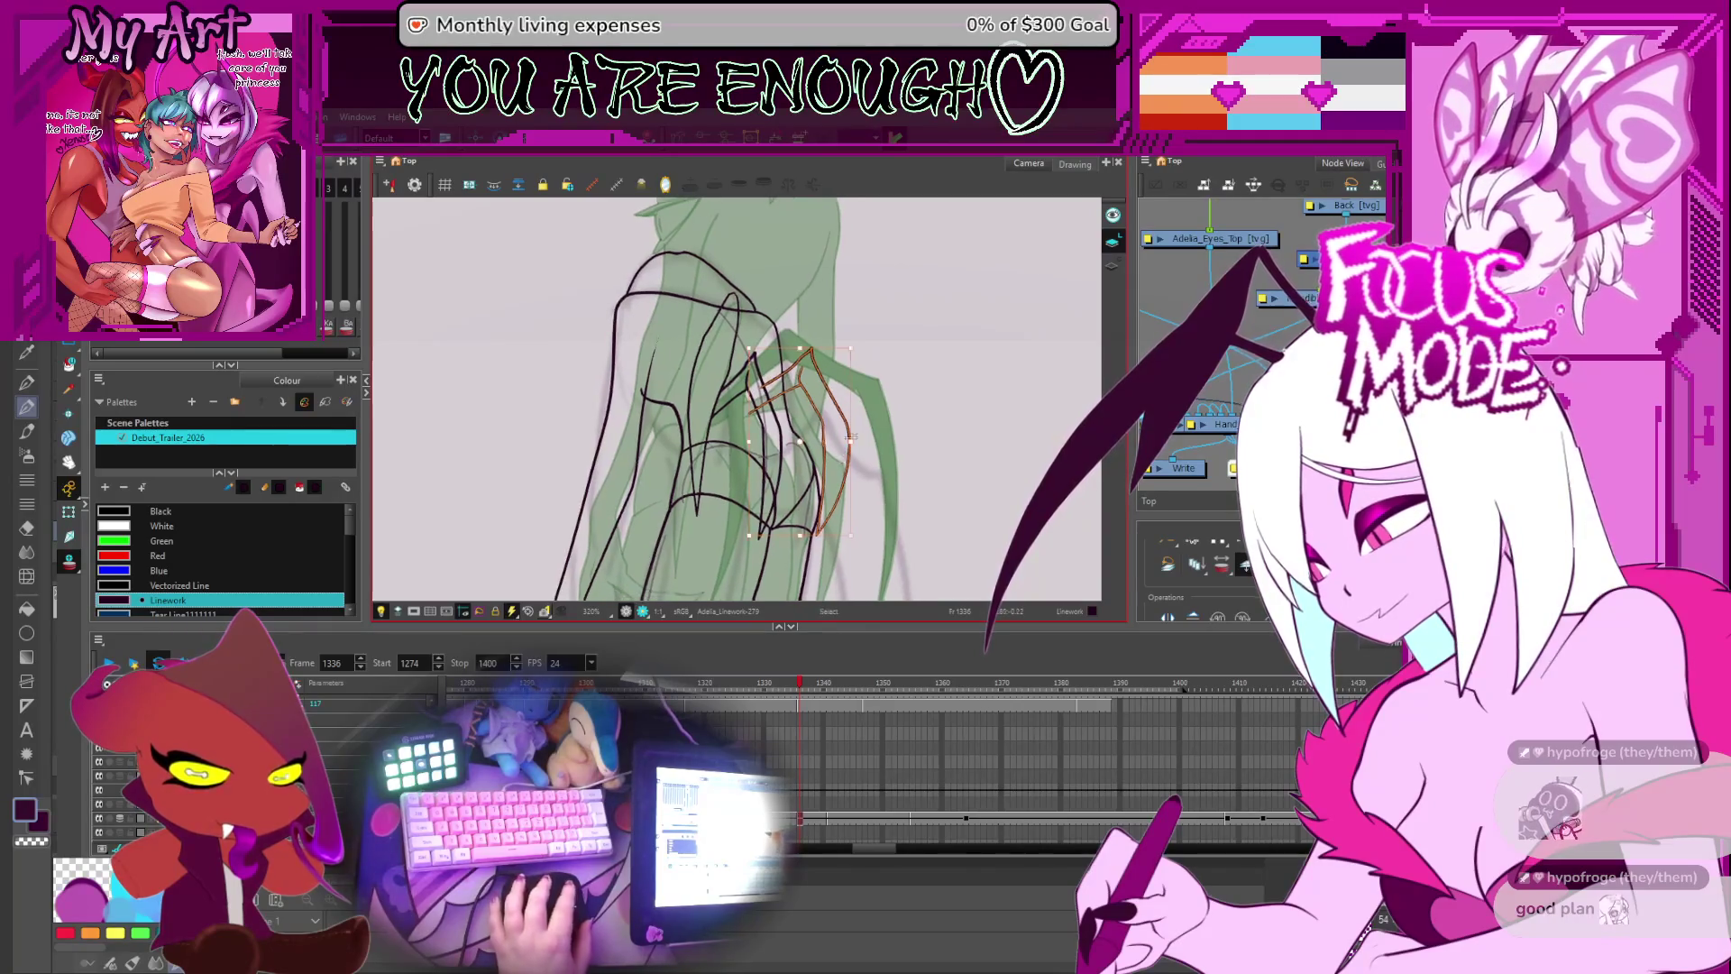
- Swing the claw stroke's lower end to the right
{"action": "key", "text": "2"}
{"action": "key", "text": "alt+q"}
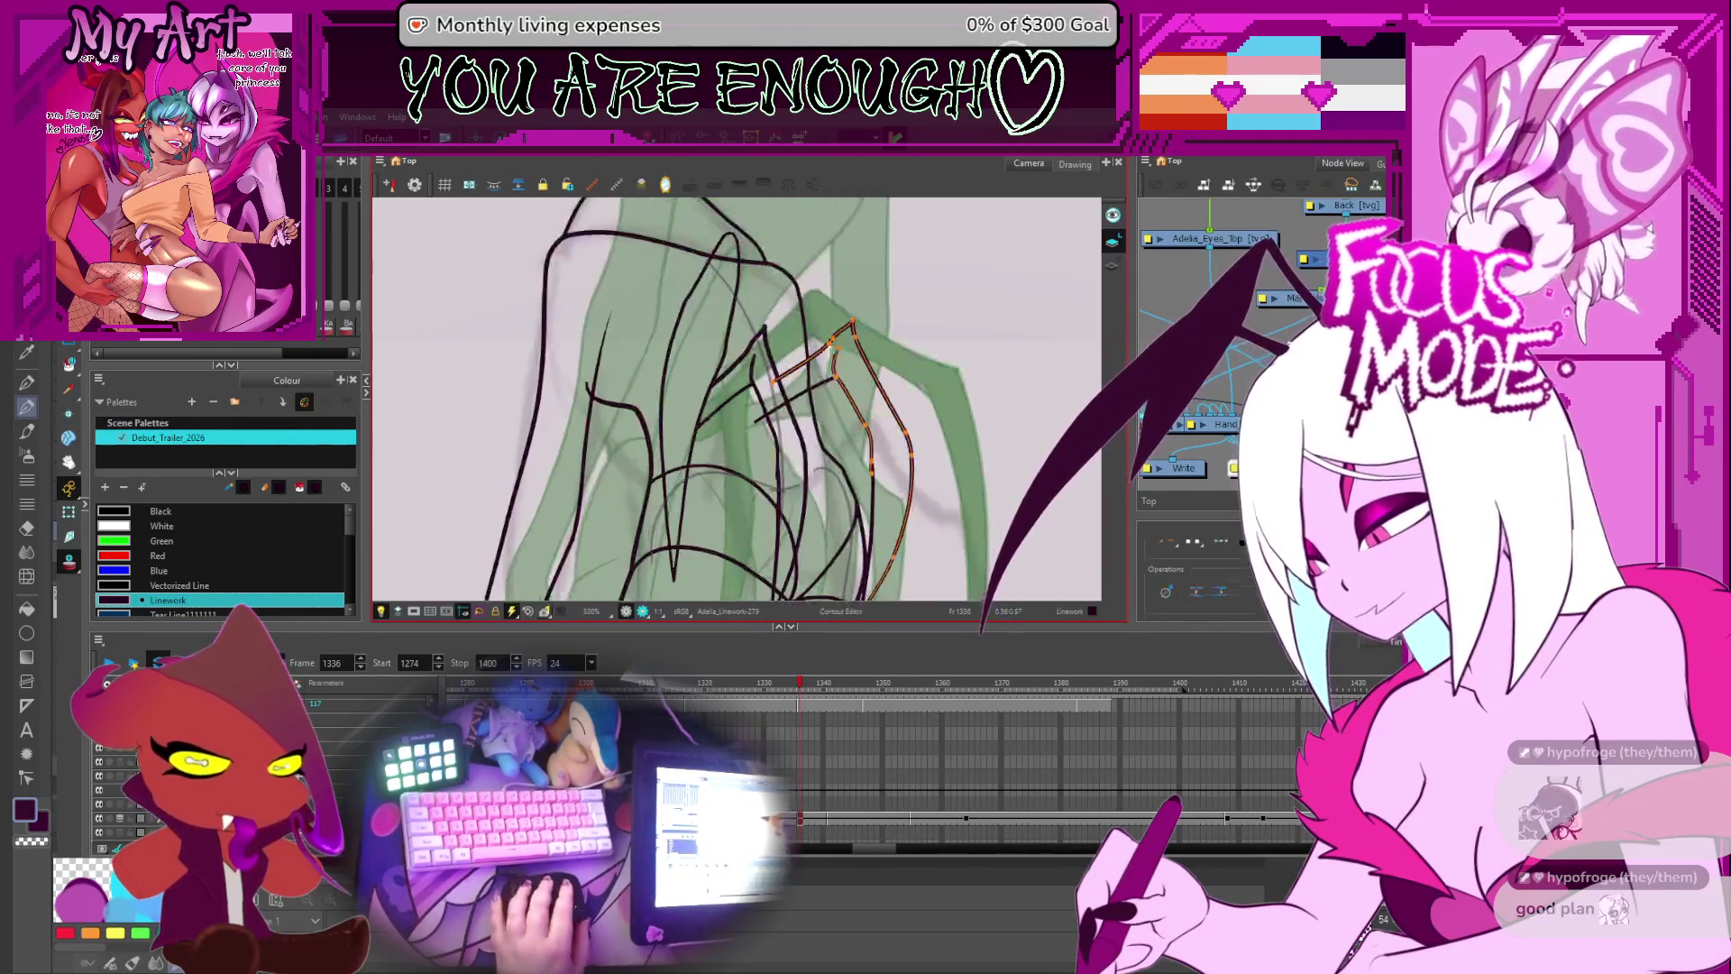
{"action": "key", "text": "1"}
{"action": "key", "text": "alt+s"}
{"action": "key", "text": "2"}
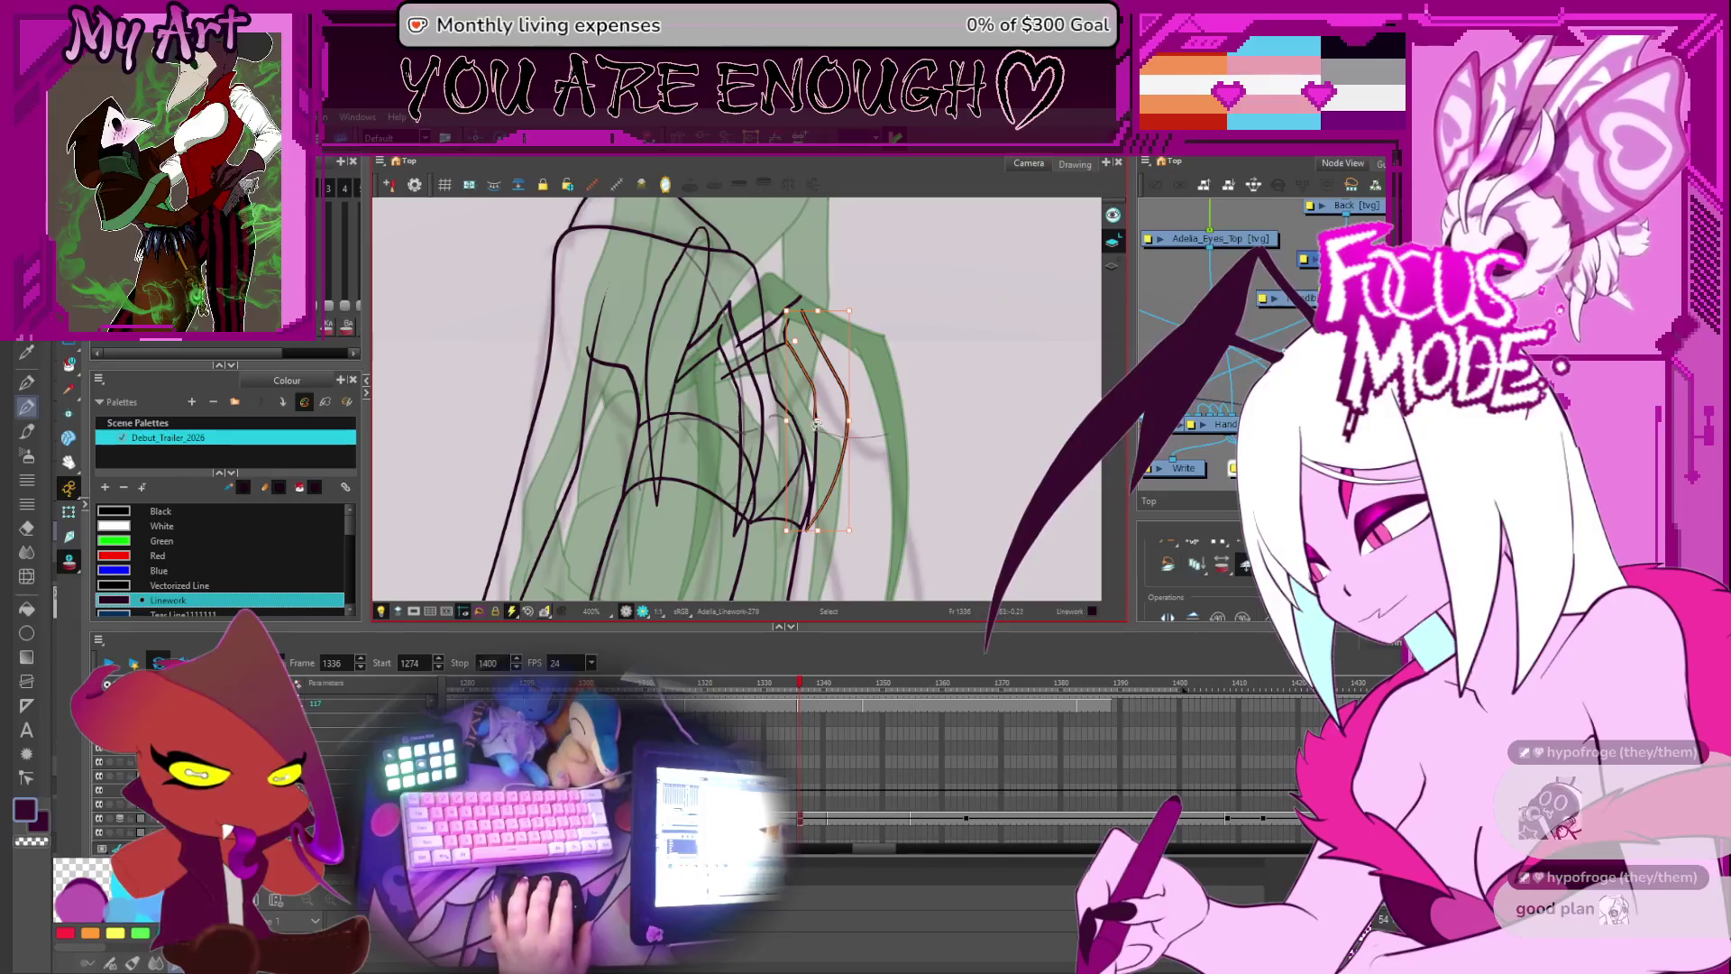
{"action": "left_click_drag", "start_coordinate": [856, 533], "coordinate": [881, 521]}
{"action": "mouse_move", "coordinate": [809, 355]}
{"action": "left_mouse_down"}
{"action": "mouse_move", "coordinate": [815, 399]}
{"action": "mouse_move", "coordinate": [829, 380]}
{"action": "left_mouse_up"}
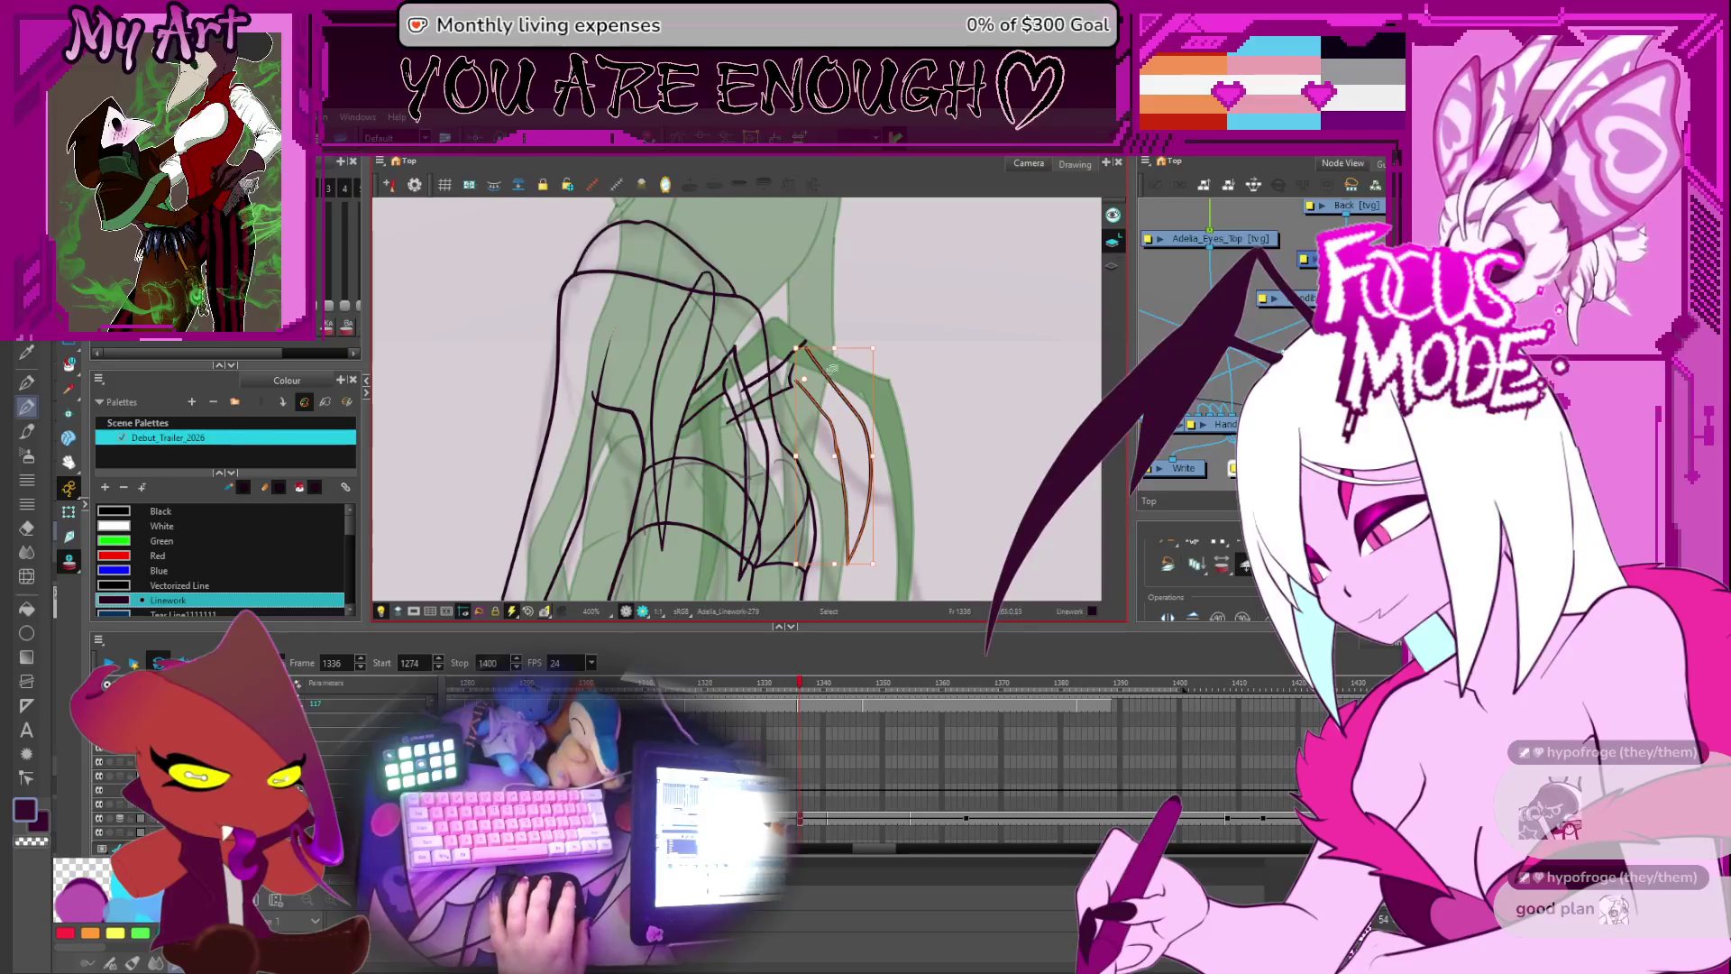
- Rotate the two right-hand claw strokes so their tips swing right
{"action": "key", "text": "2"}
{"action": "key", "text": "2"}
{"action": "key", "text": "alt+q"}
{"action": "left_click", "coordinate": [760, 372]}
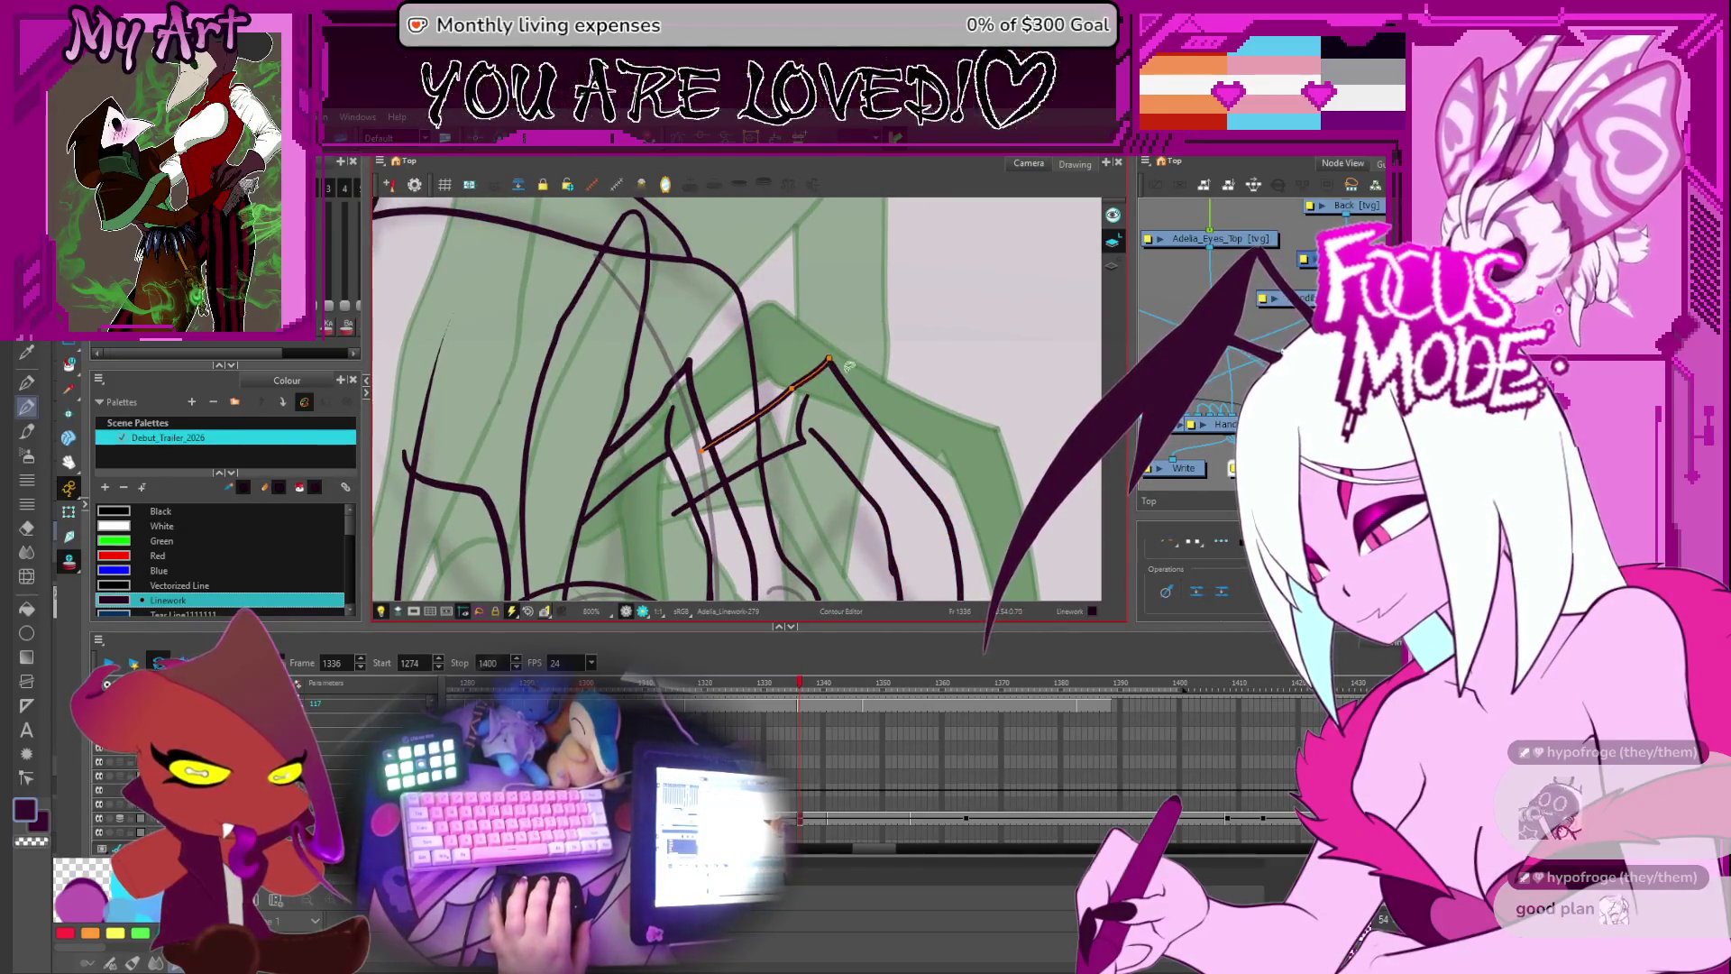
{"action": "key", "text": "alt+s"}
{"action": "key", "text": "1"}
{"action": "key", "text": "1"}
{"action": "left_click", "coordinate": [859, 462]}
{"action": "left_click", "coordinate": [861, 461], "text": "shift"}
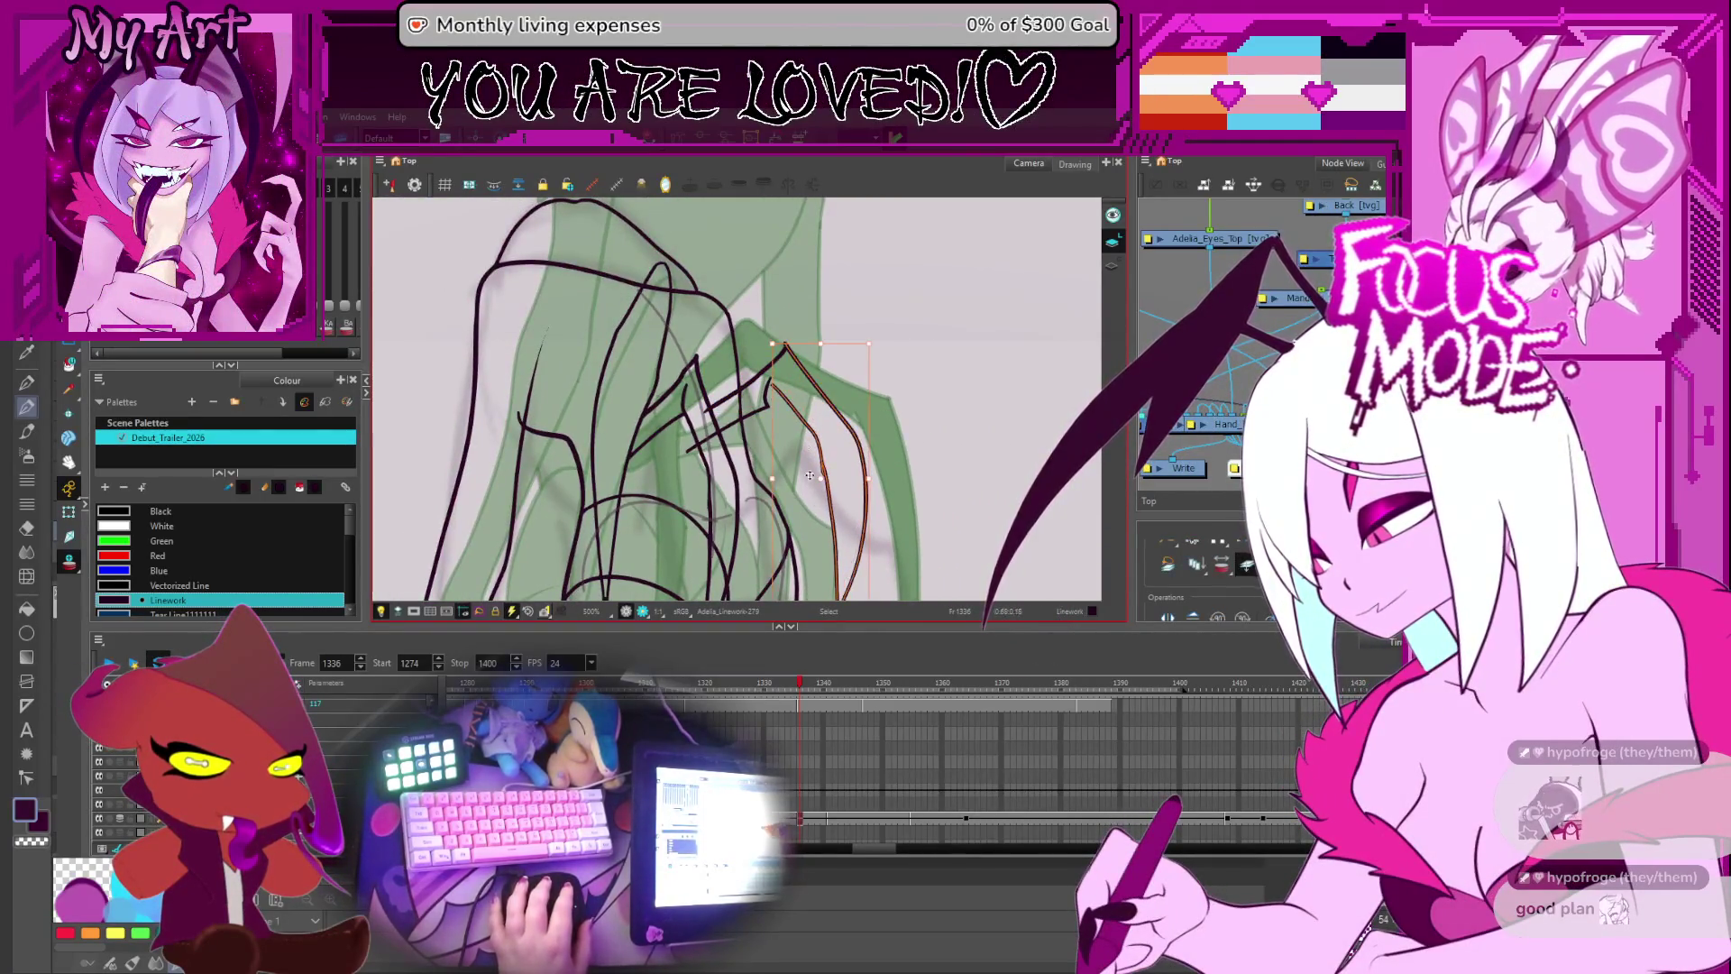
{"action": "left_click_drag", "start_coordinate": [761, 336], "coordinate": [800, 365]}
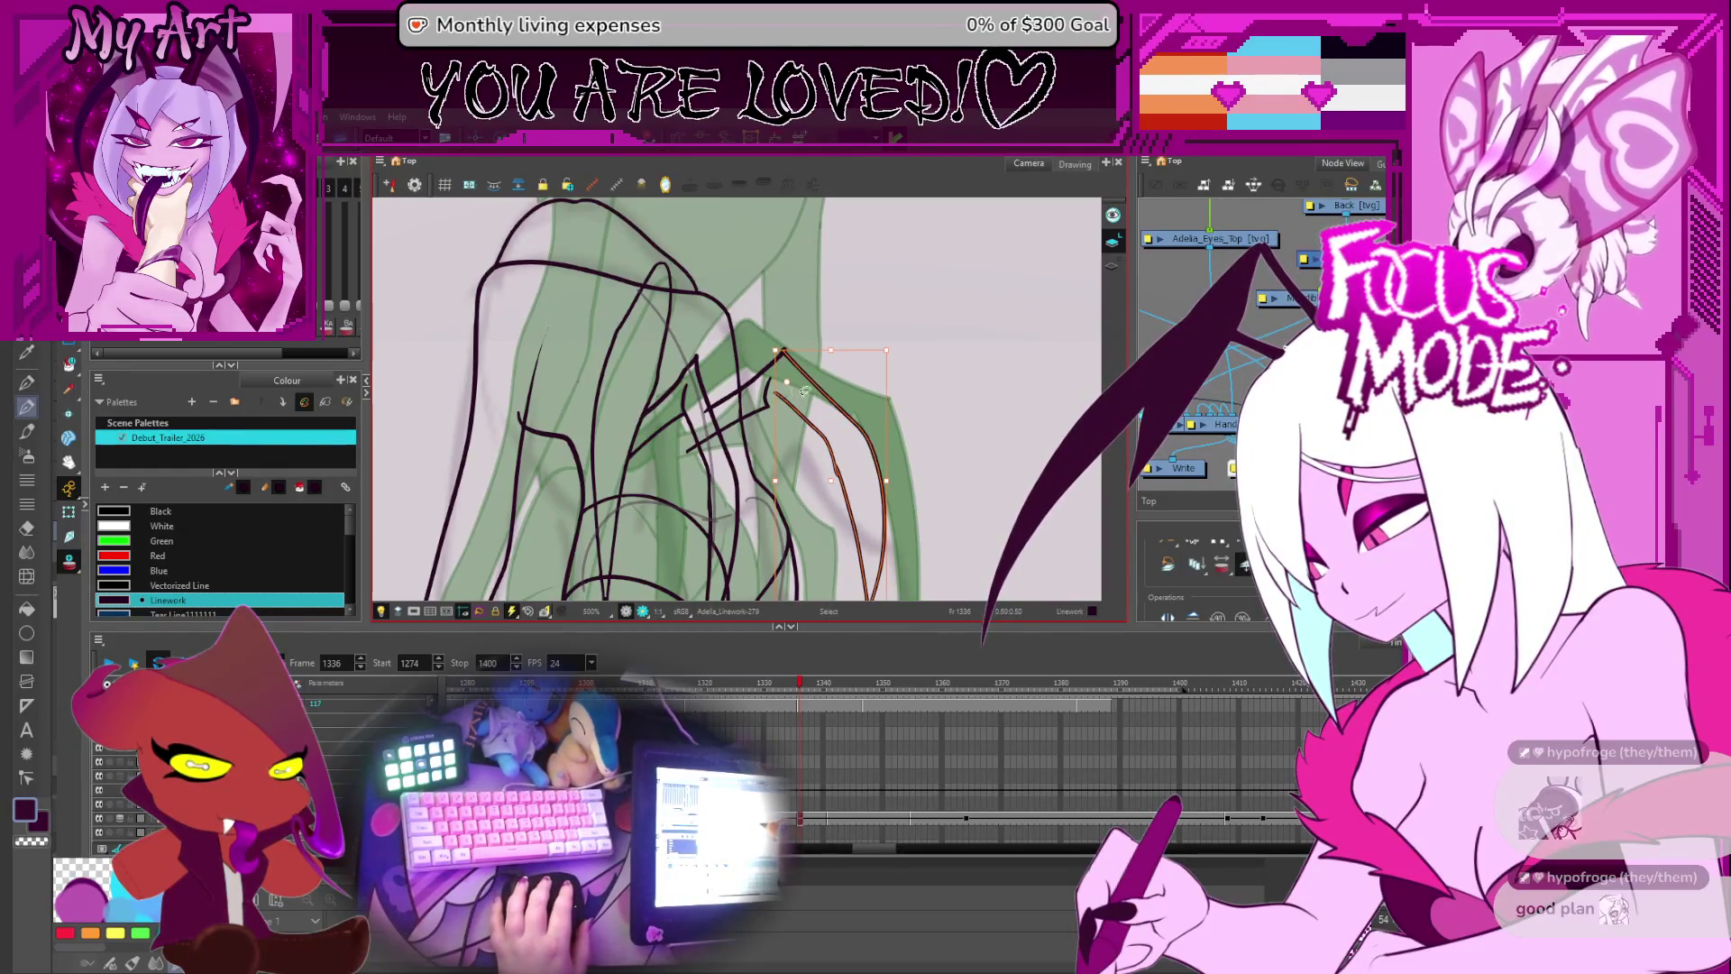
- Select the short diagonal stroke across the hand and toggle it between Pencil and Contour editing
{"action": "key", "text": "2"}
{"action": "key", "text": "alt+q"}
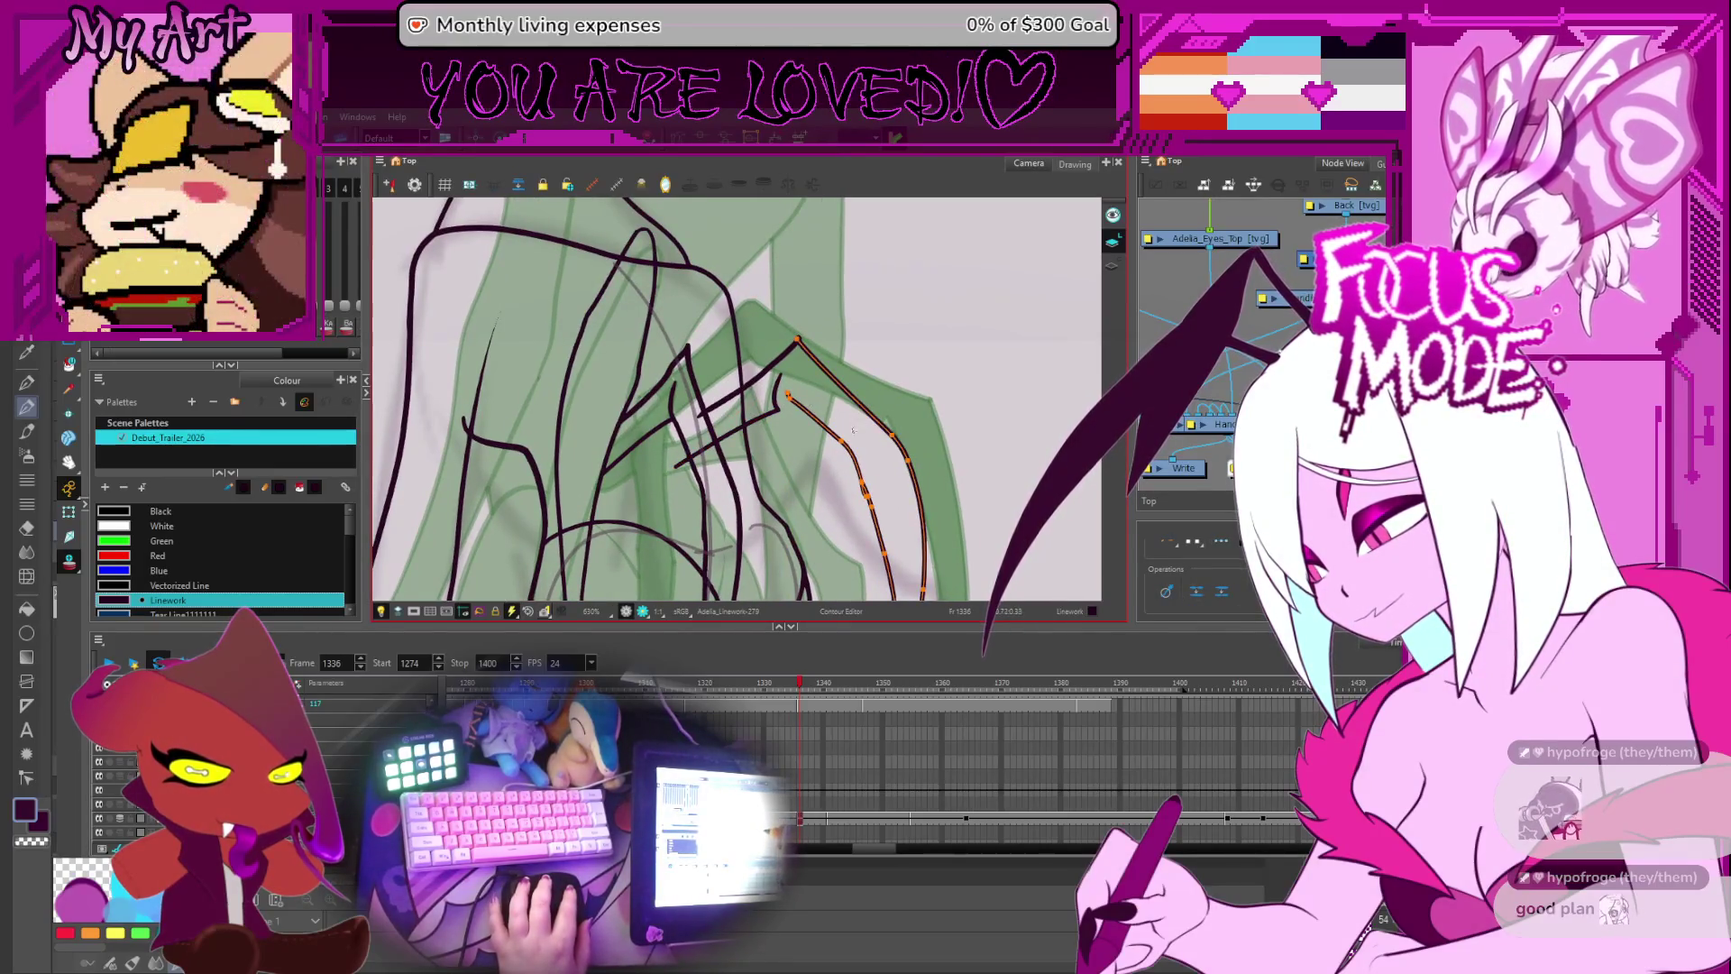
{"action": "left_click", "coordinate": [876, 521]}
{"action": "left_click", "coordinate": [902, 451]}
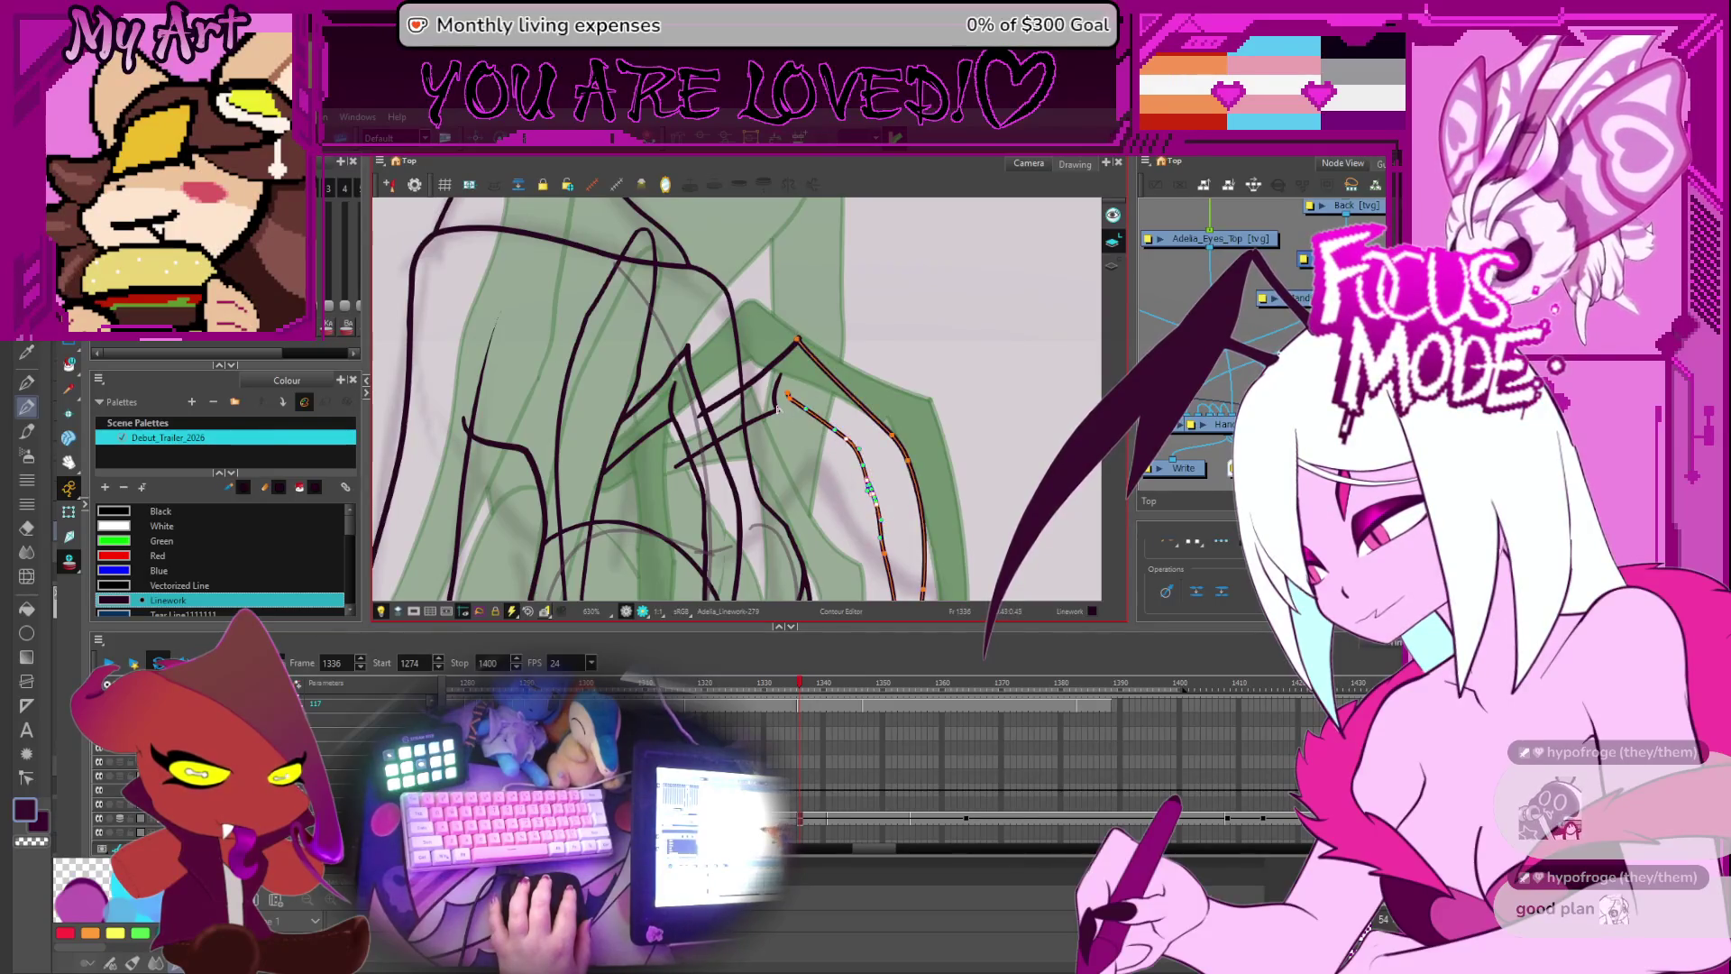
{"action": "left_click", "coordinate": [781, 415]}
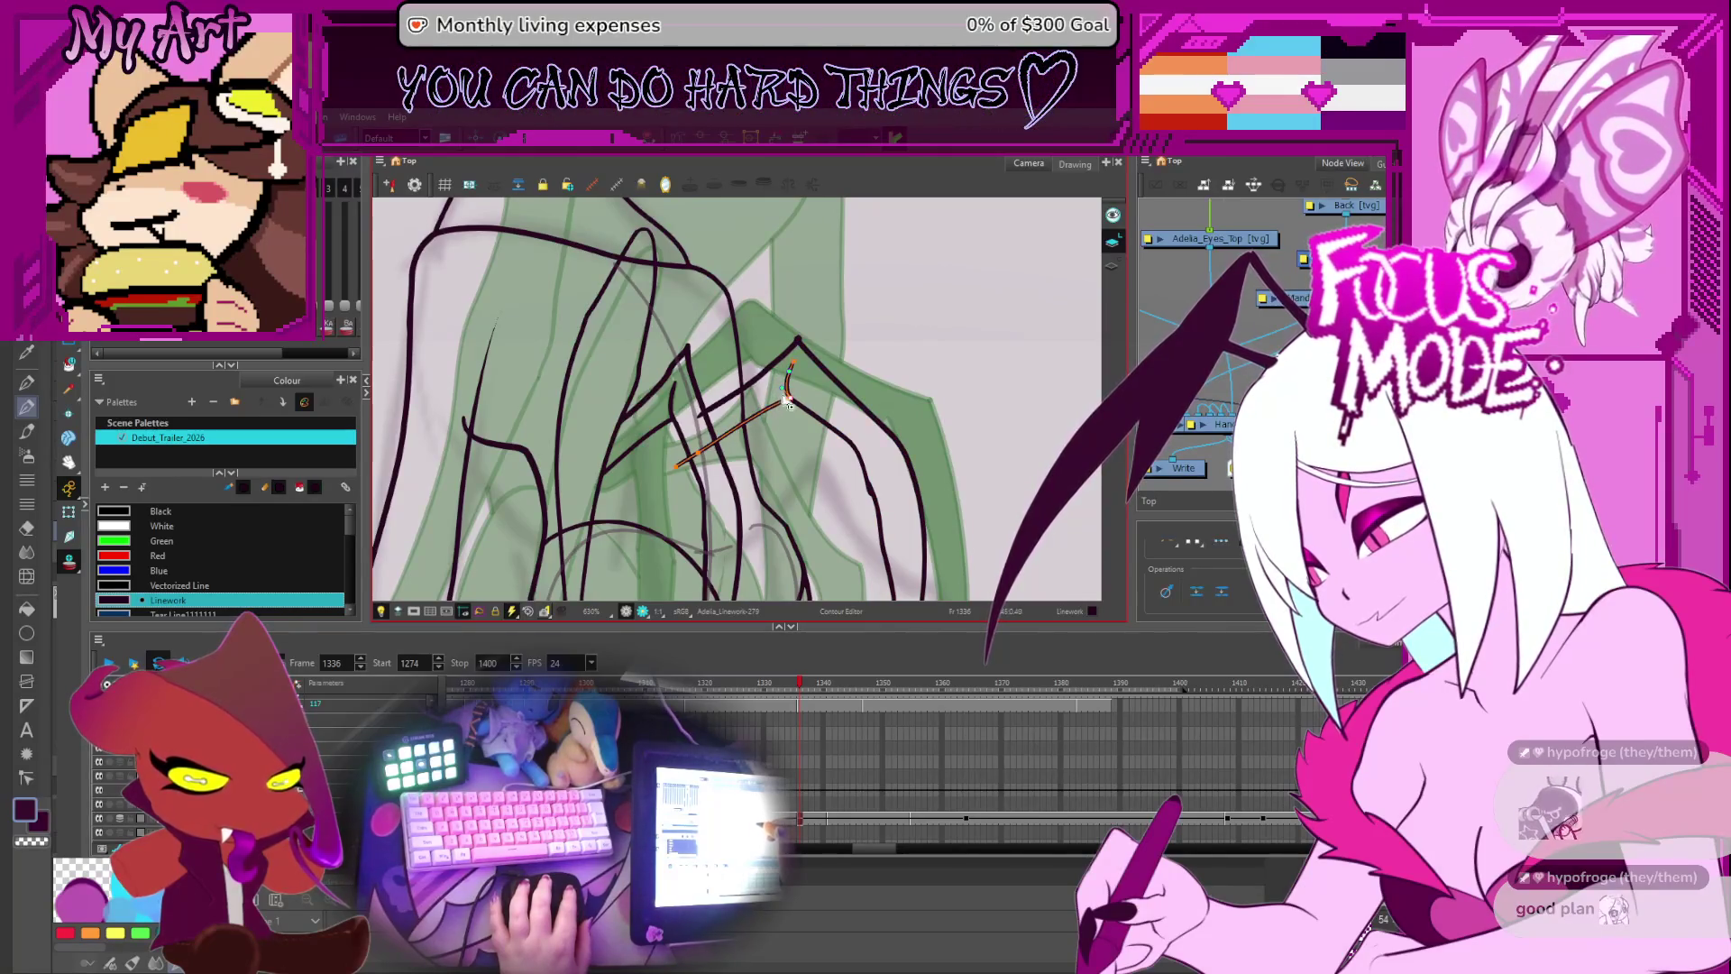
{"action": "key", "text": "2"}
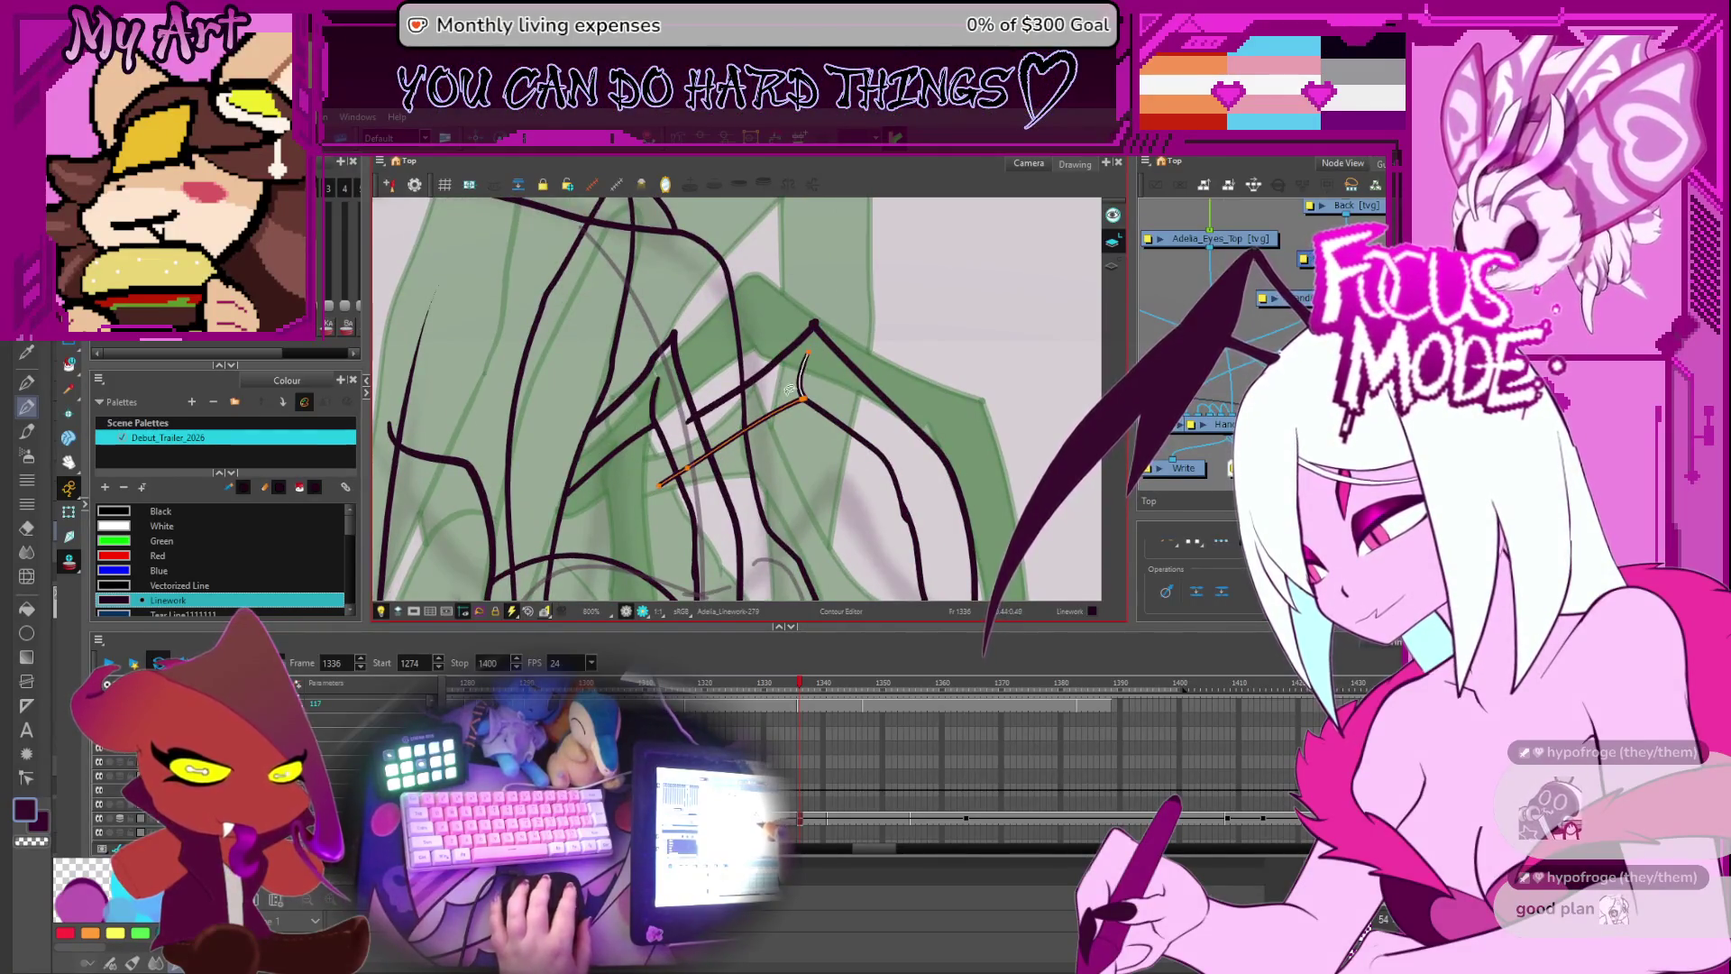
{"action": "key", "text": "alt+shift+q"}
{"action": "key", "text": "alt+q"}
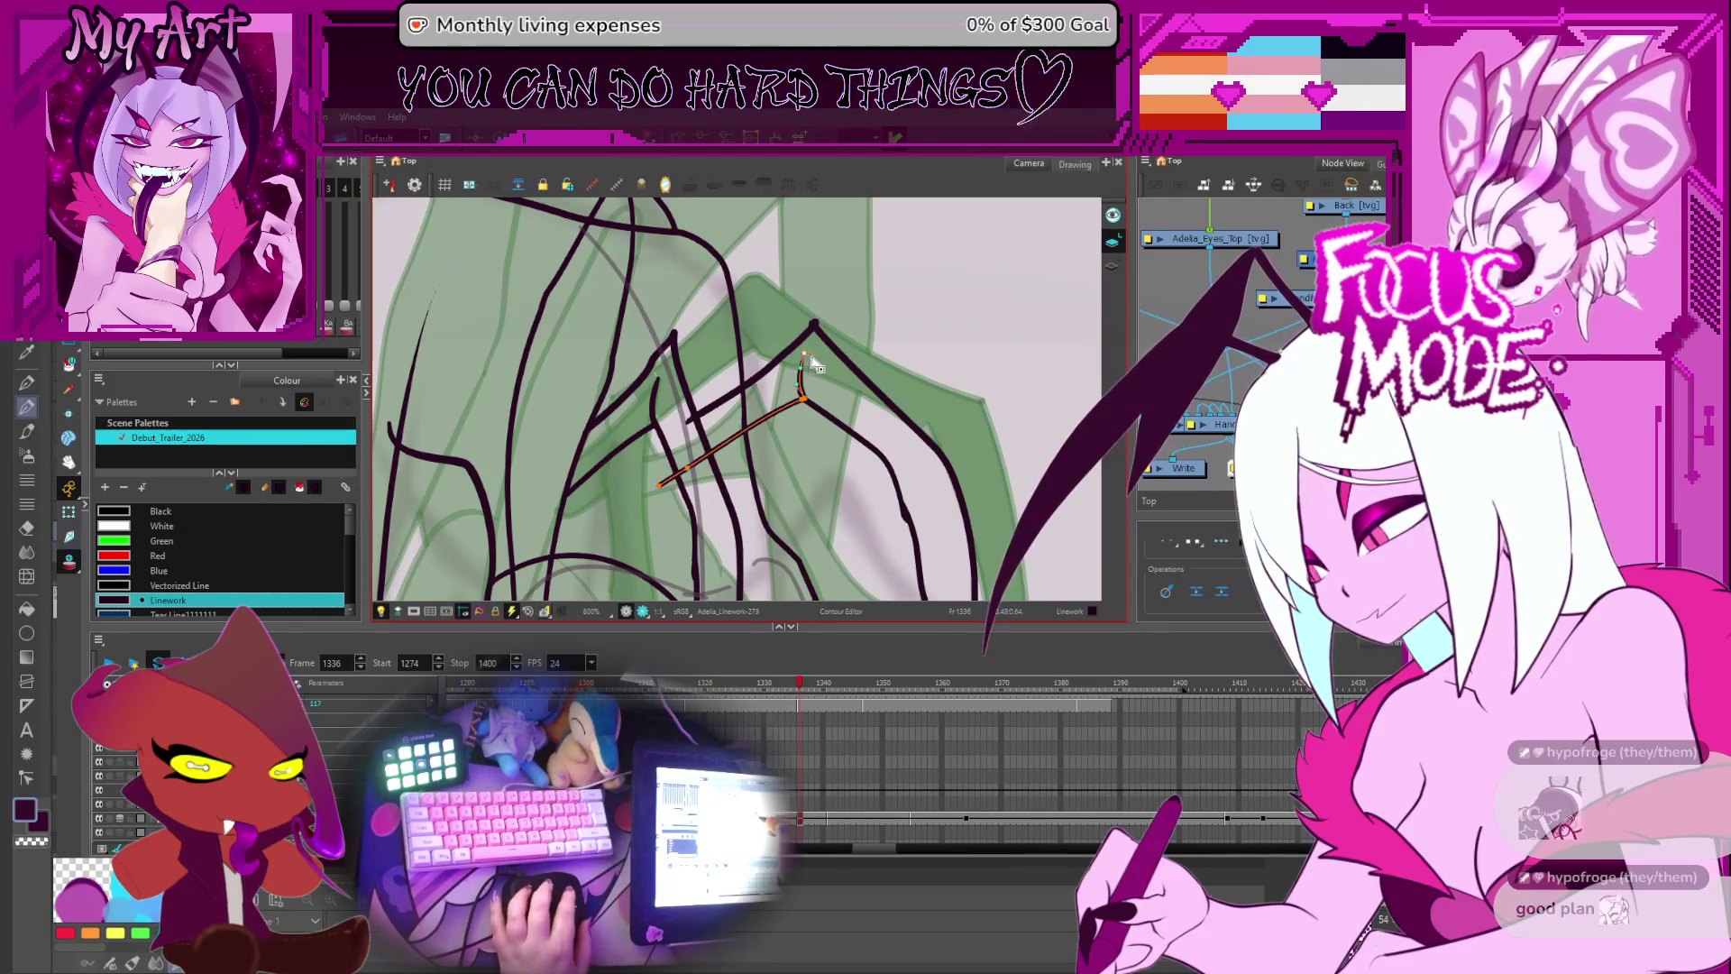
- Step forward to the drawing on frame 1340
{"action": "scroll", "coordinate": [816, 405], "scroll_direction": "down", "scroll_amount": 4}
{"action": "key", "text": "comma"}
{"action": "key", "text": "period"}
{"action": "key", "text": "period"}
{"action": "key", "text": "period"}
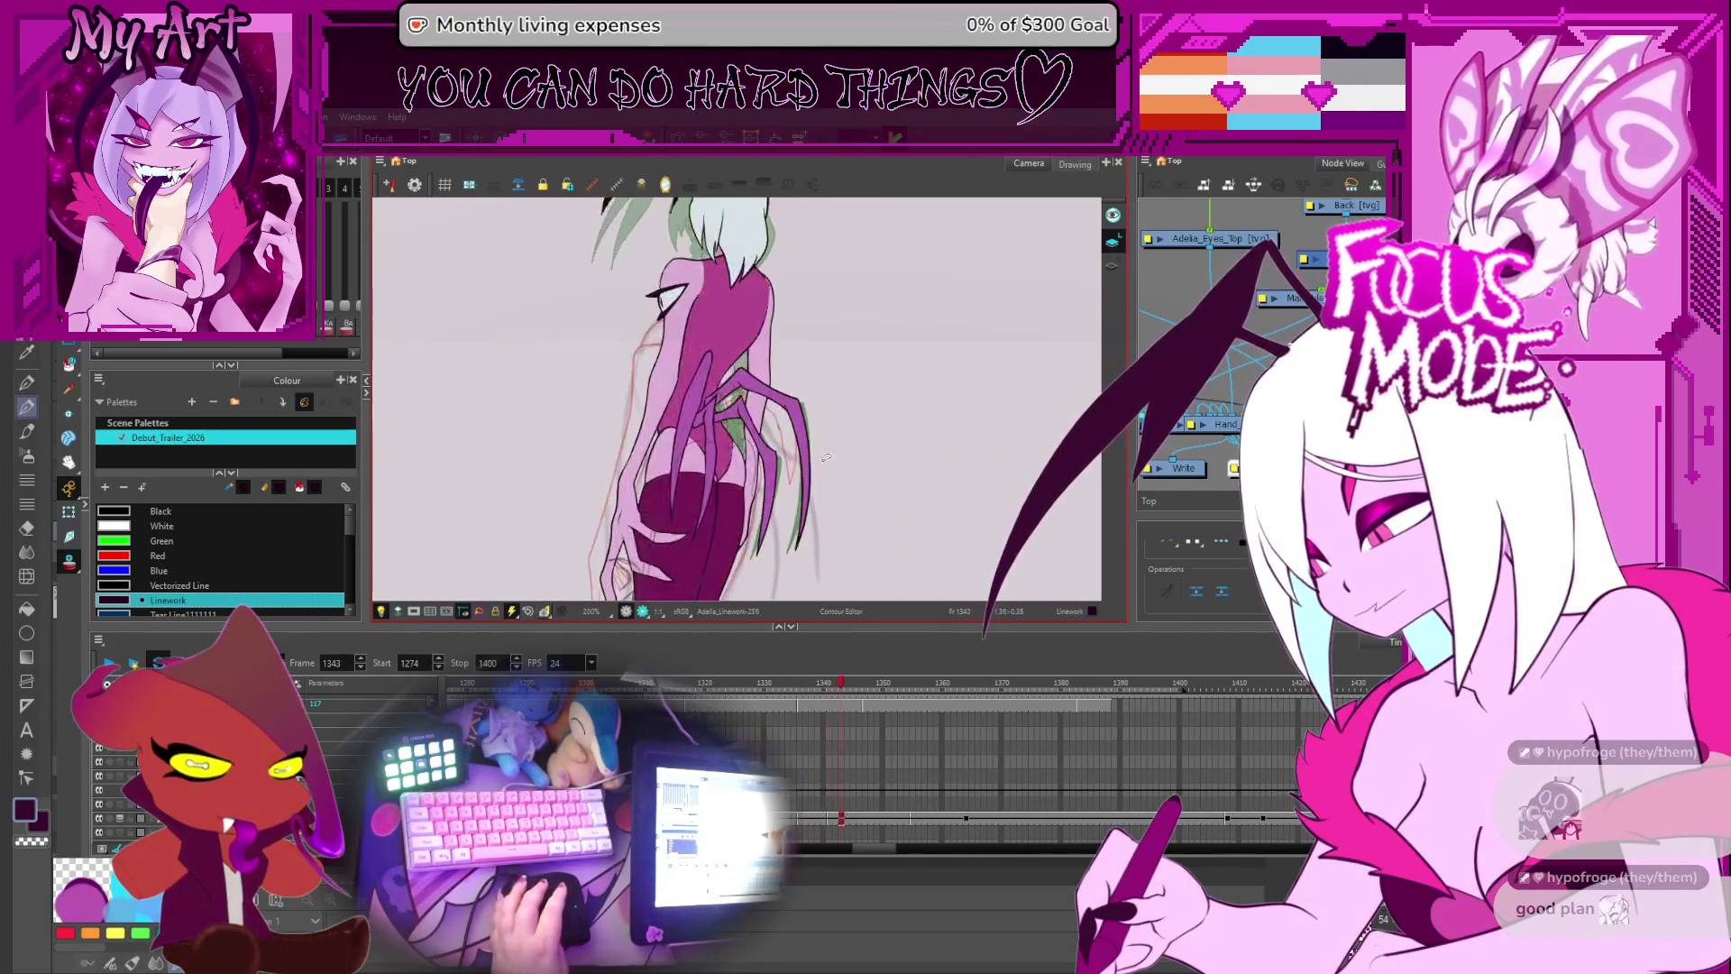
- Select the outer arm stroke and bring the clawed hand into view
{"action": "scroll", "coordinate": [795, 494], "scroll_direction": "up", "scroll_amount": 3}
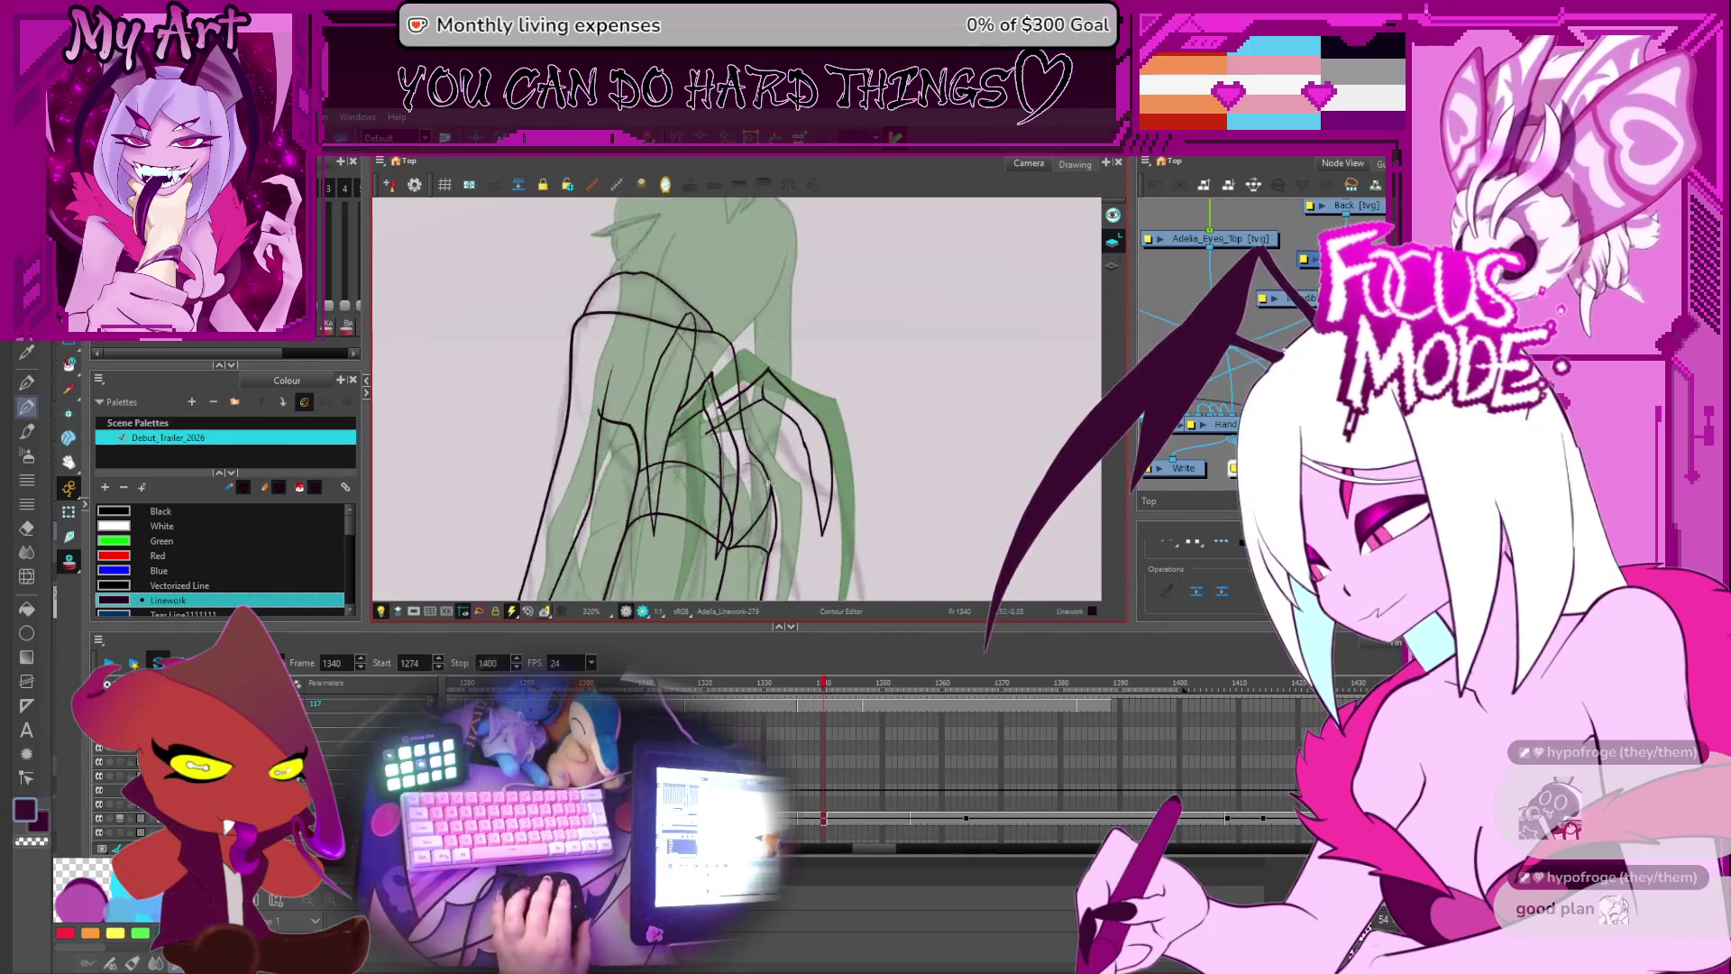
{"action": "left_click", "coordinate": [823, 403]}
{"action": "scroll", "coordinate": [851, 421], "scroll_direction": "up", "scroll_amount": 2}
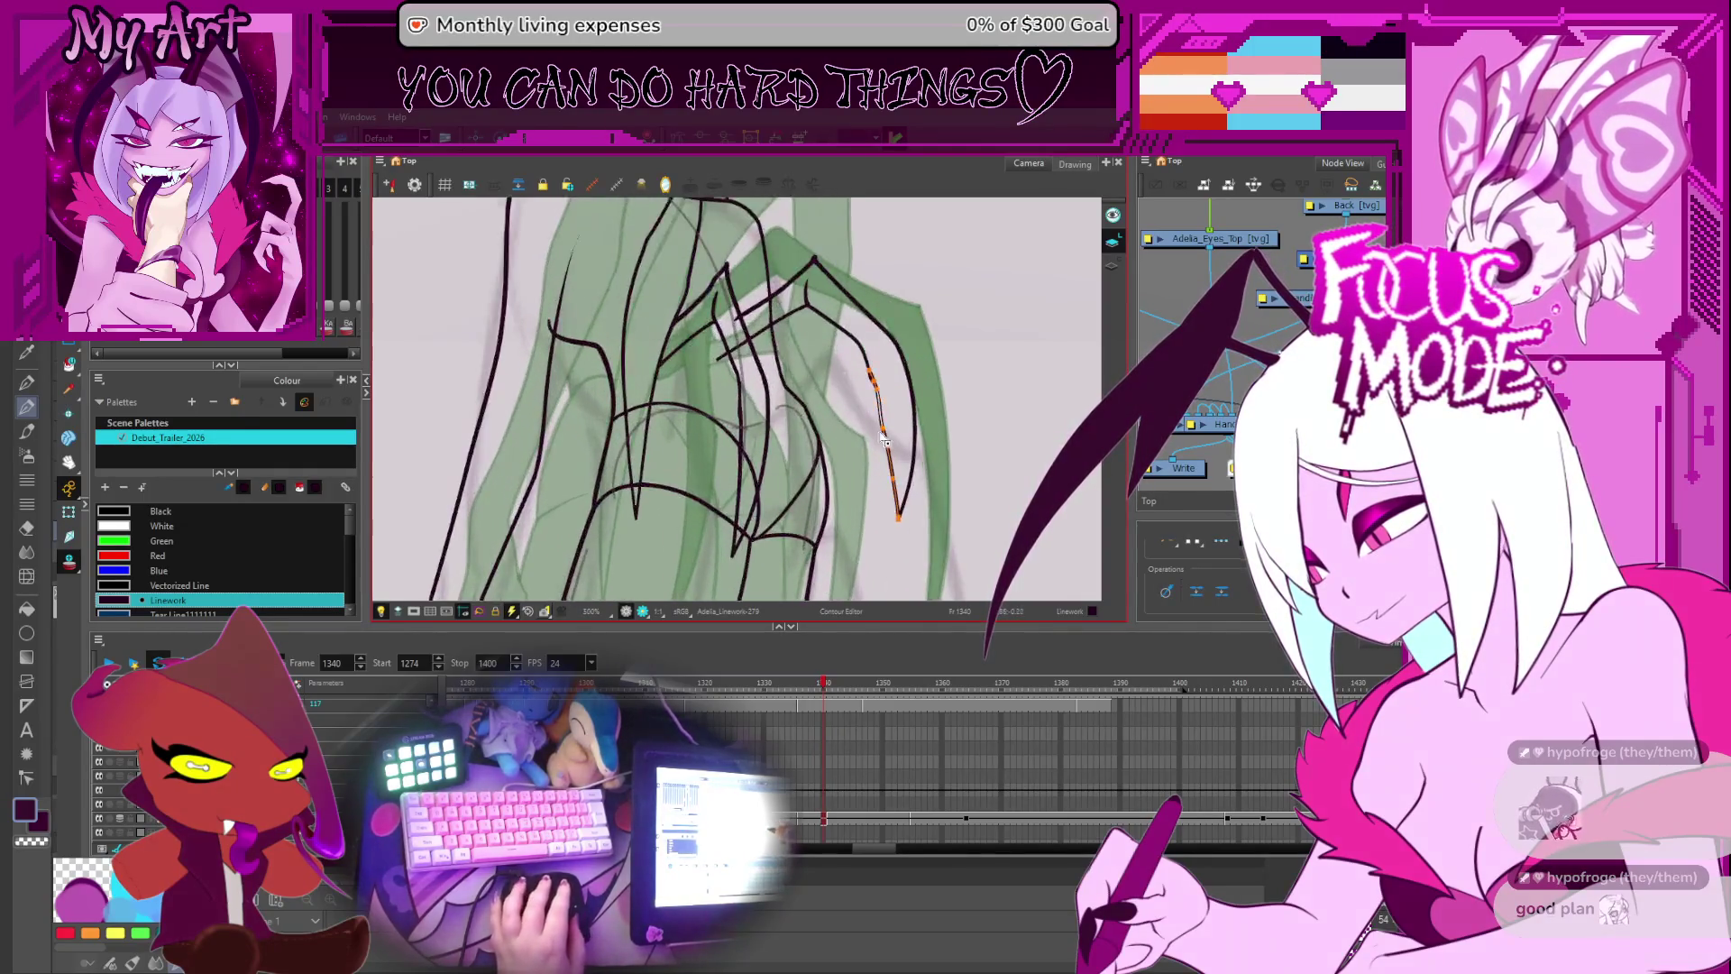
{"action": "left_click", "coordinate": [905, 485]}
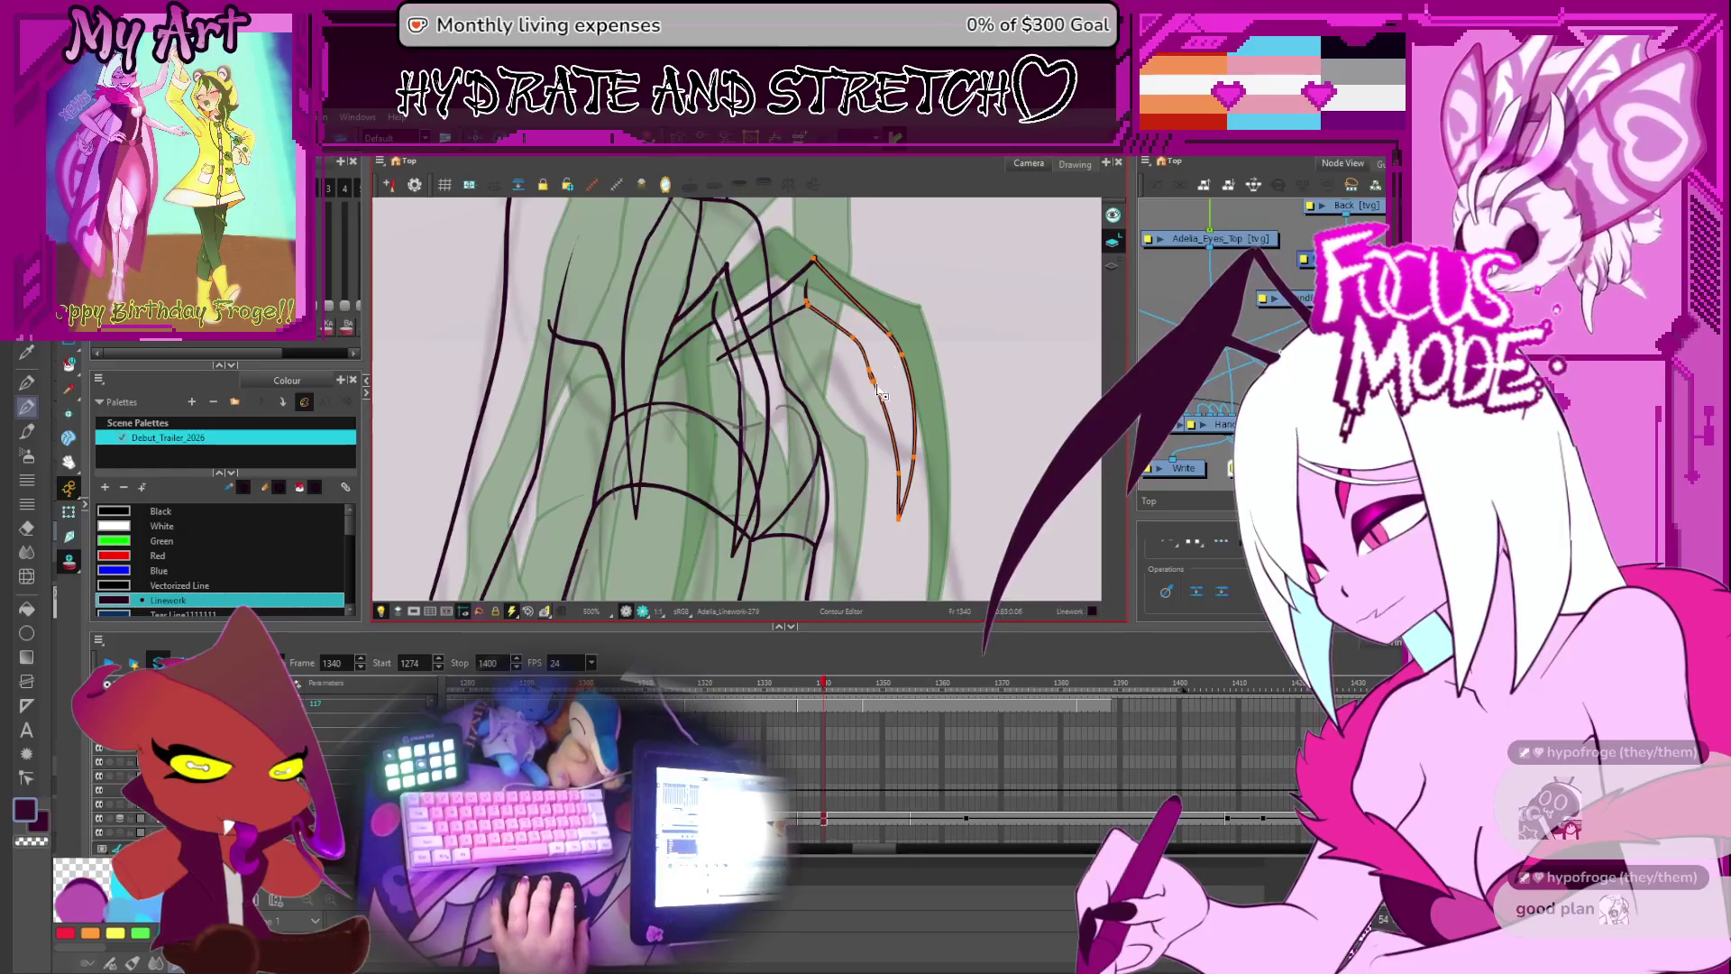
{"action": "scroll", "coordinate": [873, 378], "scroll_direction": "down", "scroll_amount": 1}
{"action": "scroll", "coordinate": [873, 388], "scroll_direction": "up", "scroll_amount": 2}
{"action": "left_click_drag", "start_coordinate": [888, 546], "coordinate": [838, 473]}
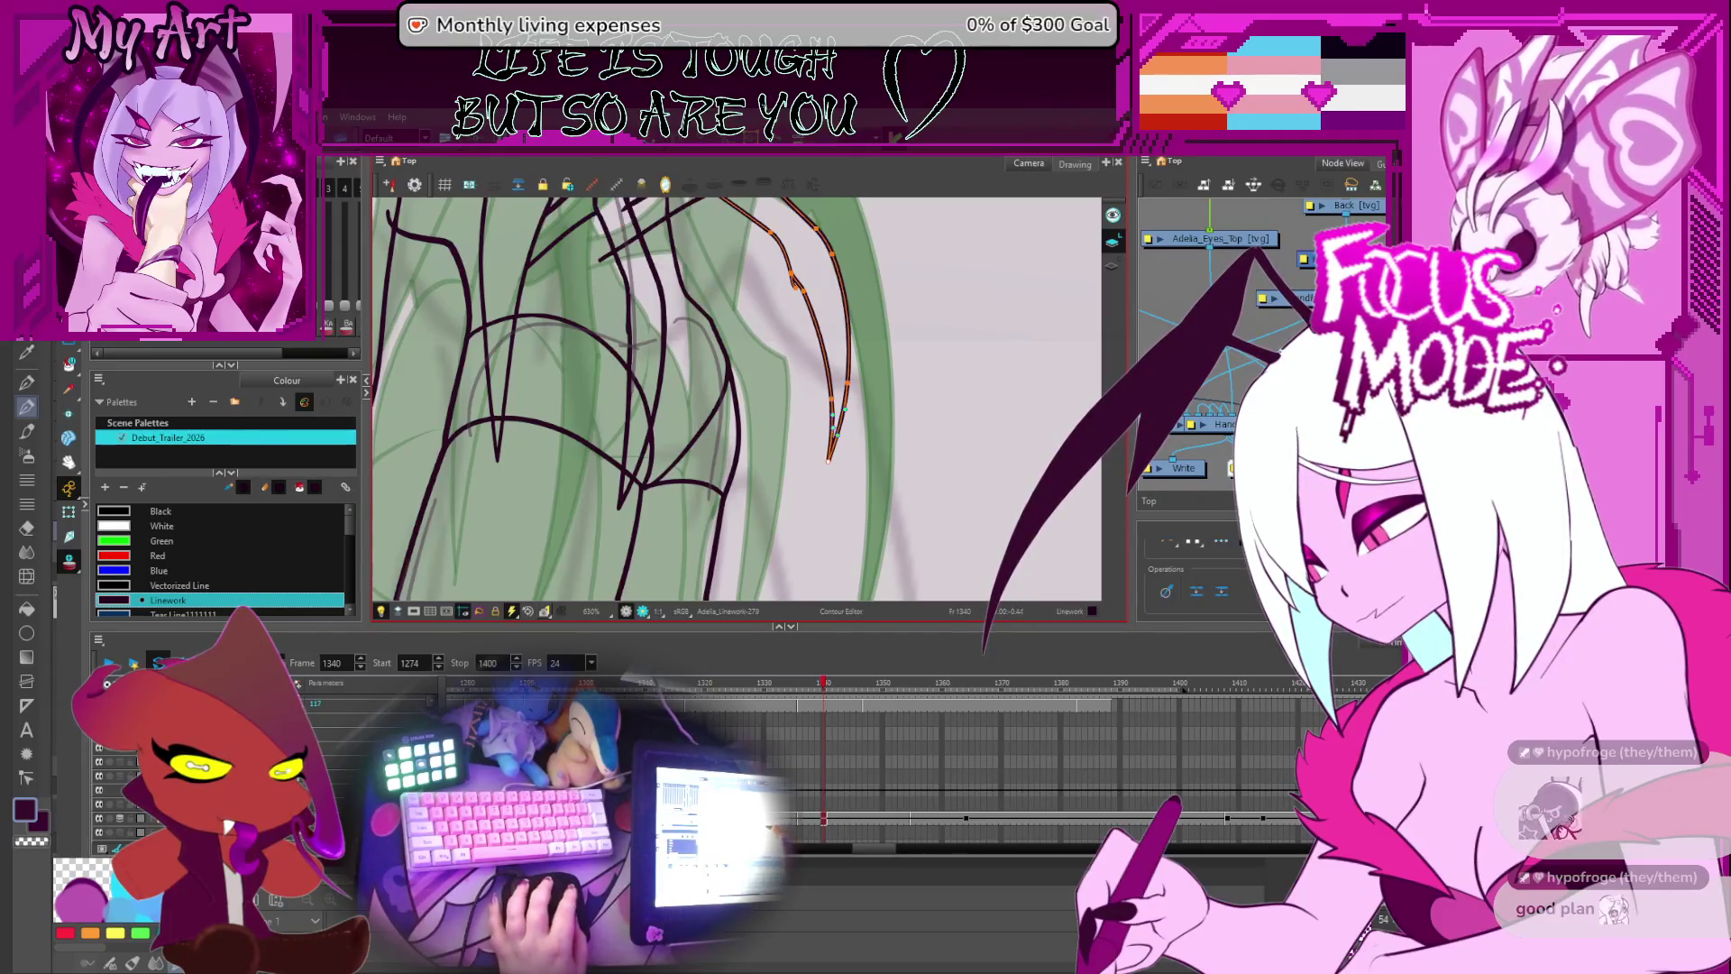
{"action": "scroll", "coordinate": [847, 410], "scroll_direction": "down", "scroll_amount": 6}
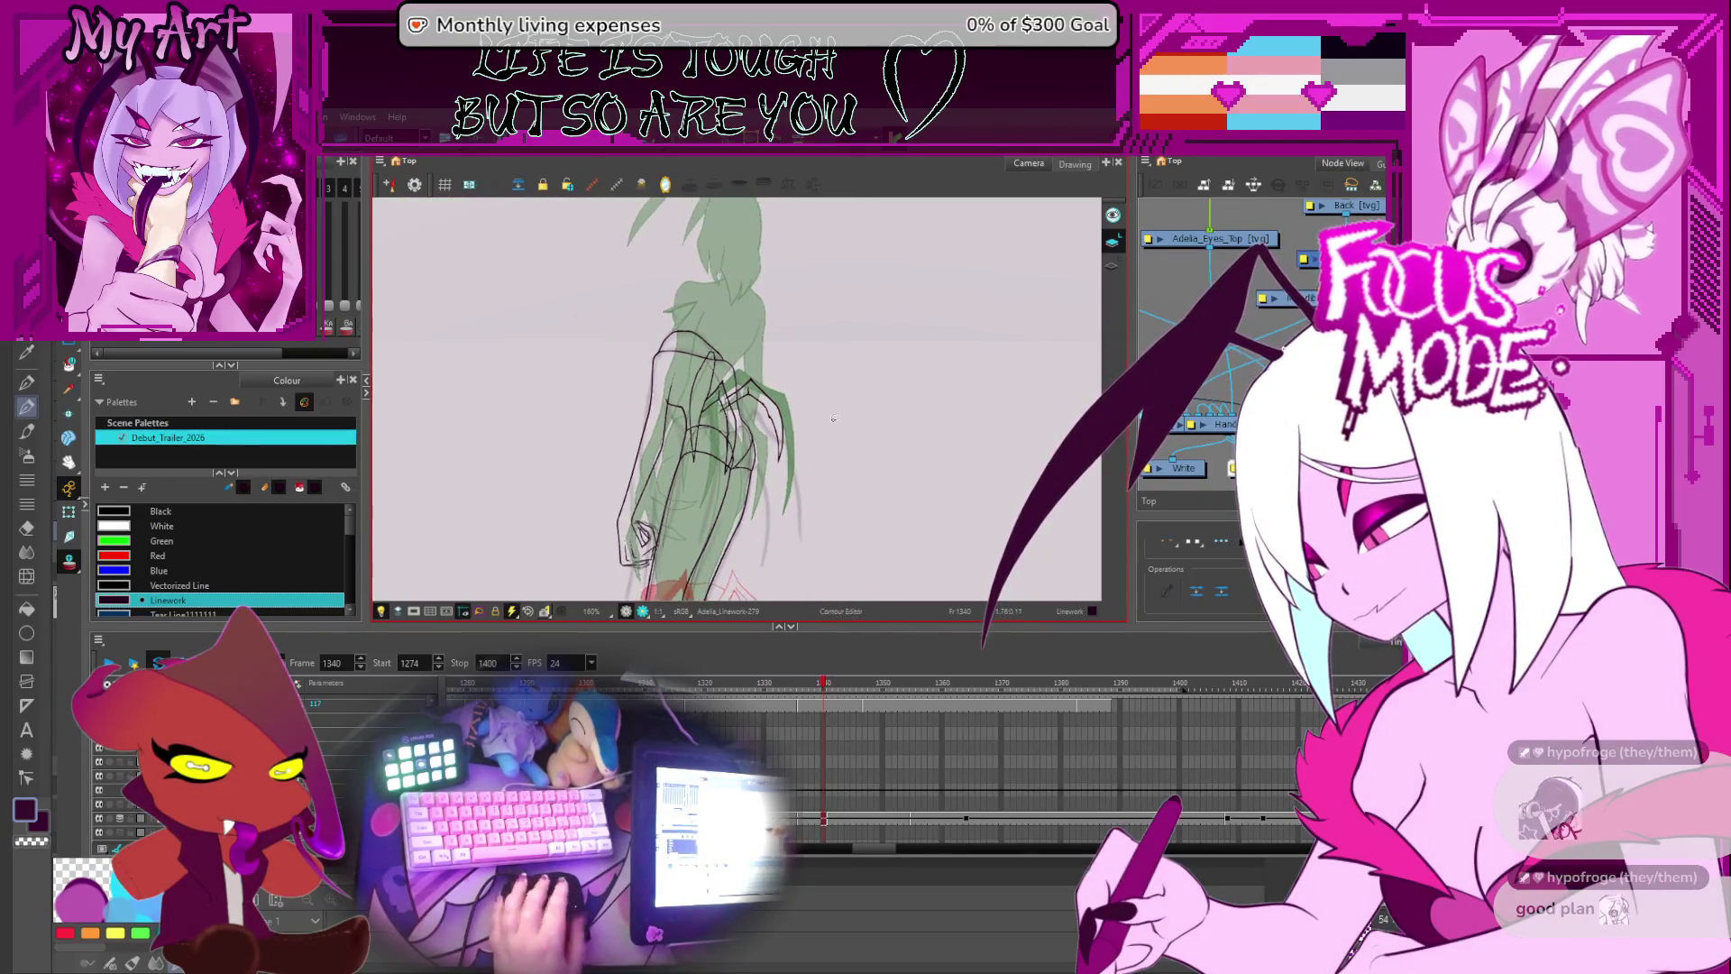
{"action": "scroll", "coordinate": [834, 418], "scroll_direction": "up", "scroll_amount": 3}
- Select the claw stroke, delete and restore it, then pull its right edge outward
{"action": "key", "text": "alt+s"}
{"action": "left_click", "coordinate": [814, 398]}
{"action": "key", "text": "Delete"}
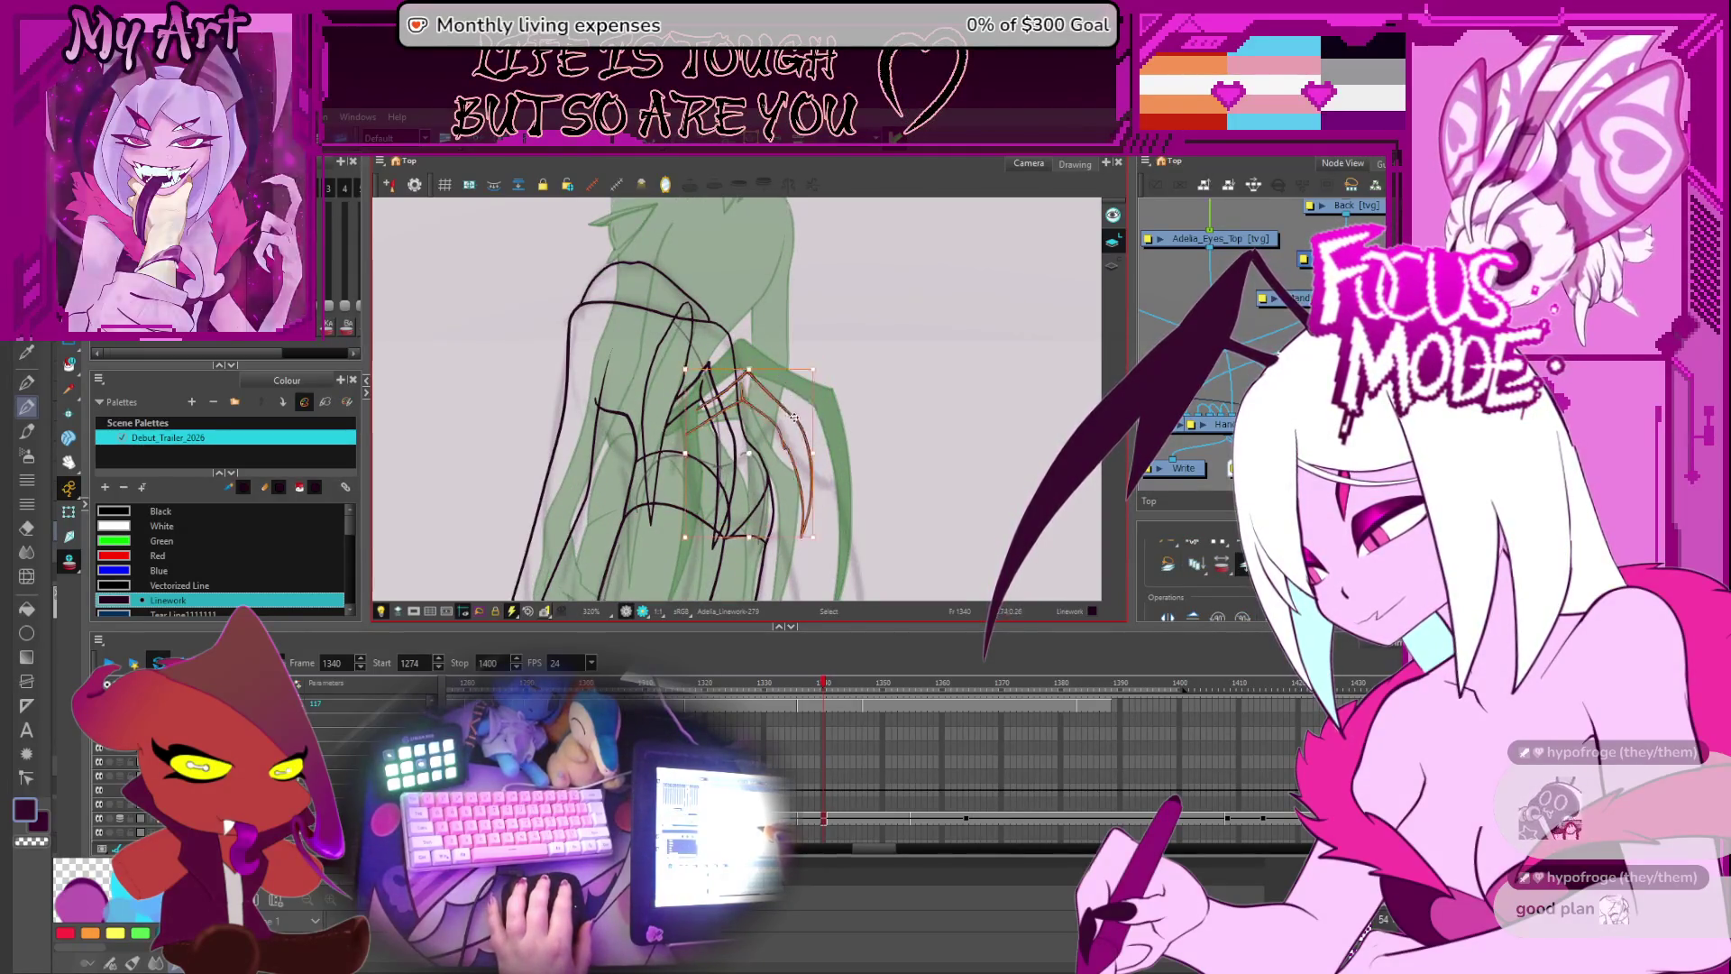
{"action": "key", "text": "ctrl+z"}
{"action": "left_click_drag", "start_coordinate": [821, 424], "coordinate": [814, 411]}
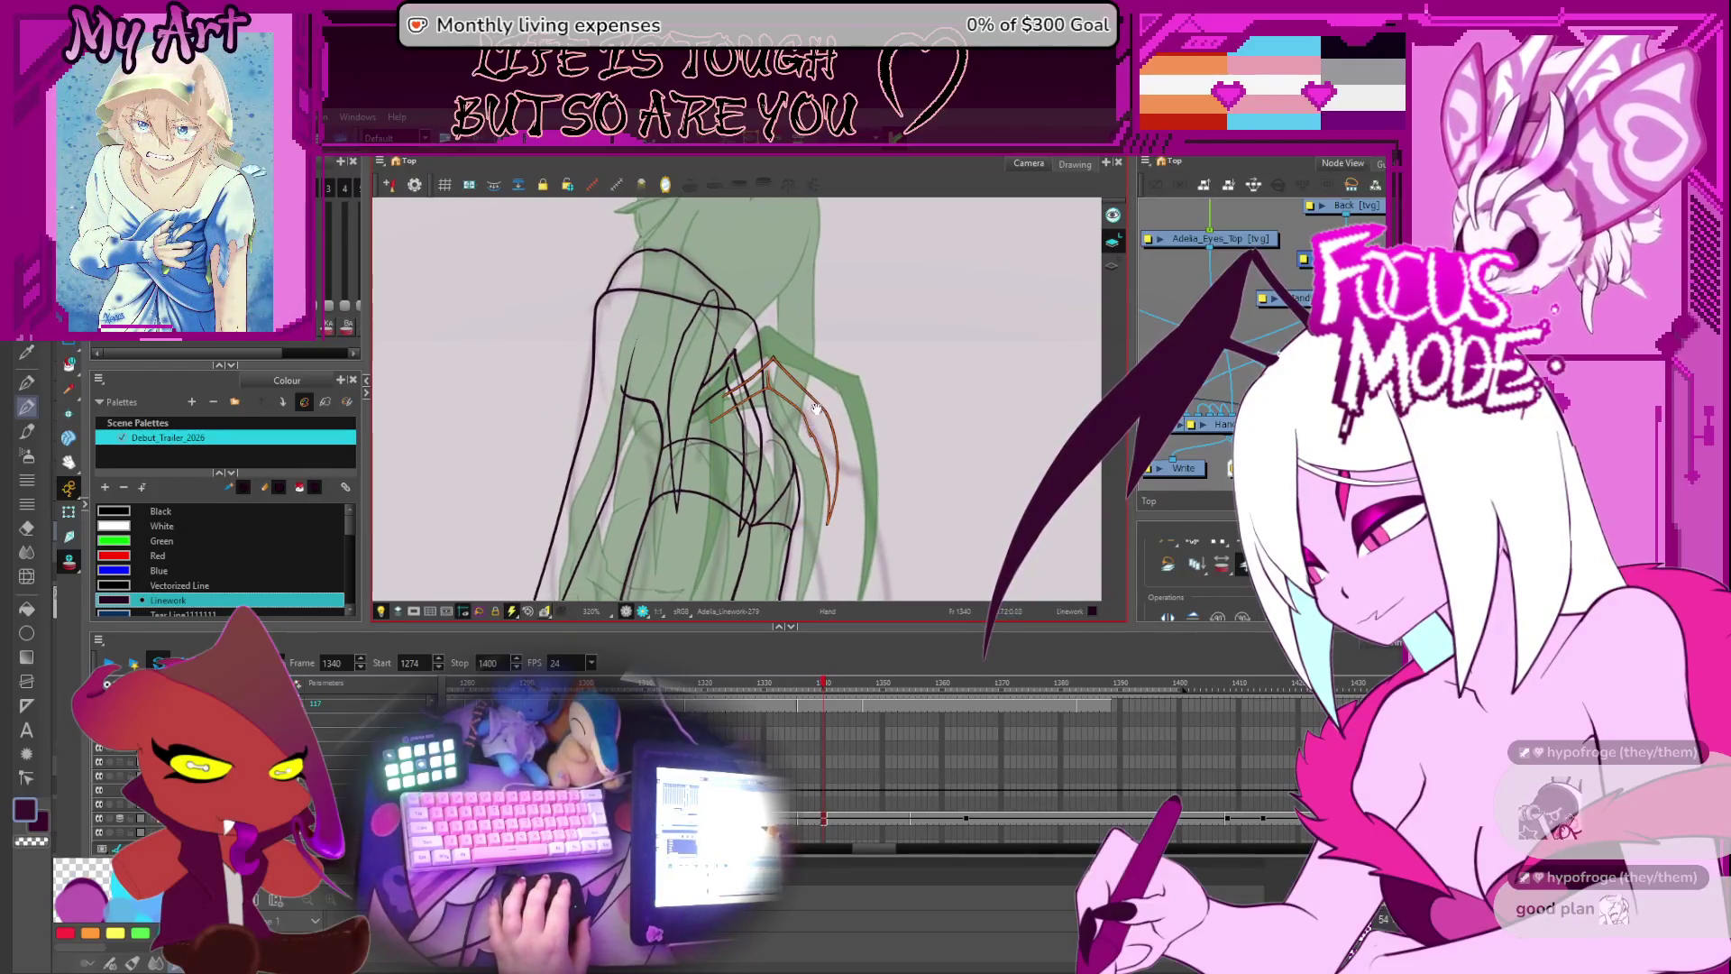
{"action": "key", "text": "alt+q"}
{"action": "key", "text": "2"}
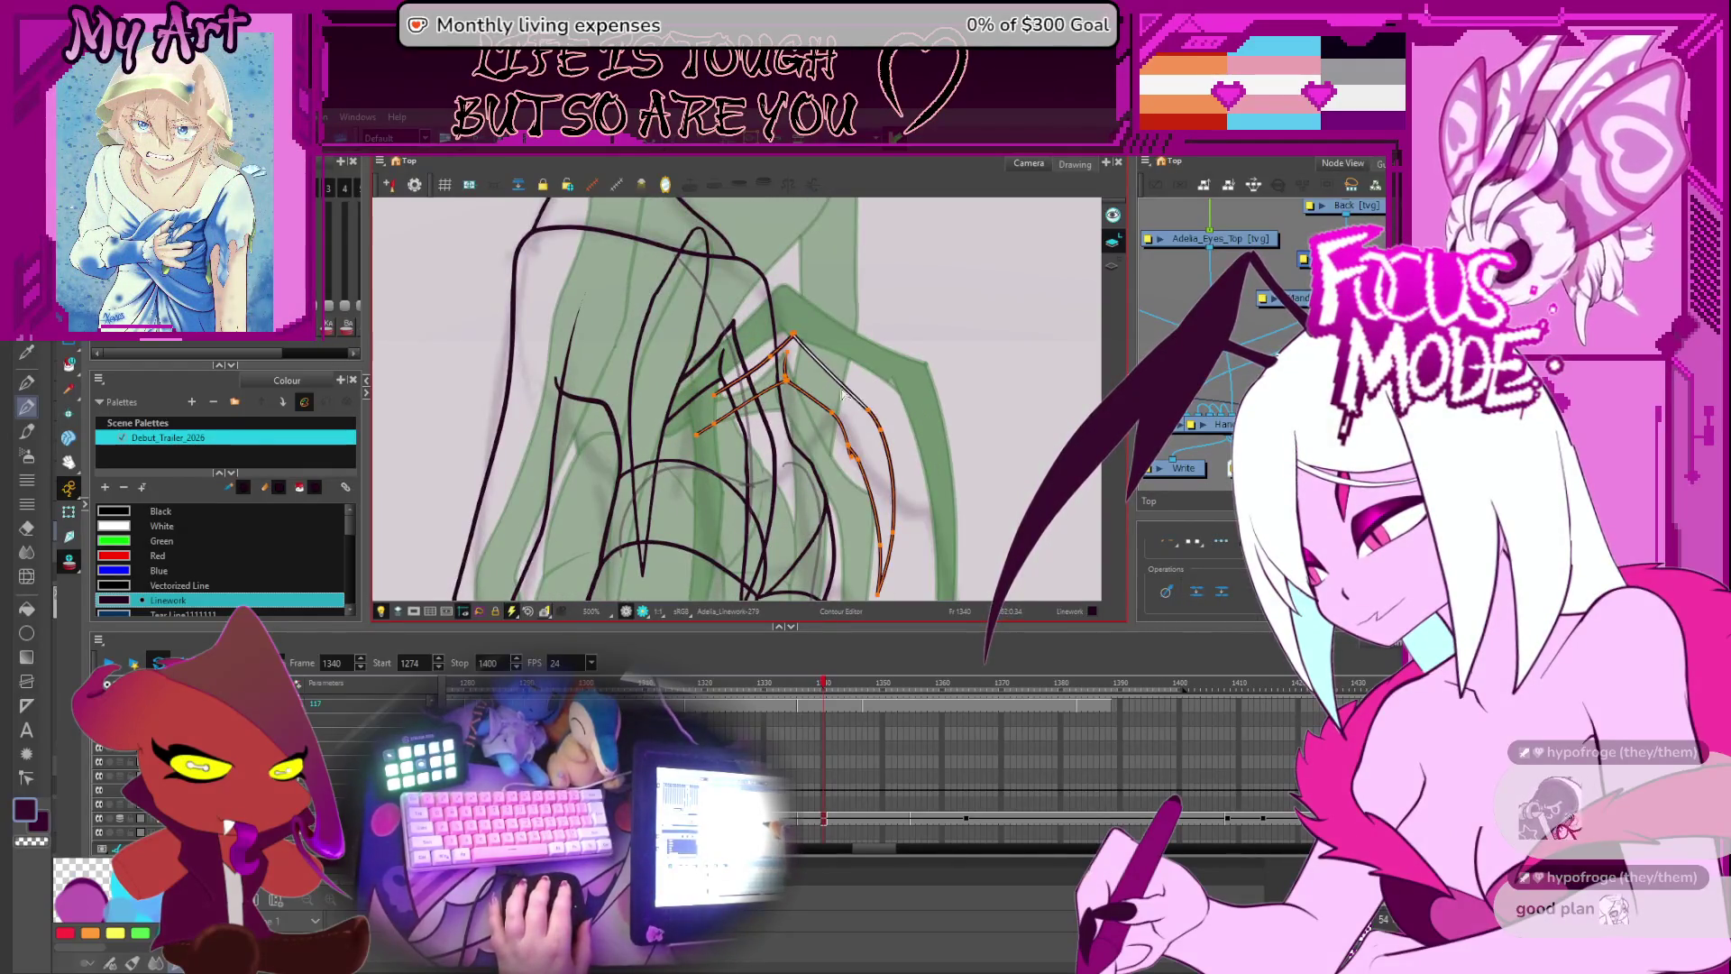
{"action": "left_click_drag", "start_coordinate": [834, 394], "coordinate": [865, 403]}
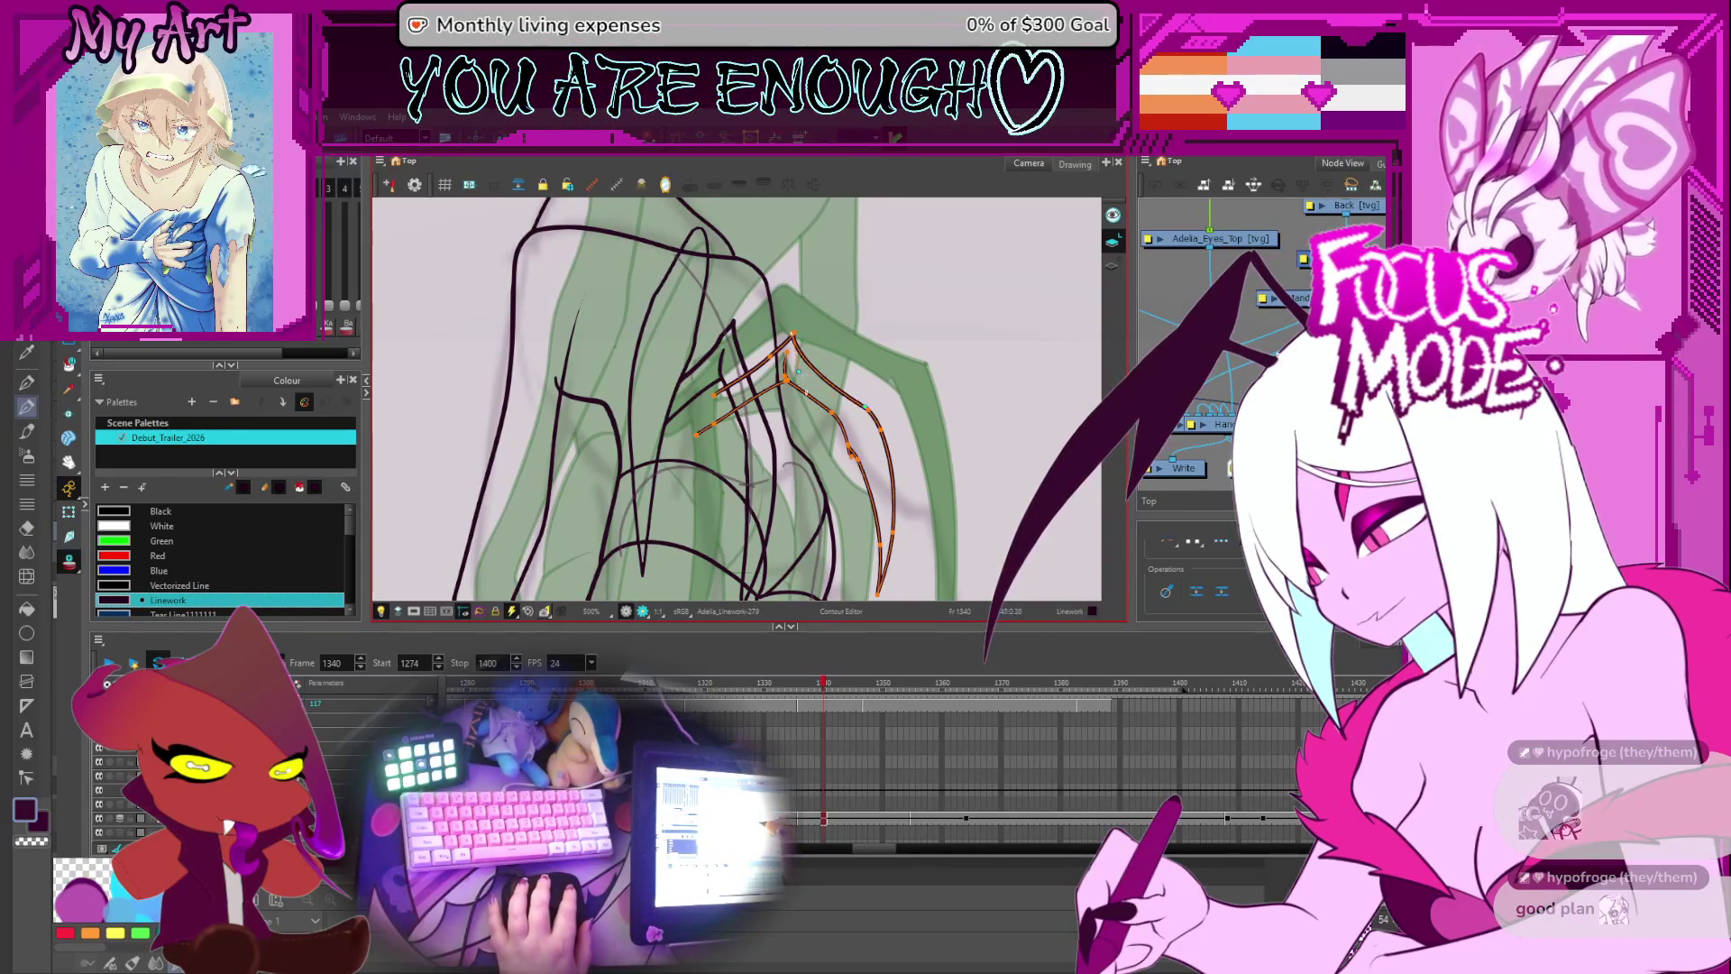
{"action": "scroll", "coordinate": [807, 378], "scroll_direction": "down", "scroll_amount": 1}
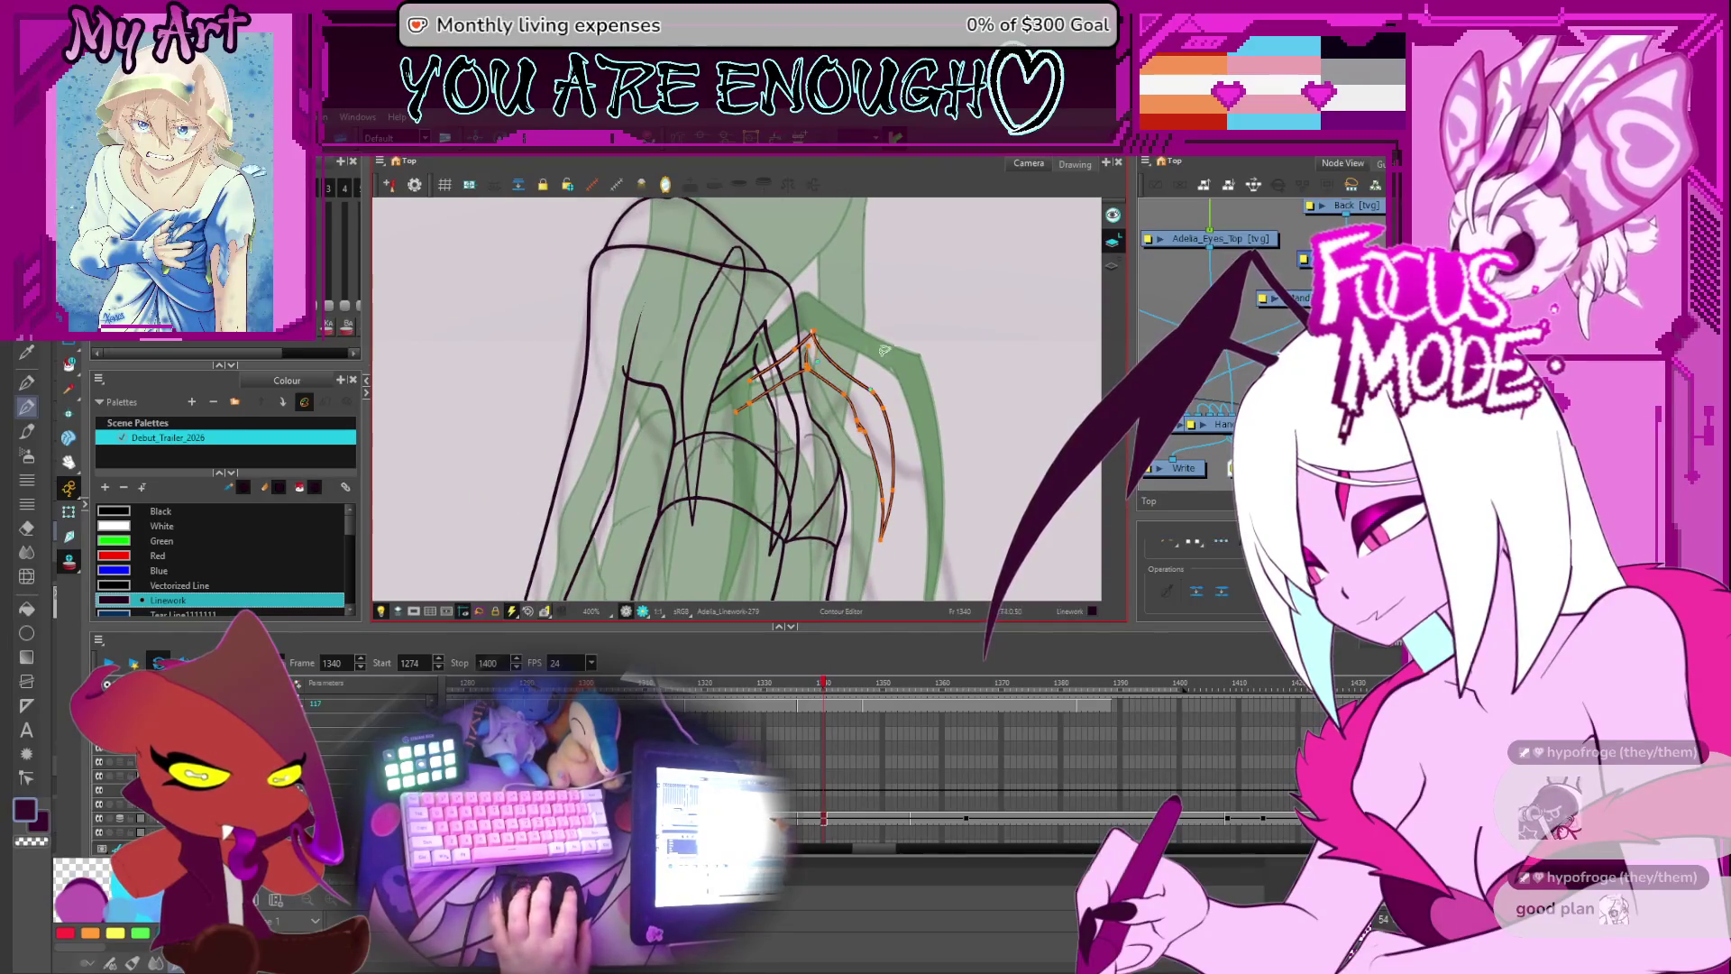
{"action": "scroll", "coordinate": [881, 350], "scroll_direction": "down", "scroll_amount": 2}
- Go to frame 1339 and rotate the view to match the hand's angle
{"action": "key", "text": "period"}
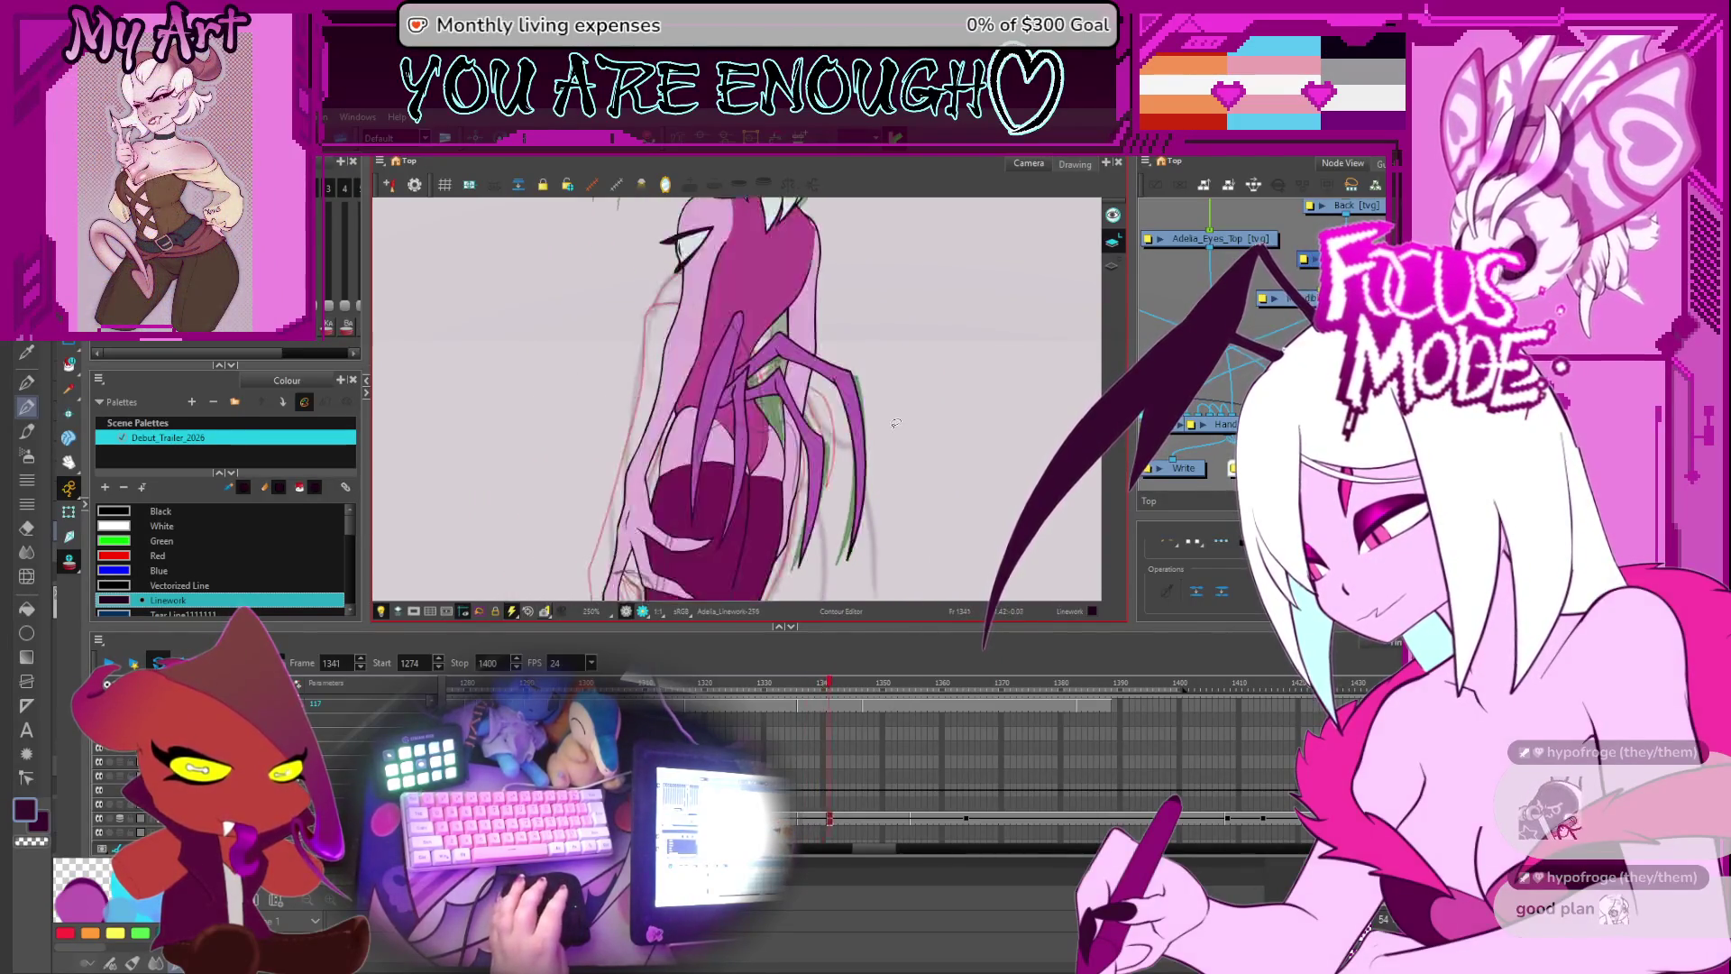
{"action": "key", "text": "comma"}
{"action": "key", "text": "comma"}
{"action": "key", "text": "comma"}
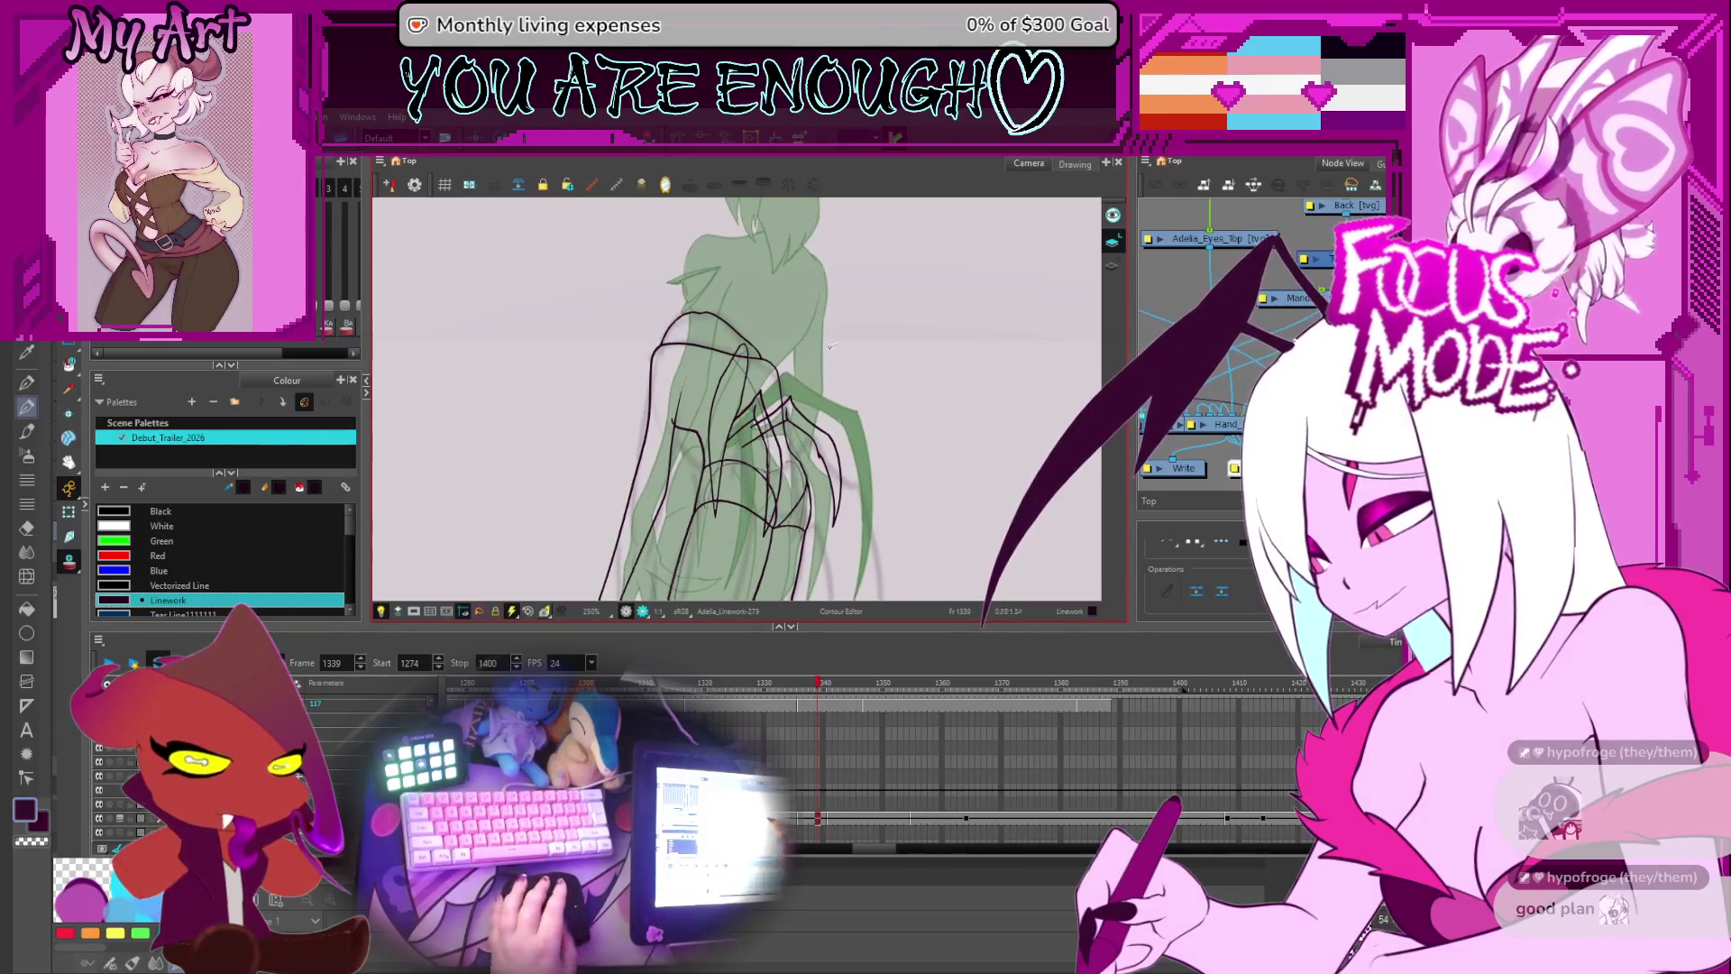
{"action": "scroll", "coordinate": [812, 374], "scroll_direction": "up", "scroll_amount": 1}
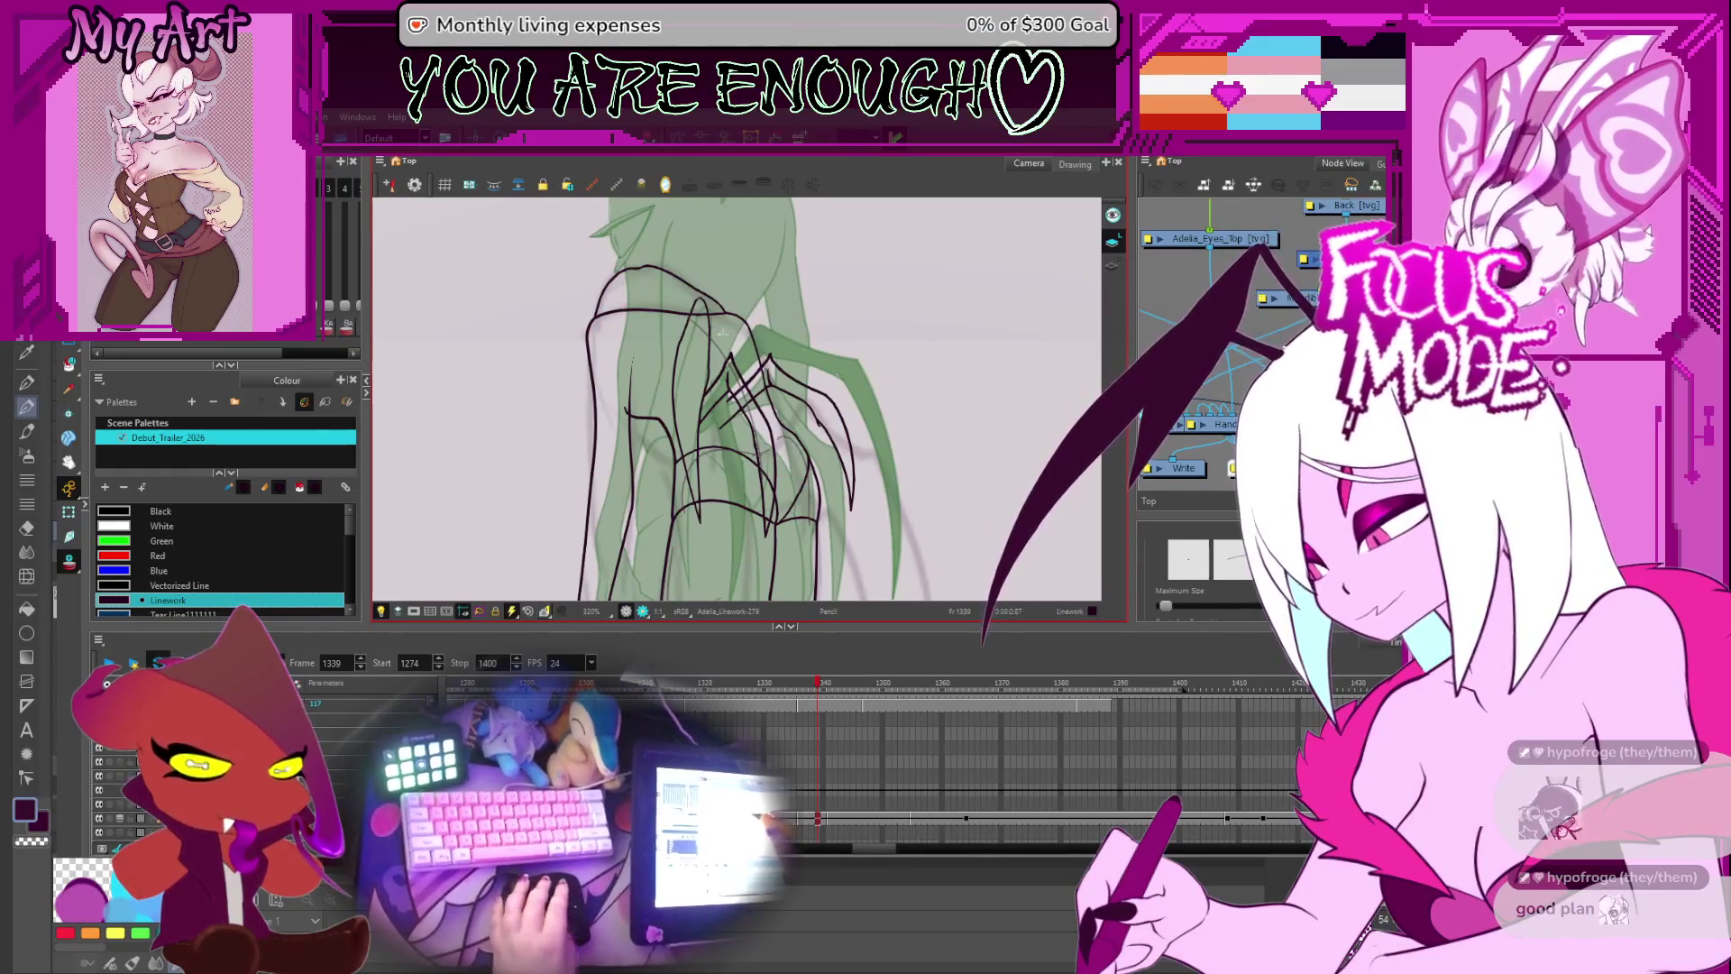
{"action": "left_click_drag", "start_coordinate": [741, 348], "coordinate": [723, 415]}
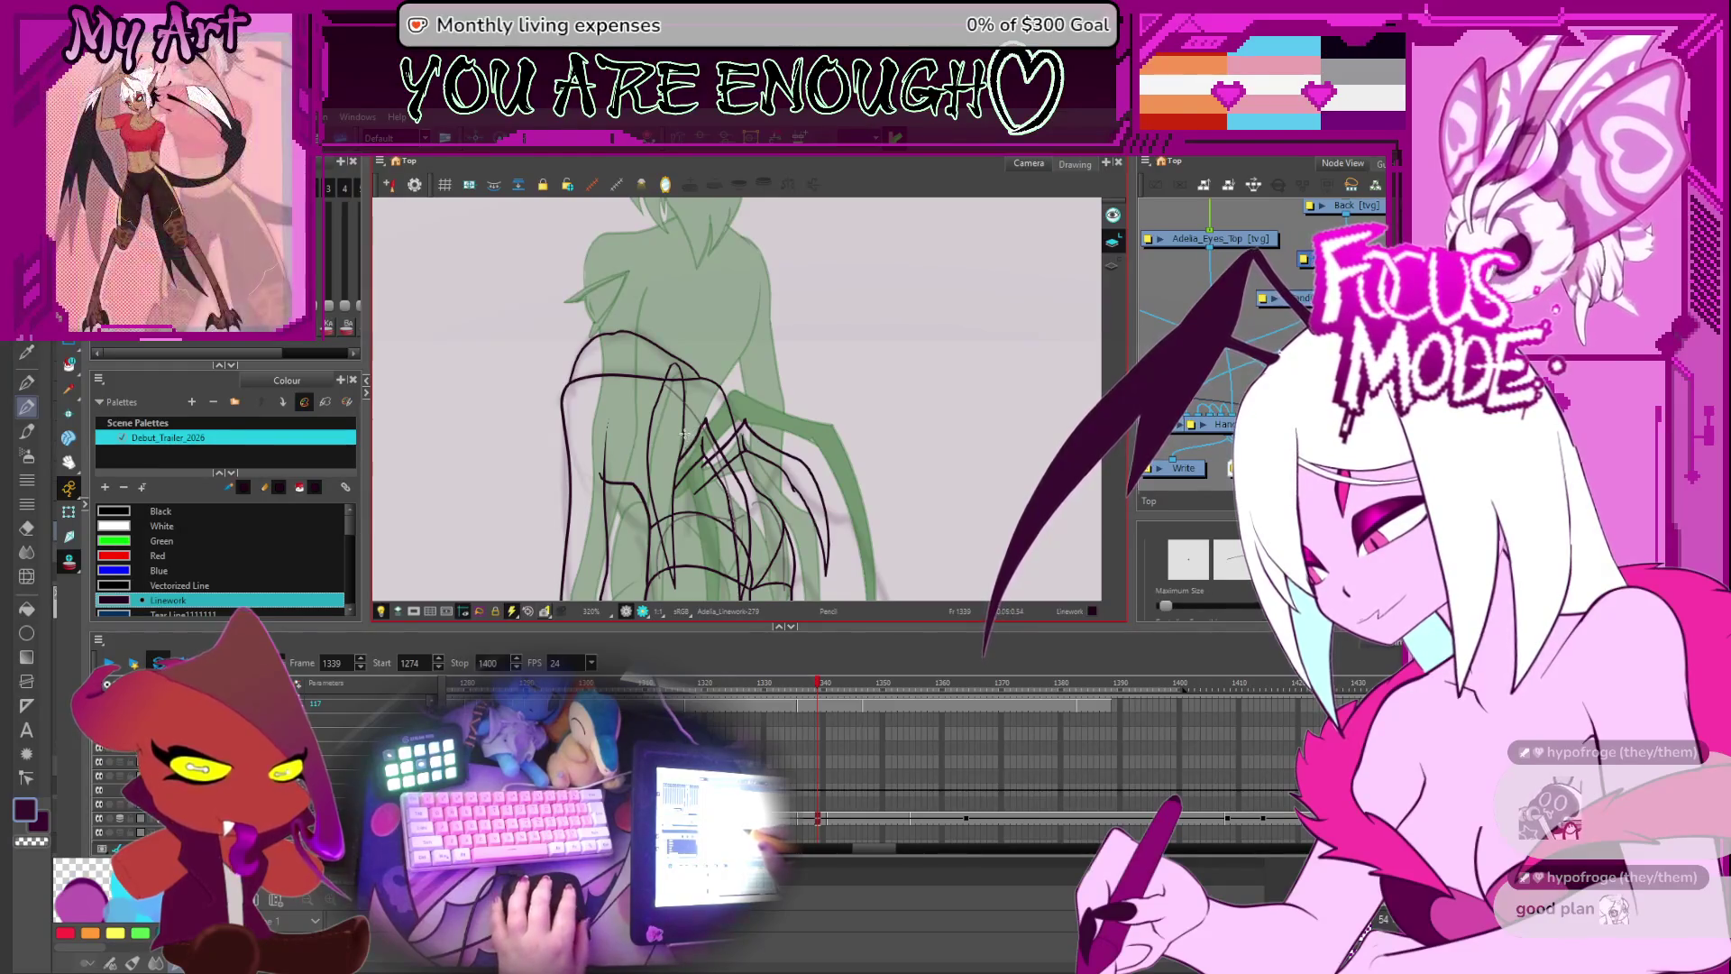
{"action": "scroll", "coordinate": [809, 370], "scroll_direction": "up", "scroll_amount": 5}
{"action": "left_click_drag", "start_coordinate": [809, 370], "coordinate": [766, 383]}
- Pull the claw stroke's end point down and bend it into a curve along the sketch
{"action": "key", "text": "alt+q"}
{"action": "left_click", "coordinate": [765, 379]}
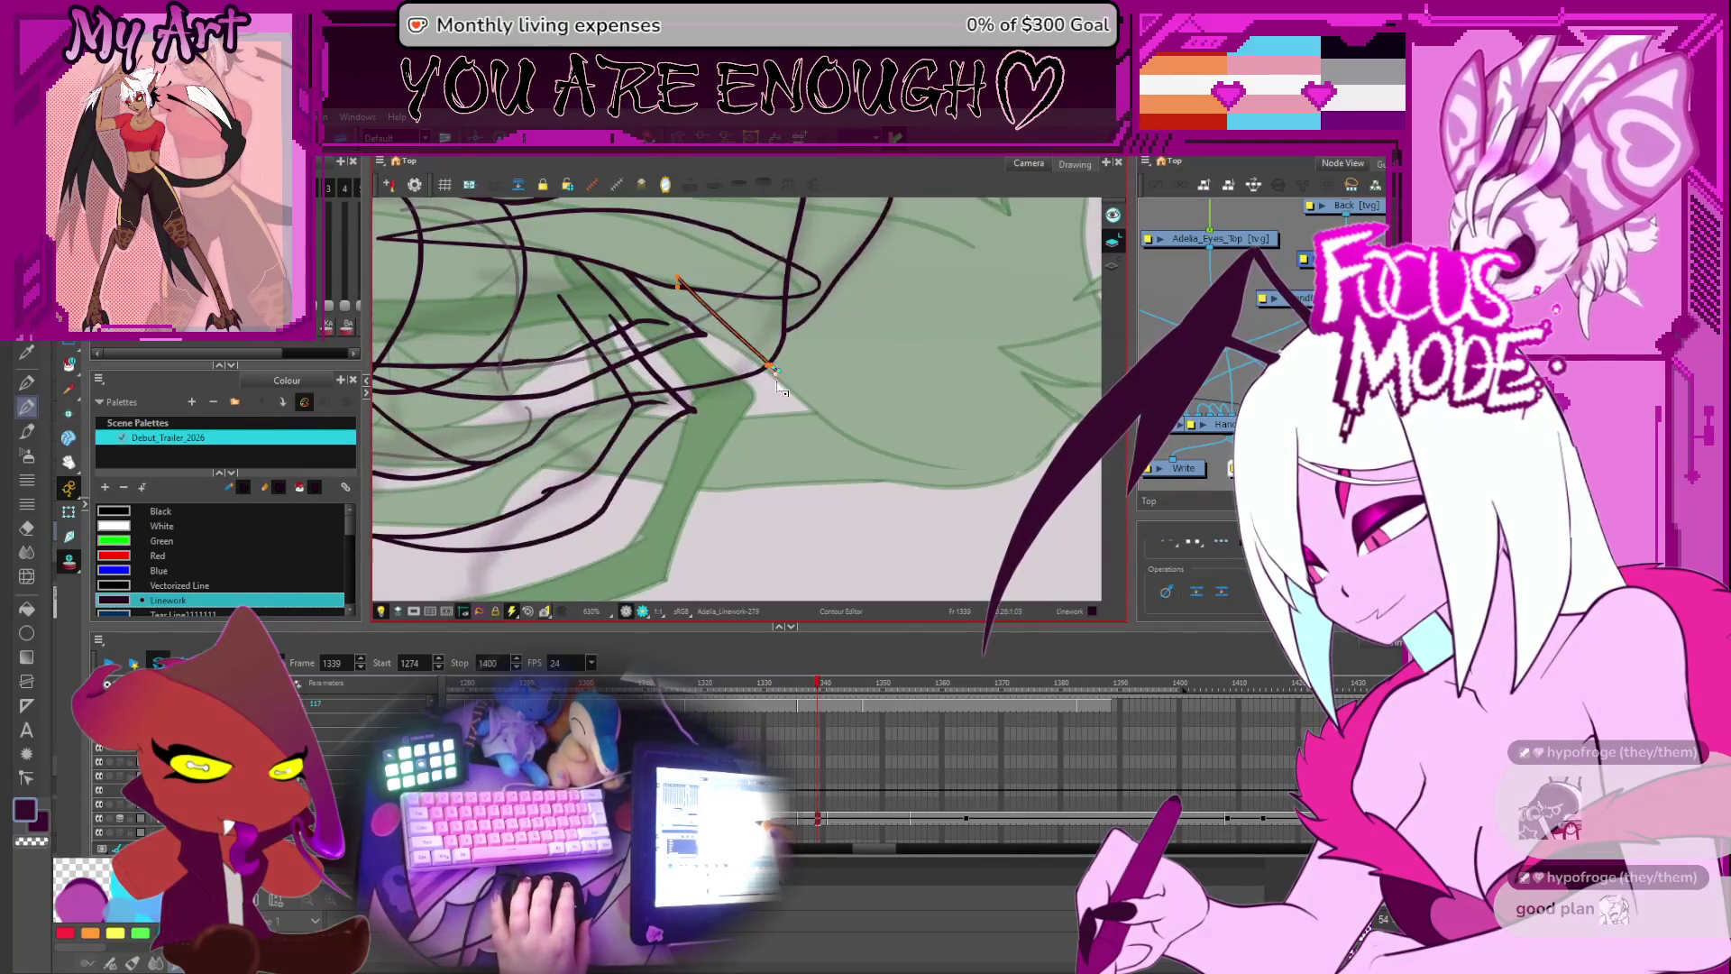
{"action": "left_click", "coordinate": [774, 371]}
{"action": "left_click_drag", "start_coordinate": [756, 455], "coordinate": [757, 497]}
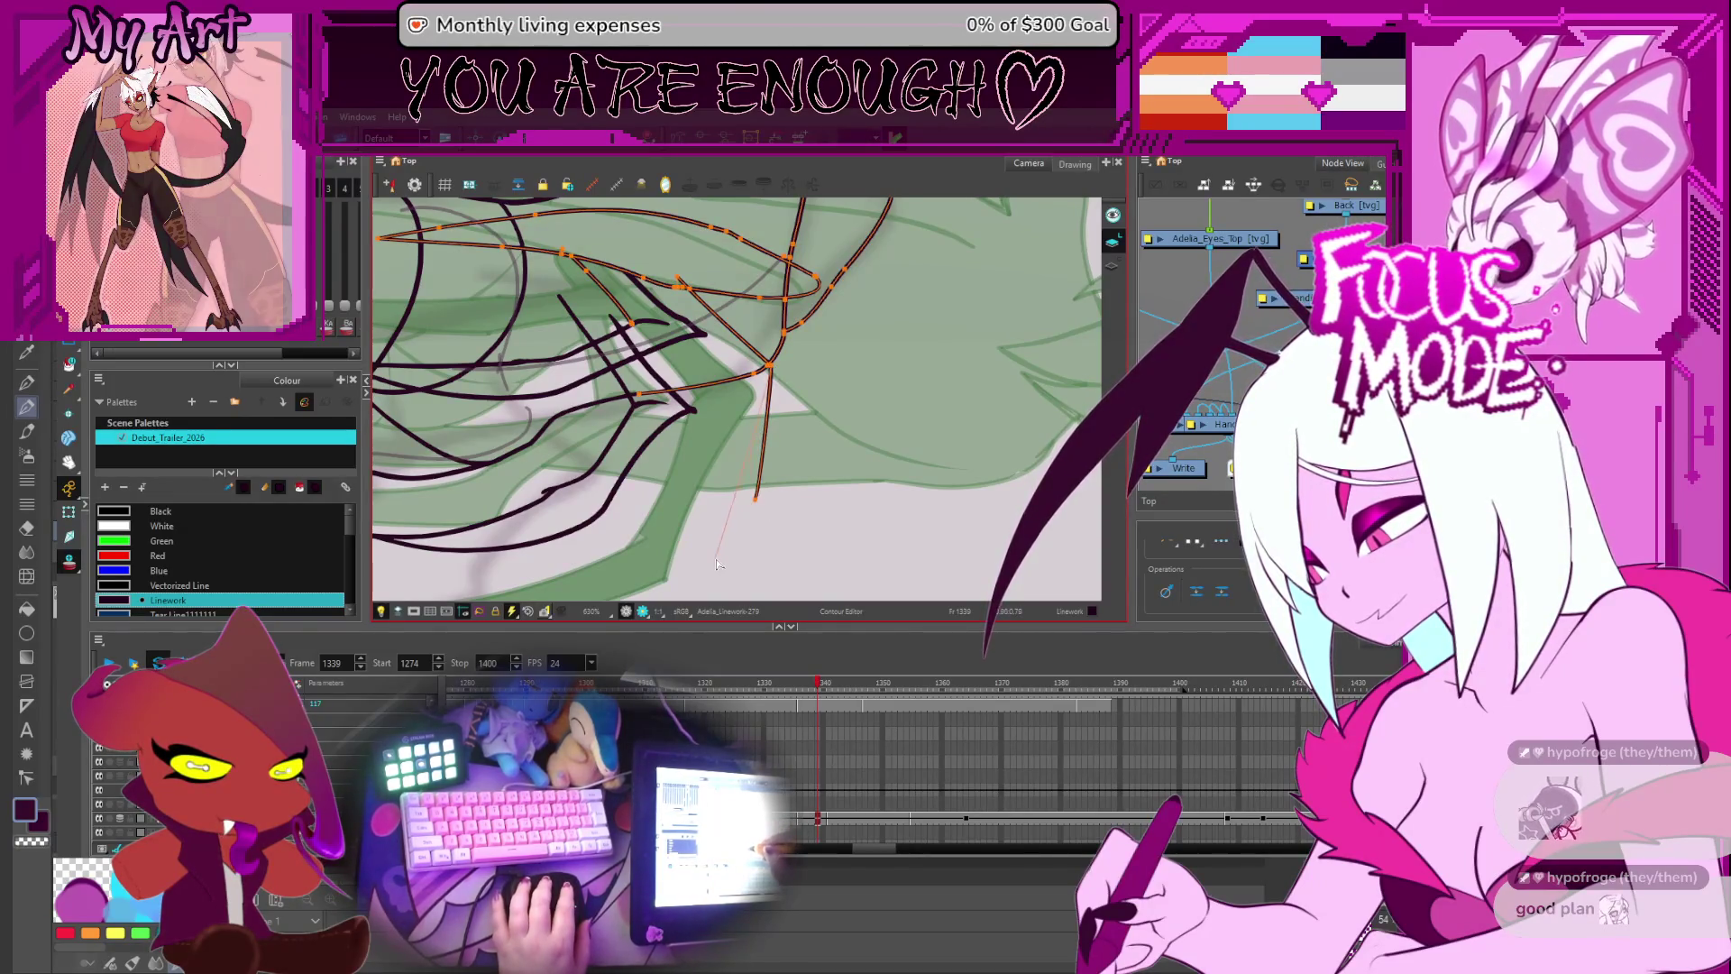
{"action": "left_click_drag", "start_coordinate": [720, 564], "coordinate": [715, 558]}
{"action": "scroll", "coordinate": [774, 377], "scroll_direction": "up", "scroll_amount": 2}
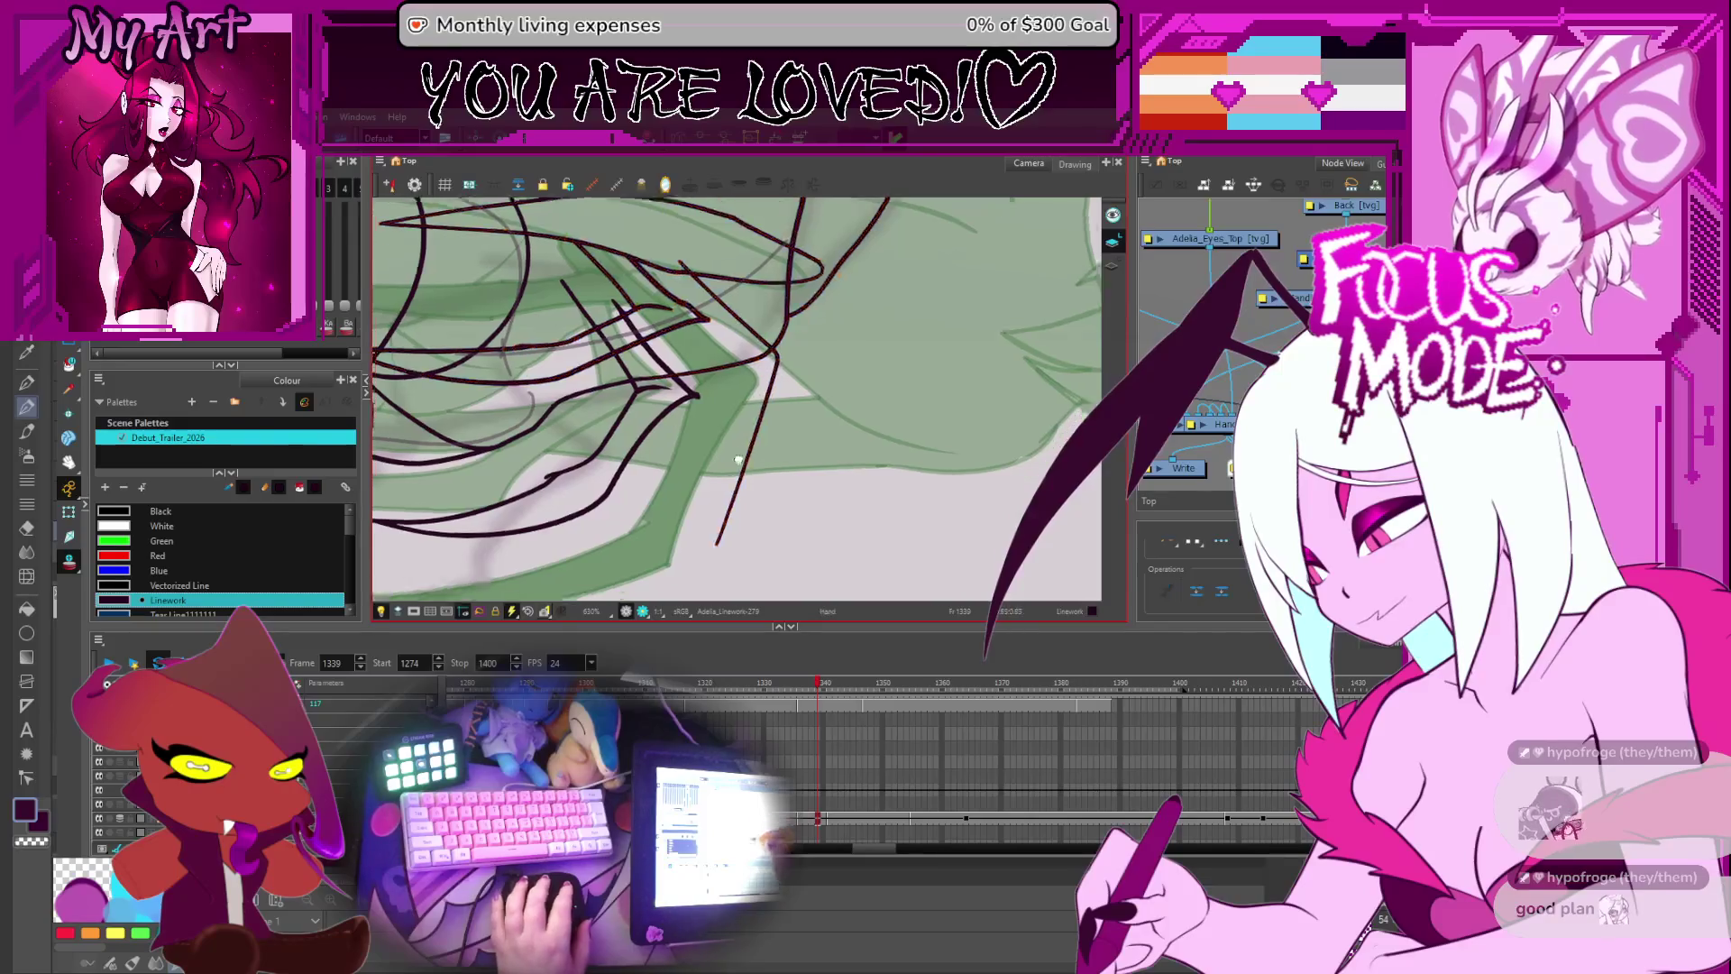
{"action": "left_click_drag", "start_coordinate": [733, 461], "coordinate": [753, 397]}
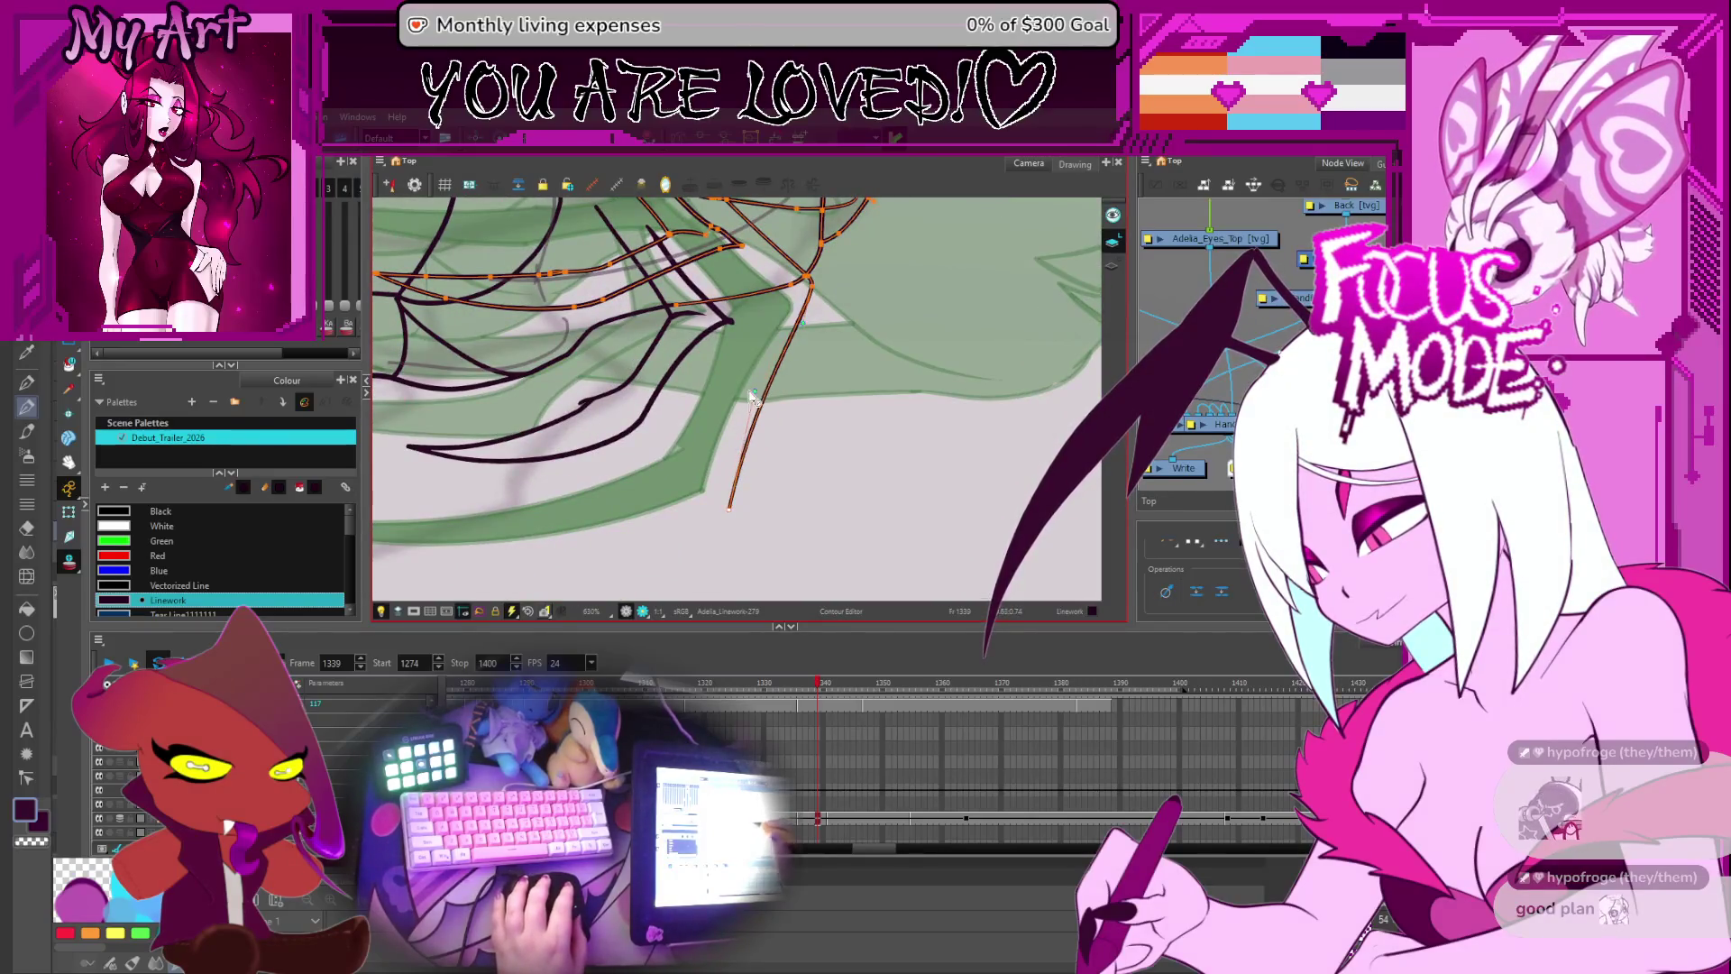
{"action": "left_click_drag", "start_coordinate": [735, 485], "coordinate": [765, 471]}
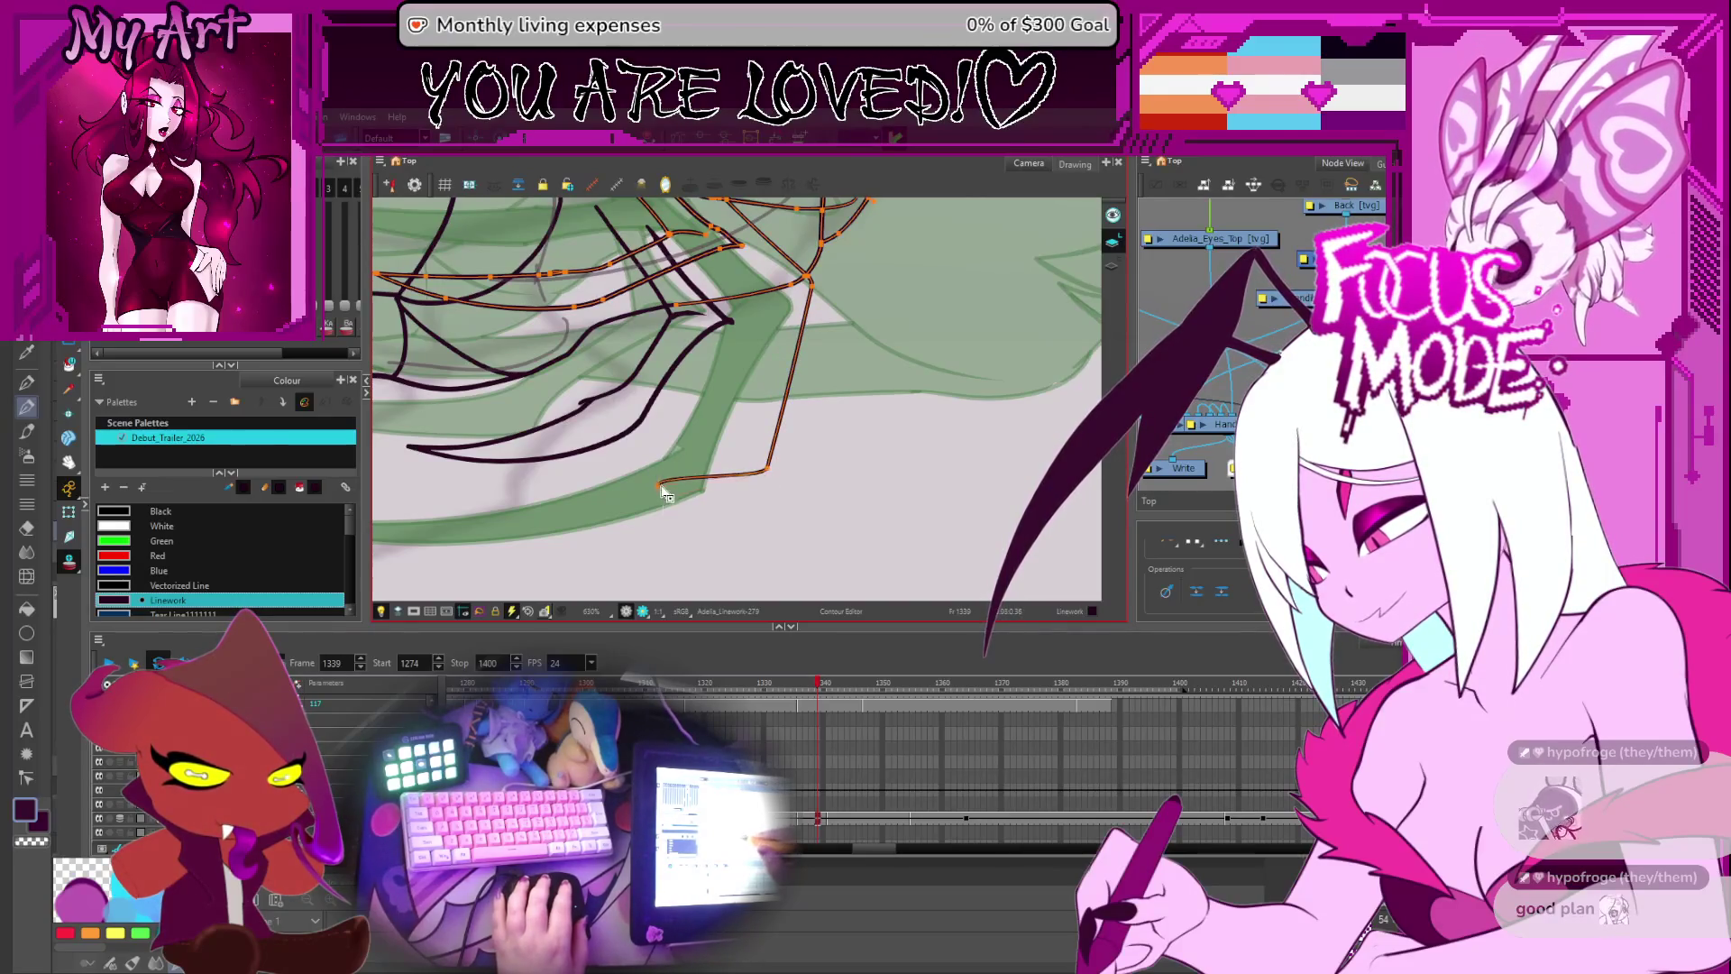
{"action": "scroll", "coordinate": [663, 494], "scroll_direction": "down", "scroll_amount": 4}
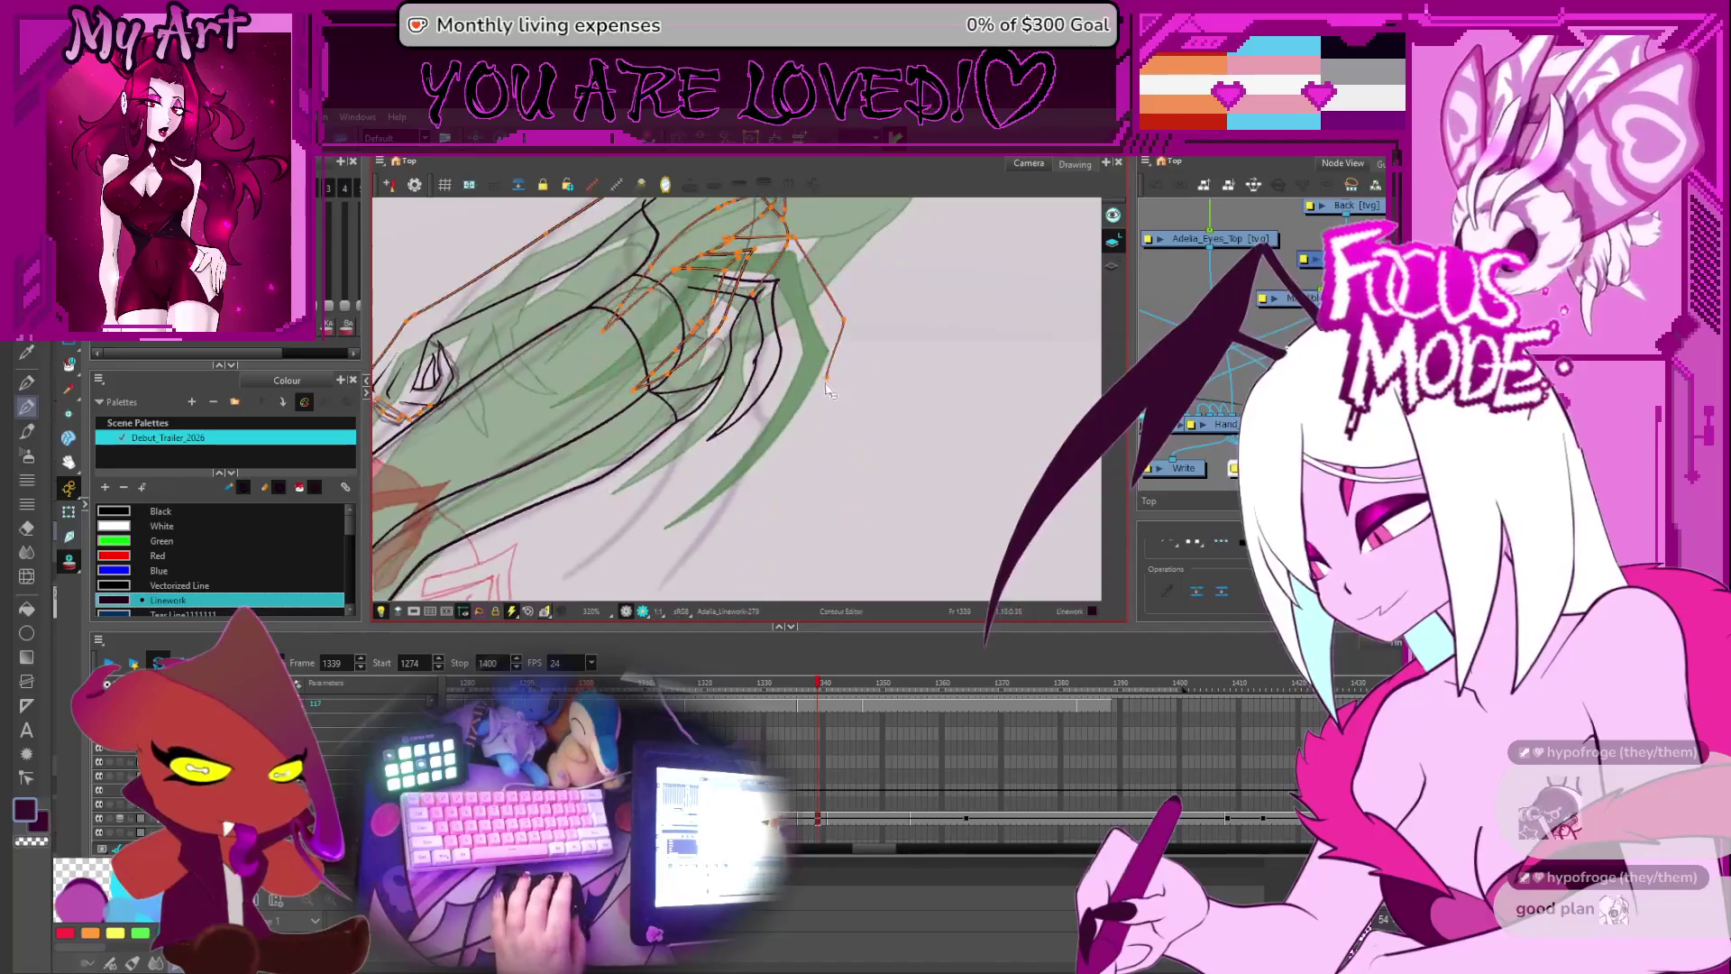
- Nudge the claw contour's lower end into place, then zoom to about 630% on the fingers
{"action": "left_click_drag", "start_coordinate": [760, 525], "coordinate": [775, 519]}
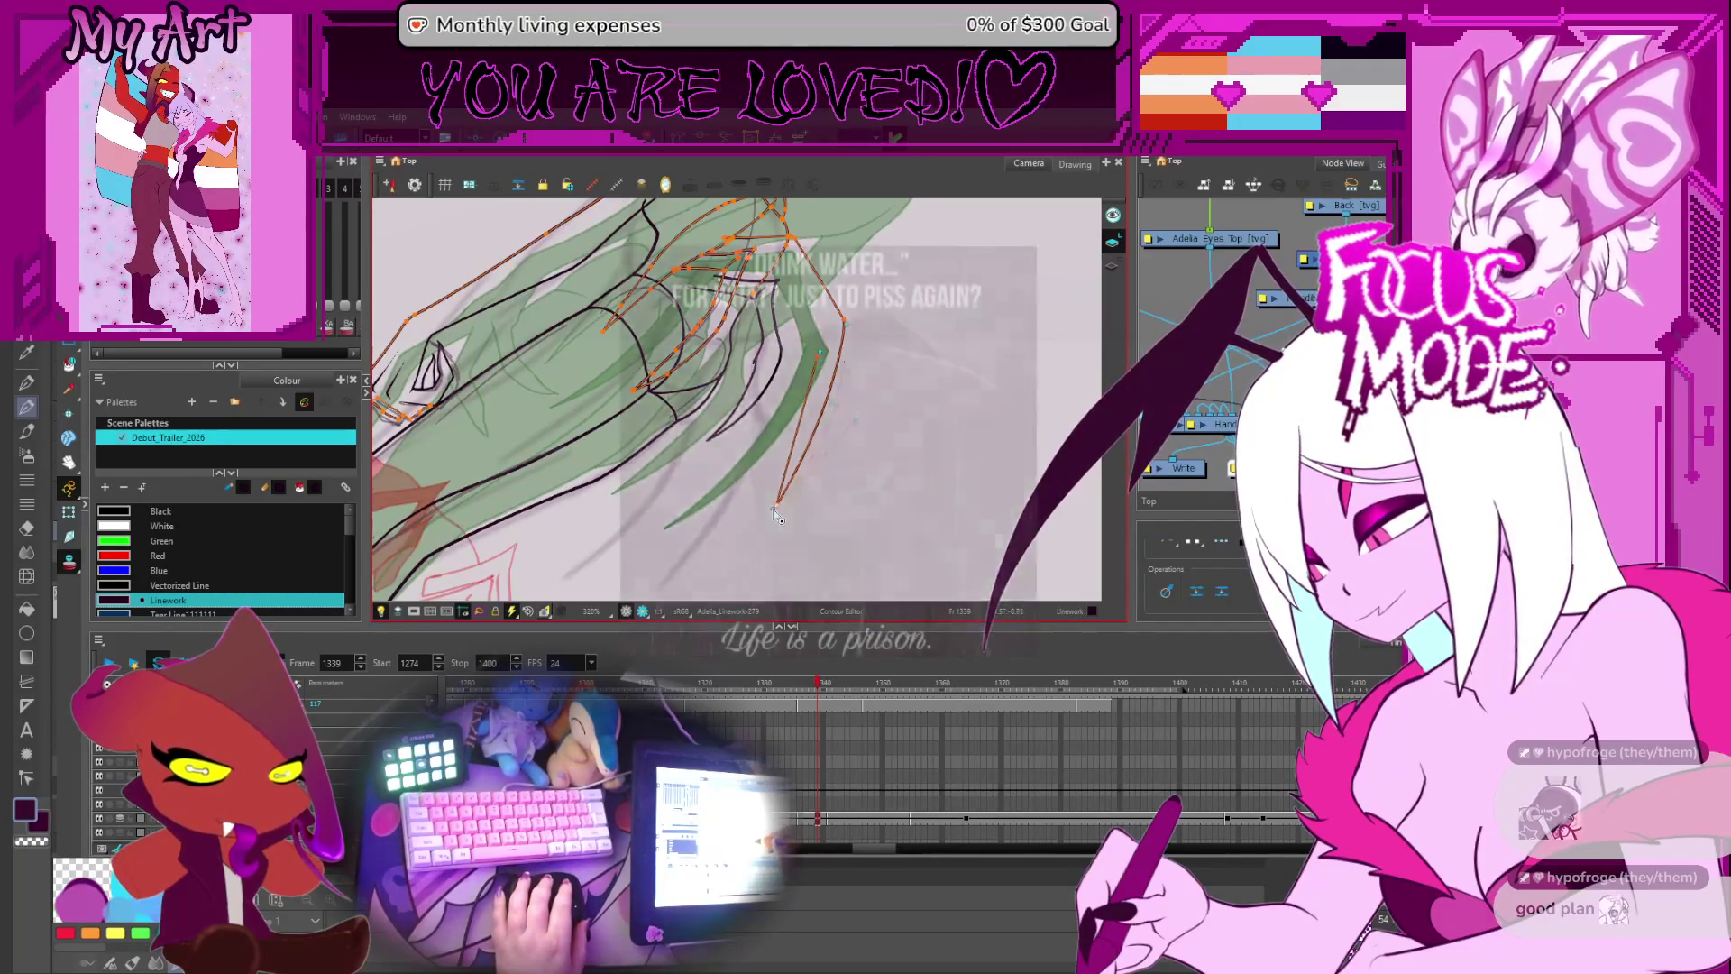
{"action": "left_click_drag", "start_coordinate": [816, 356], "coordinate": [856, 383]}
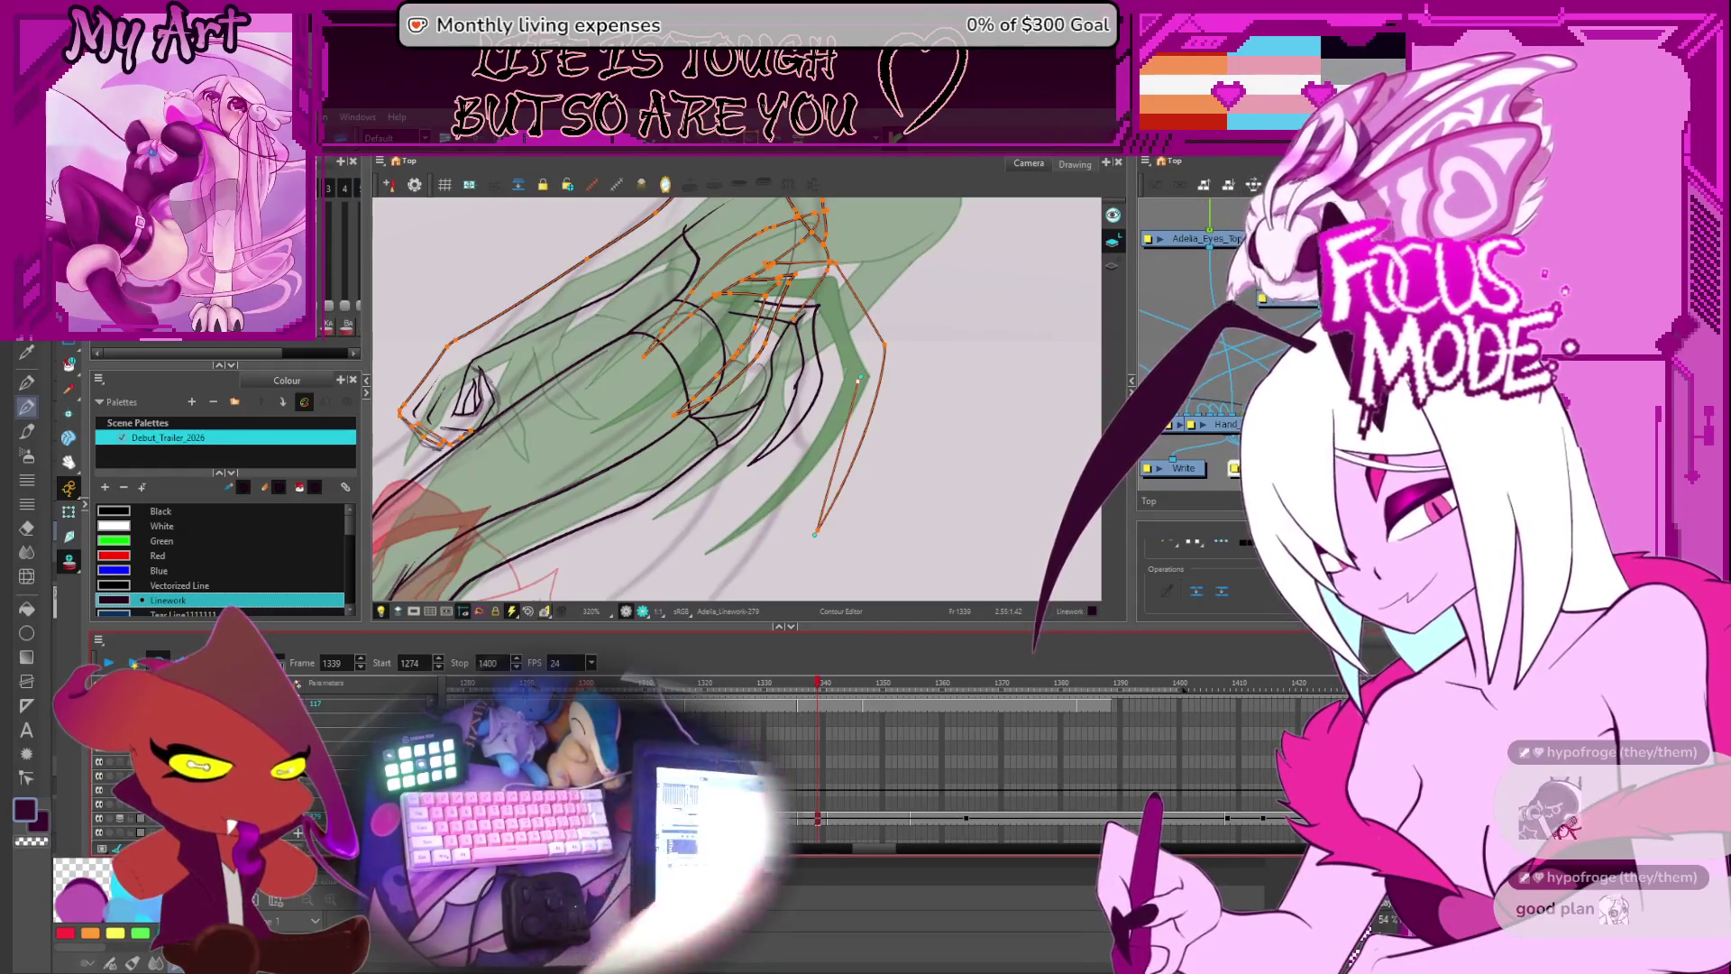
{"action": "left_click", "coordinate": [870, 330]}
{"action": "left_click_drag", "start_coordinate": [871, 329], "coordinate": [874, 375]}
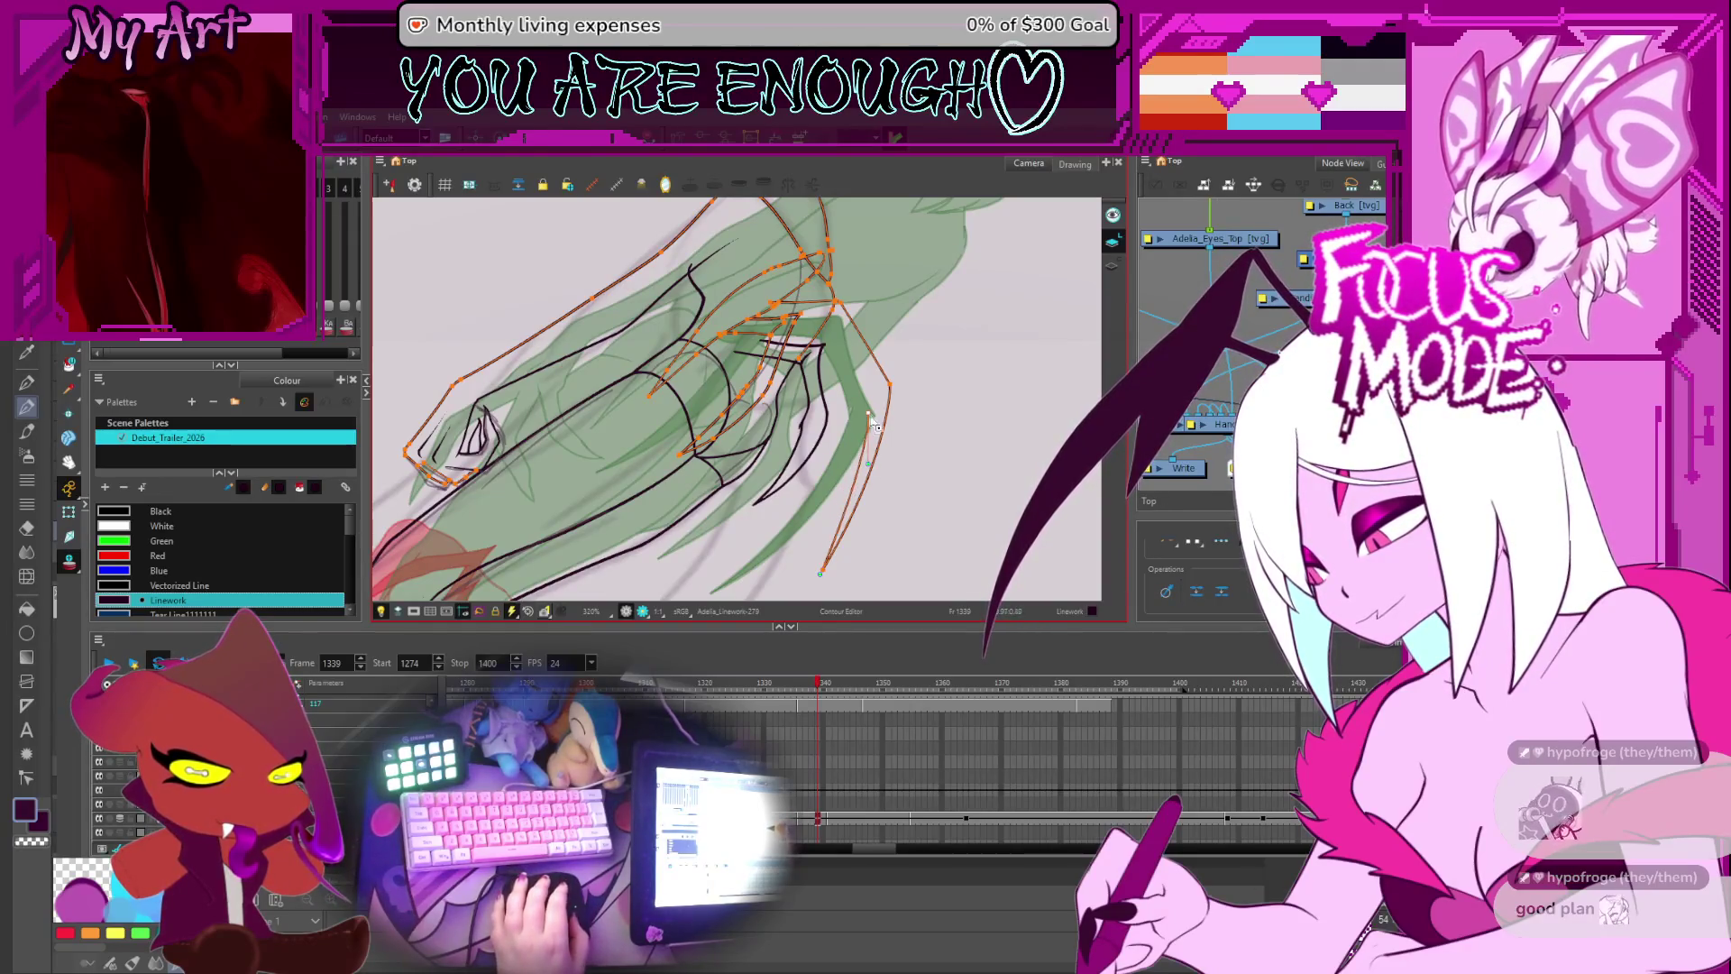
{"action": "left_click_drag", "start_coordinate": [863, 389], "coordinate": [883, 381]}
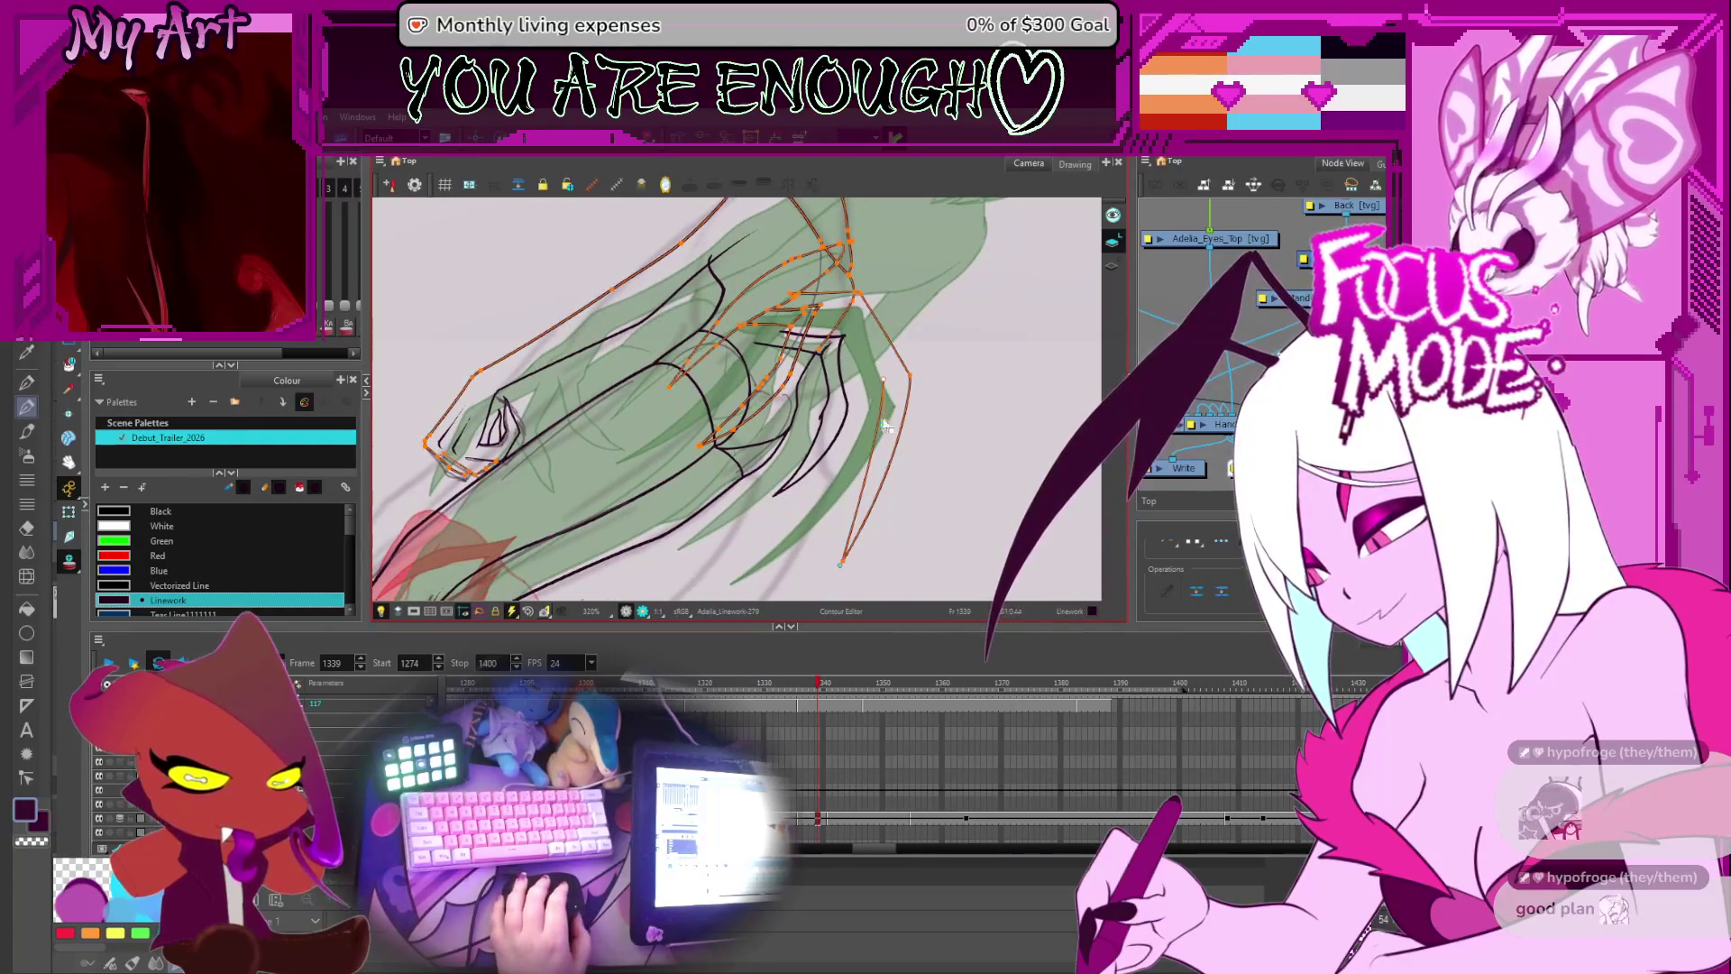
{"action": "left_click", "coordinate": [894, 435]}
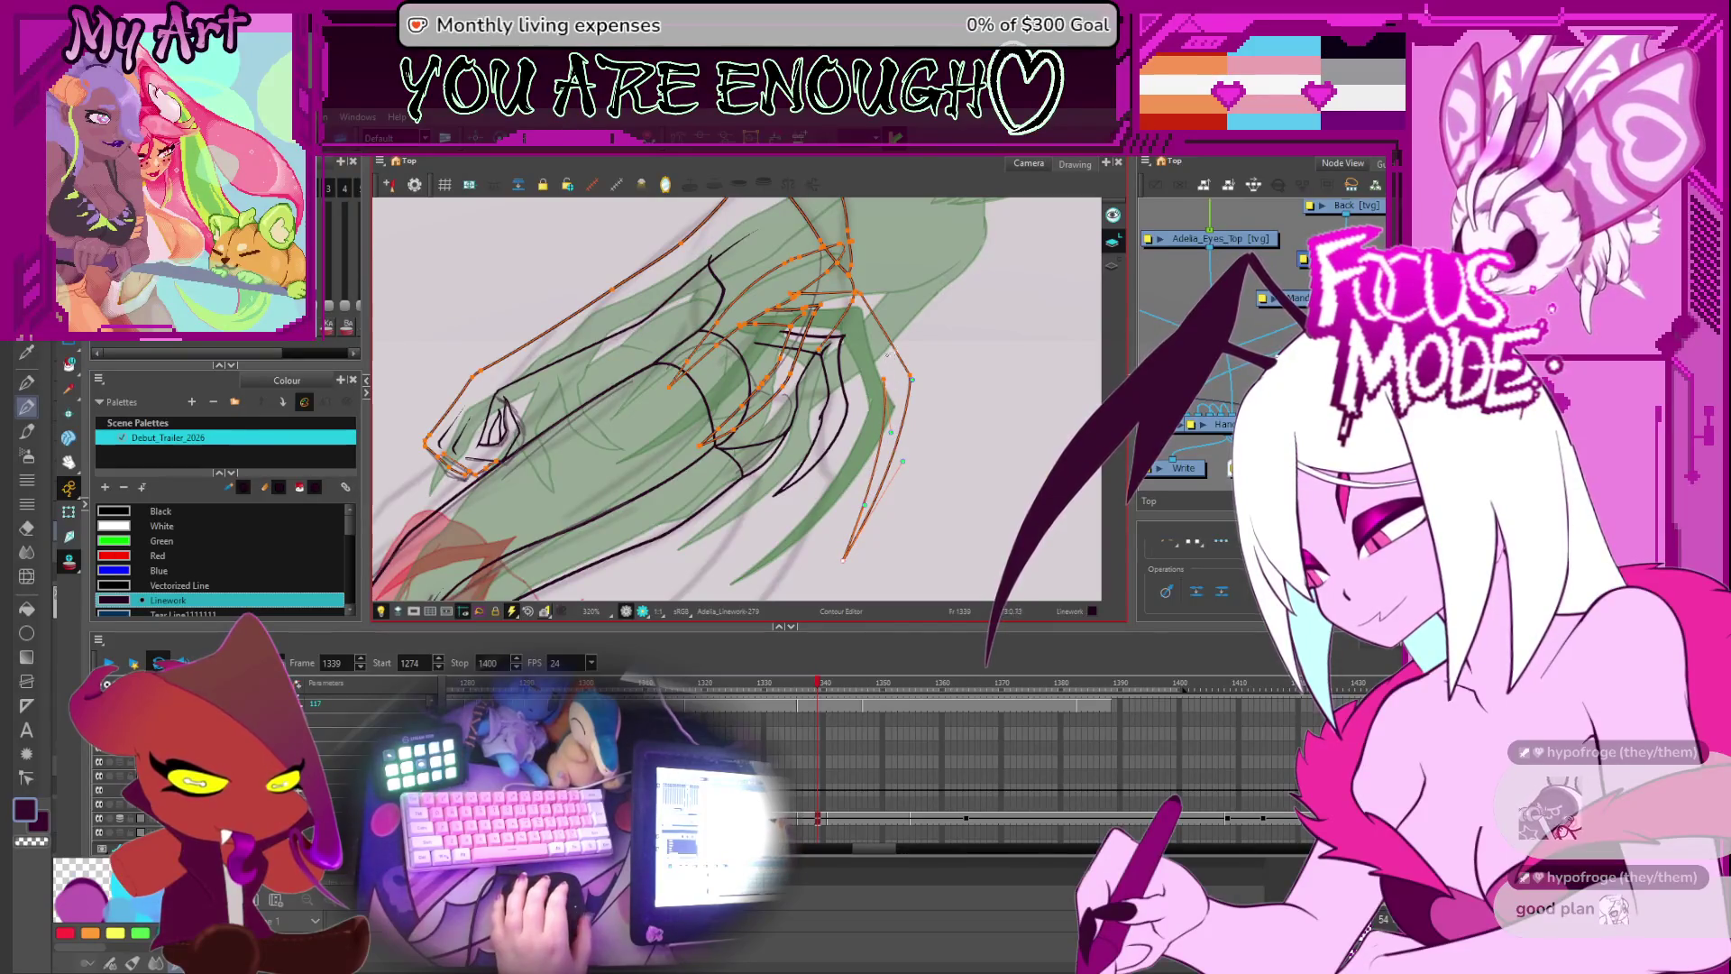
{"action": "scroll", "coordinate": [889, 357], "scroll_direction": "up", "scroll_amount": 1}
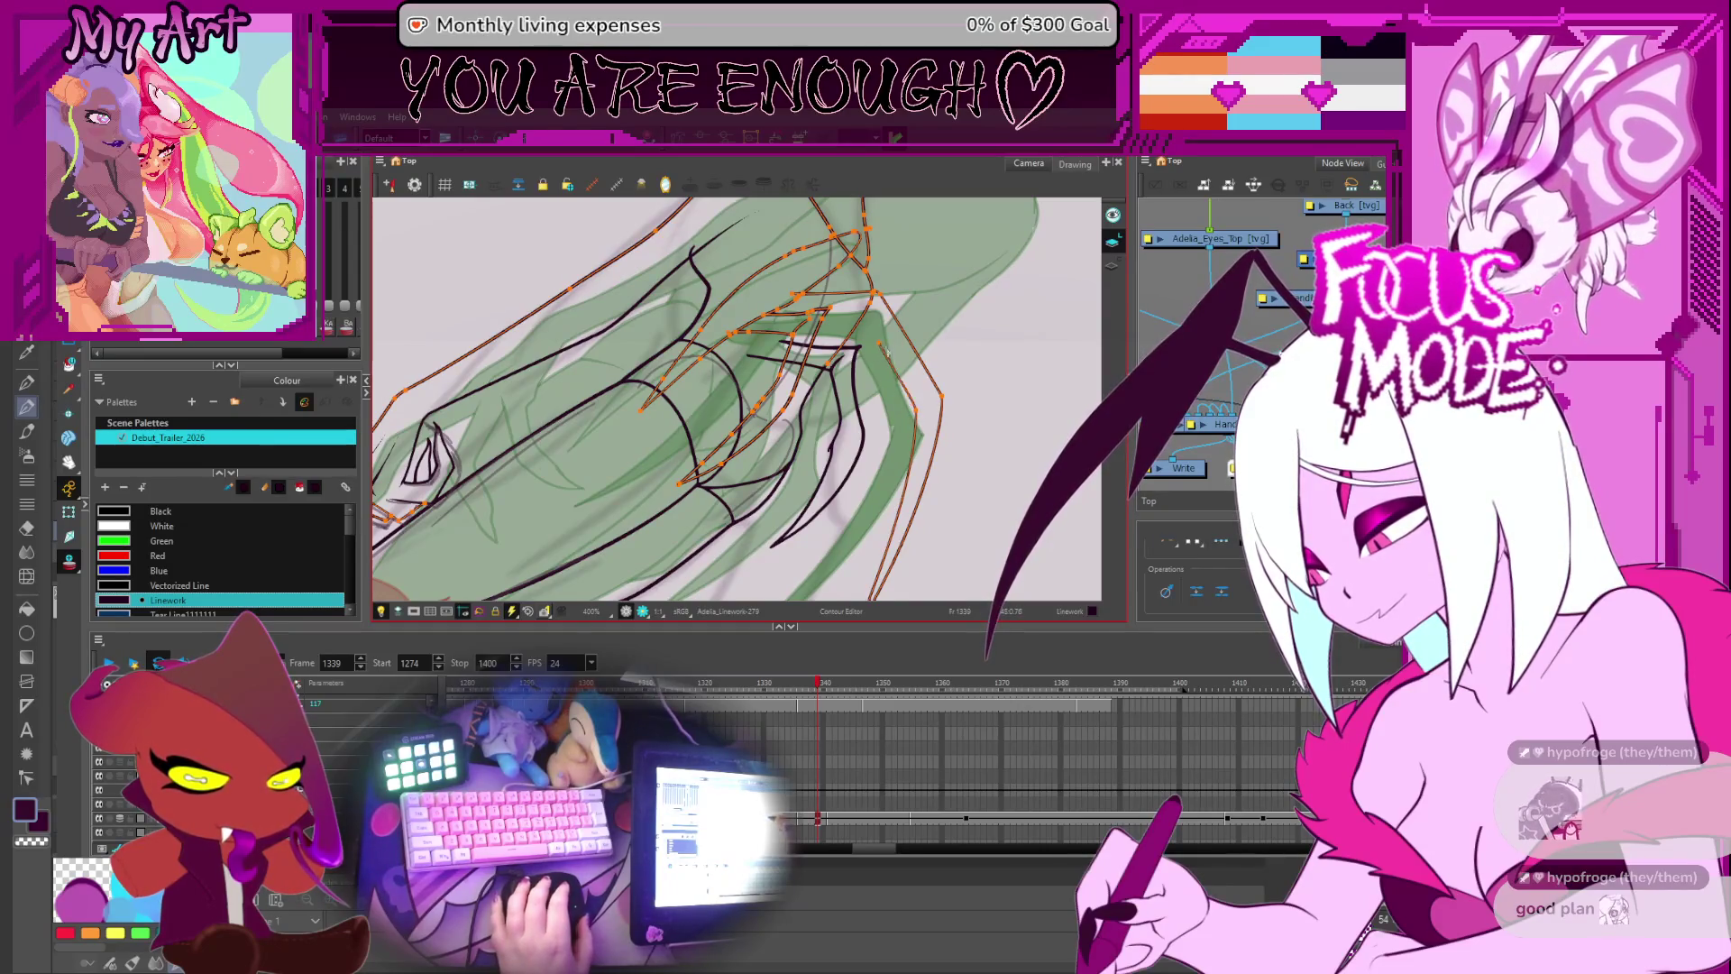
{"action": "left_click_drag", "start_coordinate": [883, 351], "coordinate": [889, 386]}
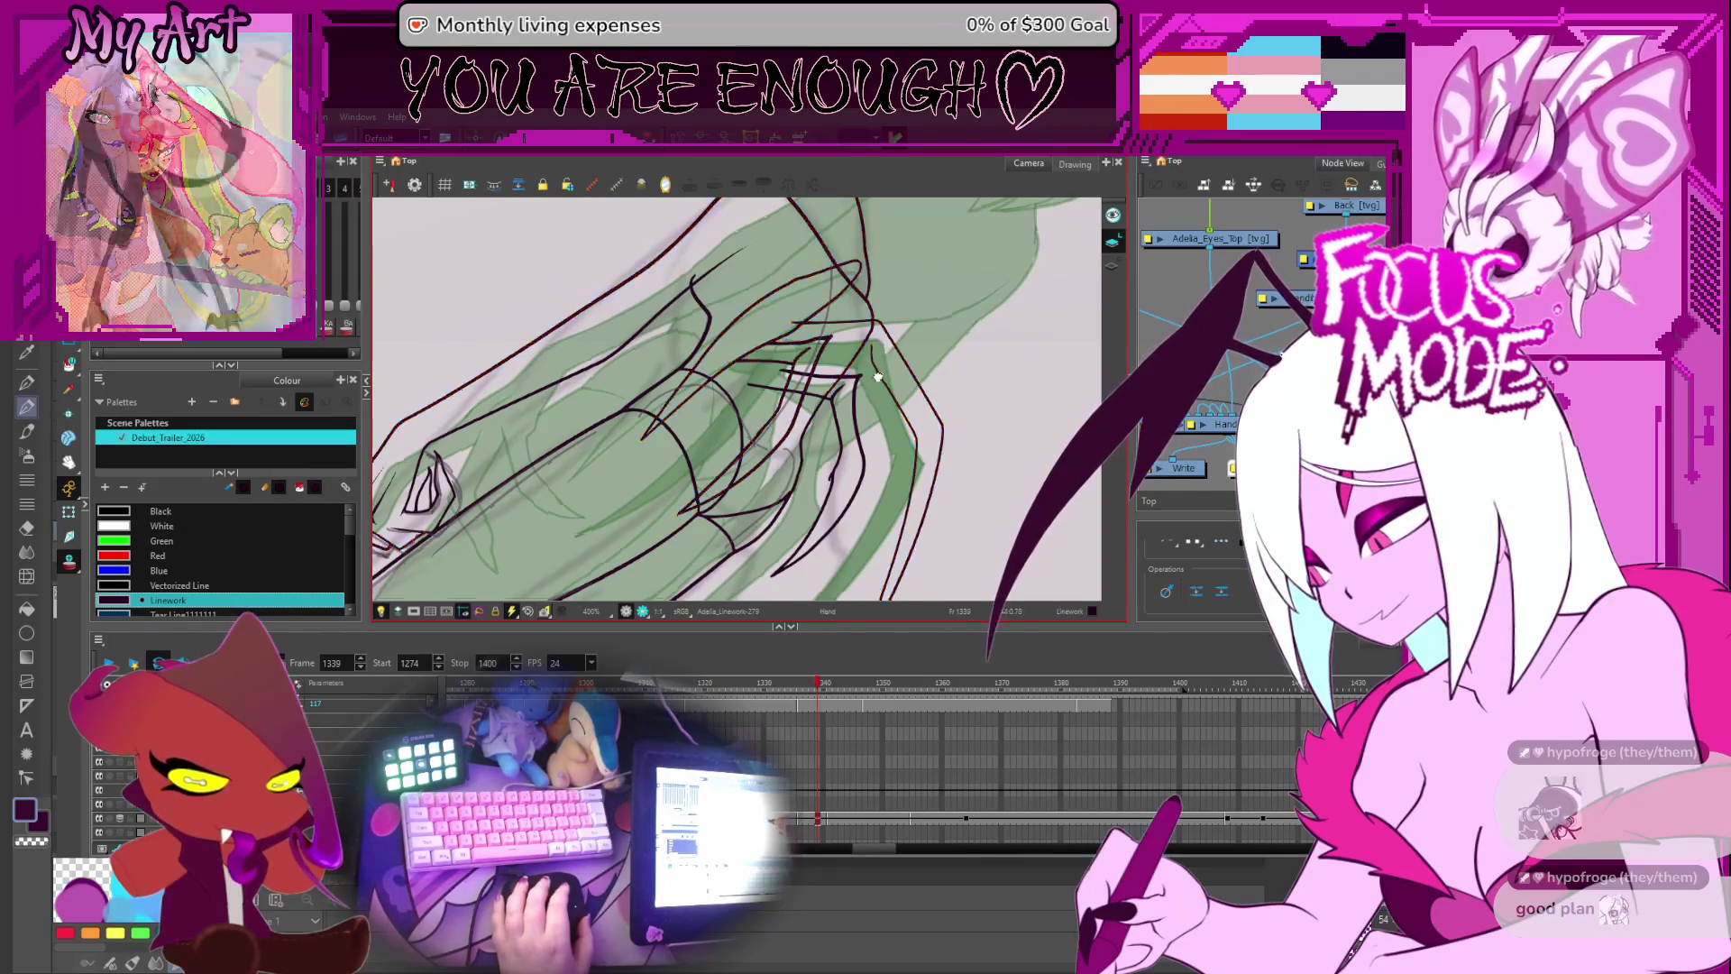
{"action": "scroll", "coordinate": [897, 391], "scroll_direction": "up", "scroll_amount": 2}
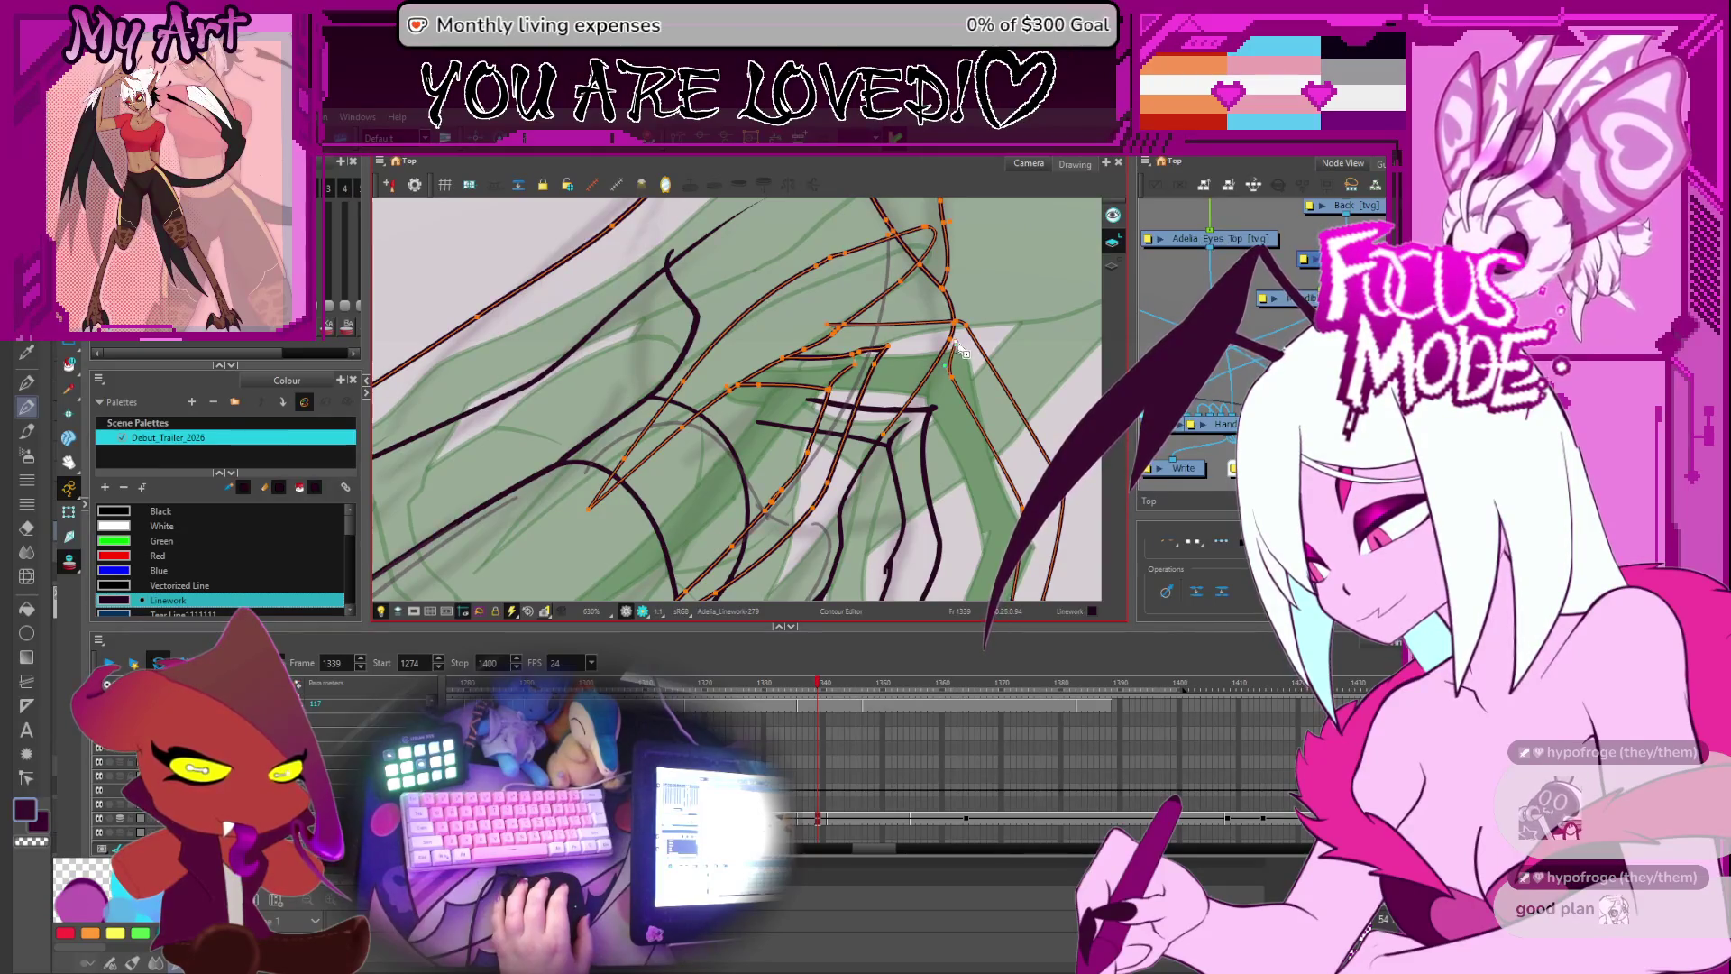
- Frame the claw fingers and select the three long finger strokes together
{"action": "key", "text": "shift+q"}
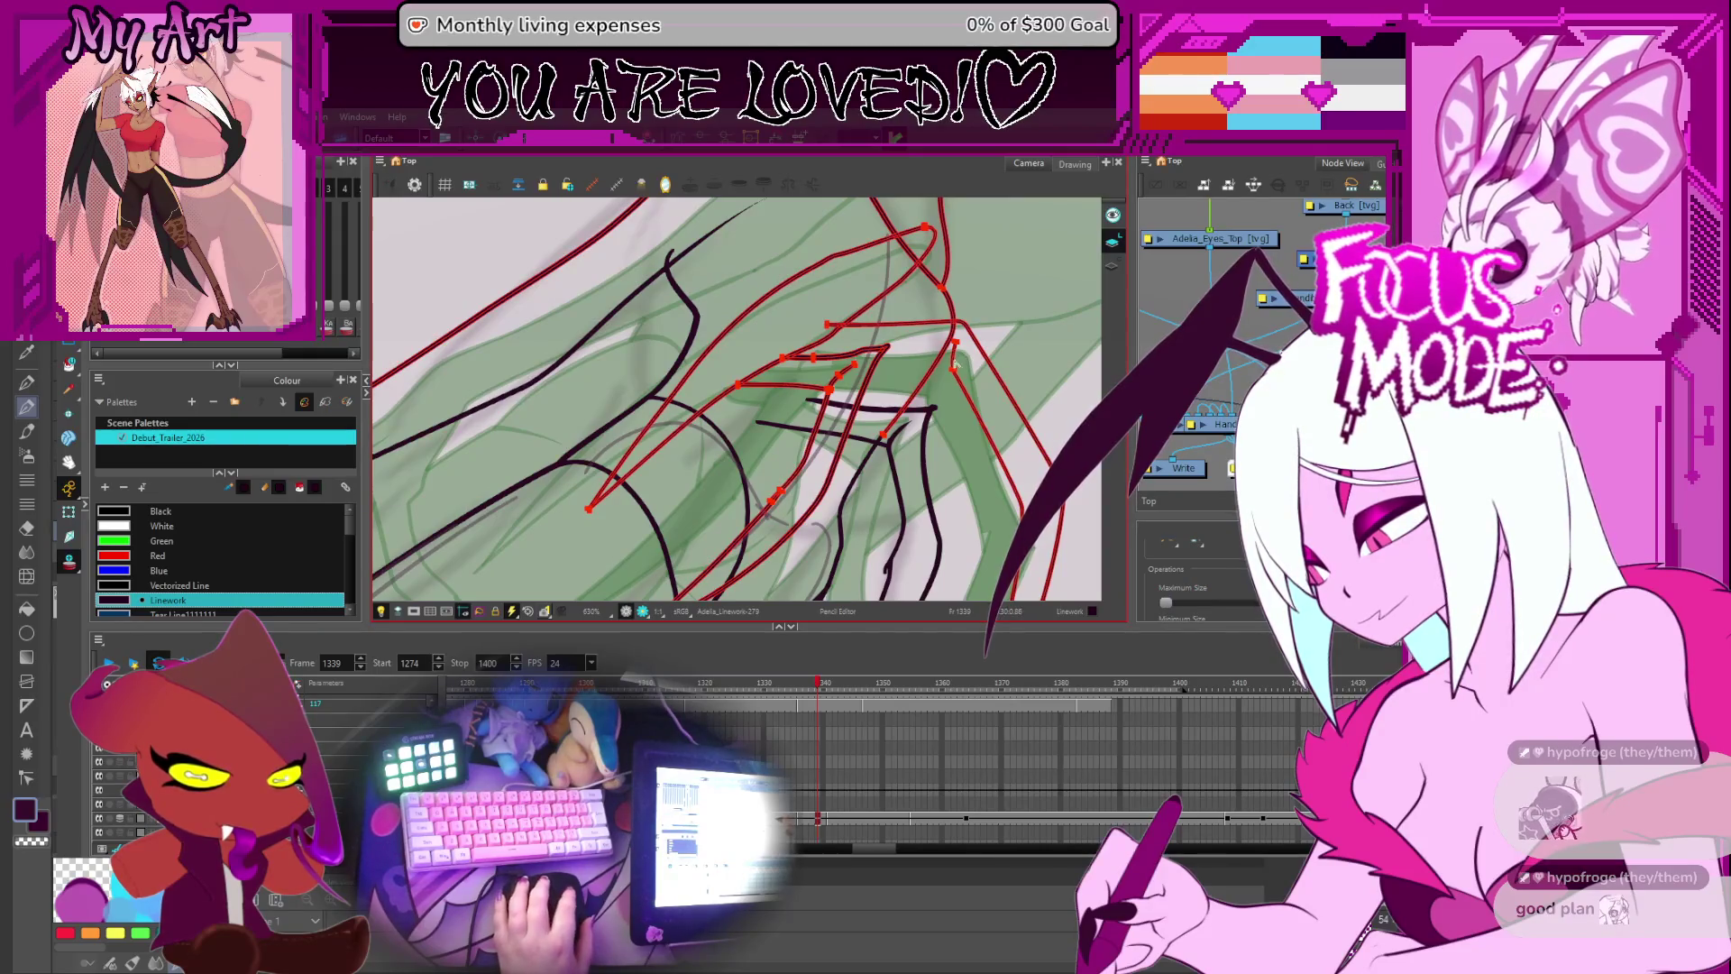
{"action": "mouse_move", "coordinate": [963, 362]}
{"action": "left_mouse_down"}
{"action": "mouse_move", "coordinate": [840, 298]}
{"action": "mouse_move", "coordinate": [775, 361]}
{"action": "left_mouse_up"}
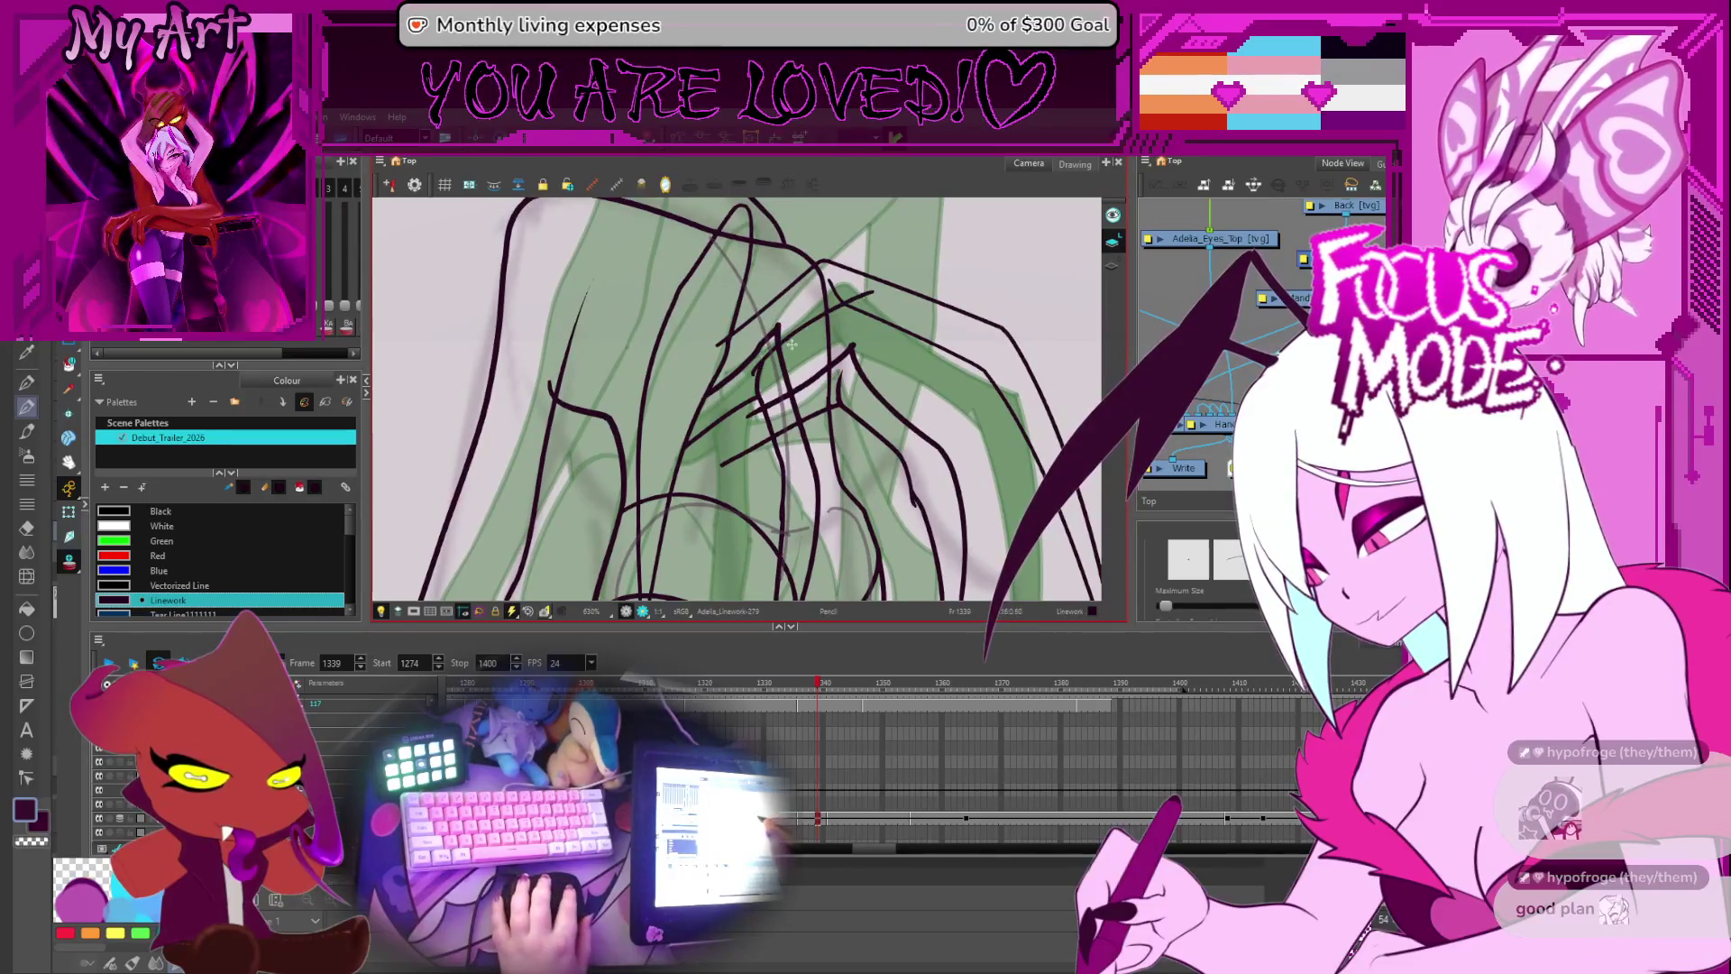
{"action": "left_click_drag", "start_coordinate": [861, 293], "coordinate": [839, 342]}
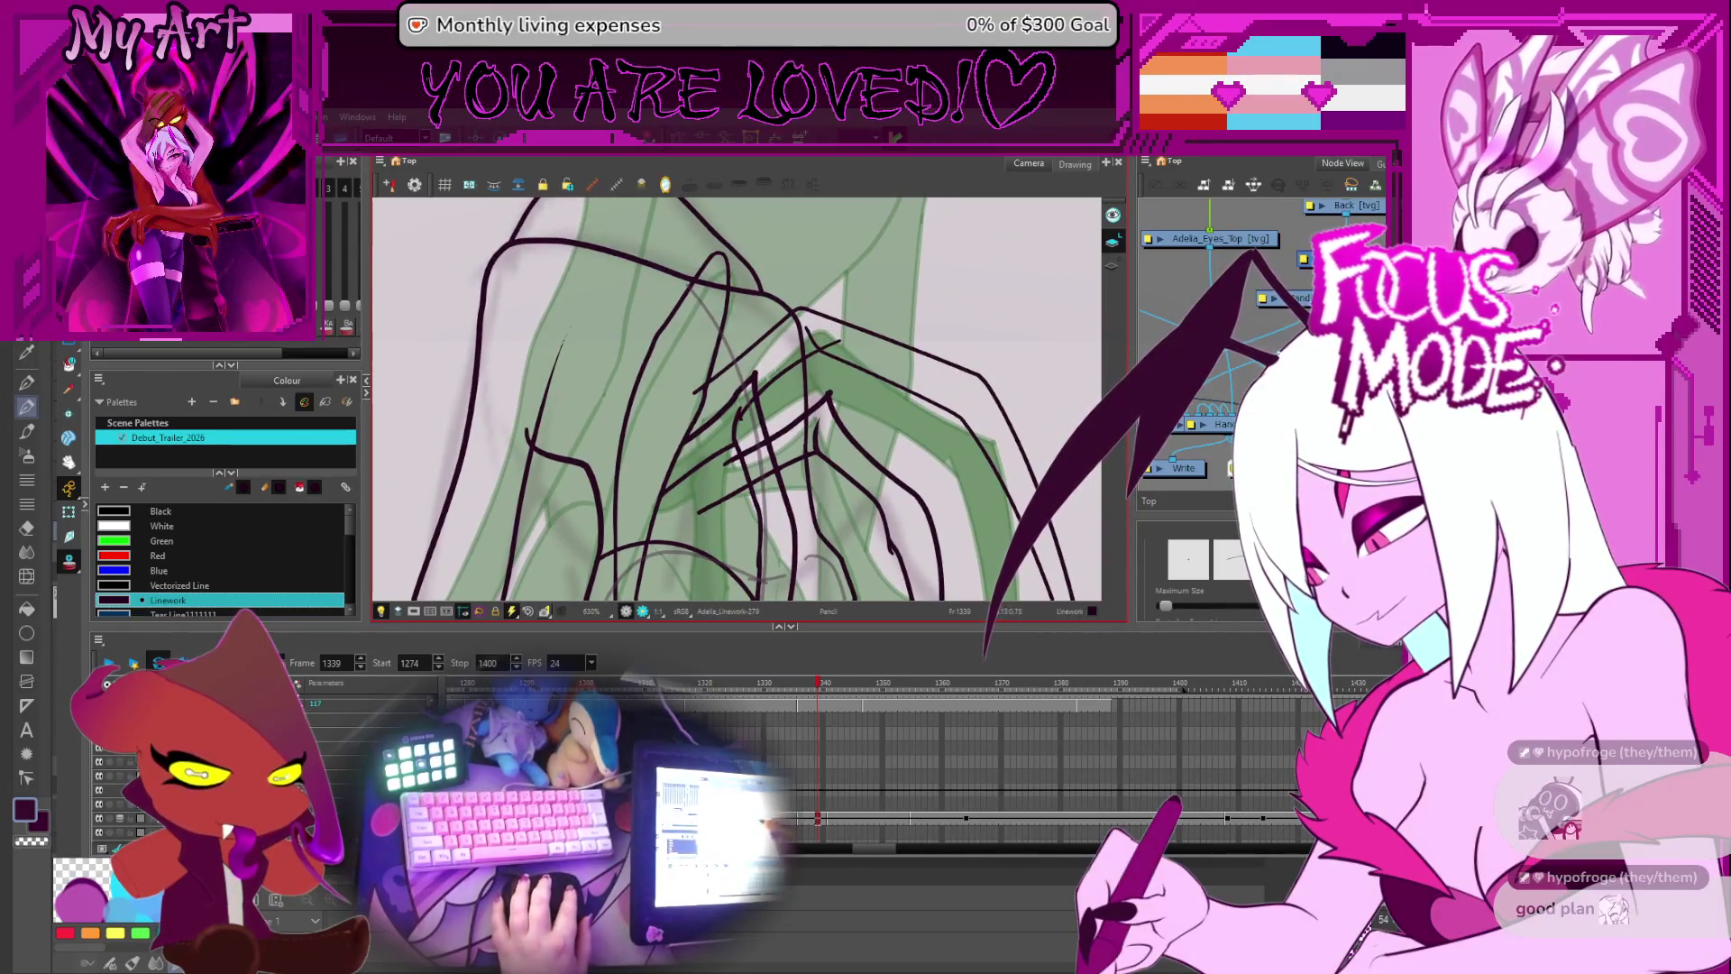
{"action": "key", "text": "alt+q"}
{"action": "left_click", "coordinate": [828, 315]}
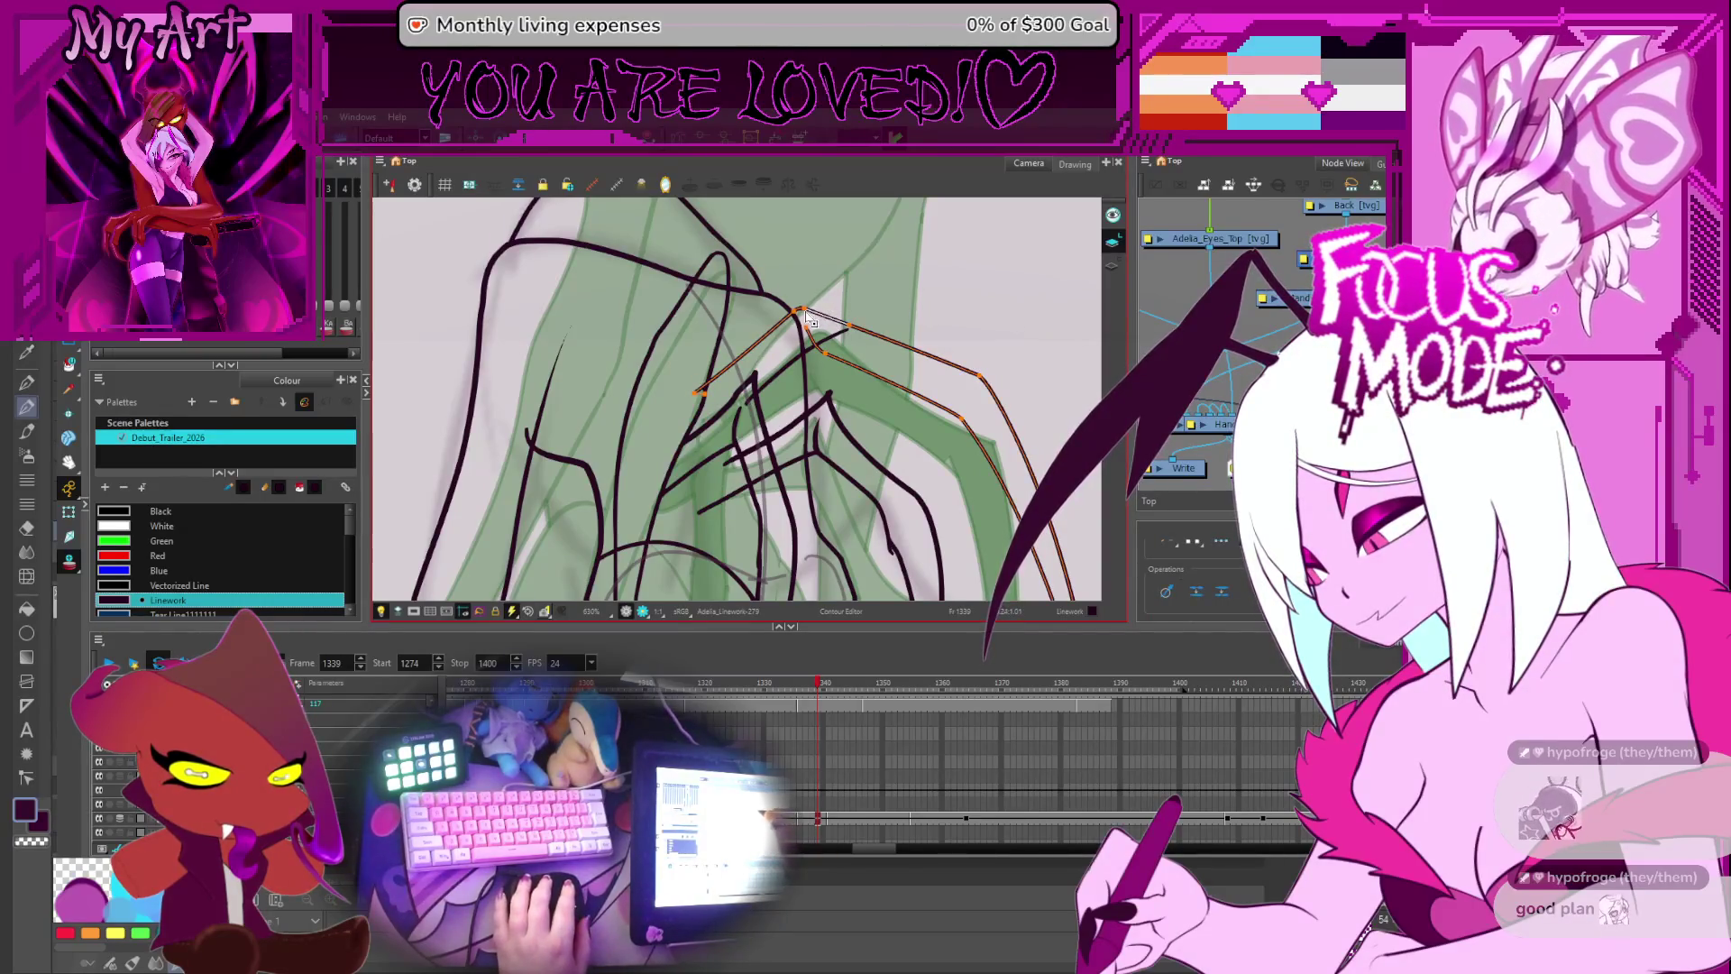
{"action": "left_click", "coordinate": [859, 329]}
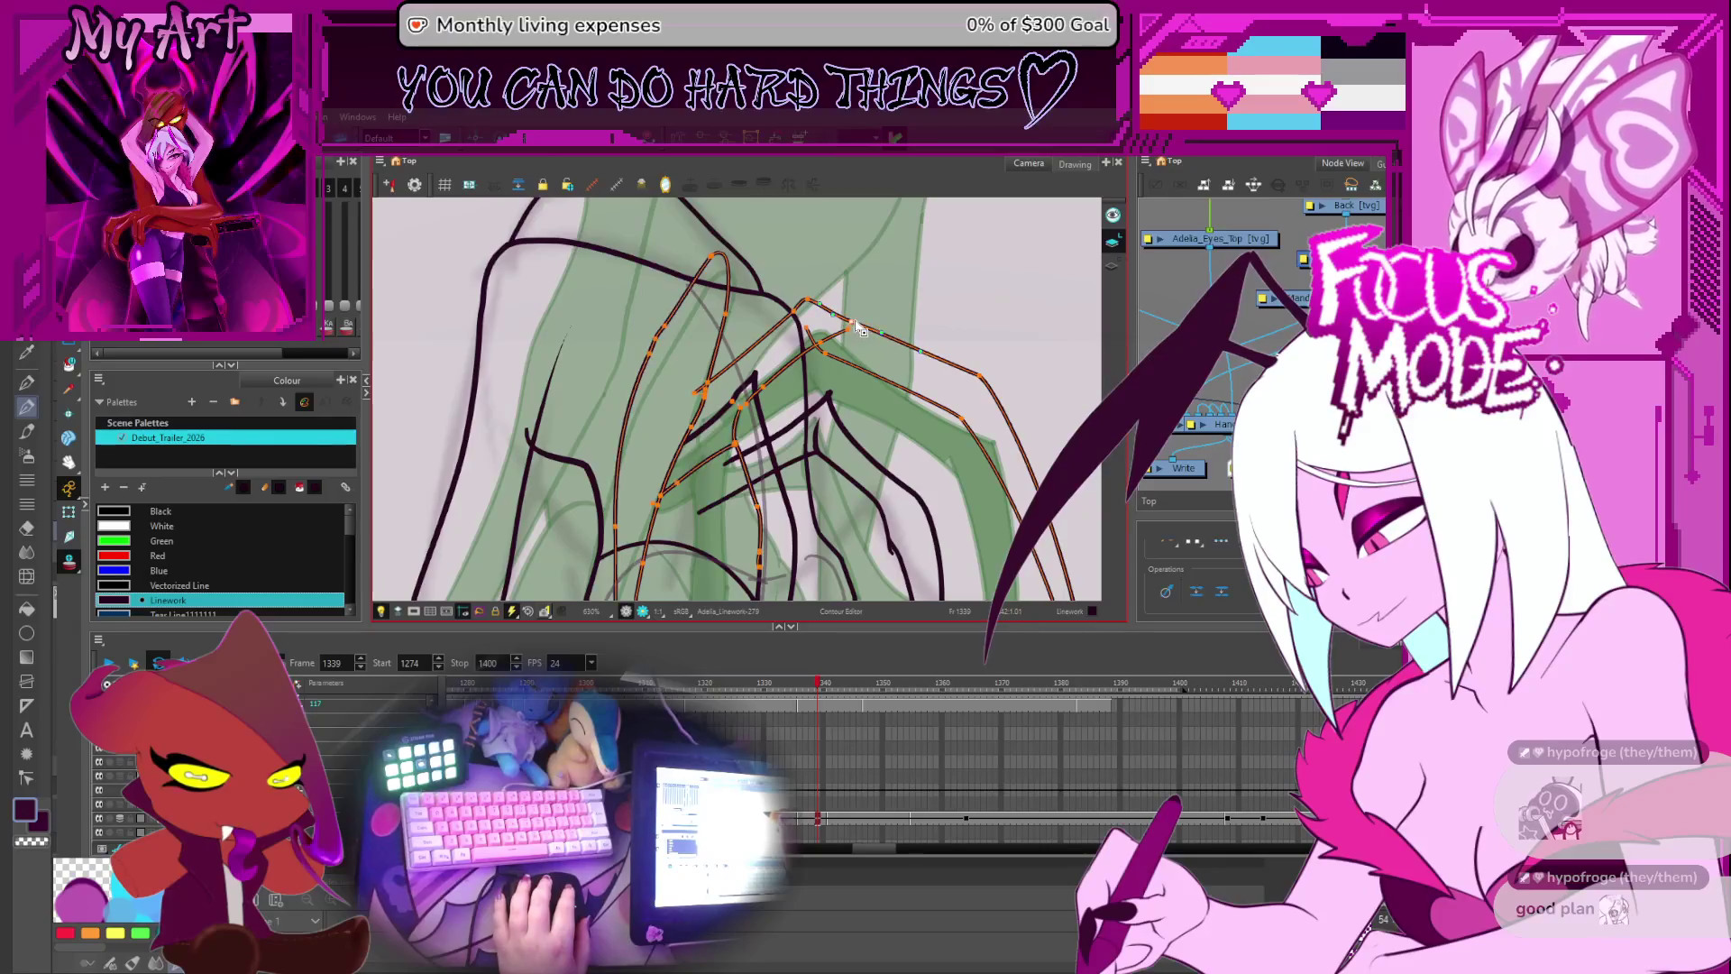
{"action": "left_click", "coordinate": [793, 328]}
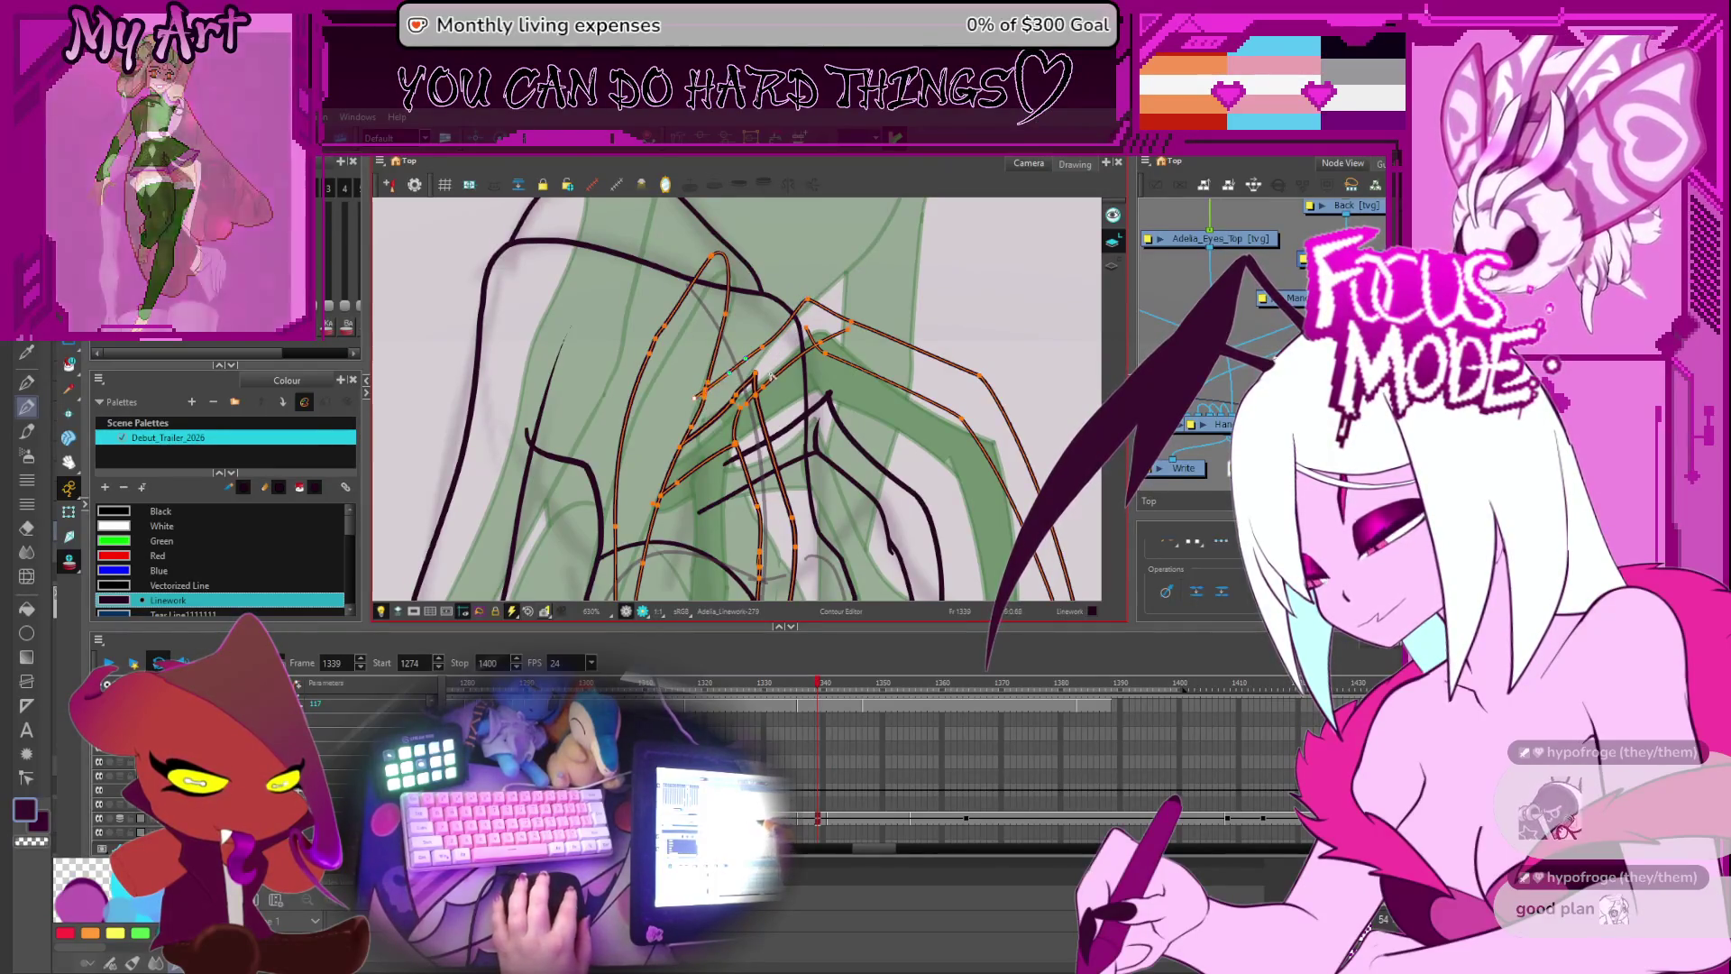
{"action": "key", "text": "alt+t"}
{"action": "scroll", "coordinate": [826, 354], "scroll_direction": "down", "scroll_amount": 3}
- Reset and zoom out the view to the whole figure, then jump to frame 1354
{"action": "scroll", "coordinate": [826, 354], "scroll_direction": "down", "scroll_amount": 3}
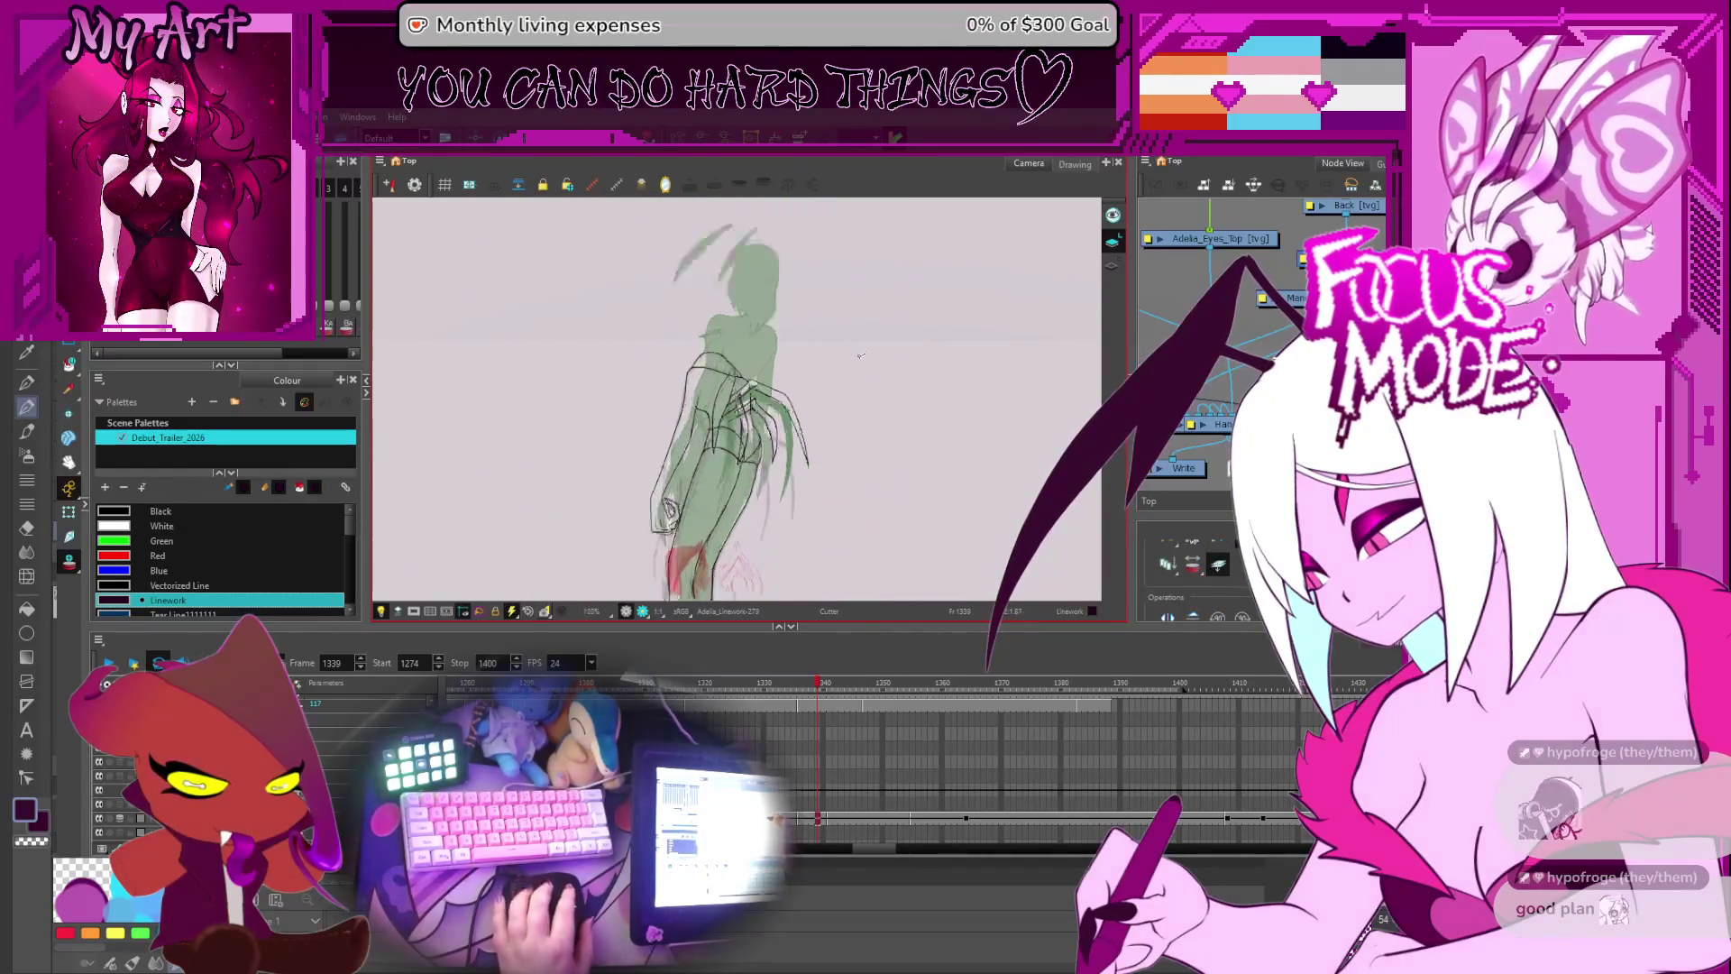
{"action": "scroll", "coordinate": [869, 403], "scroll_direction": "up", "scroll_amount": 2}
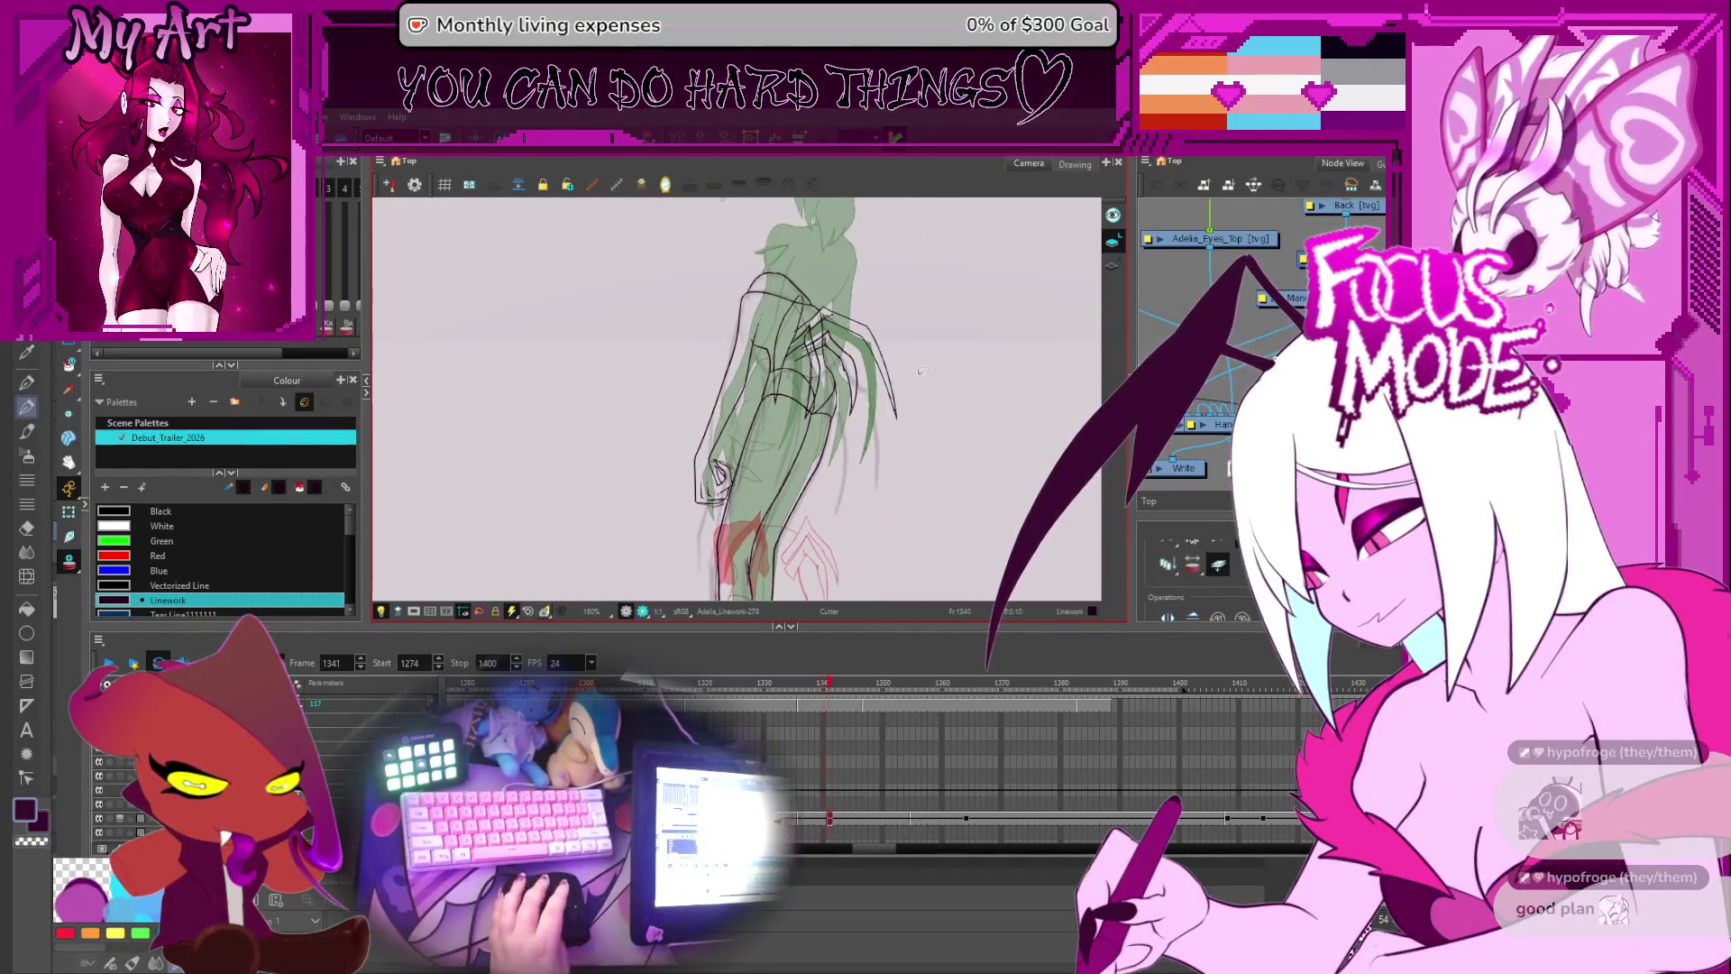
{"action": "key", "text": "shift+v"}
{"action": "key", "text": "2"}
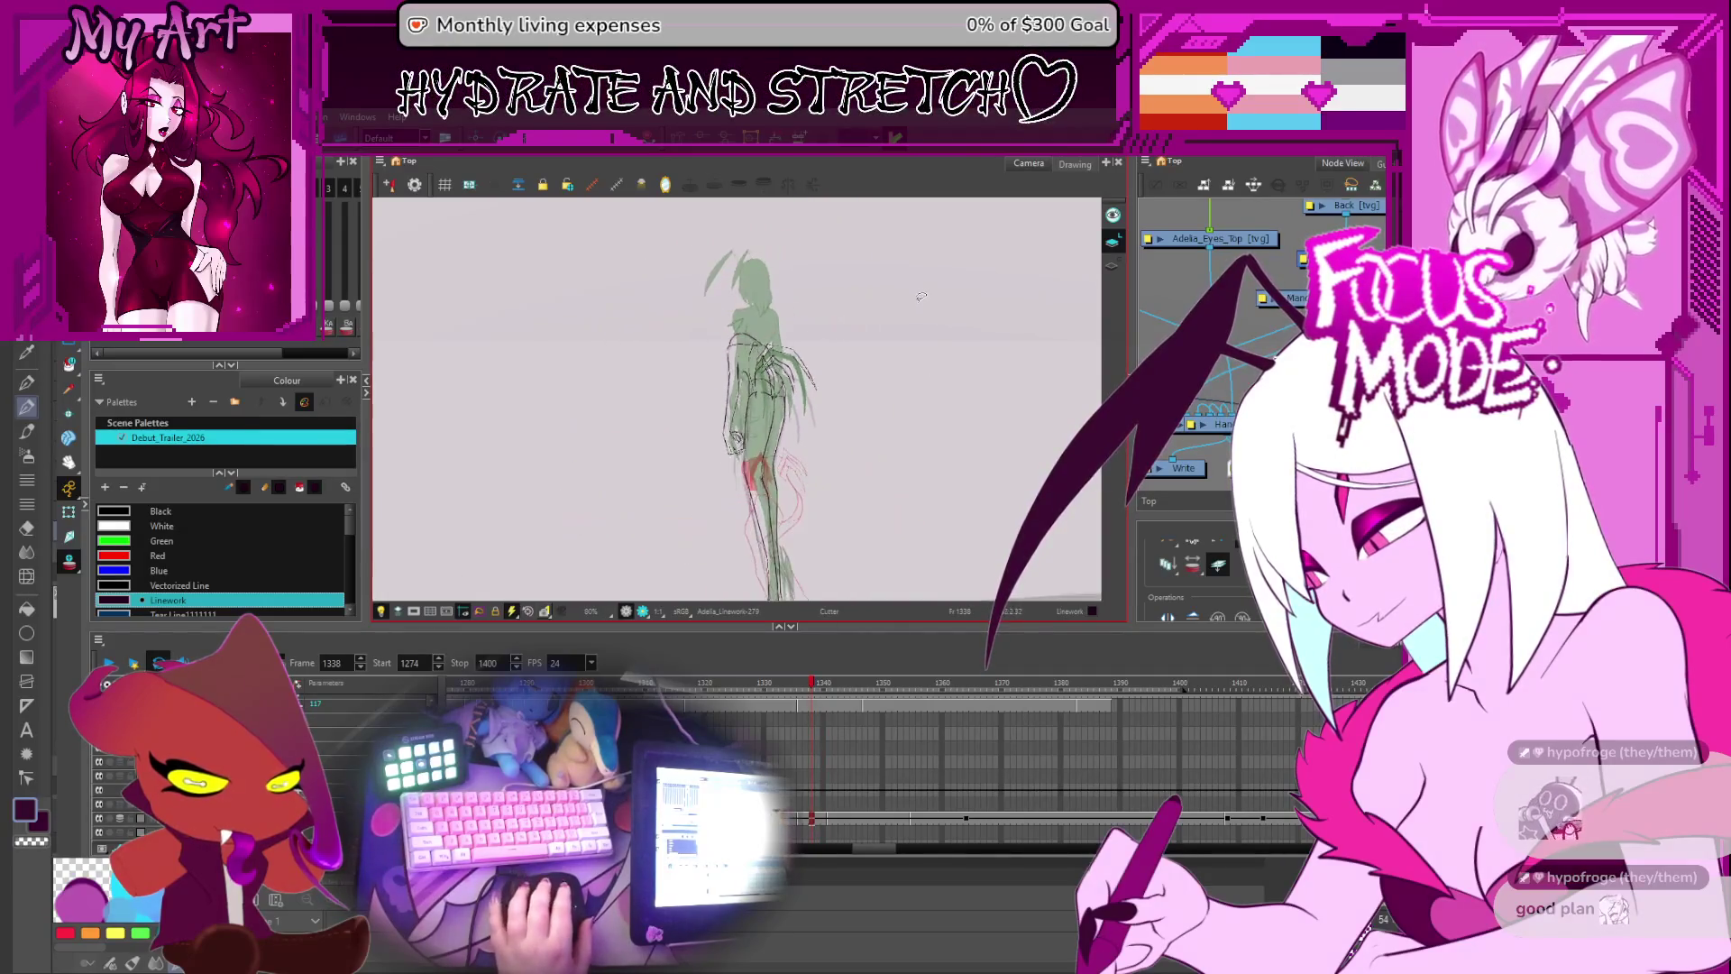
{"action": "left_click_drag", "start_coordinate": [818, 506], "coordinate": [877, 464]}
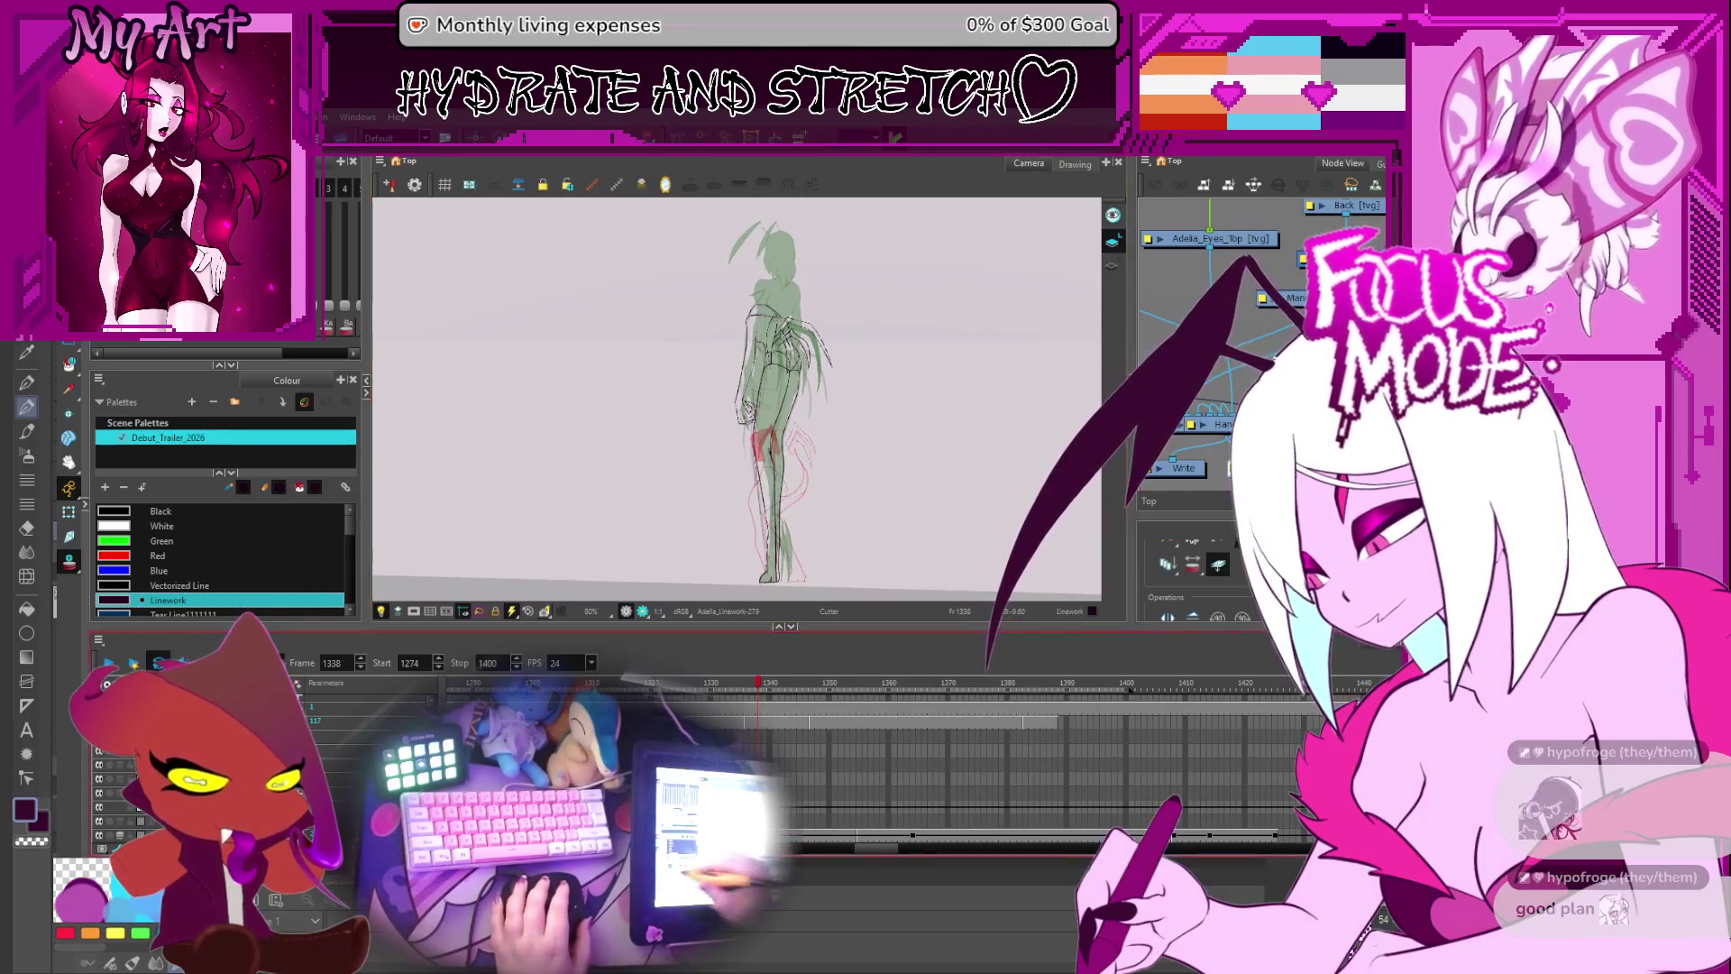
{"action": "left_click", "coordinate": [853, 682]}
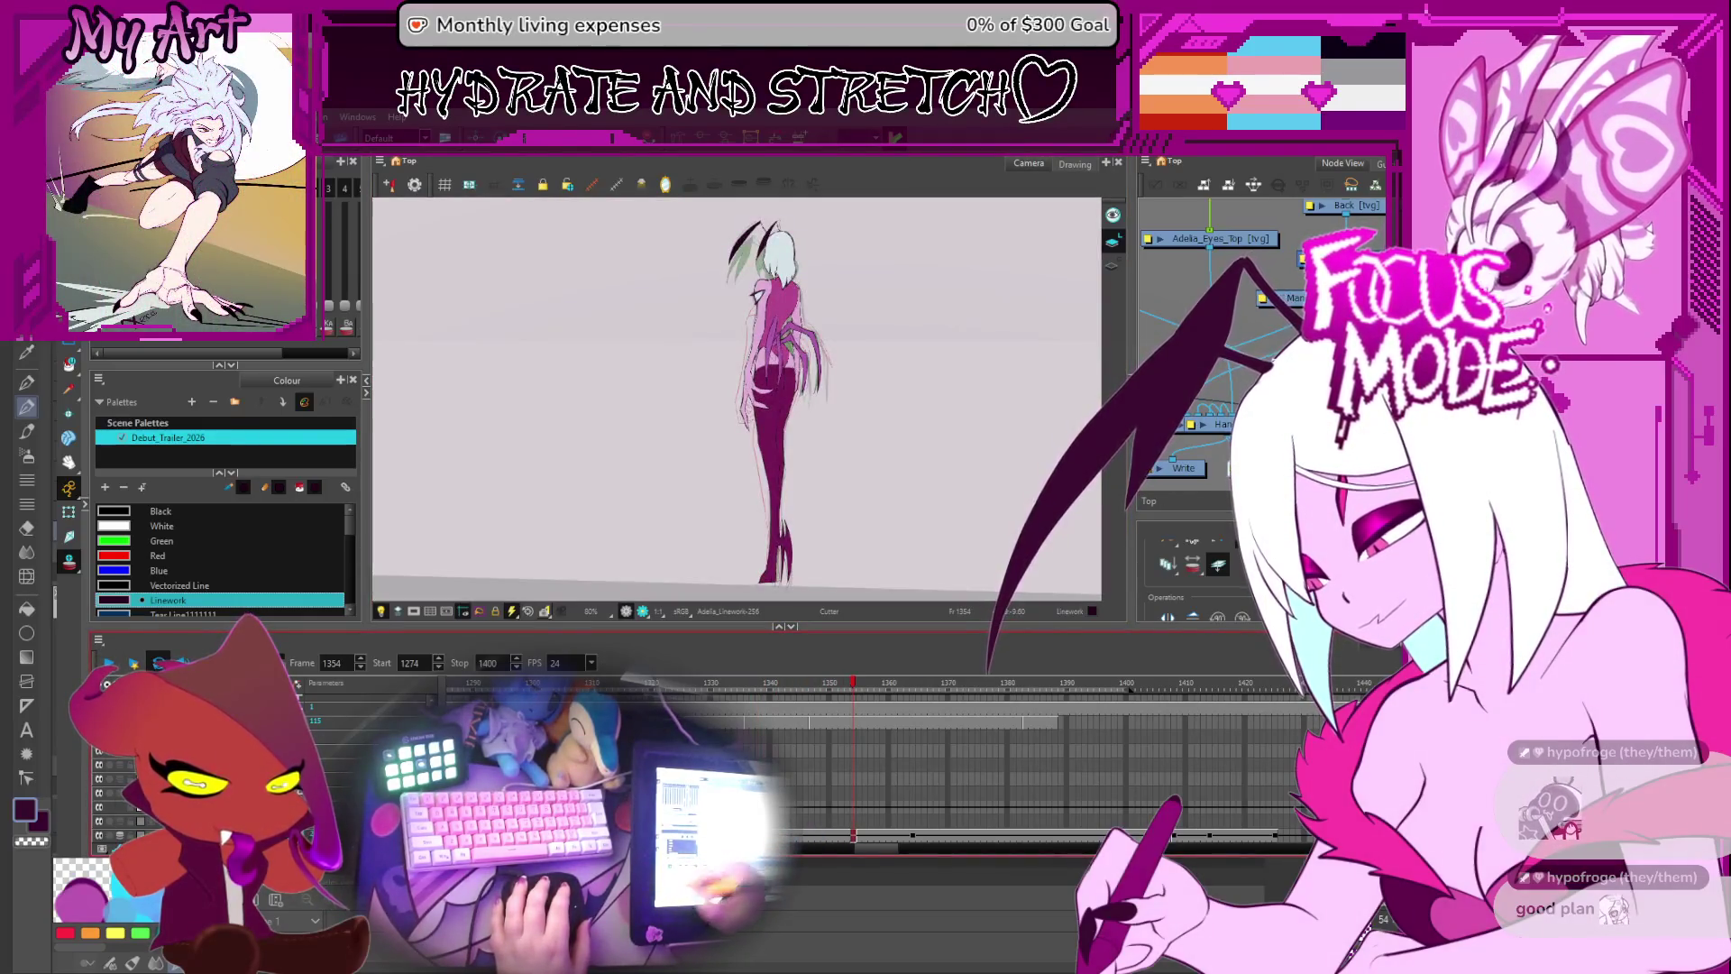
- Select the Linework drawing at frame 1352 and play the animation briefly
{"action": "left_click", "coordinate": [853, 787]}
{"action": "scroll", "coordinate": [117, 803], "scroll_direction": "down", "scroll_amount": 1}
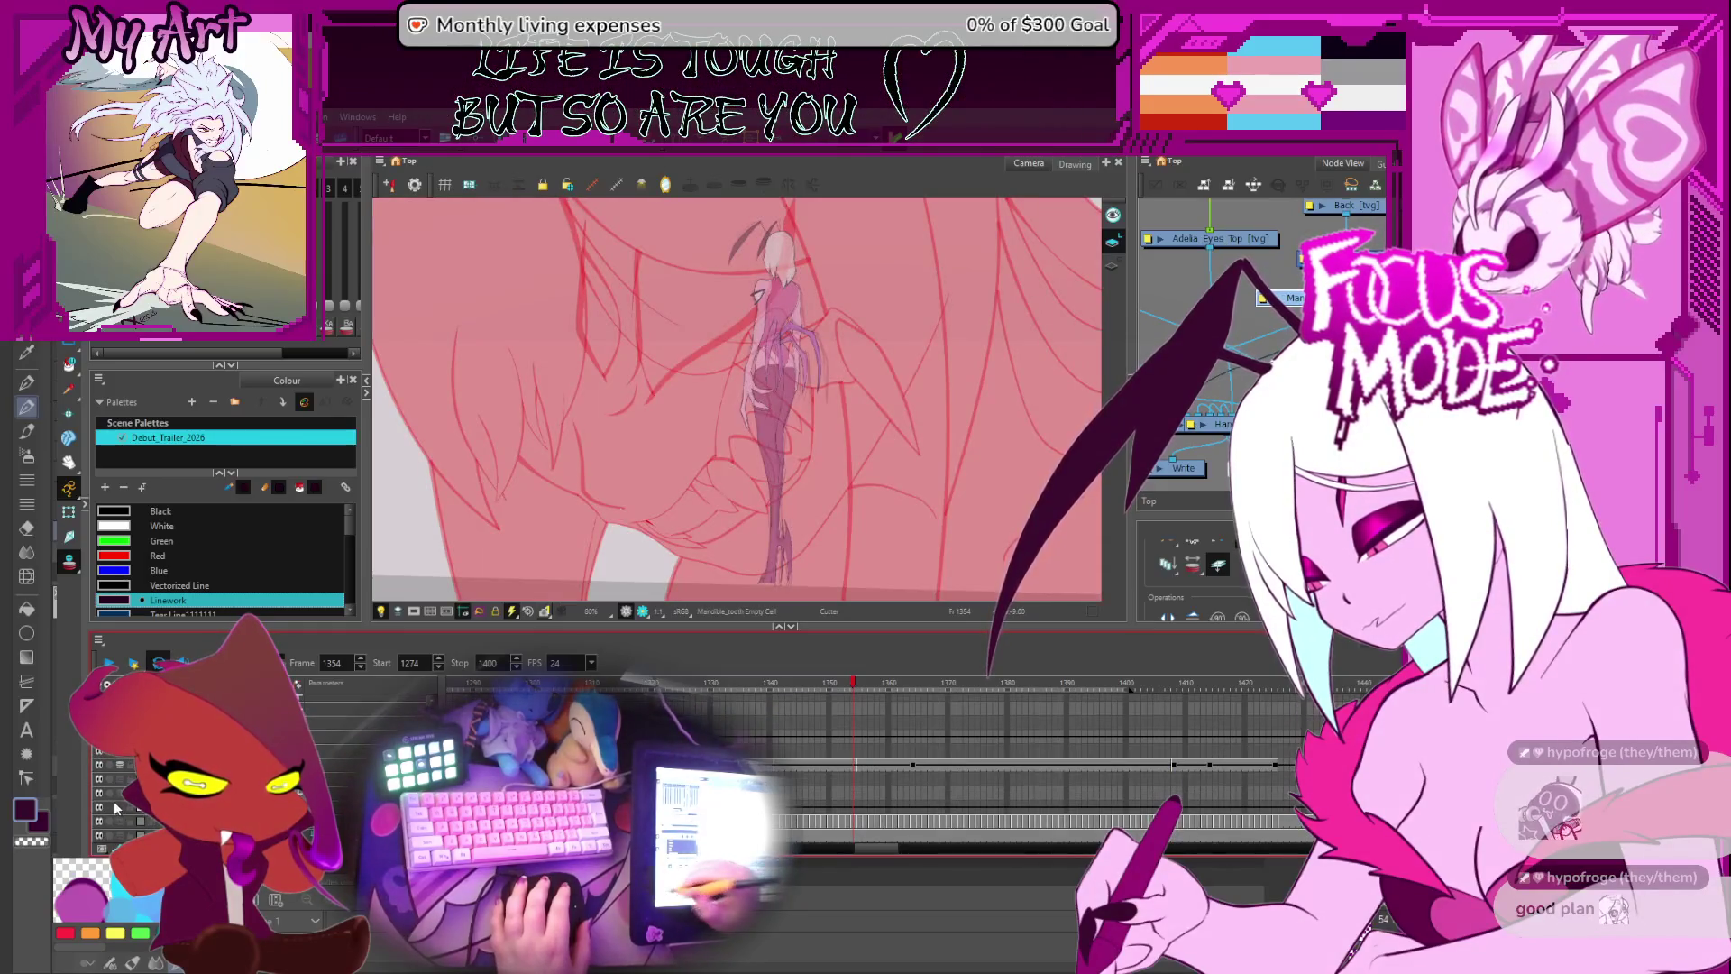
{"action": "scroll", "coordinate": [802, 787], "scroll_direction": "up", "scroll_amount": 3}
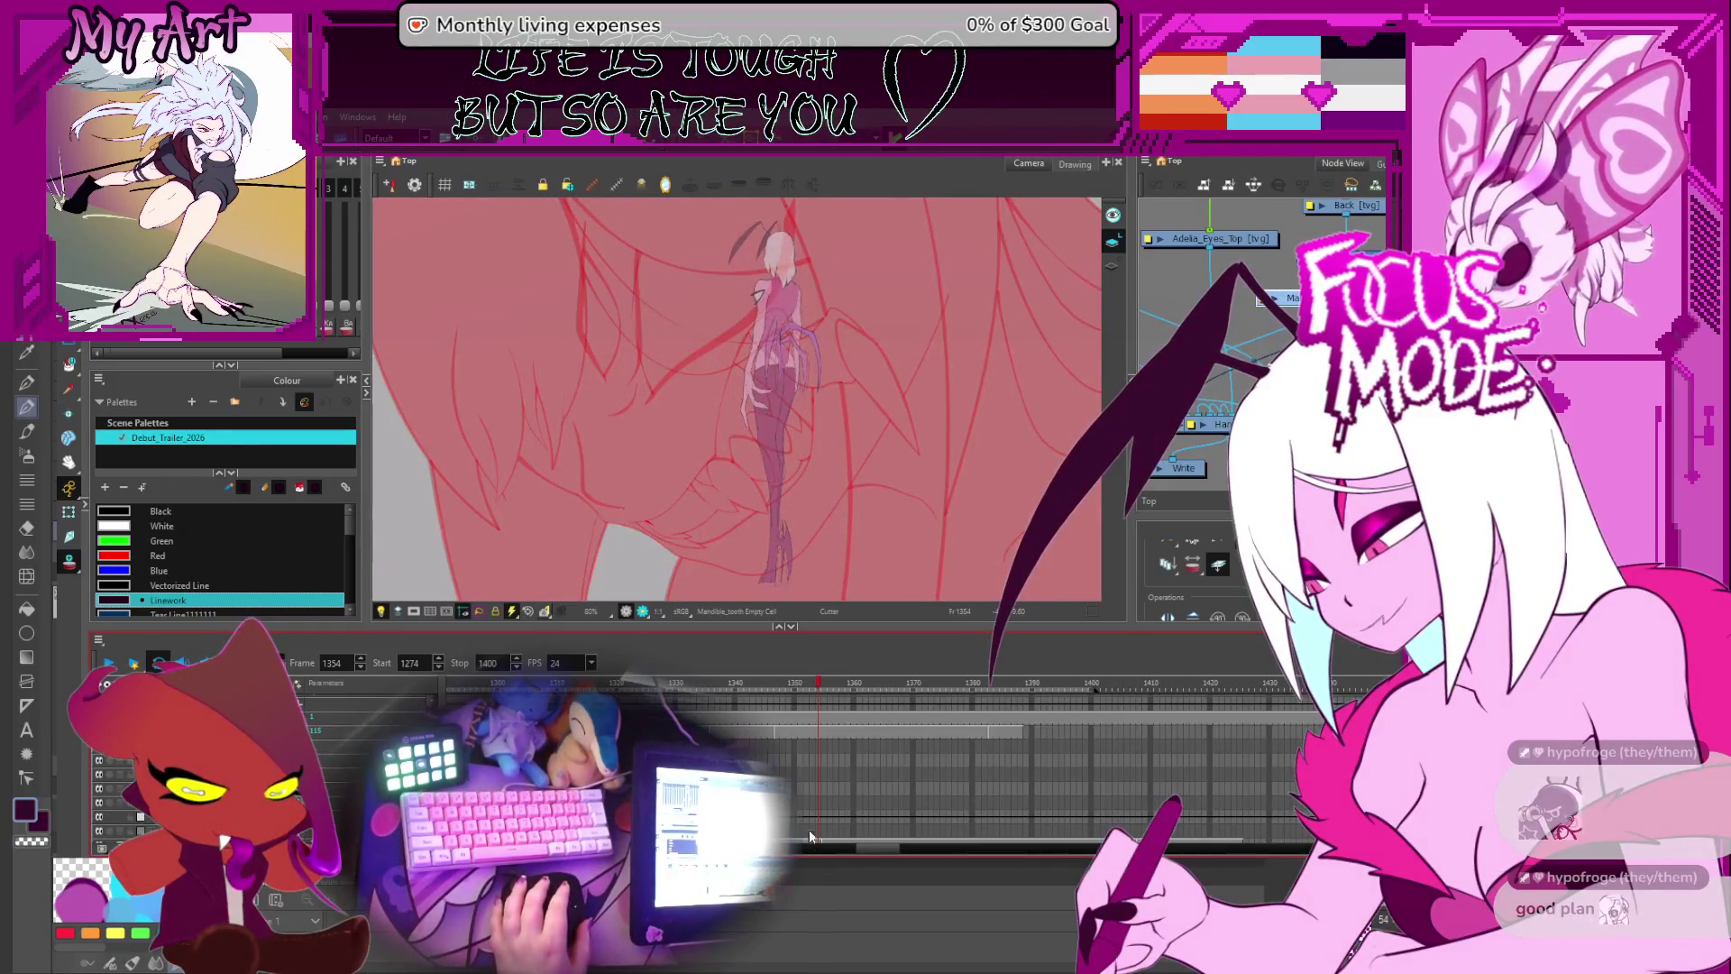
{"action": "left_click", "coordinate": [803, 804]}
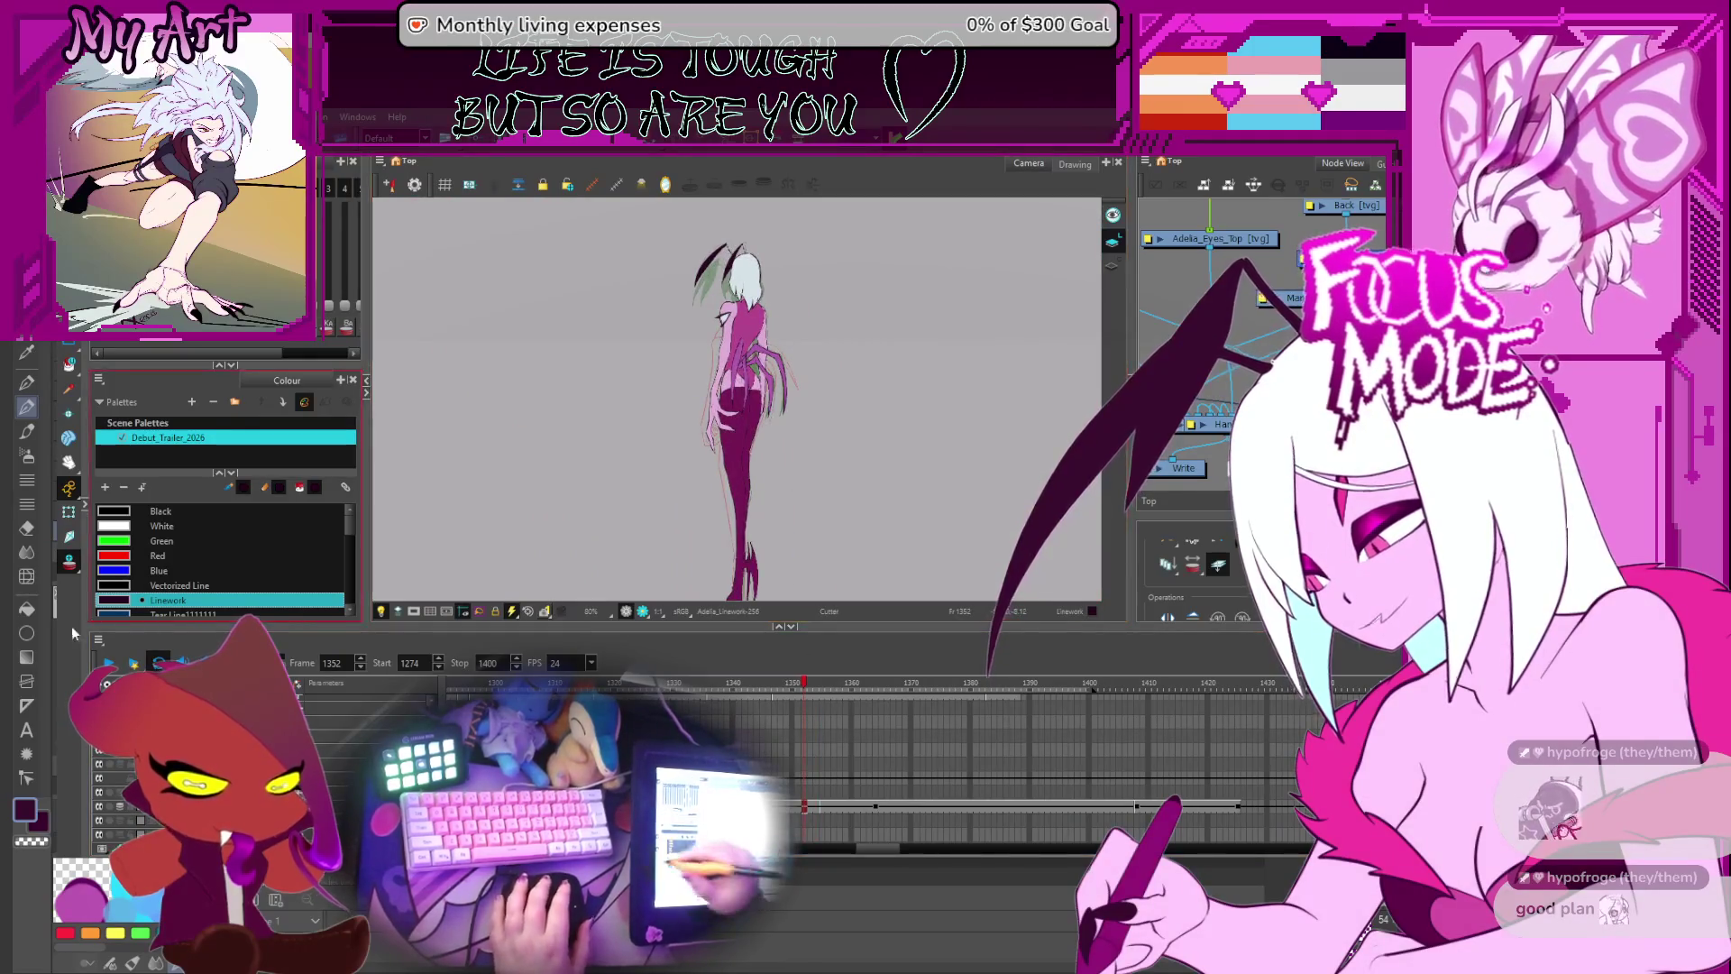
{"action": "key", "text": "Return"}
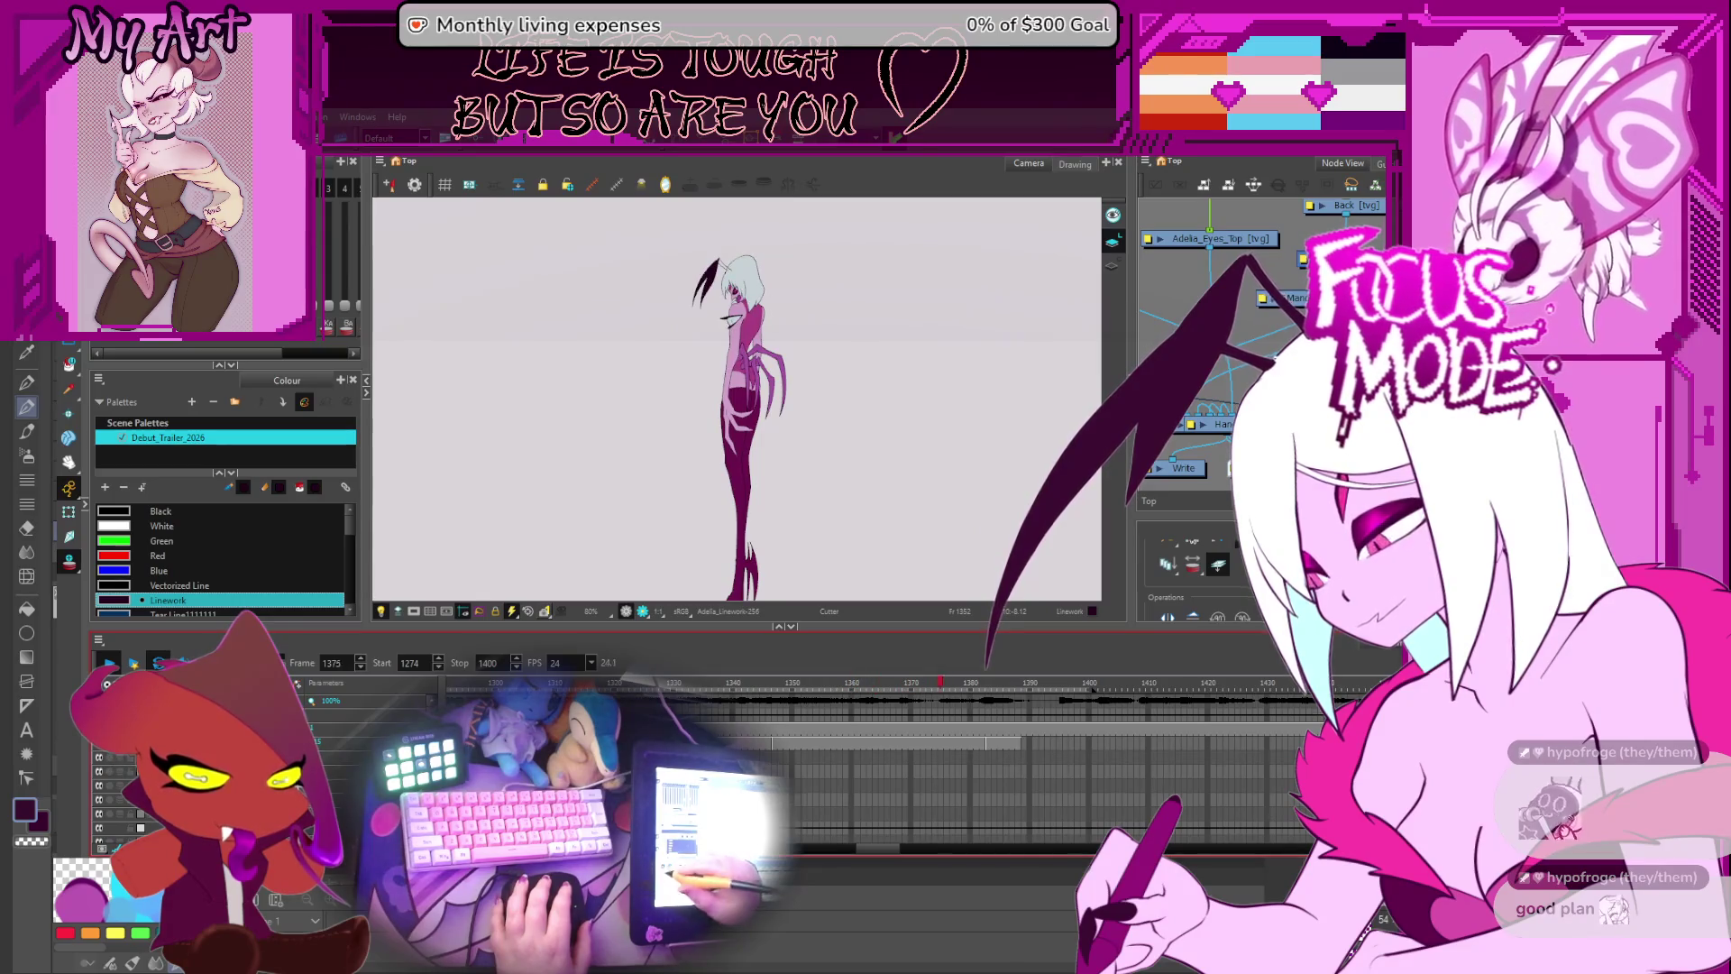
{"action": "key", "text": "space"}
- Step through the drawings between frames 1323 and 1340 to compare the linework
{"action": "left_click", "coordinate": [898, 788]}
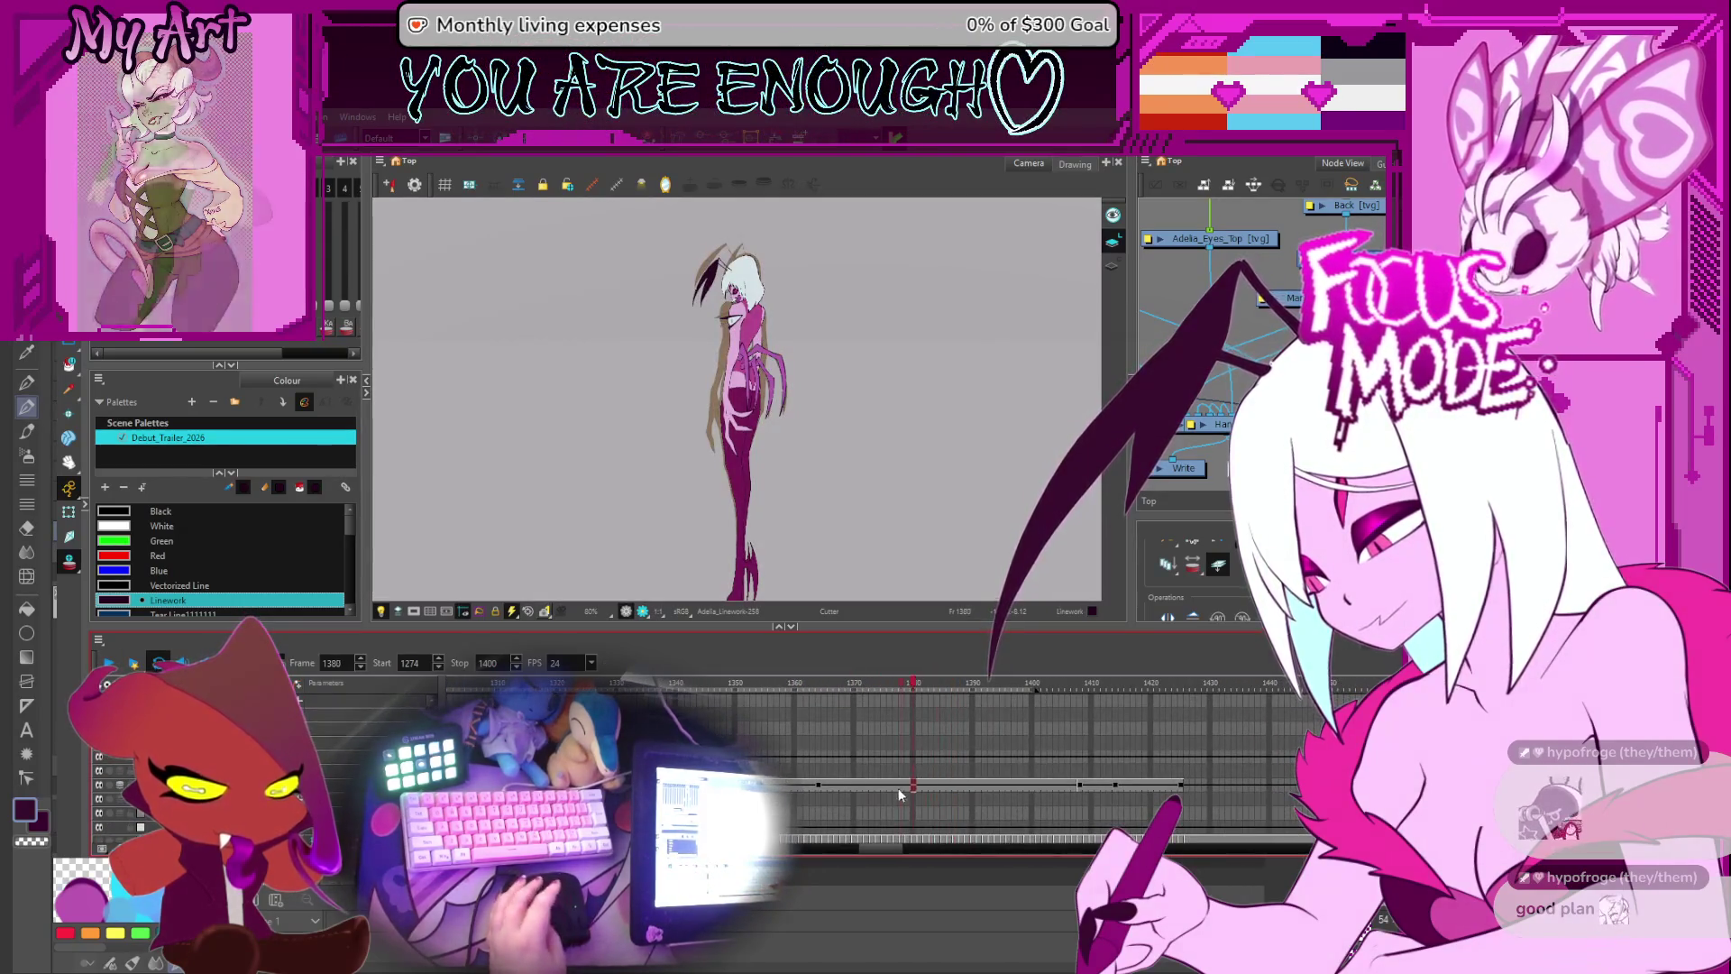
{"action": "key", "text": "comma"}
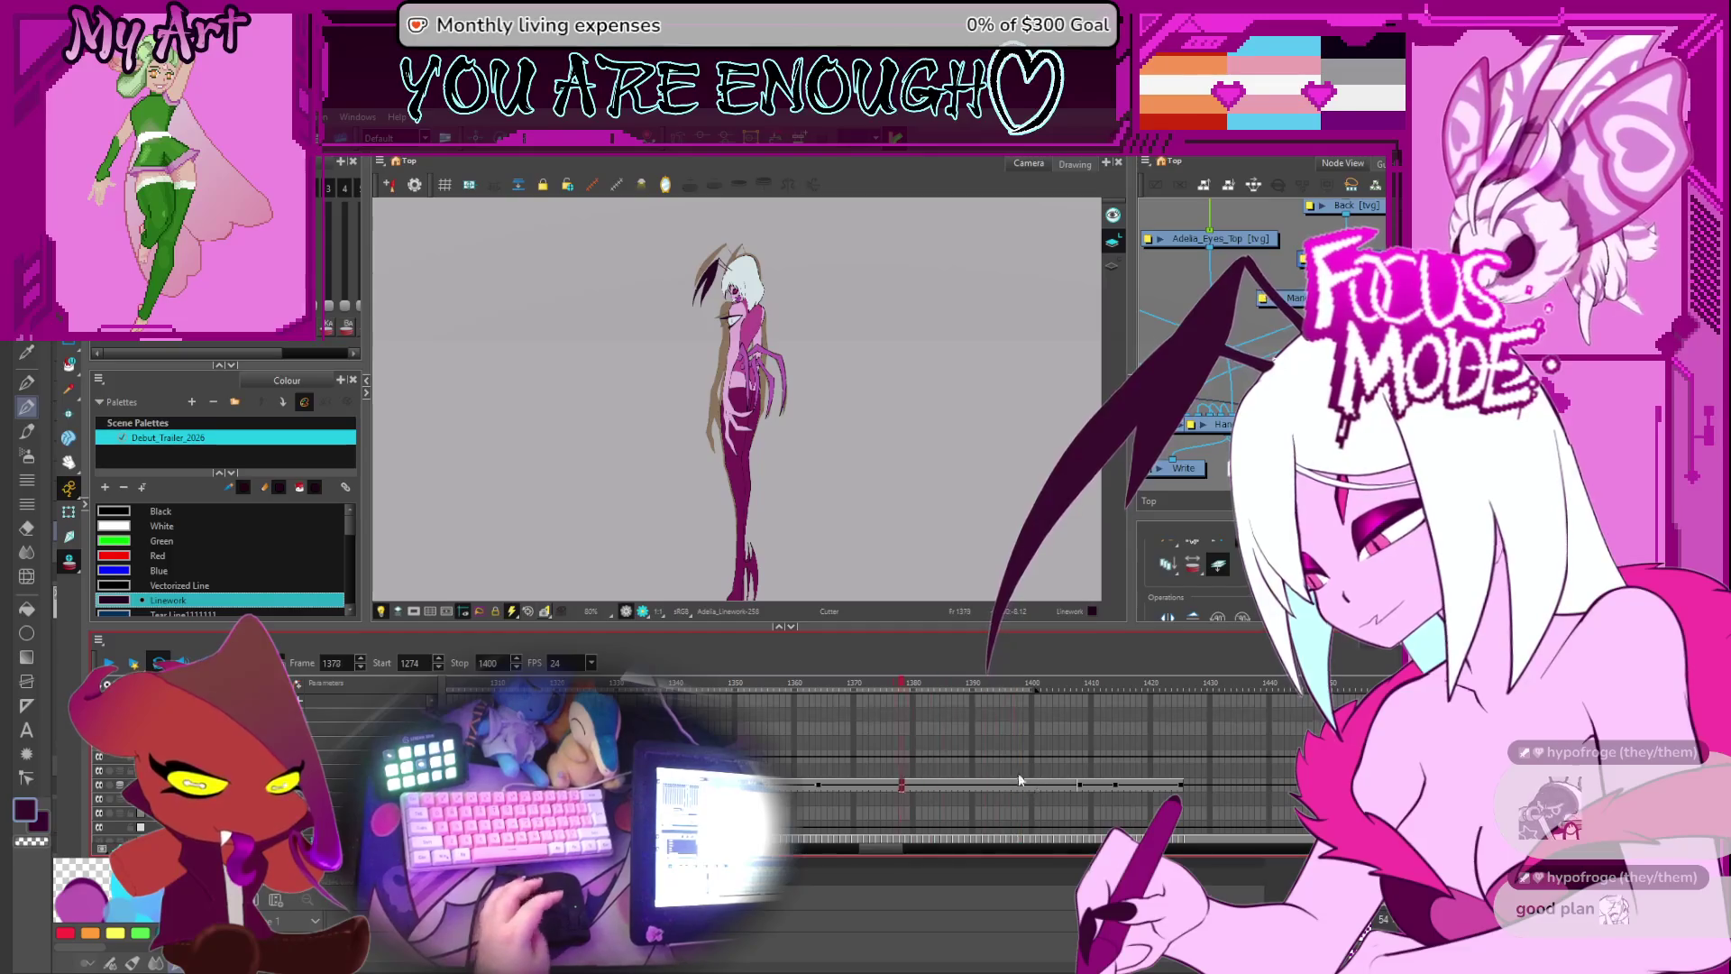
{"action": "key", "text": "comma"}
{"action": "key", "text": "comma"}
{"action": "key", "text": "comma"}
{"action": "key", "text": "comma"}
{"action": "key", "text": "period"}
{"action": "key", "text": "period"}
{"action": "key", "text": "period"}
{"action": "scroll", "coordinate": [910, 781], "scroll_direction": "up", "scroll_amount": 2}
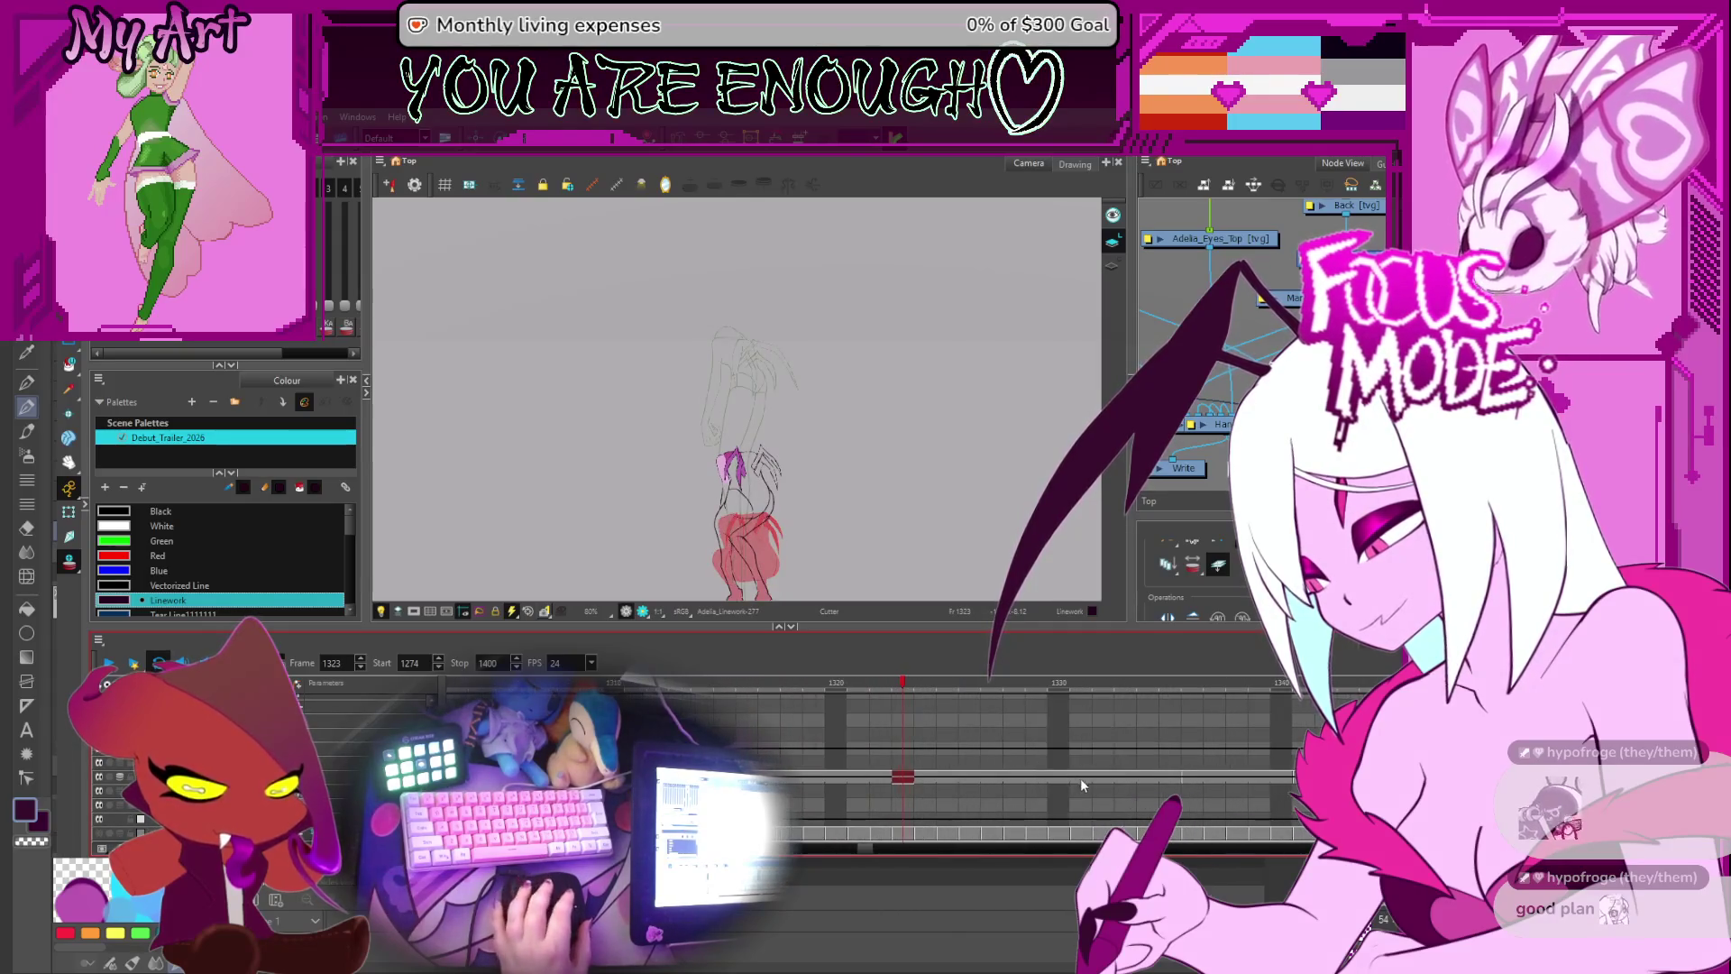
{"action": "scroll", "coordinate": [1075, 777], "scroll_direction": "up", "scroll_amount": 2}
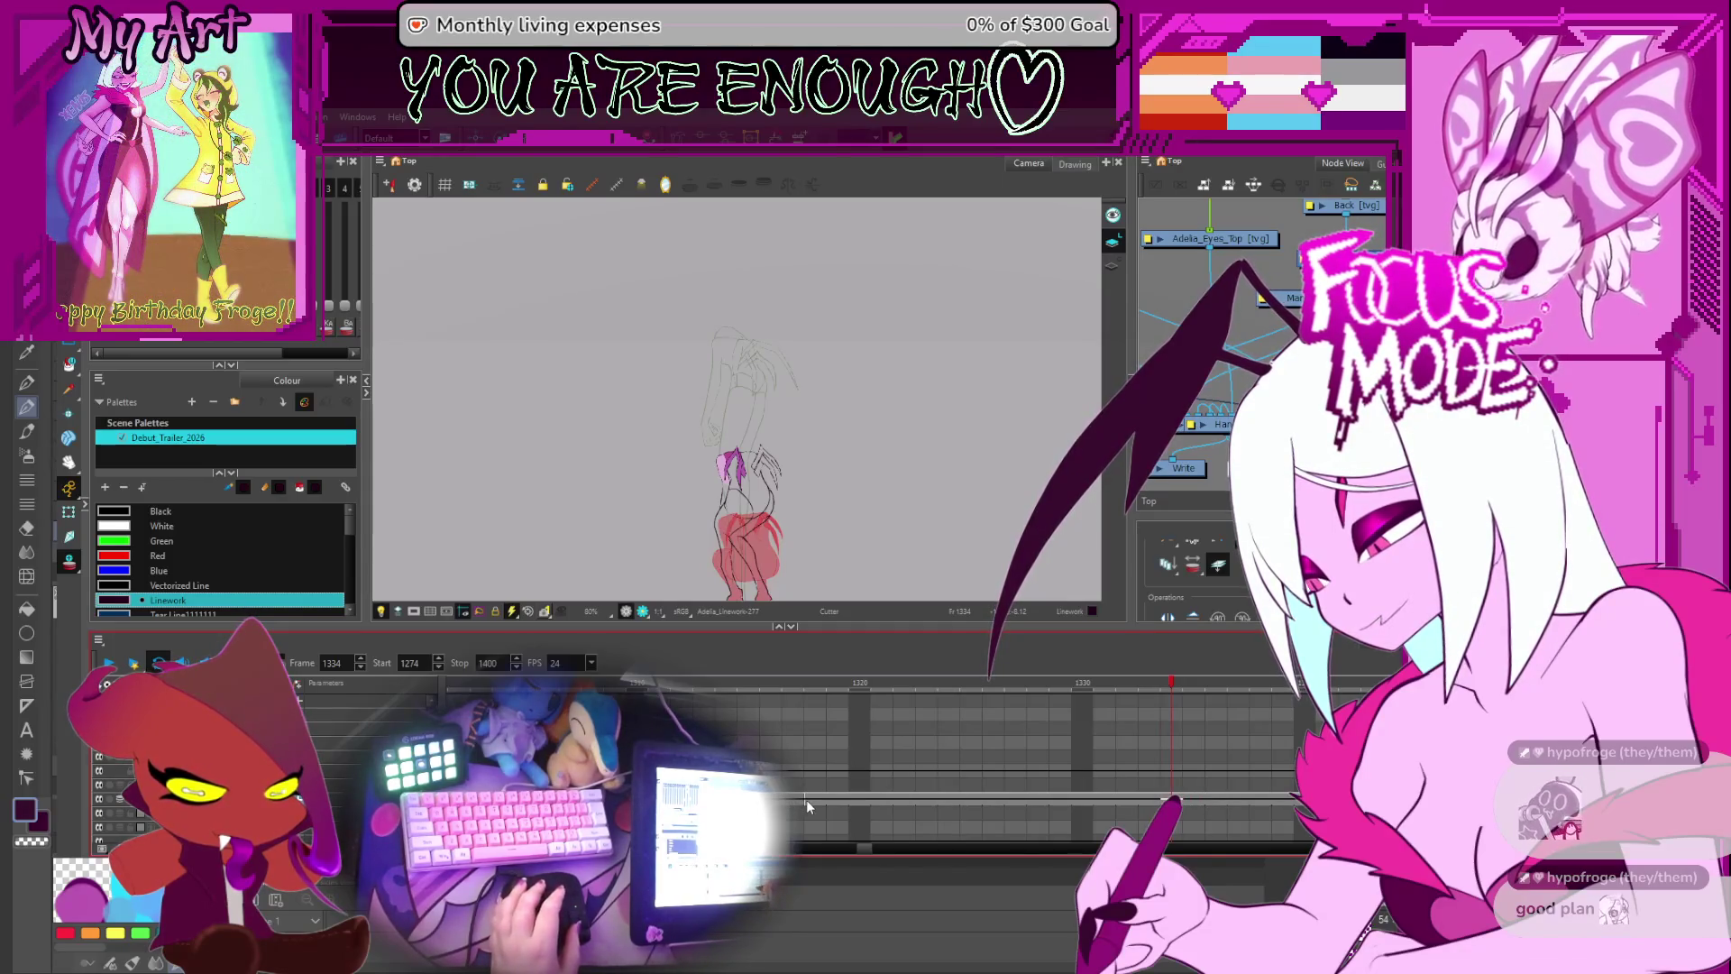
{"action": "key", "text": "period"}
{"action": "key", "text": "period"}
{"action": "key", "text": "period"}
{"action": "key", "text": "comma"}
{"action": "key", "text": "comma"}
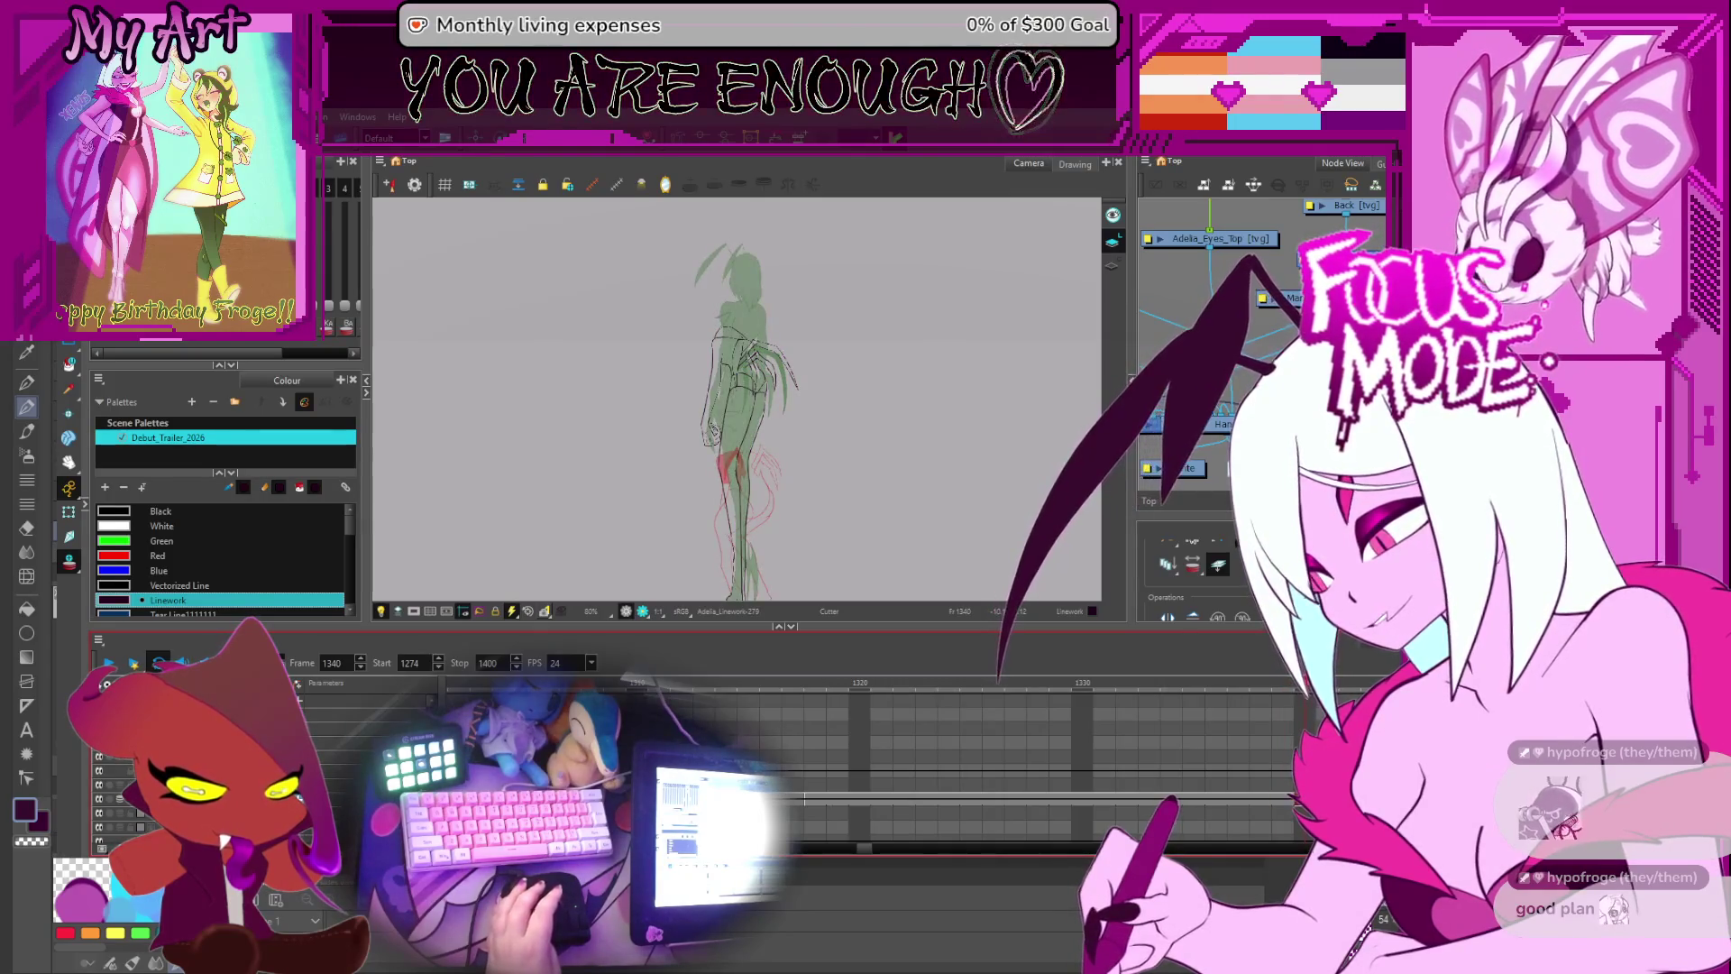
- Show the coloured drawing, set the Stop frame to 1345 and play from frame 1313
{"action": "left_click", "coordinate": [1090, 803]}
{"action": "scroll", "coordinate": [1079, 796], "scroll_direction": "down", "scroll_amount": 3}
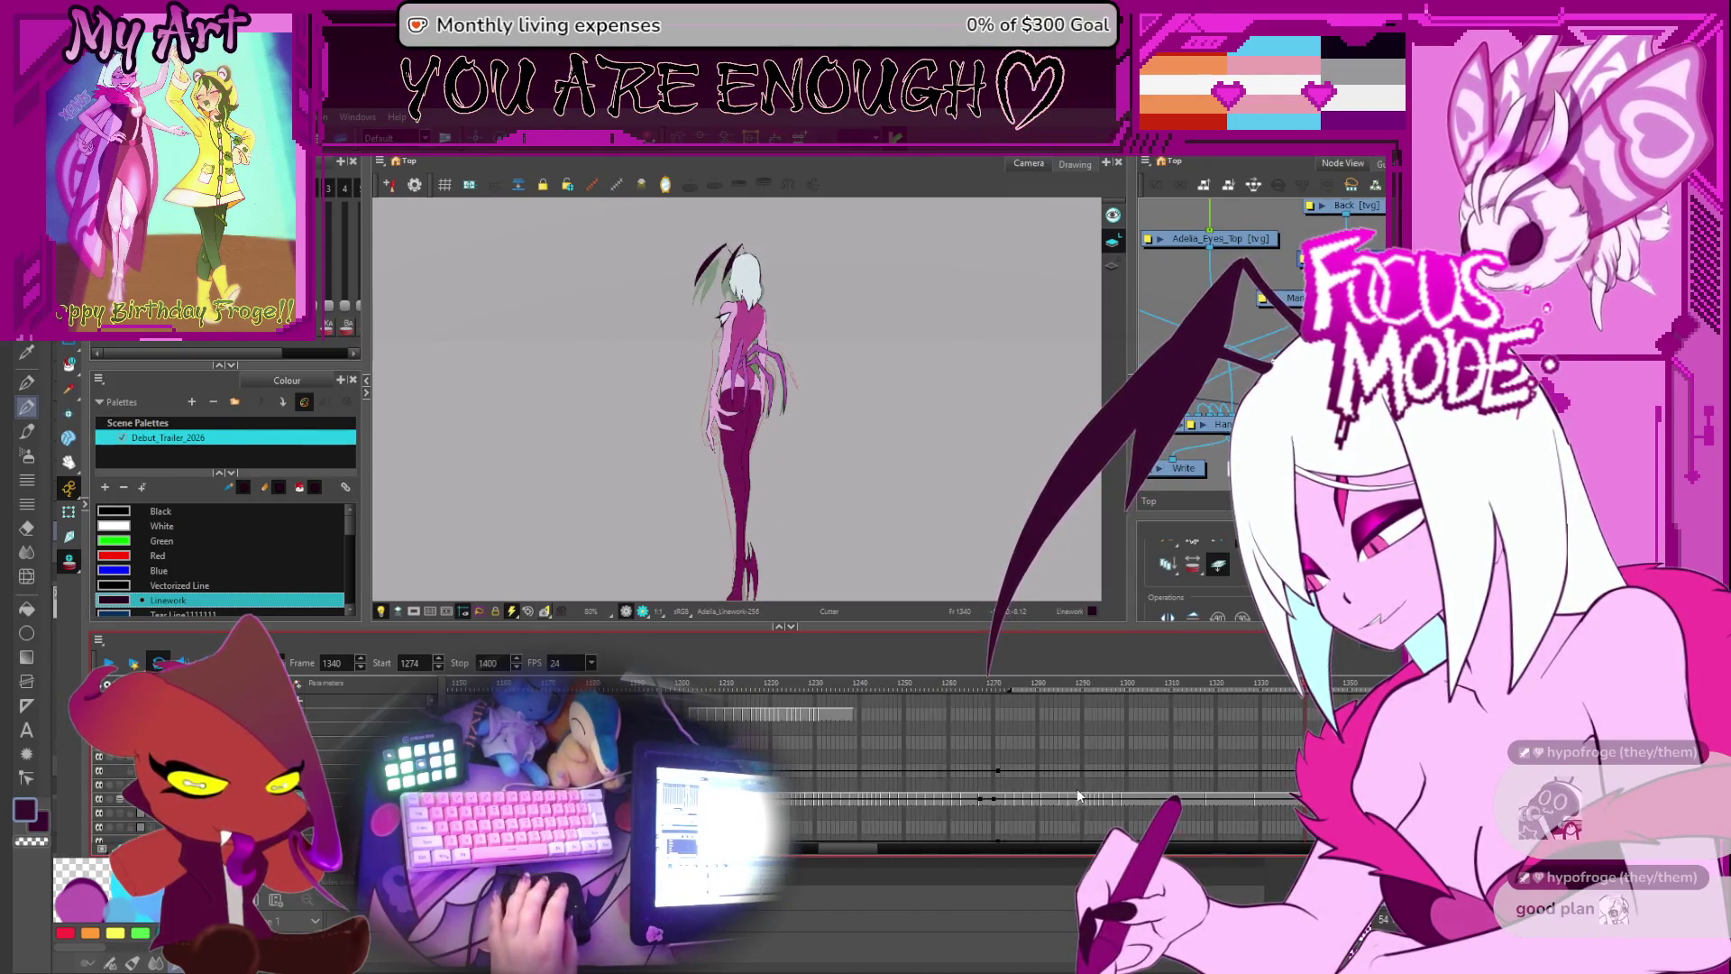
{"action": "scroll", "coordinate": [889, 800], "scroll_direction": "right", "scroll_amount": 4}
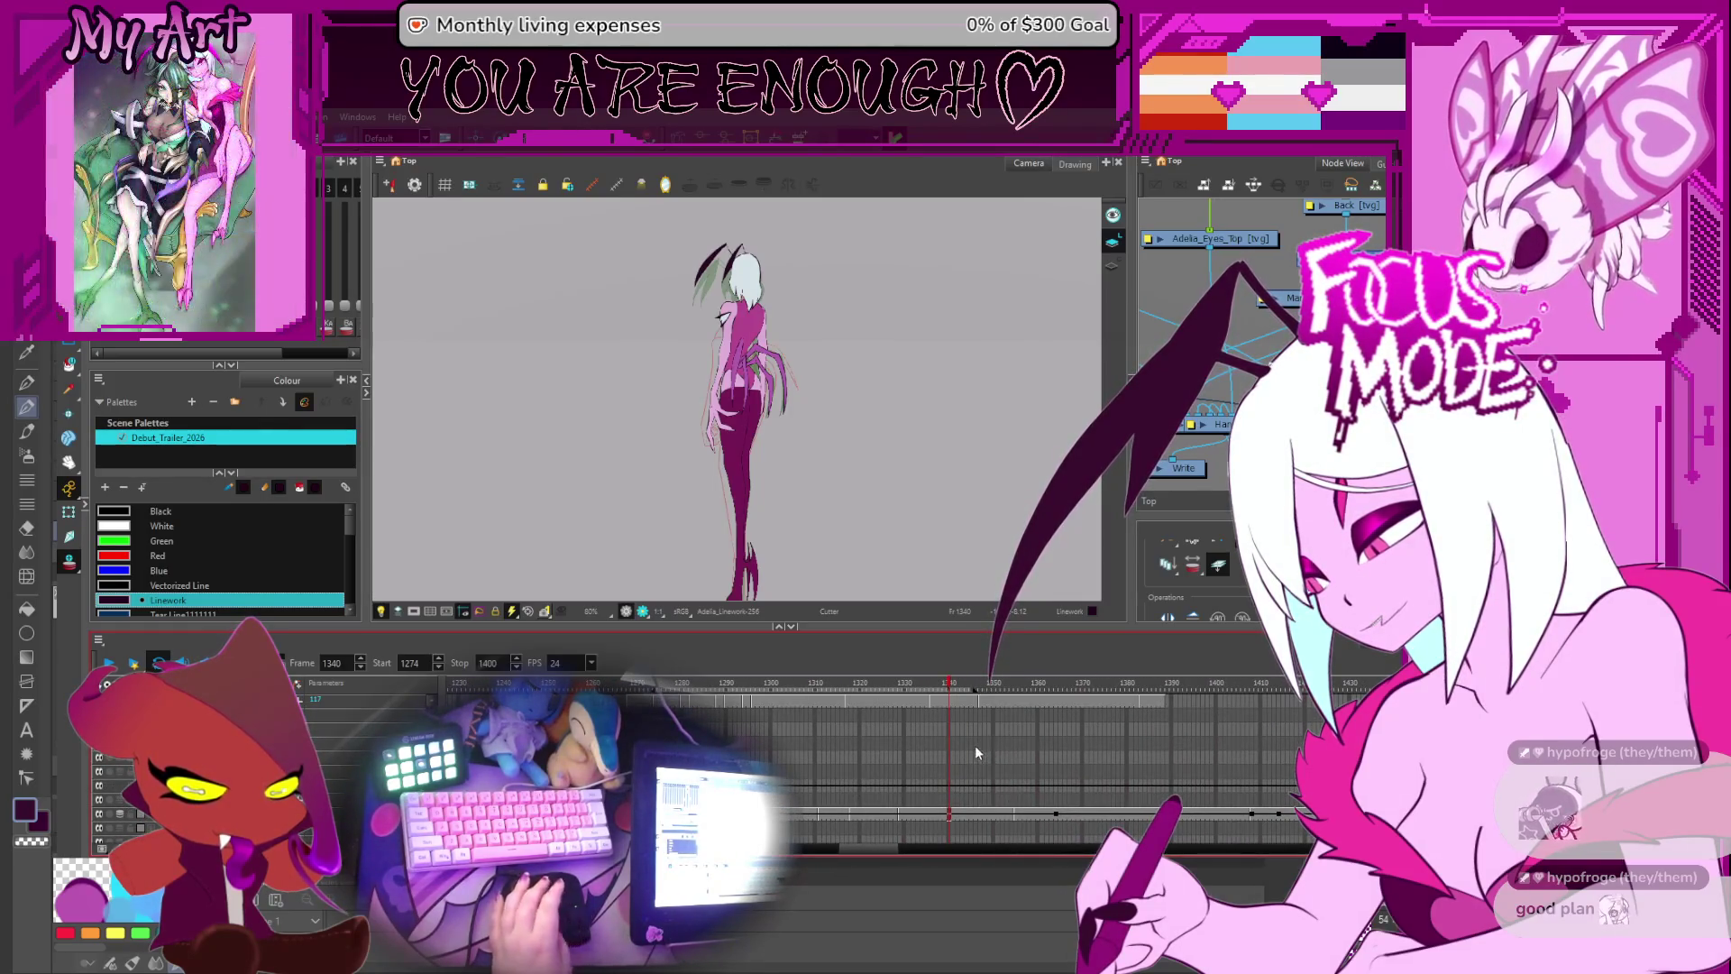
{"action": "left_click", "coordinate": [895, 760]}
{"action": "left_click_drag", "start_coordinate": [895, 685], "coordinate": [827, 685]}
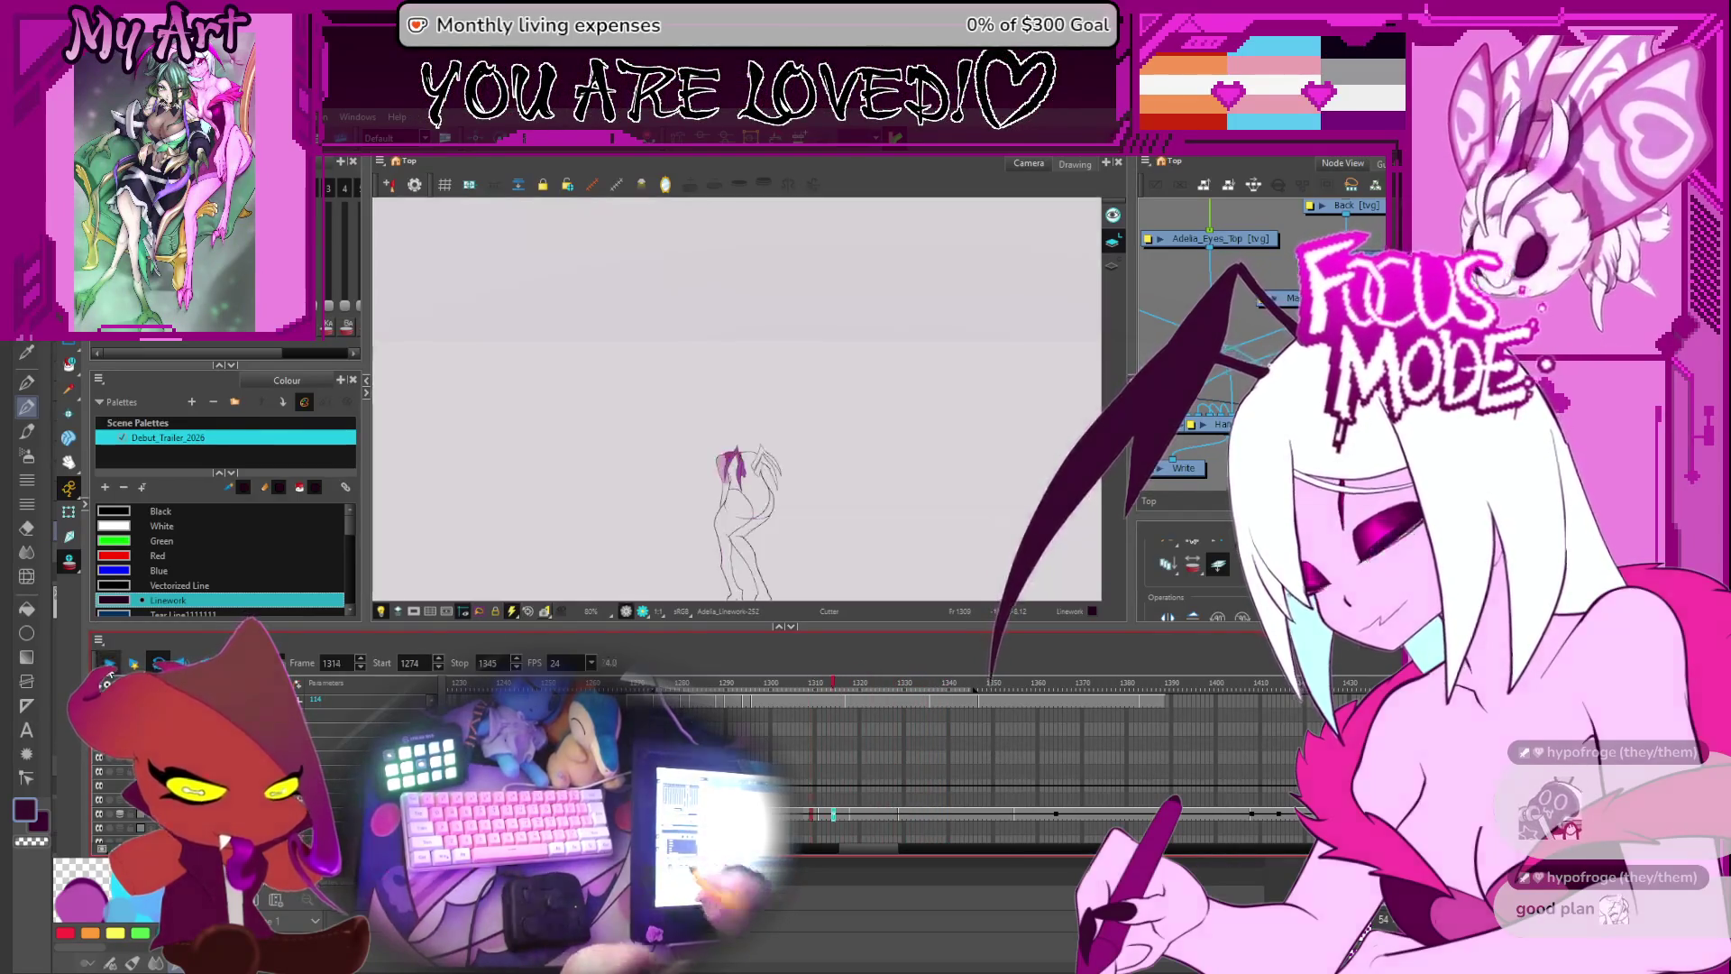
{"action": "left_click", "coordinate": [108, 664]}
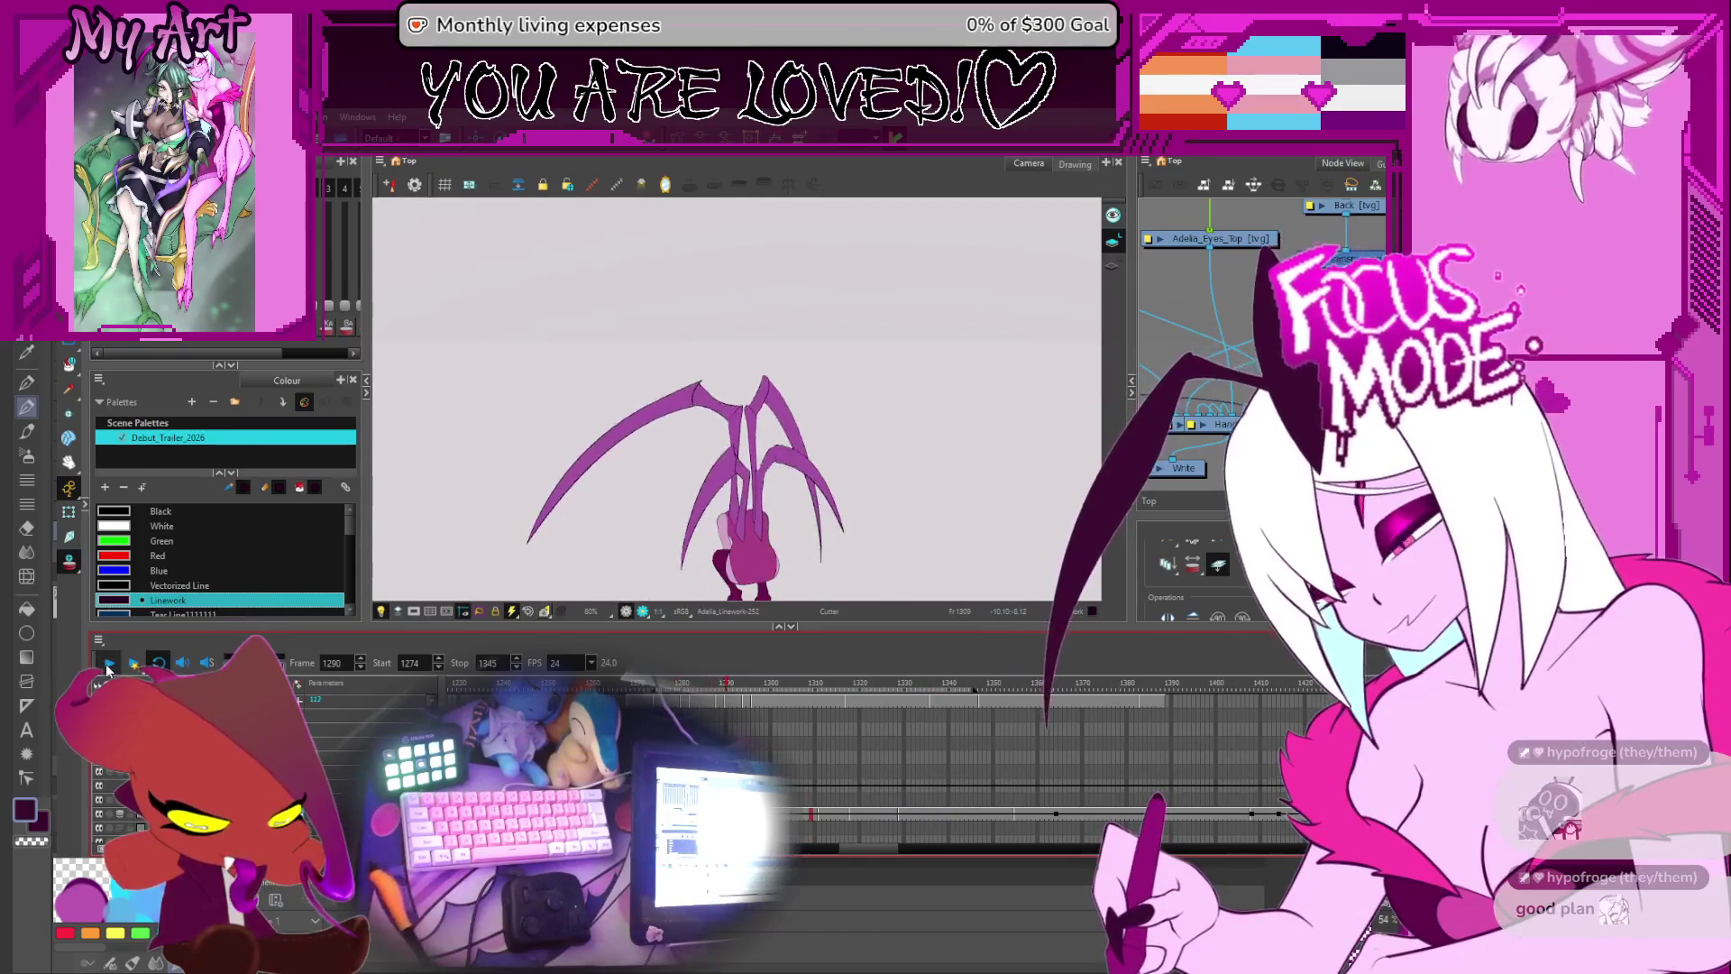
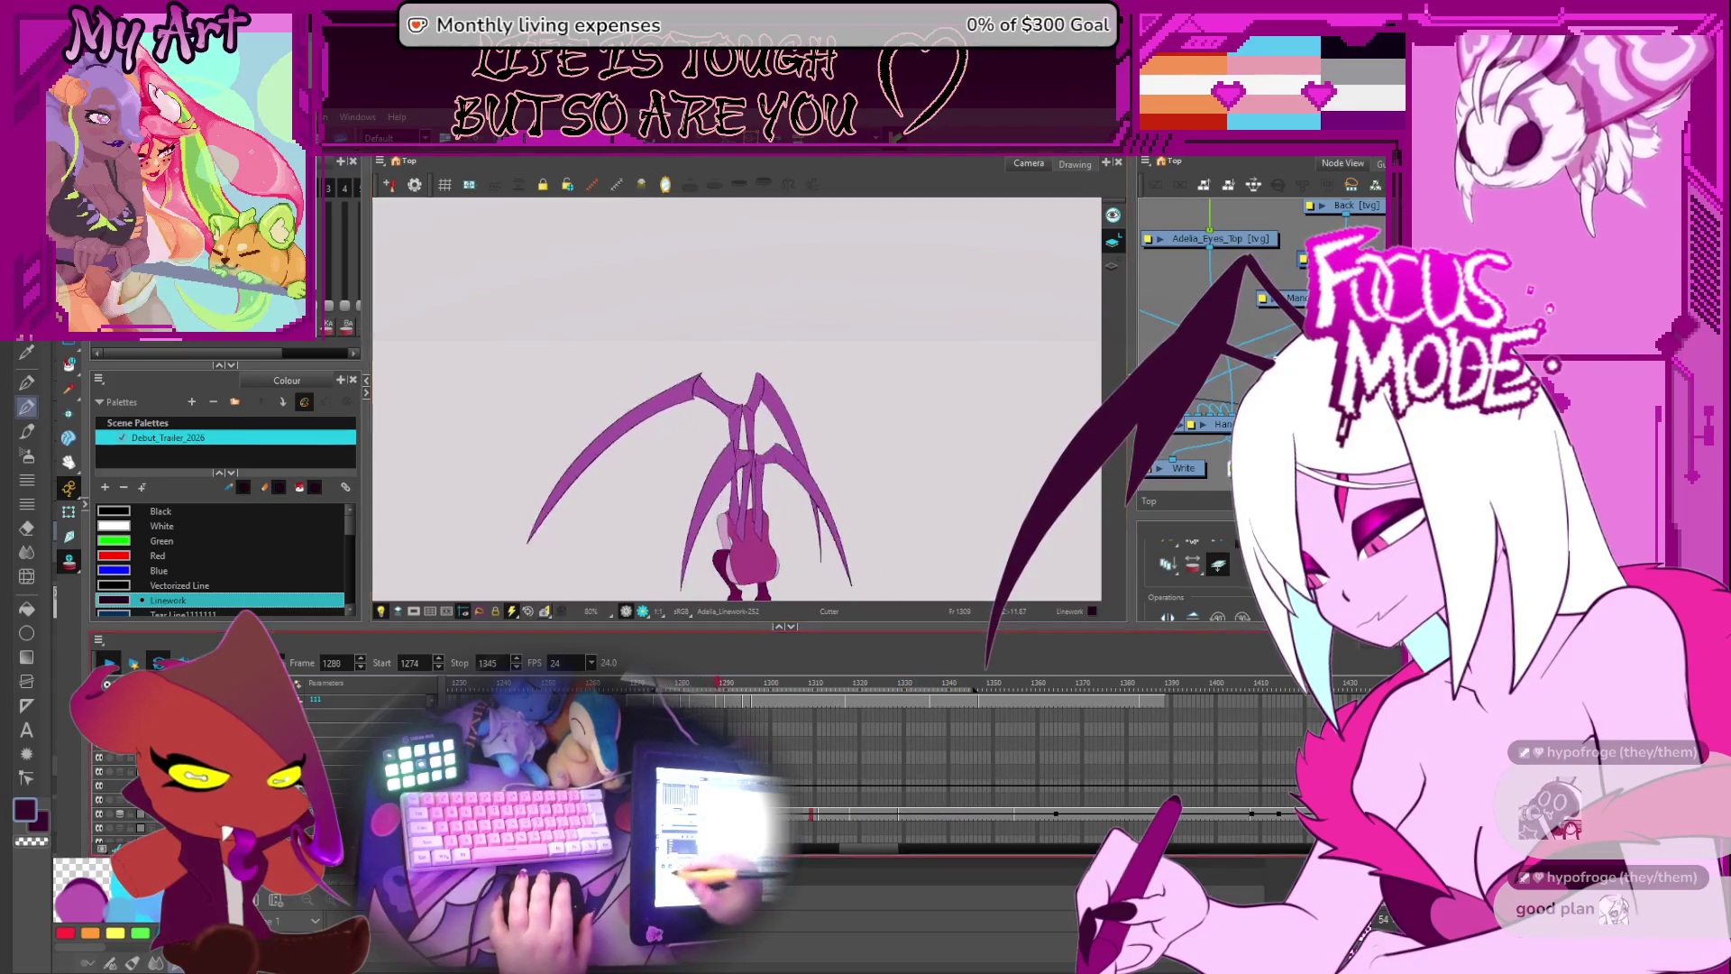
- Stop playback, step ahead to coloured frame 1329, and zoom in on the figure
{"action": "key", "text": "Return"}
{"action": "key", "text": "period"}
{"action": "key", "text": "period"}
{"action": "key", "text": "period"}
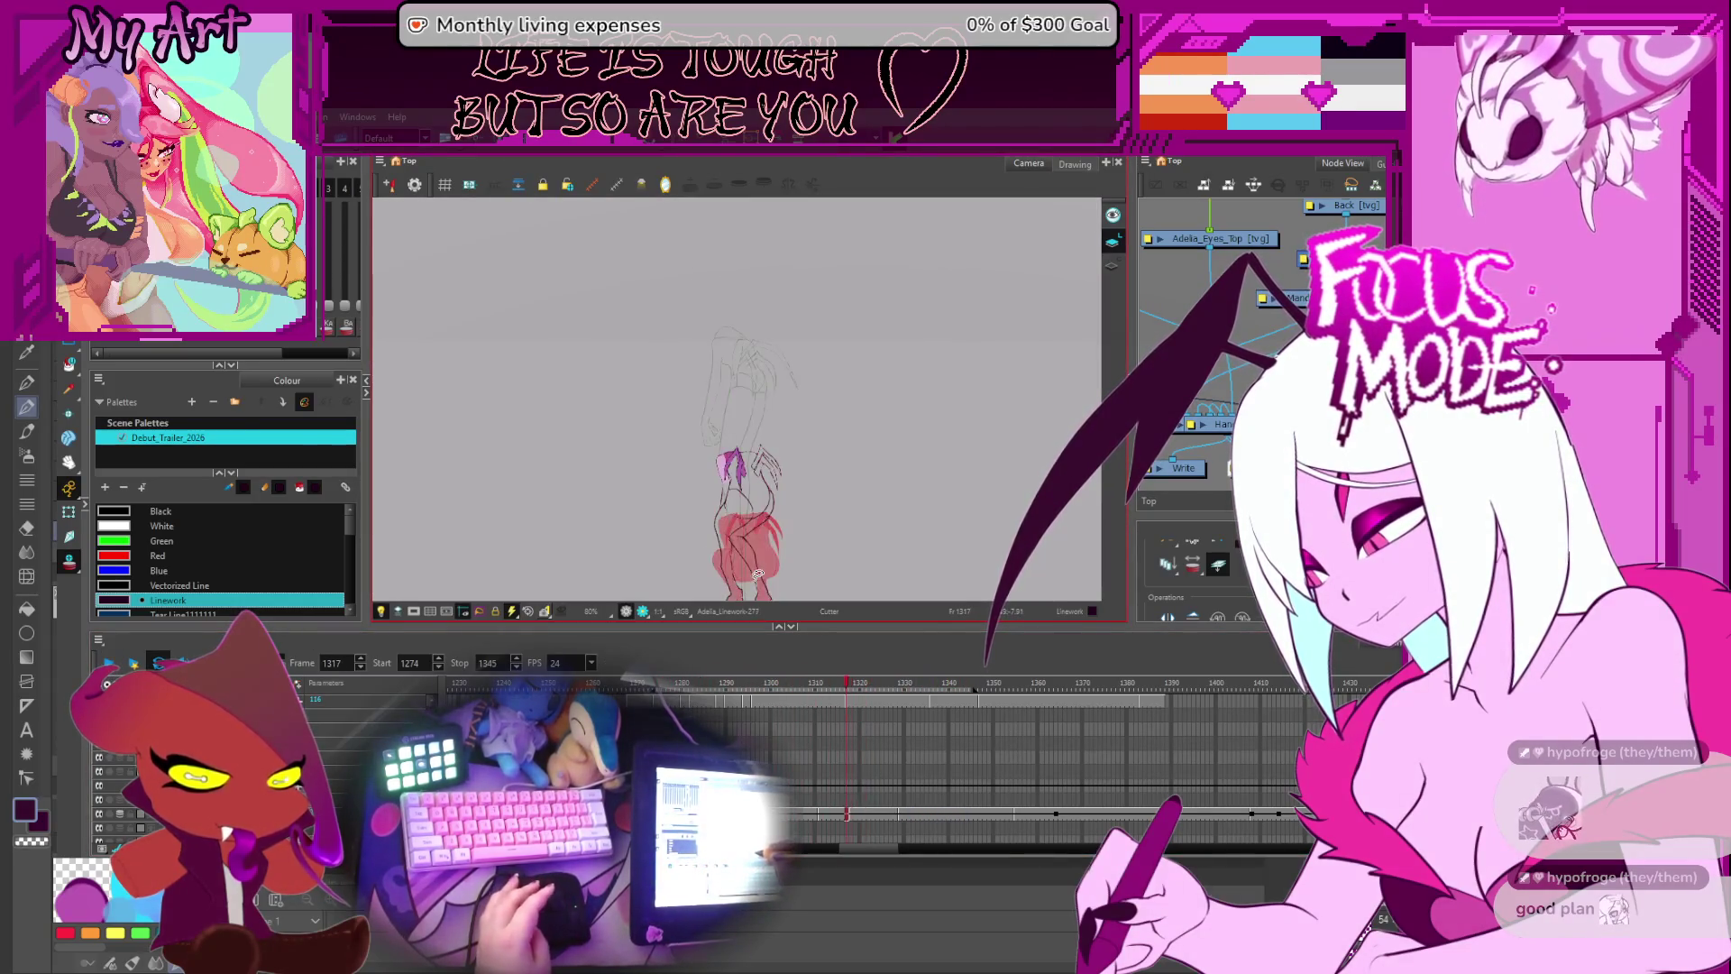
{"action": "key", "text": "period"}
{"action": "key", "text": "period"}
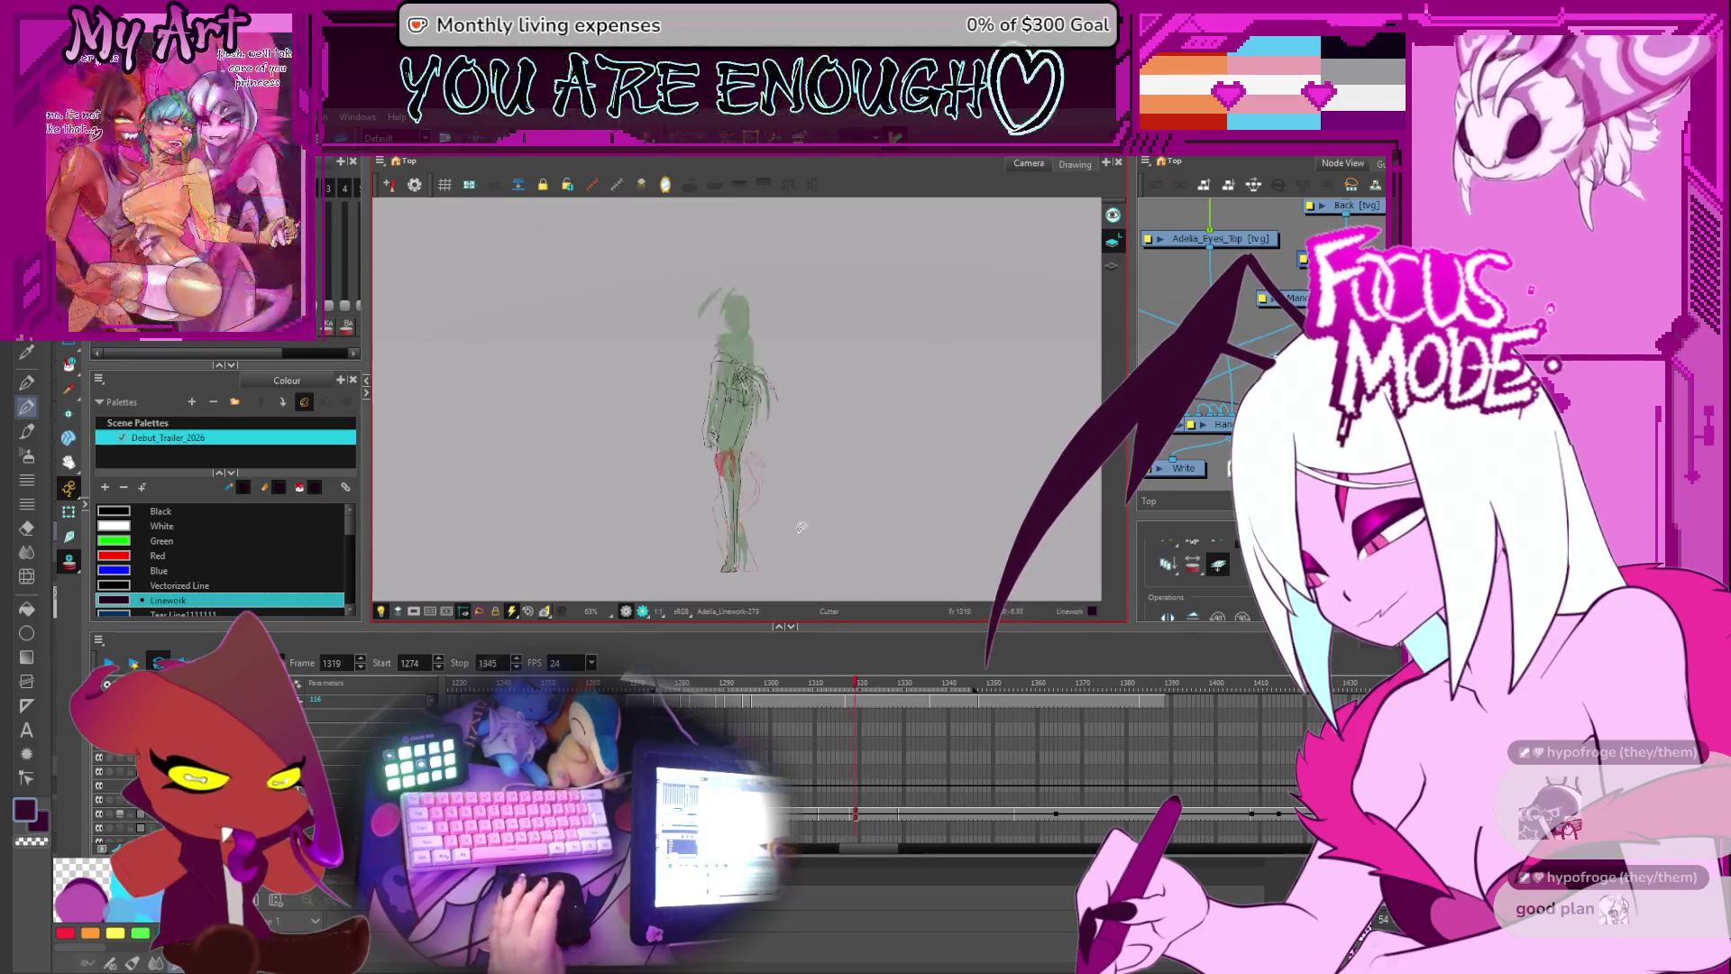
{"action": "key", "text": "period"}
{"action": "key", "text": "period"}
{"action": "key", "text": "period"}
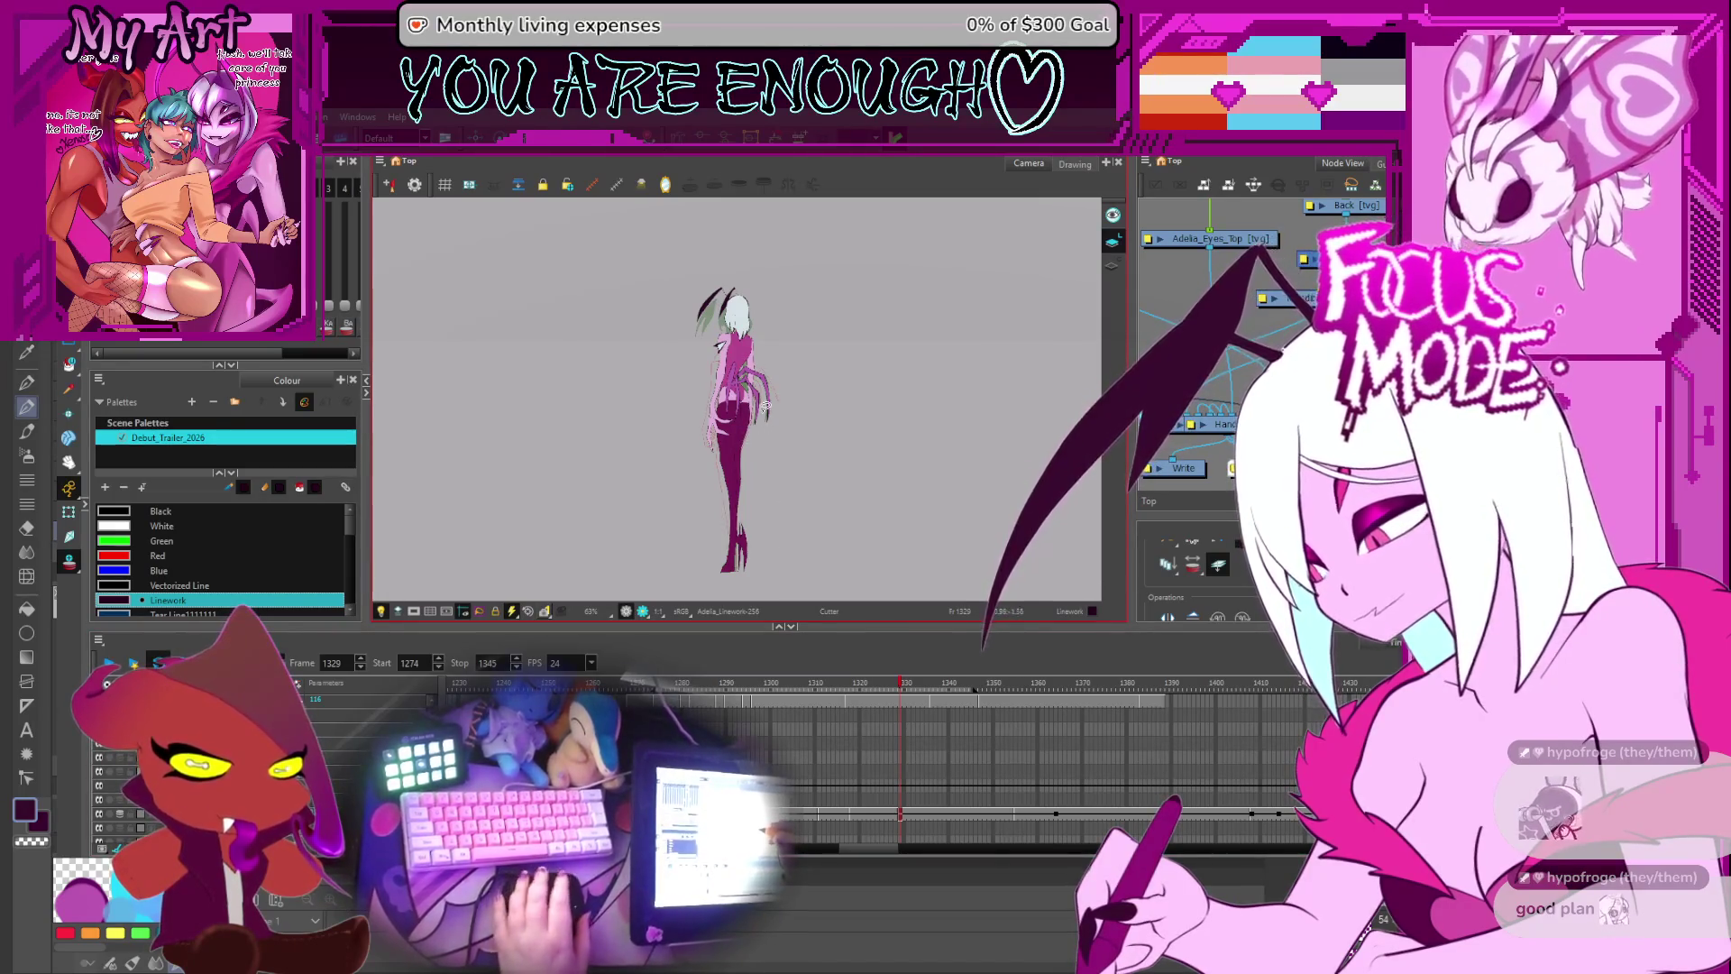
{"action": "scroll", "coordinate": [762, 405], "scroll_direction": "up", "scroll_amount": 4}
{"action": "key", "text": "comma"}
{"action": "key", "text": "comma"}
{"action": "key", "text": "period"}
{"action": "key", "text": "period"}
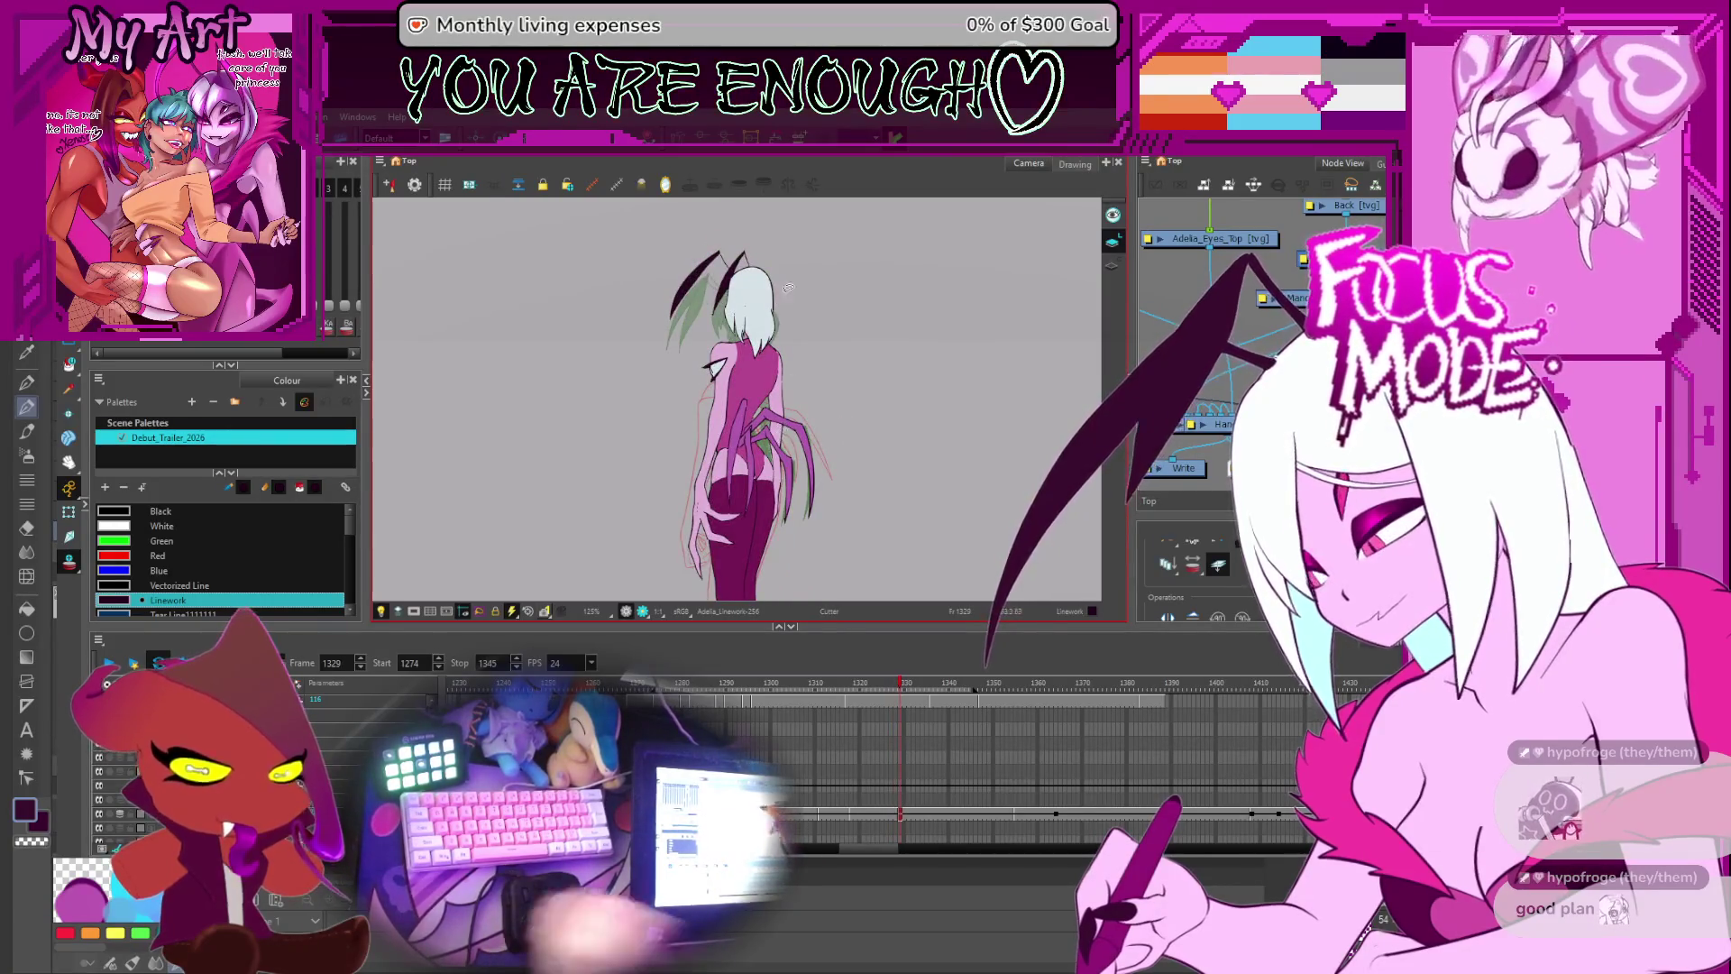
{"action": "scroll", "coordinate": [890, 790], "scroll_direction": "down", "scroll_amount": 1}
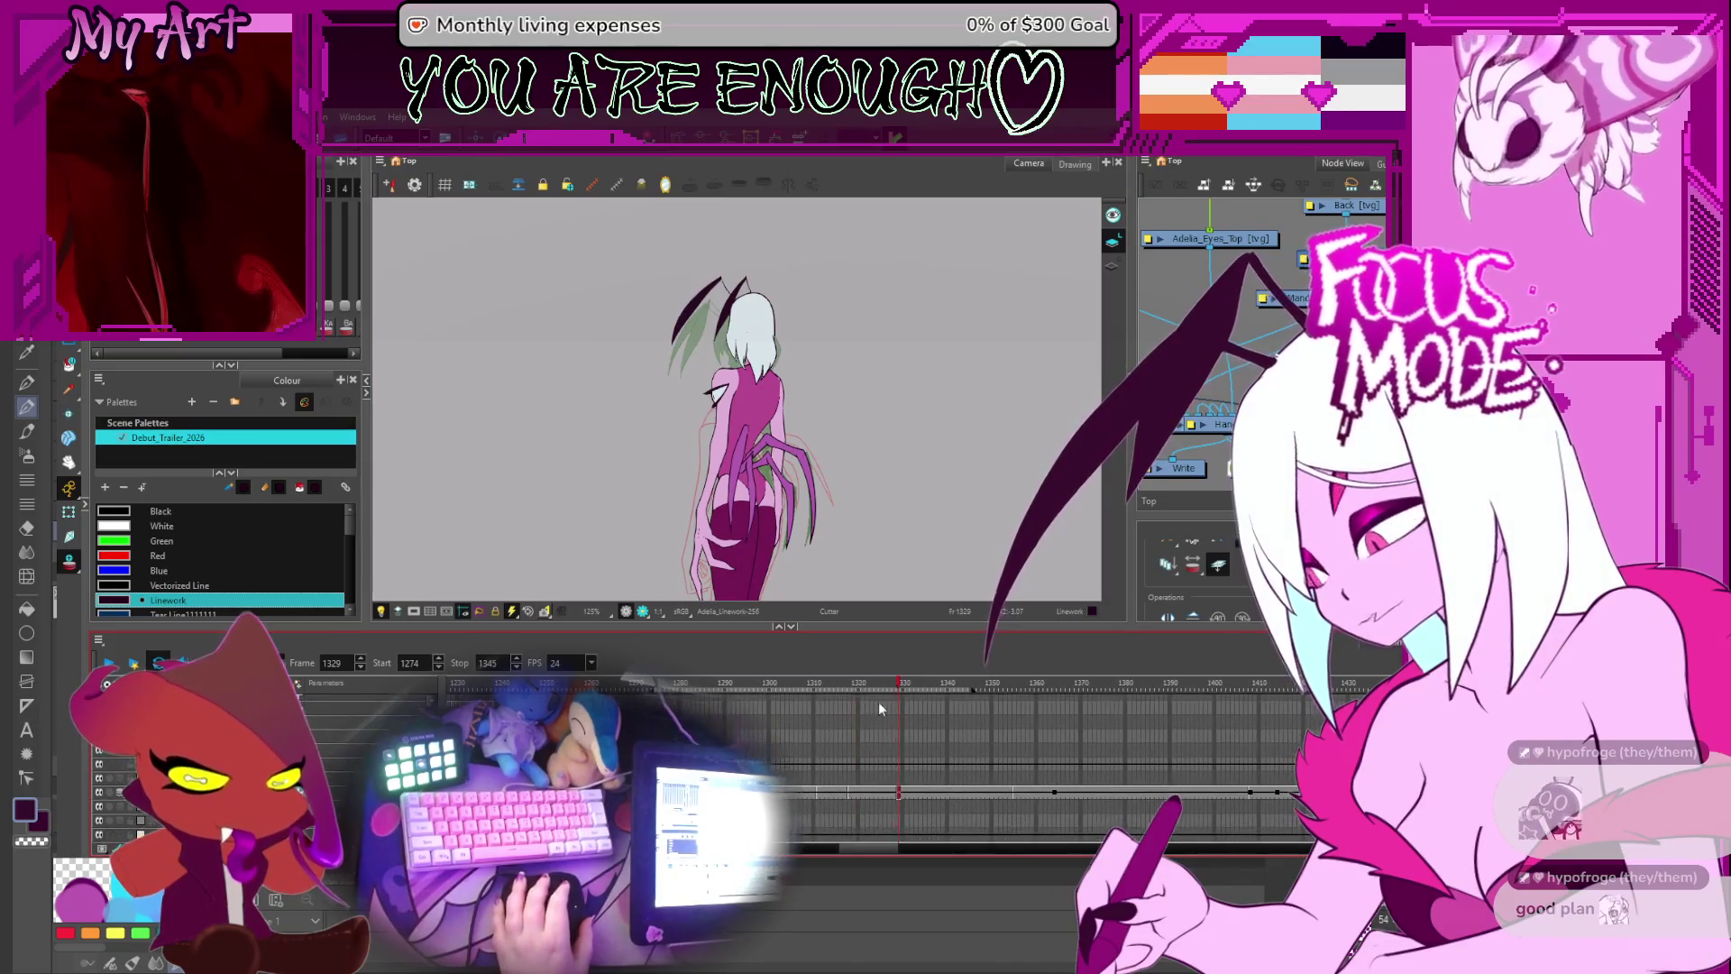
{"action": "left_click_drag", "start_coordinate": [839, 436], "coordinate": [856, 430]}
- Step back to the rough green sketch at frame 1323 and raise the figure in view
{"action": "key", "text": "comma"}
{"action": "key", "text": "comma"}
{"action": "key", "text": "comma"}
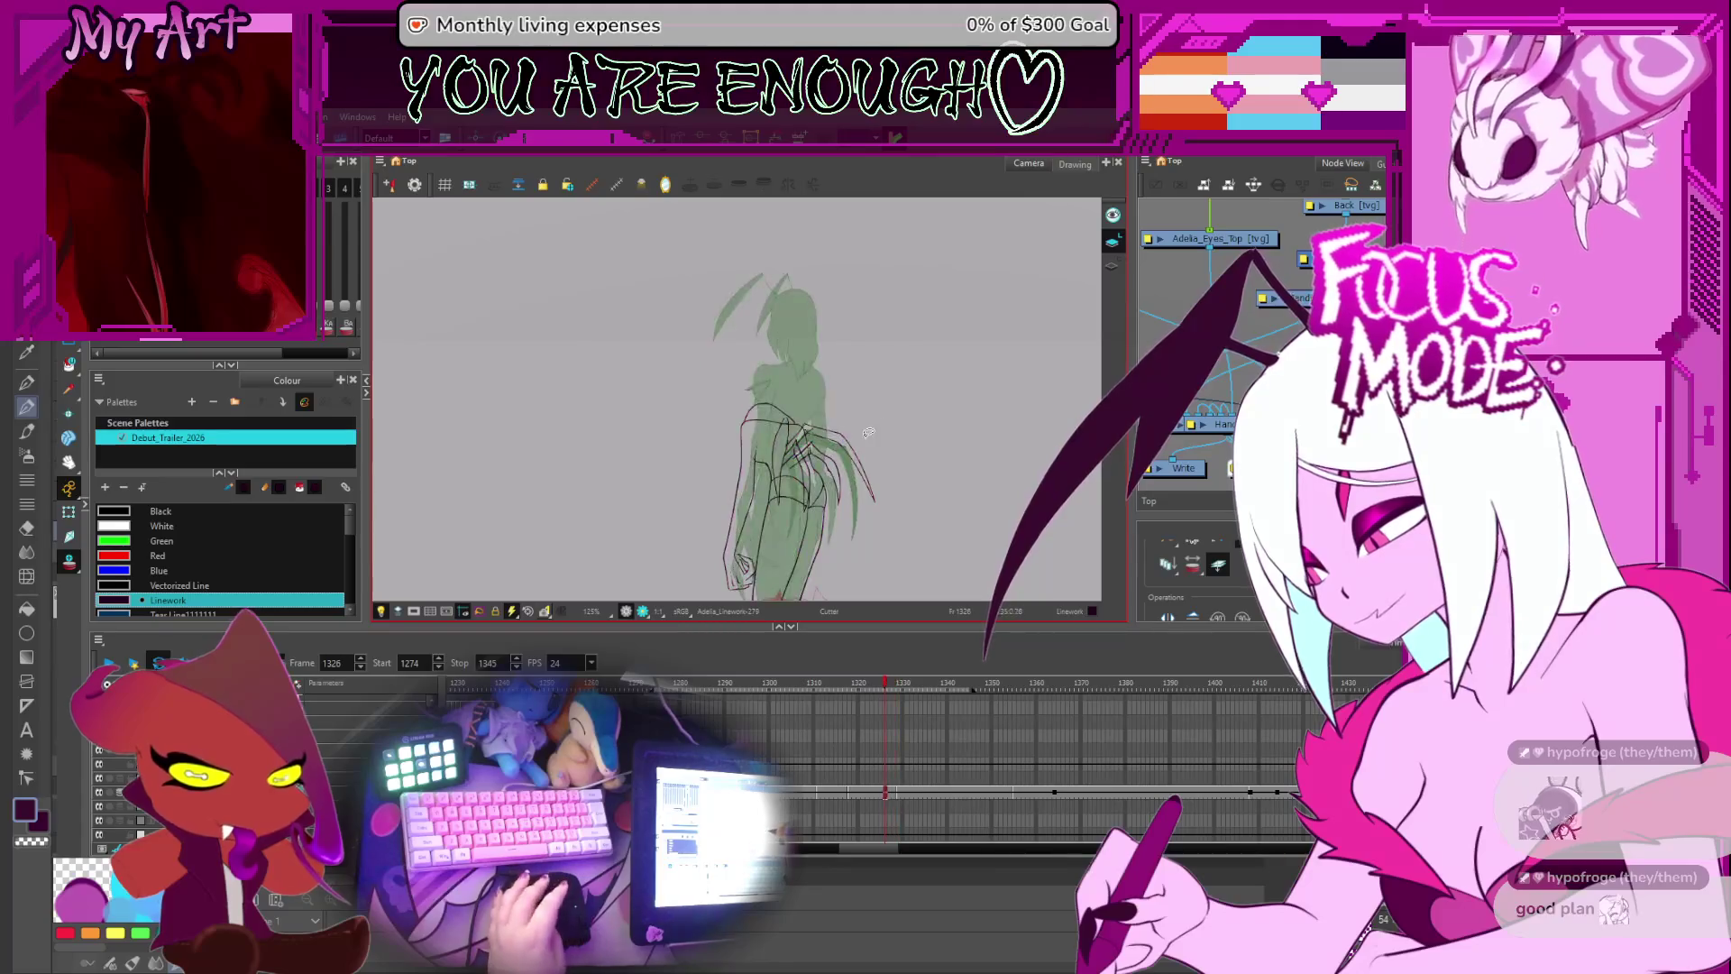
{"action": "key", "text": "comma"}
{"action": "scroll", "coordinate": [851, 453], "scroll_direction": "down", "scroll_amount": 3}
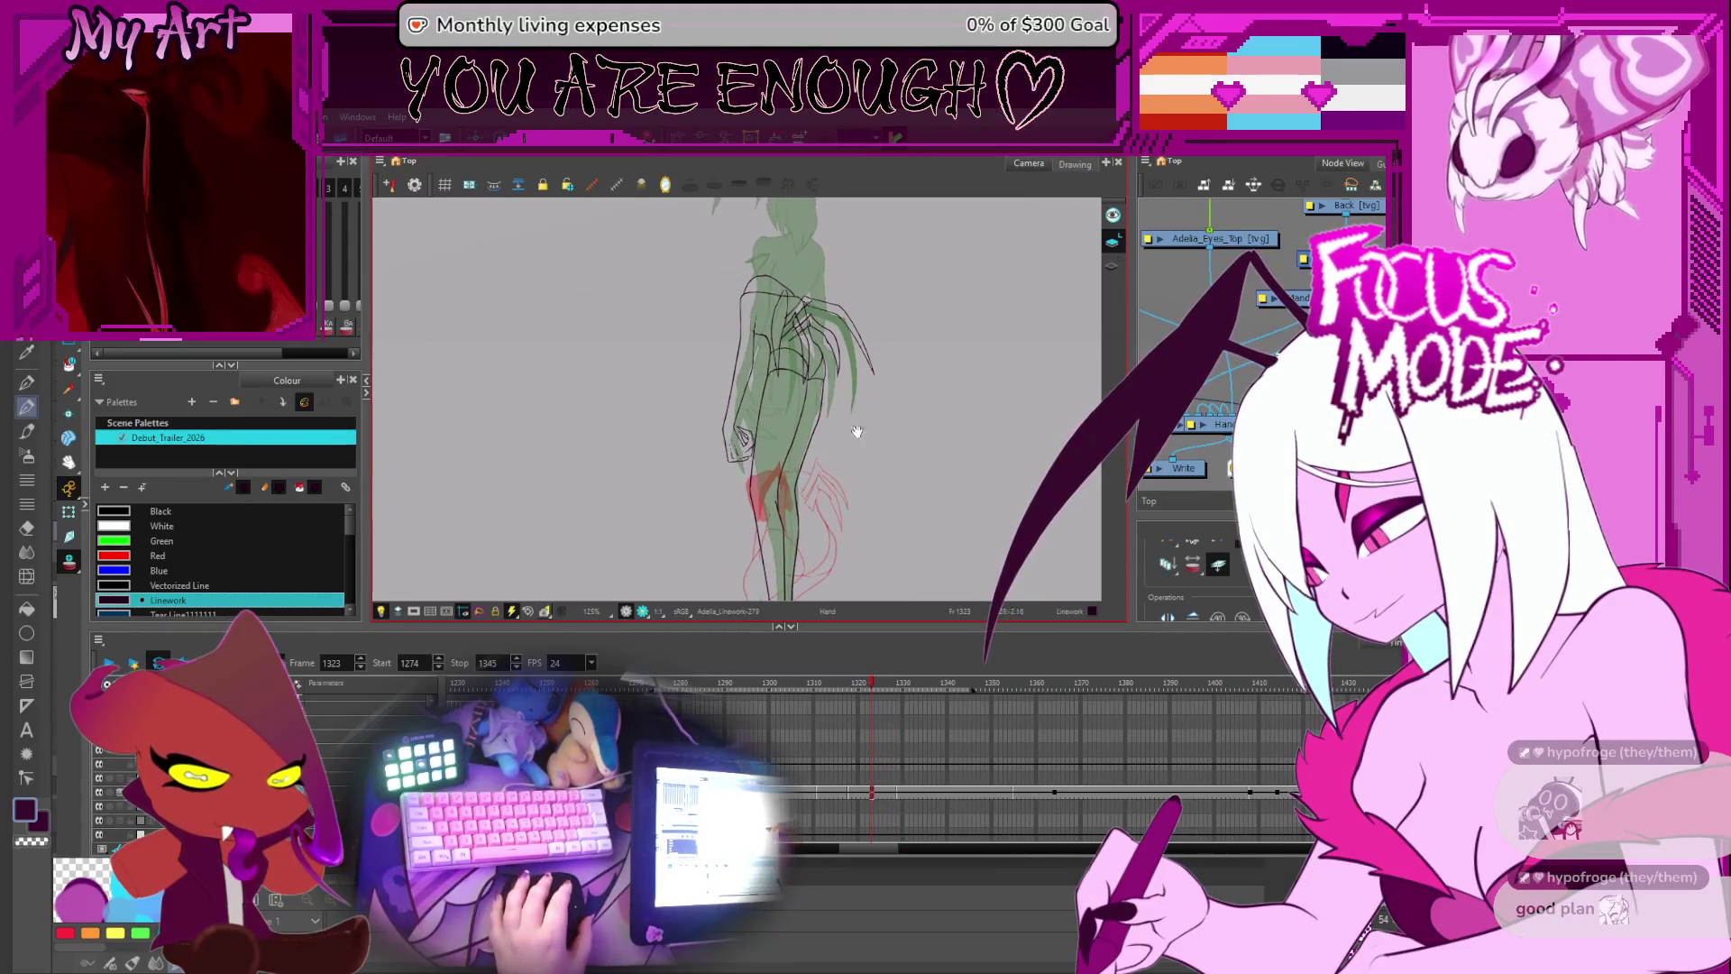
{"action": "scroll", "coordinate": [827, 508], "scroll_direction": "down", "scroll_amount": 3}
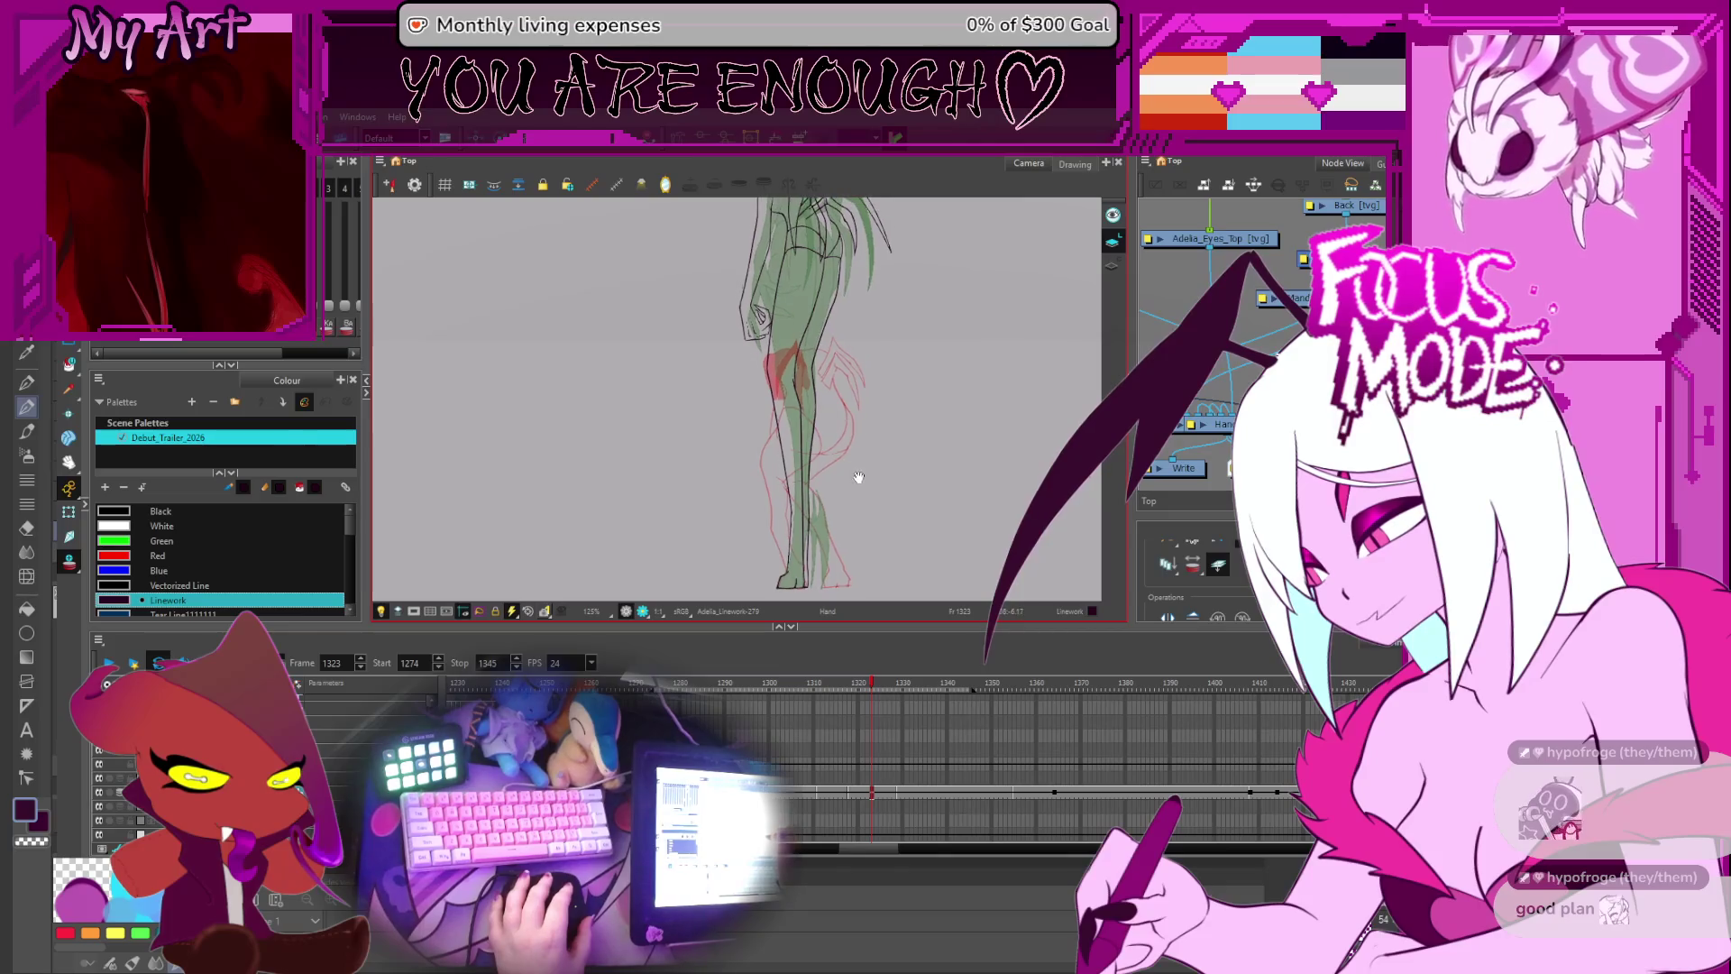
{"action": "scroll", "coordinate": [812, 477], "scroll_direction": "up", "scroll_amount": 1}
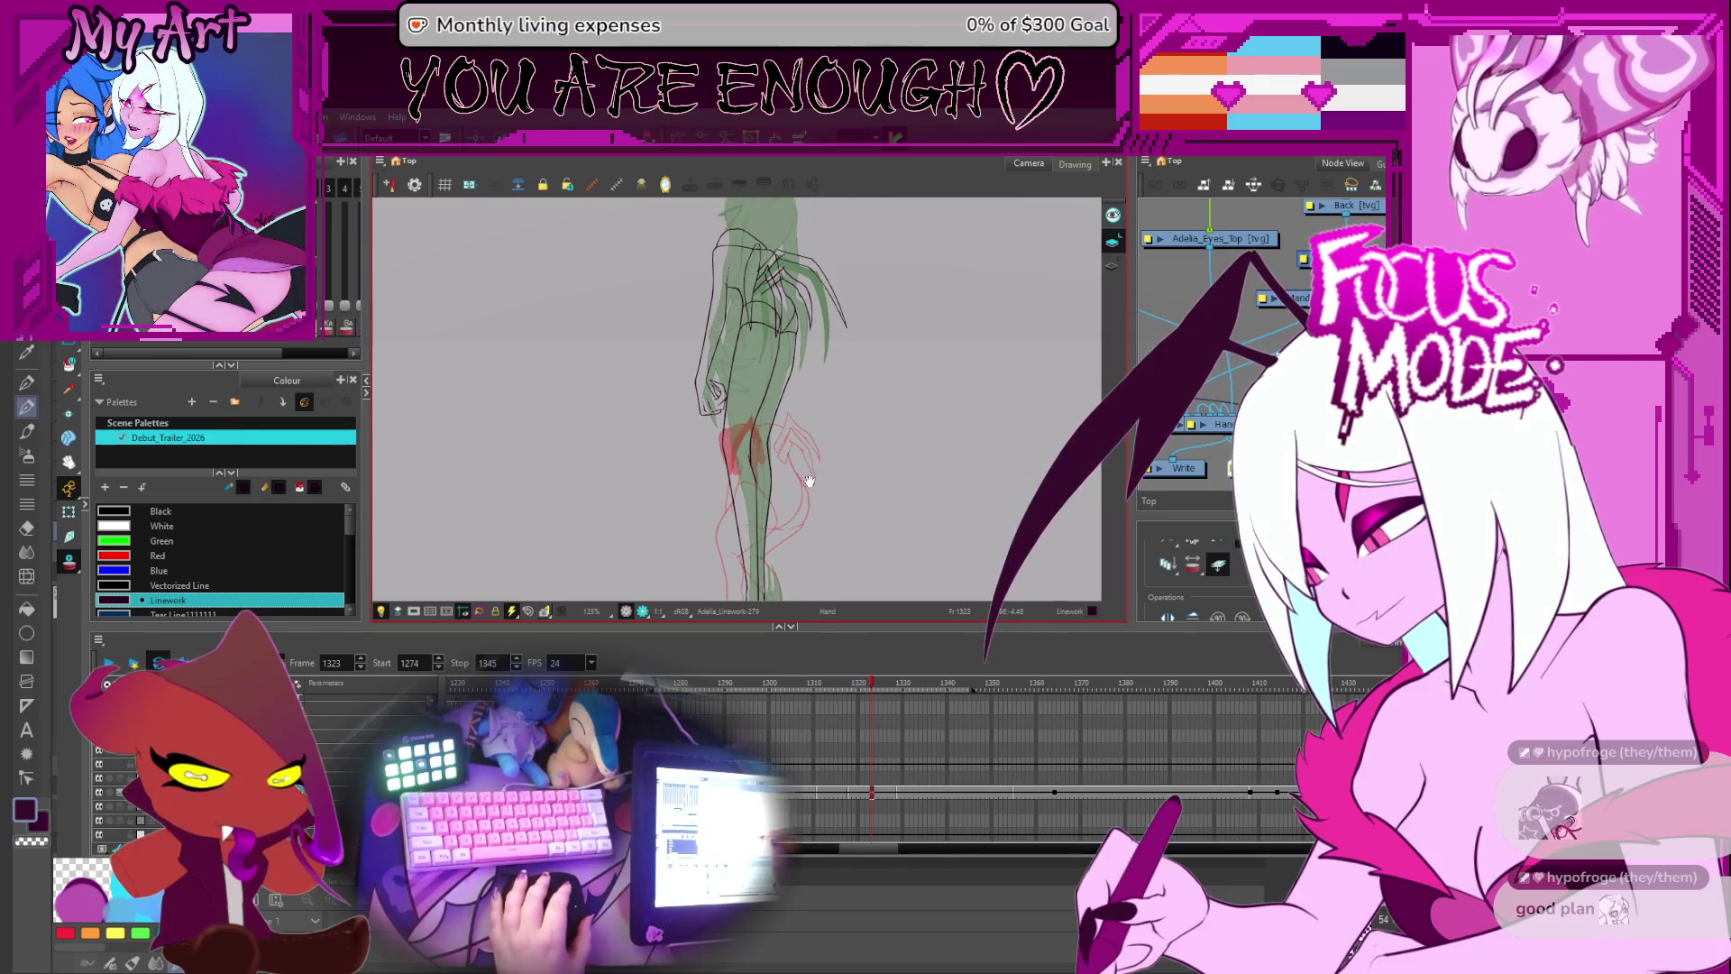
{"action": "left_click_drag", "start_coordinate": [809, 481], "coordinate": [812, 463]}
{"action": "key", "text": "comma"}
{"action": "key", "text": "period"}
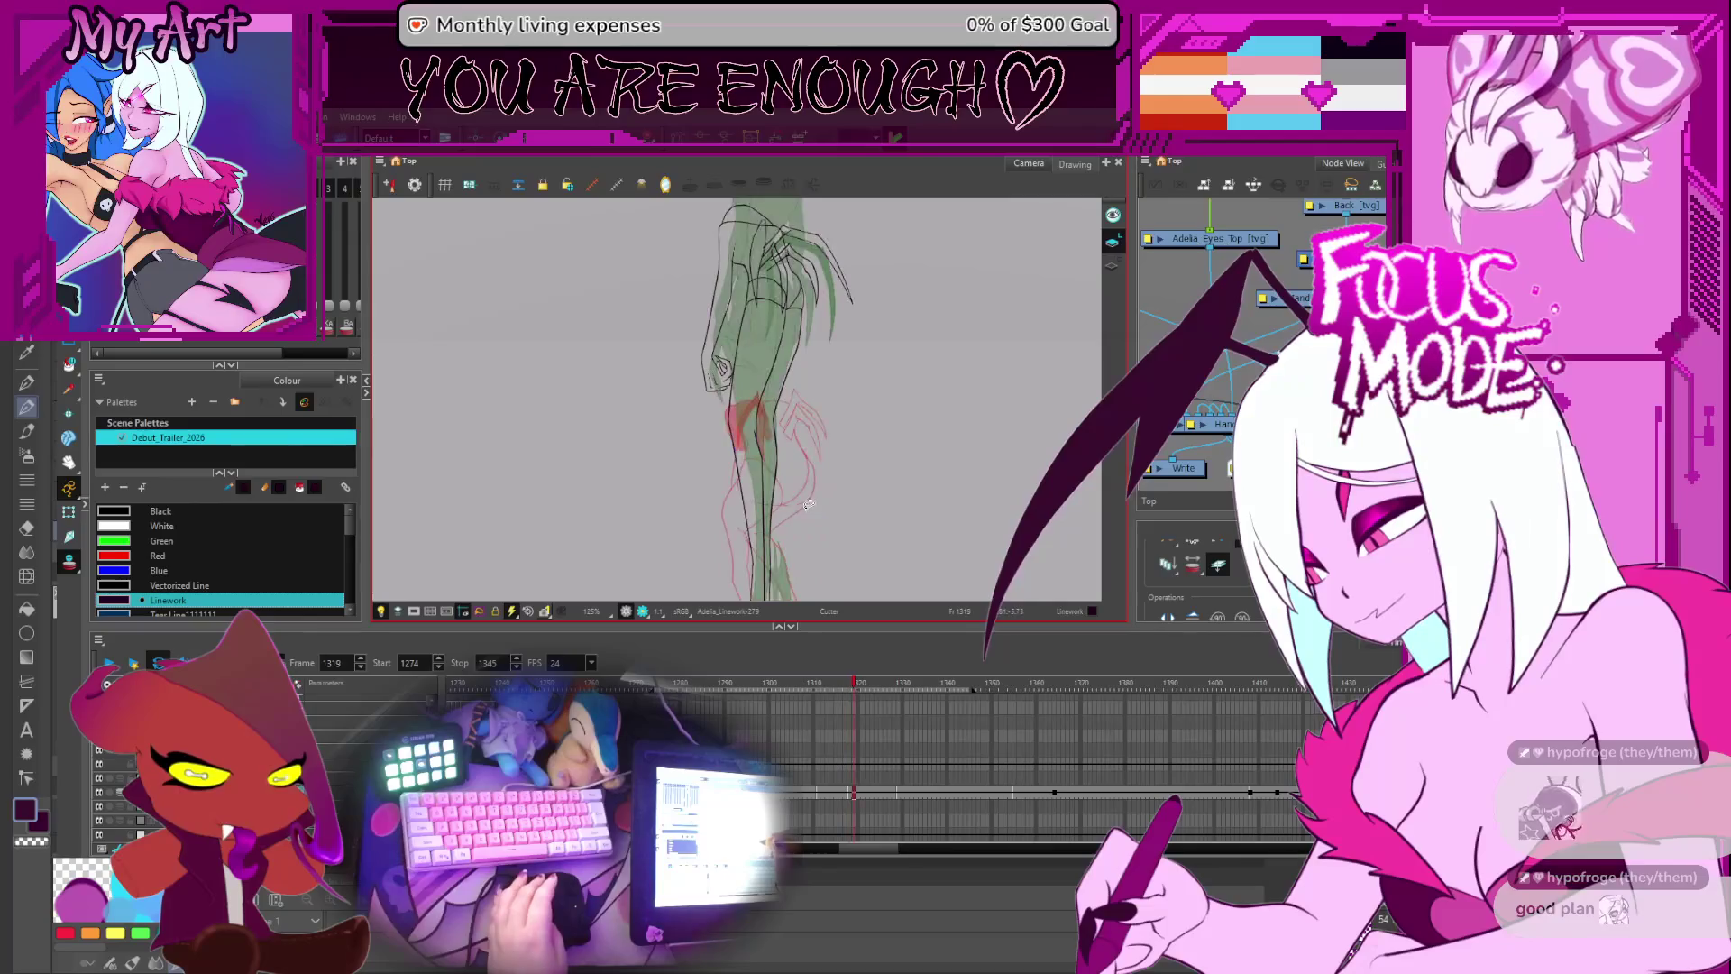
- Compare the sketch frames against the coloured frame 1332, ending on frame 1325
{"action": "key", "text": "comma"}
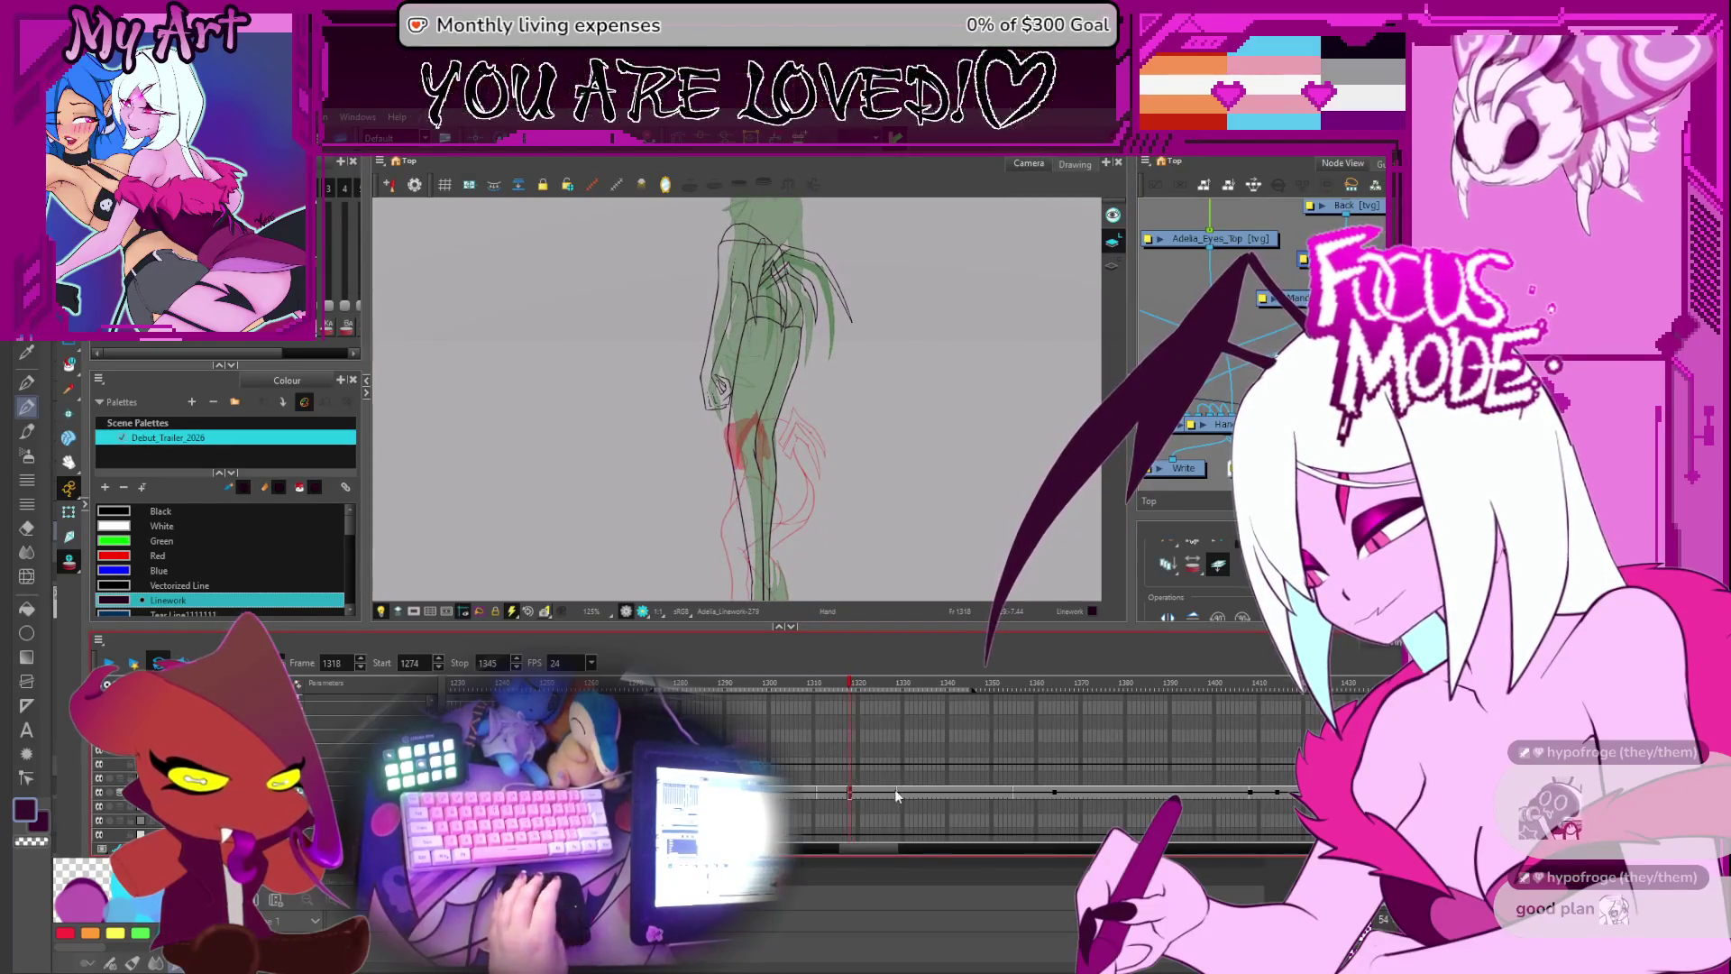
{"action": "key", "text": "period"}
{"action": "key", "text": "comma"}
{"action": "key", "text": "period"}
{"action": "key", "text": "comma"}
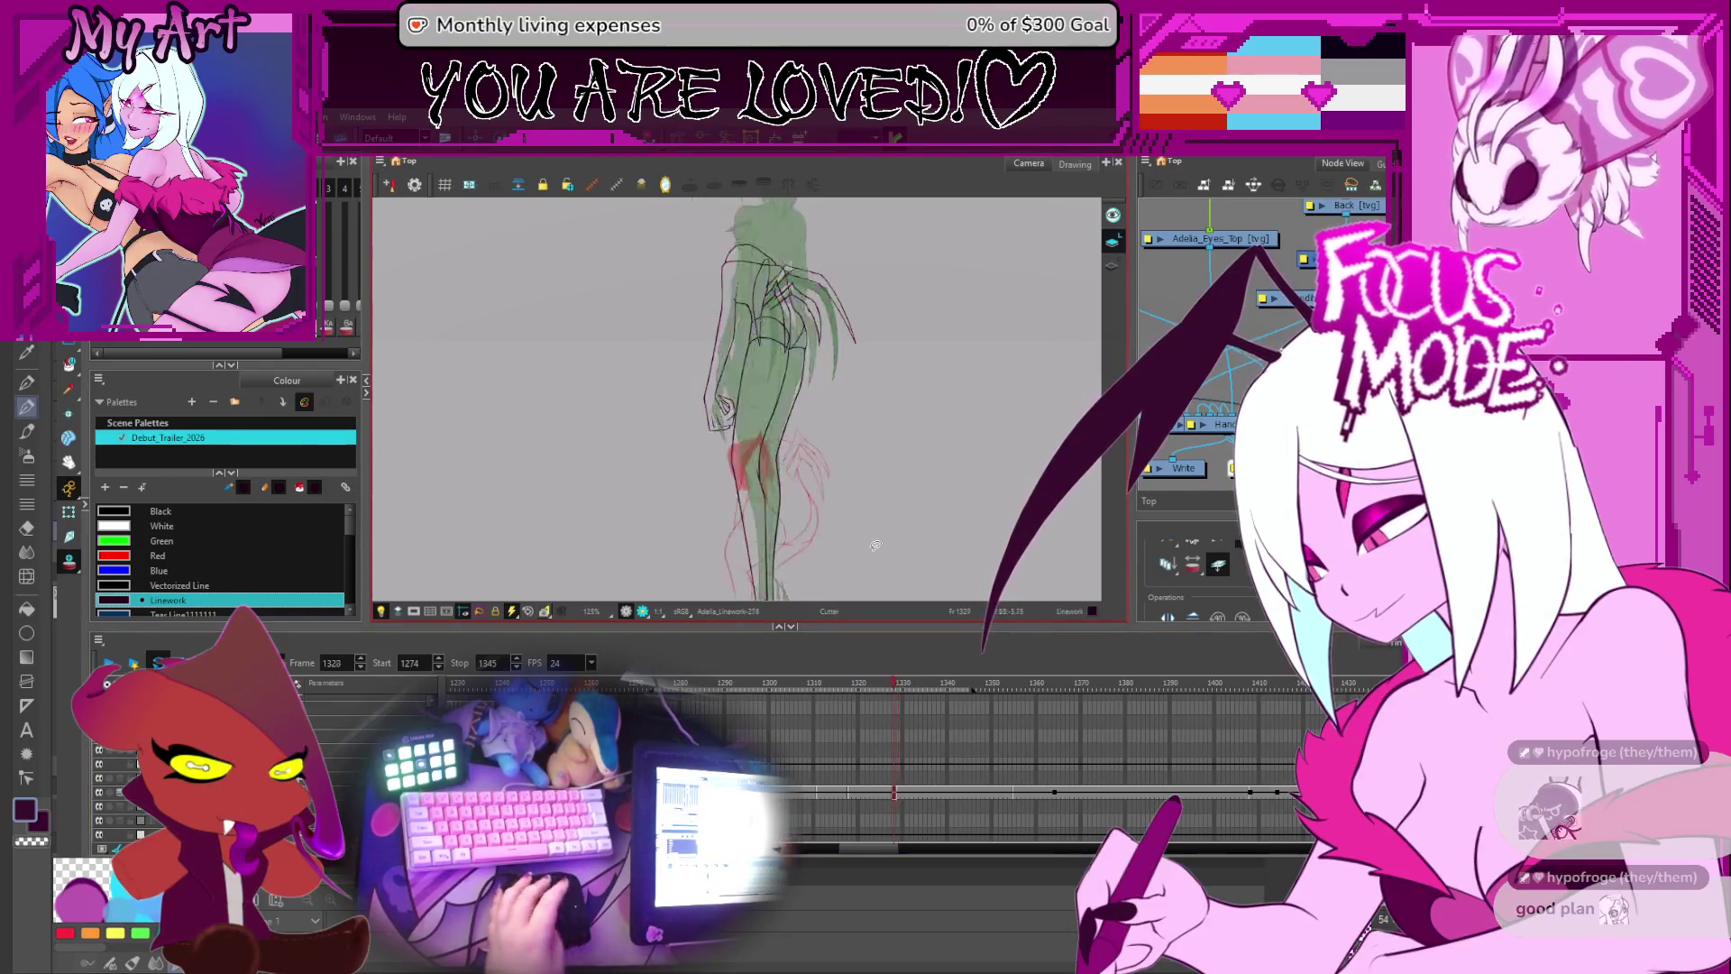
{"action": "key", "text": "comma"}
{"action": "key", "text": "comma"}
{"action": "key", "text": "comma"}
{"action": "key", "text": "comma"}
{"action": "key", "text": "comma"}
{"action": "key", "text": "comma"}
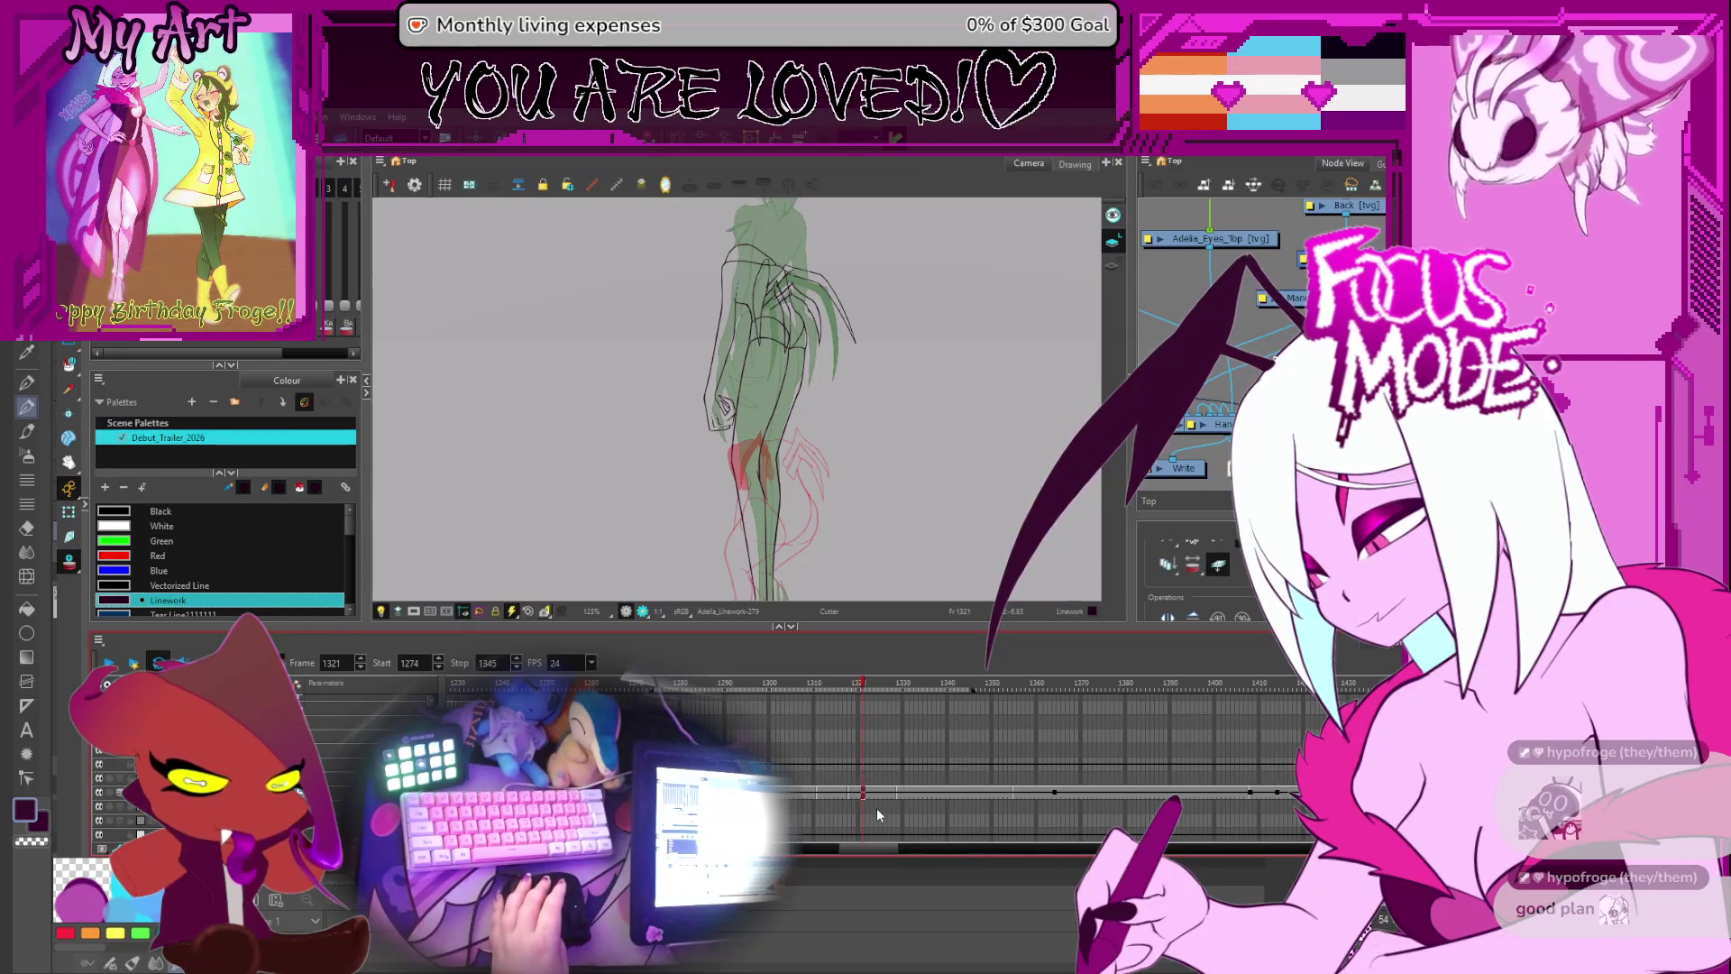
- Go to frame 1322, reframe the sketch, and switch to freehand Pencil drawing
{"action": "key", "text": "period"}
{"action": "key", "text": "period"}
{"action": "mouse_move", "coordinate": [808, 442]}
{"action": "left_mouse_down"}
{"action": "mouse_move", "coordinate": [815, 352]}
{"action": "mouse_move", "coordinate": [809, 442]}
{"action": "mouse_move", "coordinate": [777, 473]}
{"action": "mouse_move", "coordinate": [743, 398]}
{"action": "mouse_move", "coordinate": [754, 459]}
{"action": "left_mouse_up"}
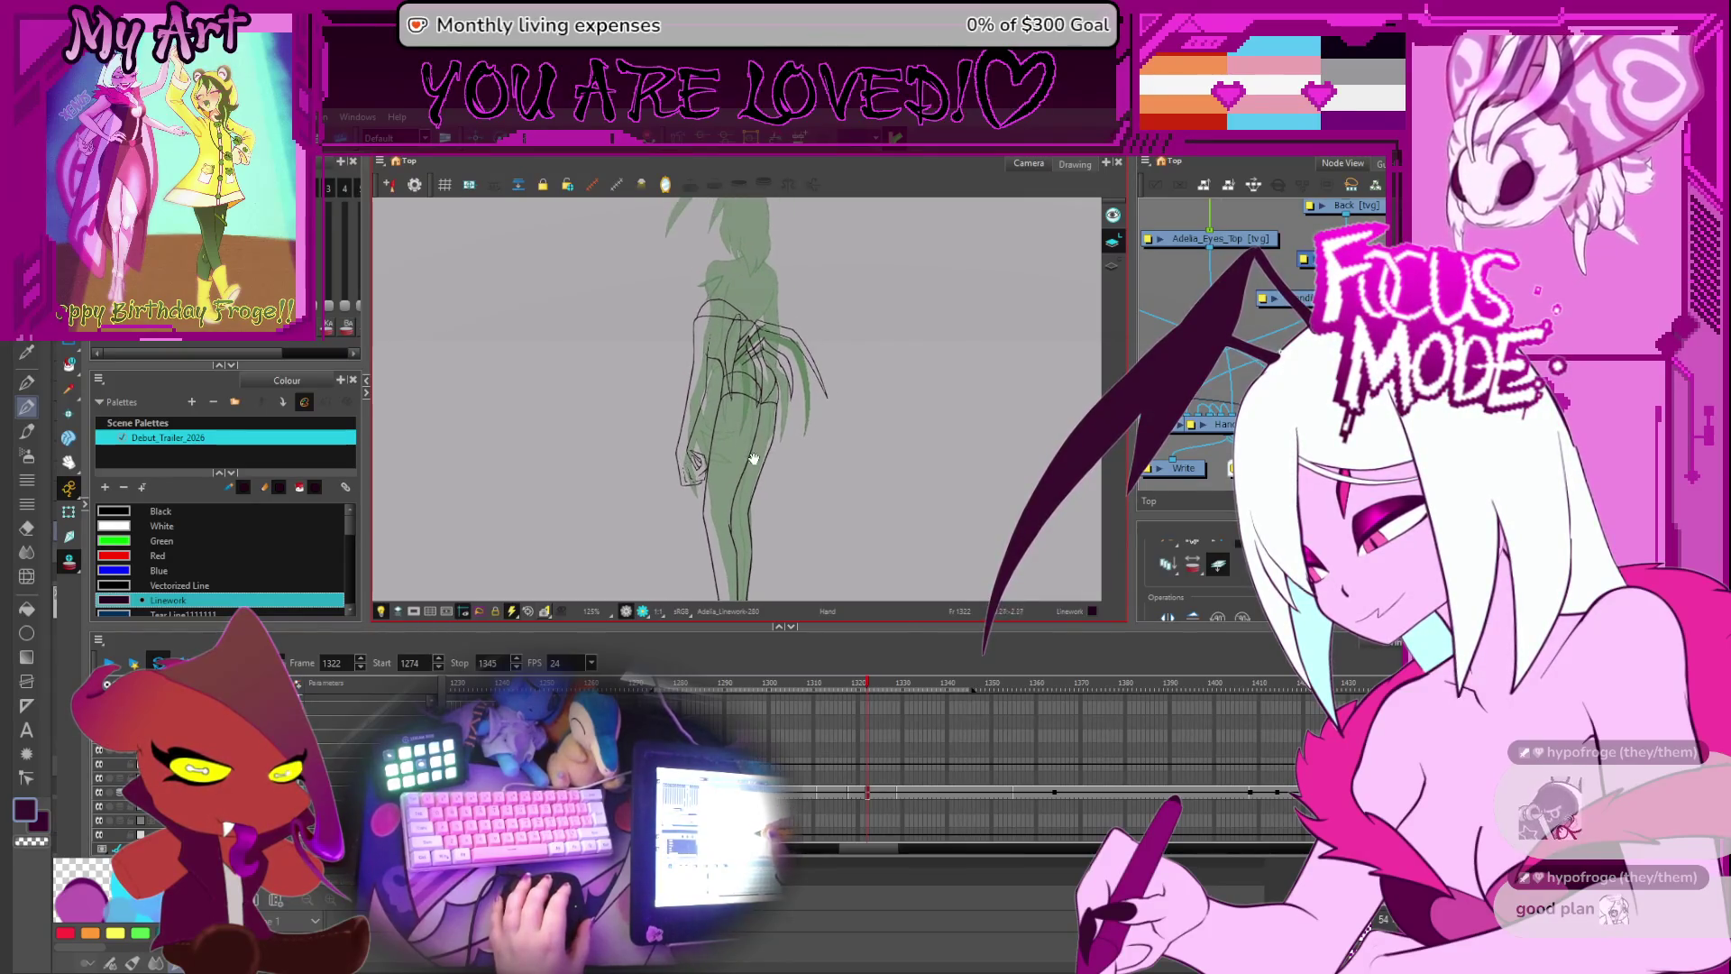
{"action": "scroll", "coordinate": [751, 443], "scroll_direction": "up", "scroll_amount": 2}
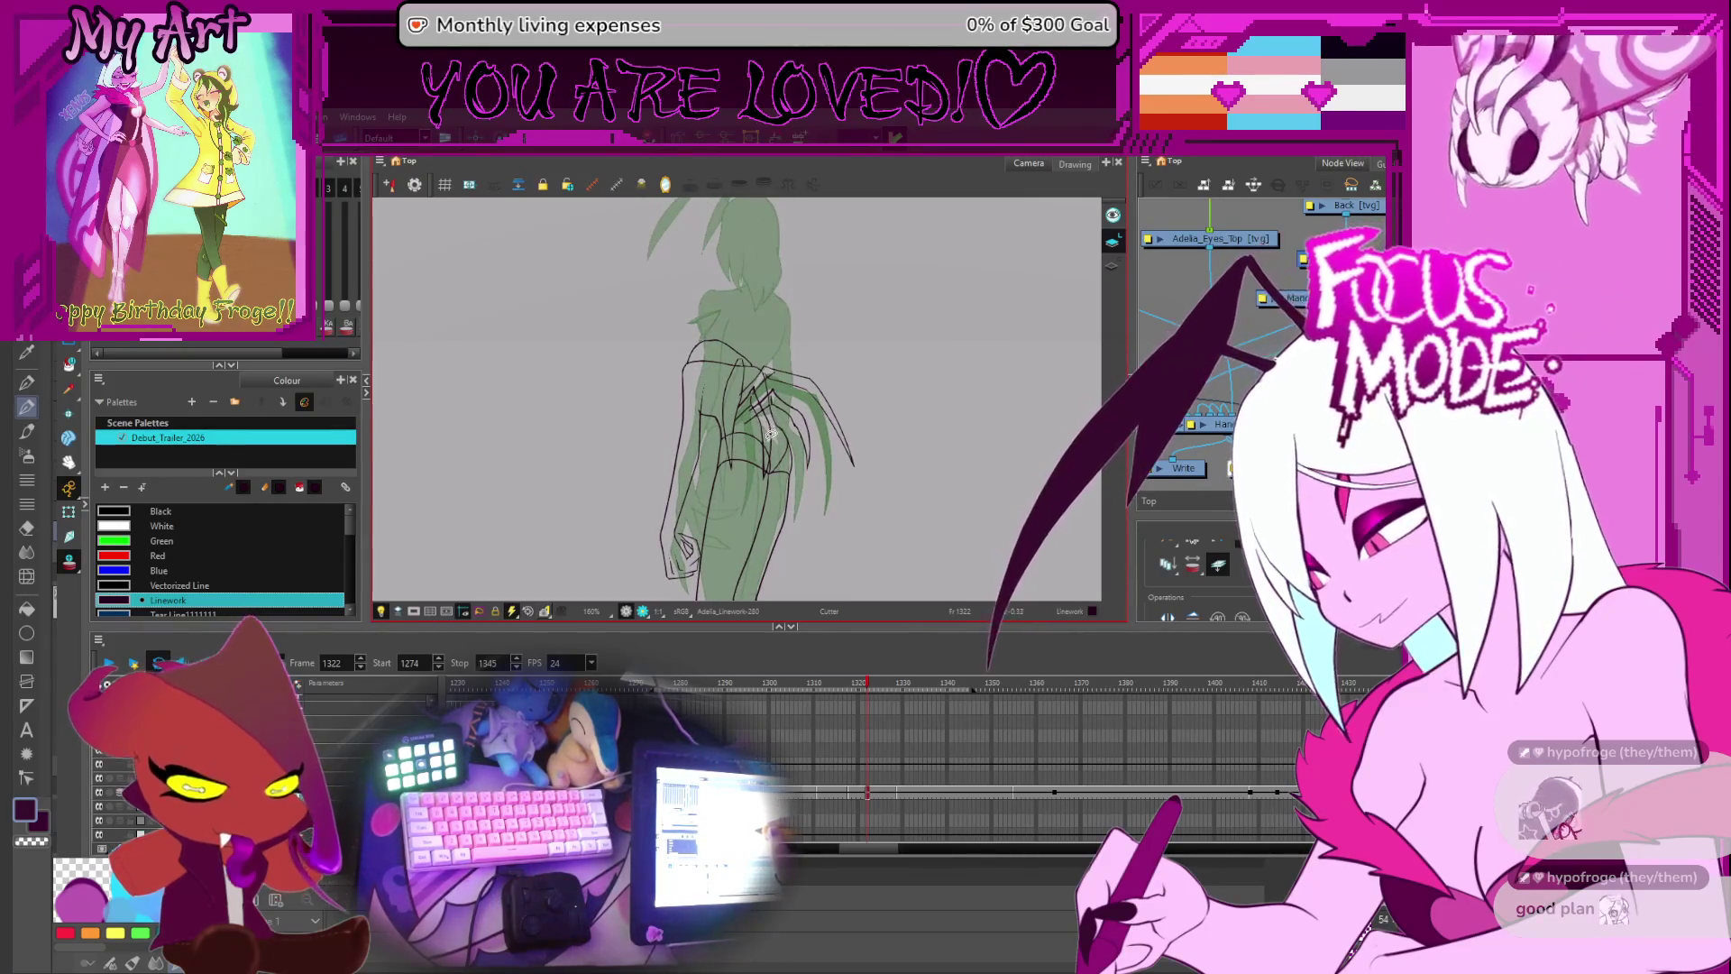
{"action": "left_click_drag", "start_coordinate": [749, 357], "coordinate": [751, 377]}
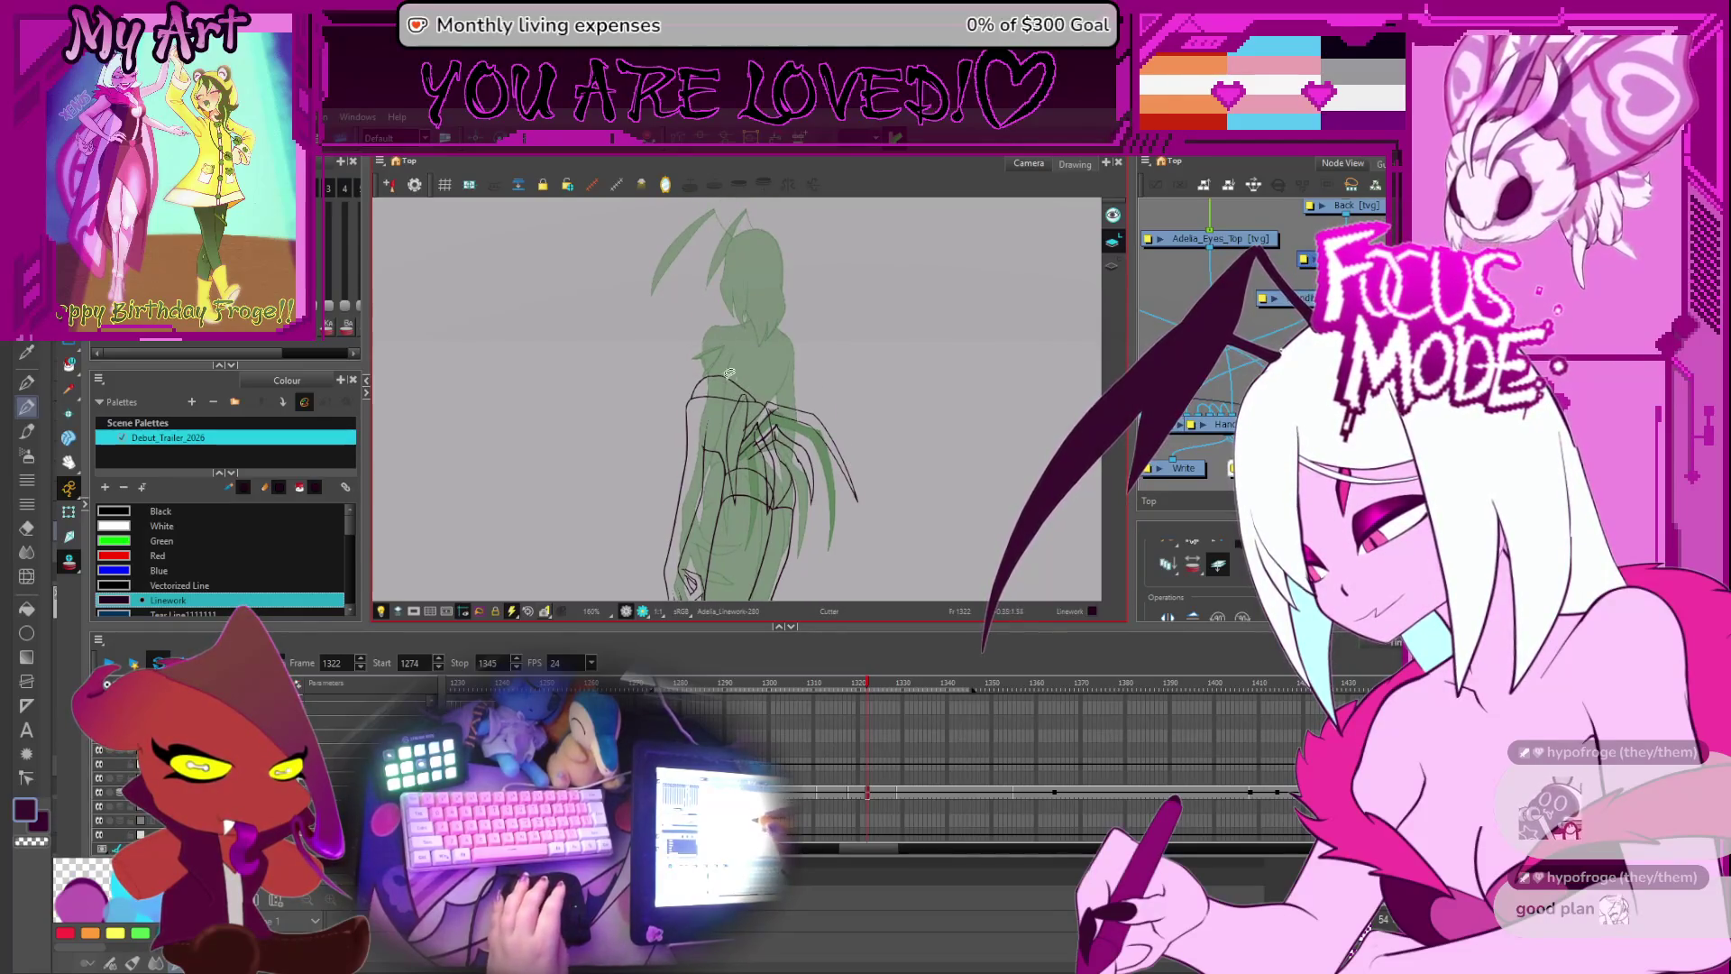
{"action": "key", "text": "alt+/"}
{"action": "left_click_drag", "start_coordinate": [767, 396], "coordinate": [767, 374]}
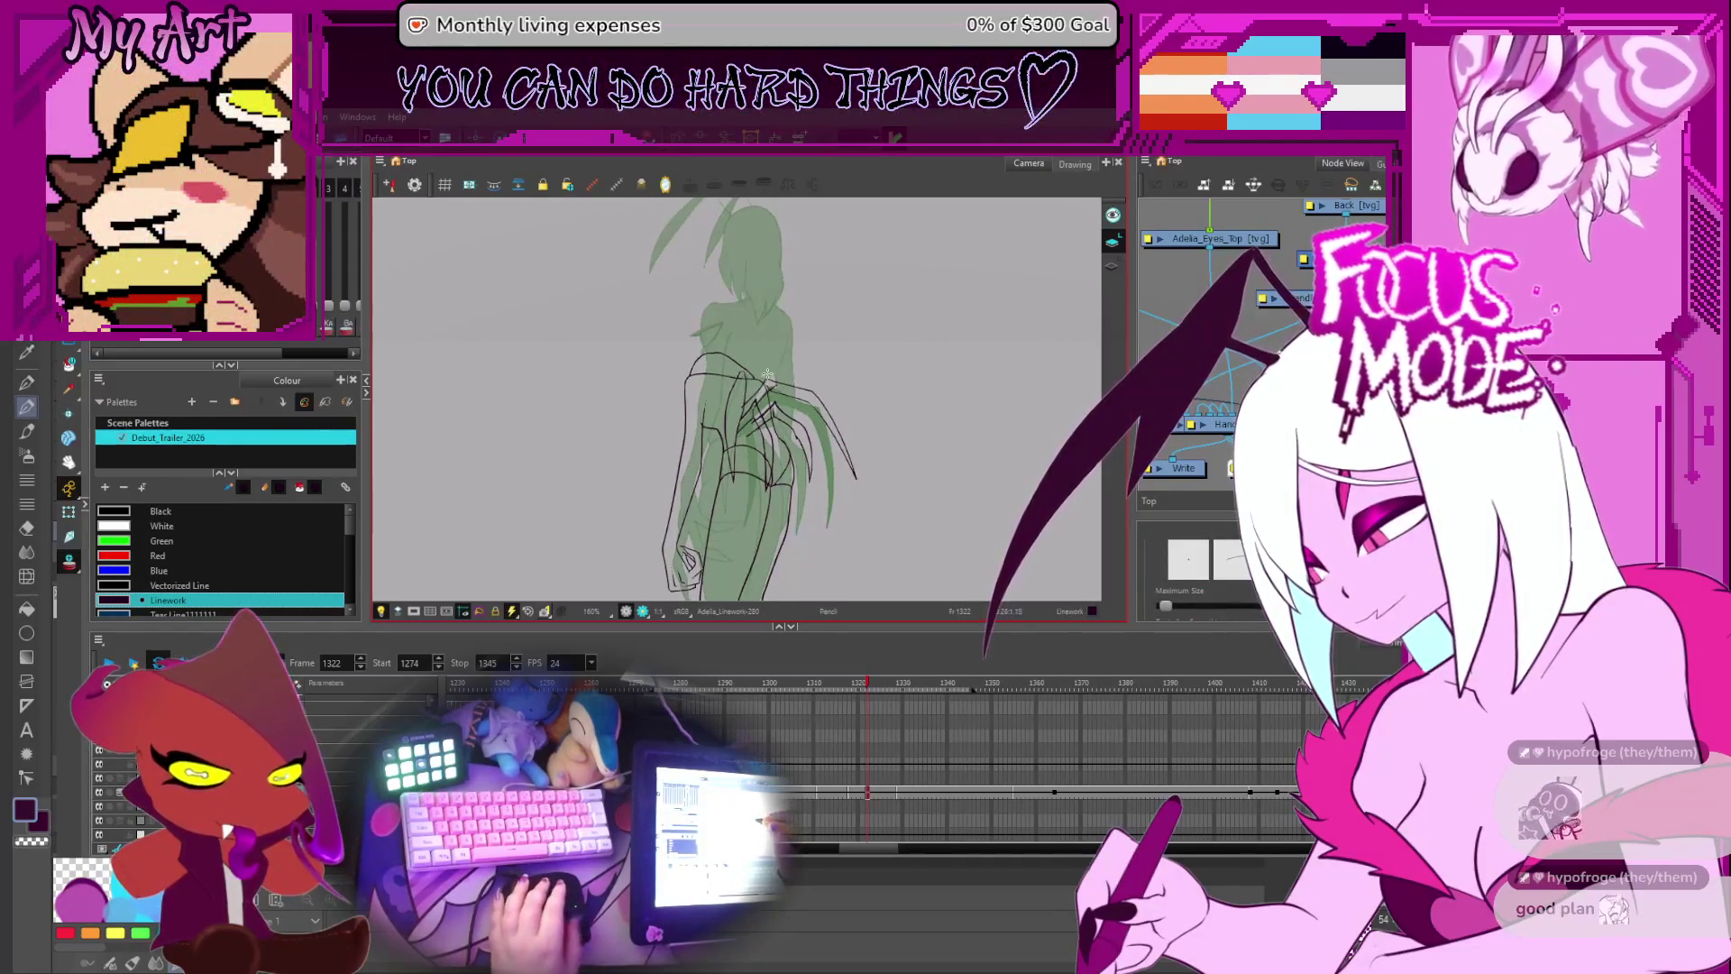
- Zoom in on the hips and lasso the outline stroke along the figure's side
{"action": "scroll", "coordinate": [767, 453], "scroll_direction": "down", "scroll_amount": 3}
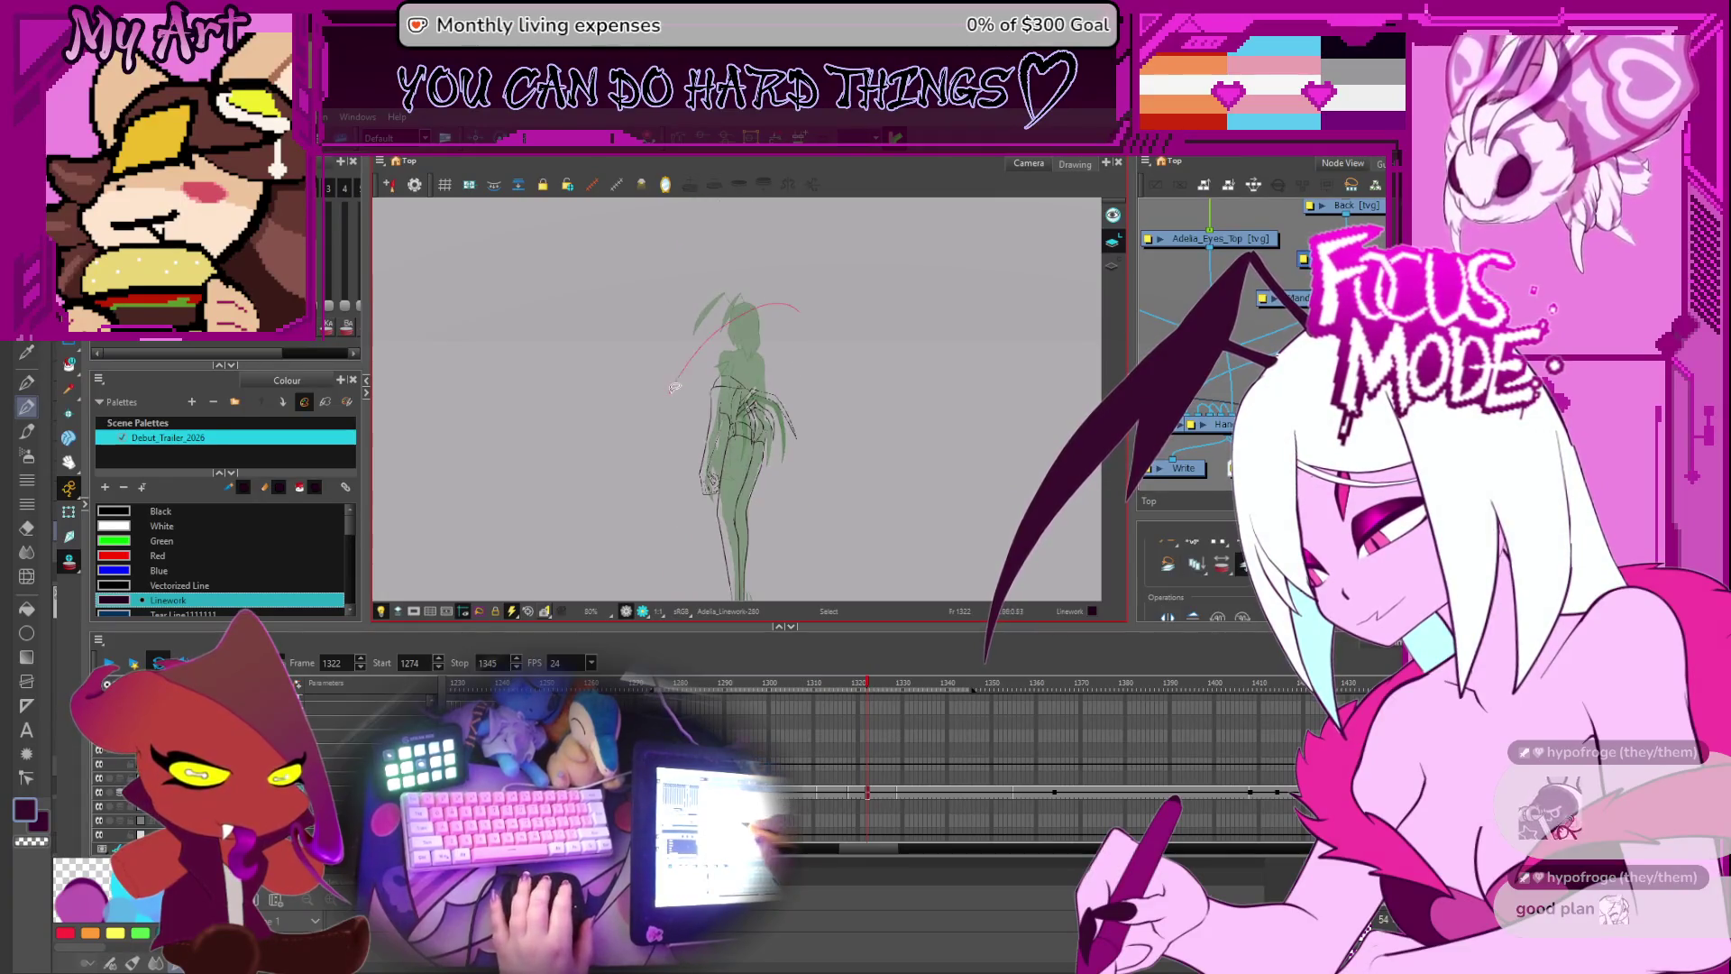
{"action": "key", "text": "alt+s"}
{"action": "left_click_drag", "start_coordinate": [751, 337], "coordinate": [762, 367]}
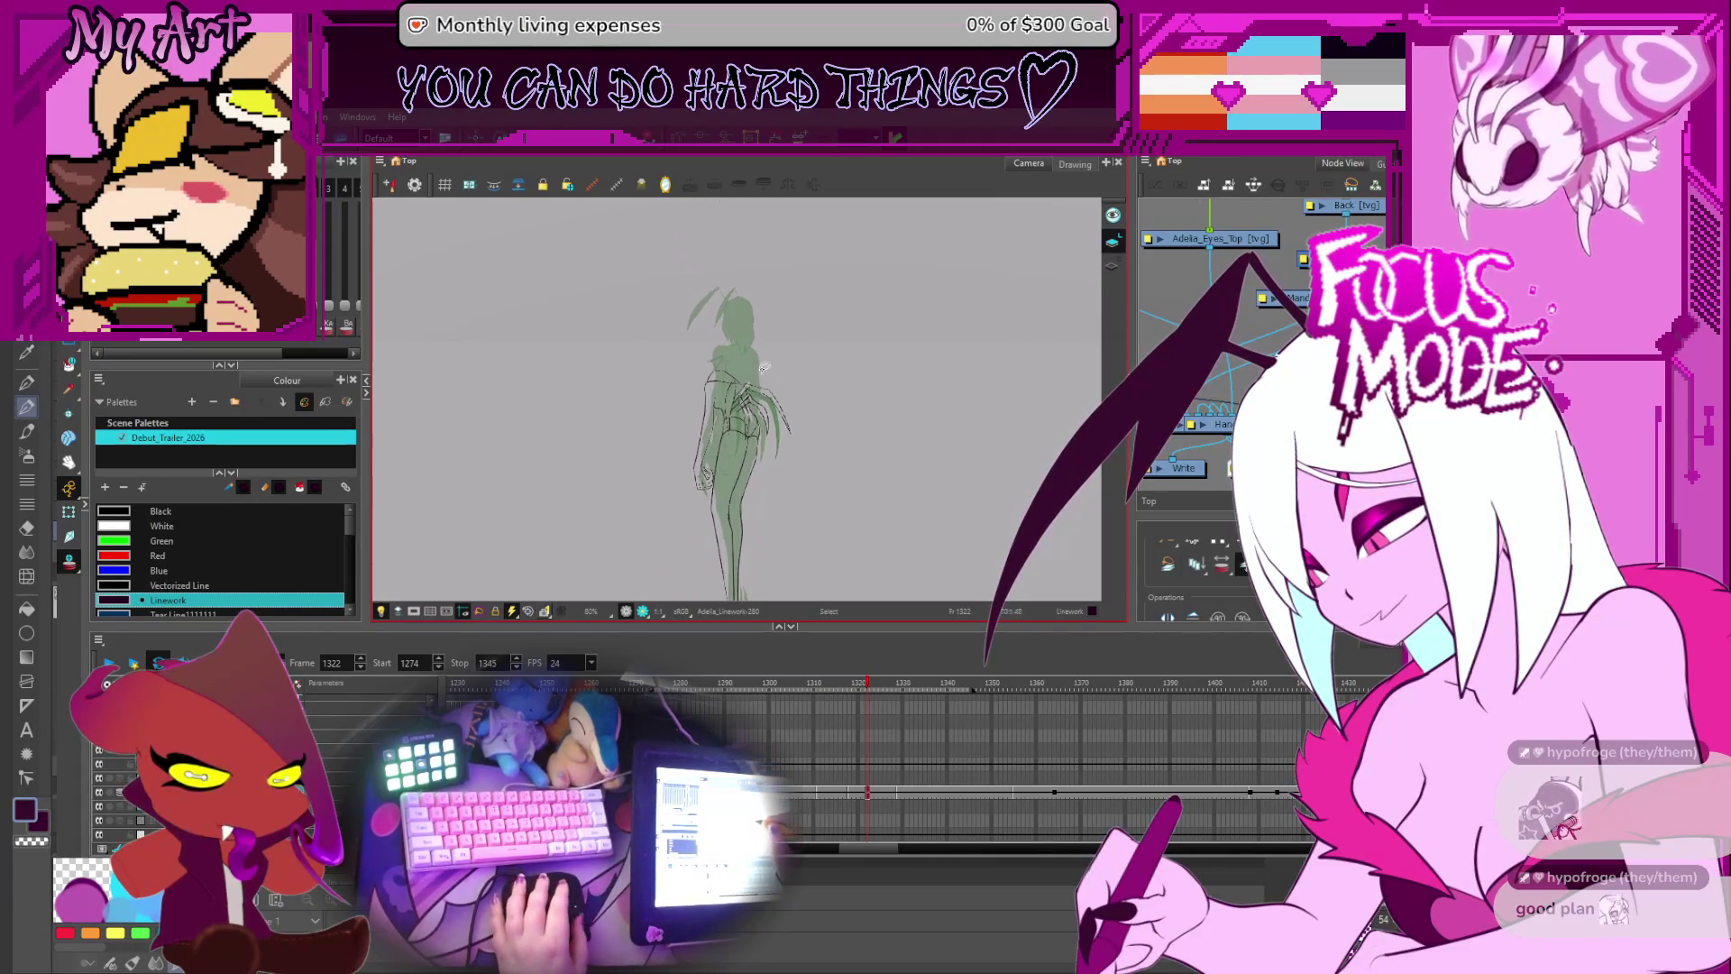
{"action": "scroll", "coordinate": [749, 349], "scroll_direction": "up", "scroll_amount": 4}
{"action": "key", "text": "alt+s"}
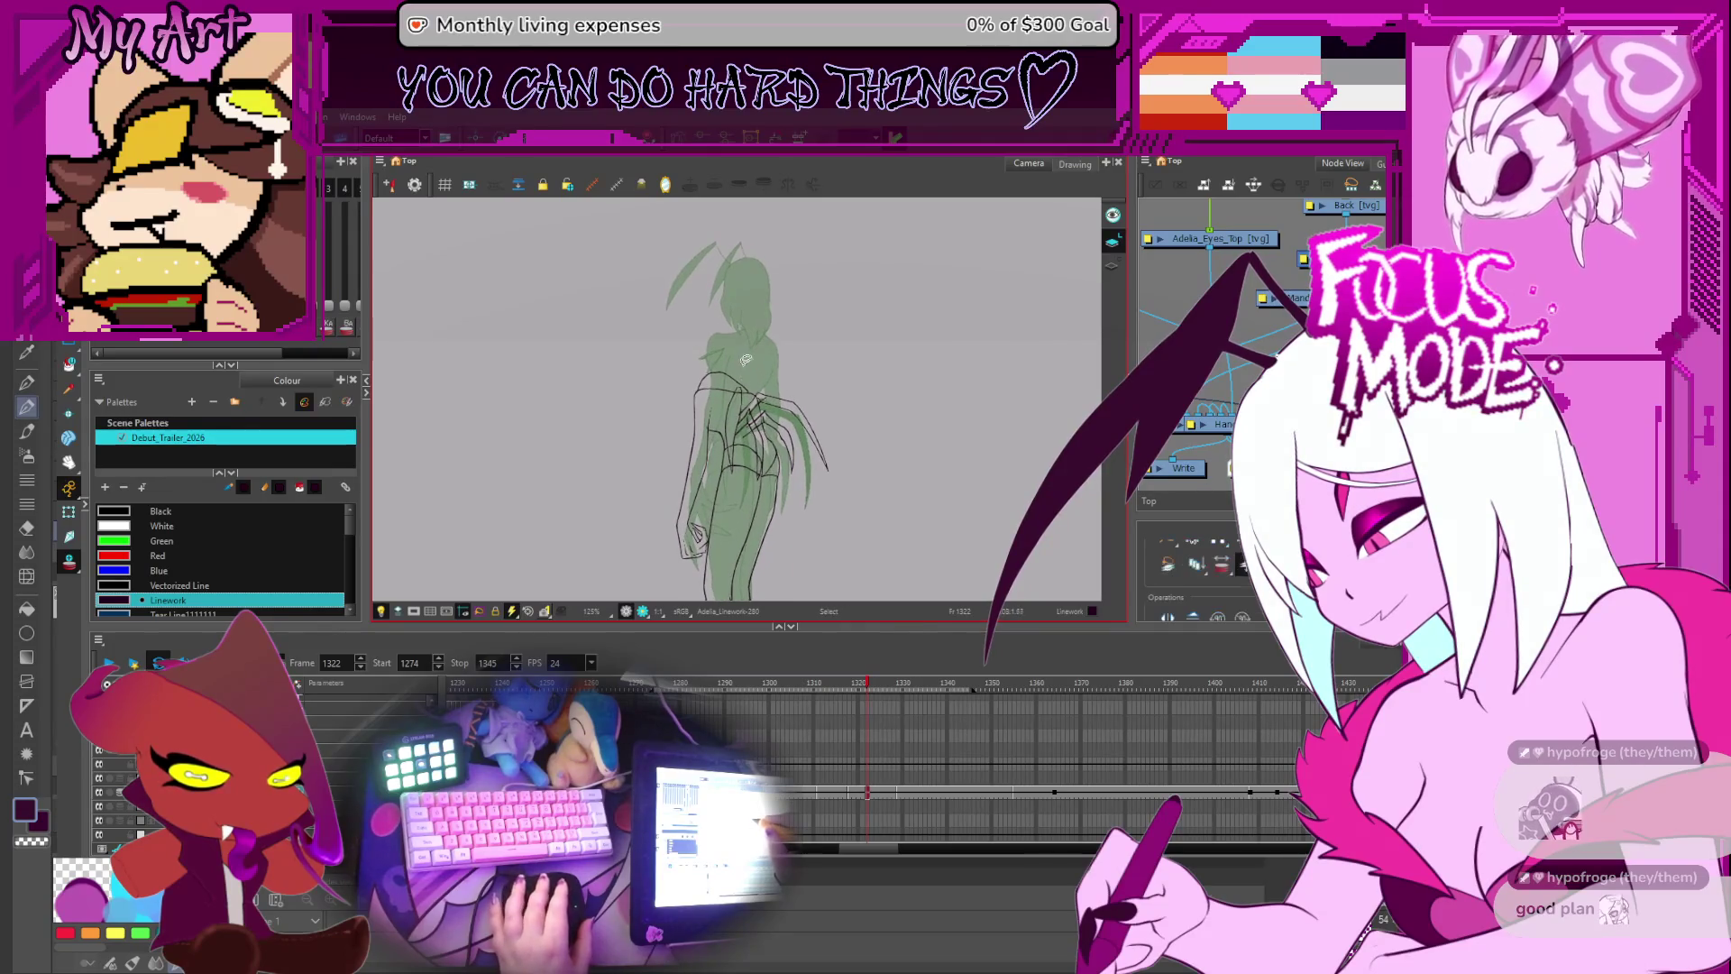
{"action": "mouse_move", "coordinate": [749, 317]}
{"action": "left_mouse_down"}
{"action": "mouse_move", "coordinate": [682, 367]}
{"action": "mouse_move", "coordinate": [785, 385]}
{"action": "left_mouse_up"}
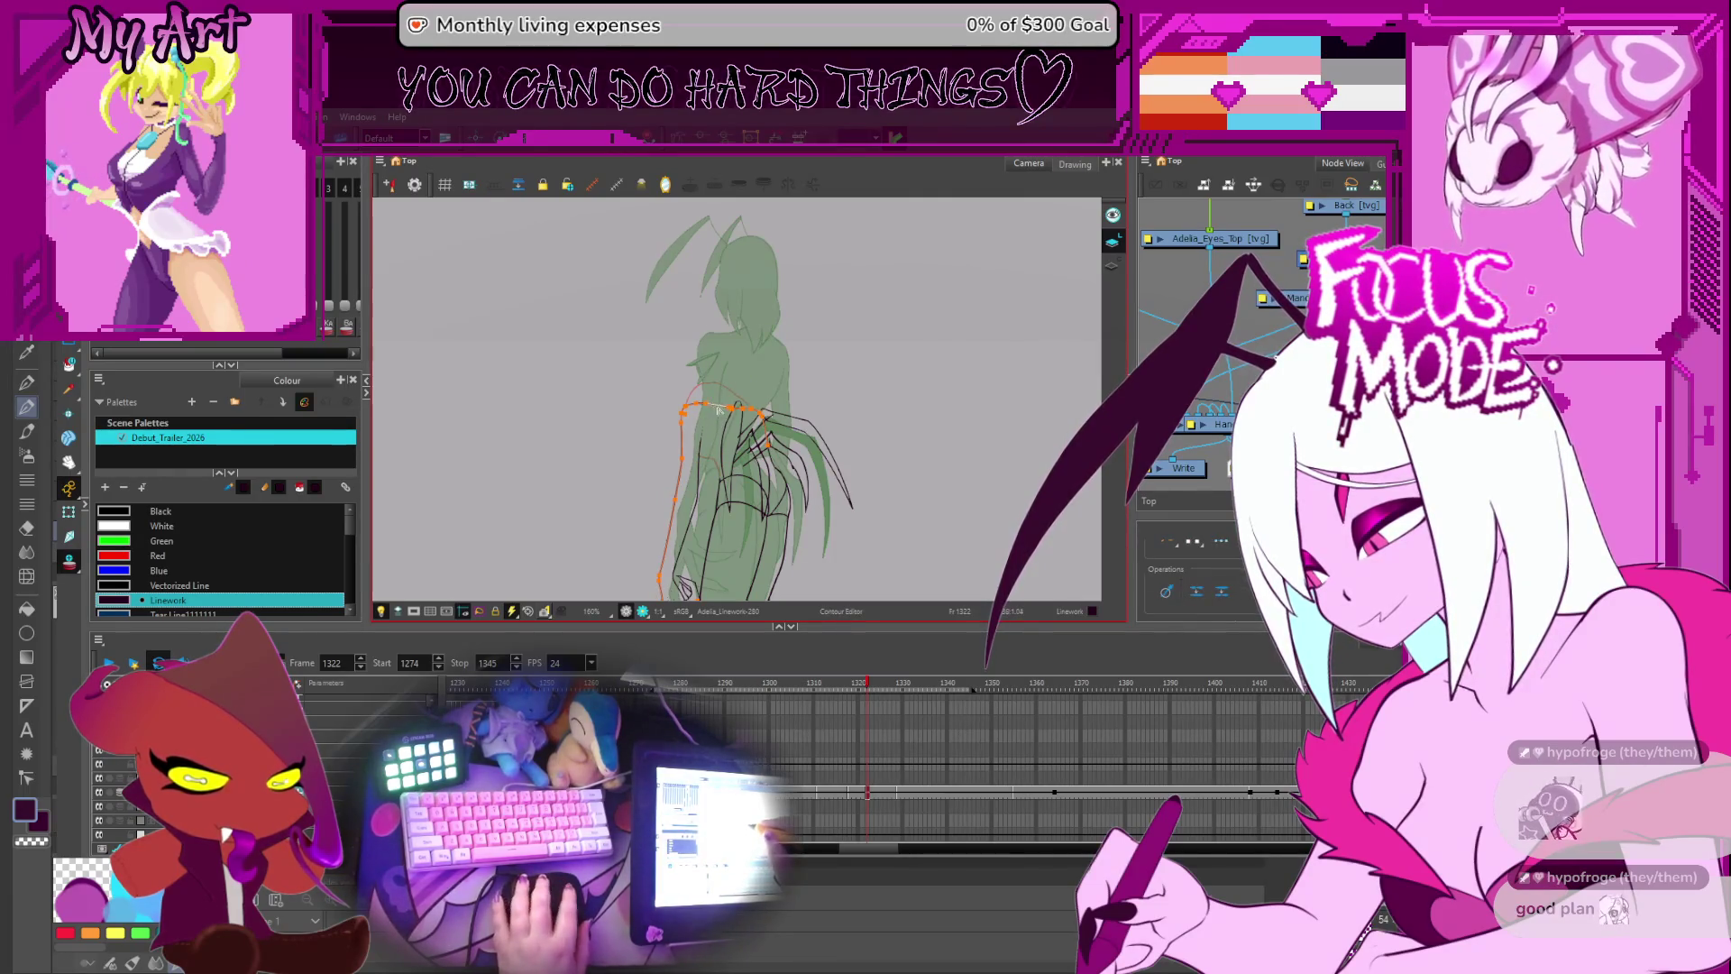
{"action": "key", "text": "alt+s"}
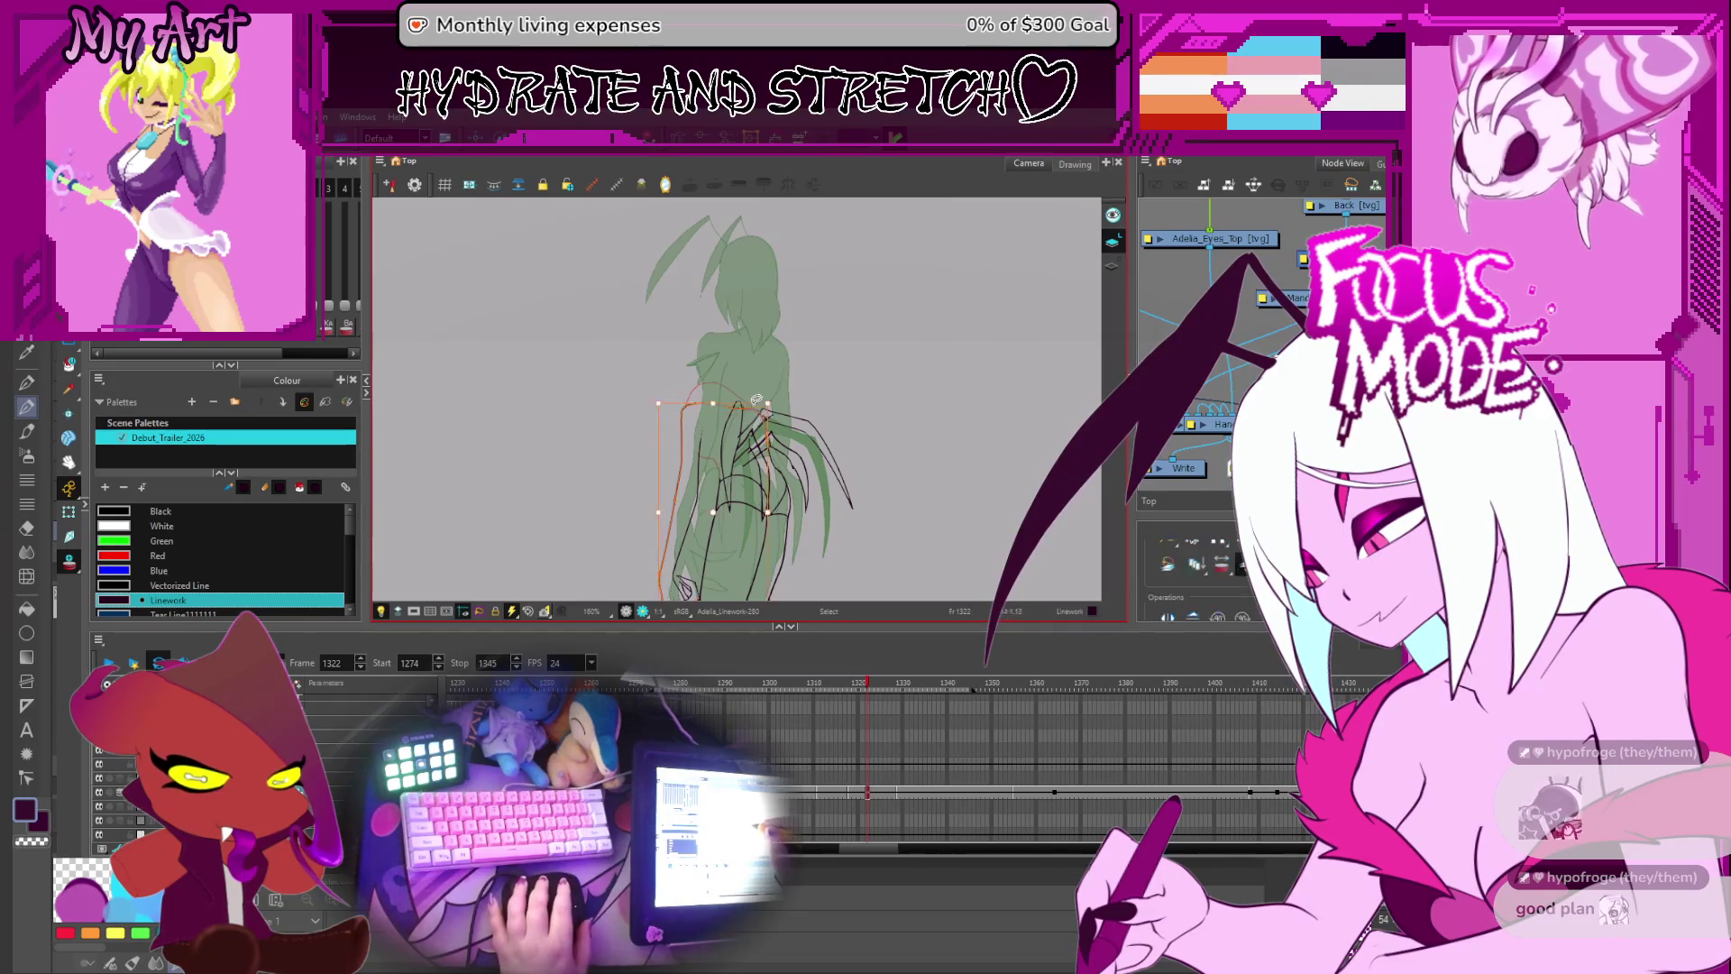
- Bring the legs into view and draw a short black line on the figure's side
{"action": "mouse_move", "coordinate": [759, 395]}
{"action": "left_mouse_down"}
{"action": "mouse_move", "coordinate": [762, 324]}
{"action": "mouse_move", "coordinate": [747, 407]}
{"action": "mouse_move", "coordinate": [744, 361]}
{"action": "mouse_move", "coordinate": [739, 386]}
{"action": "left_mouse_up"}
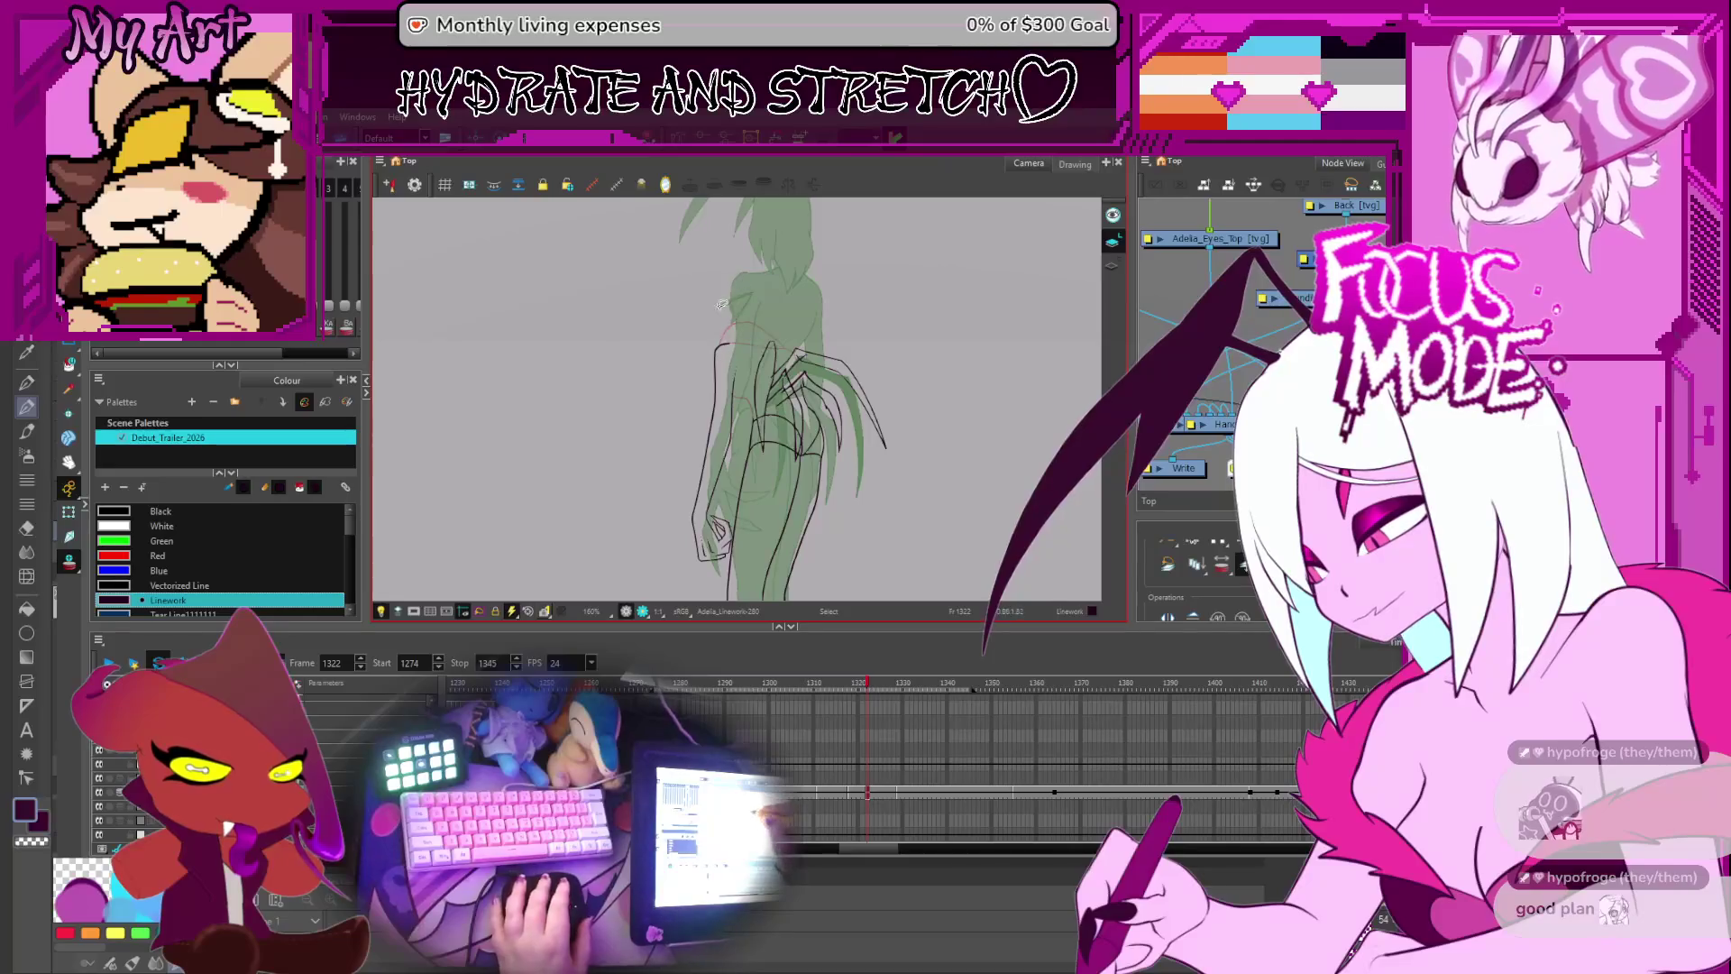
{"action": "scroll", "coordinate": [732, 406], "scroll_direction": "up", "scroll_amount": 1}
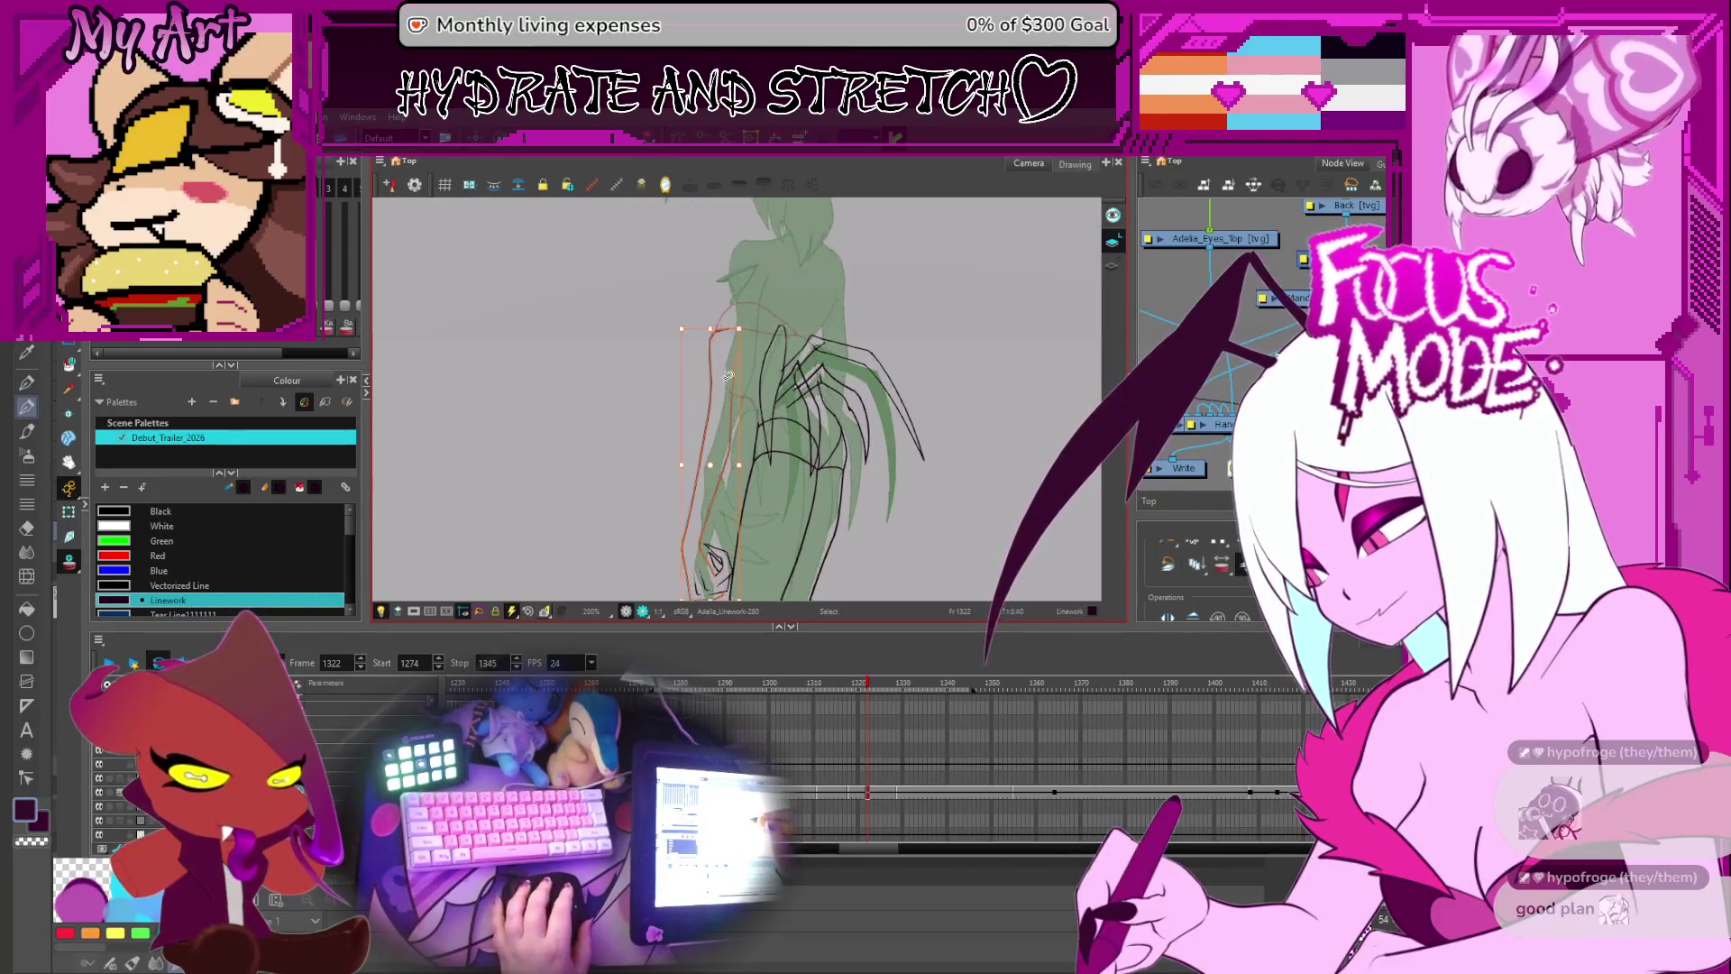
{"action": "scroll", "coordinate": [668, 456], "scroll_direction": "down", "scroll_amount": 2}
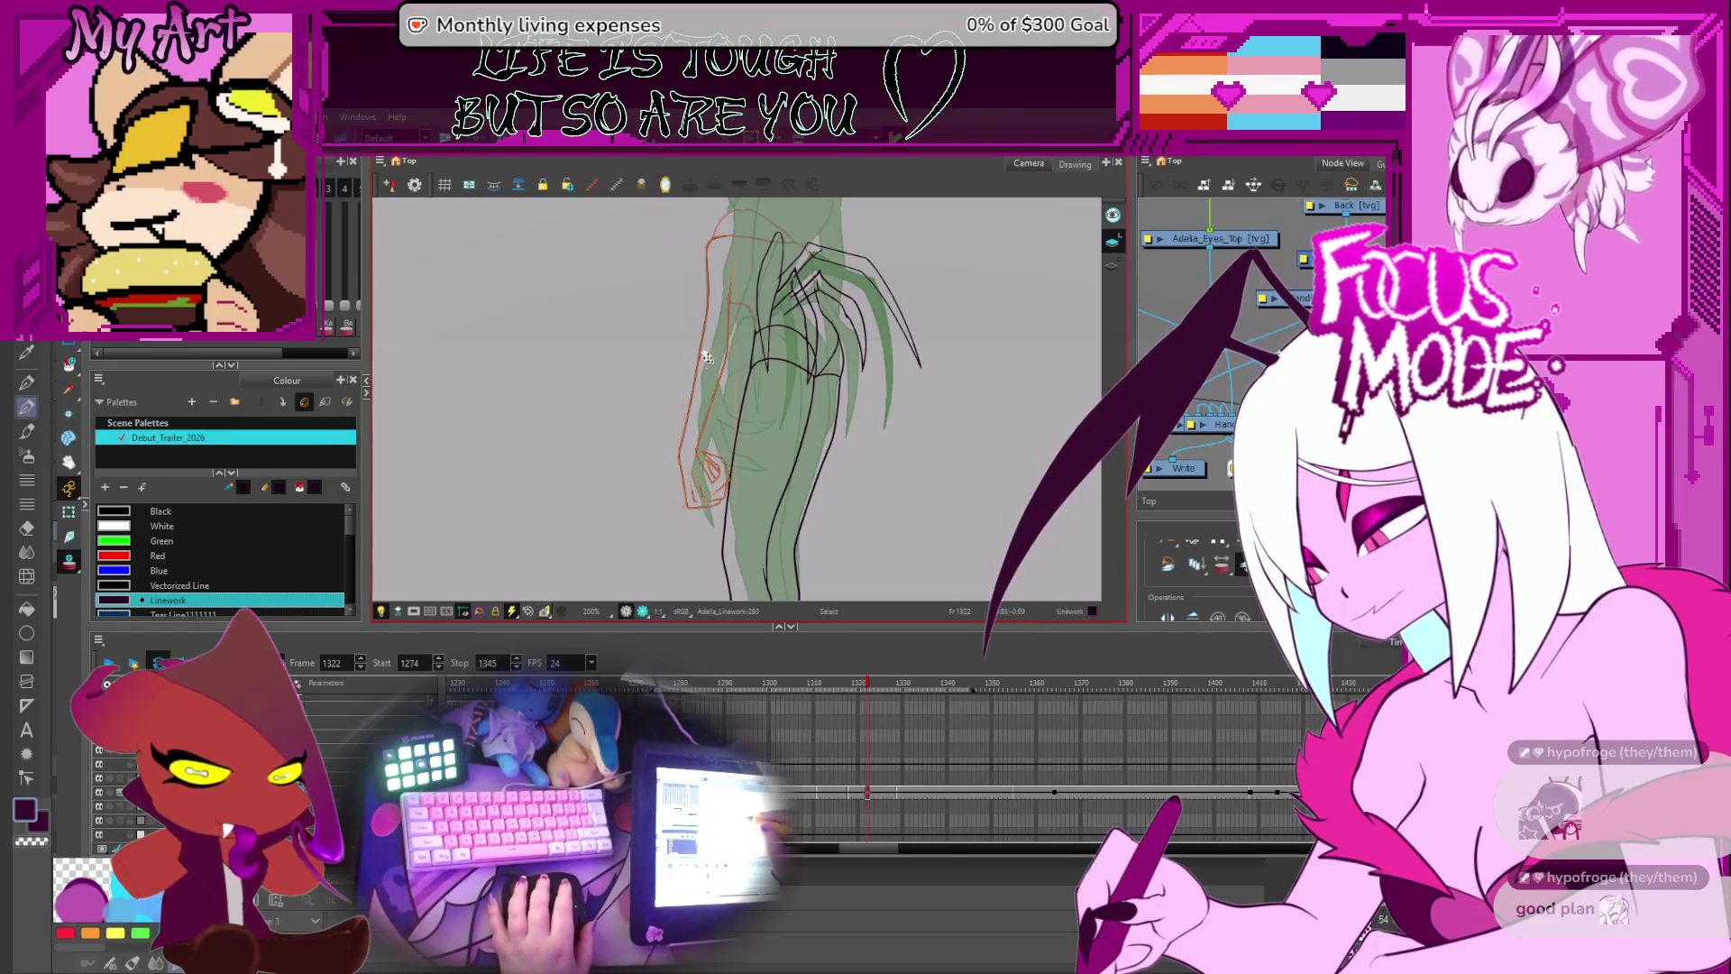
{"action": "scroll", "coordinate": [702, 387], "scroll_direction": "up", "scroll_amount": 2}
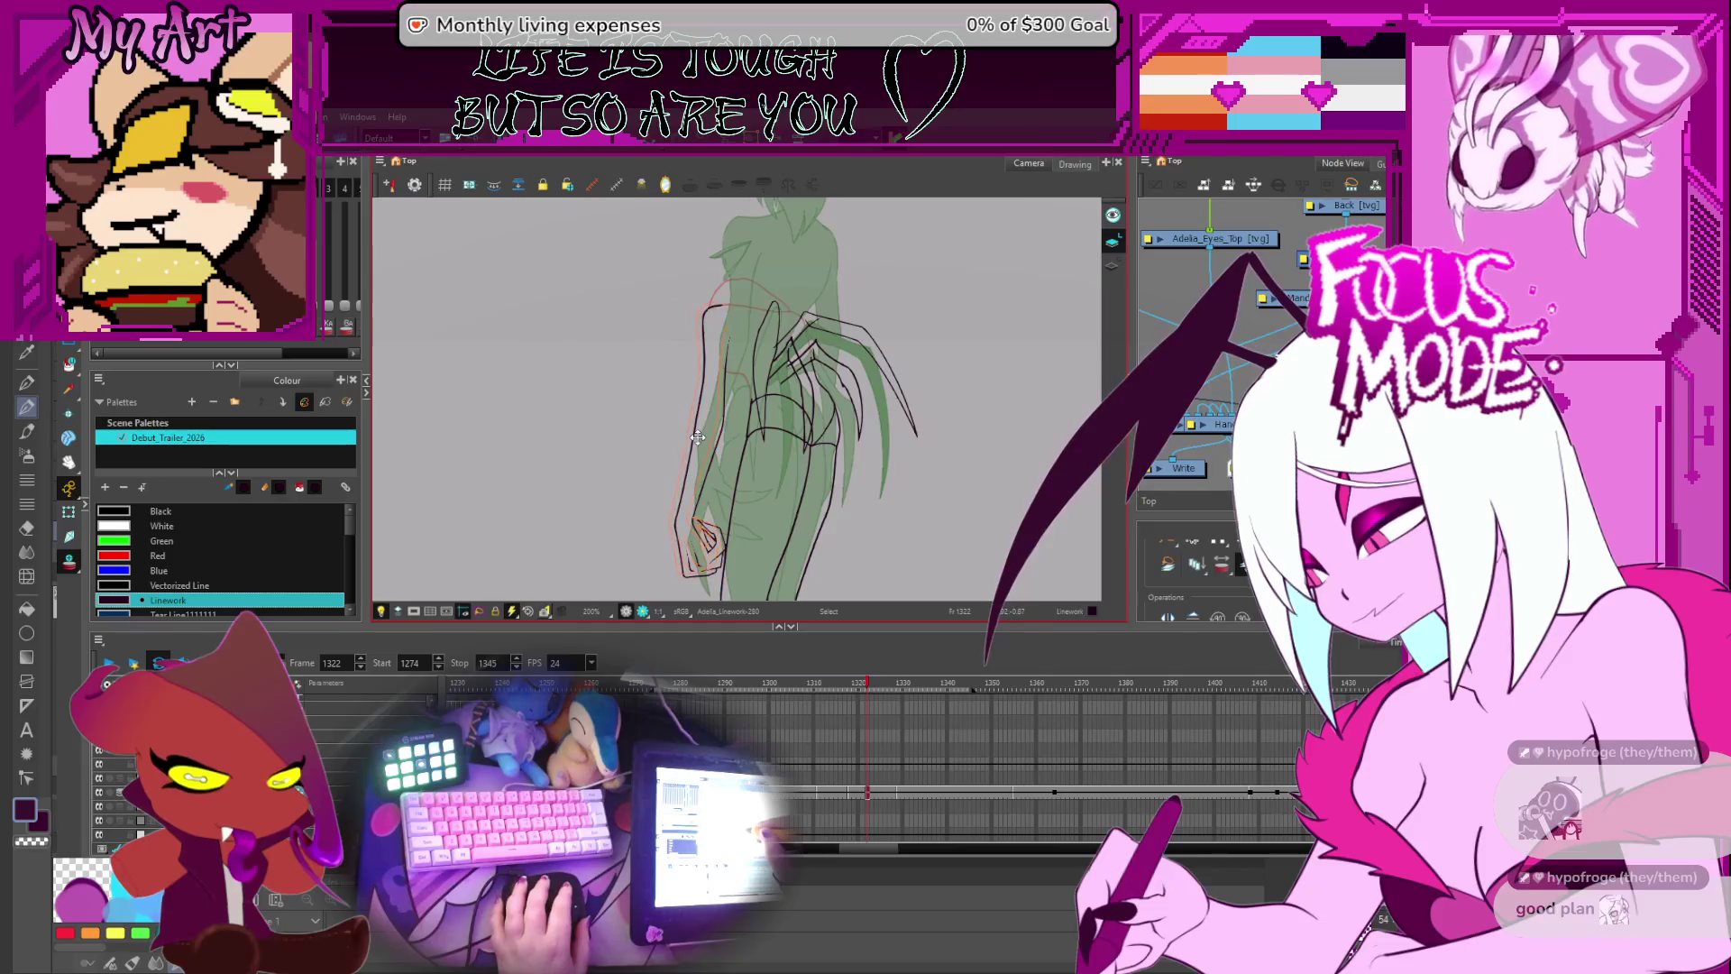
{"action": "left_click_drag", "start_coordinate": [697, 437], "coordinate": [663, 500]}
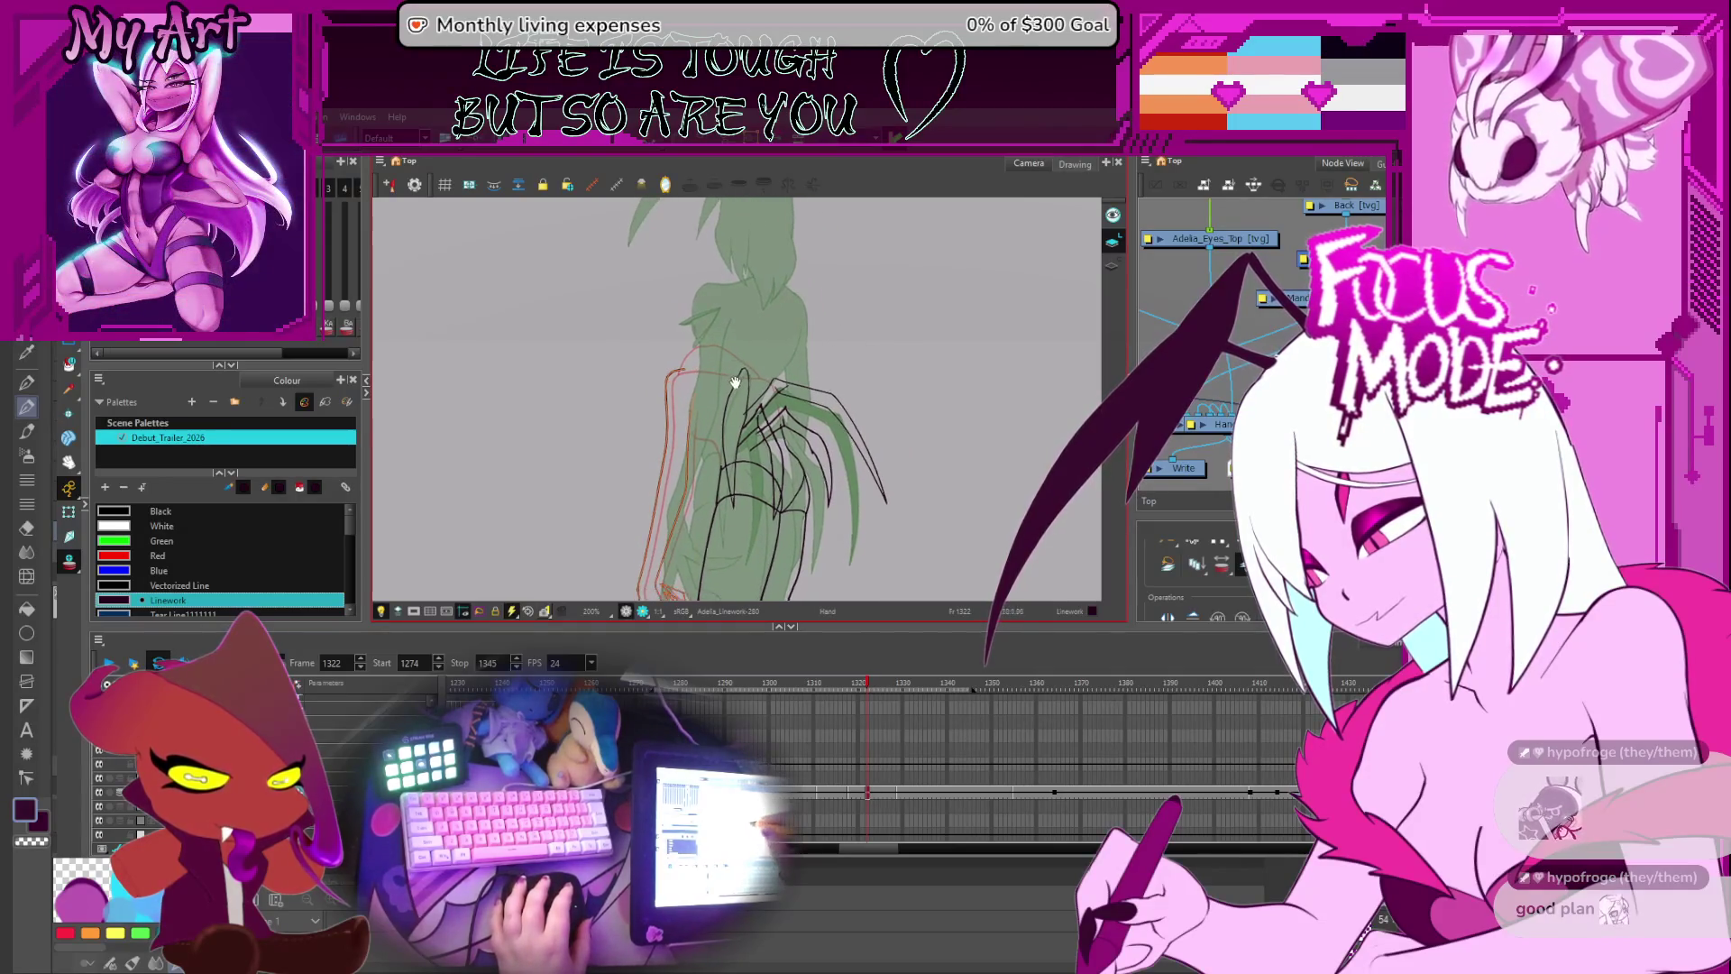
{"action": "mouse_move", "coordinate": [777, 342]}
{"action": "left_mouse_down"}
{"action": "mouse_move", "coordinate": [706, 371]}
{"action": "mouse_move", "coordinate": [766, 388]}
{"action": "mouse_move", "coordinate": [700, 426]}
{"action": "mouse_move", "coordinate": [783, 351]}
{"action": "mouse_move", "coordinate": [789, 373]}
{"action": "left_mouse_up"}
{"action": "left_click_drag", "start_coordinate": [665, 377], "coordinate": [707, 340]}
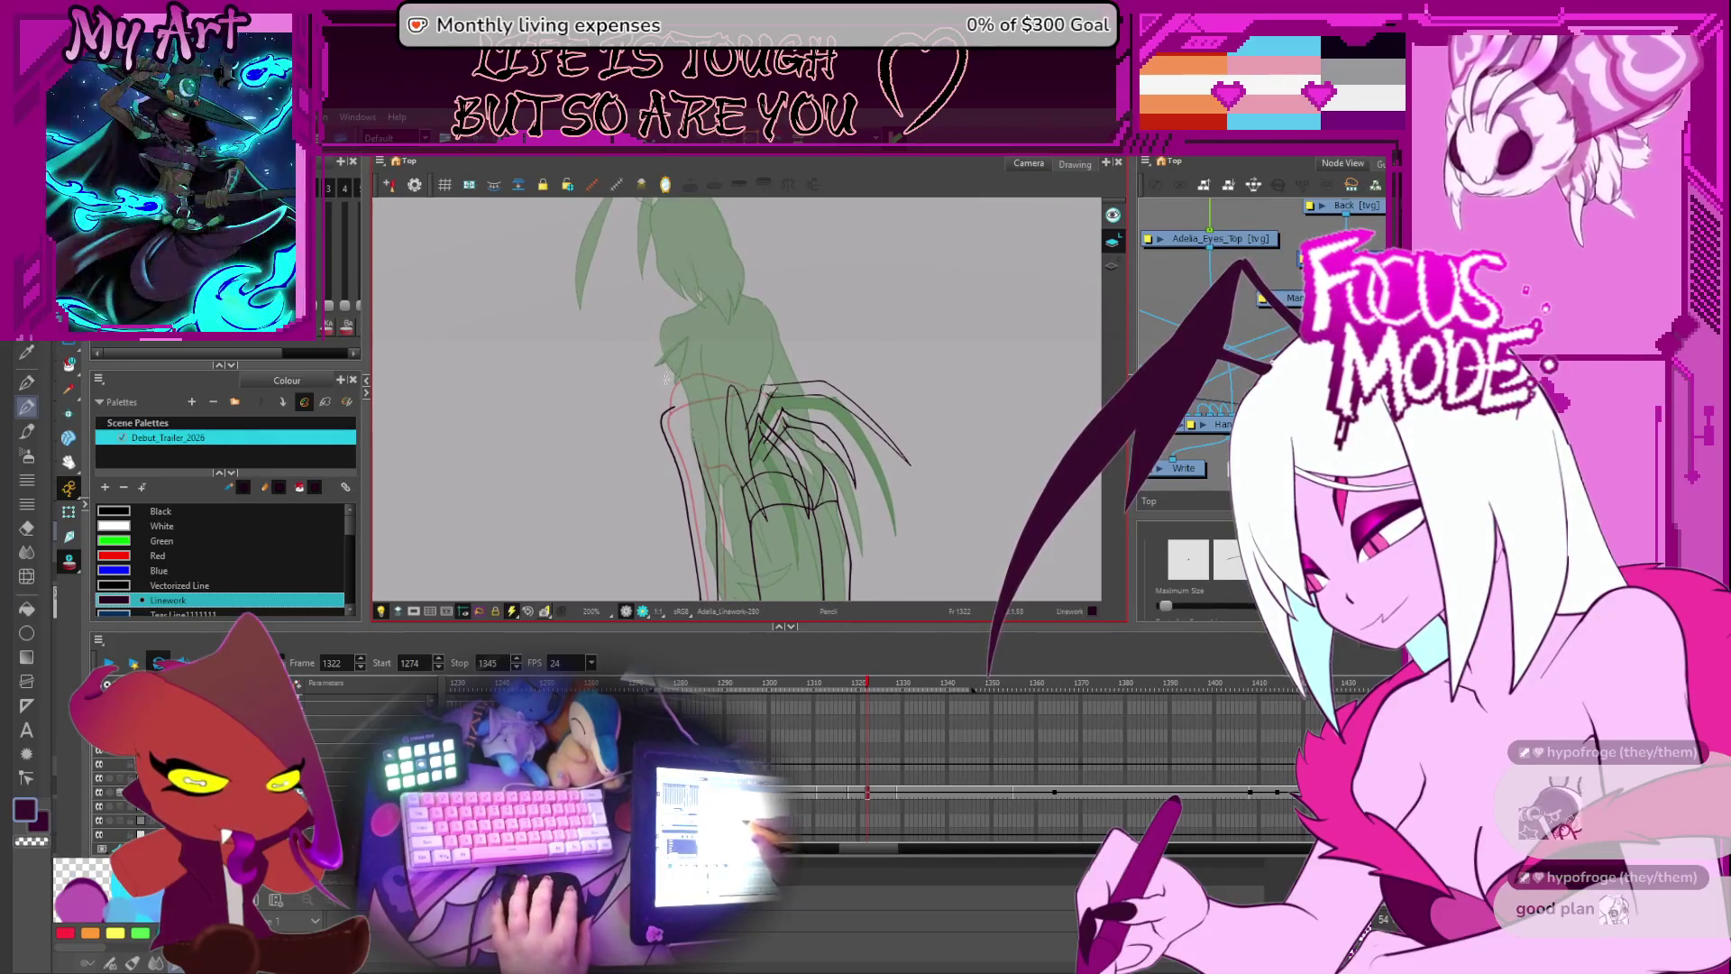
- Pan over the figure and select the top-row timeline cell at frame 1322
{"action": "scroll", "coordinate": [721, 341], "scroll_direction": "up", "scroll_amount": 5}
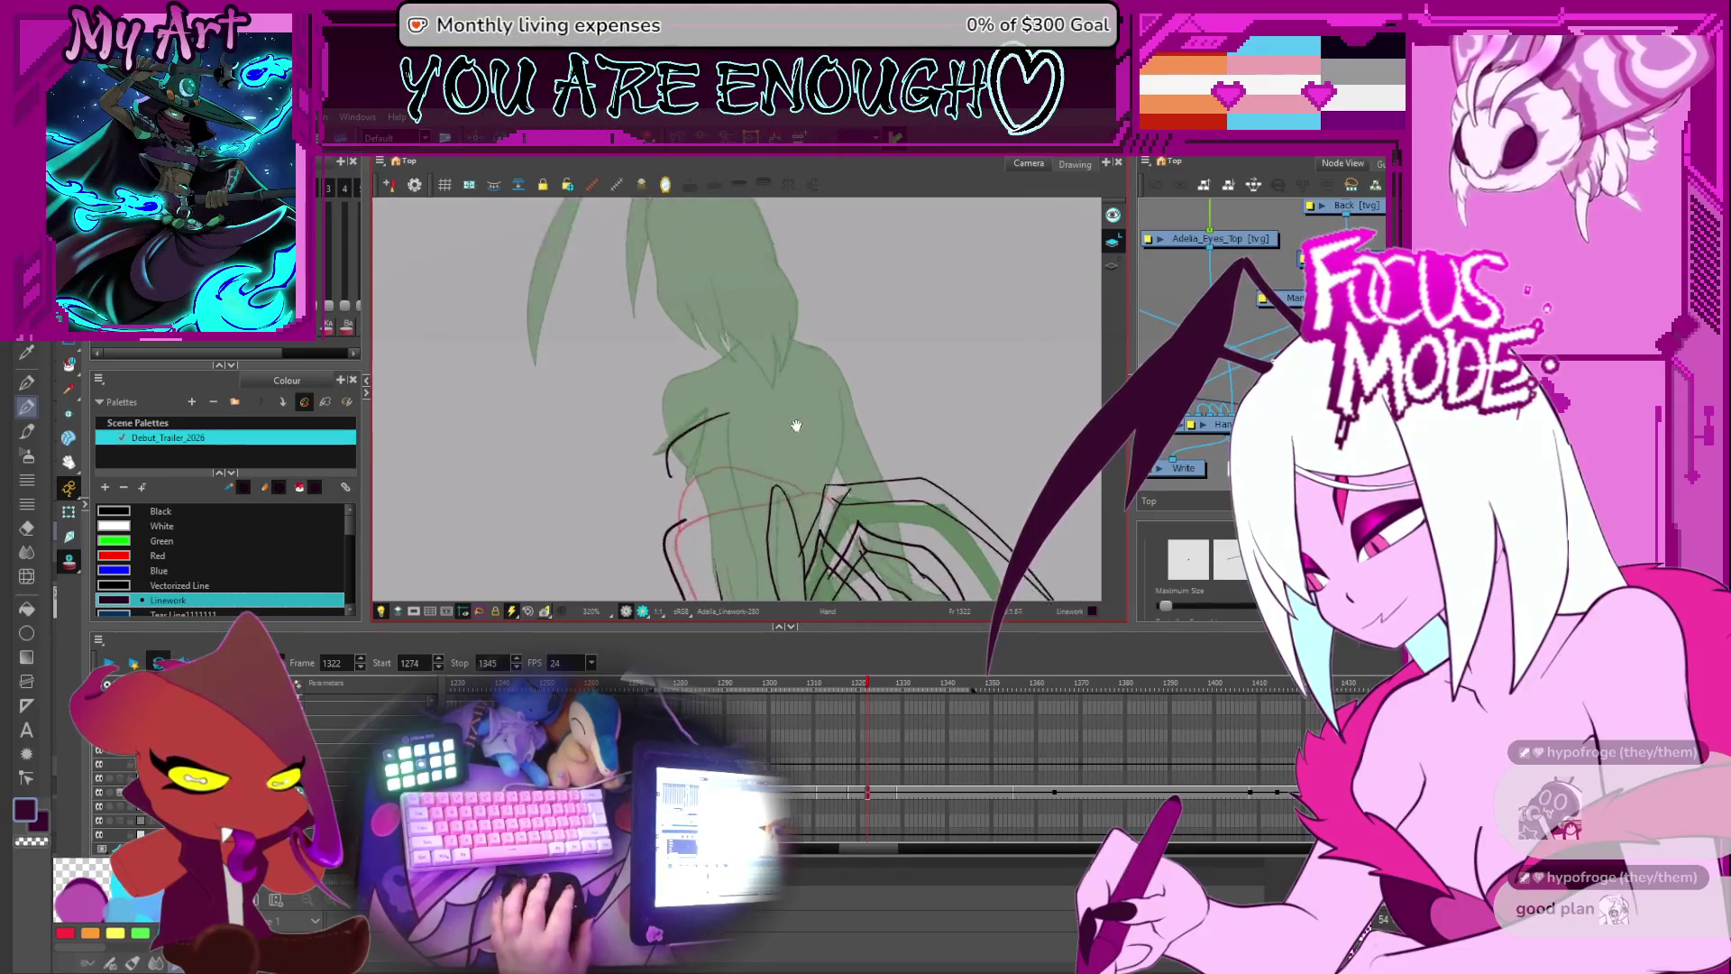
{"action": "scroll", "coordinate": [763, 350], "scroll_direction": "down", "scroll_amount": 2}
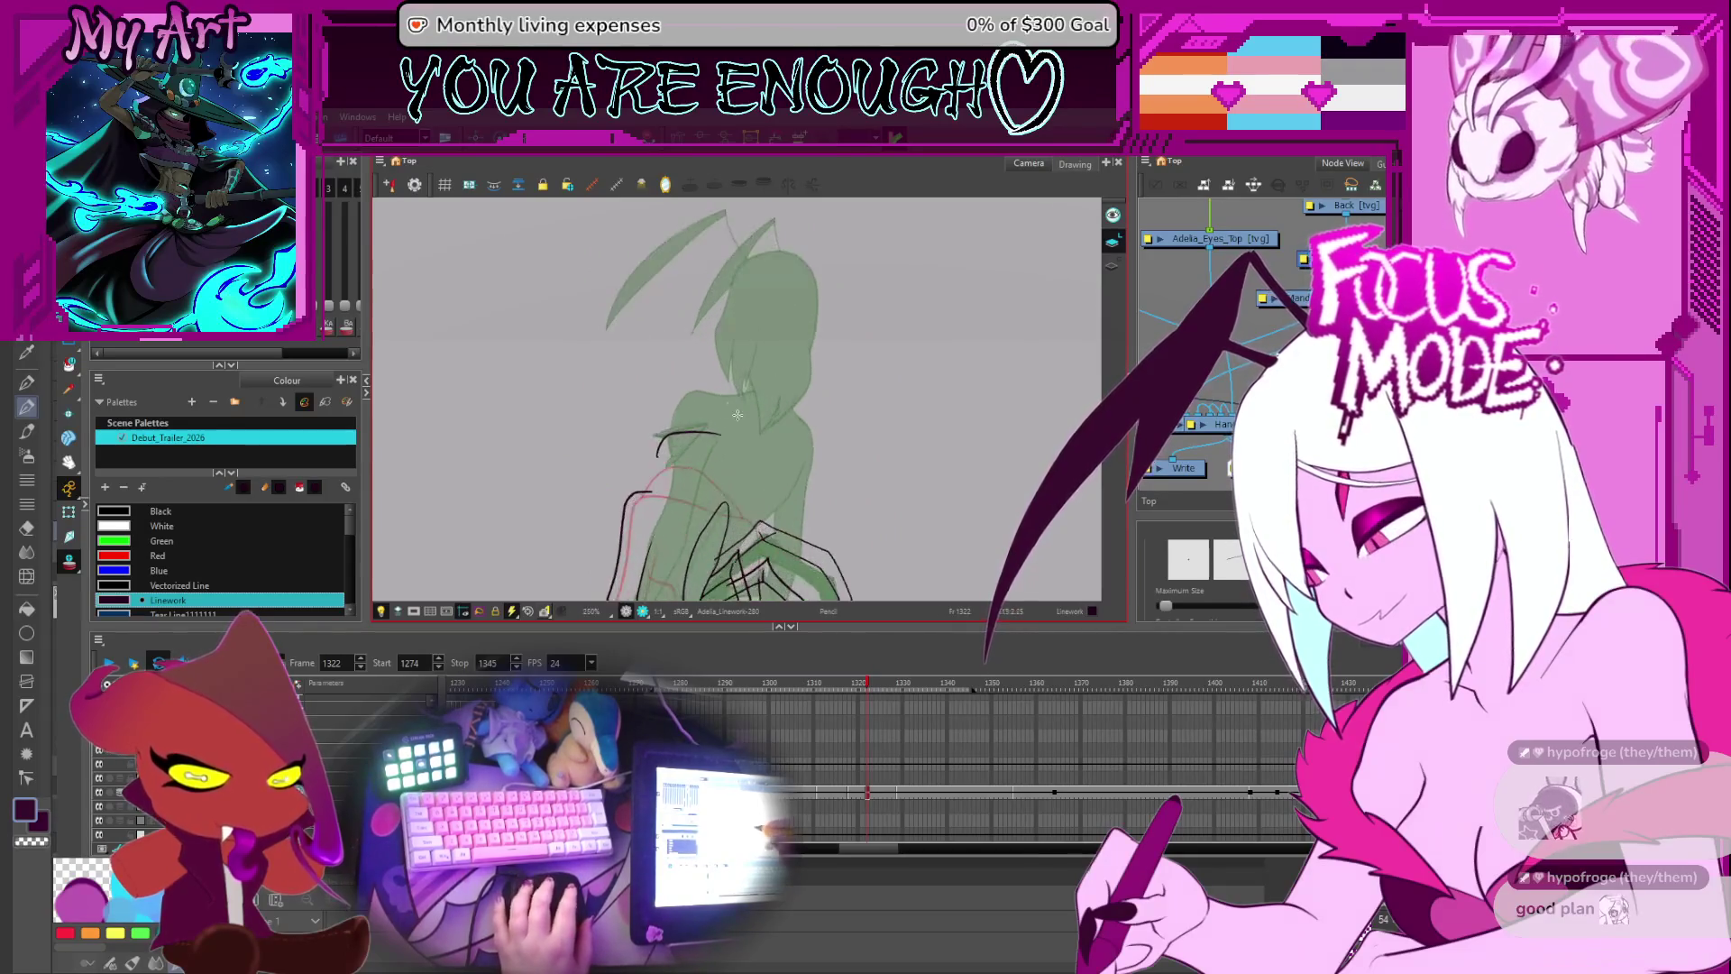
{"action": "left_click_drag", "start_coordinate": [776, 446], "coordinate": [813, 429]}
{"action": "scroll", "coordinate": [841, 737], "scroll_direction": "right", "scroll_amount": 1}
{"action": "left_click", "coordinate": [847, 724]}
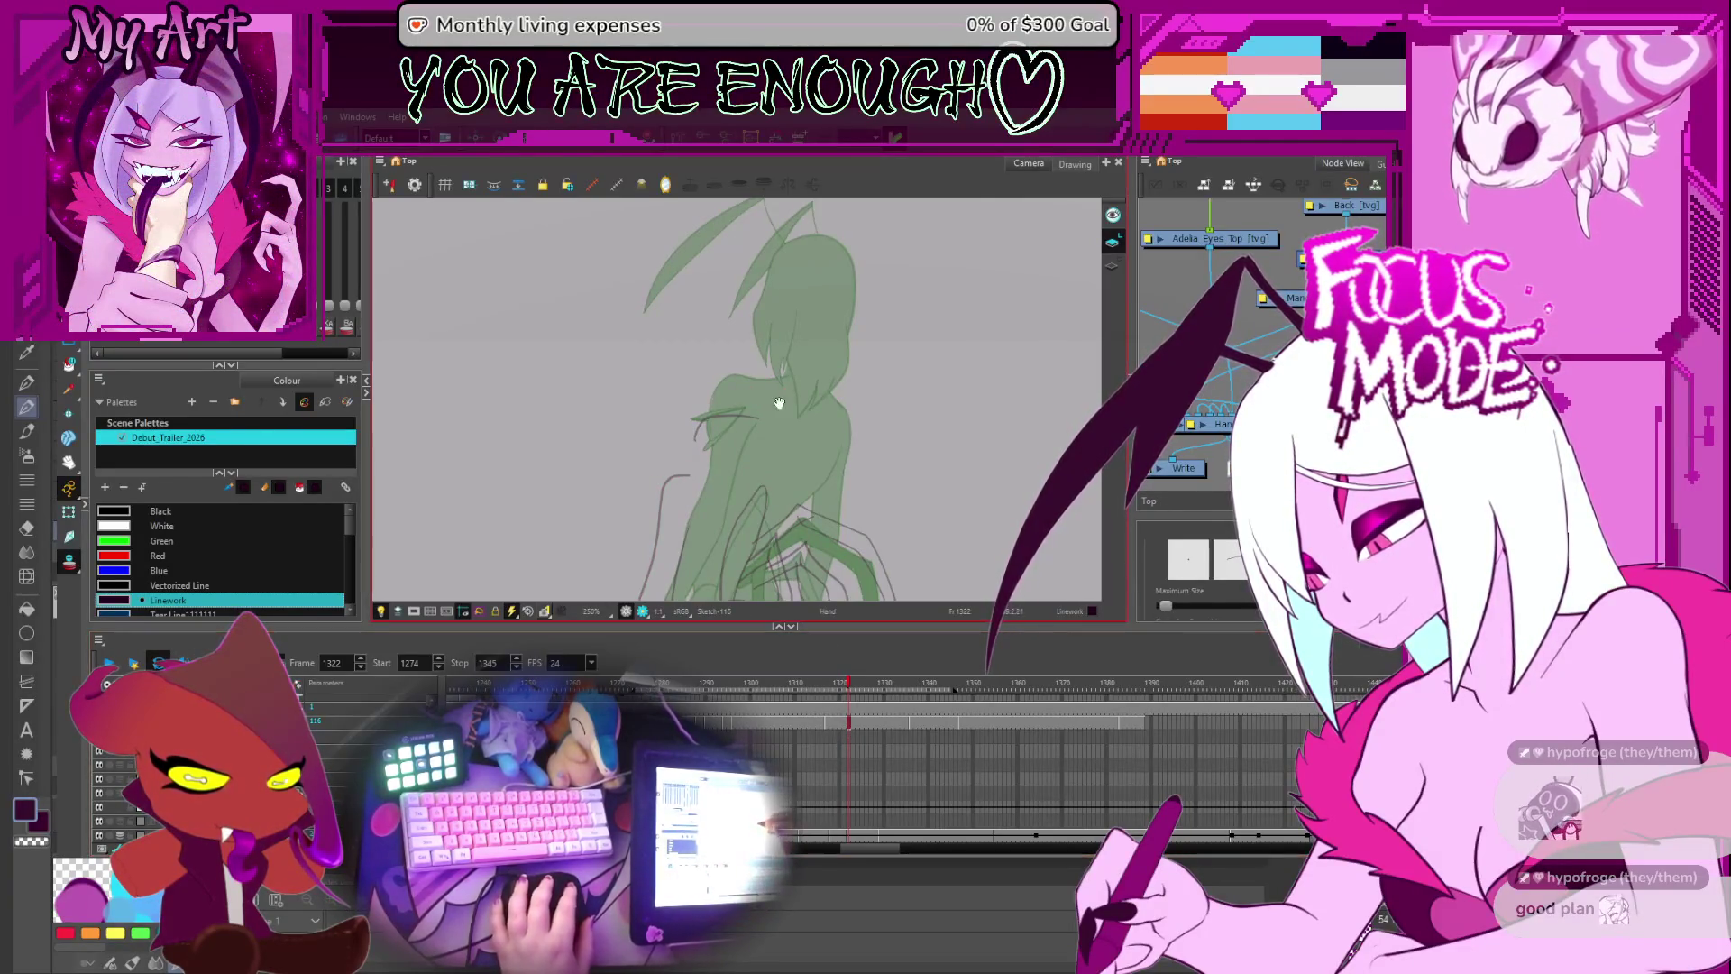
- Tilt the canvas to a drawing angle and draw a dark arc near the head
{"action": "scroll", "coordinate": [747, 423], "scroll_direction": "down", "scroll_amount": 2}
{"action": "scroll", "coordinate": [748, 423], "scroll_direction": "down", "scroll_amount": 3}
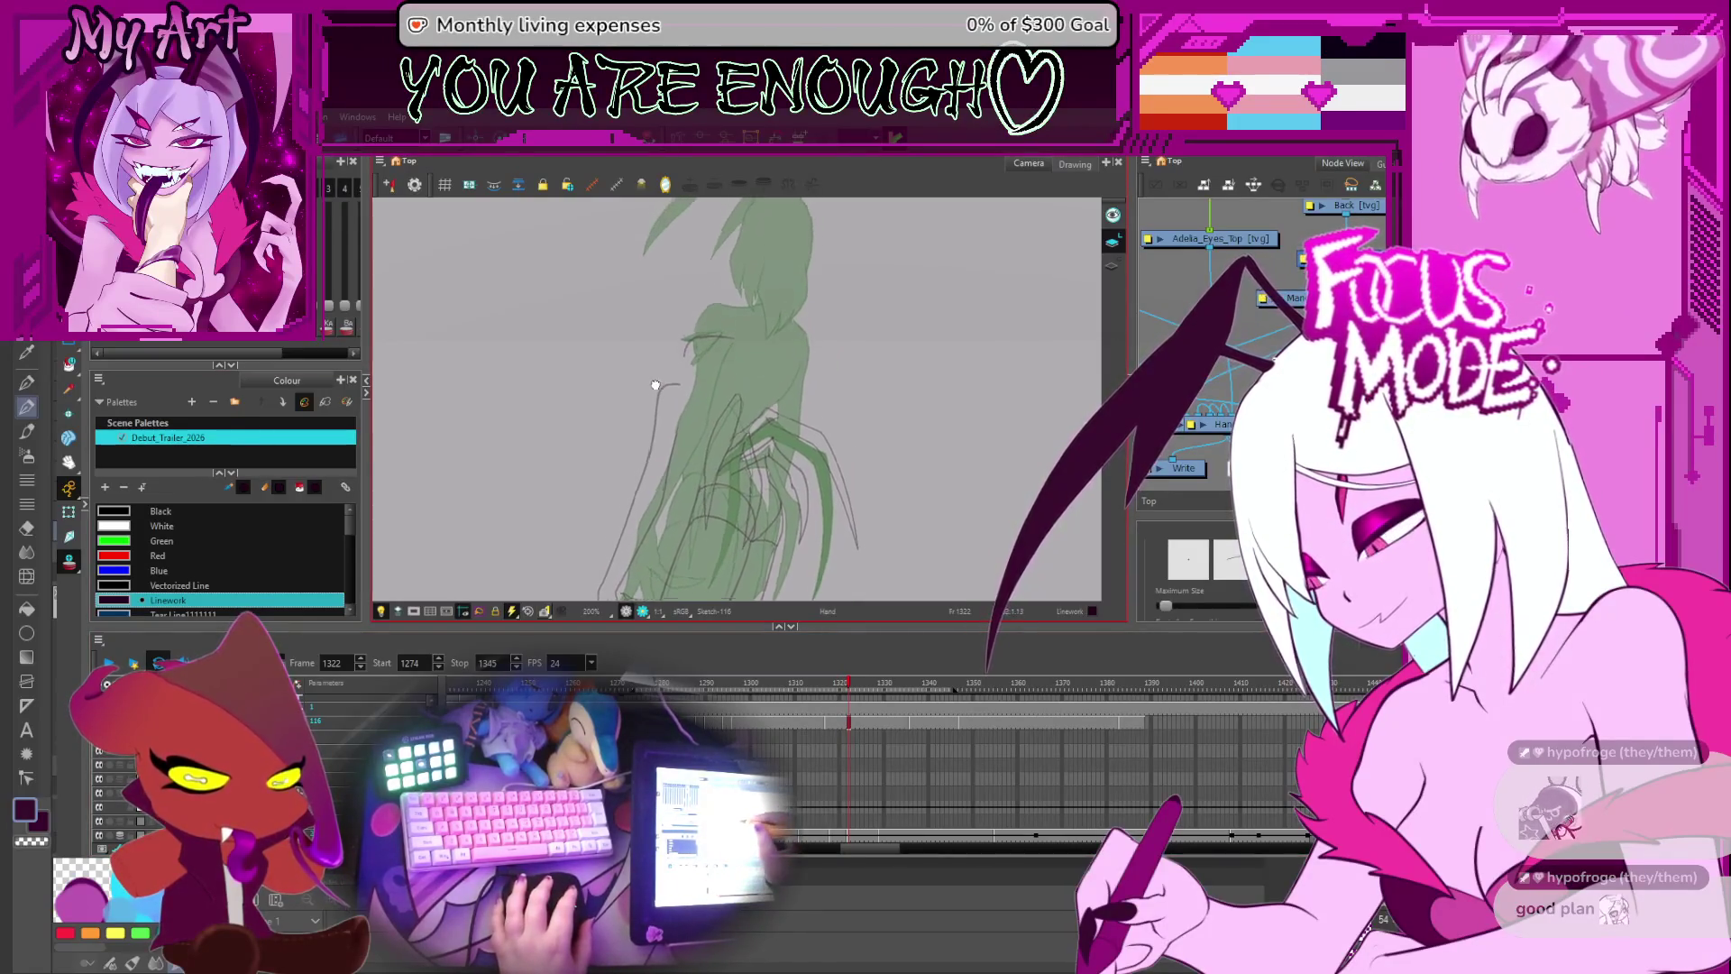
{"action": "mouse_move", "coordinate": [856, 351]}
{"action": "left_mouse_down"}
{"action": "mouse_move", "coordinate": [884, 326]}
{"action": "mouse_move", "coordinate": [823, 390]}
{"action": "mouse_move", "coordinate": [678, 320]}
{"action": "left_mouse_up"}
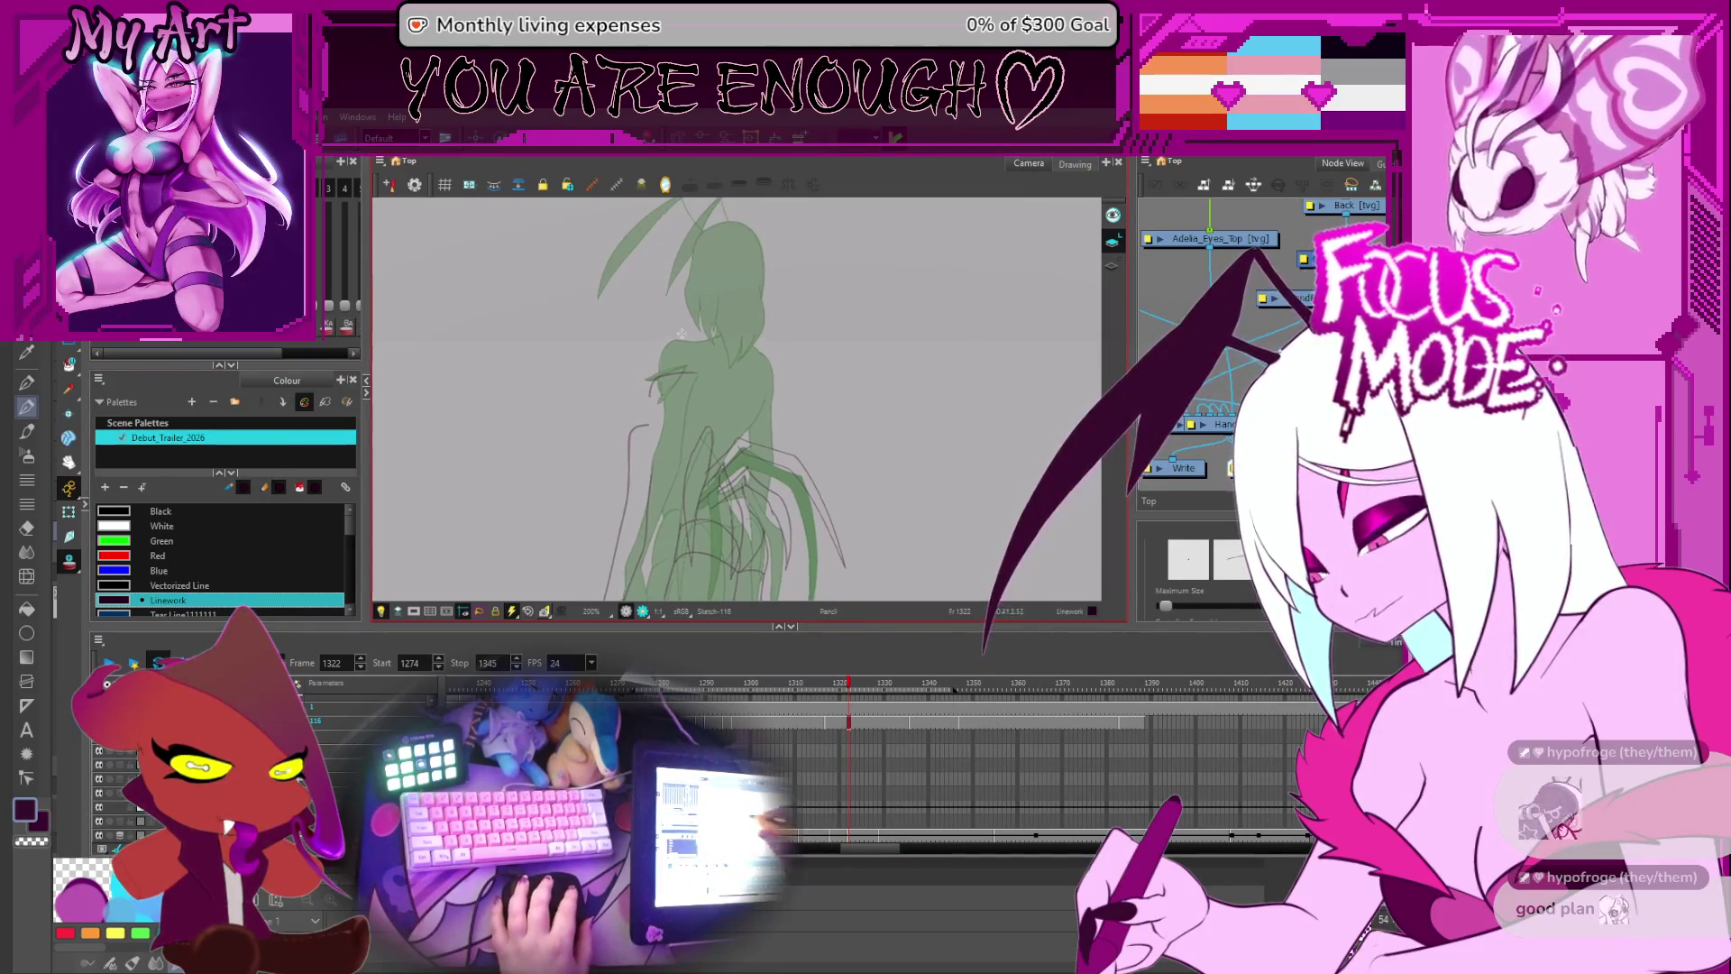
{"action": "left_click_drag", "start_coordinate": [677, 352], "coordinate": [728, 300]}
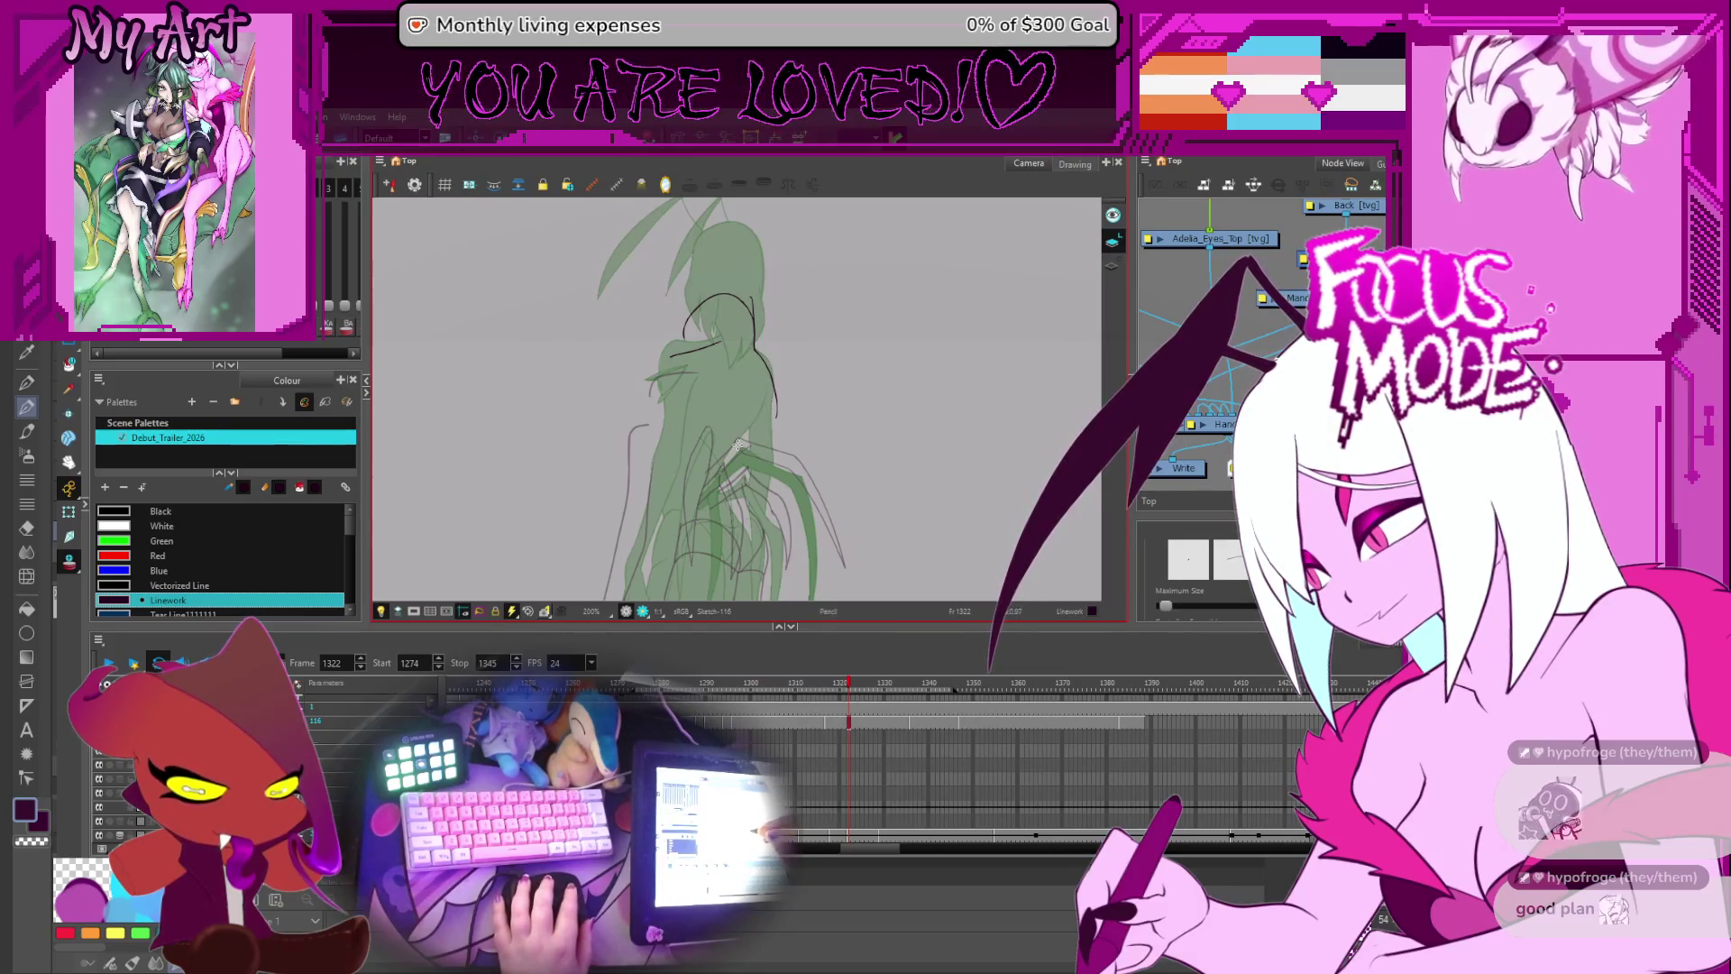
{"action": "scroll", "coordinate": [756, 406], "scroll_direction": "down", "scroll_amount": 2}
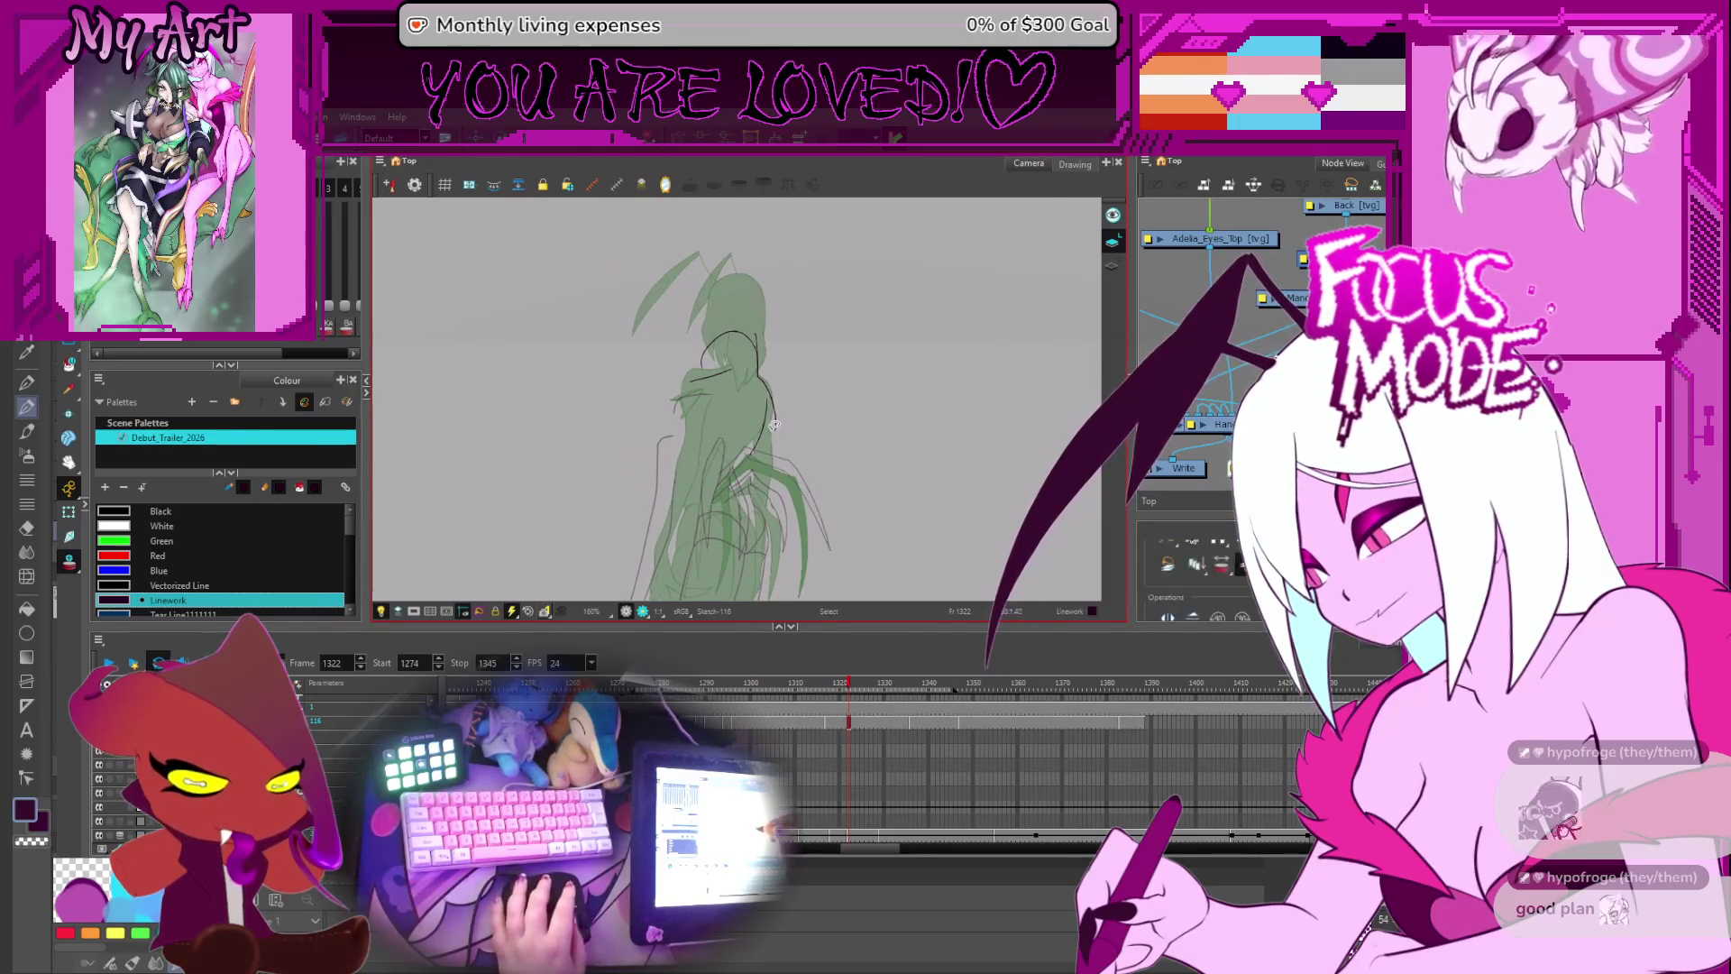
{"action": "scroll", "coordinate": [761, 446], "scroll_direction": "up", "scroll_amount": 2}
- Pick the head-and-back outline curve, then draw a short vertical stroke along the back
{"action": "left_click", "coordinate": [770, 455]}
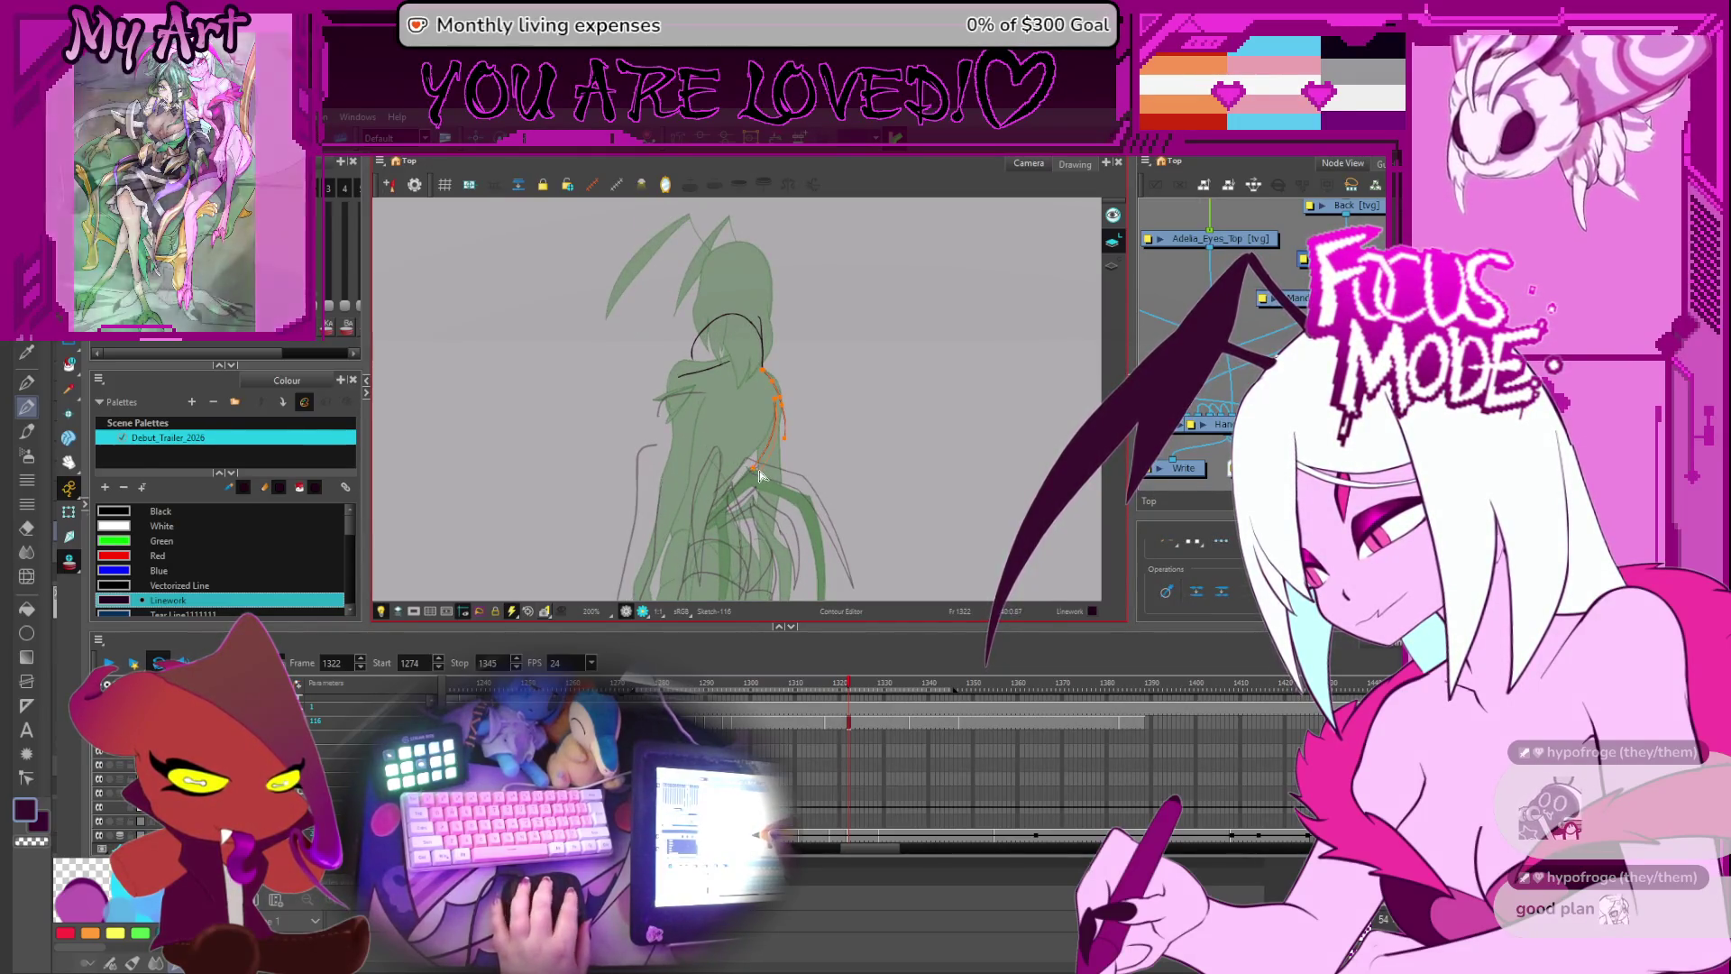
{"action": "key", "text": "alt+slash"}
{"action": "scroll", "coordinate": [773, 454], "scroll_direction": "down", "scroll_amount": 2}
{"action": "left_click_drag", "start_coordinate": [716, 482], "coordinate": [719, 431]}
{"action": "scroll", "coordinate": [722, 420], "scroll_direction": "down", "scroll_amount": 2}
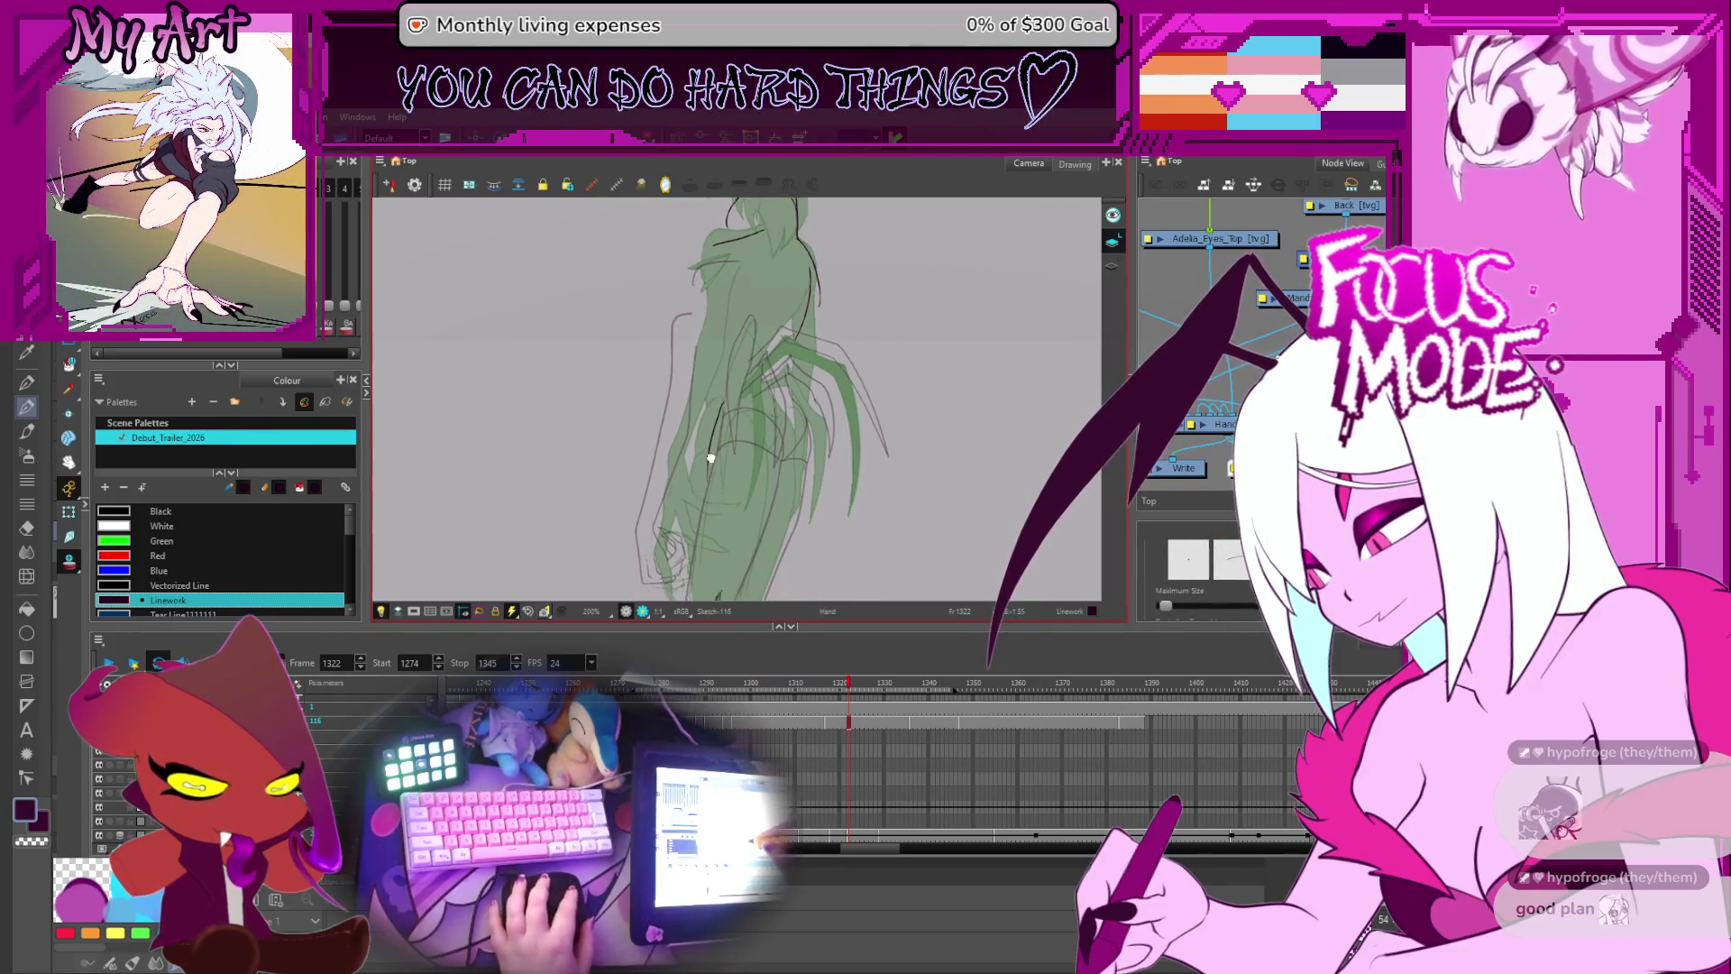
- Rotate the view back upright and select all the dark linework strokes
{"action": "left_click_drag", "start_coordinate": [729, 437], "coordinate": [657, 532]}
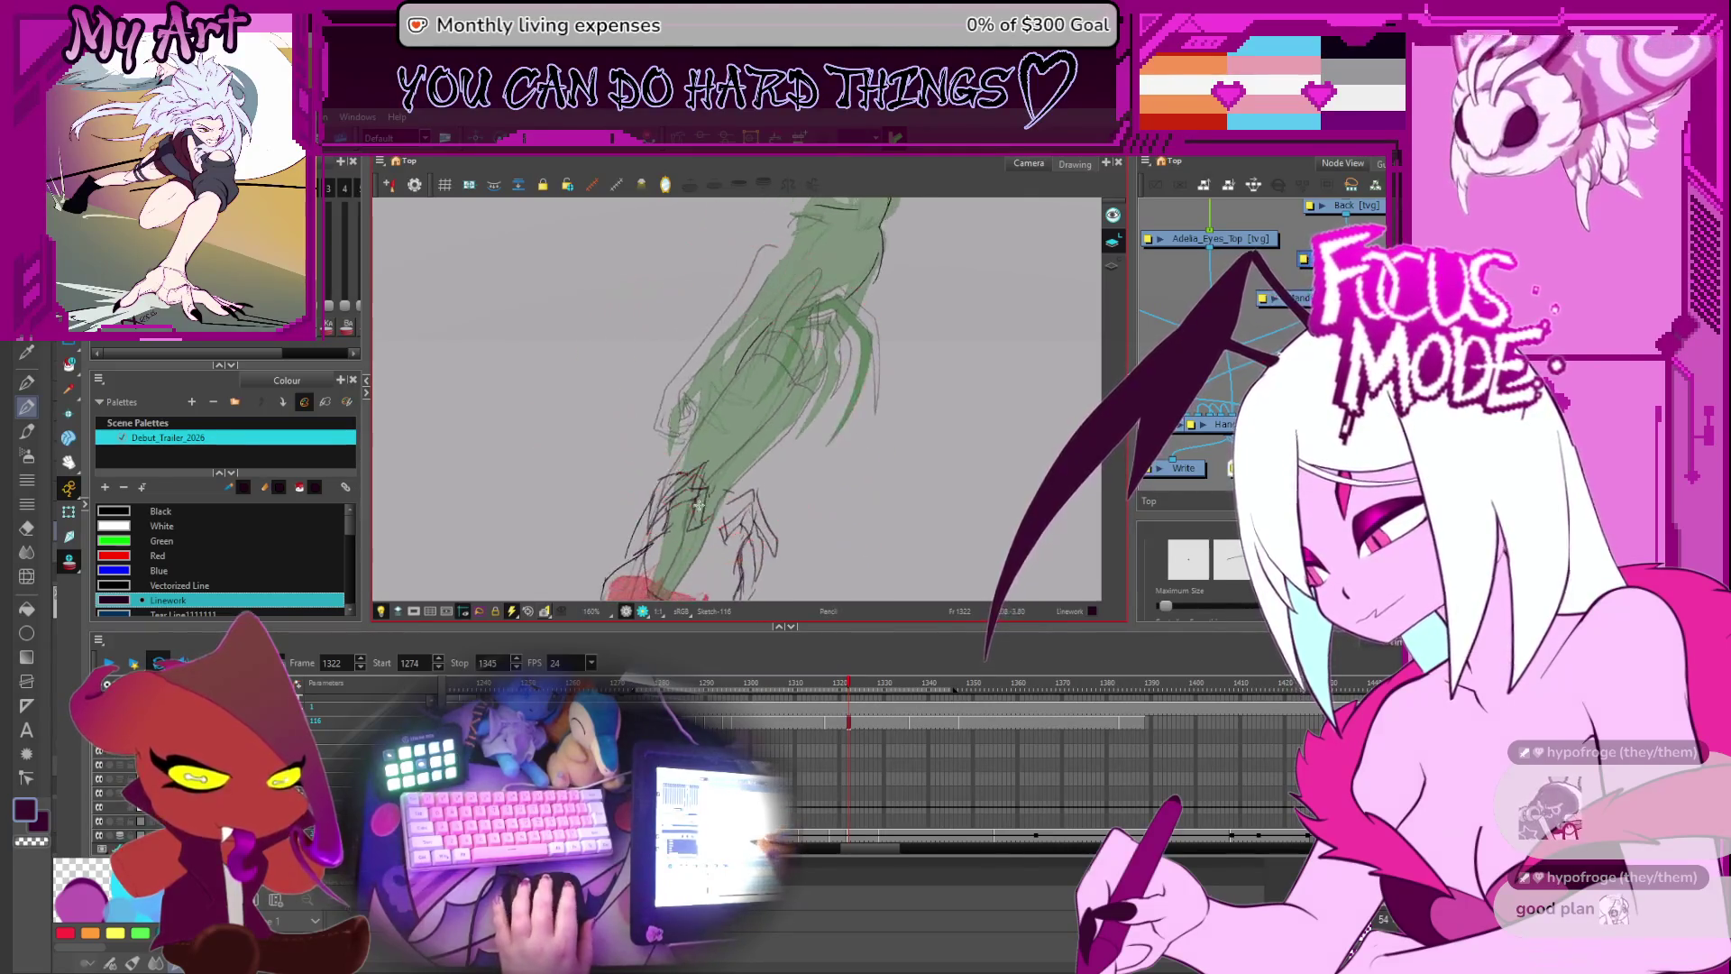
{"action": "scroll", "coordinate": [656, 532], "scroll_direction": "up", "scroll_amount": 2}
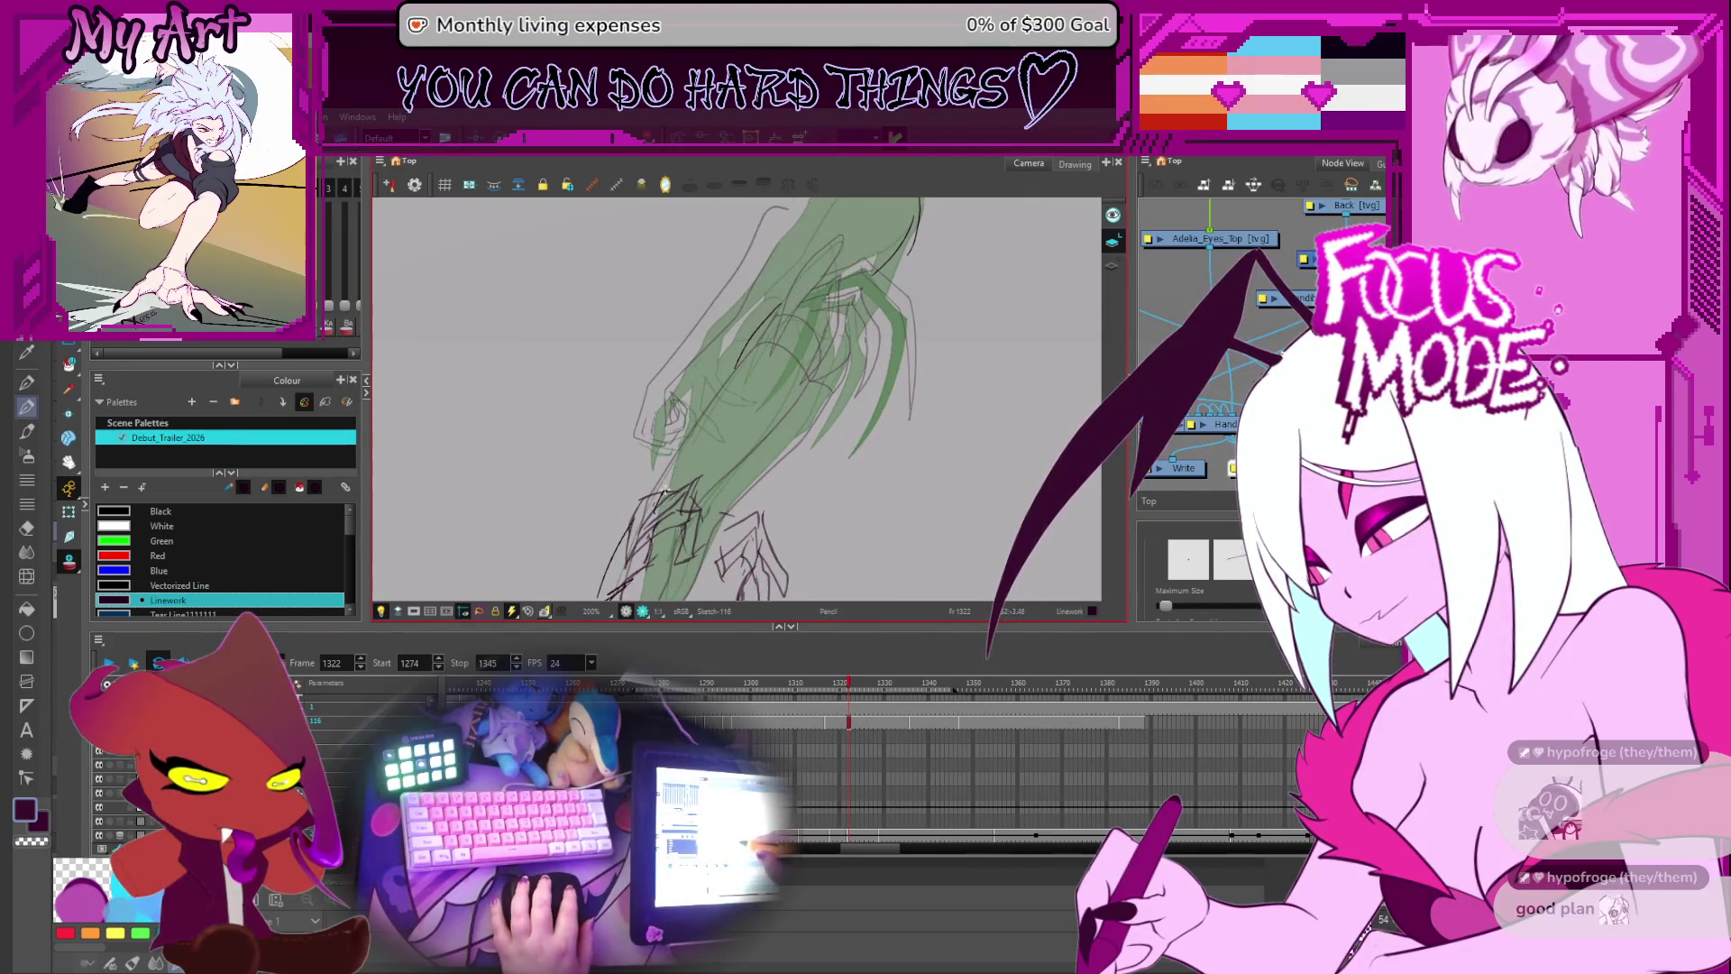
{"action": "left_click_drag", "start_coordinate": [812, 313], "coordinate": [813, 401]}
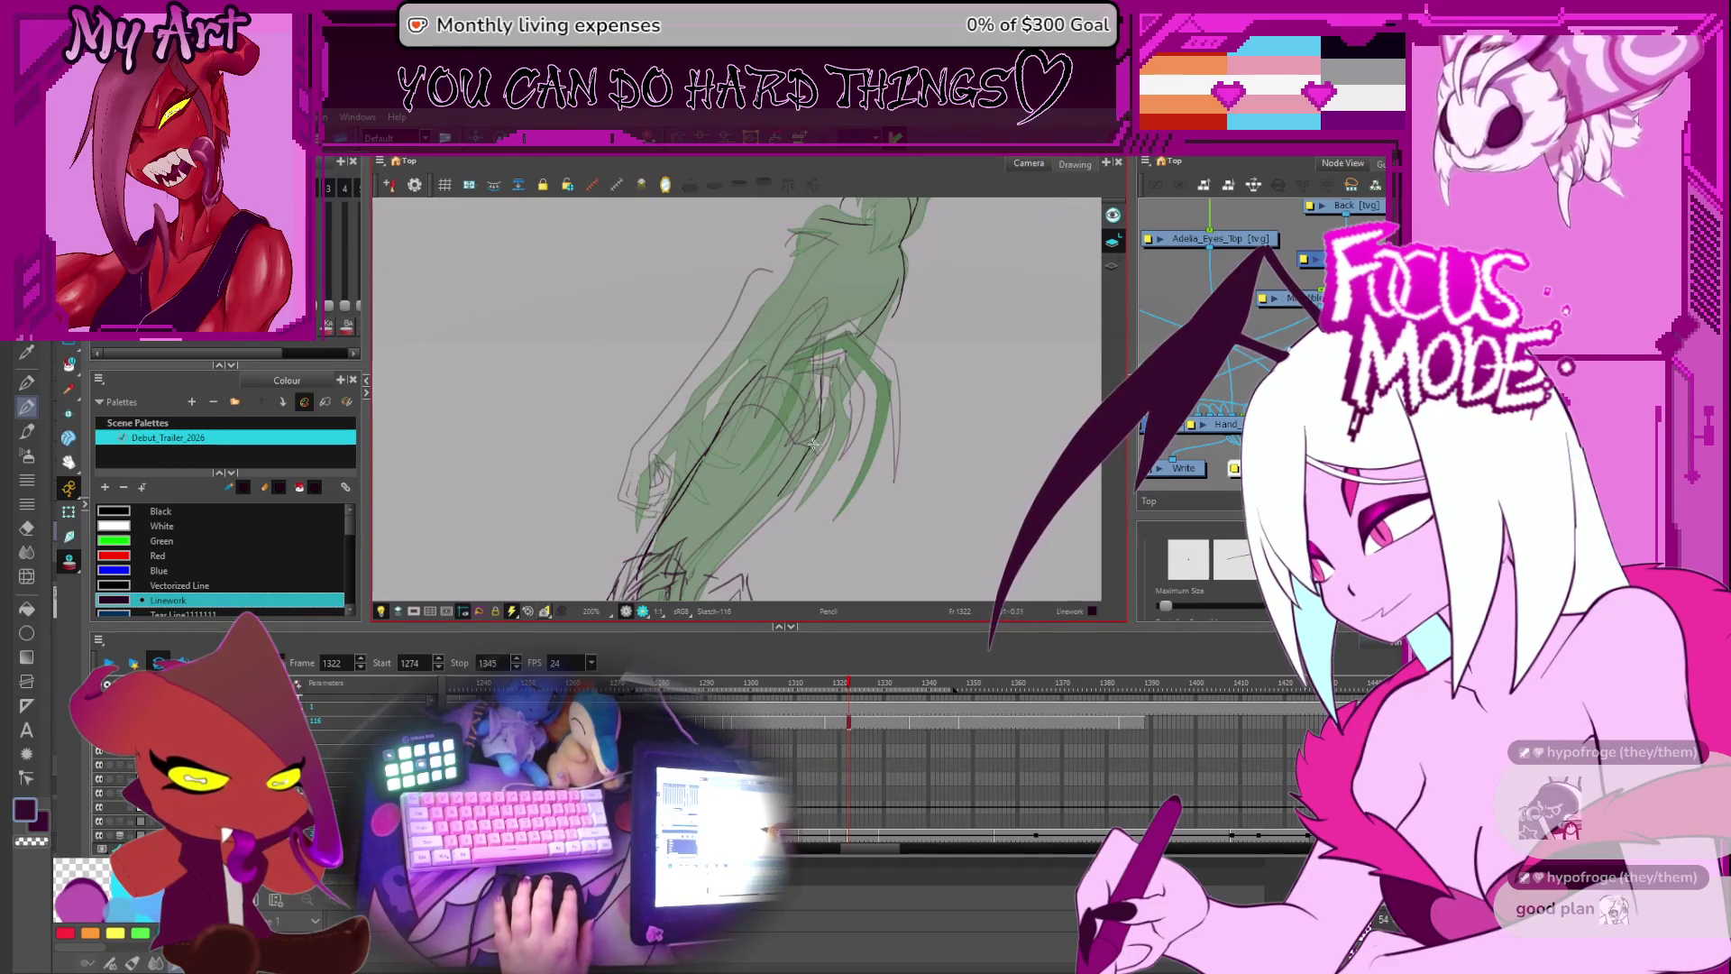
{"action": "left_click_drag", "start_coordinate": [818, 427], "coordinate": [840, 461]}
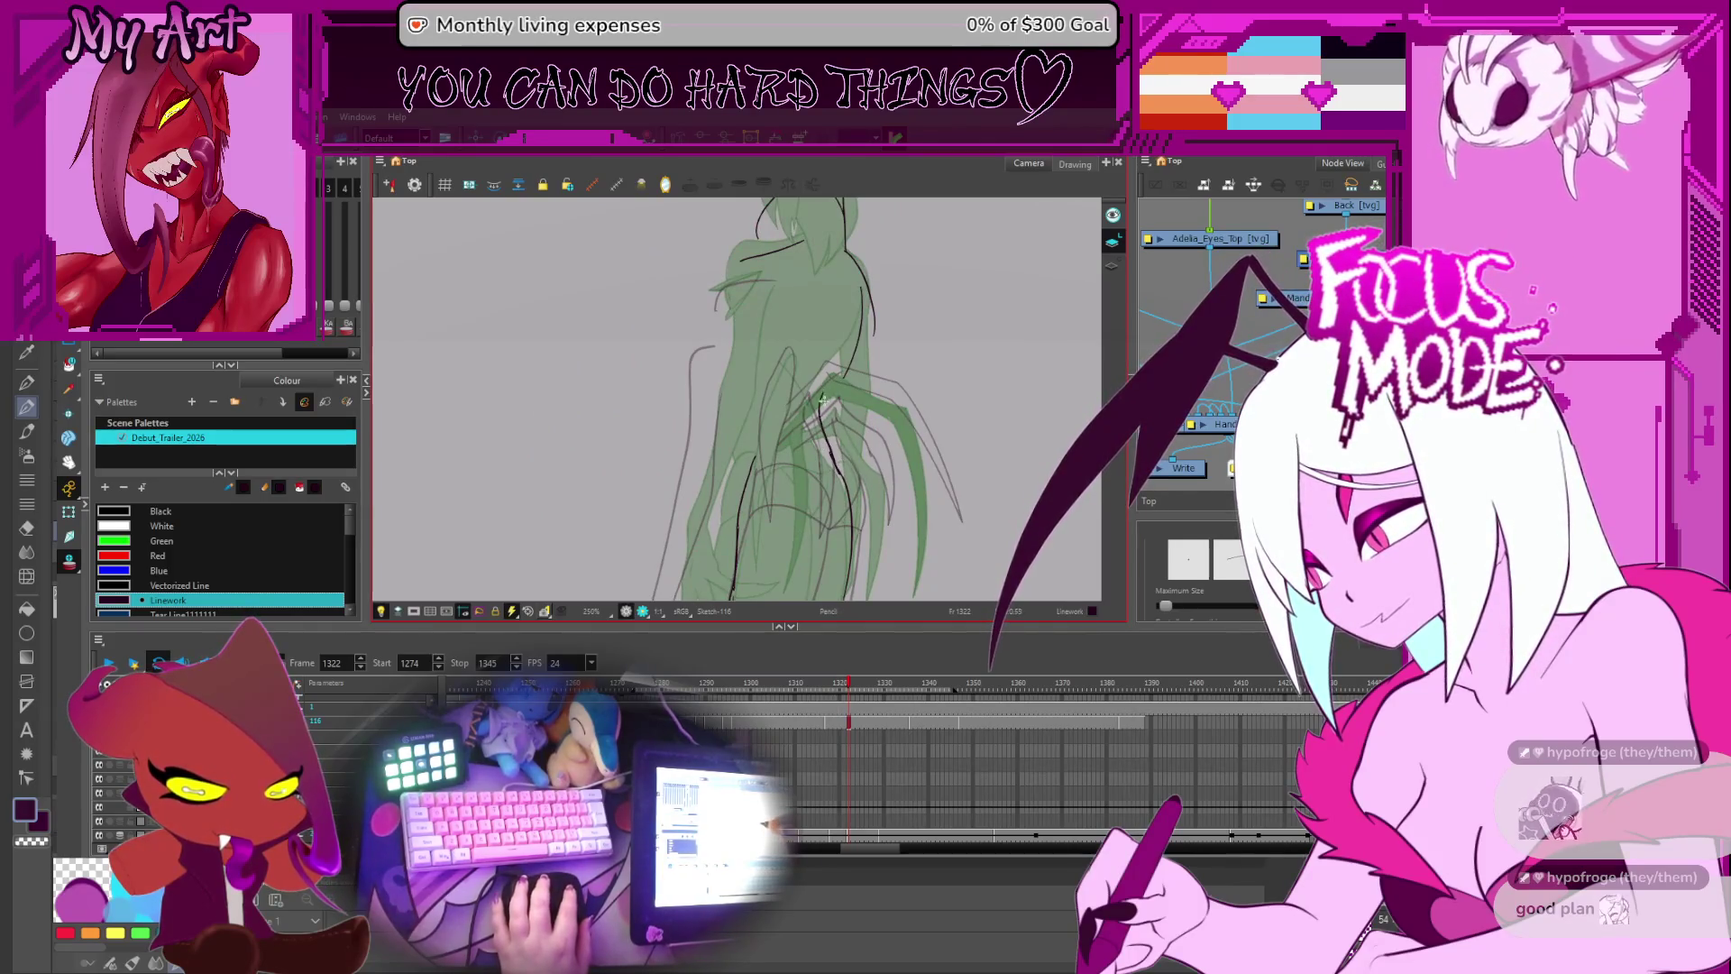
{"action": "left_click_drag", "start_coordinate": [824, 401], "coordinate": [827, 480]}
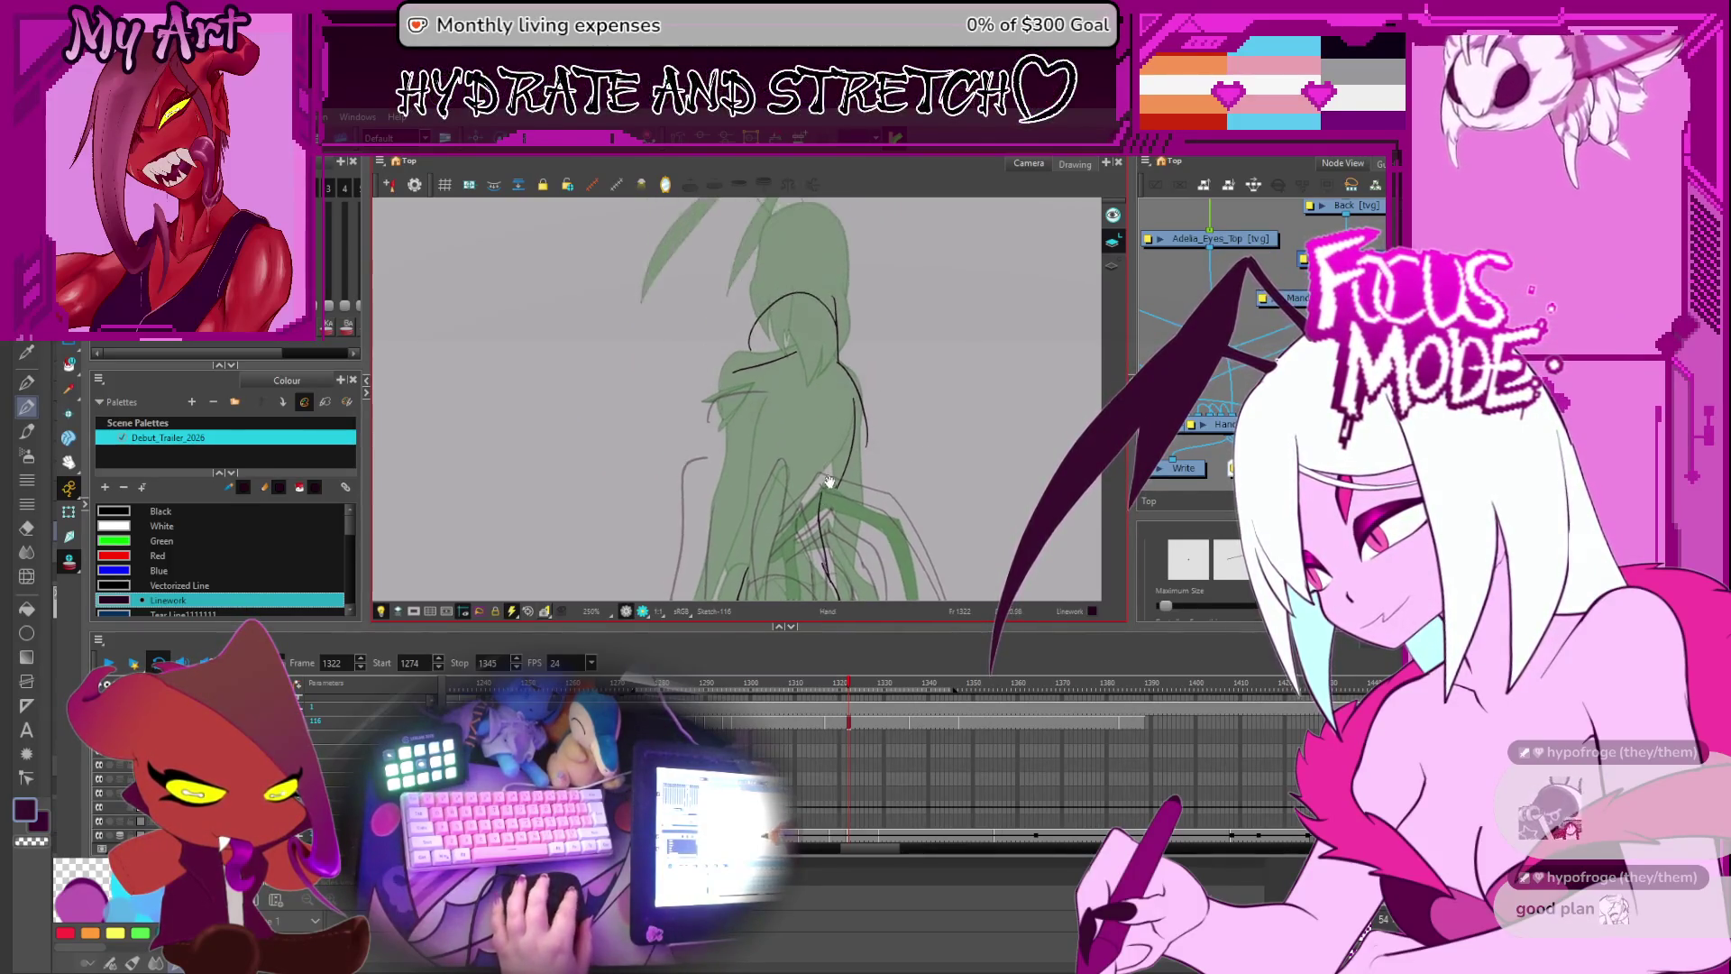
{"action": "key", "text": "alt+s"}
{"action": "key", "text": "ctrl+a"}
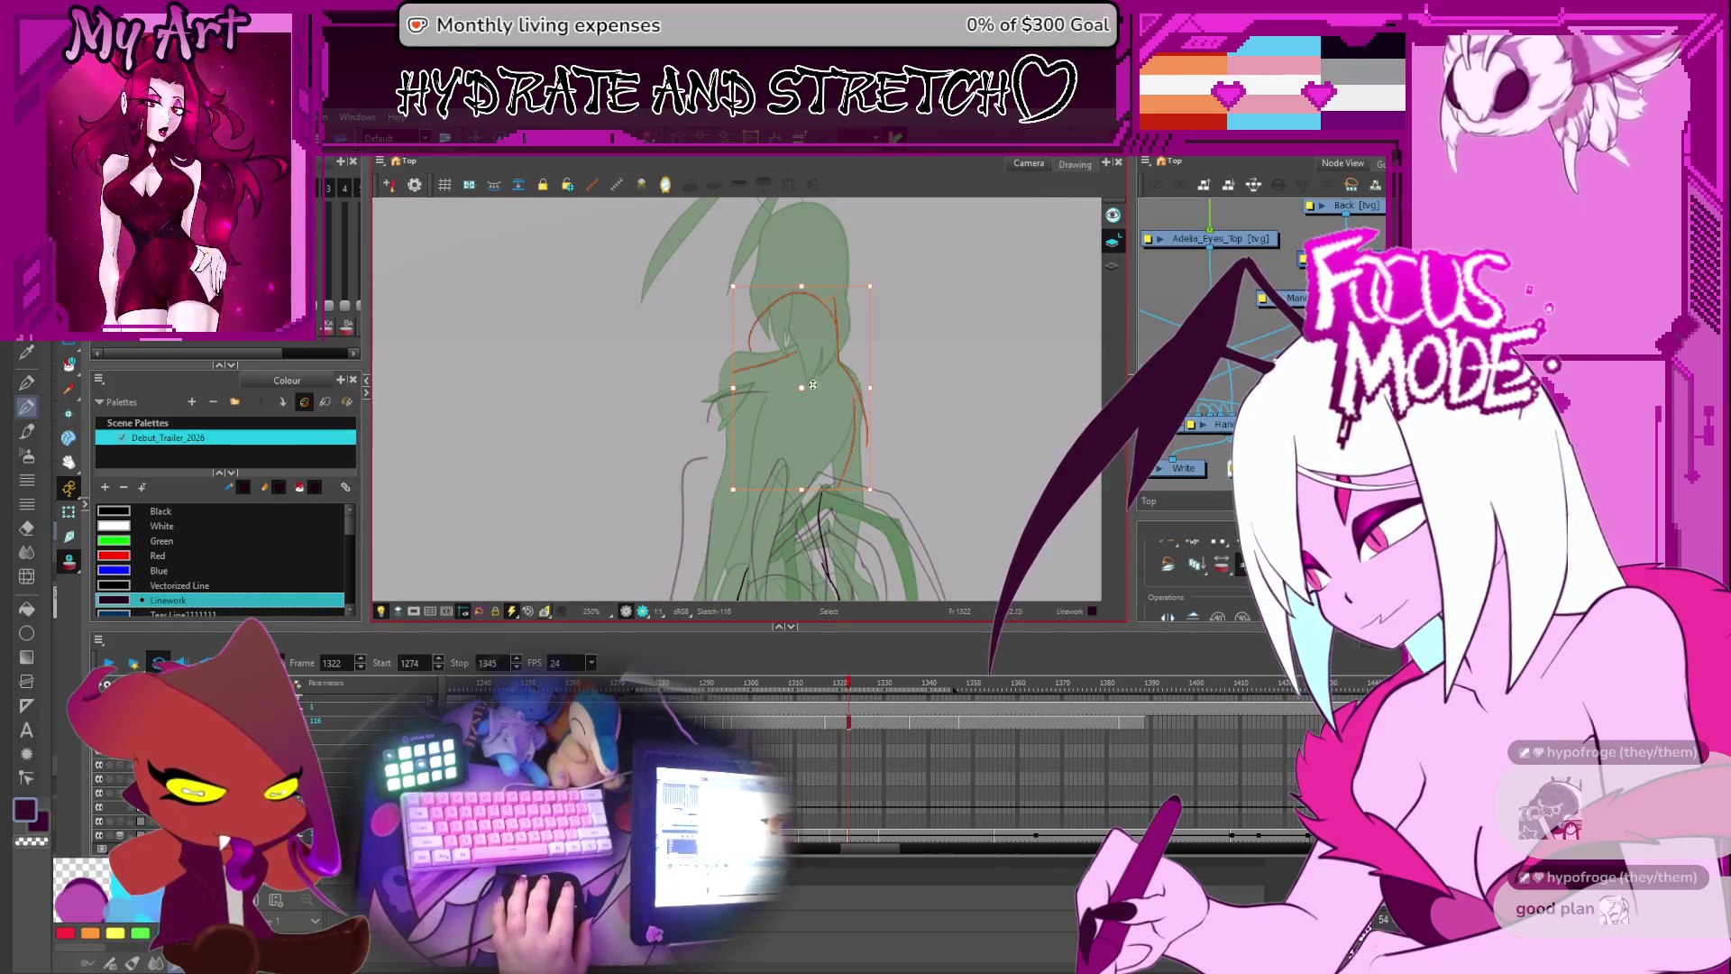
- Undo the long back stroke and redraw it shorter, then deselect
{"action": "scroll", "coordinate": [790, 396], "scroll_direction": "down", "scroll_amount": 3}
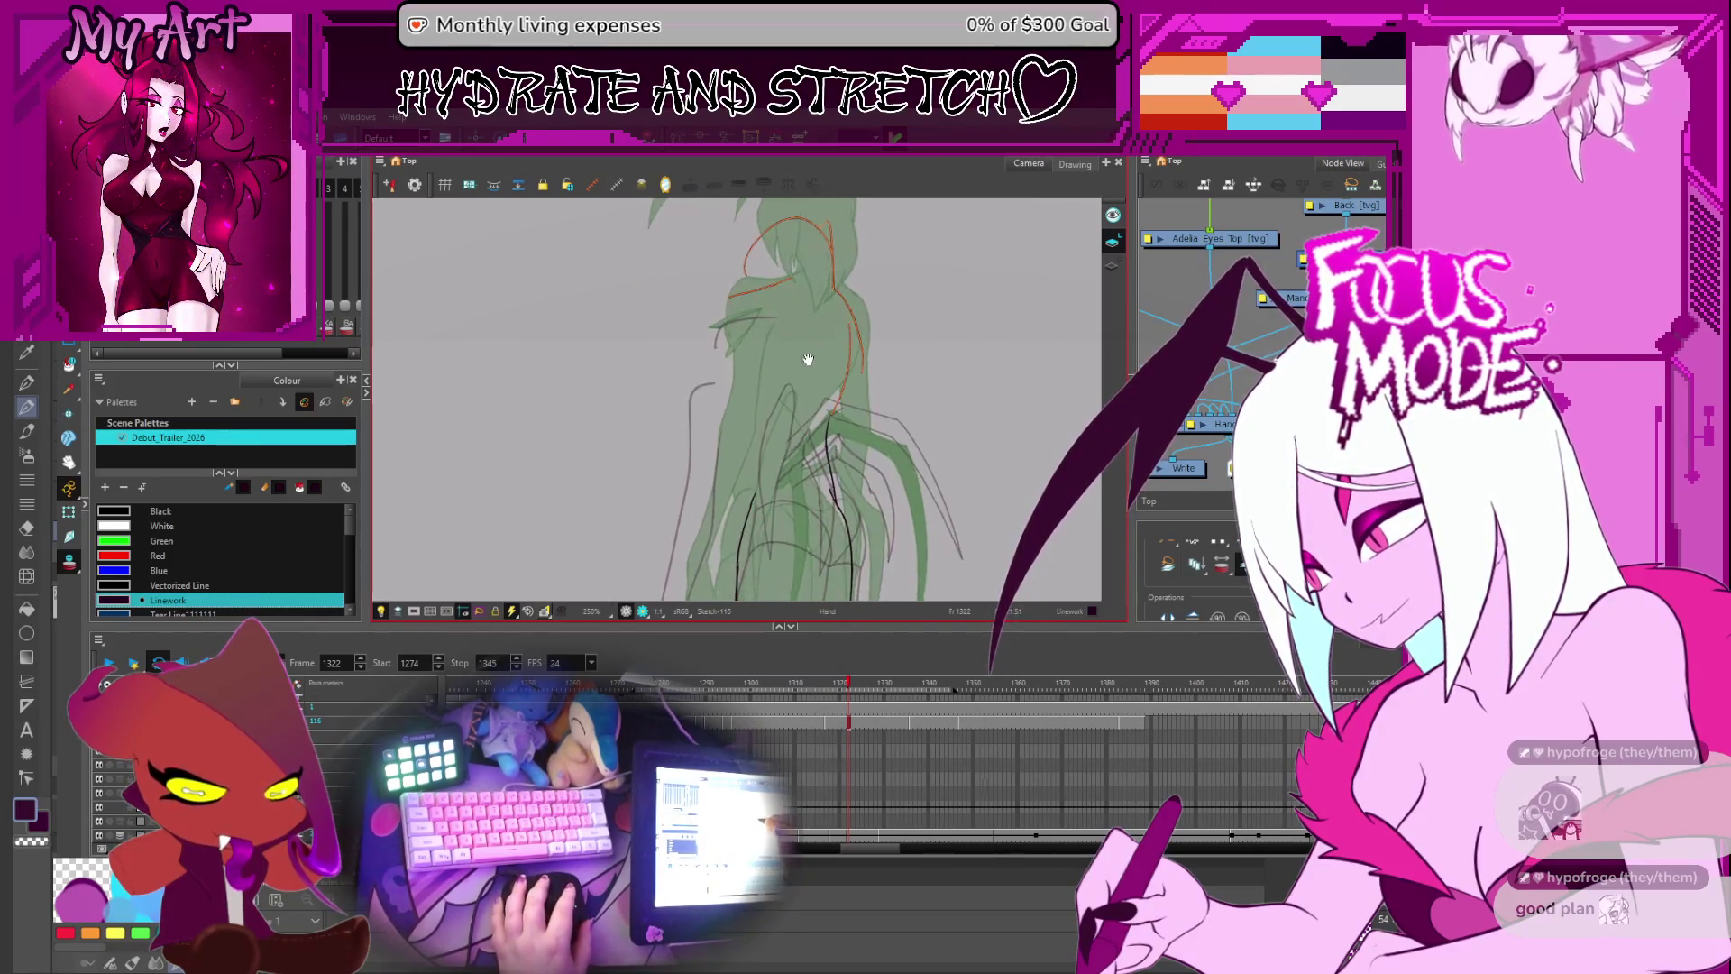
{"action": "scroll", "coordinate": [795, 436], "scroll_direction": "up", "scroll_amount": 3}
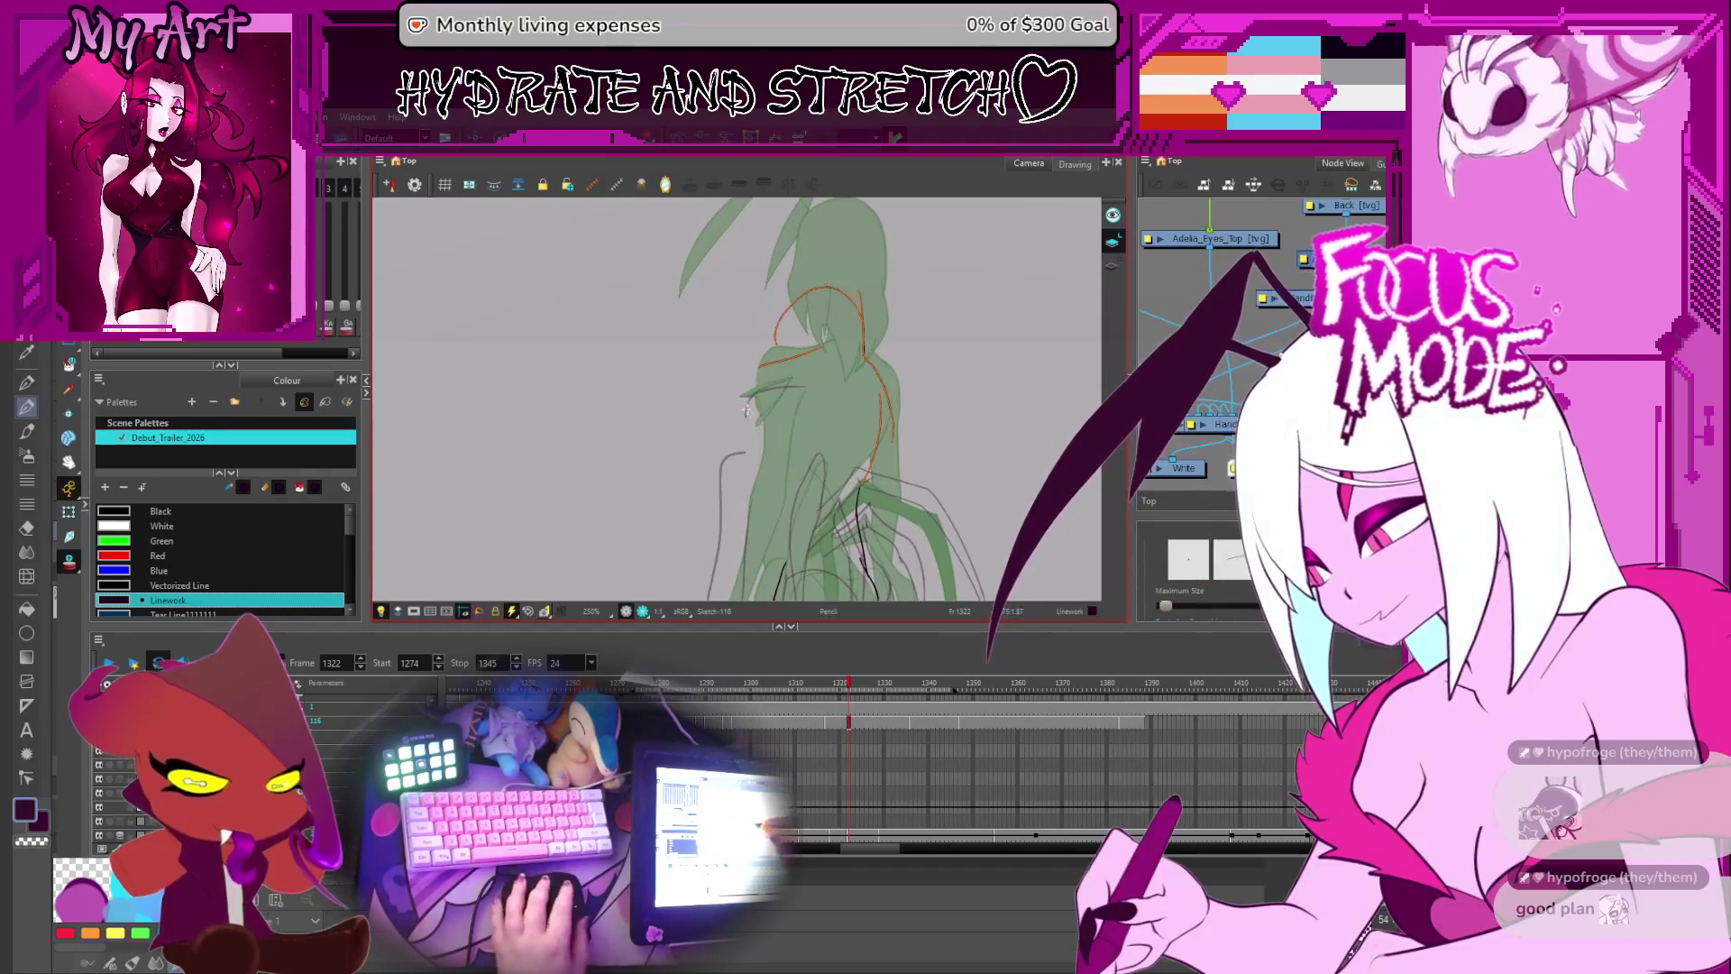
{"action": "left_click", "coordinate": [754, 375]}
{"action": "key", "text": "ctrl+z"}
{"action": "left_click_drag", "start_coordinate": [756, 401], "coordinate": [745, 417]}
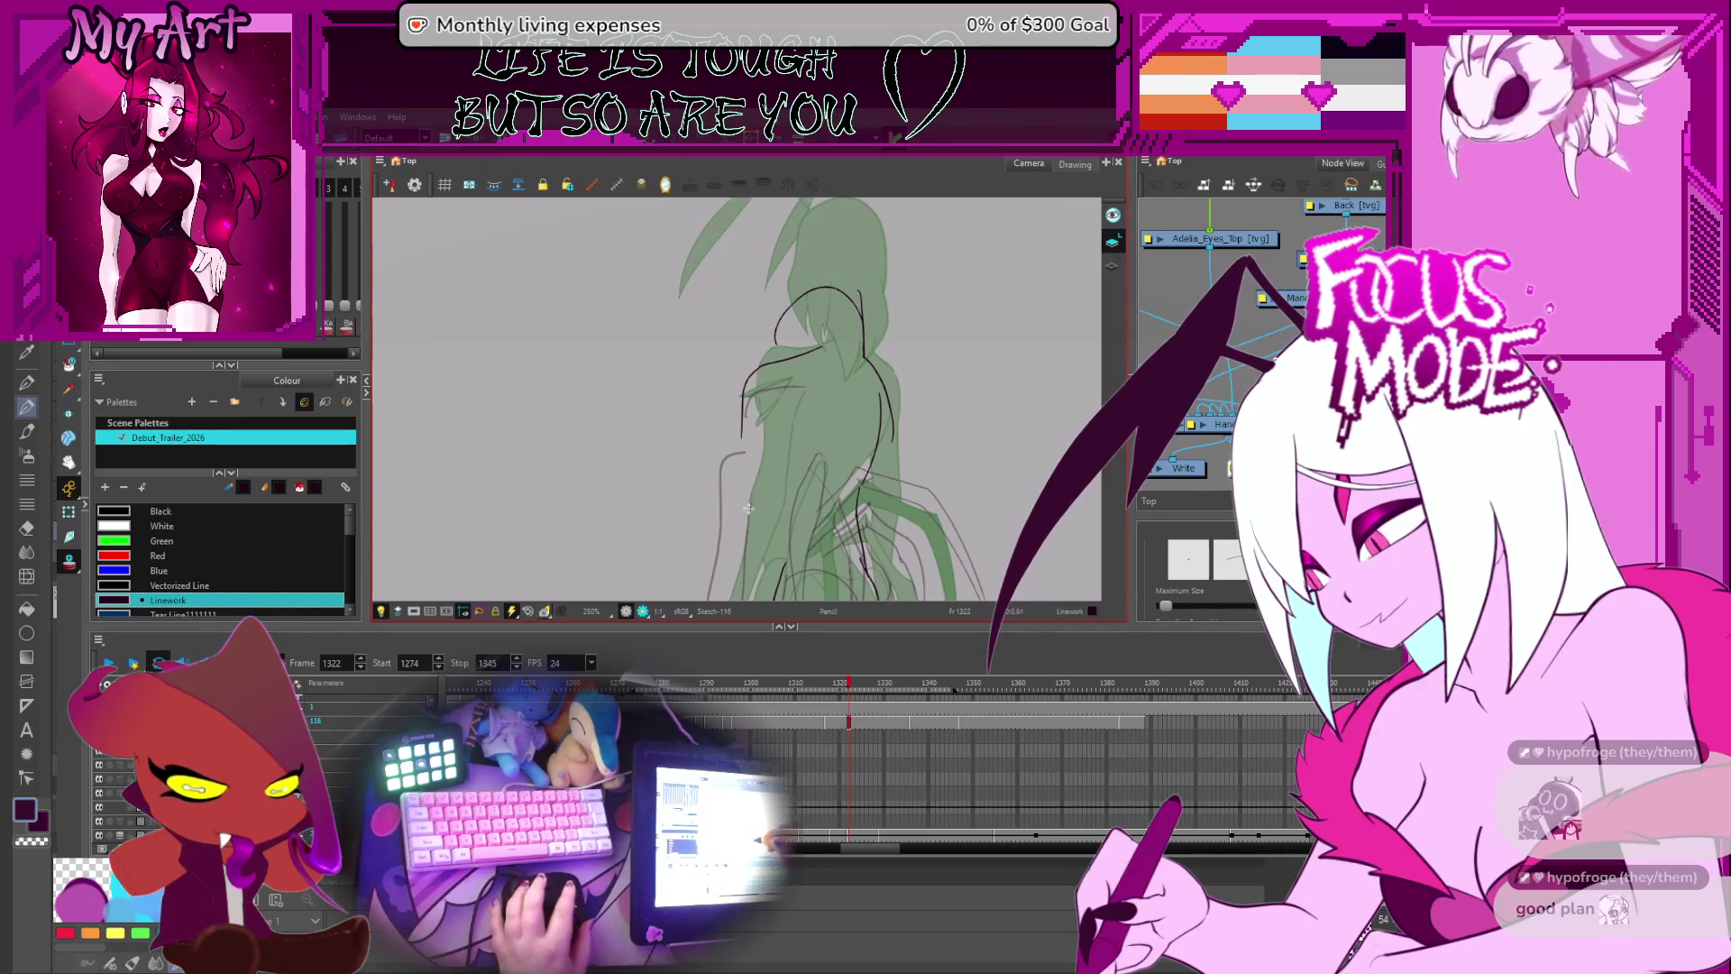
{"action": "scroll", "coordinate": [749, 509], "scroll_direction": "down", "scroll_amount": 4}
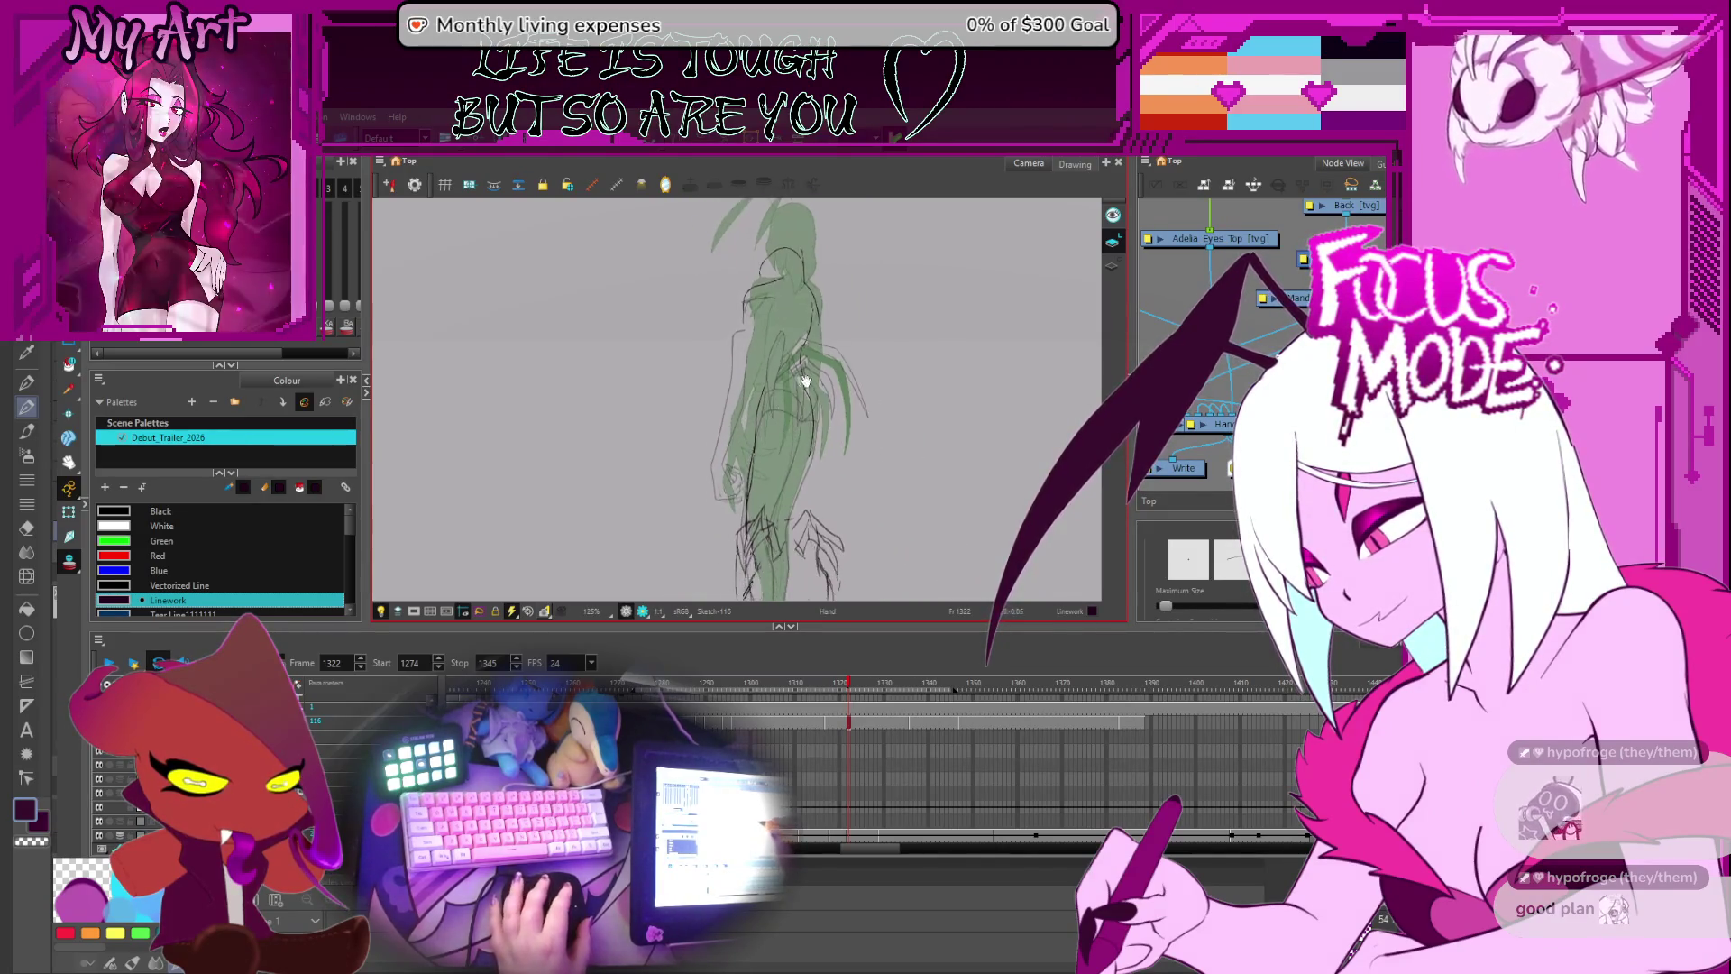
{"action": "scroll", "coordinate": [764, 457], "scroll_direction": "up", "scroll_amount": 2}
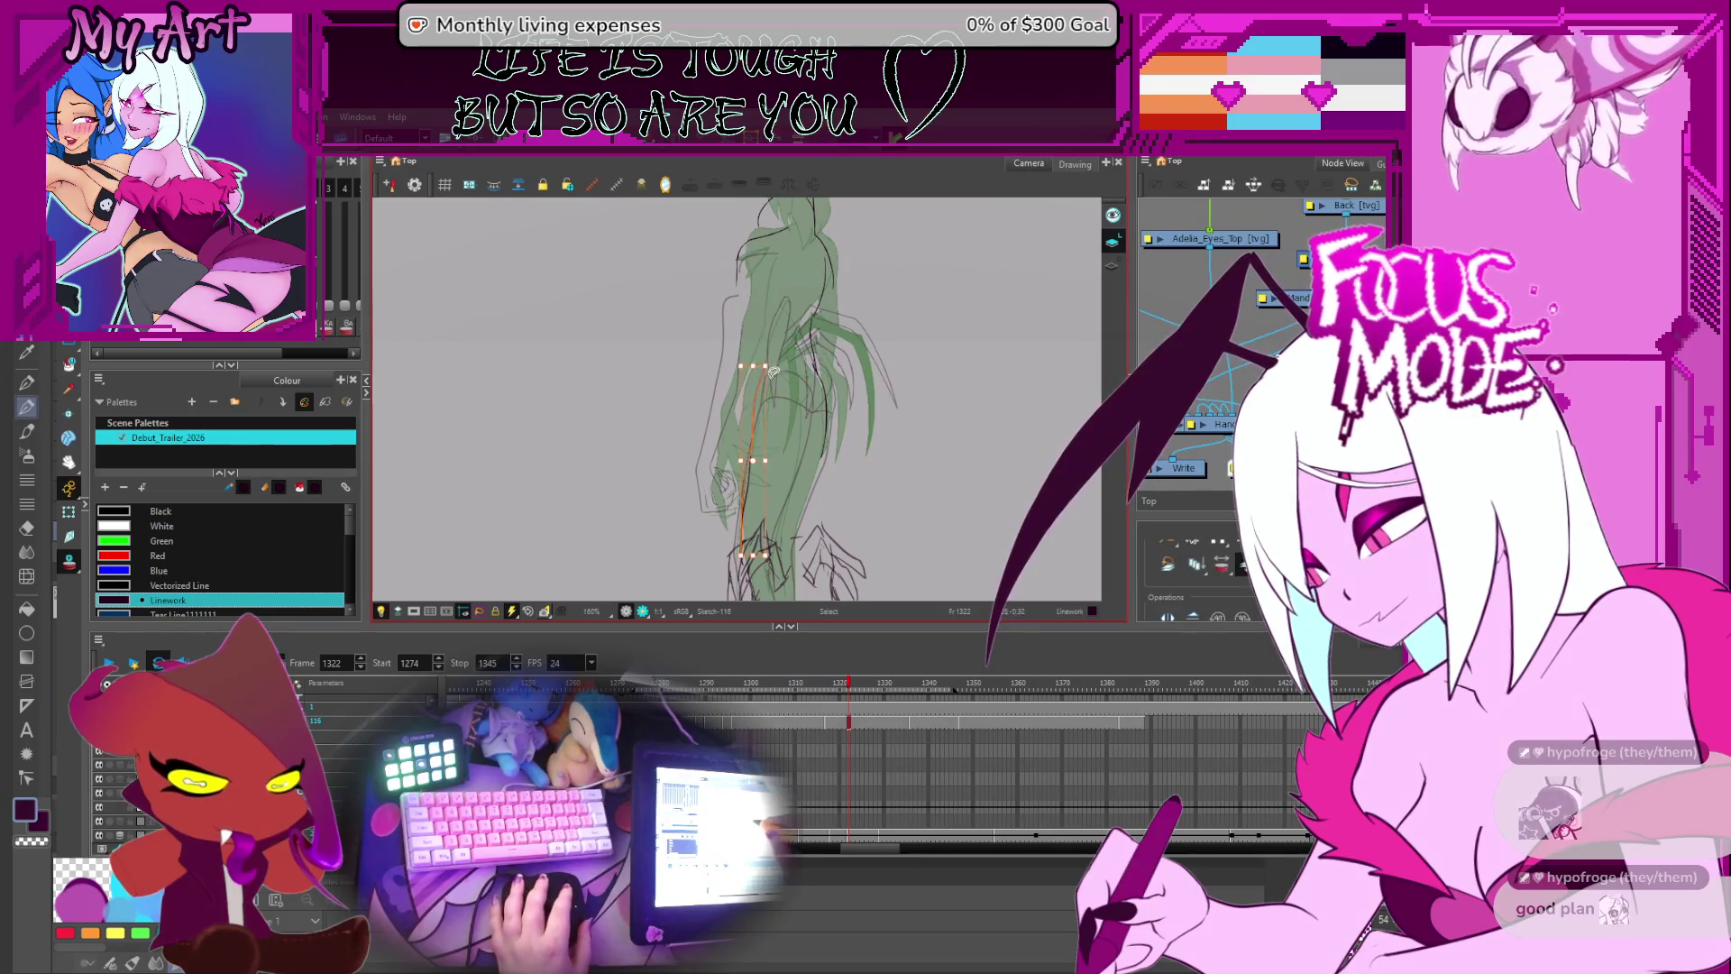
{"action": "scroll", "coordinate": [765, 363], "scroll_direction": "up", "scroll_amount": 3}
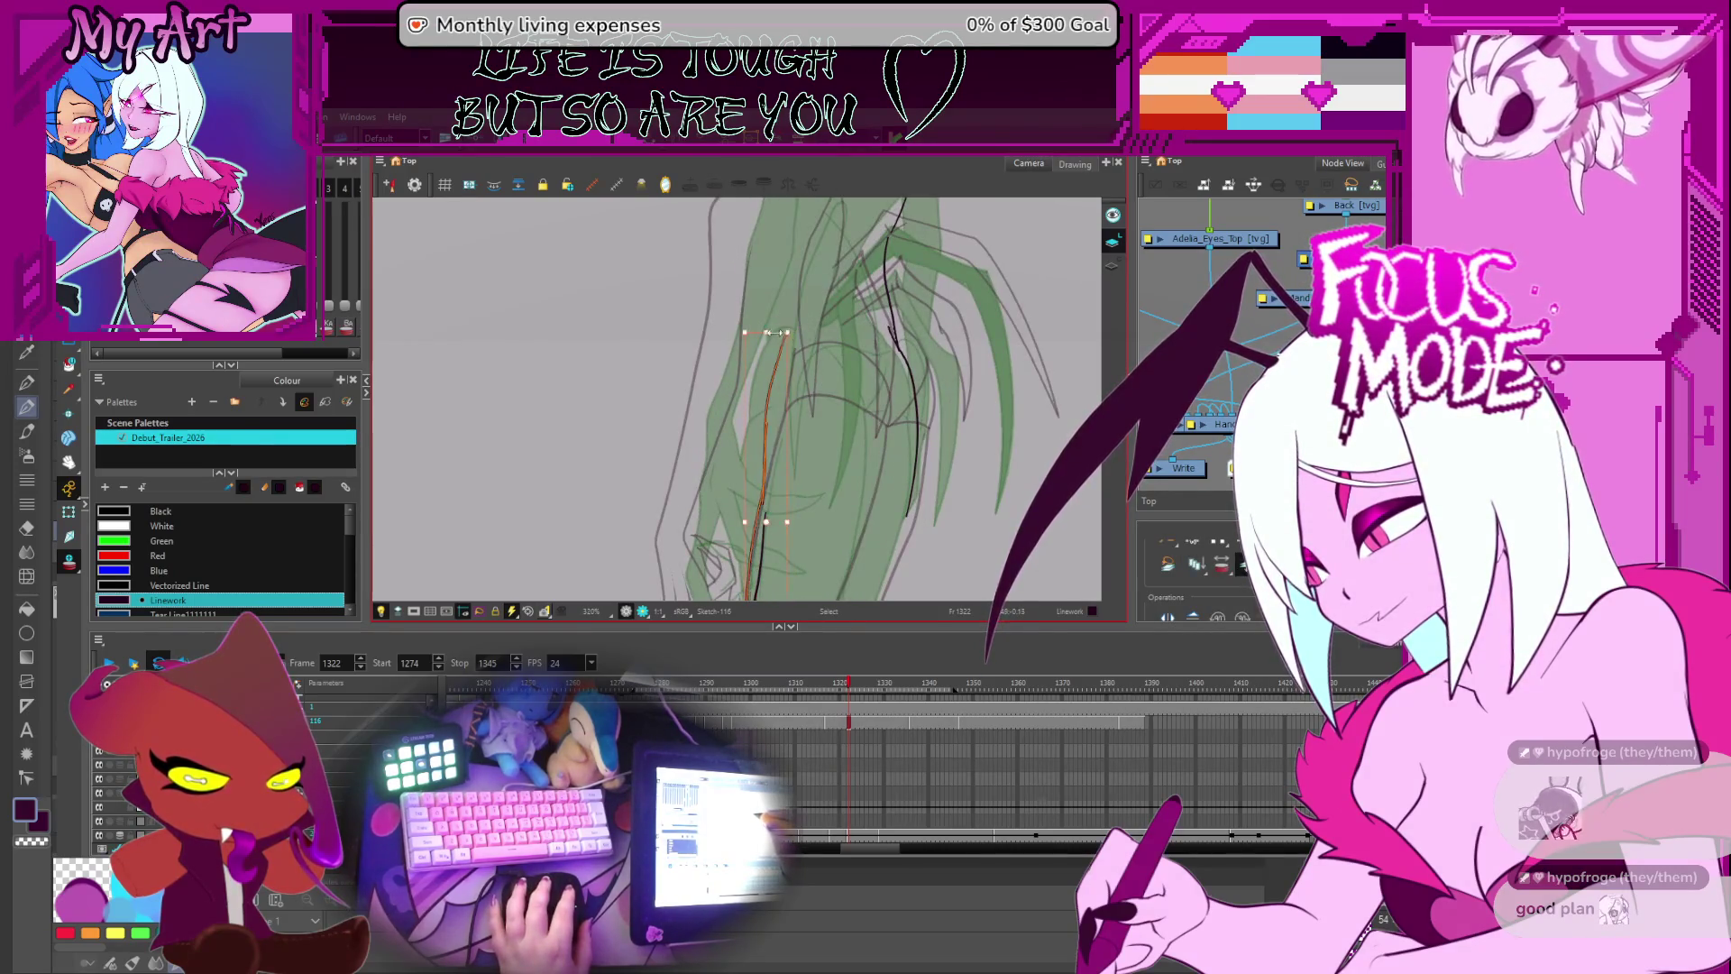
{"action": "scroll", "coordinate": [770, 407], "scroll_direction": "down", "scroll_amount": 3}
{"action": "scroll", "coordinate": [771, 408], "scroll_direction": "up", "scroll_amount": 2}
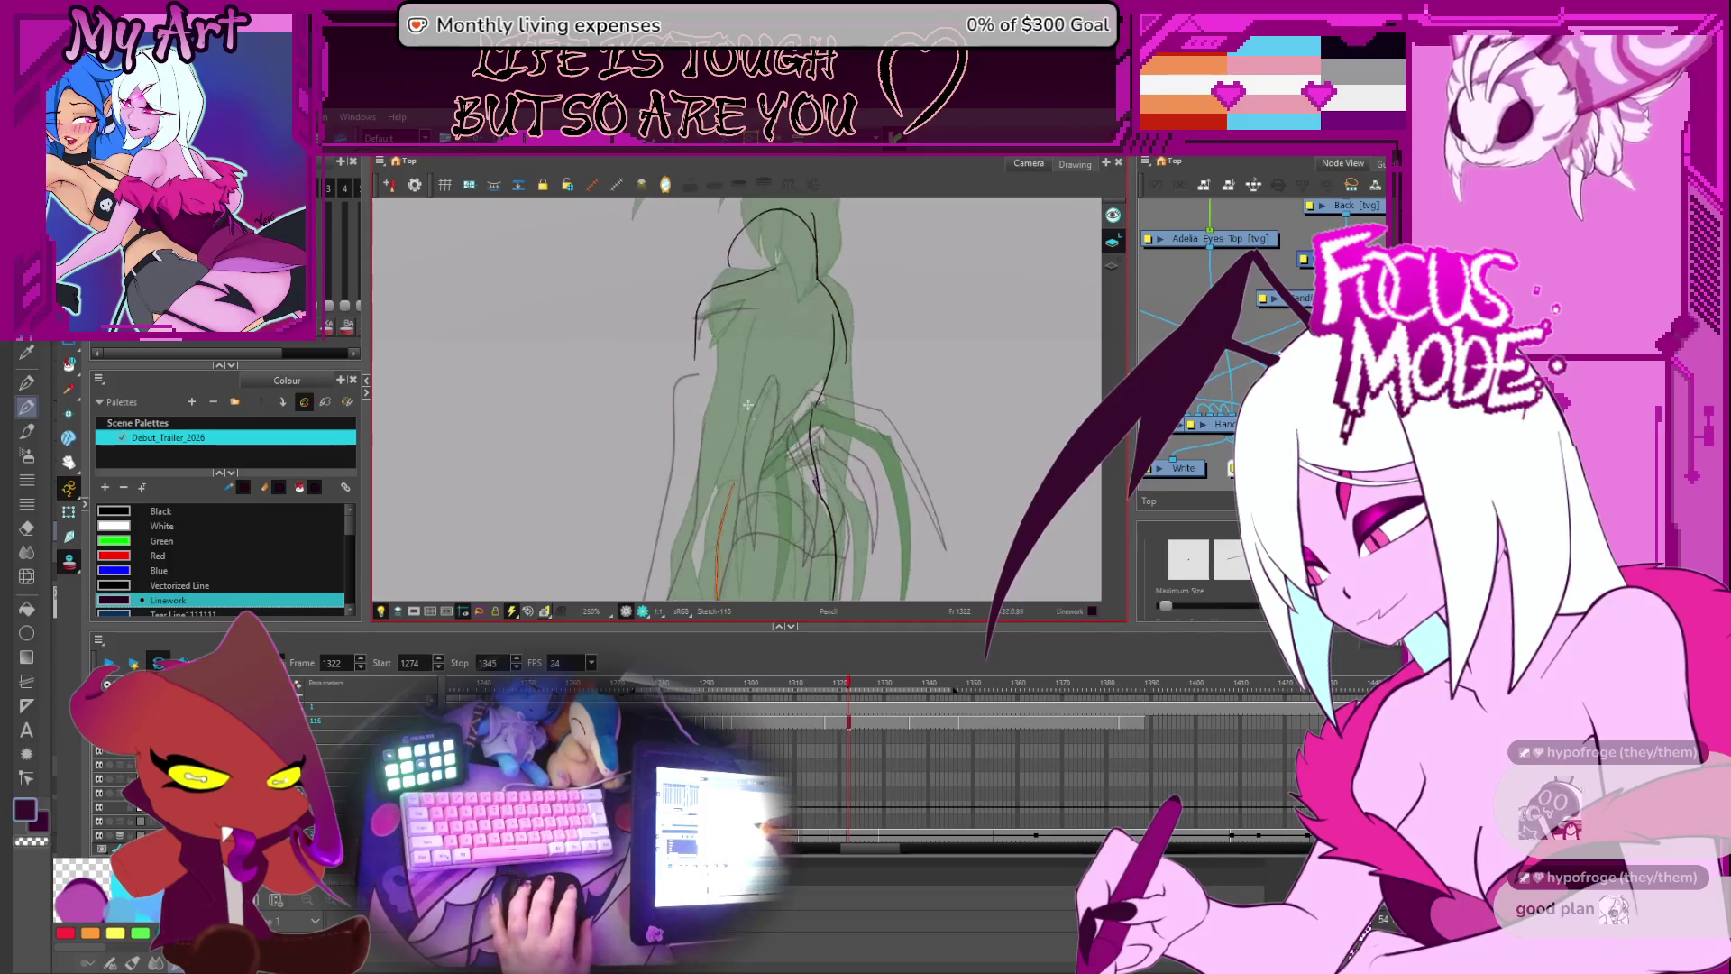
{"action": "key", "text": "Escape"}
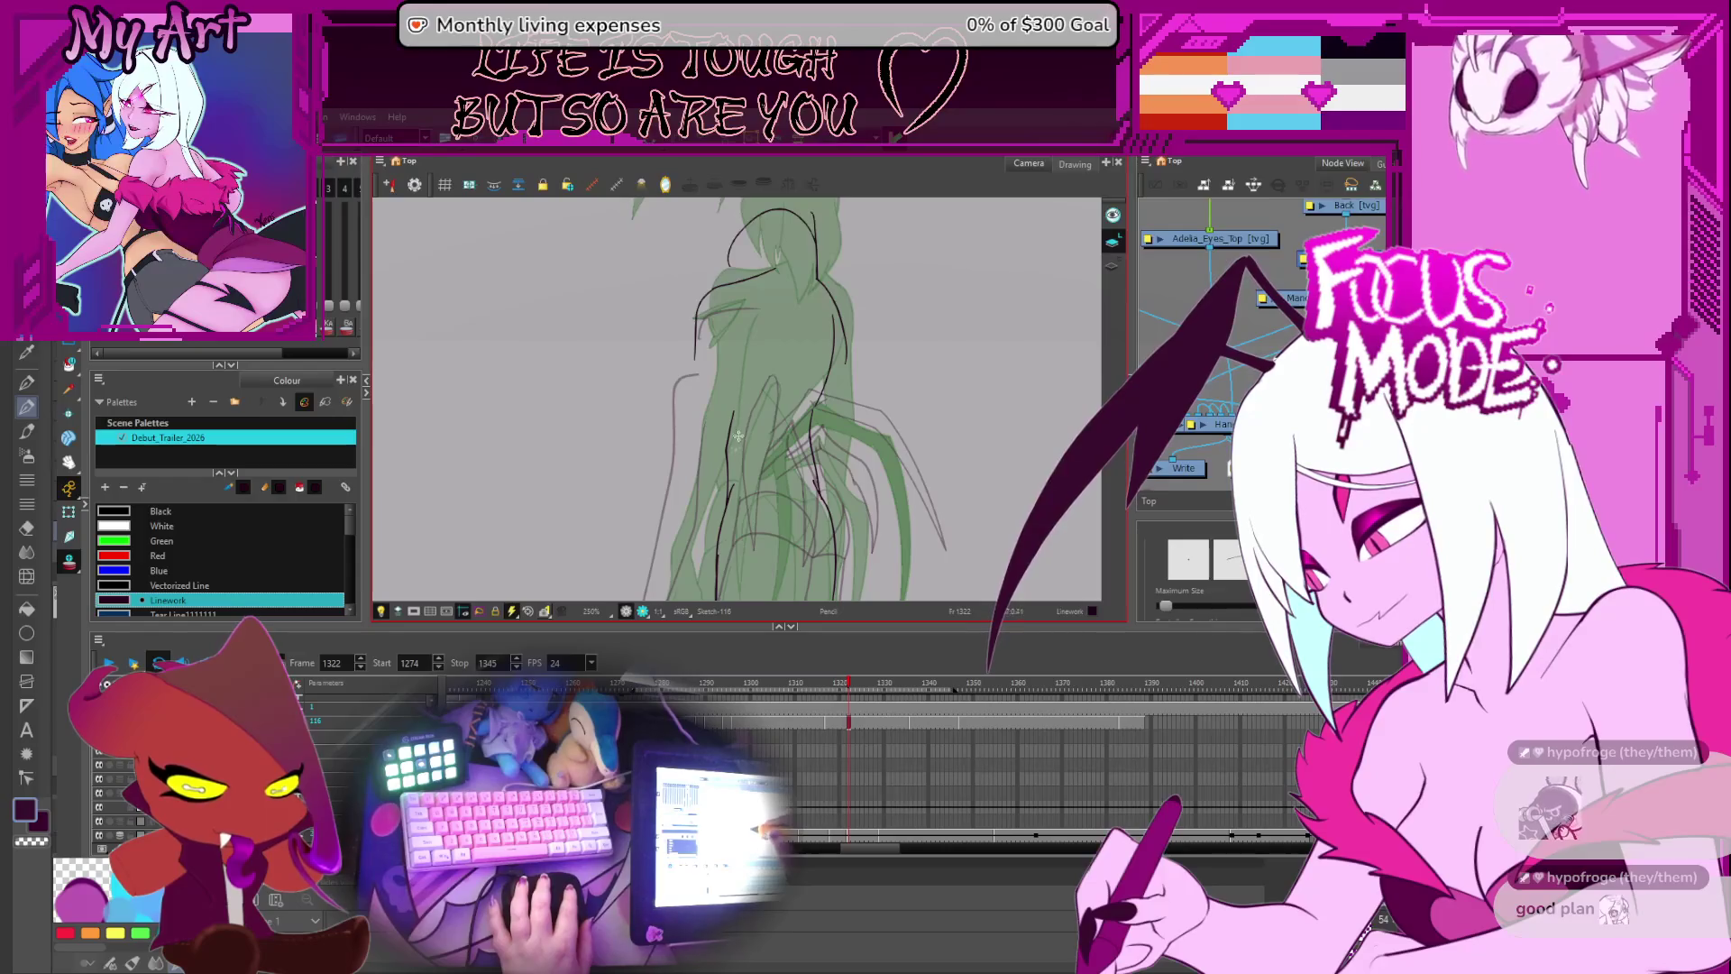
- Pan over the sketch and go to frame 1319 on the Linework layer
{"action": "scroll", "coordinate": [762, 501], "scroll_direction": "down", "scroll_amount": 3}
{"action": "scroll", "coordinate": [762, 501], "scroll_direction": "up", "scroll_amount": 1}
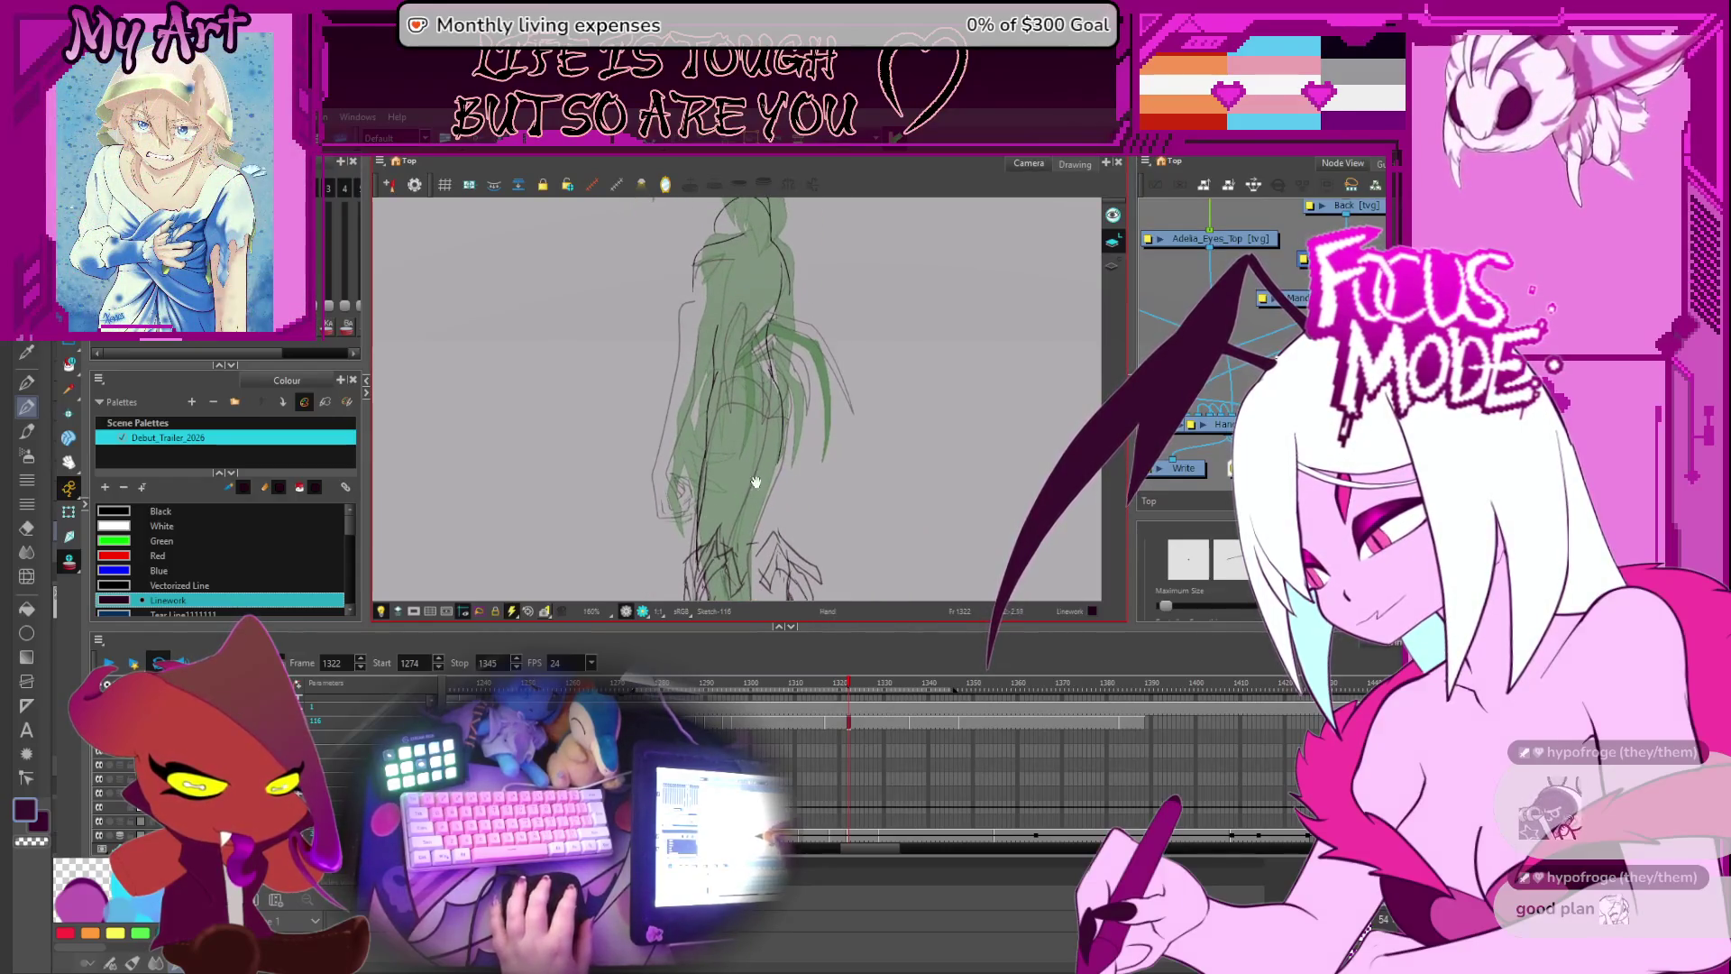
{"action": "left_click_drag", "start_coordinate": [890, 391], "coordinate": [771, 369]}
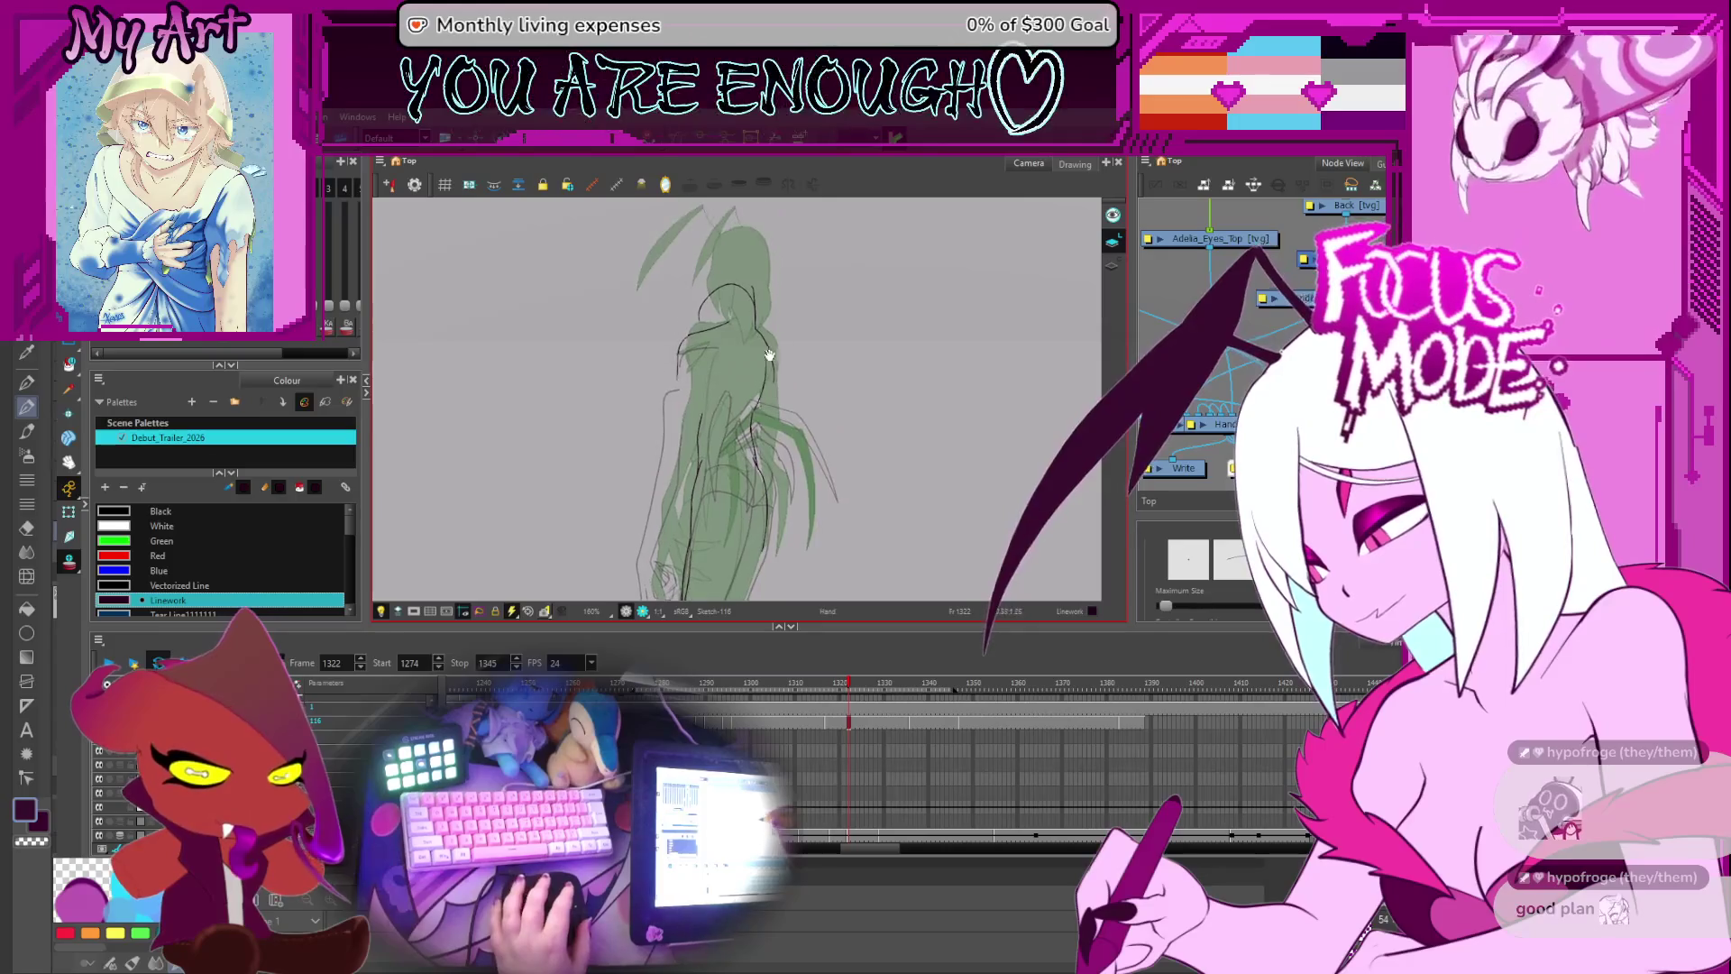
{"action": "key", "text": "comma"}
{"action": "key", "text": "comma"}
{"action": "key", "text": "comma"}
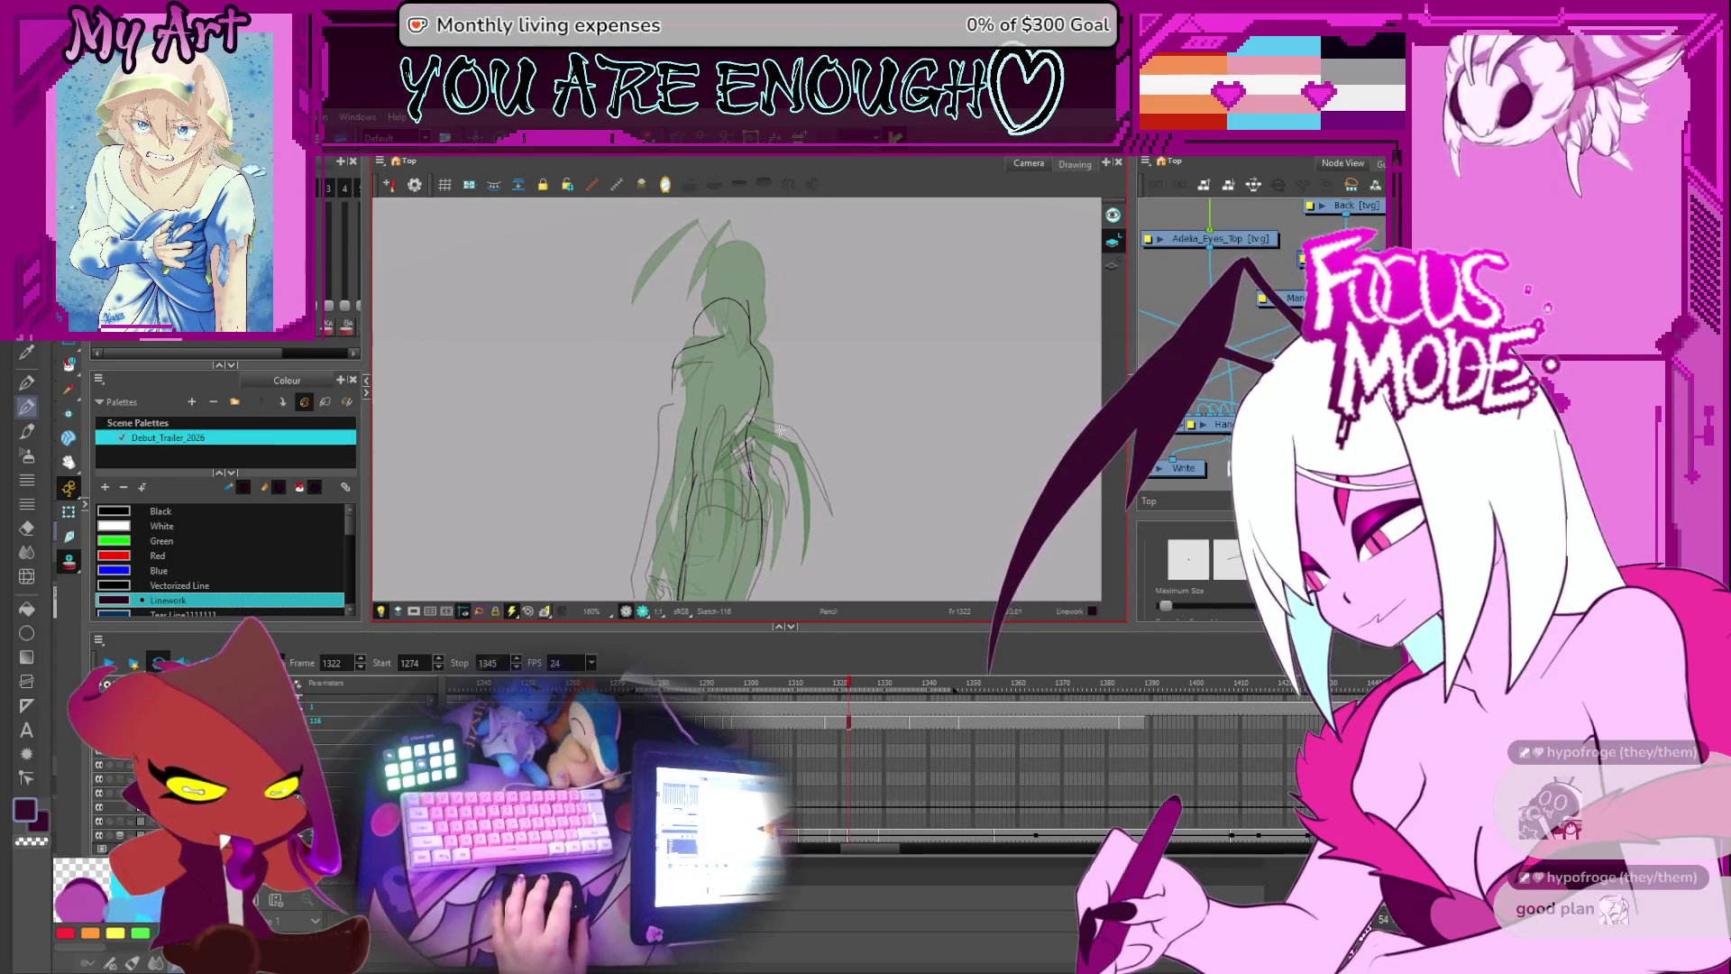
{"action": "left_click", "coordinate": [830, 805]}
{"action": "scroll", "coordinate": [728, 380], "scroll_direction": "up", "scroll_amount": 2}
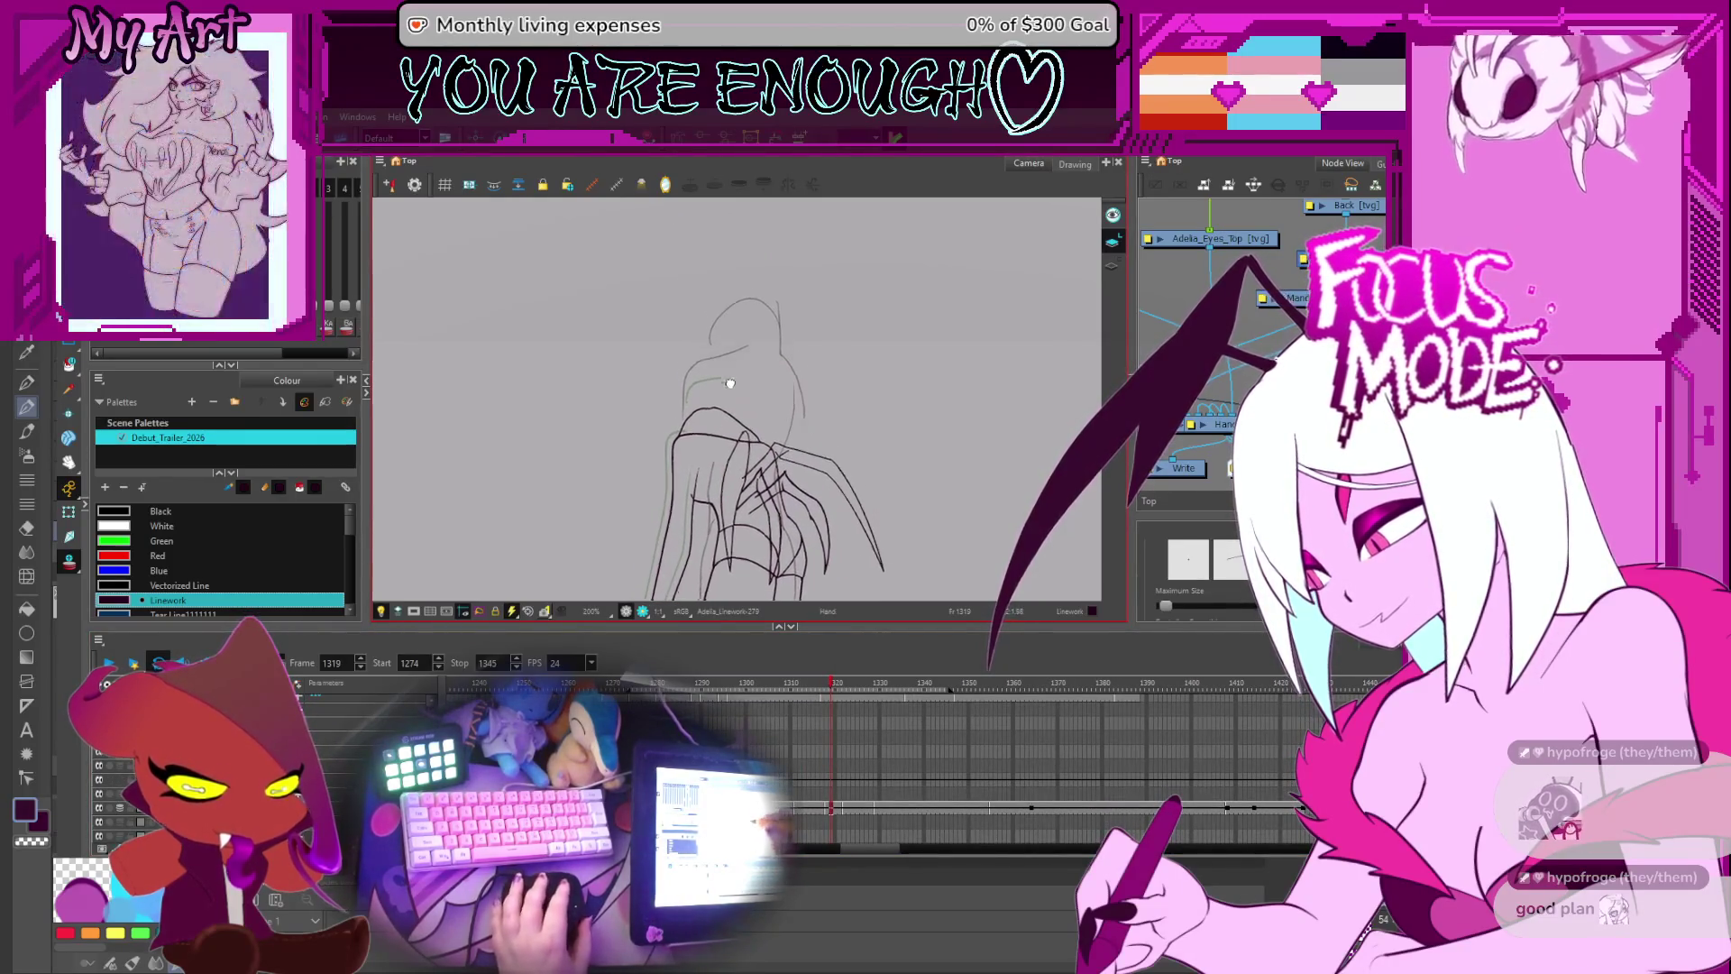
- Jump to frame 1323, centre the figure, and select the claw strokes on the back
{"action": "left_click_drag", "start_coordinate": [728, 380], "coordinate": [744, 396]}
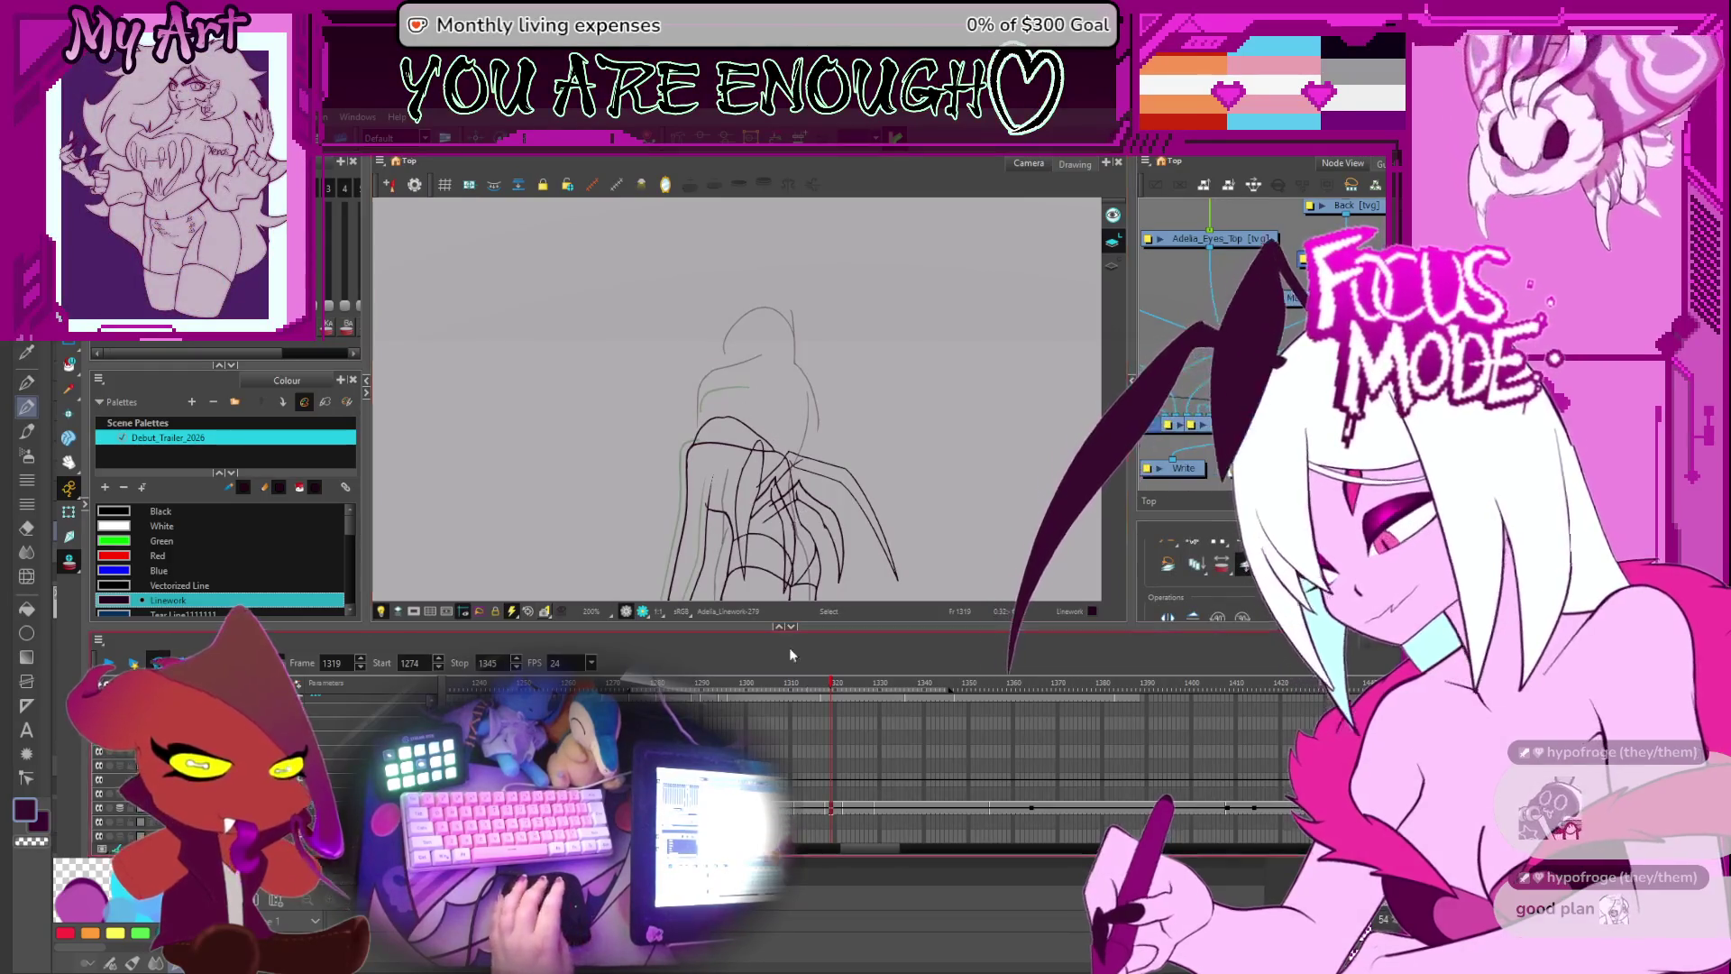
{"action": "key", "text": "period"}
{"action": "key", "text": "period"}
{"action": "key", "text": "period"}
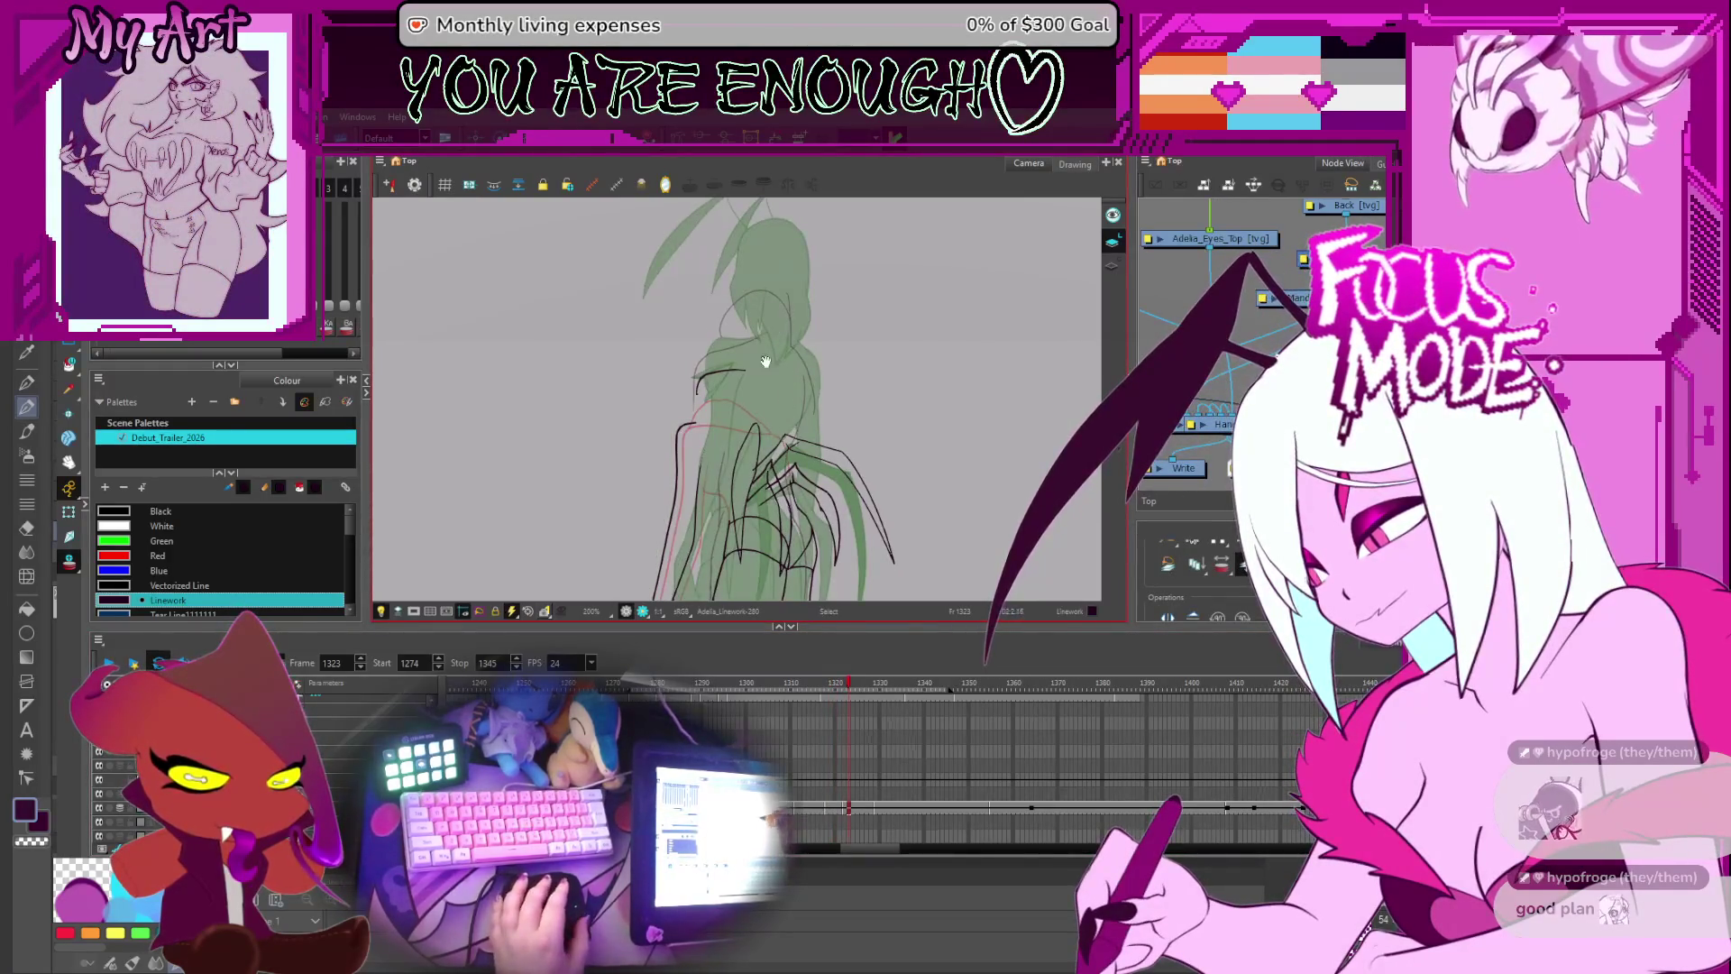
{"action": "left_click_drag", "start_coordinate": [765, 362], "coordinate": [761, 366]}
{"action": "scroll", "coordinate": [736, 361], "scroll_direction": "down", "scroll_amount": 3}
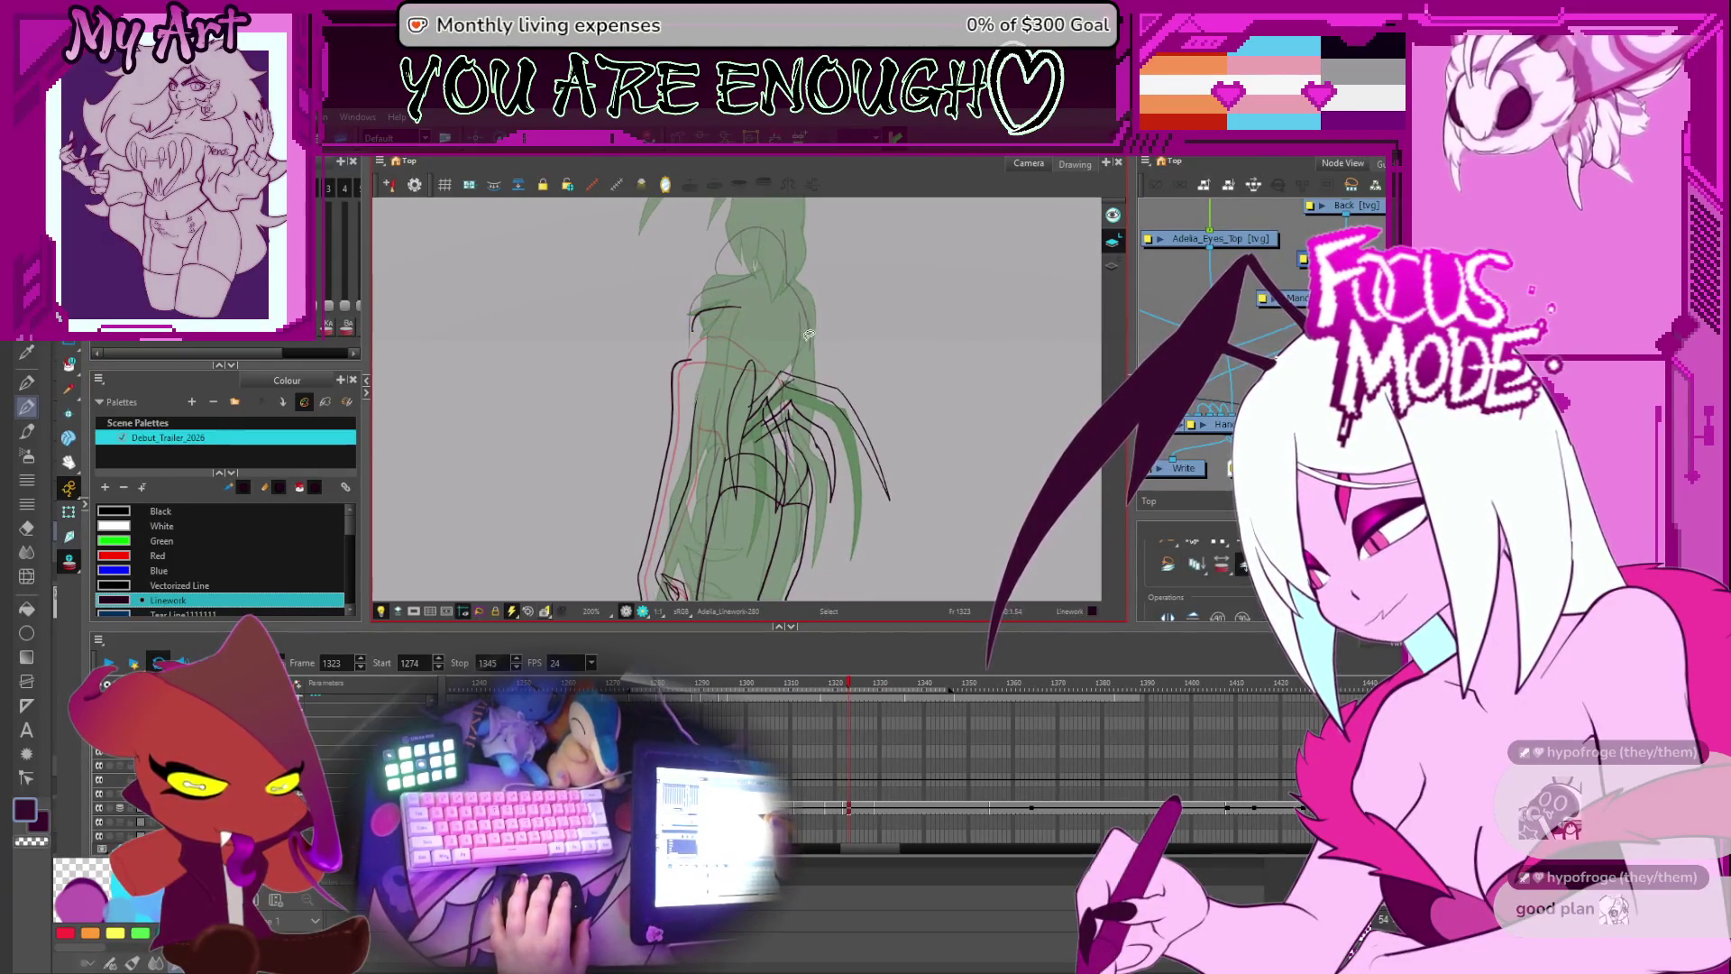
{"action": "mouse_move", "coordinate": [761, 335]}
{"action": "left_mouse_down"}
{"action": "mouse_move", "coordinate": [743, 369]}
{"action": "mouse_move", "coordinate": [822, 415]}
{"action": "left_mouse_up"}
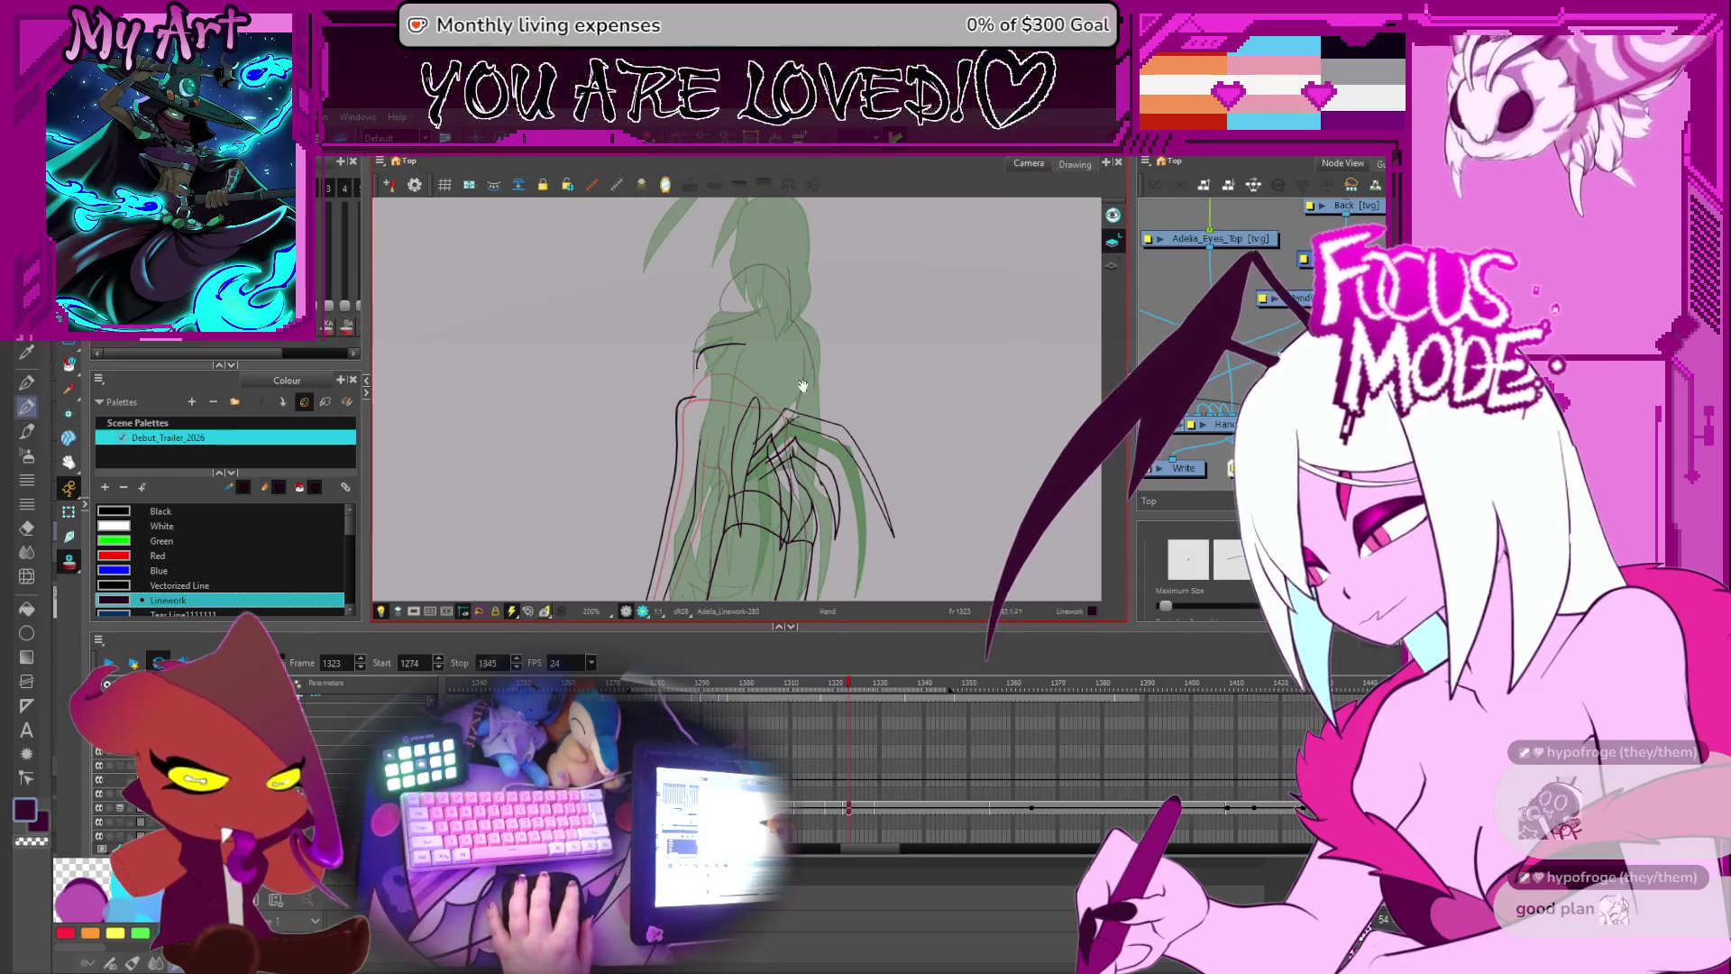
{"action": "scroll", "coordinate": [798, 387], "scroll_direction": "down", "scroll_amount": 2}
{"action": "left_click_drag", "start_coordinate": [800, 425], "coordinate": [809, 397]}
{"action": "scroll", "coordinate": [814, 393], "scroll_direction": "up", "scroll_amount": 3}
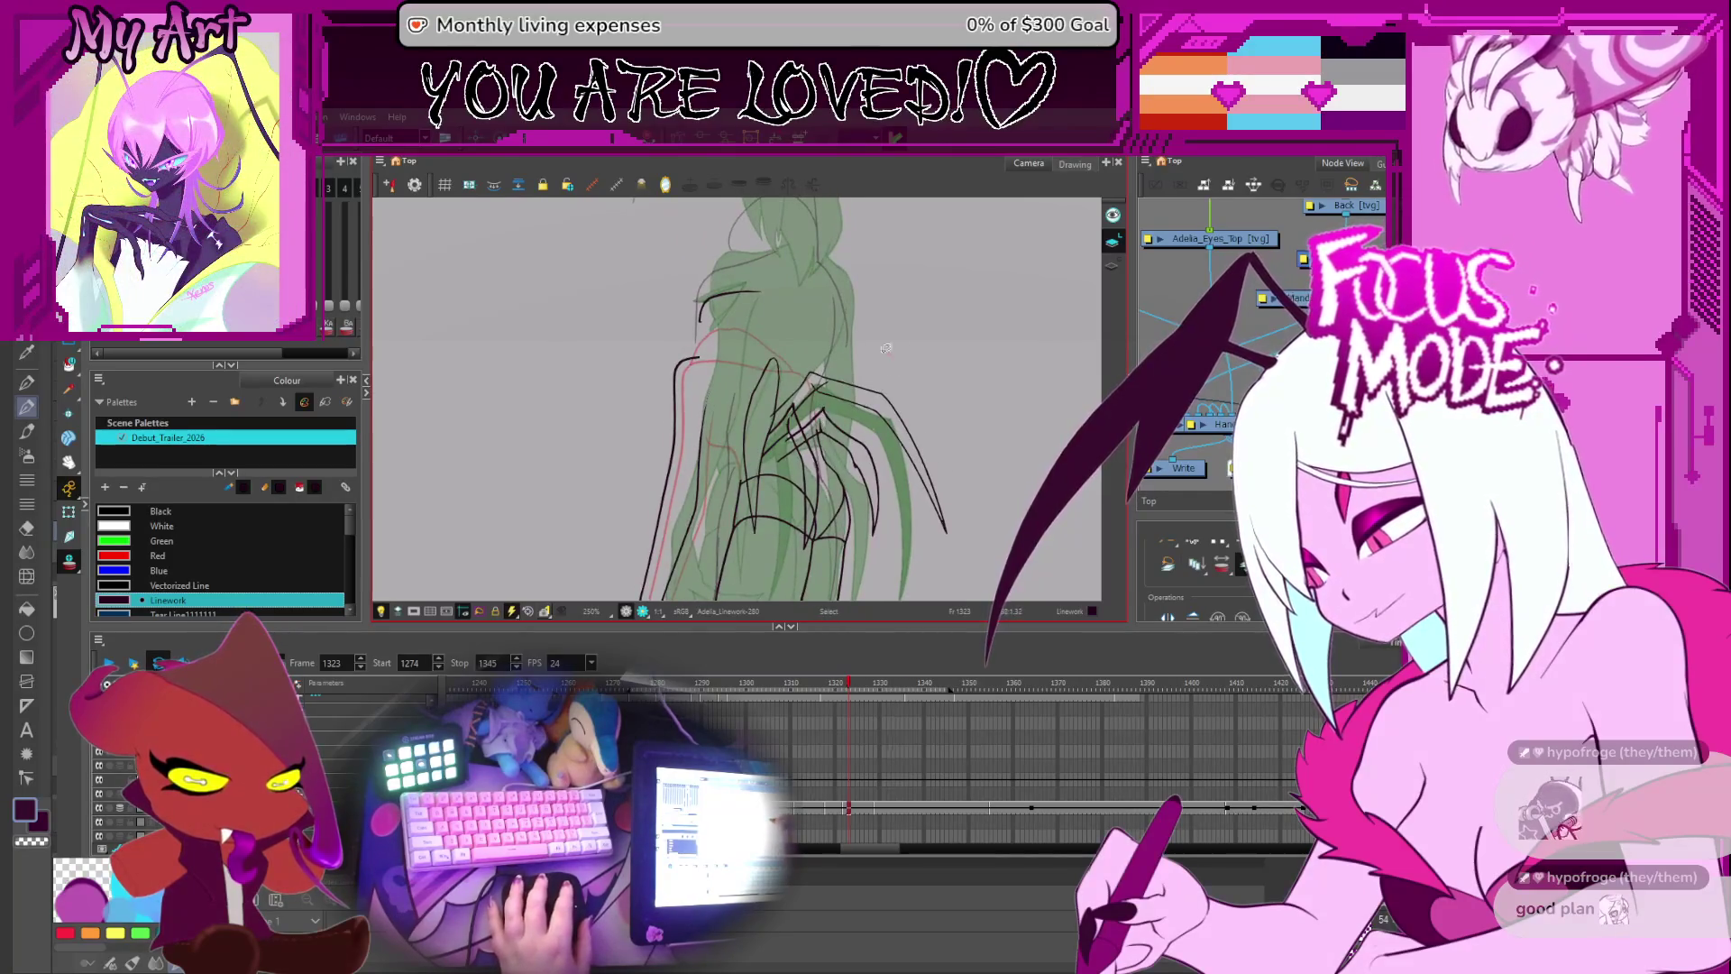
{"action": "left_click", "coordinate": [856, 456]}
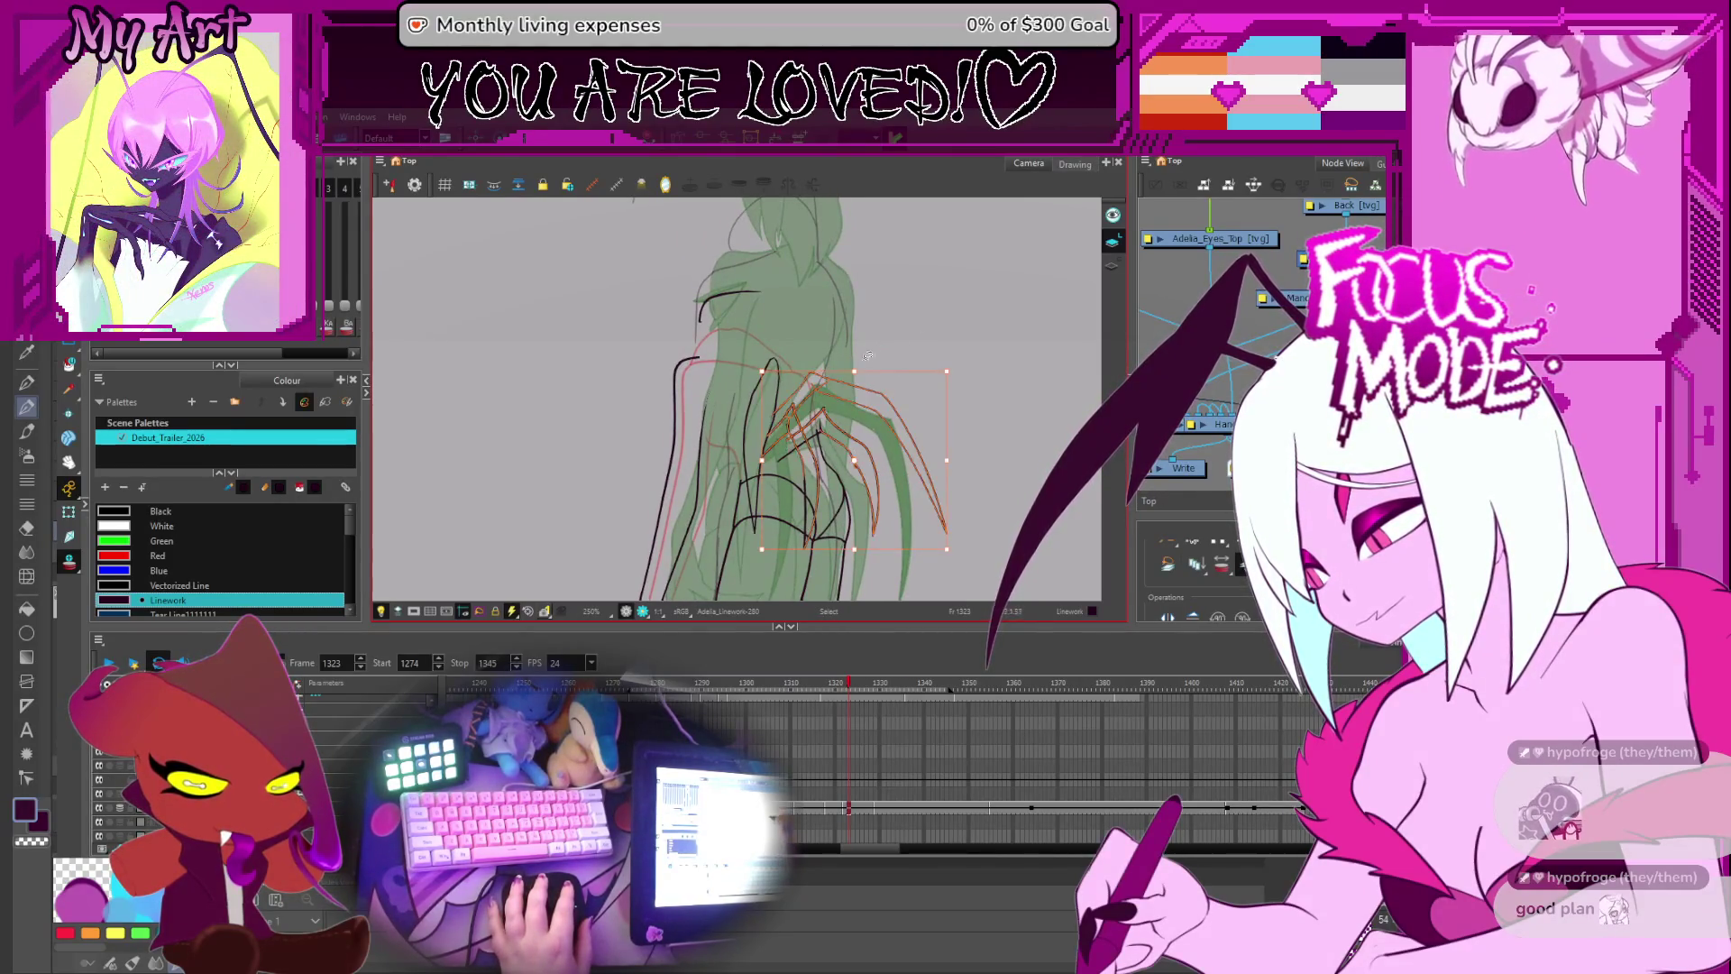
- Select the claw strokes and nudge them slightly downward
{"action": "left_click_drag", "start_coordinate": [839, 440], "coordinate": [836, 407]}
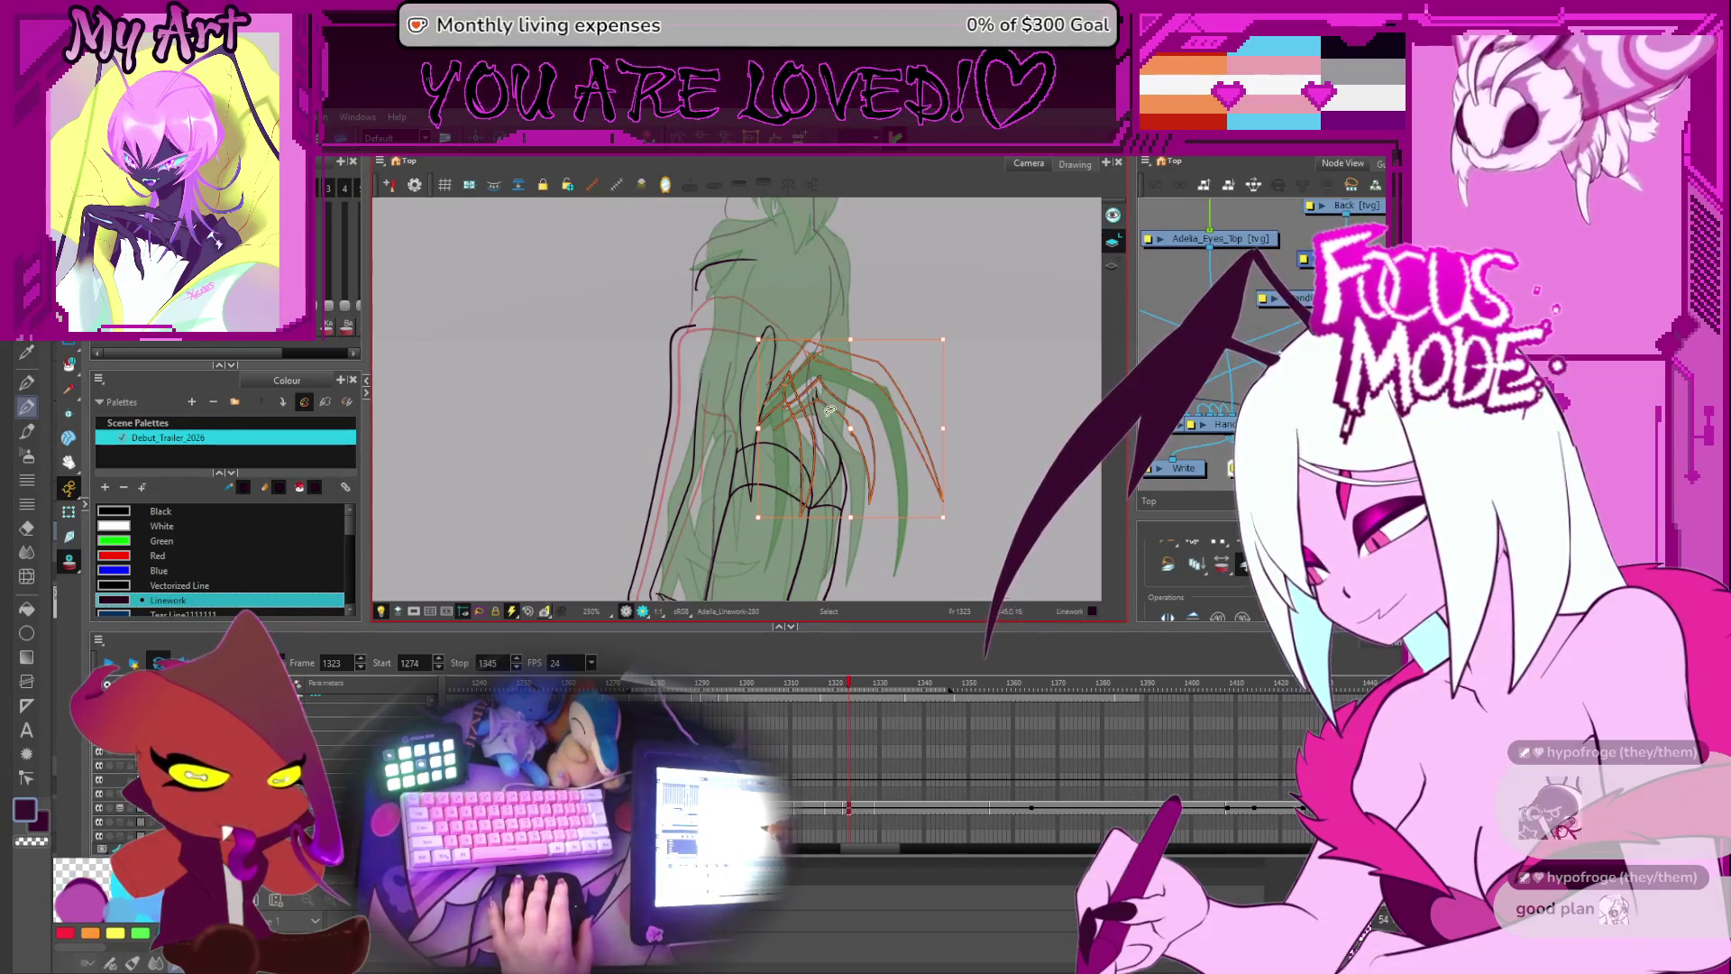
{"action": "left_click_drag", "start_coordinate": [905, 365], "coordinate": [905, 369]}
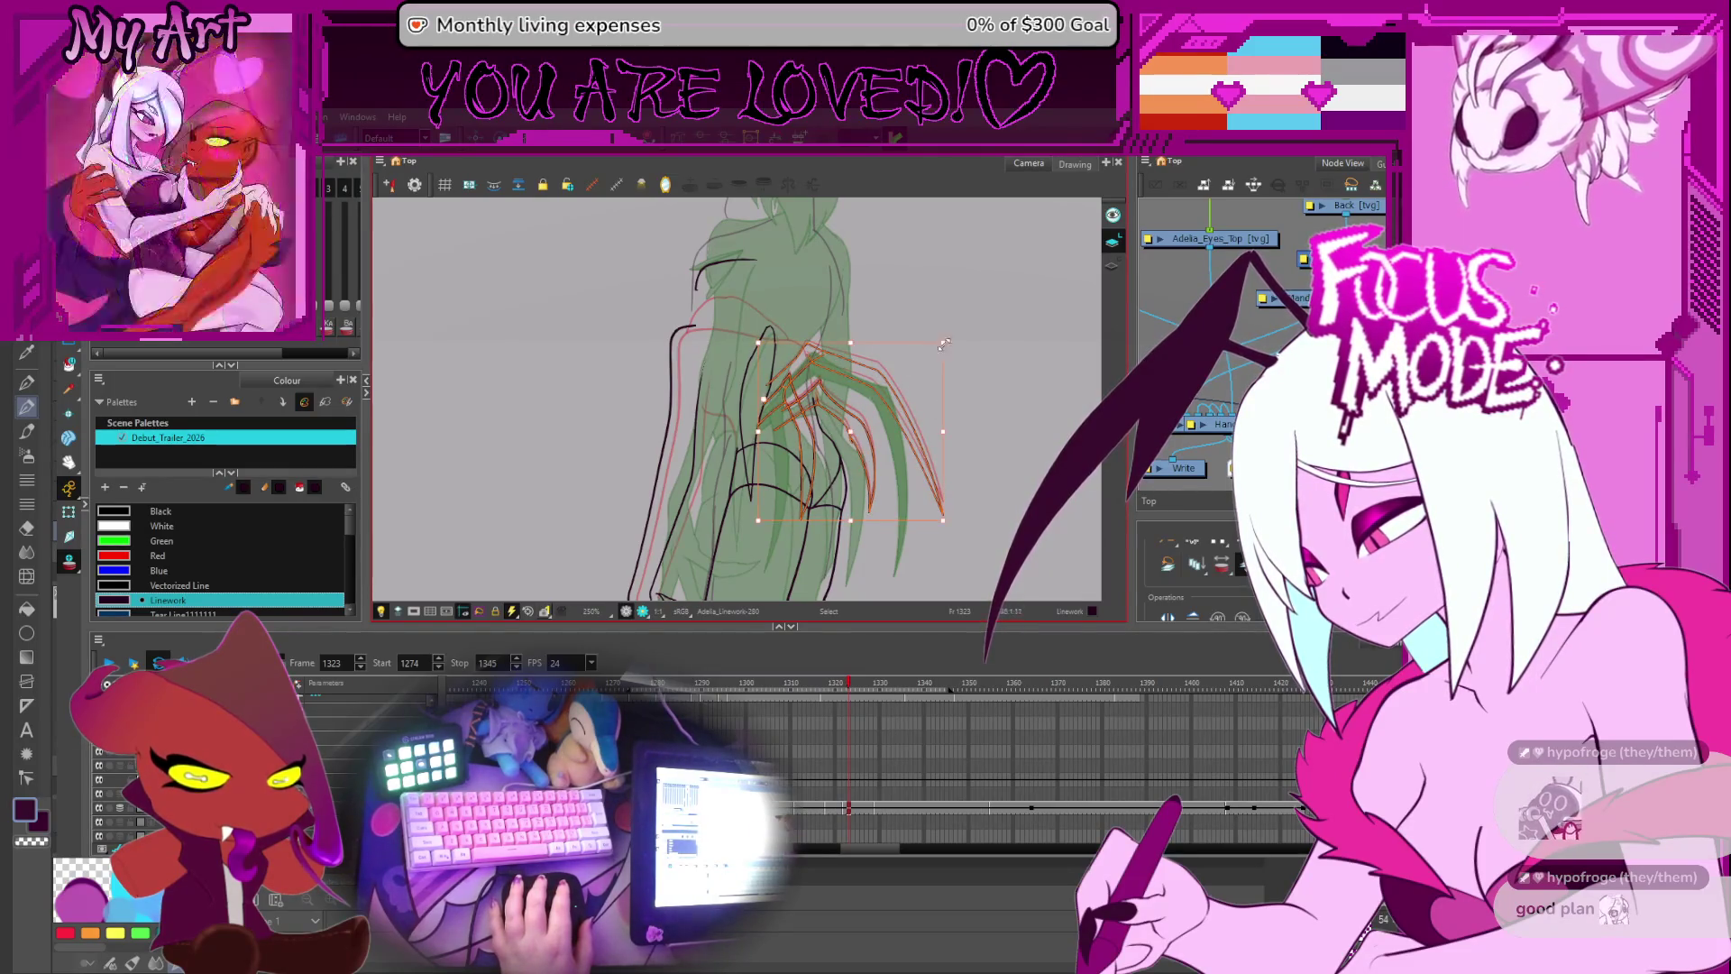
{"action": "left_click", "coordinate": [951, 360]}
{"action": "left_click", "coordinate": [887, 379]}
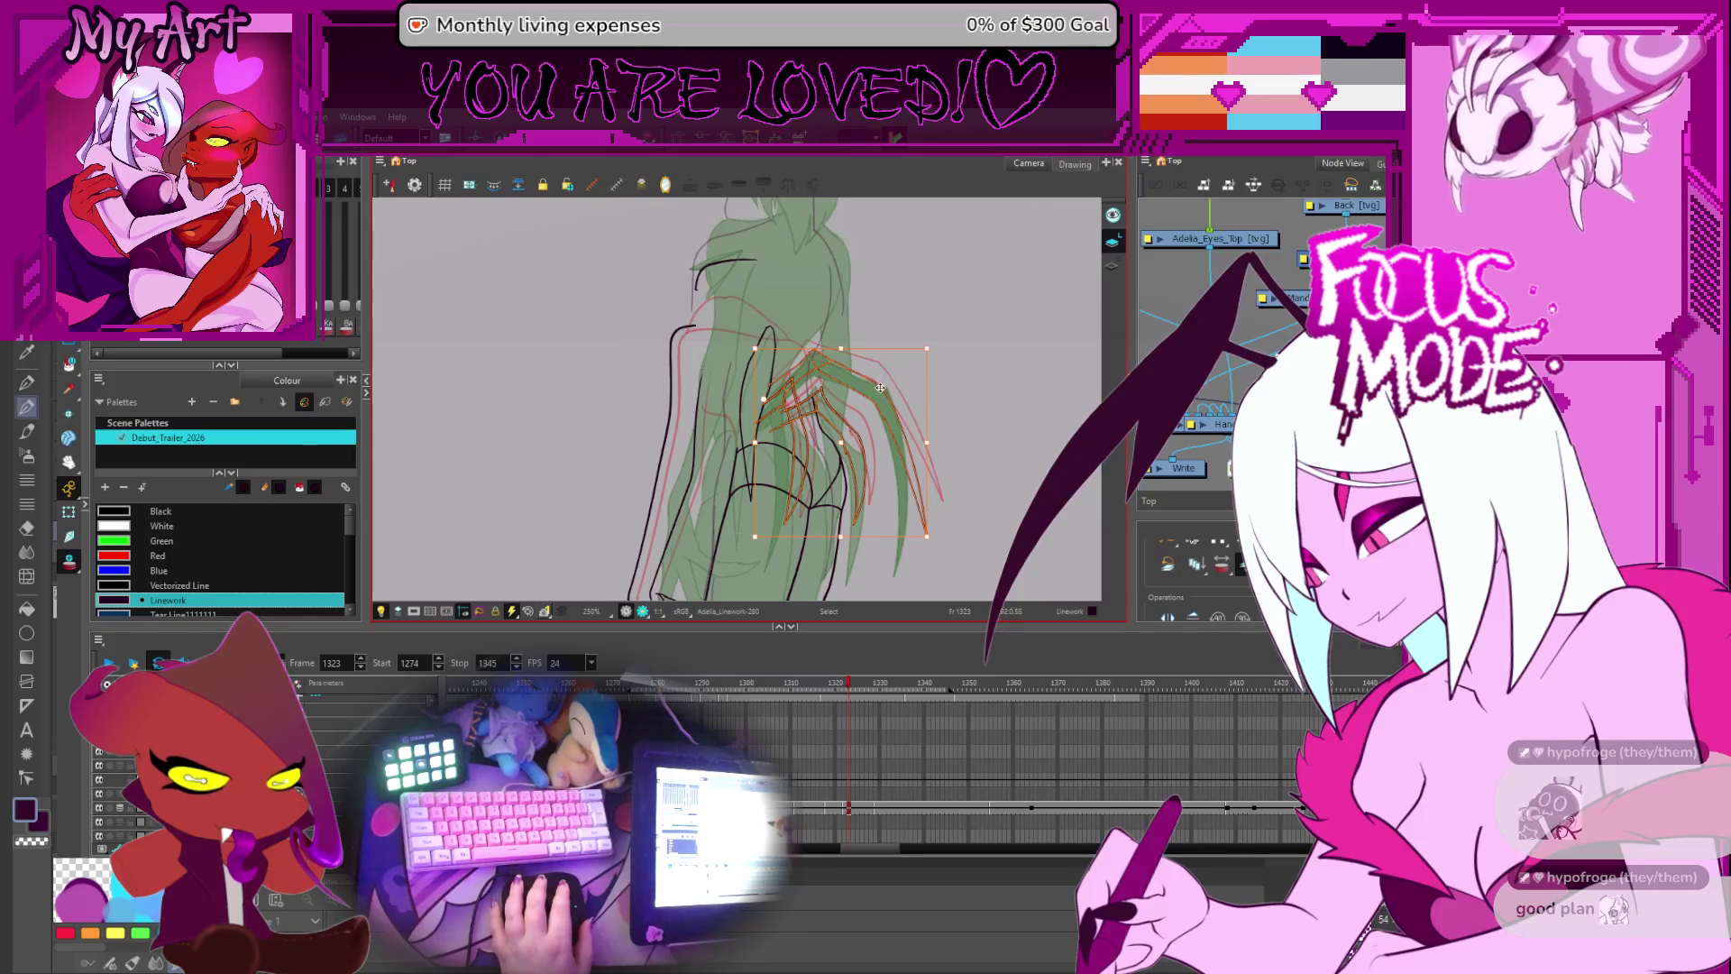
{"action": "left_click", "coordinate": [848, 442]}
{"action": "left_click", "coordinate": [847, 442]}
{"action": "left_click", "coordinate": [922, 417]}
{"action": "left_click", "coordinate": [922, 417]}
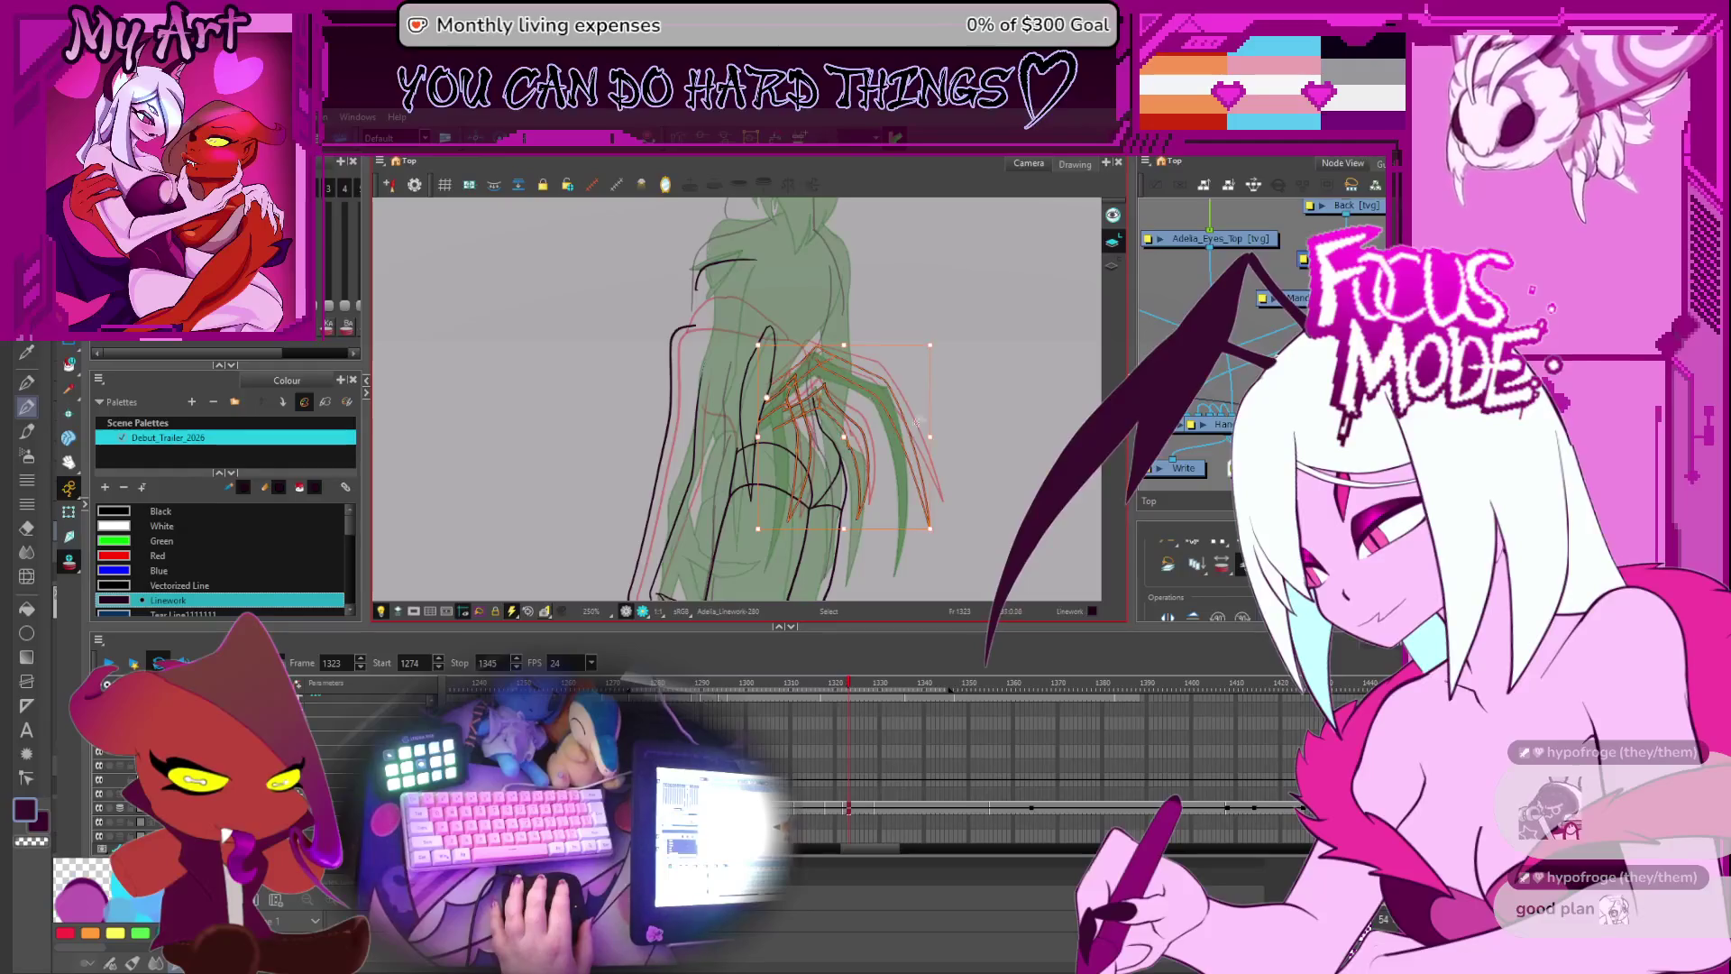
- Pan the drawing up to the arm and check the arm linework strokes
{"action": "key", "text": "Escape"}
{"action": "left_click_drag", "start_coordinate": [928, 357], "coordinate": [921, 371]}
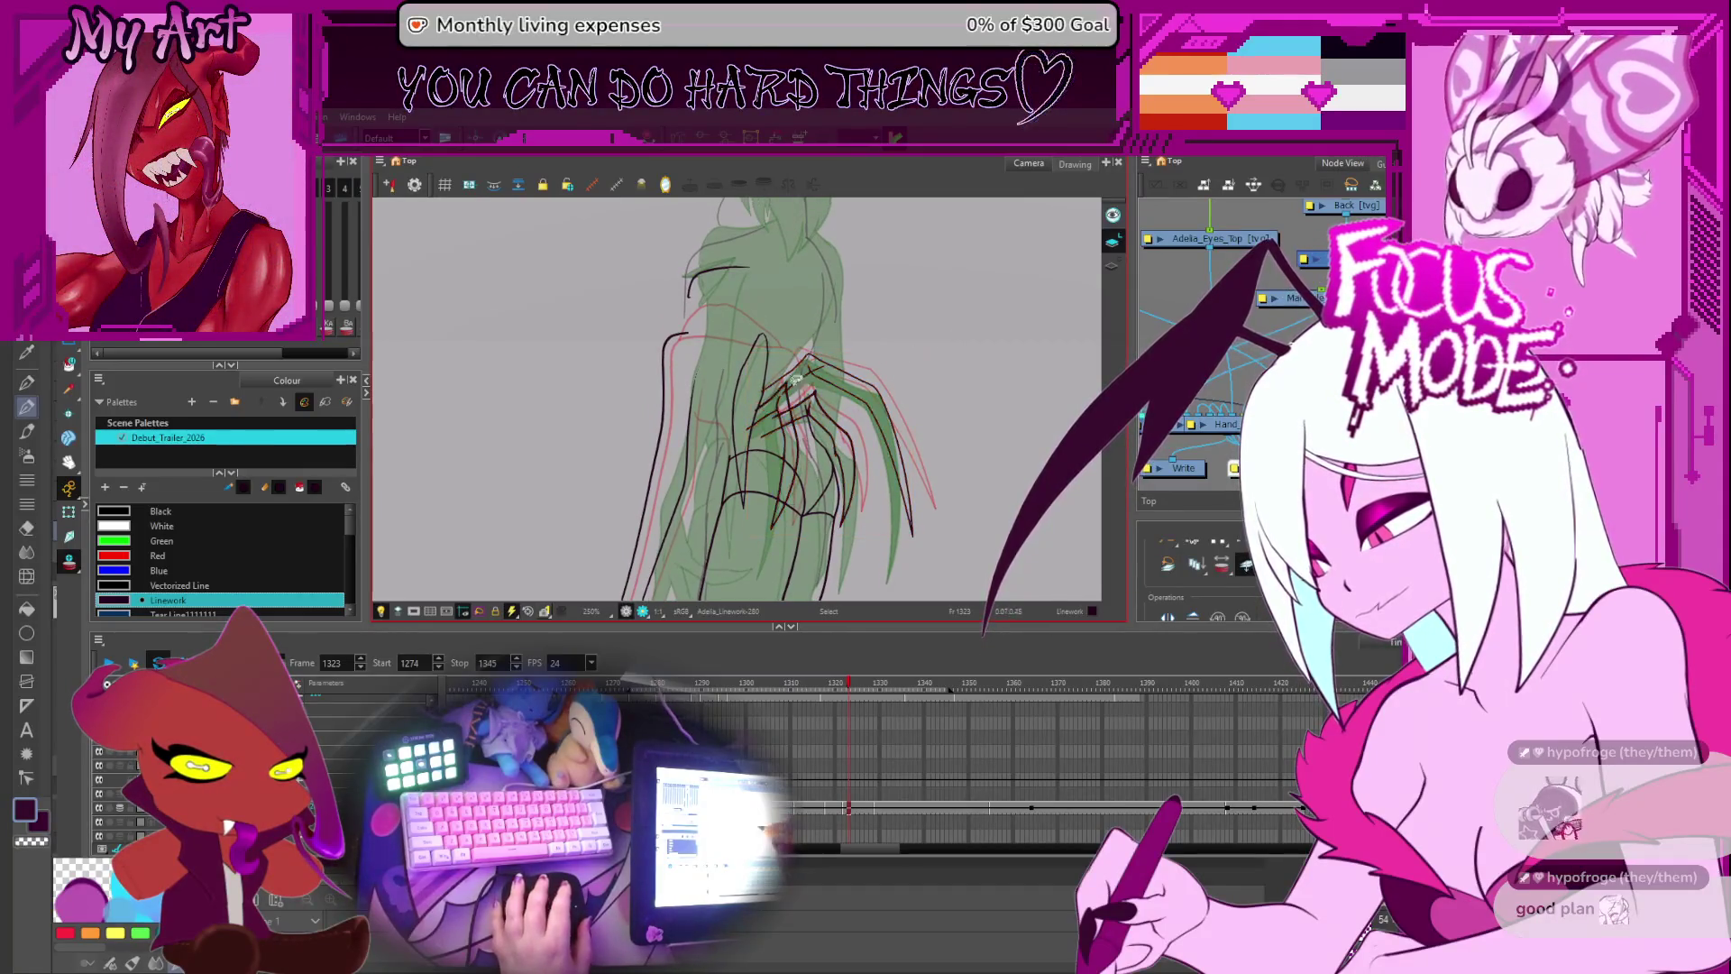
{"action": "scroll", "coordinate": [838, 419], "scroll_direction": "down", "scroll_amount": 1}
{"action": "left_click_drag", "start_coordinate": [855, 408], "coordinate": [870, 360]}
{"action": "mouse_move", "coordinate": [781, 480]}
{"action": "left_mouse_down"}
{"action": "mouse_move", "coordinate": [793, 427]}
{"action": "mouse_move", "coordinate": [879, 424]}
{"action": "mouse_move", "coordinate": [883, 464]}
{"action": "mouse_move", "coordinate": [756, 421]}
{"action": "mouse_move", "coordinate": [782, 445]}
{"action": "left_mouse_up"}
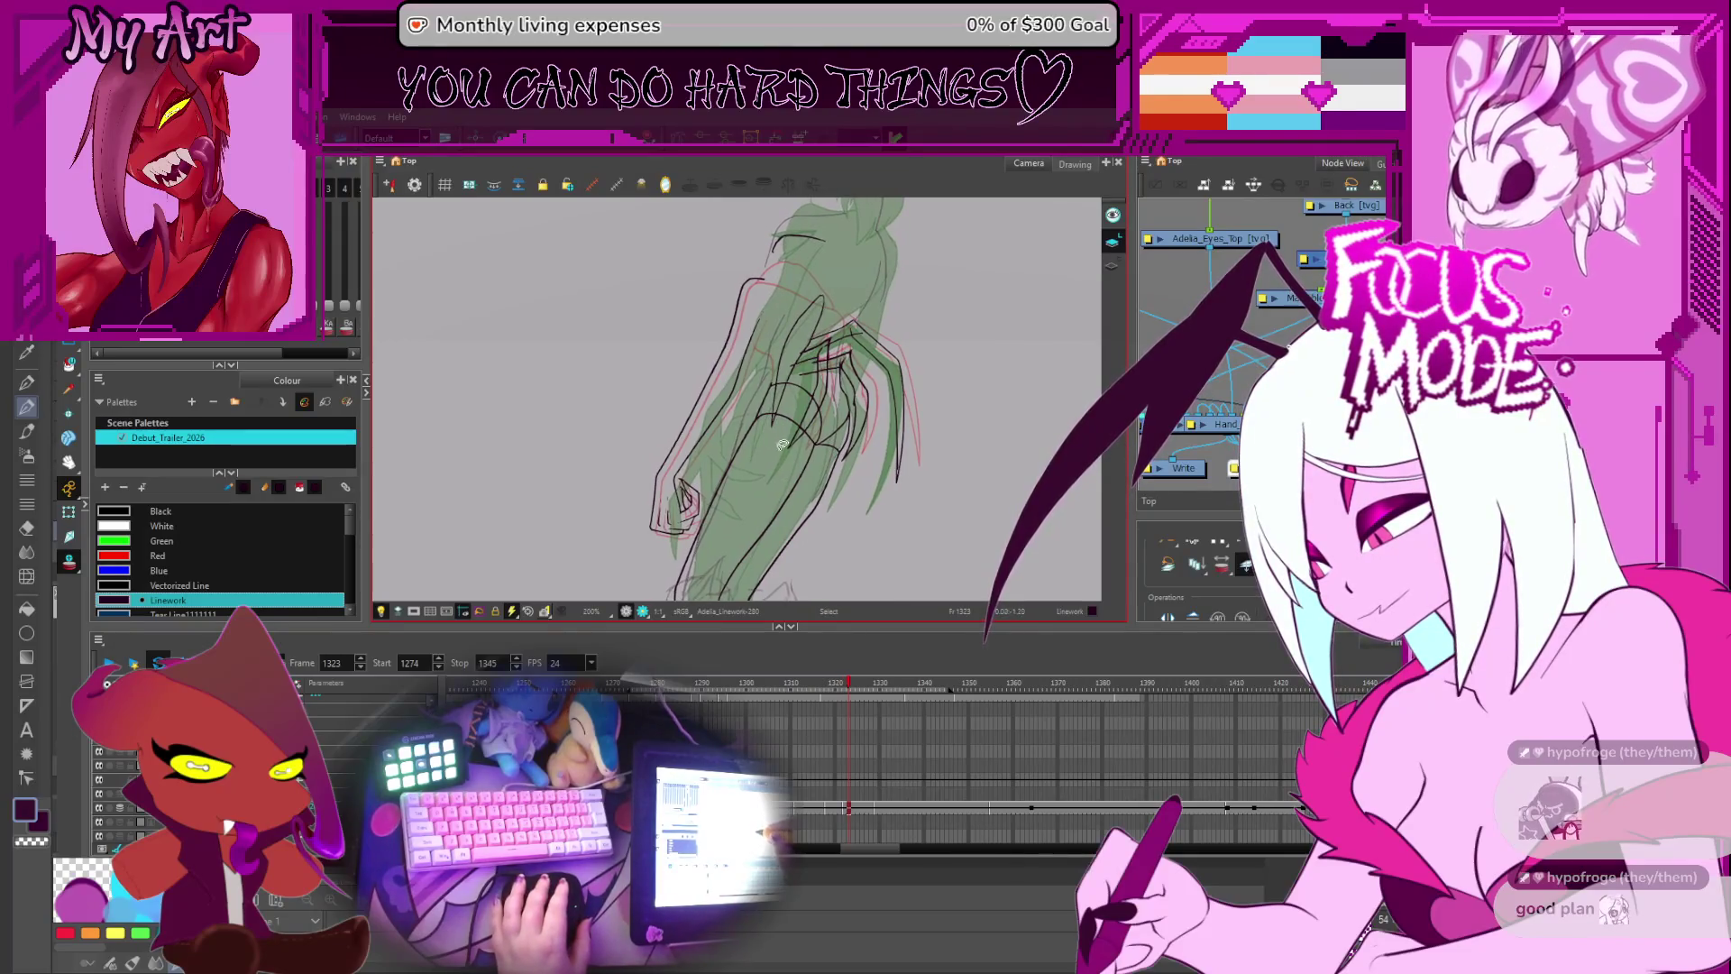
{"action": "left_click", "coordinate": [823, 469]}
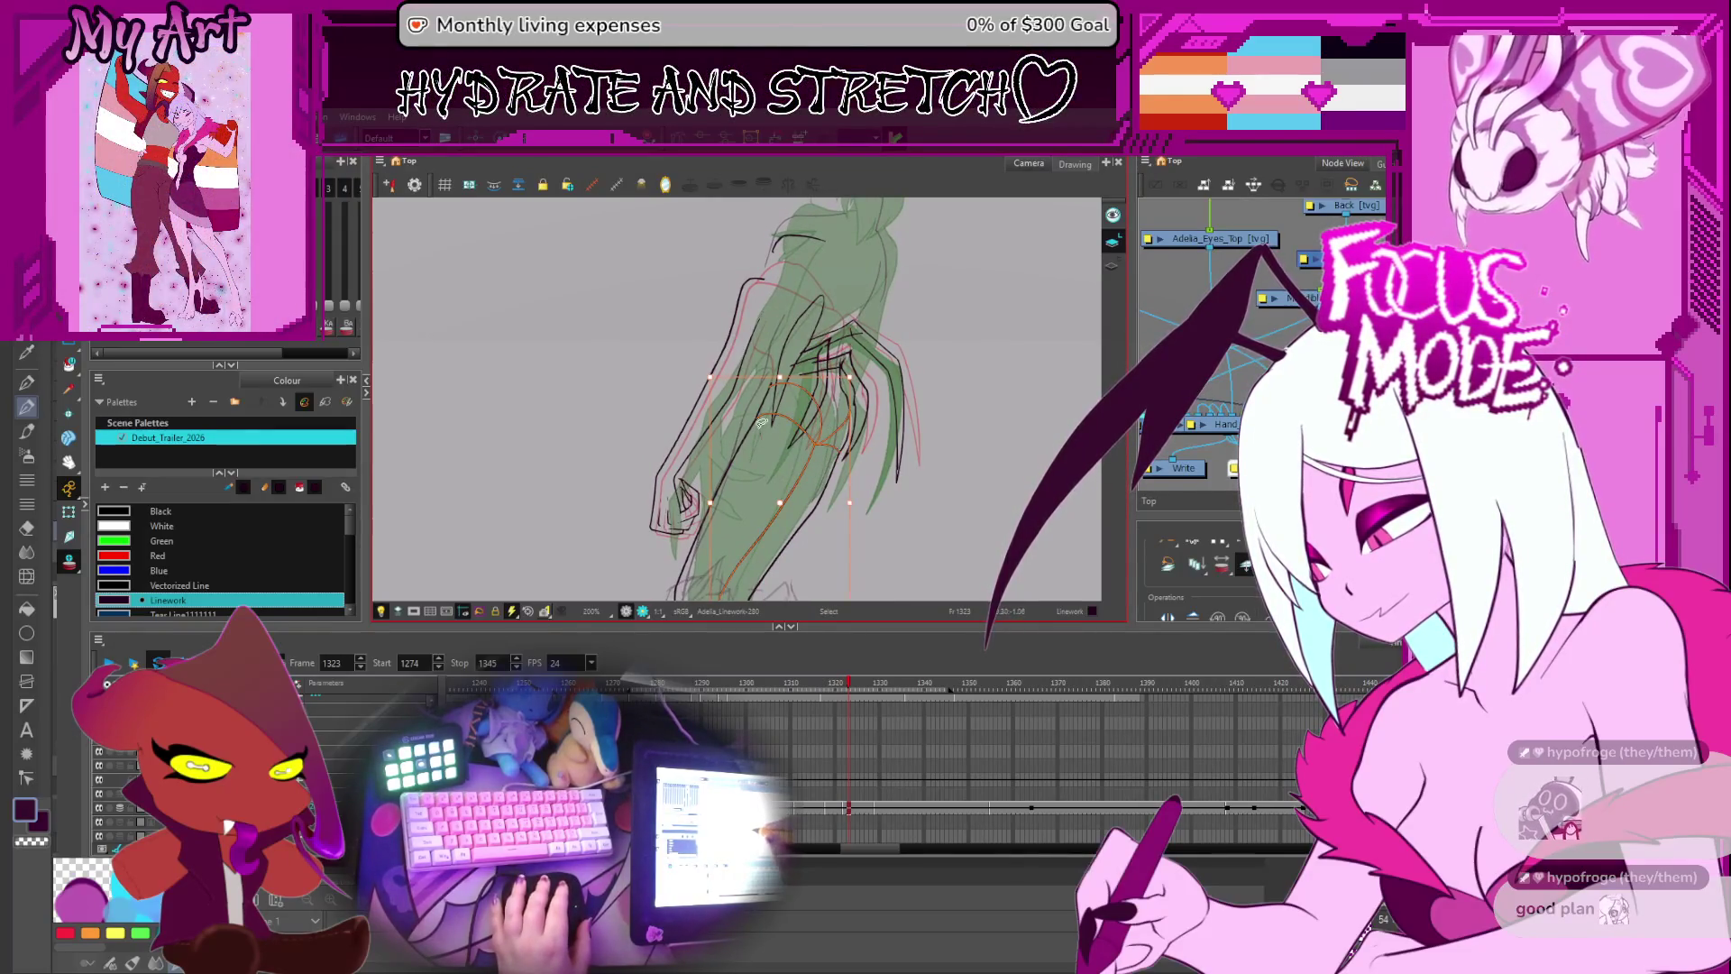
{"action": "left_click", "coordinate": [765, 450]}
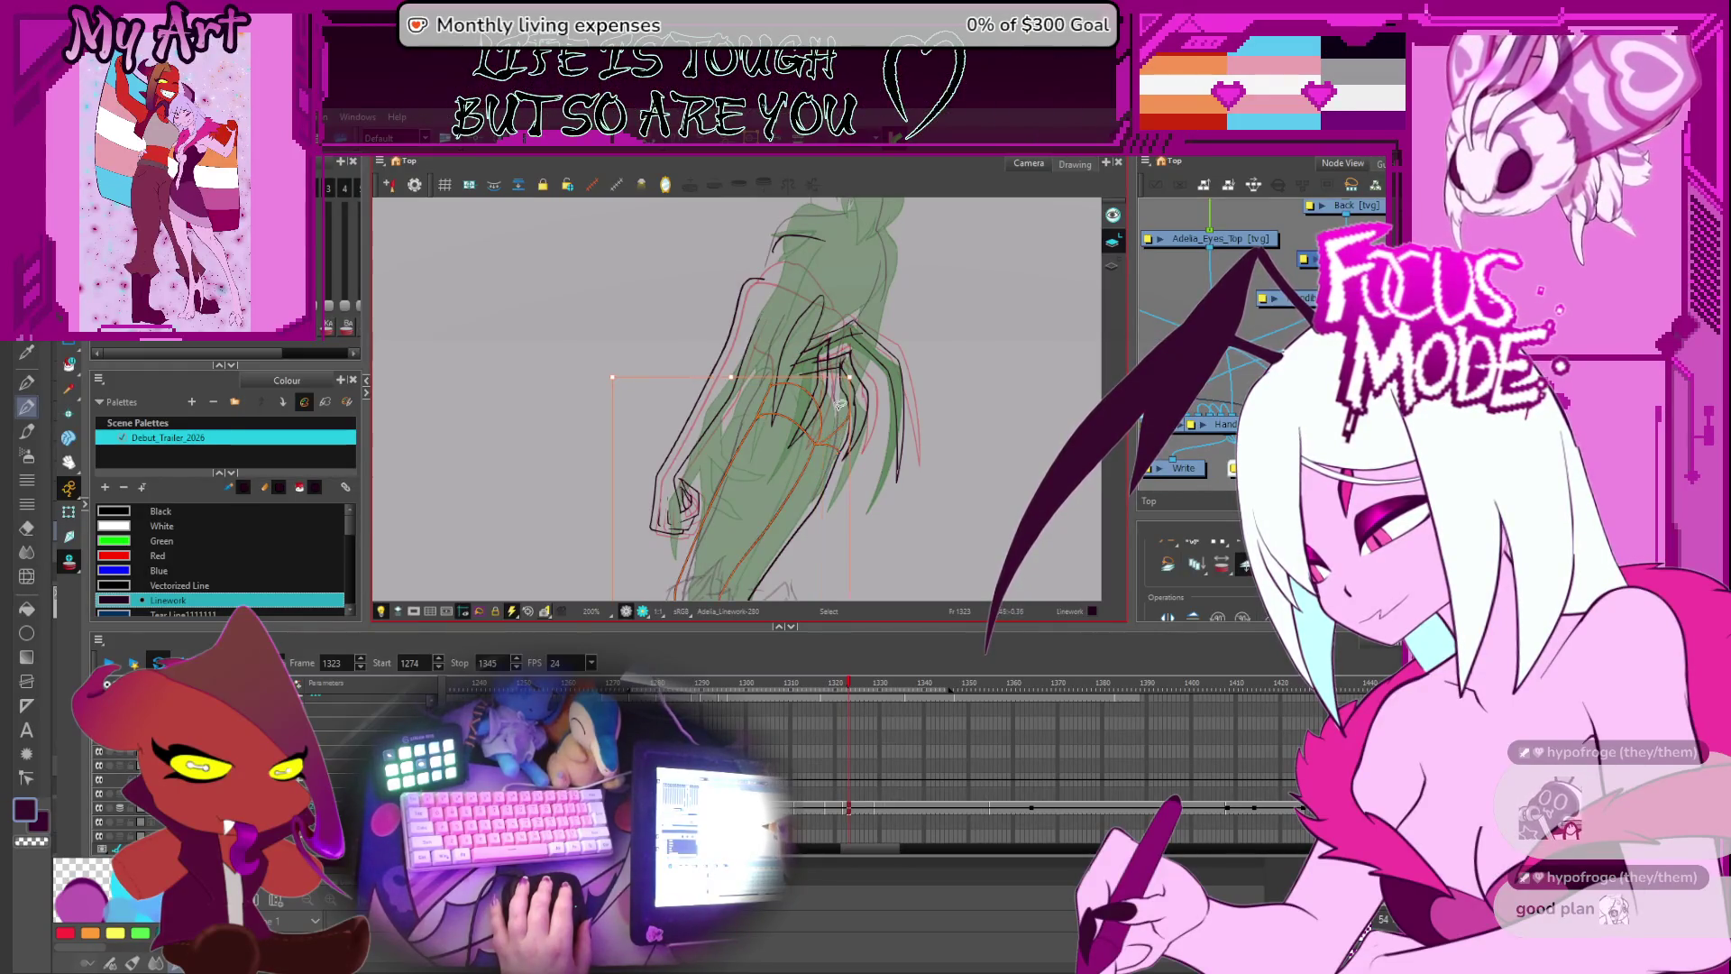
{"action": "scroll", "coordinate": [869, 386], "scroll_direction": "down", "scroll_amount": 1}
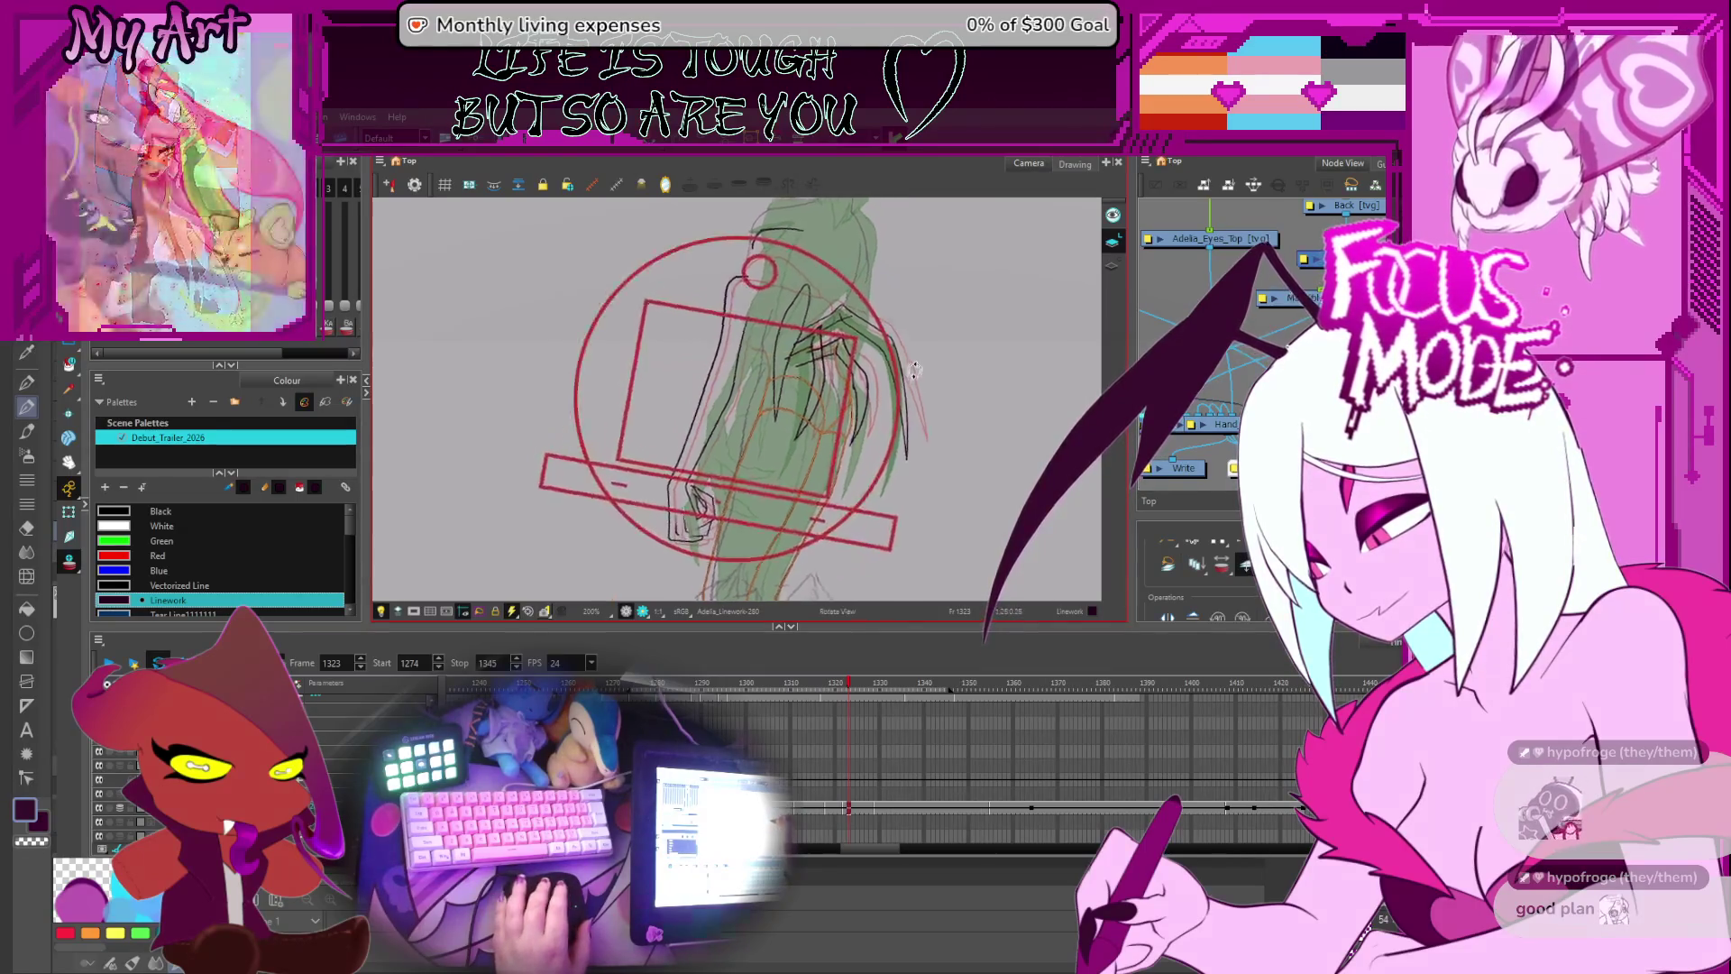
- Zoom to 200%, restore the black leg linework, and switch to point editing
{"action": "key", "text": "2"}
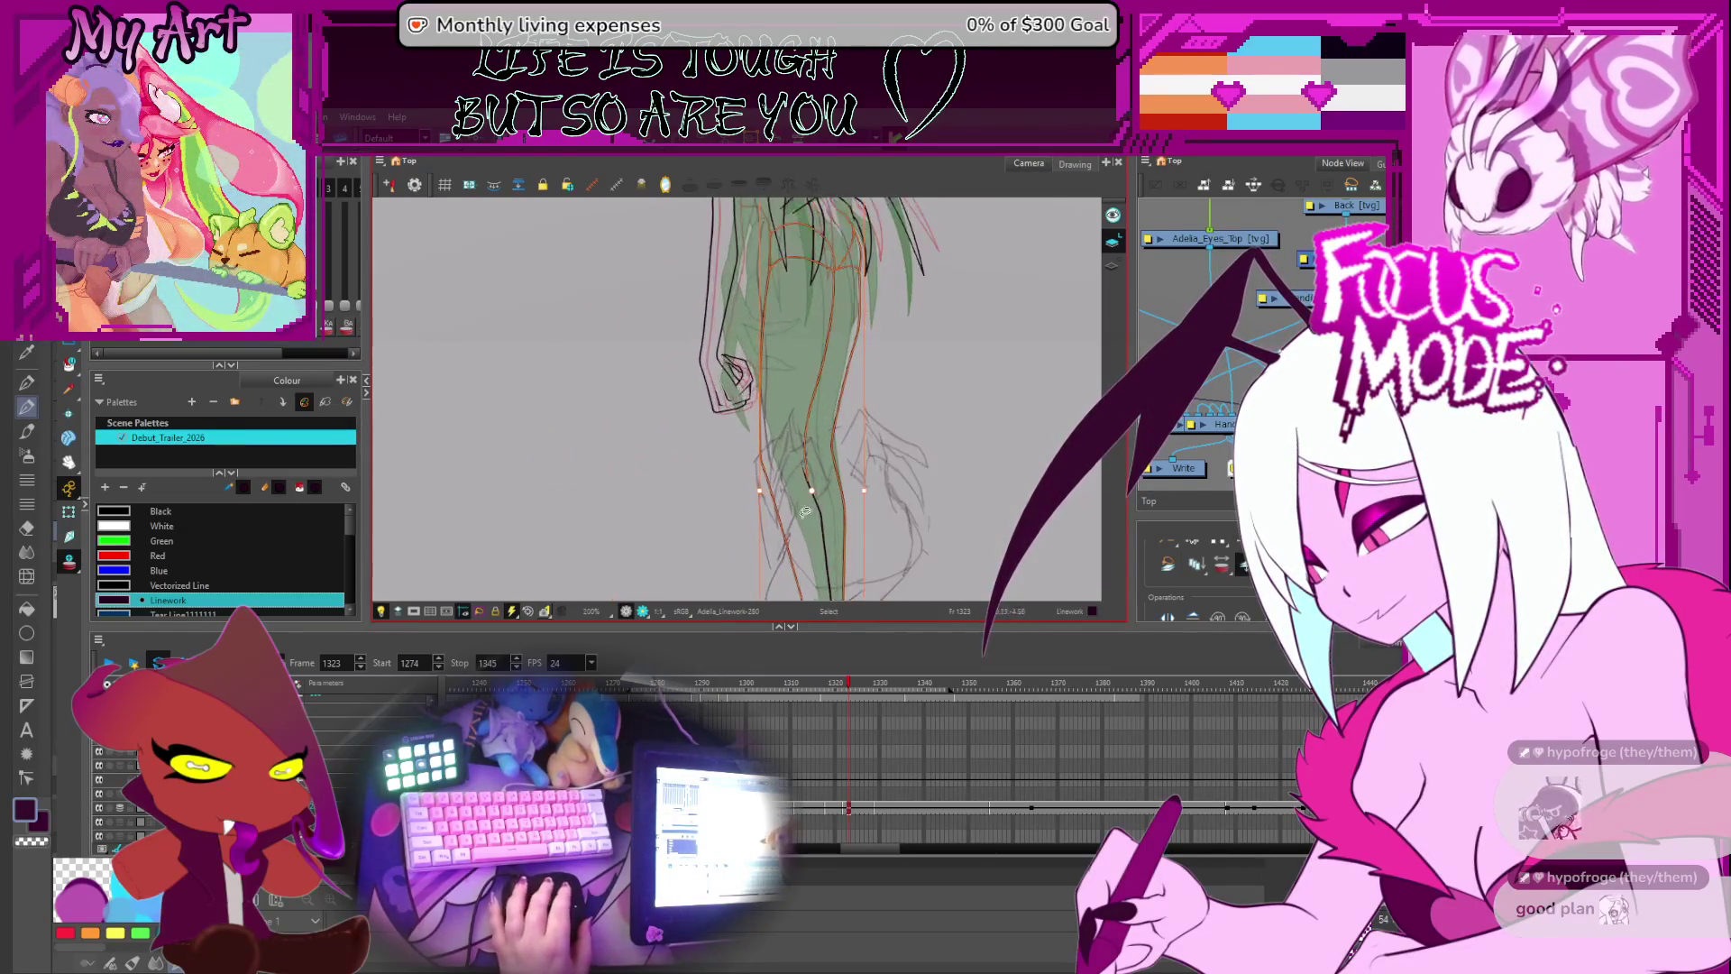
{"action": "scroll", "coordinate": [825, 507], "scroll_direction": "up", "scroll_amount": 3}
{"action": "key", "text": "ctrl+z"}
{"action": "key", "text": "alt+q"}
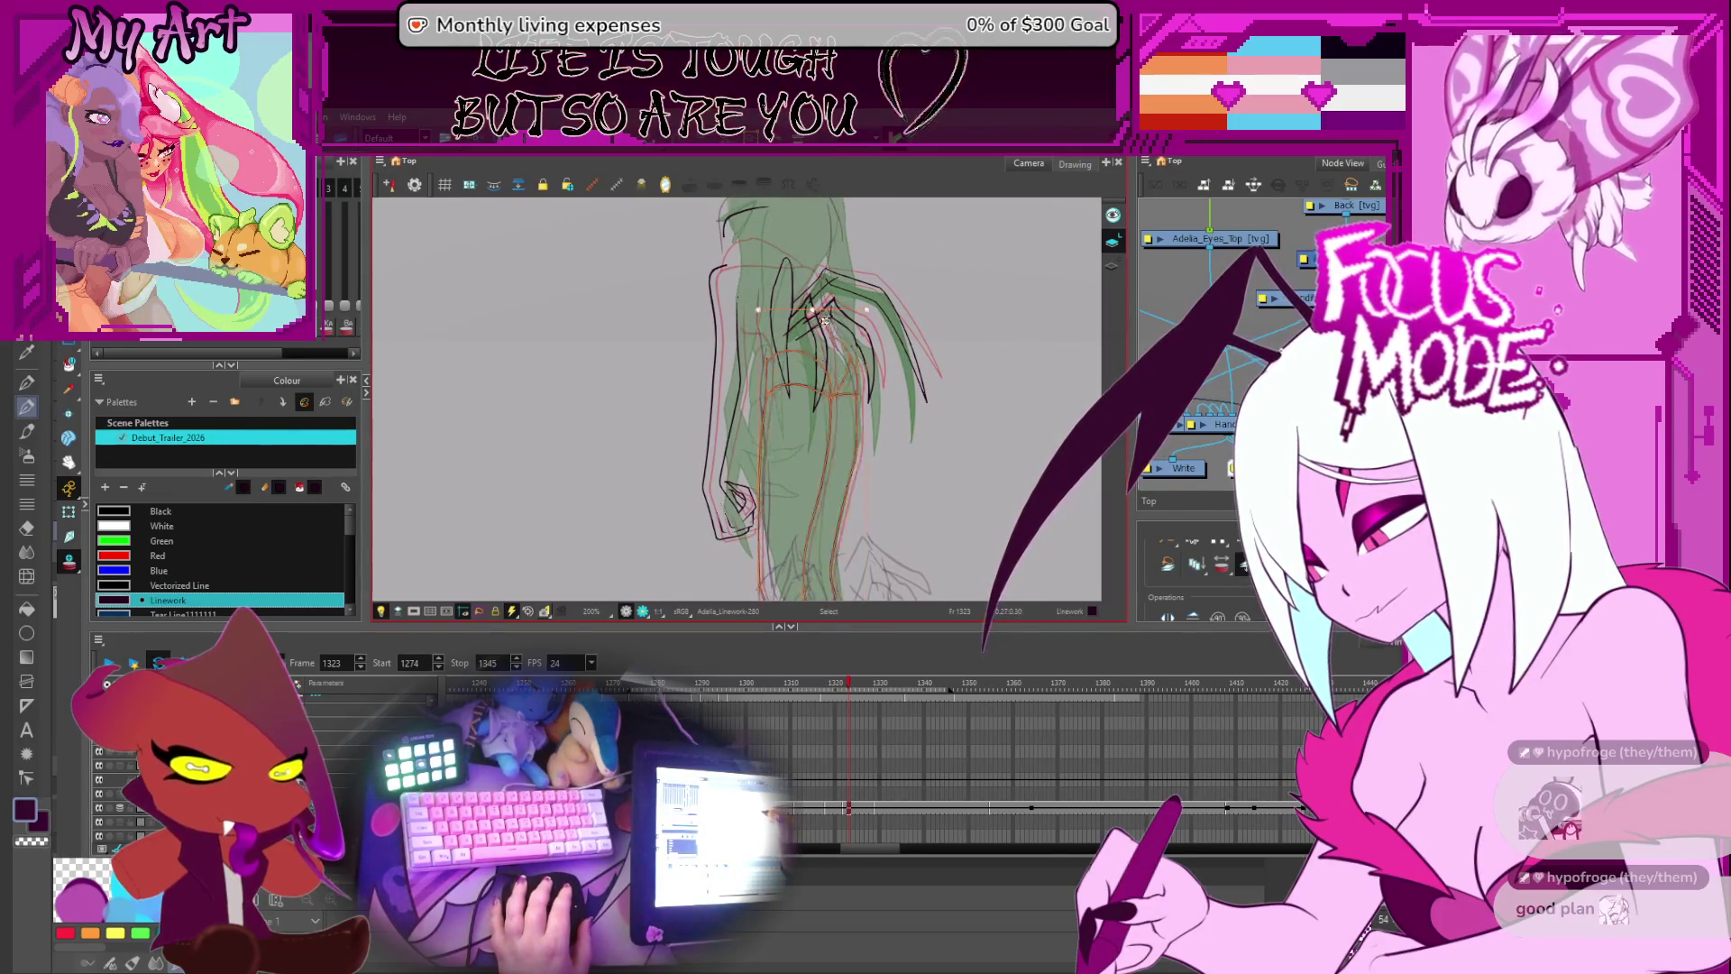
{"action": "key", "text": "2"}
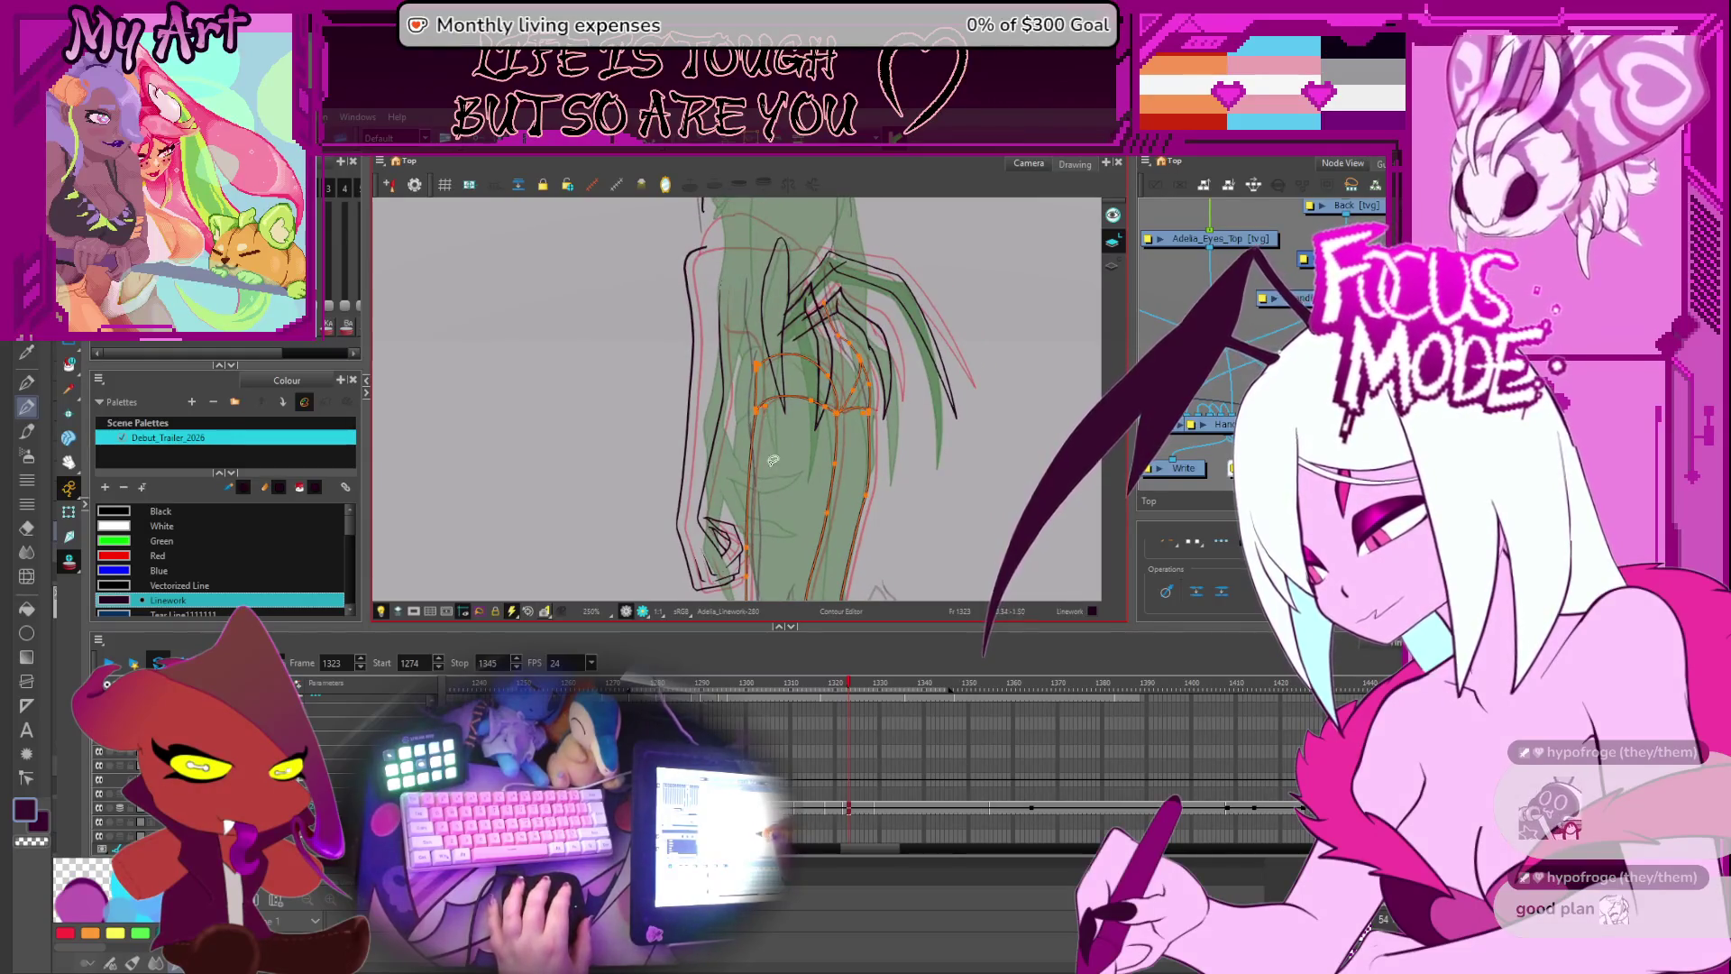
{"action": "key", "text": "2"}
{"action": "key", "text": "Escape"}
{"action": "key", "text": "2"}
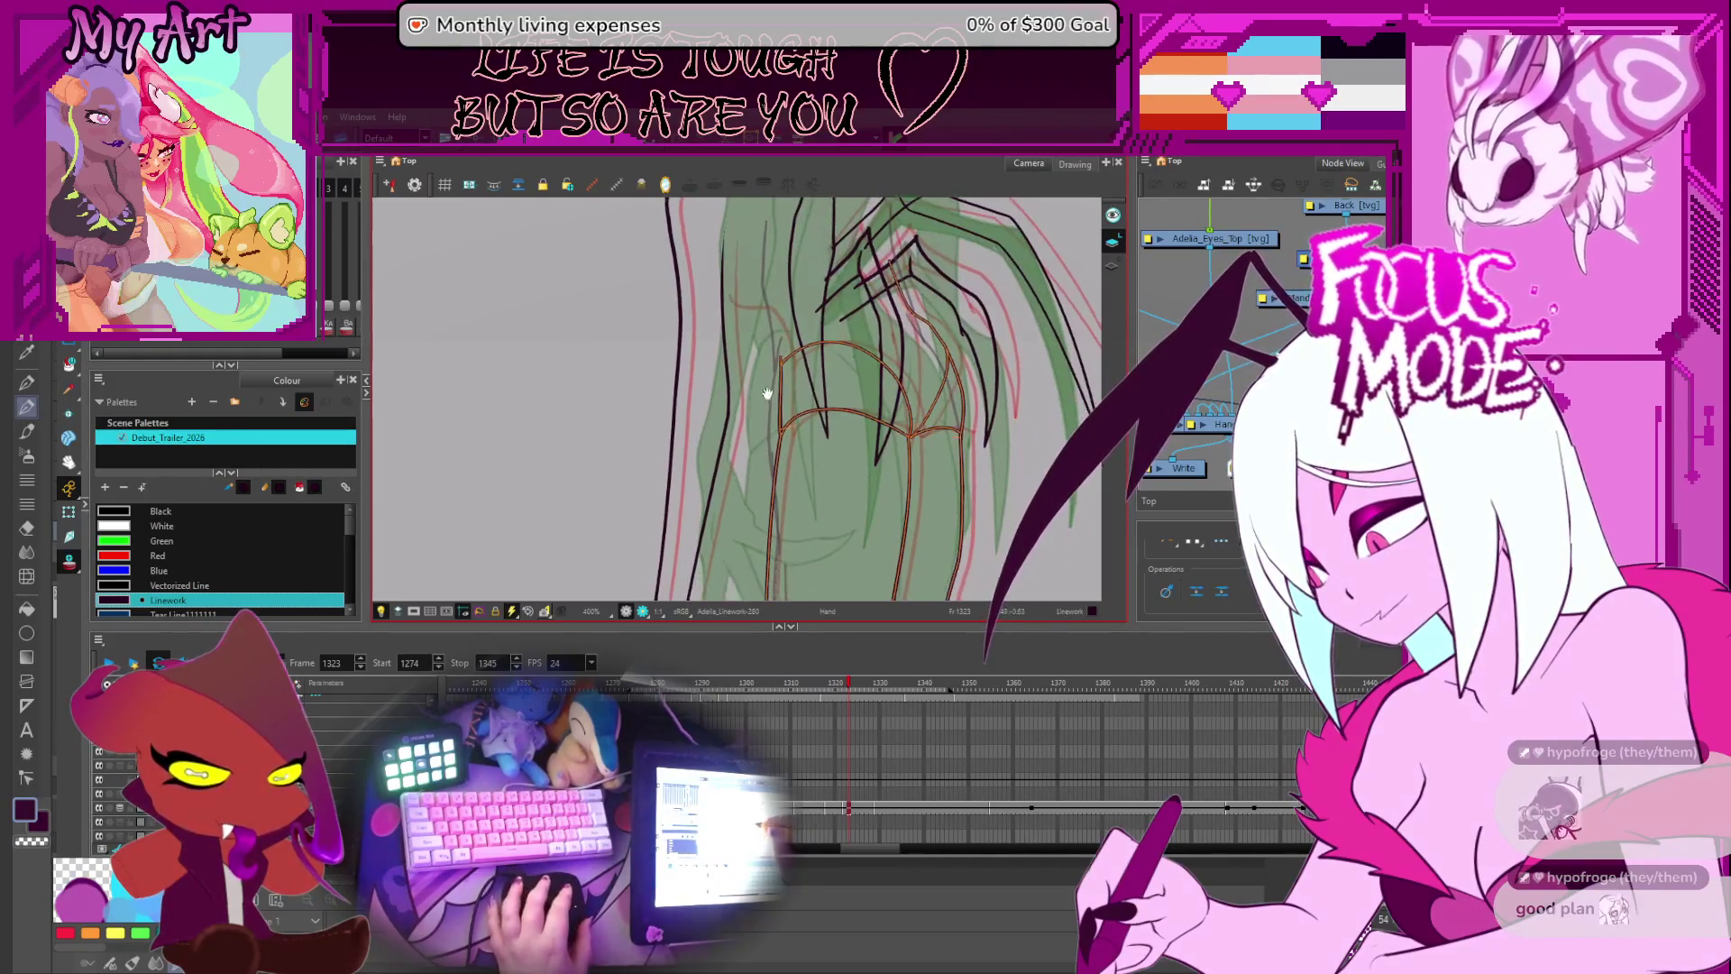
- Select the hip arc's control points and adjust them downward
{"action": "left_click", "coordinate": [797, 469]}
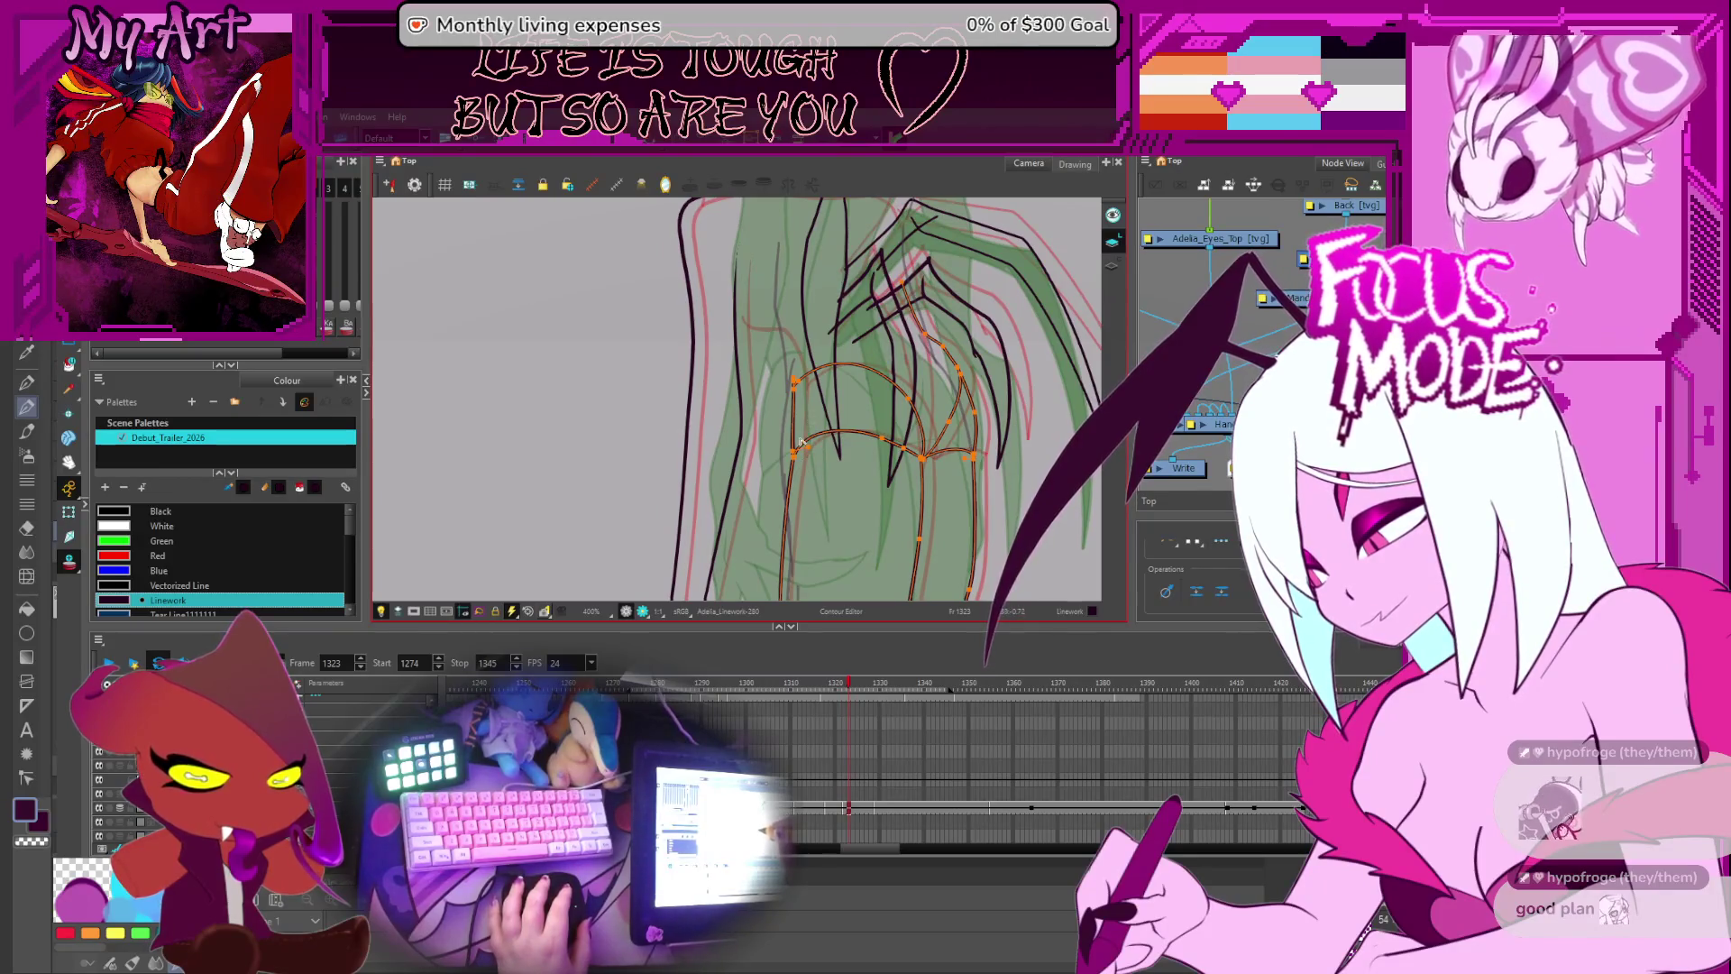
{"action": "left_click", "coordinate": [790, 455]}
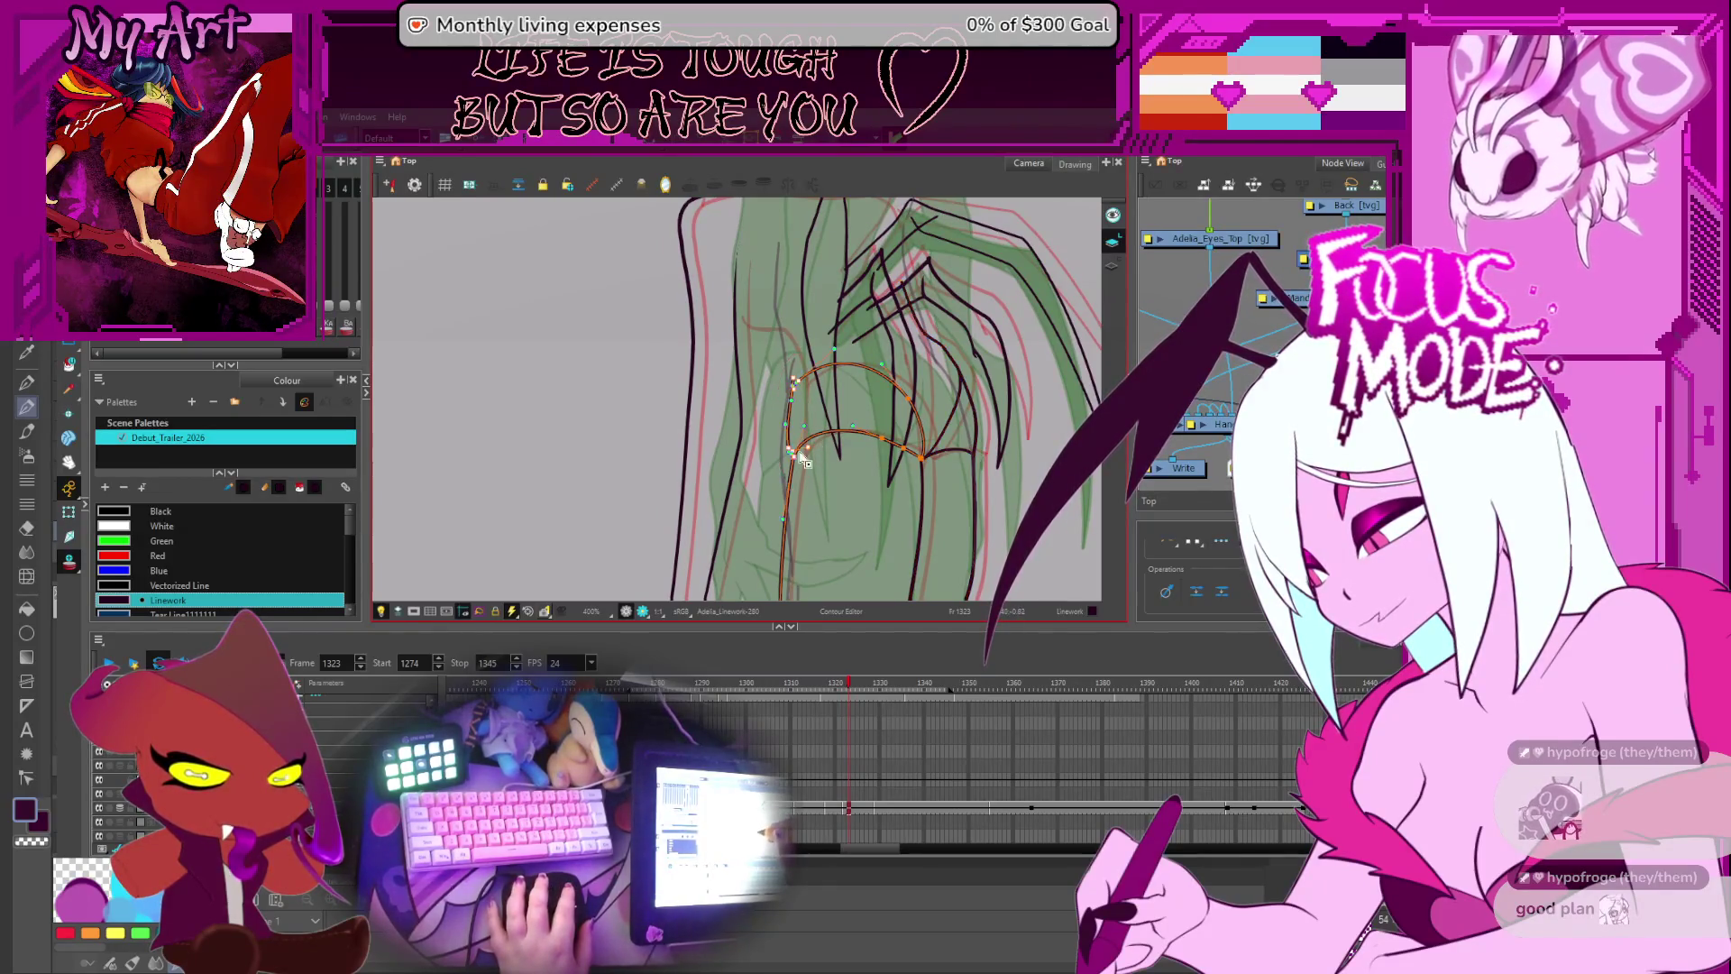
{"action": "key", "text": "ctrl+z"}
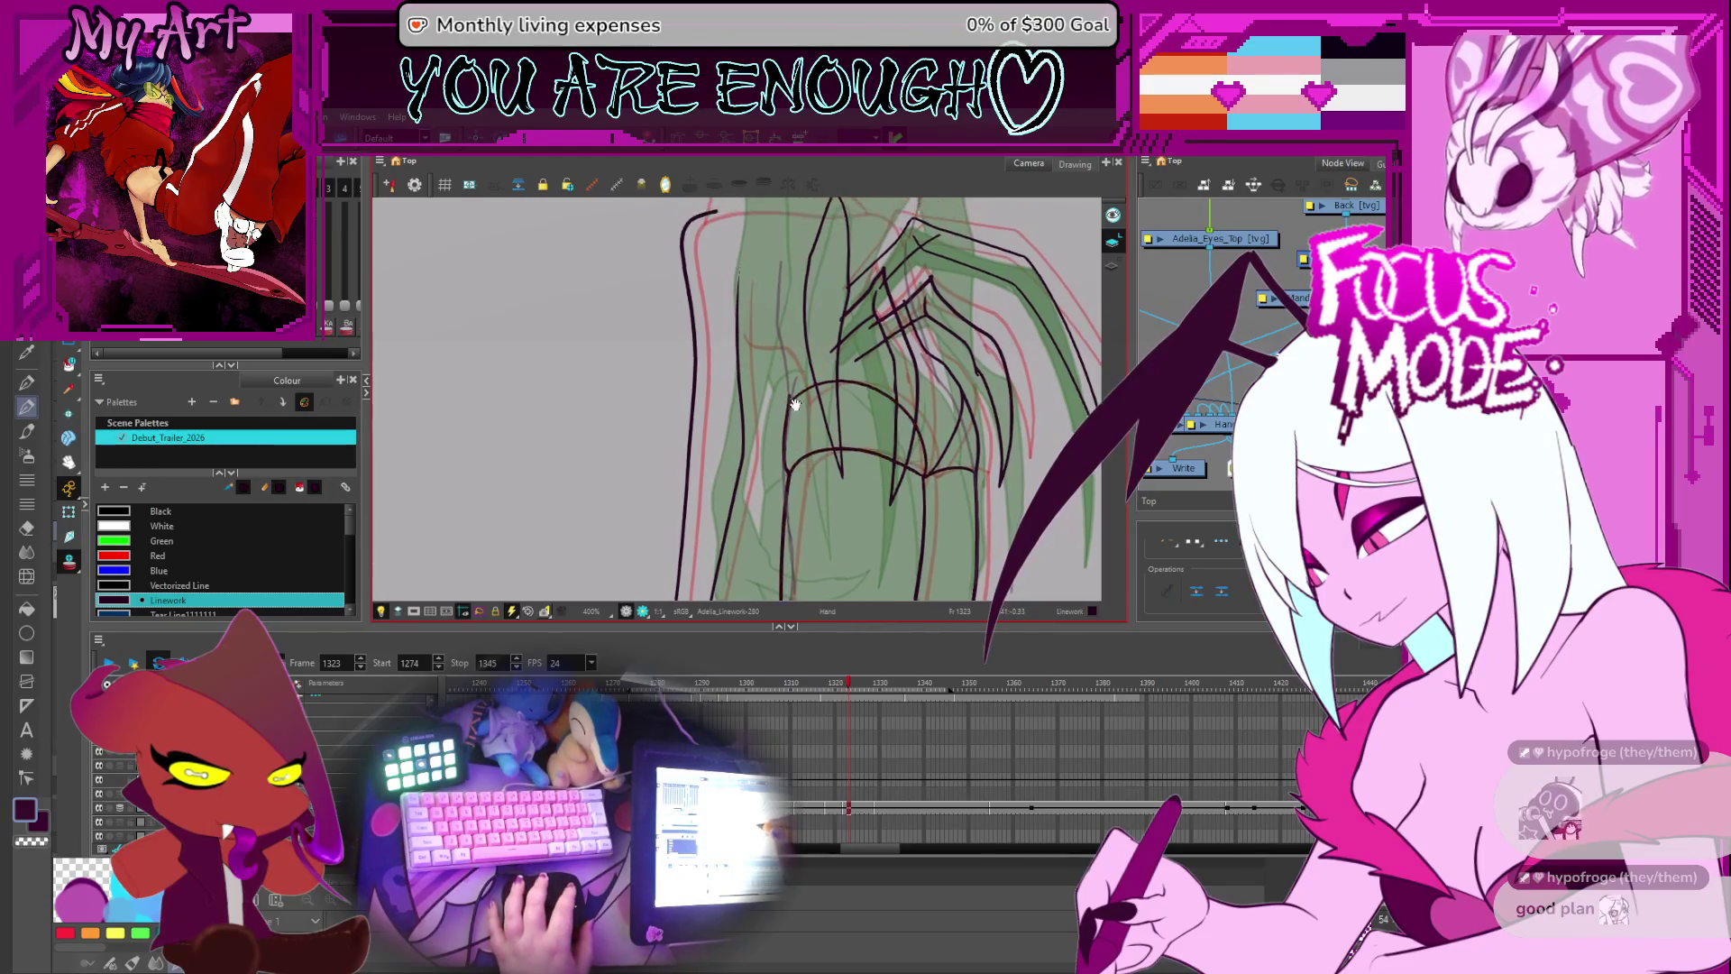
{"action": "left_click", "coordinate": [809, 391]}
{"action": "left_click", "coordinate": [797, 411]}
{"action": "left_click", "coordinate": [889, 390]}
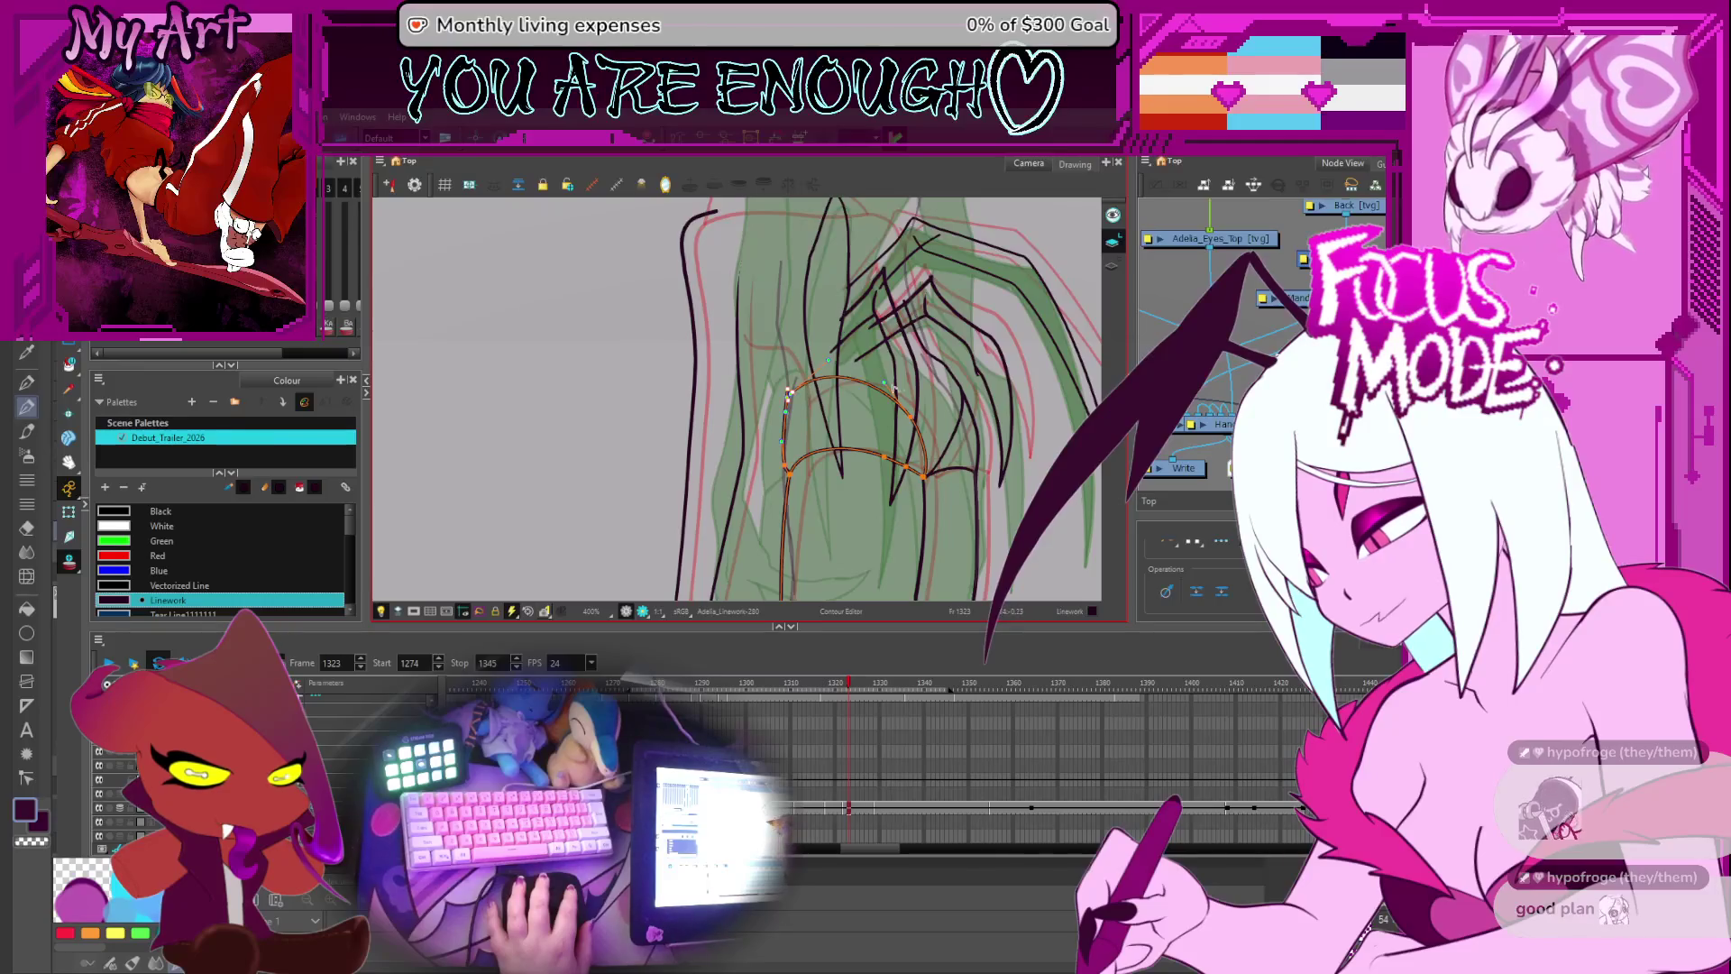
- Pan to the leg line, select the right body line's points, then step back to frame 1322
{"action": "mouse_move", "coordinate": [915, 423]}
{"action": "left_mouse_down"}
{"action": "mouse_move", "coordinate": [906, 384]}
{"action": "mouse_move", "coordinate": [860, 447]}
{"action": "left_mouse_up"}
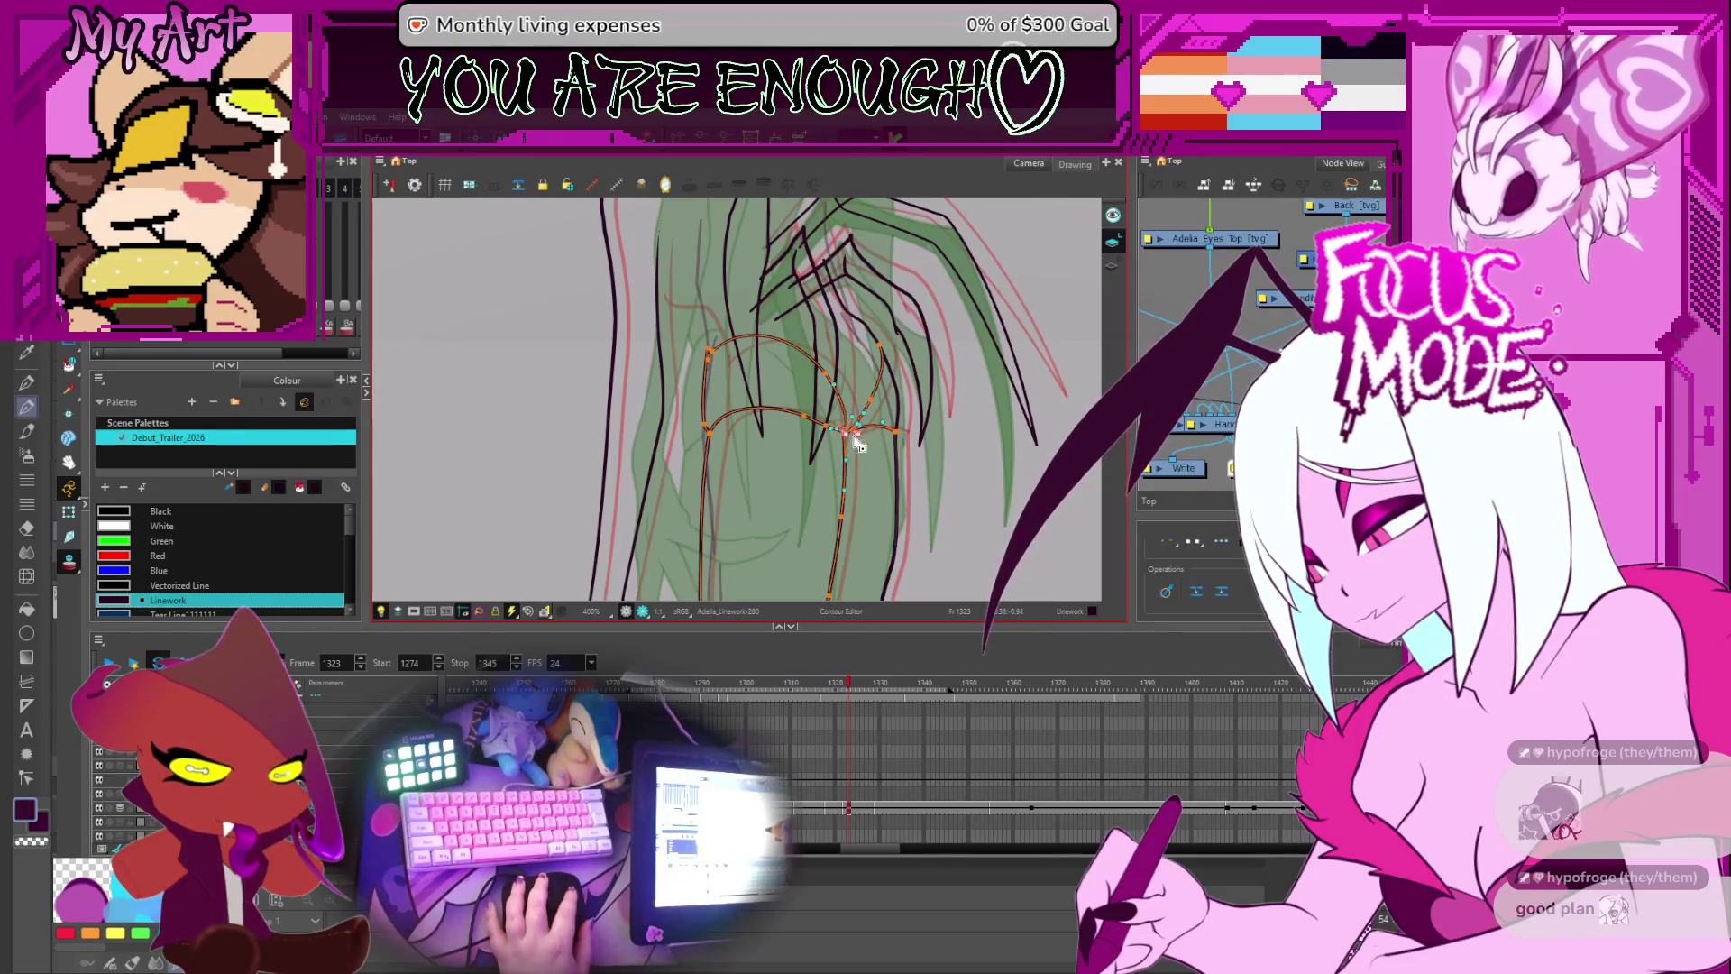
{"action": "left_click_drag", "start_coordinate": [904, 559], "coordinate": [886, 360]}
{"action": "left_click", "coordinate": [877, 368]}
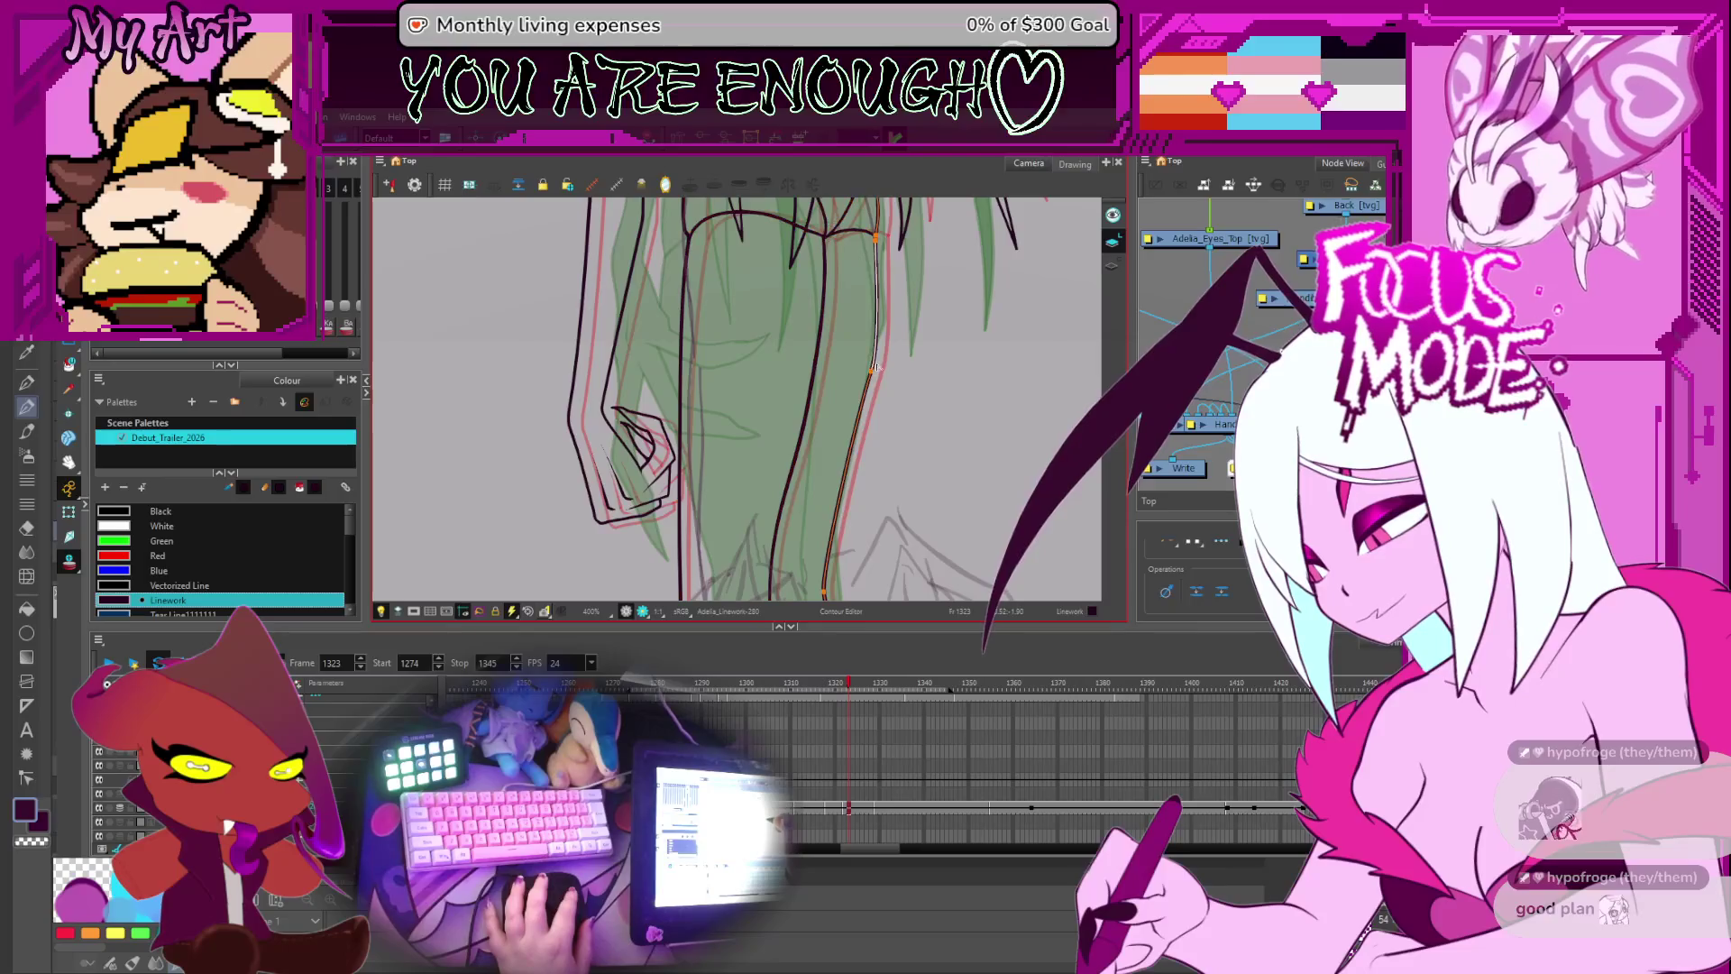
{"action": "left_click", "coordinate": [871, 384]}
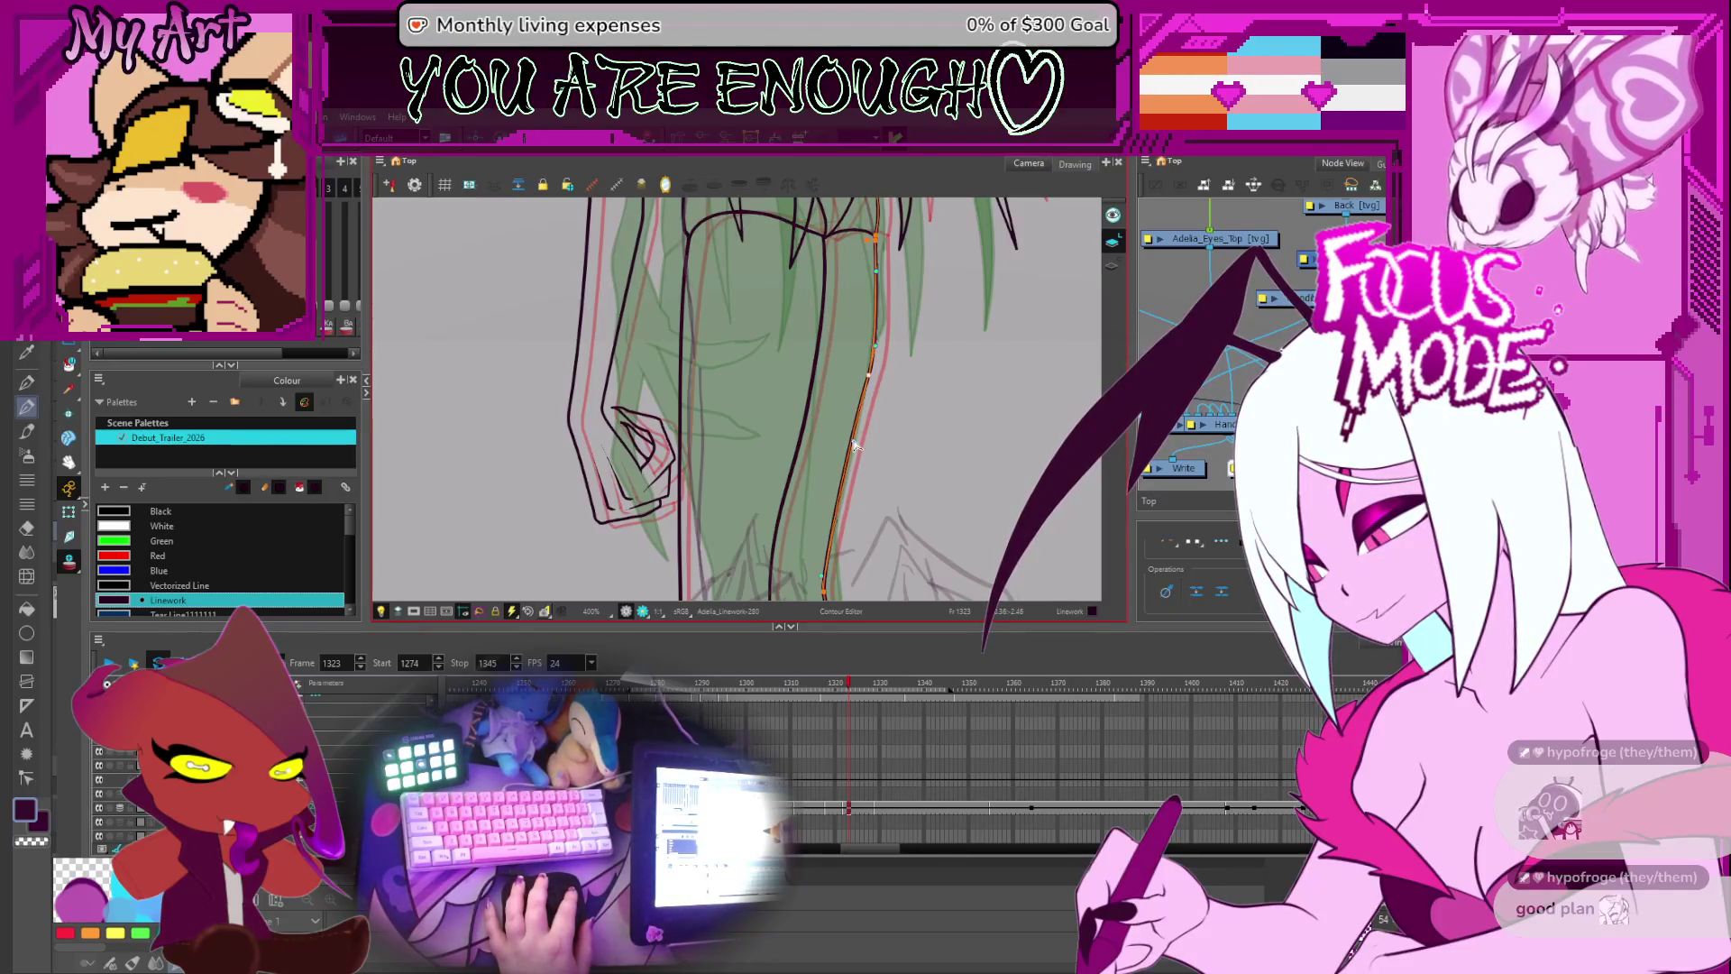
{"action": "key", "text": "comma"}
{"action": "scroll", "coordinate": [763, 404], "scroll_direction": "down", "scroll_amount": 1}
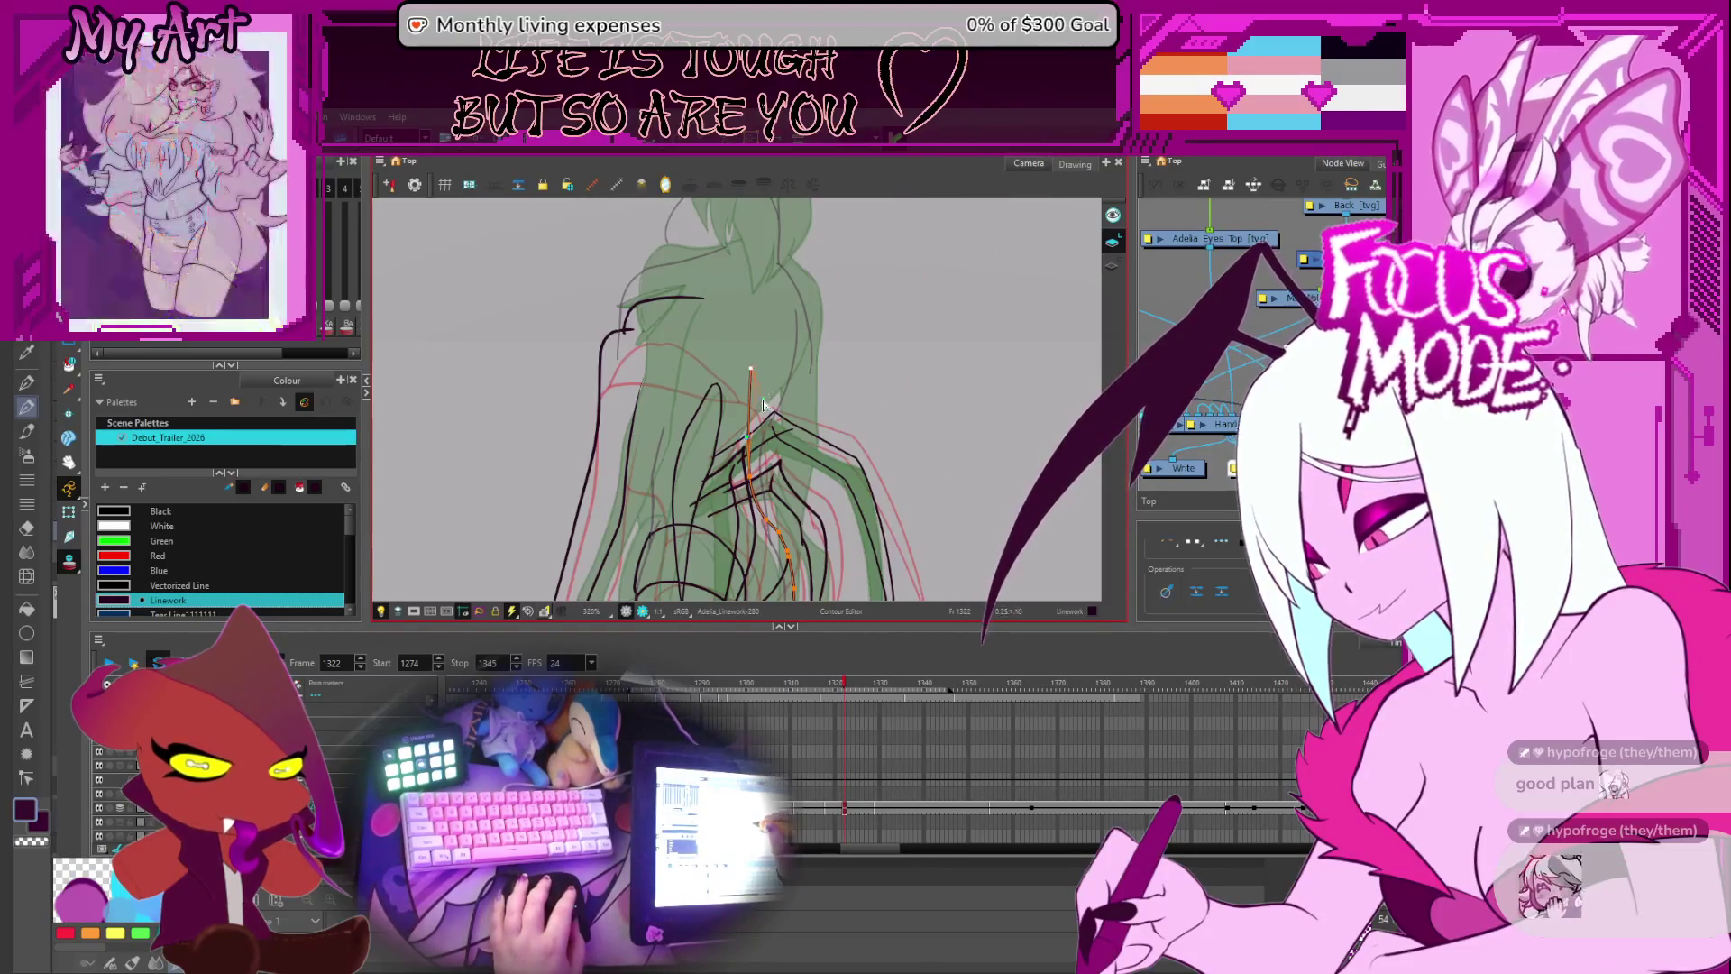
- Select the upper back strokes for point editing and undo a stray change
{"action": "mouse_move", "coordinate": [763, 405]}
{"action": "left_mouse_down"}
{"action": "mouse_move", "coordinate": [798, 360]}
{"action": "mouse_move", "coordinate": [730, 411]}
{"action": "mouse_move", "coordinate": [732, 457]}
{"action": "left_mouse_up"}
{"action": "left_click", "coordinate": [809, 347]}
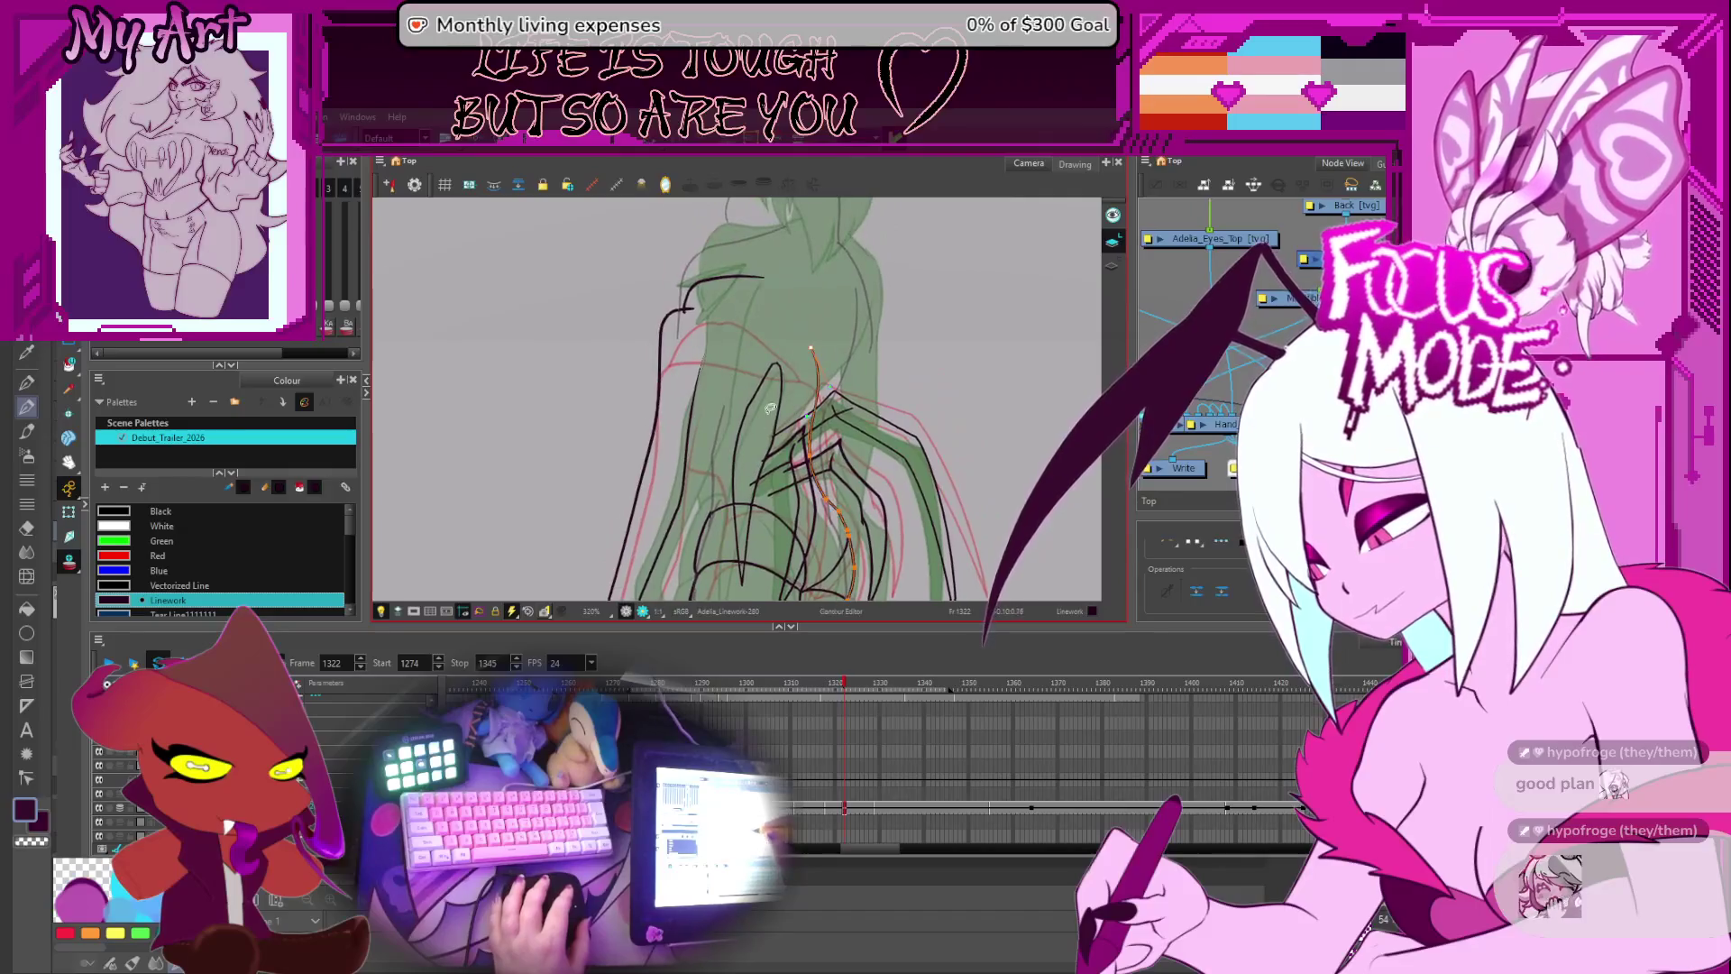
{"action": "left_click_drag", "start_coordinate": [812, 350], "coordinate": [819, 371]}
{"action": "left_click", "coordinate": [830, 358]}
{"action": "scroll", "coordinate": [793, 406], "scroll_direction": "up", "scroll_amount": 2}
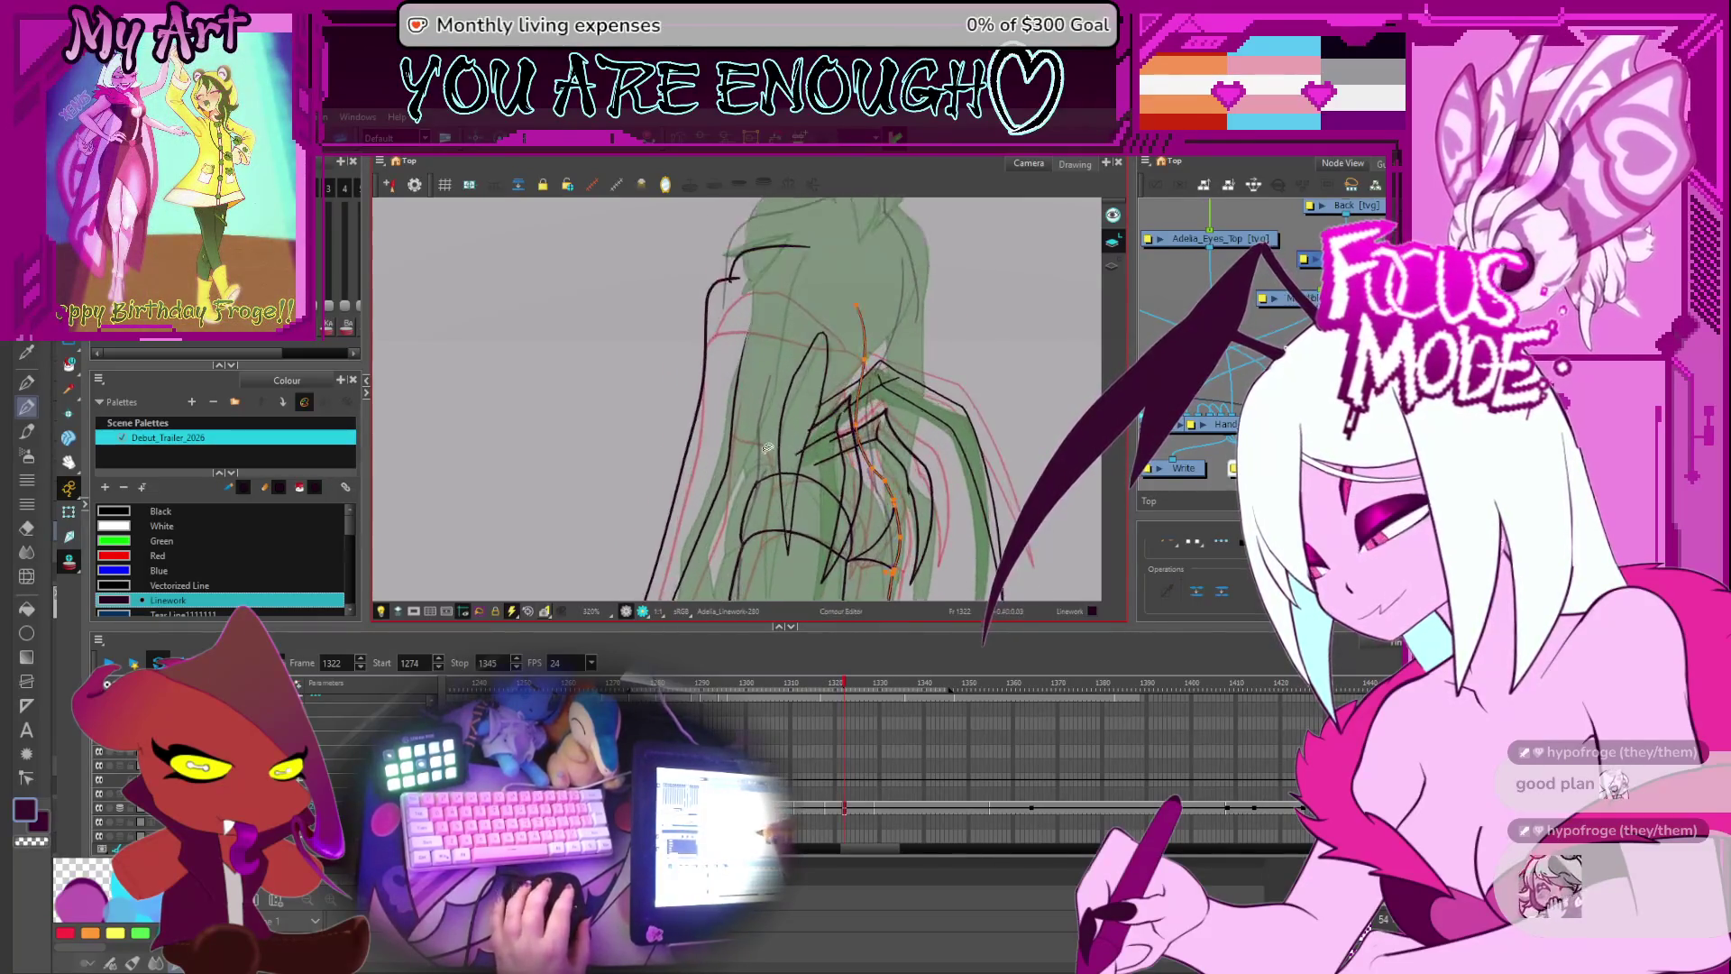
{"action": "key", "text": "alt+slash"}
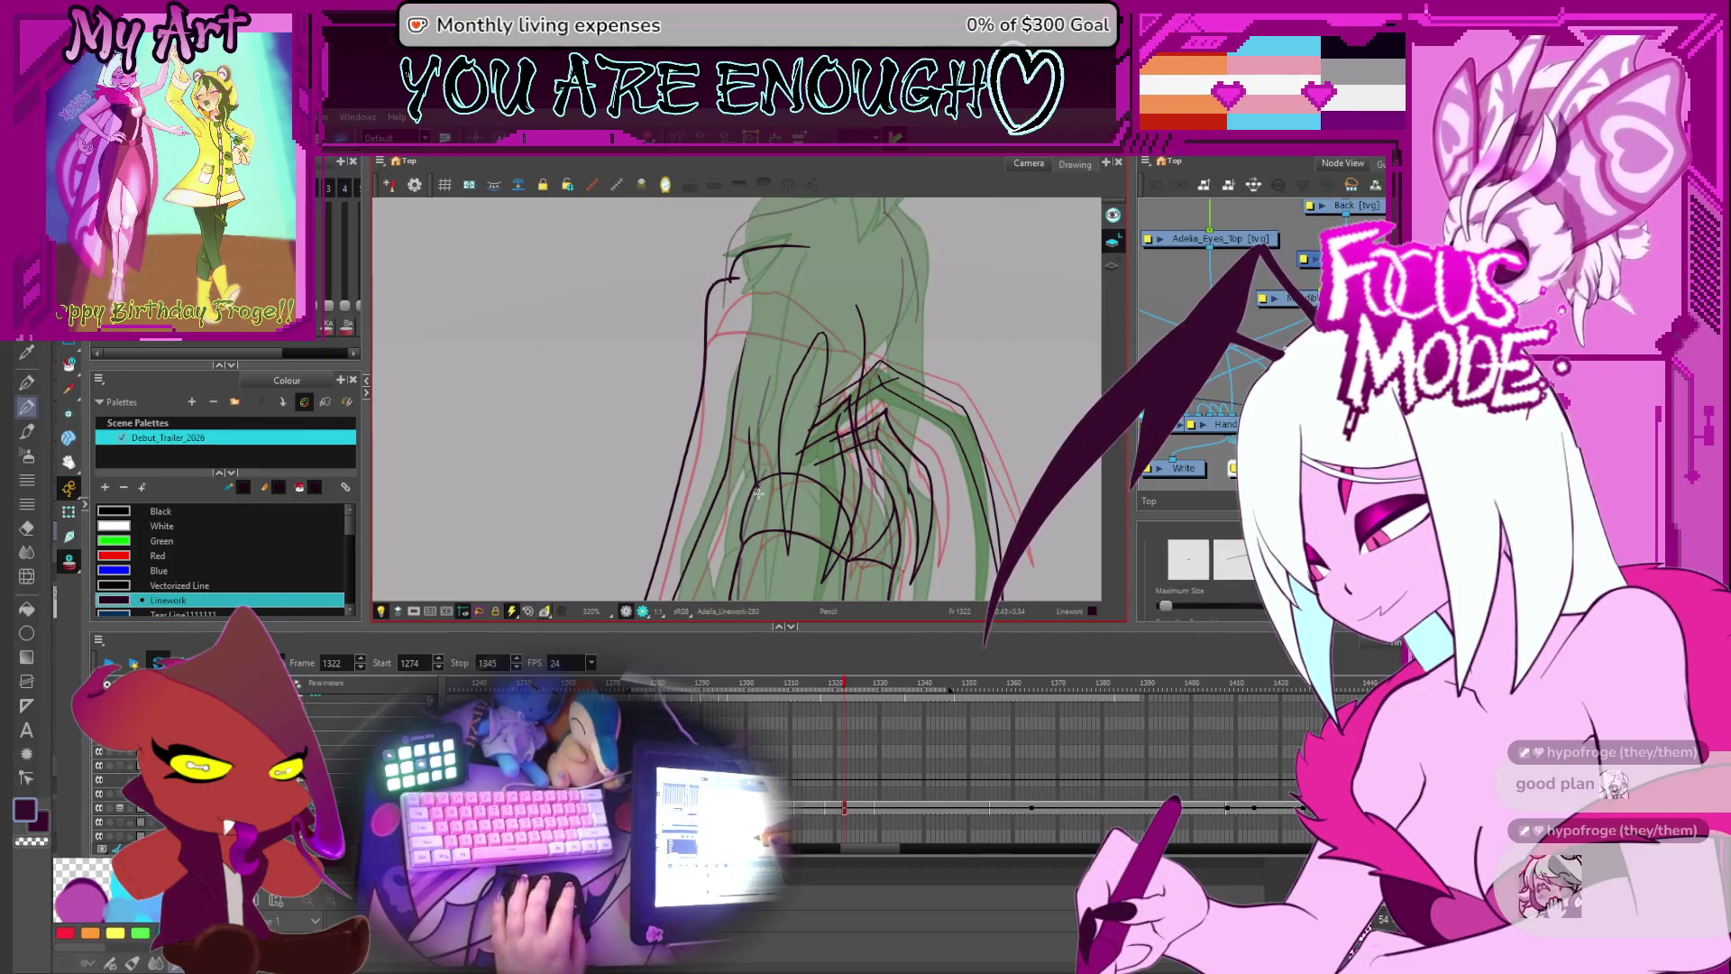
{"action": "scroll", "coordinate": [760, 464], "scroll_direction": "up", "scroll_amount": 3}
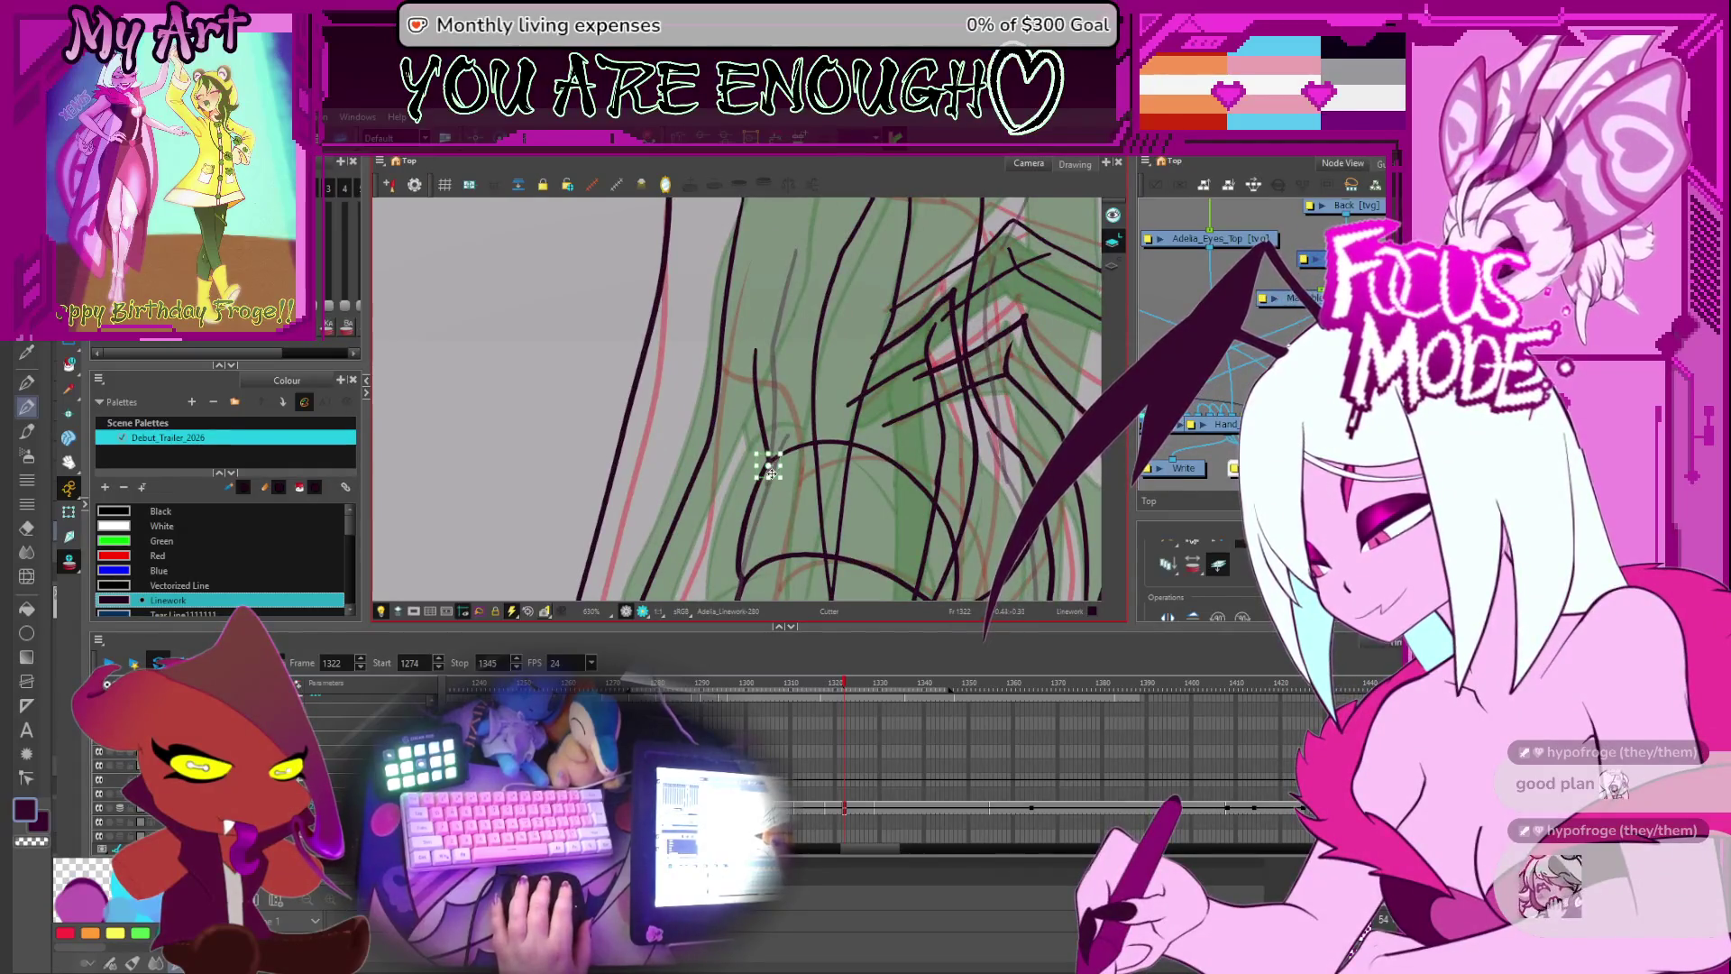
{"action": "key", "text": "ctrl+z"}
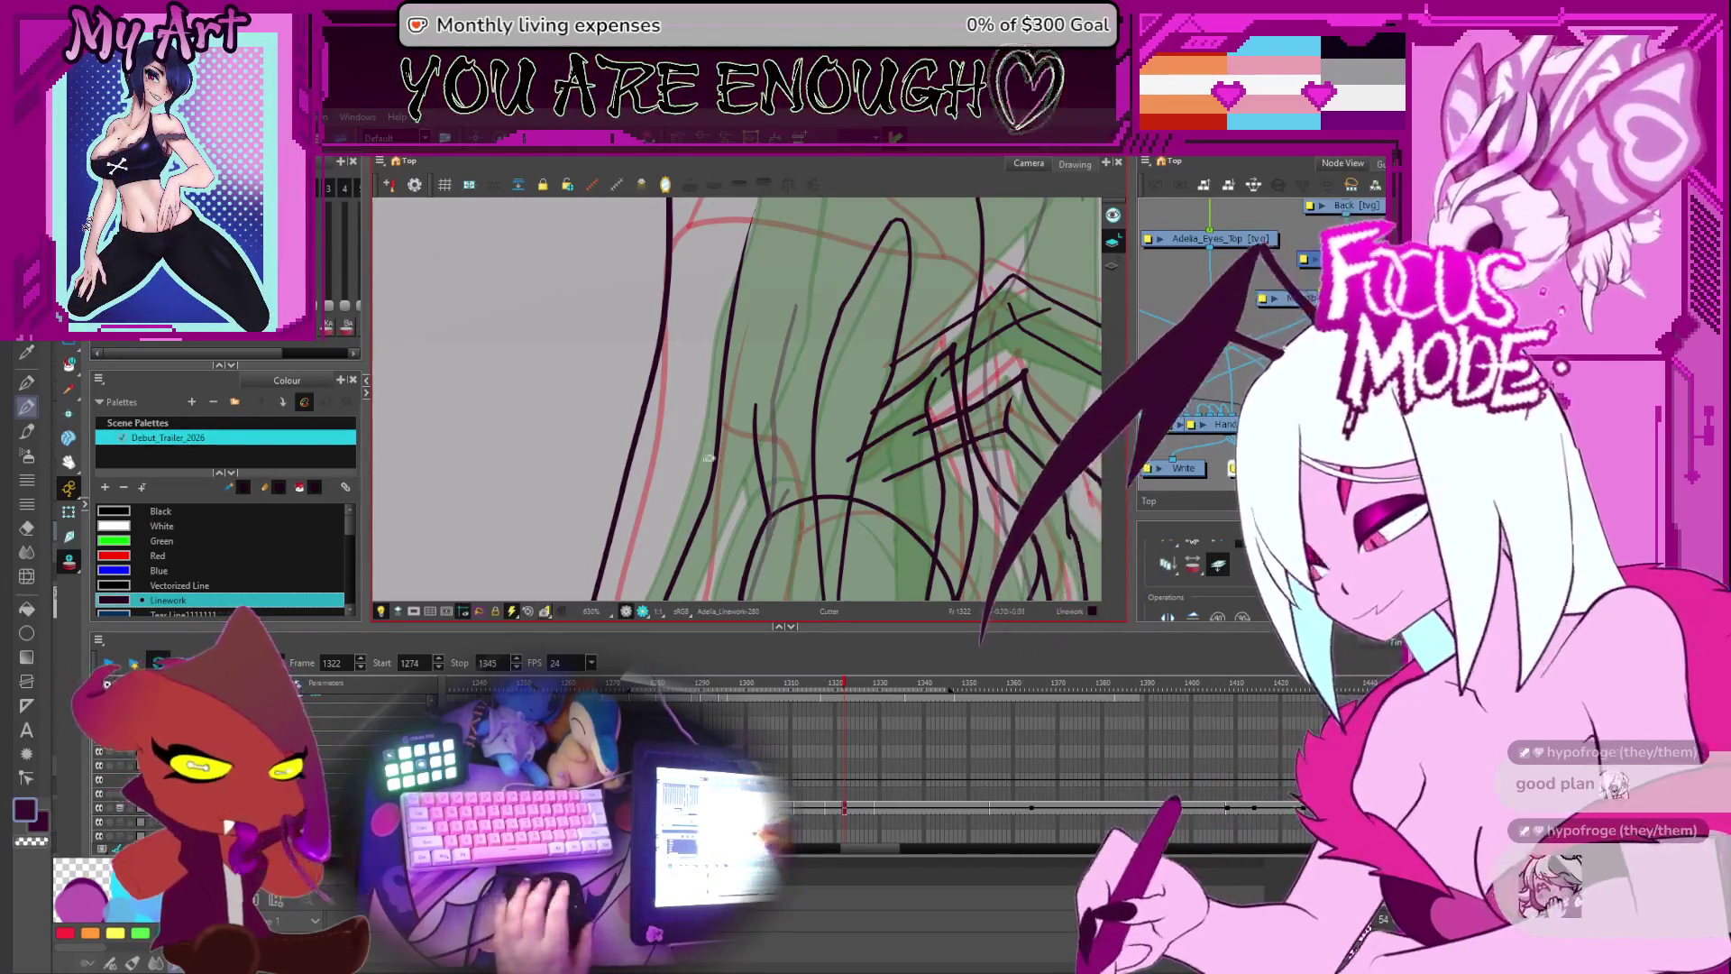
{"action": "scroll", "coordinate": [757, 429], "scroll_direction": "down", "scroll_amount": 2}
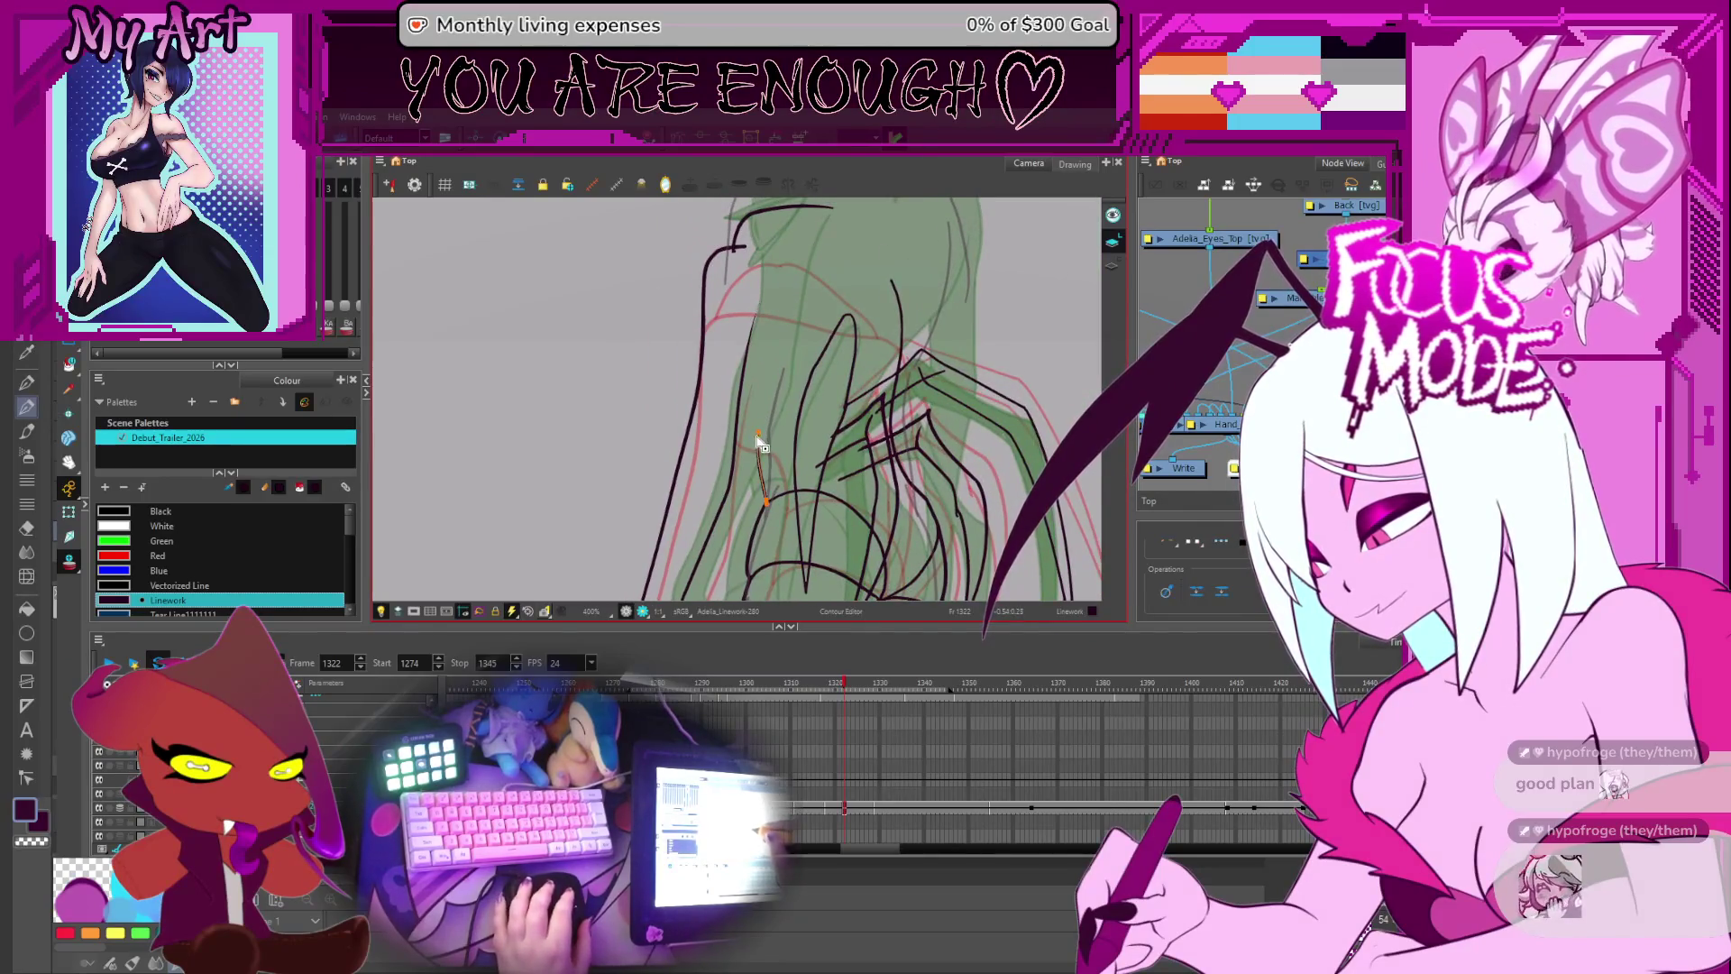
{"action": "mouse_move", "coordinate": [767, 494]}
{"action": "left_mouse_down"}
{"action": "mouse_move", "coordinate": [756, 484]}
{"action": "mouse_move", "coordinate": [775, 507]}
{"action": "left_mouse_up"}
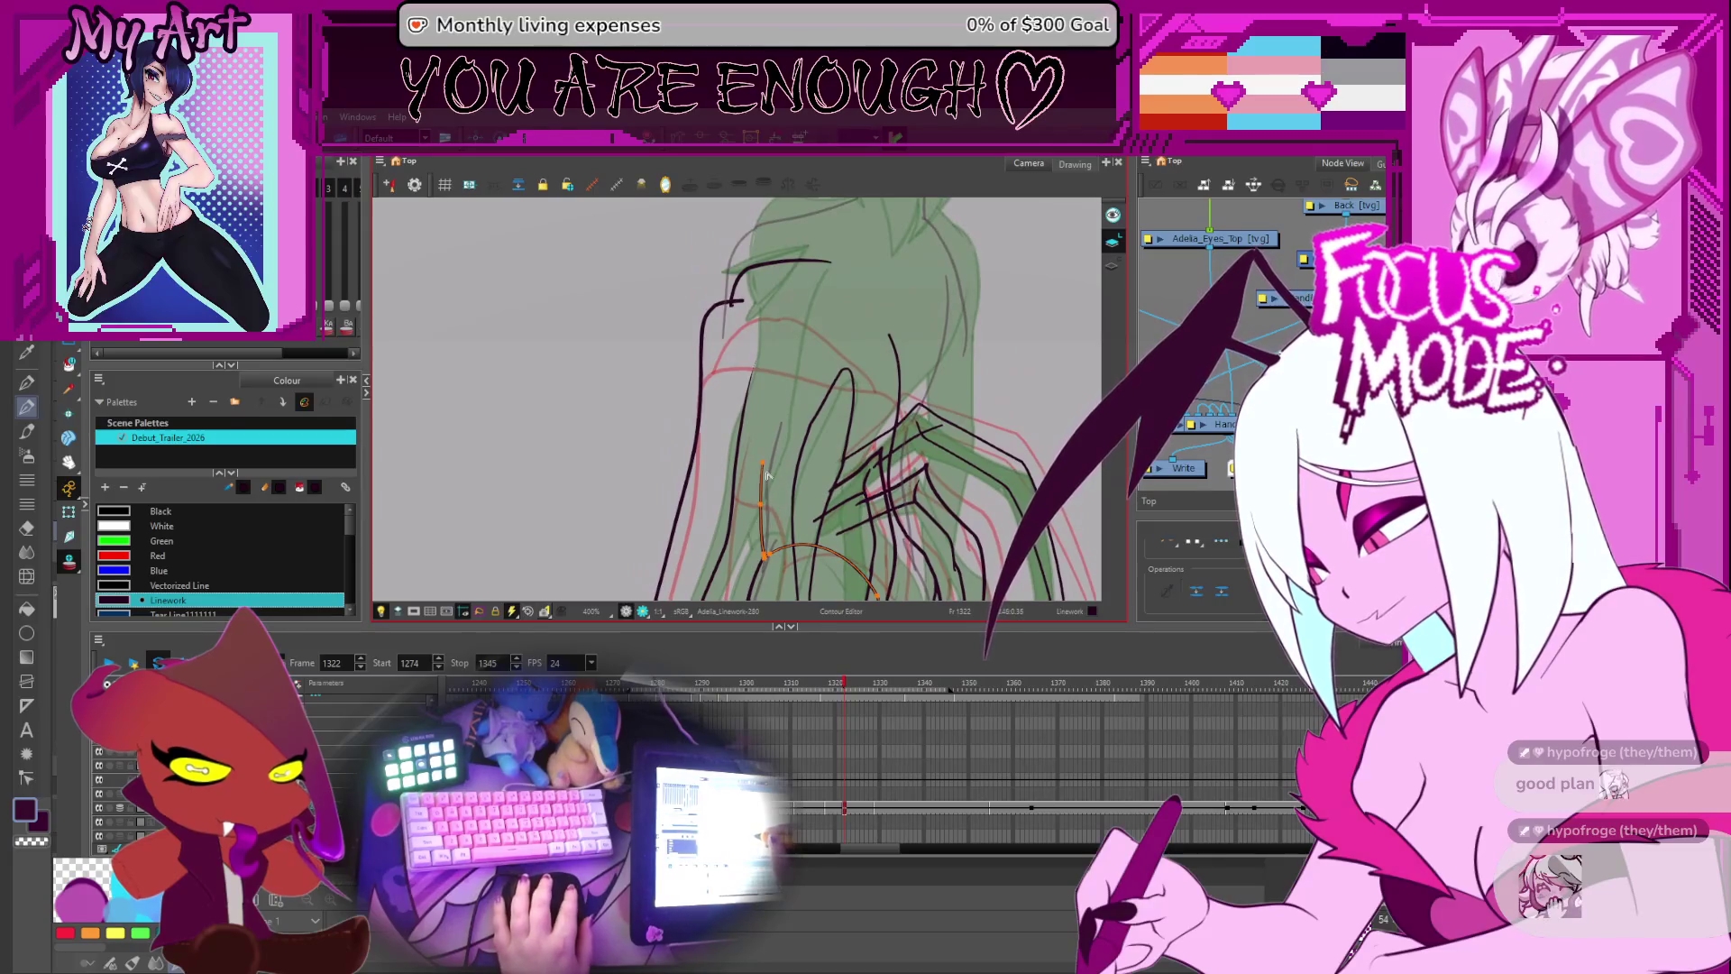
- With the Contour Editor, bend the top of the short back stroke to the left
{"action": "key", "text": "alt+q"}
{"action": "left_click", "coordinate": [771, 541]}
{"action": "scroll", "coordinate": [770, 541], "scroll_direction": "down", "scroll_amount": 3}
{"action": "left_click", "coordinate": [755, 494]}
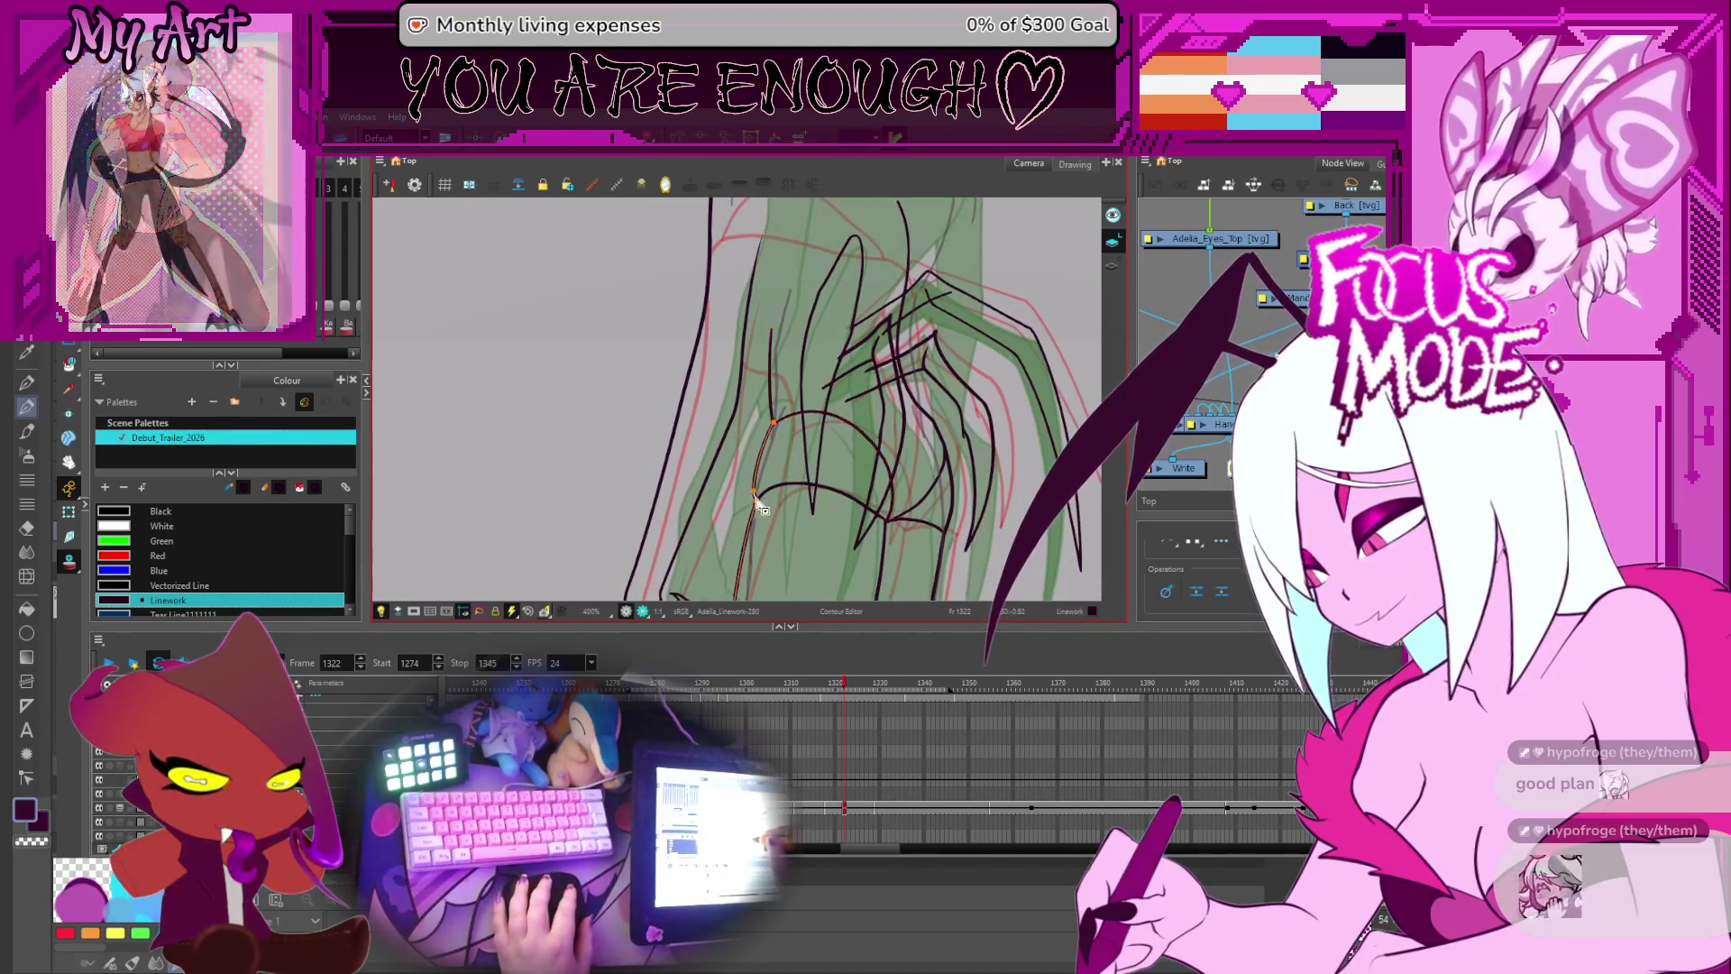
{"action": "scroll", "coordinate": [767, 468], "scroll_direction": "up", "scroll_amount": 4}
{"action": "left_click", "coordinate": [771, 448]}
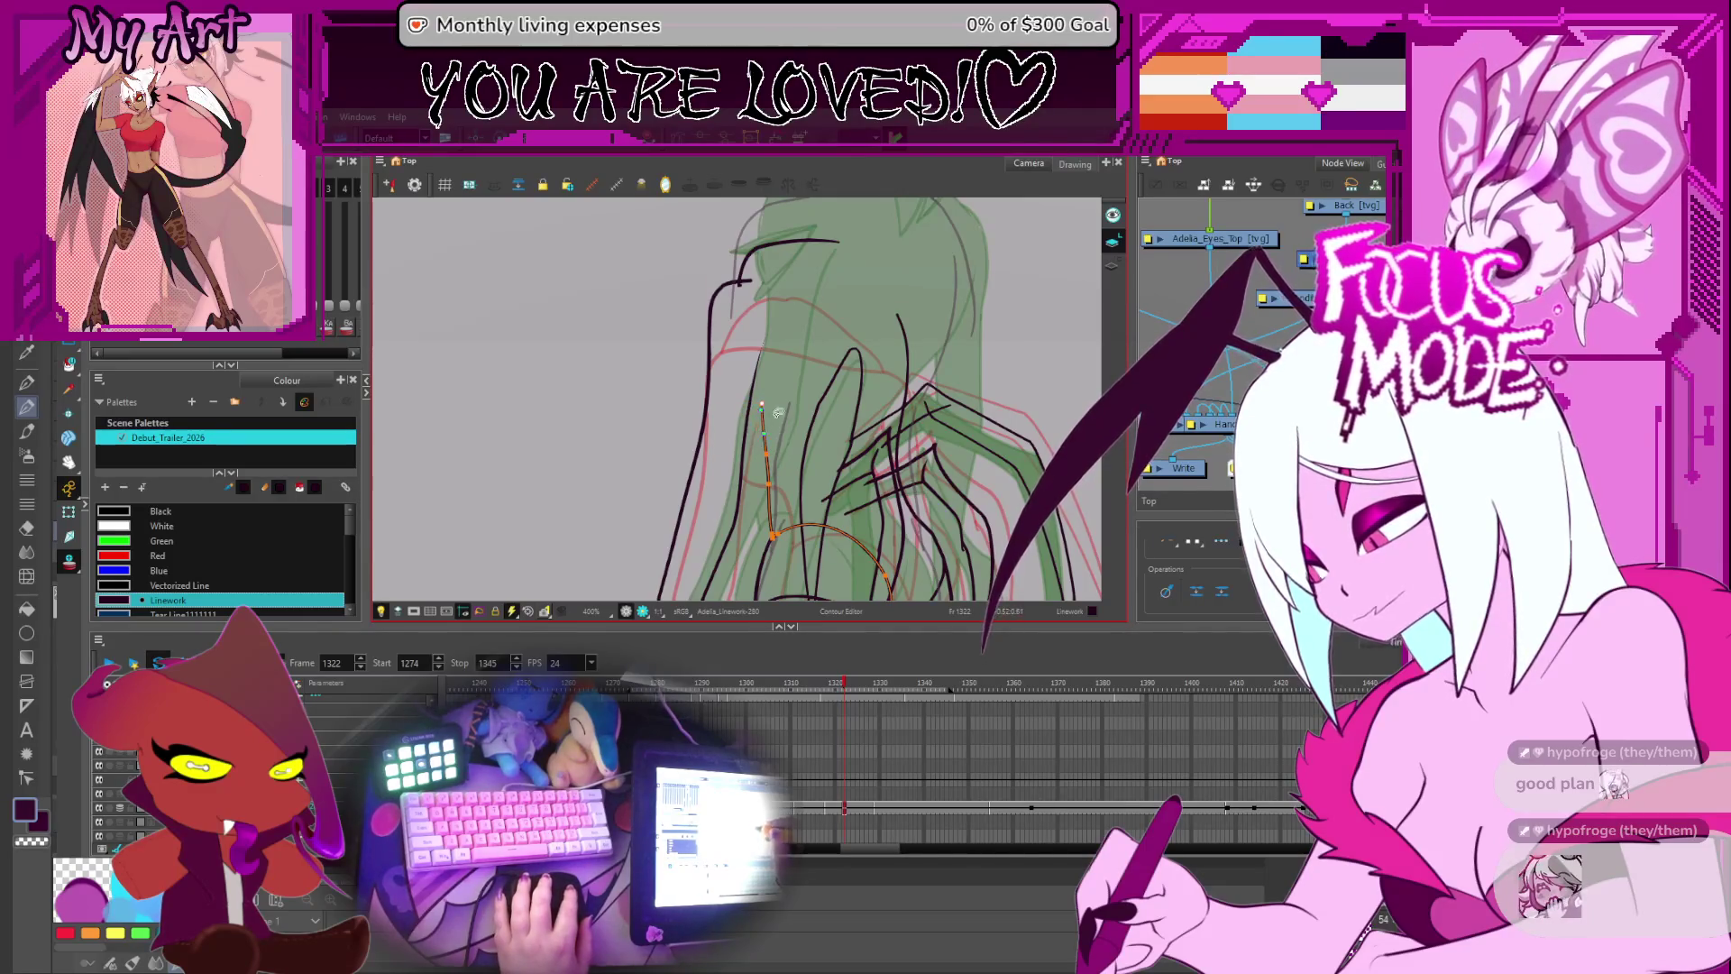
{"action": "left_click_drag", "start_coordinate": [769, 410], "coordinate": [768, 464]}
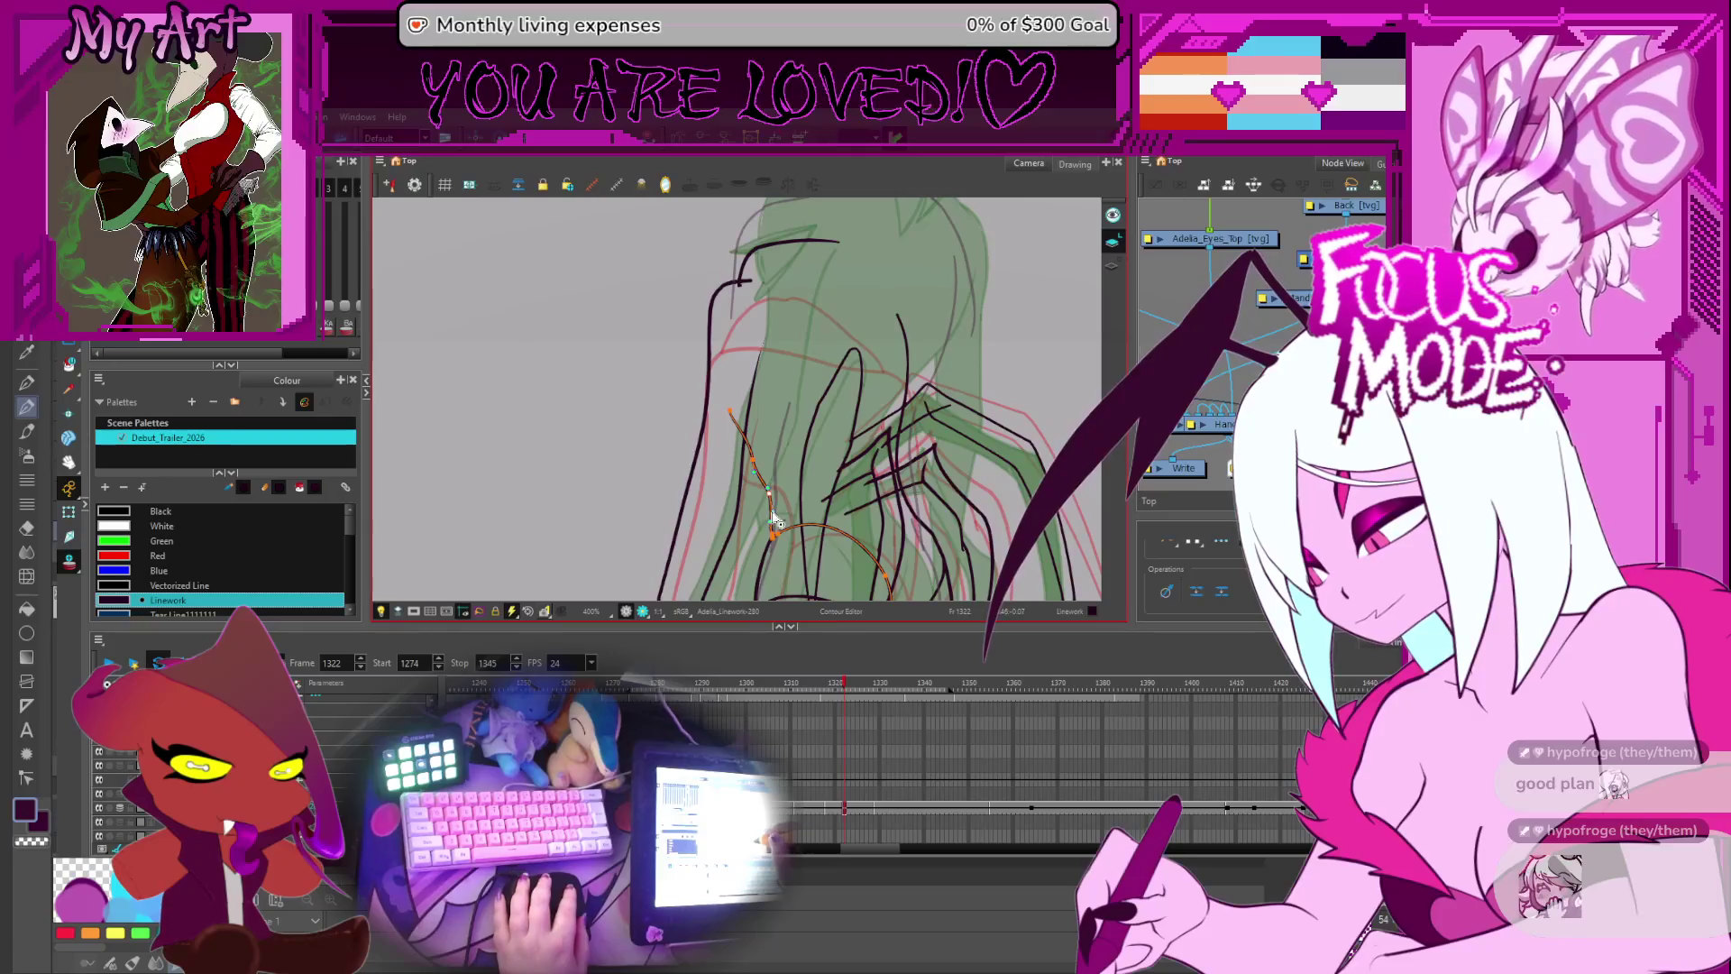
{"action": "left_click", "coordinate": [763, 480]}
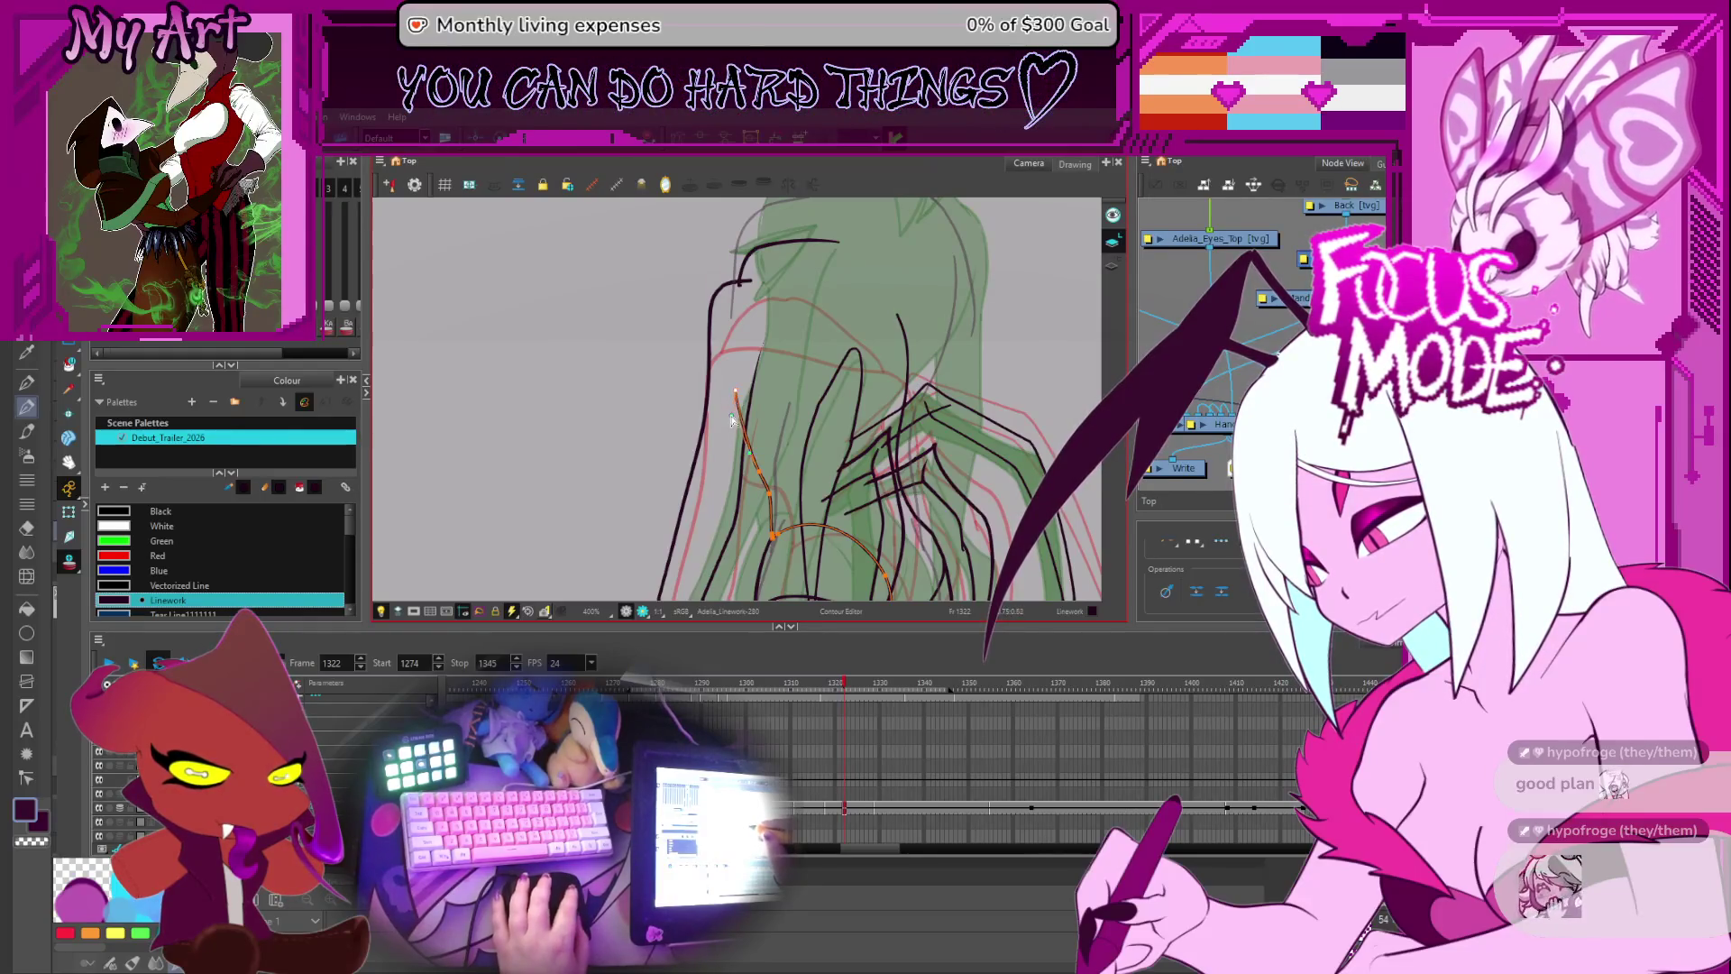
{"action": "scroll", "coordinate": [748, 397], "scroll_direction": "down", "scroll_amount": 2}
{"action": "mouse_move", "coordinate": [759, 393]}
{"action": "left_mouse_down"}
{"action": "mouse_move", "coordinate": [735, 396]}
{"action": "mouse_move", "coordinate": [807, 364]}
{"action": "mouse_move", "coordinate": [762, 391]}
{"action": "mouse_move", "coordinate": [748, 424]}
{"action": "mouse_move", "coordinate": [820, 370]}
{"action": "left_mouse_up"}
- Rotate the view so the figure stands upright with the shoulder area in view
{"action": "key", "text": "alt+s"}
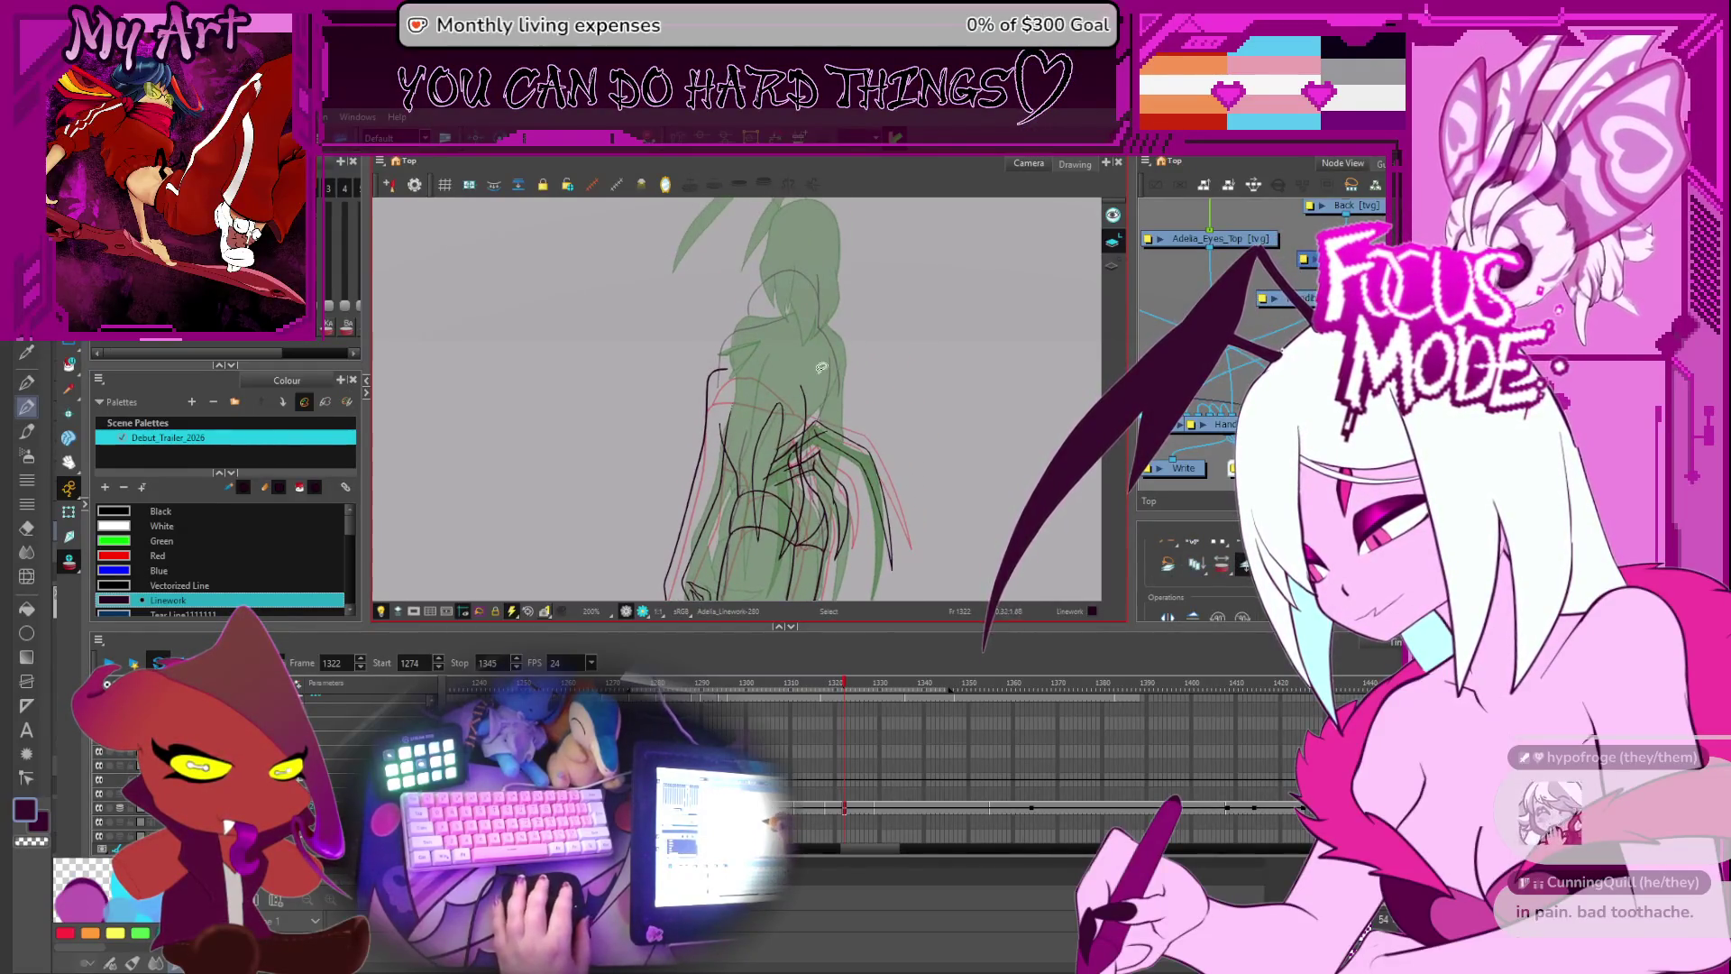
{"action": "left_click_drag", "start_coordinate": [730, 334], "coordinate": [771, 311]}
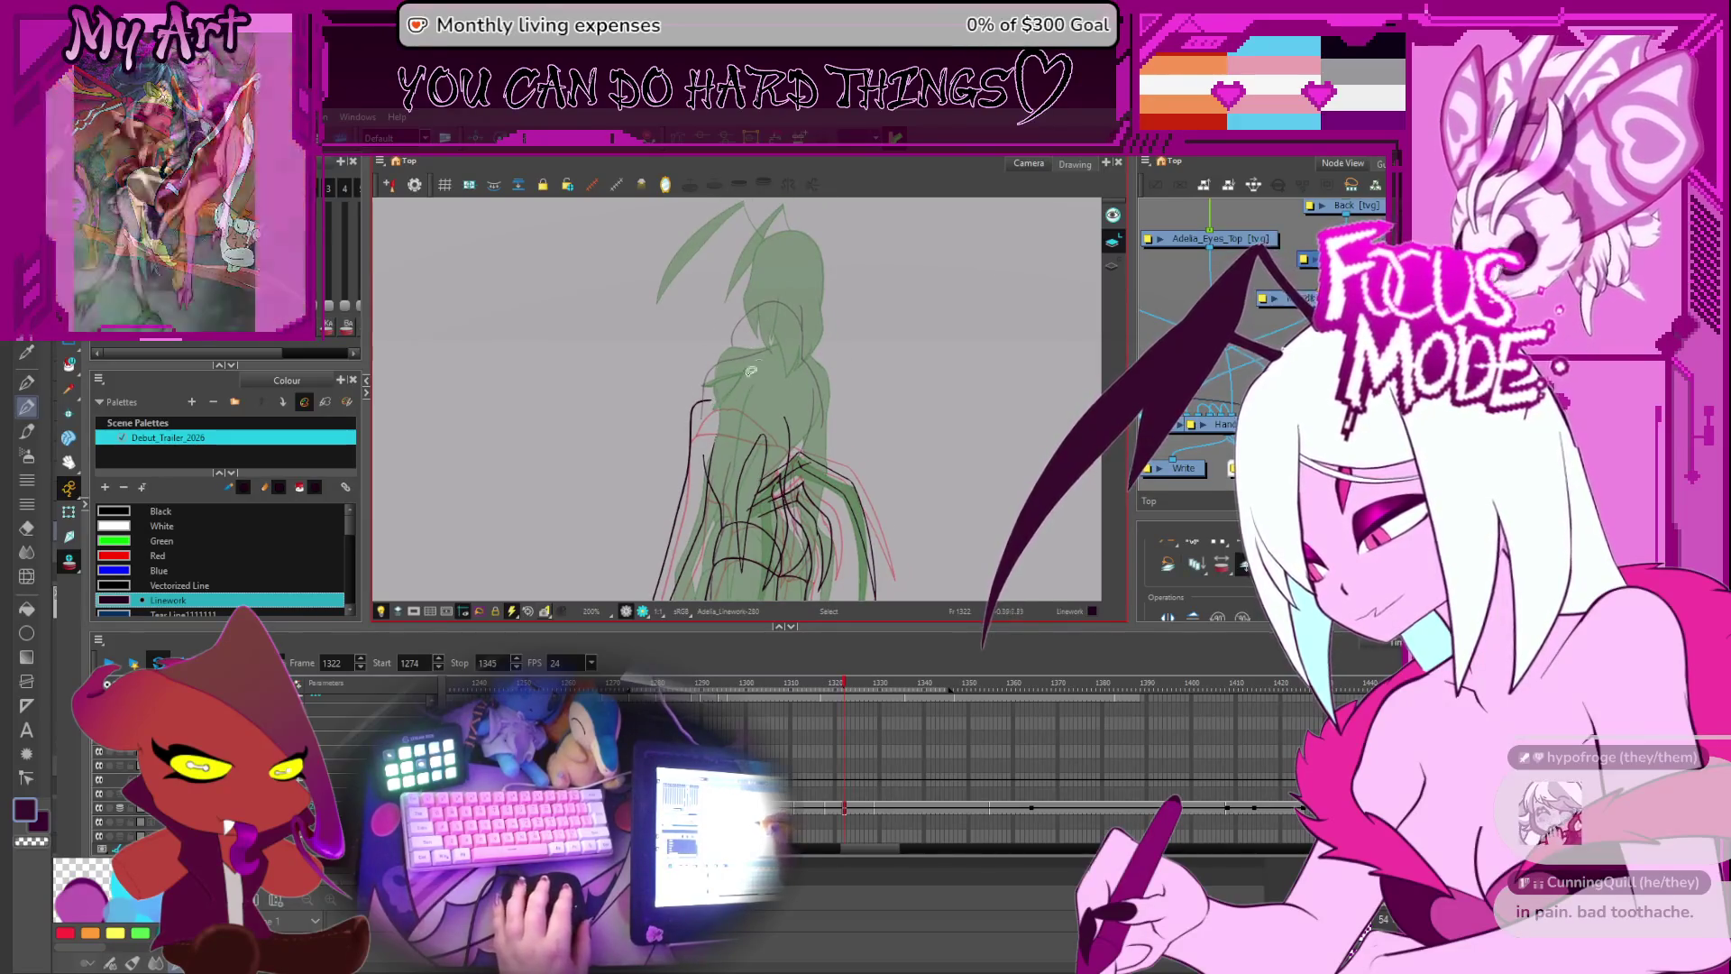
{"action": "key", "text": "alt+x"}
{"action": "scroll", "coordinate": [762, 396], "scroll_direction": "up", "scroll_amount": 3}
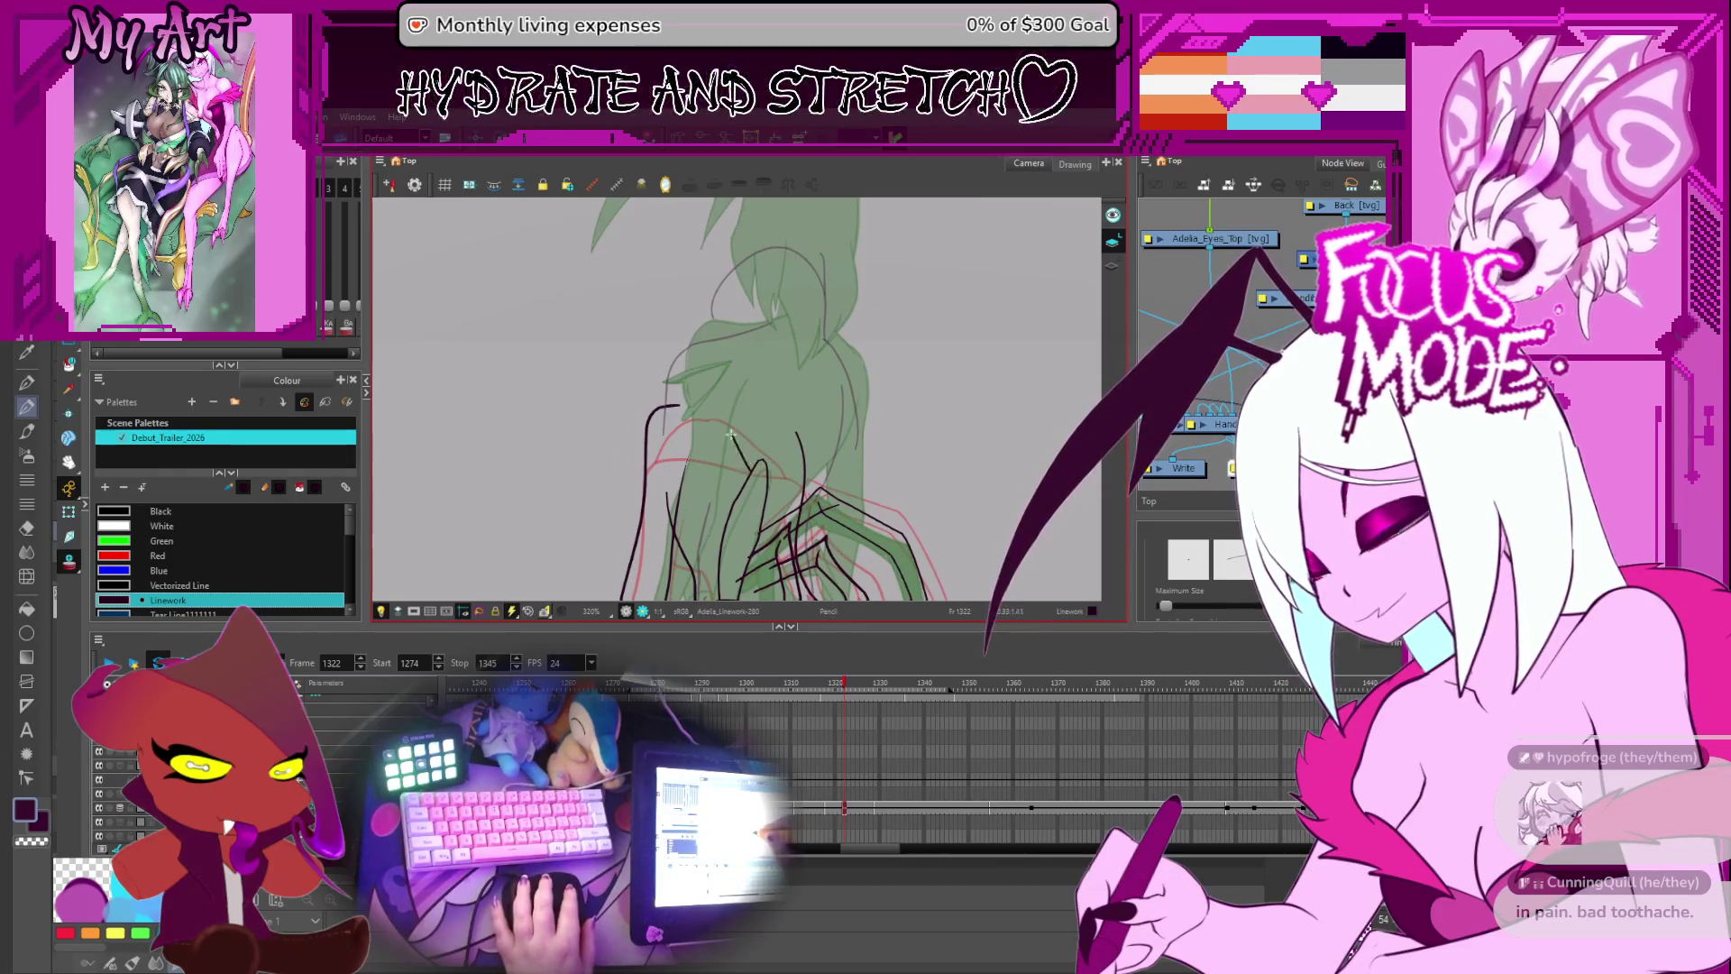
{"action": "left_click_drag", "start_coordinate": [716, 372], "coordinate": [711, 412]}
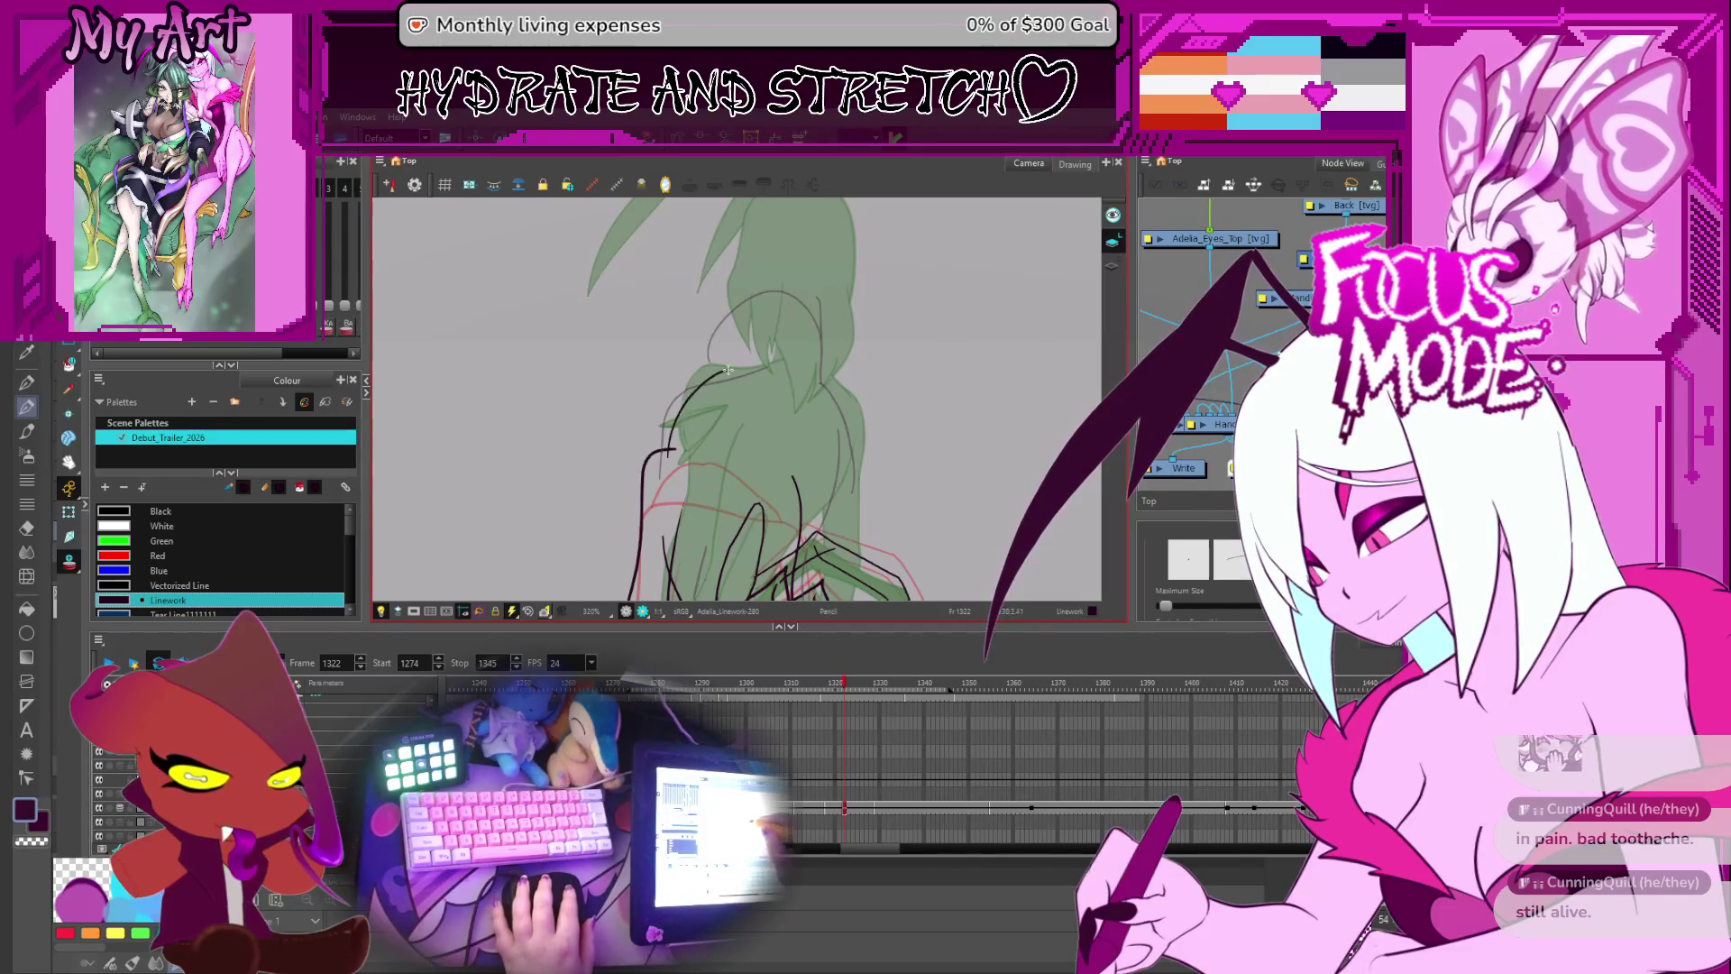
- Extend the shoulder curve's right end down the back and lower it slightly
{"action": "key", "text": "alt+q"}
{"action": "left_click", "coordinate": [774, 394]}
{"action": "left_click_drag", "start_coordinate": [783, 460], "coordinate": [783, 467]}
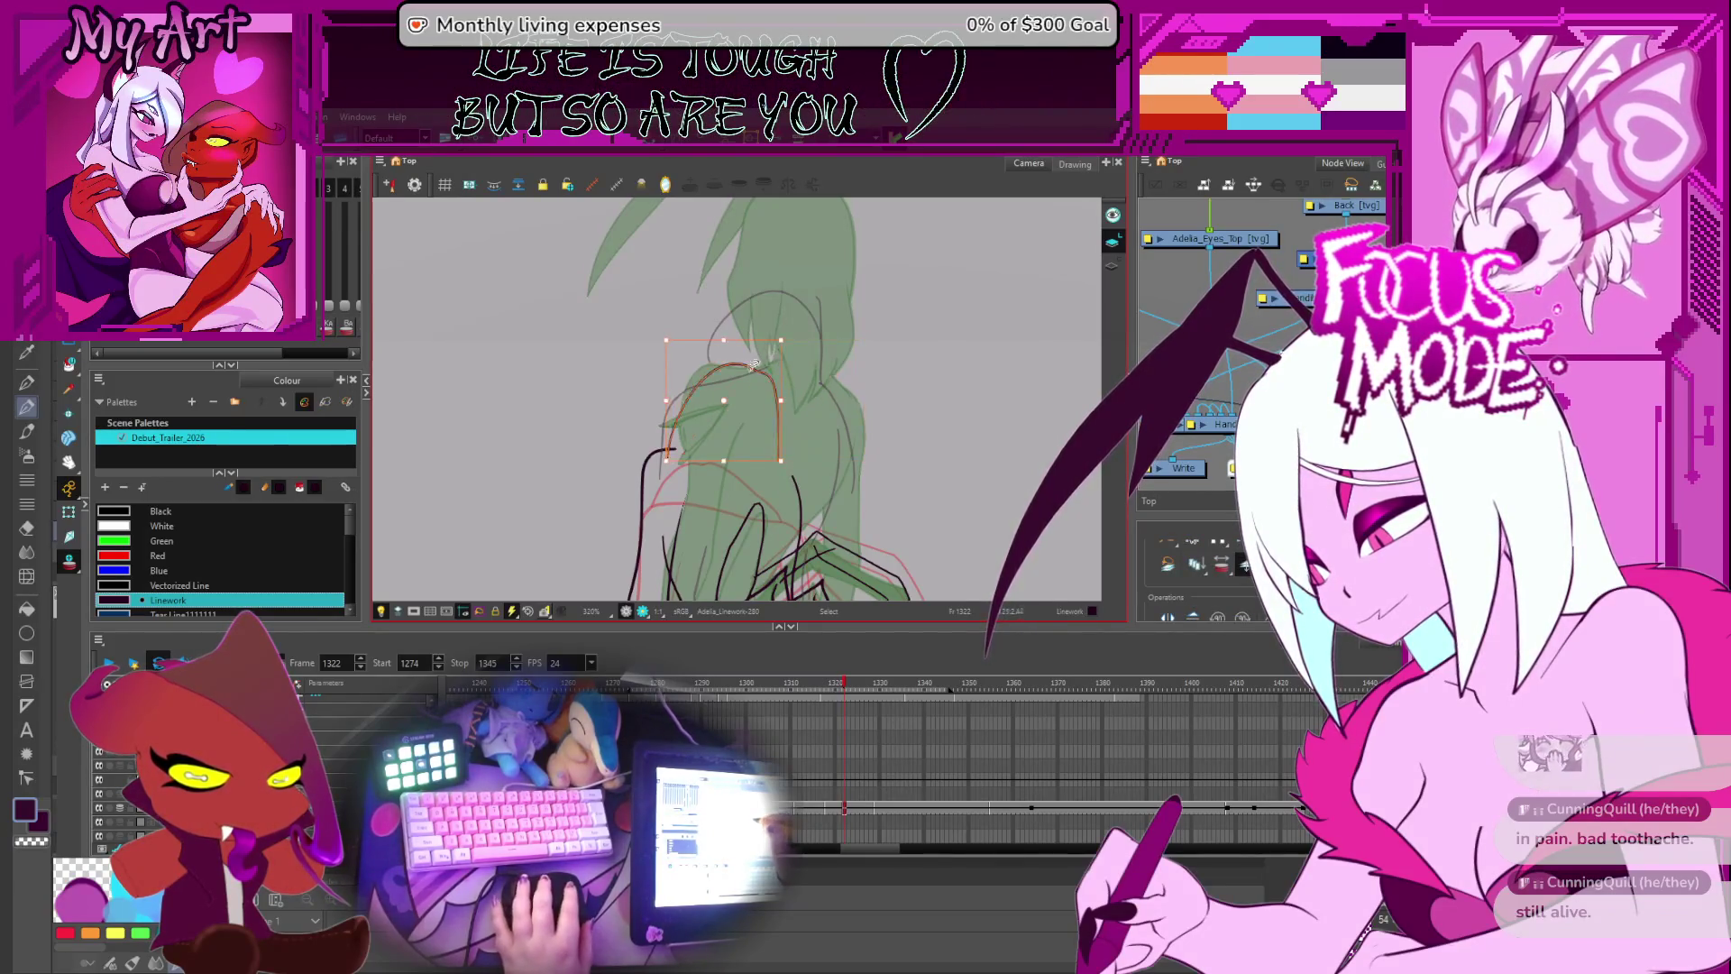
{"action": "key", "text": "alt+q"}
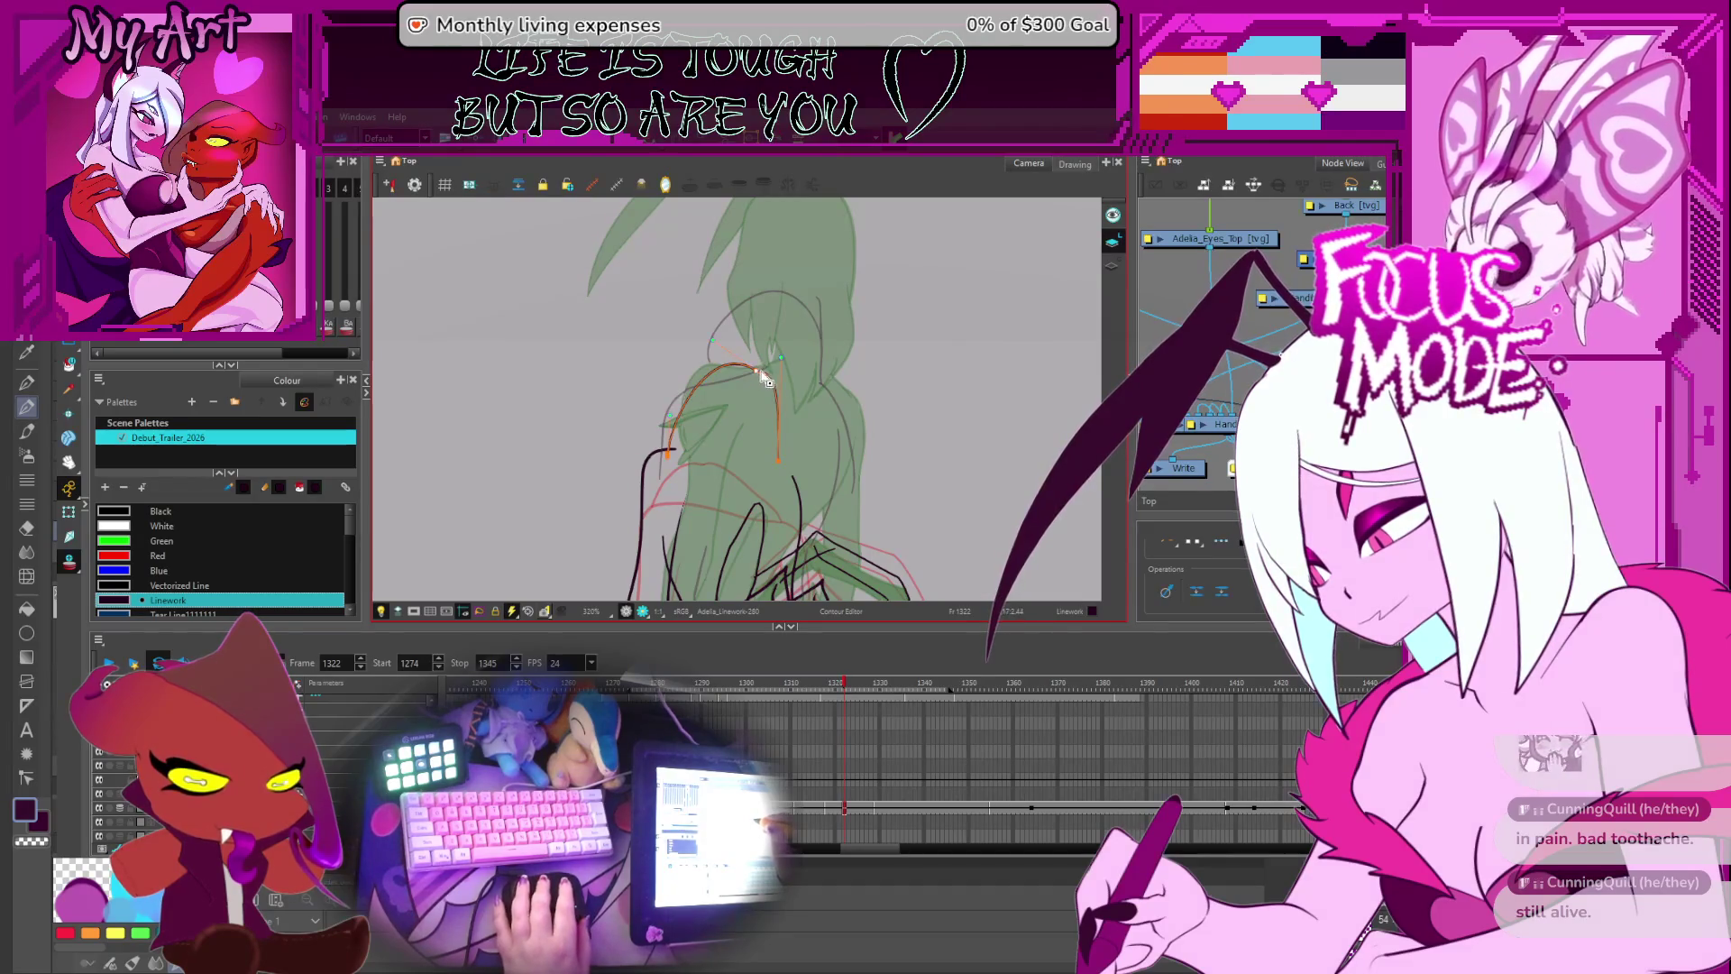
{"action": "left_click", "coordinate": [748, 366]}
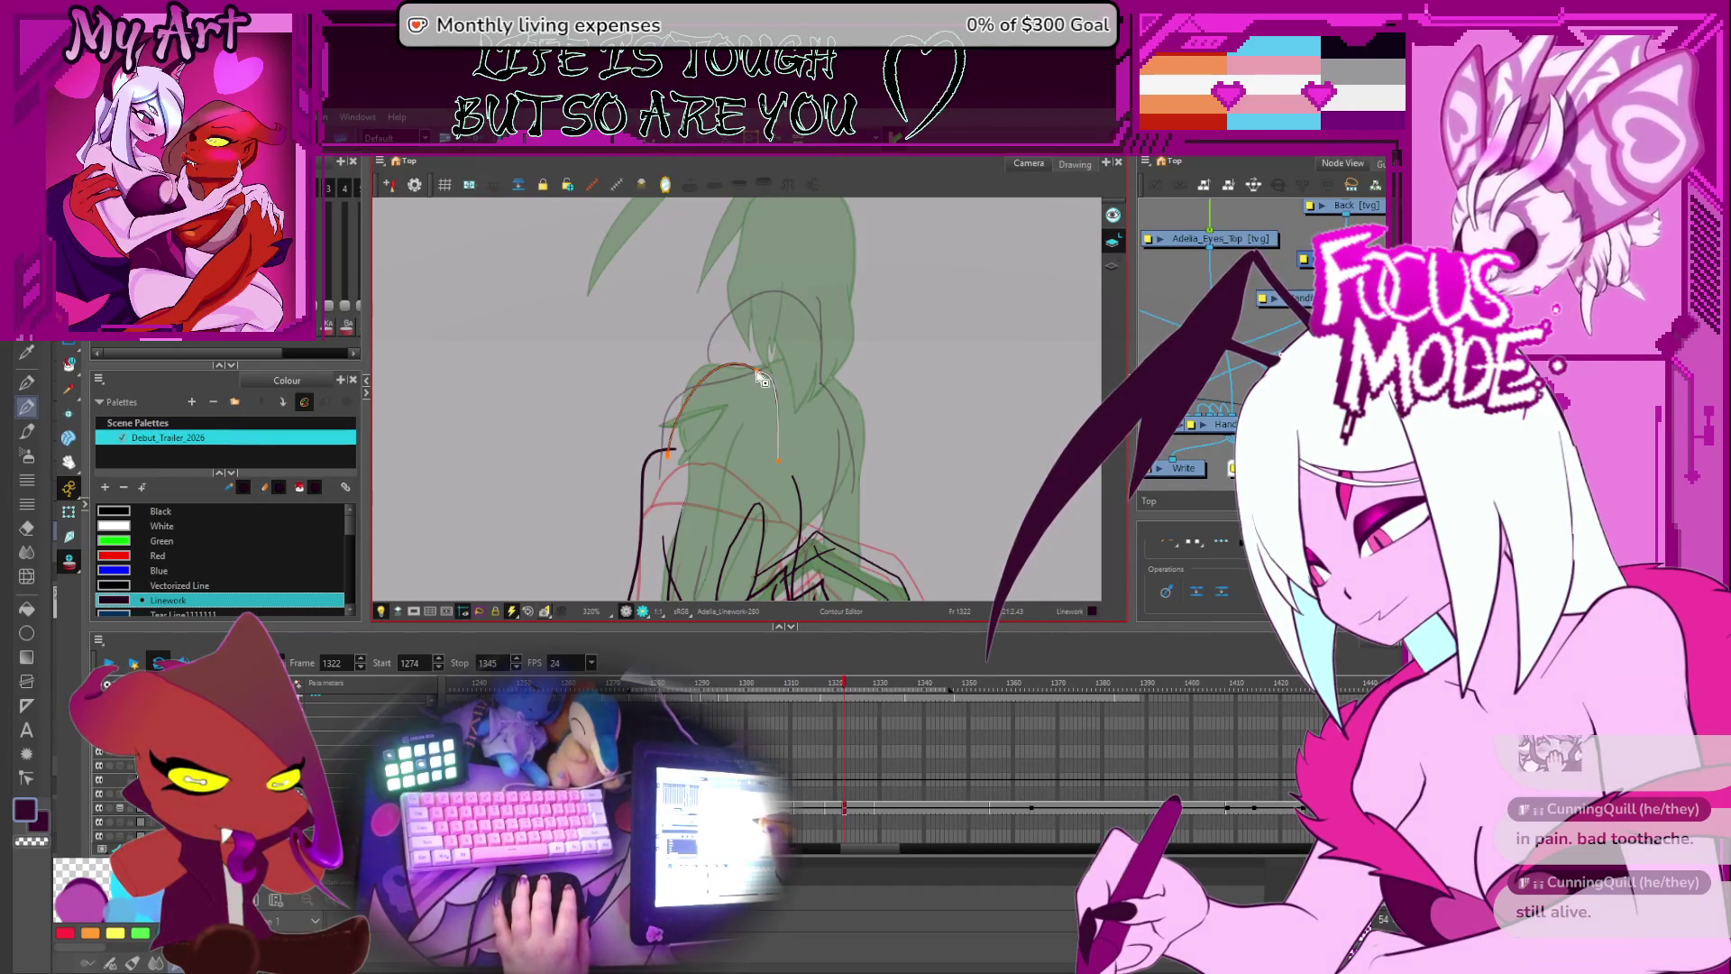
{"action": "left_click", "coordinate": [757, 373]}
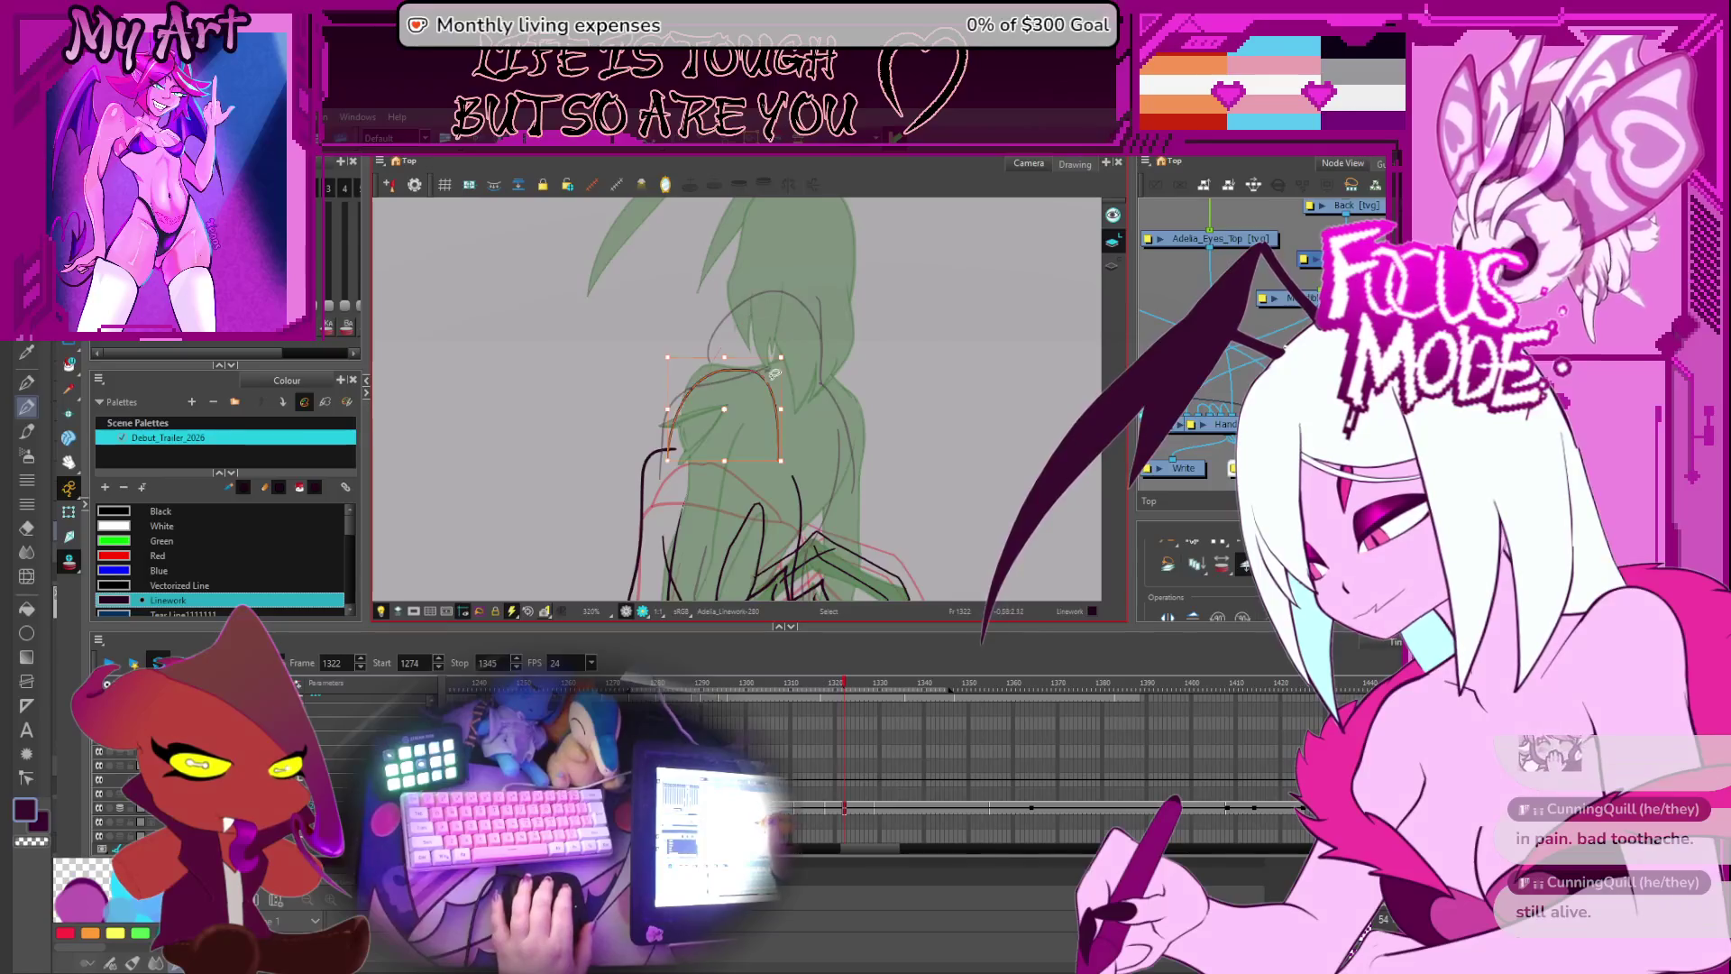
{"action": "left_click_drag", "start_coordinate": [710, 394], "coordinate": [709, 407]}
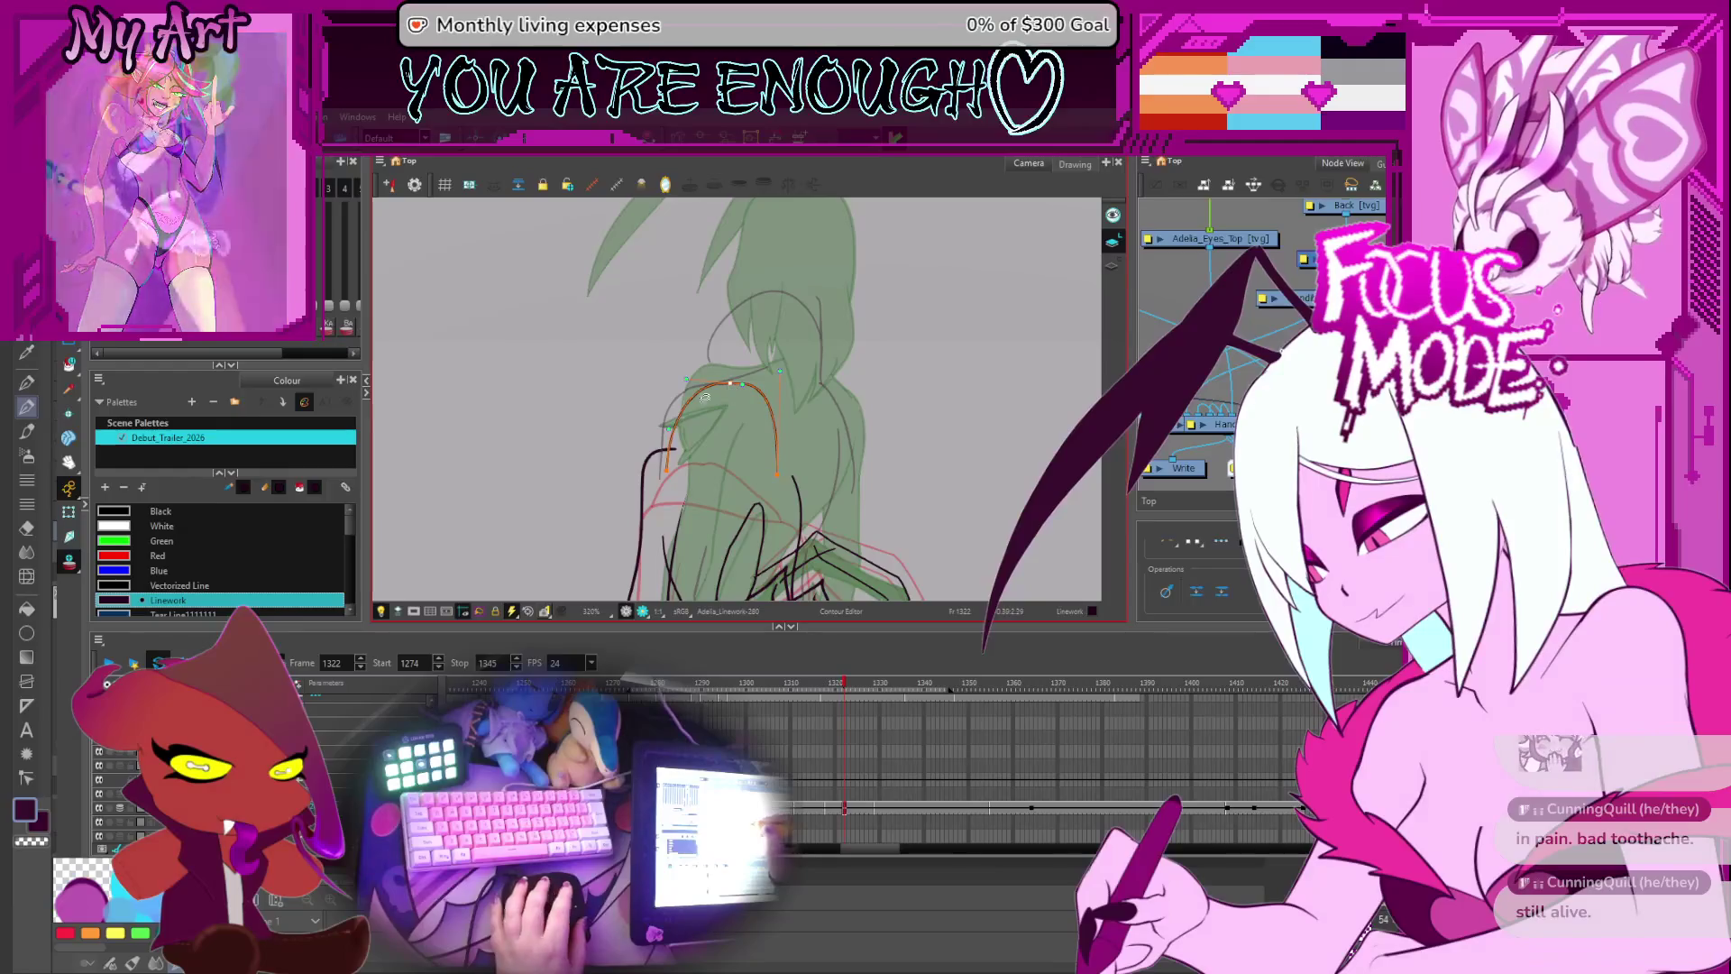
- Reframe the shoulder and select the whole left black stroke for reshaping
{"action": "scroll", "coordinate": [730, 386], "scroll_direction": "up", "scroll_amount": 2}
{"action": "scroll", "coordinate": [729, 355], "scroll_direction": "down", "scroll_amount": 5}
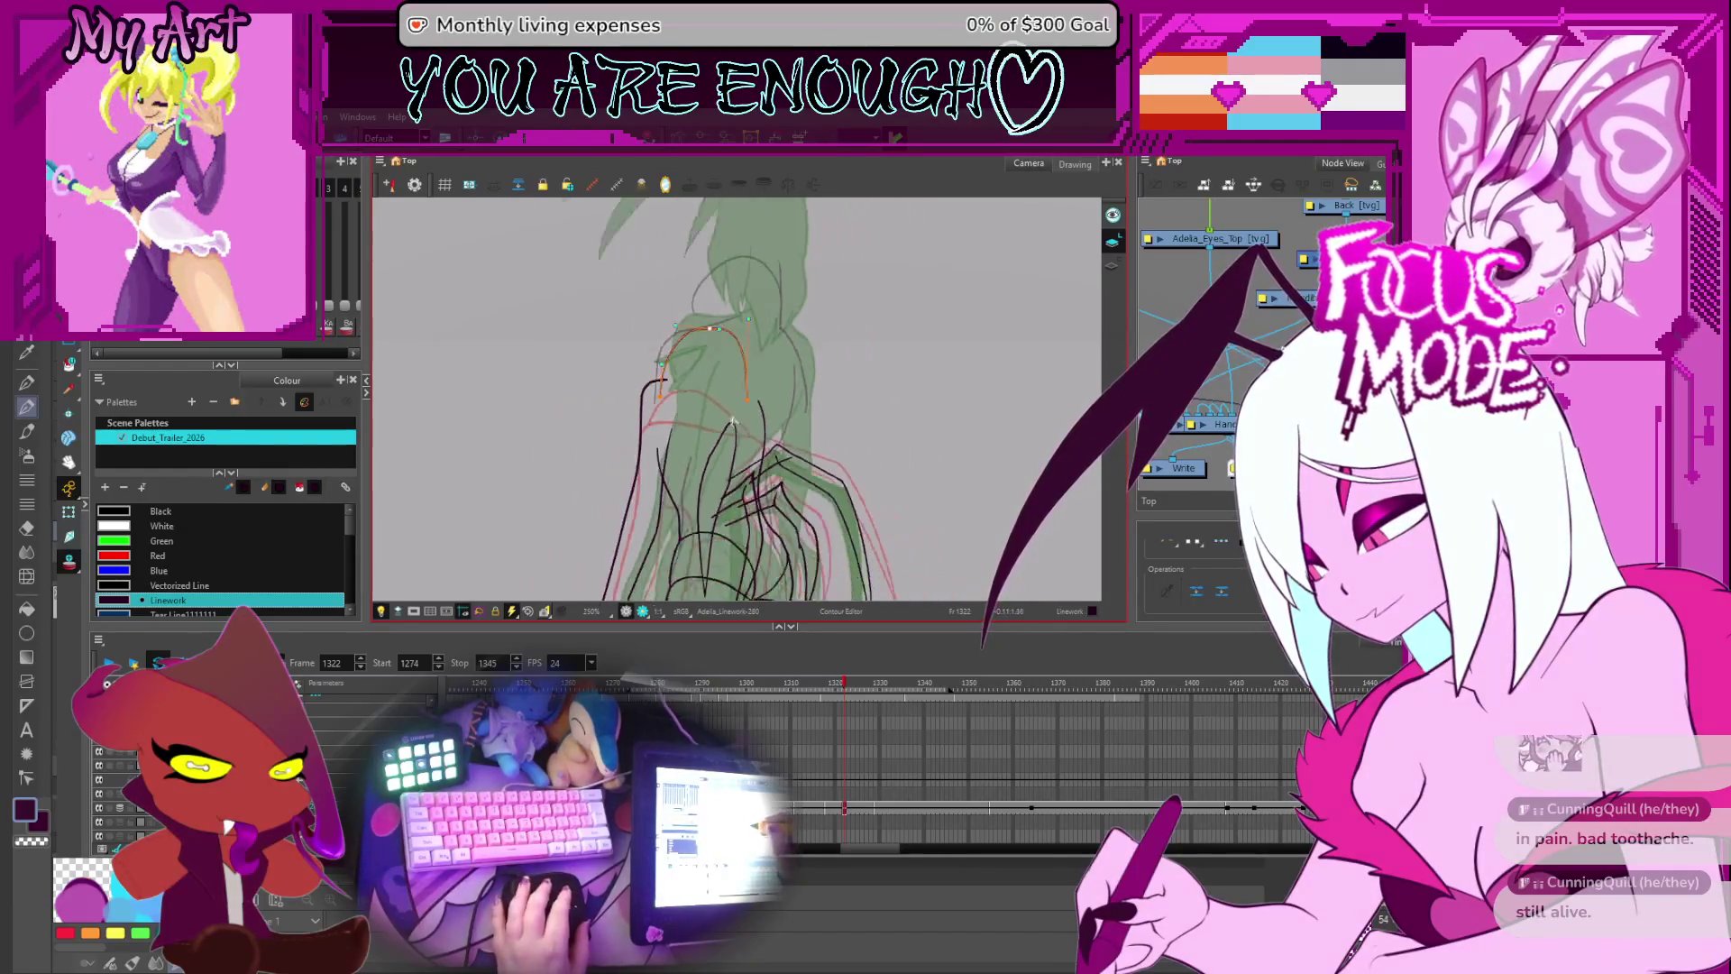
{"action": "scroll", "coordinate": [763, 424], "scroll_direction": "up", "scroll_amount": 4}
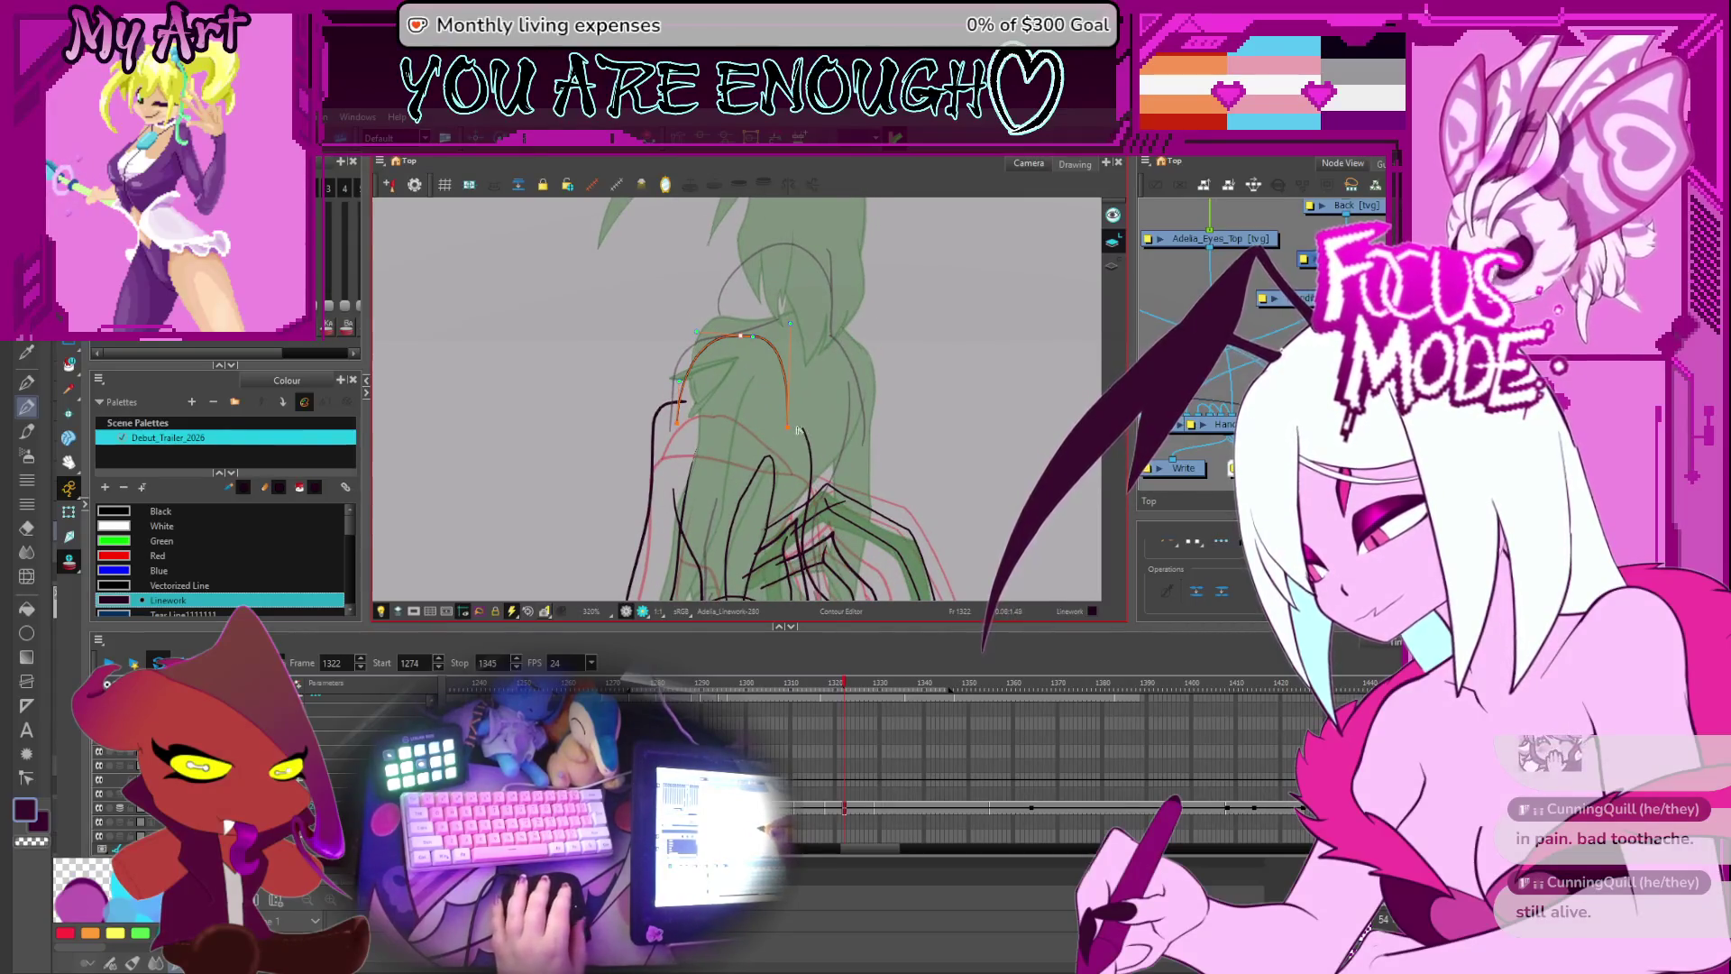
{"action": "mouse_move", "coordinate": [767, 464]}
{"action": "left_mouse_down"}
{"action": "mouse_move", "coordinate": [771, 378]}
{"action": "mouse_move", "coordinate": [785, 418]}
{"action": "left_mouse_up"}
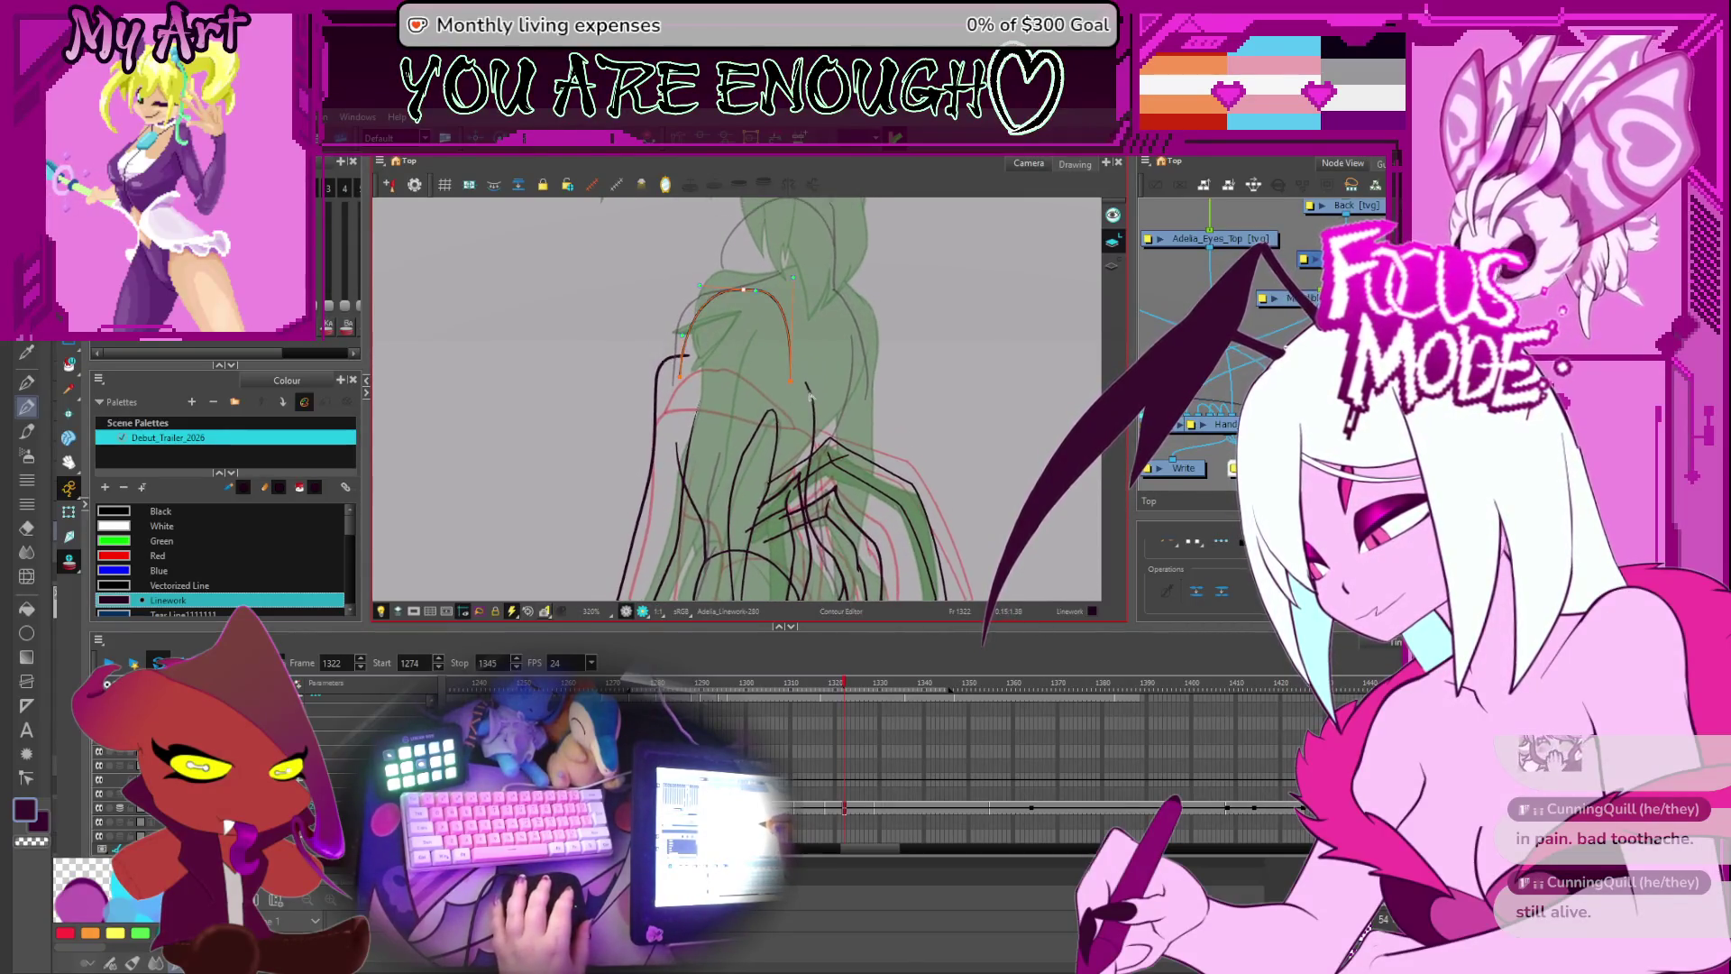
{"action": "left_click_drag", "start_coordinate": [727, 363], "coordinate": [736, 404]}
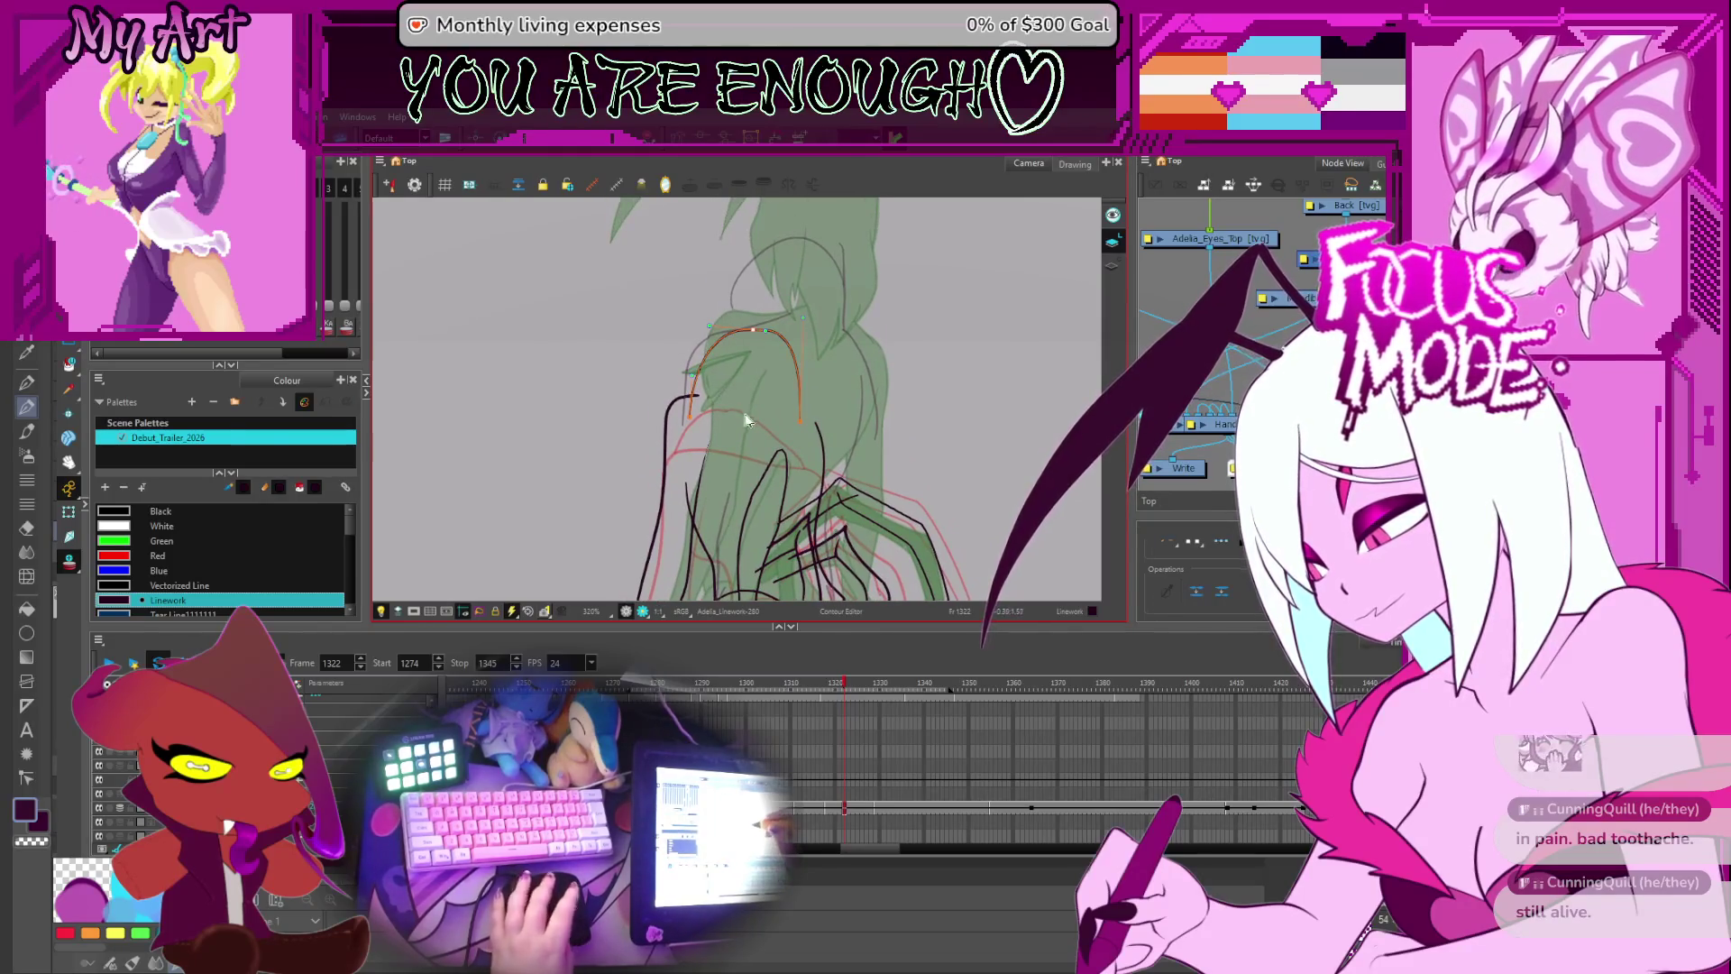
{"action": "key", "text": "alt+slash"}
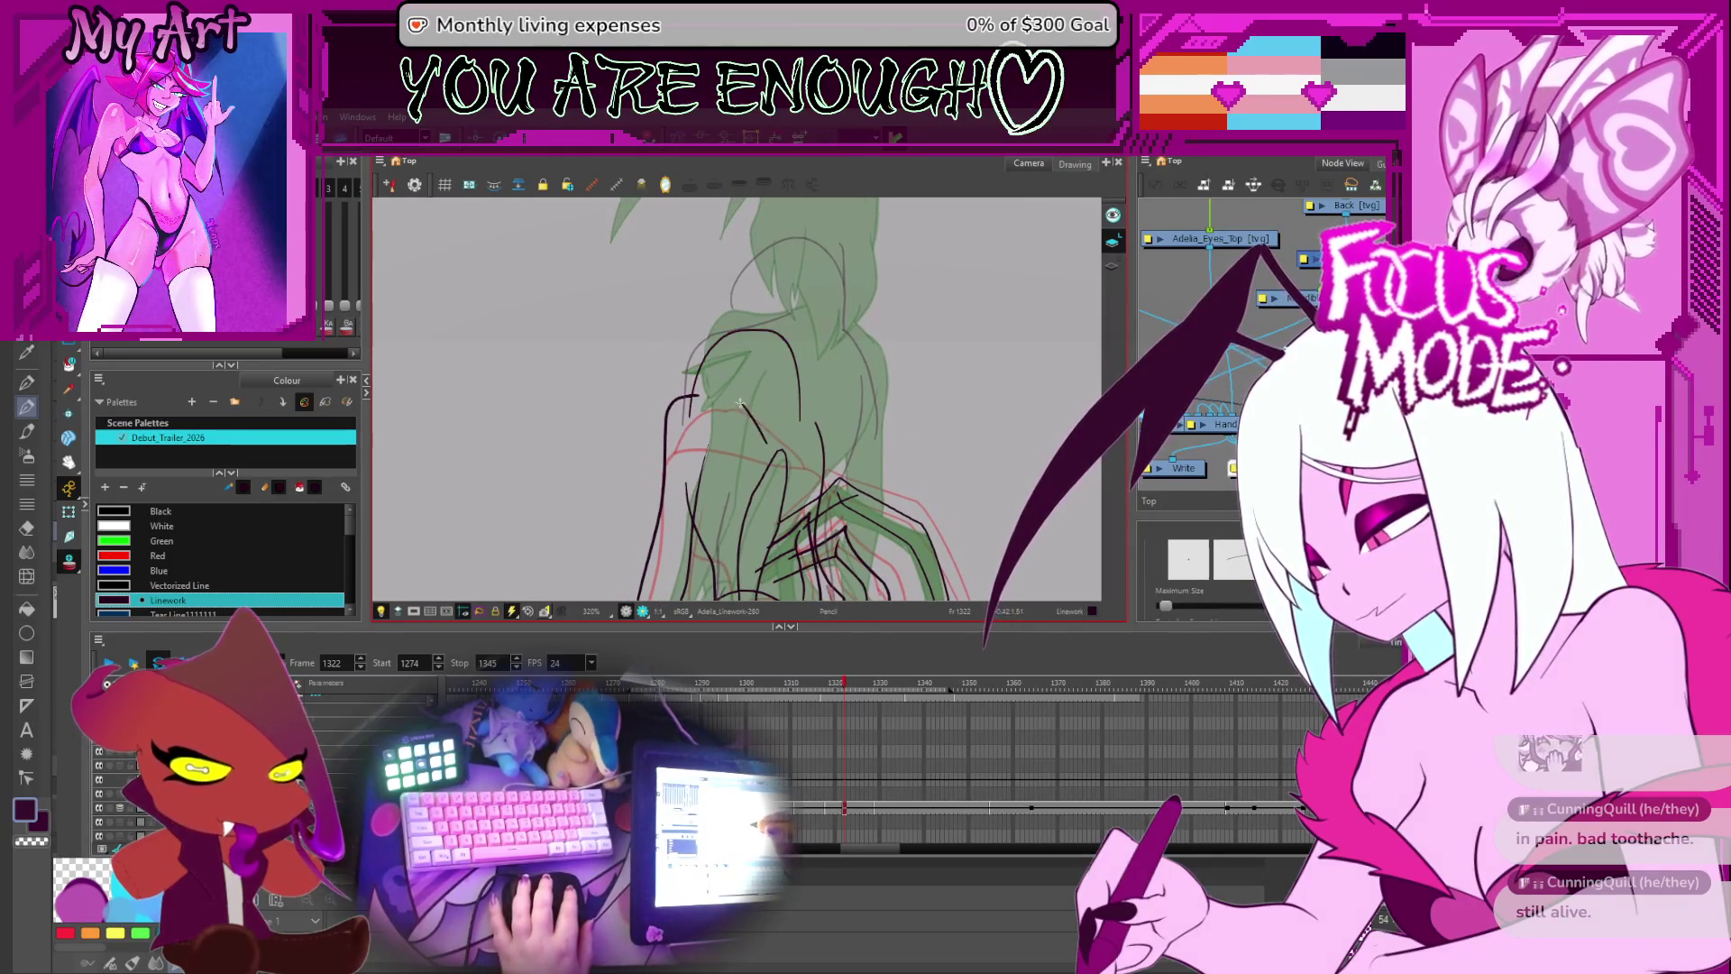
{"action": "mouse_move", "coordinate": [738, 382]}
{"action": "left_mouse_down"}
{"action": "mouse_move", "coordinate": [740, 417]}
{"action": "mouse_move", "coordinate": [754, 342]}
{"action": "left_mouse_up"}
{"action": "key", "text": "alt+q"}
{"action": "left_click", "coordinate": [703, 432]}
{"action": "scroll", "coordinate": [775, 339], "scroll_direction": "down", "scroll_amount": 4}
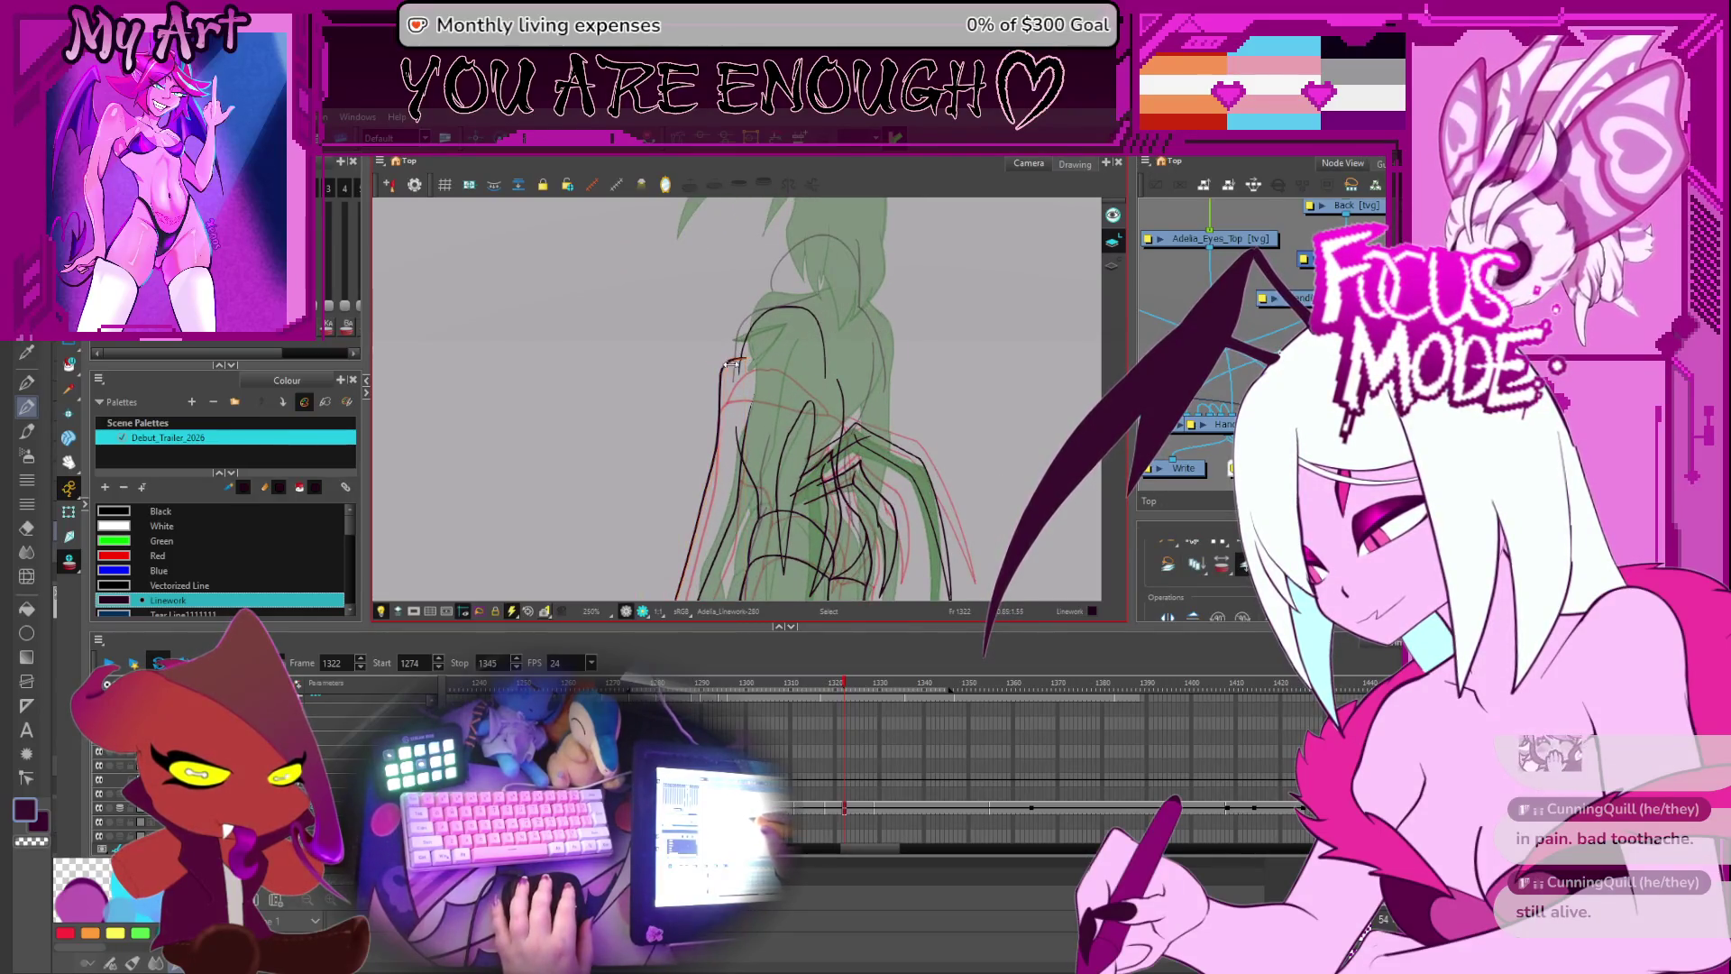
{"action": "left_click", "coordinate": [729, 370]}
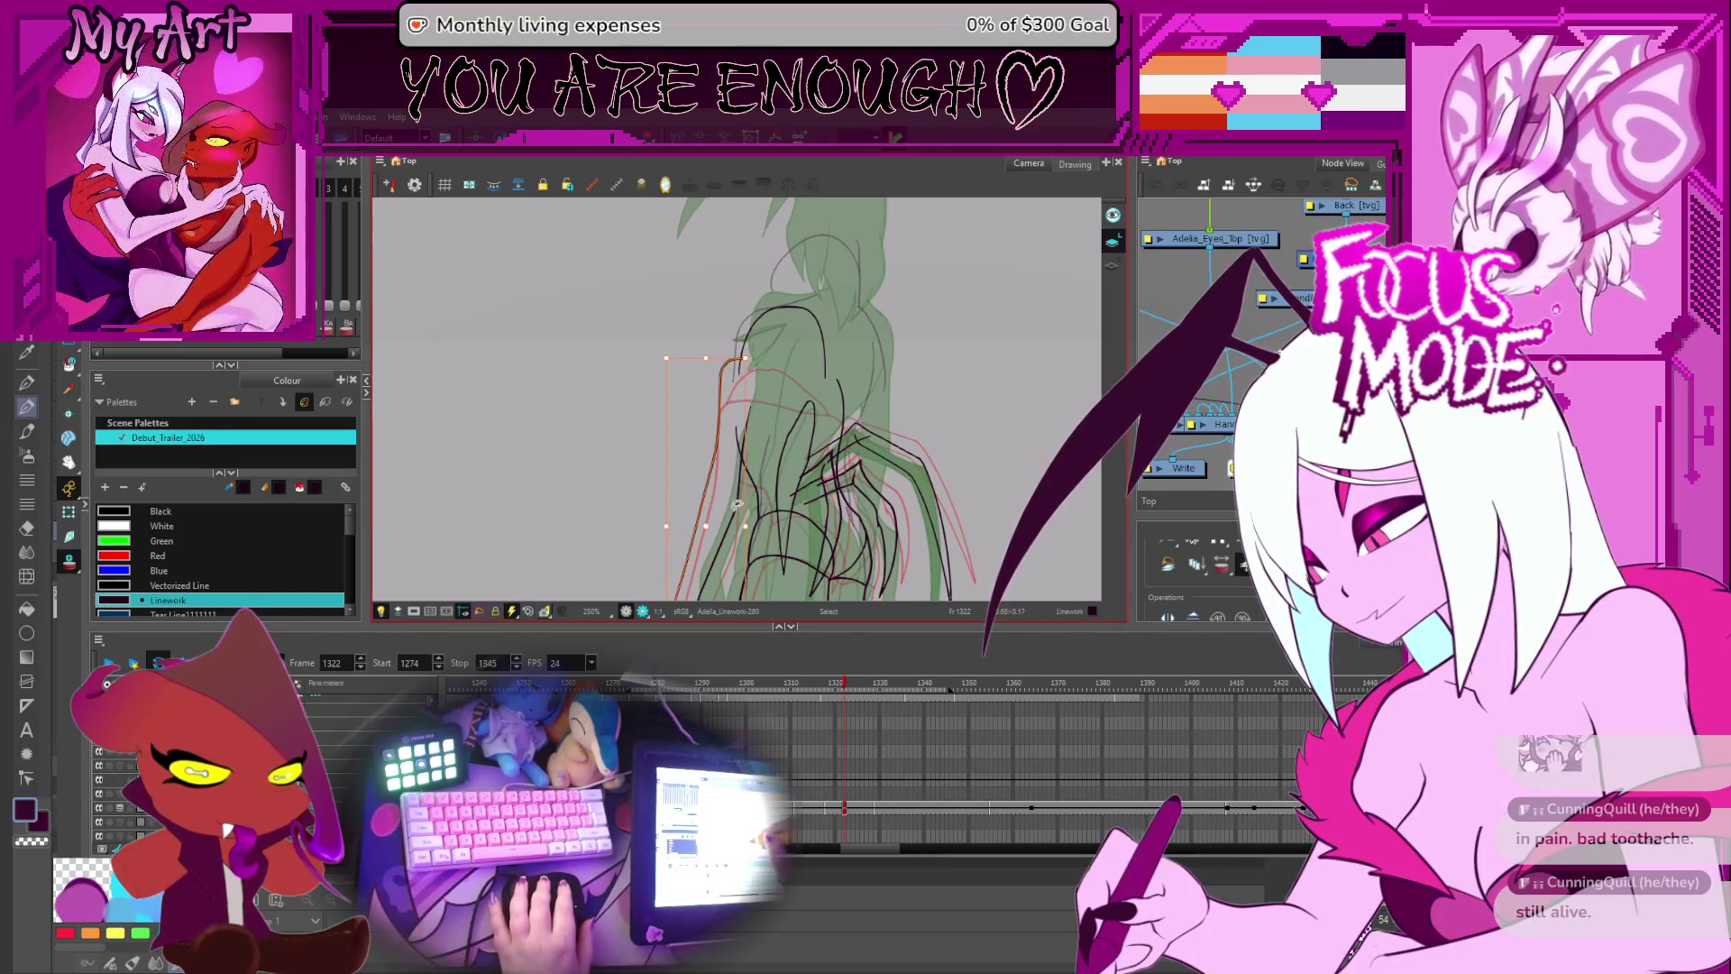
- Frame and zoom in on the shoulder lines, then briefly group-select the shoulder strokes and clear the selection
{"action": "left_click_drag", "start_coordinate": [747, 498], "coordinate": [733, 392]}
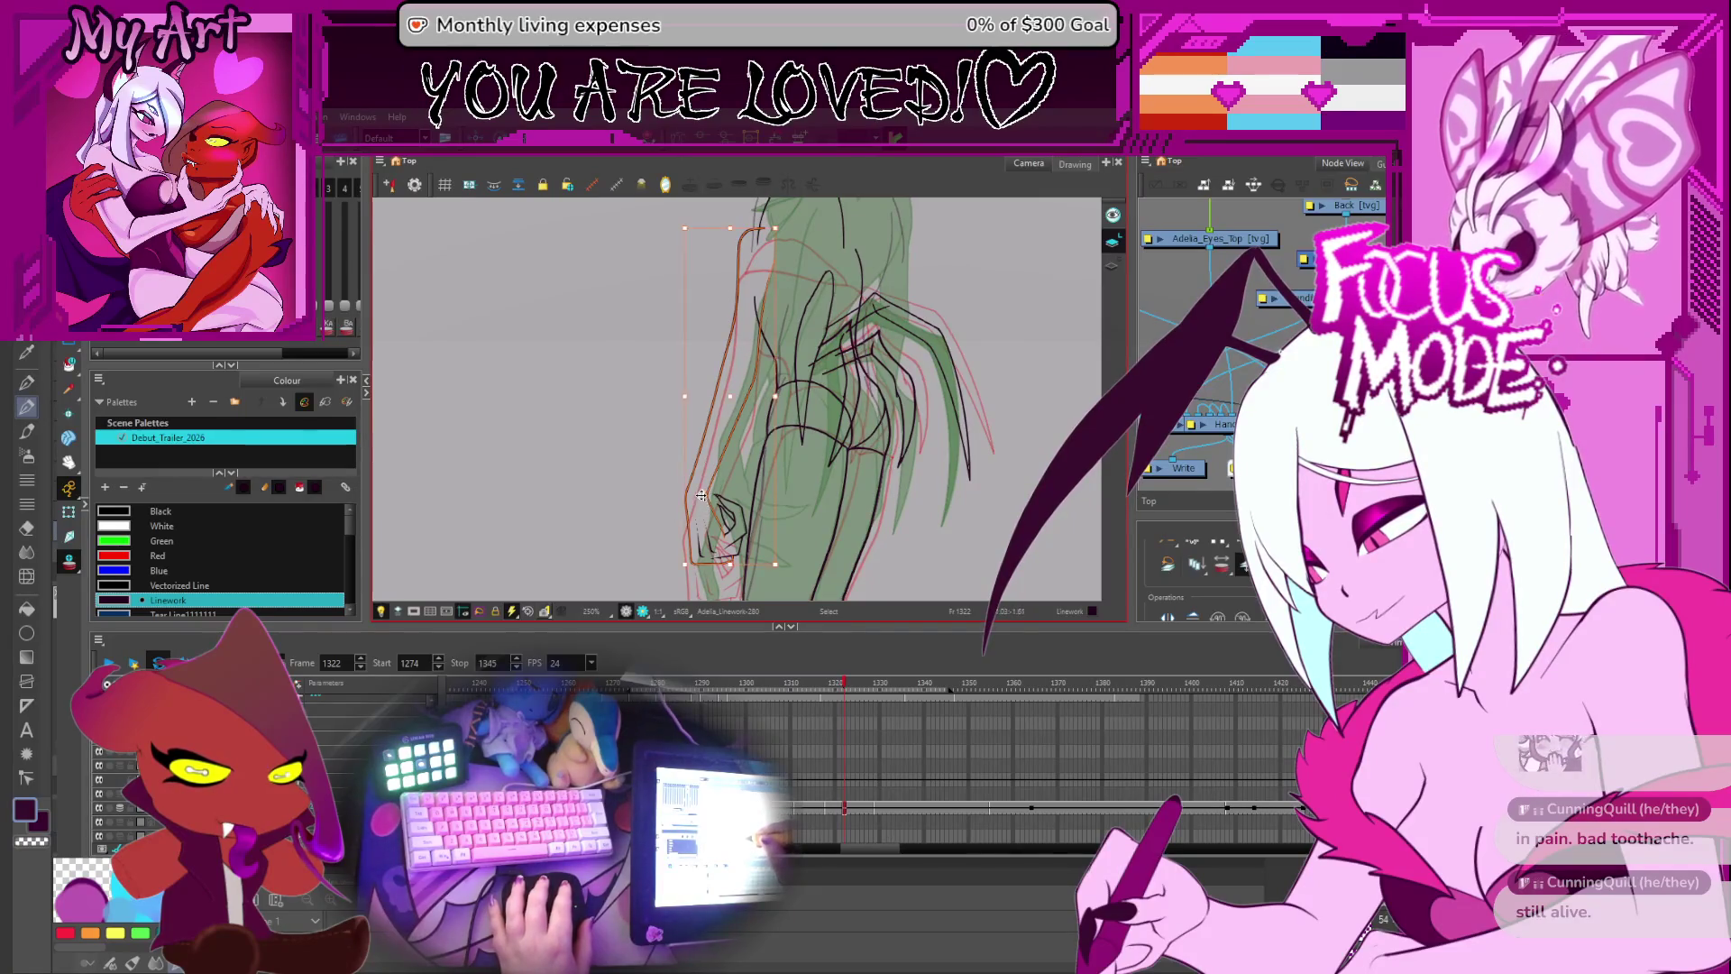
{"action": "scroll", "coordinate": [701, 495], "scroll_direction": "up", "scroll_amount": 5}
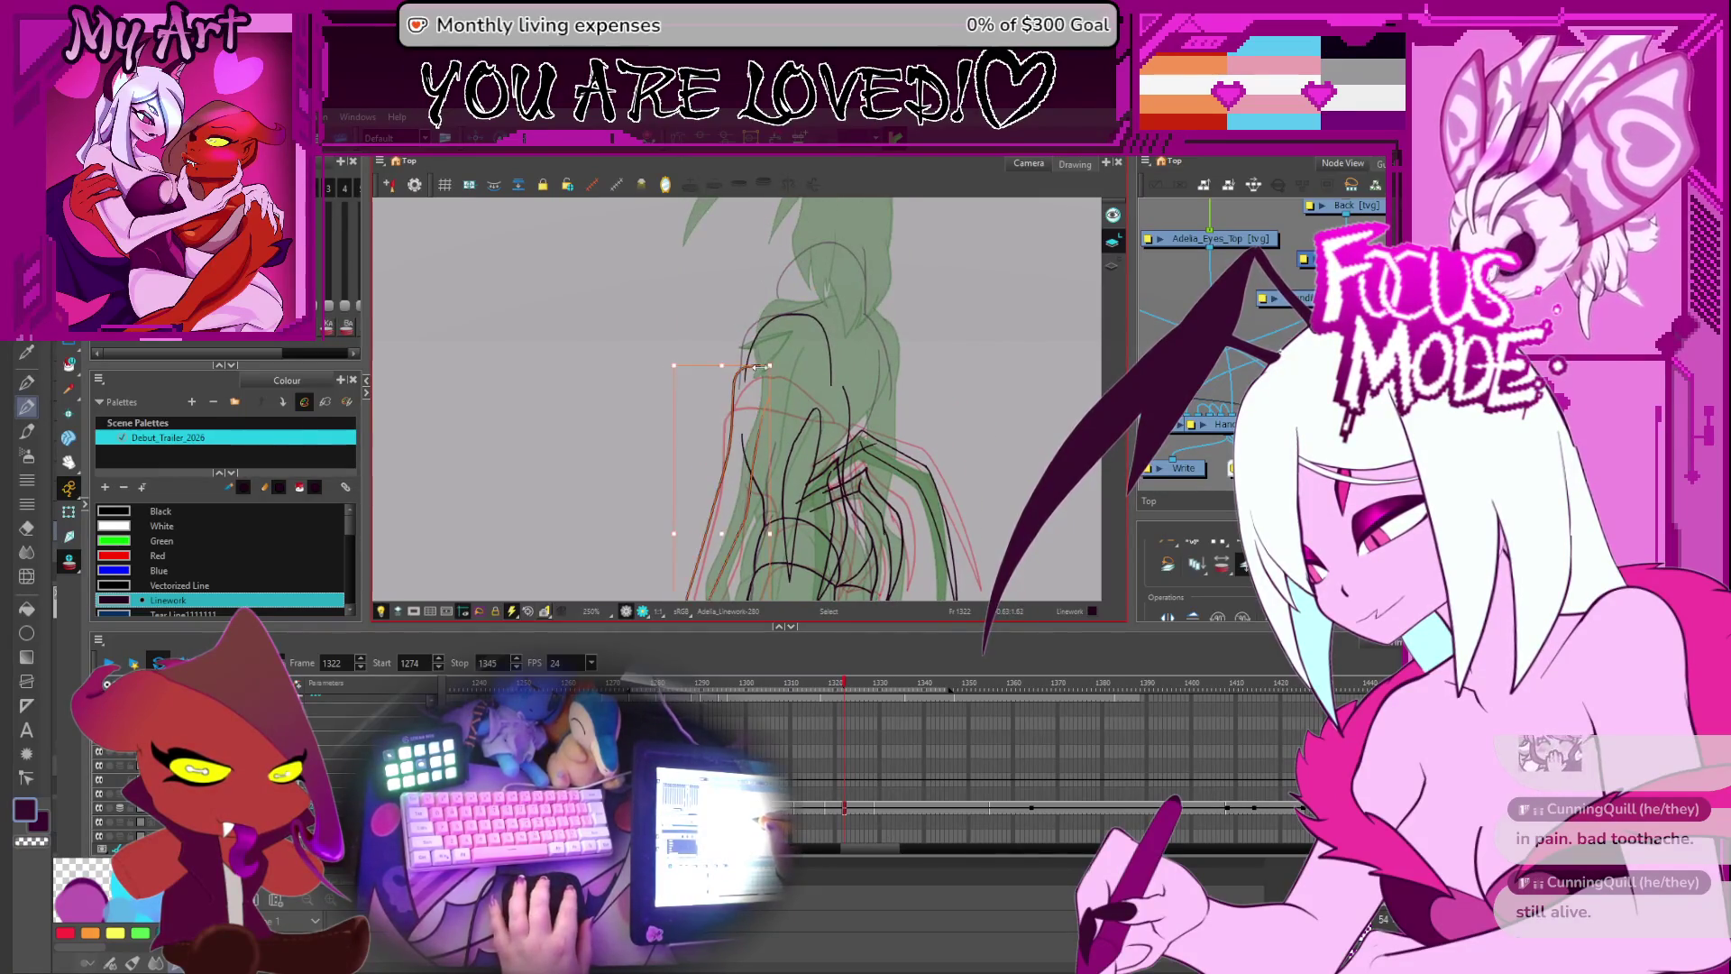
{"action": "scroll", "coordinate": [748, 360], "scroll_direction": "down", "scroll_amount": 5}
{"action": "scroll", "coordinate": [740, 371], "scroll_direction": "up", "scroll_amount": 5}
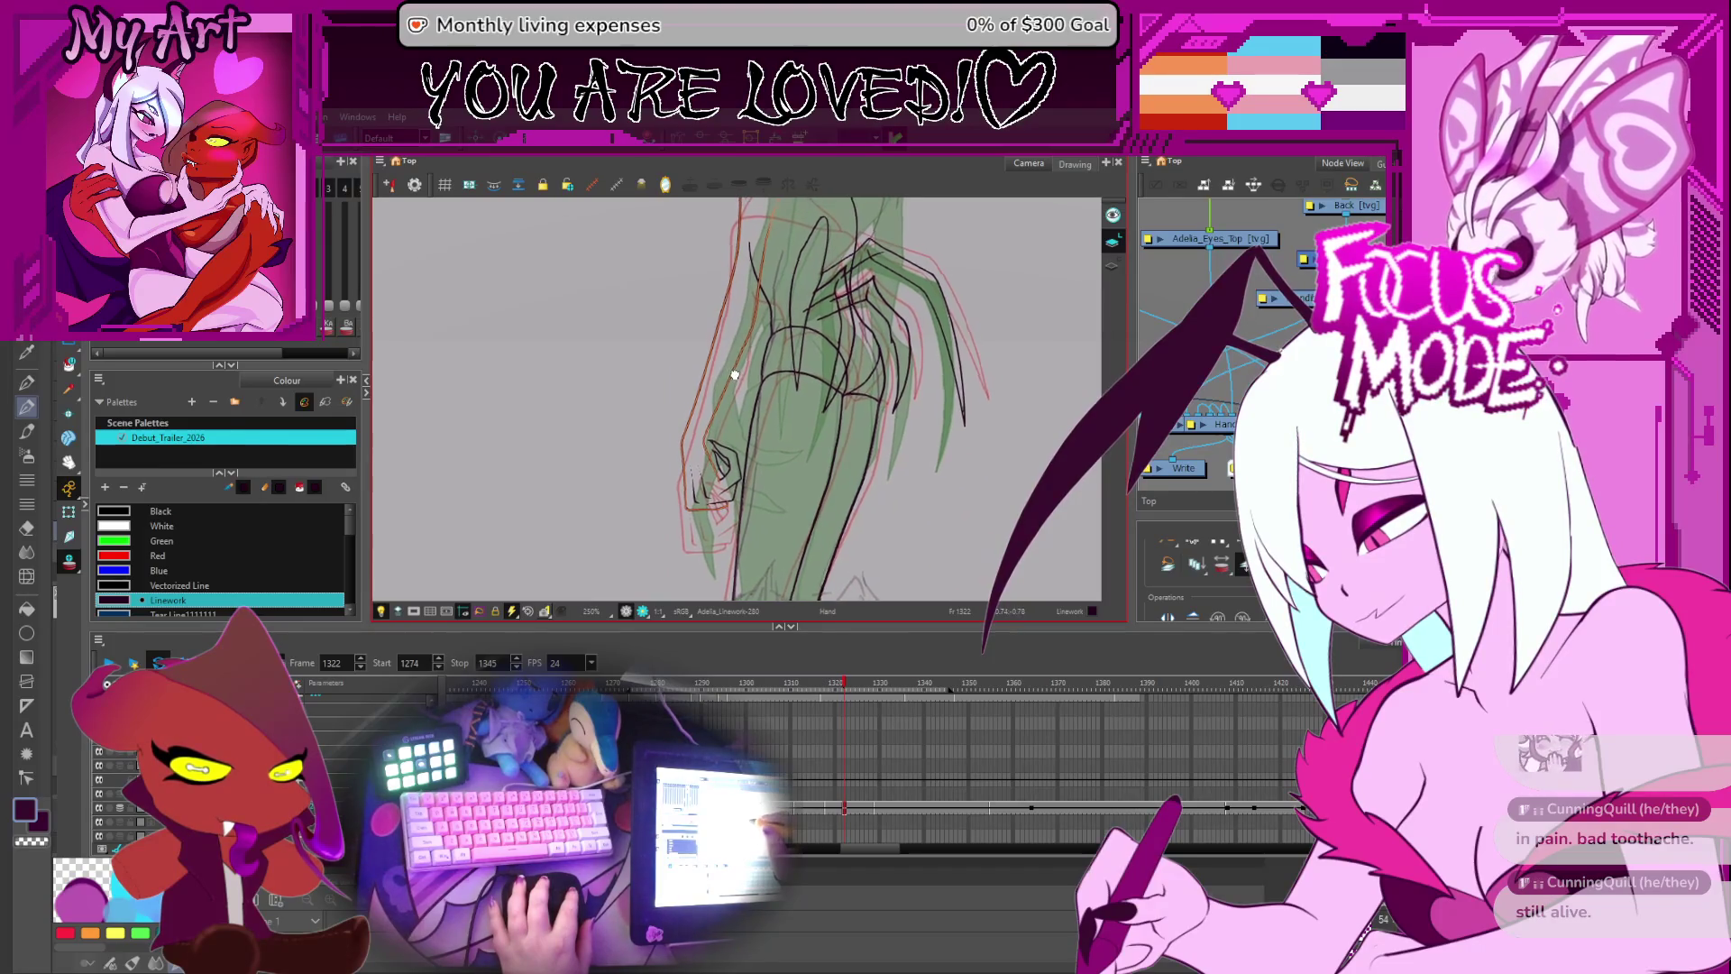
{"action": "scroll", "coordinate": [779, 352], "scroll_direction": "up", "scroll_amount": 2}
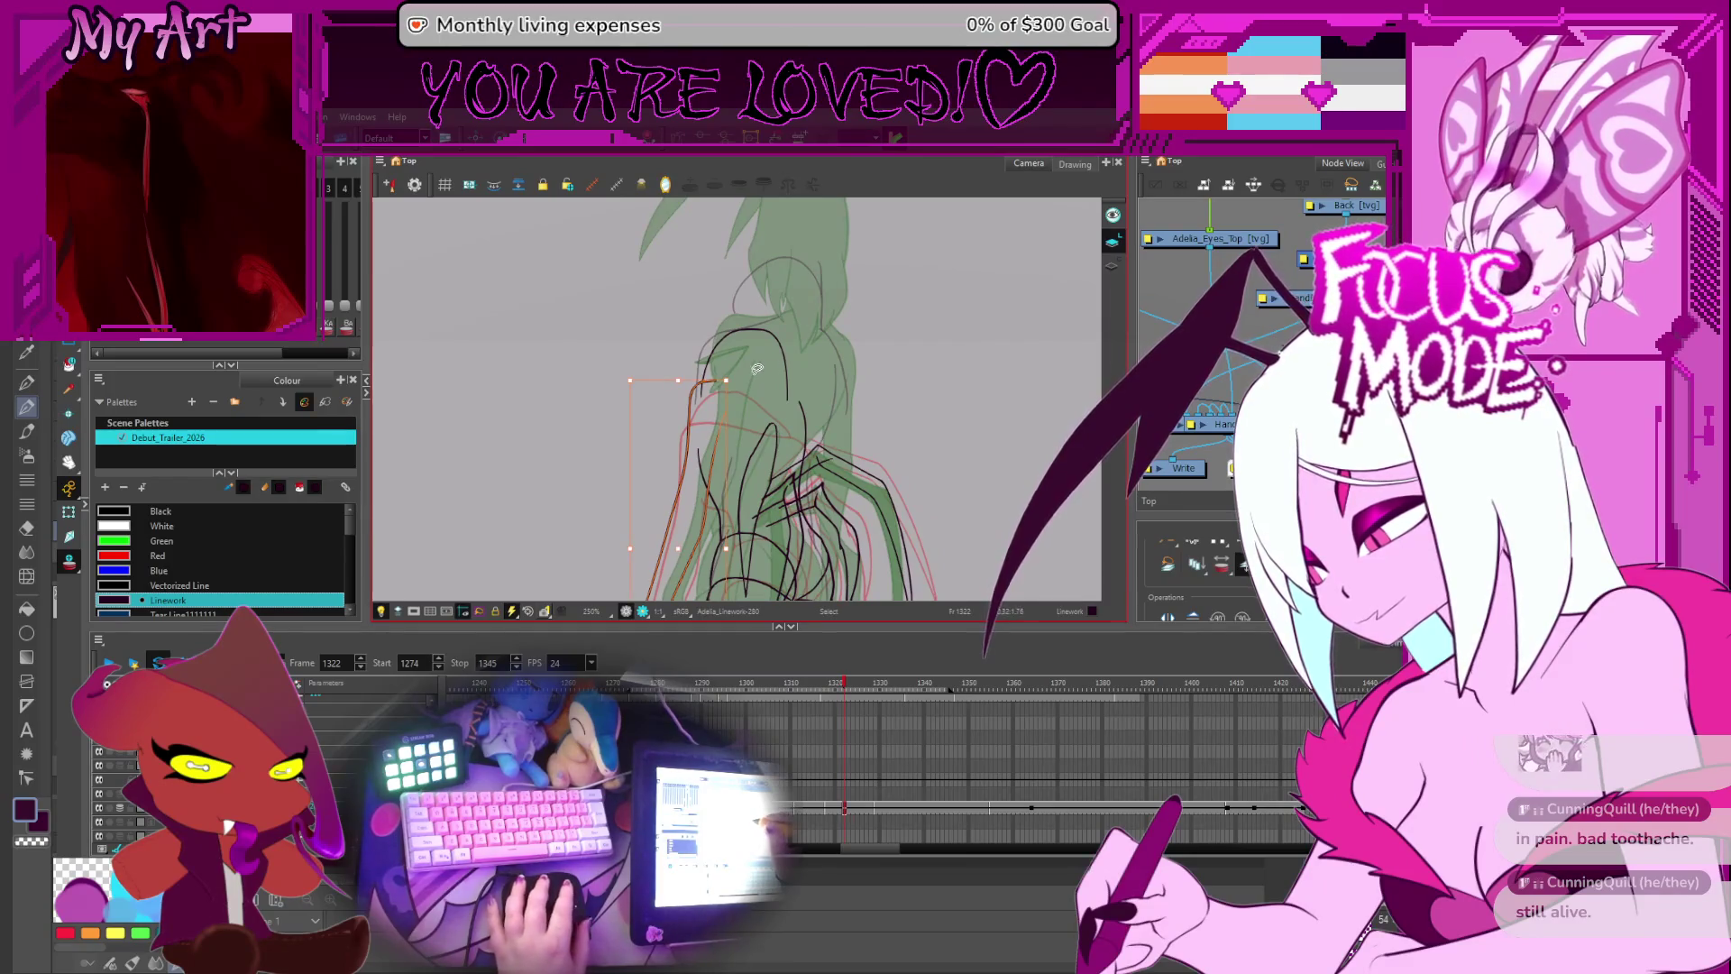
{"action": "key", "text": "alt+slash"}
{"action": "key", "text": "2"}
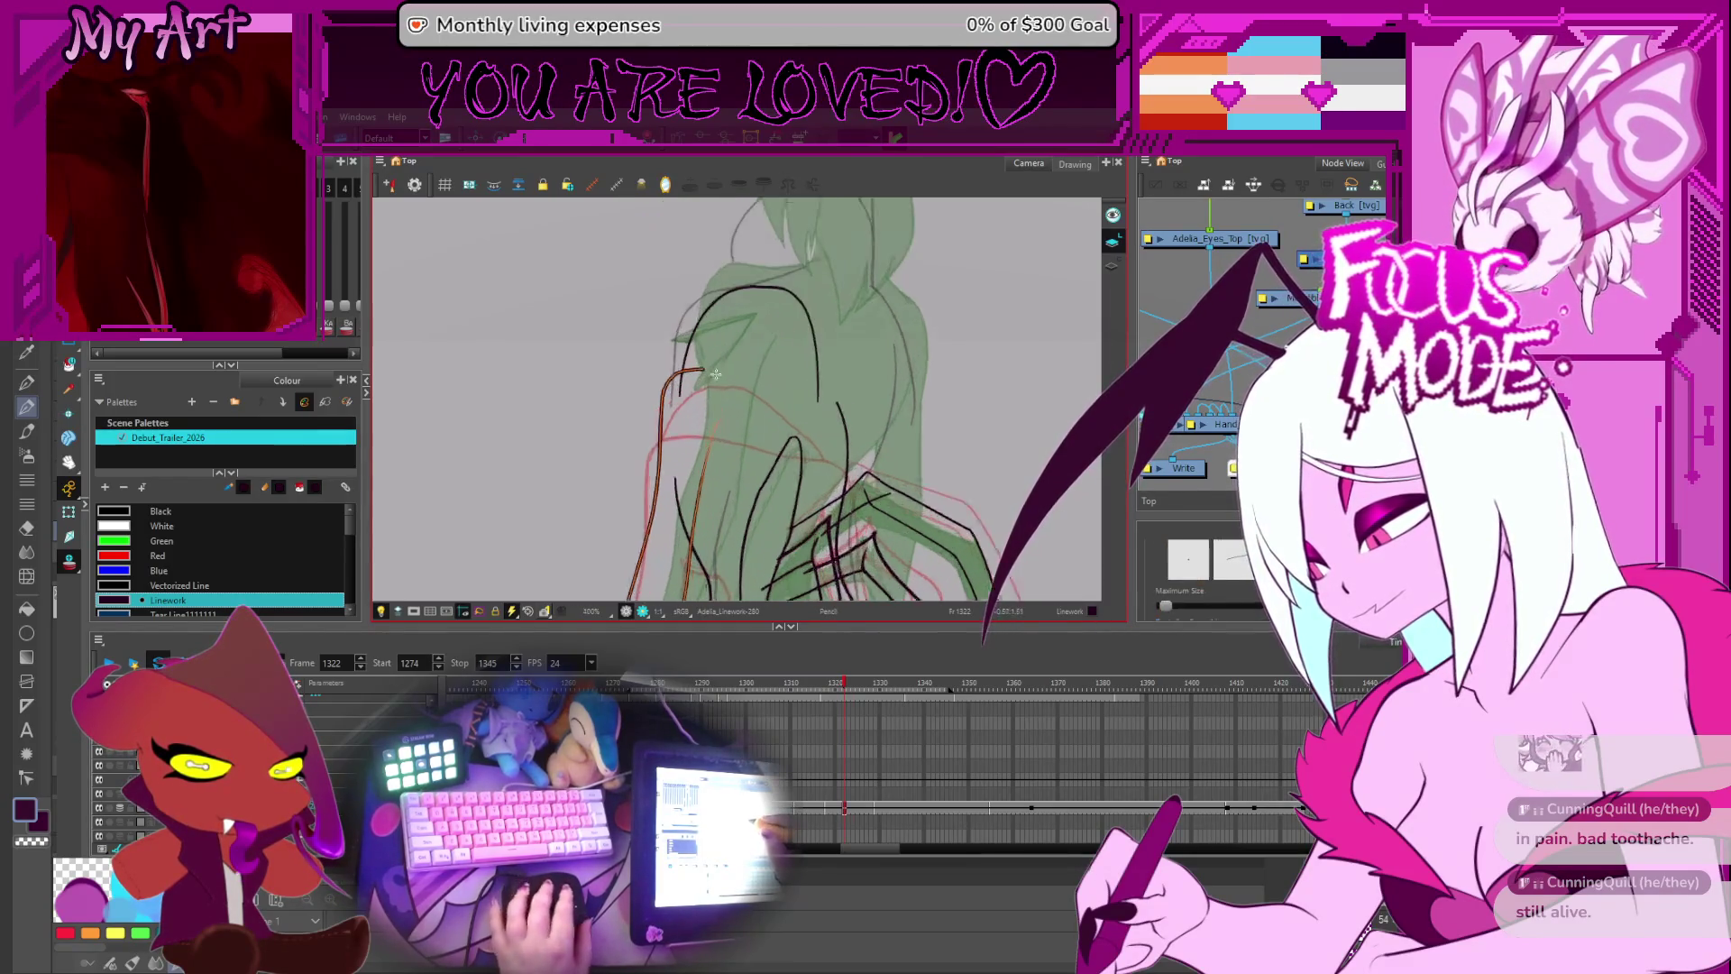
{"action": "mouse_move", "coordinate": [704, 341]}
{"action": "left_mouse_down"}
{"action": "mouse_move", "coordinate": [721, 285]}
{"action": "mouse_move", "coordinate": [760, 380]}
{"action": "left_mouse_up"}
{"action": "key", "text": "alt+s"}
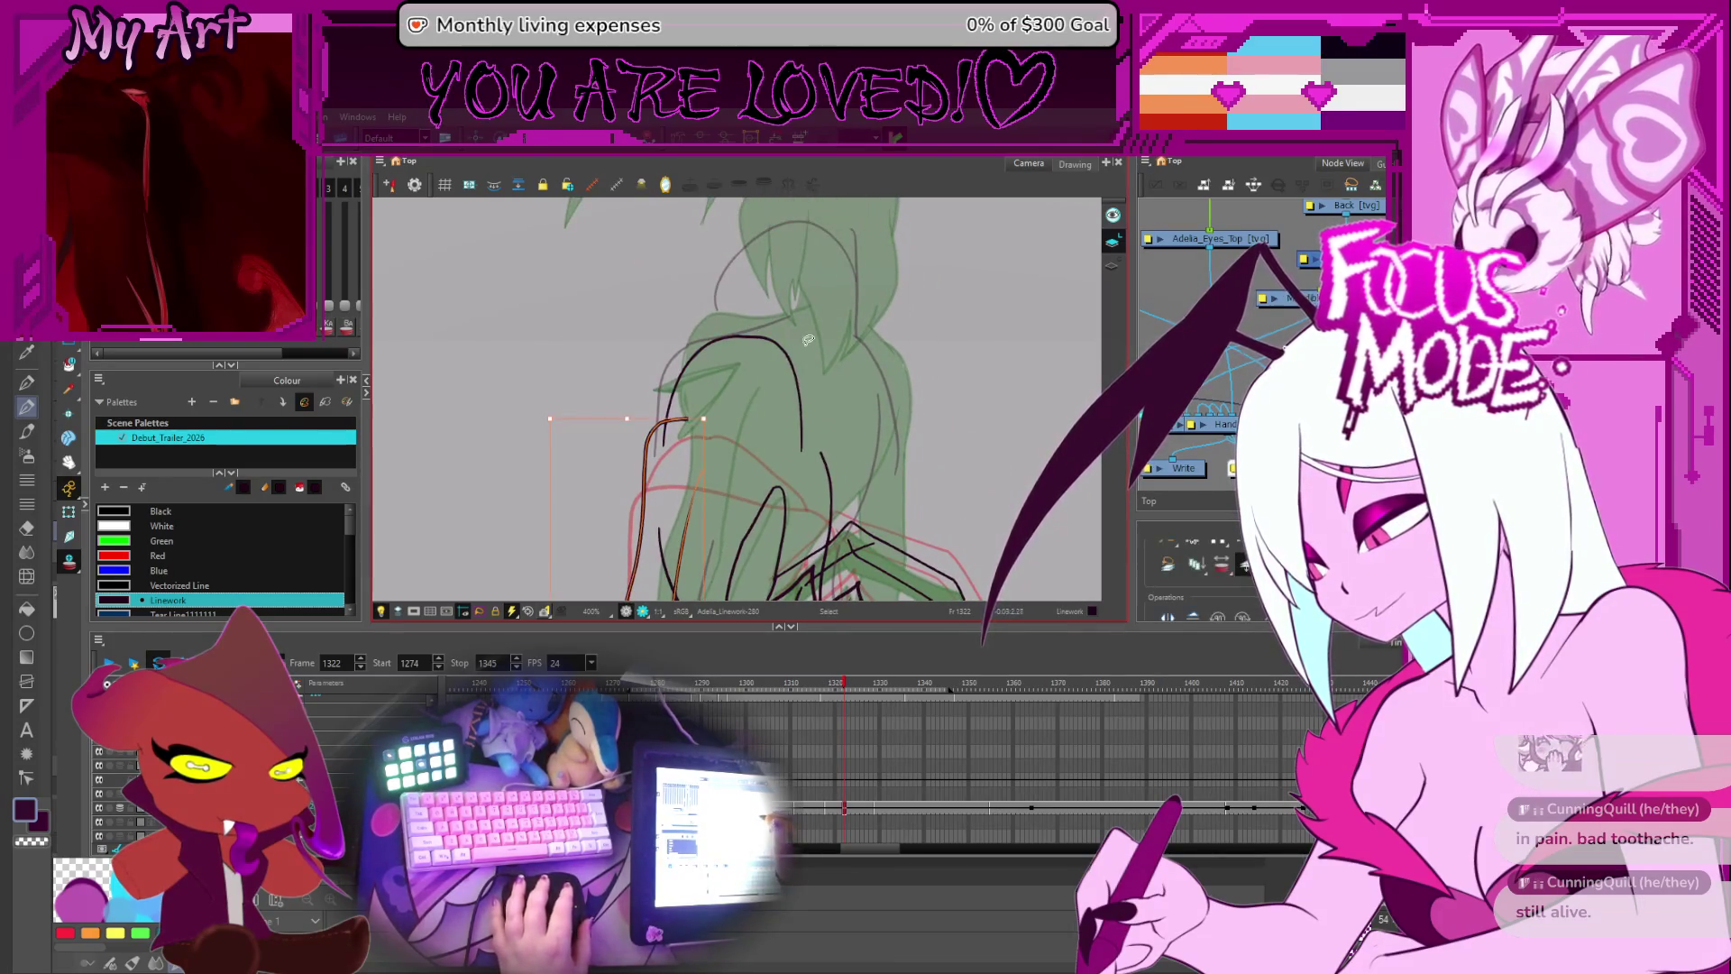
{"action": "key", "text": "1"}
{"action": "key", "text": "1"}
{"action": "key", "text": "alt+slash"}
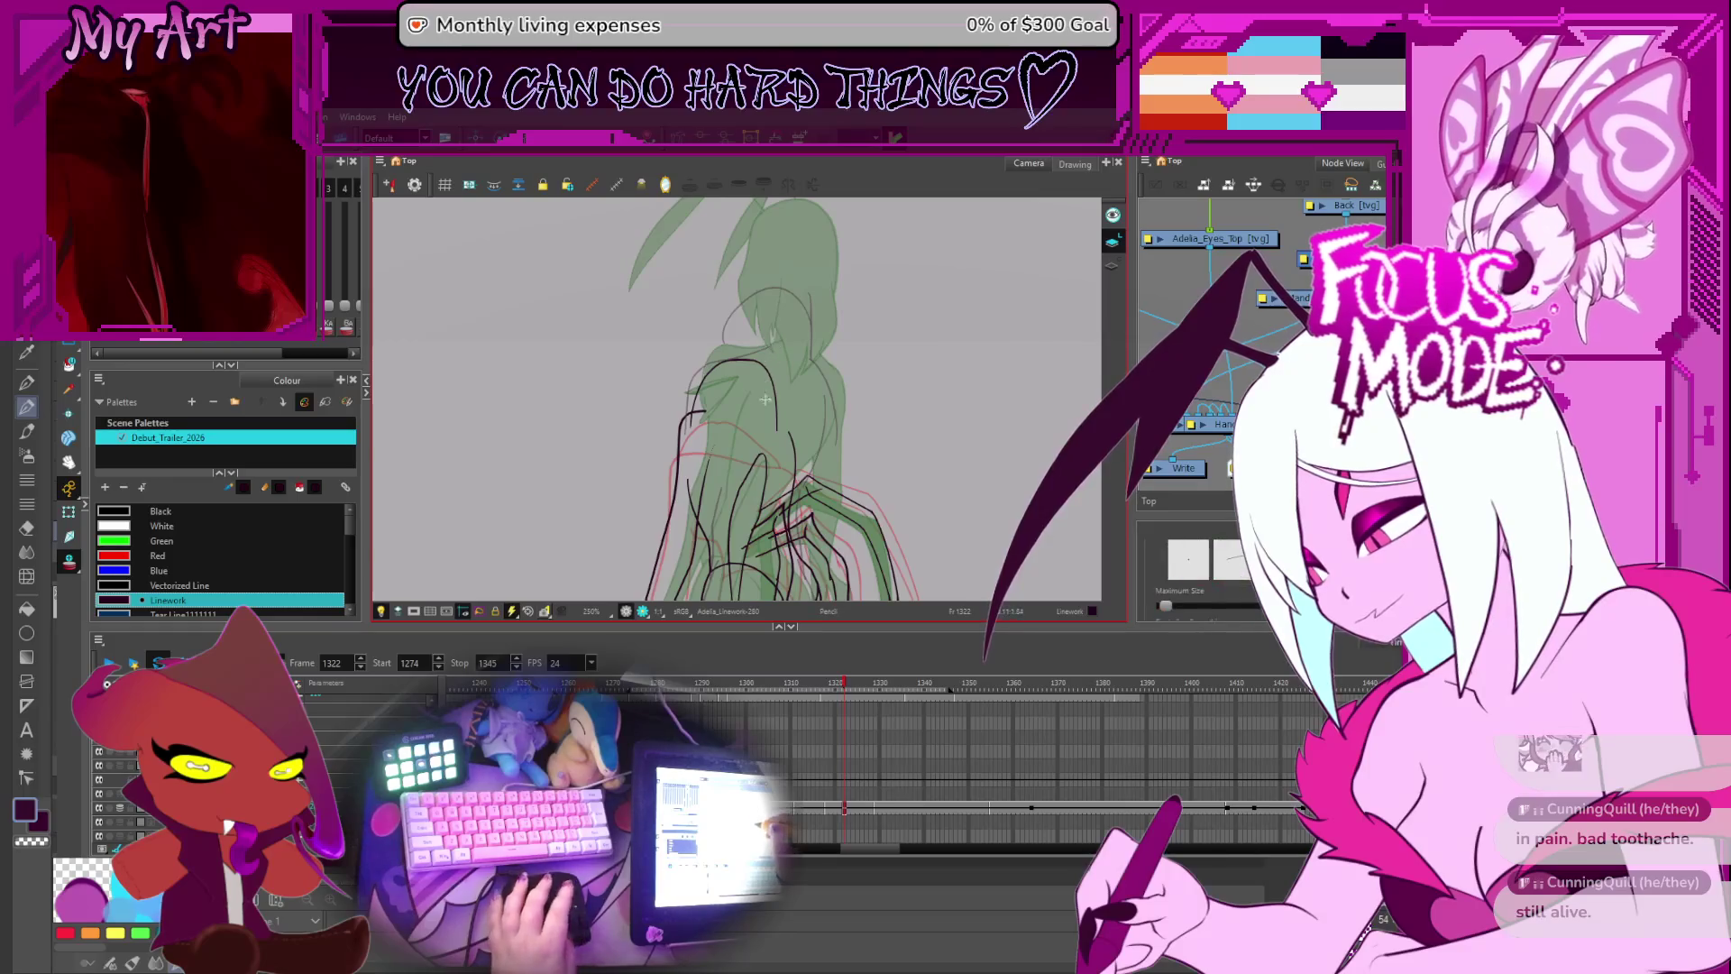
{"action": "key", "text": "1"}
{"action": "key", "text": "2"}
{"action": "scroll", "coordinate": [725, 399], "scroll_direction": "up", "scroll_amount": 2}
{"action": "mouse_move", "coordinate": [726, 398]}
{"action": "left_mouse_down"}
{"action": "mouse_move", "coordinate": [798, 391]}
{"action": "mouse_move", "coordinate": [771, 409]}
{"action": "left_mouse_up"}
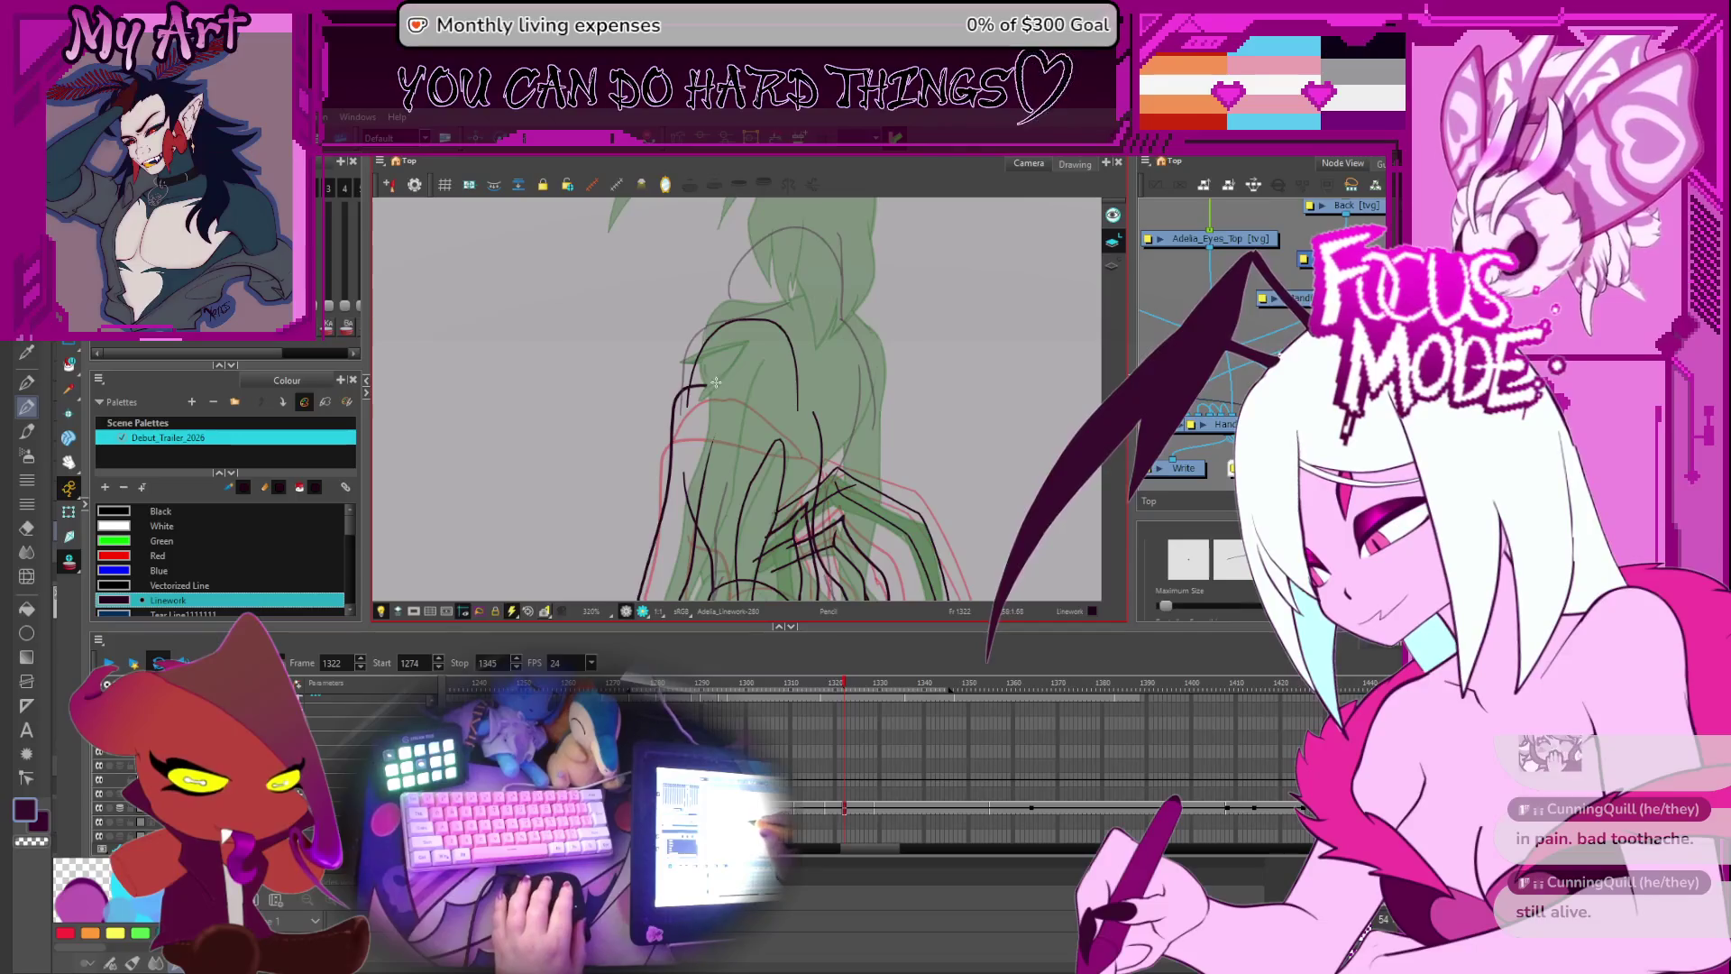
- Bend the upper shoulder stroke's right end downward with the Contour Editor
{"action": "key", "text": "alt+s"}
{"action": "key", "text": "alt+q"}
{"action": "left_click", "coordinate": [821, 419]}
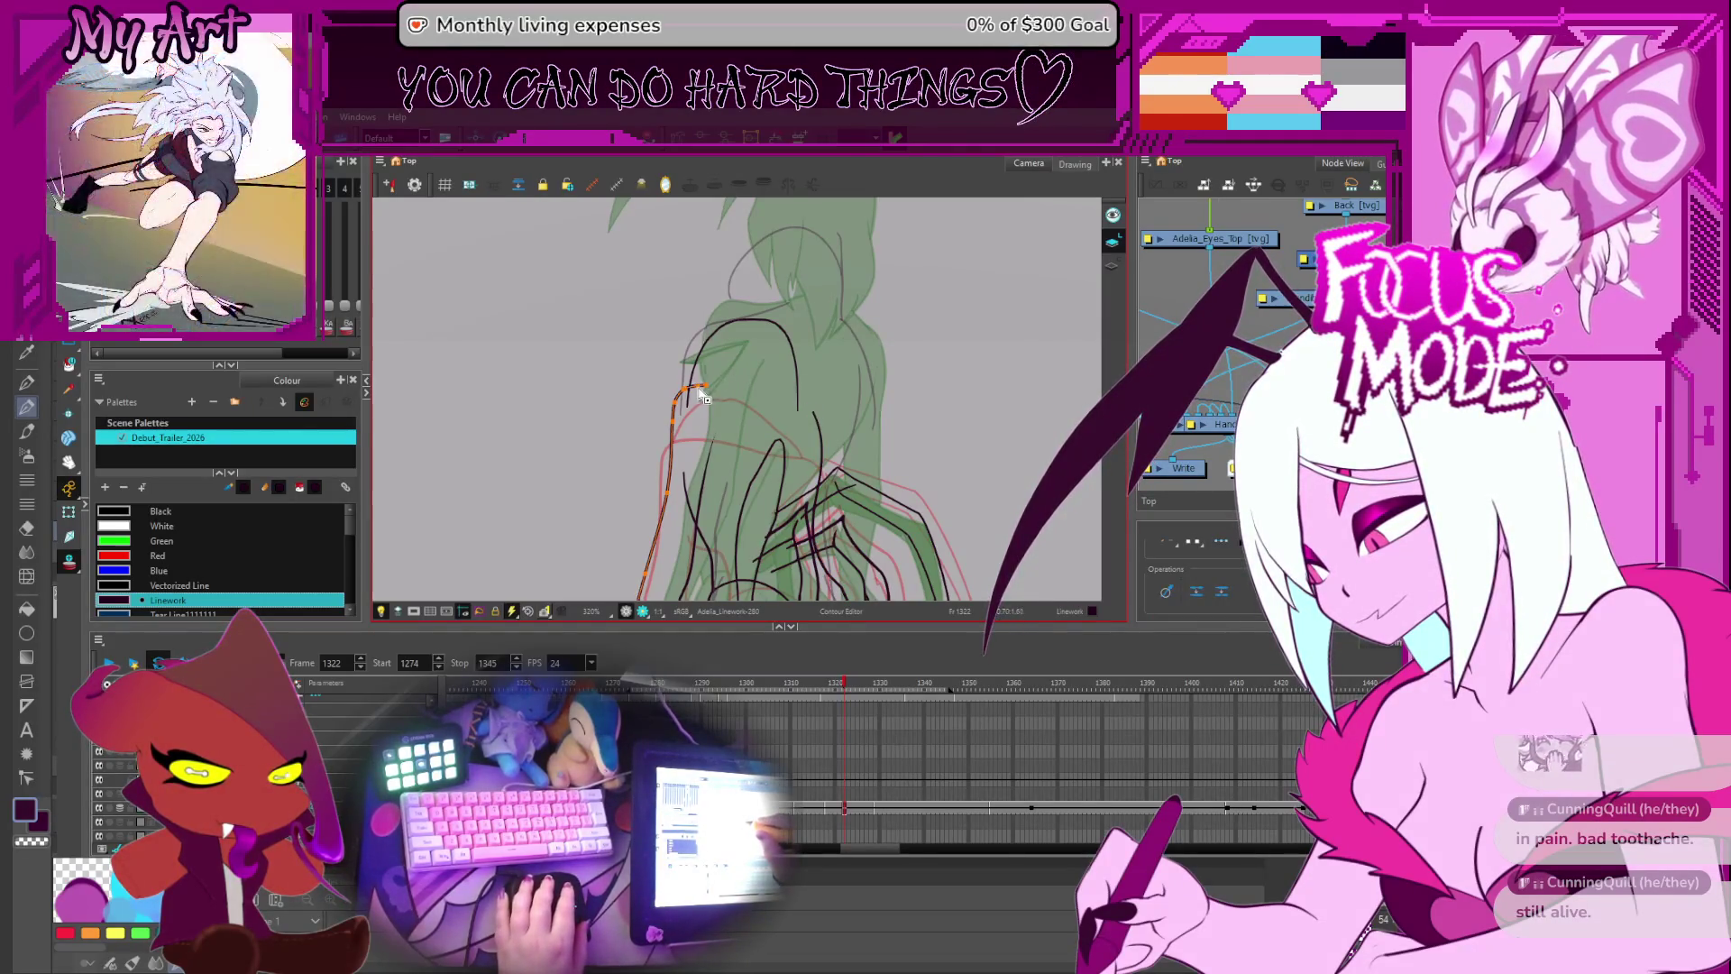
{"action": "left_click_drag", "start_coordinate": [782, 377], "coordinate": [807, 405]}
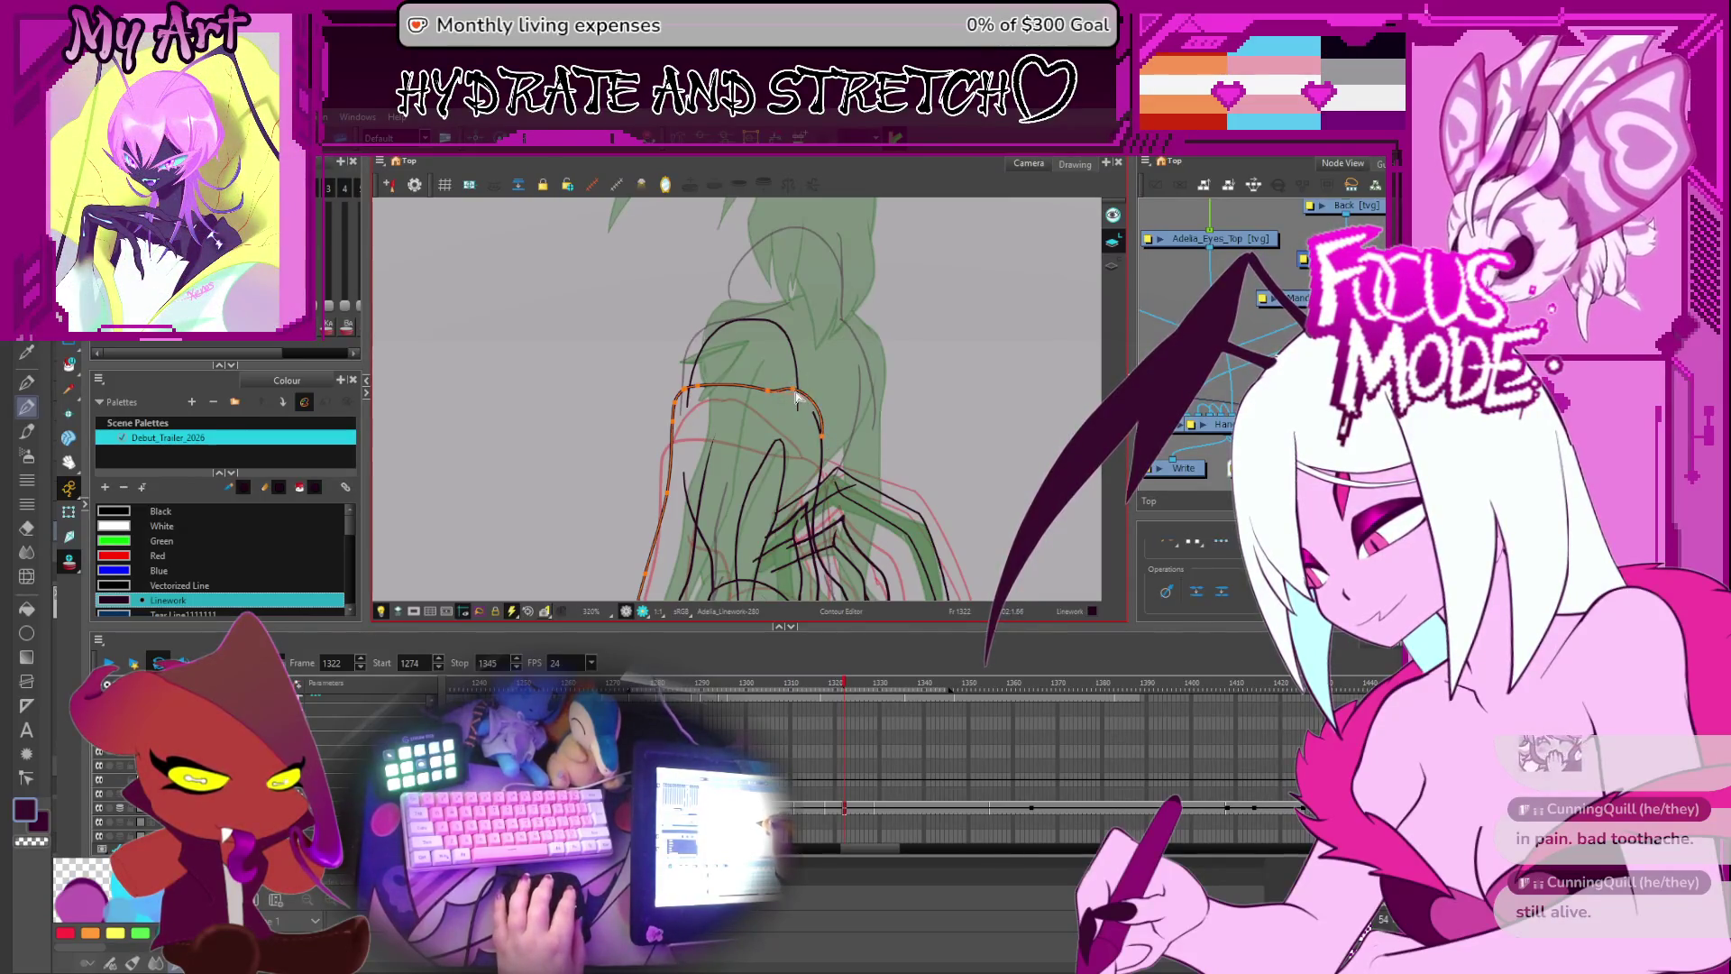
{"action": "left_click", "coordinate": [821, 430]}
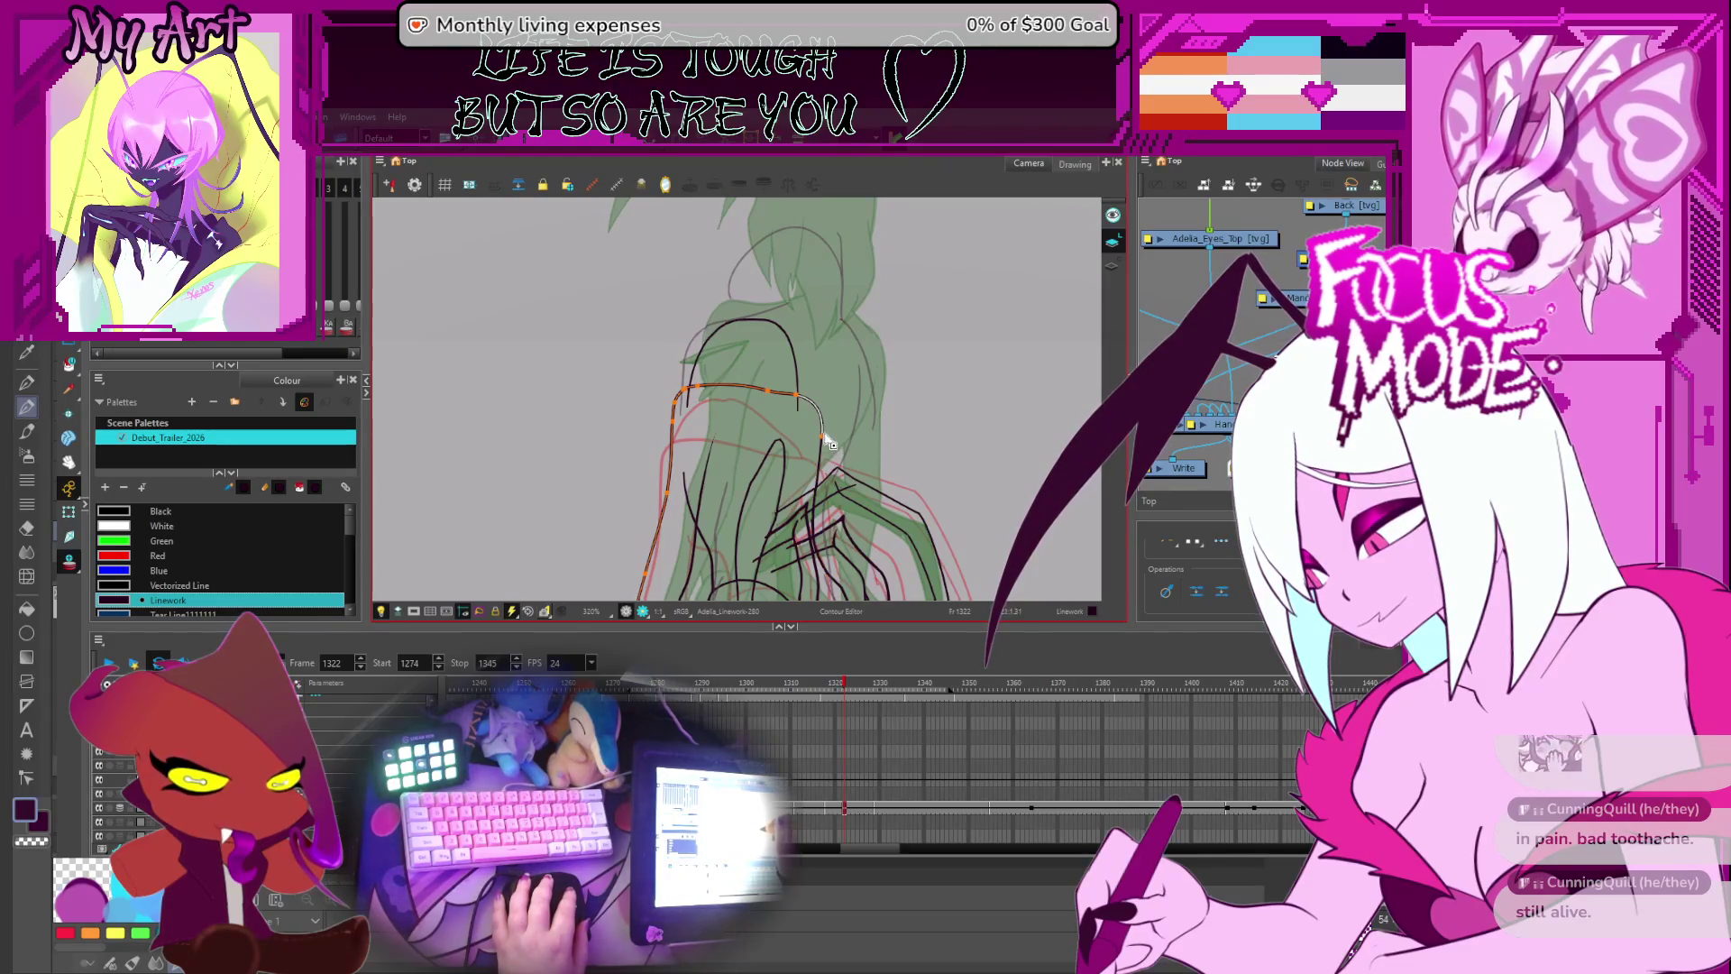
- Jump ahead to frame 1330's coloured drawing, then back to the green sketch
{"action": "scroll", "coordinate": [830, 443], "scroll_direction": "down", "scroll_amount": 5}
{"action": "scroll", "coordinate": [800, 358], "scroll_direction": "up", "scroll_amount": 3}
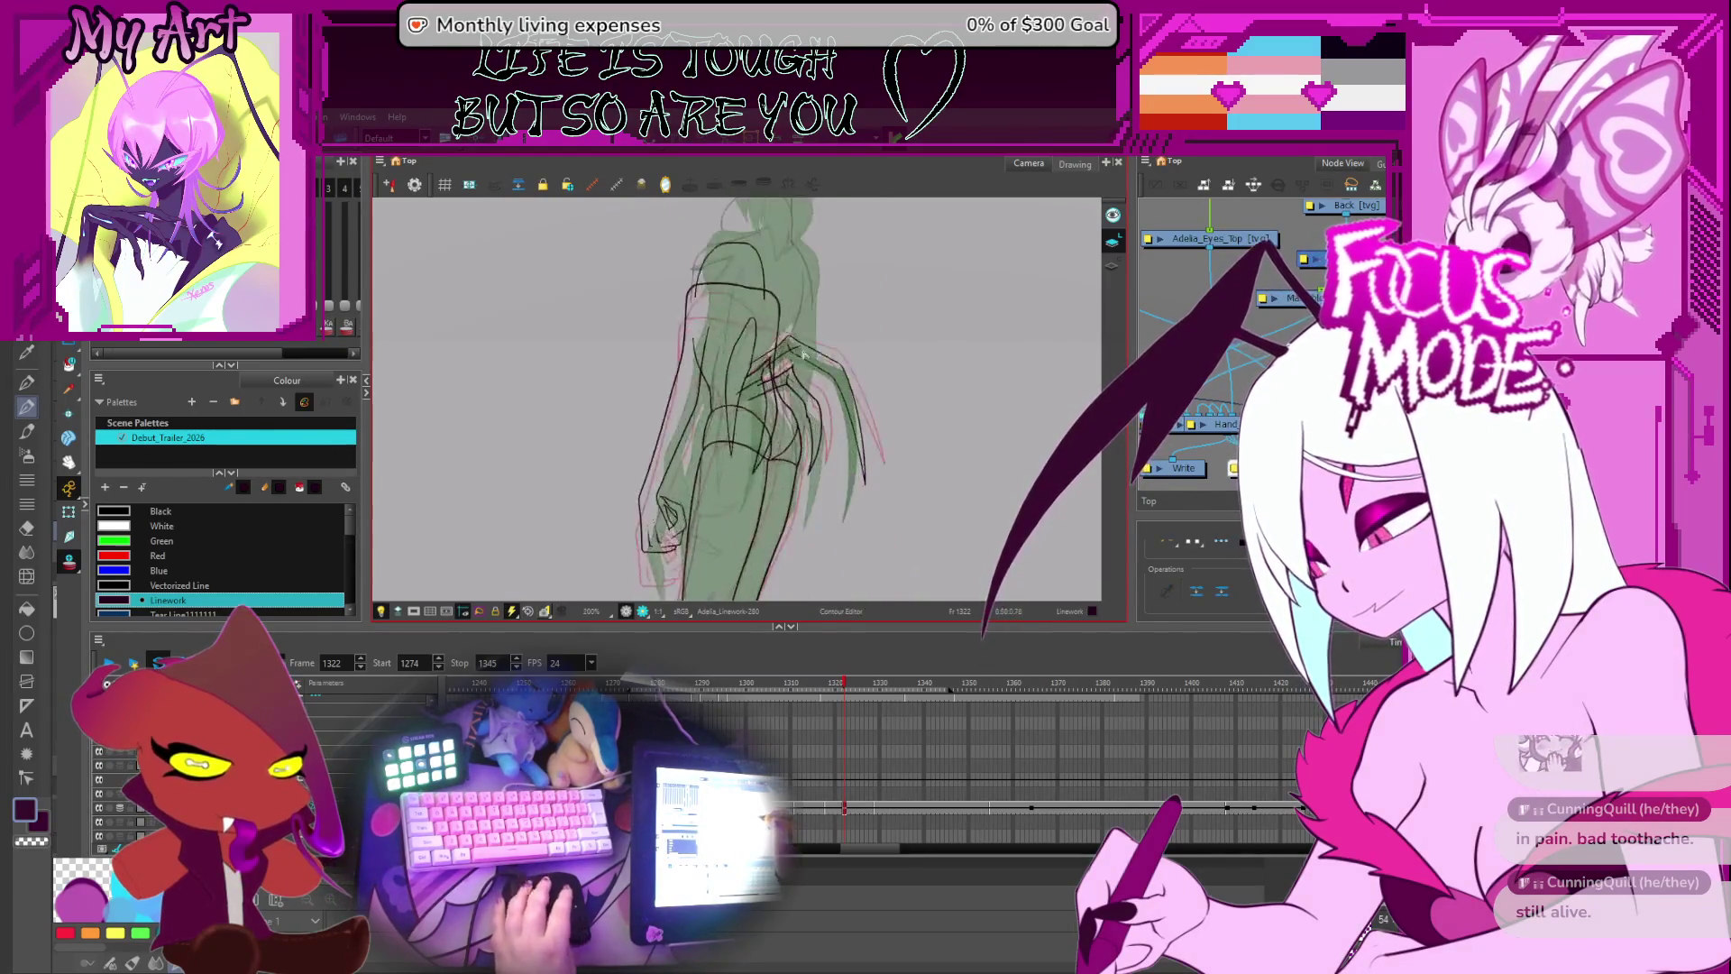
{"action": "key", "text": "period"}
{"action": "key", "text": "period"}
{"action": "key", "text": "period"}
{"action": "scroll", "coordinate": [807, 362], "scroll_direction": "down", "scroll_amount": 3}
{"action": "key", "text": "comma"}
{"action": "key", "text": "comma"}
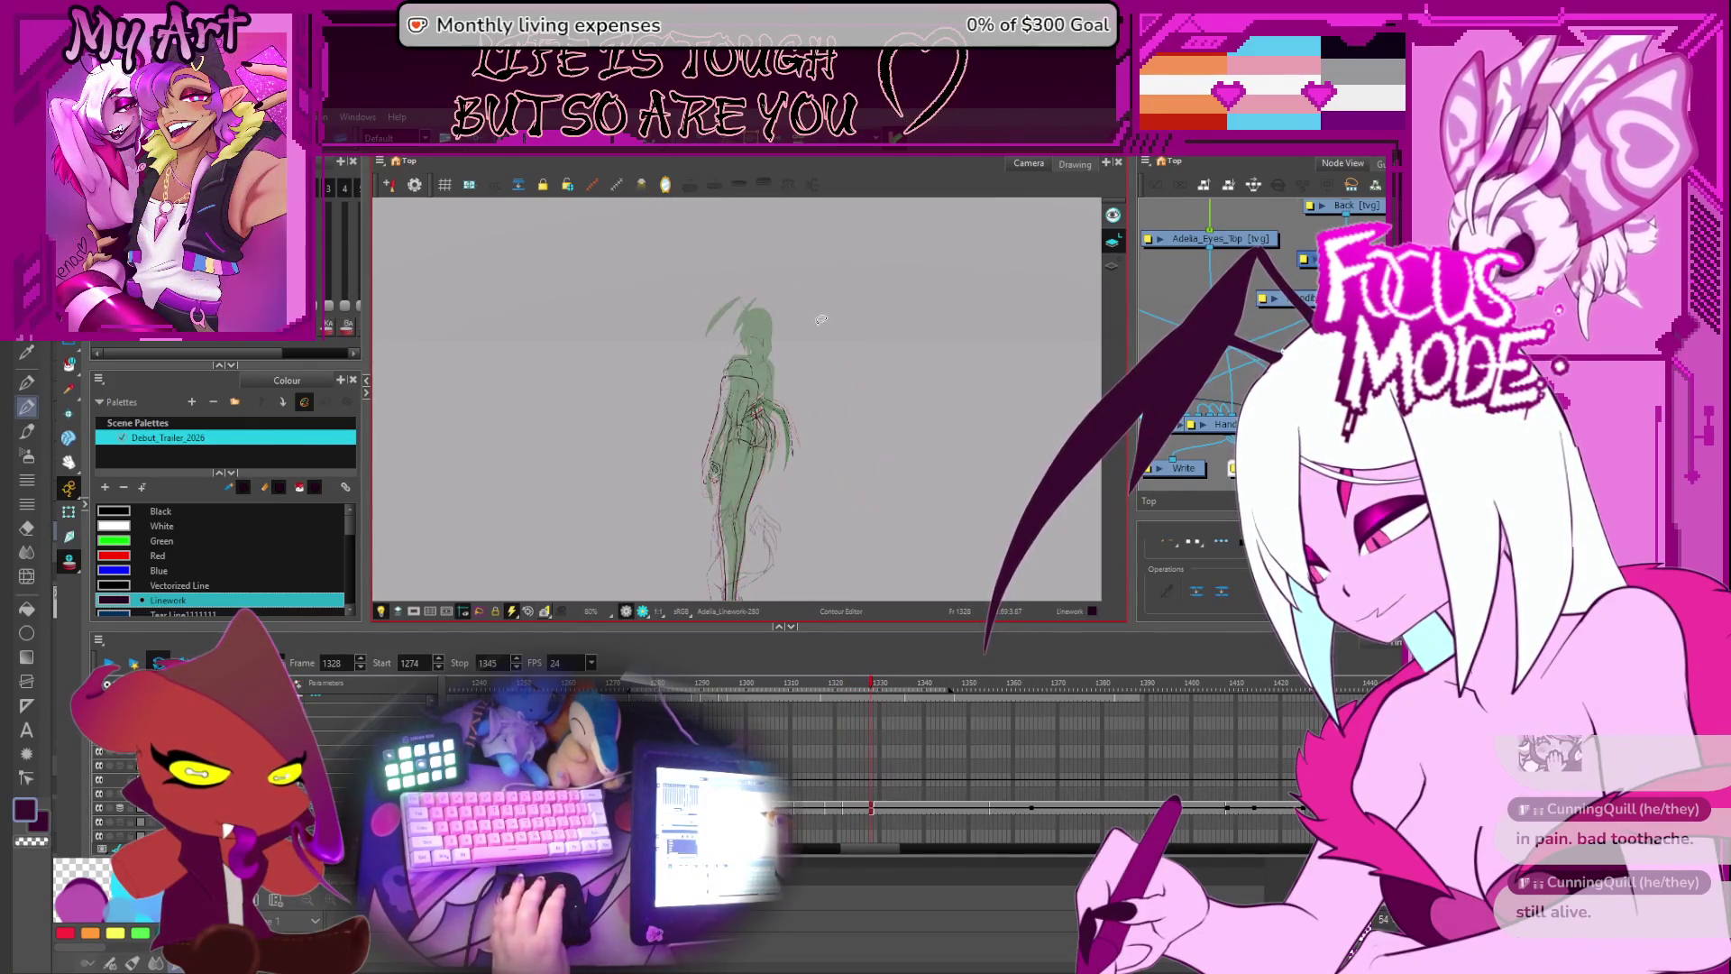
{"action": "key", "text": "period"}
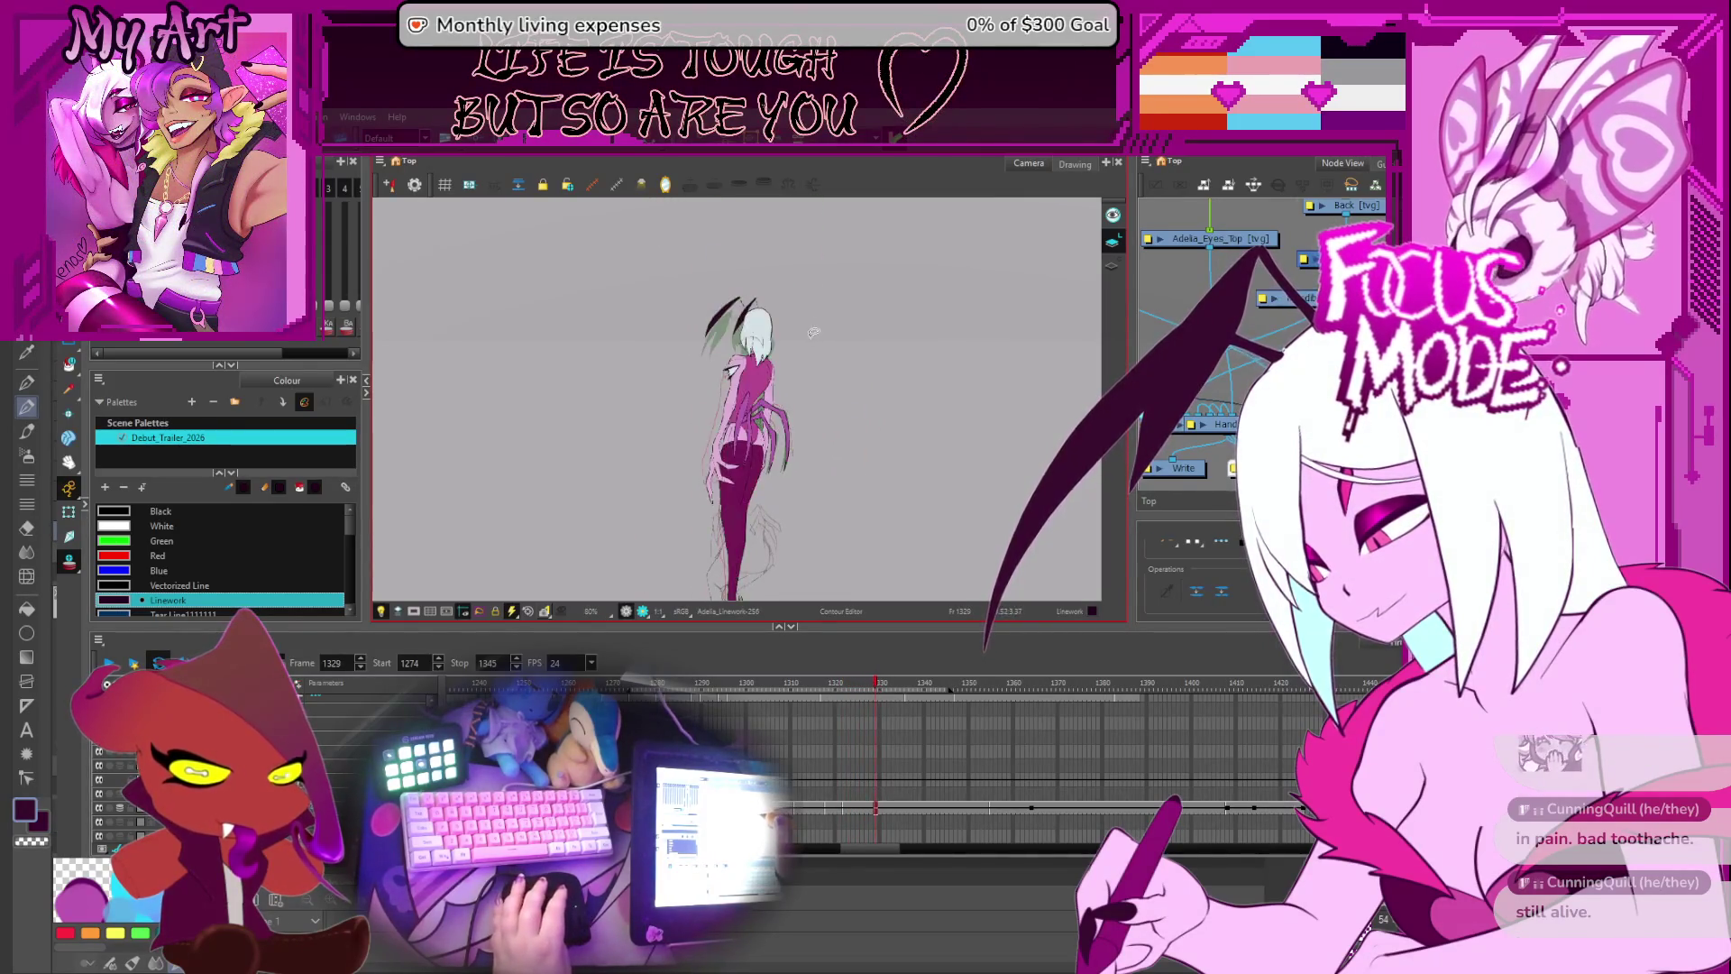
{"action": "scroll", "coordinate": [811, 379], "scroll_direction": "up", "scroll_amount": 2}
{"action": "key", "text": "comma"}
{"action": "key", "text": "period"}
{"action": "key", "text": "comma"}
{"action": "key", "text": "period"}
{"action": "key", "text": "comma"}
{"action": "key", "text": "comma"}
{"action": "key", "text": "comma"}
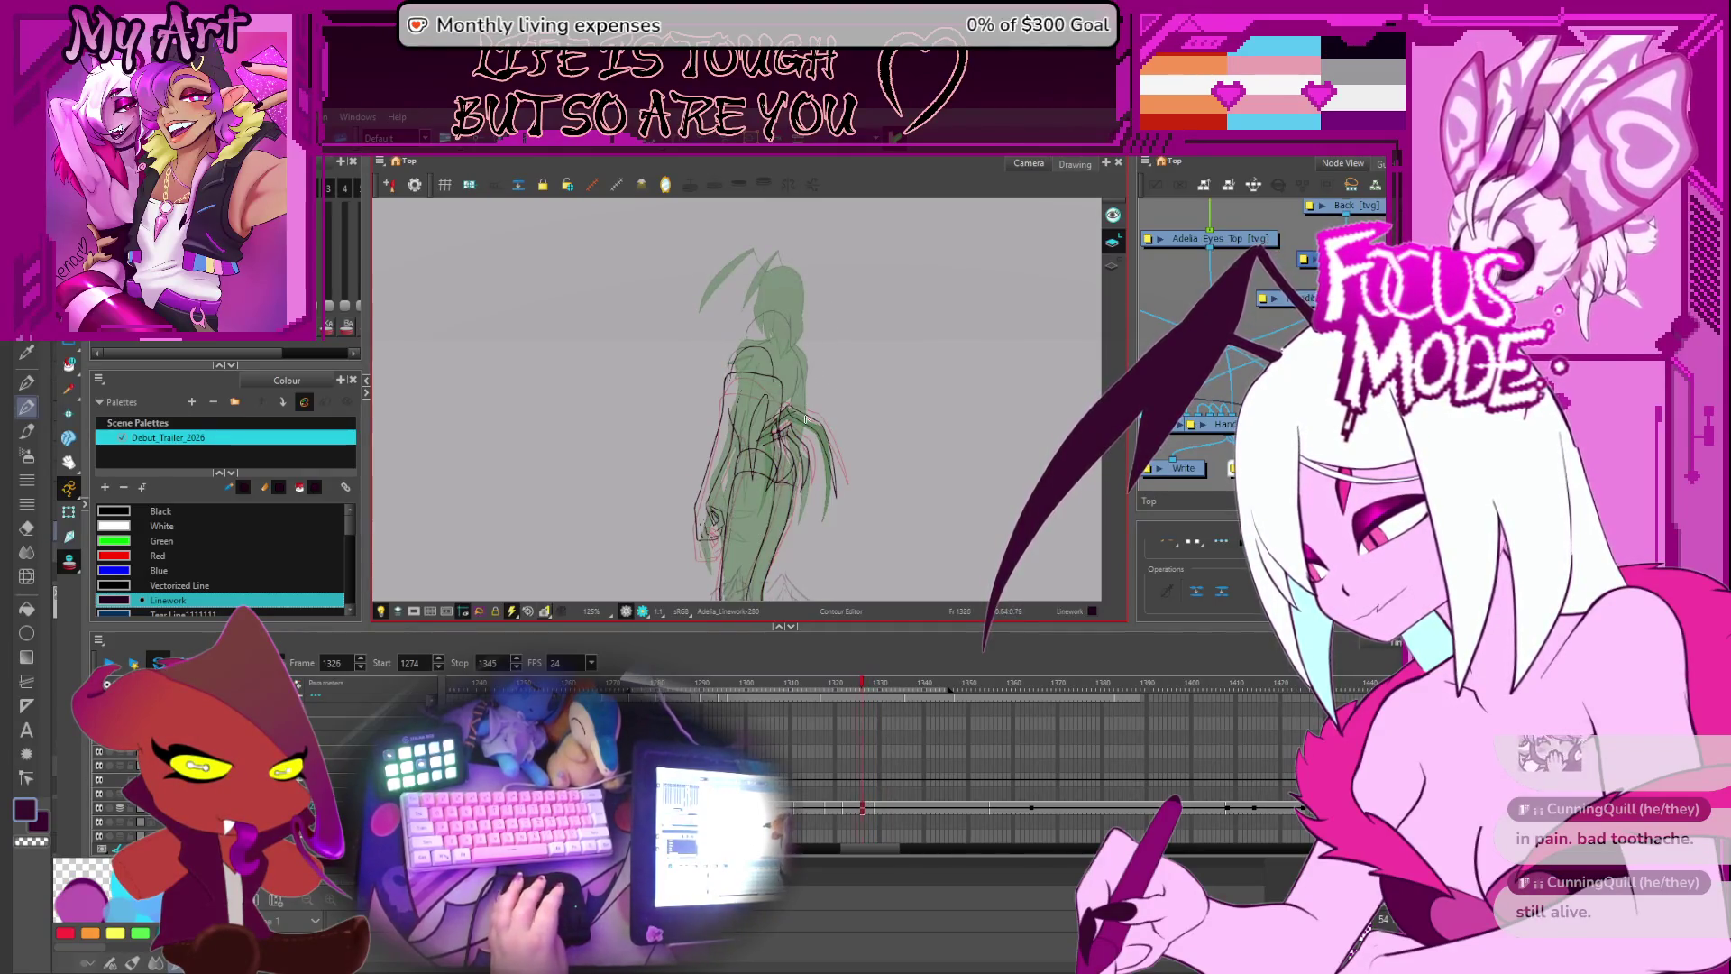
{"action": "key", "text": "period"}
{"action": "key", "text": "period"}
{"action": "key", "text": "period"}
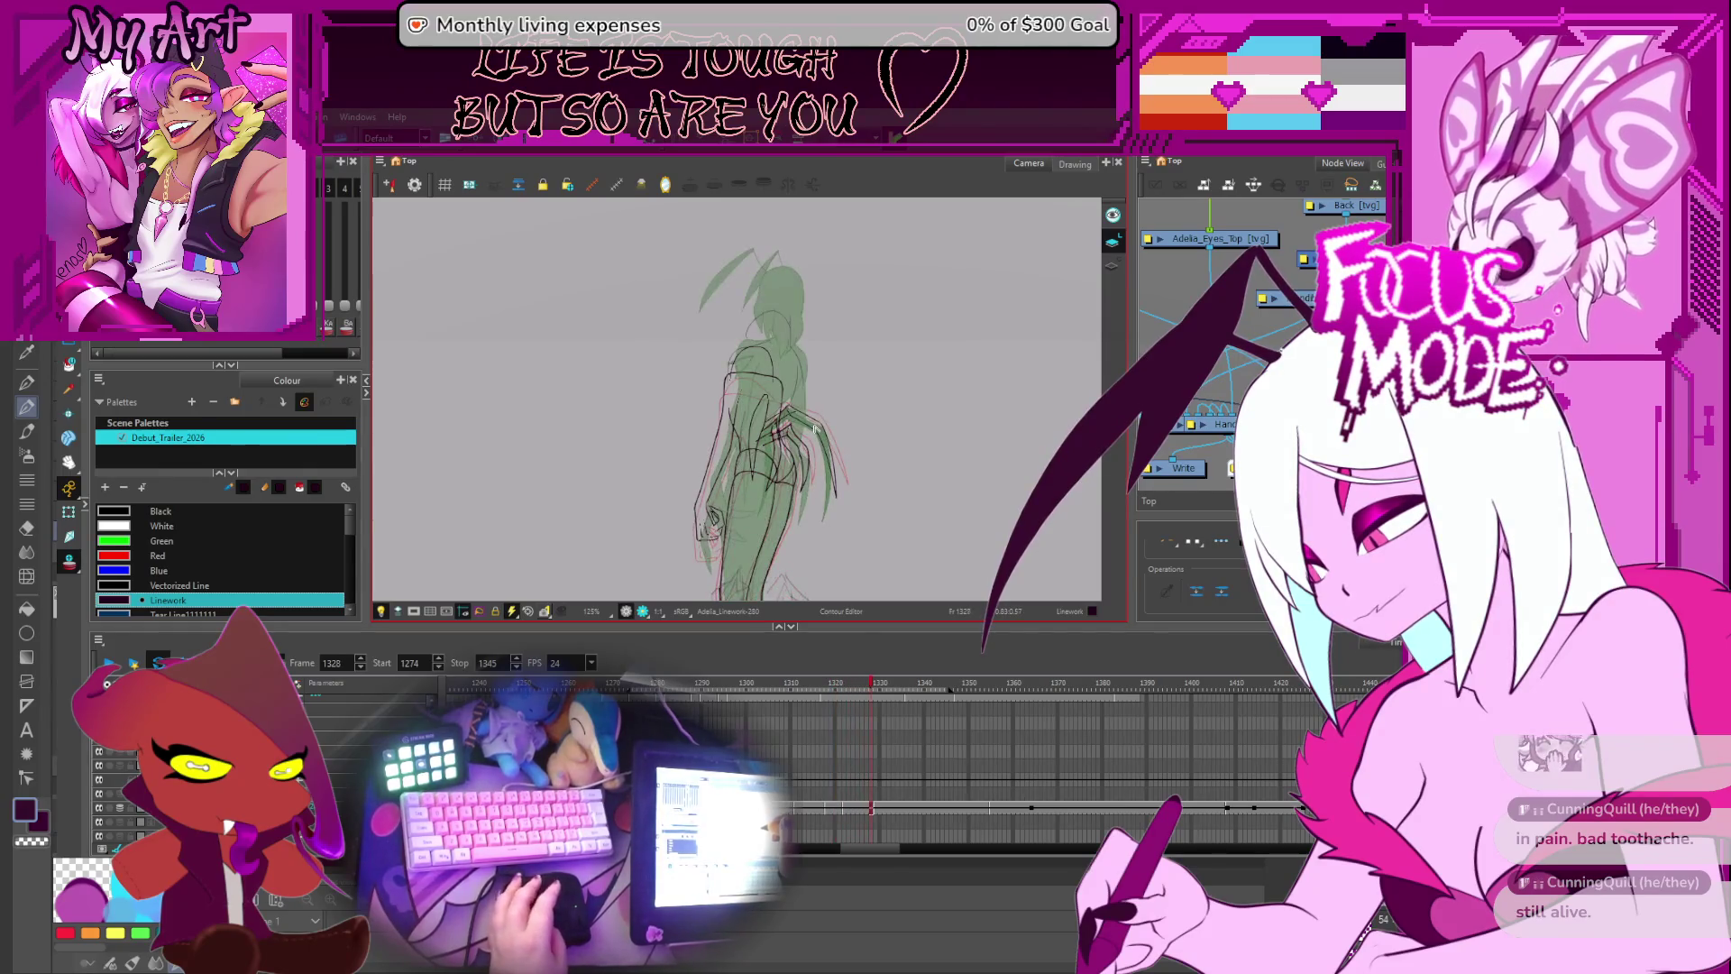
{"action": "key", "text": "period"}
{"action": "key", "text": "period"}
{"action": "key", "text": "period"}
{"action": "key", "text": "comma"}
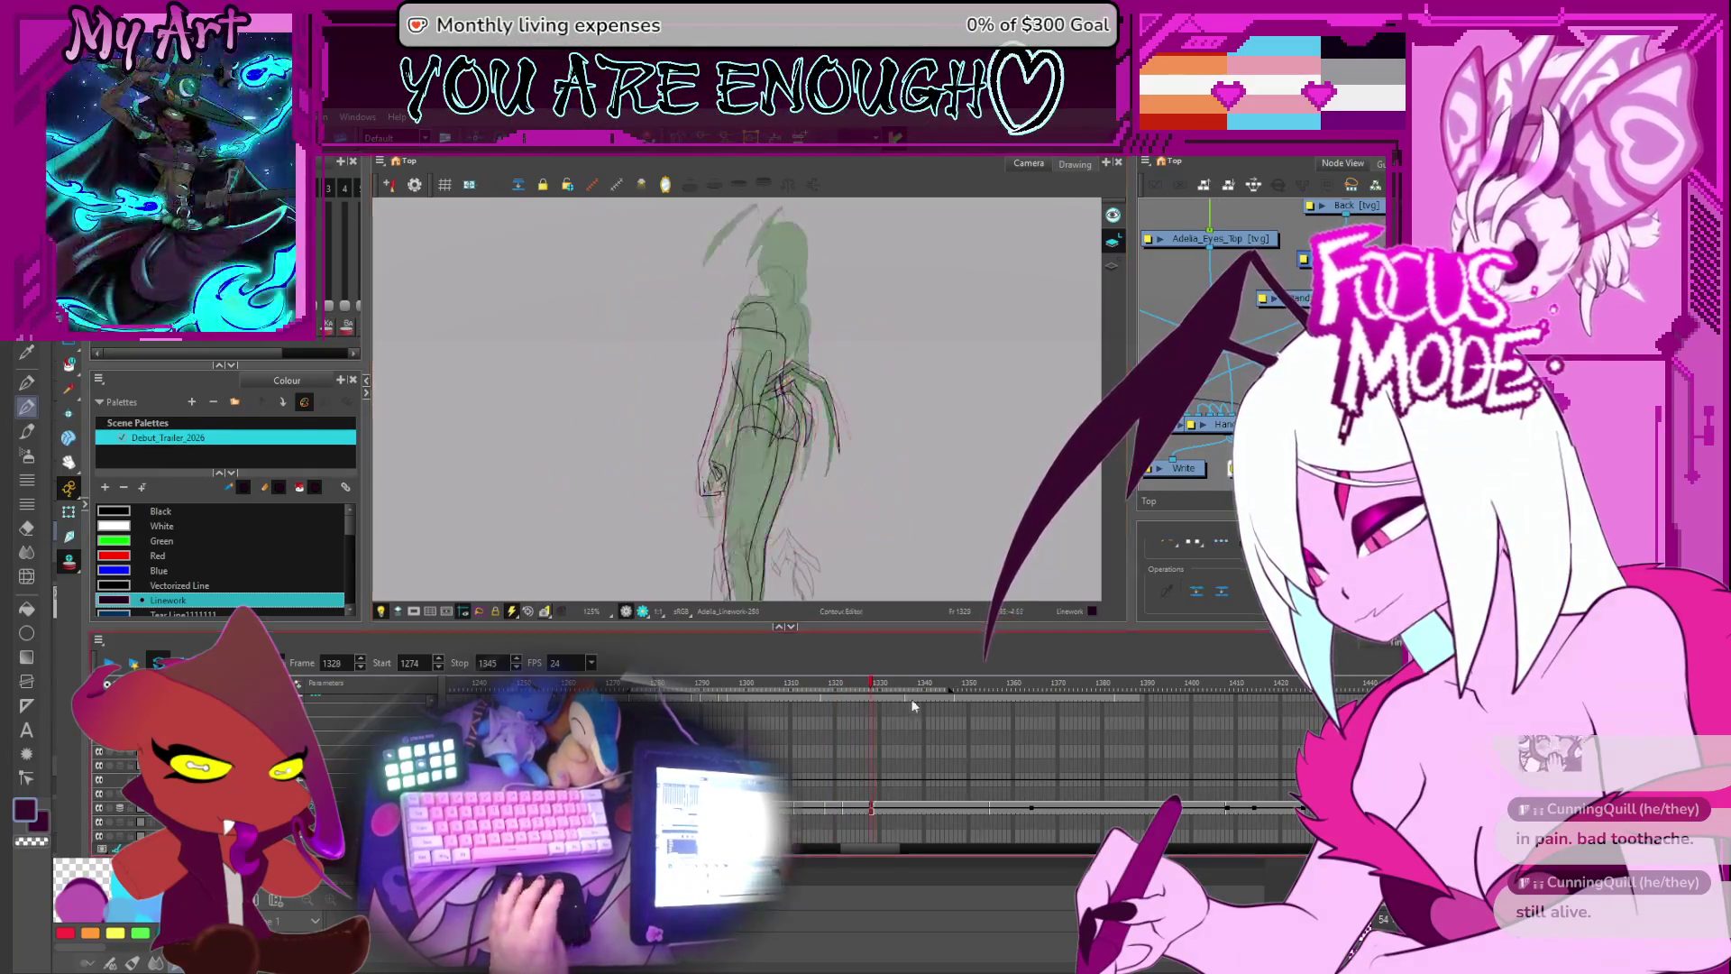
{"action": "scroll", "coordinate": [884, 817], "scroll_direction": "up", "scroll_amount": 2}
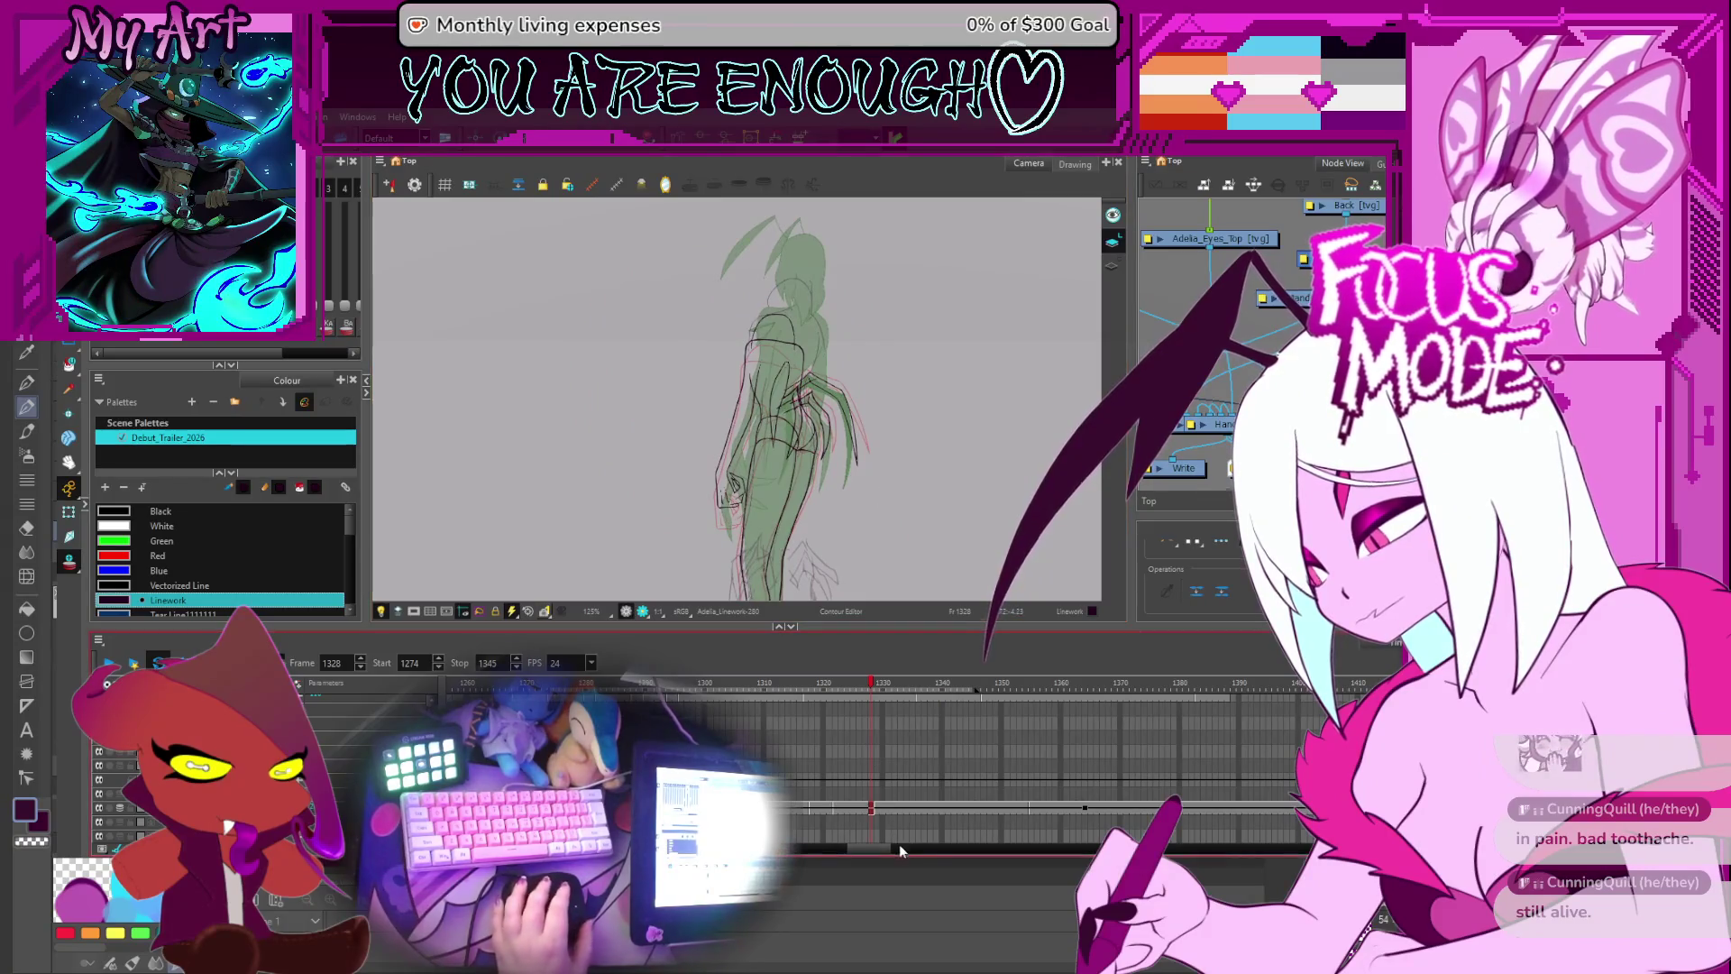
{"action": "left_click", "coordinate": [877, 810]}
{"action": "scroll", "coordinate": [876, 815], "scroll_direction": "up", "scroll_amount": 2}
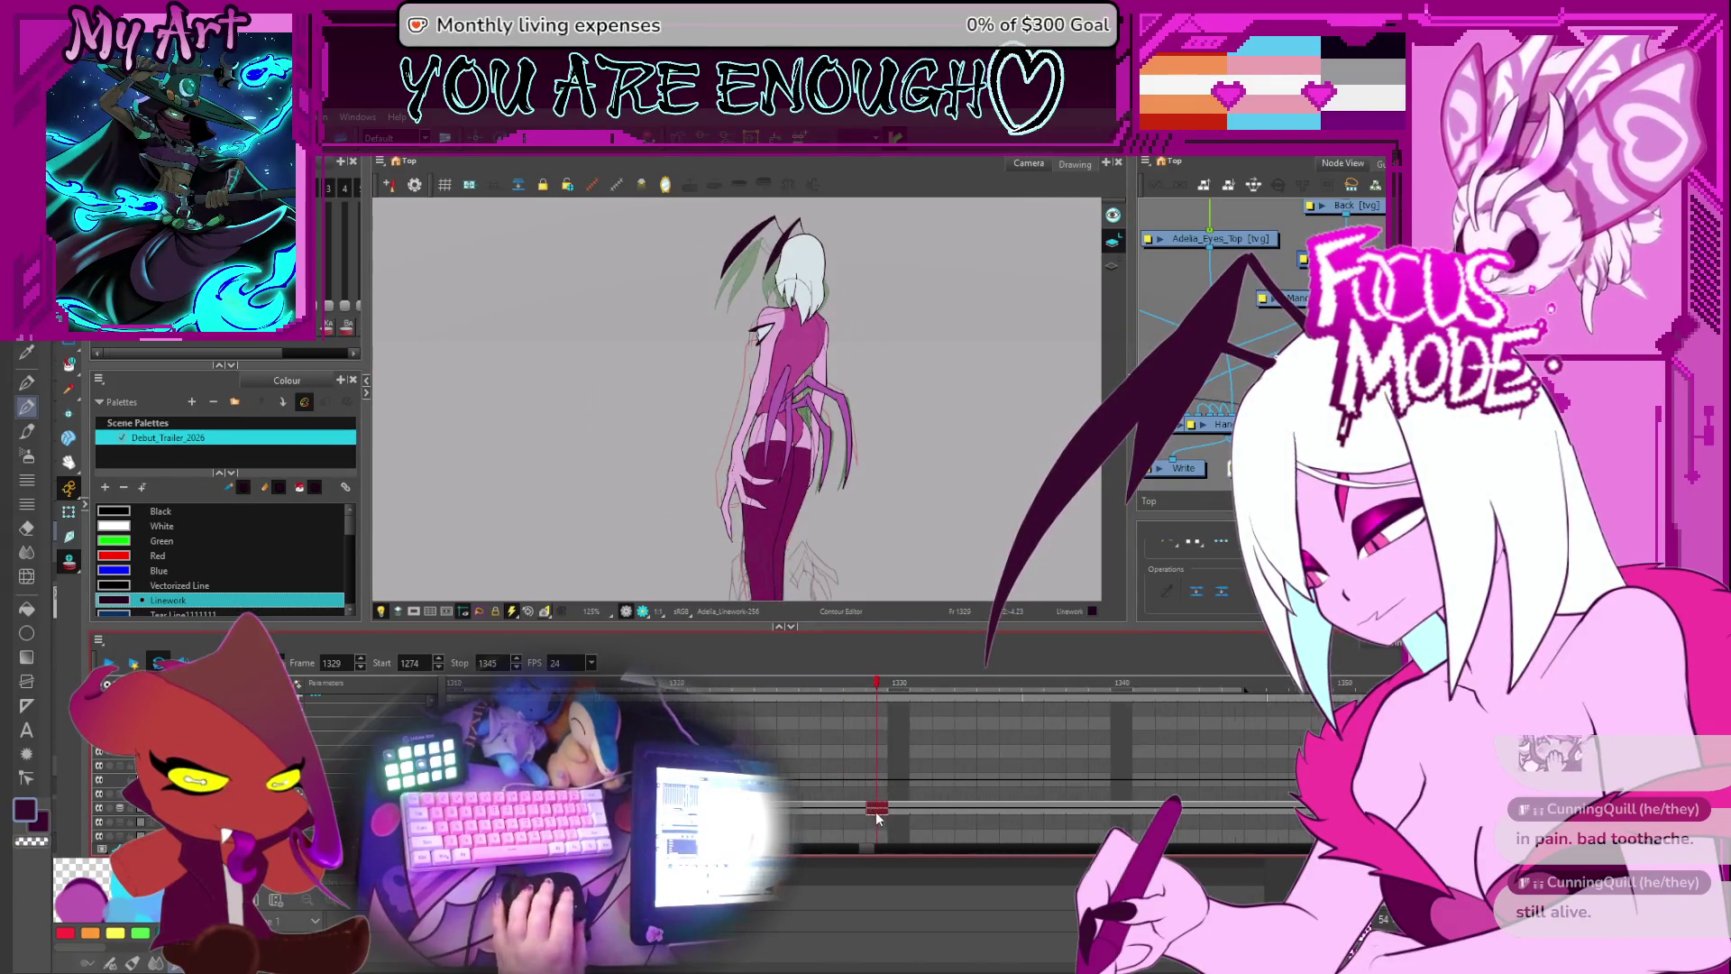
{"action": "key", "text": "bracketright"}
{"action": "key", "text": "comma"}
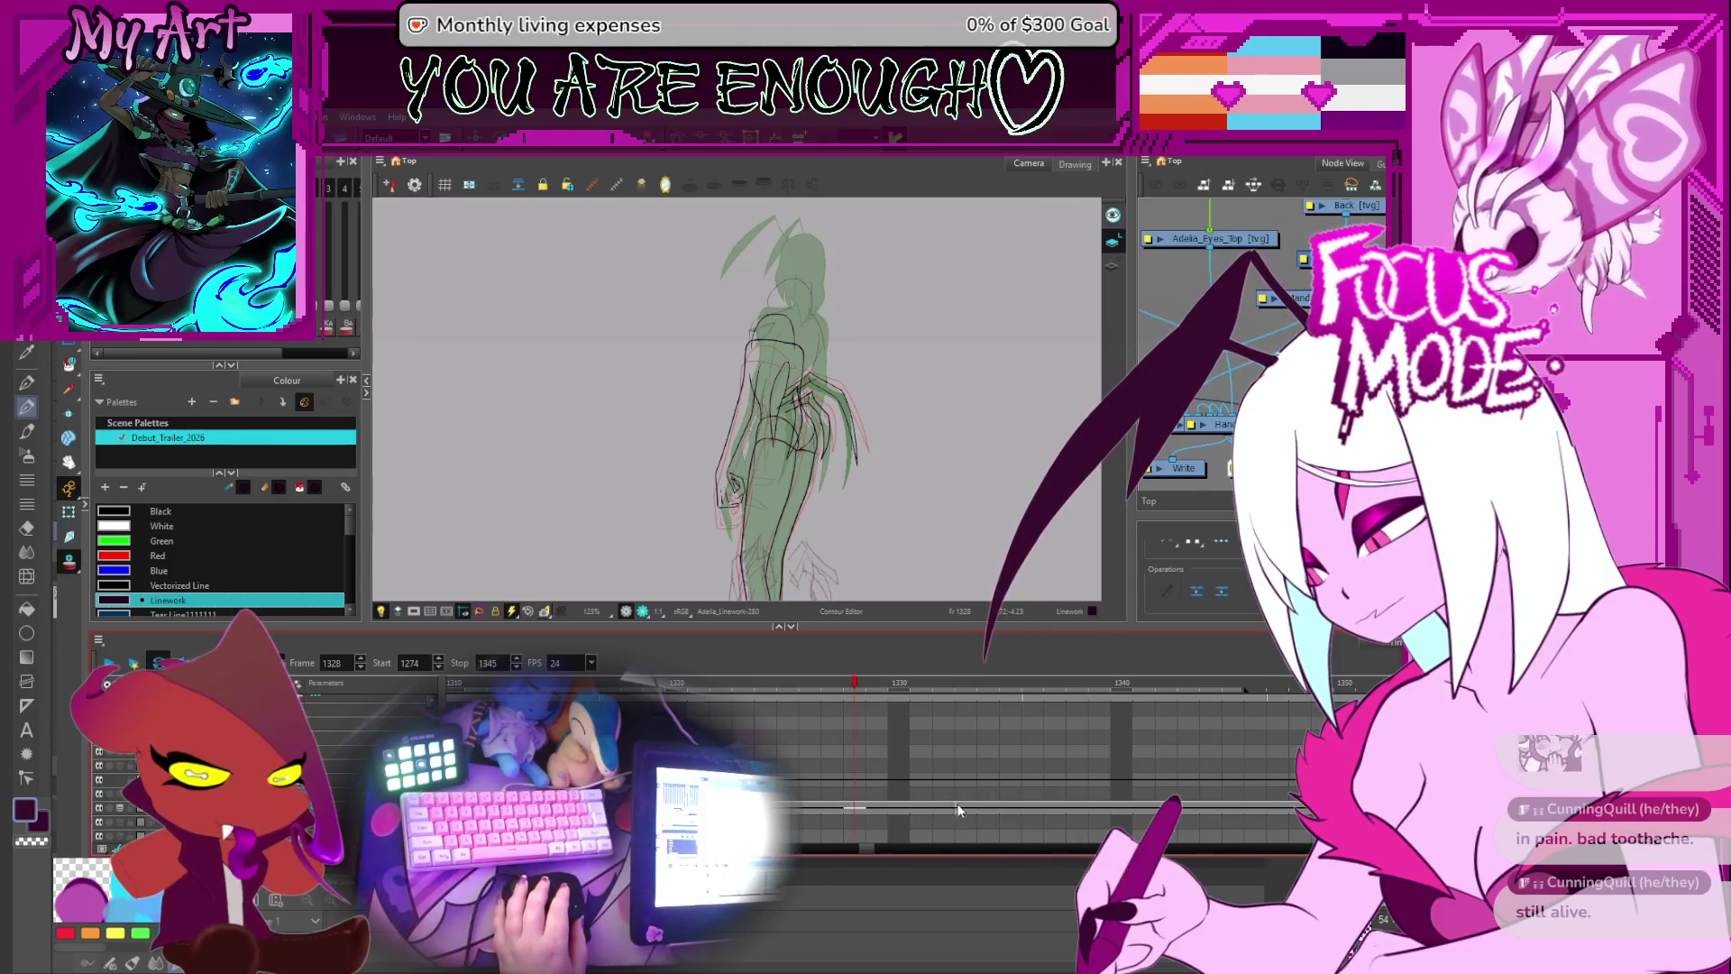
{"action": "left_click", "coordinate": [937, 809]}
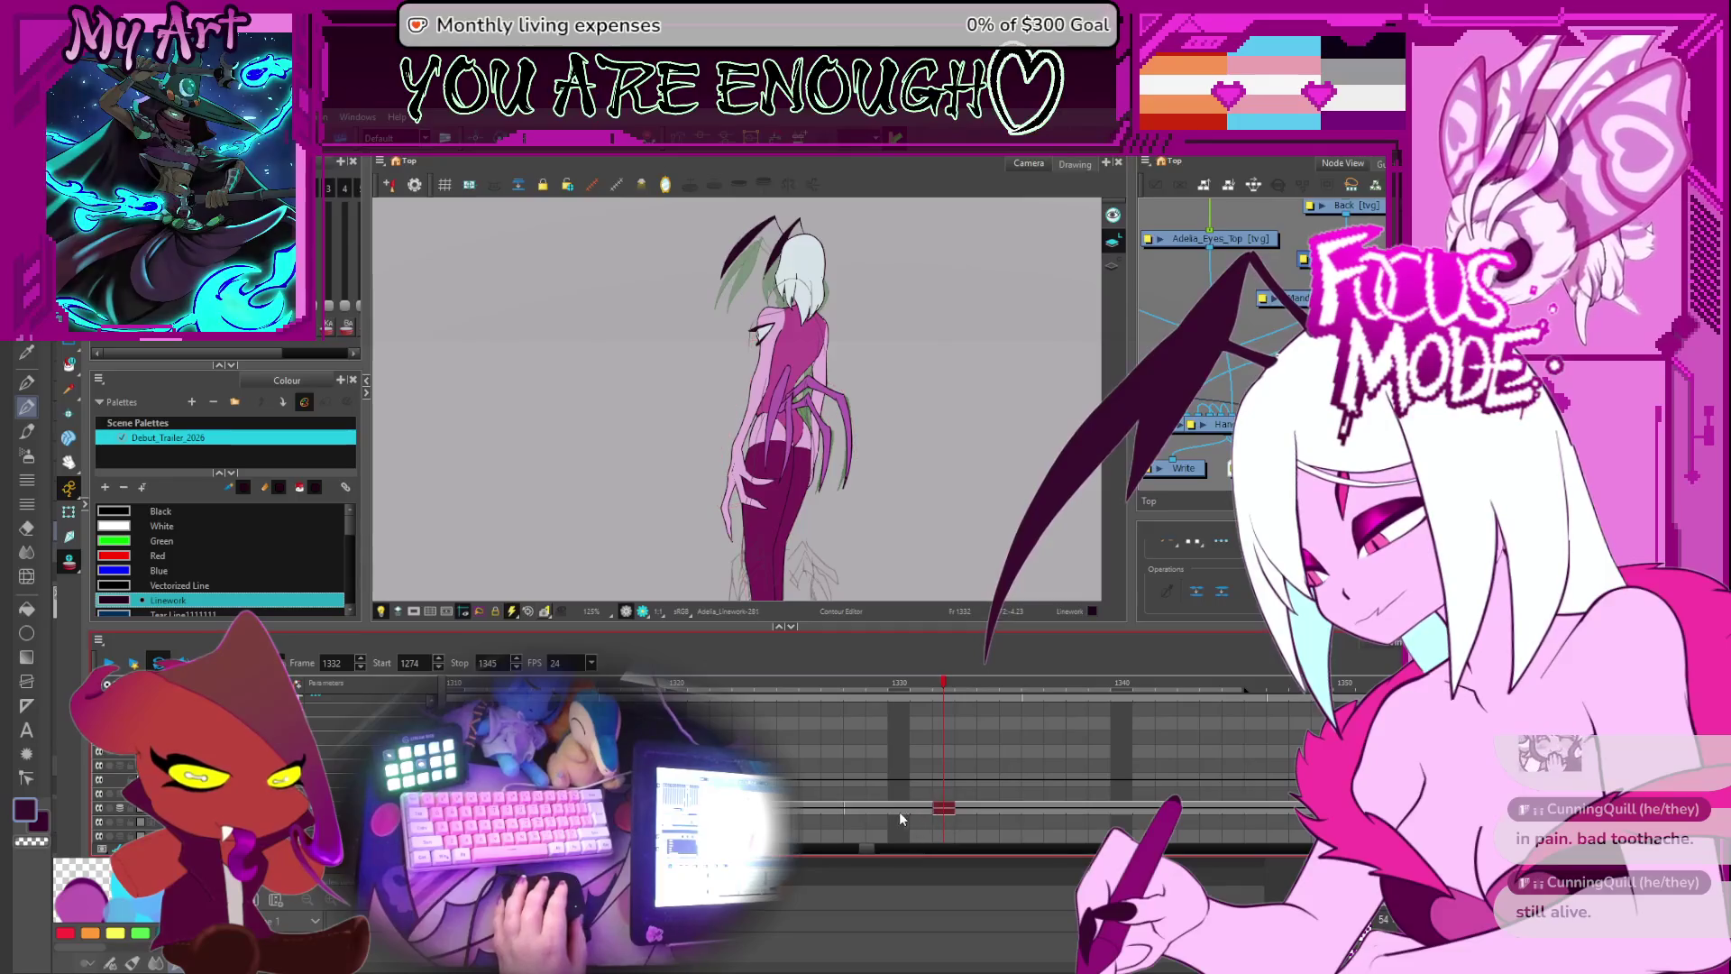
{"action": "left_click", "coordinate": [899, 809]}
{"action": "scroll", "coordinate": [1019, 496], "scroll_direction": "down", "scroll_amount": 3}
{"action": "left_click", "coordinate": [1112, 269]}
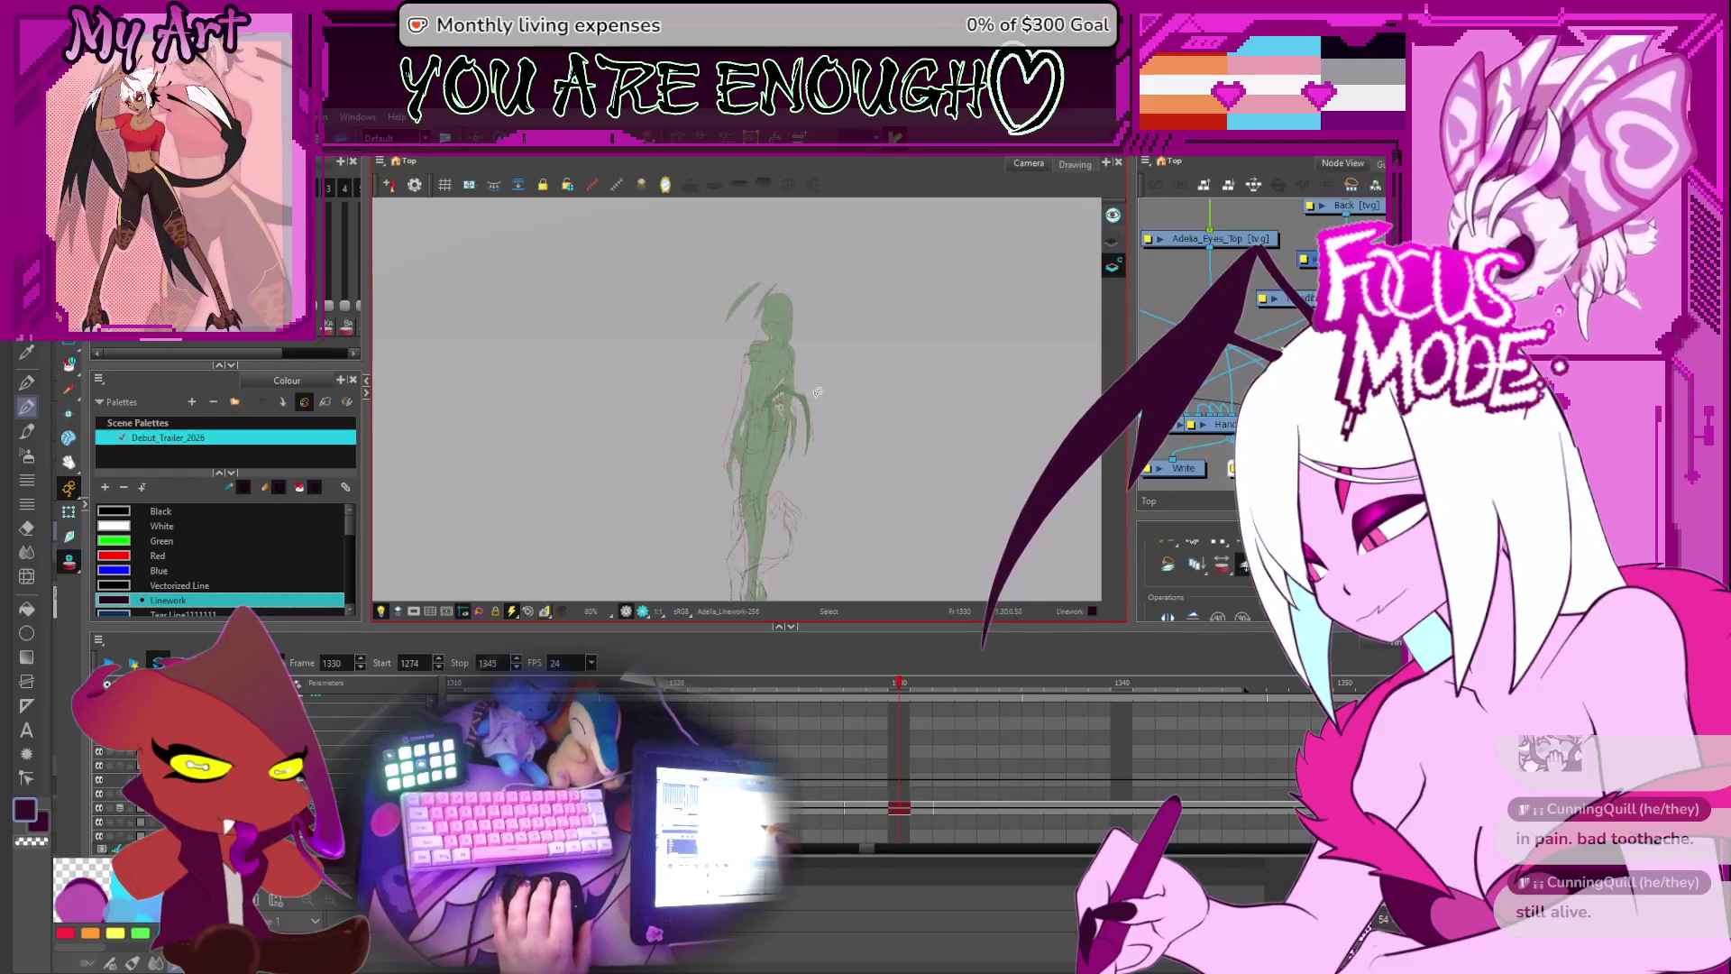
- Reset the view upright and delete the stray purple tentacle stroke and fill
{"action": "scroll", "coordinate": [1035, 456], "scroll_direction": "up", "scroll_amount": 2}
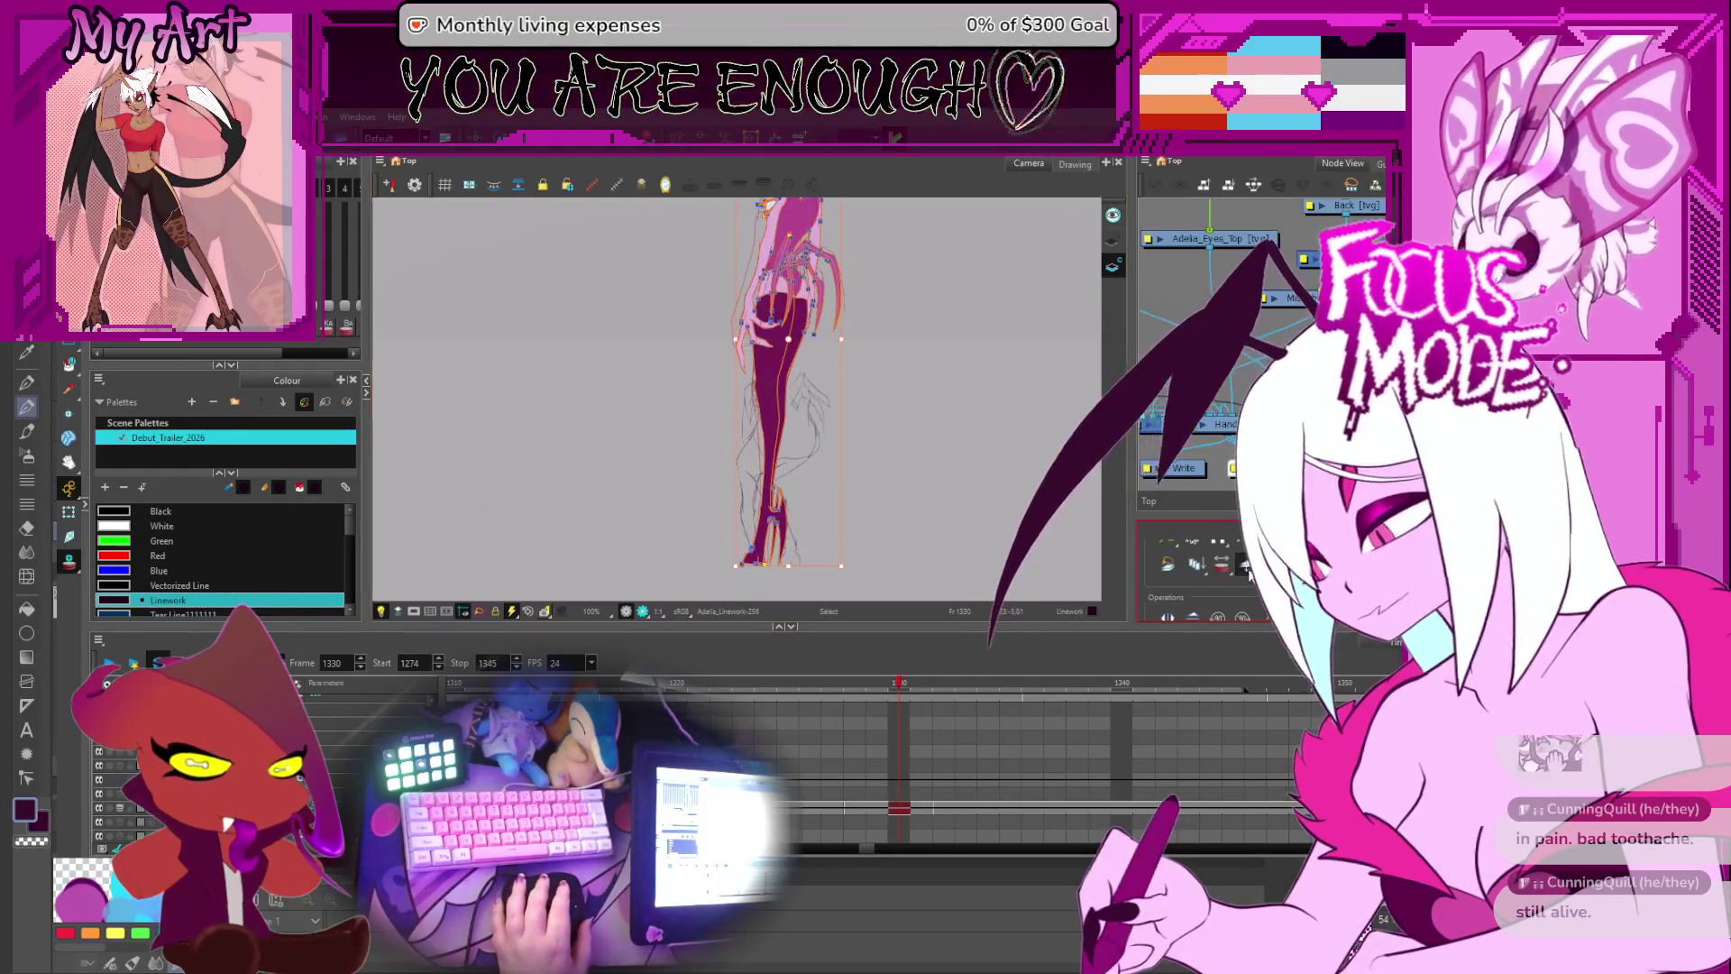
{"action": "scroll", "coordinate": [1035, 456], "scroll_direction": "down", "scroll_amount": 2}
{"action": "left_click_drag", "start_coordinate": [991, 432], "coordinate": [871, 380]}
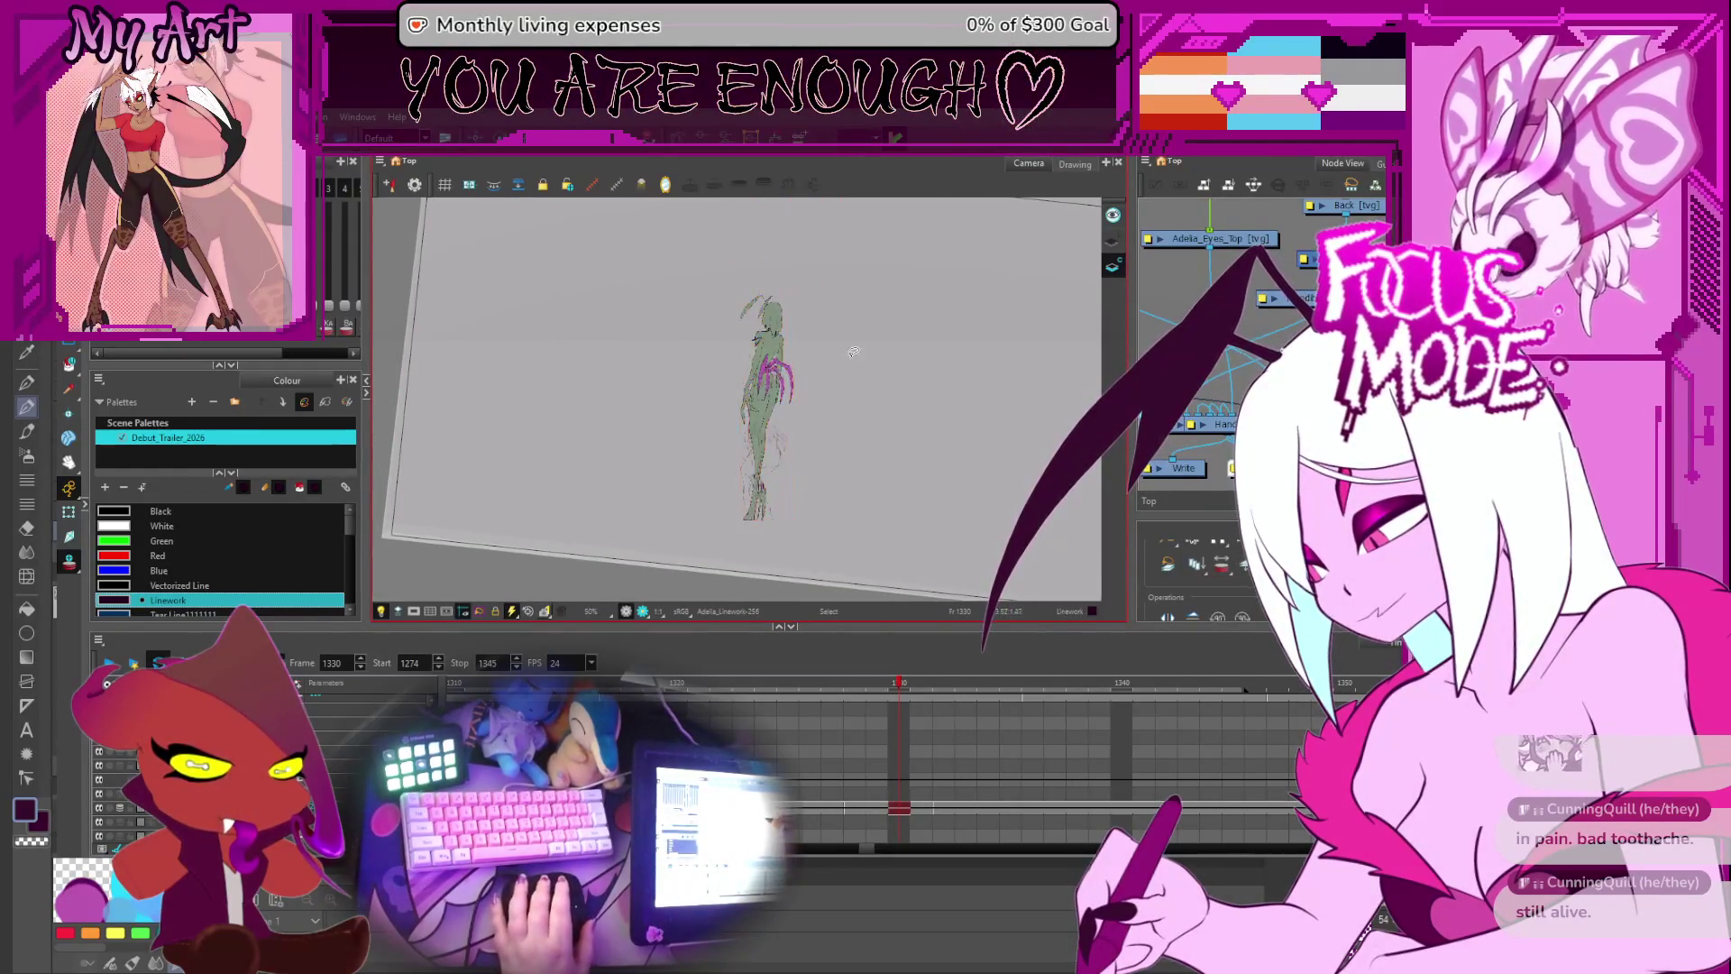
{"action": "key", "text": "shift+m"}
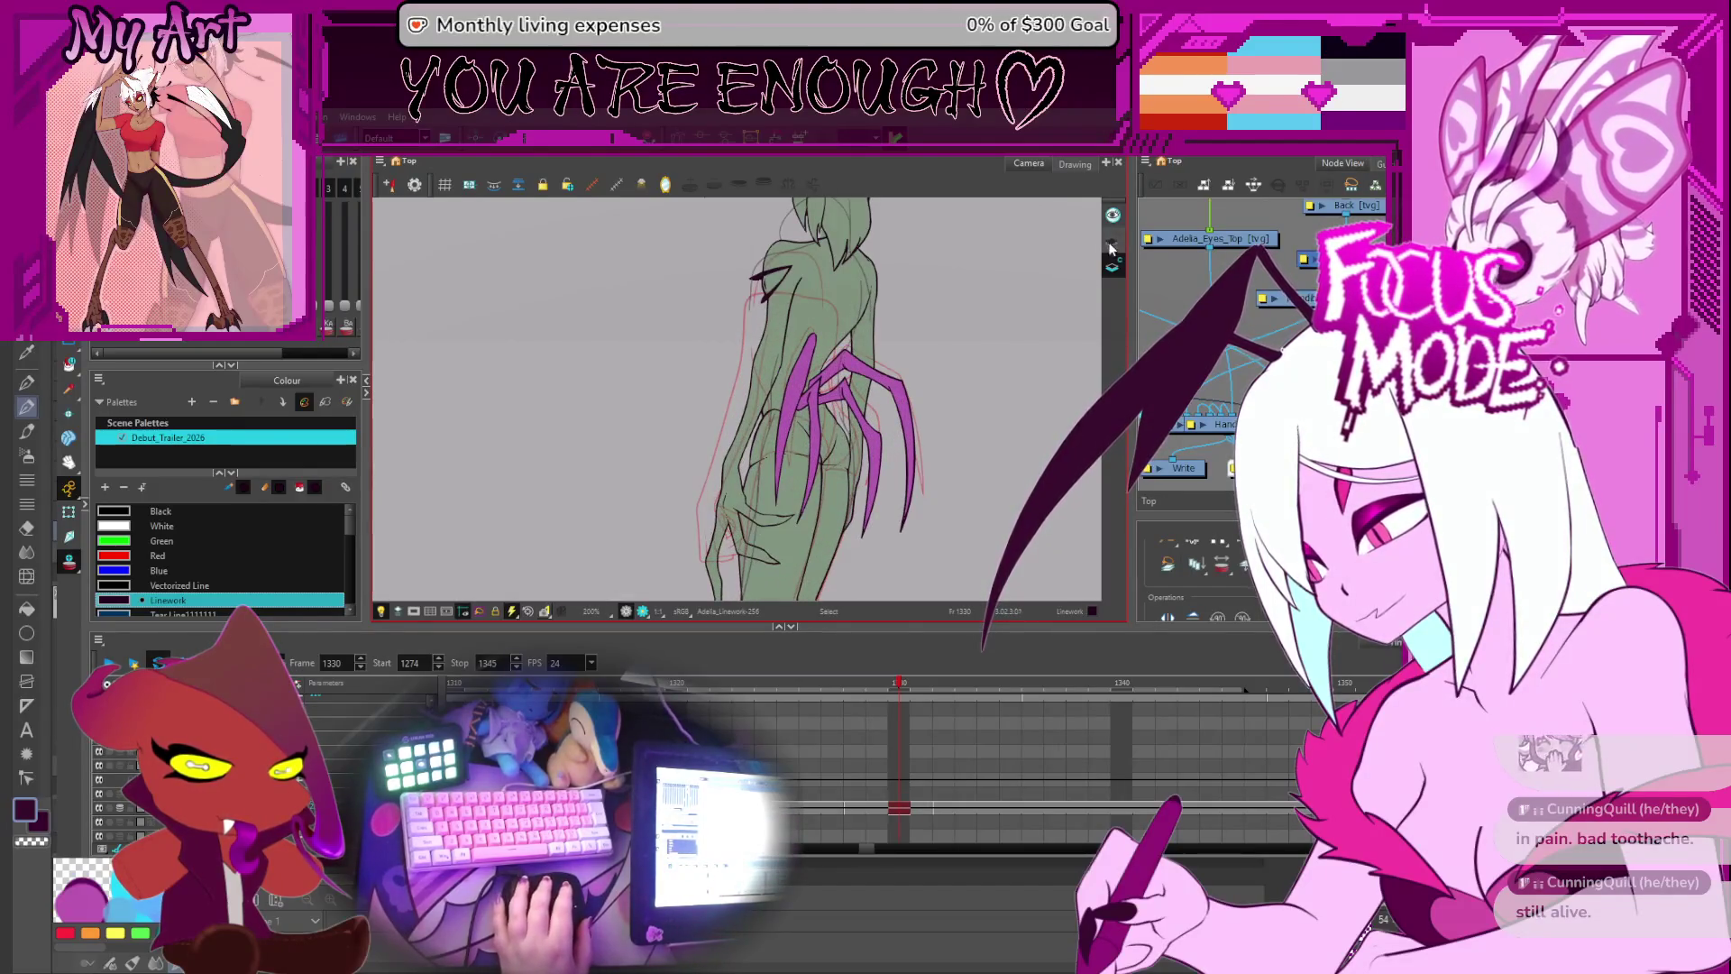
{"action": "scroll", "coordinate": [865, 433], "scroll_direction": "up", "scroll_amount": 2}
{"action": "left_click", "coordinate": [864, 435]}
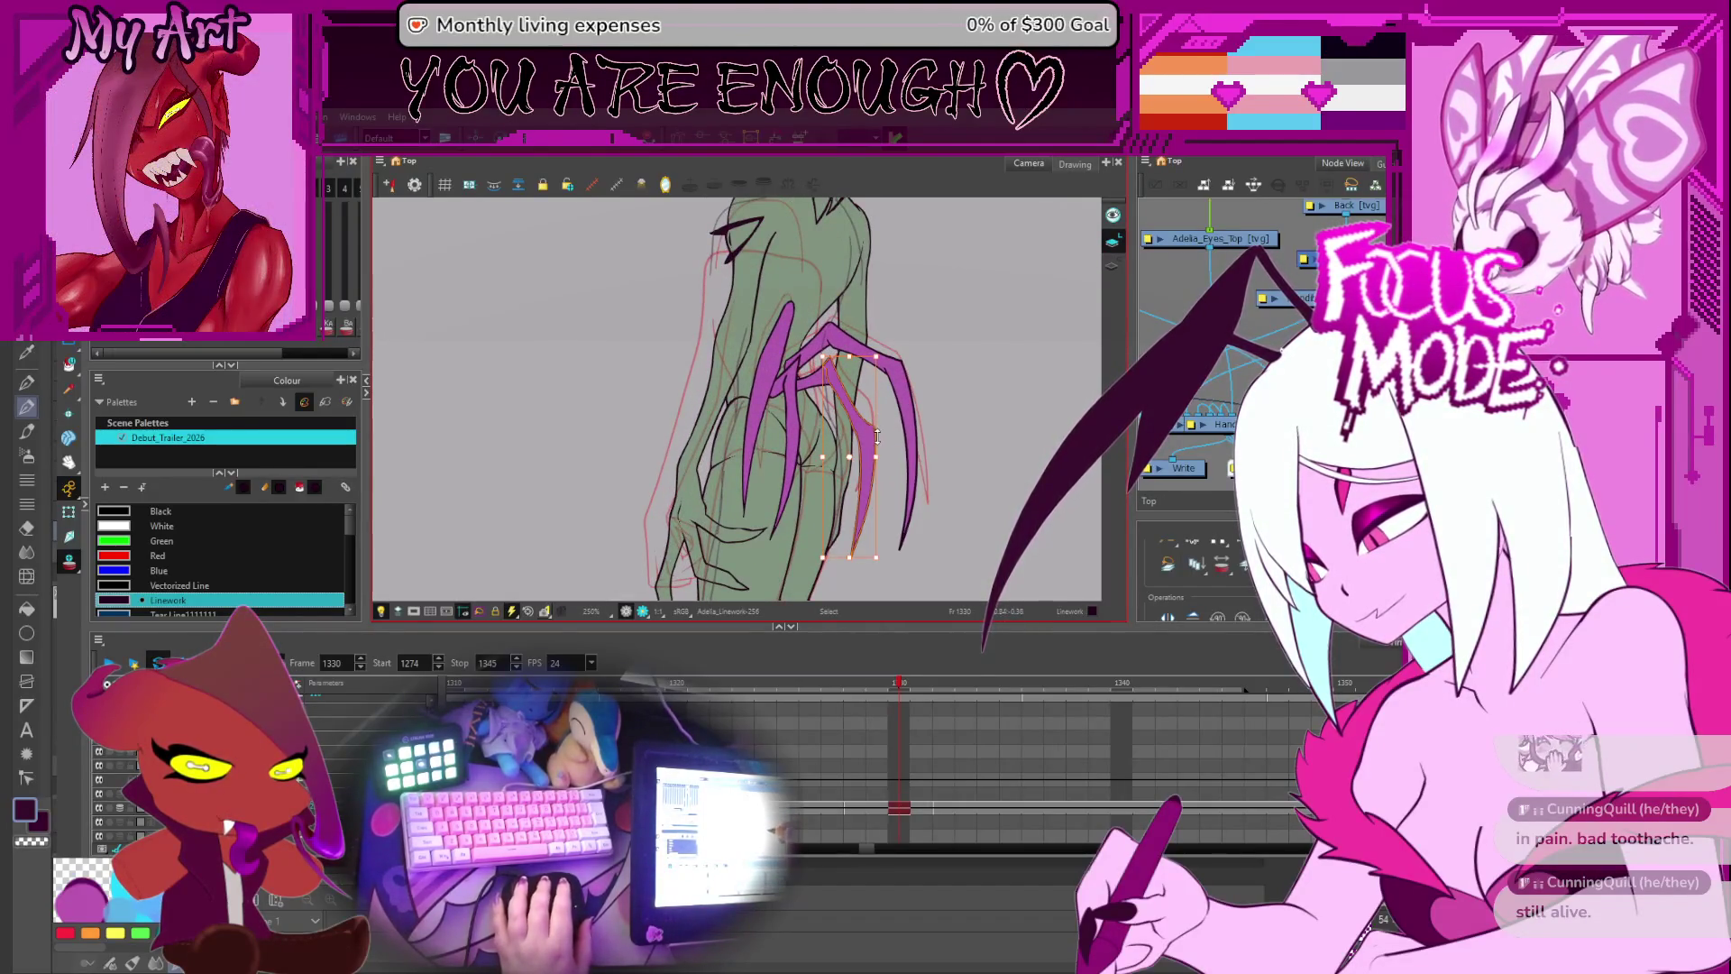
{"action": "scroll", "coordinate": [891, 442], "scroll_direction": "up", "scroll_amount": 3}
{"action": "left_click", "coordinate": [914, 382]}
{"action": "left_click", "coordinate": [785, 399]}
{"action": "left_click", "coordinate": [747, 380]}
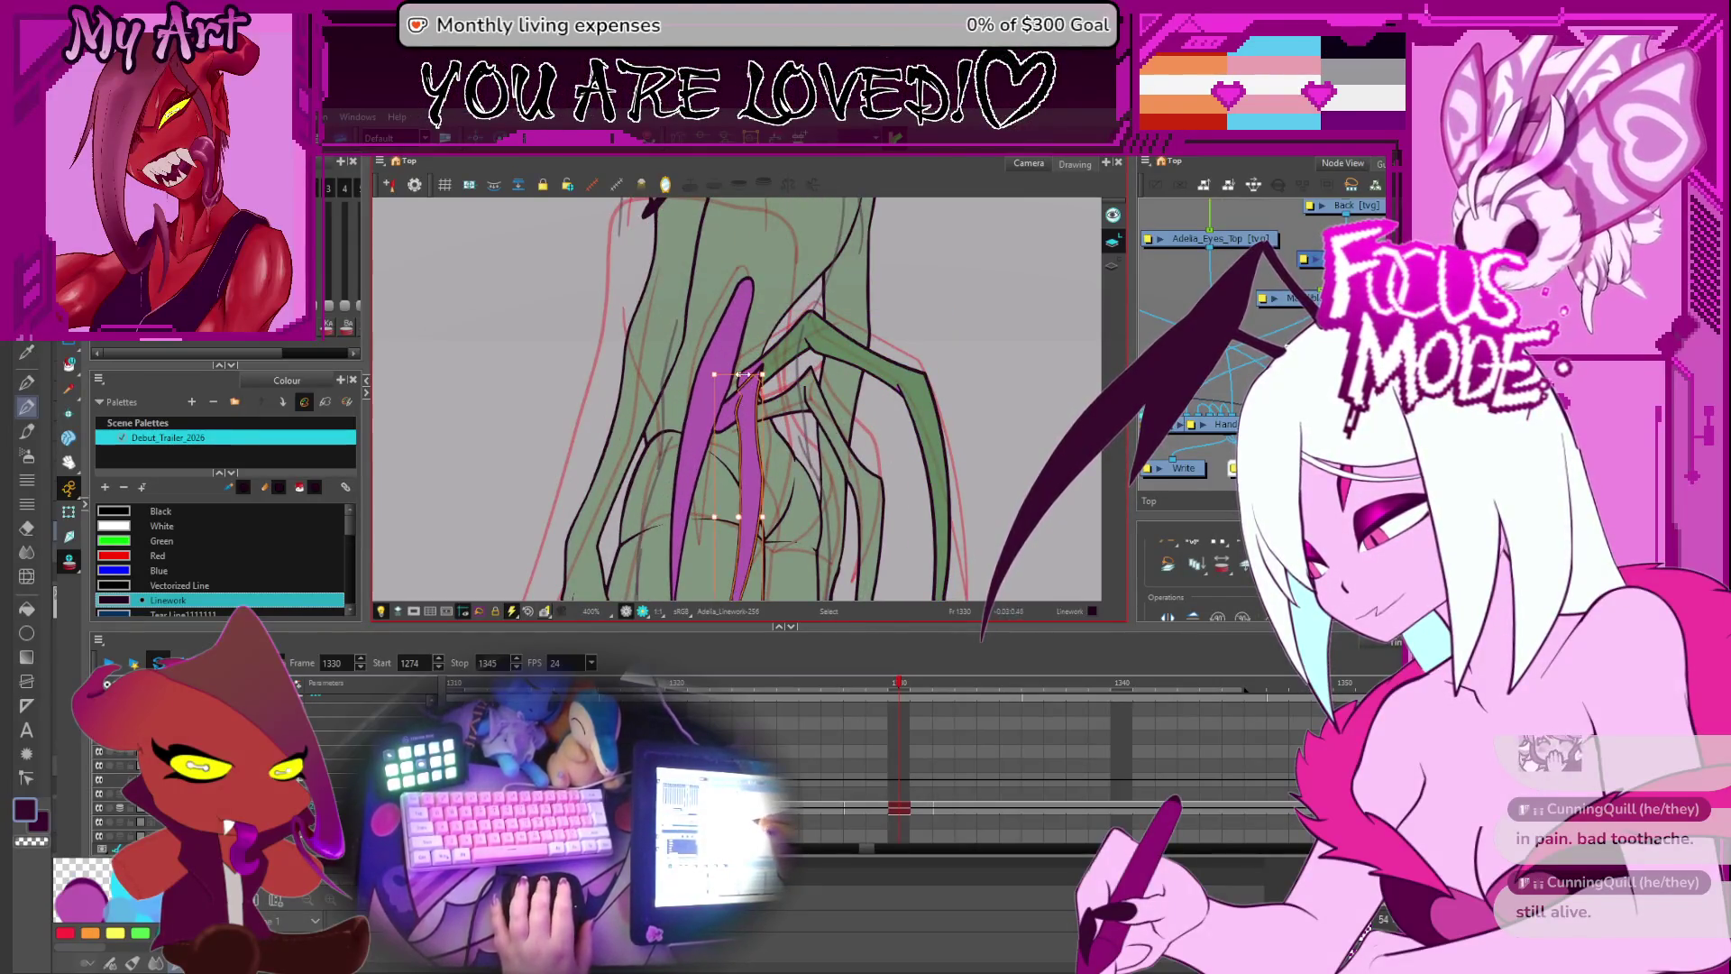
{"action": "key", "text": "Delete"}
{"action": "left_click", "coordinate": [729, 411]}
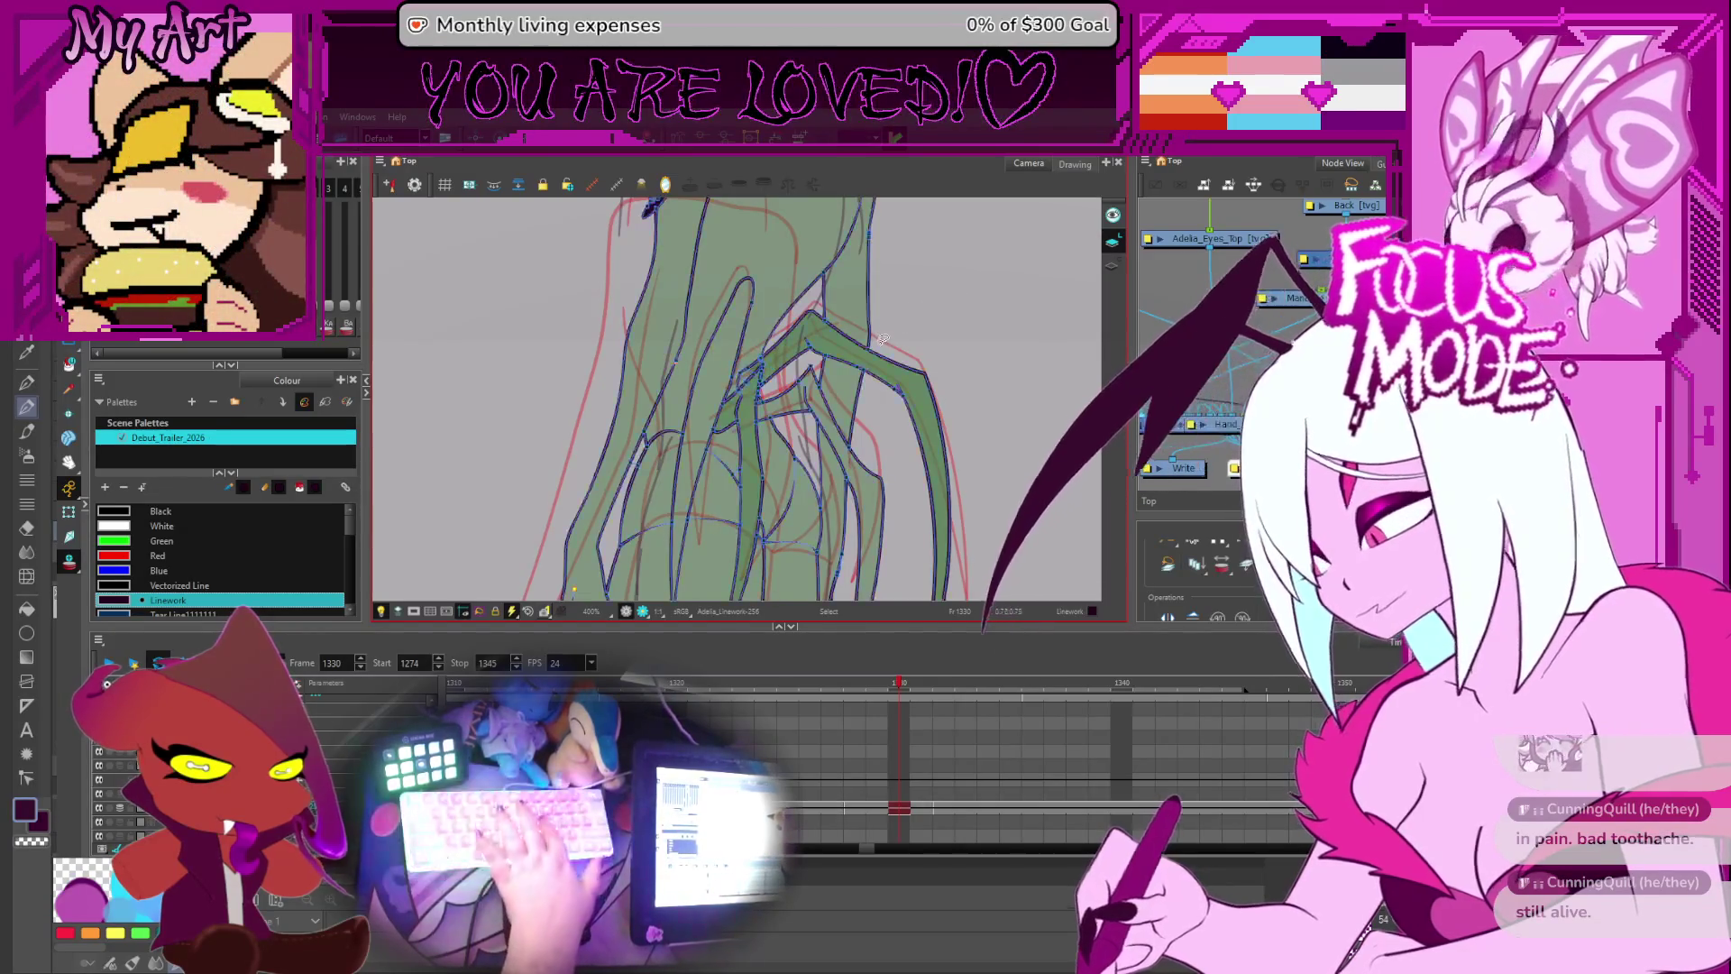
- Select the strokes around the arm, hand and lower legs
{"action": "scroll", "coordinate": [767, 357], "scroll_direction": "down", "scroll_amount": 3}
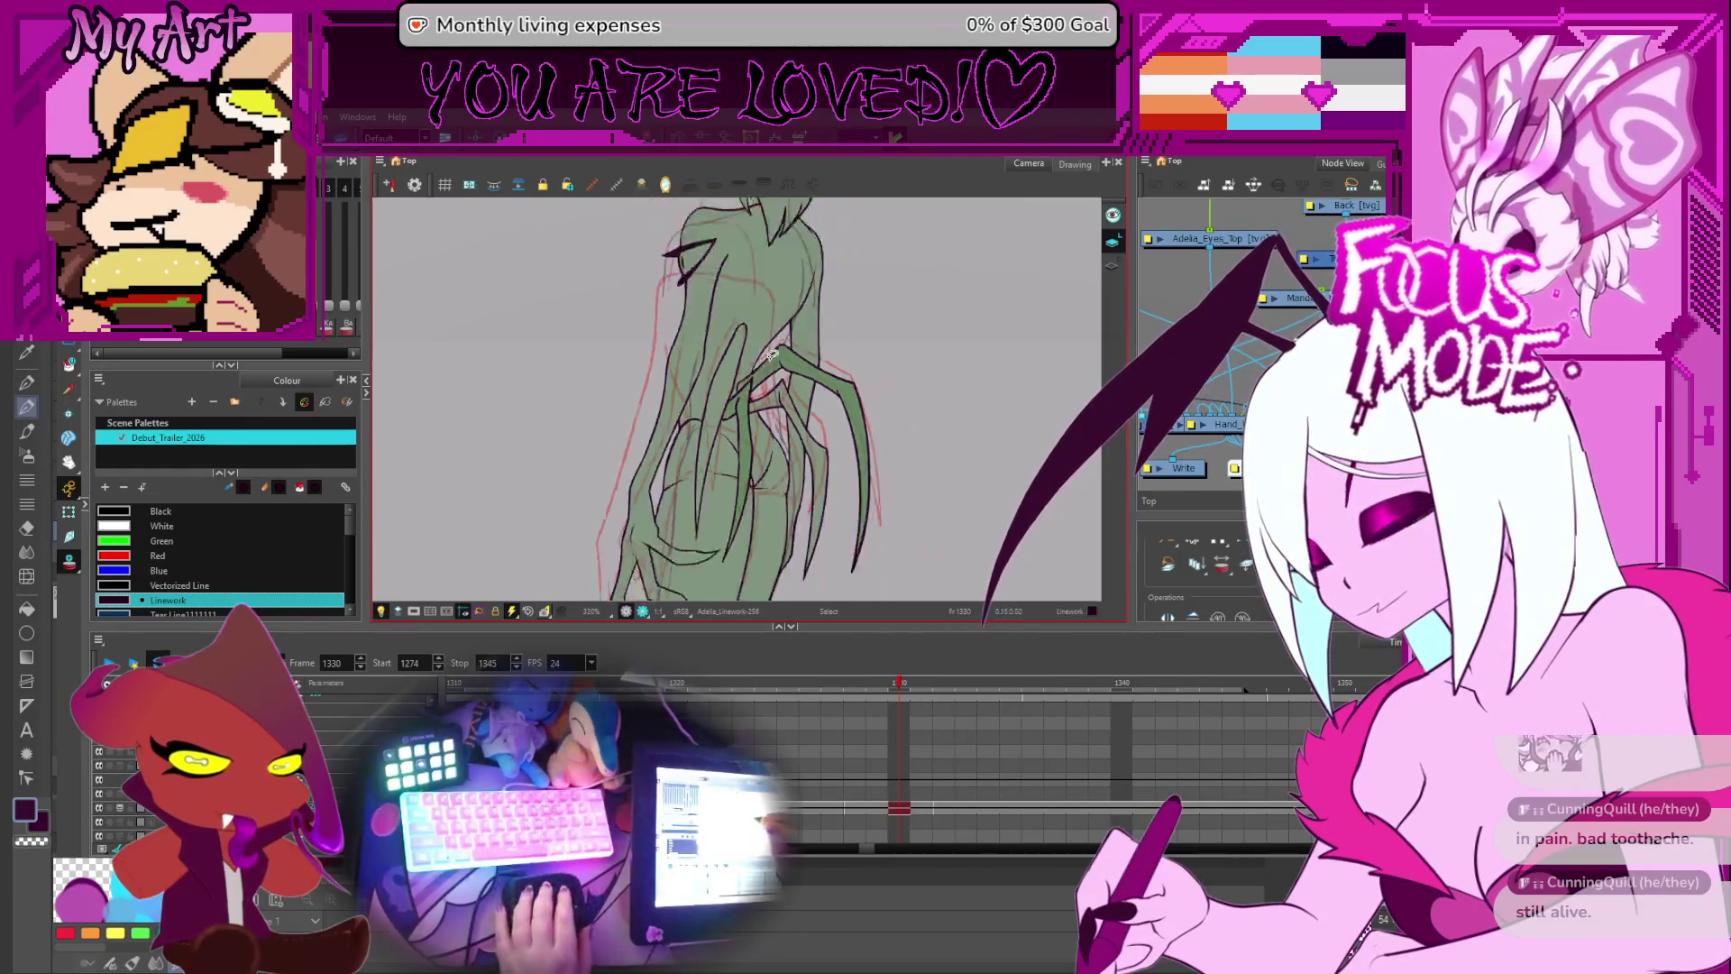
{"action": "scroll", "coordinate": [828, 326], "scroll_direction": "up", "scroll_amount": 1}
{"action": "scroll", "coordinate": [828, 326], "scroll_direction": "up", "scroll_amount": 1}
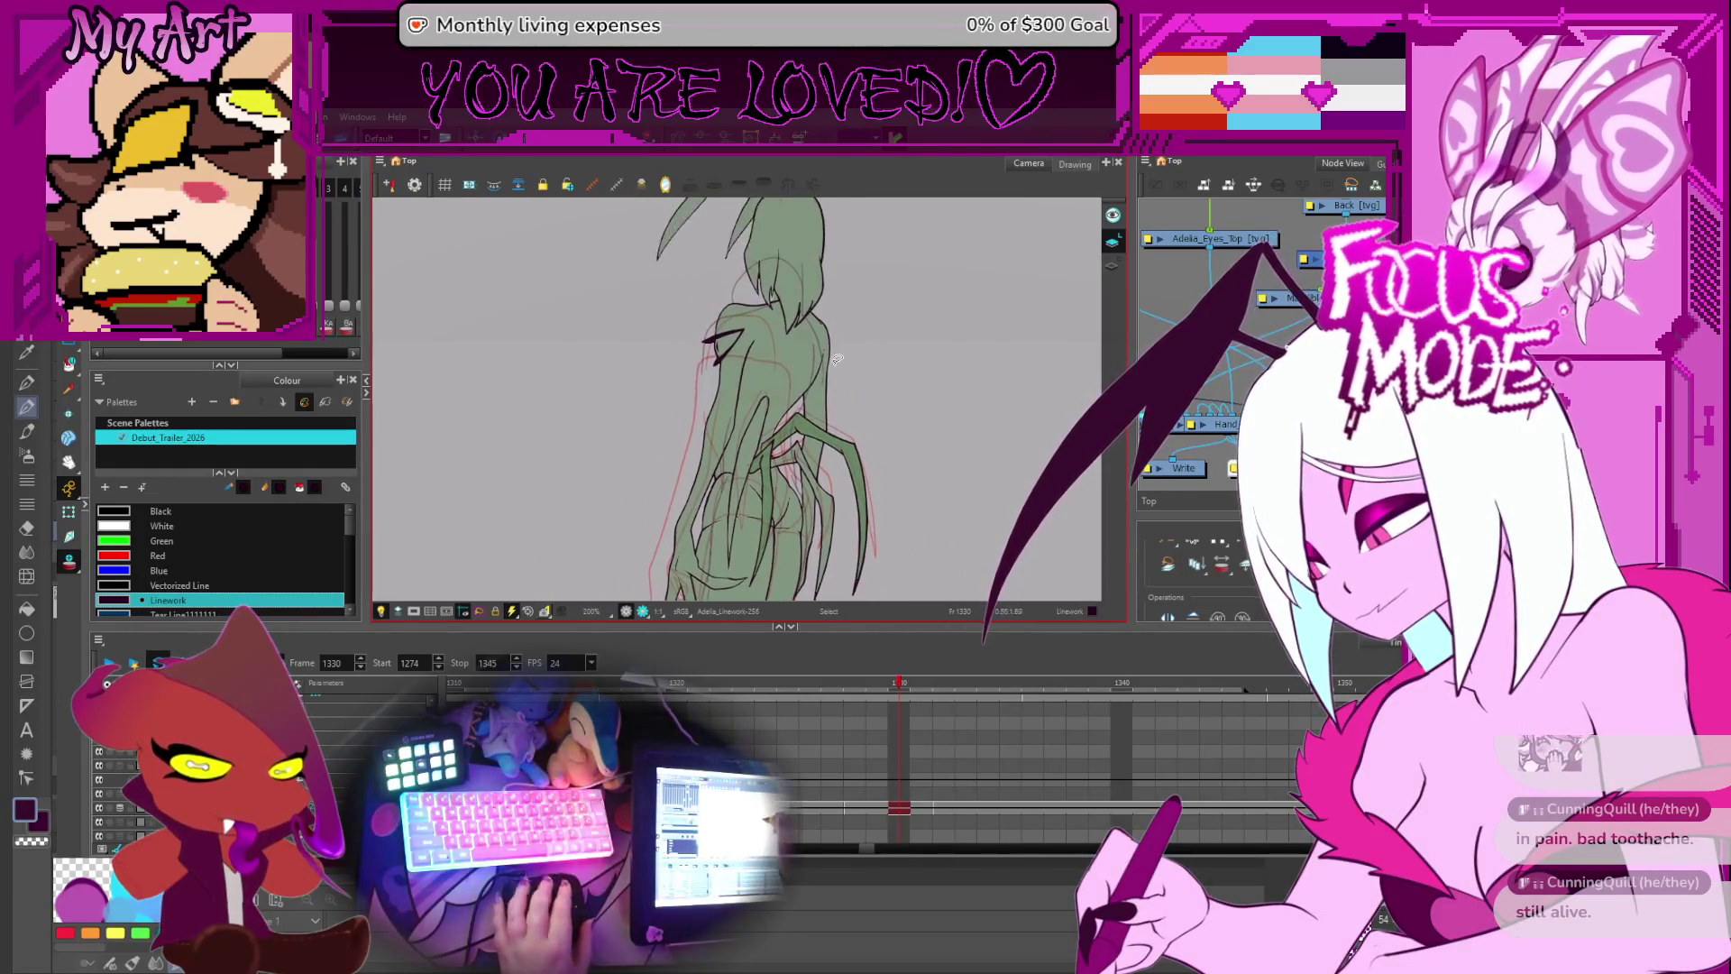
{"action": "scroll", "coordinate": [821, 379], "scroll_direction": "down", "scroll_amount": 3}
{"action": "scroll", "coordinate": [815, 430], "scroll_direction": "up", "scroll_amount": 1}
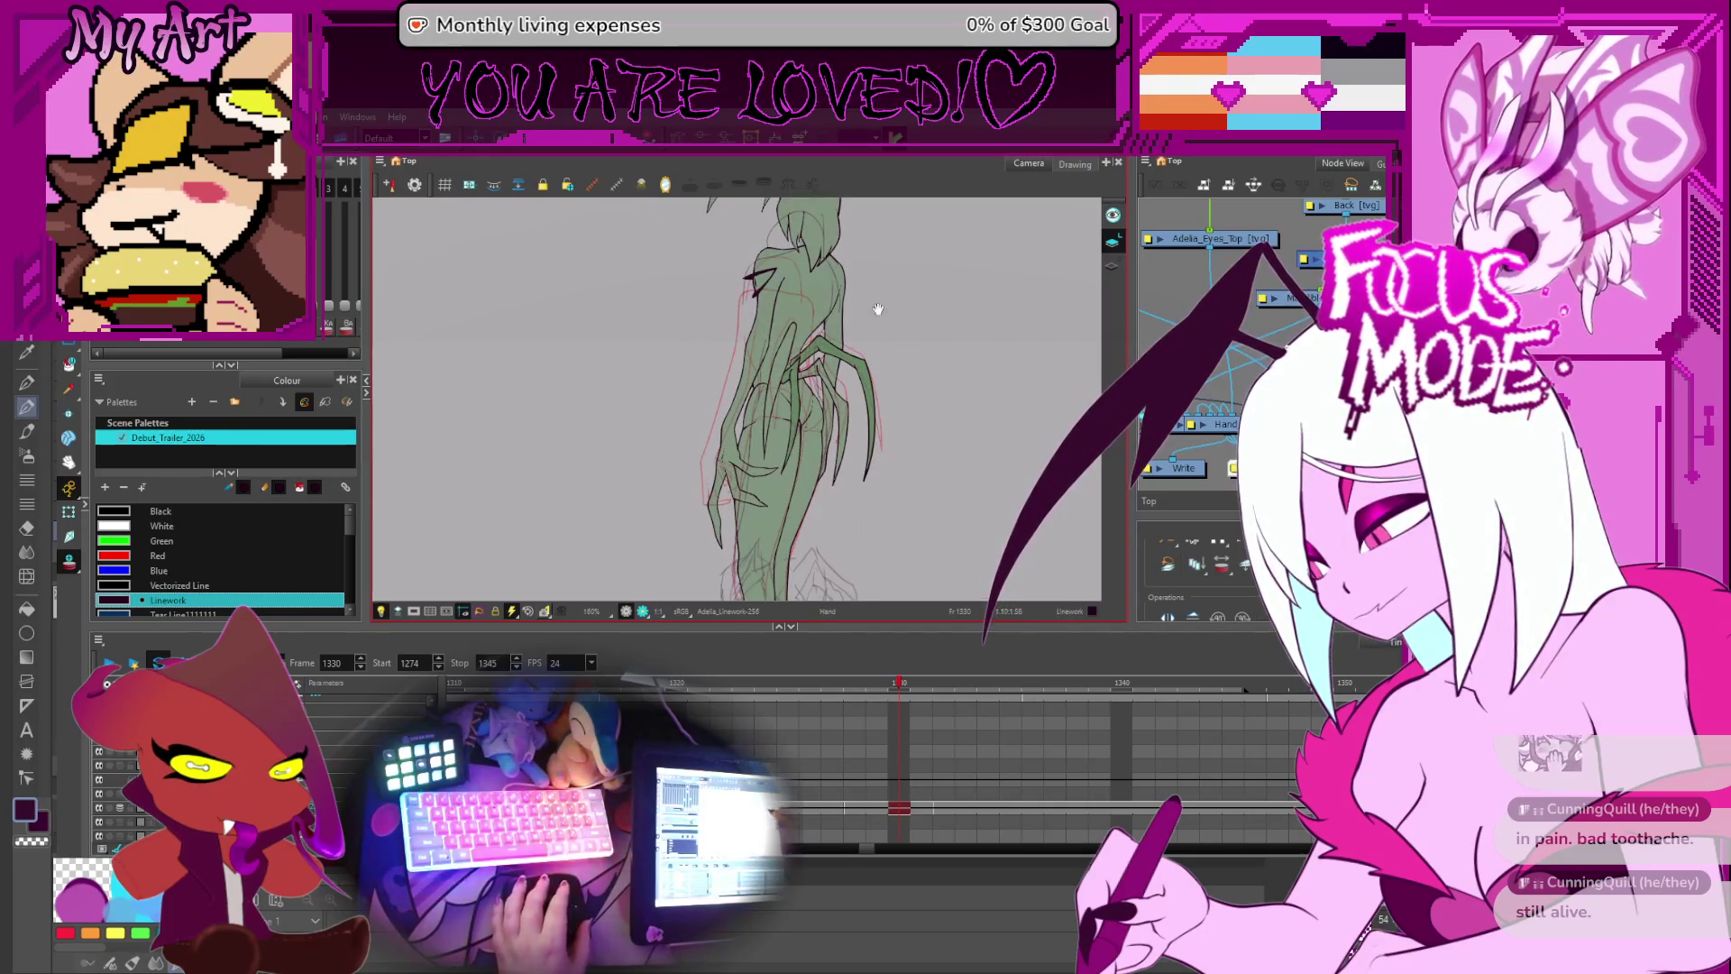
{"action": "left_click_drag", "start_coordinate": [876, 304], "coordinate": [881, 331]}
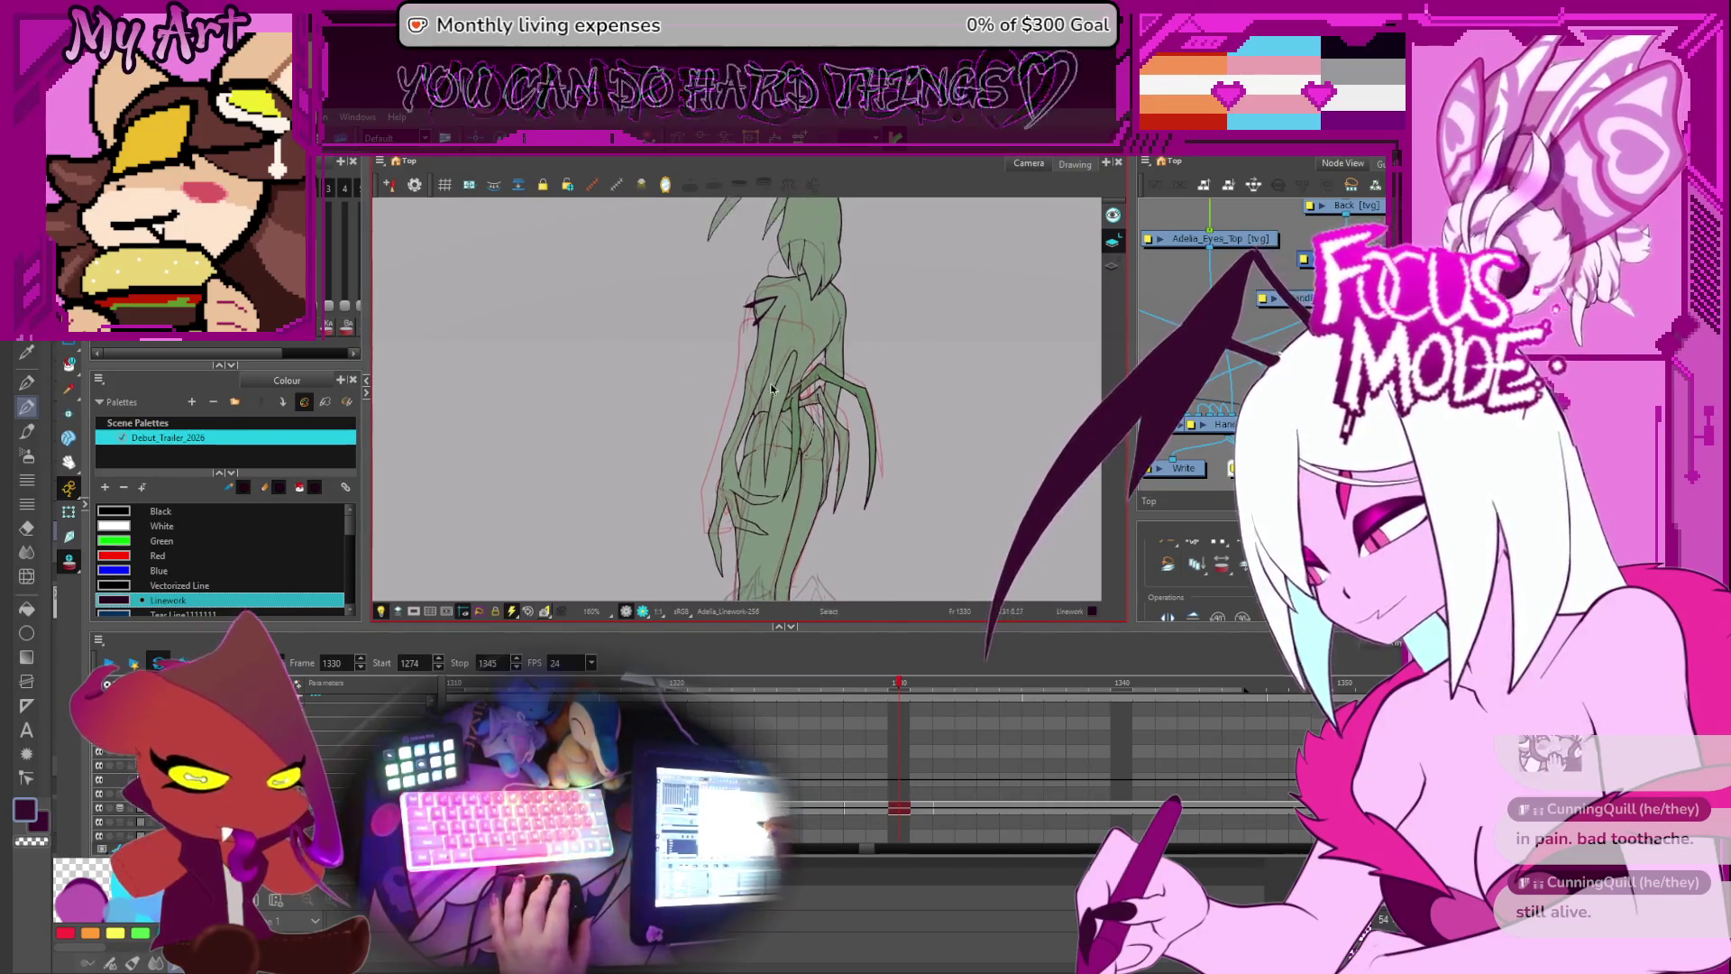
{"action": "left_click", "coordinate": [773, 335]}
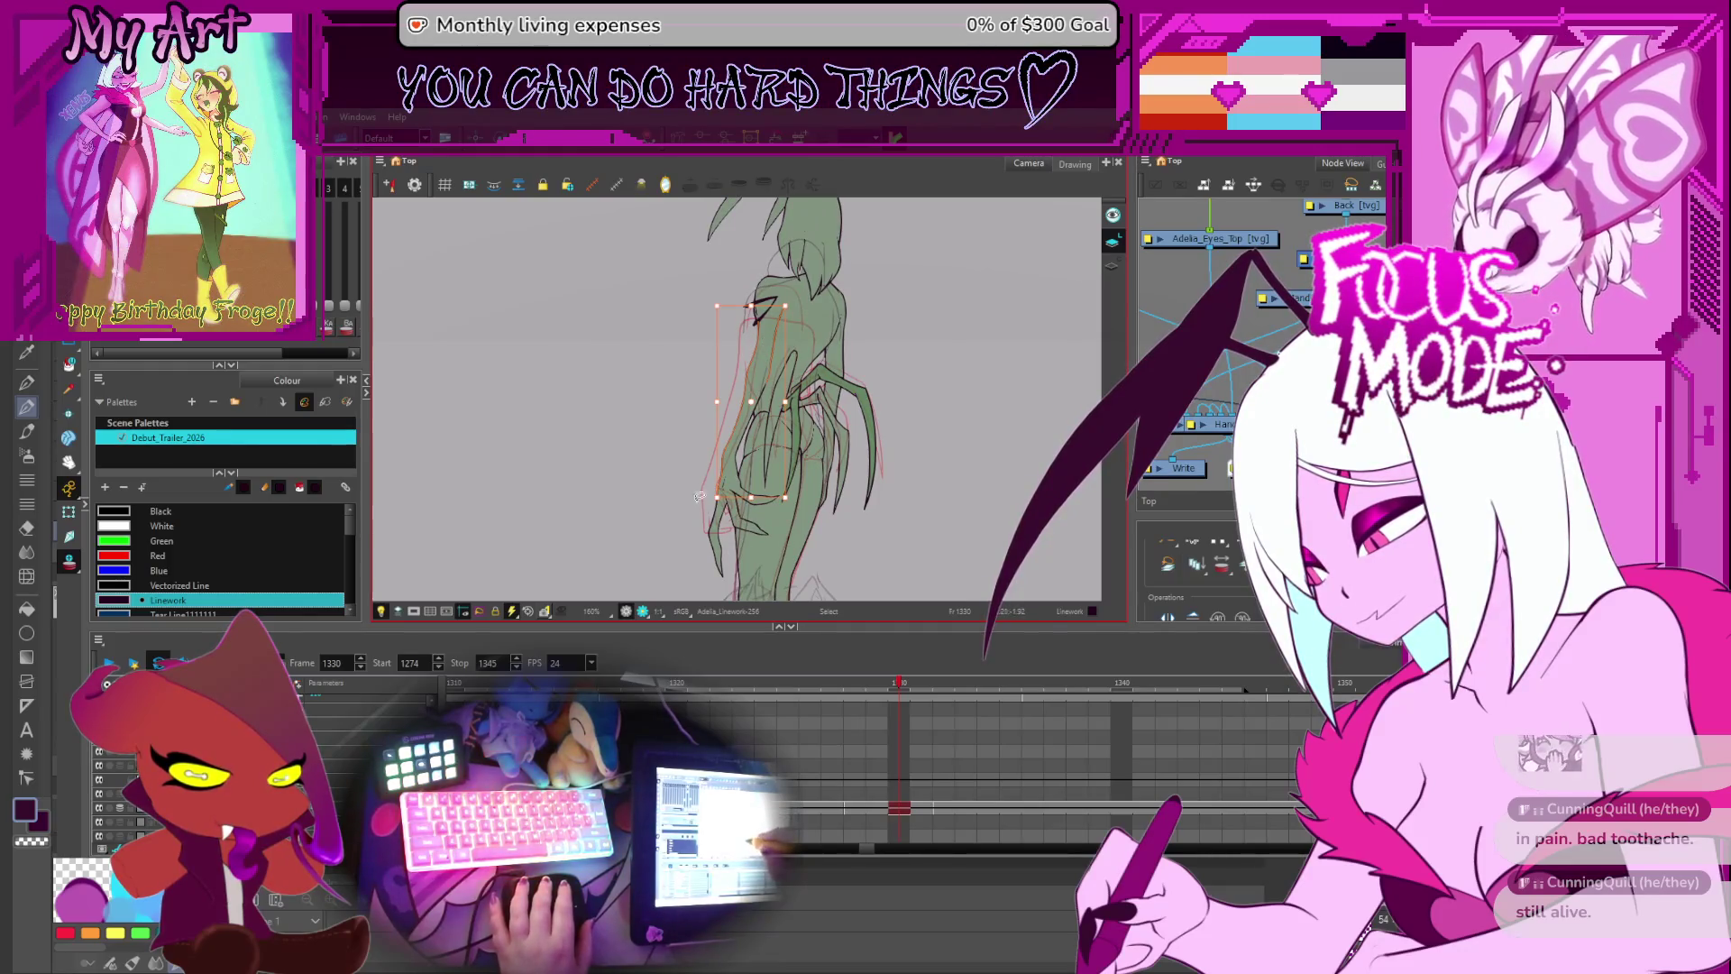
{"action": "scroll", "coordinate": [761, 487], "scroll_direction": "up", "scroll_amount": 3}
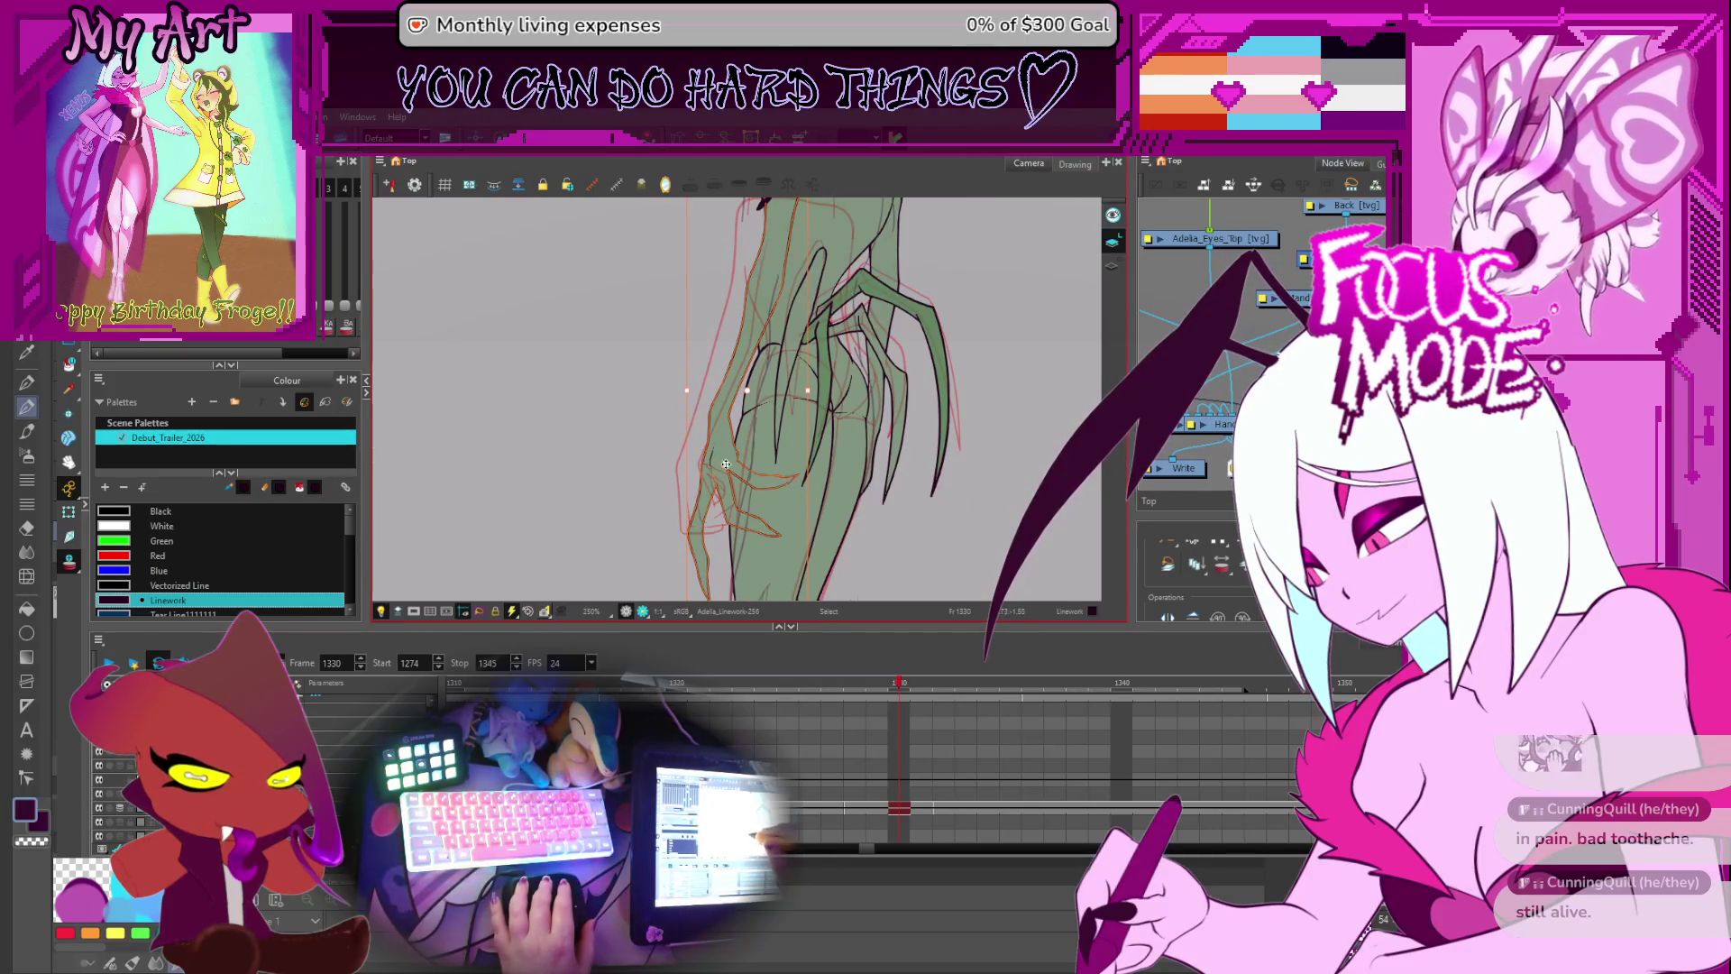
{"action": "scroll", "coordinate": [740, 433], "scroll_direction": "down", "scroll_amount": 5}
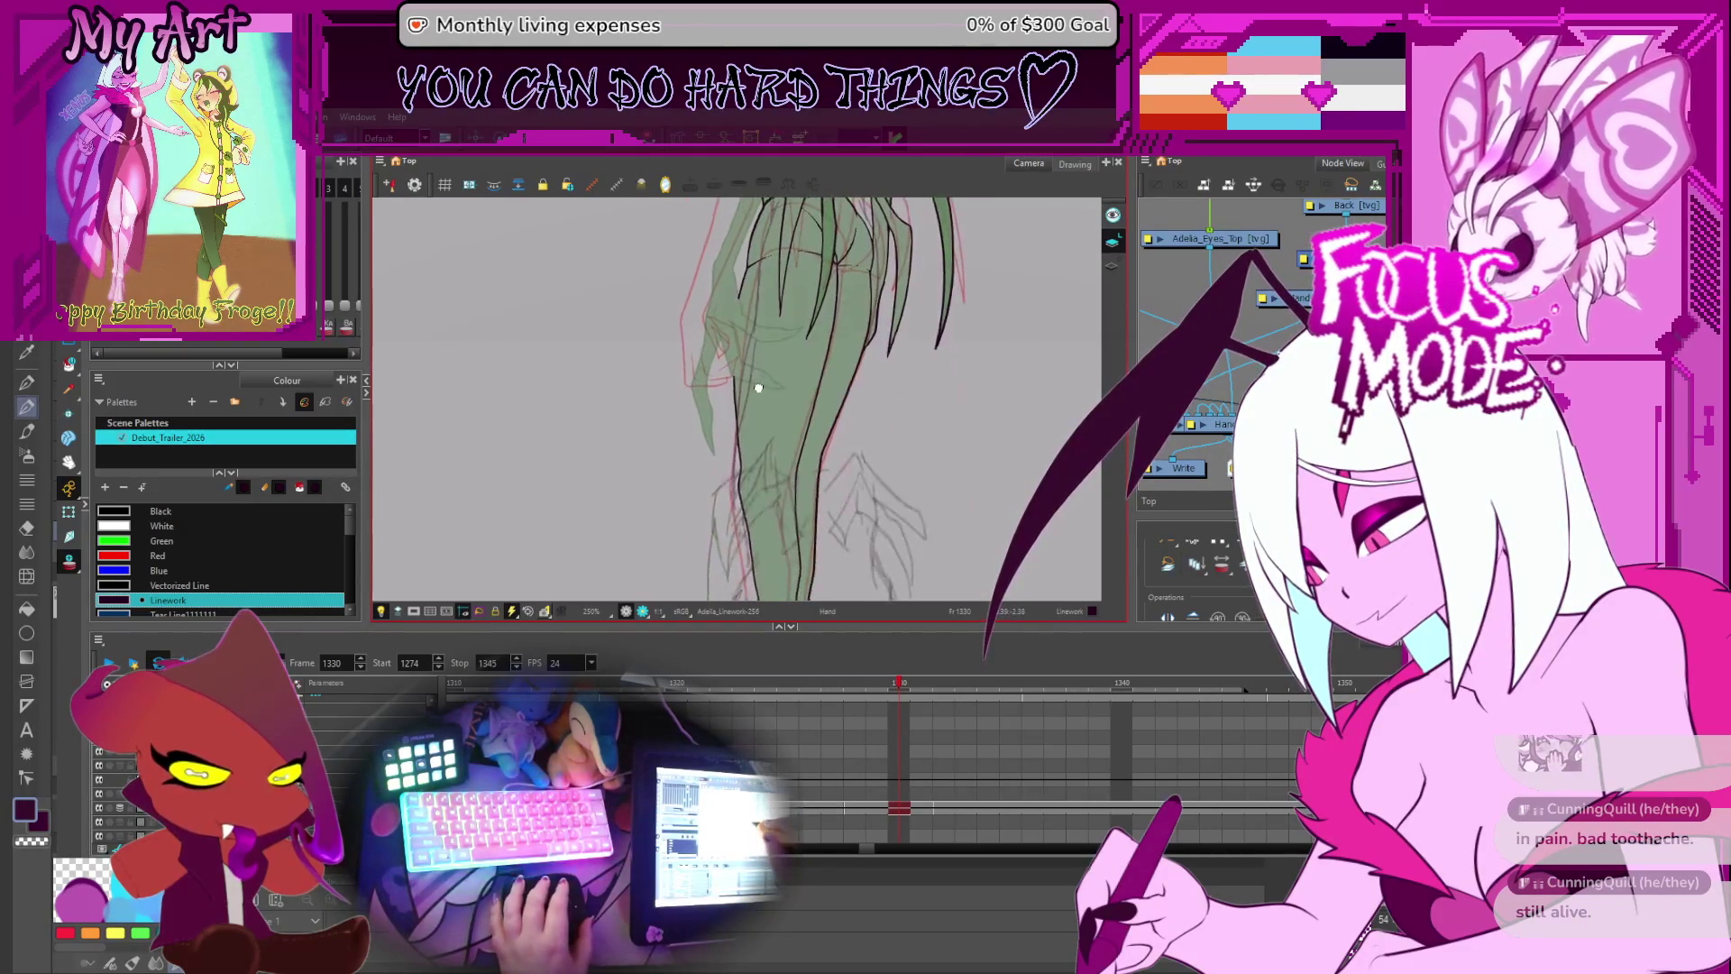
{"action": "scroll", "coordinate": [771, 414], "scroll_direction": "down", "scroll_amount": 6}
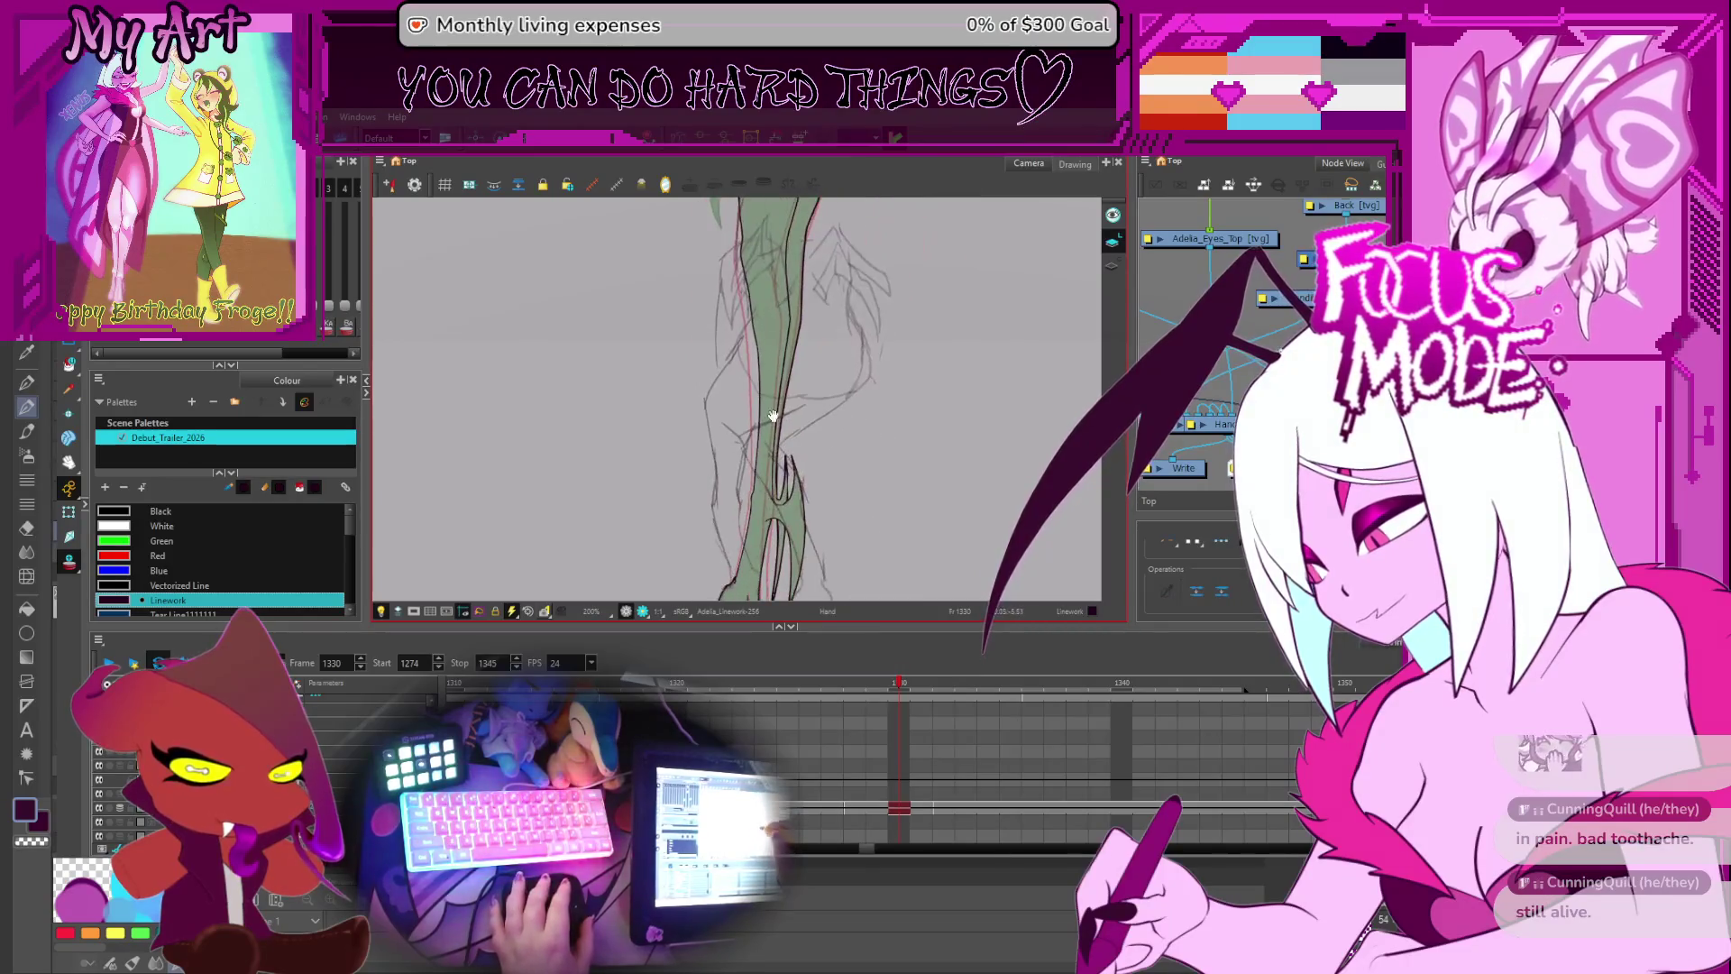
{"action": "left_click", "coordinate": [779, 520]}
- Pick the left and inner leg outlines with the Contour Editor for reshaping
{"action": "key", "text": "alt+q"}
{"action": "scroll", "coordinate": [766, 464], "scroll_direction": "up", "scroll_amount": 1}
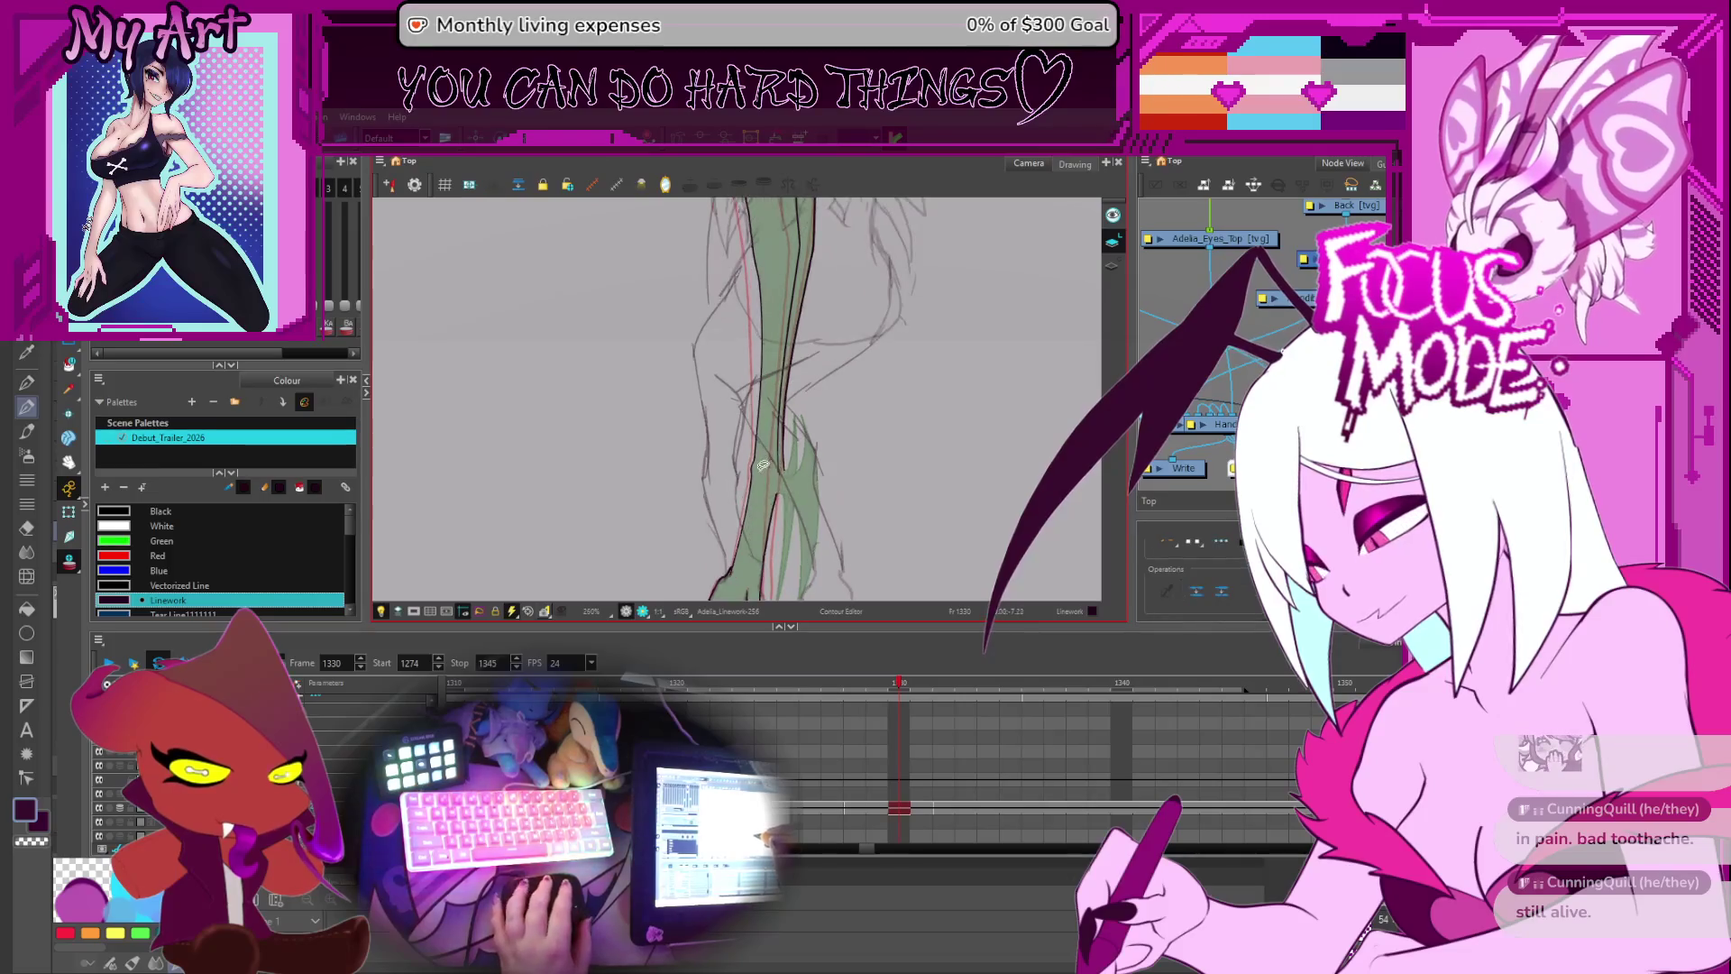
{"action": "left_click", "coordinate": [746, 481]}
{"action": "scroll", "coordinate": [766, 478], "scroll_direction": "up", "scroll_amount": 2}
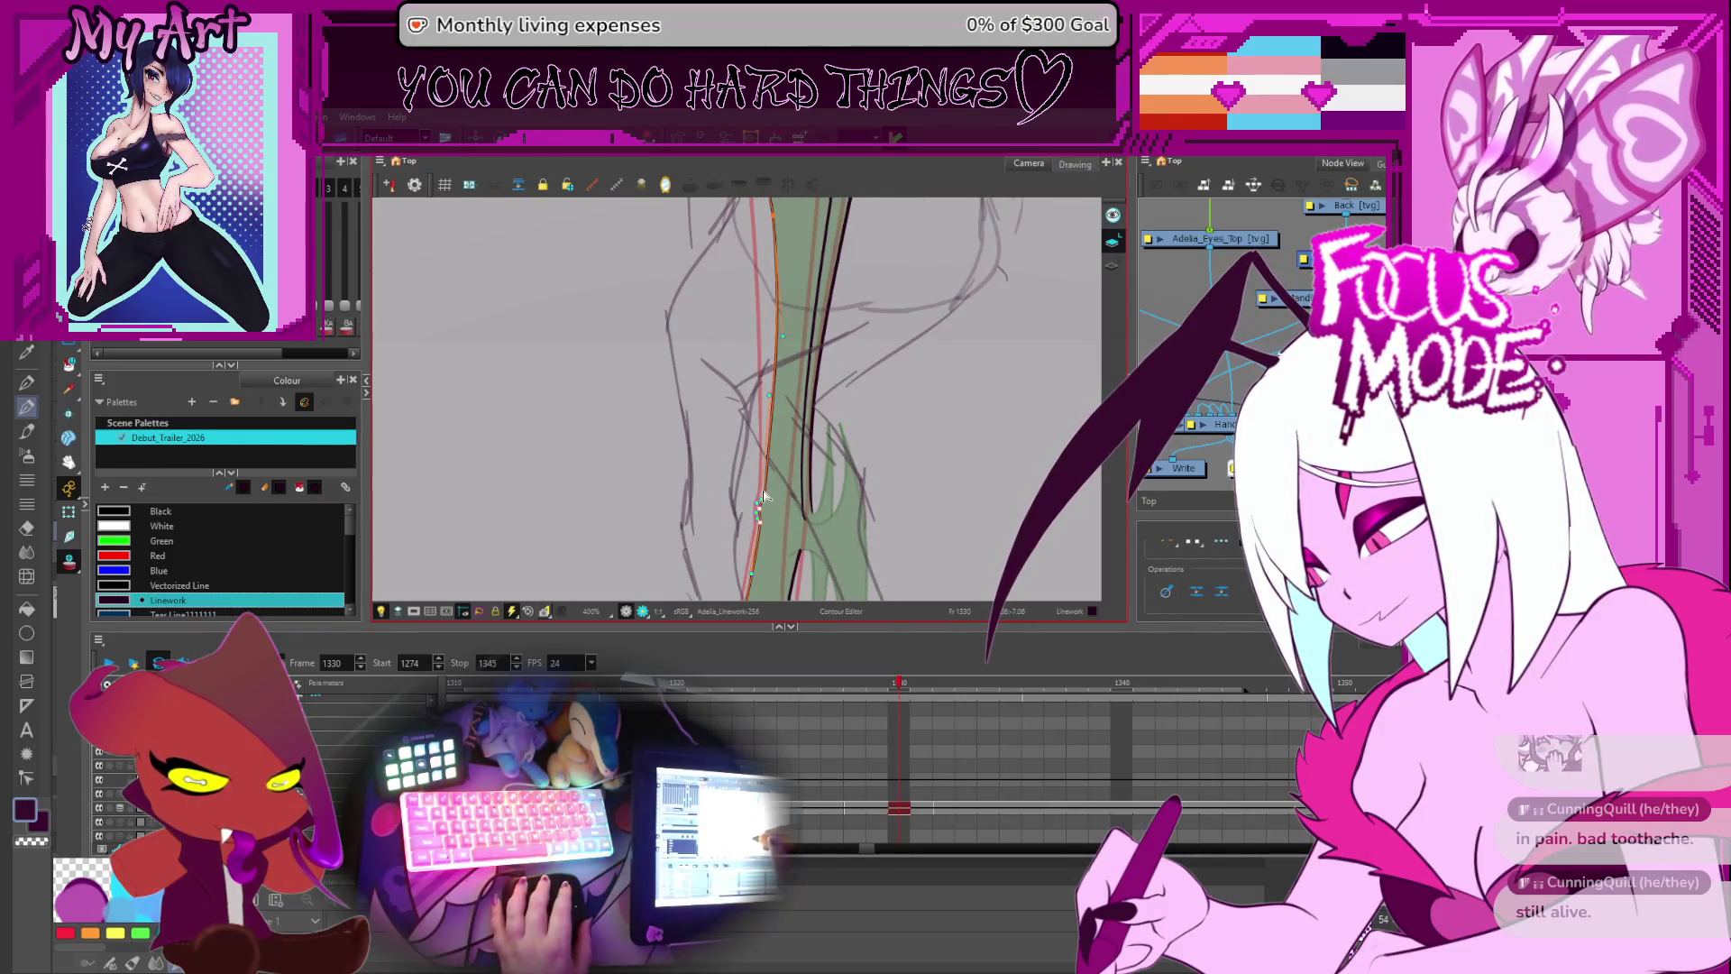
{"action": "left_click", "coordinate": [790, 458]}
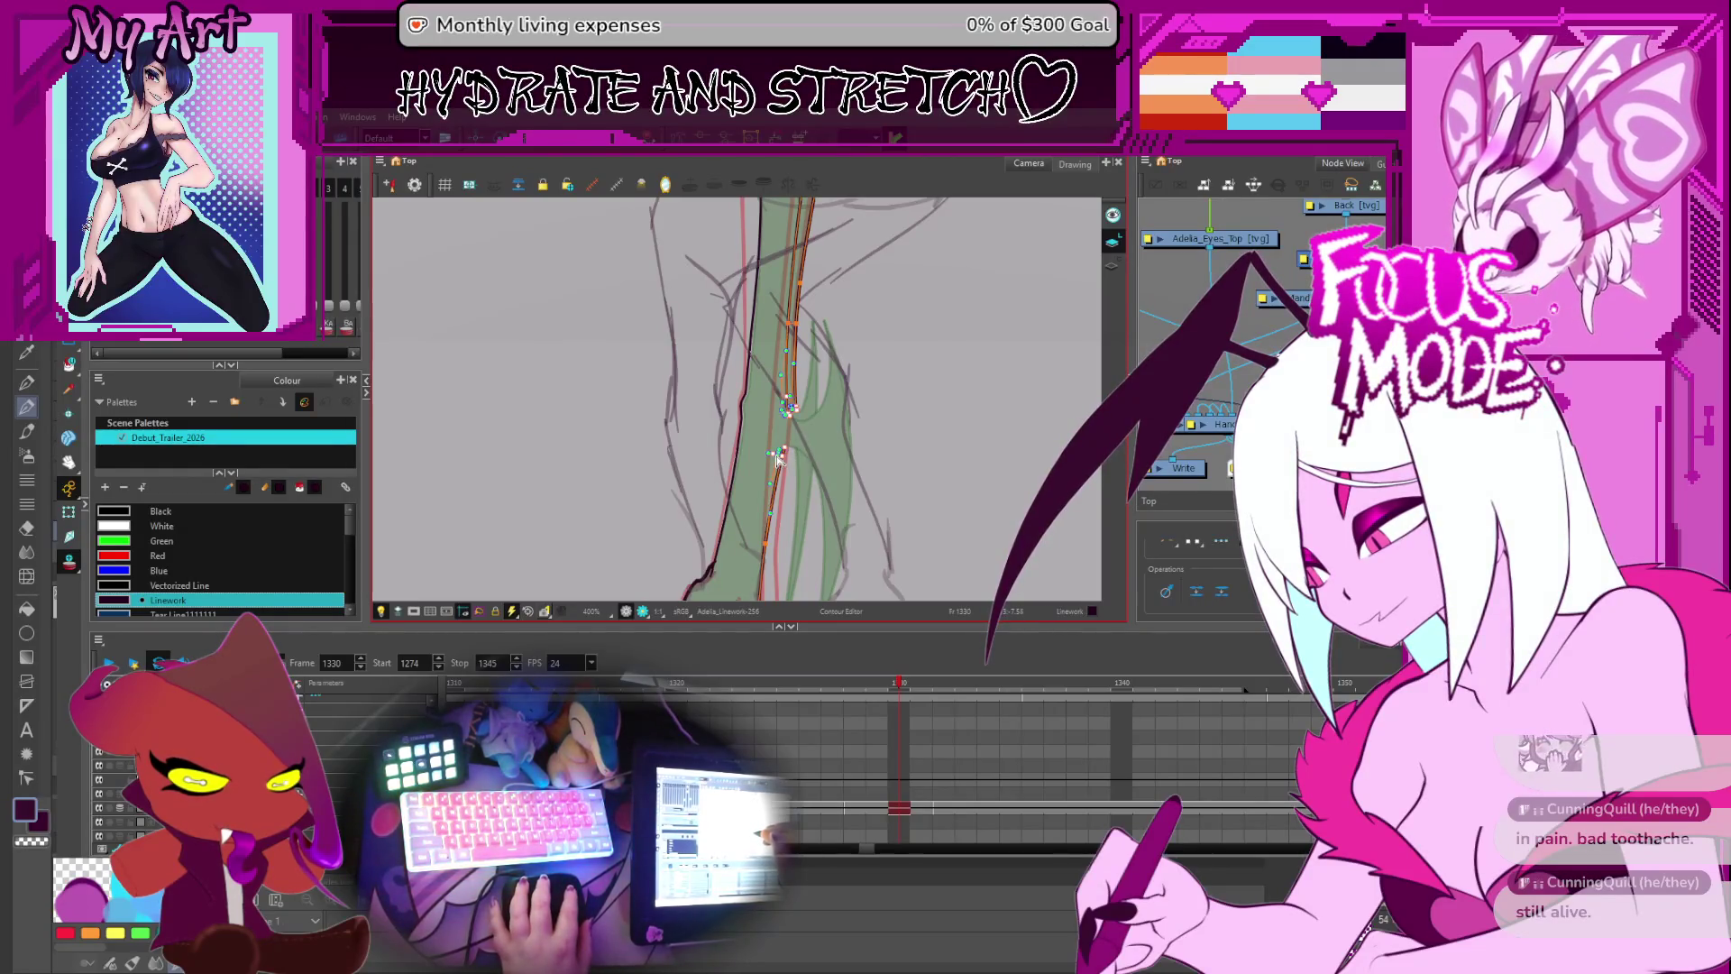
- Step forward through the drawings to frame 1359, then back to frame 1329
{"action": "key", "text": "period"}
{"action": "key", "text": "period"}
{"action": "key", "text": "period"}
{"action": "key", "text": "period"}
{"action": "key", "text": "period"}
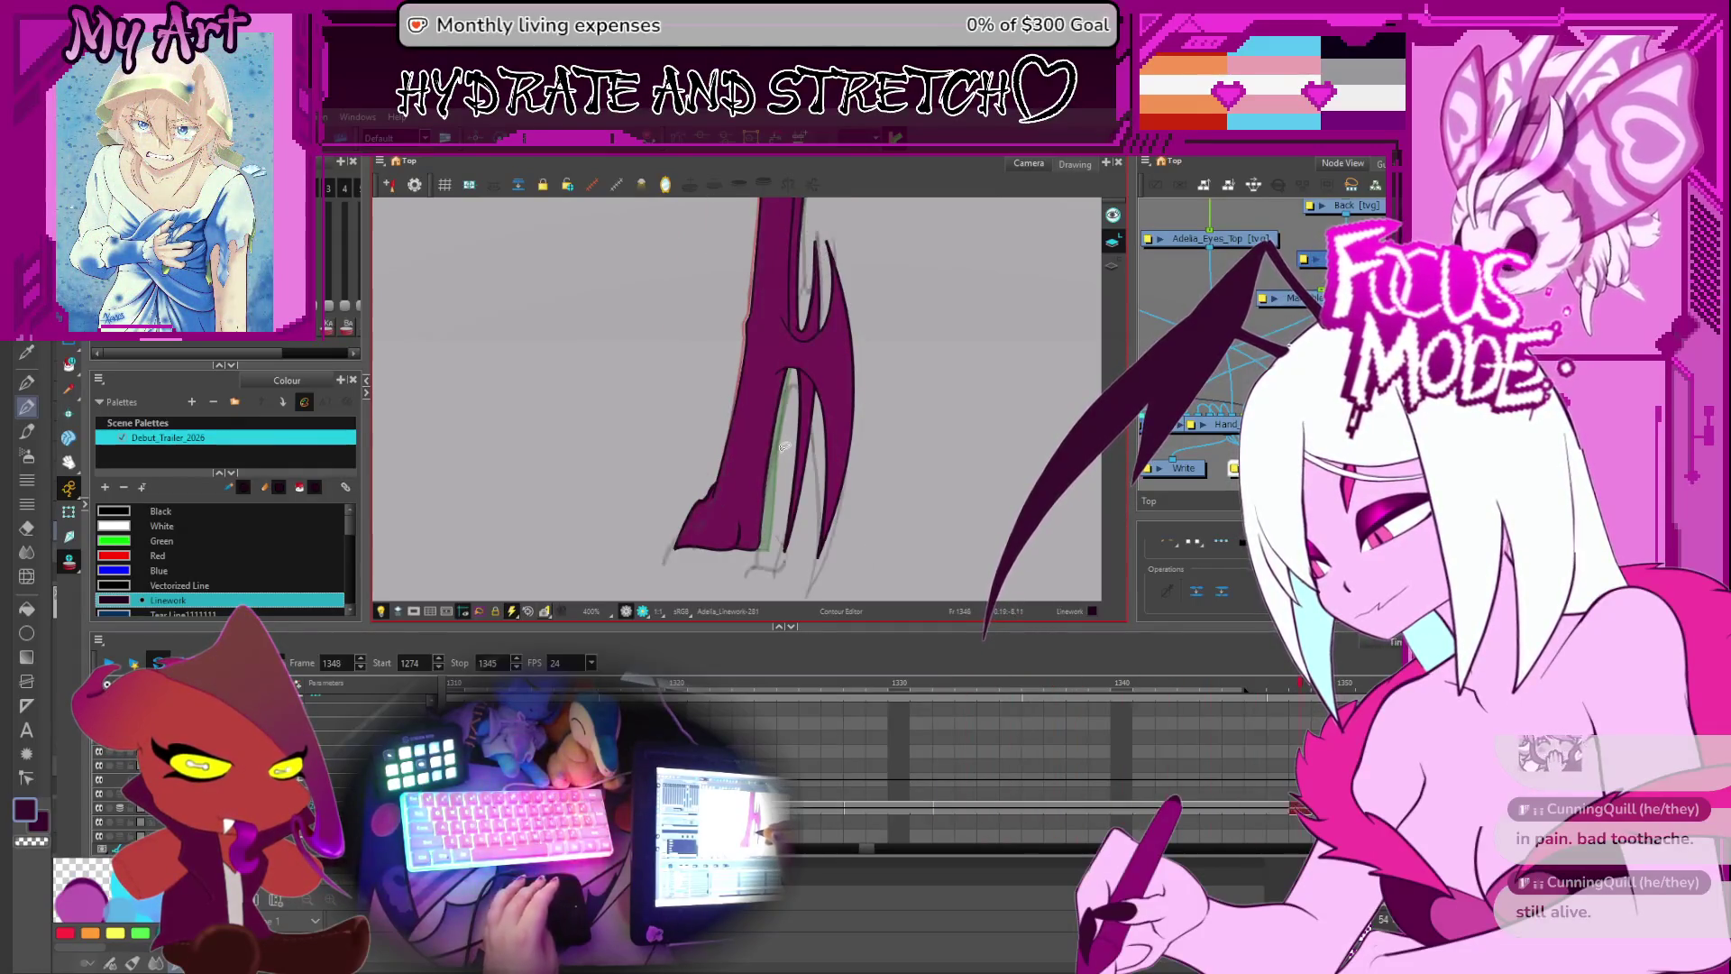
{"action": "key", "text": "period"}
{"action": "key", "text": "period"}
{"action": "key", "text": "period"}
{"action": "key", "text": "alt+s"}
{"action": "key", "text": "comma"}
{"action": "key", "text": "comma"}
{"action": "key", "text": "comma"}
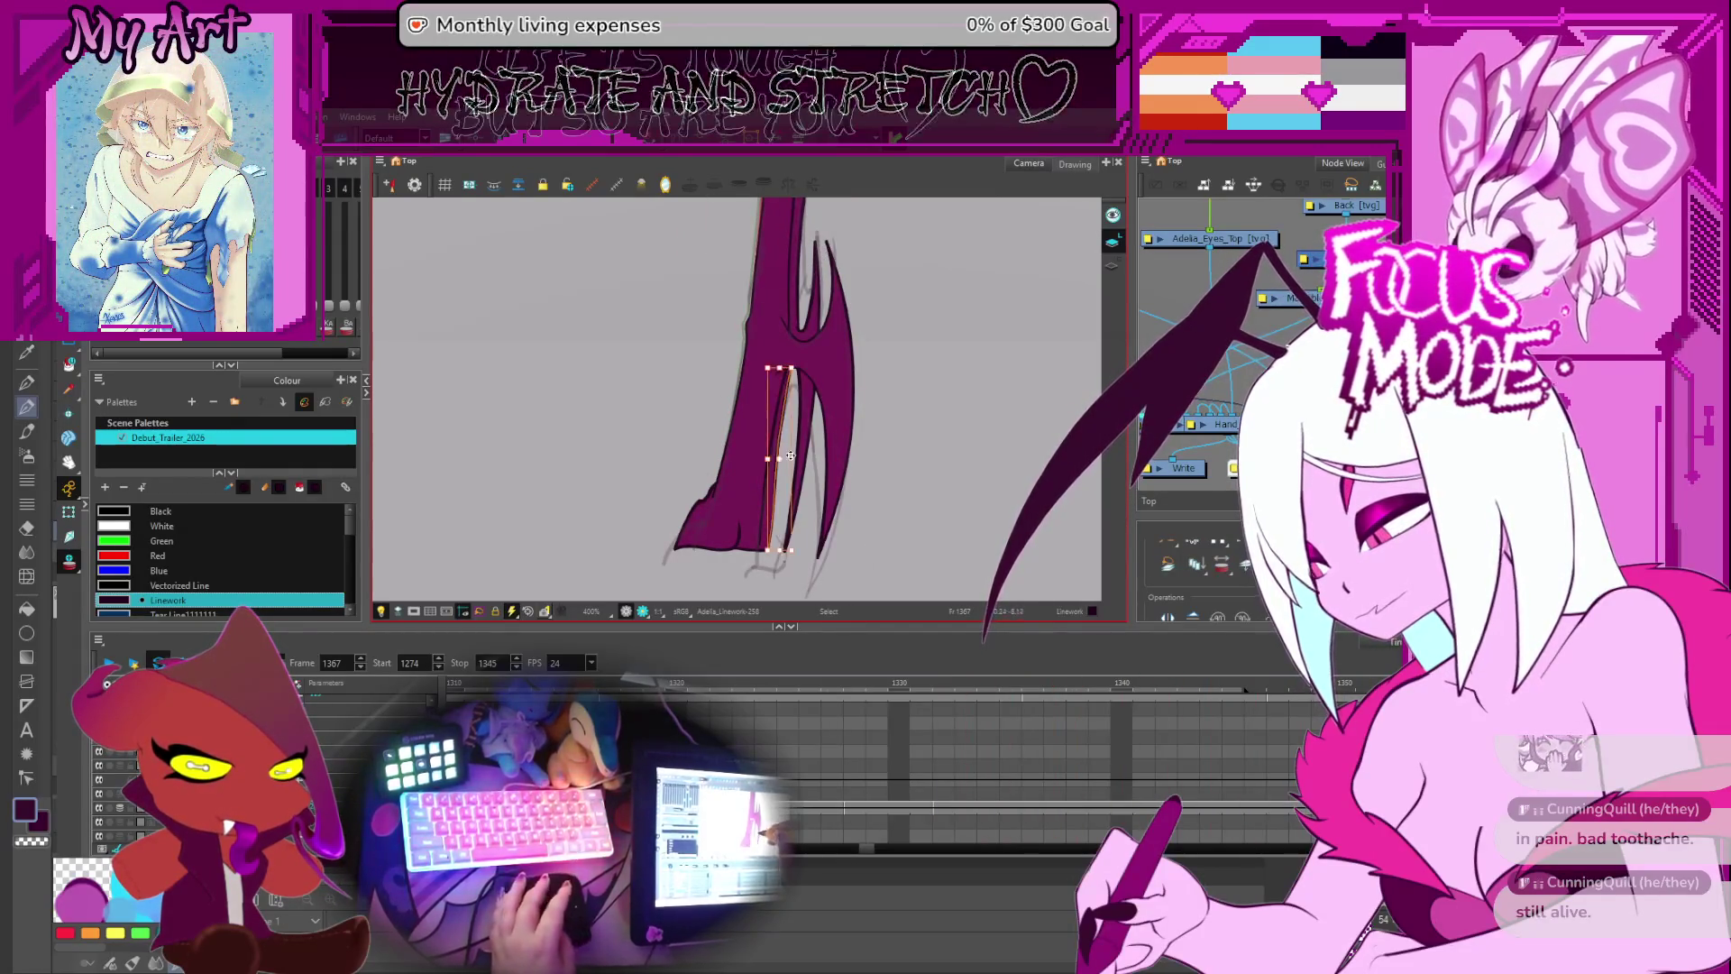
{"action": "key", "text": "period"}
{"action": "key", "text": "period"}
{"action": "key", "text": "period"}
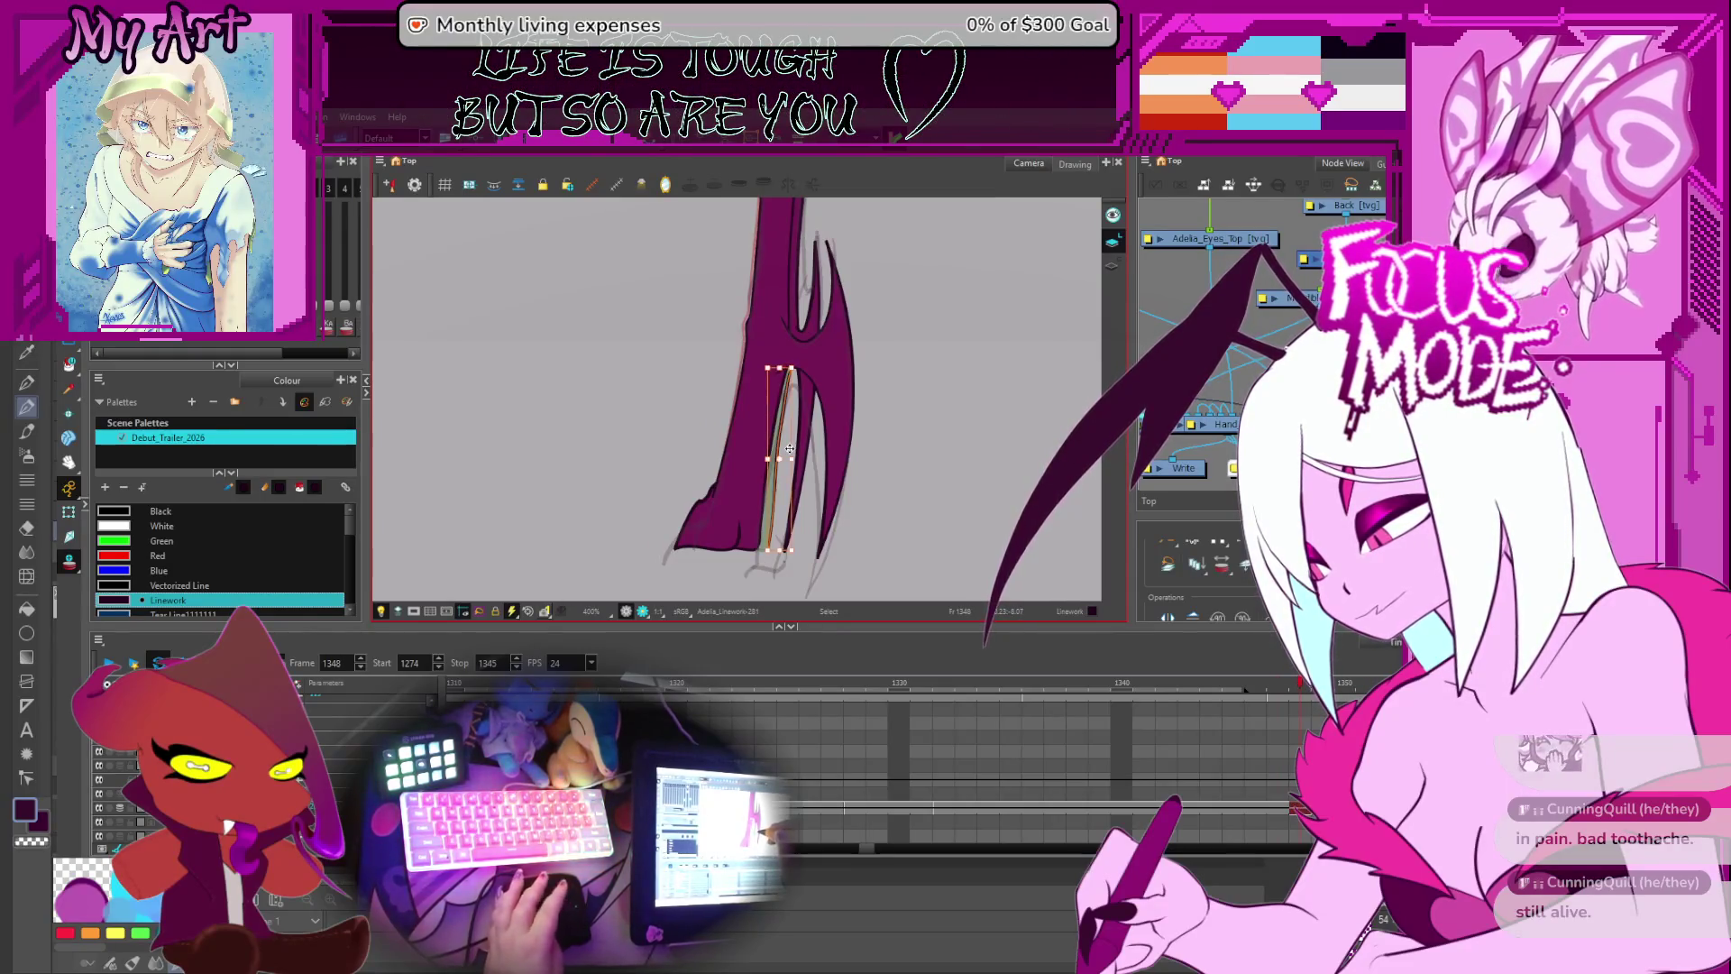
{"action": "left_click", "coordinate": [770, 552]}
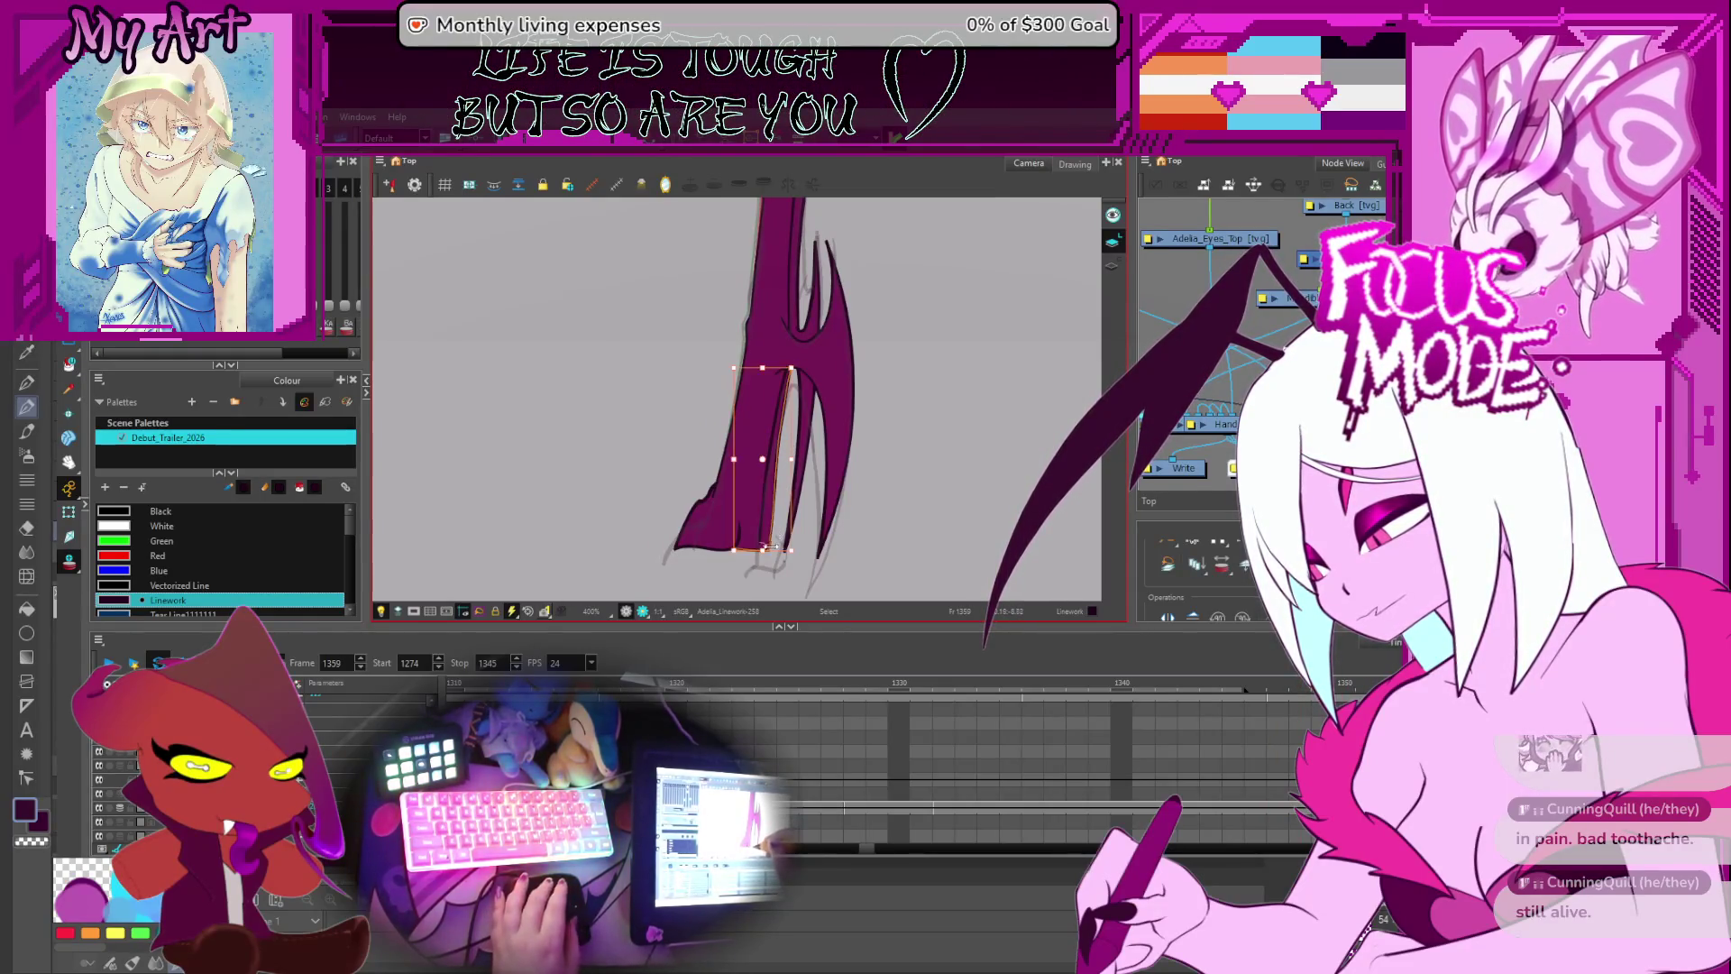
{"action": "key", "text": "comma"}
{"action": "key", "text": "comma"}
{"action": "key", "text": "comma"}
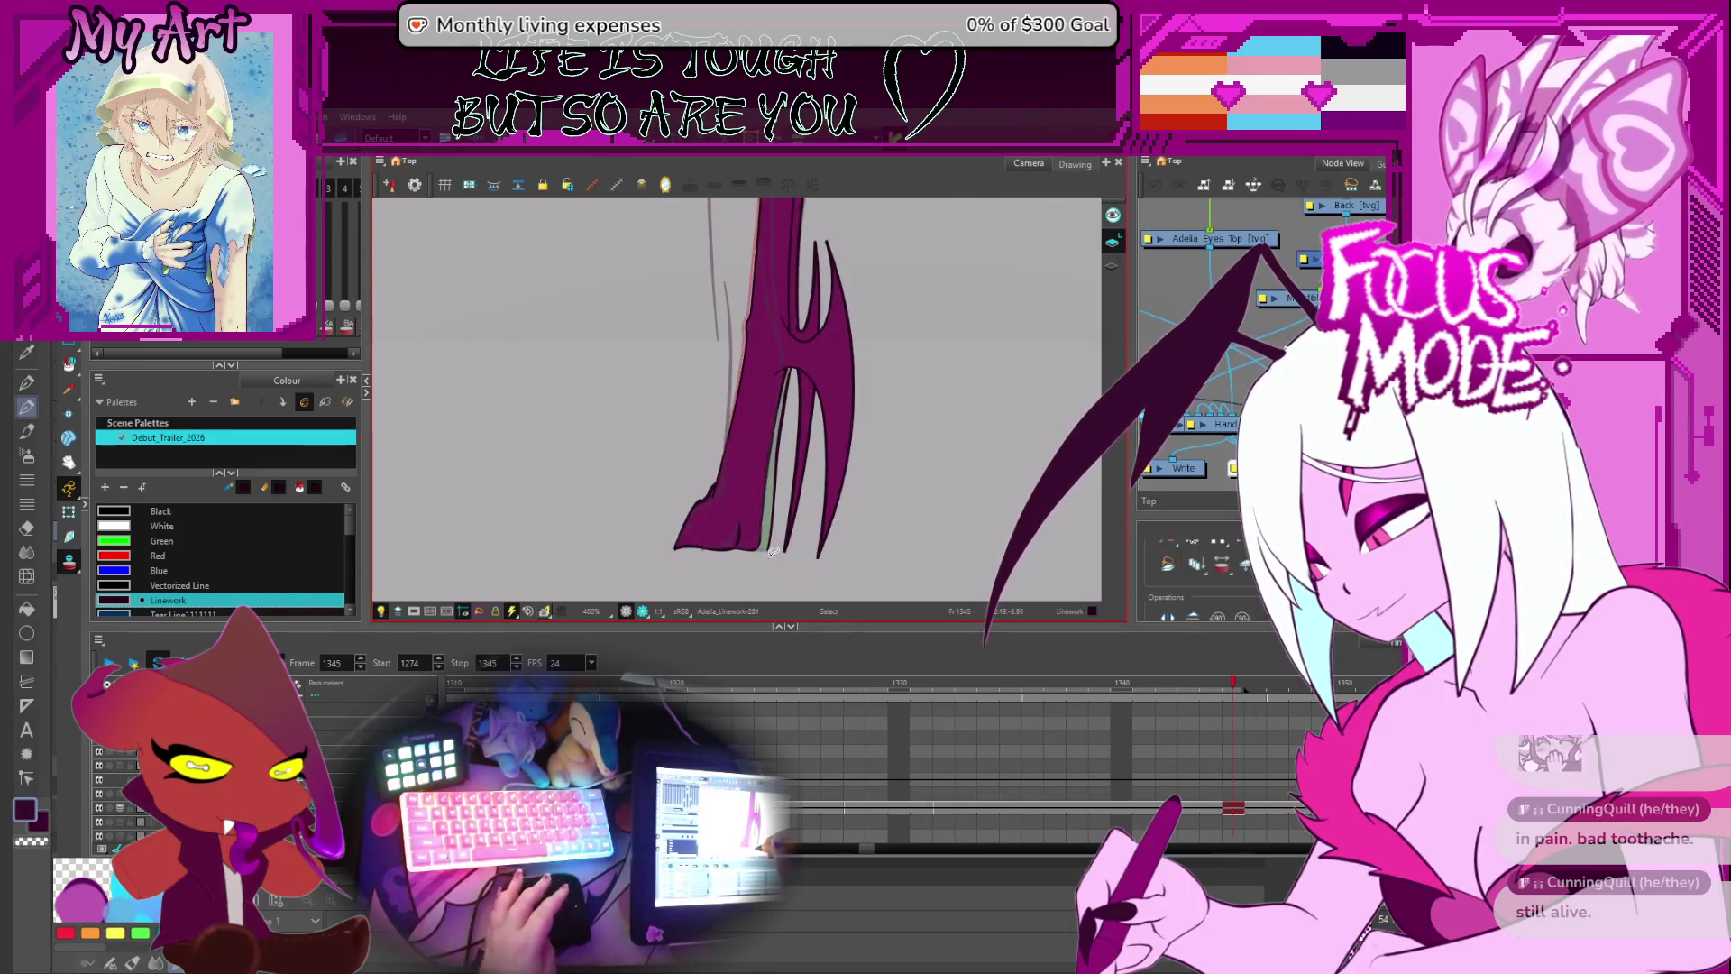
{"action": "key", "text": "comma"}
{"action": "key", "text": "comma"}
{"action": "key", "text": "comma"}
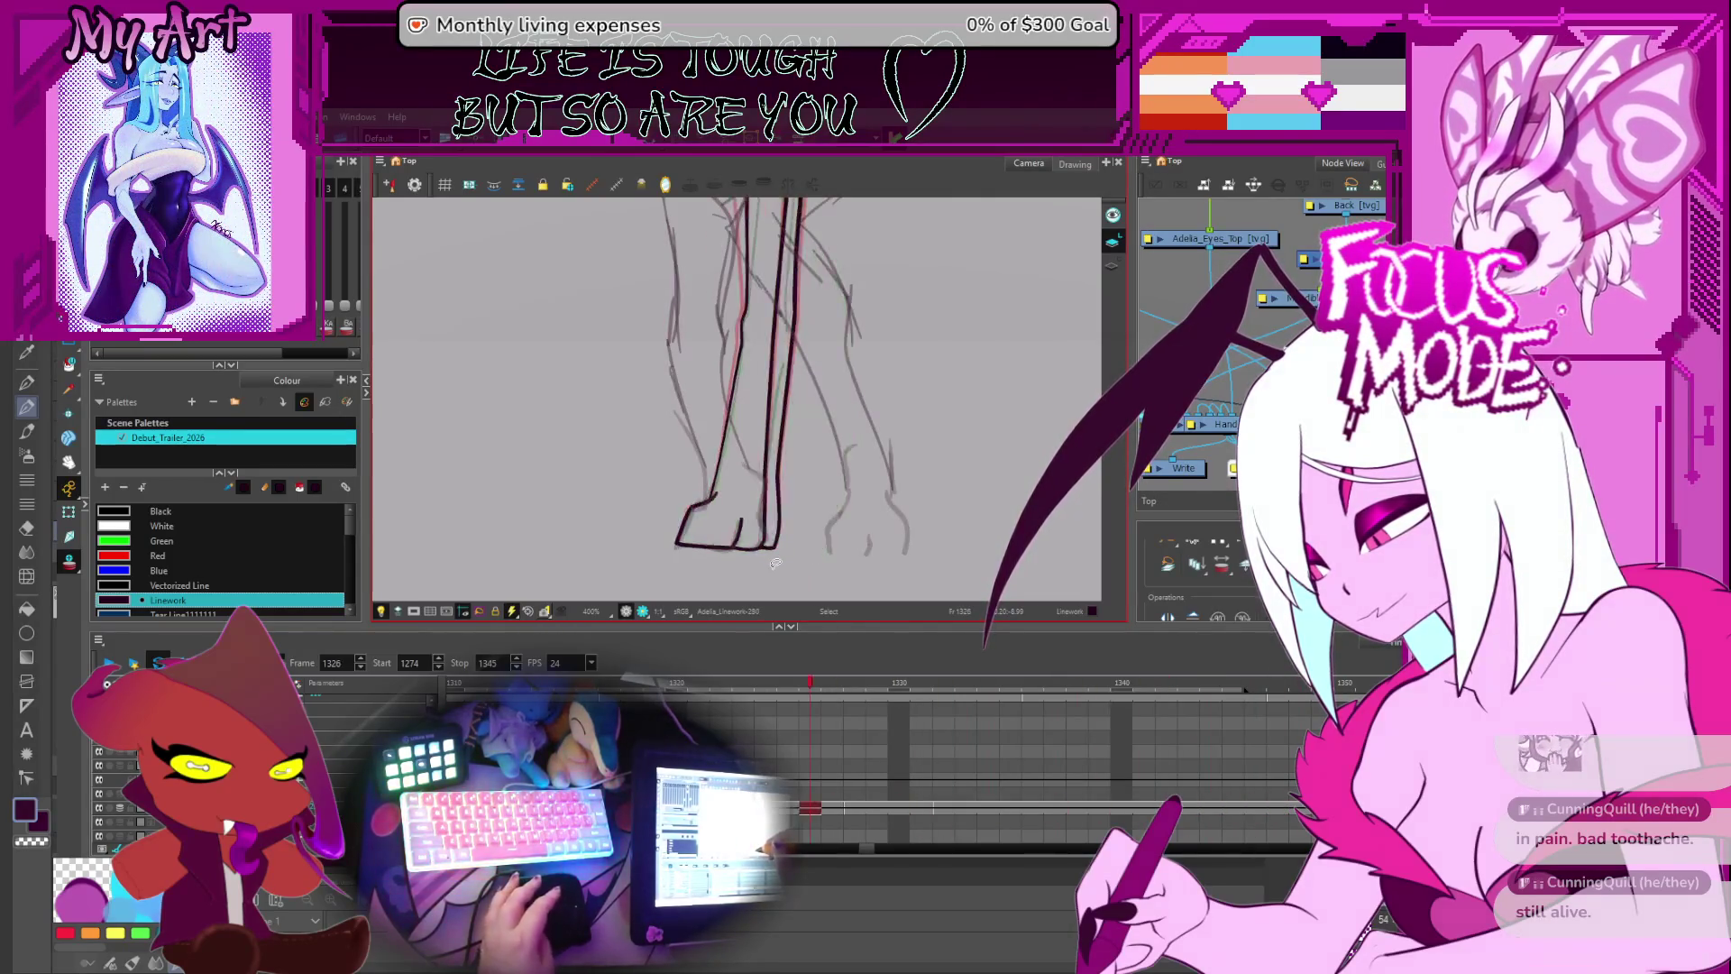
- Zoom in and select points along the leg stroke, from hip to lower leg
{"action": "scroll", "coordinate": [784, 550], "scroll_direction": "up", "scroll_amount": 4}
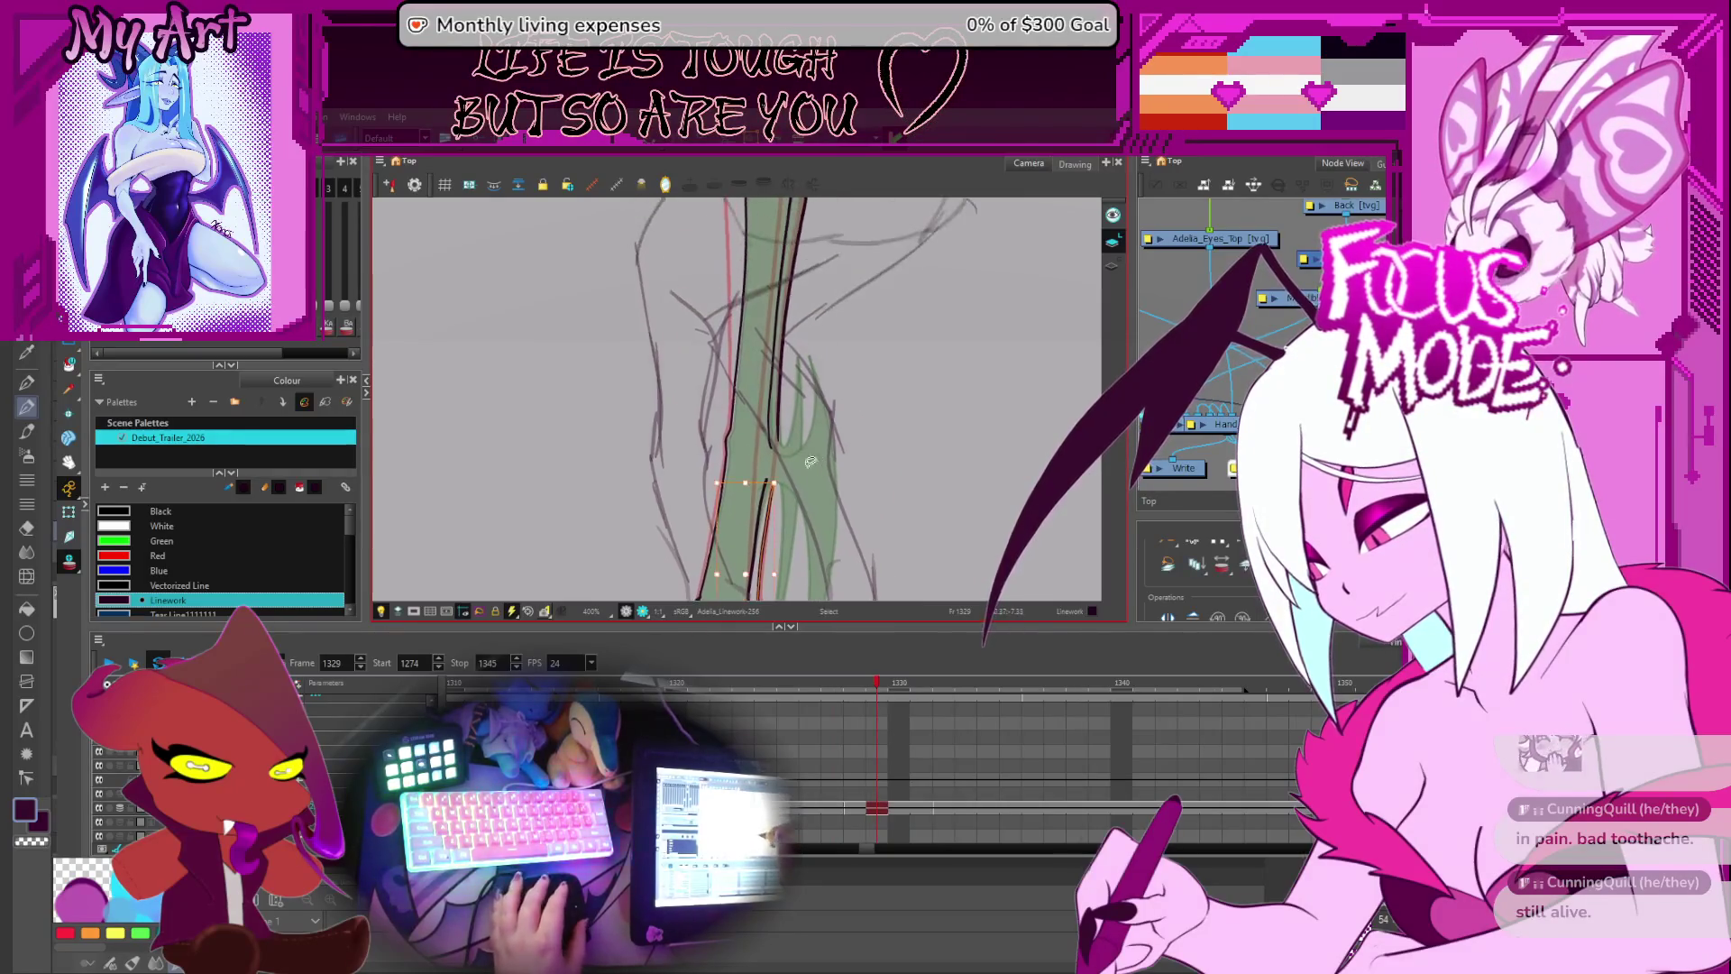
{"action": "left_click_drag", "start_coordinate": [802, 527], "coordinate": [802, 455]}
{"action": "left_click", "coordinate": [802, 455]}
{"action": "left_click", "coordinate": [809, 478]}
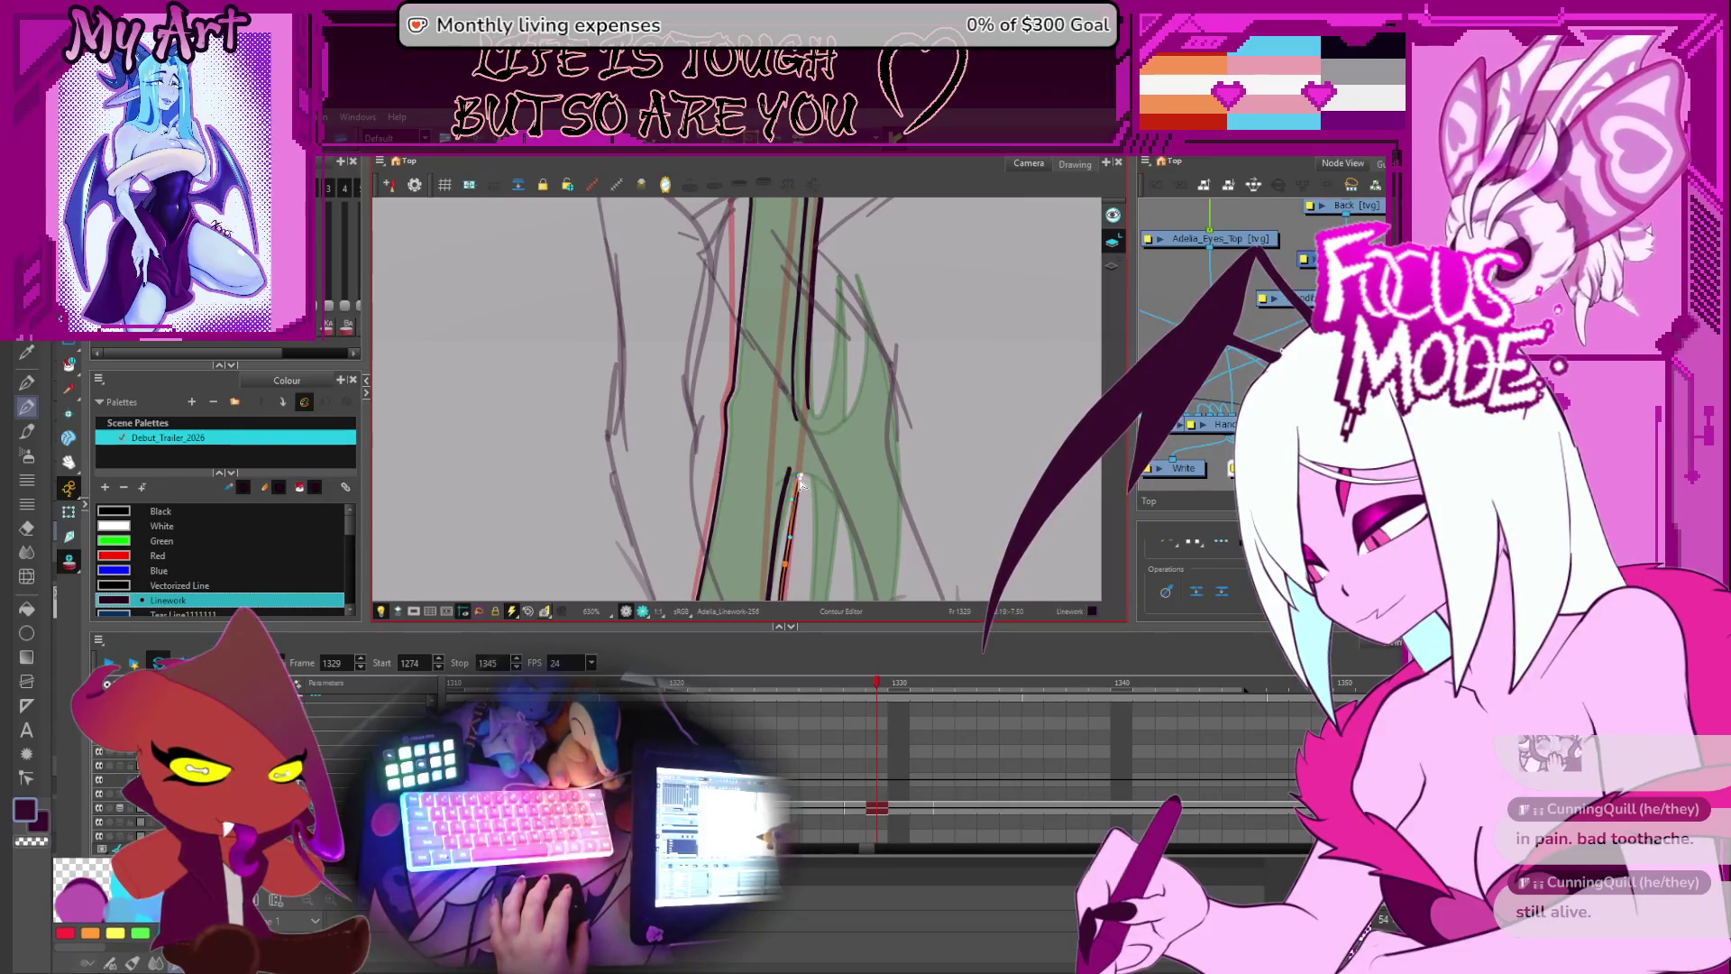
{"action": "left_click", "coordinate": [782, 545]}
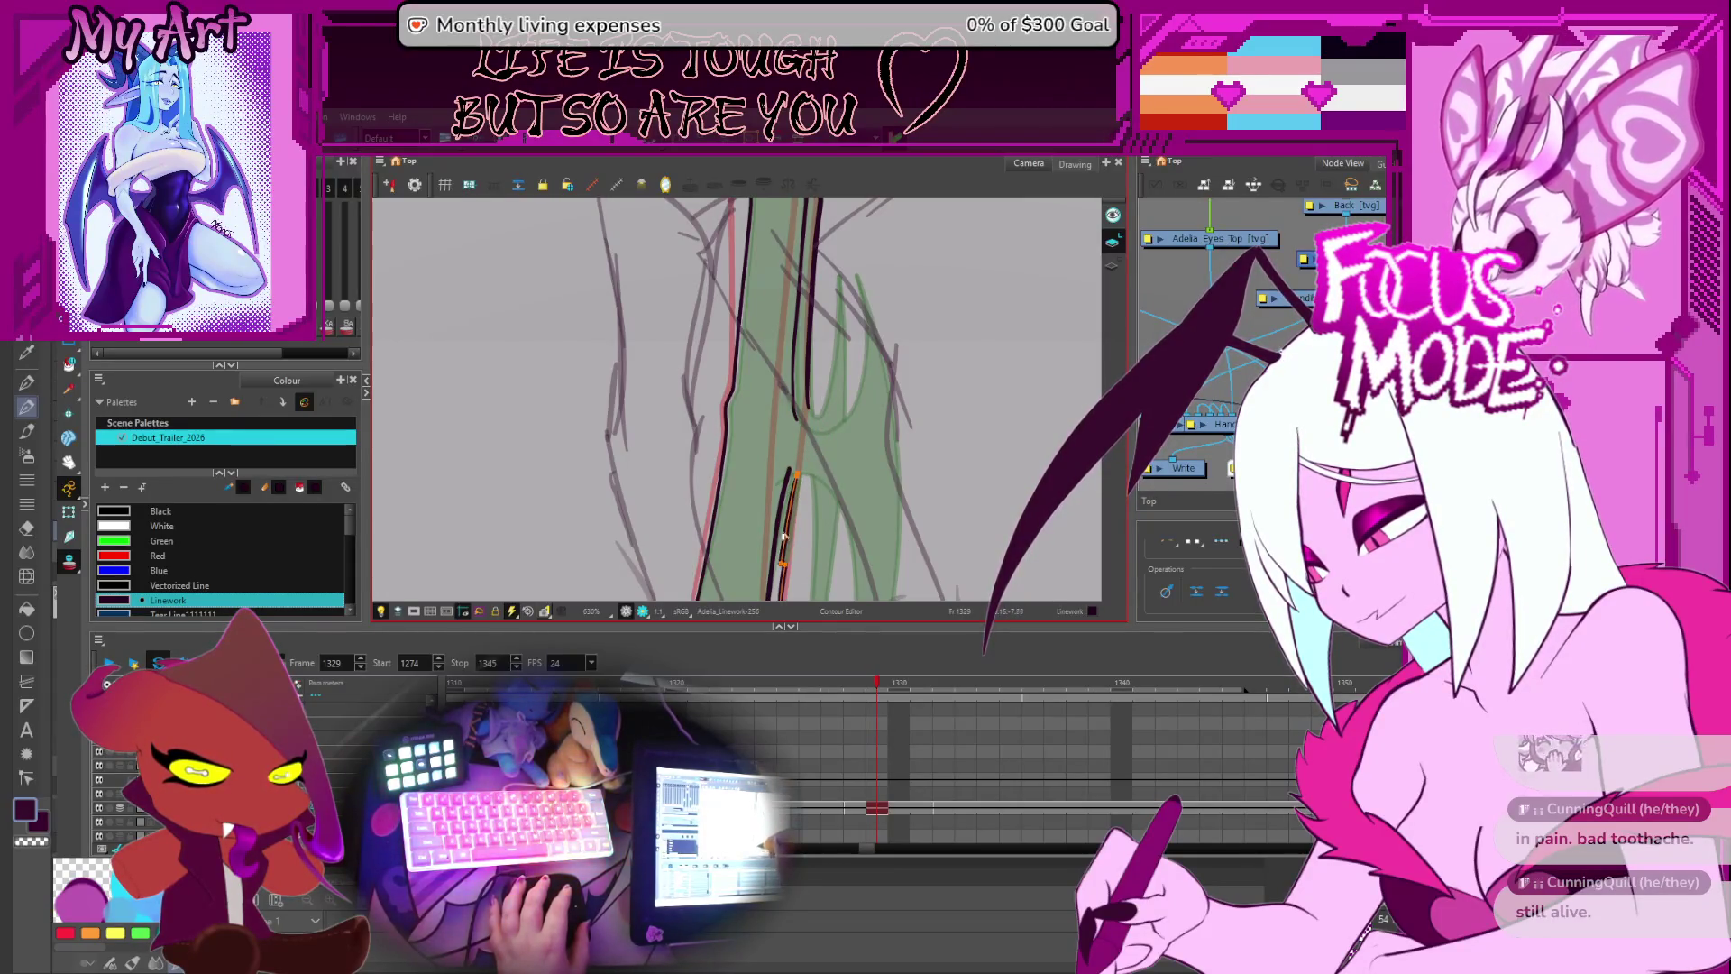
{"action": "left_click", "coordinate": [790, 477]}
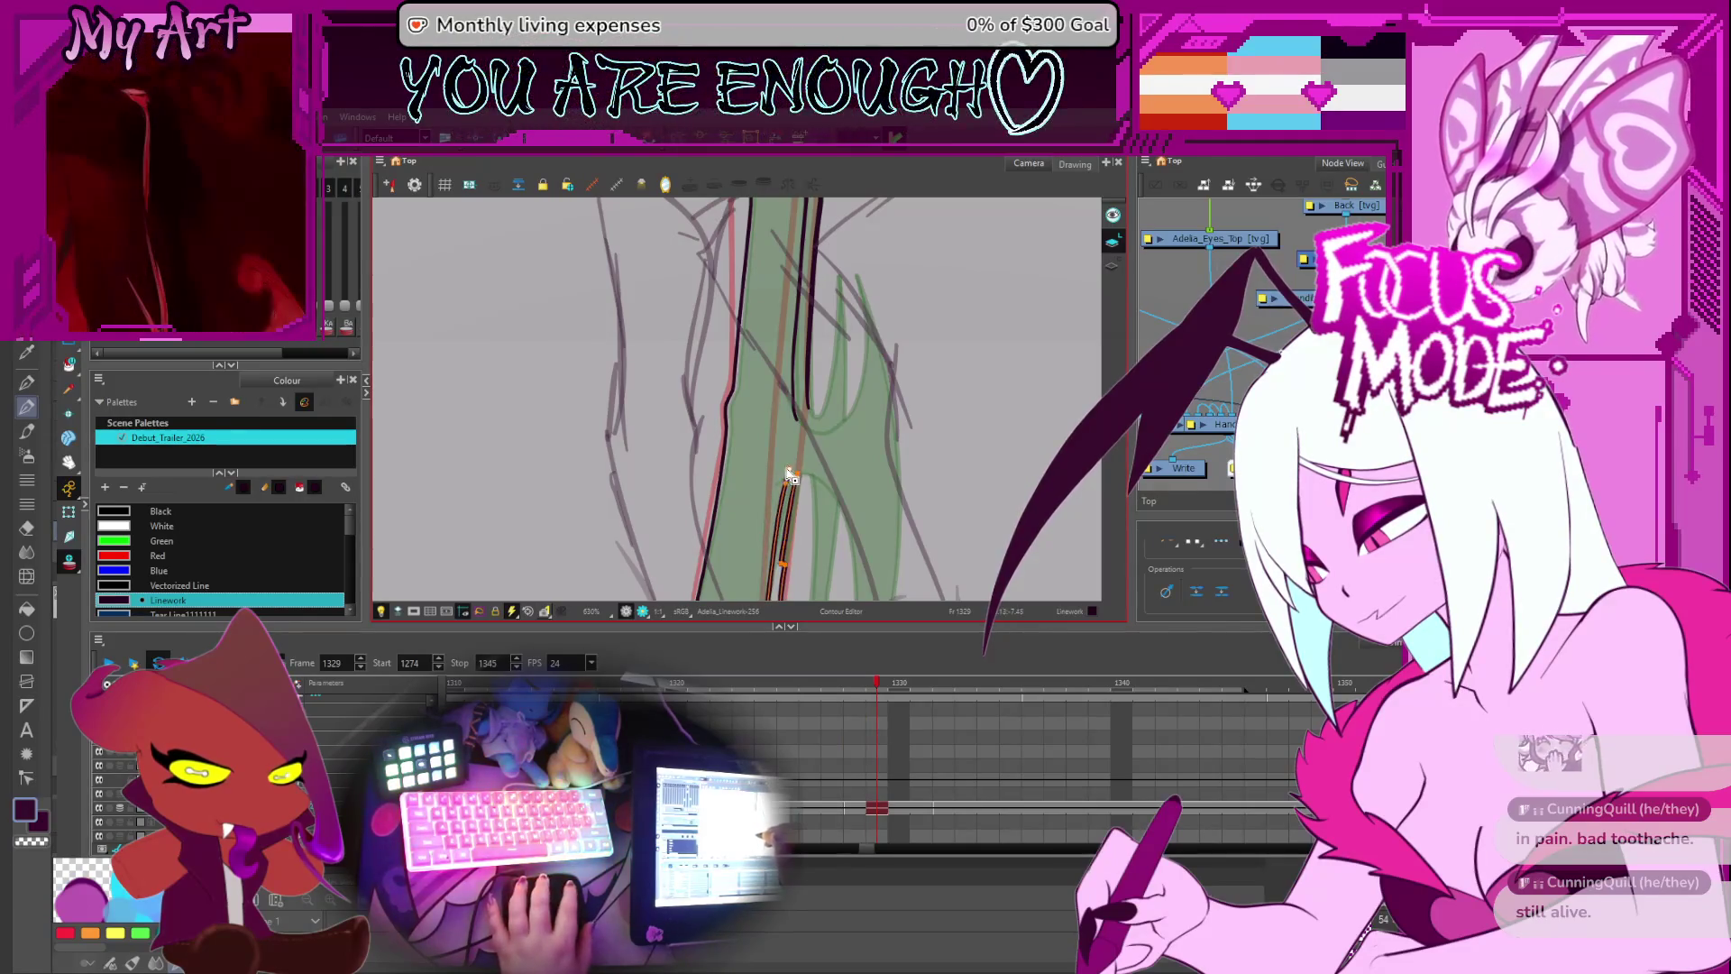
{"action": "left_click", "coordinate": [790, 478]}
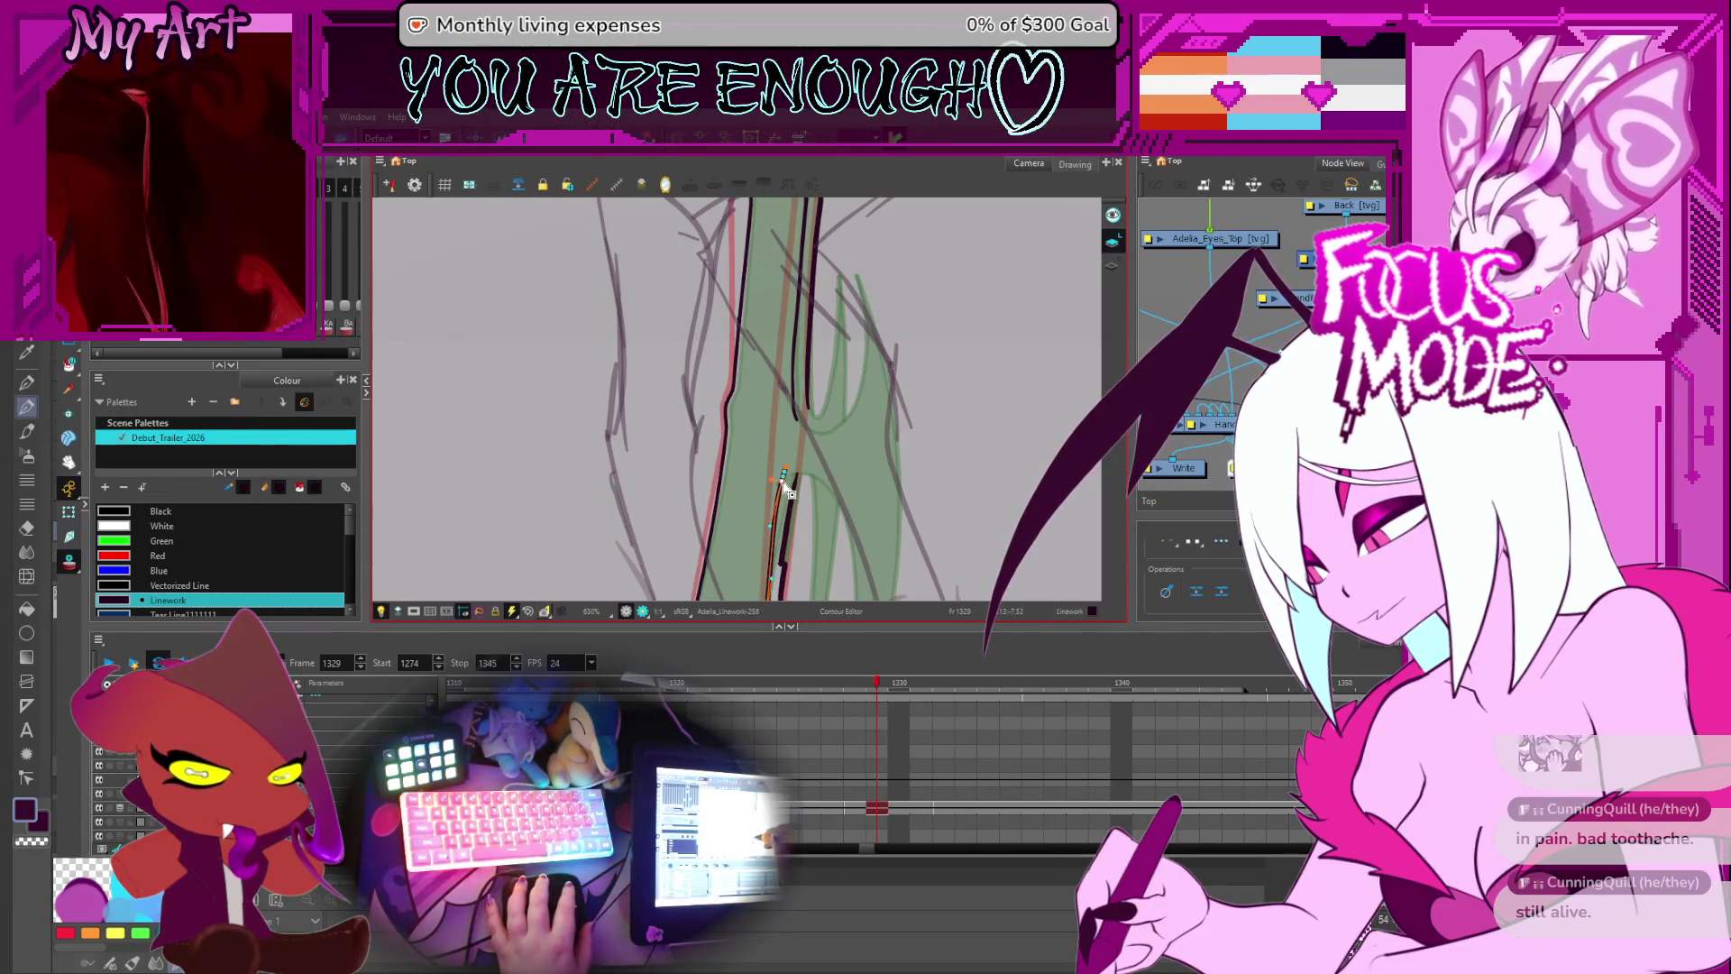
{"action": "scroll", "coordinate": [794, 522], "scroll_direction": "down", "scroll_amount": 5}
- Centre the leg, adjust its control points, then select a short stroke on the back
{"action": "left_click_drag", "start_coordinate": [804, 560], "coordinate": [799, 382]}
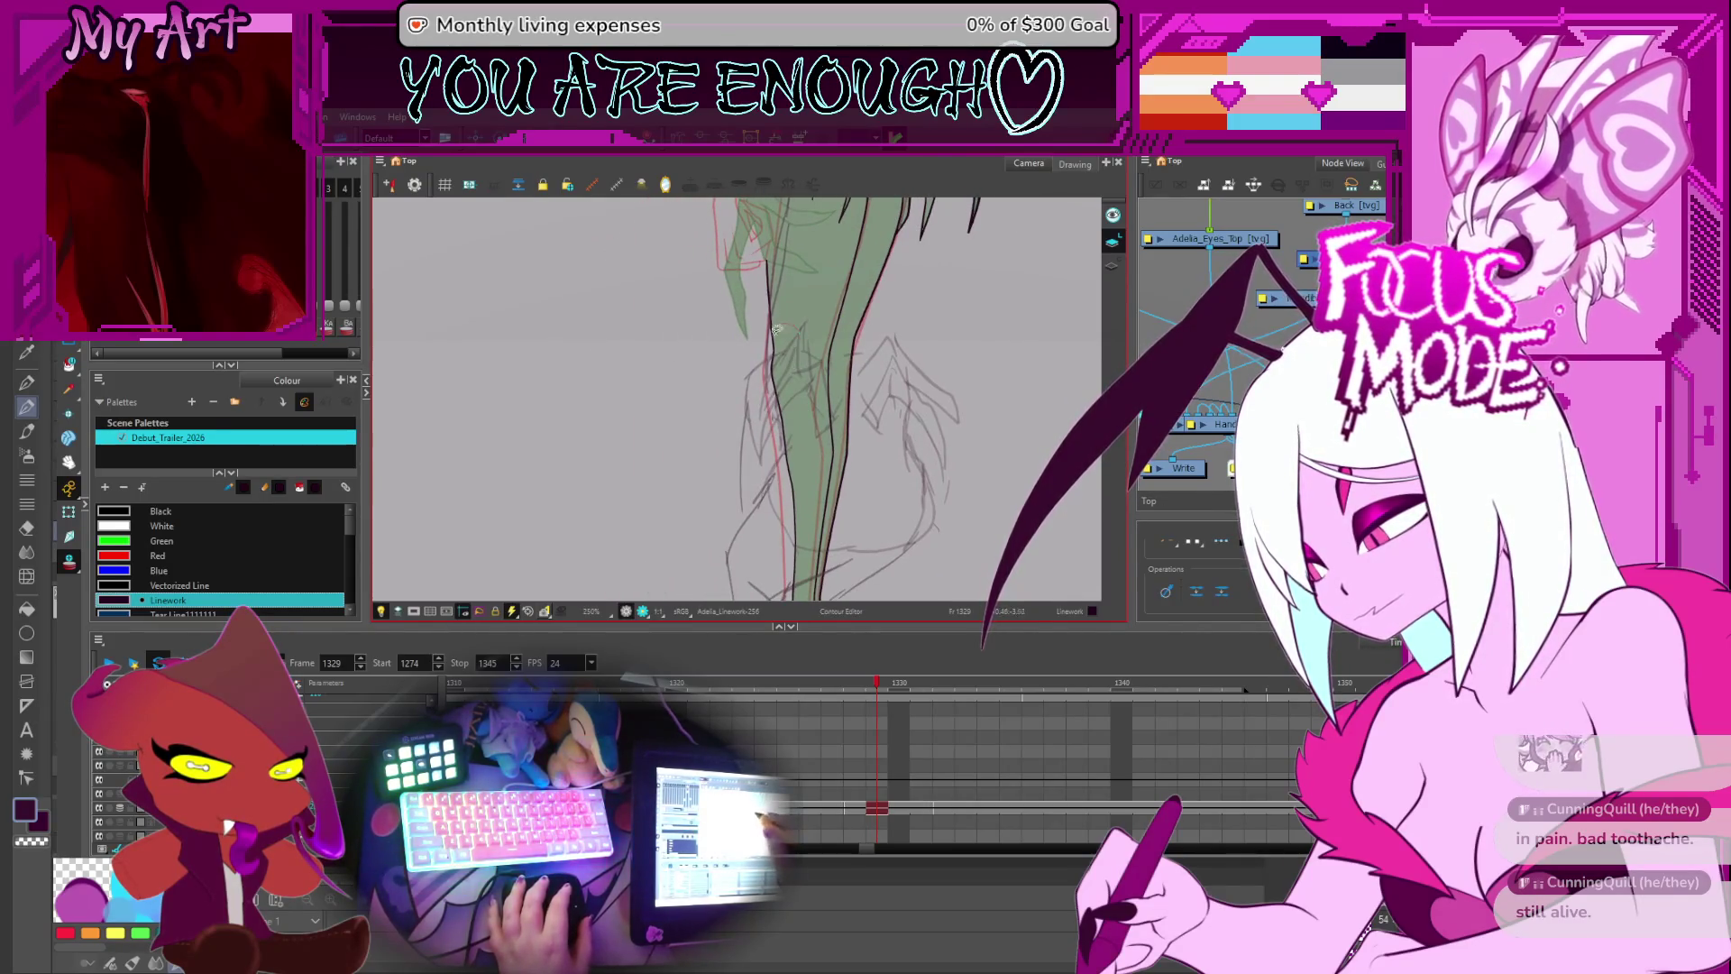
{"action": "left_click_drag", "start_coordinate": [801, 502], "coordinate": [820, 448]}
{"action": "left_click", "coordinate": [820, 448]}
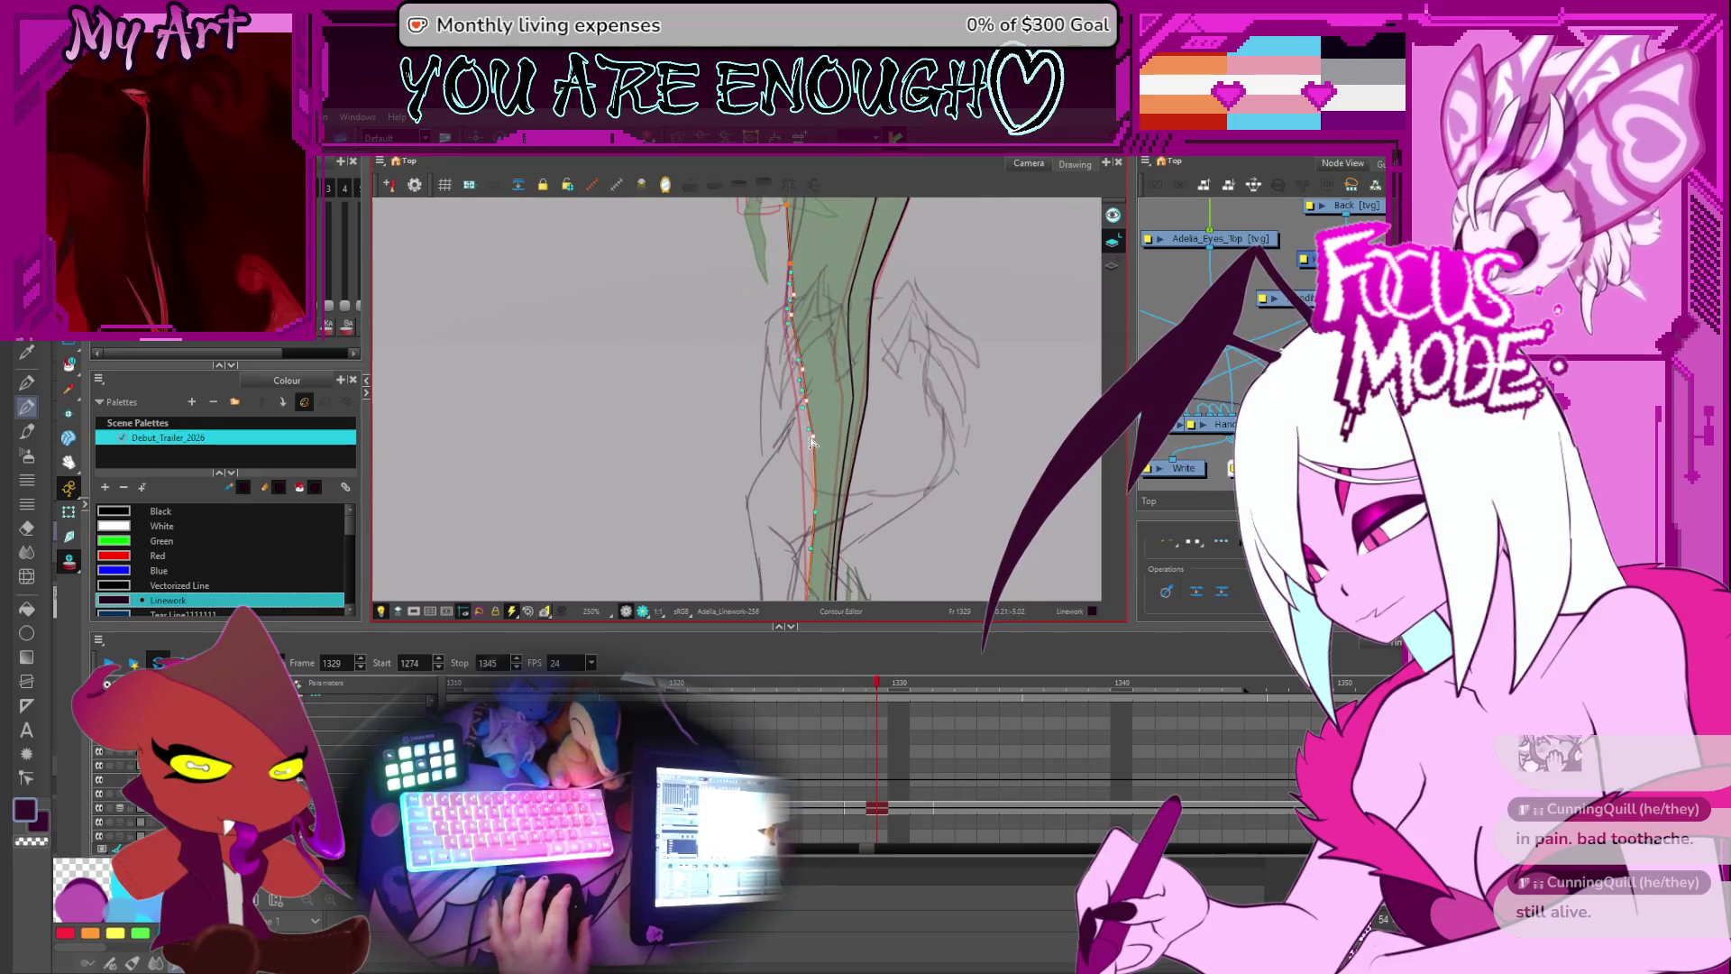
{"action": "scroll", "coordinate": [815, 373], "scroll_direction": "up", "scroll_amount": 3}
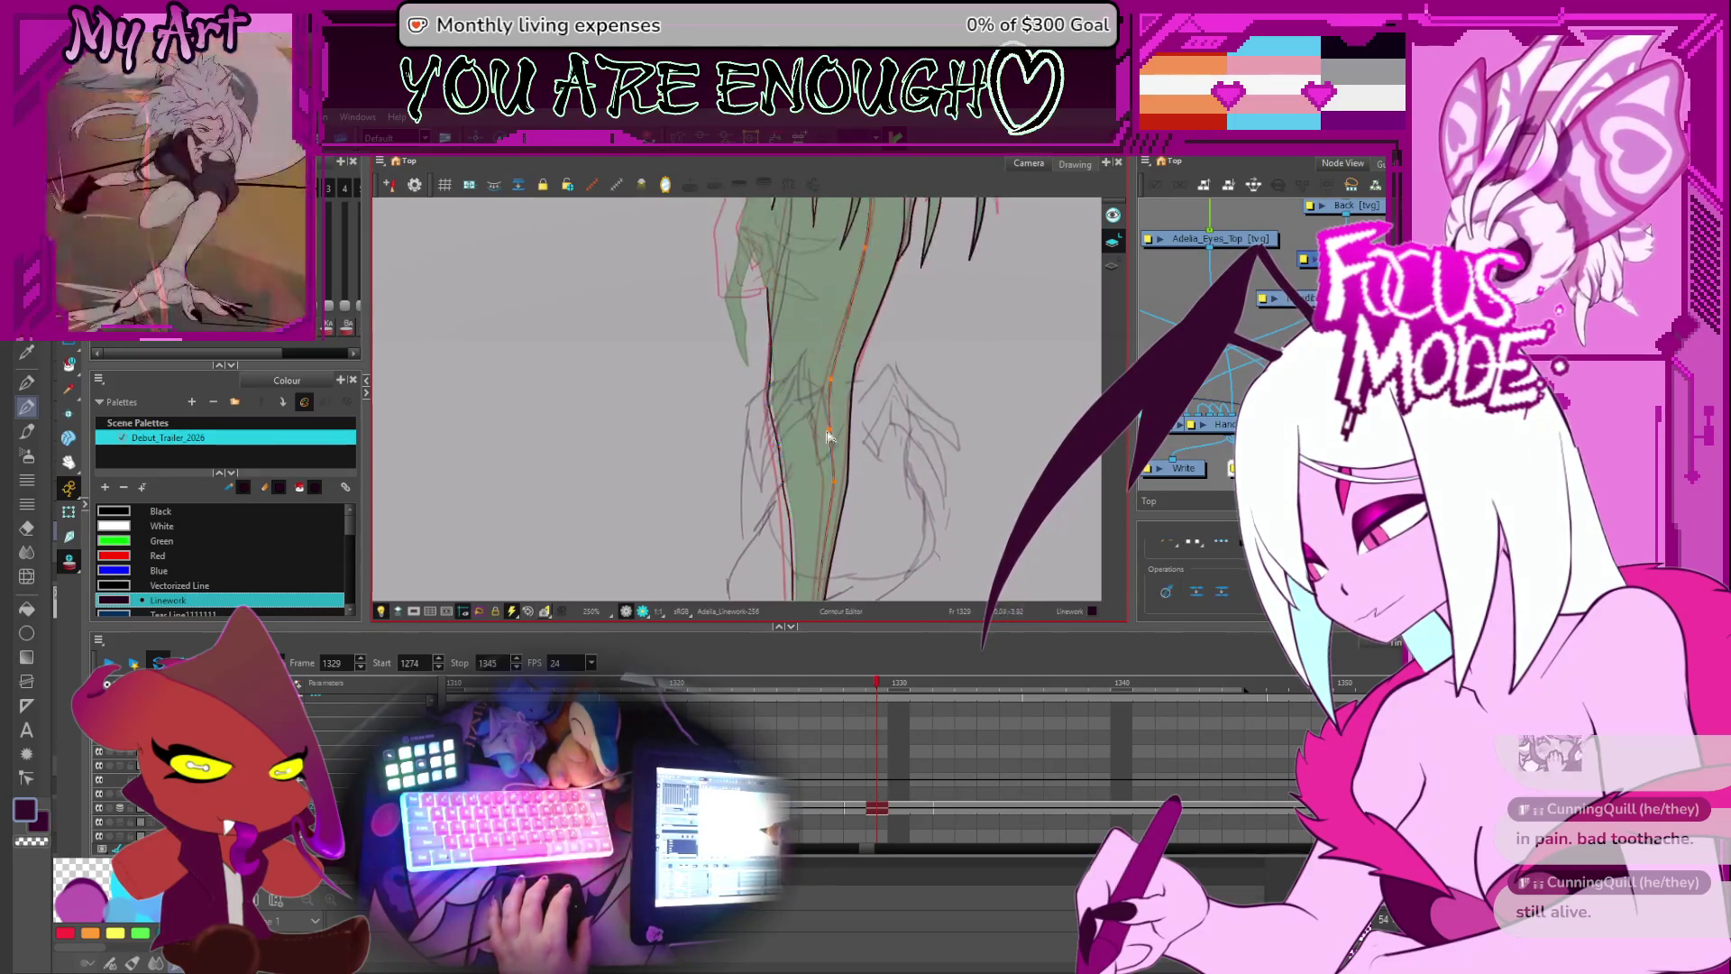
{"action": "left_click", "coordinate": [830, 480]}
{"action": "scroll", "coordinate": [825, 433], "scroll_direction": "up", "scroll_amount": 2}
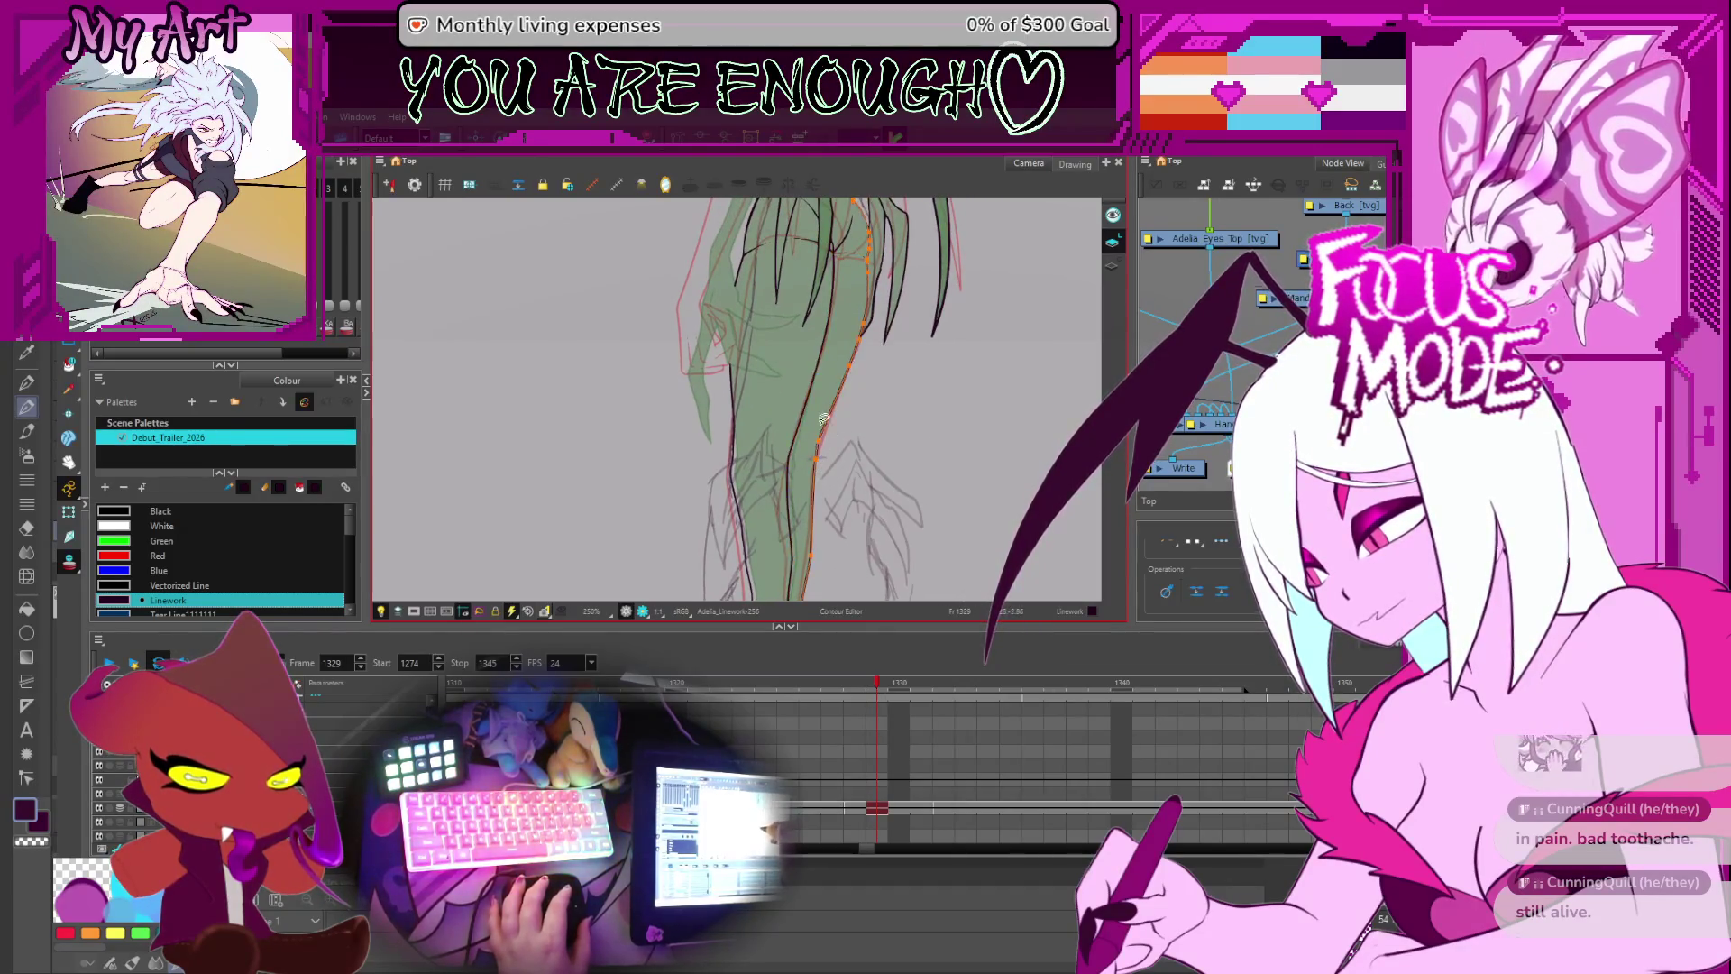
{"action": "scroll", "coordinate": [826, 440], "scroll_direction": "up", "scroll_amount": 3}
{"action": "left_click", "coordinate": [768, 458]}
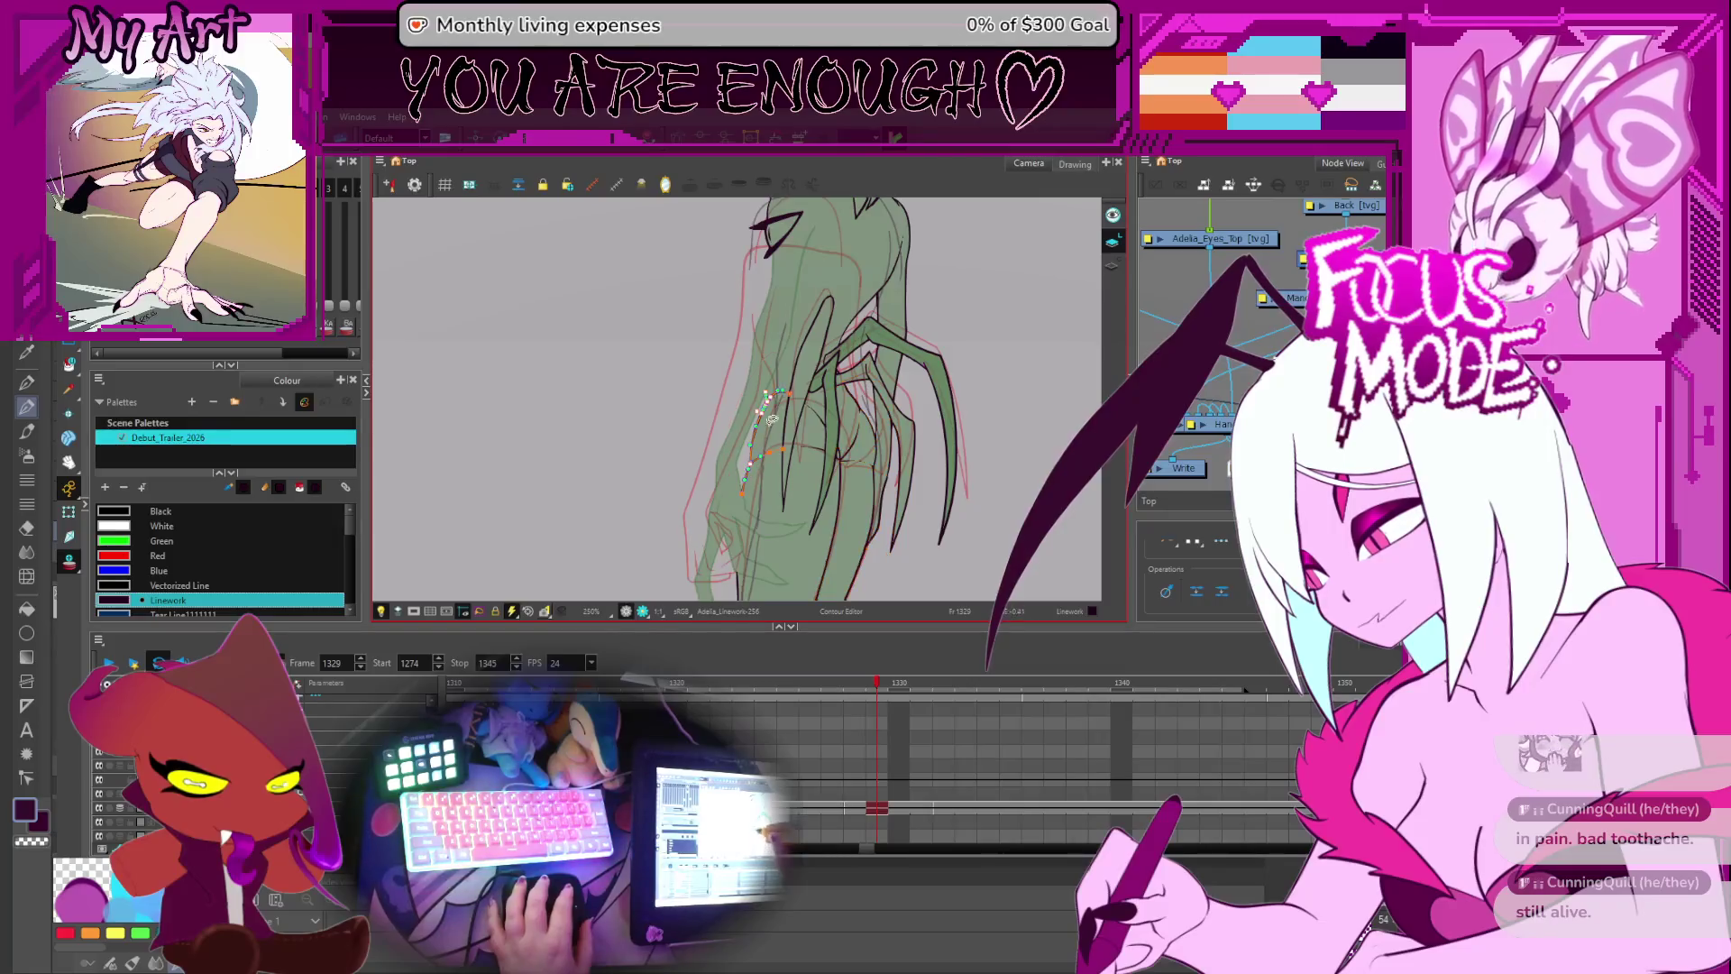
- Select the long claw stroke on frame 1329 and lasso the nearby claw strokes for point editing
{"action": "scroll", "coordinate": [785, 357], "scroll_direction": "up", "scroll_amount": 2}
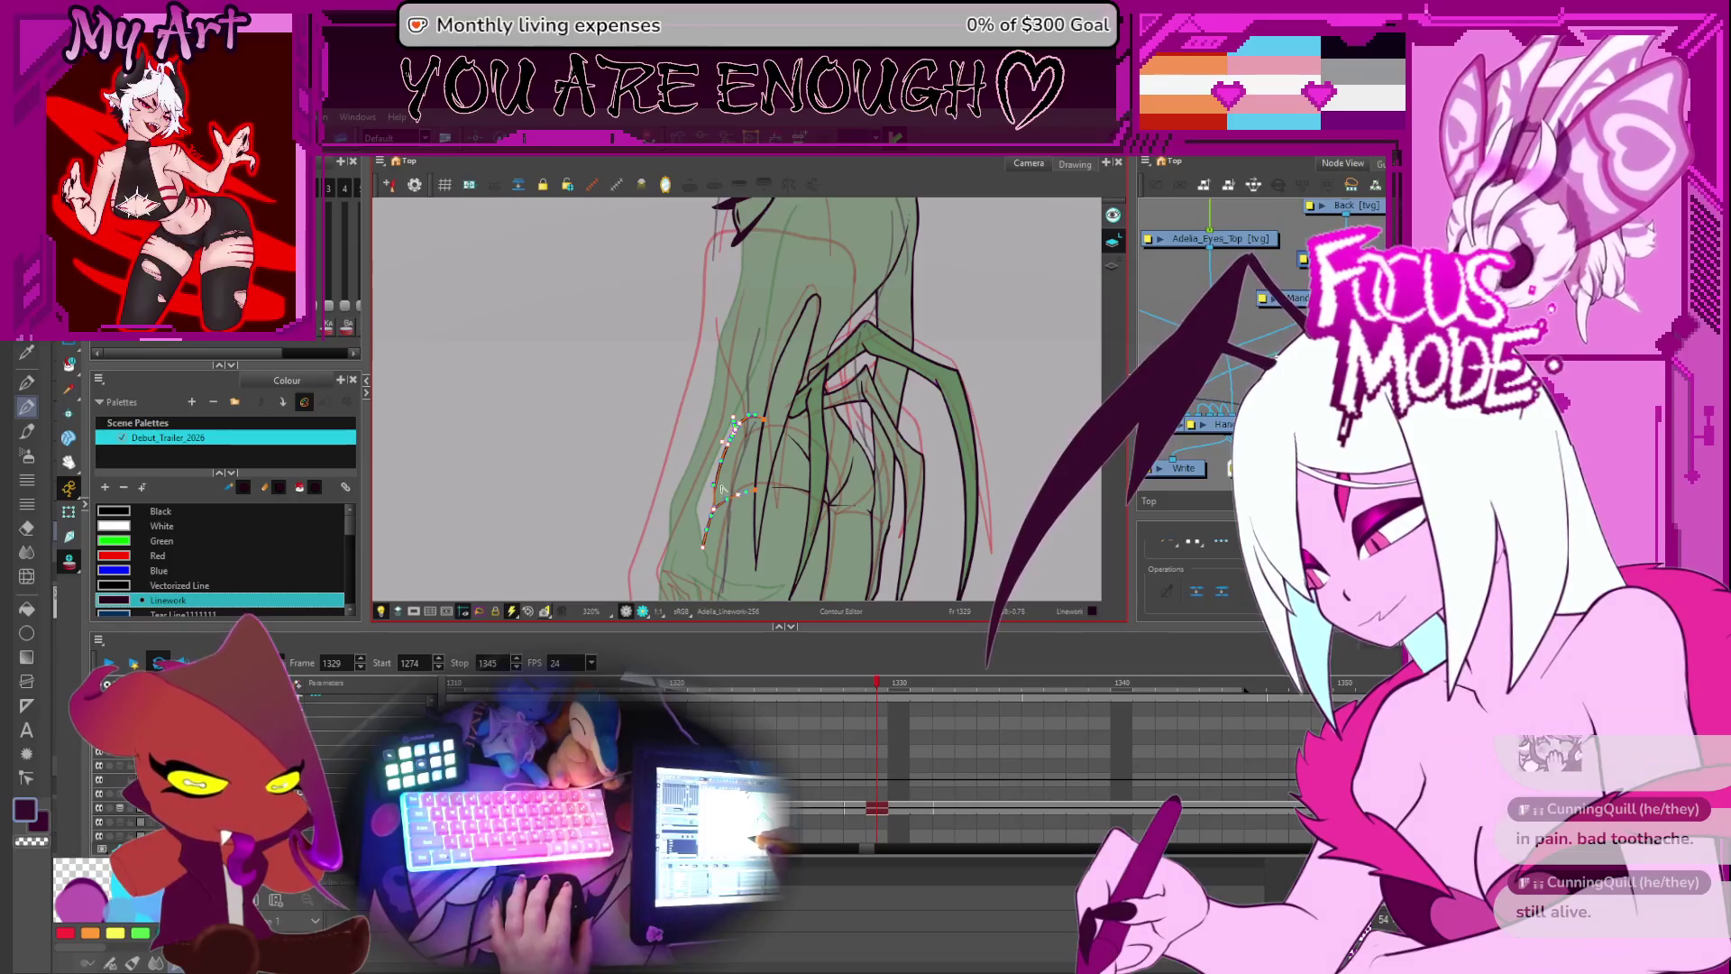
{"action": "key", "text": "alt+s"}
{"action": "left_click", "coordinate": [718, 497]}
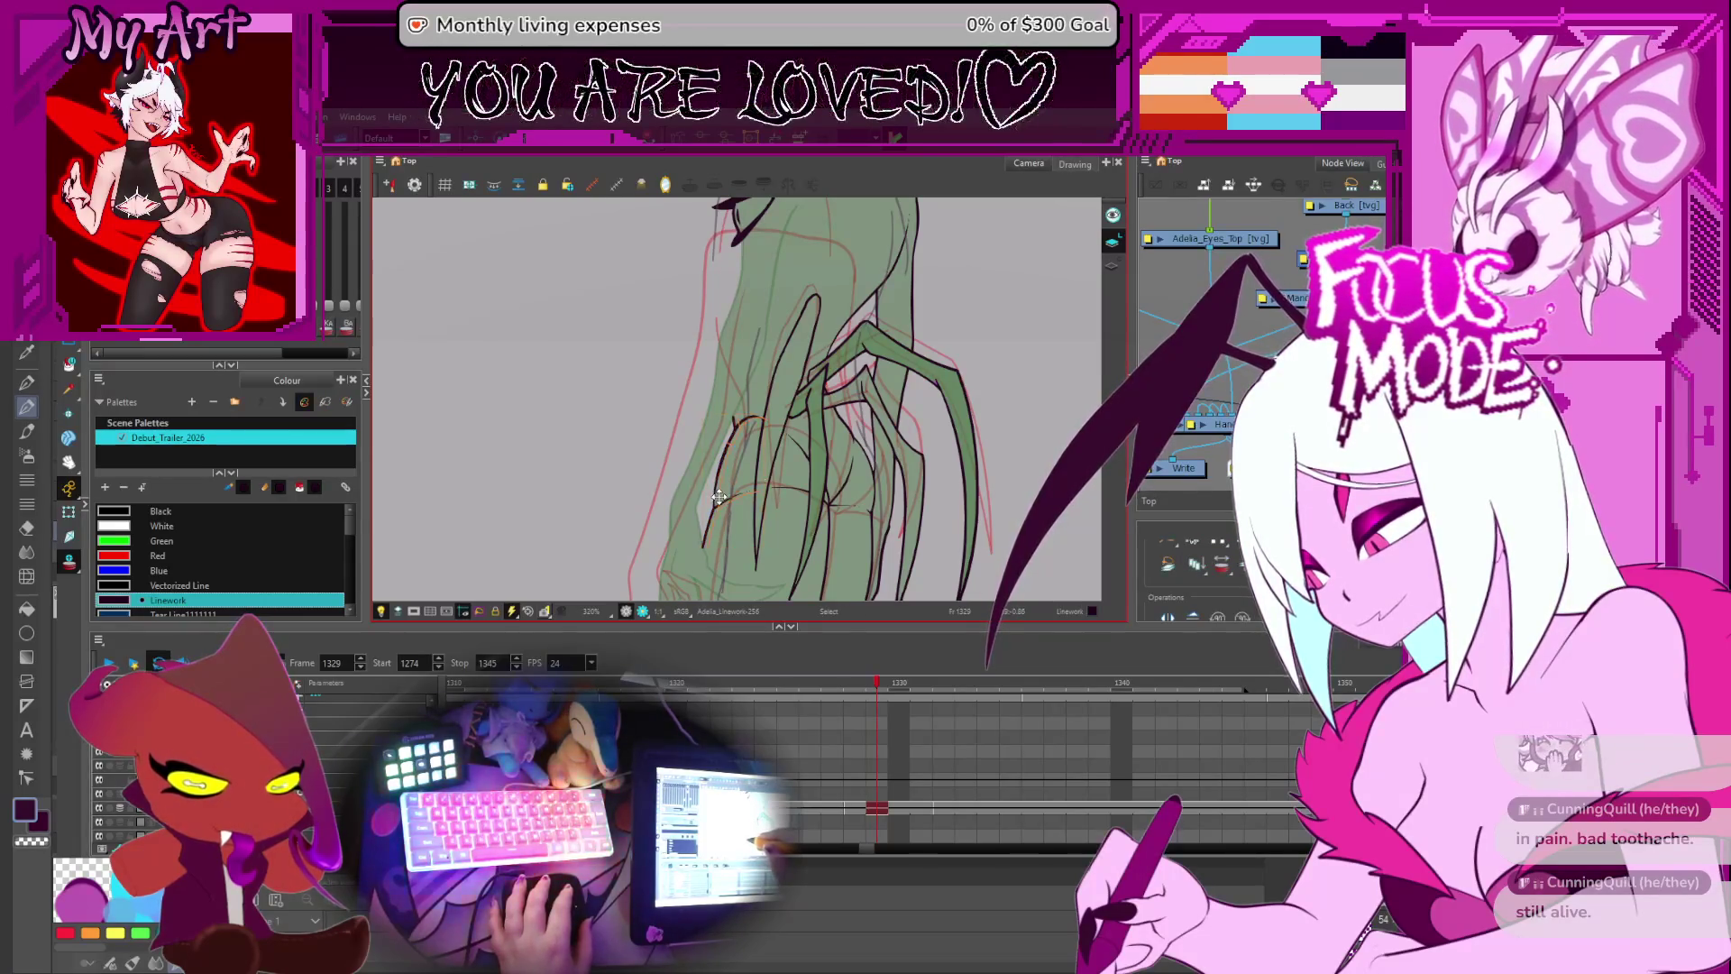
{"action": "left_click", "coordinate": [719, 498]}
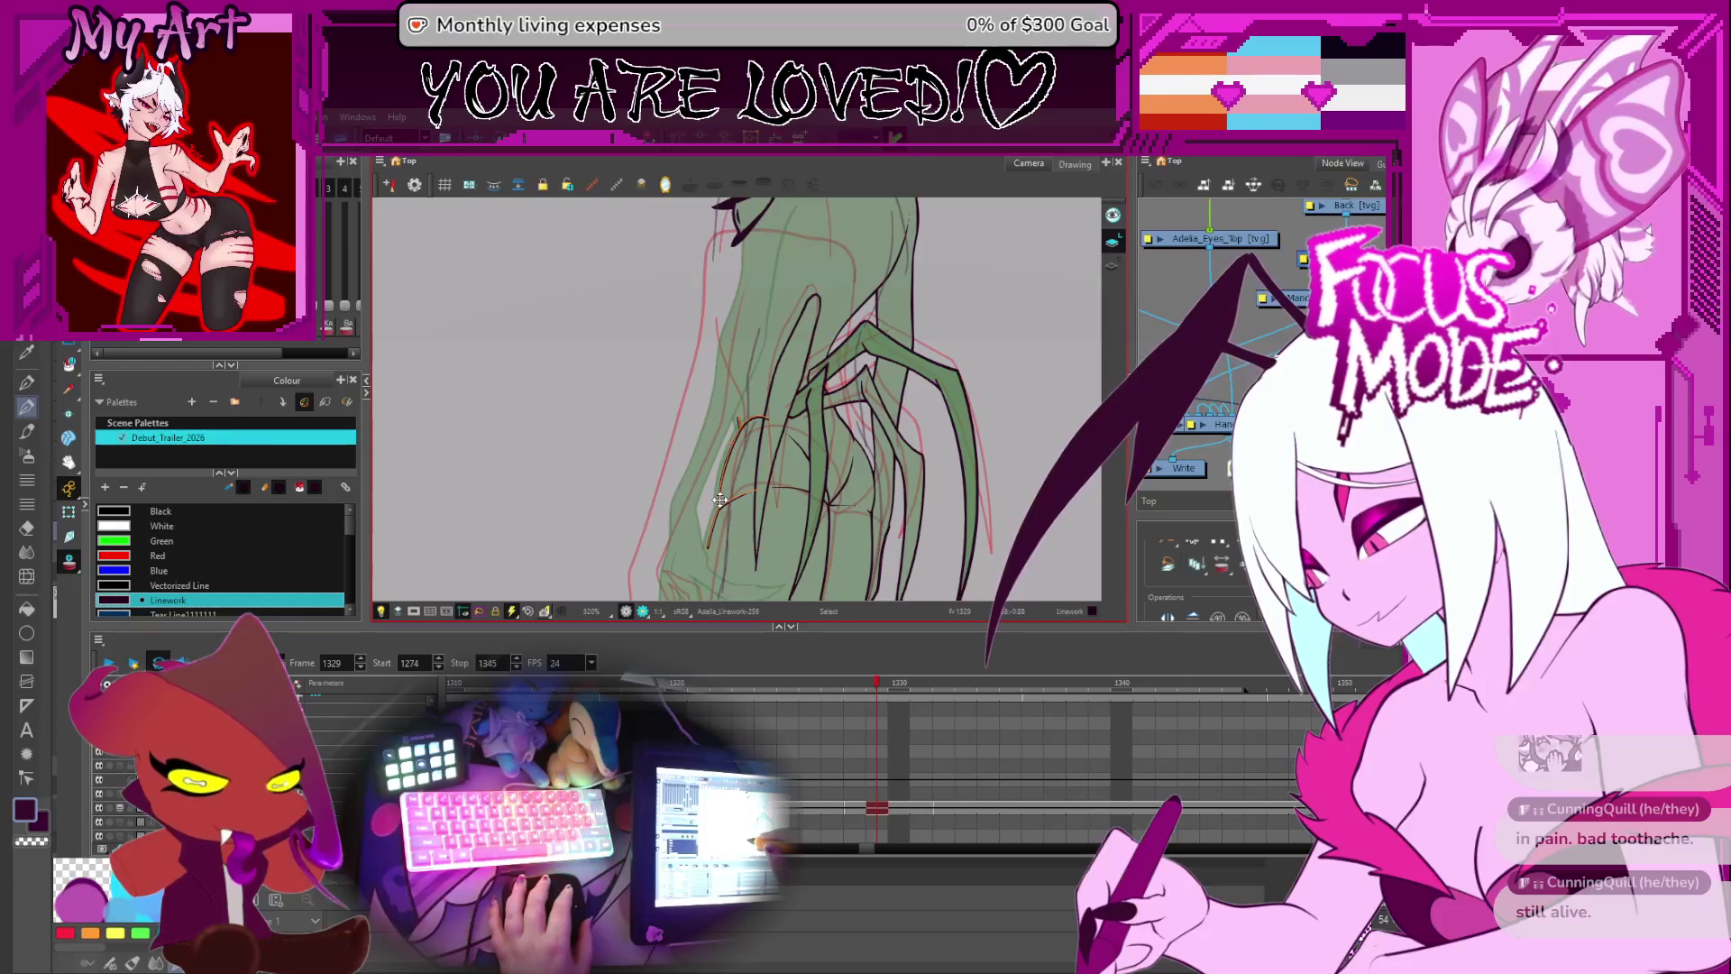
{"action": "left_click_drag", "start_coordinate": [719, 499], "coordinate": [762, 464]}
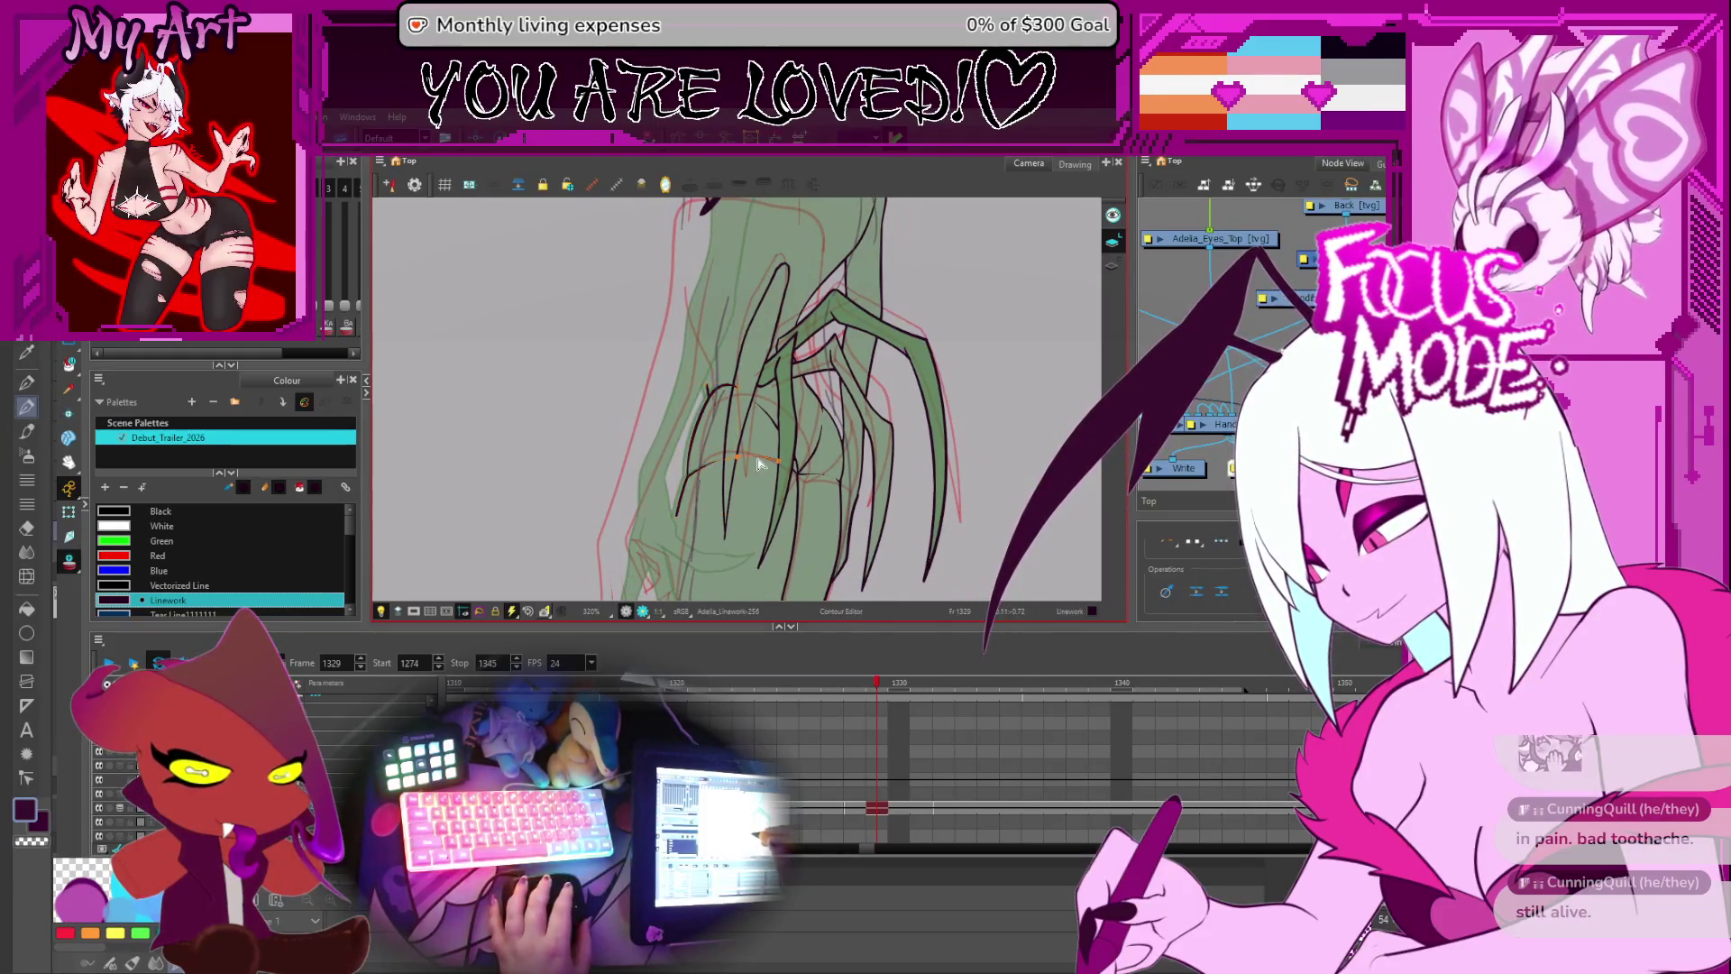
{"action": "scroll", "coordinate": [761, 459], "scroll_direction": "up", "scroll_amount": 1}
{"action": "left_click", "coordinate": [747, 478]}
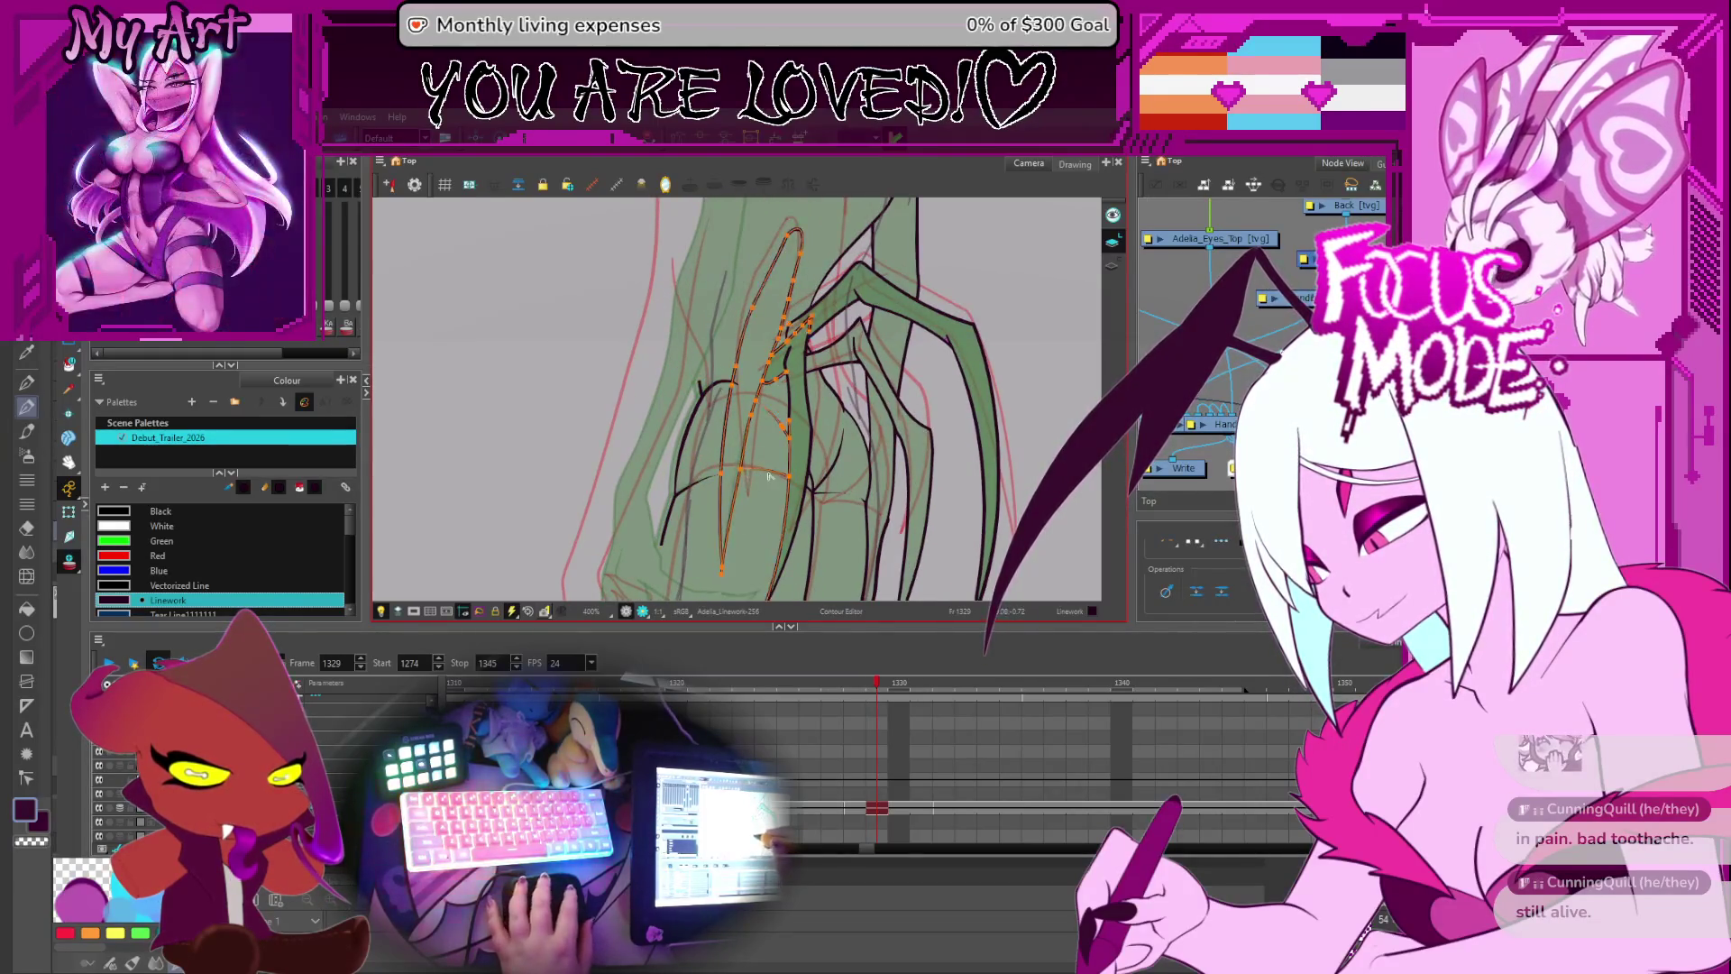
{"action": "left_click_drag", "start_coordinate": [762, 473], "coordinate": [789, 485]}
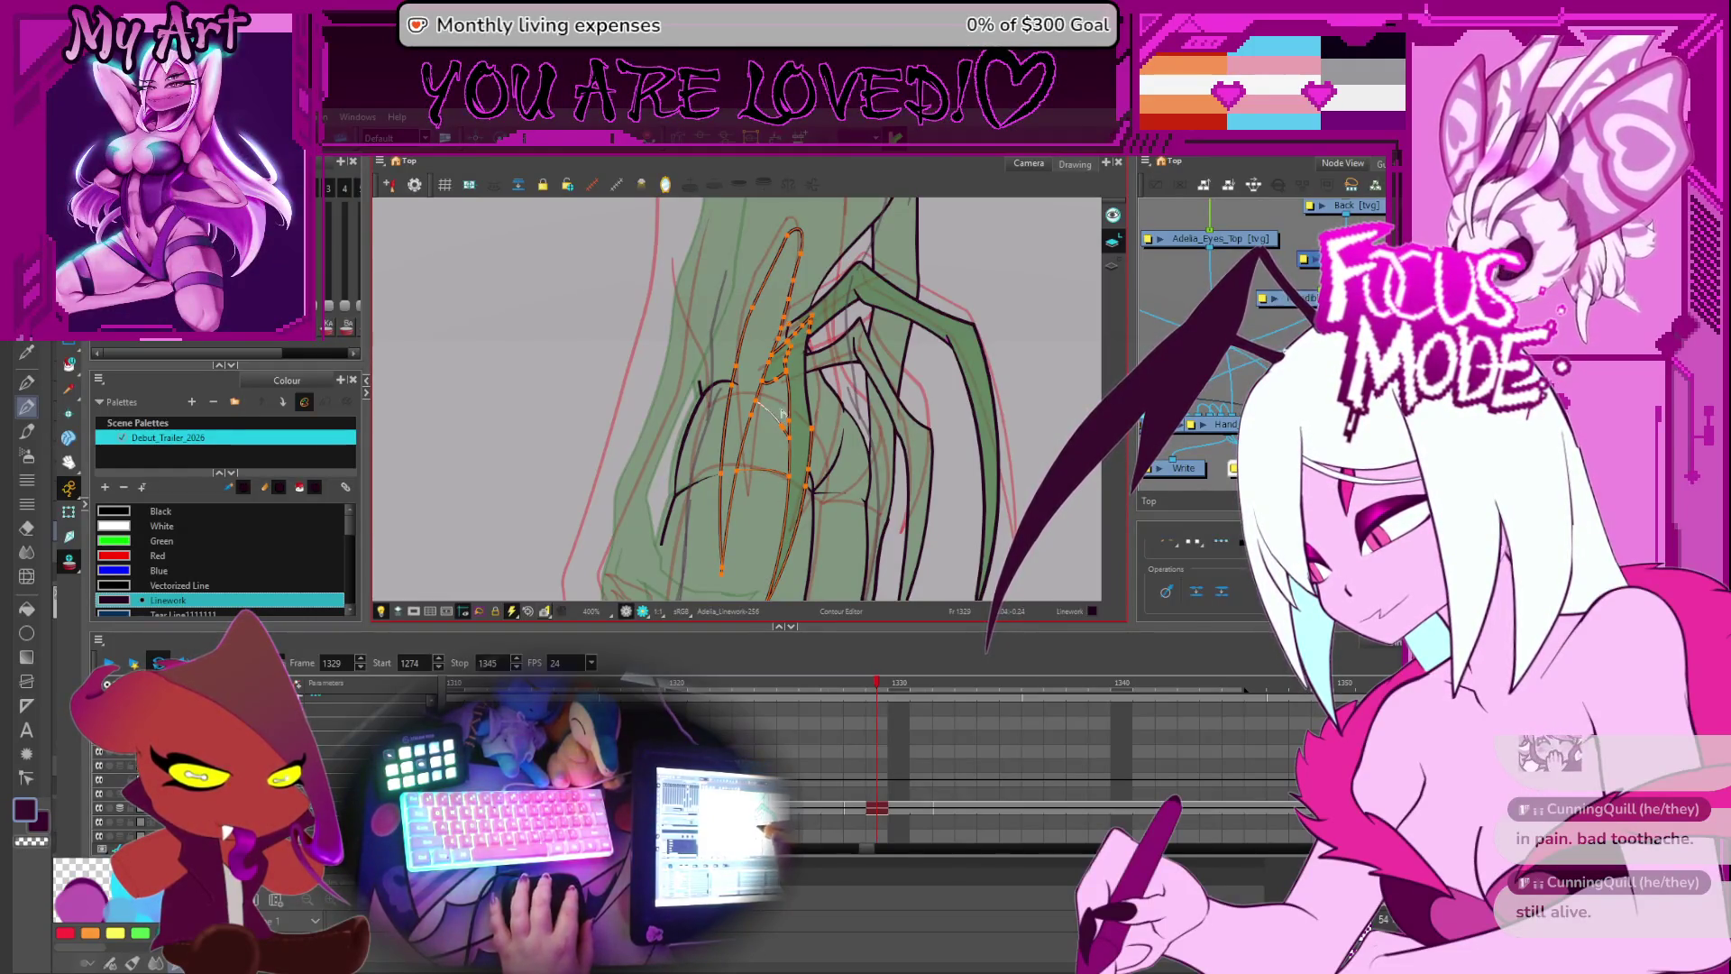
{"action": "key", "text": "alt+s"}
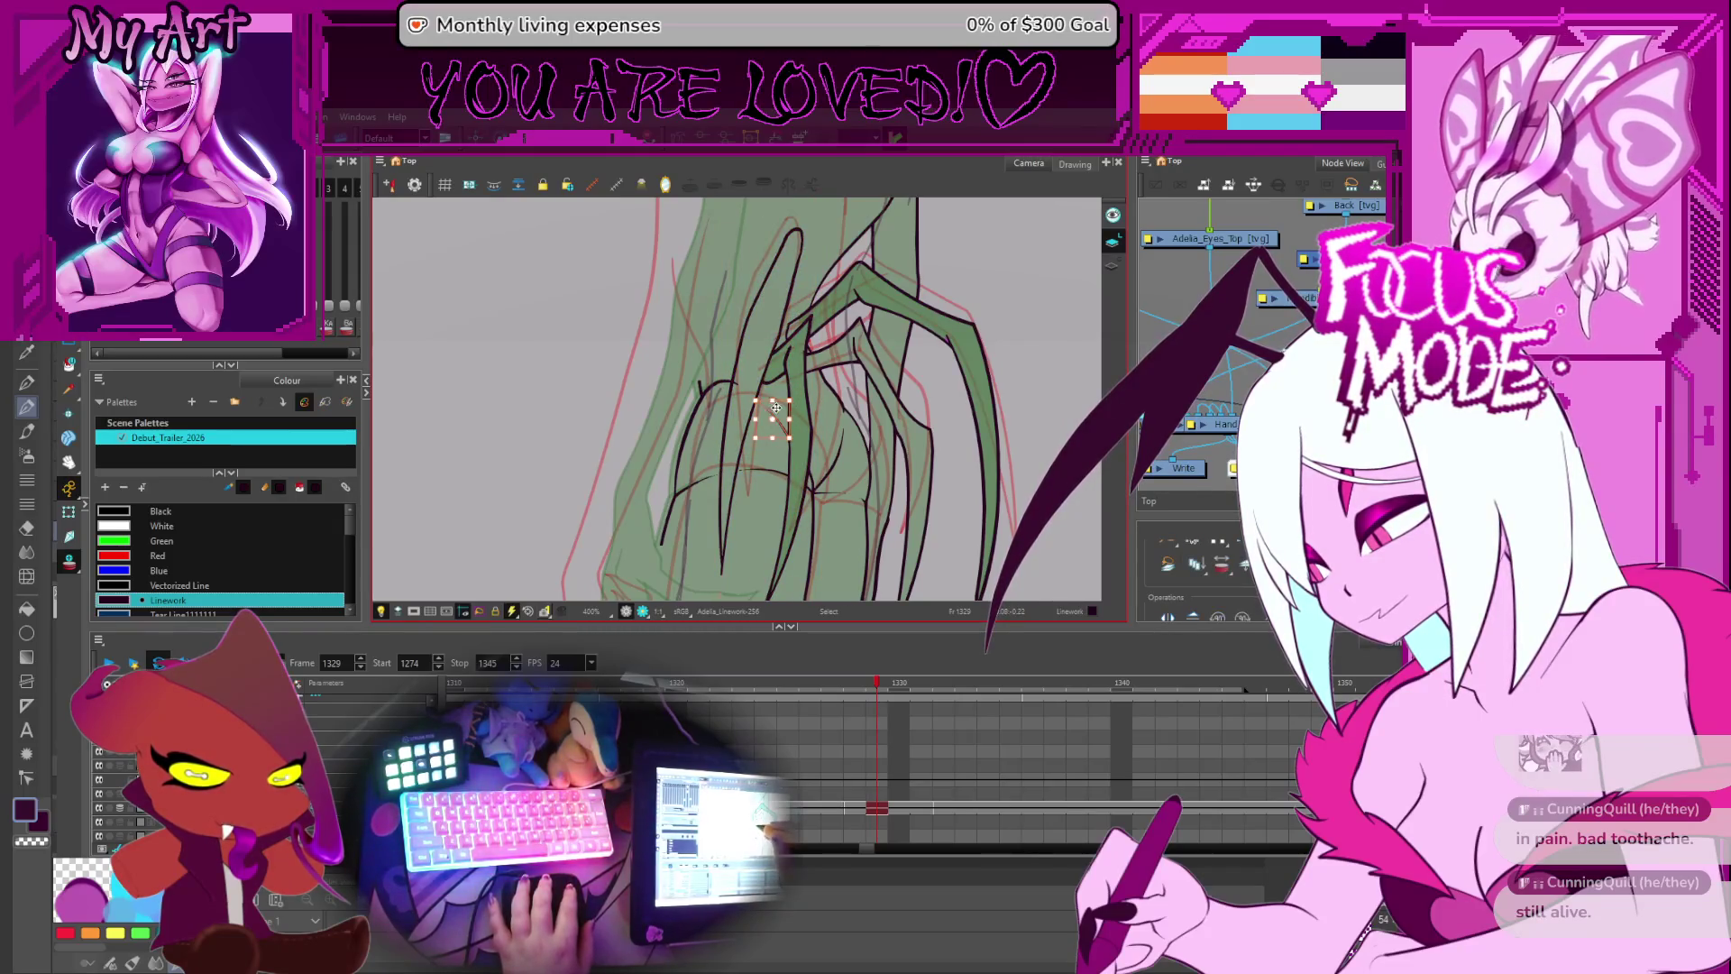
{"action": "key", "text": "2"}
{"action": "key", "text": "2"}
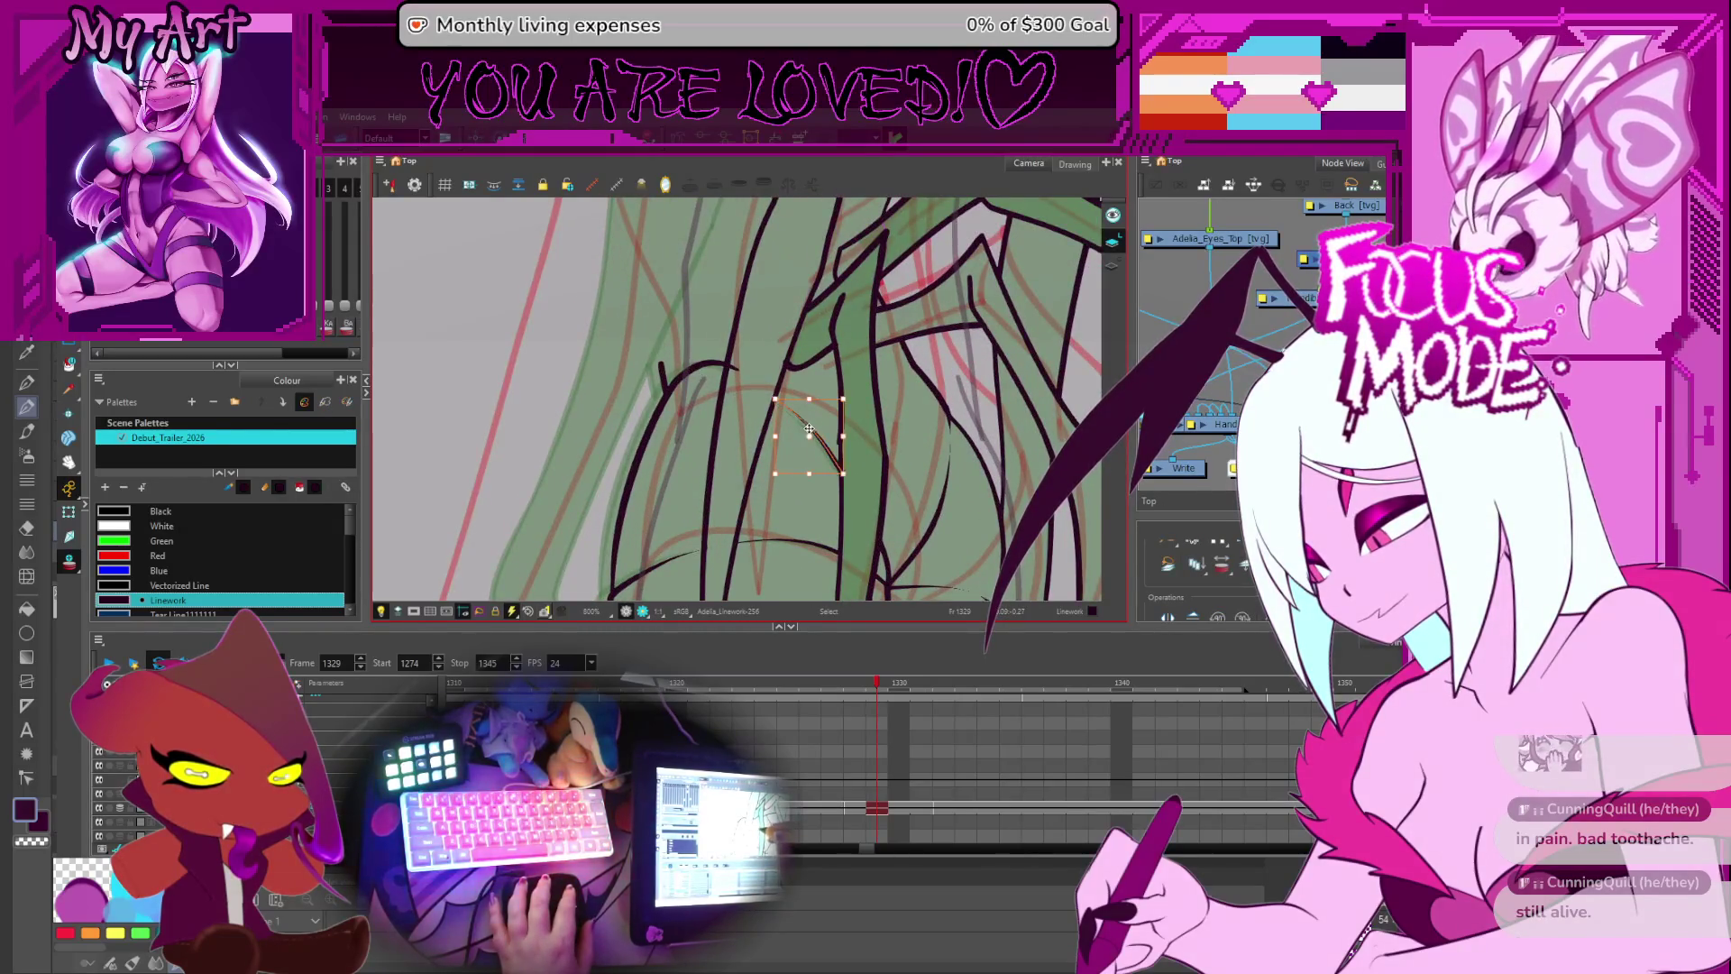
- Pick the curved claw strokes and adjust their contour control points to match the green rough
{"action": "left_click", "coordinate": [797, 539]}
{"action": "key", "text": "1"}
{"action": "key", "text": "1"}
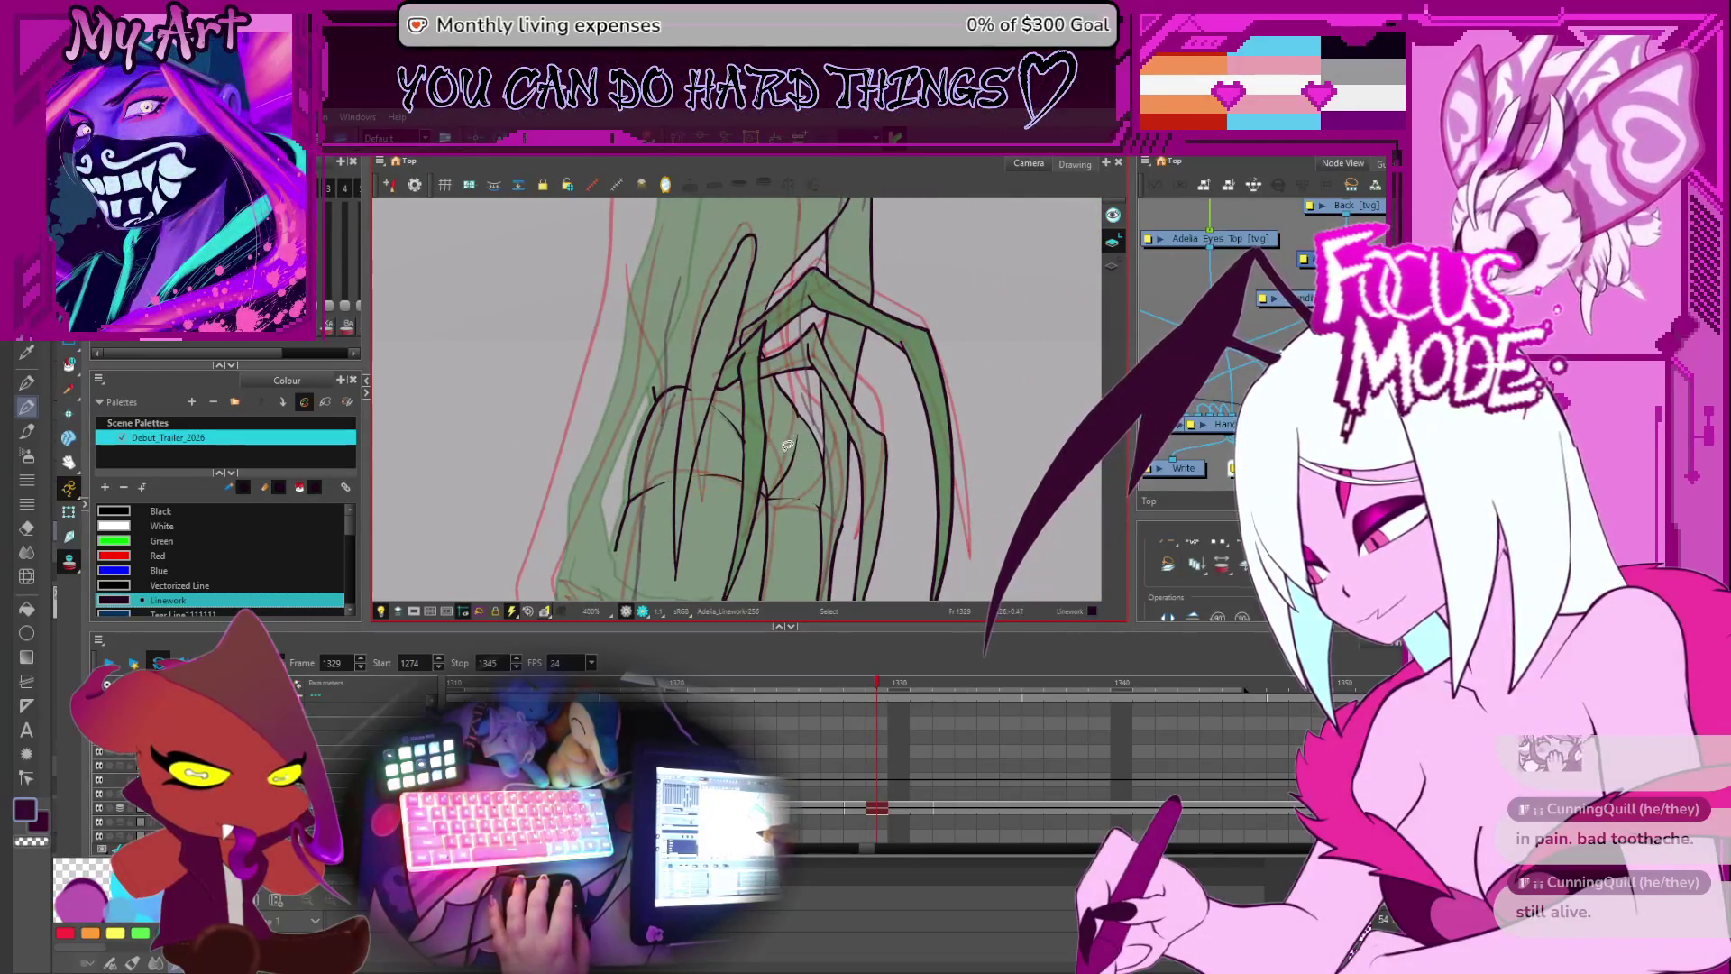
{"action": "left_click", "coordinate": [808, 419]}
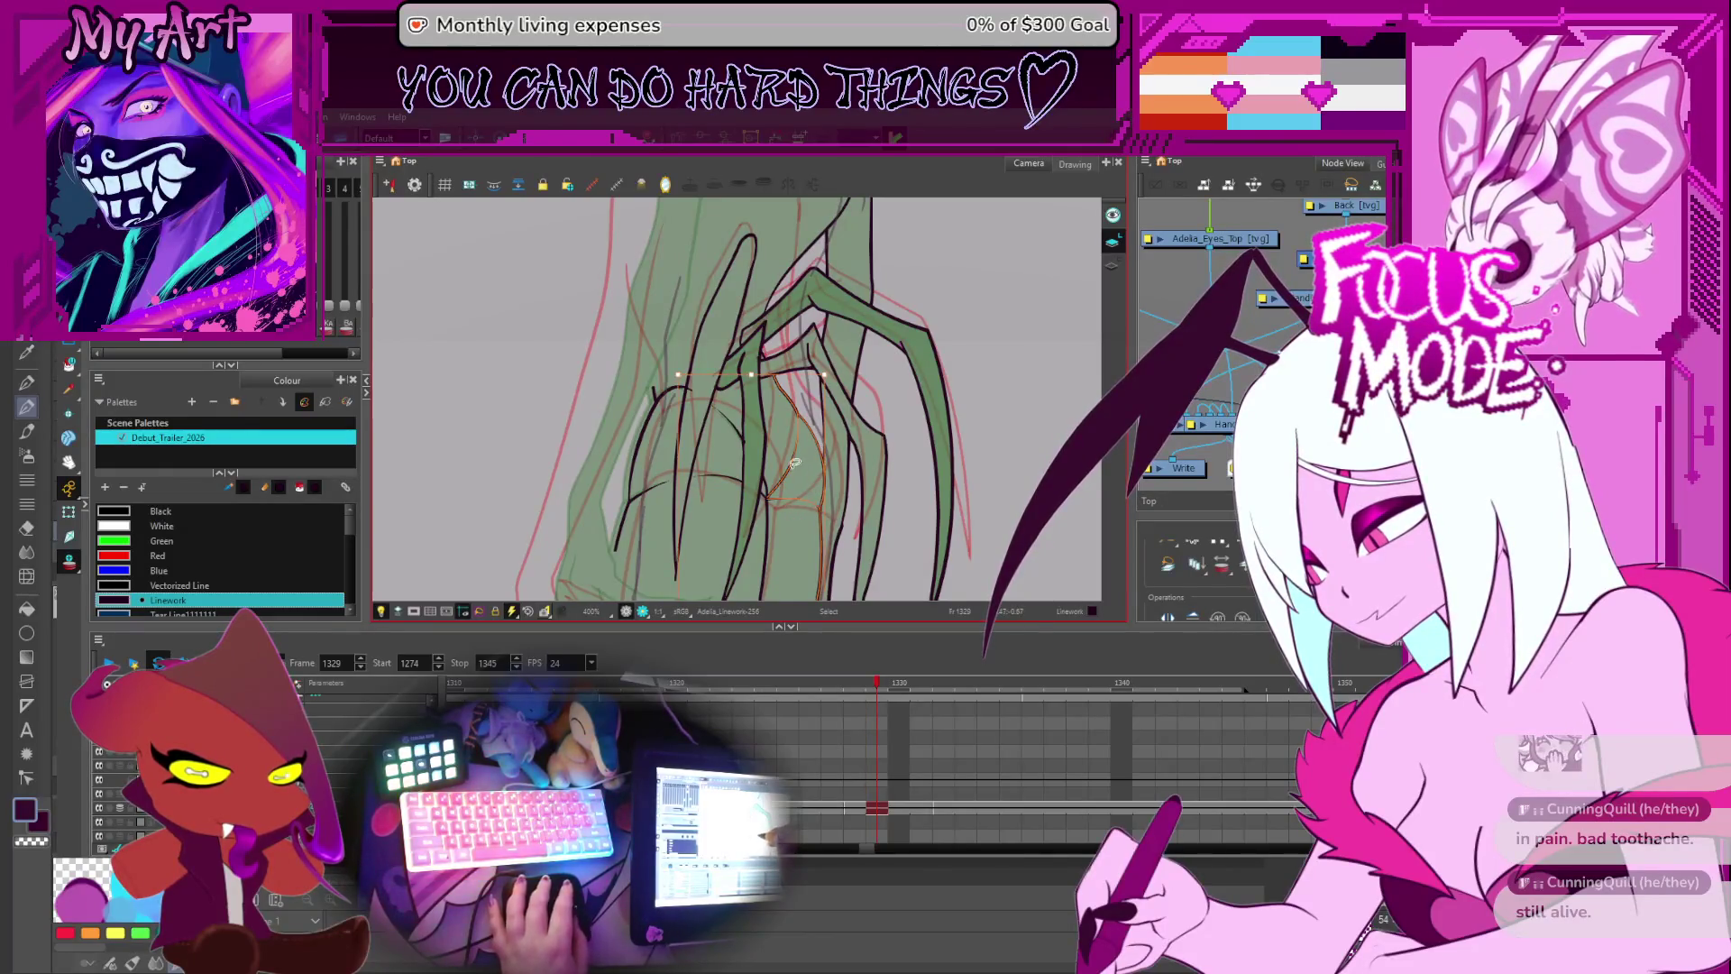
{"action": "key", "text": "alt+q"}
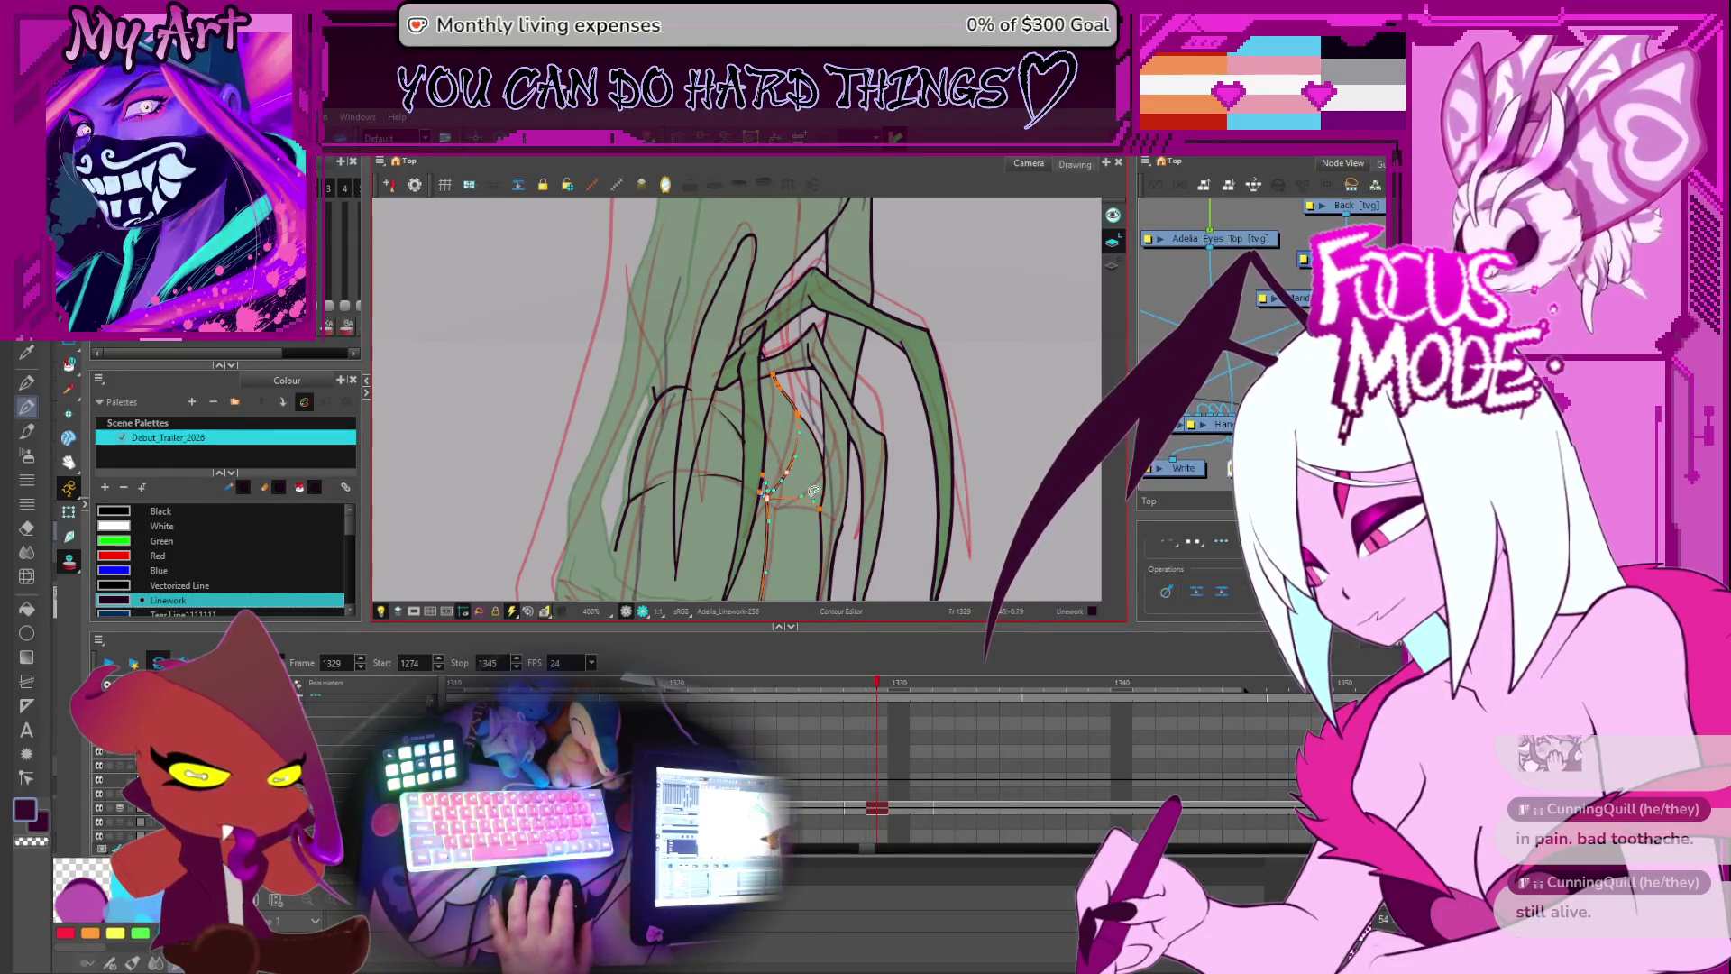
{"action": "left_click_drag", "start_coordinate": [819, 539], "coordinate": [777, 487]}
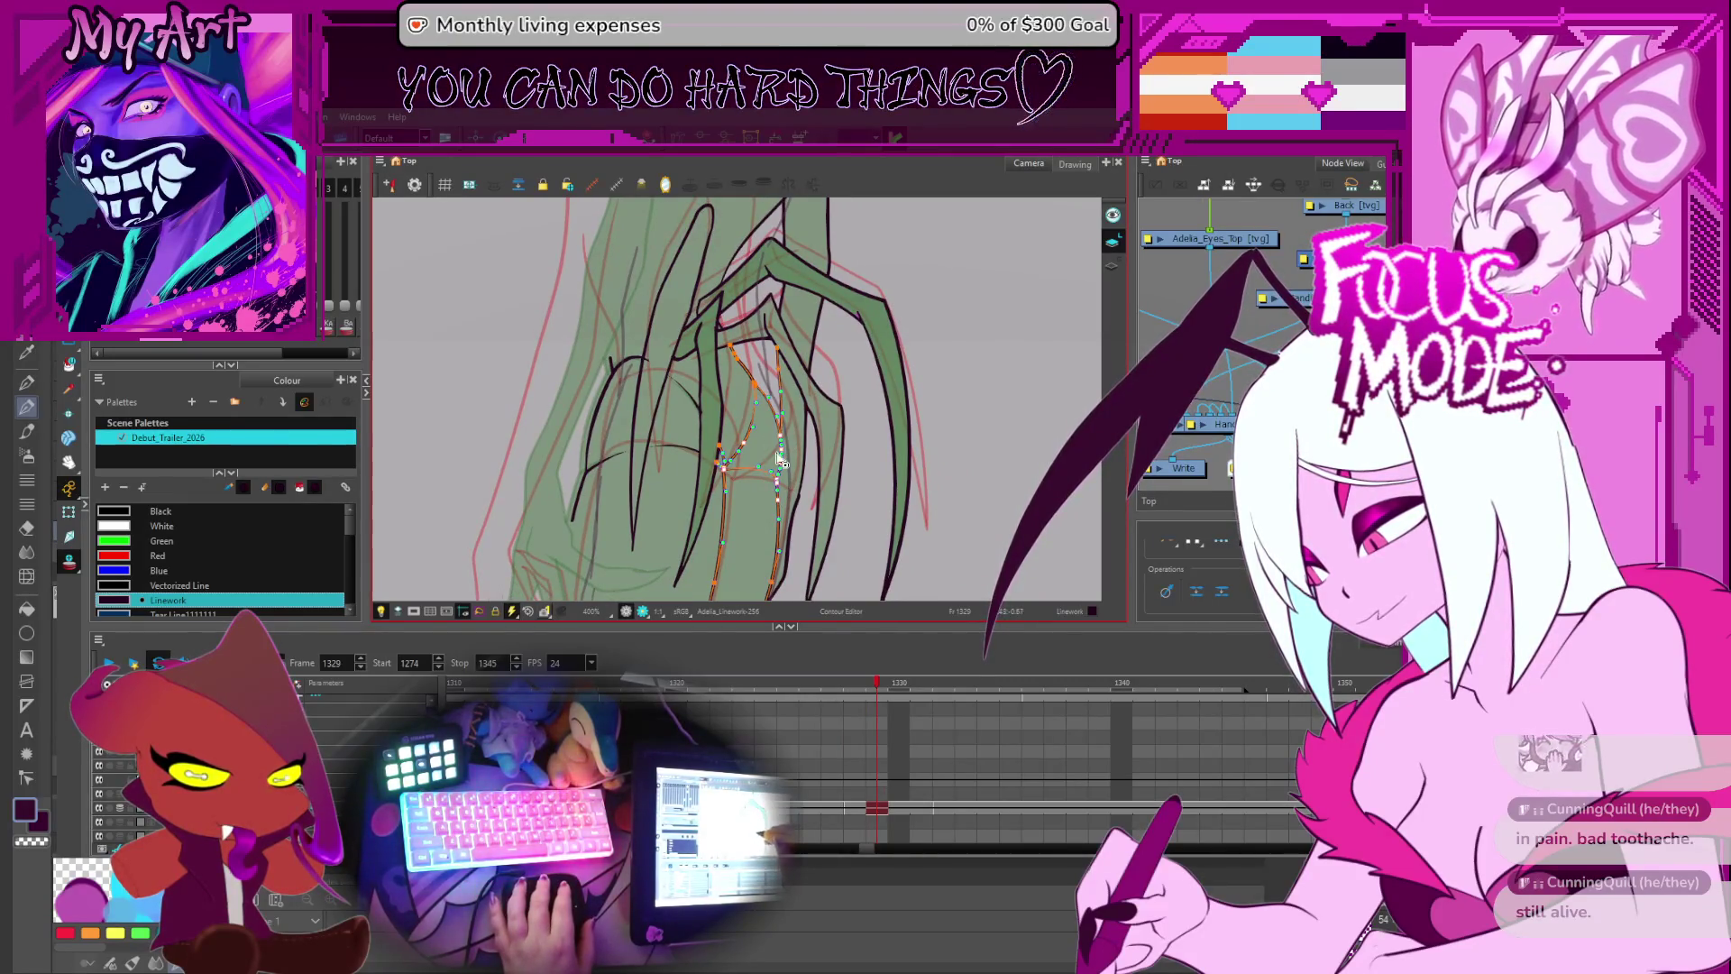
{"action": "scroll", "coordinate": [784, 455], "scroll_direction": "up", "scroll_amount": 1}
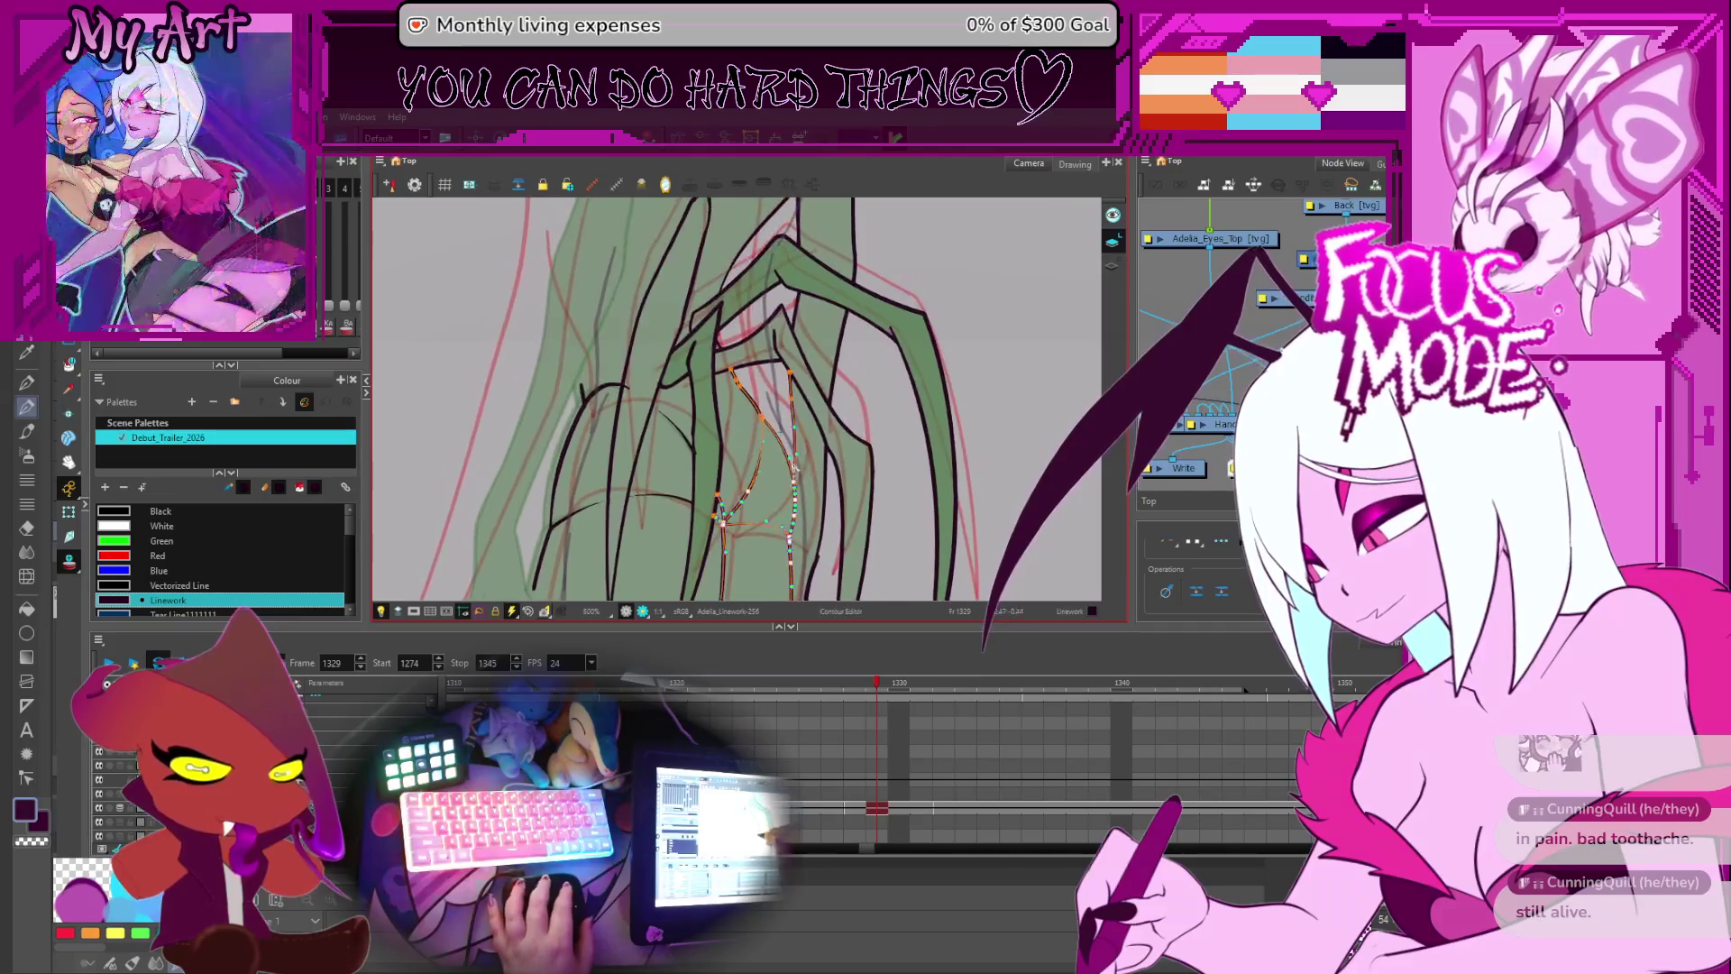
{"action": "left_click", "coordinate": [805, 536], "text": "shift"}
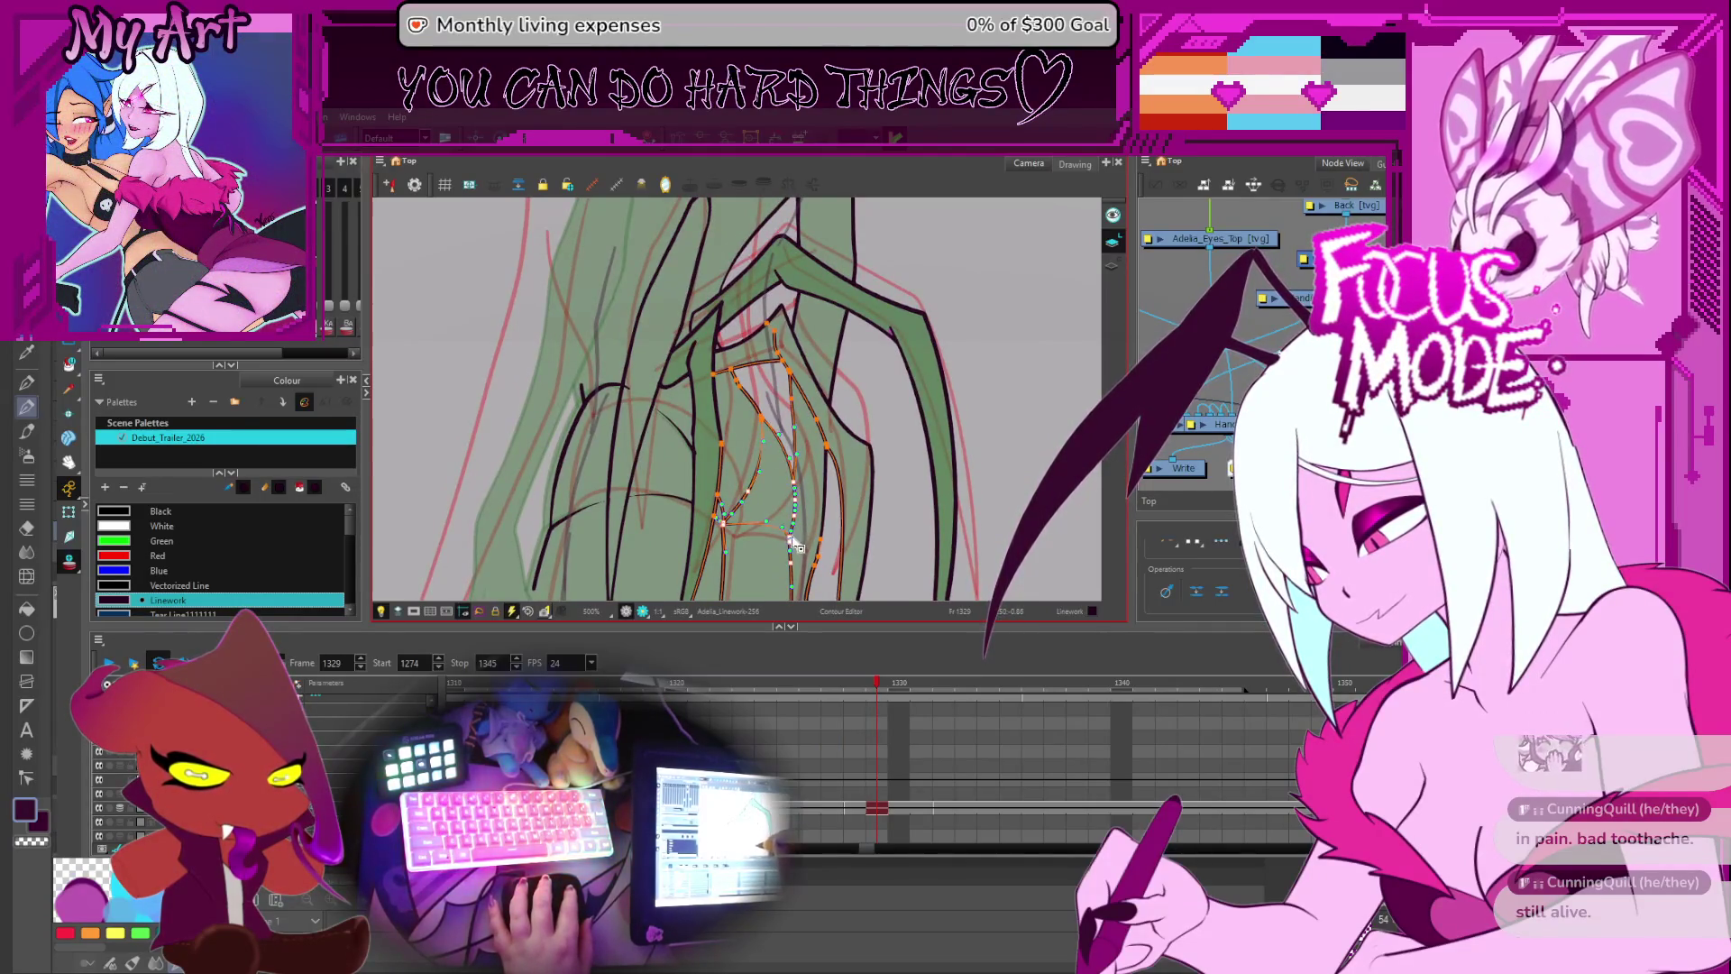
{"action": "left_click_drag", "start_coordinate": [793, 539], "coordinate": [781, 454]}
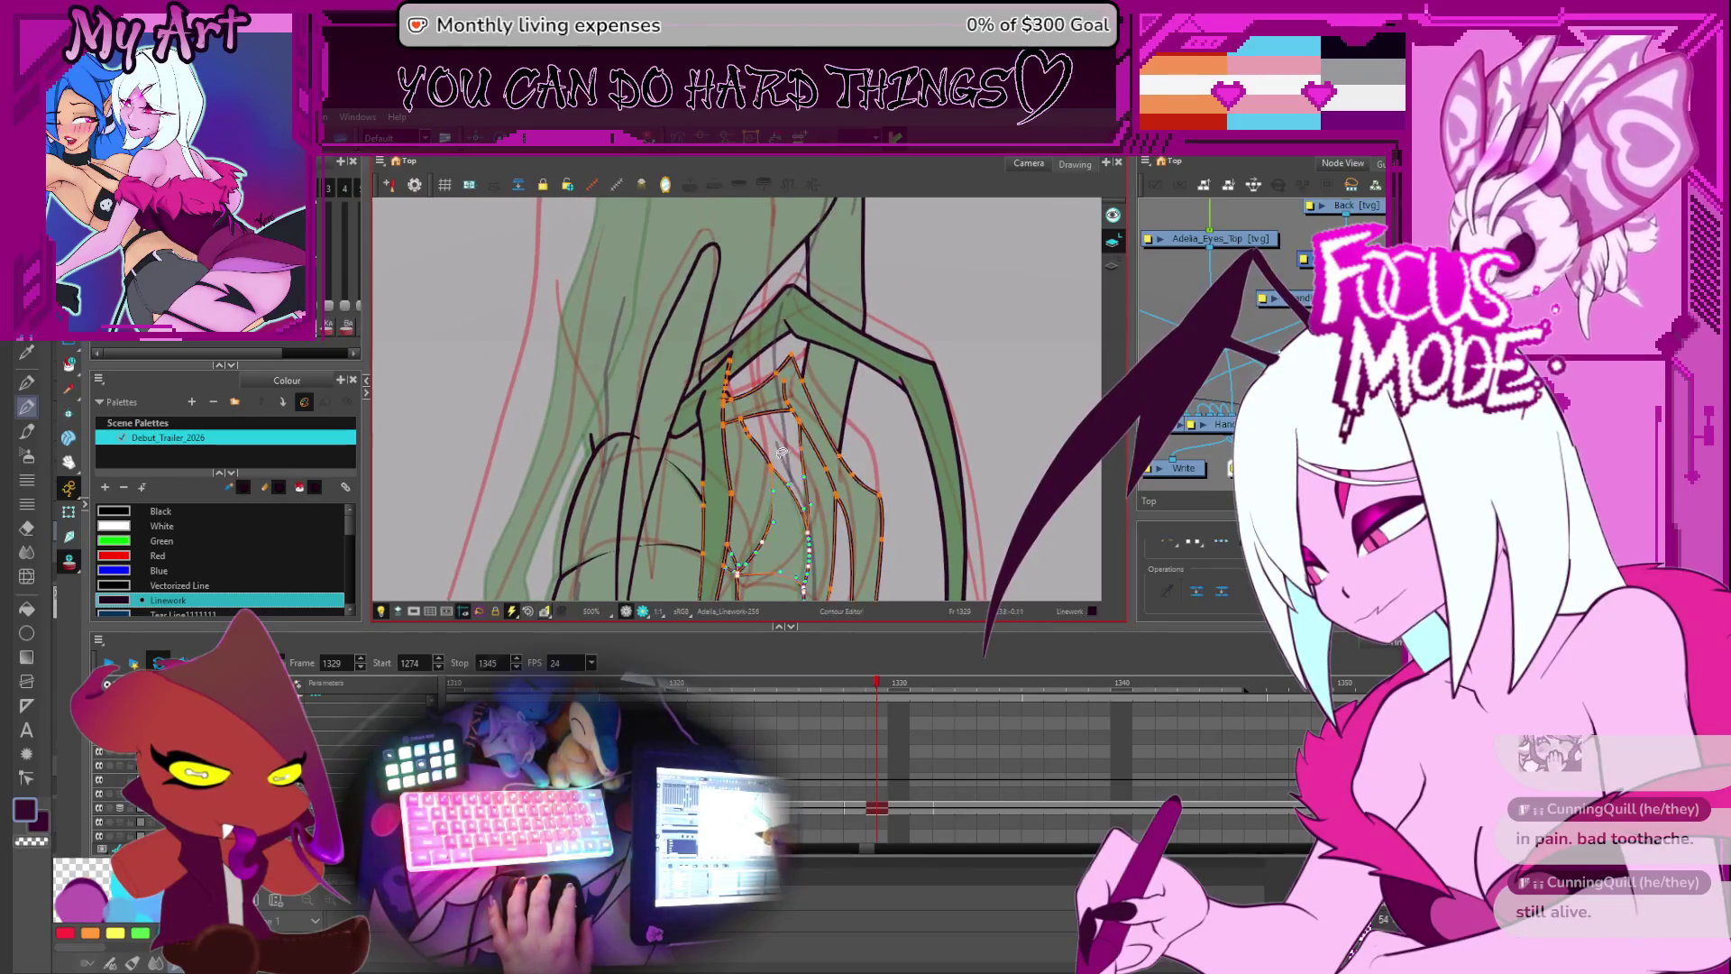
{"action": "left_click", "coordinate": [777, 473]}
{"action": "key", "text": "alt+s"}
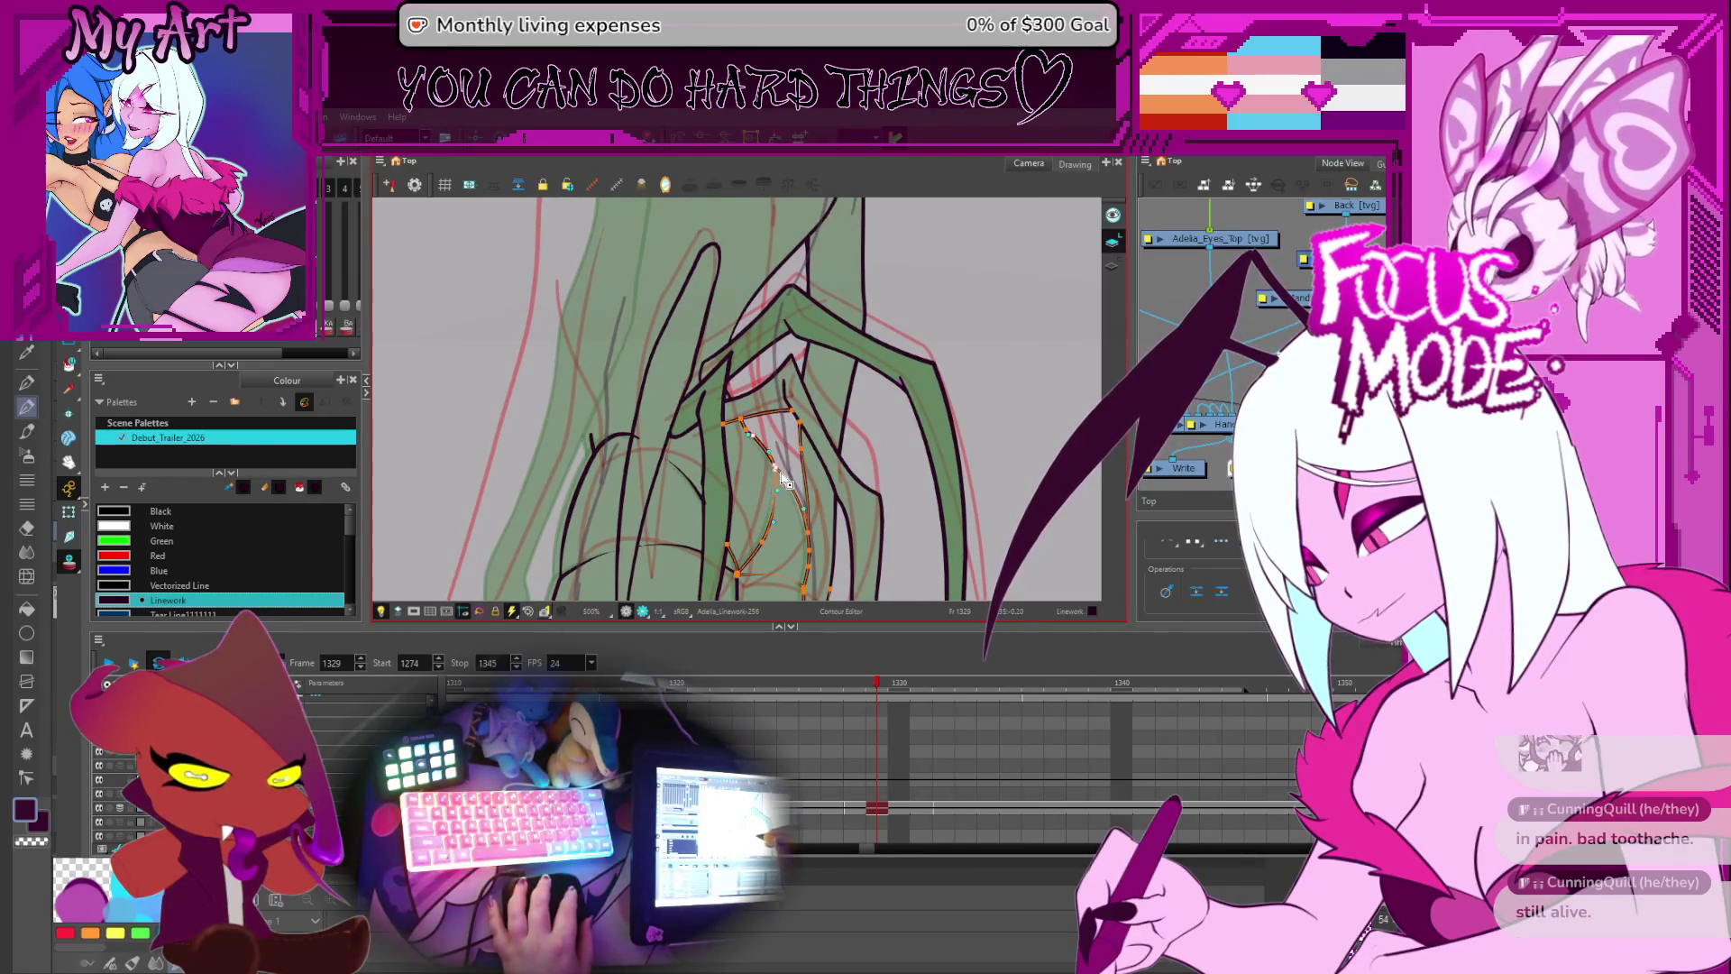
{"action": "scroll", "coordinate": [826, 403], "scroll_direction": "down", "scroll_amount": 3}
{"action": "scroll", "coordinate": [826, 403], "scroll_direction": "up", "scroll_amount": 2}
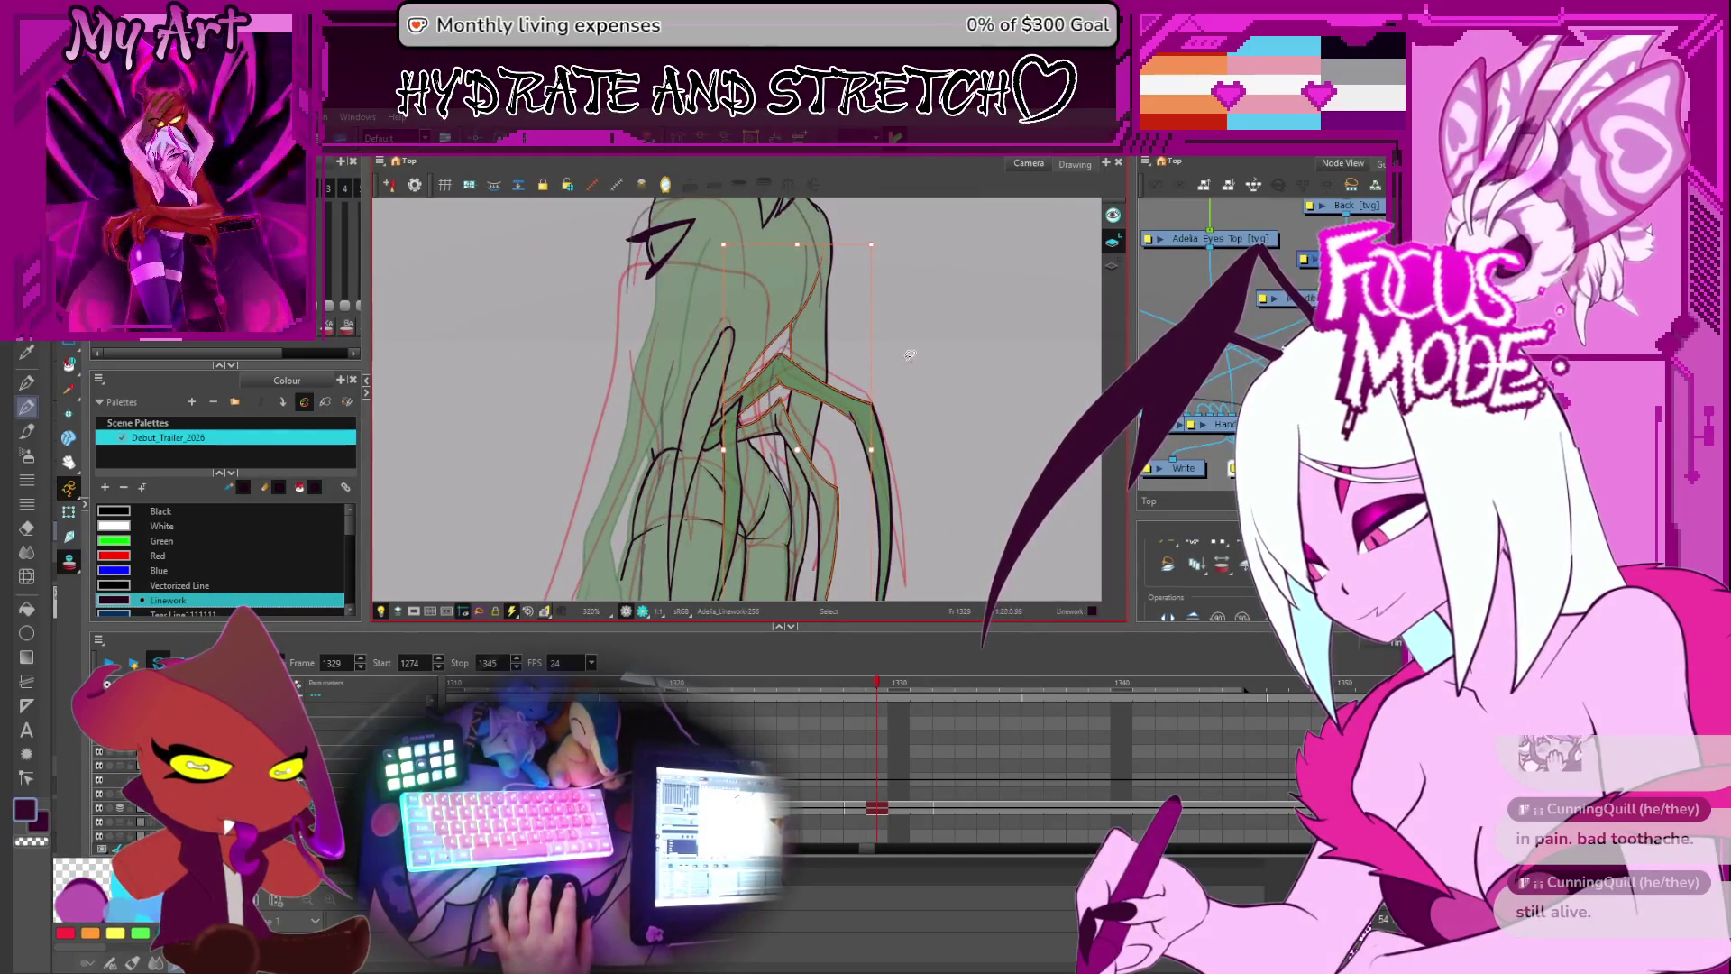
- Nudge the outer arm stroke on frame 1329 right and pull its lower end rightward
{"action": "left_click", "coordinate": [829, 363]}
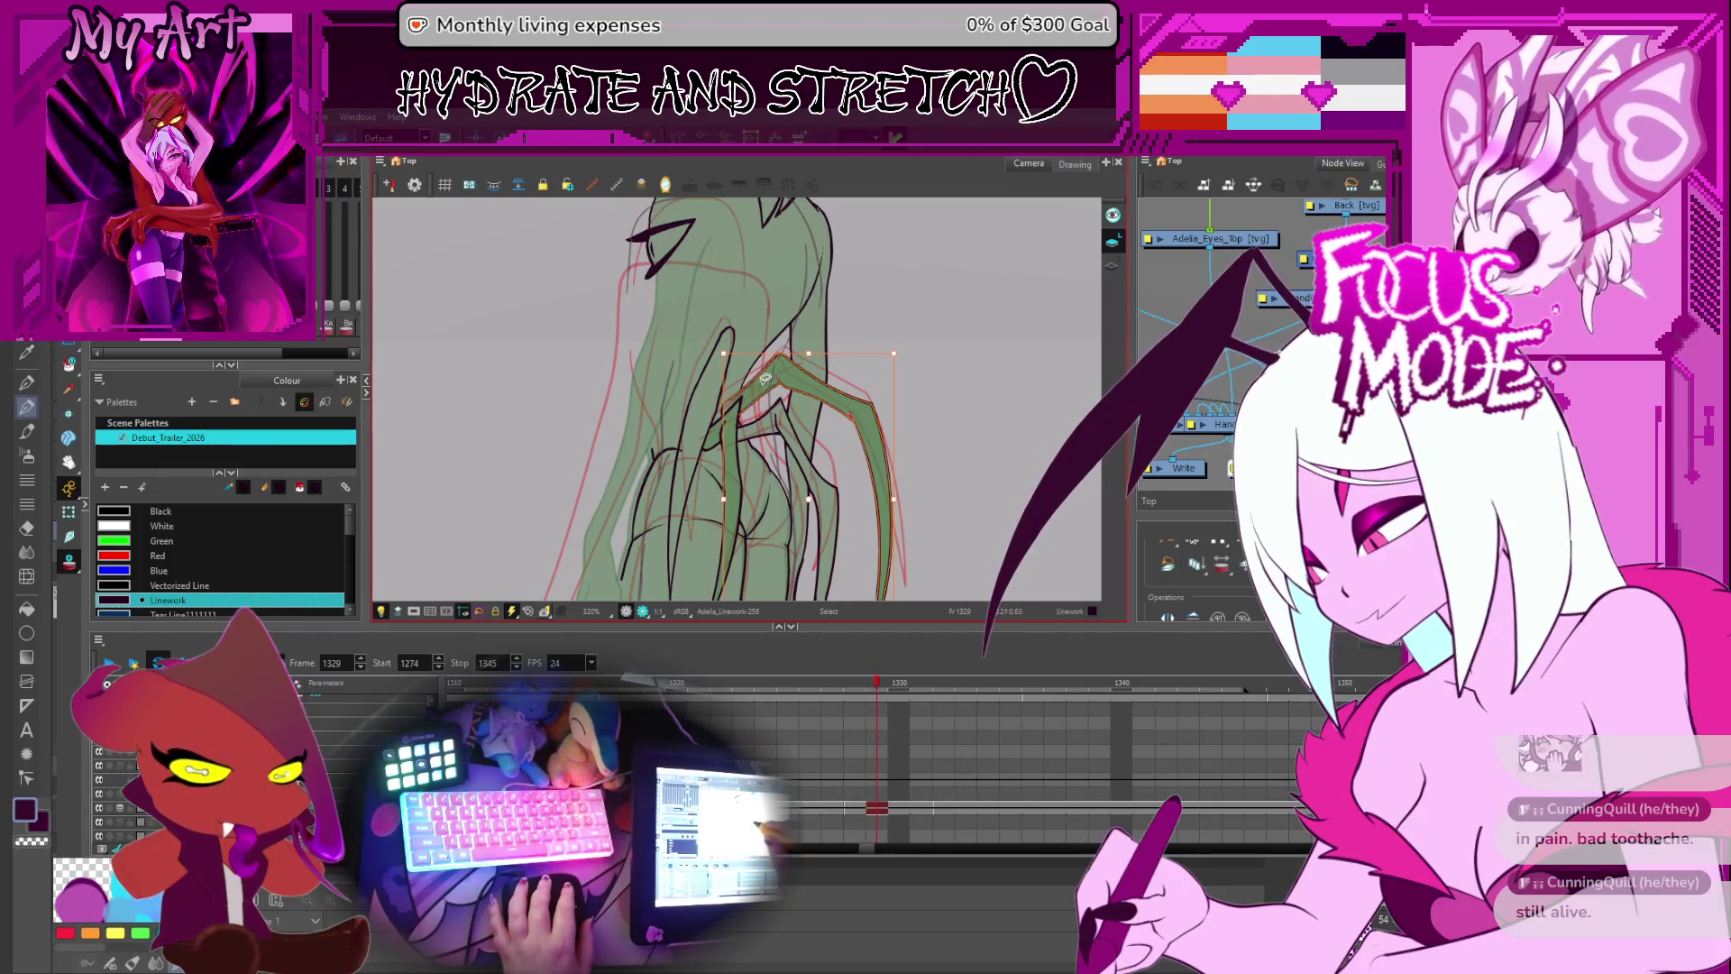
{"action": "scroll", "coordinate": [764, 376], "scroll_direction": "up", "scroll_amount": 1}
{"action": "key", "text": "Escape"}
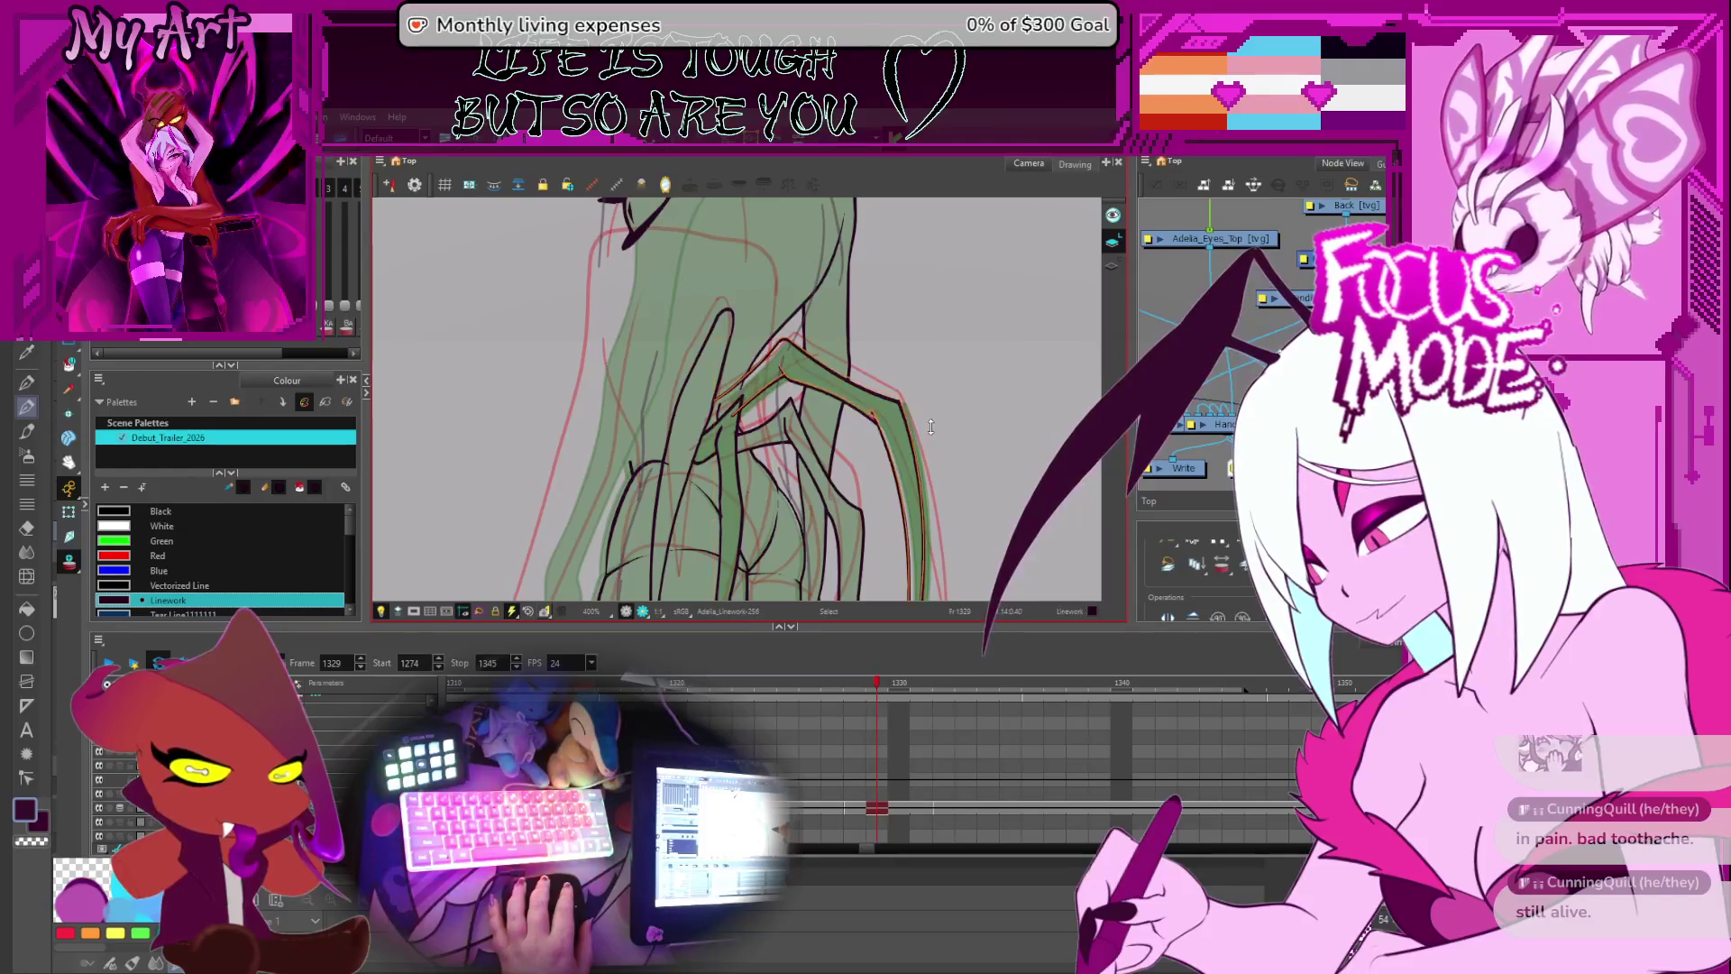
{"action": "left_click", "coordinate": [805, 336]}
{"action": "left_click_drag", "start_coordinate": [819, 399], "coordinate": [823, 399]}
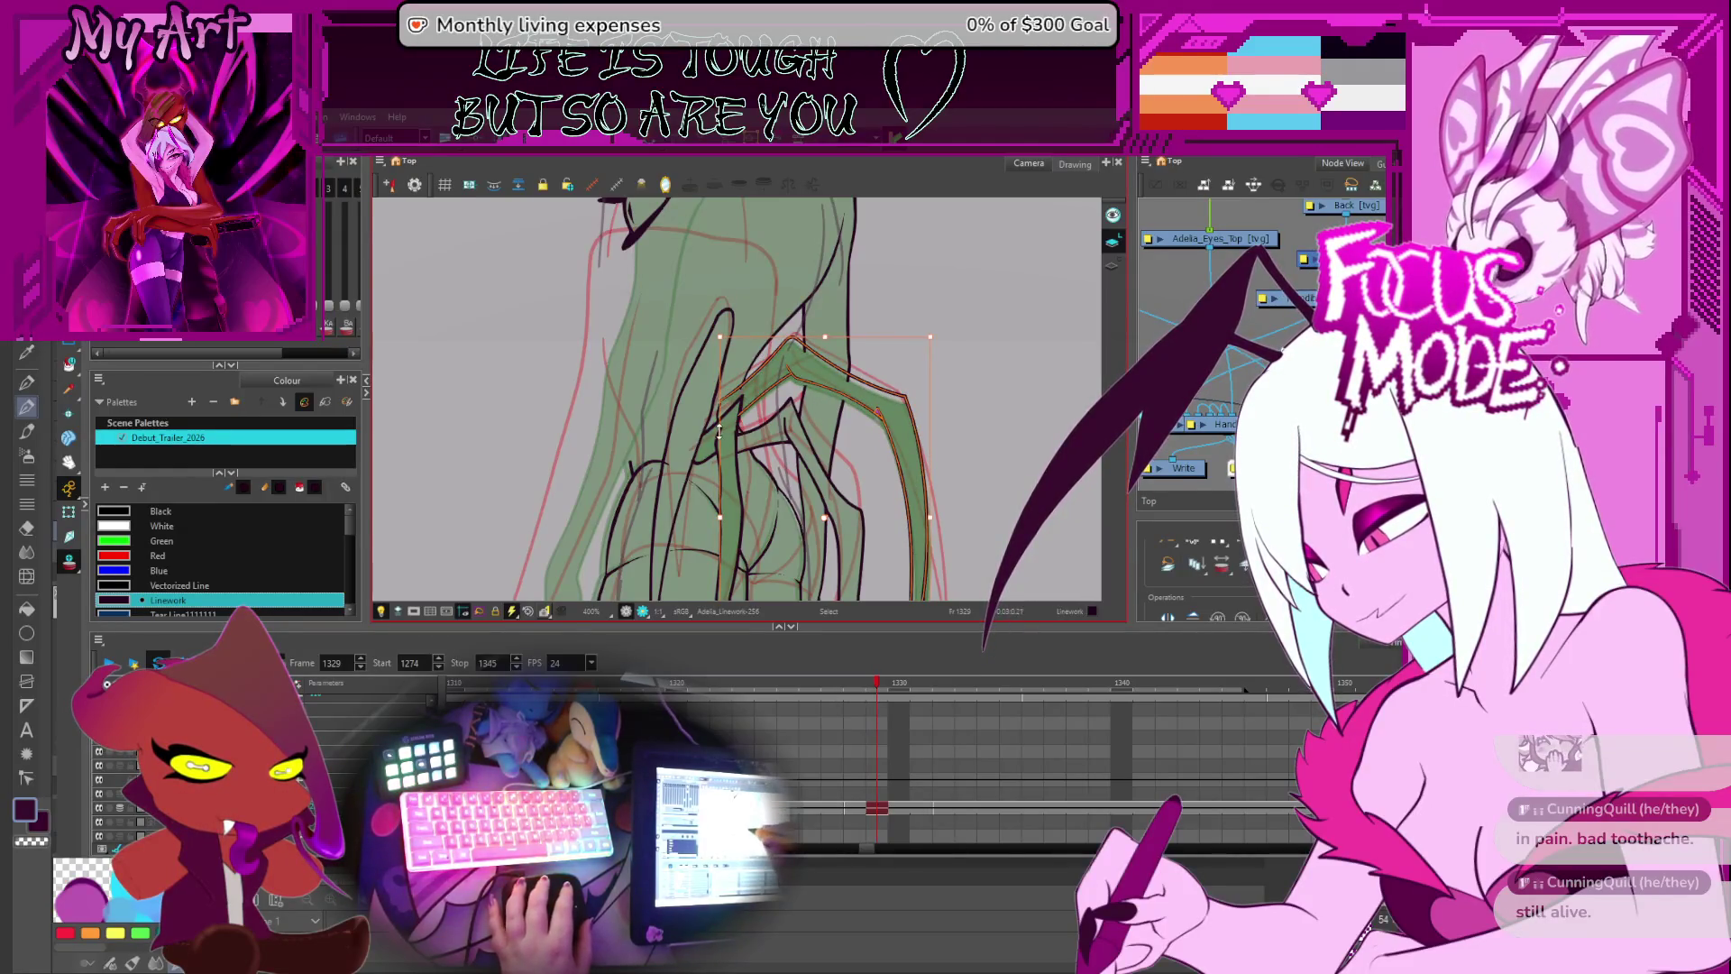
{"action": "left_click_drag", "start_coordinate": [814, 561], "coordinate": [764, 431]}
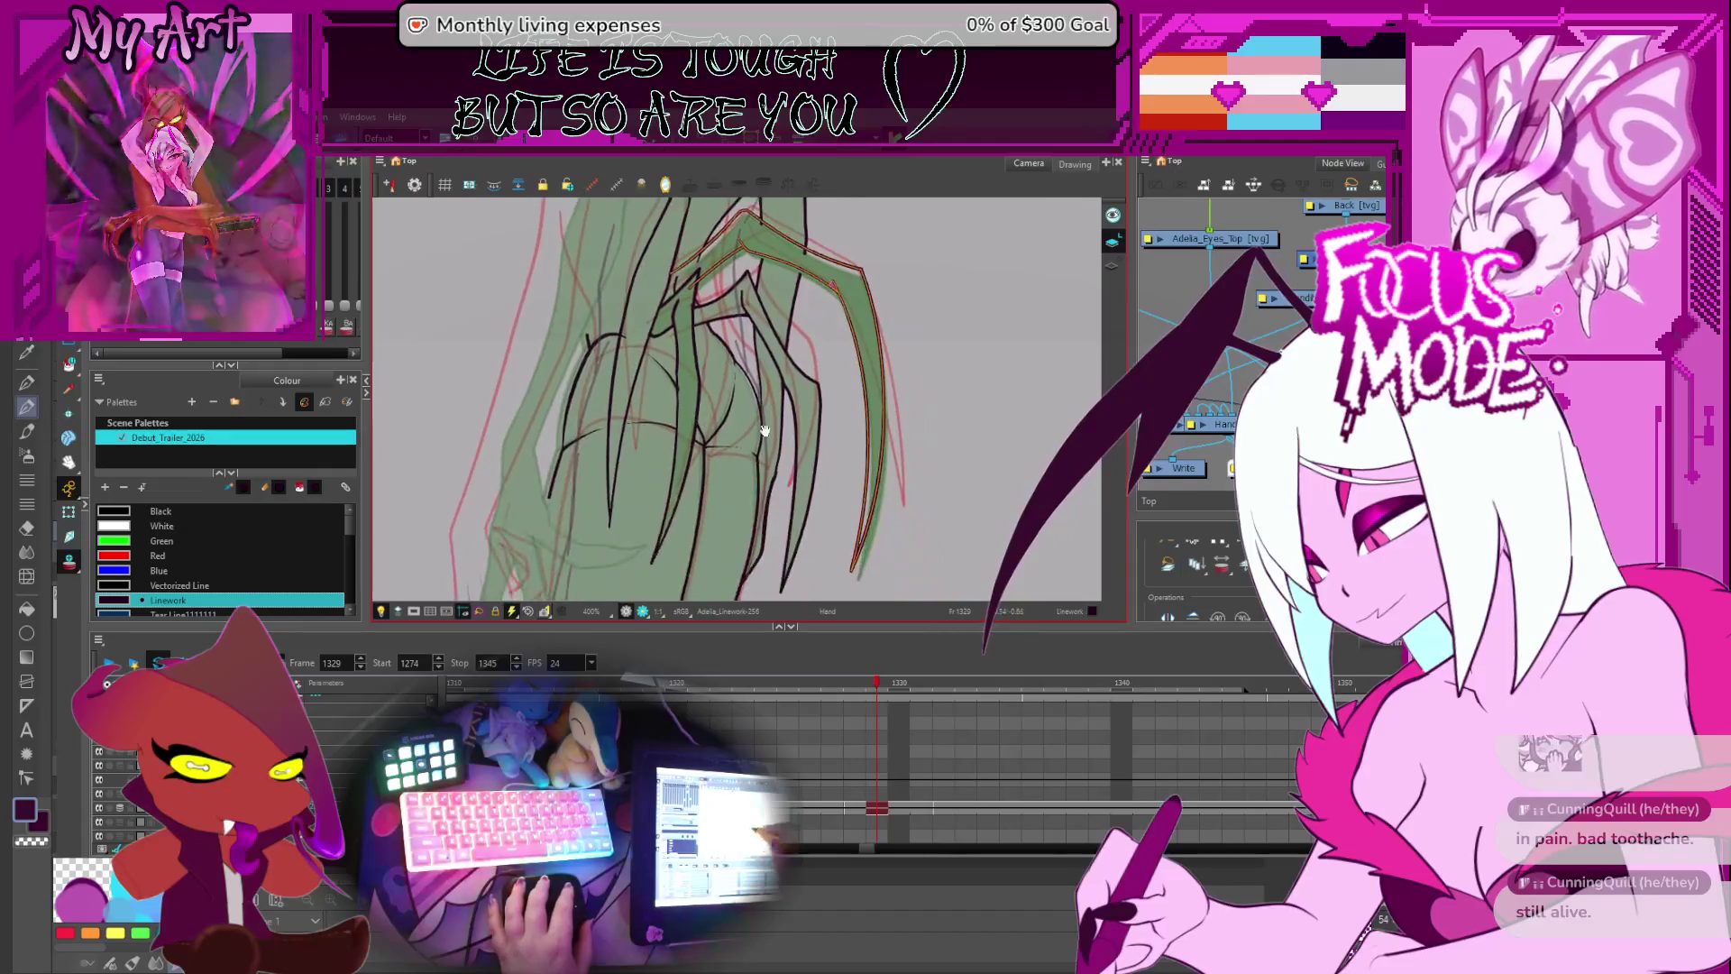
{"action": "mouse_move", "coordinate": [896, 354]}
{"action": "left_mouse_down"}
{"action": "mouse_move", "coordinate": [887, 390]}
{"action": "mouse_move", "coordinate": [880, 374]}
{"action": "left_mouse_up"}
{"action": "left_click", "coordinate": [877, 419]}
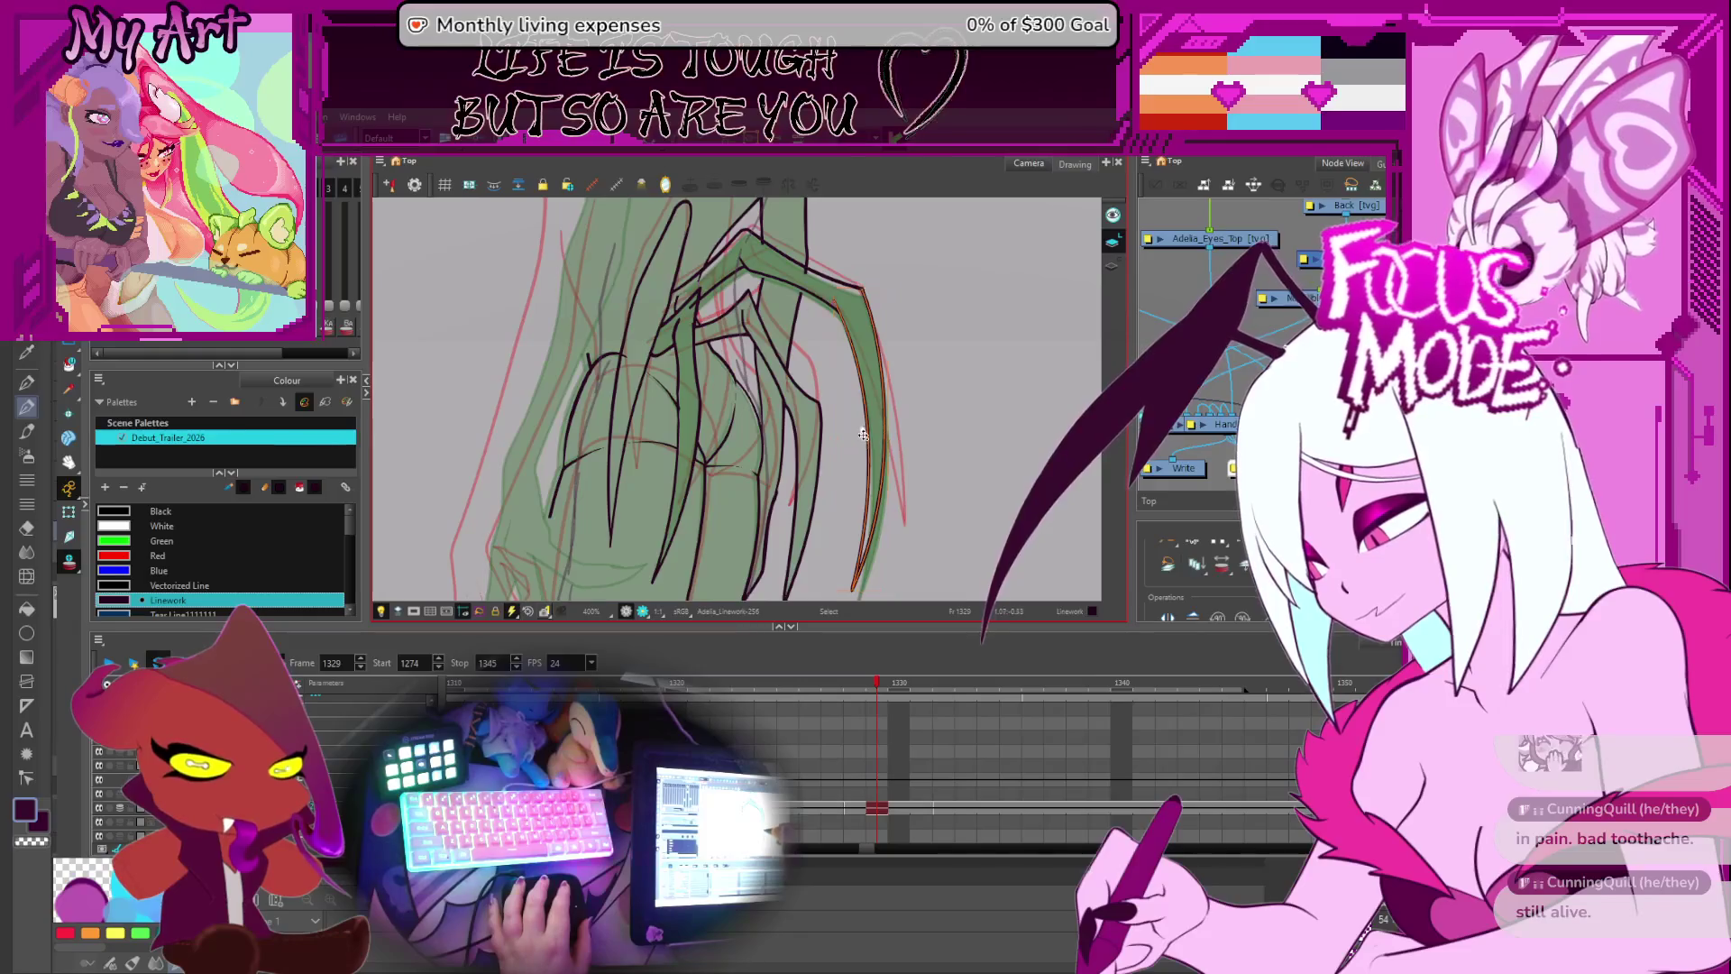
{"action": "left_click_drag", "start_coordinate": [836, 491], "coordinate": [835, 415]}
{"action": "left_click_drag", "start_coordinate": [888, 495], "coordinate": [913, 480]}
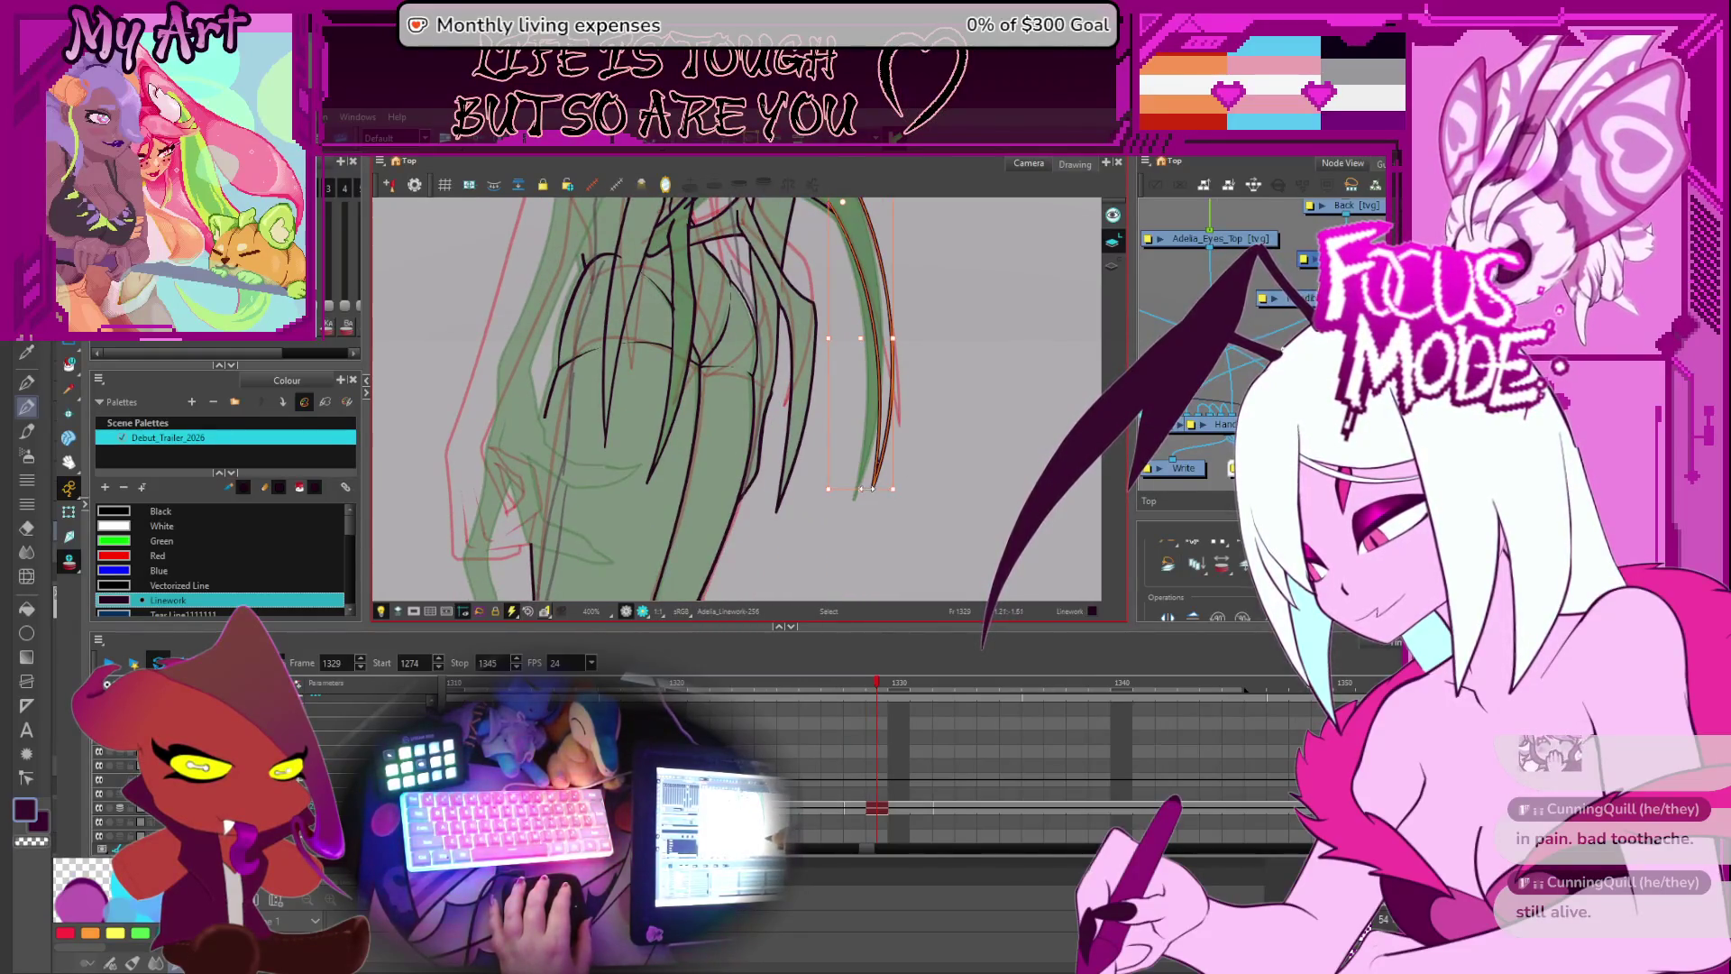
{"action": "left_click_drag", "start_coordinate": [865, 378], "coordinate": [870, 468]}
- Trim the stray stroke tip near the claw with the Cutter
{"action": "key", "text": "alt+t"}
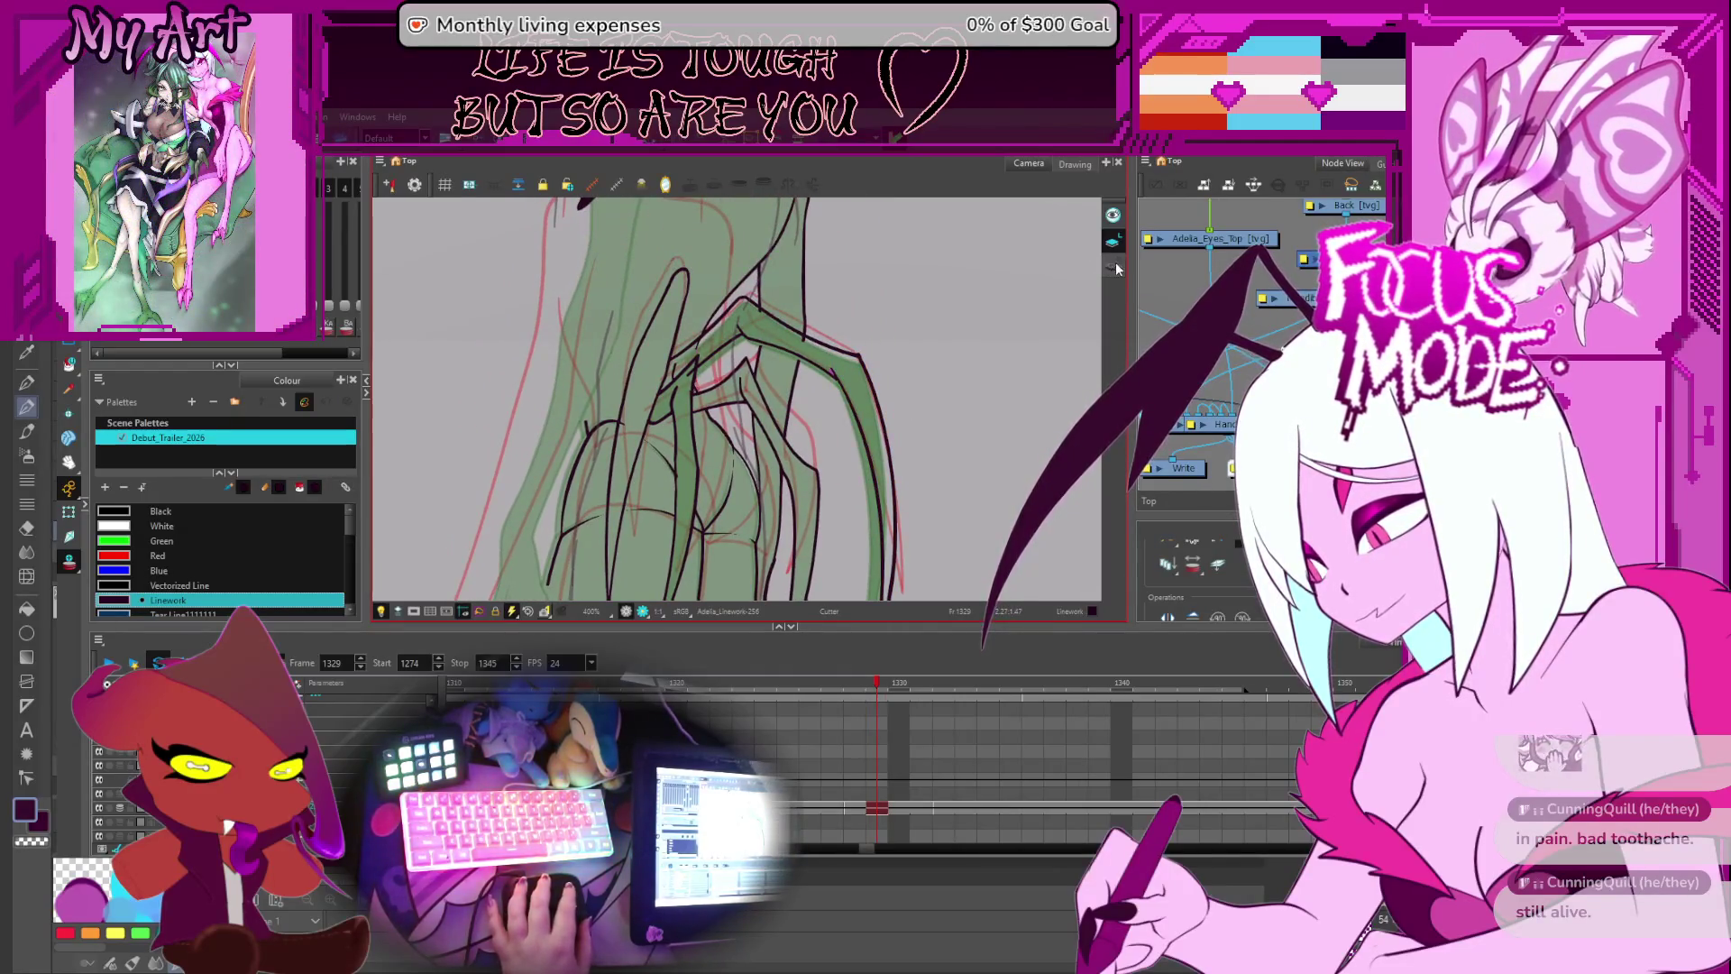
{"action": "scroll", "coordinate": [1116, 268], "scroll_direction": "up", "scroll_amount": 5}
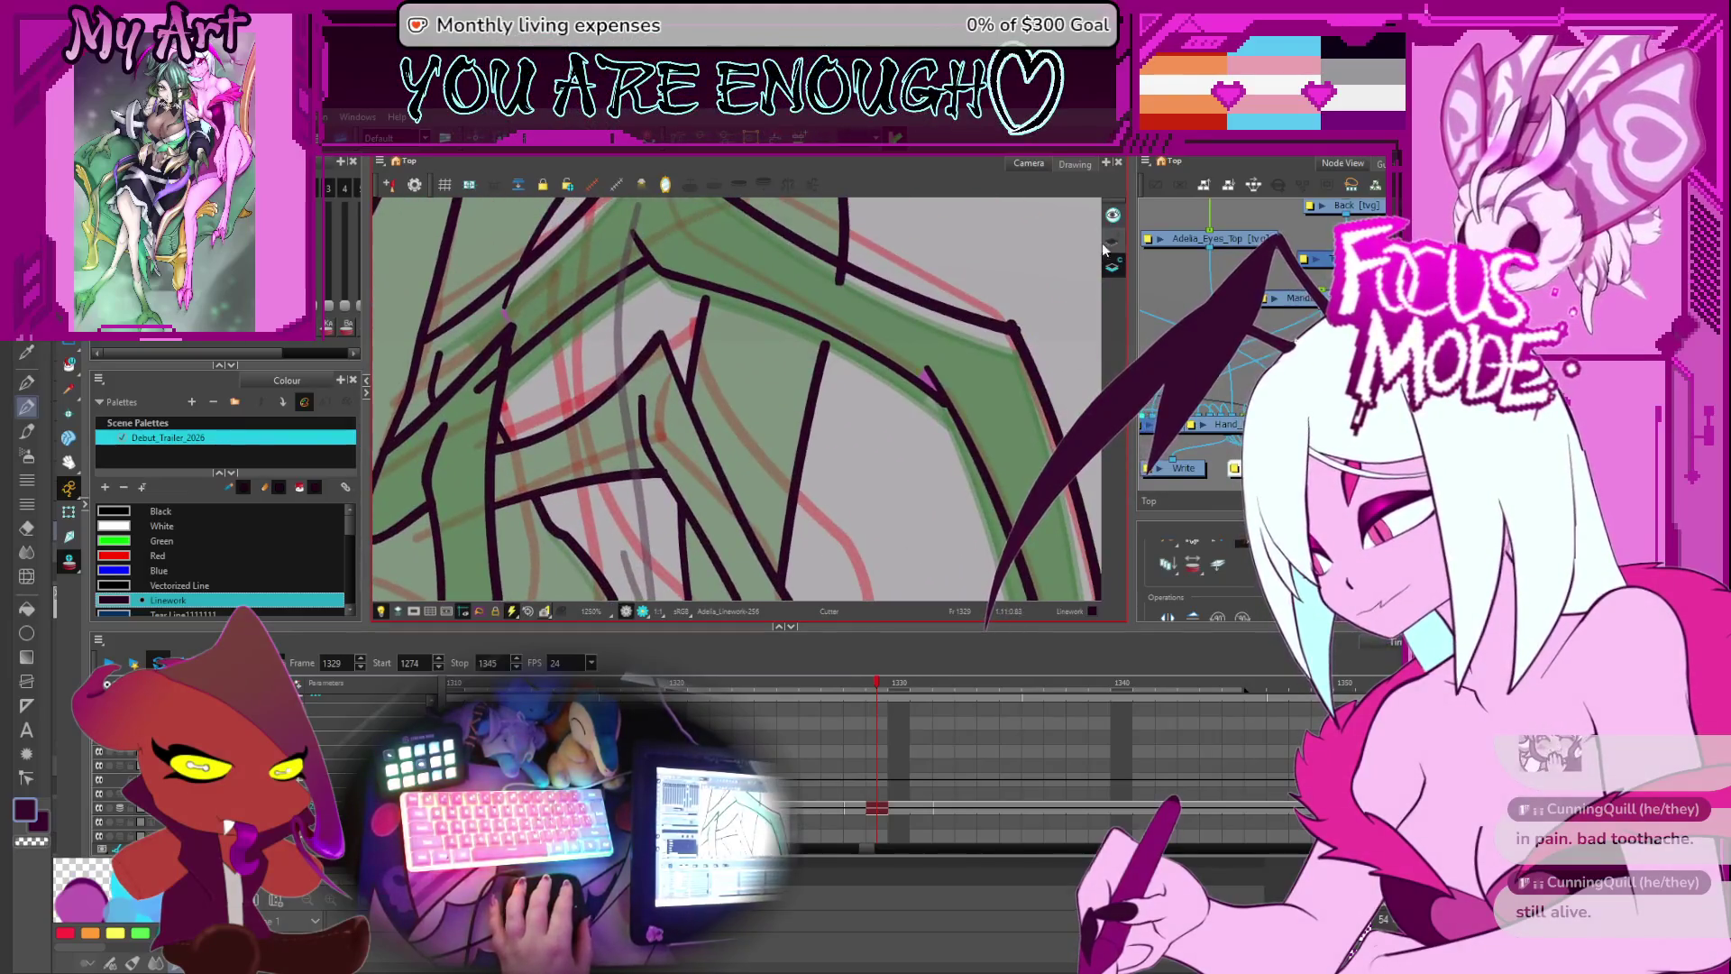
{"action": "left_click", "coordinate": [928, 380]}
{"action": "scroll", "coordinate": [973, 383], "scroll_direction": "down", "scroll_amount": 6}
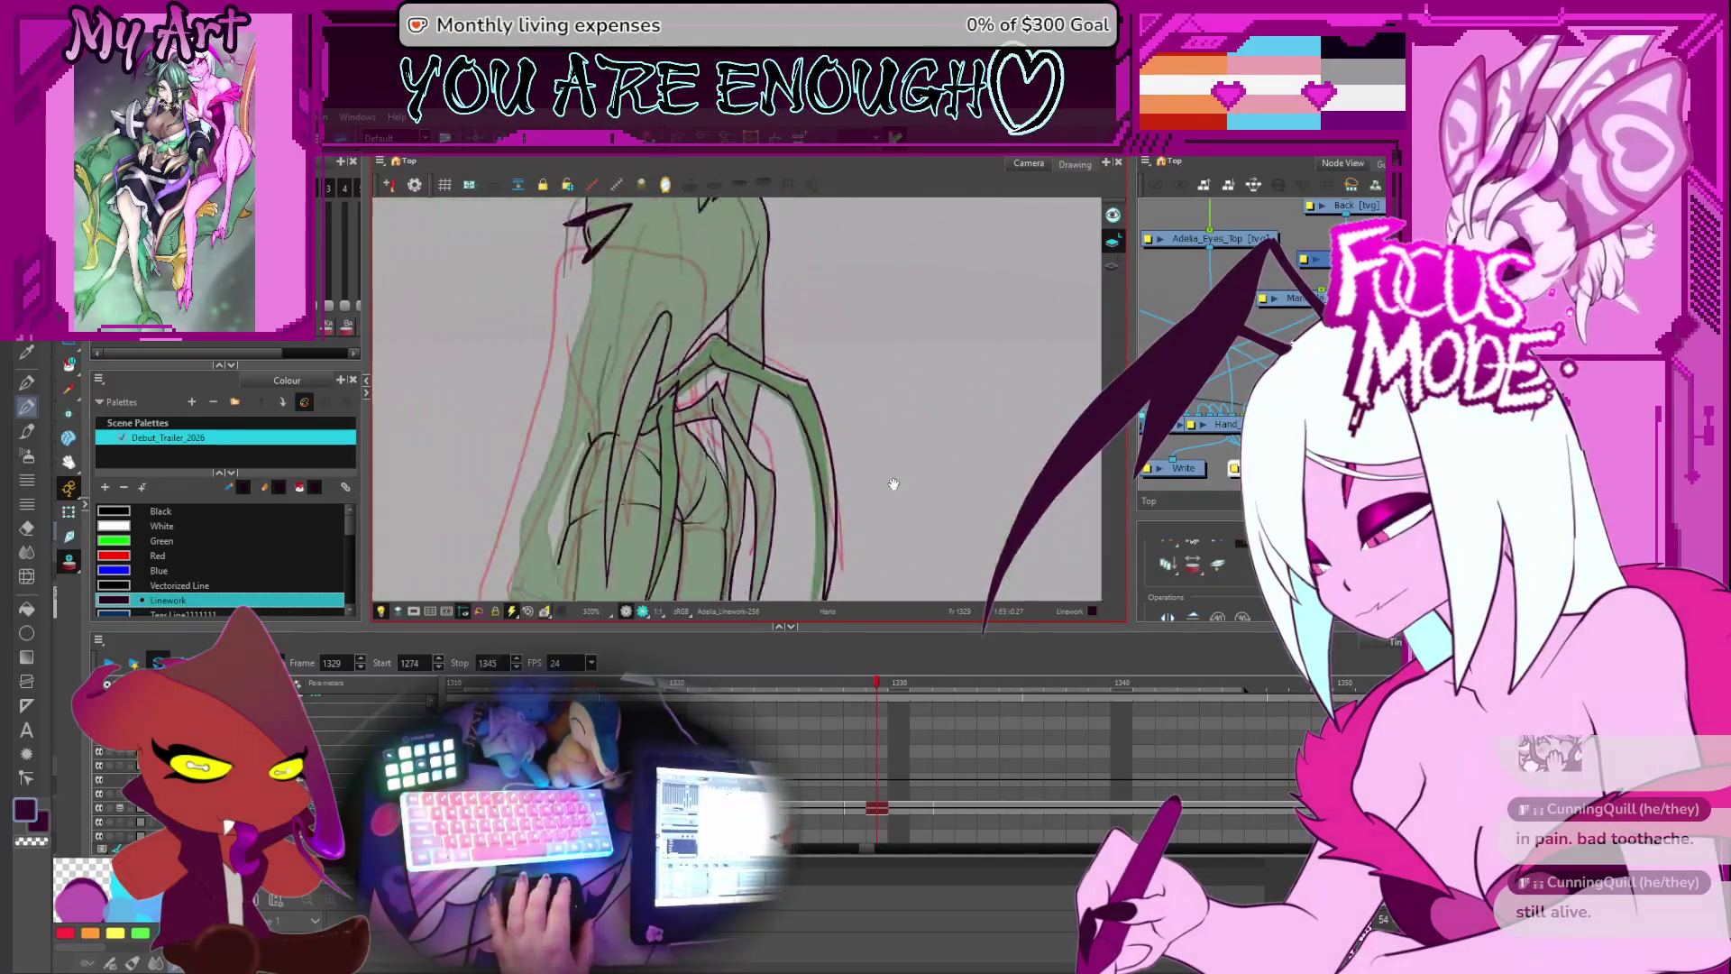
{"action": "key", "text": "alt+s"}
{"action": "mouse_move", "coordinate": [825, 297]}
{"action": "left_mouse_down"}
{"action": "mouse_move", "coordinate": [841, 369]}
{"action": "mouse_move", "coordinate": [785, 330]}
{"action": "mouse_move", "coordinate": [782, 292]}
{"action": "left_mouse_up"}
{"action": "scroll", "coordinate": [811, 374], "scroll_direction": "up", "scroll_amount": 2}
- Select the two short upper claw strokes on frame 1329 and zoom in on them
{"action": "left_click", "coordinate": [907, 456]}
{"action": "left_click", "coordinate": [907, 456]}
{"action": "left_click_drag", "start_coordinate": [906, 397], "coordinate": [910, 390]}
{"action": "left_click", "coordinate": [885, 559]}
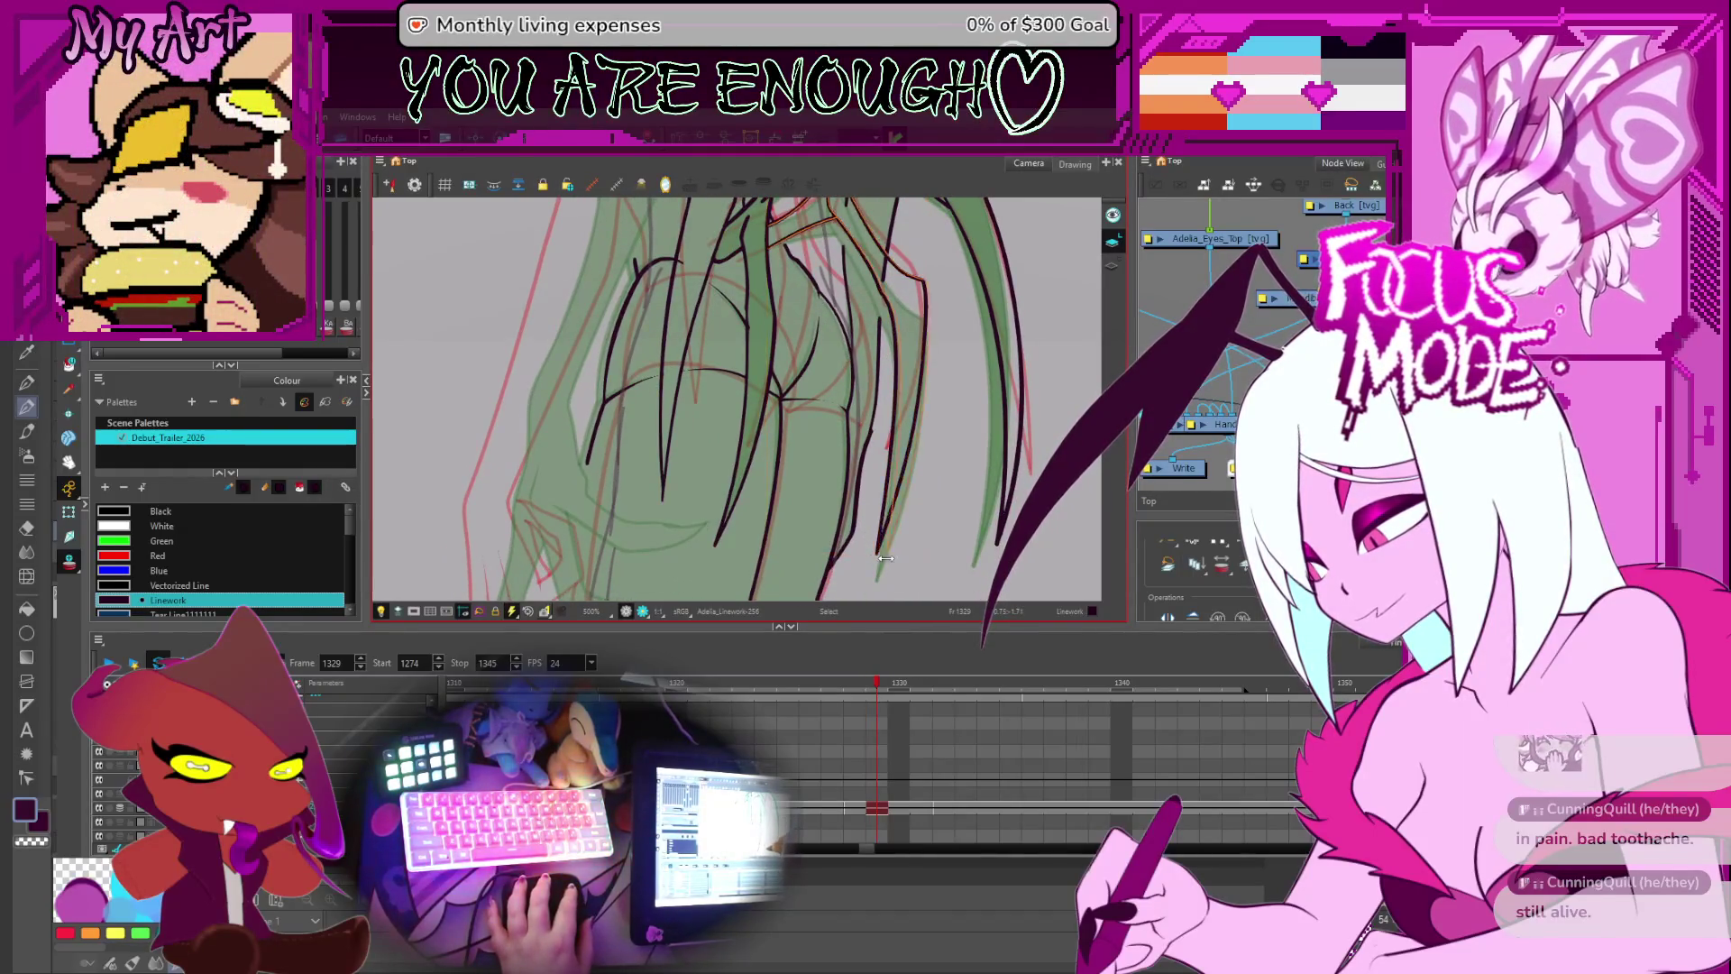
{"action": "scroll", "coordinate": [882, 555], "scroll_direction": "up", "scroll_amount": 3}
{"action": "left_click", "coordinate": [850, 353]}
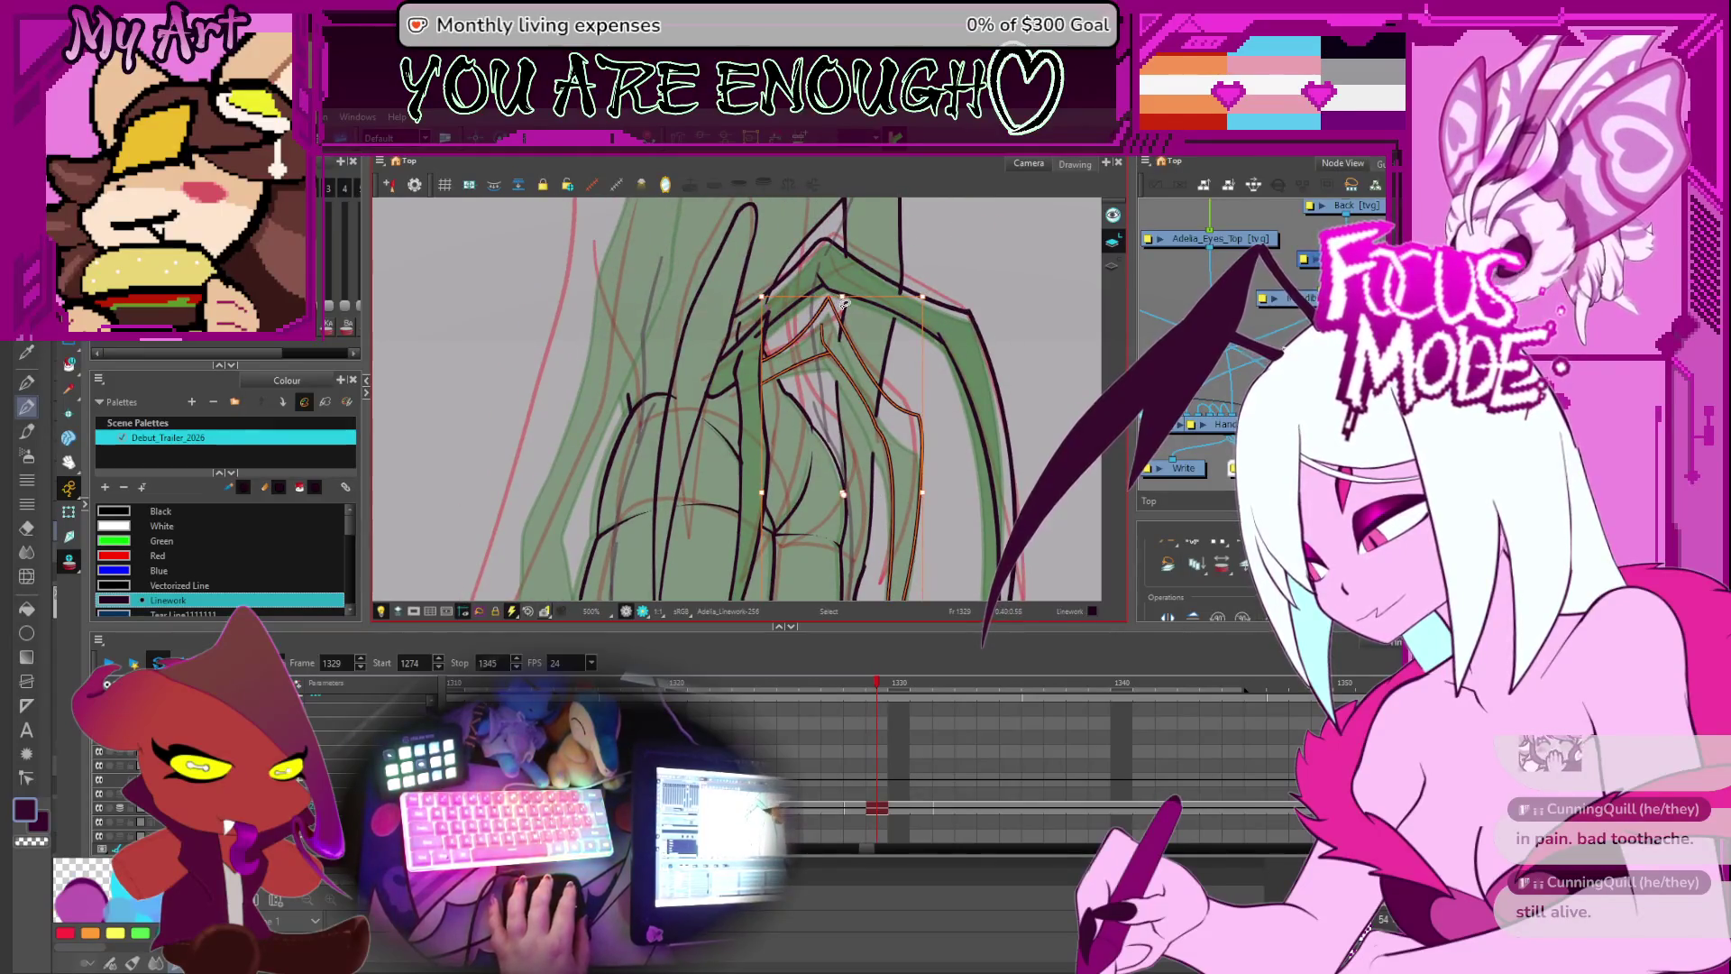
{"action": "left_click", "coordinate": [822, 330]}
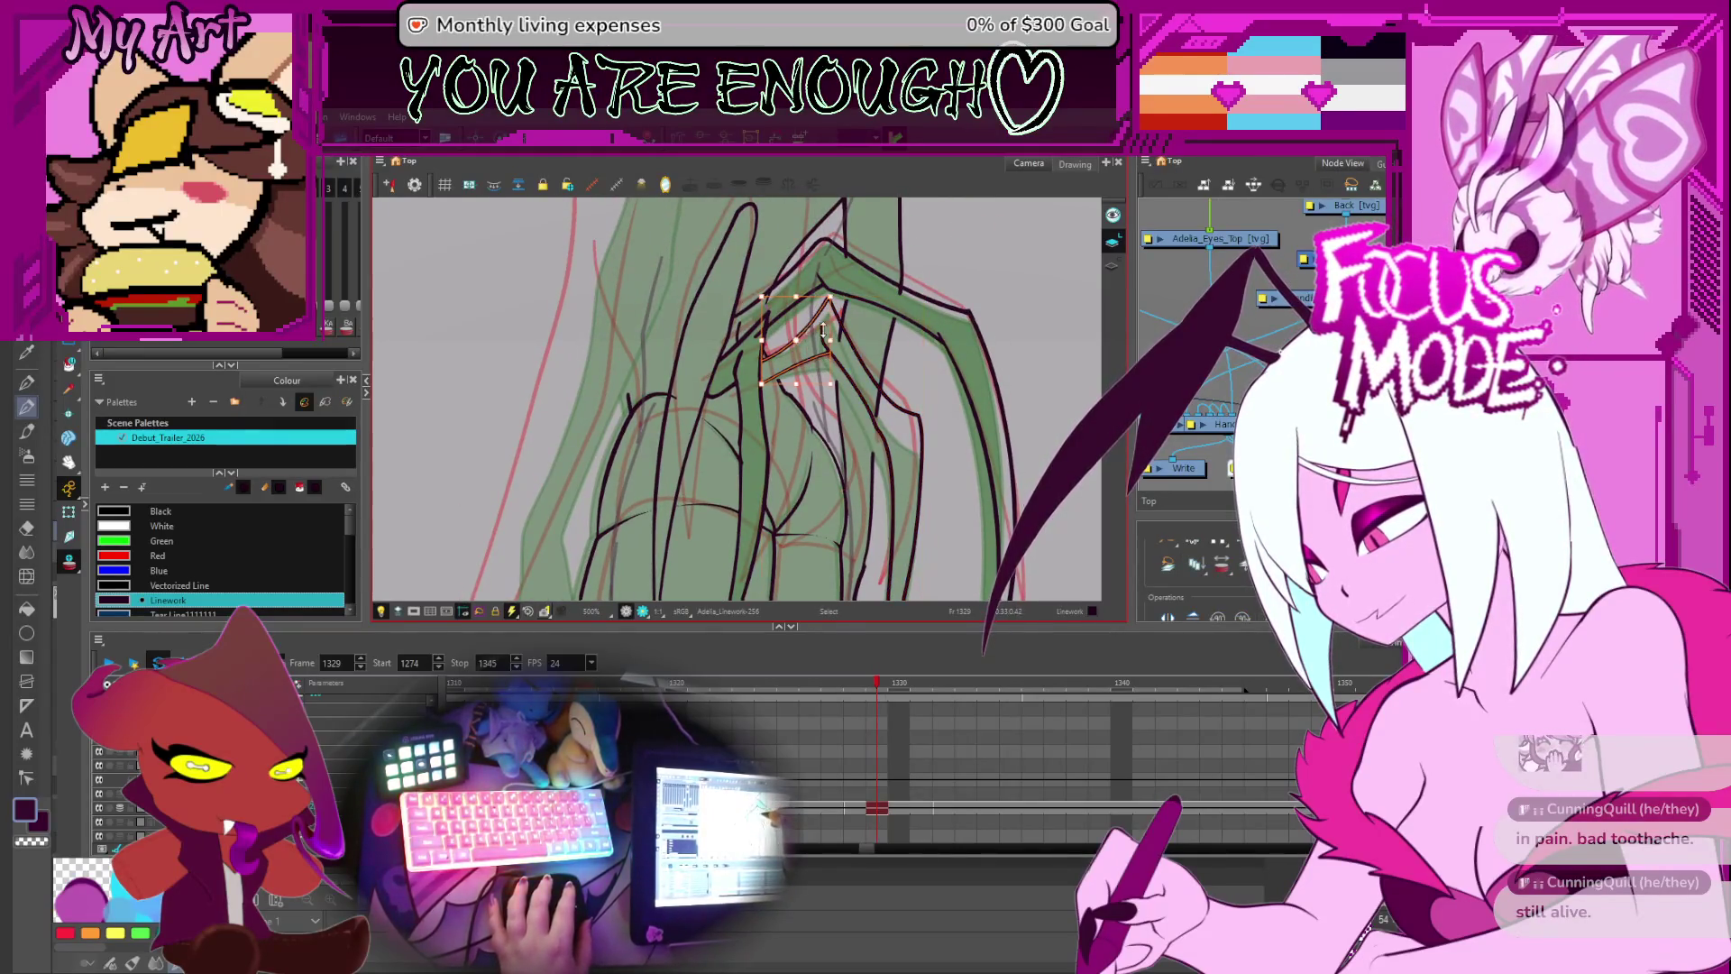
{"action": "left_click", "coordinate": [810, 379], "text": "shift"}
{"action": "scroll", "coordinate": [809, 382], "scroll_direction": "up", "scroll_amount": 1}
{"action": "key", "text": "2"}
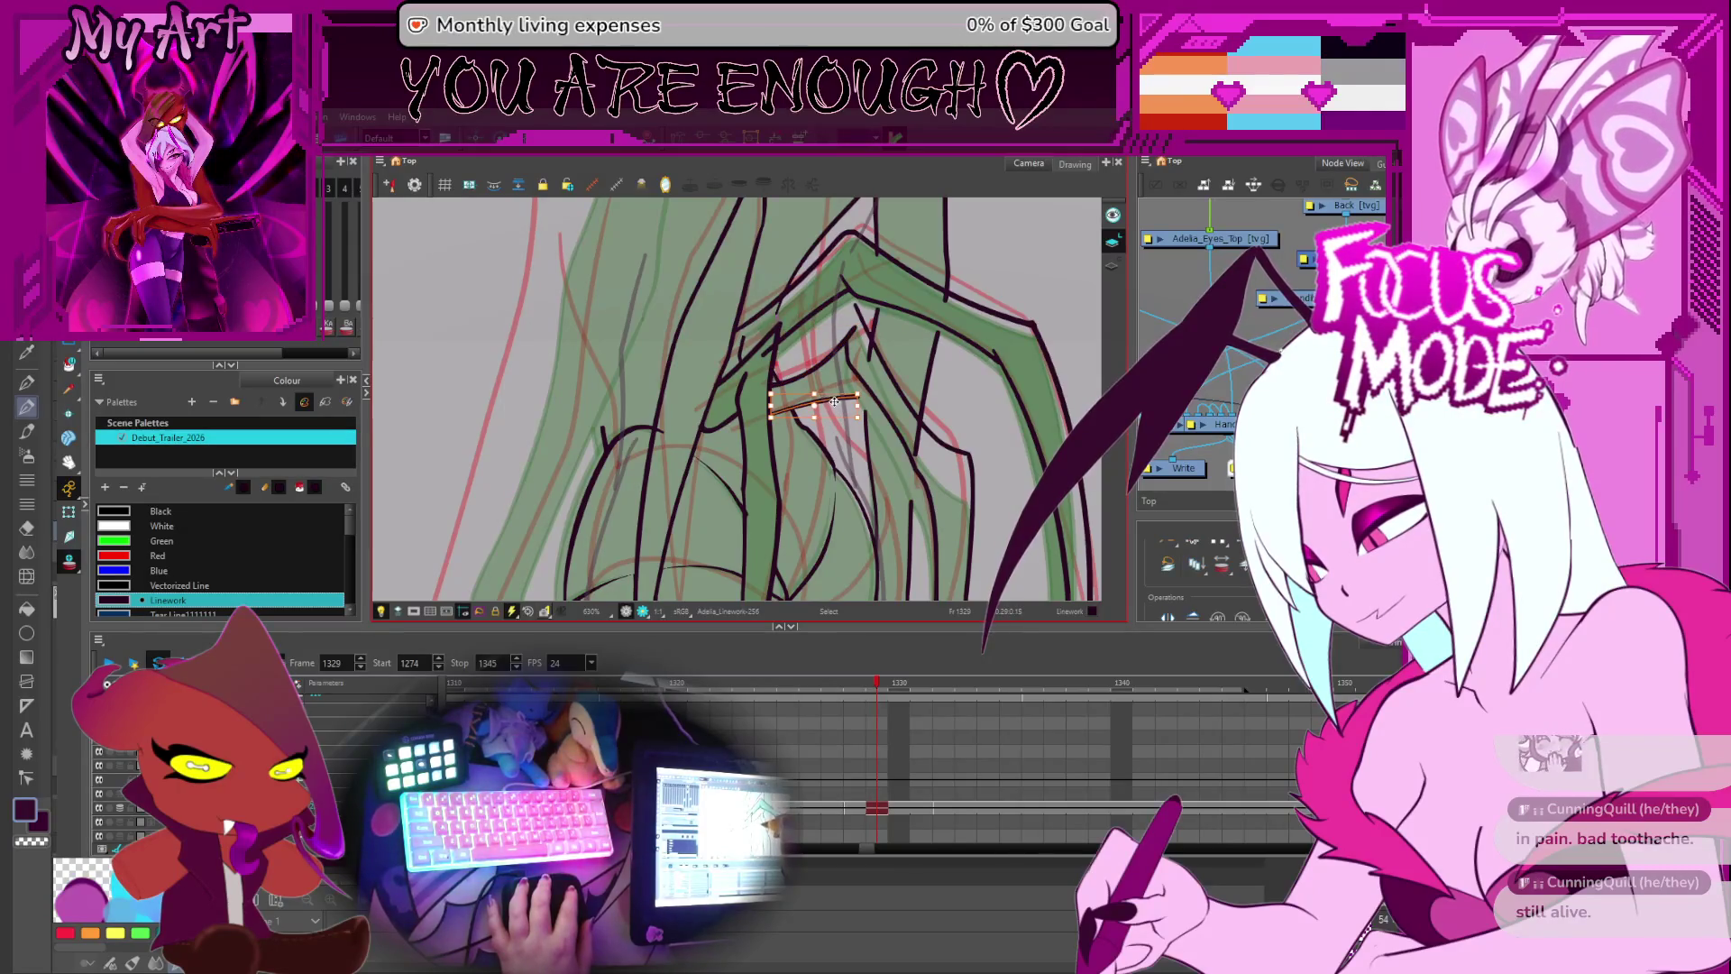
{"action": "scroll", "coordinate": [853, 407], "scroll_direction": "up", "scroll_amount": 2}
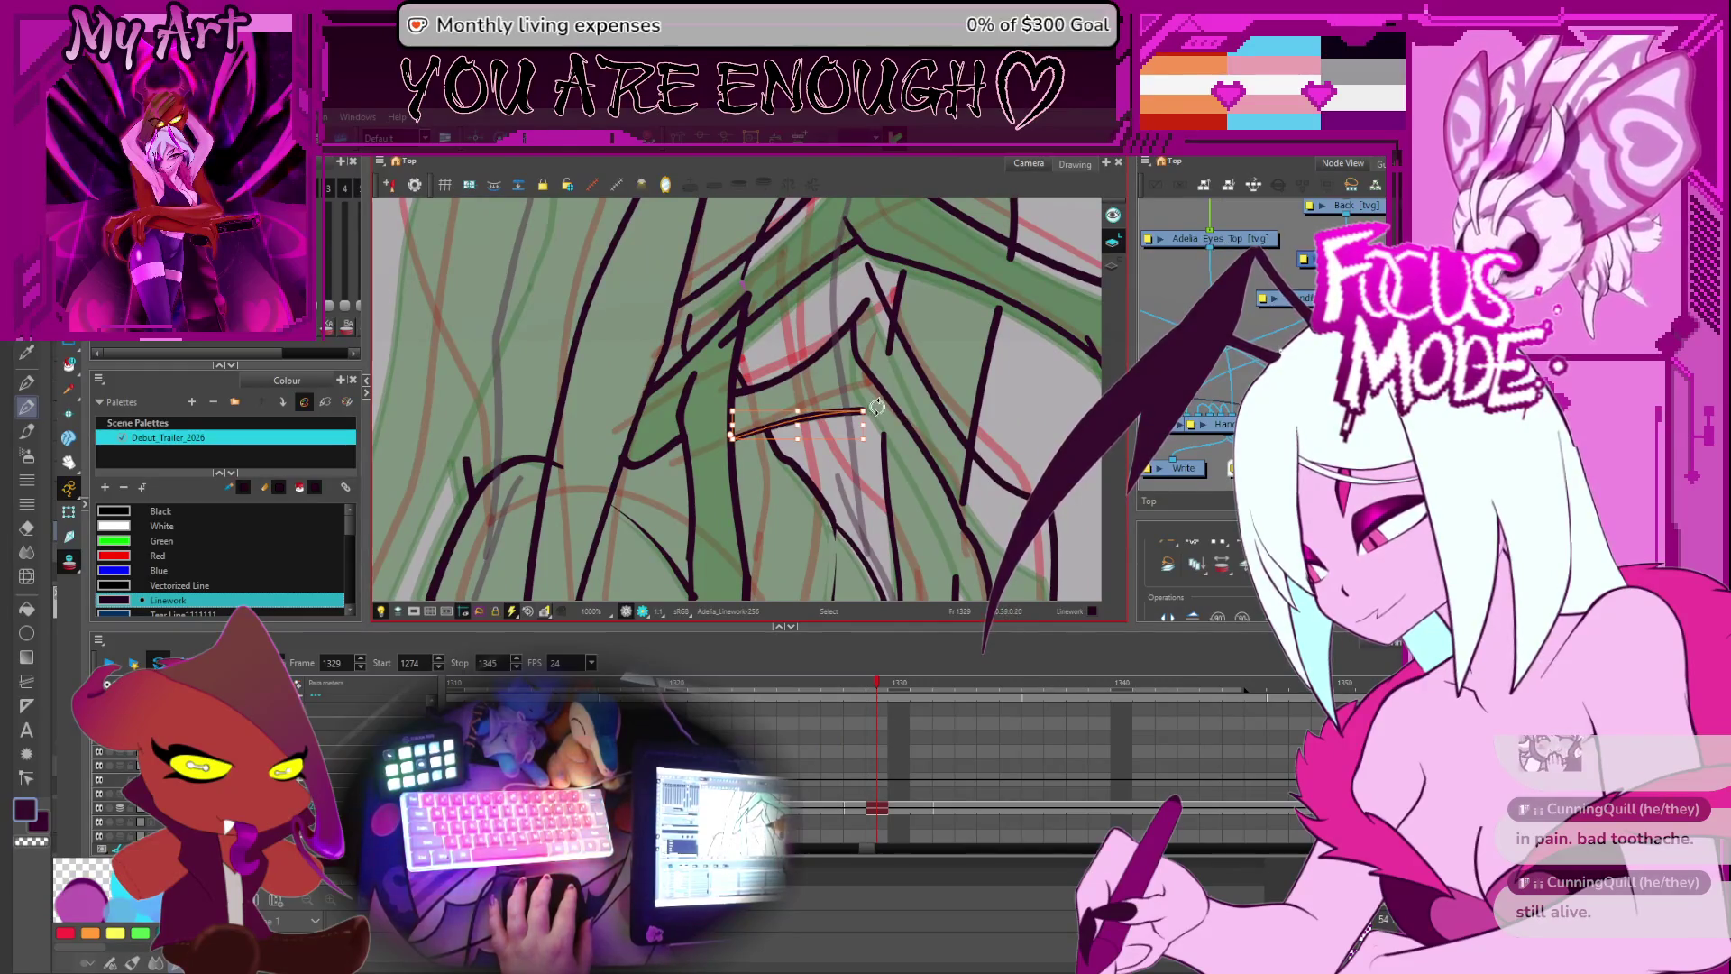
{"action": "left_click_drag", "start_coordinate": [881, 405], "coordinate": [838, 351]}
{"action": "left_click_drag", "start_coordinate": [892, 415], "coordinate": [848, 360]}
- On frame 1328, adjust the claw lines and select the small and vertical claw strokes
{"action": "key", "text": "comma"}
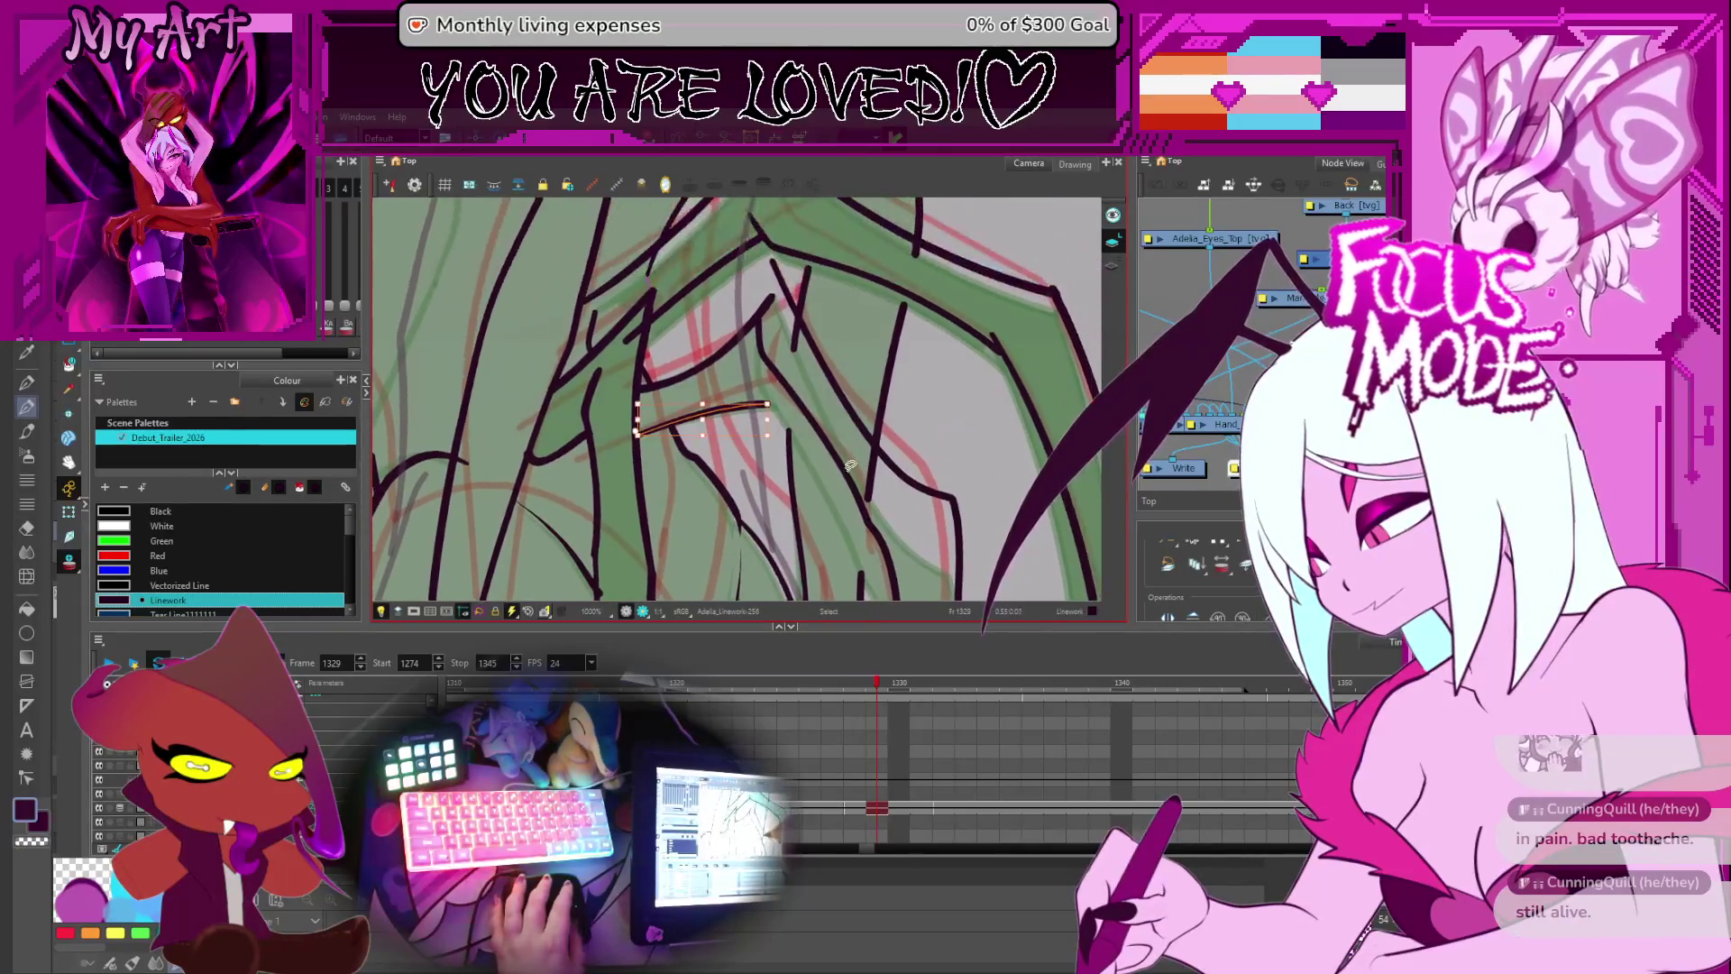
{"action": "scroll", "coordinate": [848, 387], "scroll_direction": "down", "scroll_amount": 3}
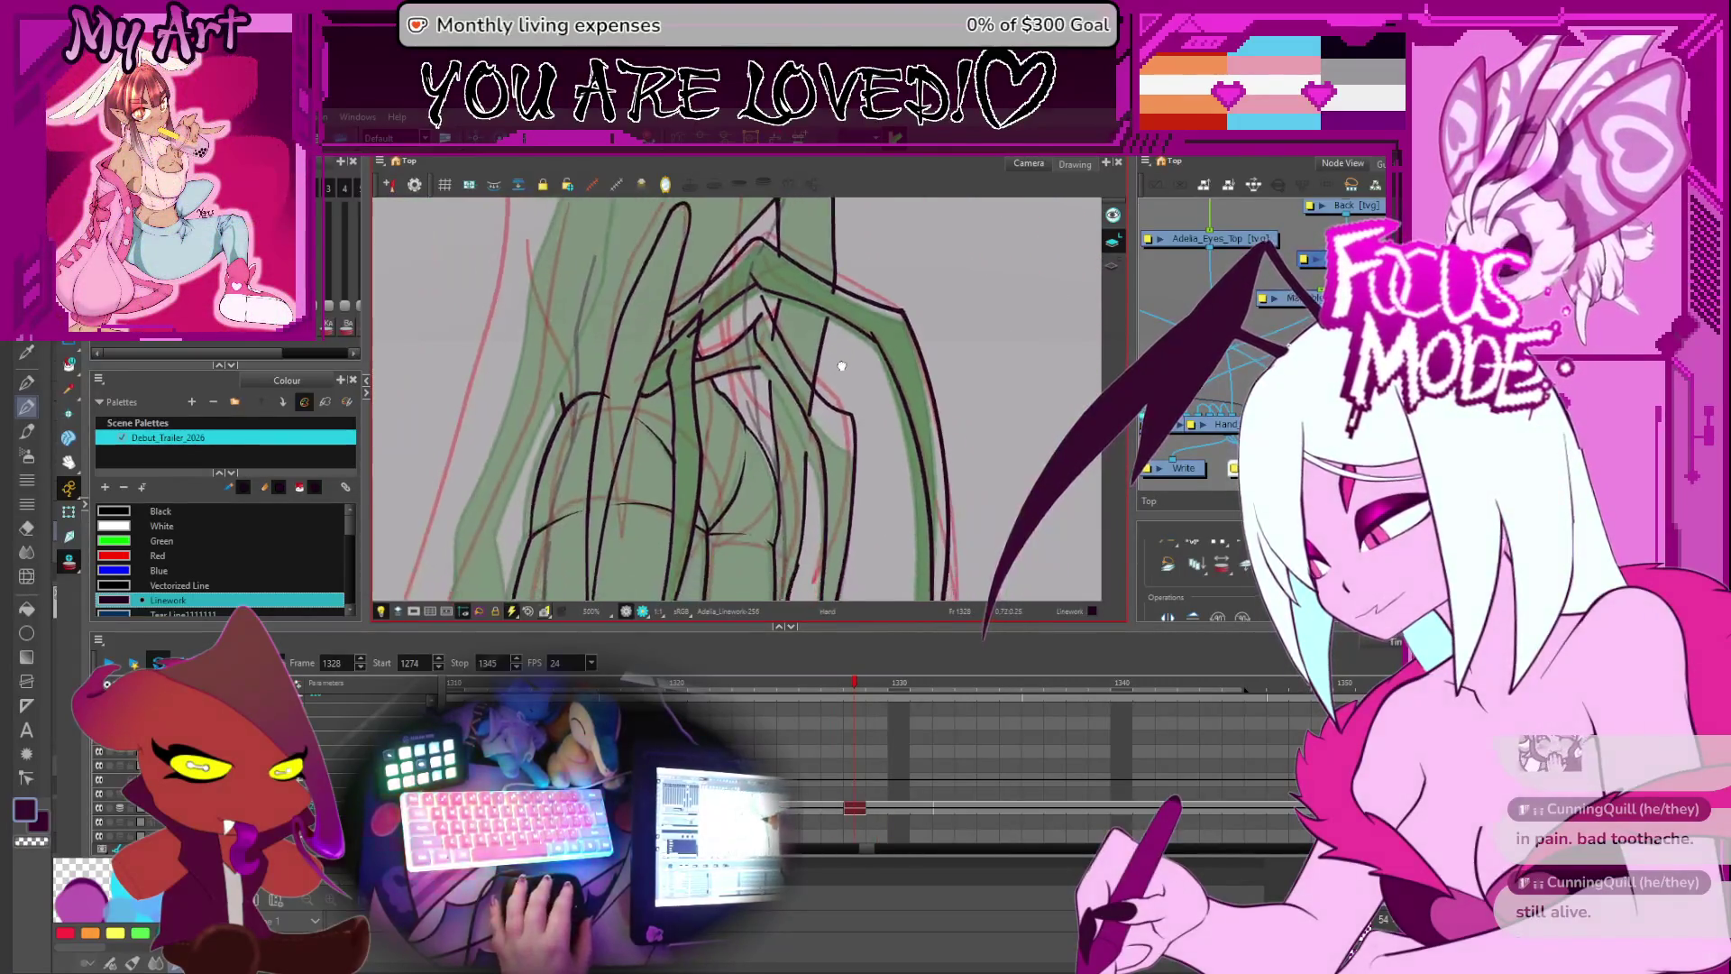
{"action": "left_click", "coordinate": [823, 474]}
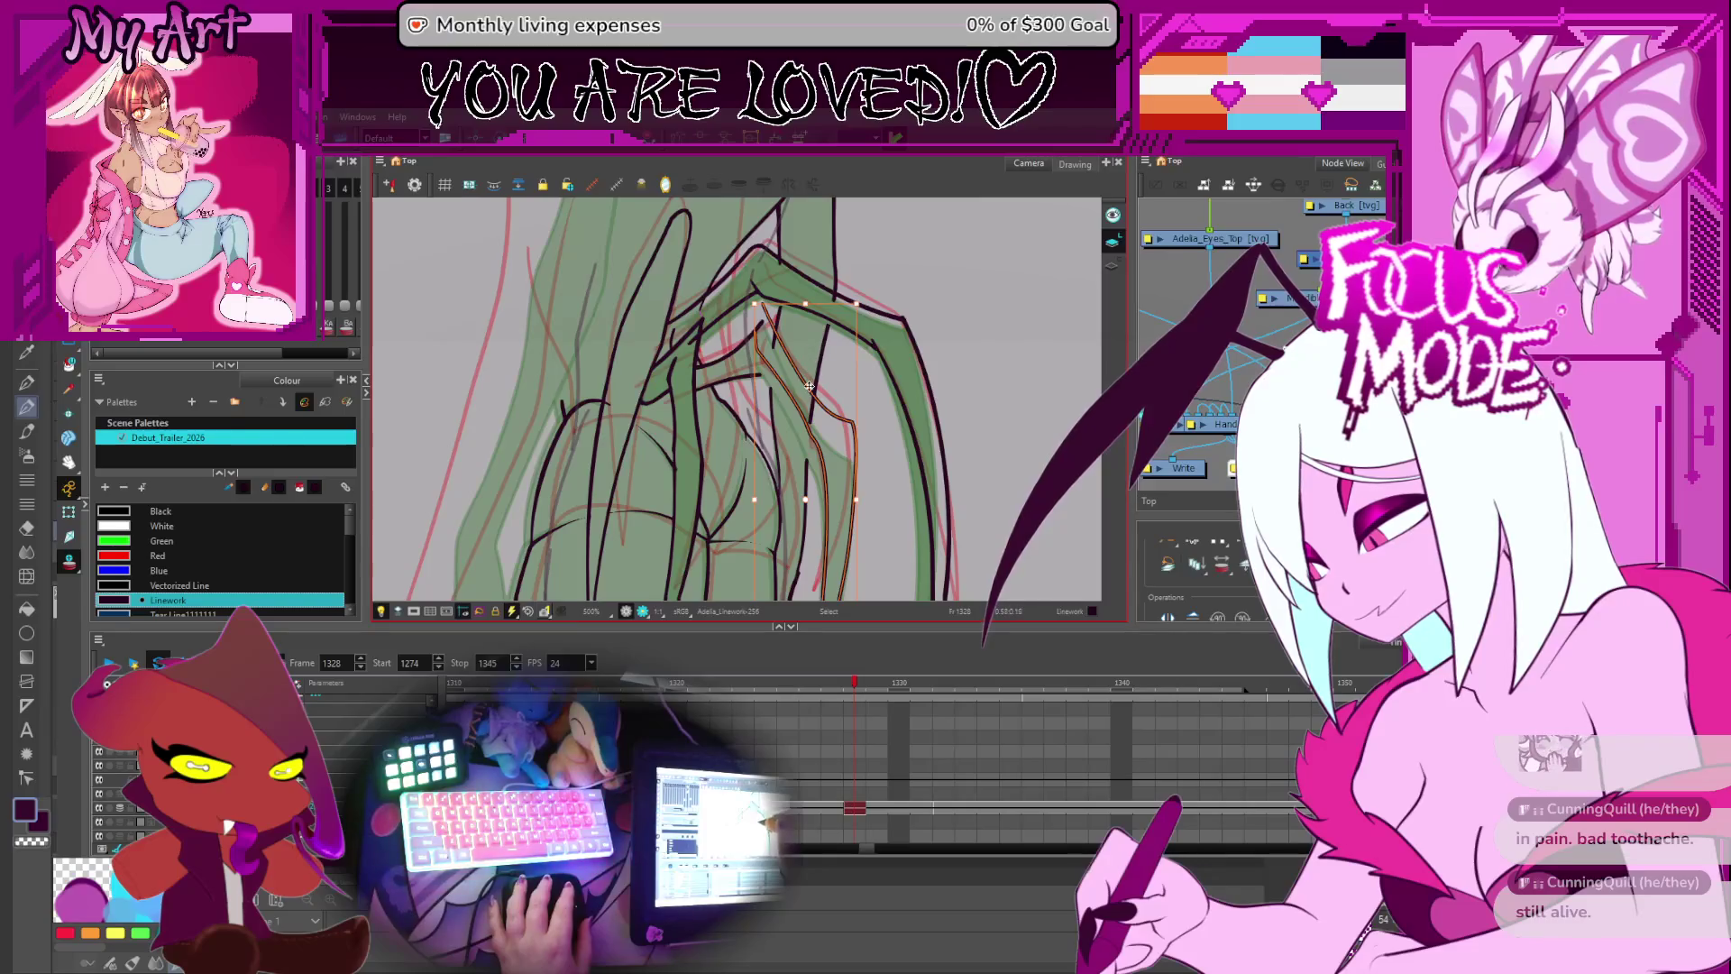
{"action": "key", "text": "alt+q"}
{"action": "key", "text": "alt+s"}
{"action": "left_click", "coordinate": [847, 411]}
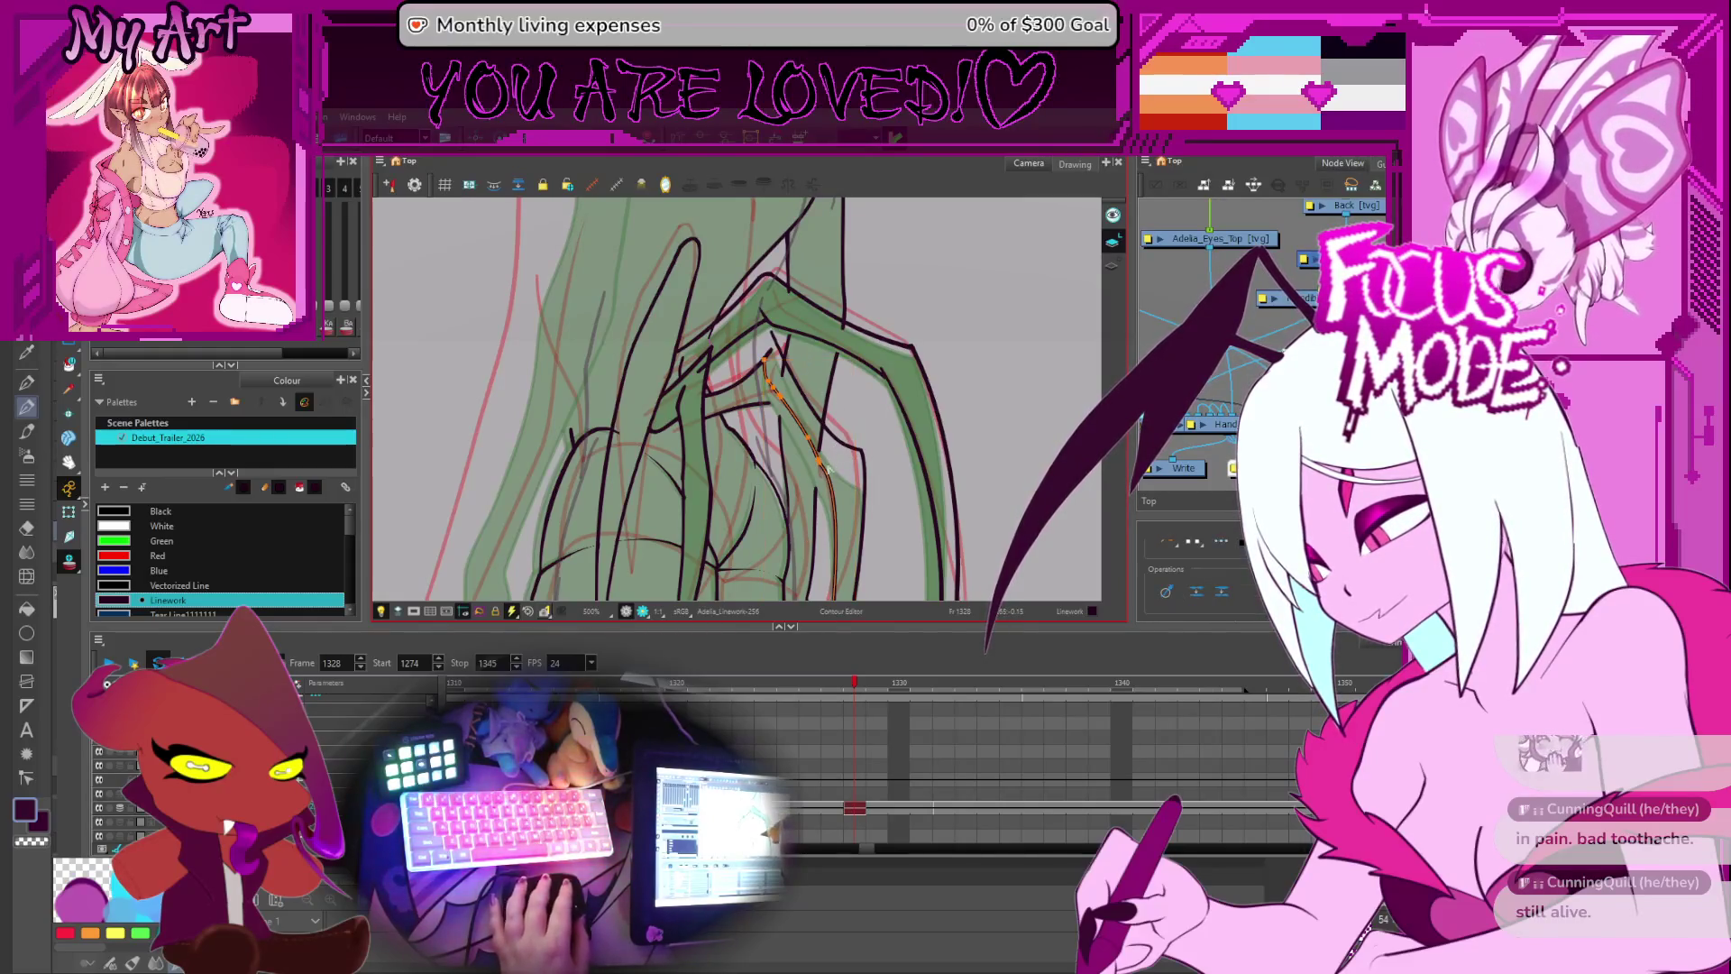
{"action": "key", "text": "2"}
{"action": "key", "text": "2"}
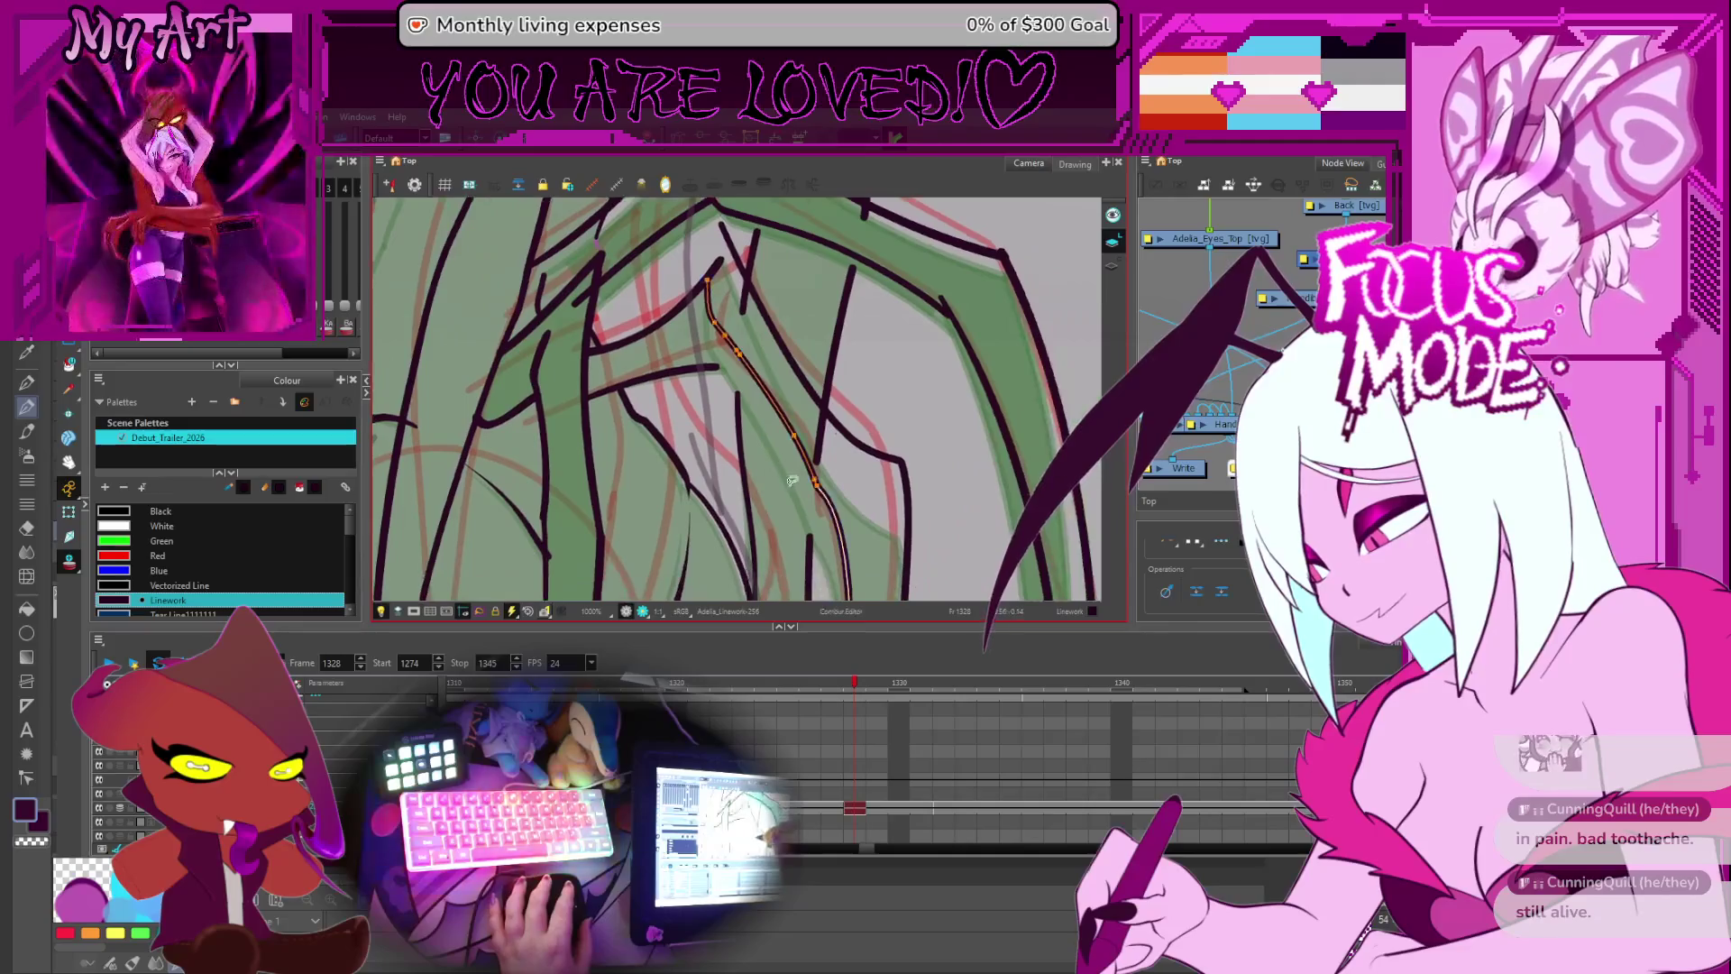
{"action": "left_click", "coordinate": [877, 456]}
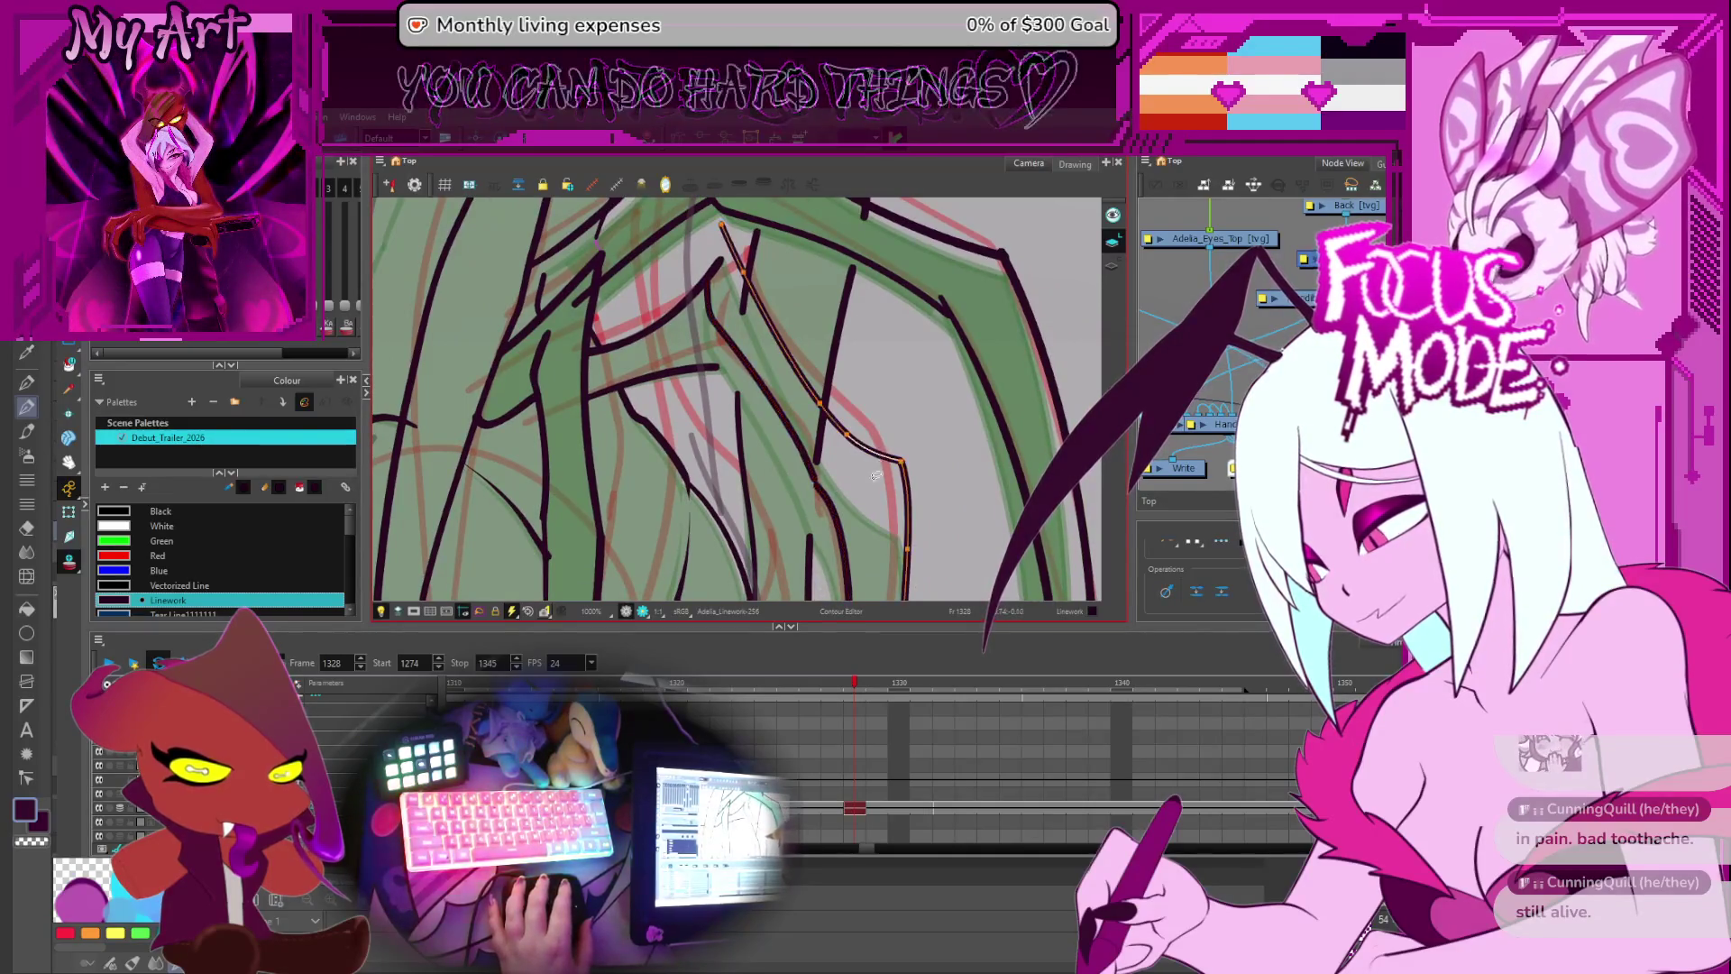
{"action": "key", "text": "alt+s"}
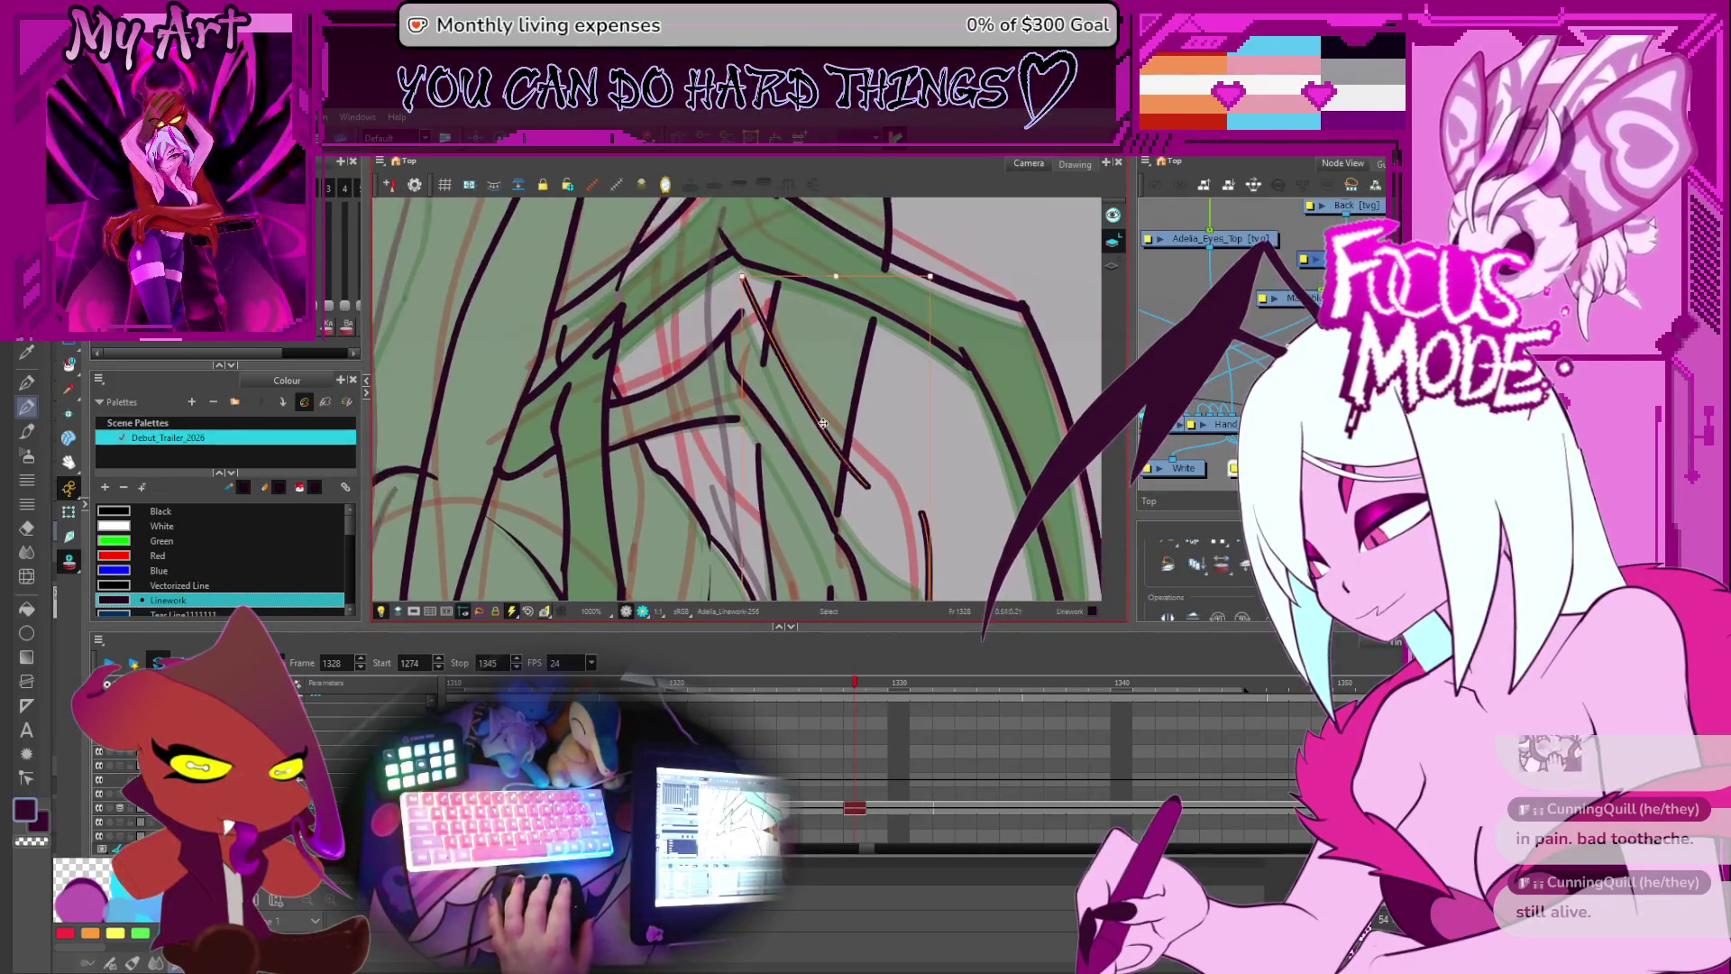
{"action": "left_click", "coordinate": [727, 383]}
{"action": "left_click", "coordinate": [724, 401], "text": "shift"}
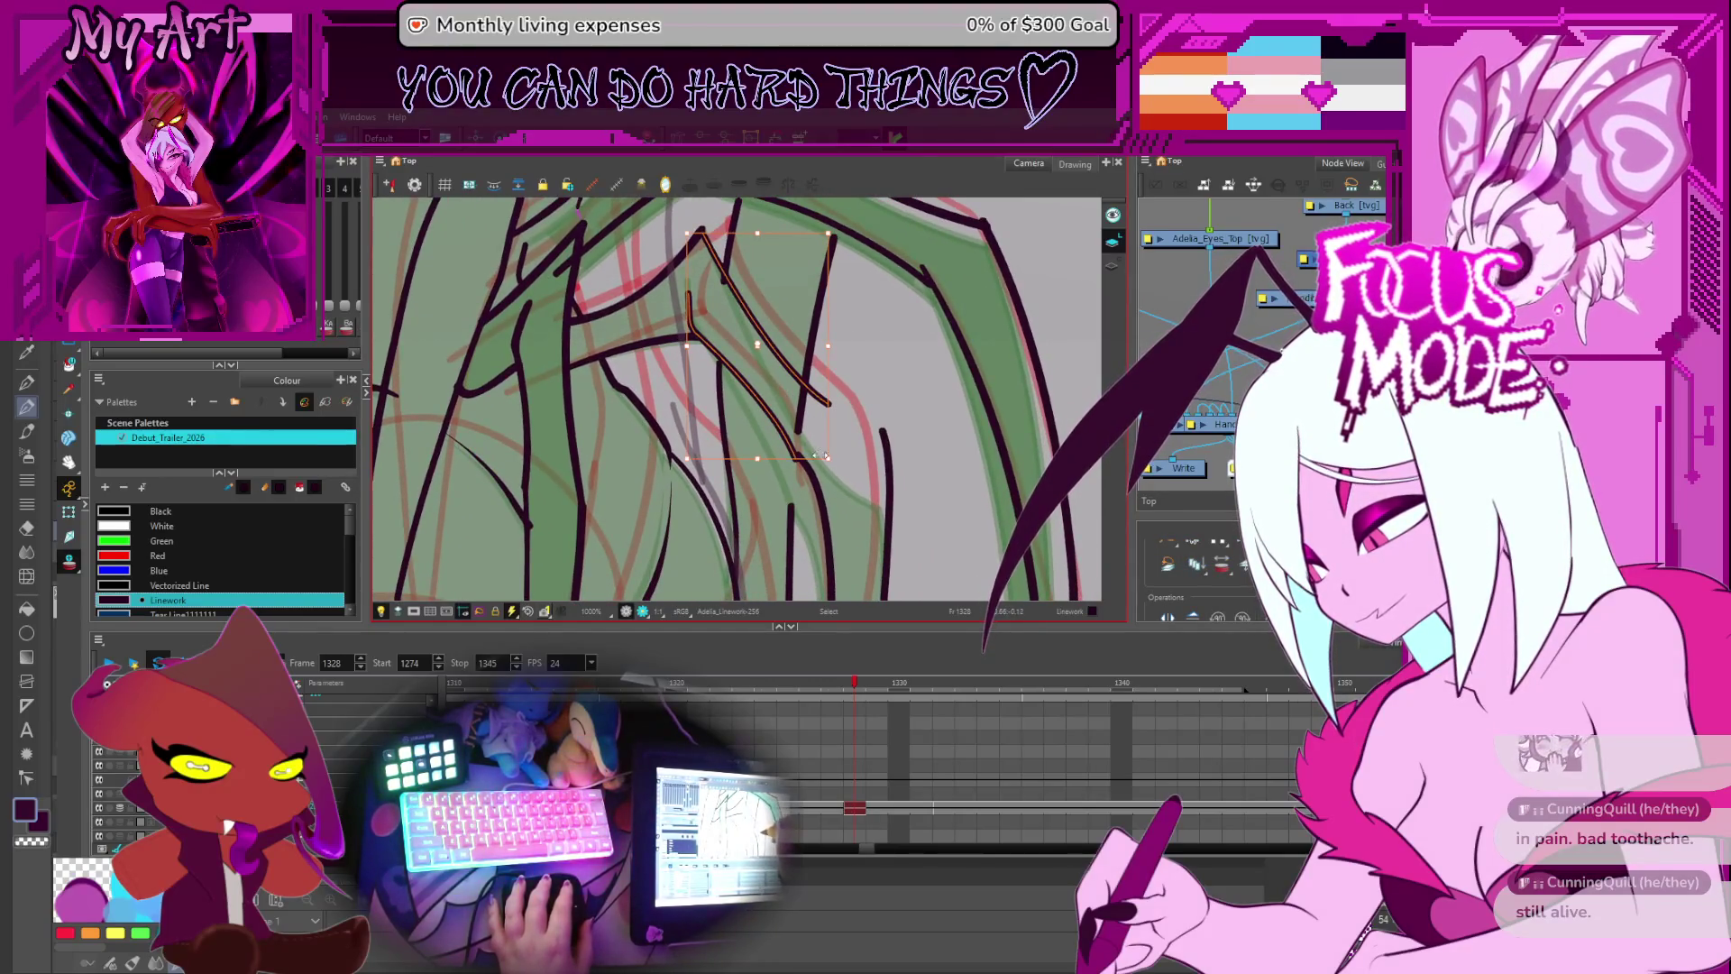
{"action": "left_click_drag", "start_coordinate": [856, 498], "coordinate": [853, 398]}
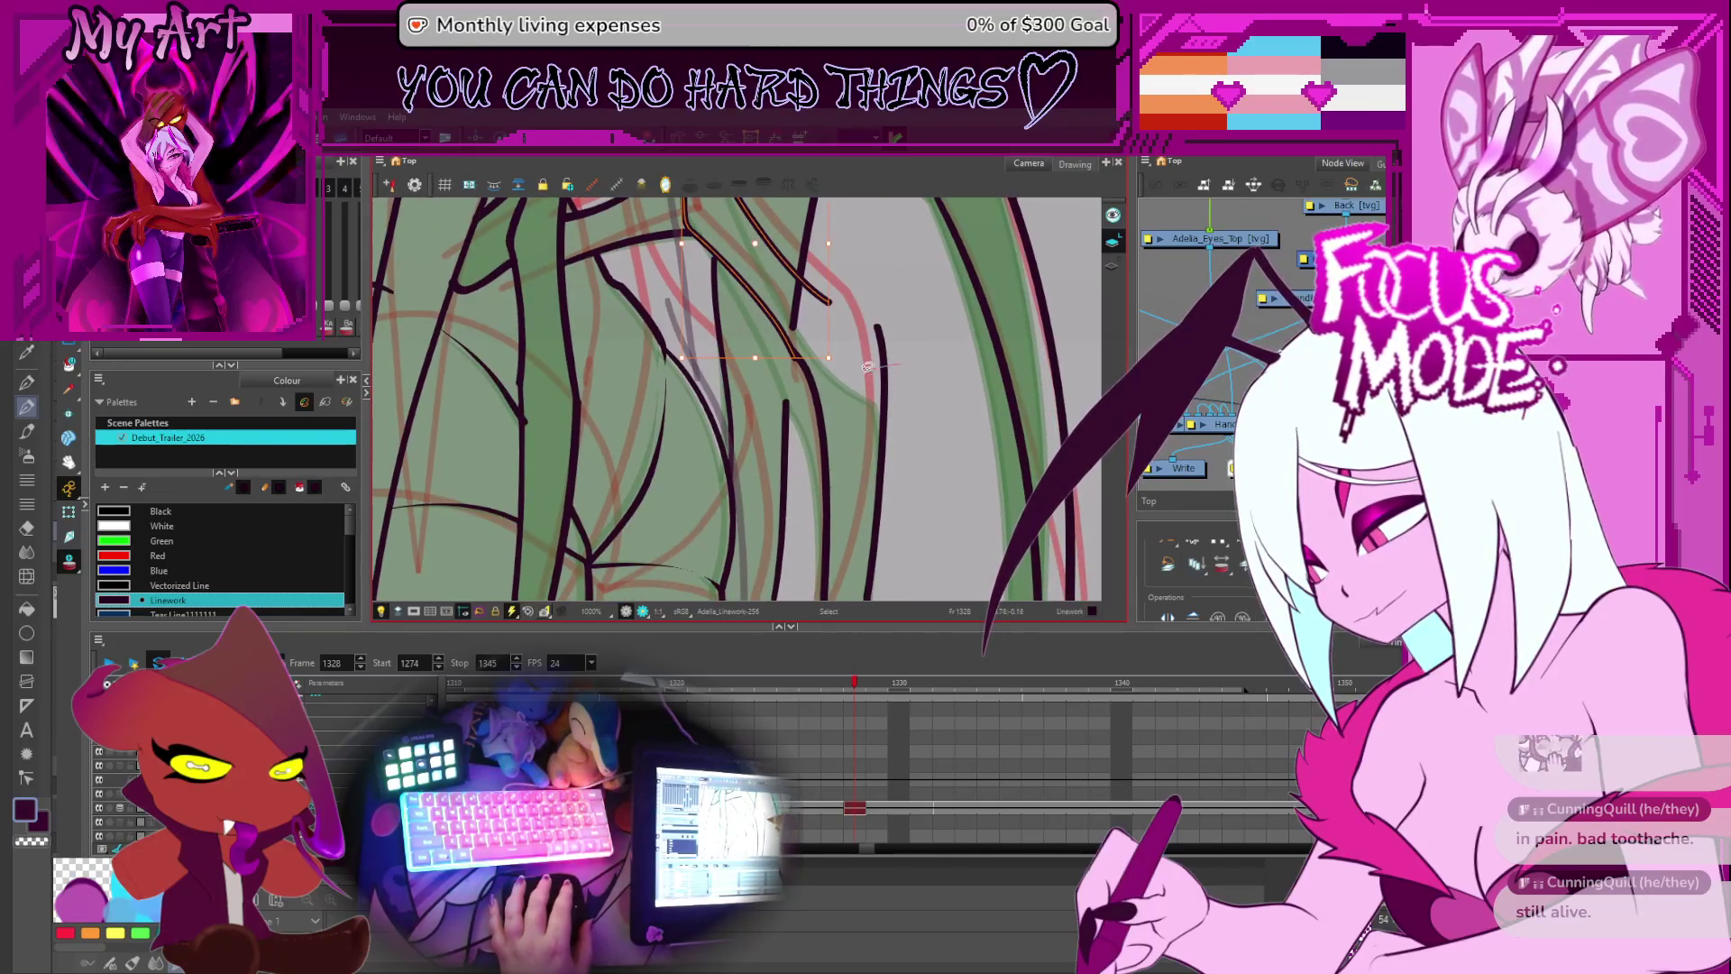
{"action": "left_click", "coordinate": [884, 362]}
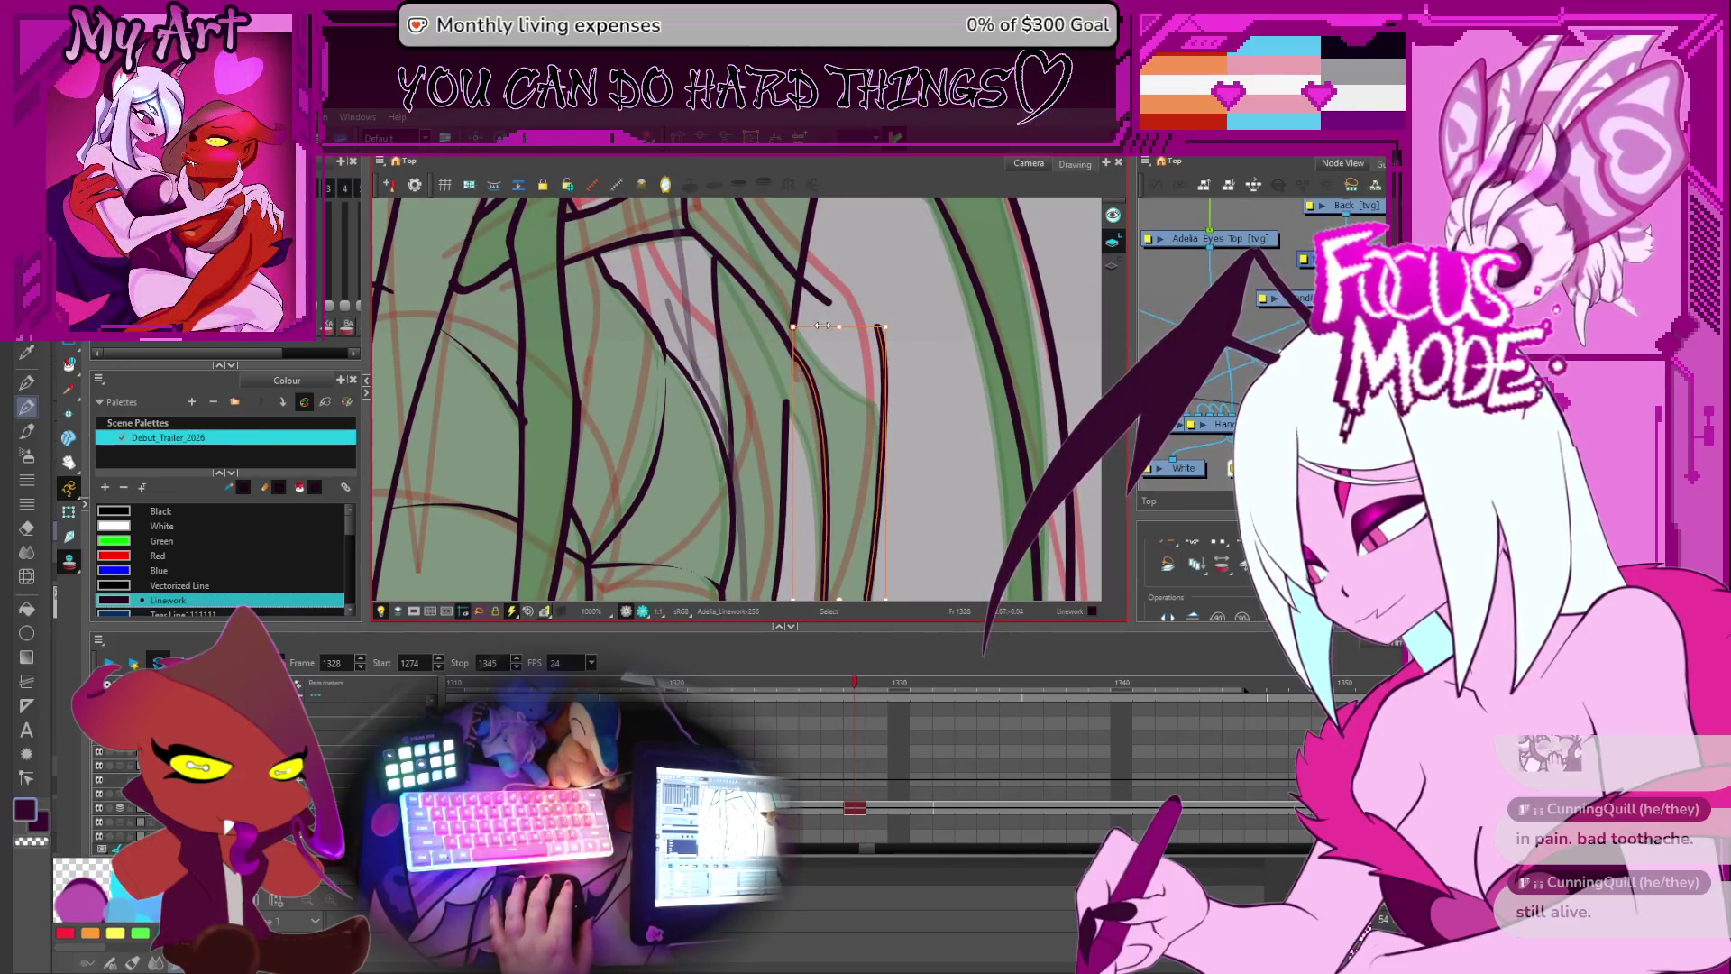
{"action": "scroll", "coordinate": [819, 454], "scroll_direction": "down", "scroll_amount": 3}
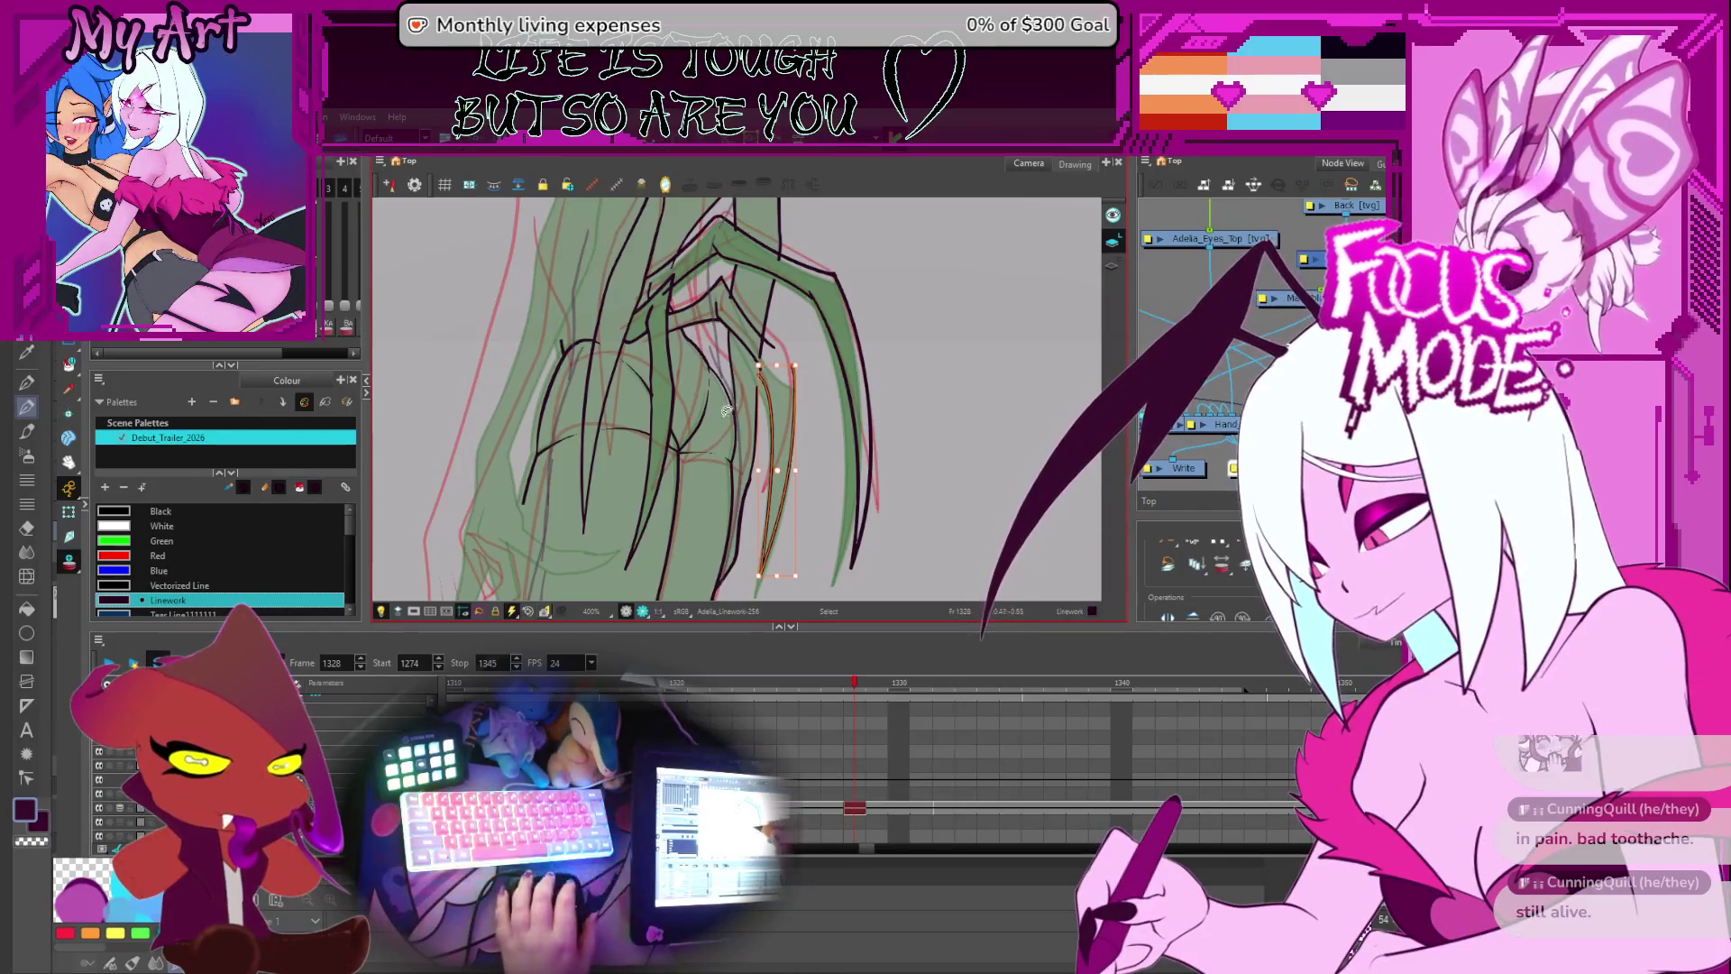
- Drag the long wing line's control points on frame 1328 to follow the green rough
{"action": "scroll", "coordinate": [813, 425], "scroll_direction": "up", "scroll_amount": 5}
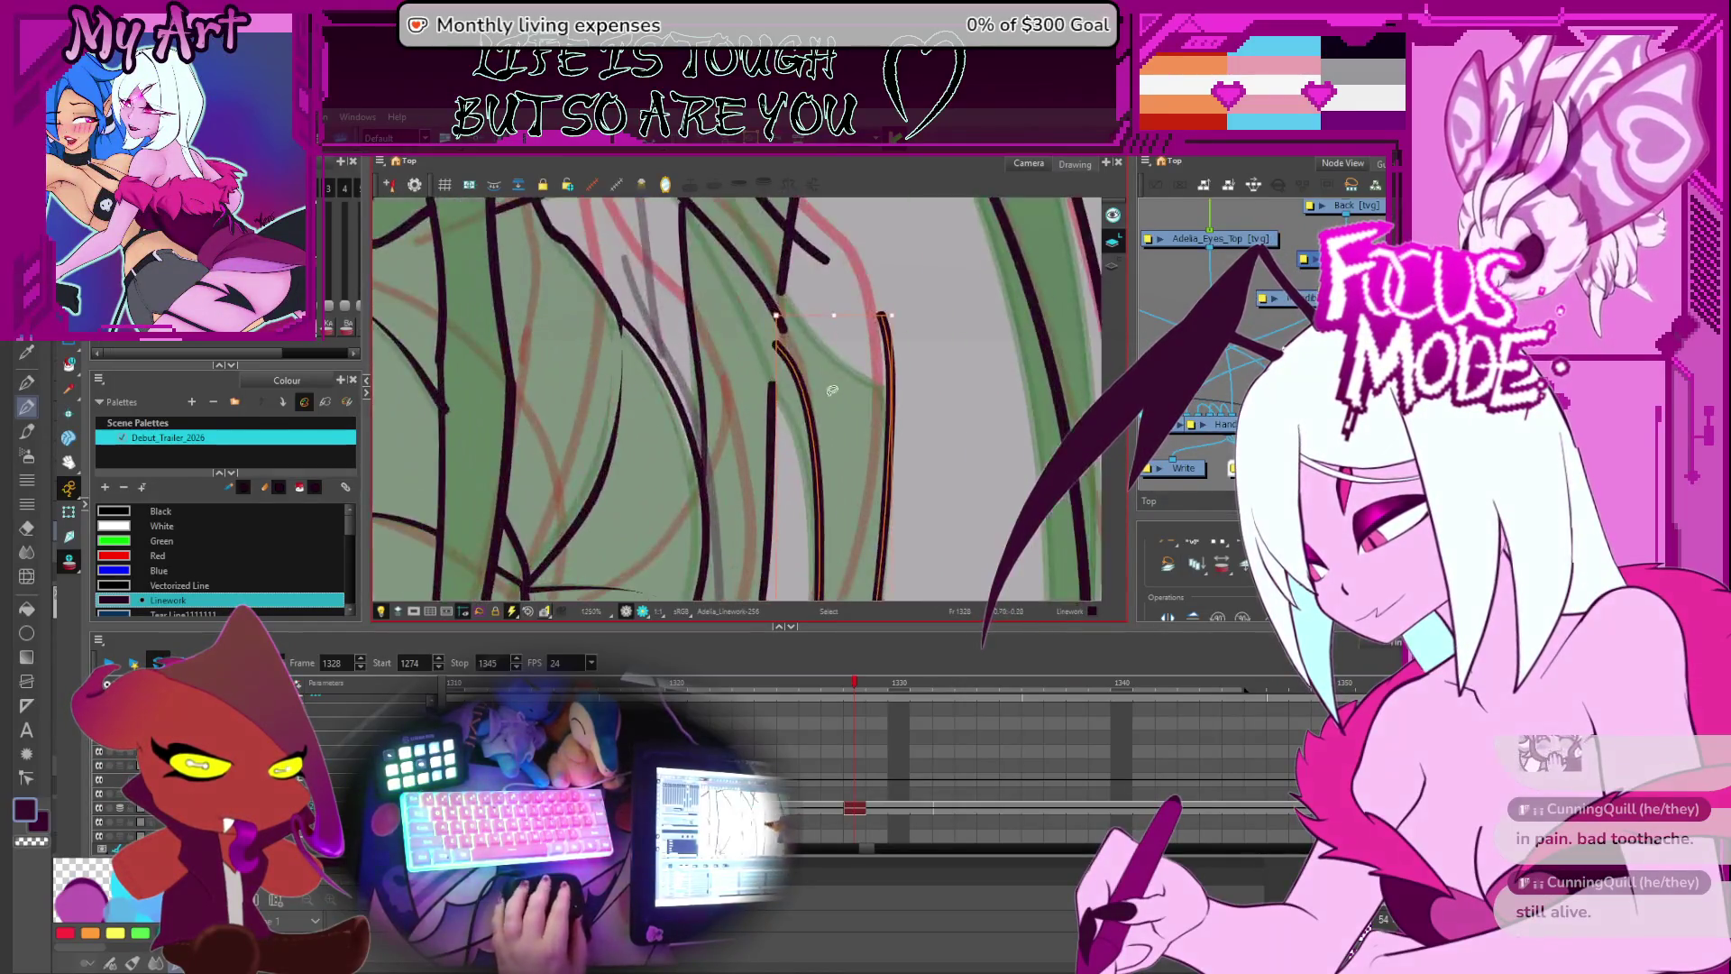
{"action": "key", "text": "alt+q"}
{"action": "left_click_drag", "start_coordinate": [813, 377], "coordinate": [789, 469]}
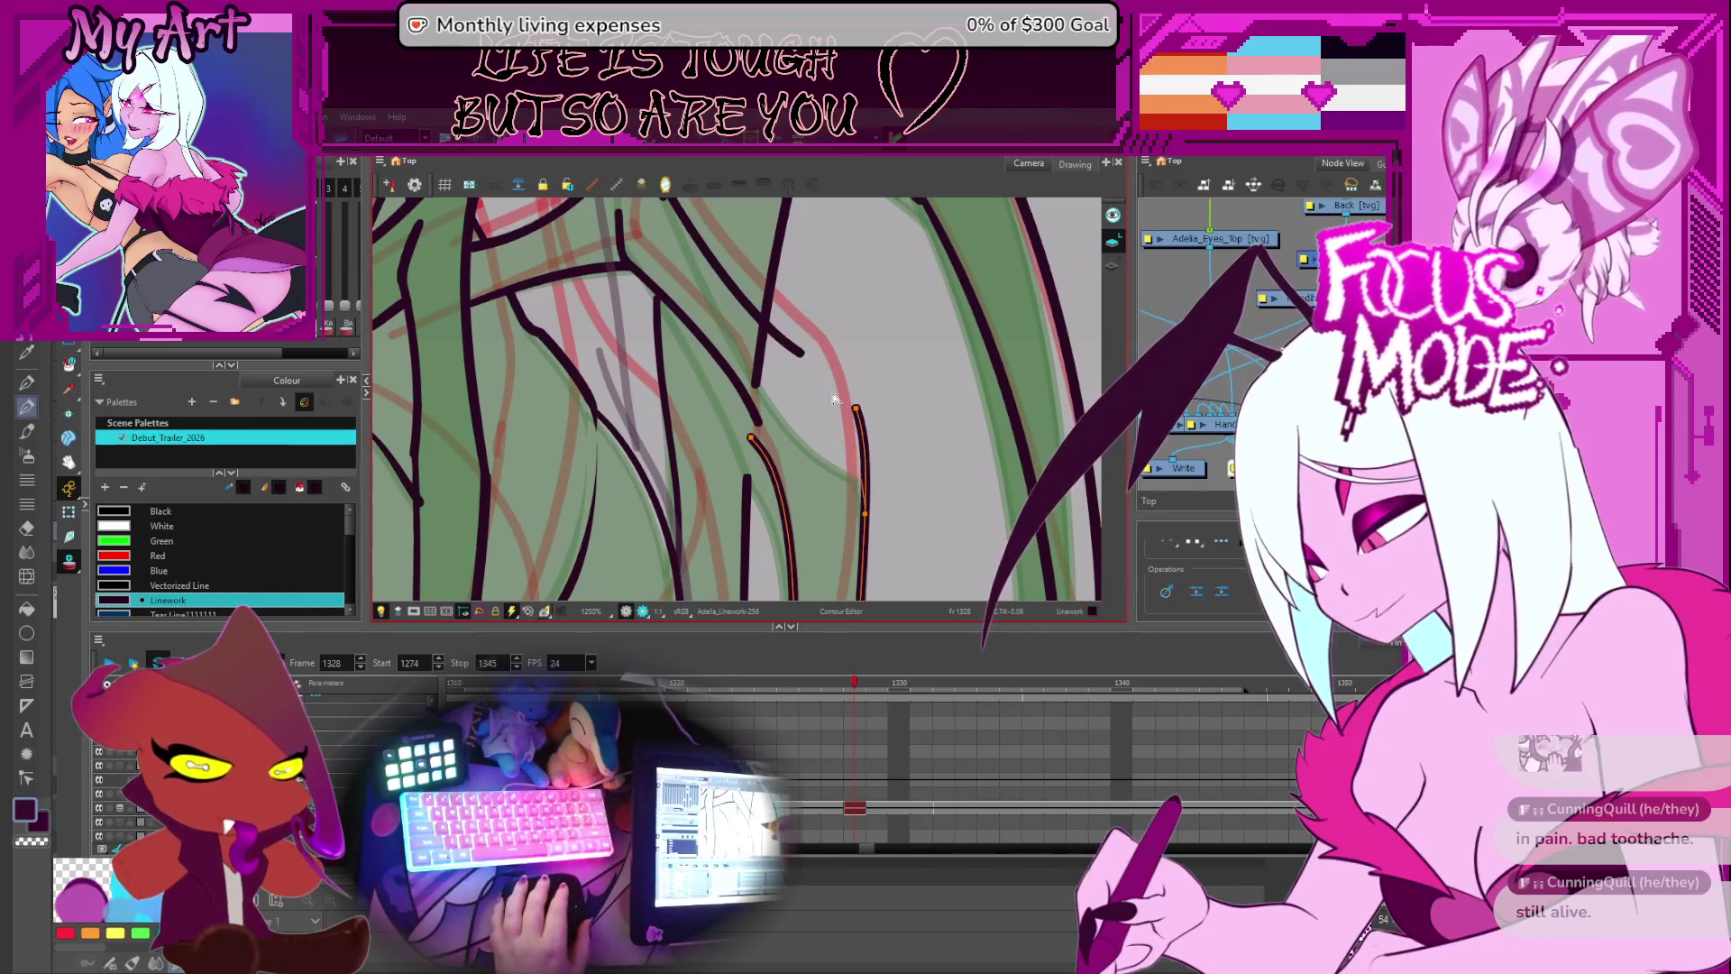
{"action": "scroll", "coordinate": [852, 505], "scroll_direction": "down", "scroll_amount": 3}
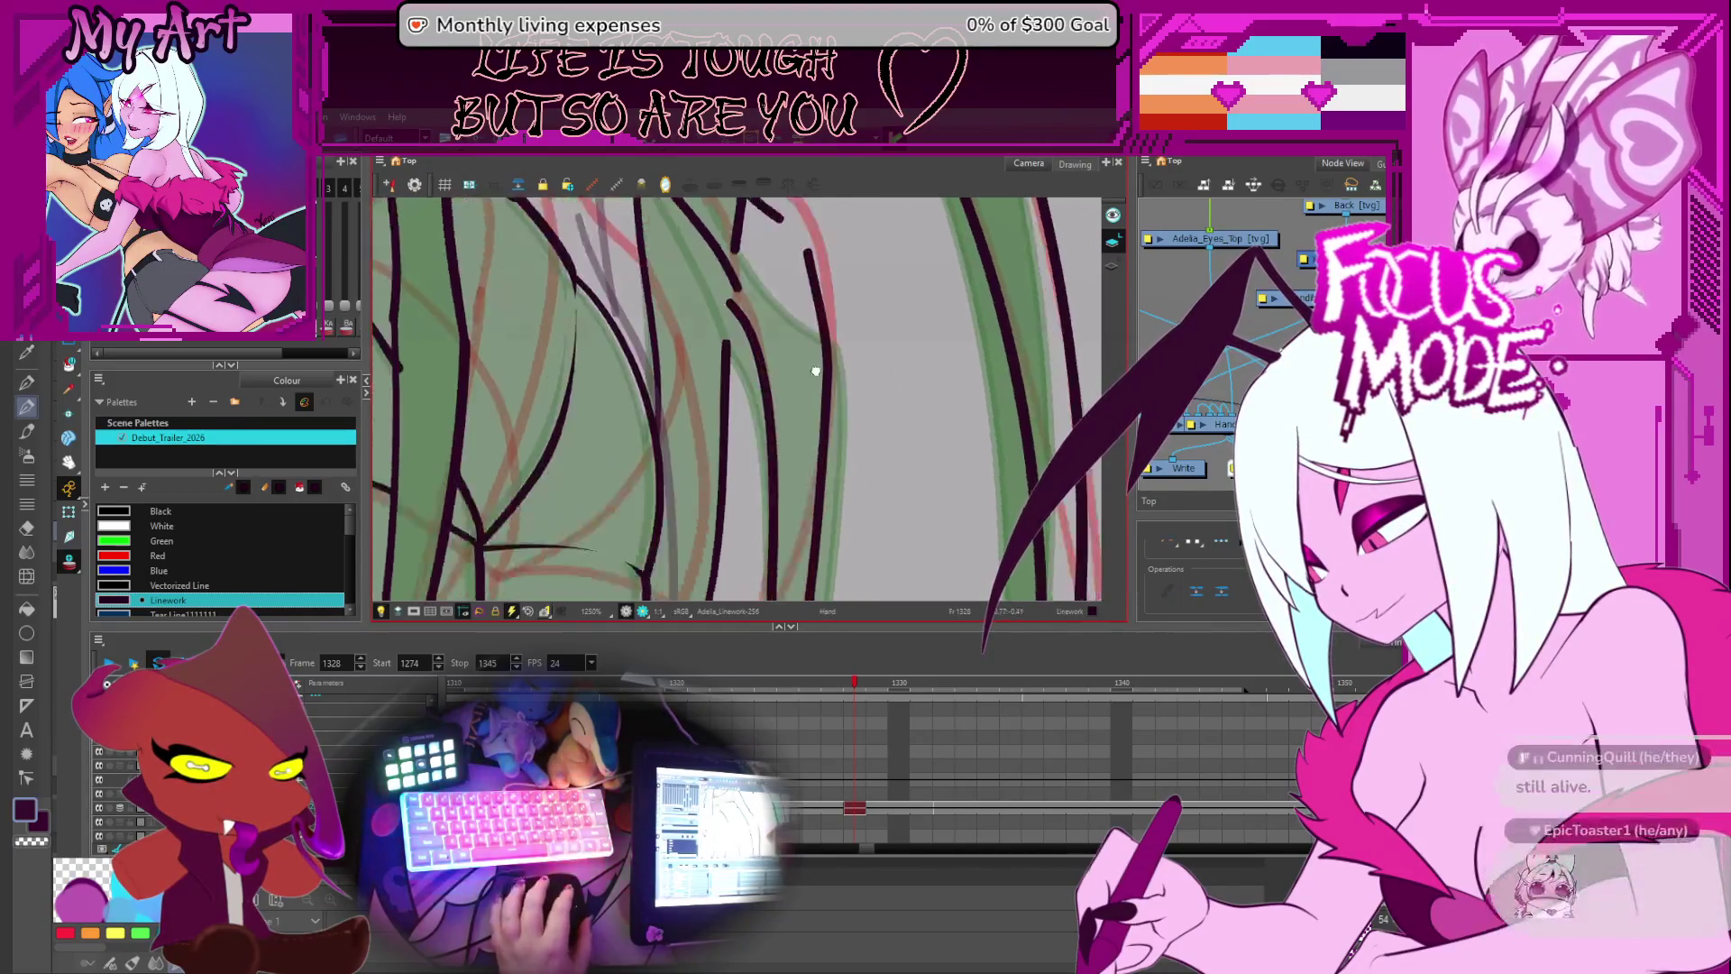
{"action": "scroll", "coordinate": [782, 422], "scroll_direction": "up", "scroll_amount": 3}
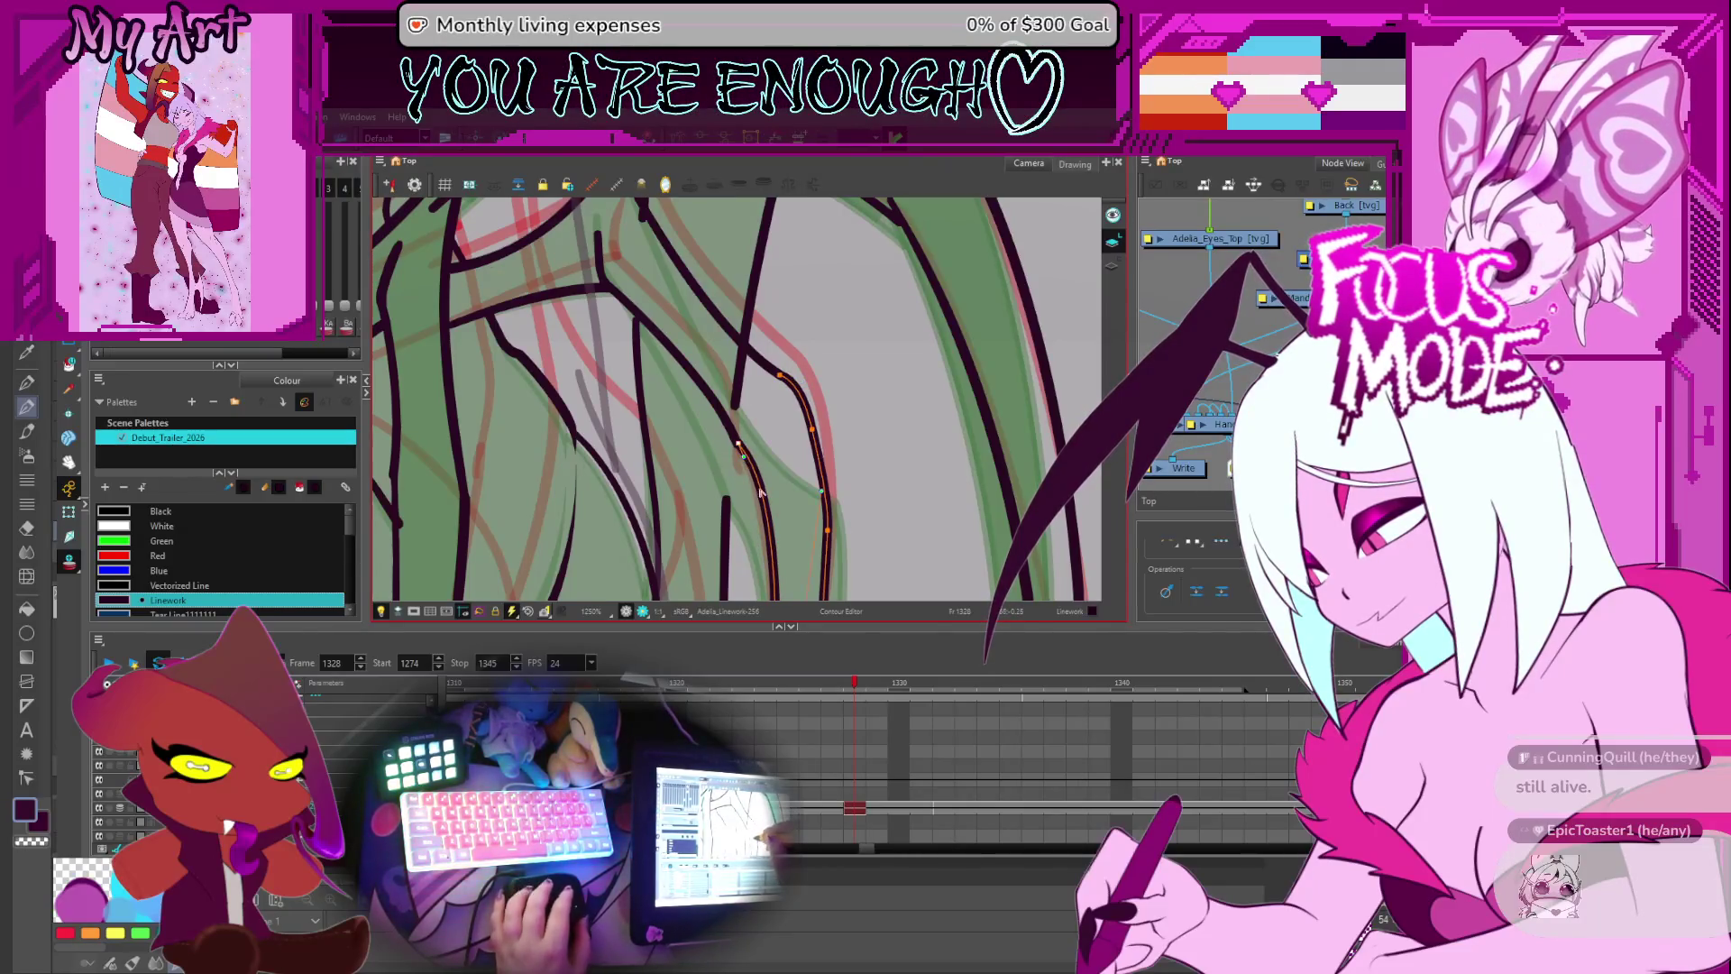
{"action": "scroll", "coordinate": [759, 491], "scroll_direction": "down", "scroll_amount": 3}
{"action": "left_click", "coordinate": [765, 427]}
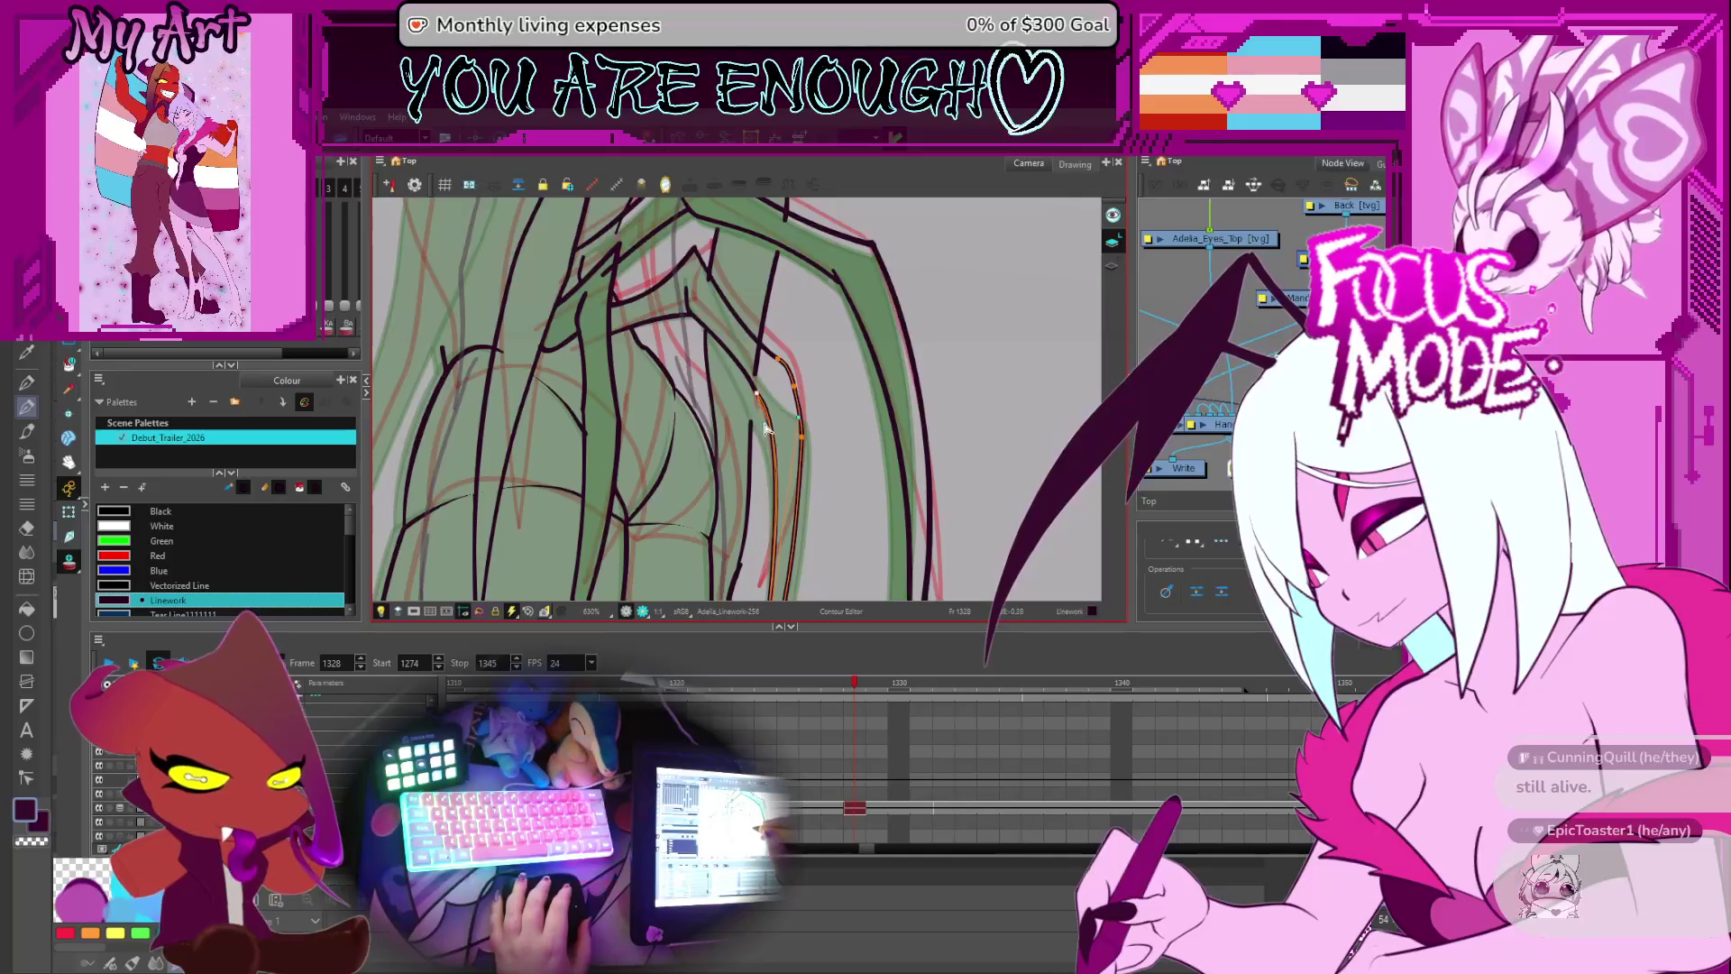
{"action": "mouse_move", "coordinate": [777, 458]}
{"action": "left_mouse_down"}
{"action": "mouse_move", "coordinate": [767, 381]}
{"action": "mouse_move", "coordinate": [824, 370]}
{"action": "left_mouse_up"}
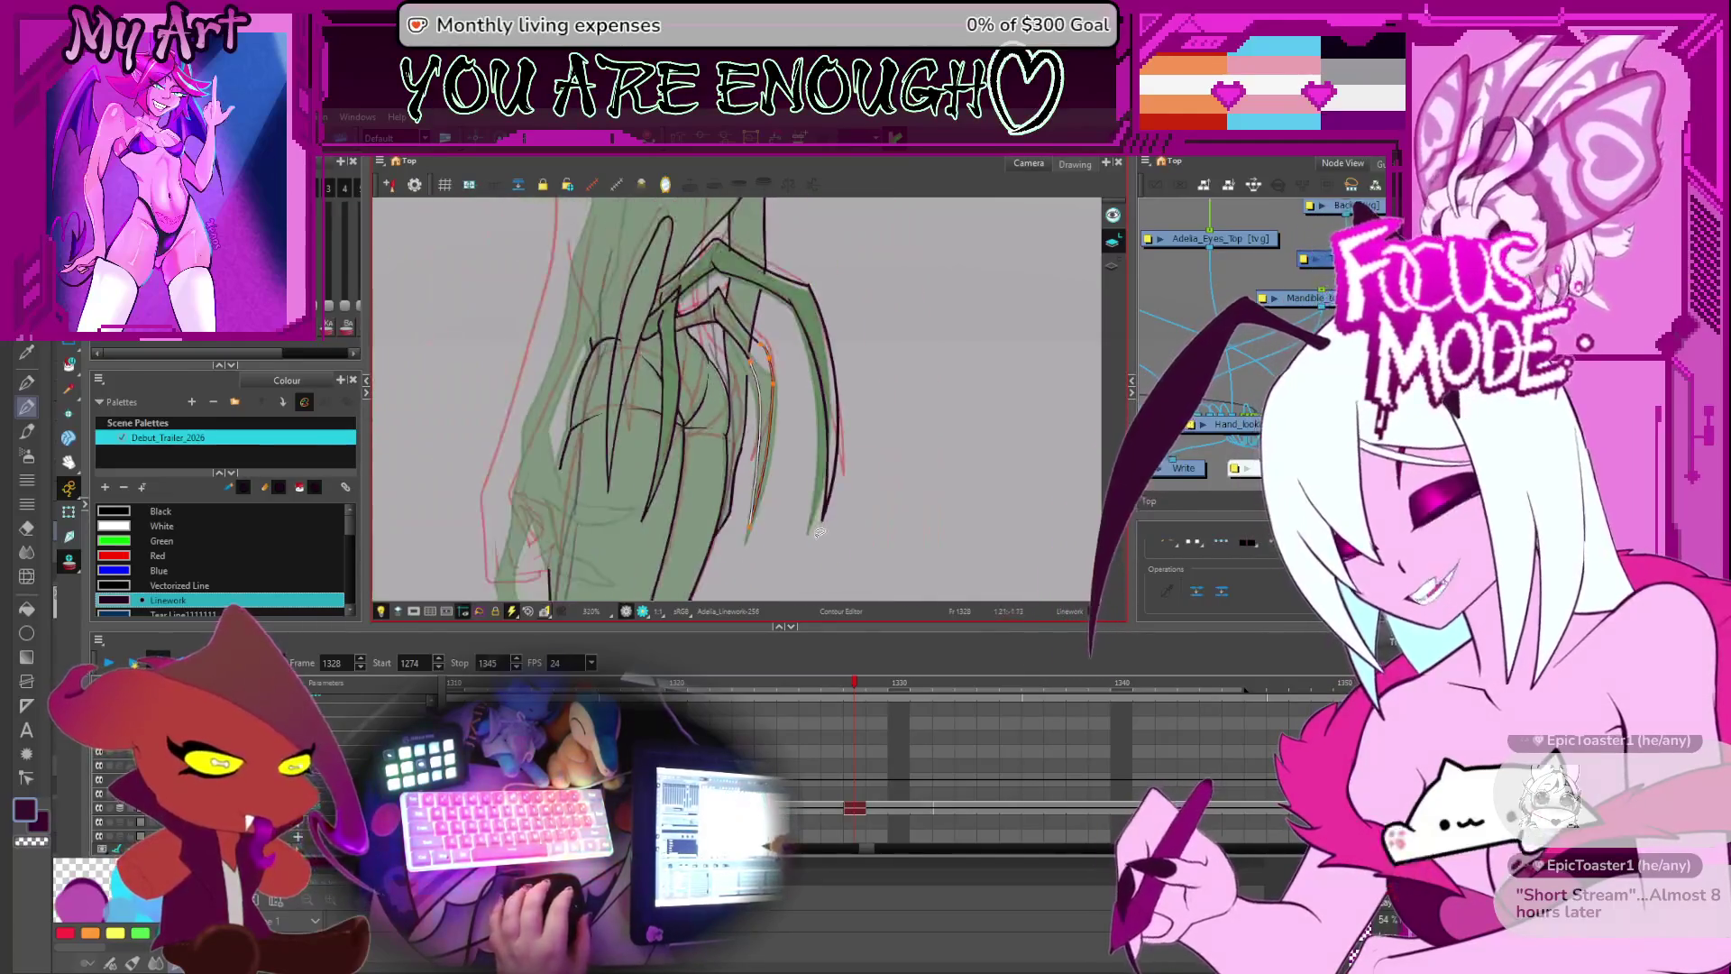
{"action": "scroll", "coordinate": [773, 394], "scroll_direction": "up", "scroll_amount": 2}
{"action": "mouse_move", "coordinate": [773, 394]}
{"action": "left_mouse_down"}
{"action": "mouse_move", "coordinate": [828, 496]}
{"action": "mouse_move", "coordinate": [663, 531]}
{"action": "left_mouse_up"}
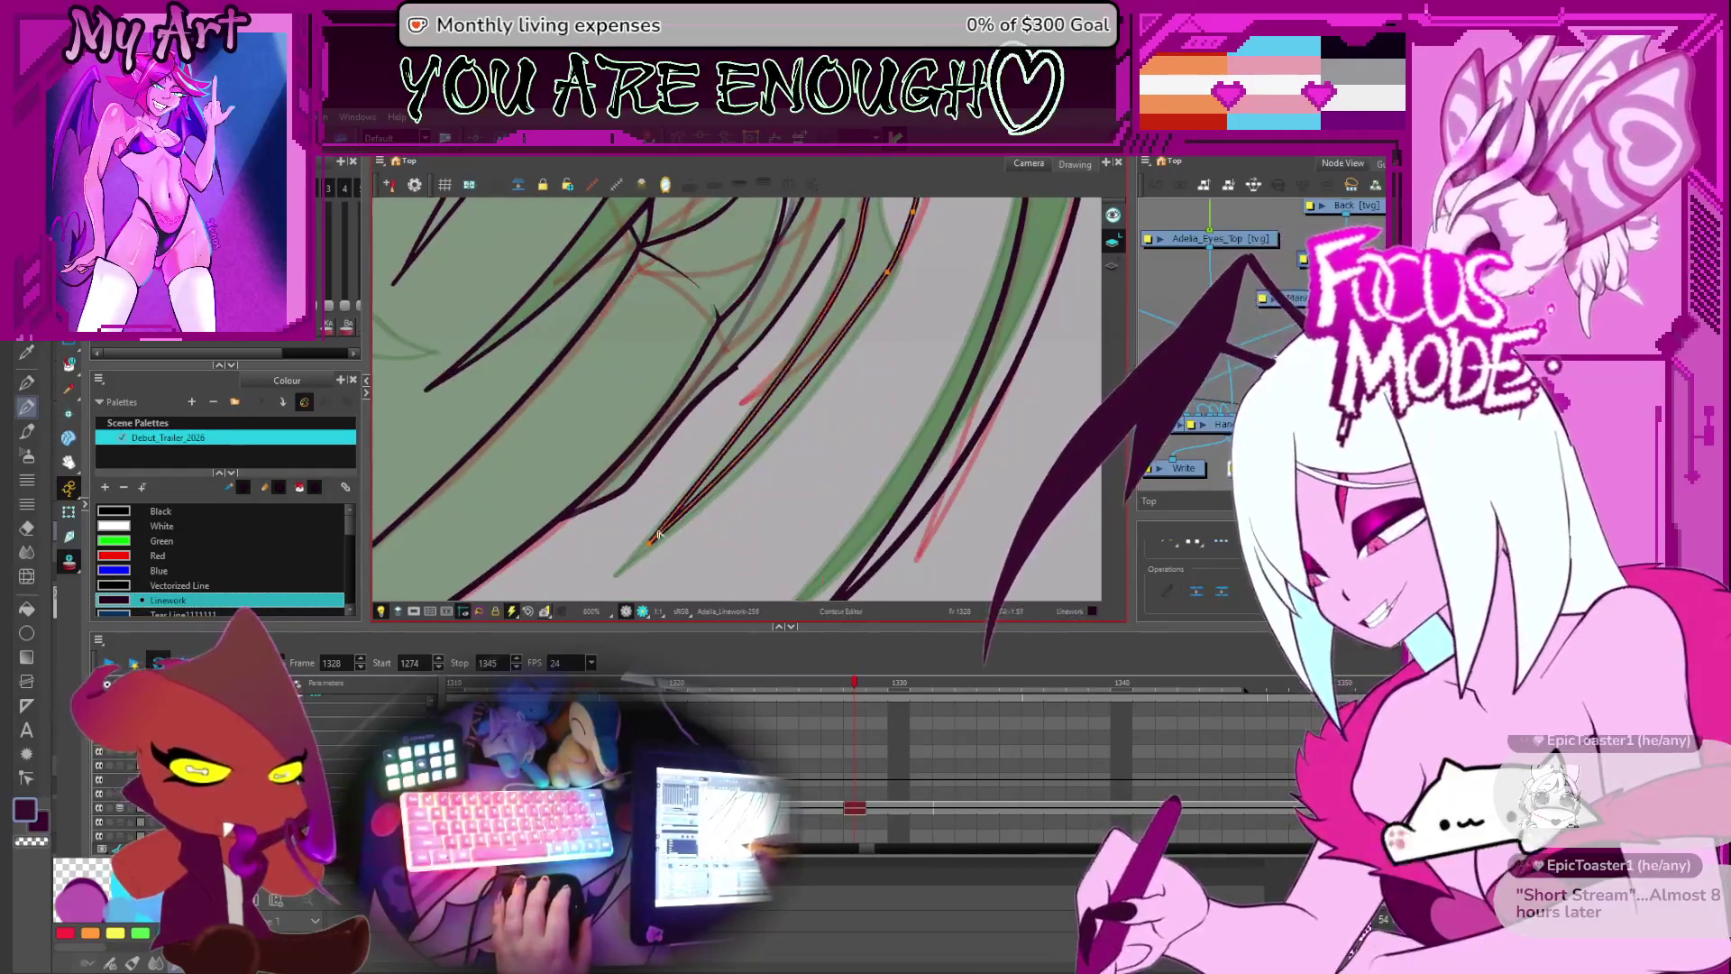
{"action": "scroll", "coordinate": [688, 506], "scroll_direction": "up", "scroll_amount": 3}
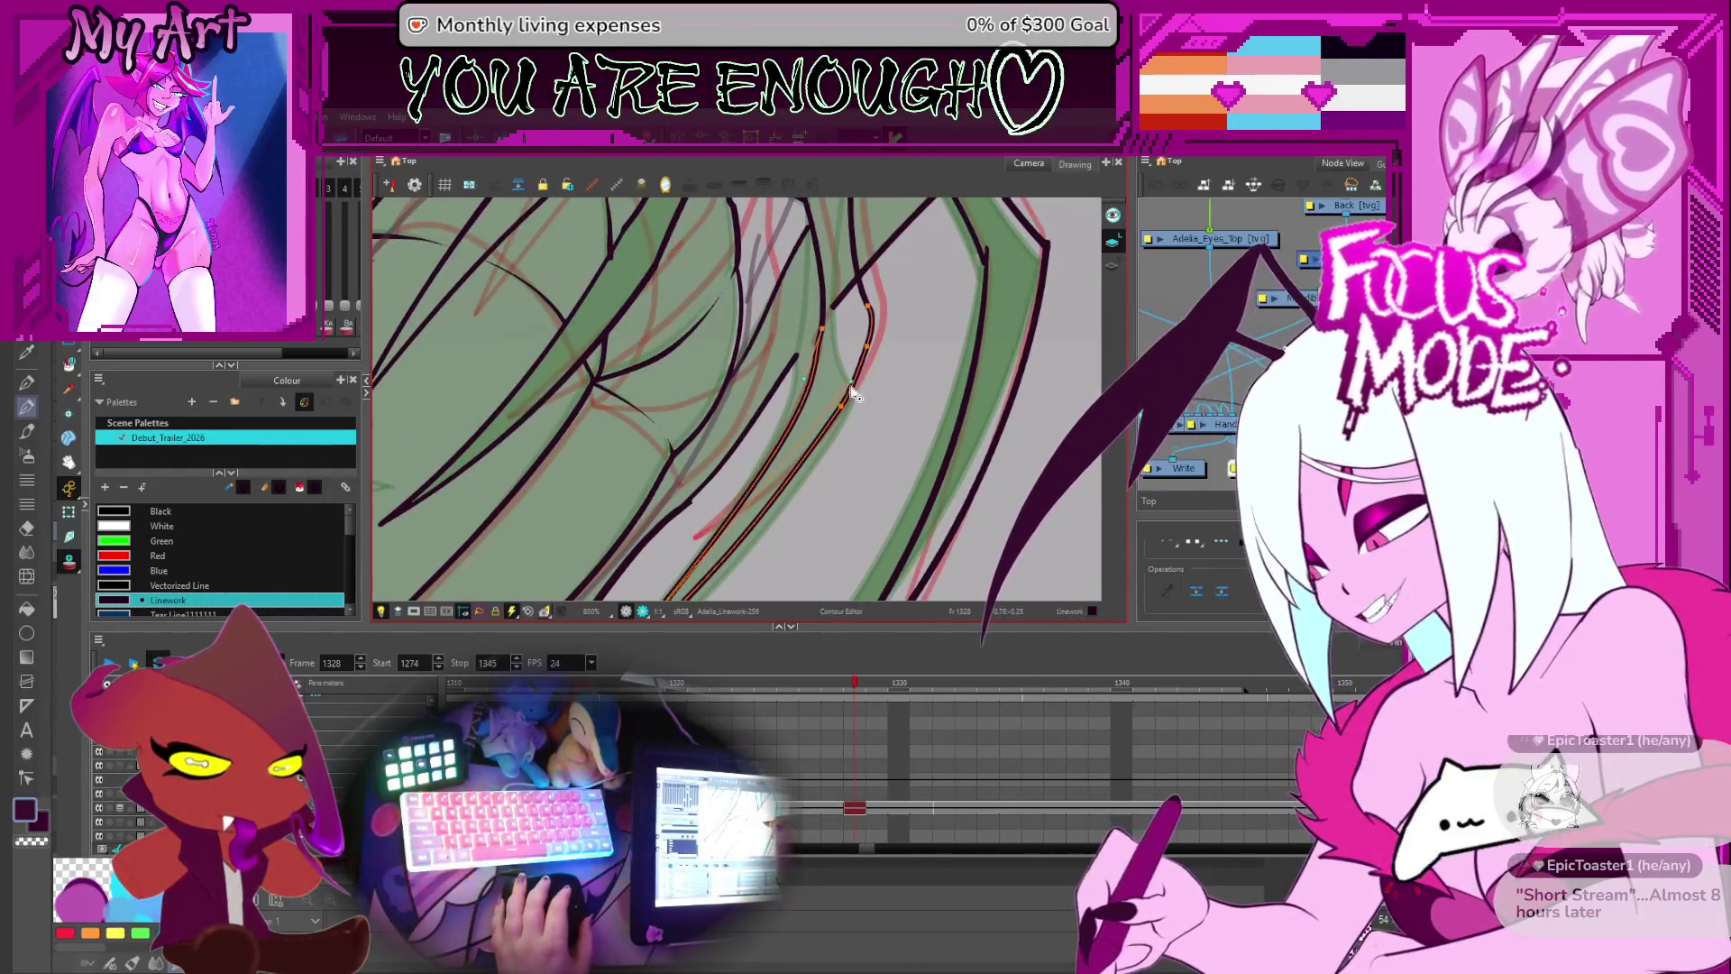
{"action": "left_click", "coordinate": [819, 412]}
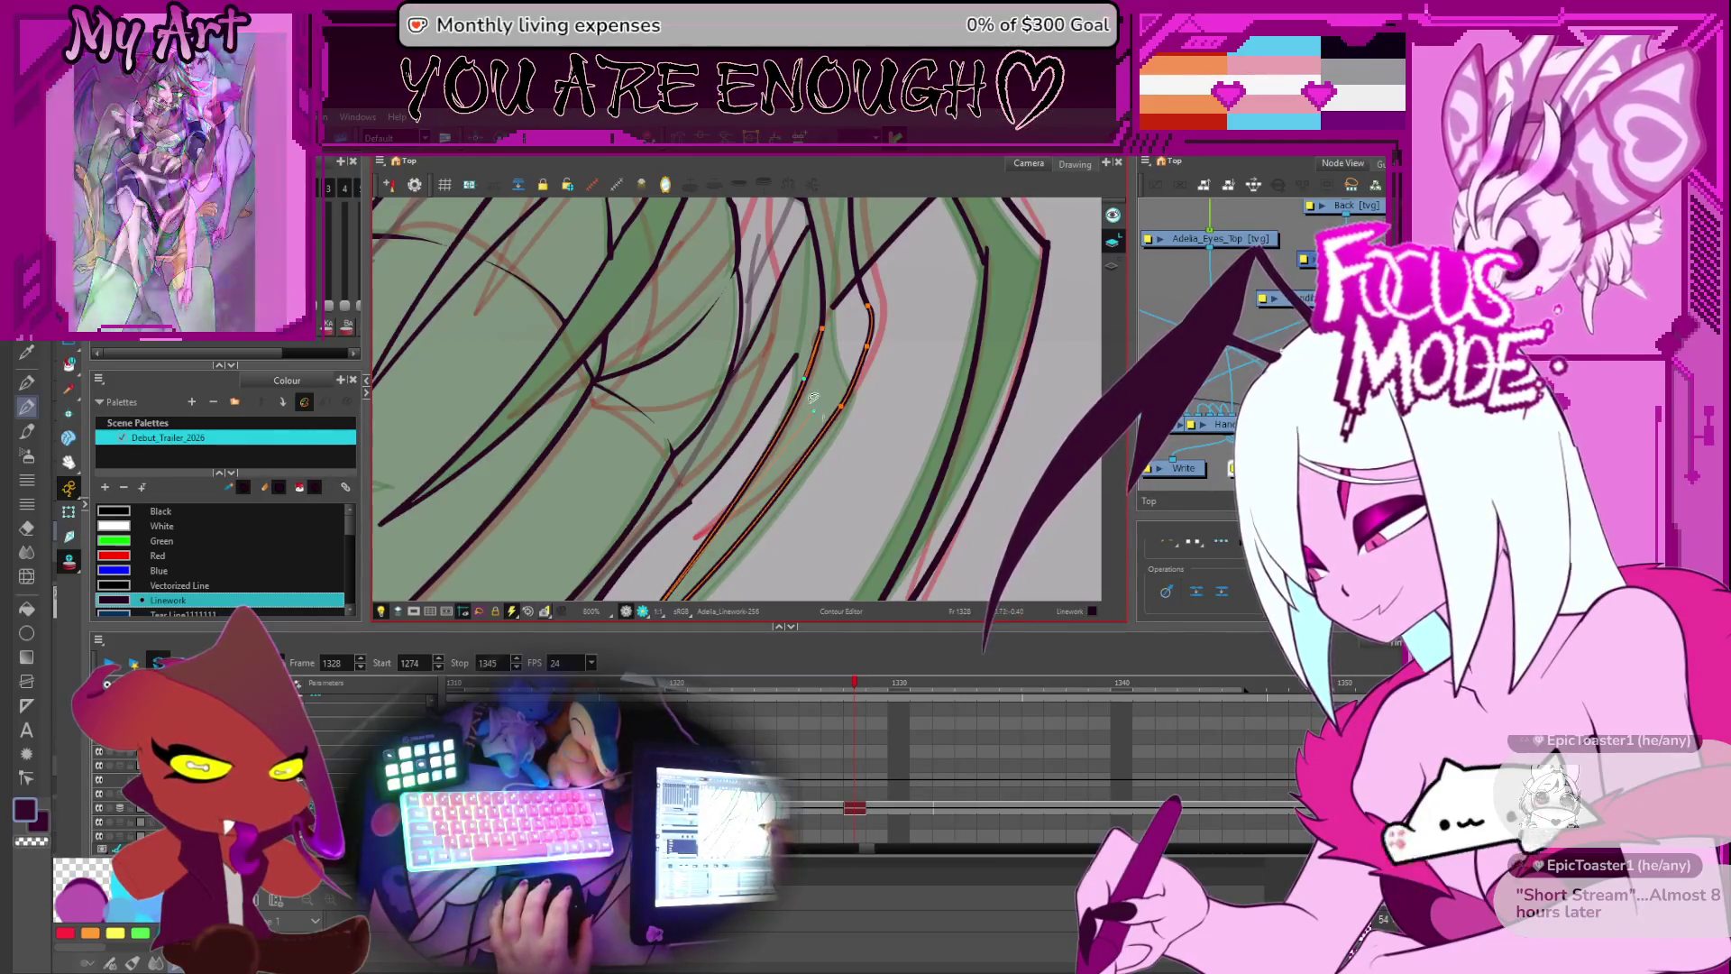
- Pick the neighbouring wing stroke for point editing and rotate the canvas view
{"action": "left_click_drag", "start_coordinate": [779, 398], "coordinate": [772, 514]}
{"action": "left_click", "coordinate": [771, 514]}
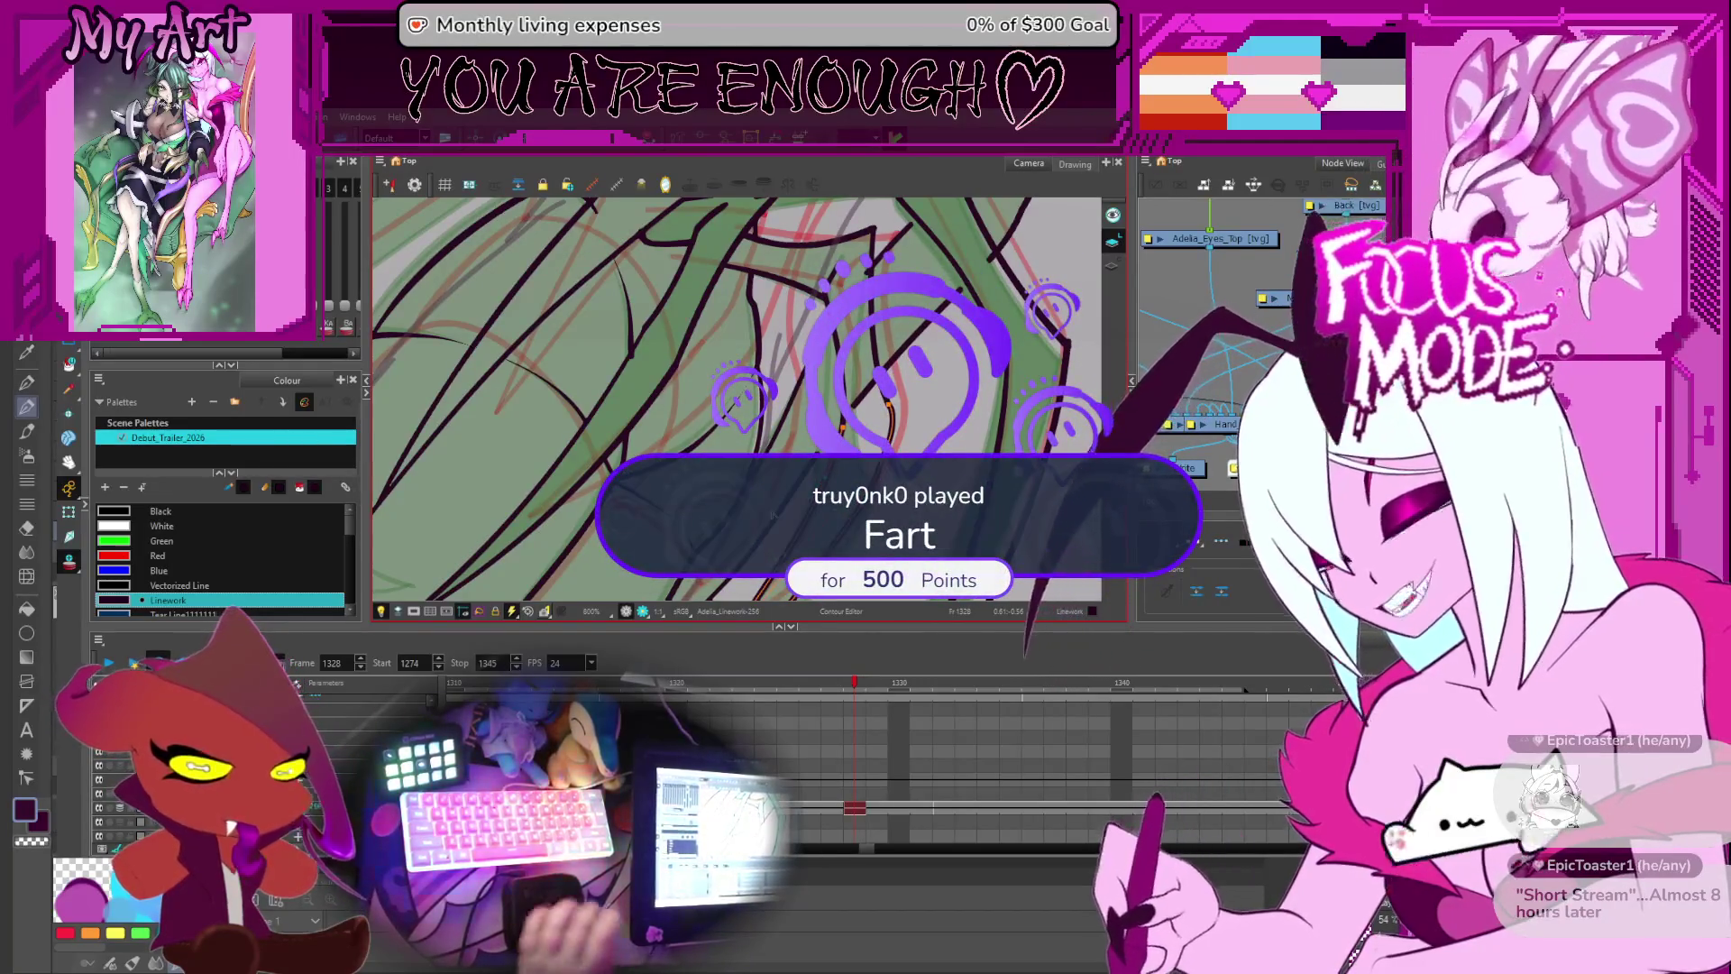
{"action": "scroll", "coordinate": [773, 514], "scroll_direction": "down", "scroll_amount": 2}
{"action": "left_click_drag", "start_coordinate": [811, 288], "coordinate": [895, 221]}
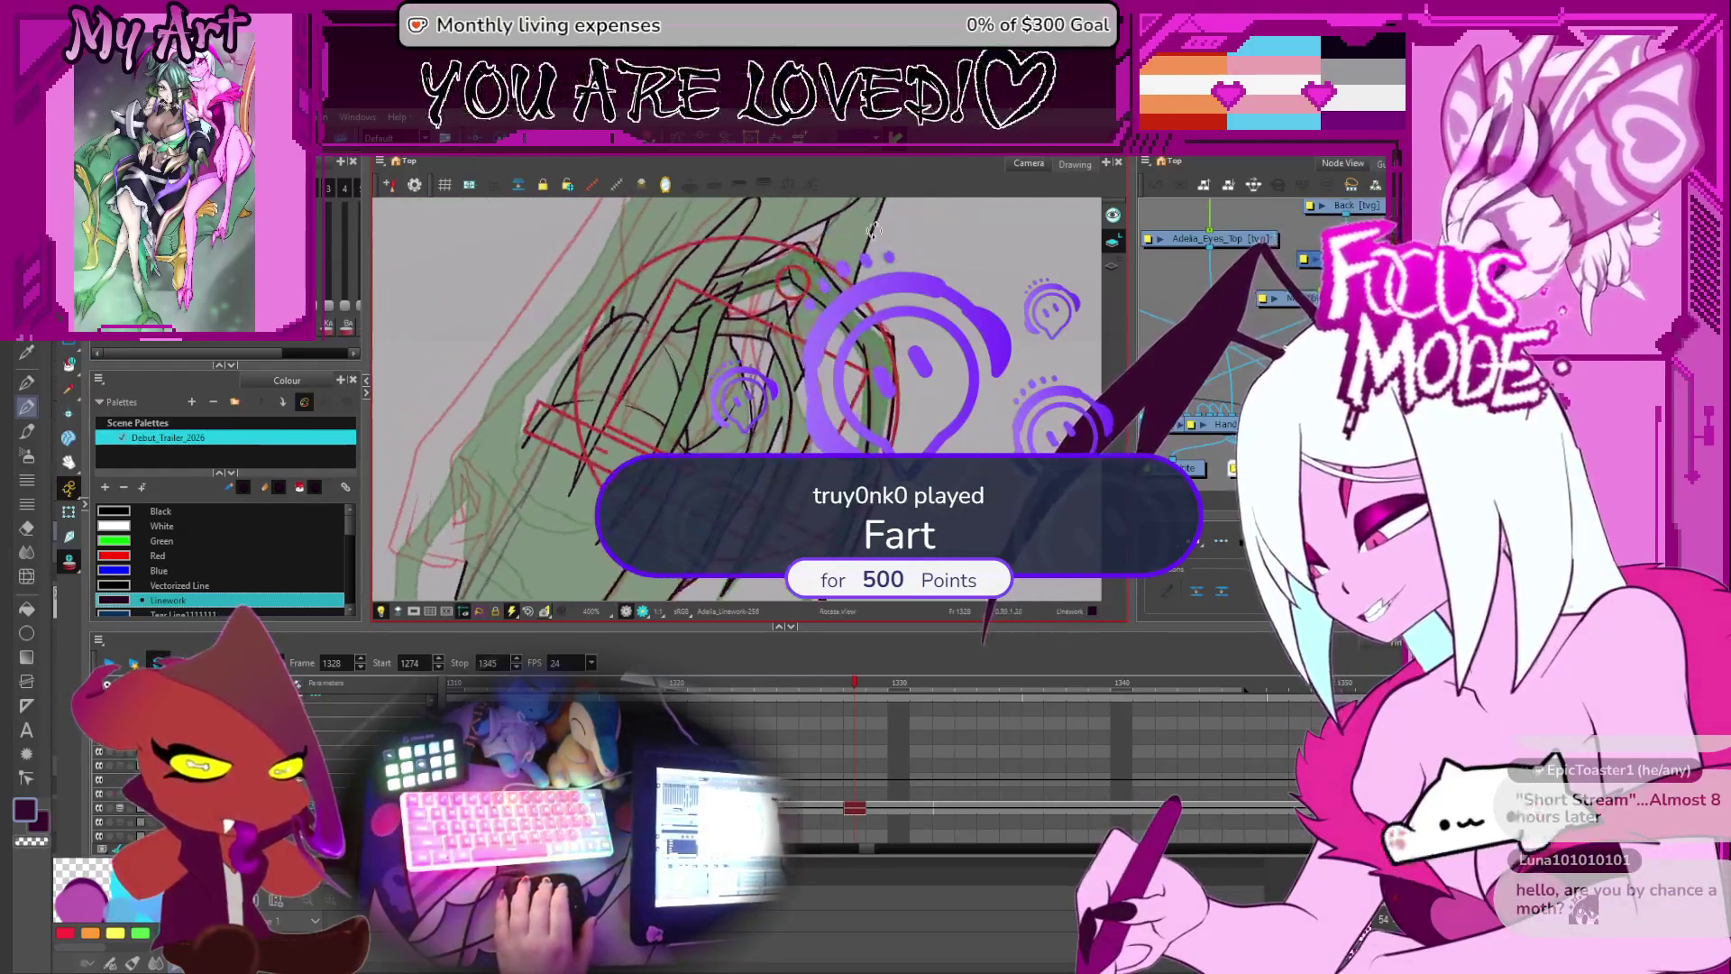
- Move the selected black linework slightly down
{"action": "left_click_drag", "start_coordinate": [765, 386], "coordinate": [757, 406]}
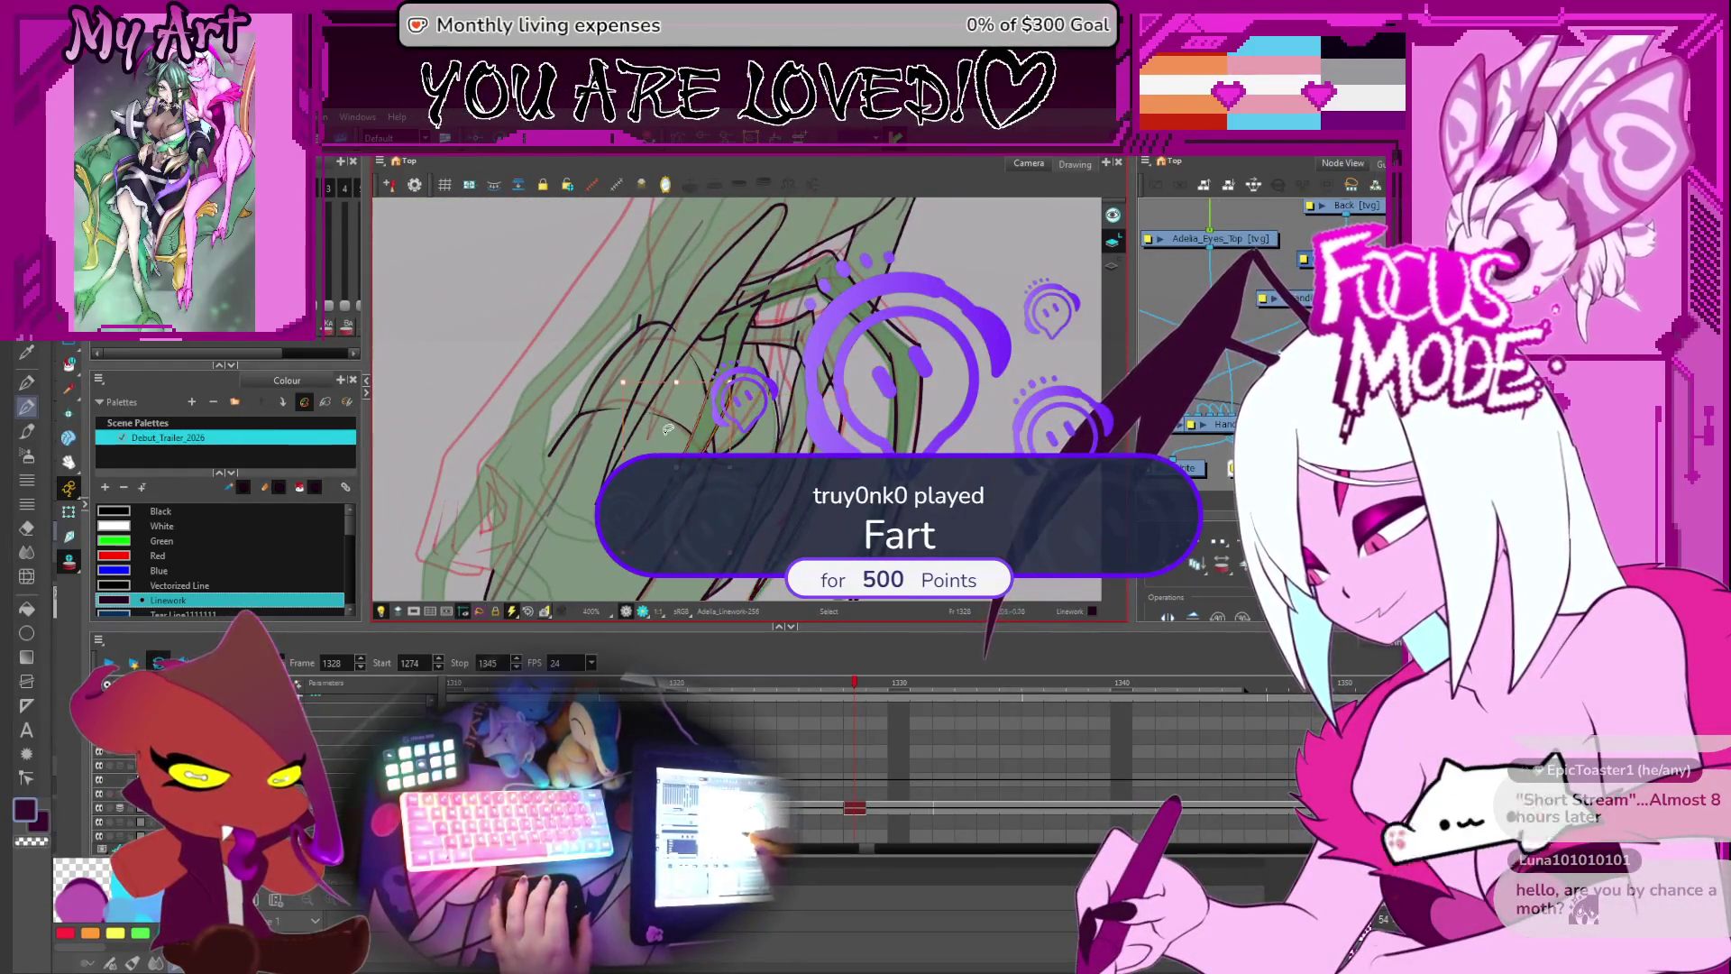
{"action": "left_click_drag", "start_coordinate": [662, 437], "coordinate": [662, 476]}
{"action": "left_click", "coordinate": [754, 411]}
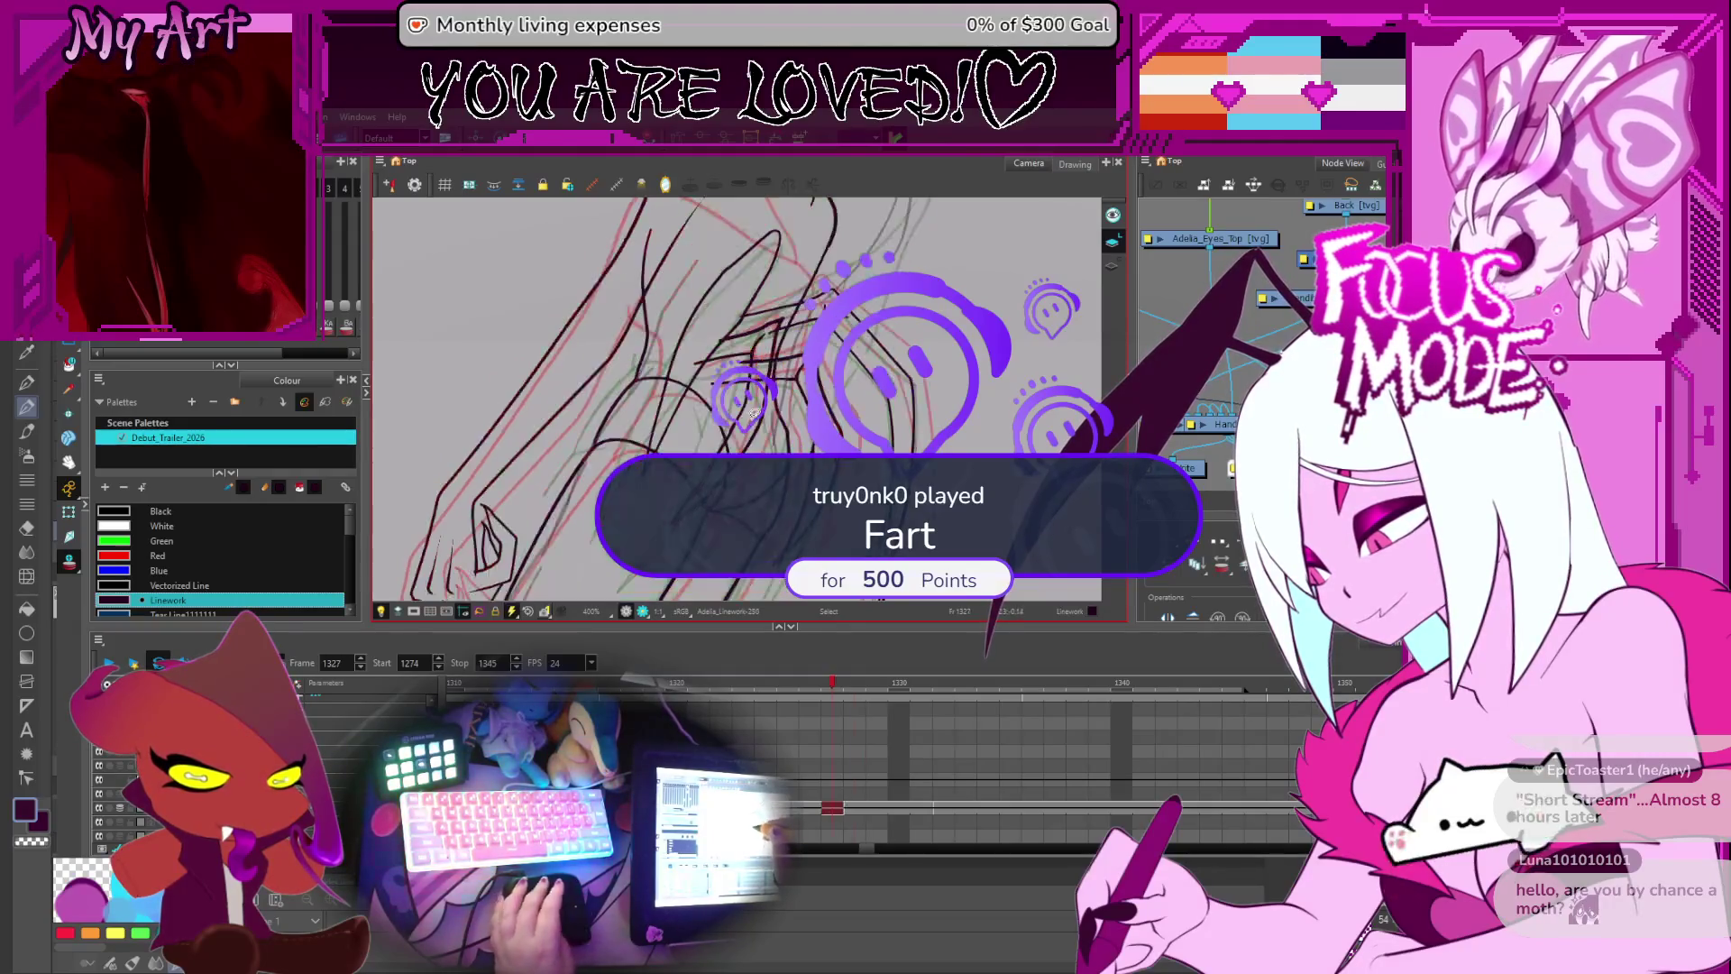
- Advance to frame 1328 and pan to view the lineart
{"action": "key", "text": "period"}
{"action": "key", "text": "period"}
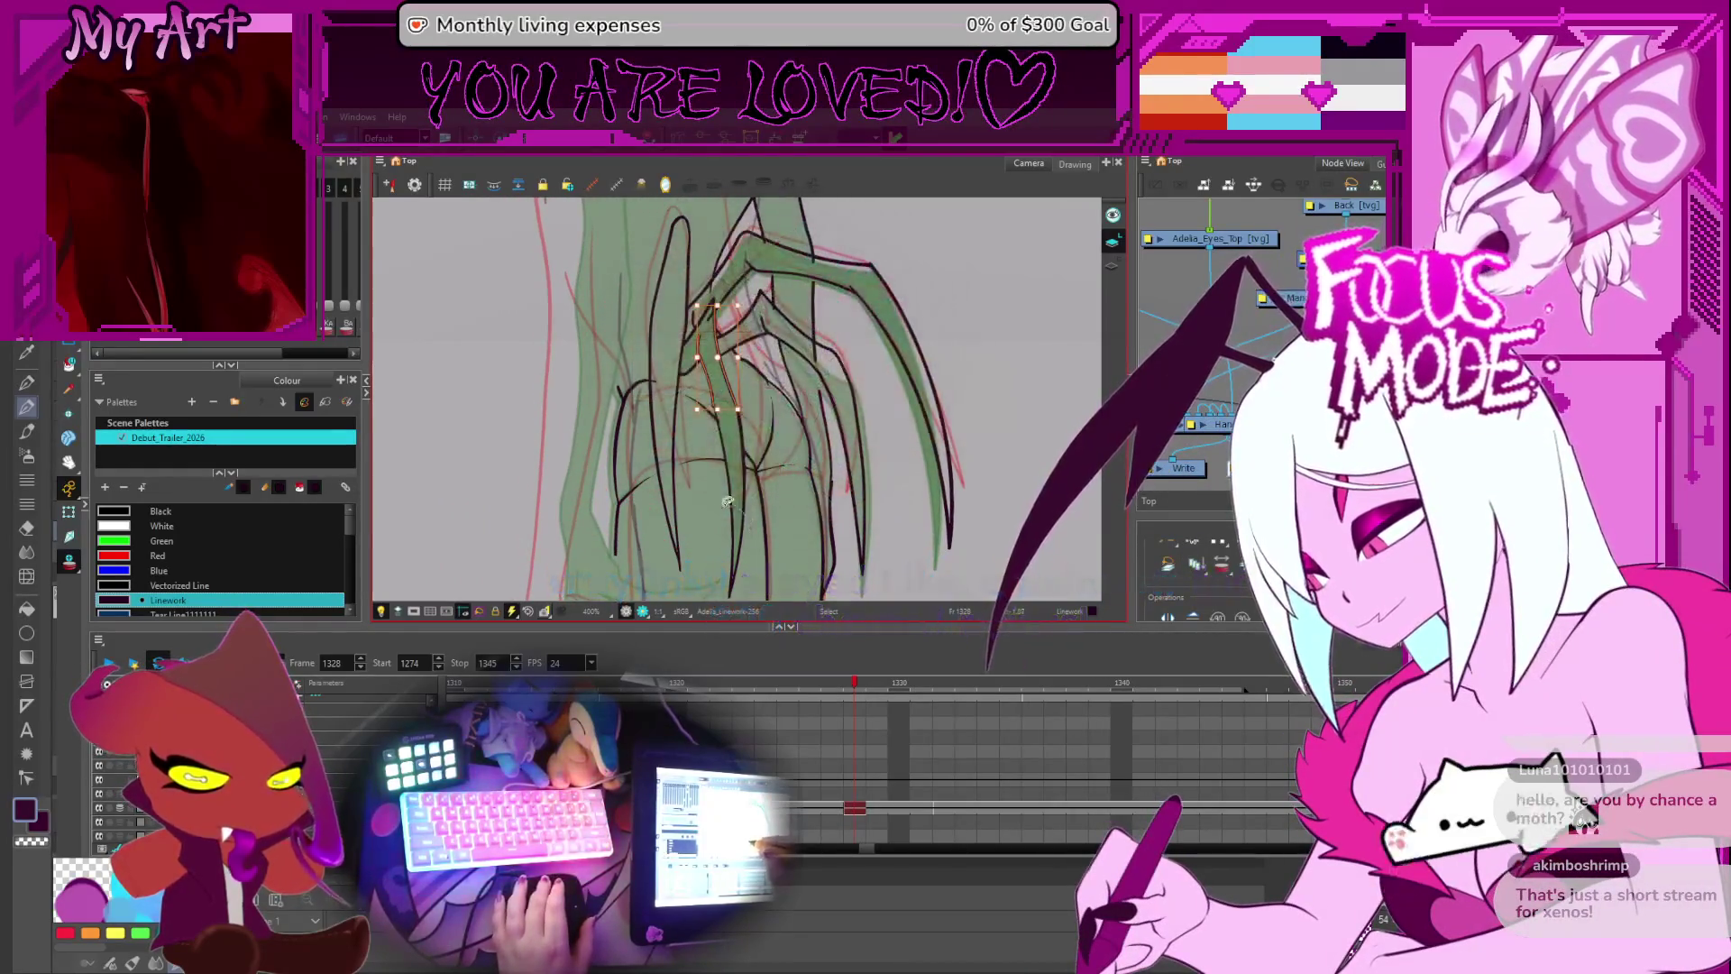
{"action": "mouse_move", "coordinate": [746, 544]}
{"action": "left_mouse_down"}
{"action": "mouse_move", "coordinate": [728, 470]}
{"action": "mouse_move", "coordinate": [742, 490]}
{"action": "left_mouse_up"}
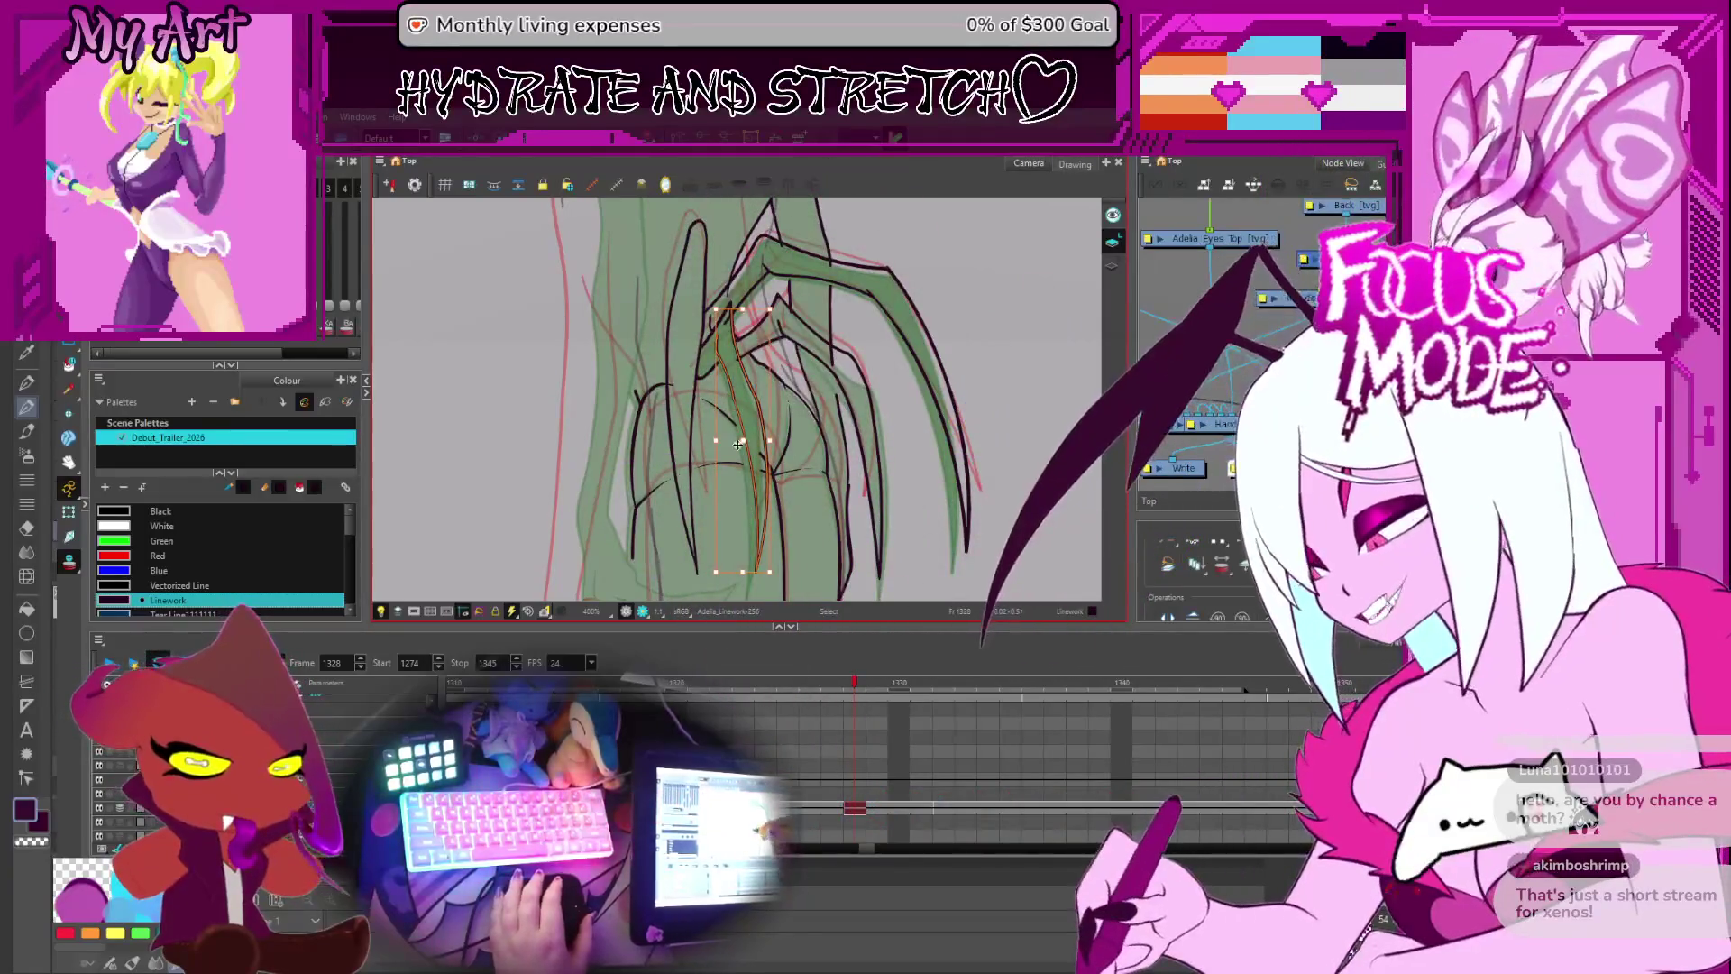
{"action": "mouse_move", "coordinate": [746, 439]}
{"action": "left_mouse_down"}
{"action": "mouse_move", "coordinate": [763, 399]}
{"action": "mouse_move", "coordinate": [780, 436]}
{"action": "mouse_move", "coordinate": [817, 411]}
{"action": "left_mouse_up"}
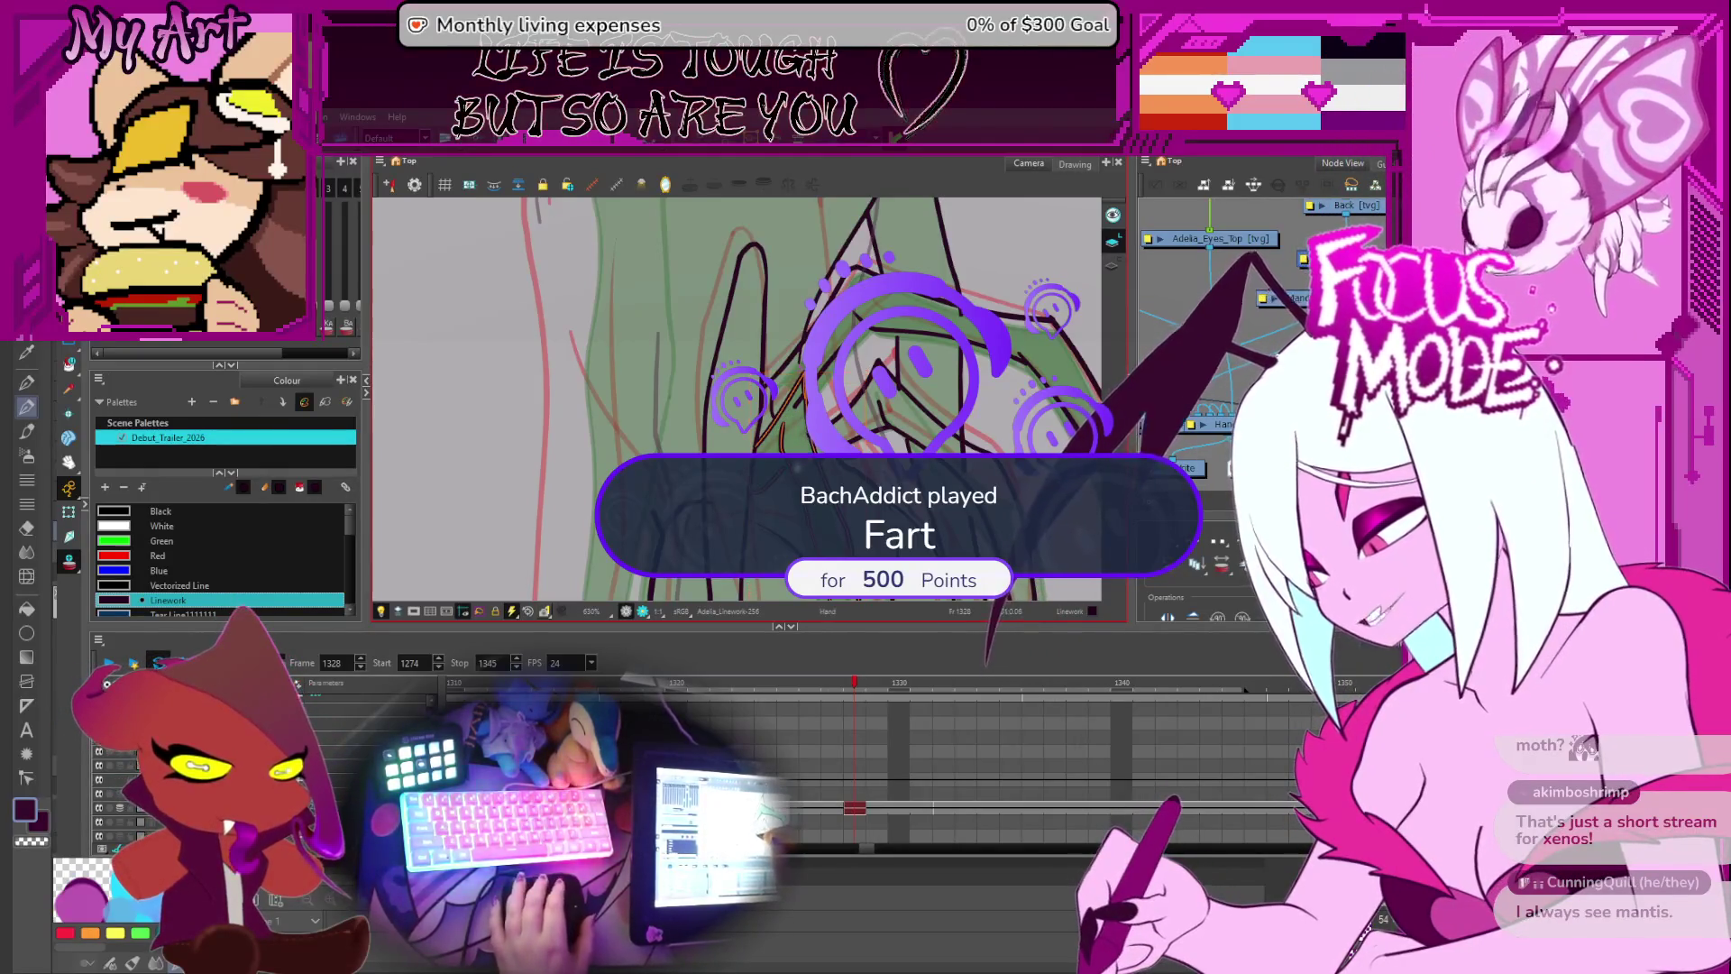
- Flip back to frames 1327 and 1326 to compare, then return to 1328
{"action": "key", "text": "comma"}
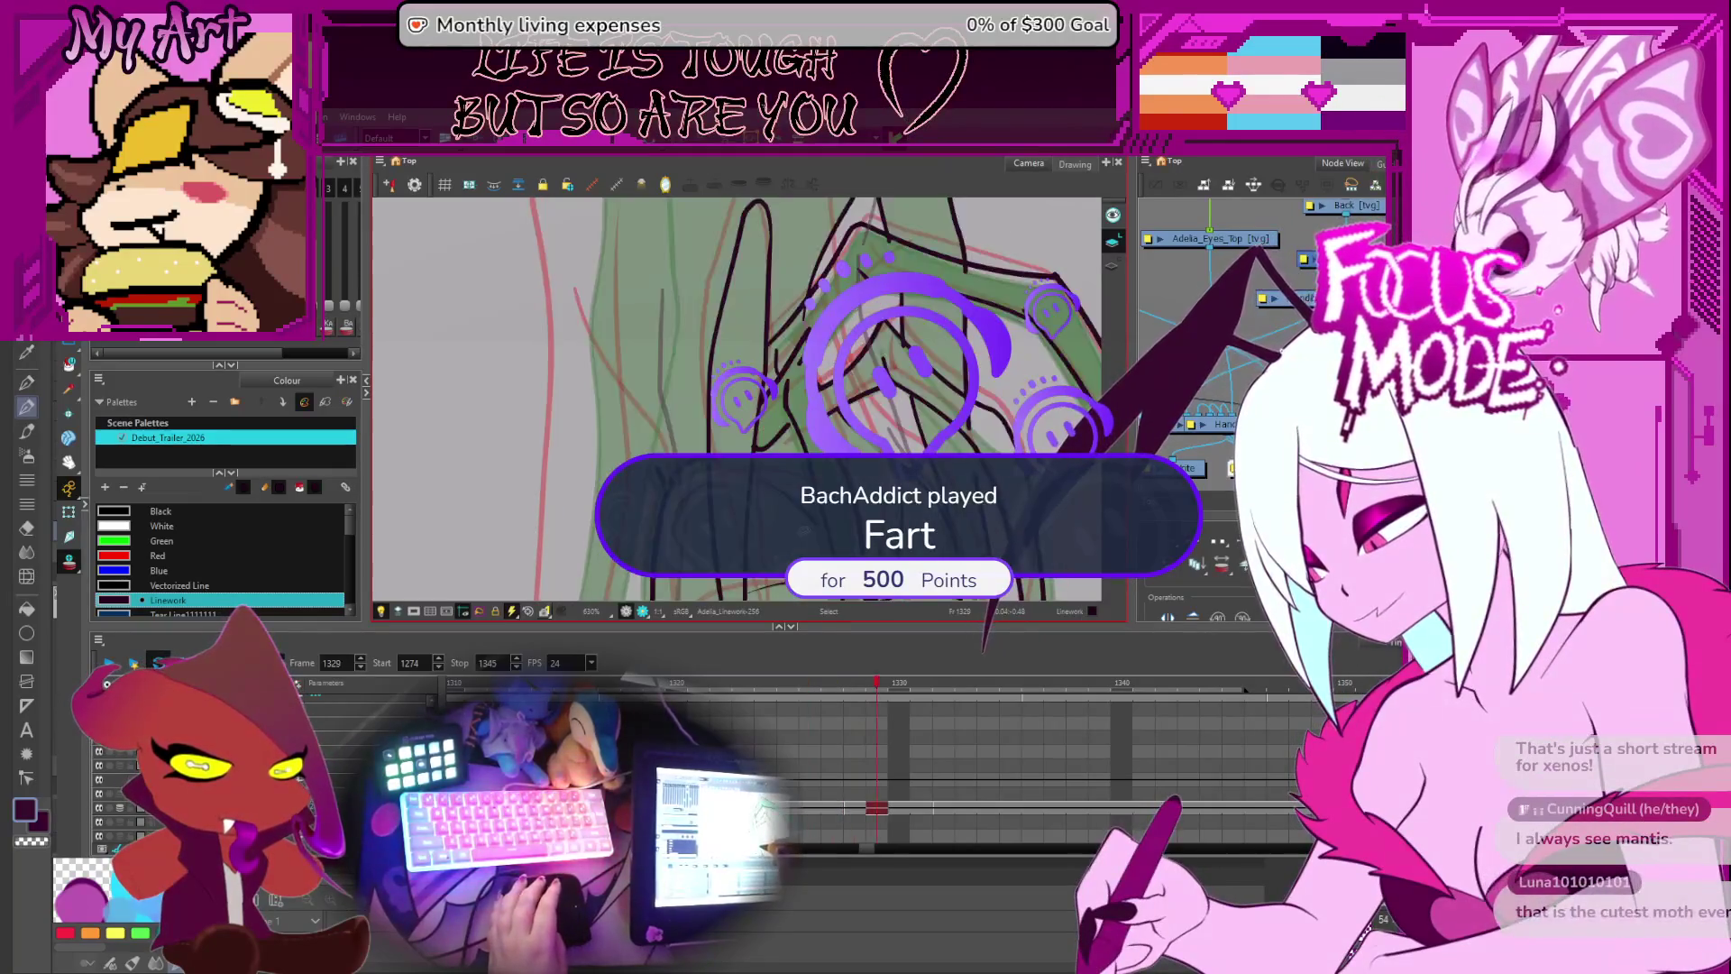
{"action": "key", "text": "comma"}
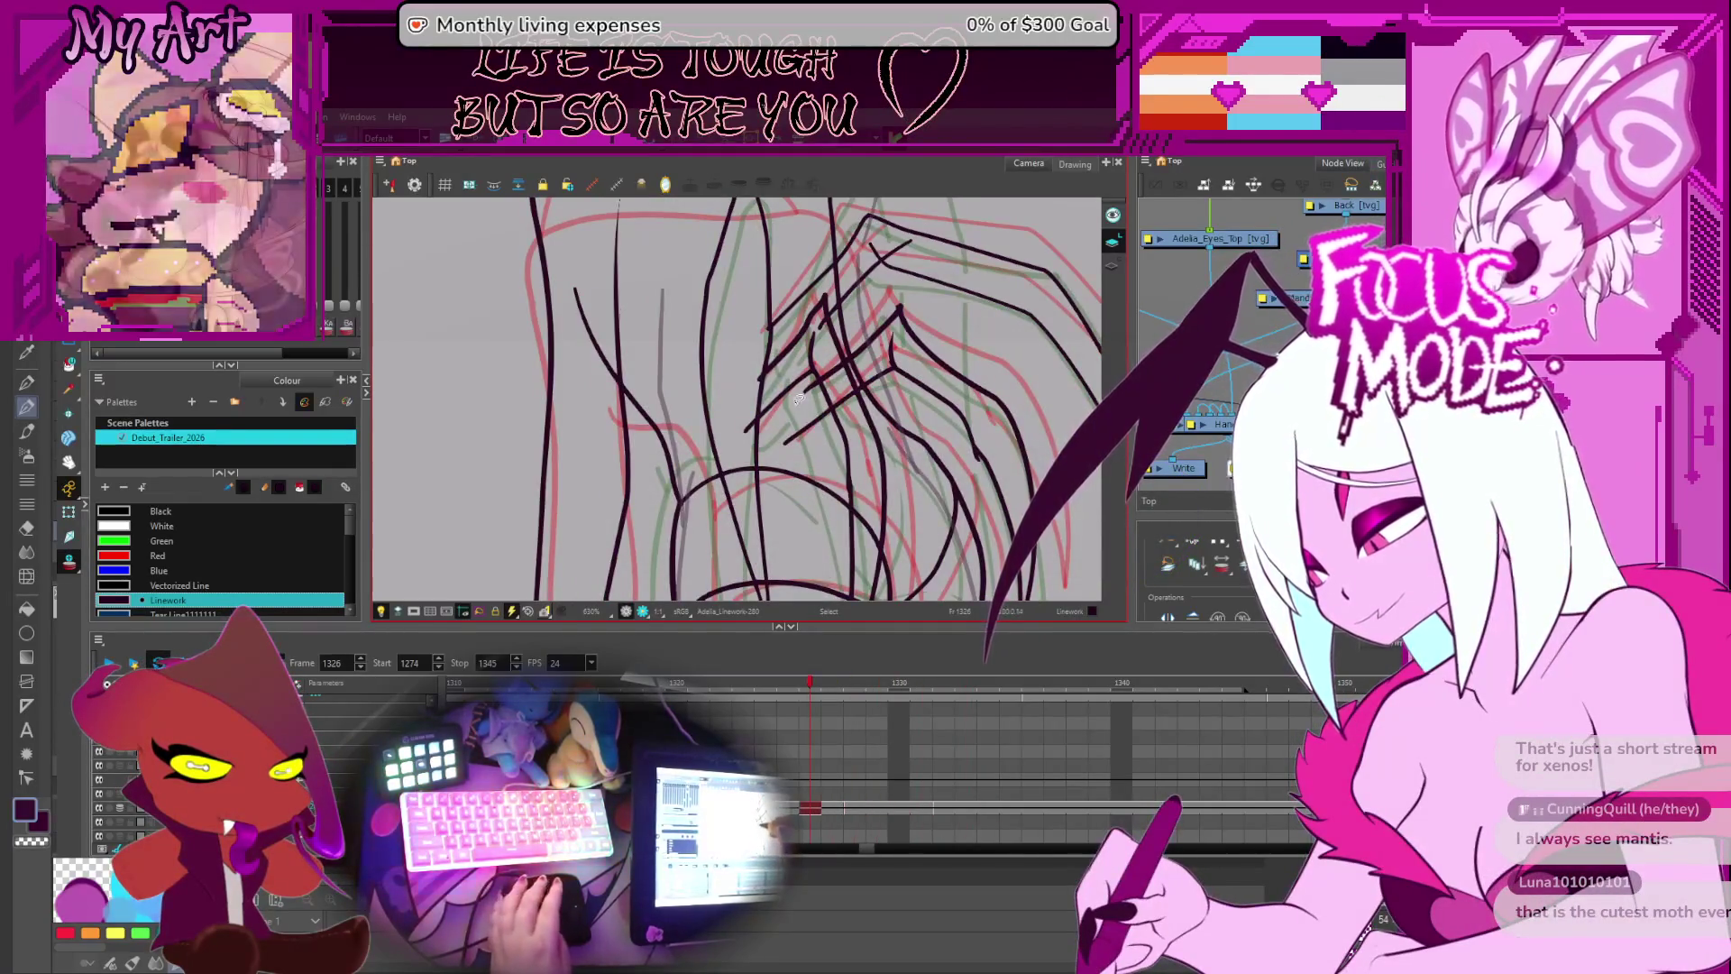
{"action": "key", "text": "period"}
{"action": "key", "text": "period"}
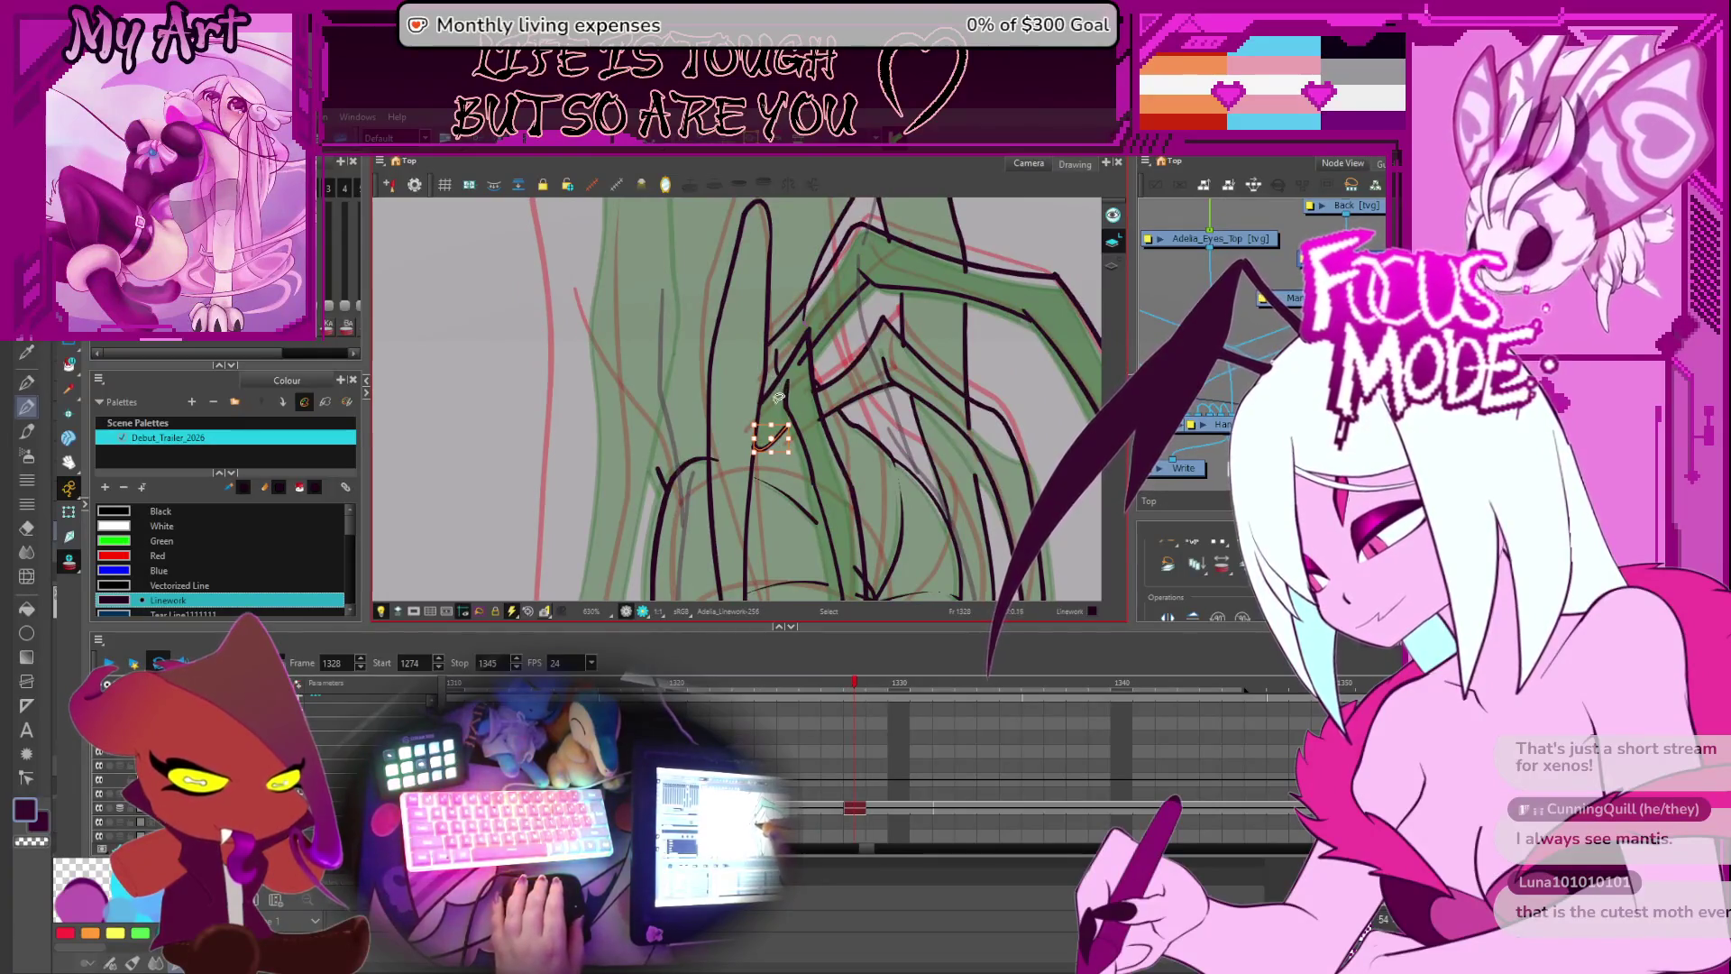
- Reshape the short stroke near the spine and nudge its top point right
{"action": "left_click_drag", "start_coordinate": [845, 509], "coordinate": [823, 414]}
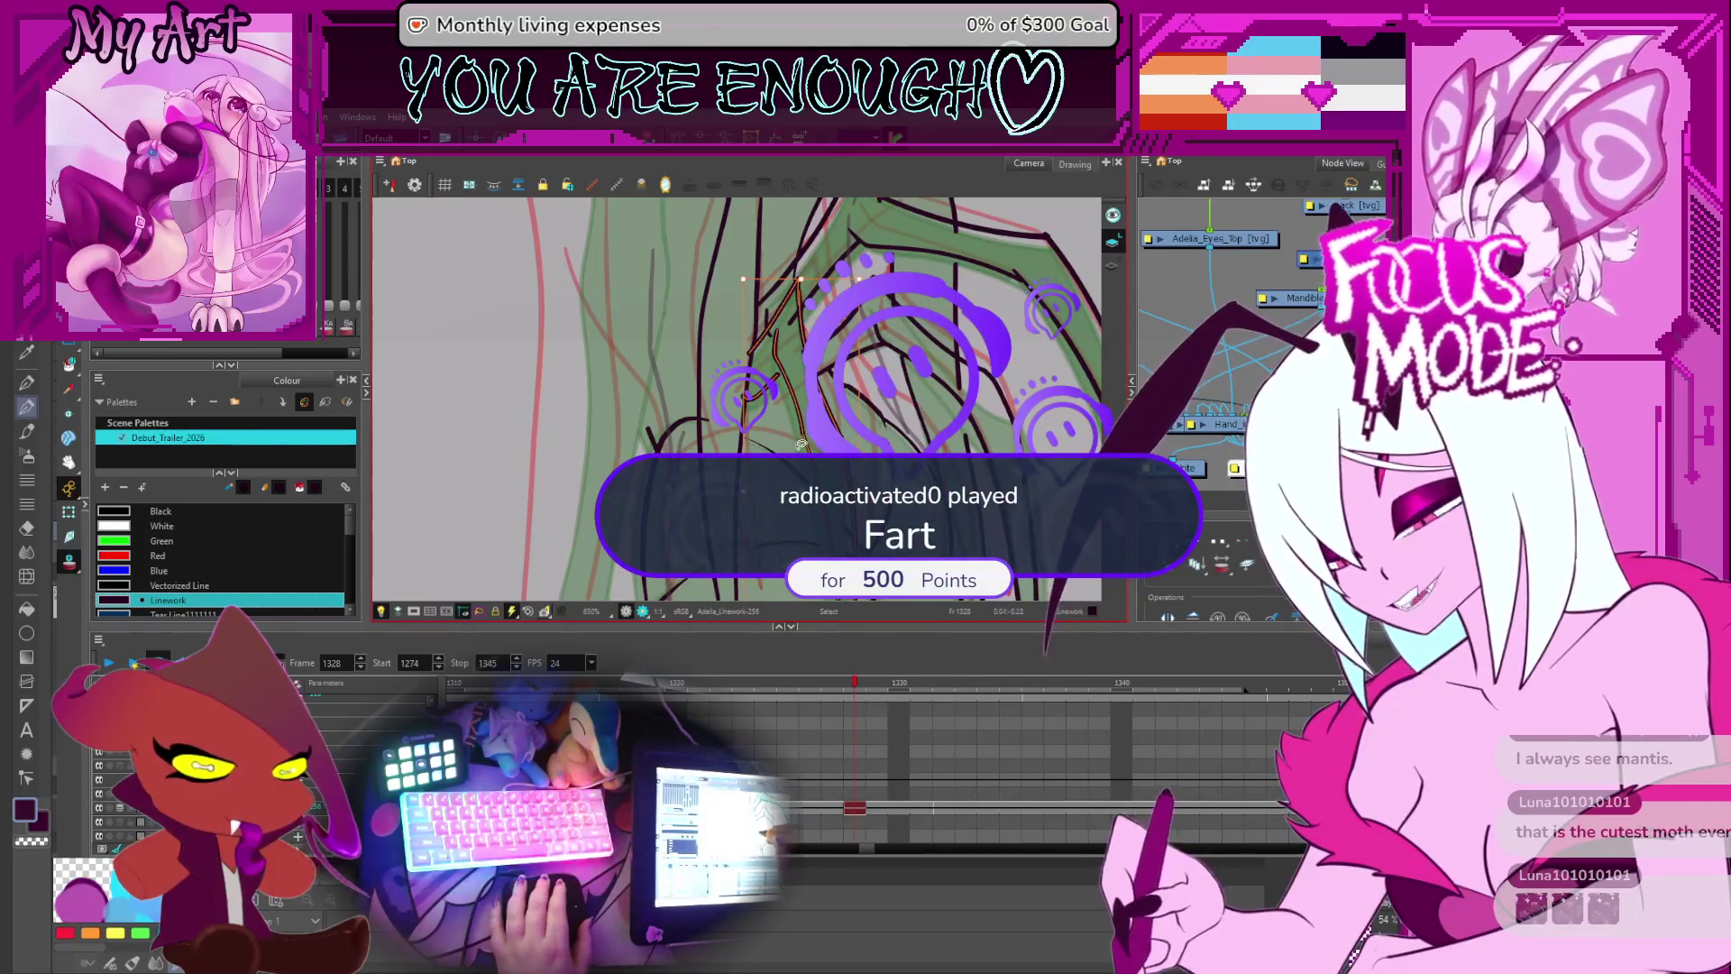
{"action": "scroll", "coordinate": [805, 437], "scroll_direction": "down", "scroll_amount": 2}
{"action": "left_click_drag", "start_coordinate": [798, 507], "coordinate": [757, 404]}
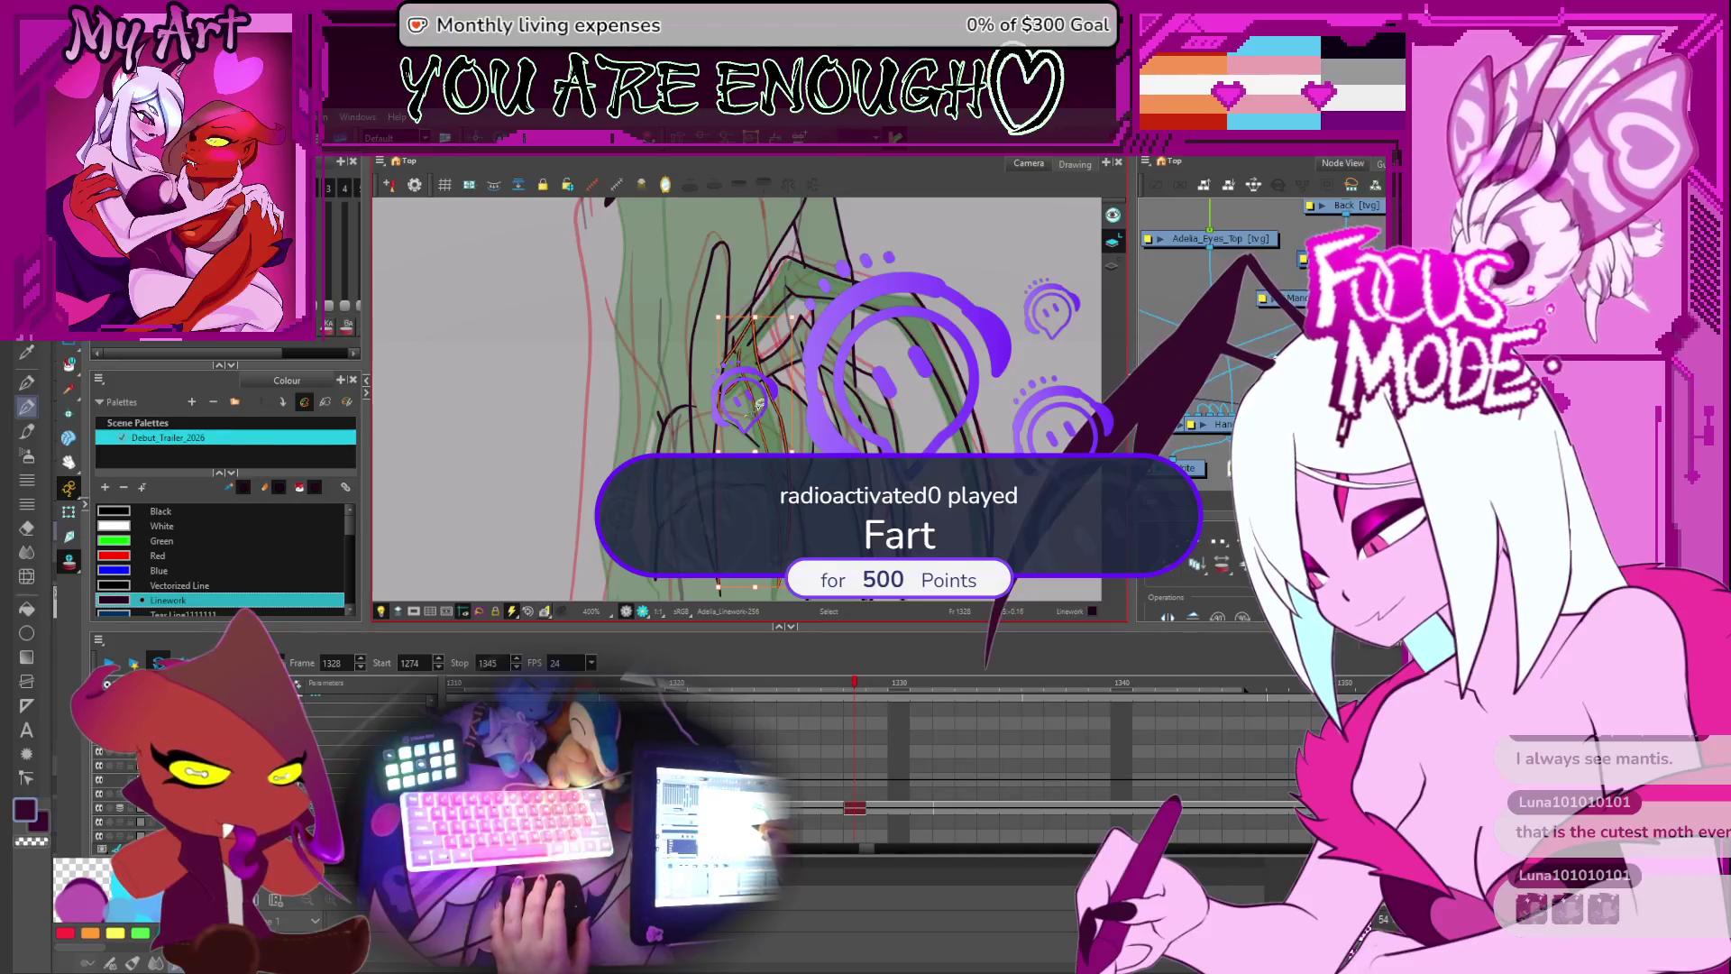
{"action": "scroll", "coordinate": [786, 384], "scroll_direction": "up", "scroll_amount": 2}
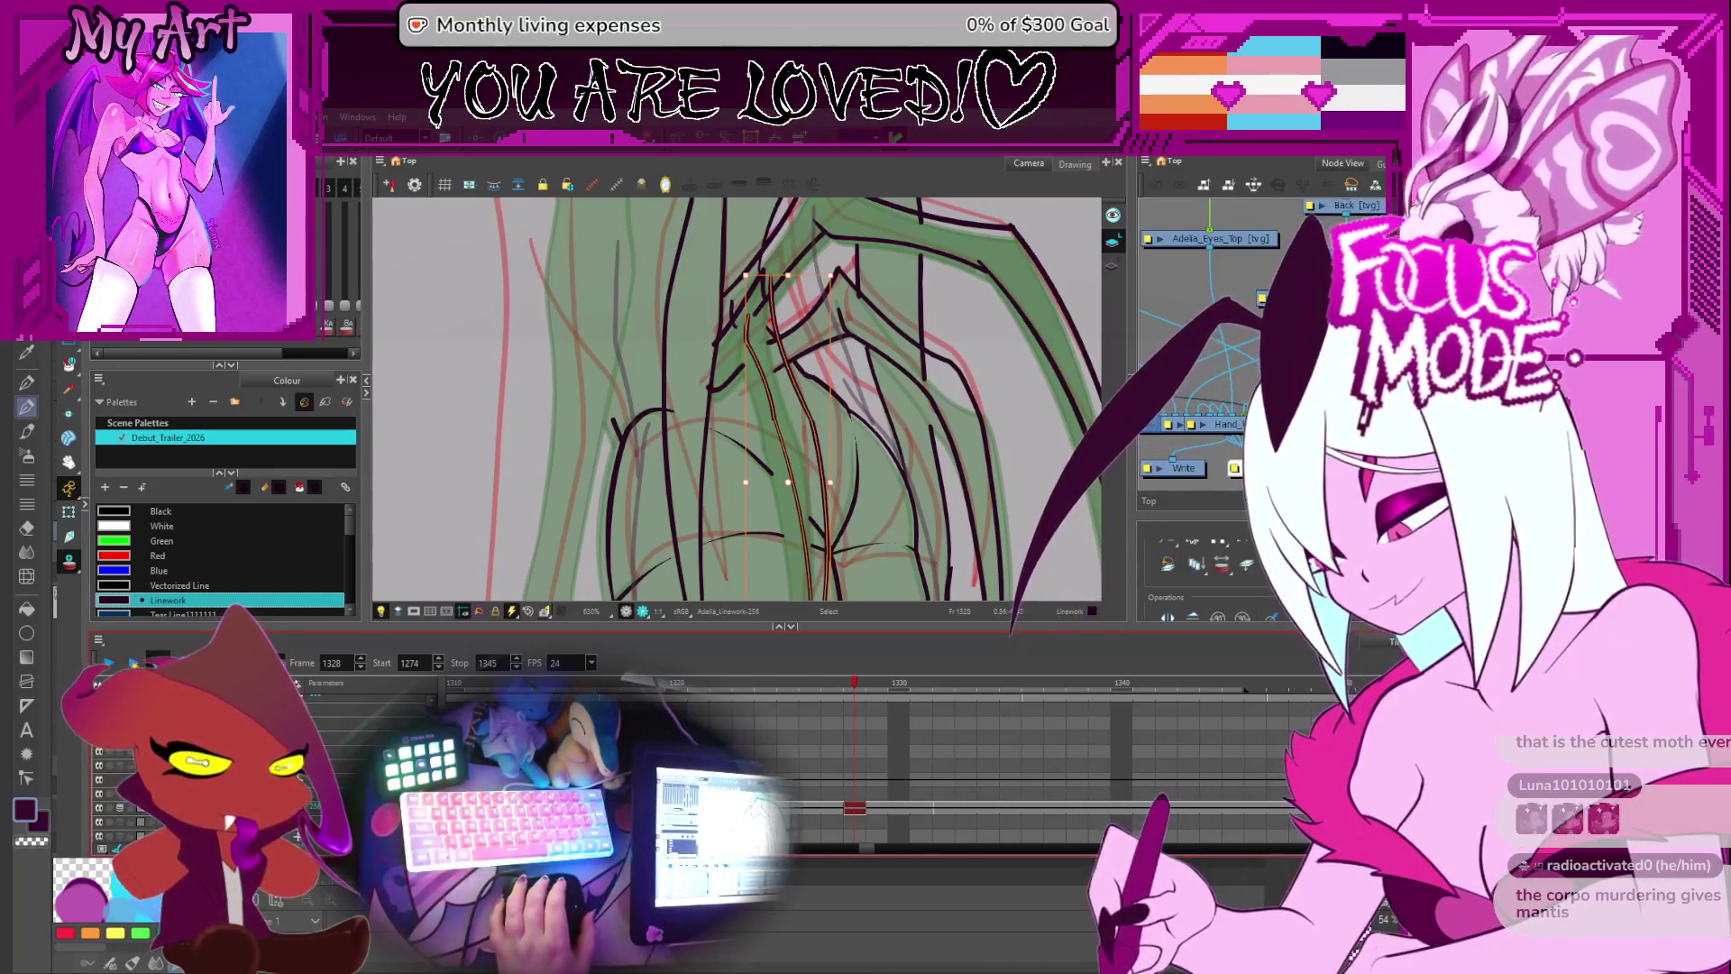
{"action": "scroll", "coordinate": [843, 415], "scroll_direction": "up", "scroll_amount": 2}
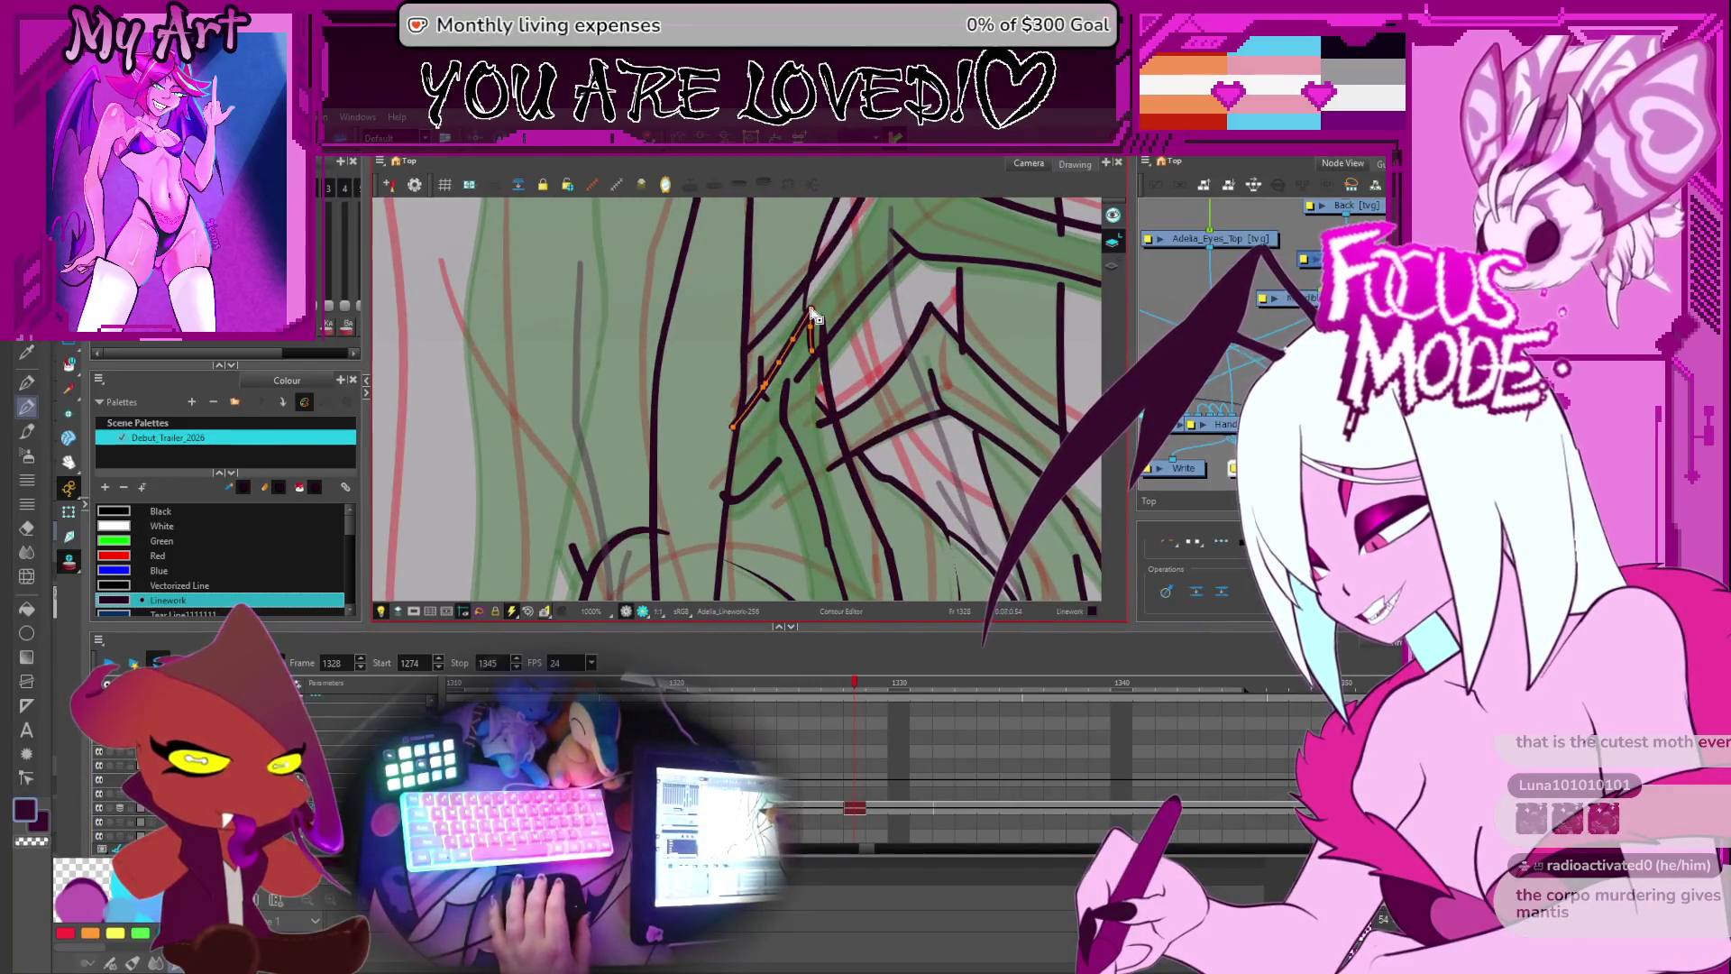
{"action": "left_click_drag", "start_coordinate": [814, 312], "coordinate": [819, 311]}
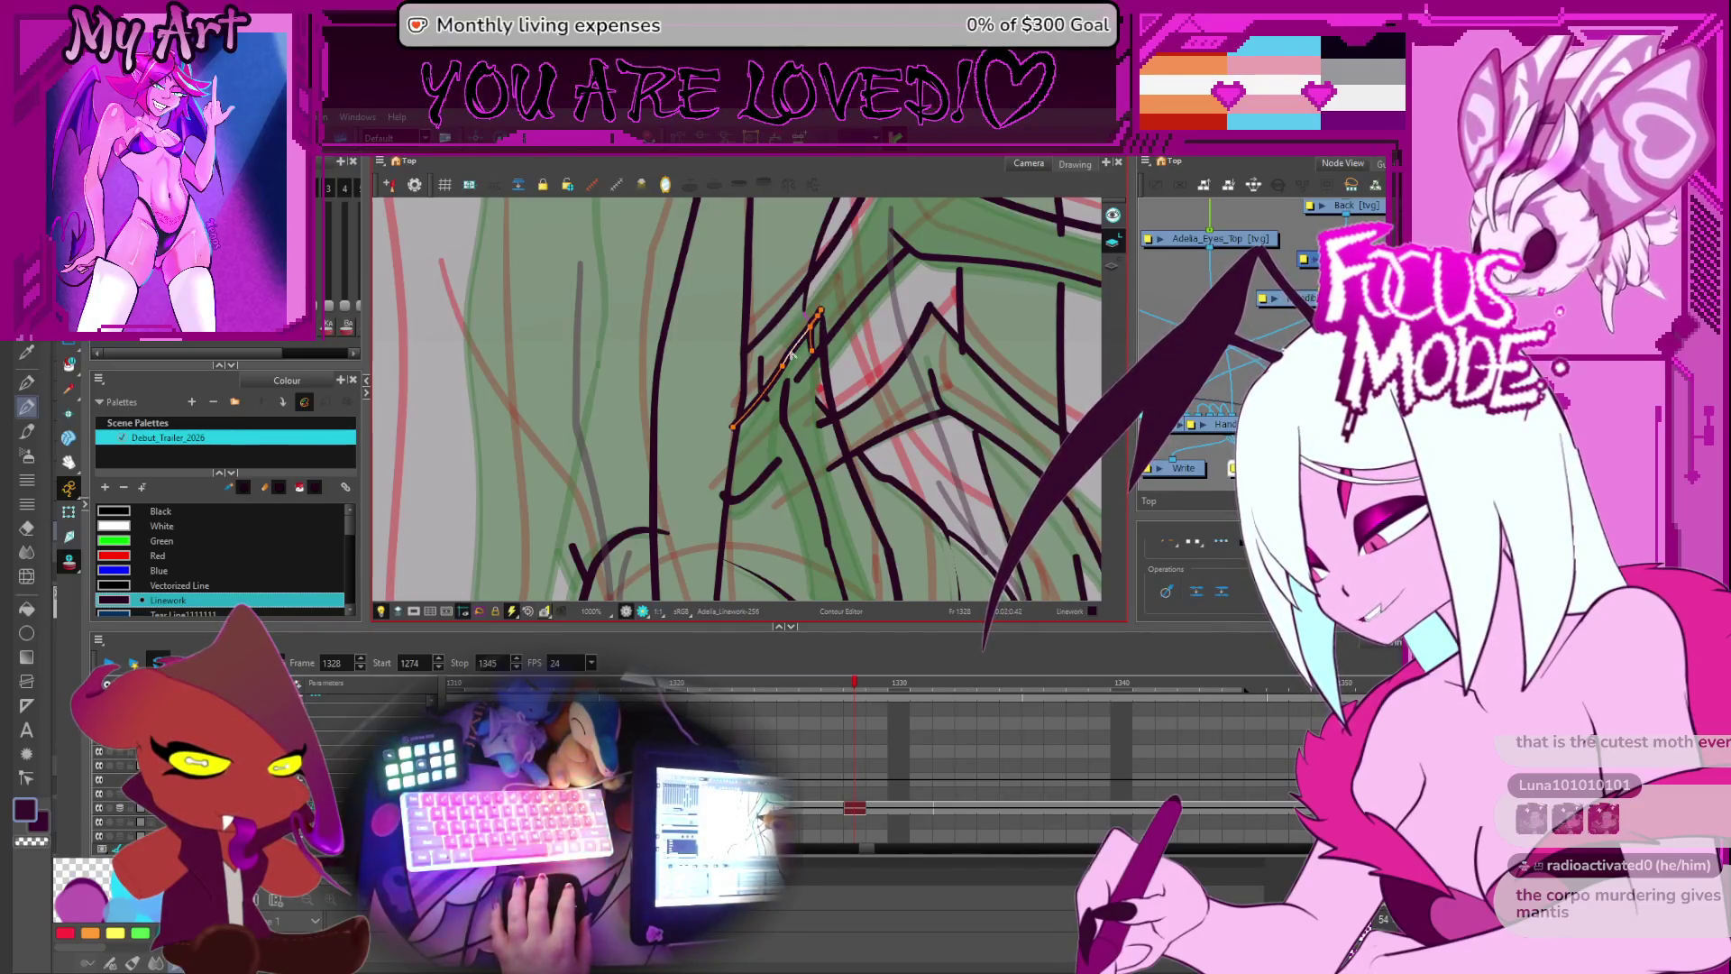
{"action": "left_click_drag", "start_coordinate": [770, 473], "coordinate": [789, 421]}
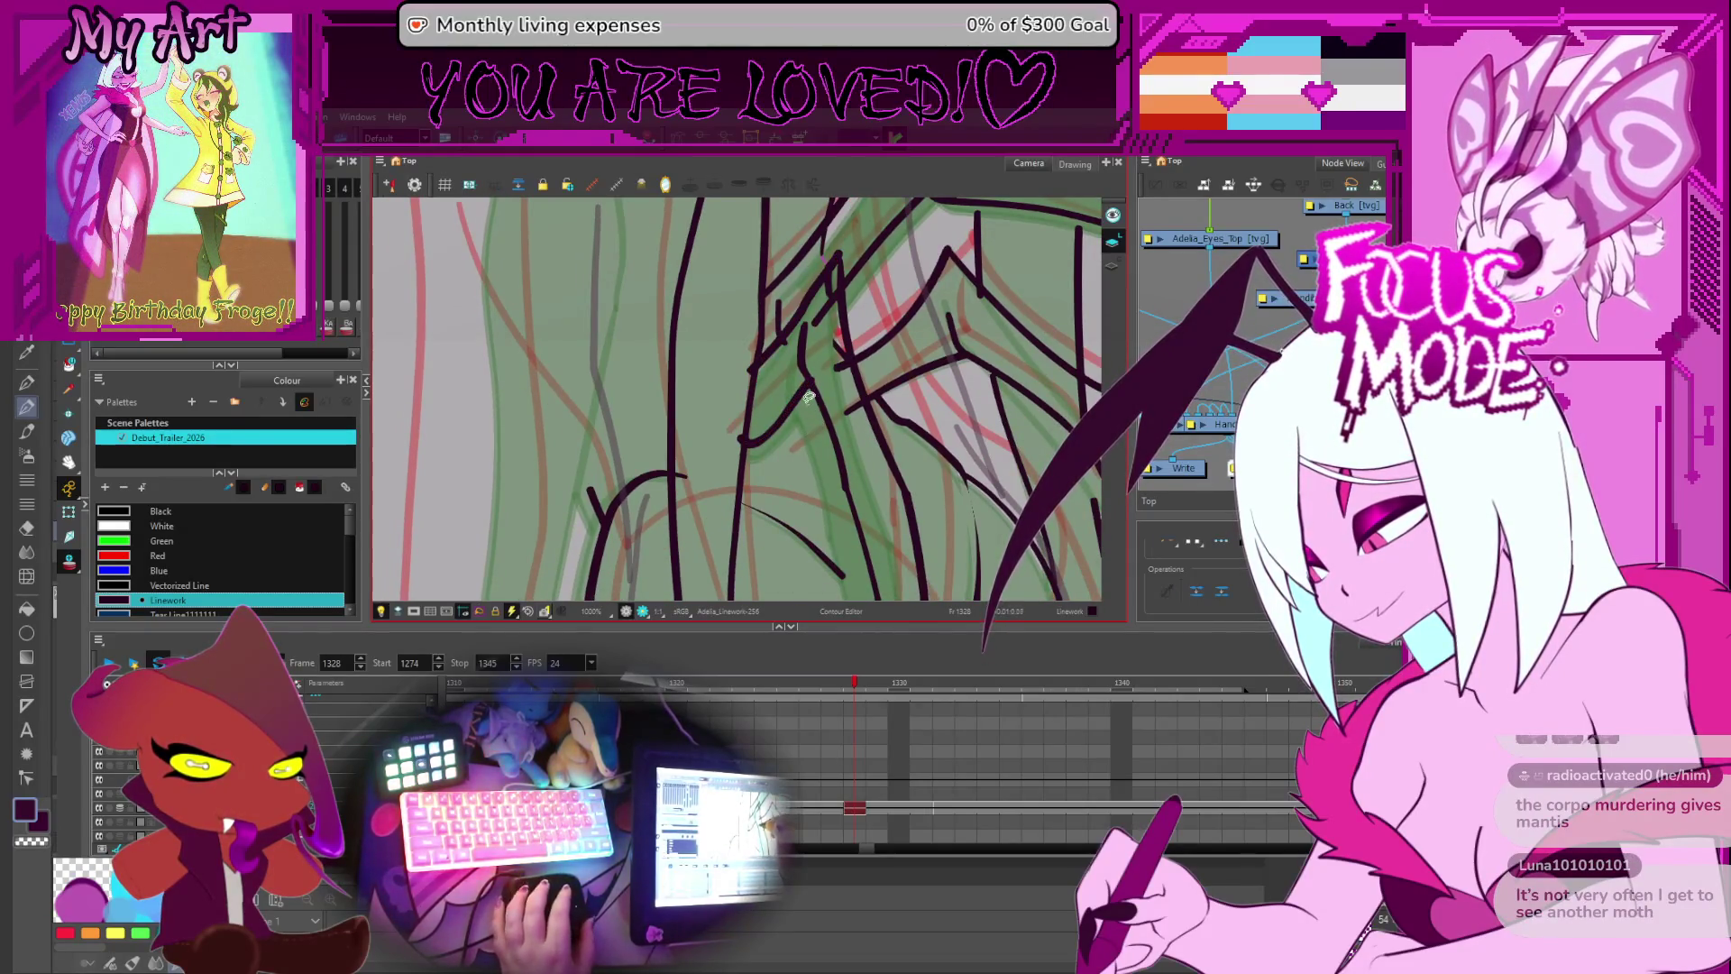
{"action": "key", "text": "period"}
{"action": "key", "text": "period"}
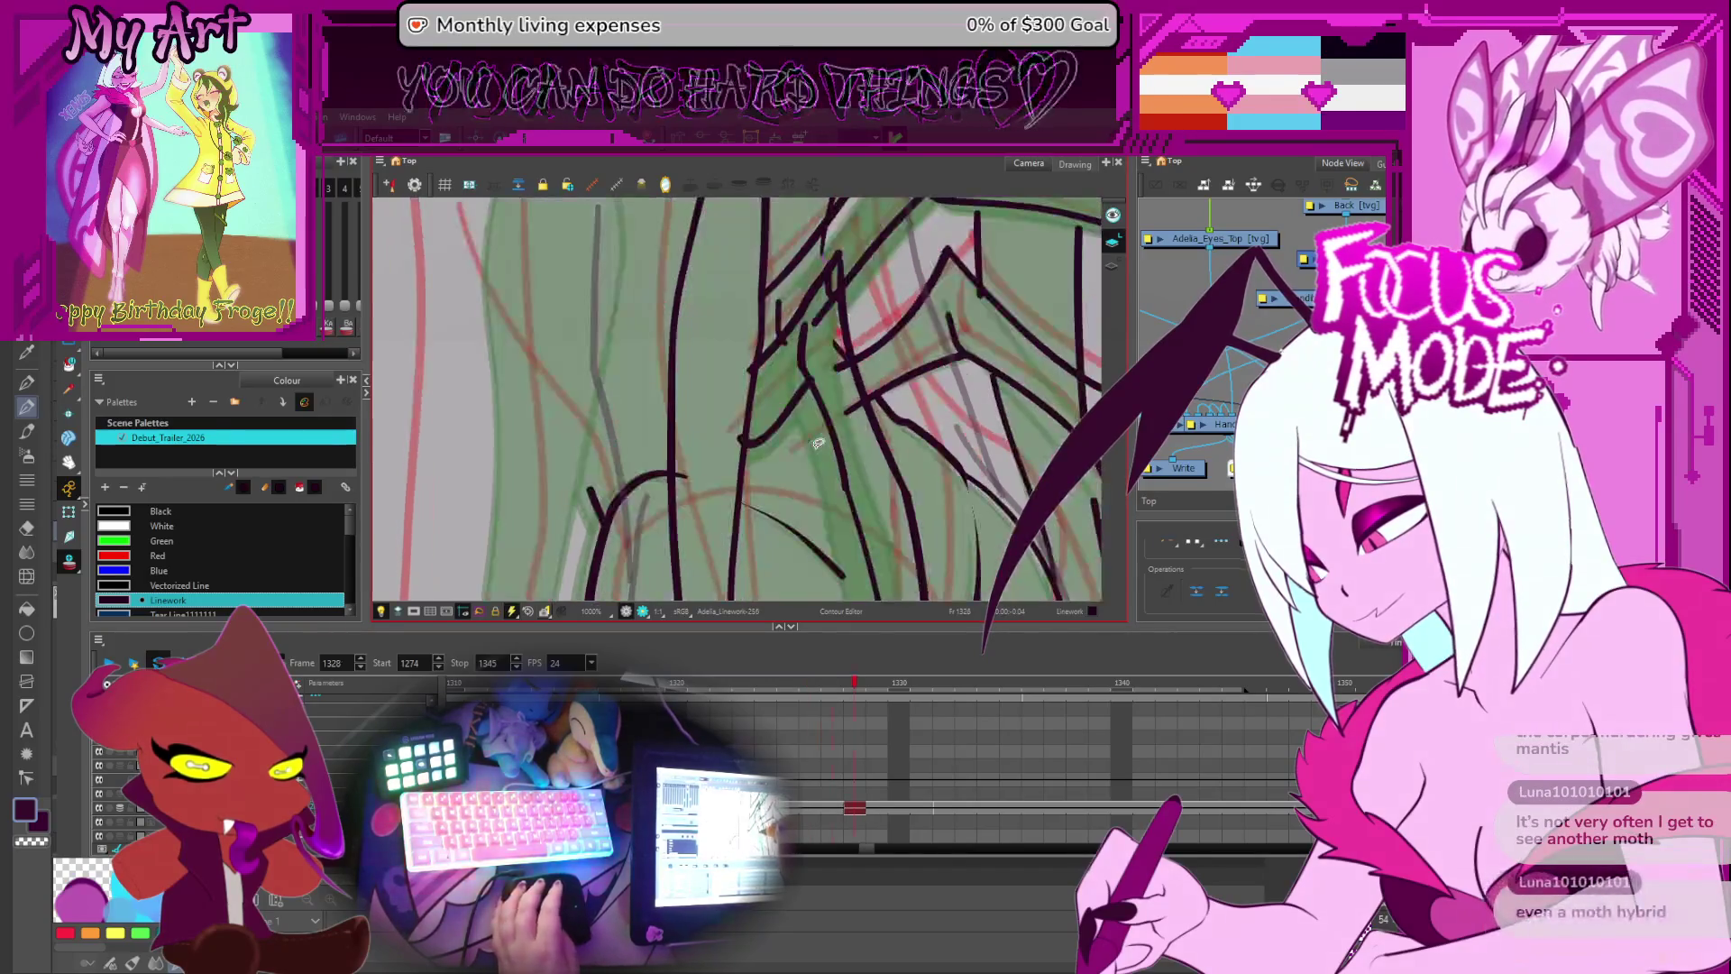
{"action": "scroll", "coordinate": [852, 370], "scroll_direction": "down", "scroll_amount": 2}
- Back on frame 1328, drag the hair strand's handles up to shorten it and raise its tip
{"action": "key", "text": "comma"}
{"action": "key", "text": "comma"}
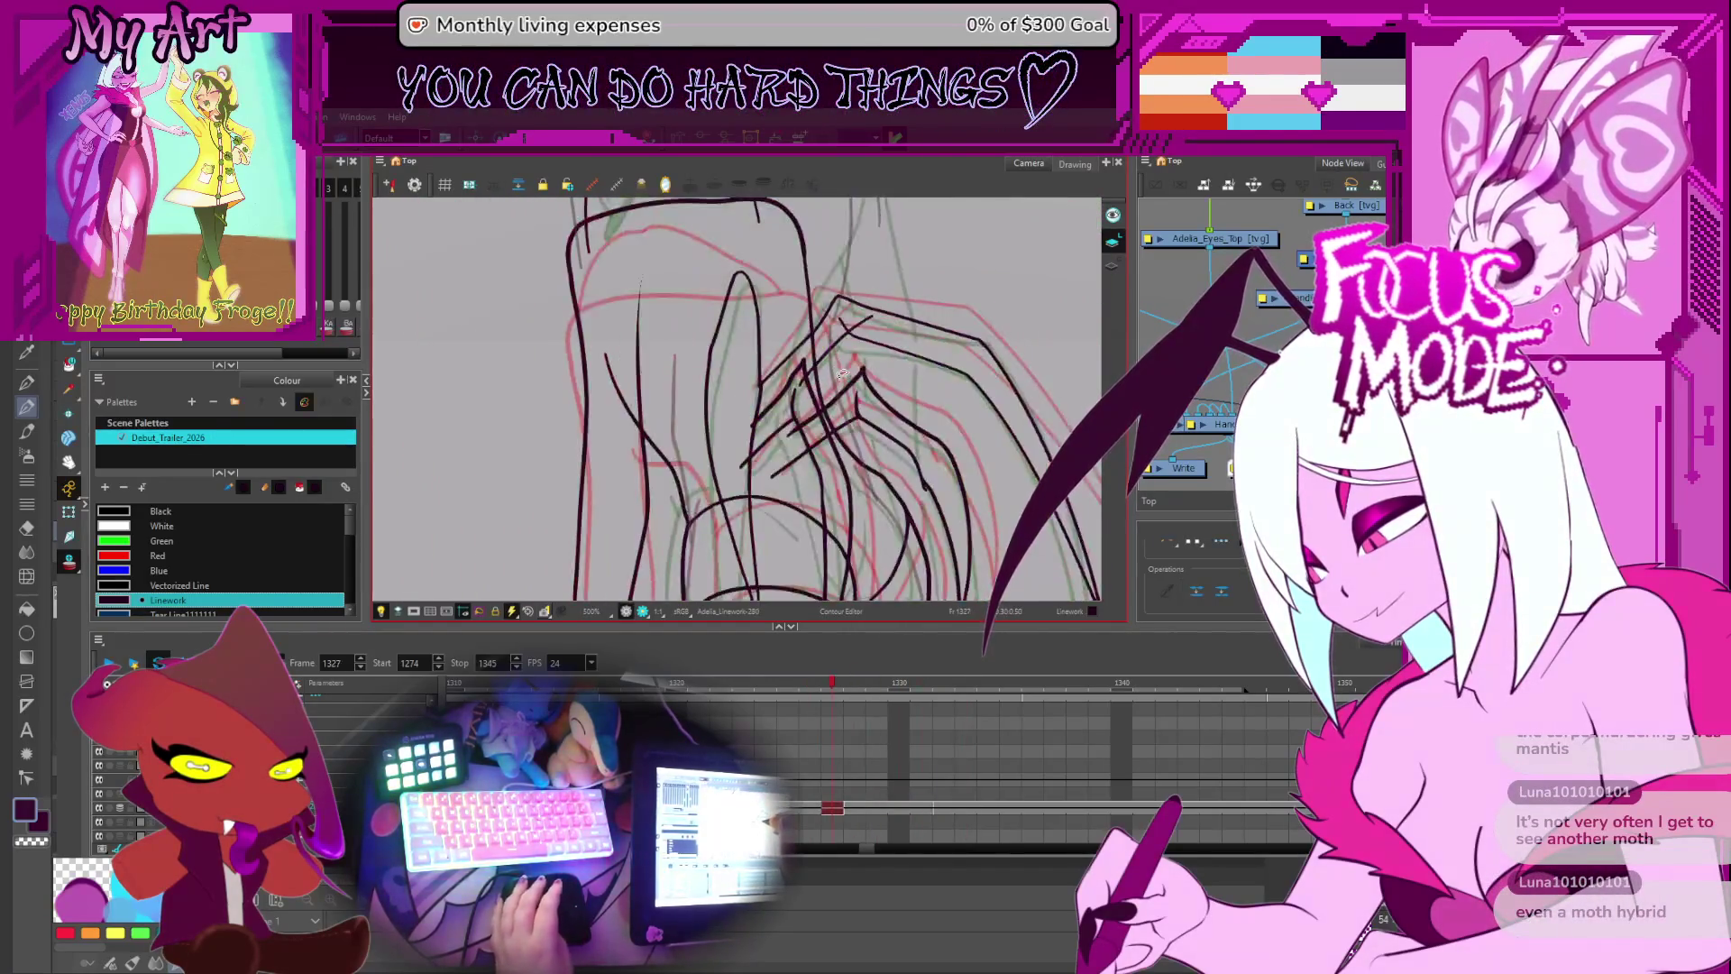
{"action": "left_click_drag", "start_coordinate": [769, 445], "coordinate": [786, 403]}
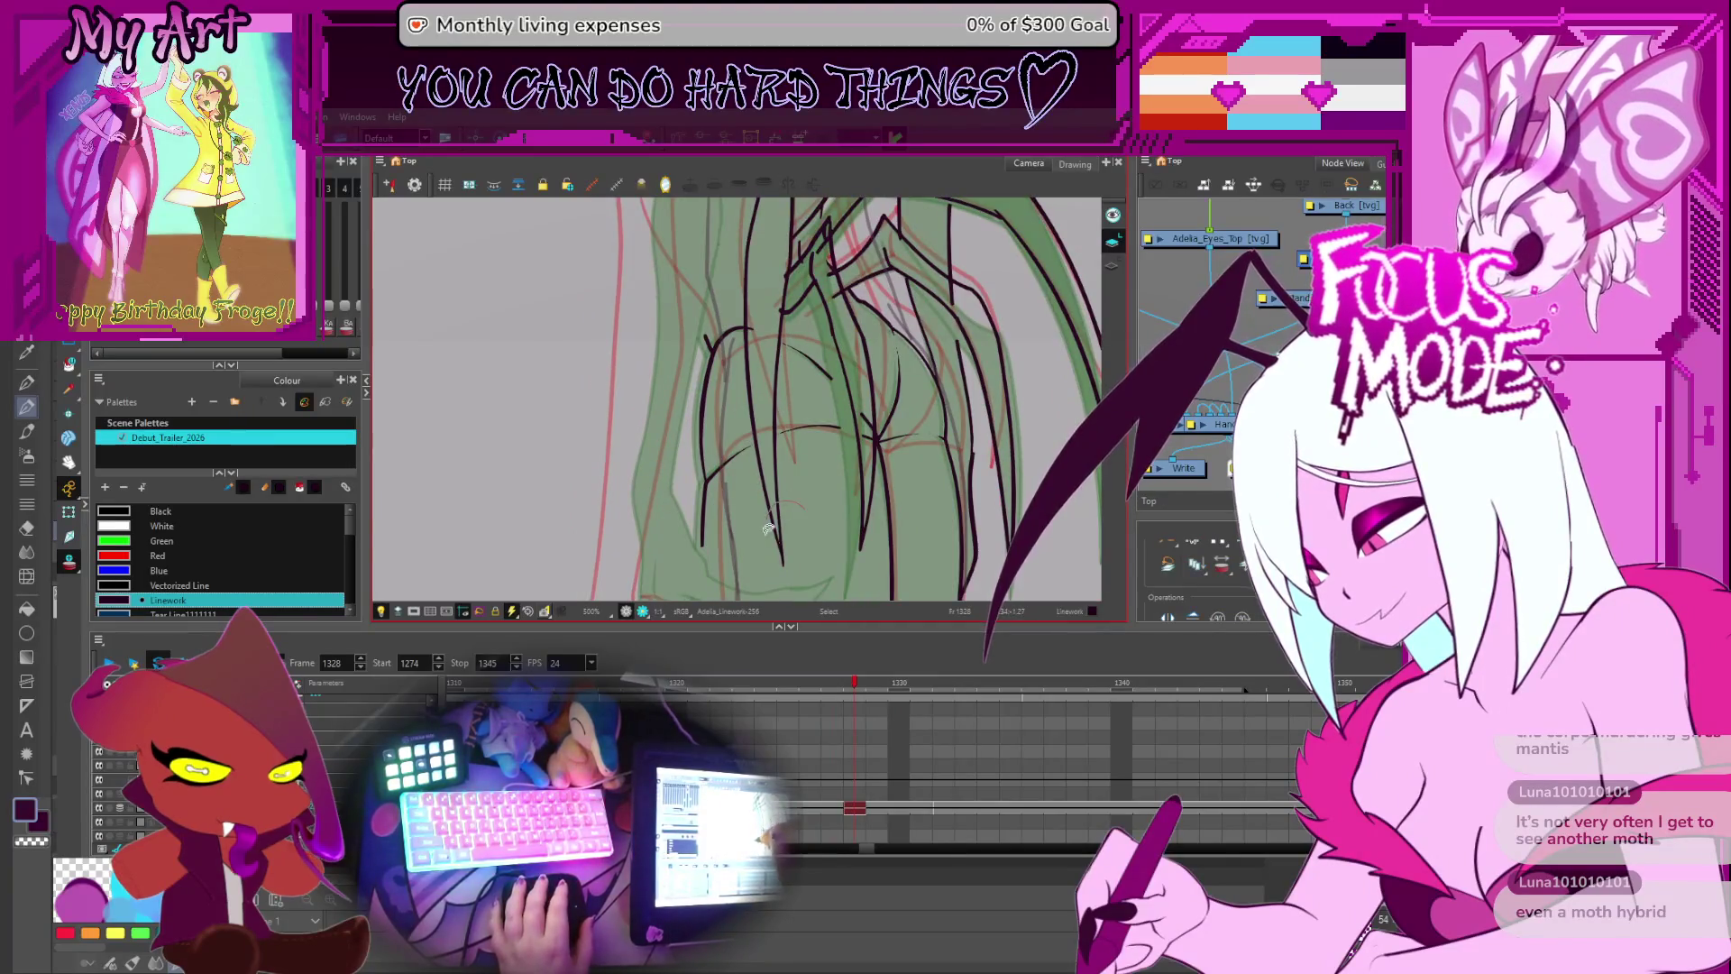
{"action": "left_click", "coordinate": [776, 499]}
{"action": "left_click_drag", "start_coordinate": [772, 565], "coordinate": [790, 504]}
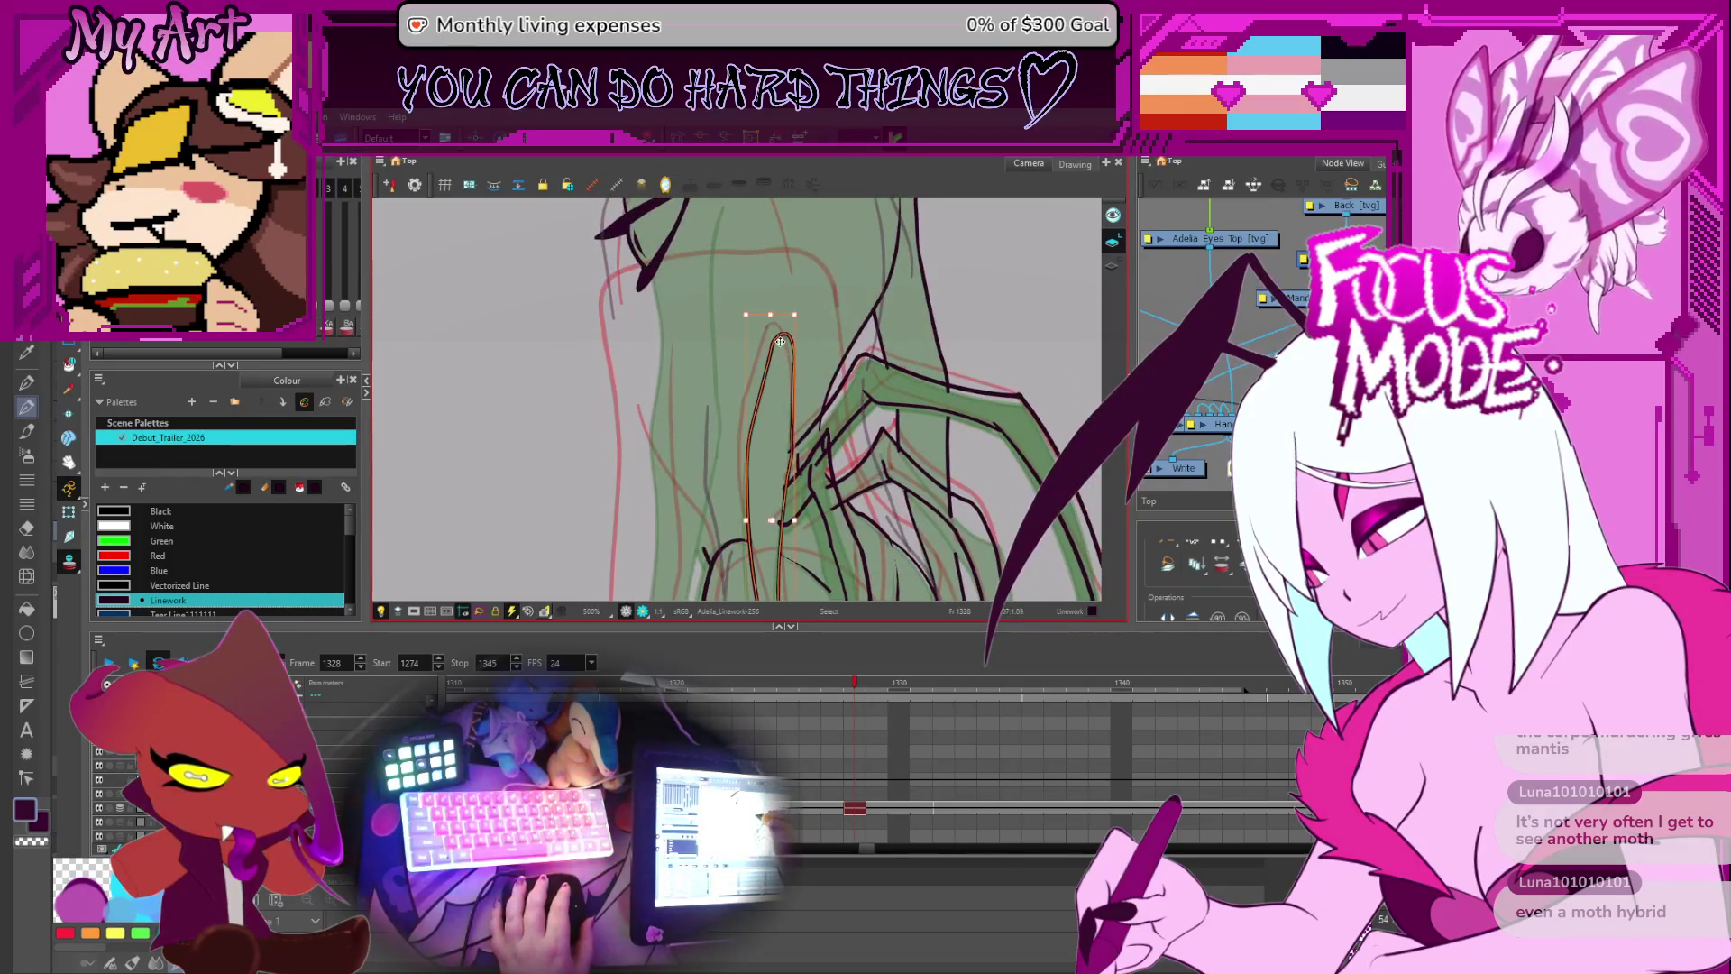
{"action": "left_click_drag", "start_coordinate": [770, 314], "coordinate": [776, 310]}
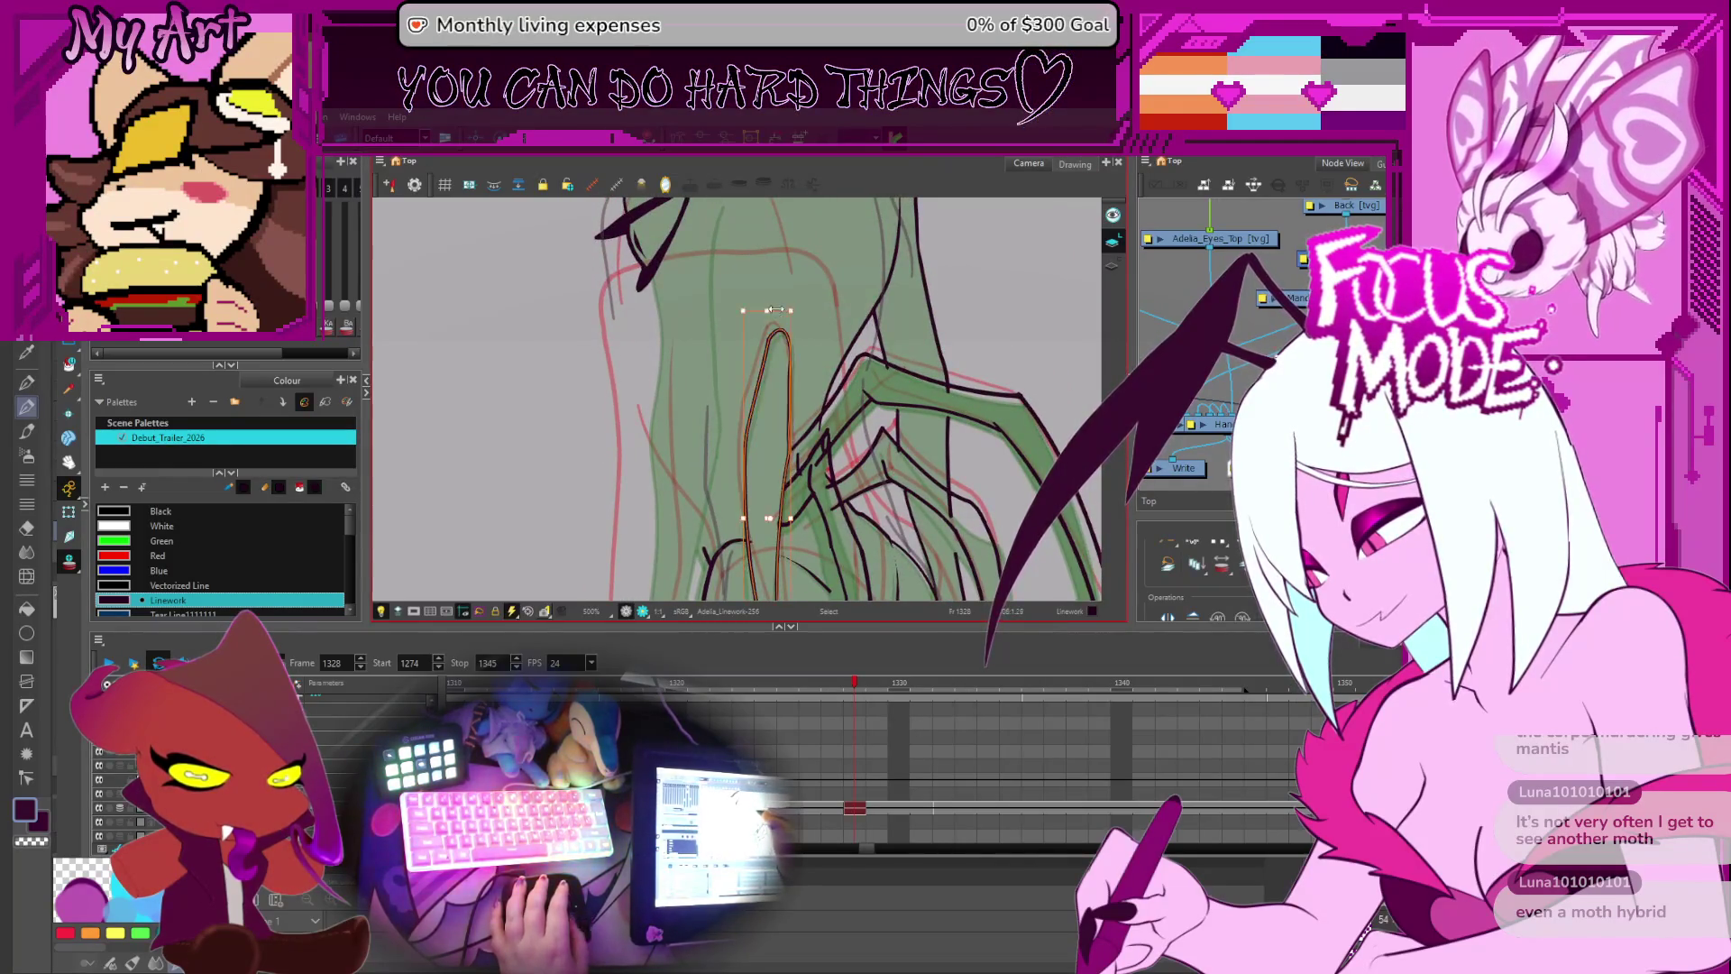
{"action": "scroll", "coordinate": [791, 351], "scroll_direction": "up", "scroll_amount": 1}
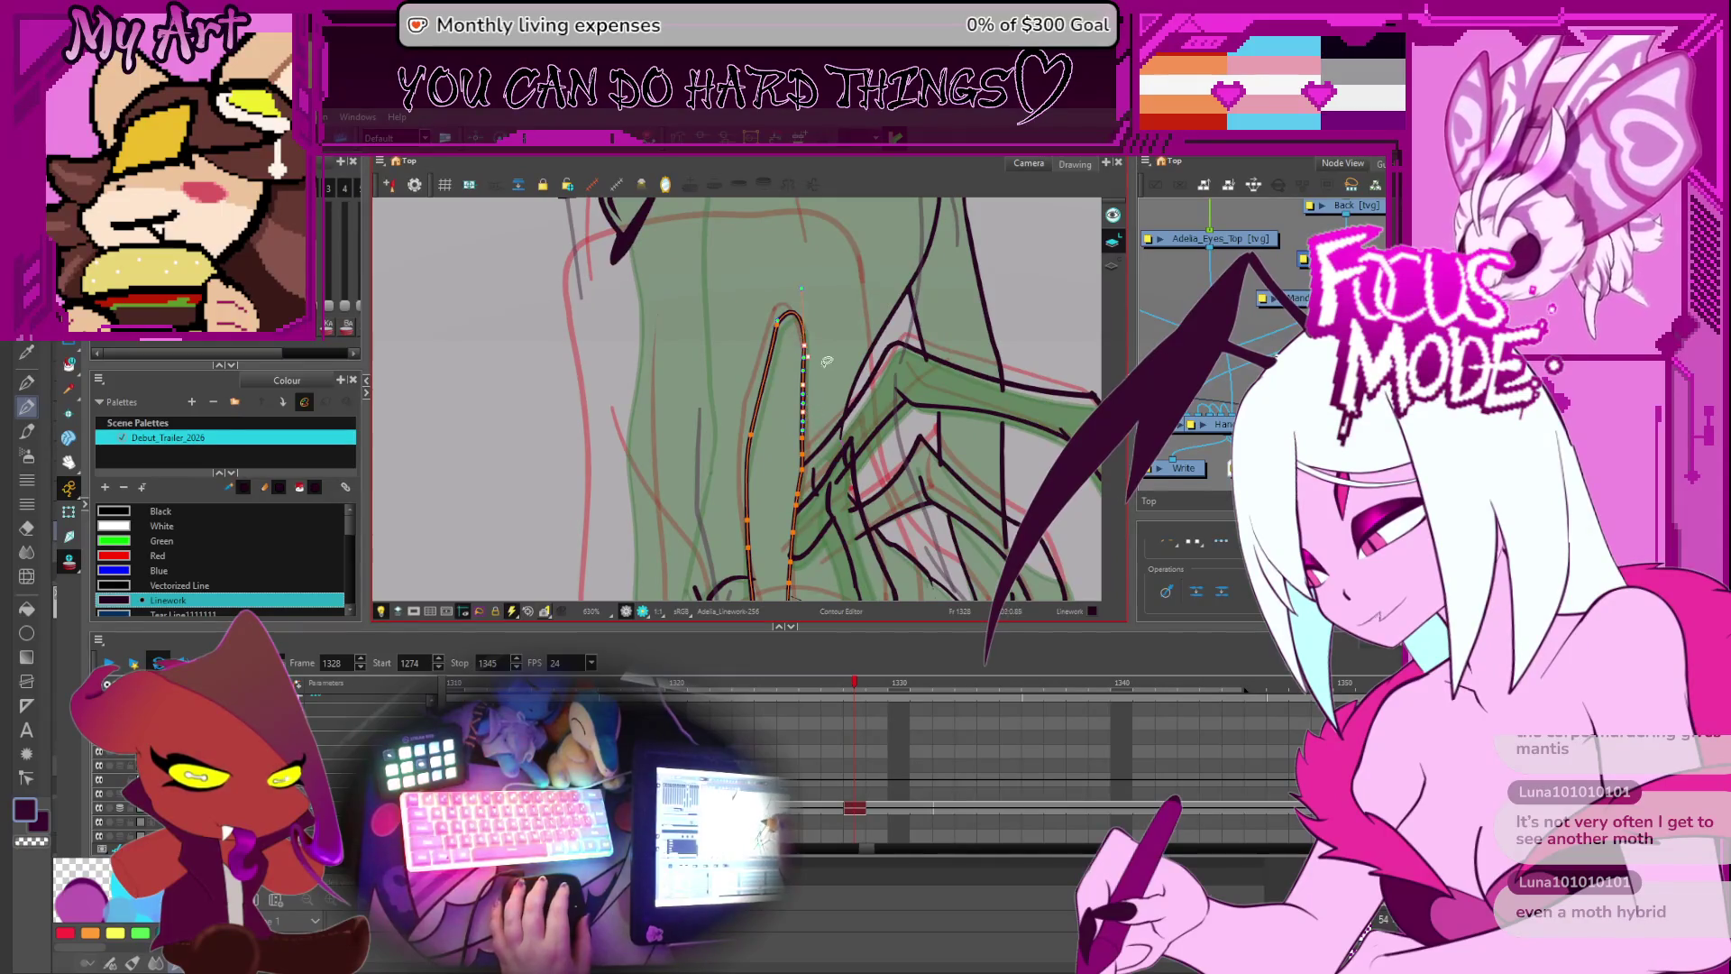
{"action": "scroll", "coordinate": [826, 365], "scroll_direction": "down", "scroll_amount": 5}
- Preview frames 1332 and 1330 and pan to see the whole figure
{"action": "key", "text": "period"}
{"action": "key", "text": "period"}
{"action": "key", "text": "period"}
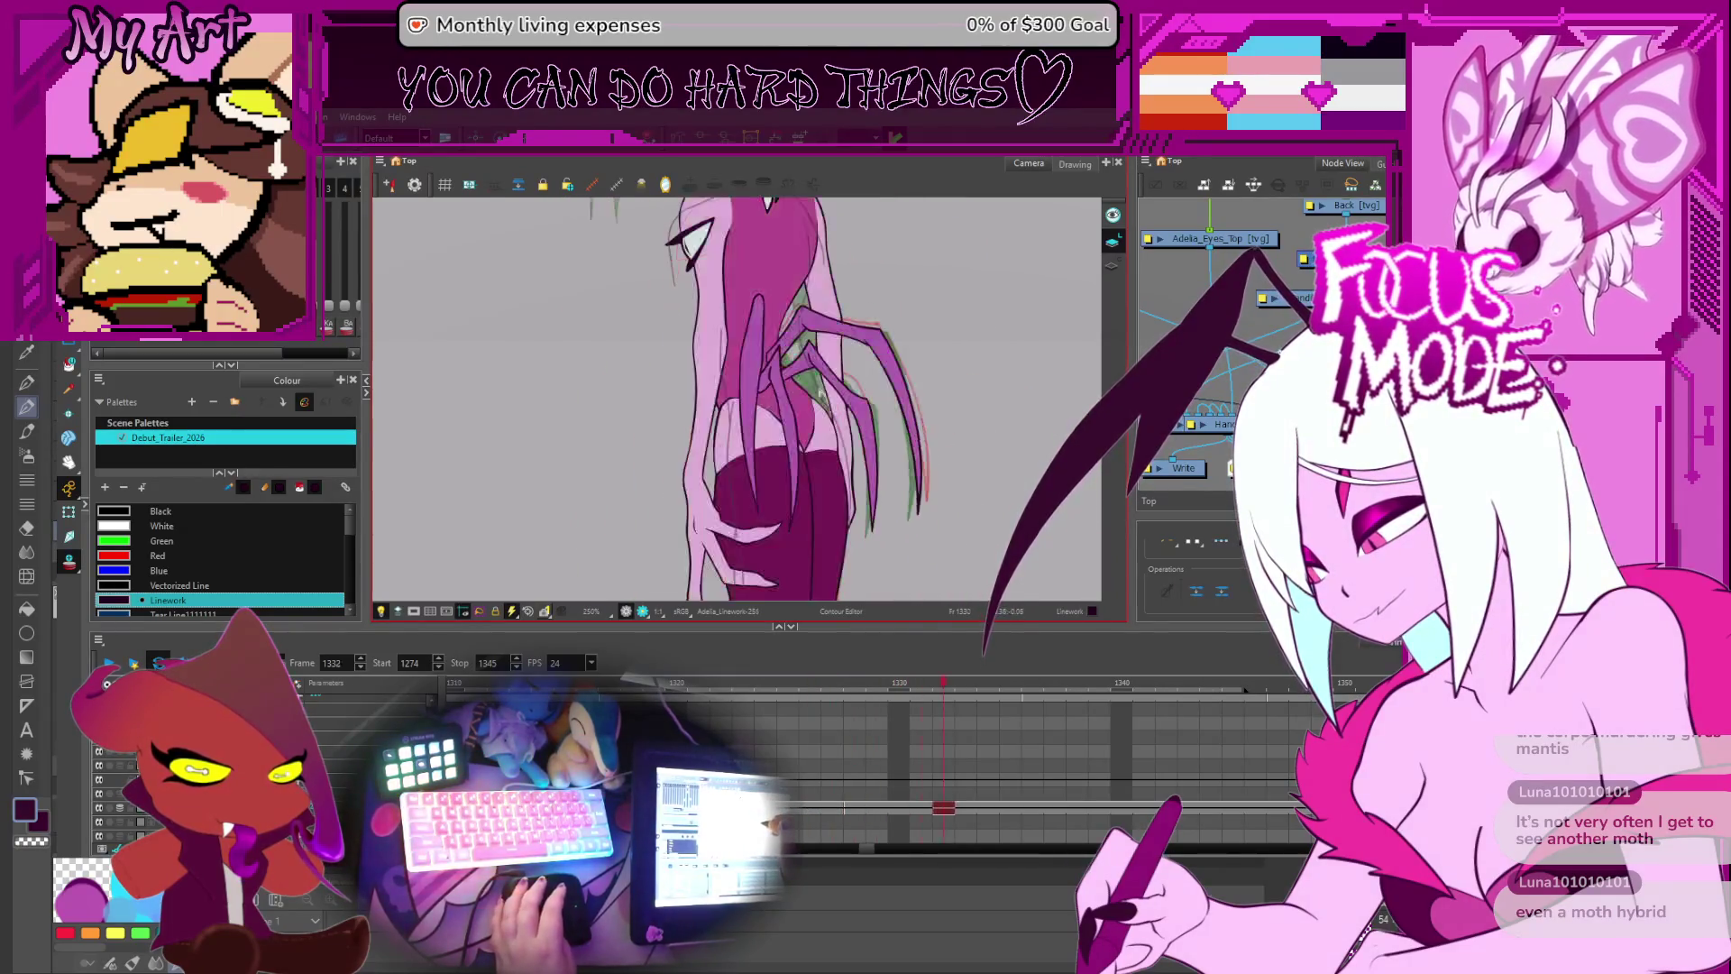
{"action": "key", "text": "comma"}
{"action": "key", "text": "comma"}
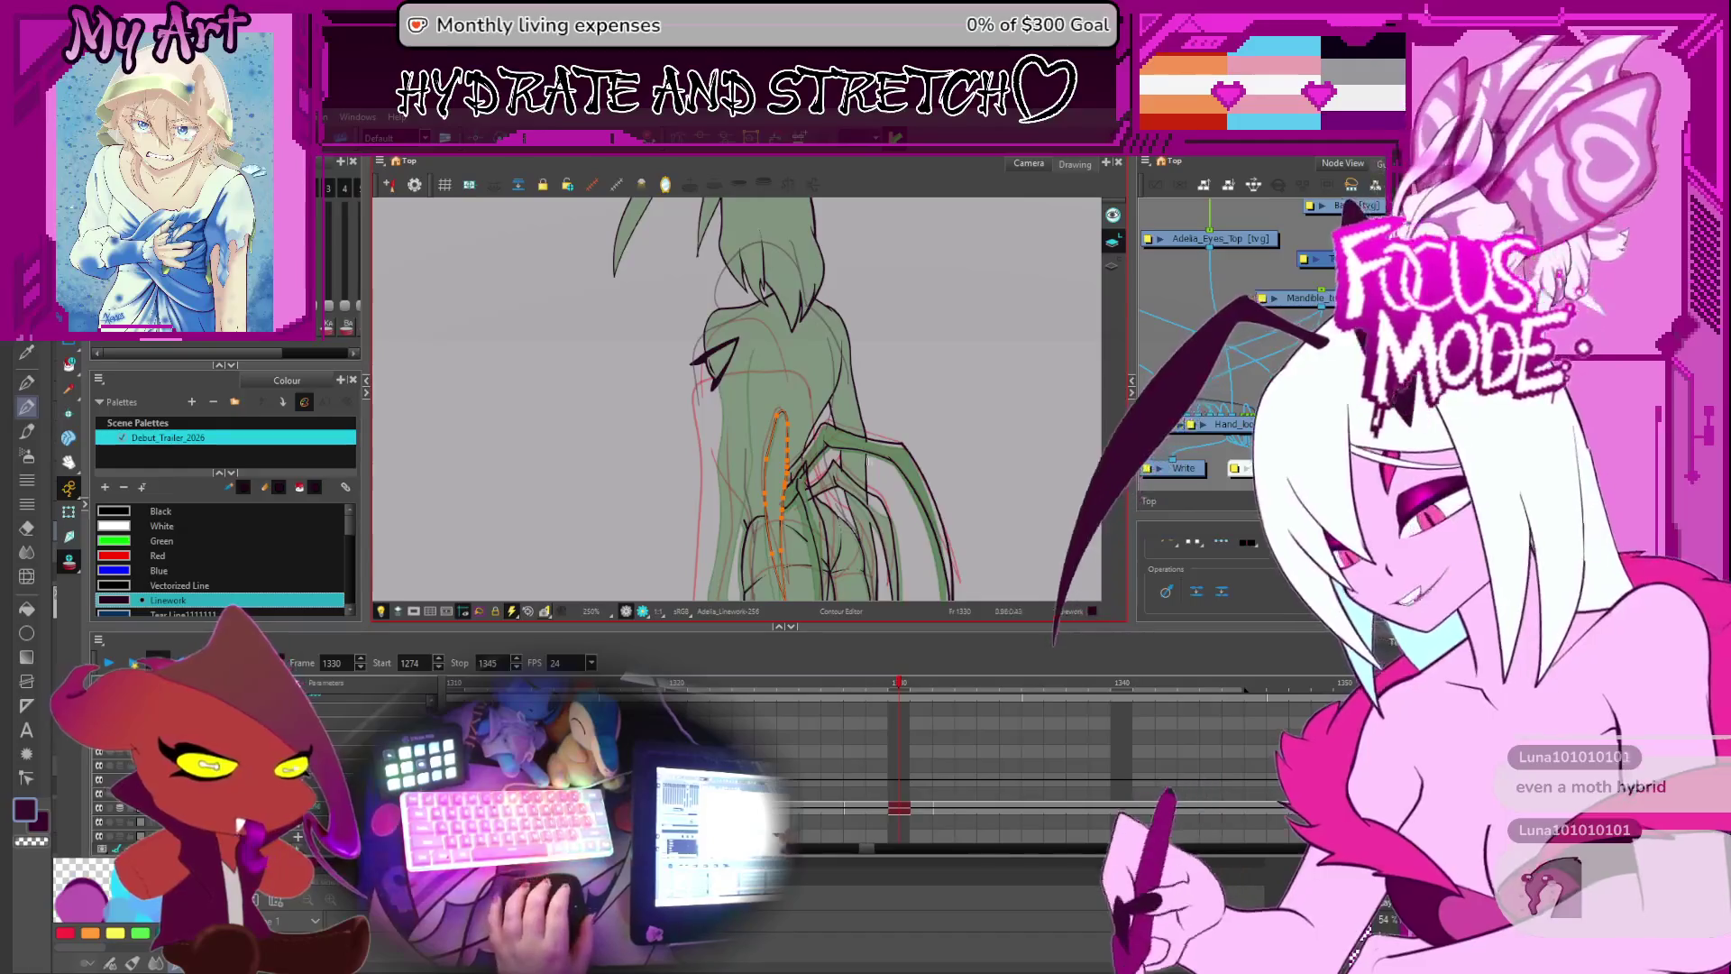
{"action": "scroll", "coordinate": [716, 423], "scroll_direction": "down", "scroll_amount": 1}
{"action": "left_click_drag", "start_coordinate": [707, 469], "coordinate": [718, 342]}
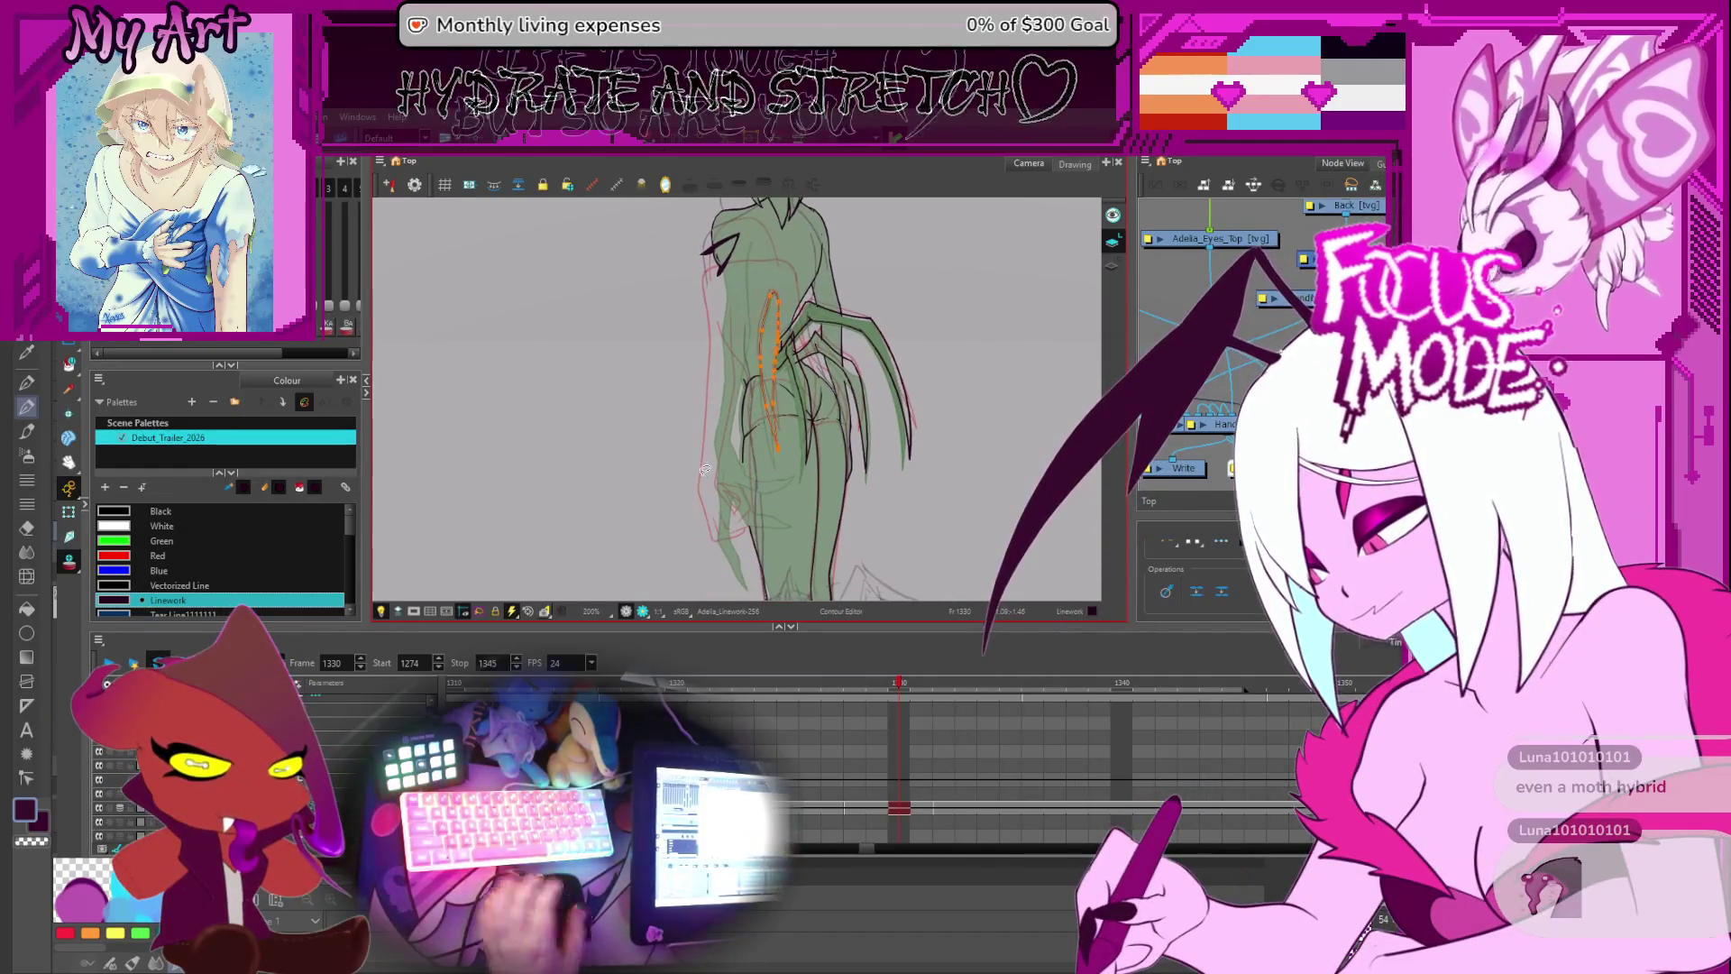
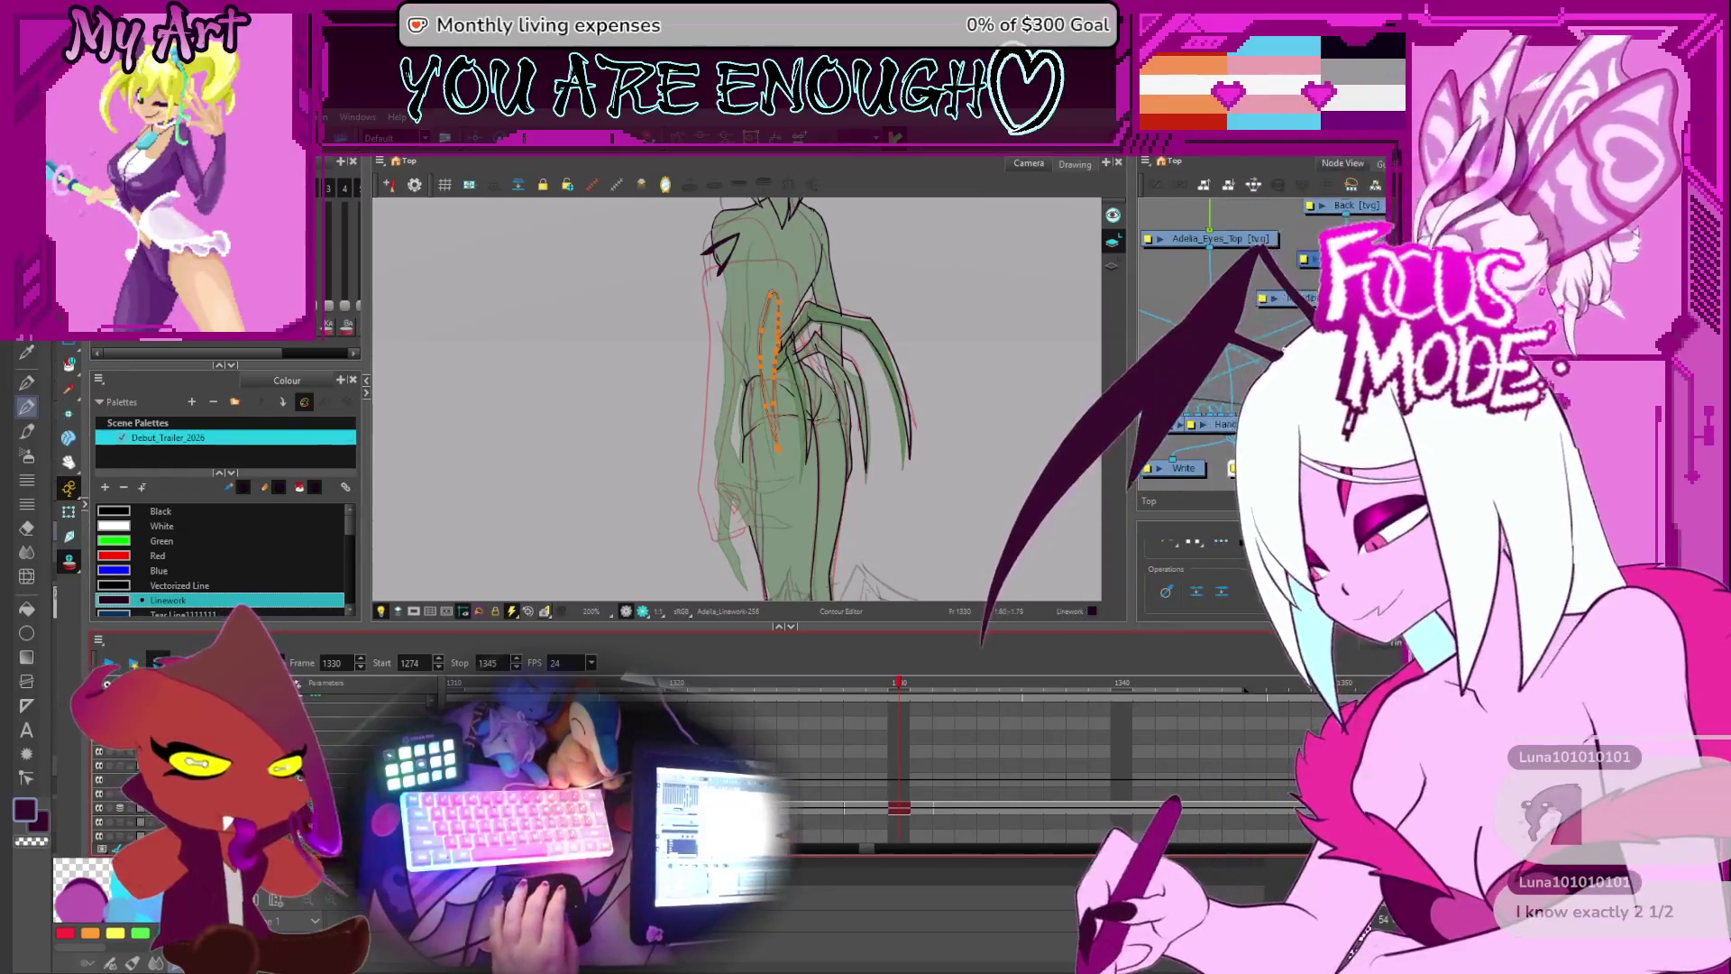
- On frame 1329, lasso the head and antenna strokes and shift them slightly down-left
{"action": "key", "text": "comma"}
{"action": "mouse_move", "coordinate": [800, 492]}
{"action": "left_mouse_down"}
{"action": "mouse_move", "coordinate": [829, 501]}
{"action": "mouse_move", "coordinate": [789, 525]}
{"action": "left_mouse_up"}
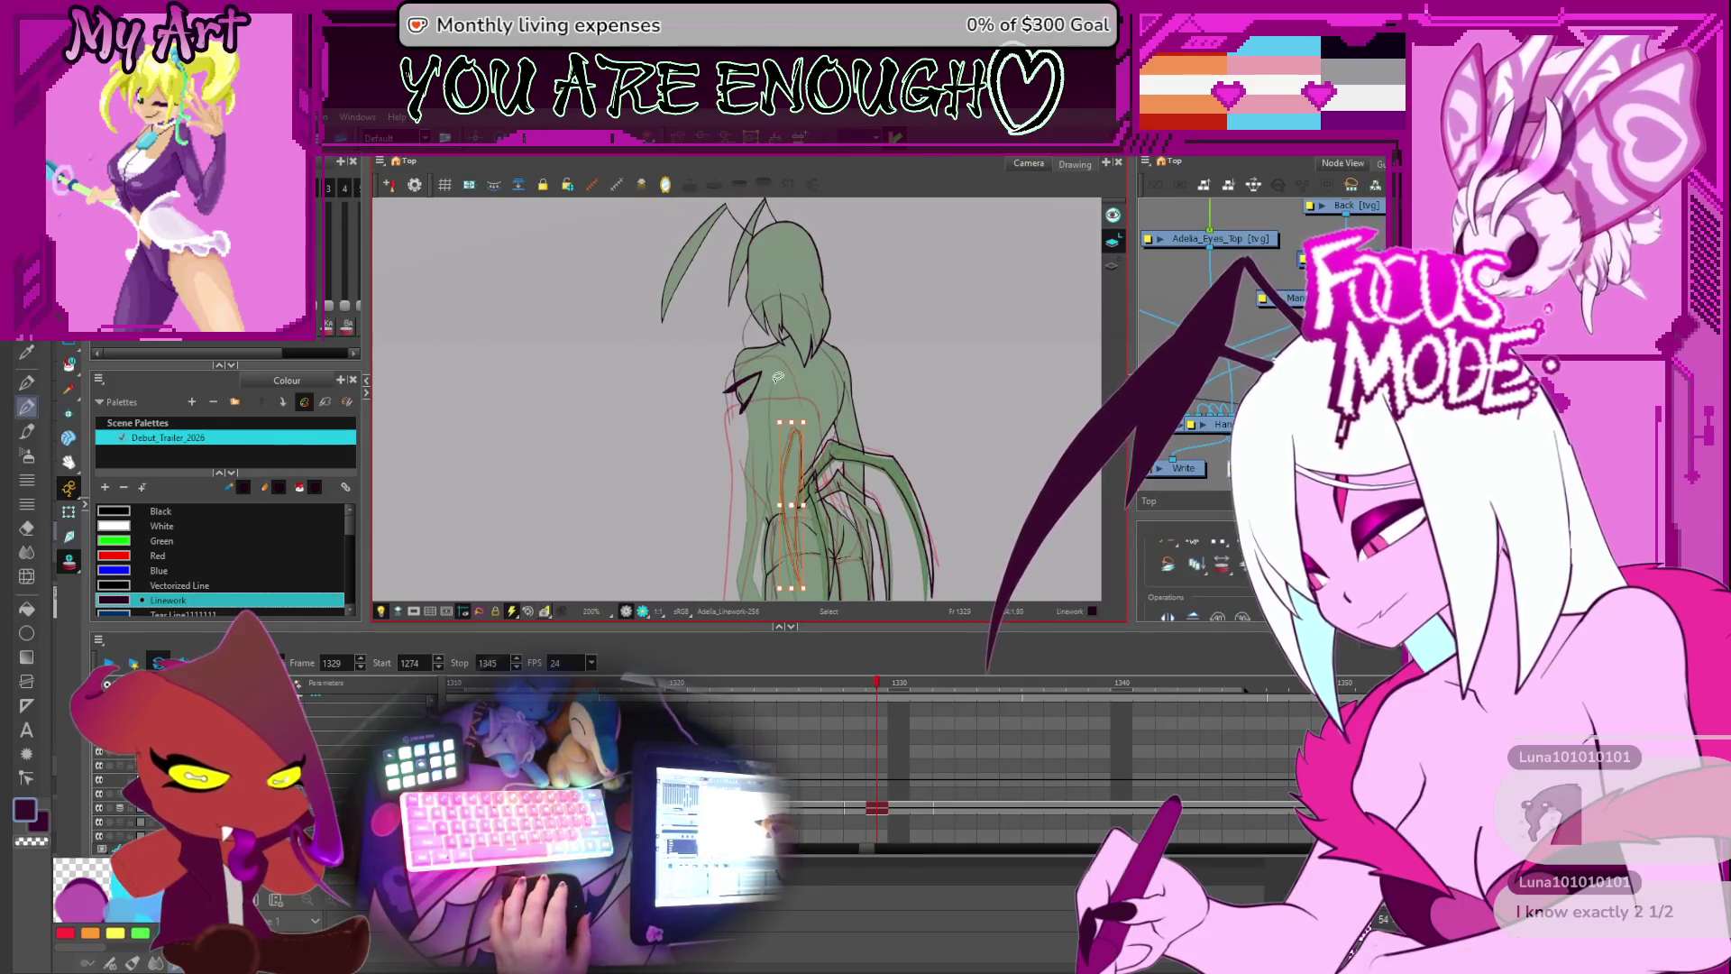
{"action": "left_click", "coordinate": [742, 380]}
{"action": "left_click_drag", "start_coordinate": [759, 430], "coordinate": [770, 390]}
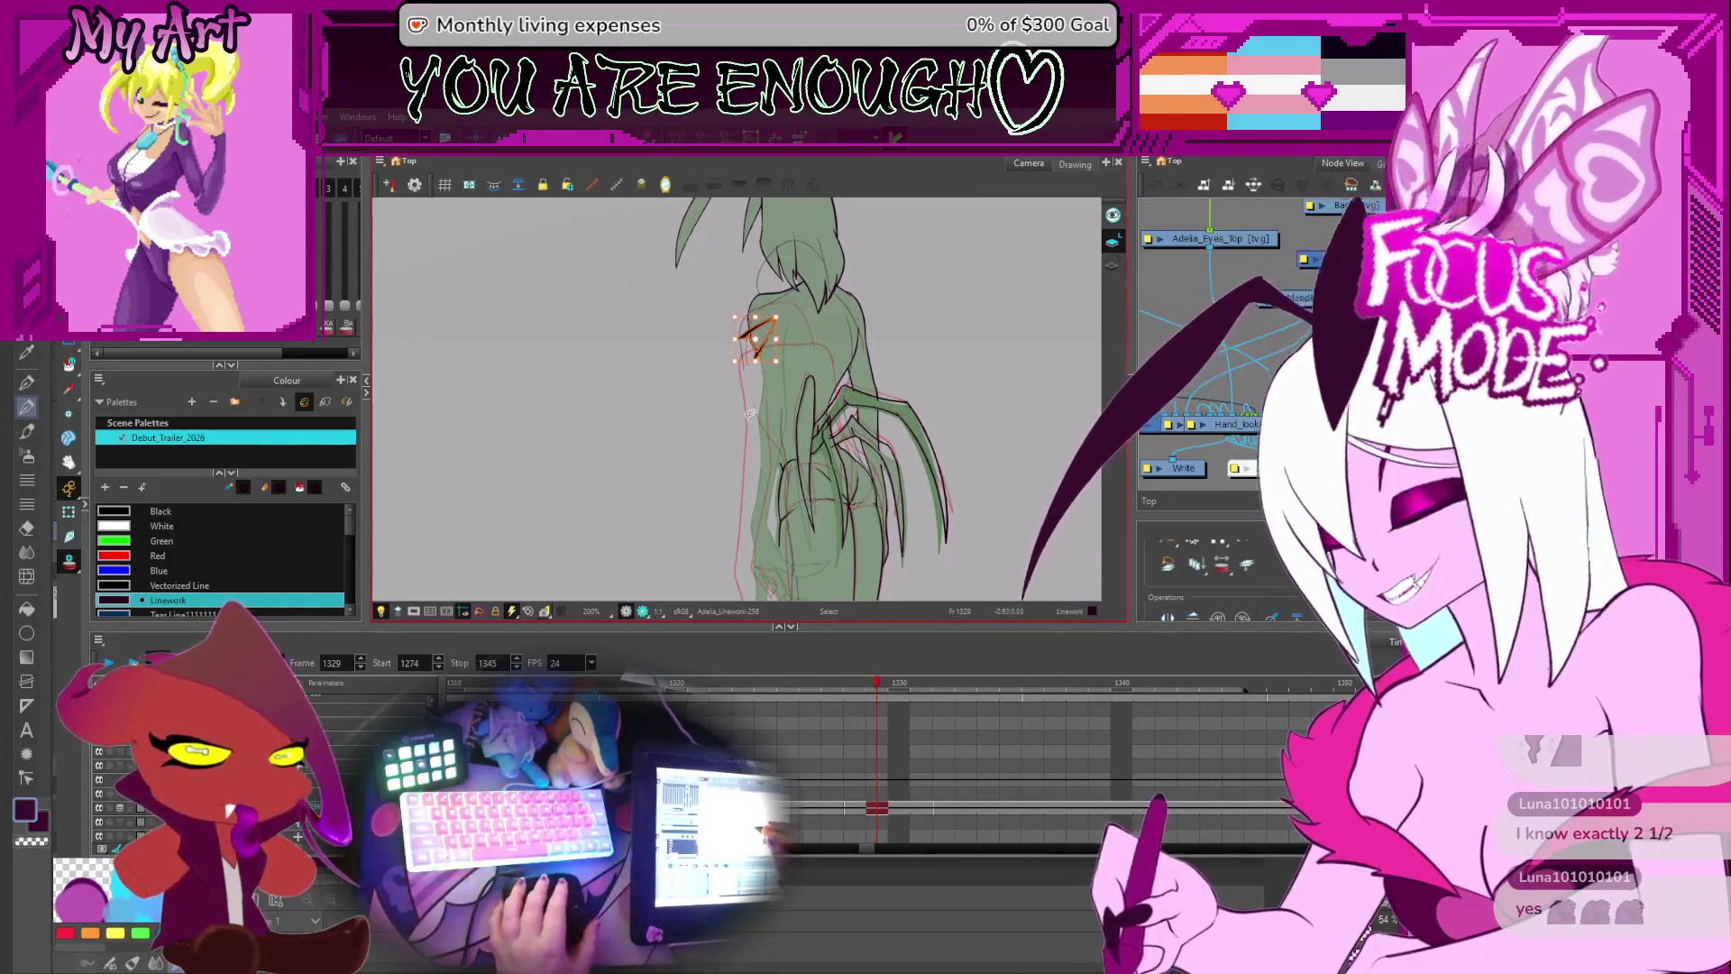
{"action": "scroll", "coordinate": [815, 399], "scroll_direction": "up", "scroll_amount": 3}
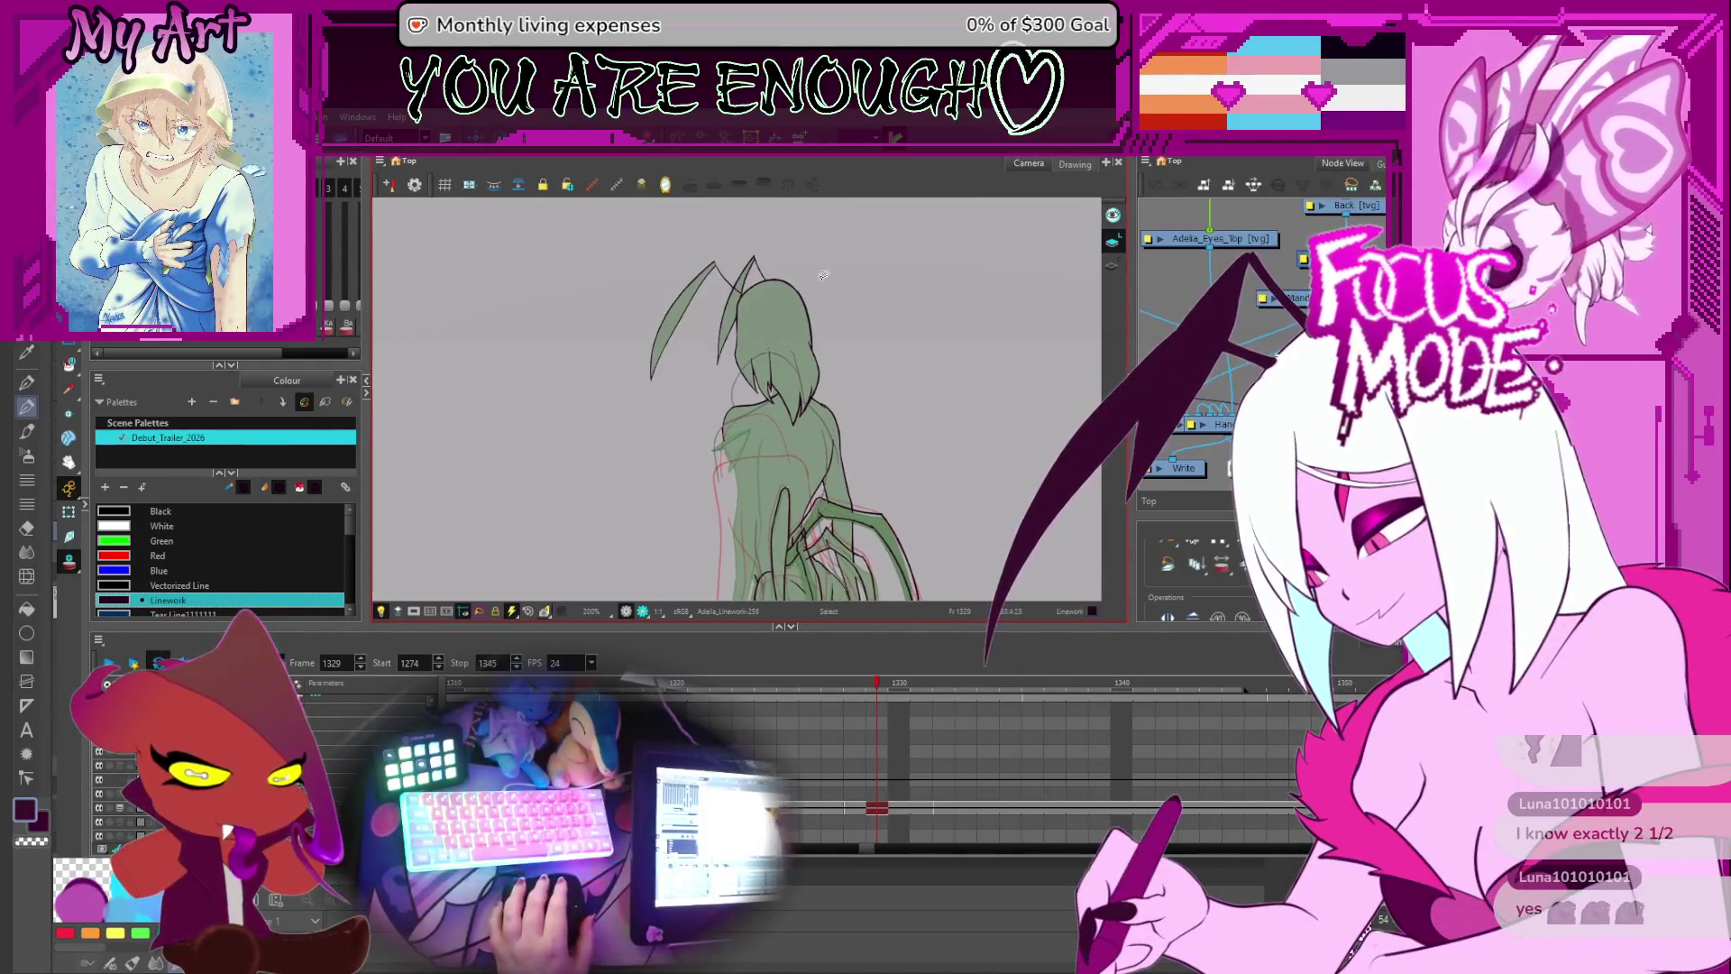
{"action": "left_click_drag", "start_coordinate": [701, 383], "coordinate": [705, 380]}
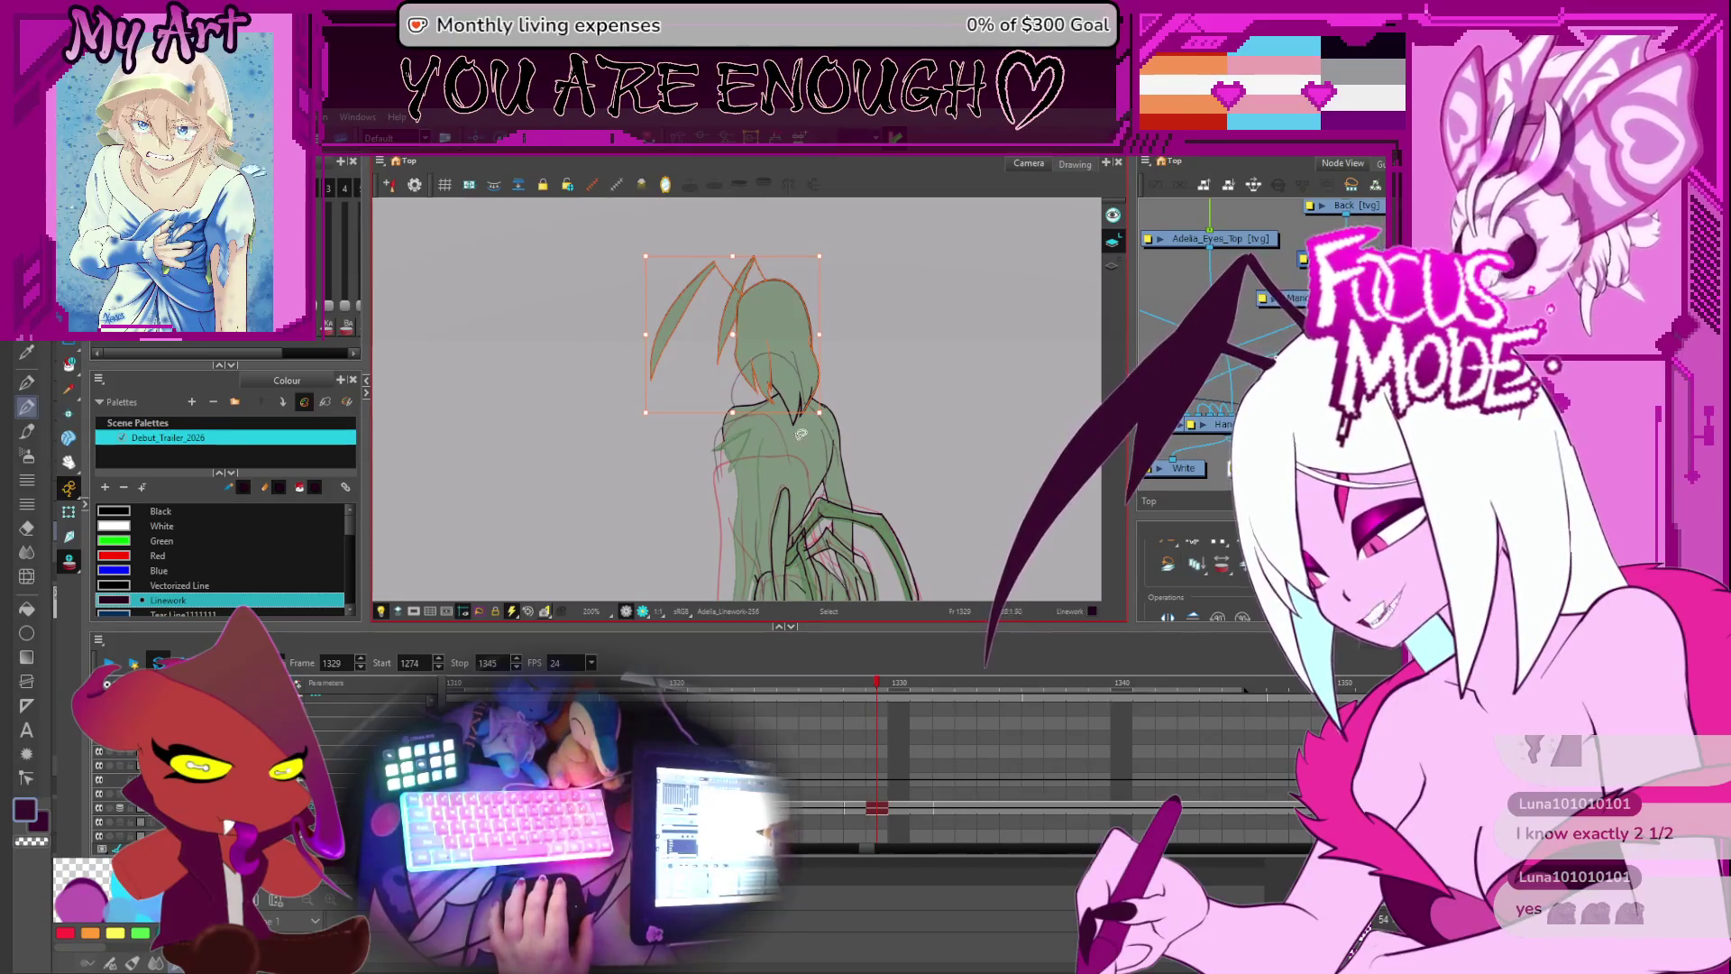
{"action": "left_click_drag", "start_coordinate": [772, 312], "coordinate": [762, 324]}
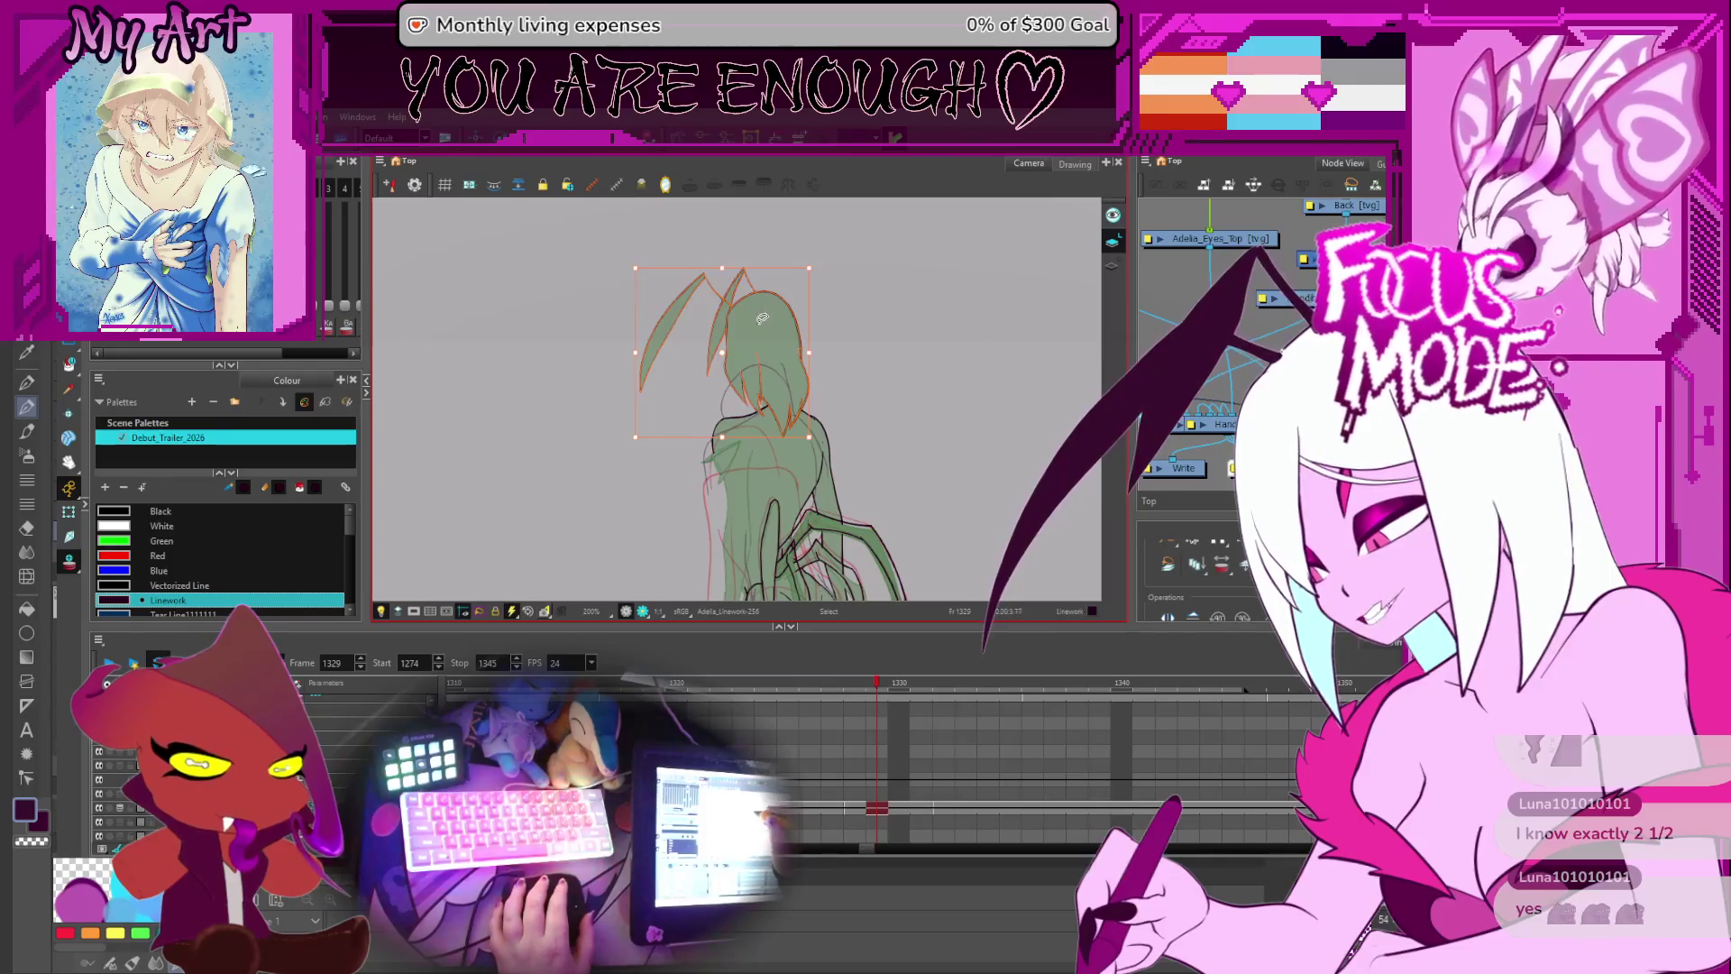
- Nudge the head strokes a little further left and squash them vertically
{"action": "left_click", "coordinate": [723, 359]}
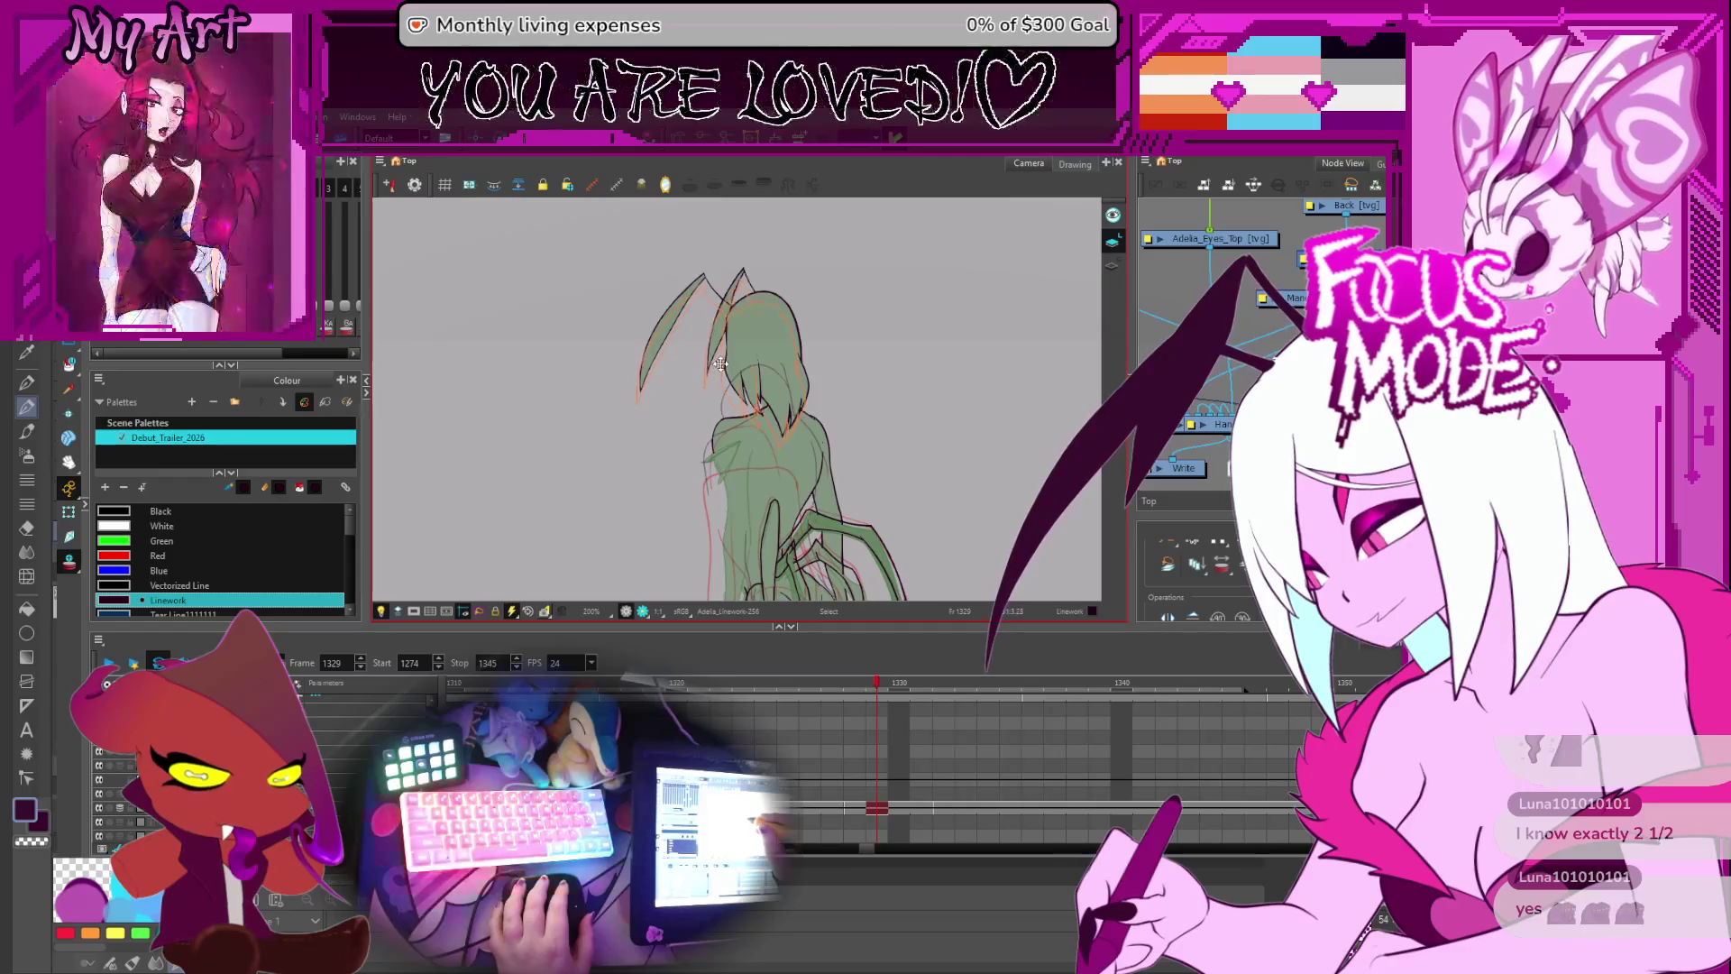
{"action": "left_click", "coordinate": [723, 359]}
{"action": "left_click_drag", "start_coordinate": [719, 364], "coordinate": [716, 363]}
{"action": "left_click_drag", "start_coordinate": [717, 279], "coordinate": [716, 287]}
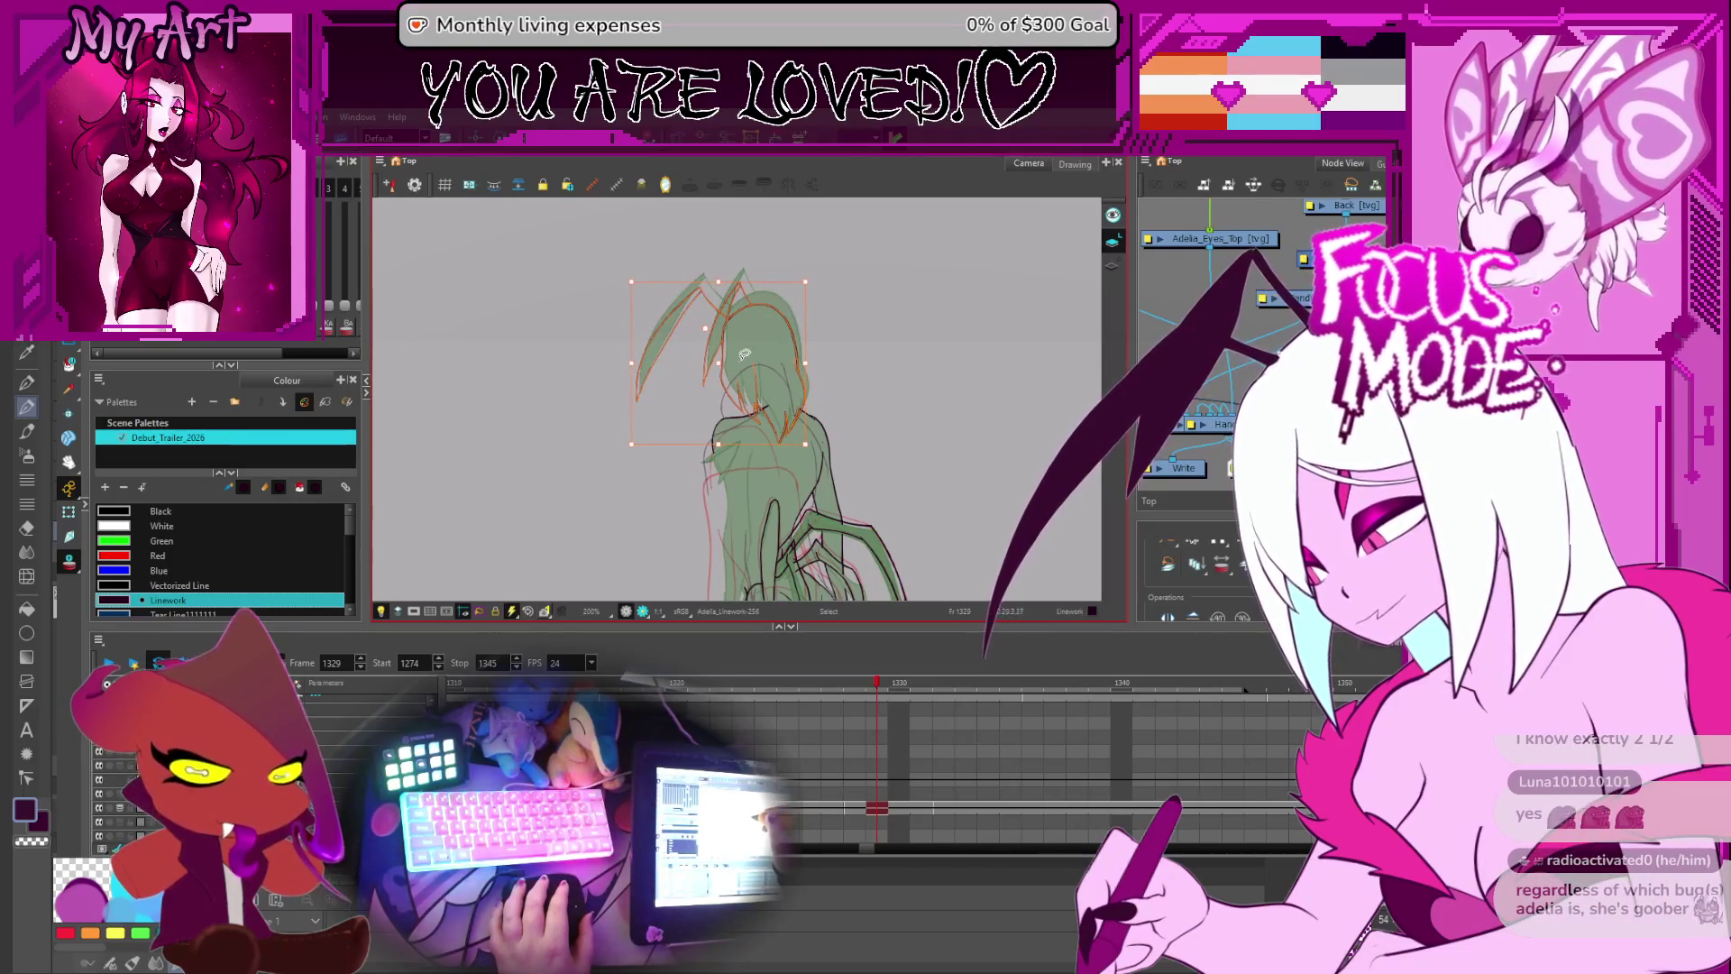
{"action": "left_click_drag", "start_coordinate": [766, 367], "coordinate": [761, 367]}
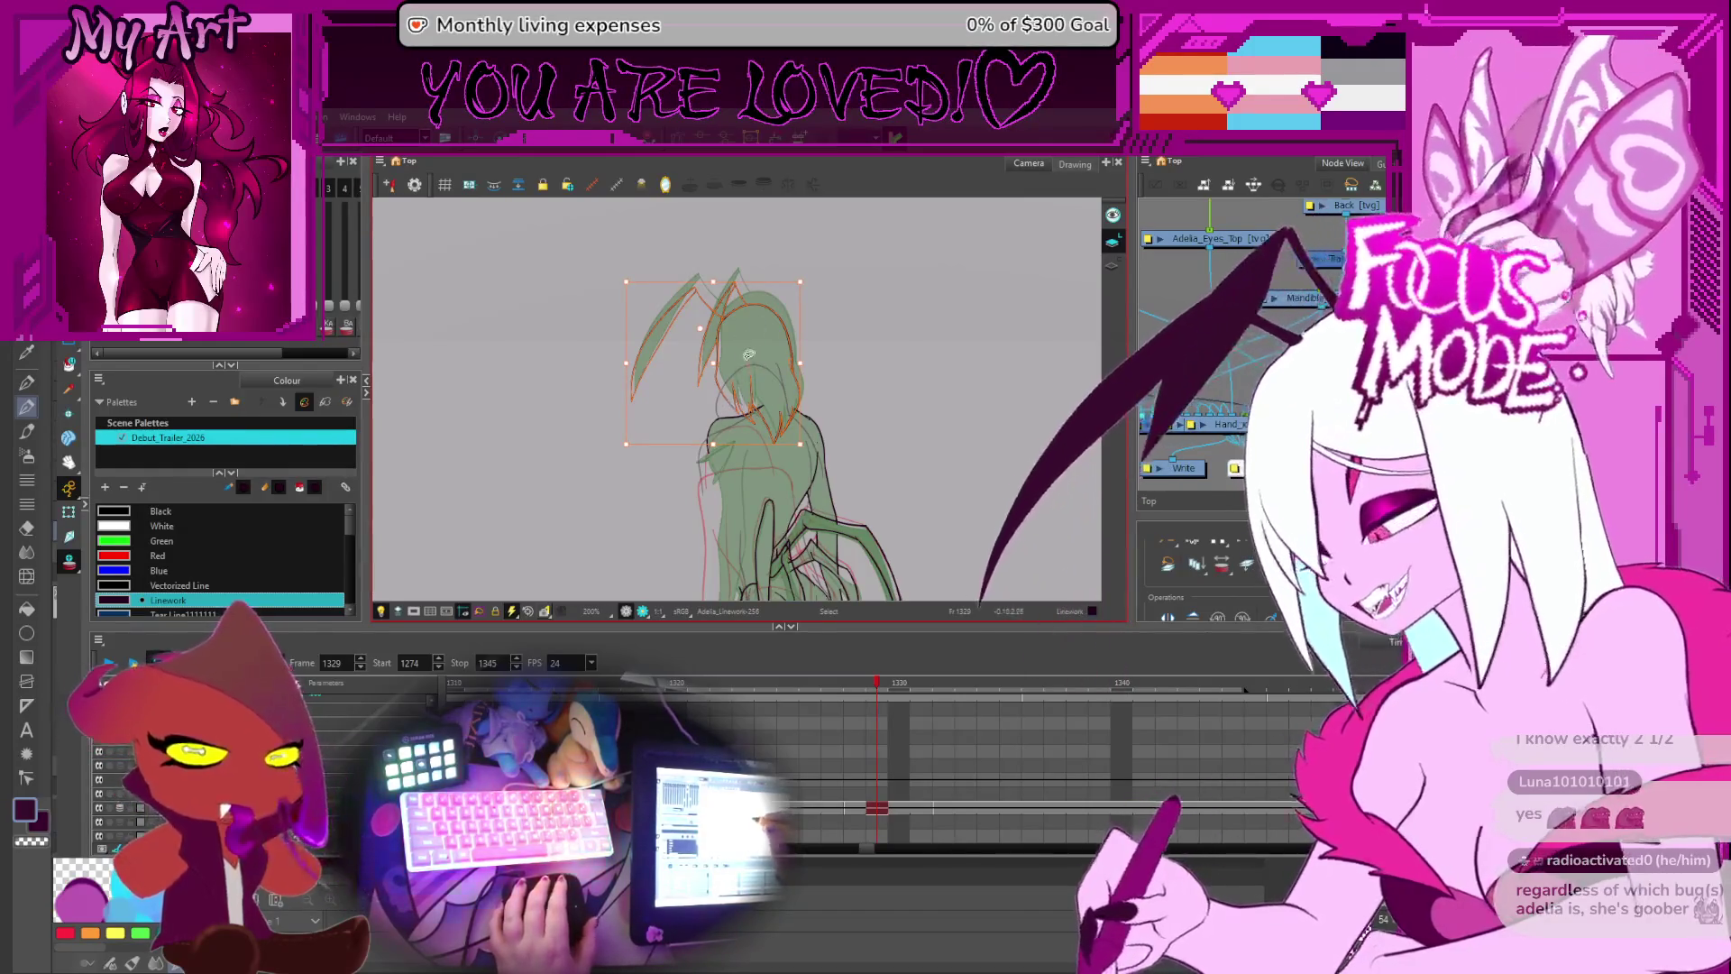
{"action": "left_click", "coordinate": [747, 381]}
- Select the body outline stroke and switch to the Contour Editor
{"action": "left_click_drag", "start_coordinate": [747, 380], "coordinate": [716, 301]}
{"action": "left_click", "coordinate": [783, 379]}
{"action": "scroll", "coordinate": [826, 359], "scroll_direction": "up", "scroll_amount": 2}
{"action": "key", "text": "alt+q"}
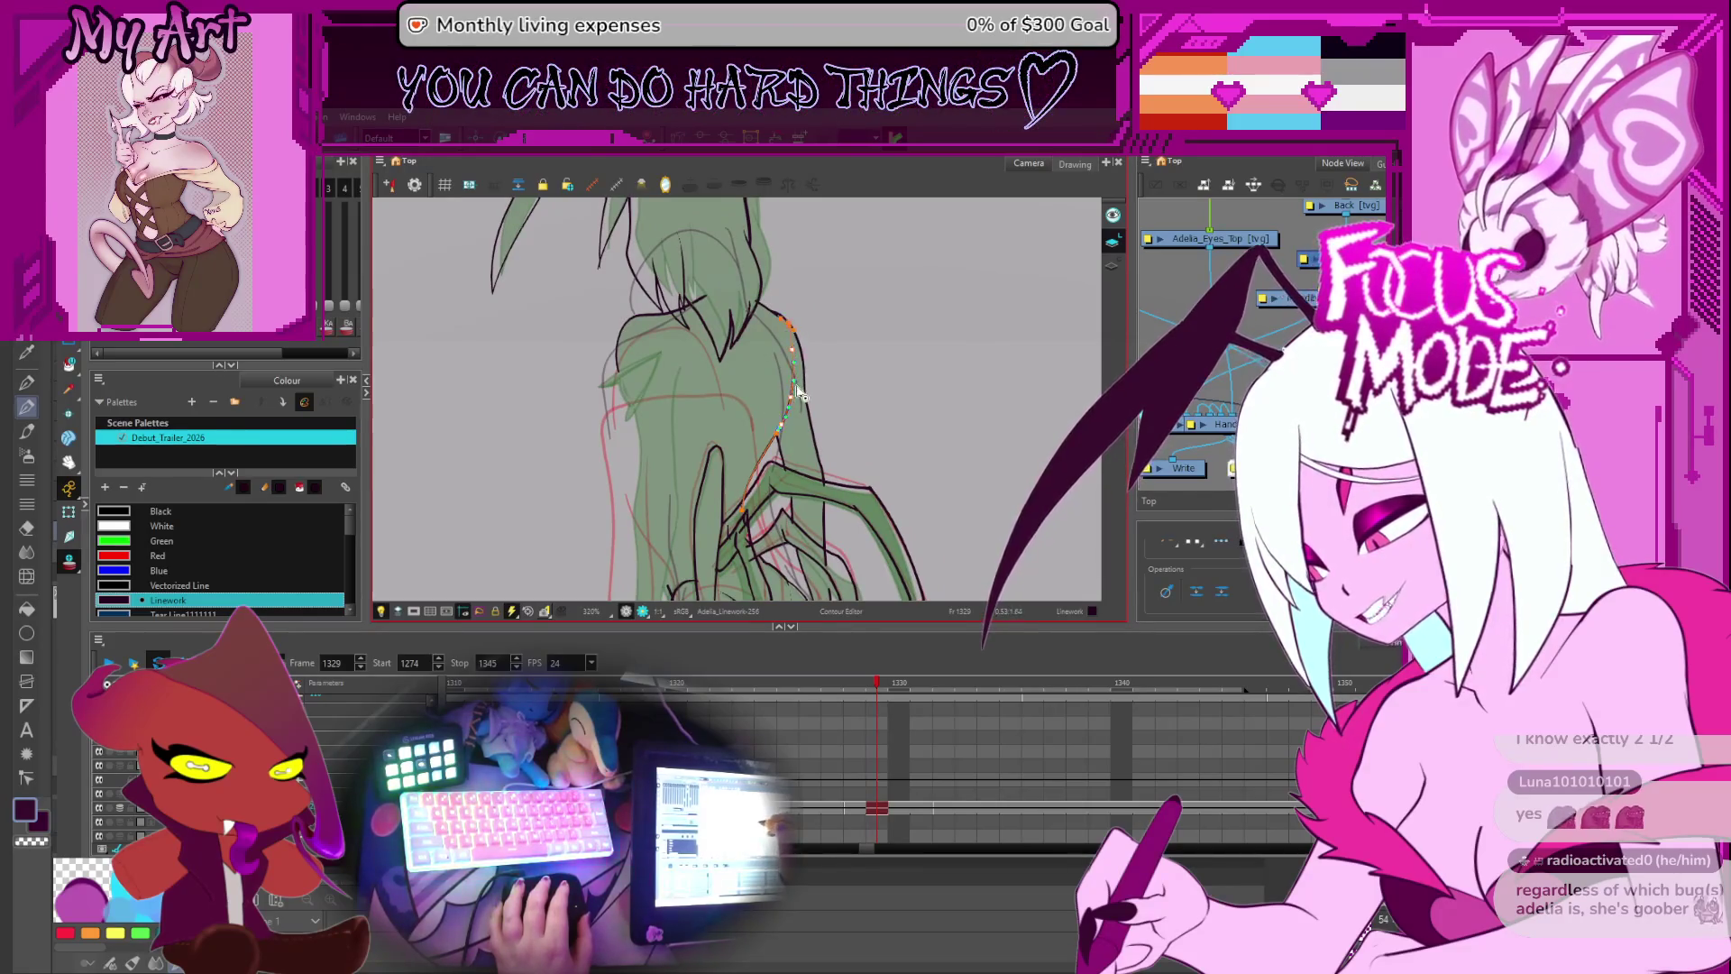
- Drag the body outline stroke toward the sketch's back curve and check the nearby claw strokes
{"action": "mouse_move", "coordinate": [783, 362]}
{"action": "left_mouse_down"}
{"action": "mouse_move", "coordinate": [787, 435]}
{"action": "mouse_move", "coordinate": [800, 370]}
{"action": "mouse_move", "coordinate": [794, 396]}
{"action": "left_mouse_up"}
{"action": "left_click", "coordinate": [793, 394]}
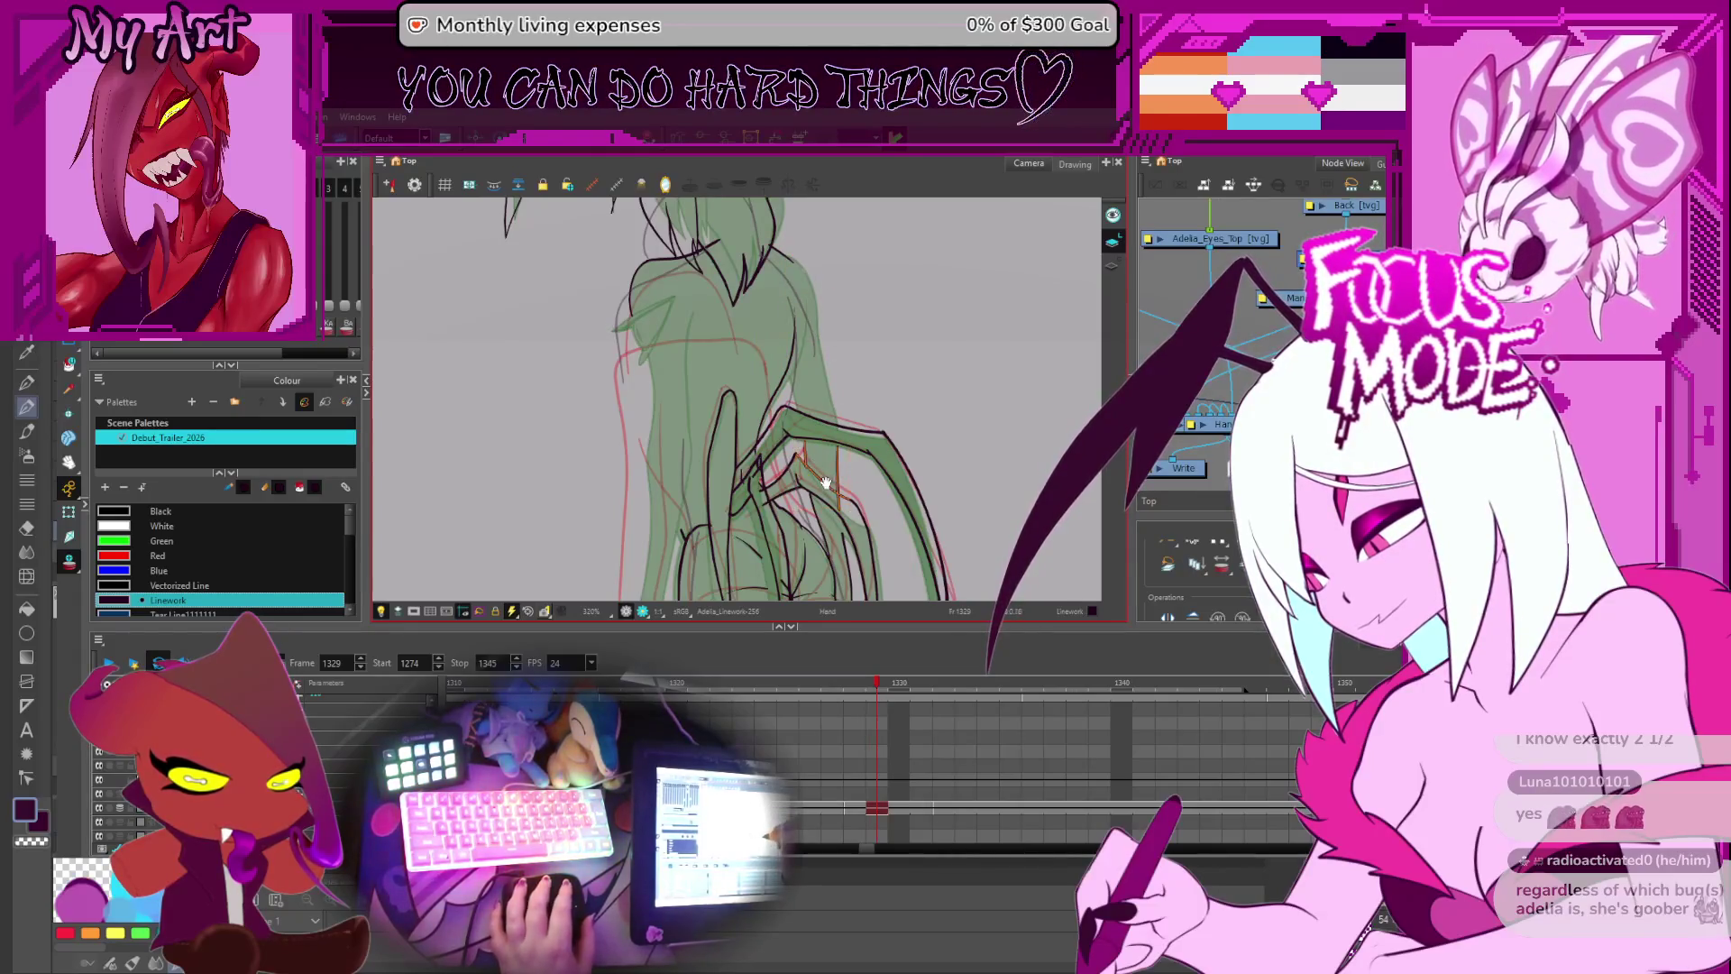
{"action": "left_click_drag", "start_coordinate": [828, 514], "coordinate": [805, 421]}
{"action": "left_click", "coordinate": [798, 396]}
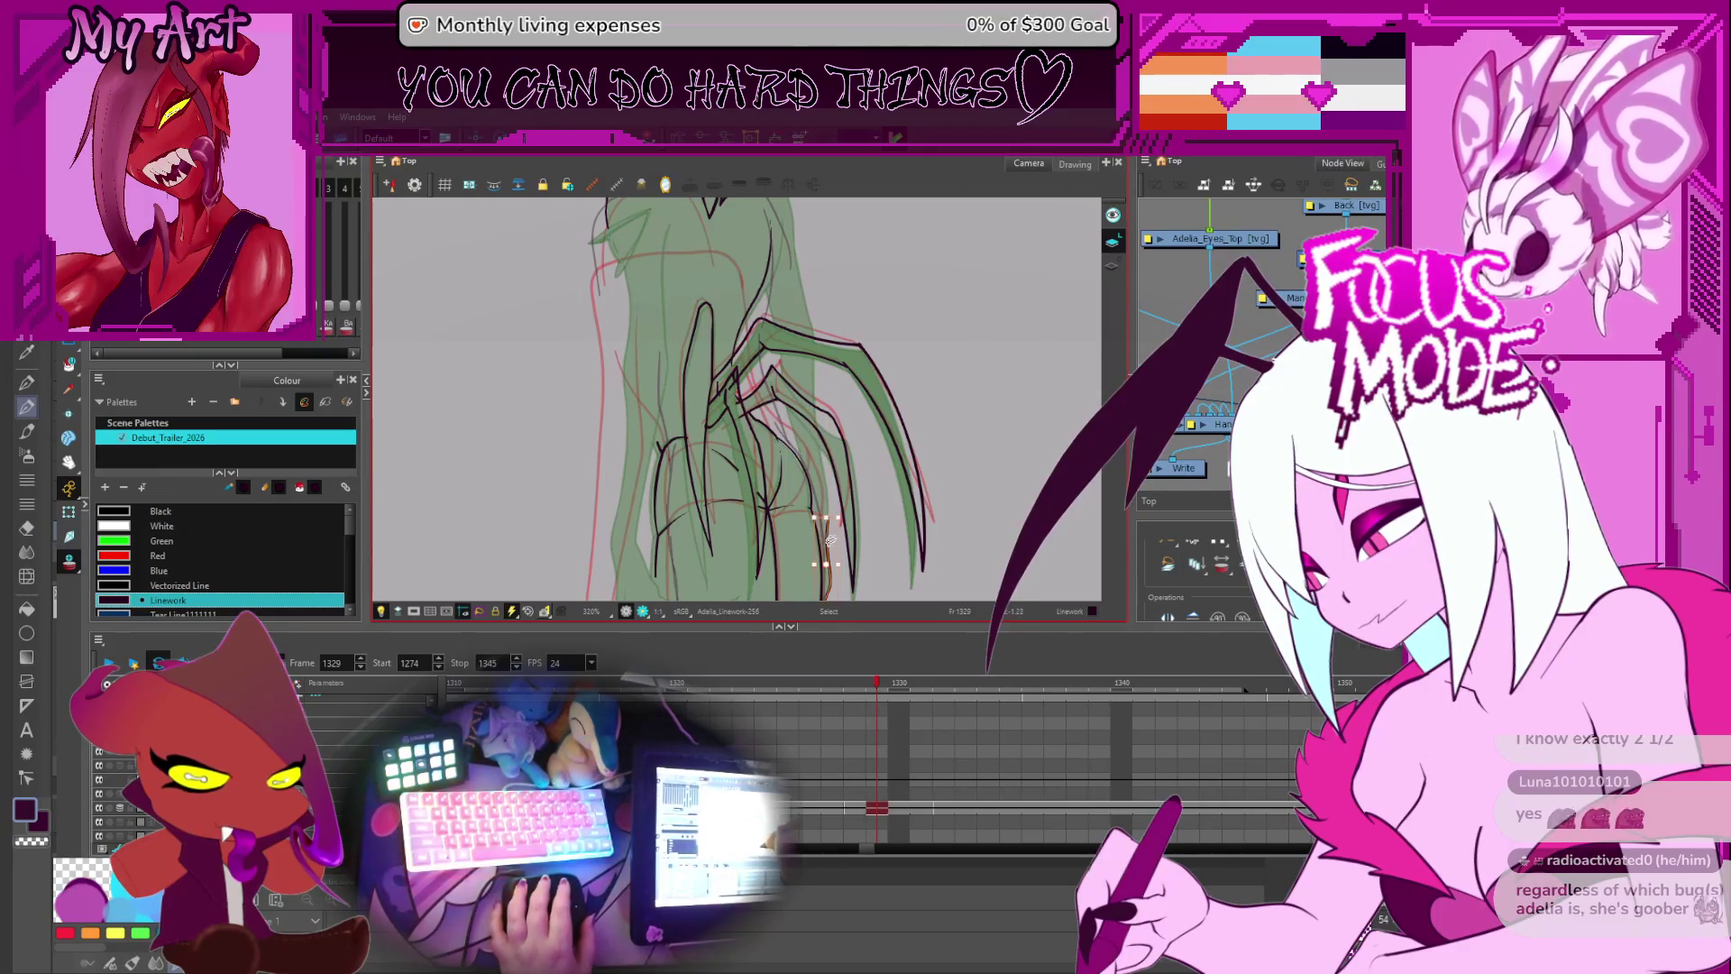
{"action": "left_click_drag", "start_coordinate": [793, 315], "coordinate": [785, 472]}
{"action": "key", "text": "alt+q"}
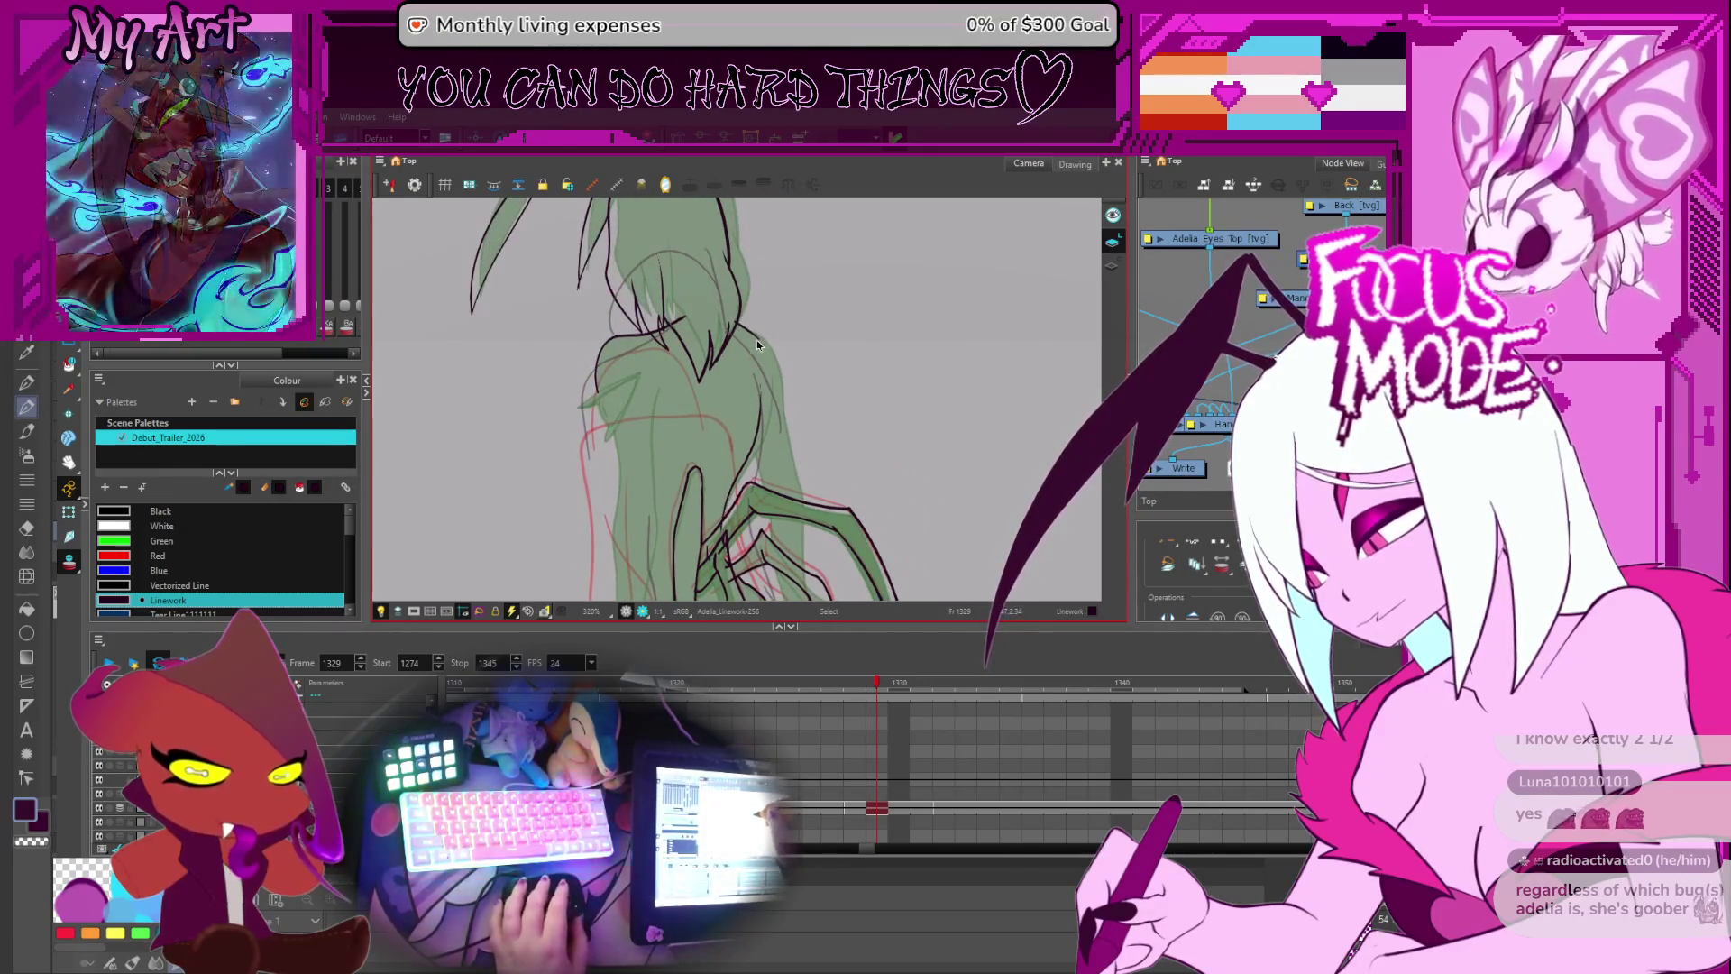
{"action": "key", "text": "alt+s"}
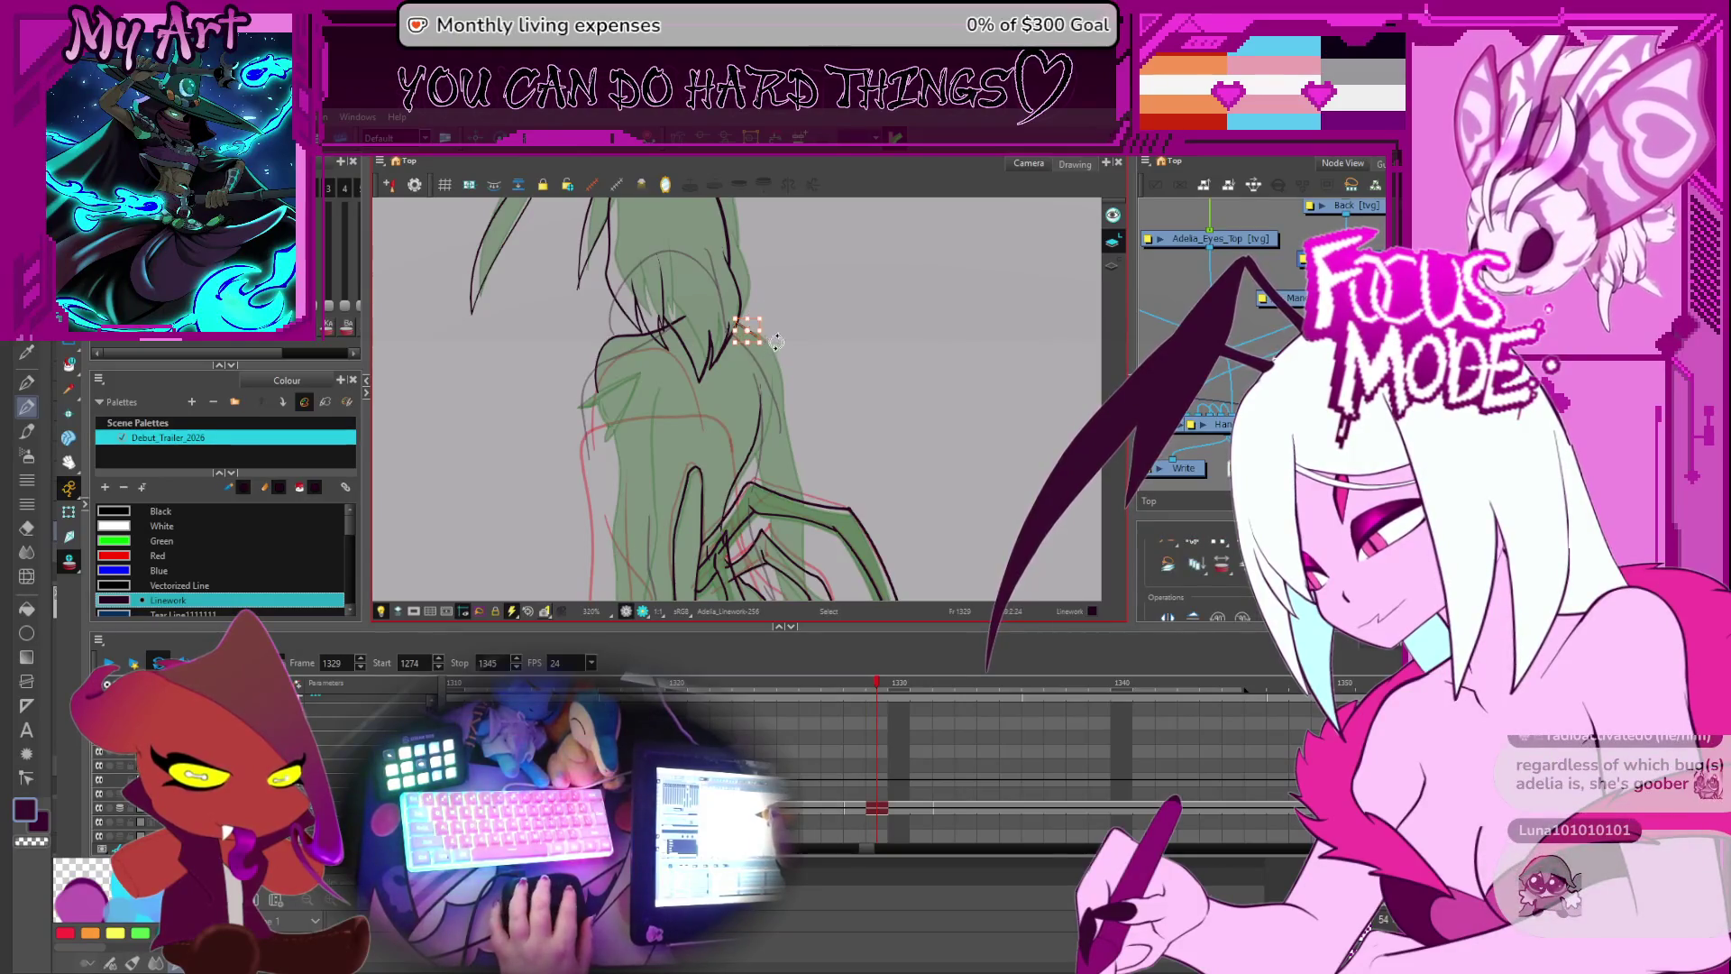
- Rotate the canvas and frame the lower back contour in the Contour Editor
{"action": "key", "text": "alt+slash"}
{"action": "mouse_move", "coordinate": [770, 398]}
{"action": "left_mouse_down"}
{"action": "mouse_move", "coordinate": [757, 415]}
{"action": "mouse_move", "coordinate": [784, 413]}
{"action": "mouse_move", "coordinate": [692, 491]}
{"action": "mouse_move", "coordinate": [722, 461]}
{"action": "left_mouse_up"}
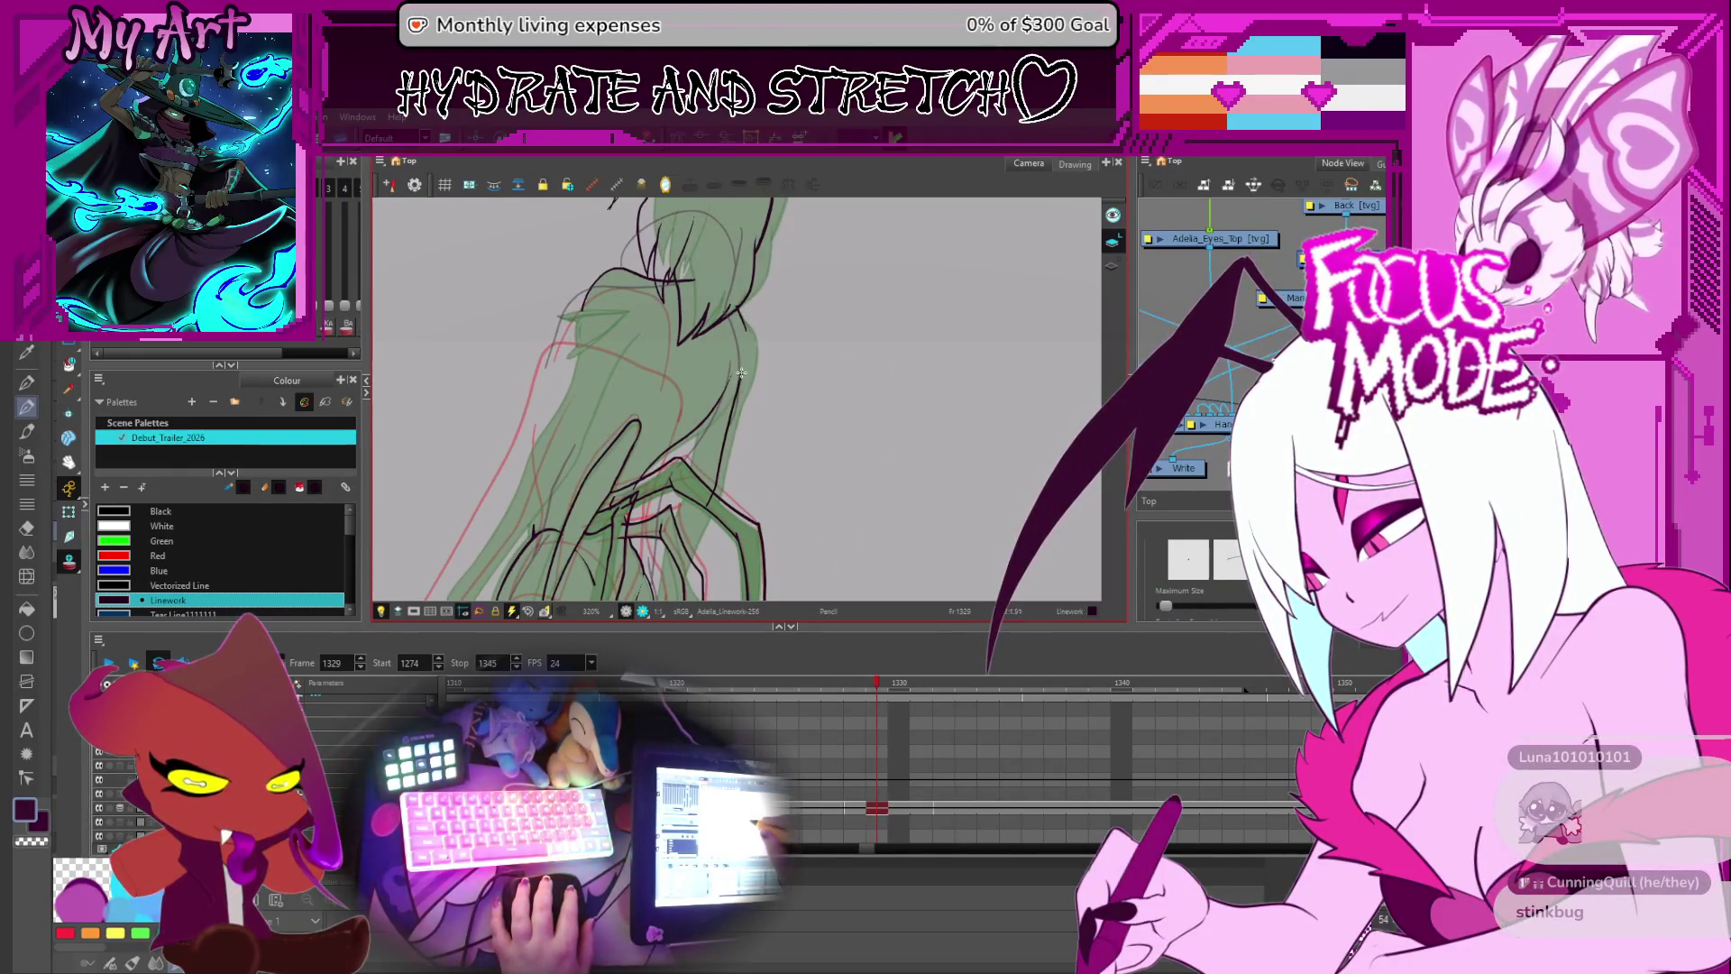
{"action": "key", "text": "alt+q"}
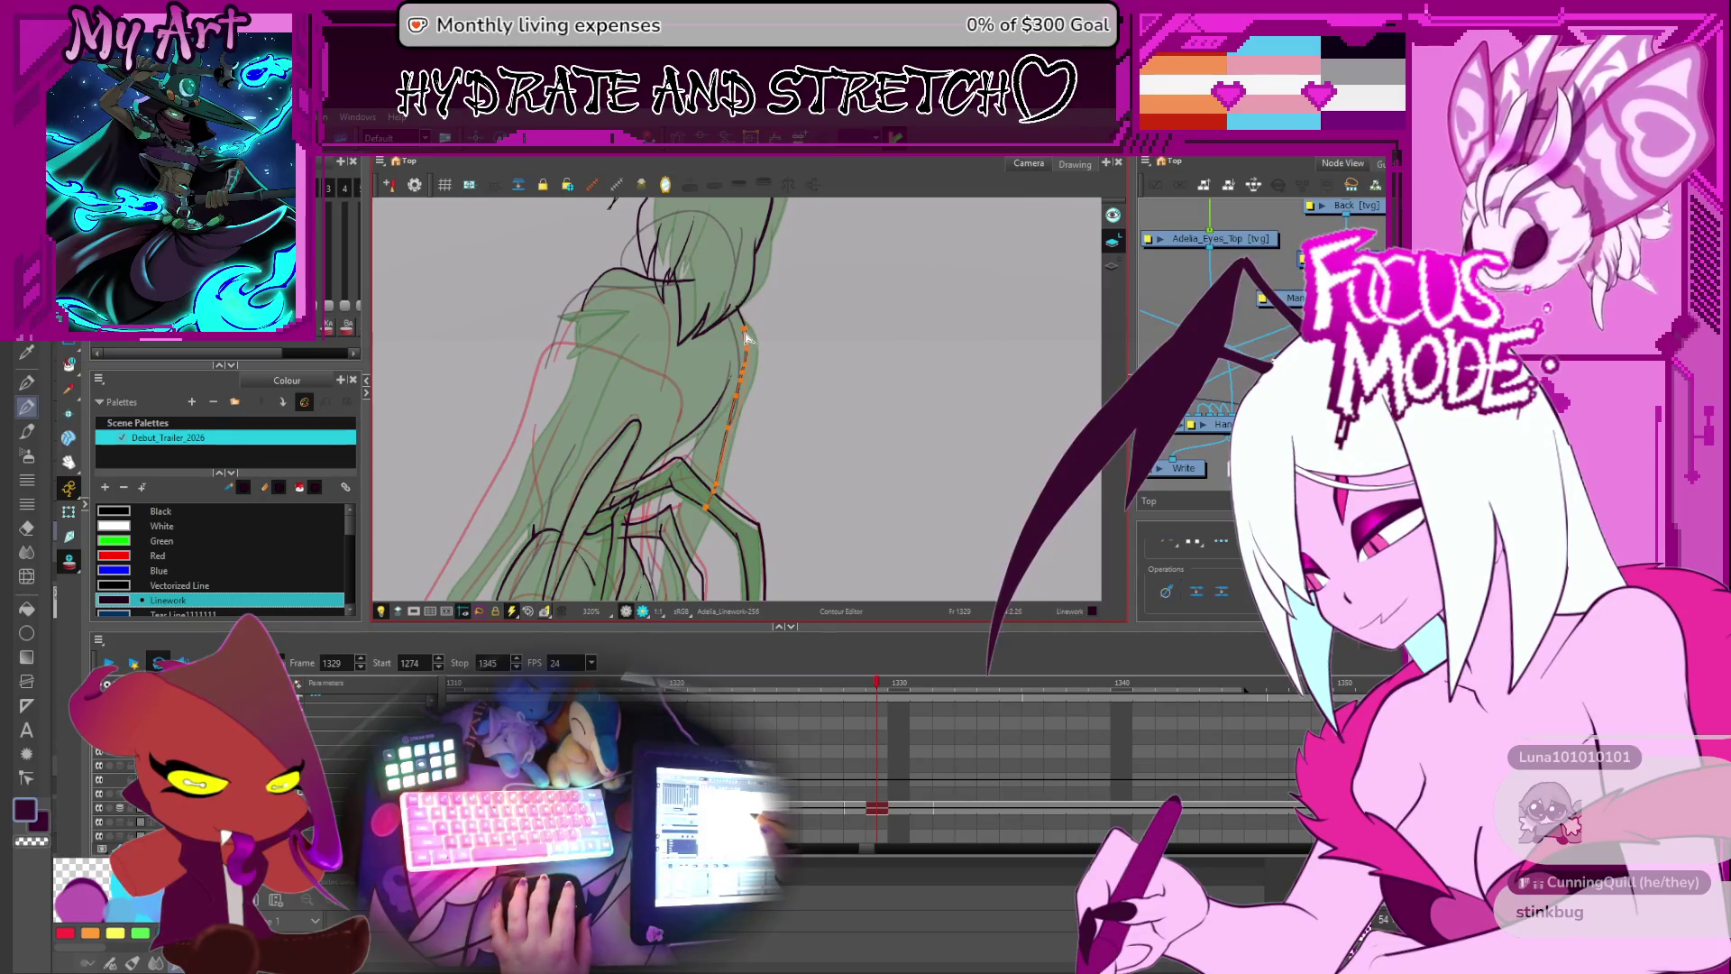
{"action": "scroll", "coordinate": [746, 338], "scroll_direction": "up", "scroll_amount": 3}
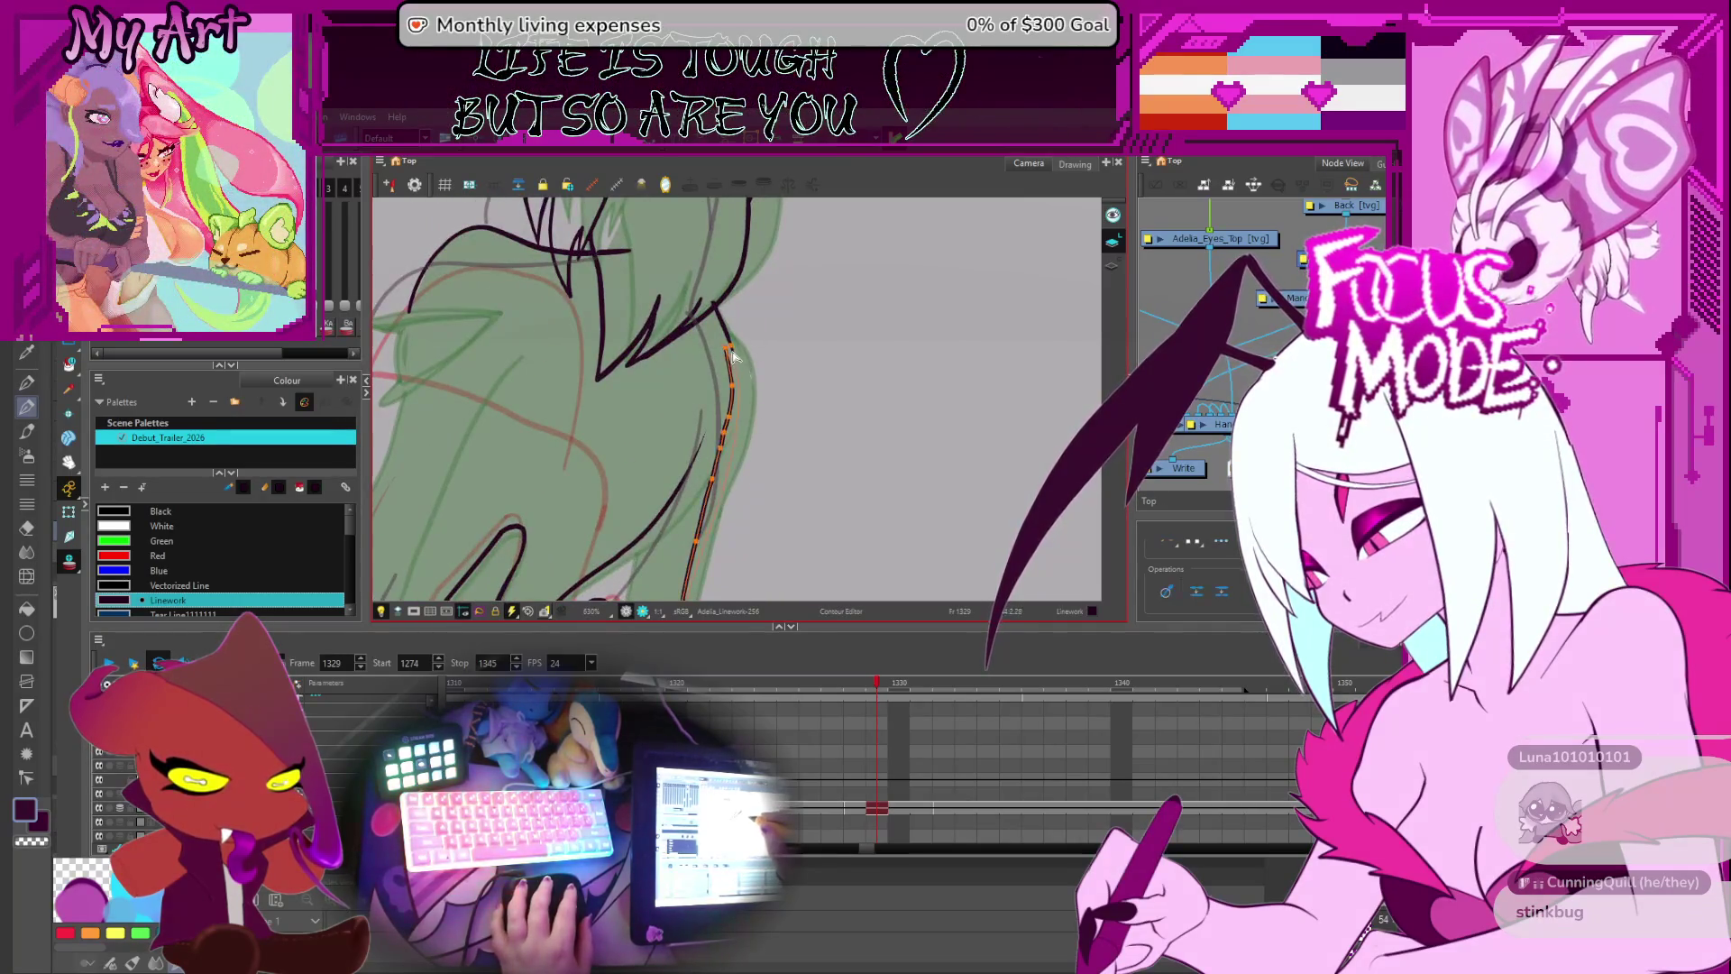
{"action": "key", "text": "space"}
{"action": "left_click_drag", "start_coordinate": [739, 365], "coordinate": [749, 383]}
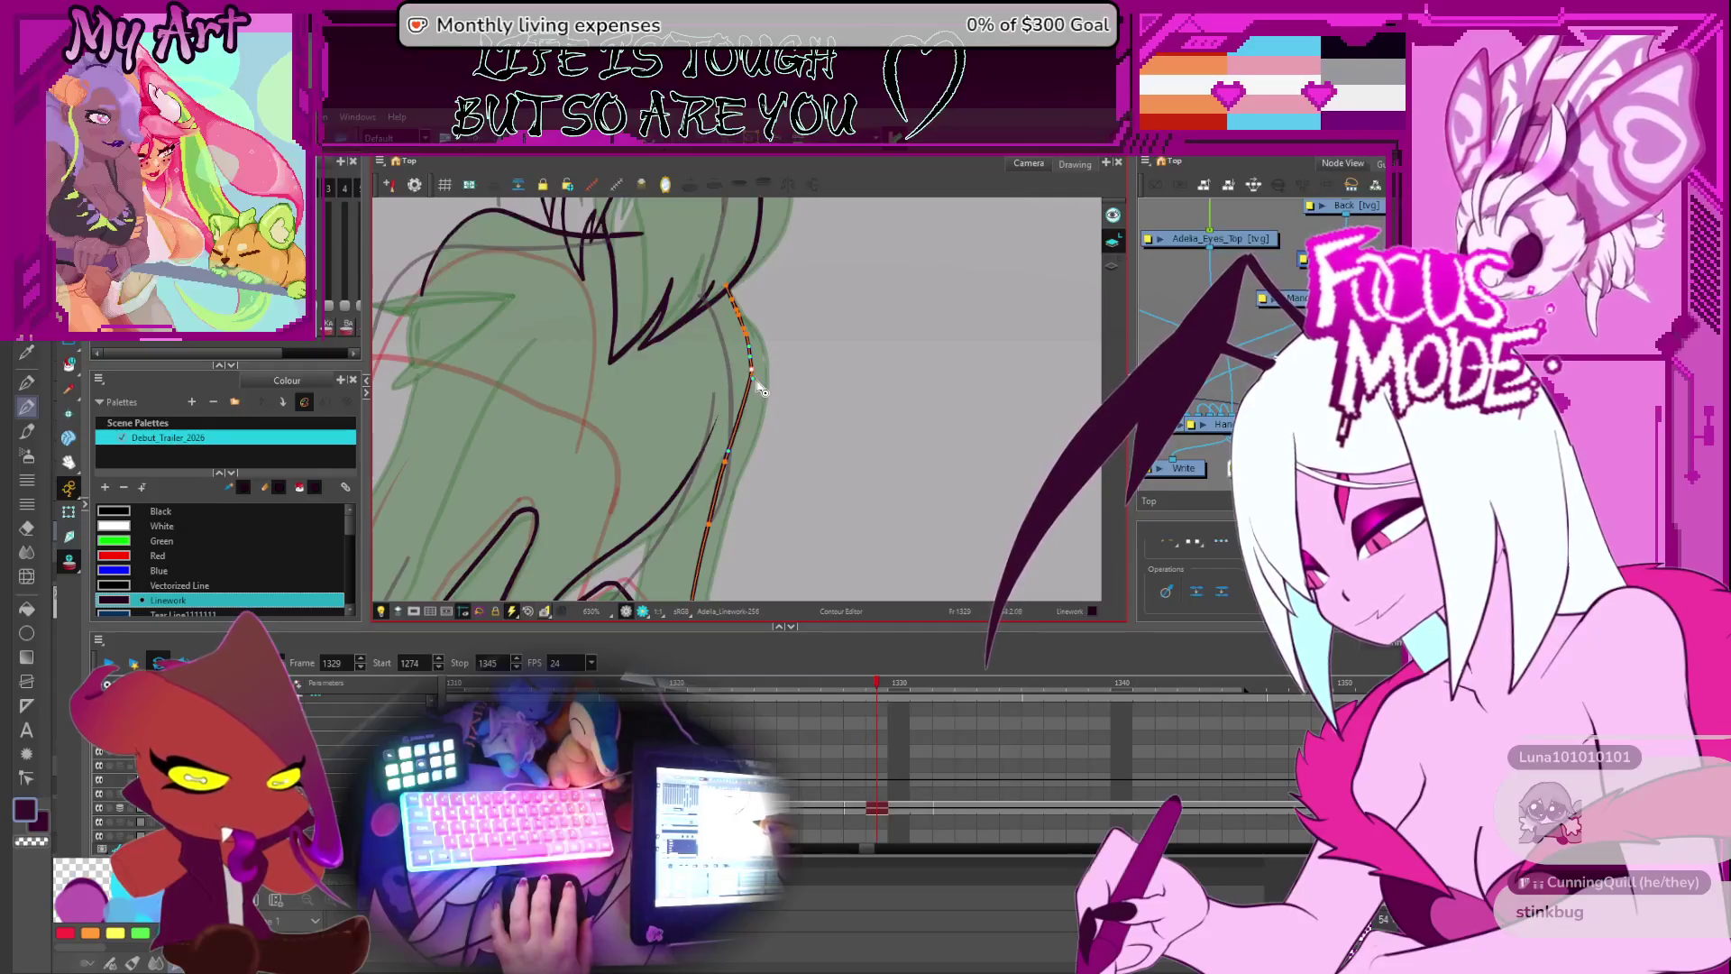
{"action": "left_click_drag", "start_coordinate": [732, 470], "coordinate": [925, 433]}
{"action": "scroll", "coordinate": [925, 432], "scroll_direction": "down", "scroll_amount": 3}
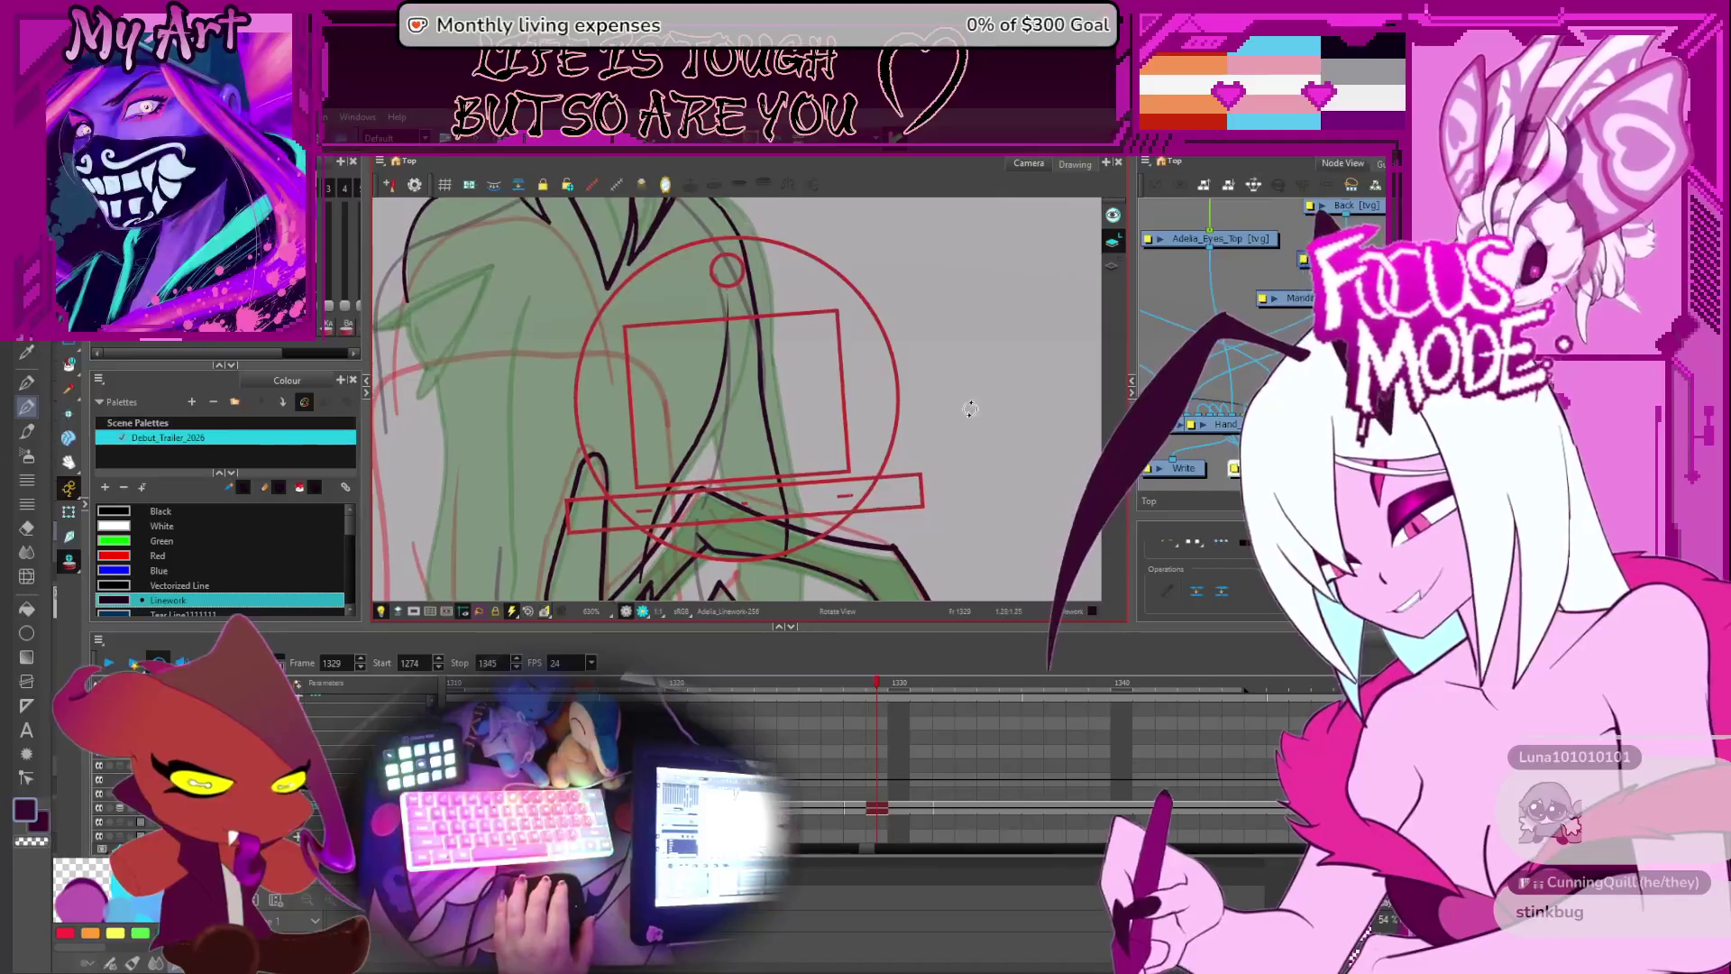
{"action": "scroll", "coordinate": [926, 432], "scroll_direction": "up", "scroll_amount": 3}
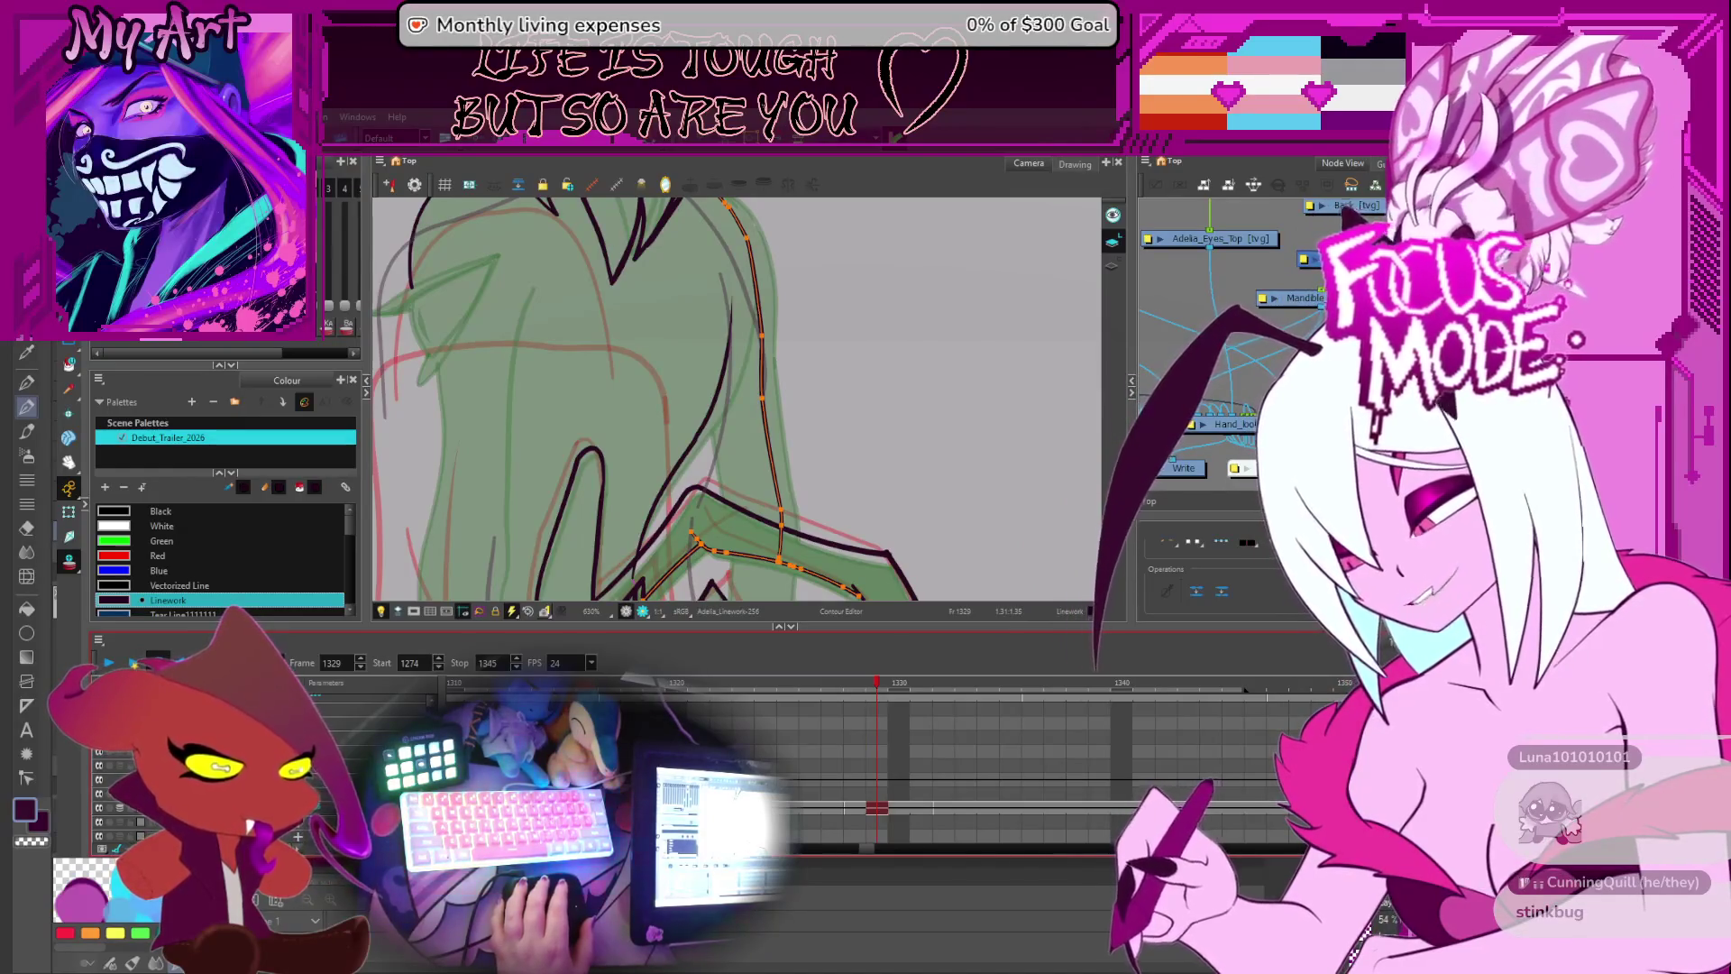
{"action": "left_click_drag", "start_coordinate": [790, 289], "coordinate": [790, 393]}
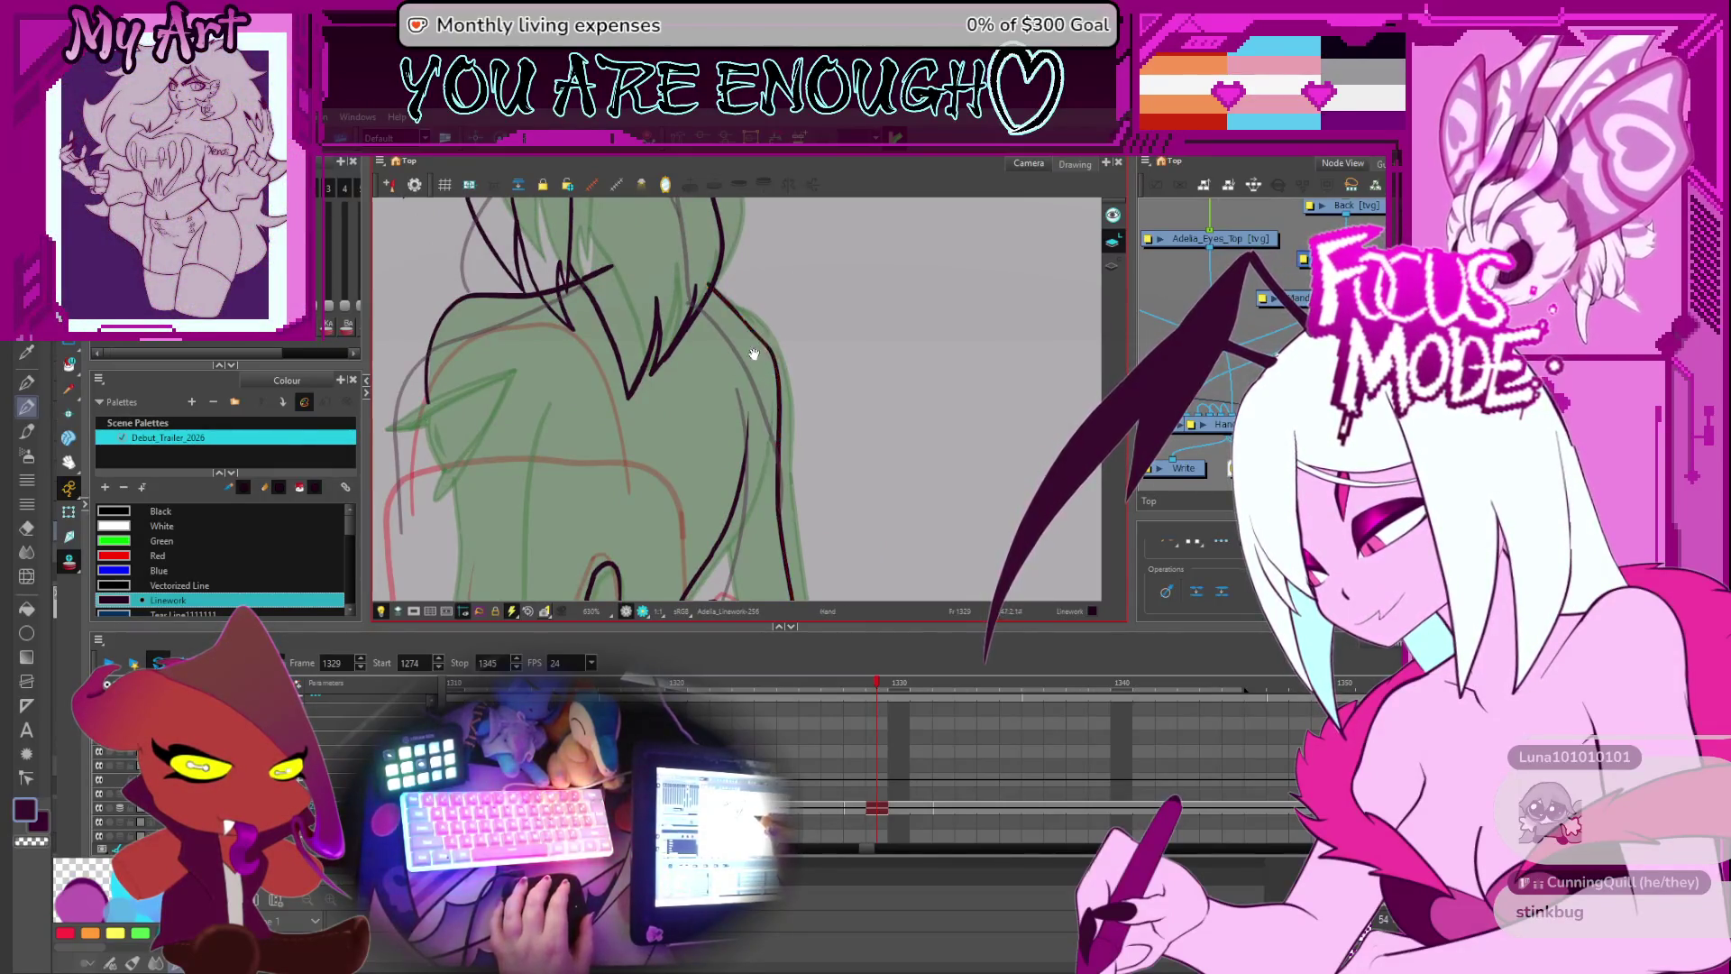
- Select the curved shoulder stroke and edit its contour points
{"action": "left_click", "coordinate": [754, 353]}
{"action": "left_click", "coordinate": [544, 316]}
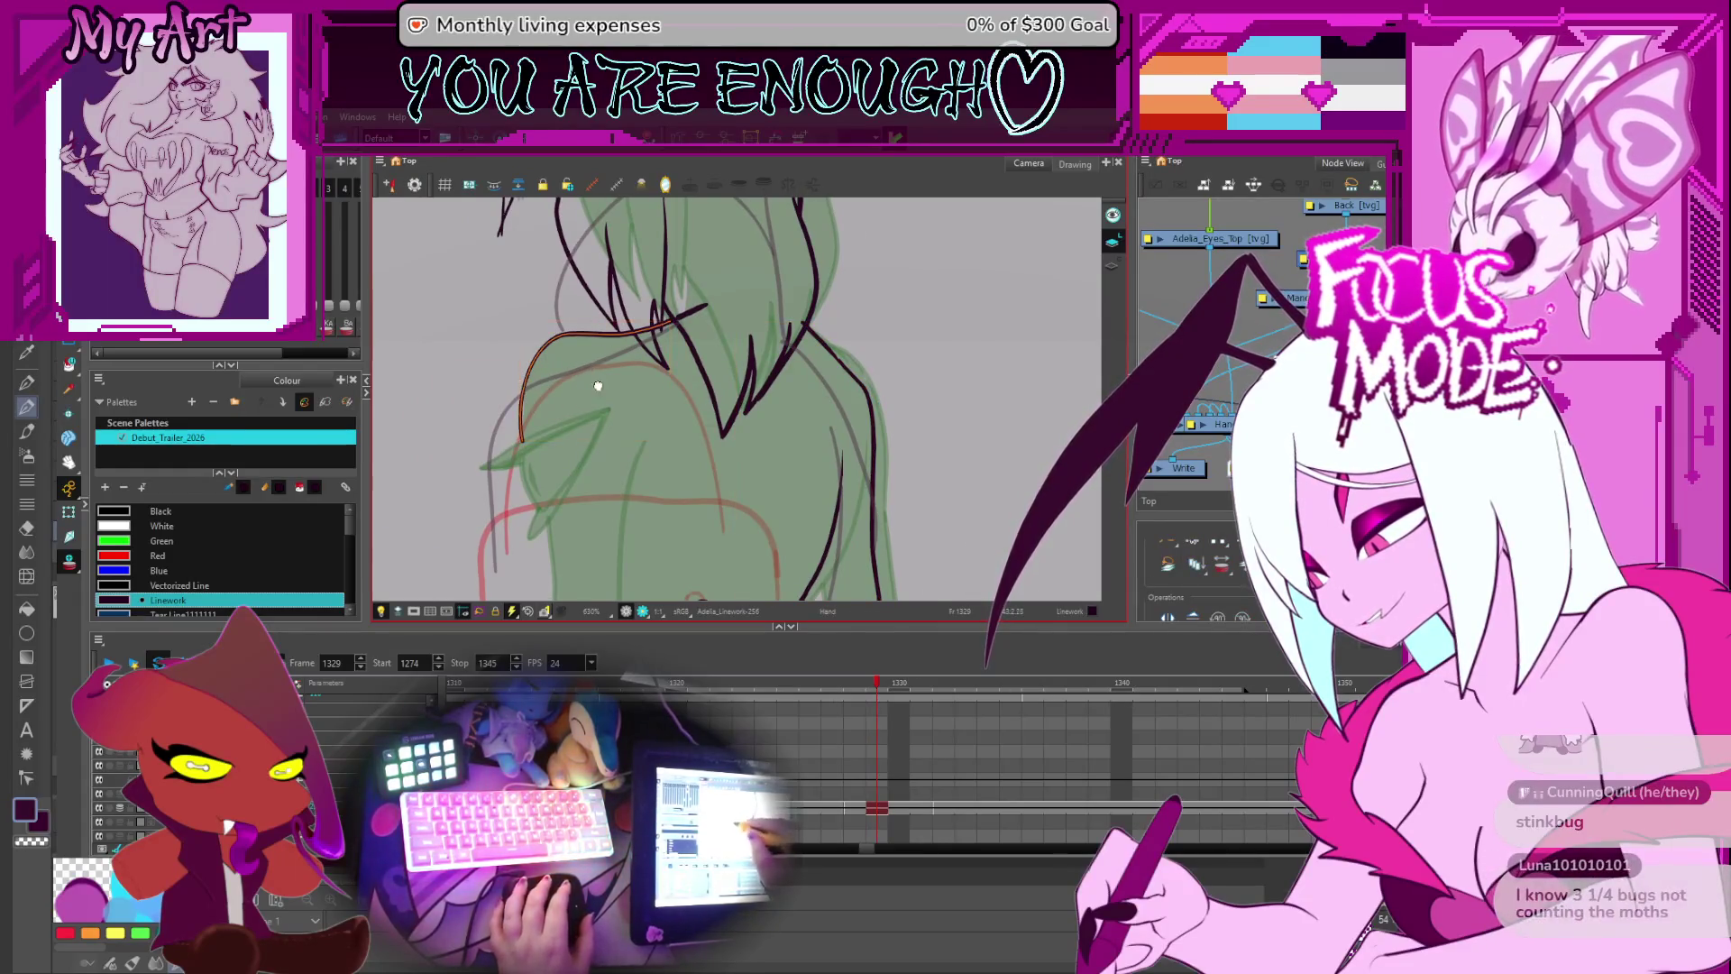
{"action": "left_click_drag", "start_coordinate": [517, 427], "coordinate": [596, 460]}
{"action": "left_click", "coordinate": [596, 460]}
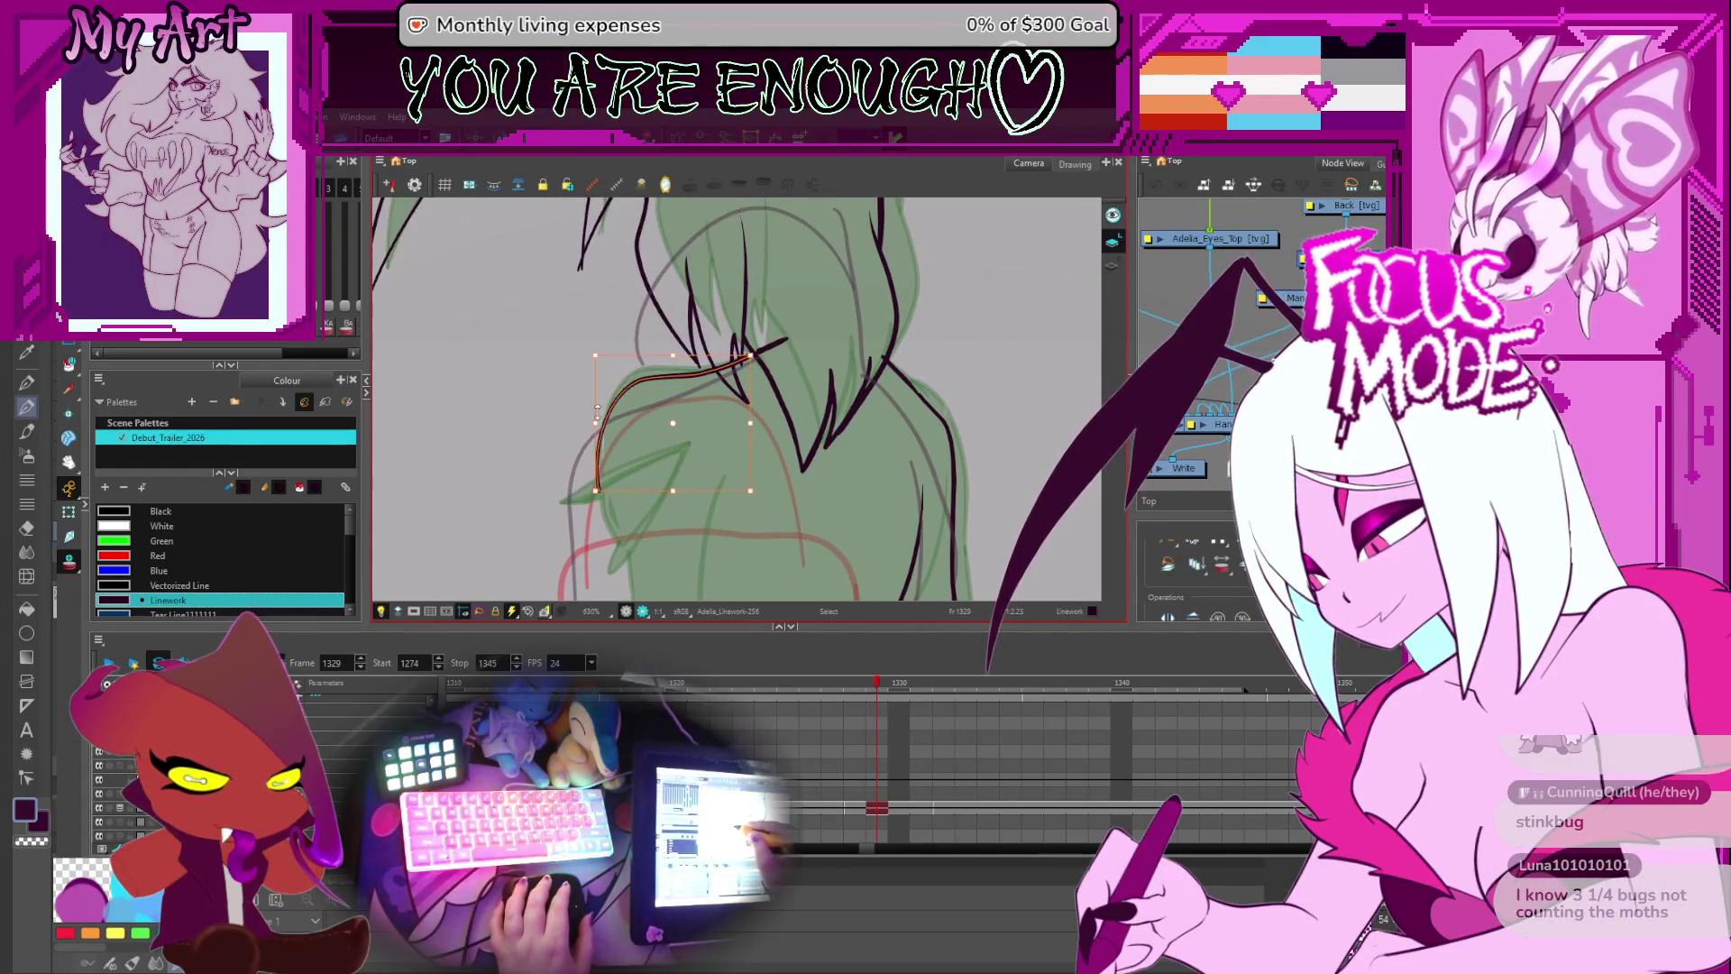
{"action": "left_click", "coordinate": [685, 381]}
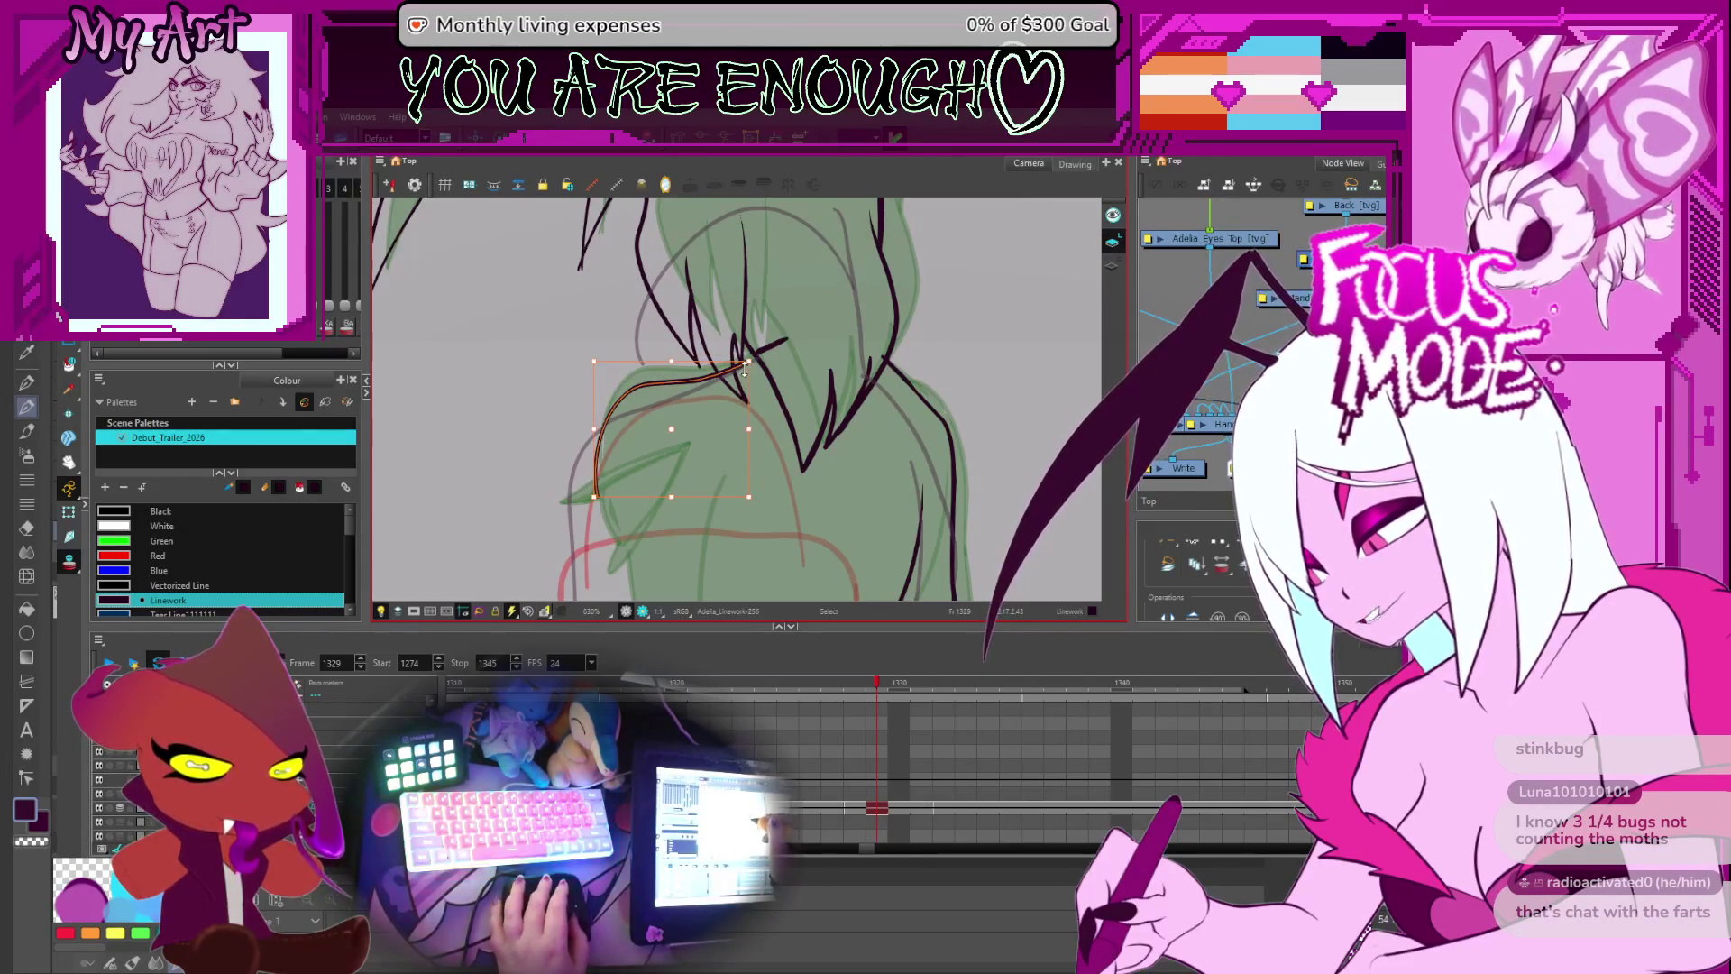
{"action": "key", "text": "alt+q"}
{"action": "scroll", "coordinate": [745, 370], "scroll_direction": "up", "scroll_amount": 2}
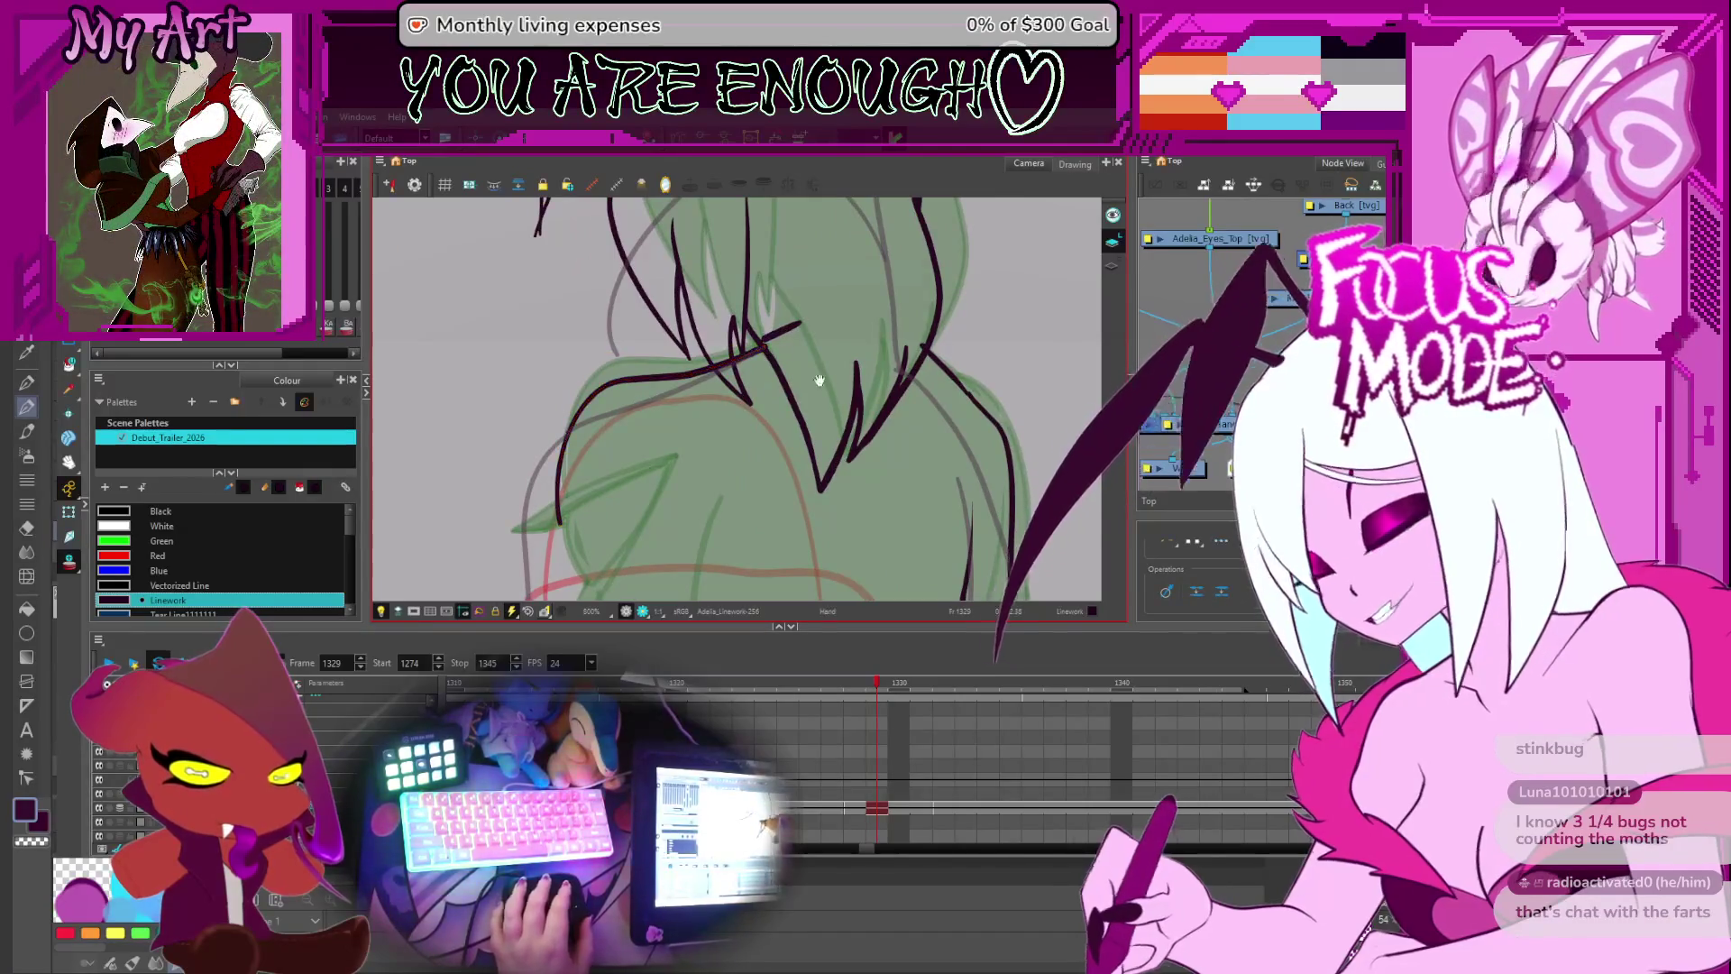
- Adjust the short stroke where hair meets back, then zoom out to about 250%
{"action": "left_click_drag", "start_coordinate": [1050, 500], "coordinate": [1006, 442]}
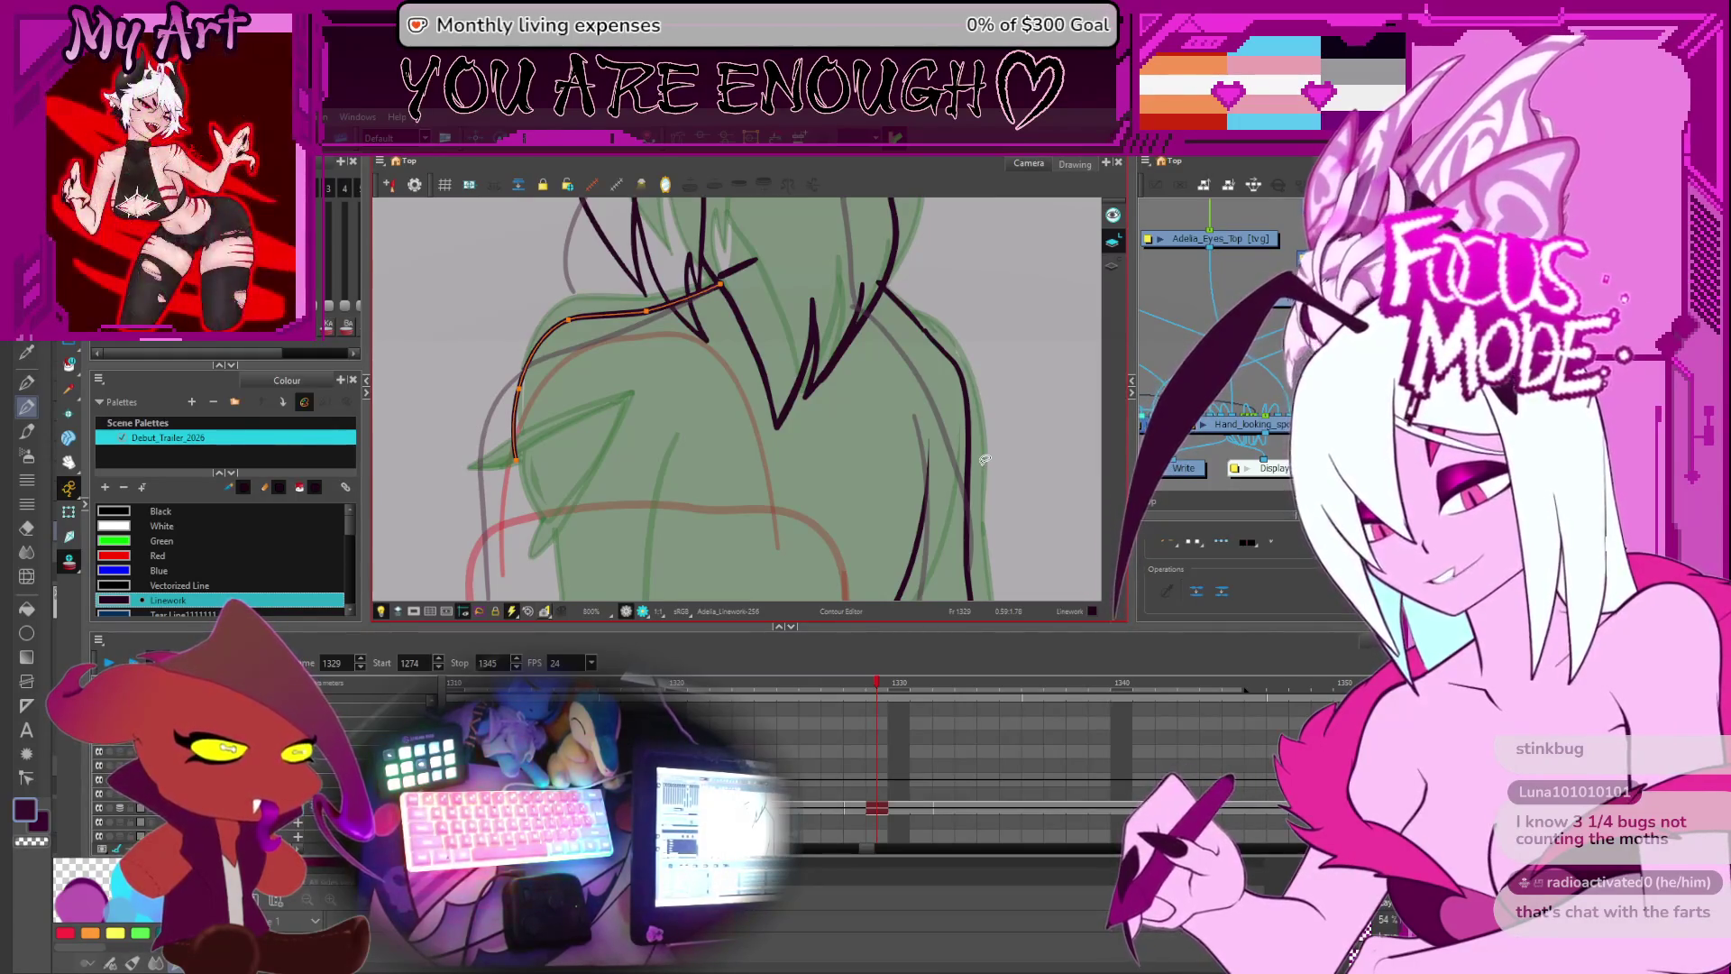
{"action": "left_click_drag", "start_coordinate": [901, 323], "coordinate": [861, 431]}
{"action": "left_click", "coordinate": [861, 431]}
{"action": "key", "text": "alt+s"}
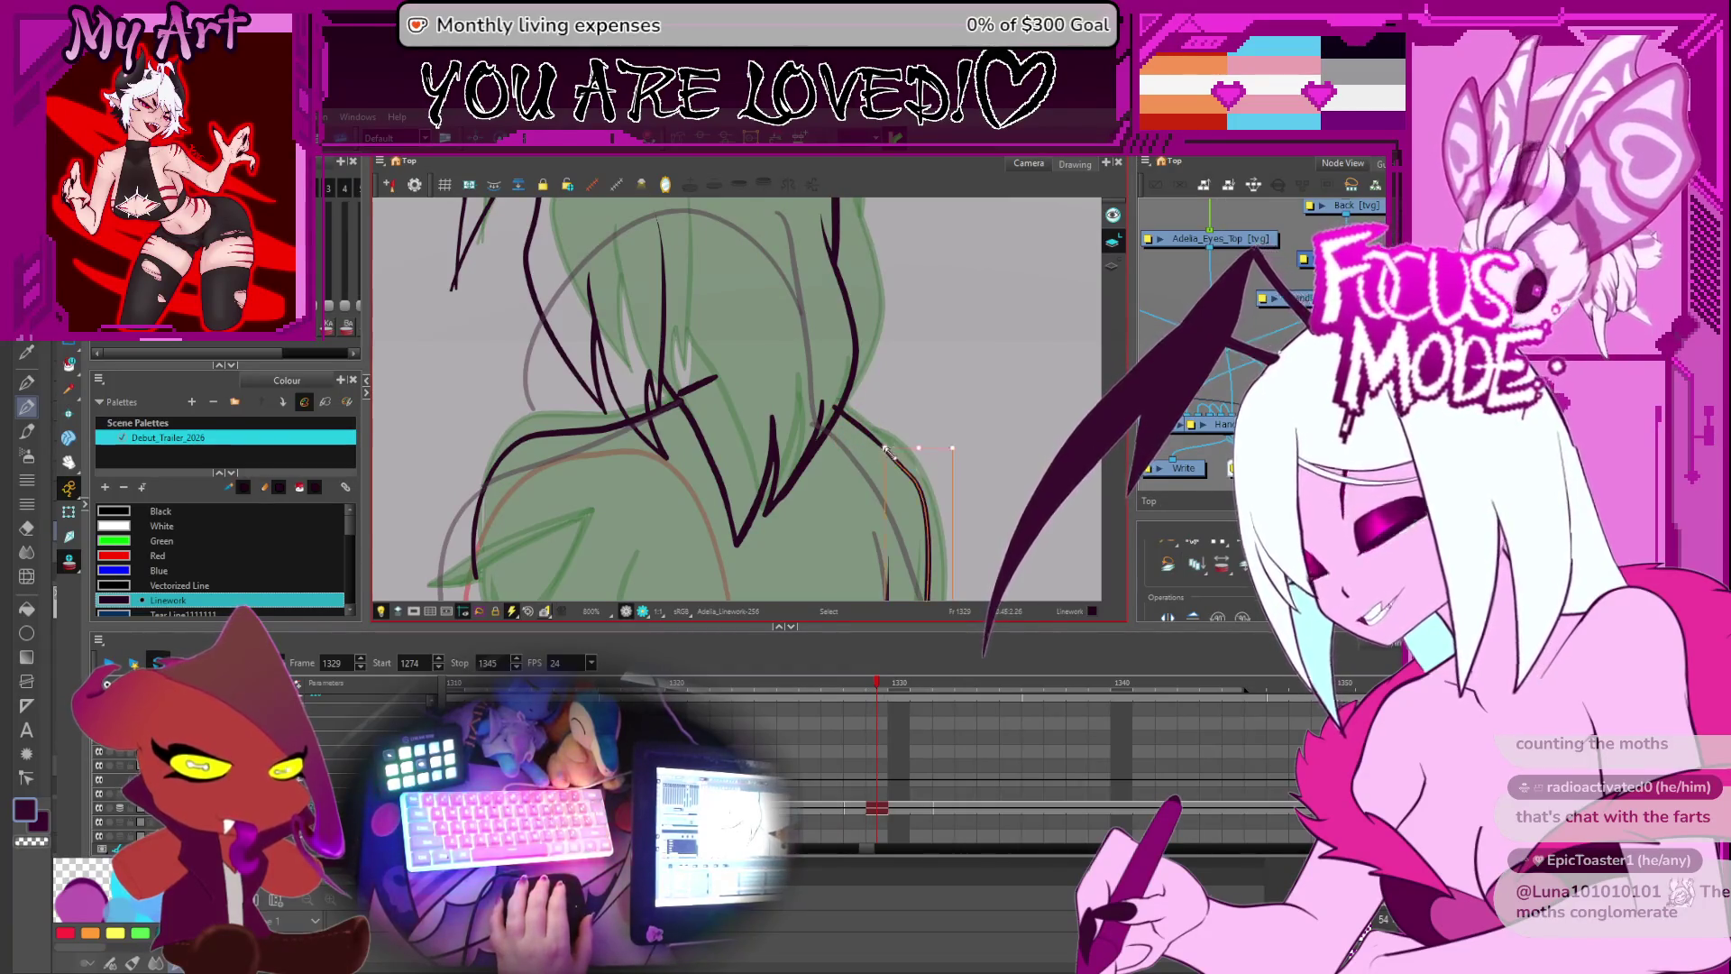
{"action": "key", "text": "alt+q"}
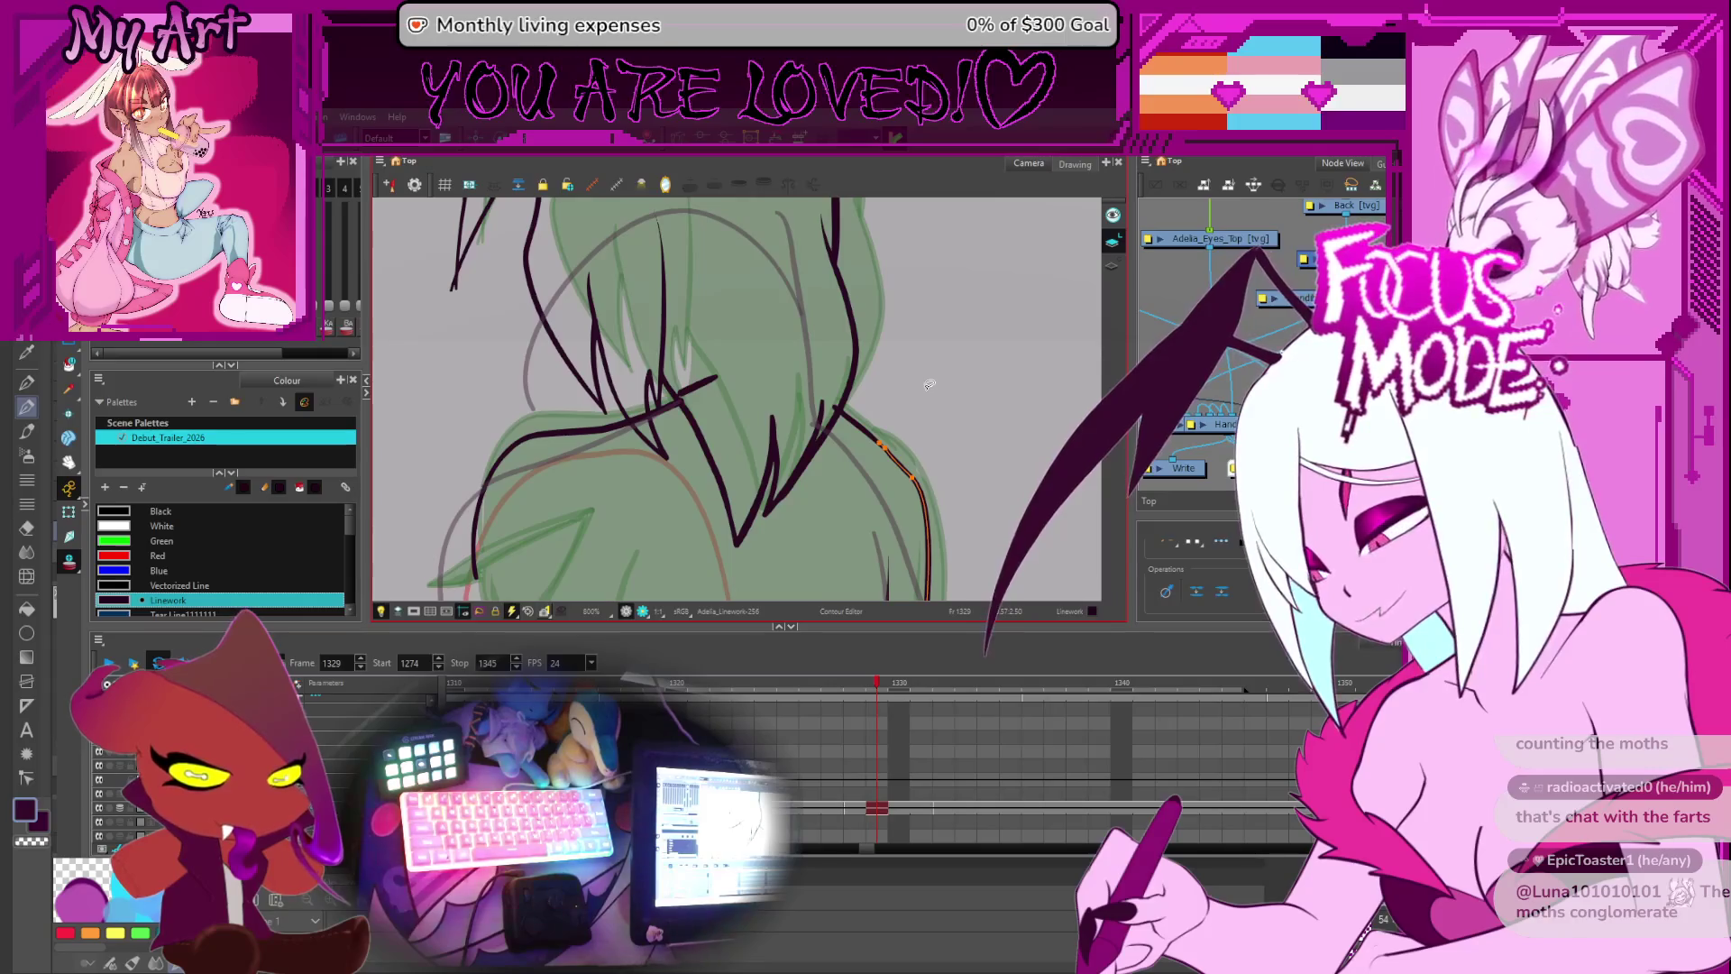
{"action": "scroll", "coordinate": [883, 455], "scroll_direction": "up", "scroll_amount": 3}
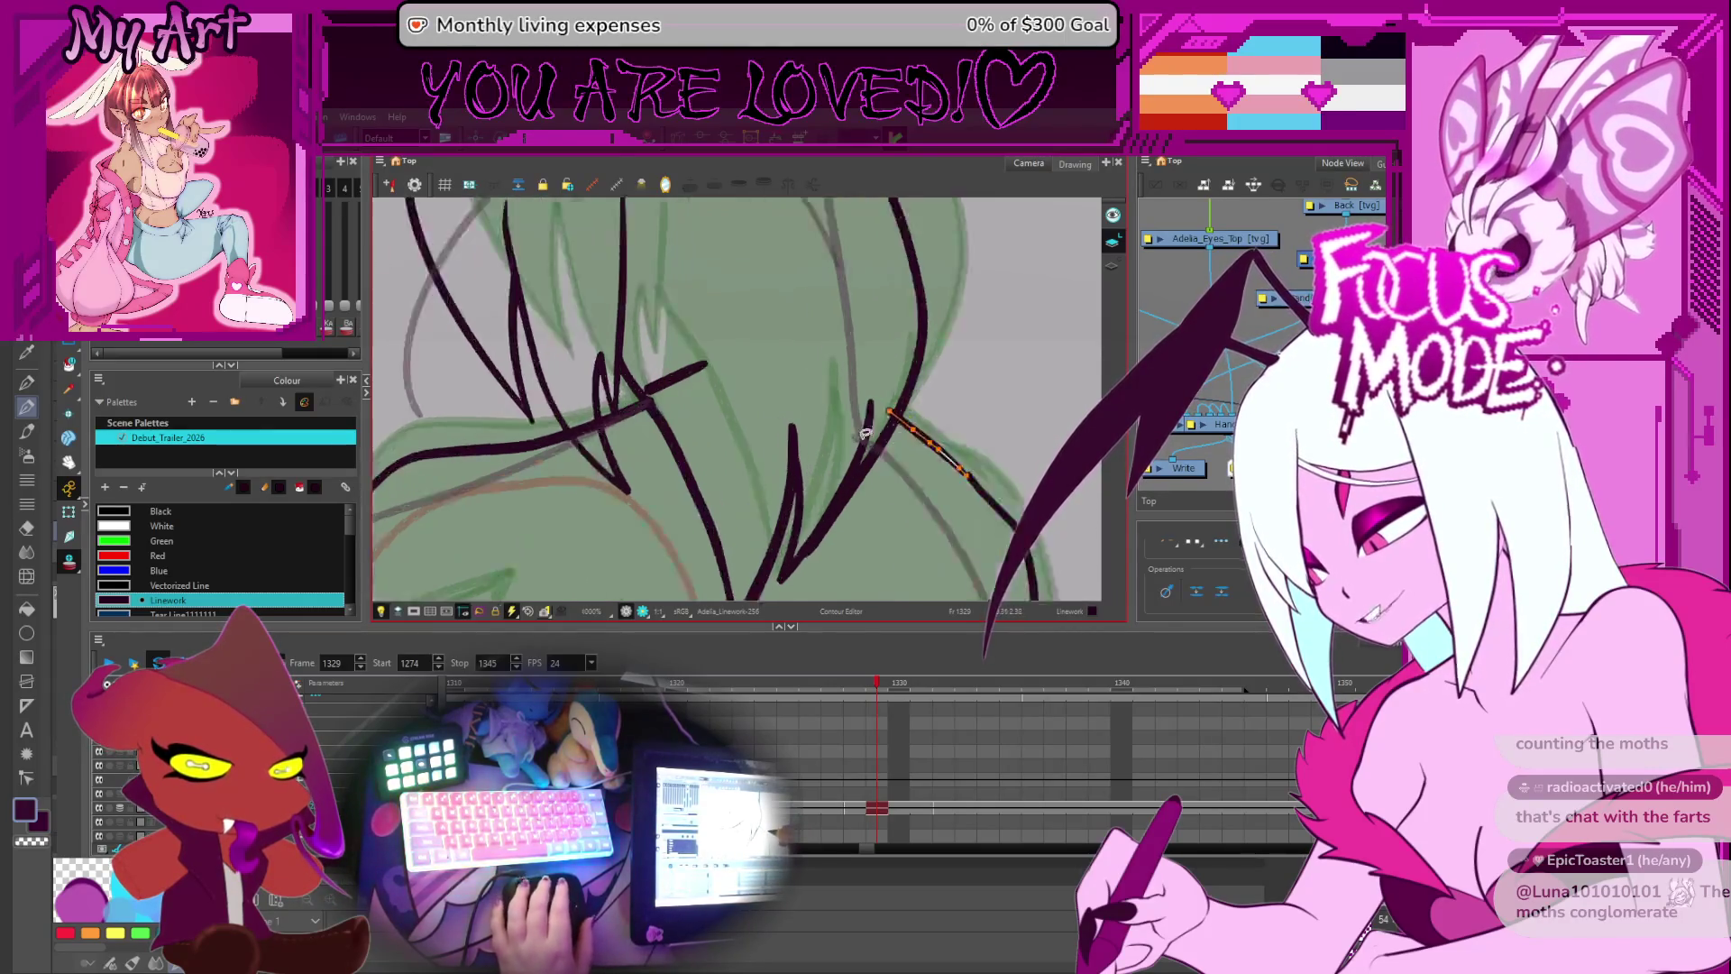
{"action": "scroll", "coordinate": [894, 441], "scroll_direction": "down", "scroll_amount": 4}
{"action": "scroll", "coordinate": [892, 439], "scroll_direction": "down", "scroll_amount": 5}
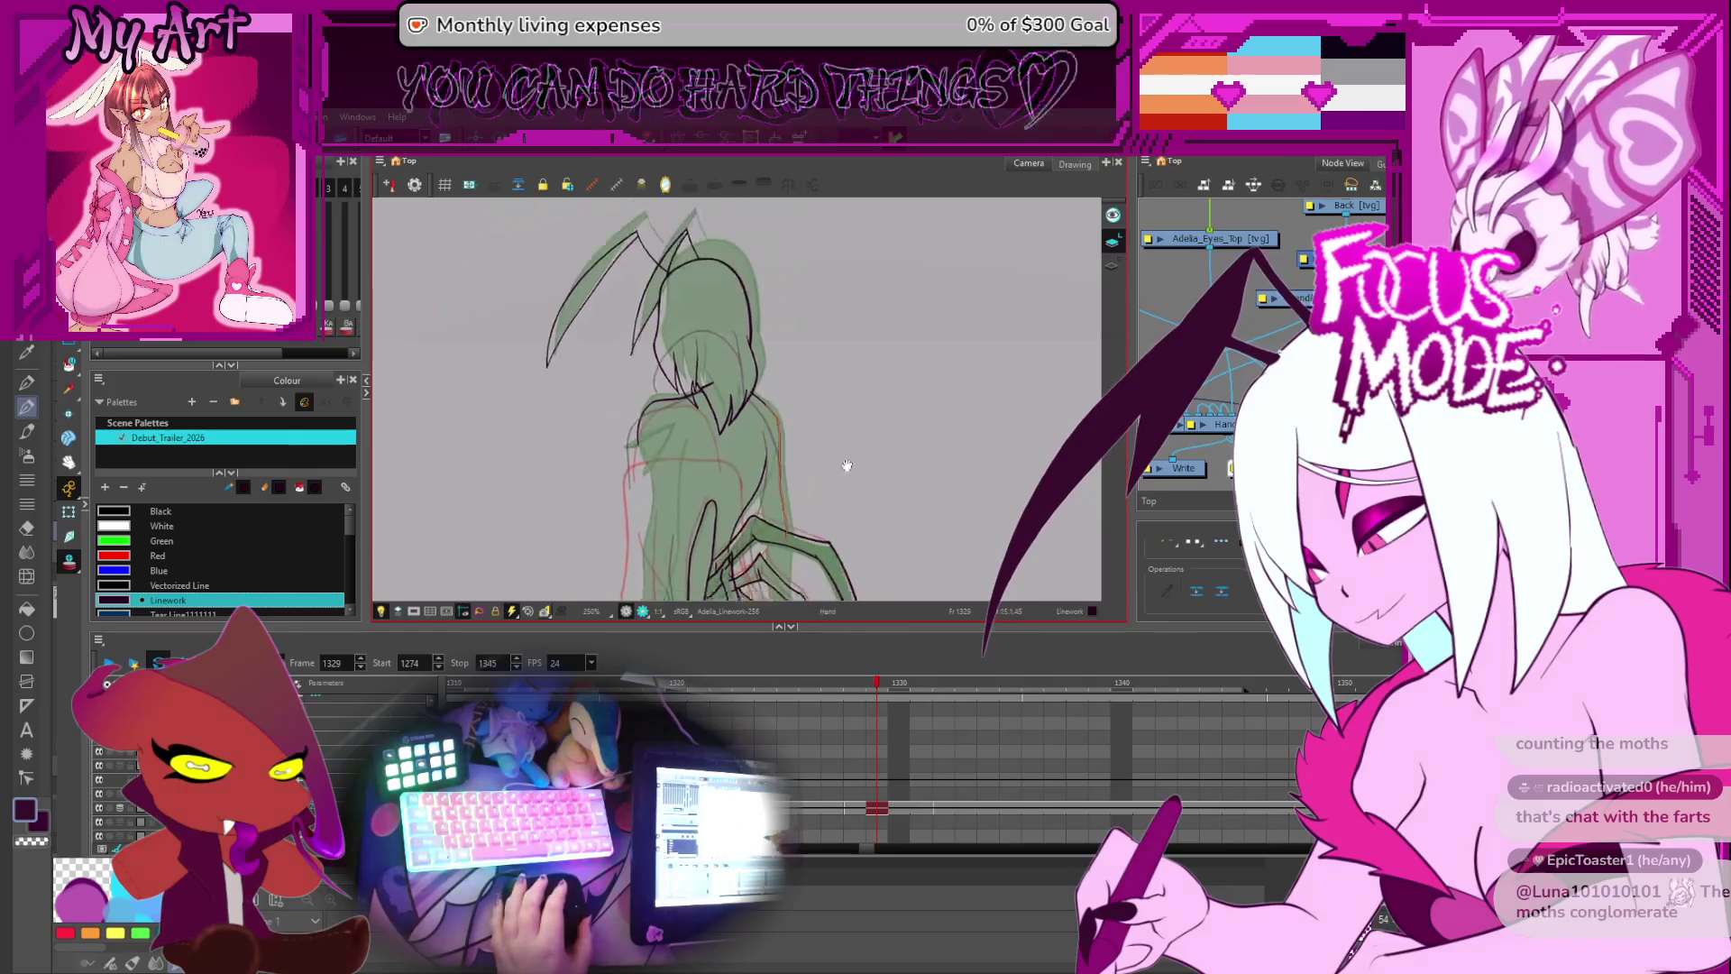
- Step through frames 1327–1333, select the hand strokes on frame 1333, and return to frame 1331
{"action": "left_click_drag", "start_coordinate": [890, 436], "coordinate": [882, 463]}
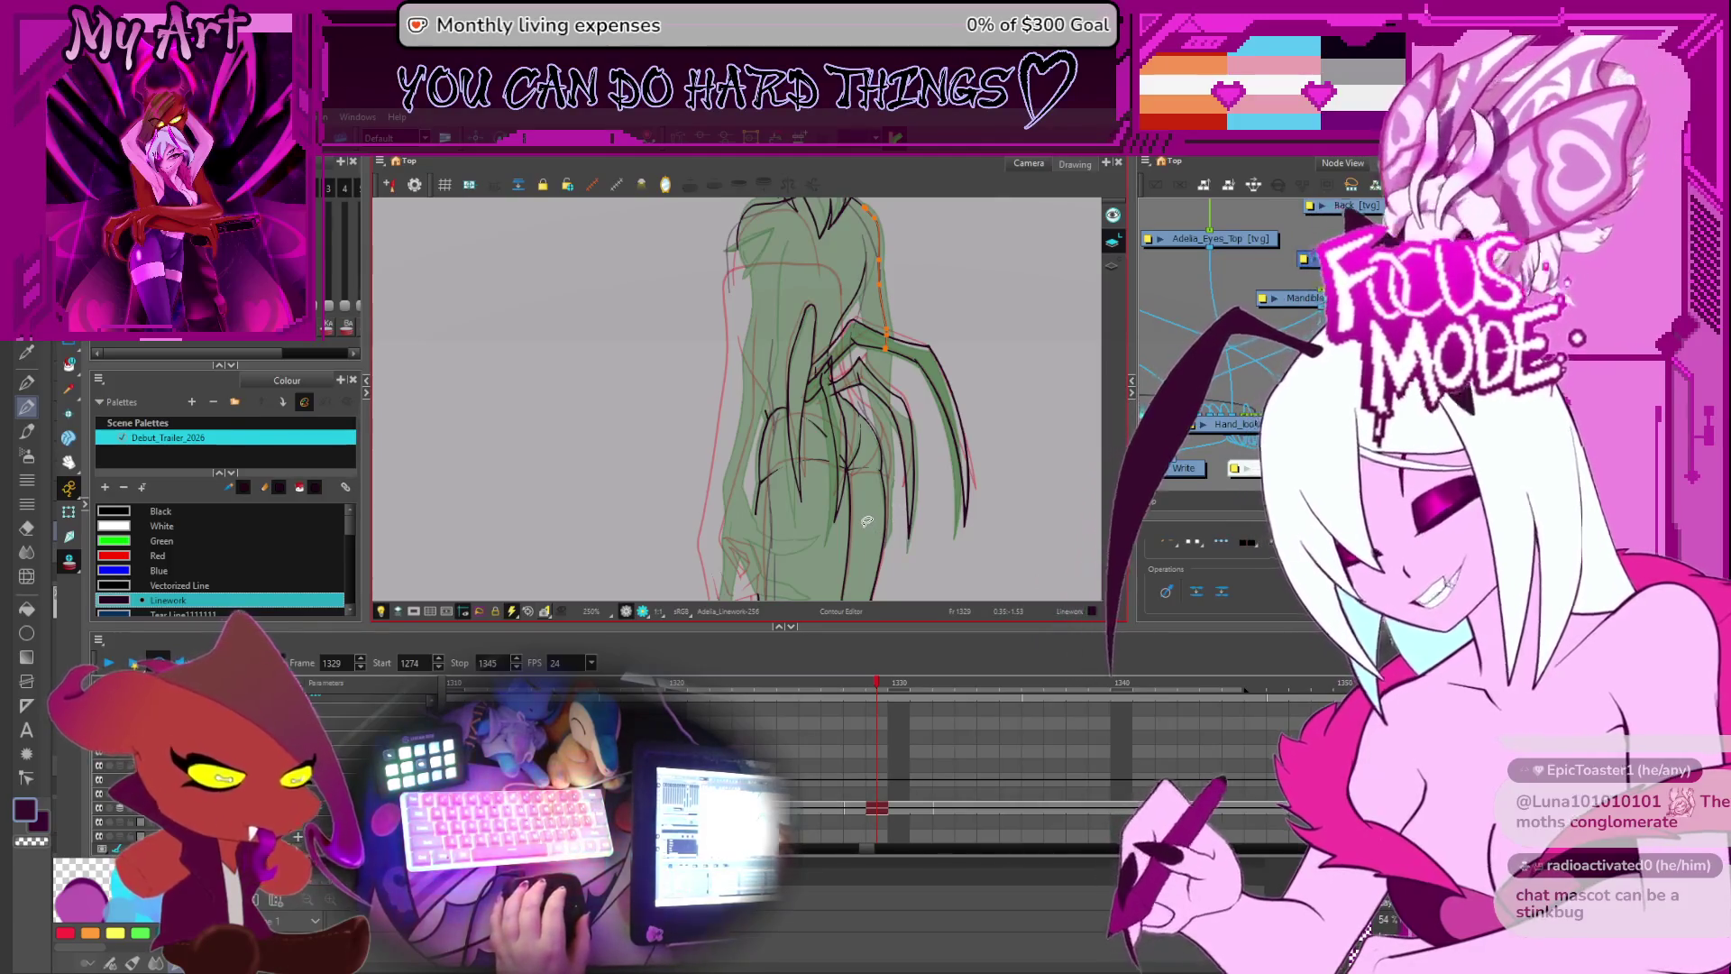
{"action": "key", "text": "comma"}
{"action": "key", "text": "comma"}
{"action": "key", "text": "period"}
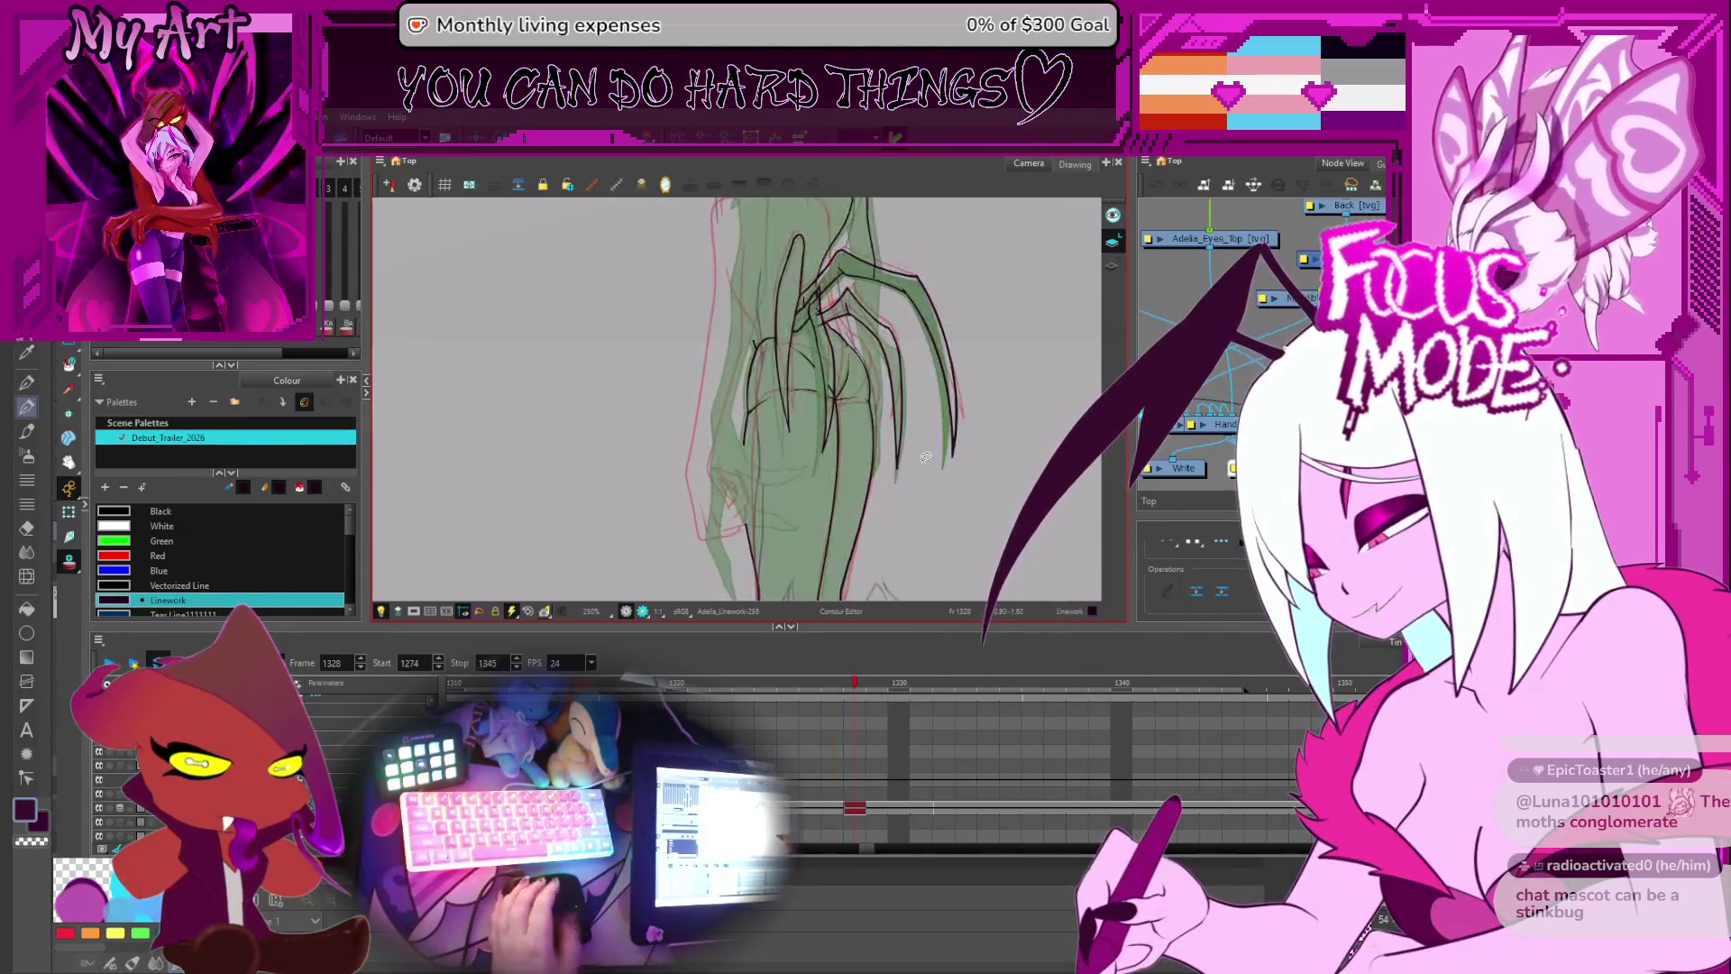
{"action": "key", "text": "period"}
{"action": "key", "text": "period"}
{"action": "key", "text": "period"}
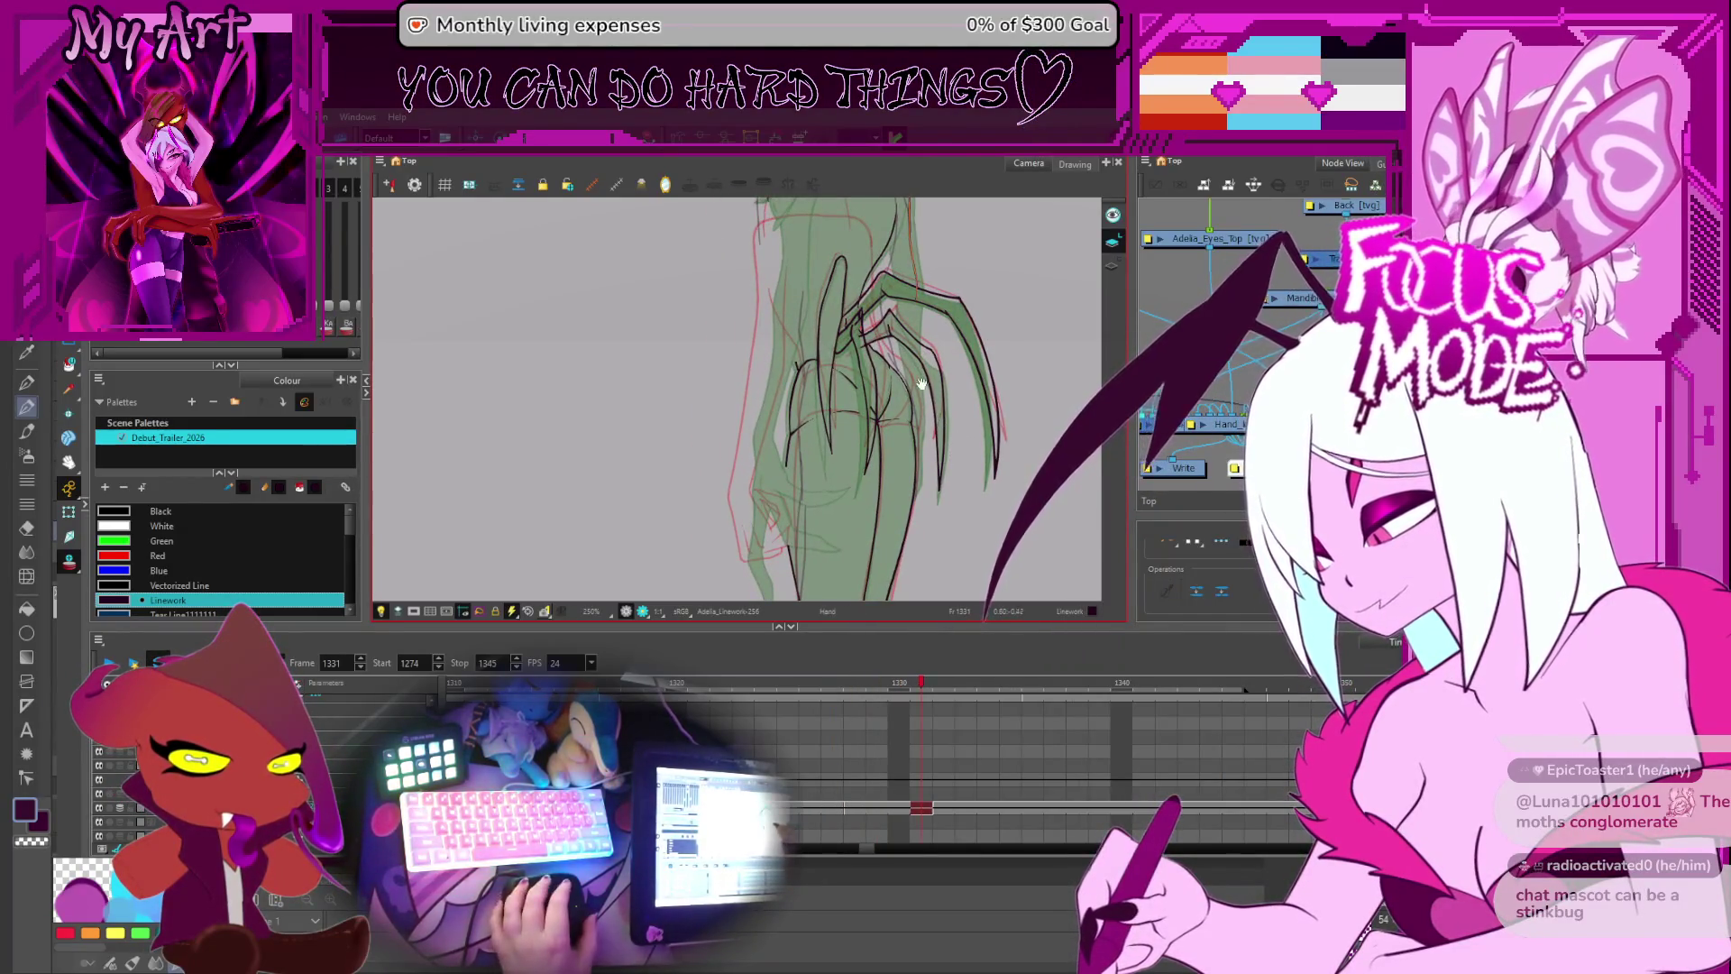
{"action": "scroll", "coordinate": [935, 451], "scroll_direction": "down", "scroll_amount": 2}
{"action": "key", "text": "period"}
{"action": "scroll", "coordinate": [755, 458], "scroll_direction": "up", "scroll_amount": 3}
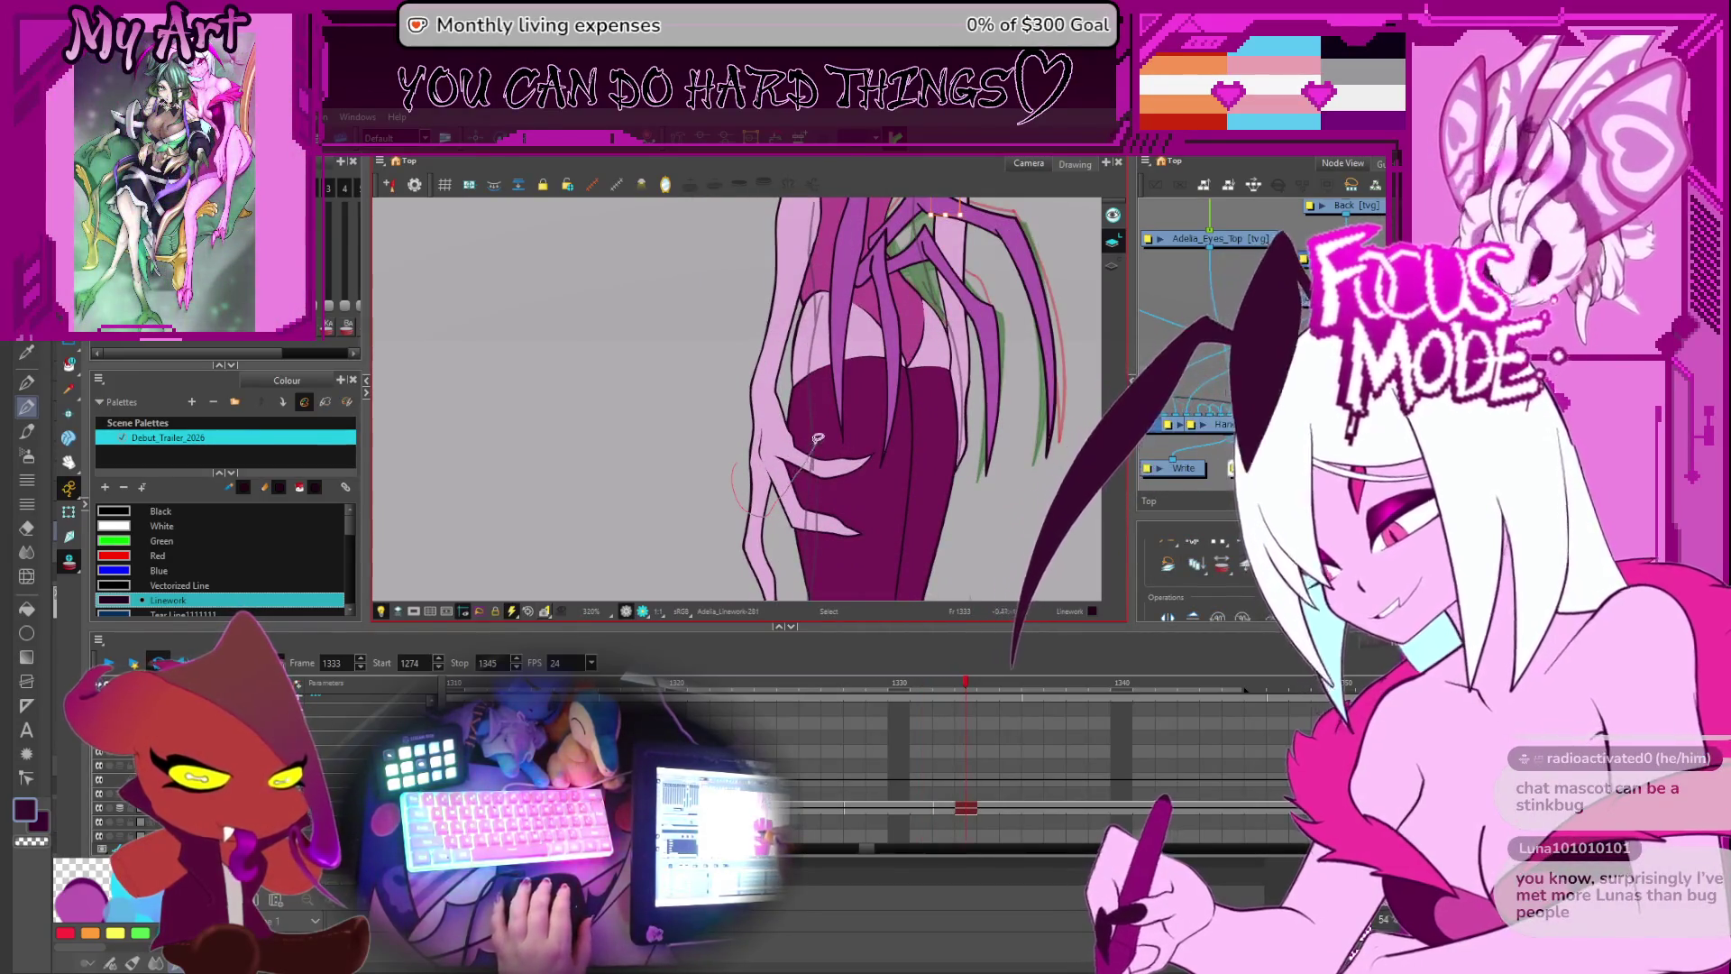
{"action": "left_click", "coordinate": [783, 417]}
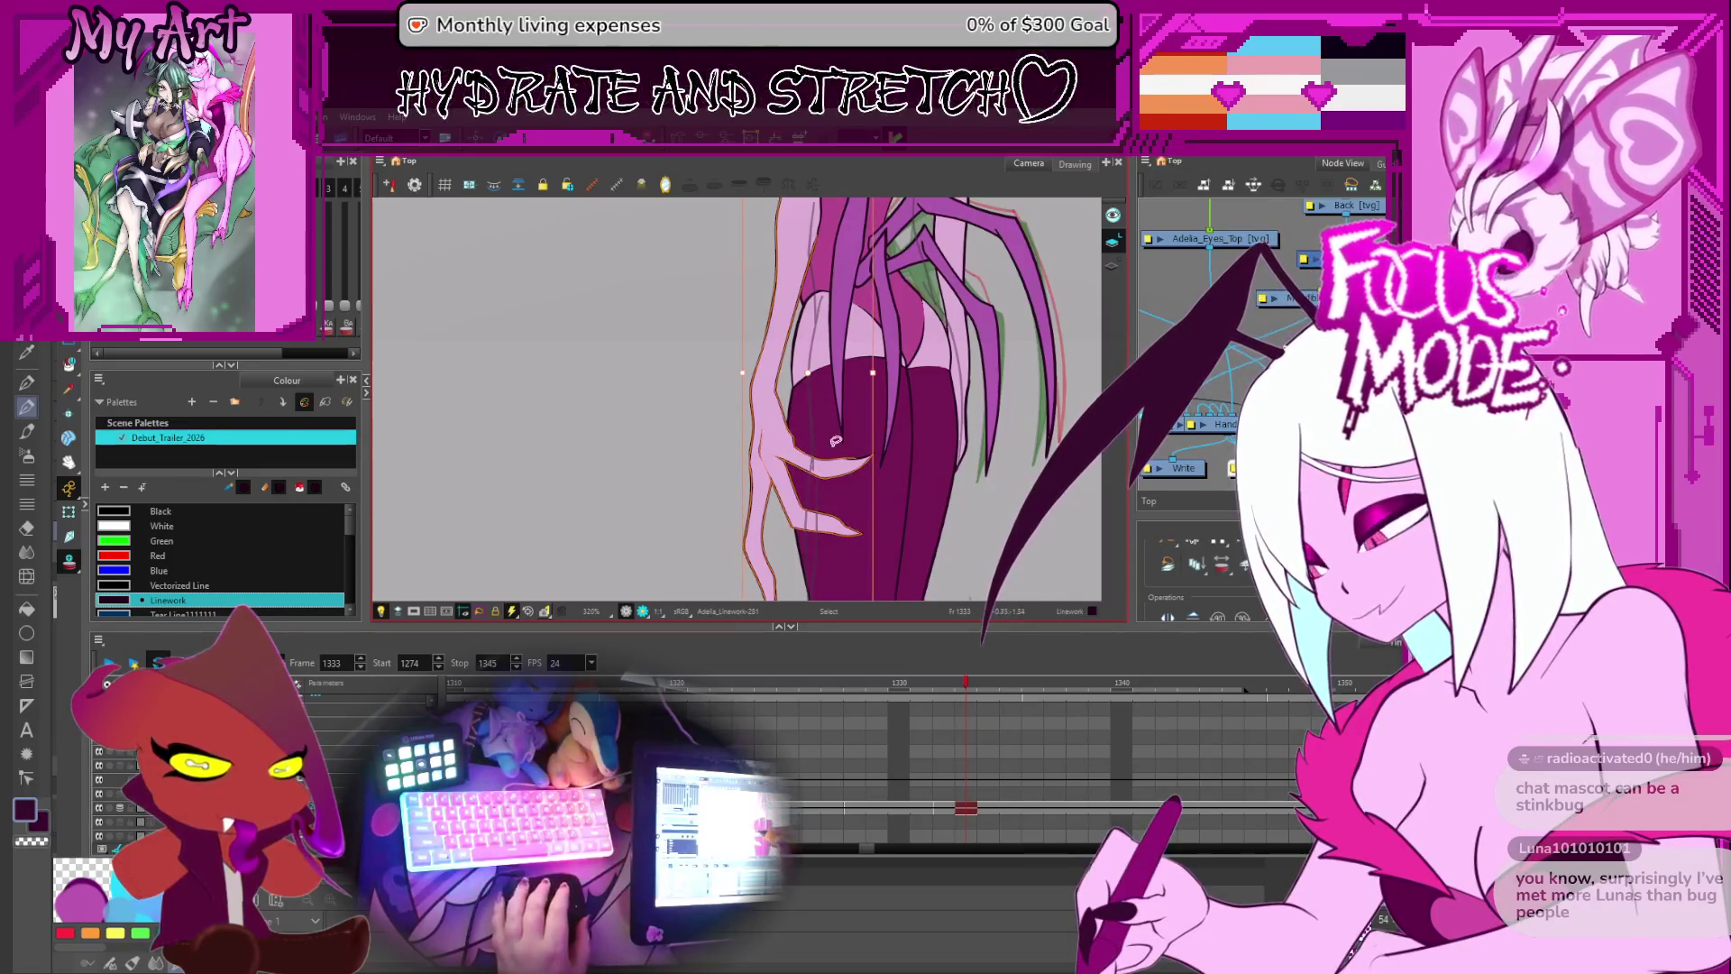
{"action": "scroll", "coordinate": [862, 445], "scroll_direction": "up", "scroll_amount": 2}
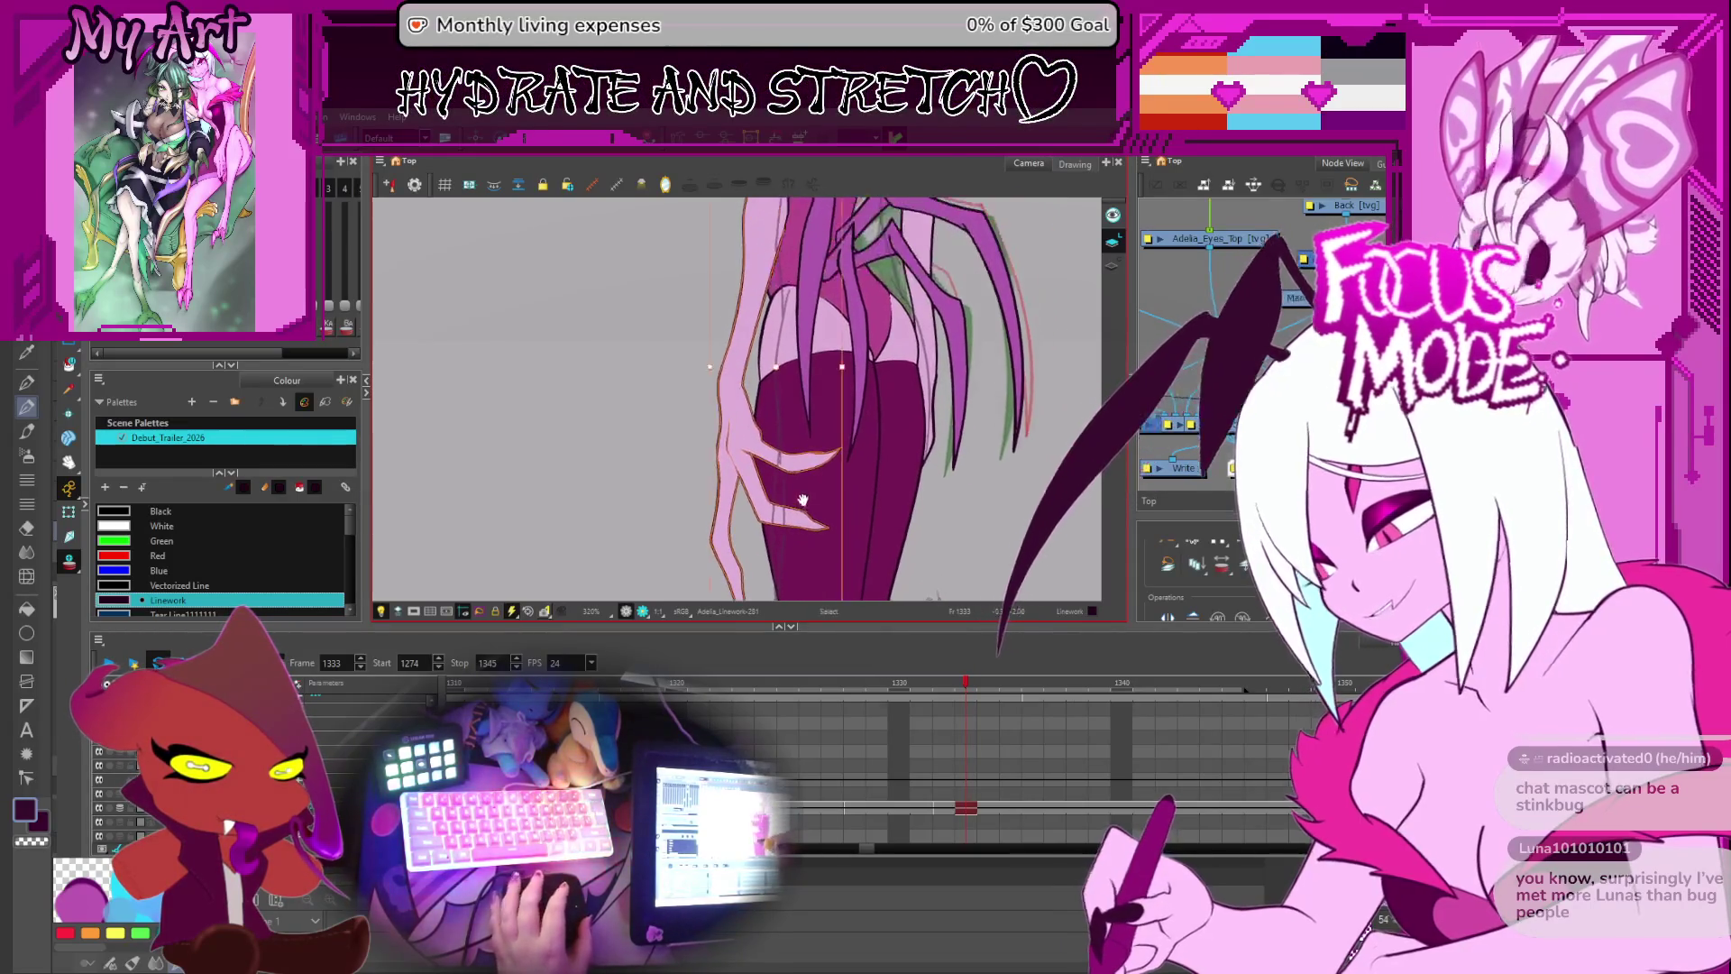
{"action": "scroll", "coordinate": [806, 477], "scroll_direction": "down", "scroll_amount": 2}
{"action": "key", "text": "comma"}
{"action": "key", "text": "comma"}
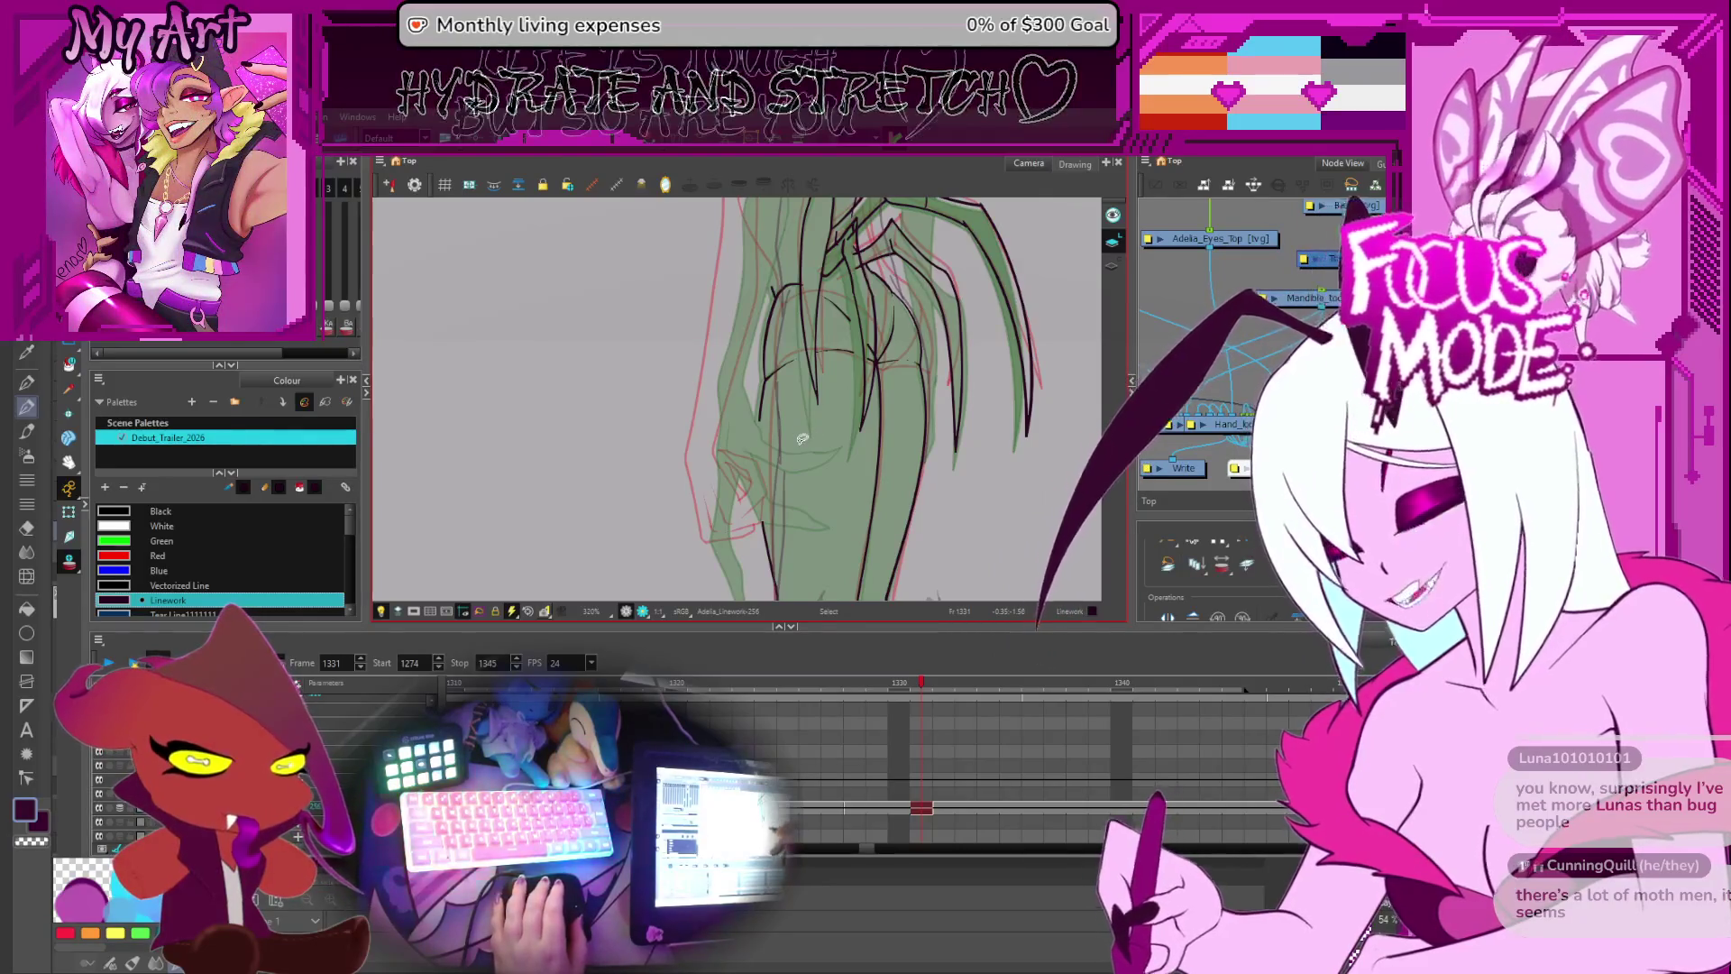
- Zoom in and select strokes near the head on frame 1331
{"action": "mouse_move", "coordinate": [802, 439]}
{"action": "left_mouse_down"}
{"action": "mouse_move", "coordinate": [801, 524]}
{"action": "mouse_move", "coordinate": [836, 457]}
{"action": "left_mouse_up"}
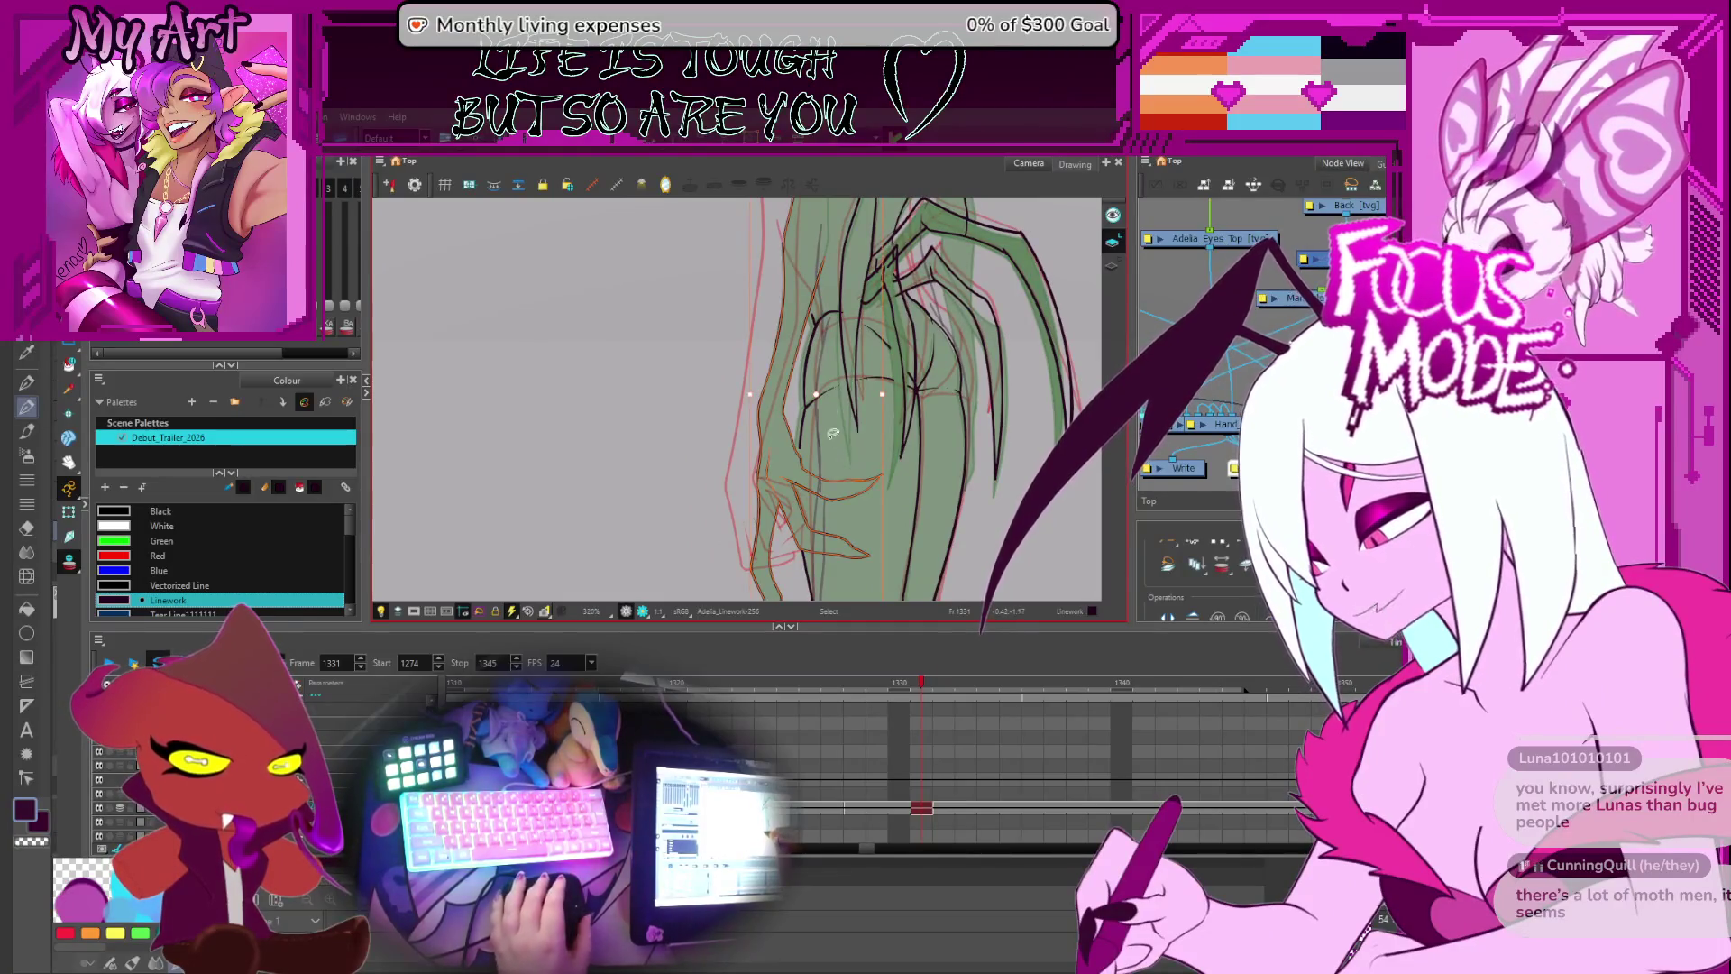
{"action": "scroll", "coordinate": [831, 462], "scroll_direction": "up", "scroll_amount": 3}
{"action": "scroll", "coordinate": [815, 469], "scroll_direction": "up", "scroll_amount": 3}
{"action": "left_click", "coordinate": [809, 473]}
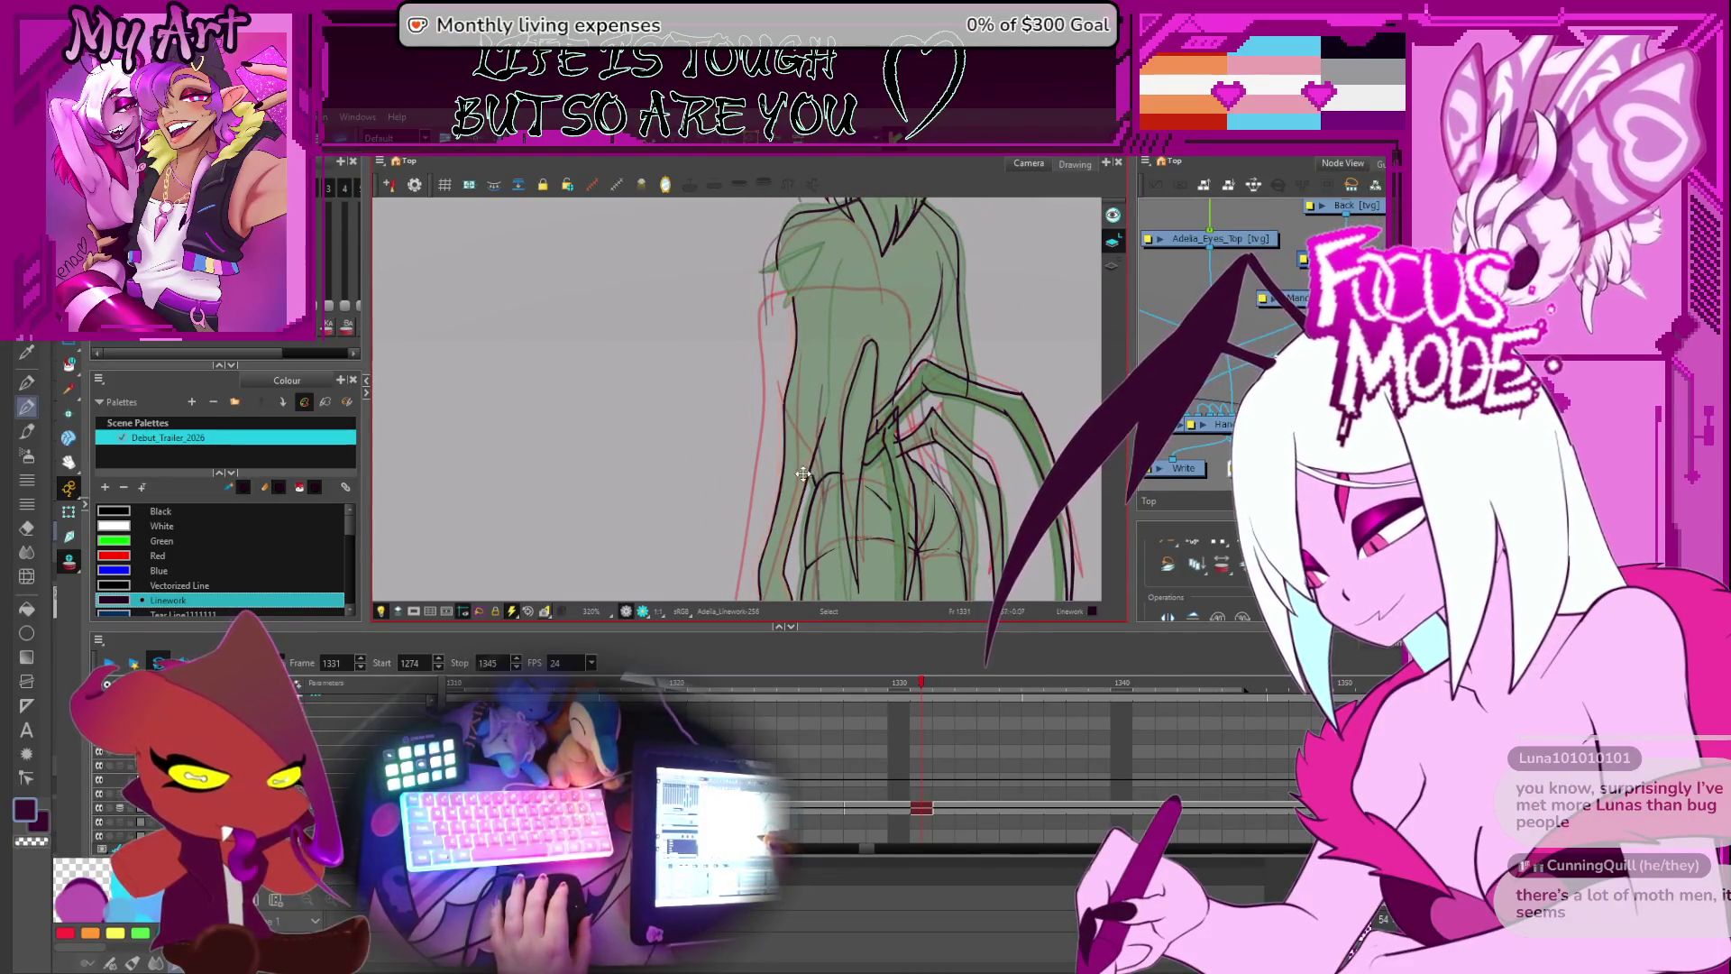
{"action": "left_click", "coordinate": [799, 473]}
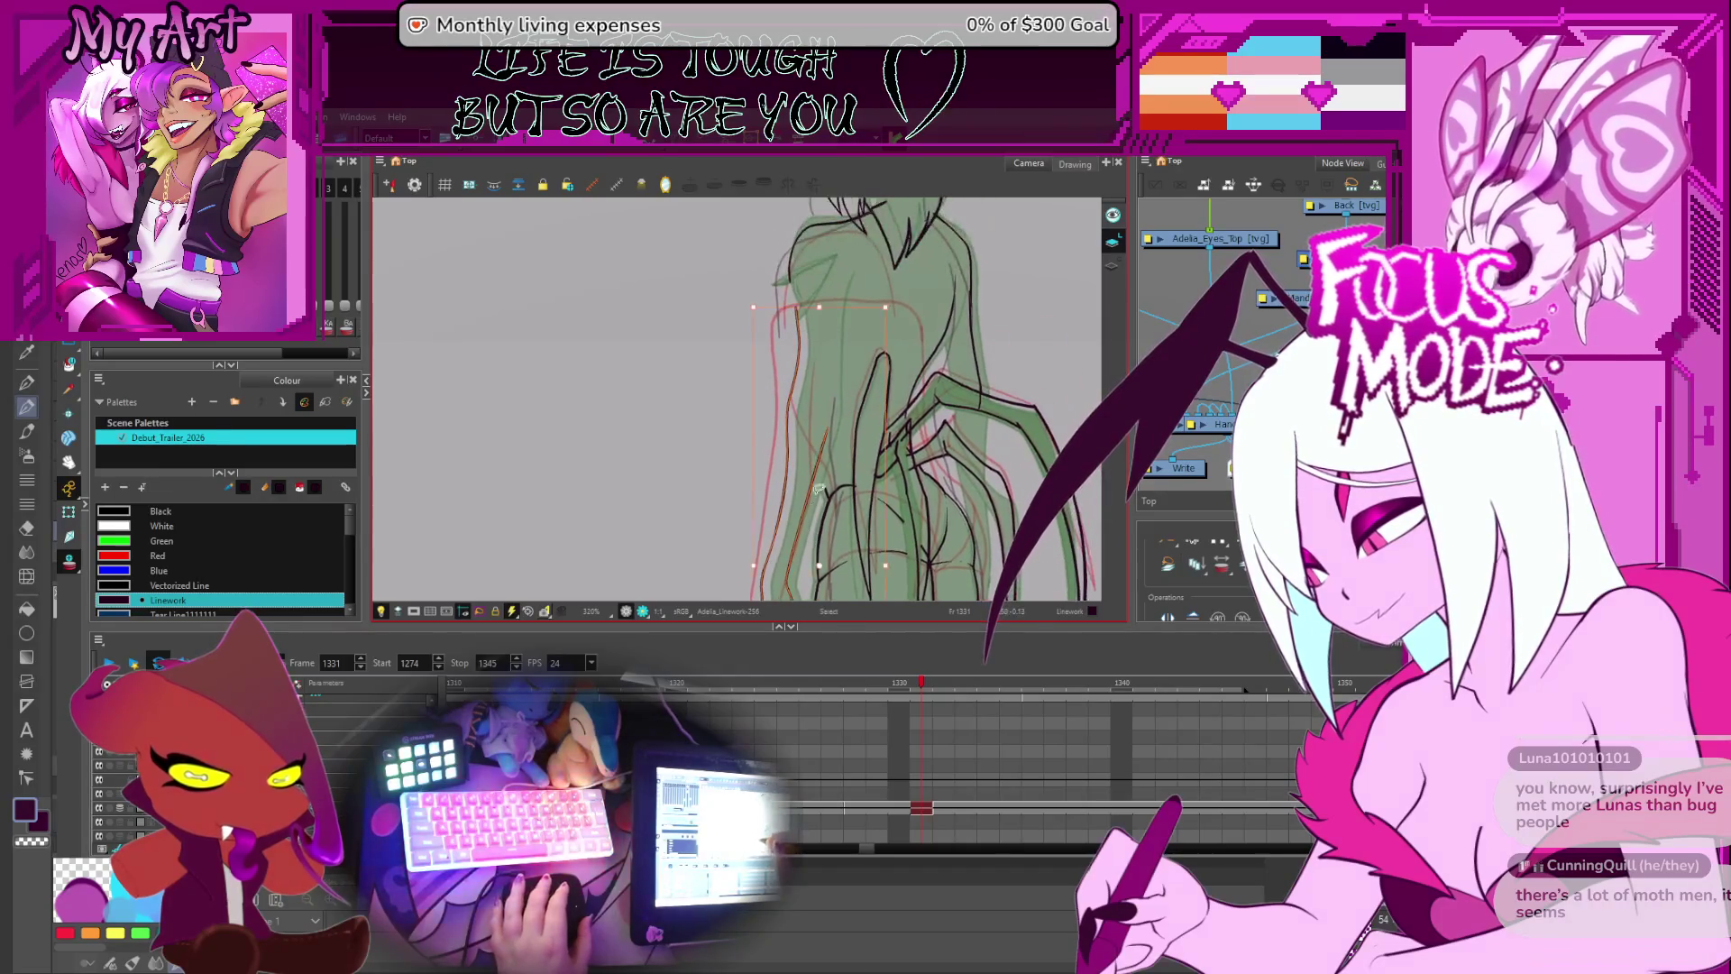
{"action": "left_click_drag", "start_coordinate": [813, 477], "coordinate": [818, 447]}
- Try a stroke in the Contour Editor, then go back to Select and pick the left outline stroke
{"action": "key", "text": "alt+q"}
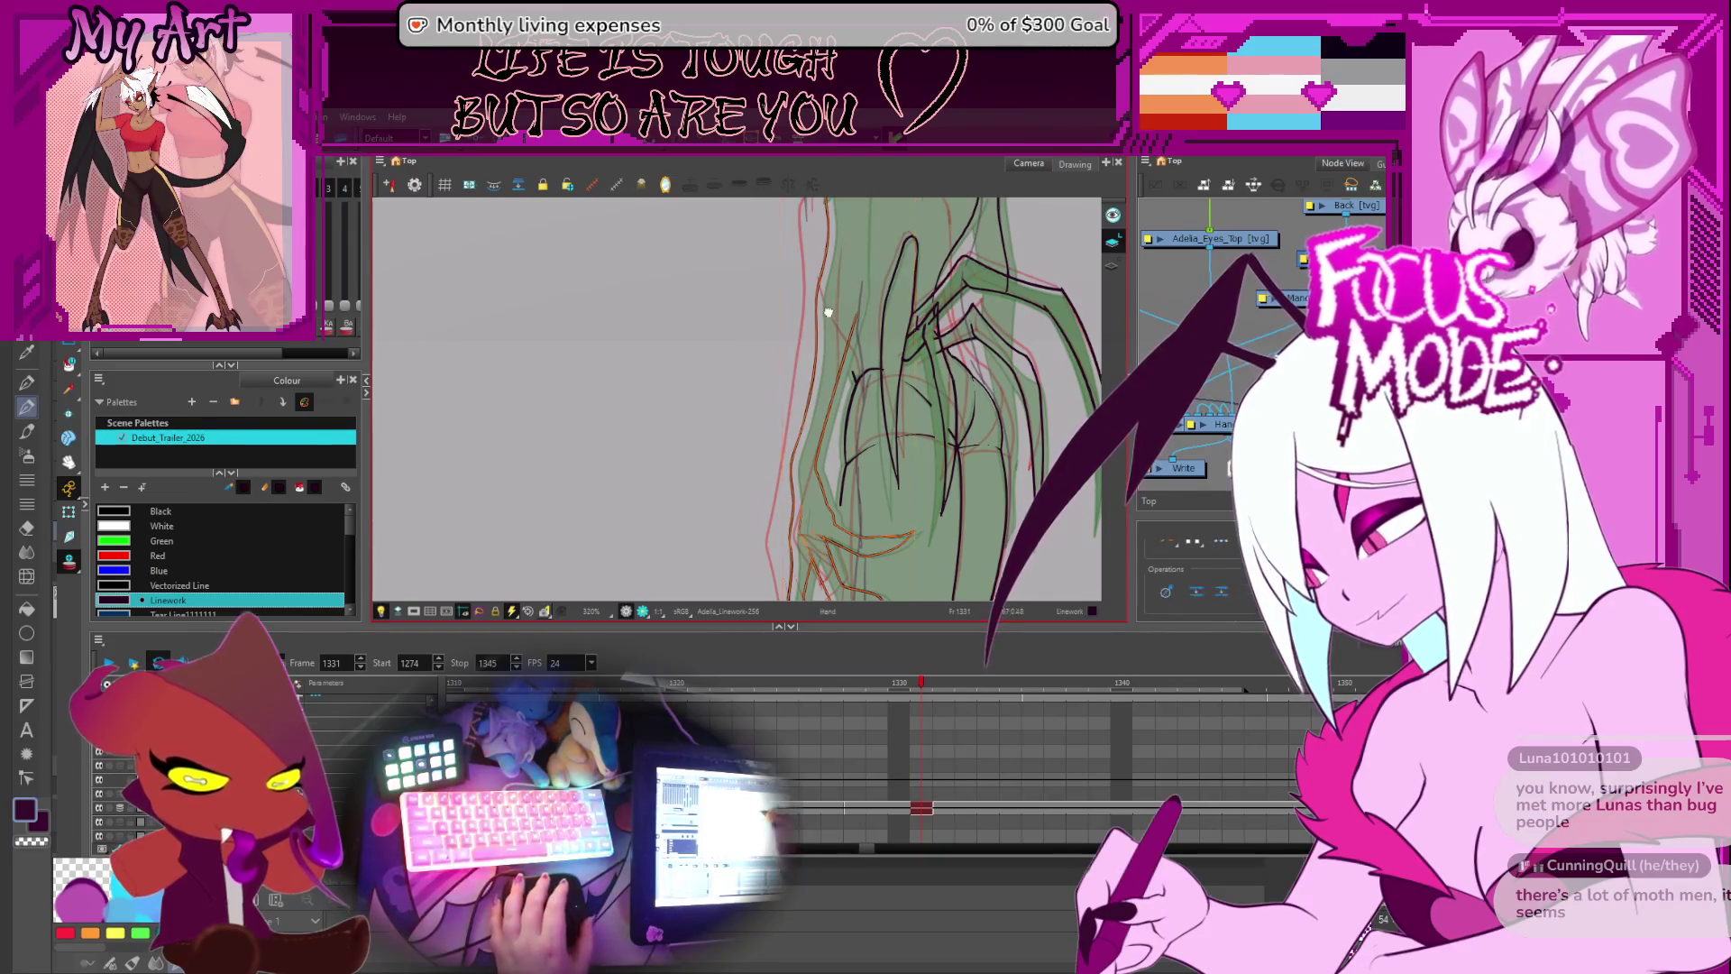
{"action": "scroll", "coordinate": [822, 361], "scroll_direction": "up", "scroll_amount": 1}
{"action": "left_click", "coordinate": [821, 338]}
{"action": "left_click", "coordinate": [821, 334]}
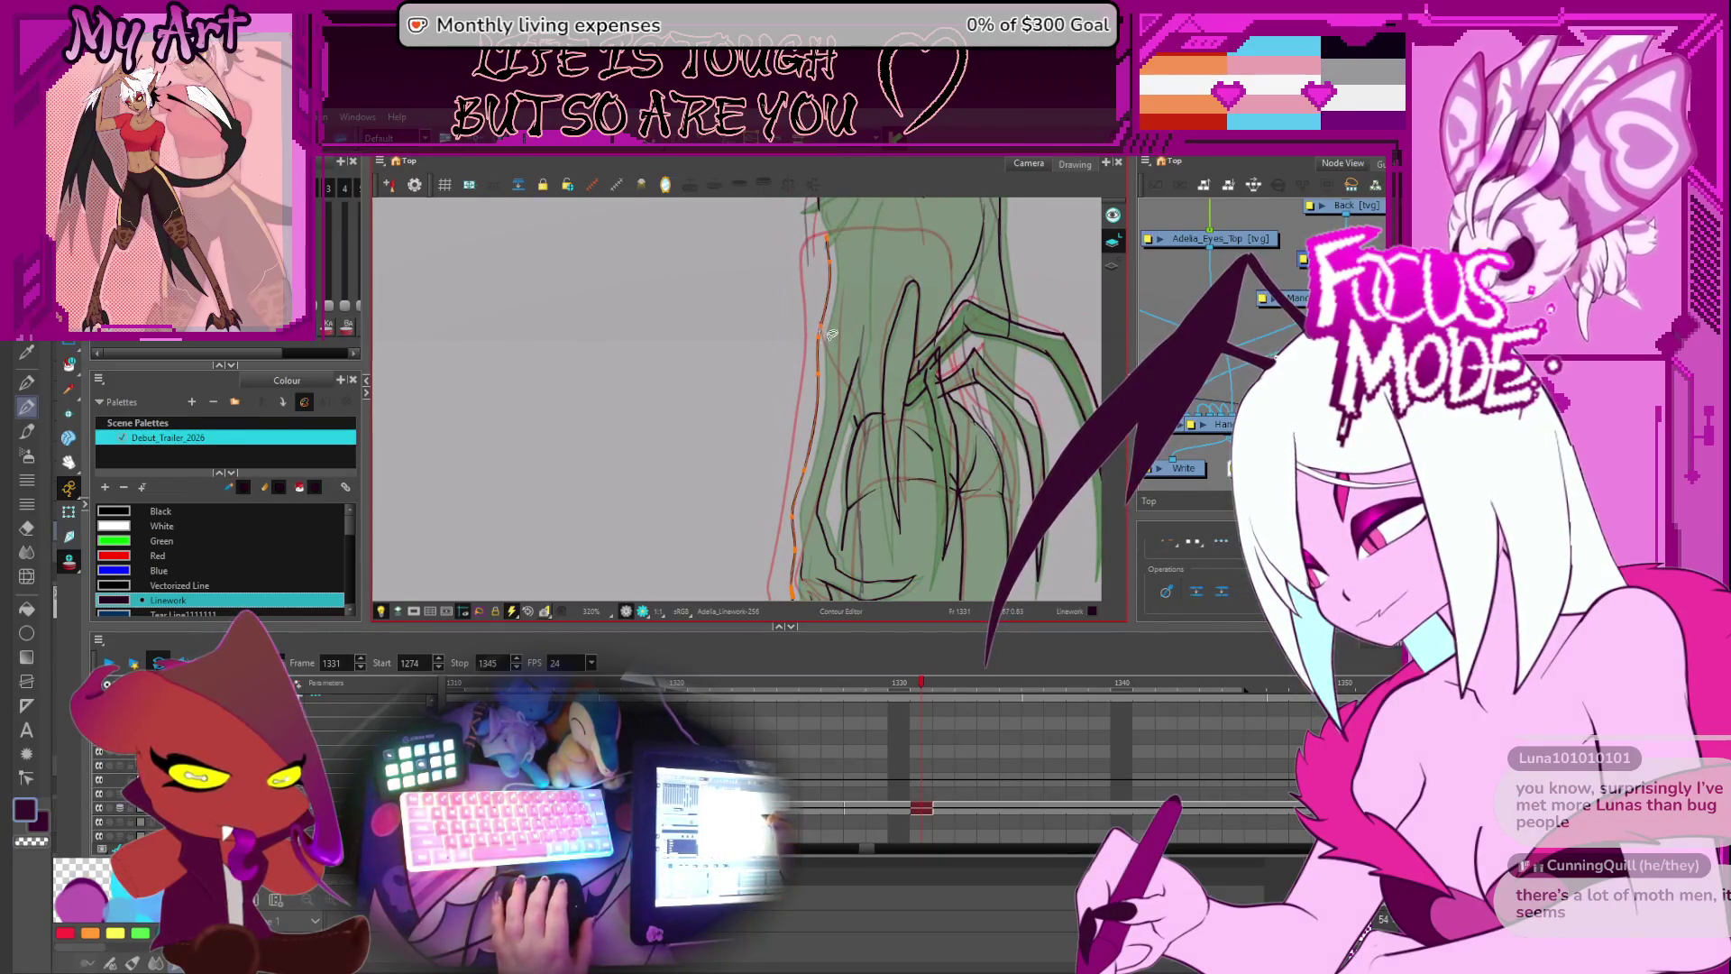
{"action": "key", "text": "alt+s"}
{"action": "scroll", "coordinate": [811, 361], "scroll_direction": "up", "scroll_amount": 2}
{"action": "left_click", "coordinate": [782, 381]}
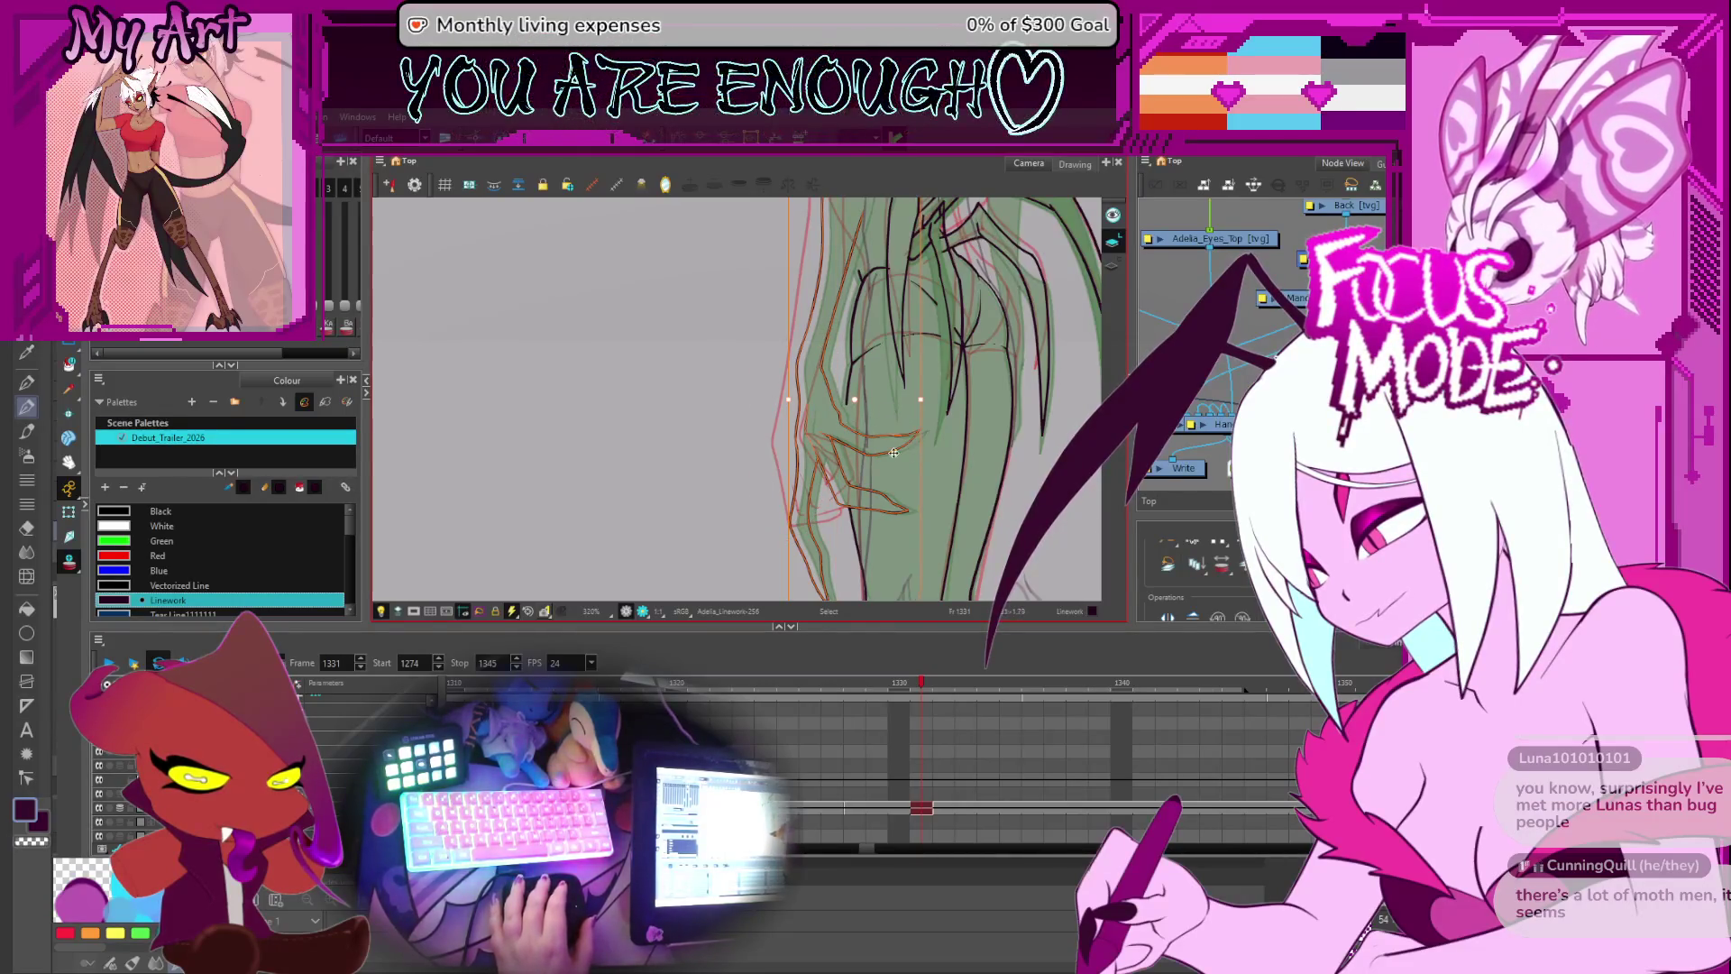
- Select the face outline strokes: the left contour, the chin and mouth, and an upper face stroke
{"action": "left_click_drag", "start_coordinate": [841, 425], "coordinate": [851, 513]}
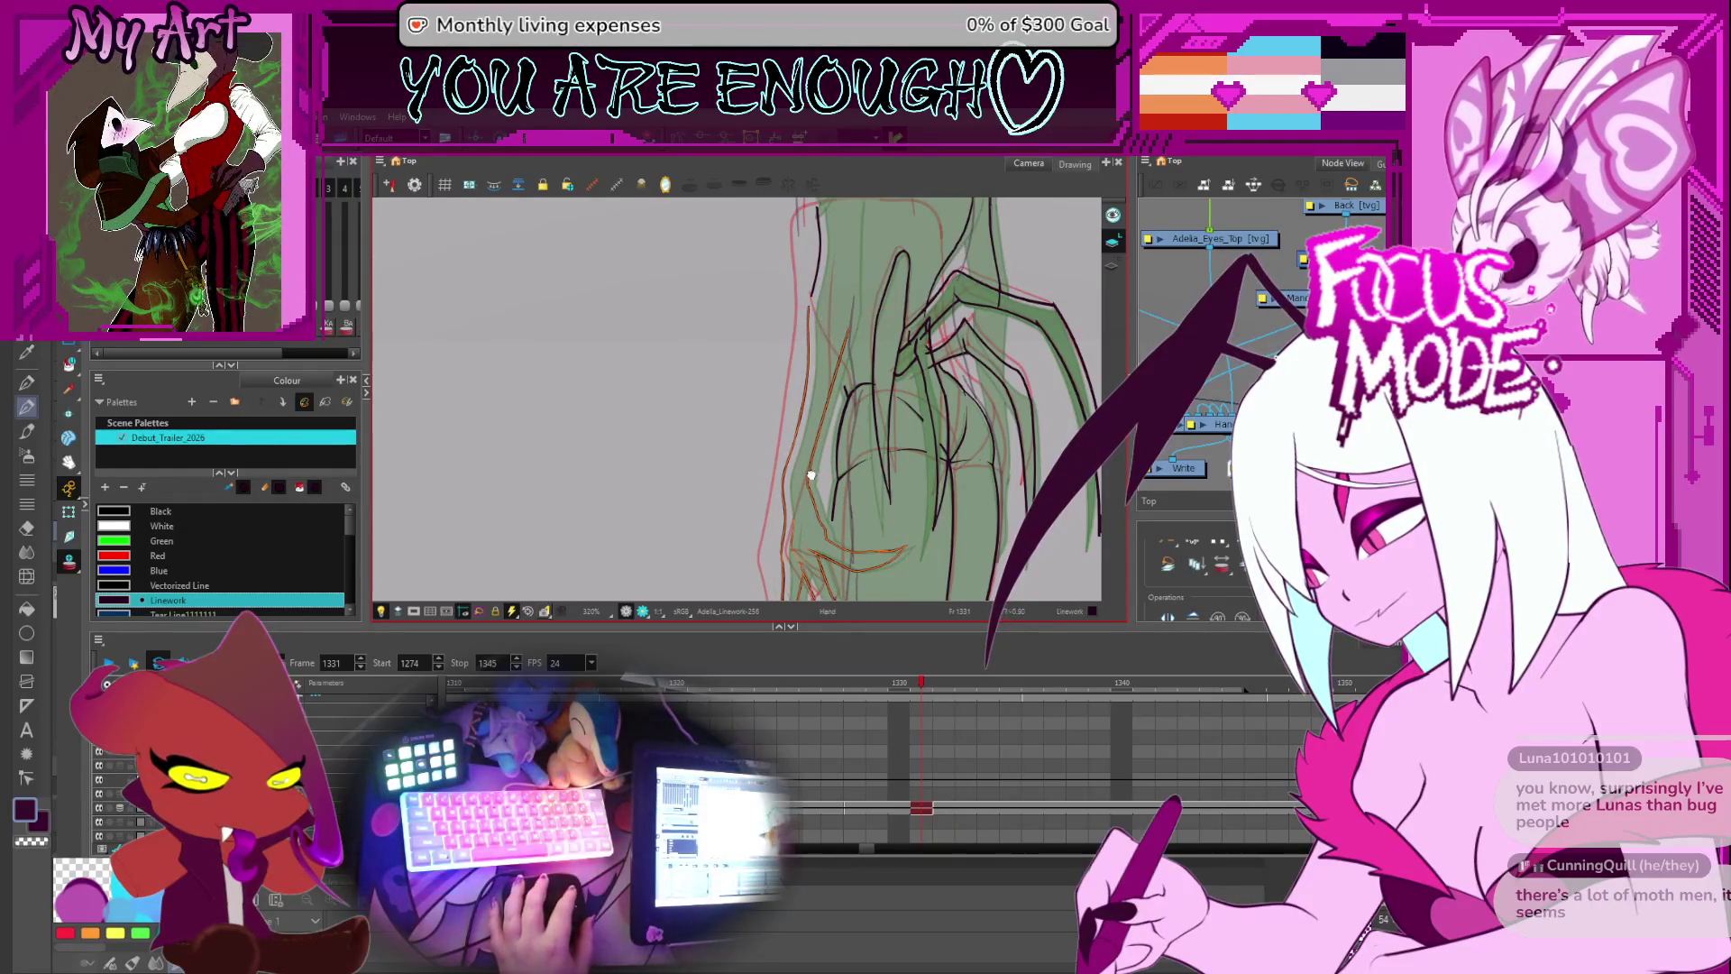
{"action": "scroll", "coordinate": [838, 474], "scroll_direction": "down", "scroll_amount": 2}
{"action": "left_click", "coordinate": [905, 591]}
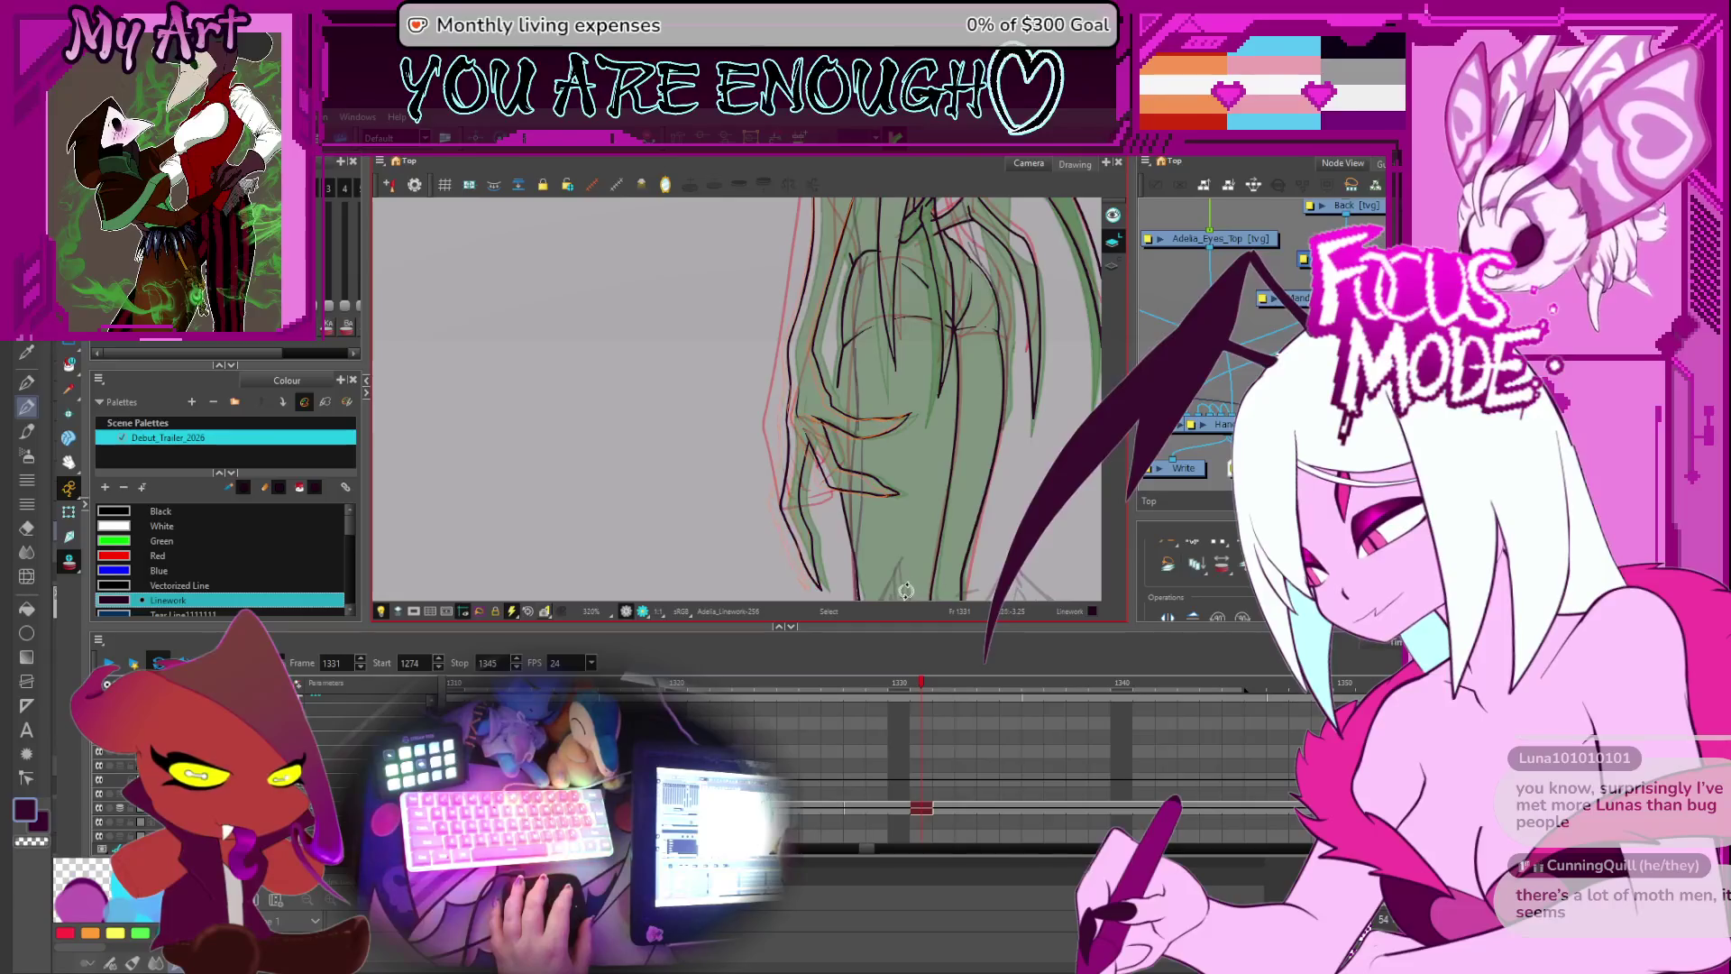
{"action": "mouse_move", "coordinate": [901, 588]}
{"action": "left_mouse_down"}
{"action": "mouse_move", "coordinate": [793, 361]}
{"action": "mouse_move", "coordinate": [772, 447]}
{"action": "left_mouse_up"}
{"action": "left_click", "coordinate": [779, 433]}
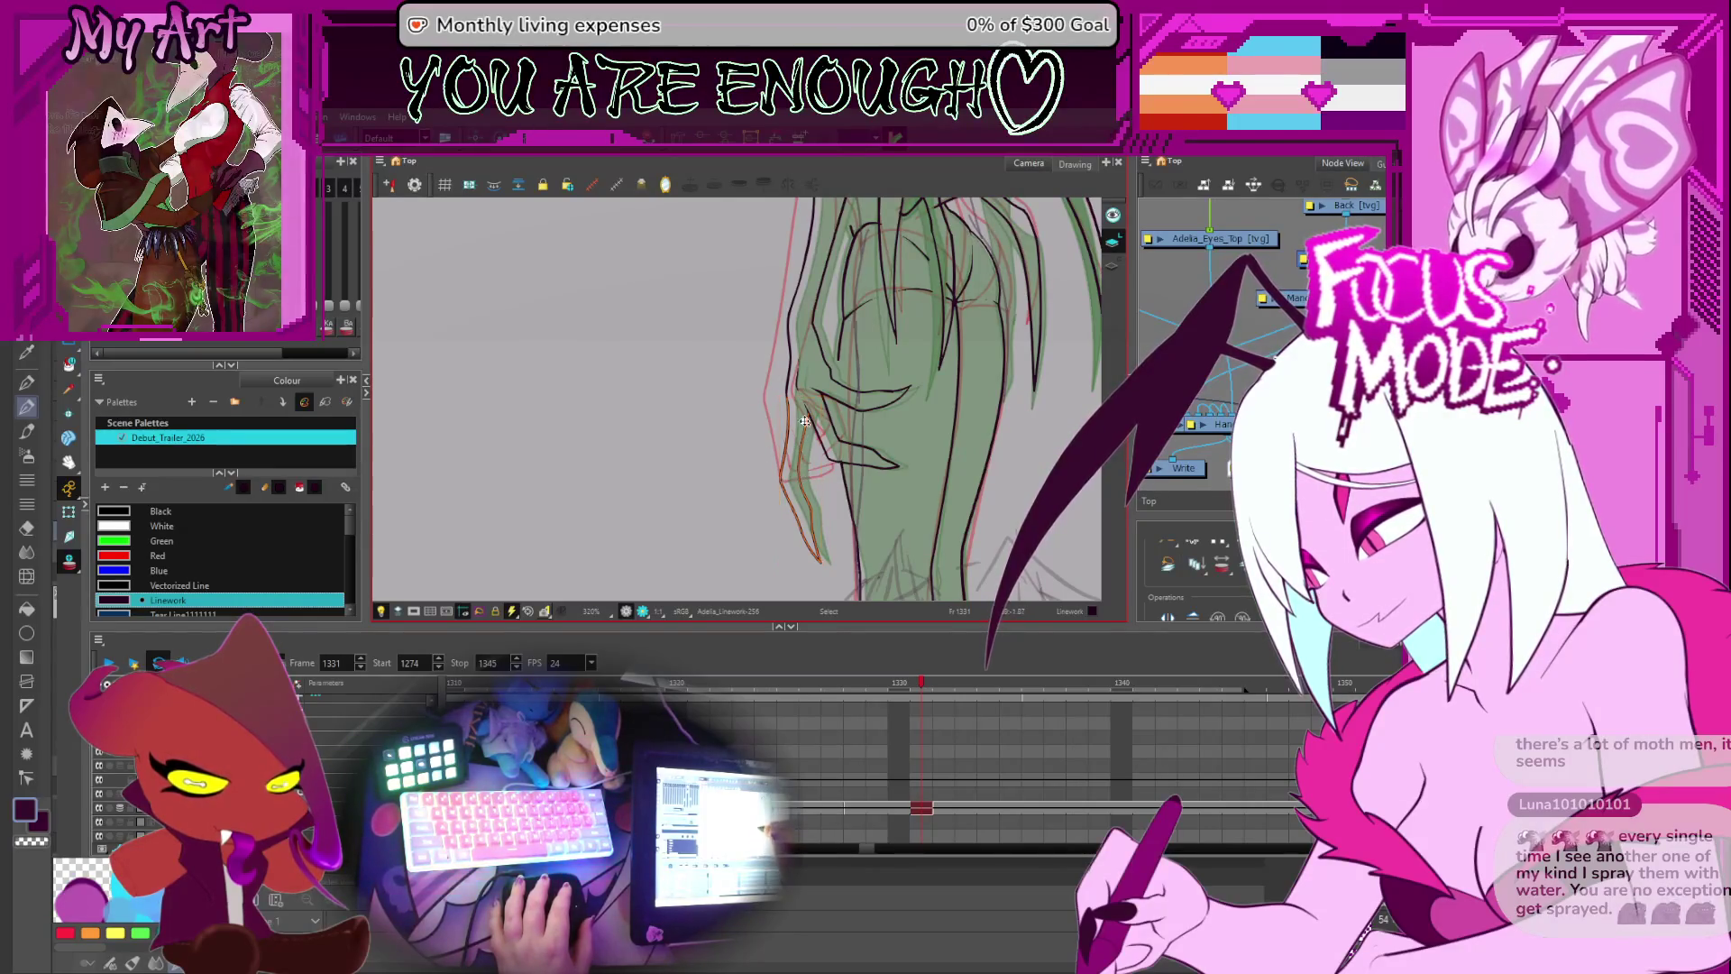
{"action": "left_click", "coordinate": [800, 464]}
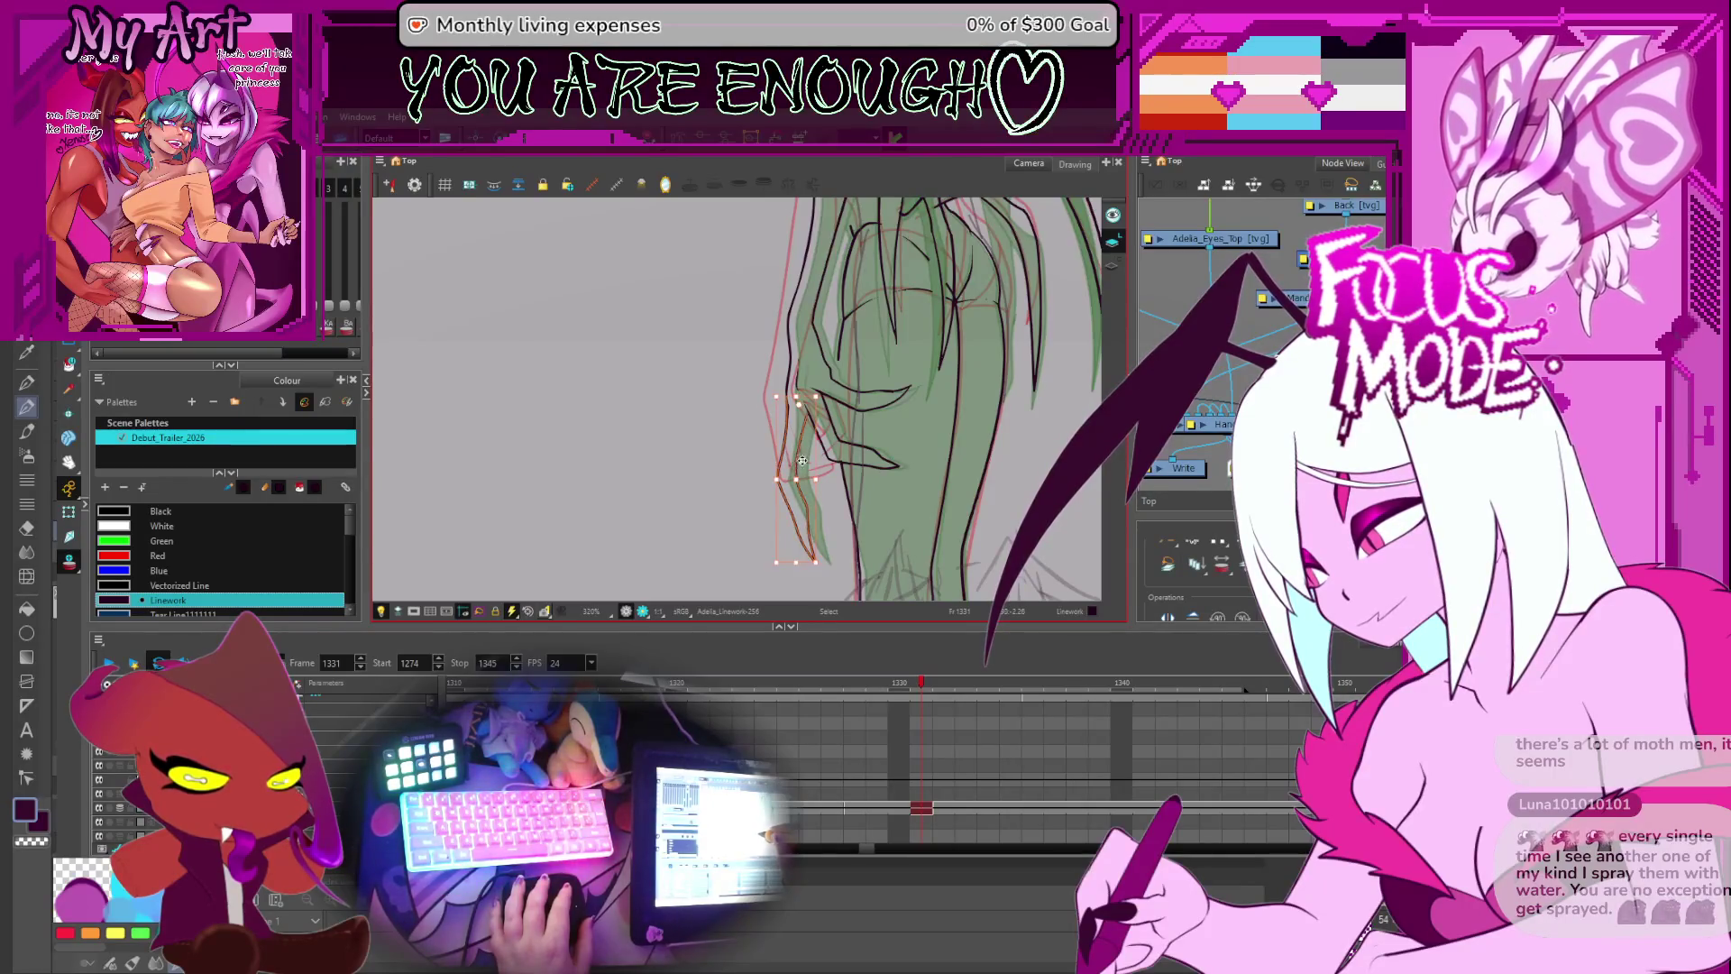
{"action": "left_click", "coordinate": [847, 439]}
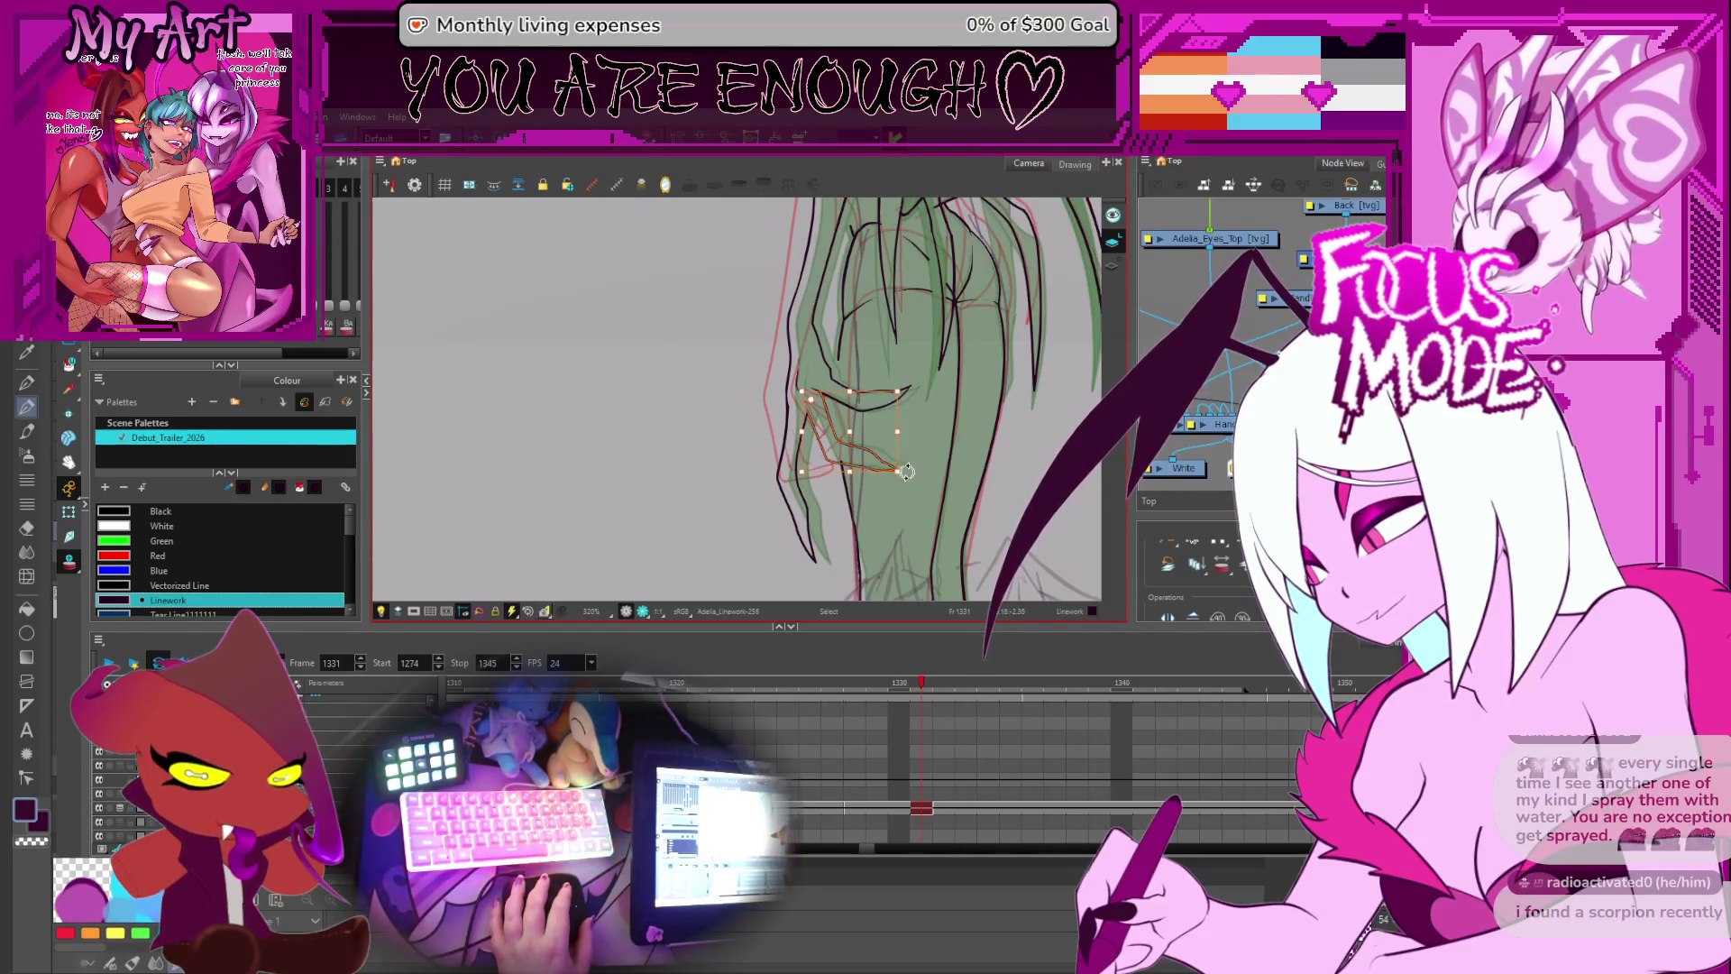
{"action": "left_click", "coordinate": [879, 374]}
{"action": "left_click_drag", "start_coordinate": [862, 366], "coordinate": [867, 408]}
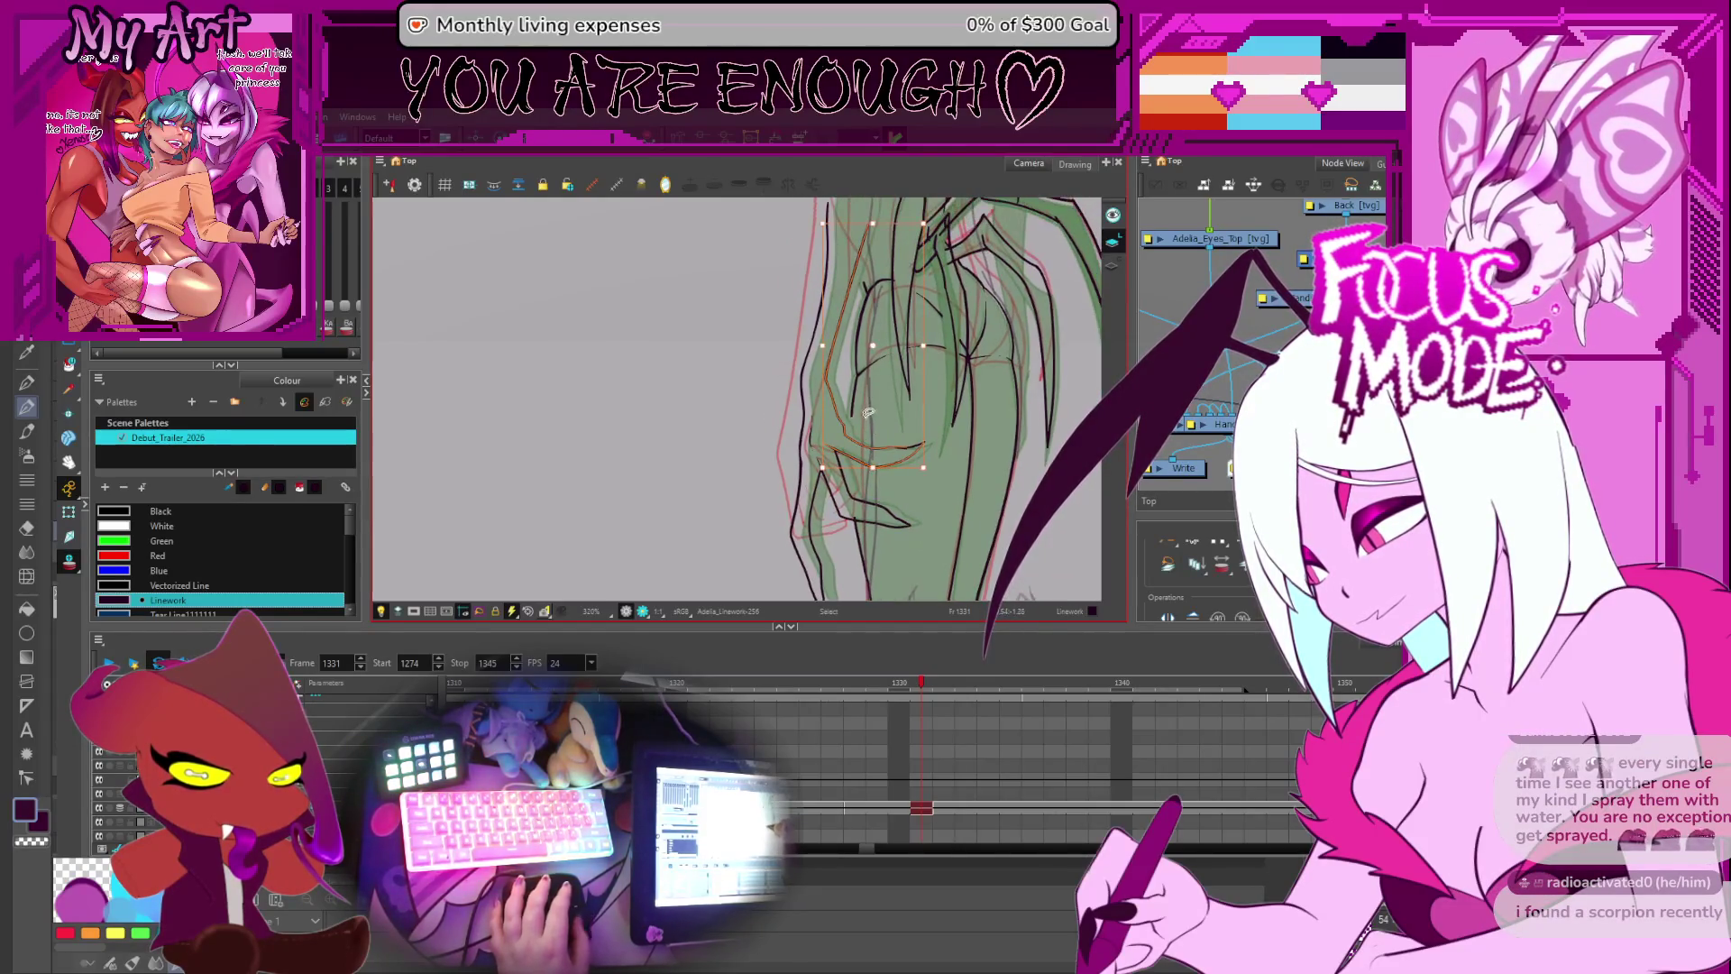
- In the Contour Editor, select and reshape the upper, lower and left eye-line points
{"action": "key", "text": "space"}
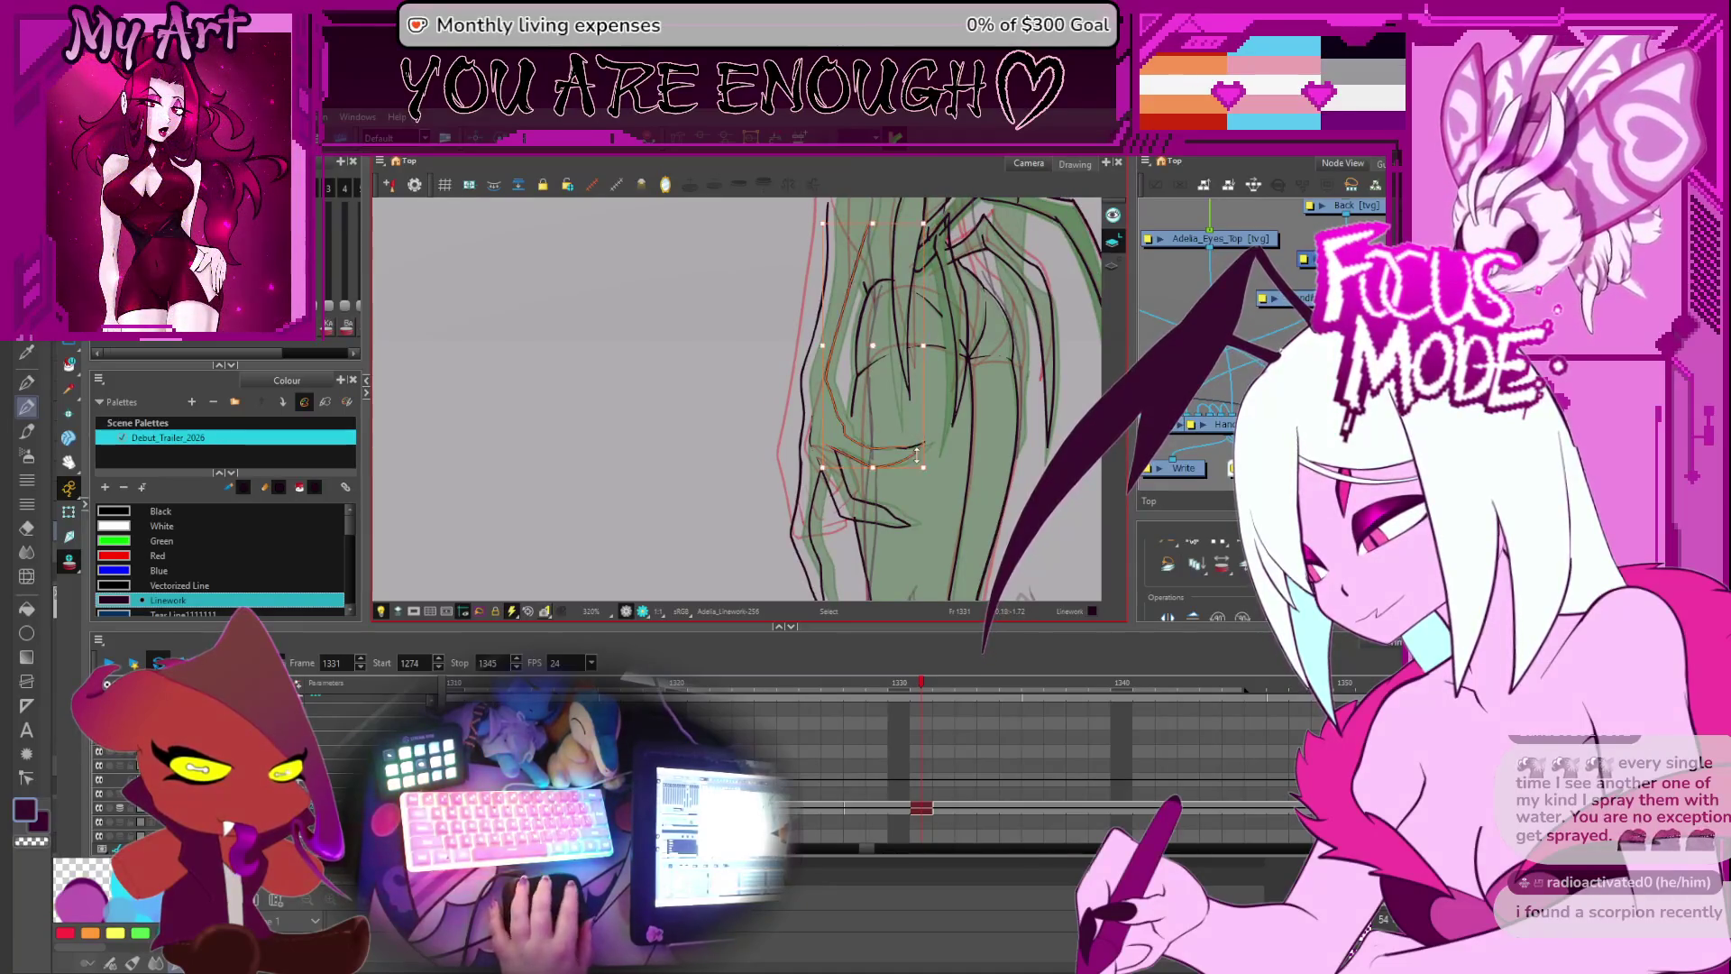
{"action": "scroll", "coordinate": [918, 456], "scroll_direction": "up", "scroll_amount": 2}
{"action": "key", "text": "alt+q"}
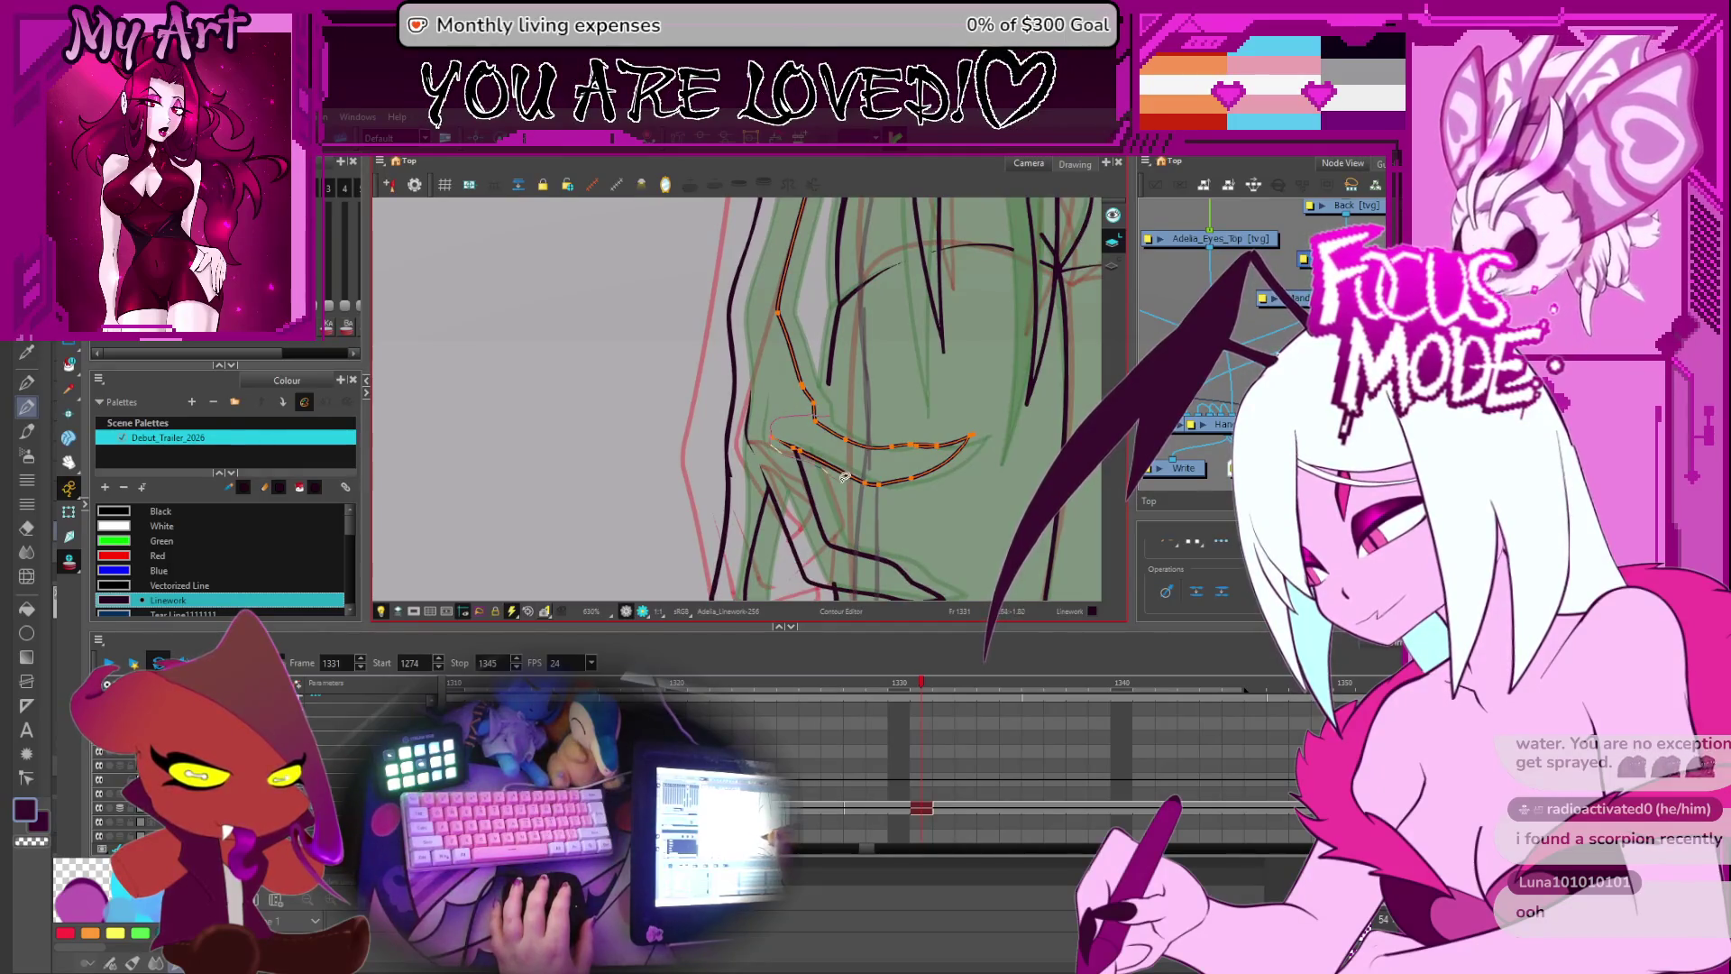
{"action": "left_click", "coordinate": [897, 459]}
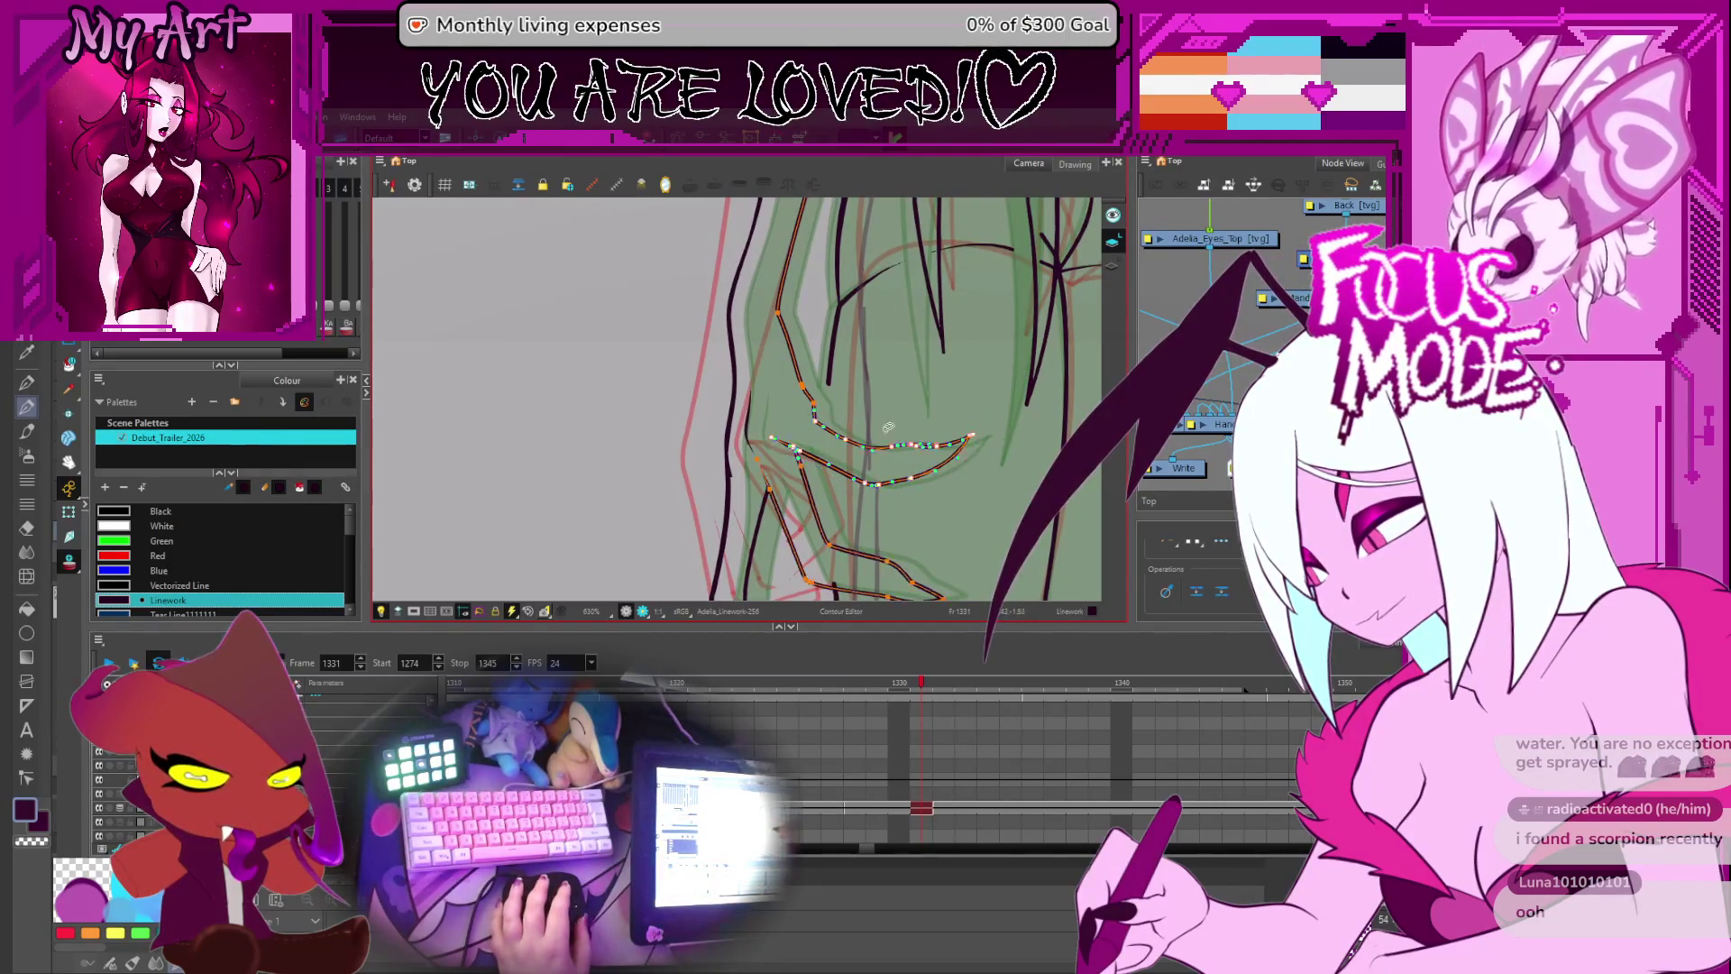
{"action": "mouse_move", "coordinate": [898, 458]}
{"action": "left_mouse_down"}
{"action": "mouse_move", "coordinate": [815, 431]}
{"action": "mouse_move", "coordinate": [808, 372]}
{"action": "left_mouse_up"}
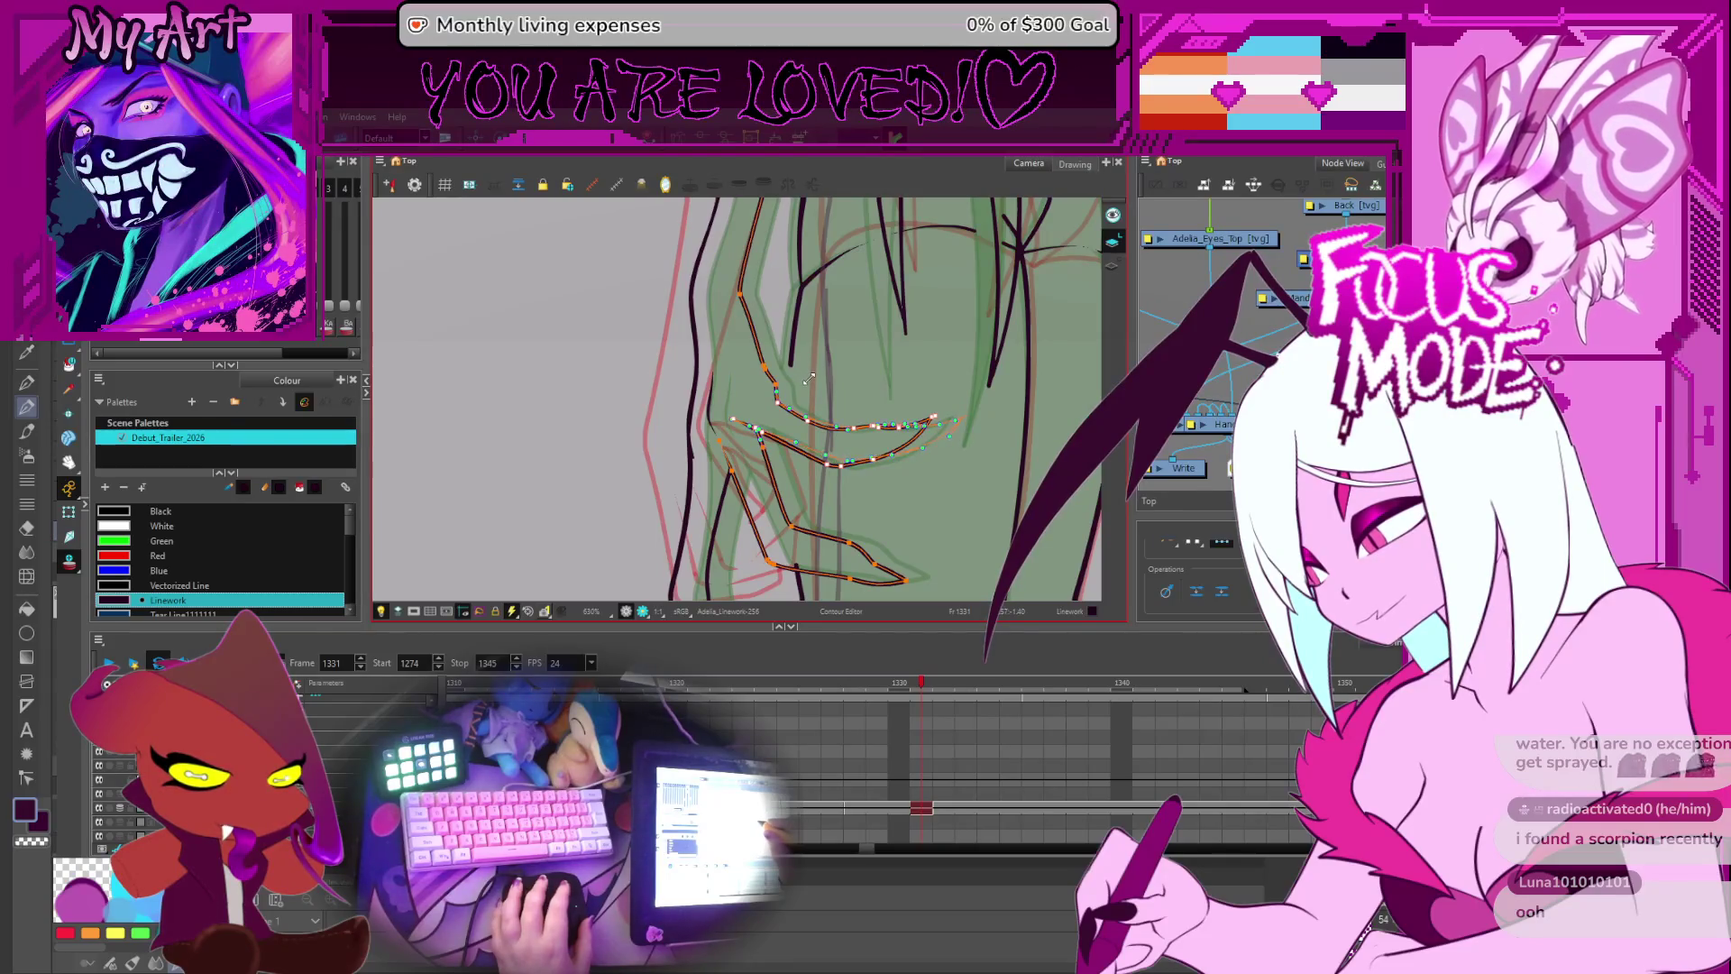
{"action": "left_click_drag", "start_coordinate": [804, 471], "coordinate": [881, 397]}
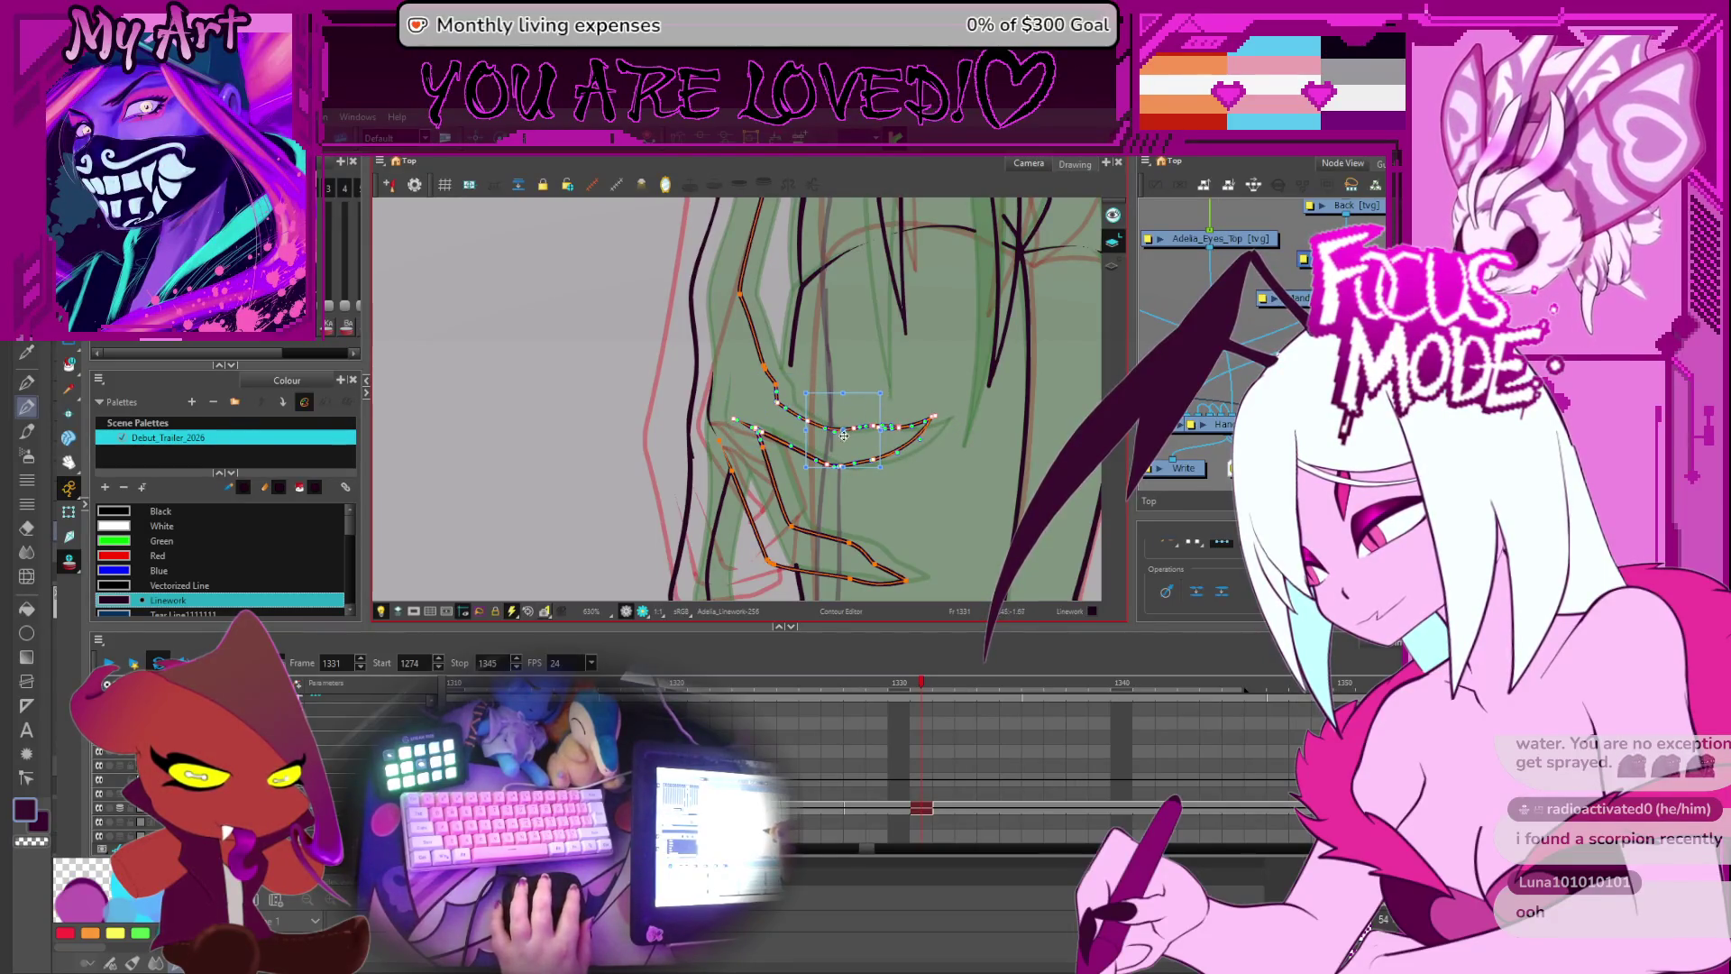
{"action": "left_click_drag", "start_coordinate": [728, 449], "coordinate": [802, 370]}
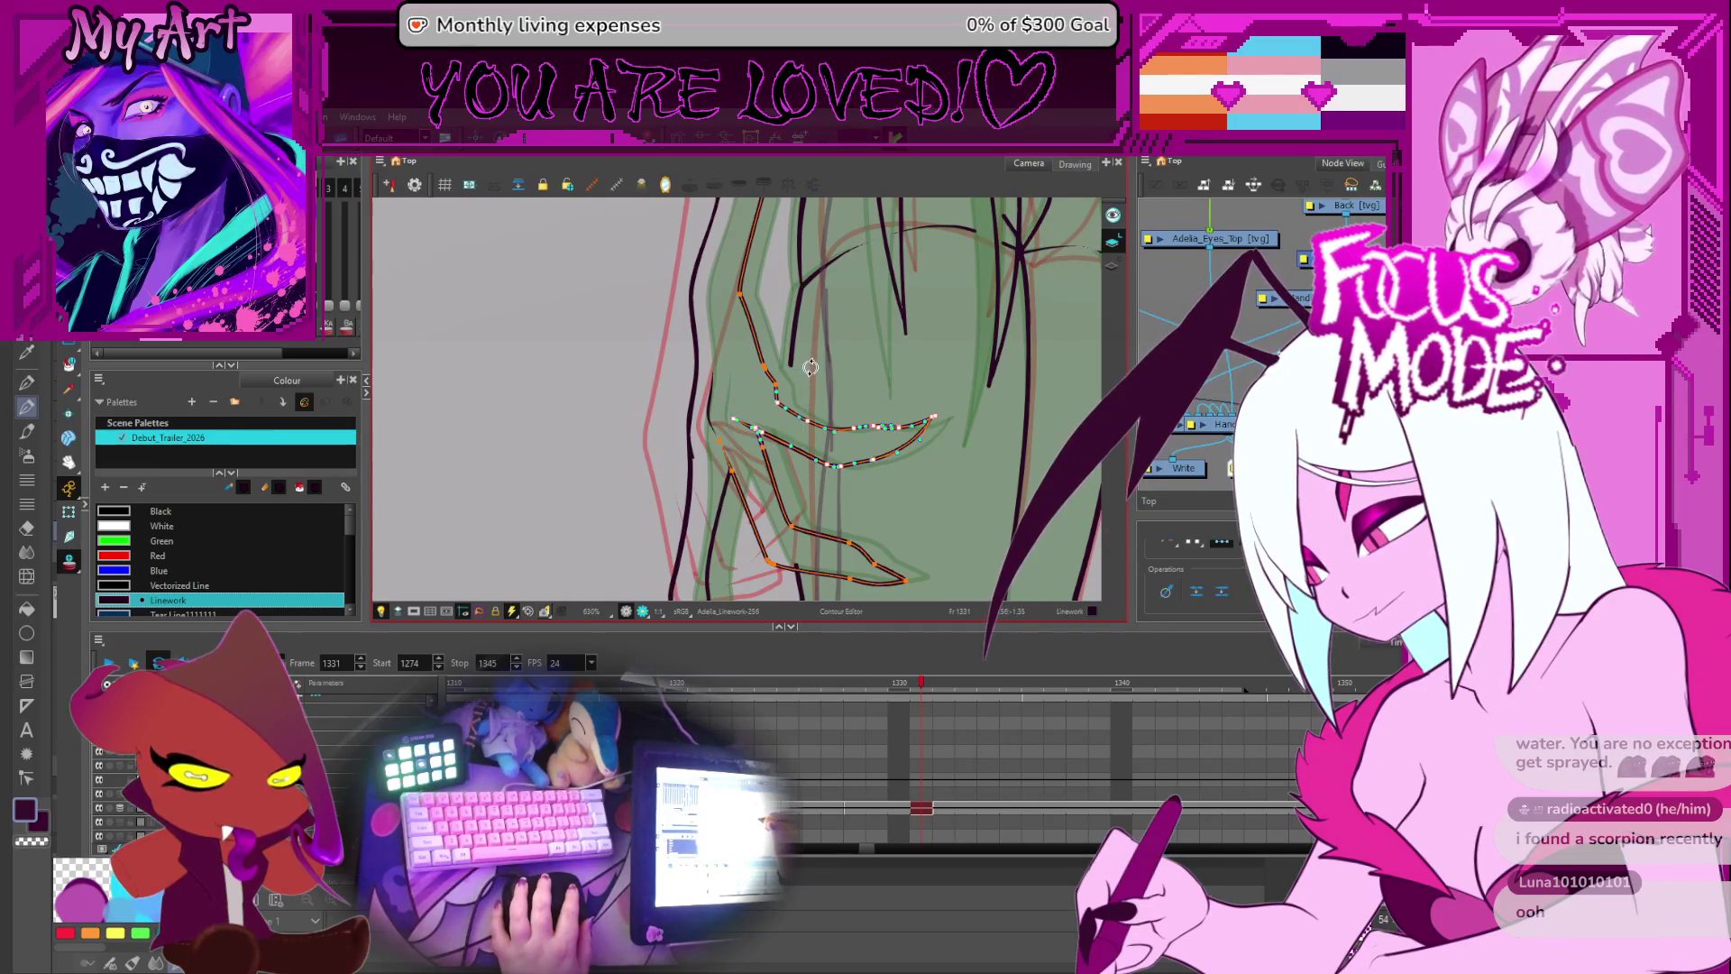
{"action": "key", "text": "Escape"}
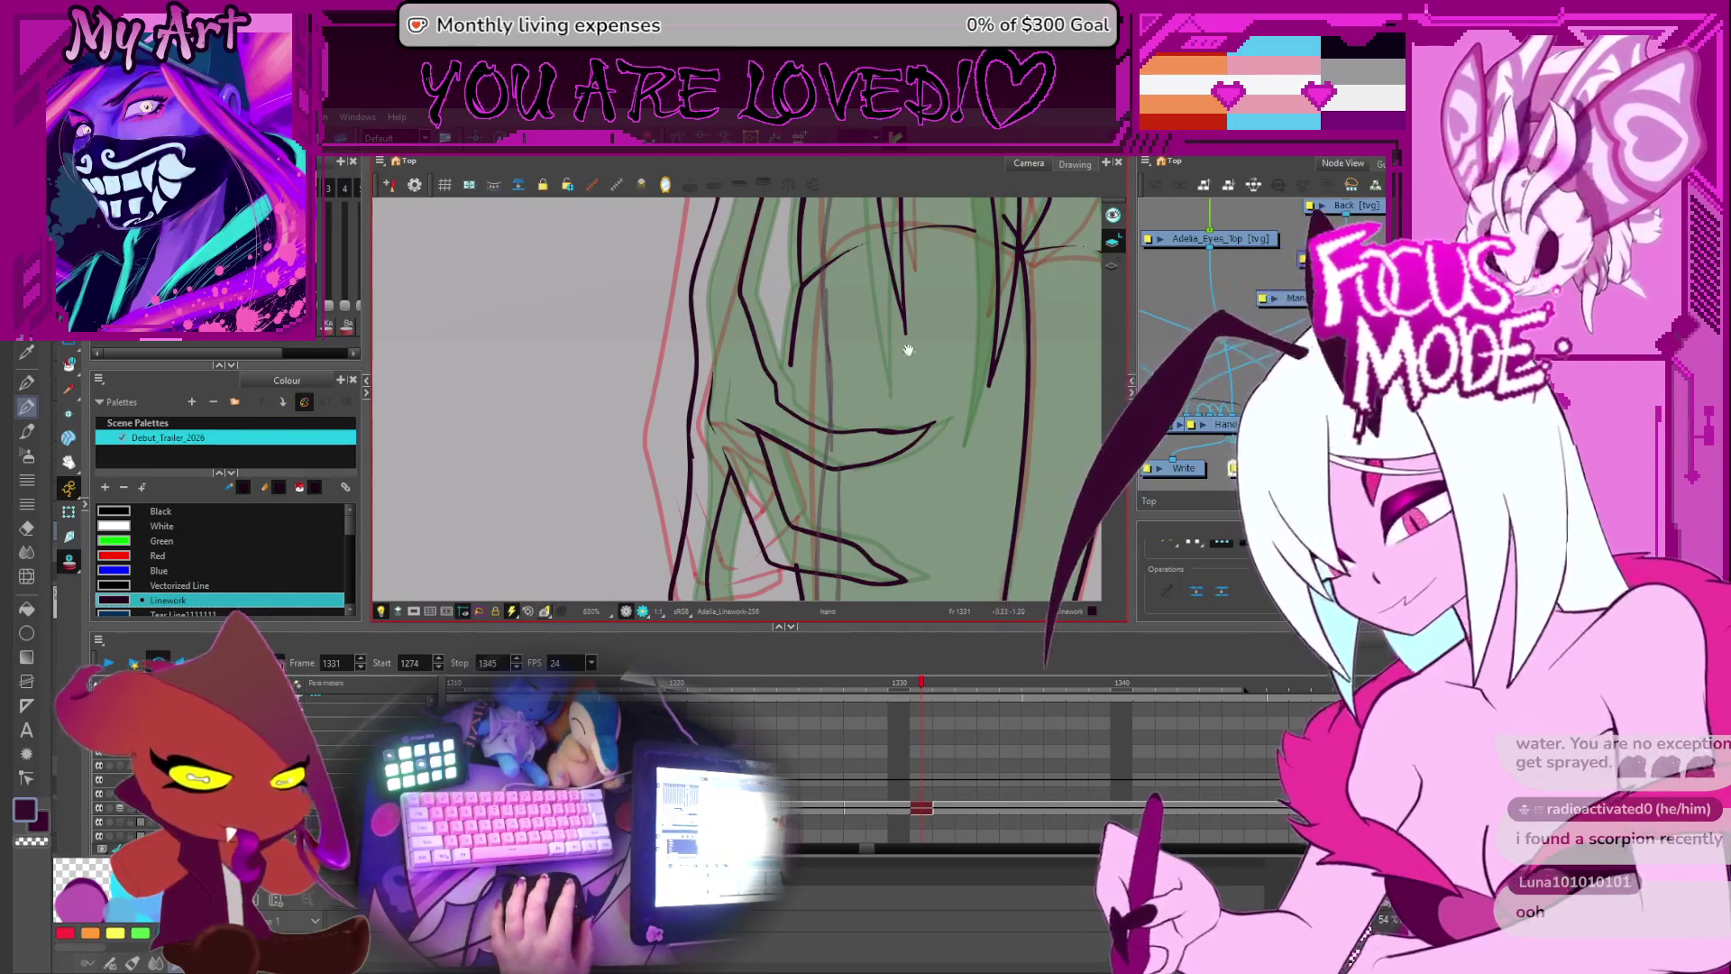
- Pan and zoom out around the eye lines to check the refined face outlines
{"action": "left_click_drag", "start_coordinate": [908, 355], "coordinate": [859, 446]}
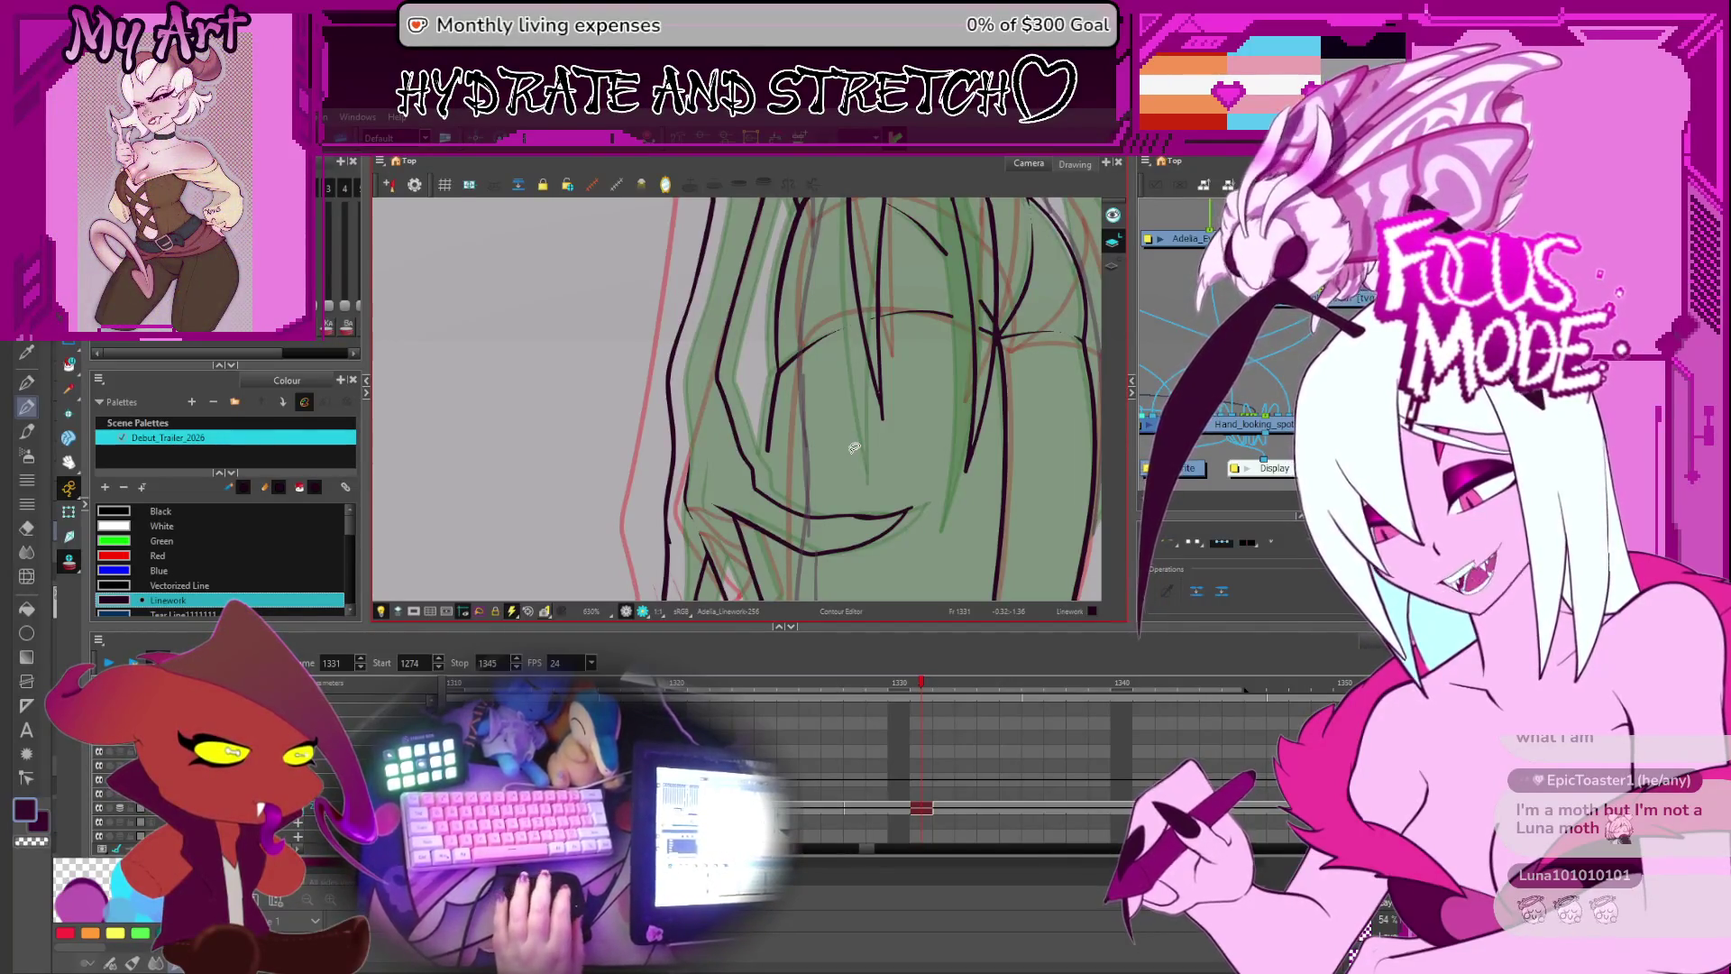
{"action": "scroll", "coordinate": [833, 465], "scroll_direction": "down", "scroll_amount": 2}
{"action": "left_click_drag", "start_coordinate": [833, 464], "coordinate": [851, 468]}
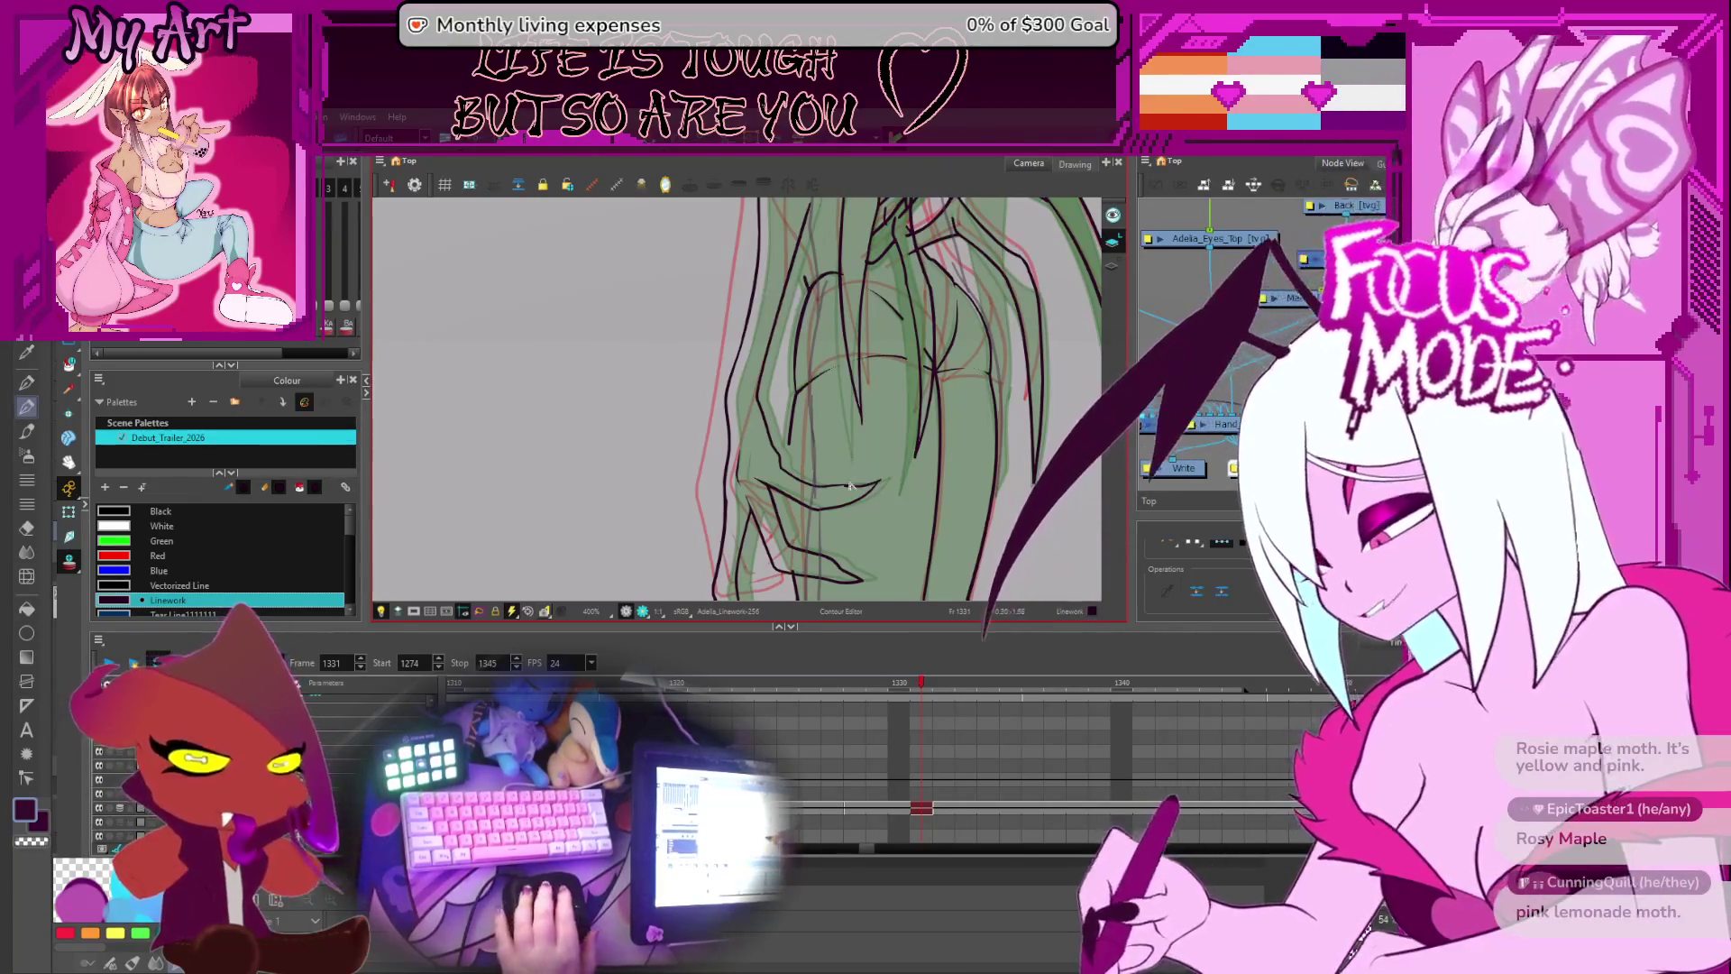
- Drag the back outline stroke's top point up onto the line above it
{"action": "scroll", "coordinate": [859, 459], "scroll_direction": "down", "scroll_amount": 4}
{"action": "scroll", "coordinate": [839, 468], "scroll_direction": "up", "scroll_amount": 2}
{"action": "left_click_drag", "start_coordinate": [856, 343], "coordinate": [803, 503]}
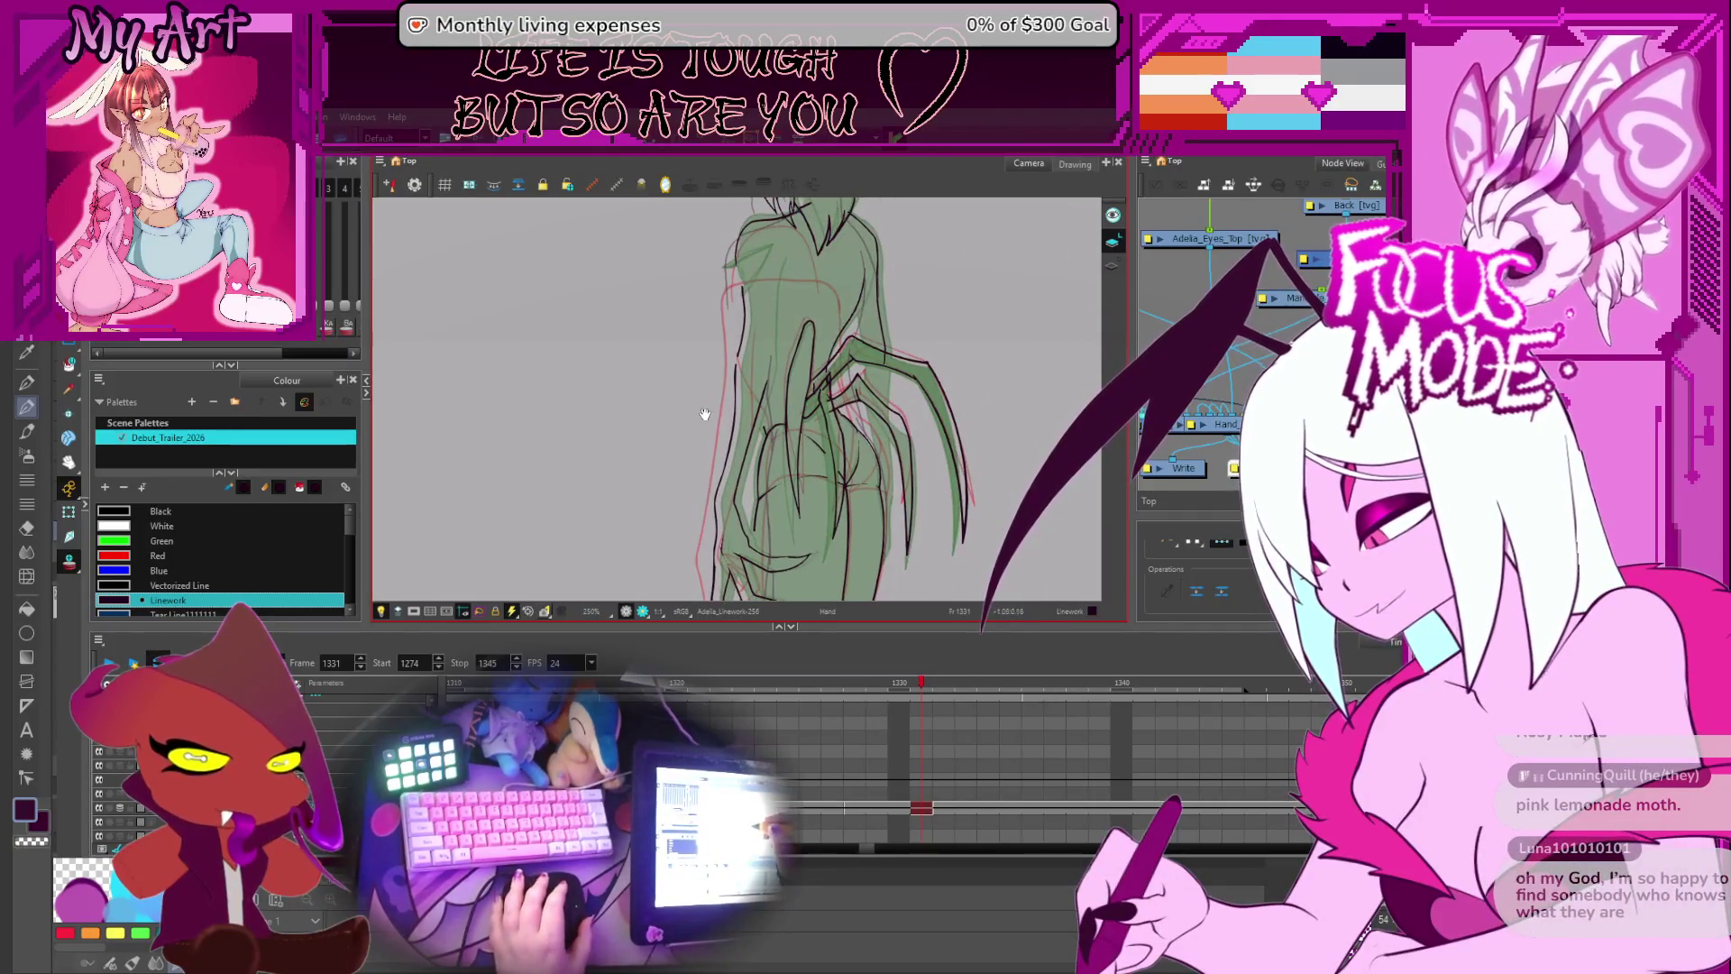
{"action": "scroll", "coordinate": [711, 379], "scroll_direction": "up", "scroll_amount": 5}
{"action": "left_click", "coordinate": [711, 379]}
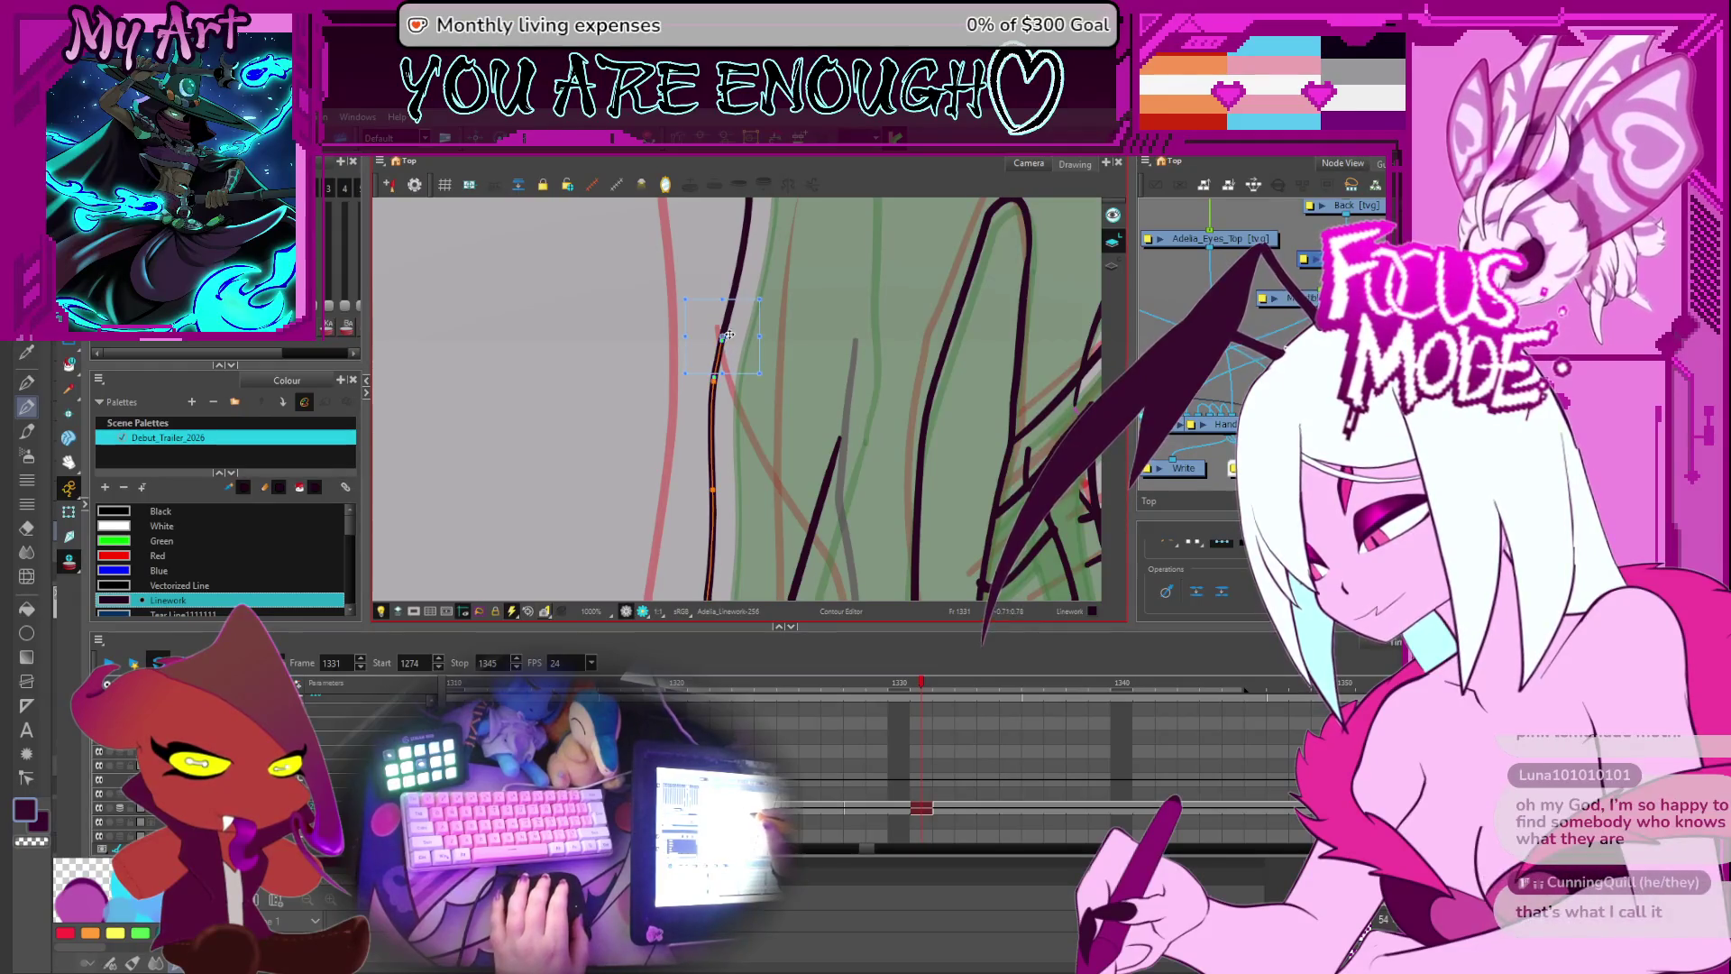
{"action": "left_click_drag", "start_coordinate": [713, 372], "coordinate": [722, 336]}
- Select the thin stroke beside the back and adjust its top control point
{"action": "scroll", "coordinate": [815, 425], "scroll_direction": "down", "scroll_amount": 3}
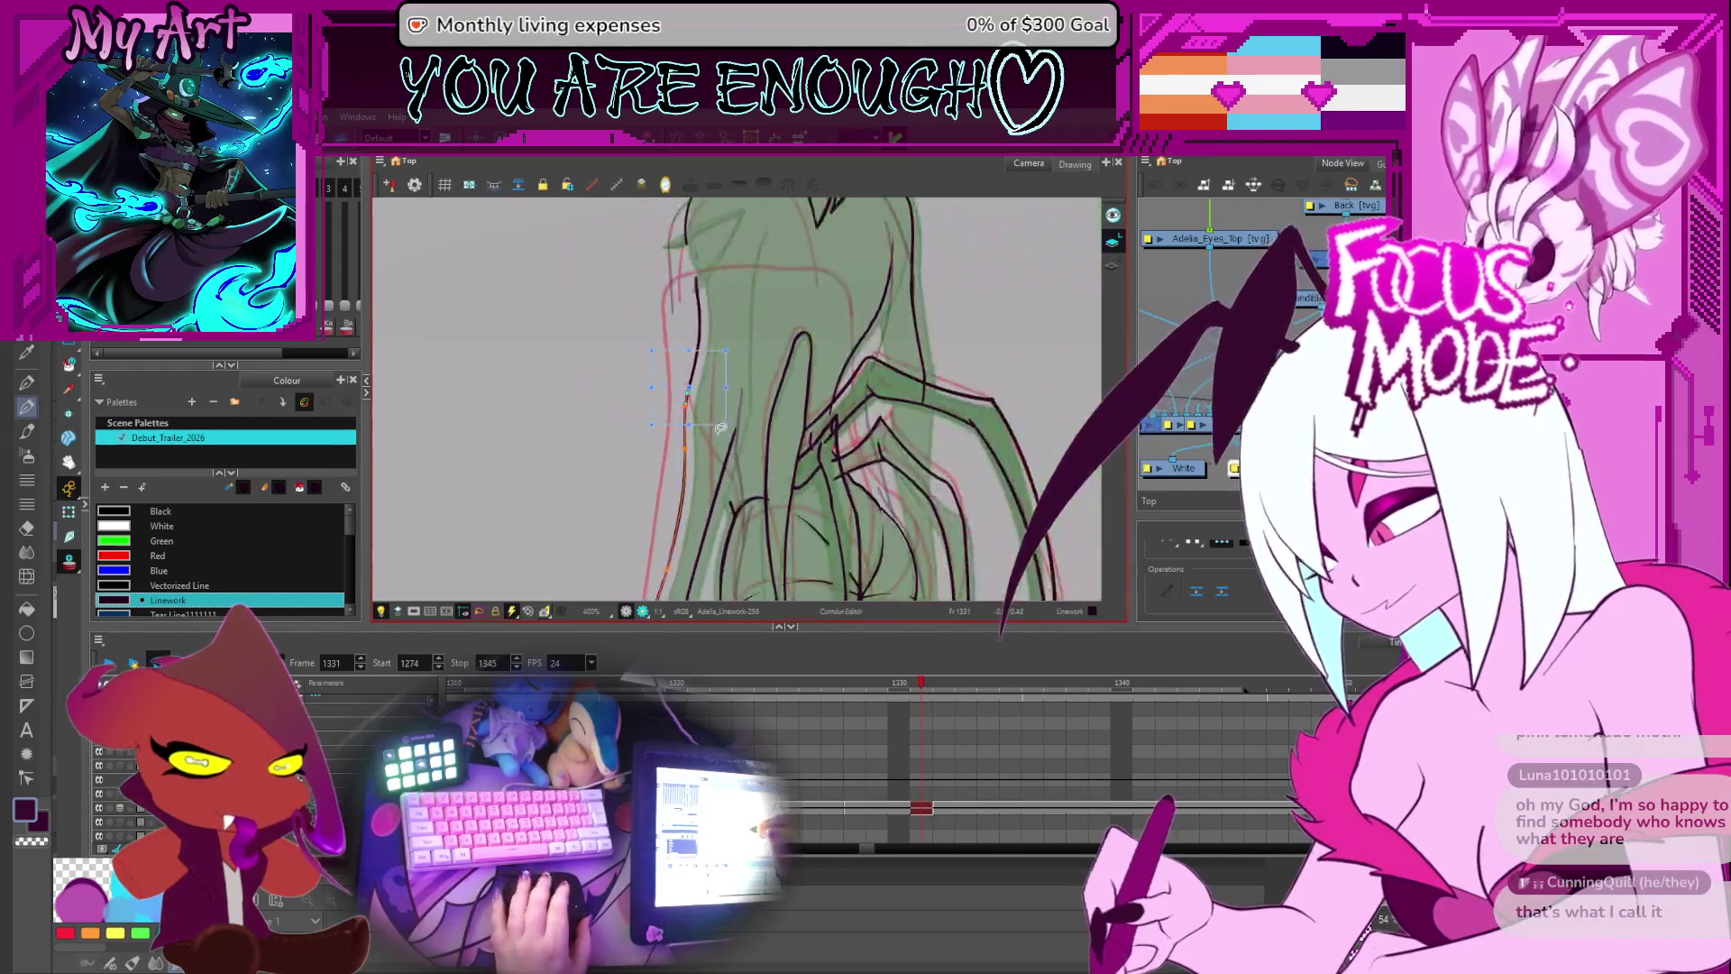
{"action": "left_click", "coordinate": [682, 451]}
{"action": "left_click", "coordinate": [737, 515]}
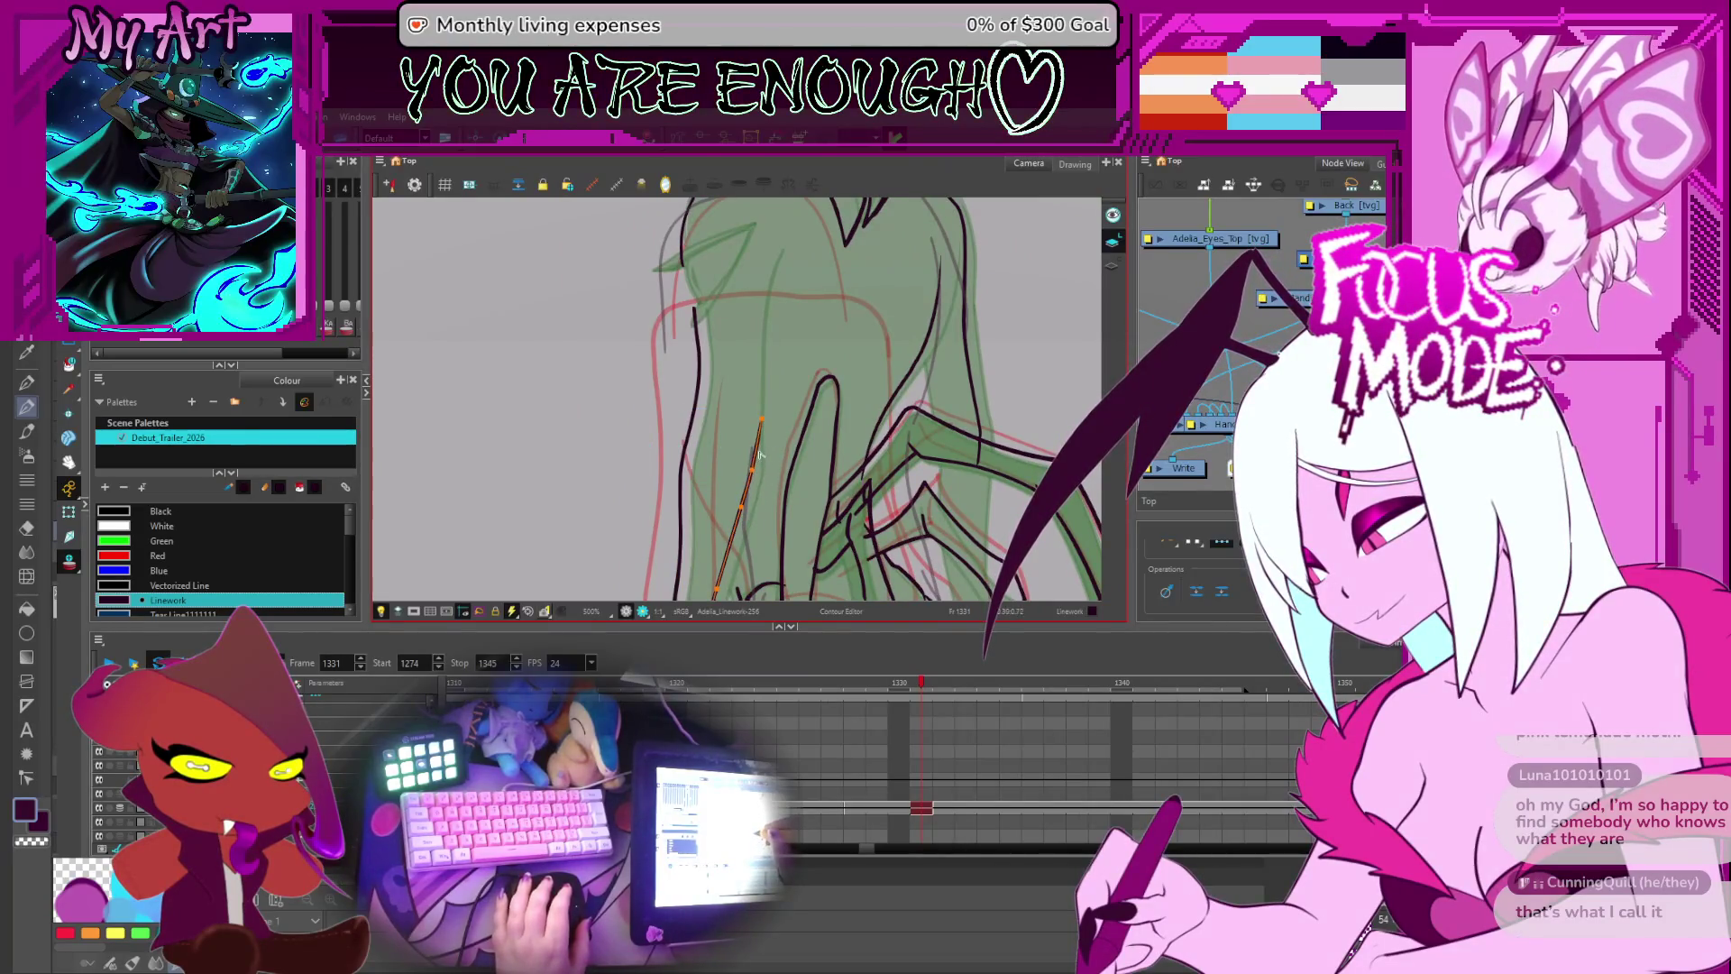
{"action": "left_click", "coordinate": [777, 264]}
{"action": "left_click", "coordinate": [778, 269]}
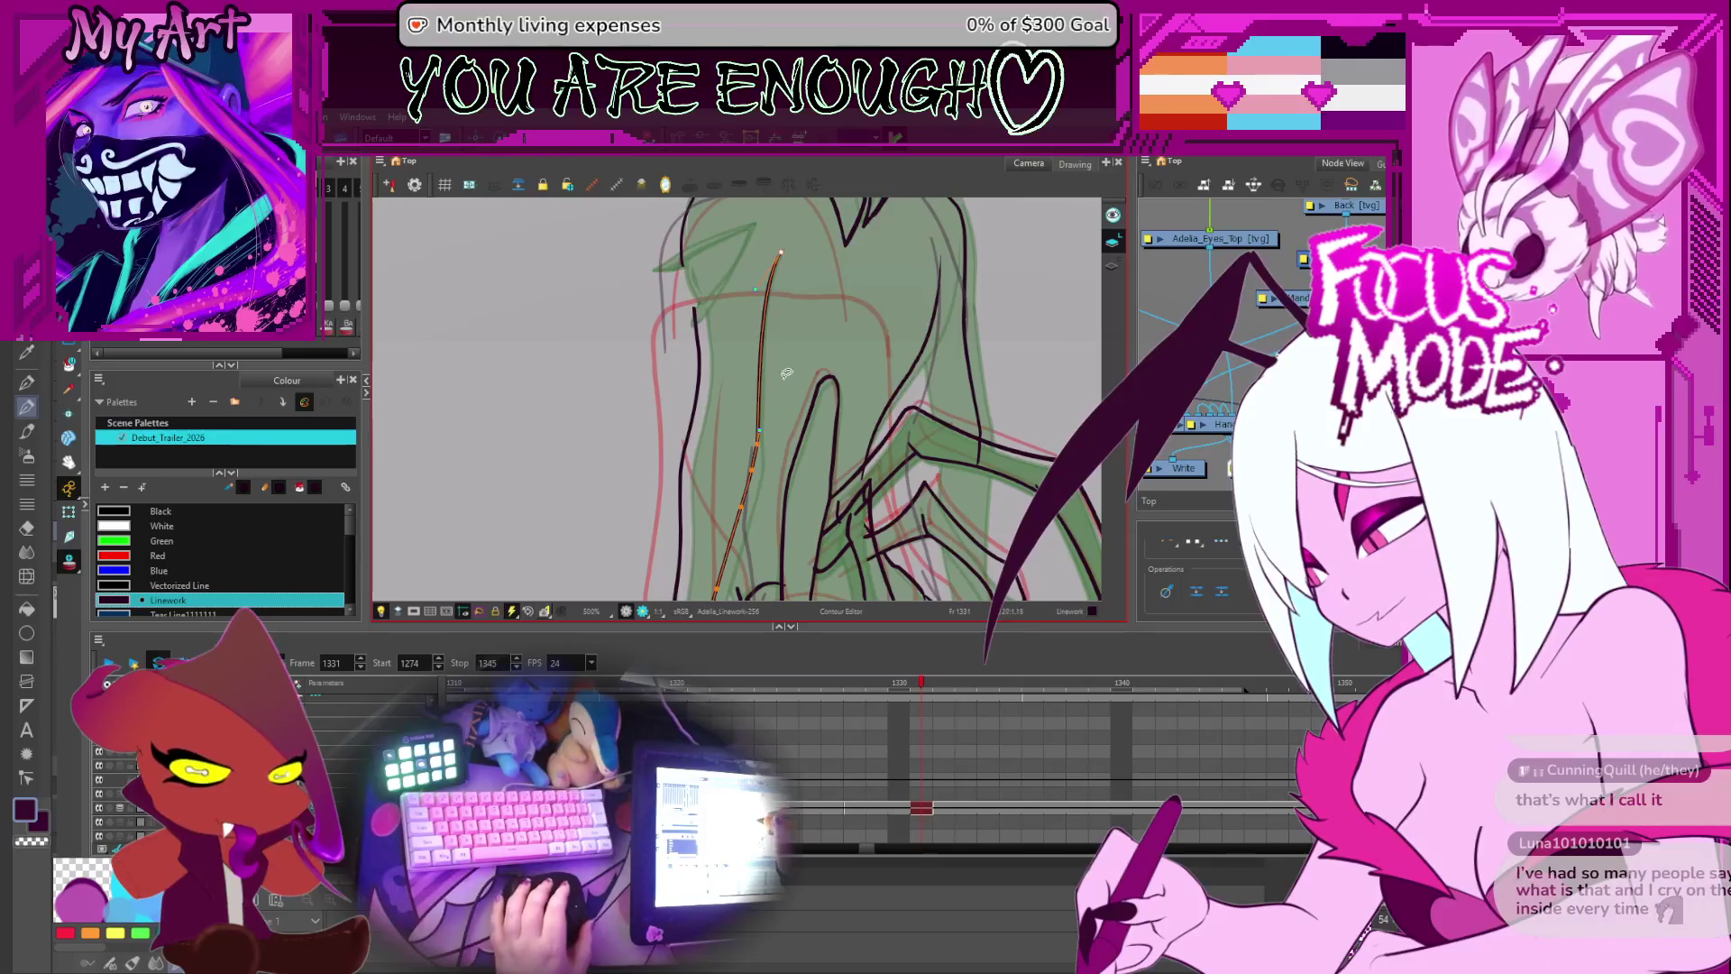
{"action": "left_click_drag", "start_coordinate": [756, 295], "coordinate": [771, 389]}
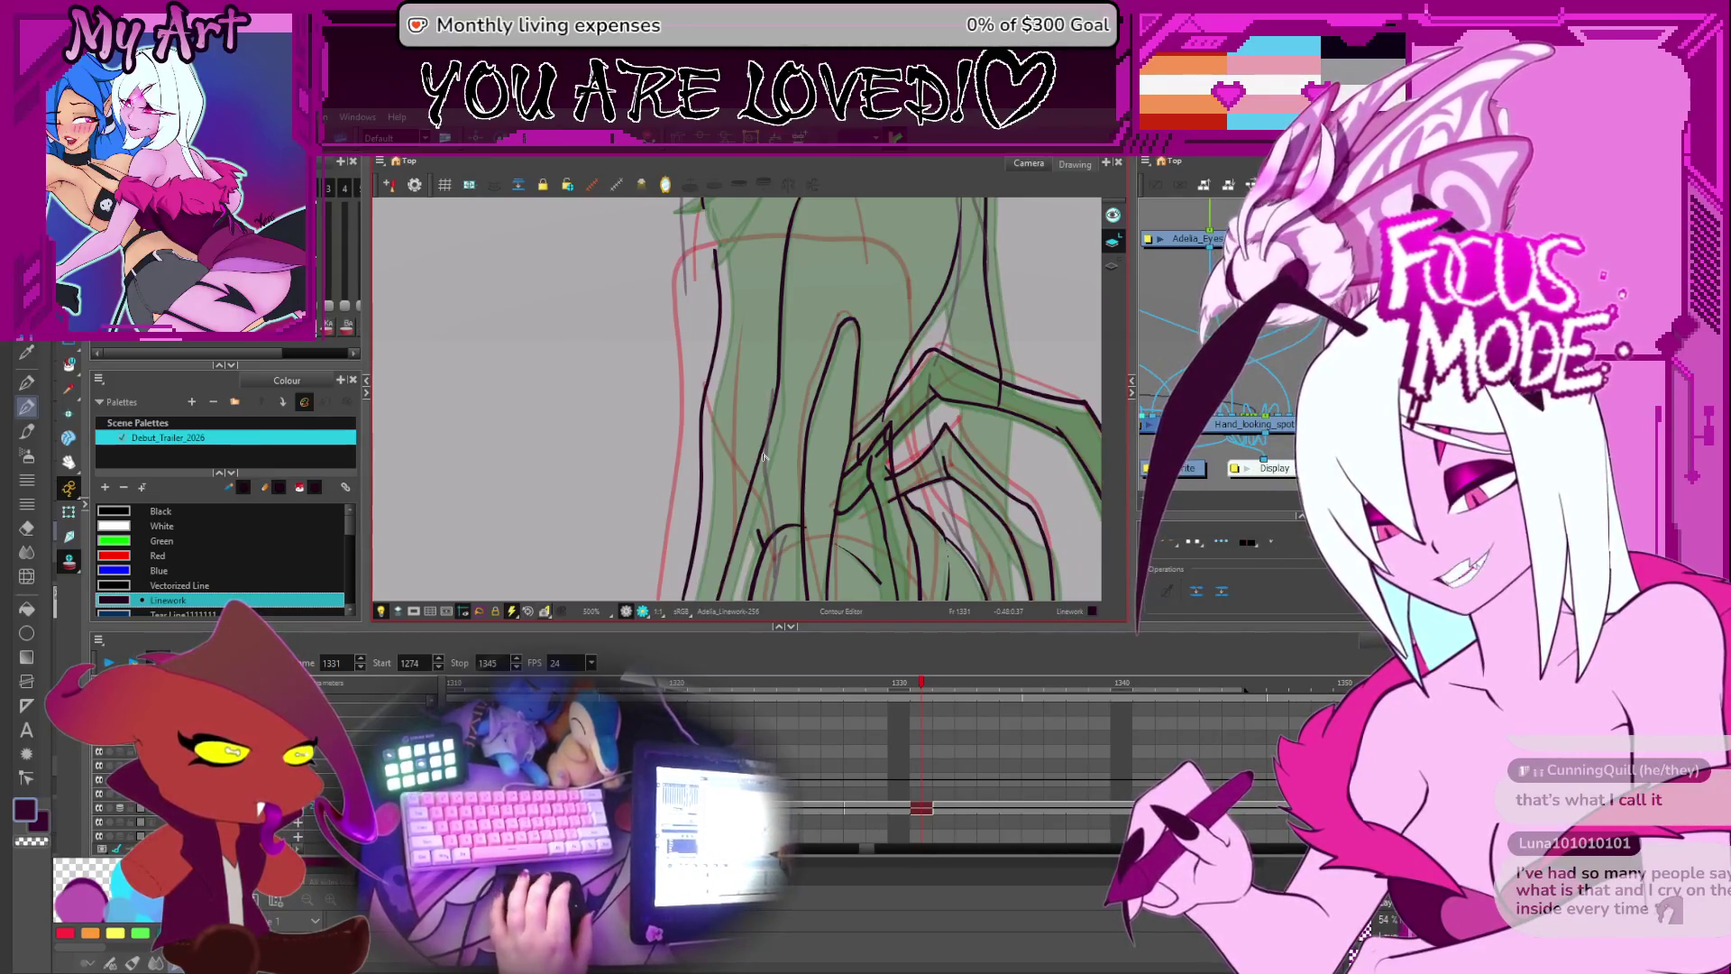
- Pan the canvas over the lineart of the hand resting on the hip
{"action": "left_click_drag", "start_coordinate": [836, 432], "coordinate": [889, 368]}
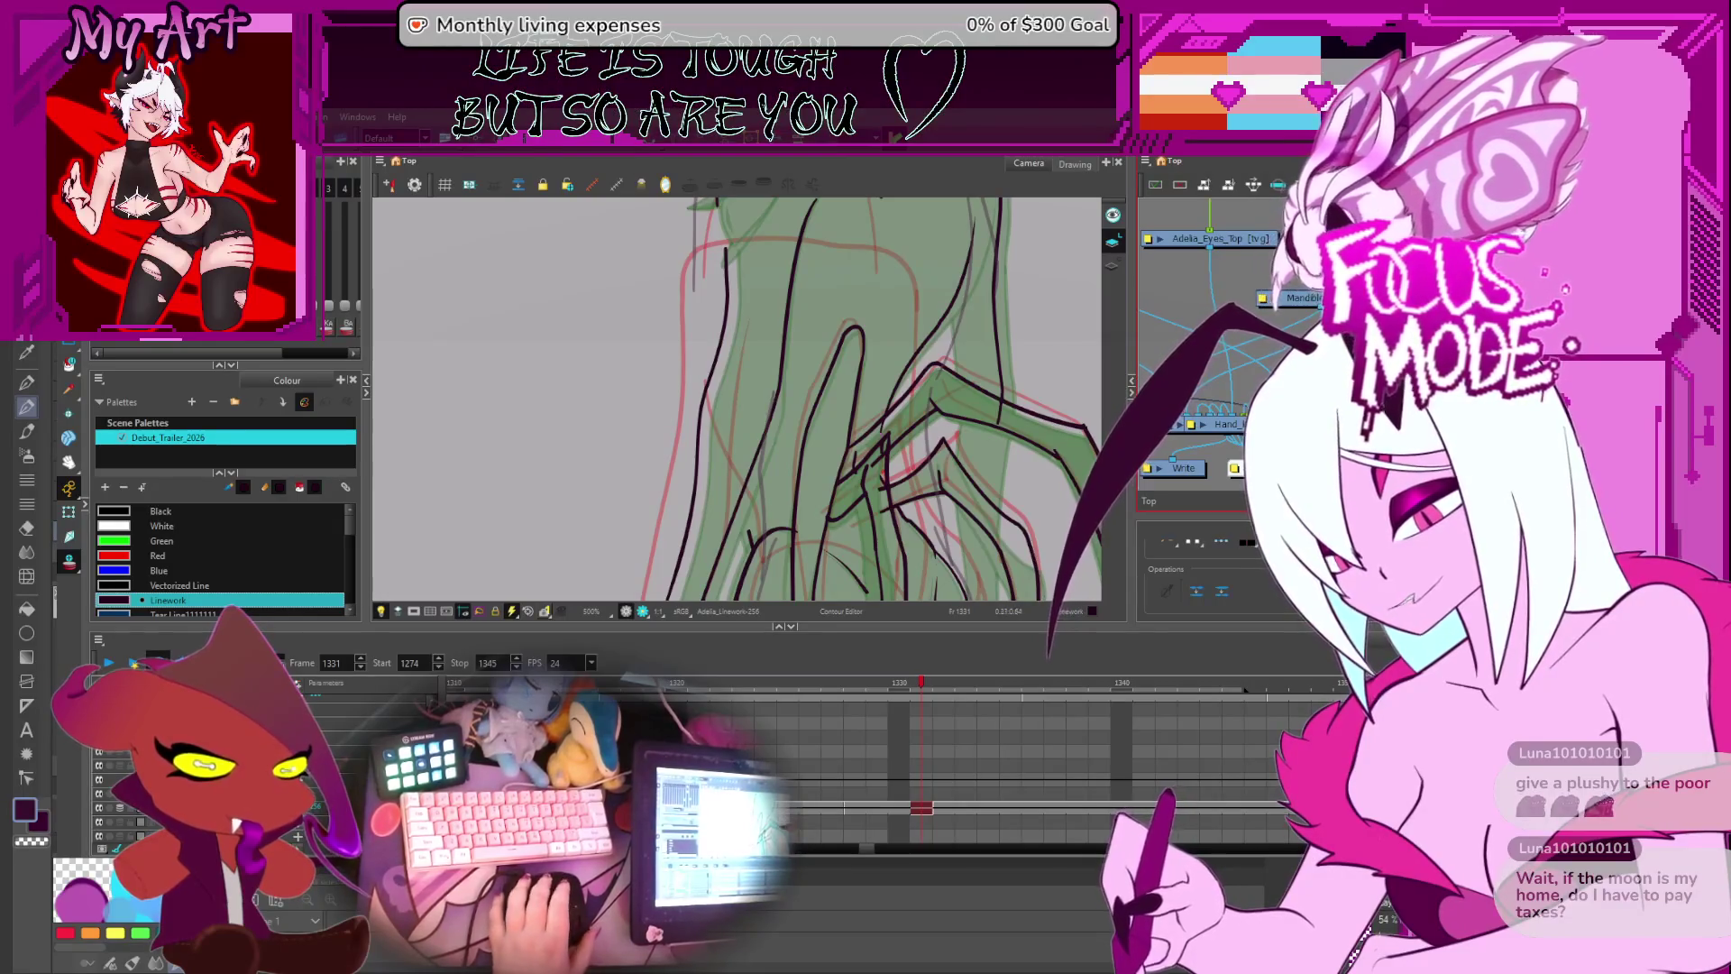
- Zoom out and reframe the view to show the whole figure, torso to legs
{"action": "scroll", "coordinate": [783, 446], "scroll_direction": "down", "scroll_amount": 5}
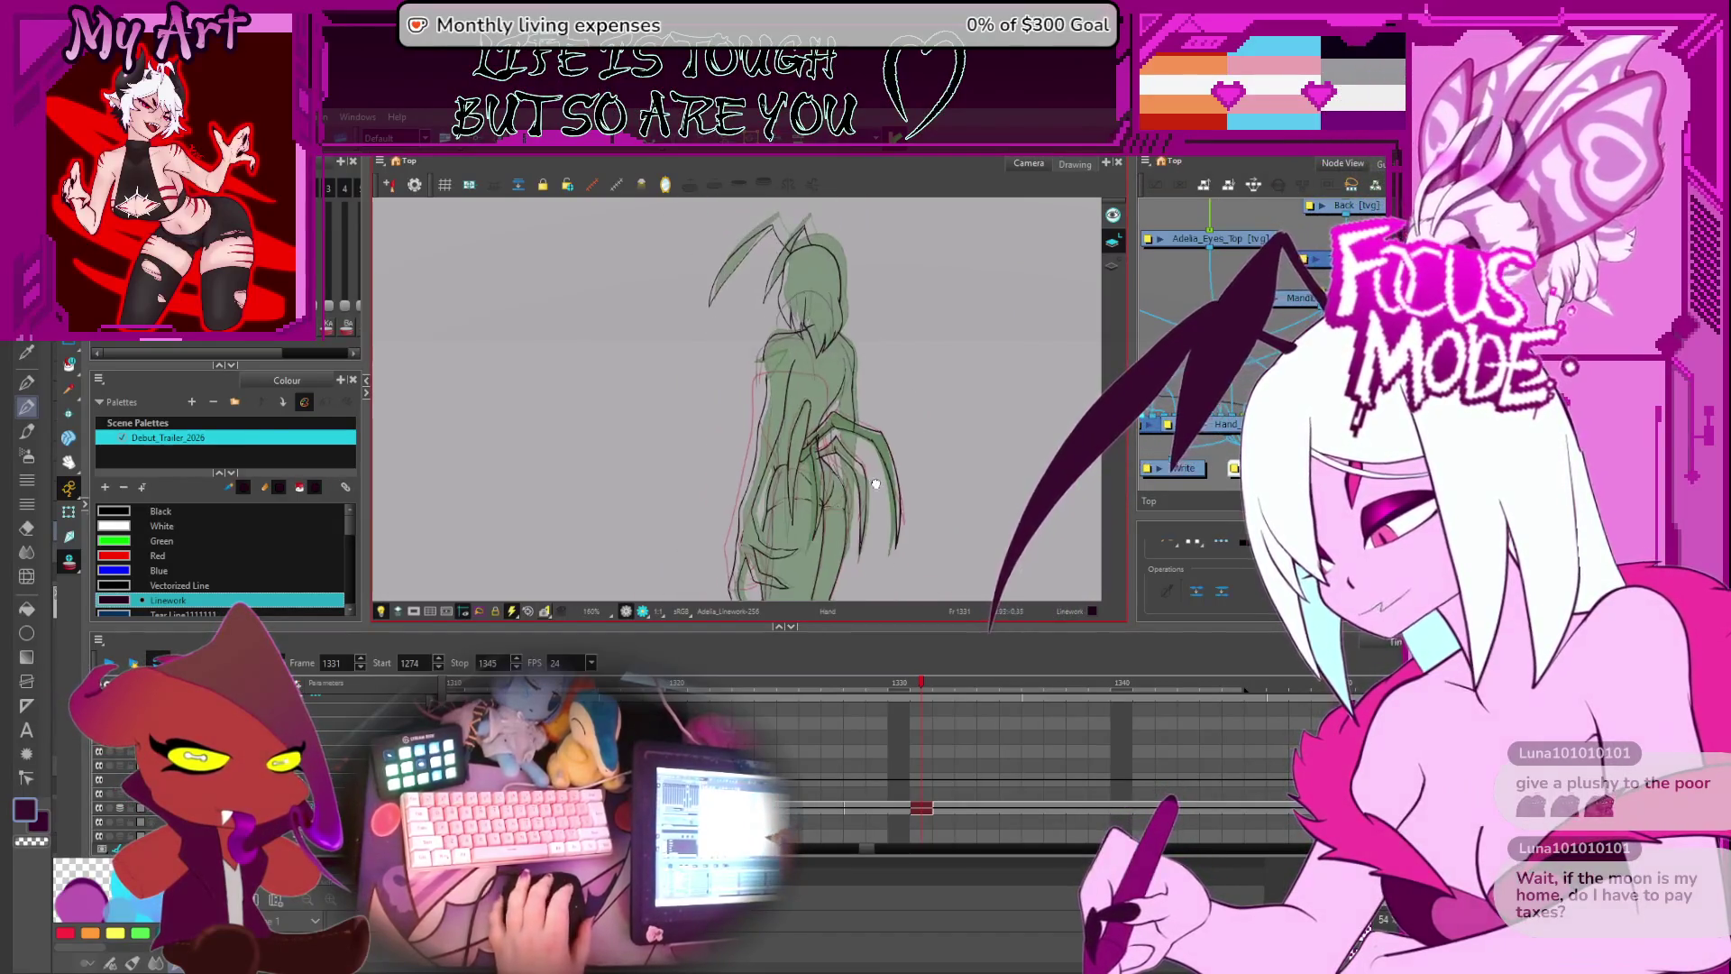
{"action": "scroll", "coordinate": [783, 445], "scroll_direction": "up", "scroll_amount": 2}
{"action": "scroll", "coordinate": [793, 406], "scroll_direction": "down", "scroll_amount": 2}
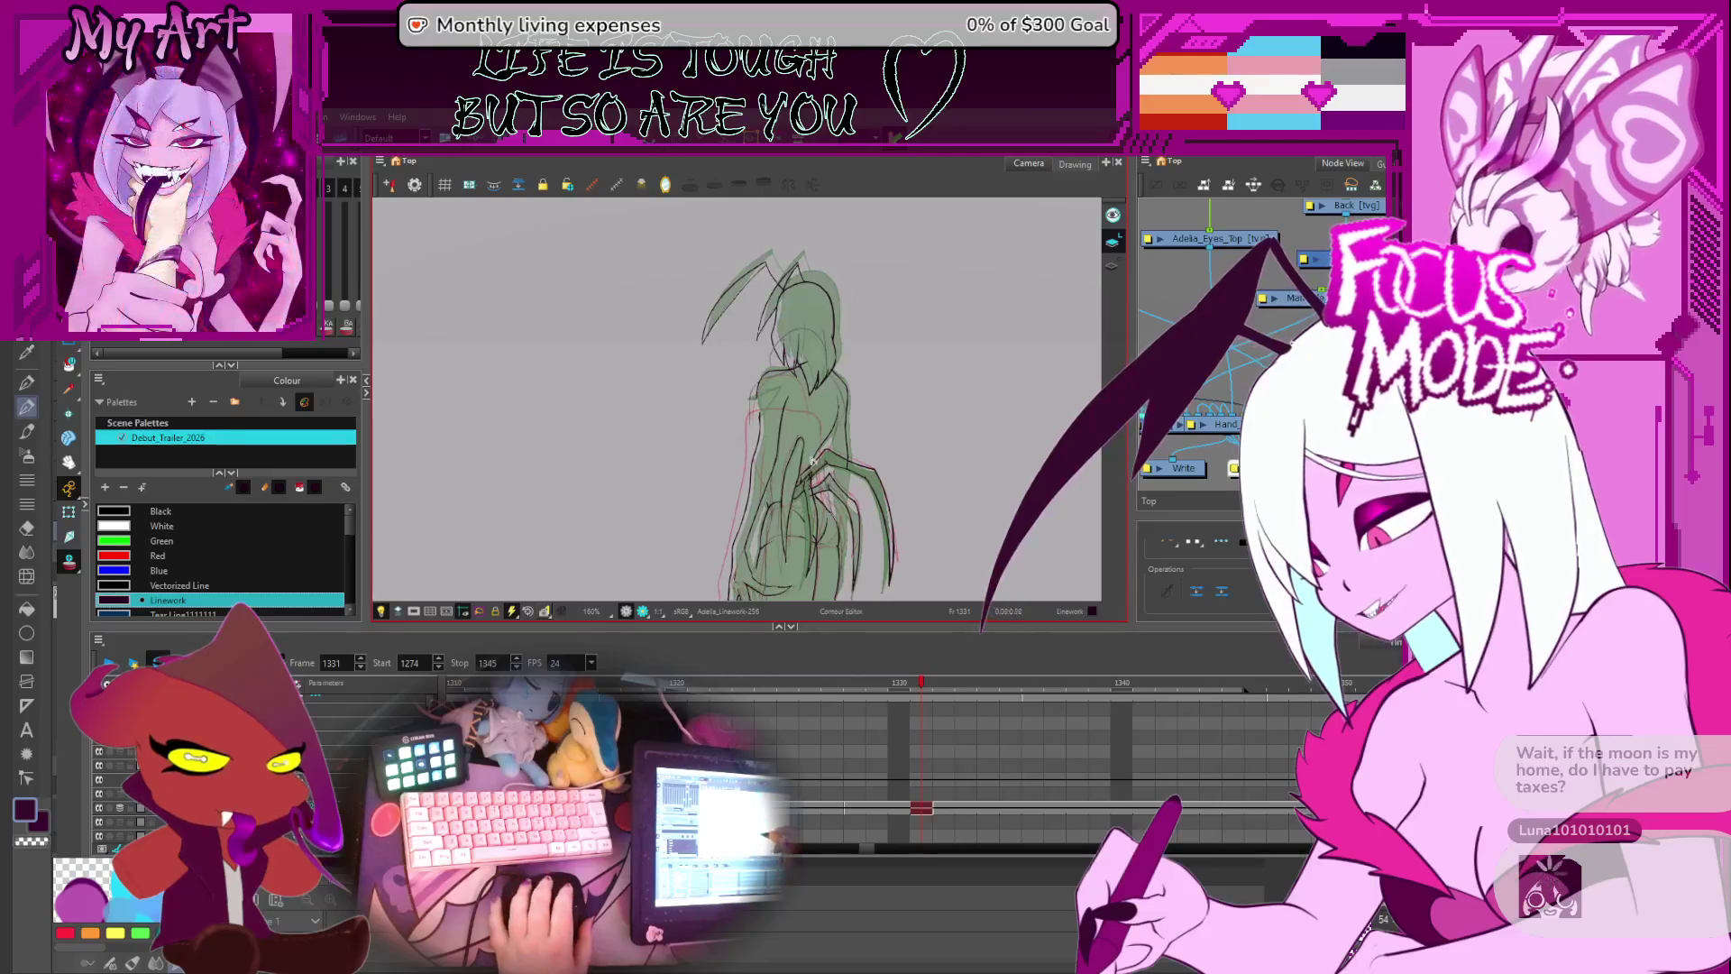
{"action": "scroll", "coordinate": [815, 330], "scroll_direction": "up", "scroll_amount": 3}
{"action": "left_click_drag", "start_coordinate": [815, 330], "coordinate": [804, 455]}
{"action": "scroll", "coordinate": [801, 503], "scroll_direction": "down", "scroll_amount": 3}
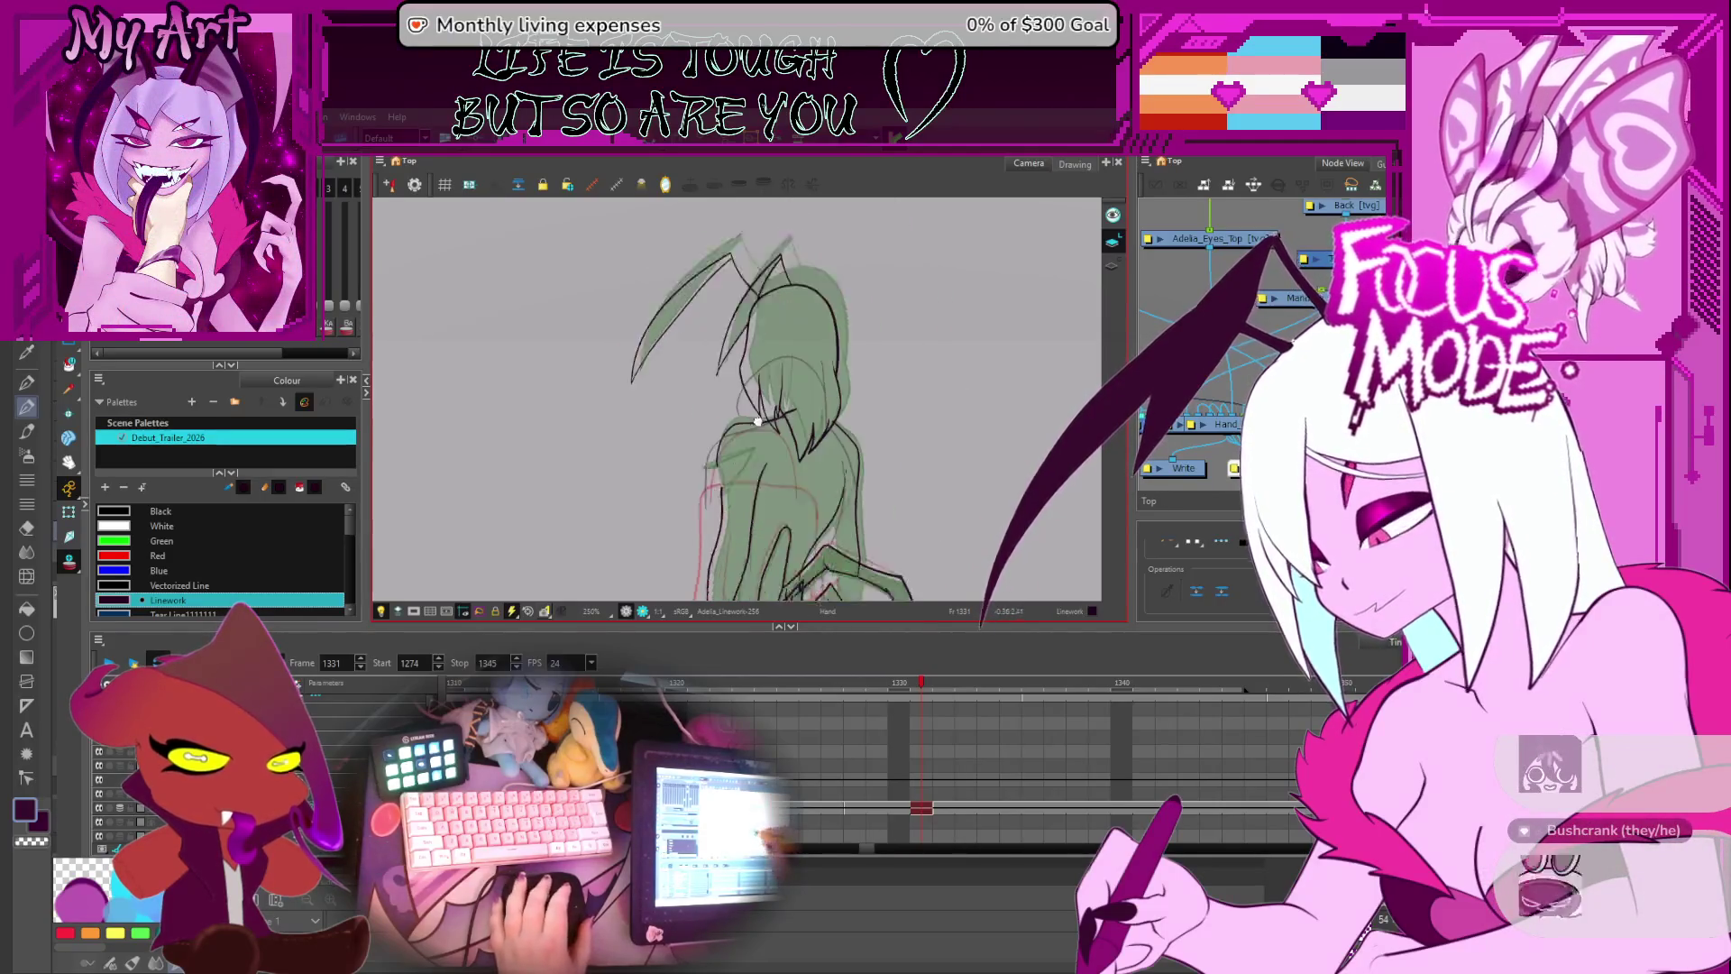
{"action": "scroll", "coordinate": [814, 261], "scroll_direction": "up", "scroll_amount": 2}
{"action": "mouse_move", "coordinate": [813, 261]}
{"action": "left_mouse_down"}
{"action": "mouse_move", "coordinate": [817, 355]}
{"action": "mouse_move", "coordinate": [833, 326]}
{"action": "mouse_move", "coordinate": [760, 317]}
{"action": "left_mouse_up"}
{"action": "left_click_drag", "start_coordinate": [813, 386], "coordinate": [779, 507]}
{"action": "scroll", "coordinate": [749, 410], "scroll_direction": "down", "scroll_amount": 3}
- Step through frames 1326–1334, stopping on frame 1330 with the Select tool active
{"action": "key", "text": "comma"}
{"action": "key", "text": "comma"}
{"action": "key", "text": "comma"}
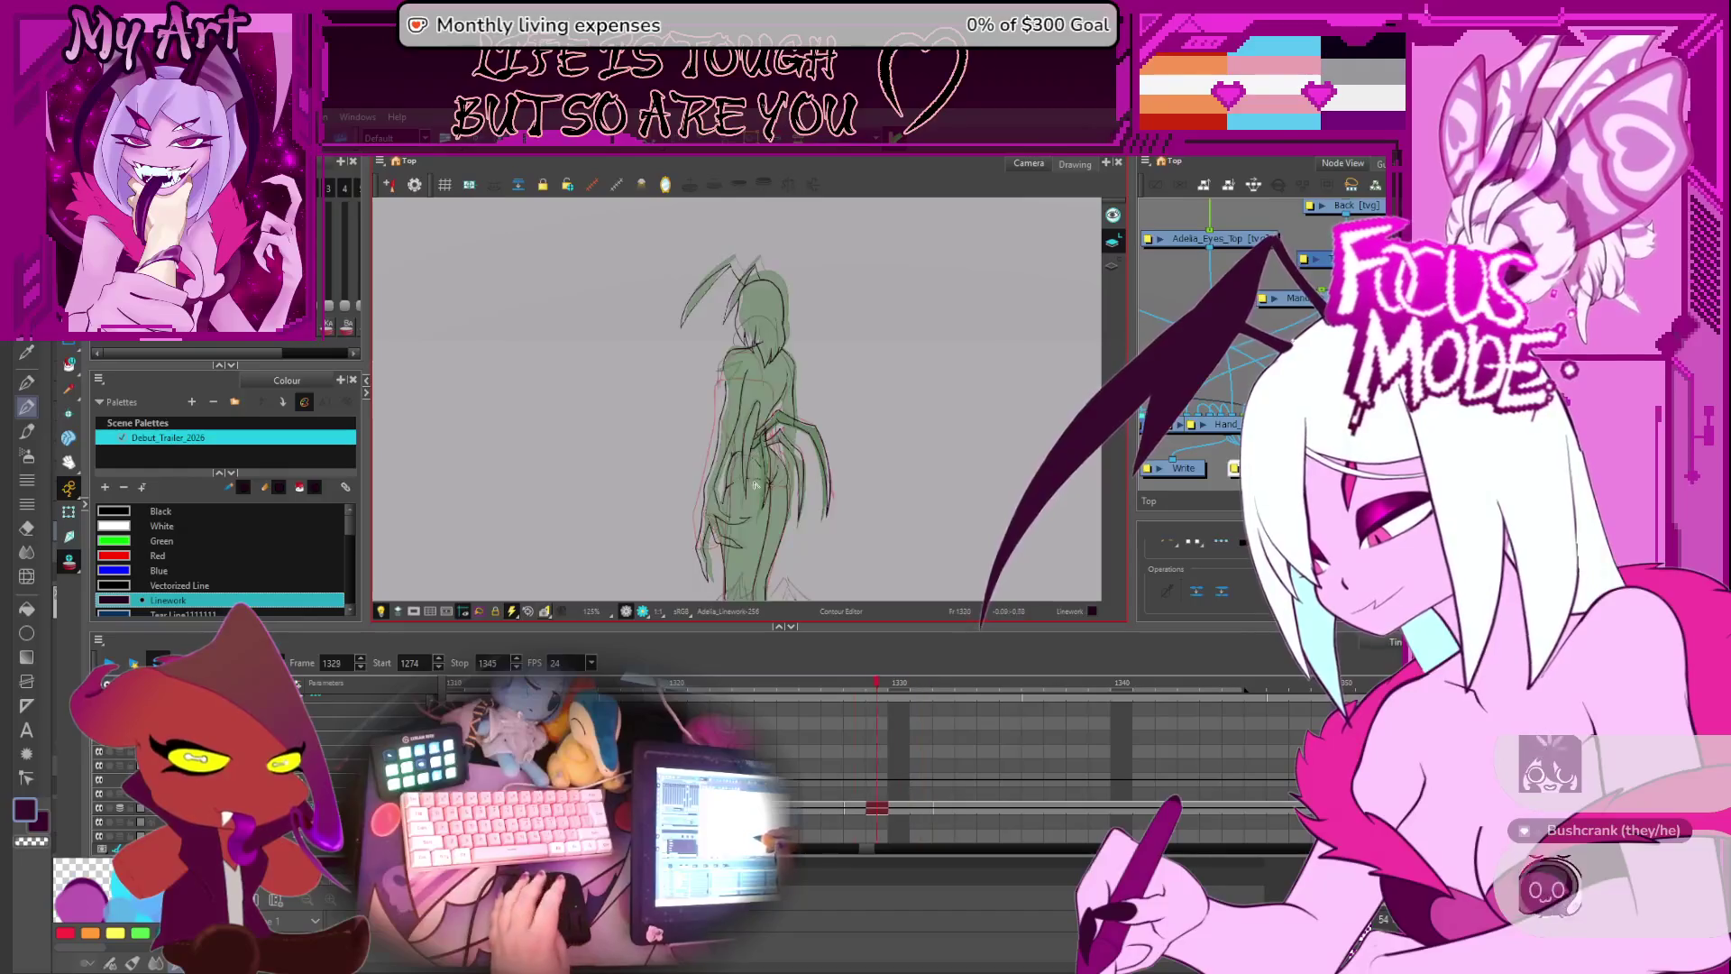
{"action": "scroll", "coordinate": [730, 491], "scroll_direction": "up", "scroll_amount": 3}
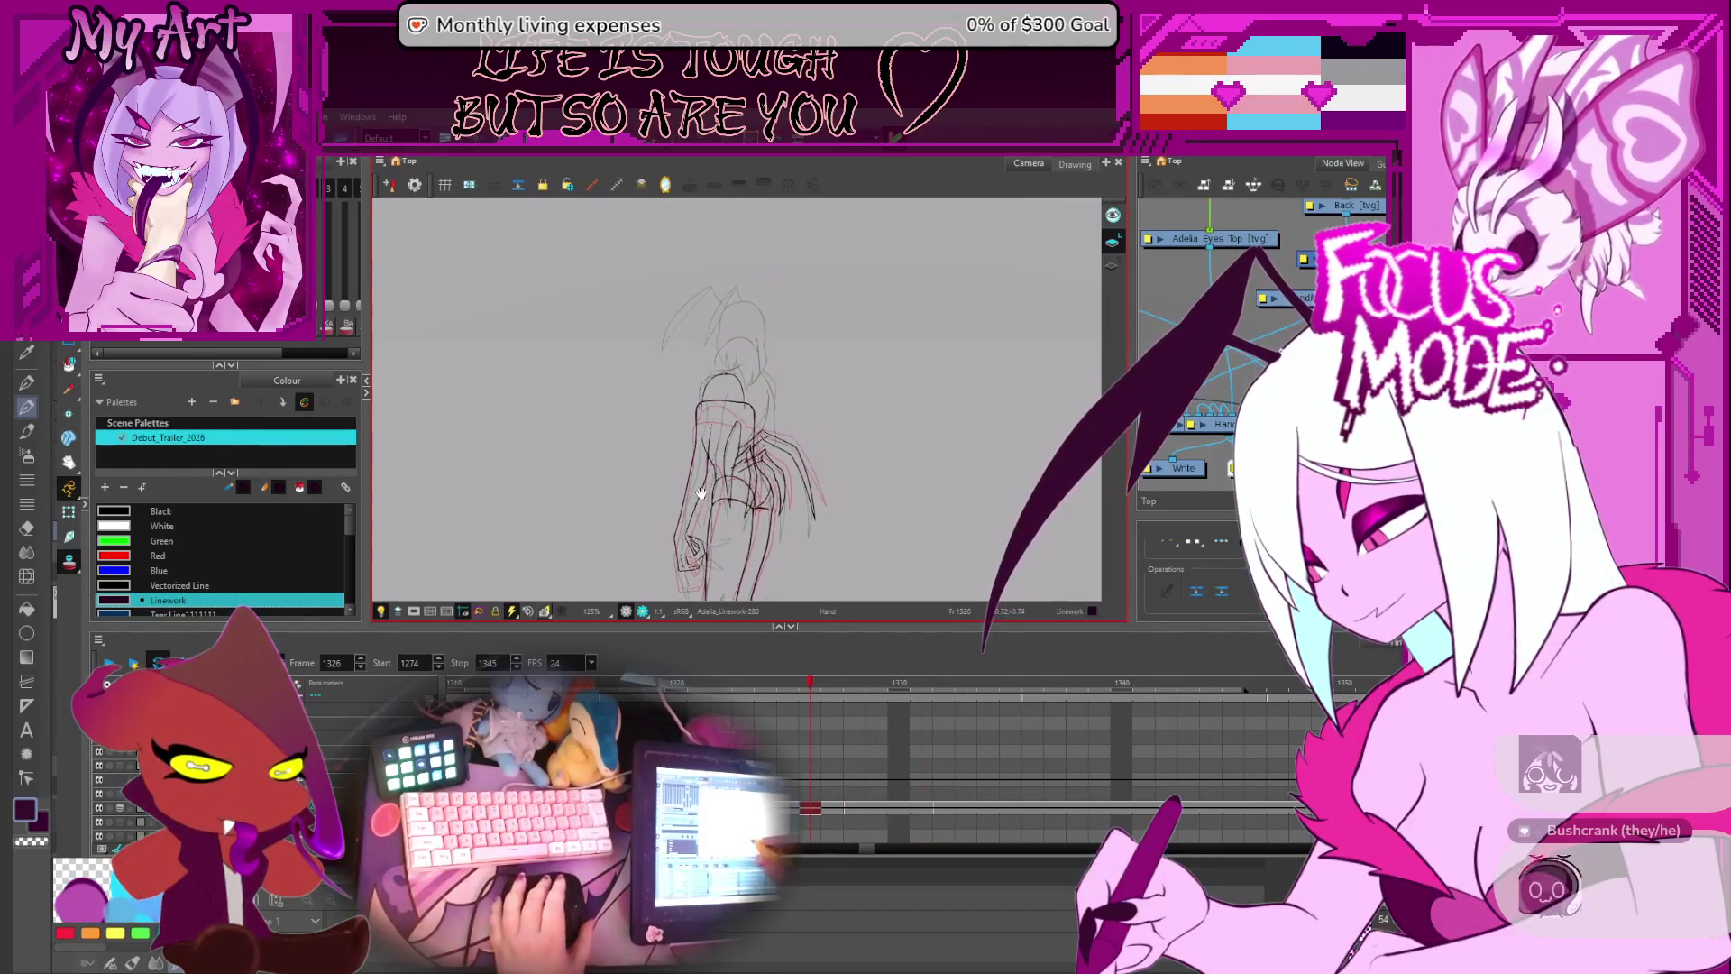
{"action": "key", "text": "period"}
{"action": "key", "text": "period"}
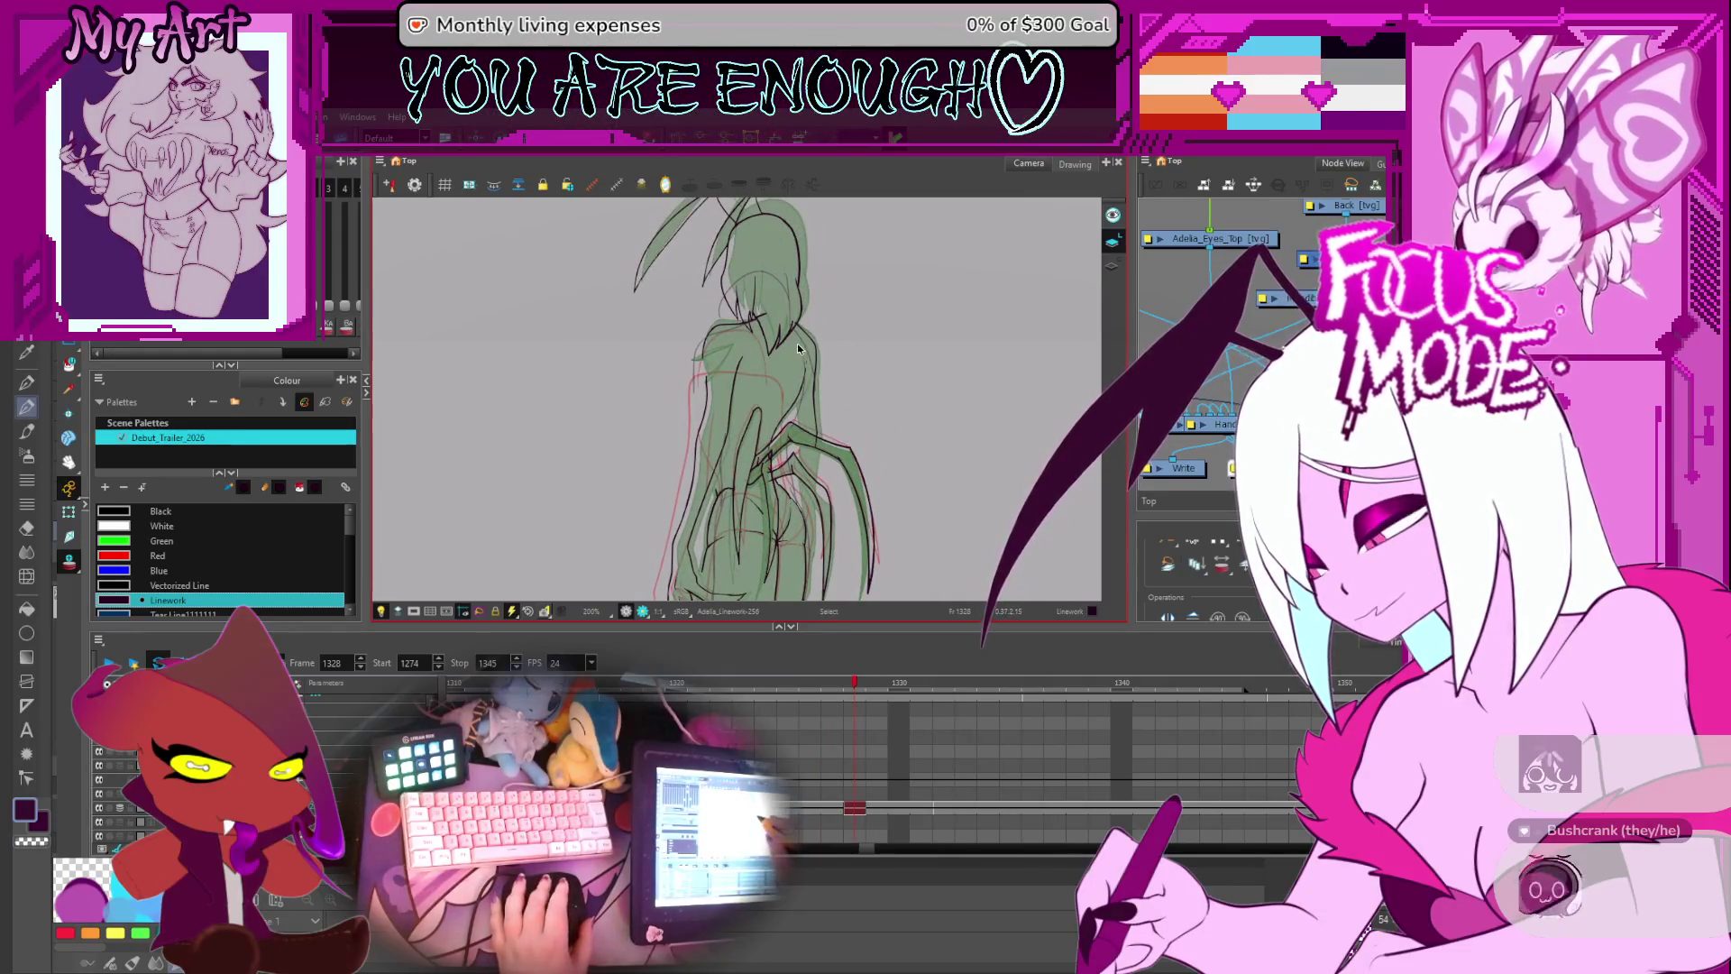
{"action": "left_click_drag", "start_coordinate": [797, 343], "coordinate": [783, 354]}
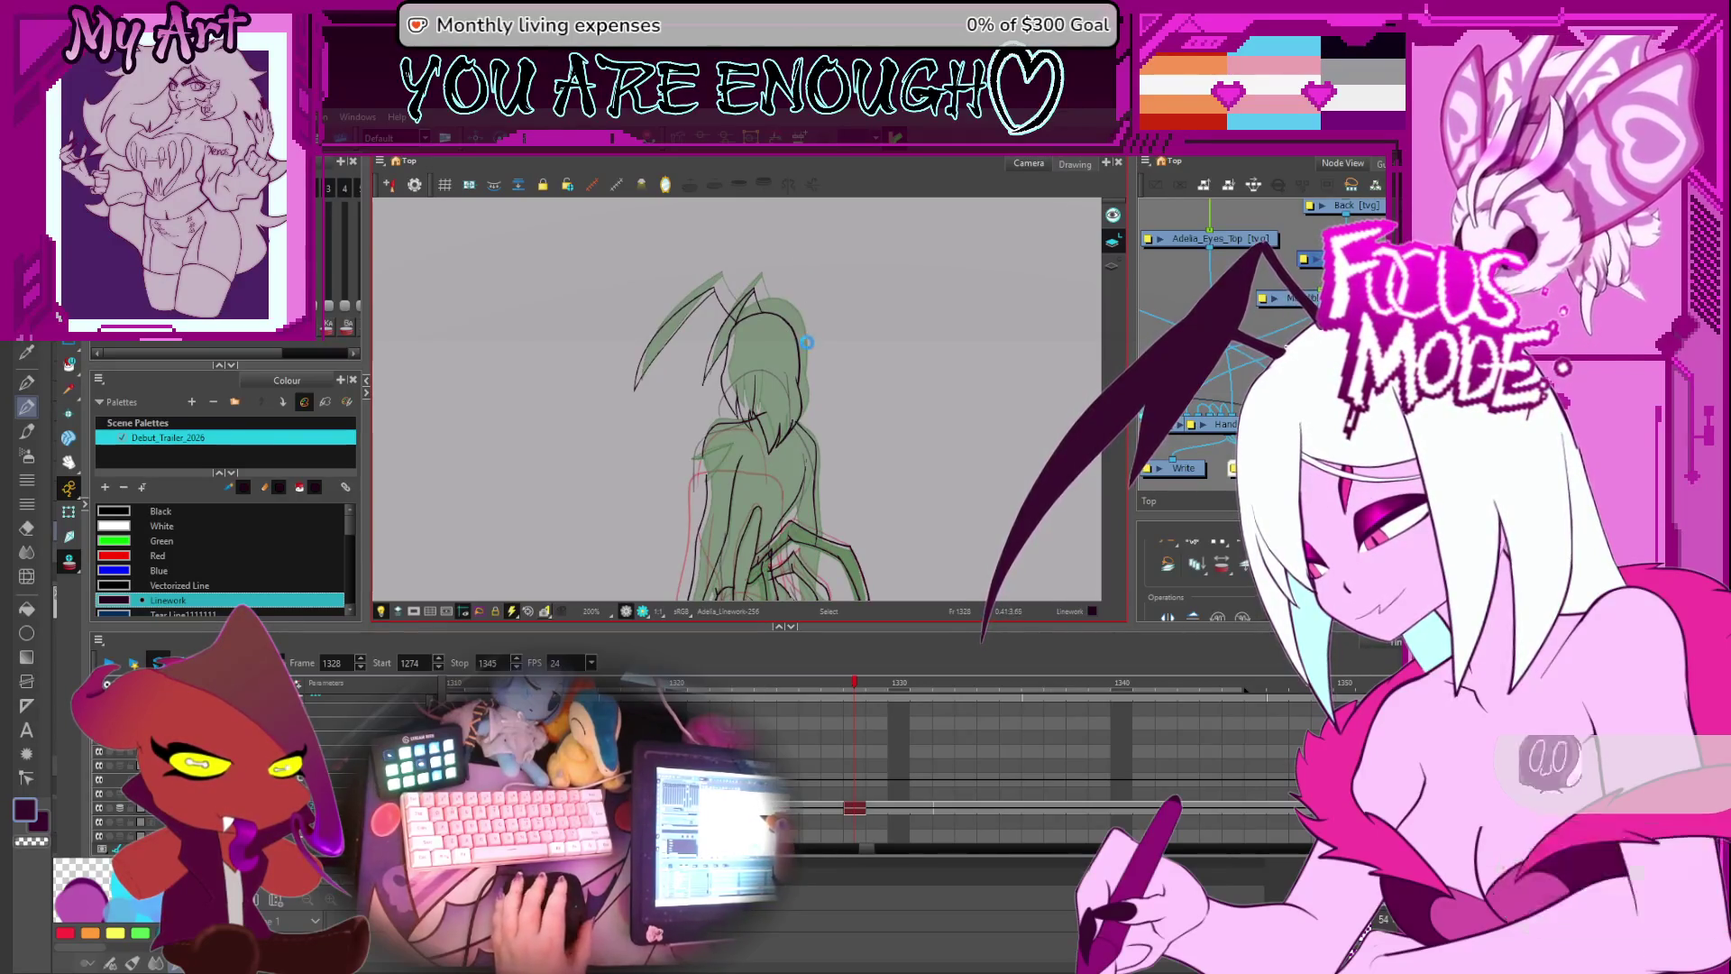
{"action": "key", "text": "period"}
{"action": "key", "text": "period"}
{"action": "key", "text": "period"}
{"action": "scroll", "coordinate": [859, 345], "scroll_direction": "down", "scroll_amount": 1}
{"action": "key", "text": "comma"}
{"action": "key", "text": "comma"}
{"action": "key", "text": "comma"}
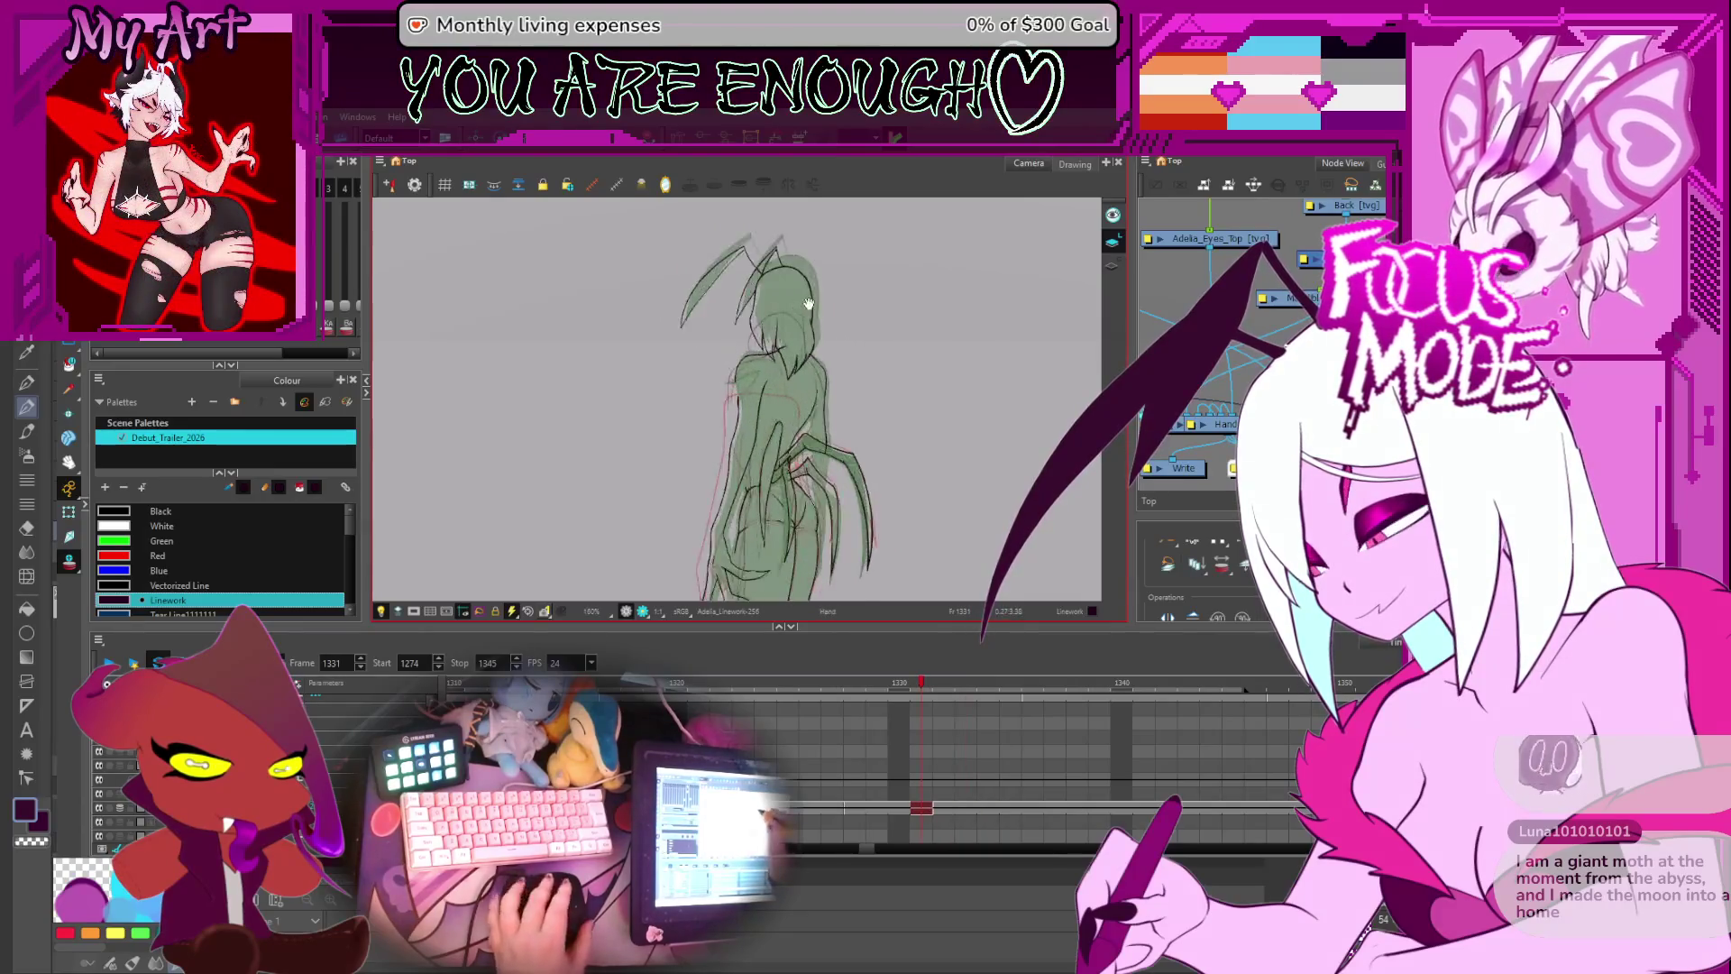
{"action": "left_click_drag", "start_coordinate": [808, 304], "coordinate": [810, 341]}
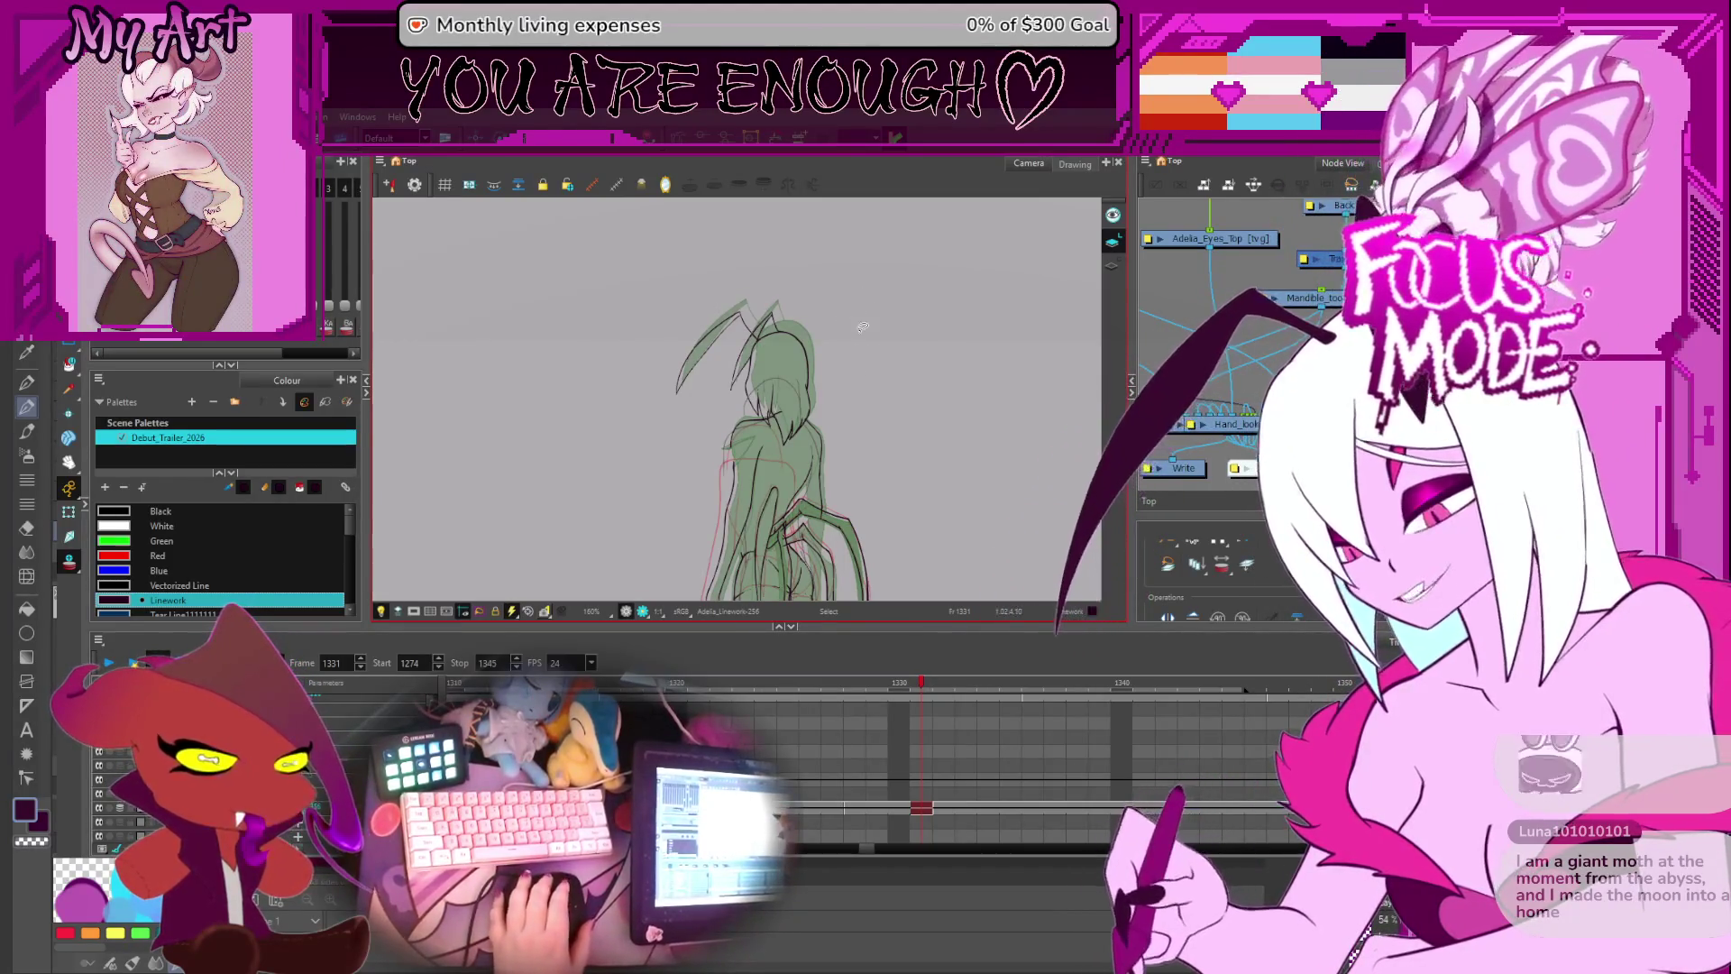
{"action": "key", "text": "comma"}
{"action": "key", "text": "comma"}
{"action": "key", "text": "comma"}
{"action": "key", "text": "period"}
{"action": "key", "text": "period"}
{"action": "key", "text": "period"}
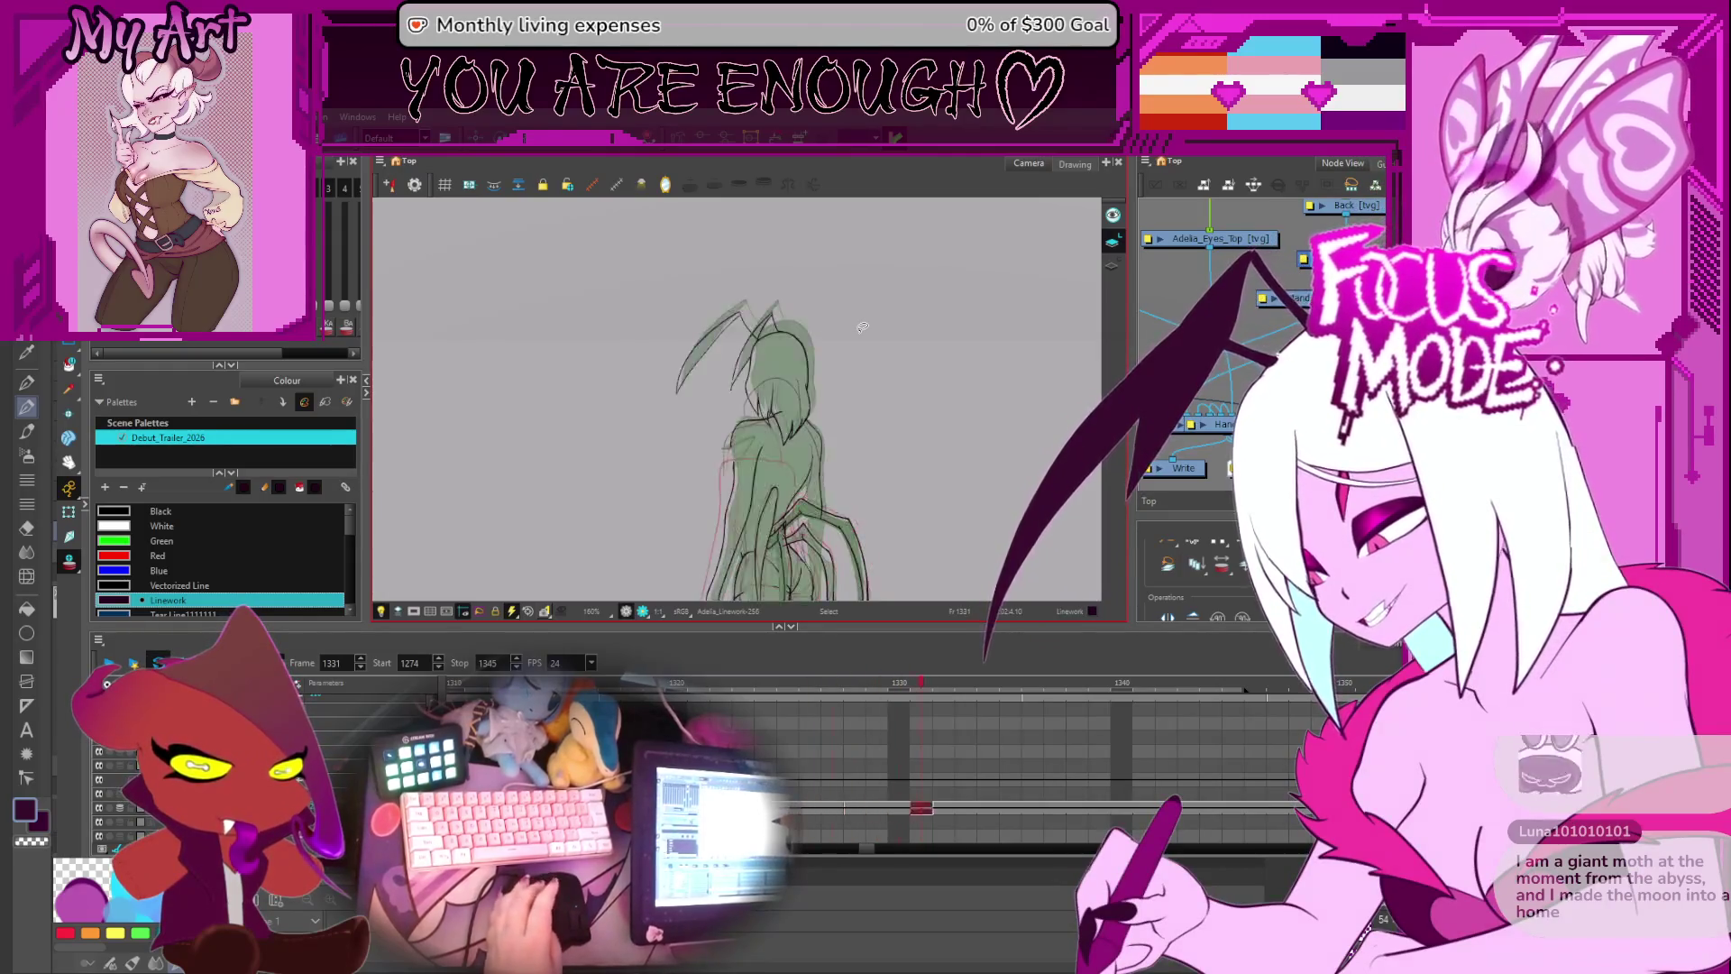
{"action": "key", "text": "alt+s"}
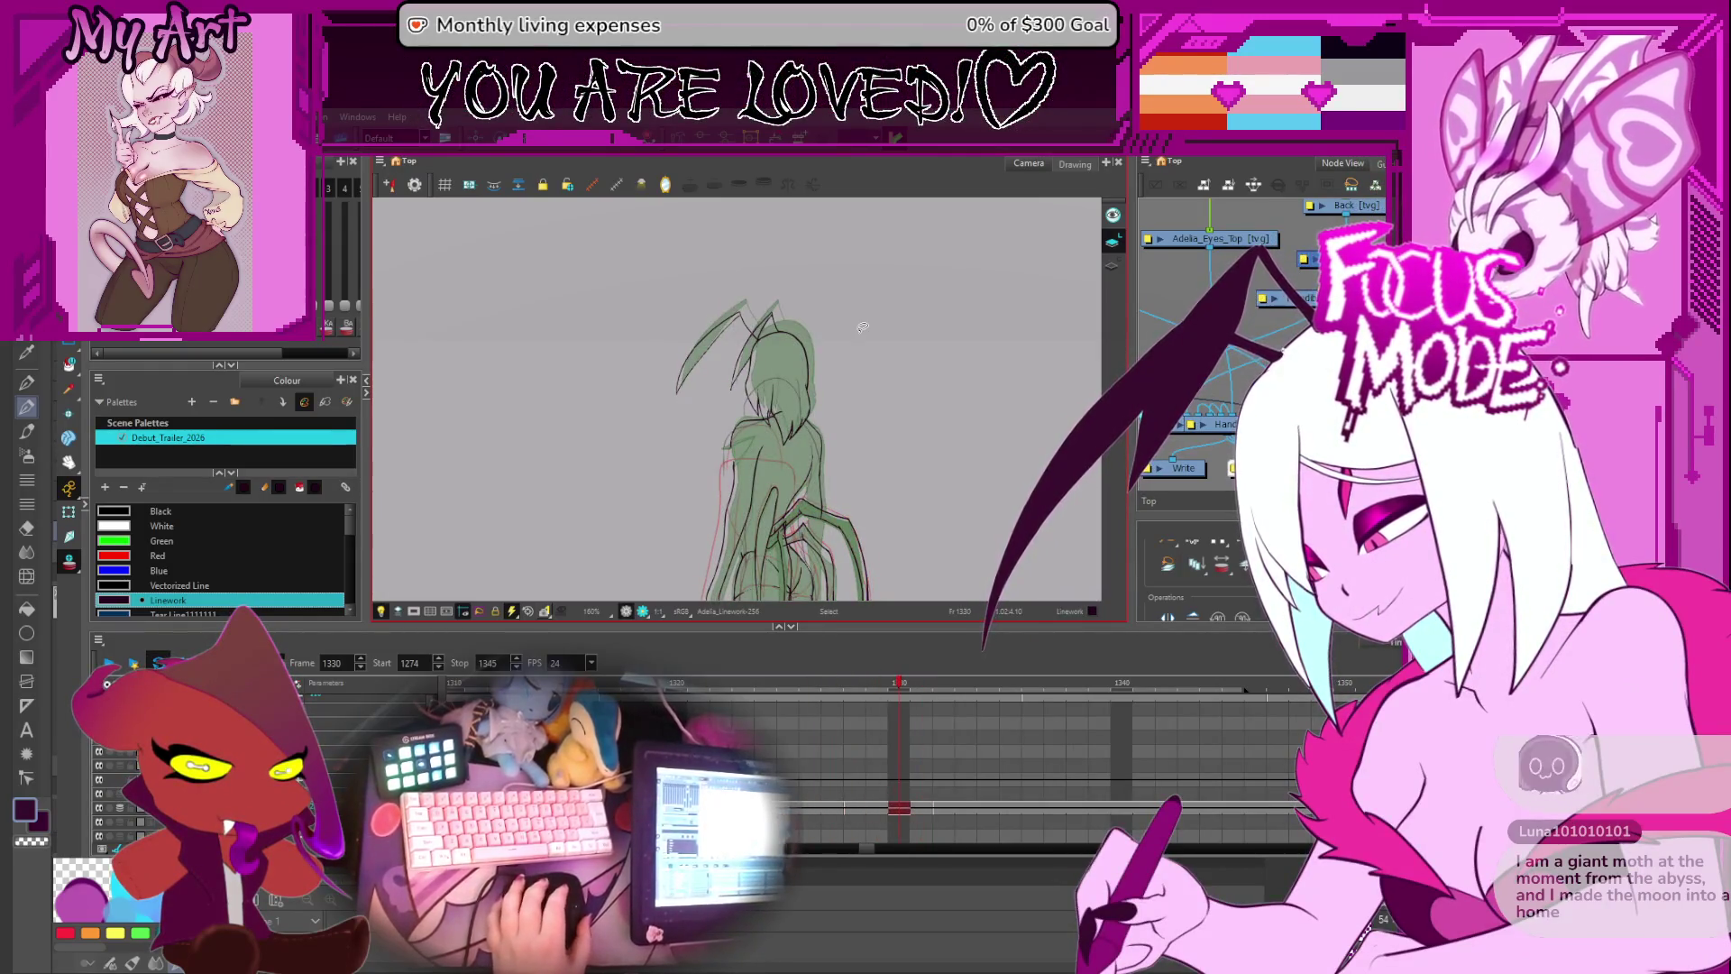
{"action": "mouse_move", "coordinate": [827, 454]}
{"action": "left_mouse_down"}
{"action": "mouse_move", "coordinate": [926, 290]}
{"action": "mouse_move", "coordinate": [896, 348]}
{"action": "mouse_move", "coordinate": [772, 406]}
{"action": "left_mouse_up"}
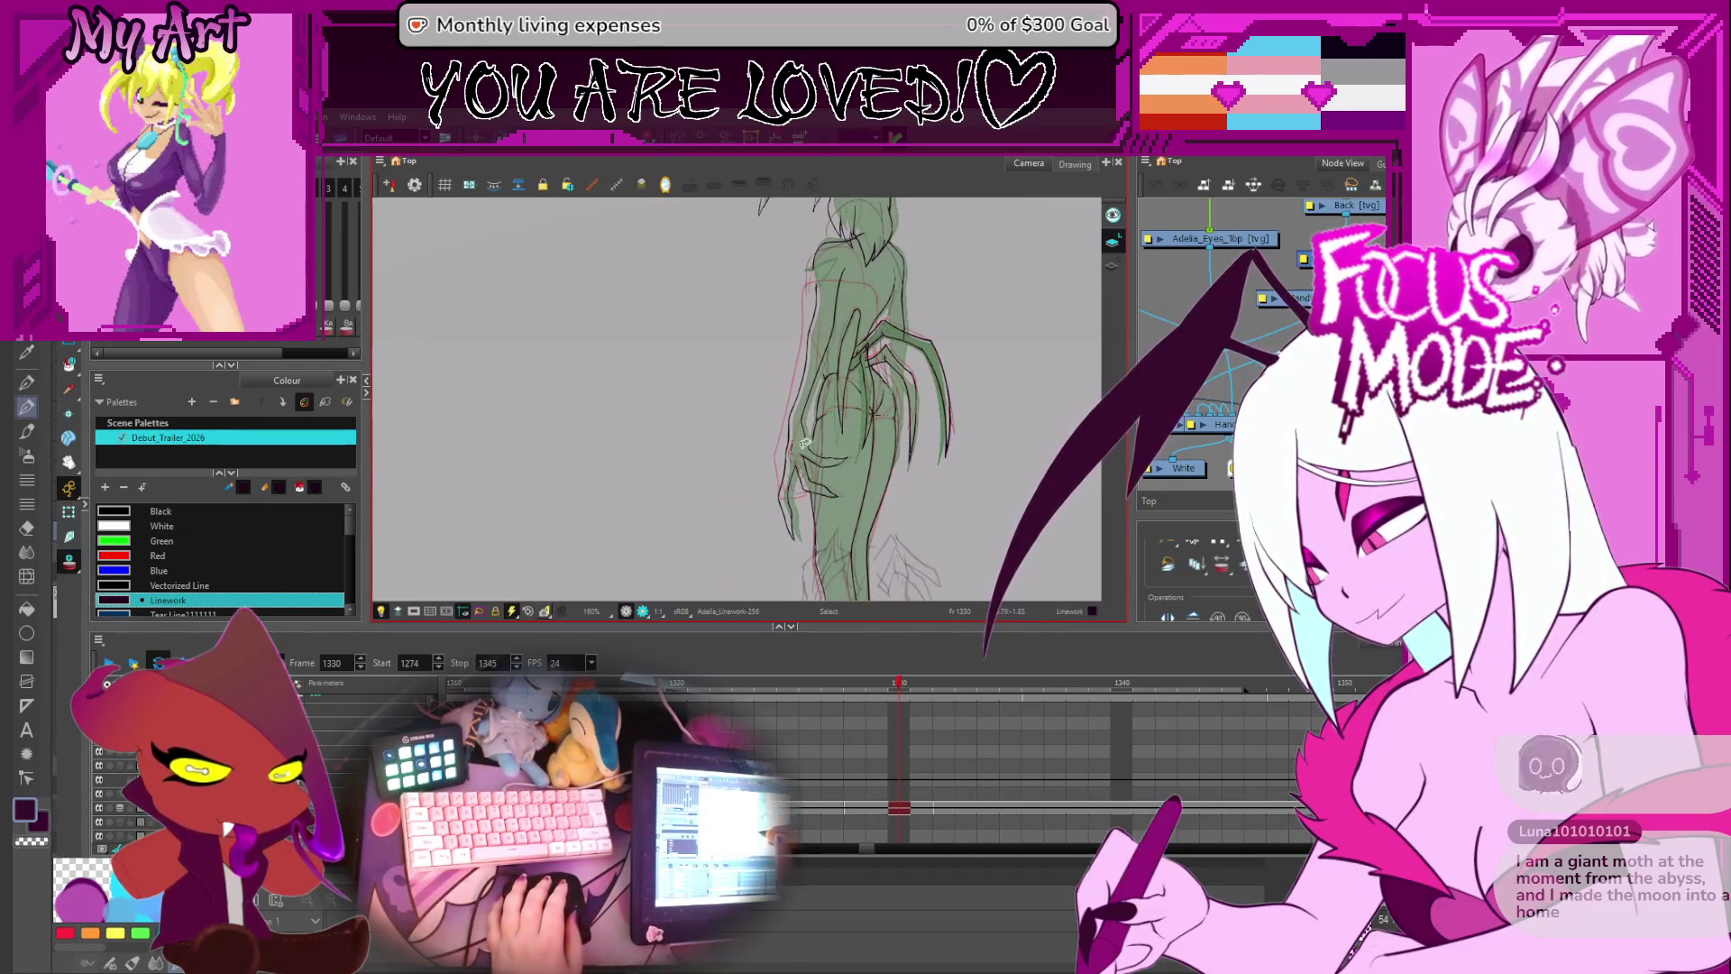
{"action": "left_click", "coordinate": [801, 432]}
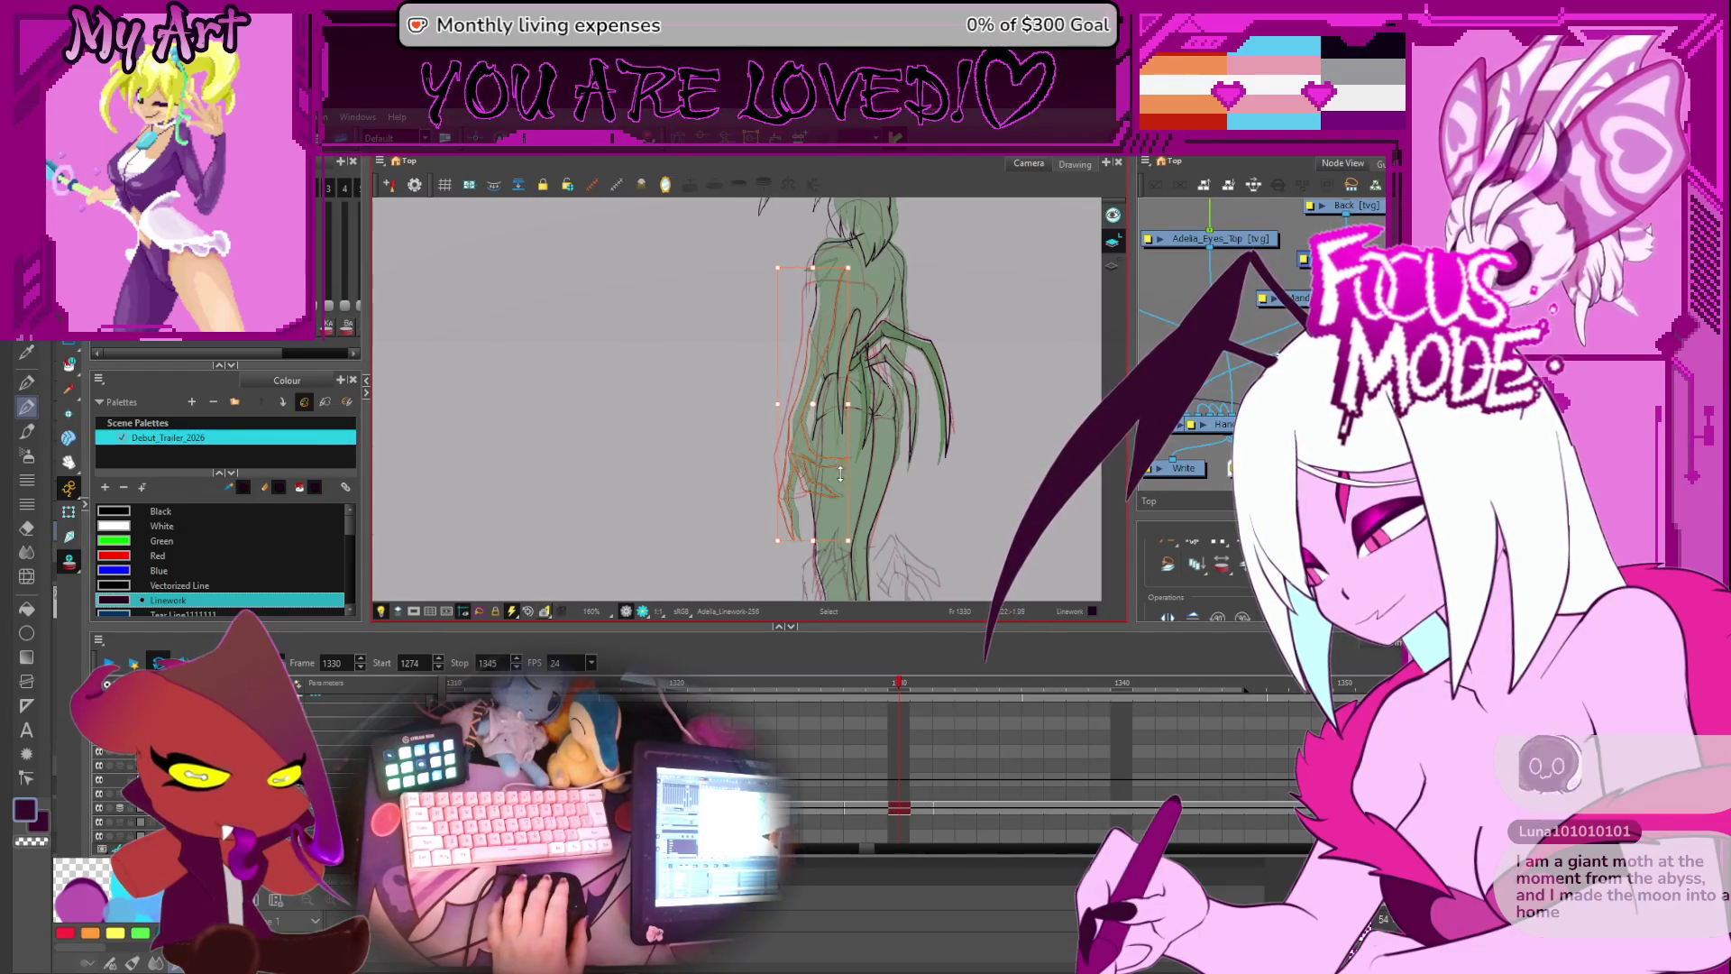
{"action": "key", "text": "comma"}
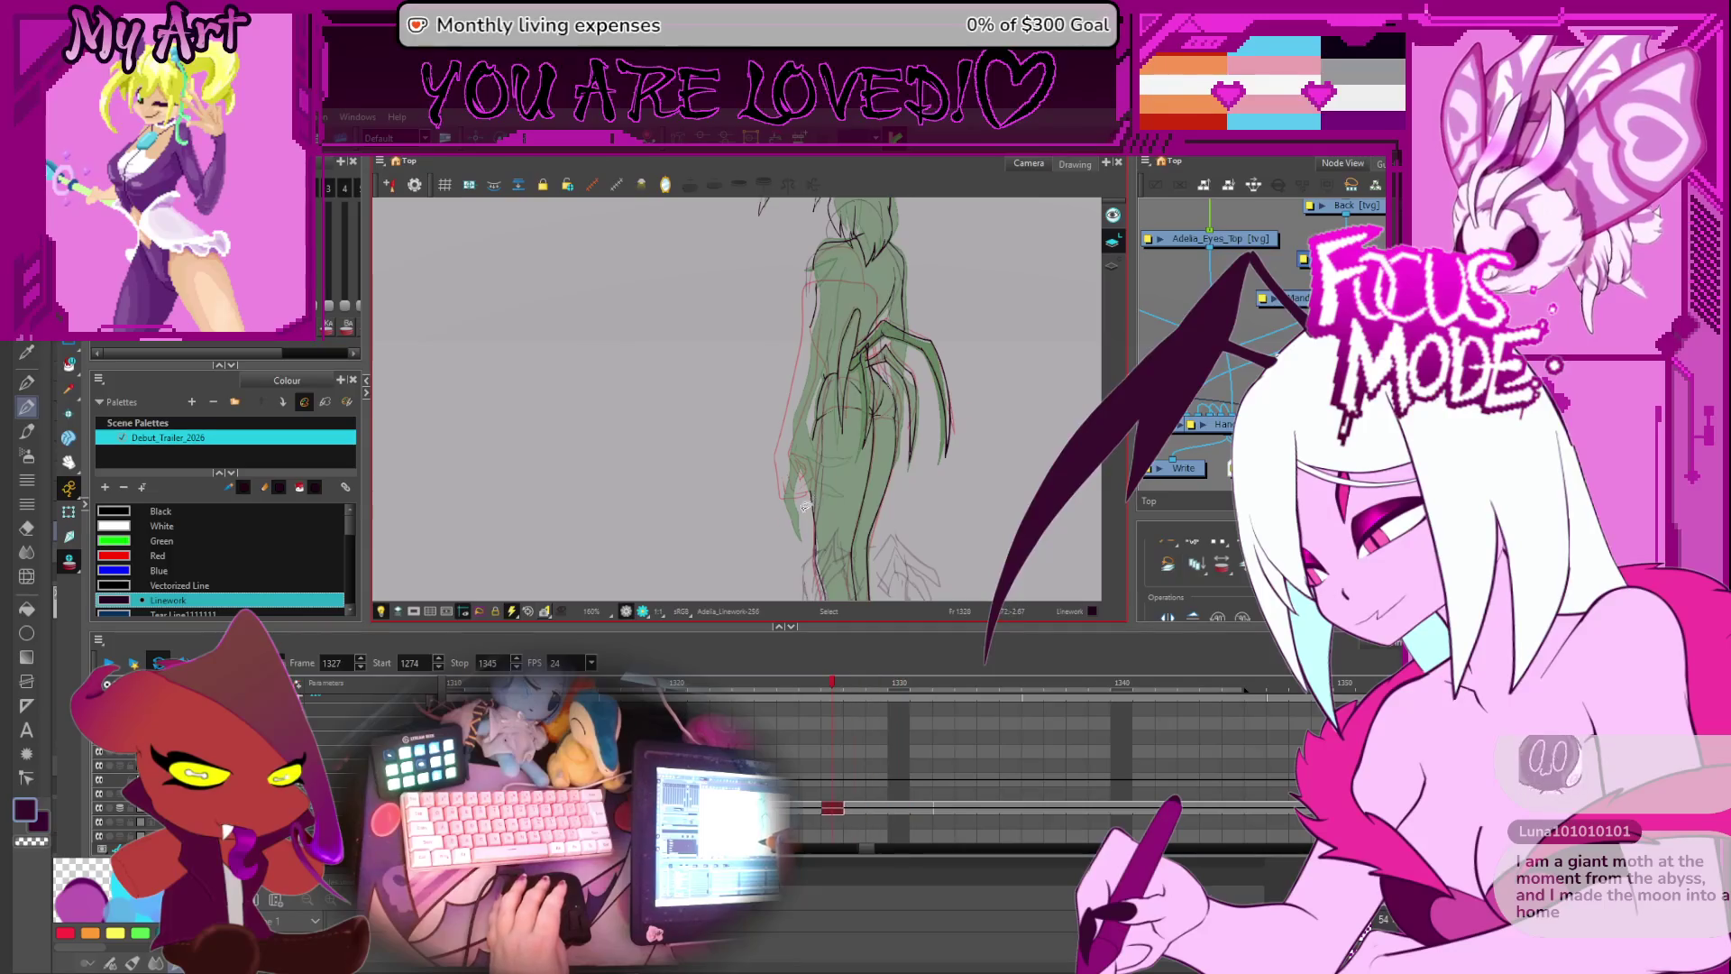
{"action": "key", "text": "comma"}
{"action": "left_click", "coordinate": [805, 428]}
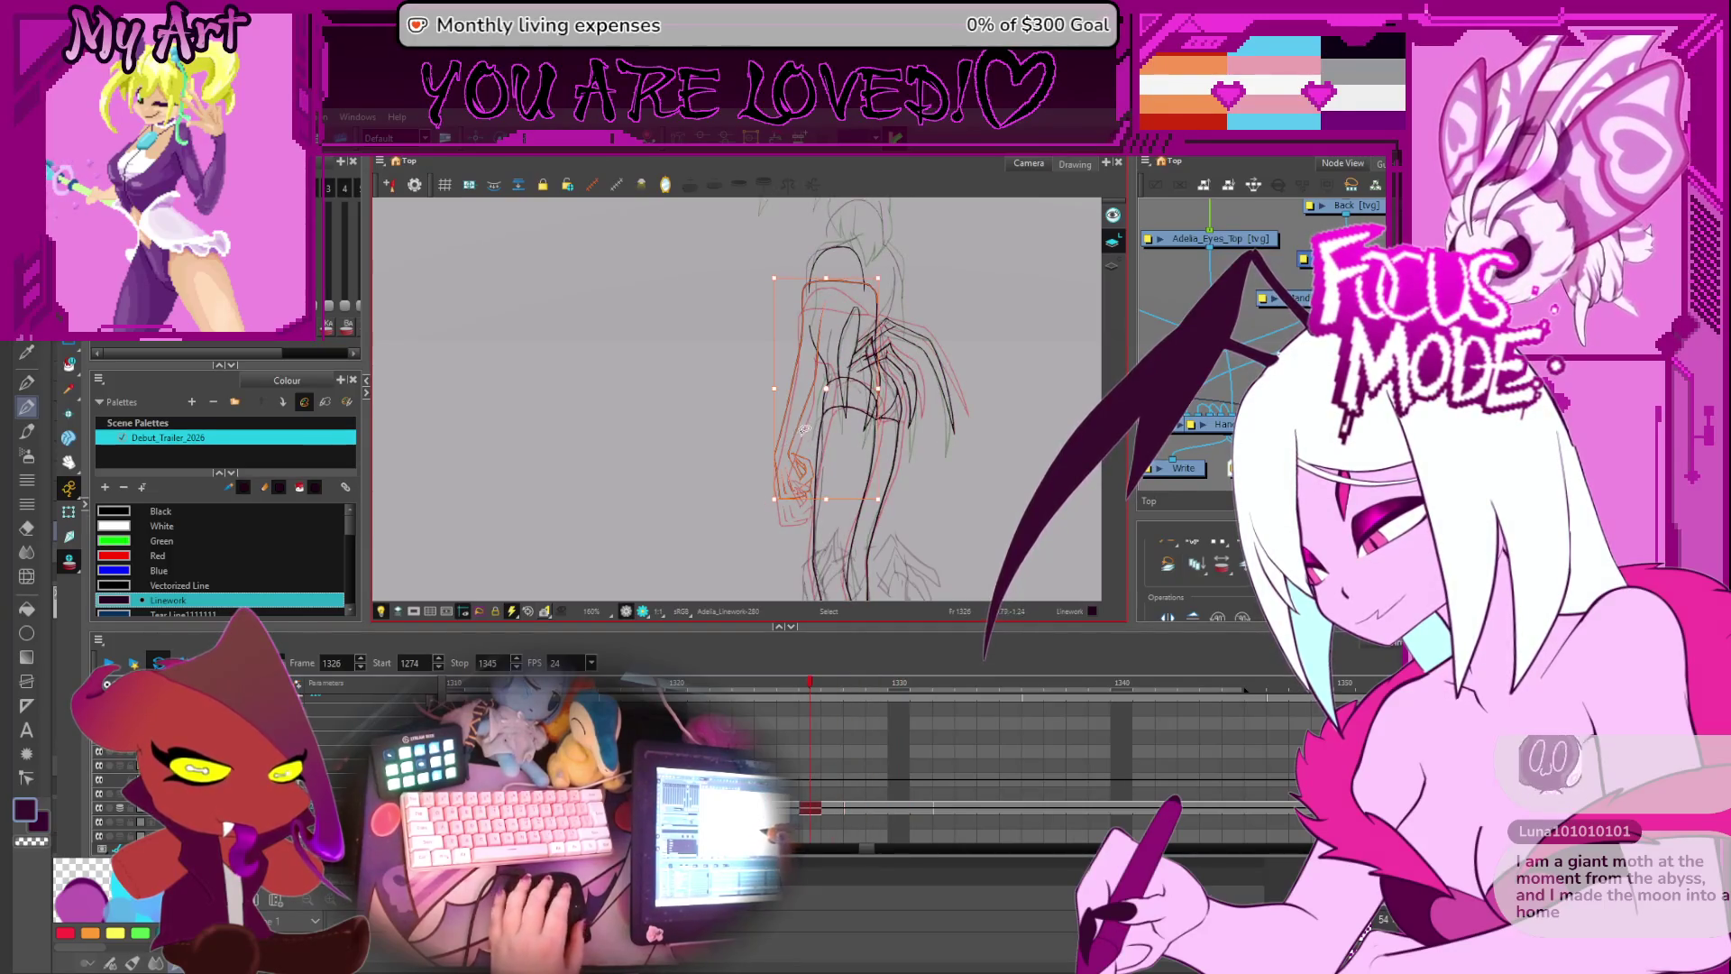
{"action": "key", "text": "period"}
{"action": "key", "text": "period"}
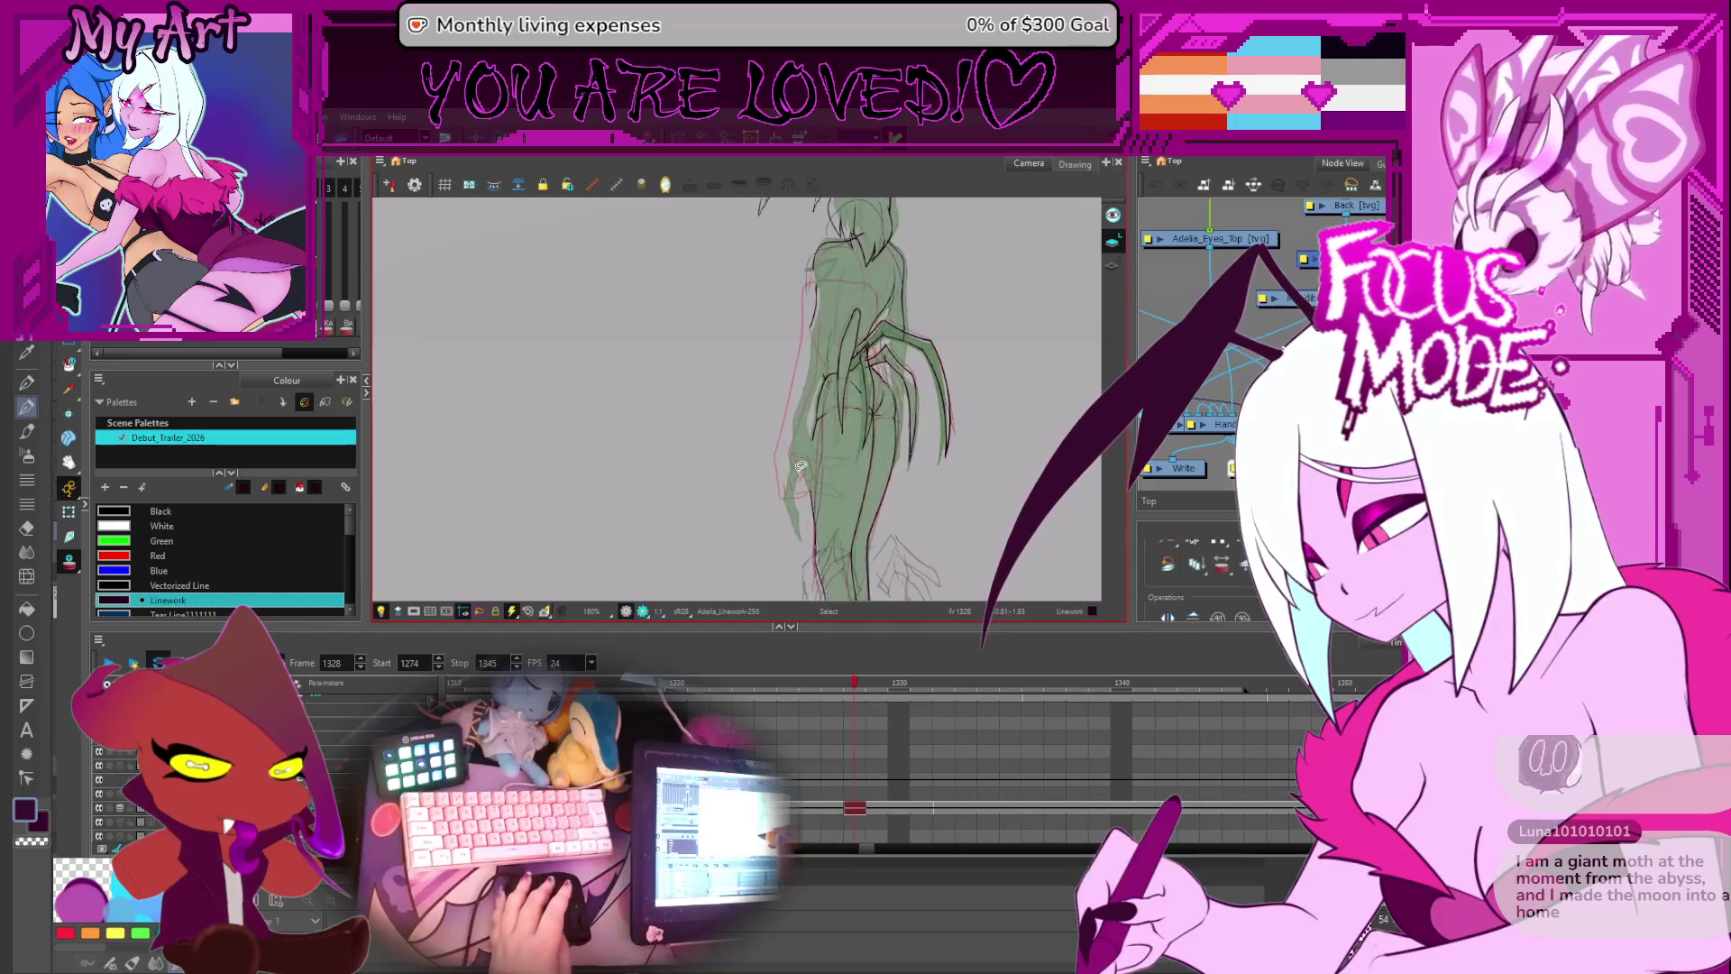
{"action": "left_click_drag", "start_coordinate": [829, 353], "coordinate": [802, 407]}
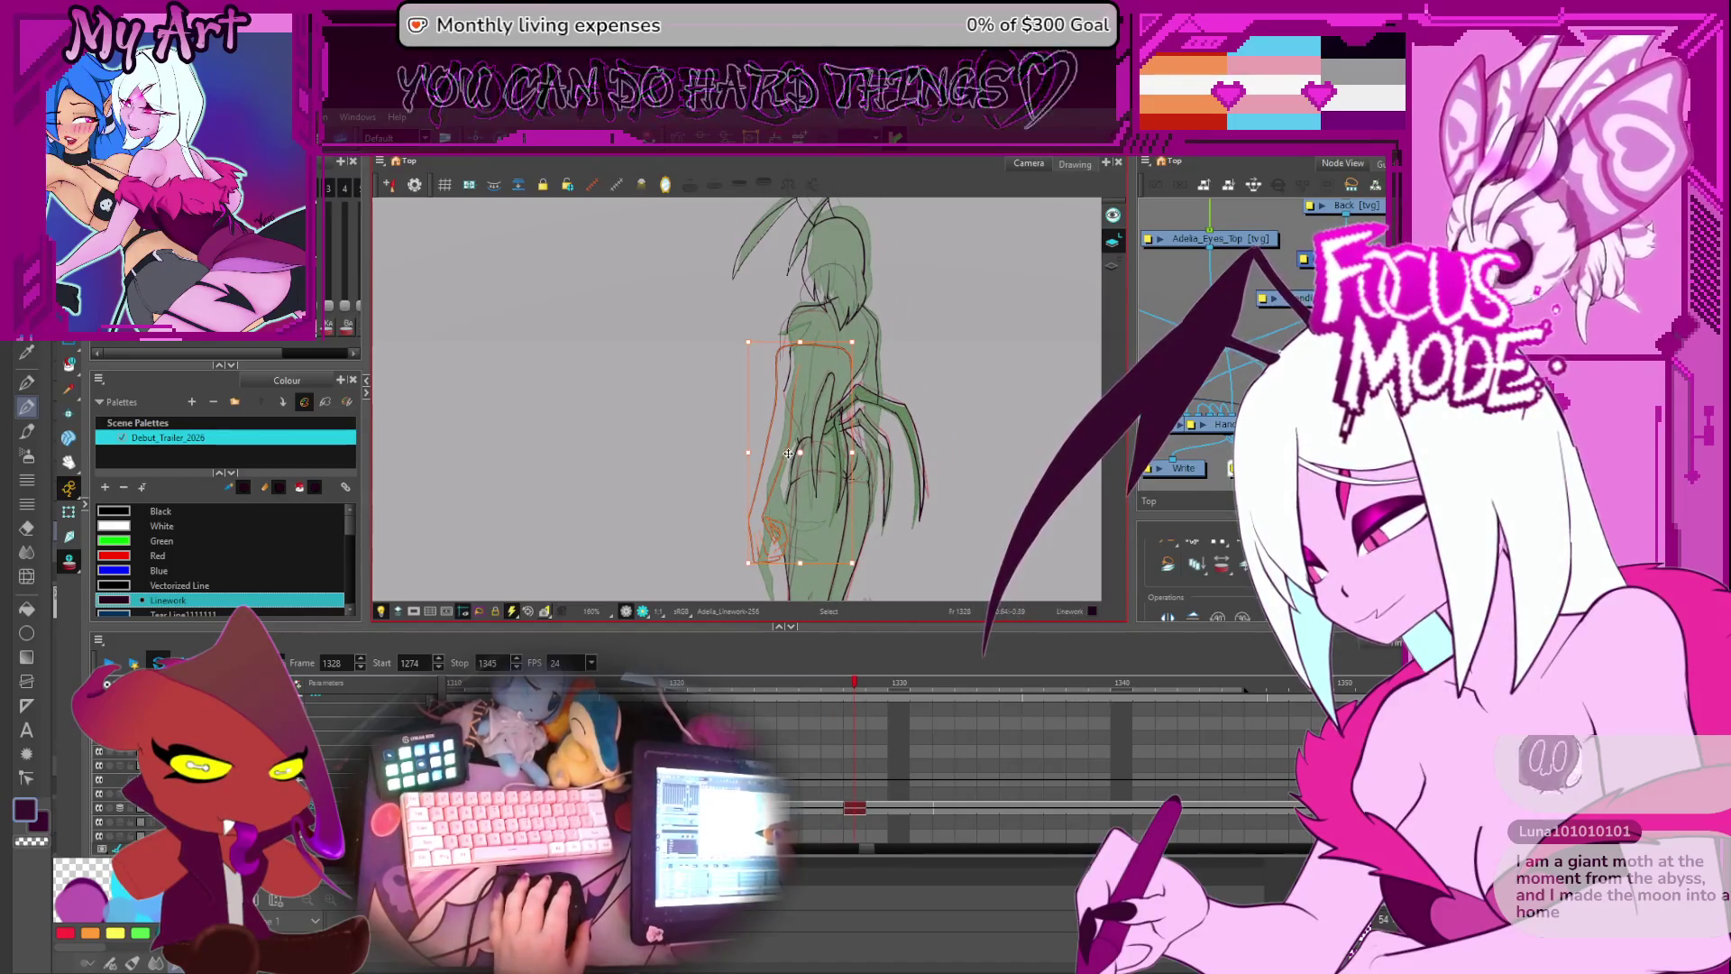
{"action": "scroll", "coordinate": [797, 428], "scroll_direction": "up", "scroll_amount": 3}
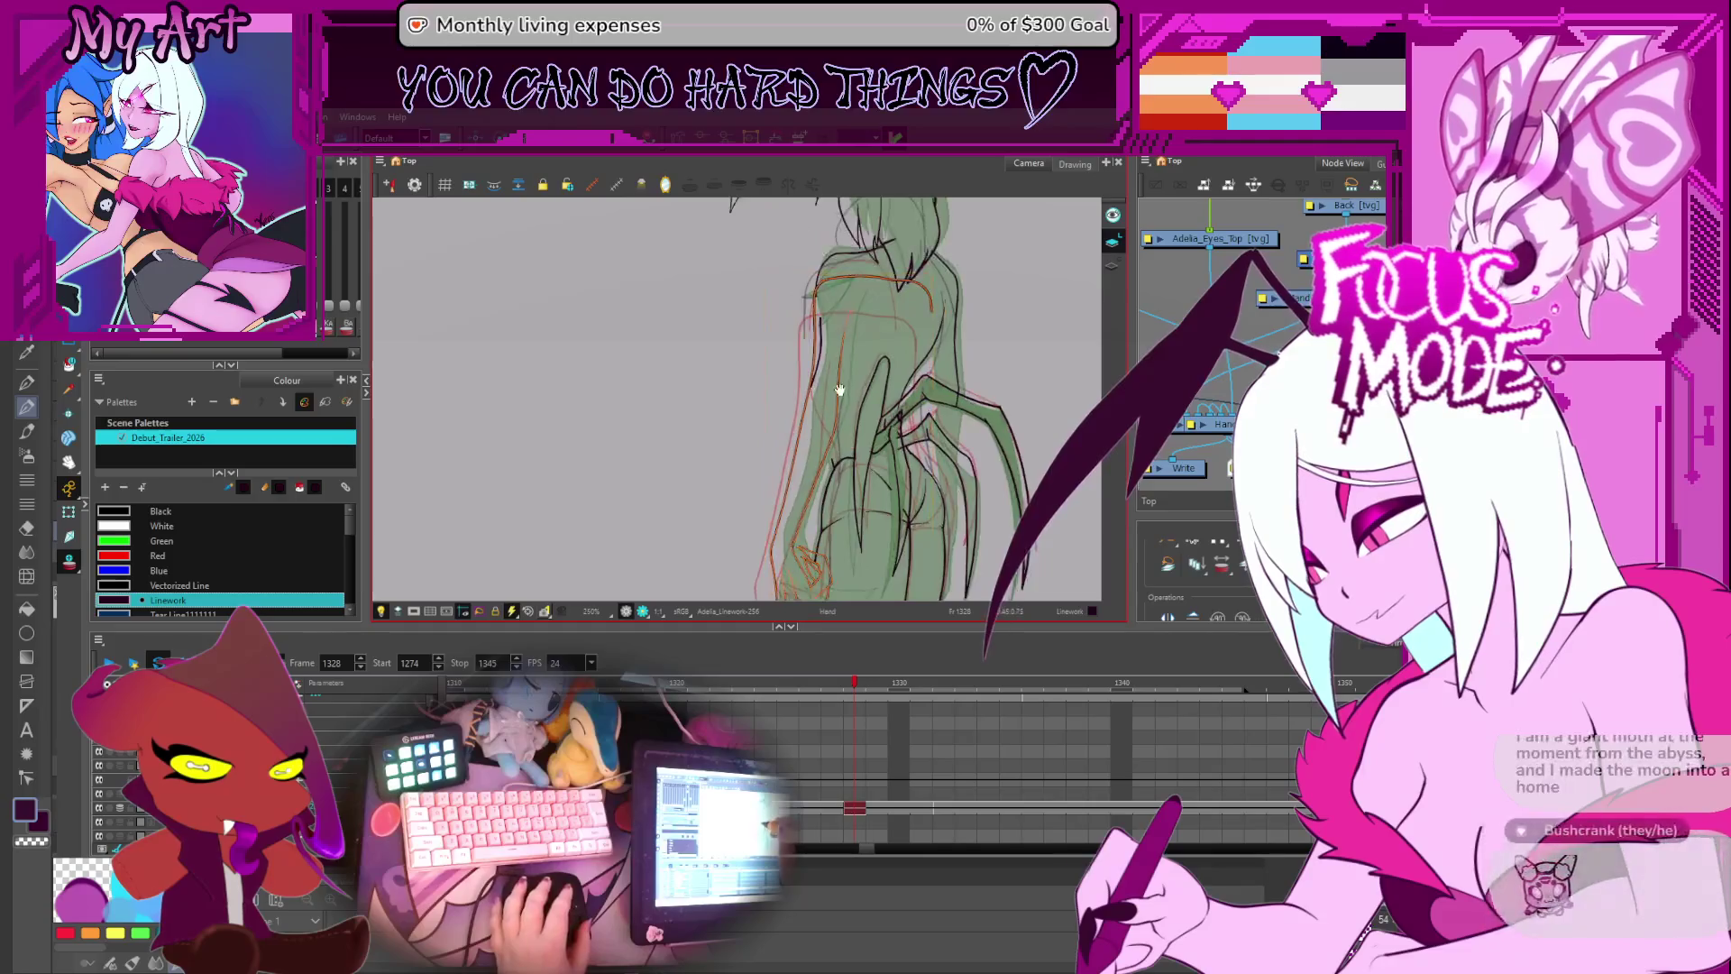
{"action": "left_click_drag", "start_coordinate": [820, 411], "coordinate": [798, 447]}
{"action": "key", "text": "alt+q"}
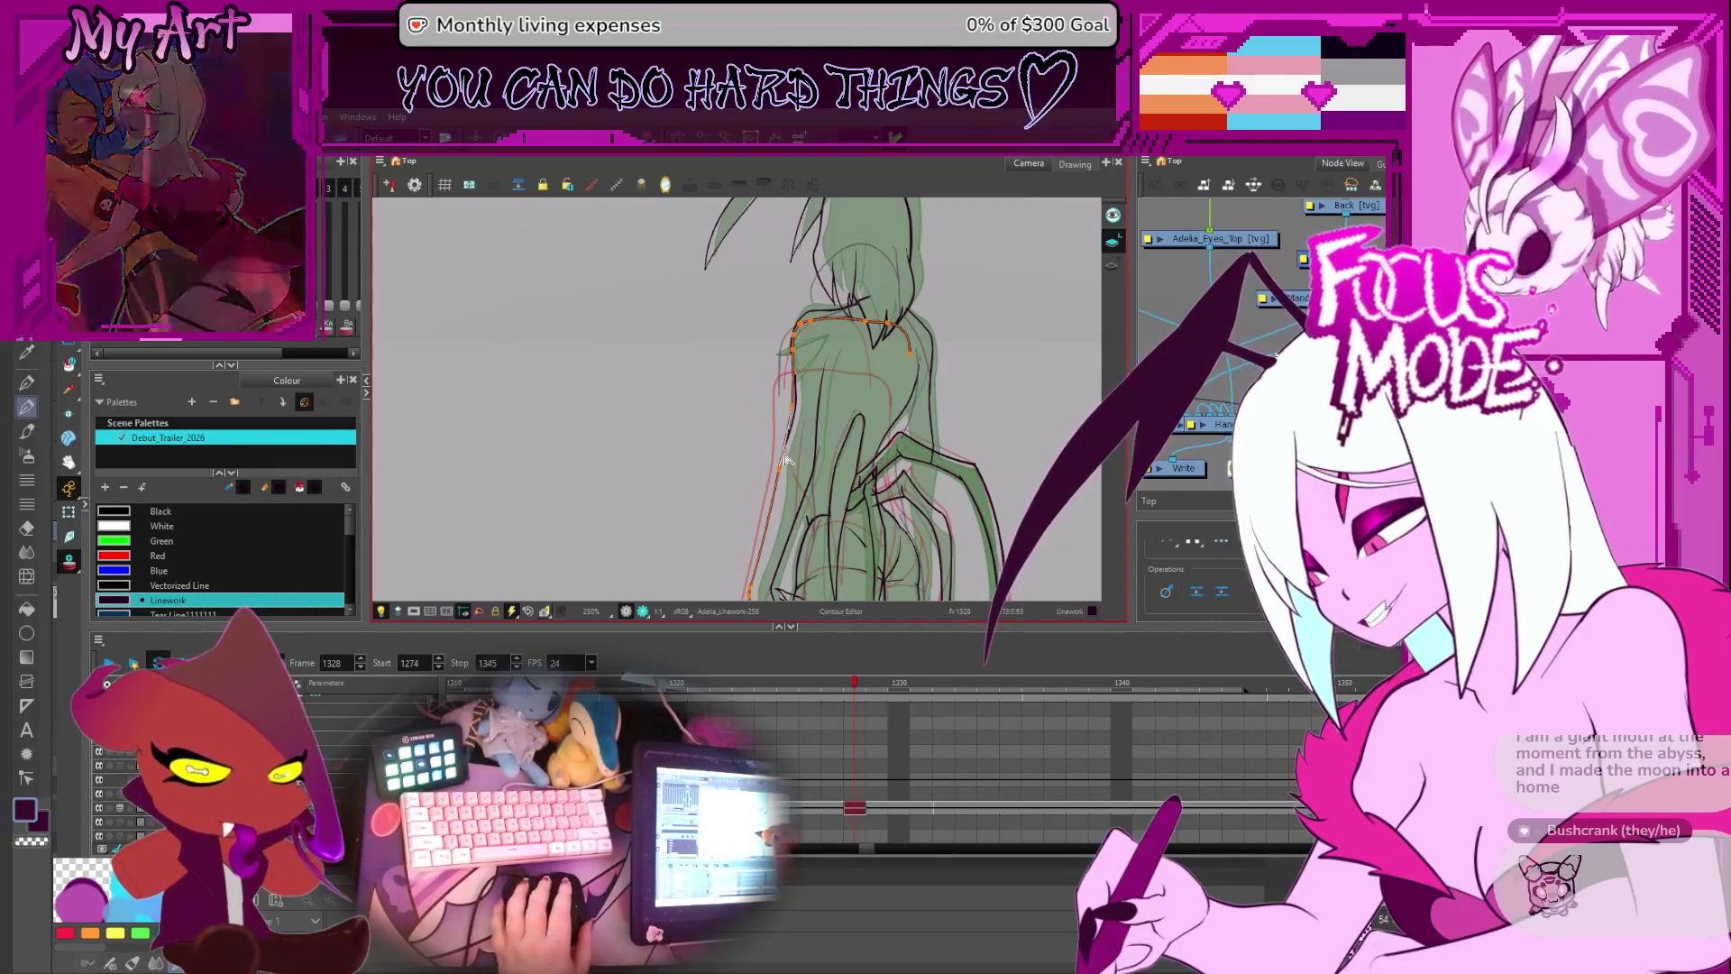
{"action": "left_click", "coordinate": [840, 333]}
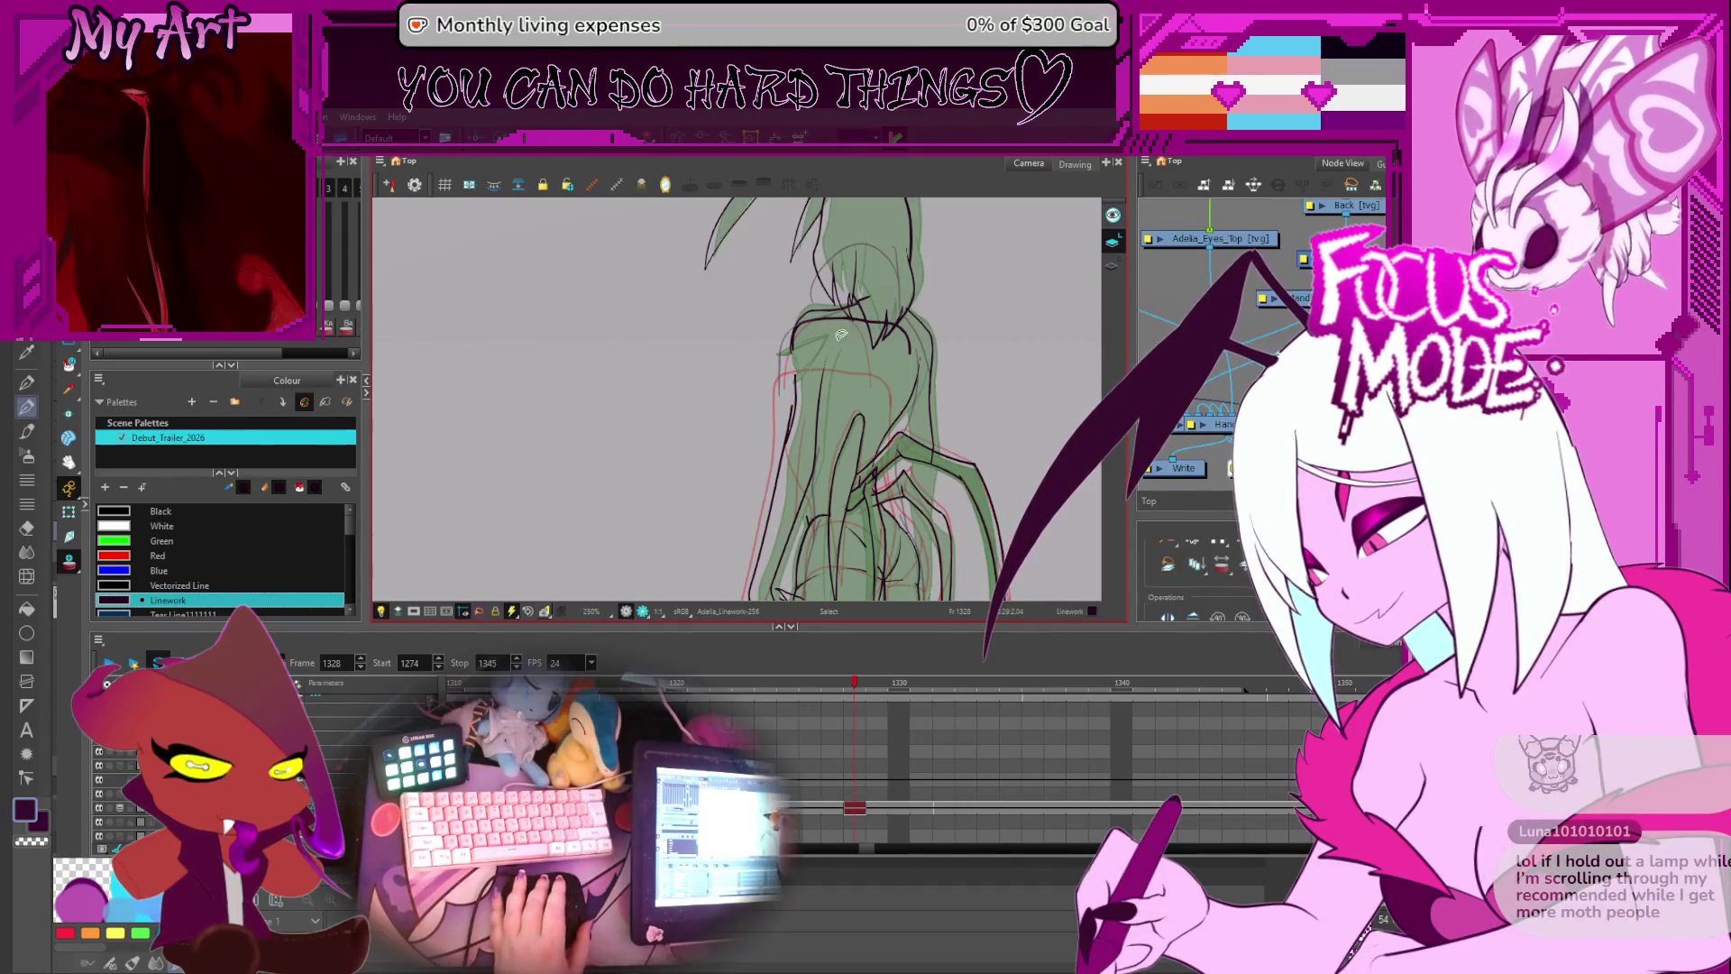
{"action": "left_click", "coordinate": [817, 386]}
{"action": "left_click_drag", "start_coordinate": [817, 386], "coordinate": [802, 364]}
{"action": "left_click", "coordinate": [788, 322]}
{"action": "left_click", "coordinate": [773, 378]}
{"action": "left_click", "coordinate": [802, 419]}
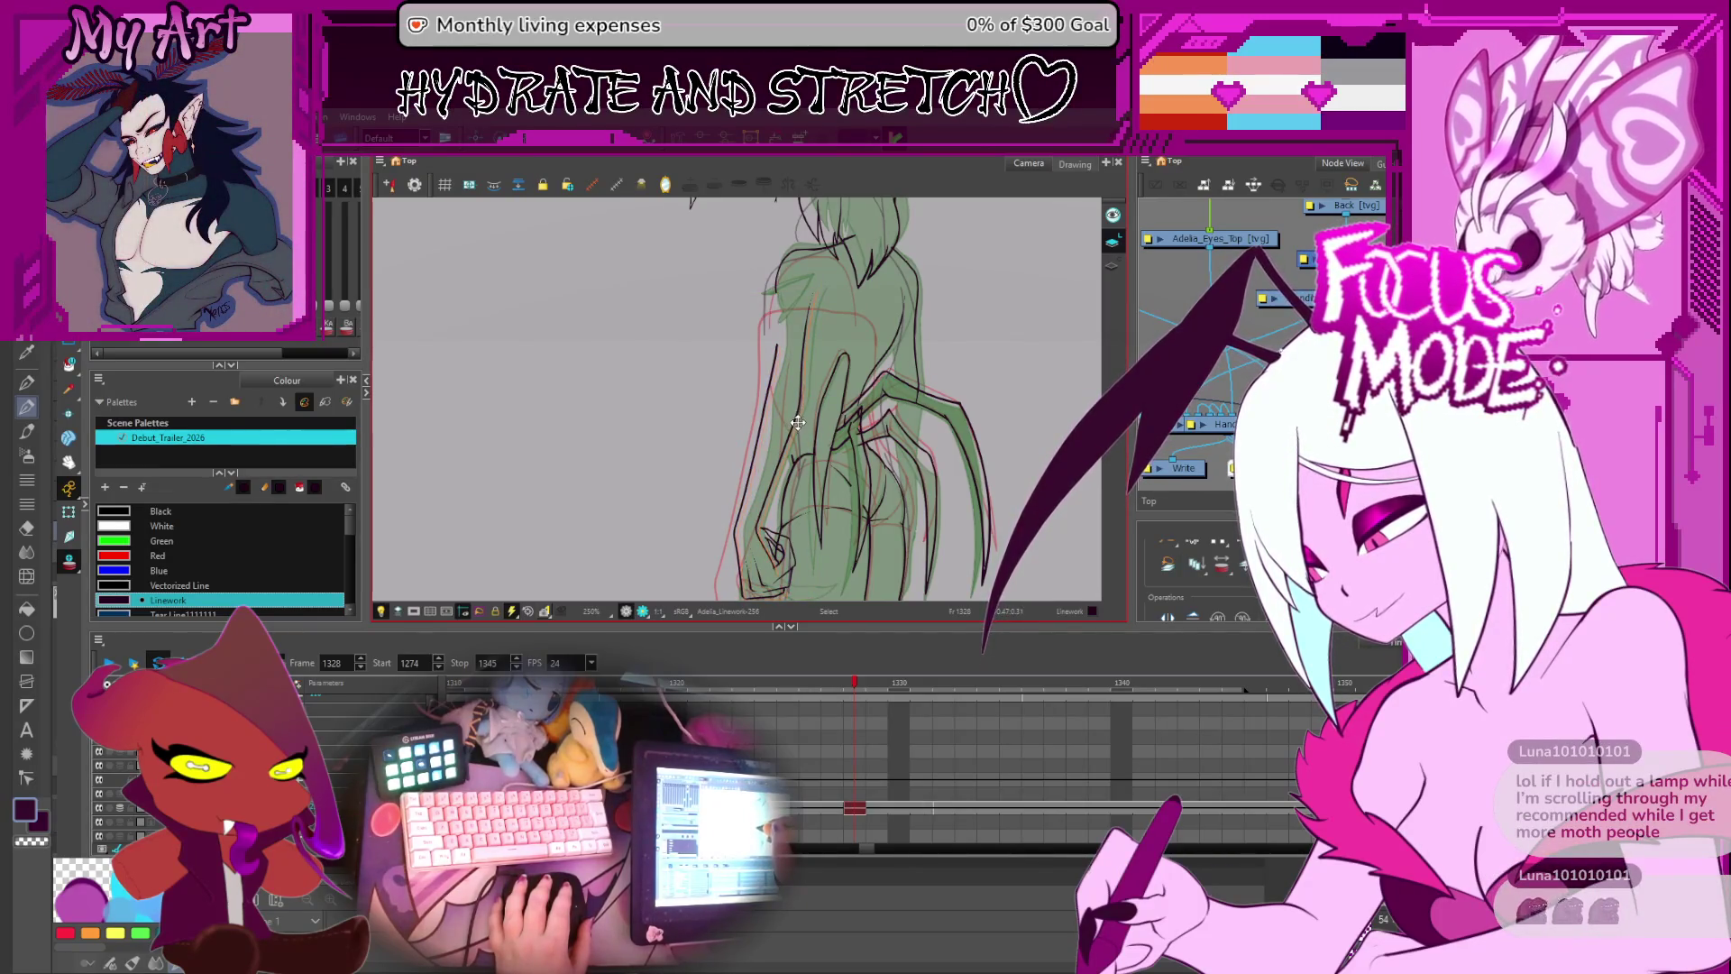
{"action": "left_click", "coordinate": [798, 415]}
{"action": "scroll", "coordinate": [799, 412], "scroll_direction": "up", "scroll_amount": 1}
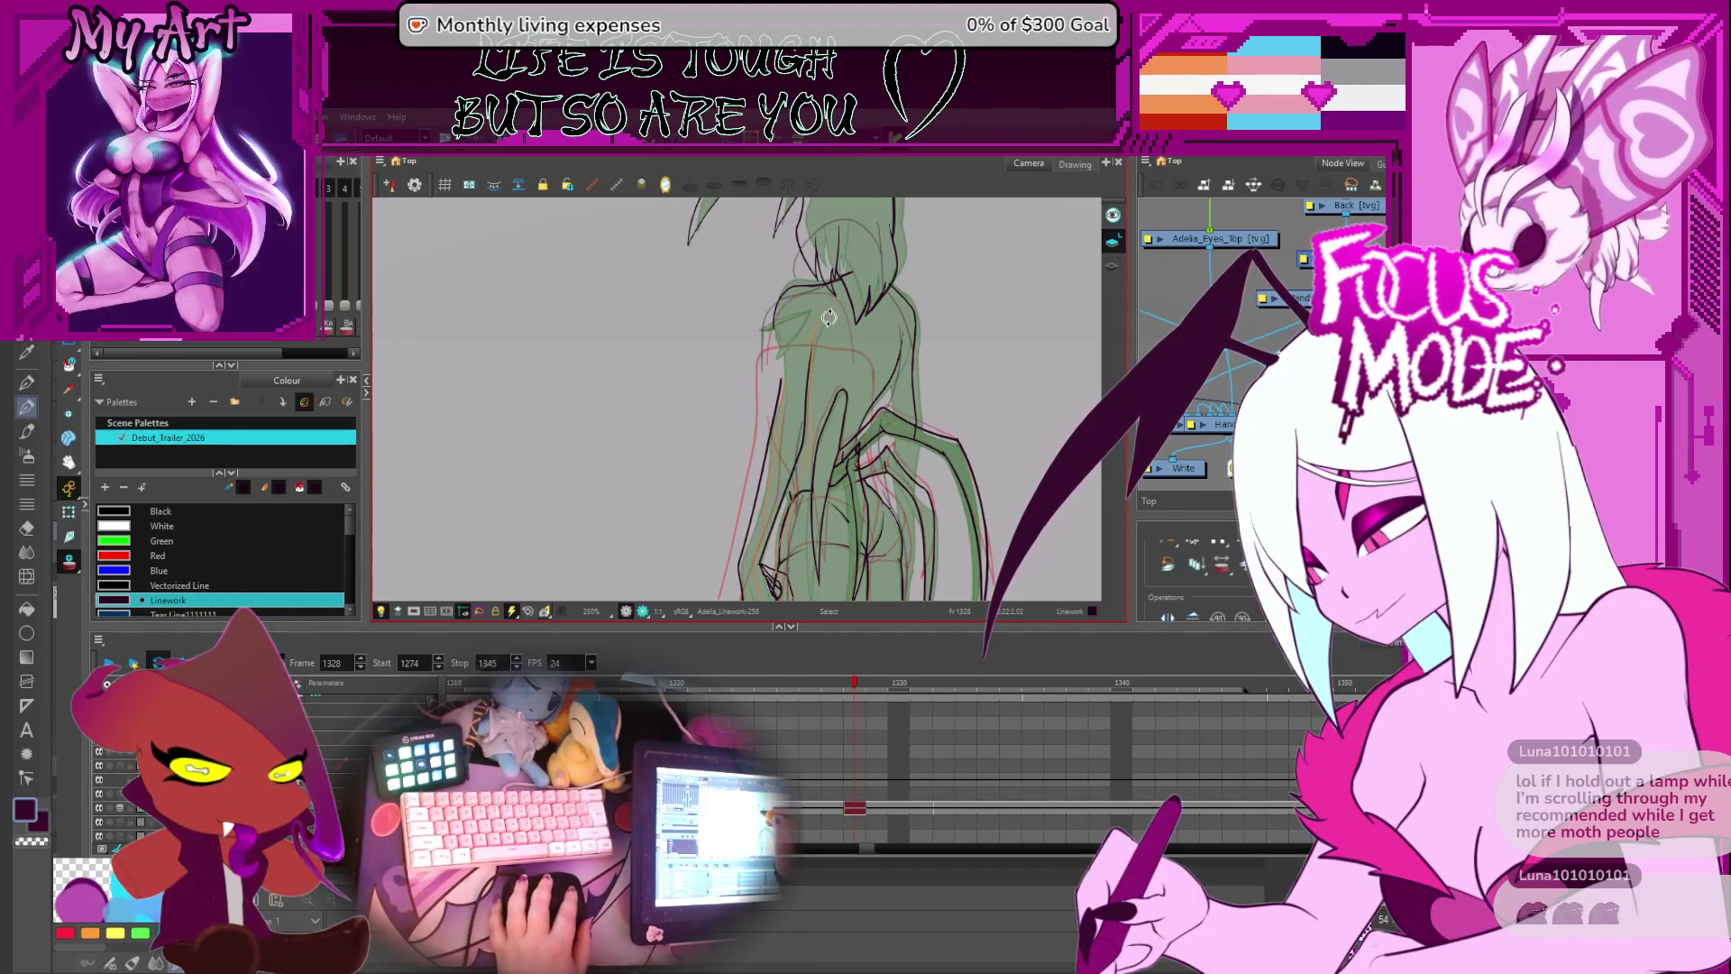
- Move the hand strokes at the figure's left hip over the green sketch
{"action": "left_click_drag", "start_coordinate": [774, 548], "coordinate": [811, 417]}
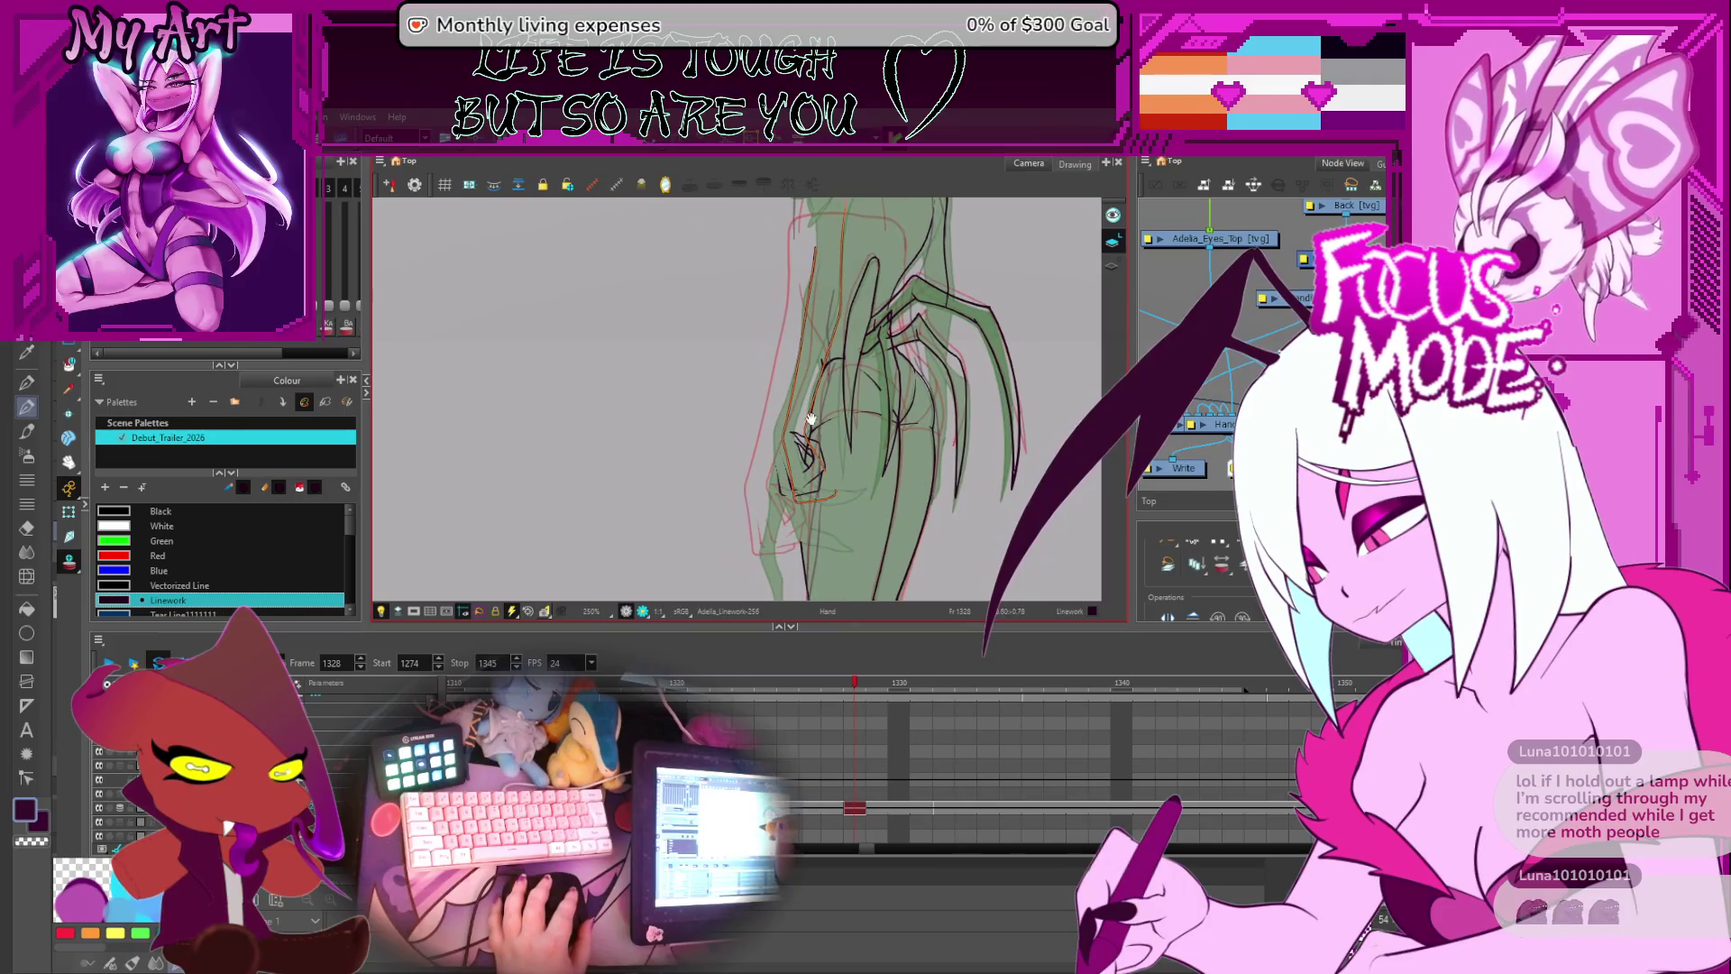
{"action": "left_click_drag", "start_coordinate": [794, 486], "coordinate": [786, 480]}
{"action": "left_click", "coordinate": [826, 463]}
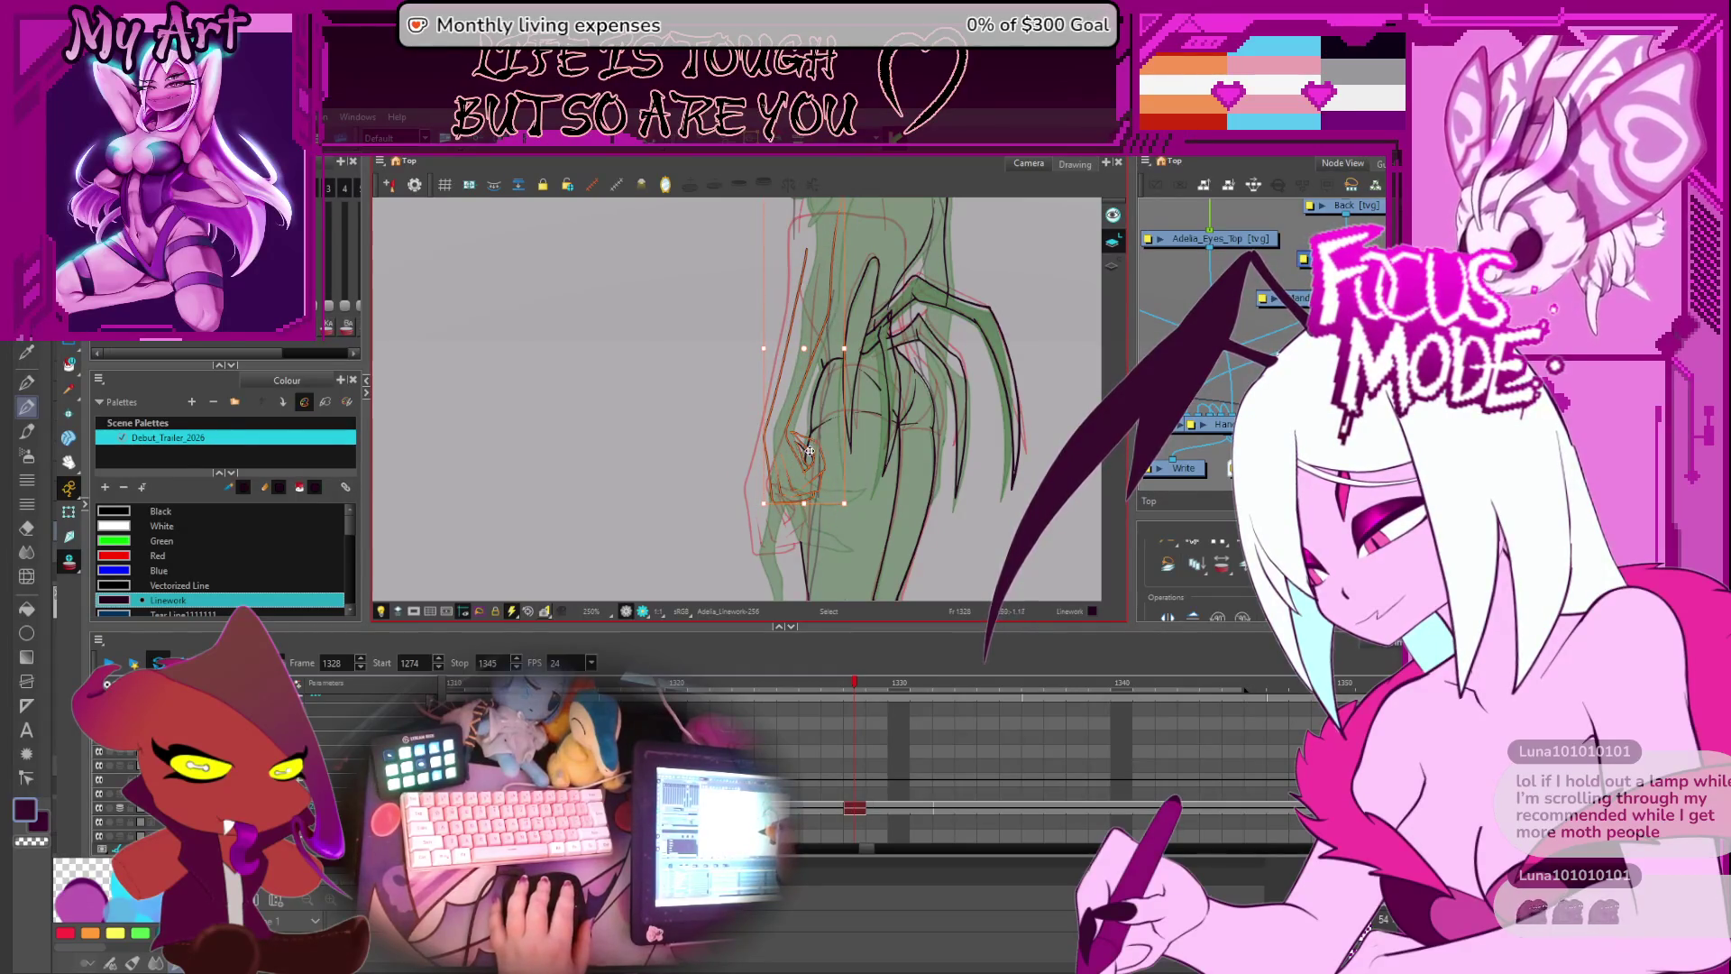
{"action": "scroll", "coordinate": [790, 450], "scroll_direction": "down", "scroll_amount": 2}
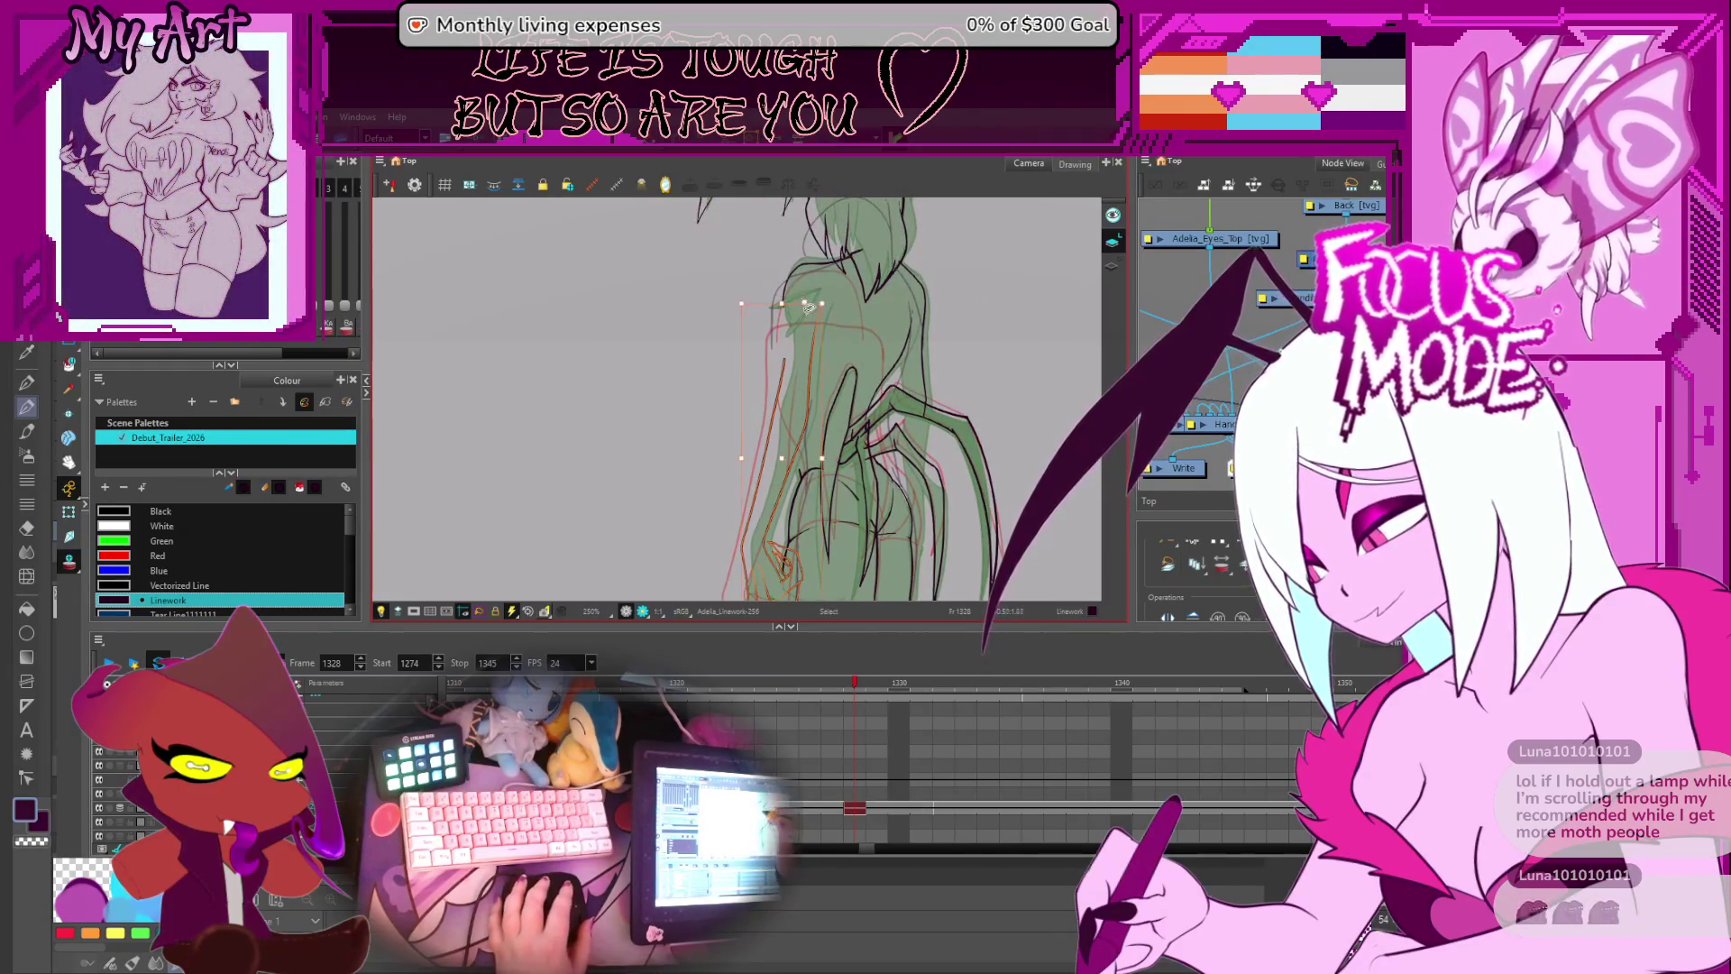
{"action": "scroll", "coordinate": [757, 351], "scroll_direction": "down", "scroll_amount": 2}
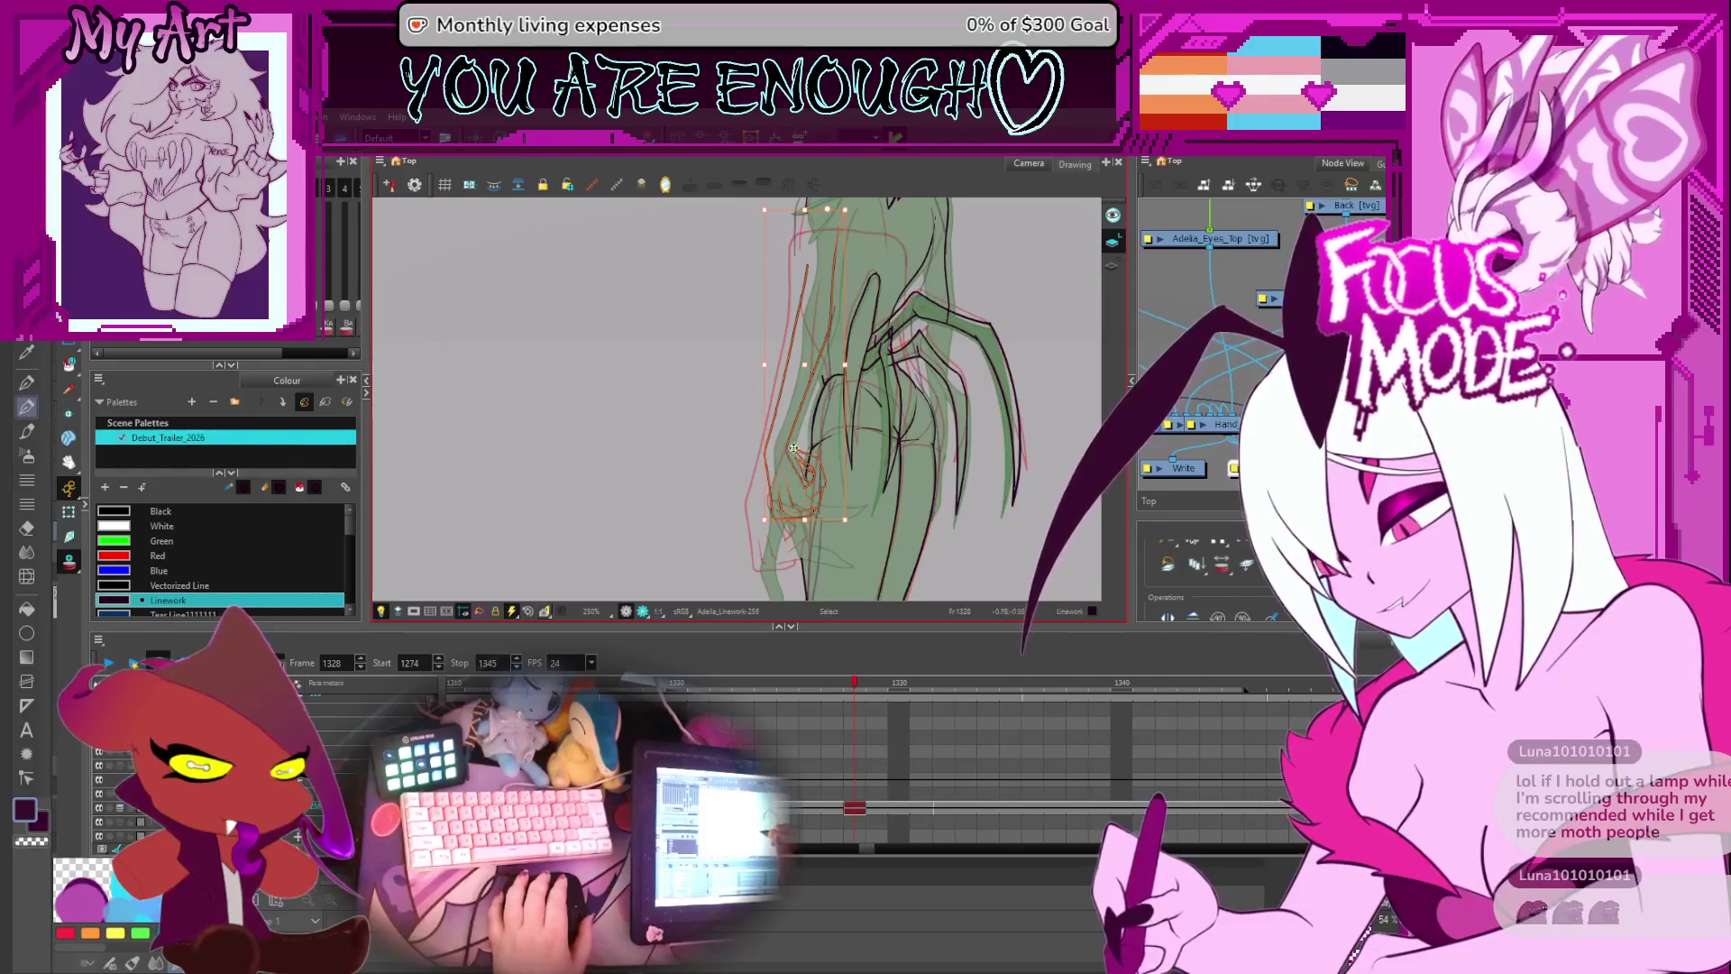
{"action": "key", "text": "Escape"}
{"action": "left_click", "coordinate": [769, 524]}
{"action": "left_click_drag", "start_coordinate": [760, 524], "coordinate": [799, 524]}
{"action": "scroll", "coordinate": [830, 395], "scroll_direction": "up", "scroll_amount": 3}
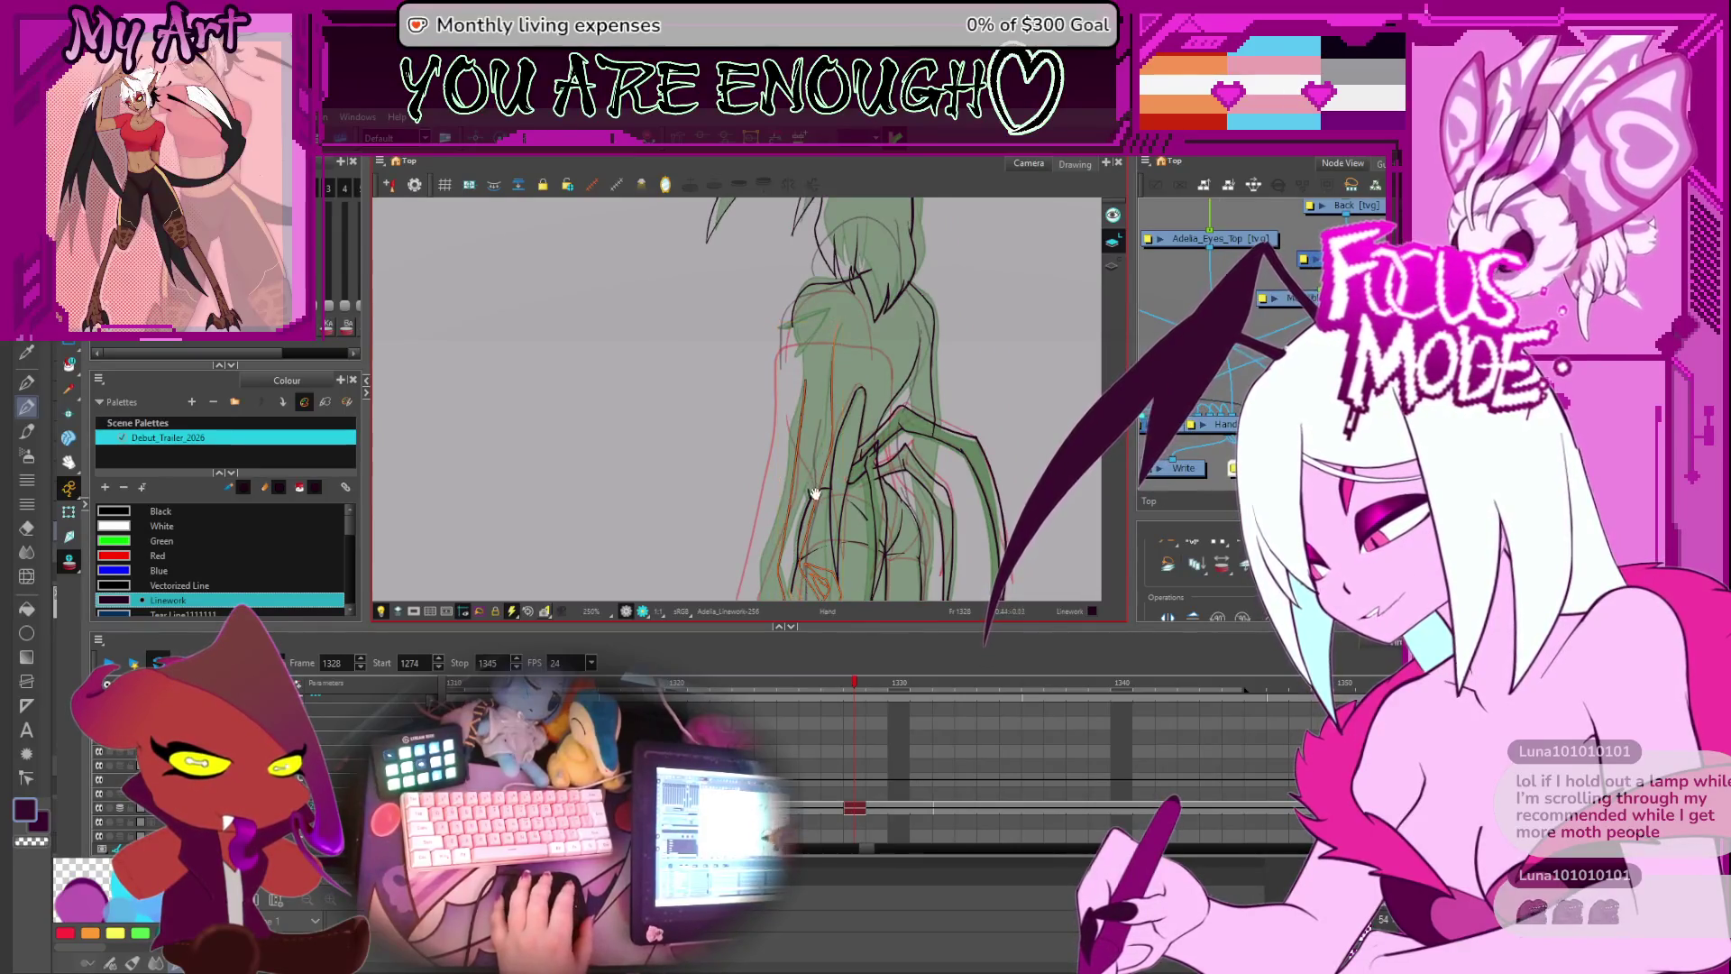
{"action": "scroll", "coordinate": [787, 415], "scroll_direction": "down", "scroll_amount": 4}
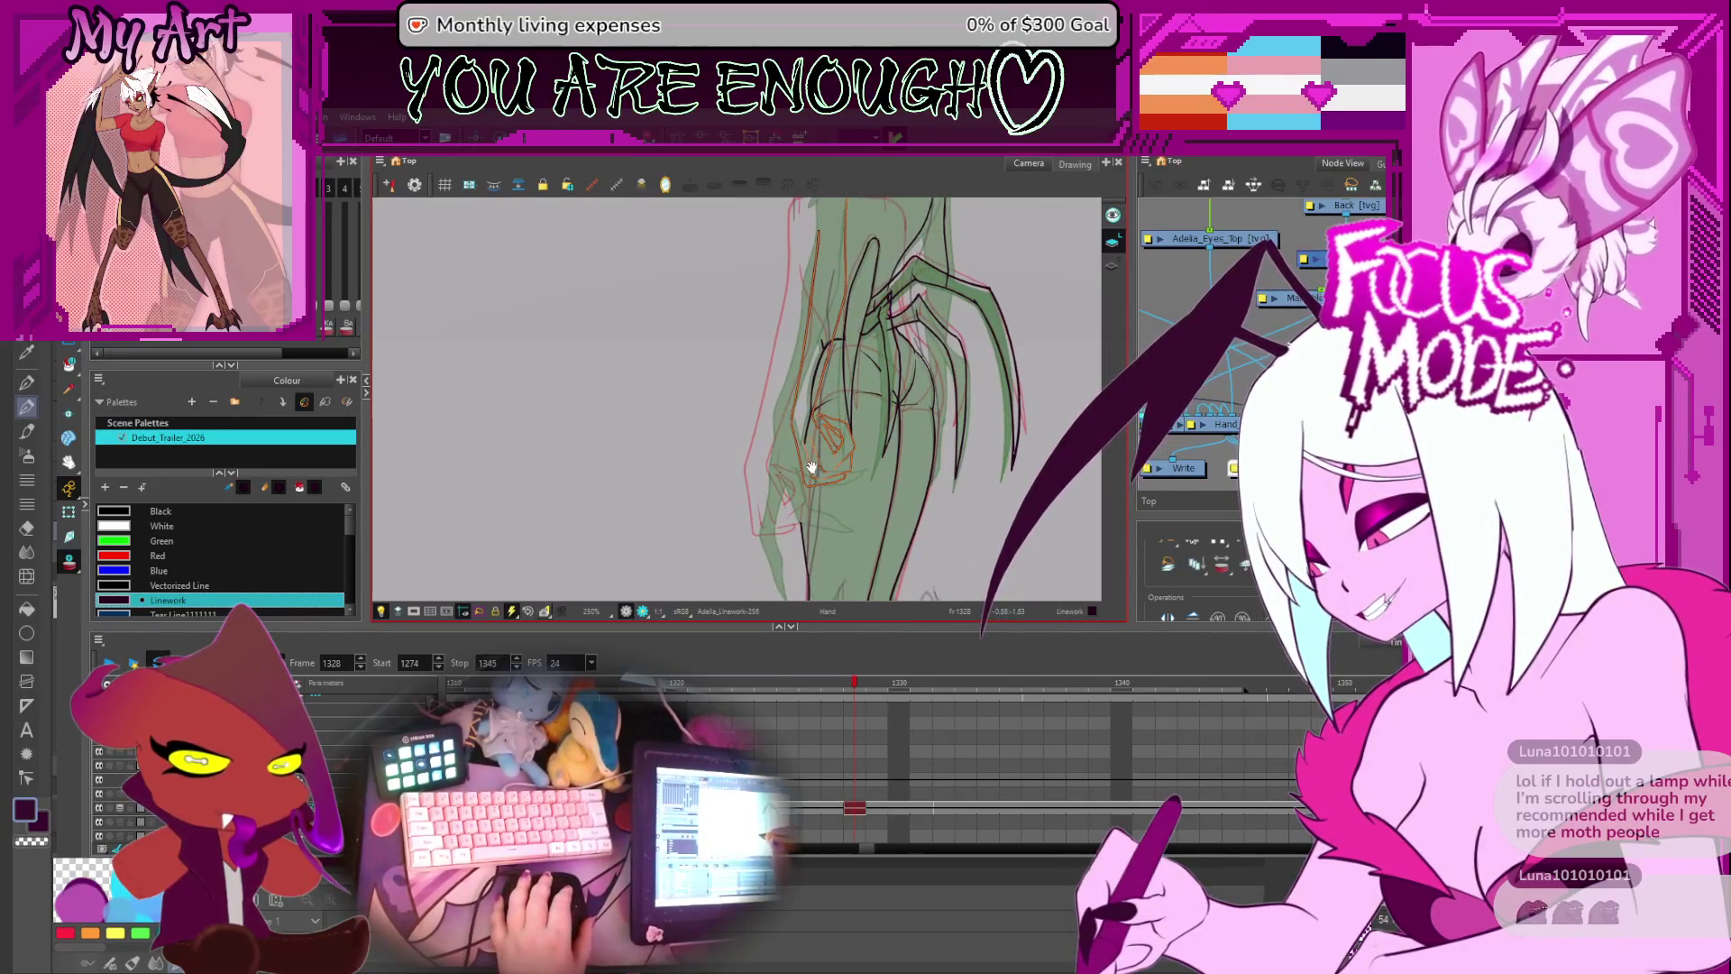
{"action": "scroll", "coordinate": [787, 415], "scroll_direction": "up", "scroll_amount": 2}
{"action": "scroll", "coordinate": [870, 437], "scroll_direction": "down", "scroll_amount": 2}
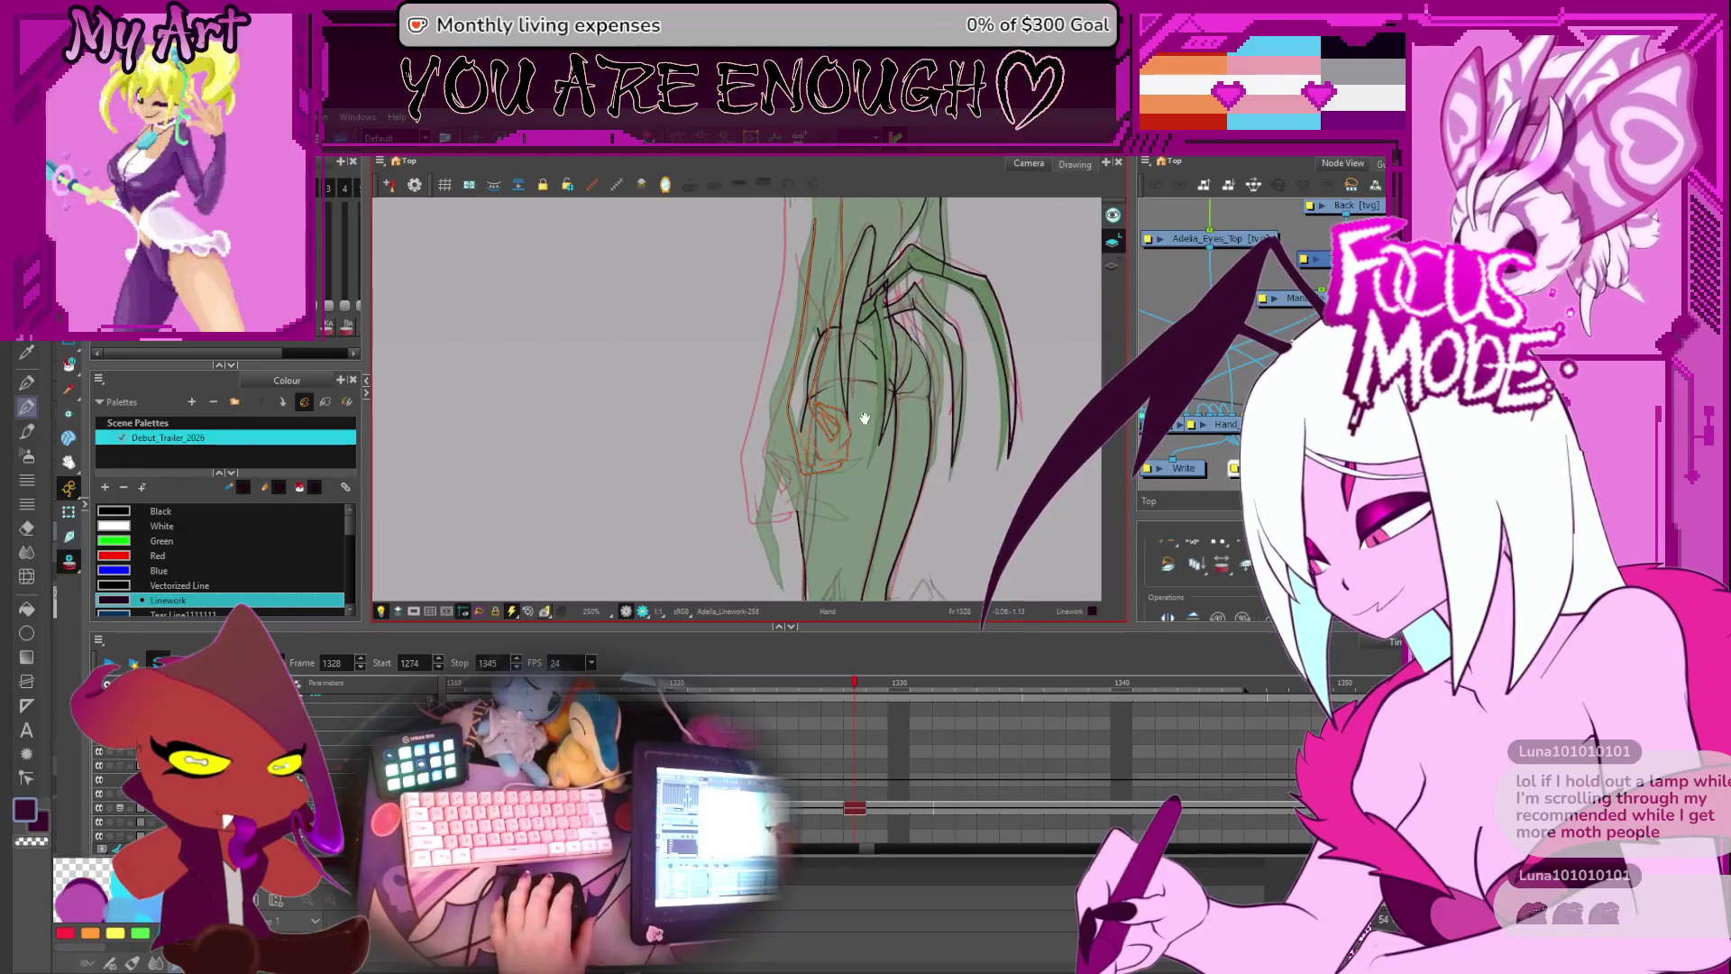
{"action": "scroll", "coordinate": [843, 467], "scroll_direction": "up", "scroll_amount": 3}
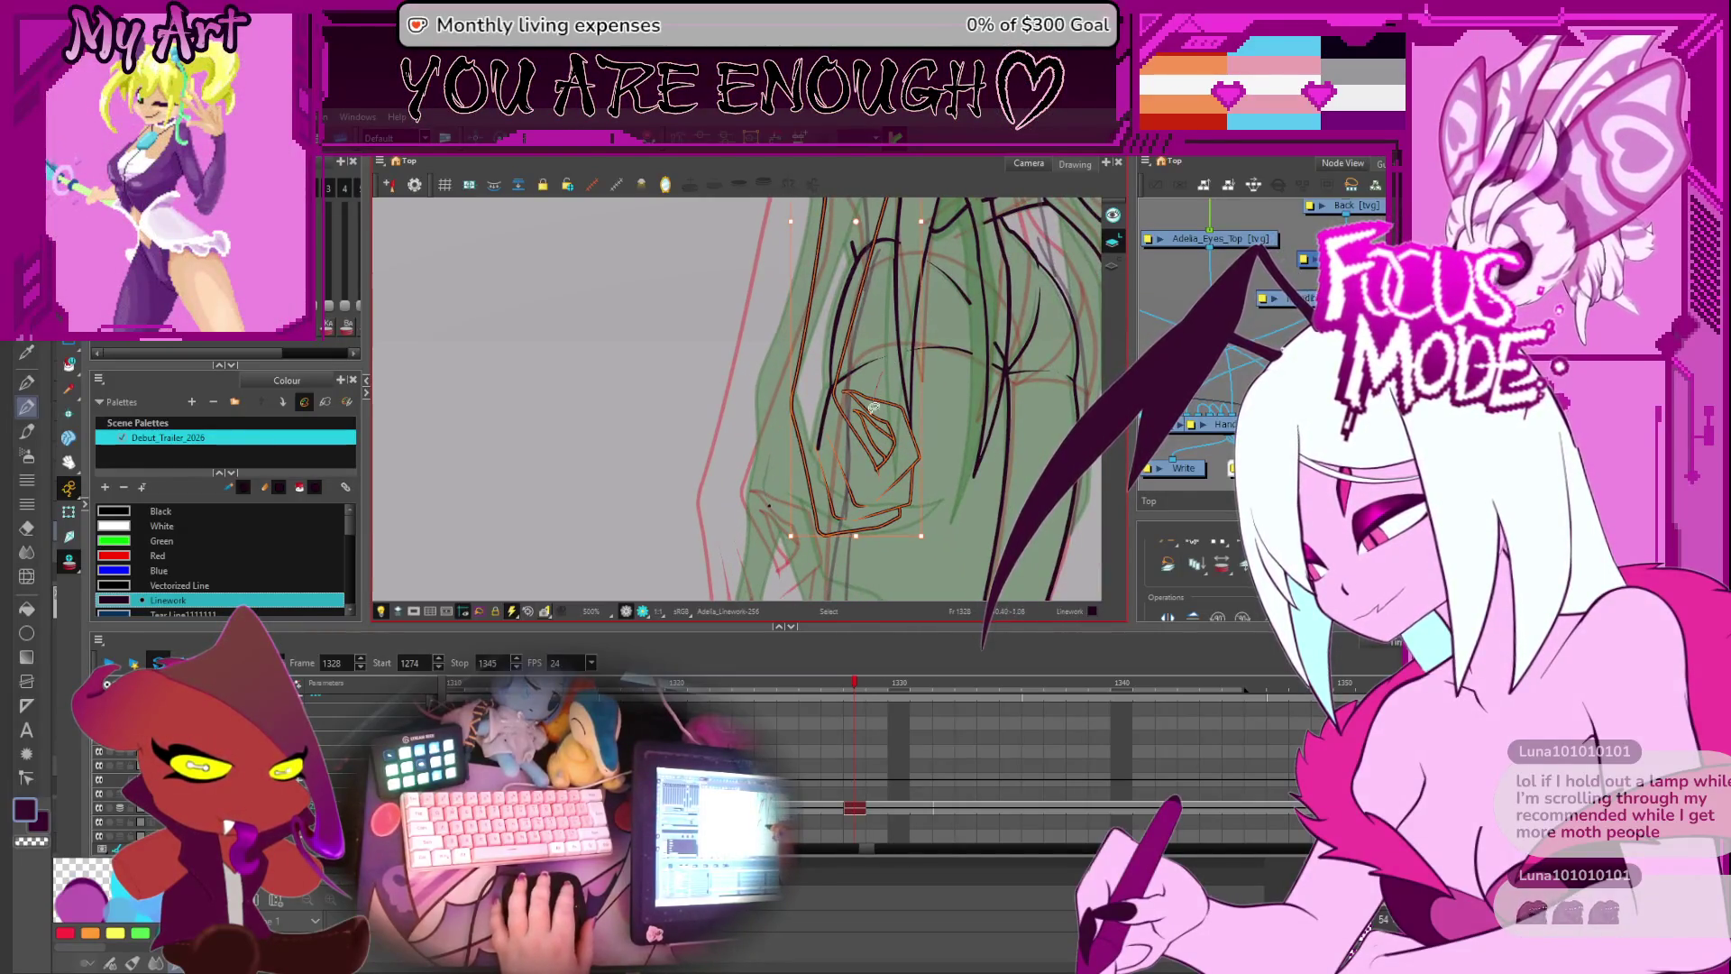
- Adjust the outer hand outline and side stroke points with the Contour Editor
{"action": "left_click", "coordinate": [909, 470]}
{"action": "left_click", "coordinate": [861, 507]}
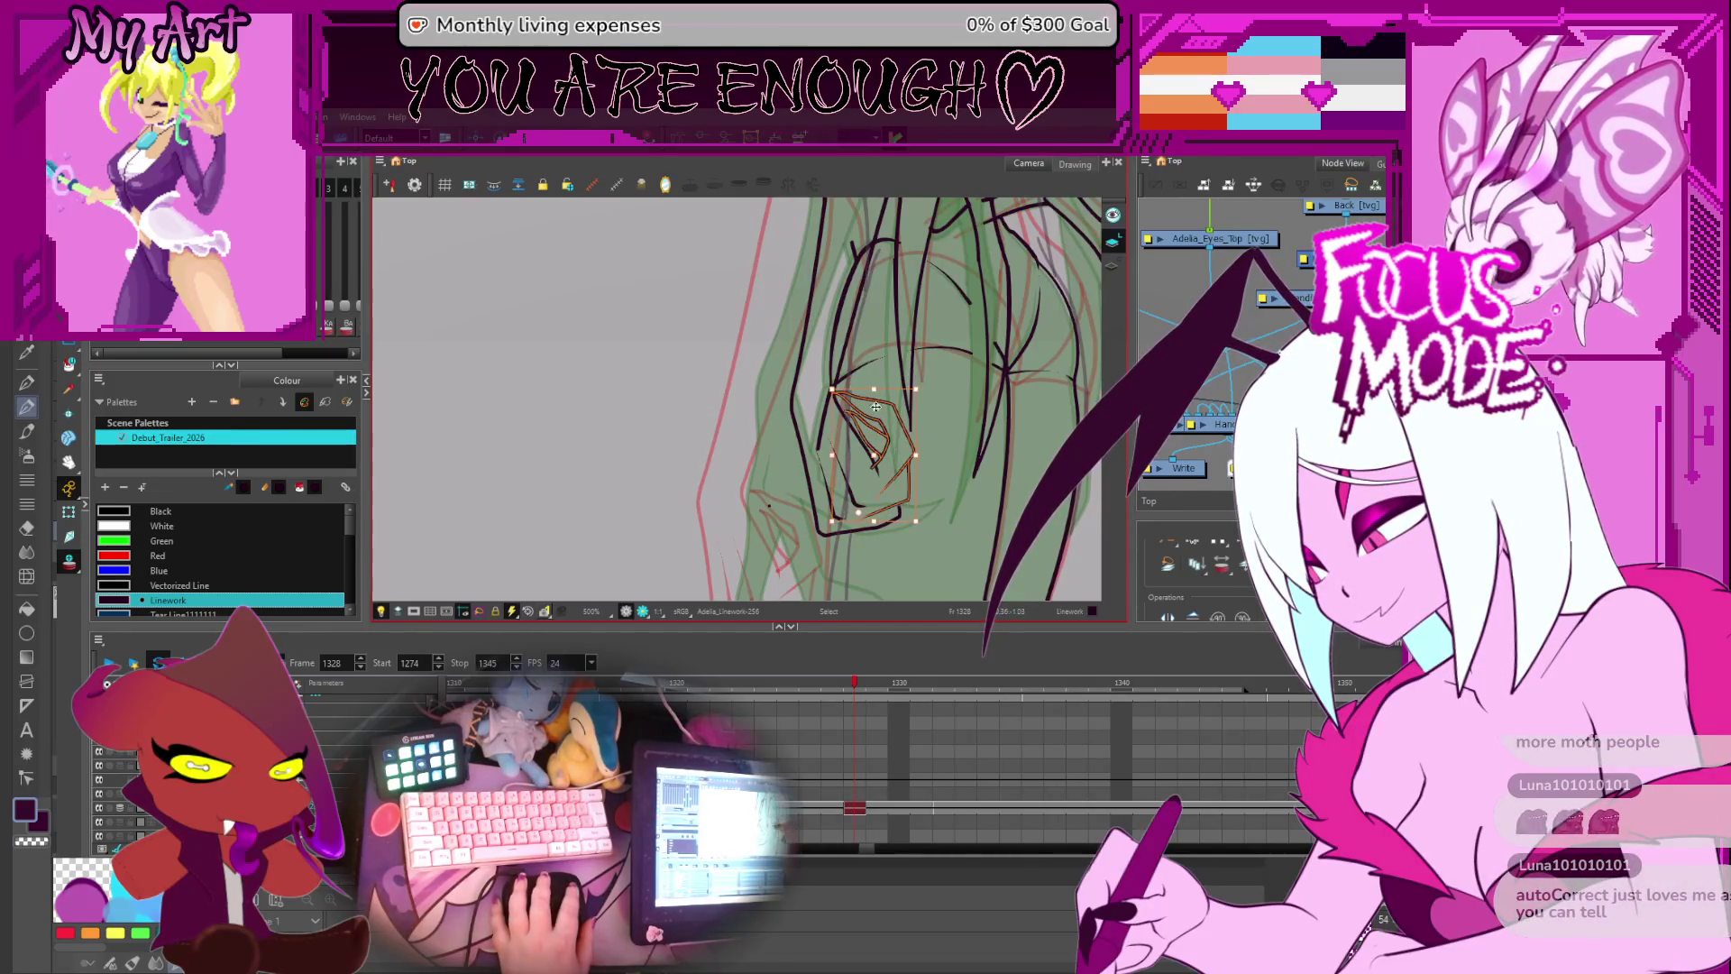
{"action": "left_click_drag", "start_coordinate": [825, 521], "coordinate": [822, 444]}
{"action": "left_click", "coordinate": [898, 456]}
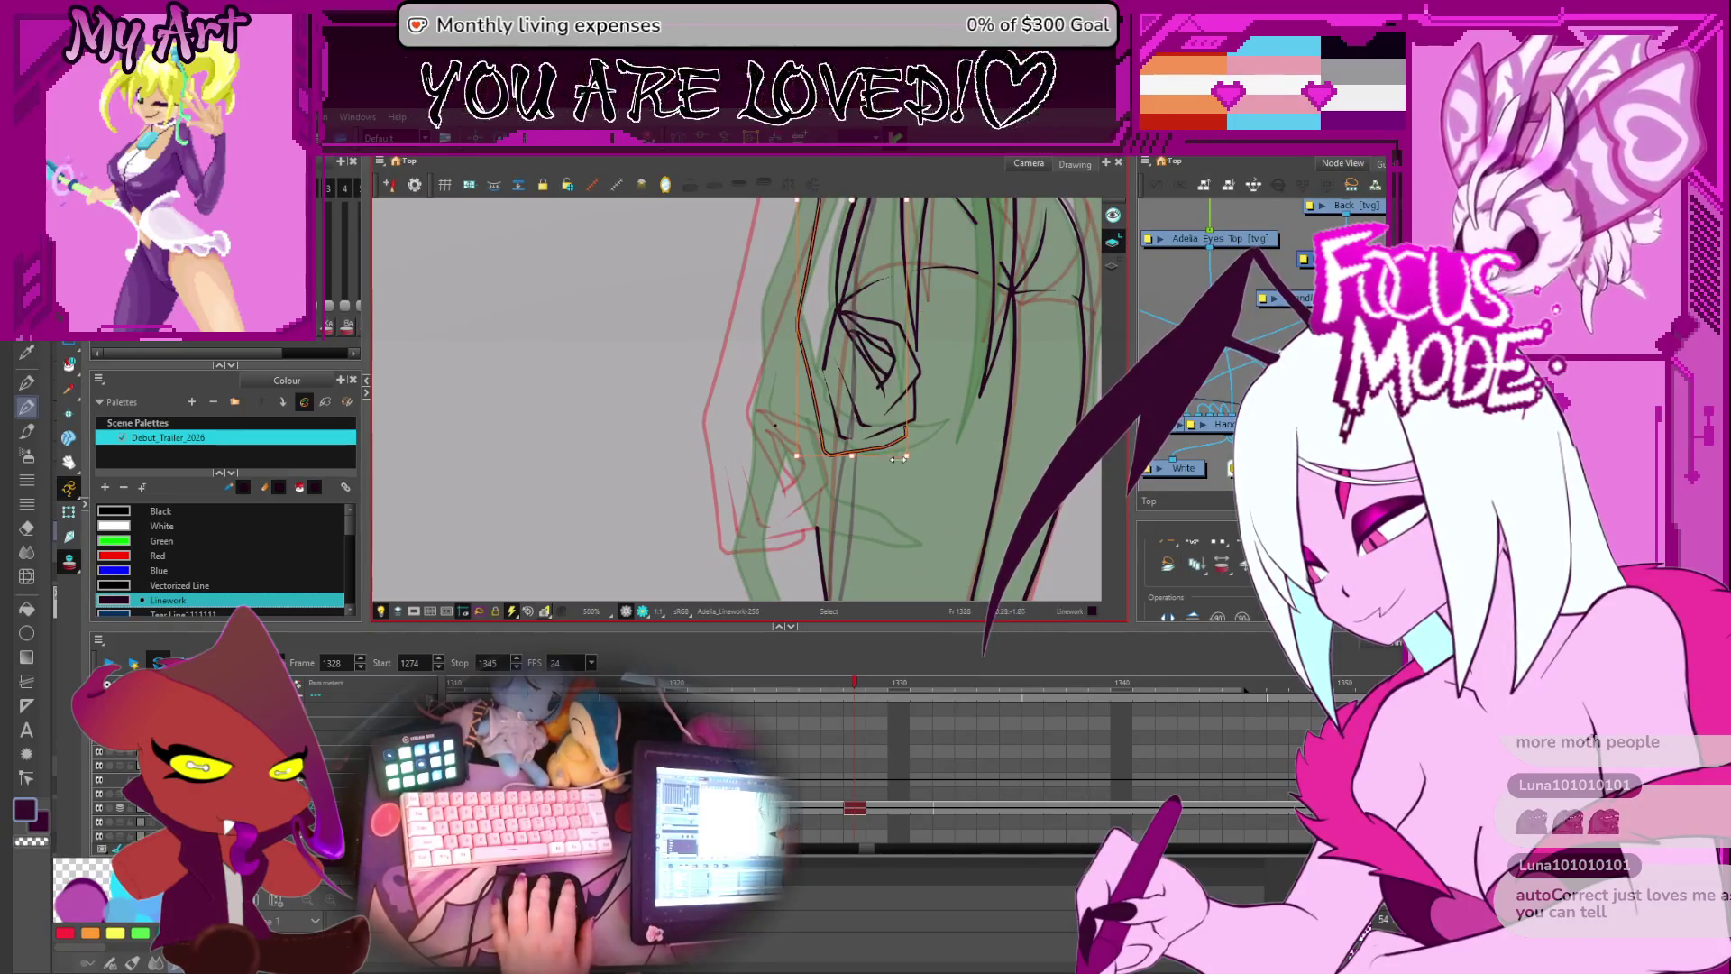
{"action": "key", "text": "alt+q"}
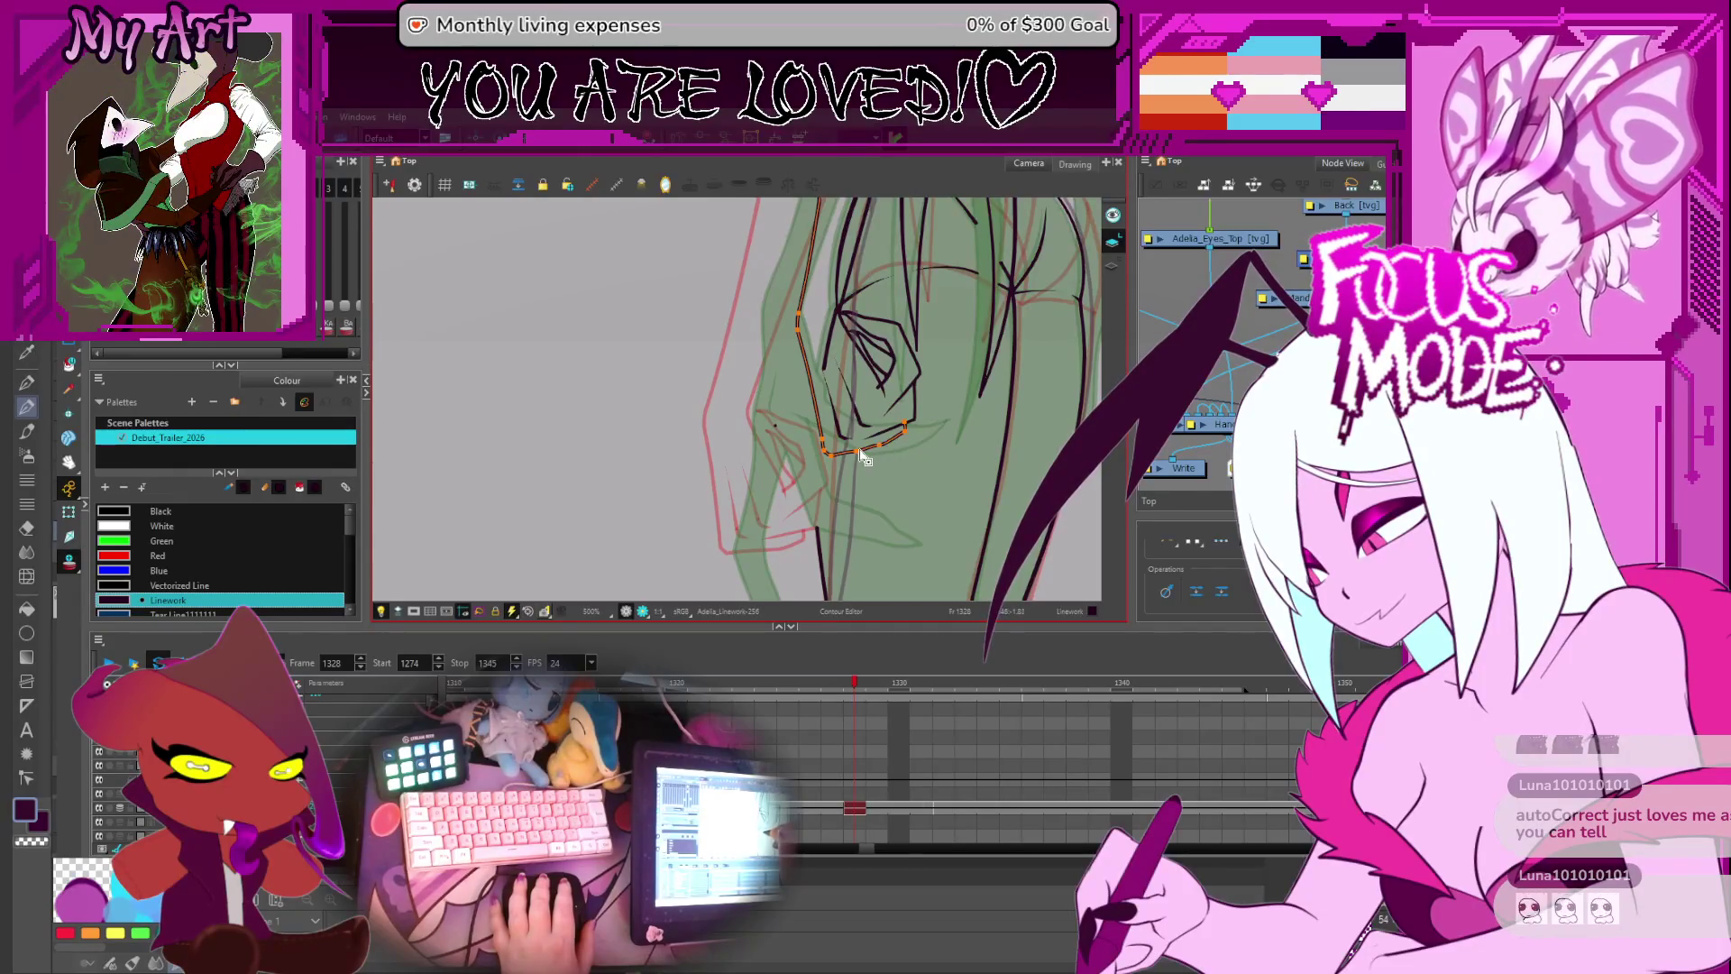
{"action": "left_click_drag", "start_coordinate": [861, 457], "coordinate": [816, 425]}
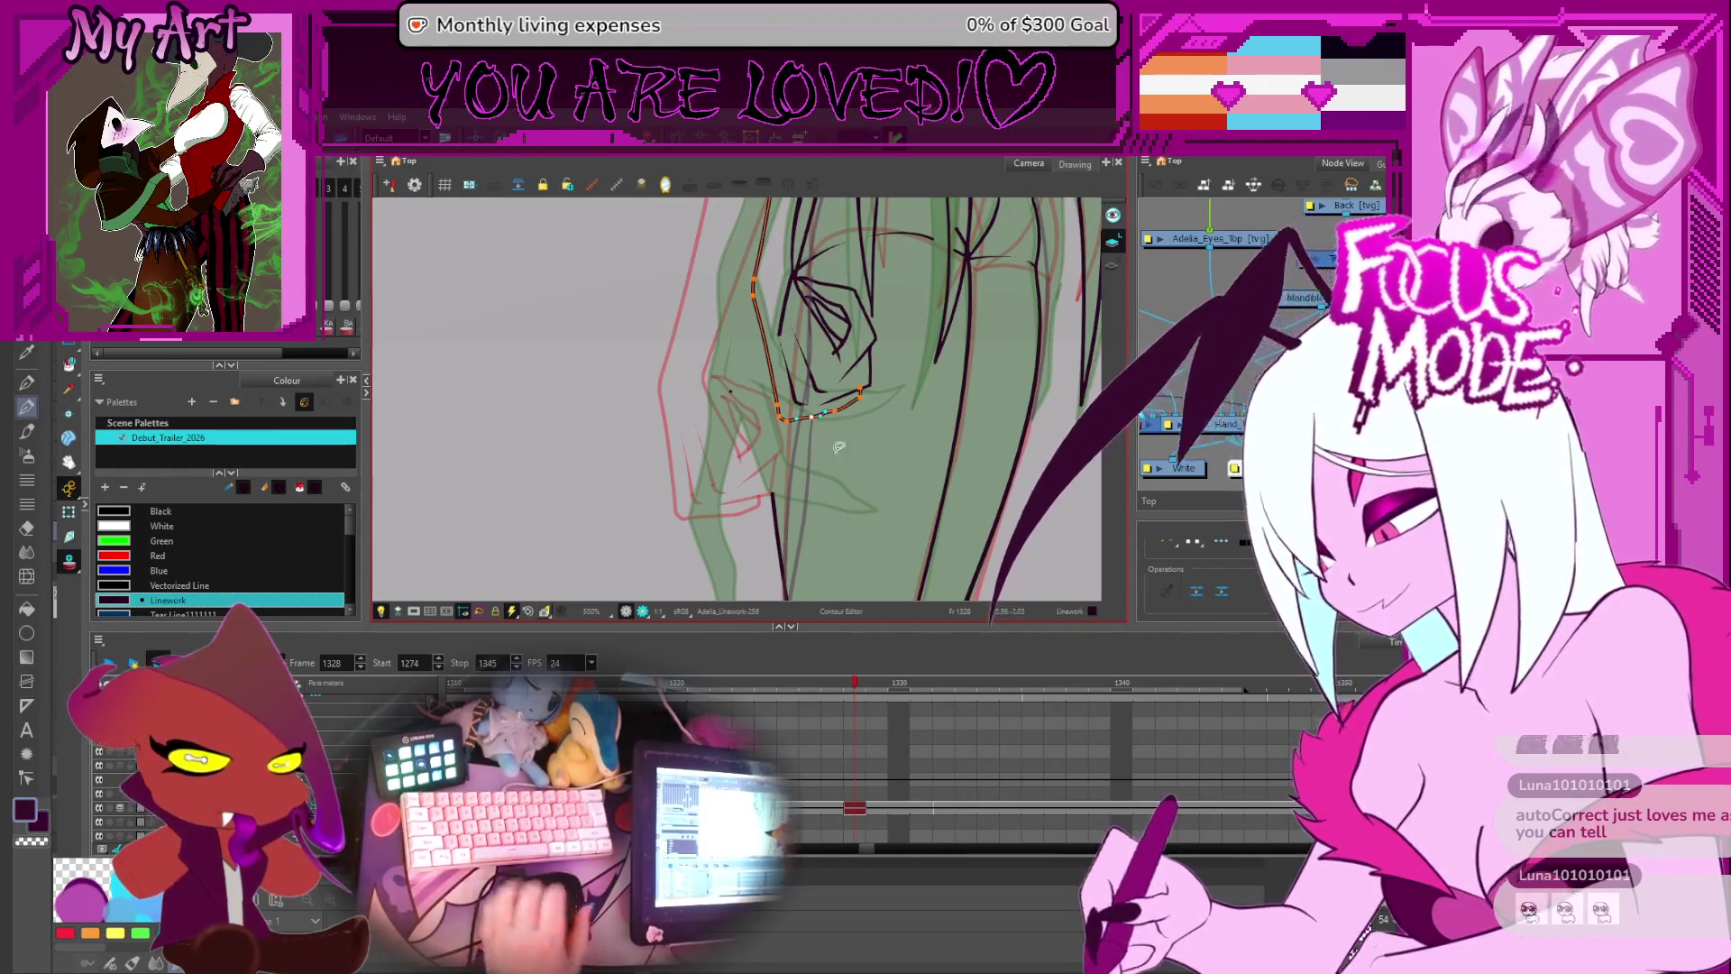
{"action": "left_click", "coordinate": [796, 421]}
{"action": "key", "text": "2"}
{"action": "left_click_drag", "start_coordinate": [773, 432], "coordinate": [775, 478]}
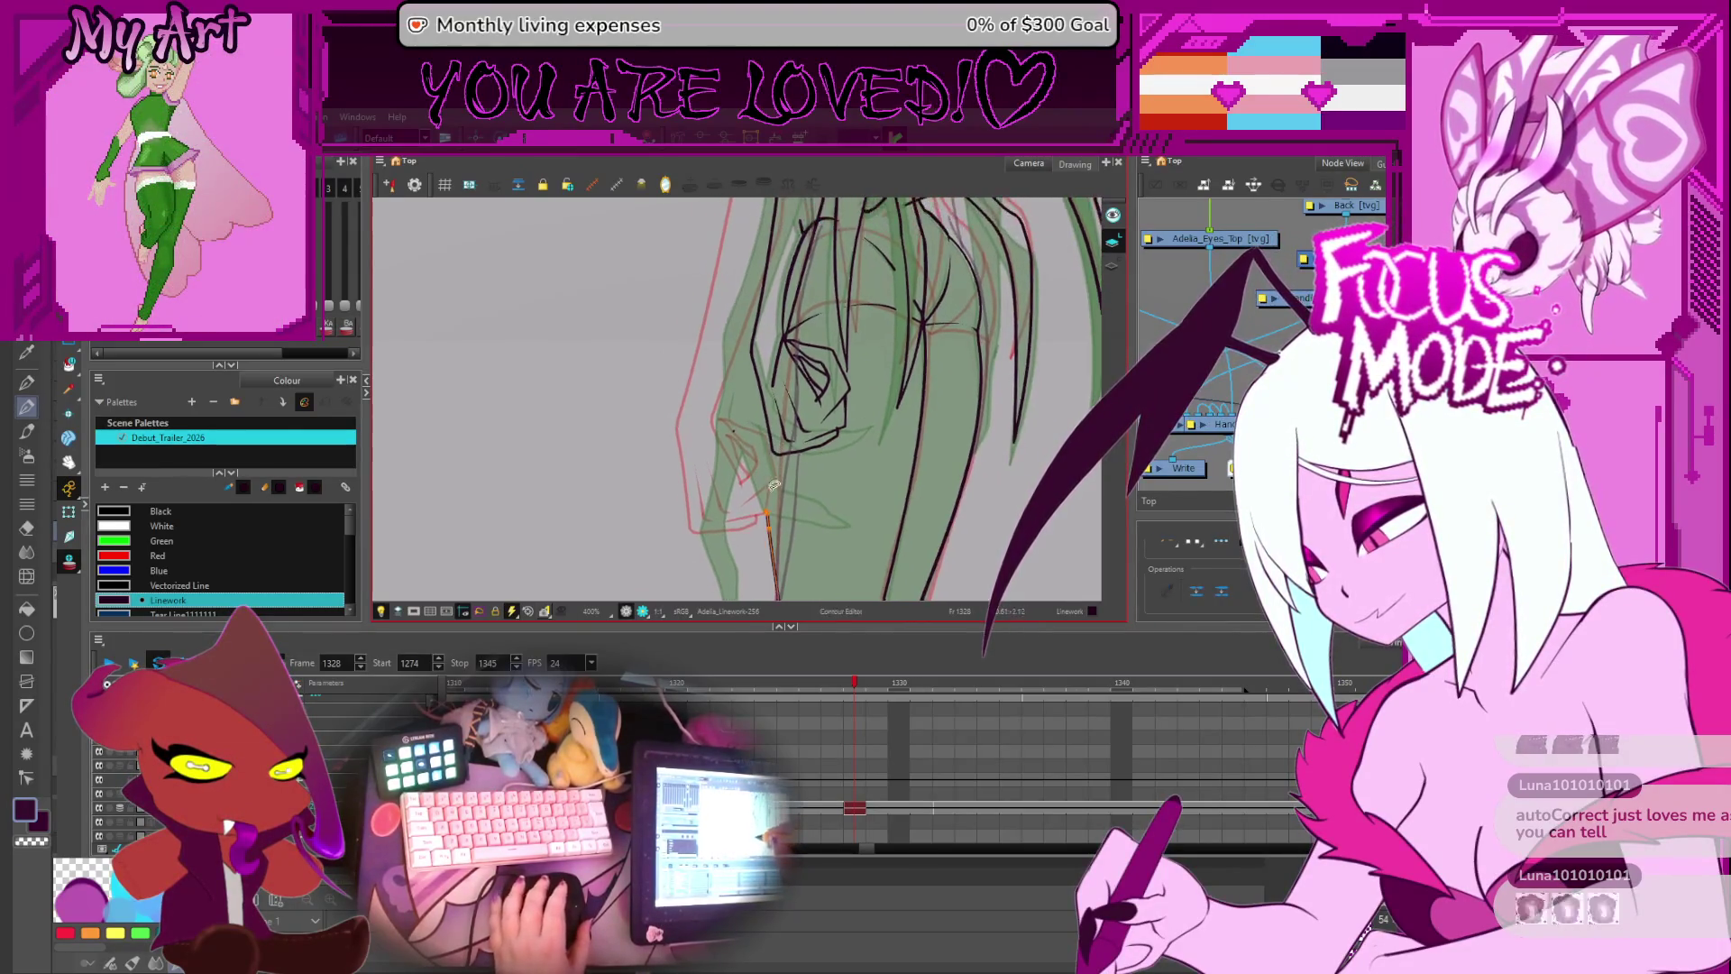
{"action": "left_click", "coordinate": [759, 426]}
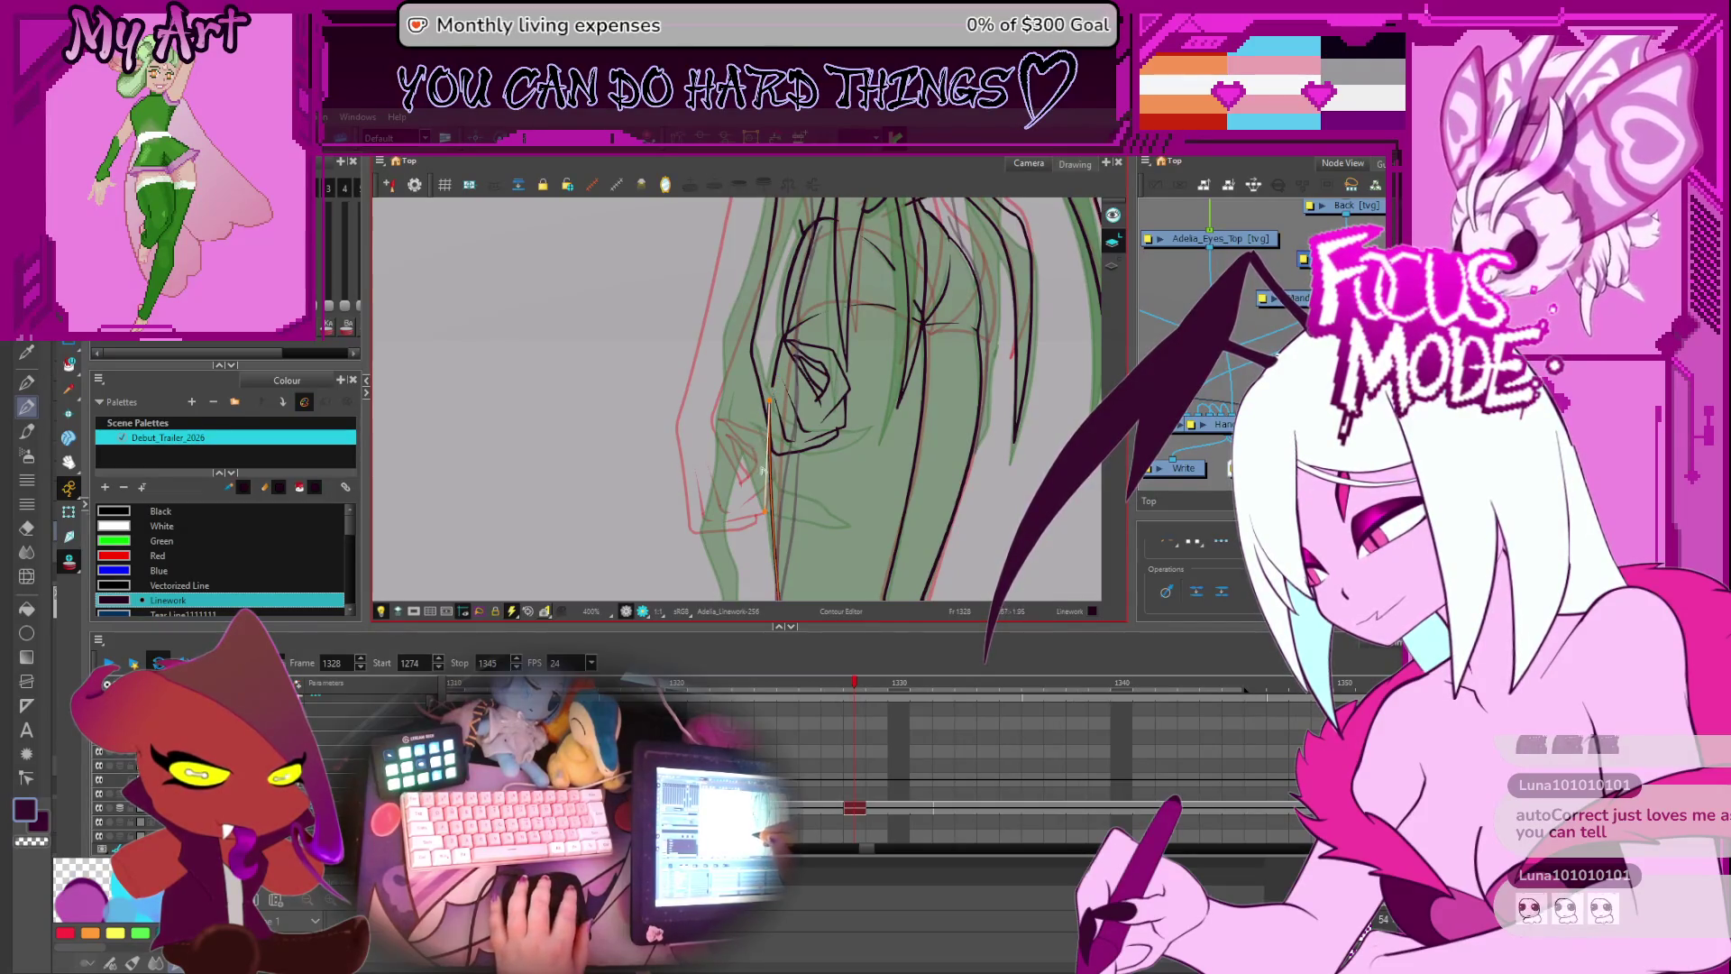
{"action": "left_click_drag", "start_coordinate": [766, 412], "coordinate": [850, 411]}
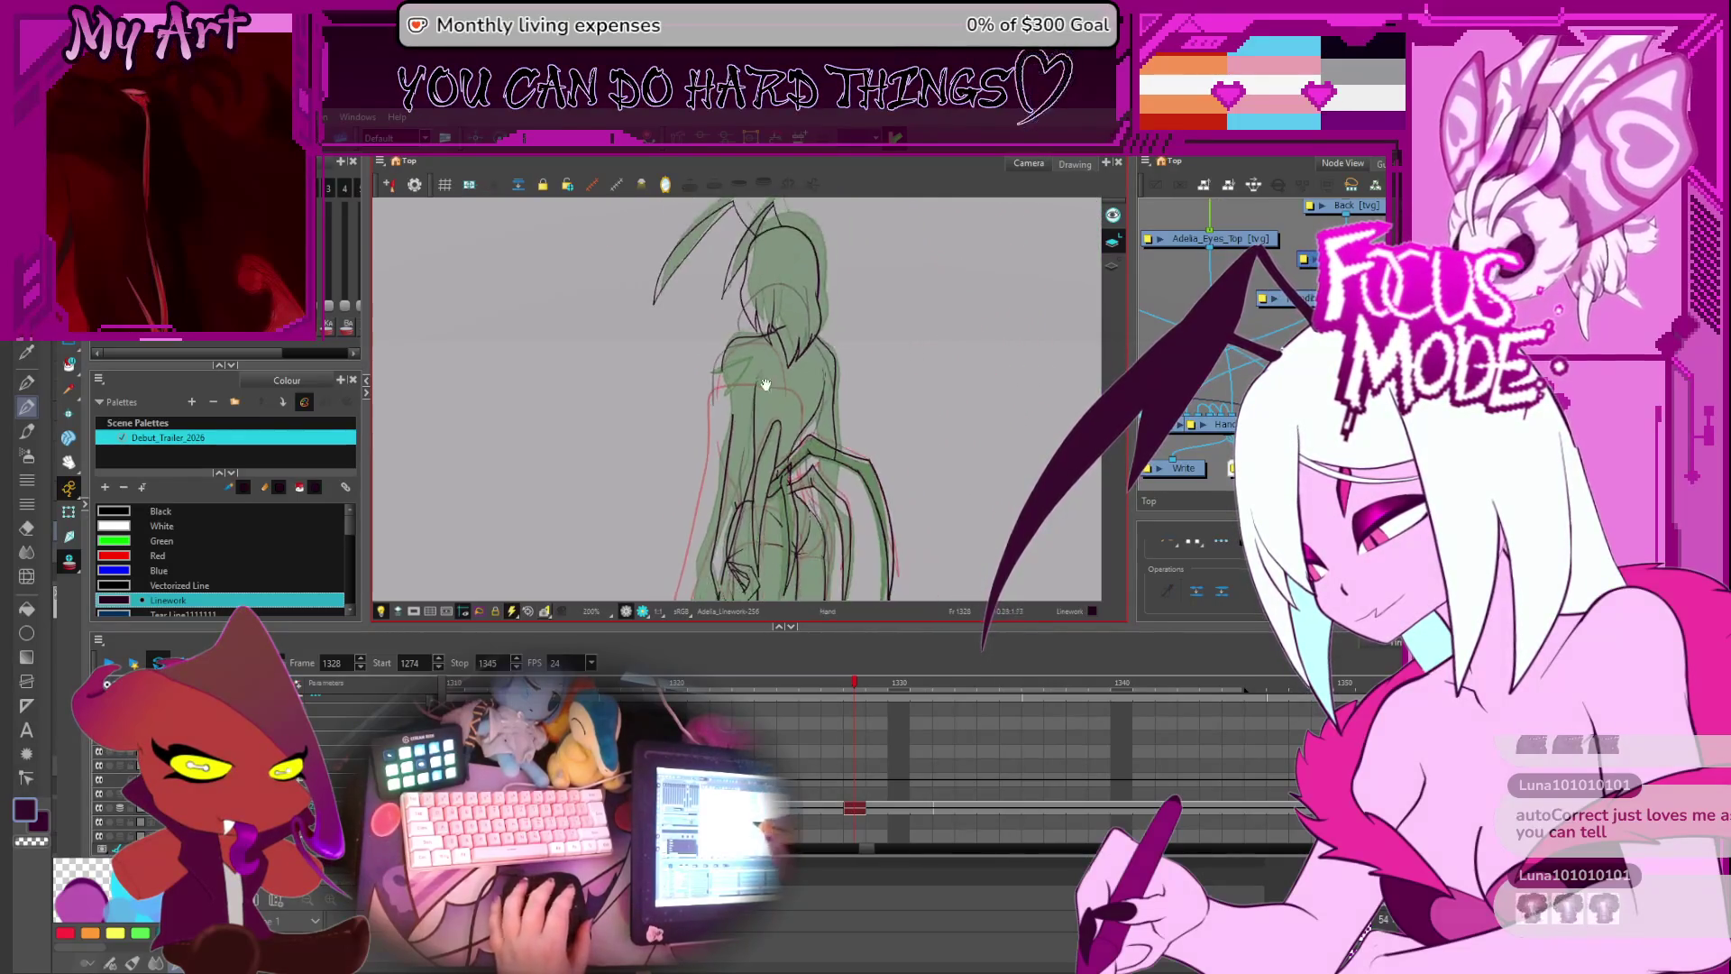
- Select the back and shoulder strokes on the figure's right side
{"action": "scroll", "coordinate": [786, 467], "scroll_direction": "up", "scroll_amount": 2}
{"action": "scroll", "coordinate": [807, 471], "scroll_direction": "down", "scroll_amount": 2}
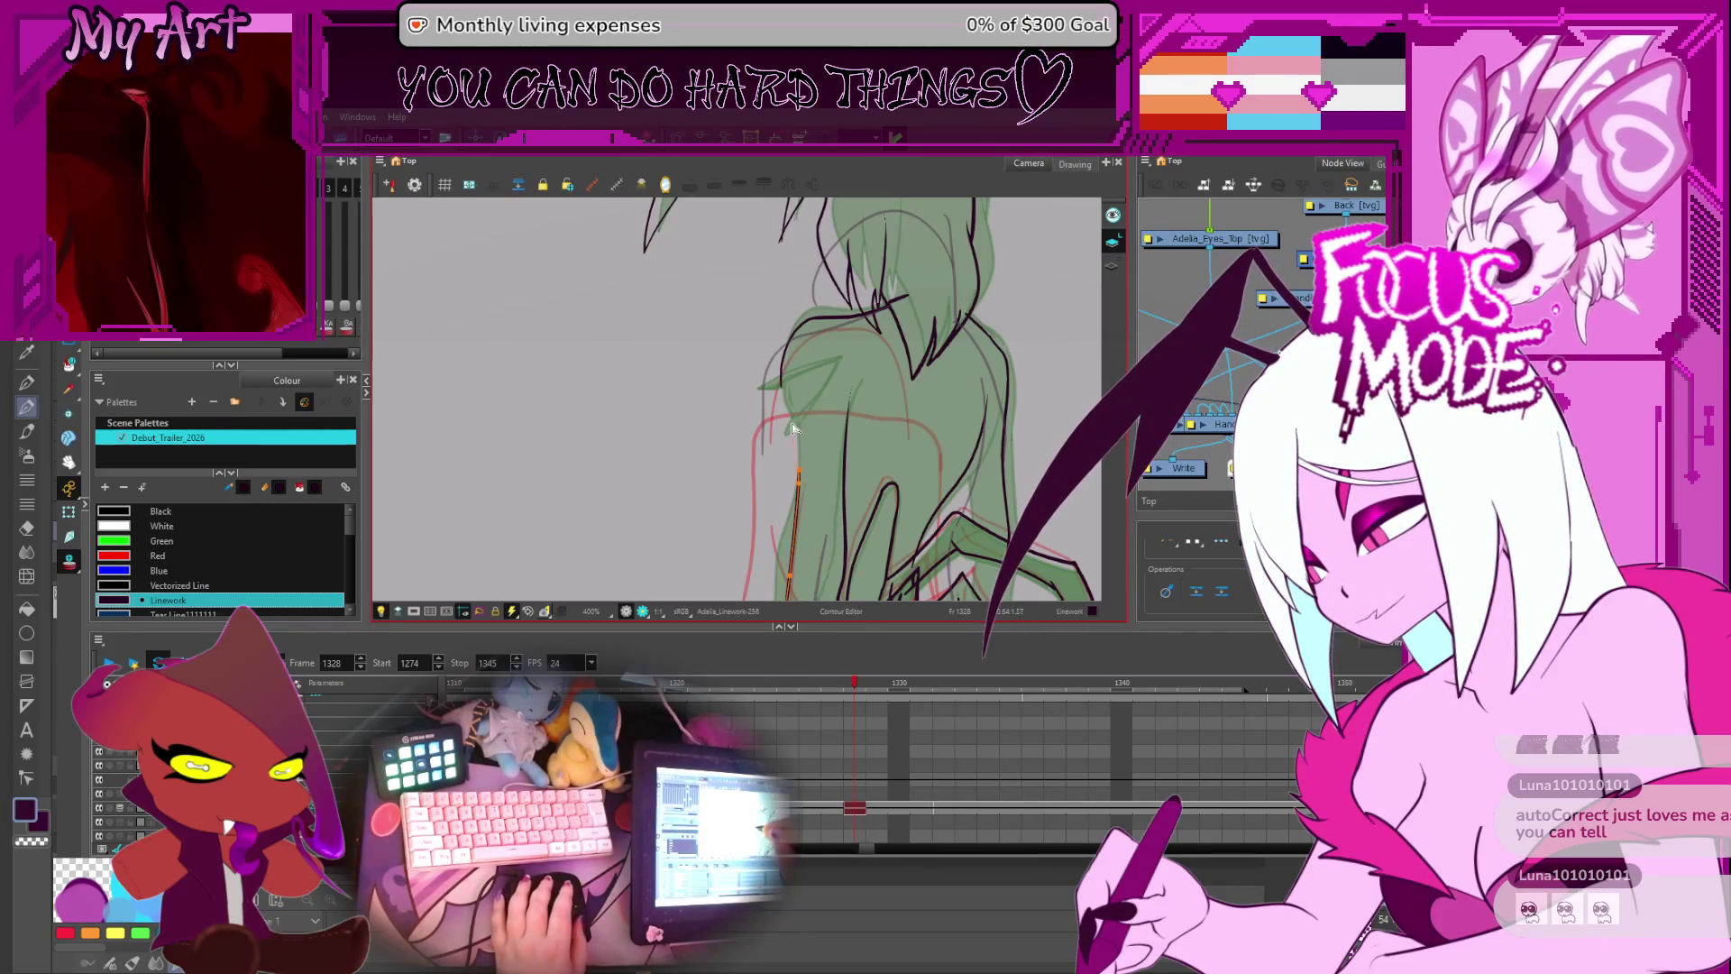
{"action": "left_click", "coordinate": [785, 391]}
{"action": "scroll", "coordinate": [803, 424], "scroll_direction": "down", "scroll_amount": 3}
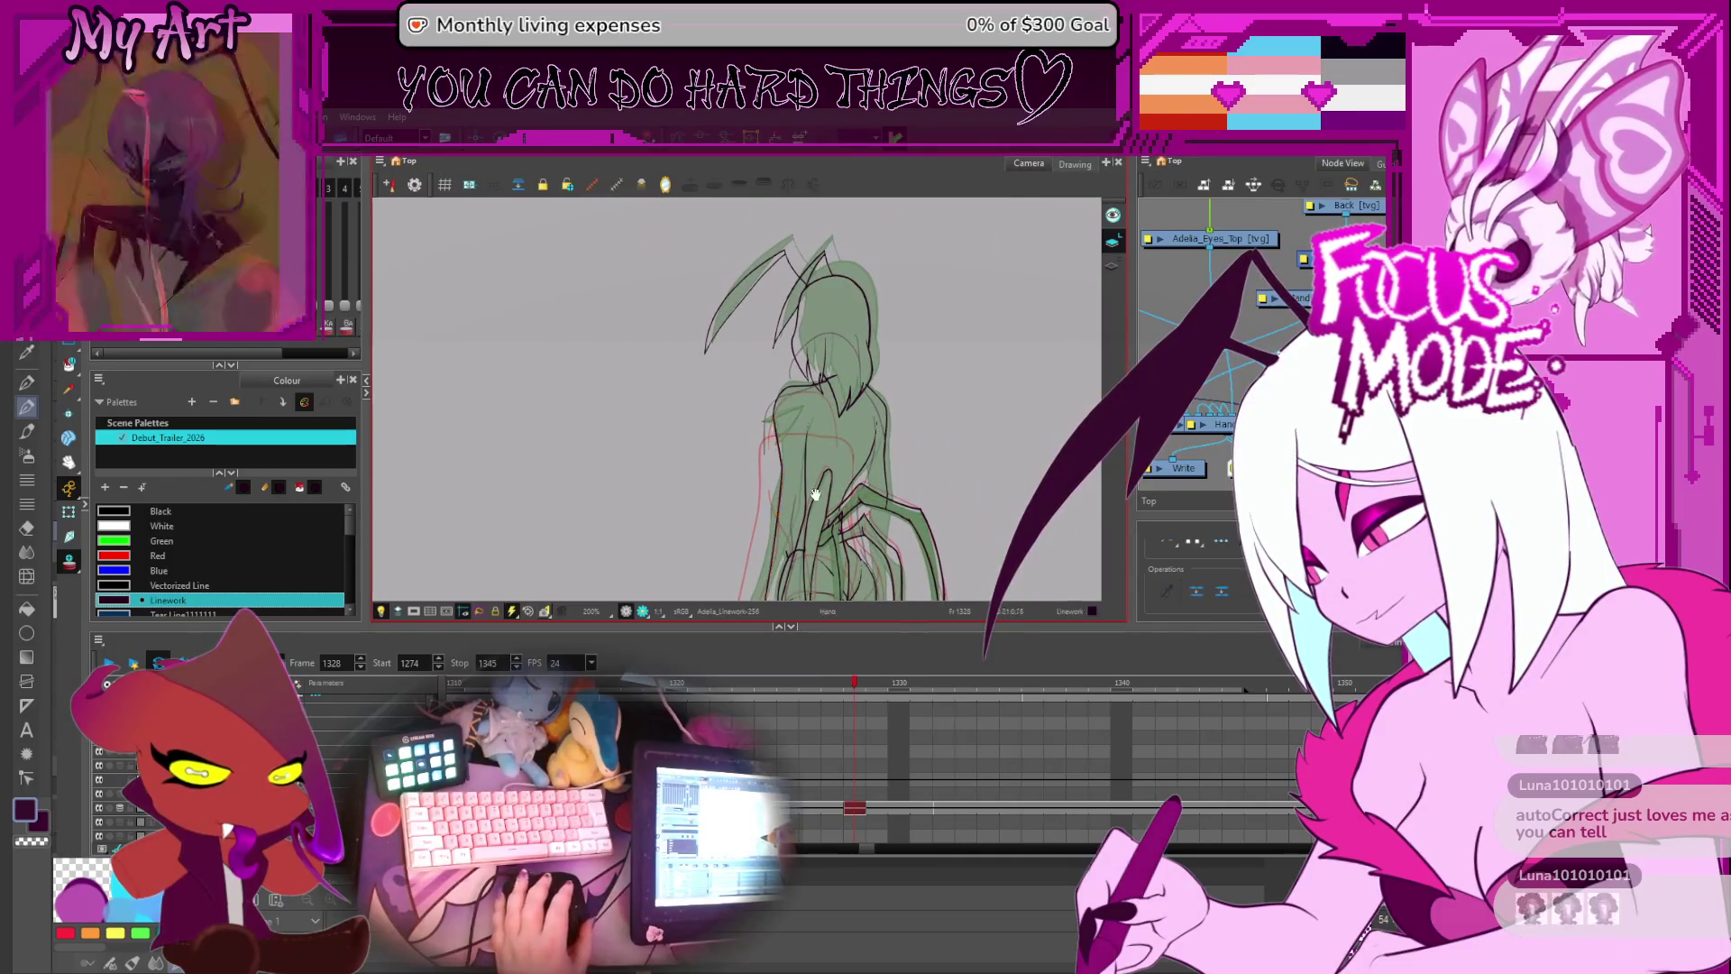
{"action": "scroll", "coordinate": [831, 440], "scroll_direction": "down", "scroll_amount": 3}
{"action": "scroll", "coordinate": [872, 352], "scroll_direction": "up", "scroll_amount": 2}
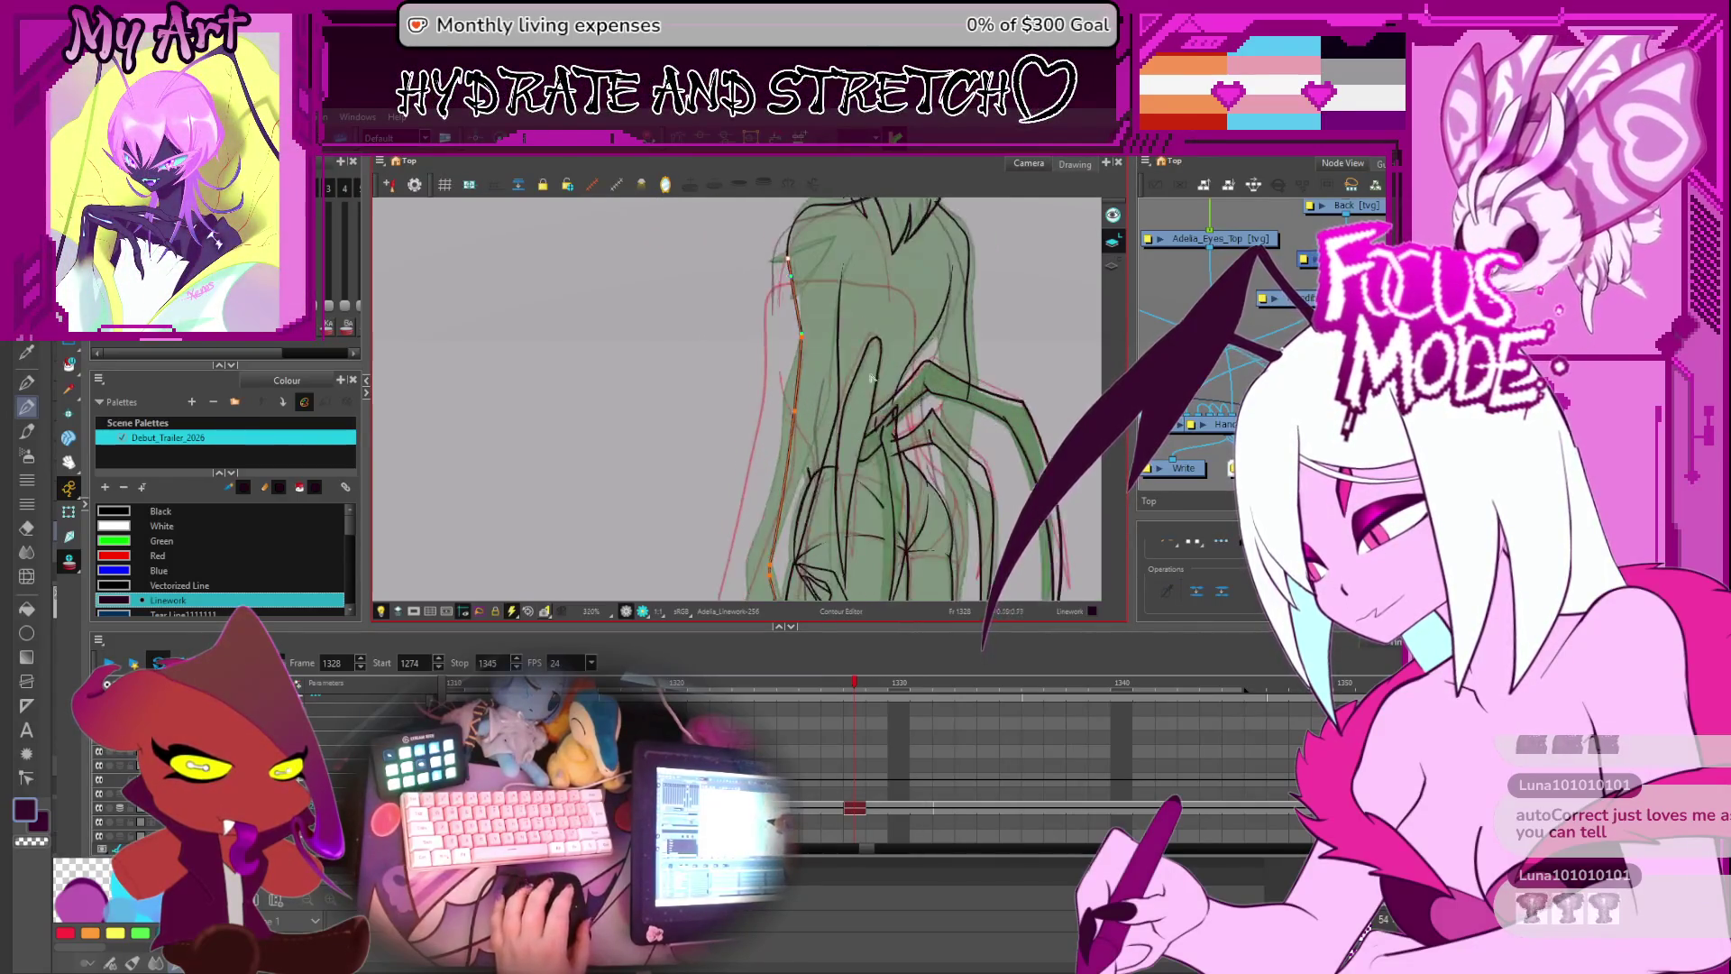
{"action": "left_click", "coordinate": [902, 397]}
{"action": "key", "text": "alt+s"}
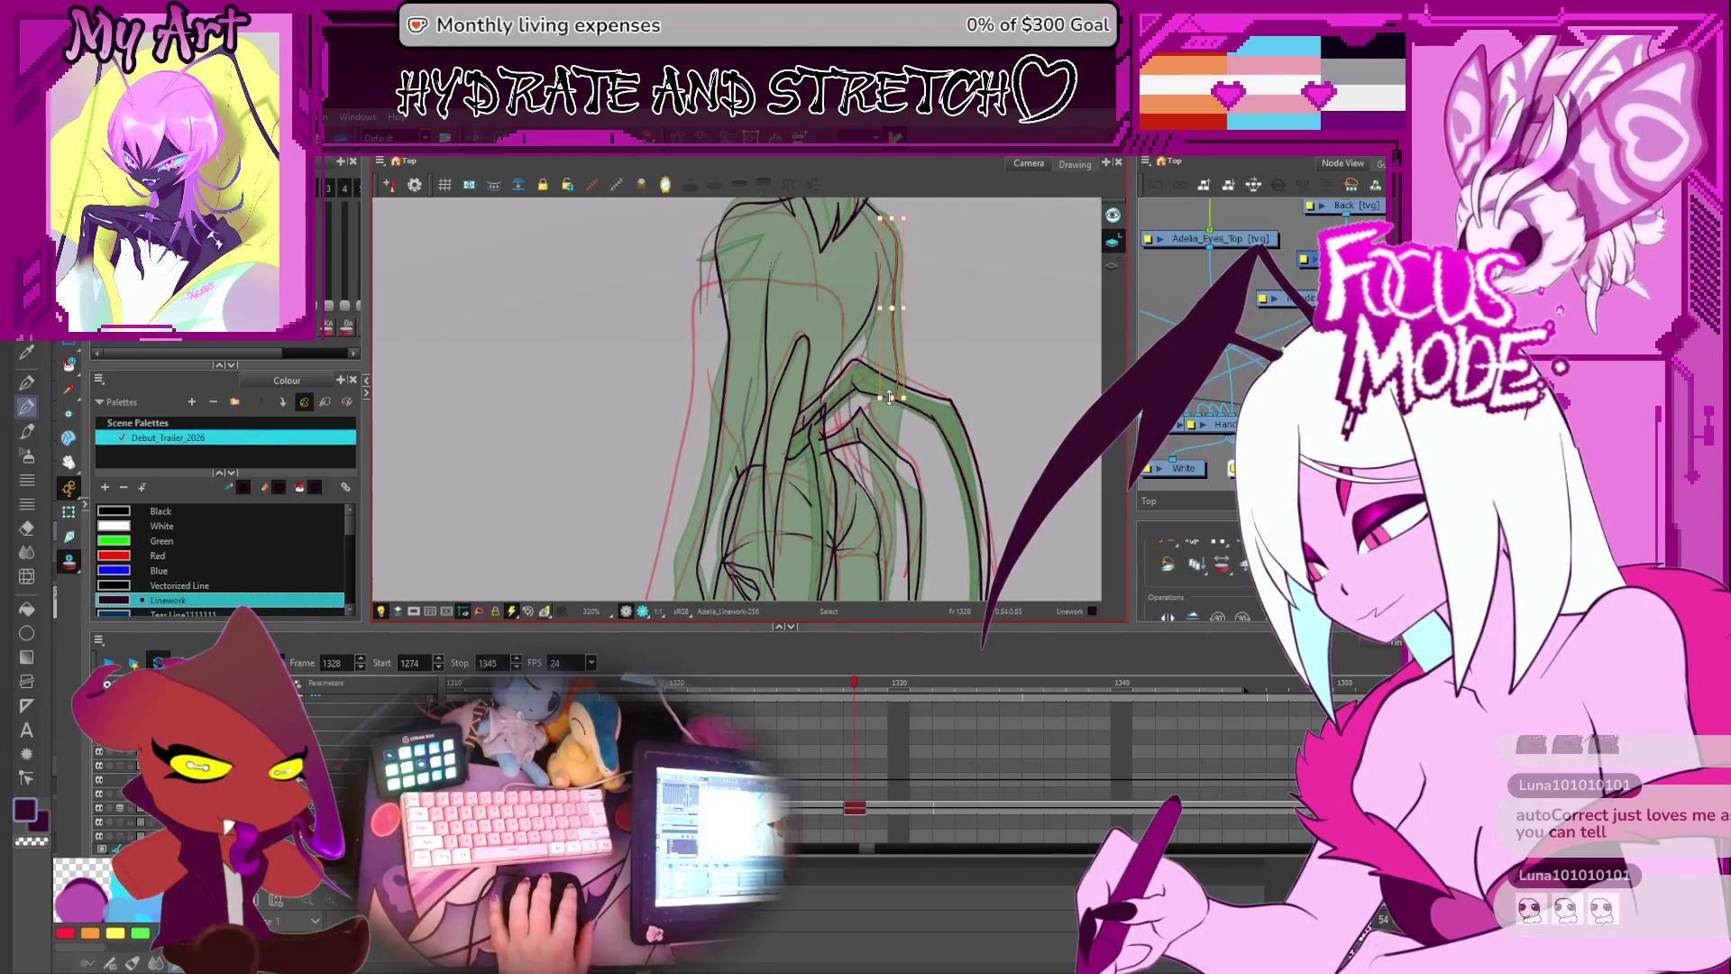
{"action": "left_click_drag", "start_coordinate": [889, 397], "coordinate": [870, 441]}
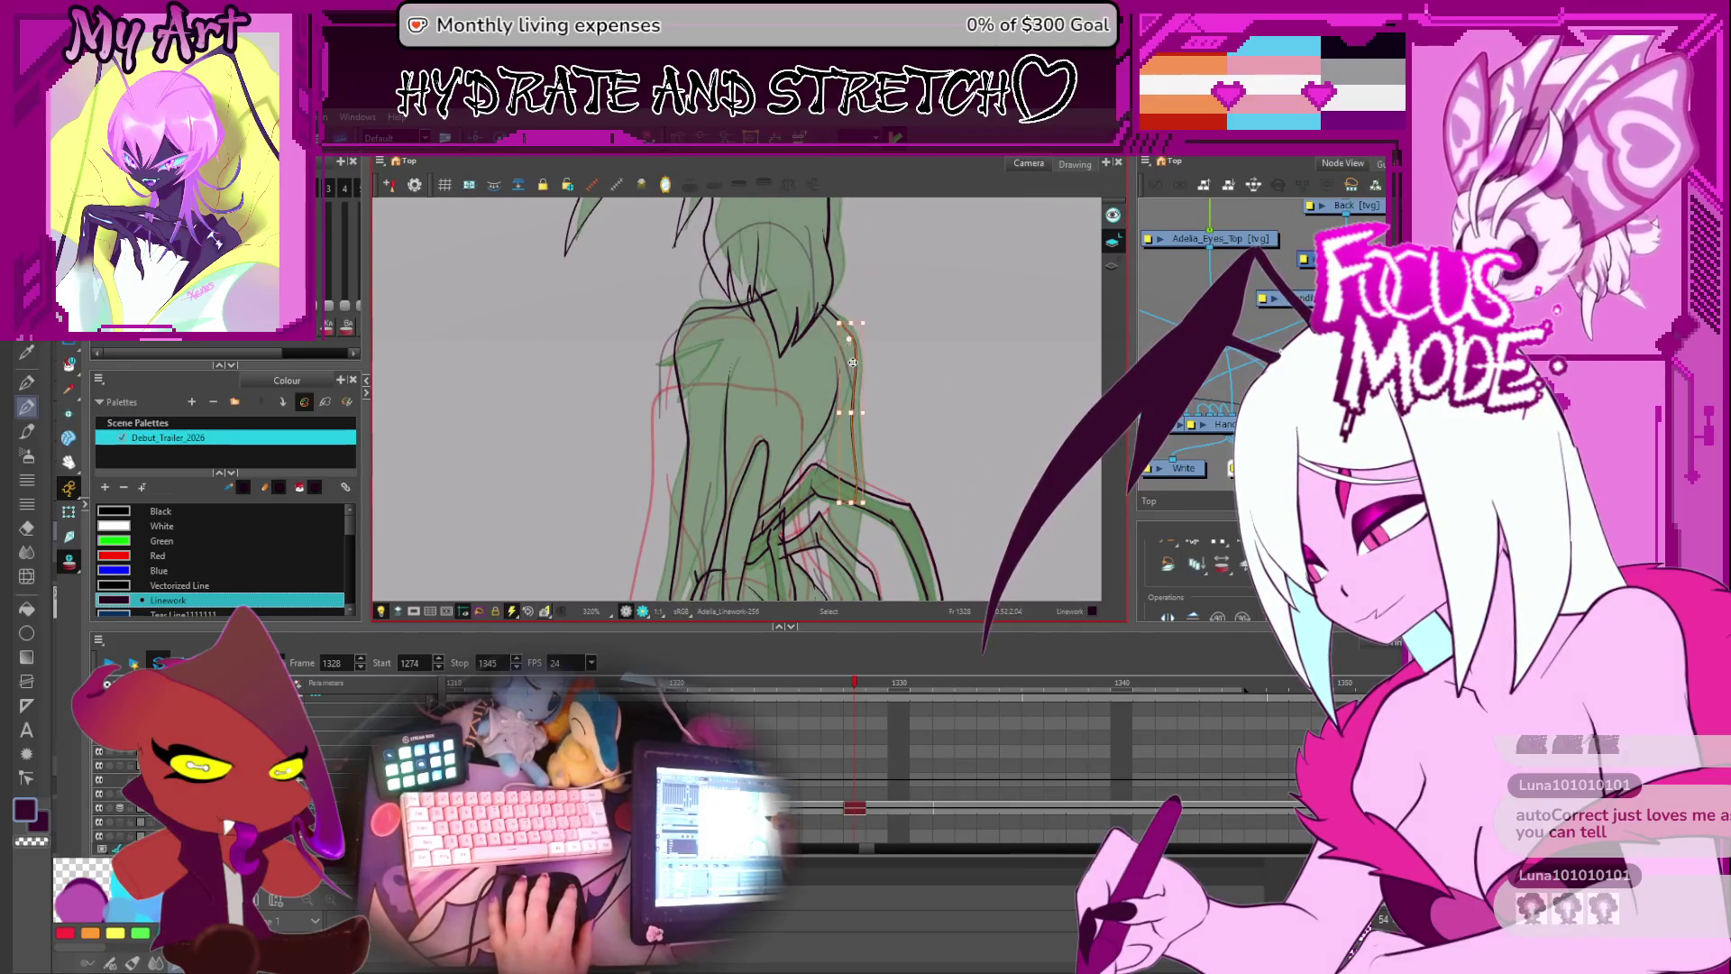
{"action": "left_click_drag", "start_coordinate": [851, 343], "coordinate": [855, 262]}
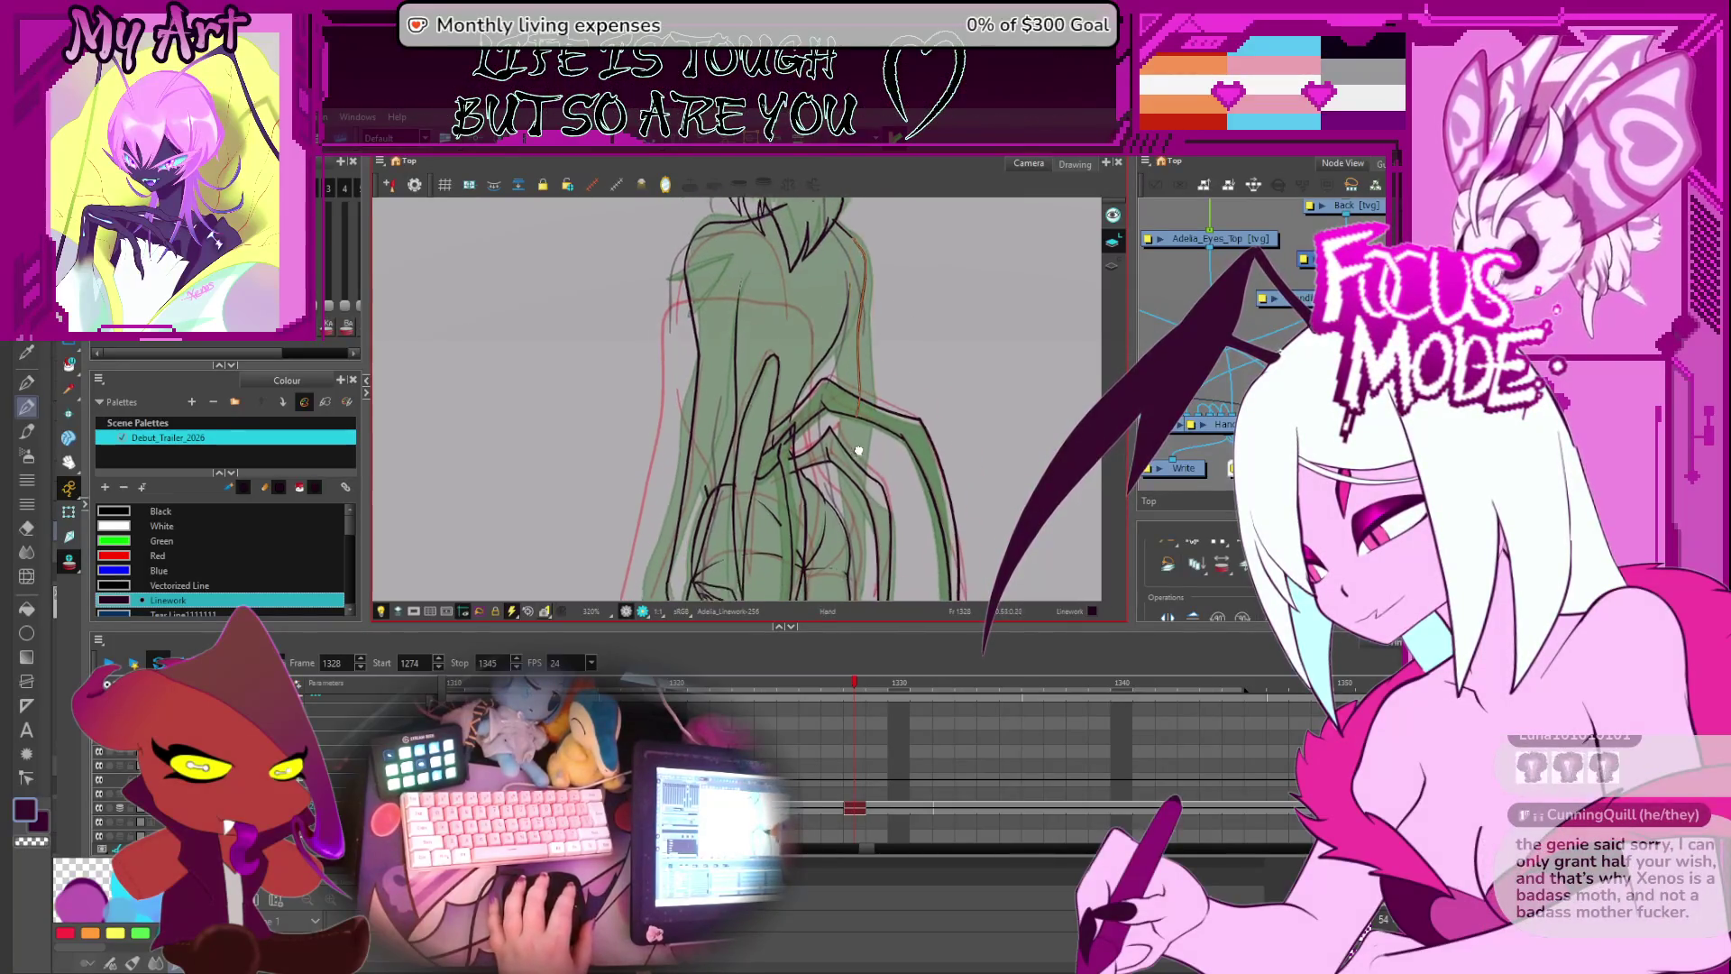
{"action": "scroll", "coordinate": [892, 397], "scroll_direction": "up", "scroll_amount": 3}
- Reshape the strokes beside the arm with the Contour Editor to follow the sketch
{"action": "key", "text": "alt+q"}
{"action": "left_click", "coordinate": [902, 375]}
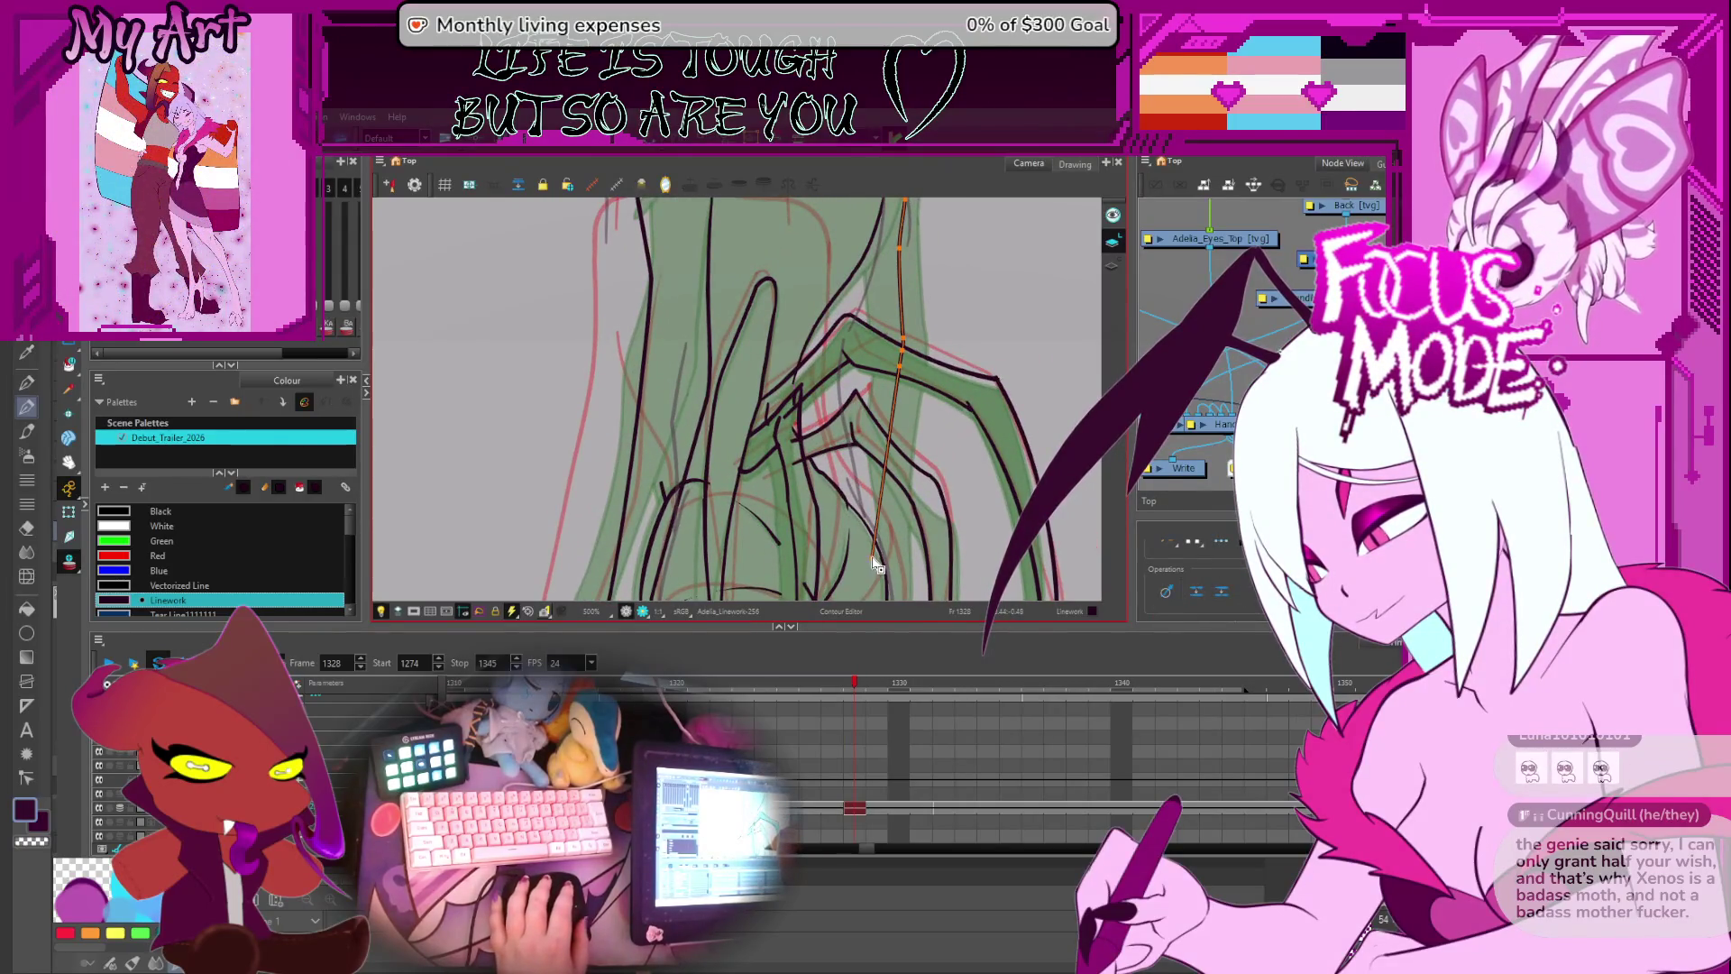
{"action": "scroll", "coordinate": [921, 418], "scroll_direction": "down", "scroll_amount": 2}
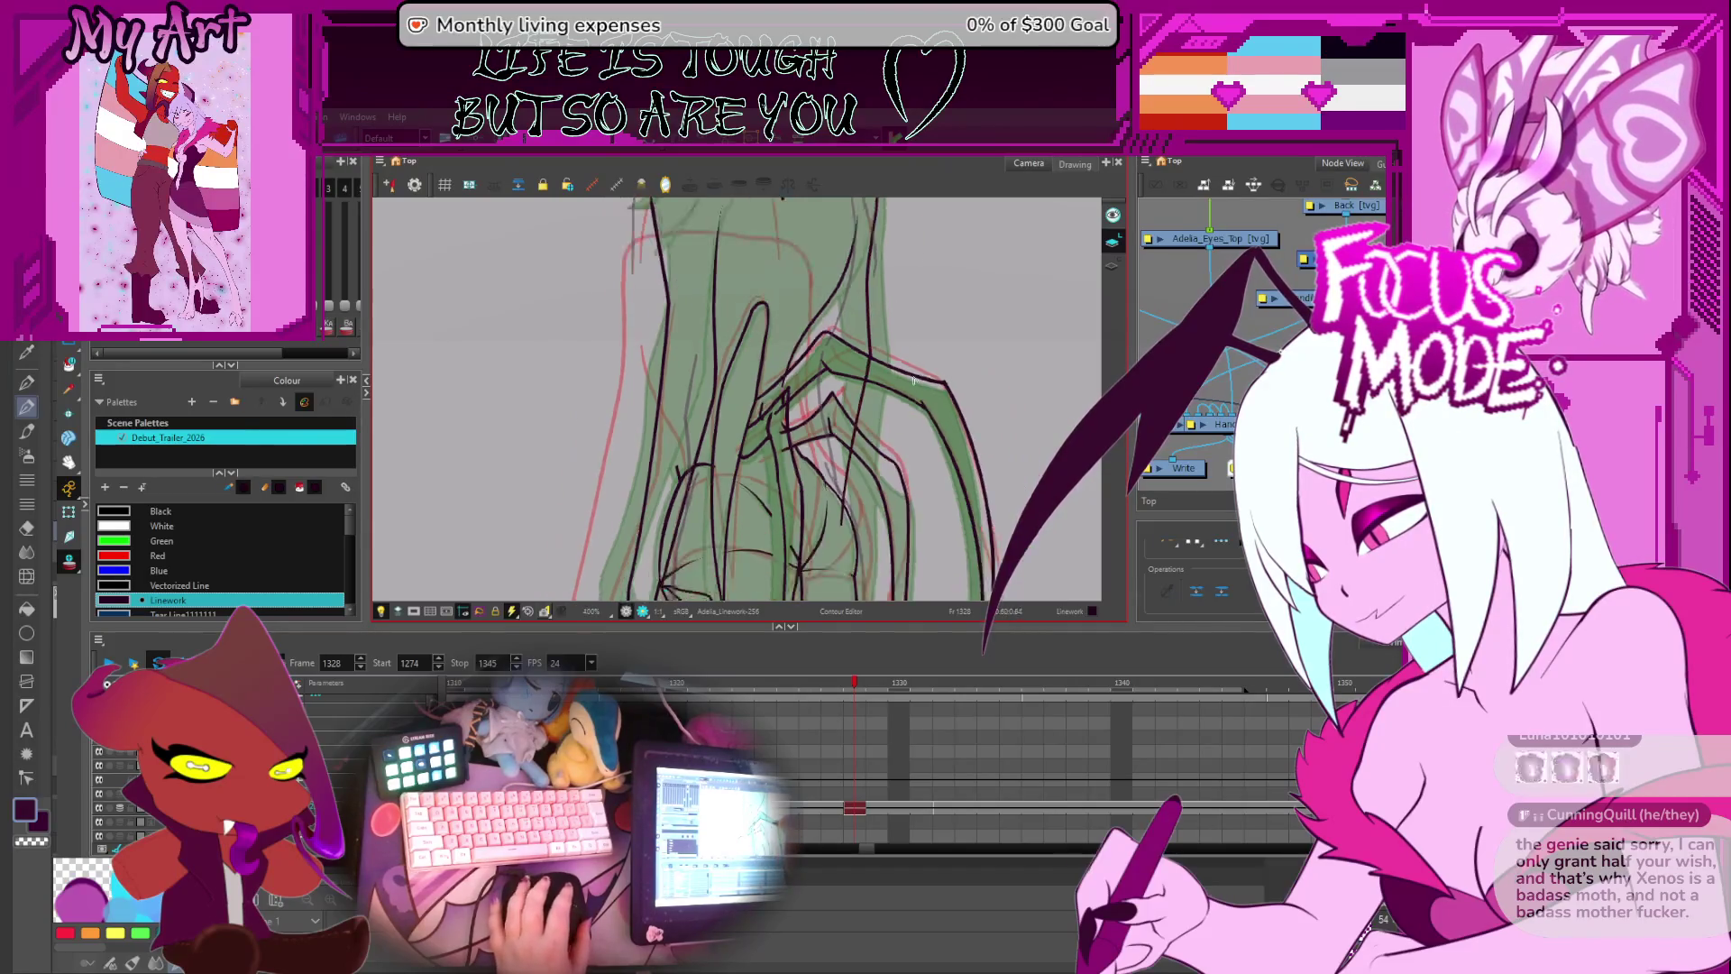
{"action": "key", "text": "alt+slash"}
{"action": "key", "text": "alt+s"}
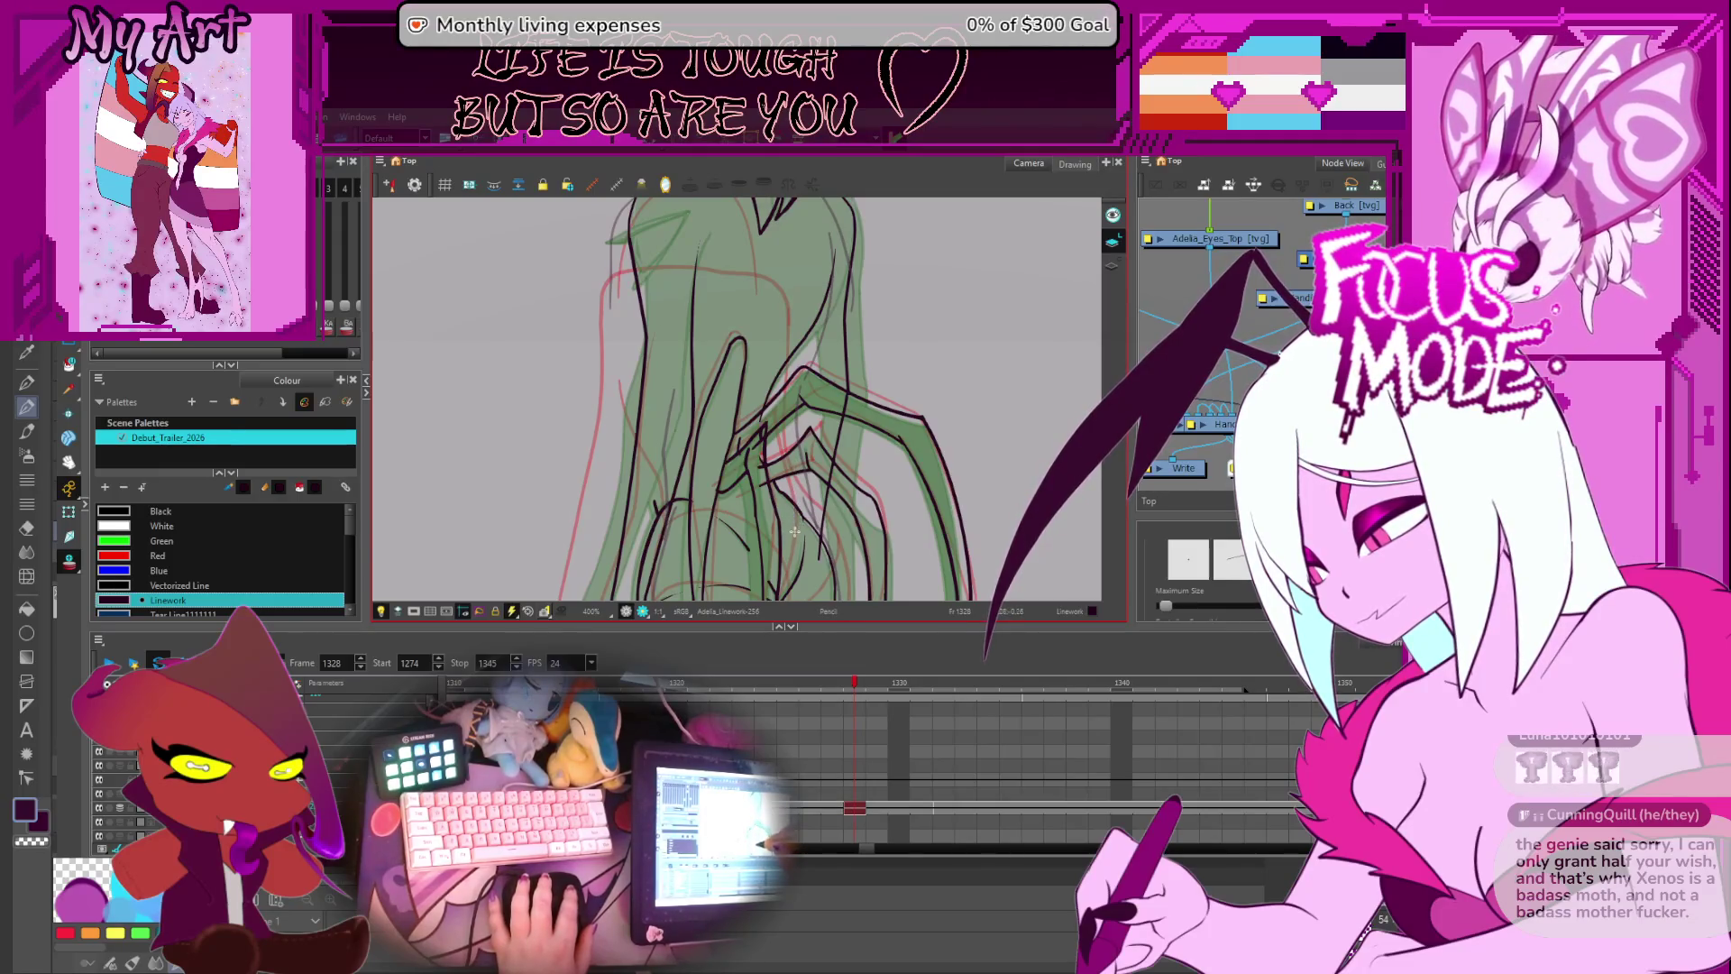
{"action": "key", "text": "alt+q"}
{"action": "left_click", "coordinate": [811, 361]}
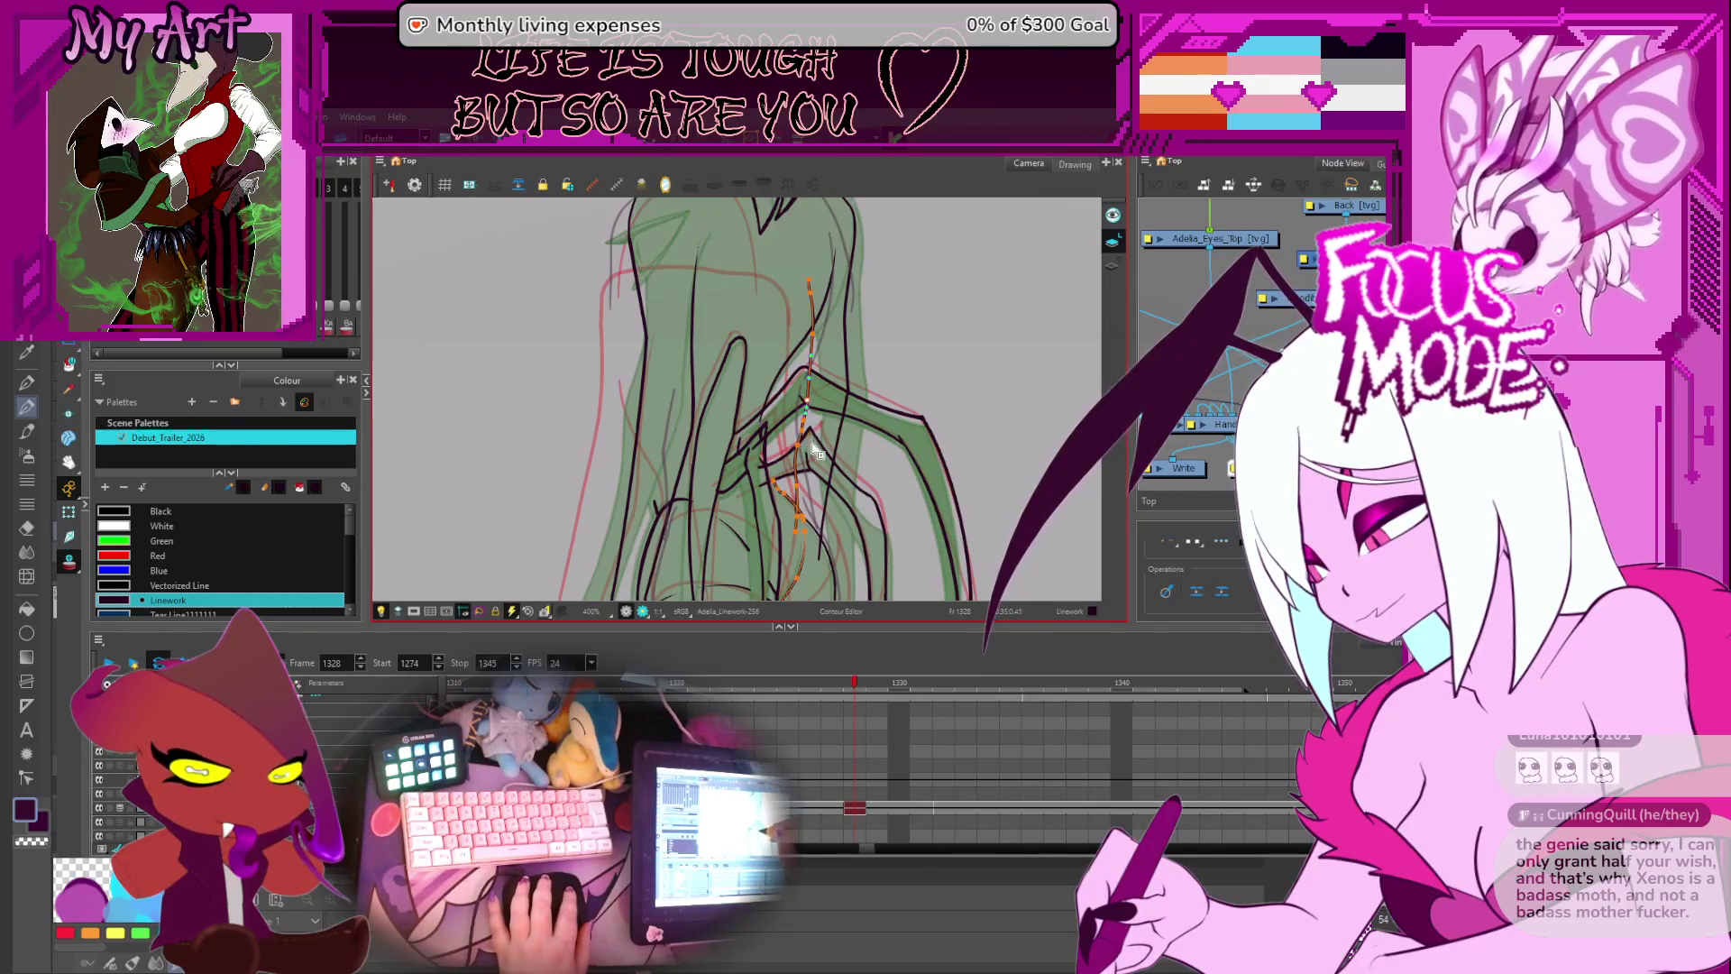
{"action": "scroll", "coordinate": [815, 453], "scroll_direction": "up", "scroll_amount": 1}
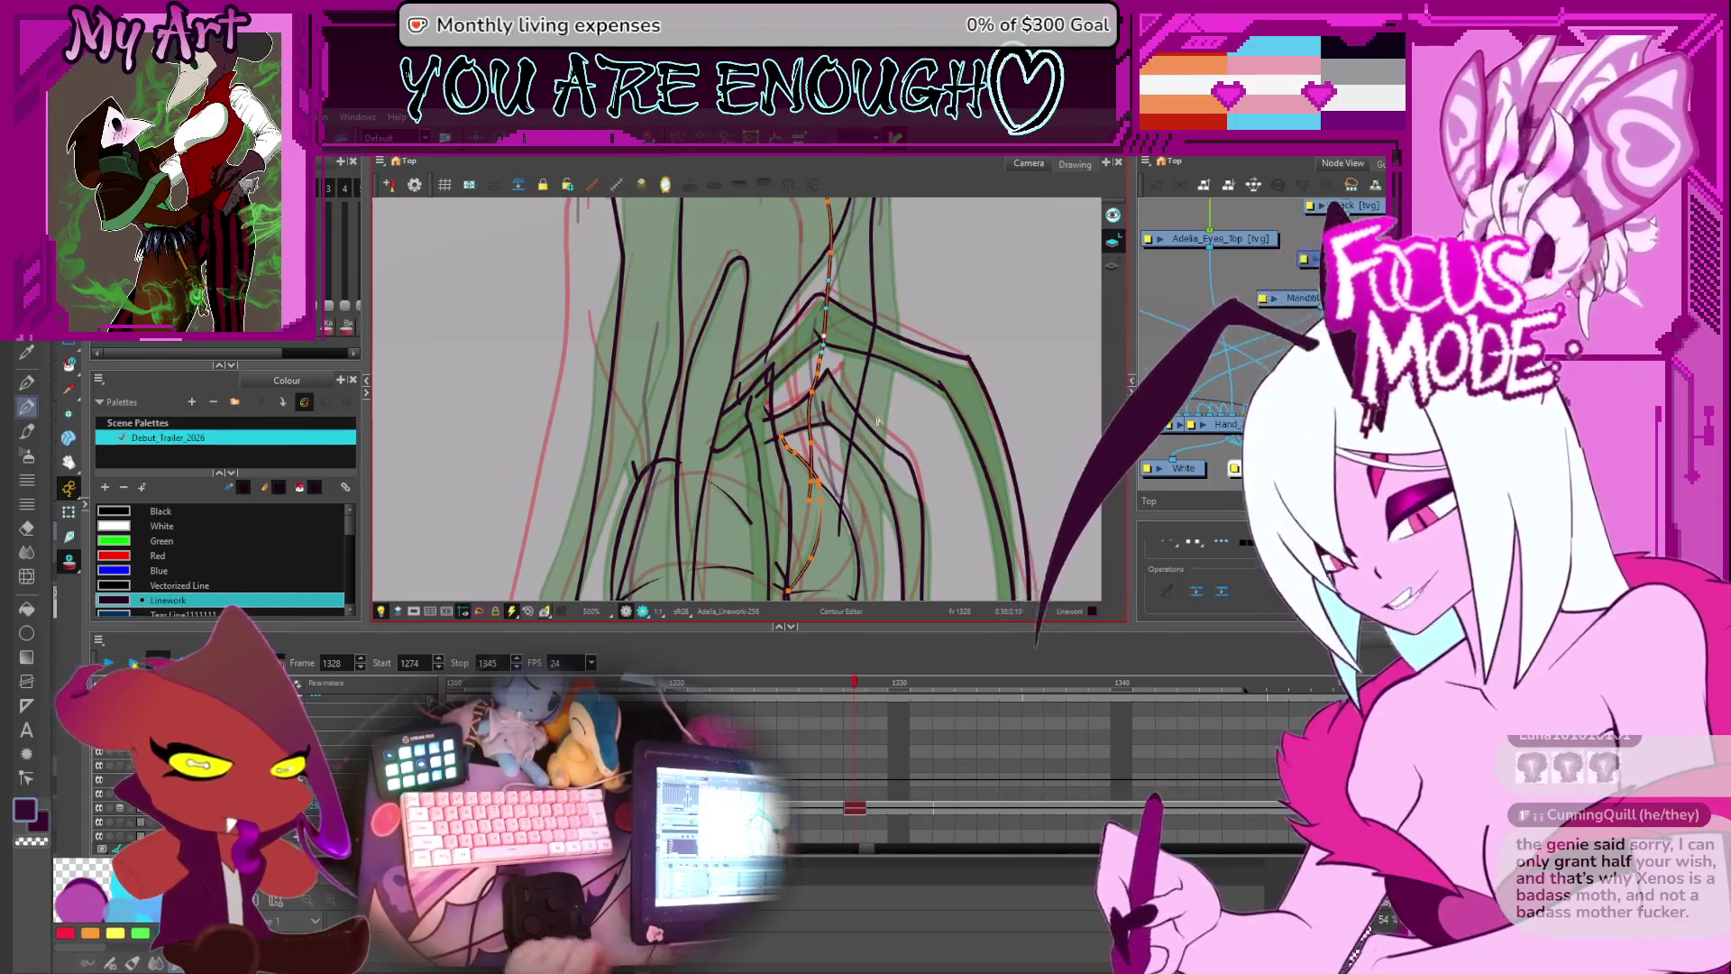
- Rotate the canvas view and select the orange hair stroke near the hip
{"action": "left_click_drag", "start_coordinate": [871, 353], "coordinate": [842, 452]}
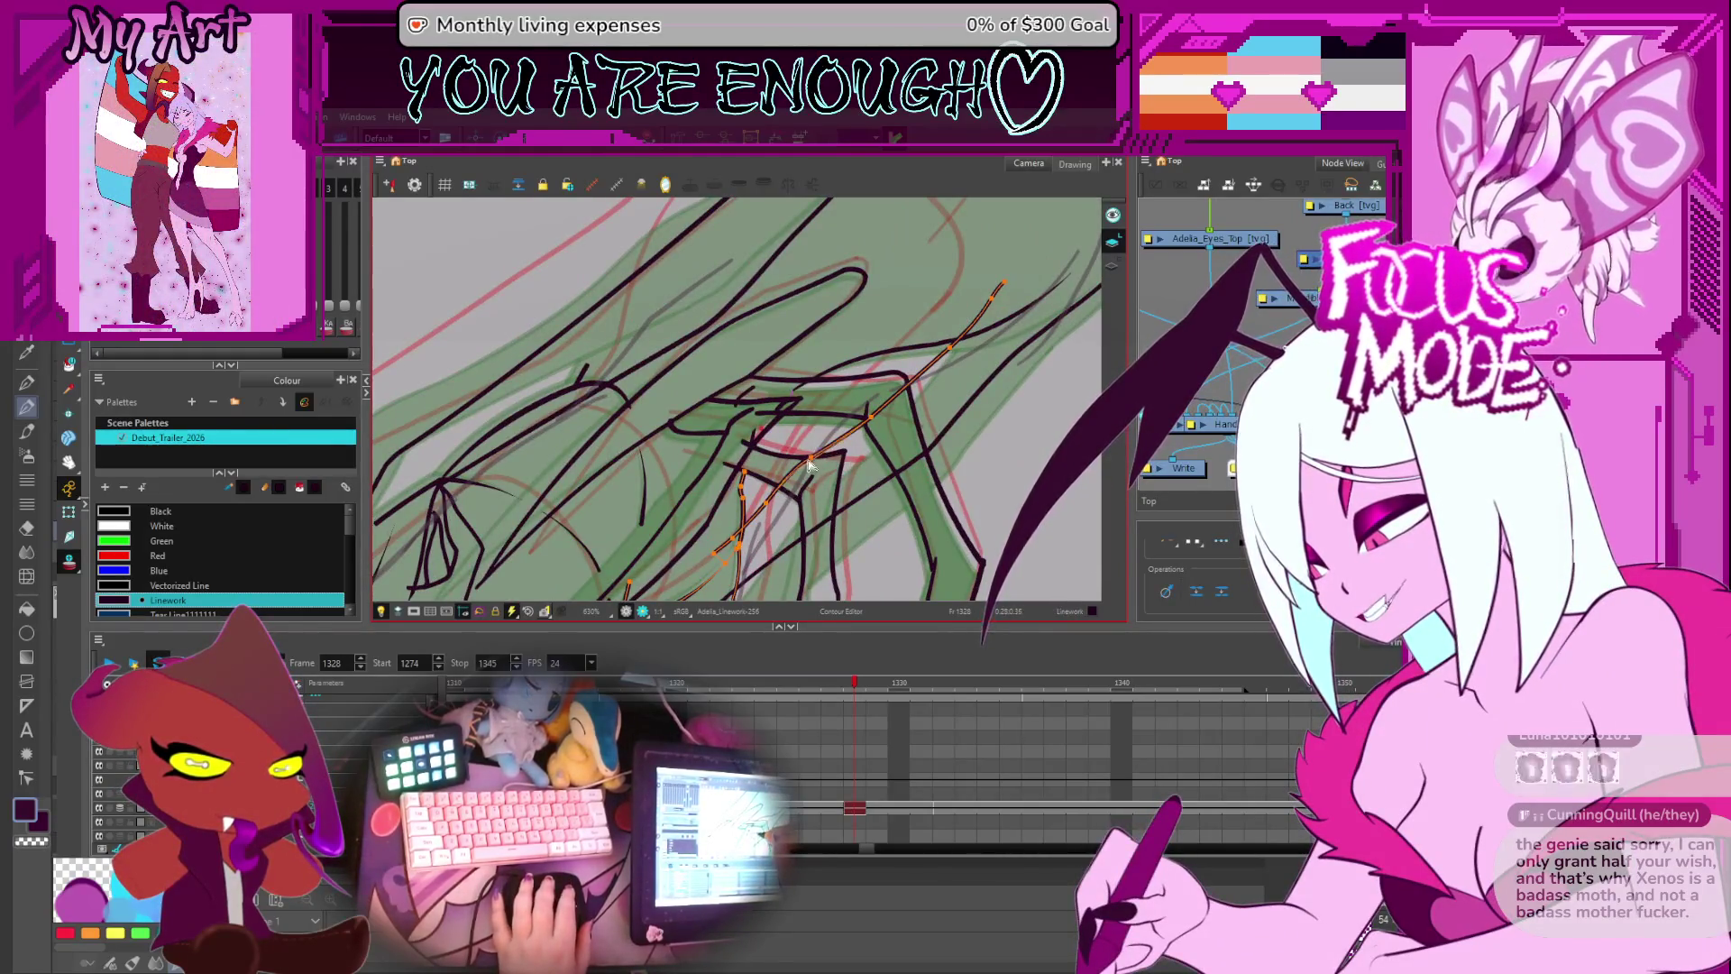
{"action": "scroll", "coordinate": [875, 427], "scroll_direction": "down", "scroll_amount": 3}
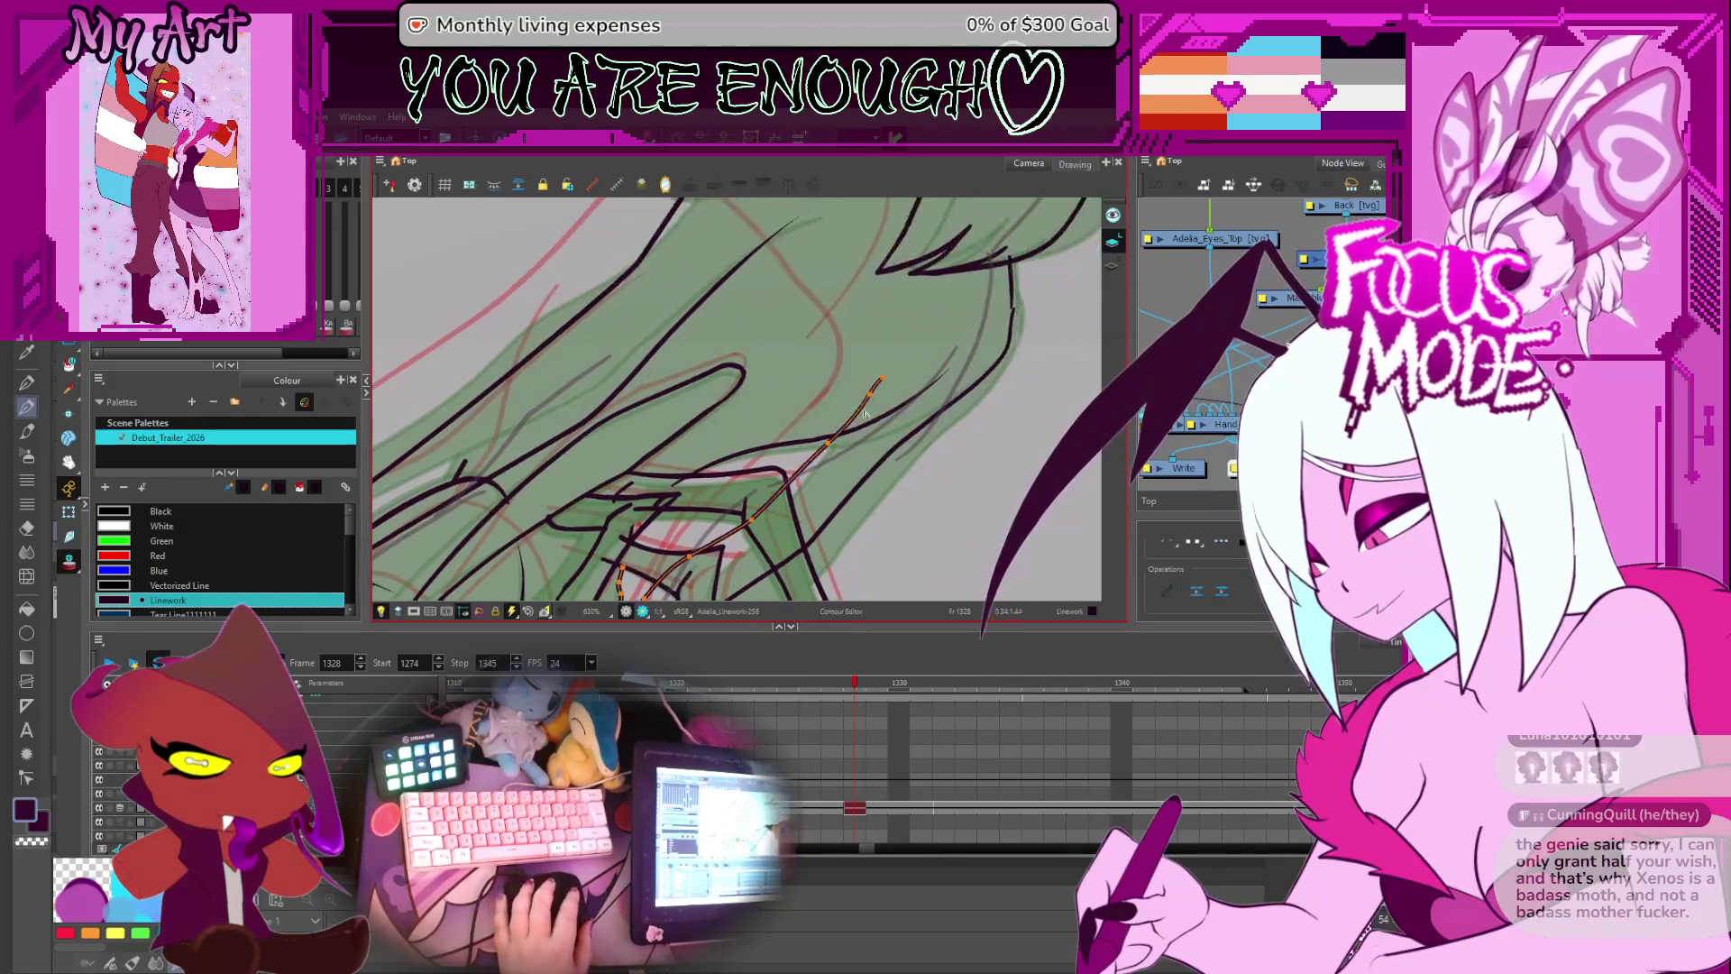
{"action": "left_click_drag", "start_coordinate": [893, 410], "coordinate": [830, 417]}
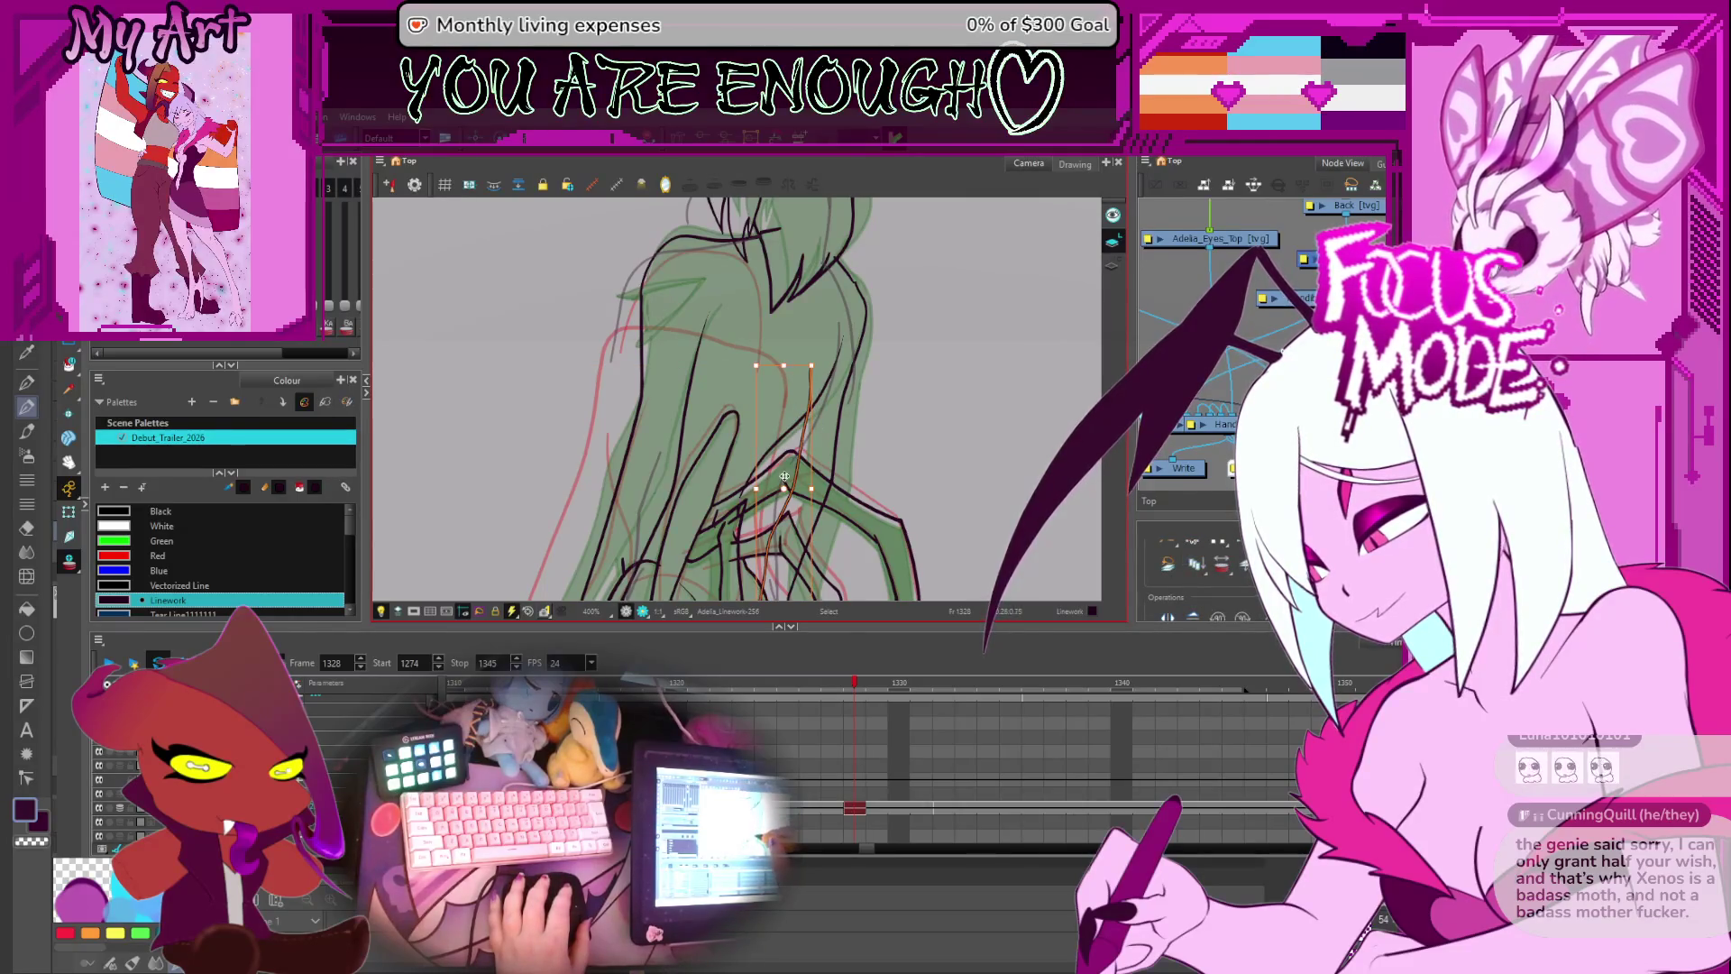
{"action": "left_click", "coordinate": [820, 359]}
{"action": "left_click_drag", "start_coordinate": [819, 360], "coordinate": [800, 385]}
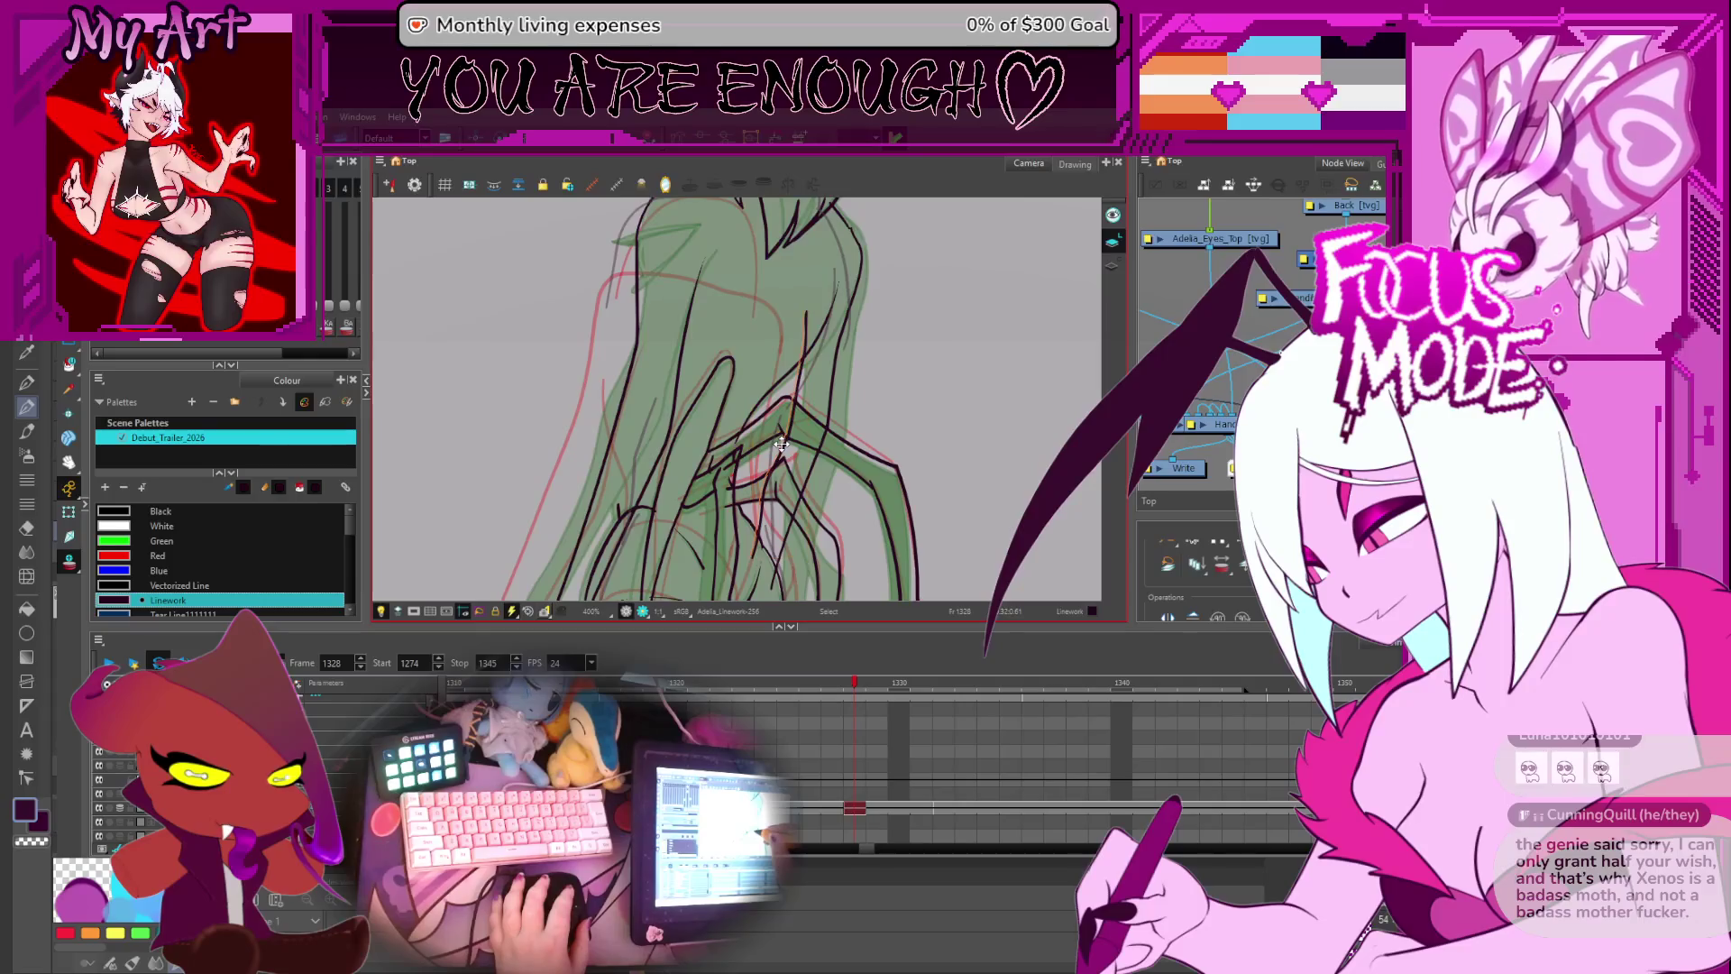
{"action": "left_click_drag", "start_coordinate": [783, 445], "coordinate": [786, 439]}
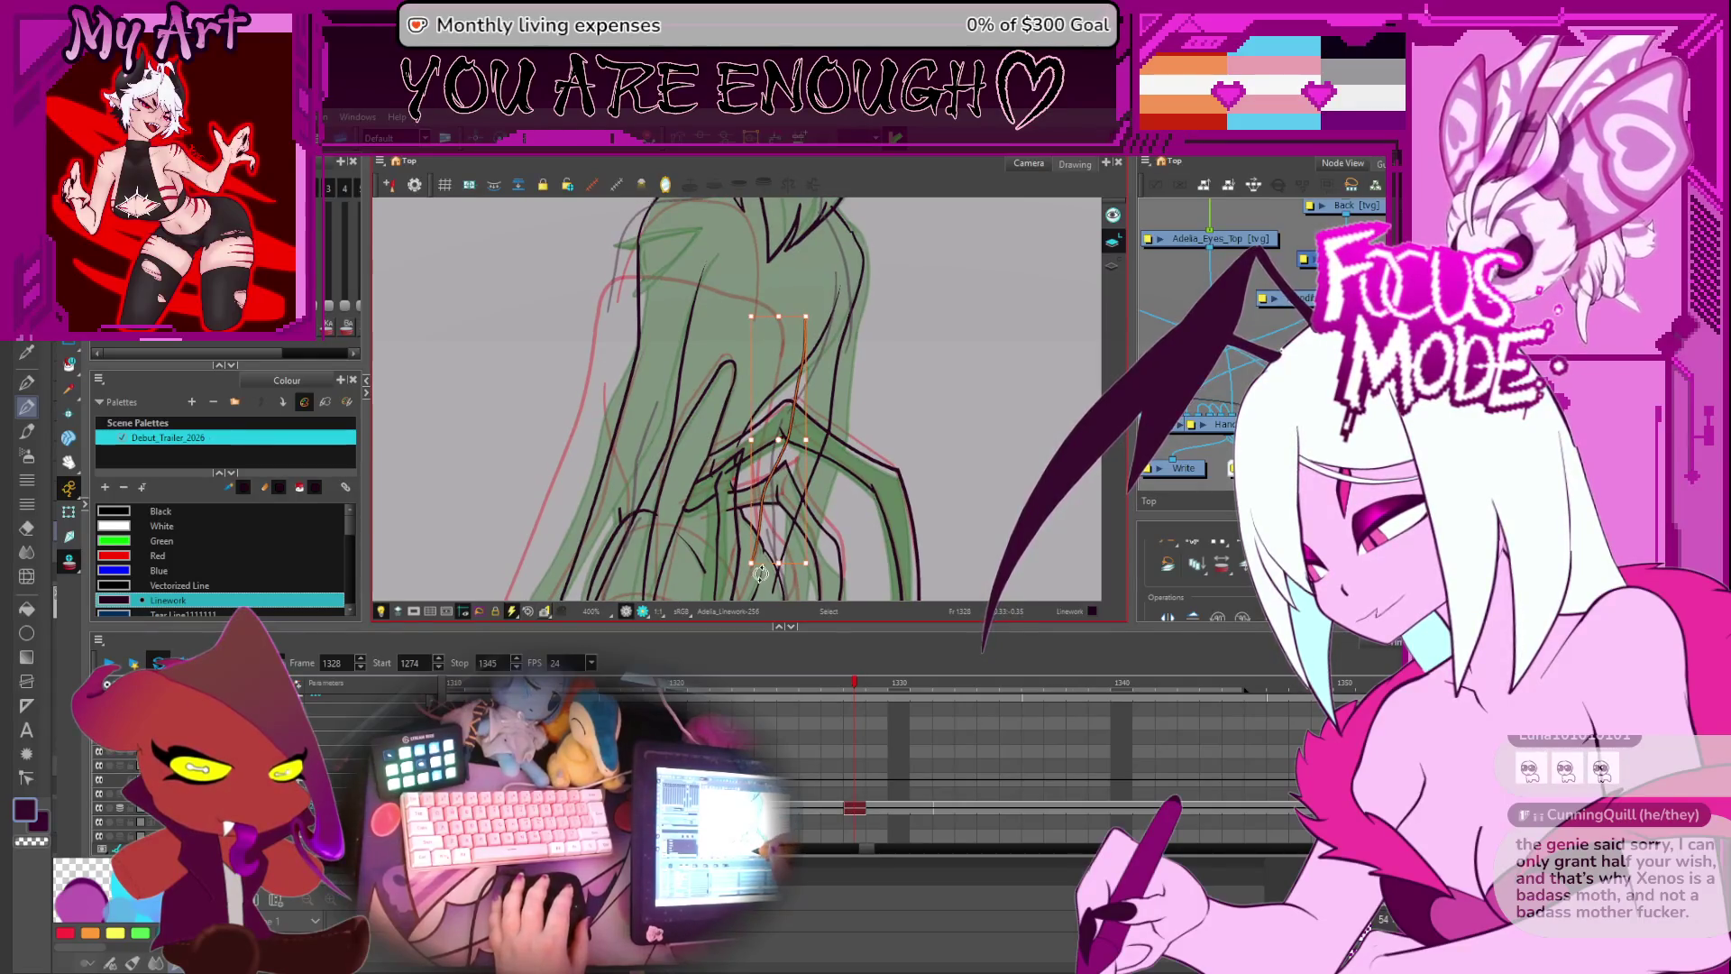
{"action": "left_click_drag", "start_coordinate": [766, 558], "coordinate": [809, 418]}
- Edit the hair stroke's contour points and trim it with the Cutter
{"action": "key", "text": "alt+q"}
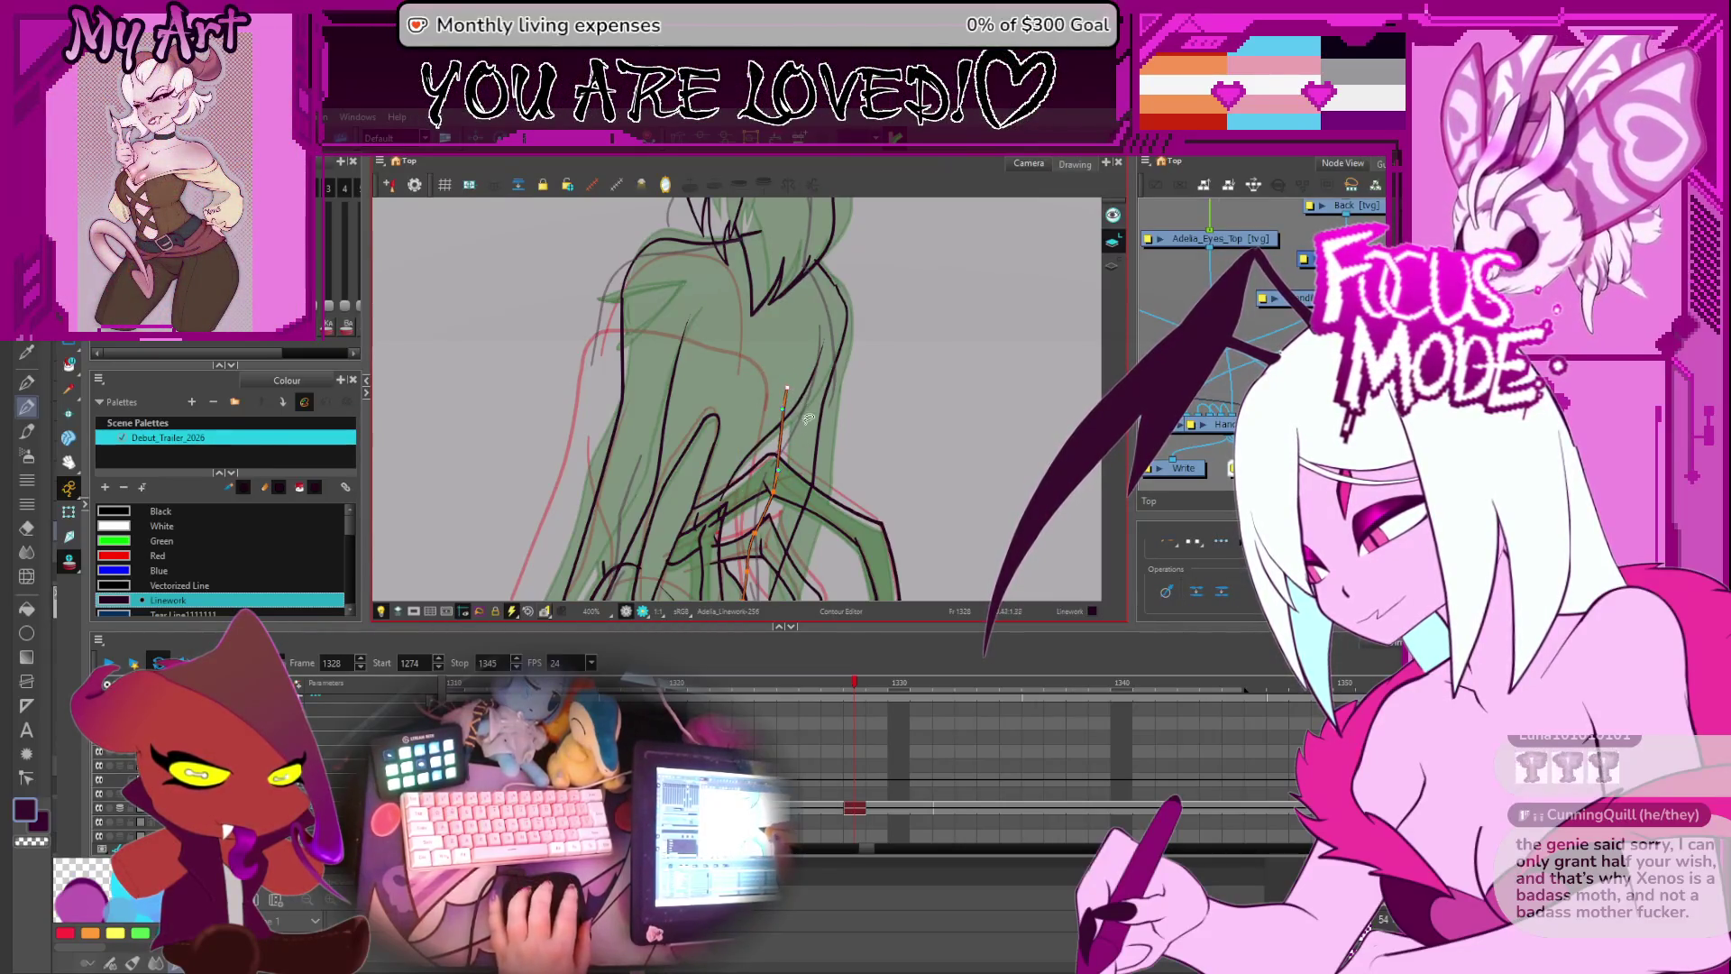
{"action": "scroll", "coordinate": [808, 411], "scroll_direction": "down", "scroll_amount": 2}
{"action": "key", "text": "alt+t"}
{"action": "left_click_drag", "start_coordinate": [822, 411], "coordinate": [780, 383]}
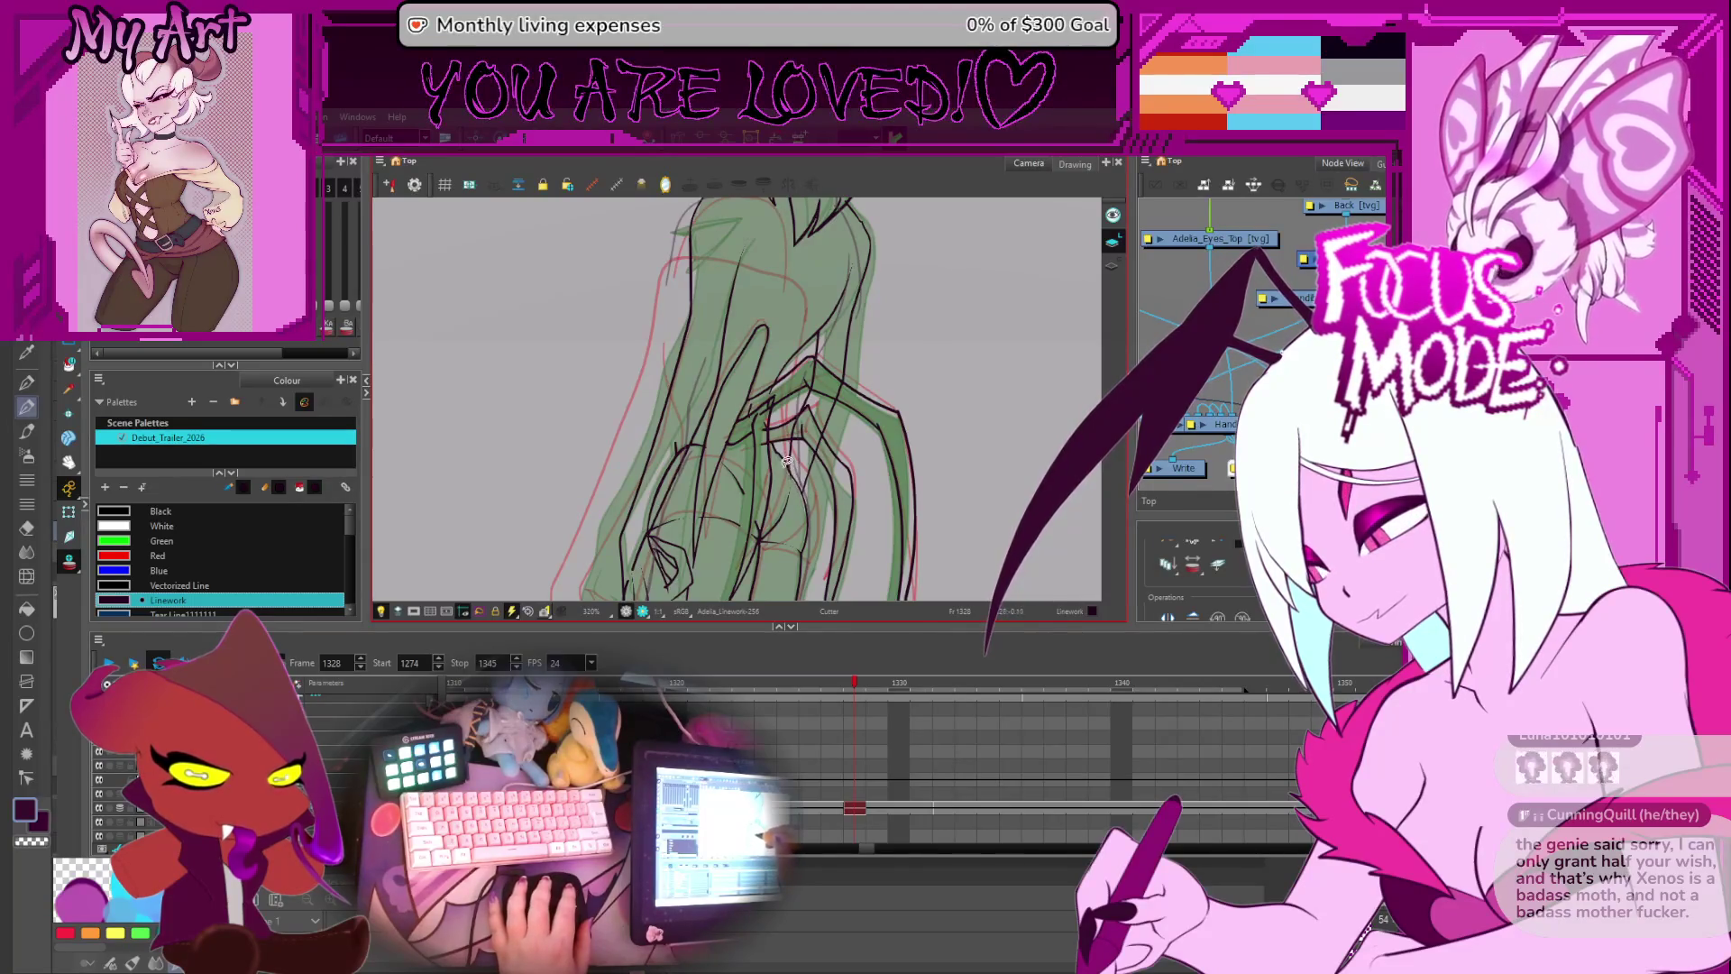
{"action": "scroll", "coordinate": [786, 460], "scroll_direction": "down", "scroll_amount": 2}
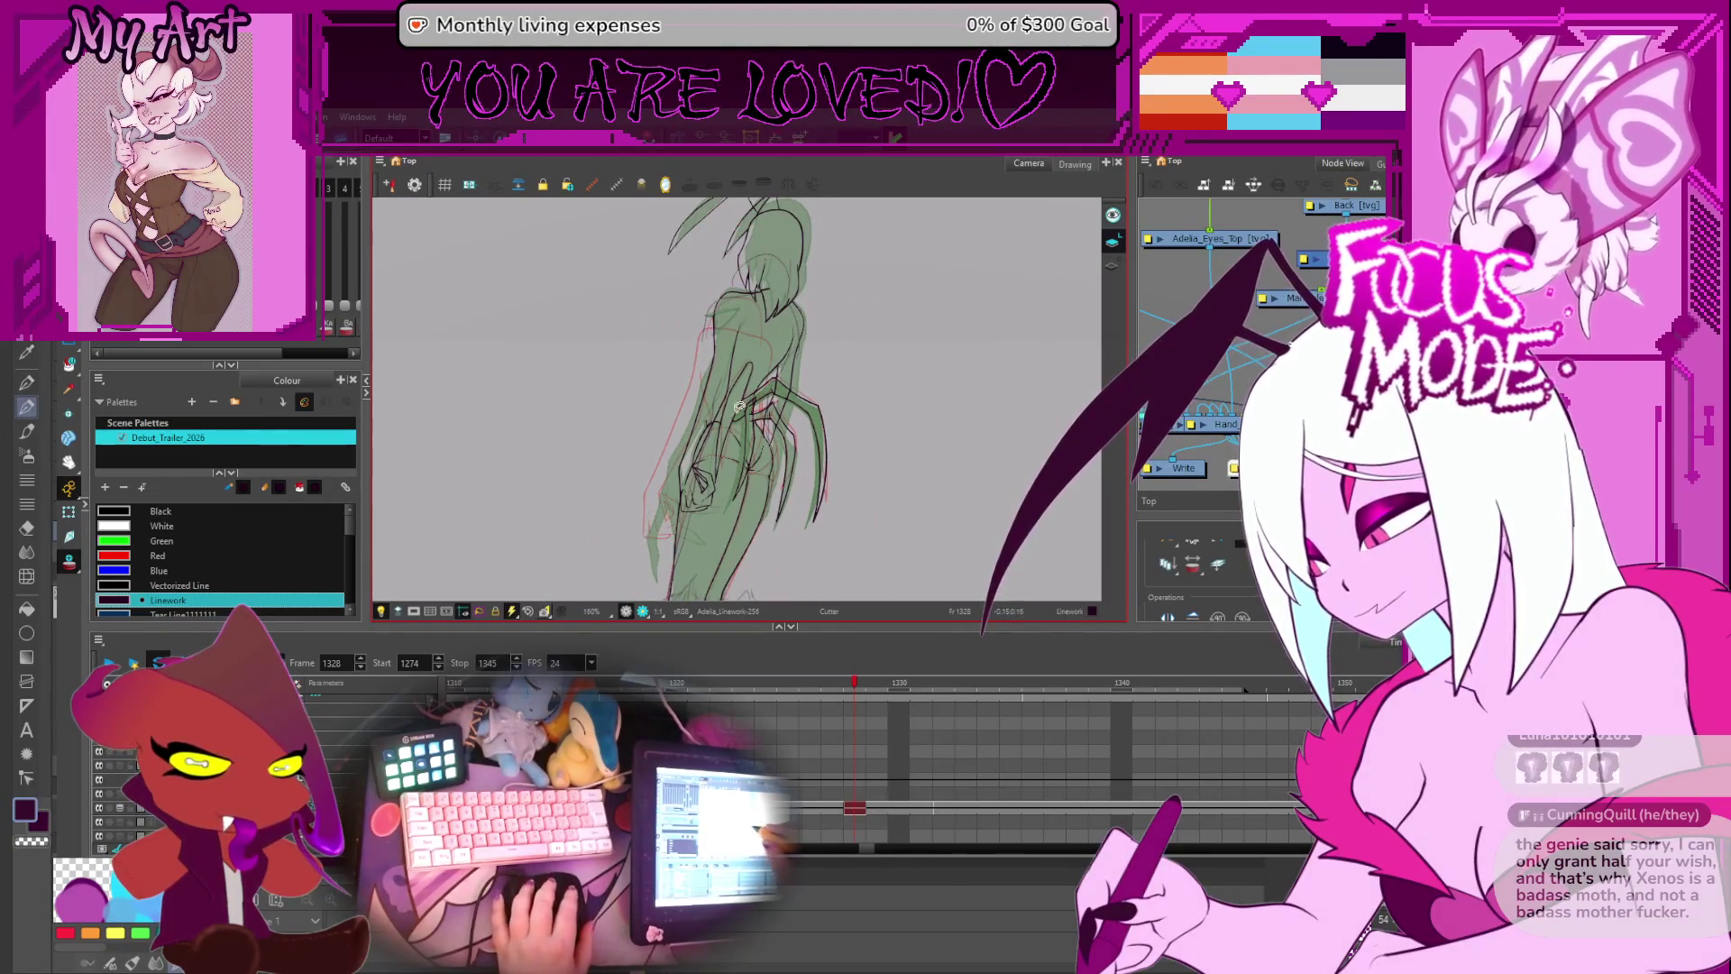
- Advance to frame 1330 and zoom in on the head's hair strokes
{"action": "scroll", "coordinate": [739, 406], "scroll_direction": "up", "scroll_amount": 2}
{"action": "scroll", "coordinate": [694, 439], "scroll_direction": "down", "scroll_amount": 2}
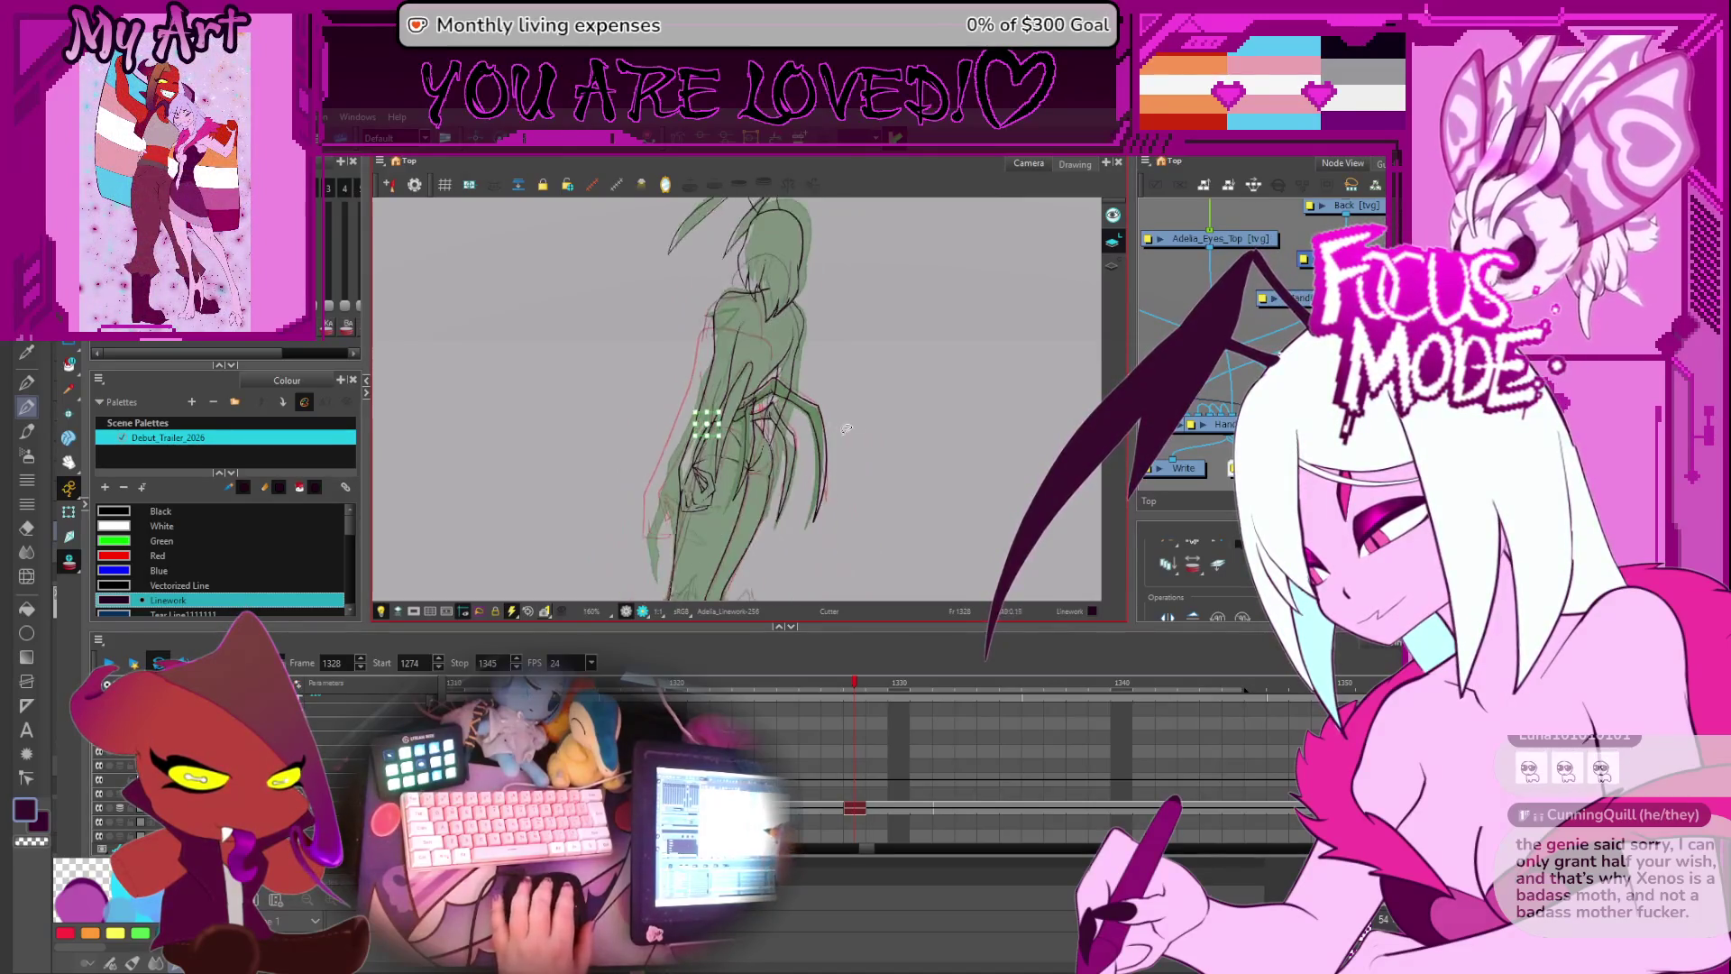
{"action": "key", "text": "."}
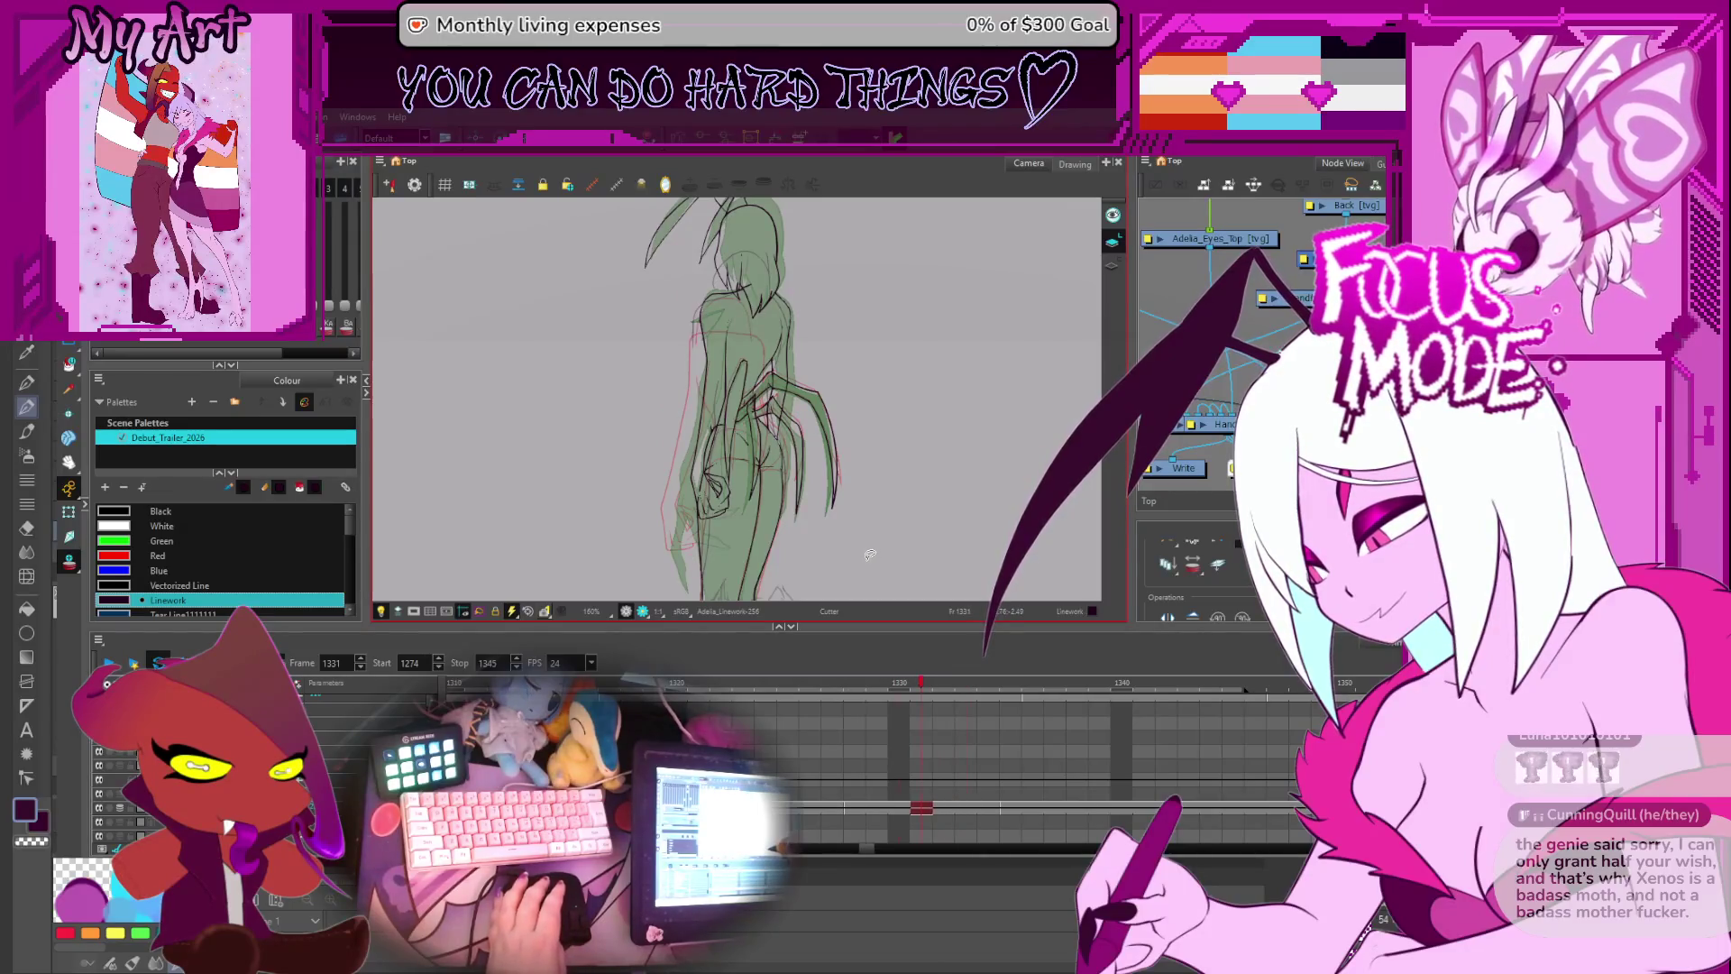
{"action": "key", "text": "2"}
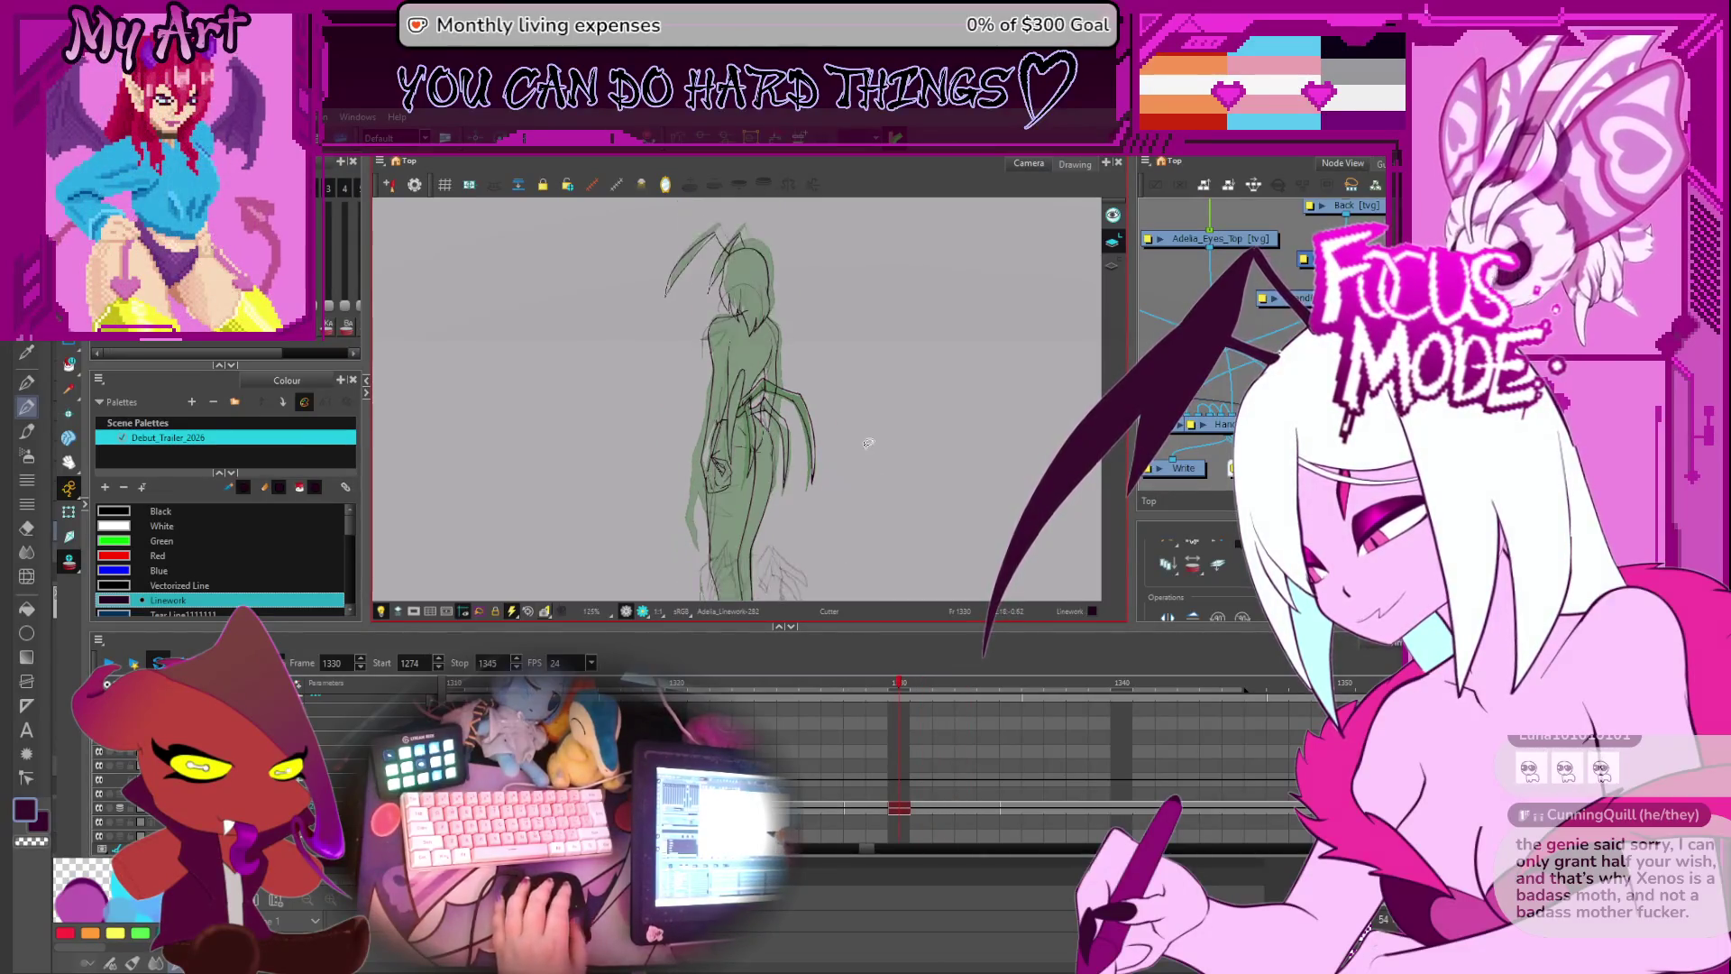
{"action": "key", "text": "="}
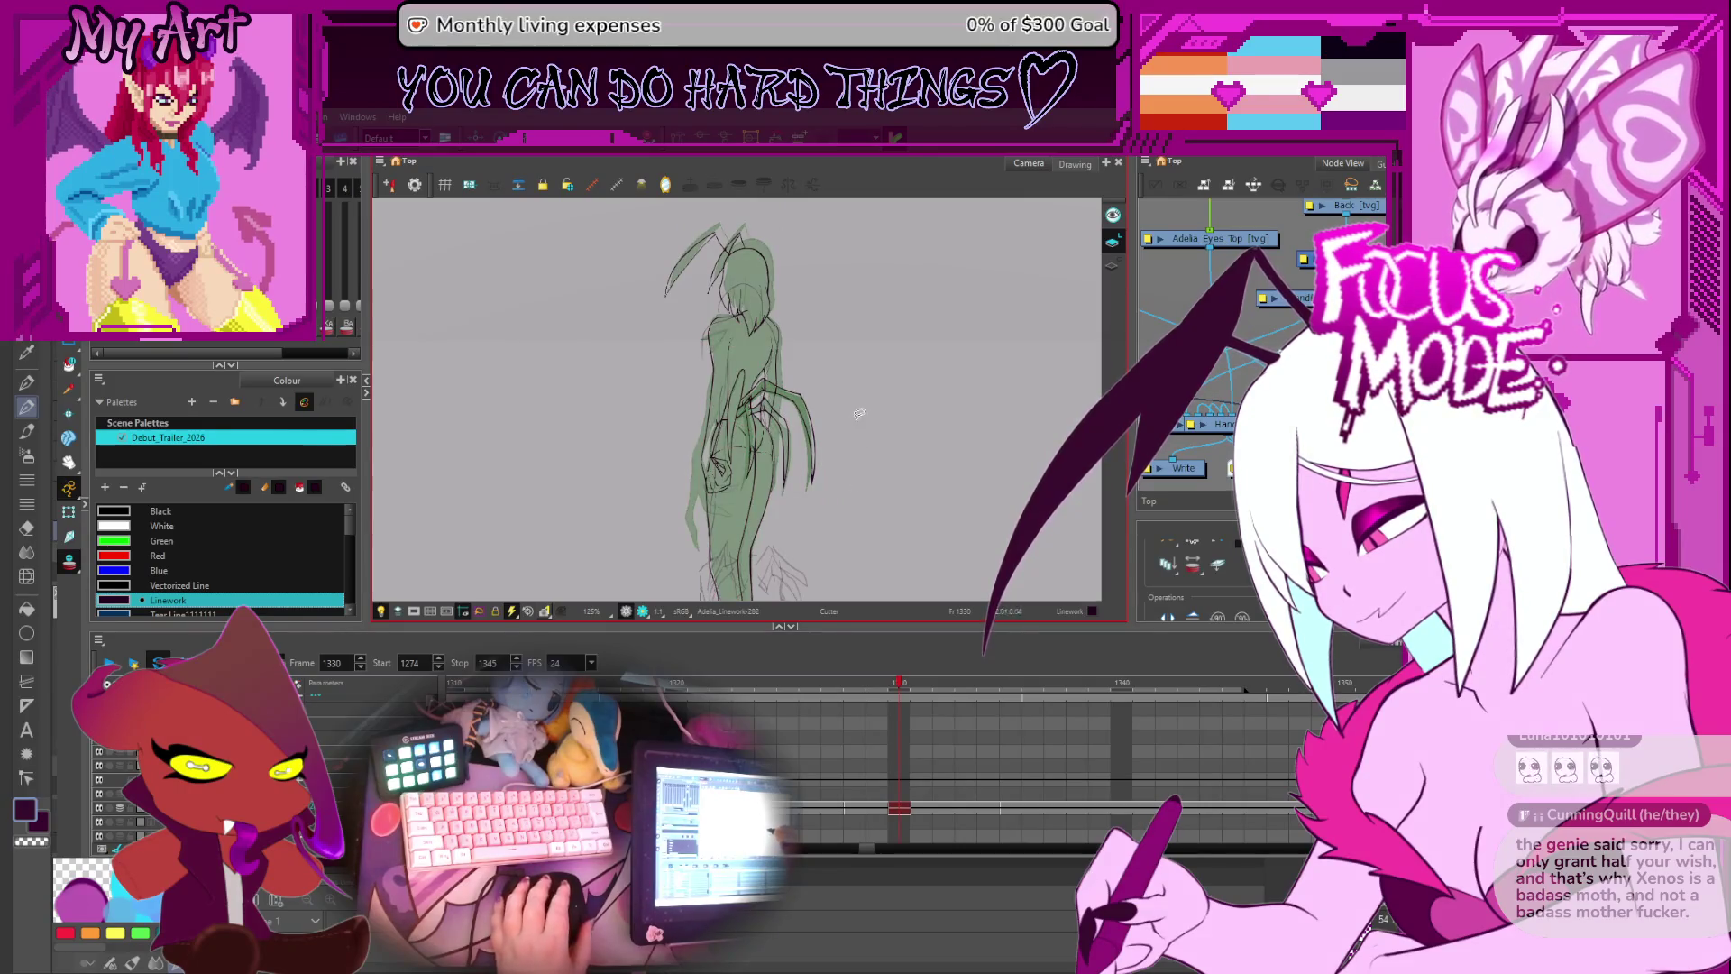
{"action": "key", "text": "1"}
- Select the antennae and hair strokes on frame 1330's head together
{"action": "key", "text": "1"}
{"action": "left_click_drag", "start_coordinate": [867, 270], "coordinate": [867, 383]}
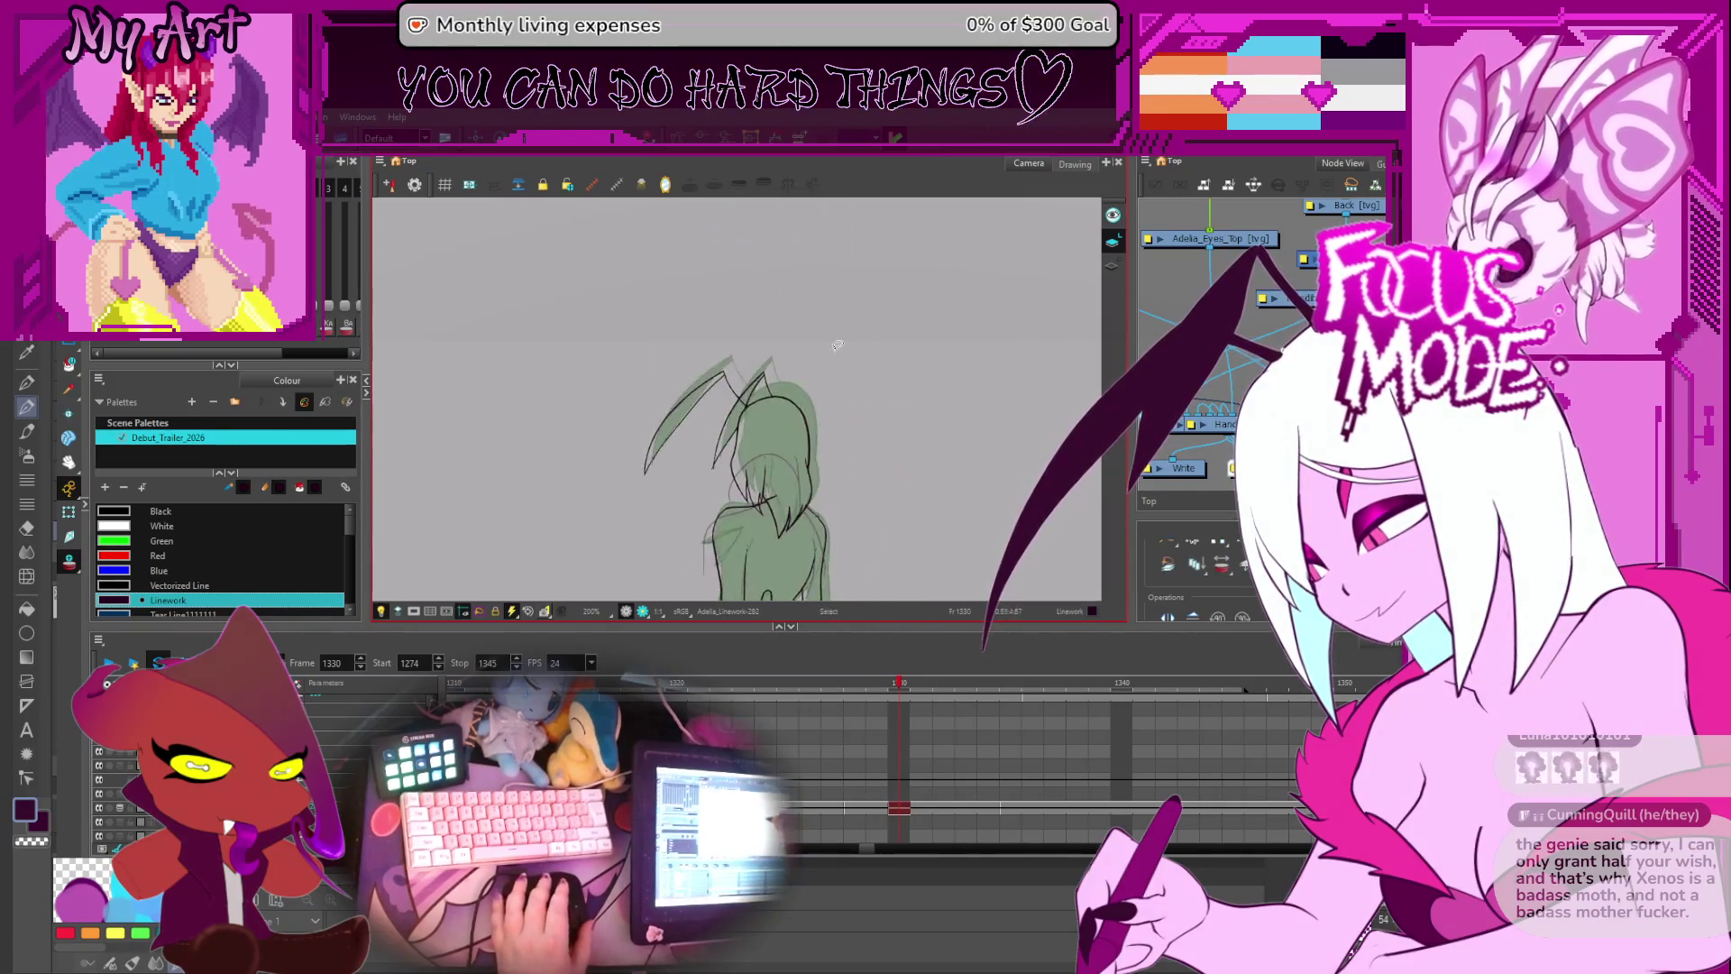
{"action": "key", "text": "1"}
{"action": "key", "text": "1"}
{"action": "left_click", "coordinate": [849, 447]}
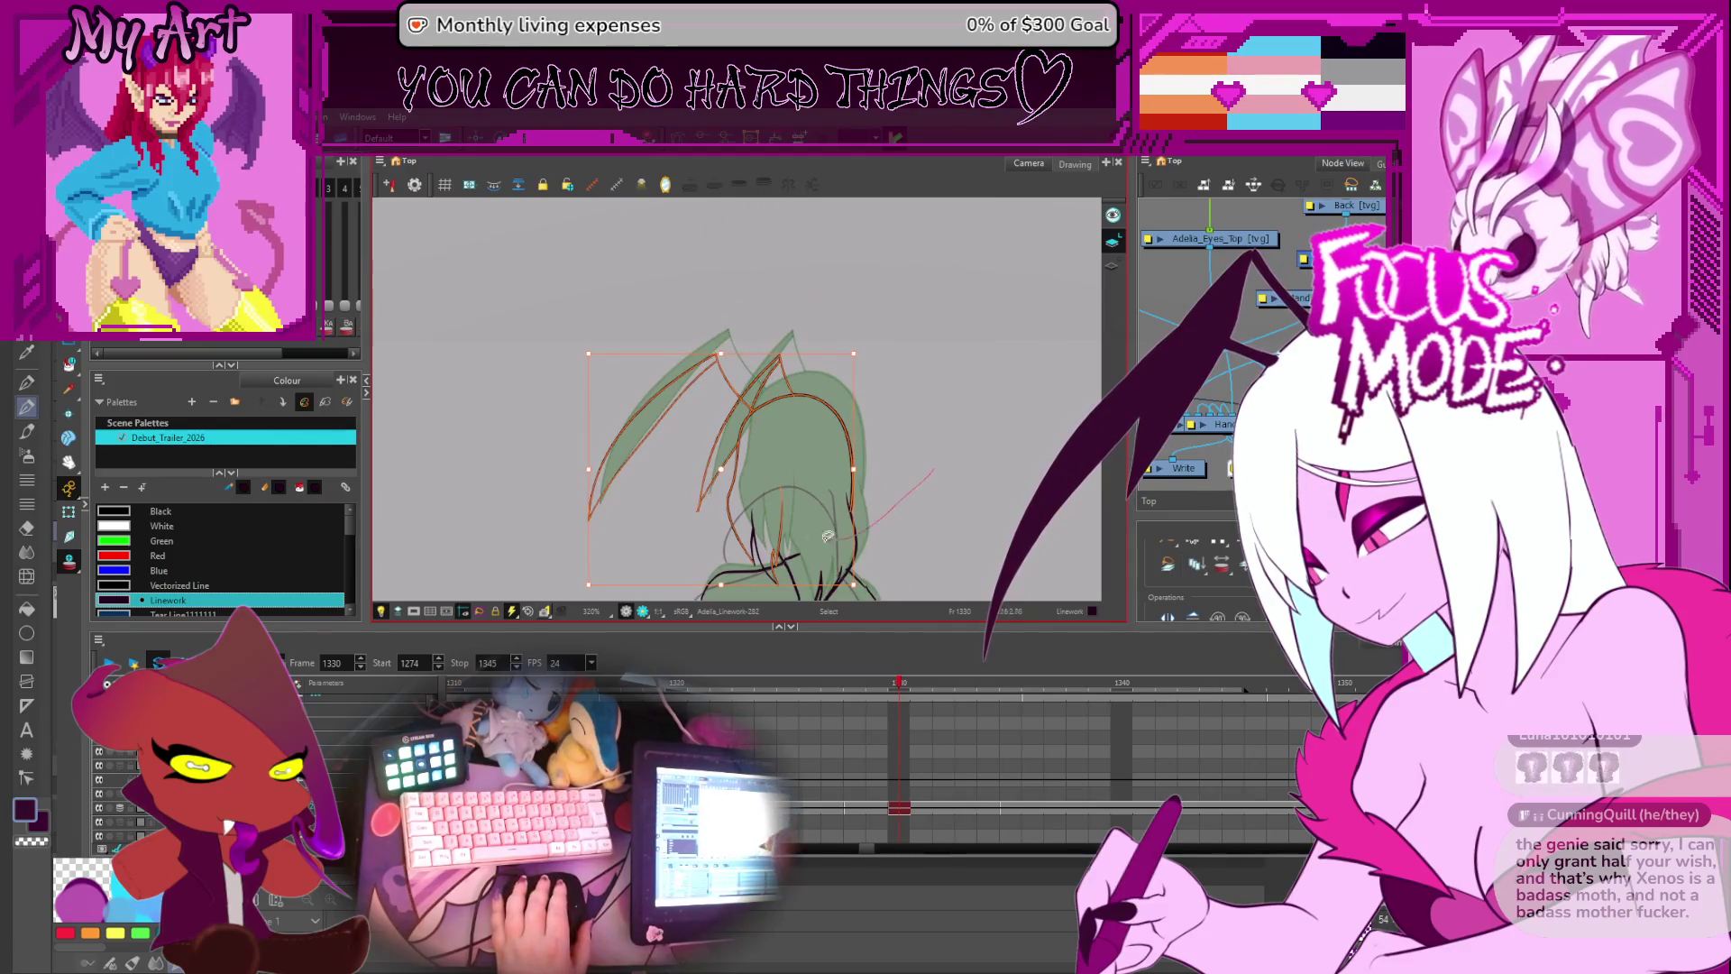
{"action": "left_click_drag", "start_coordinate": [838, 577], "coordinate": [821, 484]}
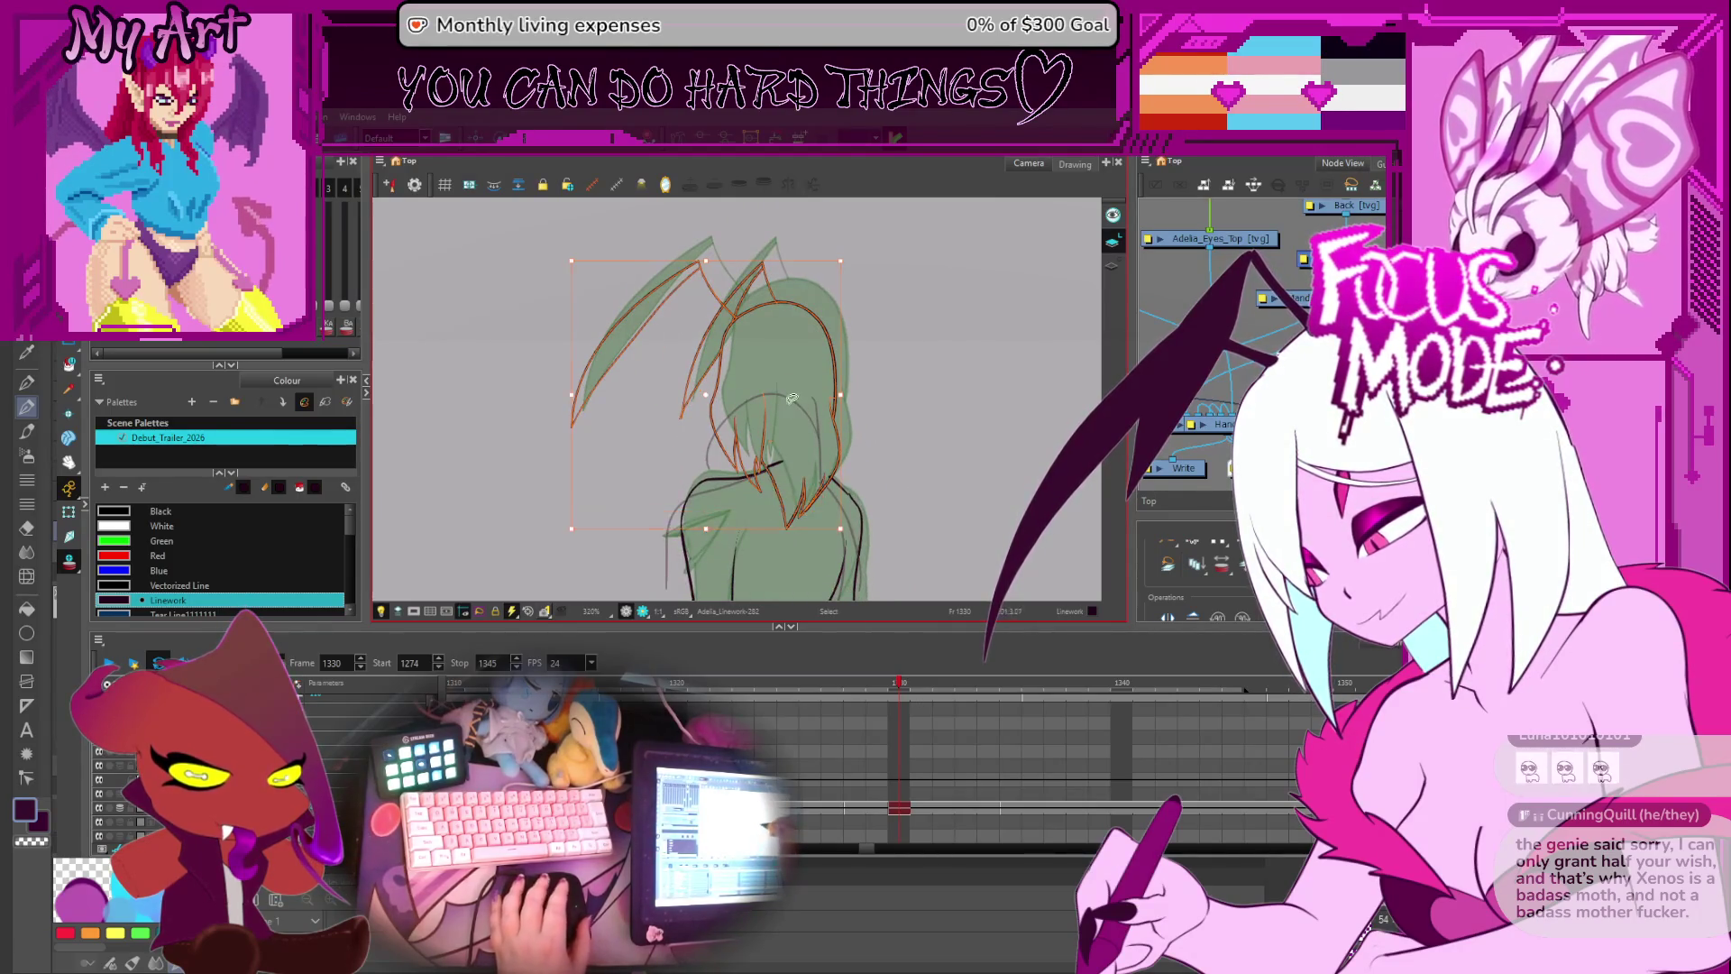
{"action": "left_click_drag", "start_coordinate": [716, 248], "coordinate": [716, 311]}
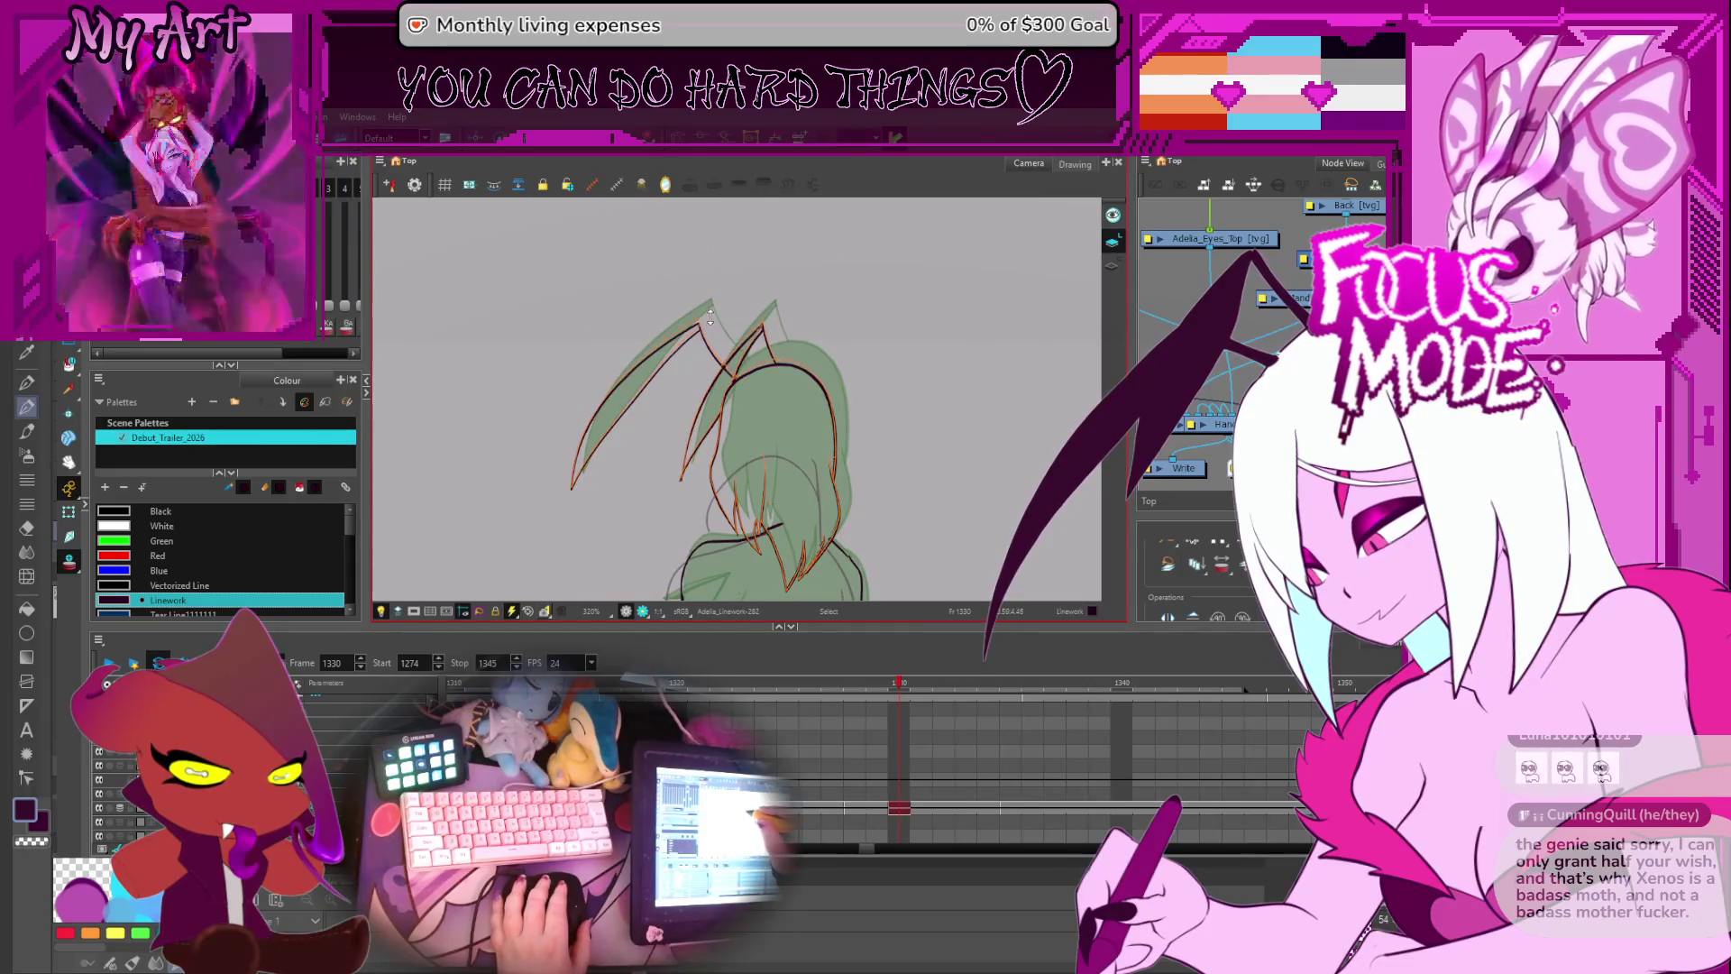
{"action": "left_click", "coordinate": [763, 435]}
{"action": "left_click", "coordinate": [717, 441]}
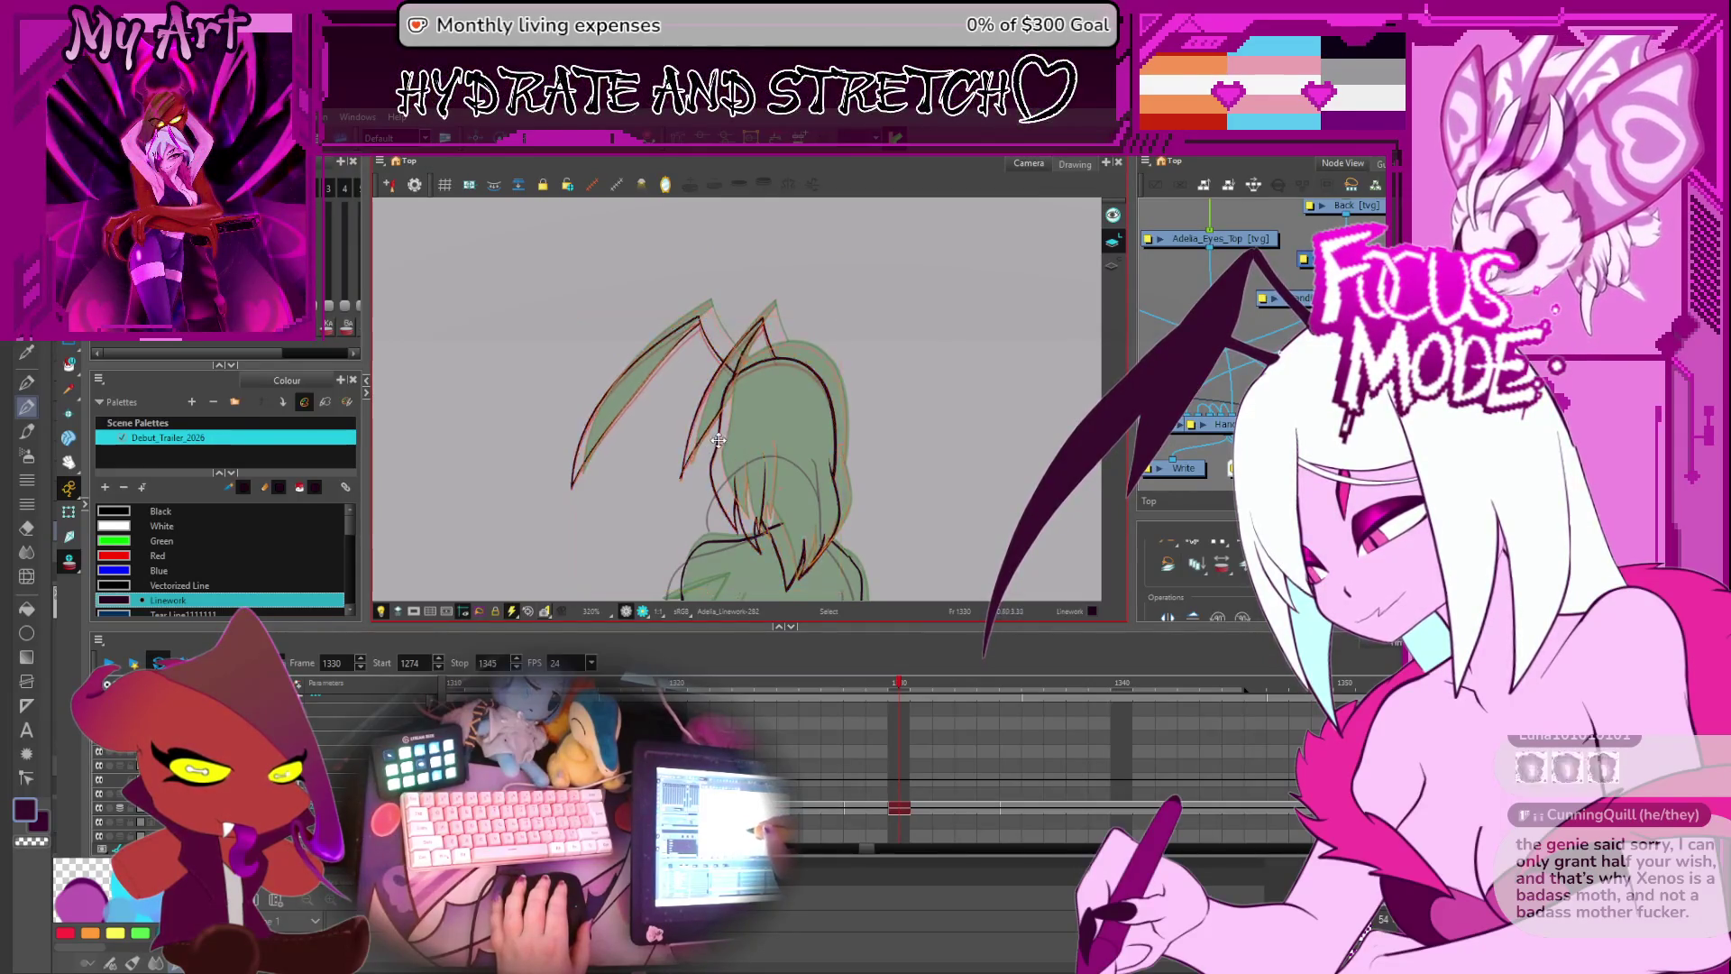
{"action": "left_click", "coordinate": [724, 452]}
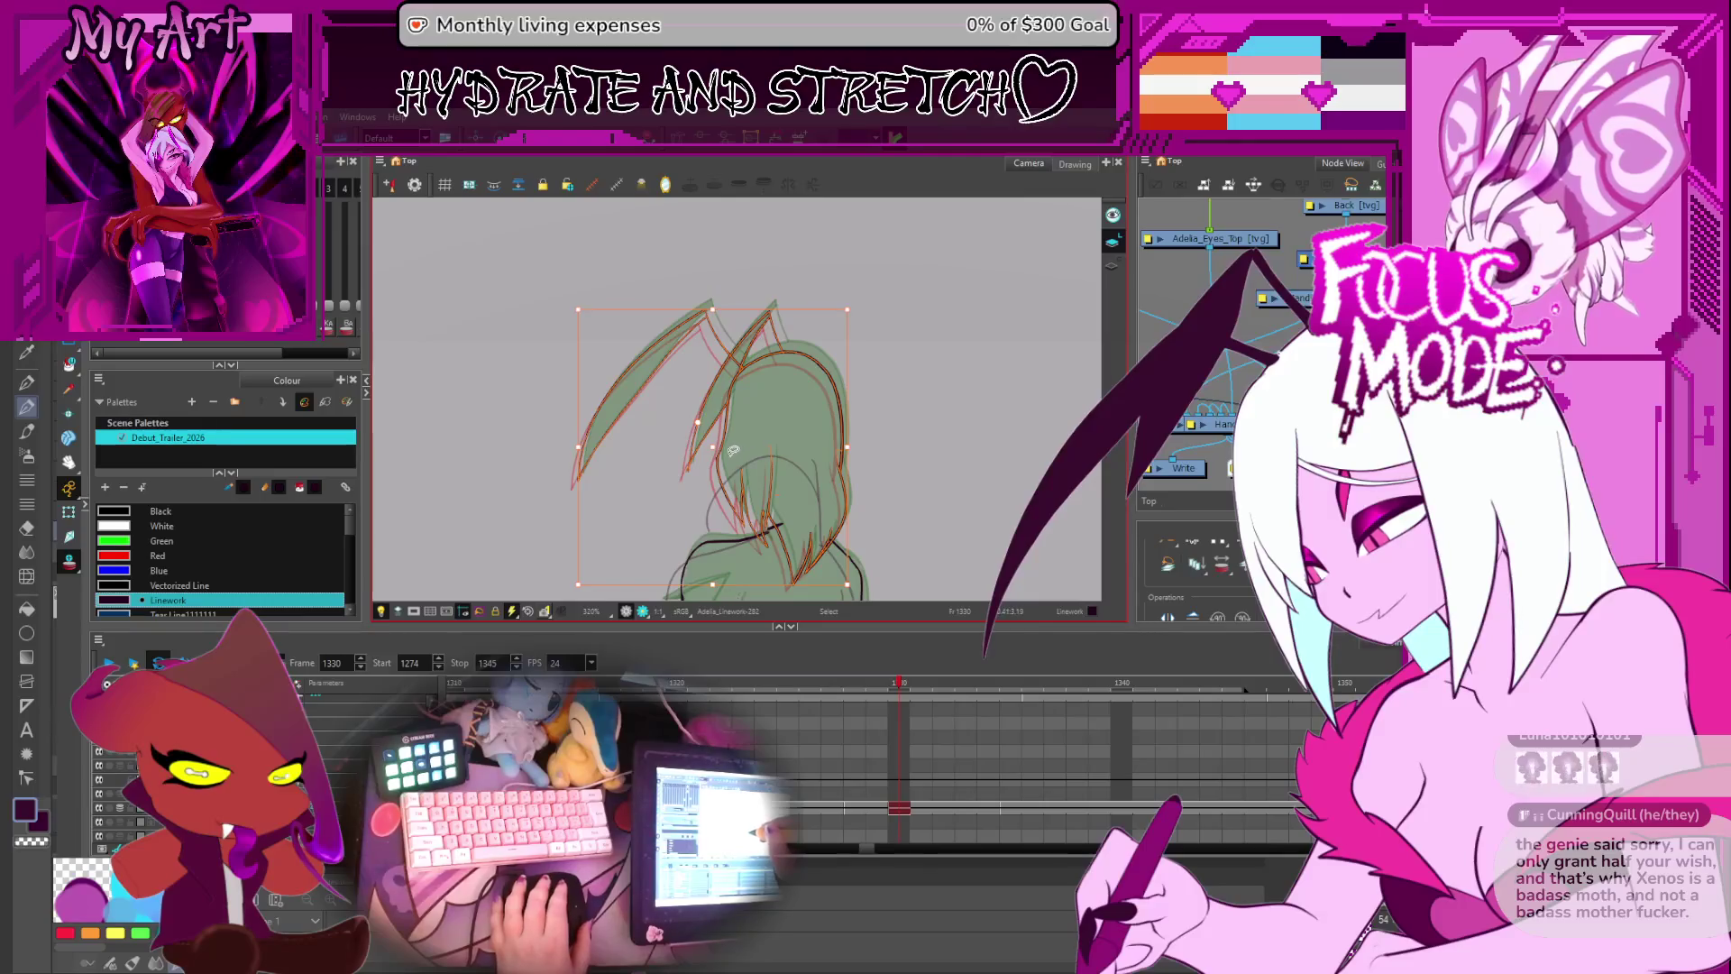
{"action": "scroll", "coordinate": [713, 442], "scroll_direction": "up", "scroll_amount": 3}
{"action": "key", "text": "alt+q"}
- Drag the shoulder stroke's contour points into line with the sketch
{"action": "left_click", "coordinate": [744, 349]}
{"action": "left_click_drag", "start_coordinate": [834, 340], "coordinate": [804, 385]}
{"action": "left_click", "coordinate": [777, 381]}
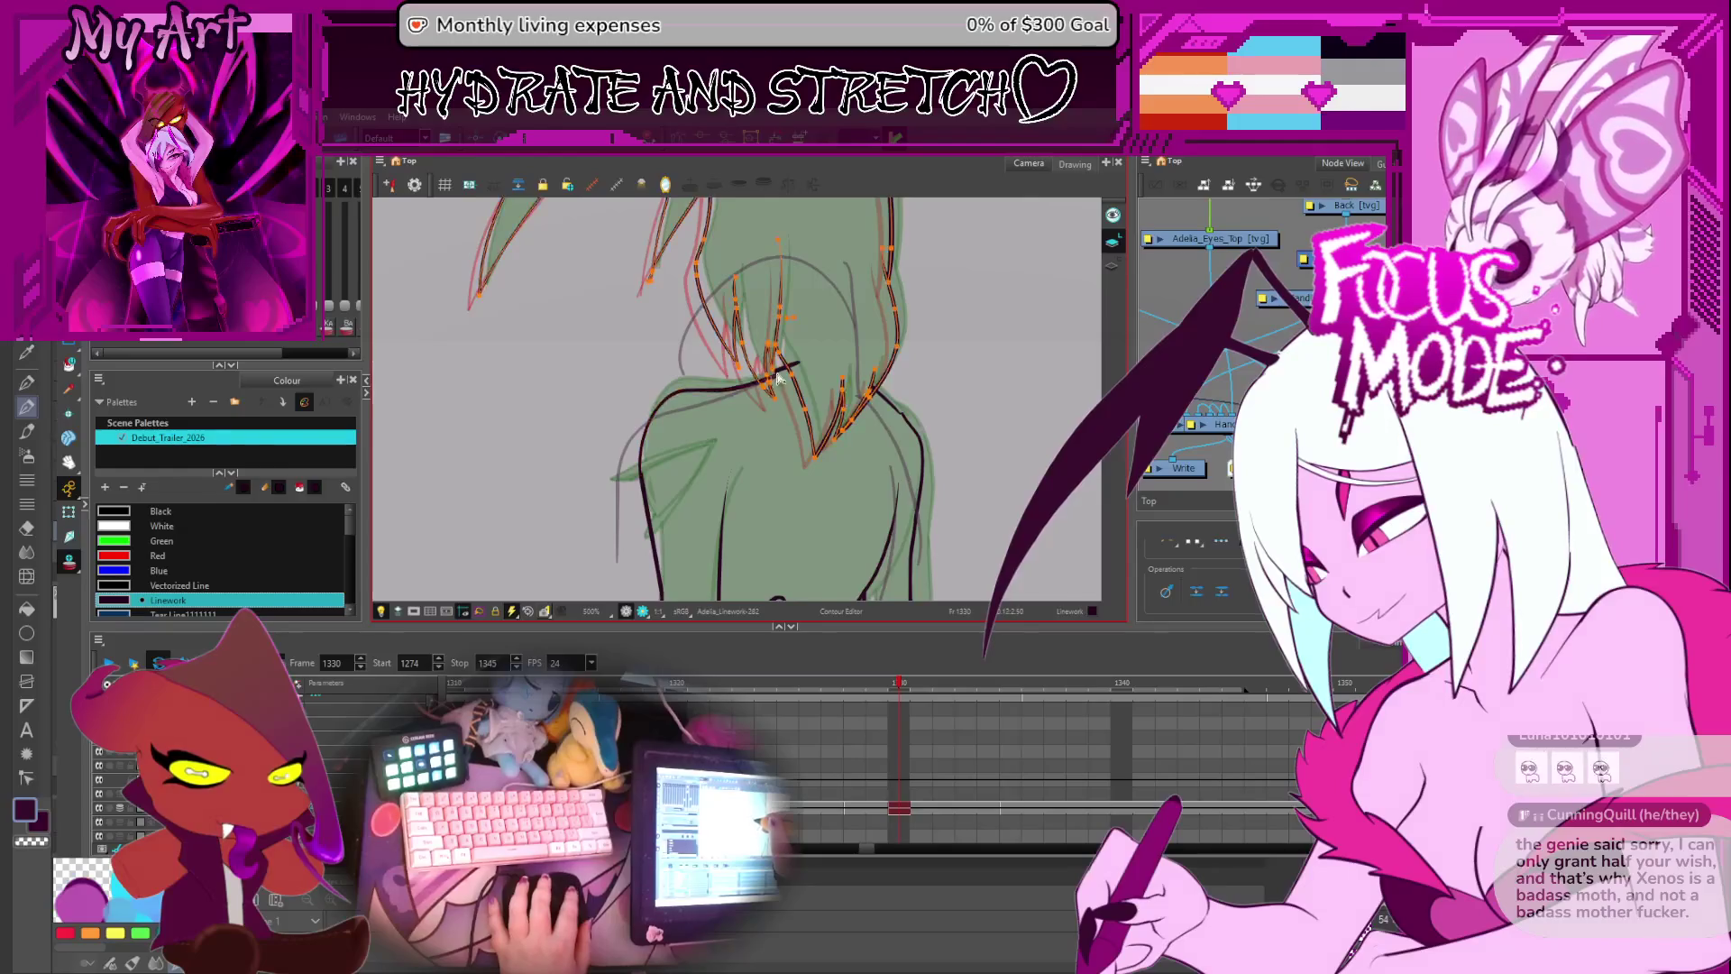
{"action": "left_click", "coordinate": [783, 385]}
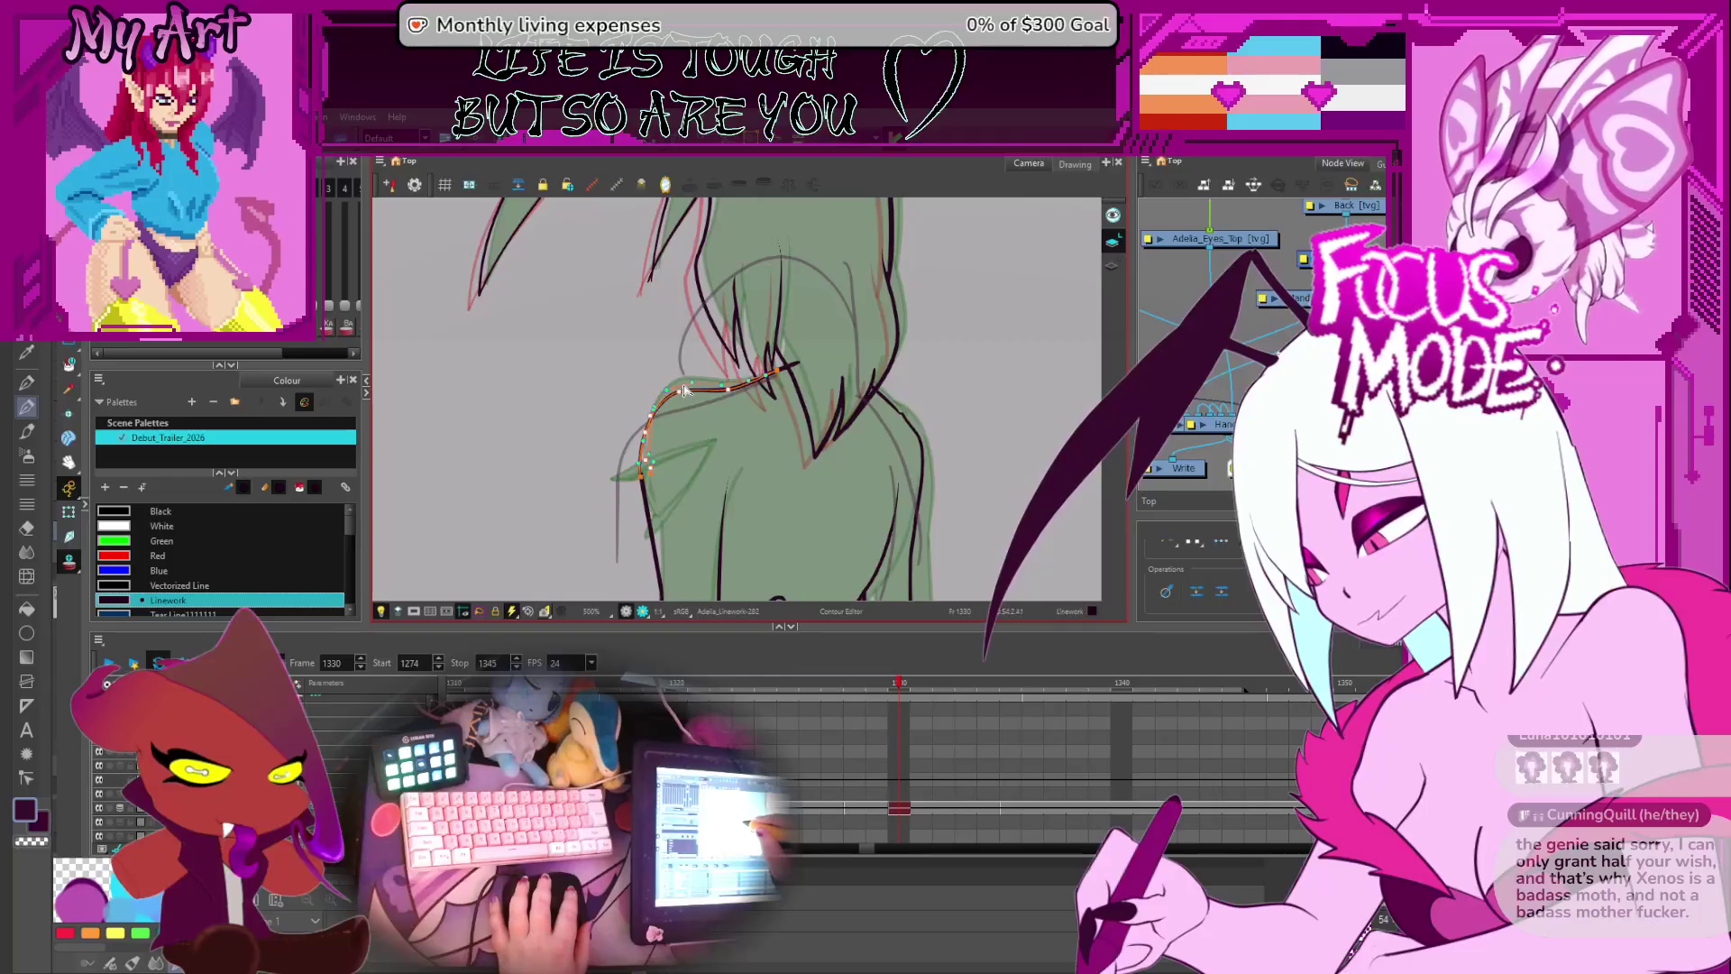
{"action": "left_click_drag", "start_coordinate": [685, 397], "coordinate": [721, 360]}
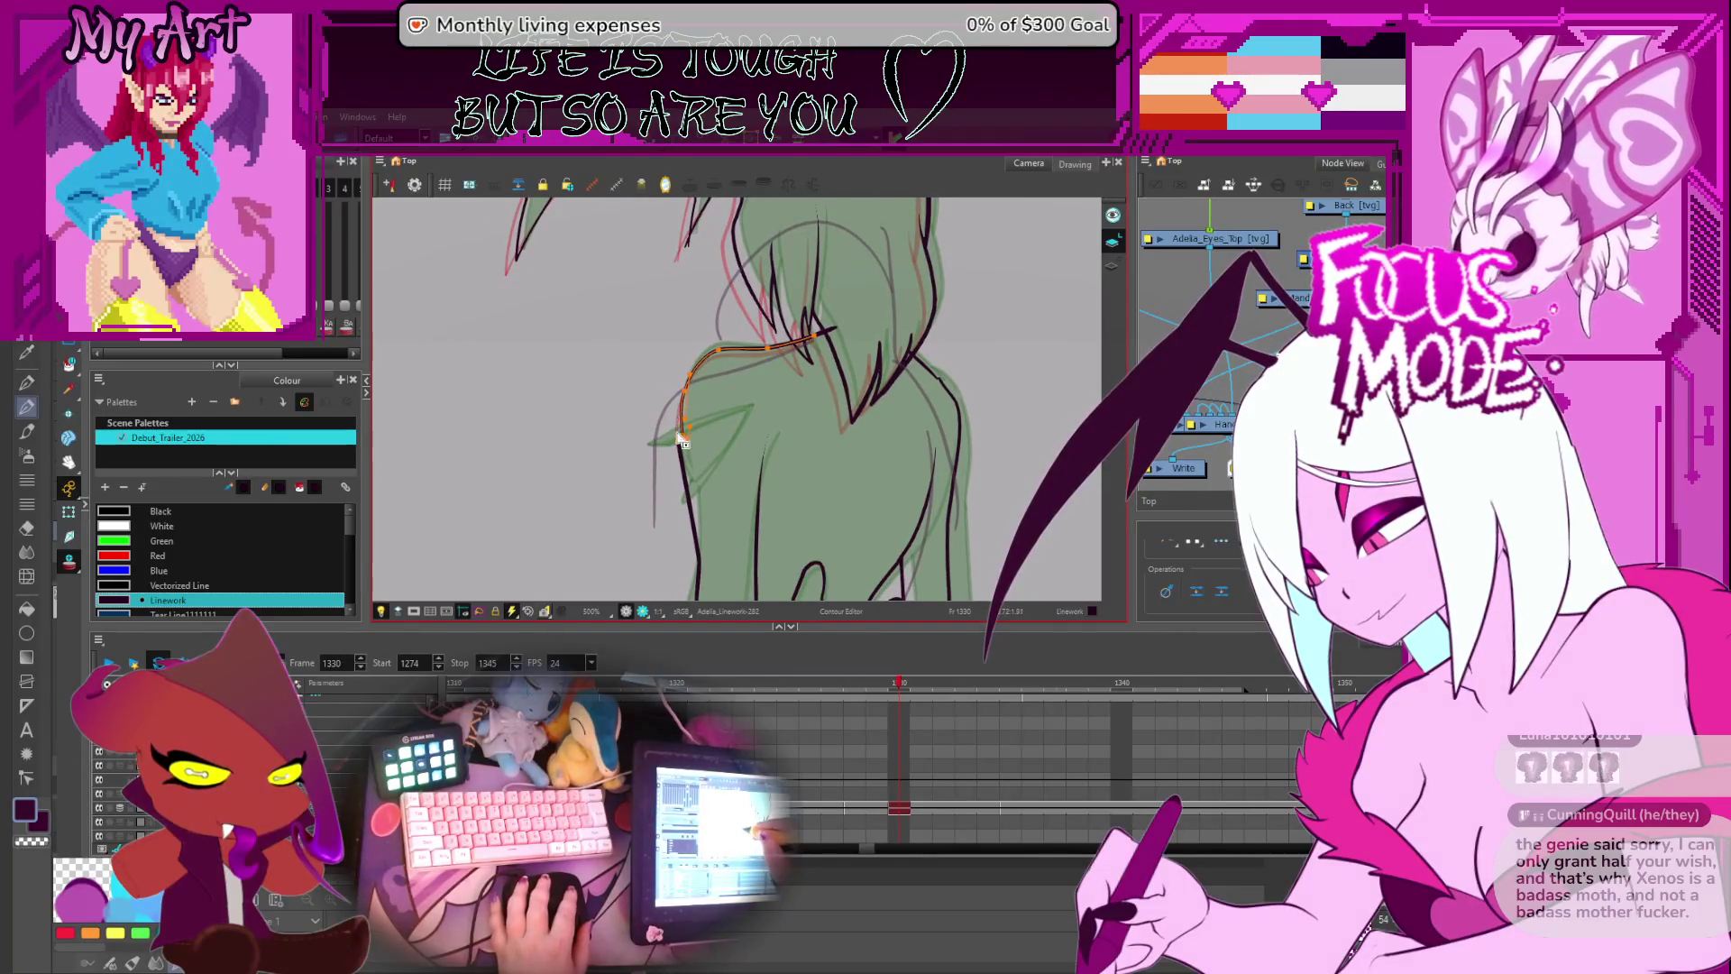
{"action": "left_click_drag", "start_coordinate": [683, 441], "coordinate": [719, 369]}
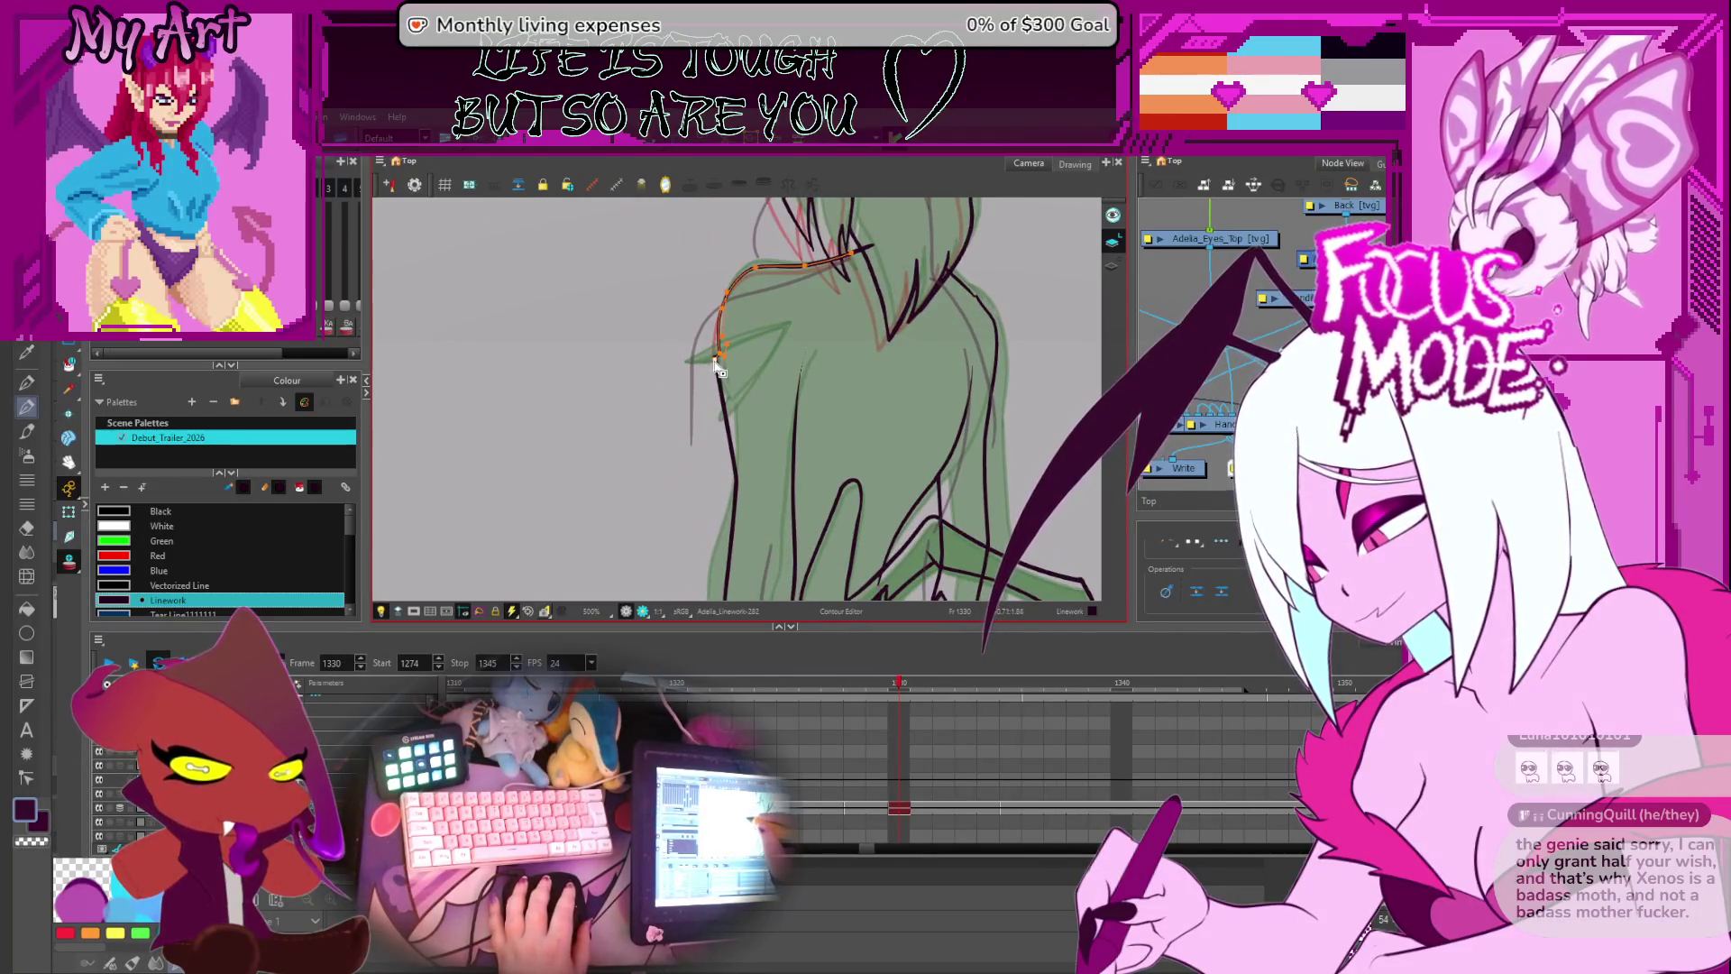
{"action": "left_click", "coordinate": [728, 343]}
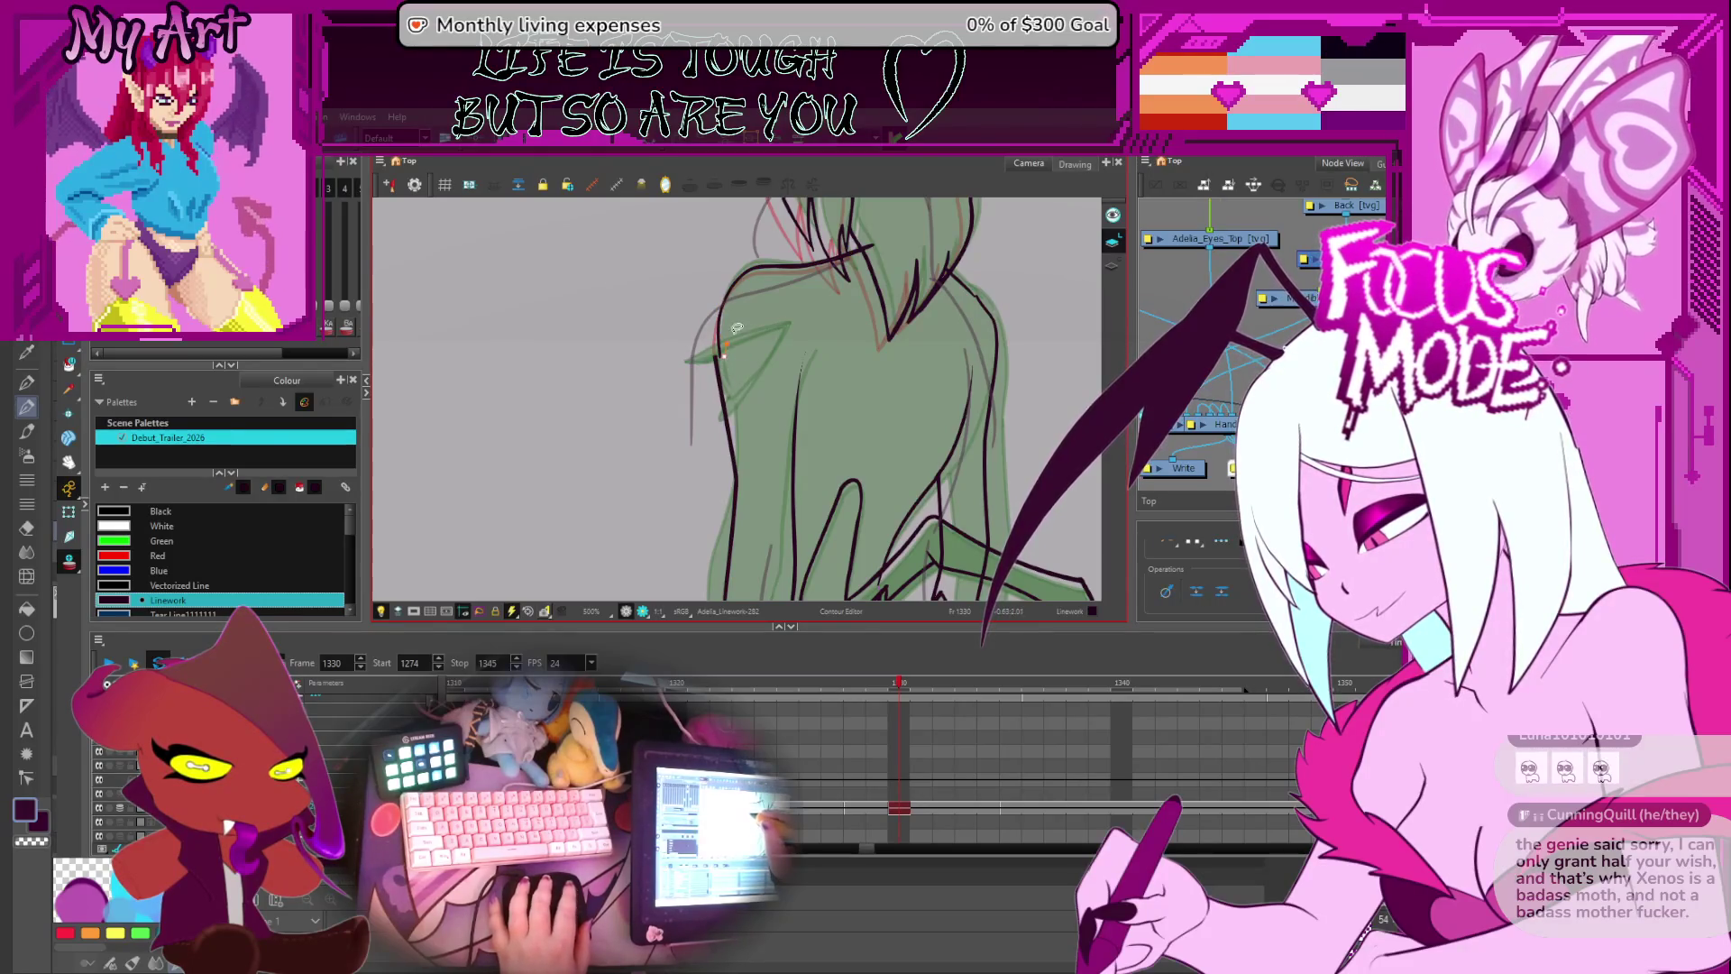
- Reshape the left back outline and an interior back stroke along the sketch
{"action": "left_click_drag", "start_coordinate": [736, 328], "coordinate": [755, 341]}
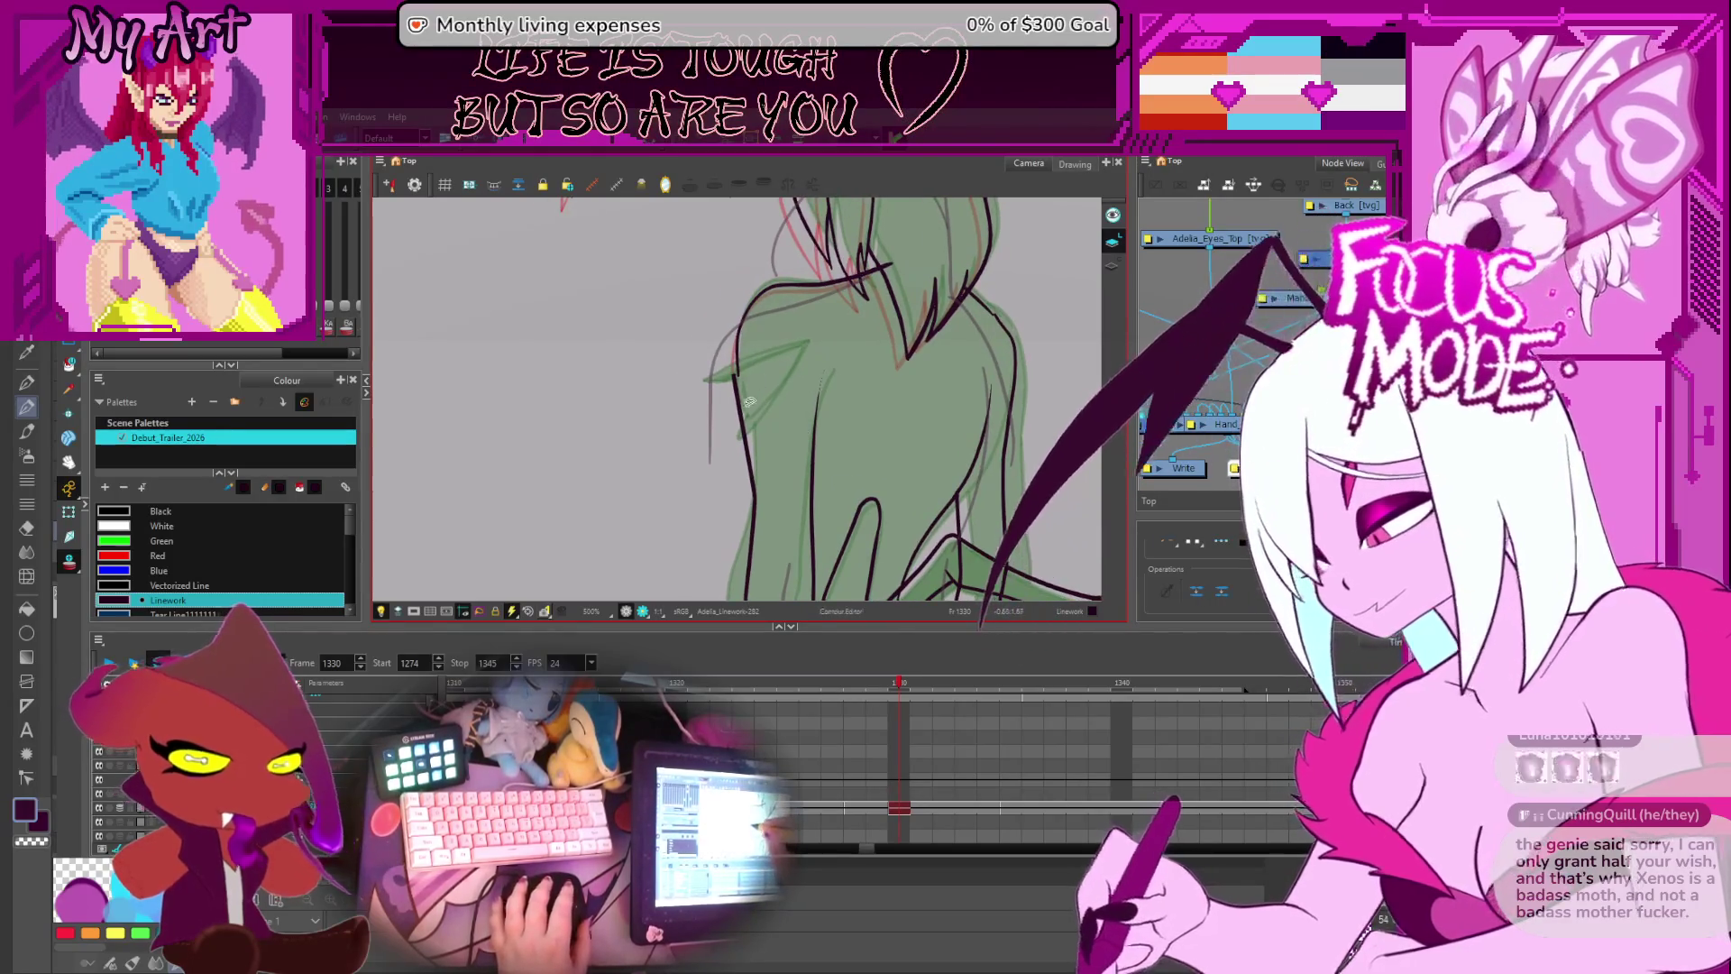
{"action": "left_click", "coordinate": [751, 424]}
{"action": "mouse_move", "coordinate": [757, 507]}
{"action": "left_mouse_down"}
{"action": "mouse_move", "coordinate": [769, 429]}
{"action": "mouse_move", "coordinate": [728, 470]}
{"action": "left_mouse_up"}
{"action": "left_click", "coordinate": [791, 351]}
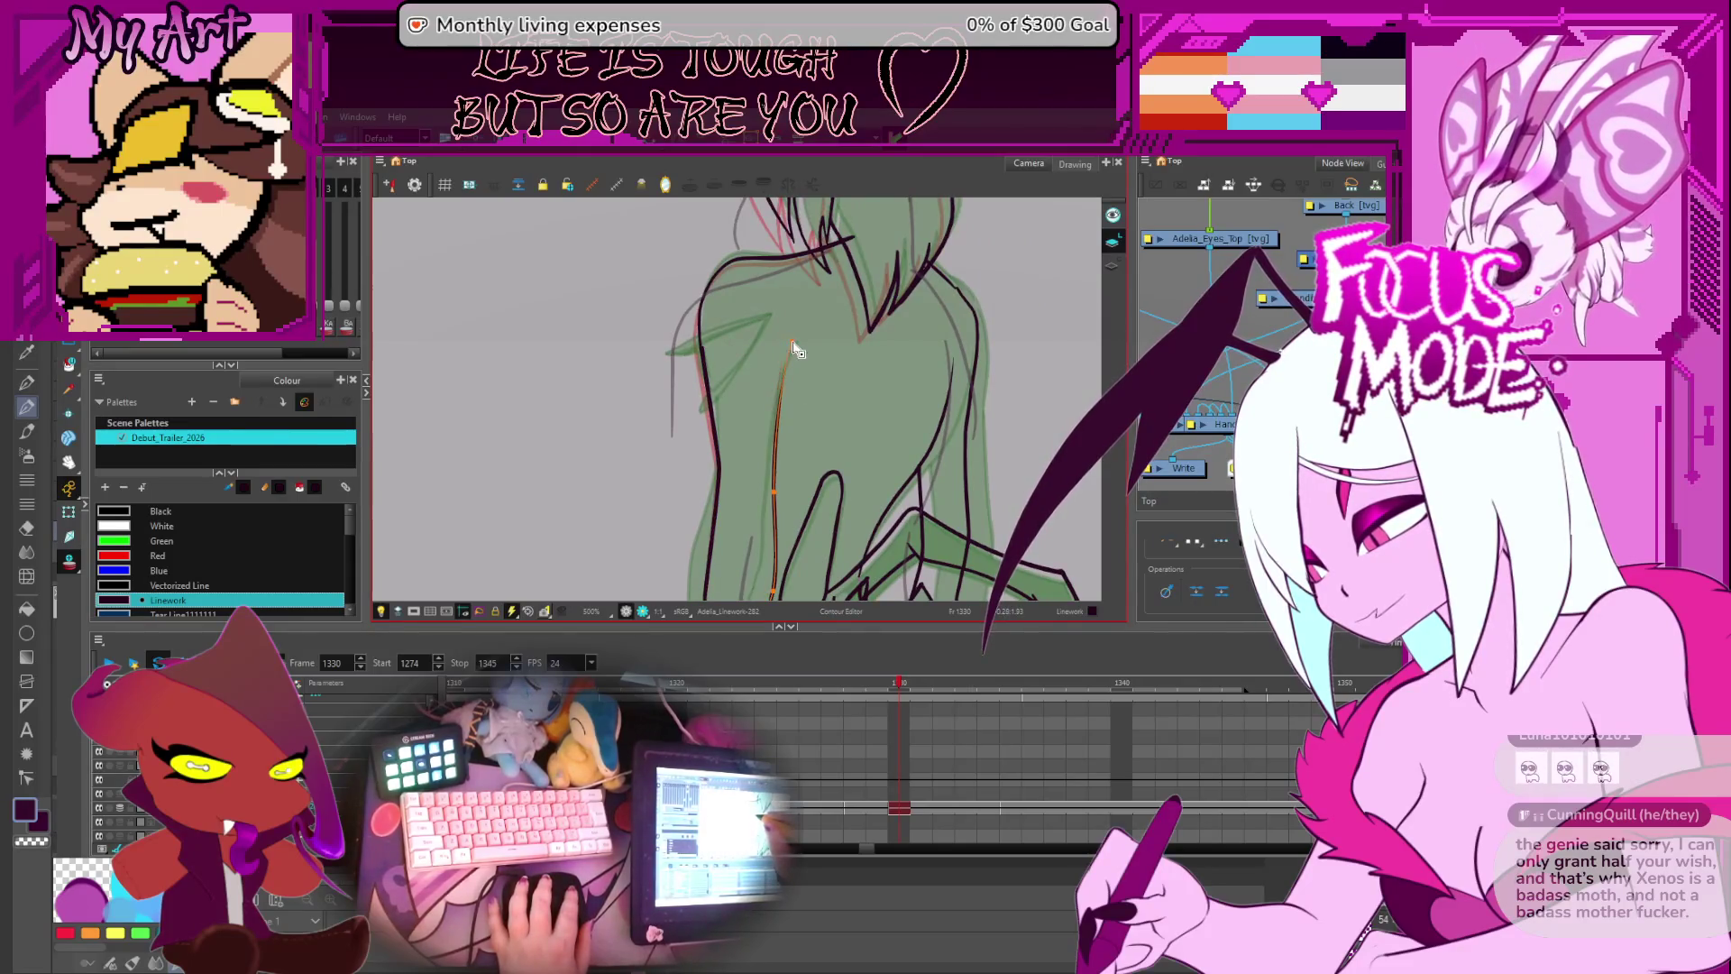
{"action": "scroll", "coordinate": [791, 350], "scroll_direction": "down", "scroll_amount": 3}
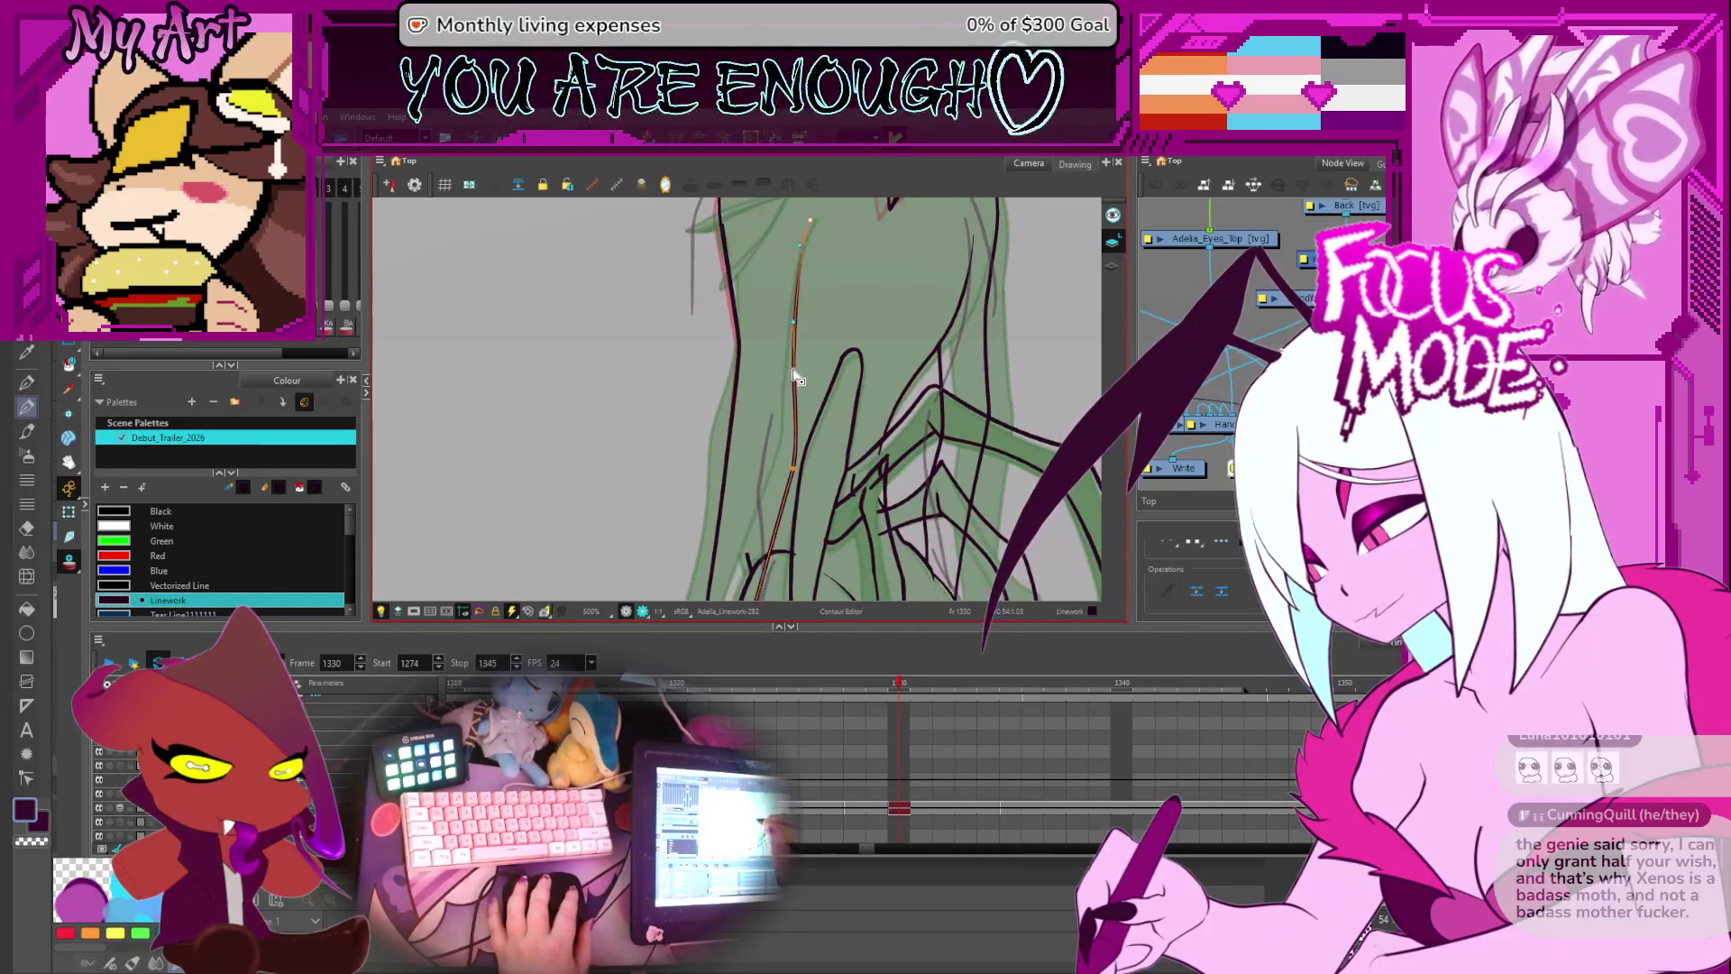